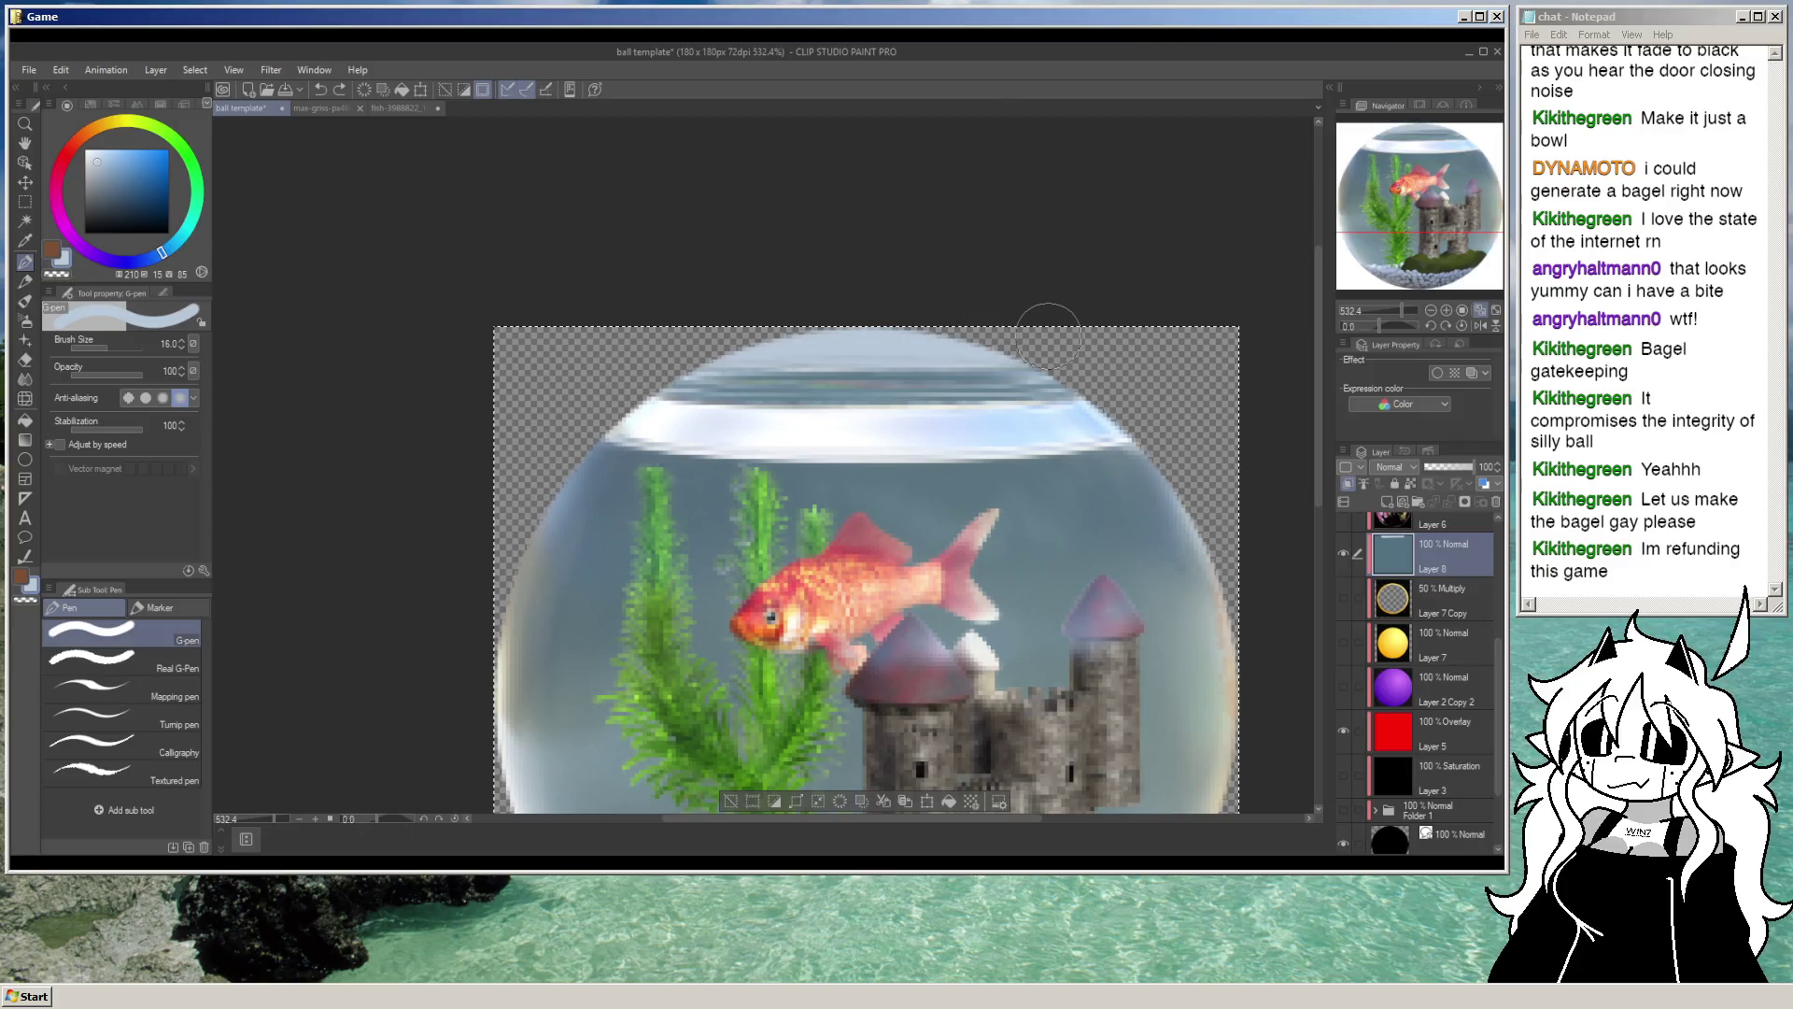
# Step: Pick a pale blue-grey colour and toggle the water tint layer off and on to compare
pyautogui.keyDown('alt'); pyautogui.click(892, 350); pyautogui.keyUp('alt')
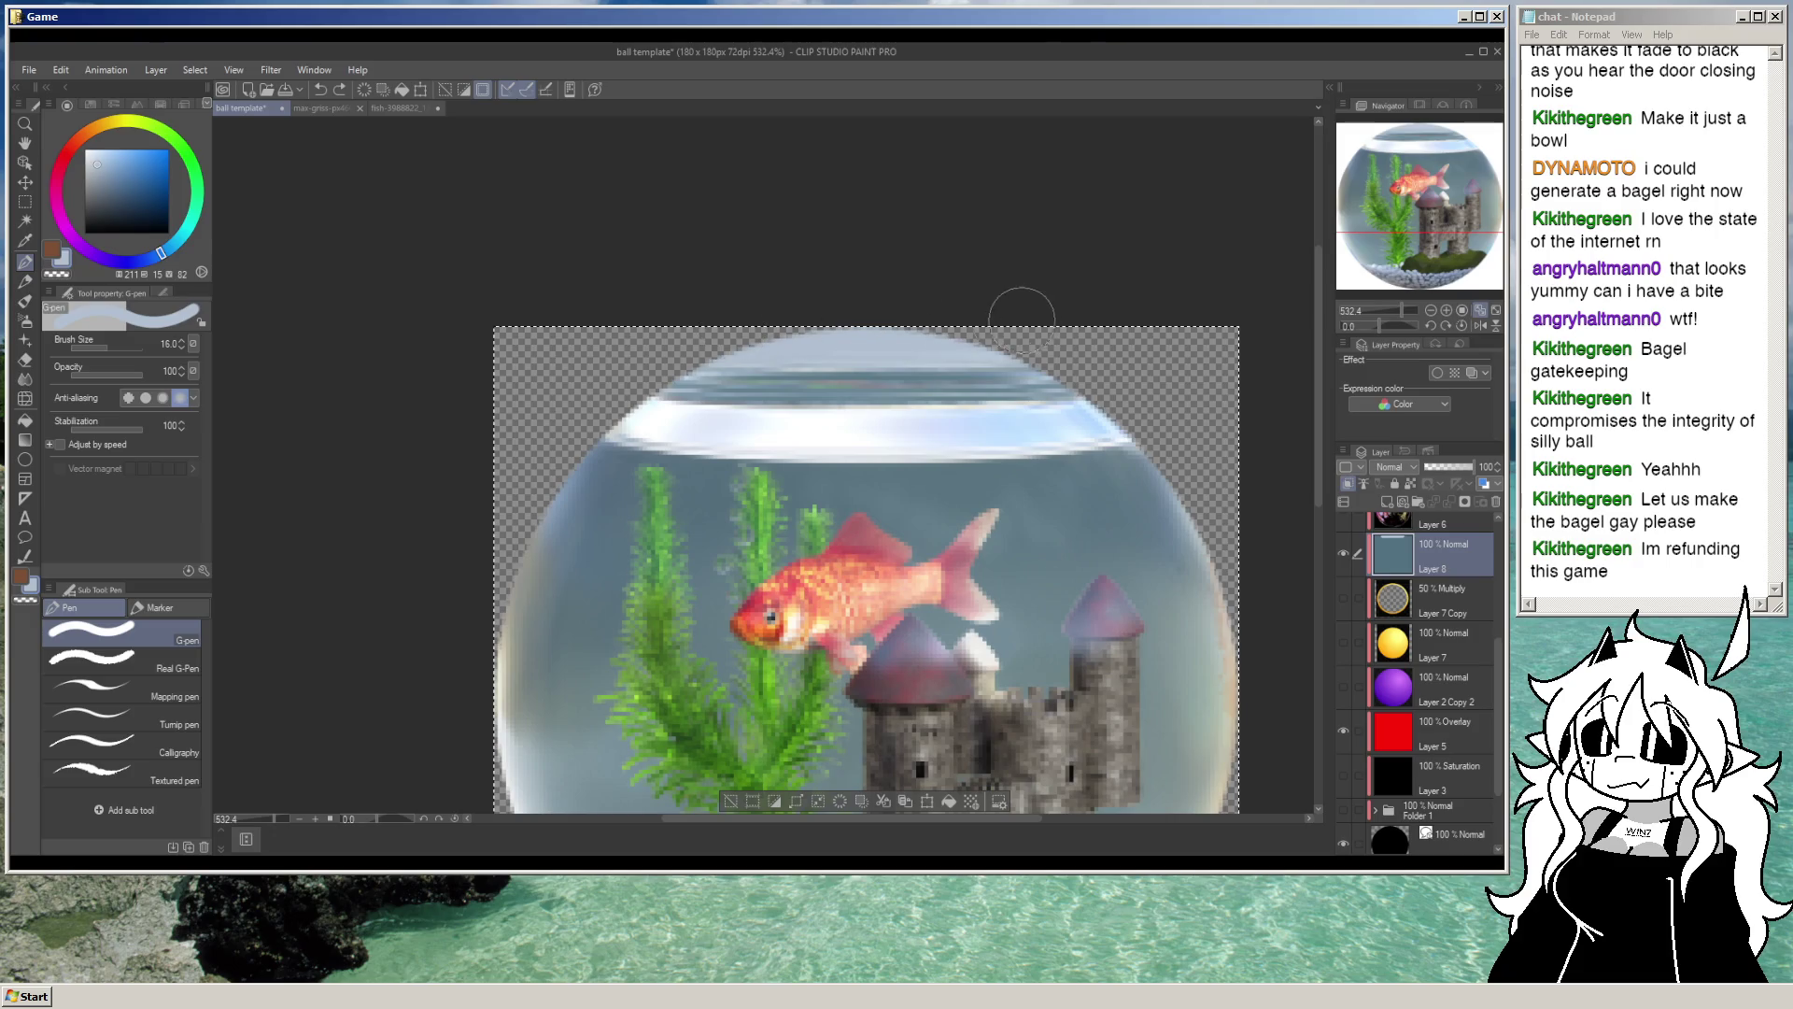
pyautogui.scroll(5, 1022, 315)
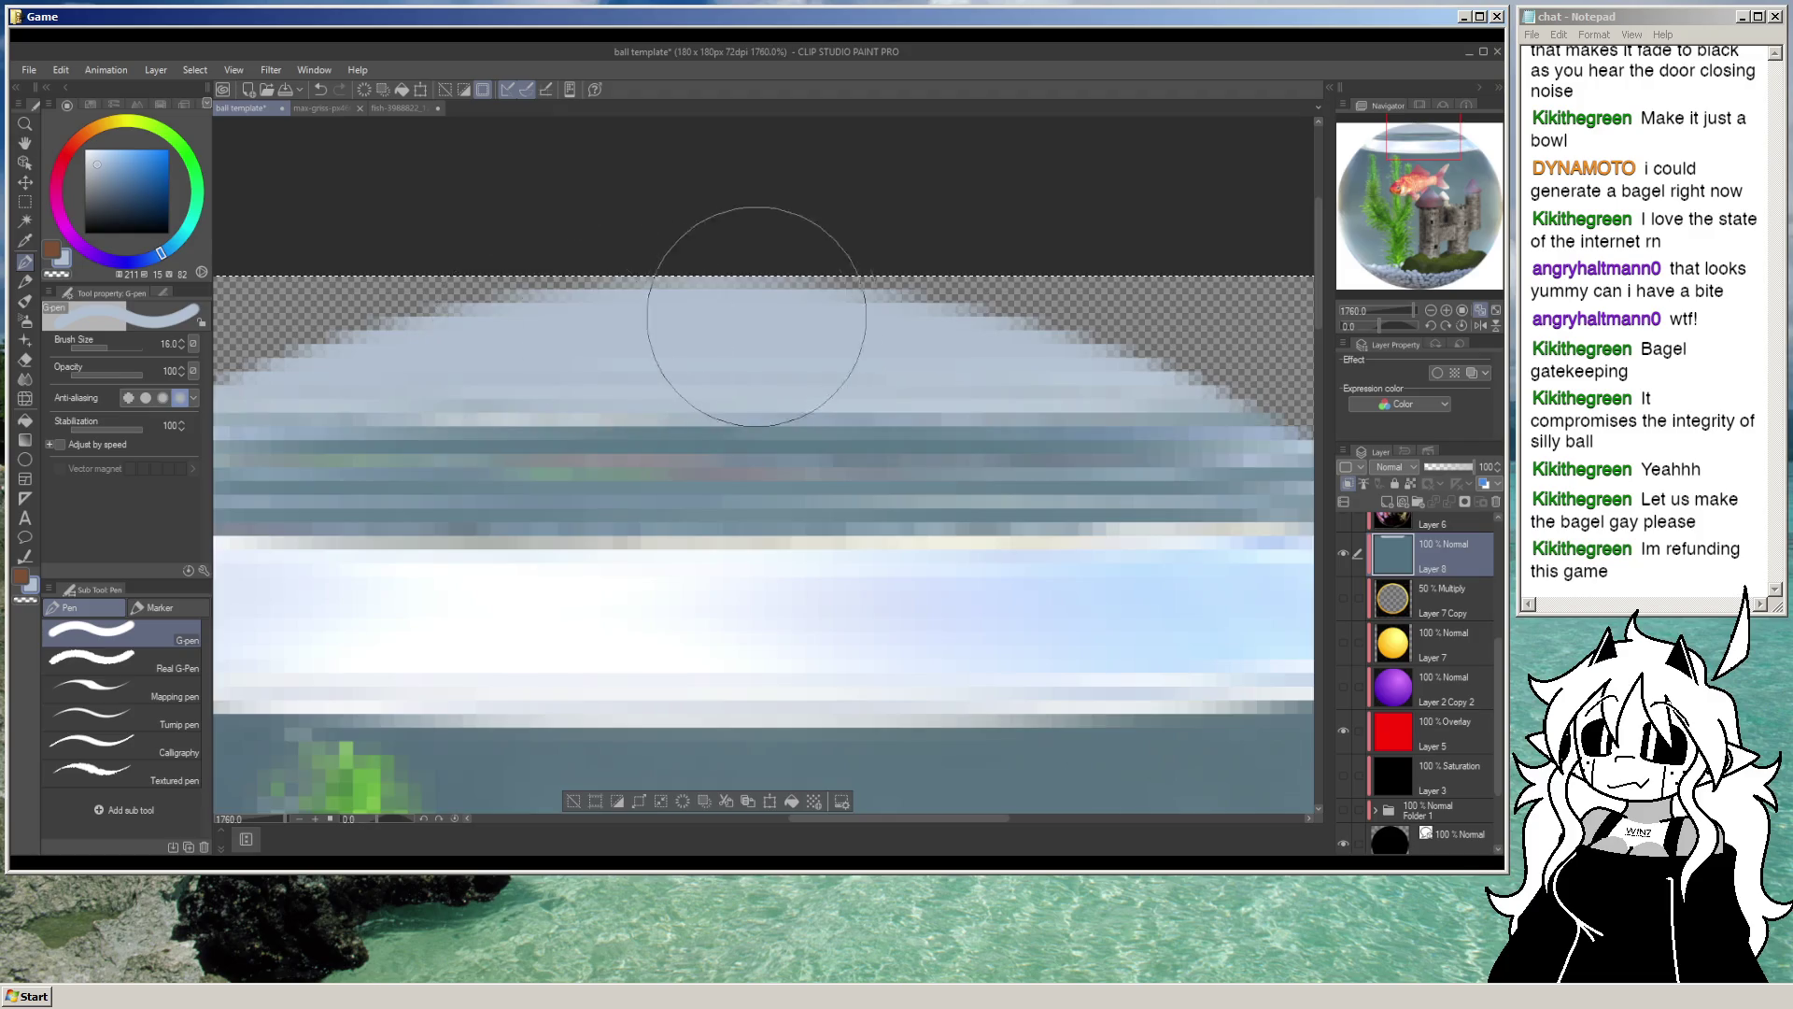
pyautogui.scroll(-10, 757, 315)
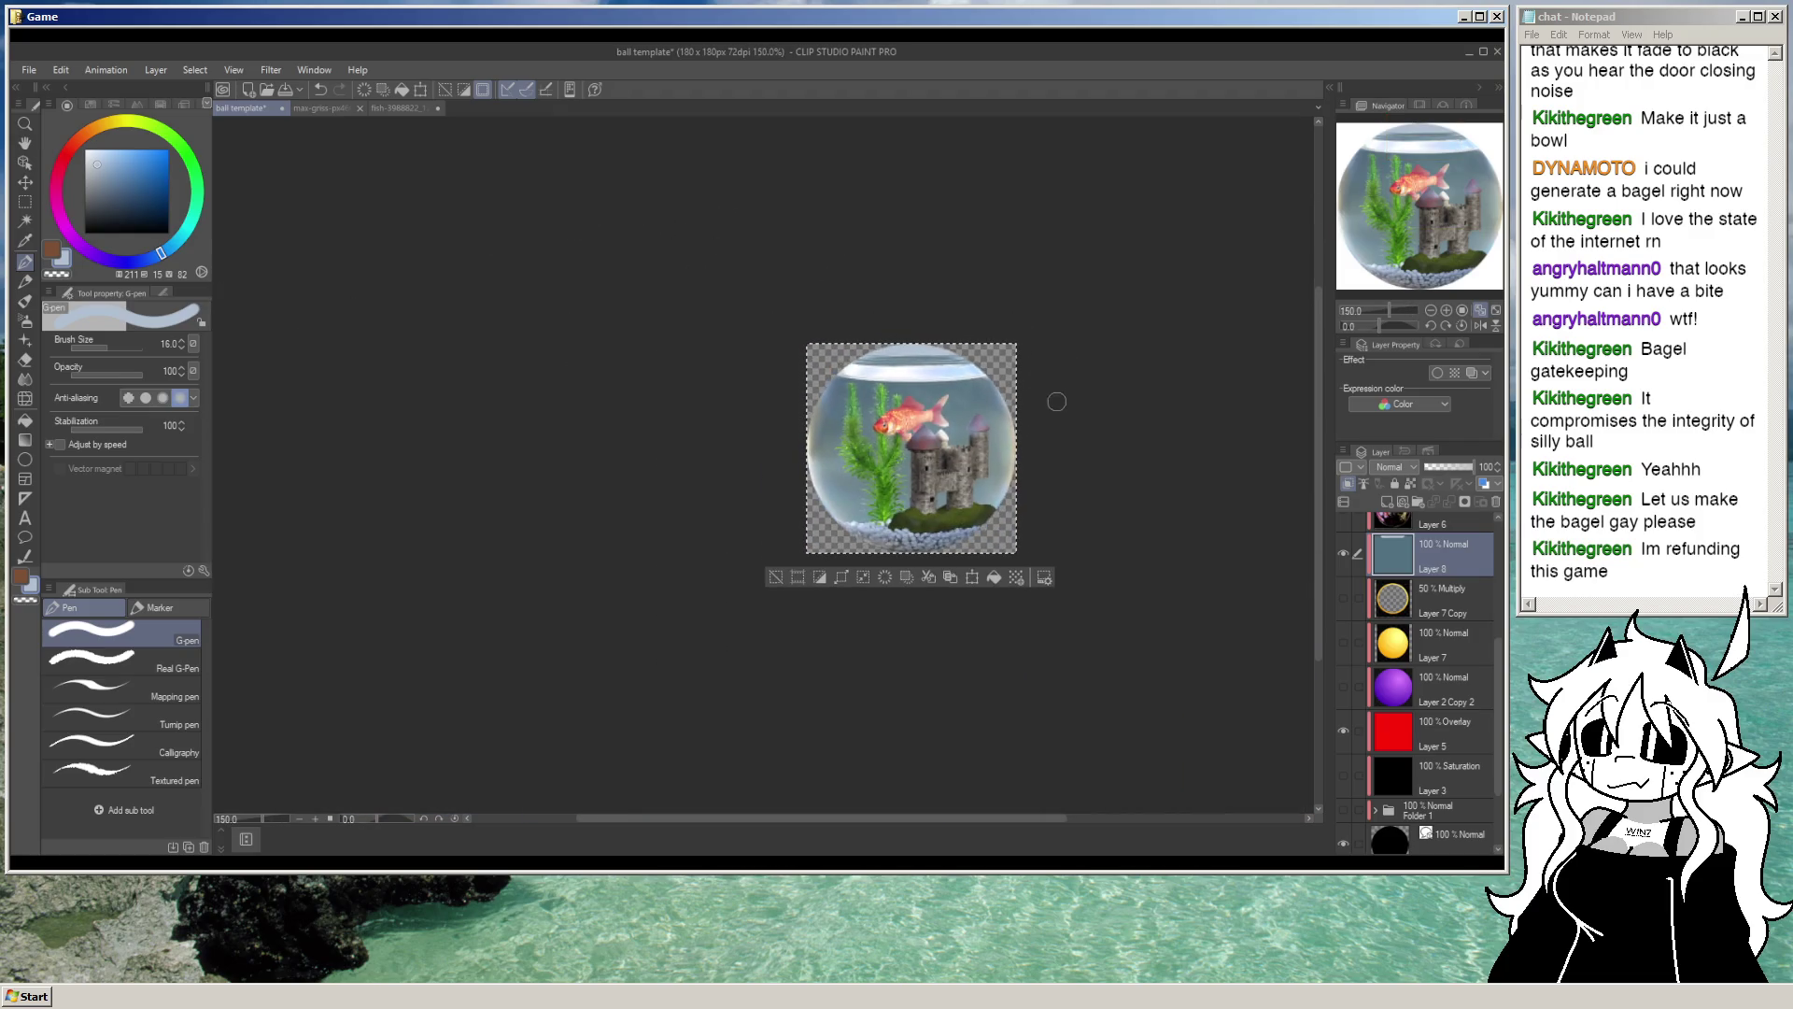
pyautogui.scroll(4, 1056, 401)
pyautogui.click(1345, 552)
pyautogui.click(1345, 552)
pyautogui.scroll(1, 713, 285)
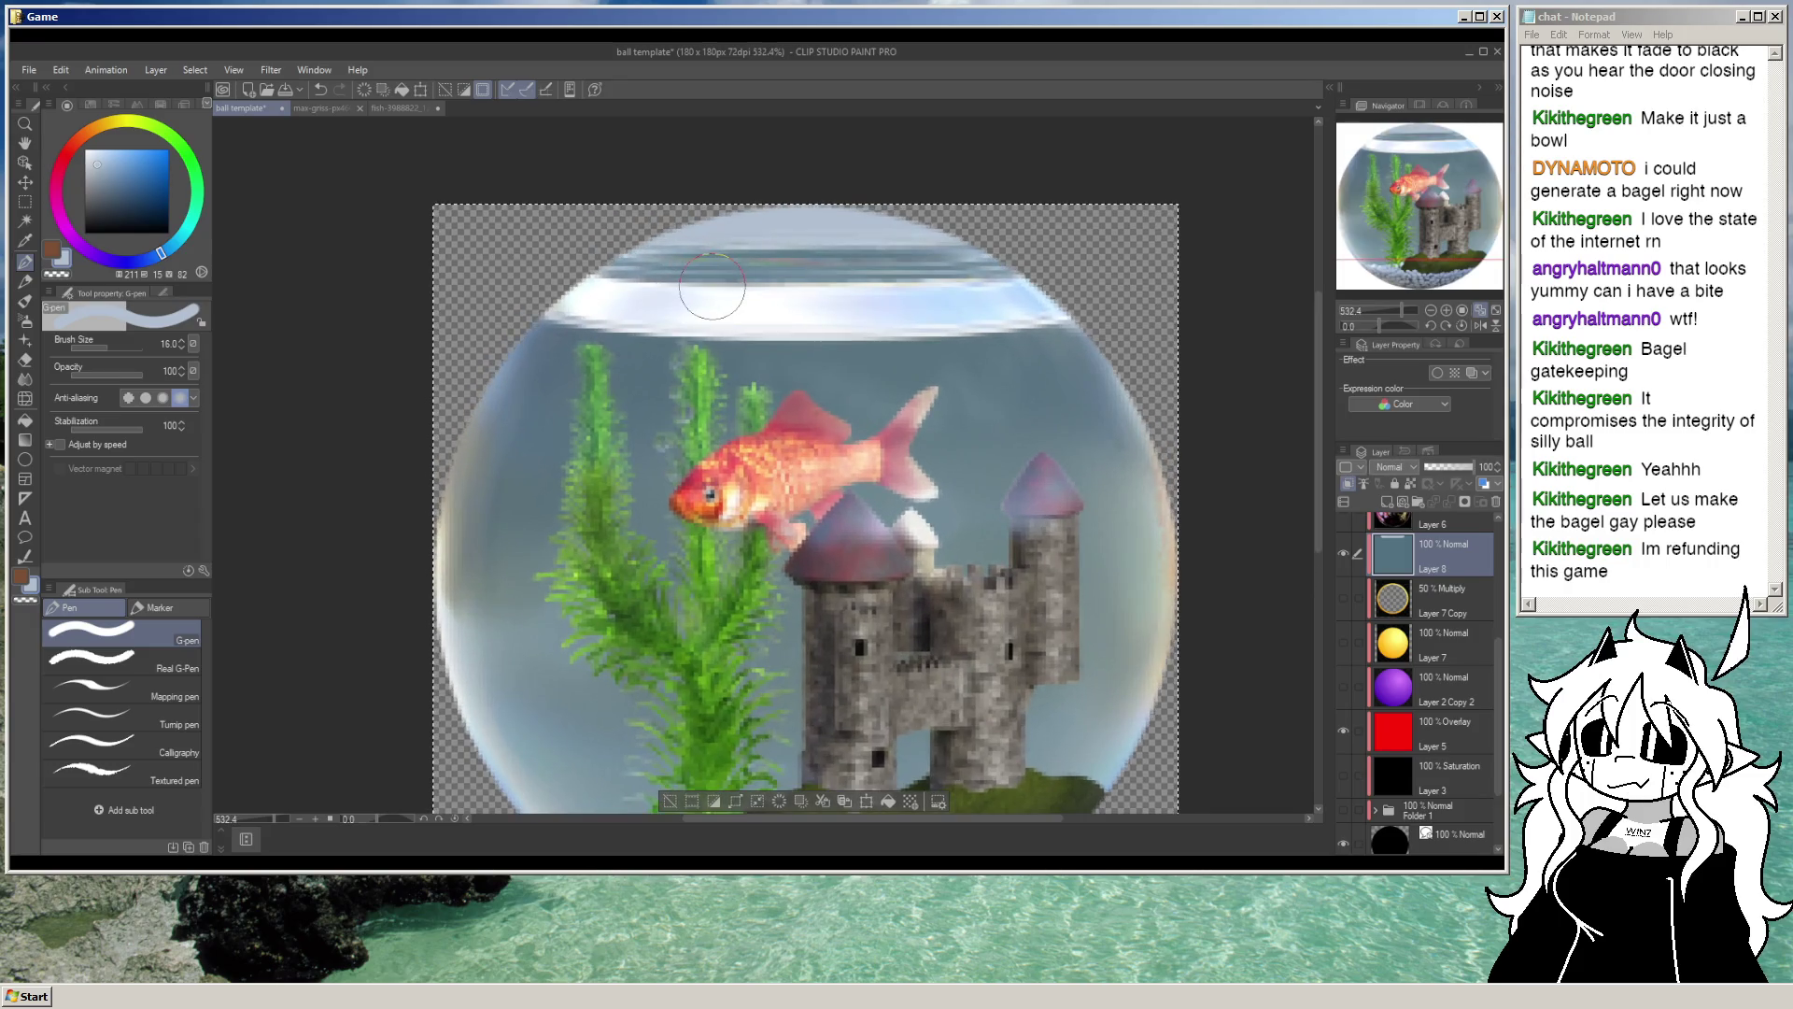
# Step: Paint a near-white highlight across the top of the bowl
pyautogui.keyDown('alt'); pyautogui.click(750, 280); pyautogui.keyUp('alt')
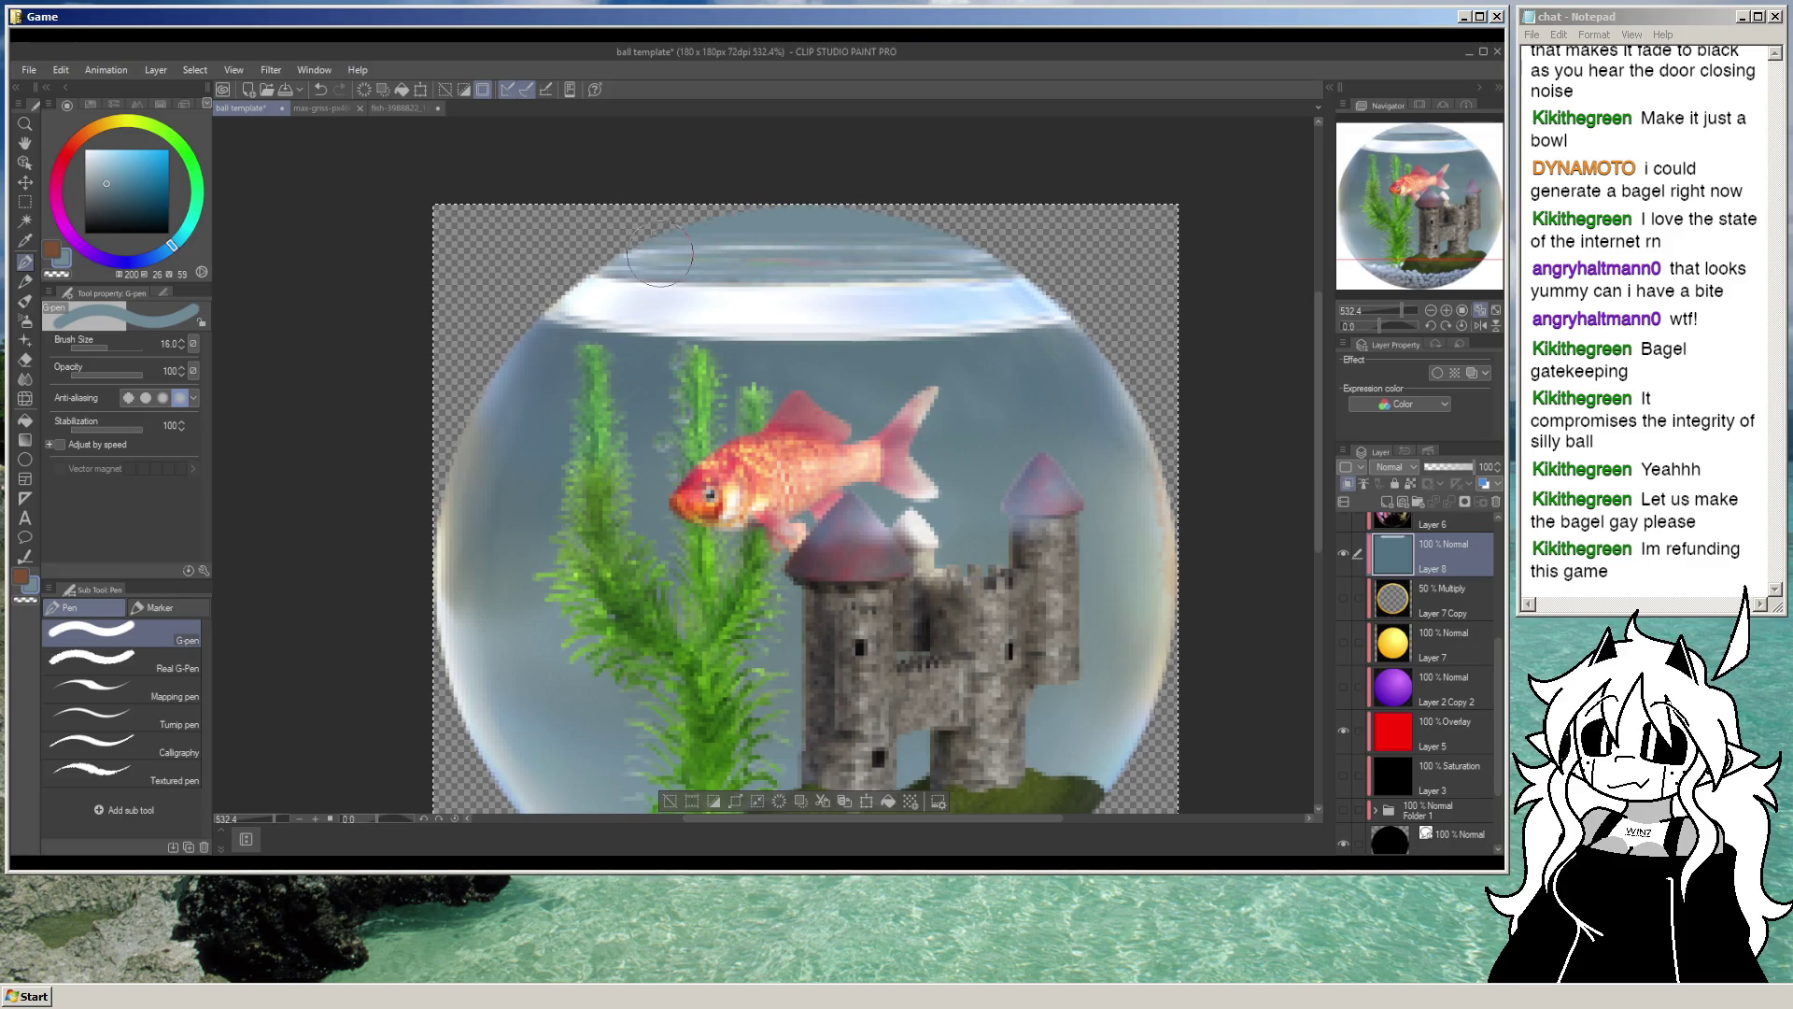
pyautogui.keyDown('alt'); pyautogui.click(723, 309); pyautogui.keyUp('alt')
pyautogui.moveTo(710, 252); pyautogui.dragTo(636, 245)
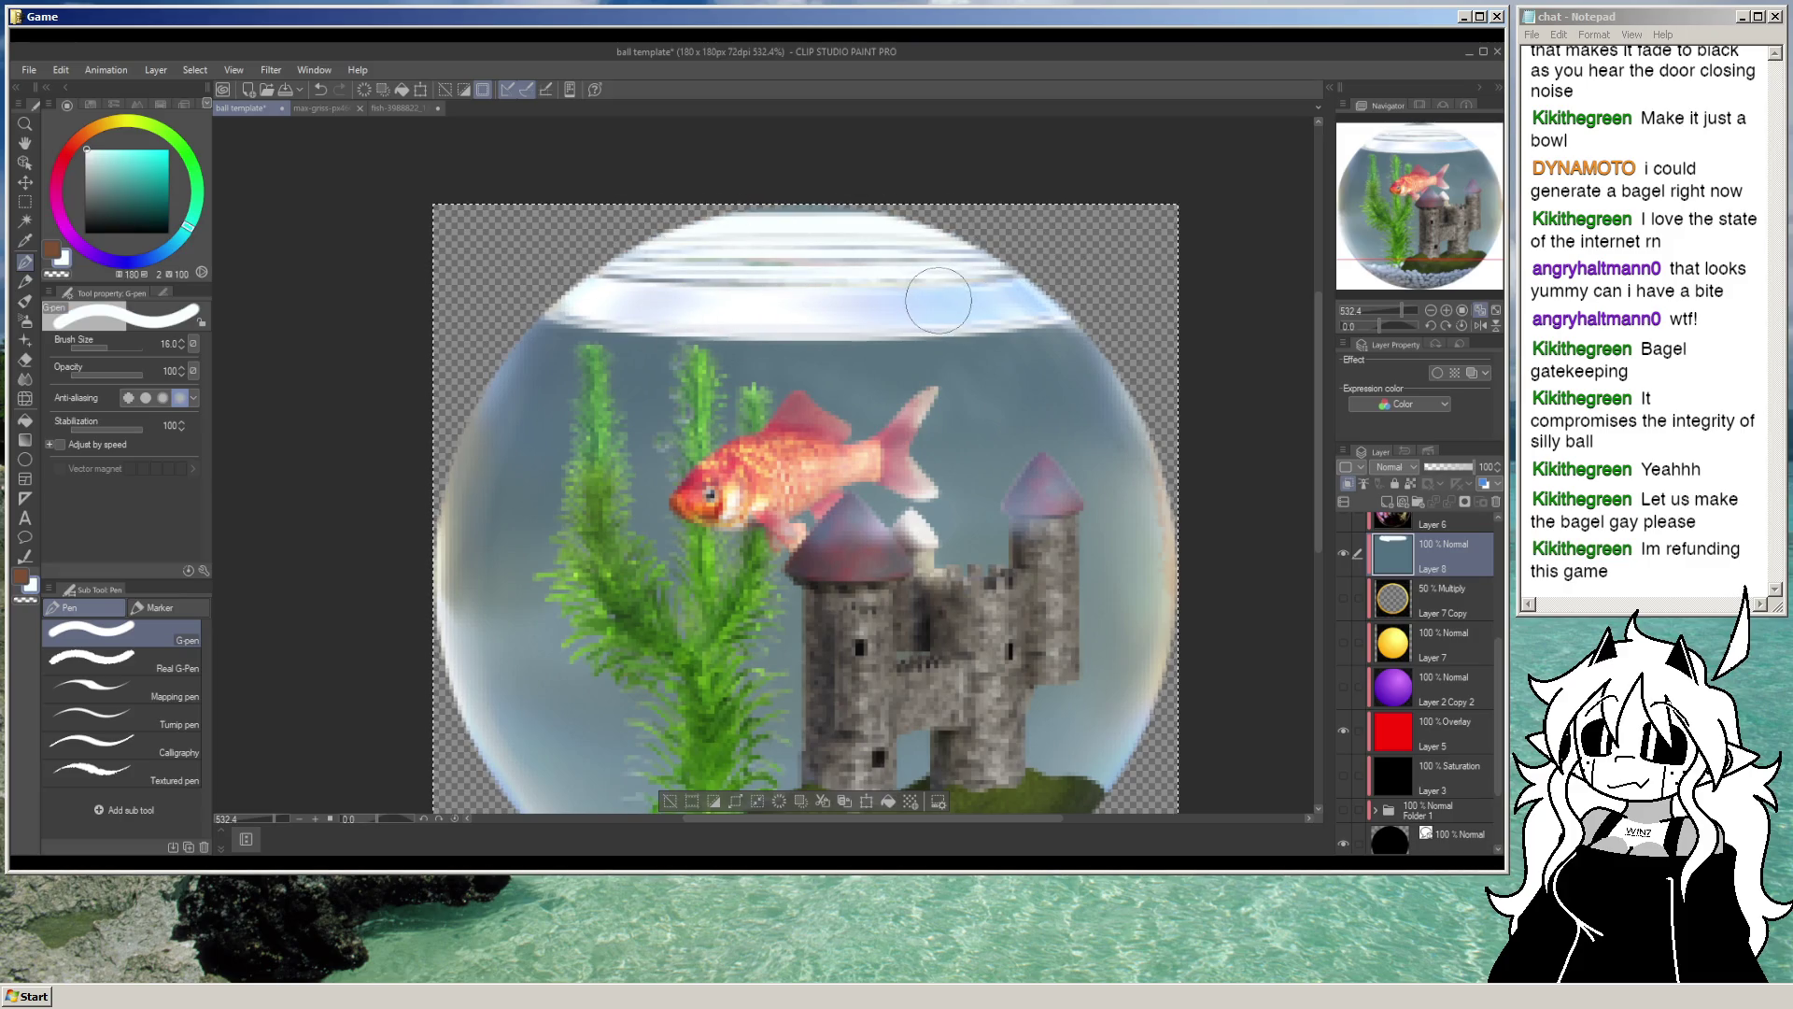
# Step: Paint a blue-grey stroke along the bowl's top rim
pyautogui.scroll(-3, 915, 353)
pyautogui.scroll(3, 914, 353)
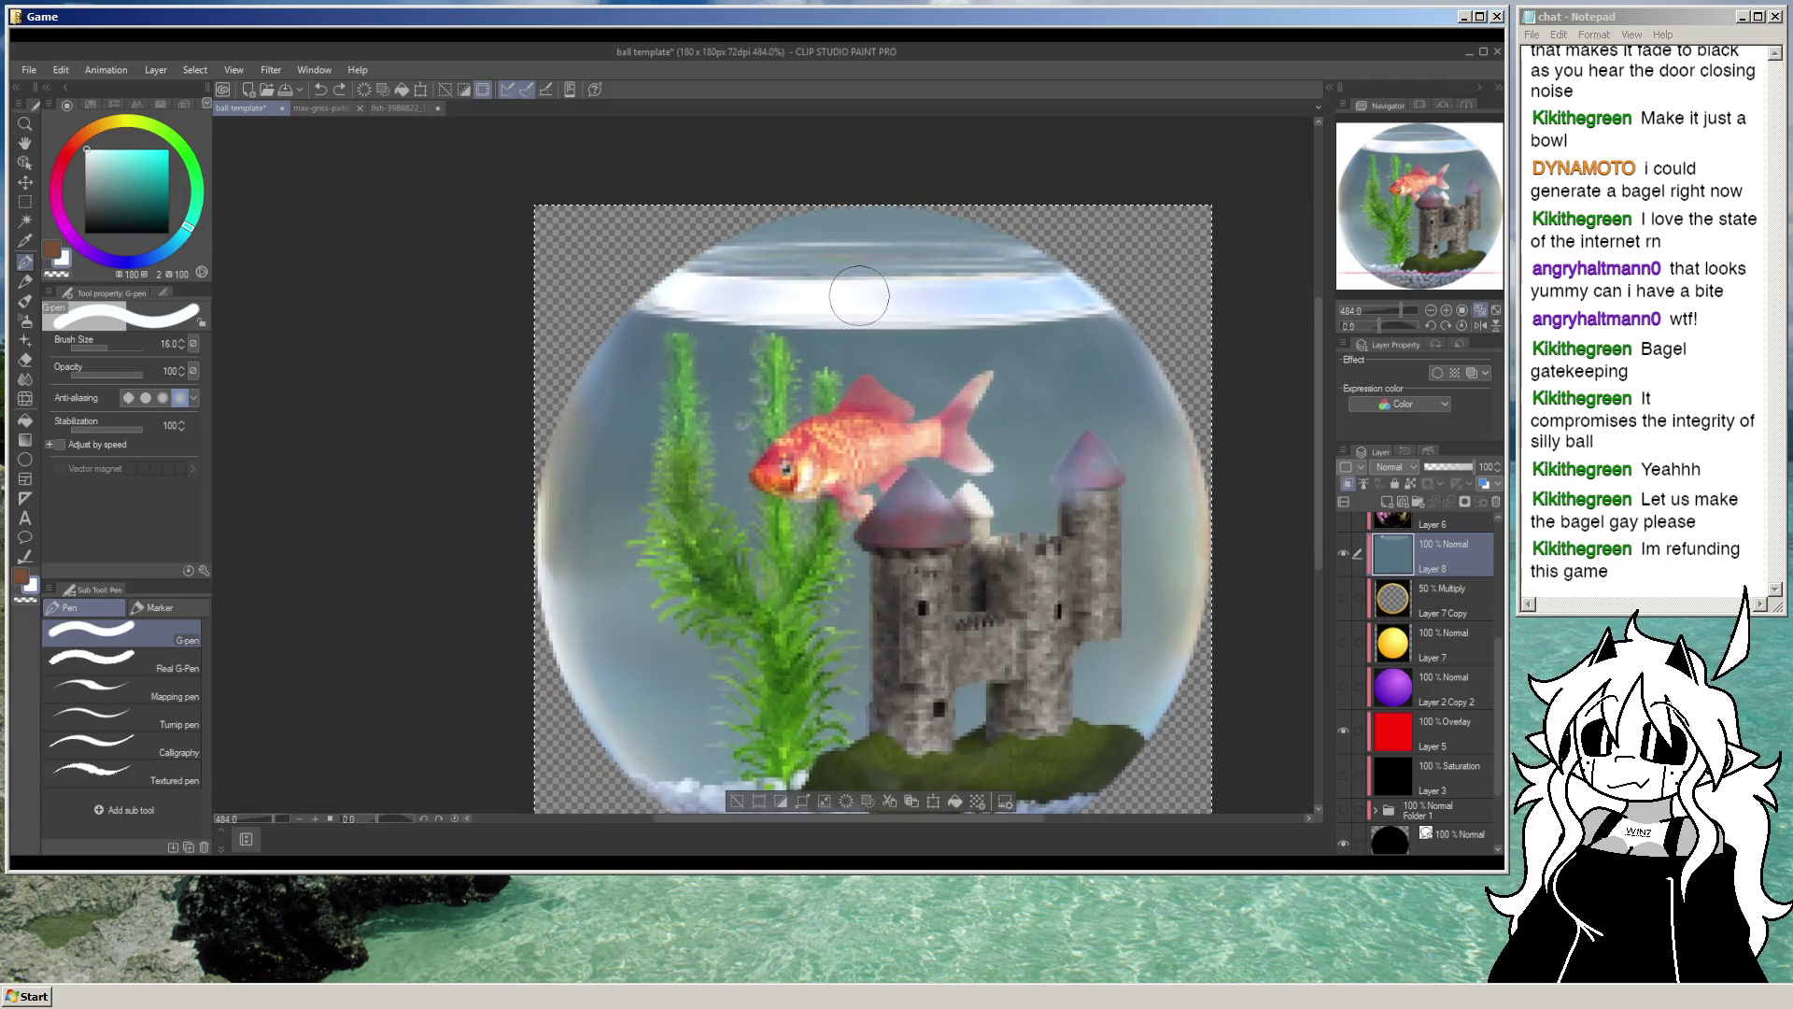
pyautogui.keyDown('alt'); pyautogui.click(633, 330); pyautogui.keyUp('alt')
pyautogui.moveTo(778, 238); pyautogui.dragTo(866, 272)
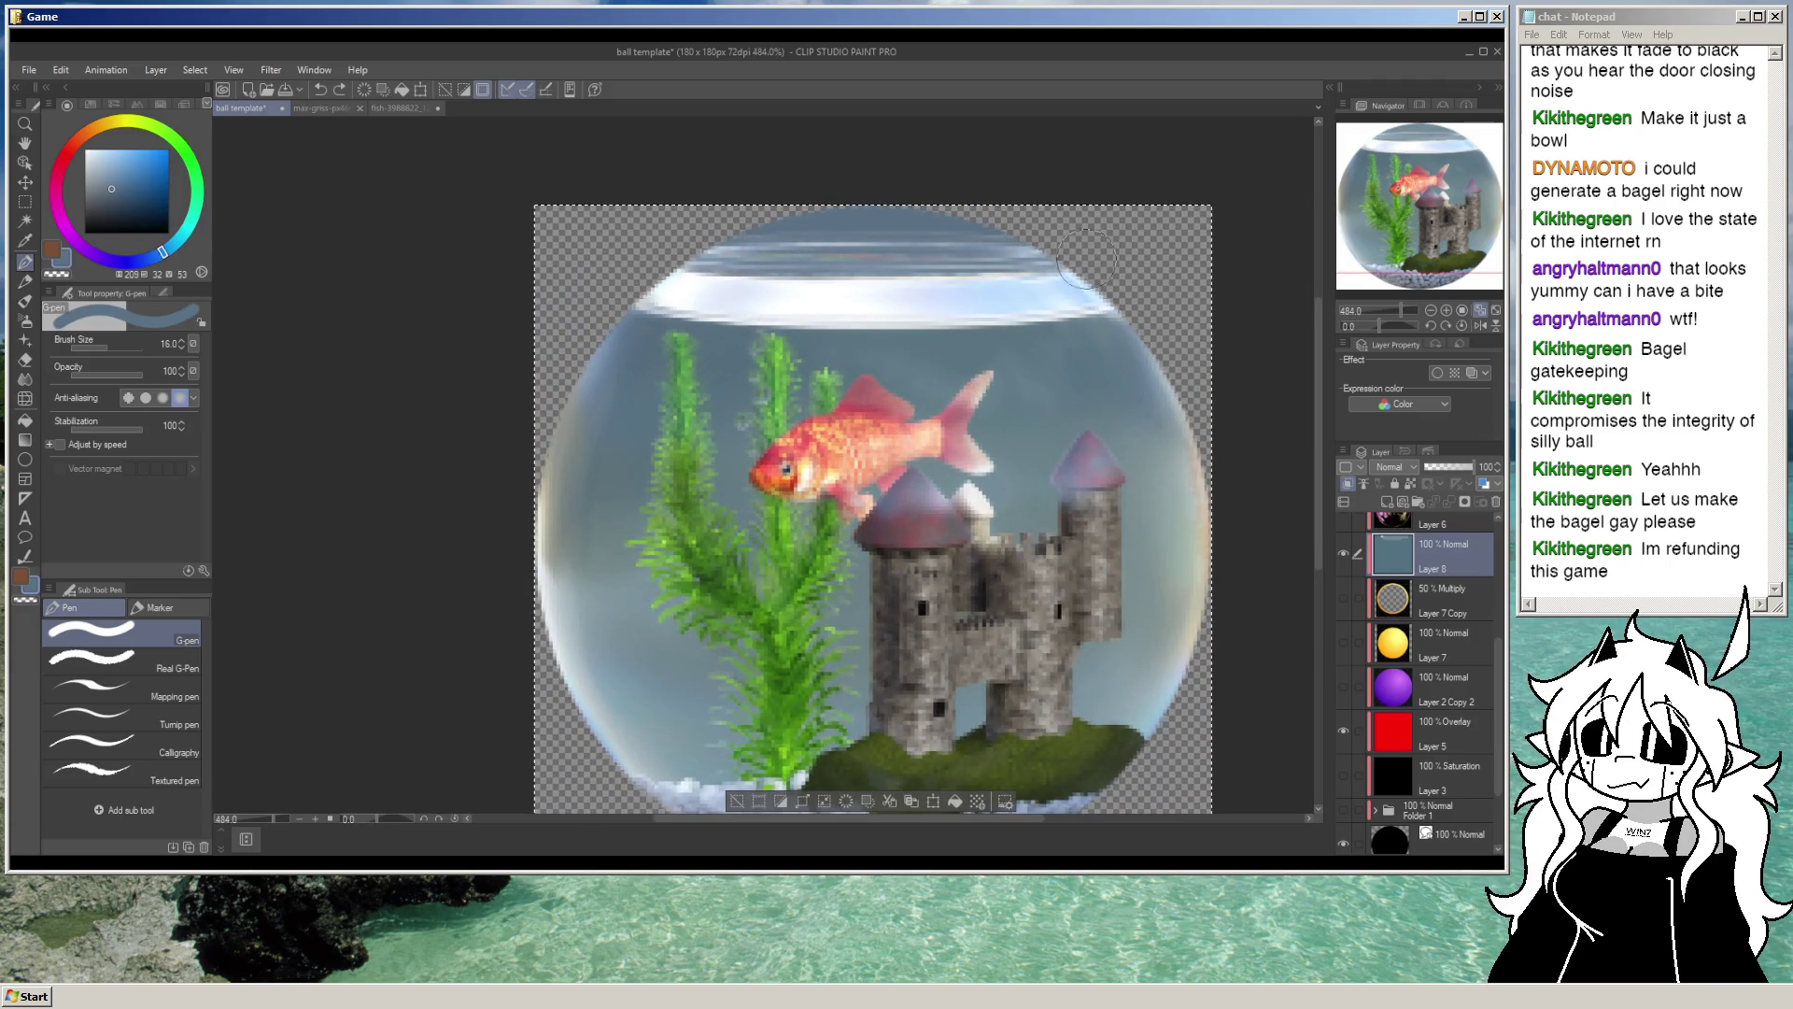
pyautogui.scroll(-4, 931, 235)
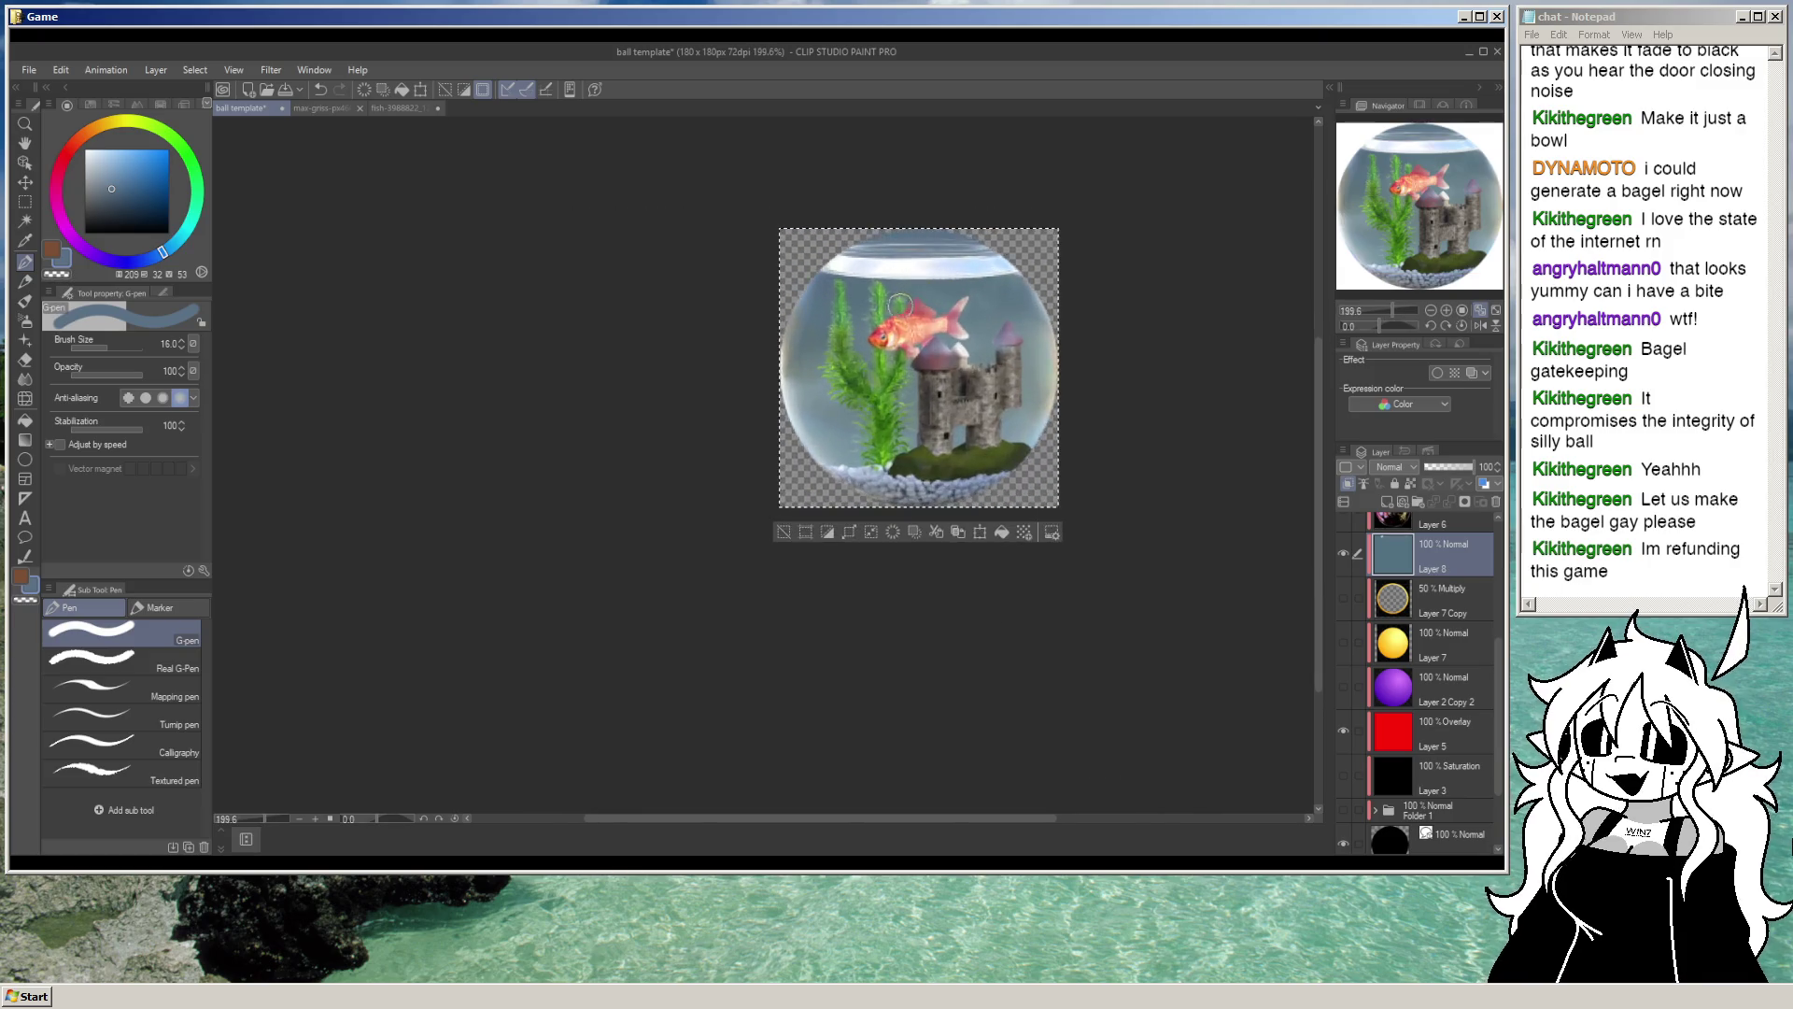
pyautogui.scroll(2, 899, 303)
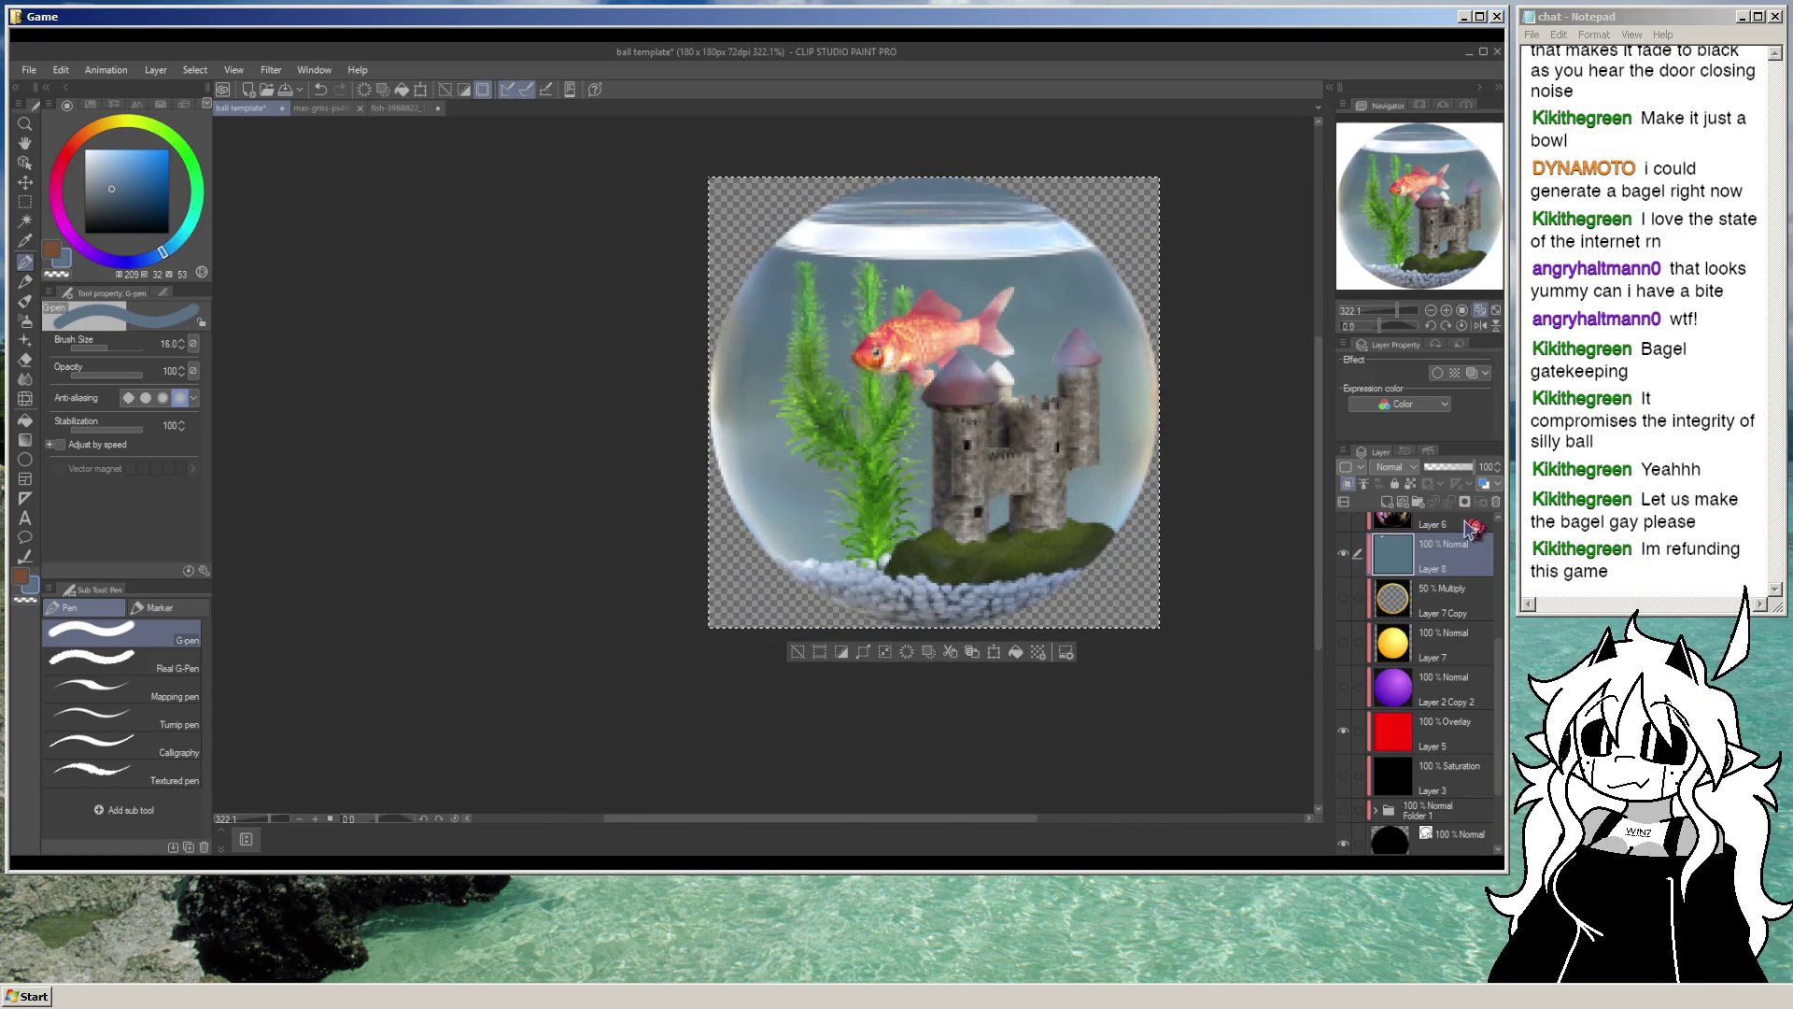
pyautogui.scroll(-2, 1192, 496)
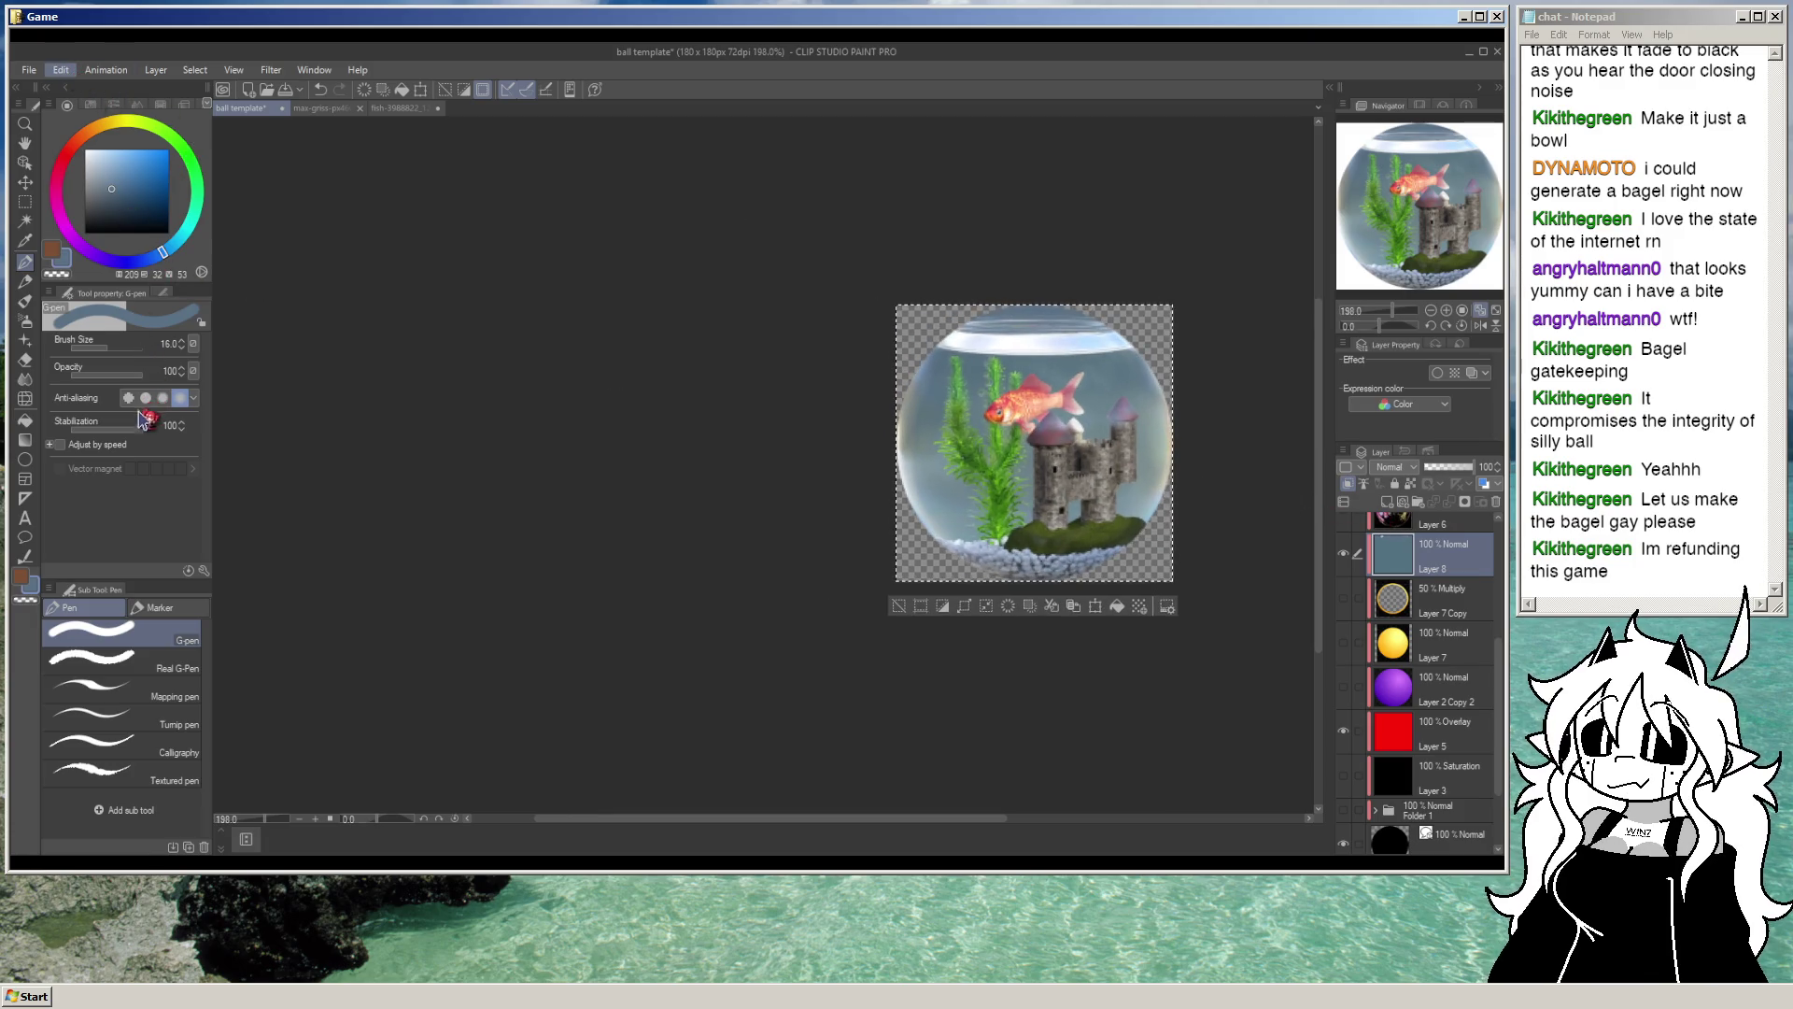
pyautogui.hotkey('ctrl', 'u')
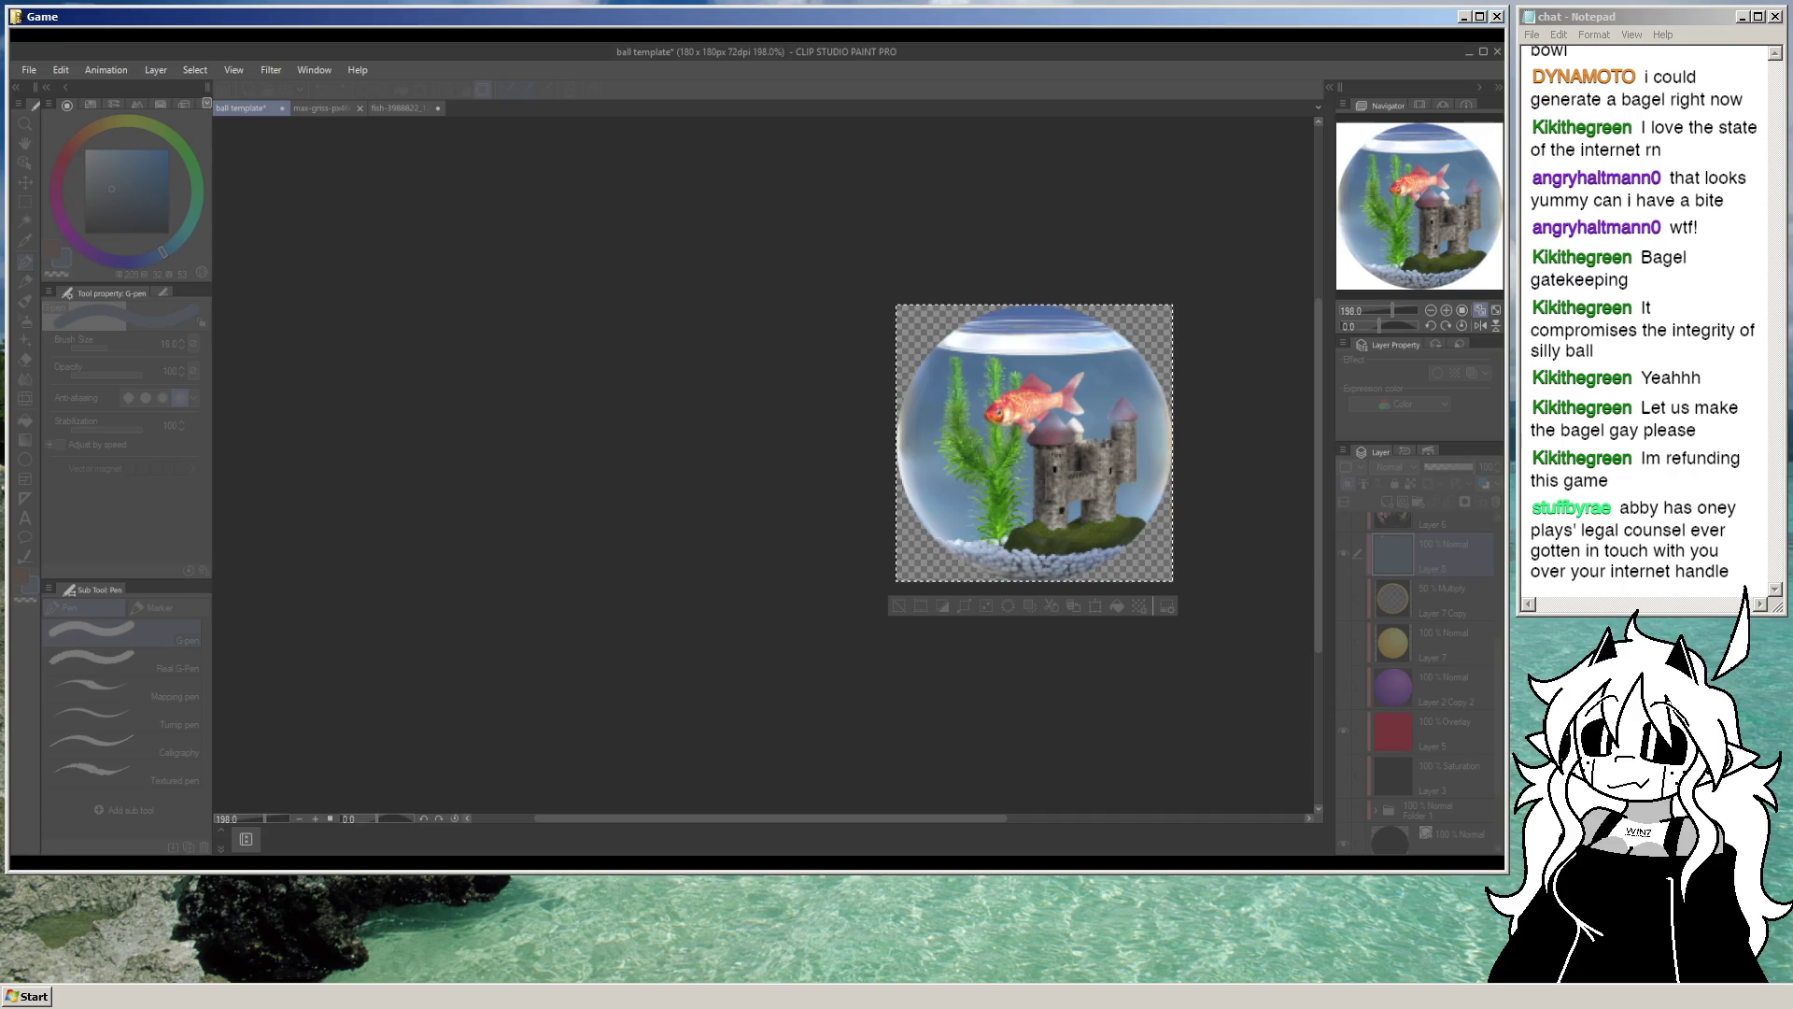
pyautogui.scroll(3, 882, 378)
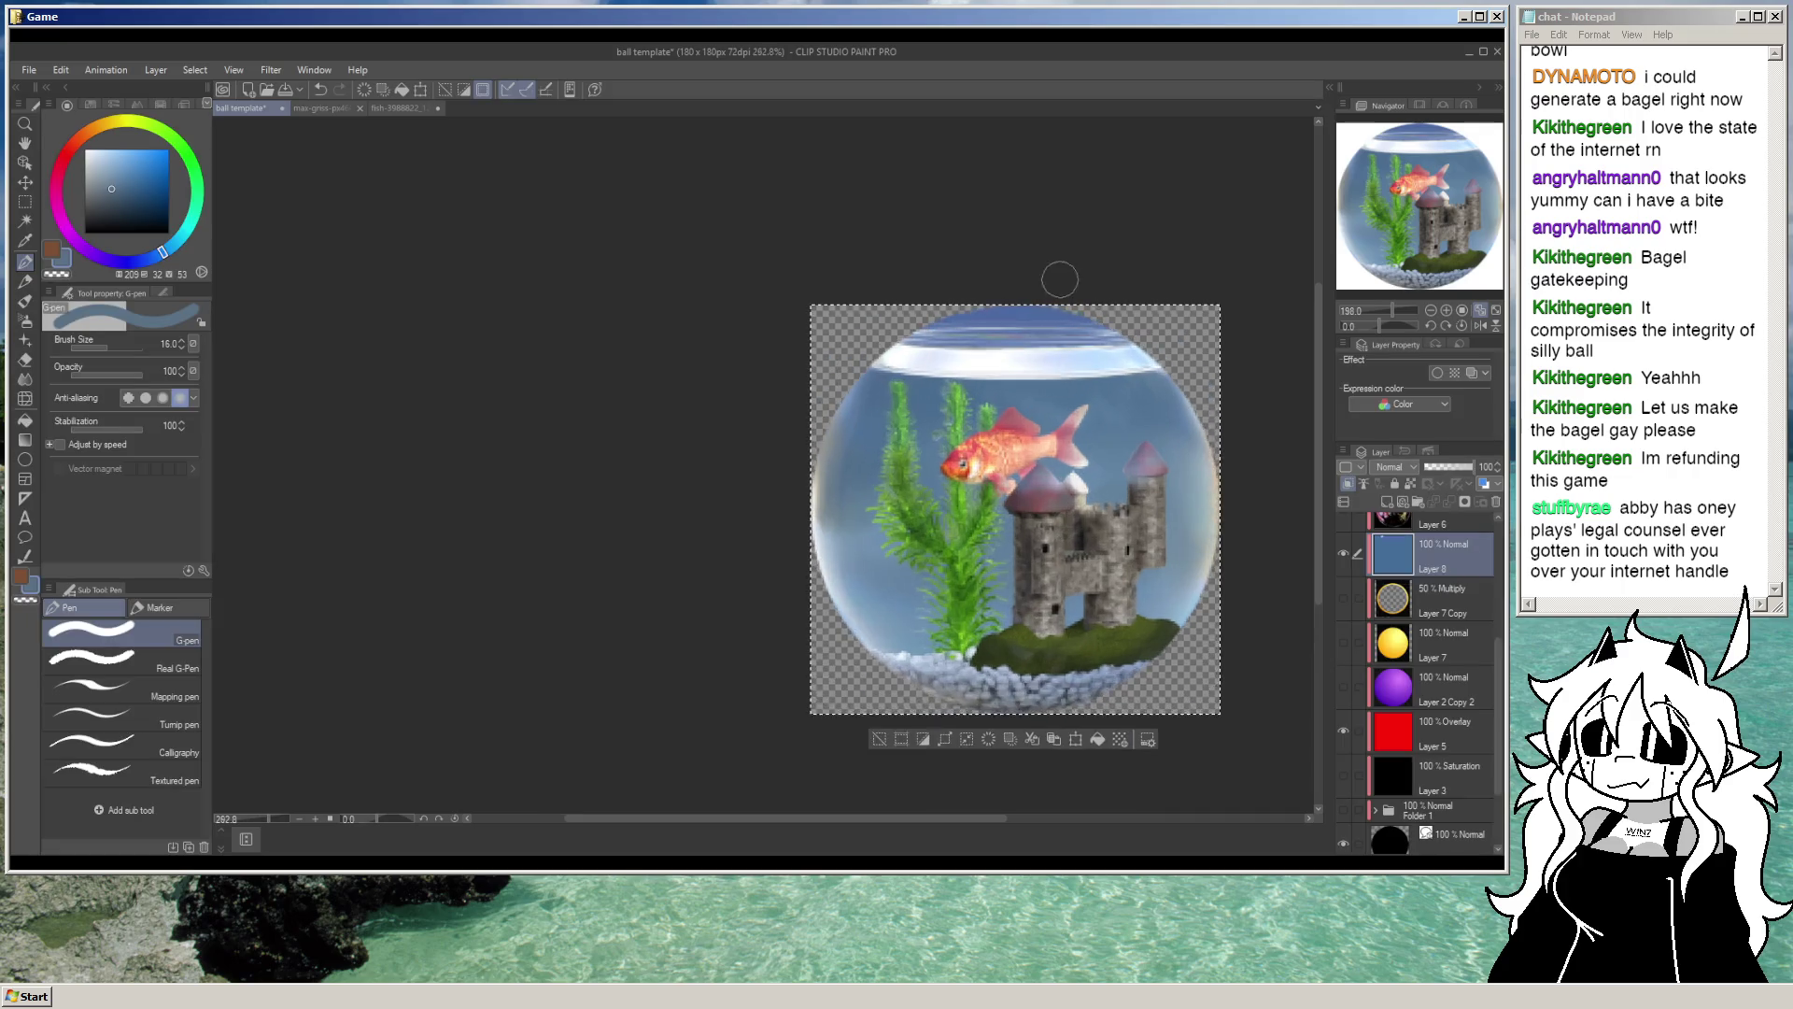
# Step: Duplicate the fishbowl image layer, rotate the copy 90°, and move it below the original
pyautogui.scroll(5, 1457, 654)
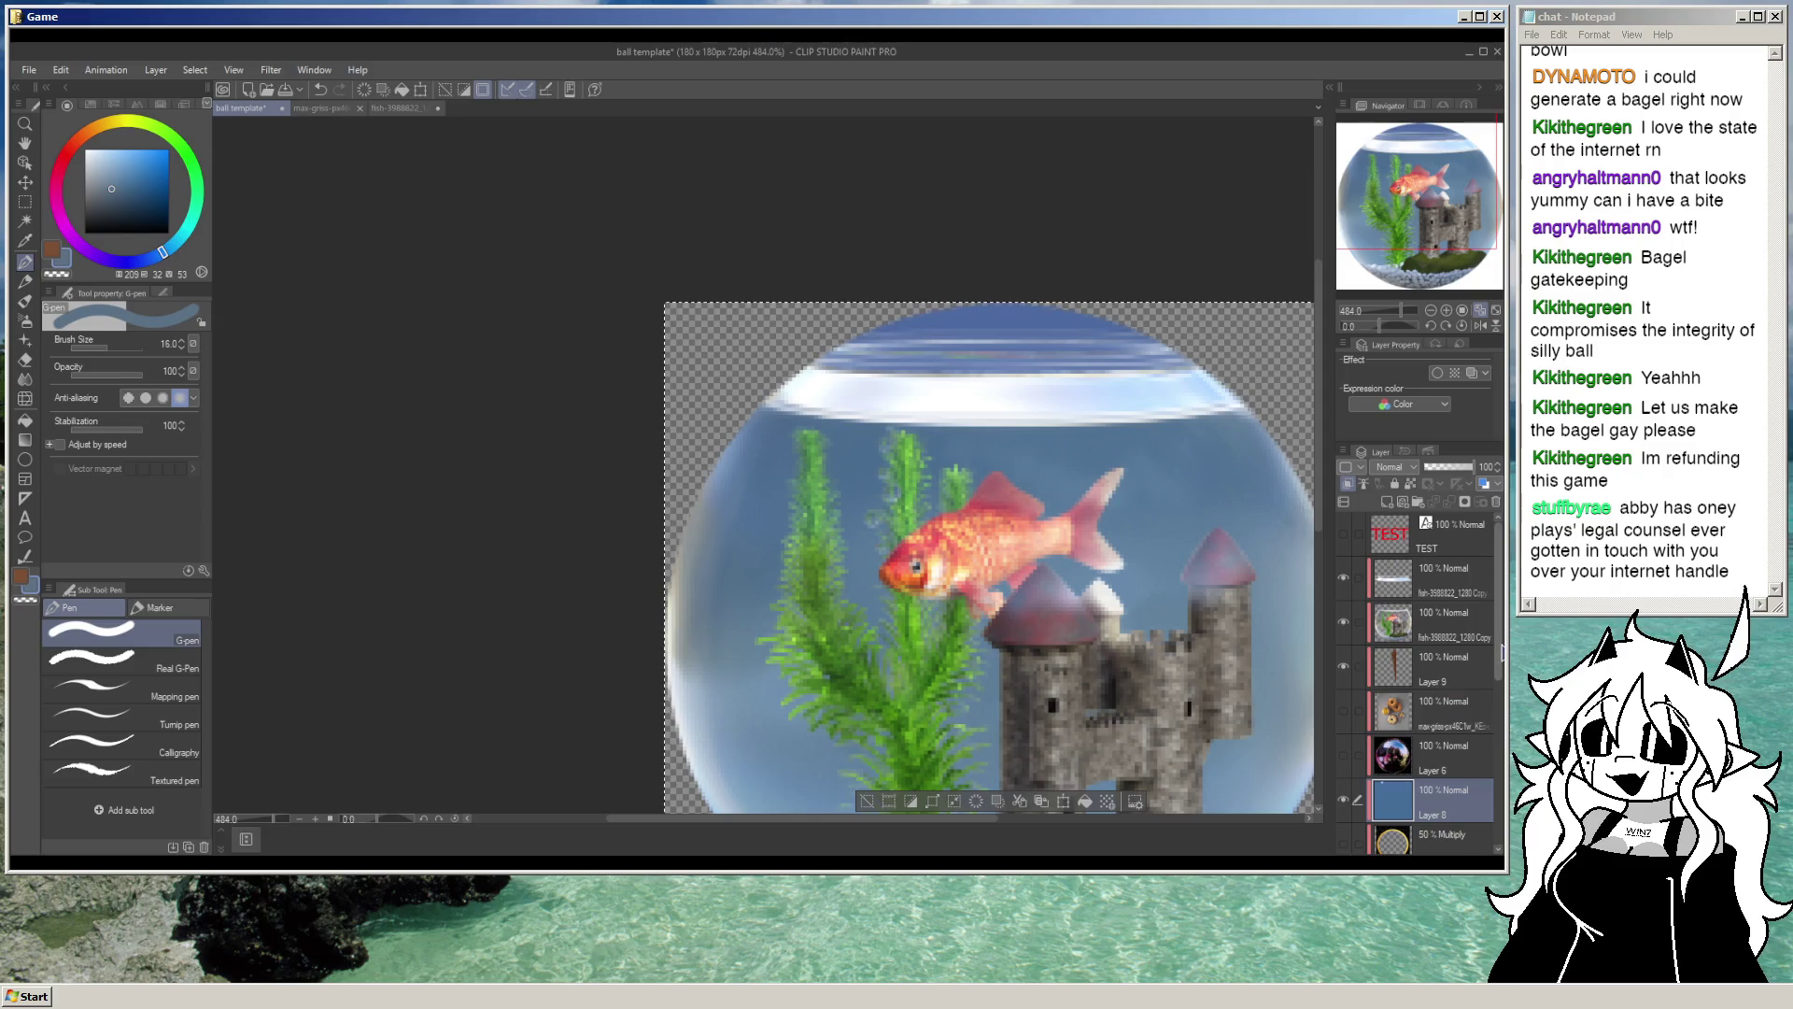
pyautogui.click(1435, 616)
pyautogui.hotkey('ctrl', 'j')
pyautogui.hotkey('ctrl', 't')
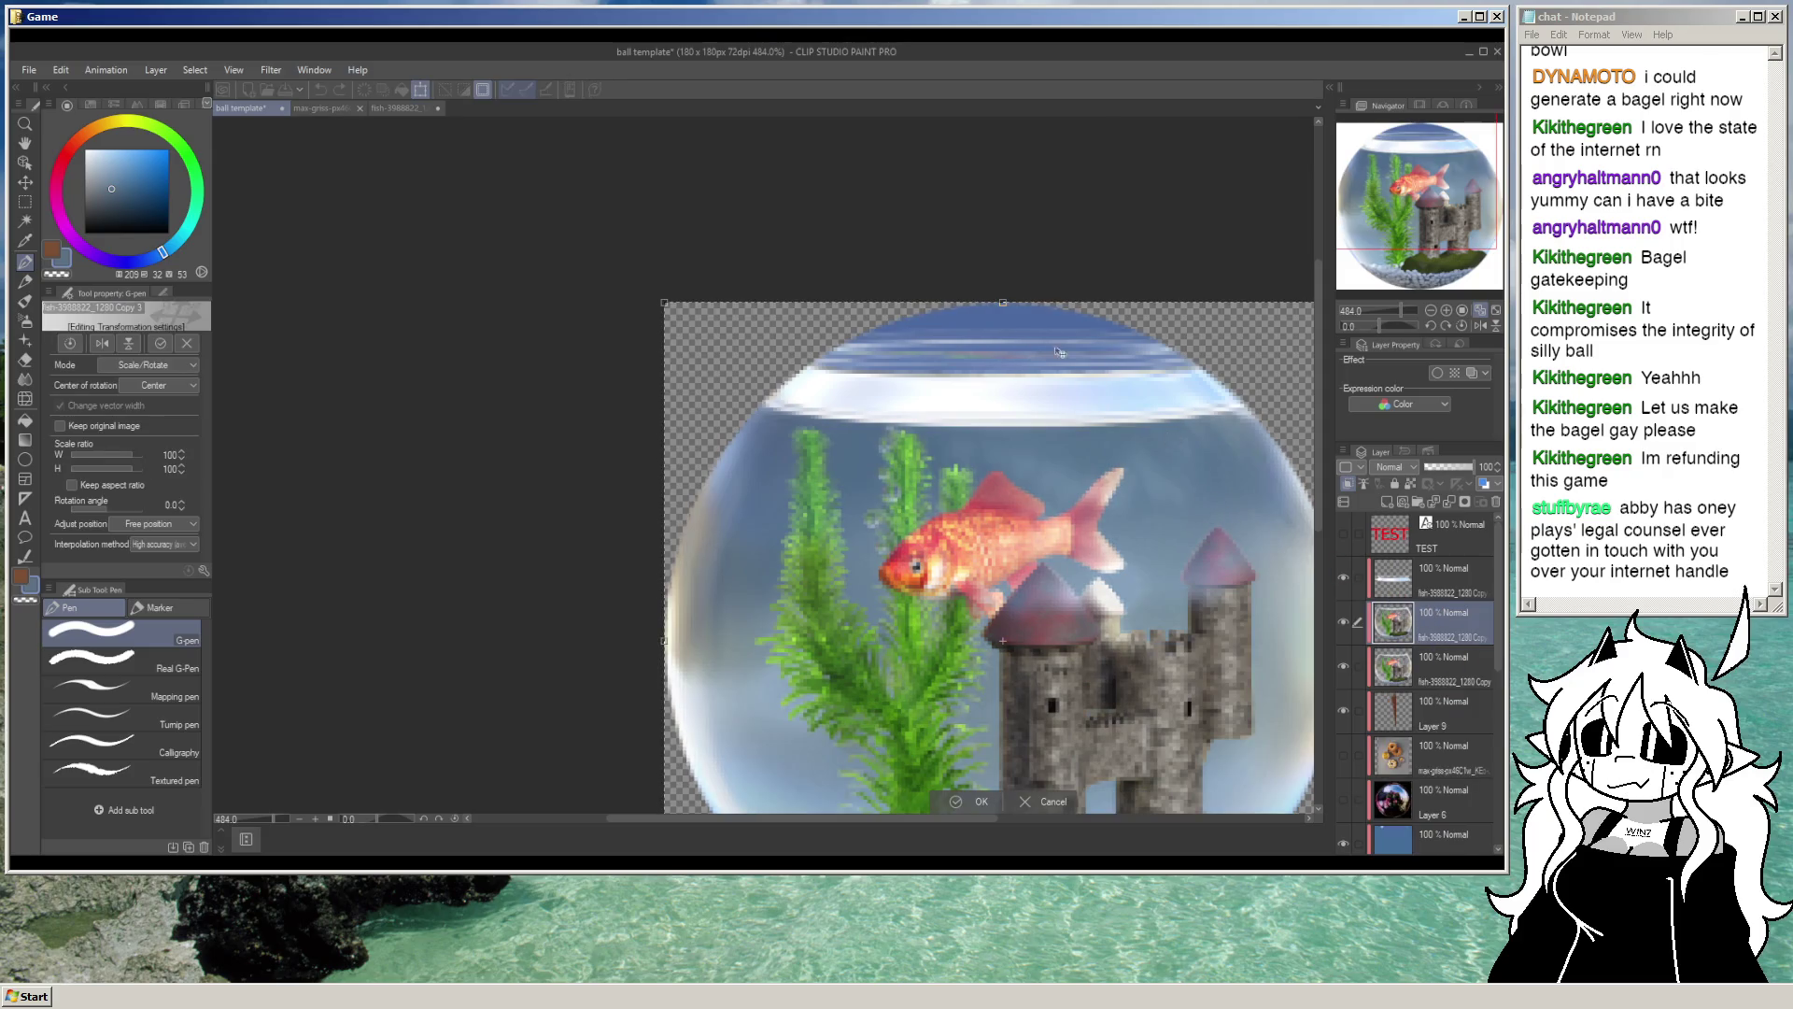
pyautogui.moveTo(1014, 250); pyautogui.dragTo(1265, 683)
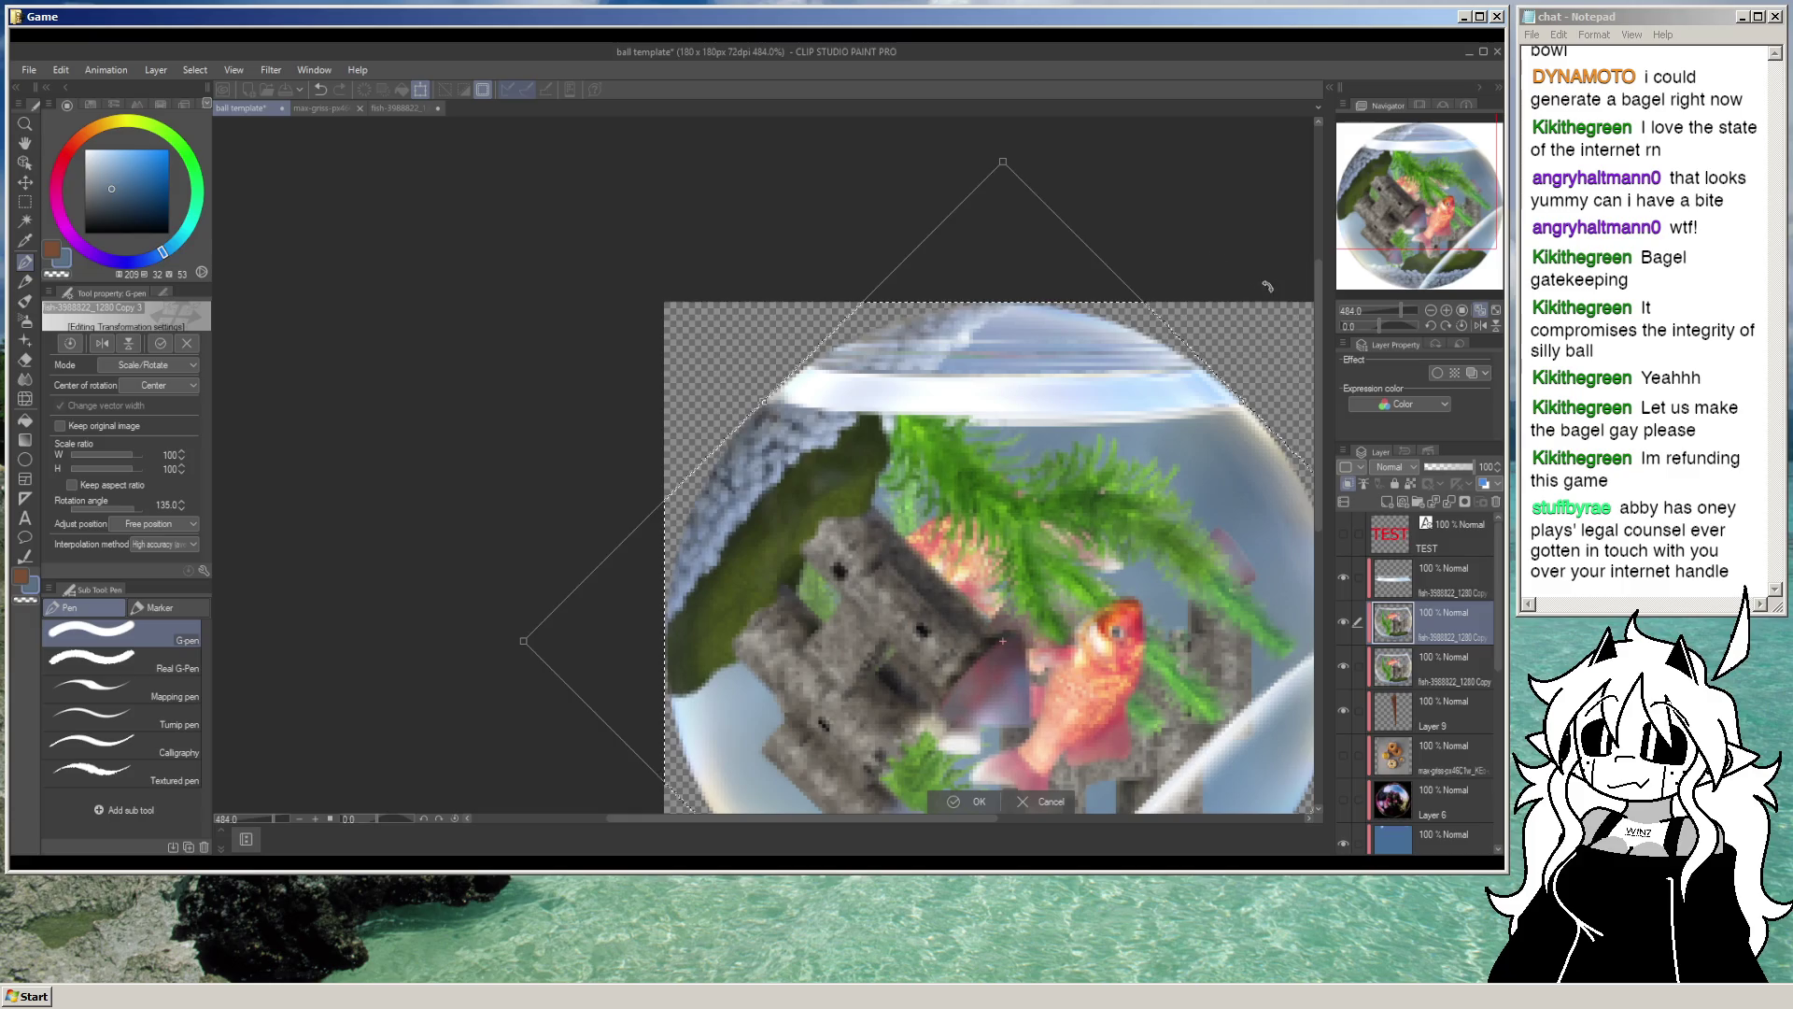
pyautogui.moveTo(1267, 286); pyautogui.dragTo(943, 205)
pyautogui.scroll(-2, 976, 467)
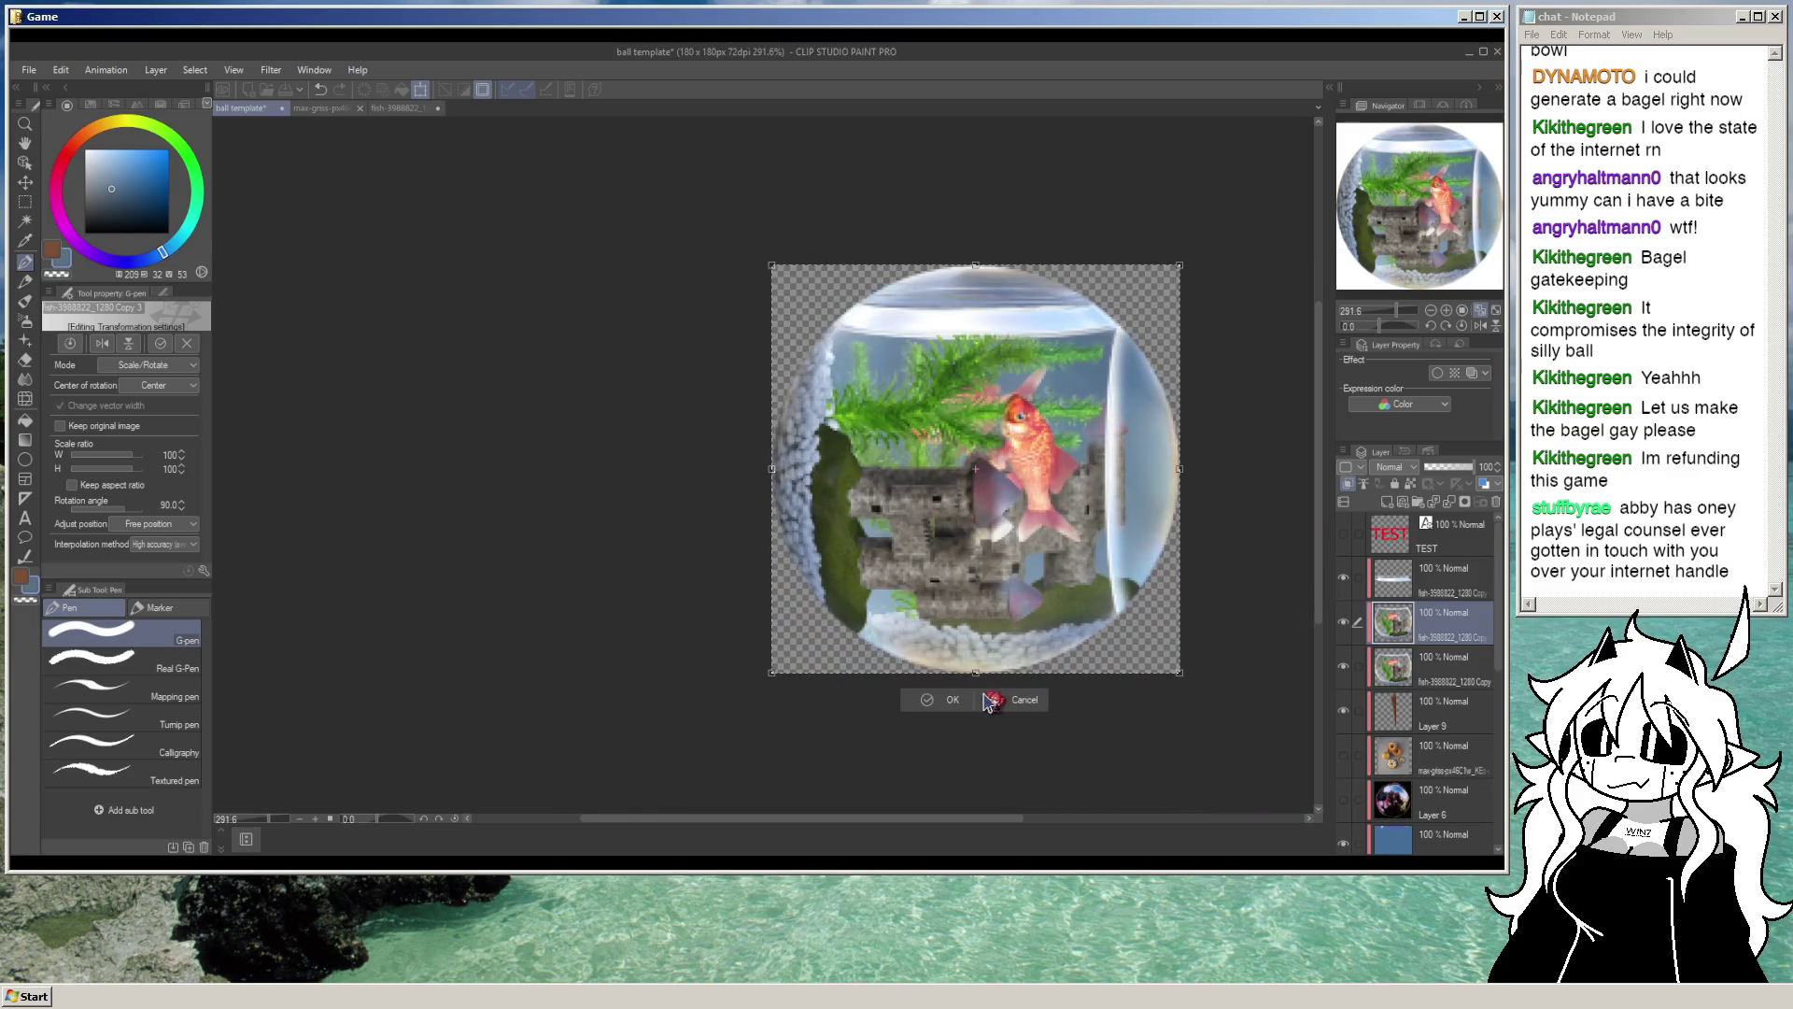
pyautogui.click(943, 715)
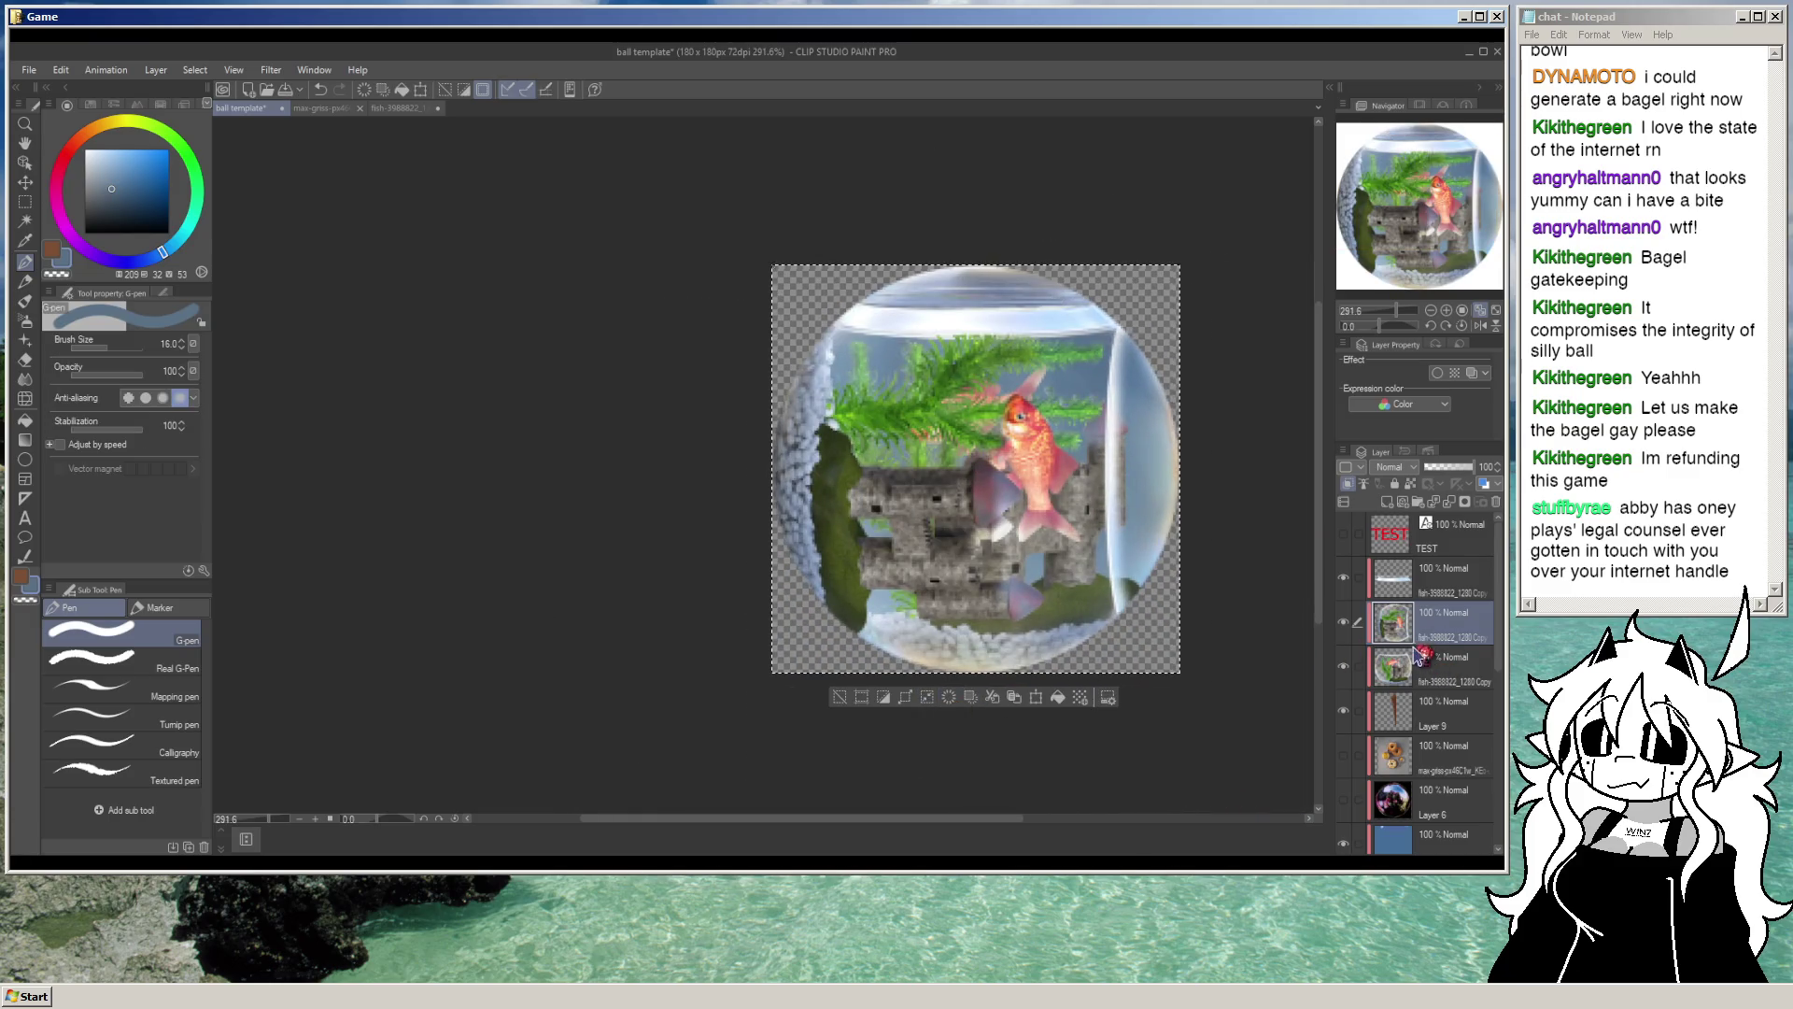
pyautogui.moveTo(1396, 621); pyautogui.dragTo(1397, 687)
# Step: Paint water over the glass edge and bubbles with a size-45 brush, then deselect and switch to TurboWarp
pyautogui.moveTo(1158, 337); pyautogui.dragTo(1205, 321)
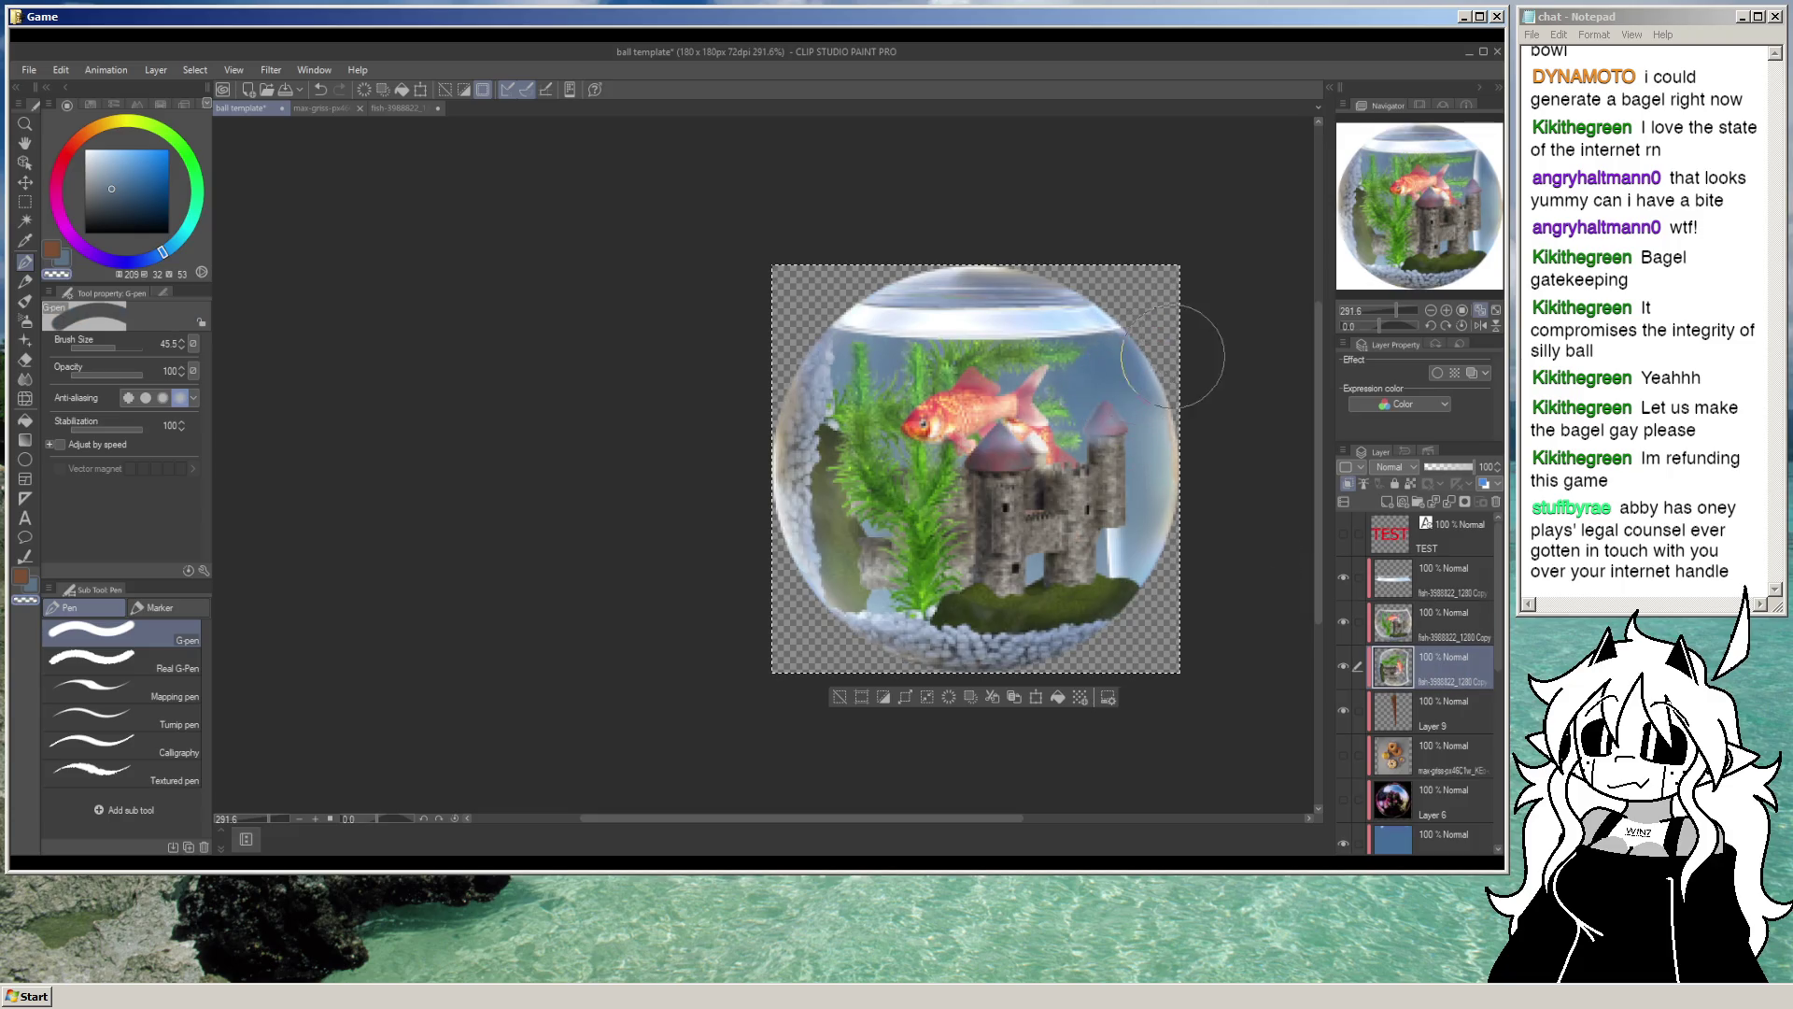
pyautogui.moveTo(1116, 359)
pyautogui.mouseDown()
pyautogui.moveTo(812, 364)
pyautogui.moveTo(813, 448)
pyautogui.moveTo(865, 442)
pyautogui.moveTo(841, 523)
pyautogui.moveTo(859, 588)
pyautogui.mouseUp()
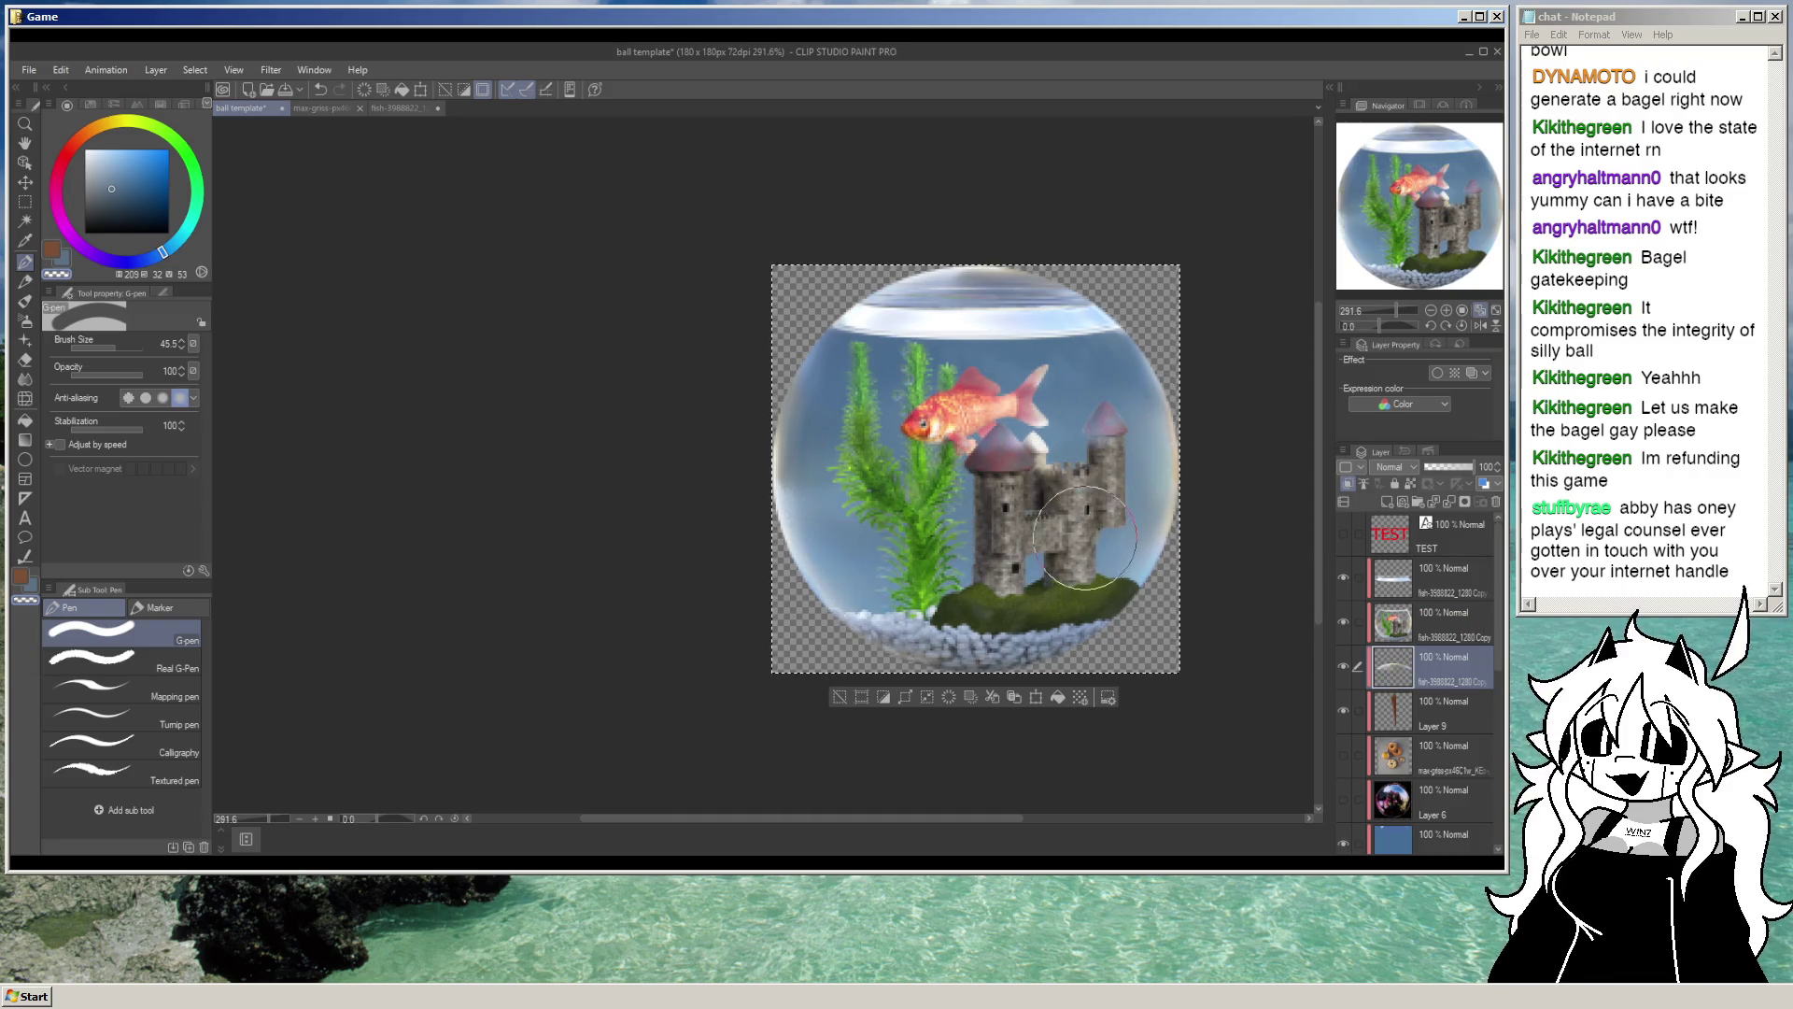
pyautogui.scroll(-3, 1107, 495)
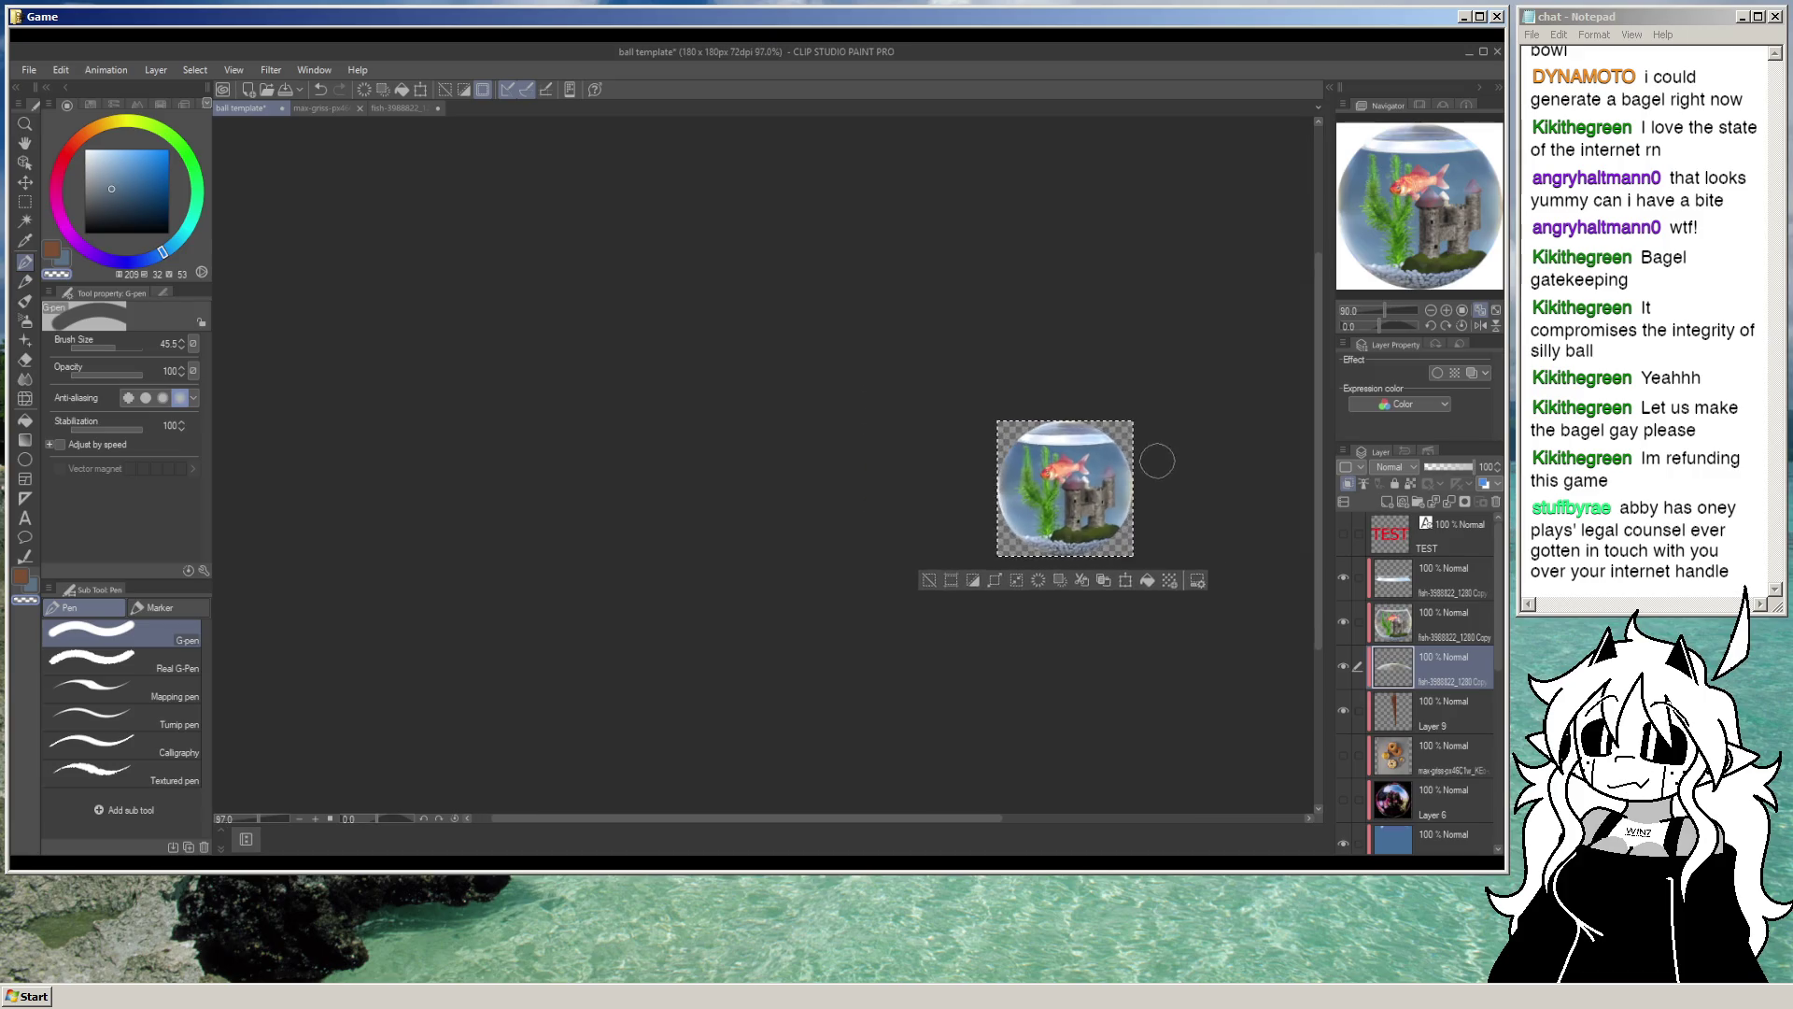
pyautogui.scroll(2, 1139, 453)
pyautogui.hotkey('ctrl', 'd')
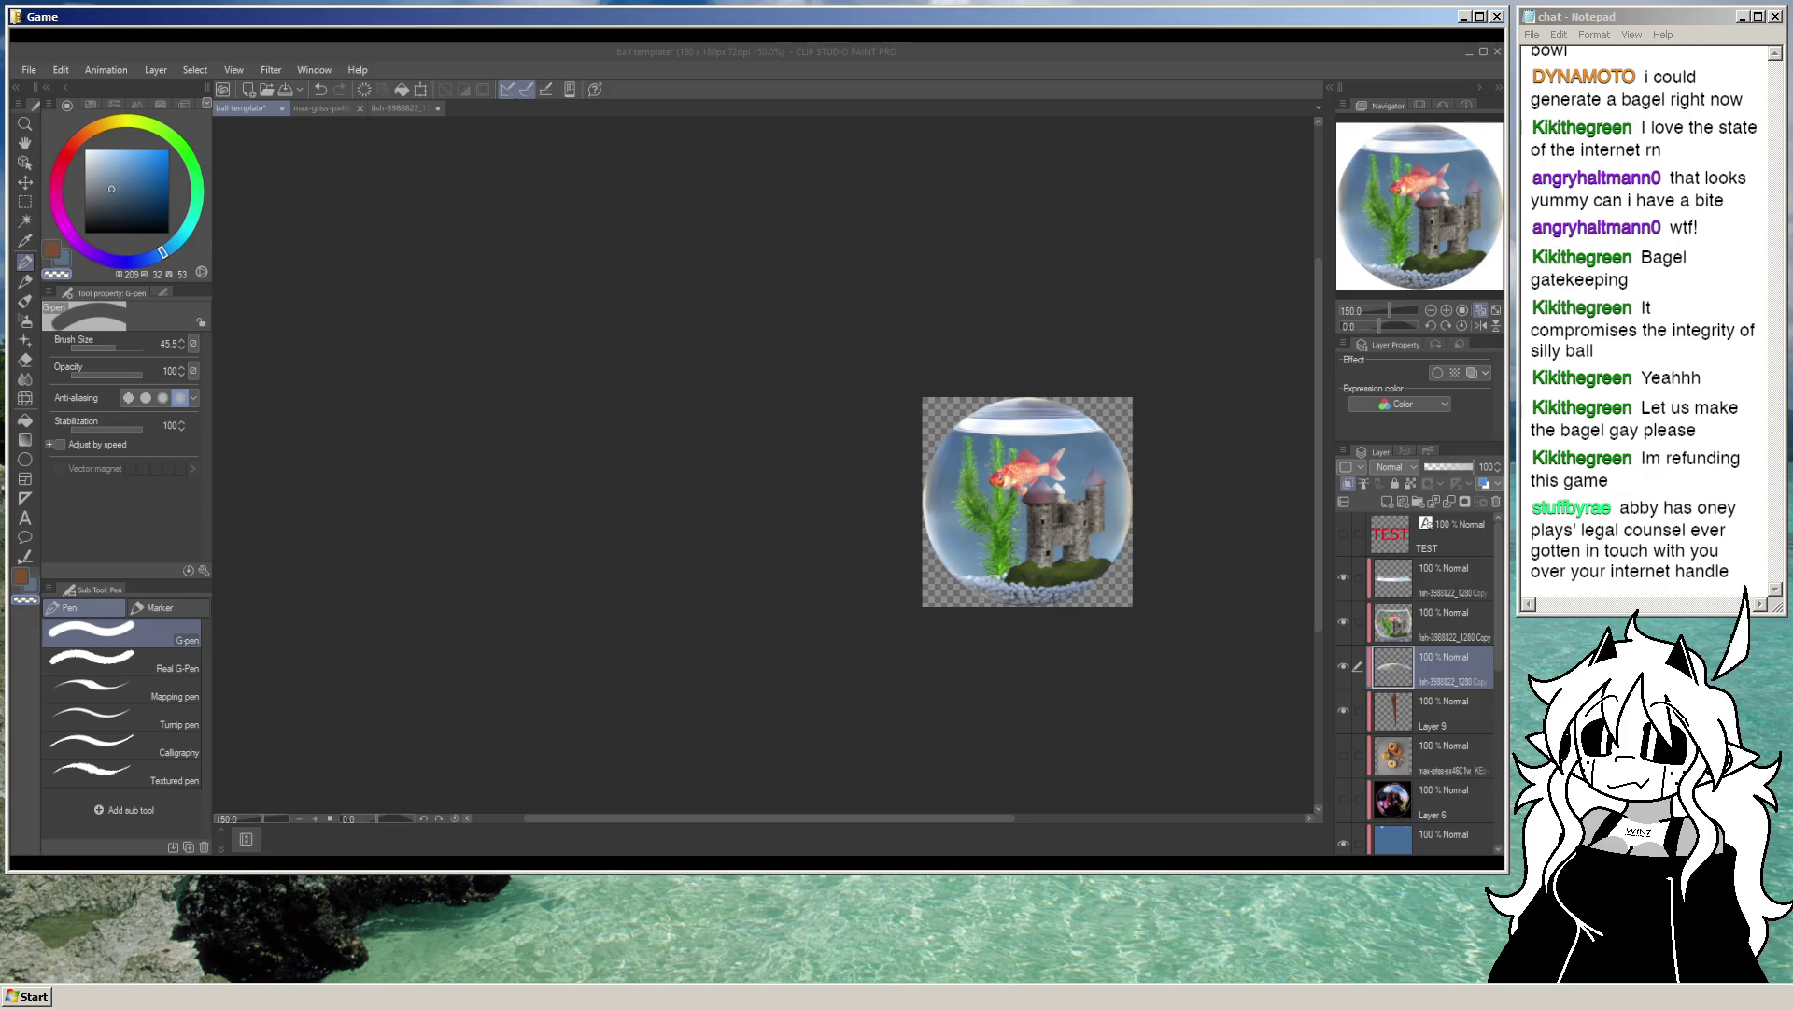
pyautogui.hotkey('alt', 'Tab')
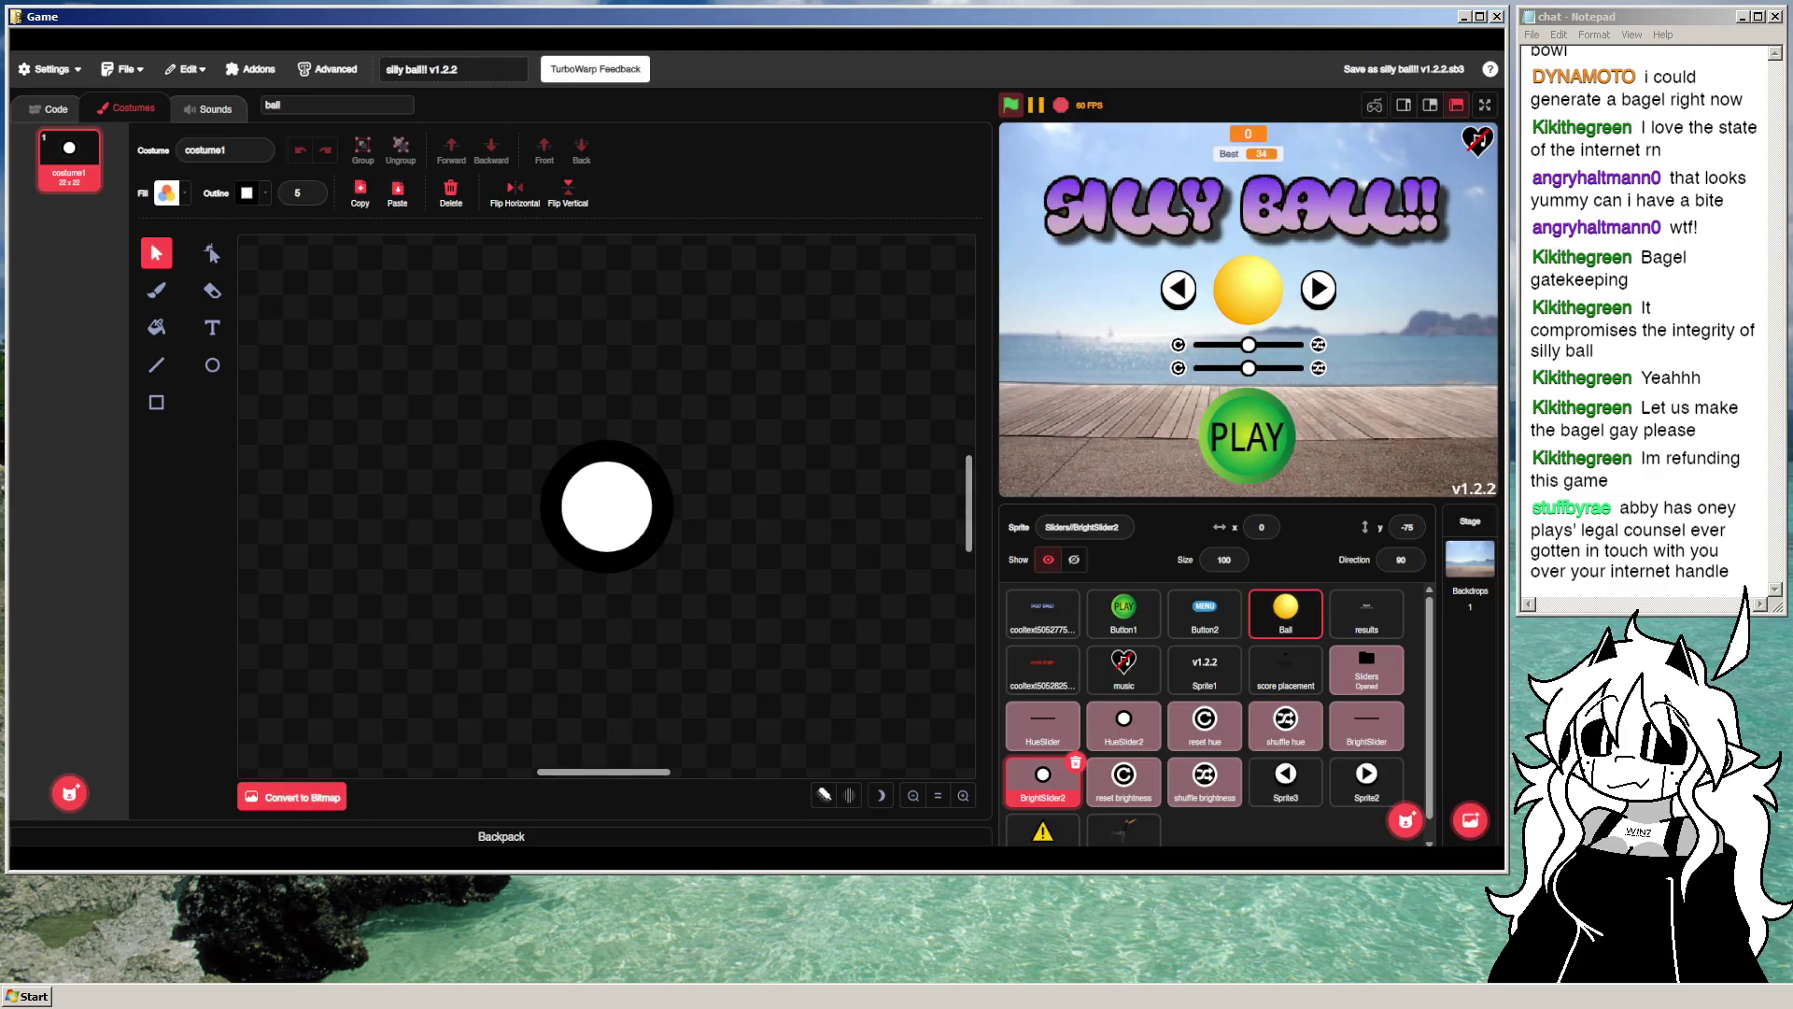
# Step: Delete the old fish costume (costume 5) from the Ball sprite's costumes
pyautogui.click(1285, 609)
pyautogui.moveTo(69, 793)
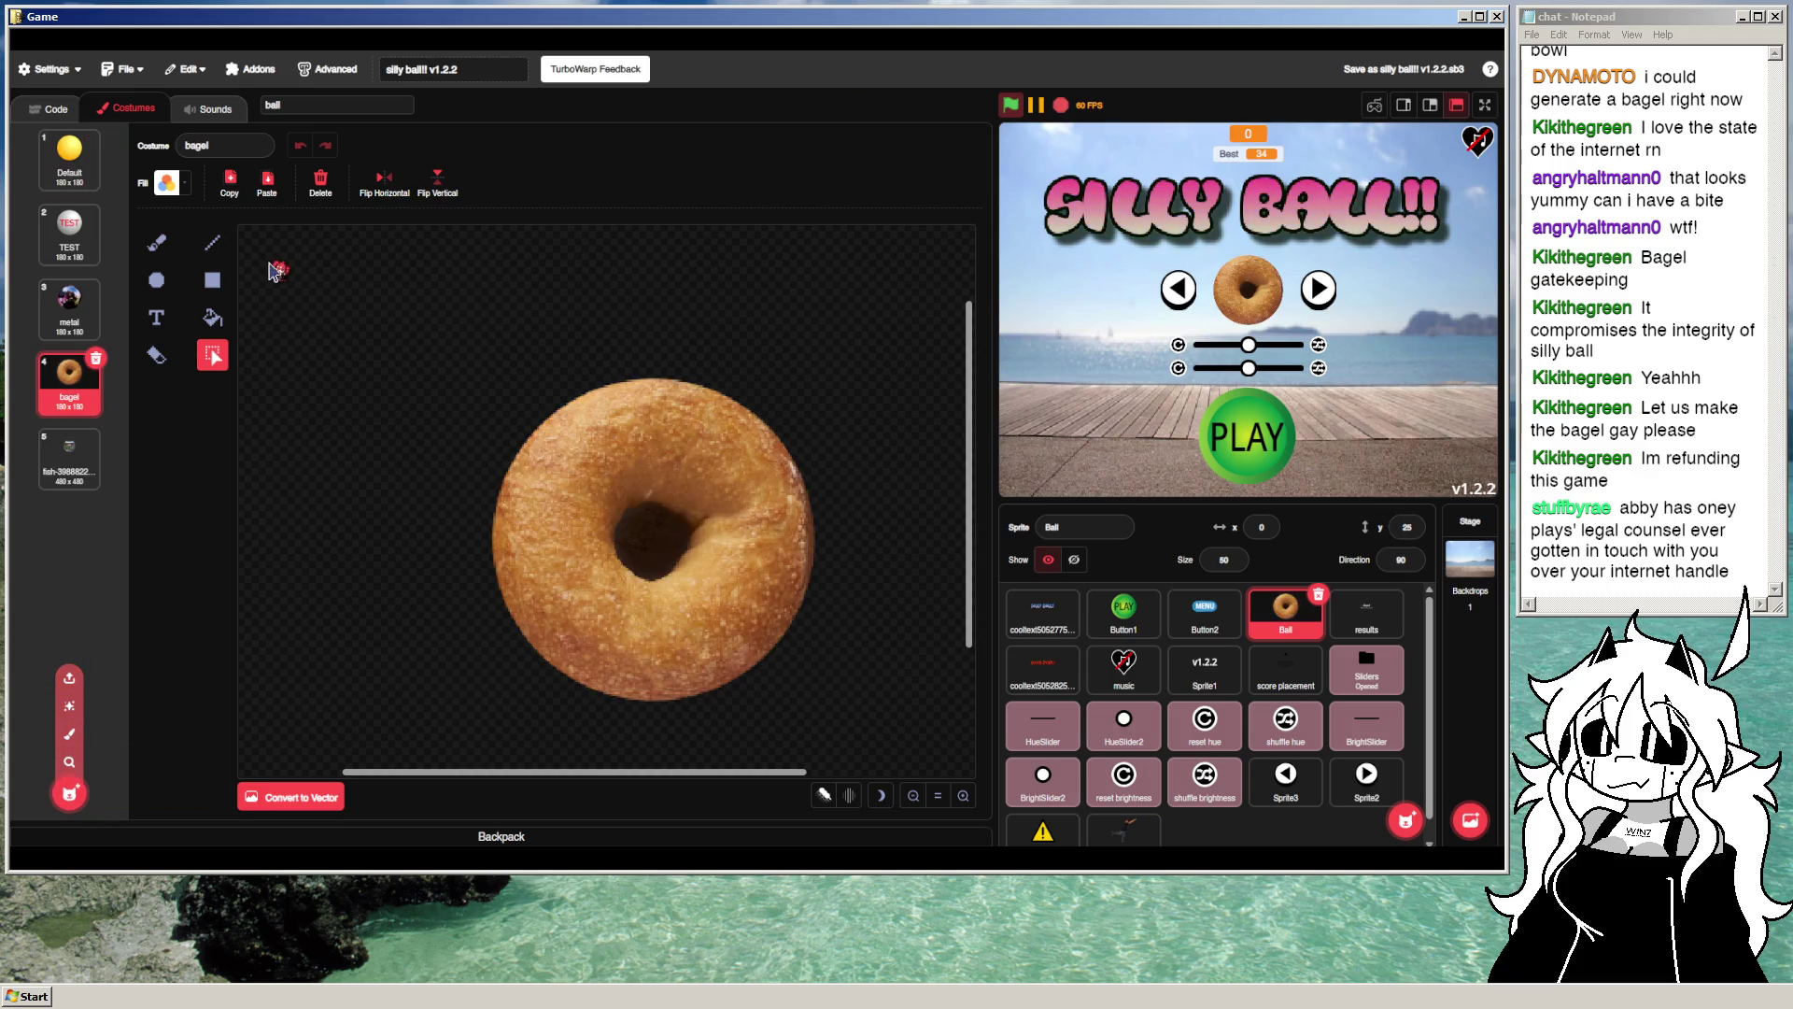
pyautogui.click(96, 432)
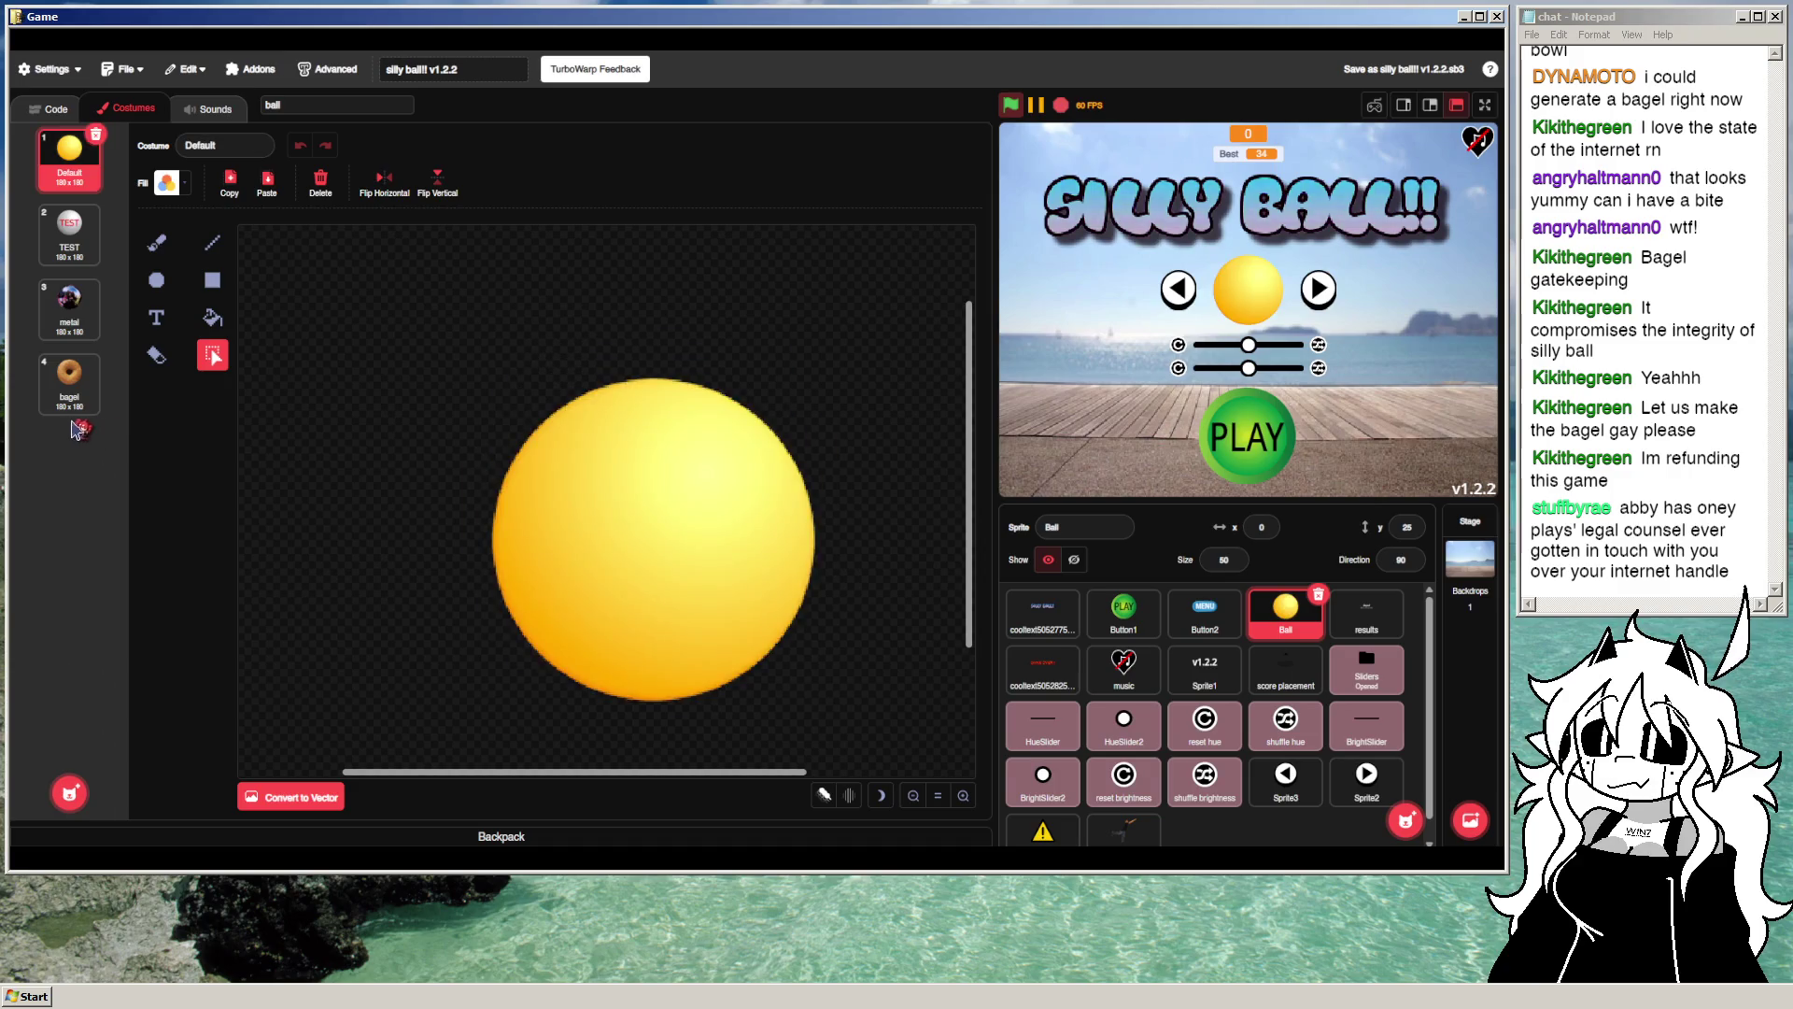
pyautogui.click(70, 793)
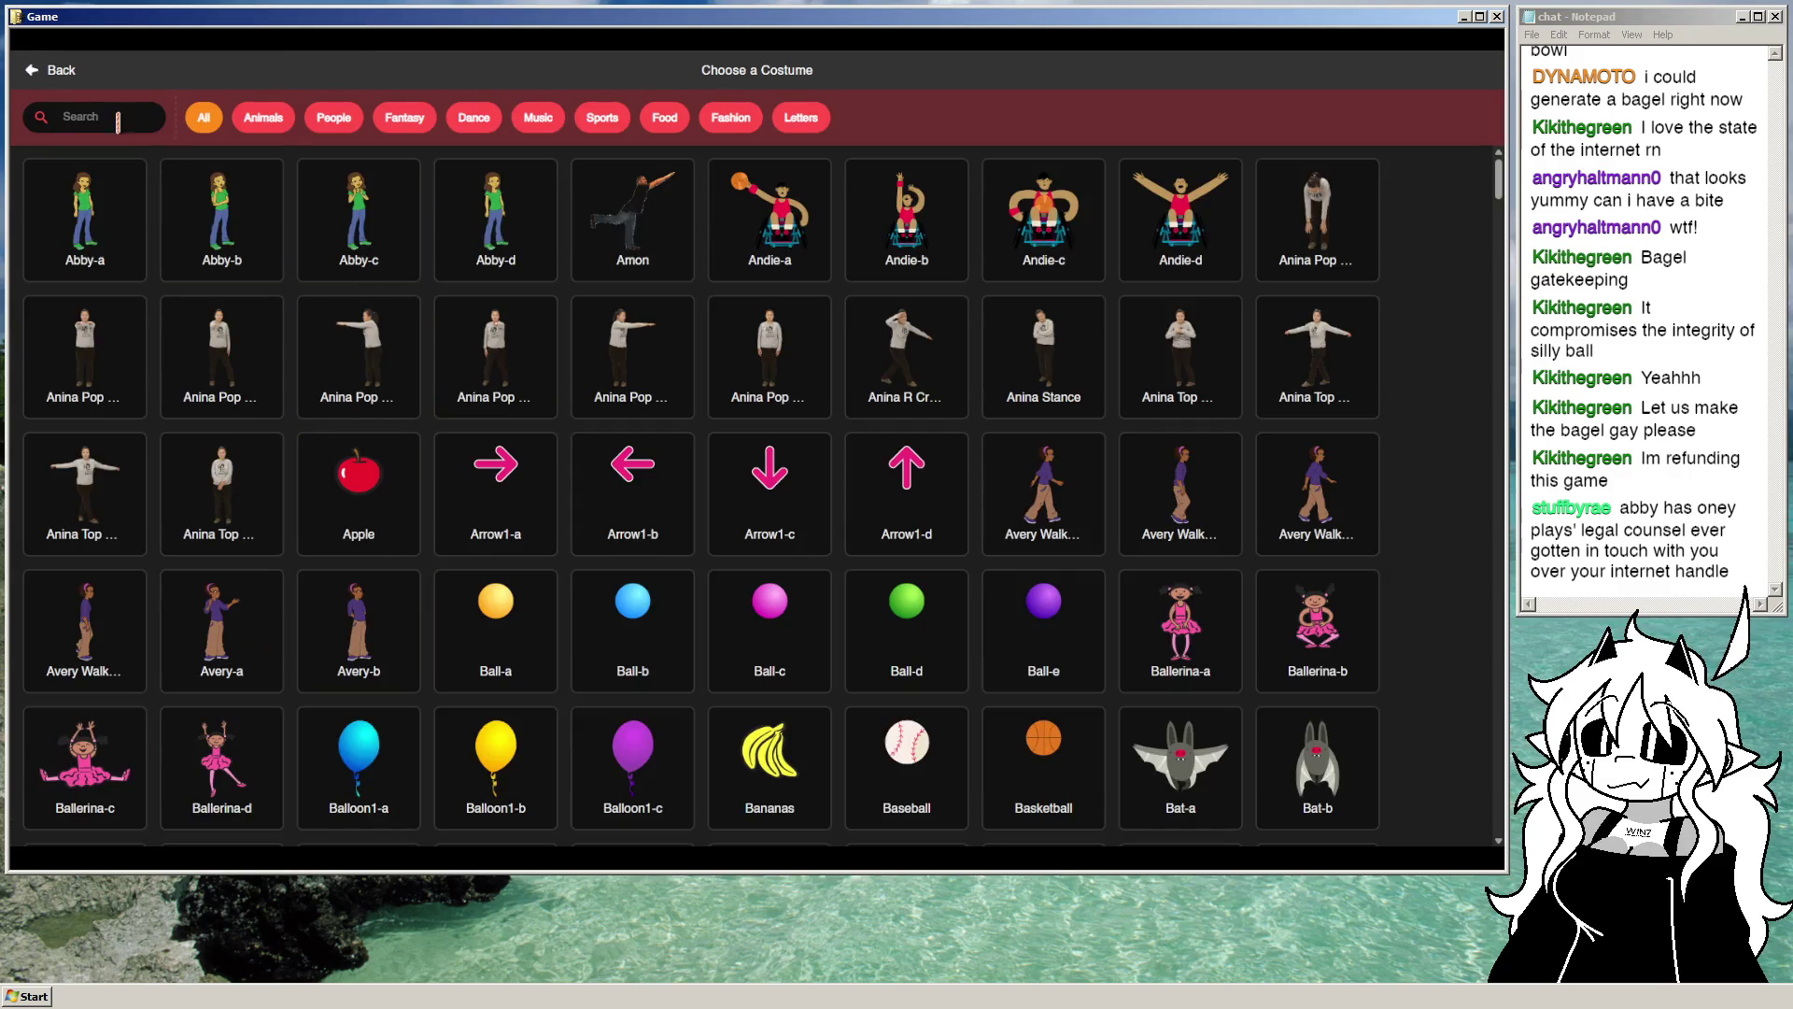
pyautogui.click(33, 75)
pyautogui.moveTo(69, 793)
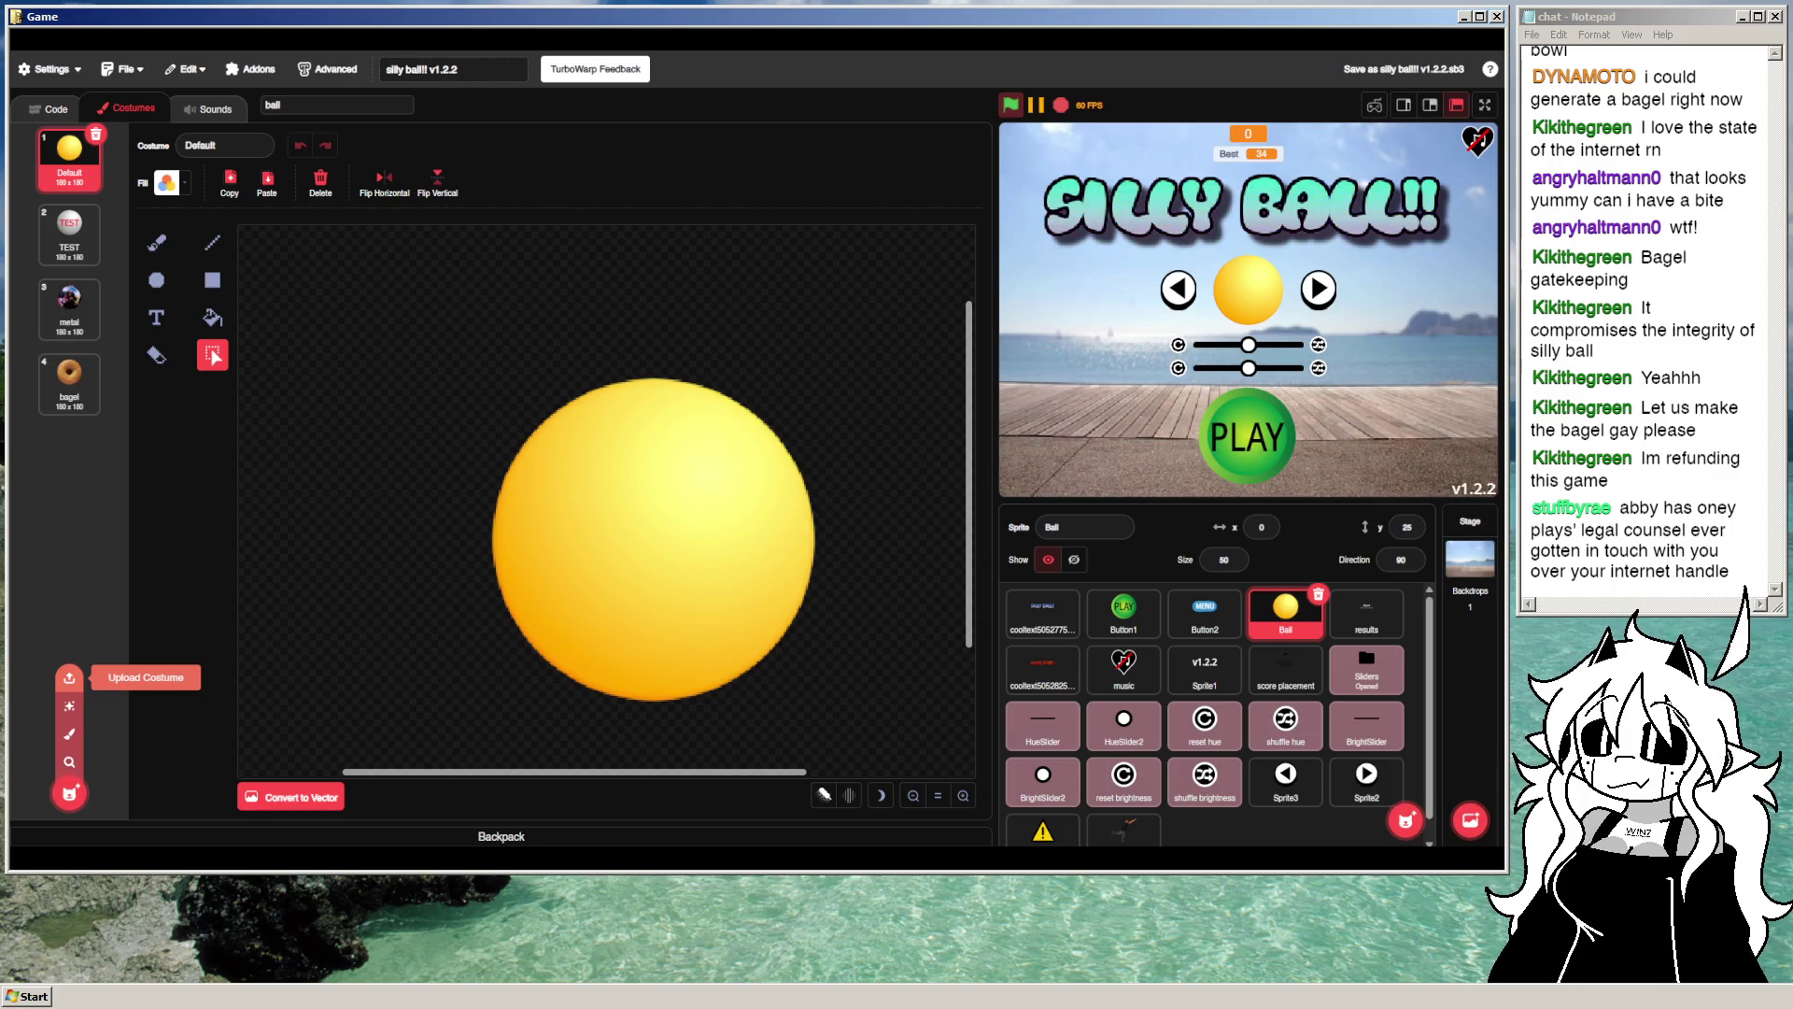
# Step: Upload the fishbowl costume, run the game full-screen on the fishbowl skin, and shift its hue pink
pyautogui.click(69, 705)
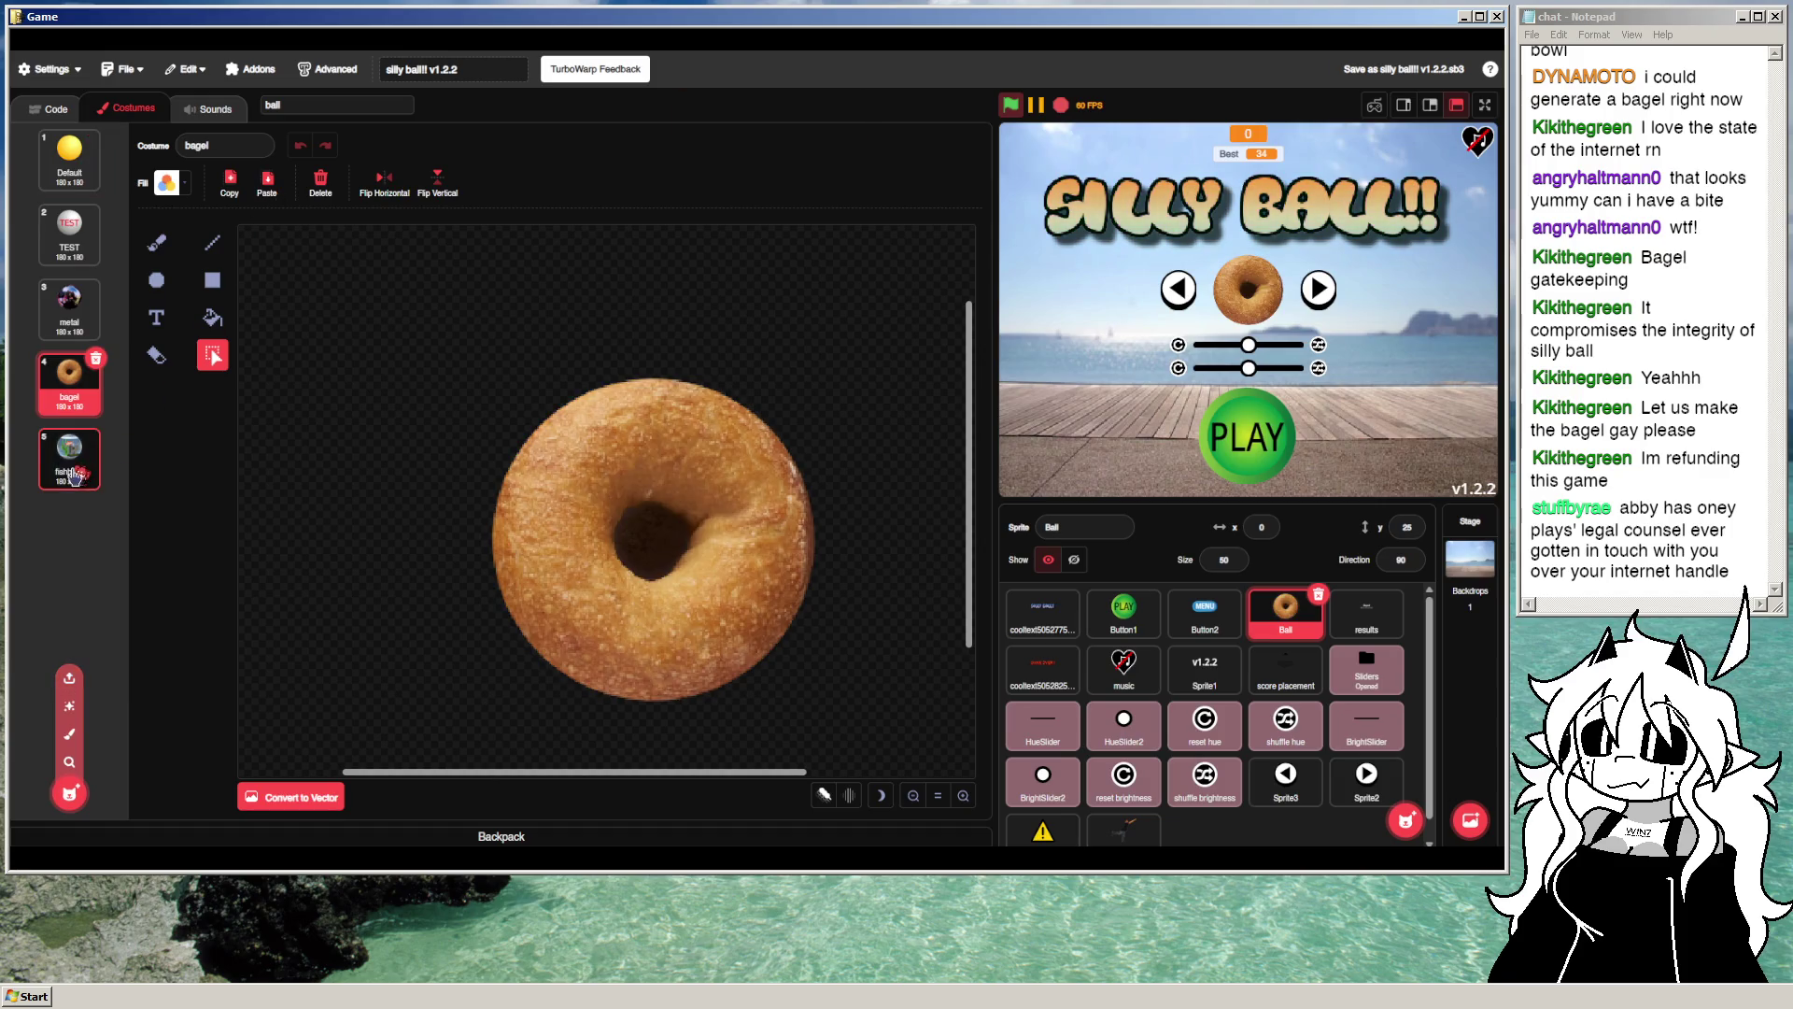
pyautogui.click(1020, 103)
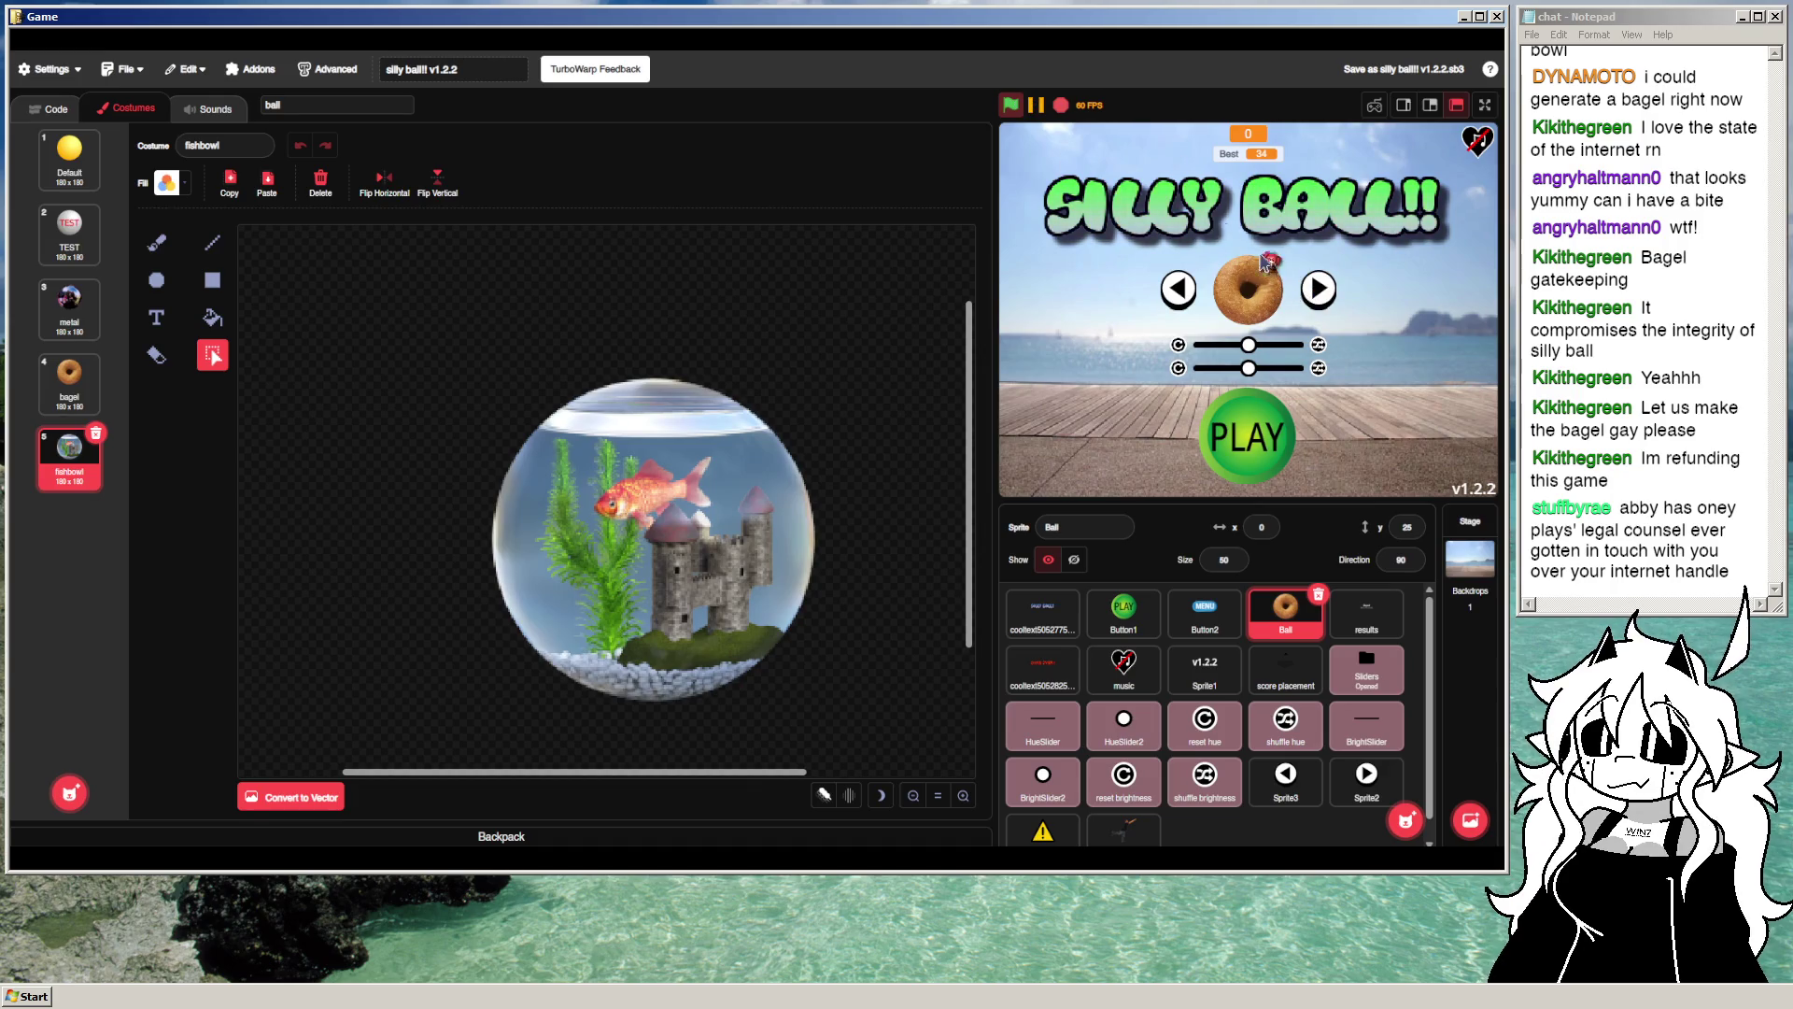
pyautogui.click(1321, 283)
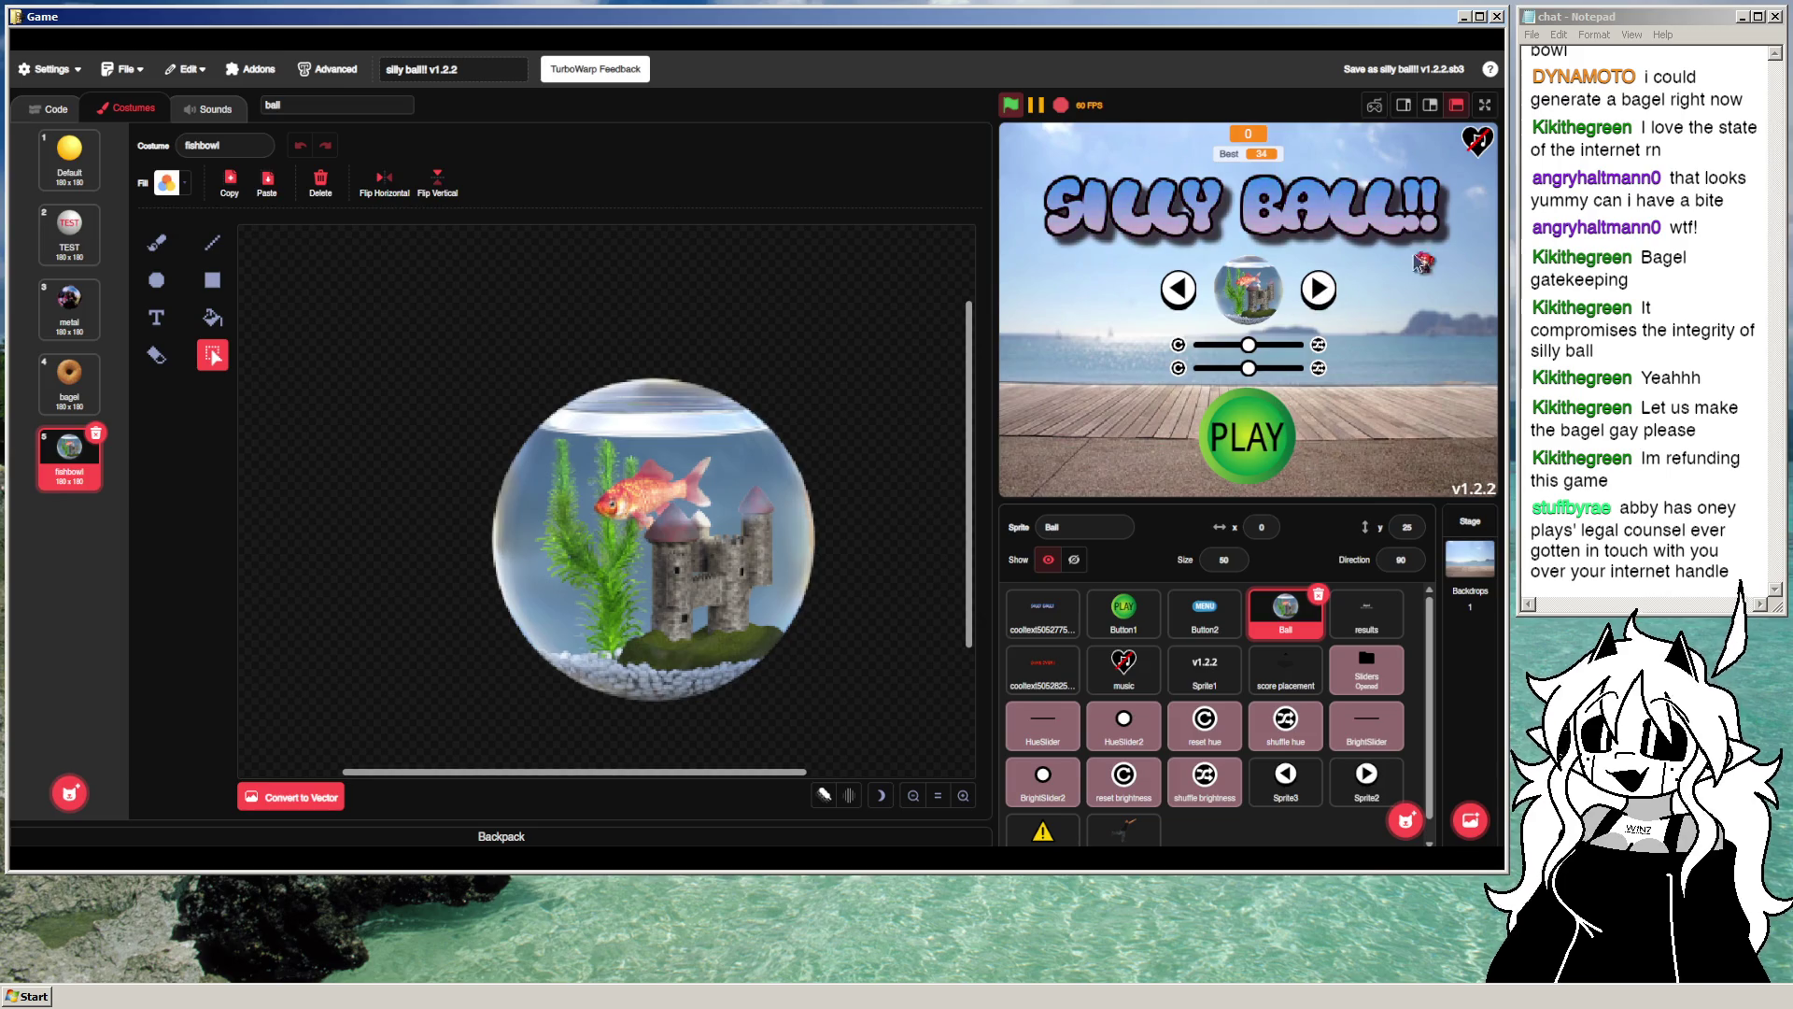
pyautogui.click(1486, 104)
pyautogui.moveTo(774, 549)
pyautogui.mouseDown()
pyautogui.moveTo(873, 537)
pyautogui.moveTo(660, 537)
pyautogui.mouseUp()
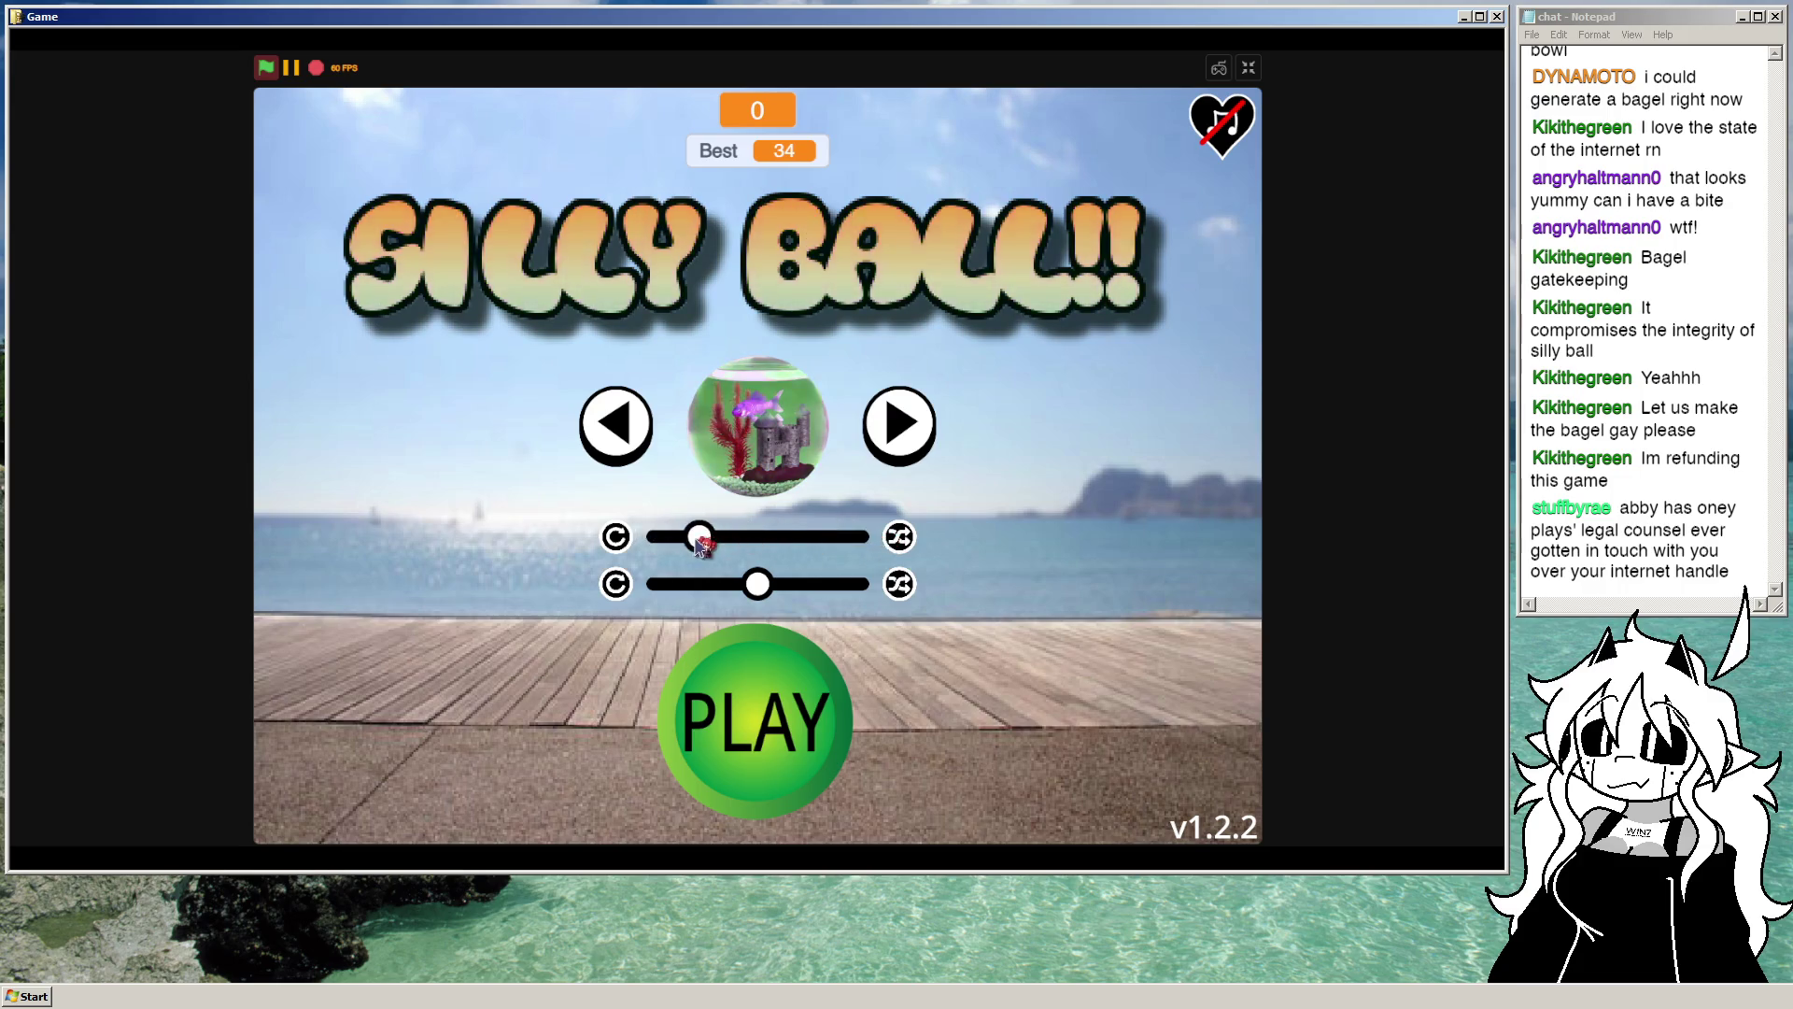
# Step: Play a round keeping the fishbowl ball airborne to 19 points, then go to the menu and exit full-screen
pyautogui.click(773, 701)
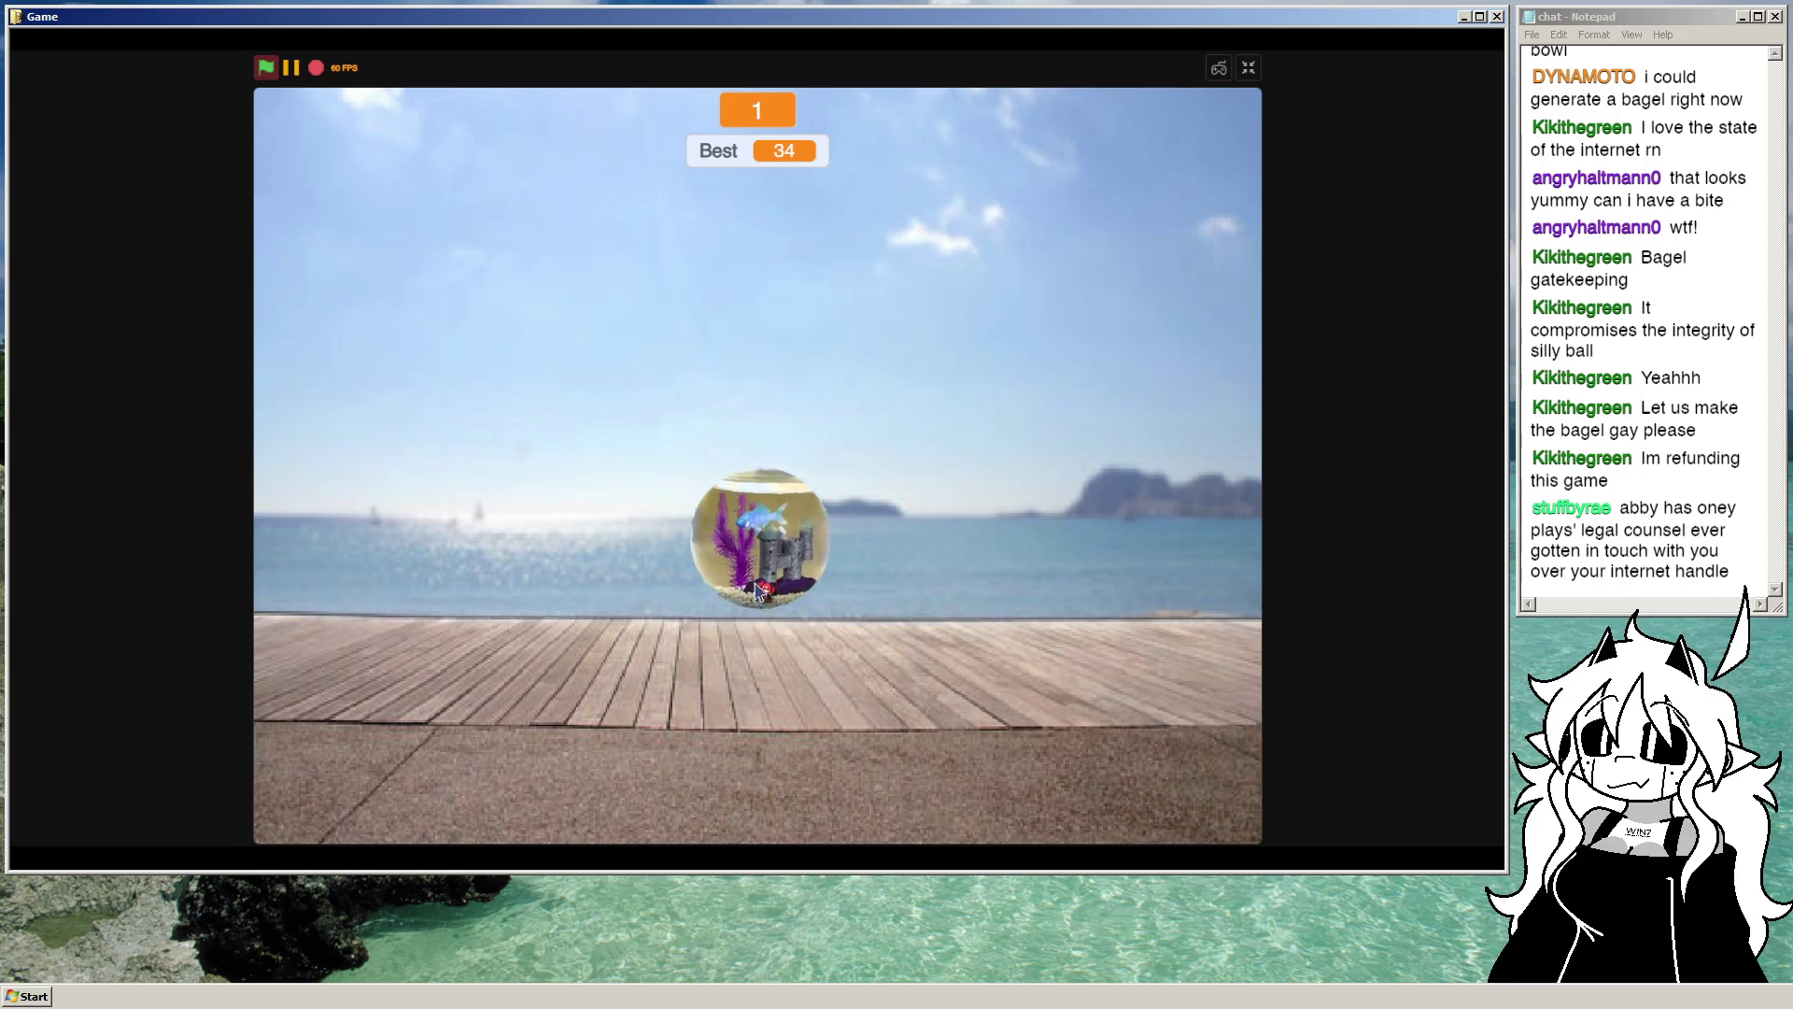
pyautogui.click(948, 422)
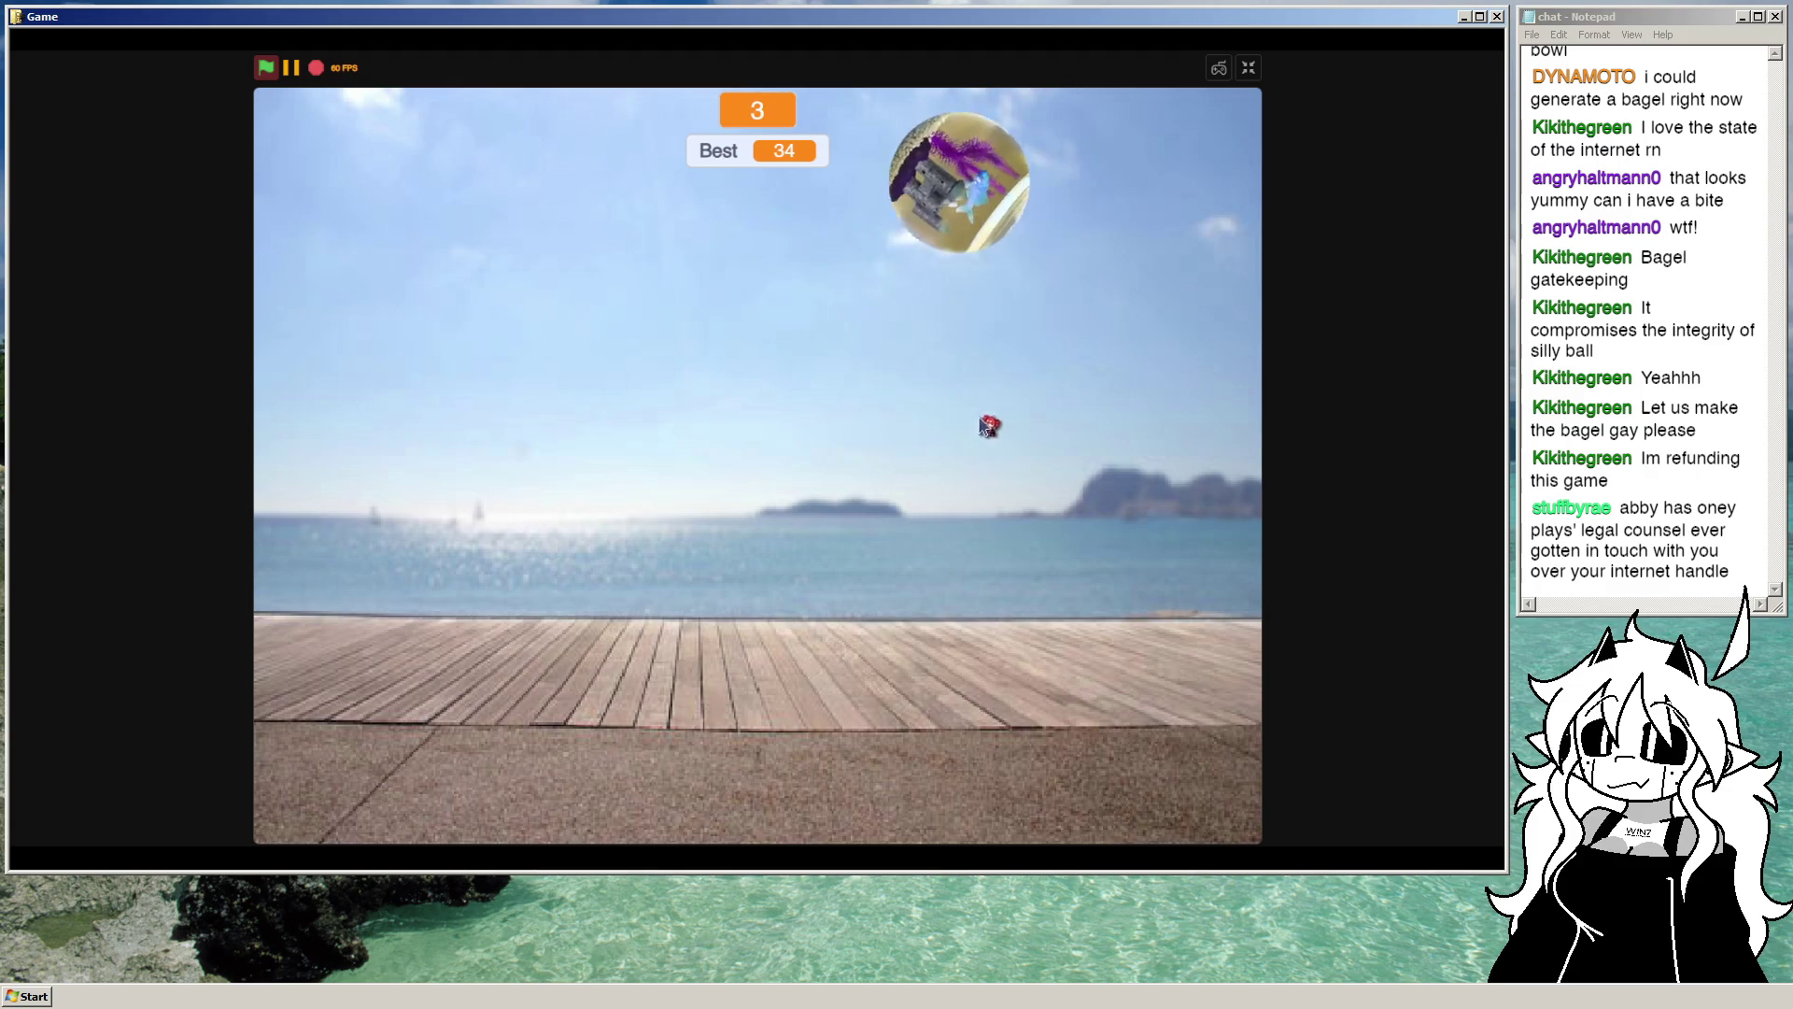
pyautogui.click(1074, 395)
pyautogui.click(1147, 395)
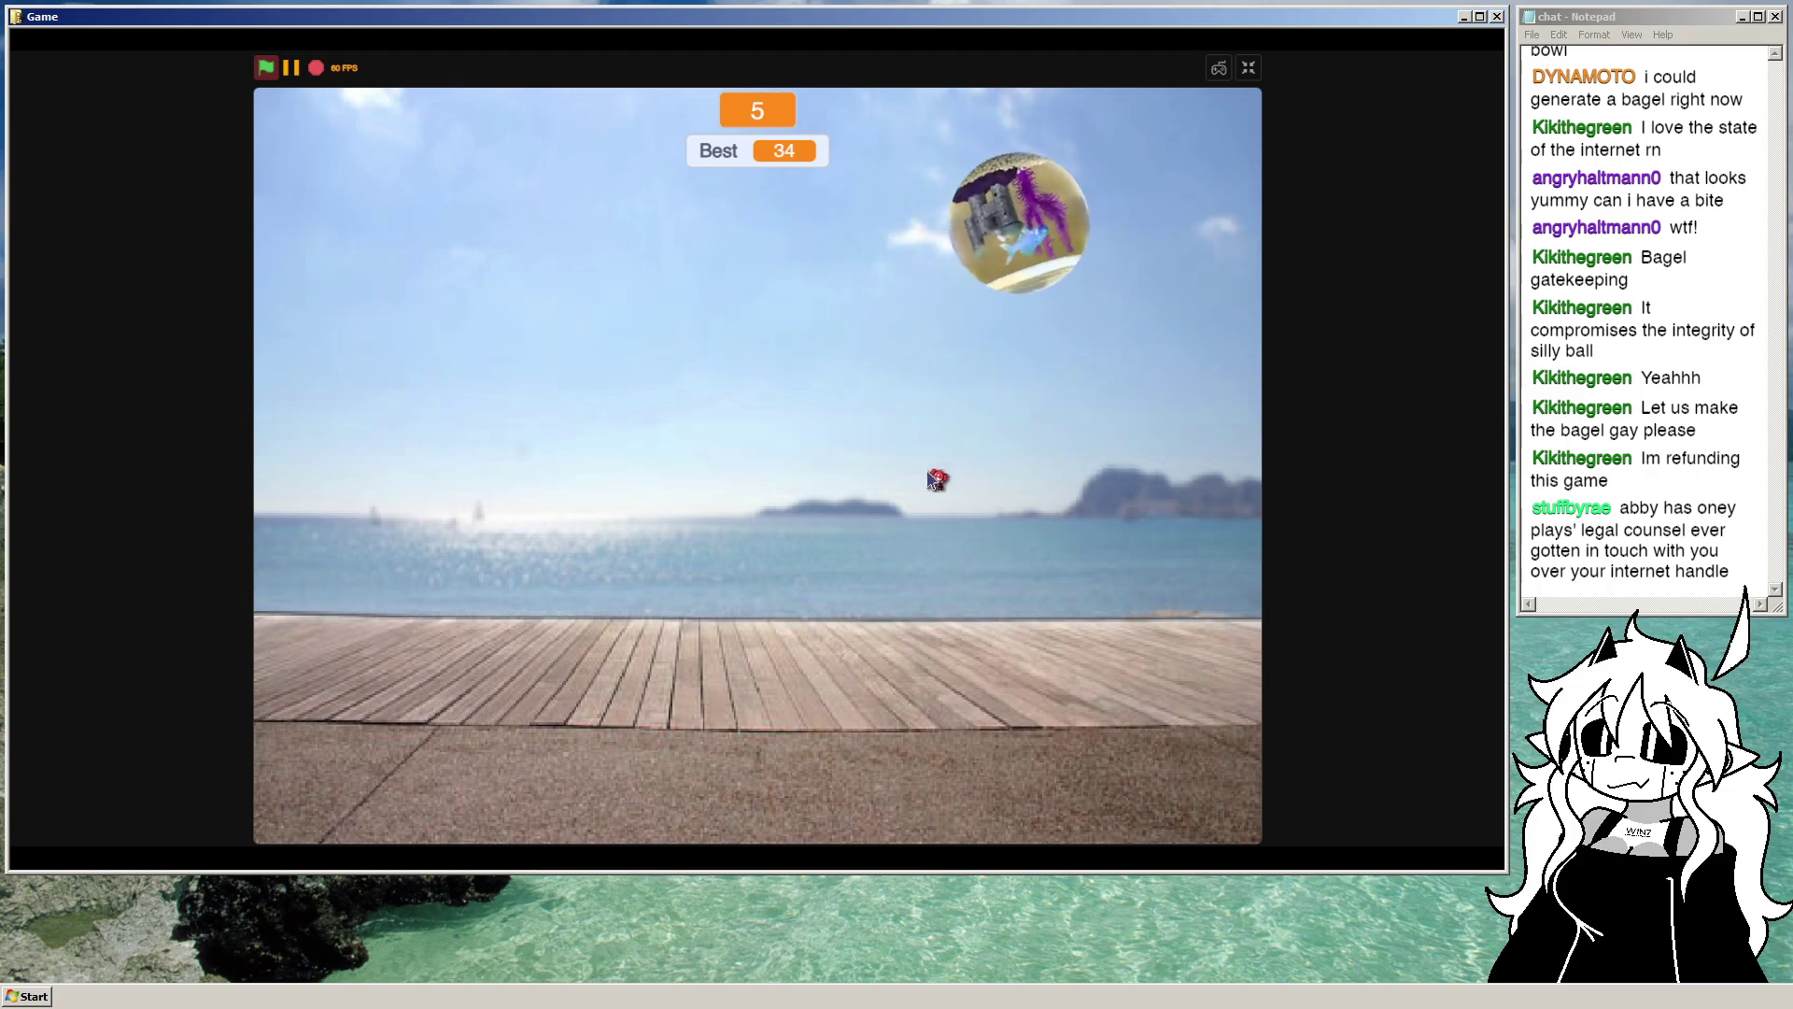
pyautogui.click(970, 451)
pyautogui.click(653, 453)
pyautogui.click(355, 360)
pyautogui.click(635, 378)
pyautogui.click(1004, 378)
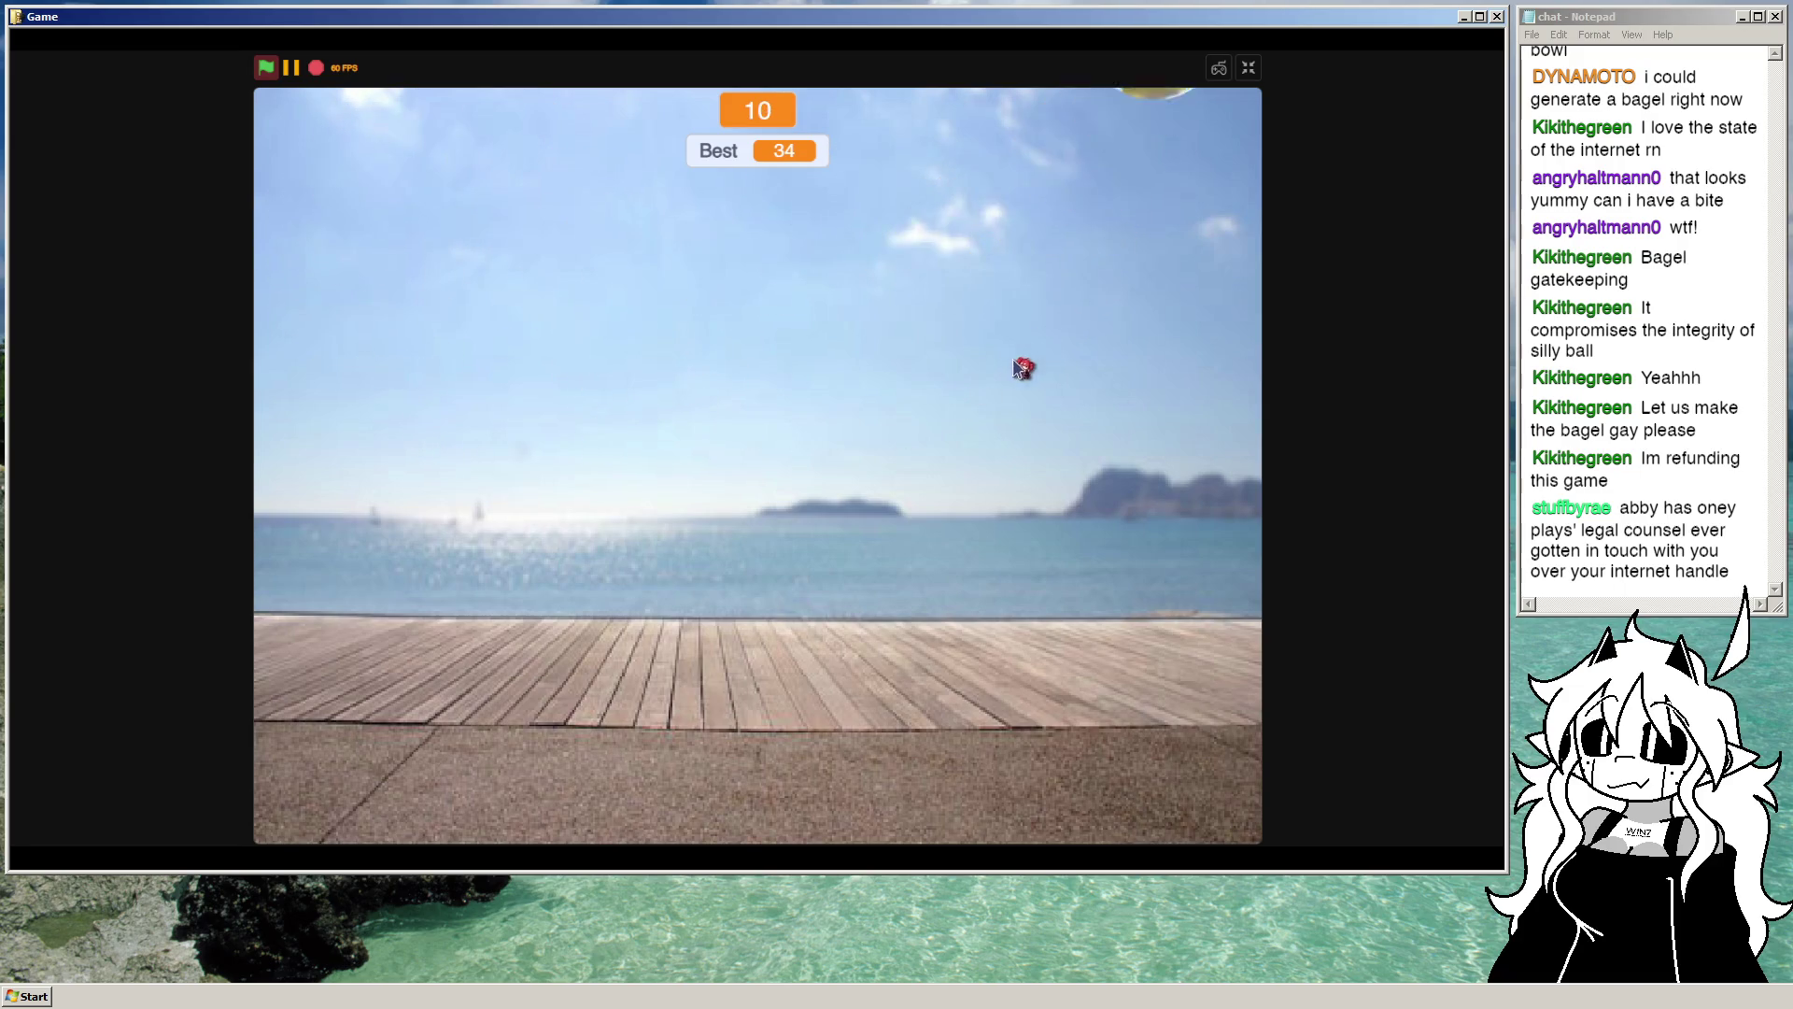
pyautogui.click(972, 401)
pyautogui.click(896, 421)
pyautogui.click(579, 397)
pyautogui.click(715, 439)
pyautogui.click(906, 467)
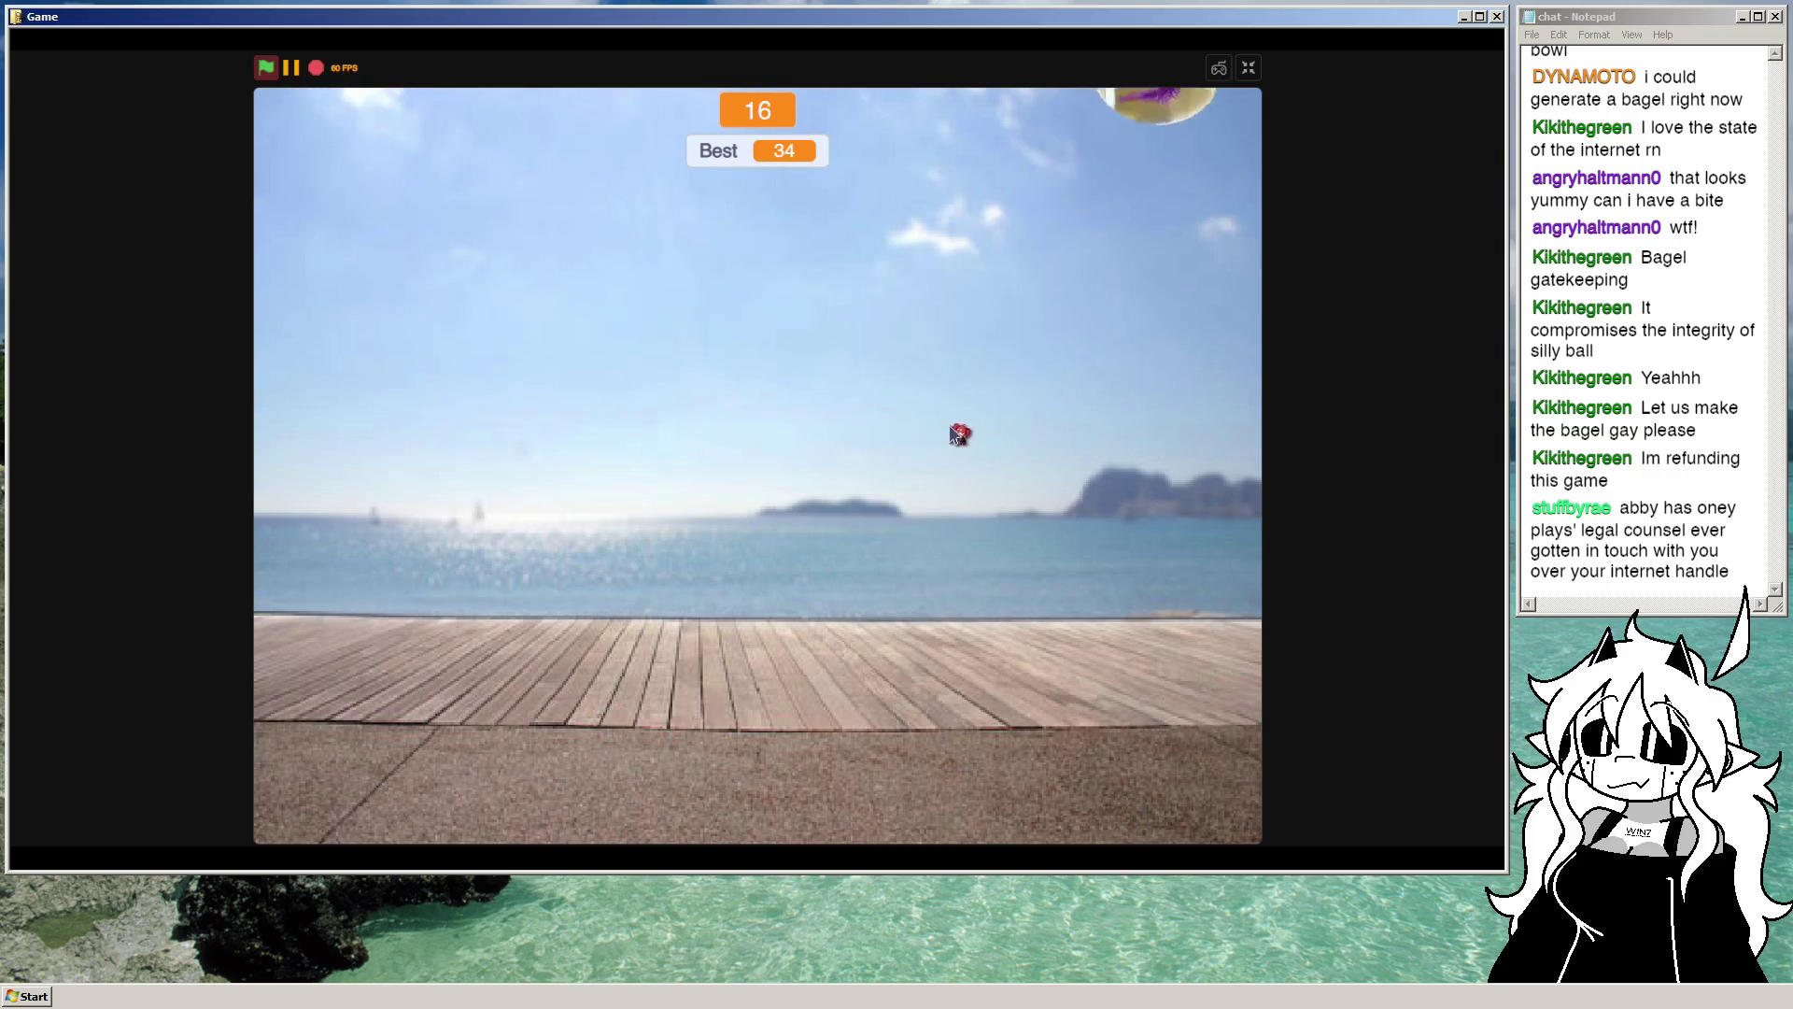
pyautogui.click(836, 490)
pyautogui.click(560, 528)
pyautogui.click(686, 439)
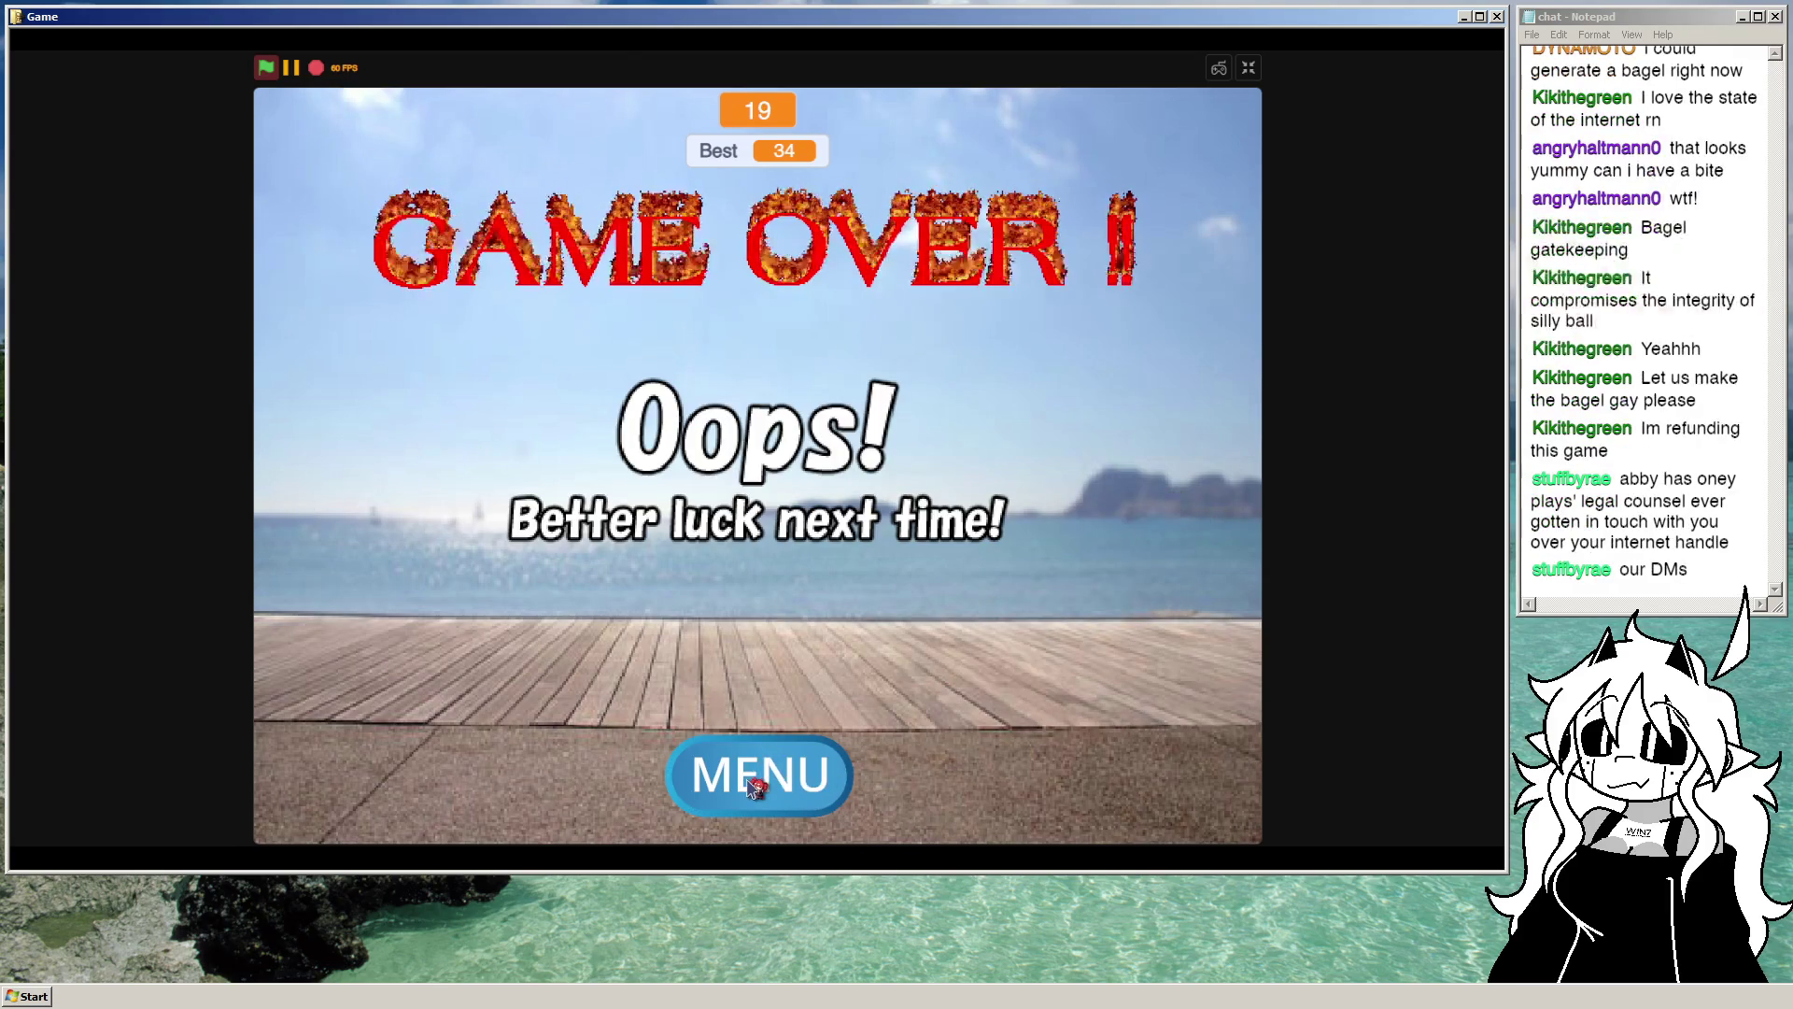
pyautogui.click(761, 777)
pyautogui.click(1248, 71)
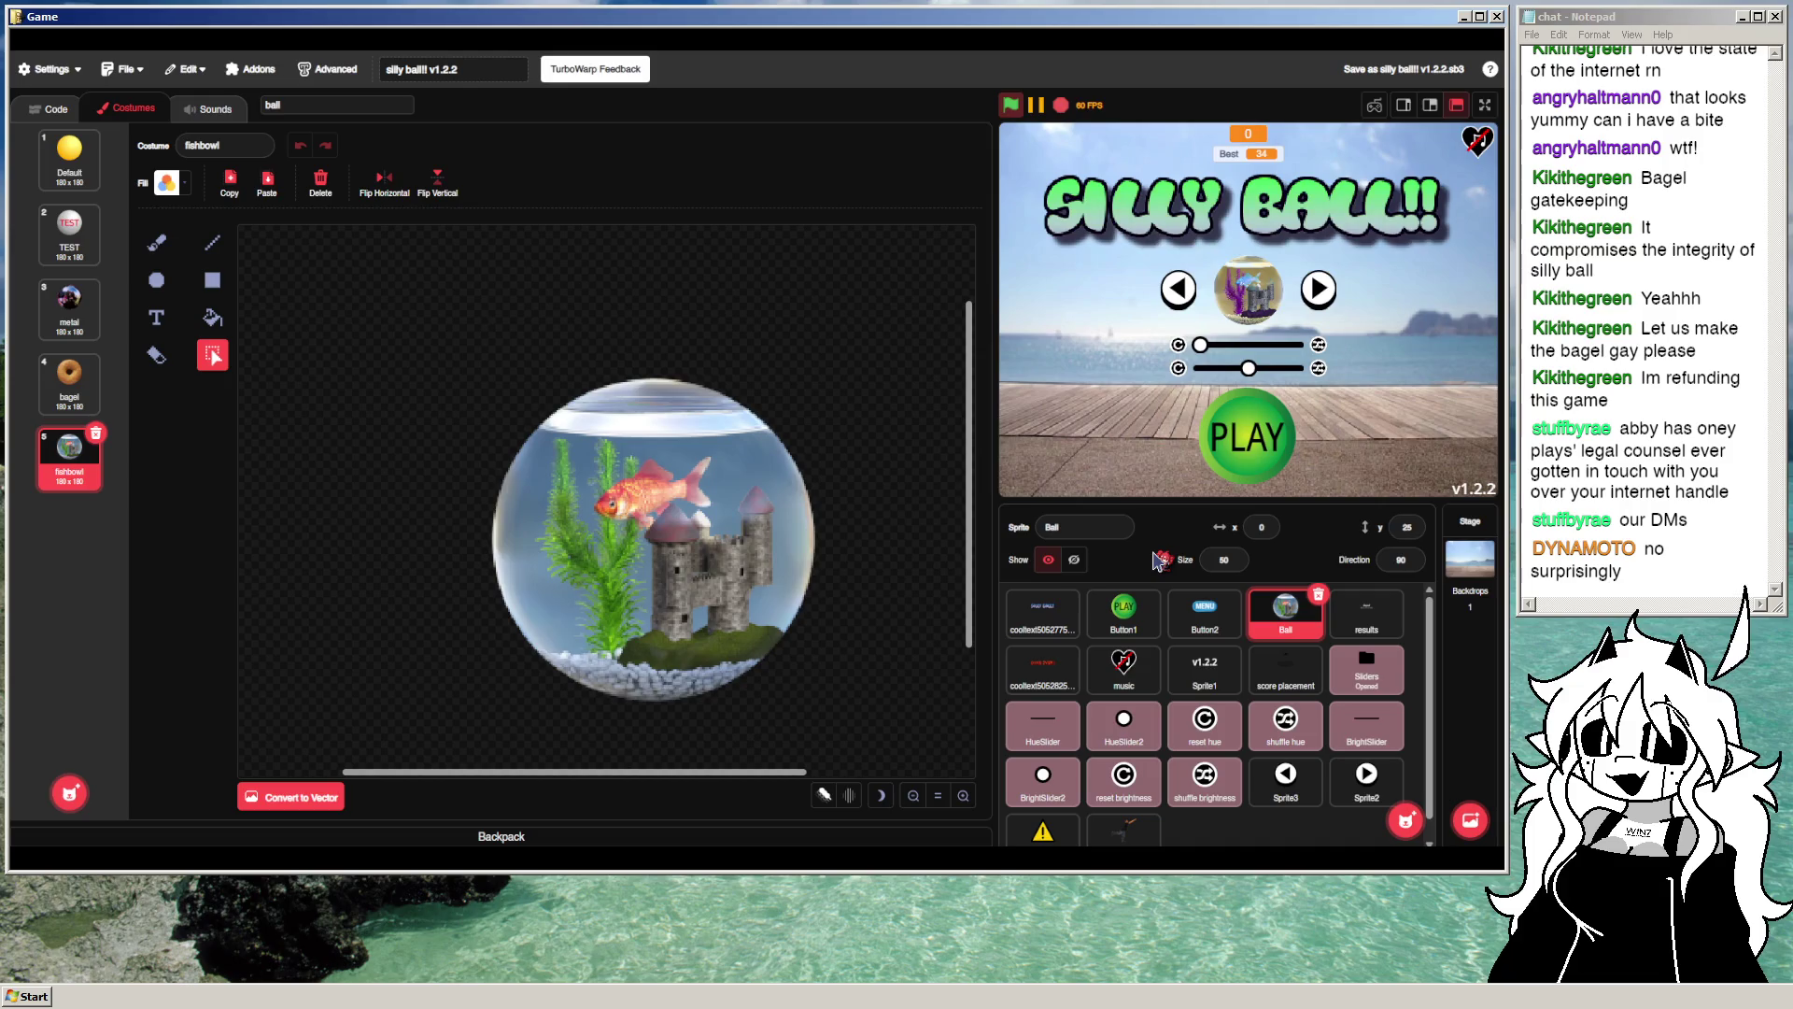
# Step: Set the stage's hue slider back to the middle so the fishbowl ball shows normal colours
pyautogui.click(1229, 351)
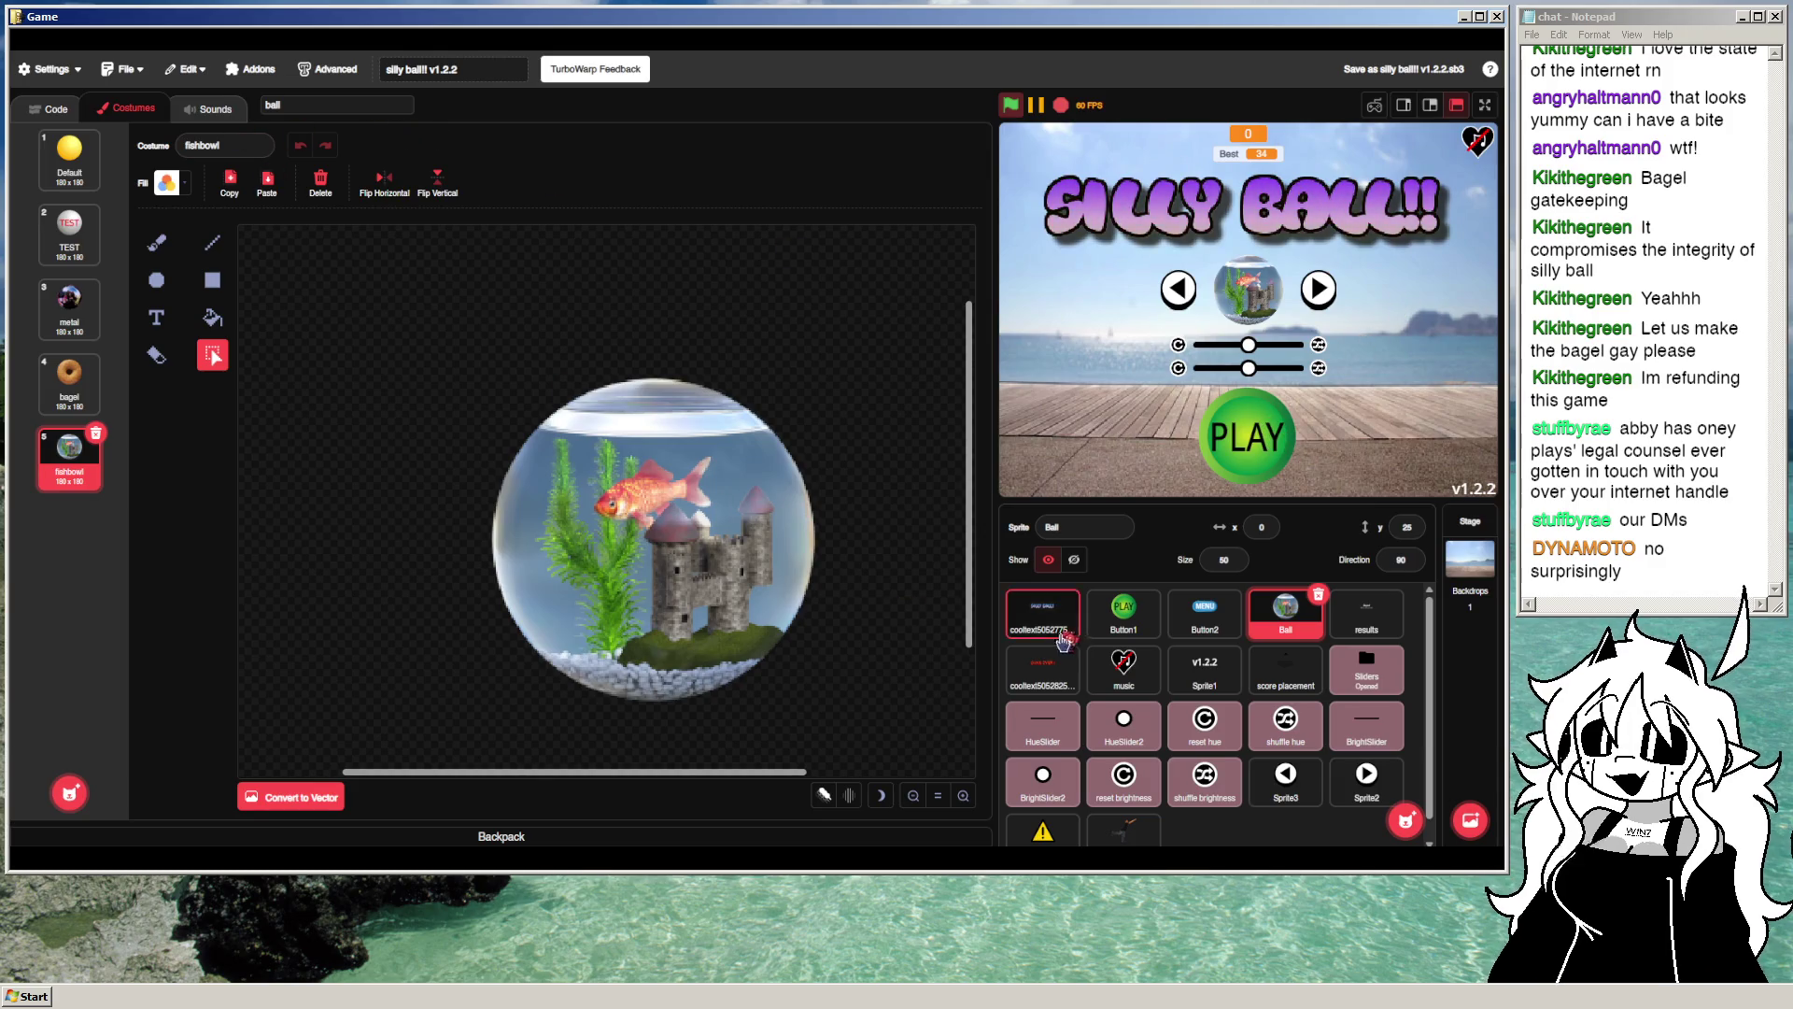
# Step: Change Sprite1's version label text from v1.2.2 to v1.3 and nudge it right
pyautogui.click(1205, 665)
pyautogui.doubleClick(710, 516)
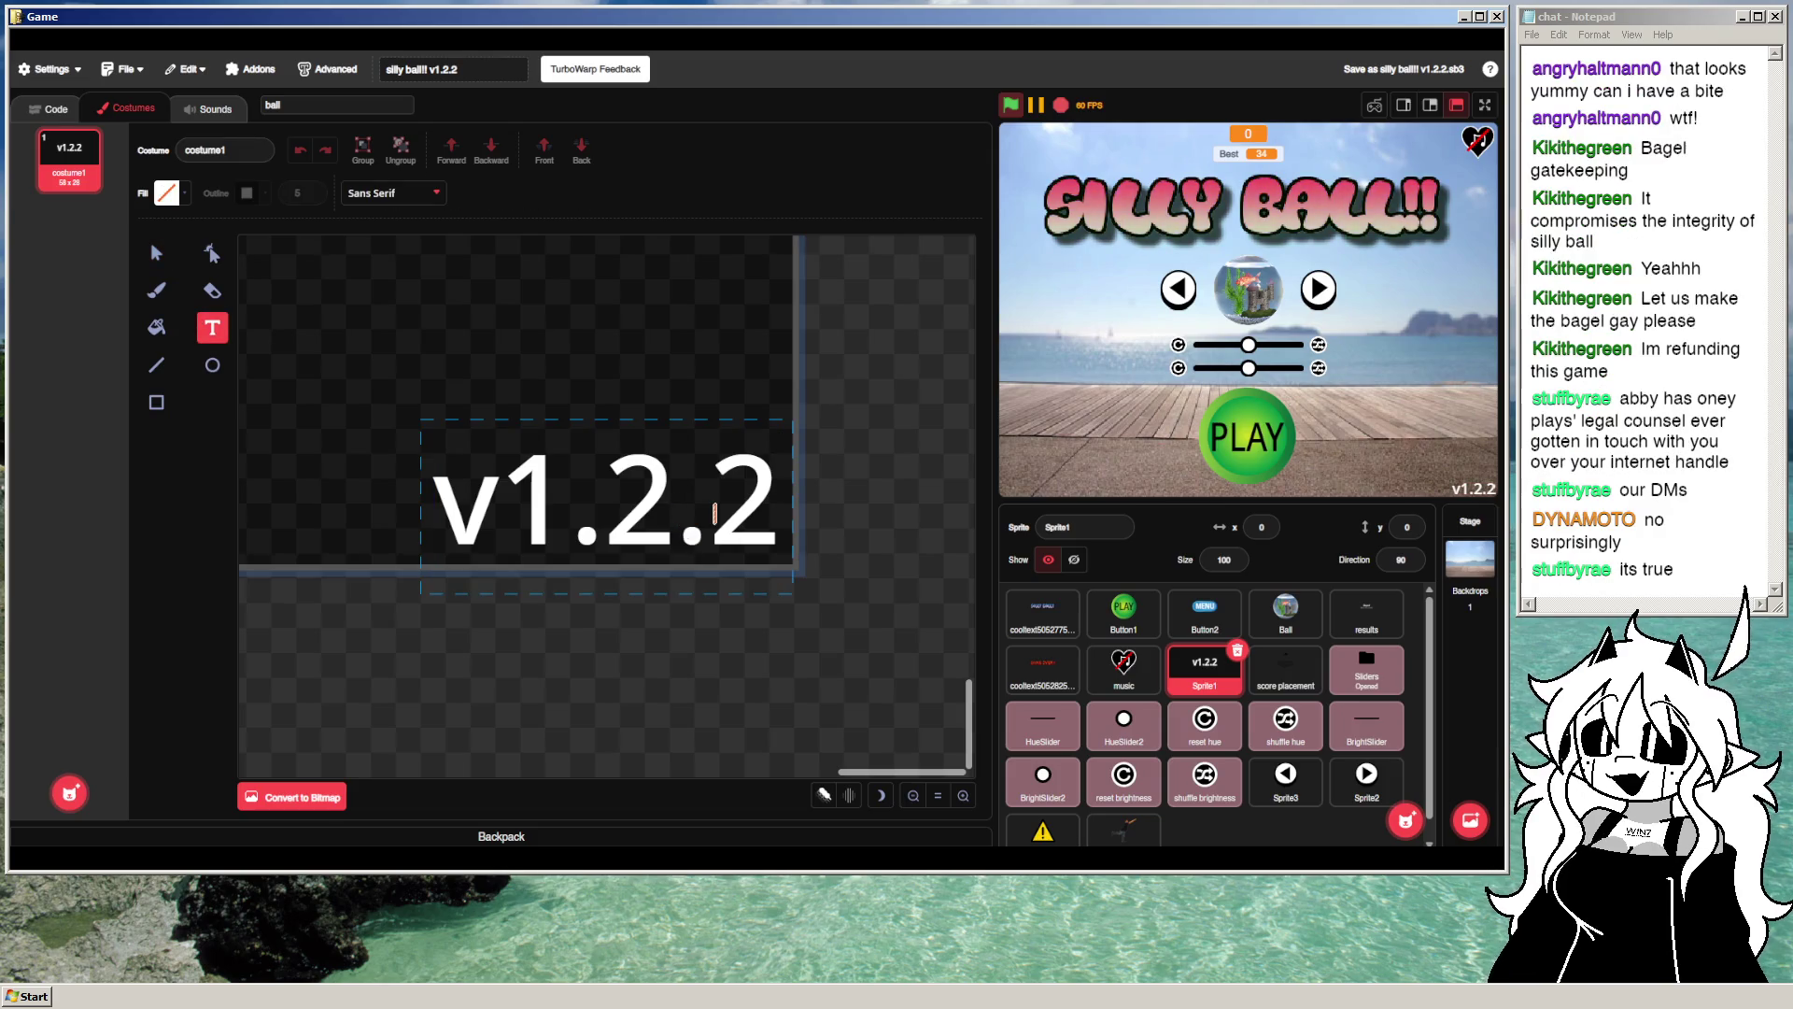
pyautogui.press('BackSpace')
pyautogui.press('BackSpace')
pyautogui.write('3')
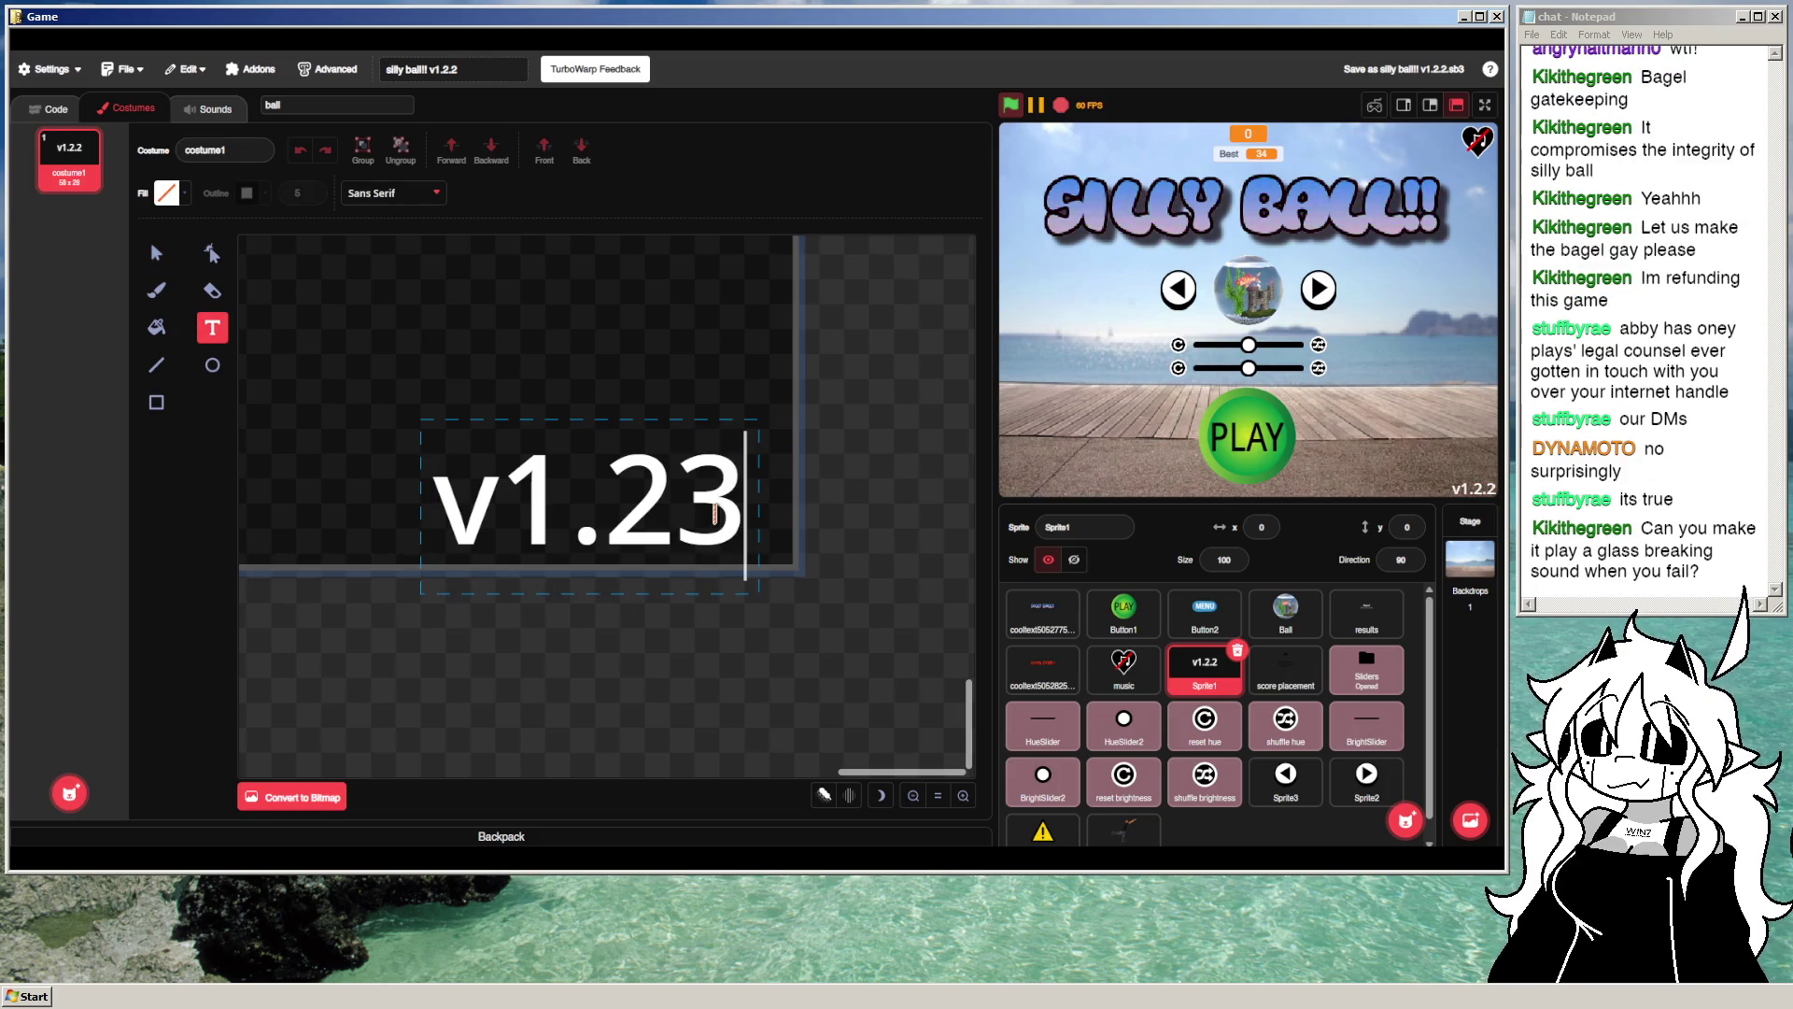
pyautogui.press('BackSpace')
pyautogui.press('BackSpace')
pyautogui.write('3')
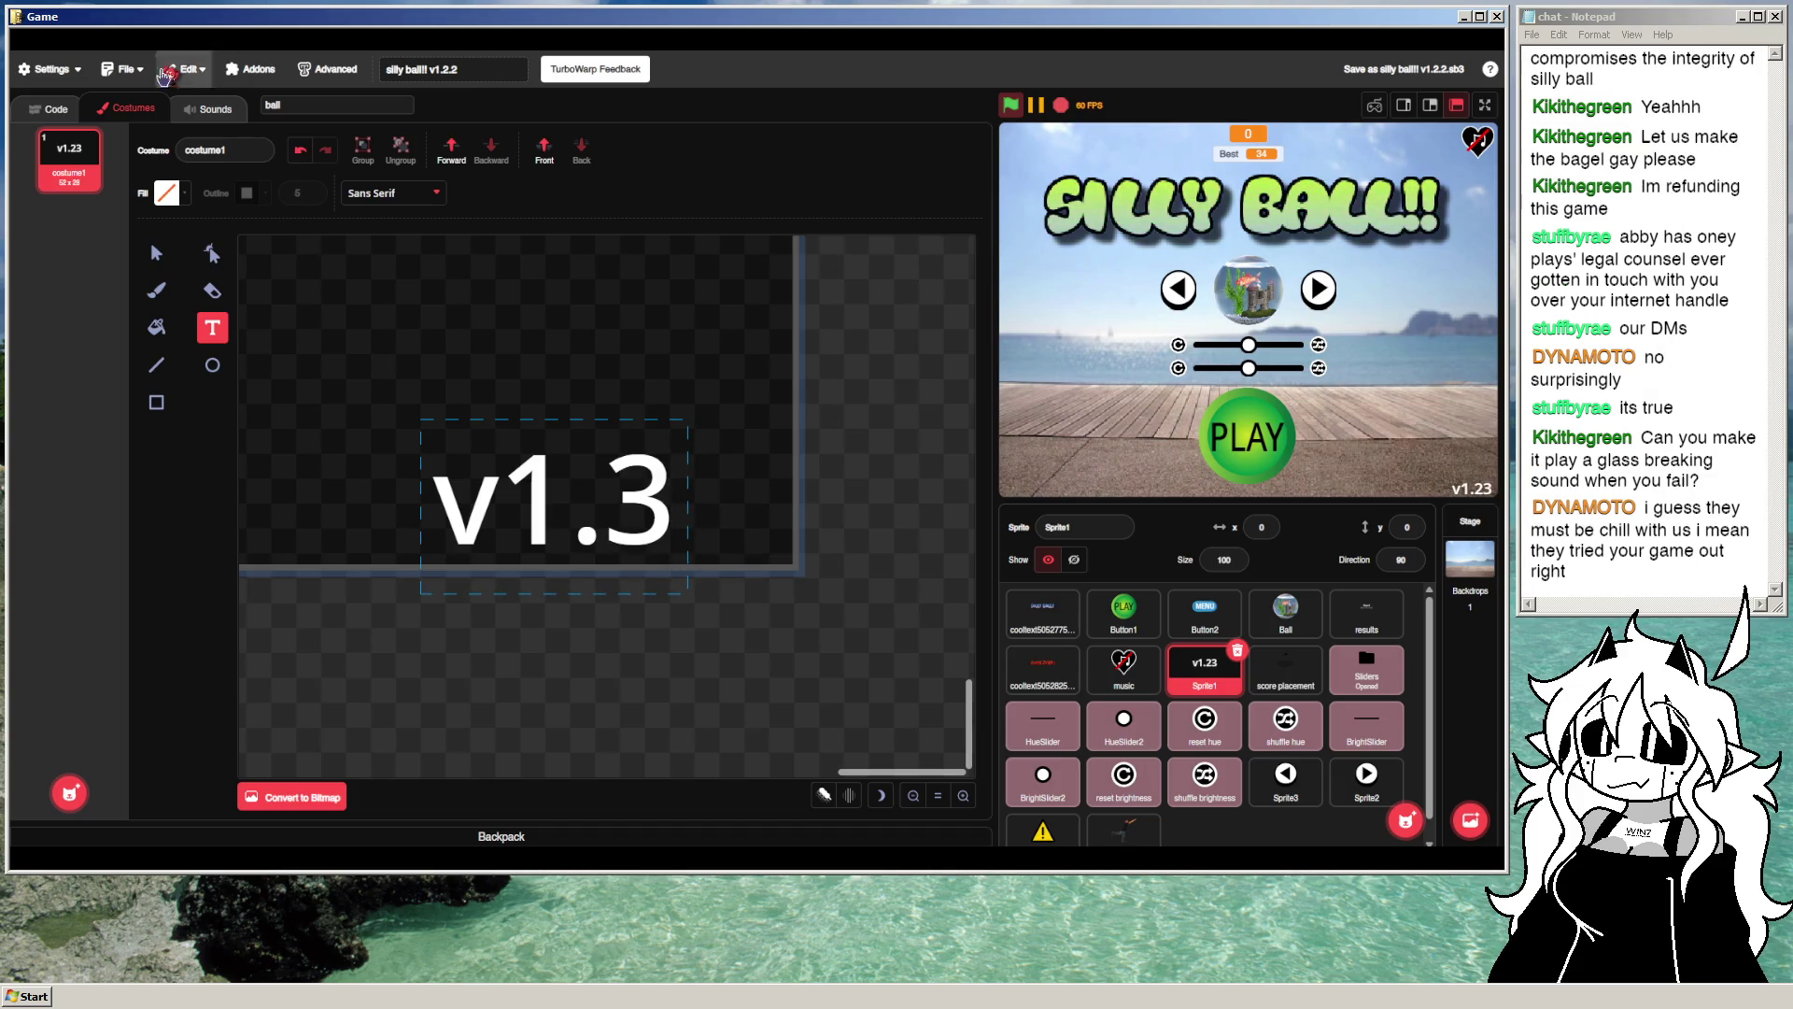
pyautogui.click(156, 252)
pyautogui.press('Right')
pyautogui.press('Right')
pyautogui.press('Right')
pyautogui.press('Right')
pyautogui.press('Right')
pyautogui.press('Right')
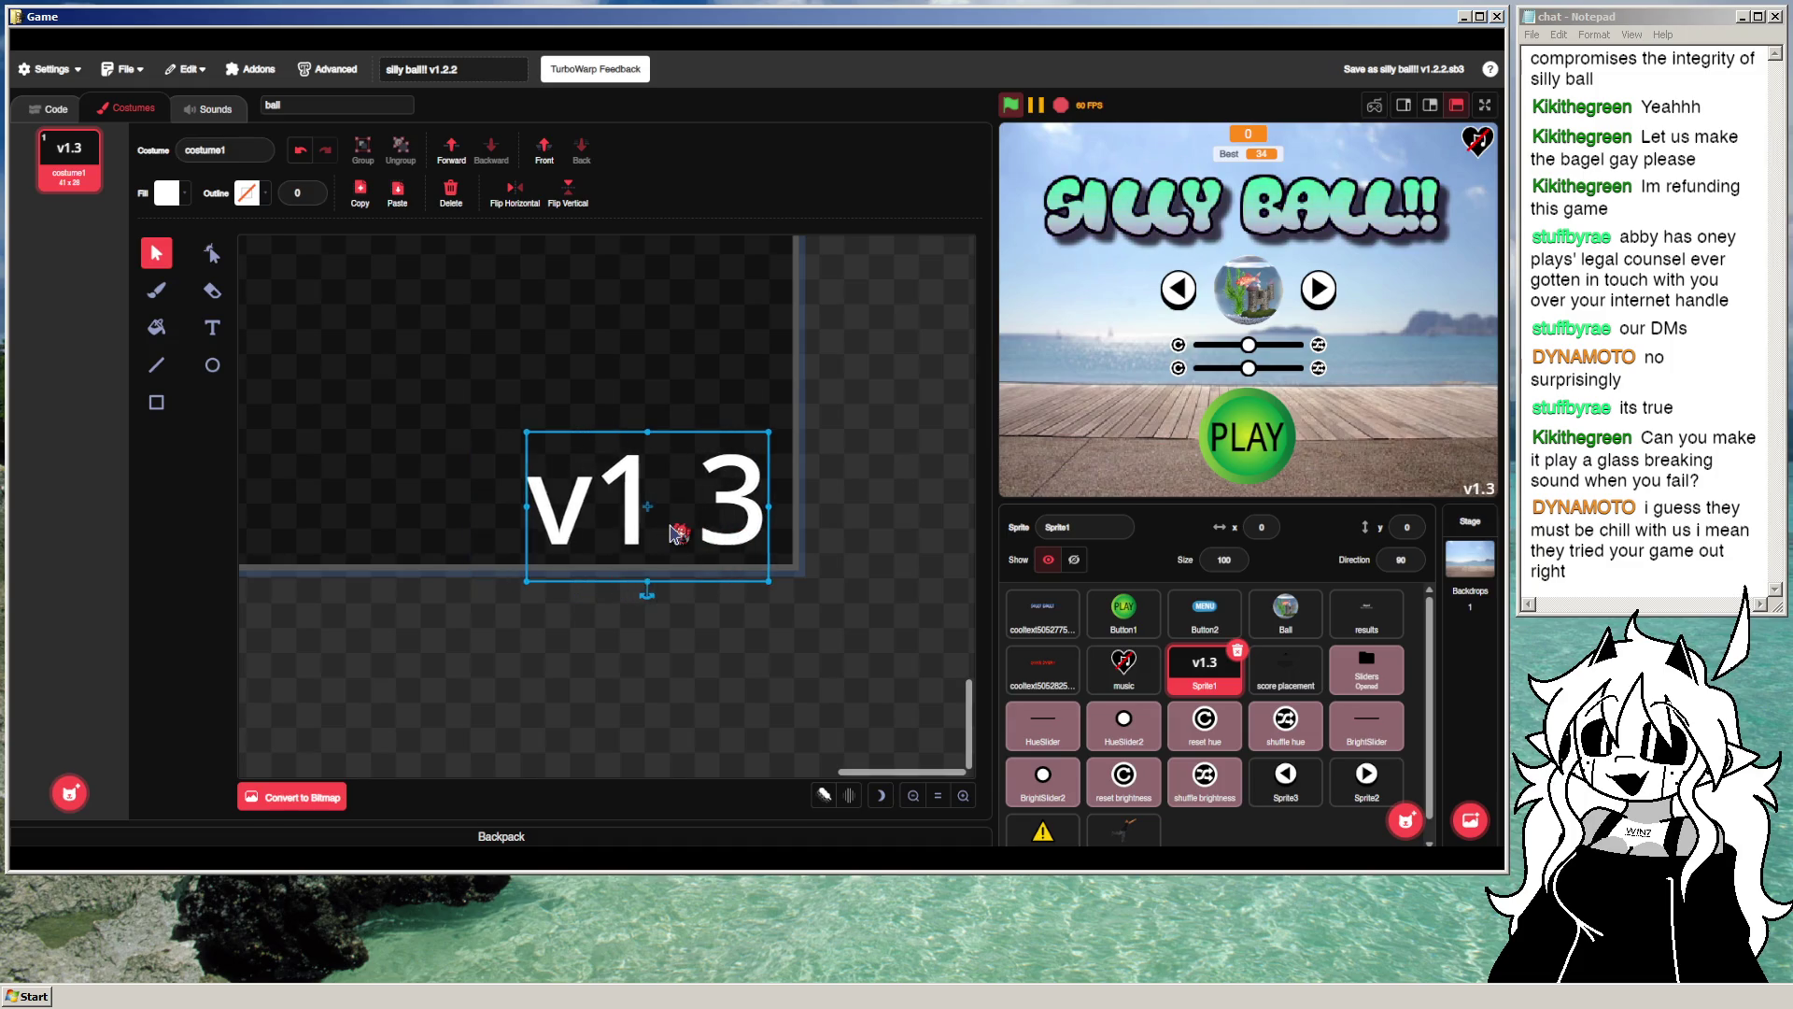
pyautogui.click(875, 540)
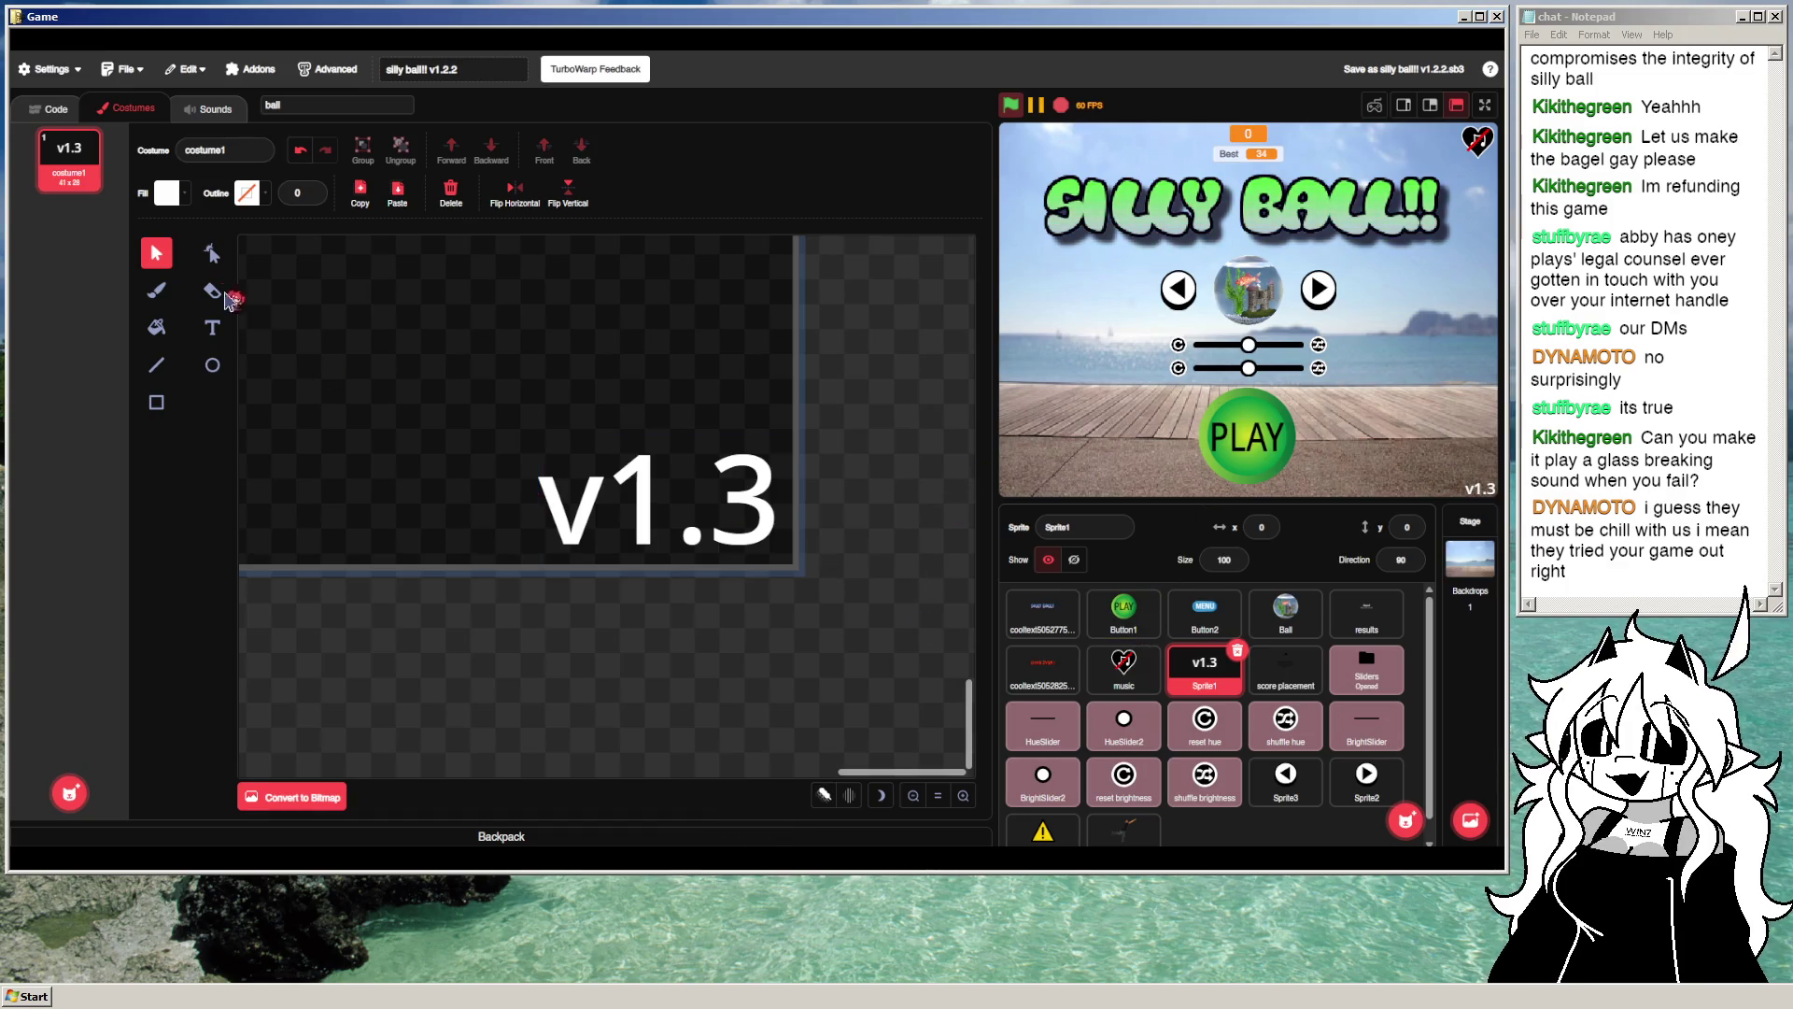
pyautogui.click(1285, 612)
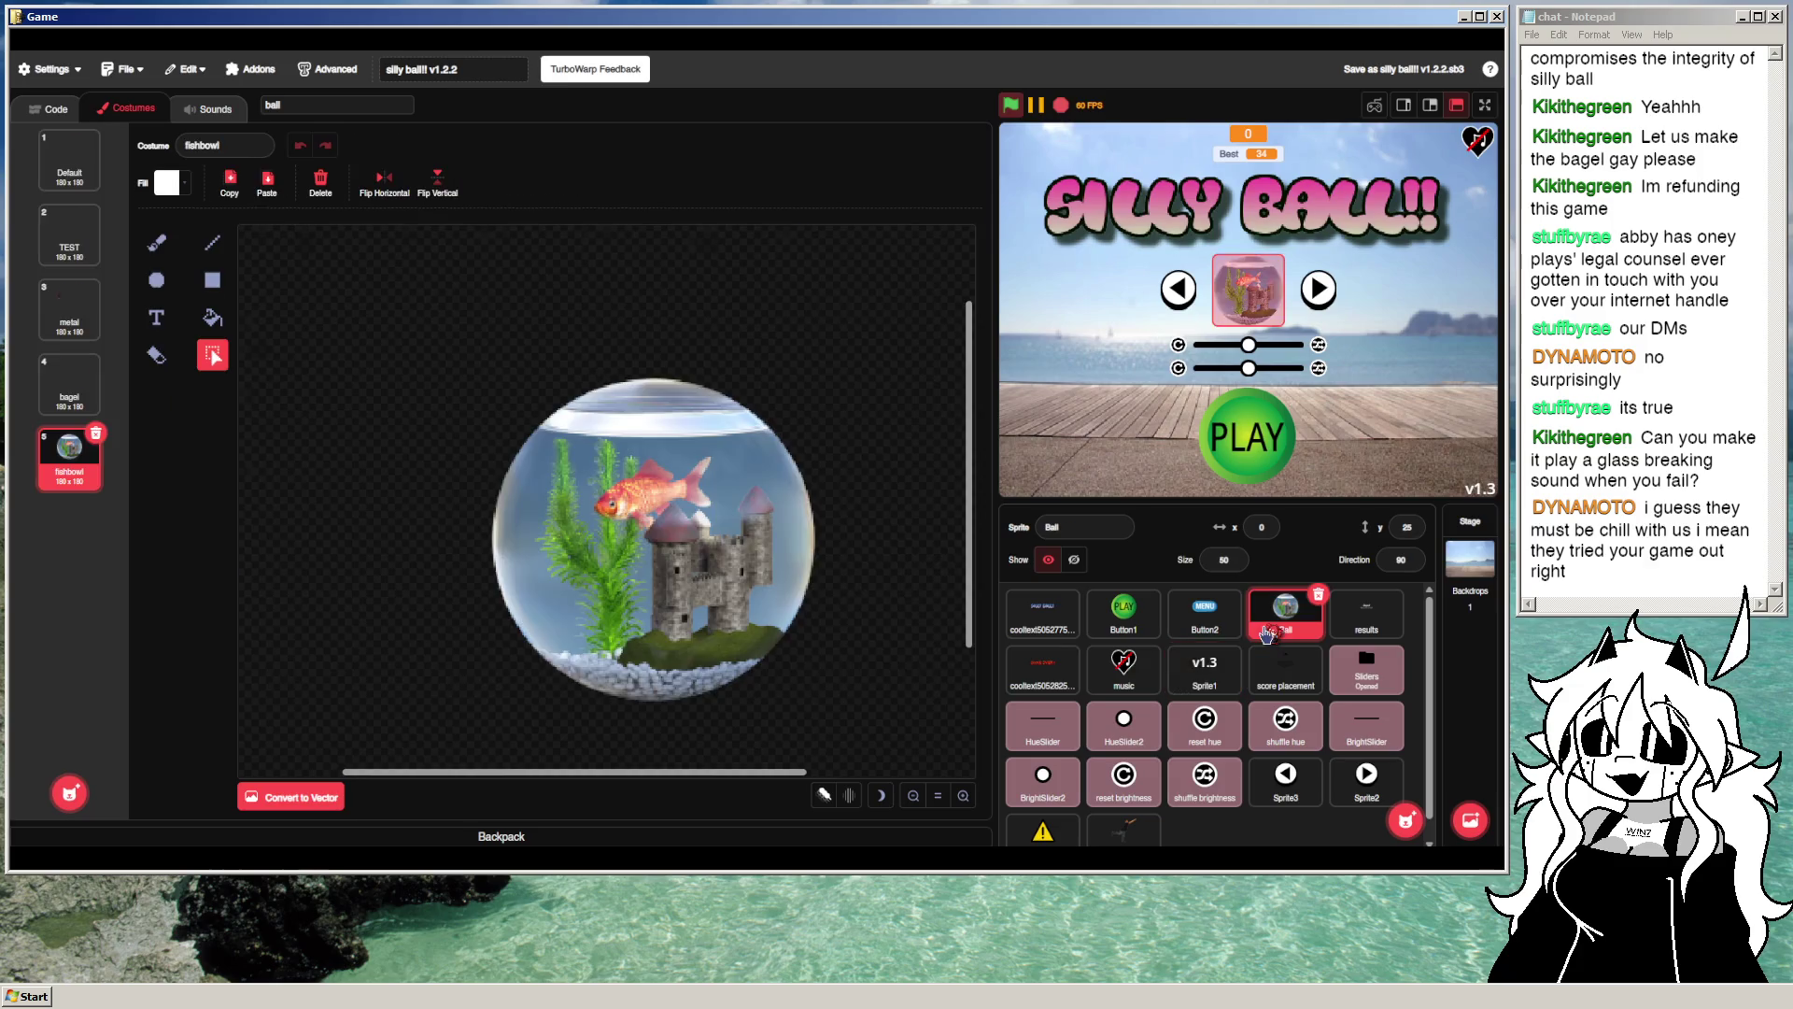
# Step: Select the results sprite to show its 'Oops! Better luck next time!' costume
pyautogui.scroll(-1, 1182, 727)
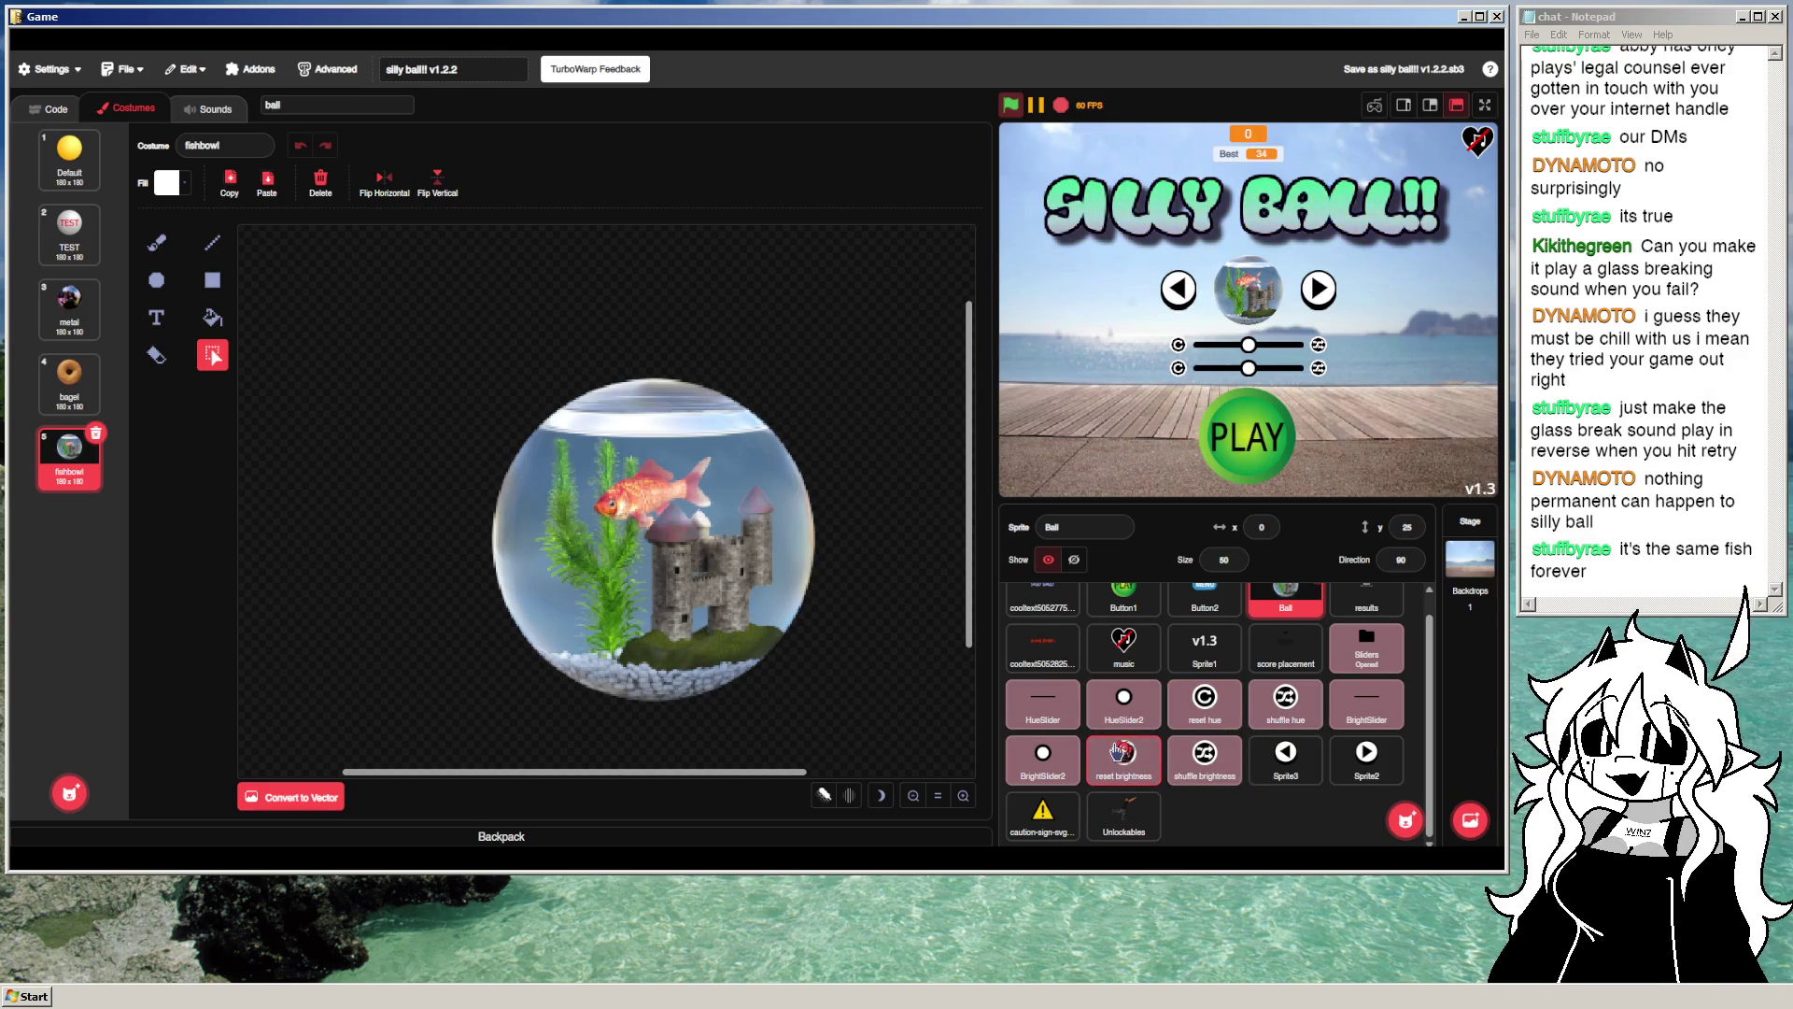
pyautogui.scroll(1, 1123, 757)
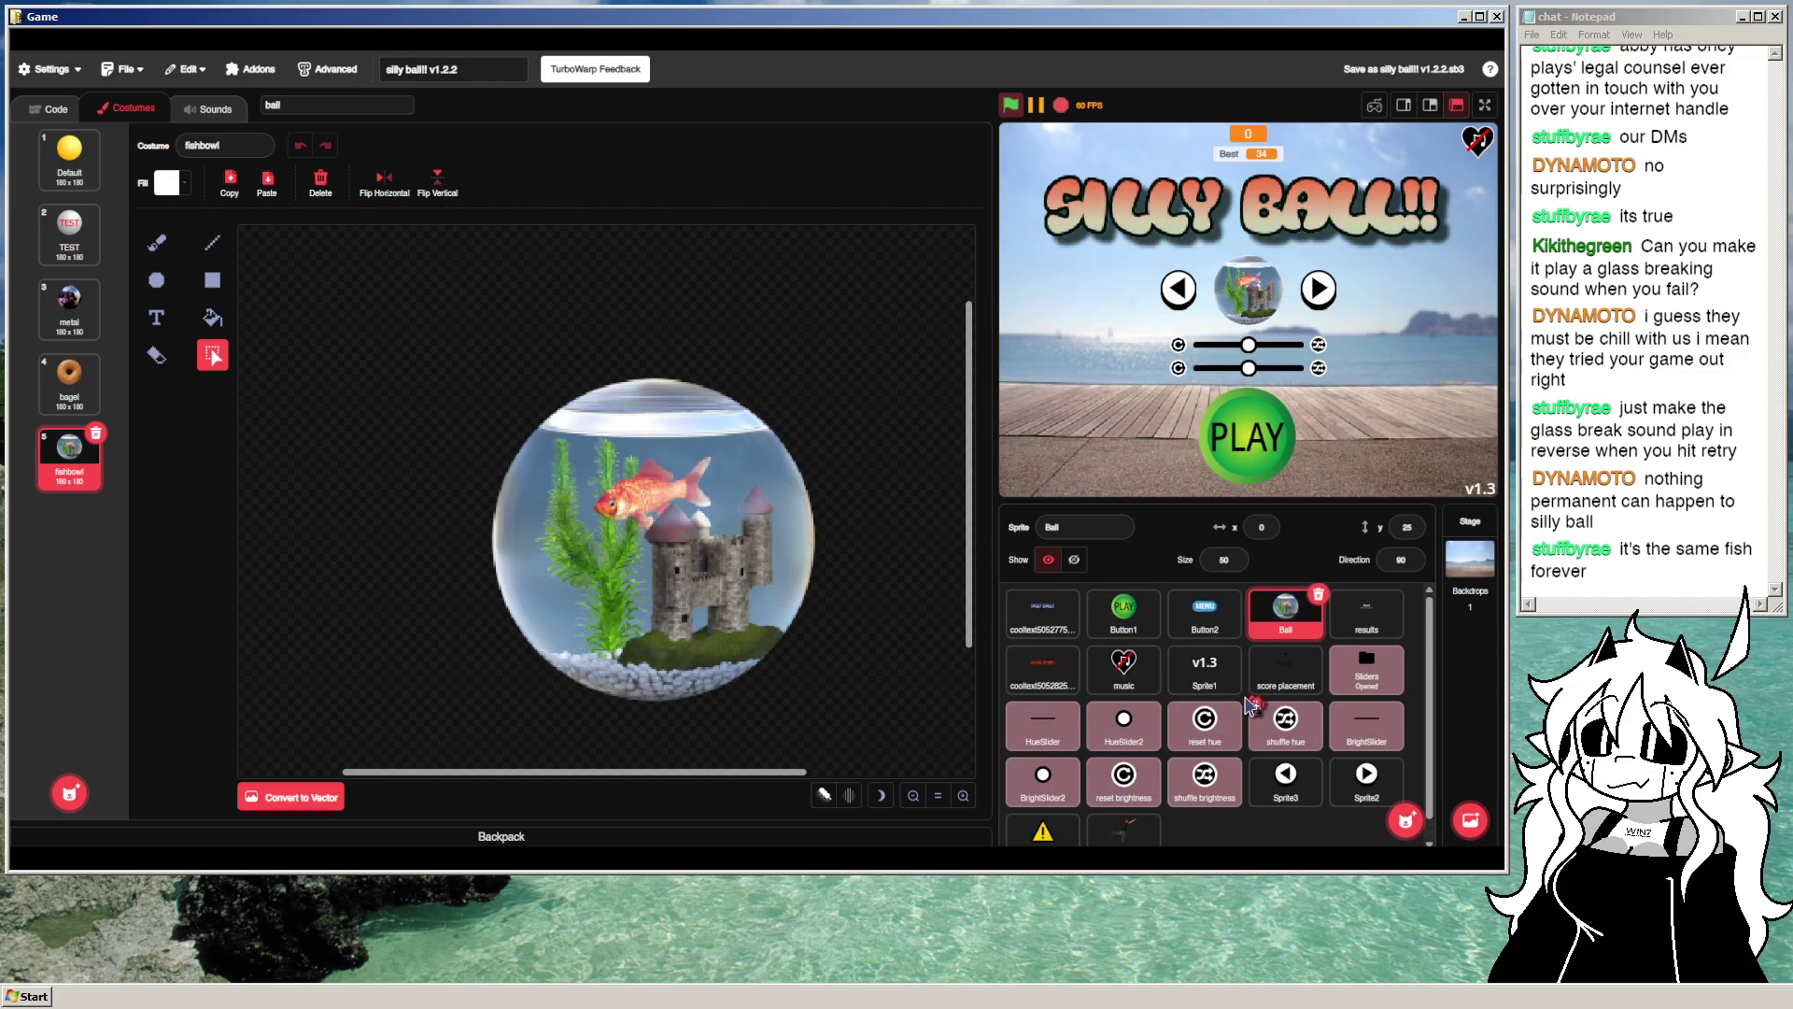
pyautogui.click(1366, 617)
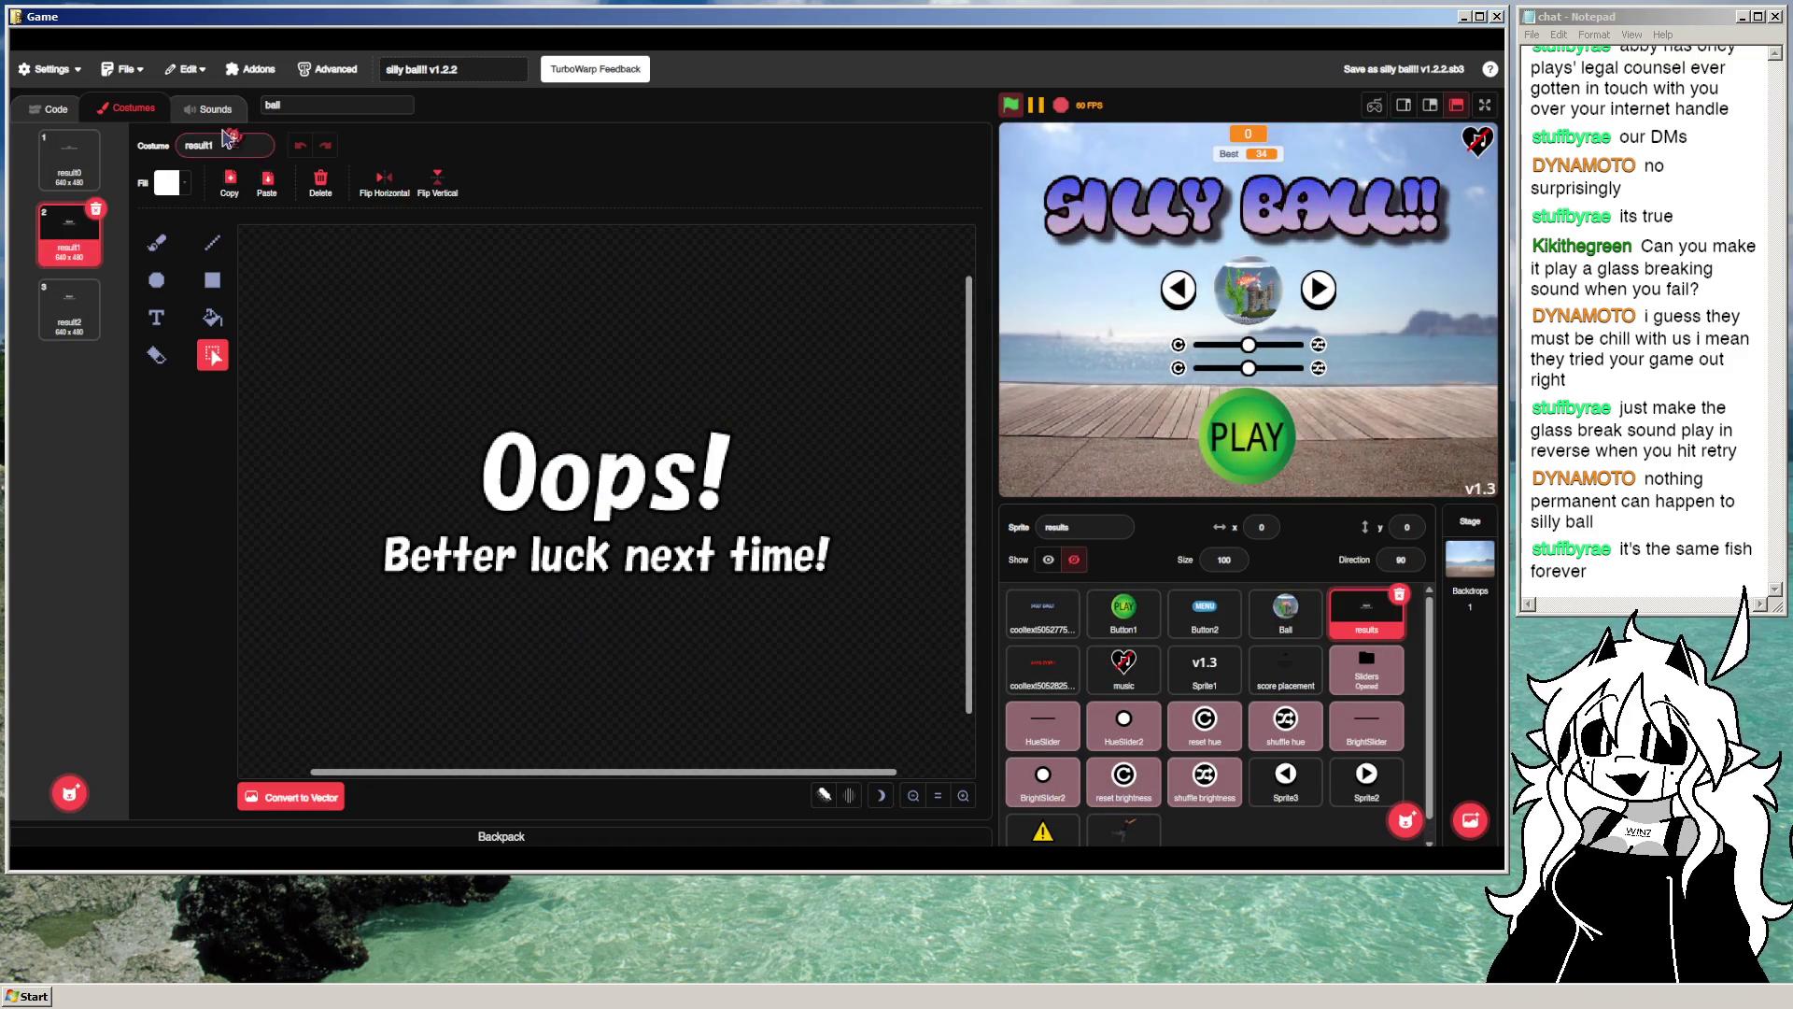
# Step: Preview and stop the results sprite's sound, then show the cooltext sprite's scripts
pyautogui.click(206, 124)
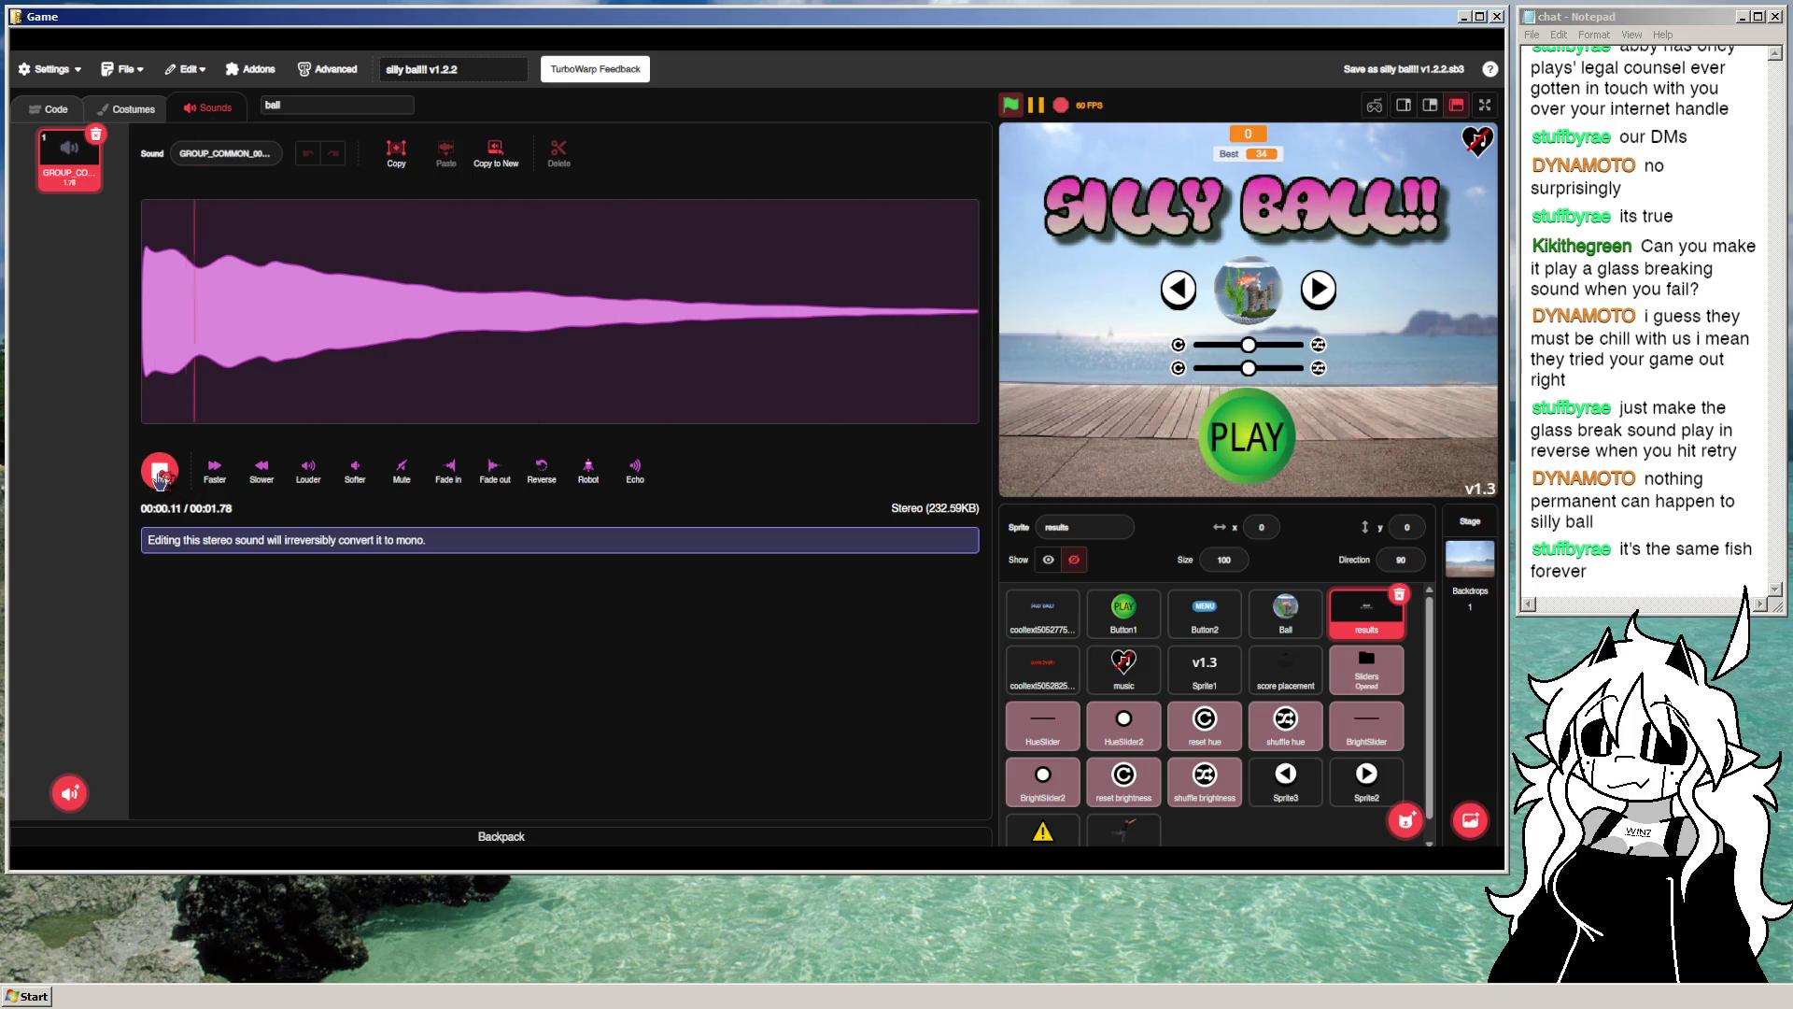
pyautogui.click(159, 472)
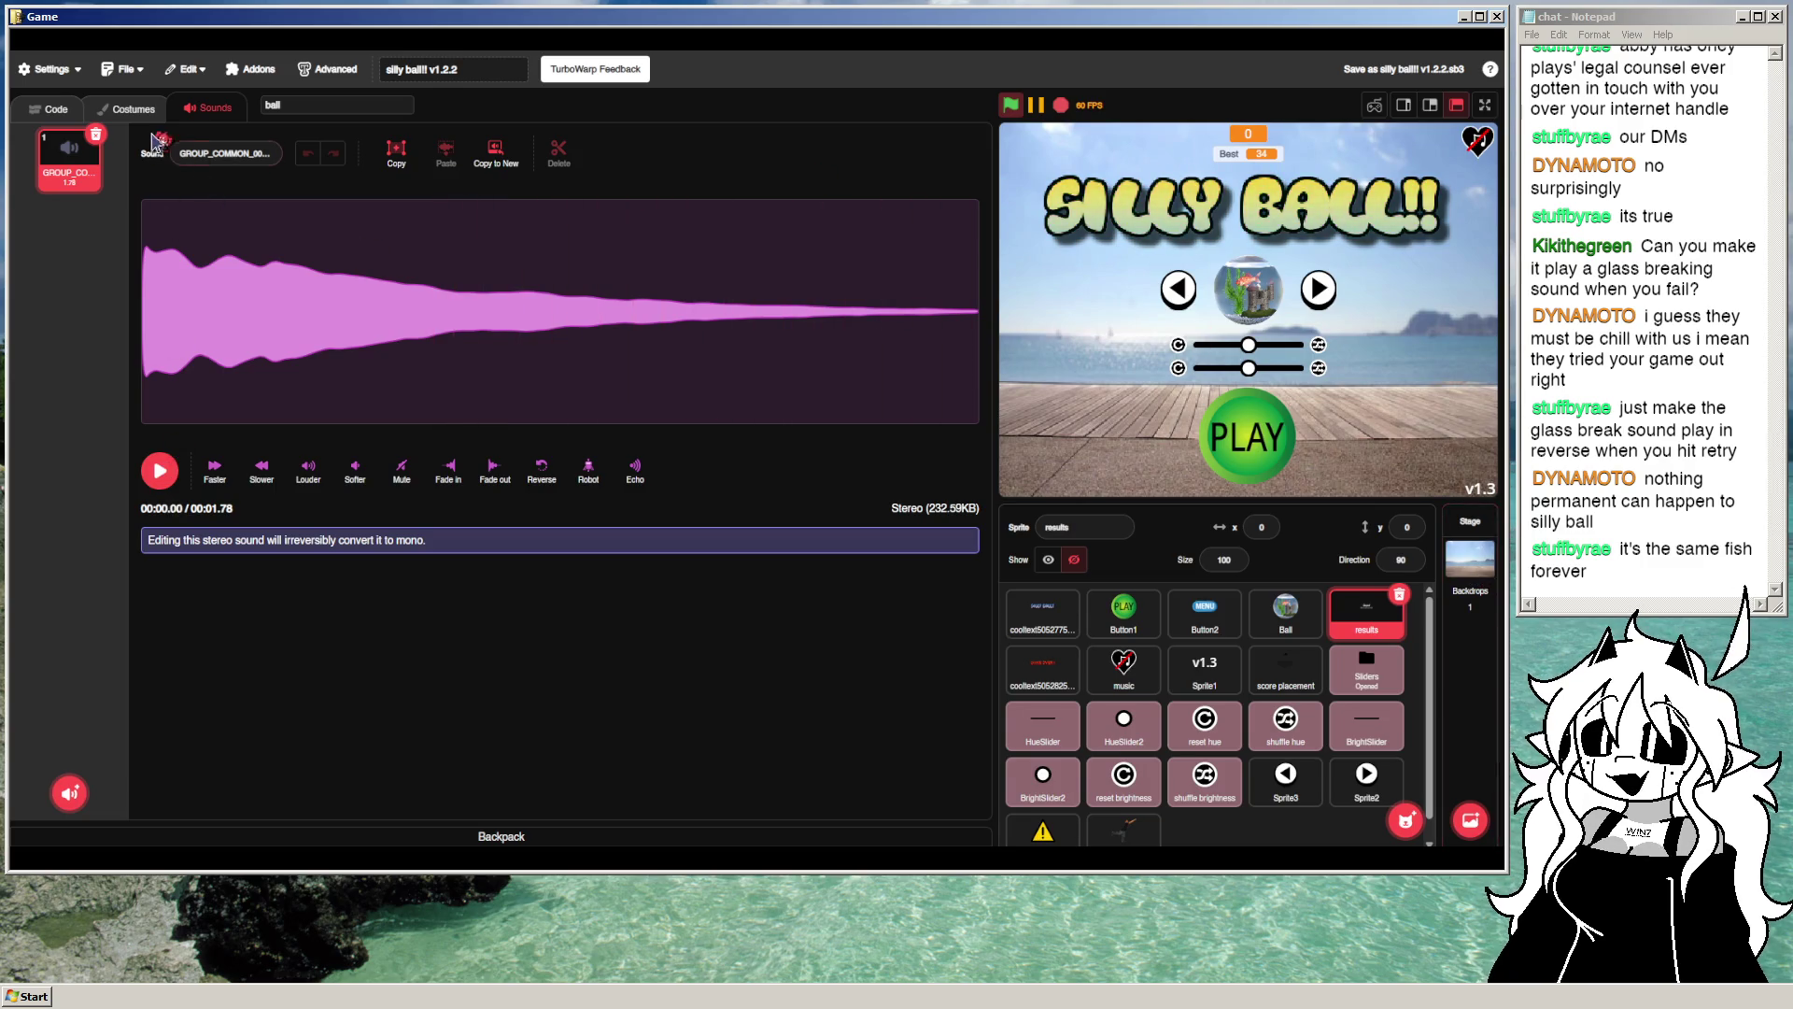
pyautogui.click(1042, 689)
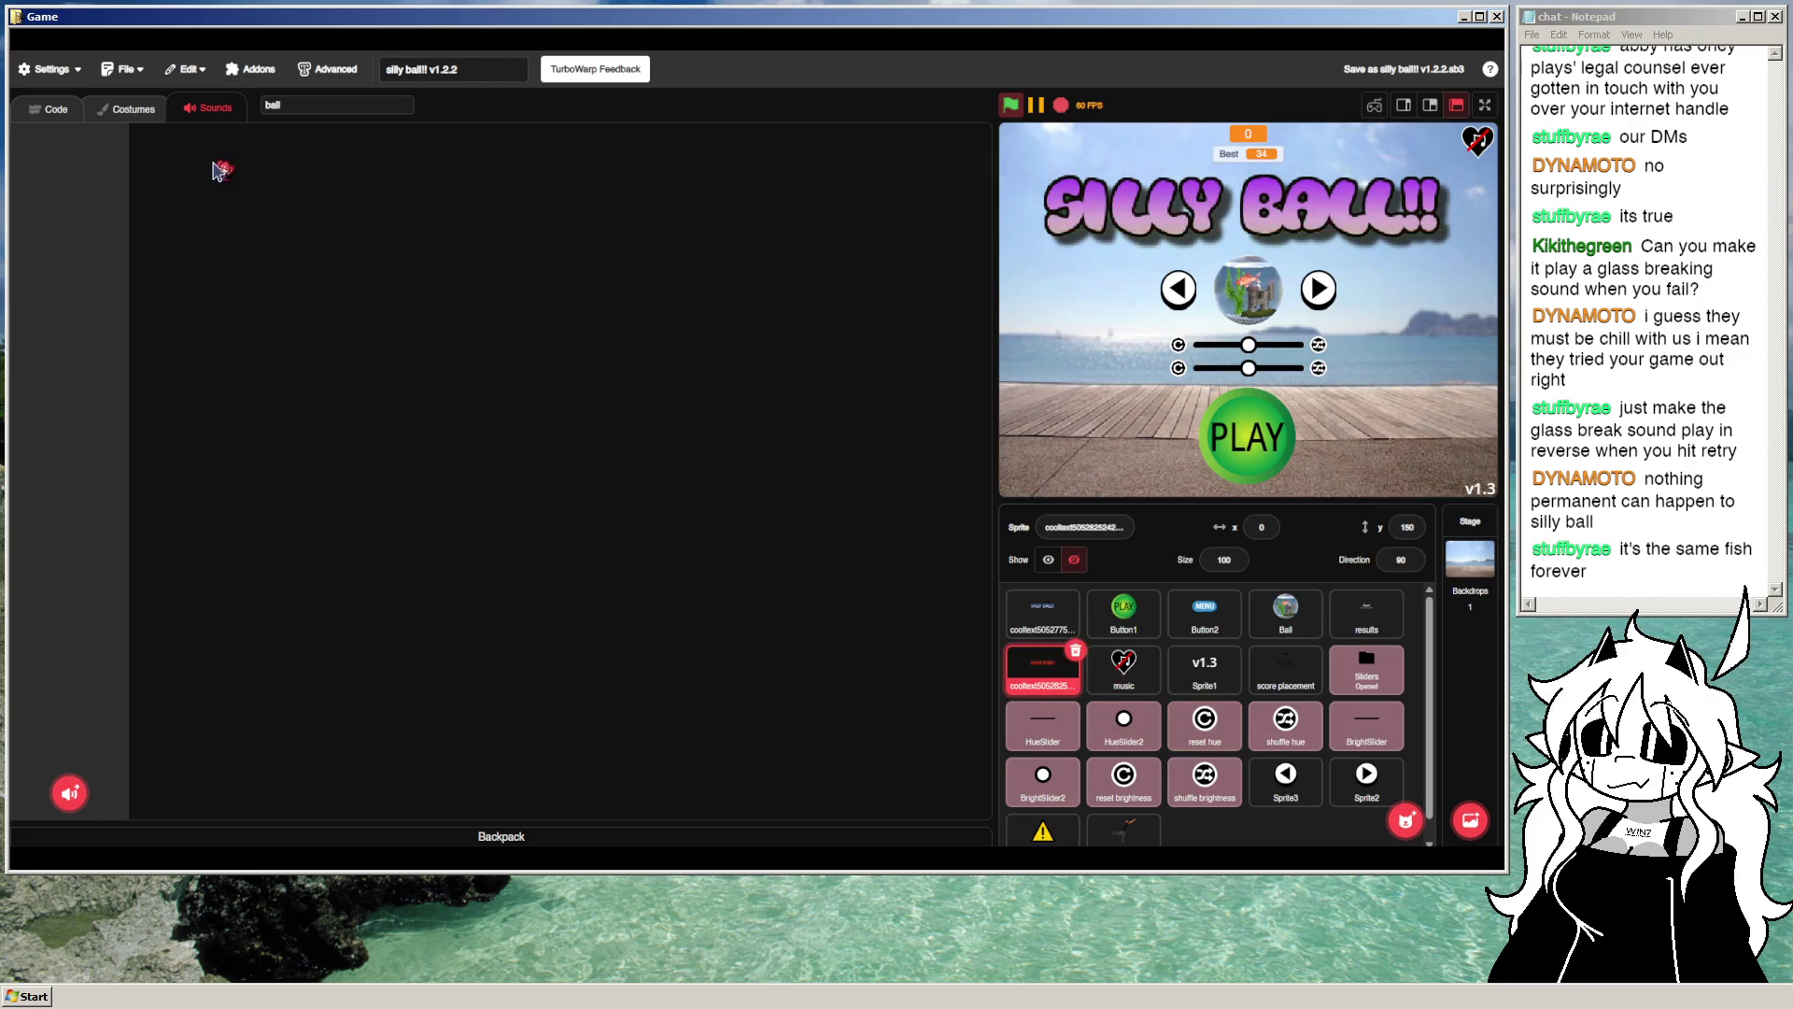
pyautogui.click(59, 111)
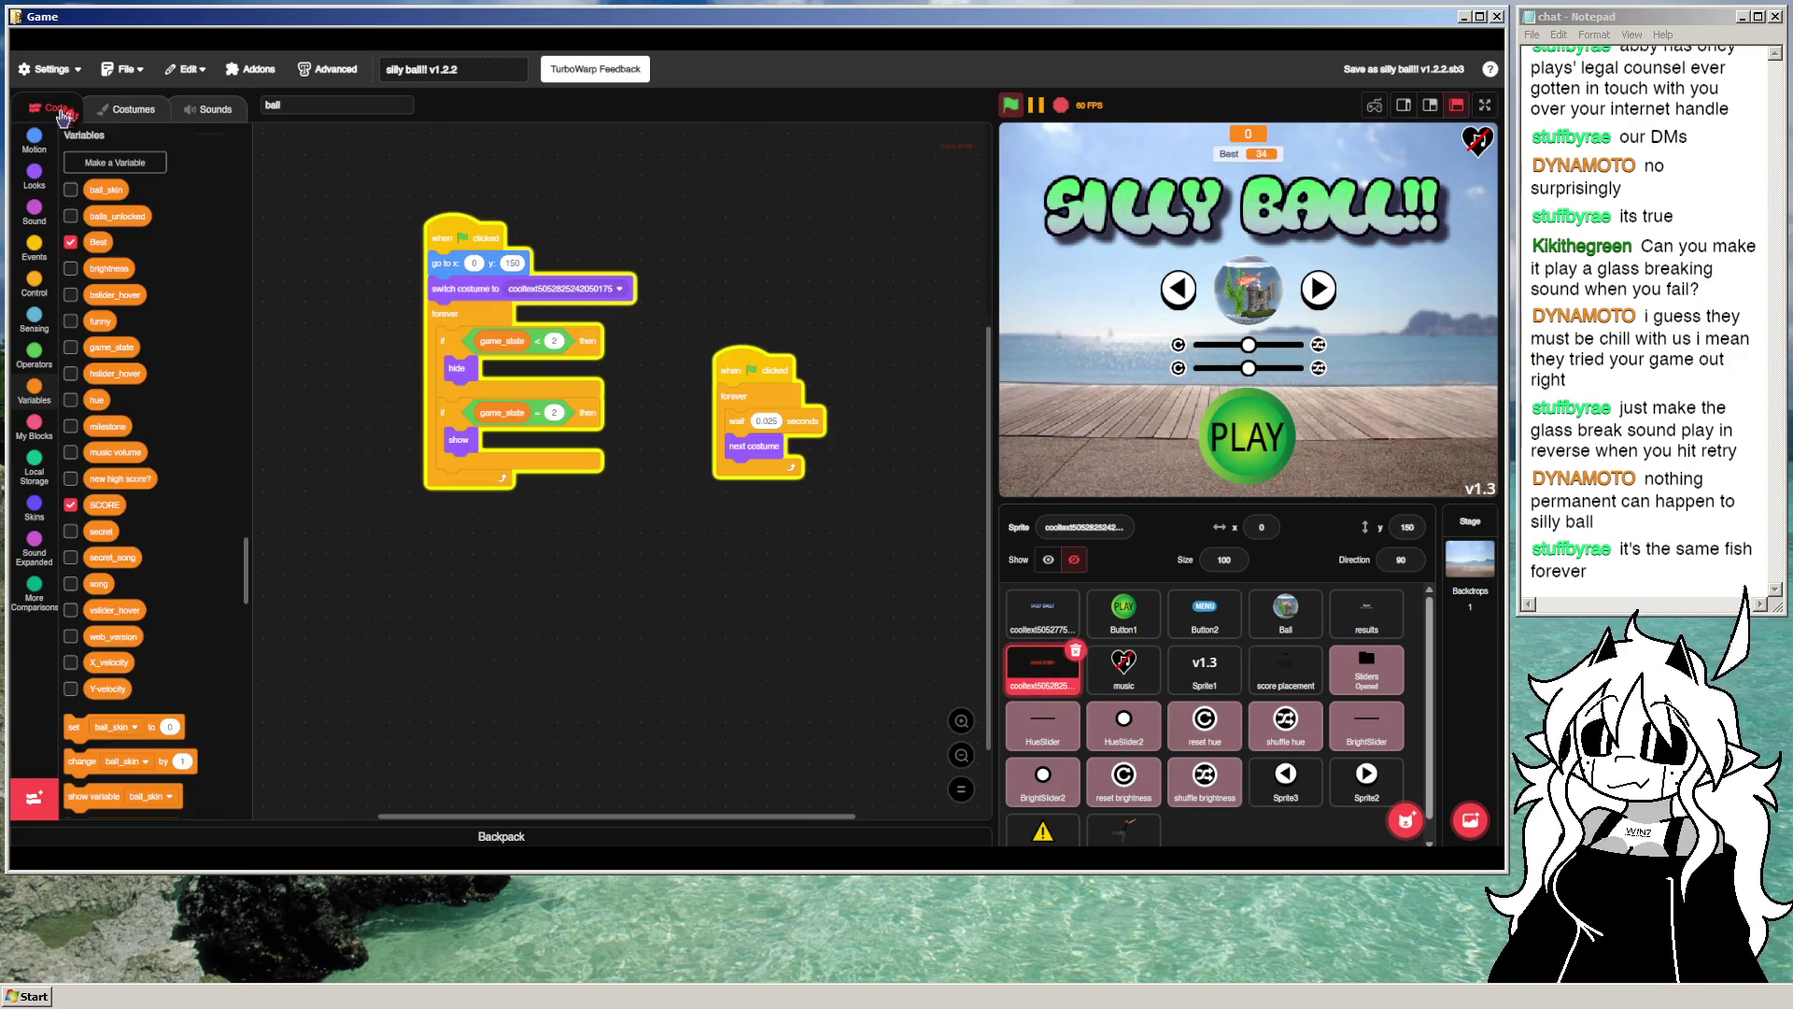
# Step: Select the Ball sprite and scroll to its game-over script with the cowbell and cheering sounds
pyautogui.scroll(-2, 673, 279)
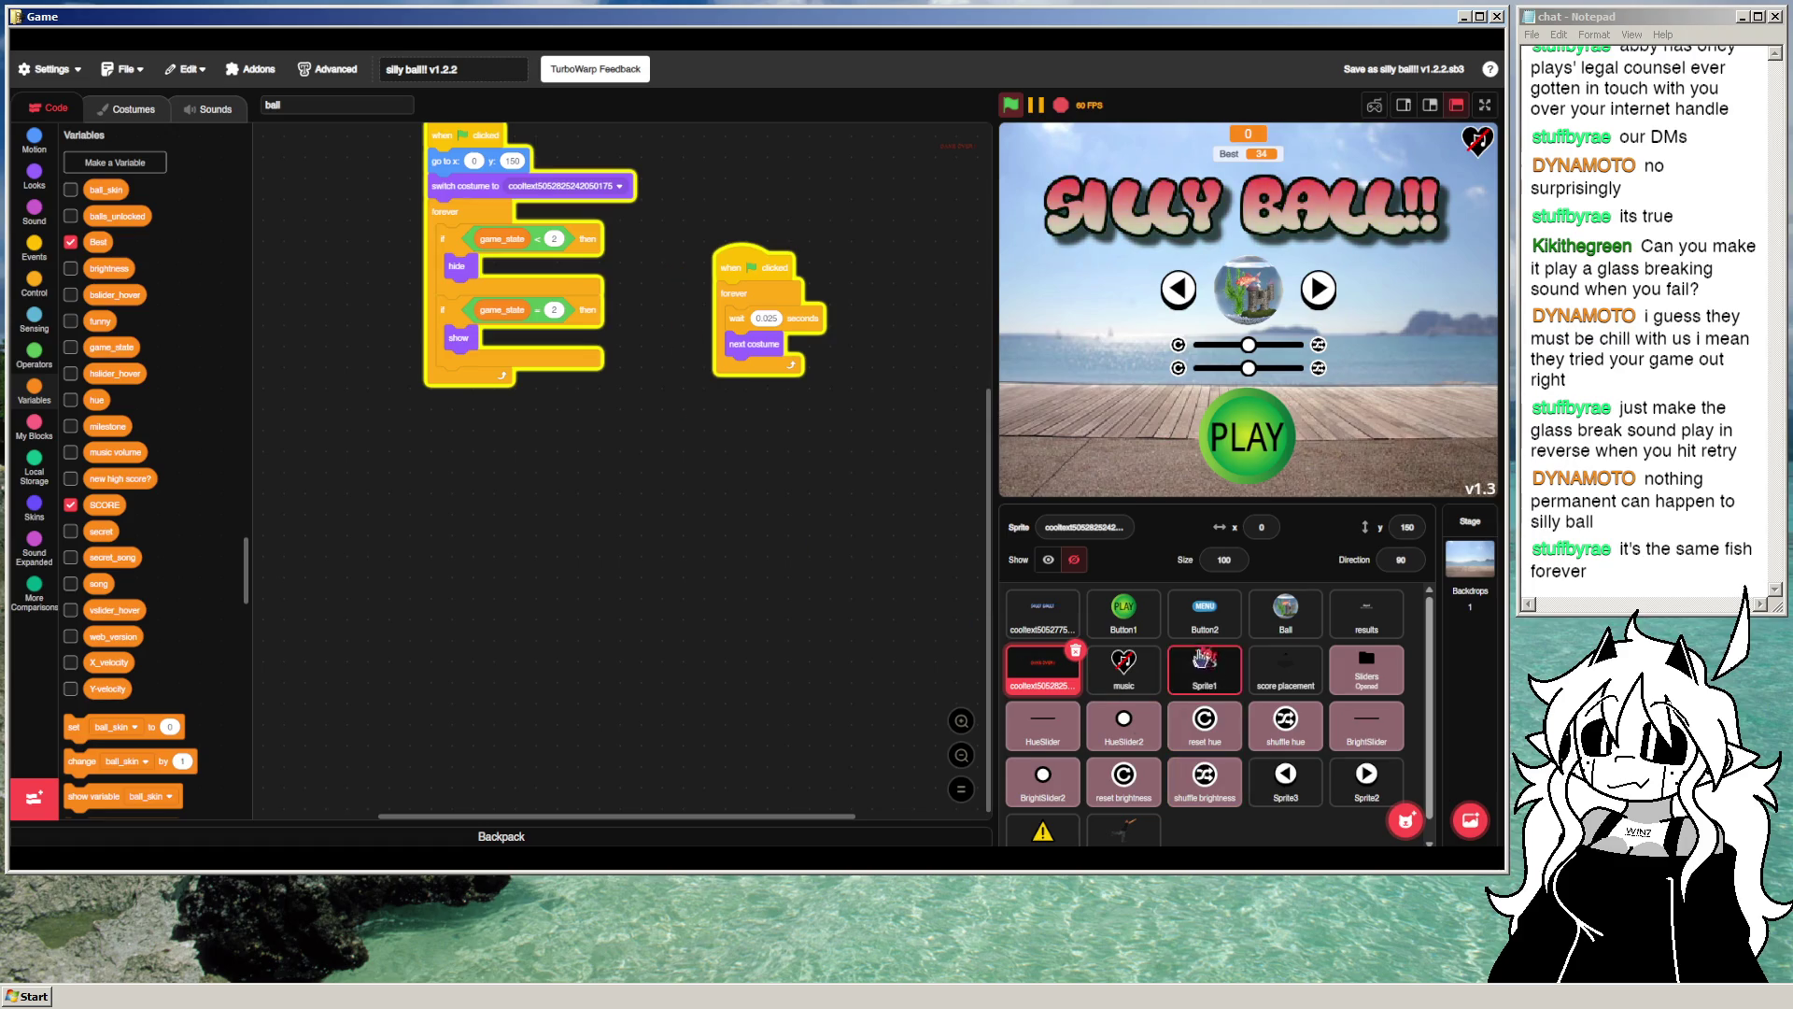
pyautogui.click(1285, 612)
pyautogui.scroll(-8, 597, 431)
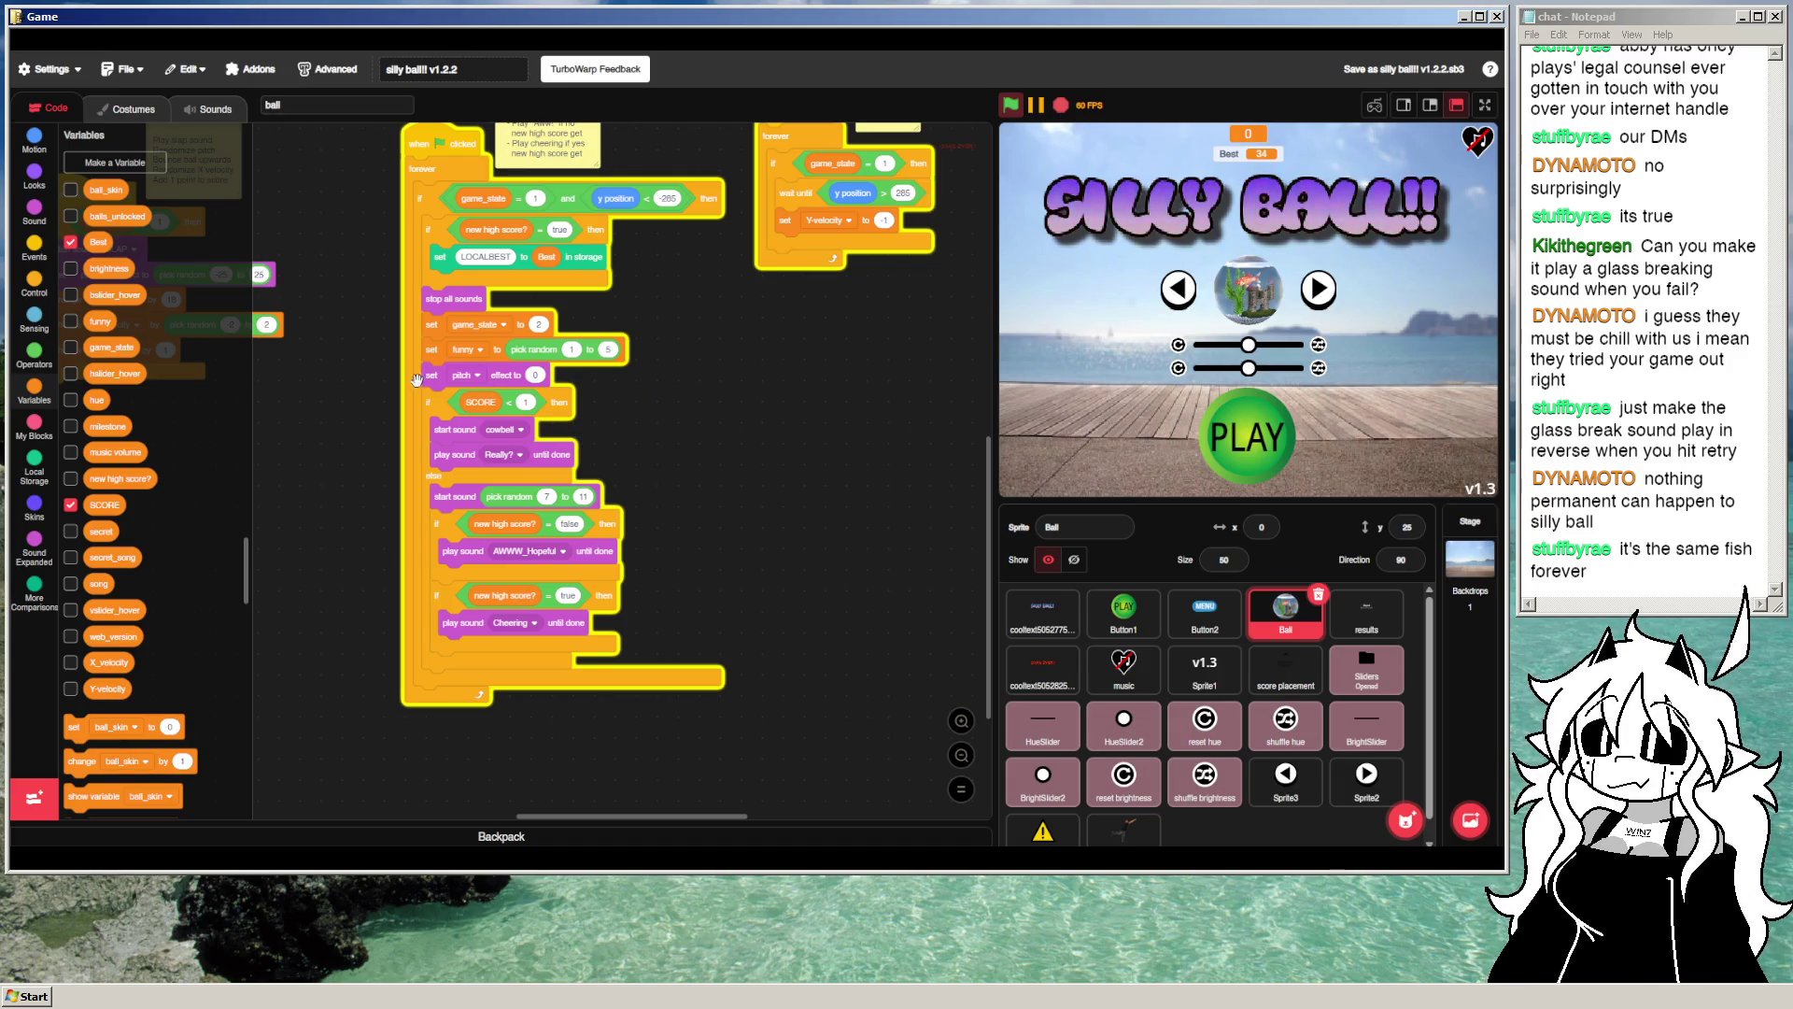
# Step: Detach the if SCORE < 1 sound stack and move set pitch effect up under set game_state
pyautogui.moveTo(438, 402); pyautogui.dragTo(681, 435)
pyautogui.rightClick(438, 365)
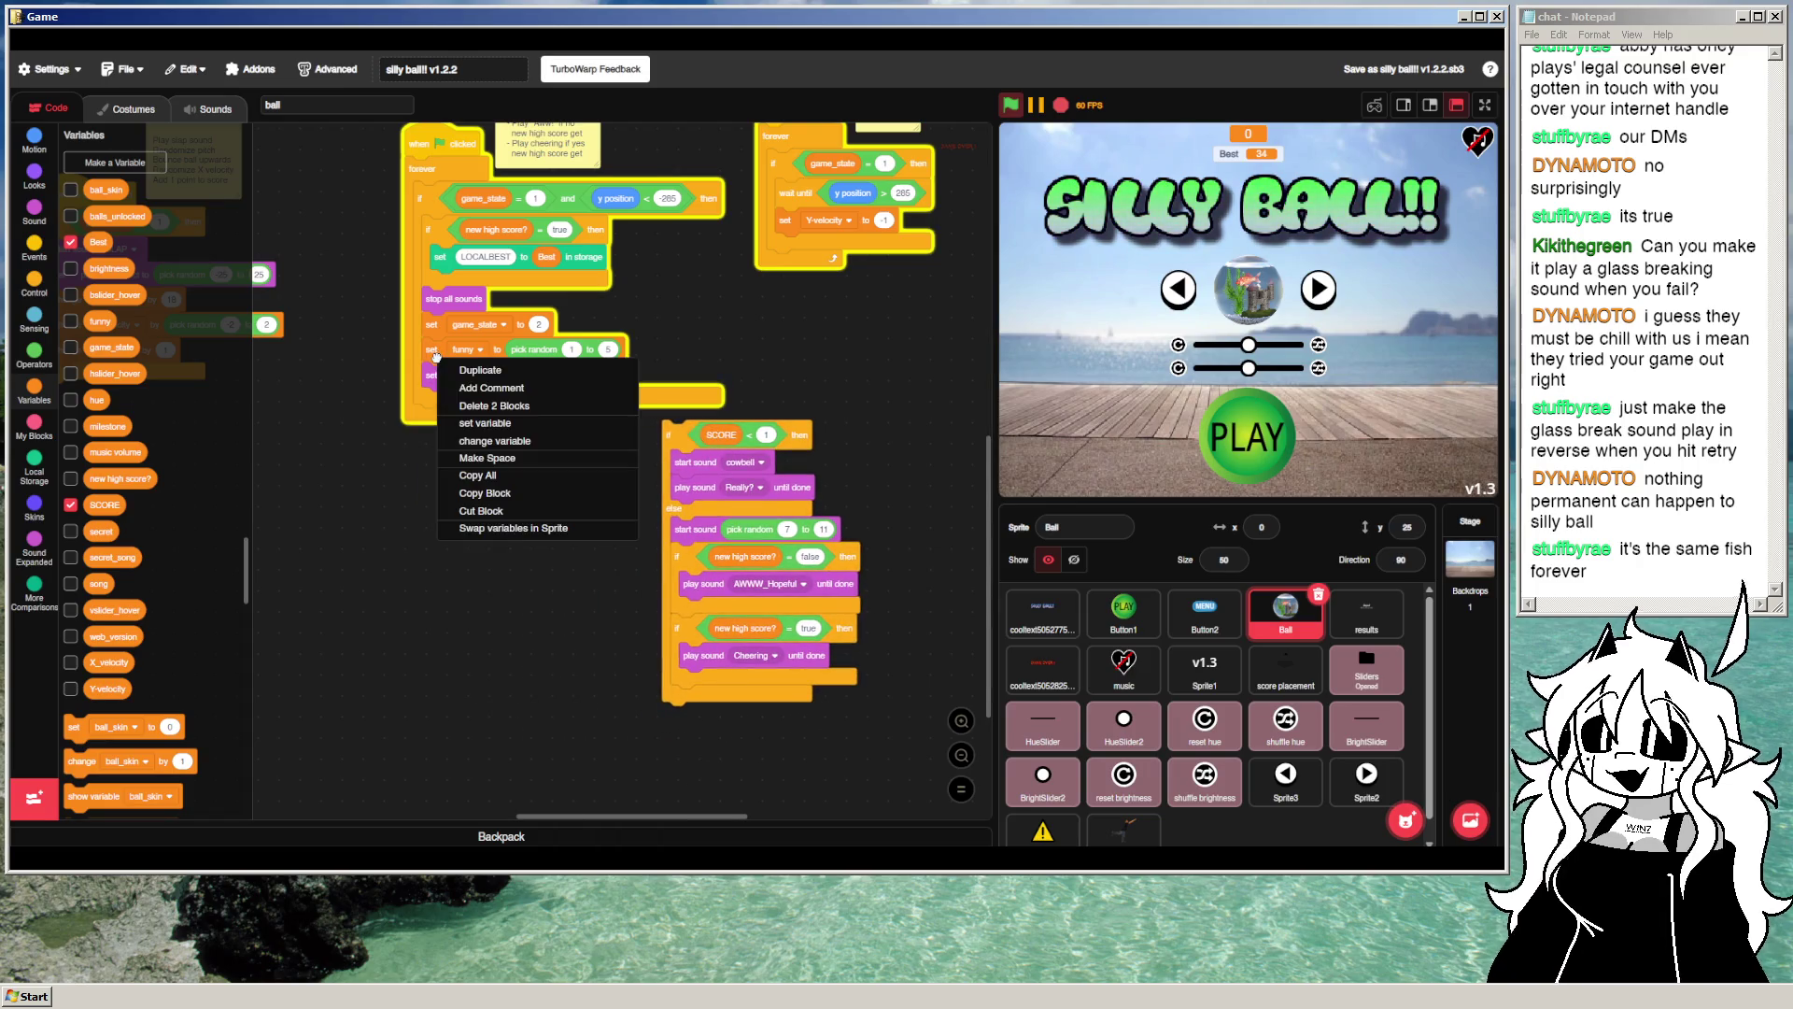
pyautogui.click(438, 346)
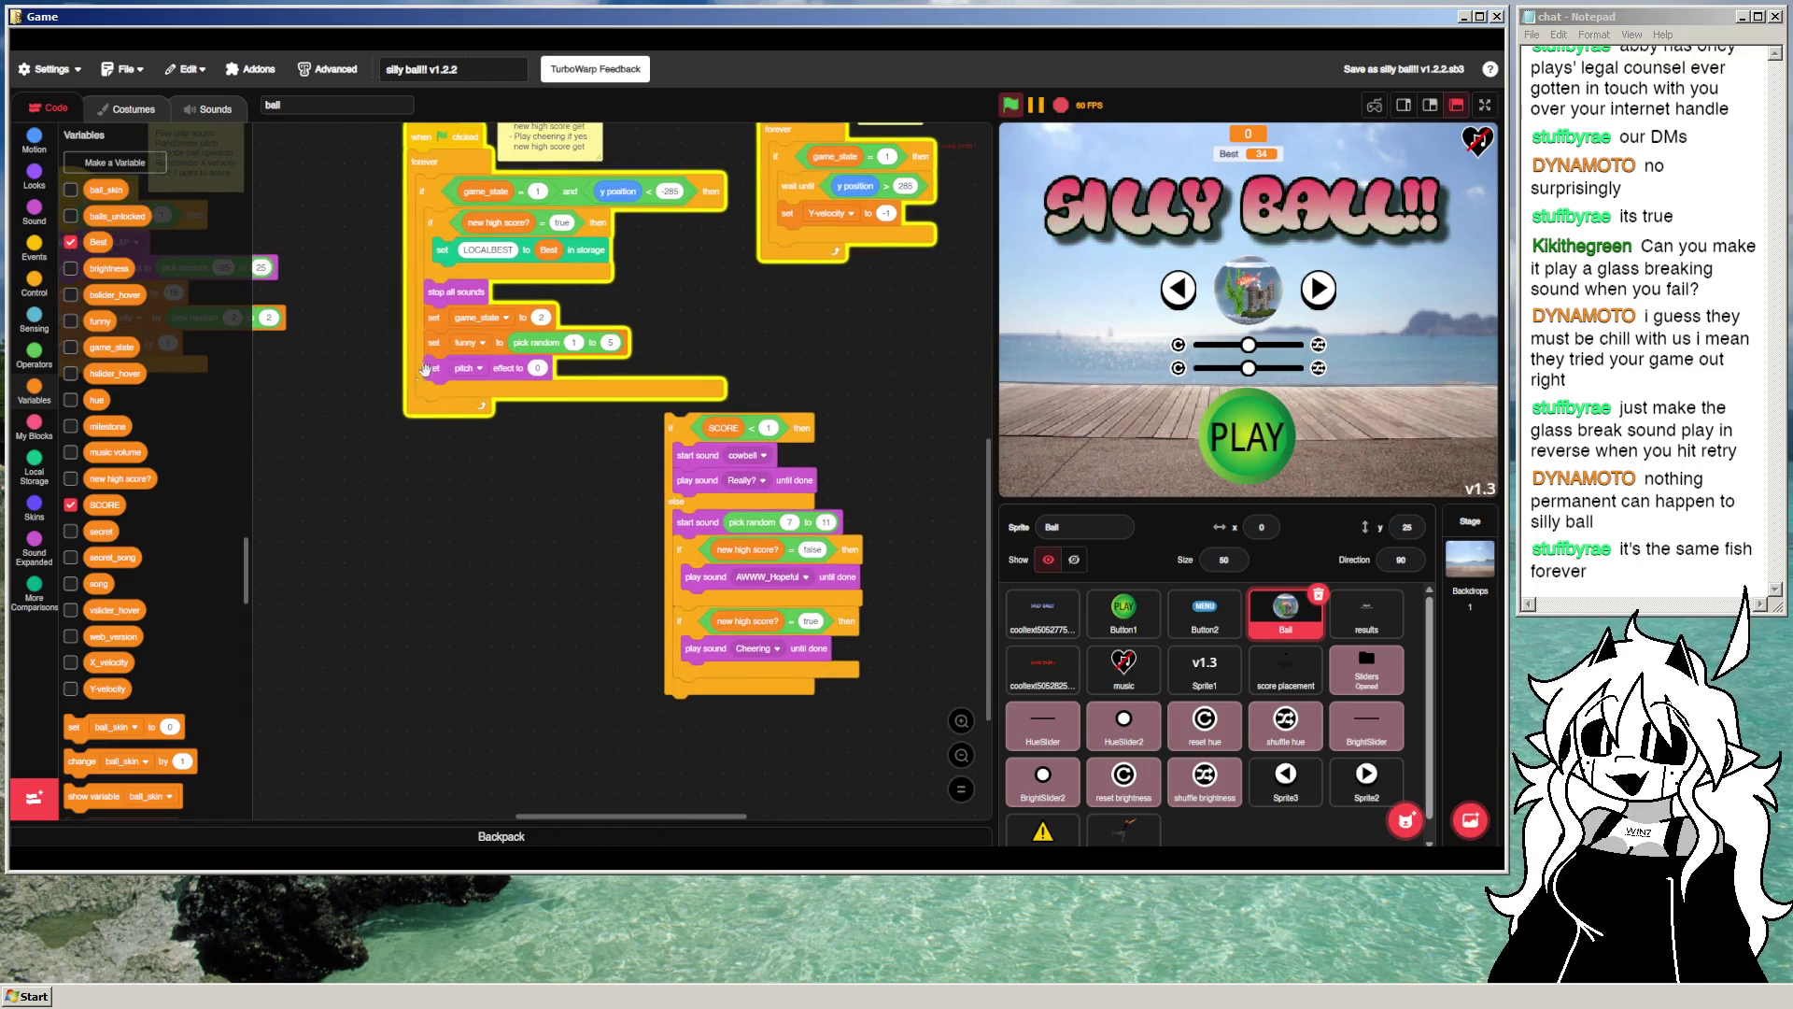
pyautogui.rightClick(438, 345)
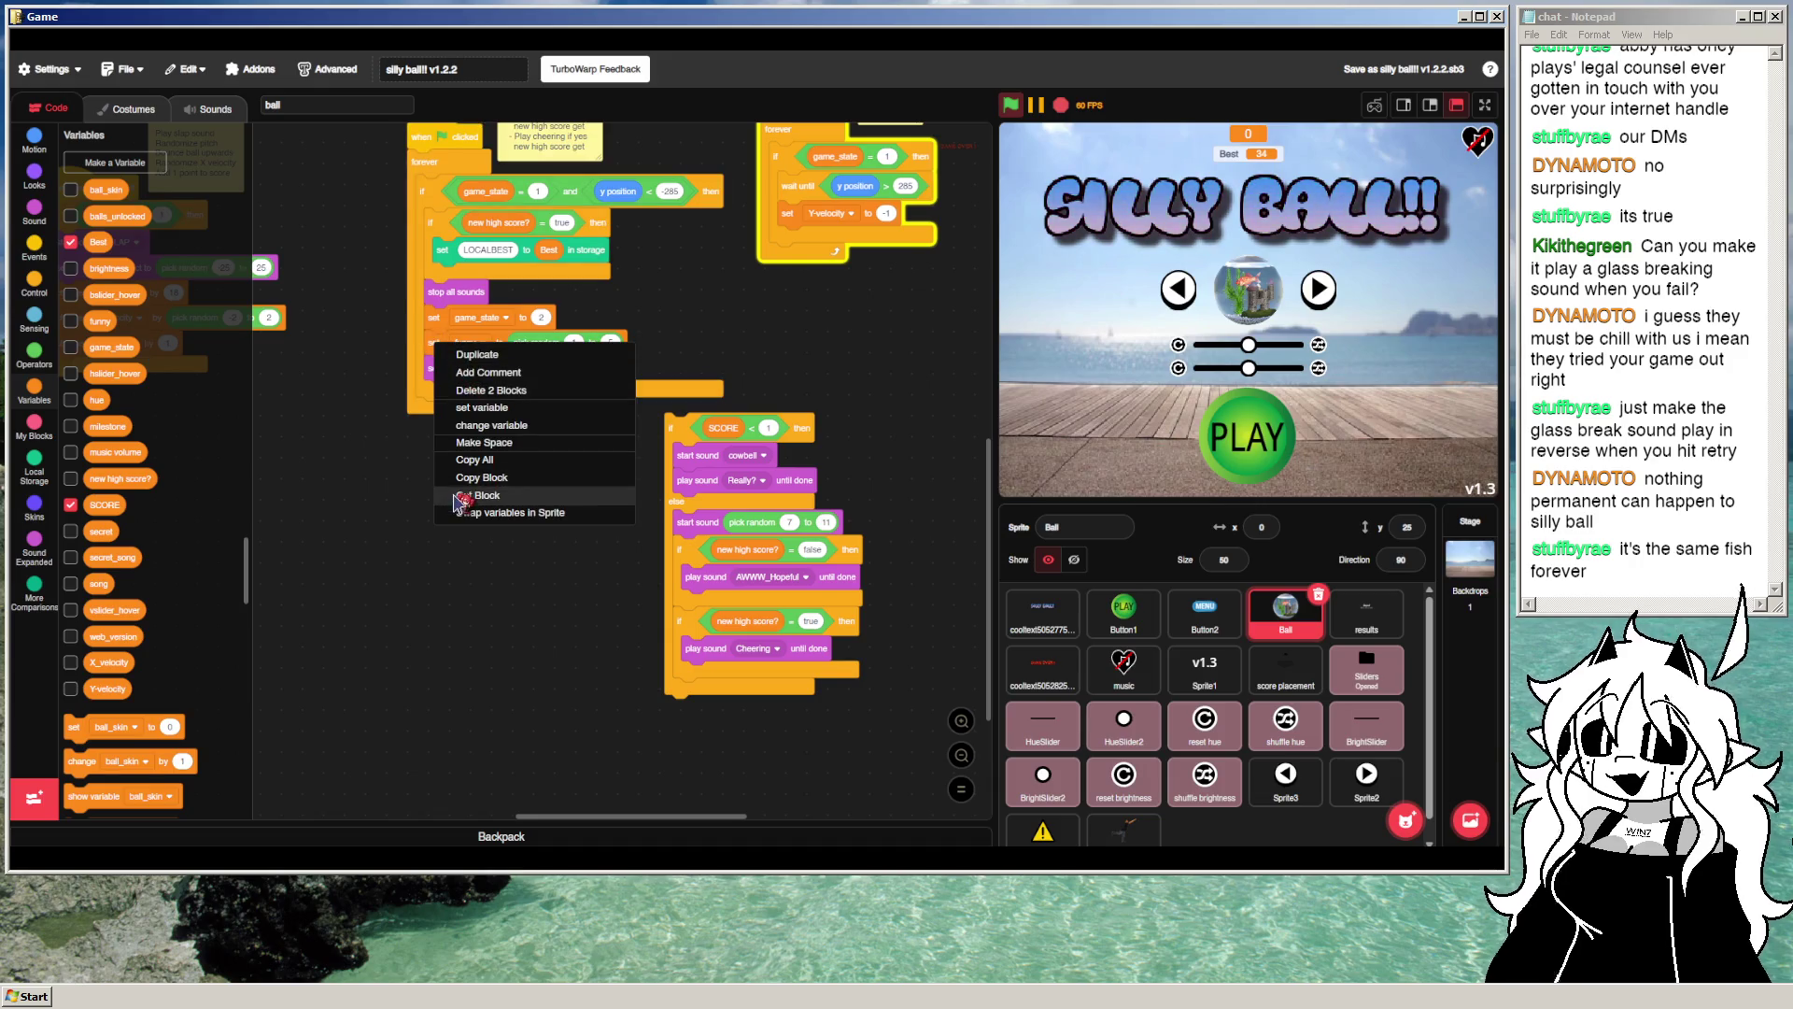
pyautogui.click(500, 546)
pyautogui.moveTo(432, 362)
pyautogui.mouseDown()
pyautogui.moveTo(438, 487)
pyautogui.moveTo(364, 442)
pyautogui.moveTo(429, 353)
pyautogui.mouseUp()
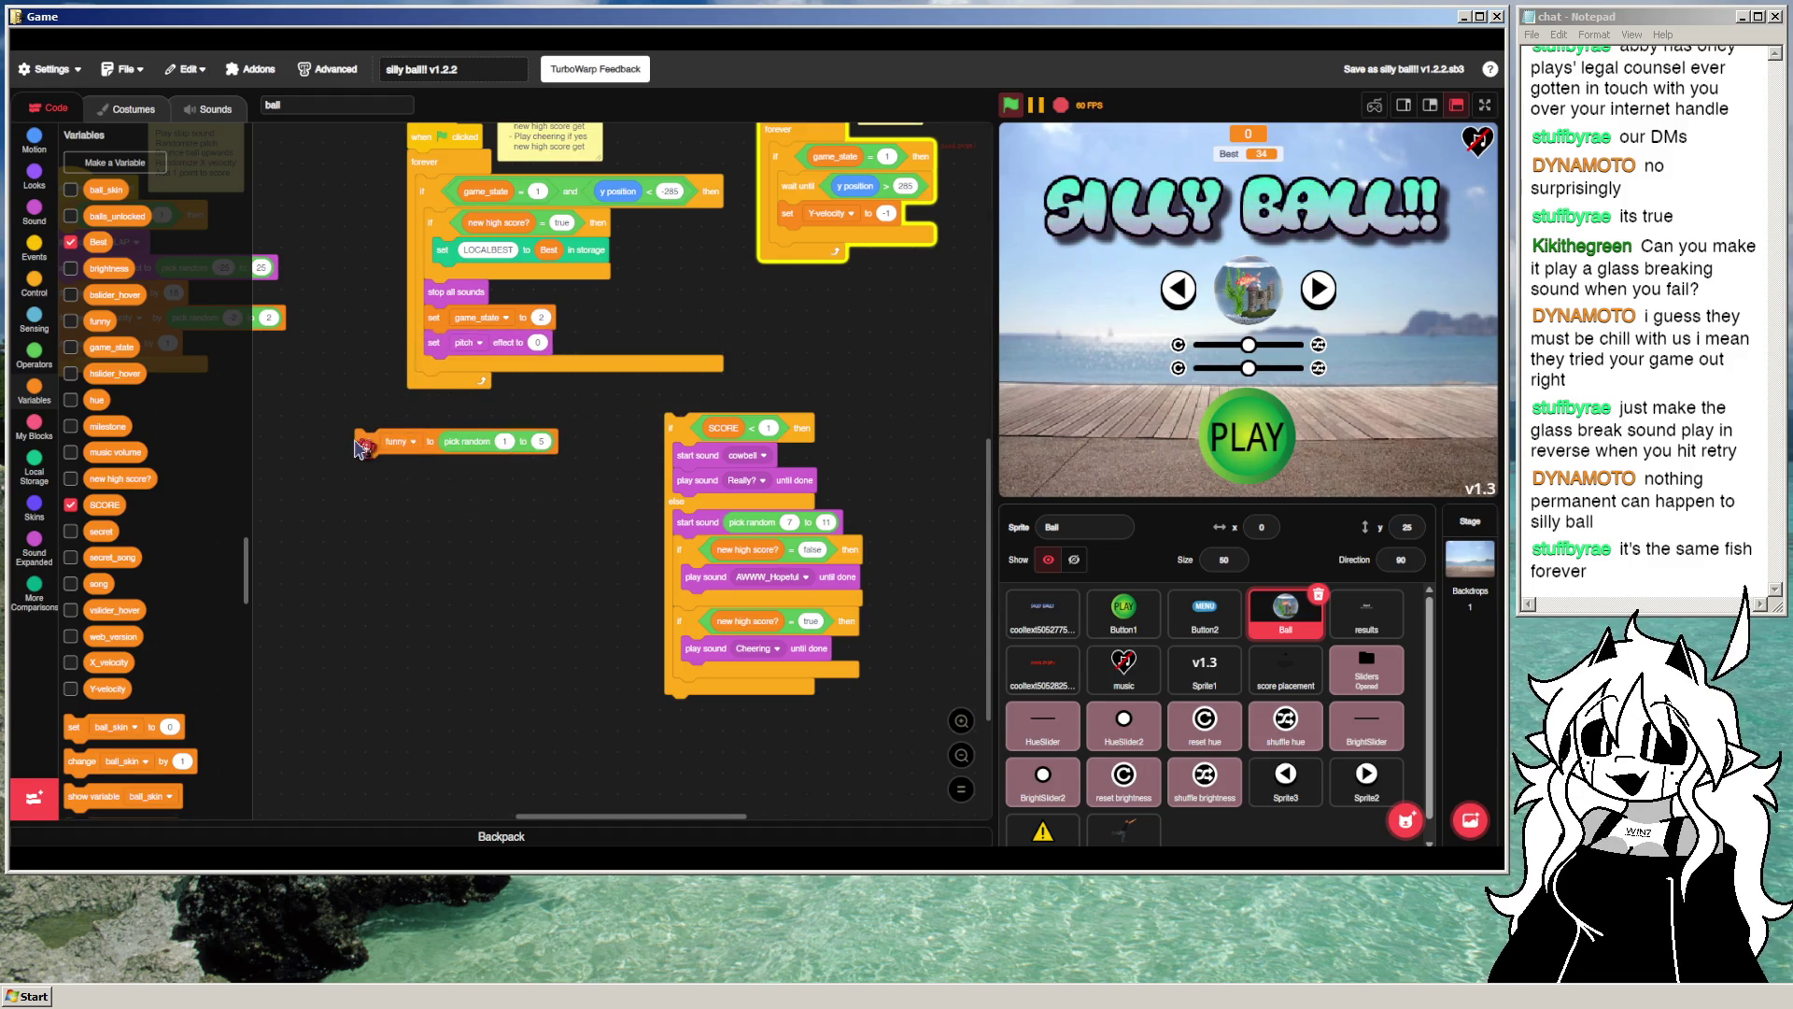
# Step: Delete the set funny random block and switch to the cooltext sprite
pyautogui.moveTo(370, 438)
pyautogui.mouseDown()
pyautogui.moveTo(165, 361)
pyautogui.moveTo(191, 374)
pyautogui.mouseUp()
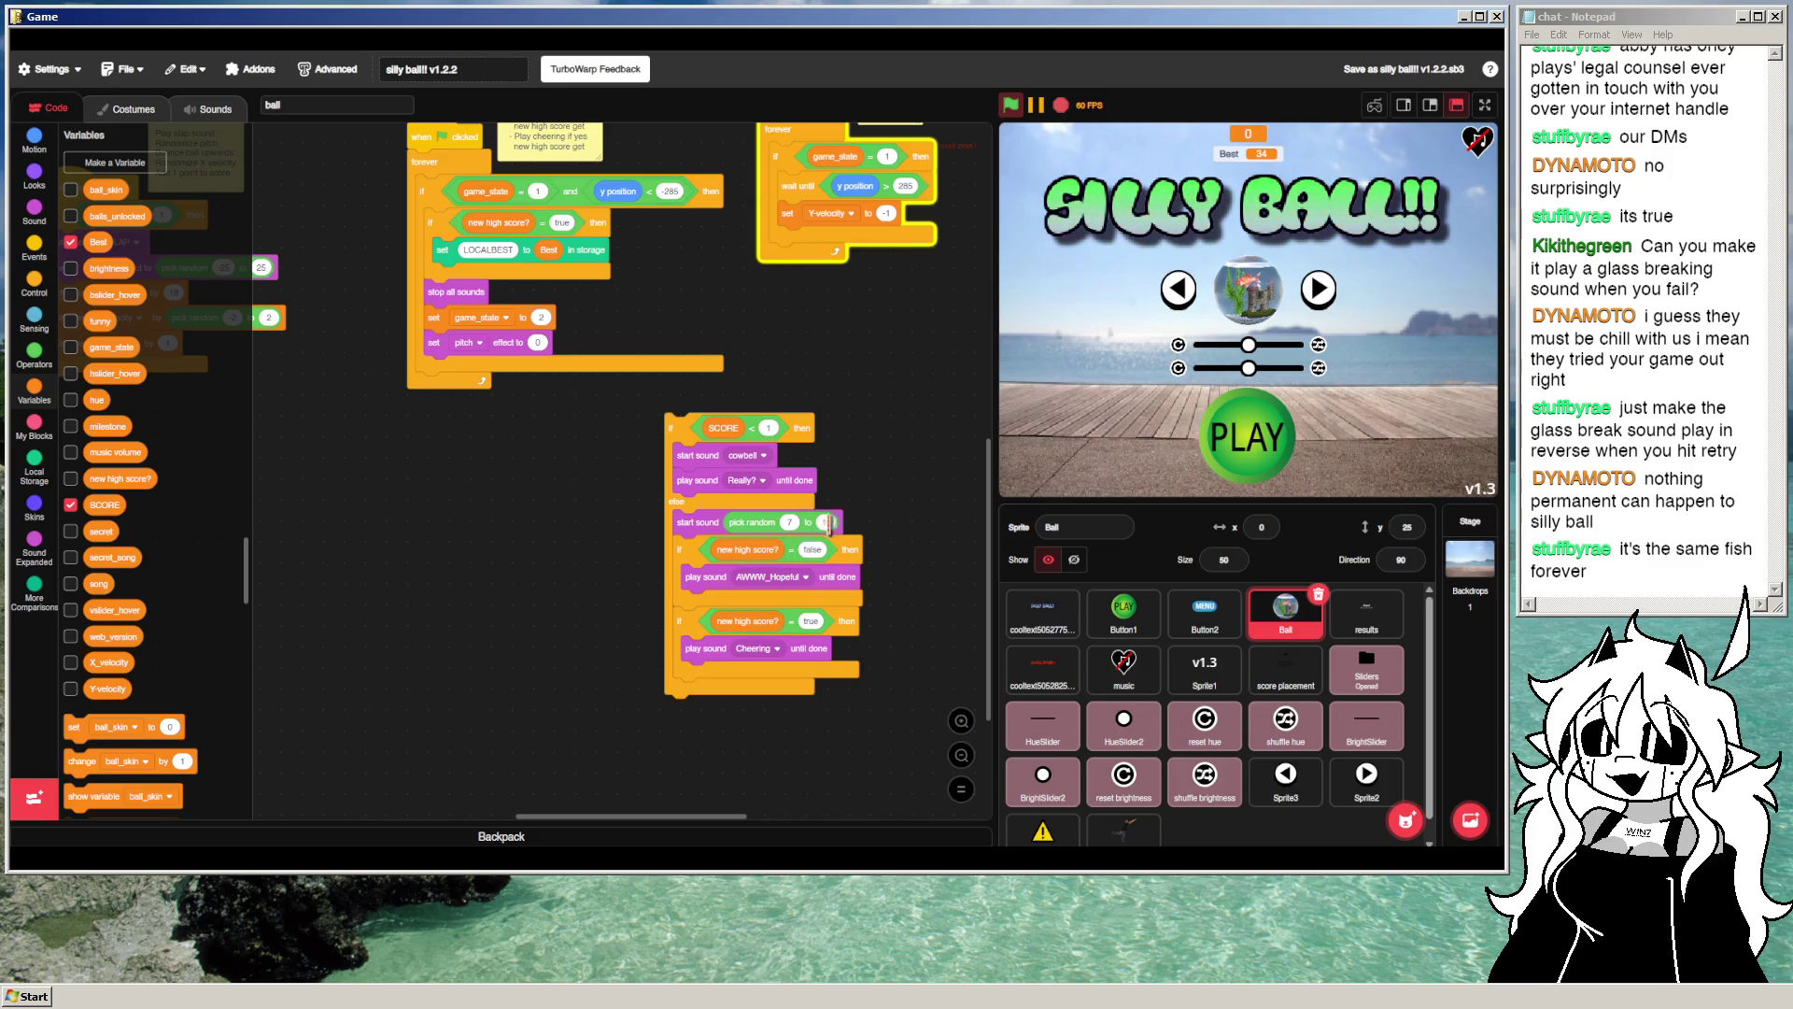
pyautogui.rightClick(741, 486)
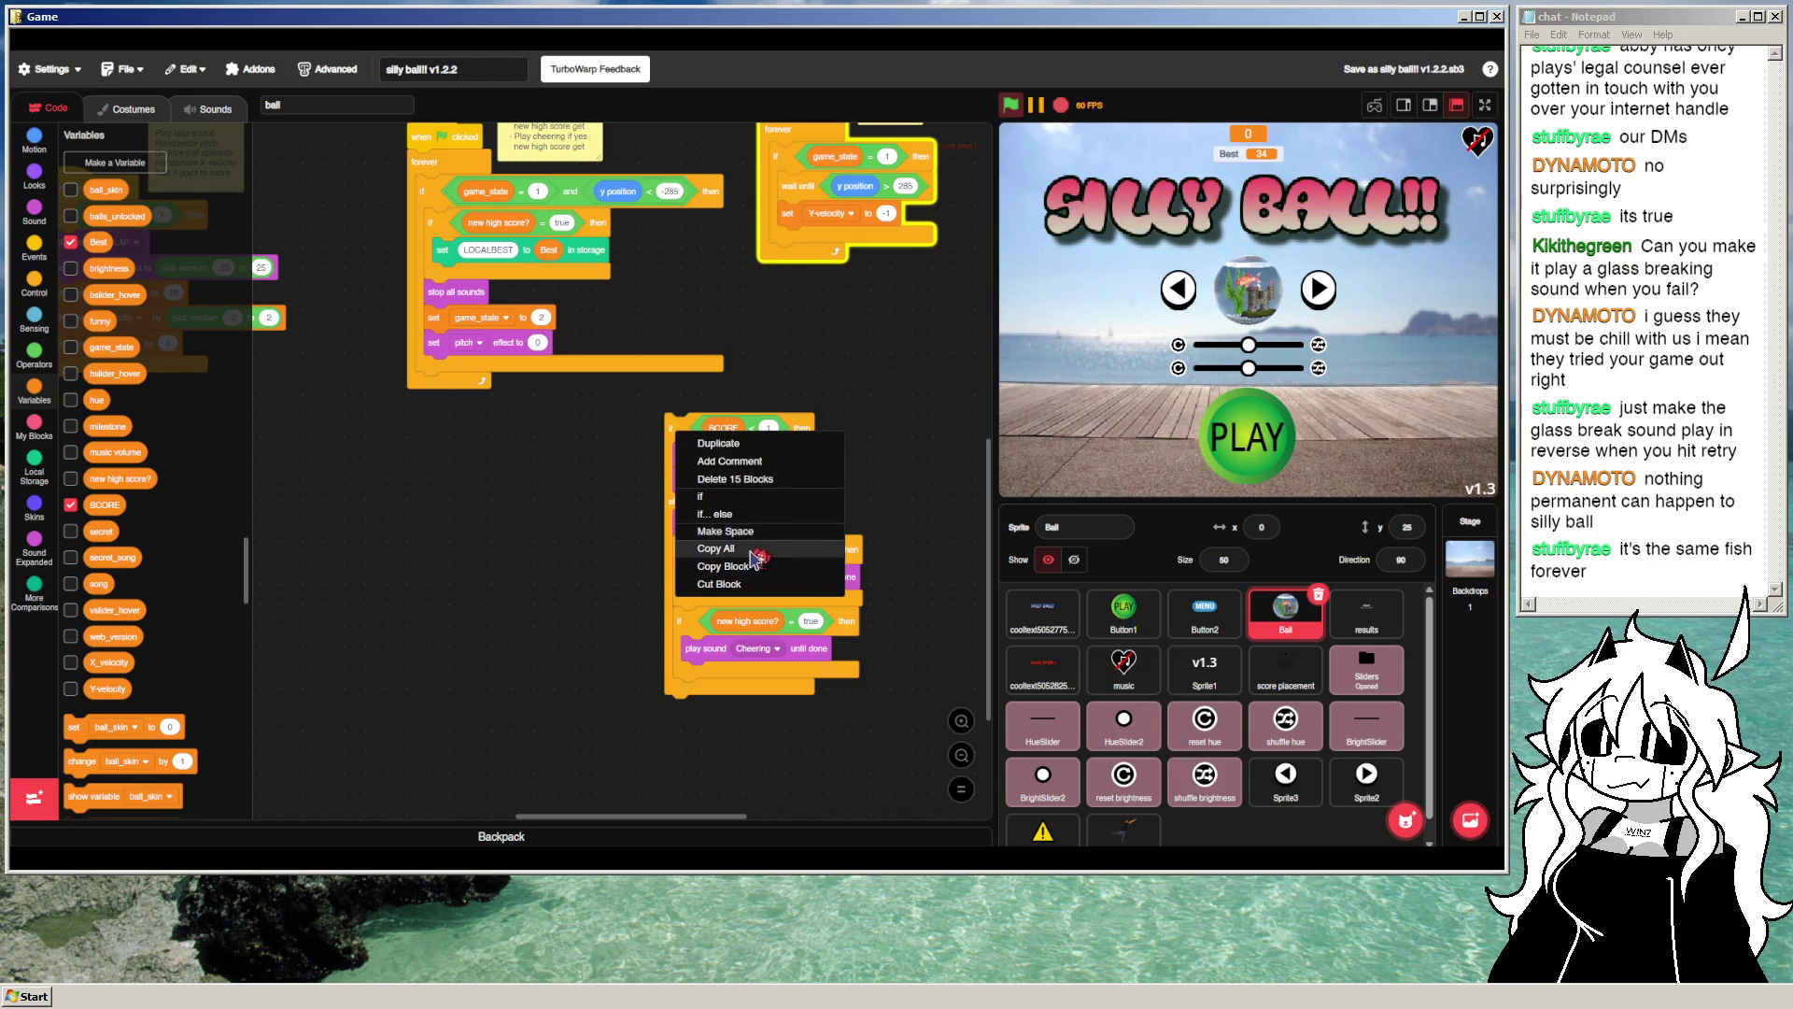
pyautogui.click(733, 469)
pyautogui.click(1060, 675)
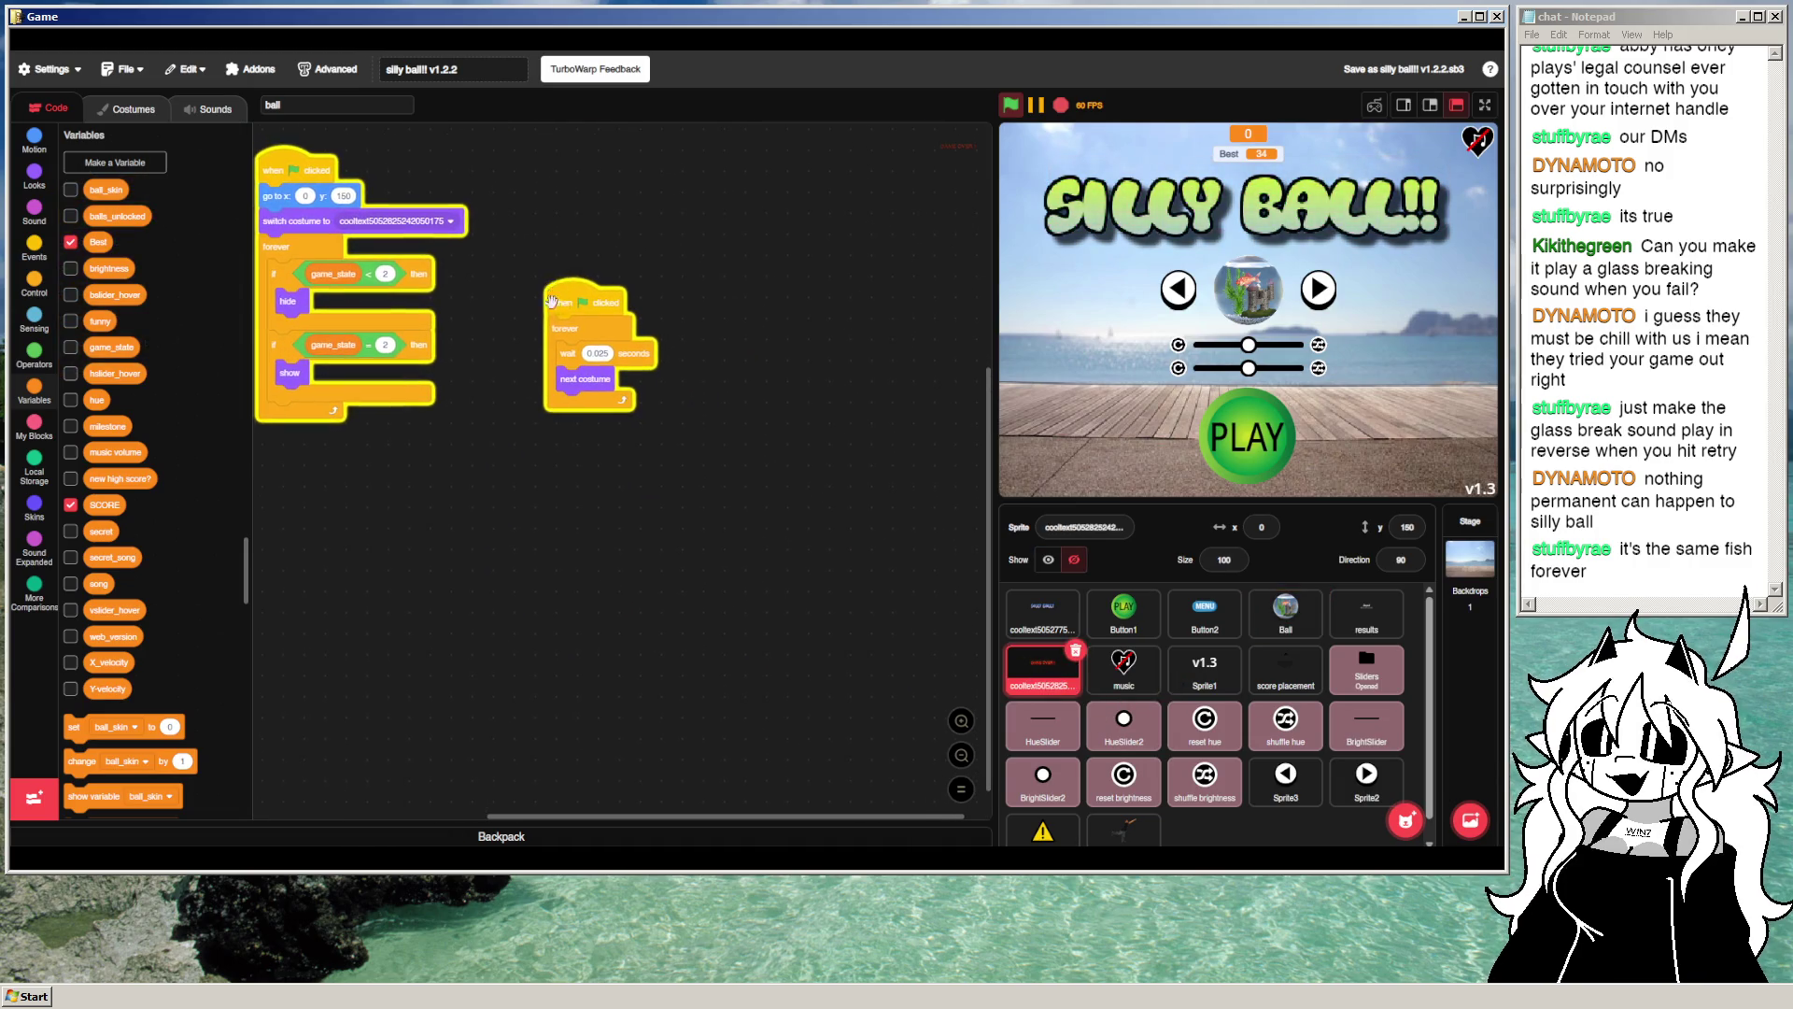
# Step: Add a when flag clicked hat and paste the copied if/else sound script into cooltext
pyautogui.moveTo(539, 334)
pyautogui.mouseDown()
pyautogui.moveTo(661, 388)
pyautogui.moveTo(570, 297)
pyautogui.mouseUp()
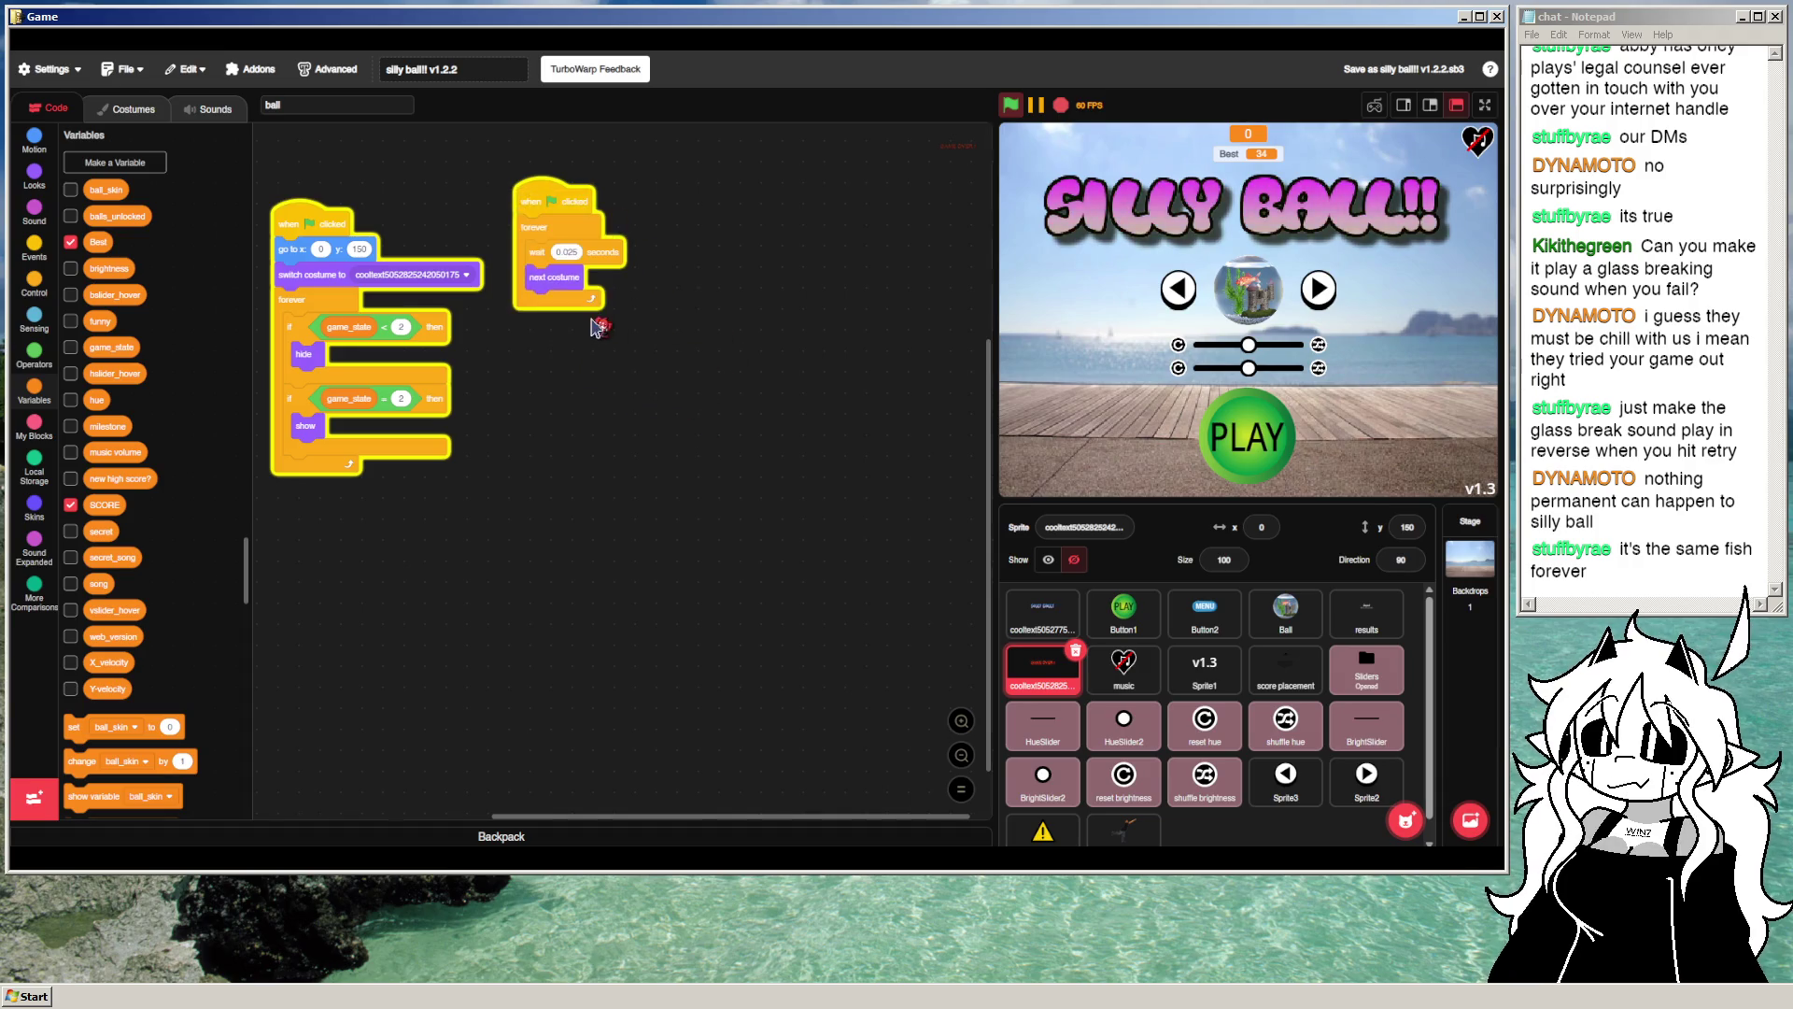
pyautogui.click(34, 248)
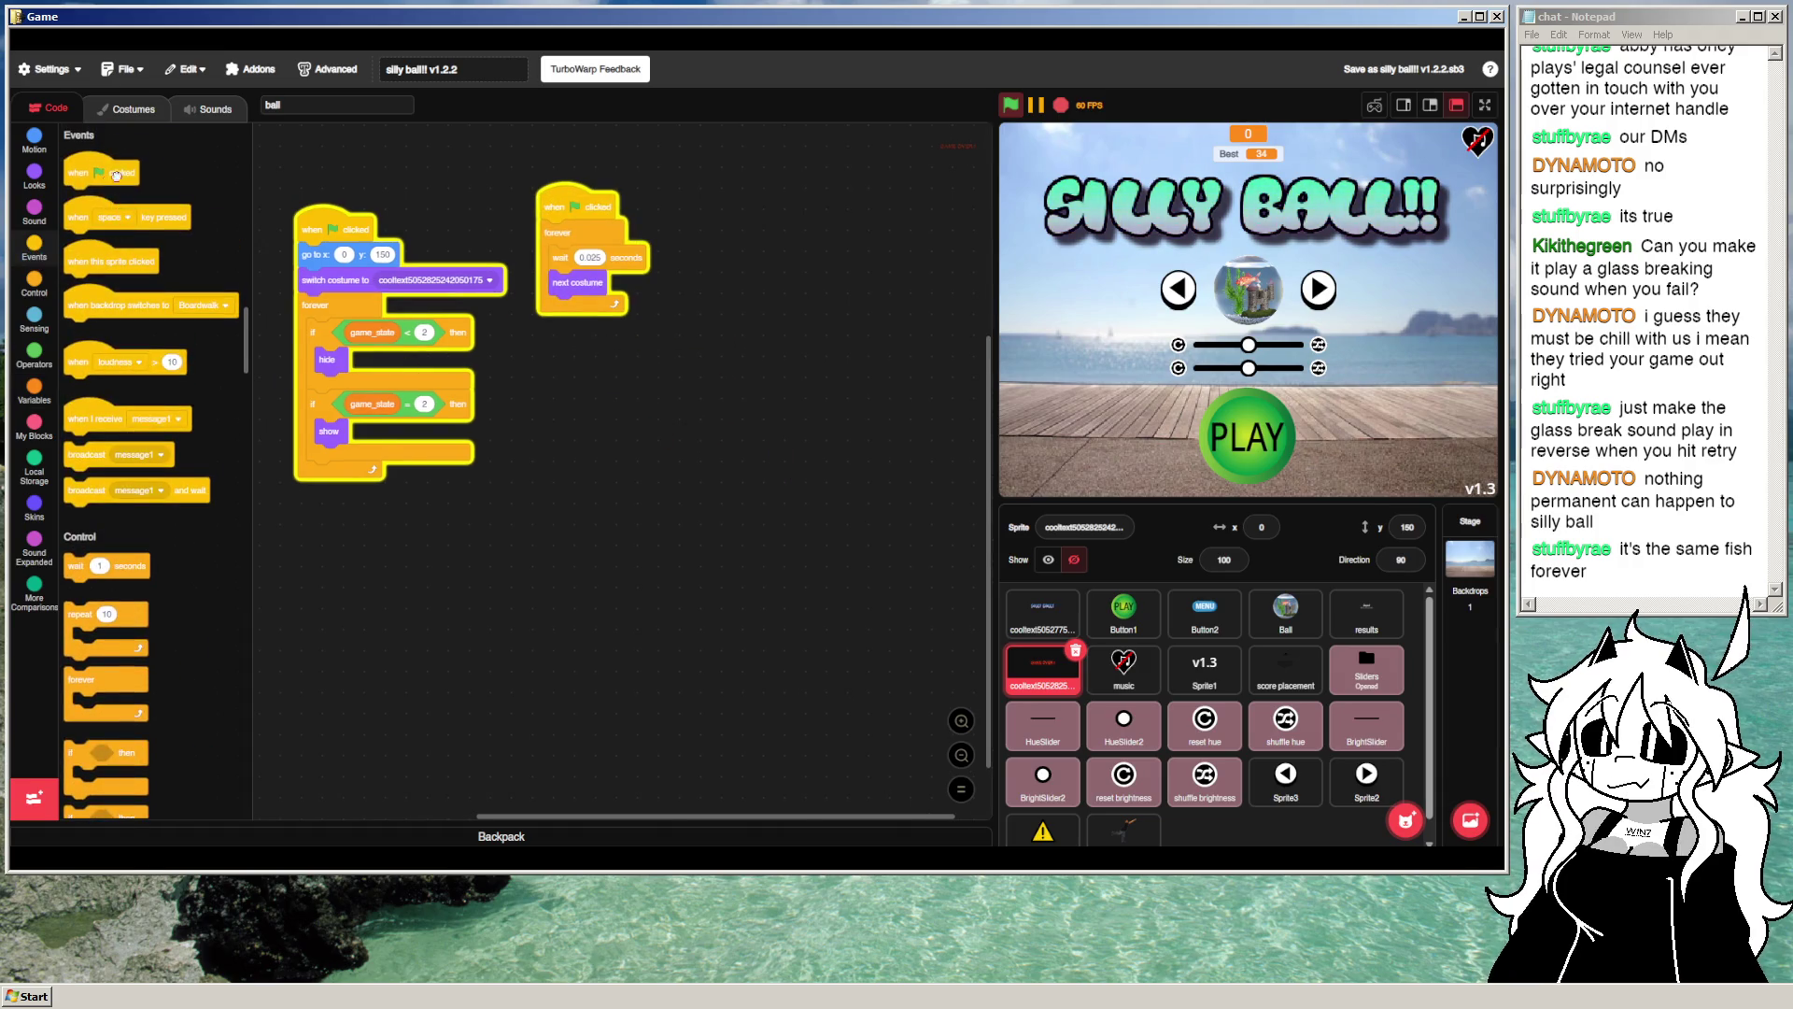
pyautogui.moveTo(116, 176); pyautogui.dragTo(588, 376)
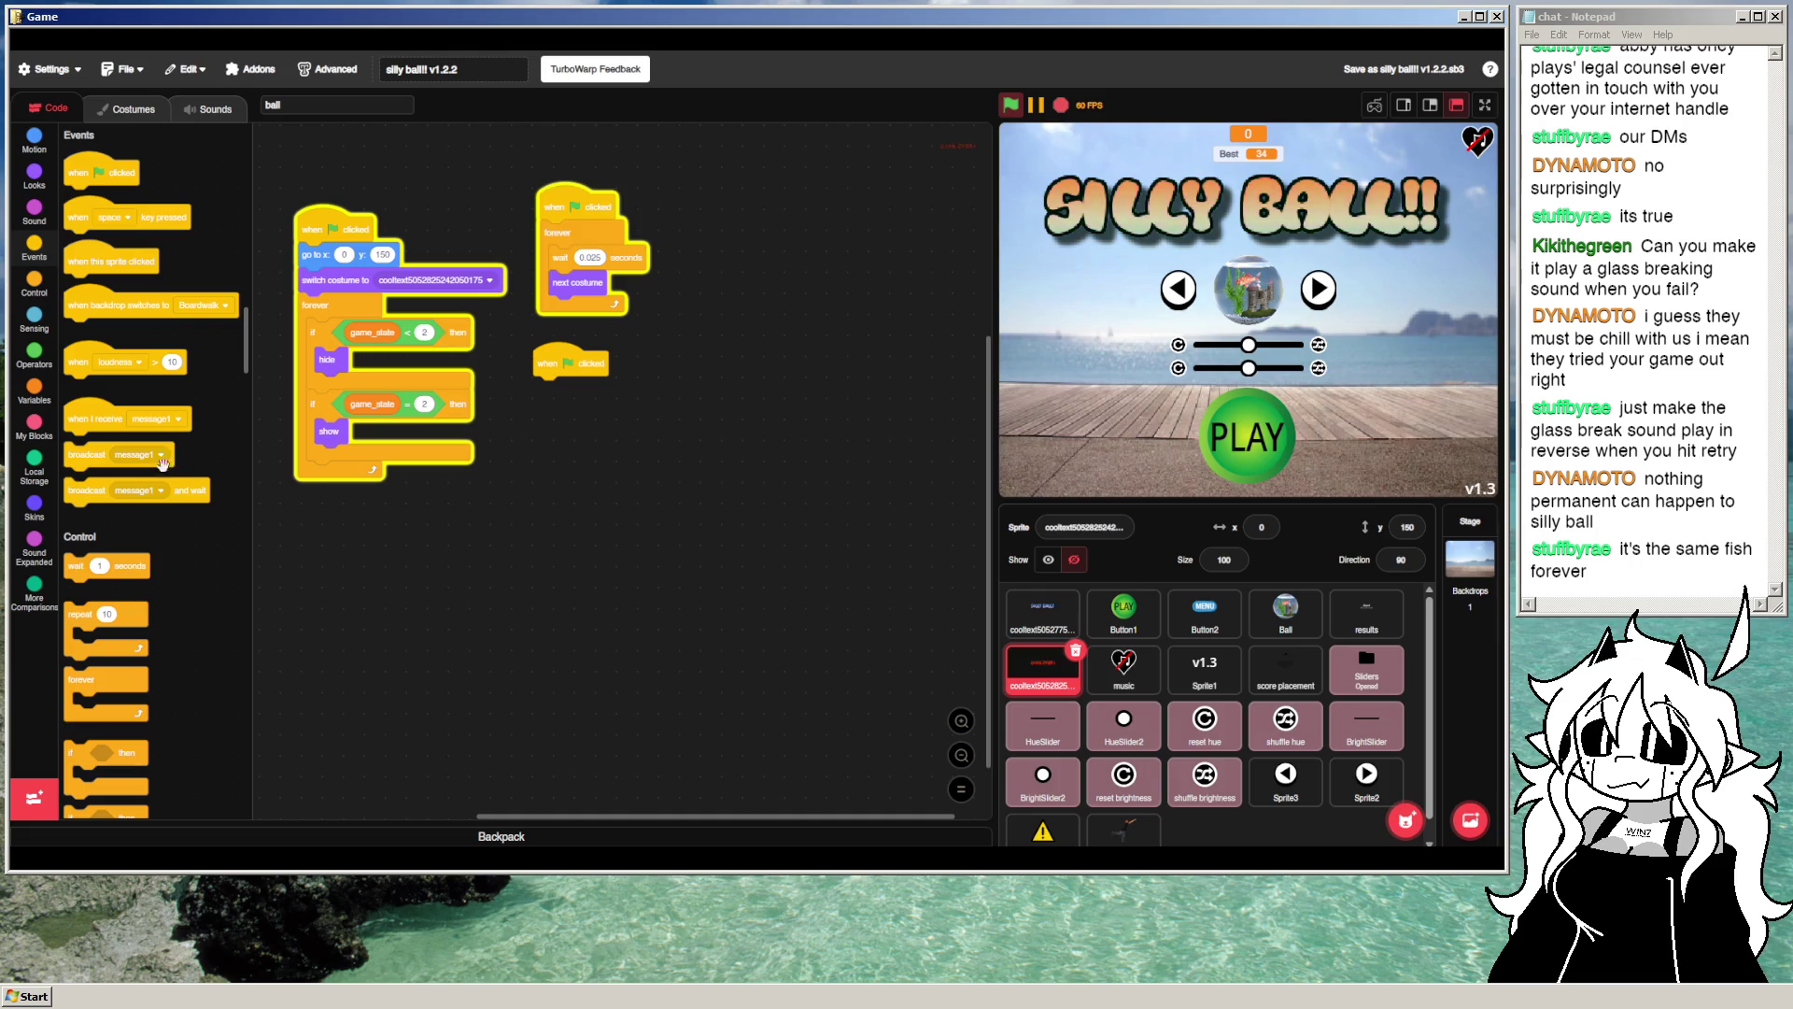
pyautogui.click(35, 392)
pyautogui.rightClick(660, 411)
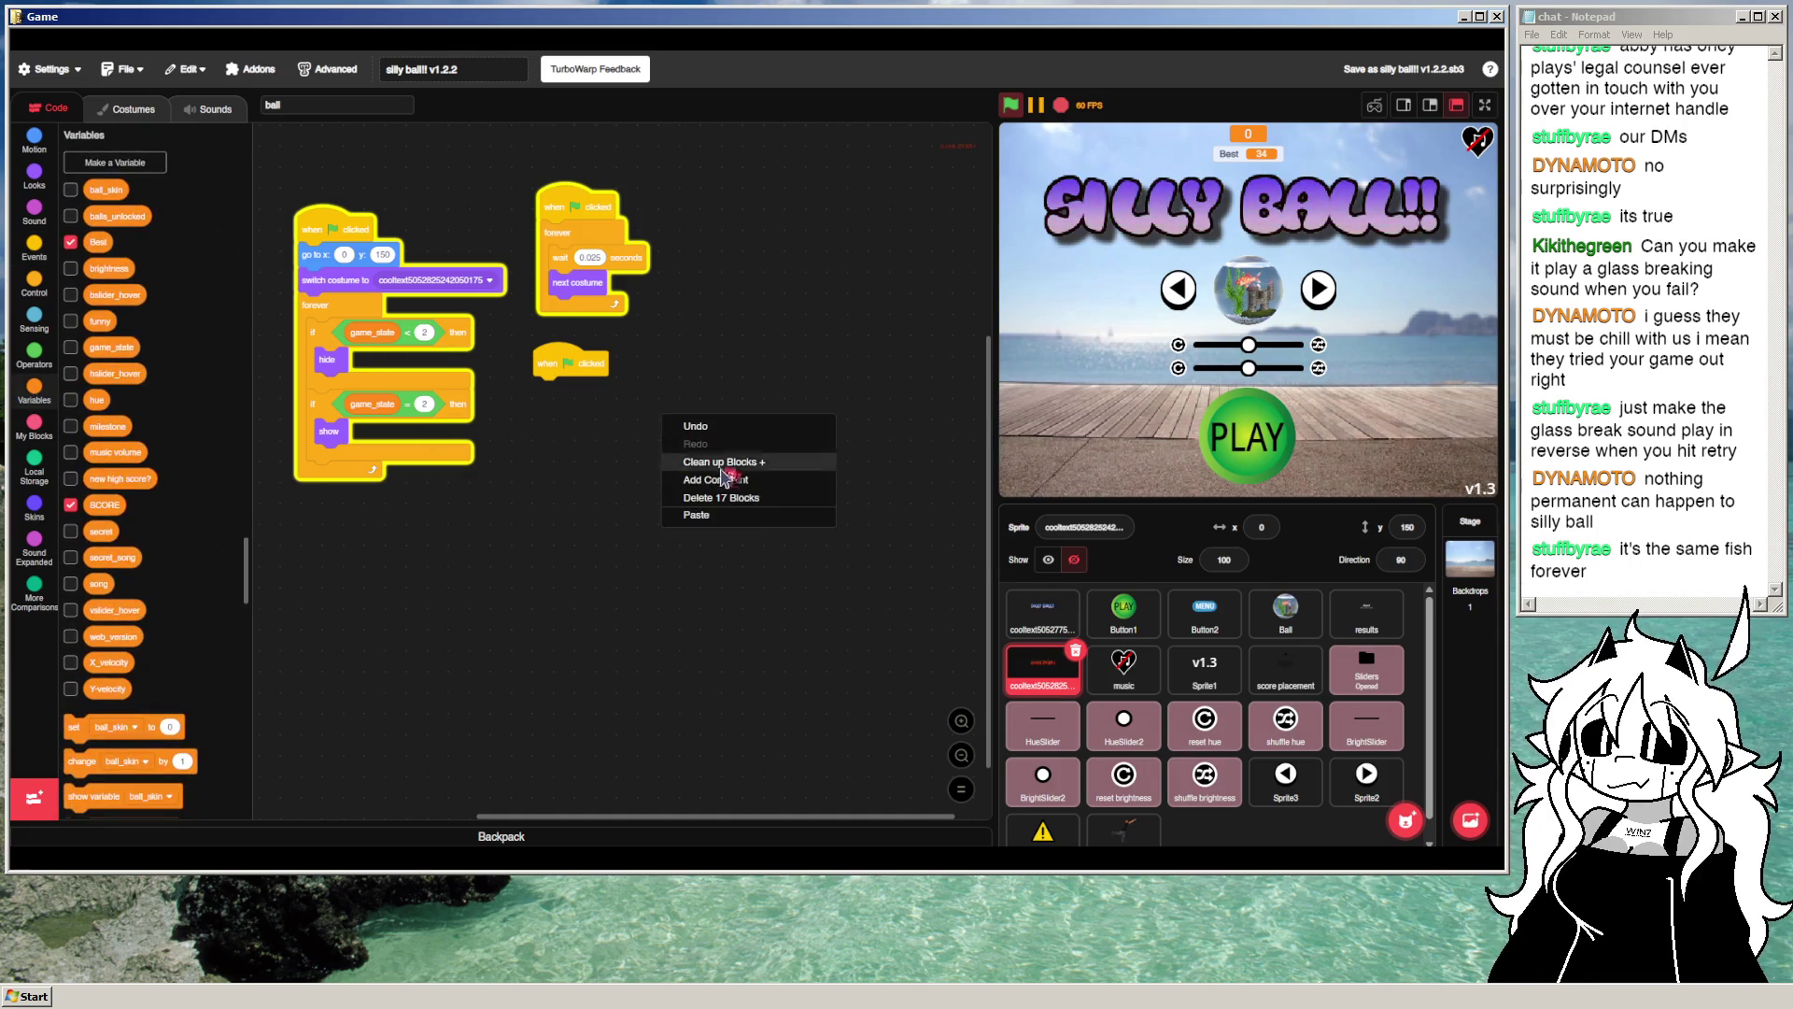
pyautogui.click(731, 516)
pyautogui.moveTo(691, 399); pyautogui.dragTo(603, 464)
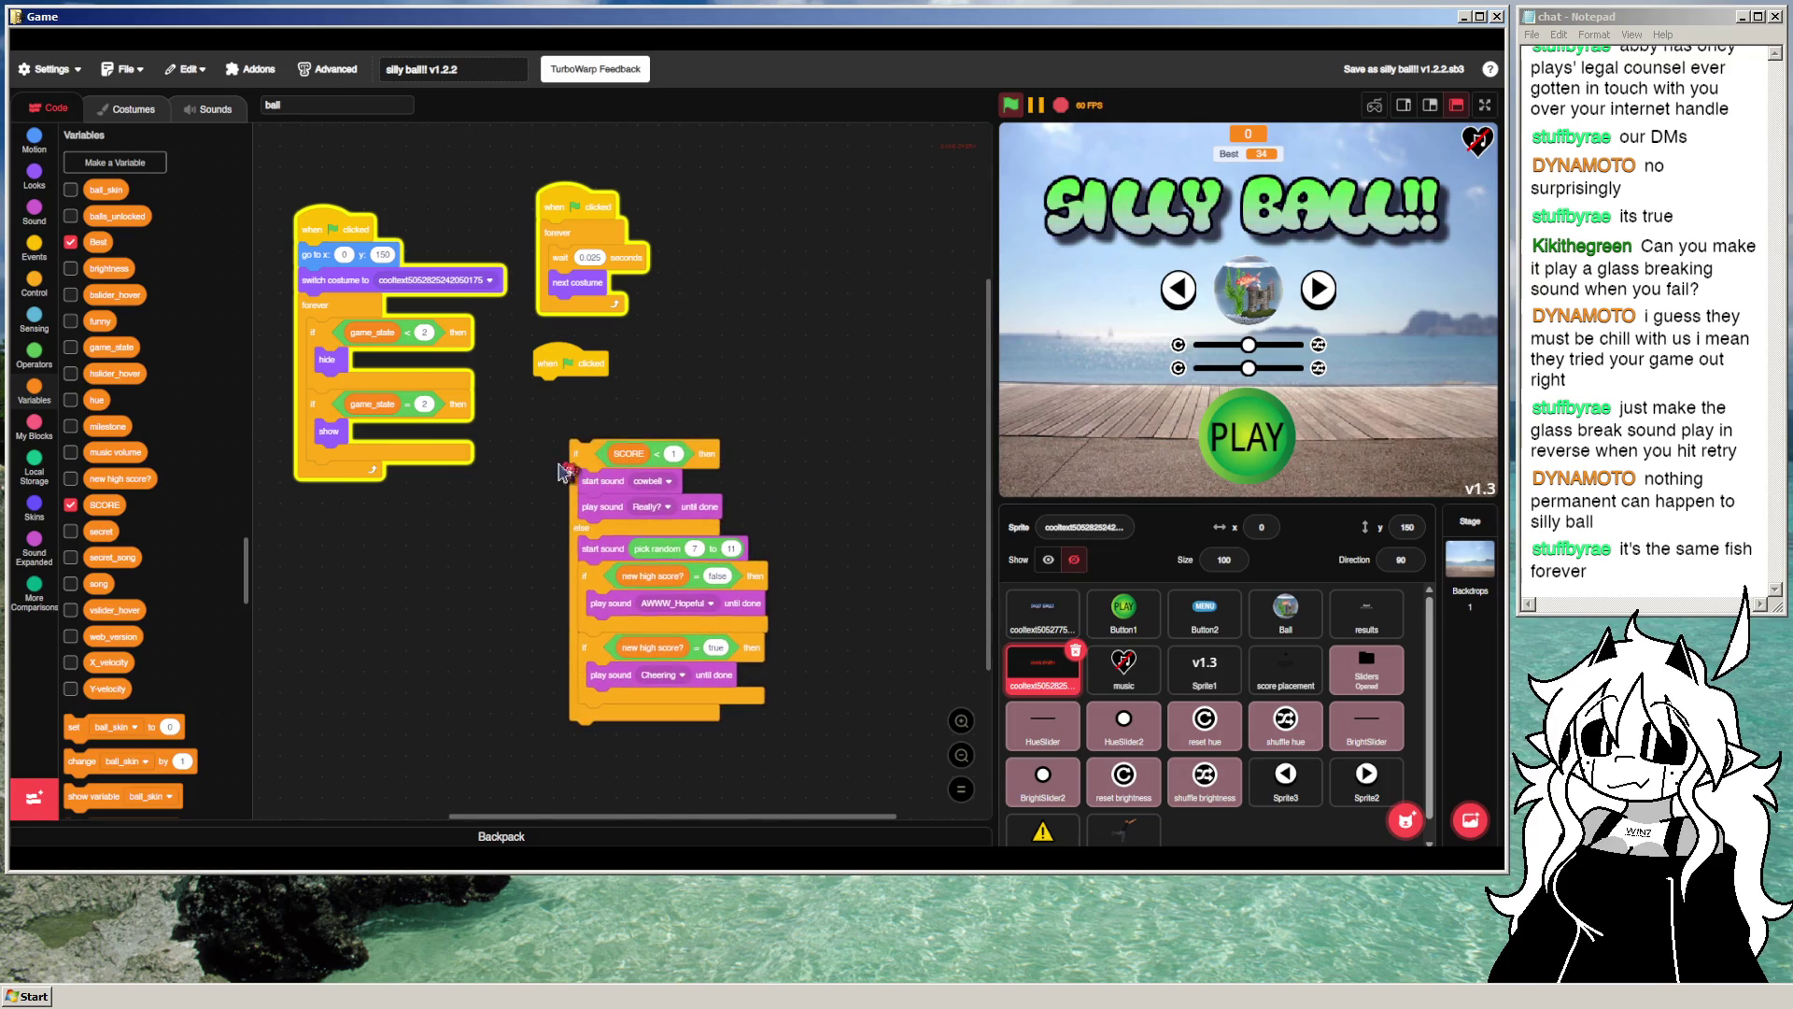
# Step: Build a forever loop with wait until game_state = 2 and attach it under the flag hat
pyautogui.click(35, 282)
pyautogui.moveTo(81, 278)
pyautogui.mouseDown()
pyautogui.moveTo(500, 458)
pyautogui.moveTo(523, 586)
pyautogui.moveTo(521, 538)
pyautogui.moveTo(505, 591)
pyautogui.mouseUp()
pyautogui.moveTo(594, 446)
pyautogui.mouseDown()
pyautogui.moveTo(531, 623)
pyautogui.moveTo(636, 434)
pyautogui.mouseUp()
pyautogui.moveTo(82, 511); pyautogui.dragTo(514, 592)
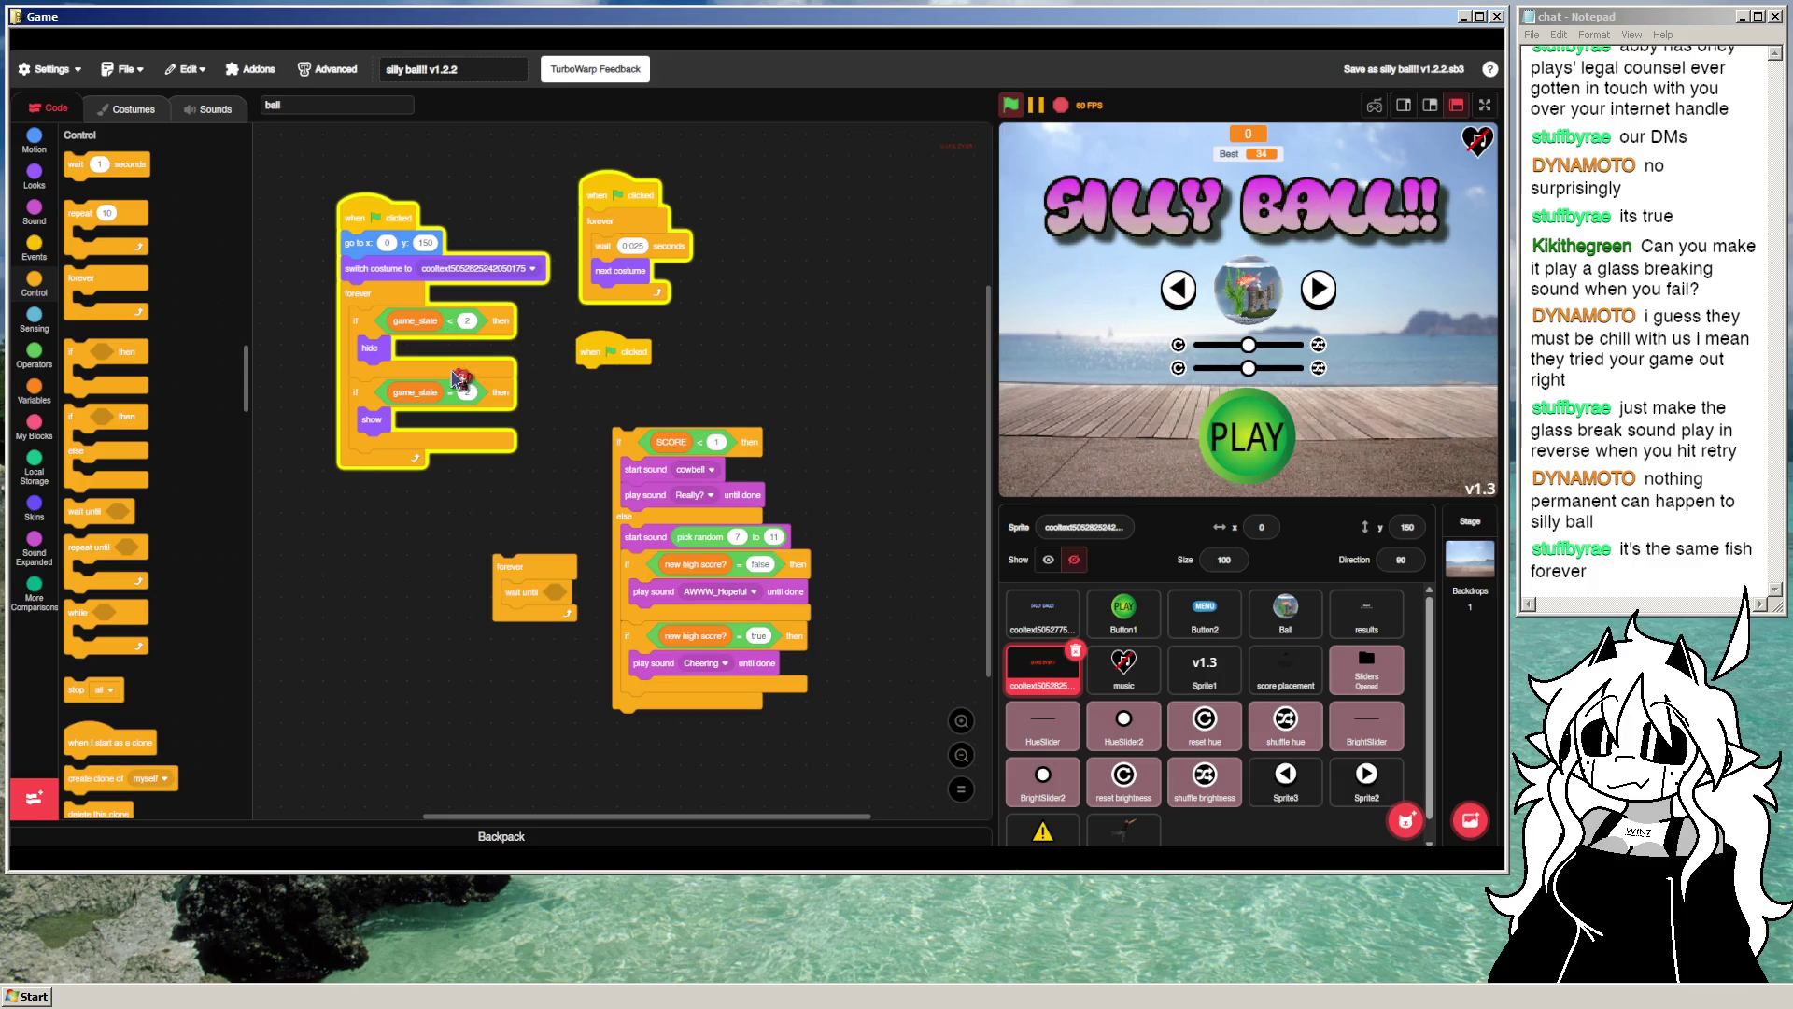
pyautogui.moveTo(455, 392)
pyautogui.mouseDown()
pyautogui.moveTo(561, 592)
pyautogui.moveTo(598, 392)
pyautogui.moveTo(620, 371)
pyautogui.mouseUp()
pyautogui.moveTo(629, 463)
pyautogui.mouseDown()
pyautogui.moveTo(616, 493)
pyautogui.moveTo(598, 456)
pyautogui.mouseUp()
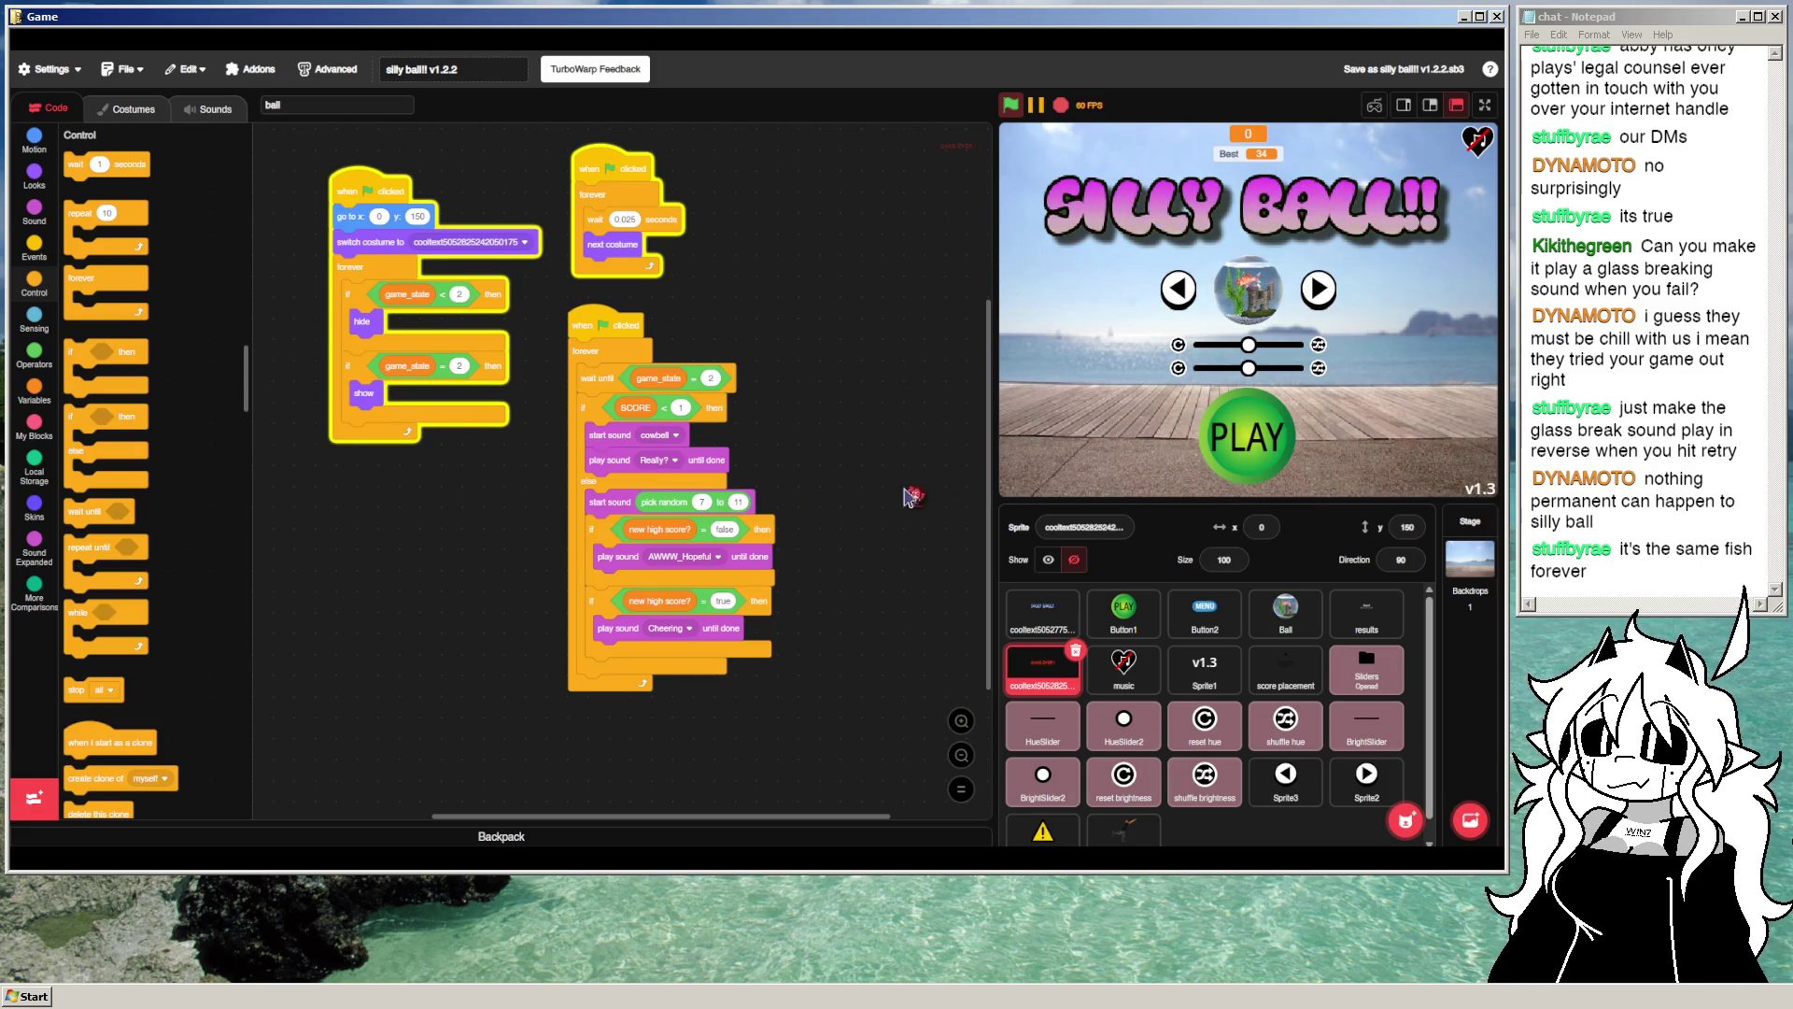
# Step: Open Ball's sounds and delete XSCREAM, the following sound, and mika aoomi
pyautogui.click(196, 119)
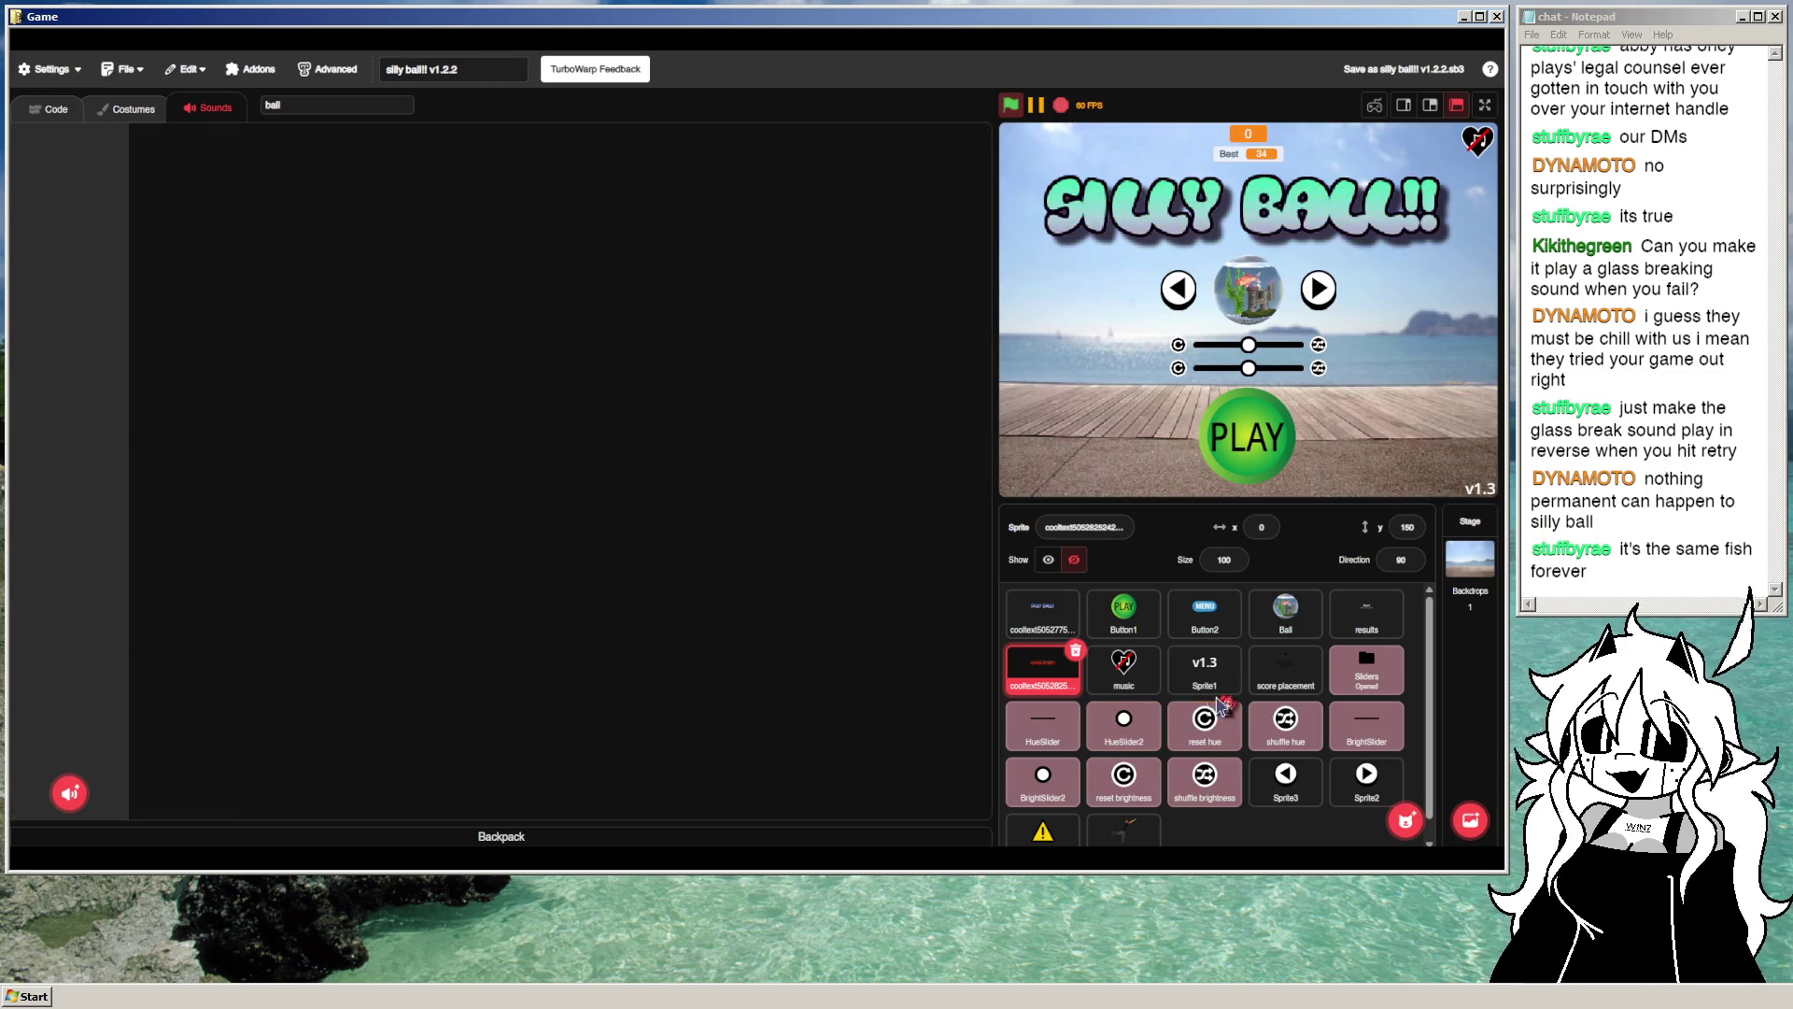
pyautogui.click(1285, 625)
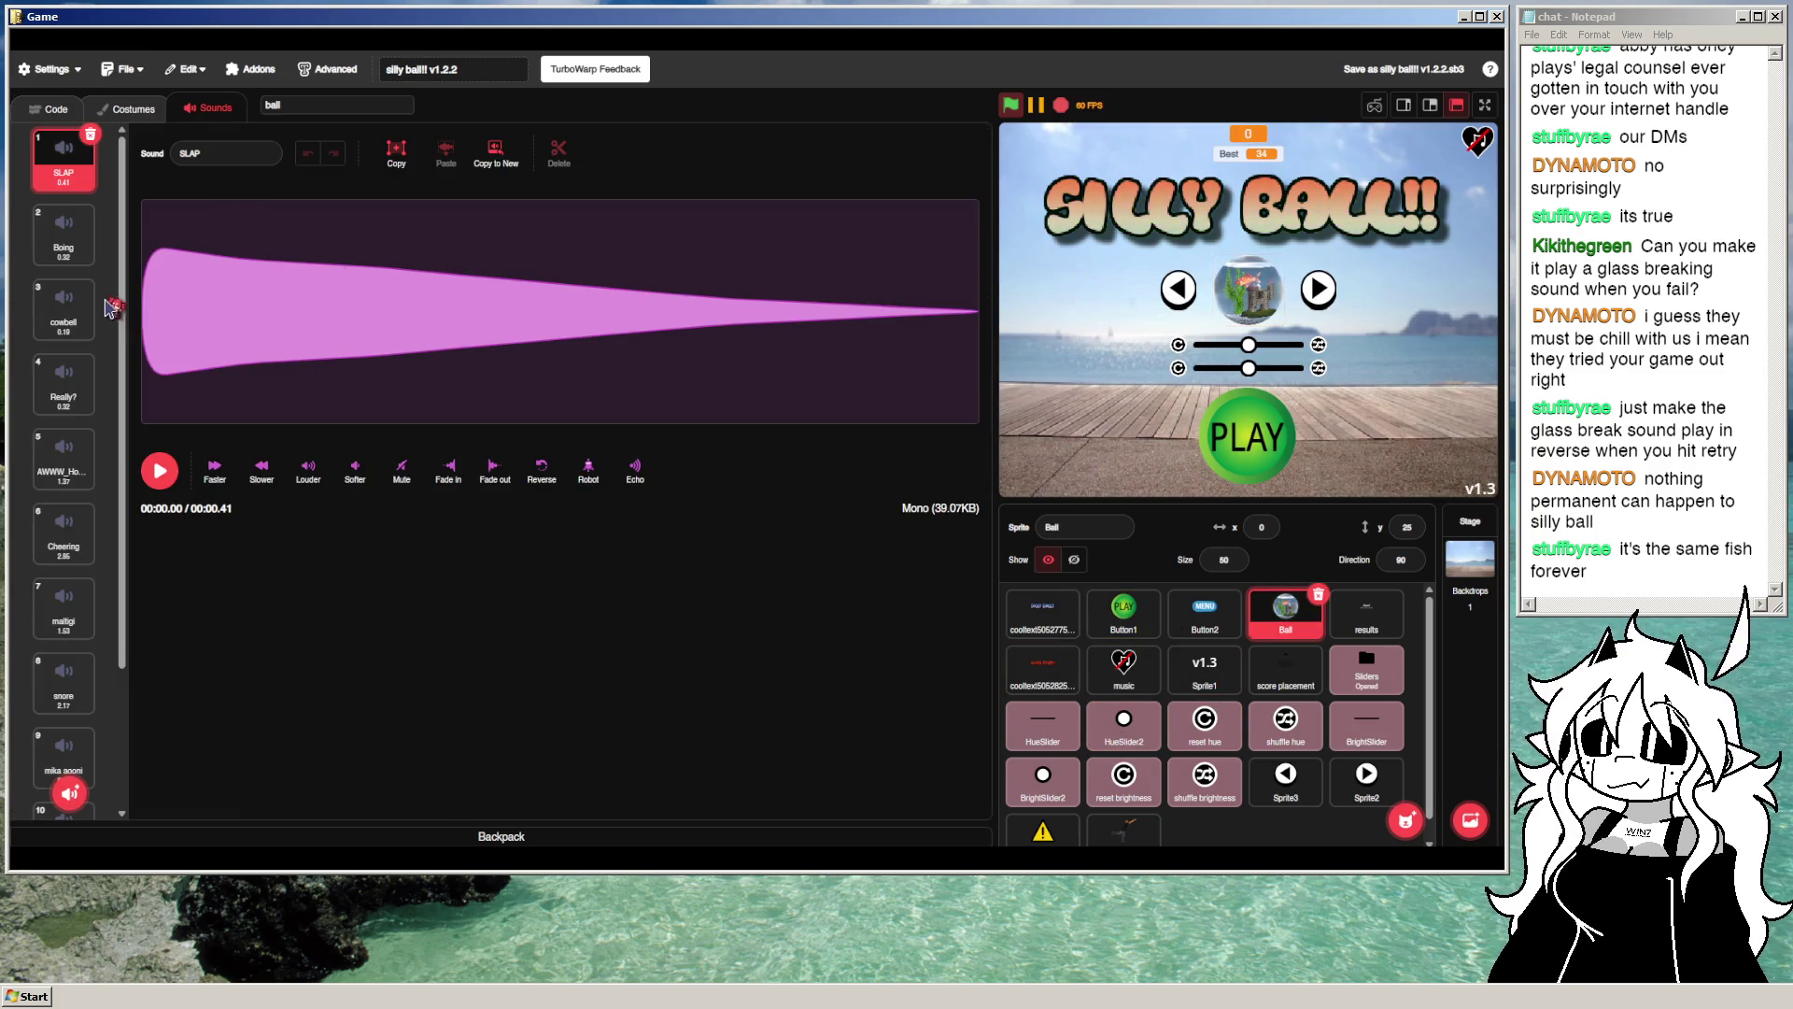
pyautogui.scroll(-2, 93, 393)
pyautogui.click(79, 742)
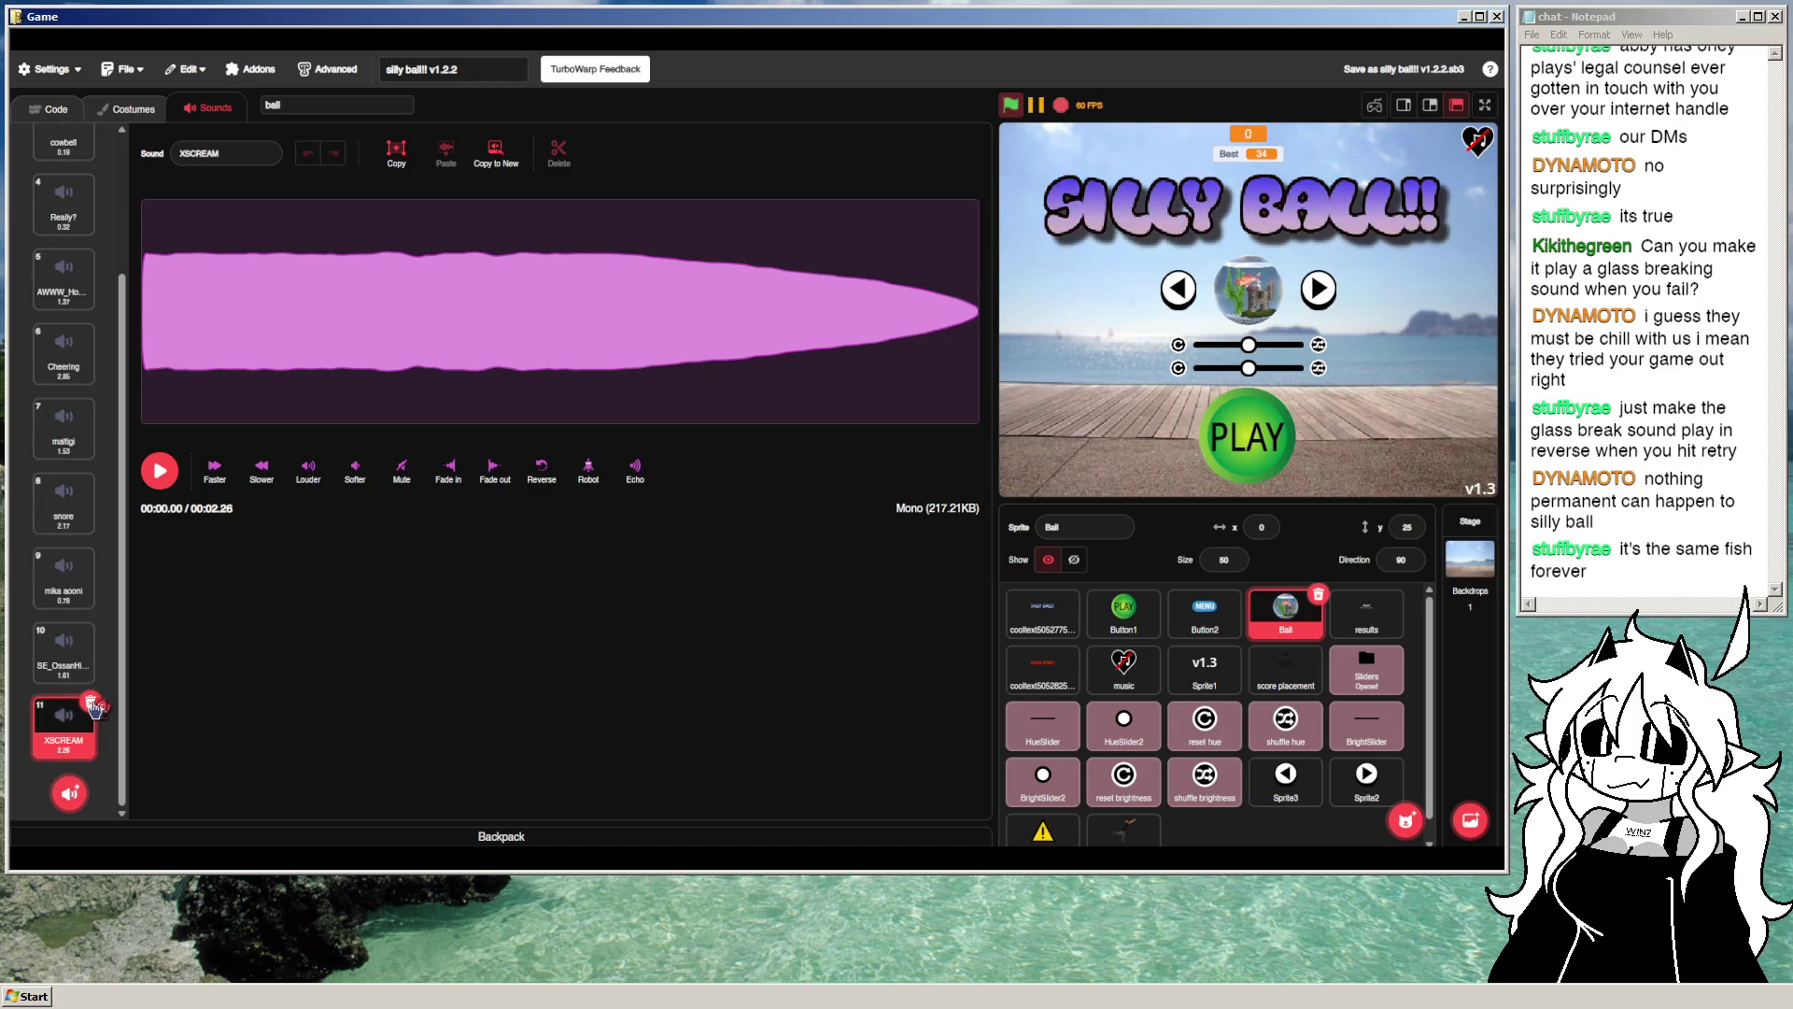
pyautogui.click(92, 703)
pyautogui.click(93, 705)
pyautogui.click(96, 706)
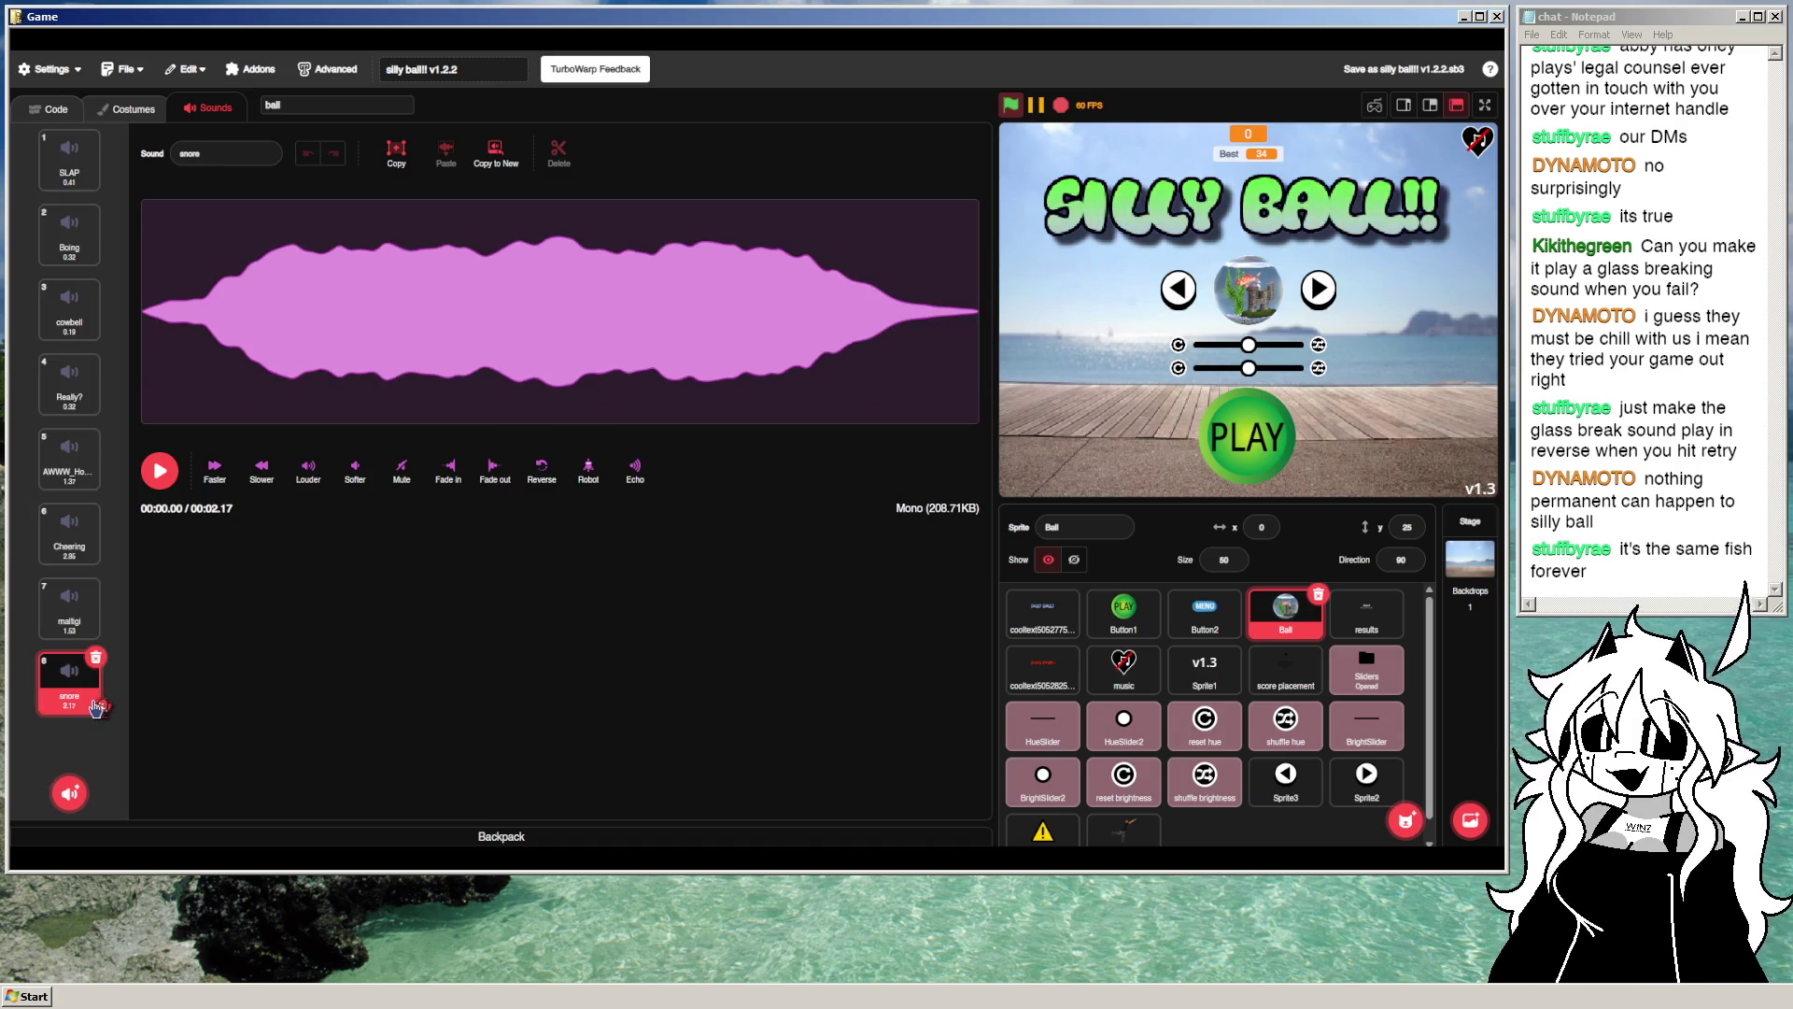
# Step: Delete snore, maltigi, Cheering, AWWW_Hopeful and Really?, leaving SLAP, Boing and cowbell
pyautogui.click(95, 657)
pyautogui.click(95, 582)
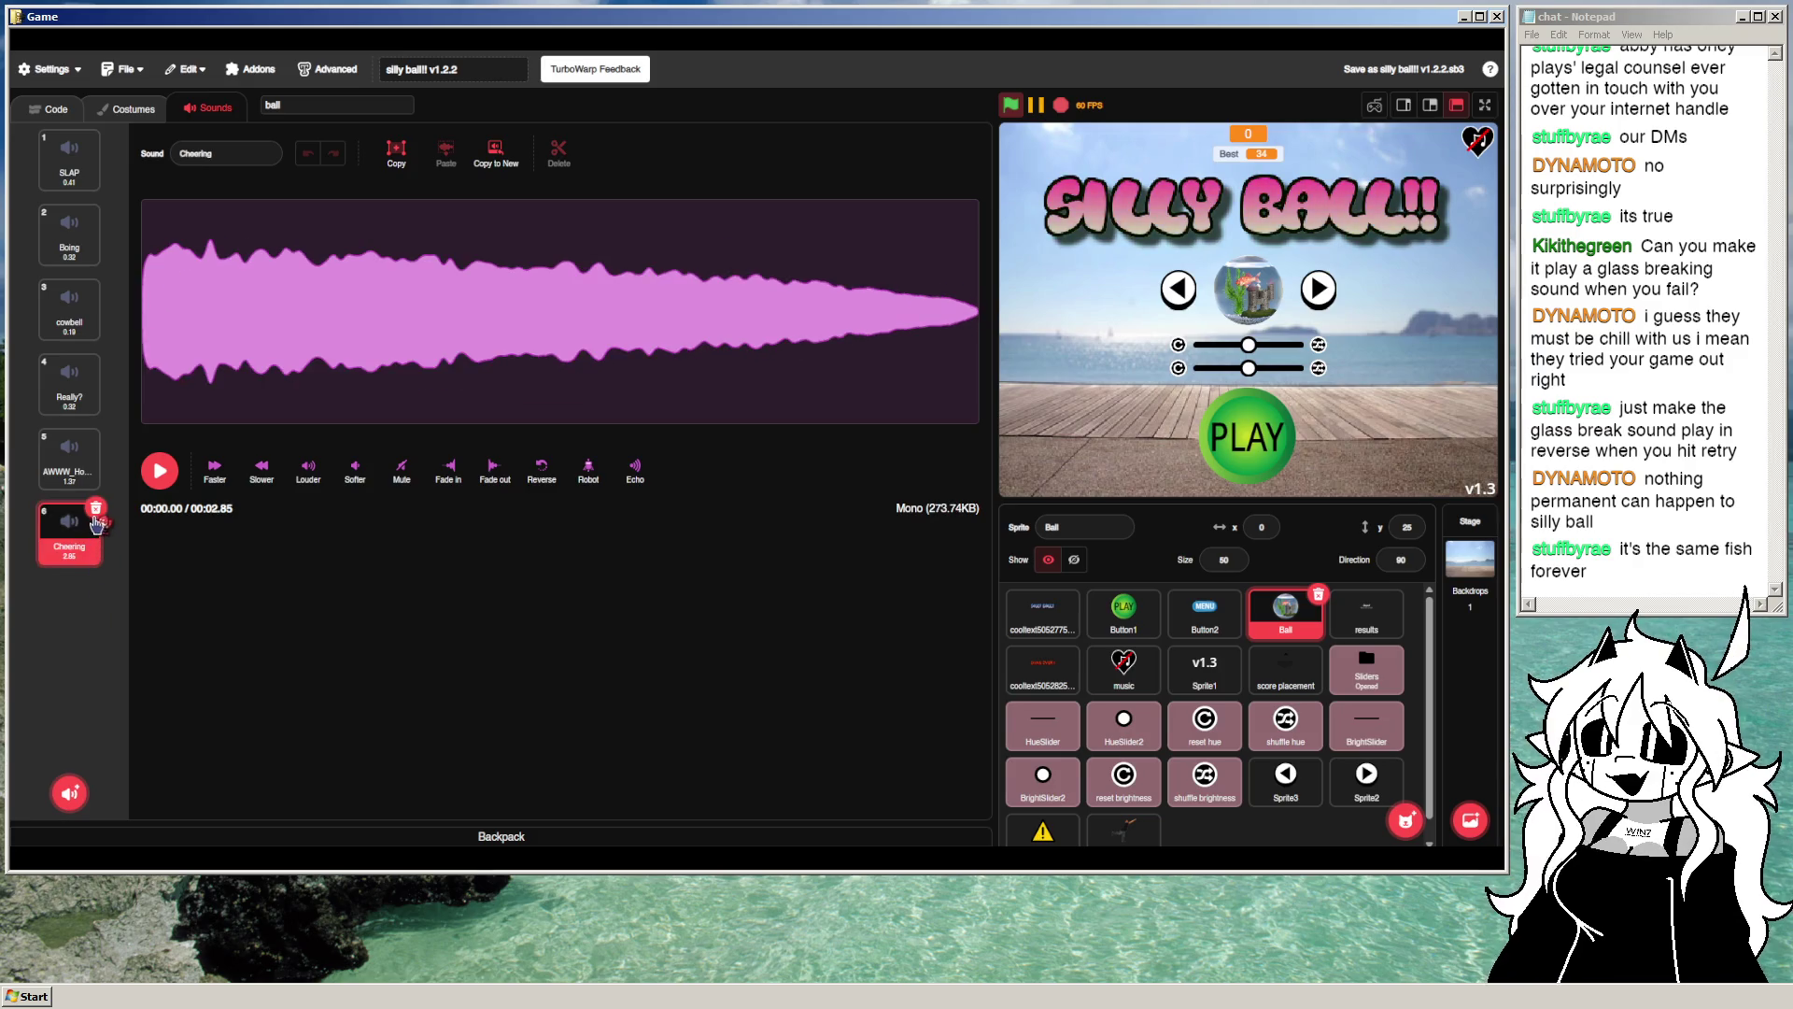
pyautogui.click(96, 509)
pyautogui.click(96, 435)
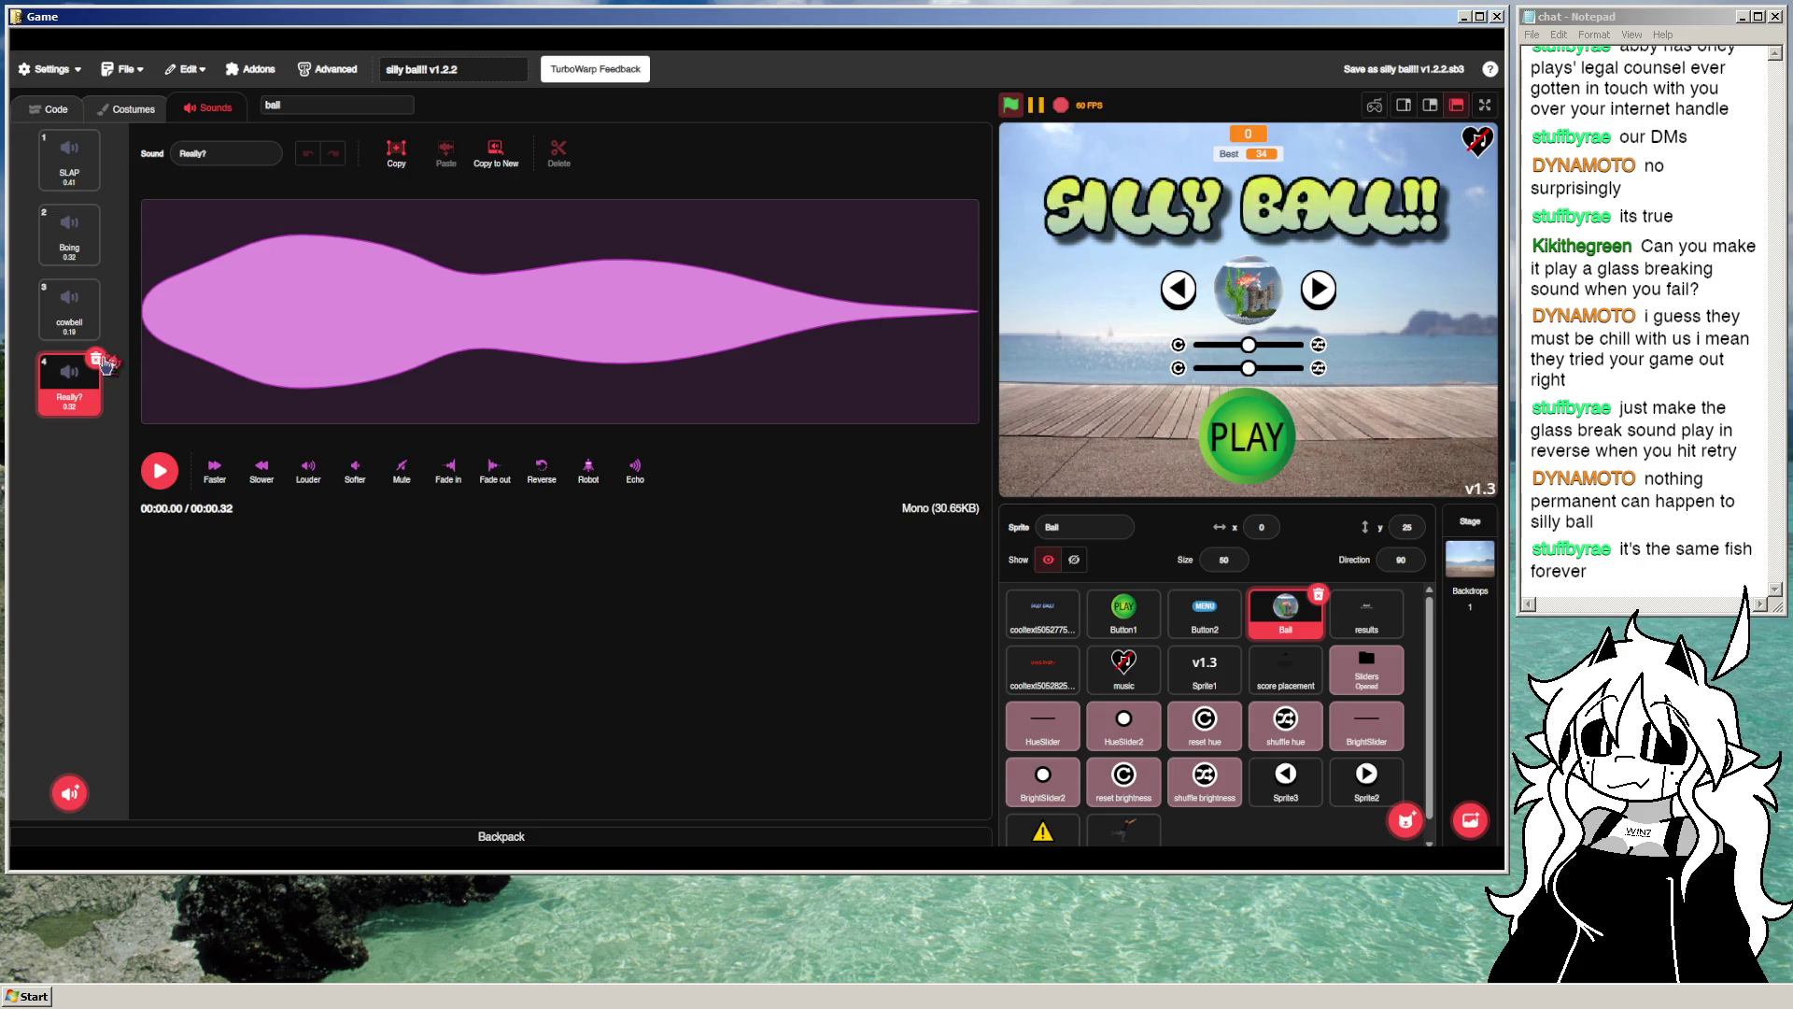
pyautogui.click(98, 360)
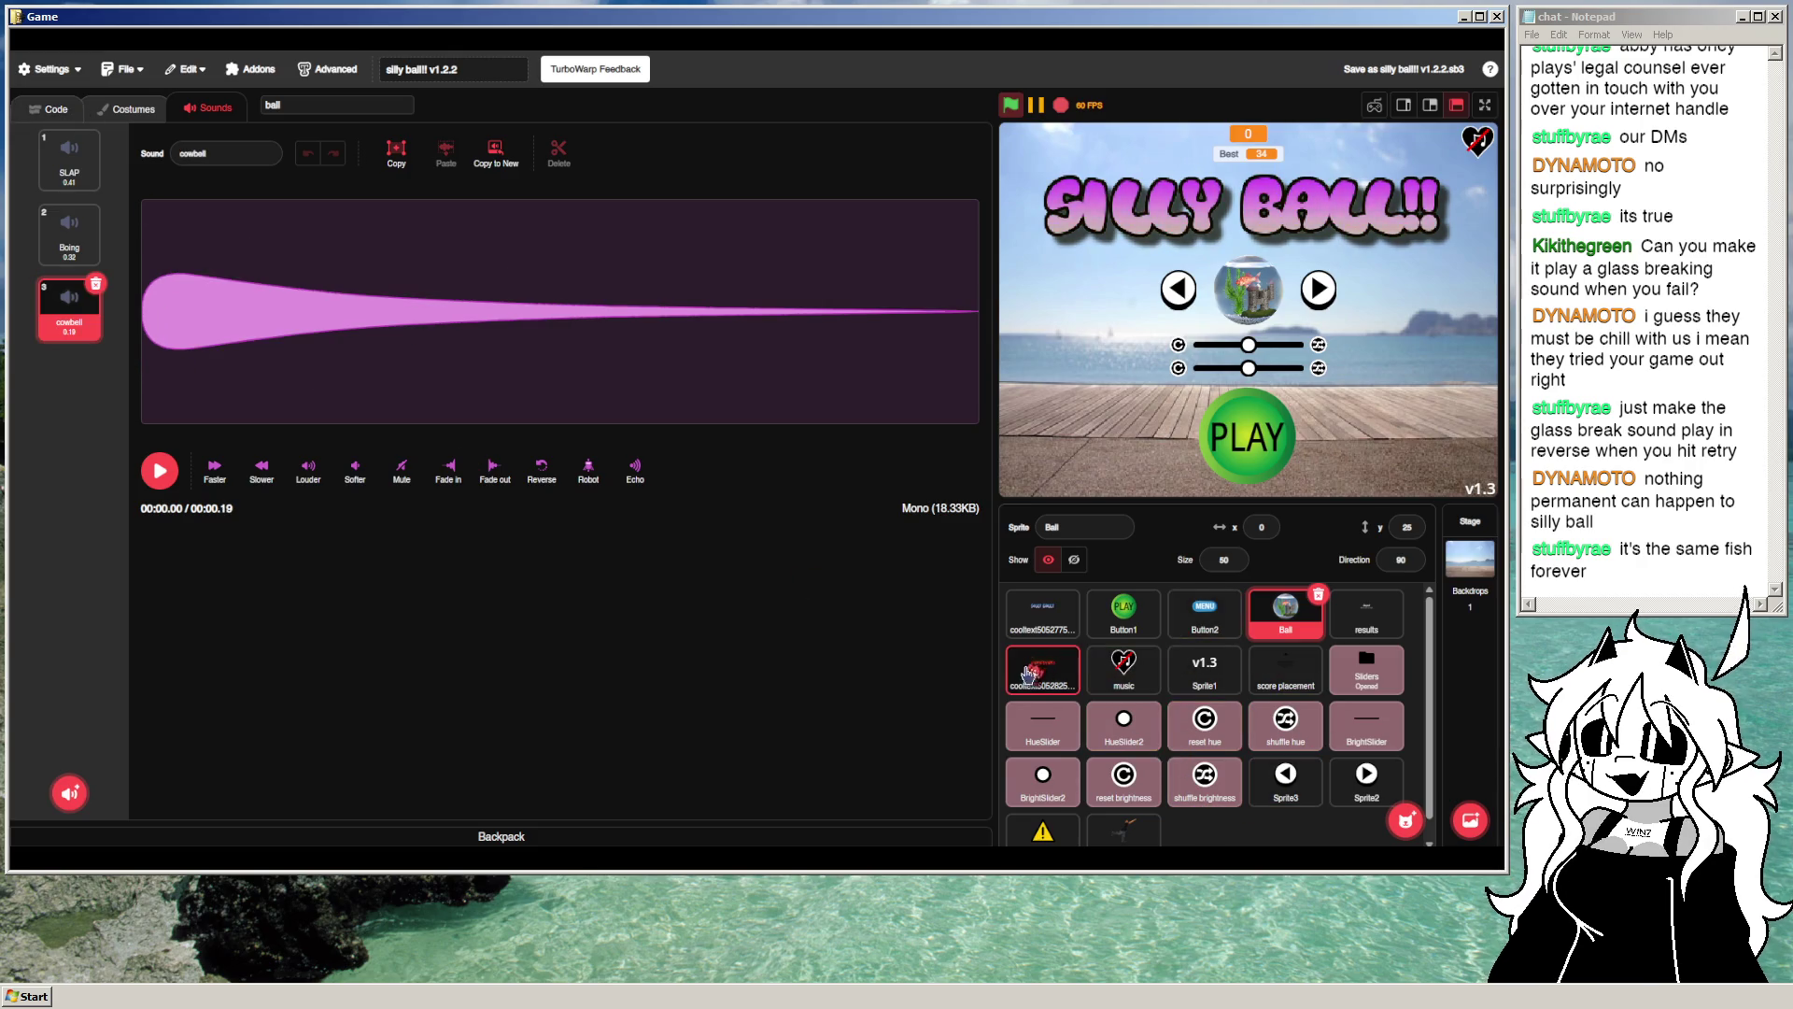
pyautogui.moveTo(1027, 672); pyautogui.dragTo(382, 293)
pyautogui.moveTo(69, 793)
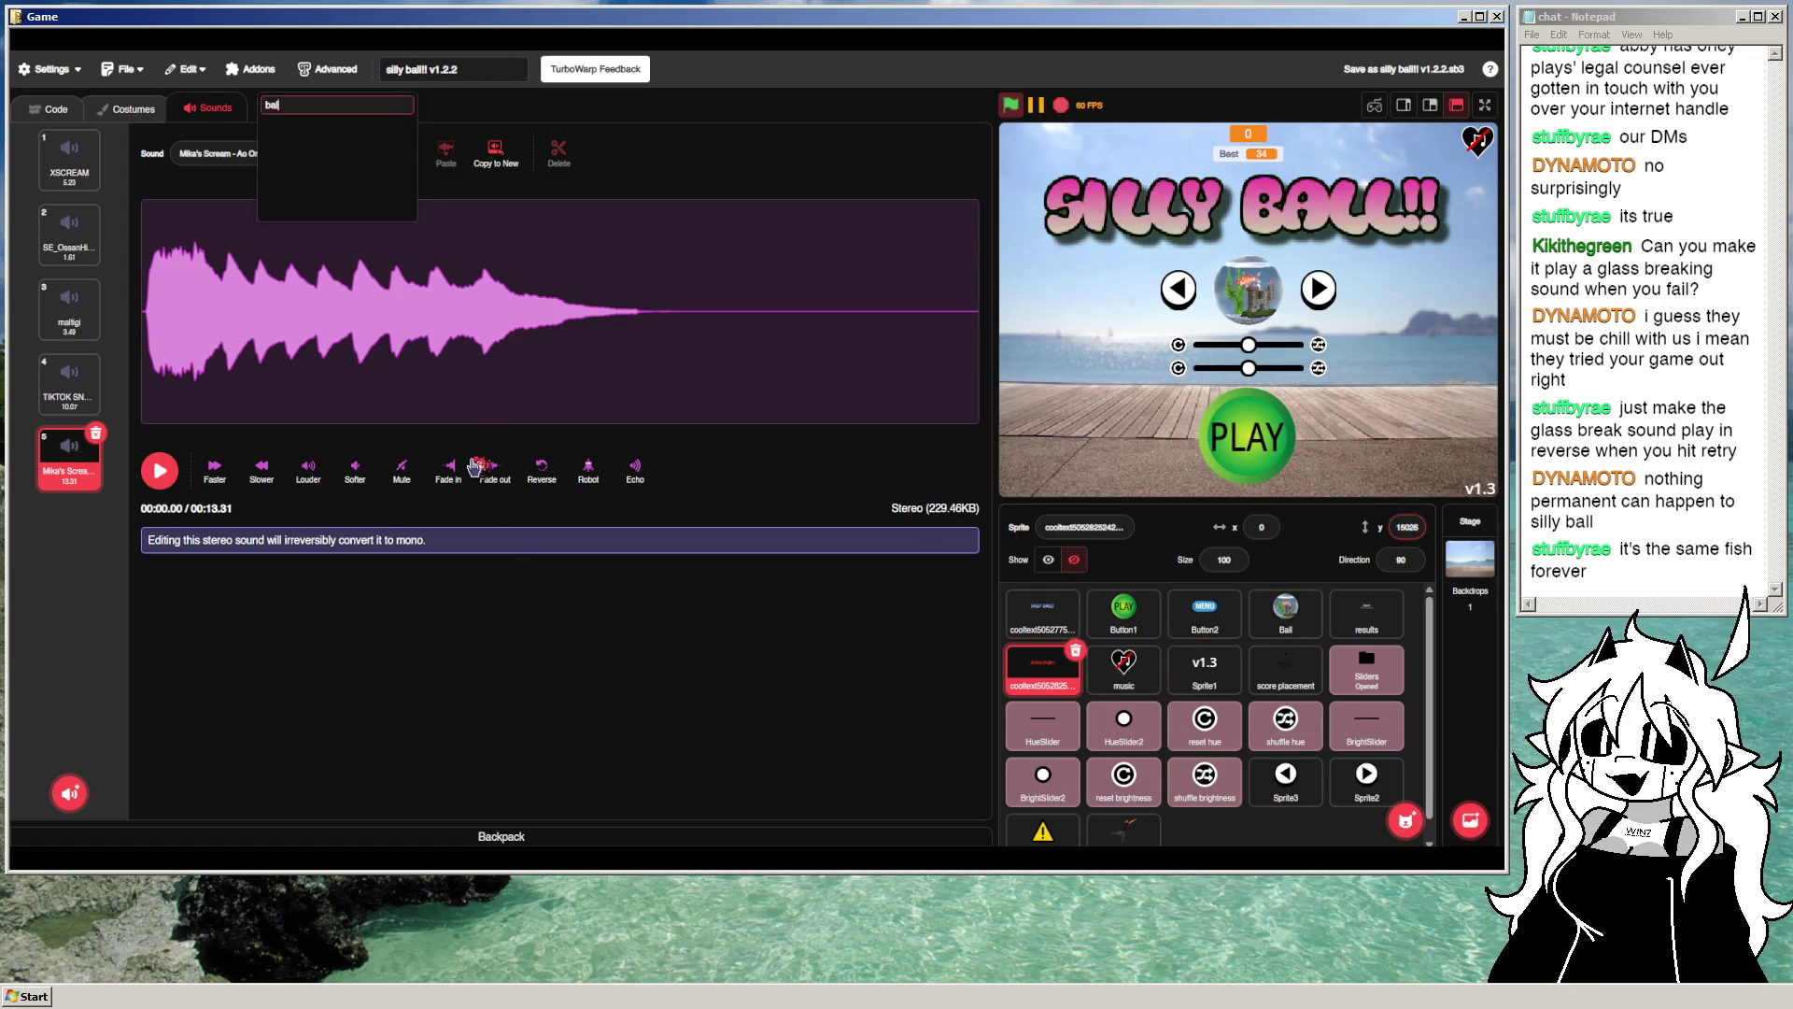
# Step: Clear the sound search filter and close the search results
pyautogui.press('BackSpace')
pyautogui.press('BackSpace')
pyautogui.press('BackSpace')
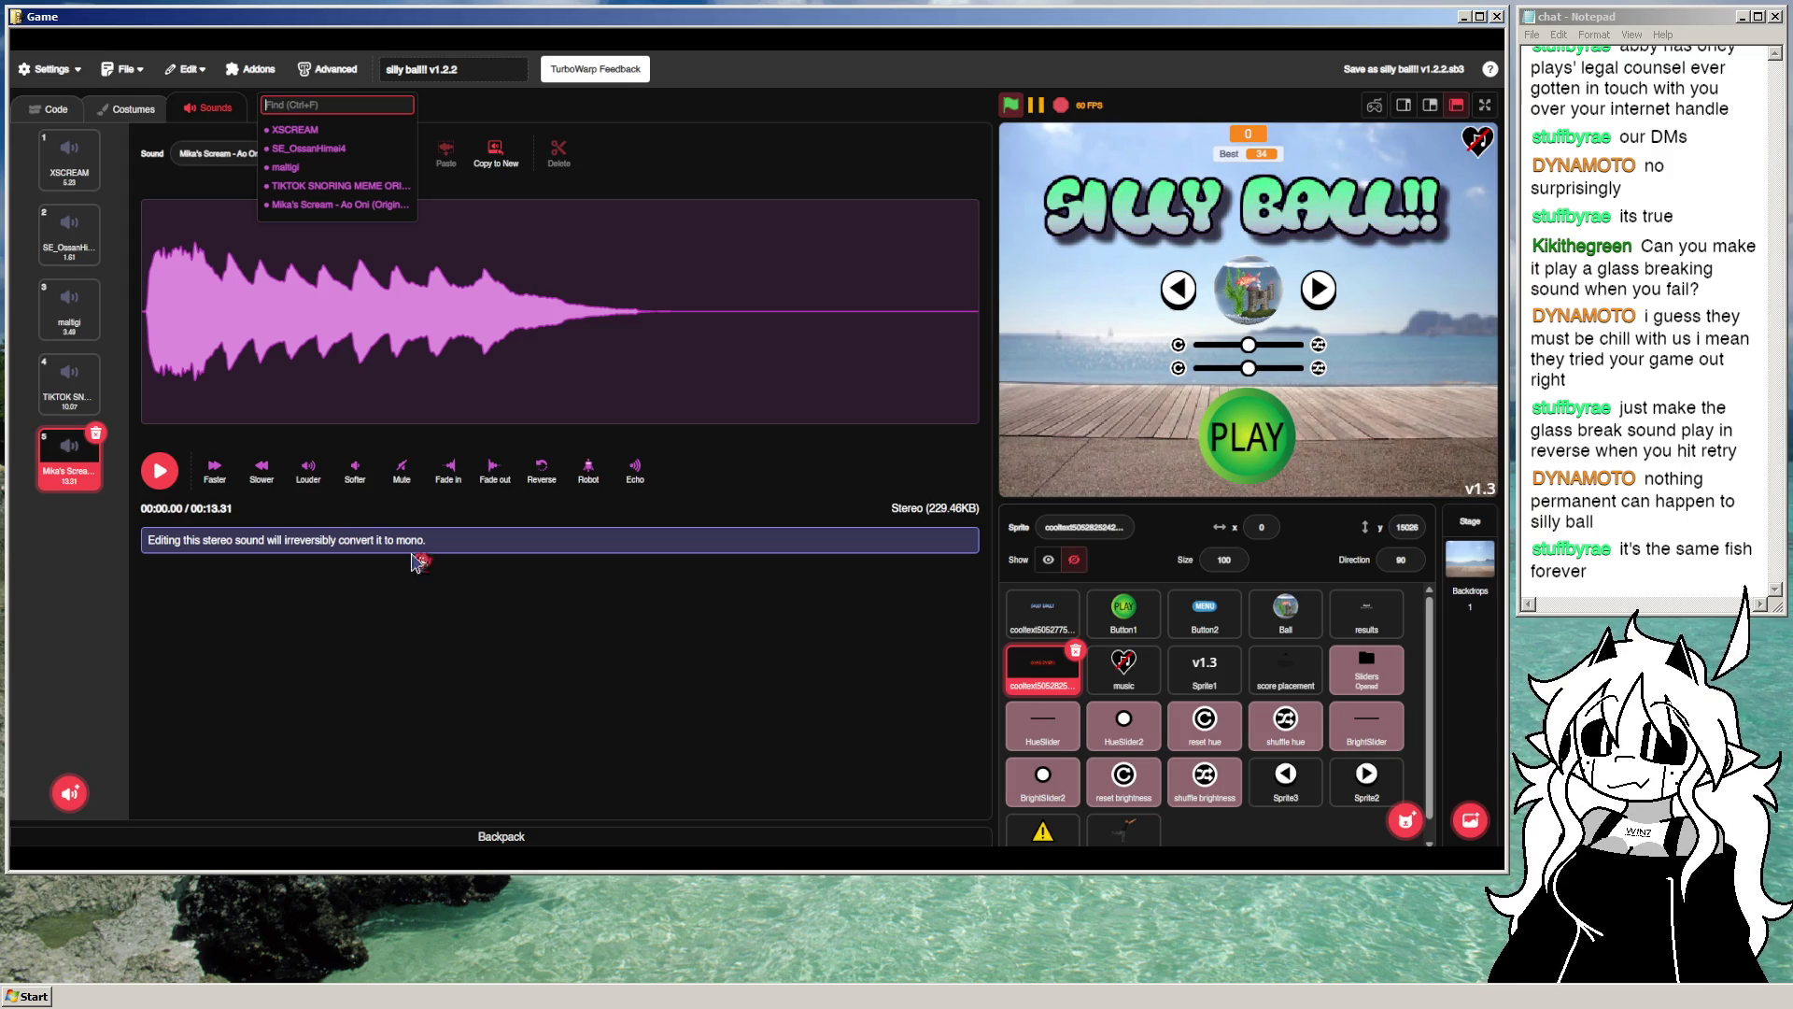
pyautogui.click(177, 70)
pyautogui.click(157, 75)
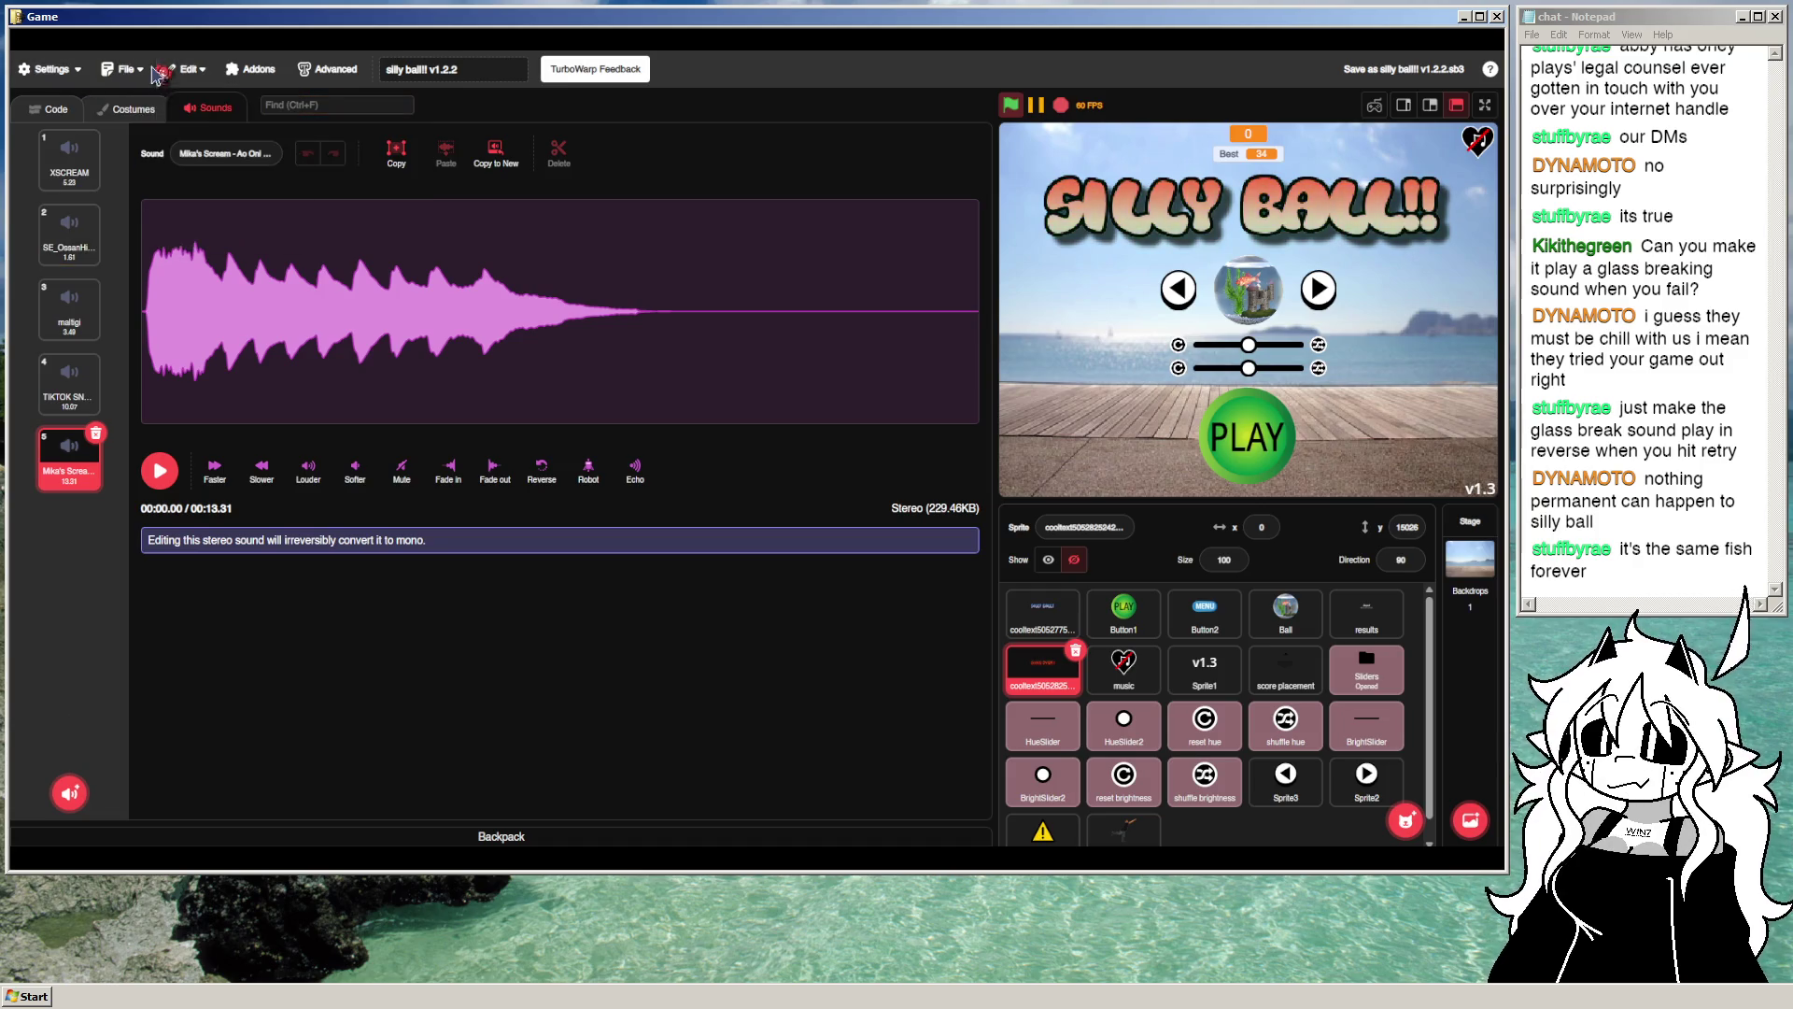
# Step: Load the restore point from 10 minutes ago via File > Restore points
pyautogui.click(140, 70)
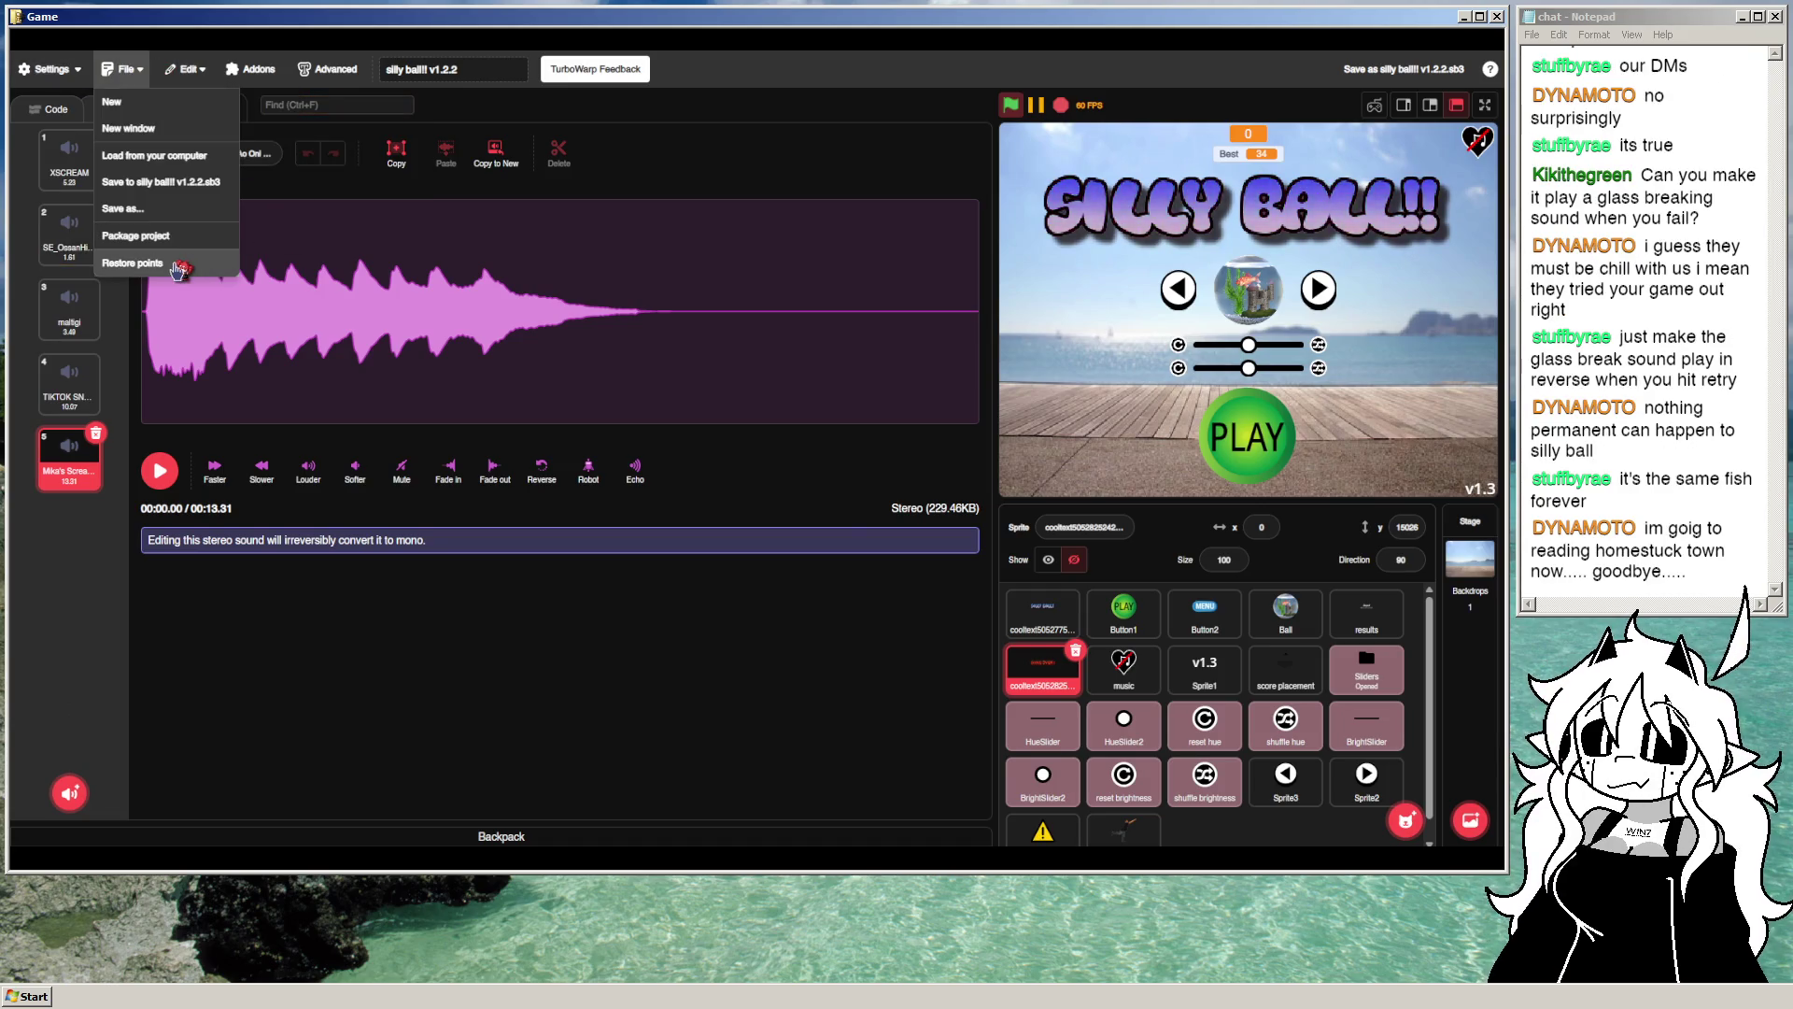
pyautogui.click(178, 270)
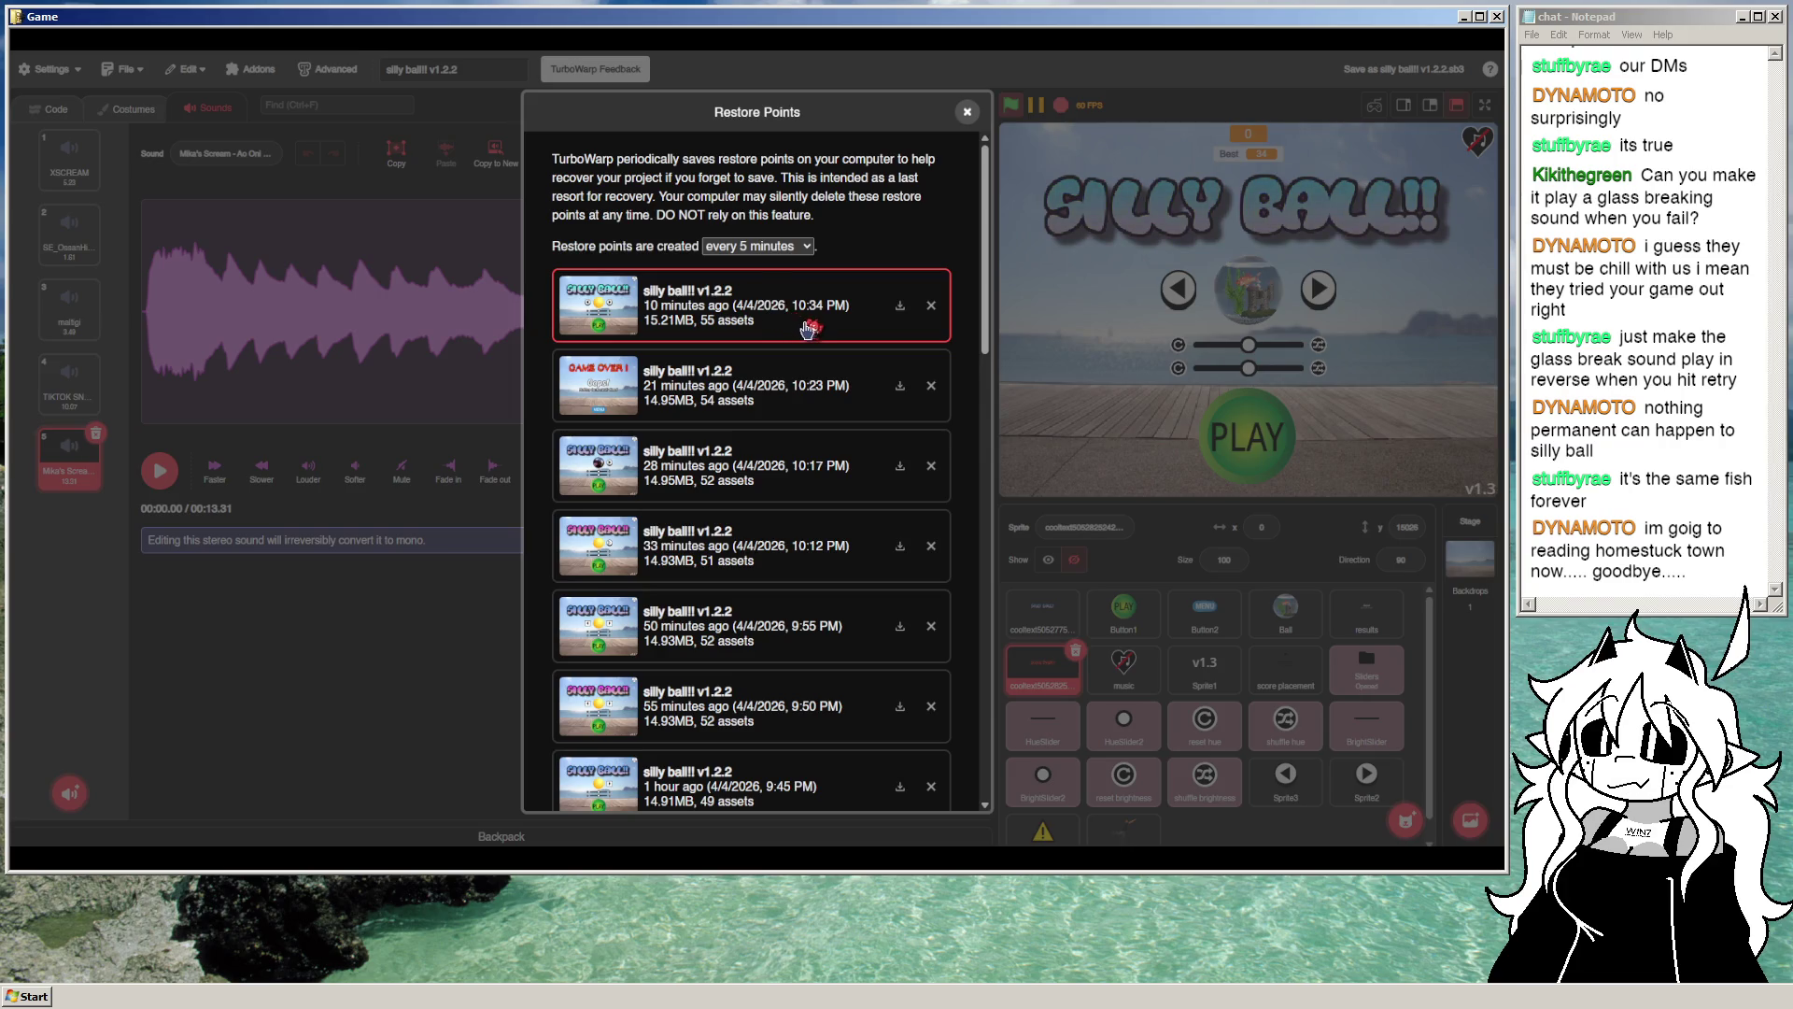
pyautogui.click(830, 404)
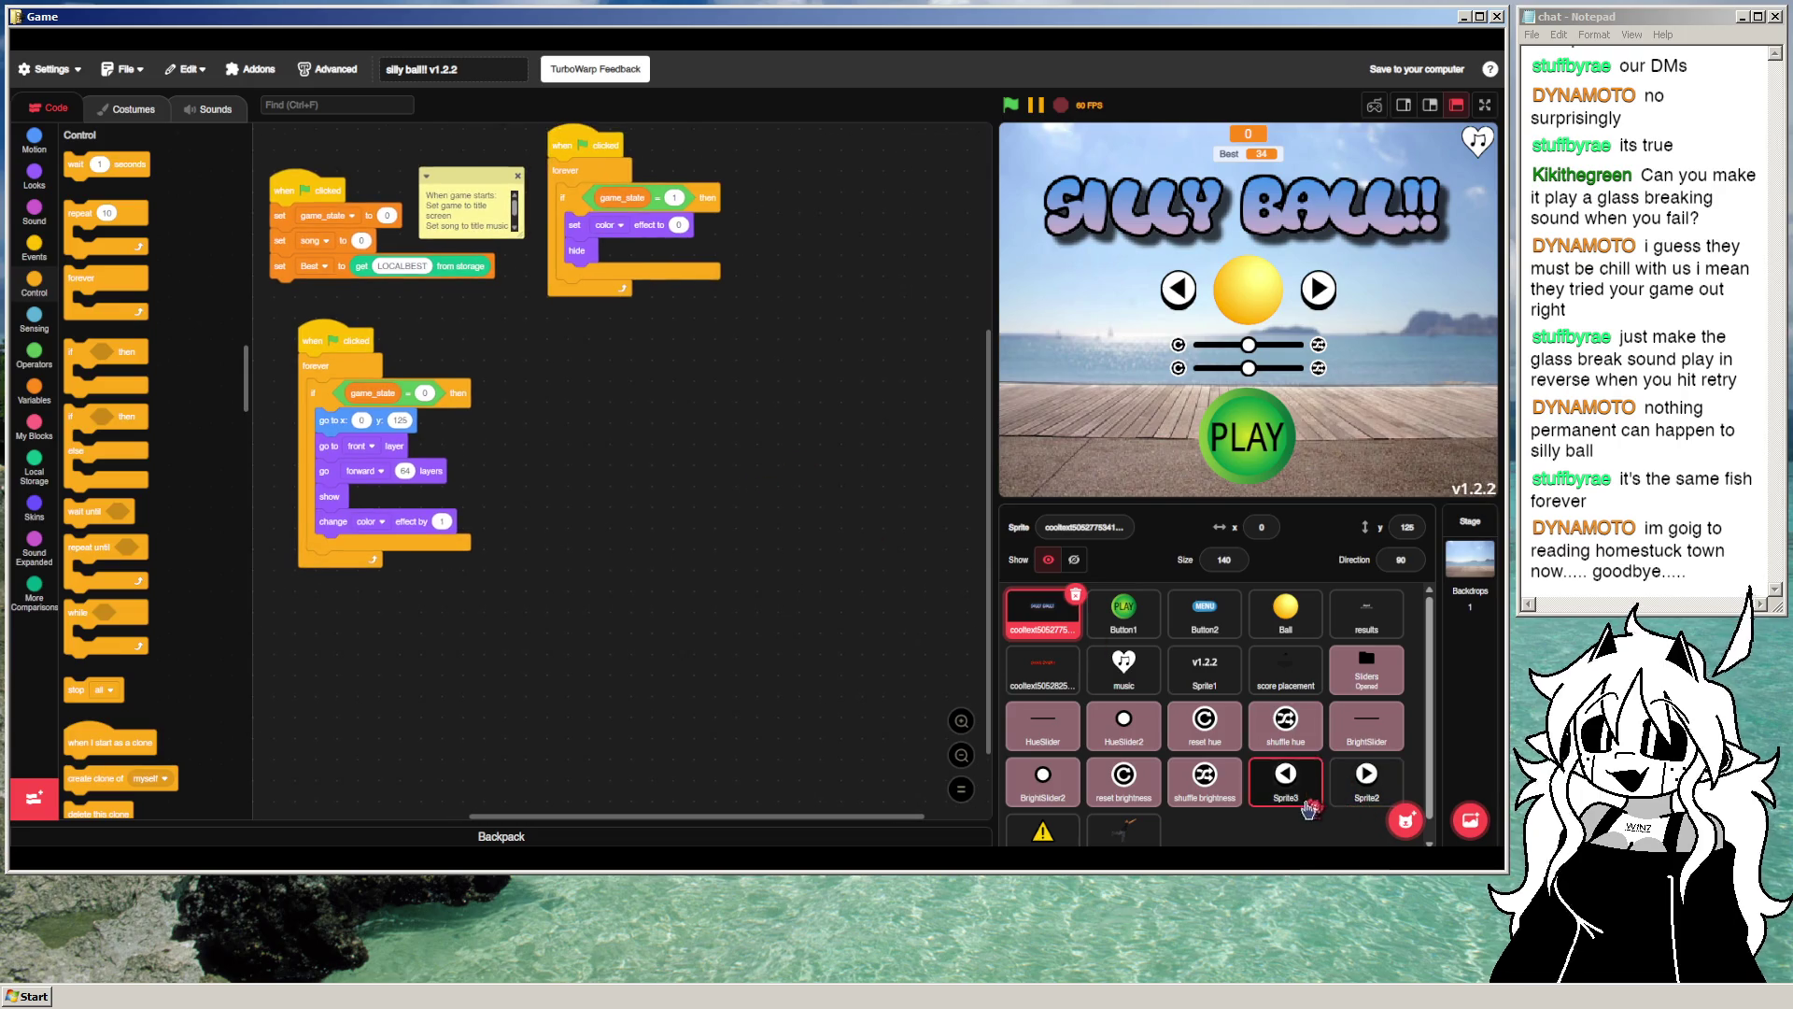
# Step: Upload the fishbowl costume to the Ball sprite as its fifth costume
pyautogui.click(1286, 621)
pyautogui.click(131, 109)
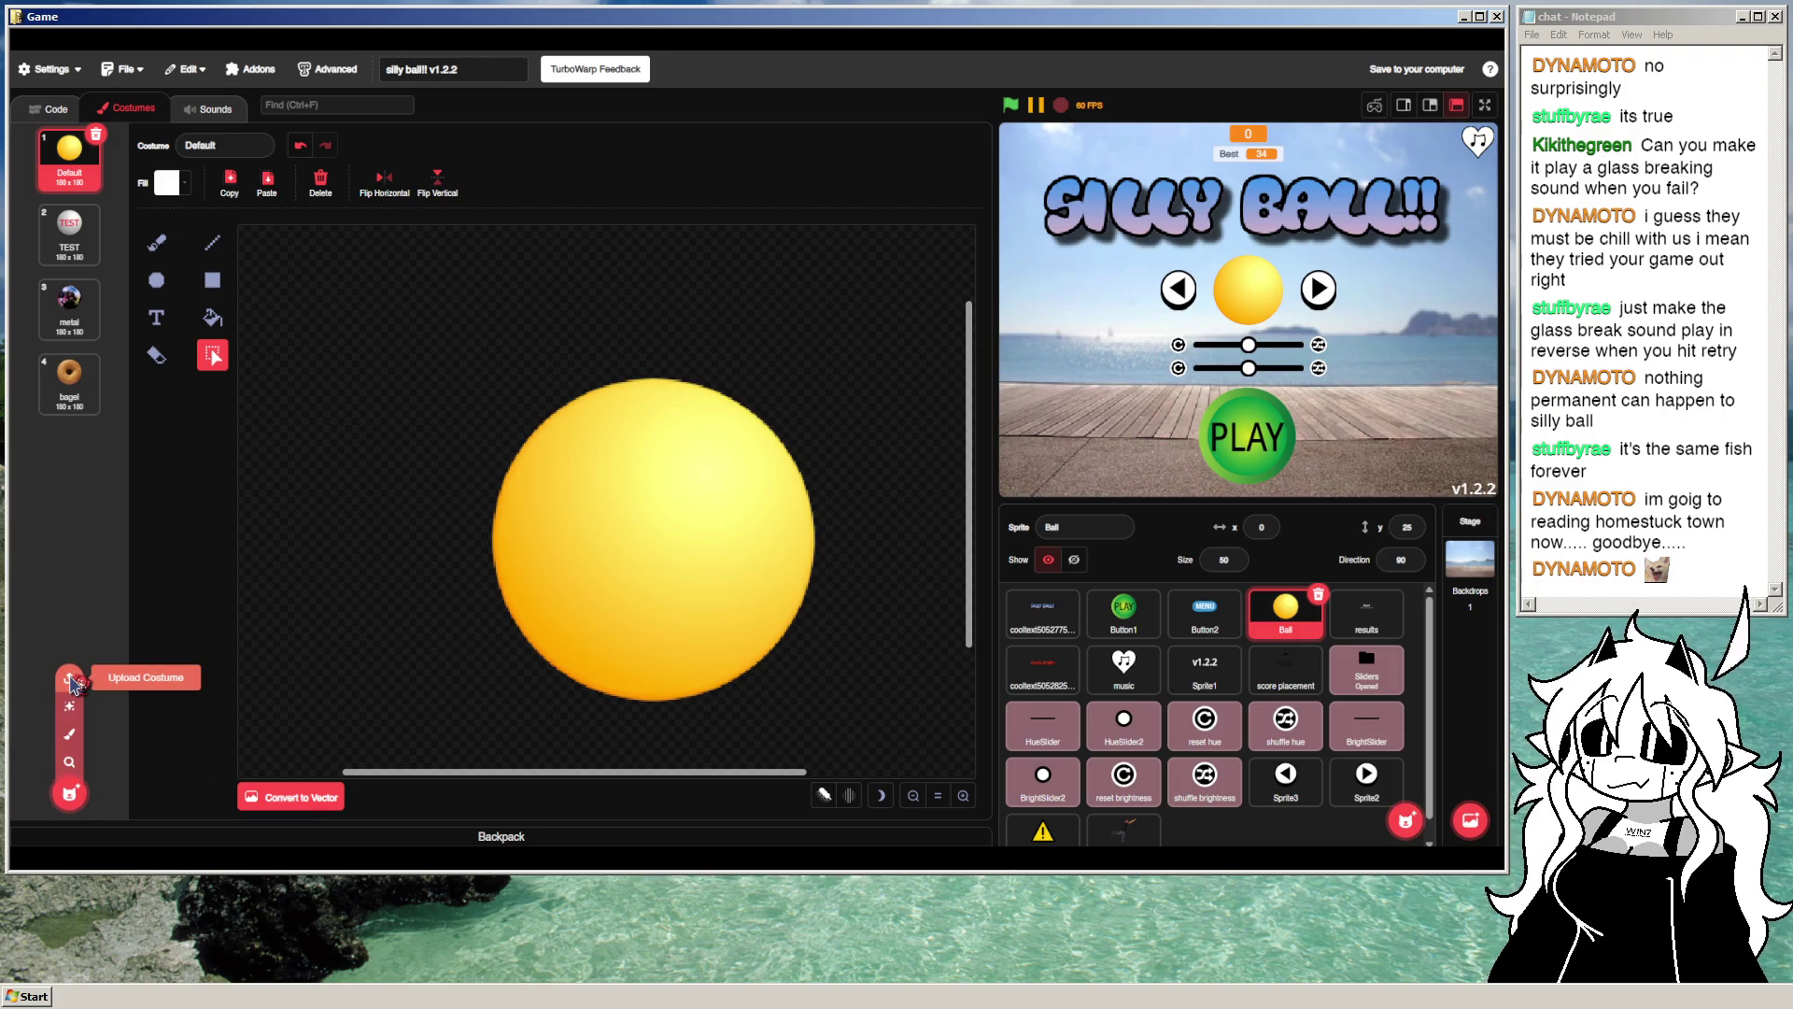
pyautogui.click(74, 684)
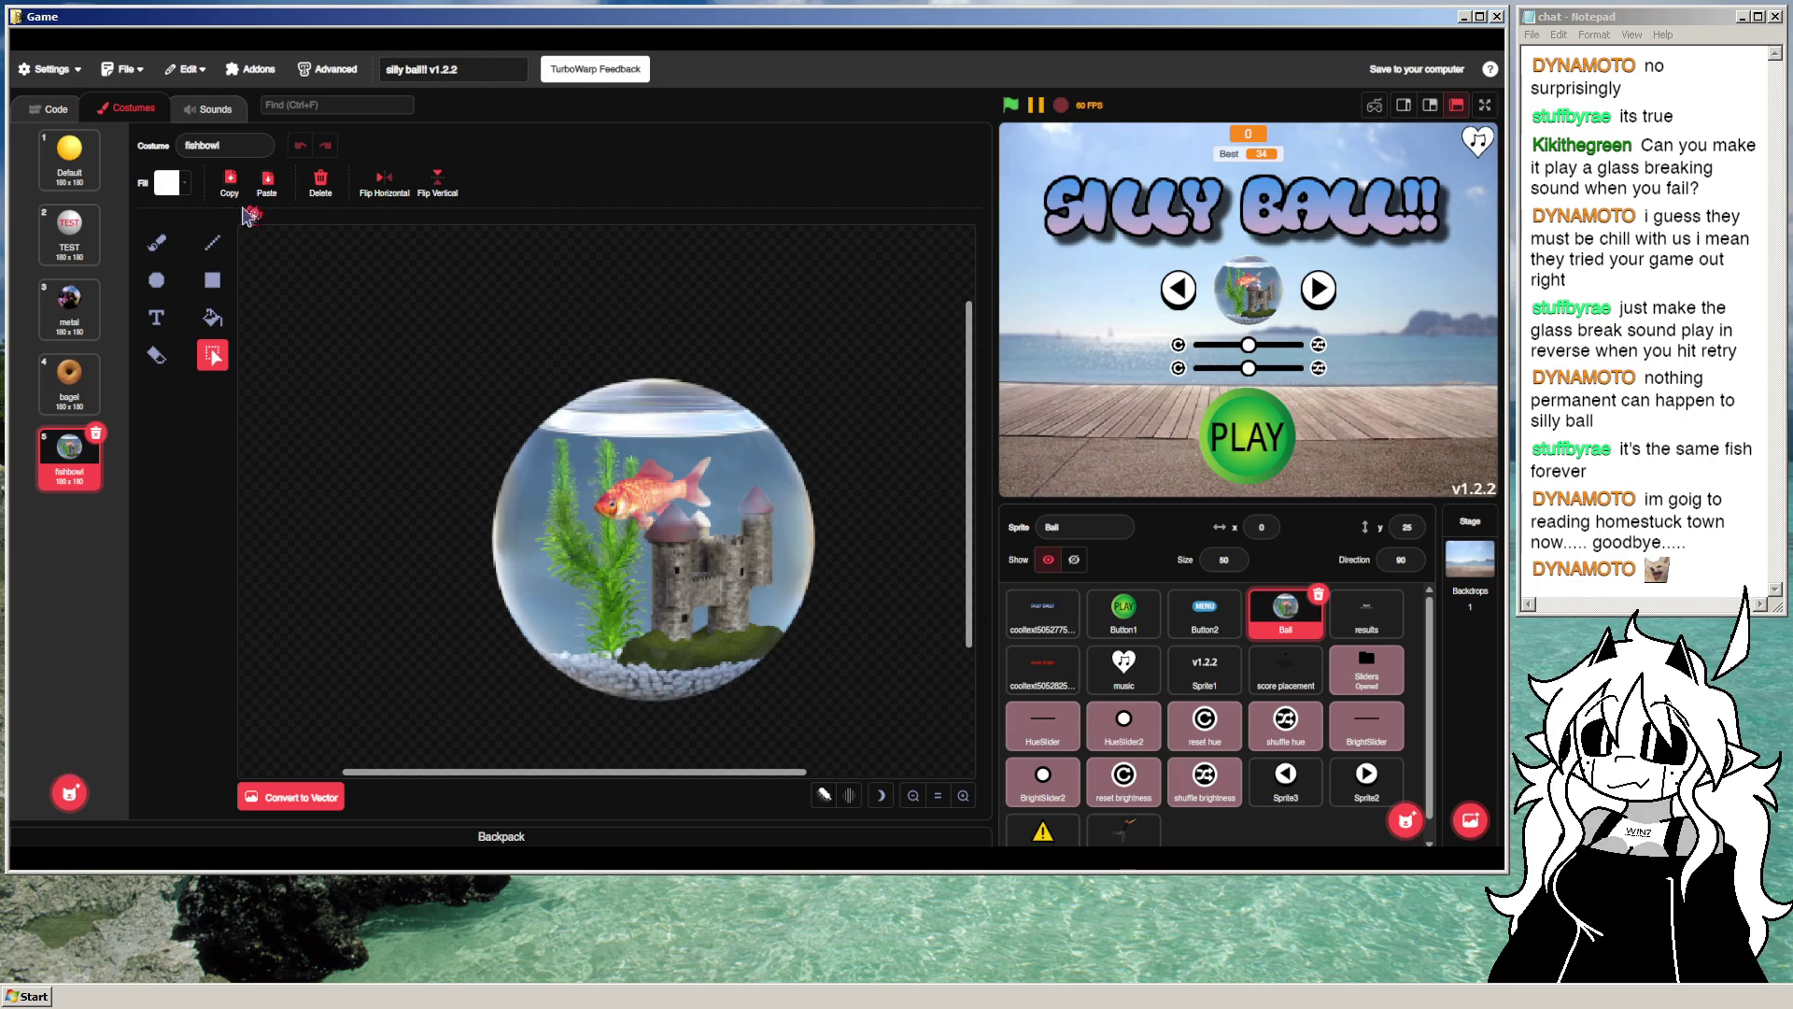
pyautogui.click(49, 109)
pyautogui.hscroll(5, 665, 490)
pyautogui.scroll(-2, 665, 491)
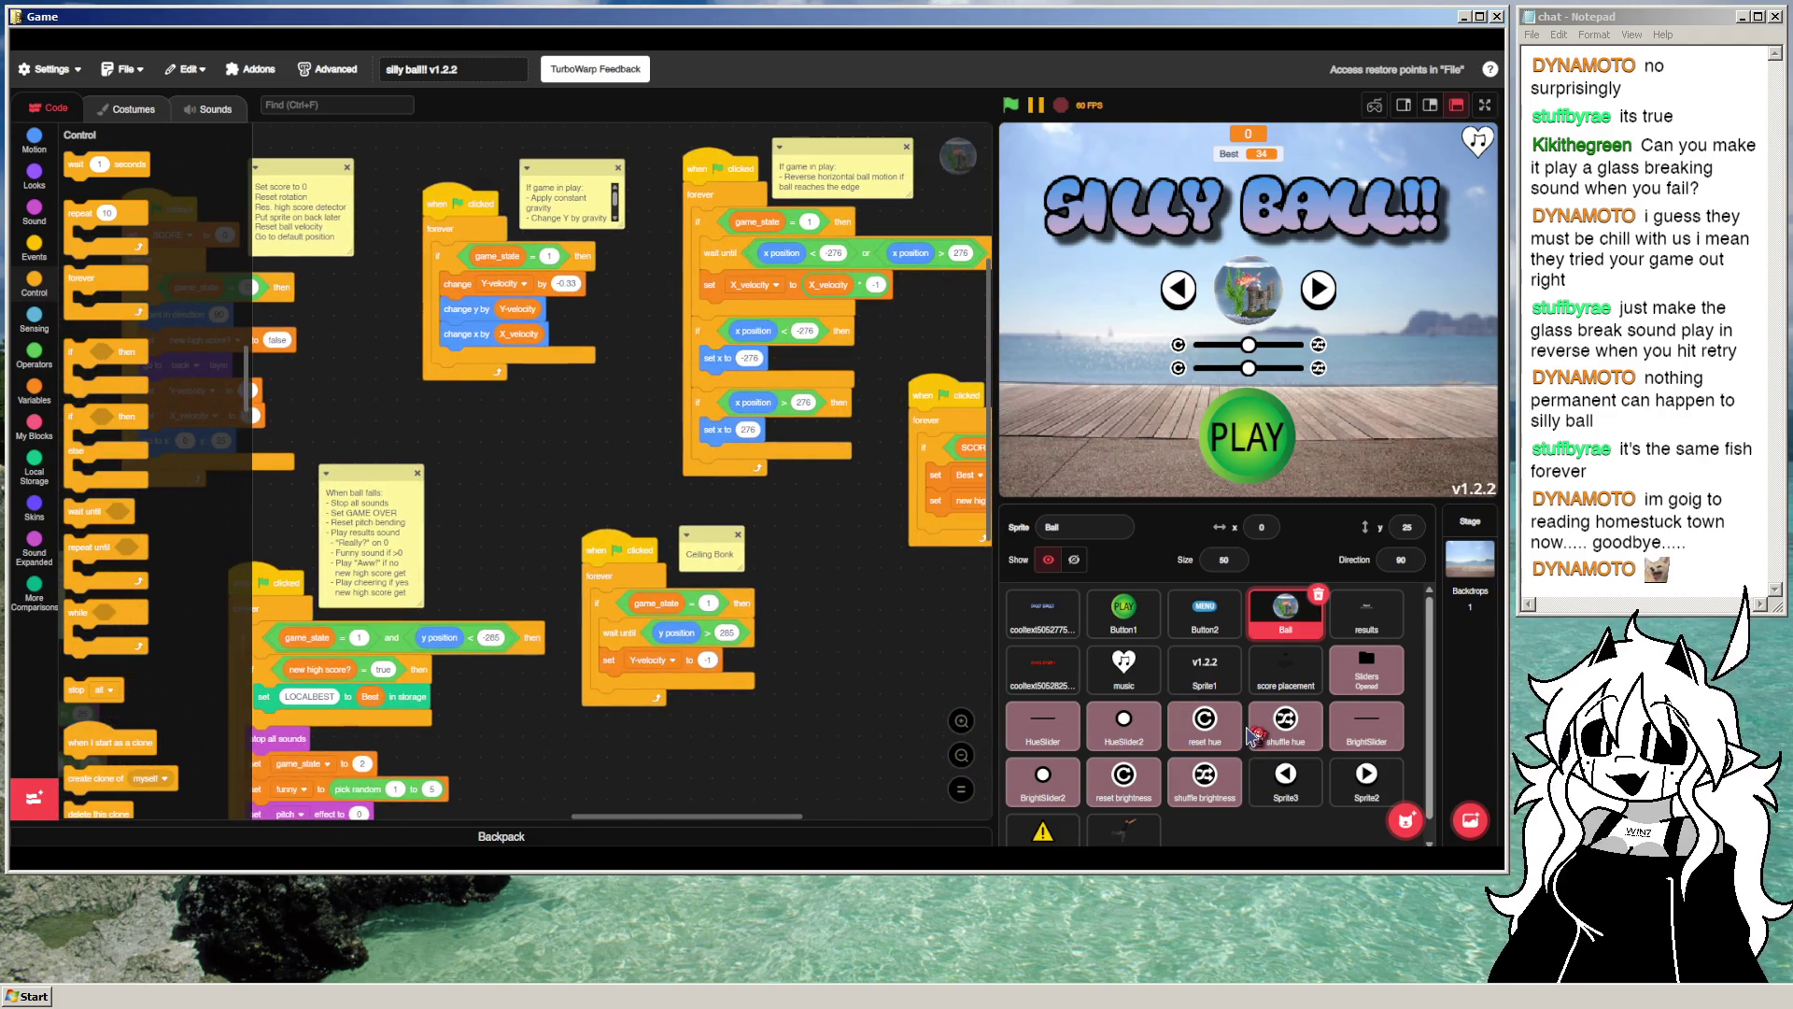
pyautogui.click(1192, 691)
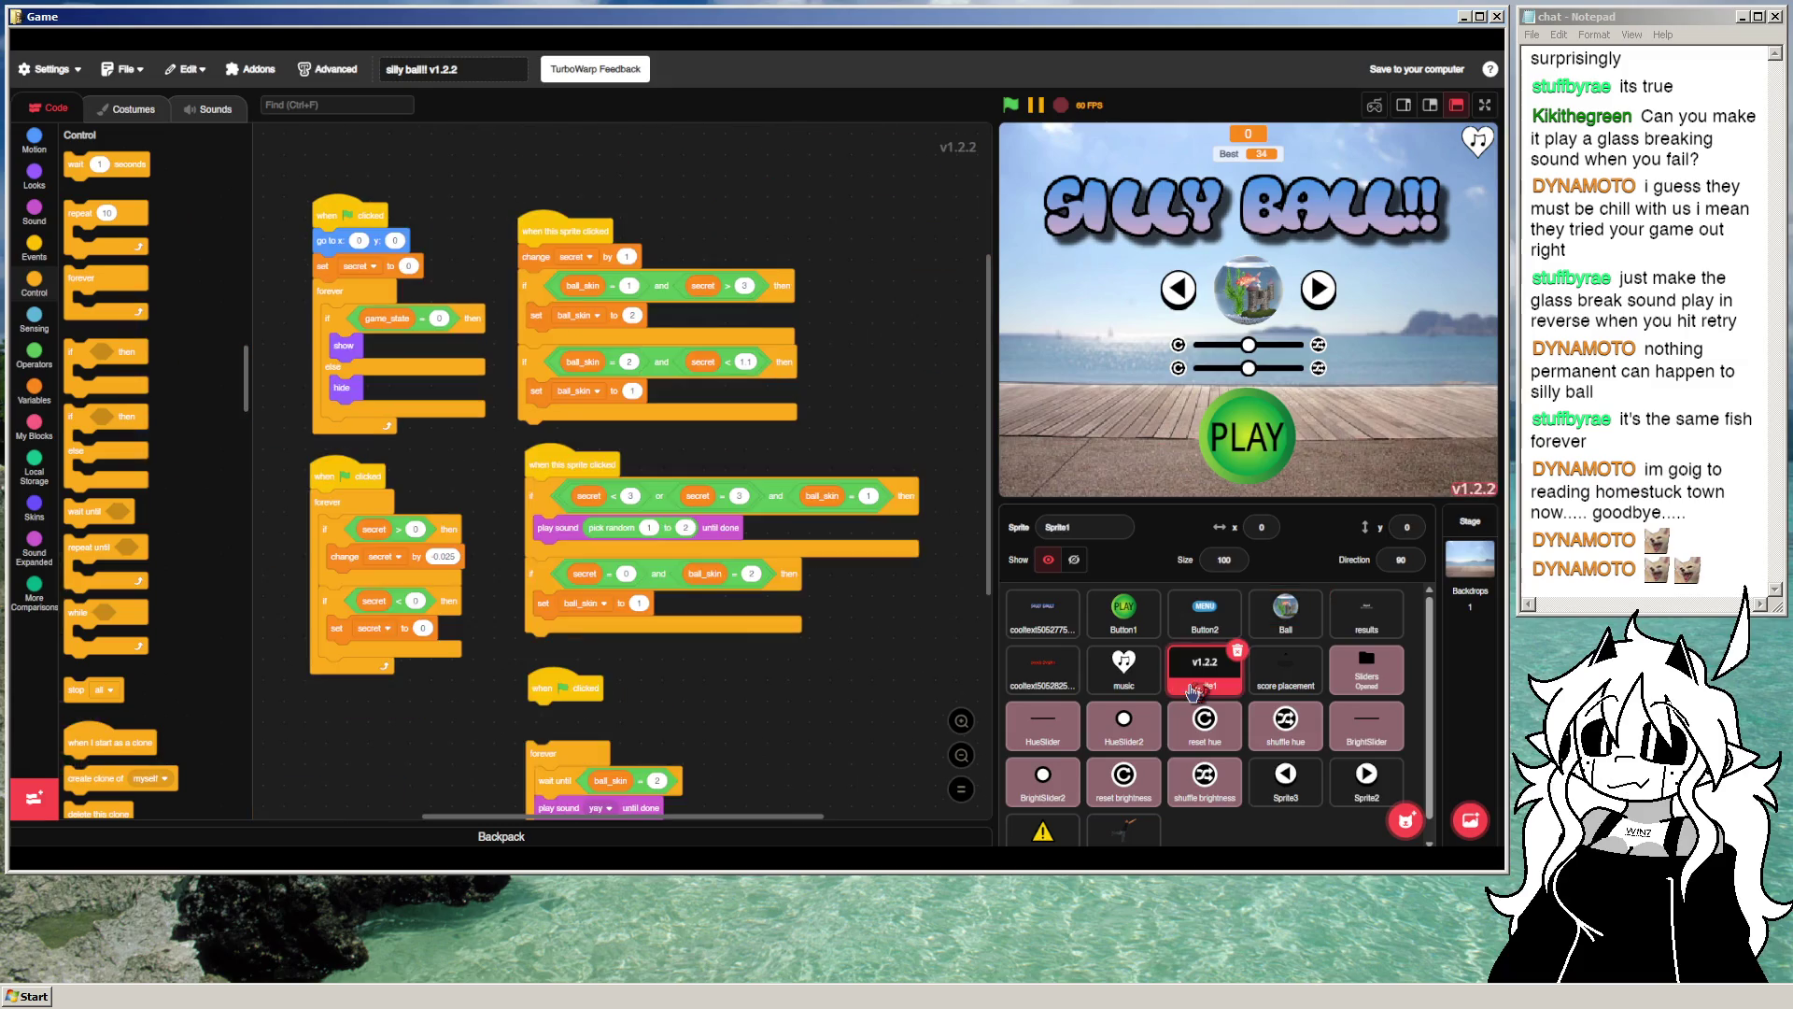
# Step: Change Sprite1's costume text from v1.2.2 to v1.3 and nudge the label right
pyautogui.click(131, 109)
pyautogui.click(753, 512)
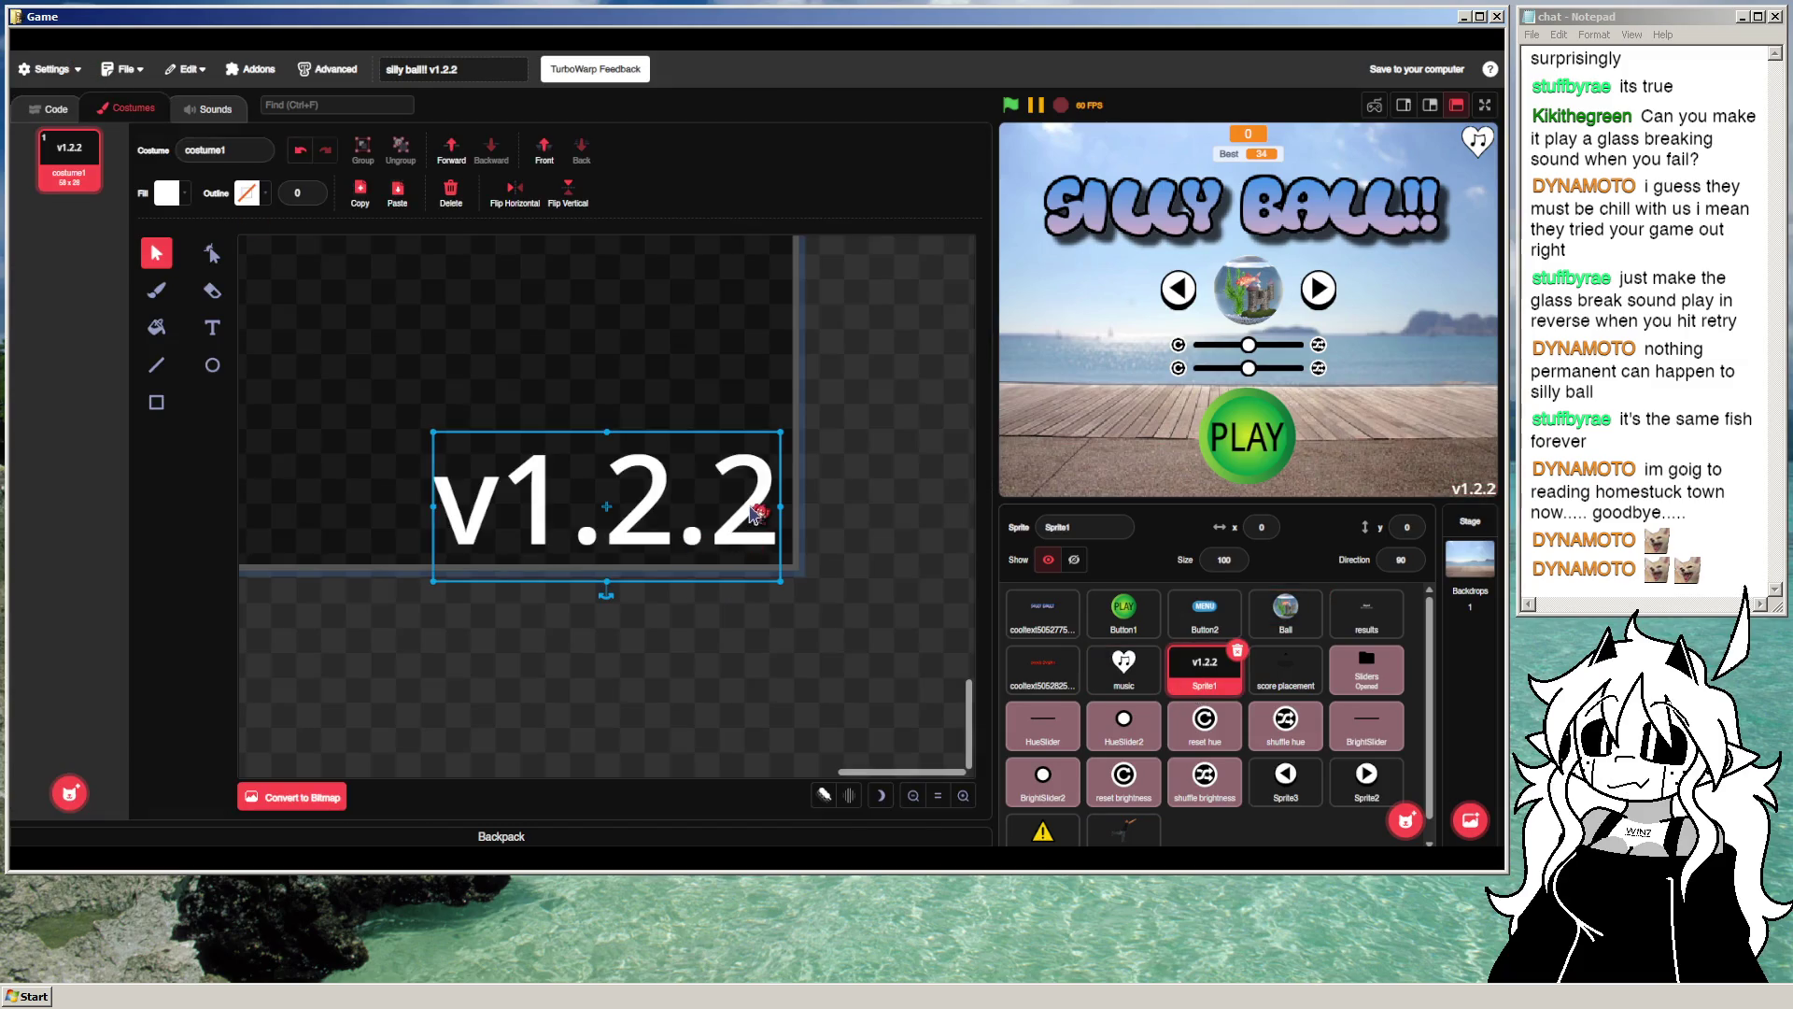
pyautogui.doubleClick(752, 512)
pyautogui.press('BackSpace')
pyautogui.press('BackSpace')
pyautogui.press('BackSpace')
pyautogui.write('3')
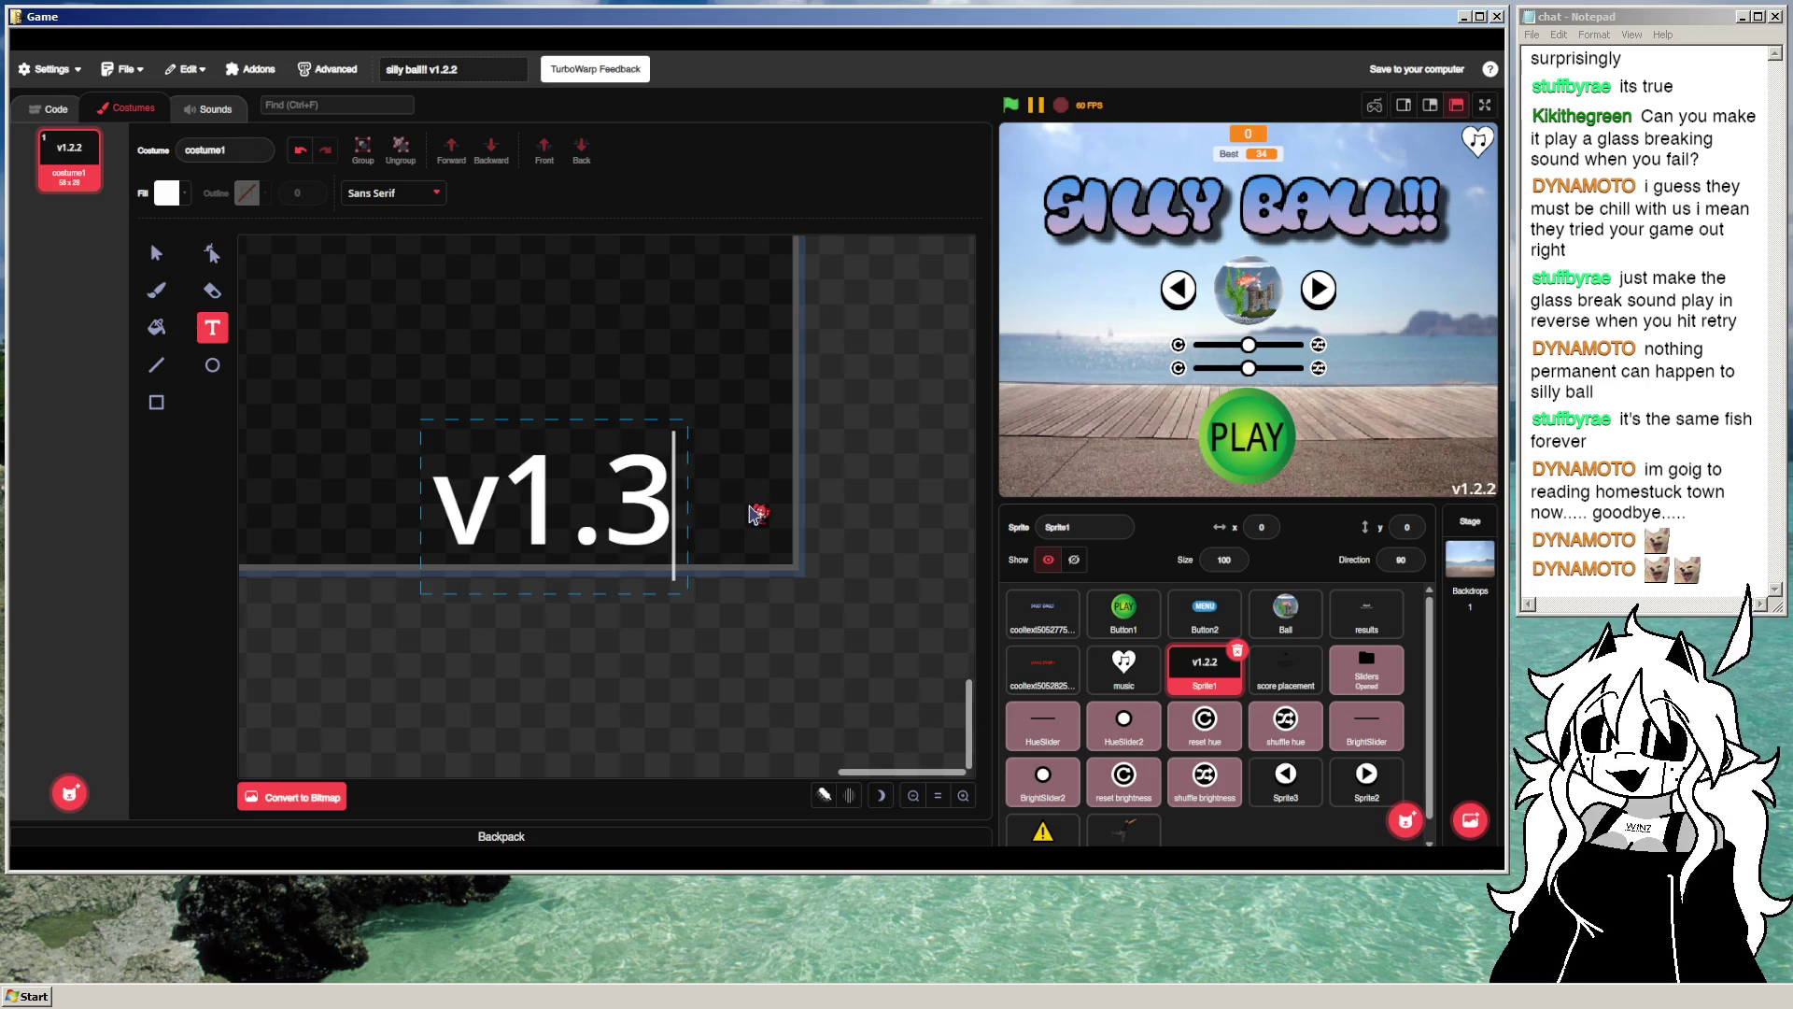
pyautogui.click(156, 252)
pyautogui.moveTo(431, 484); pyautogui.dragTo(495, 484)
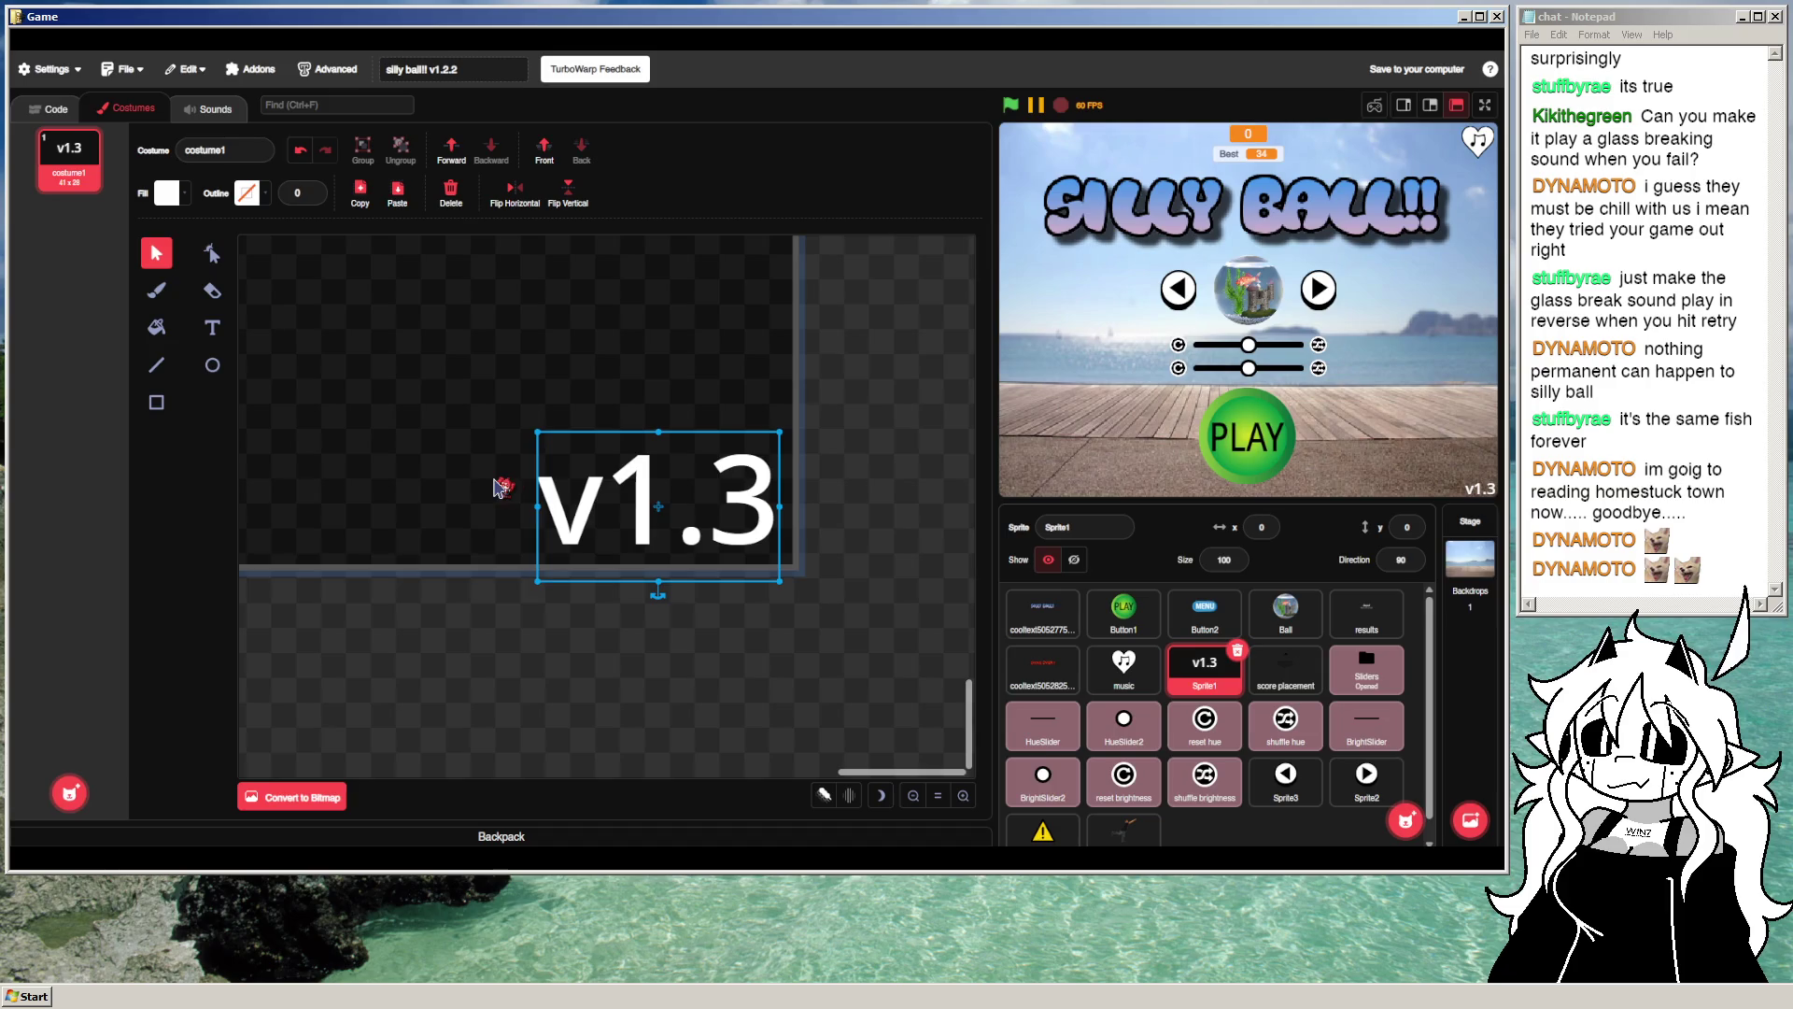
pyautogui.click(930, 467)
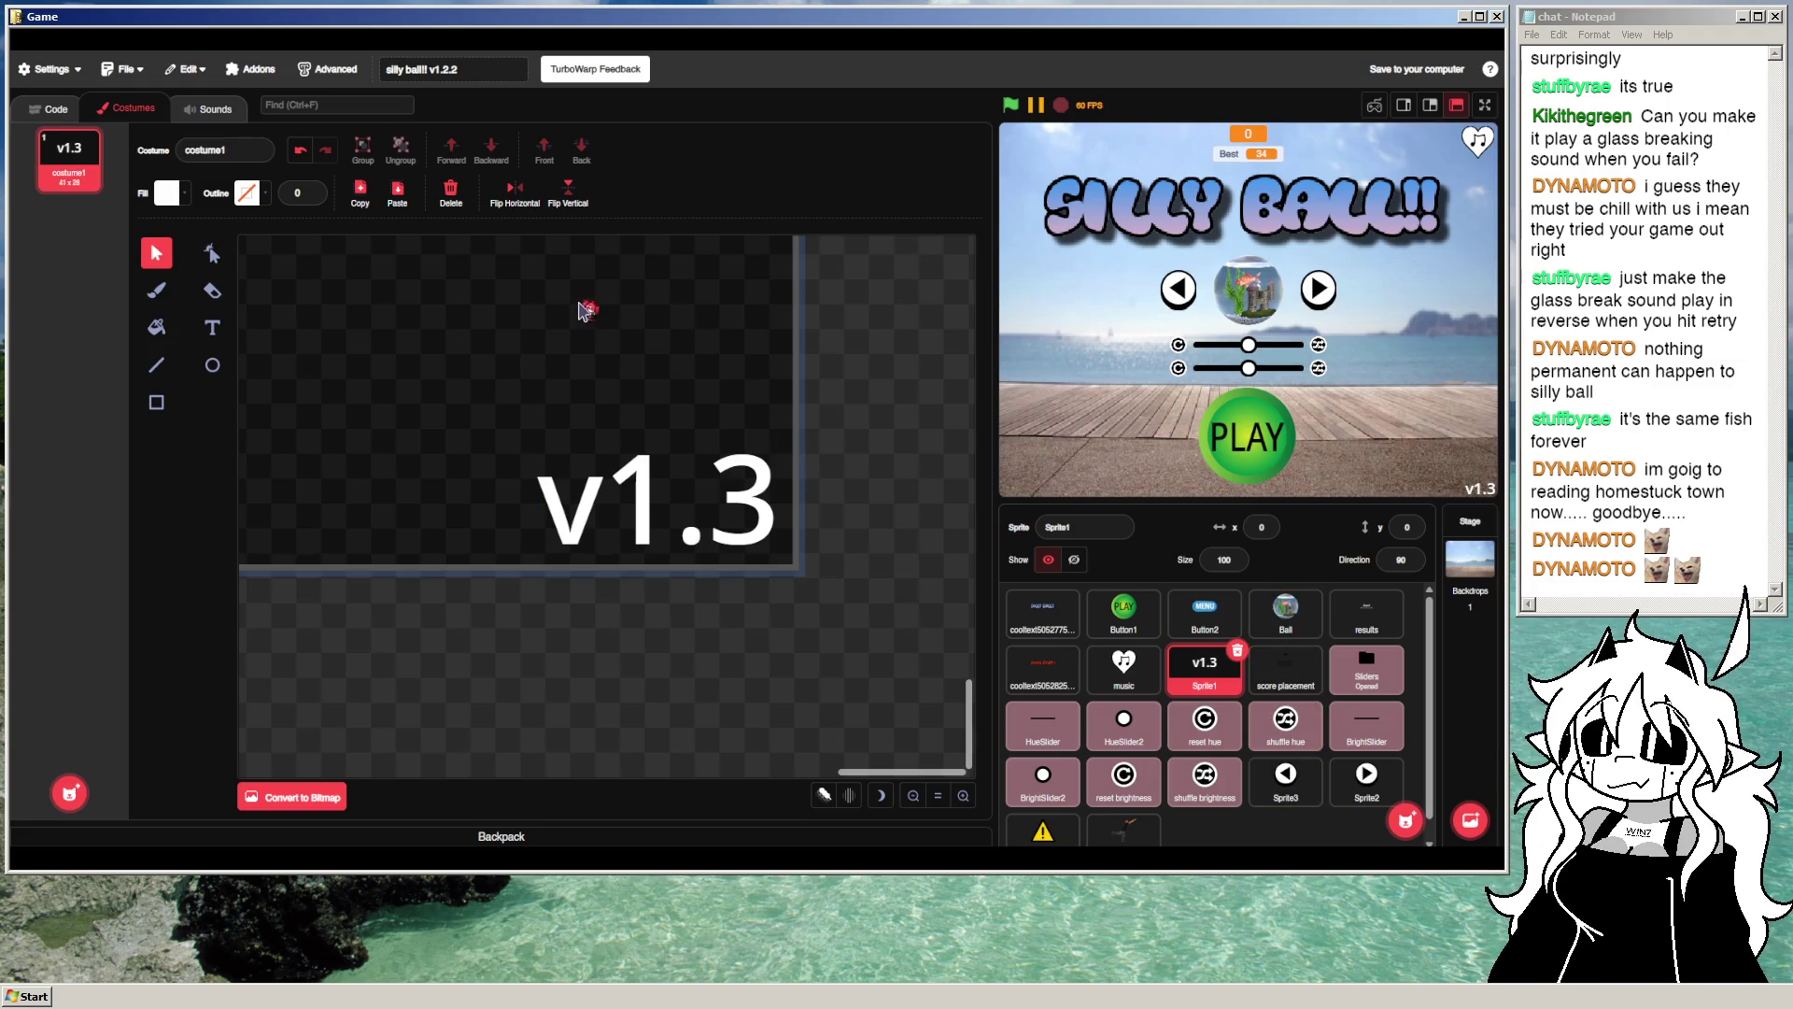
pyautogui.scroll(-1, 1205, 729)
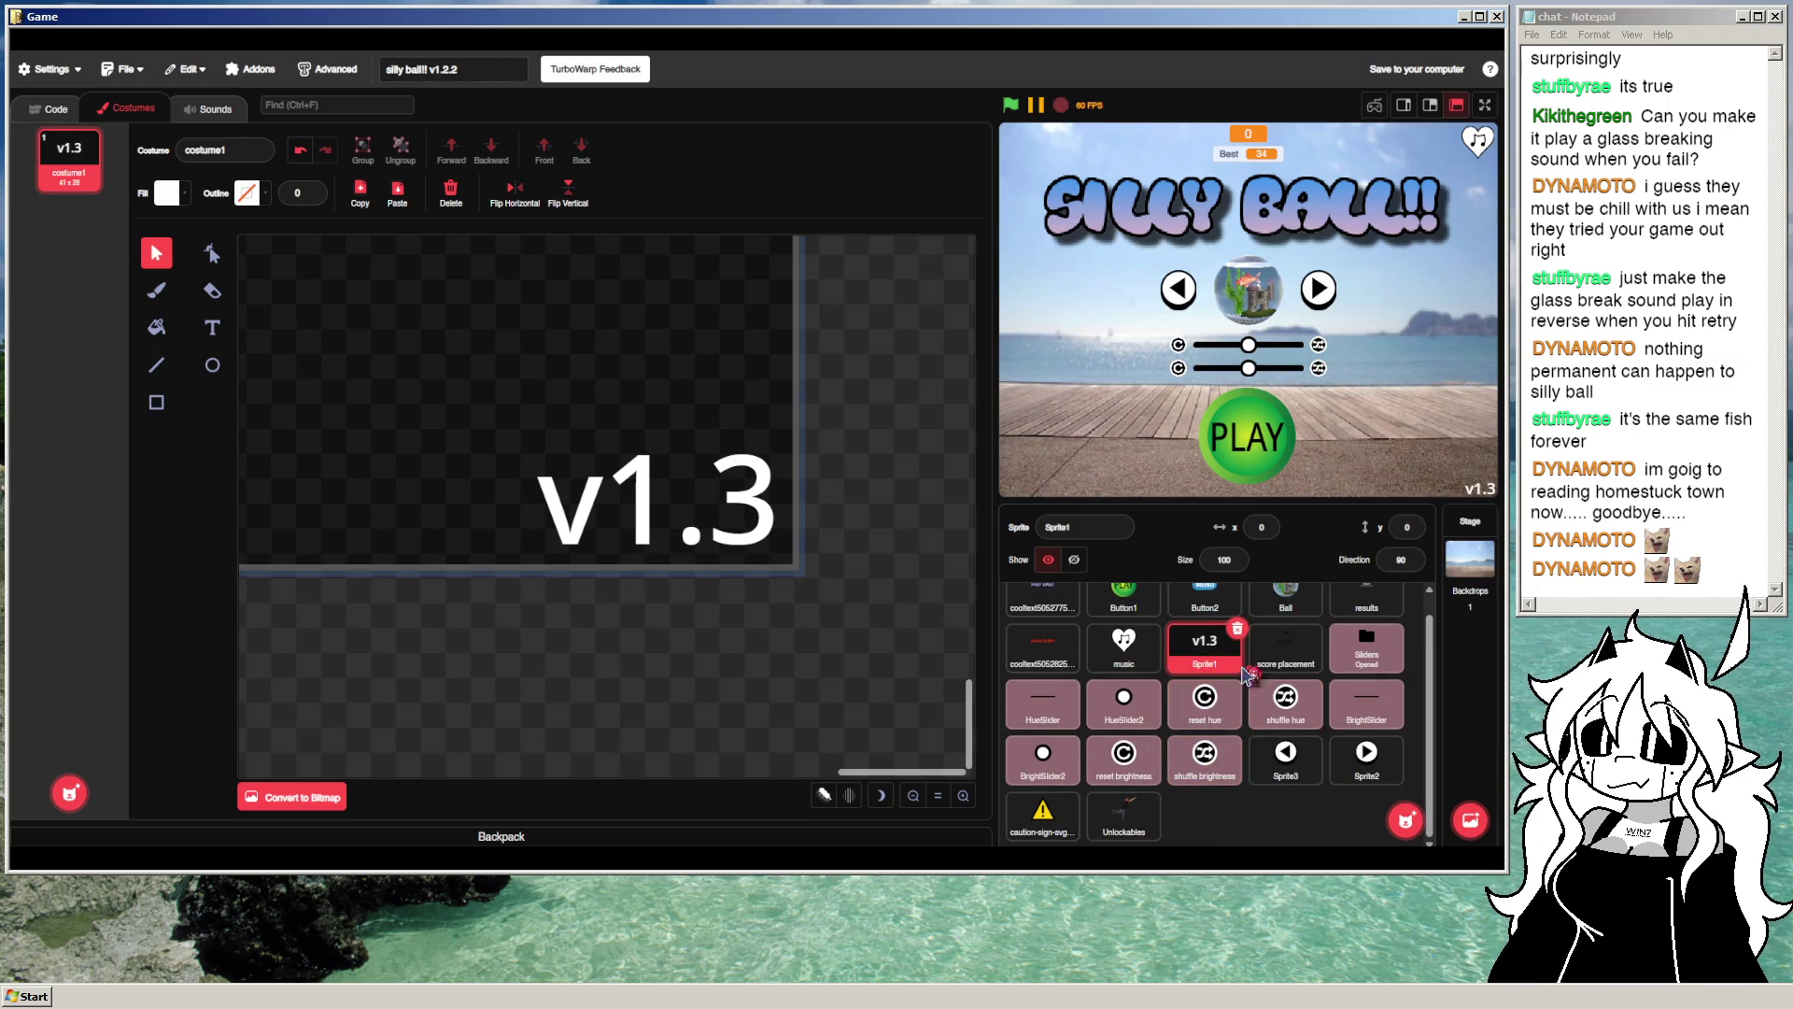
# Step: Upload the XSCREAM sound to the Ball sprite
pyautogui.click(1285, 598)
pyautogui.click(222, 124)
pyautogui.click(75, 769)
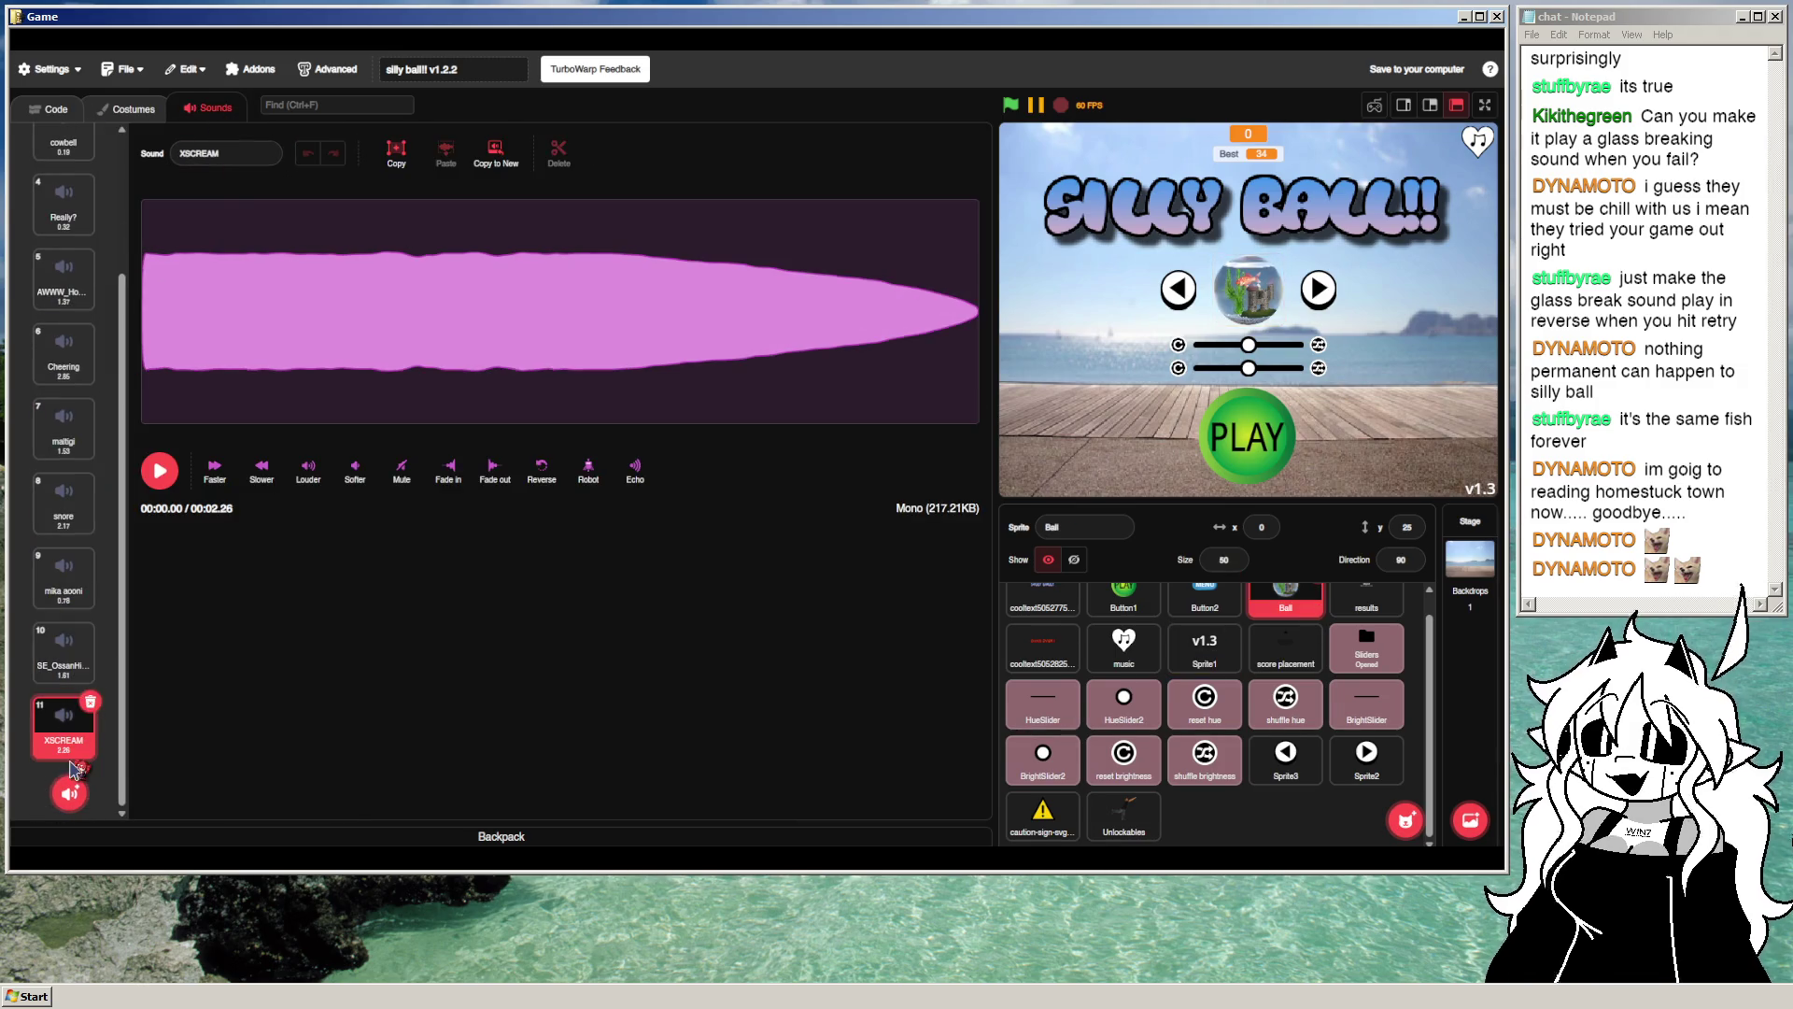
pyautogui.rightClick(46, 720)
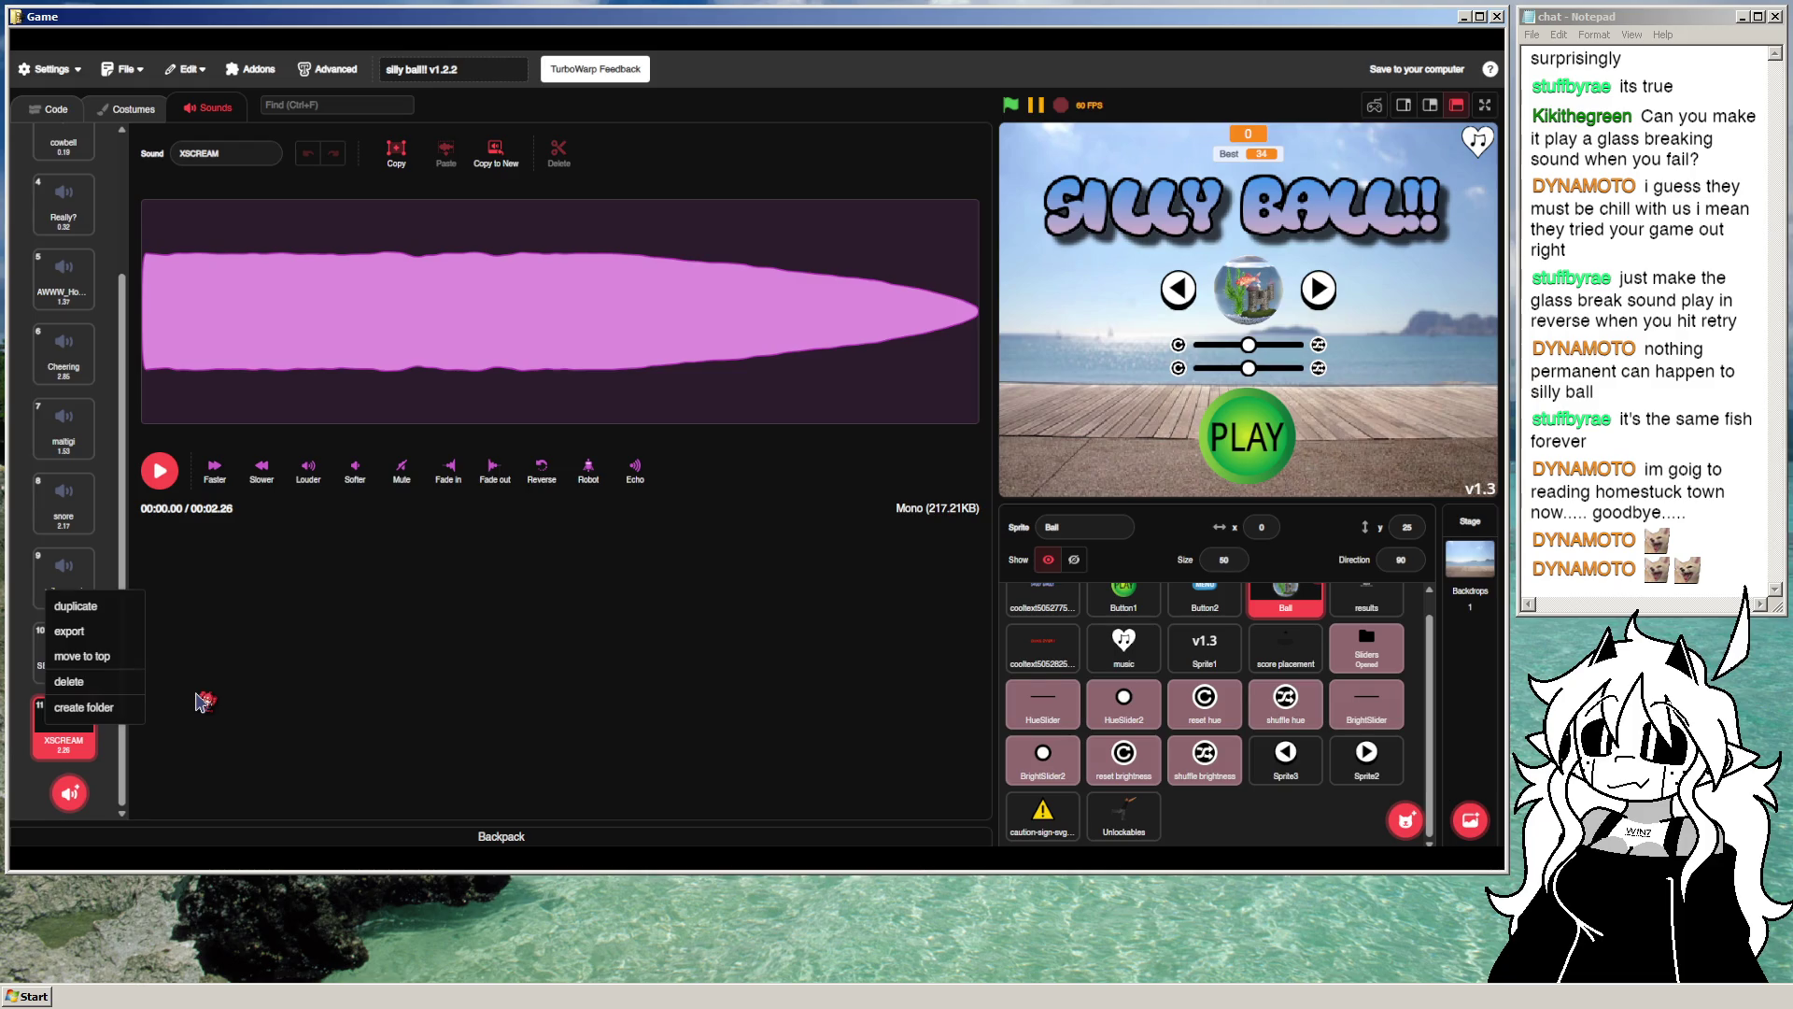
pyautogui.click(204, 701)
# Step: Start a folder for XSCREAM, cancel it, then view Ball's costumes
pyautogui.rightClick(73, 740)
pyautogui.click(103, 728)
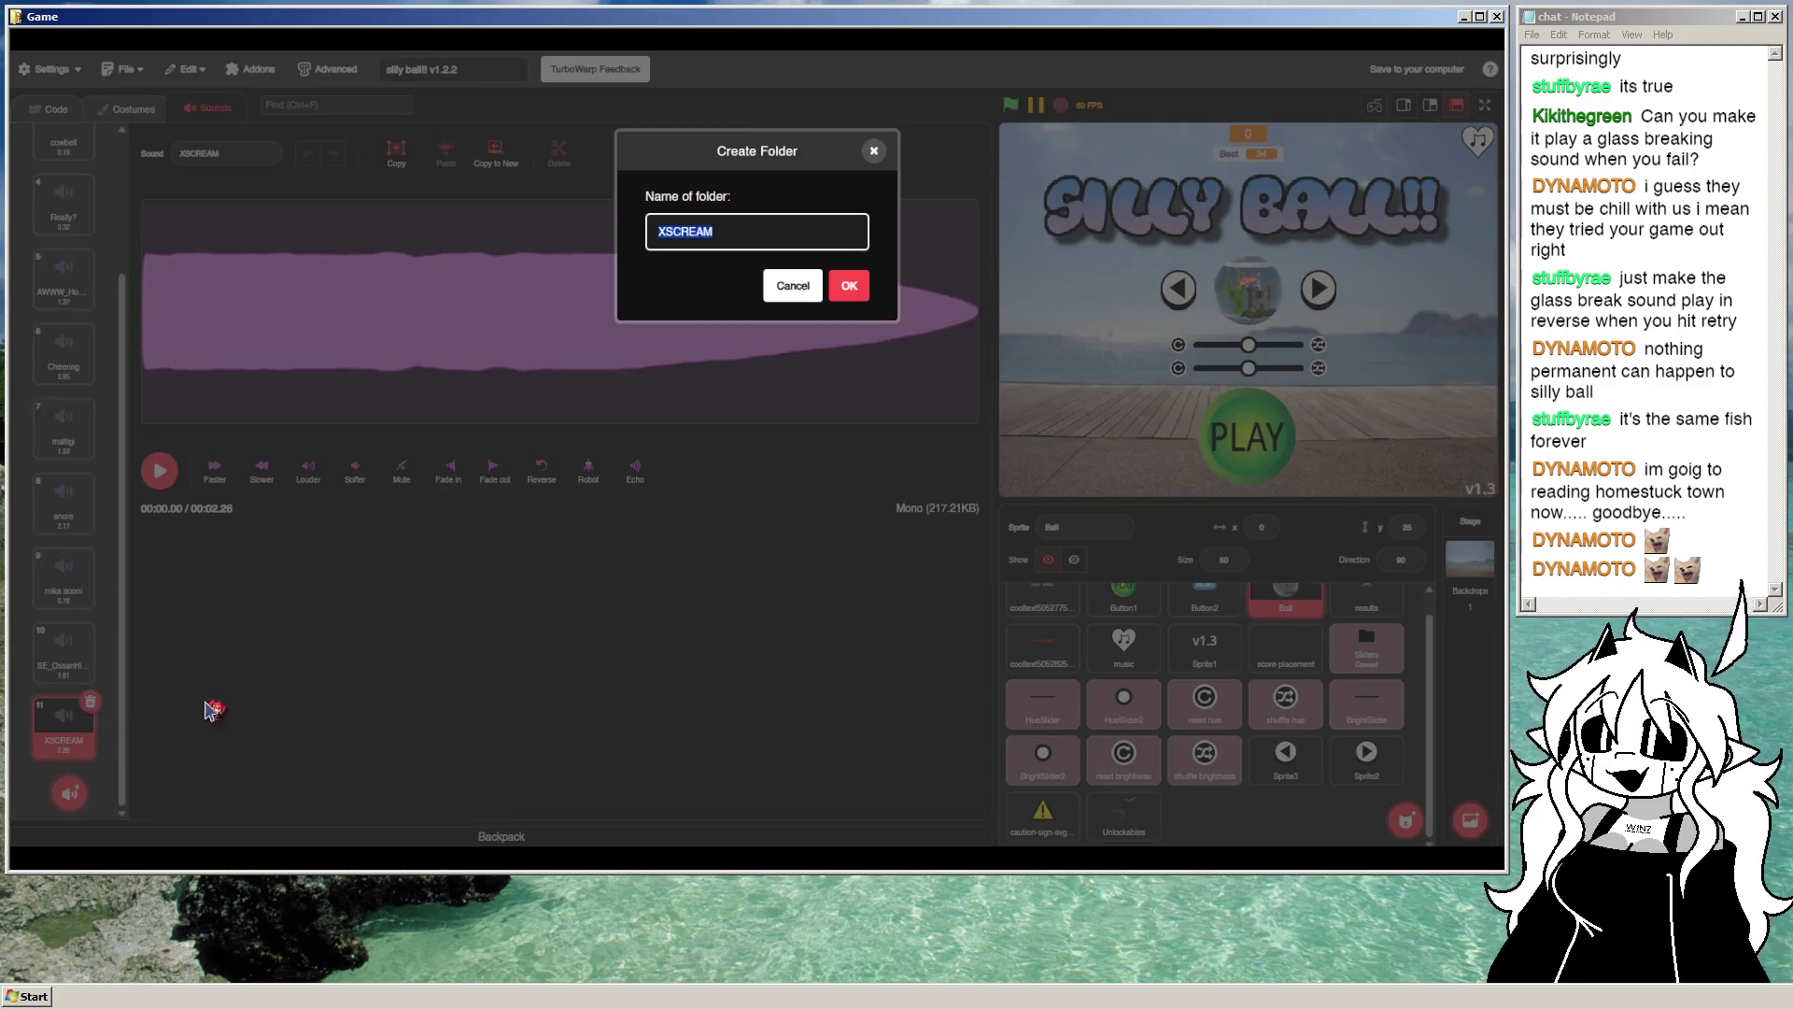
pyautogui.click(793, 285)
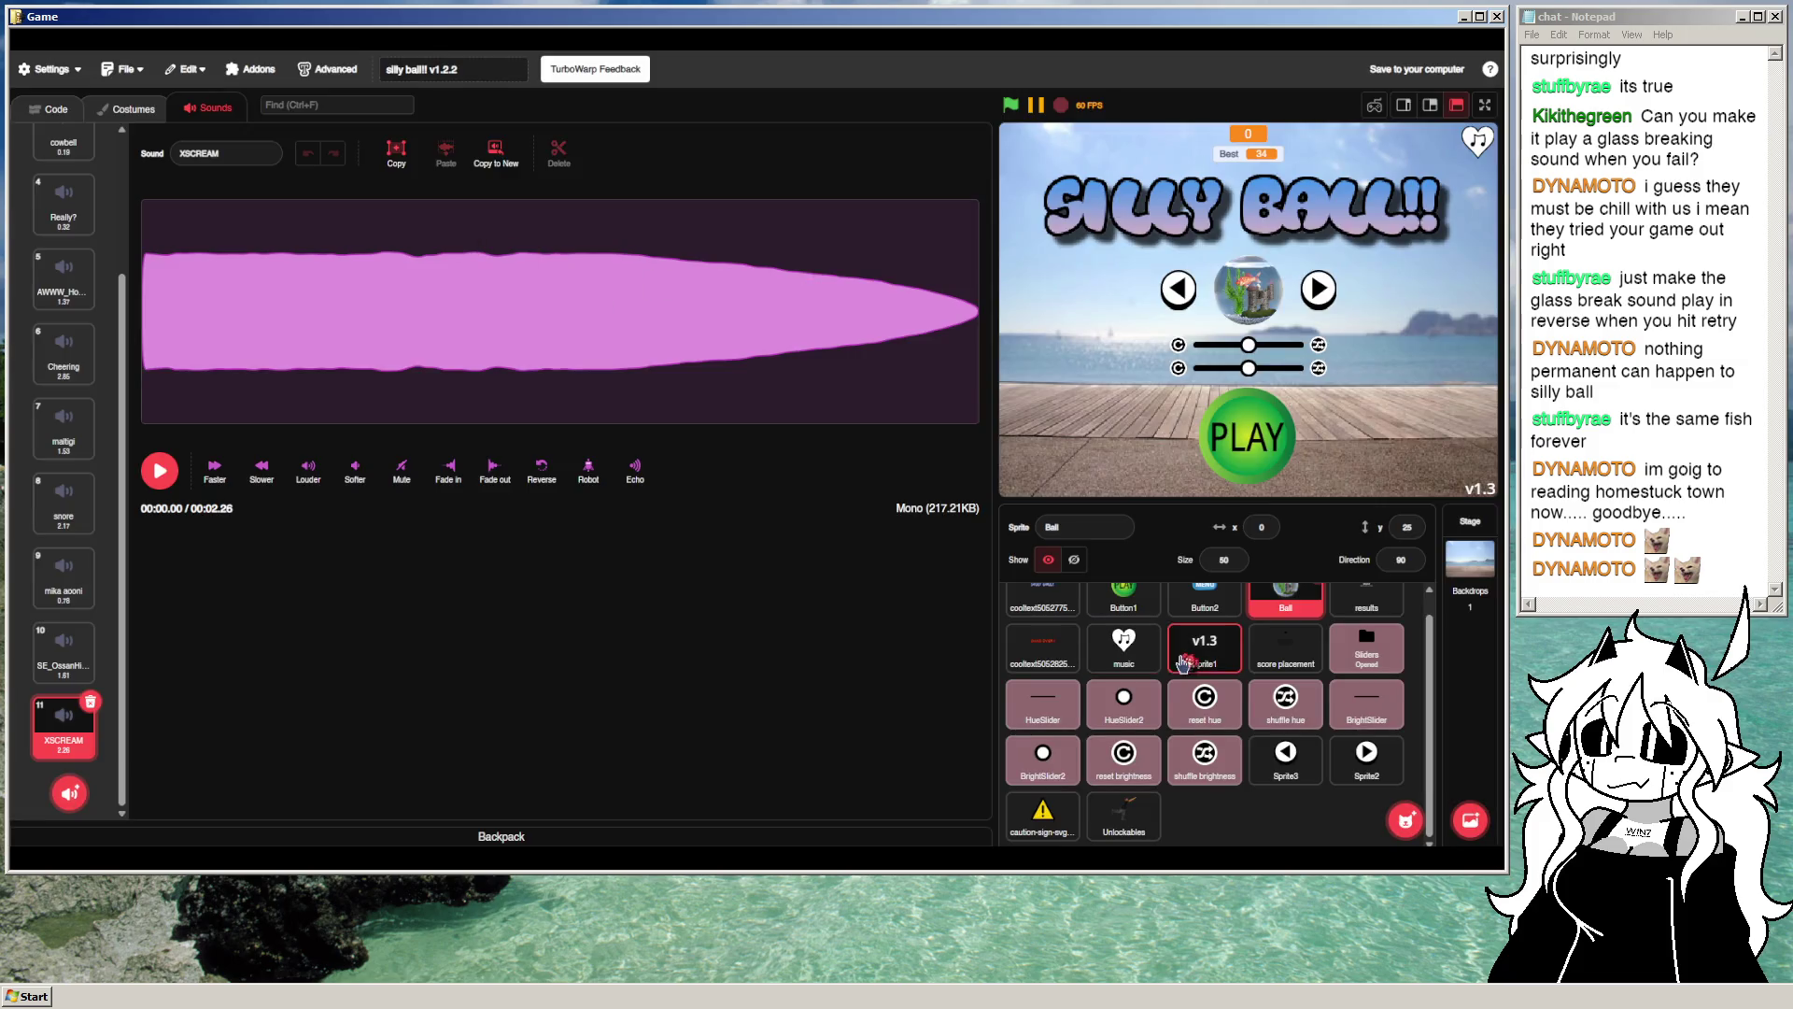
pyautogui.scroll(1, 1185, 662)
pyautogui.click(126, 108)
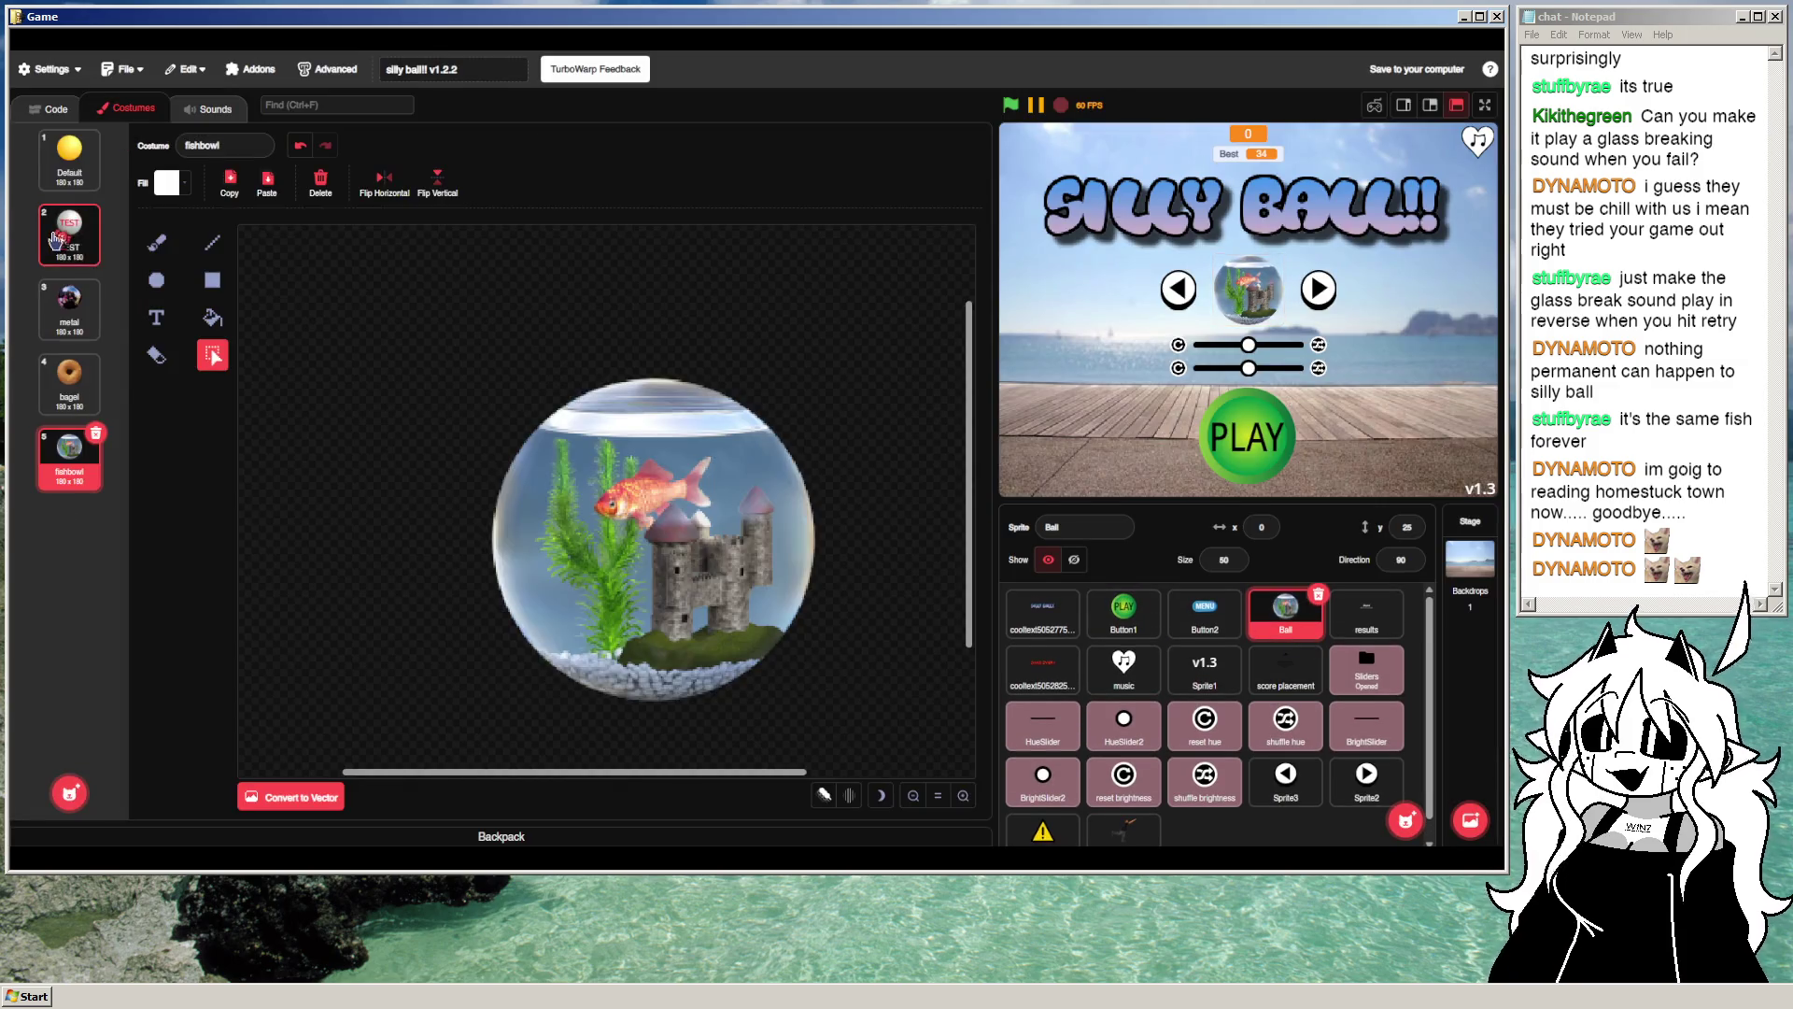
pyautogui.rightClick(56, 241)
pyautogui.press('Escape')
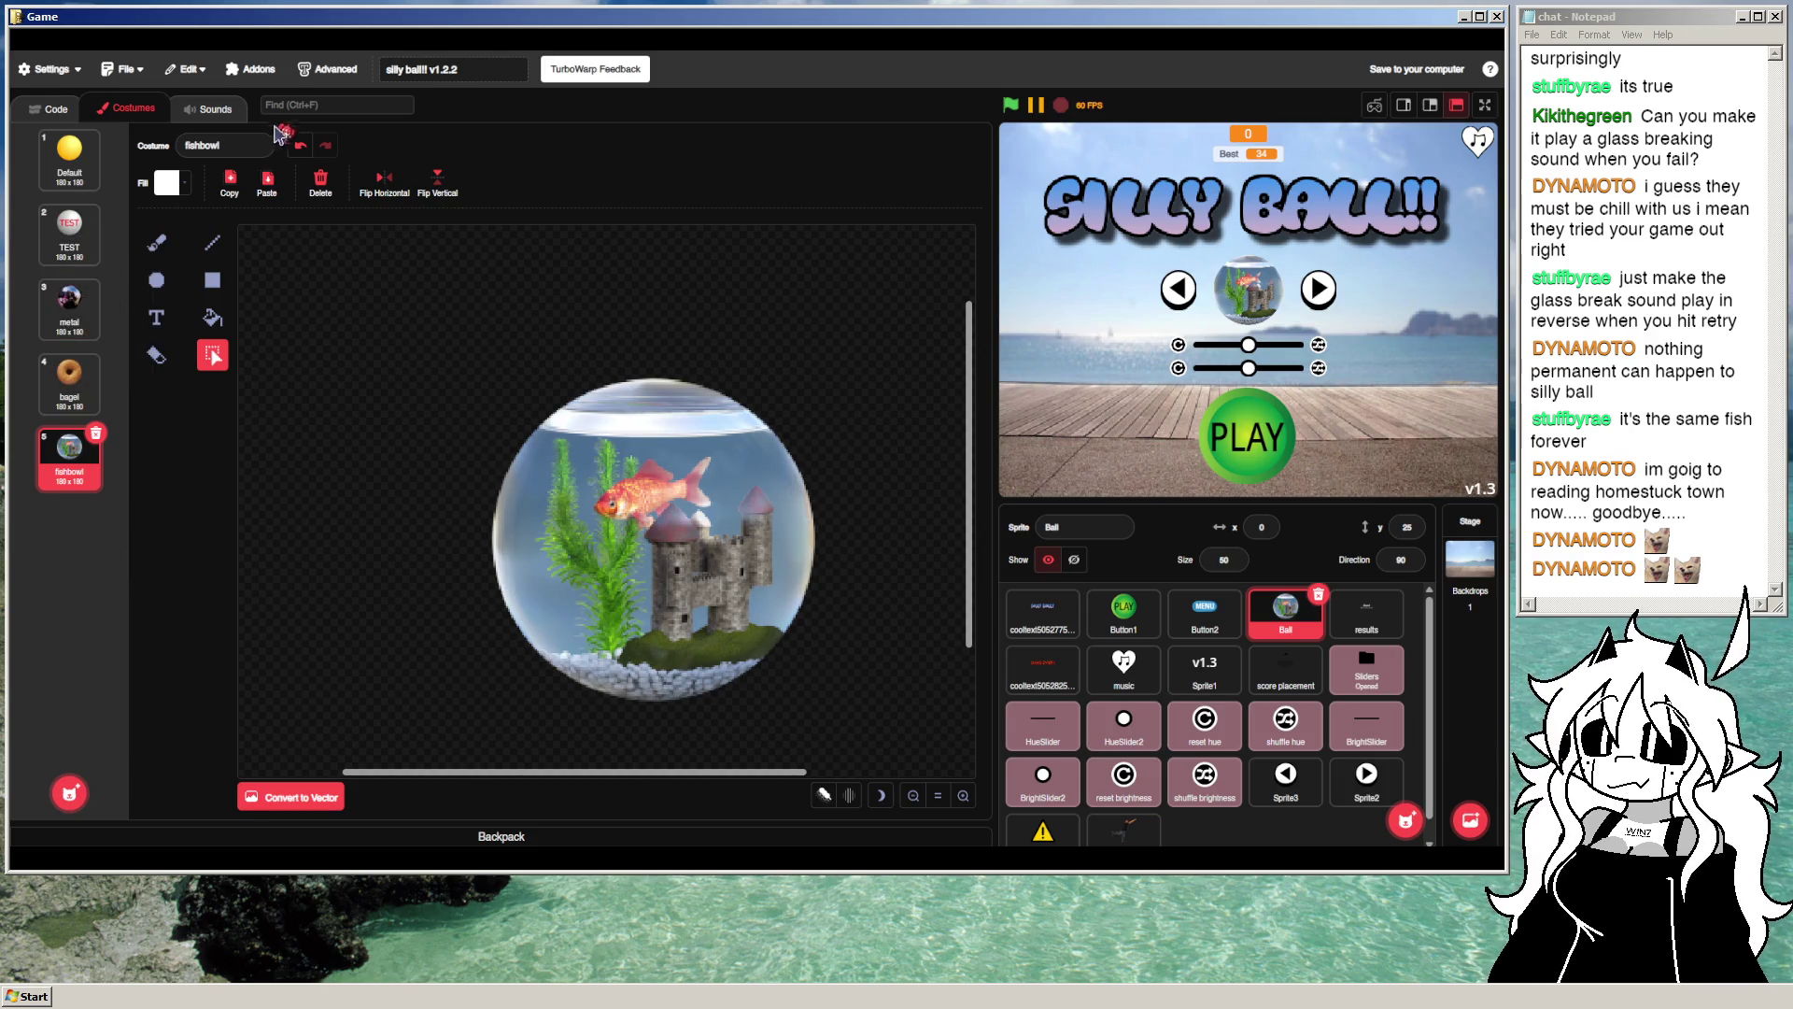
# Step: Return to Ball's code, browse the Sound and Looks blocks, then open the extension library
pyautogui.click(51, 109)
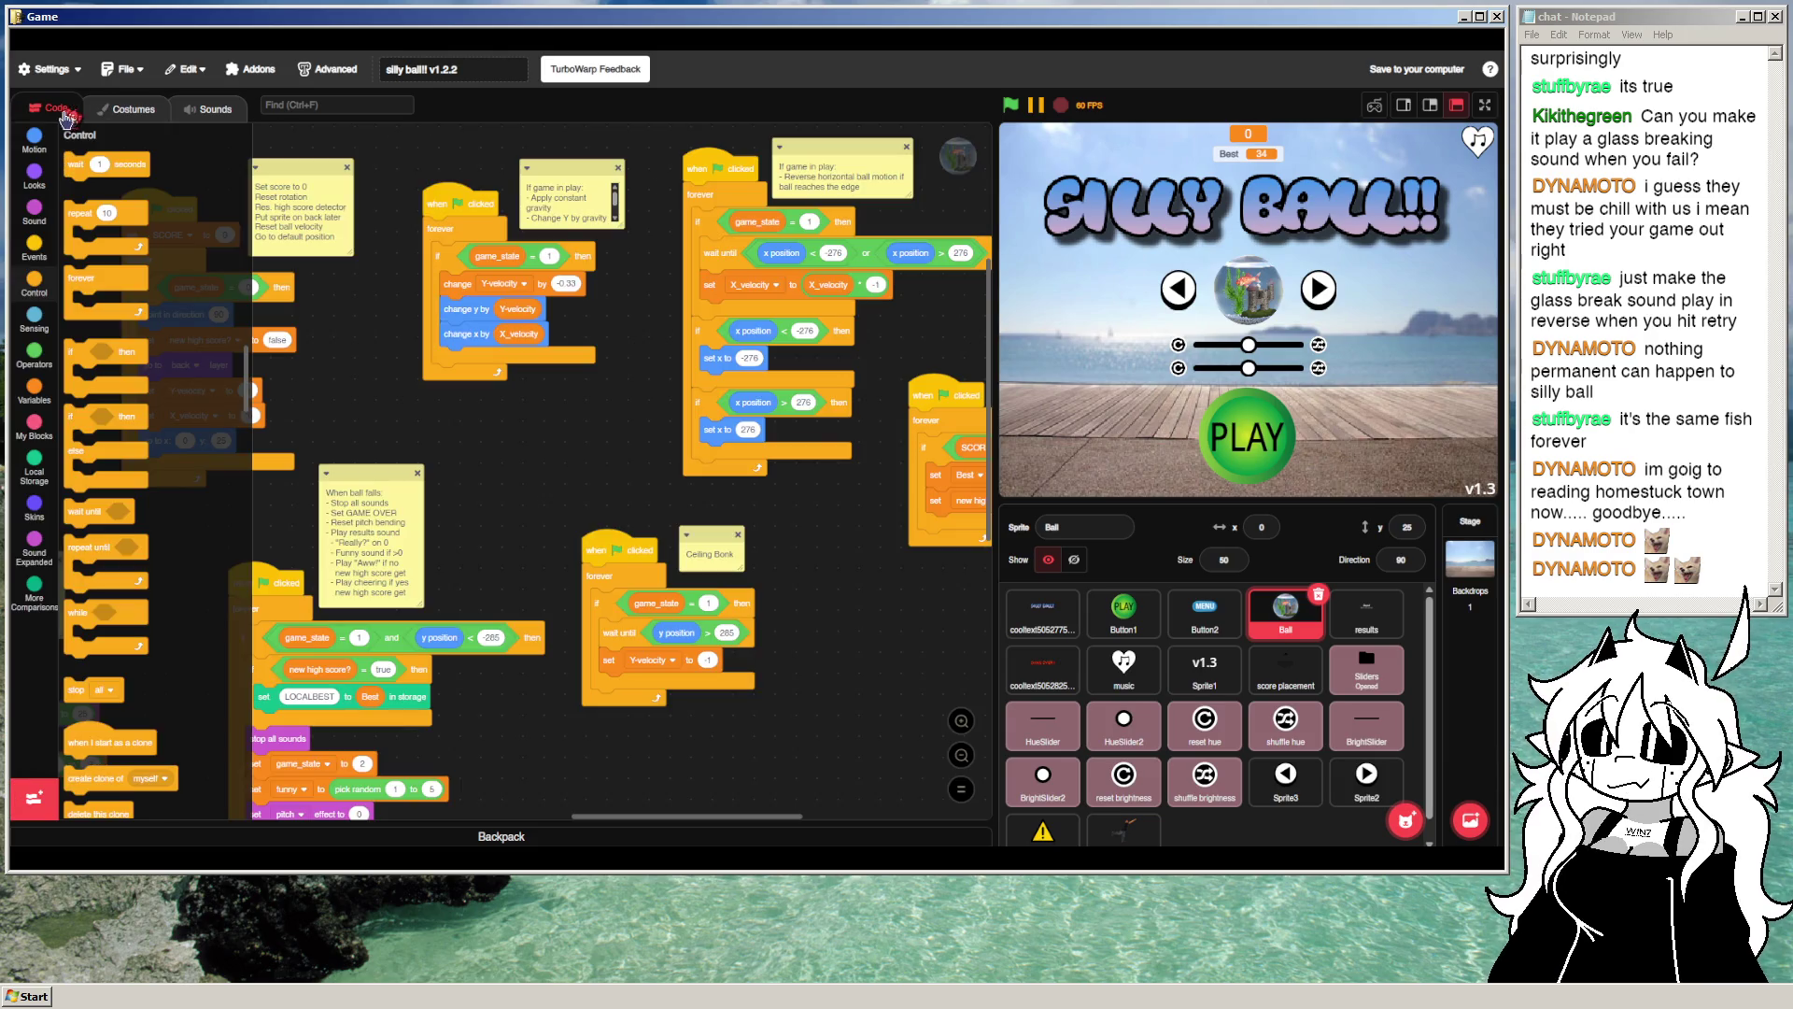
pyautogui.click(36, 212)
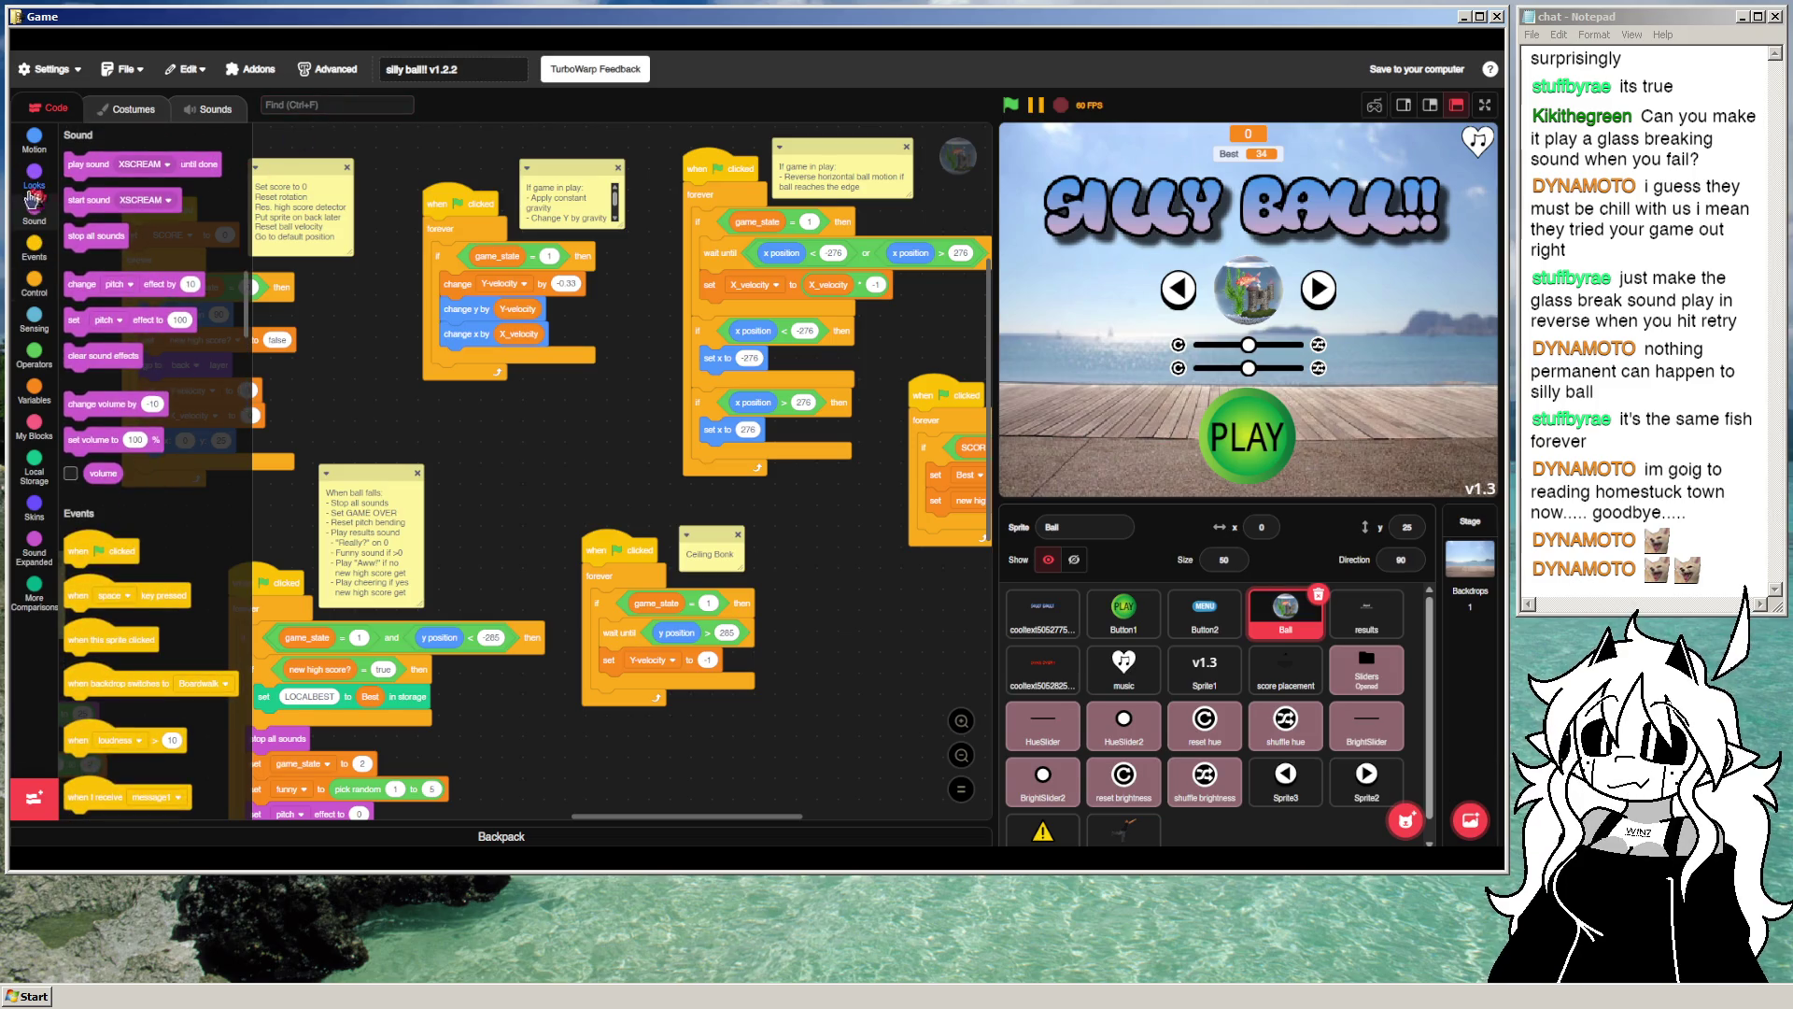
pyautogui.click(33, 192)
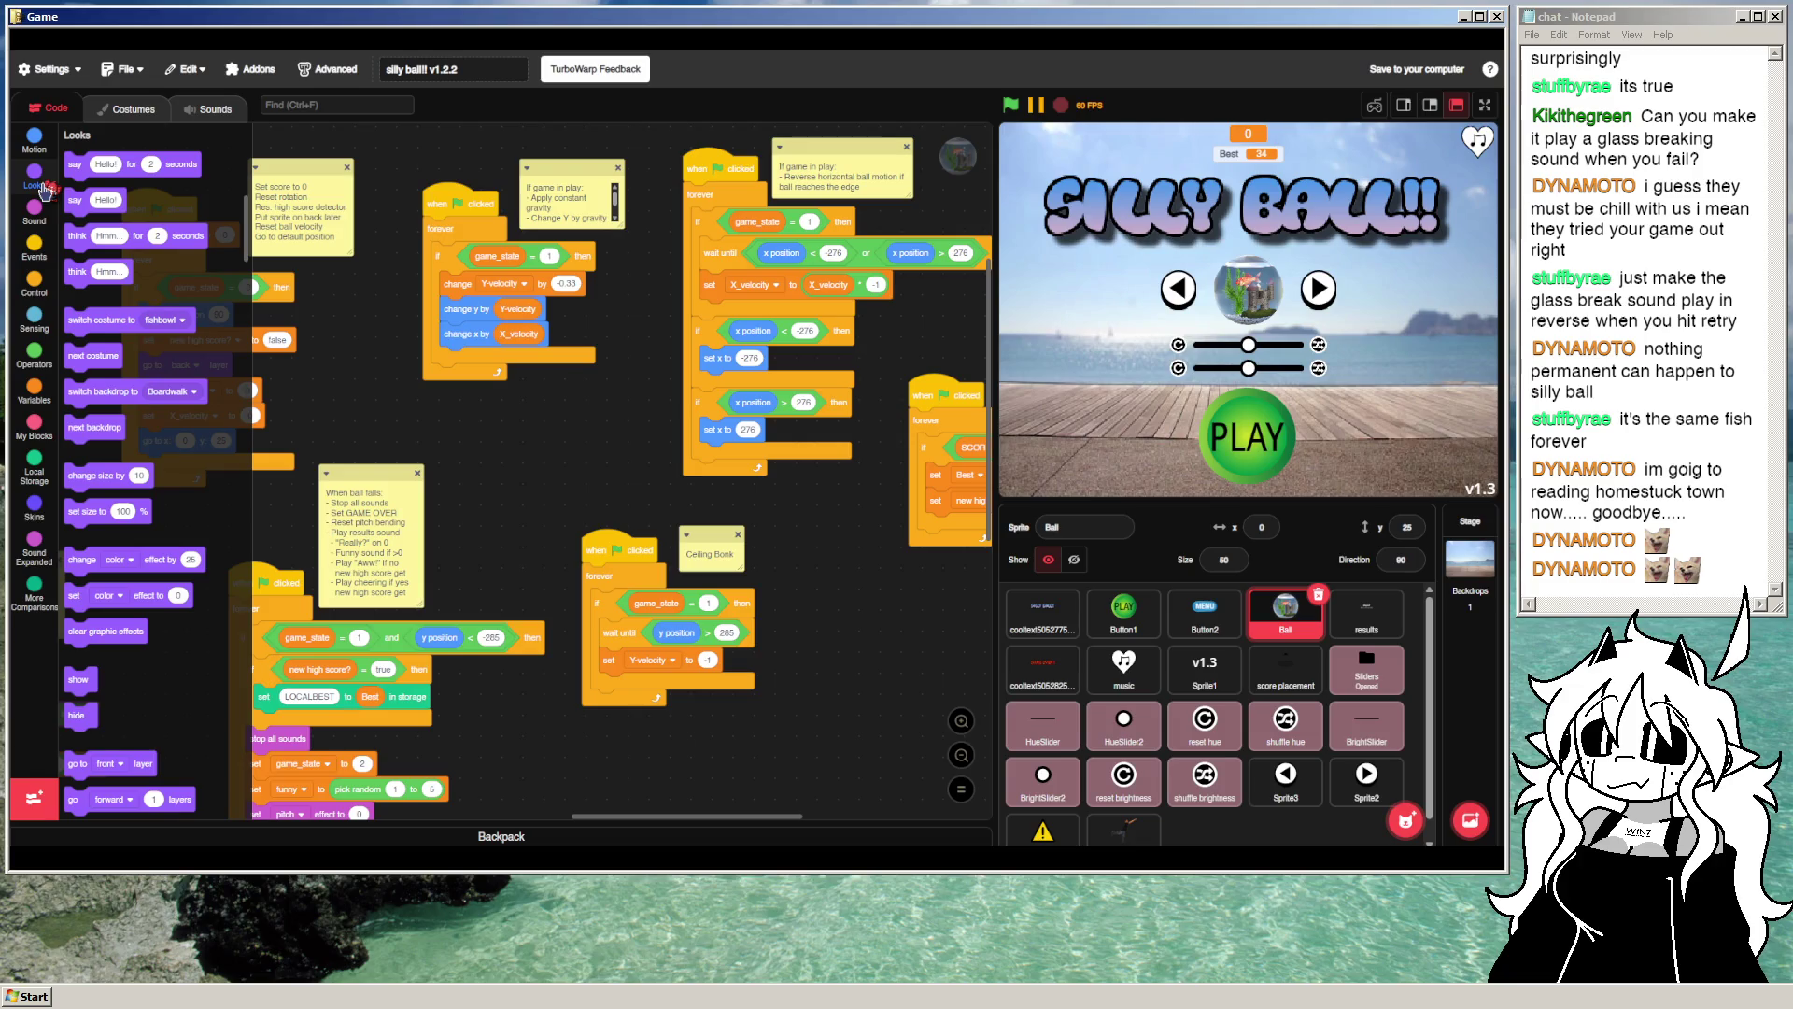
pyautogui.click(208, 109)
pyautogui.click(51, 109)
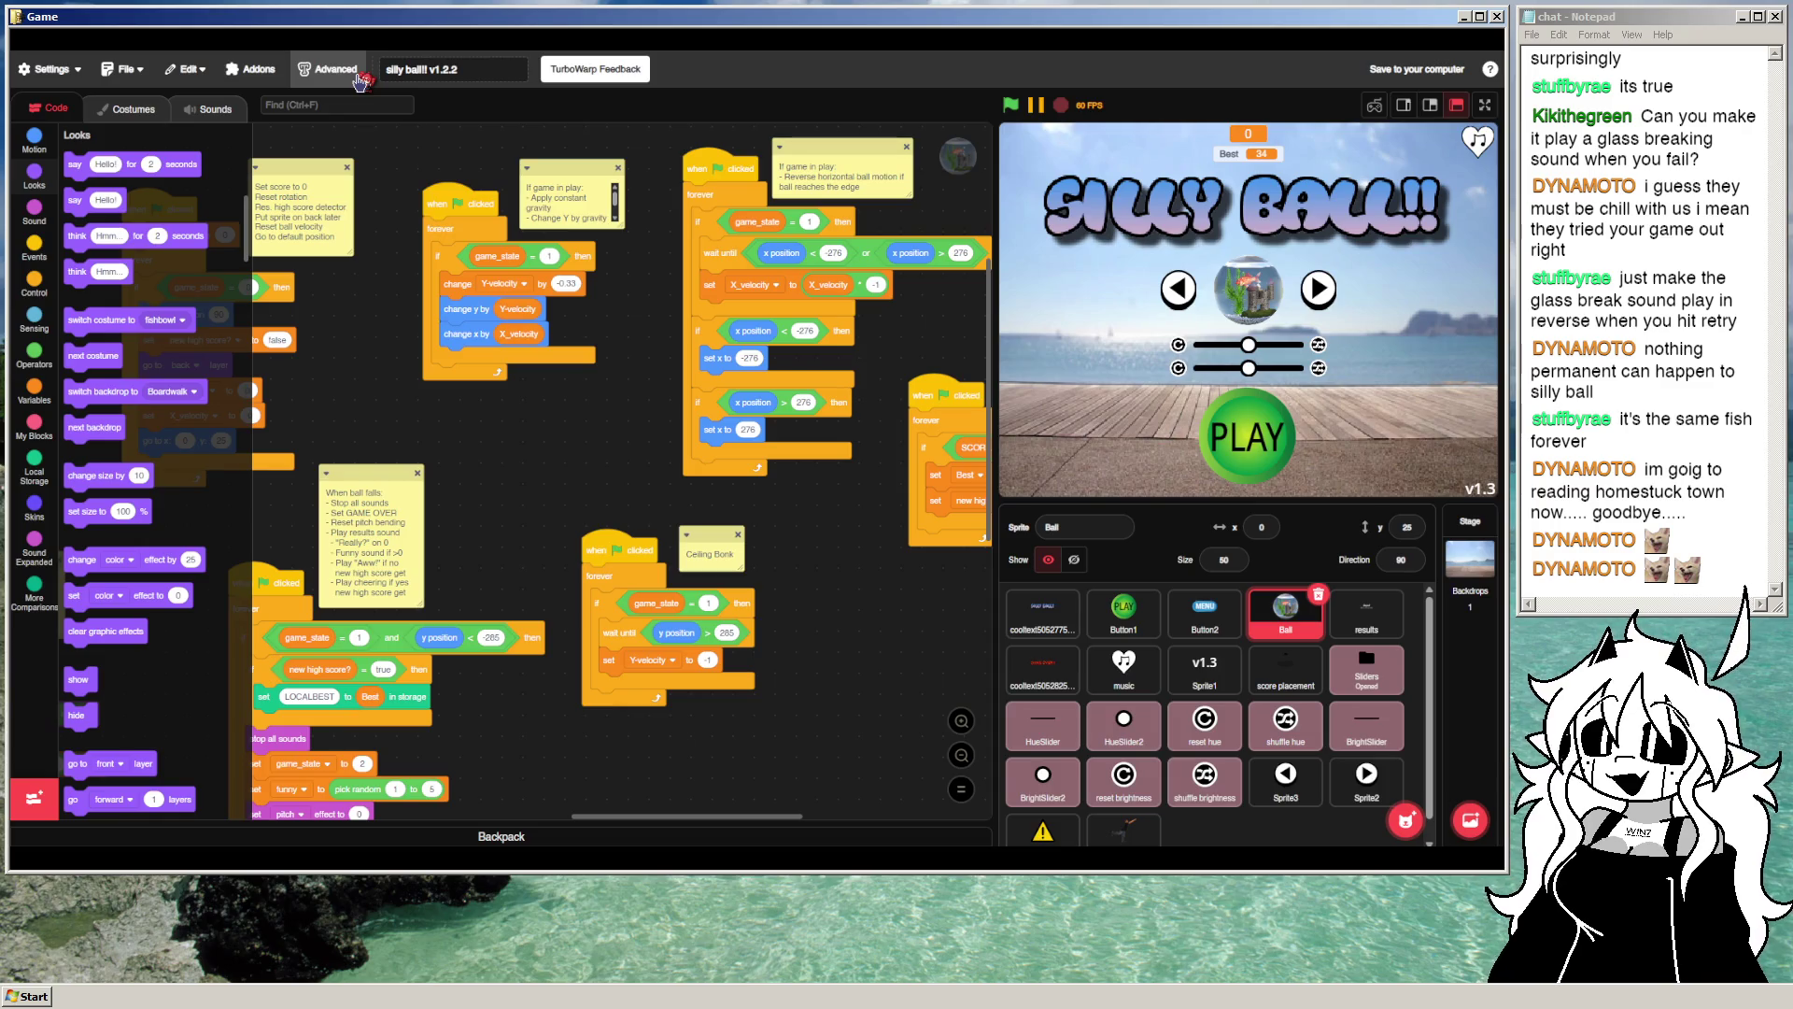
pyautogui.click(34, 798)
# Step: Scroll through the extension library to locate the Files extension
pyautogui.scroll(-5, 322, 229)
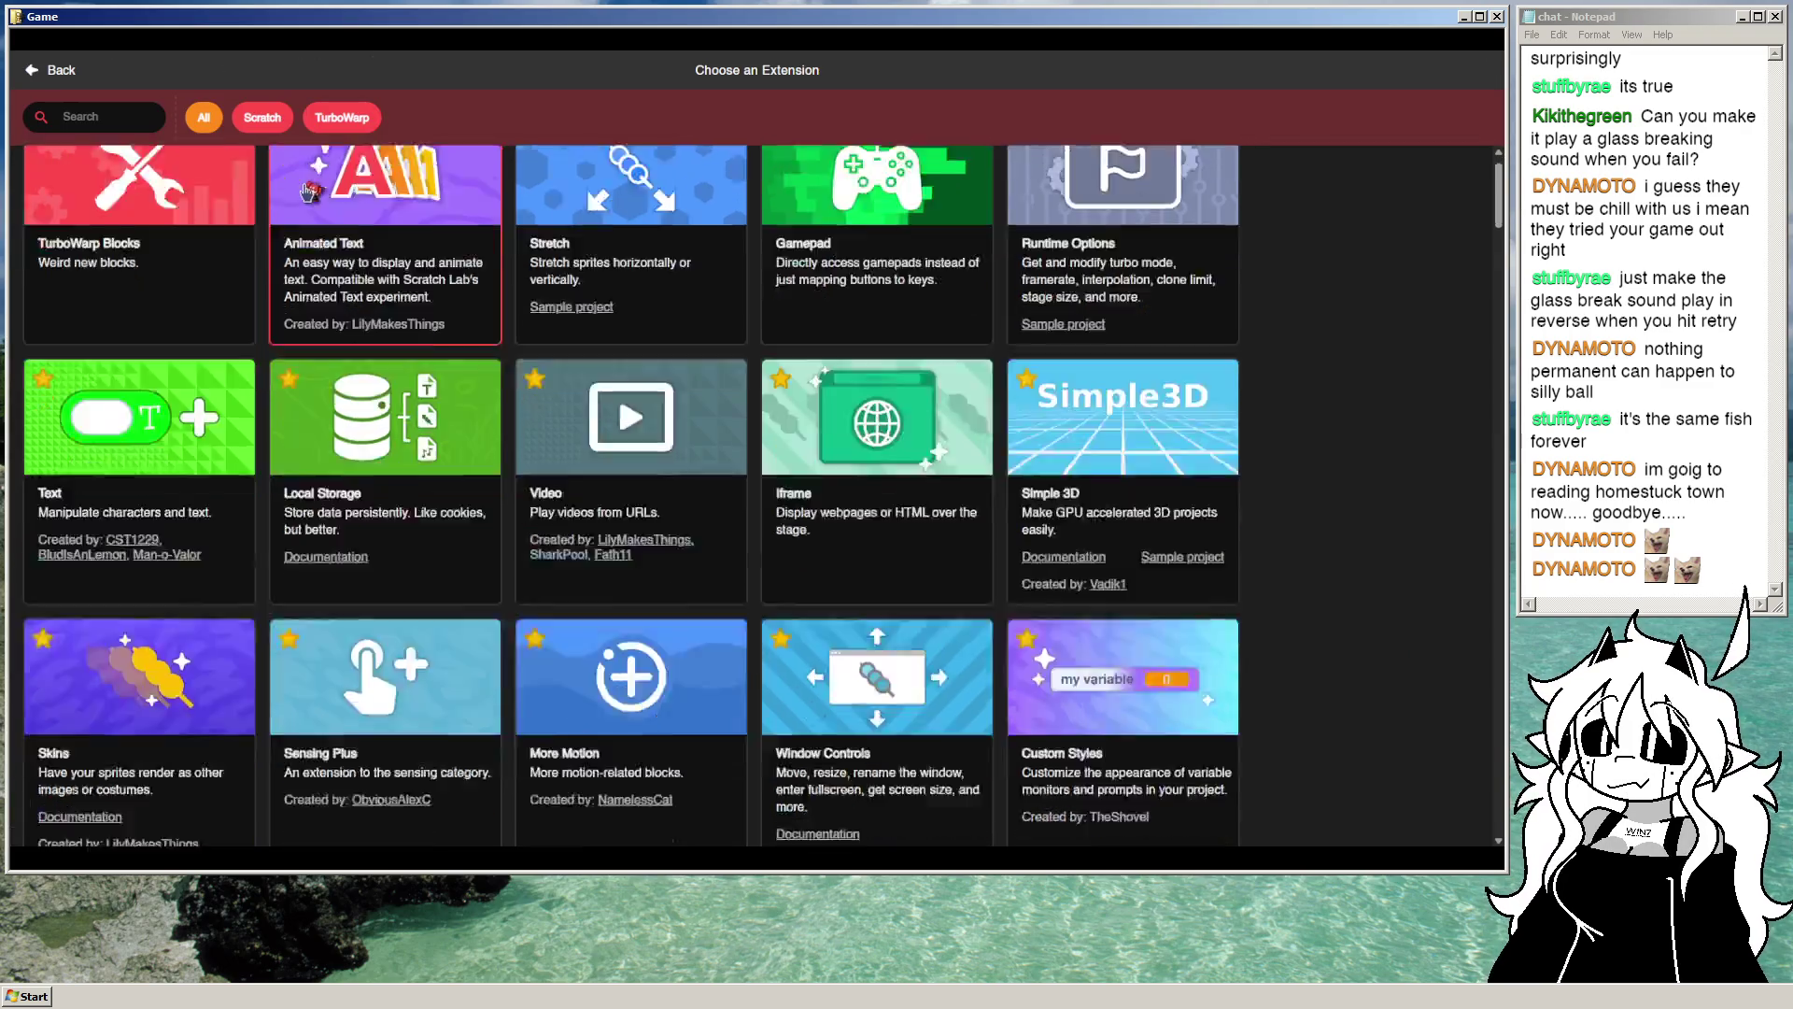
pyautogui.scroll(-8, 325, 235)
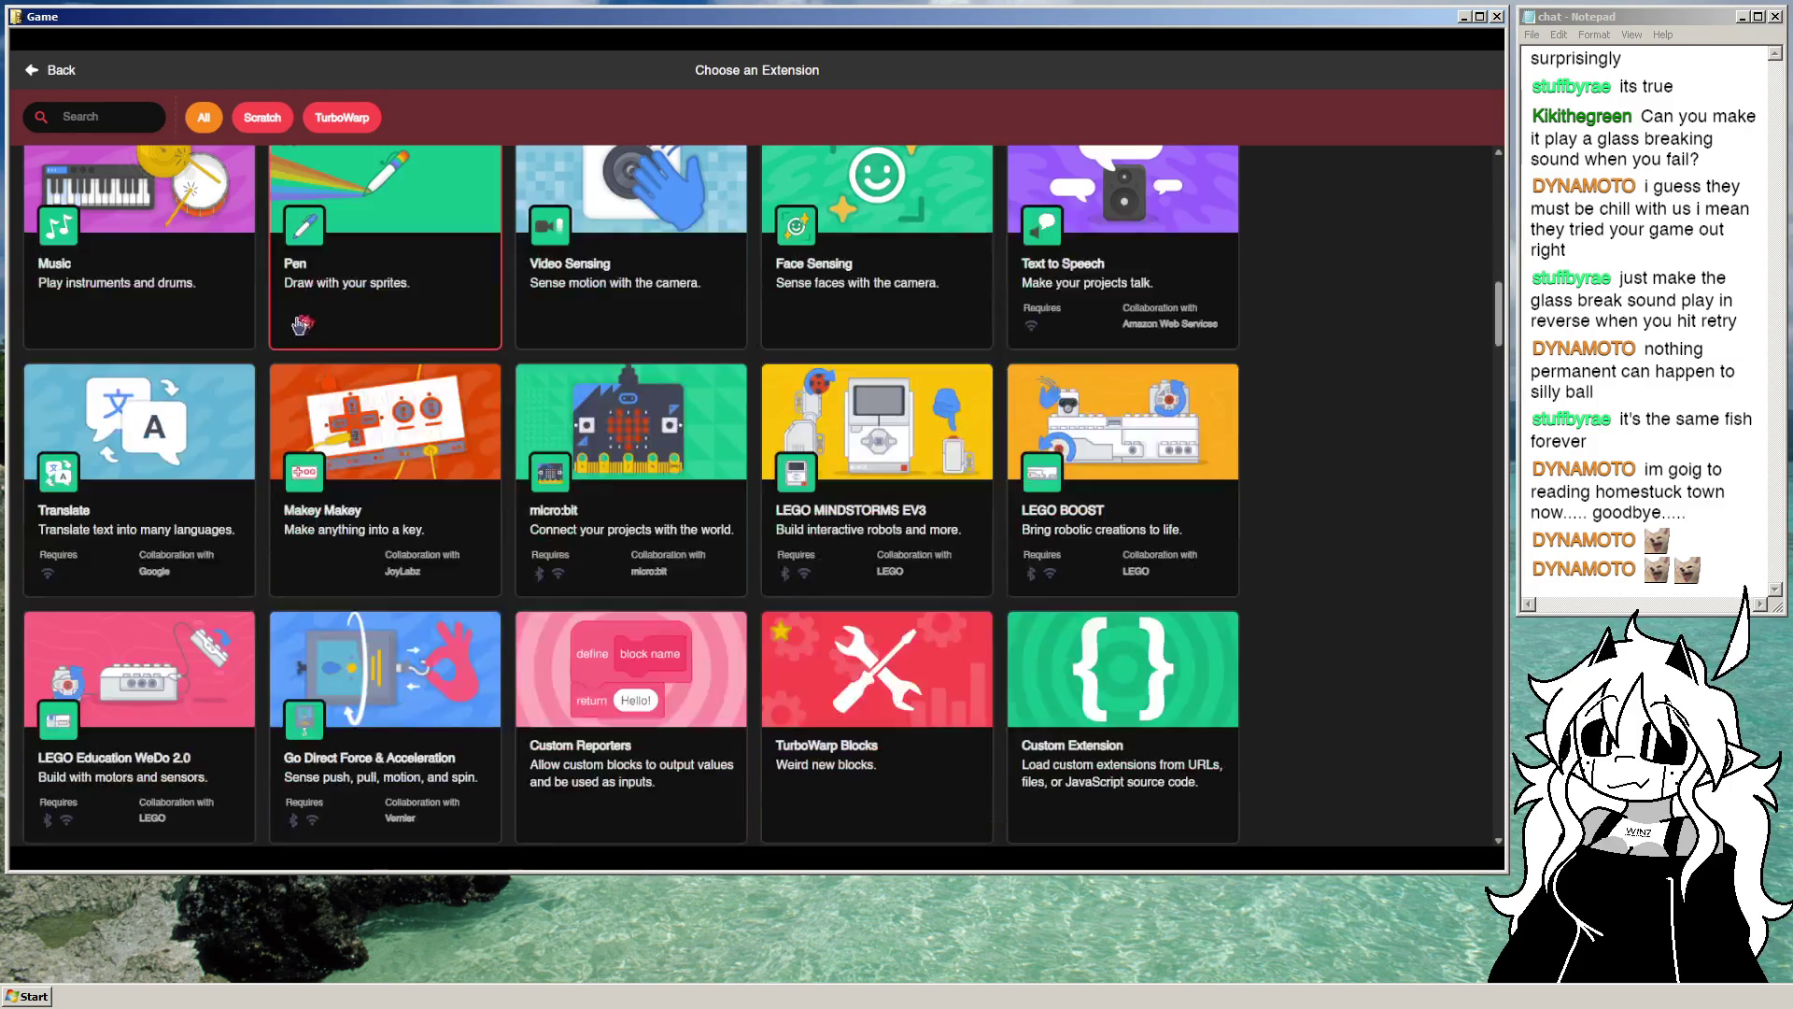
pyautogui.scroll(-1, 168, 434)
pyautogui.scroll(-4, 169, 434)
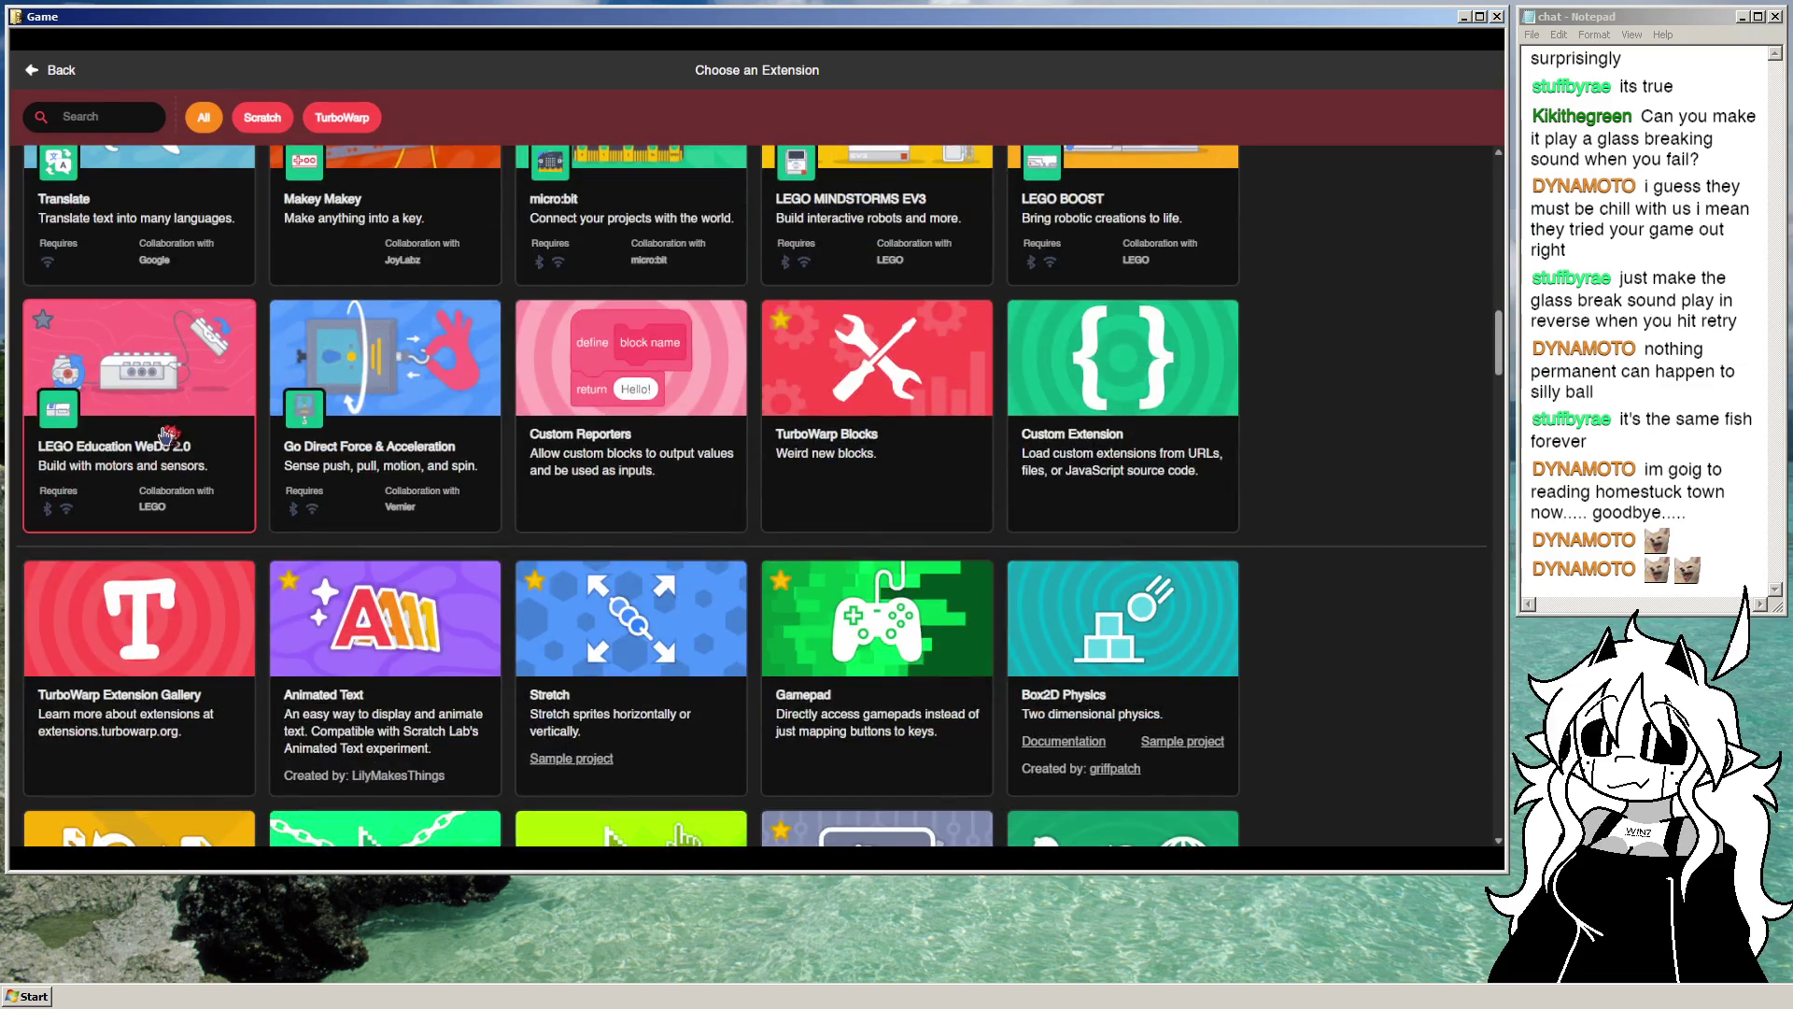
pyautogui.scroll(3, 350, 393)
pyautogui.scroll(-3, 350, 336)
pyautogui.scroll(-1, 350, 338)
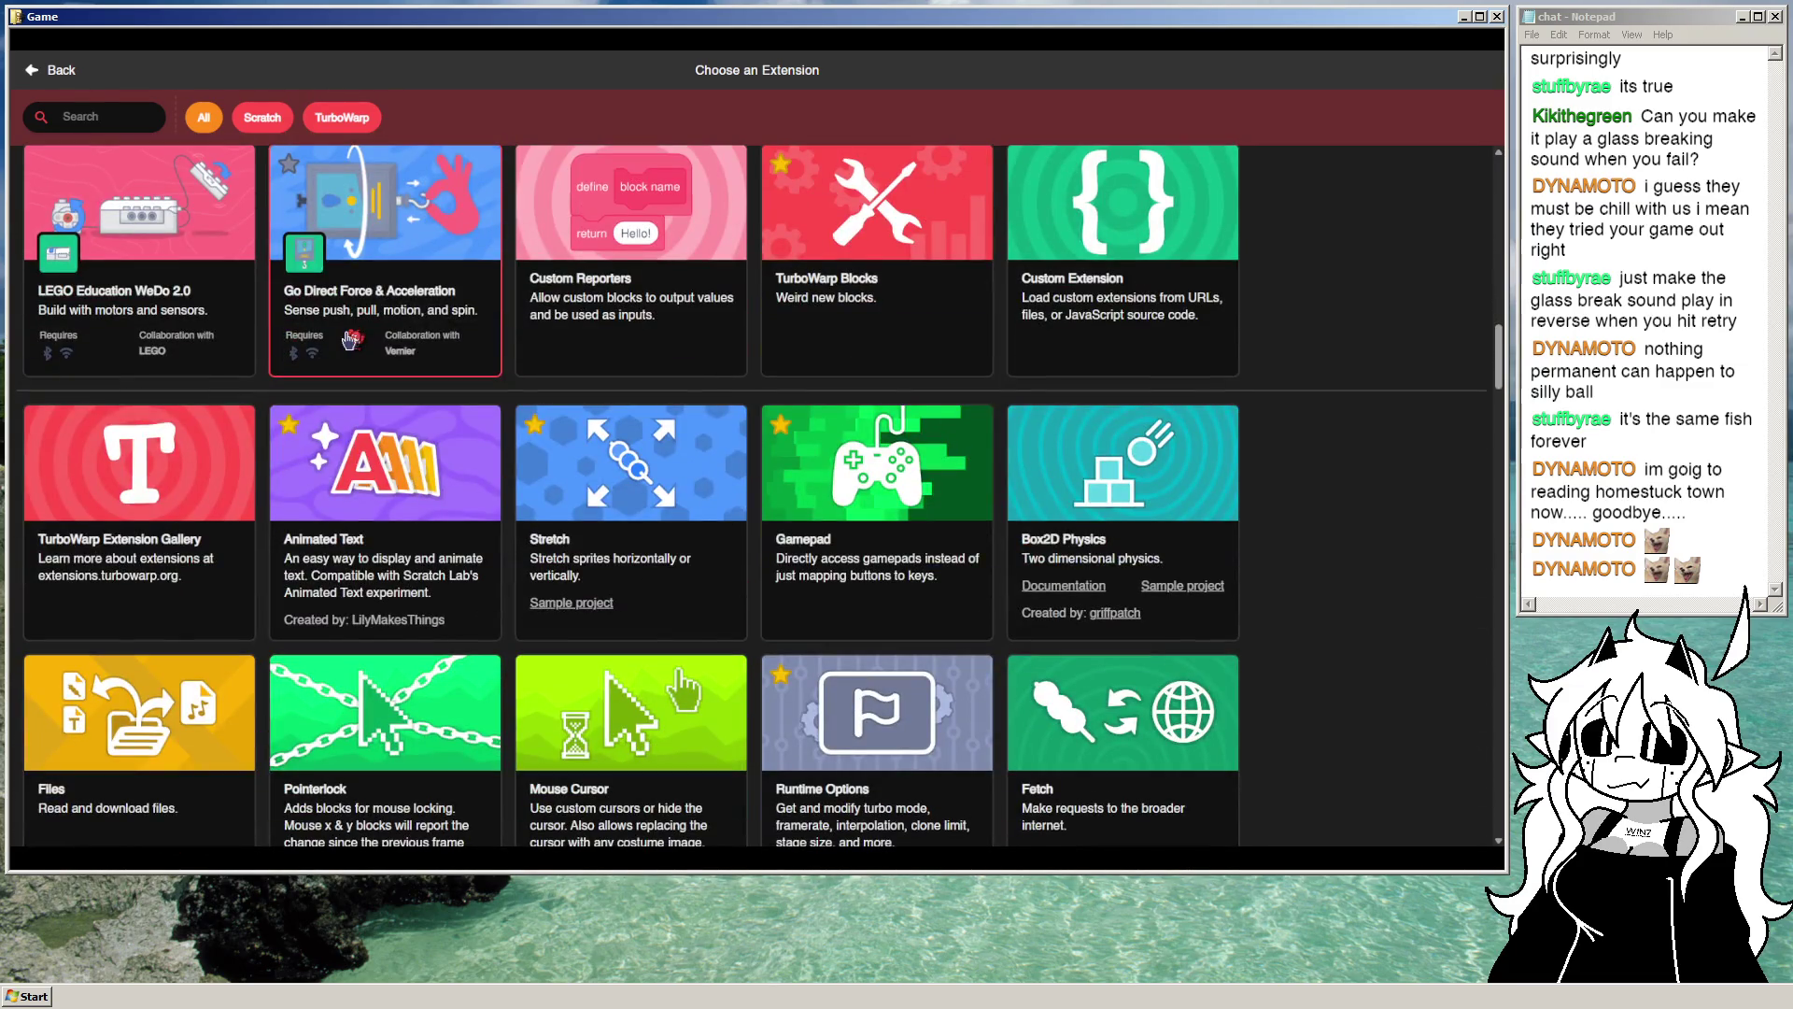
pyautogui.scroll(-3, 350, 339)
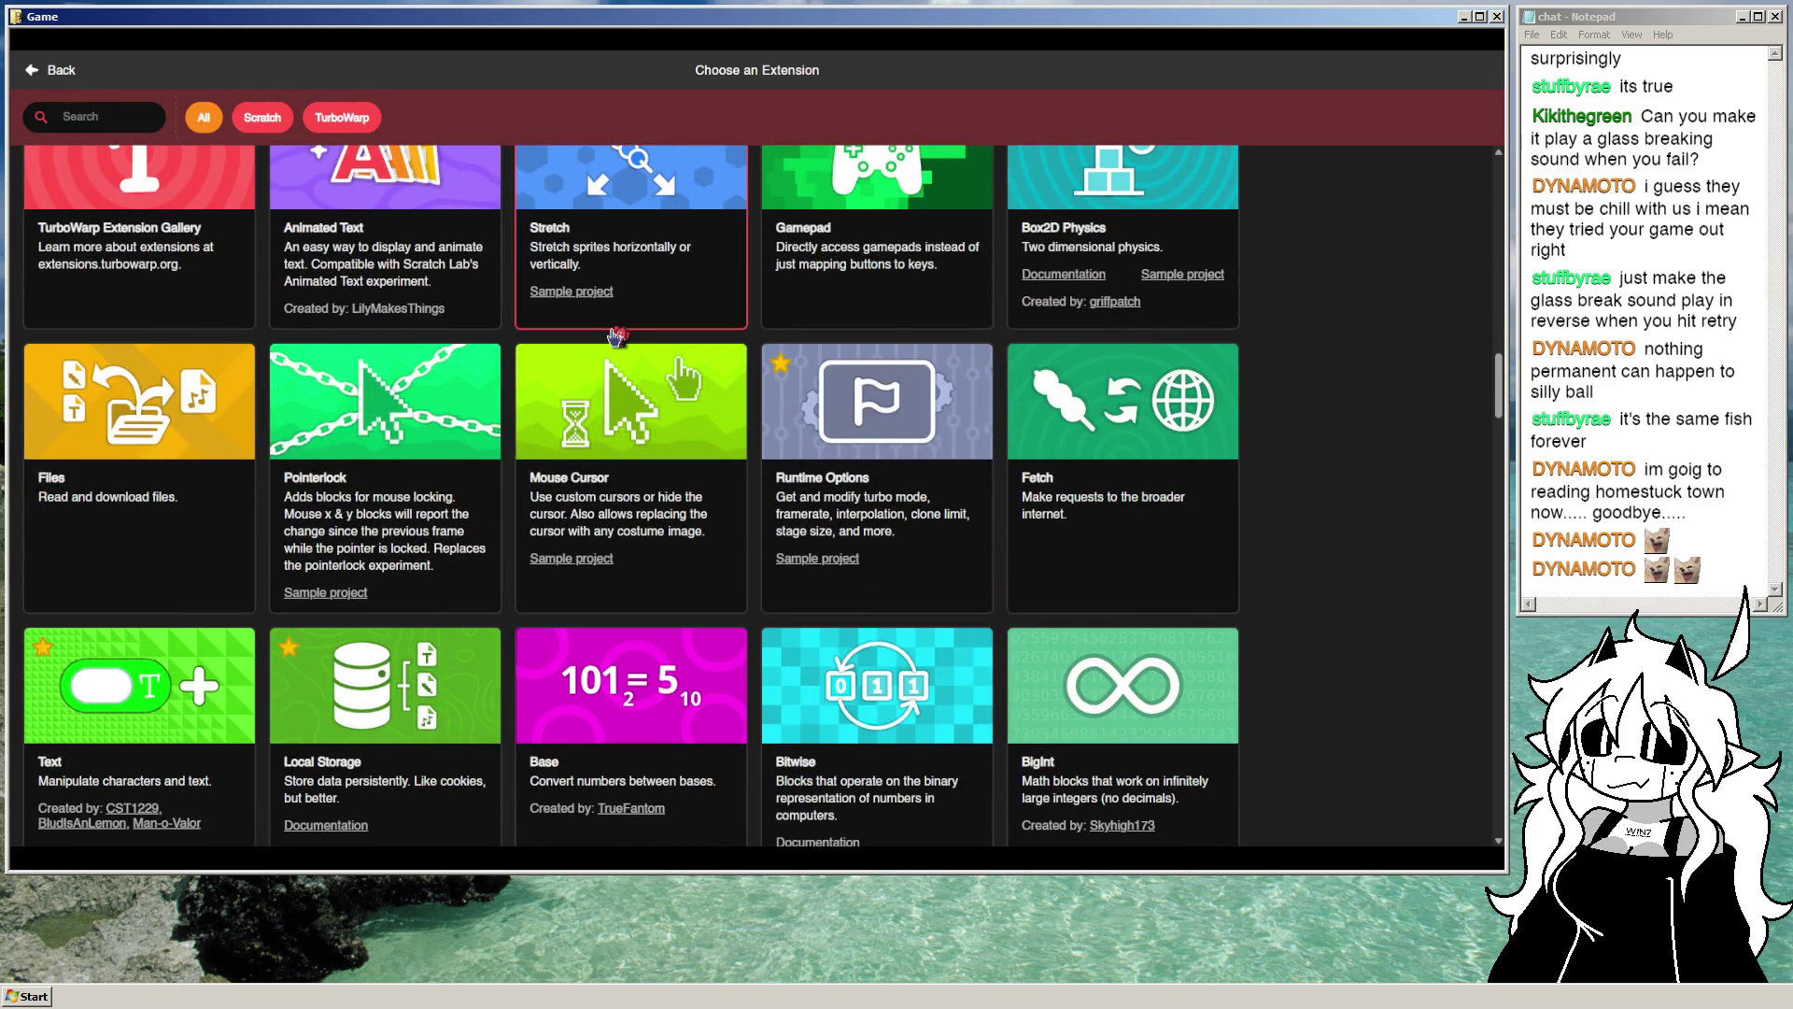
pyautogui.scroll(-3, 149, 374)
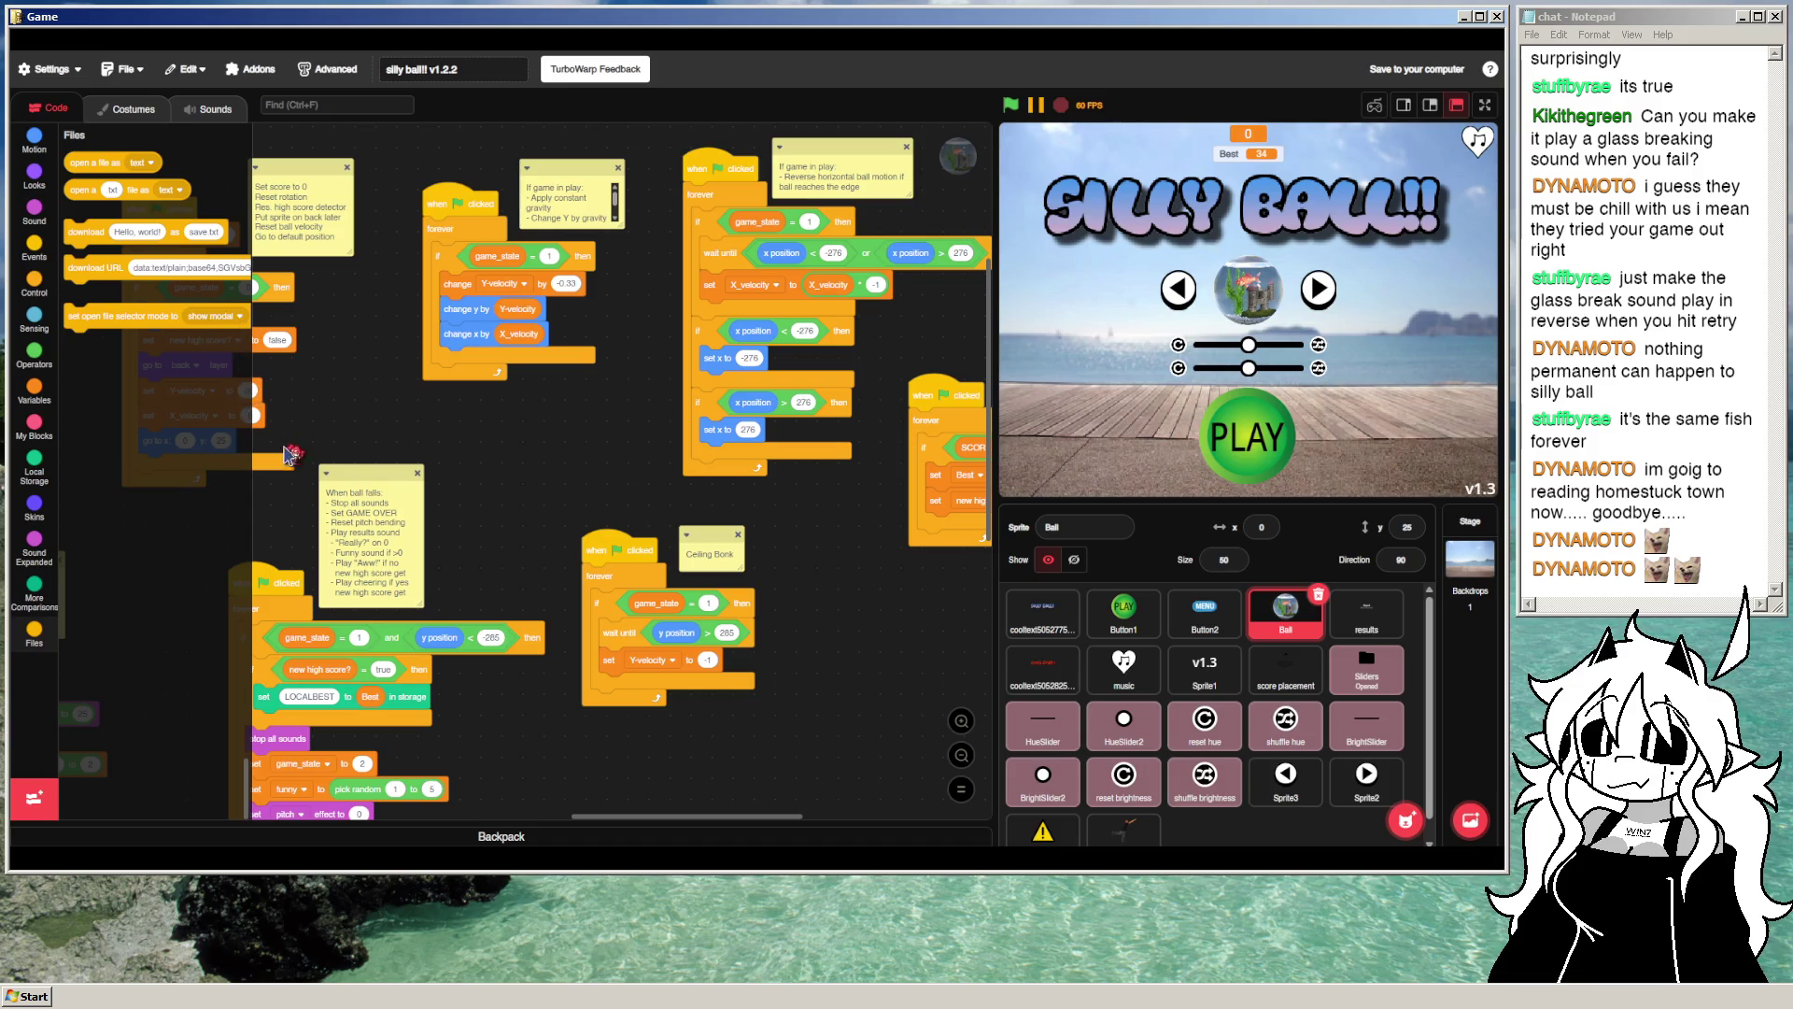
# Step: Look over the file selector mode options and advanced project settings, leaving them unchanged
pyautogui.click(237, 317)
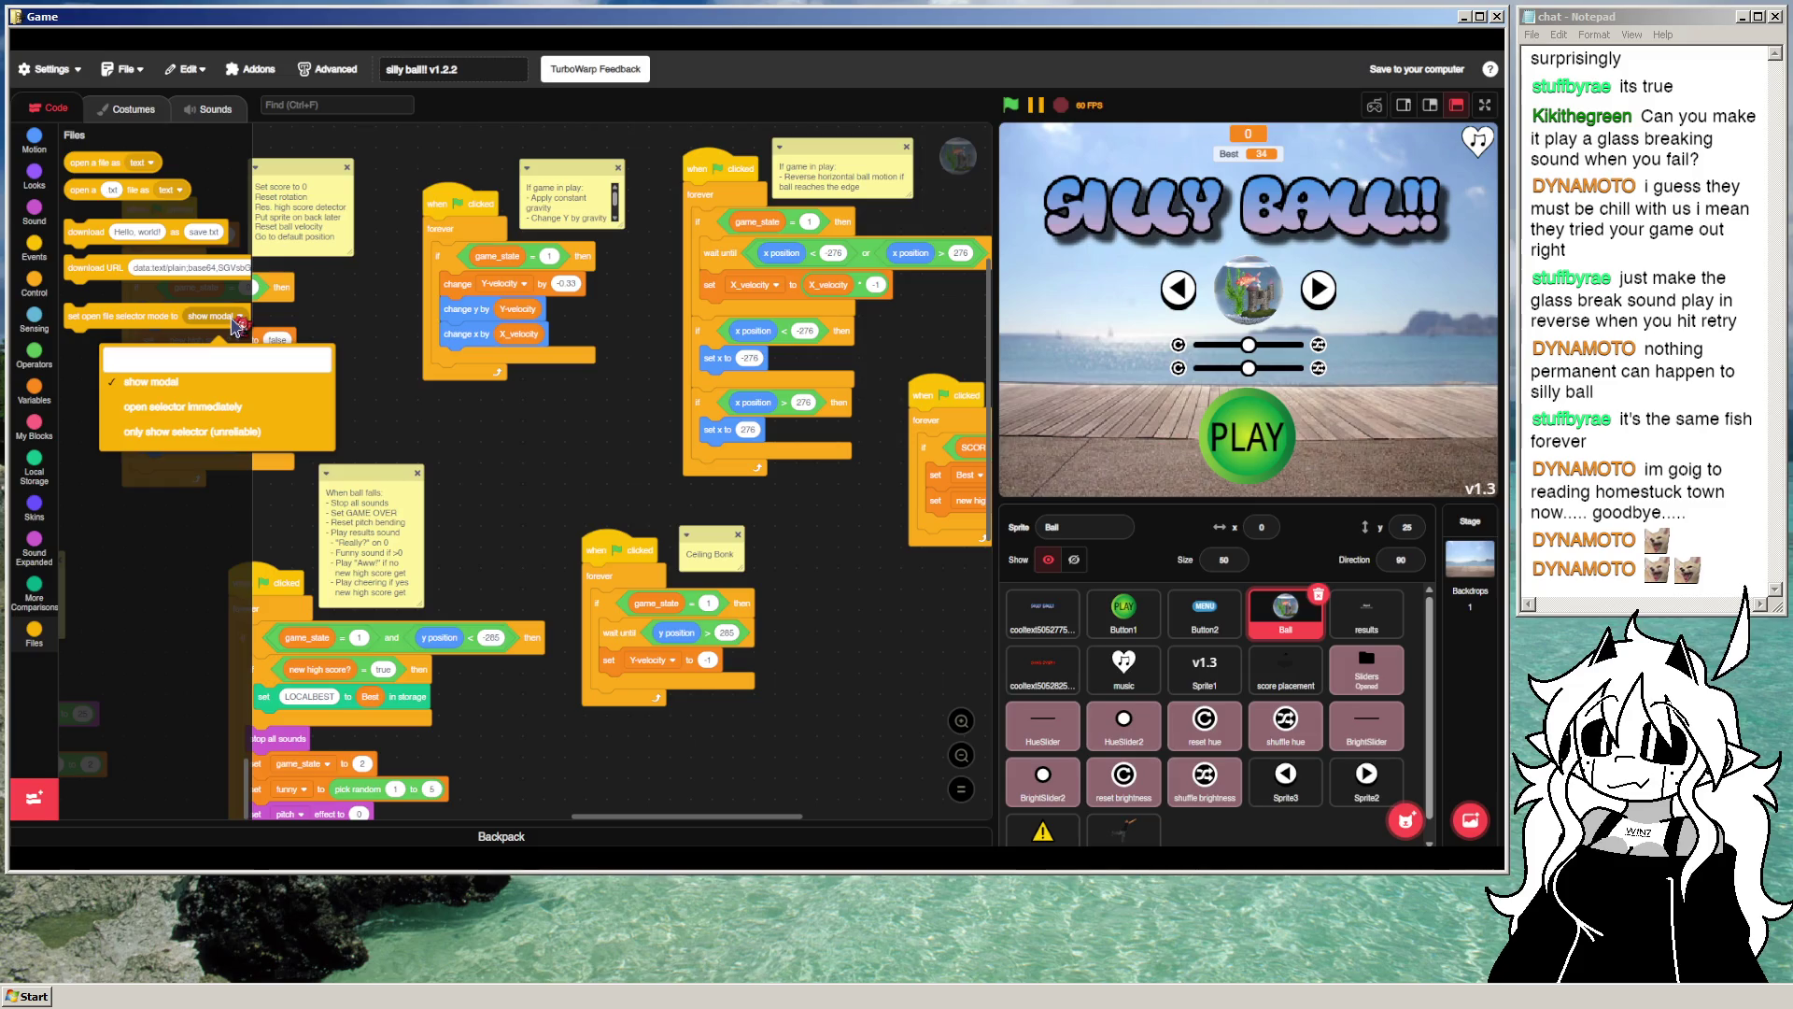
pyautogui.click(151, 372)
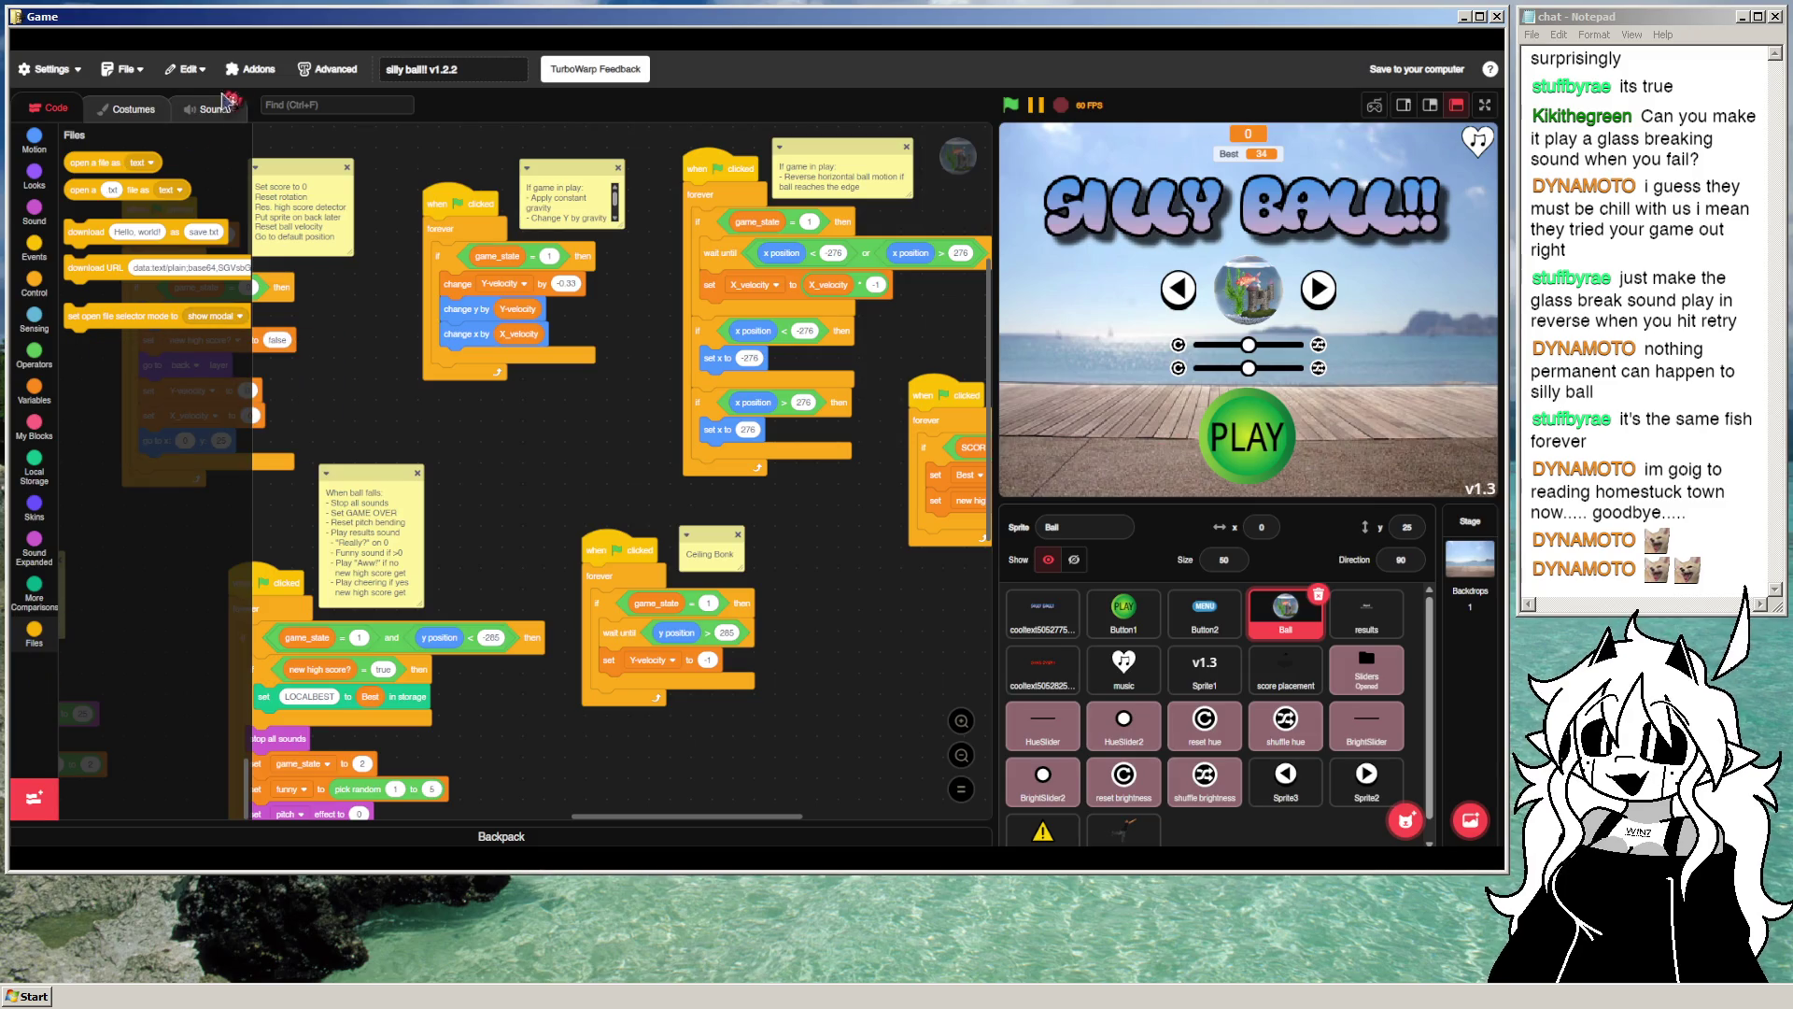
pyautogui.click(354, 82)
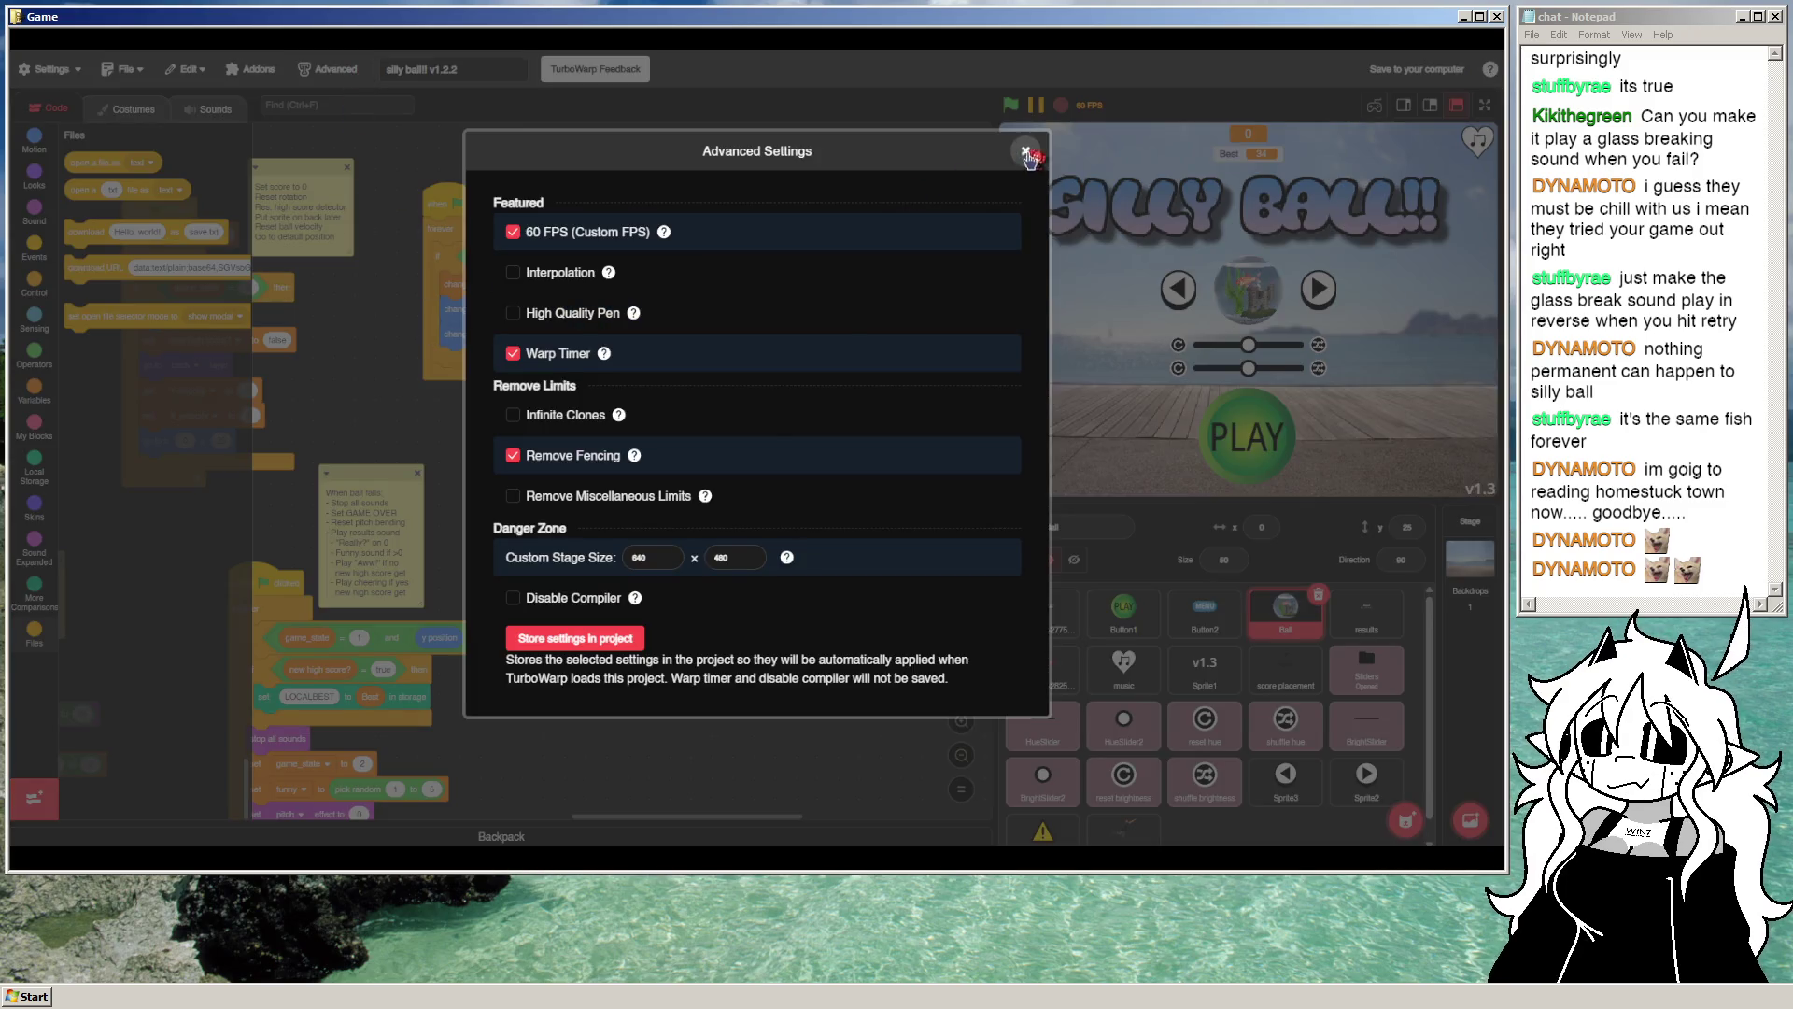
pyautogui.click(1028, 152)
# Step: Browse the extension library and add the Variable and list extension card
pyautogui.click(33, 799)
pyautogui.scroll(-3, 371, 545)
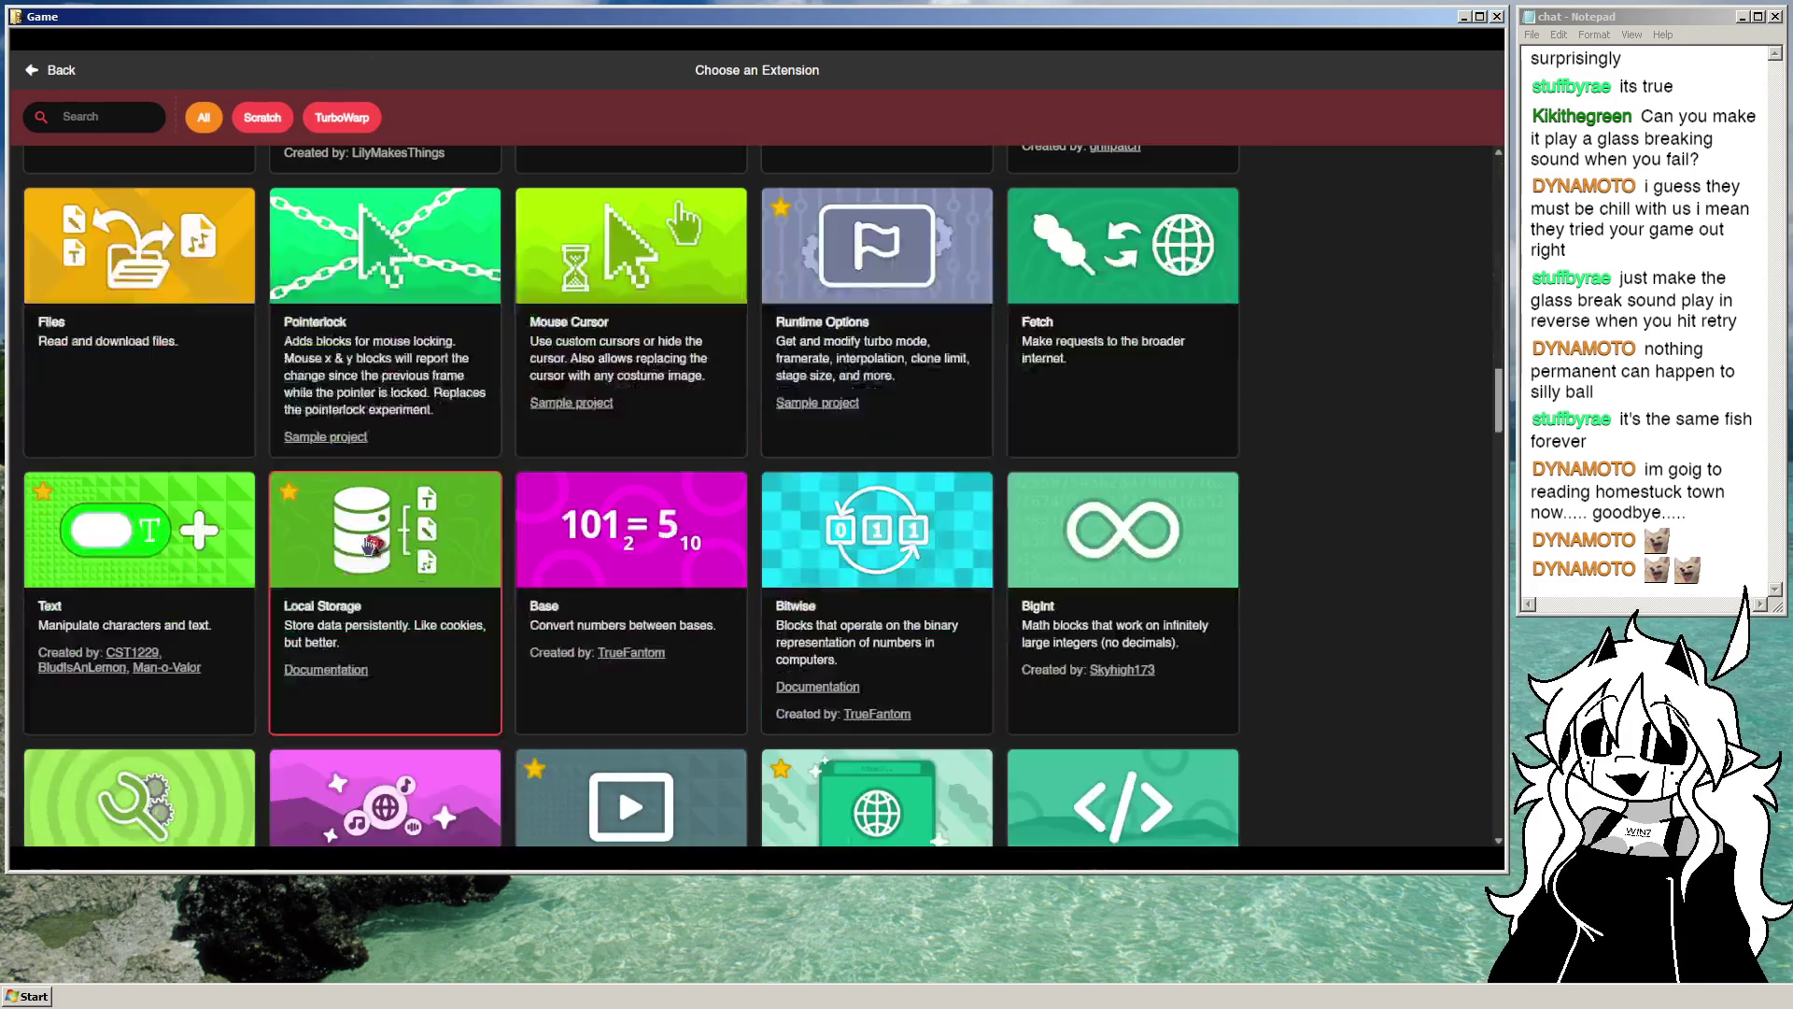
pyautogui.scroll(-20, 392, 528)
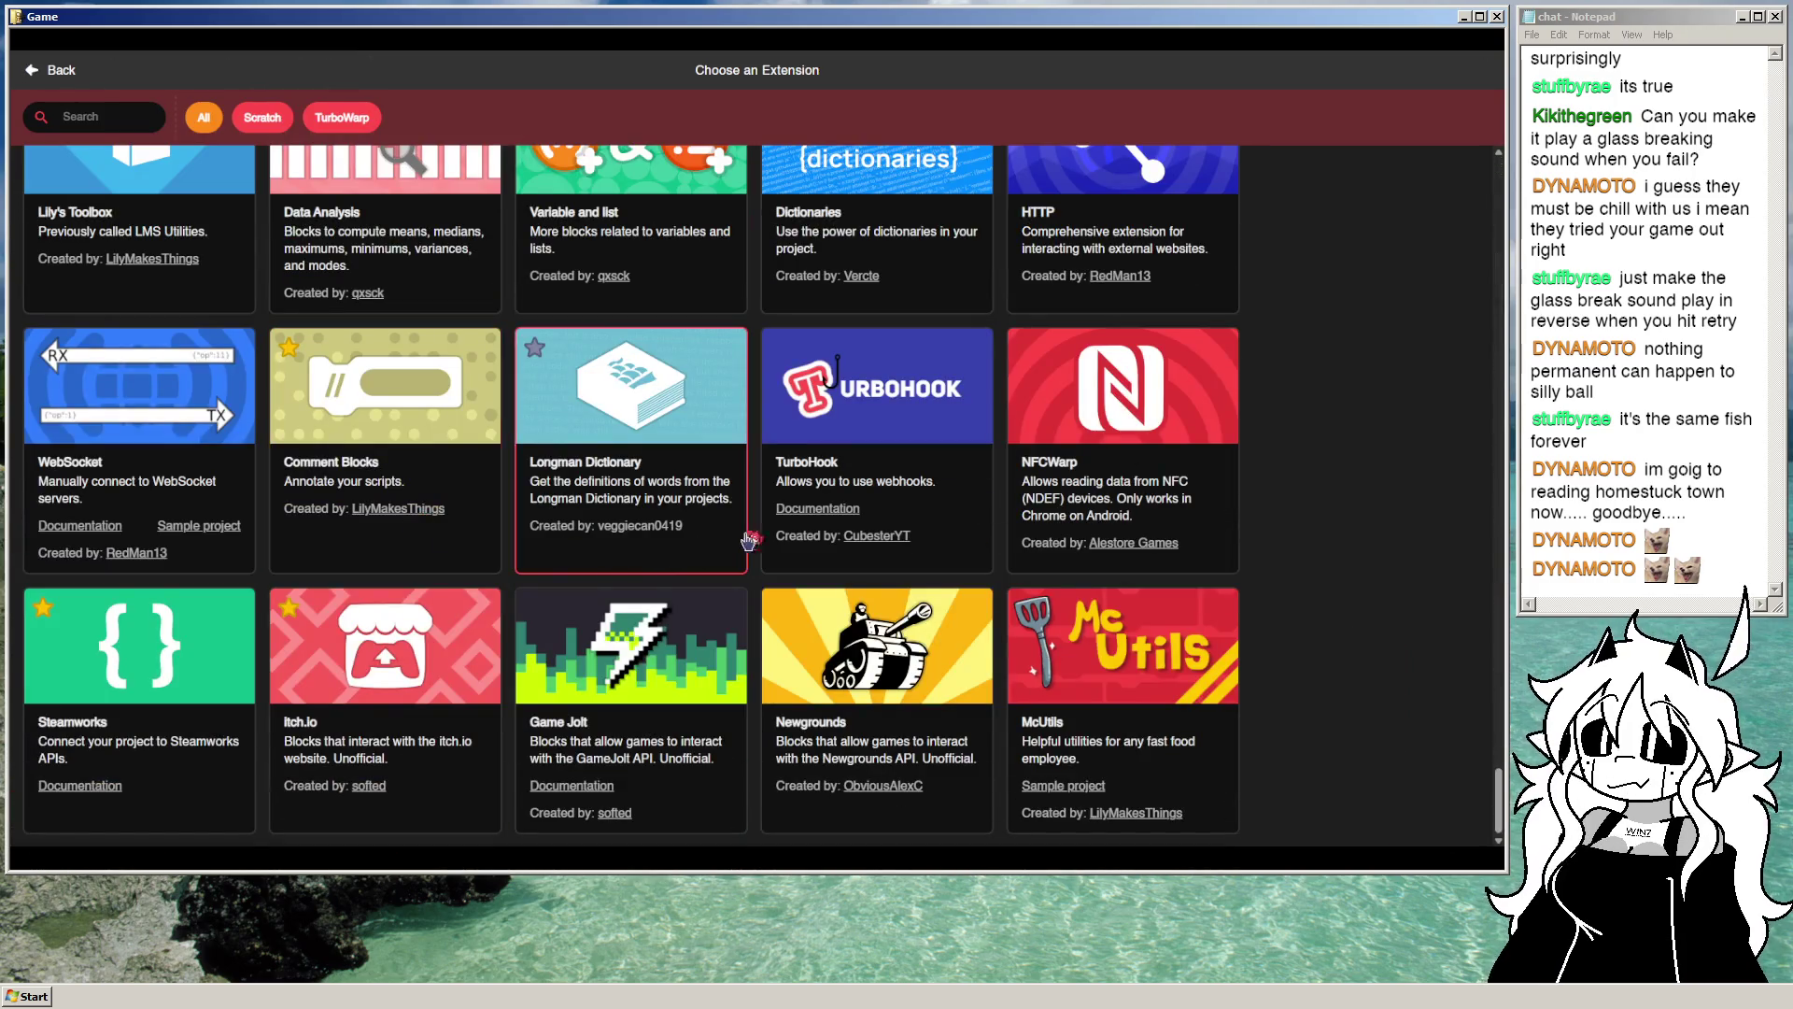
pyautogui.scroll(3, 766, 542)
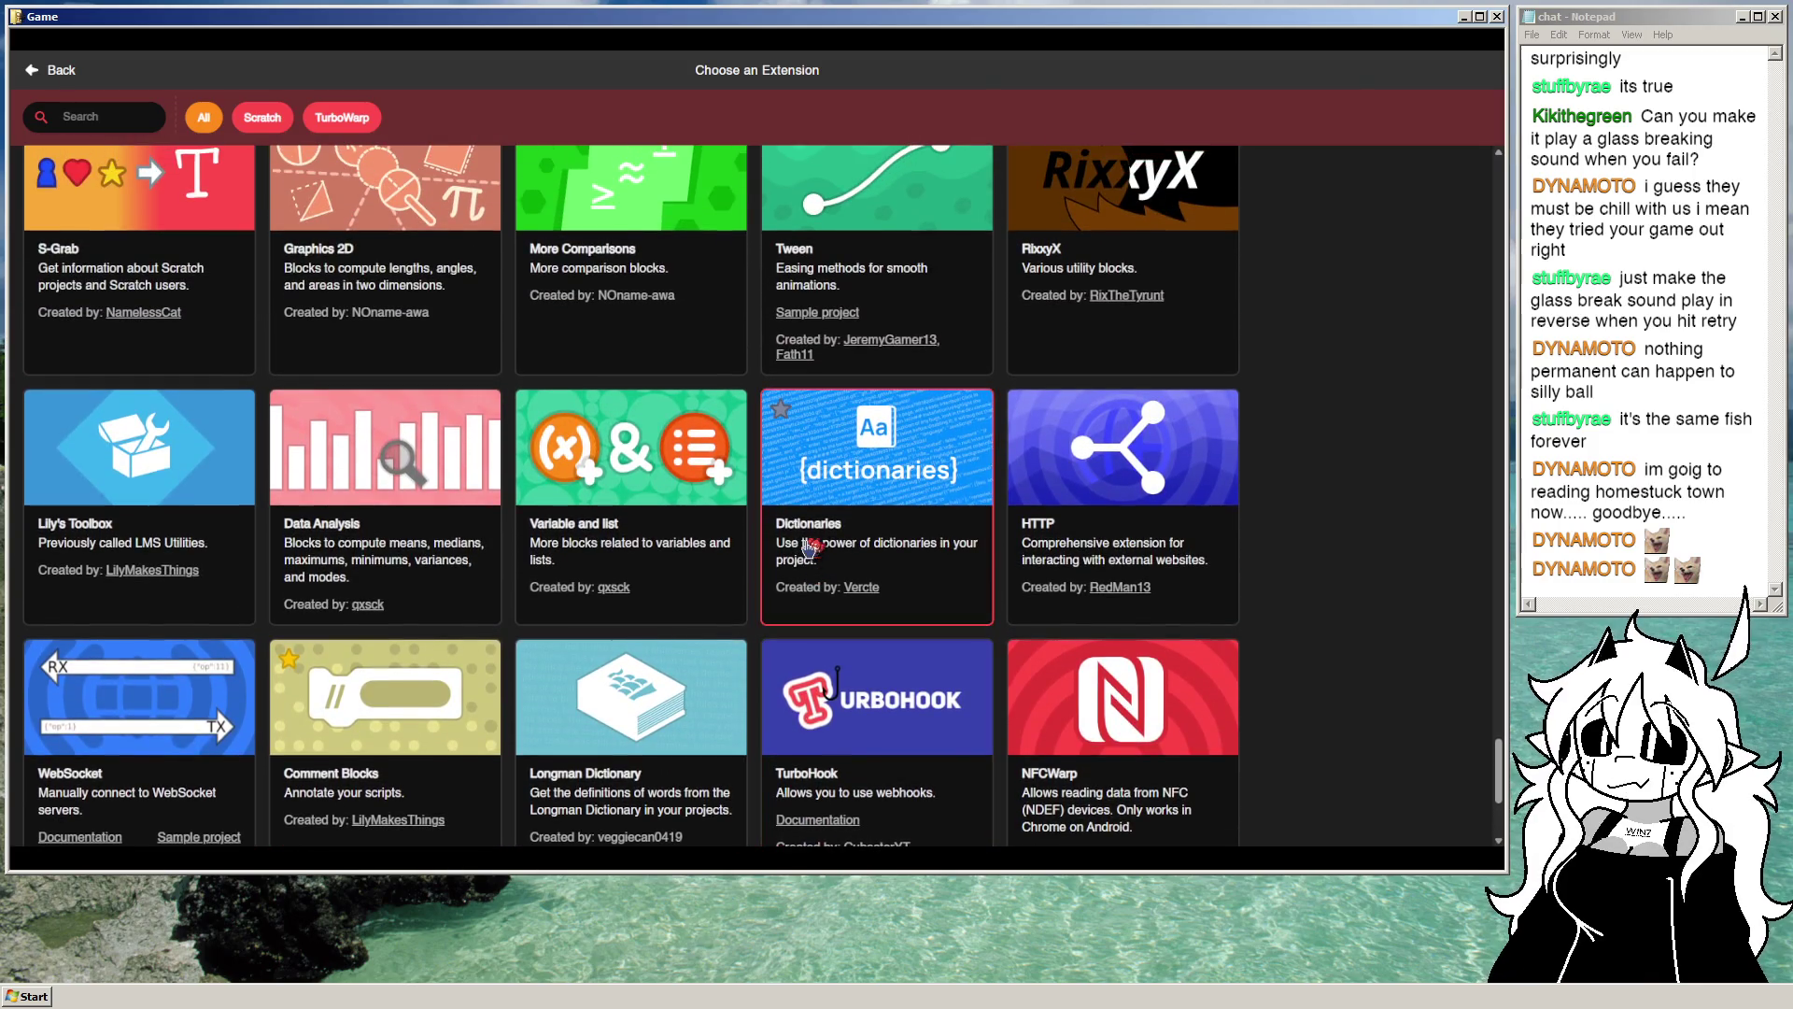
pyautogui.scroll(2, 809, 547)
pyautogui.scroll(-3, 809, 546)
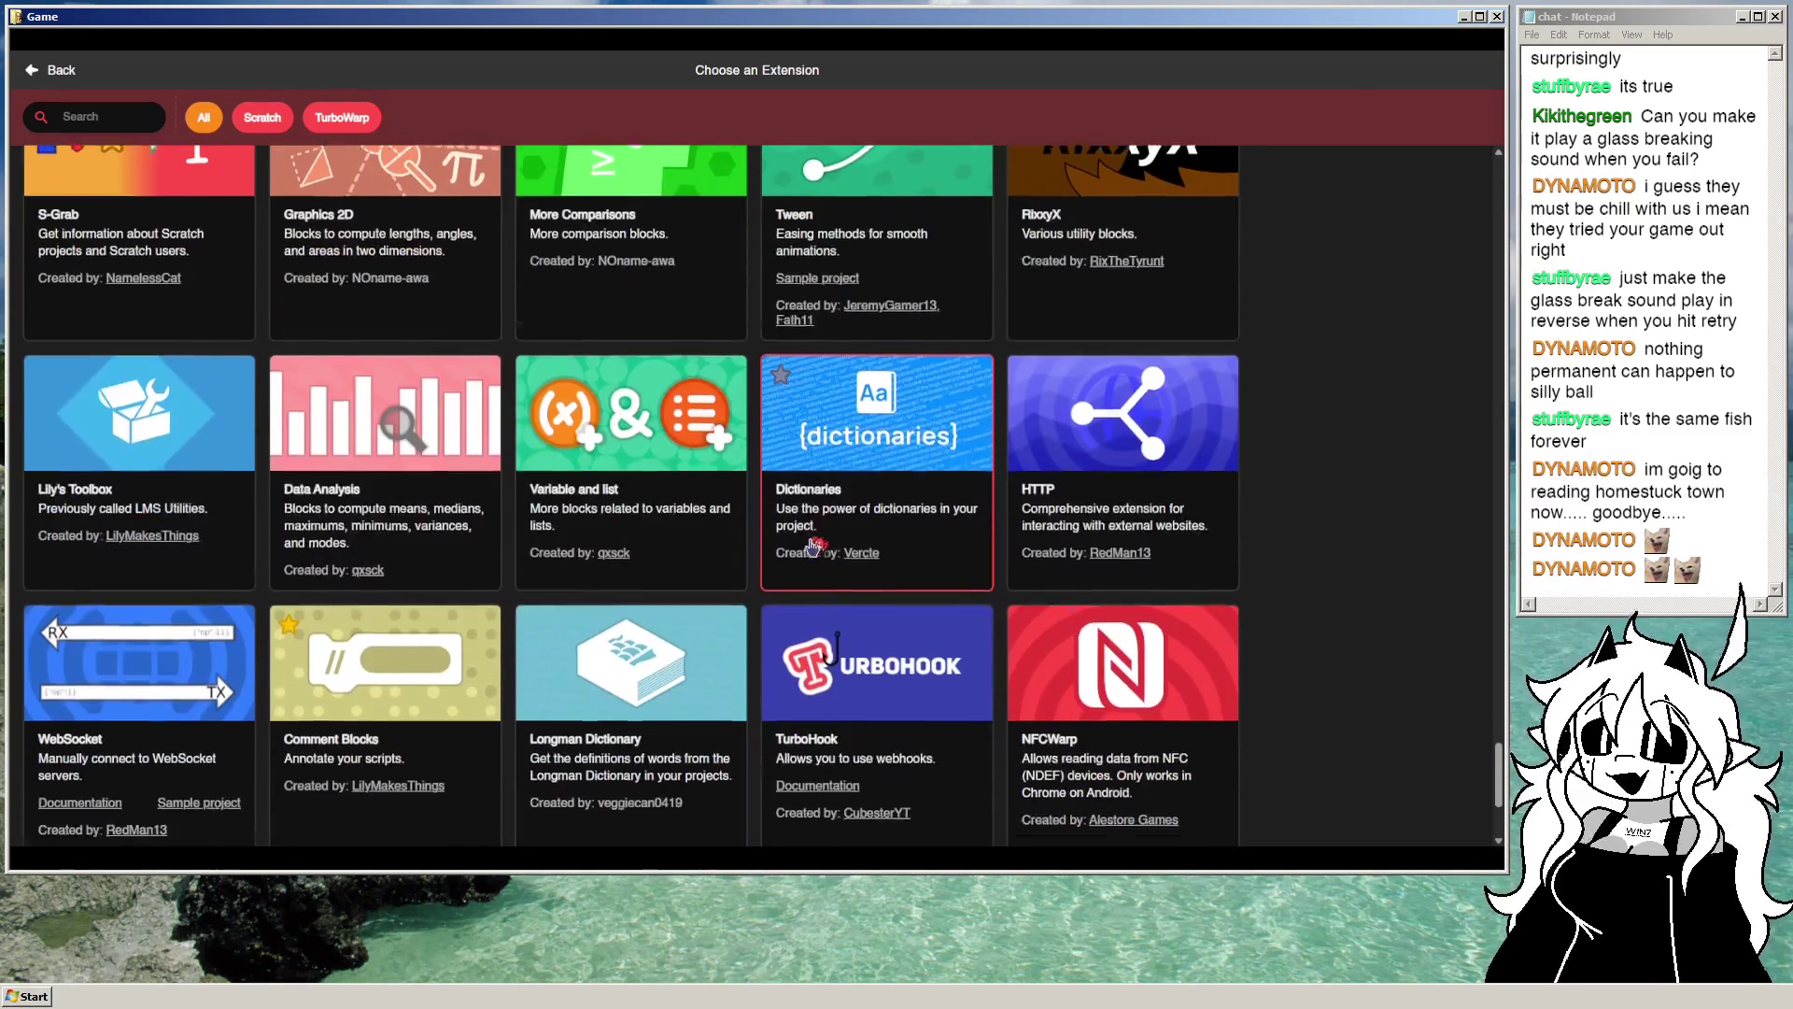
pyautogui.scroll(-3, 812, 546)
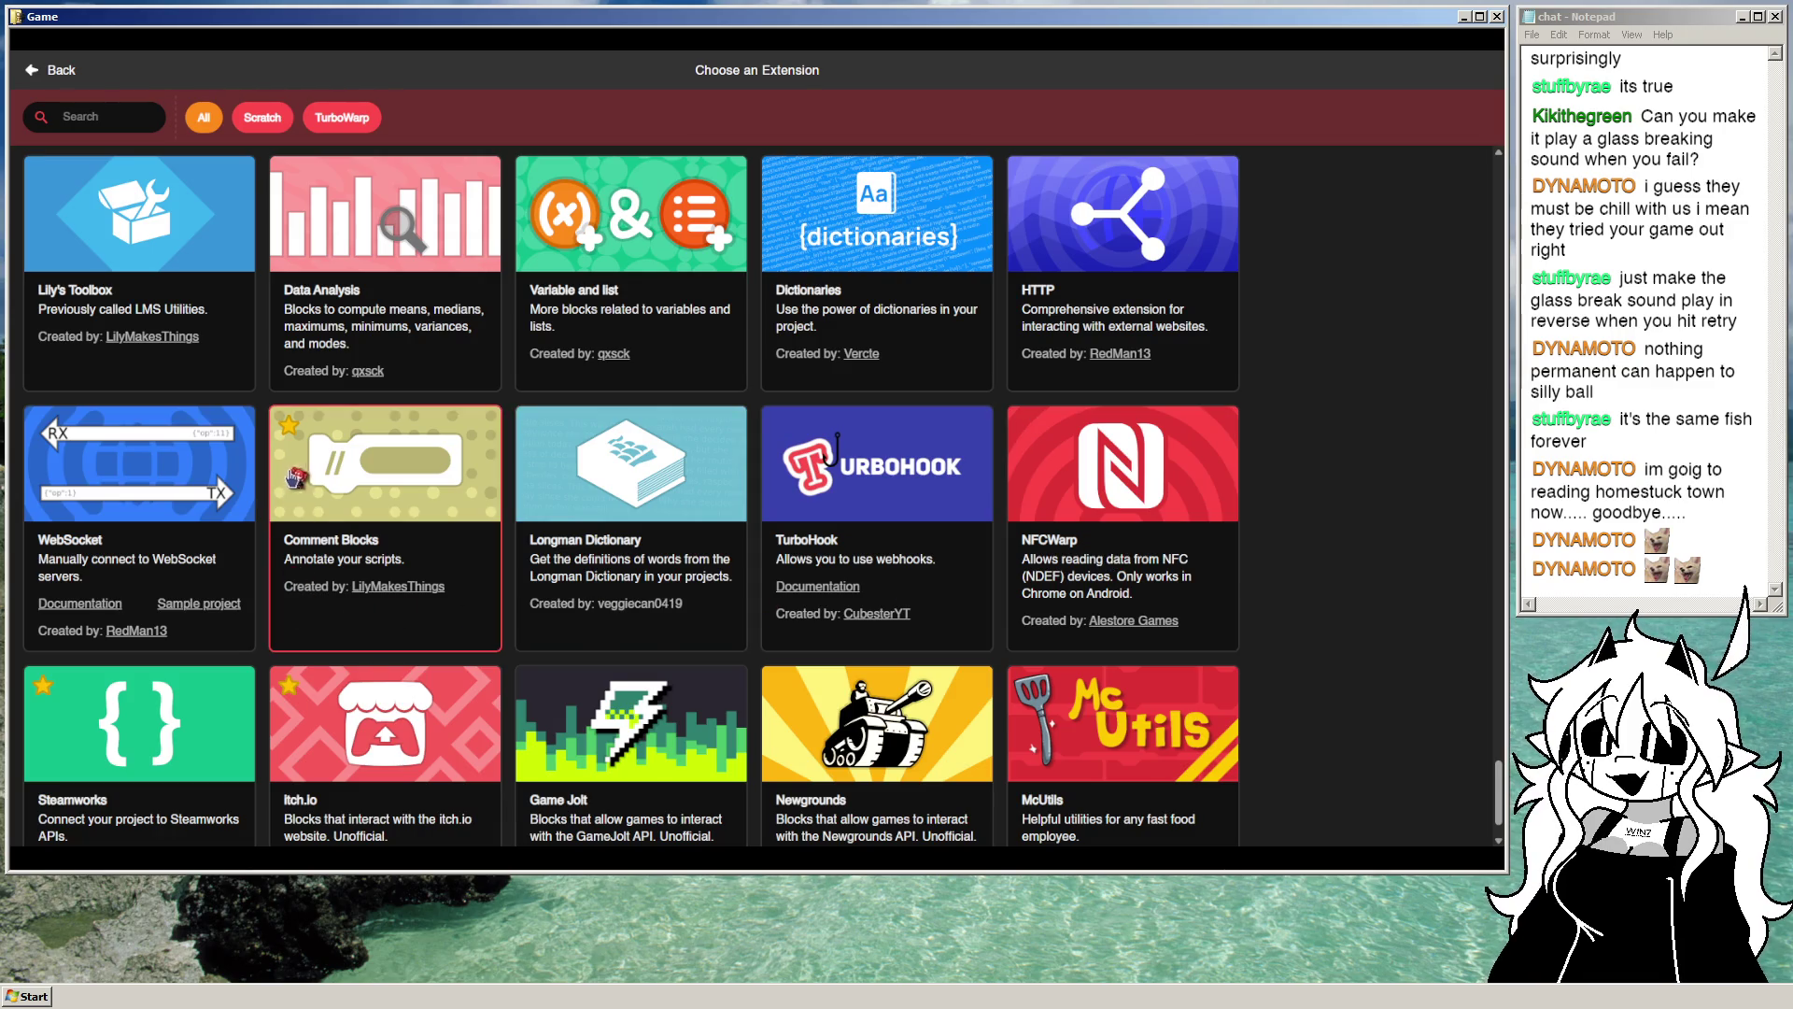
pyautogui.scroll(3, 295, 479)
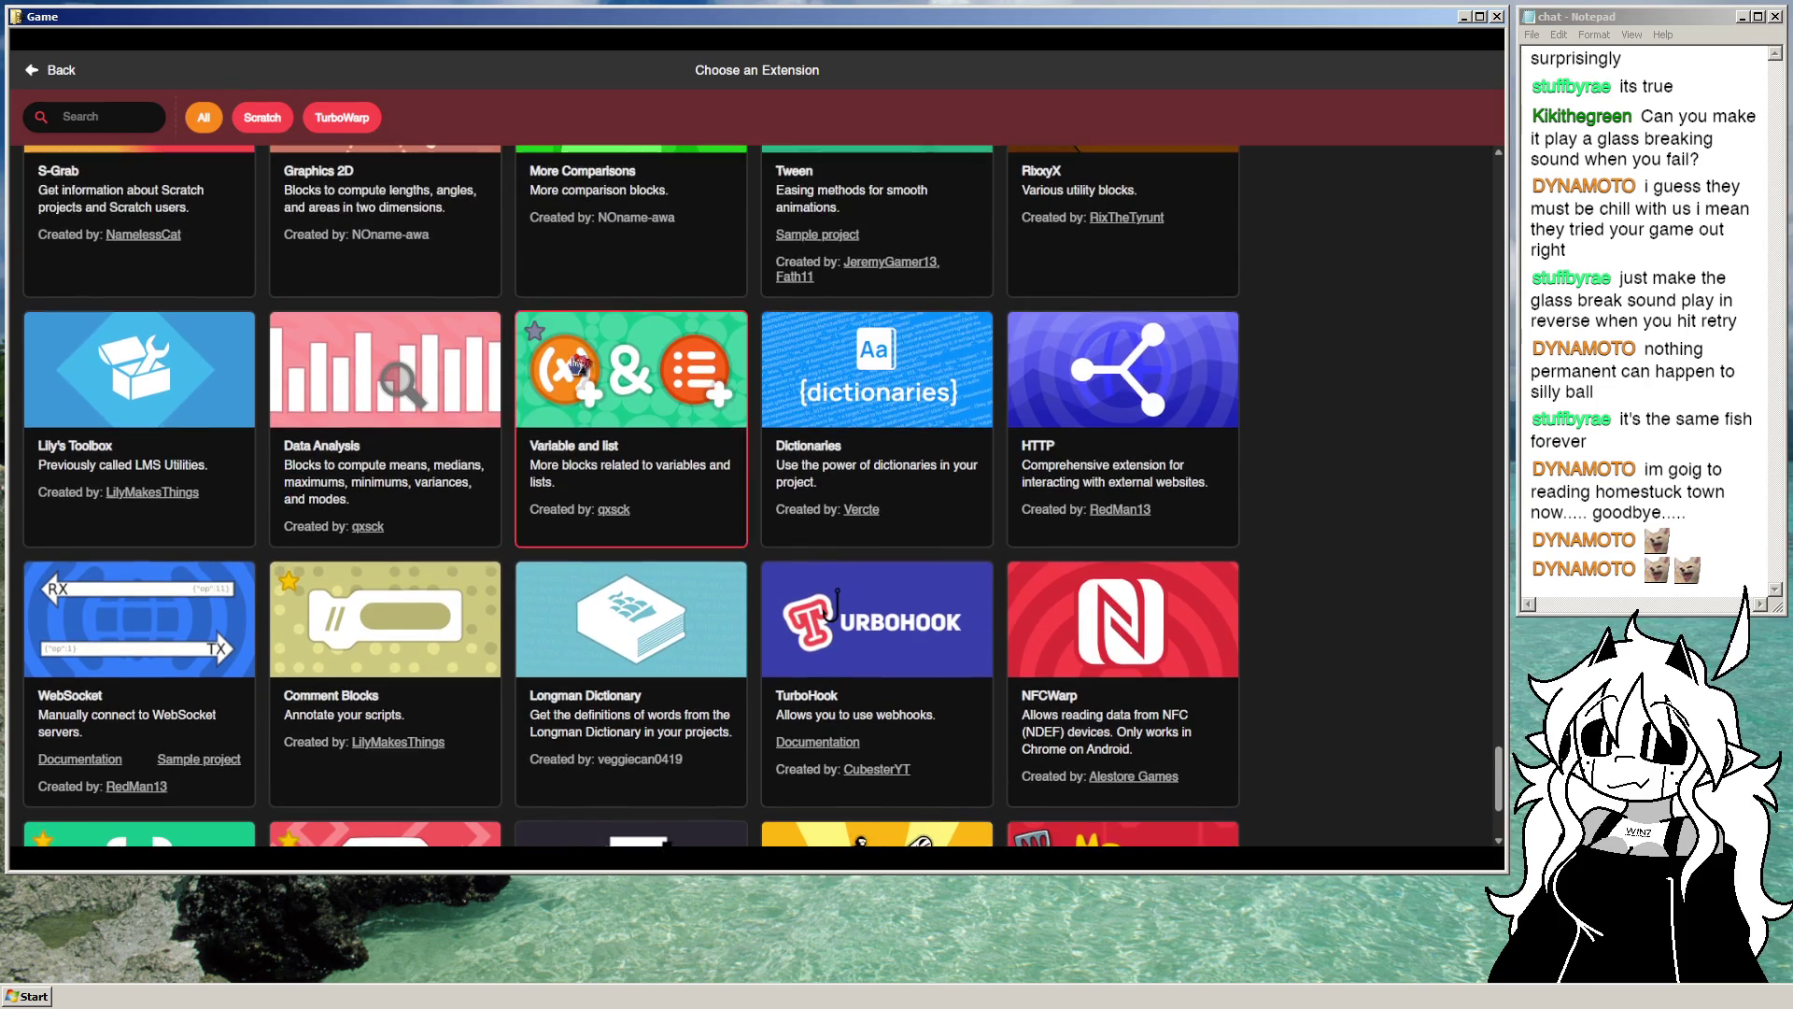
pyautogui.scroll(1, 886, 432)
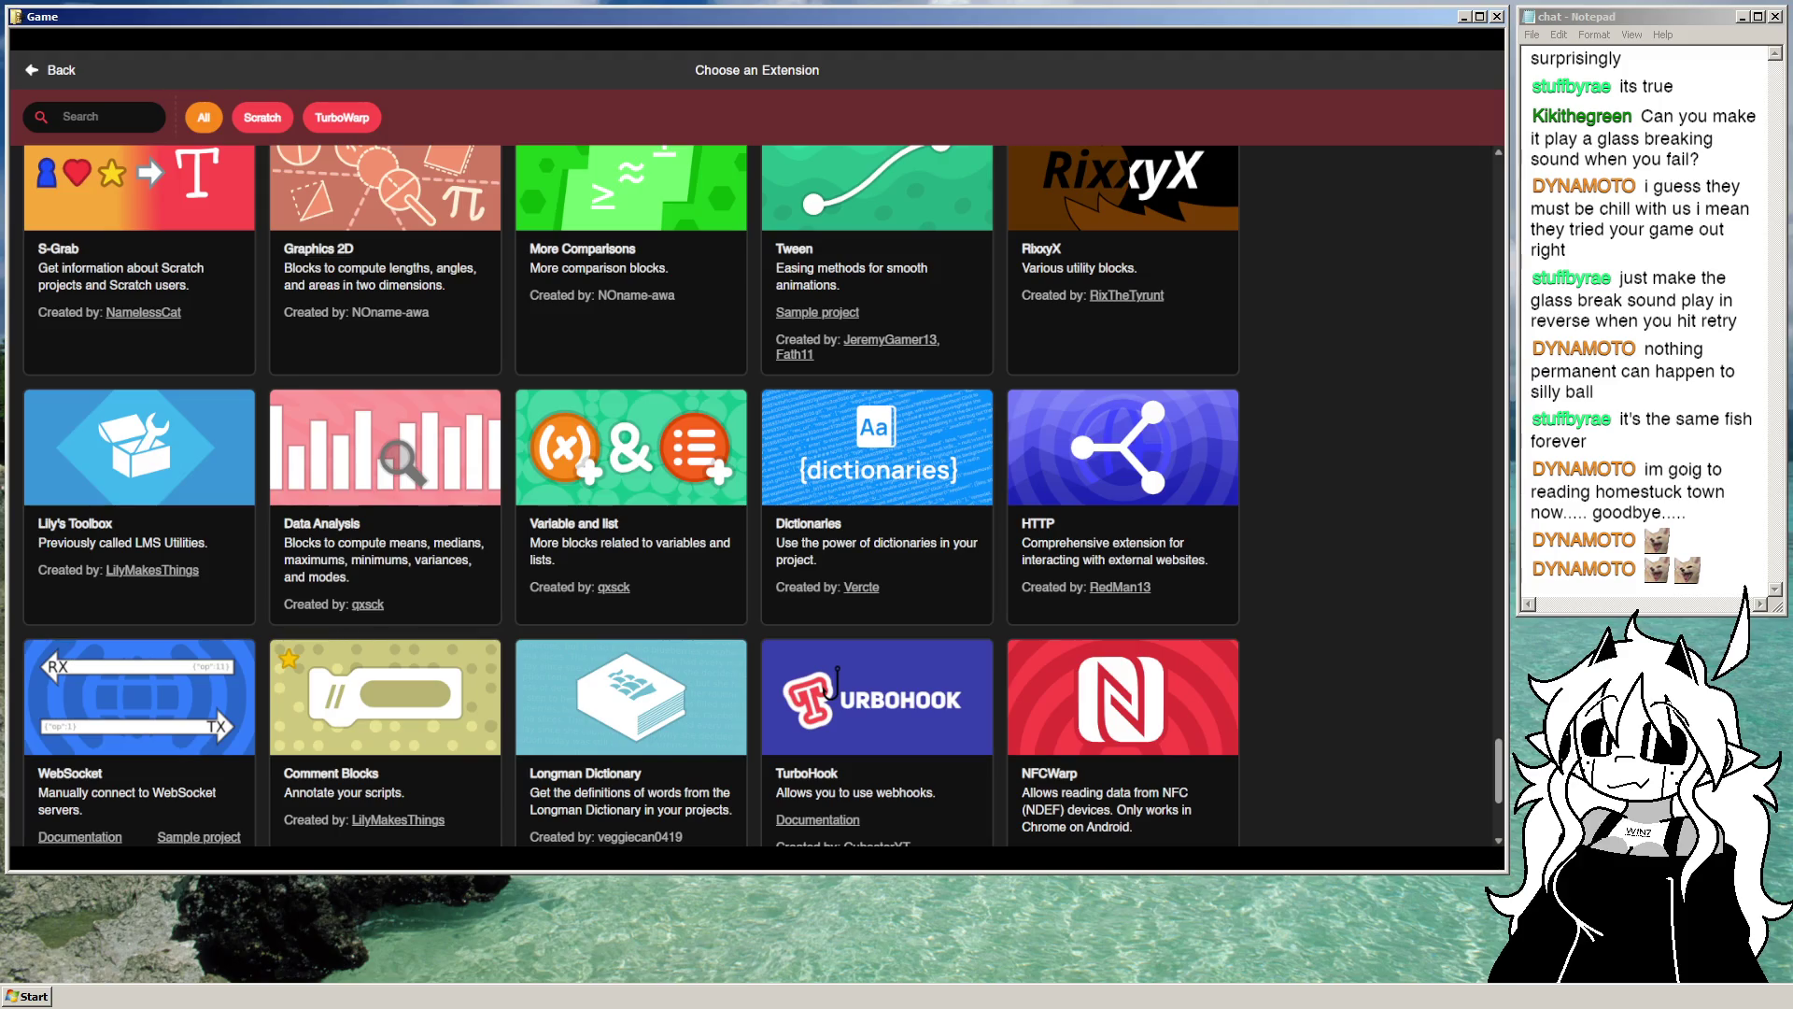
pyautogui.click(659, 609)
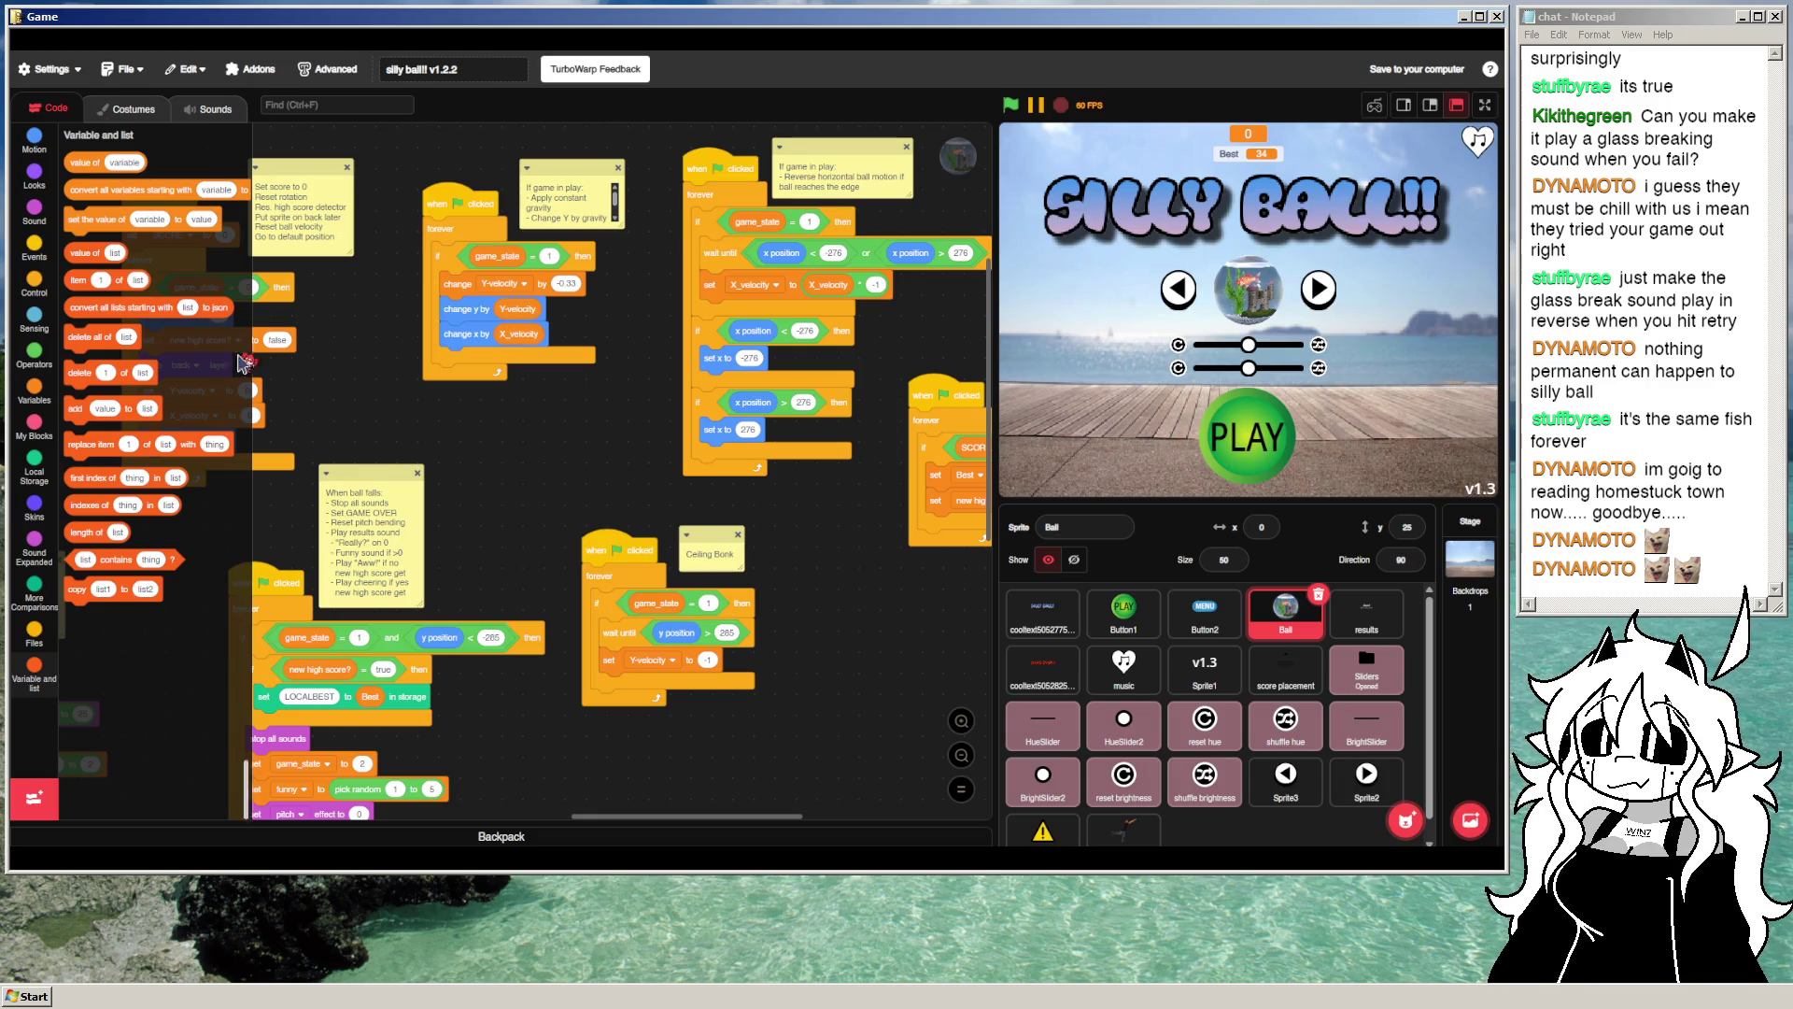
# Step: Pick the Animated Text card from the extension library to add its blocks
pyautogui.click(34, 799)
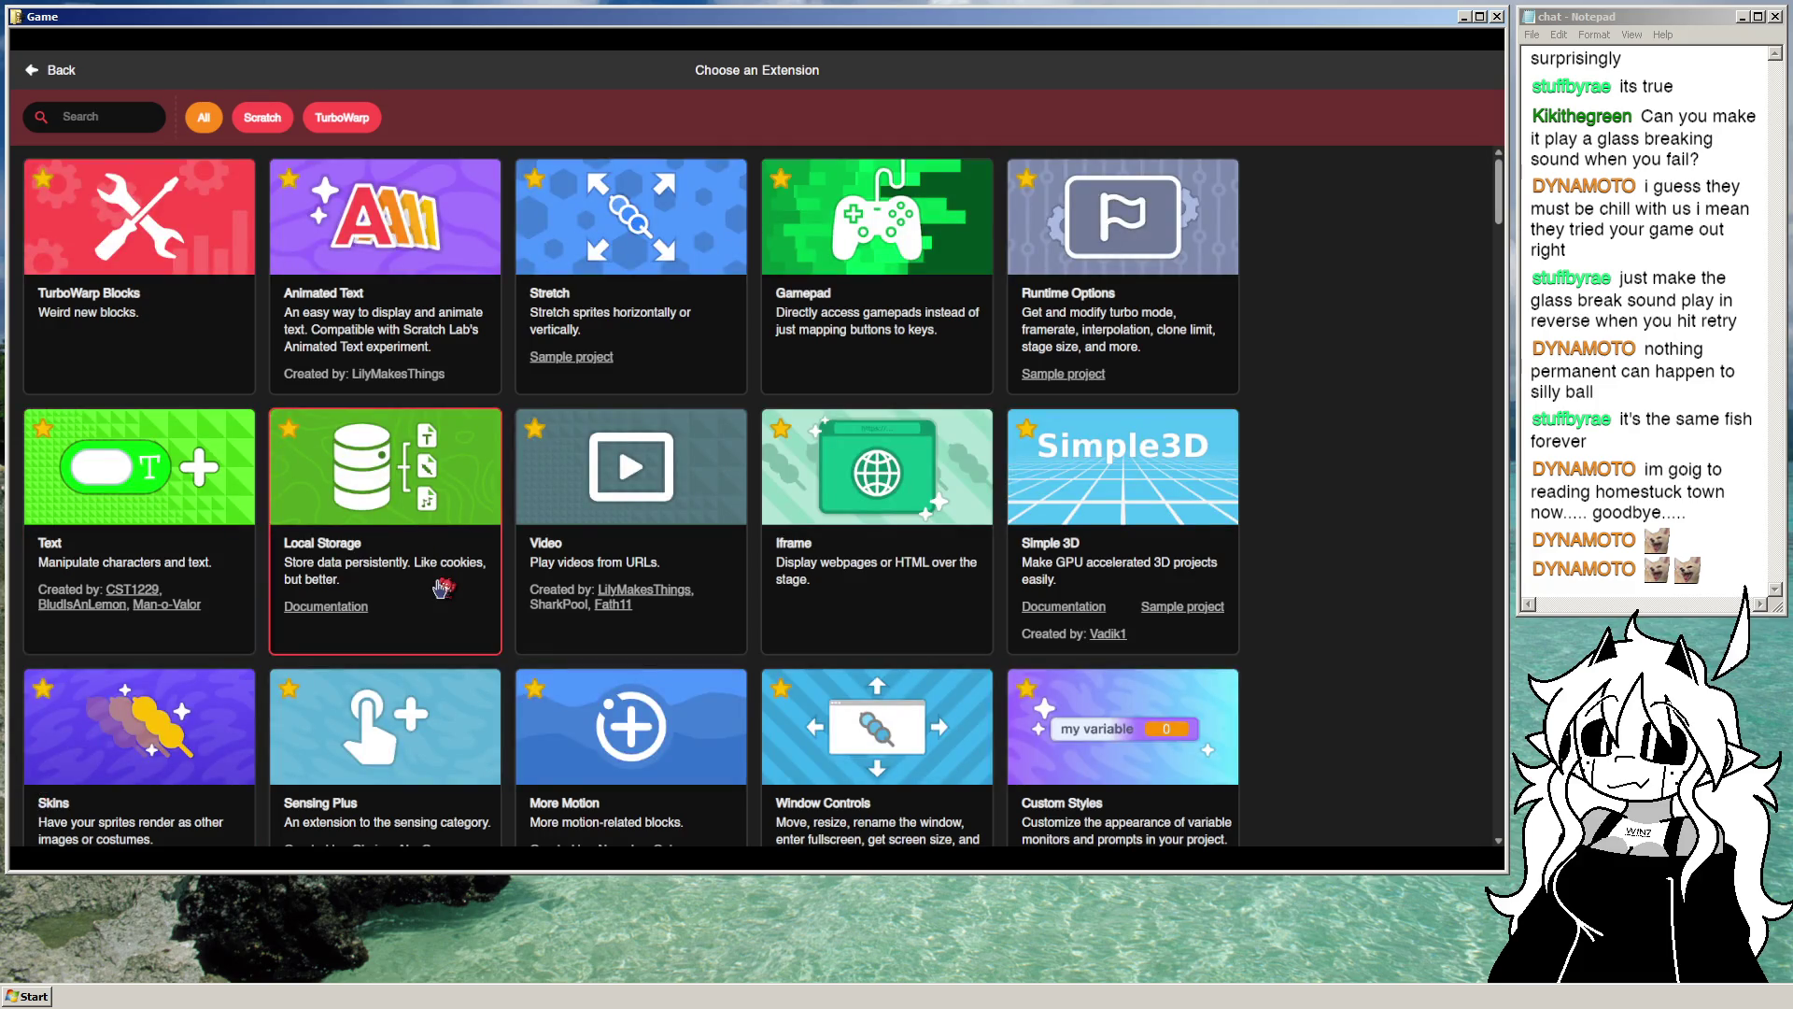
pyautogui.click(451, 306)
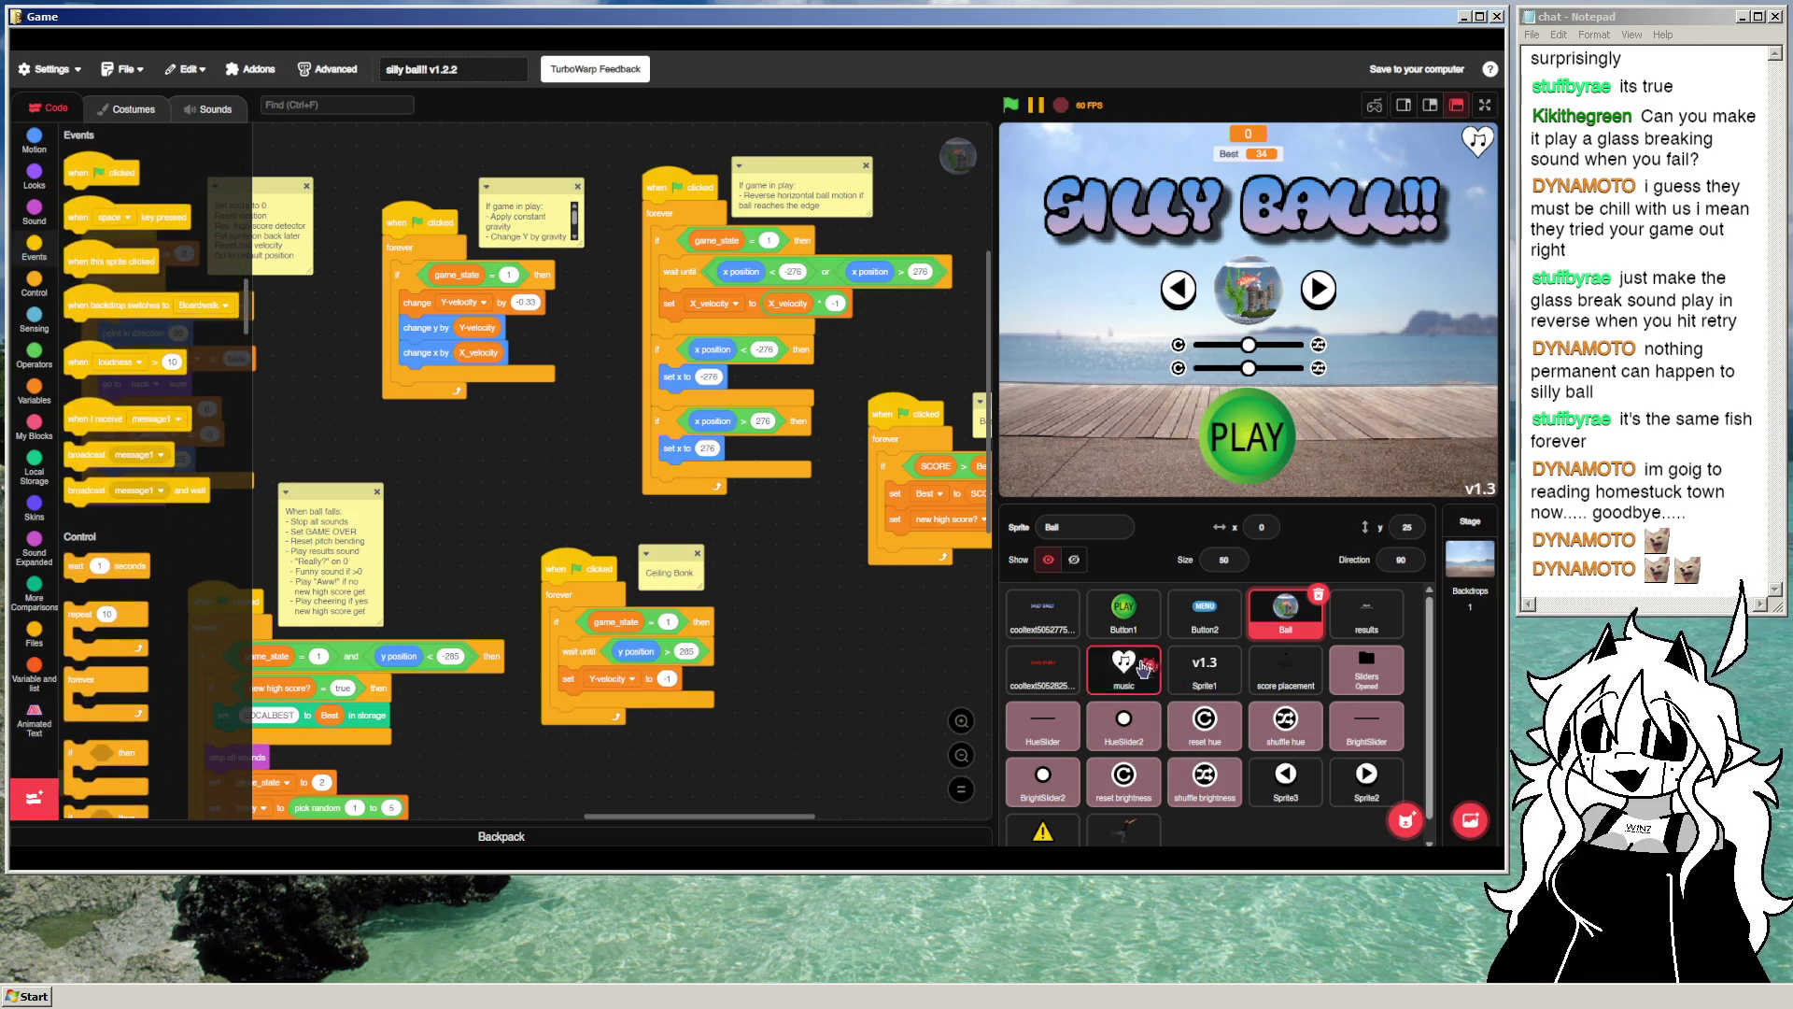
# Step: Look through the title-text and Unlockables sprites, then open Button1's scripts
pyautogui.click(1038, 631)
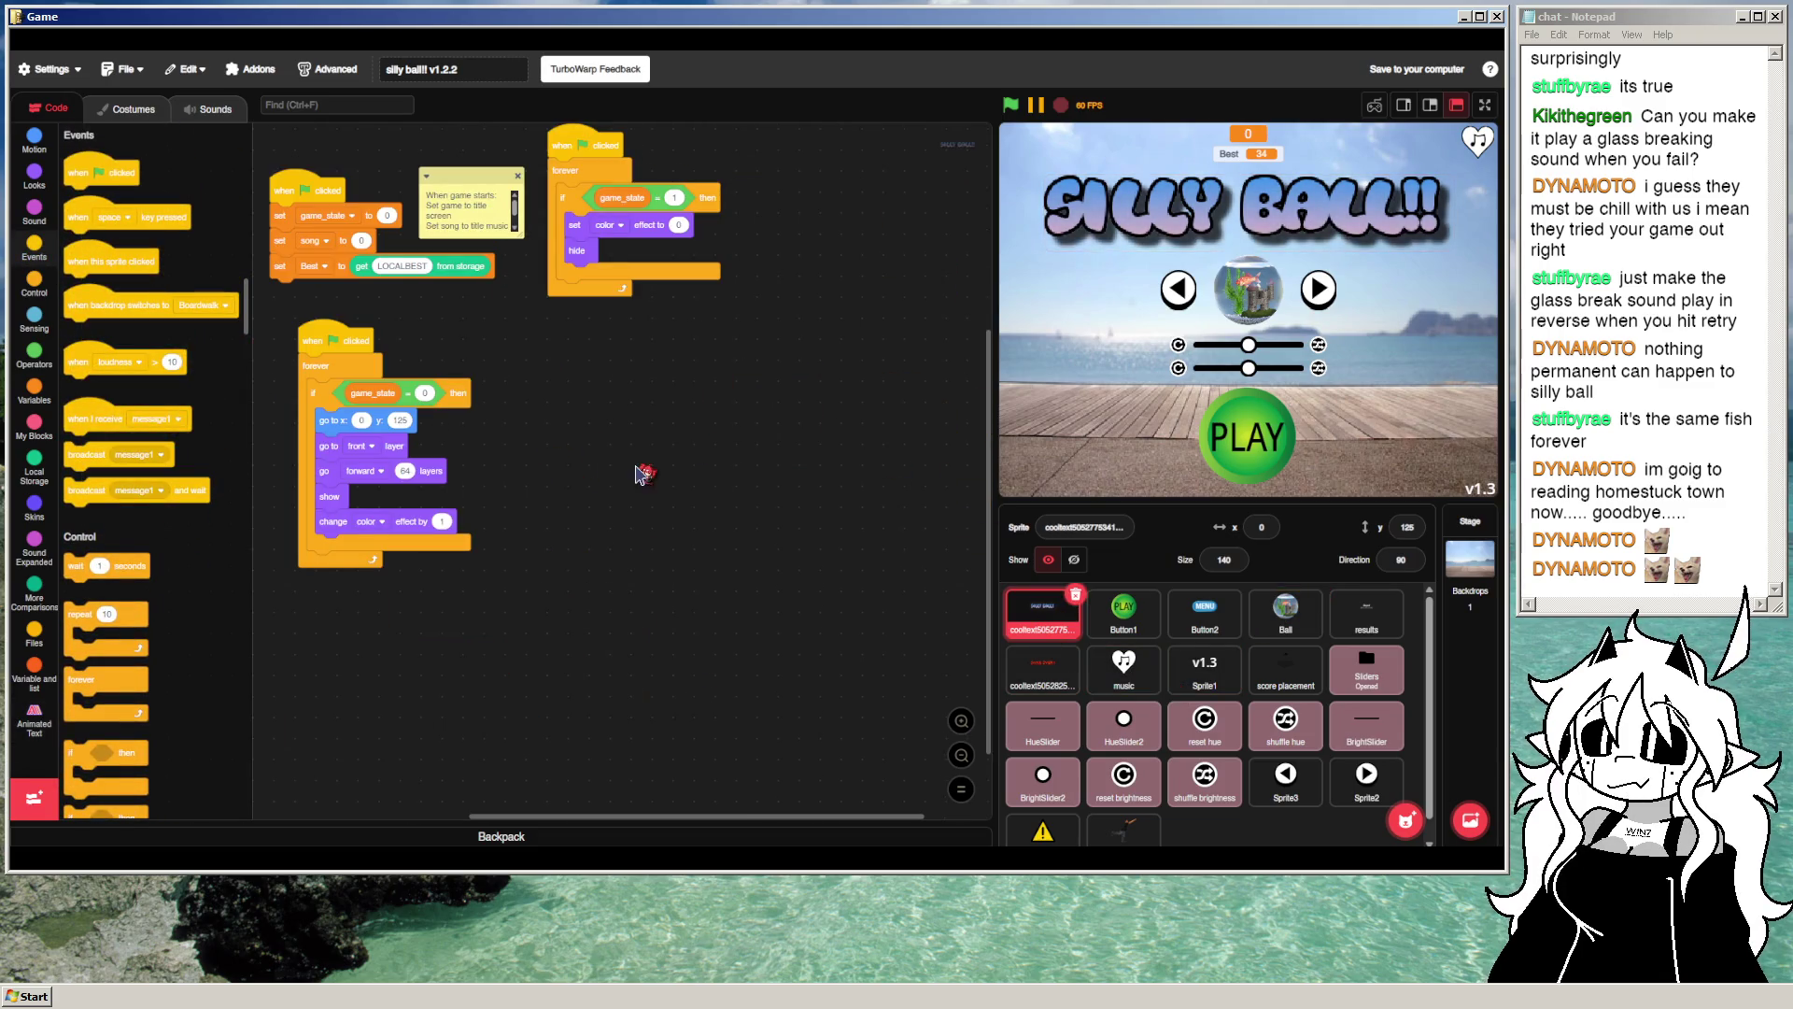
pyautogui.scroll(-1, 1205, 766)
pyautogui.click(1123, 815)
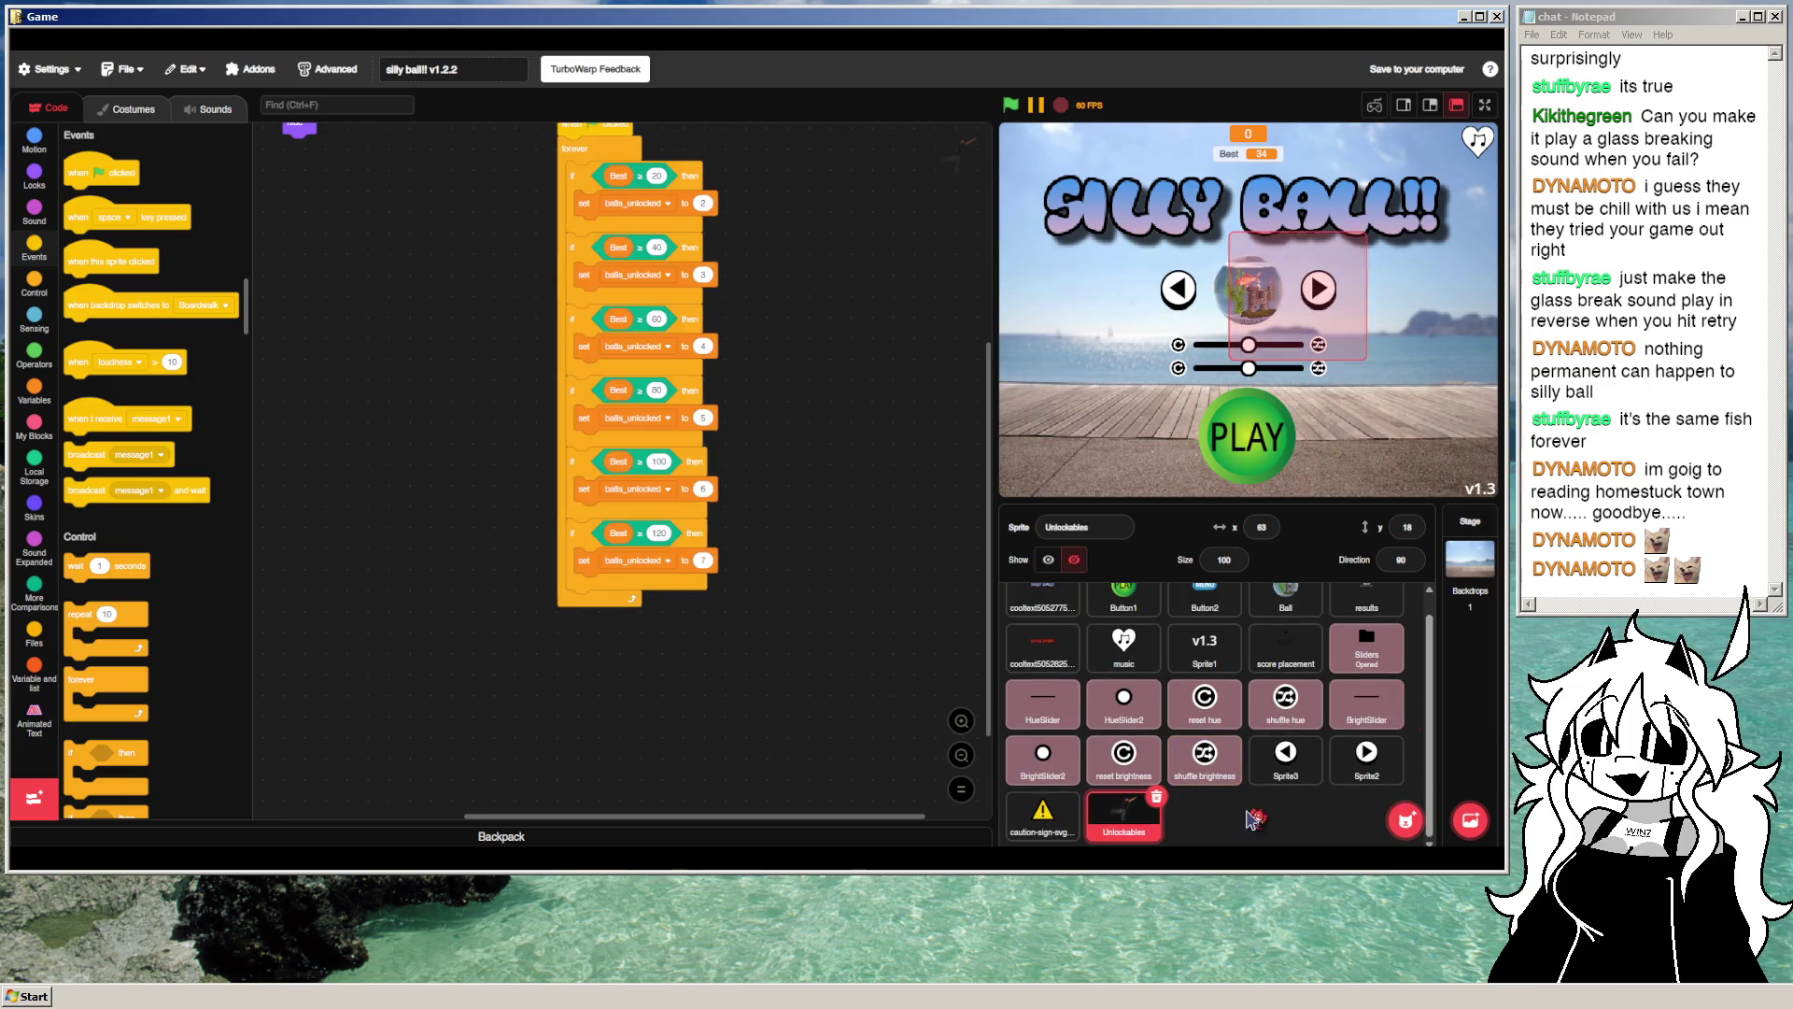
pyautogui.click(1046, 605)
pyautogui.click(1123, 598)
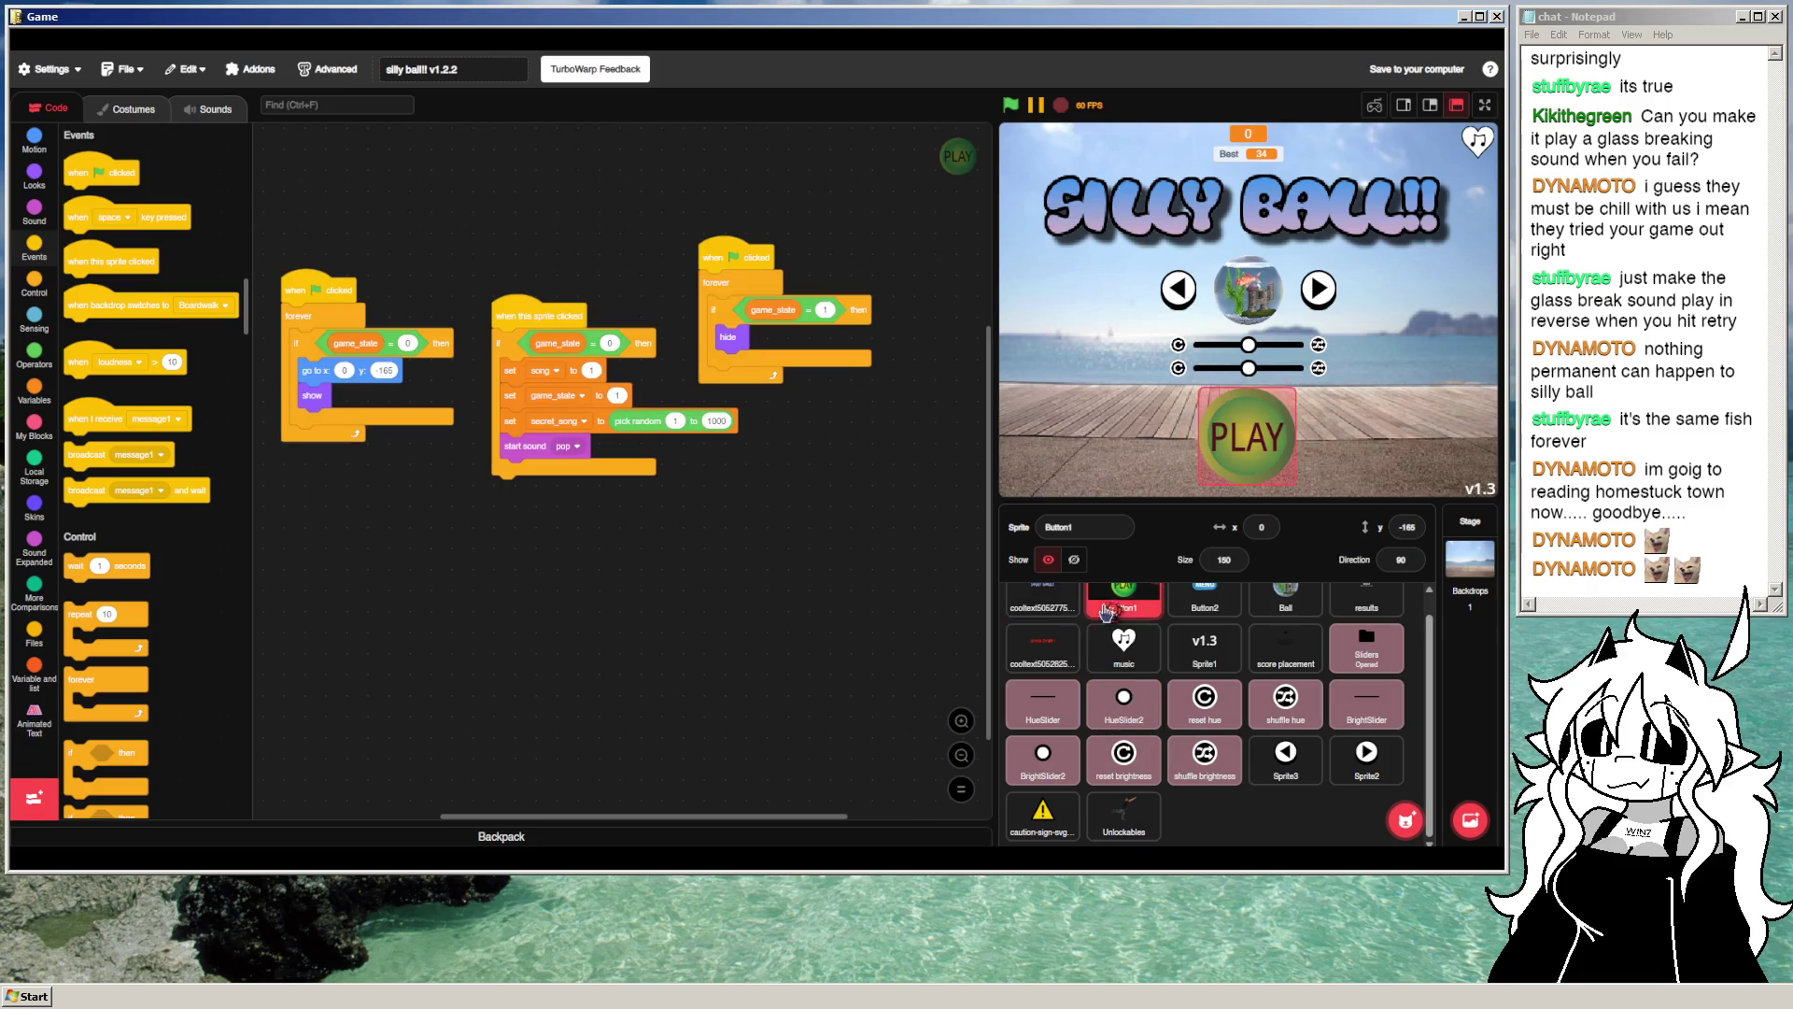
# Step: Shift Button1's scripts aside, discard a stray flag block, and place a 'when space key pressed' hat
pyautogui.moveTo(800, 588); pyautogui.dragTo(941, 589)
pyautogui.moveTo(97, 174)
pyautogui.mouseDown()
pyautogui.moveTo(448, 463)
pyautogui.moveTo(280, 465)
pyautogui.moveTo(146, 374)
pyautogui.mouseUp()
pyautogui.moveTo(79, 222)
pyautogui.mouseDown()
pyautogui.moveTo(439, 521)
pyautogui.moveTo(419, 504)
pyautogui.mouseUp()
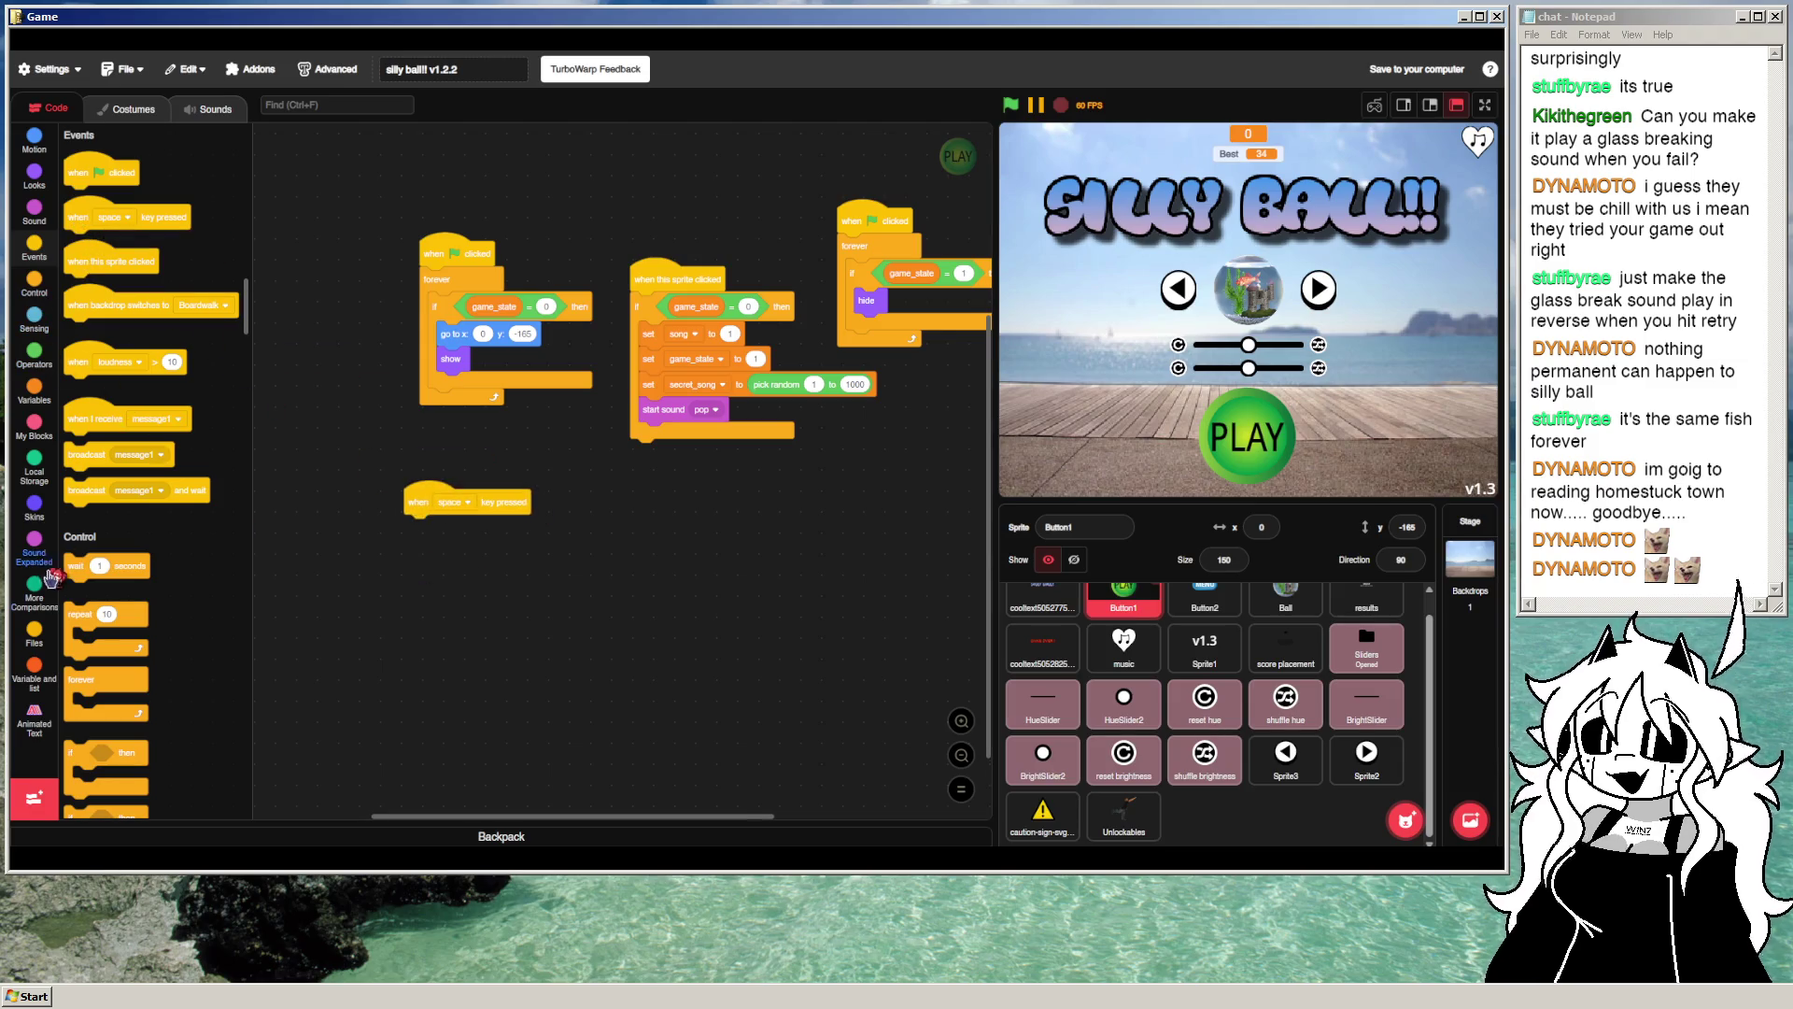
# Step: Attach a show-text block under the space hat and test it with the space key
pyautogui.scroll(-15, 140, 514)
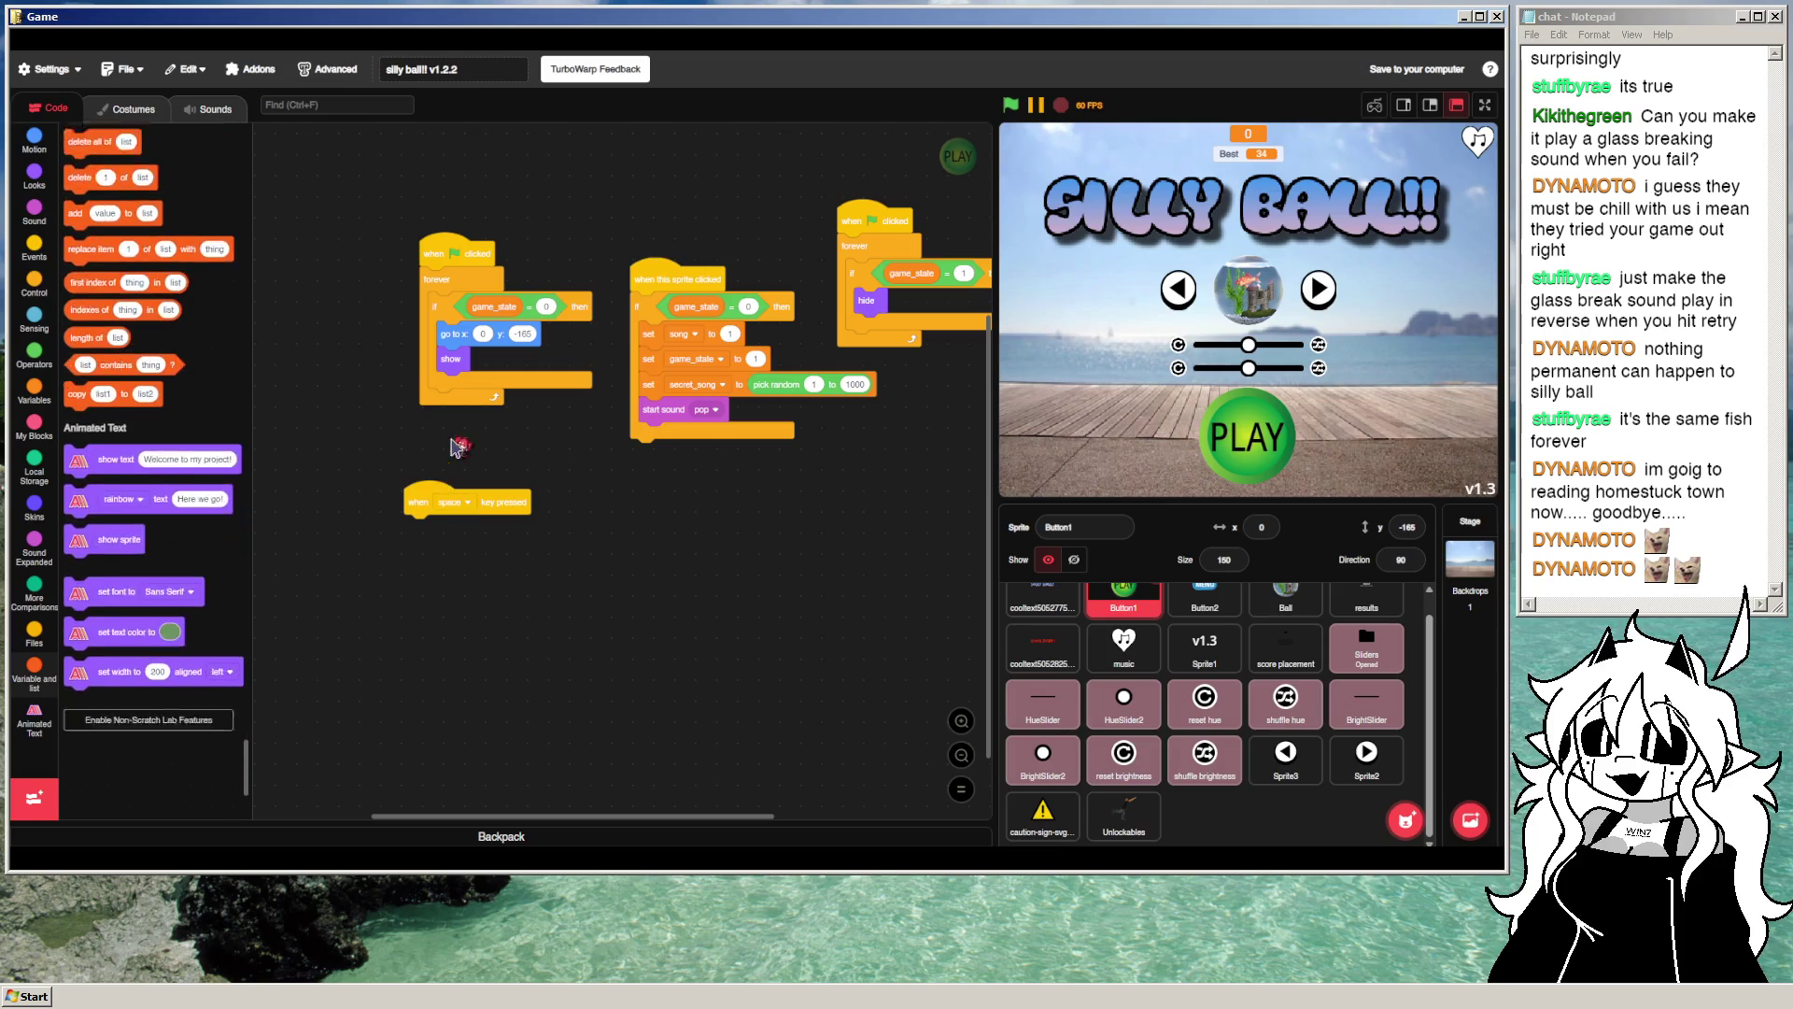
pyautogui.scroll(-1, 168, 397)
pyautogui.moveTo(80, 412); pyautogui.dragTo(420, 530)
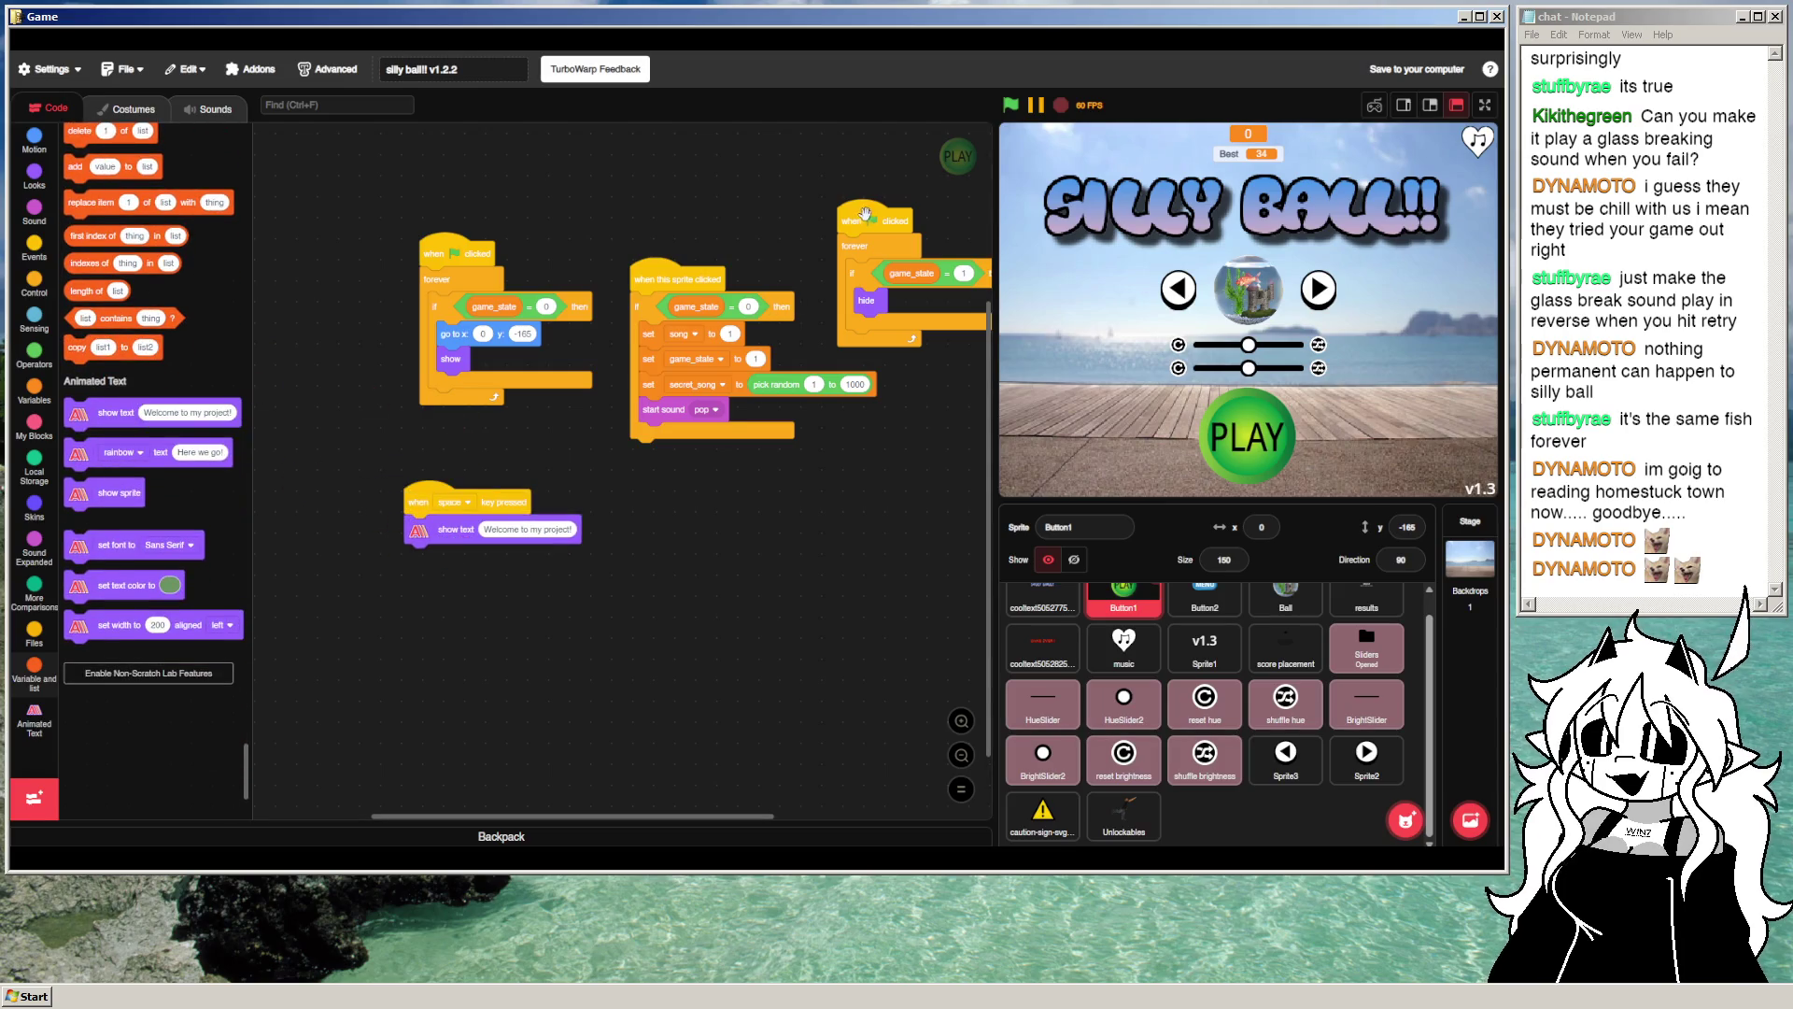
pyautogui.click(1011, 105)
pyautogui.press('space')
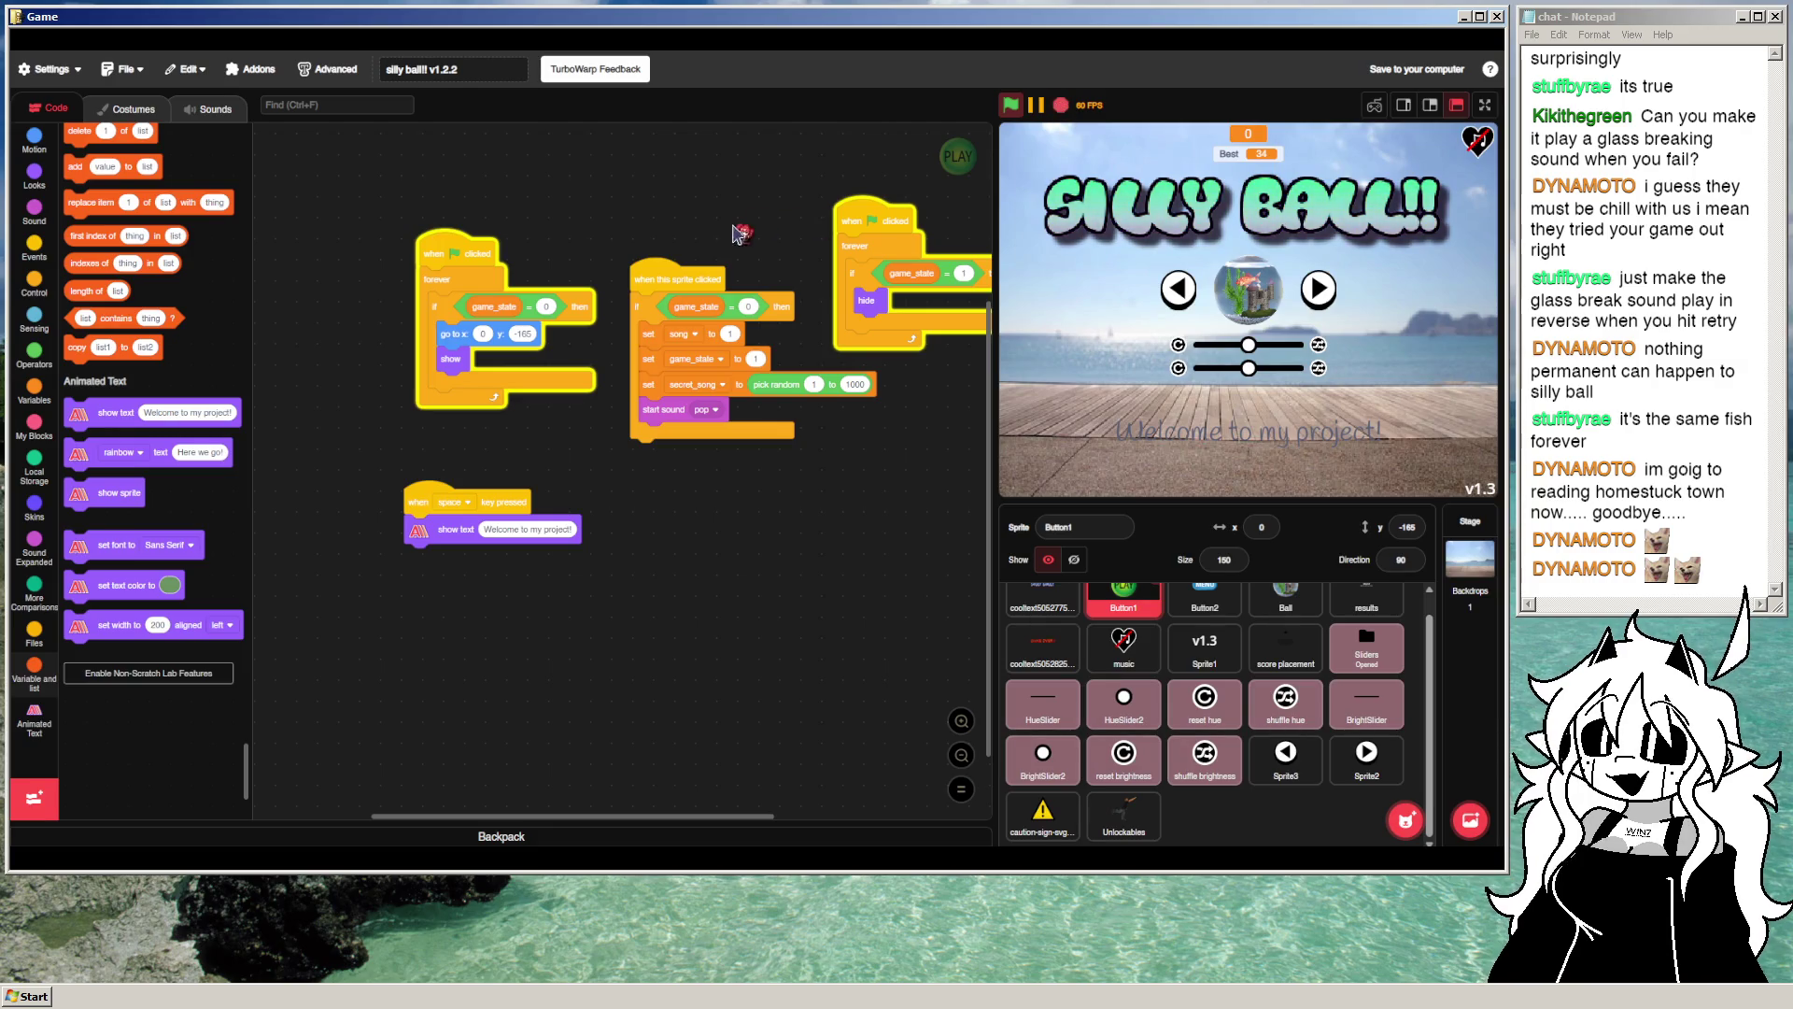
# Step: Insert a 'set font to Sans Serif' block before the show-text step
pyautogui.moveTo(96, 499)
pyautogui.mouseDown()
pyautogui.moveTo(439, 533)
pyautogui.moveTo(468, 626)
pyautogui.mouseUp()
pyautogui.moveTo(426, 544)
pyautogui.mouseDown()
pyautogui.moveTo(300, 585)
pyautogui.moveTo(117, 595)
pyautogui.moveTo(434, 533)
pyautogui.mouseUp()
pyautogui.moveTo(451, 627); pyautogui.dragTo(427, 561)
pyautogui.press('space')
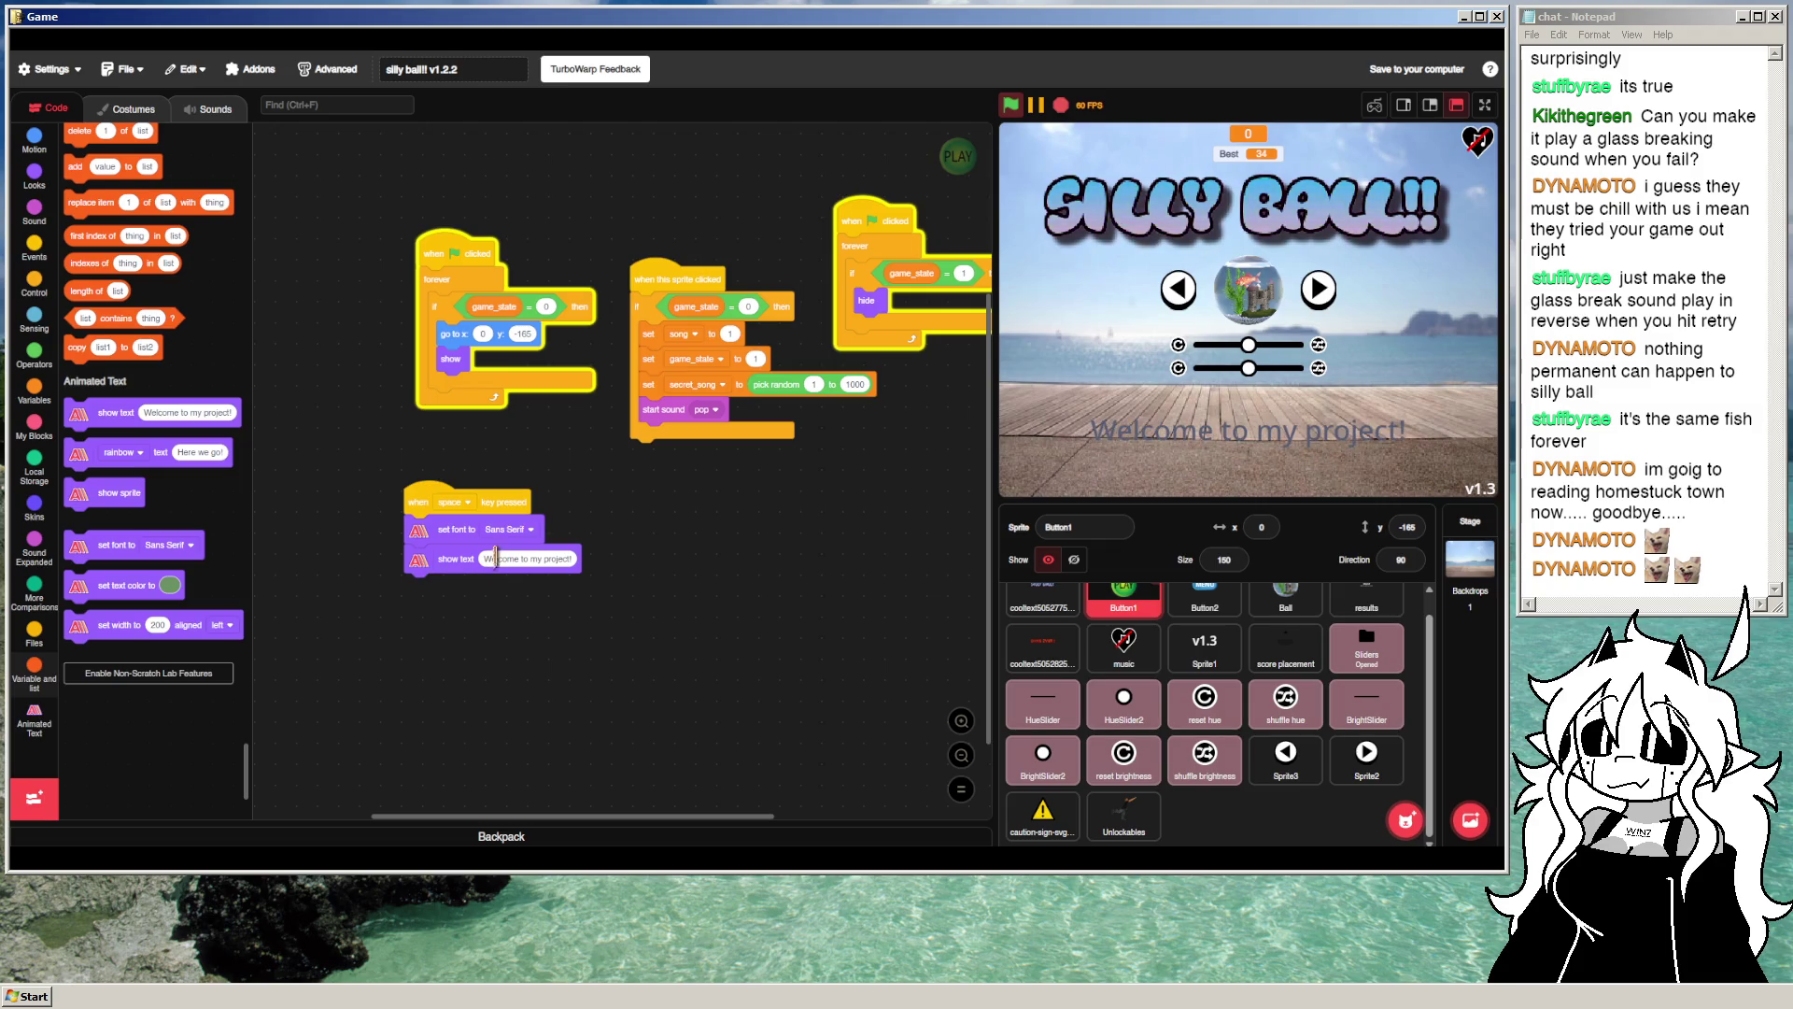
pyautogui.click(505, 530)
pyautogui.click(462, 594)
# Step: Add a text colour block set to white, then drop a rainbow text block nearby
pyautogui.moveTo(105, 586); pyautogui.dragTo(449, 533)
pyautogui.press('space')
pyautogui.click(510, 530)
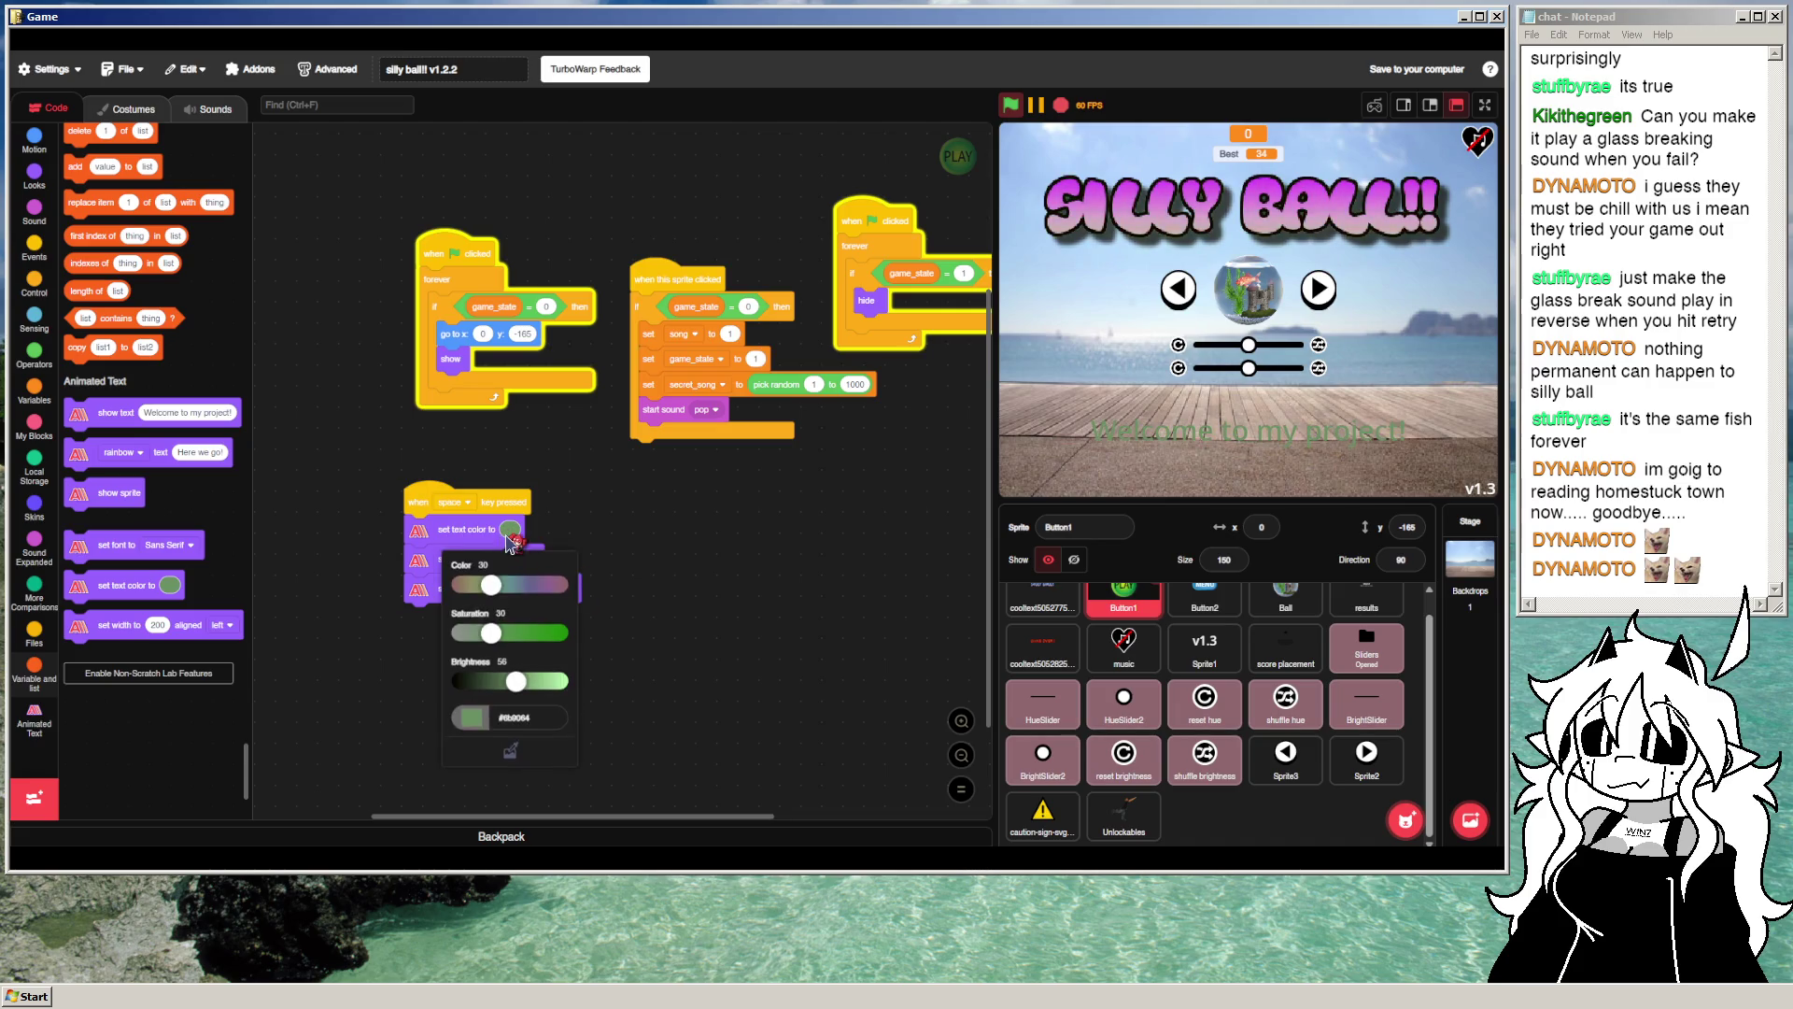
pyautogui.moveTo(516, 685)
pyautogui.mouseDown()
pyautogui.moveTo(668, 678)
pyautogui.moveTo(516, 645)
pyautogui.mouseUp()
pyautogui.click(663, 628)
pyautogui.click(506, 530)
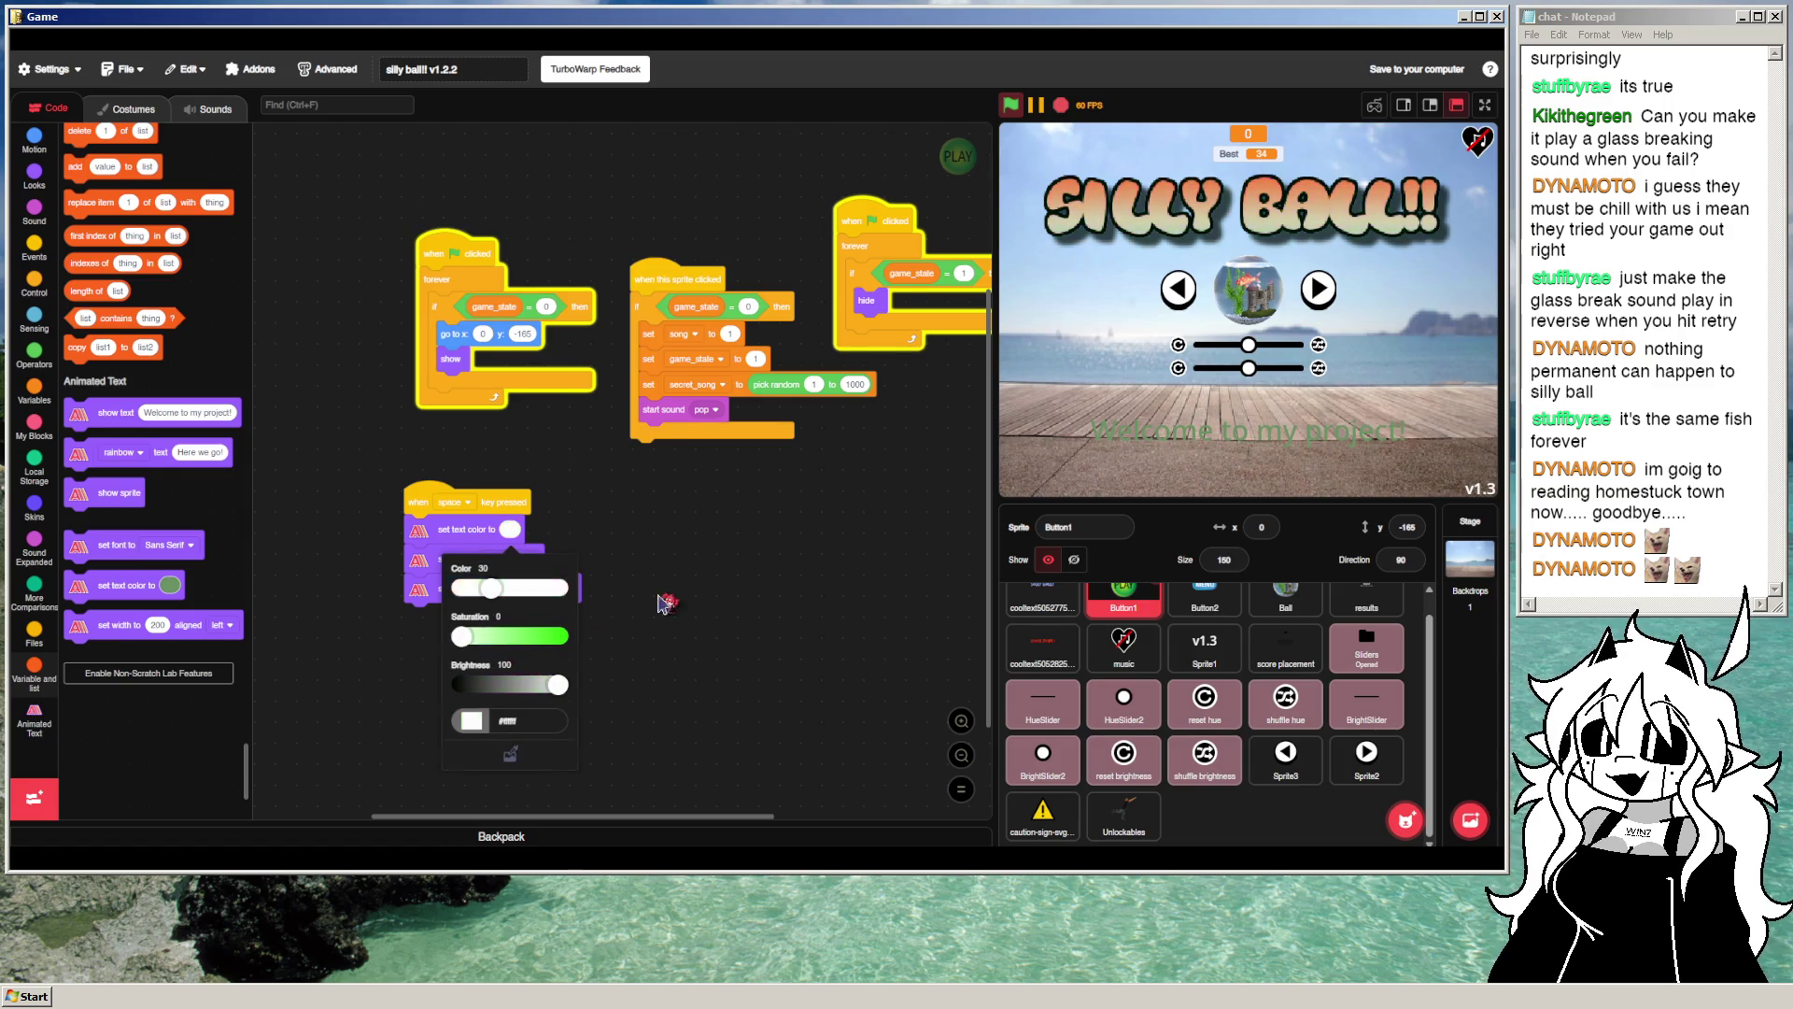
pyautogui.moveTo(738, 595); pyautogui.dragTo(768, 590)
pyautogui.press('space')
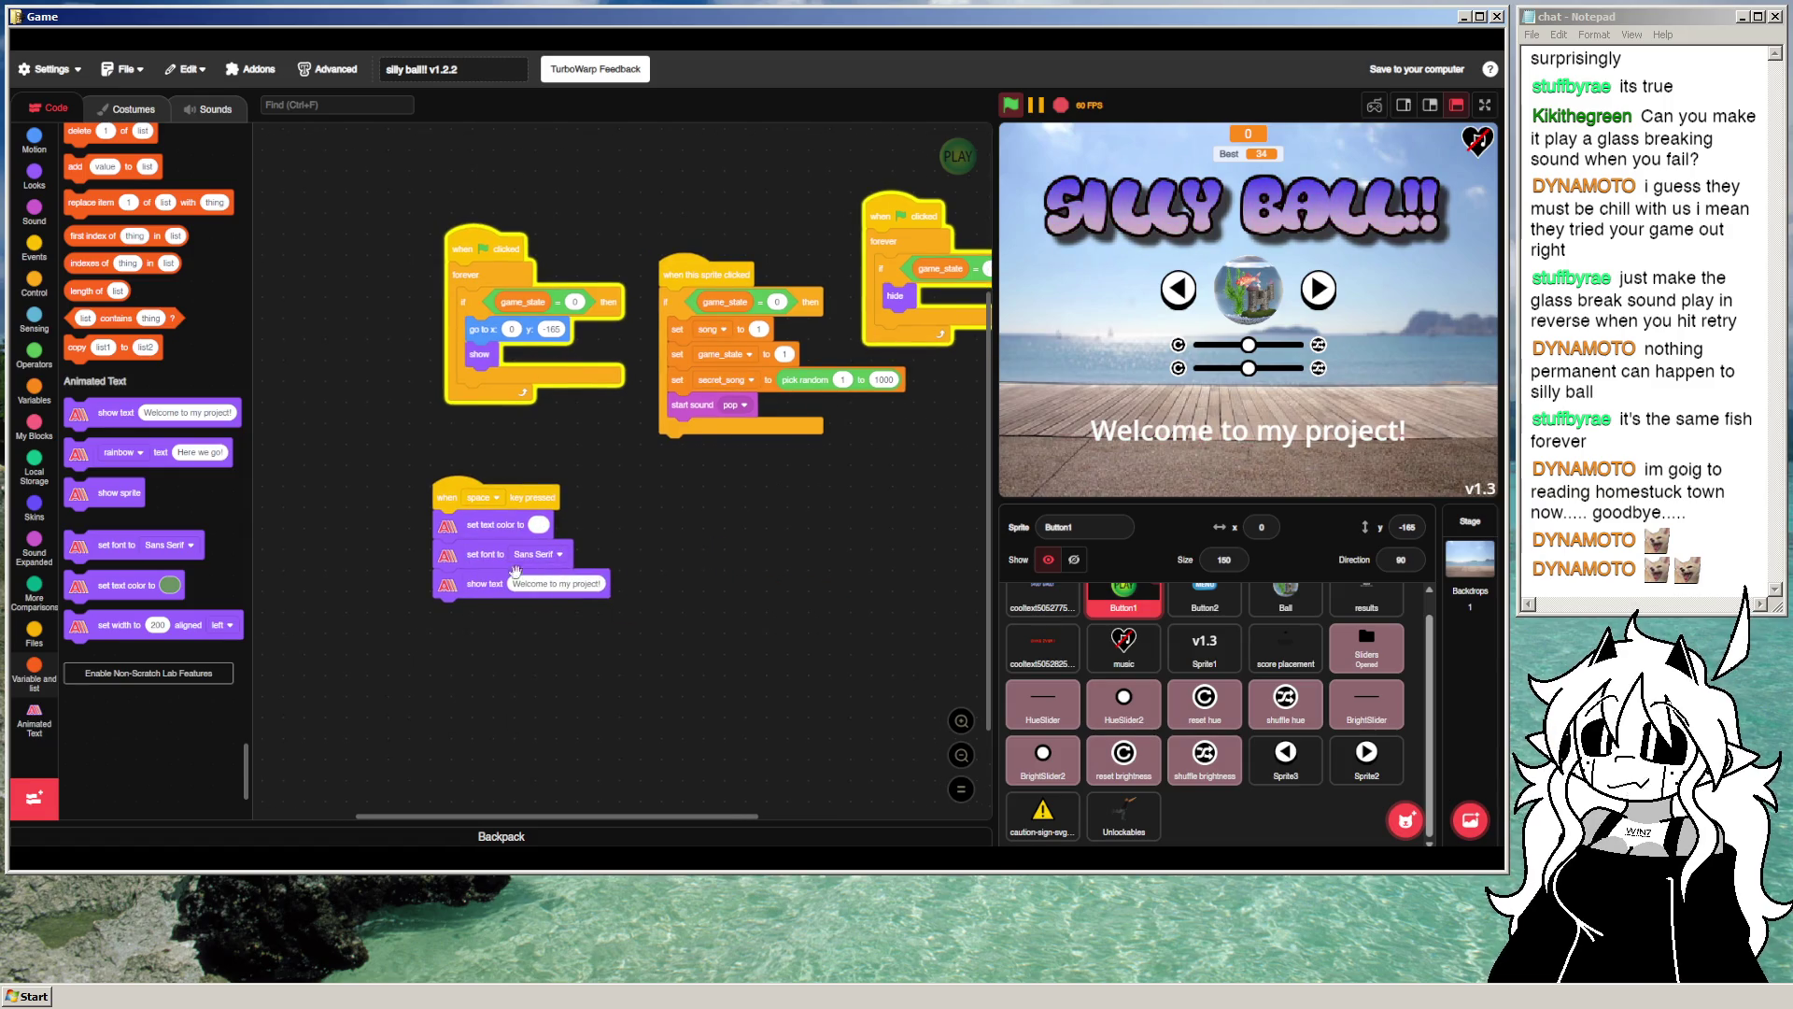
pyautogui.moveTo(77, 458)
pyautogui.mouseDown()
pyautogui.moveTo(392, 519)
pyautogui.moveTo(445, 706)
pyautogui.moveTo(487, 725)
pyautogui.mouseUp()
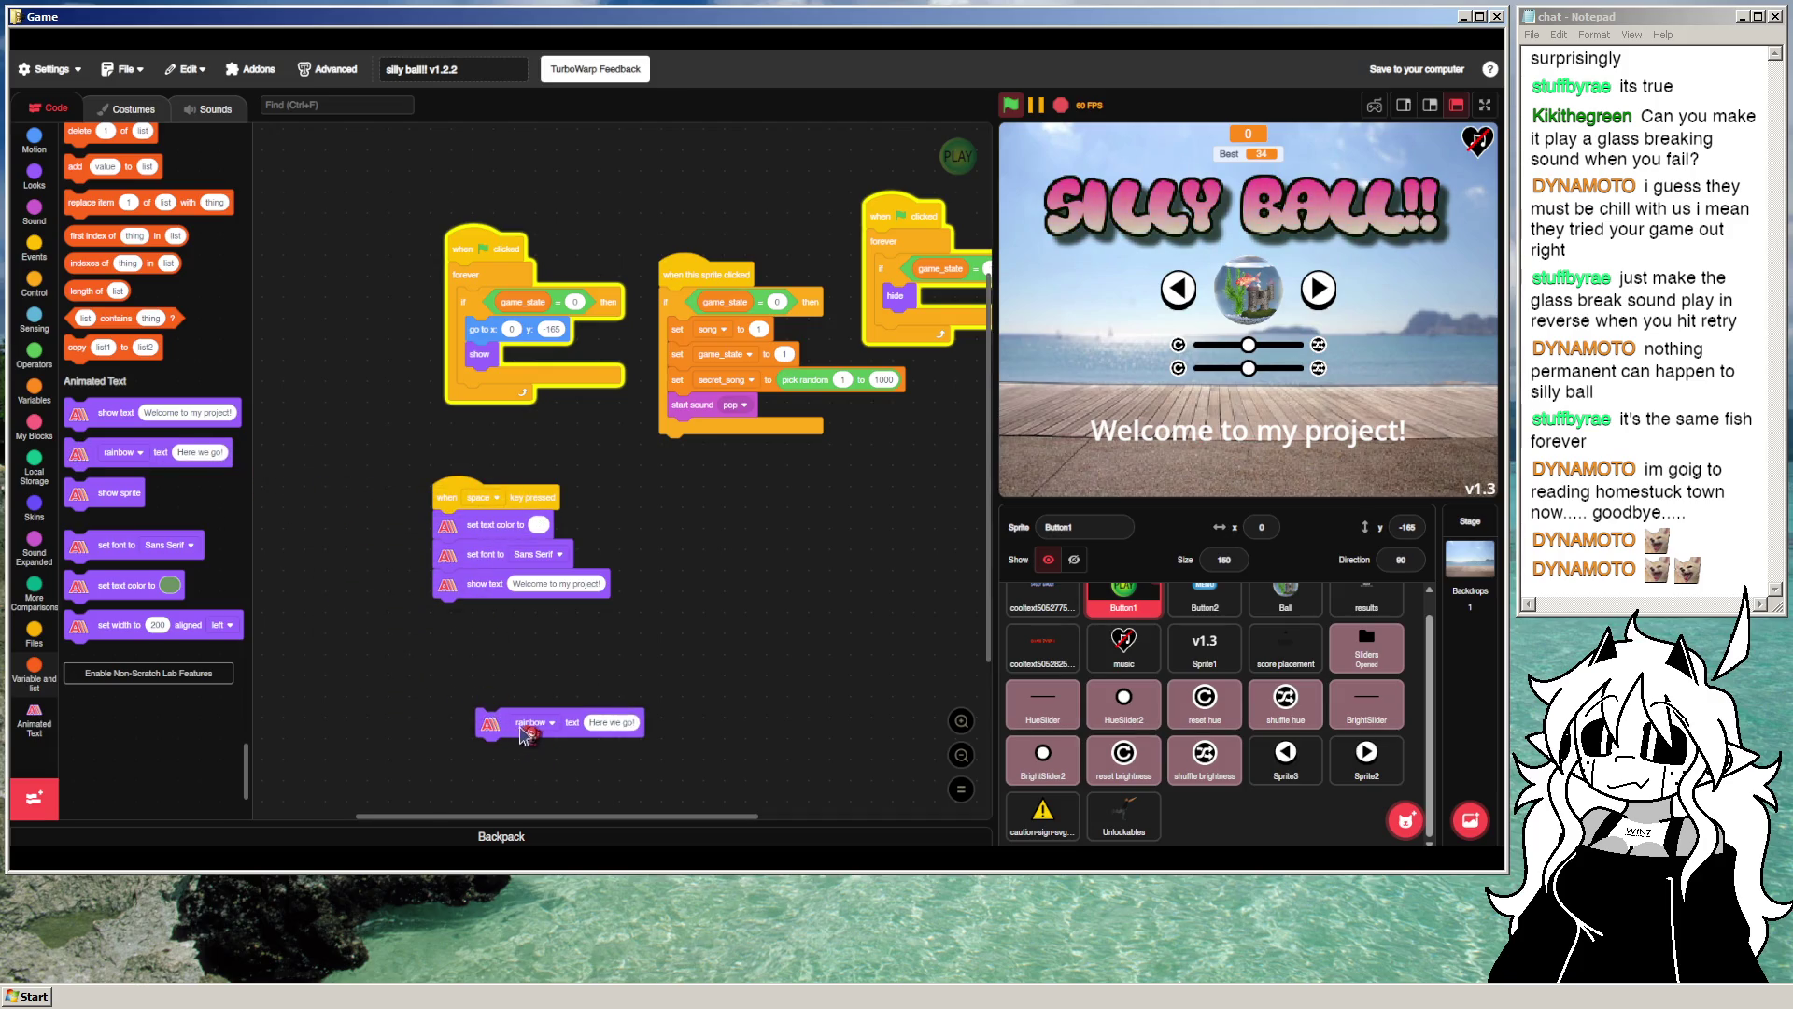
# Step: Switch the rainbow block to type, remove the other blocks, and attach it under the space hat
pyautogui.click(523, 727)
pyautogui.click(525, 635)
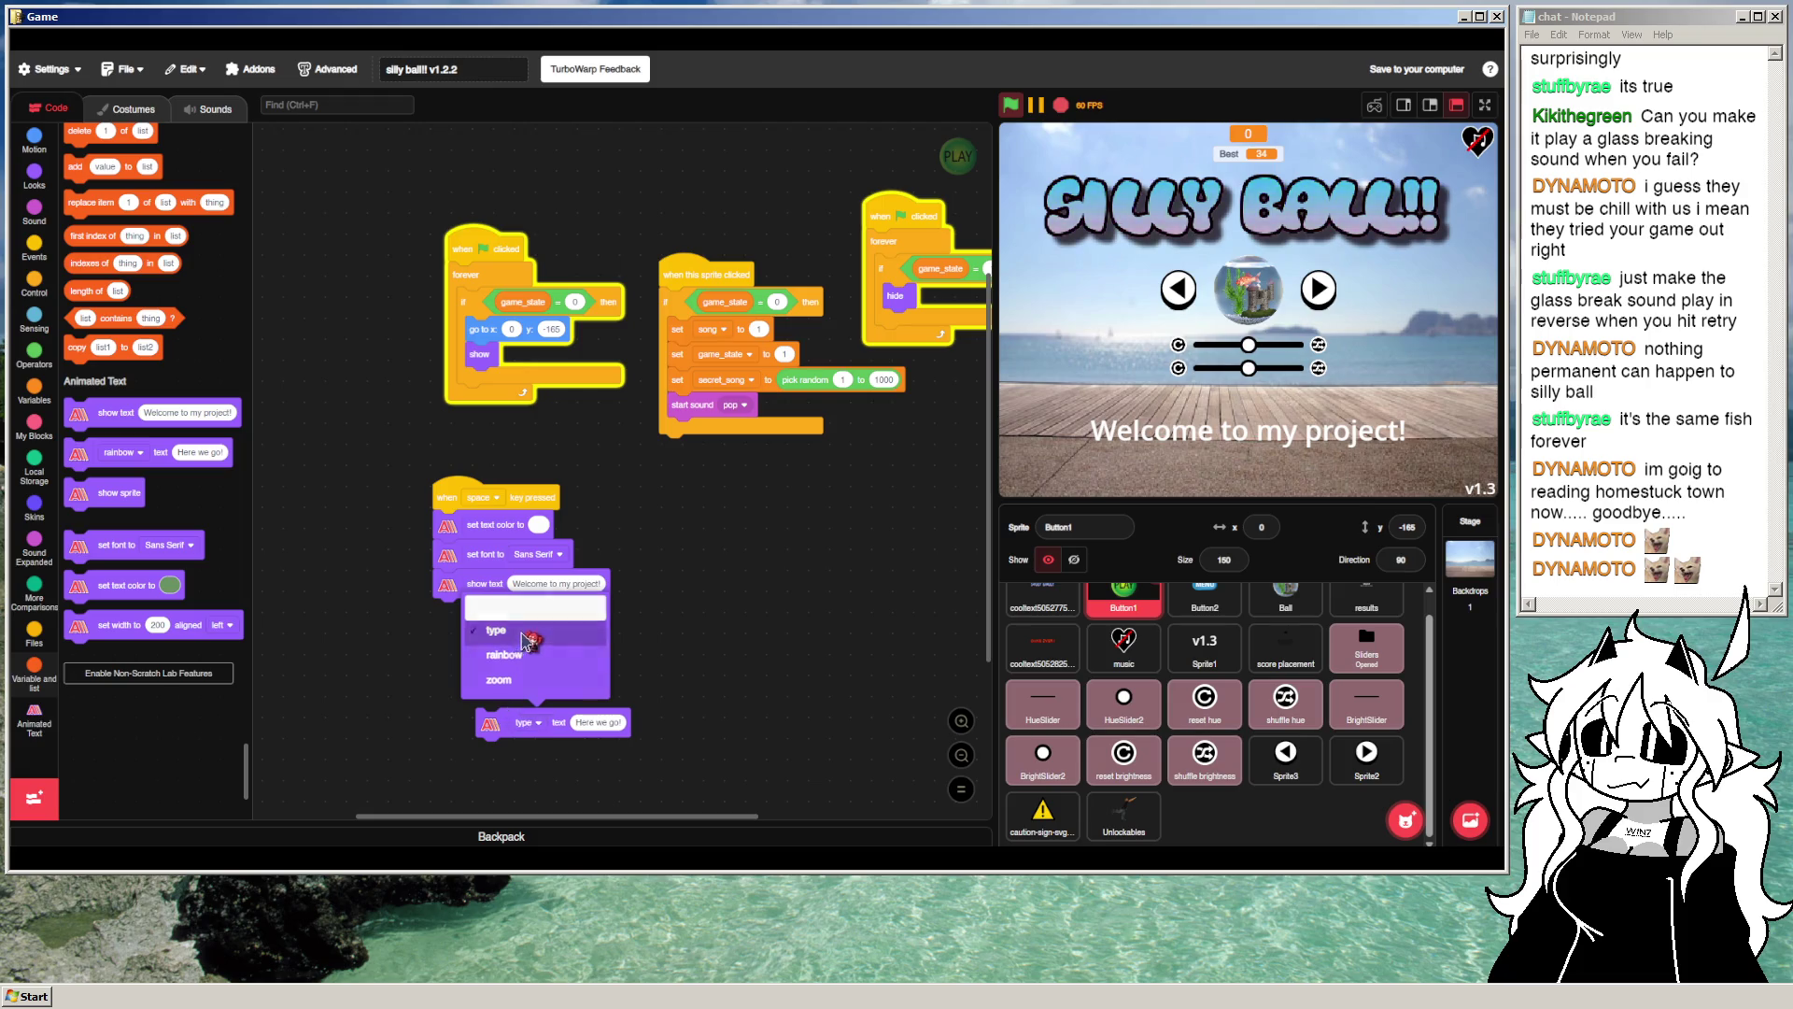
pyautogui.moveTo(471, 584)
pyautogui.mouseDown()
pyautogui.moveTo(368, 663)
pyautogui.moveTo(188, 603)
pyautogui.moveTo(407, 587)
pyautogui.moveTo(224, 560)
pyautogui.mouseUp()
pyautogui.moveTo(446, 526)
pyautogui.mouseDown()
pyautogui.moveTo(327, 565)
pyautogui.moveTo(224, 561)
pyautogui.mouseUp()
pyautogui.moveTo(489, 724); pyautogui.dragTo(459, 521)
pyautogui.press('space')
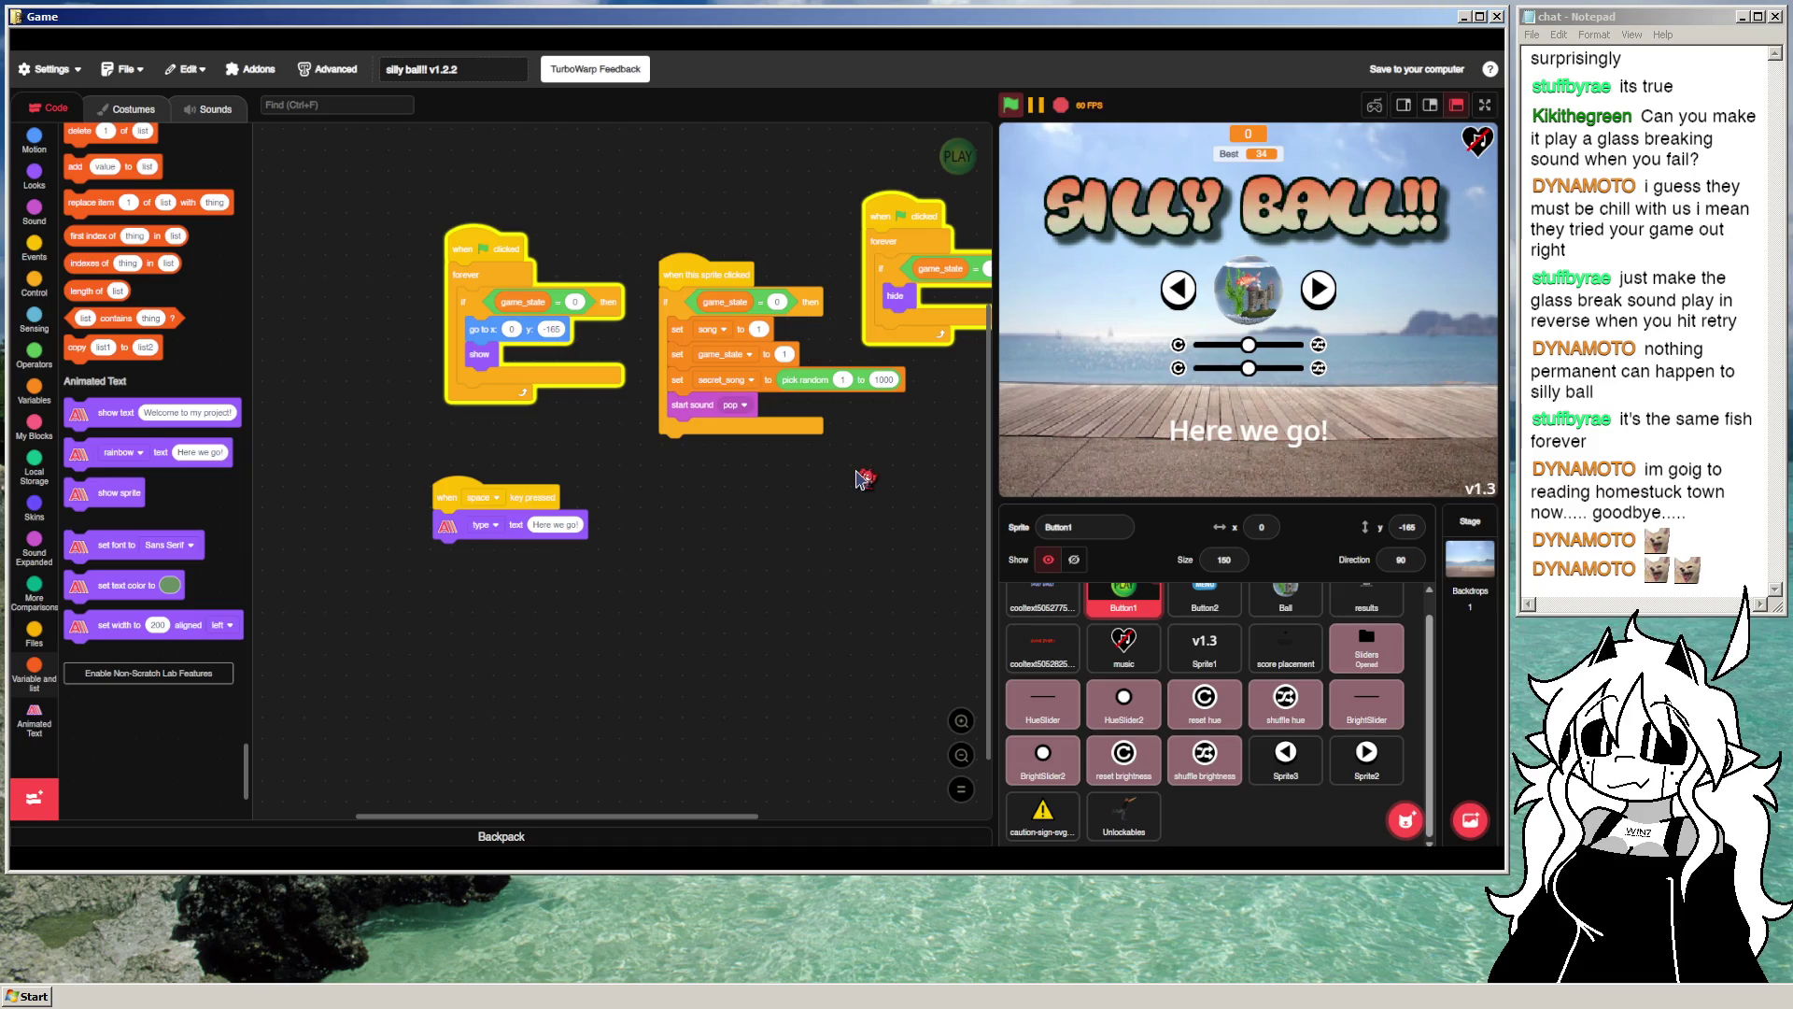
# Step: Change the typed text to 'welcome to silly ball!! wheee! yay!!' and preview it
pyautogui.click(571, 528)
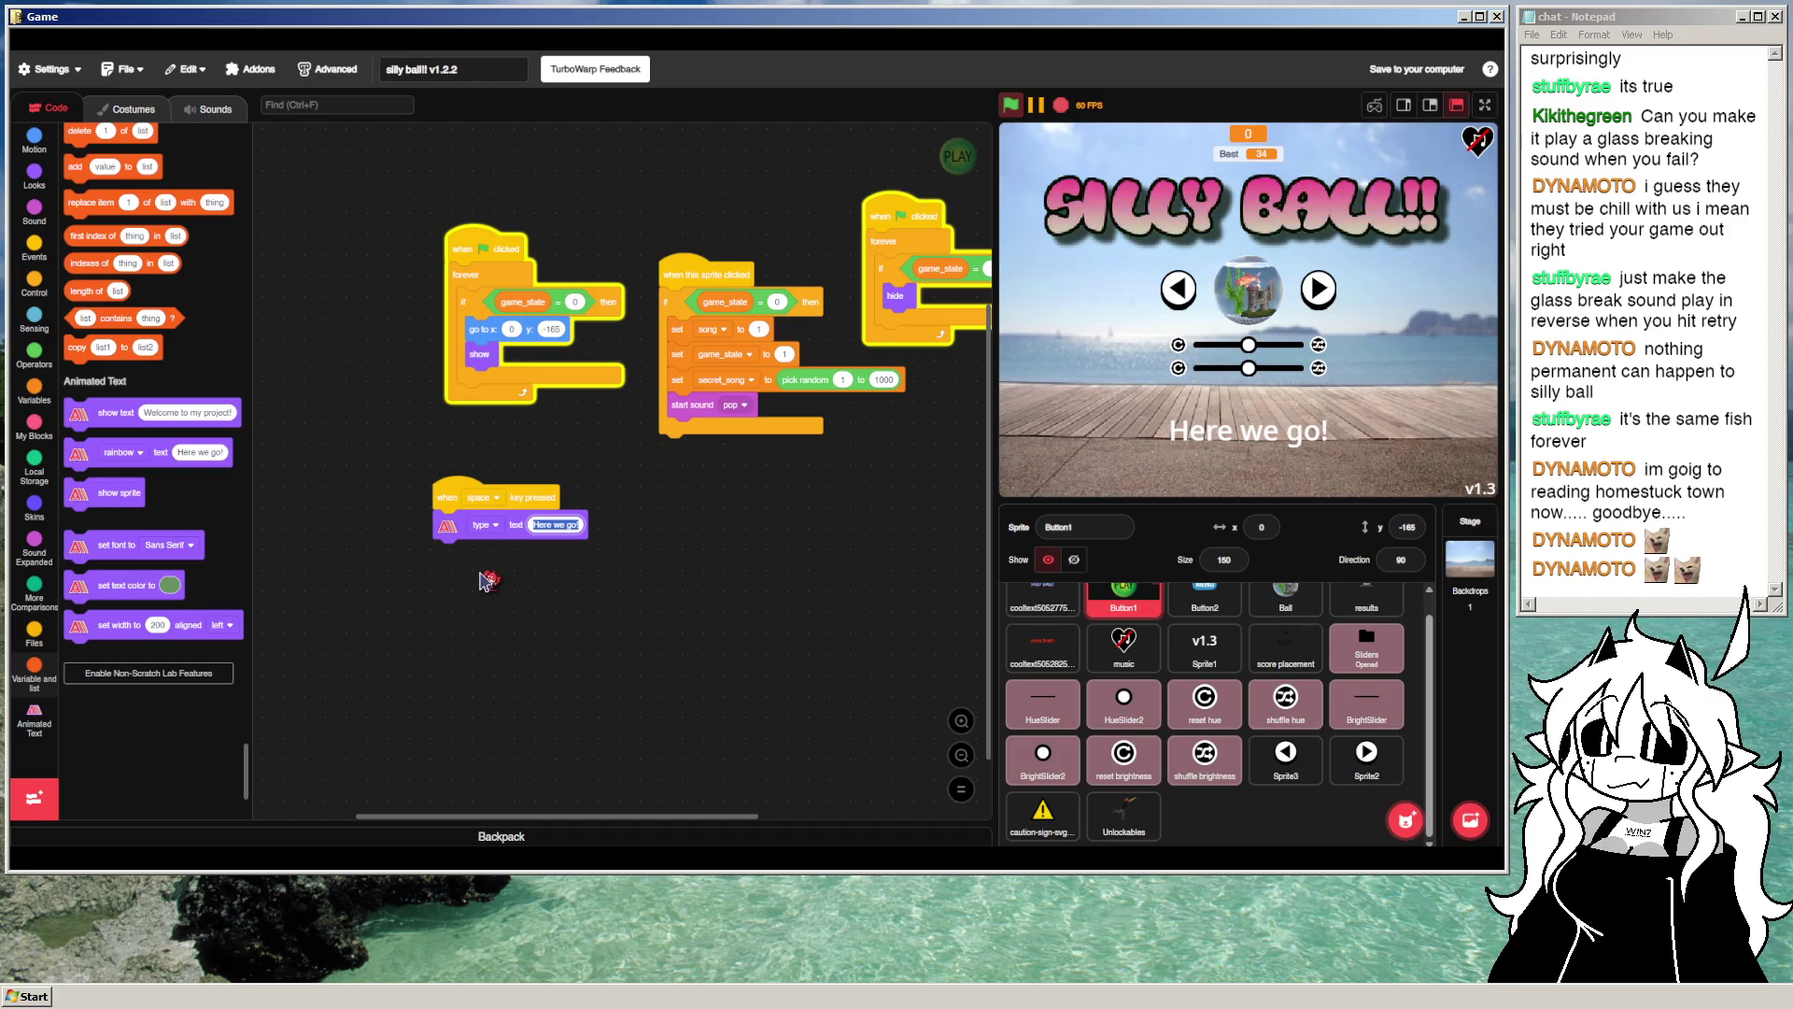
pyautogui.write('W')
pyautogui.write('lcome to s')
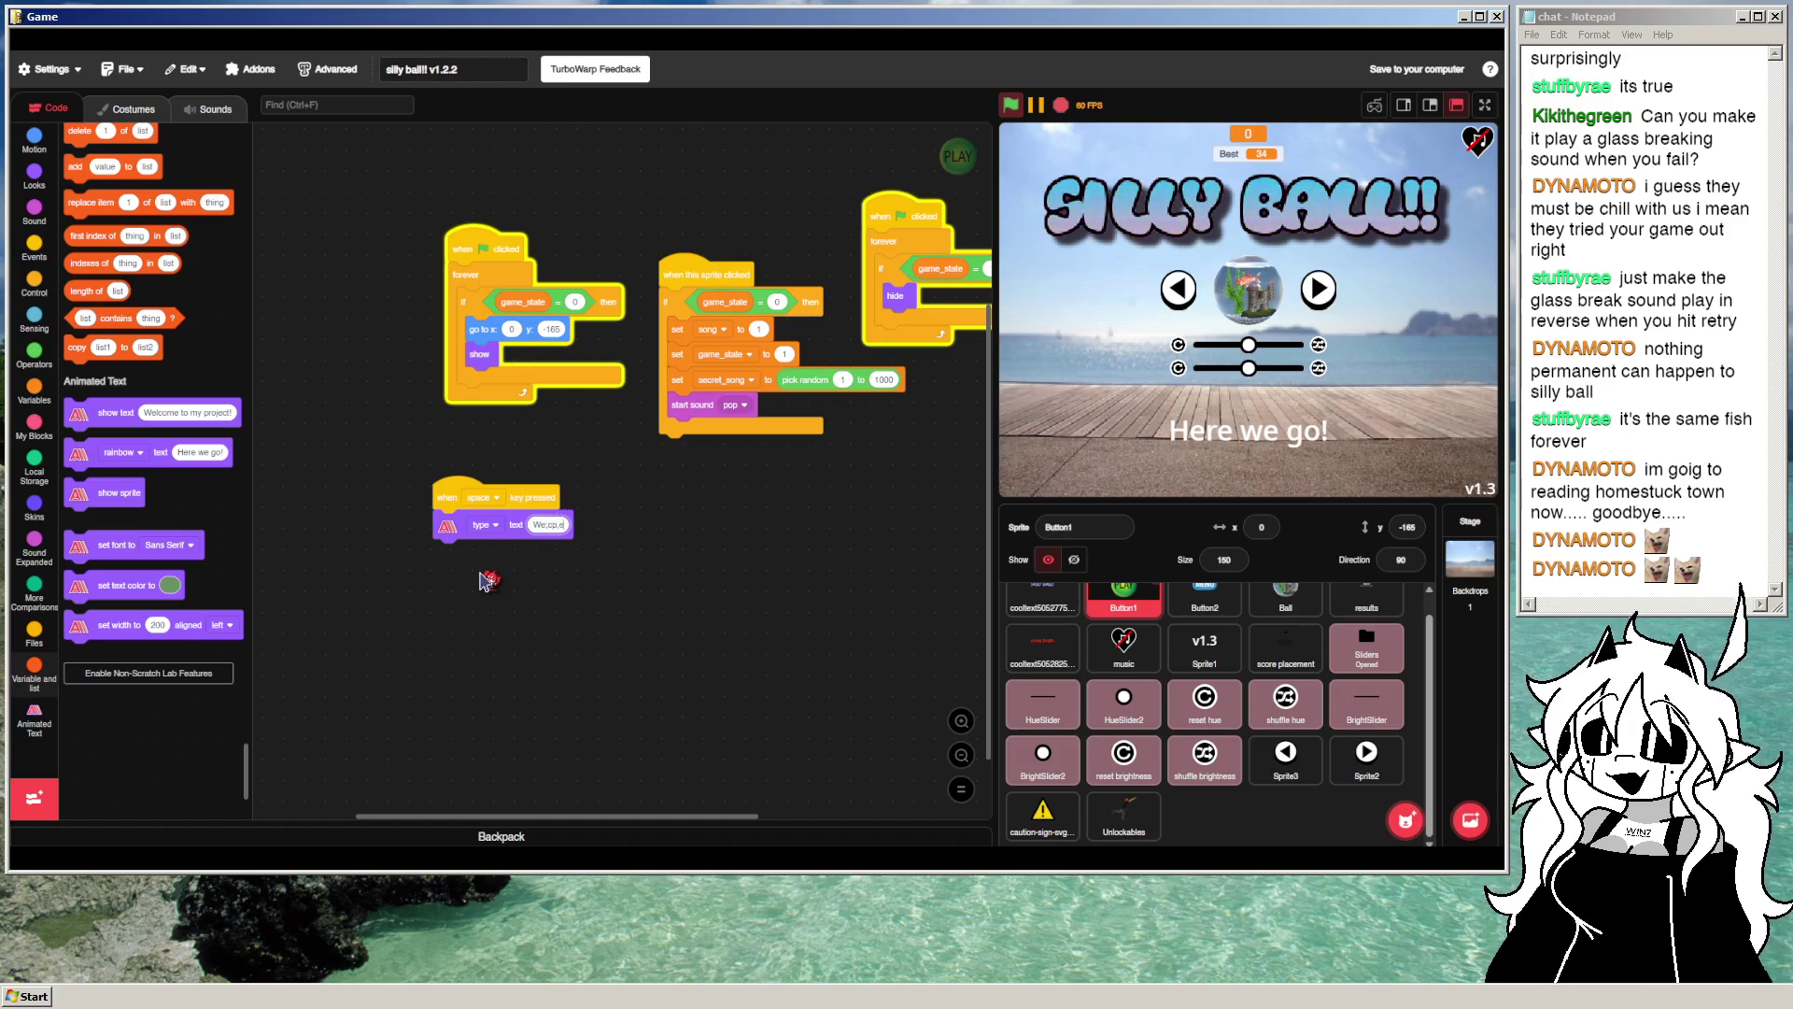
pyautogui.write('illy')
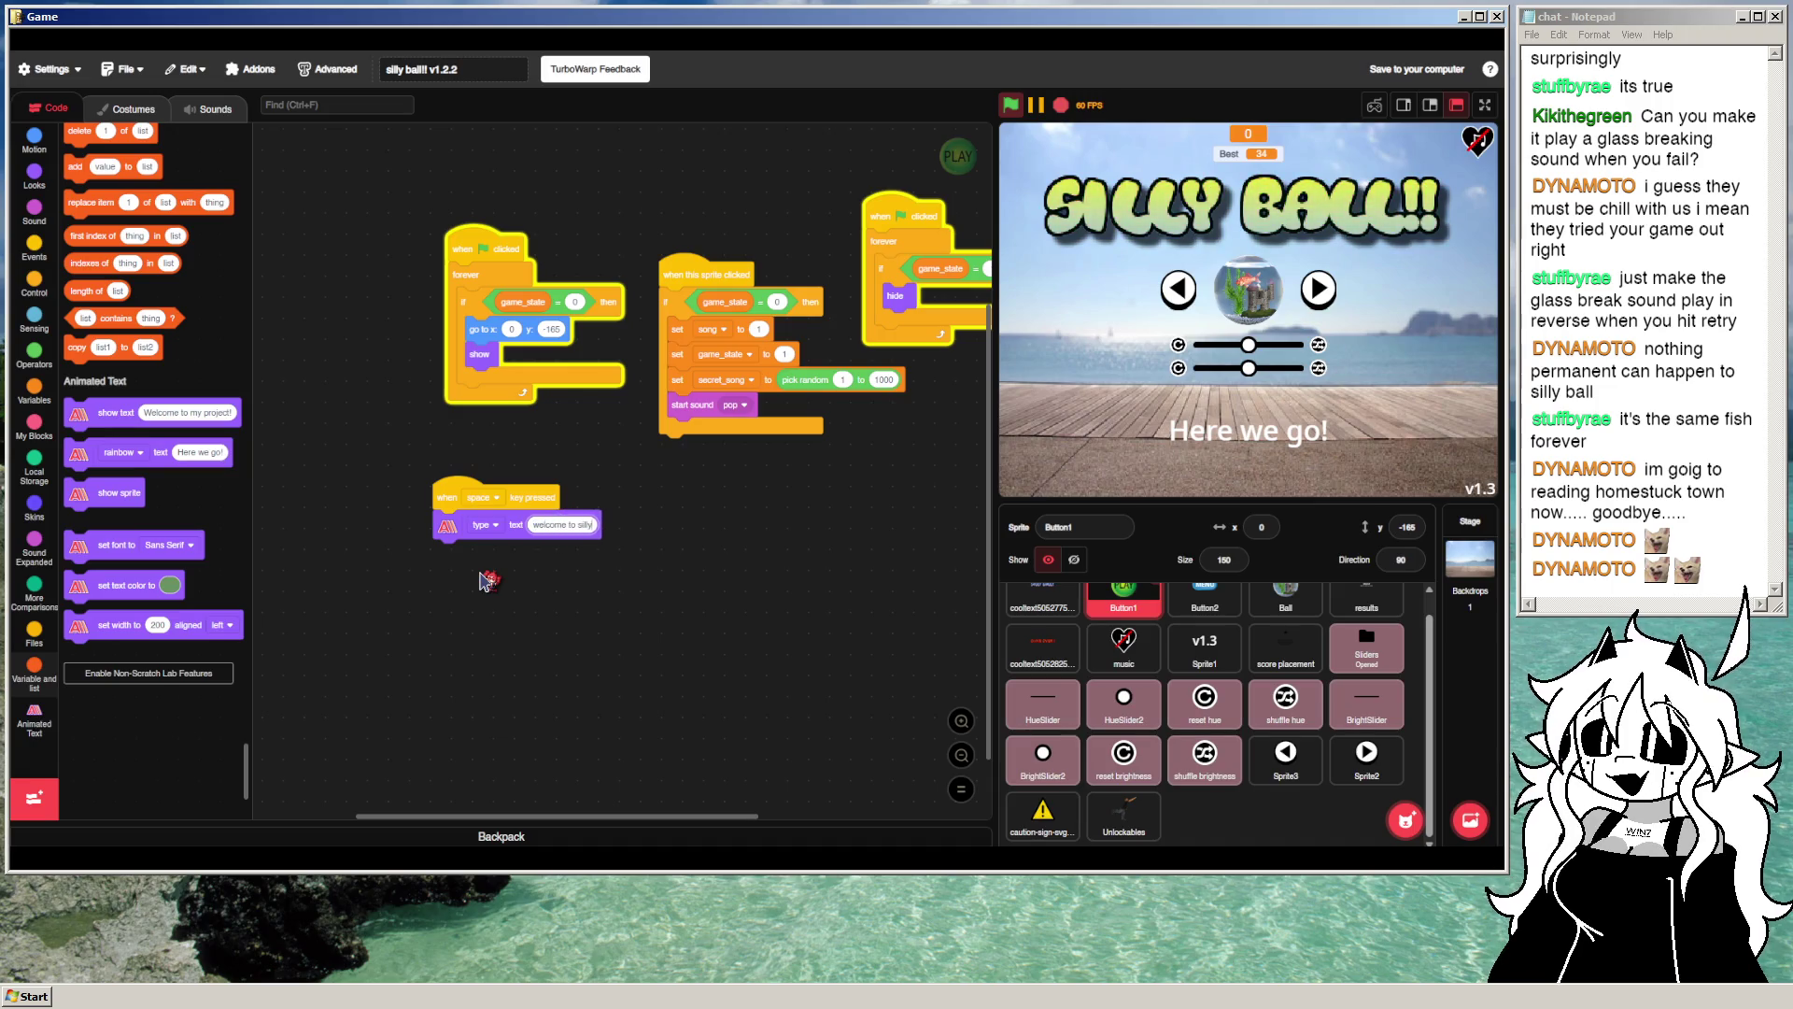
pyautogui.write(' ball wheee! yayyy')
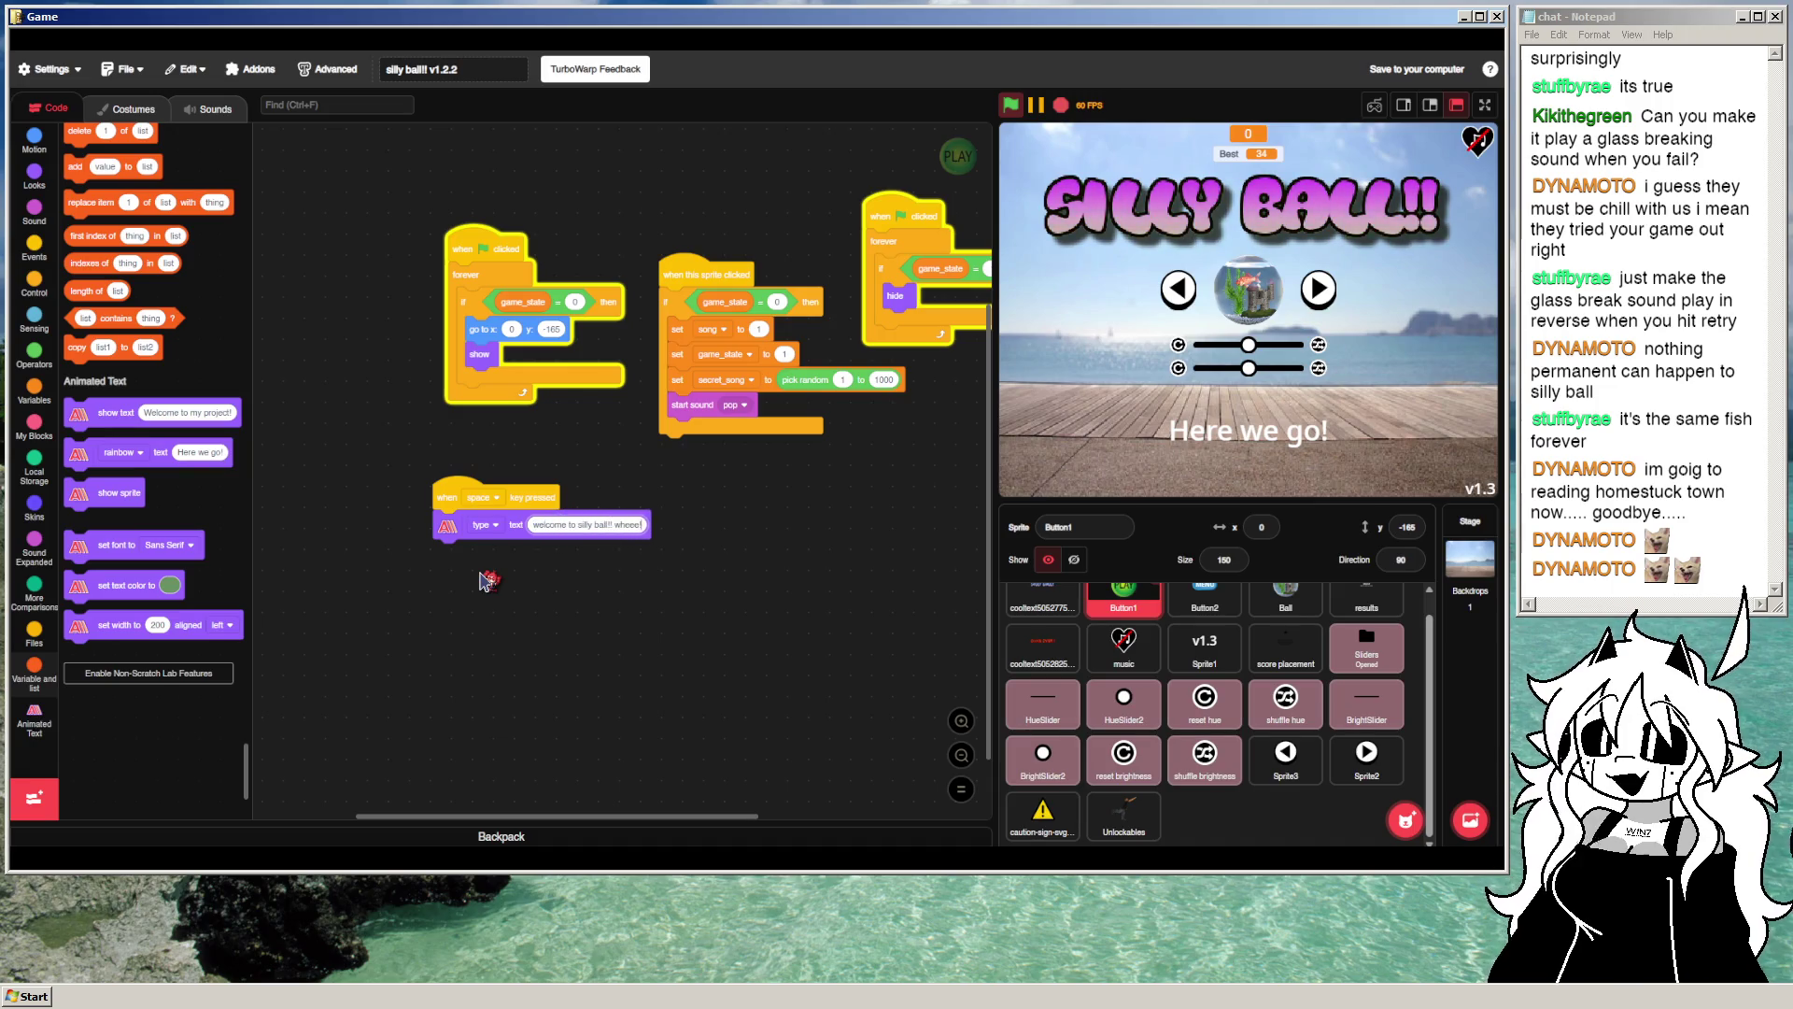
pyautogui.press('BackSpace')
pyautogui.press('BackSpace')
pyautogui.write('!!')
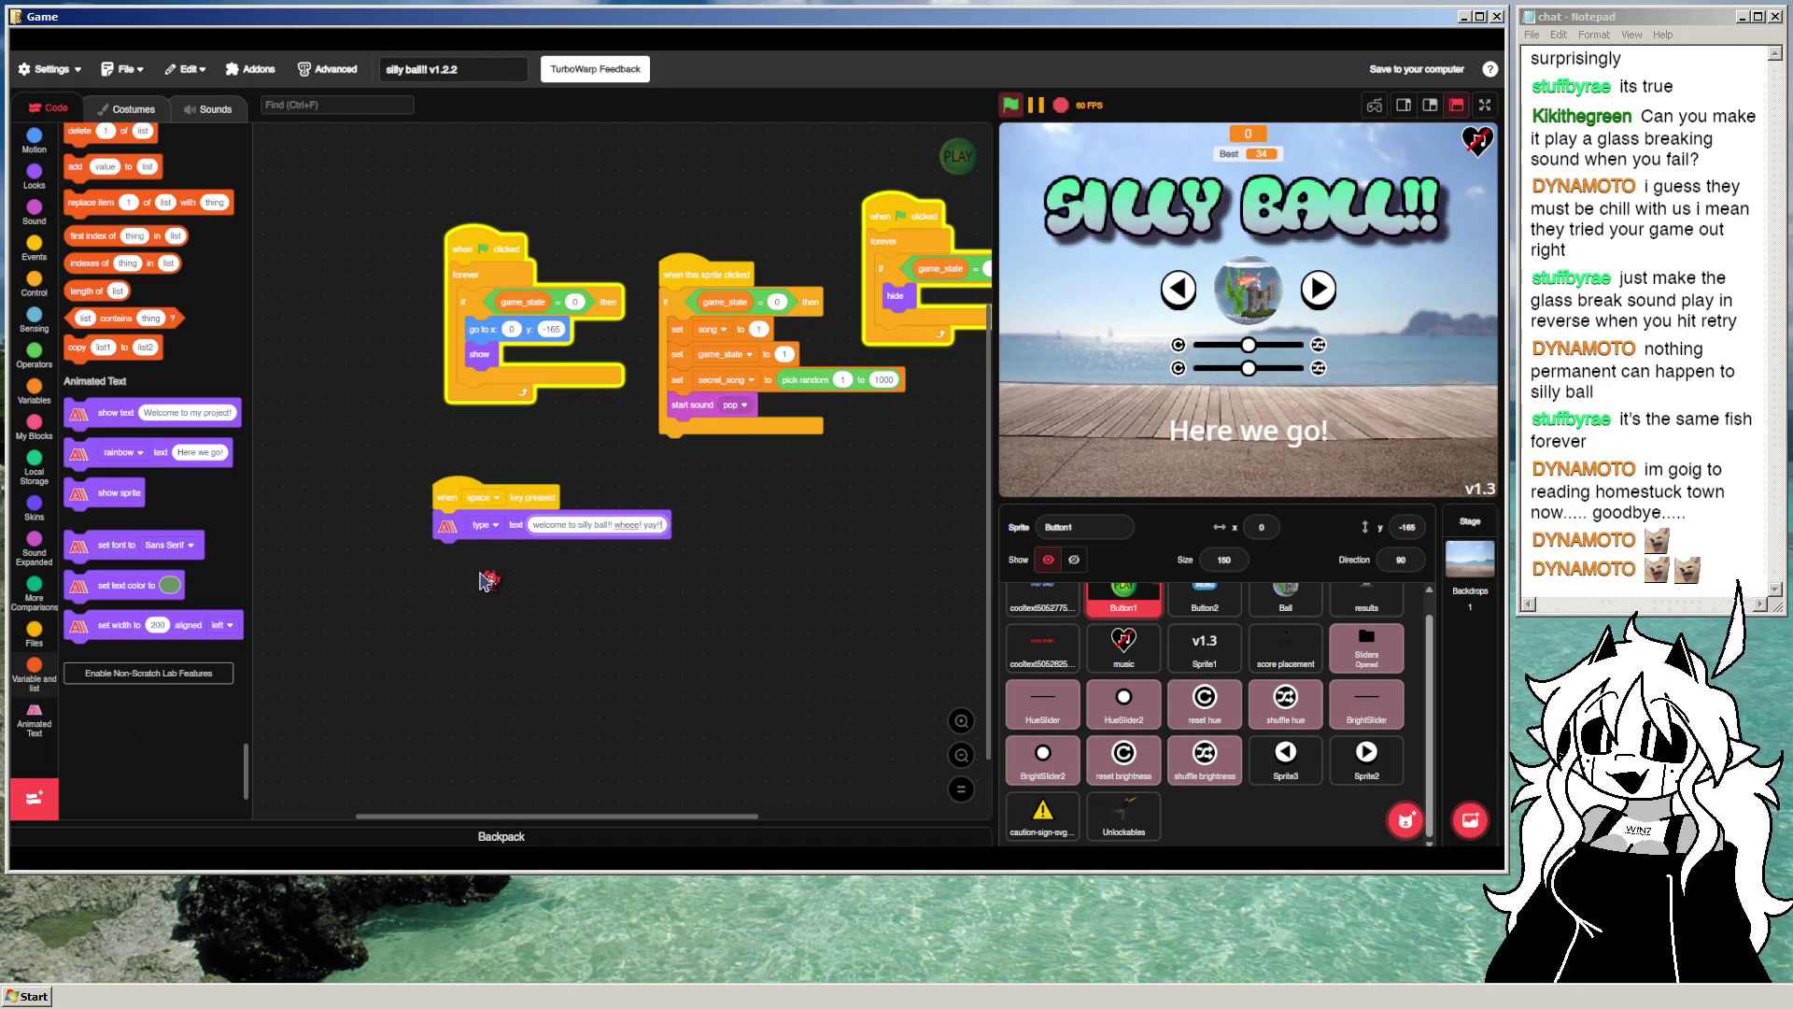
pyautogui.press('Return')
pyautogui.press('space')
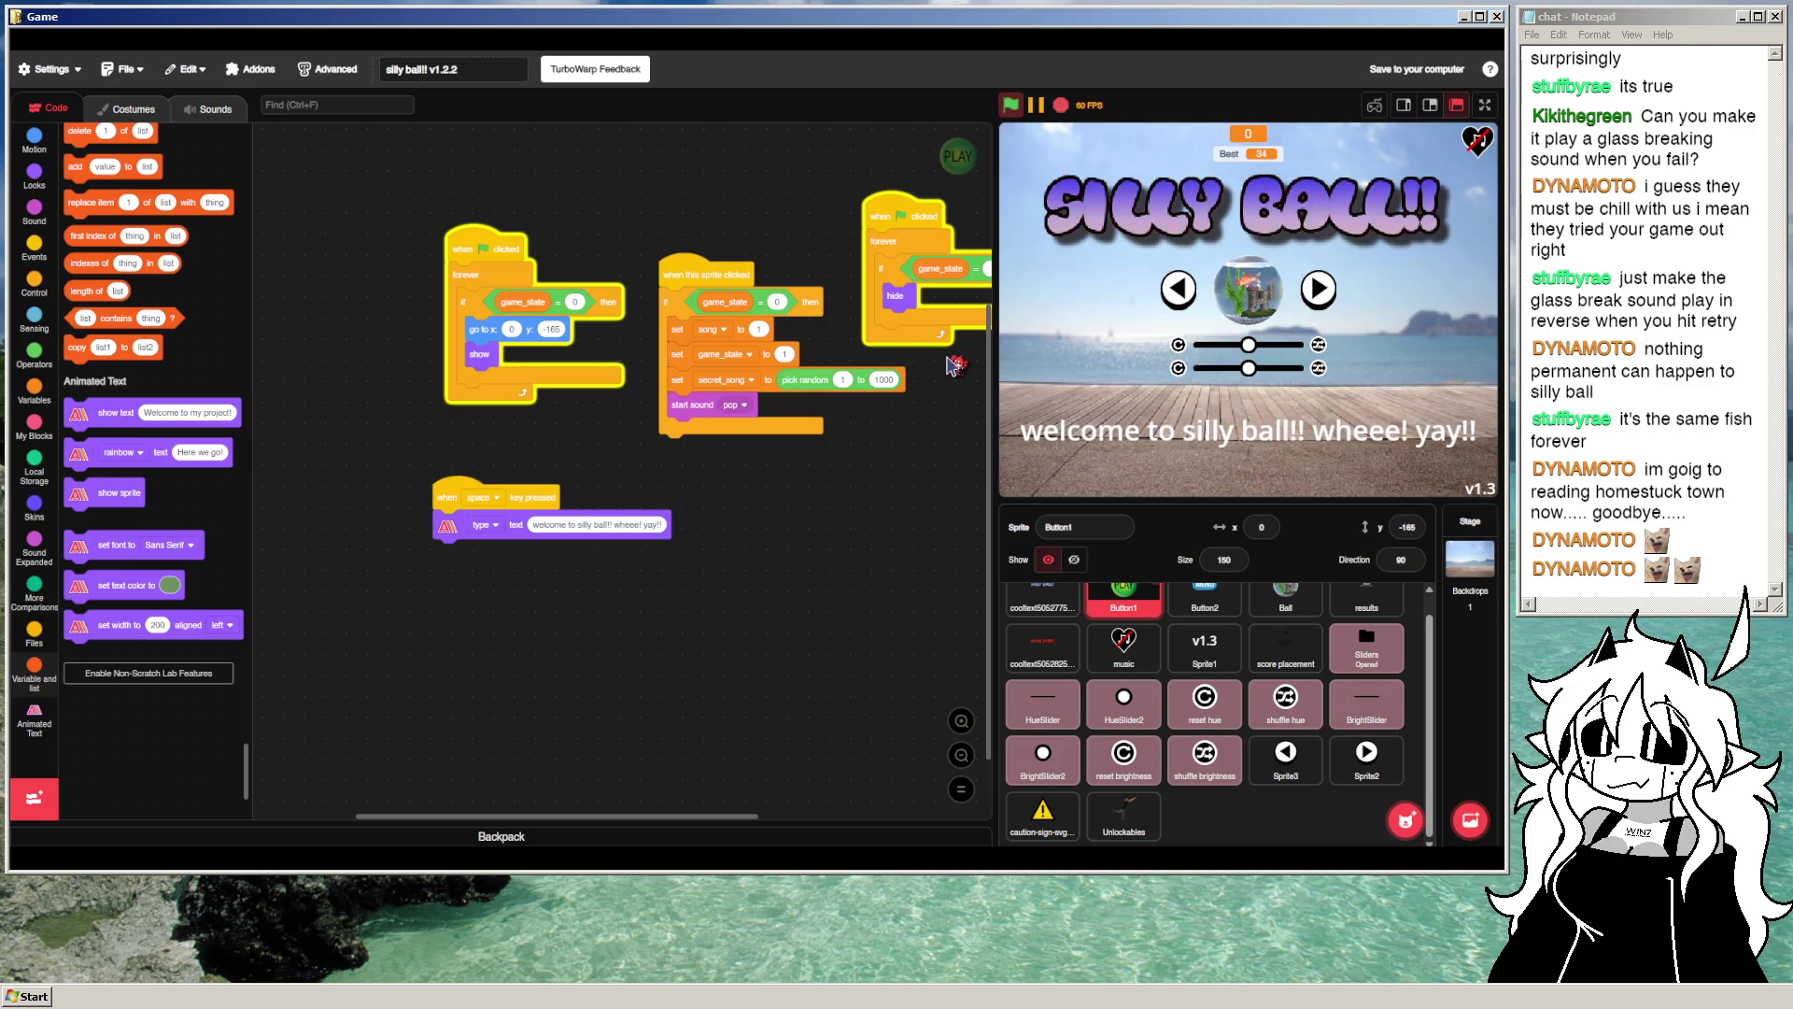
# Step: Append a long run of a's to the welcome text and preview it on stage
pyautogui.click(650, 521)
pyautogui.press('End')
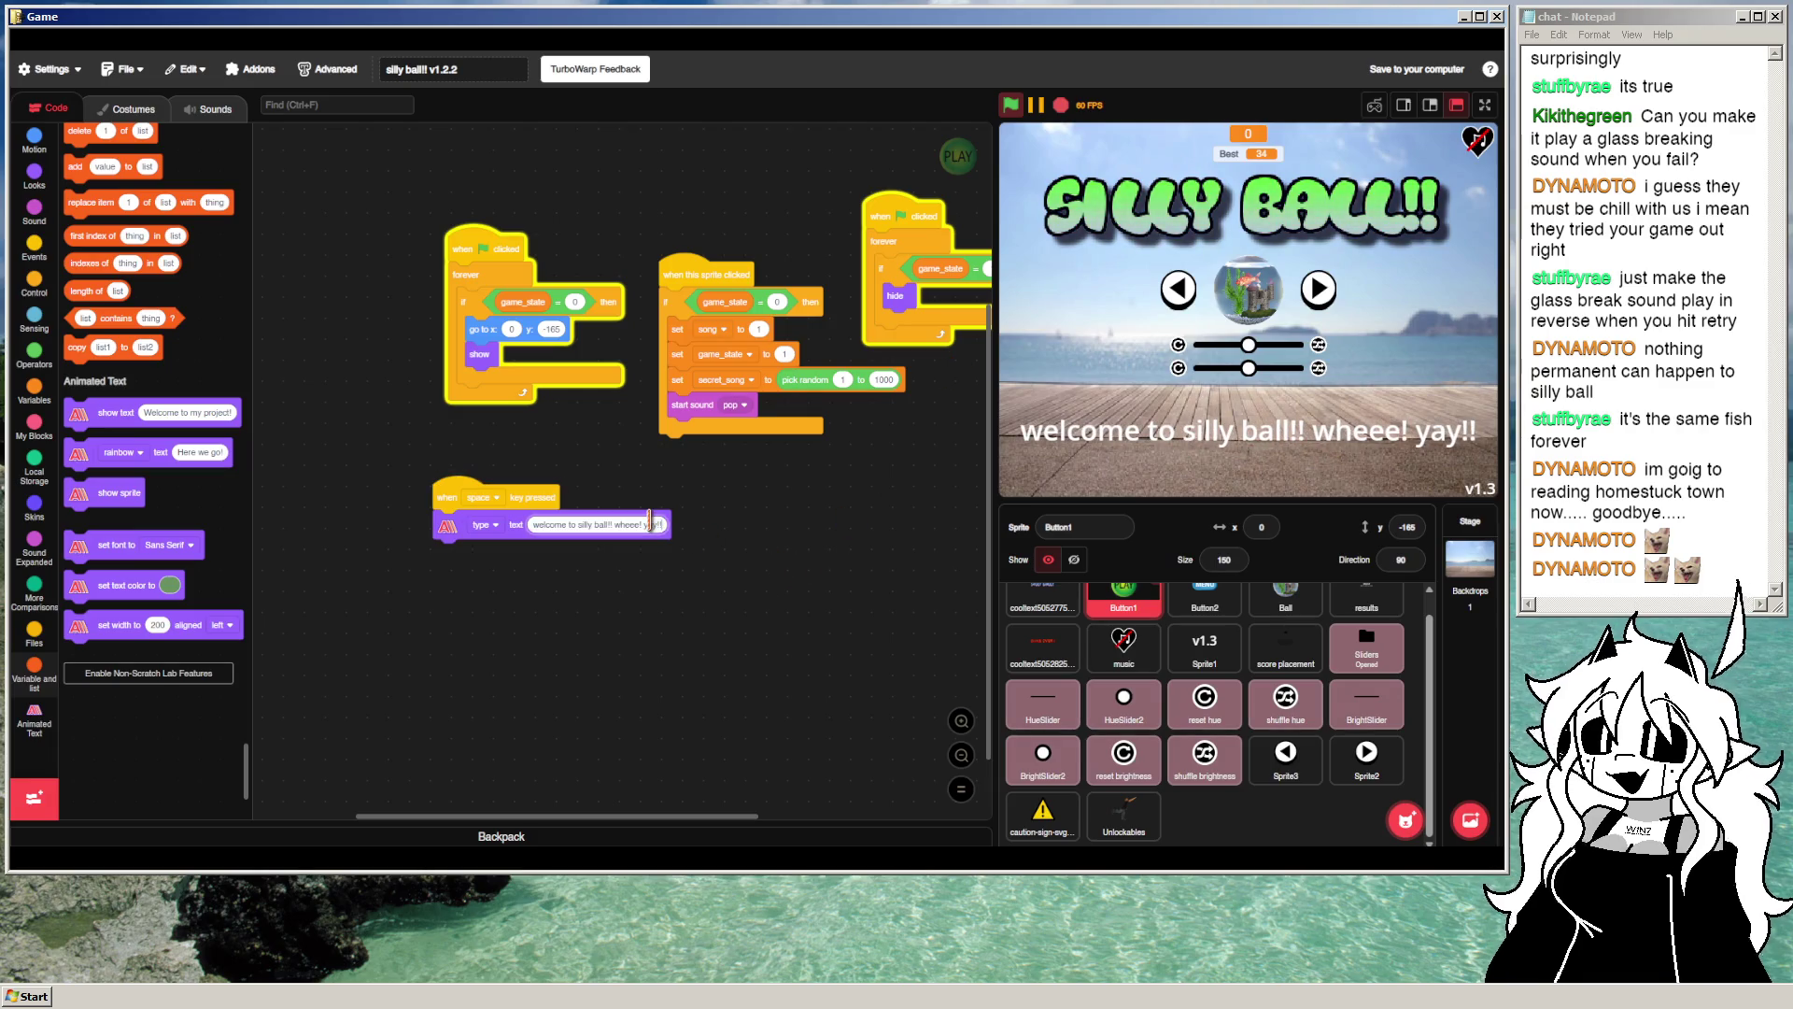
pyautogui.write('aaaaaaaaaaaaaaaaaa')
pyautogui.click(820, 589)
pyautogui.press('space')
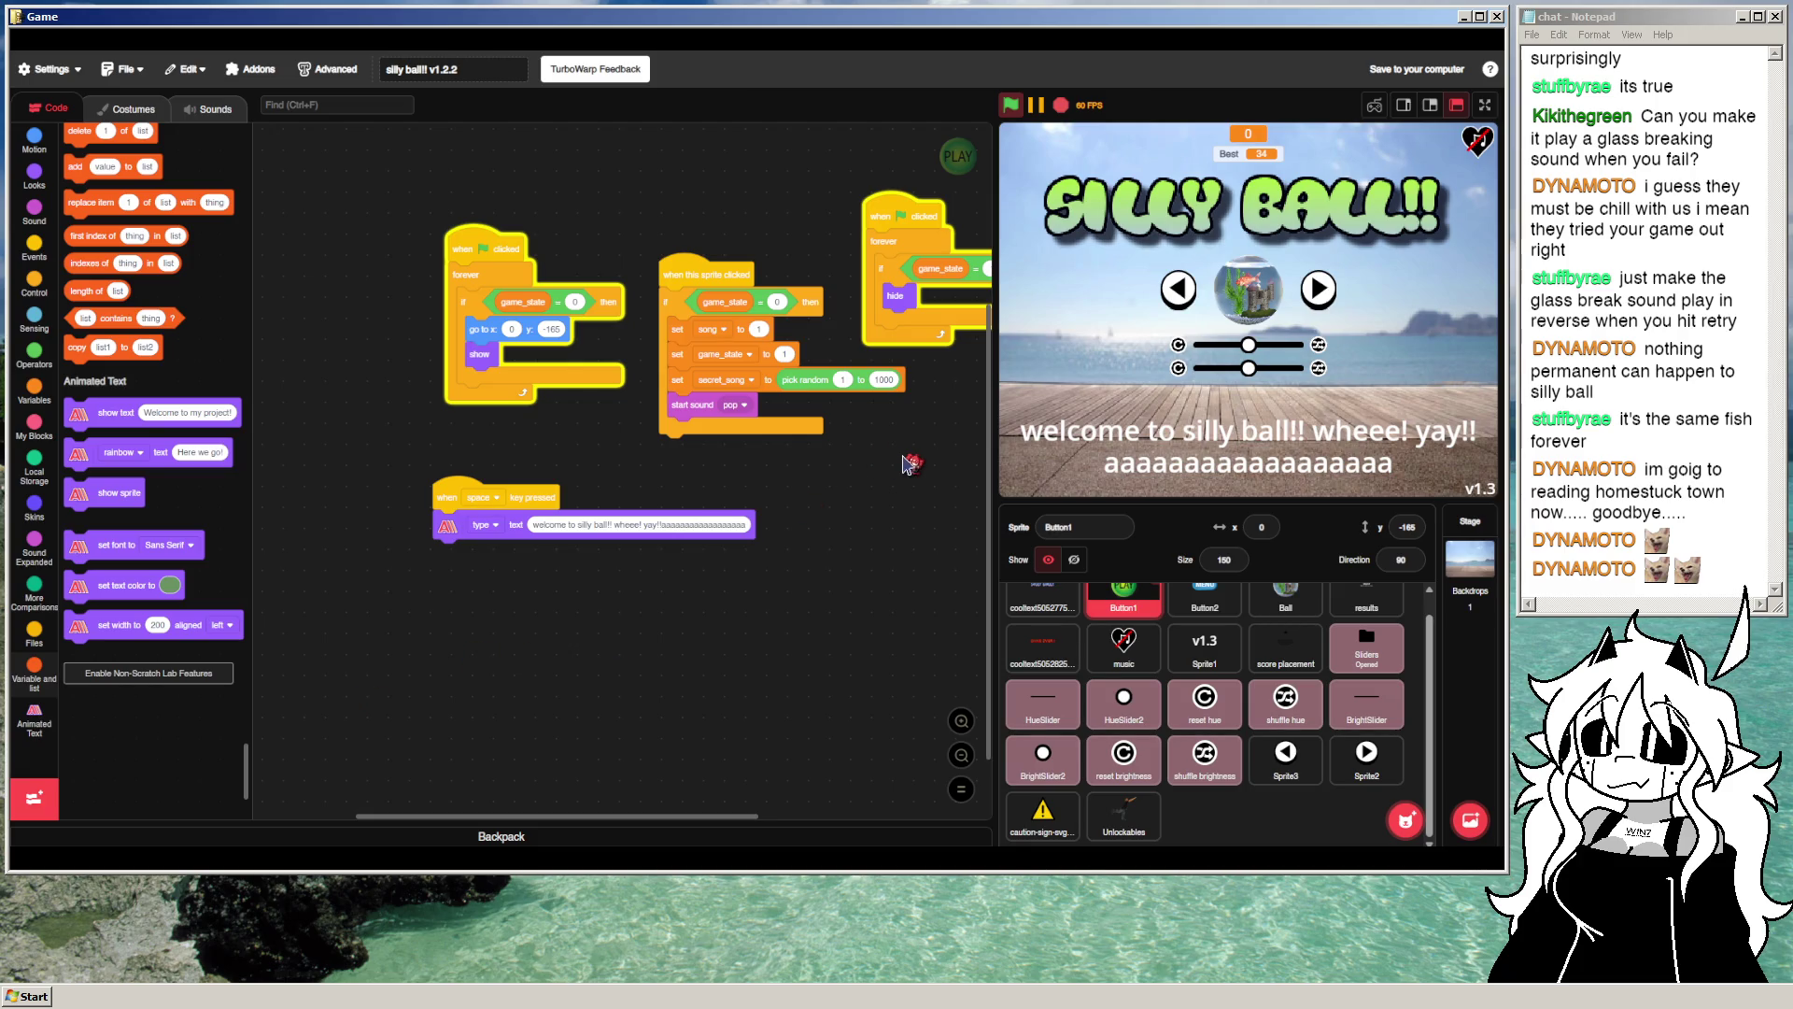
pyautogui.scroll(-3, 196, 660)
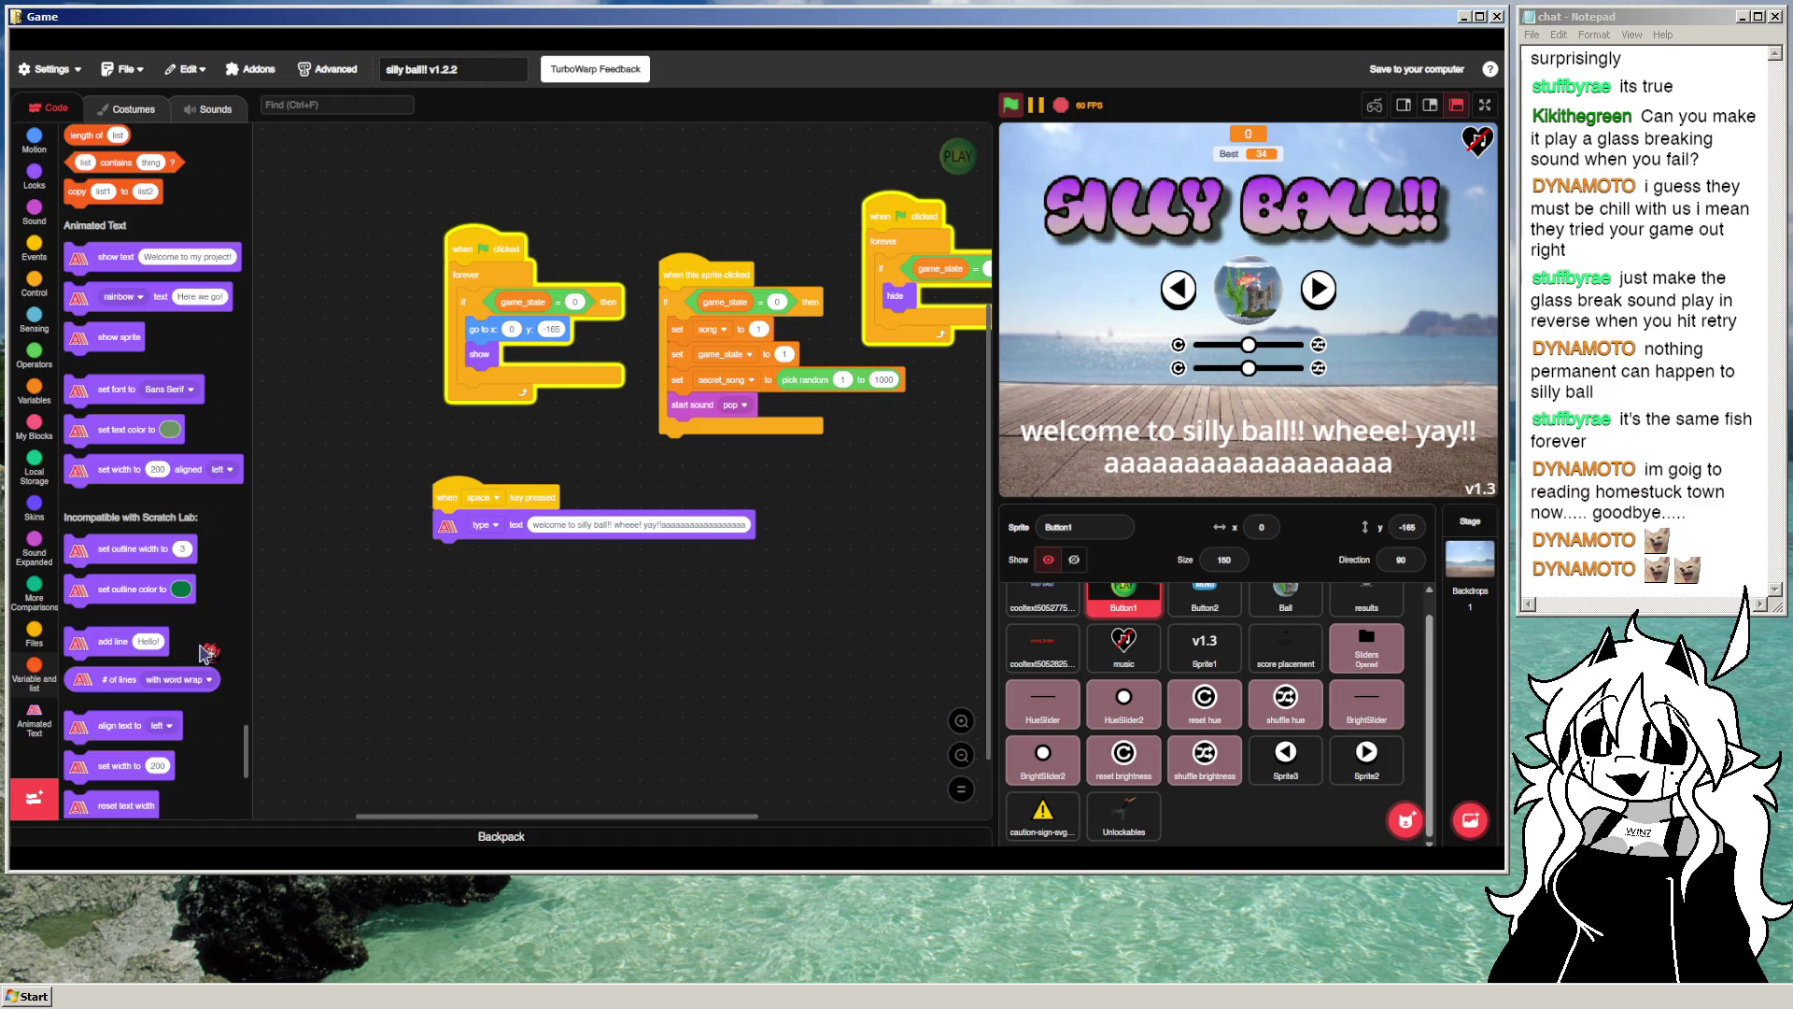
pyautogui.scroll(-5, 208, 652)
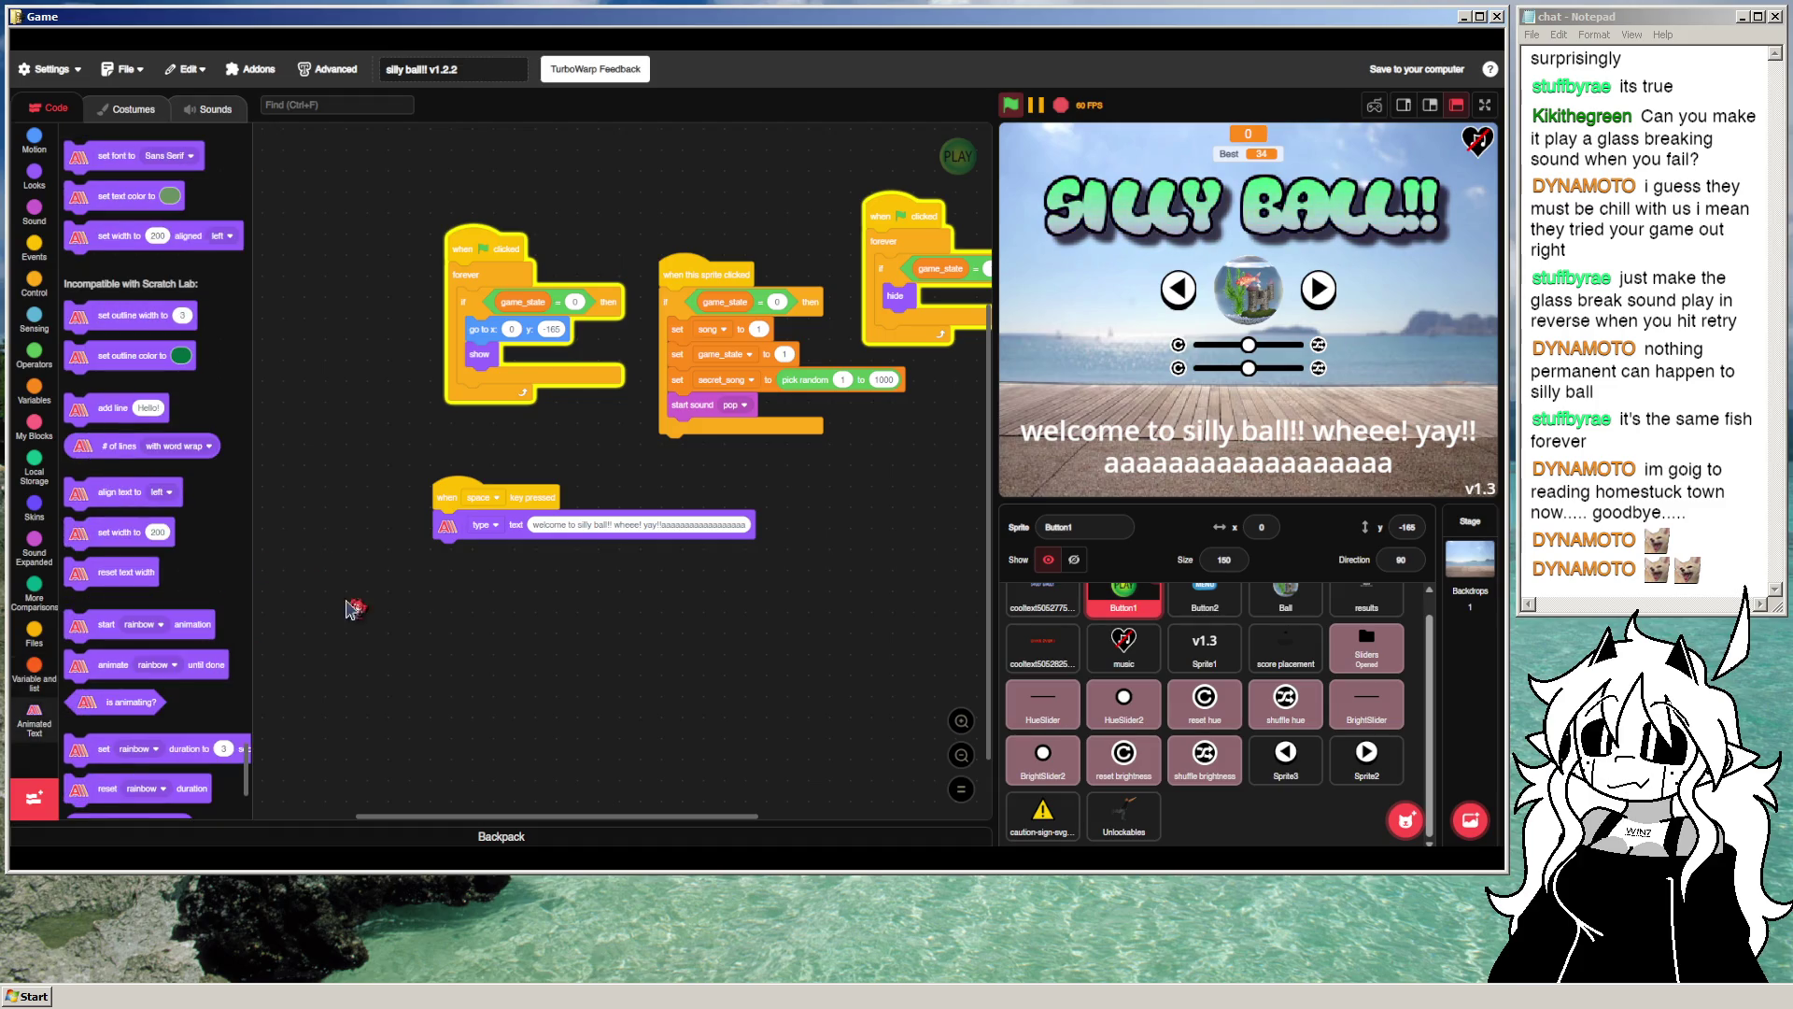
pyautogui.scroll(-2, 205, 587)
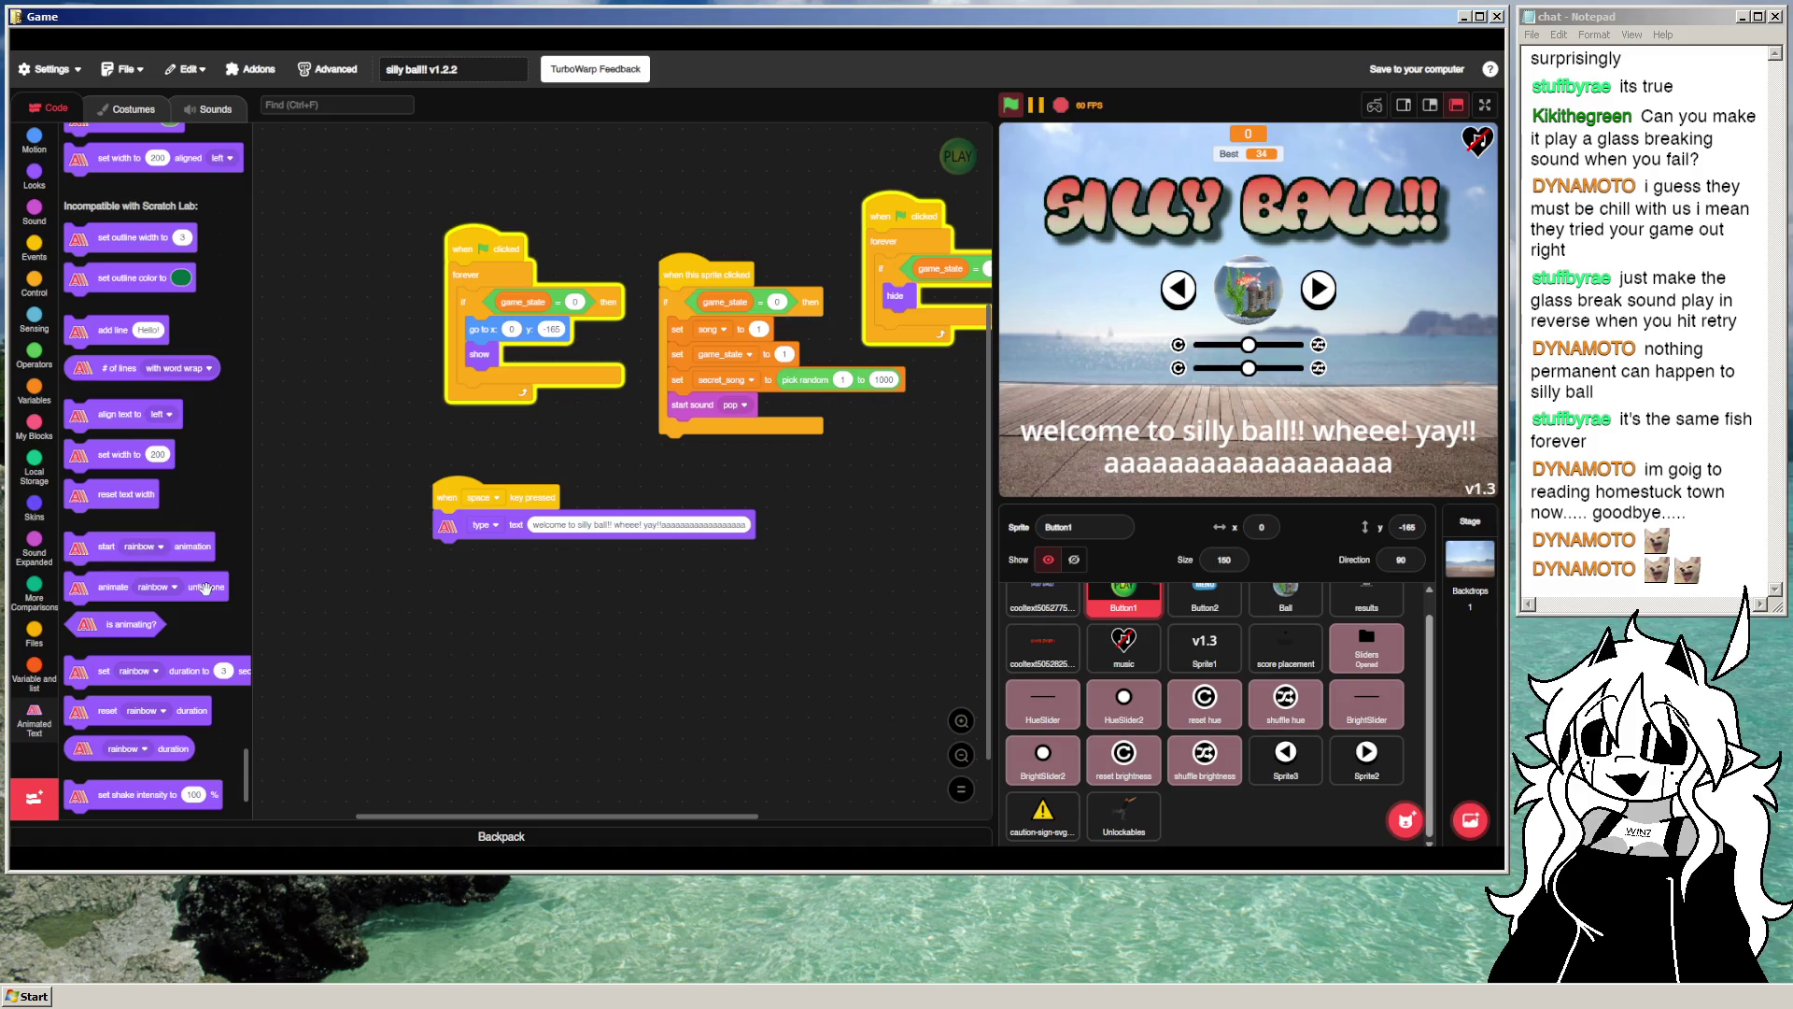
# Step: Browse the Animated Text animation and text property dropdowns without changing them
pyautogui.scroll(-4, 218, 618)
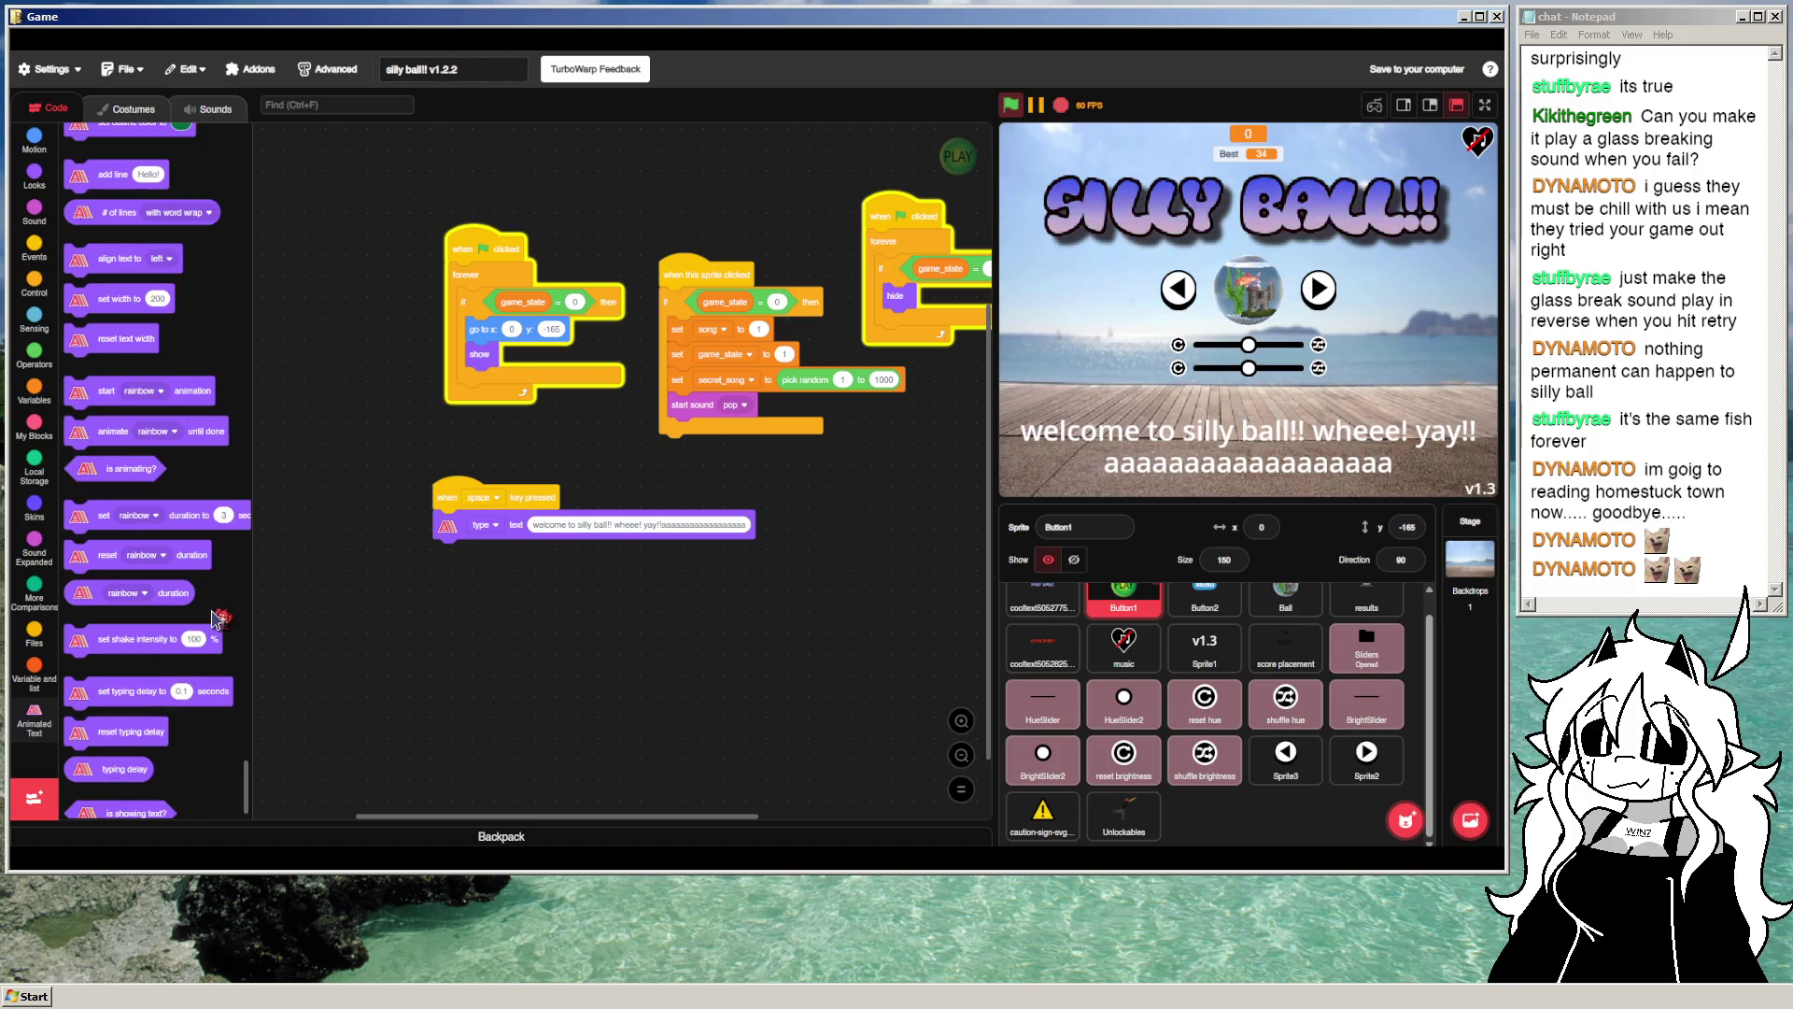
pyautogui.scroll(-2, 213, 612)
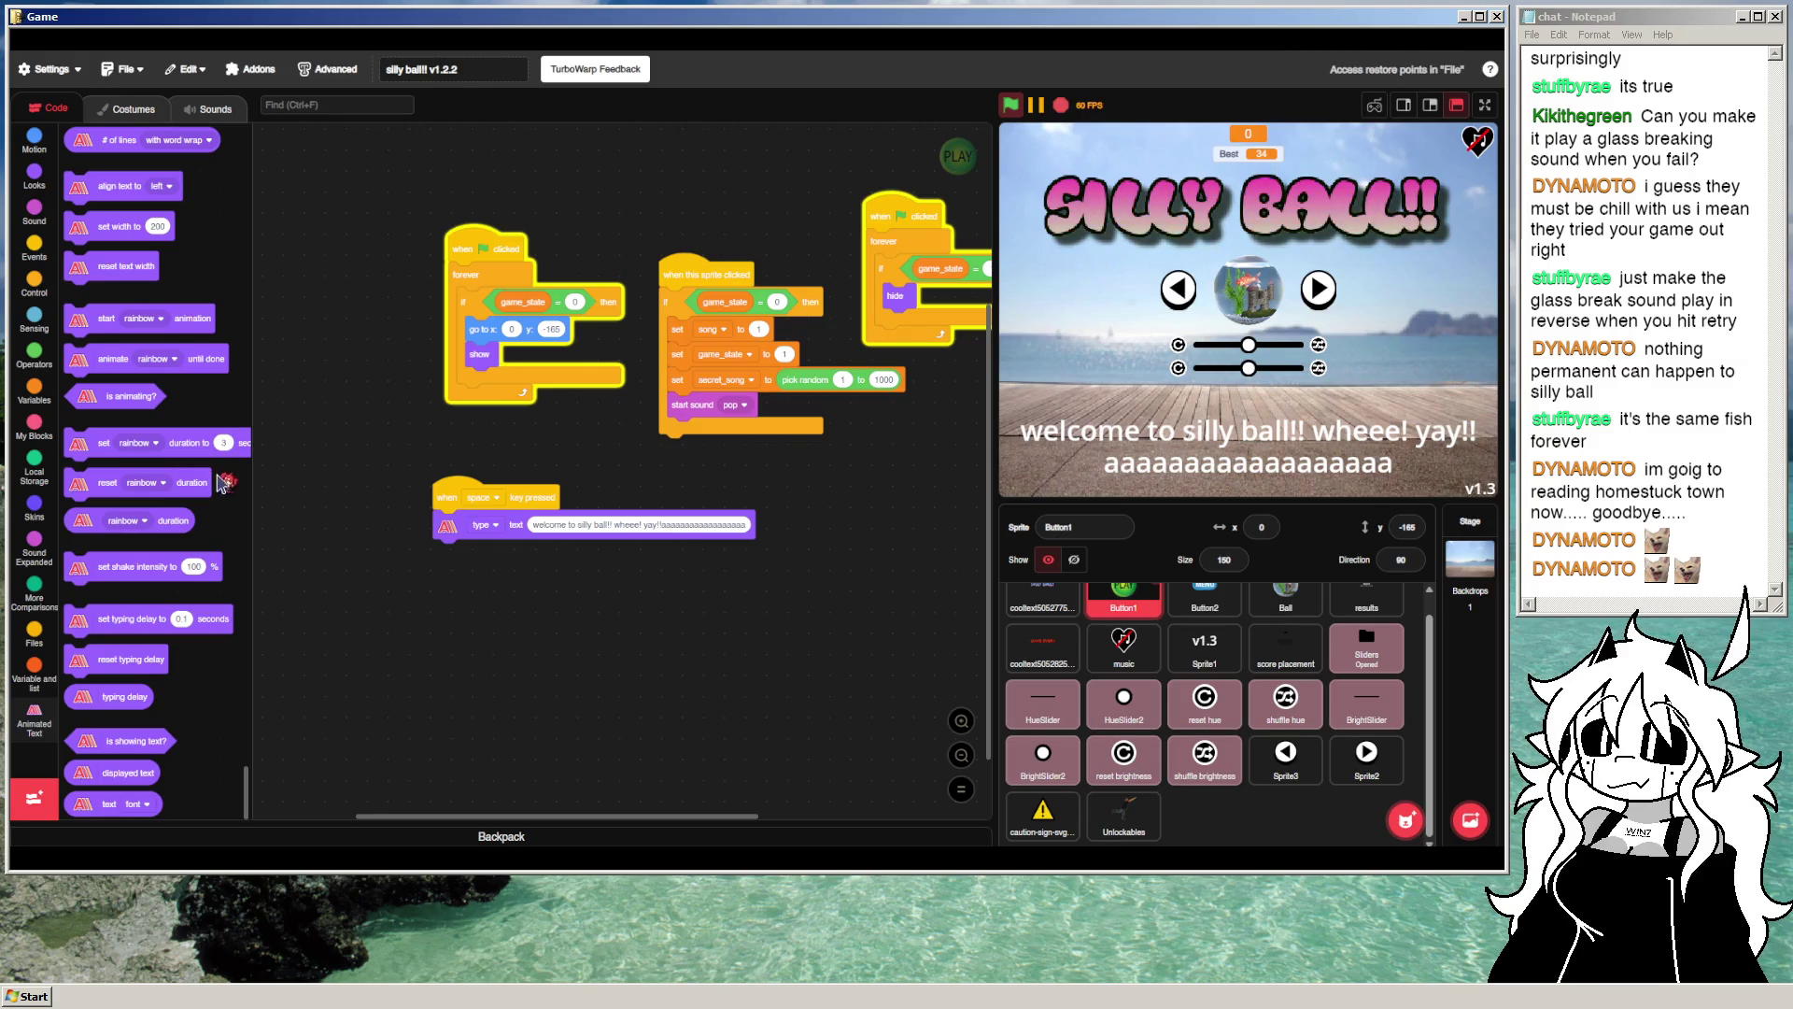
pyautogui.click(155, 444)
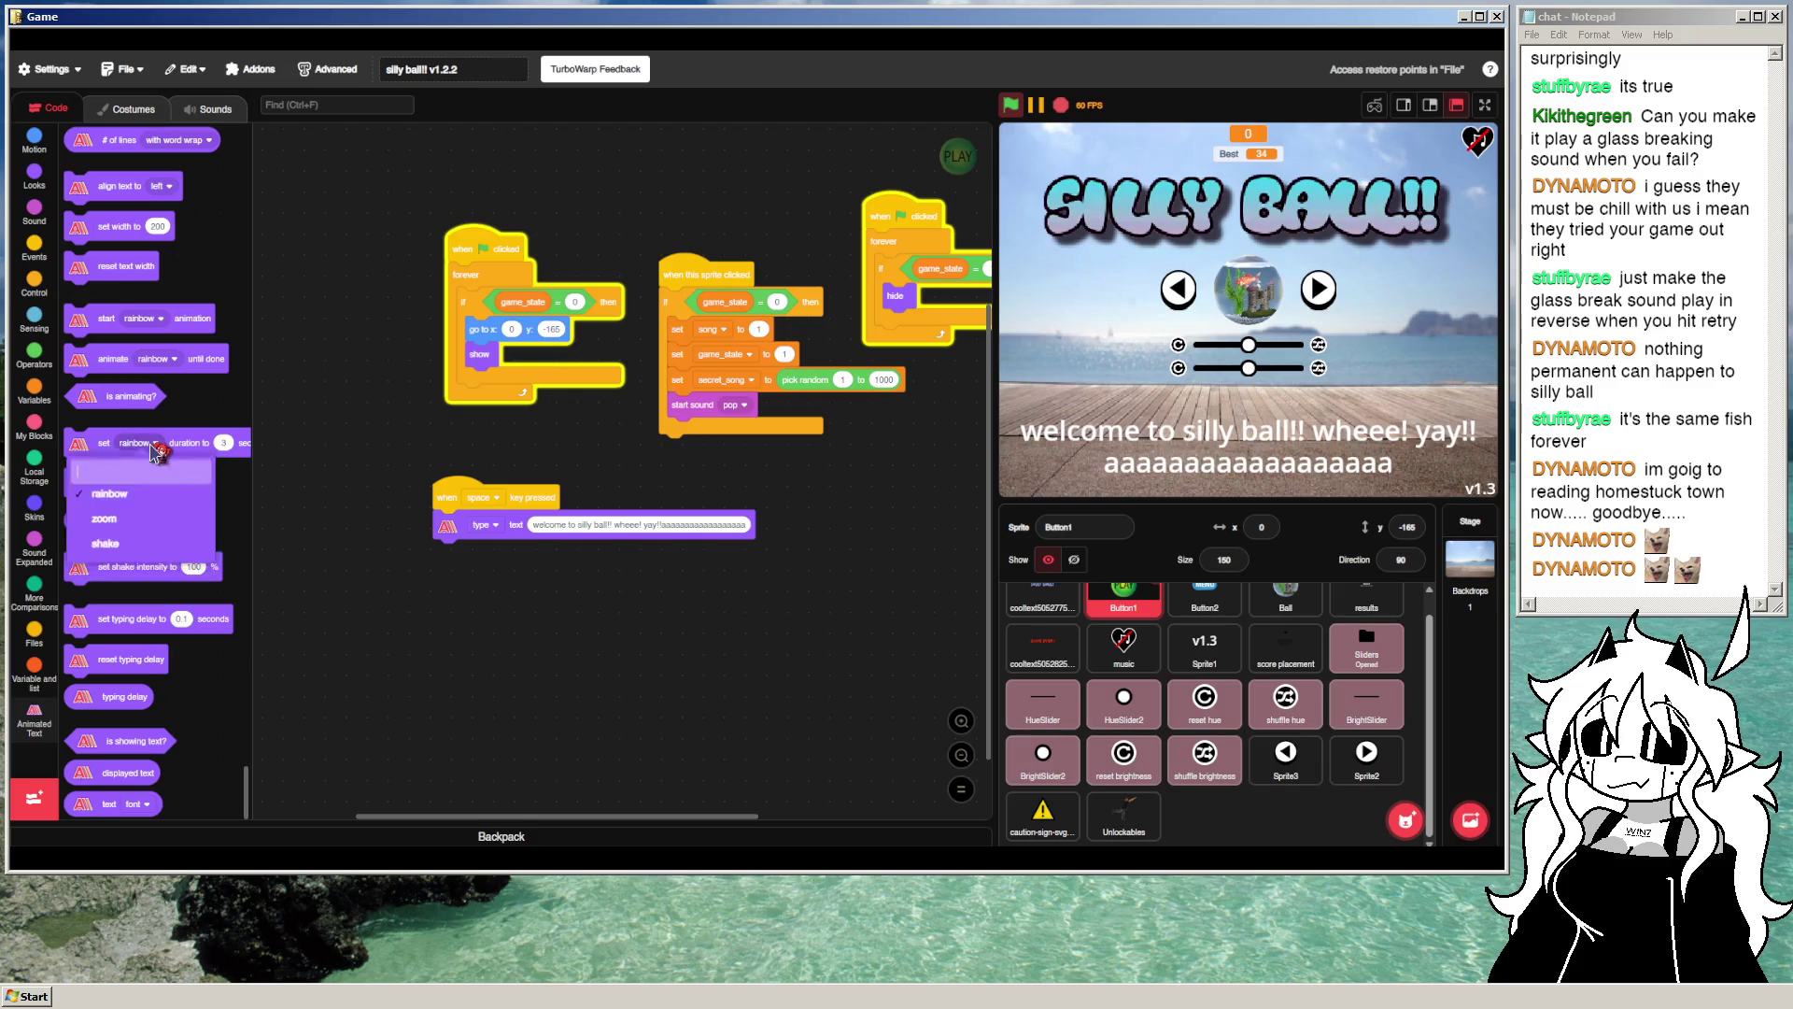
pyautogui.click(245, 472)
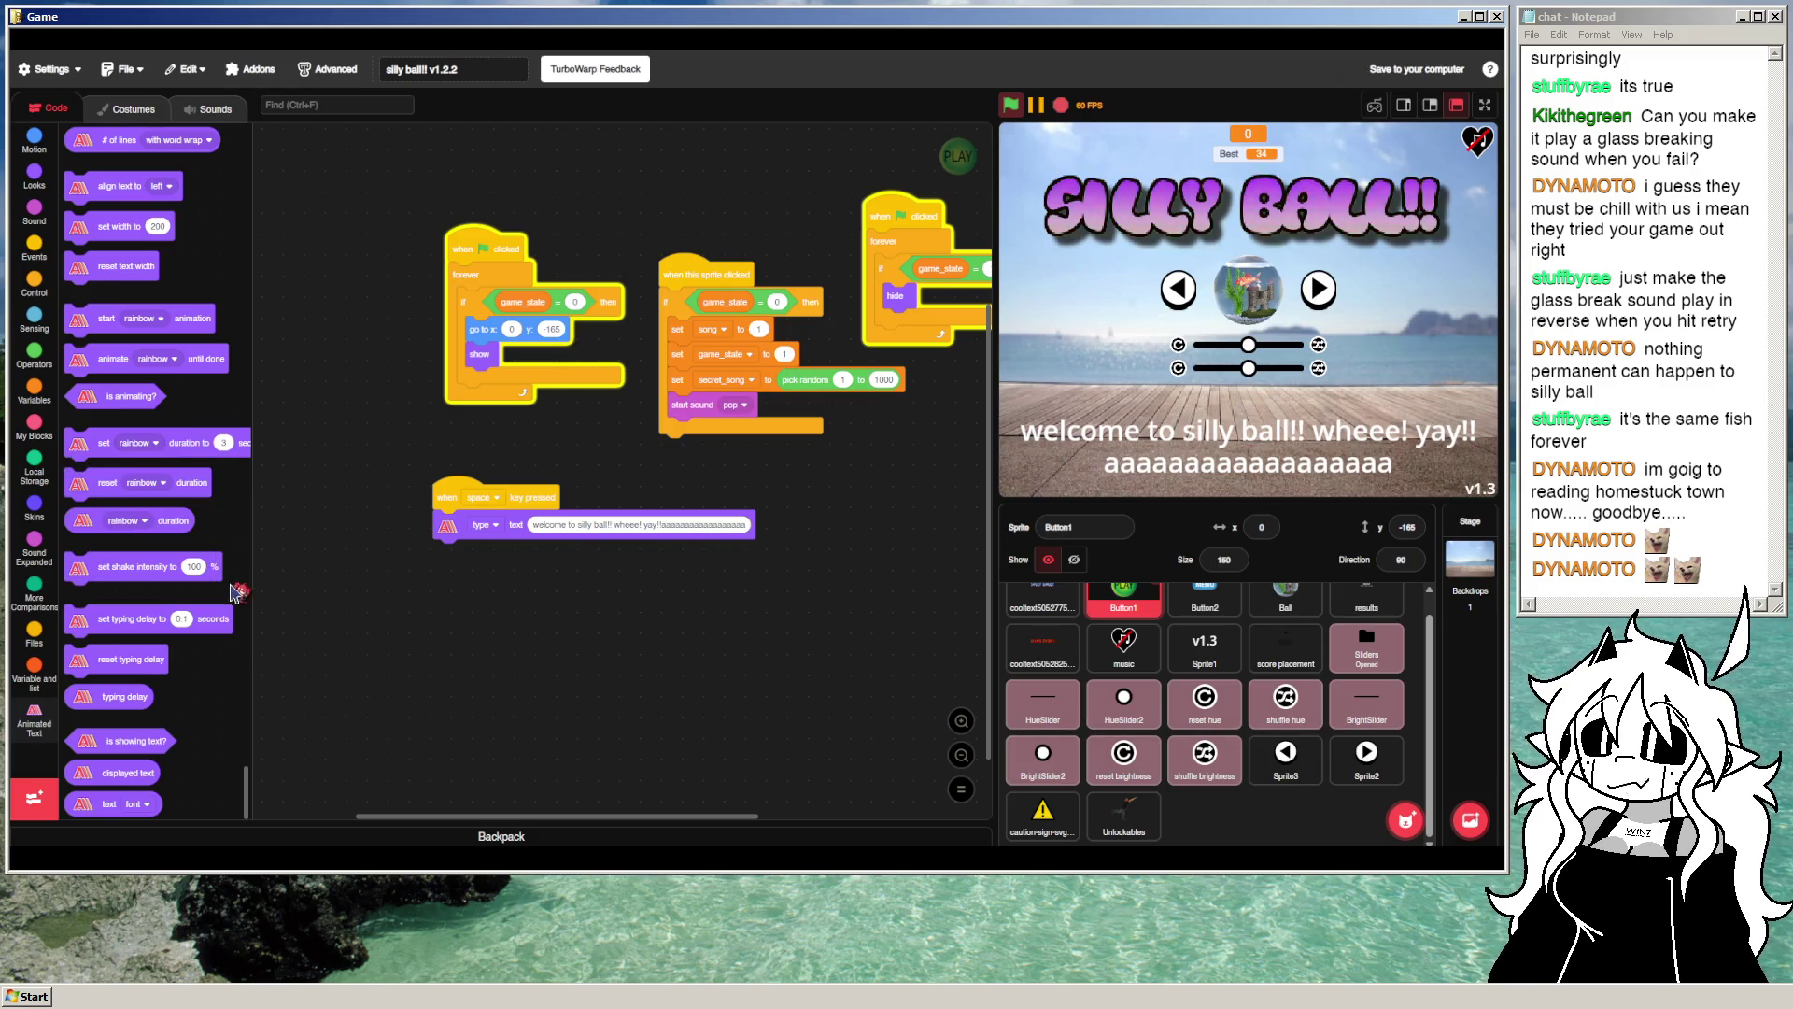
pyautogui.click(137, 804)
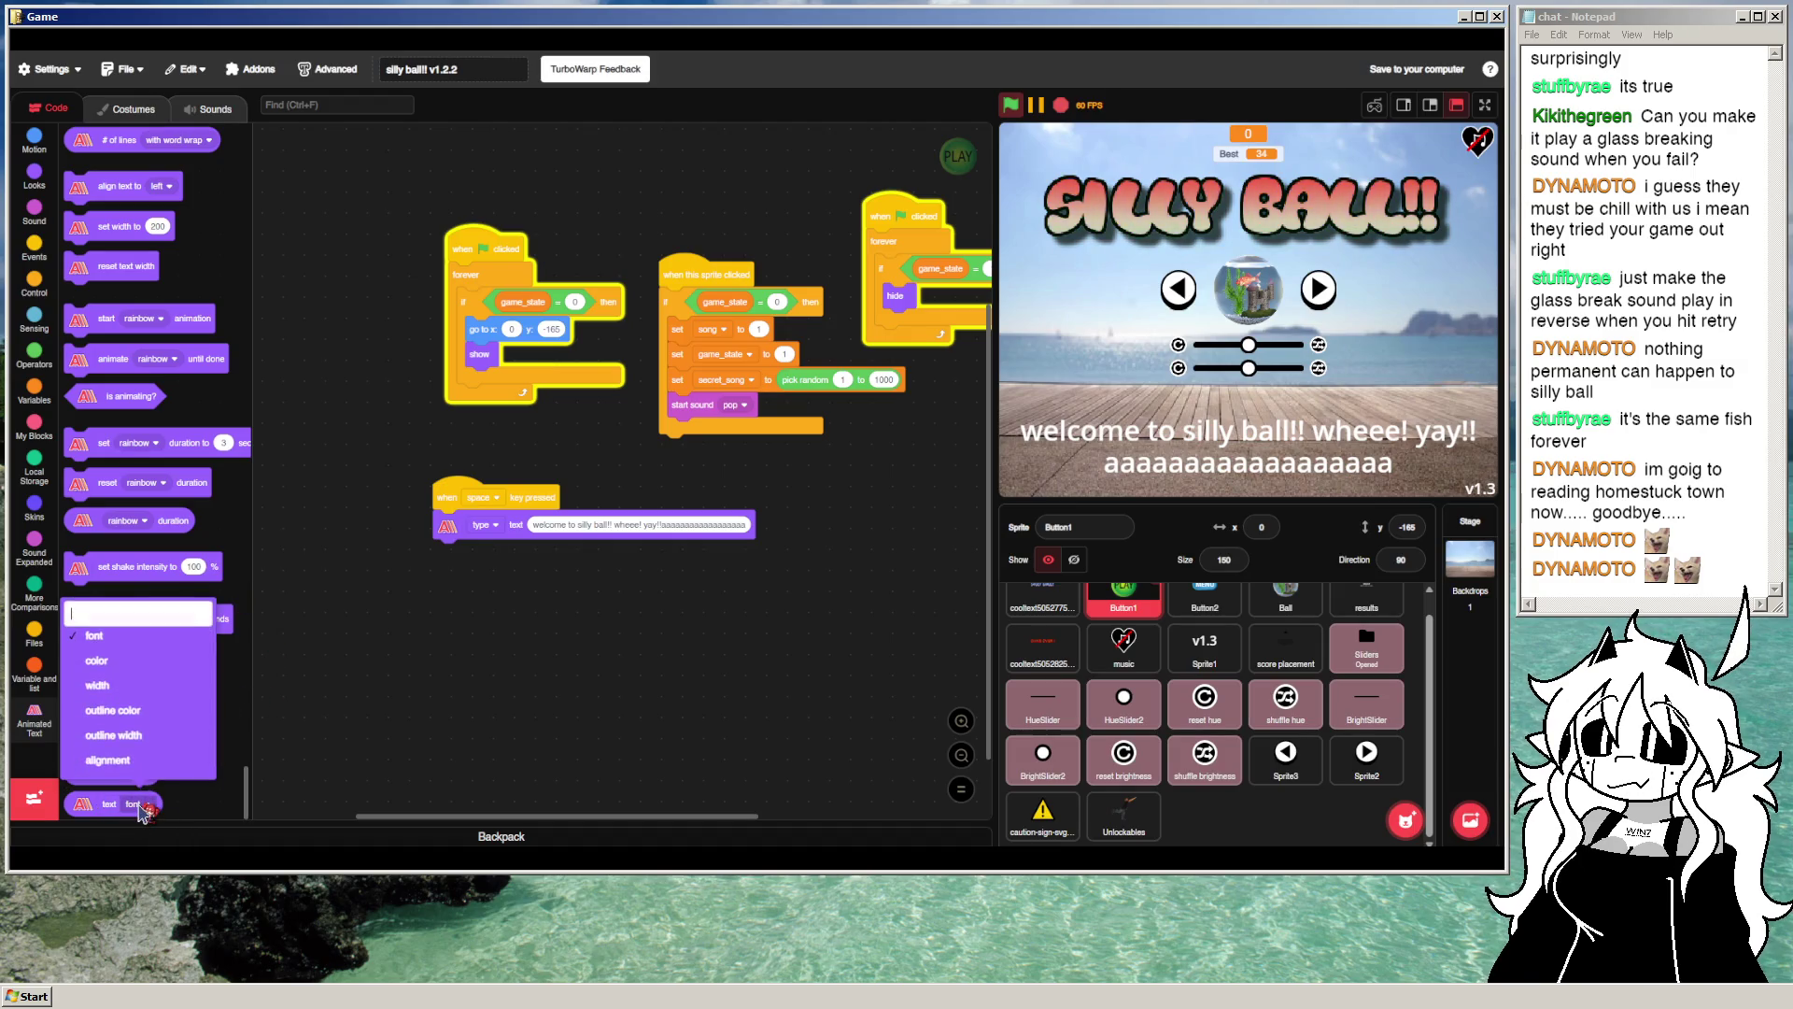
pyautogui.click(206, 809)
pyautogui.scroll(3, 199, 707)
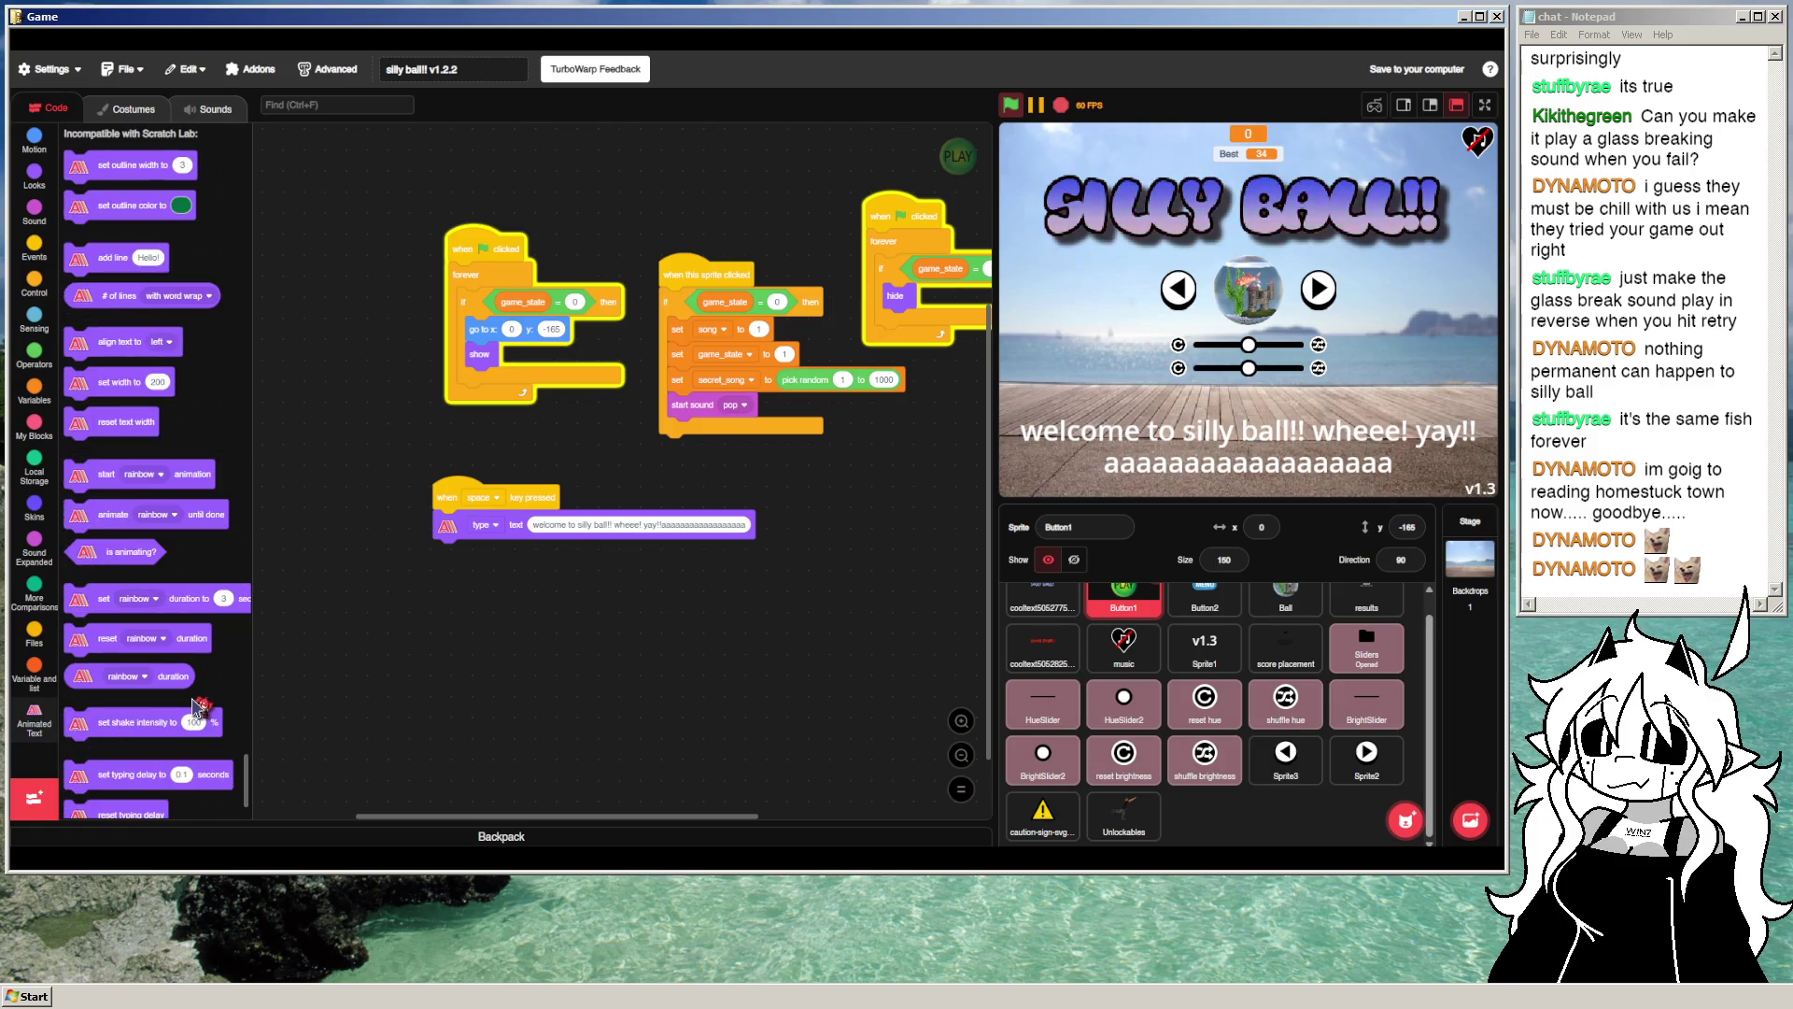
pyautogui.click(128, 677)
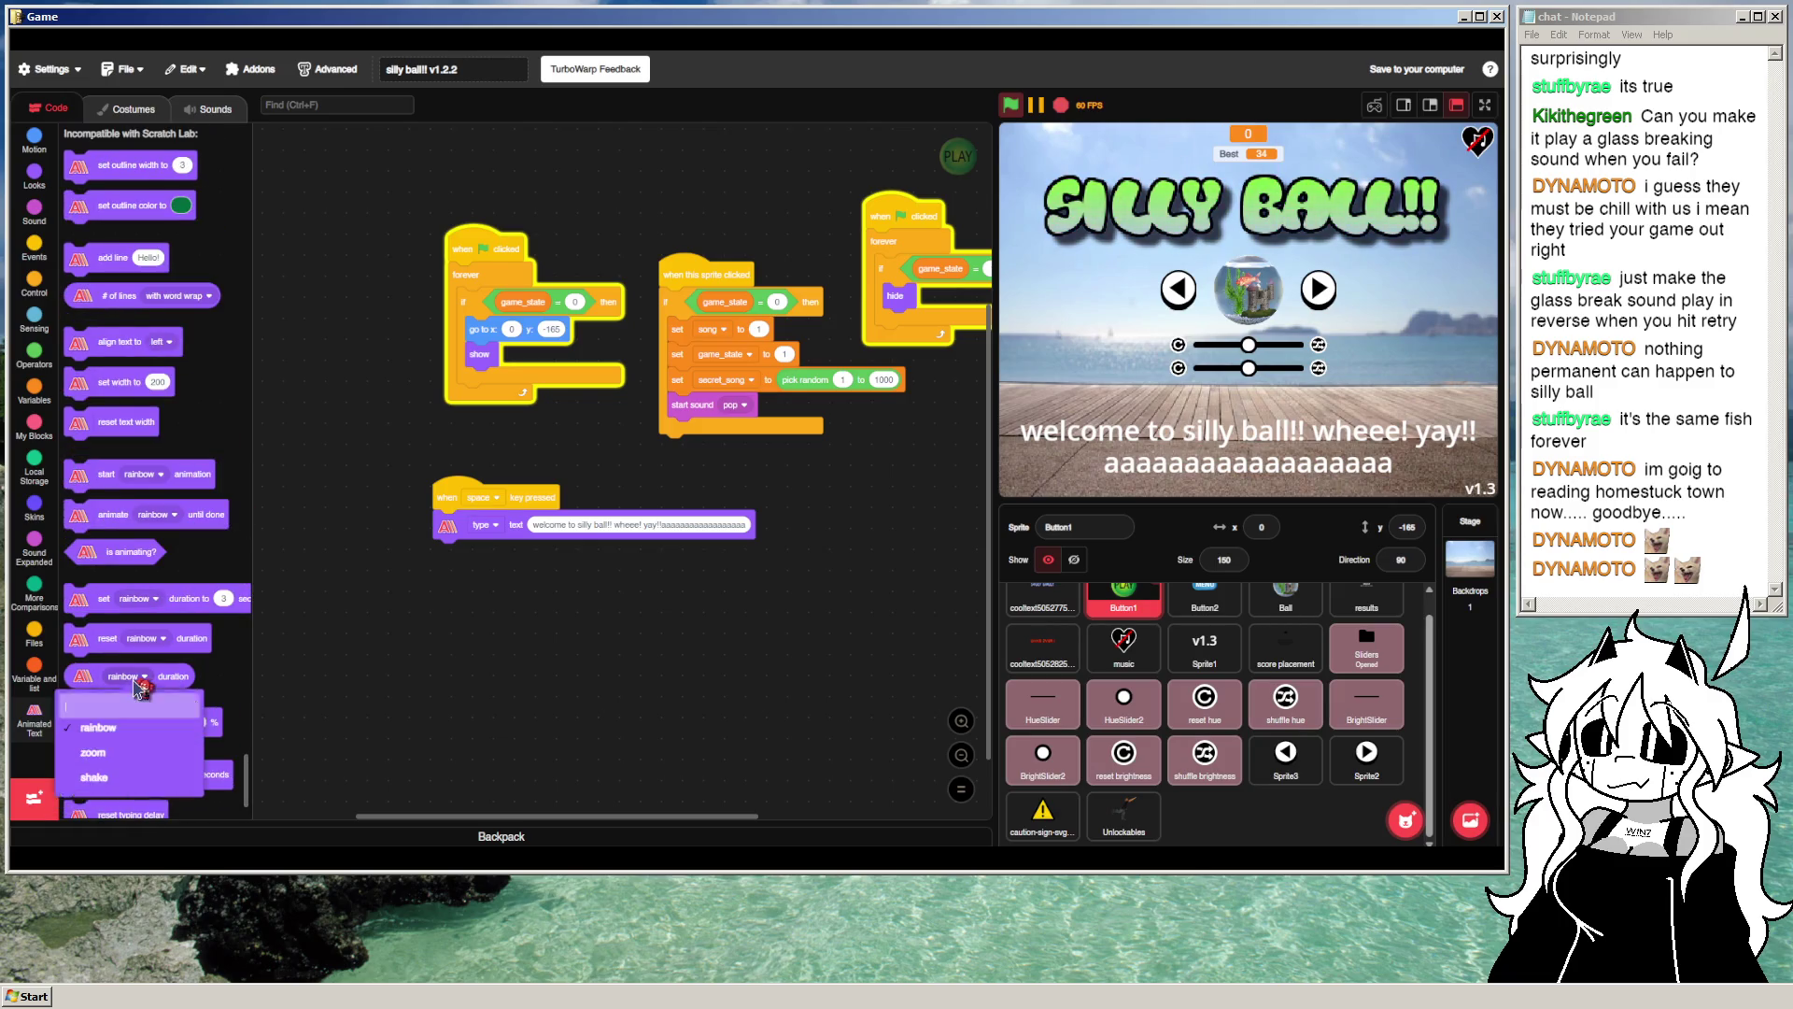
pyautogui.click(504, 529)
# Step: Run the typing script once more, check the animation choices, then stop the project
pyautogui.click(504, 529)
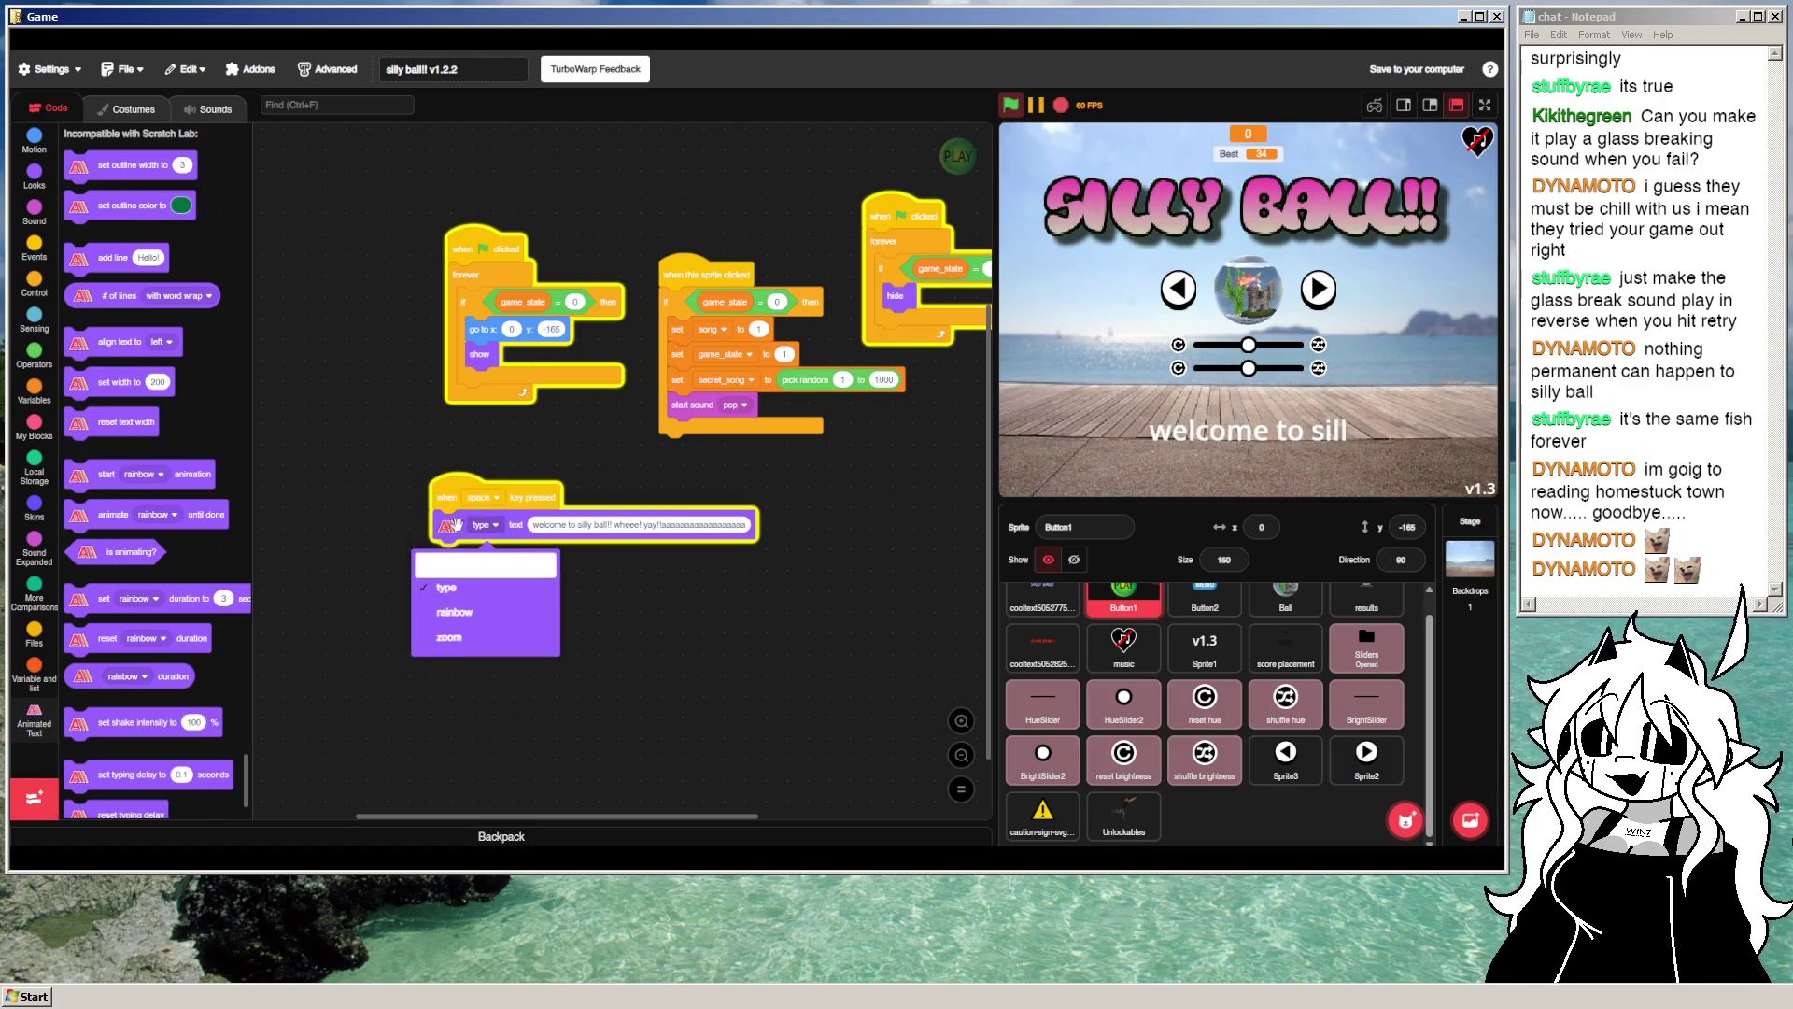
pyautogui.click(320, 550)
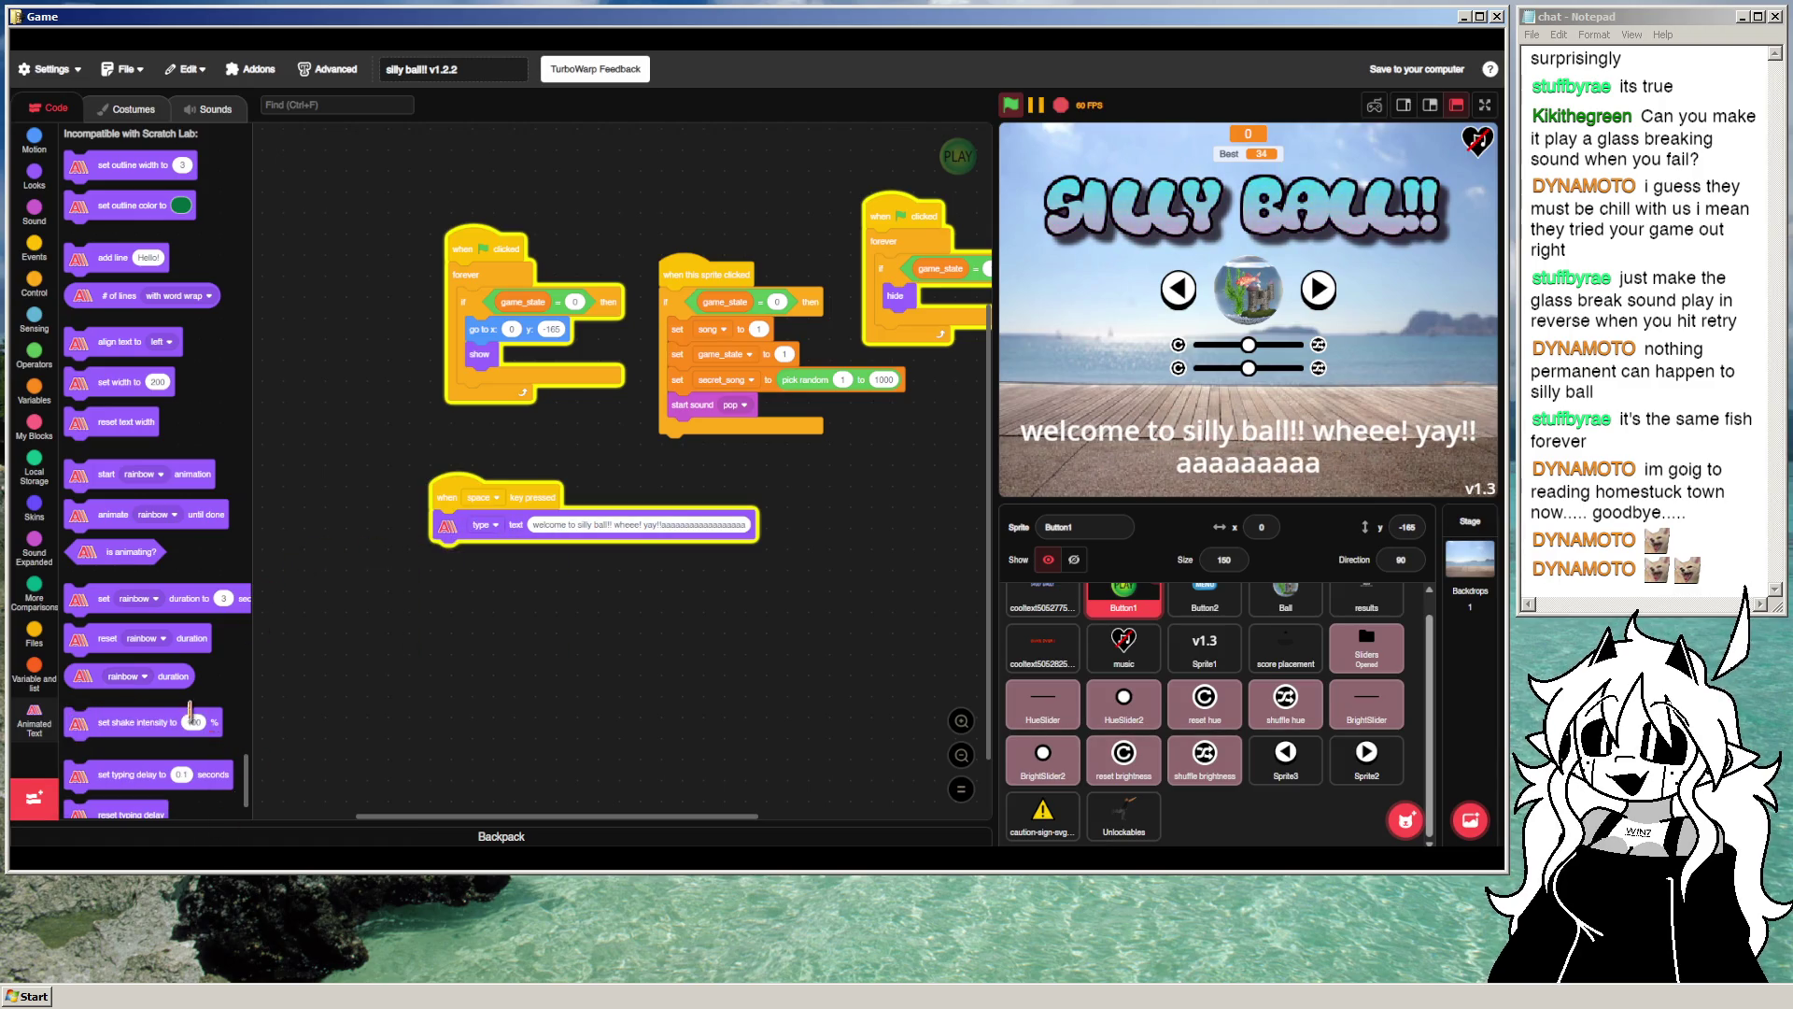
pyautogui.click(151, 515)
pyautogui.click(203, 437)
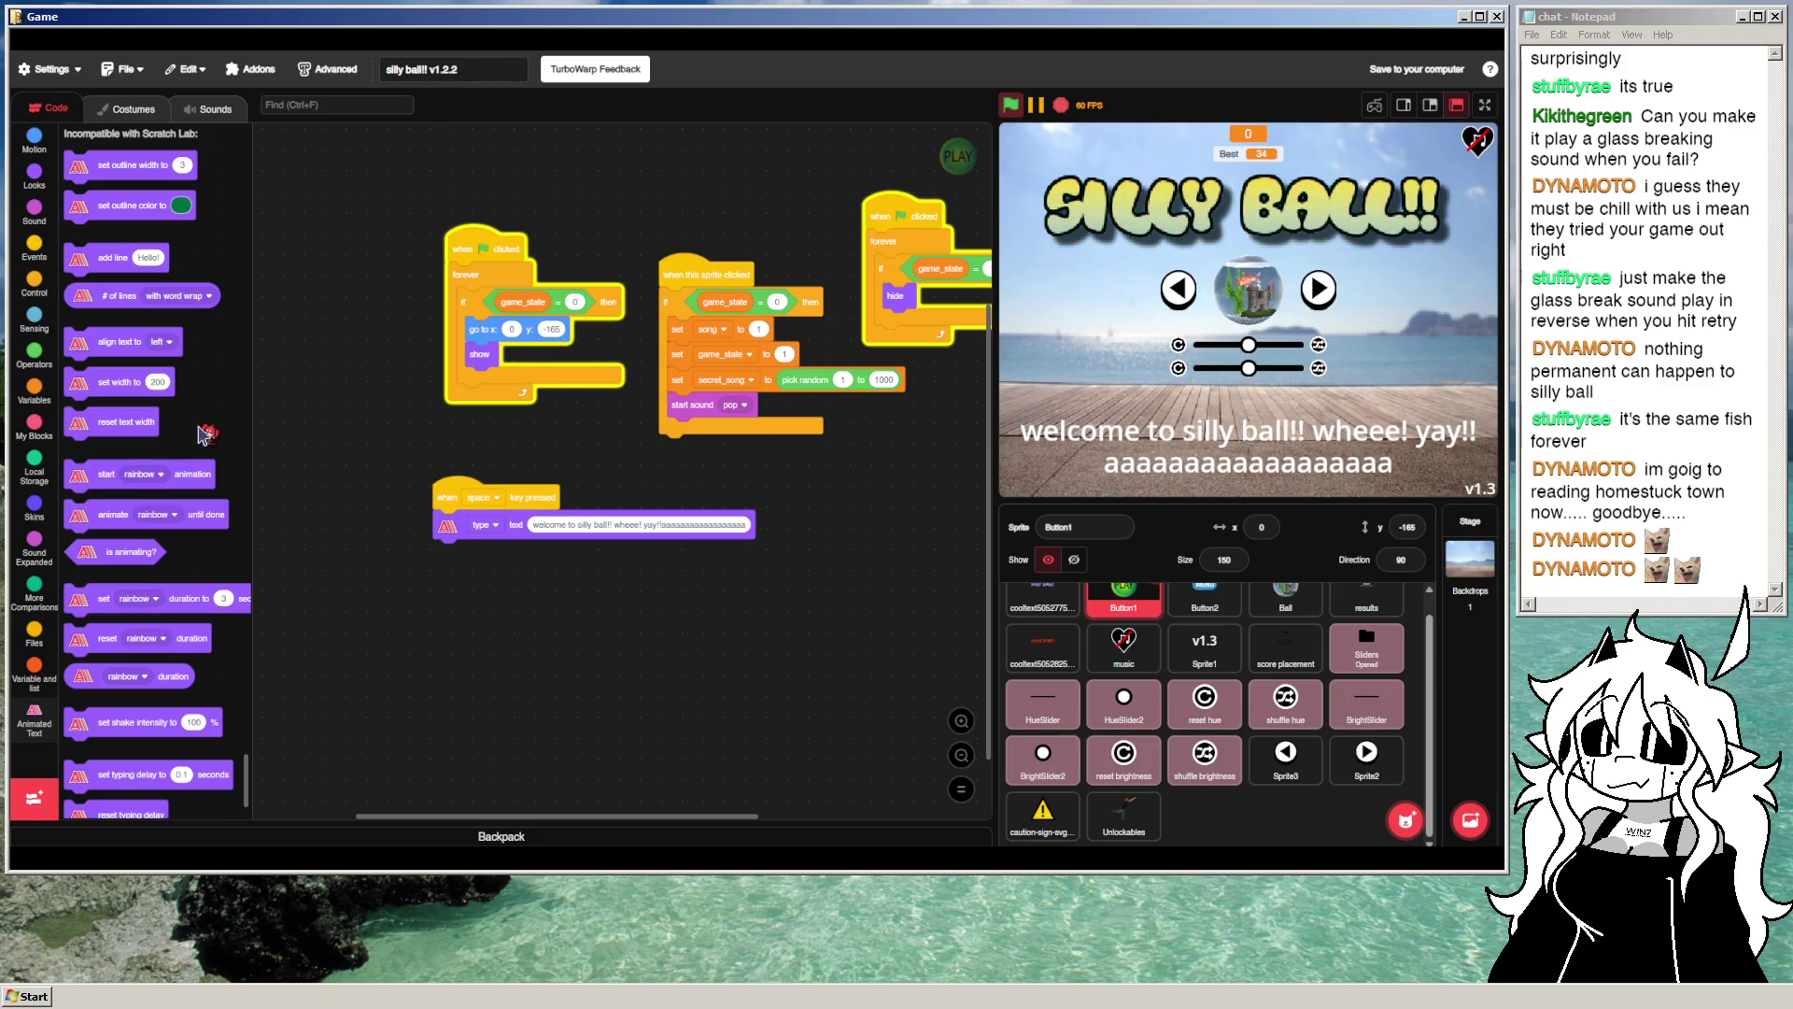
pyautogui.scroll(3, 204, 435)
pyautogui.scroll(2, 204, 434)
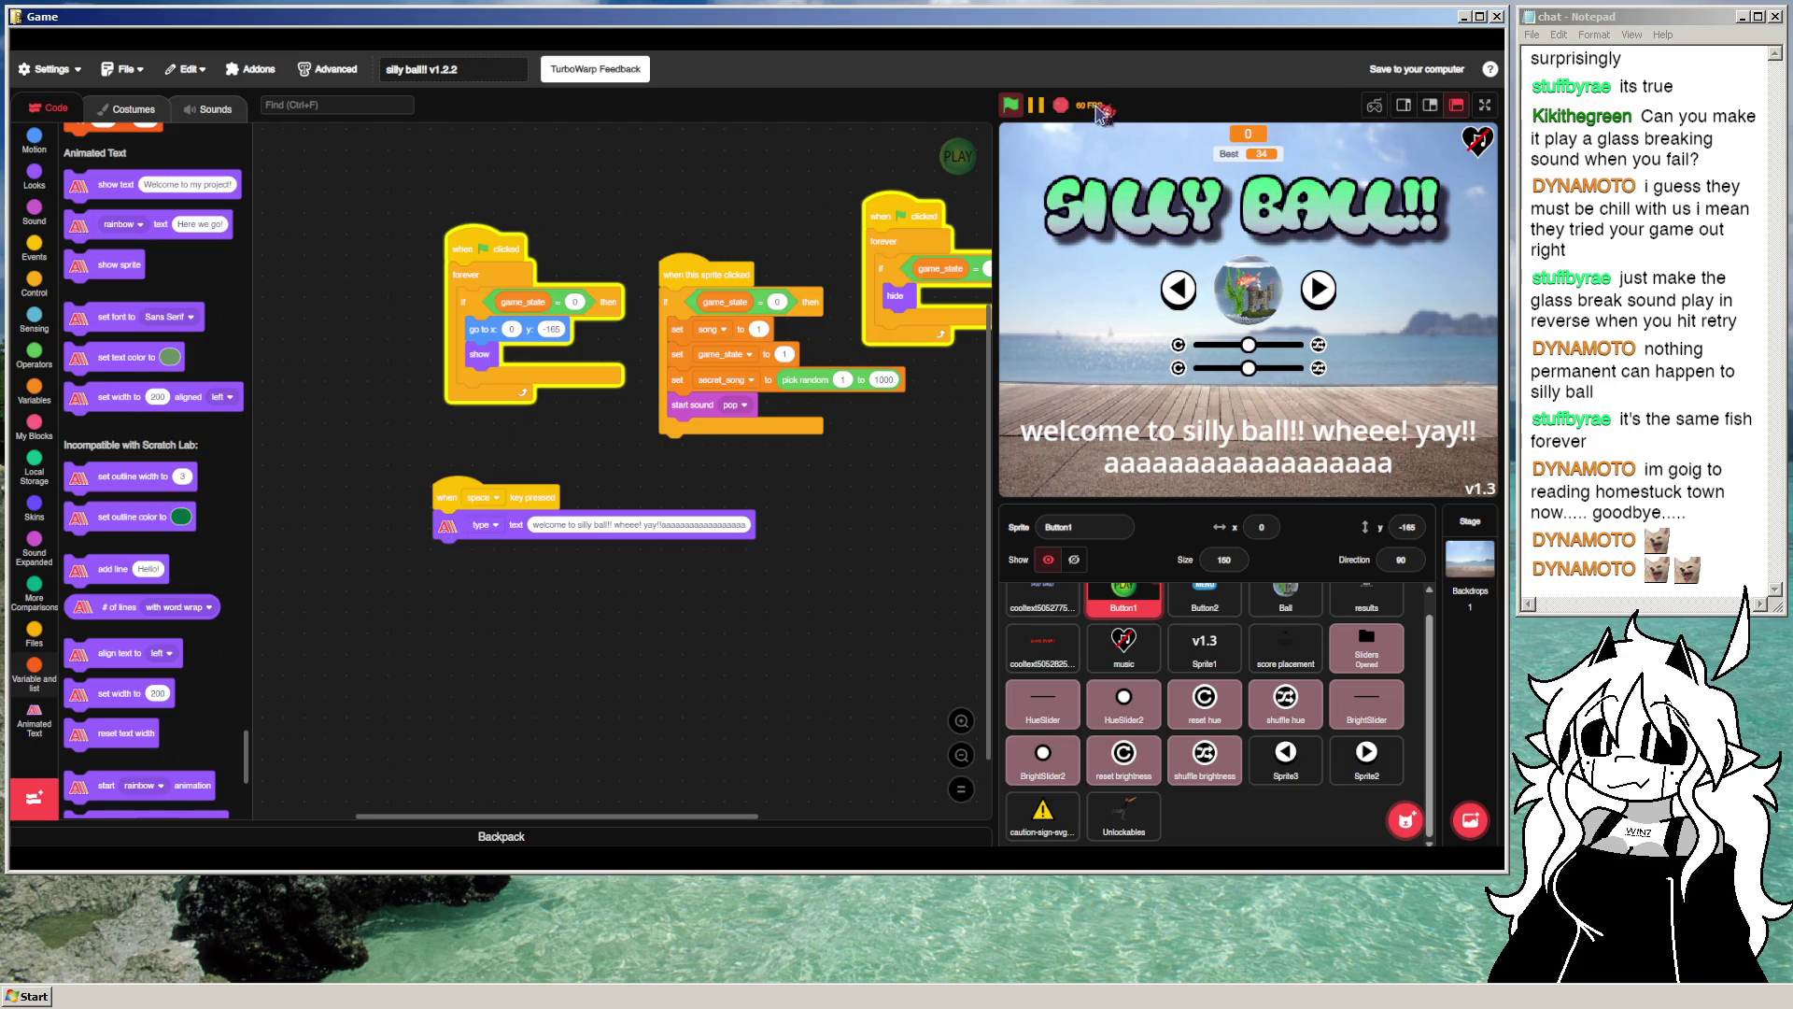
pyautogui.click(1060, 107)
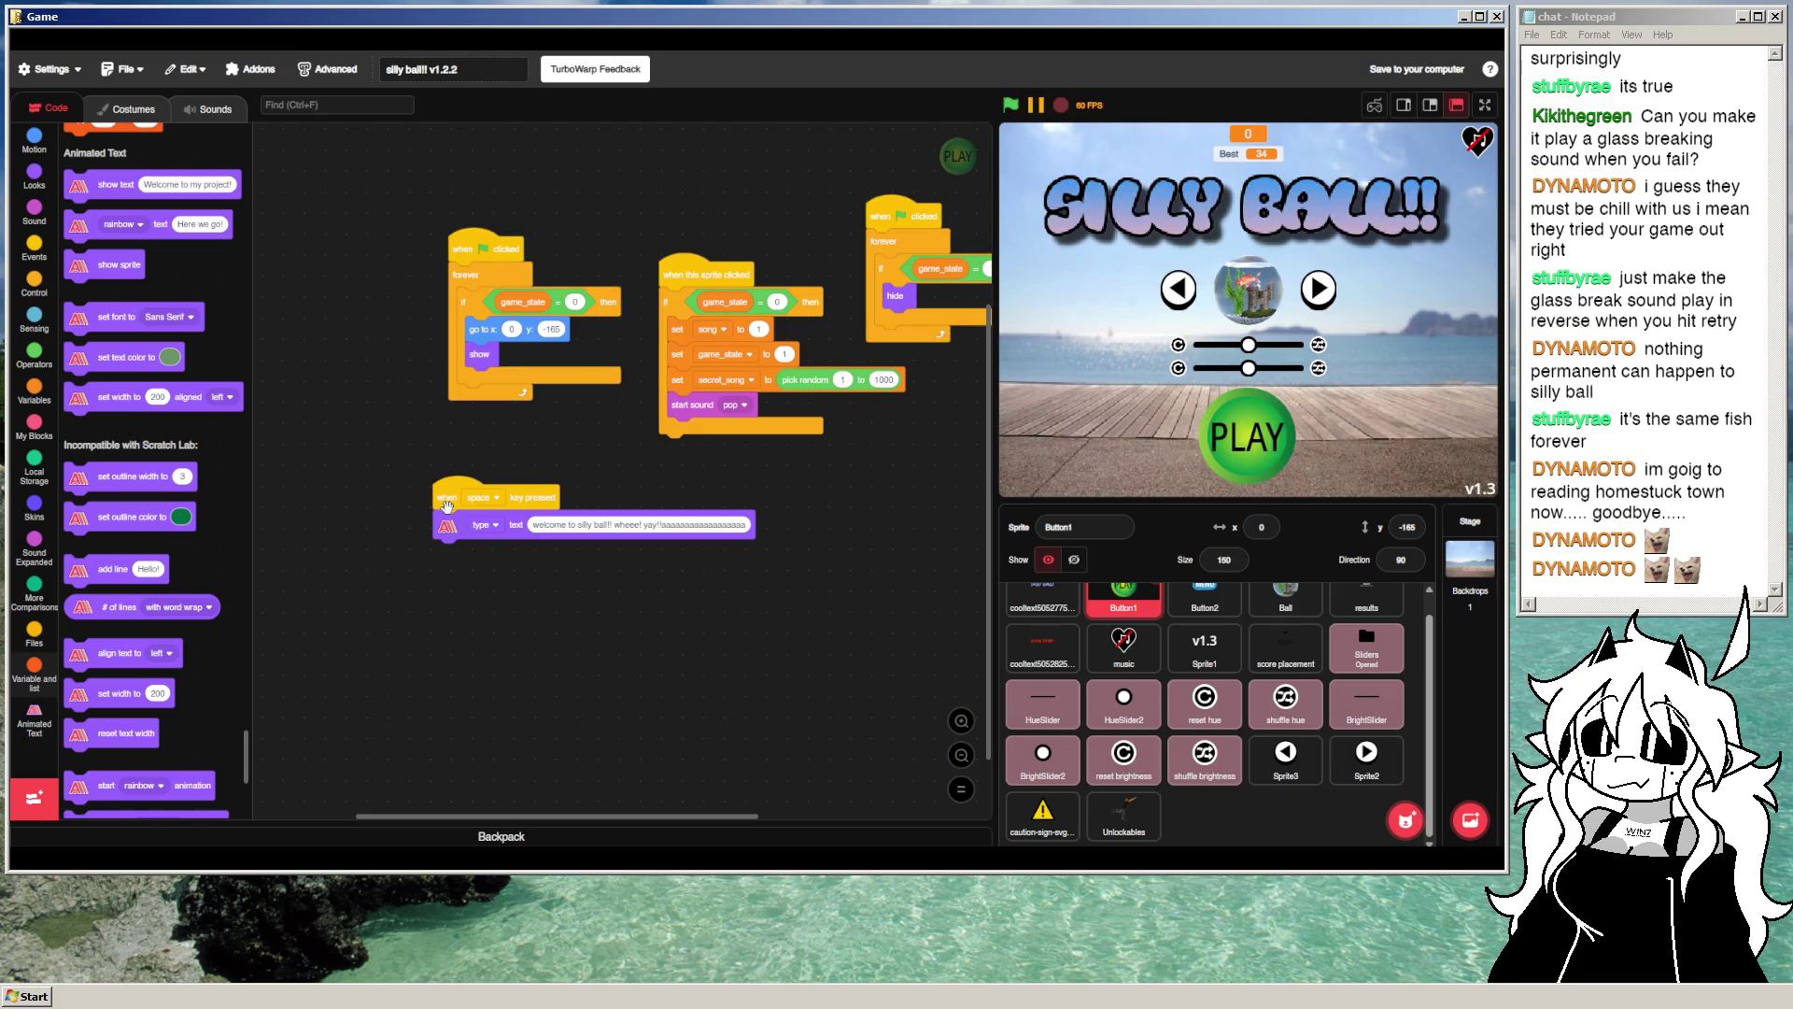
# Step: Delete the space-key typing script and try the PLAY button at x -200
pyautogui.moveTo(446, 505); pyautogui.dragTo(140, 505)
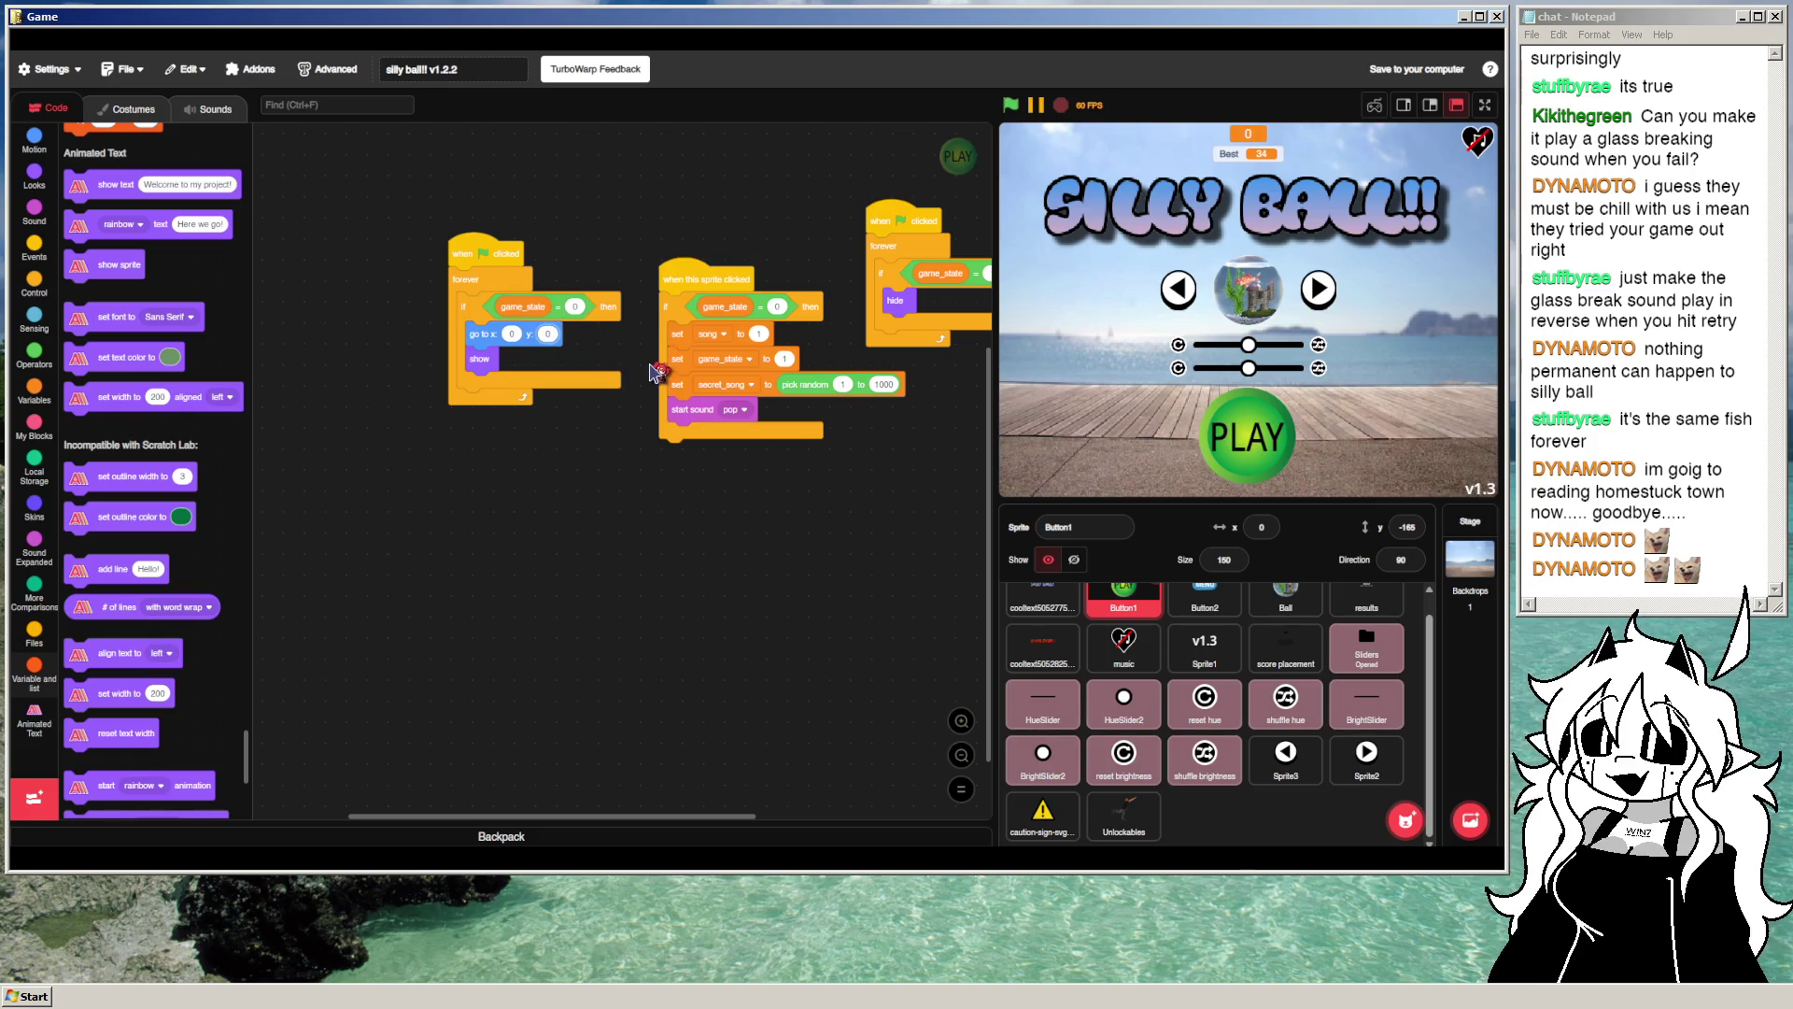
pyautogui.click(516, 334)
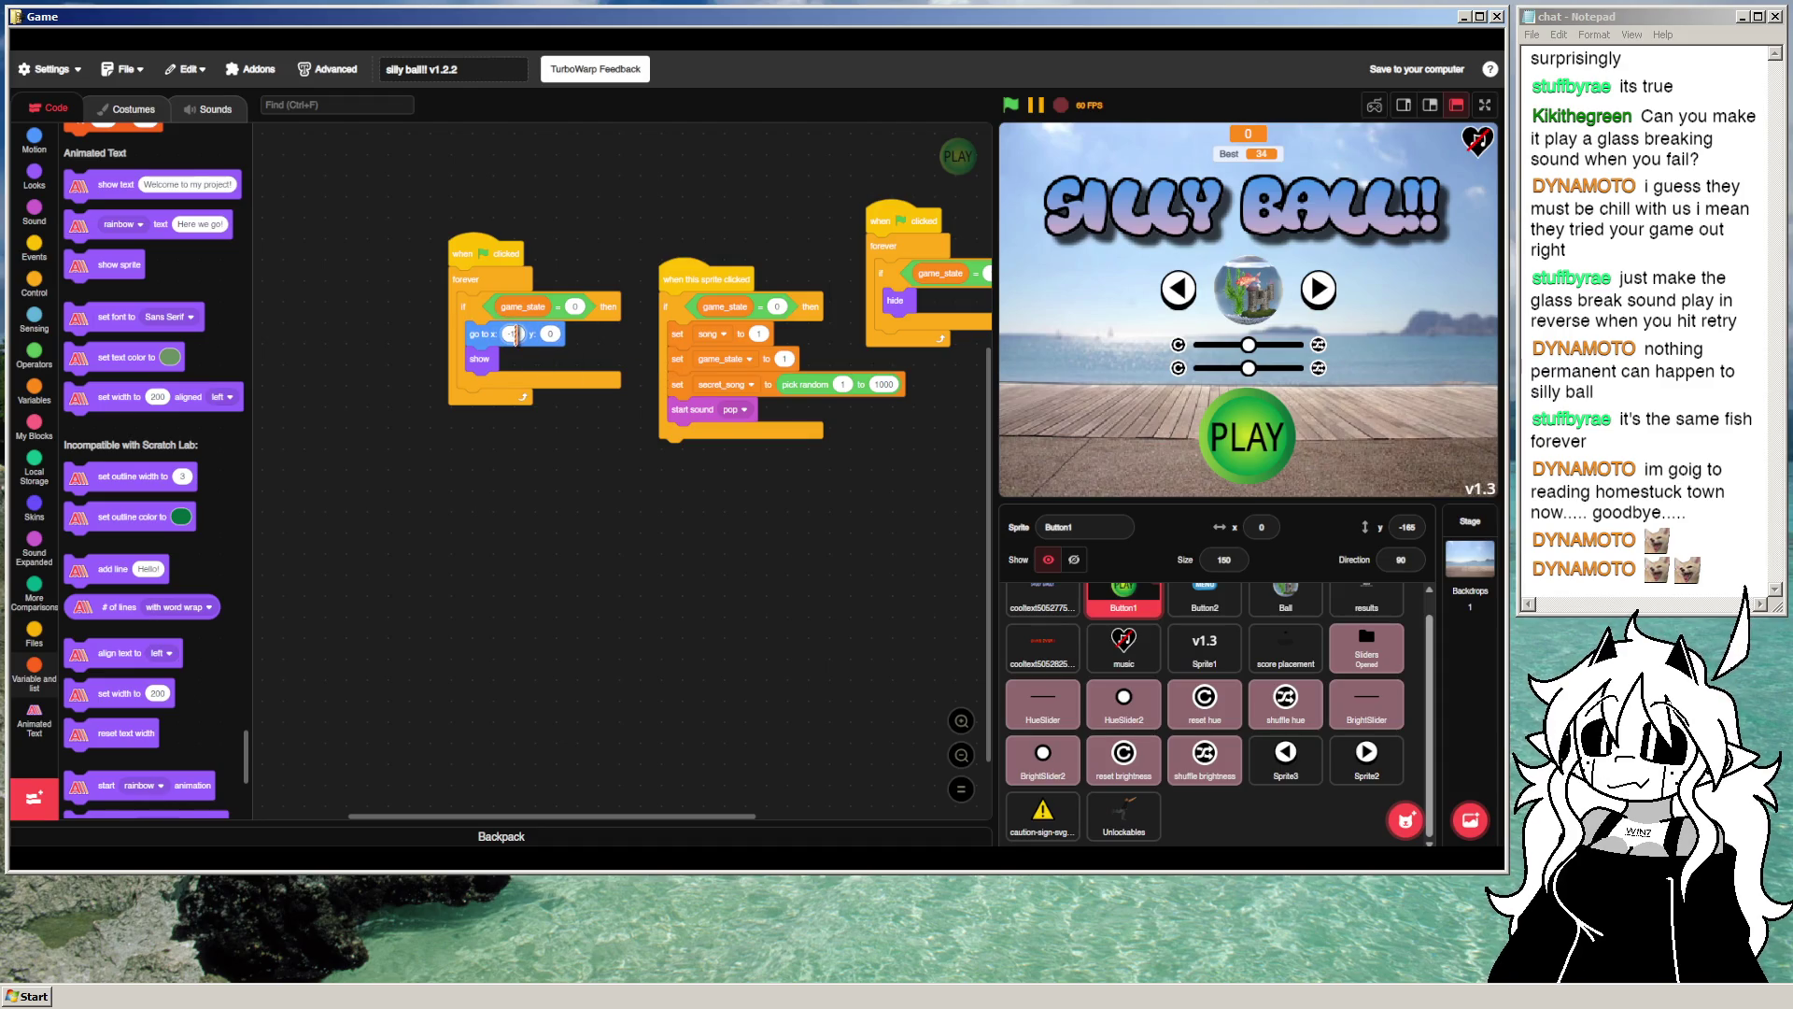
pyautogui.click(1011, 105)
pyautogui.write('-200')
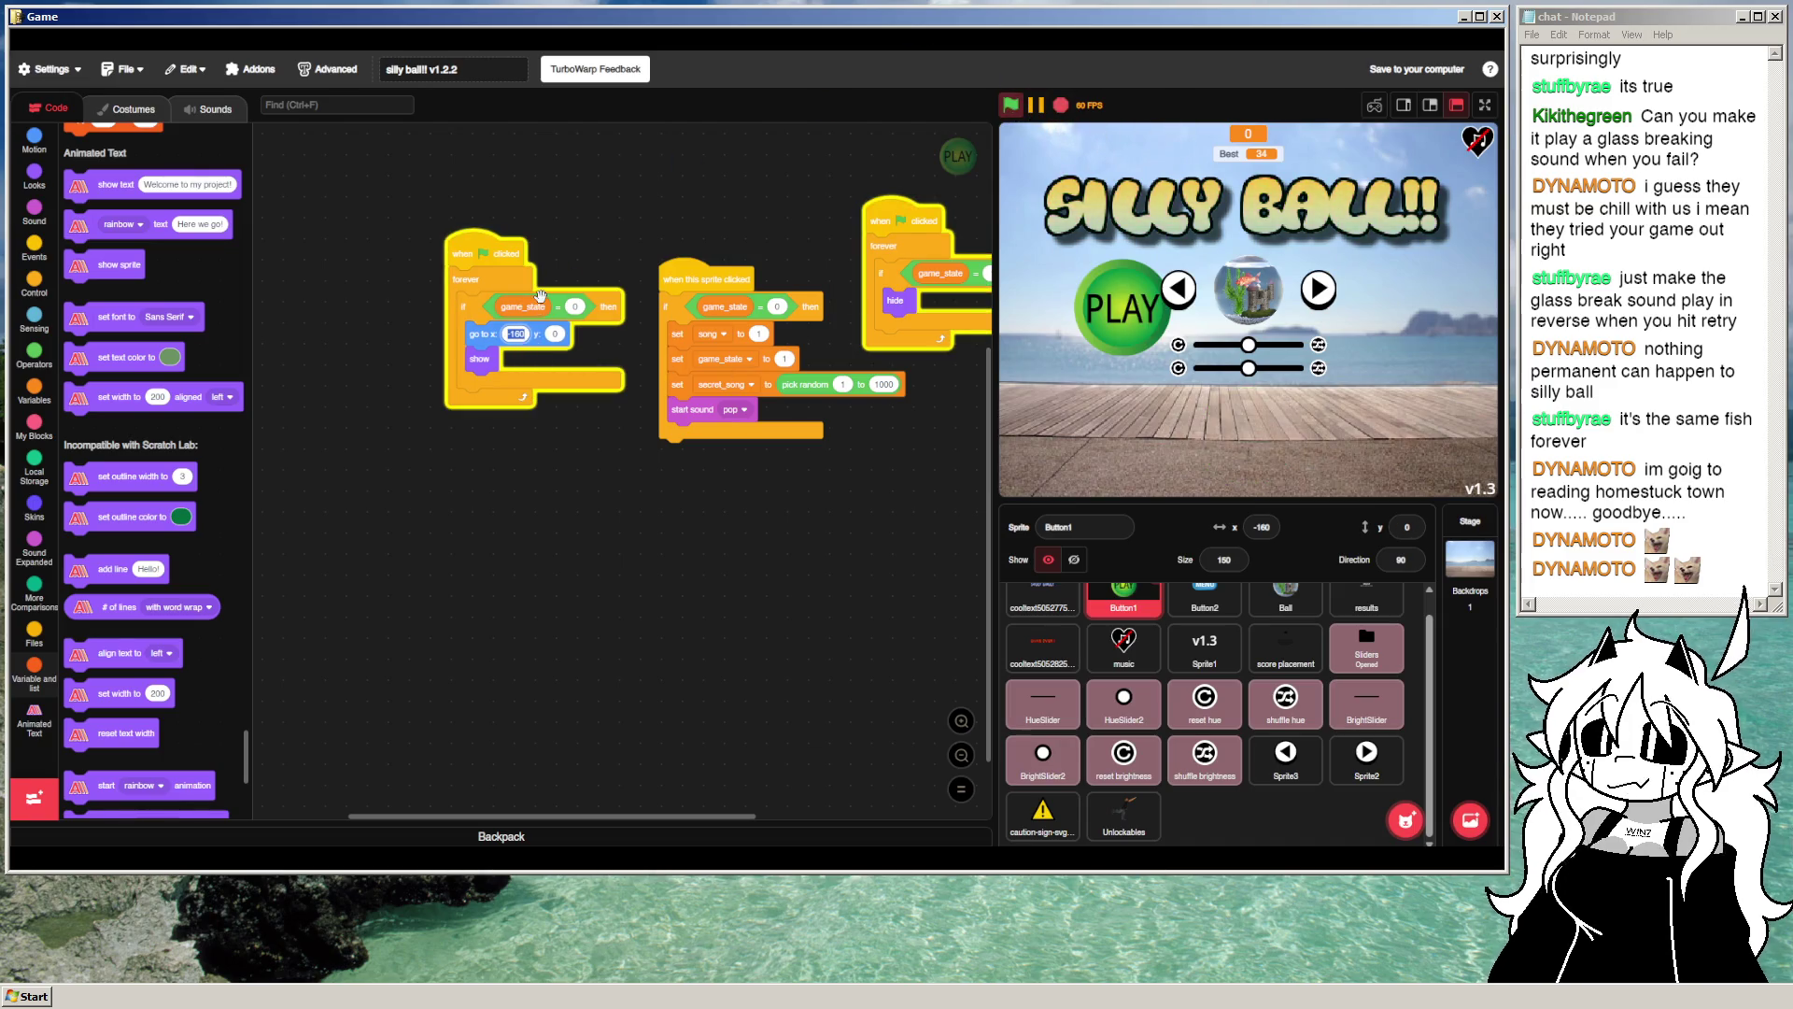
pyautogui.click(1025, 131)
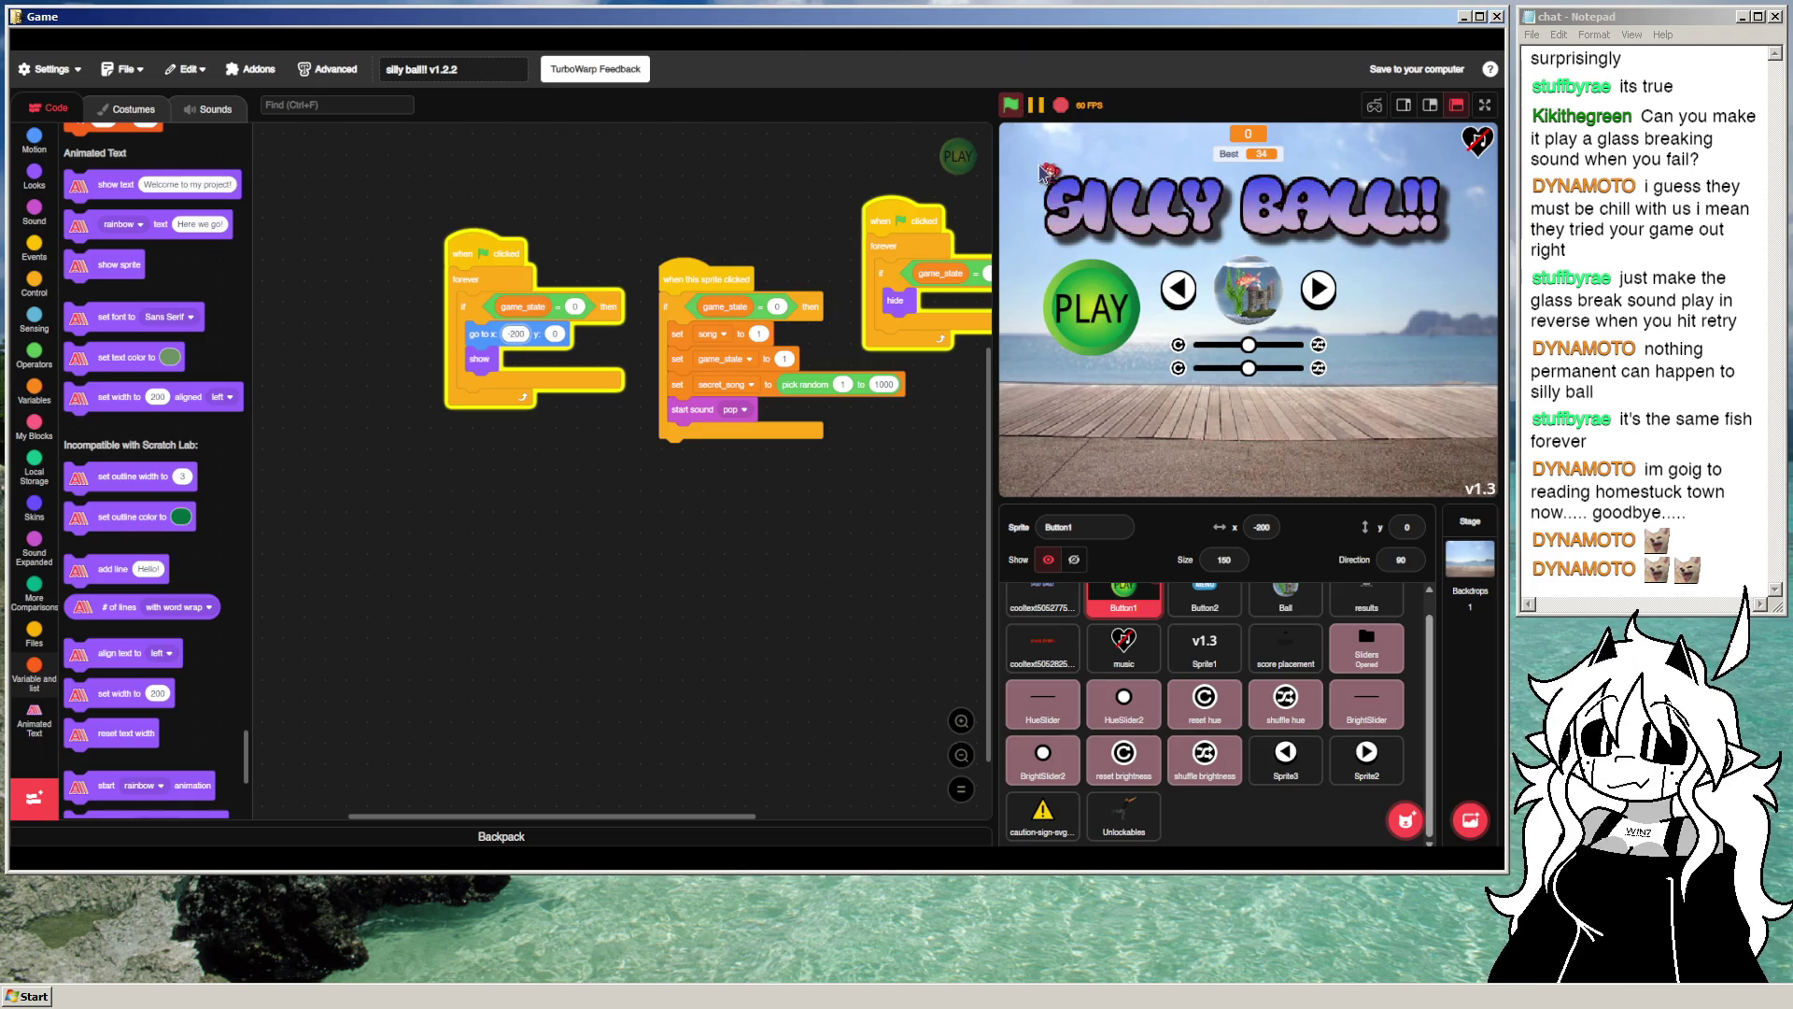
# Step: Try the PLAY button's x at -240, then -200 again, testing with the green flag
pyautogui.click(513, 333)
pyautogui.press('BackSpace')
pyautogui.write('0')
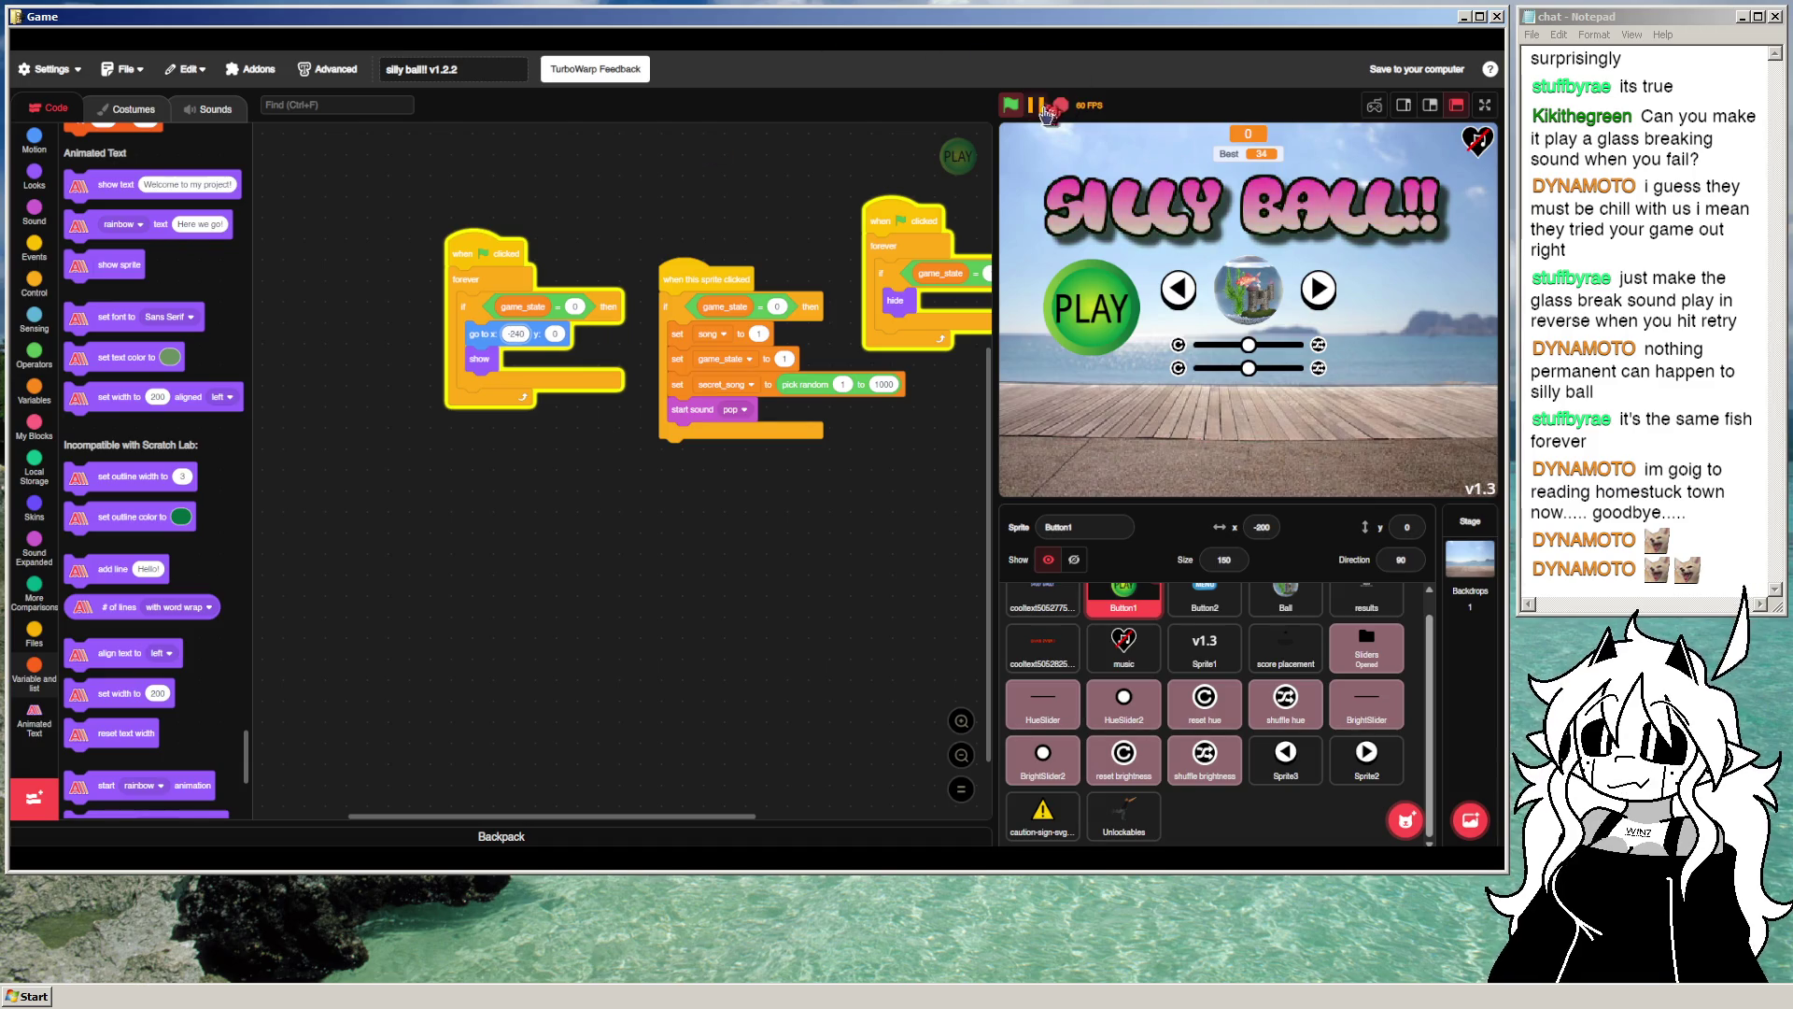
pyautogui.click(1011, 108)
pyautogui.click(509, 334)
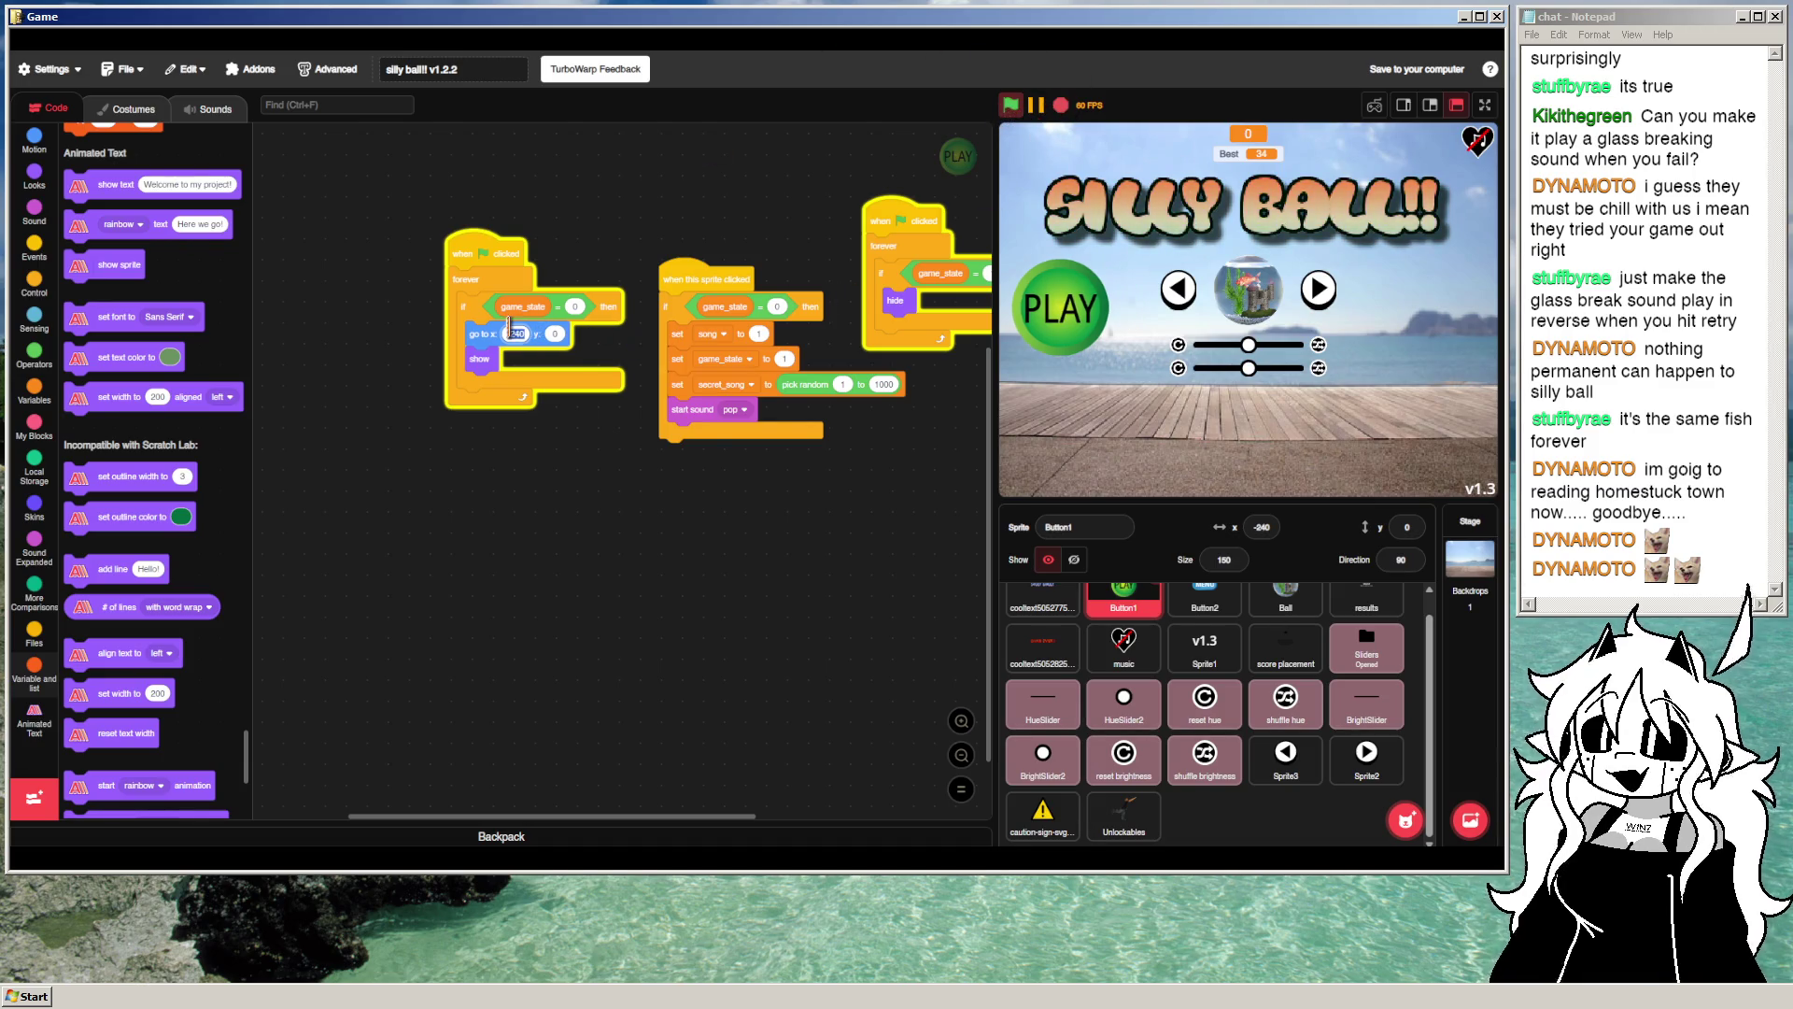
pyautogui.write('-200')
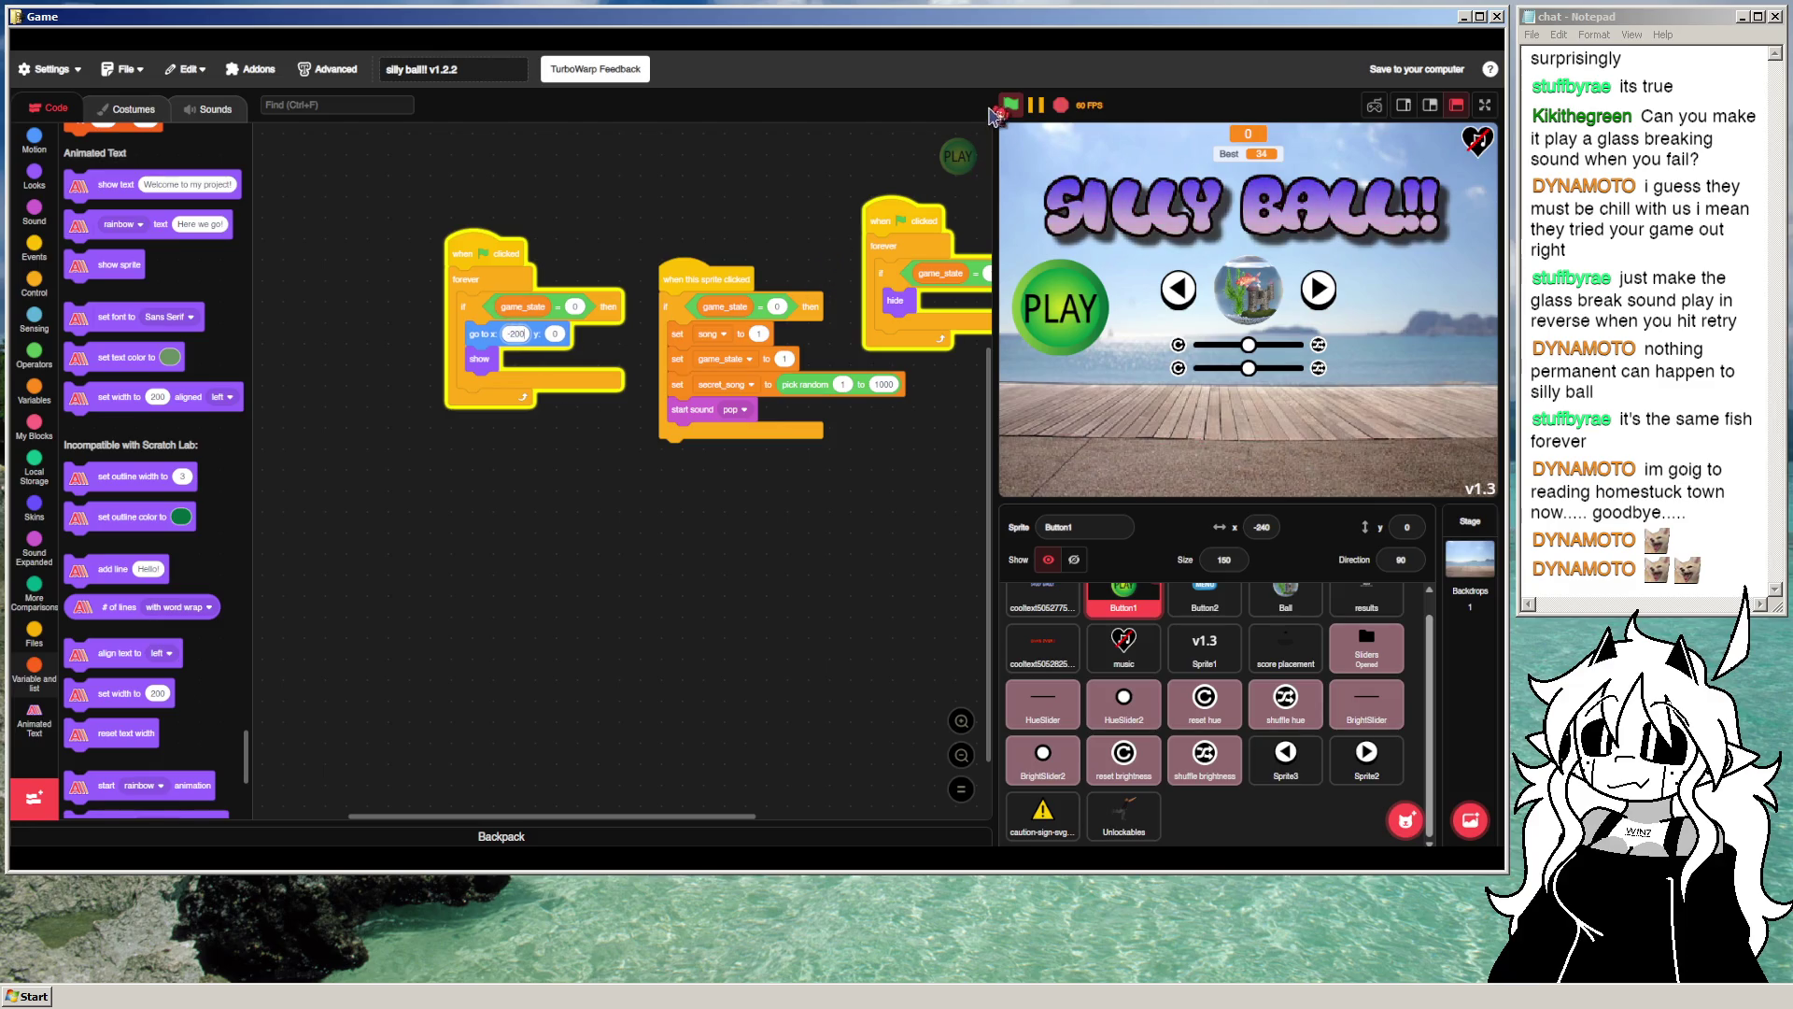
pyautogui.click(1018, 108)
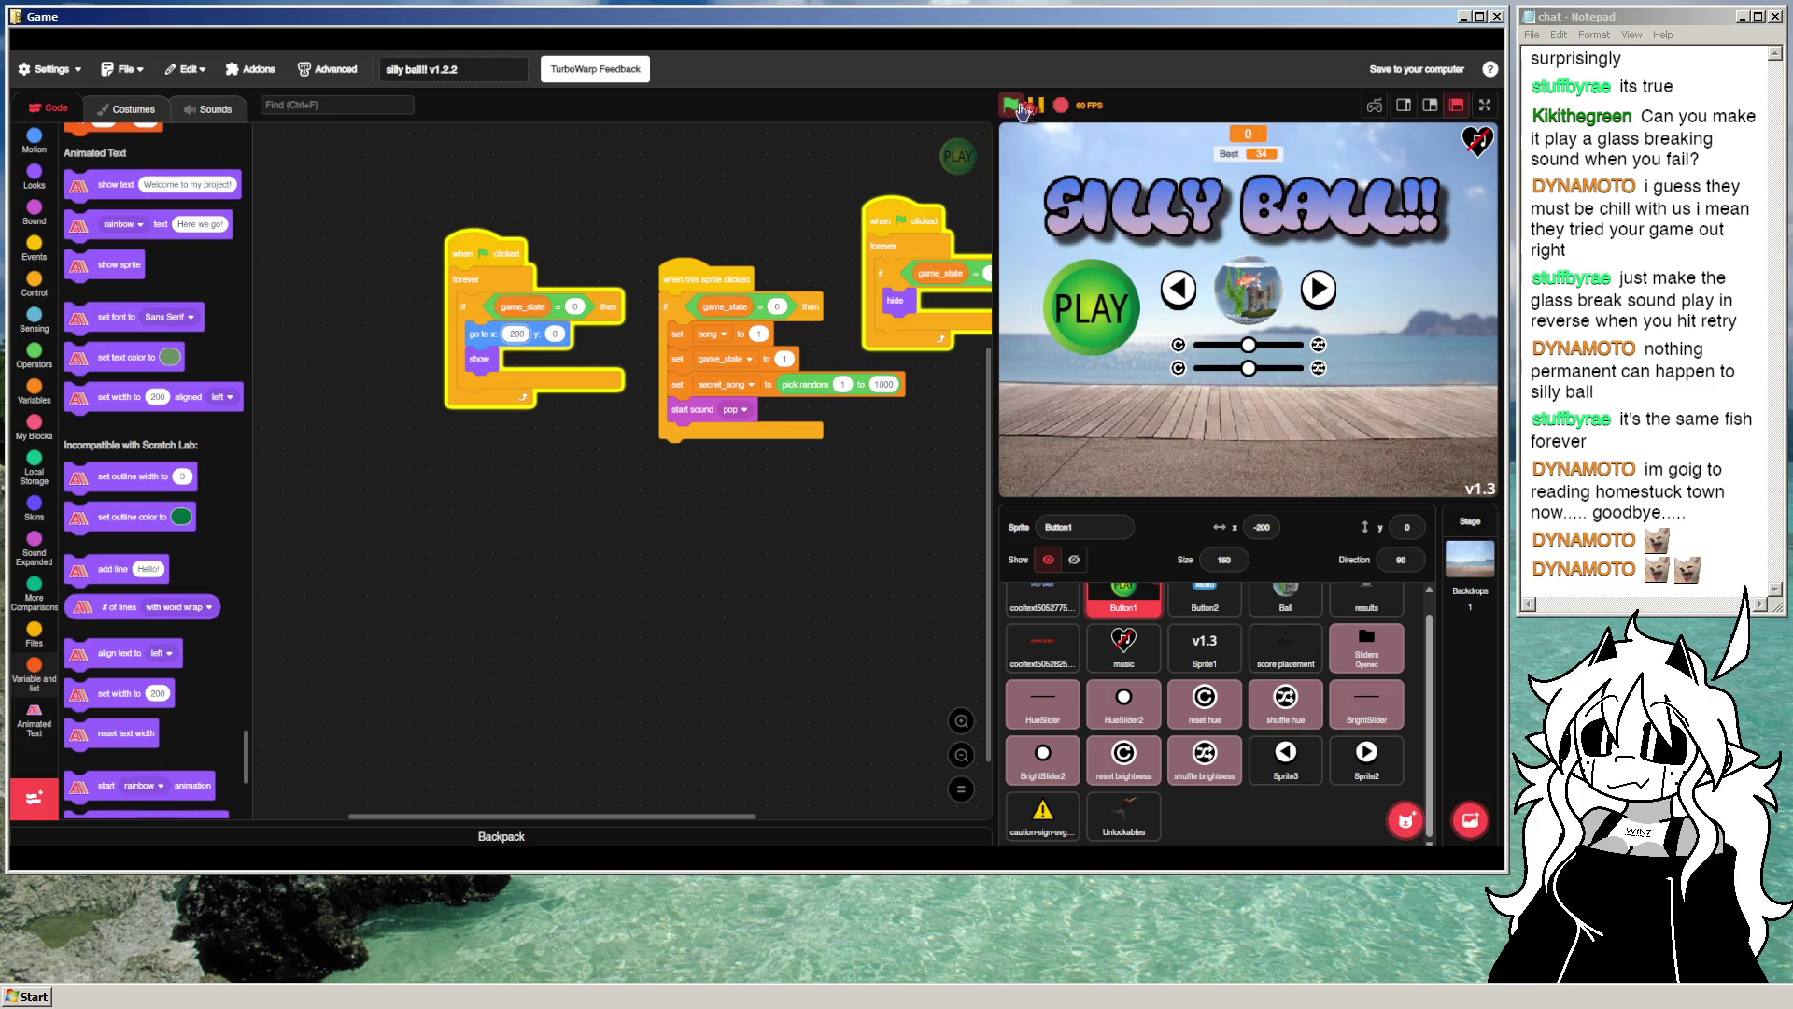
# Step: Set the PLAY button's x to -210 and run the project to check its position
pyautogui.click(515, 334)
pyautogui.write('-210')
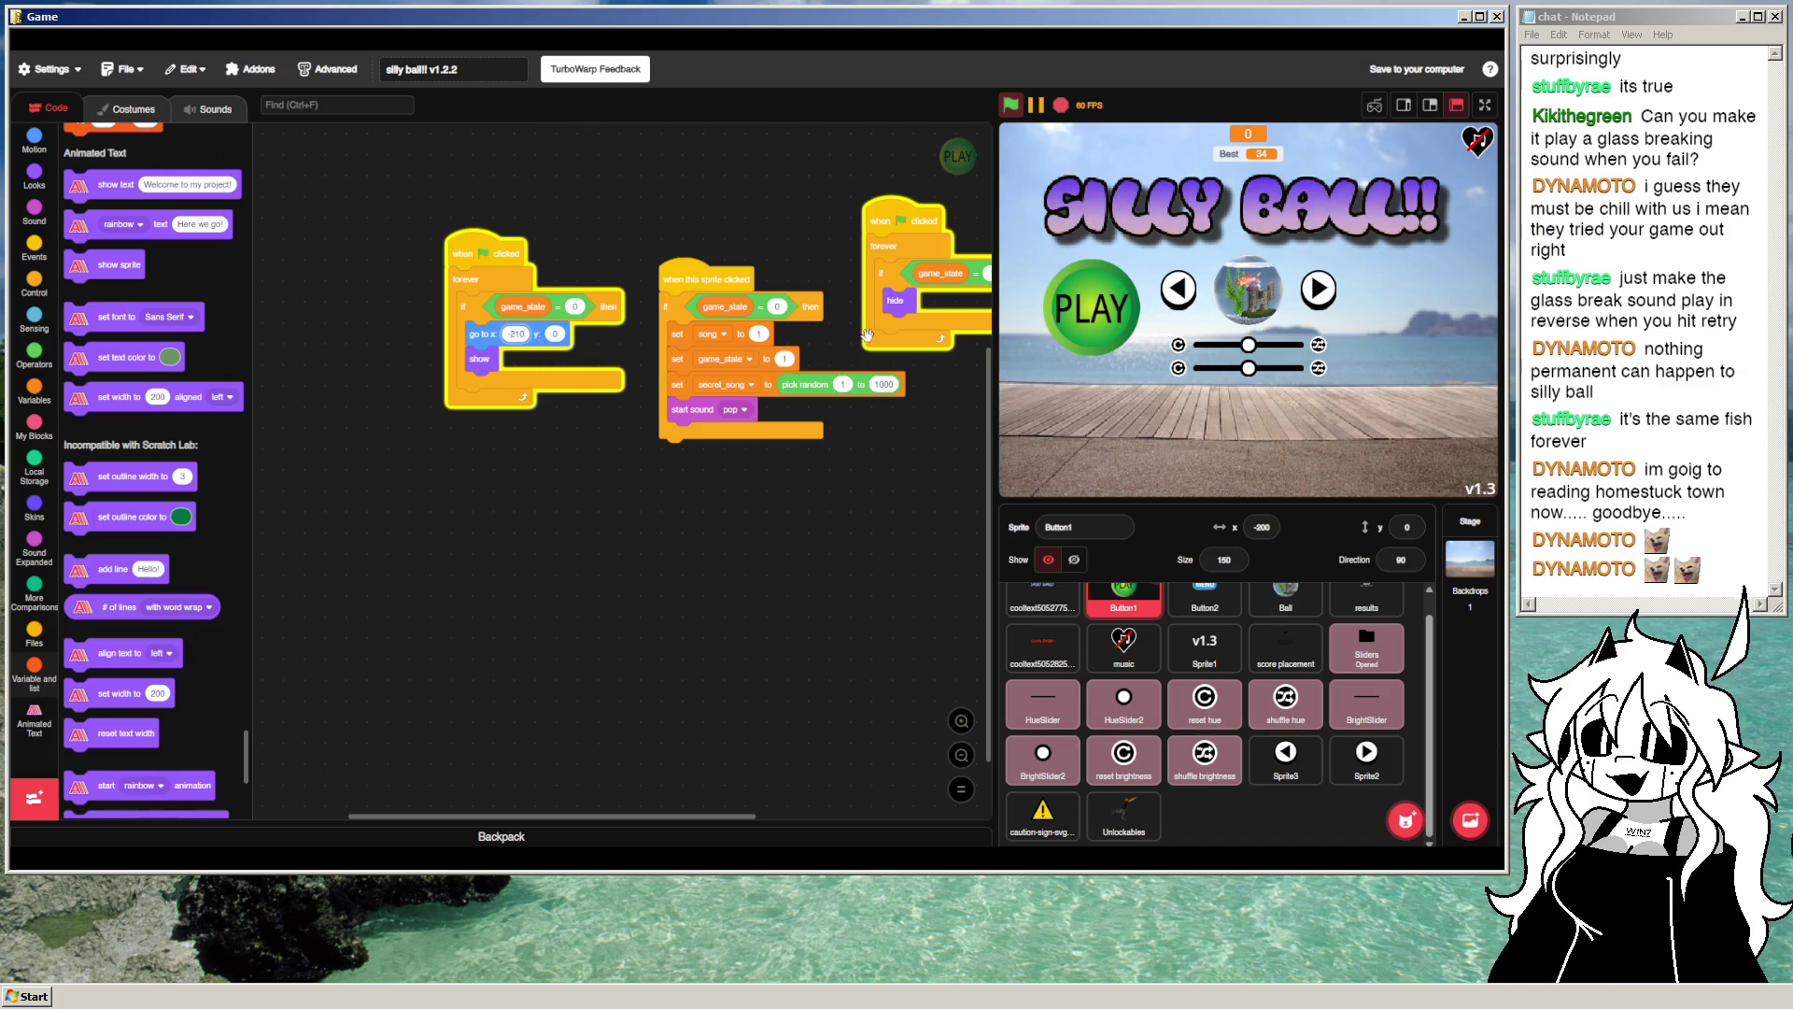
pyautogui.click(634, 397)
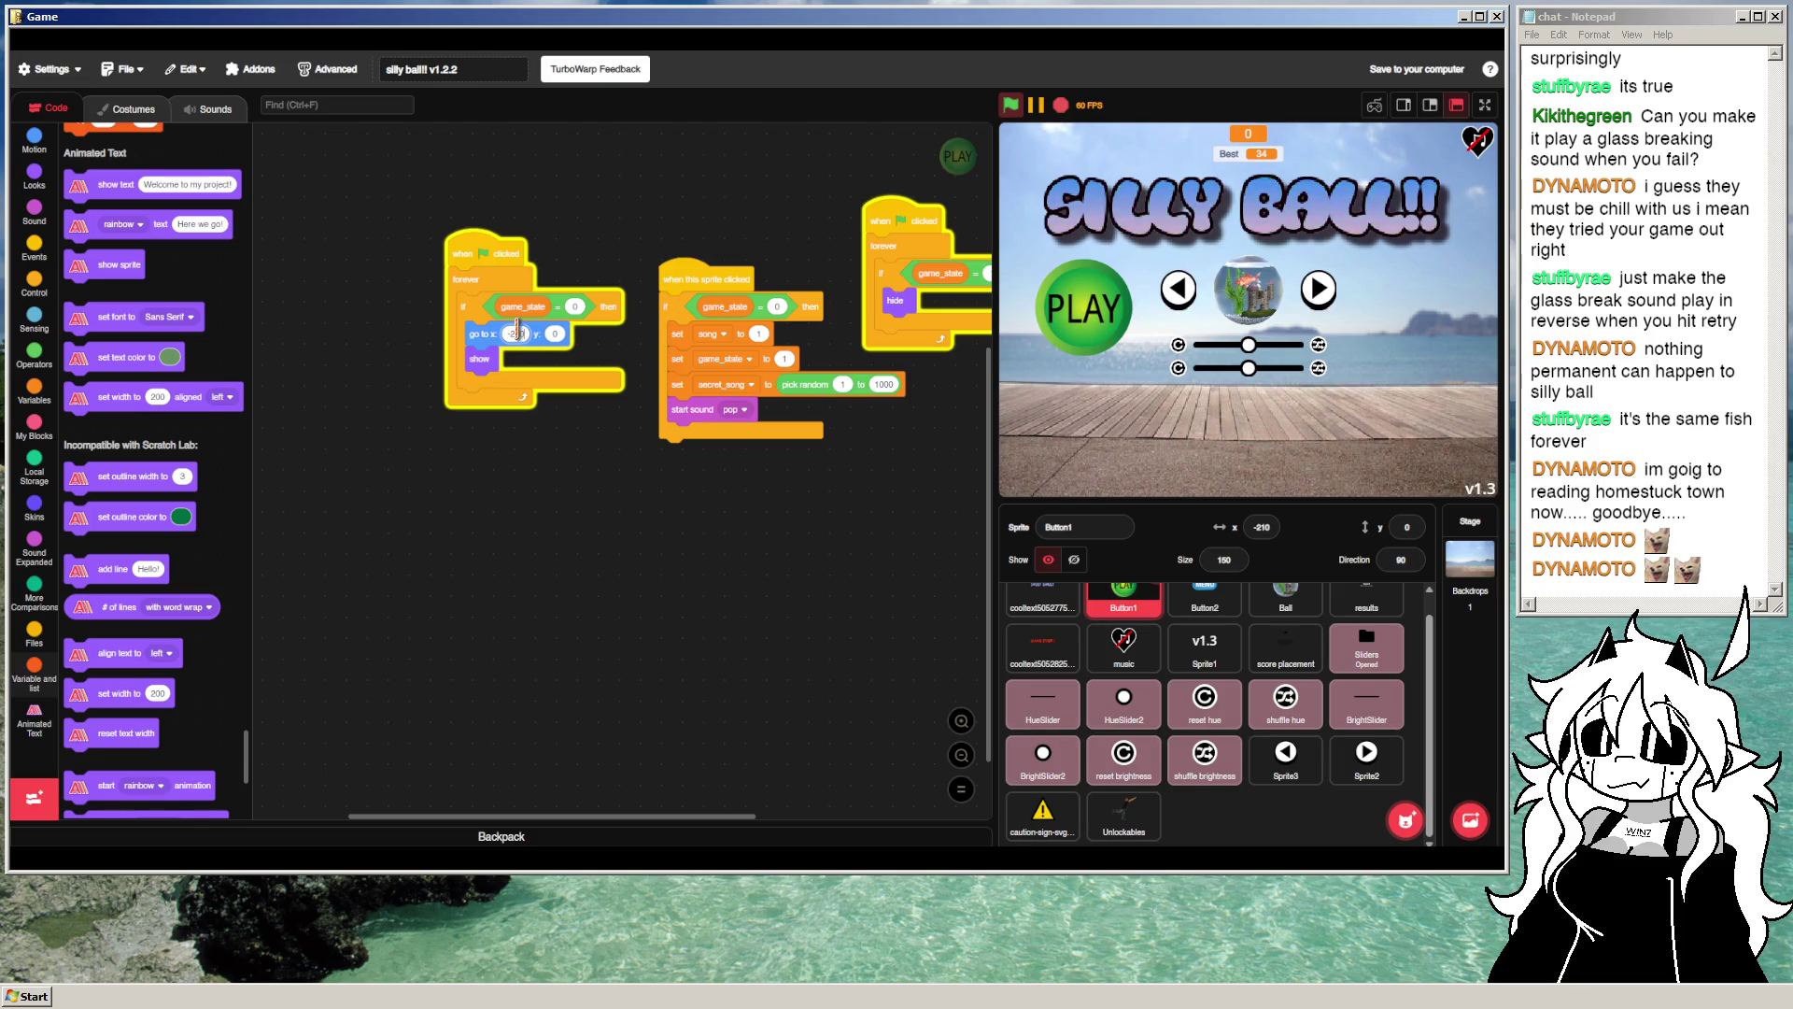
pyautogui.click(1009, 105)
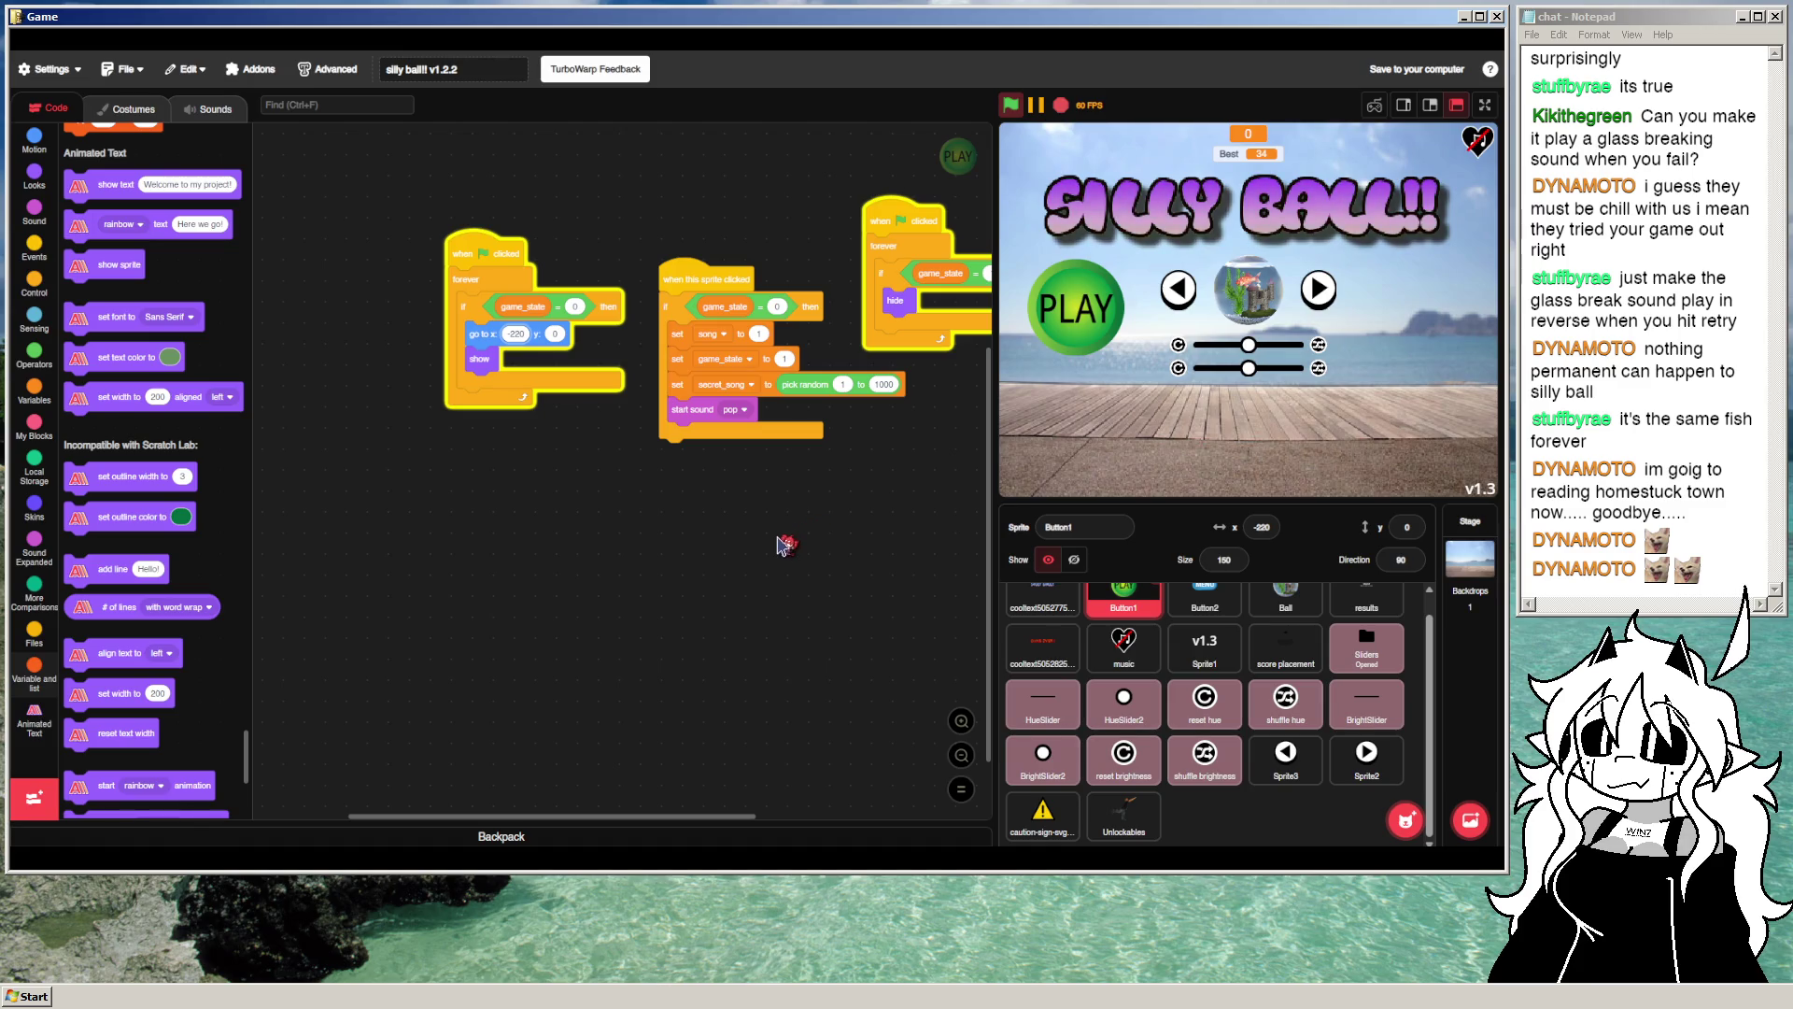
pyautogui.moveTo(1401, 822)
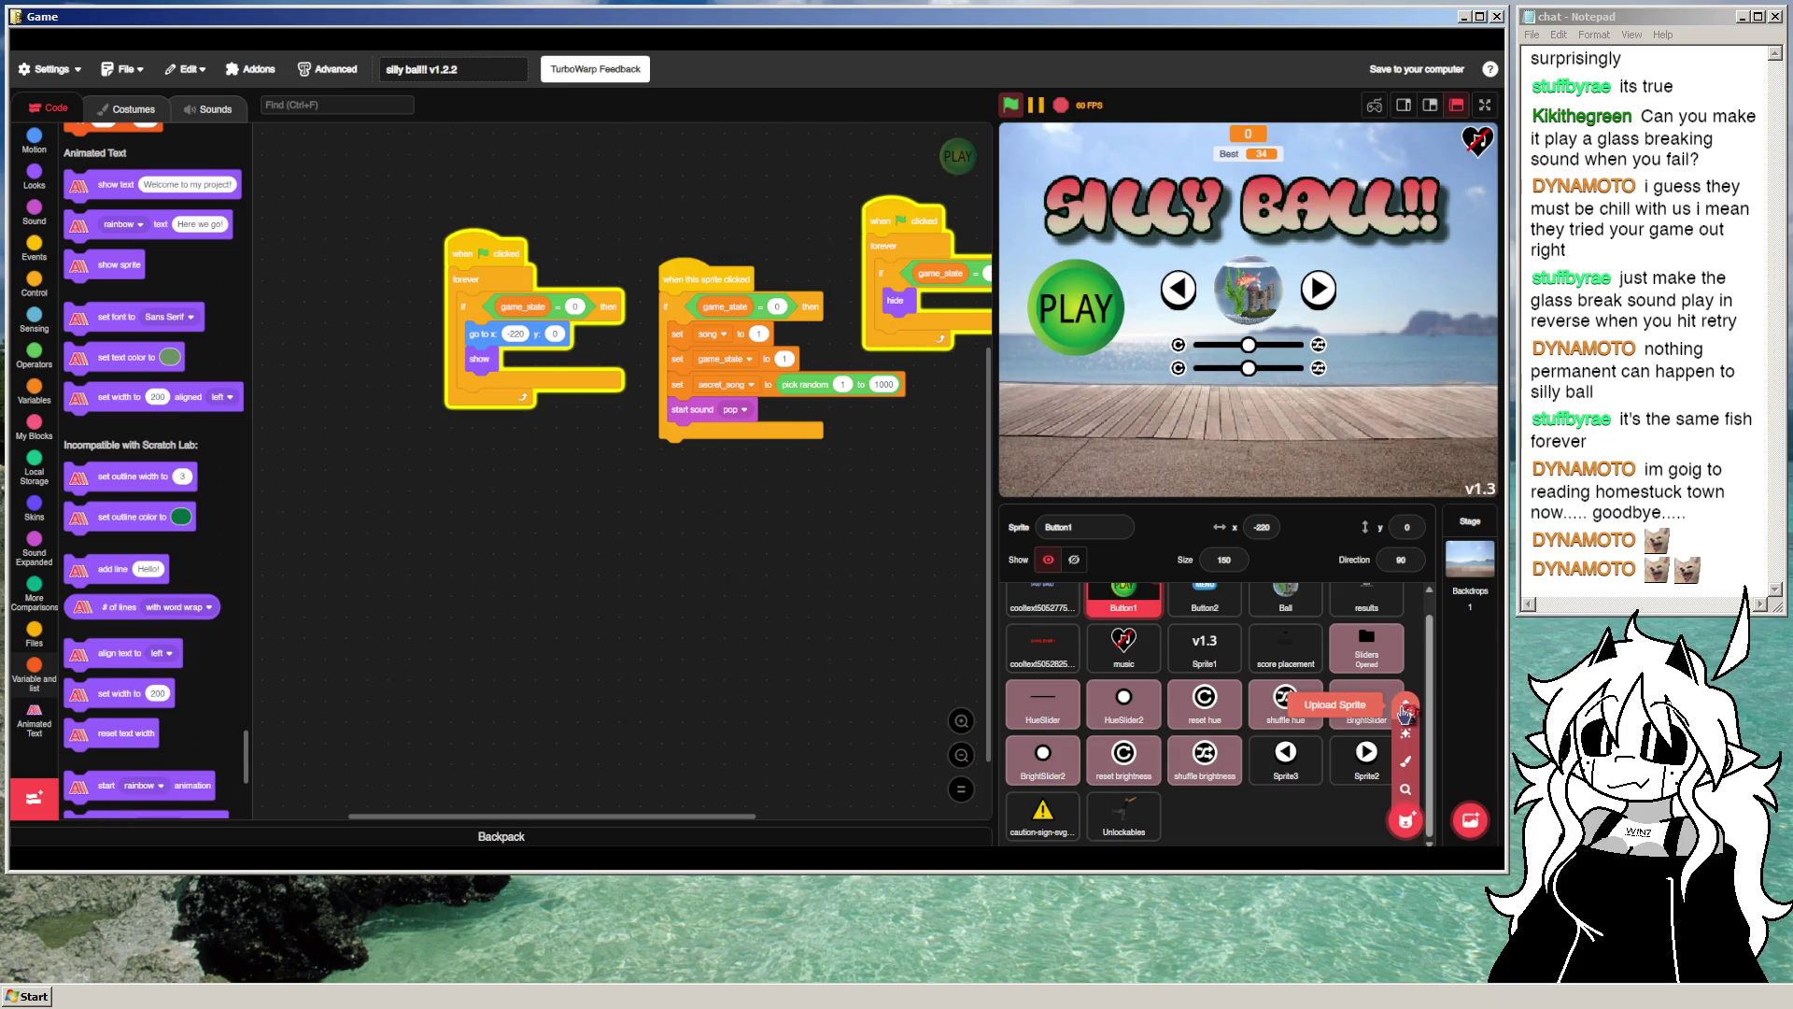
# Step: Paint a new sprite whose costume is the text 'Ball Name', centered on the canvas
pyautogui.click(1412, 762)
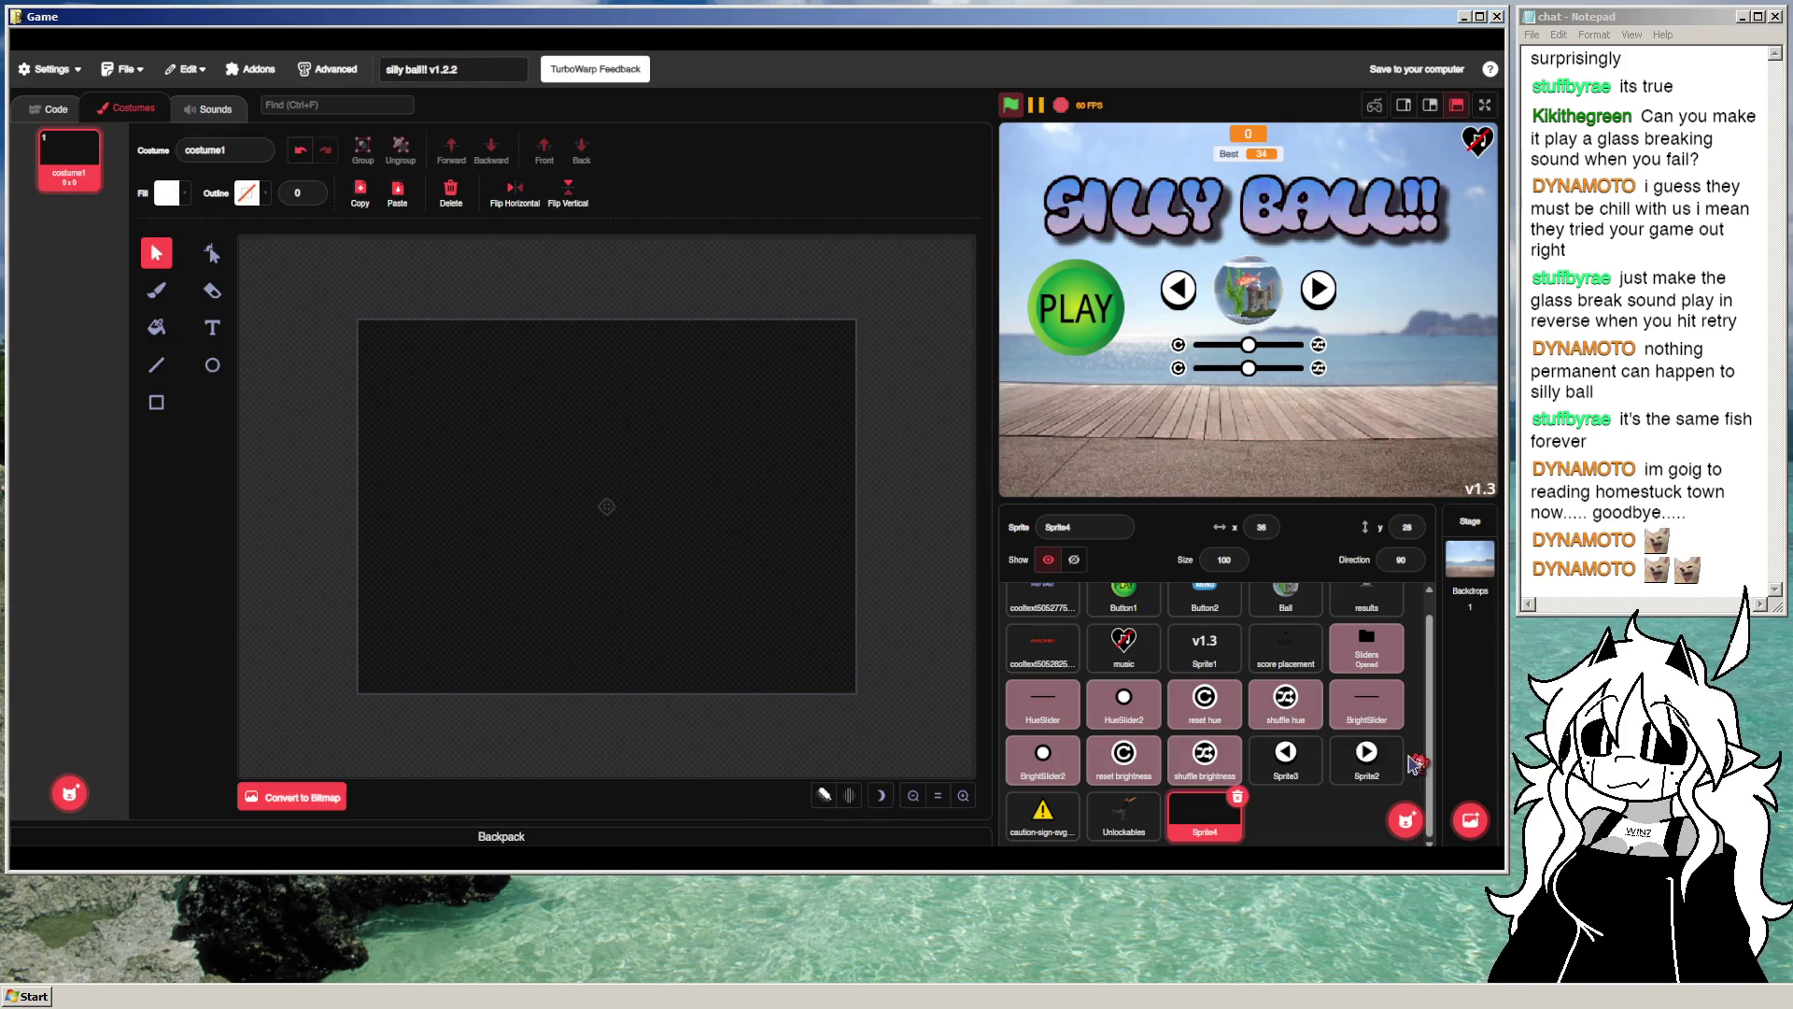
pyautogui.click(156, 403)
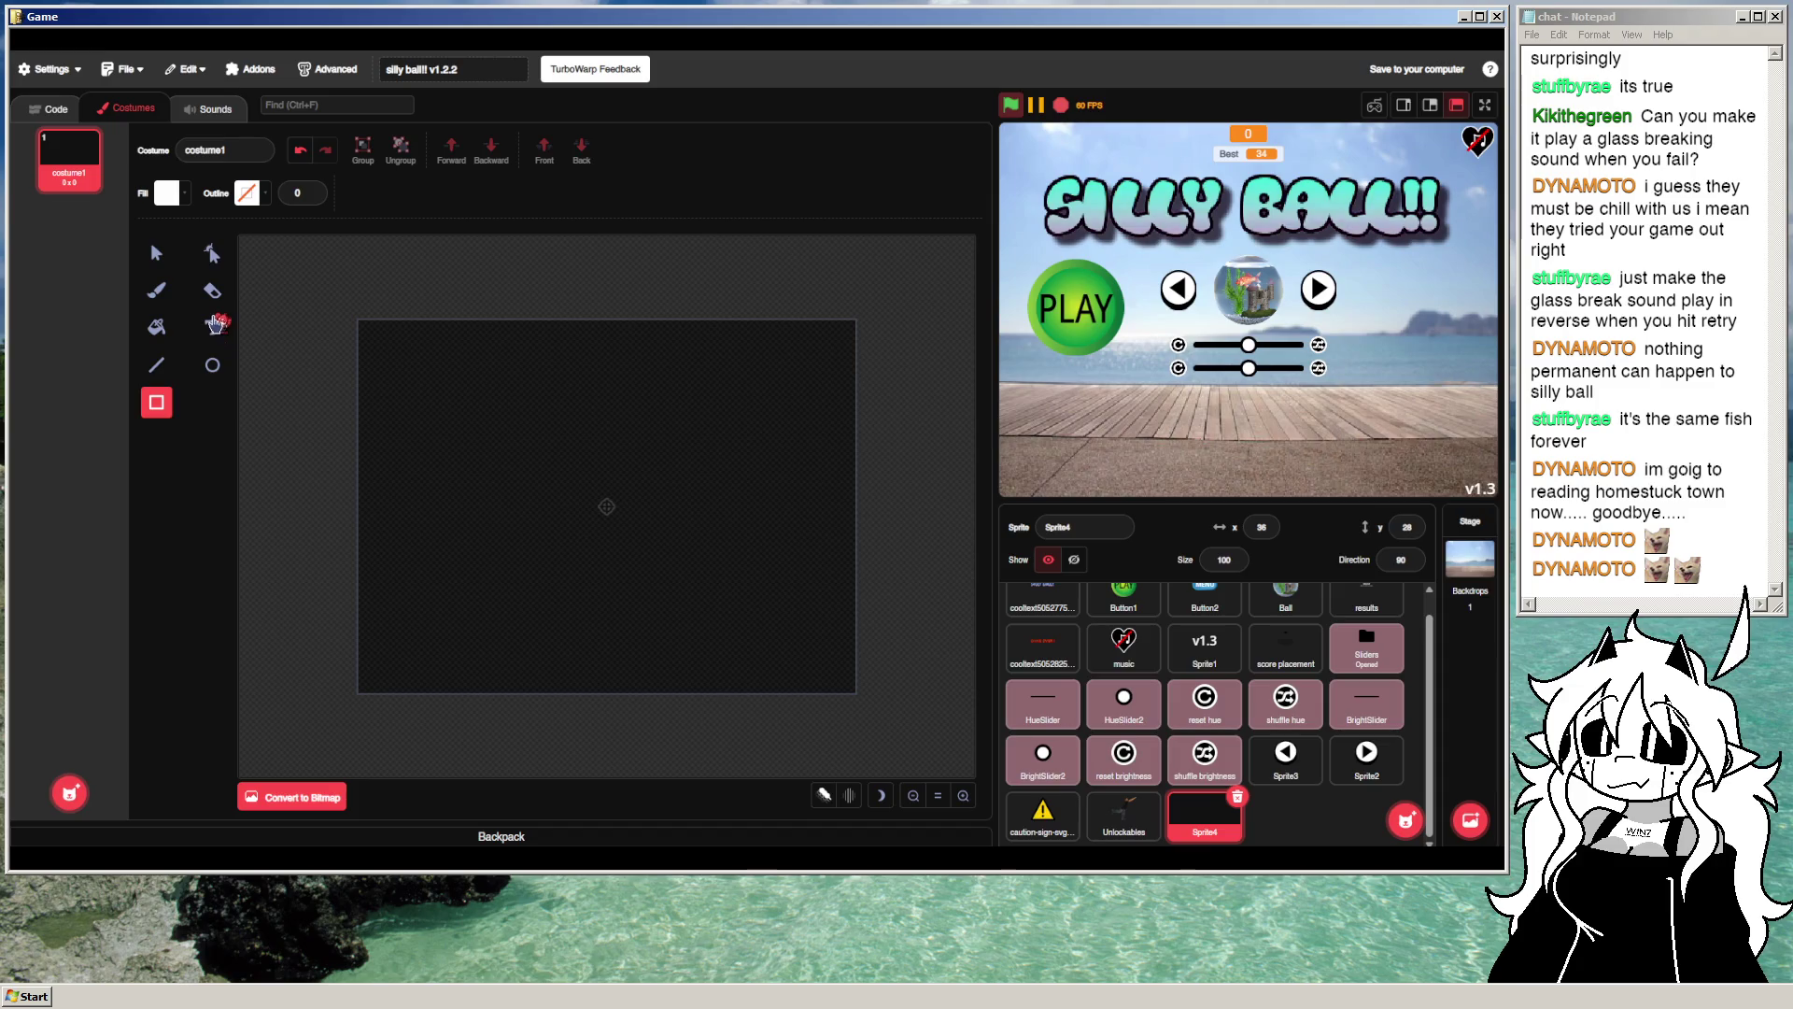
pyautogui.click(212, 327)
pyautogui.click(585, 486)
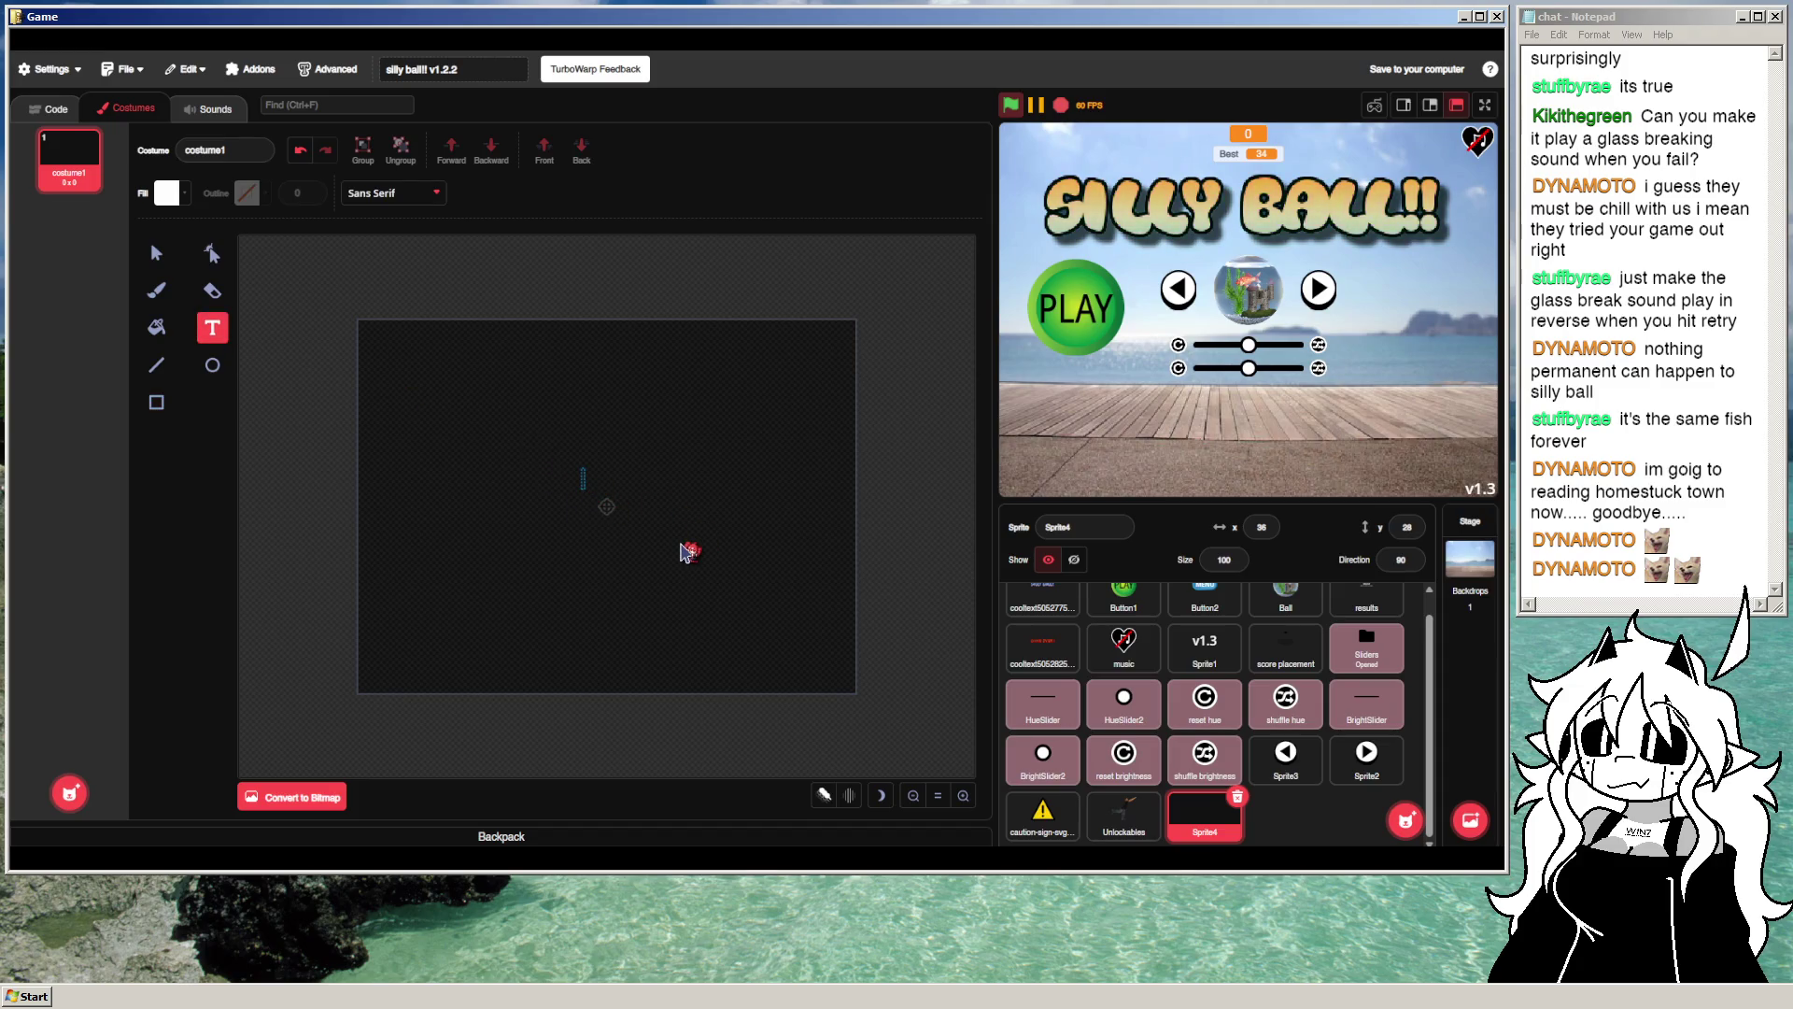
pyautogui.write('Descript')
pyautogui.hotkey('ctrl', 'BackSpace')
pyautogui.write('Ball nam')
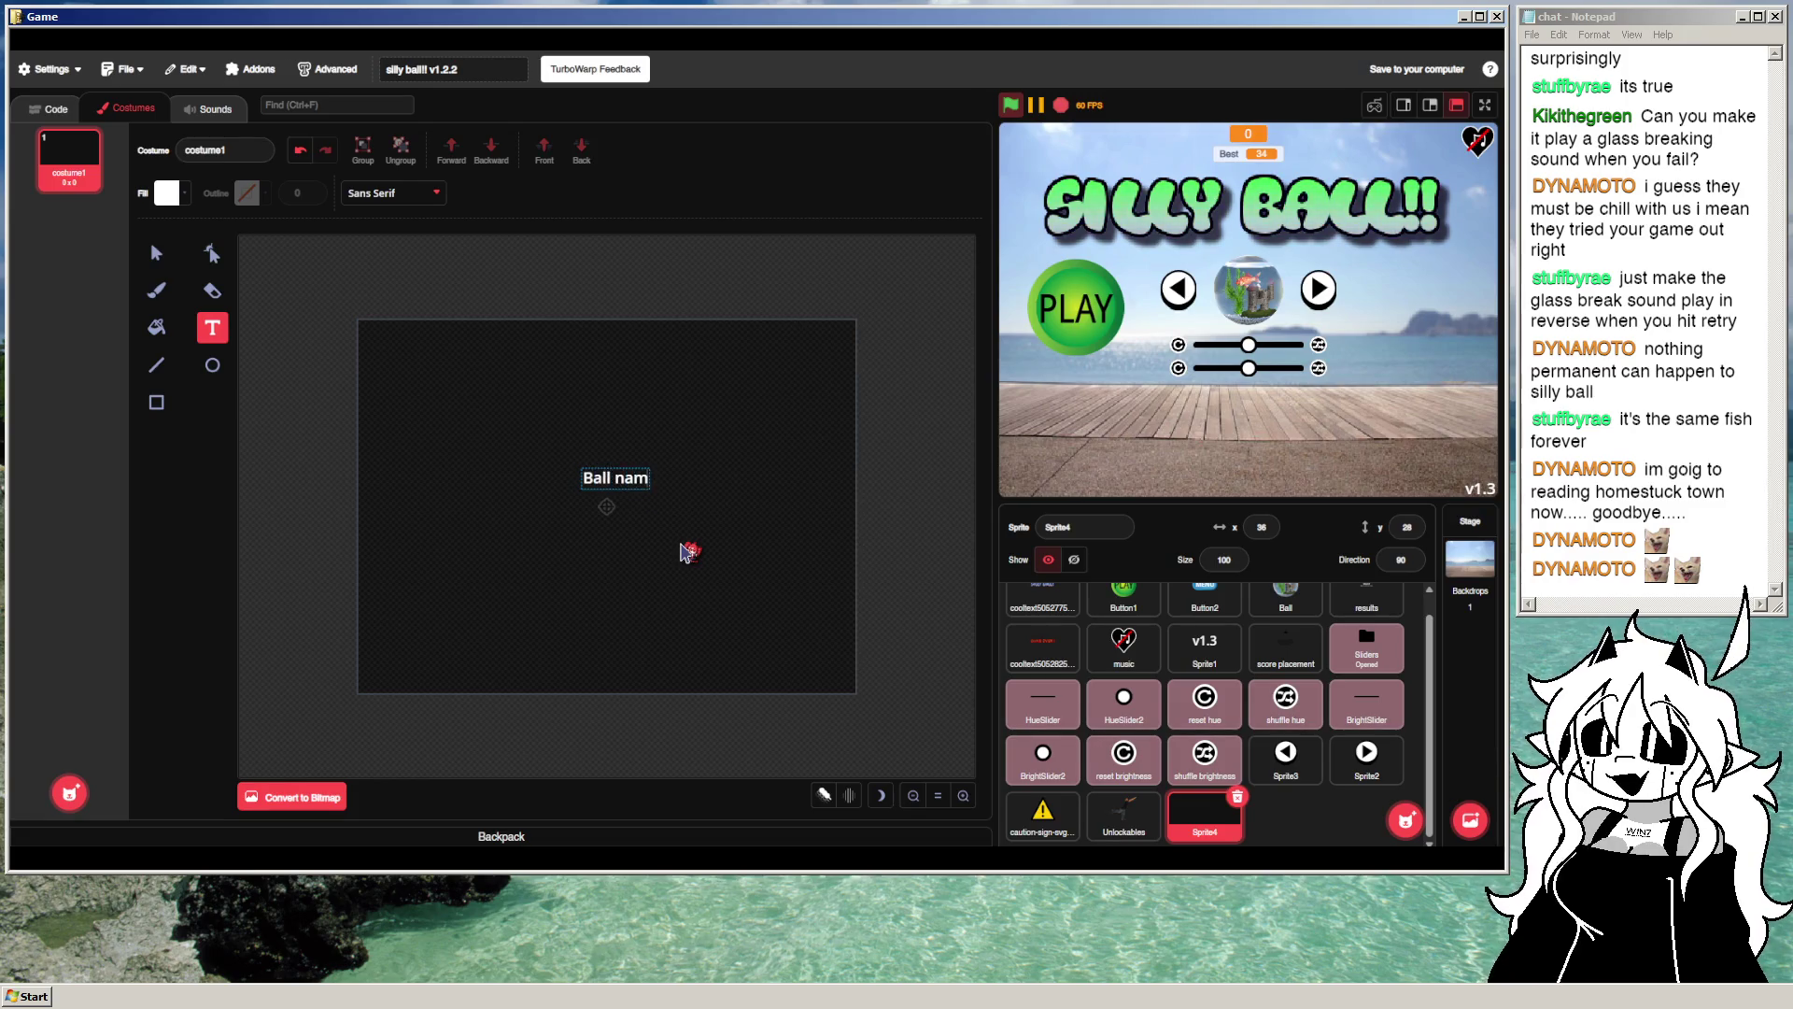
pyautogui.write(' Name')
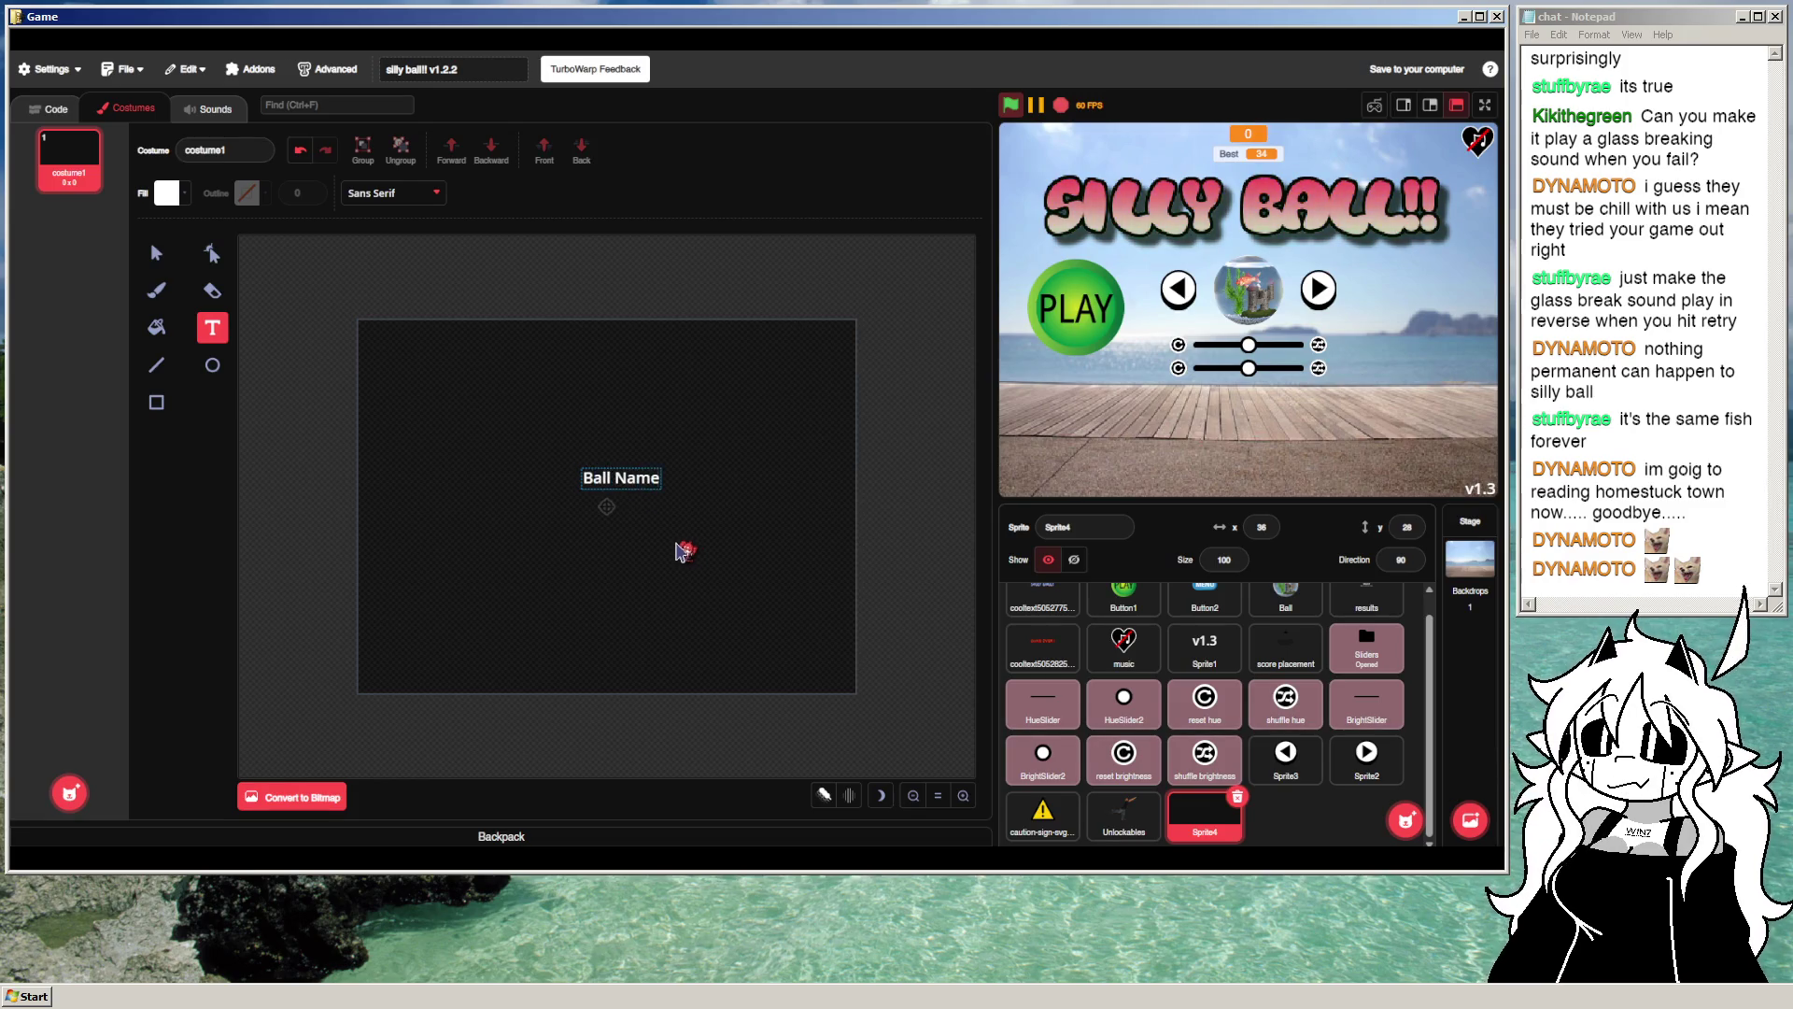
pyautogui.press('Escape')
pyautogui.moveTo(640, 488); pyautogui.dragTo(626, 515)
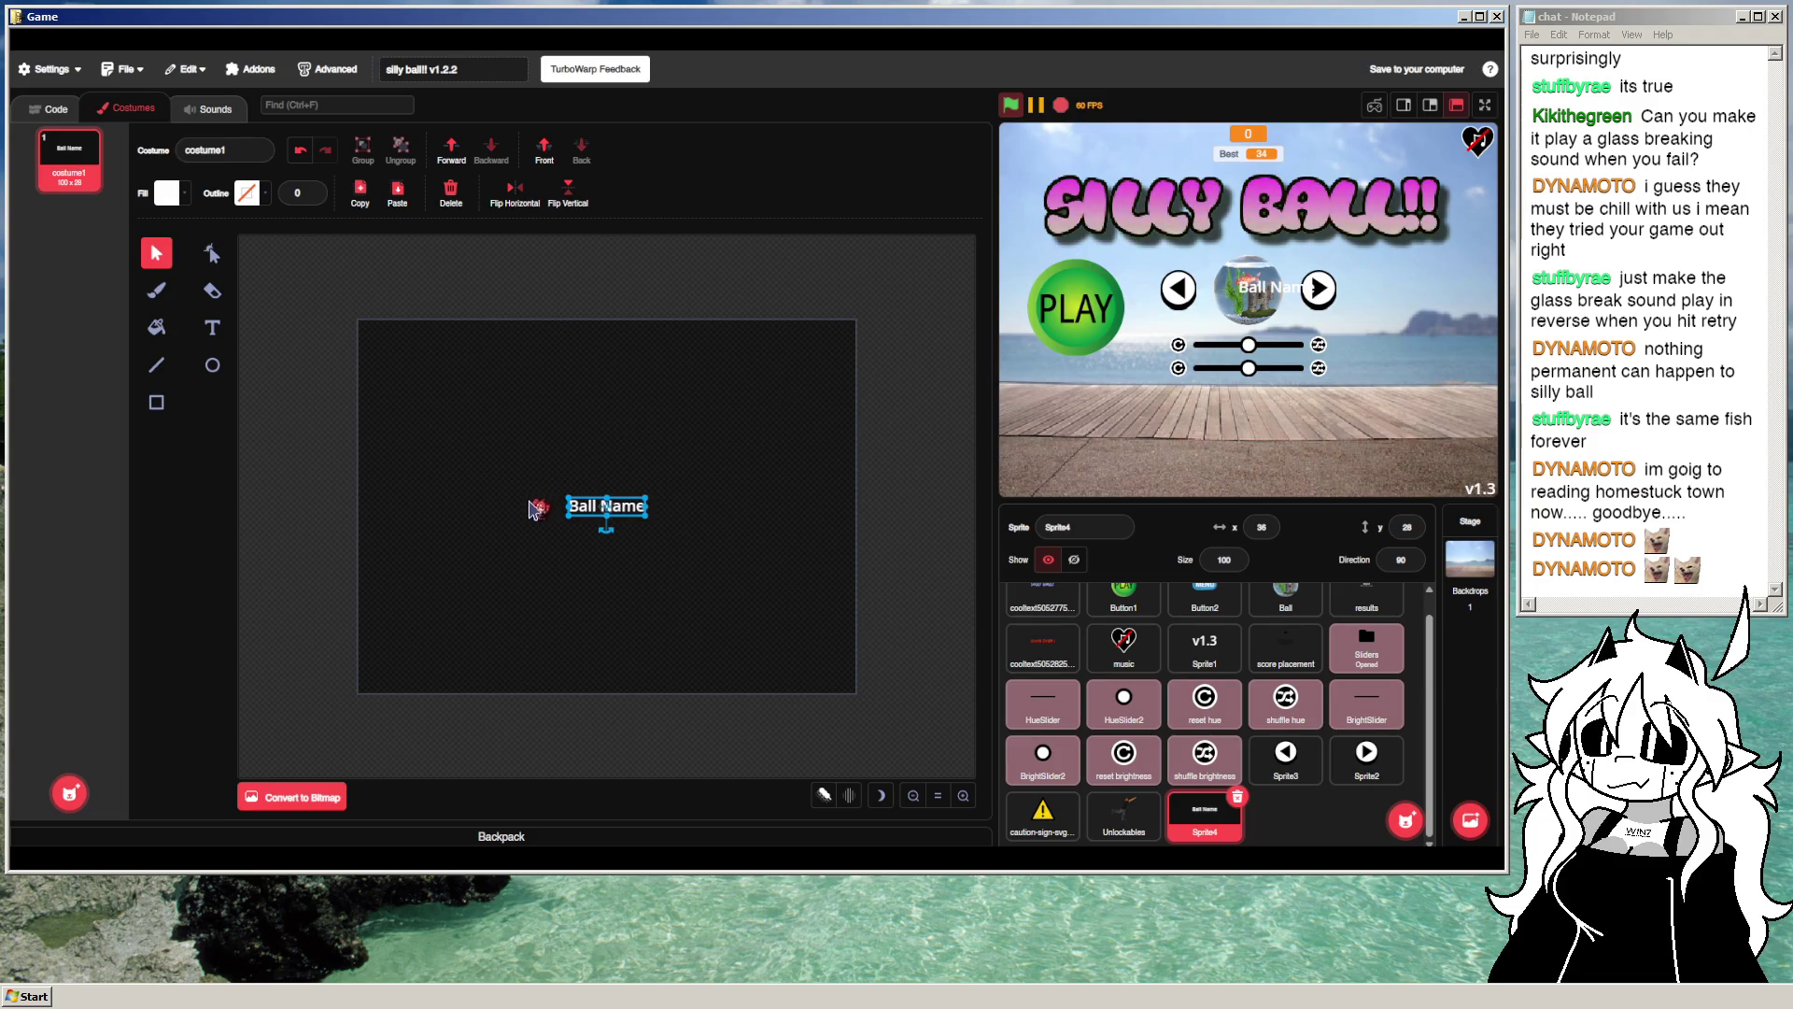
pyautogui.click(56, 110)
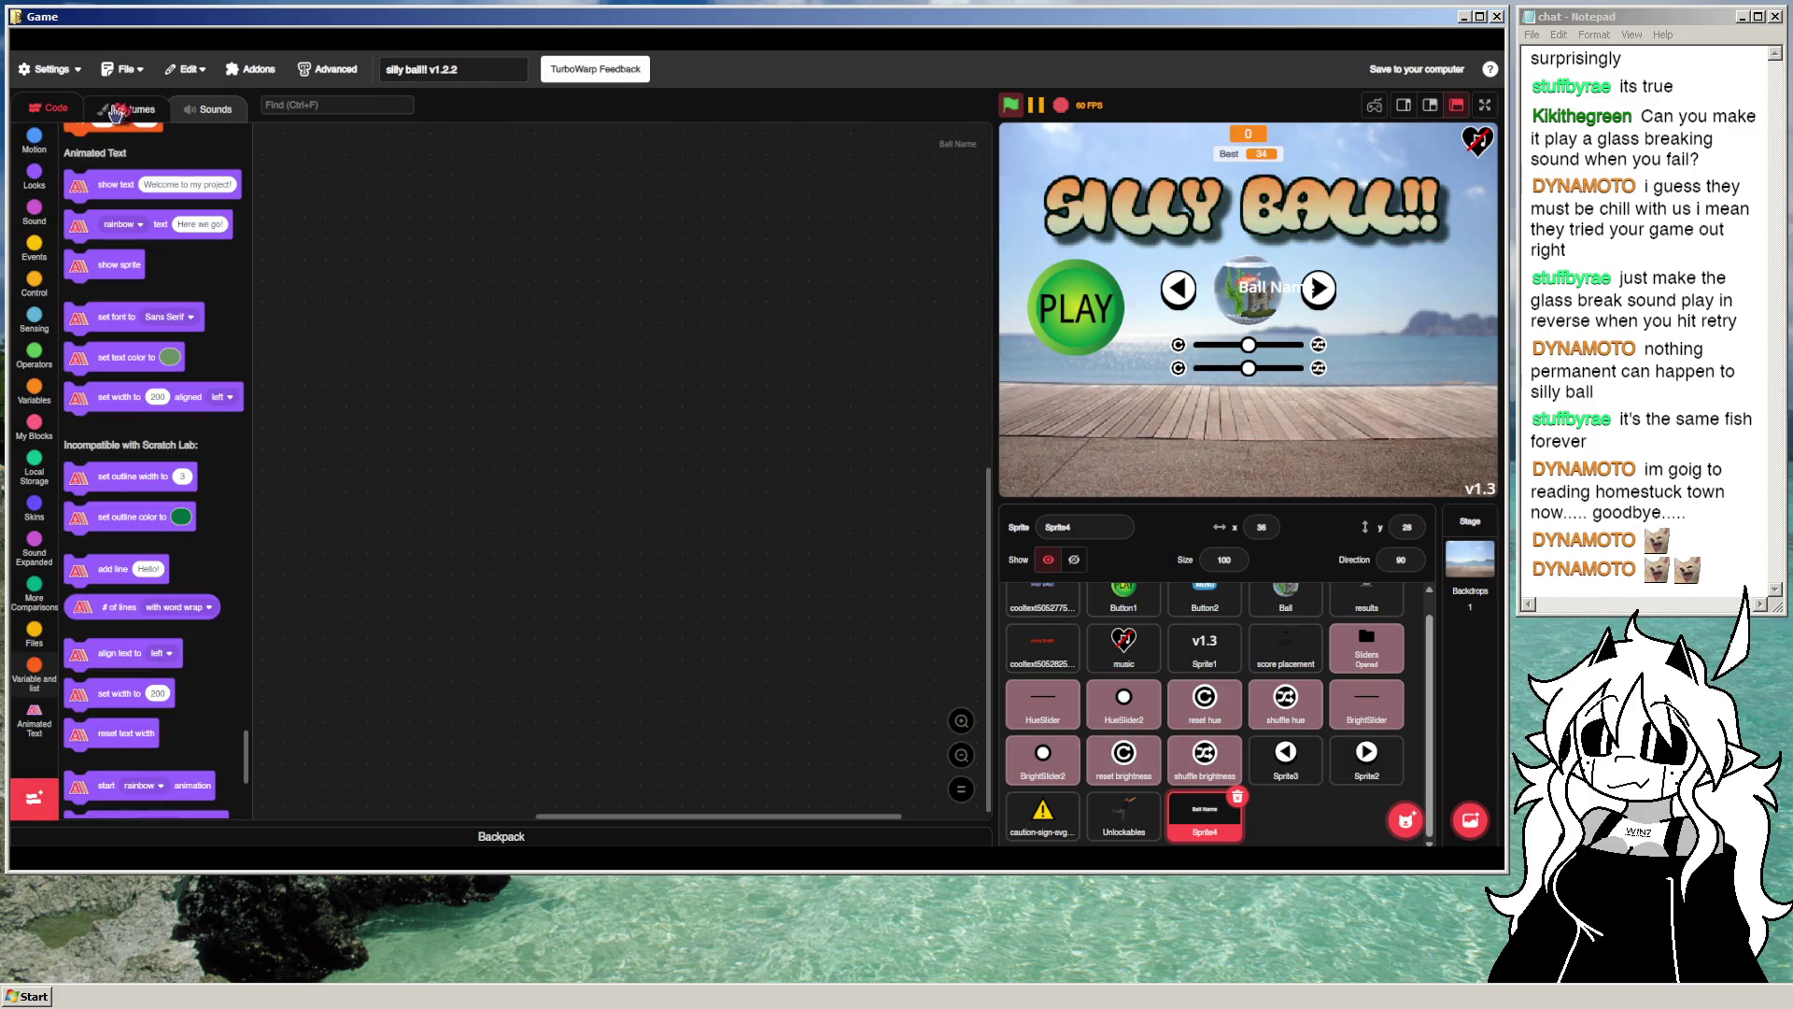
# Step: Browse the Events, Animated Text and Motion blocks, then inspect HueSlider's position x 0, y -45
pyautogui.click(38, 244)
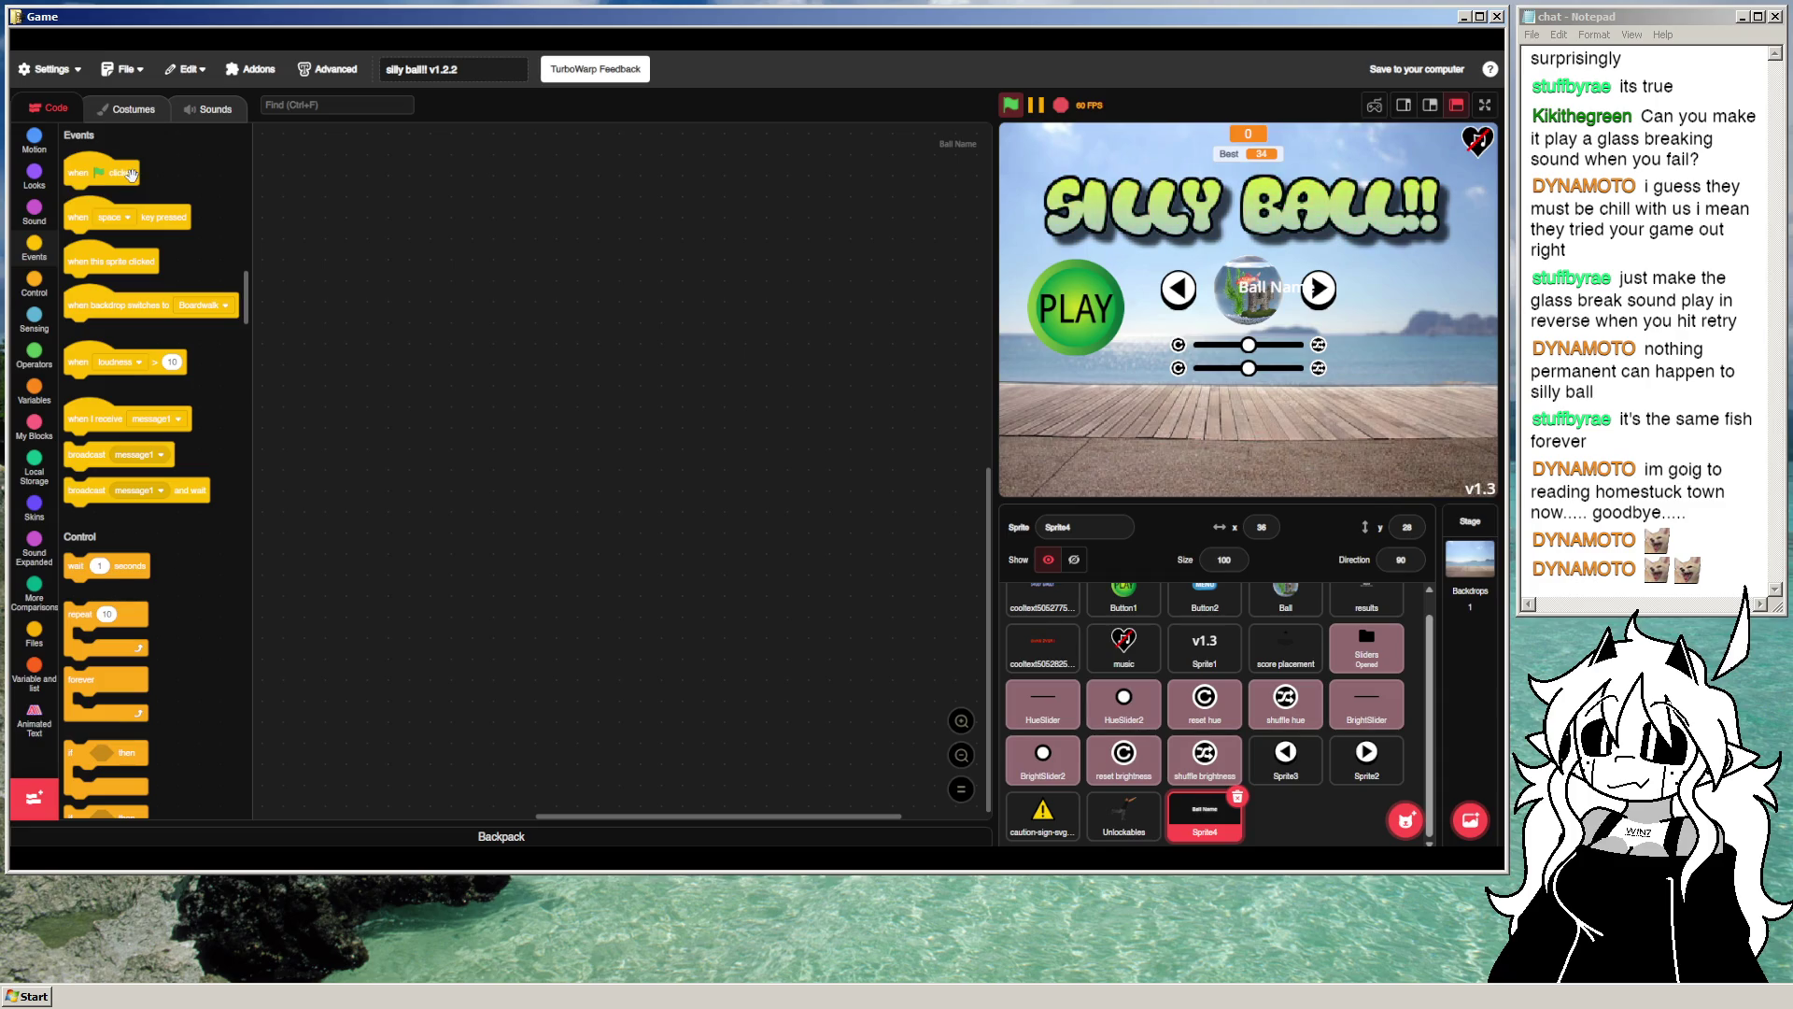
pyautogui.click(33, 718)
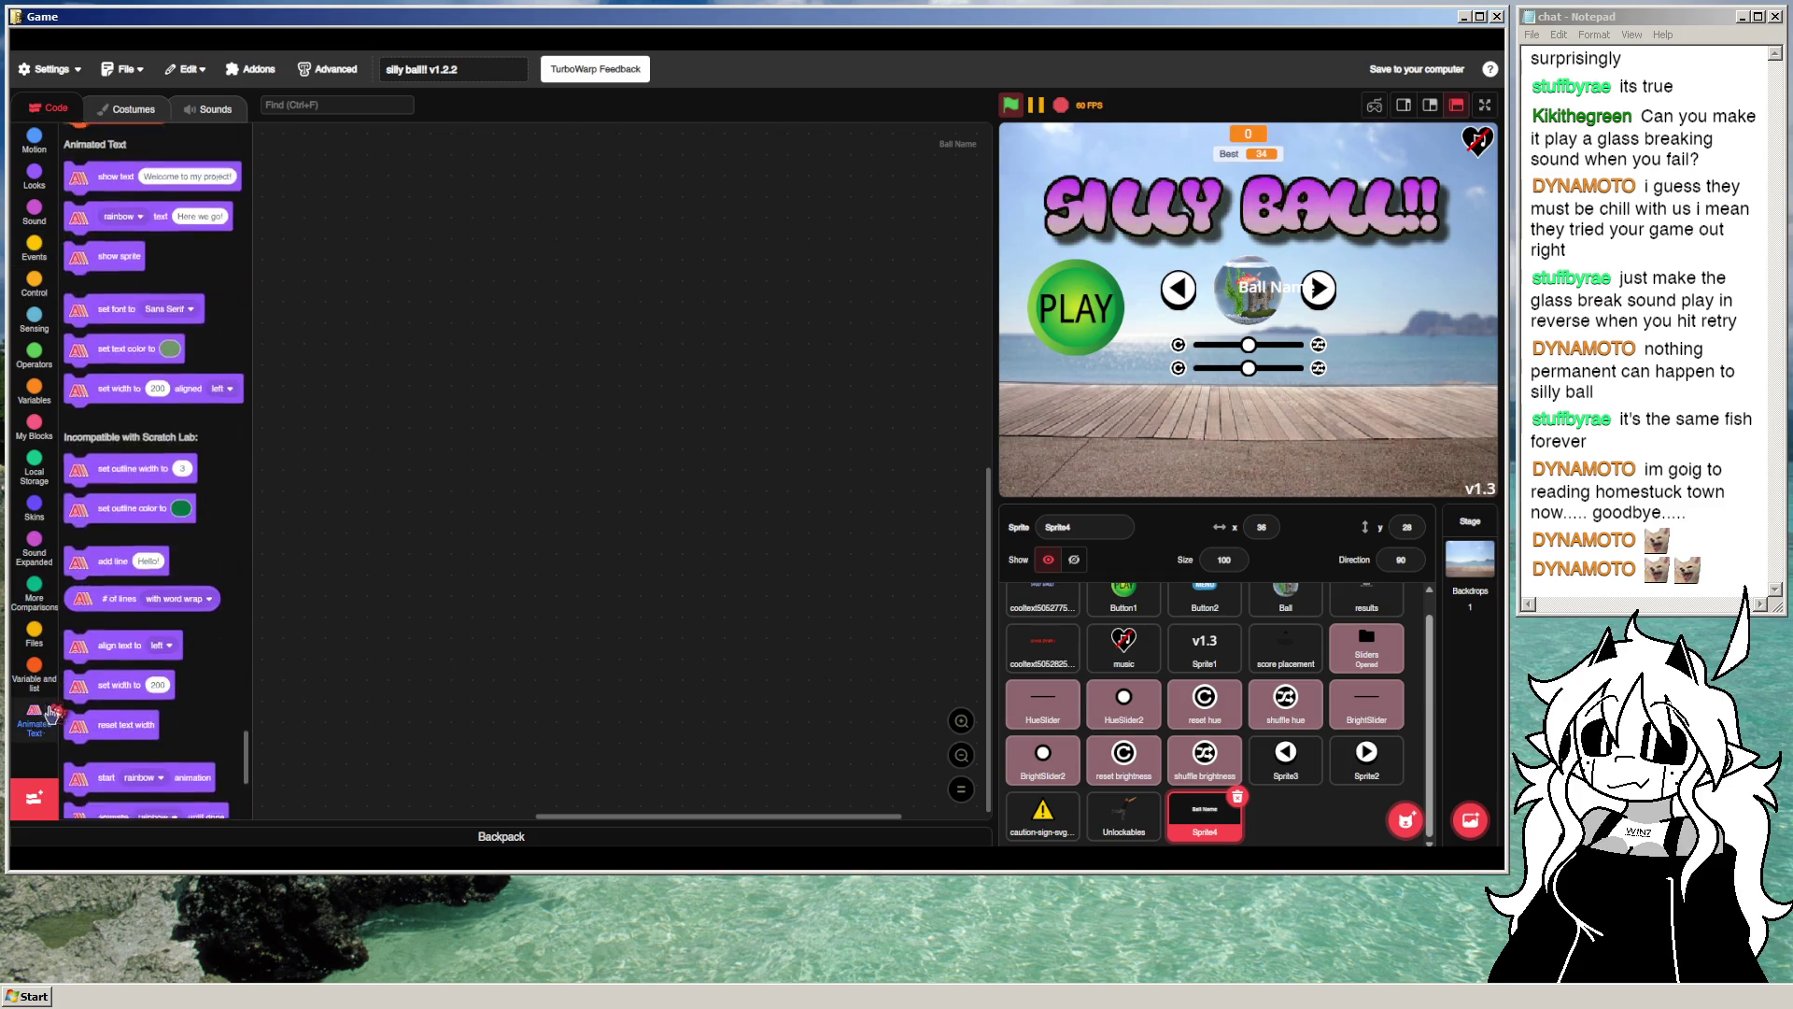
pyautogui.click(34, 245)
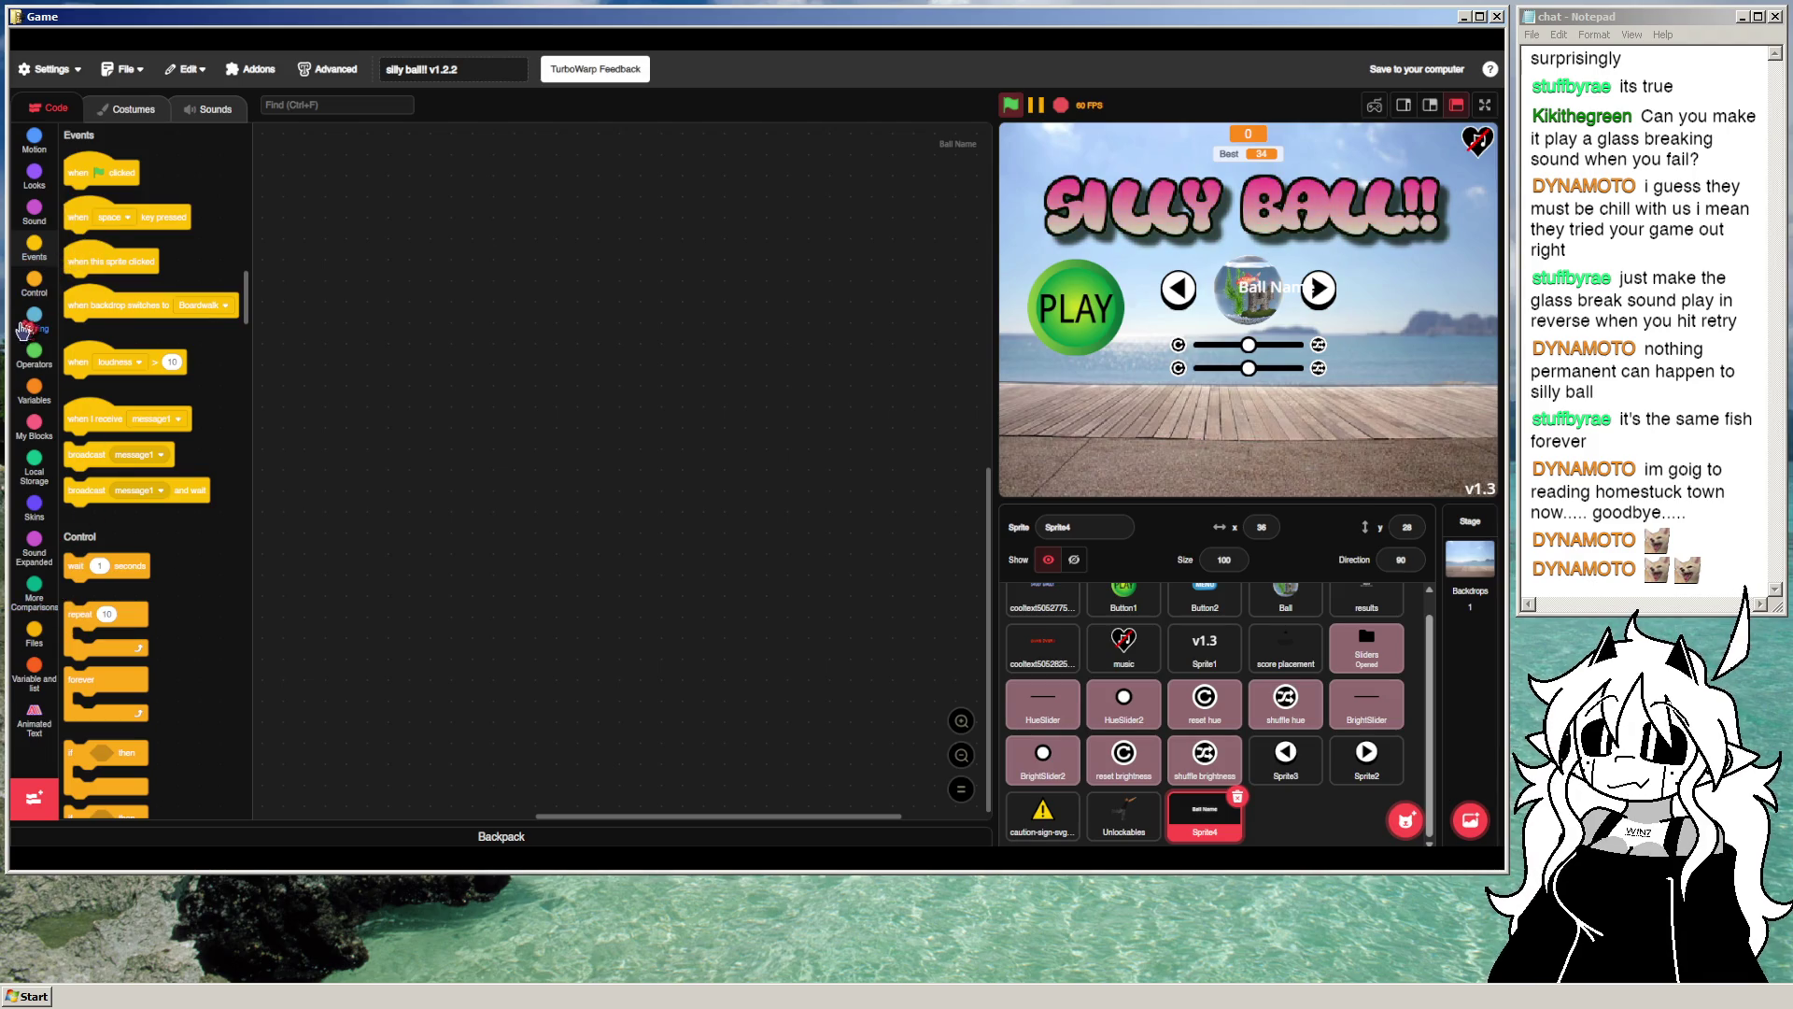
pyautogui.click(34, 140)
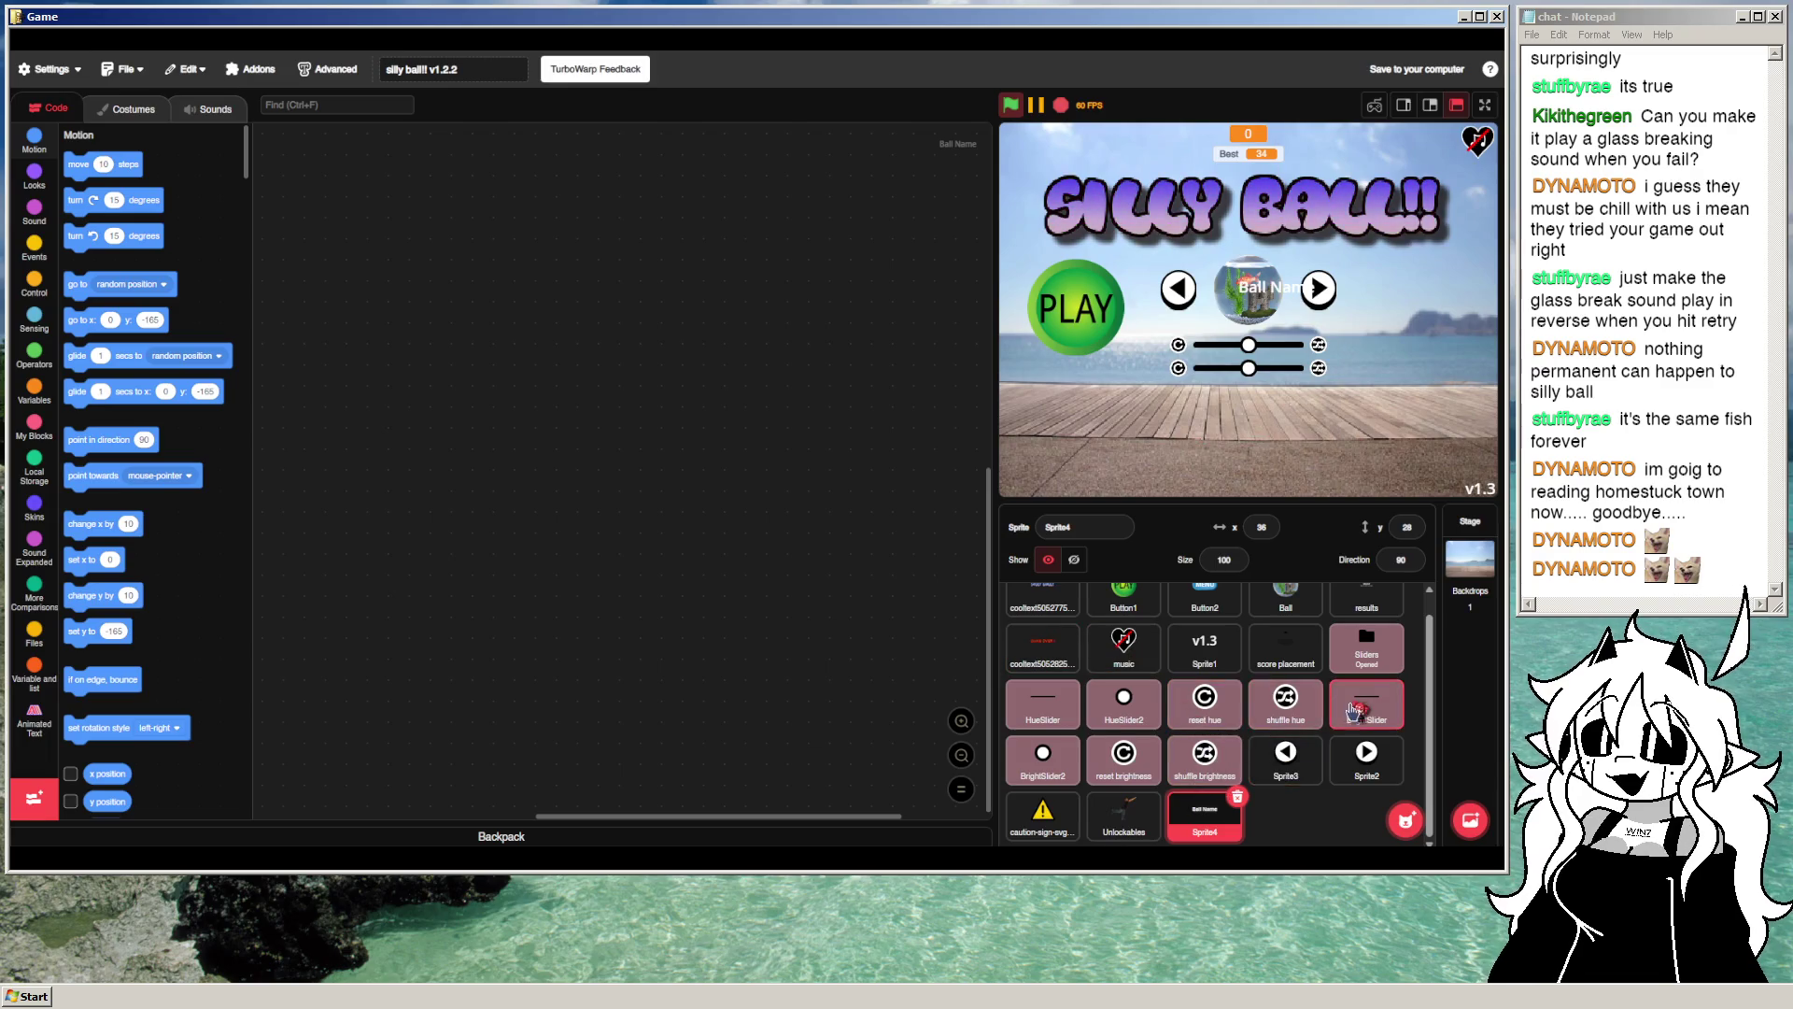
pyautogui.click(1042, 707)
pyautogui.click(542, 215)
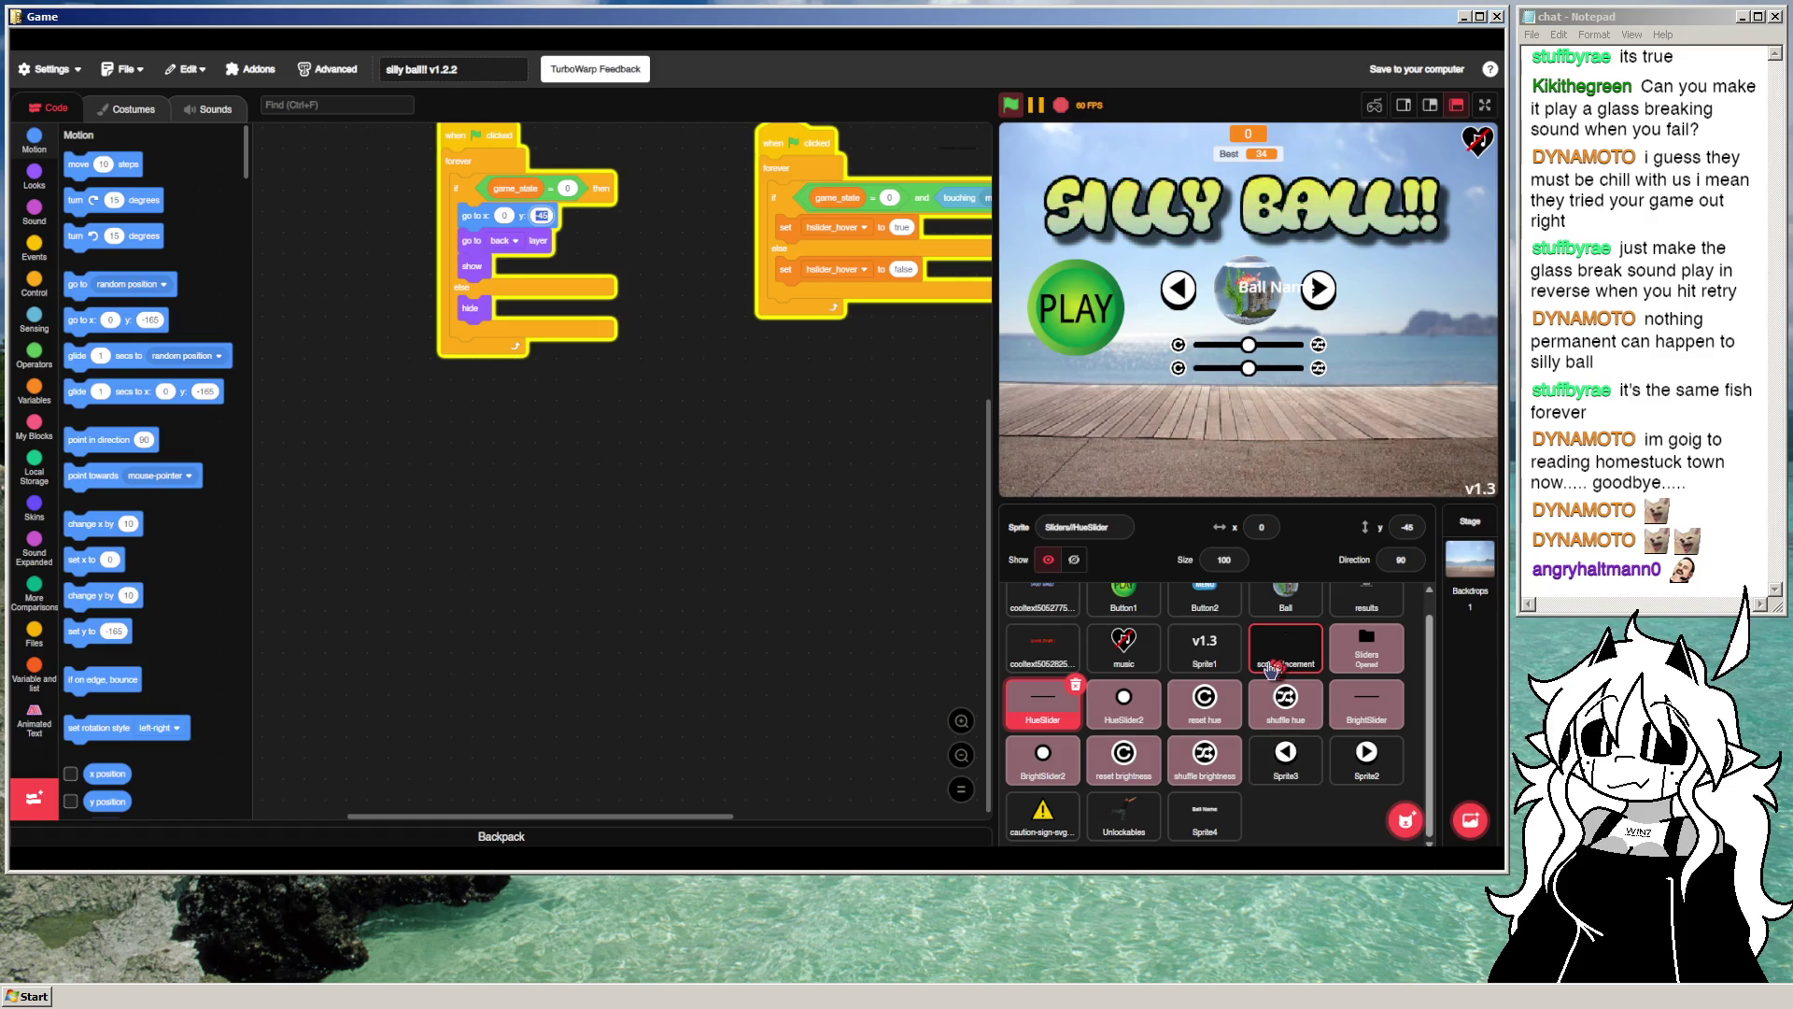
pyautogui.click(1063, 729)
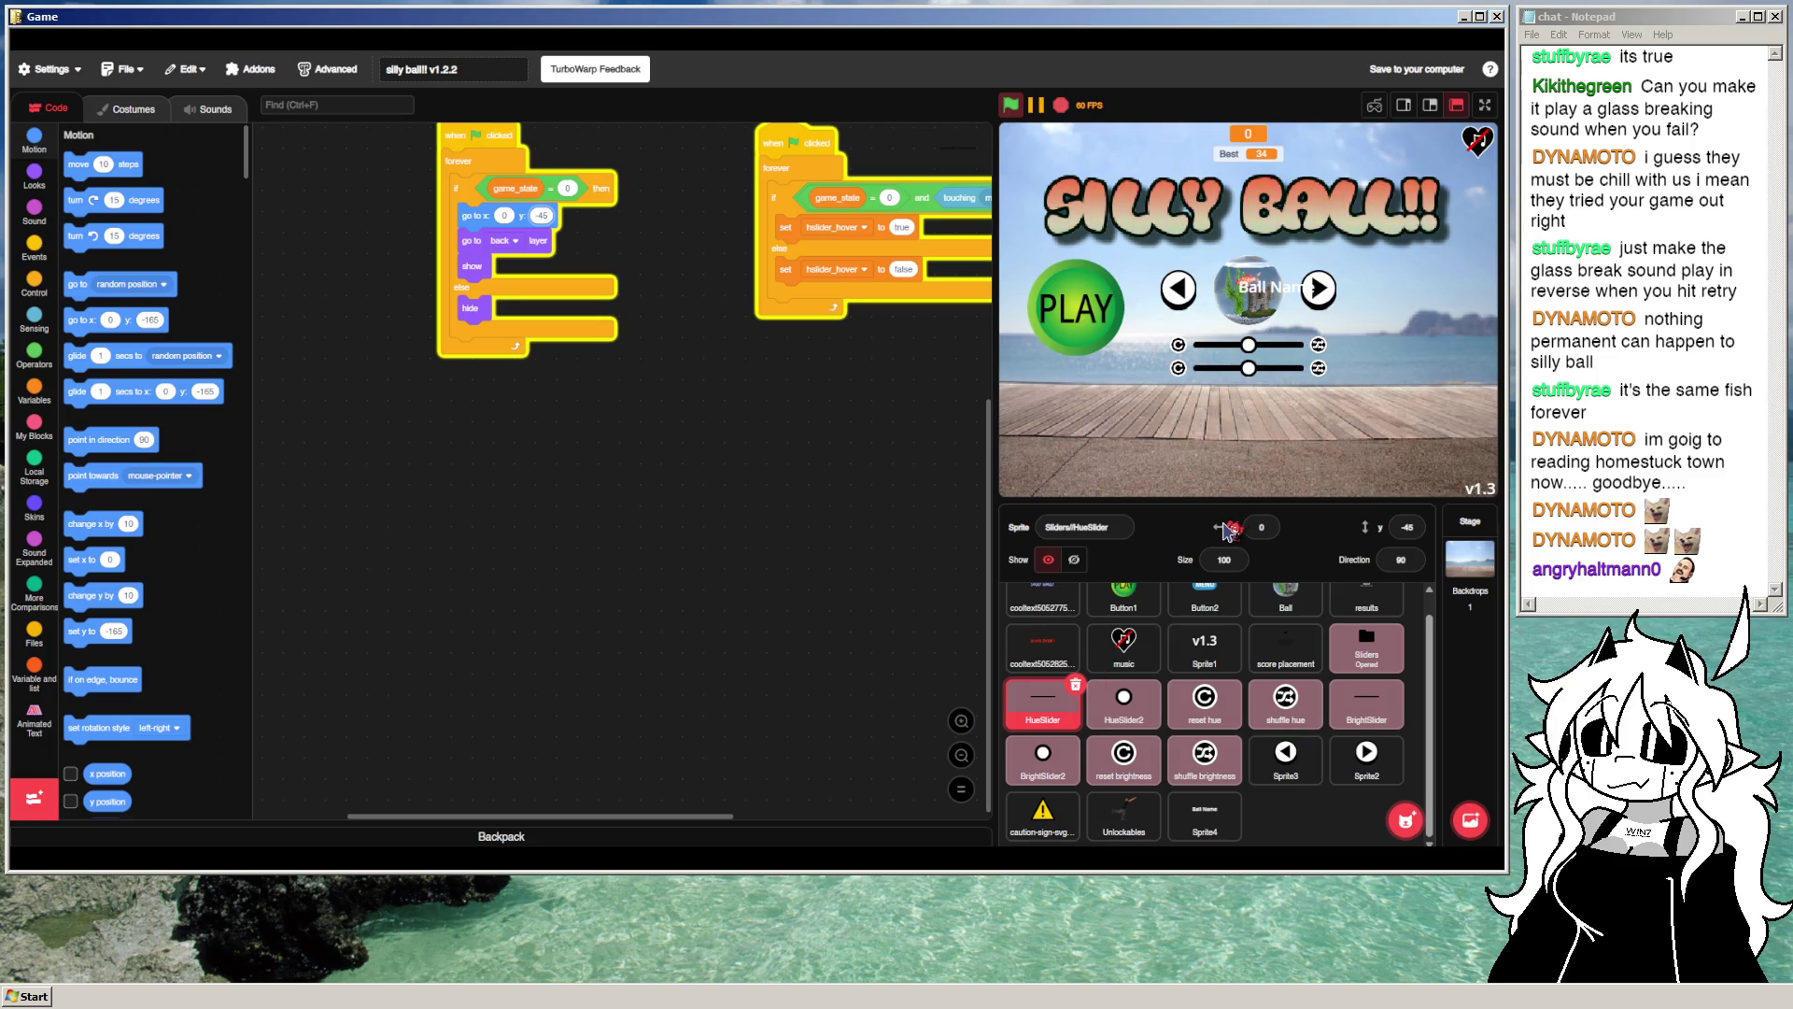
# Step: Move the Ball Name label under the ball at x 0, y -120
pyautogui.moveTo(1249, 345); pyautogui.dragTo(1272, 344)
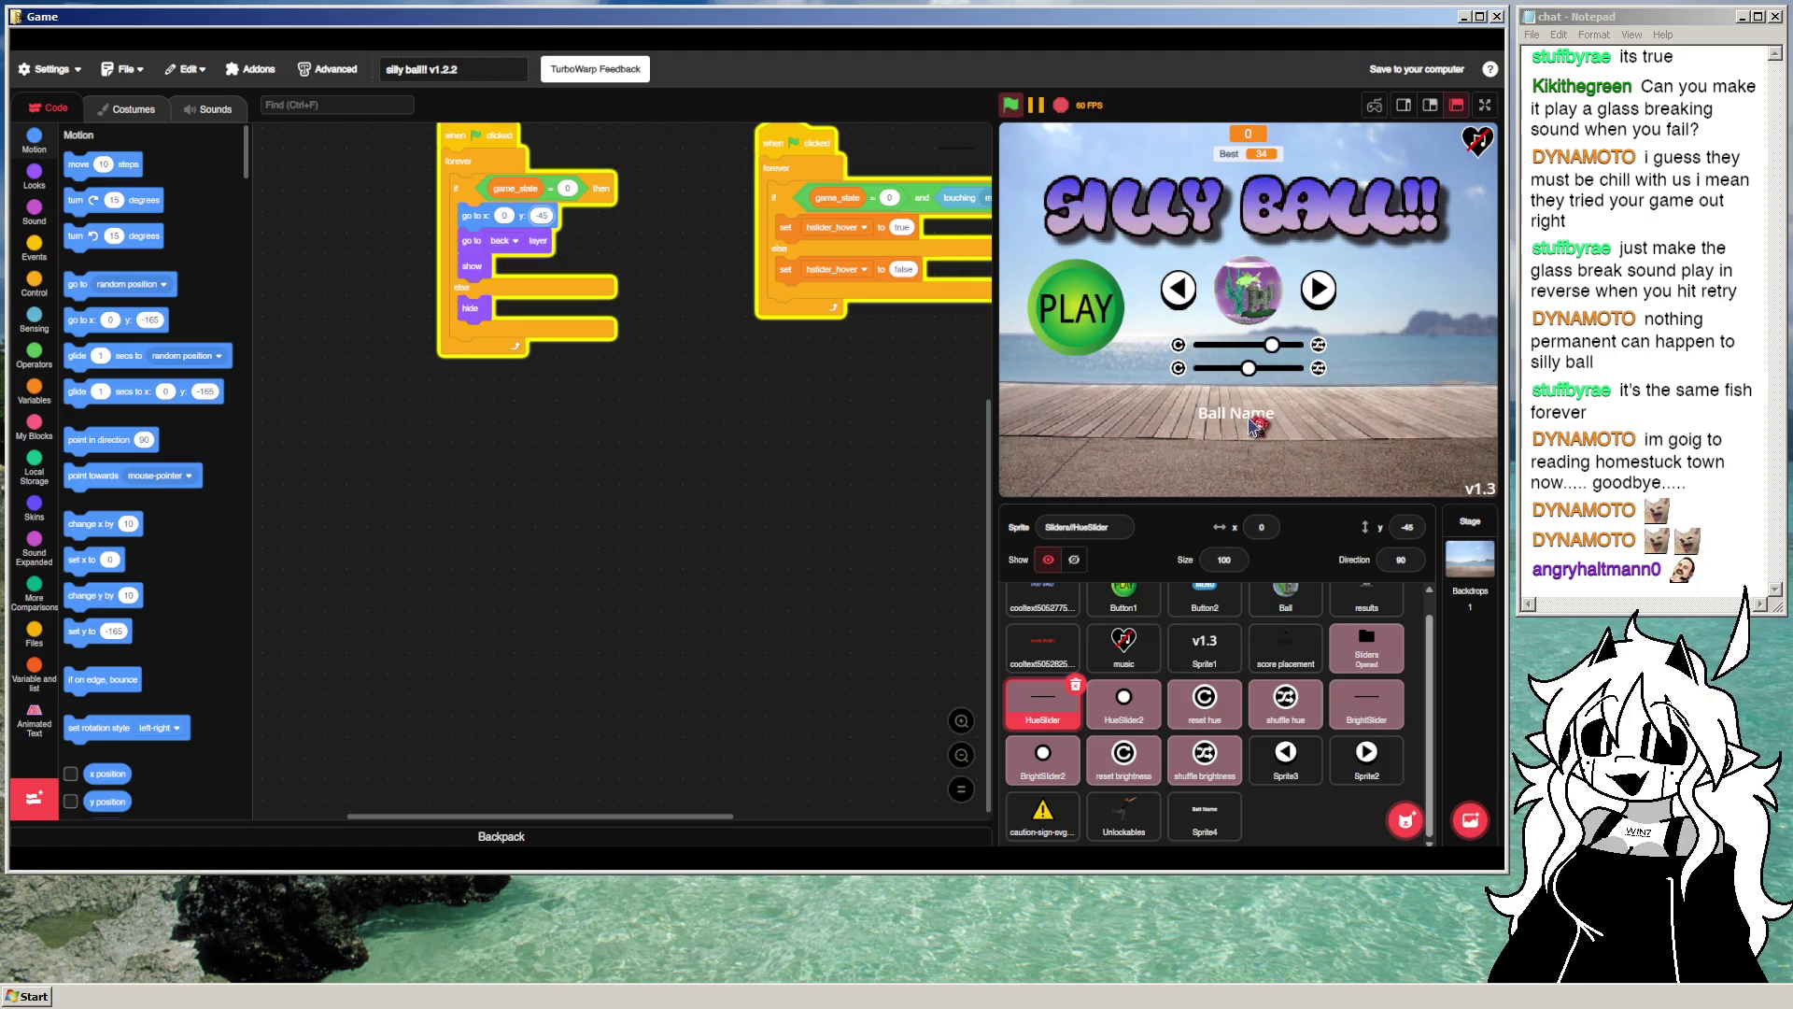
pyautogui.moveTo(1252, 420); pyautogui.dragTo(1231, 477)
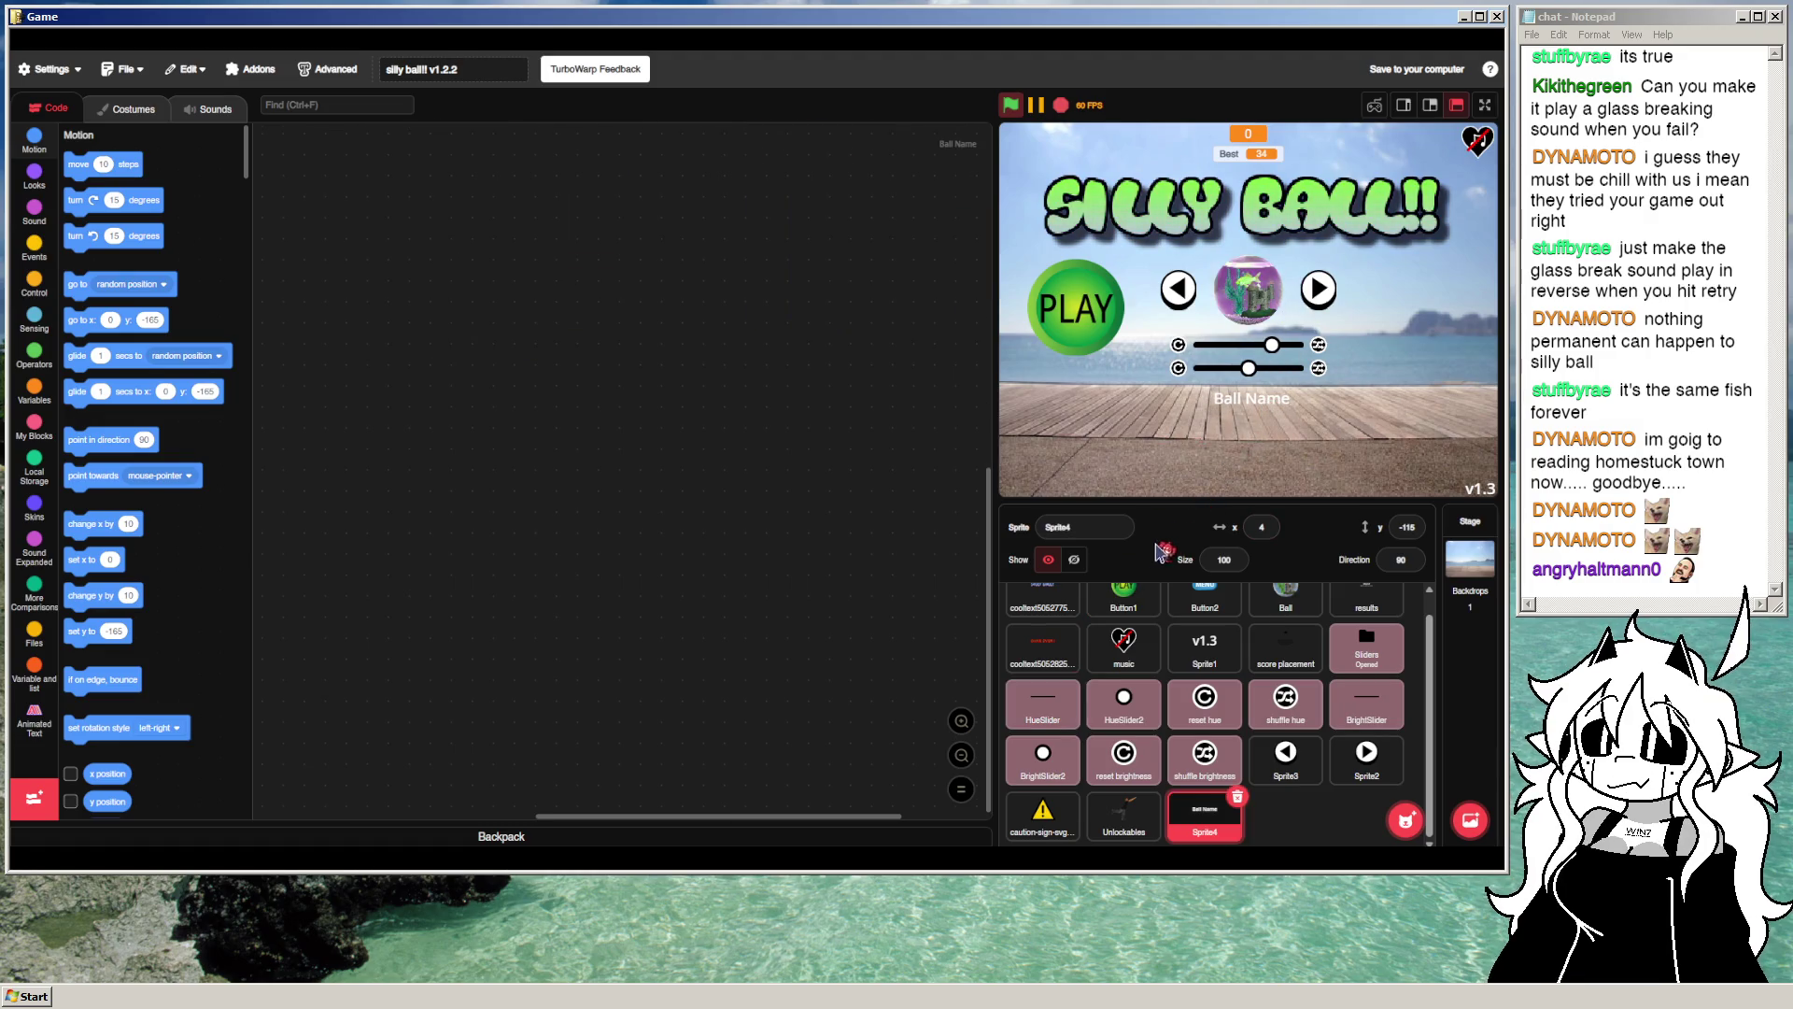
pyautogui.click(1261, 526)
pyautogui.write('0')
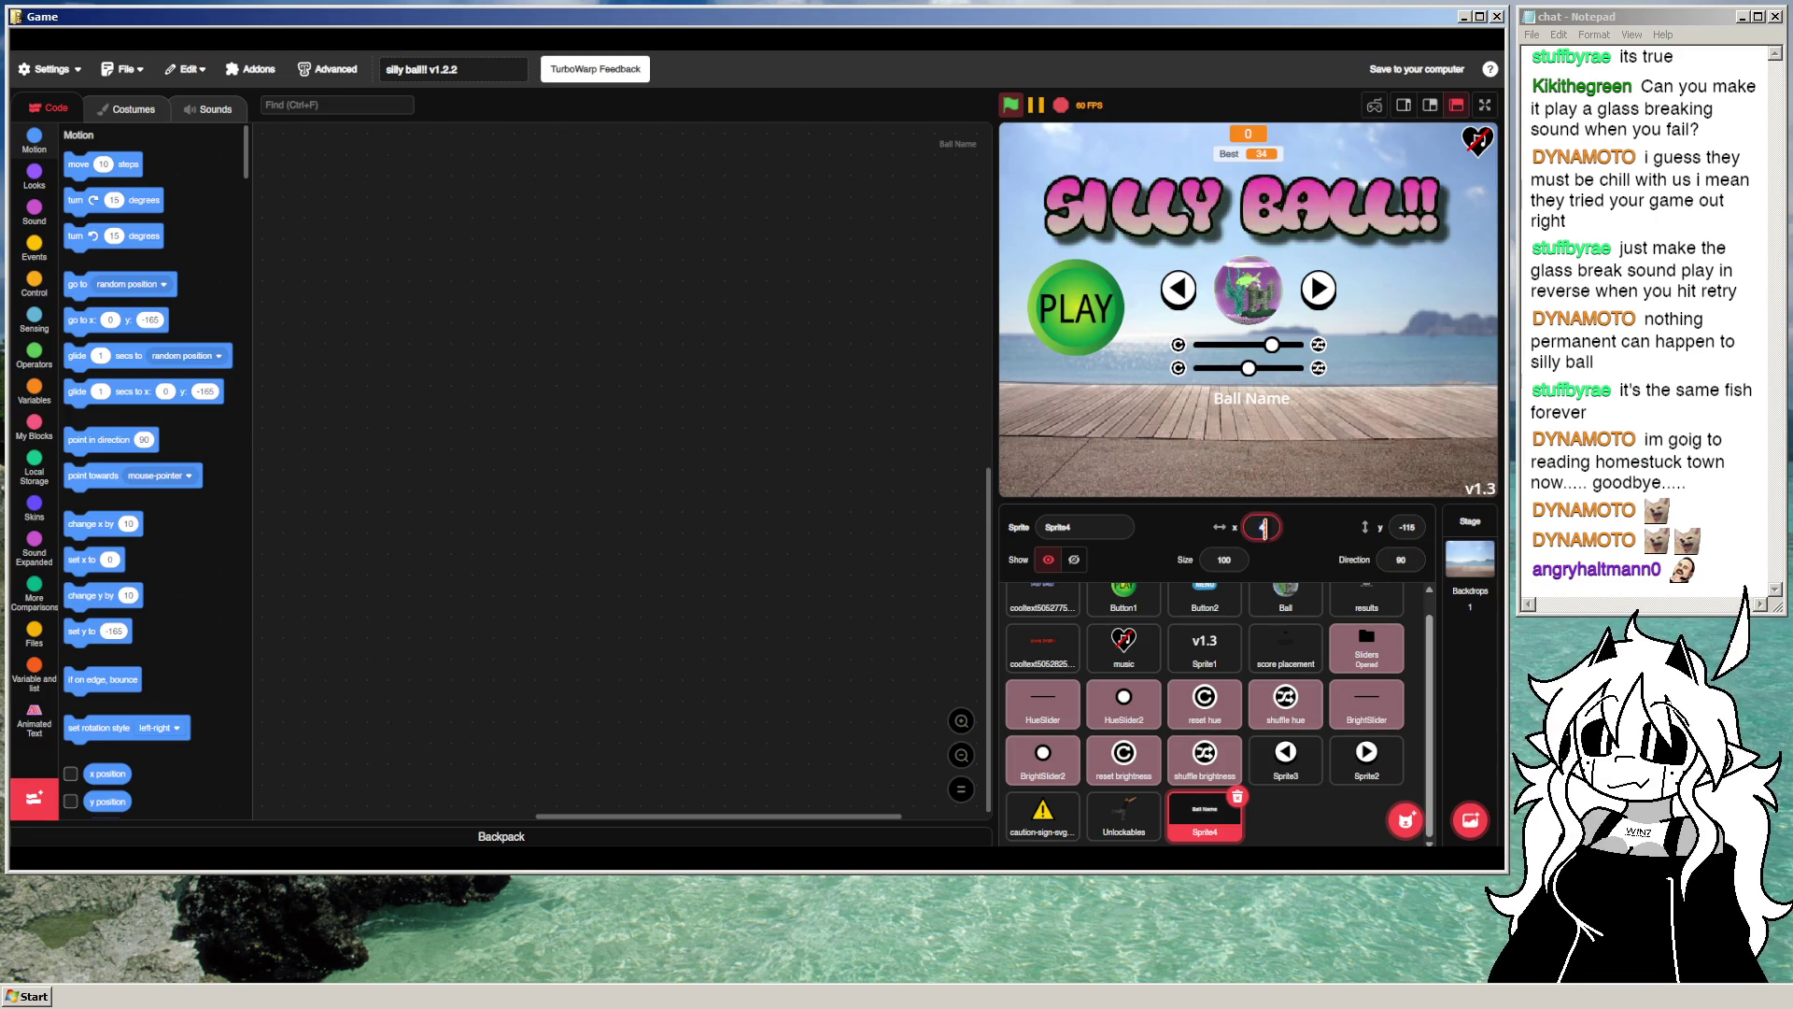
pyautogui.press('Tab')
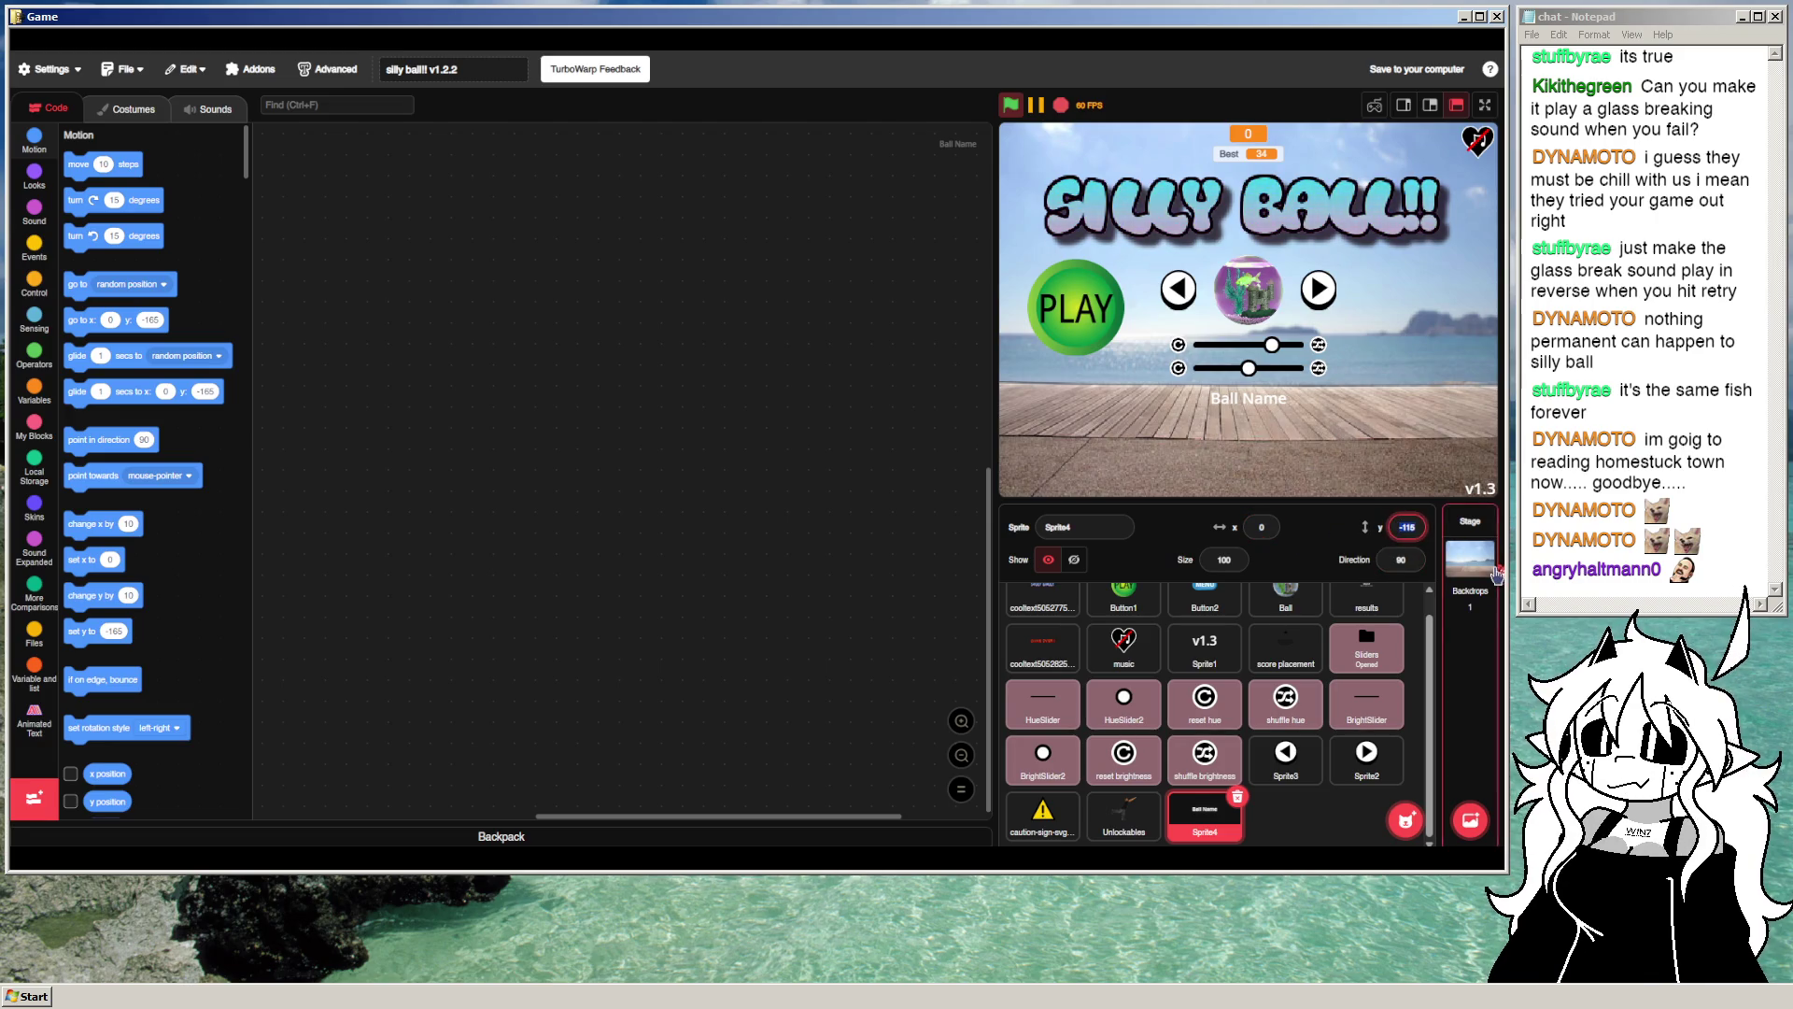
pyautogui.write('-120')
pyautogui.press('Return')
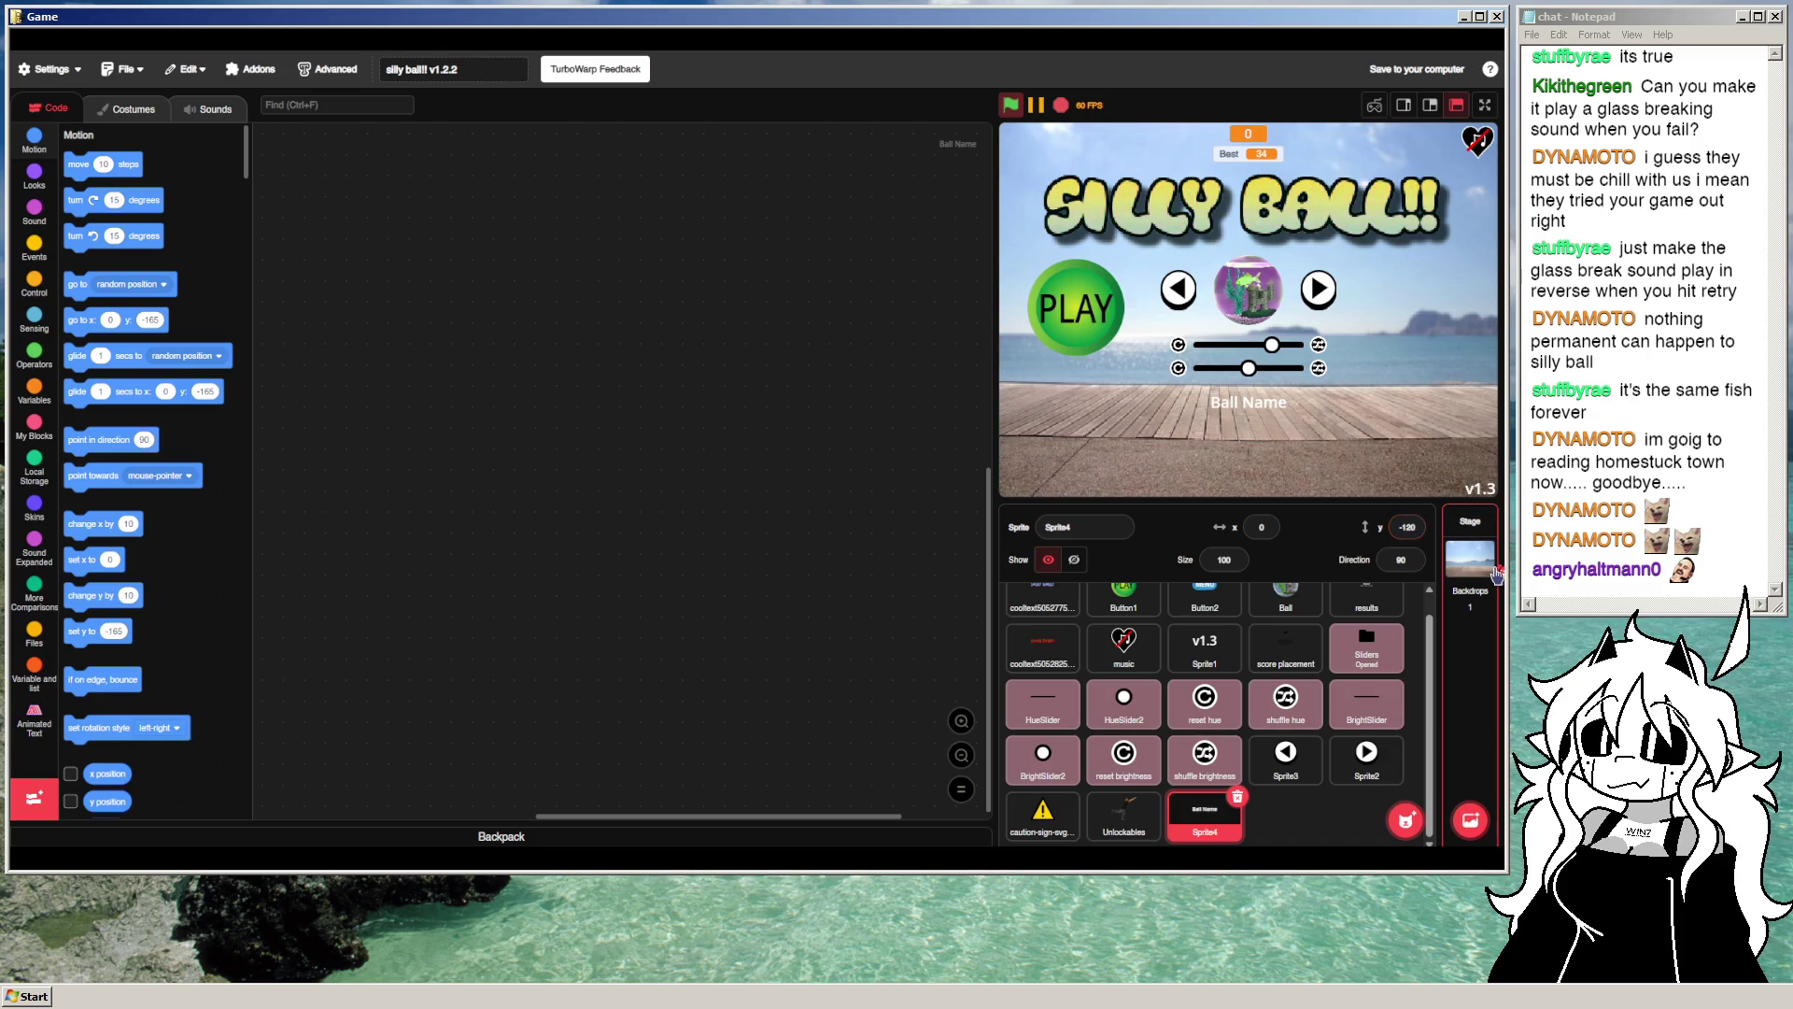
# Step: Give the label a green-flag script with 'go to x: 0 y: -110' and run it
pyautogui.click(44, 252)
pyautogui.moveTo(117, 173); pyautogui.dragTo(467, 213)
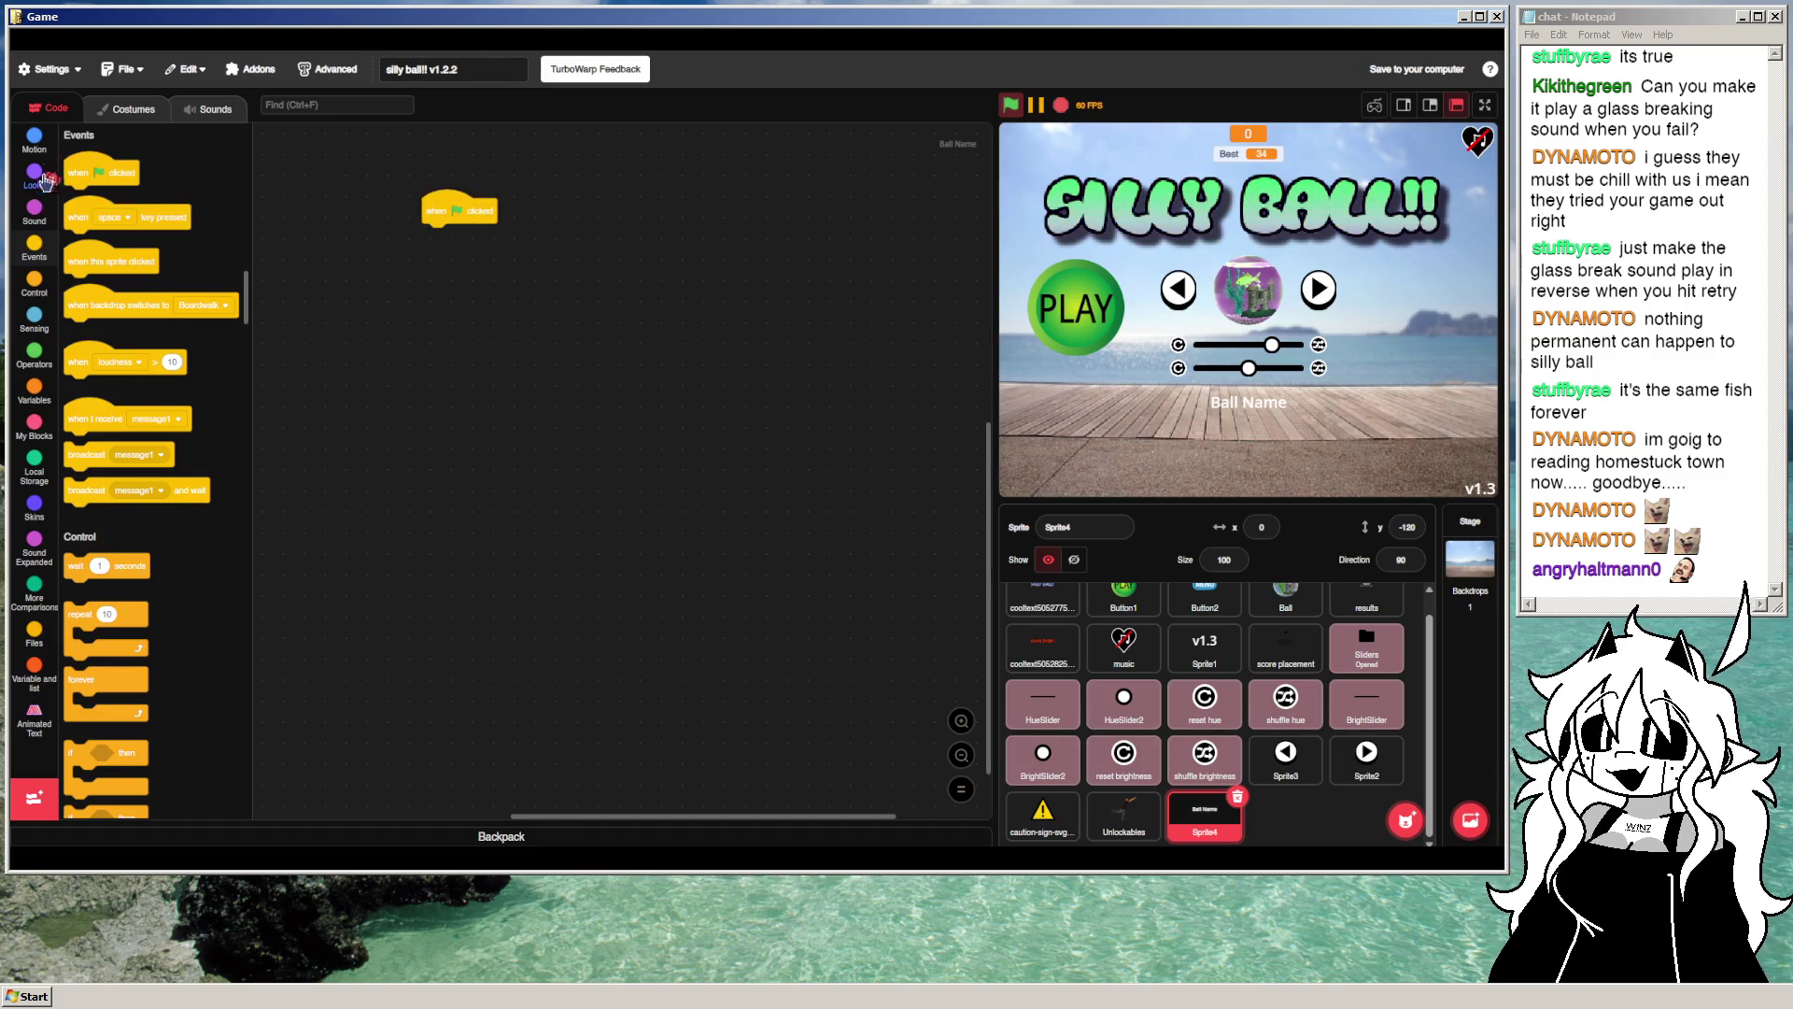
pyautogui.click(34, 139)
pyautogui.moveTo(75, 319); pyautogui.dragTo(435, 237)
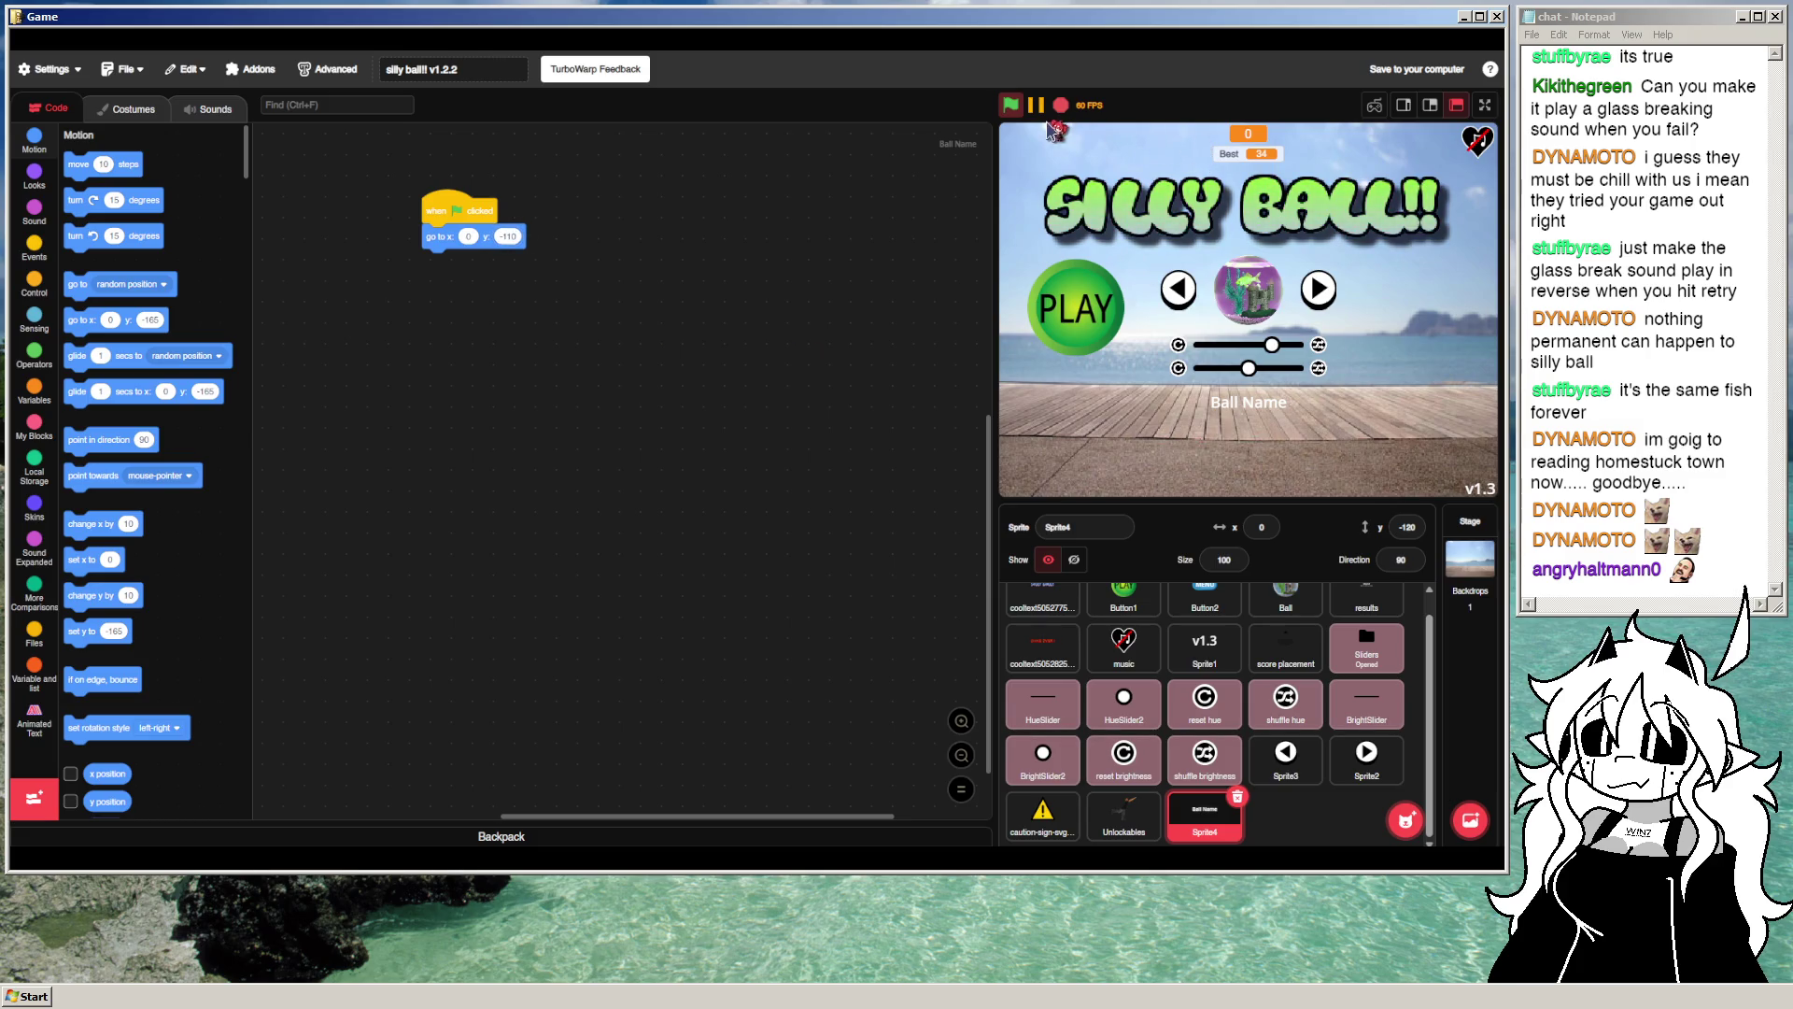
pyautogui.click(1010, 109)
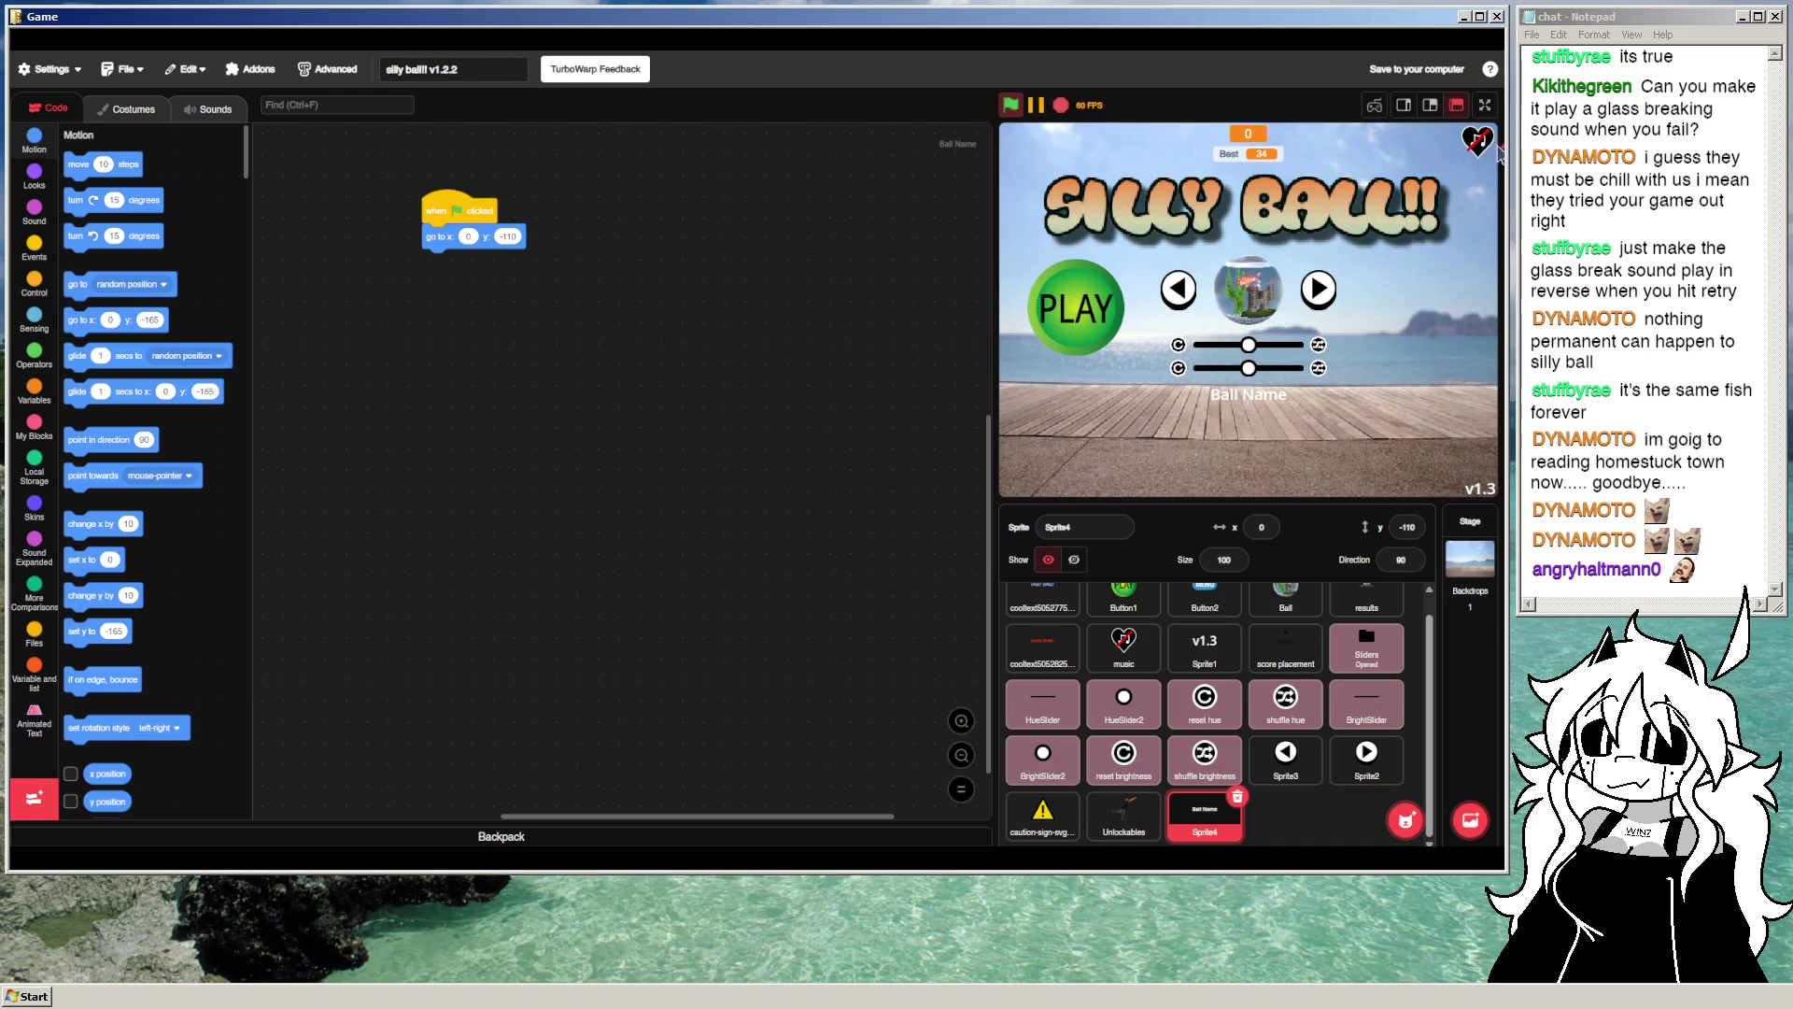
# Step: Cycle through five ball skins to check the label, then return to Ball Name's code
pyautogui.click(1315, 299)
pyautogui.click(1317, 297)
pyautogui.click(1316, 297)
pyautogui.click(1317, 297)
pyautogui.click(1316, 298)
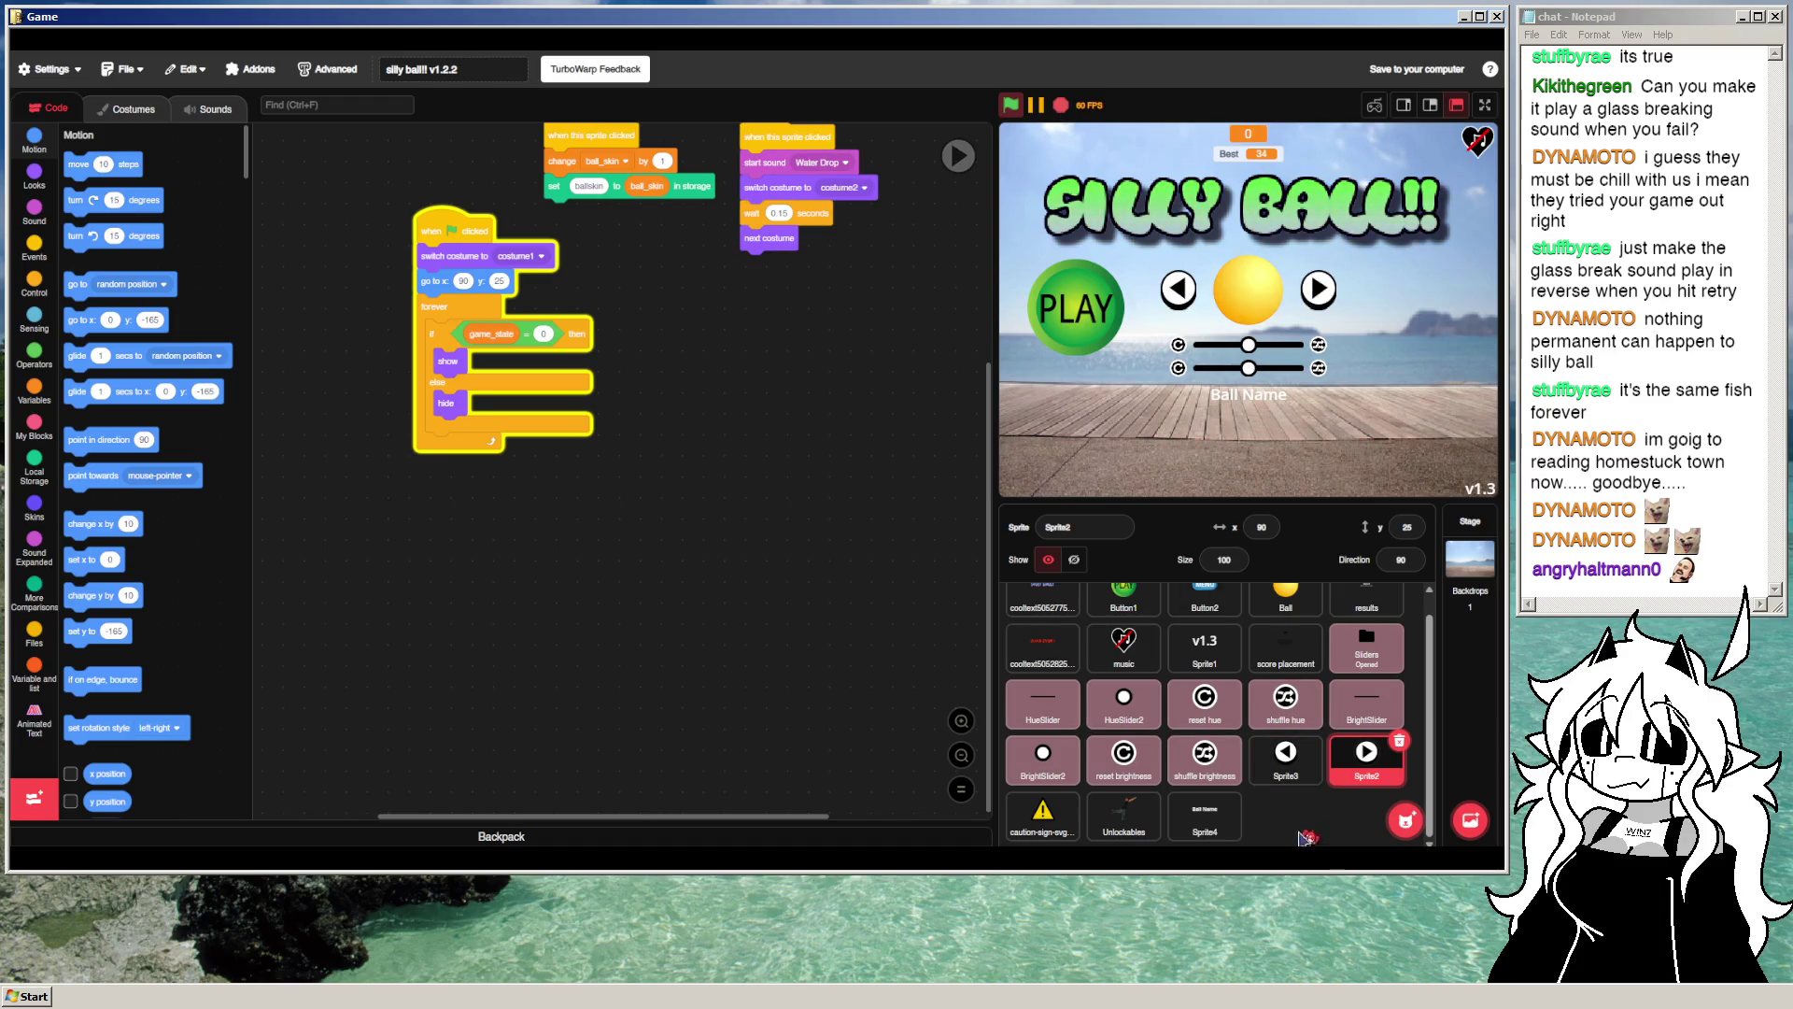
pyautogui.click(1205, 815)
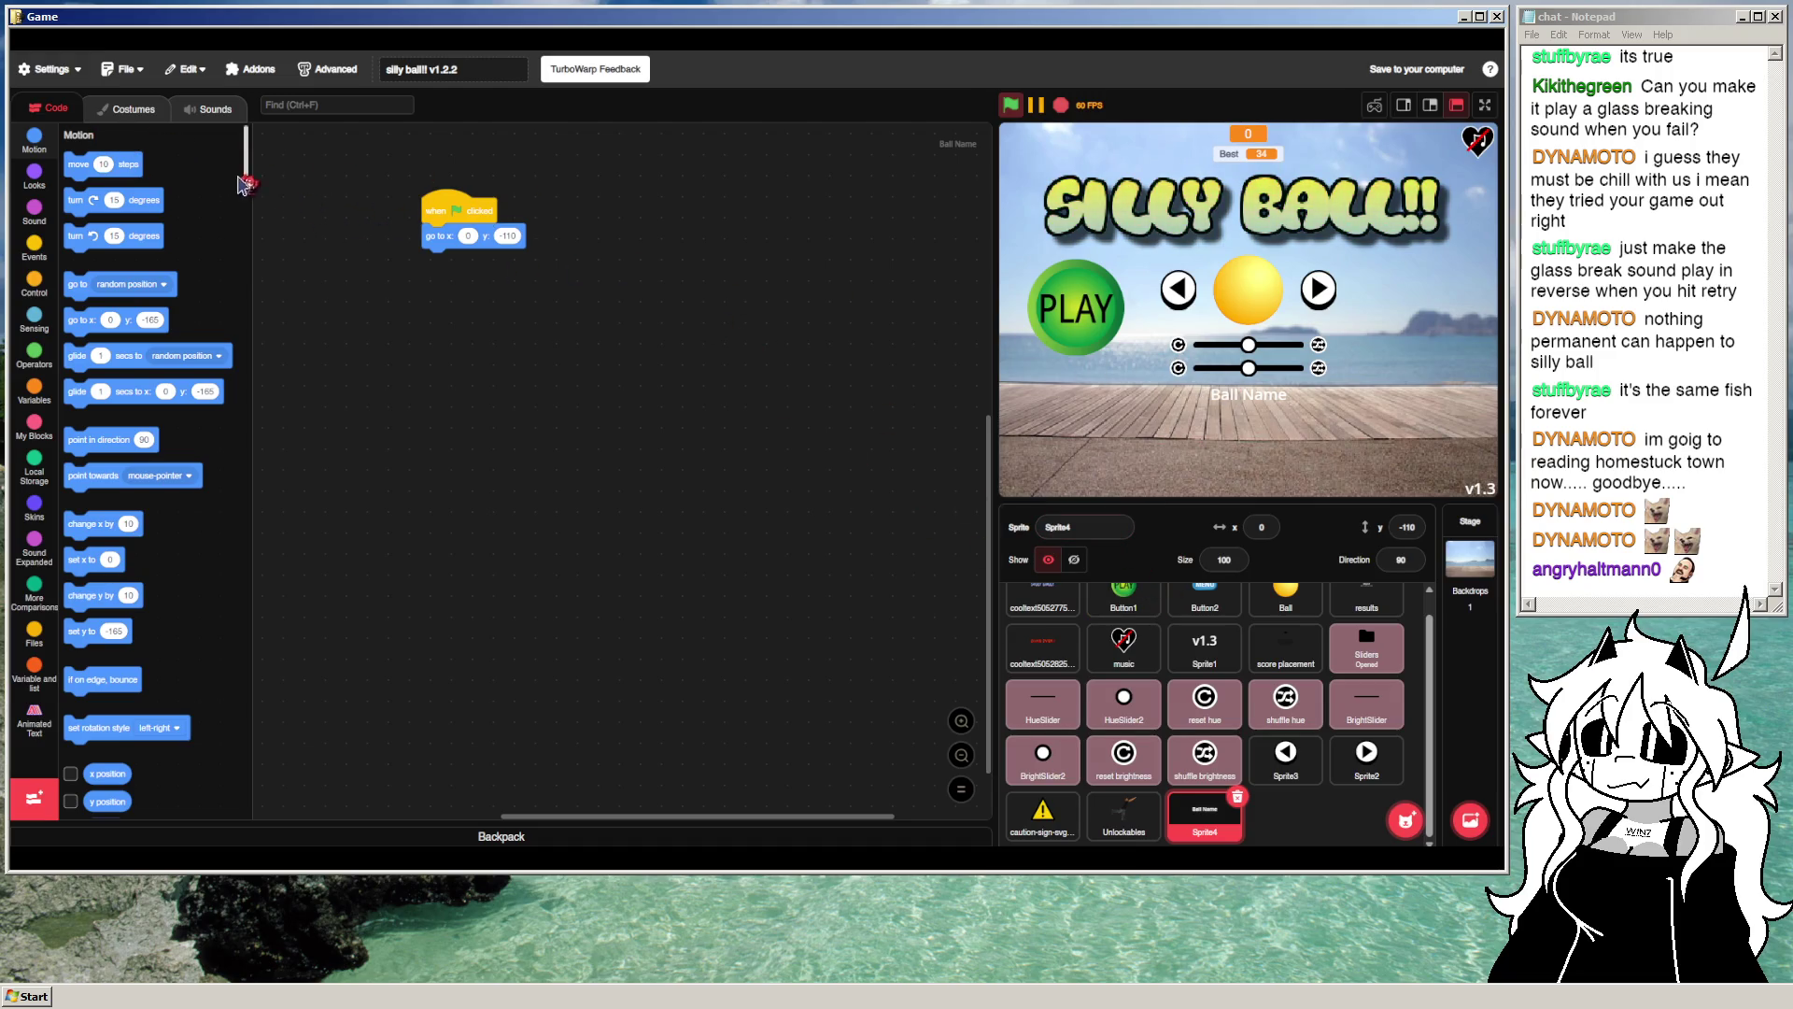
pyautogui.click(52, 257)
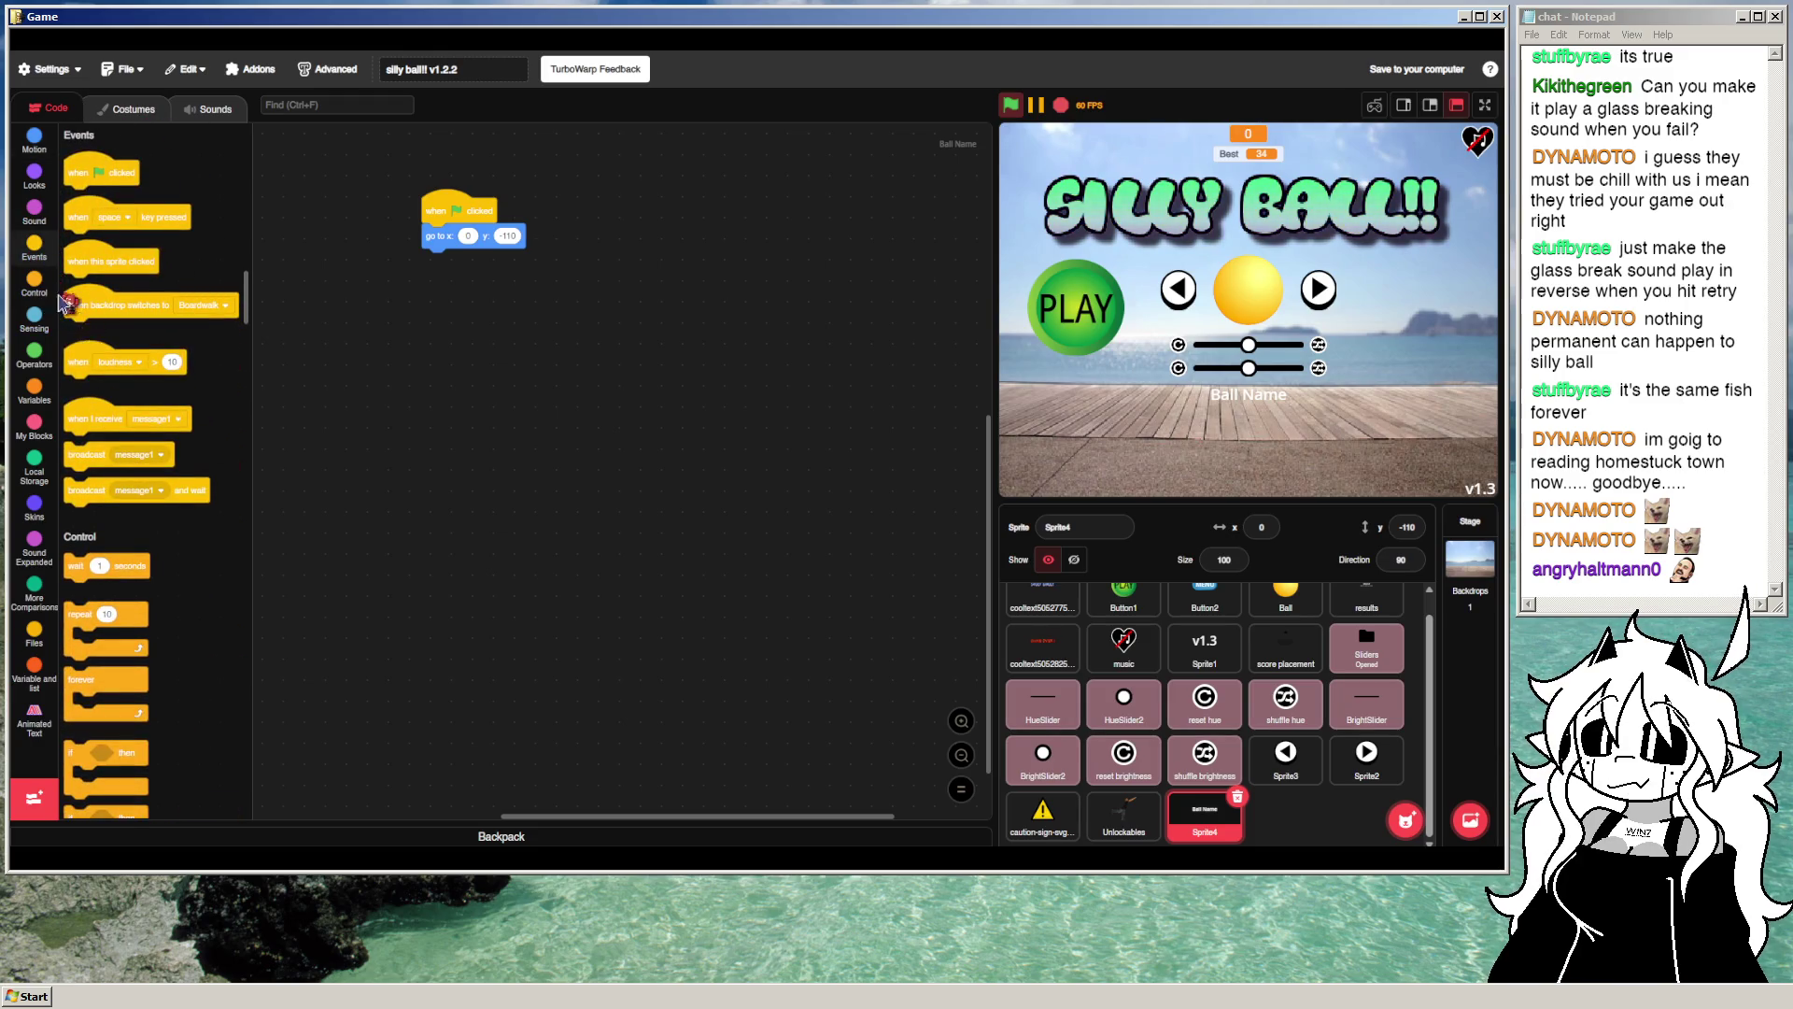
# Step: Add 'create clone of myself' to the flag script and a 'when I start as a clone' go-to script
pyautogui.click(37, 285)
pyautogui.scroll(-3, 118, 549)
pyautogui.moveTo(117, 548); pyautogui.dragTo(467, 304)
pyautogui.moveTo(87, 514); pyautogui.dragTo(605, 224)
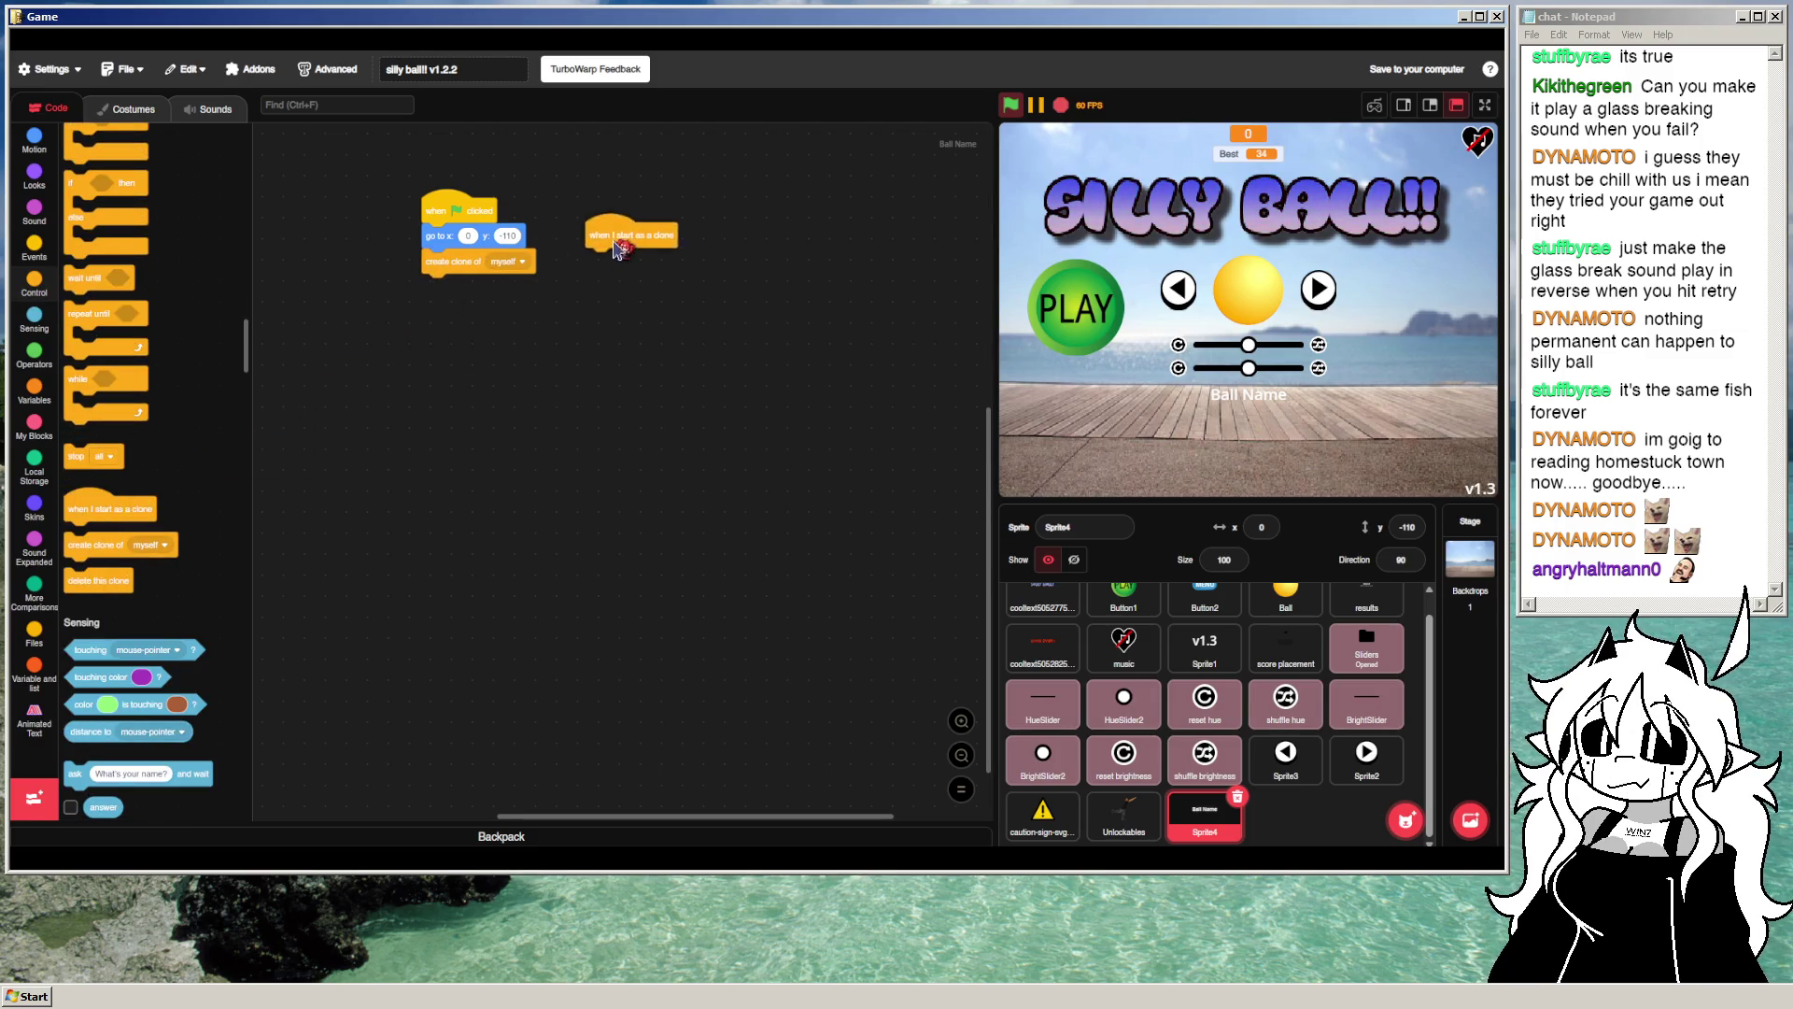
pyautogui.scroll(3, 135, 429)
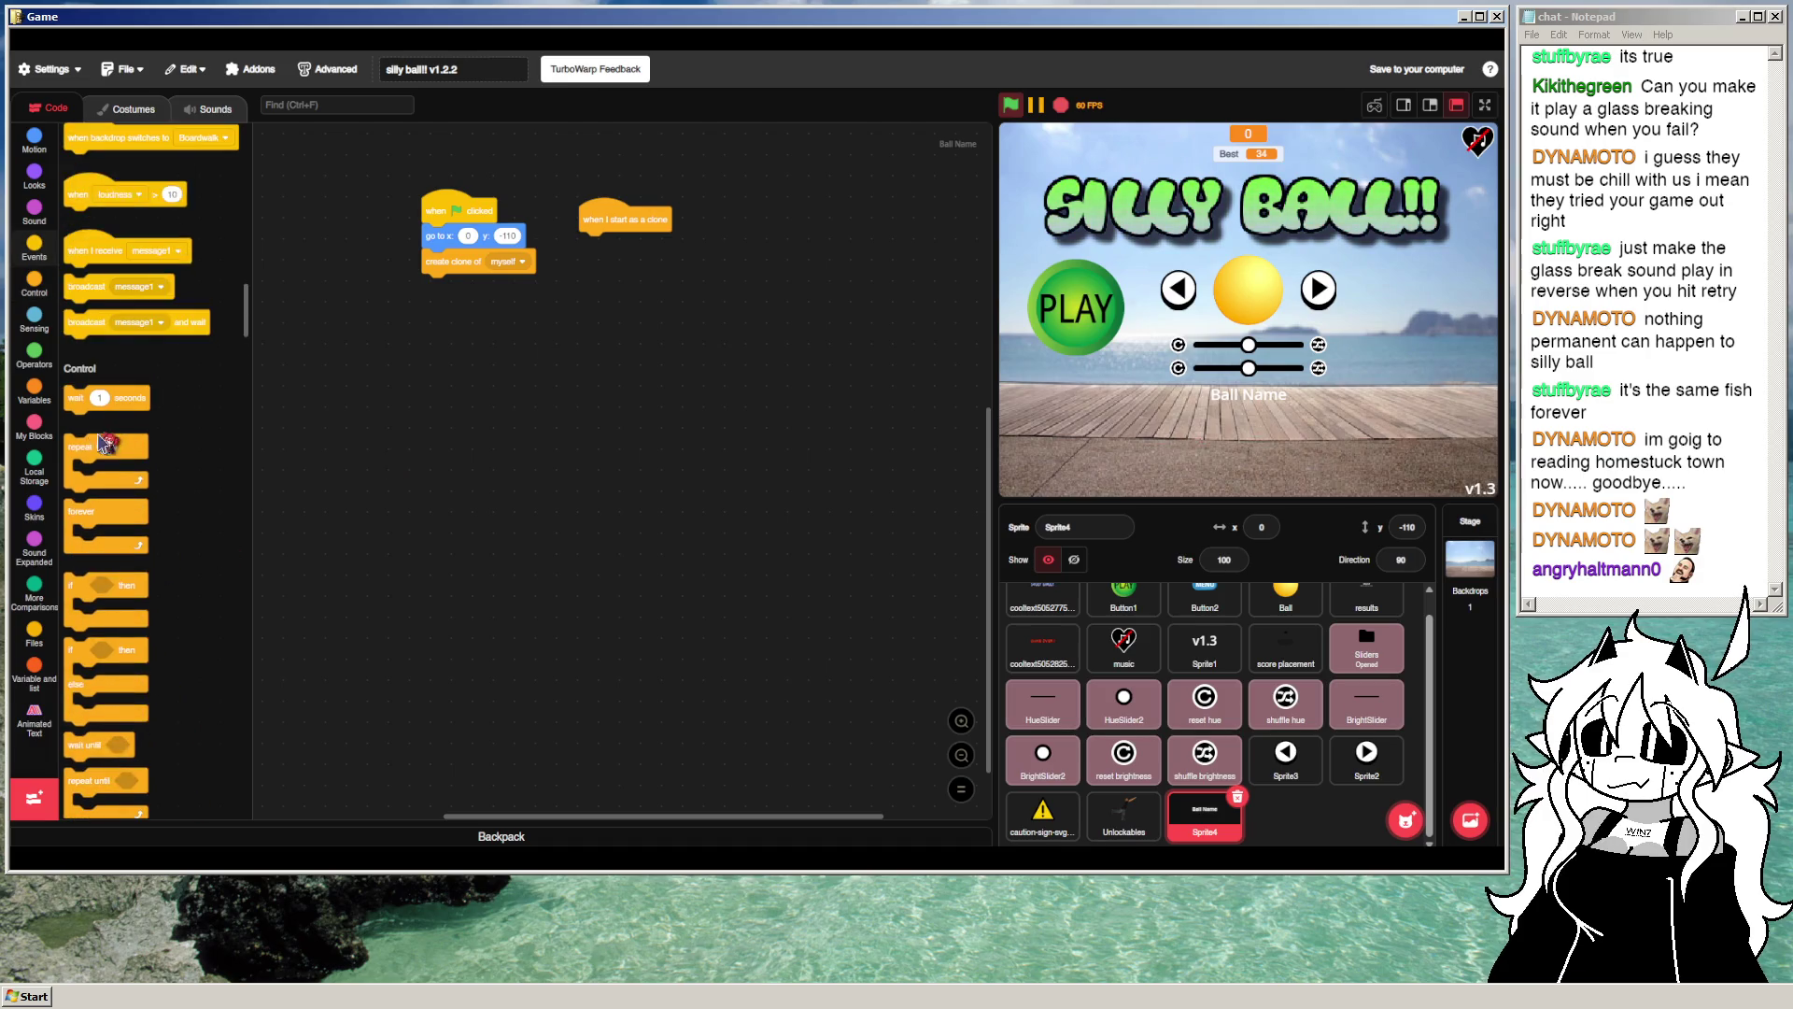
pyautogui.click(33, 141)
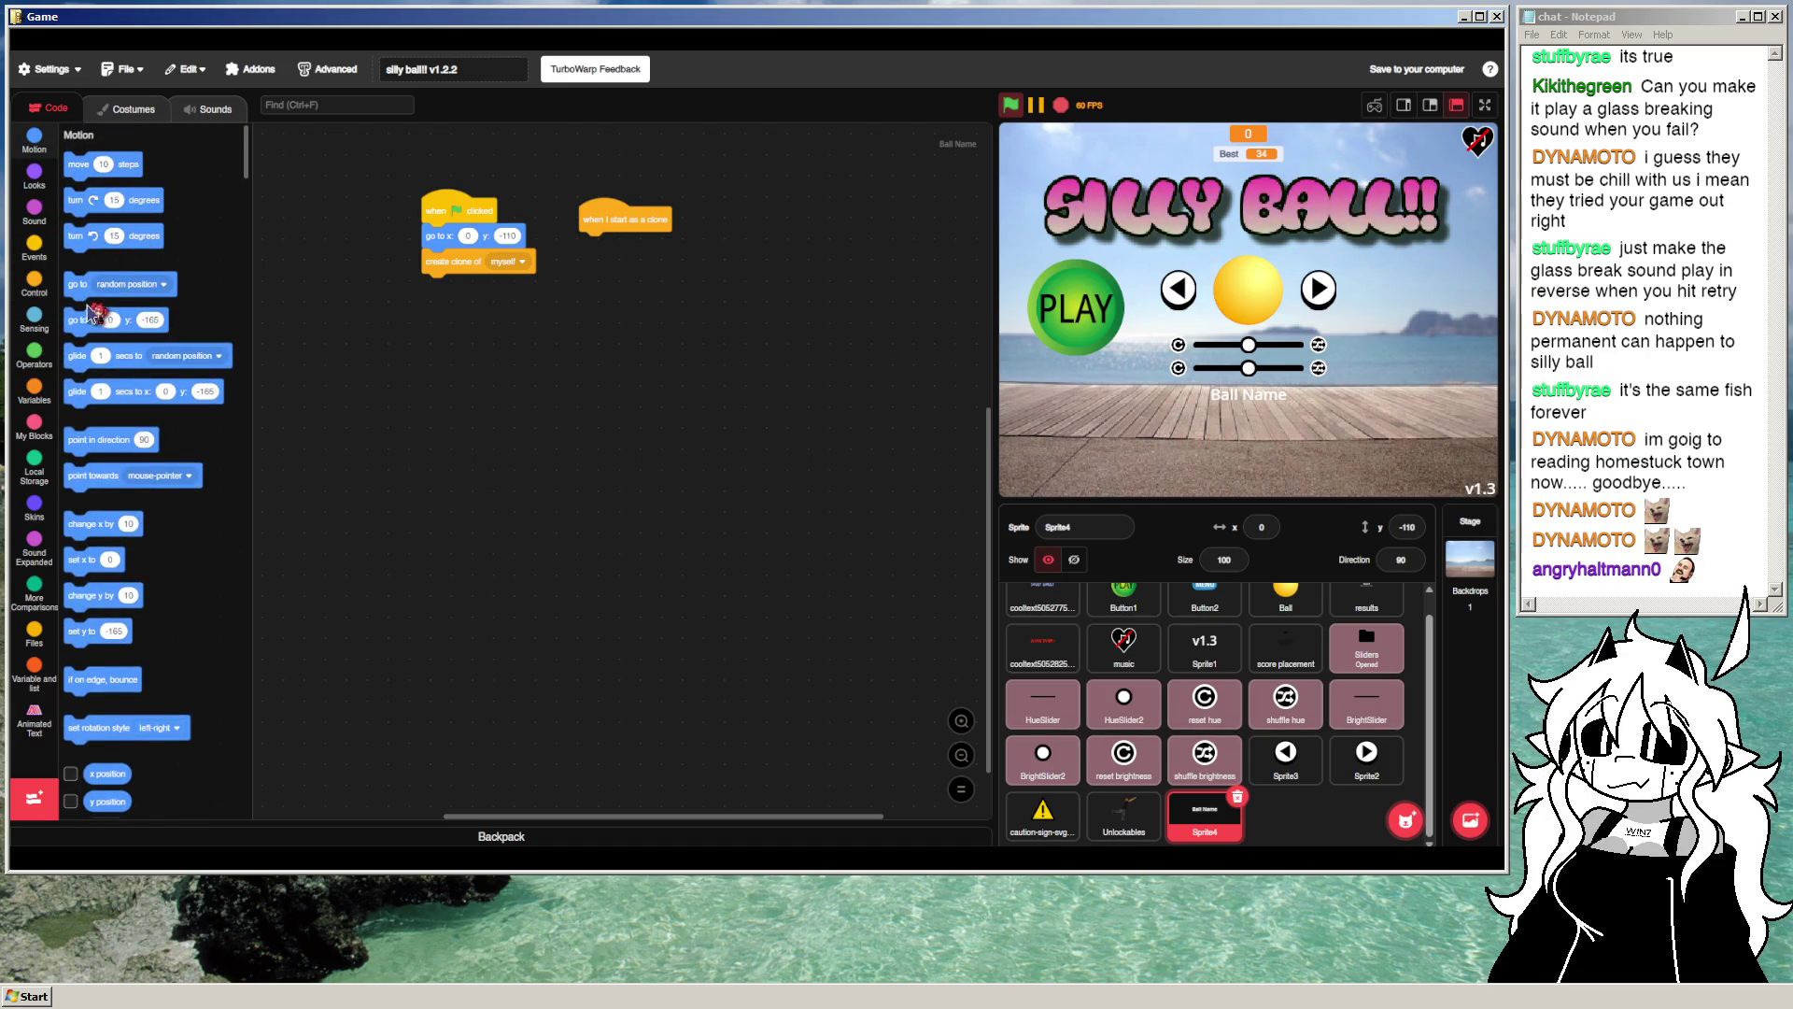
pyautogui.moveTo(94, 318); pyautogui.dragTo(607, 244)
# Step: Test-run the clone and flag scripts and preview both labels on the stage
pyautogui.click(674, 233)
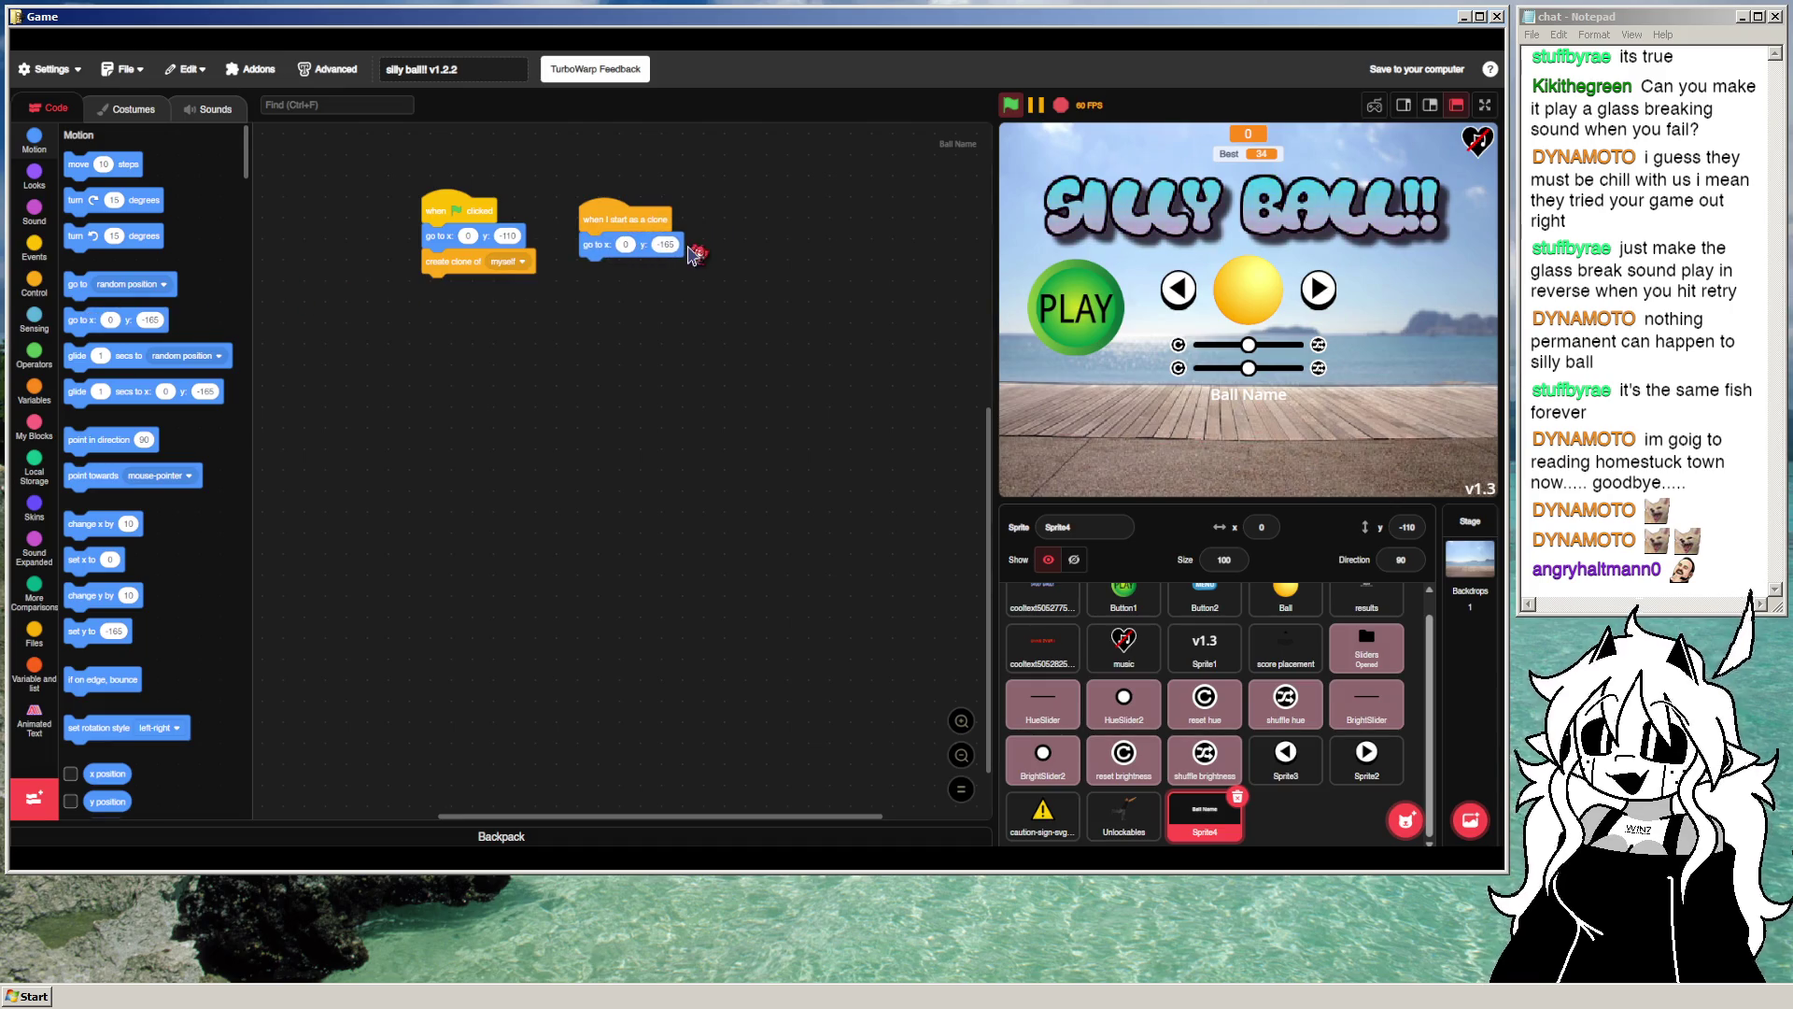
pyautogui.click(675, 244)
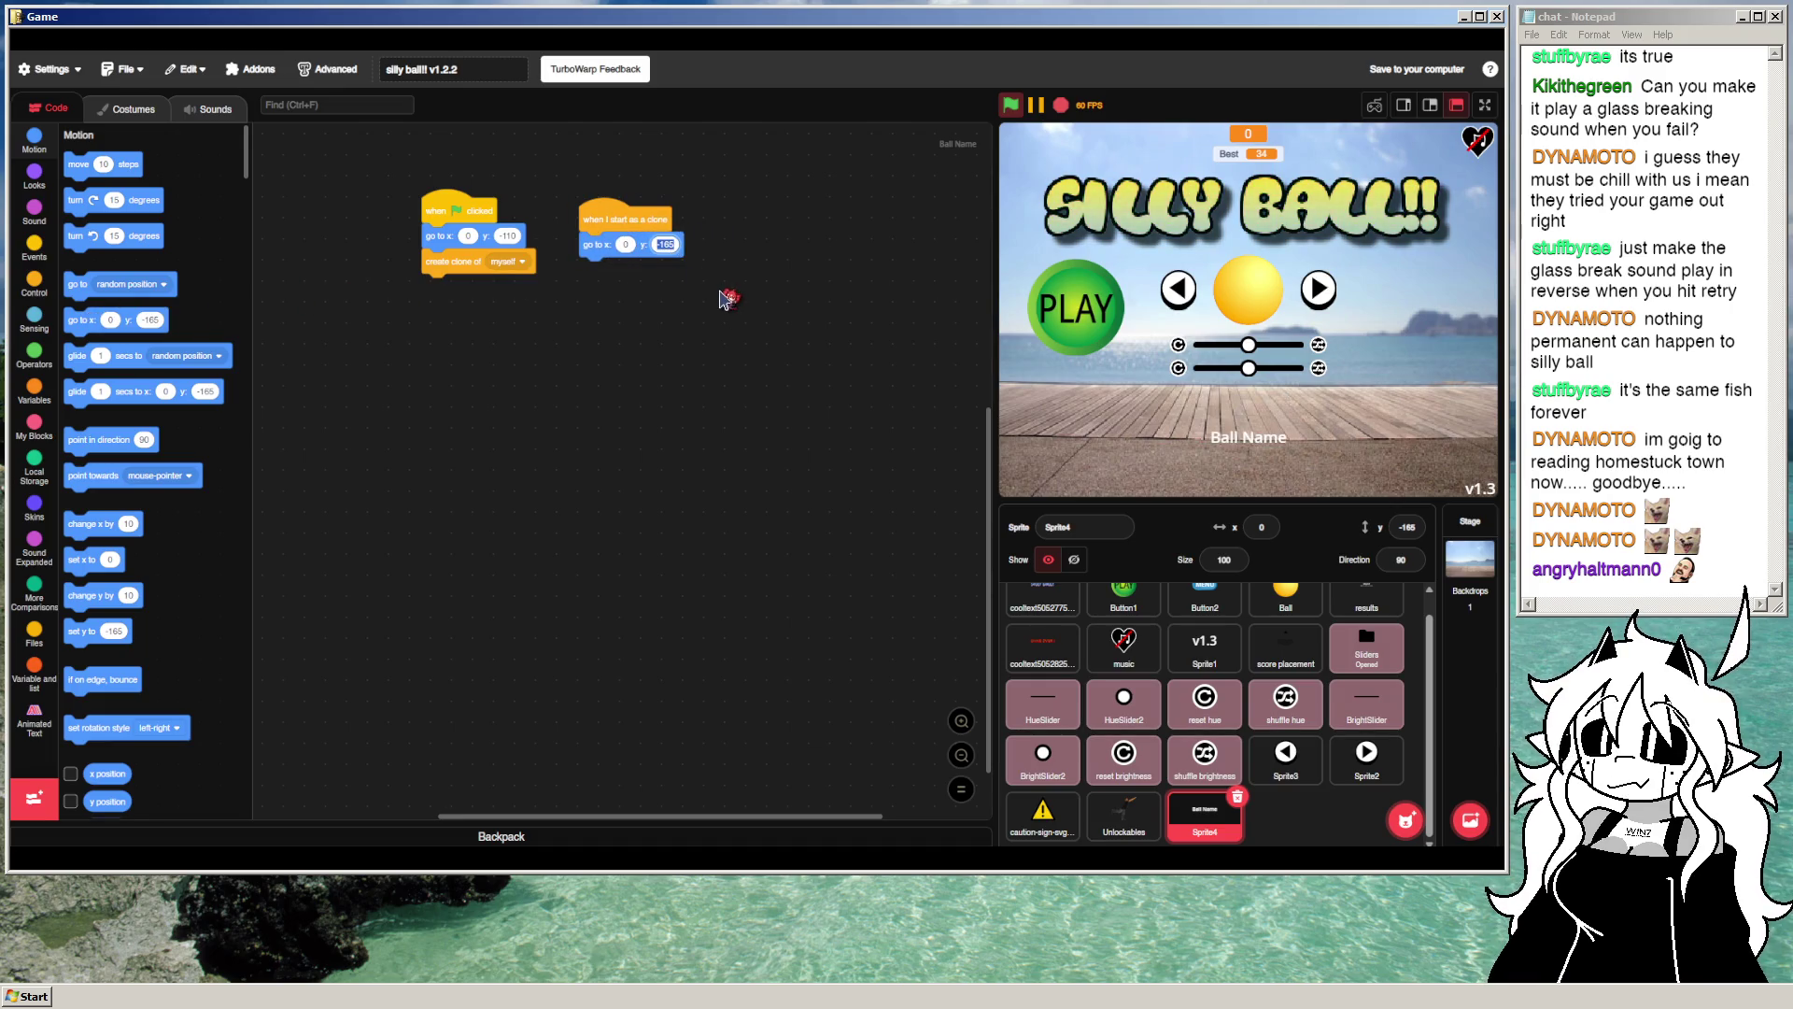
pyautogui.click(446, 201)
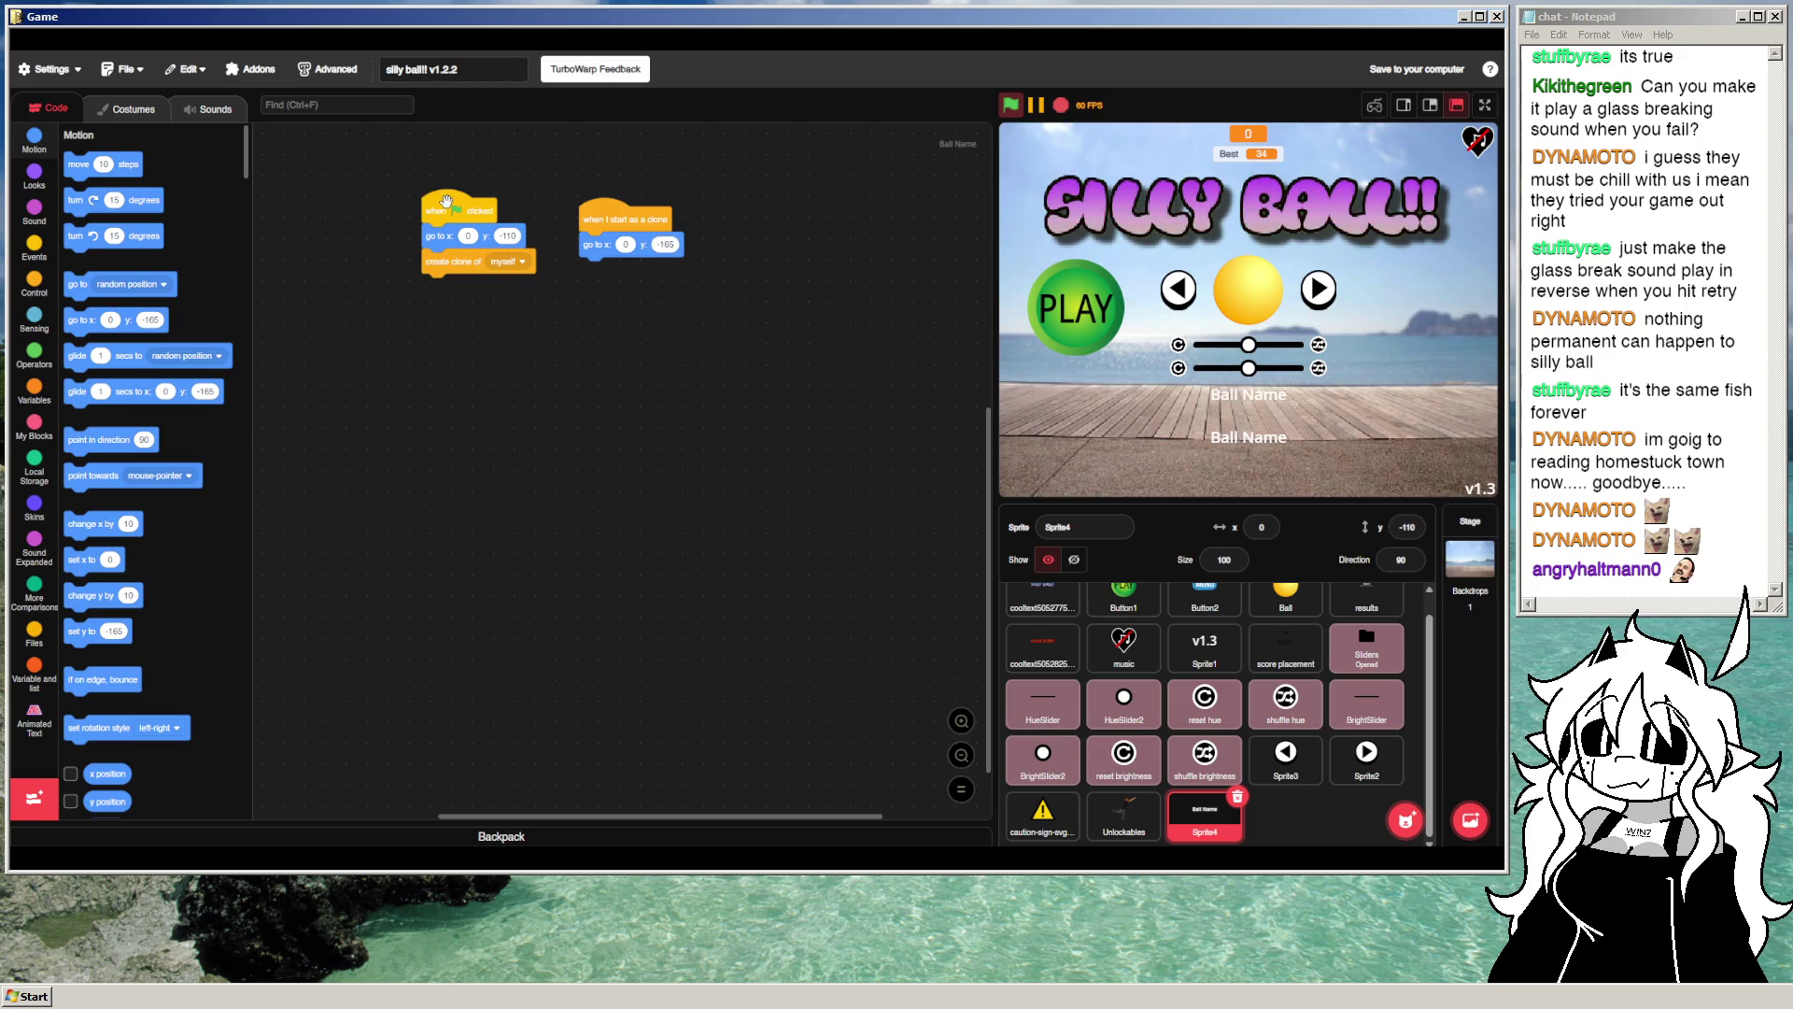
pyautogui.click(594, 217)
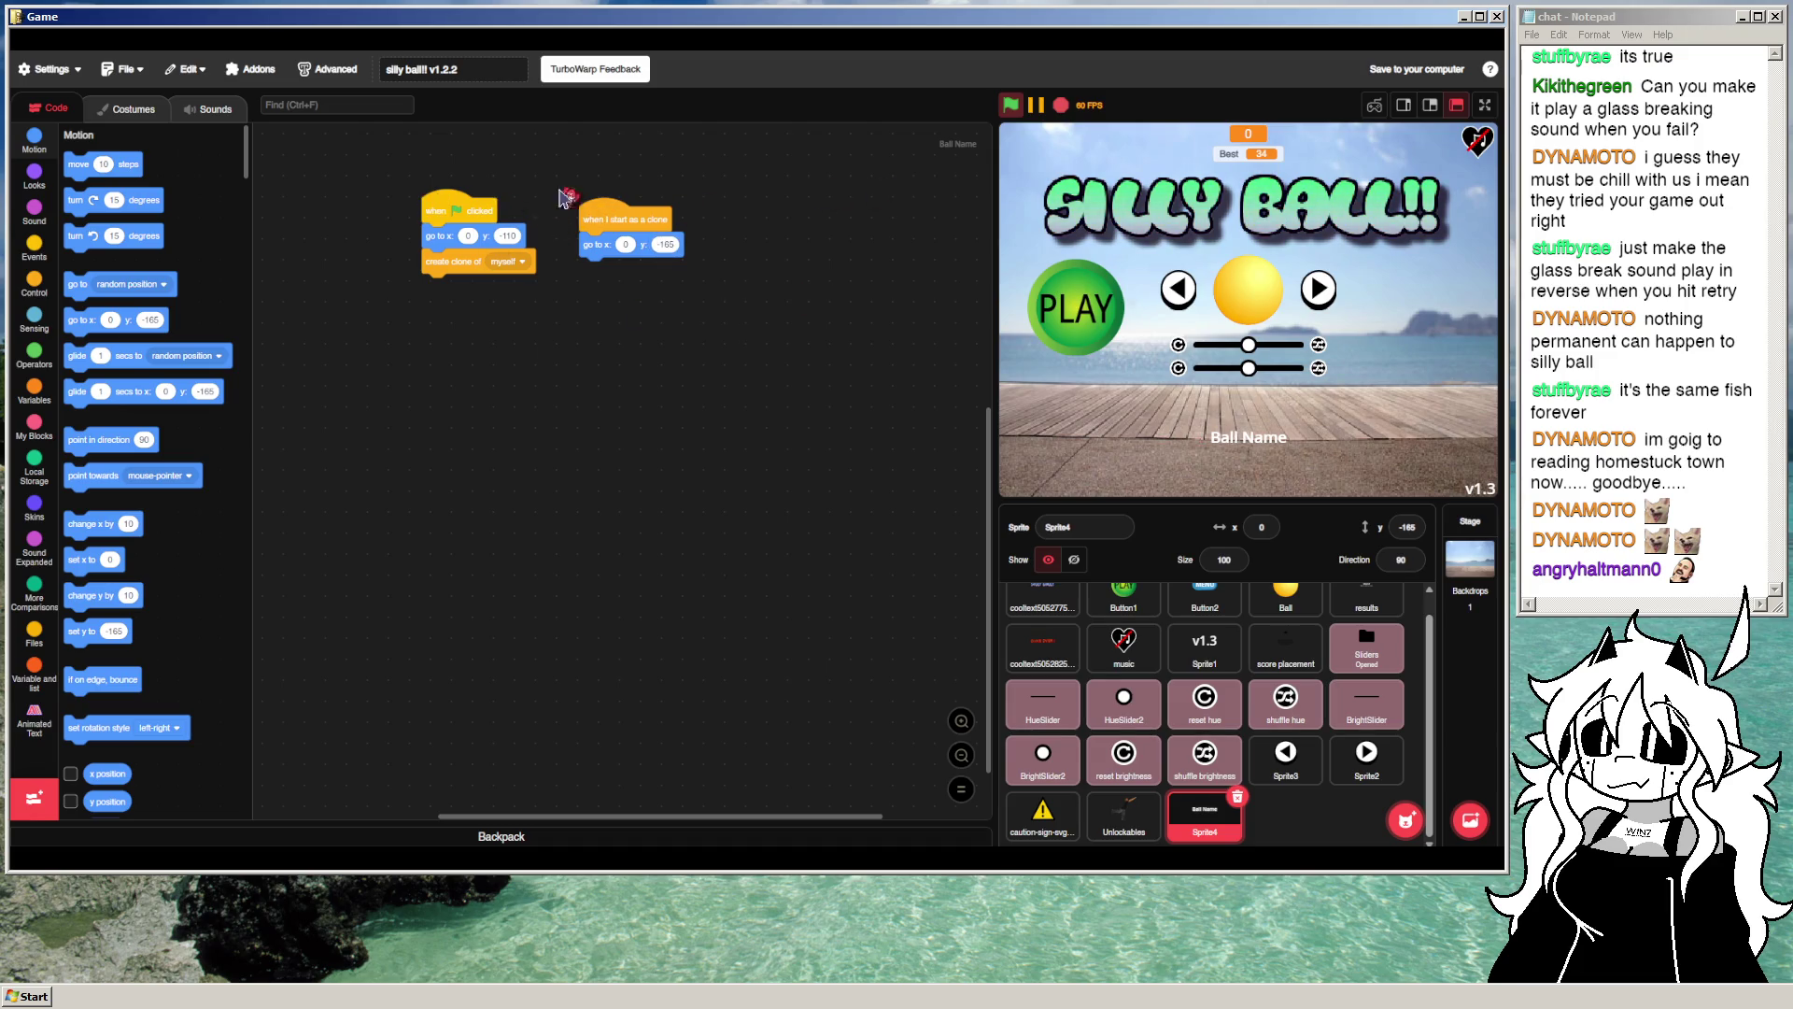
pyautogui.click(1013, 106)
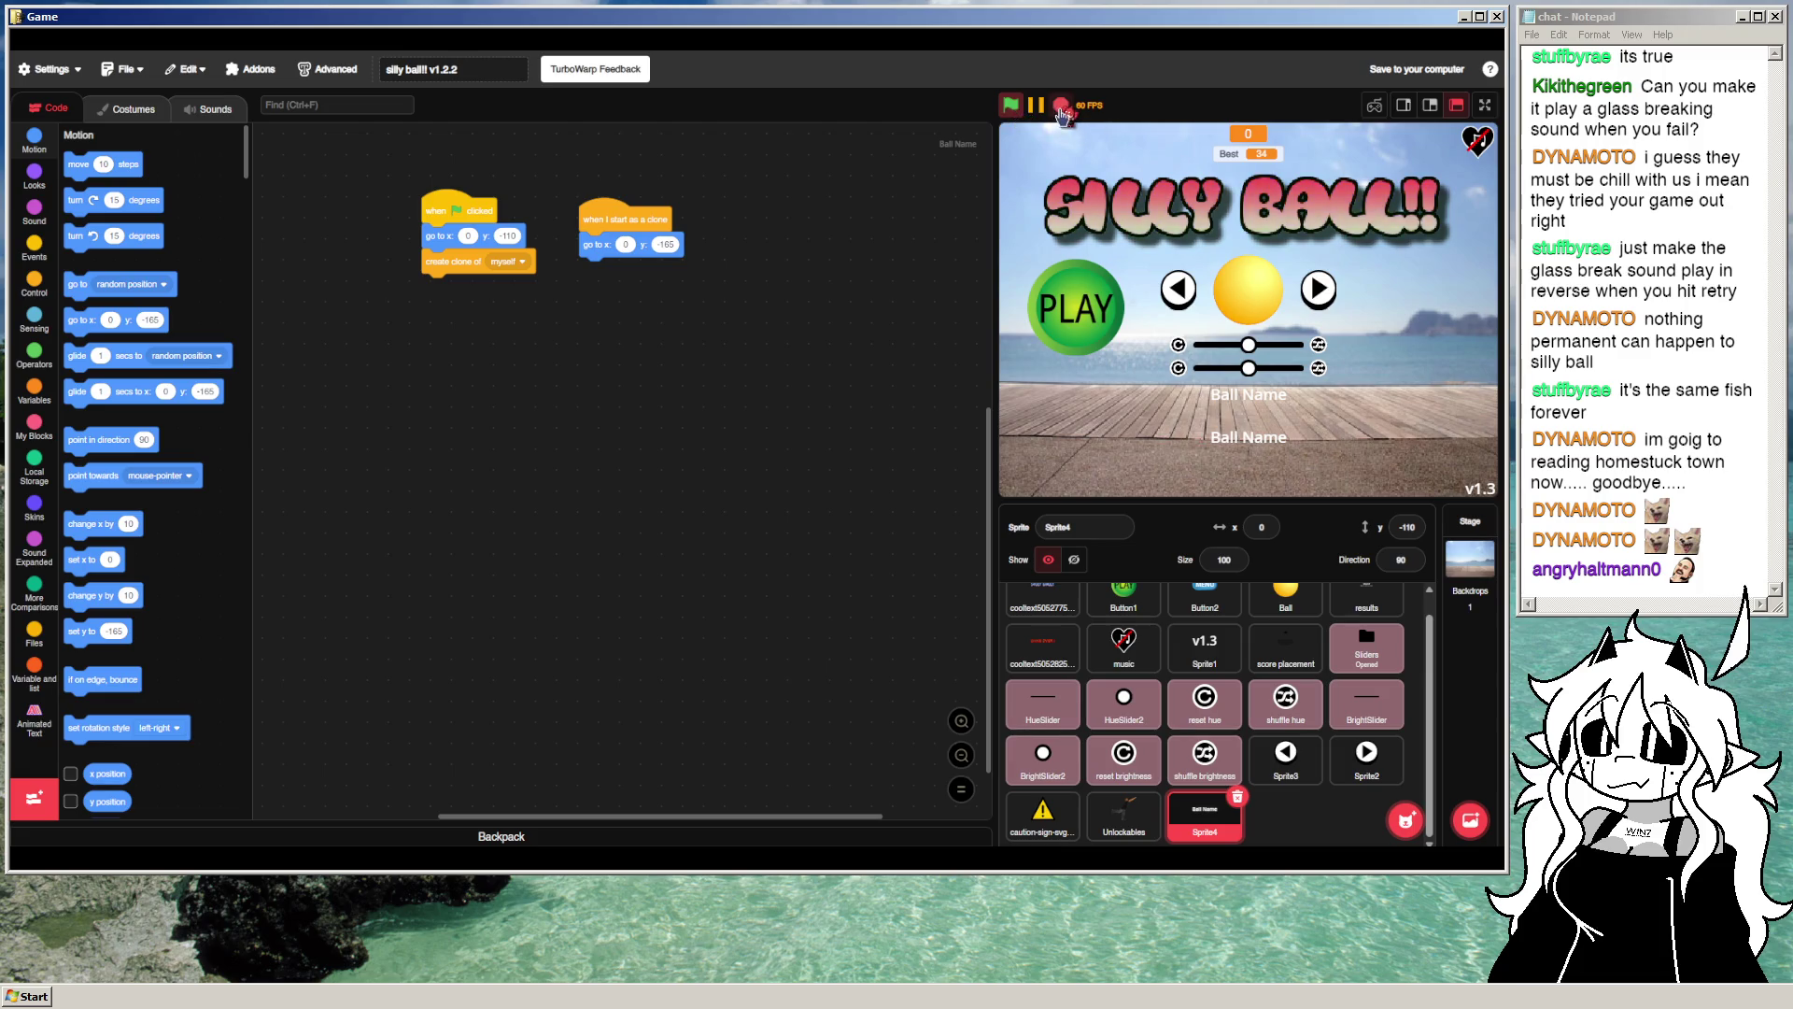
pyautogui.click(1061, 108)
# Step: Change the clone's y position to -150 and rerun the project
pyautogui.click(666, 244)
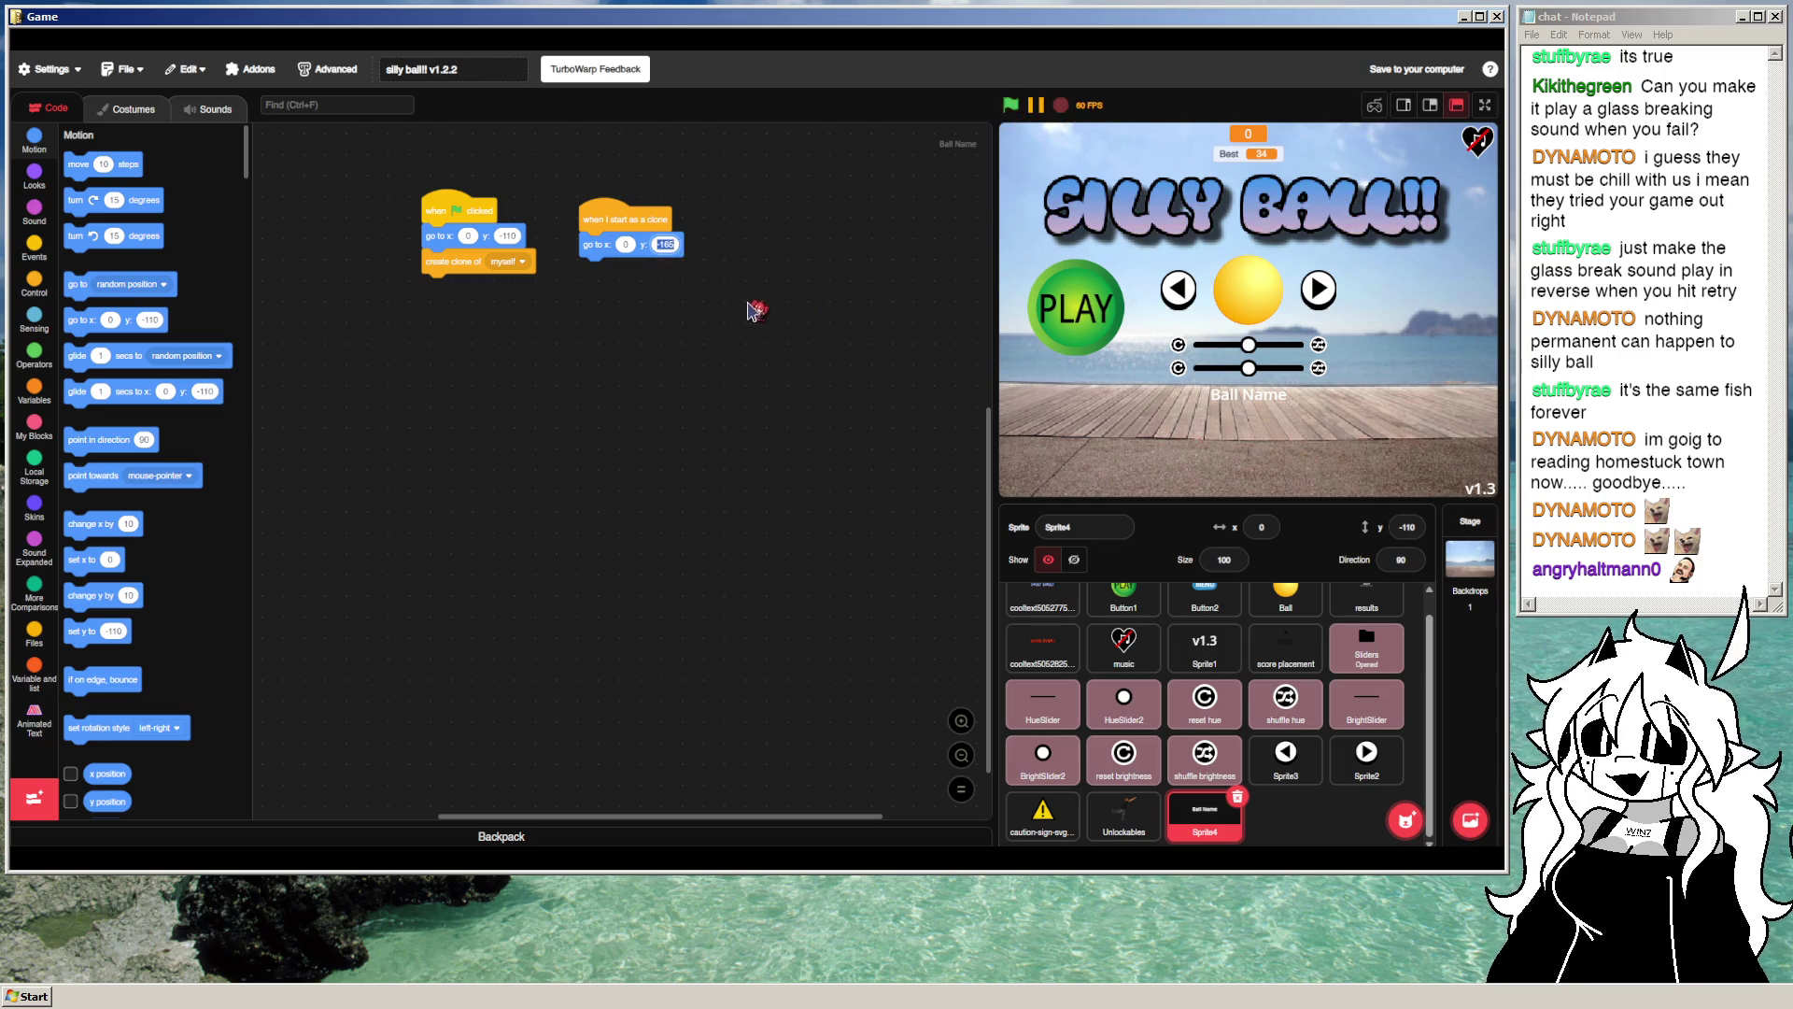
pyautogui.press('BackSpace')
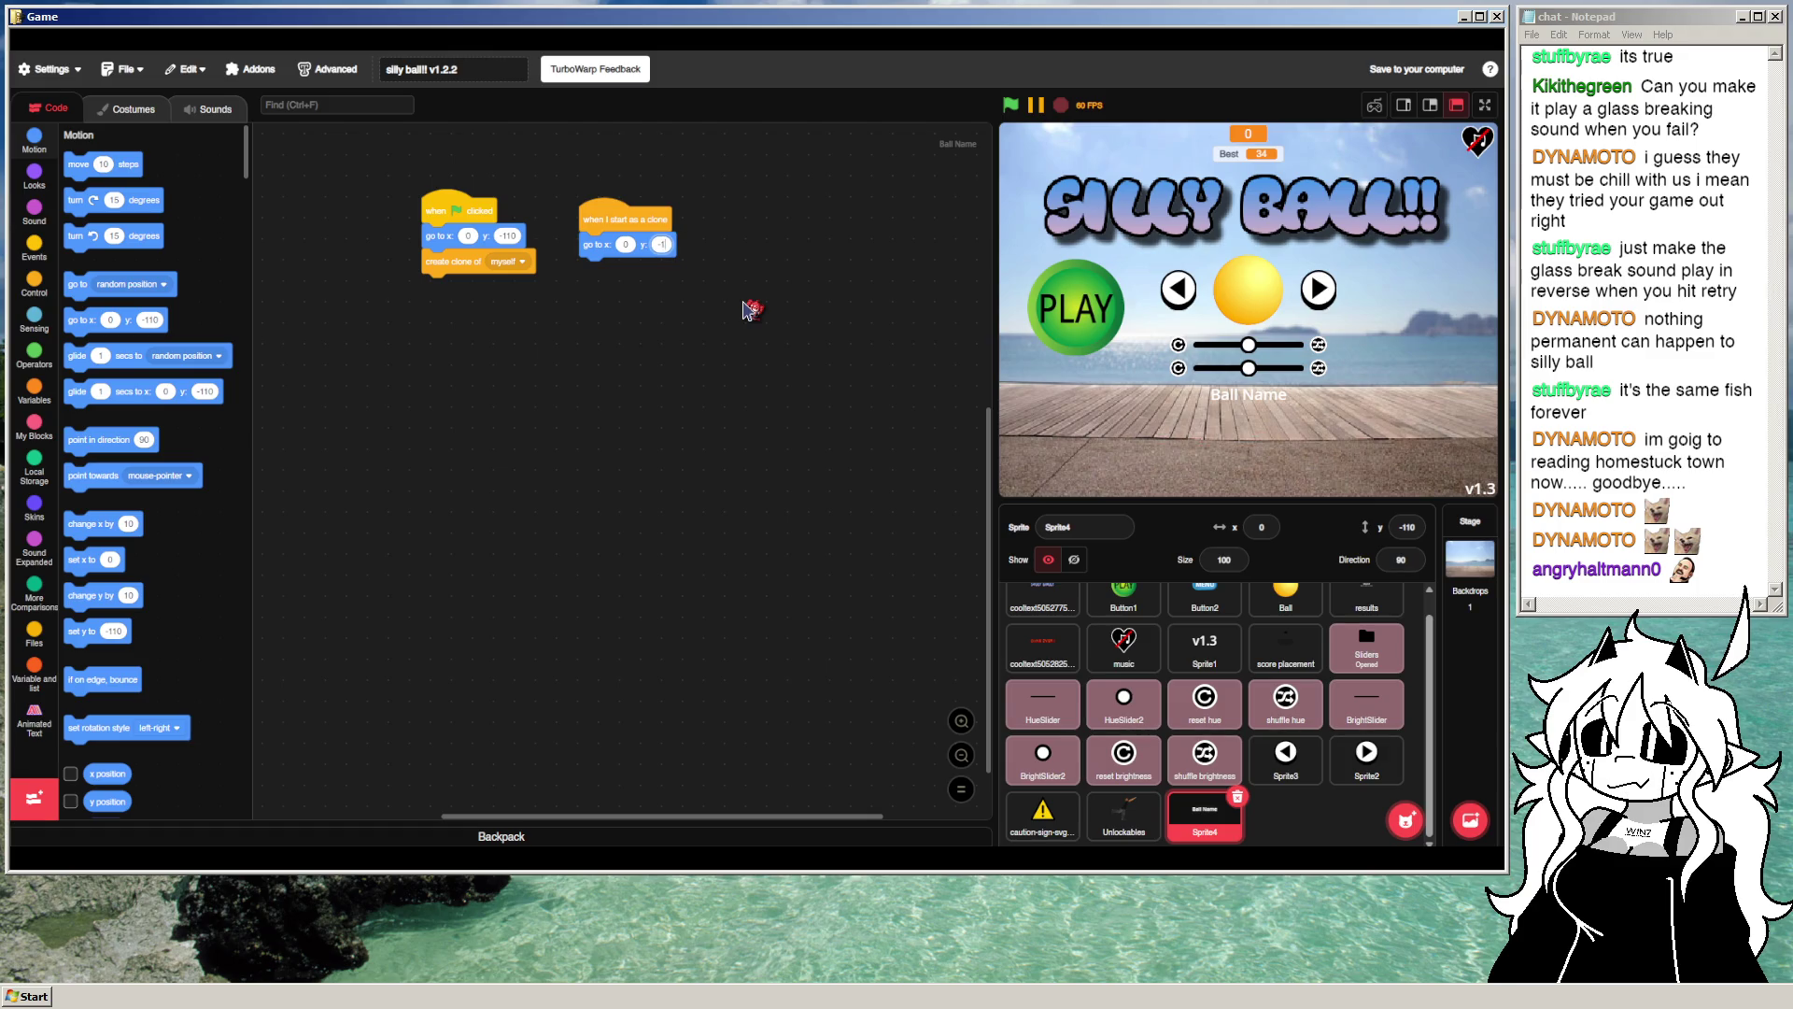
pyautogui.write('130')
pyautogui.click(1013, 106)
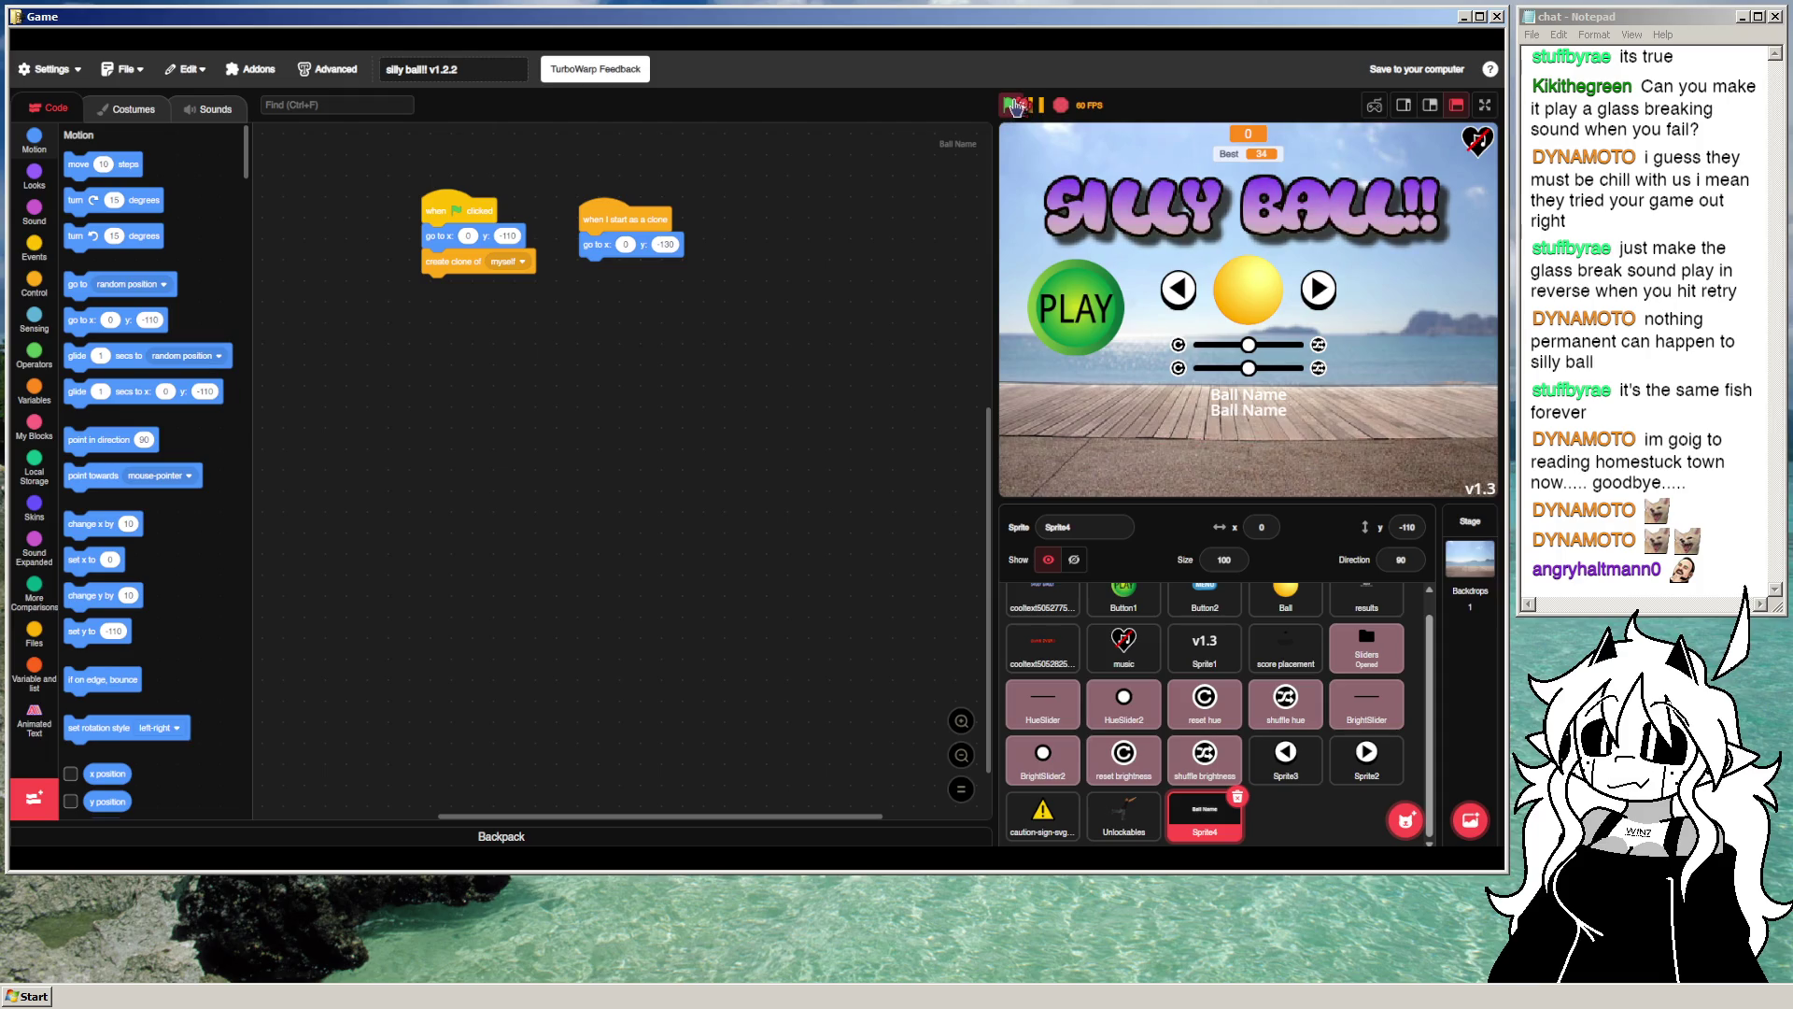
pyautogui.write('-150')
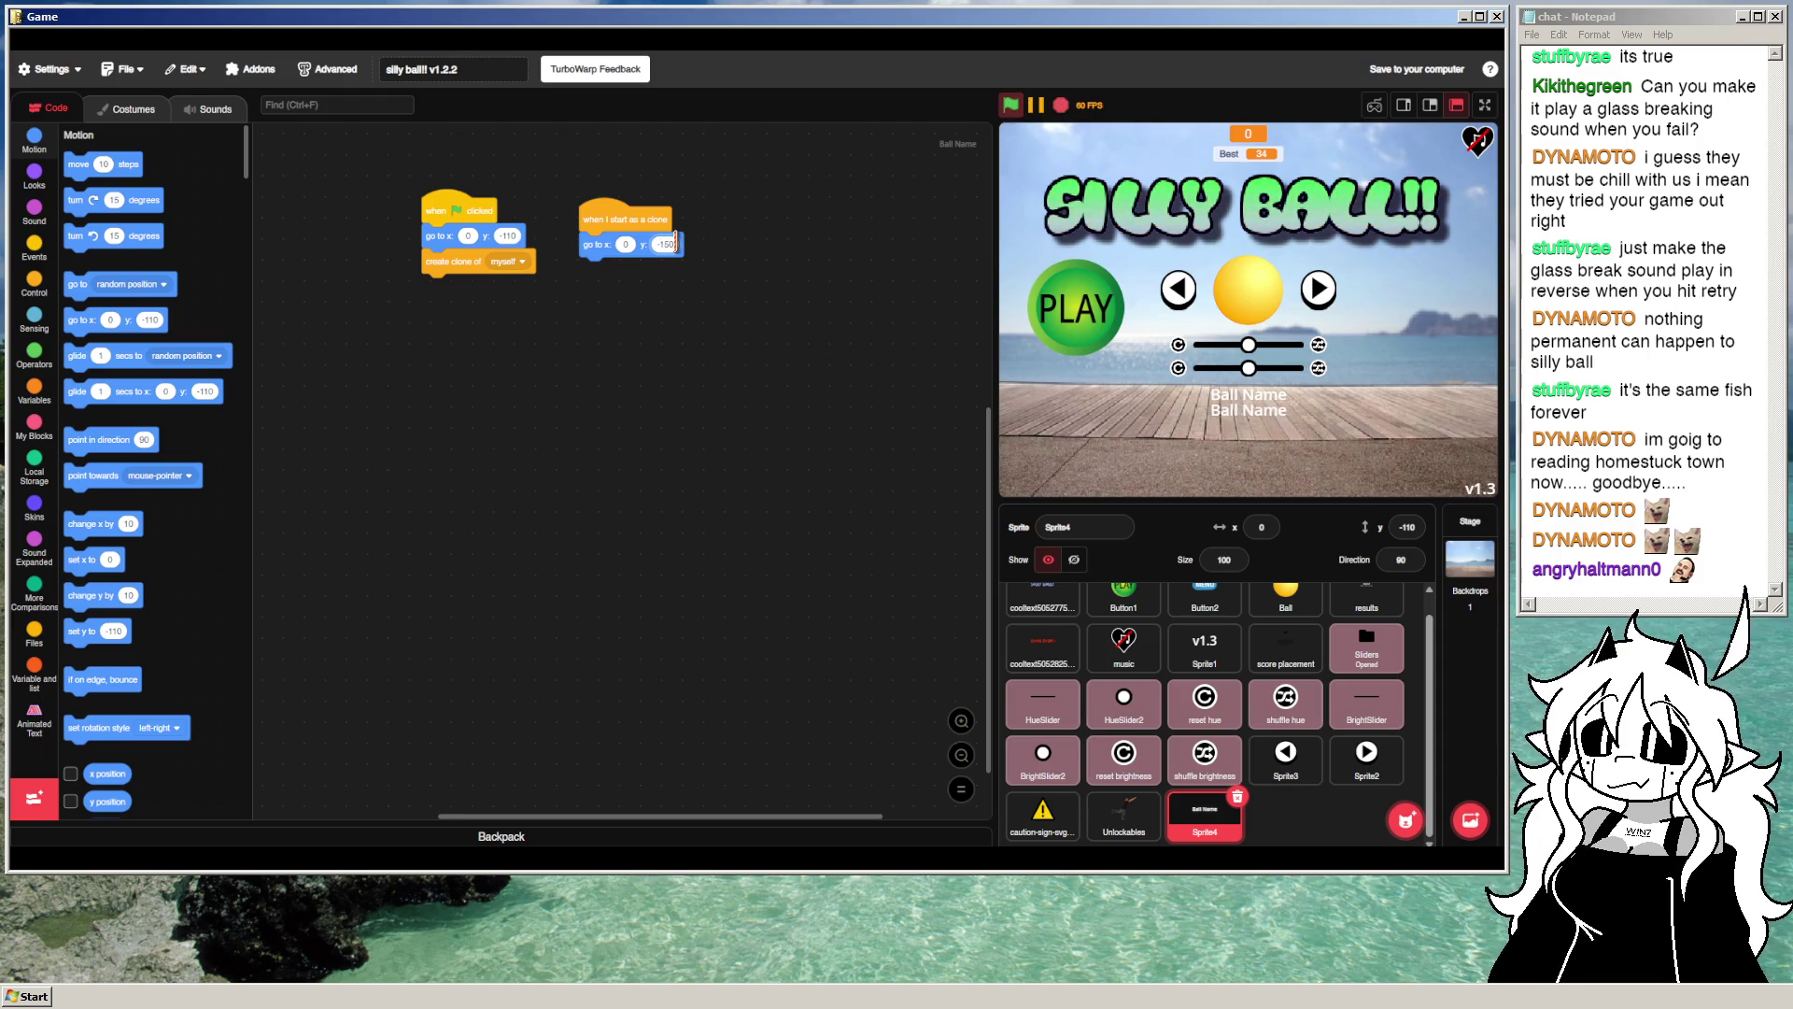
pyautogui.click(1014, 107)
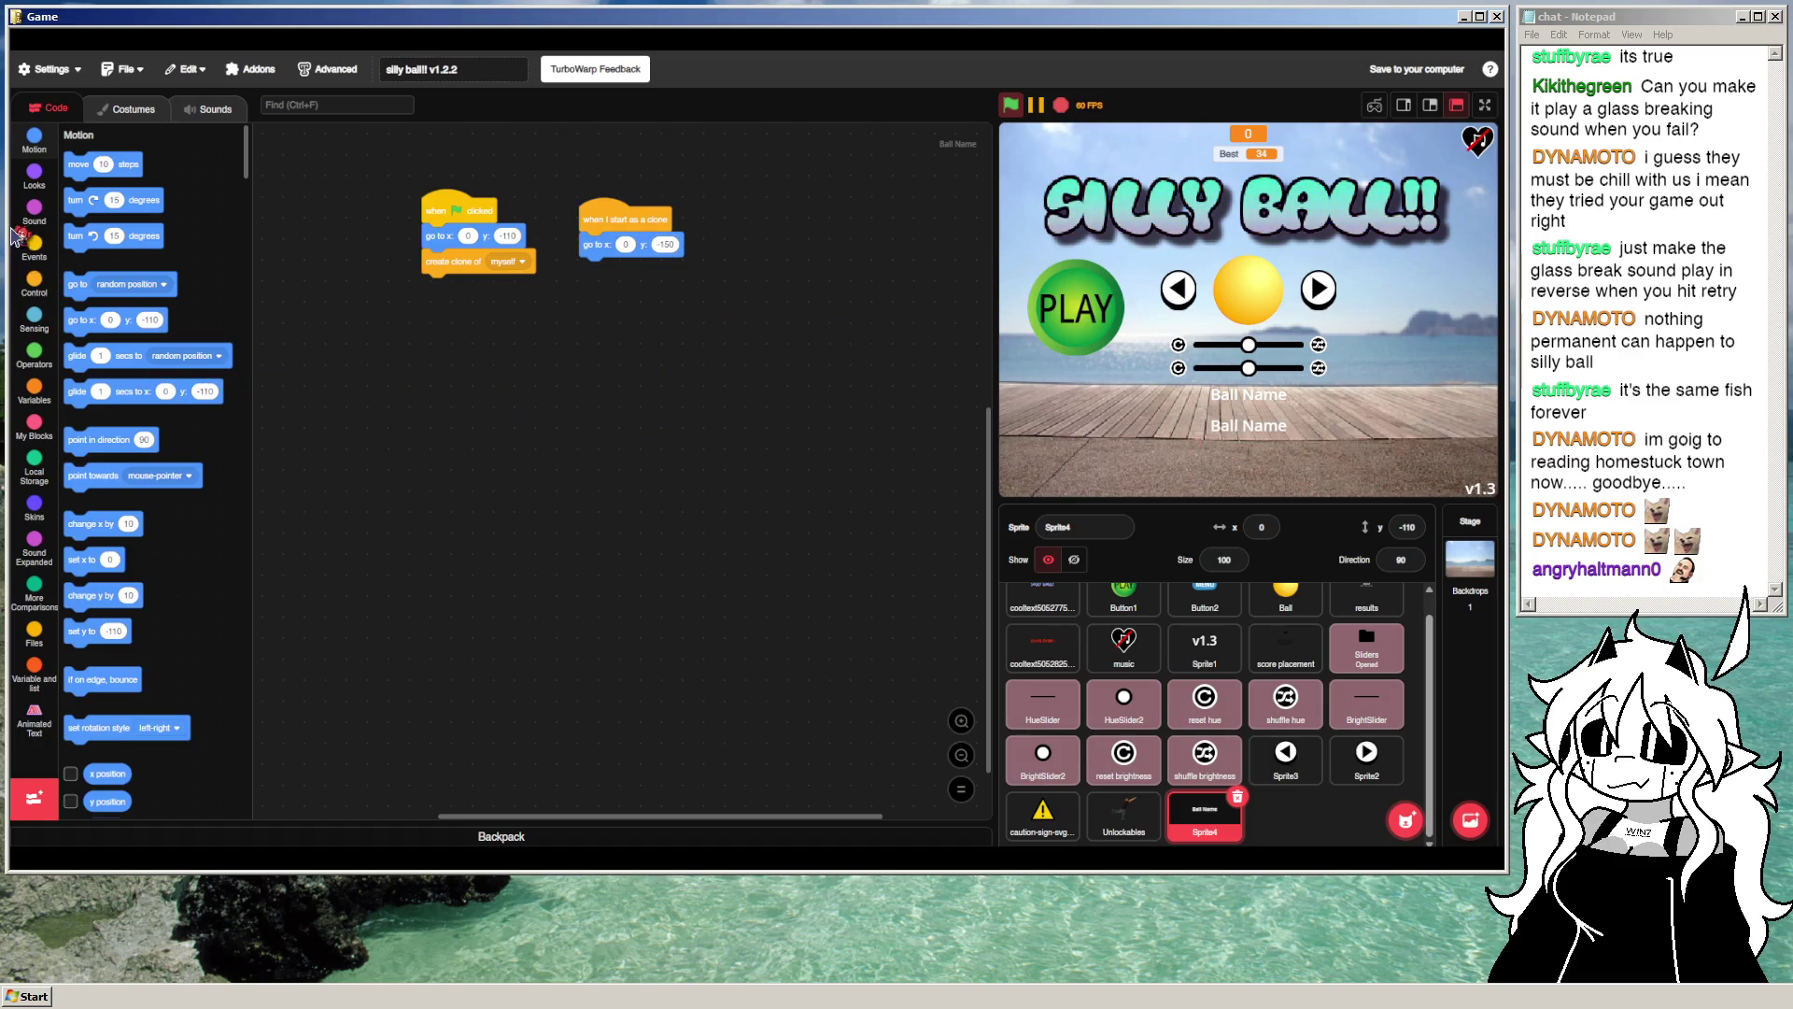
pyautogui.click(35, 282)
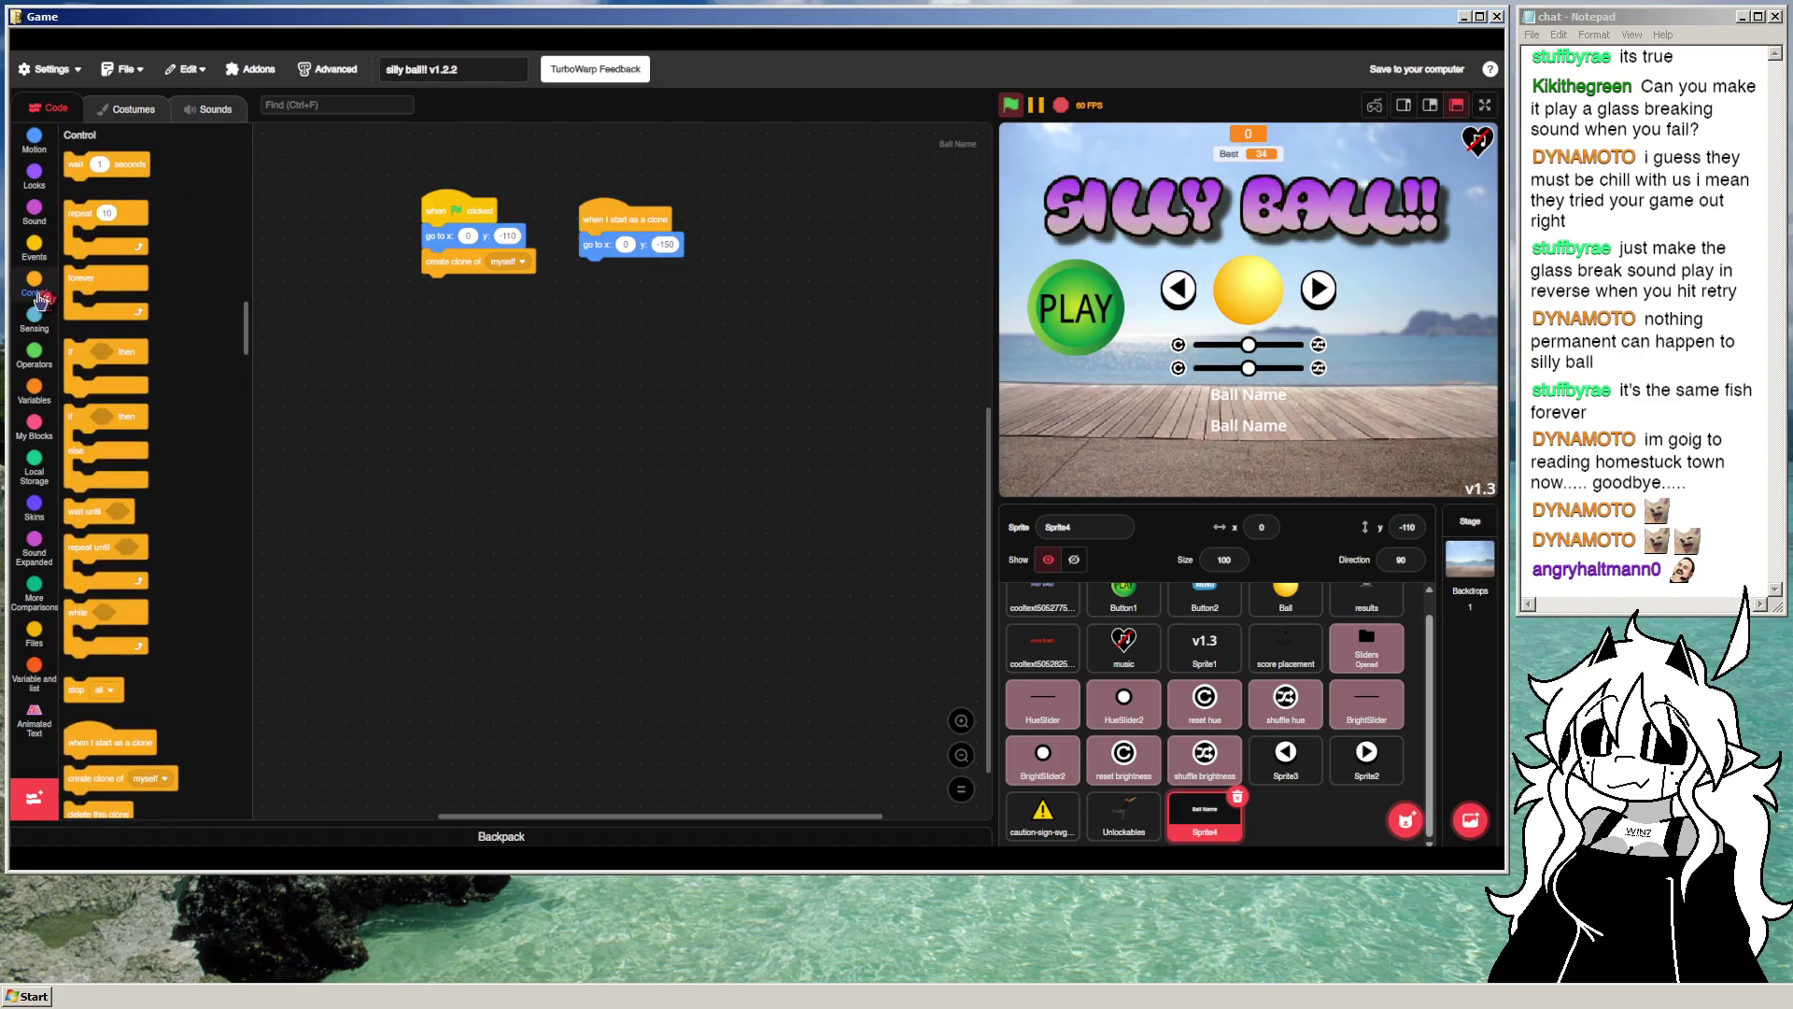
# Step: Move the flag script and add a forever loop holding an if block after the clone step
pyautogui.click(43, 411)
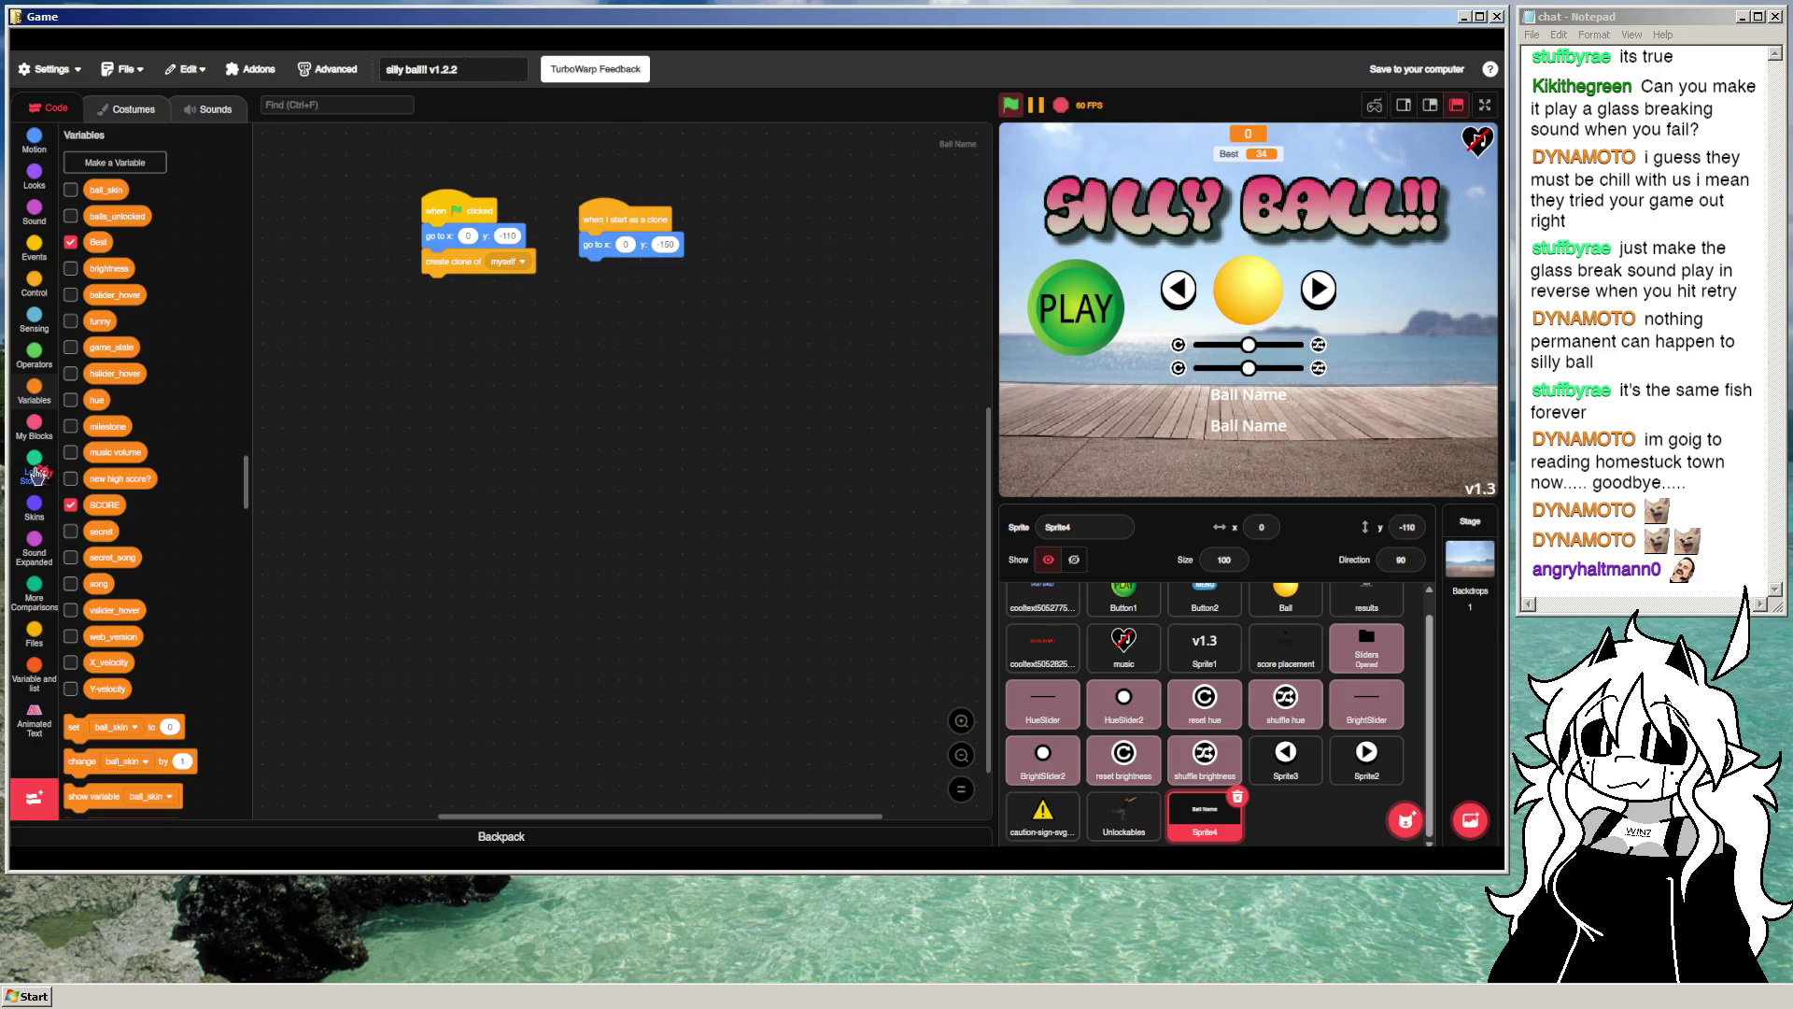
pyautogui.moveTo(471, 208); pyautogui.dragTo(411, 193)
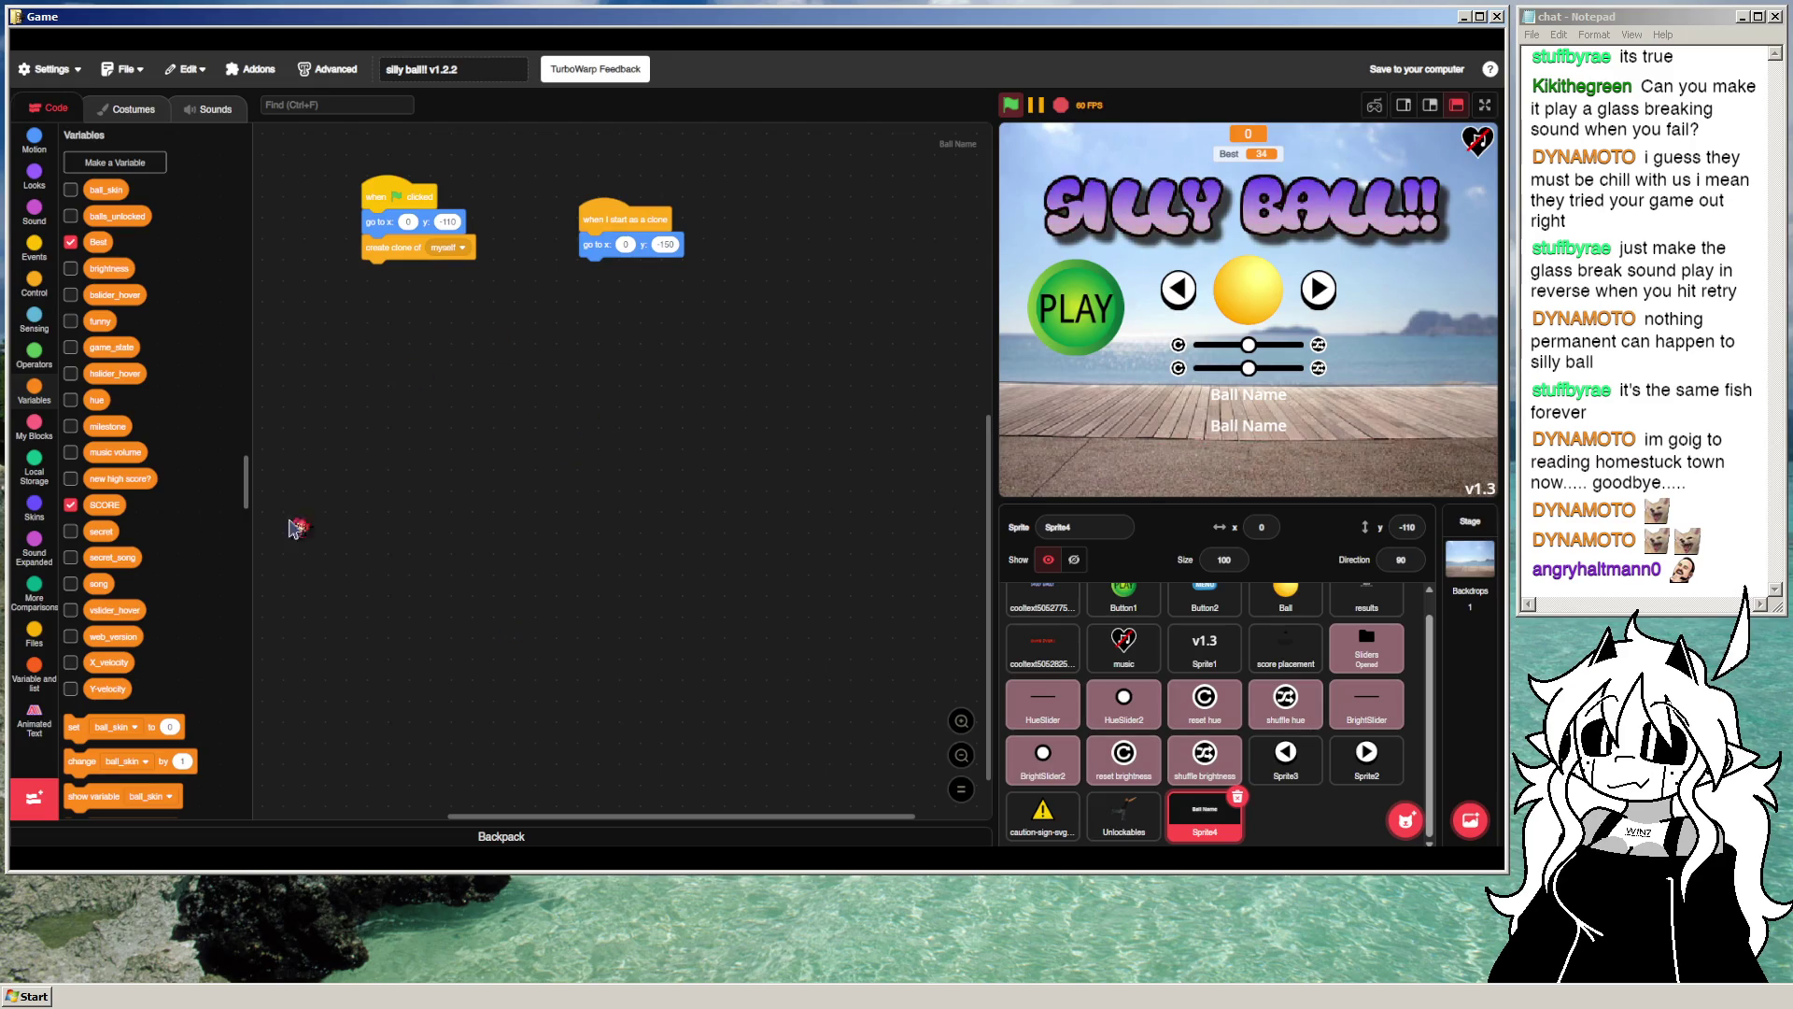
pyautogui.click(37, 280)
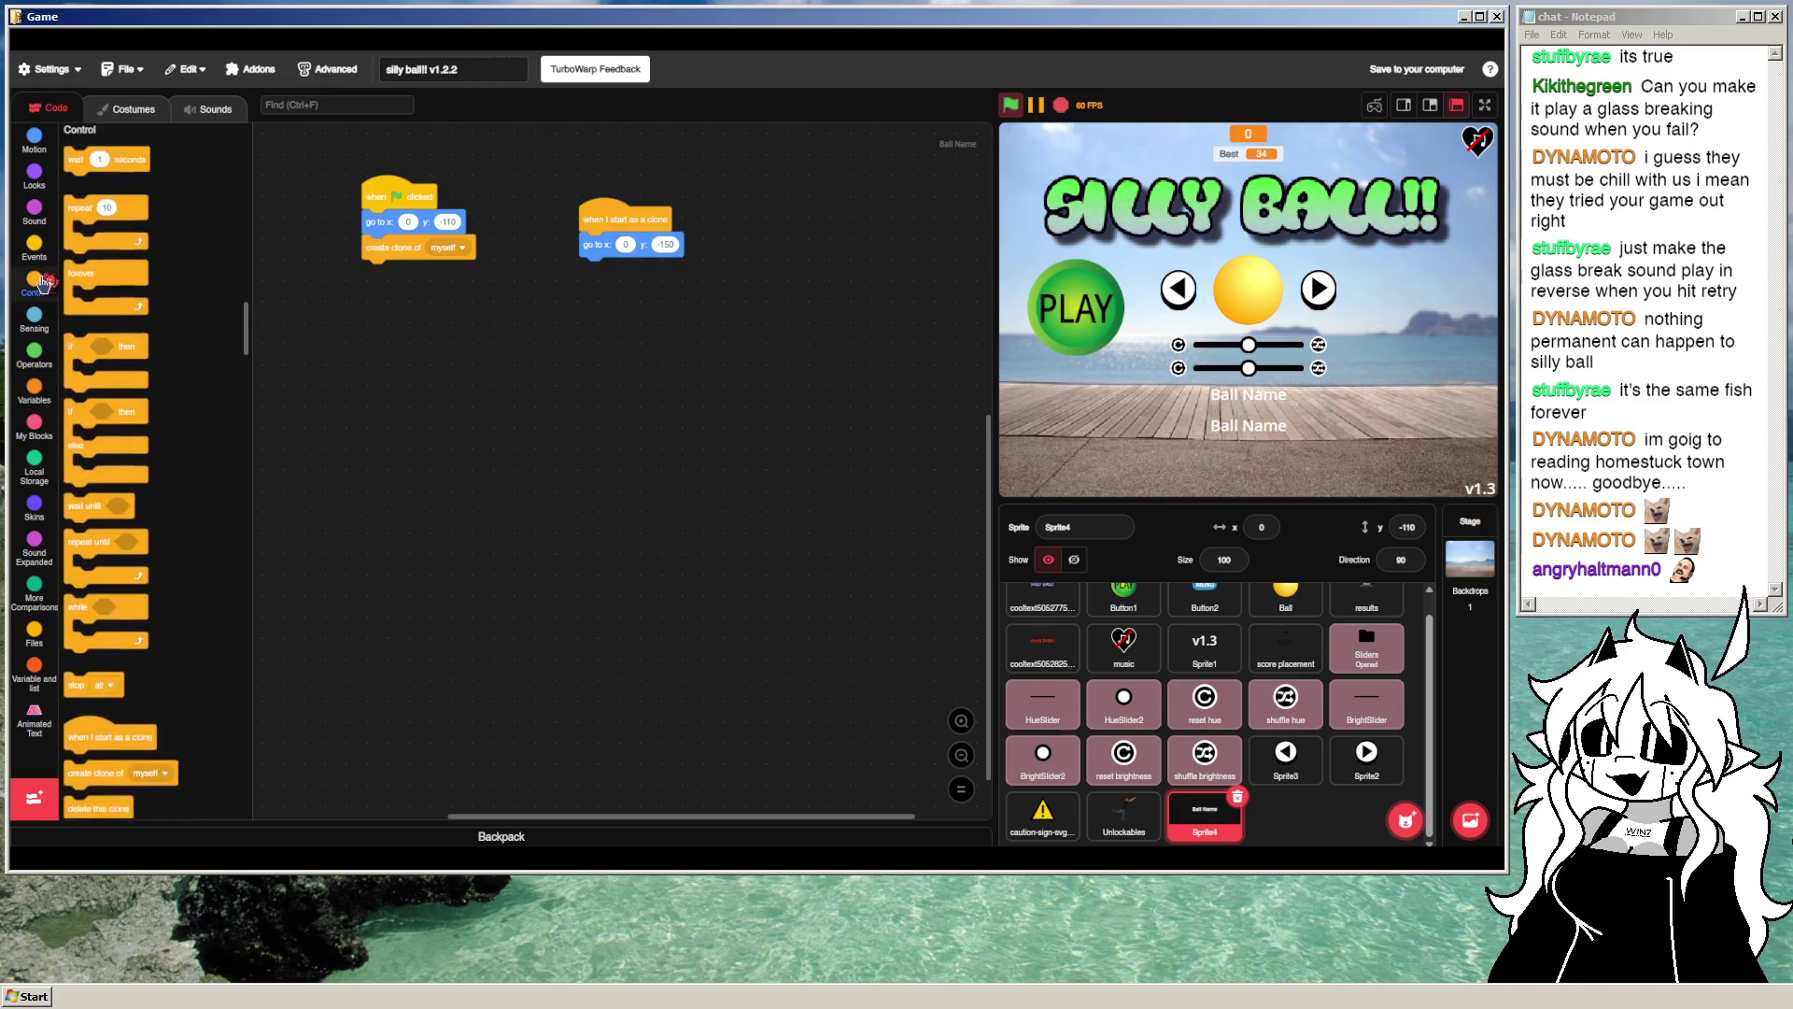
pyautogui.click(1483, 142)
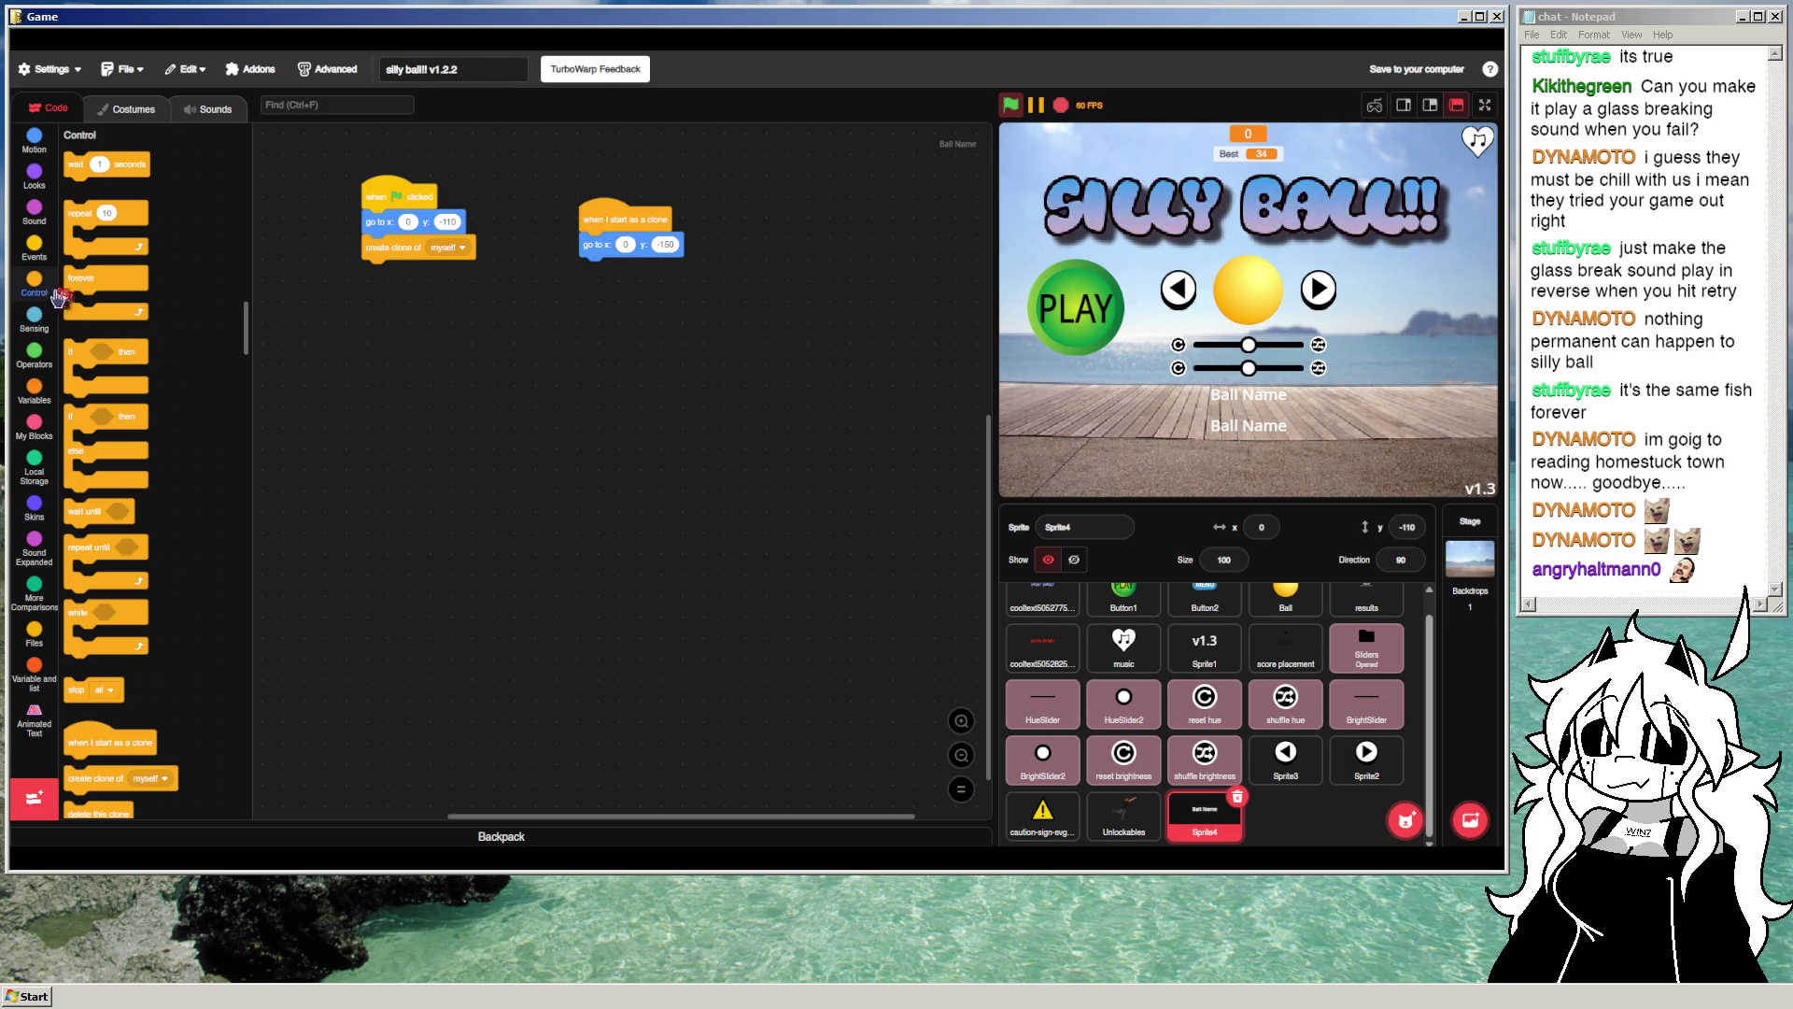
pyautogui.moveTo(84, 277); pyautogui.dragTo(383, 274)
pyautogui.moveTo(117, 420); pyautogui.dragTo(386, 322)
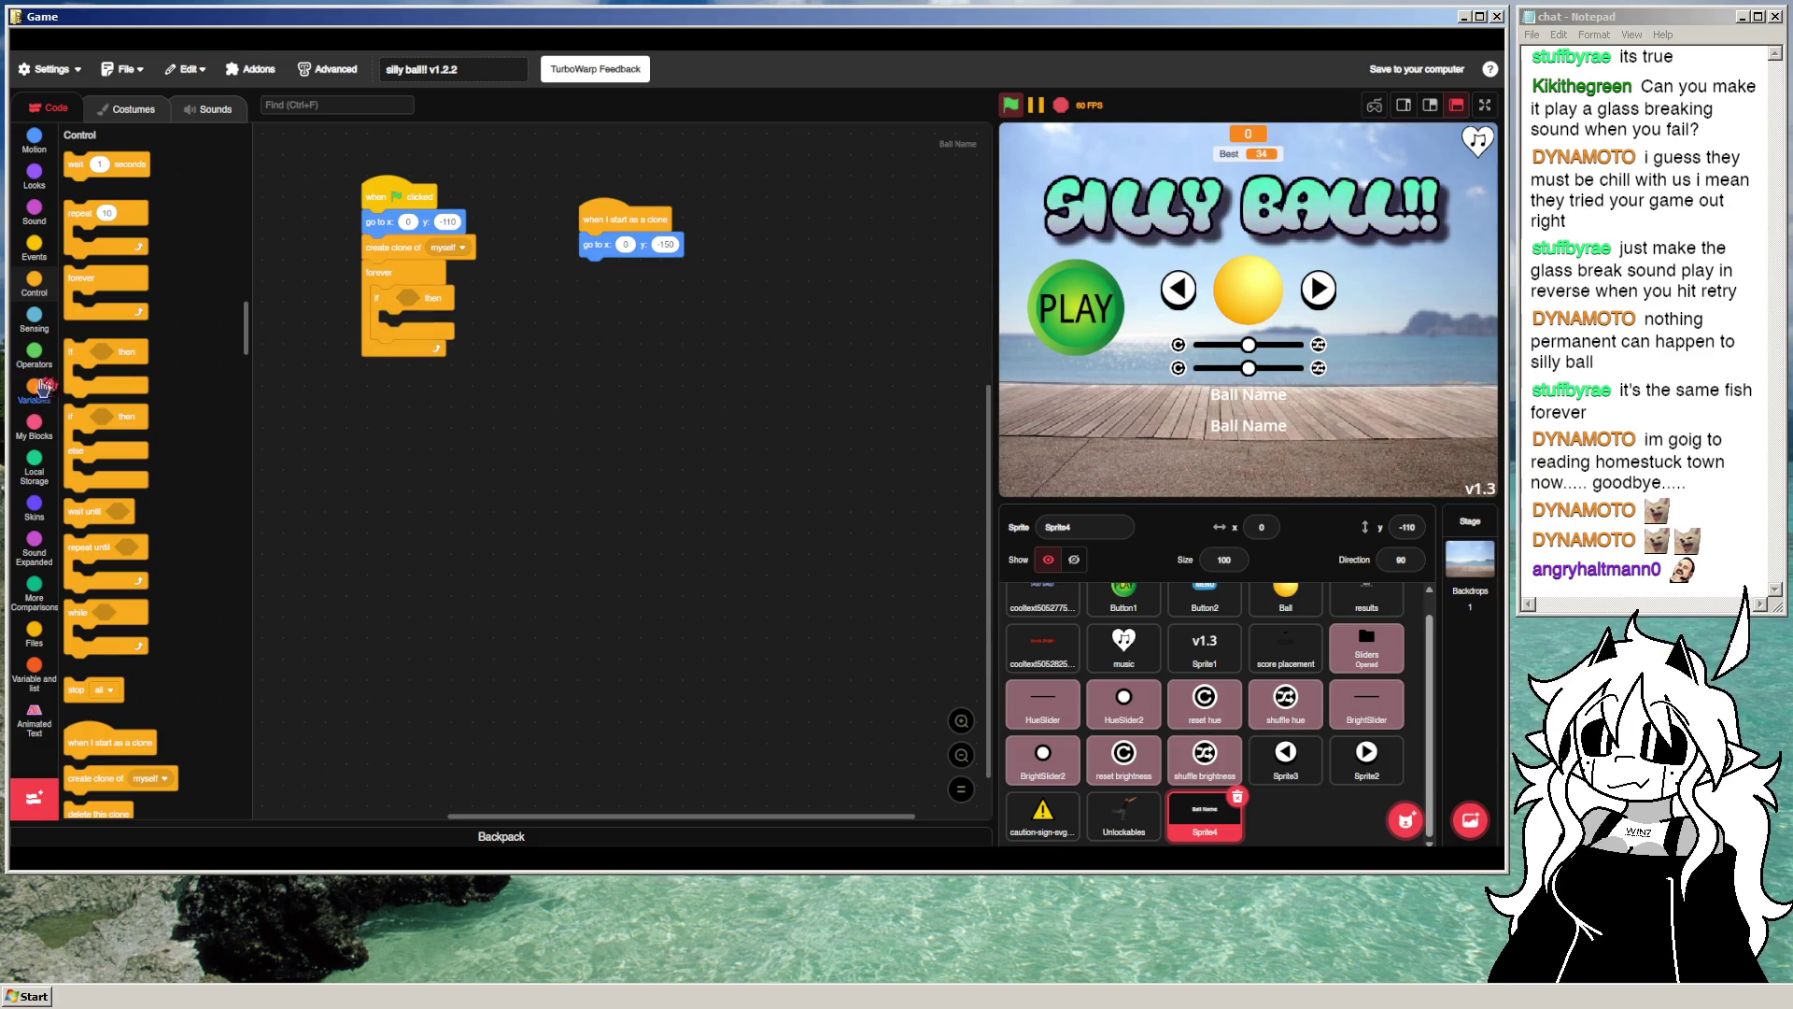
# Step: Build 'ball_skin = 1' and drop it into the if condition
pyautogui.click(34, 353)
pyautogui.moveTo(86, 378); pyautogui.dragTo(480, 459)
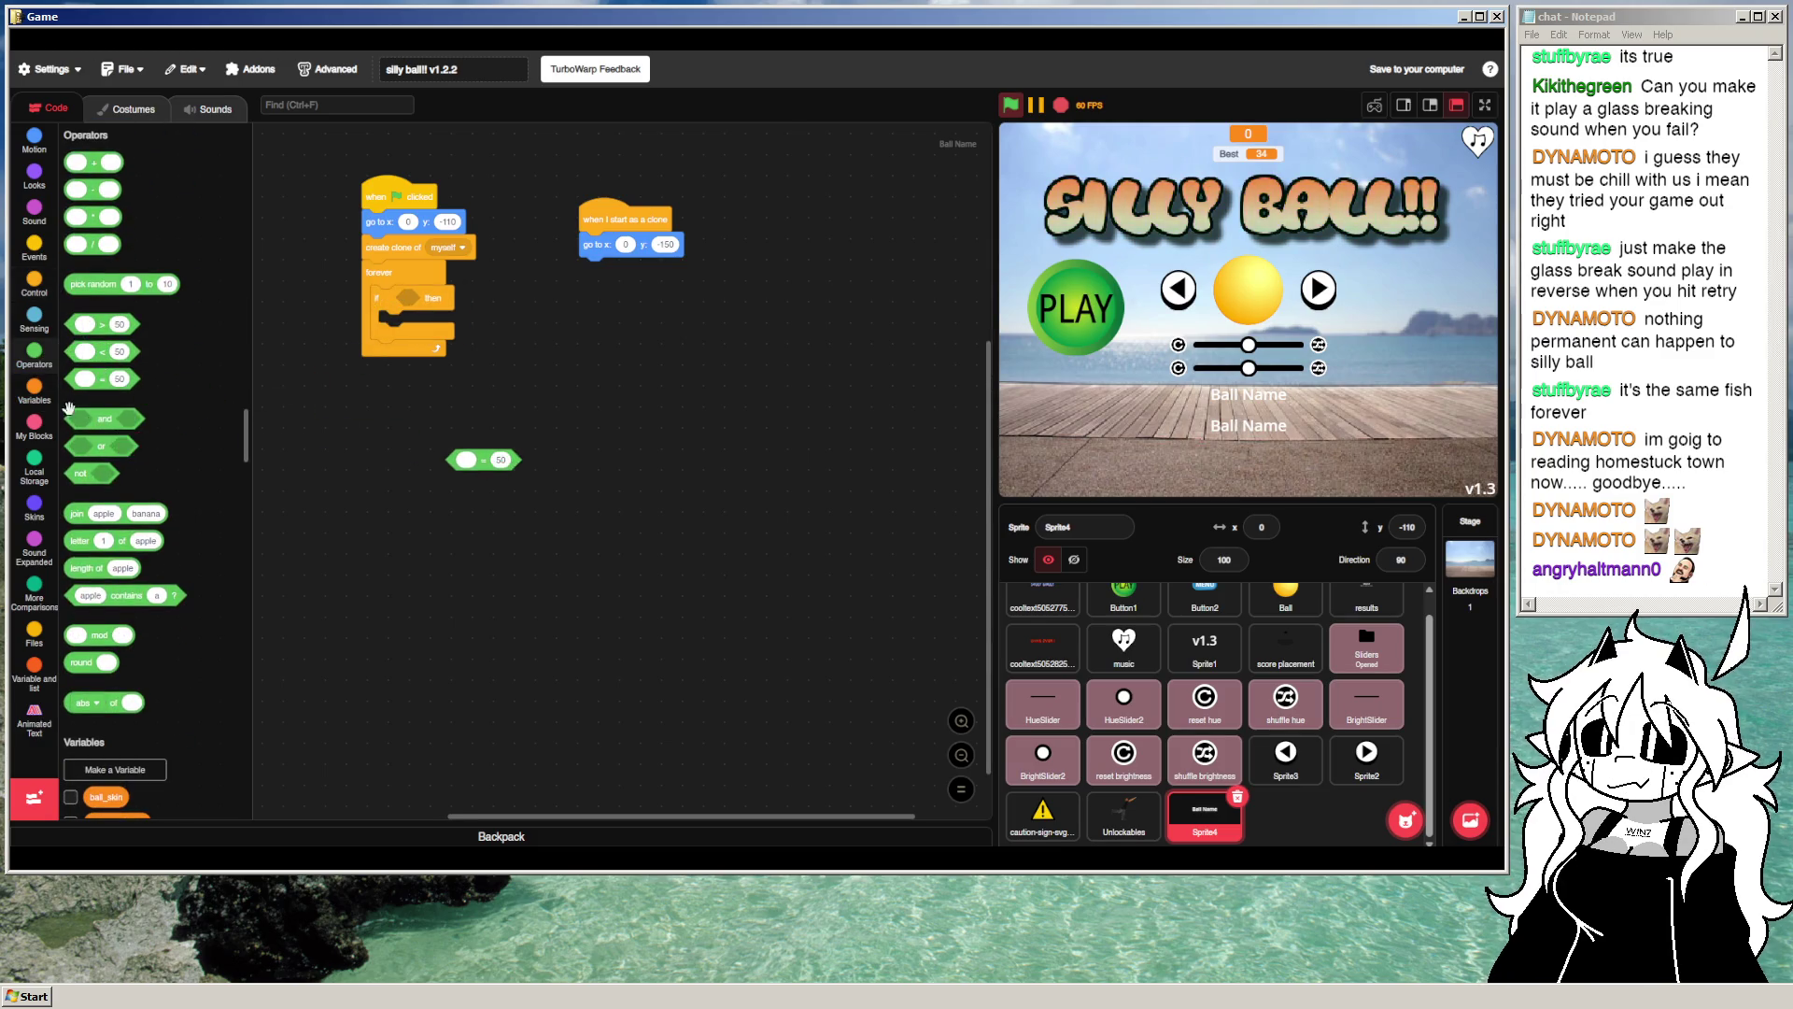
pyautogui.click(34, 389)
pyautogui.moveTo(105, 190); pyautogui.dragTo(479, 462)
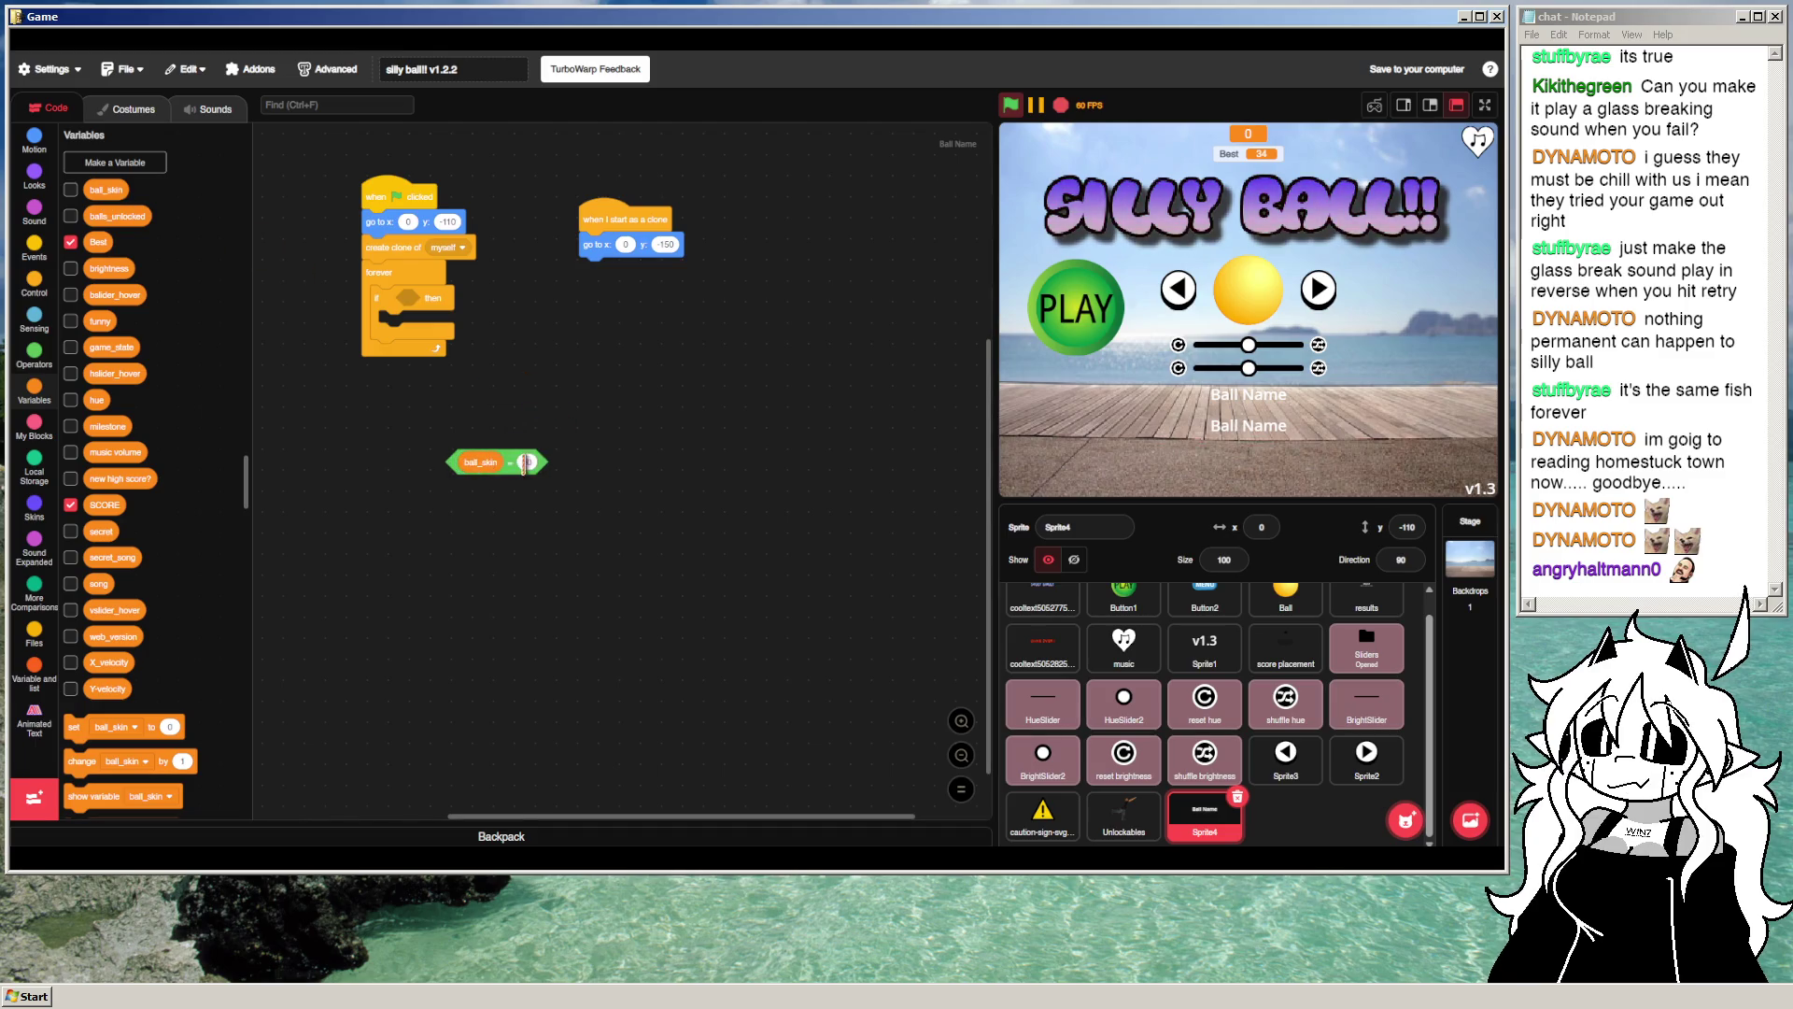
pyautogui.write('1')
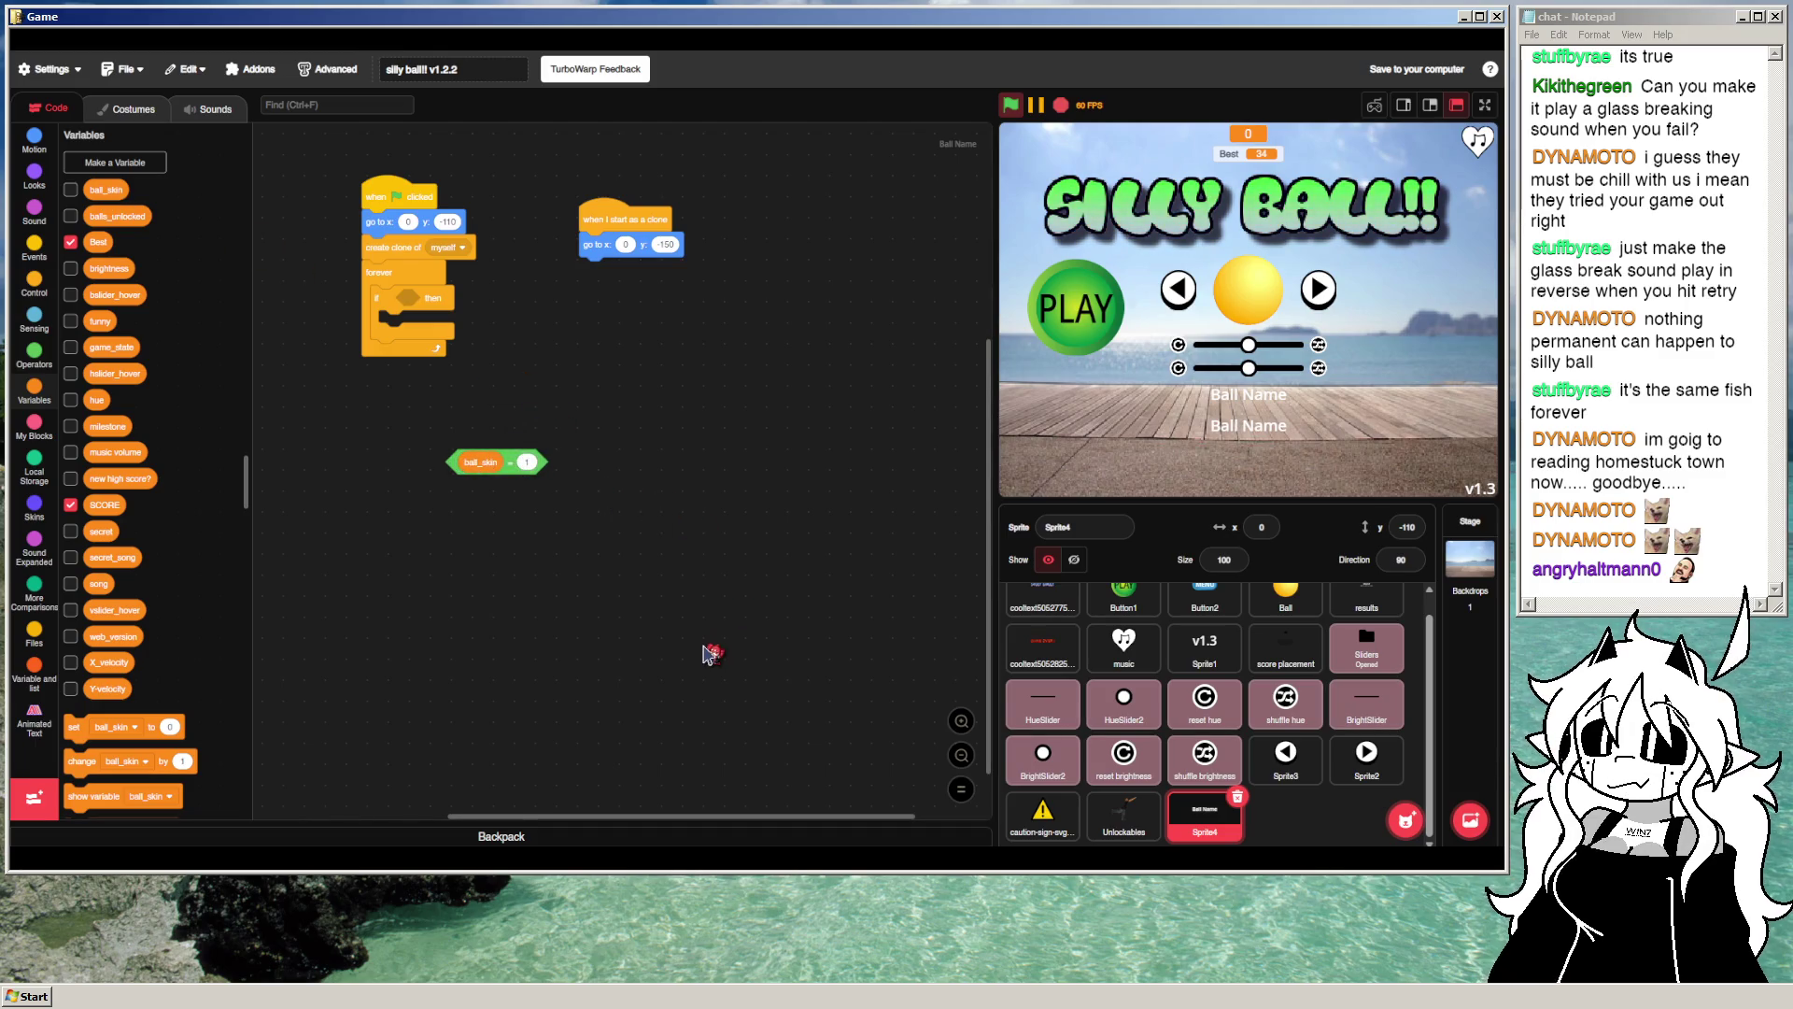
pyautogui.moveTo(495, 465)
pyautogui.mouseDown()
pyautogui.moveTo(495, 395)
pyautogui.moveTo(439, 301)
pyautogui.mouseUp()
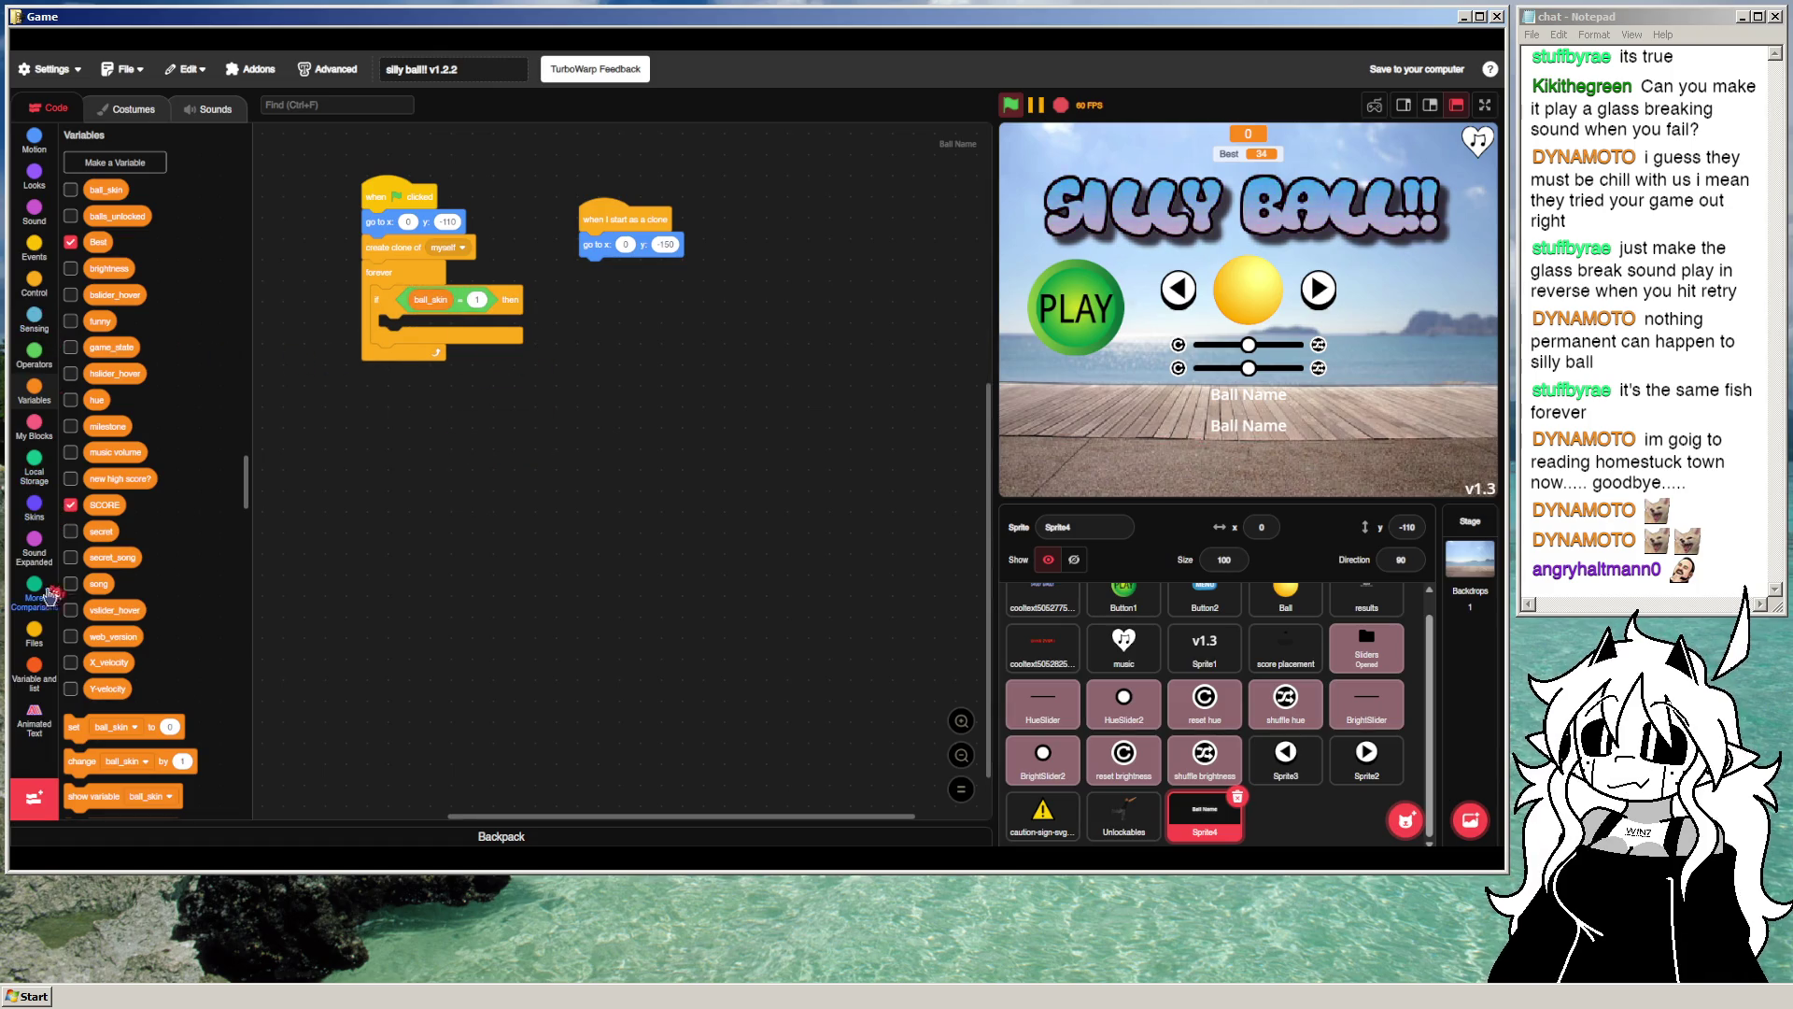
pyautogui.click(35, 715)
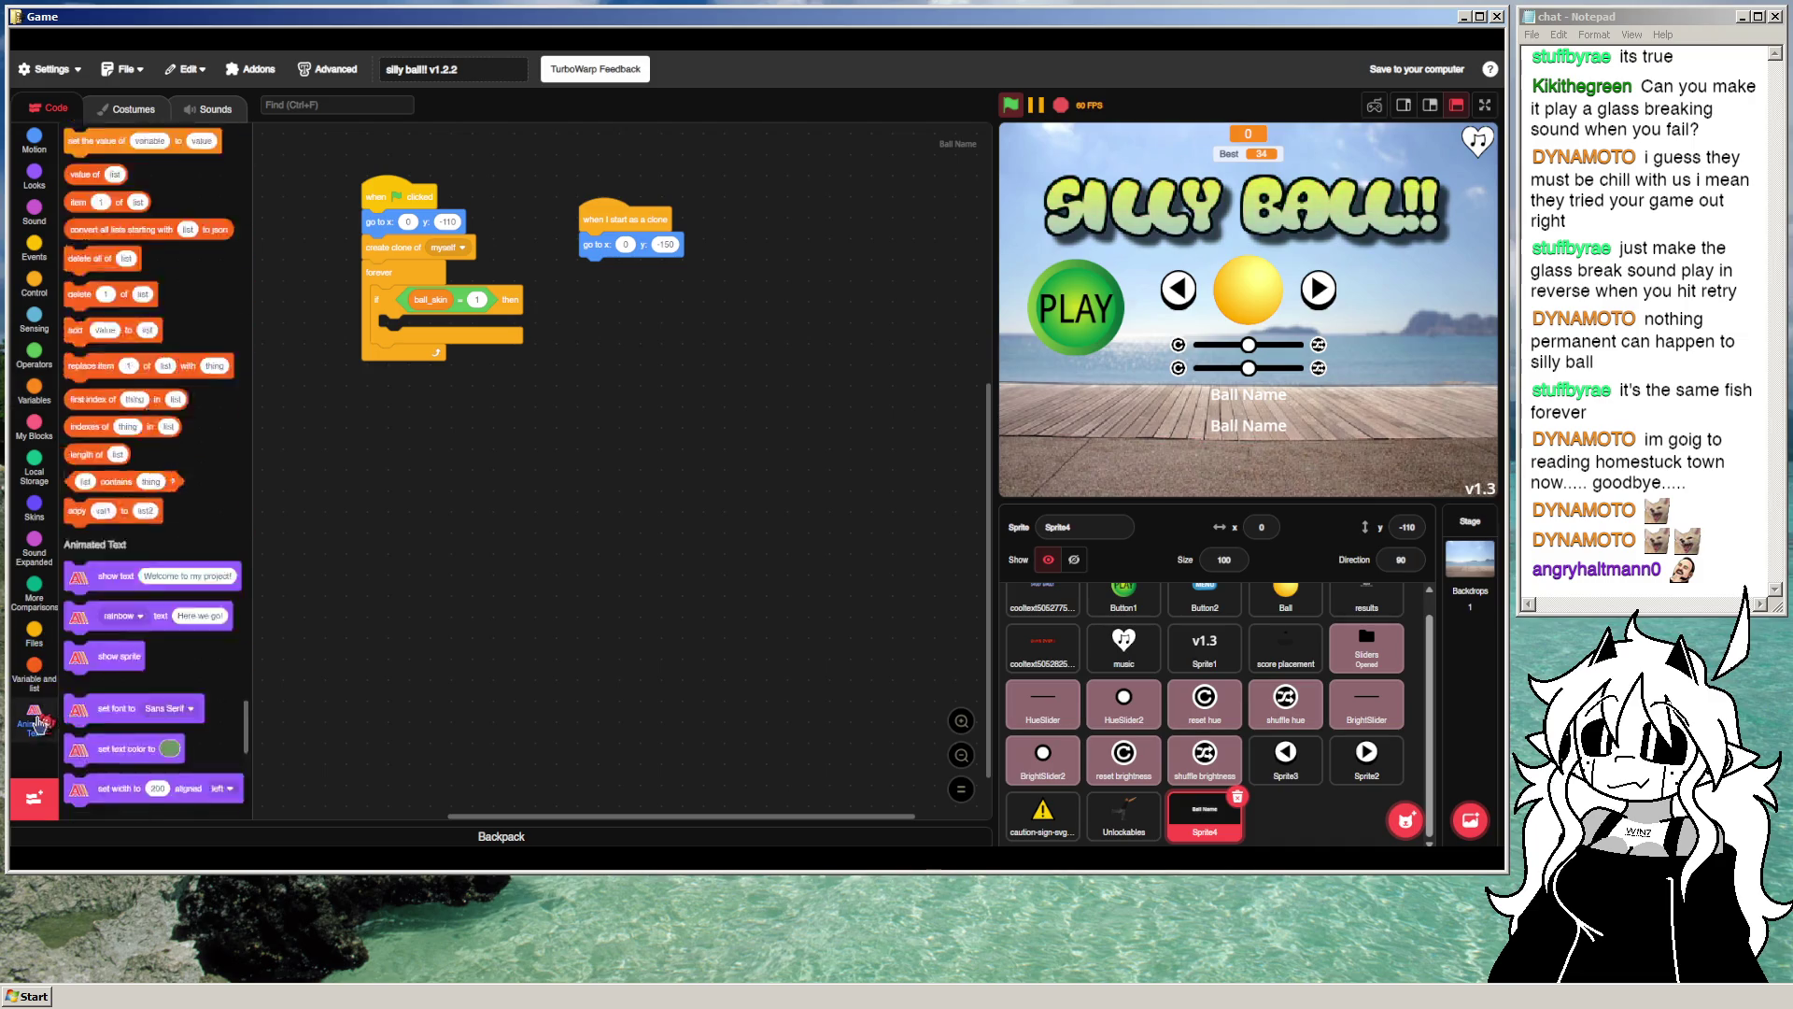
# Step: Add a show-text block inside the if, replacing 'Default Ball' with 'Basic Ball'
pyautogui.moveTo(112, 168)
pyautogui.mouseDown()
pyautogui.moveTo(448, 299)
pyautogui.moveTo(427, 330)
pyautogui.mouseUp()
pyautogui.click(524, 331)
pyautogui.write('Default Ball')
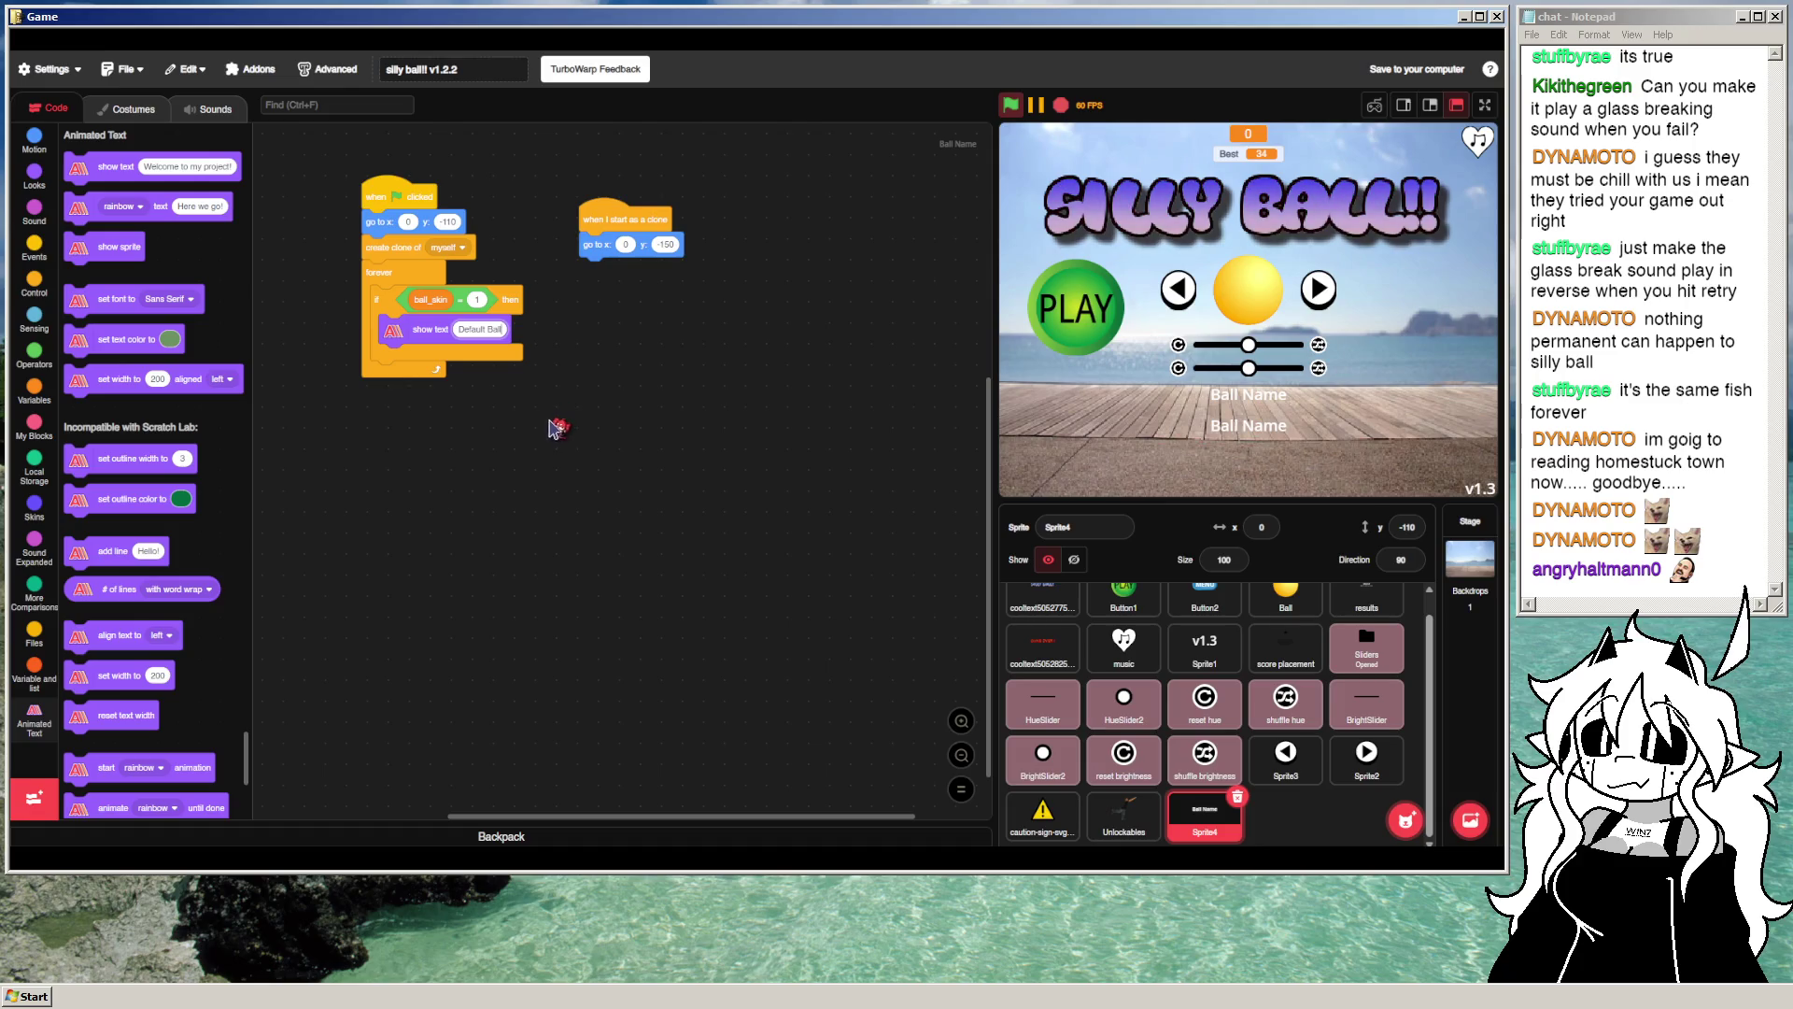
pyautogui.hotkey('ctrl', 'a')
pyautogui.press('BackSpace')
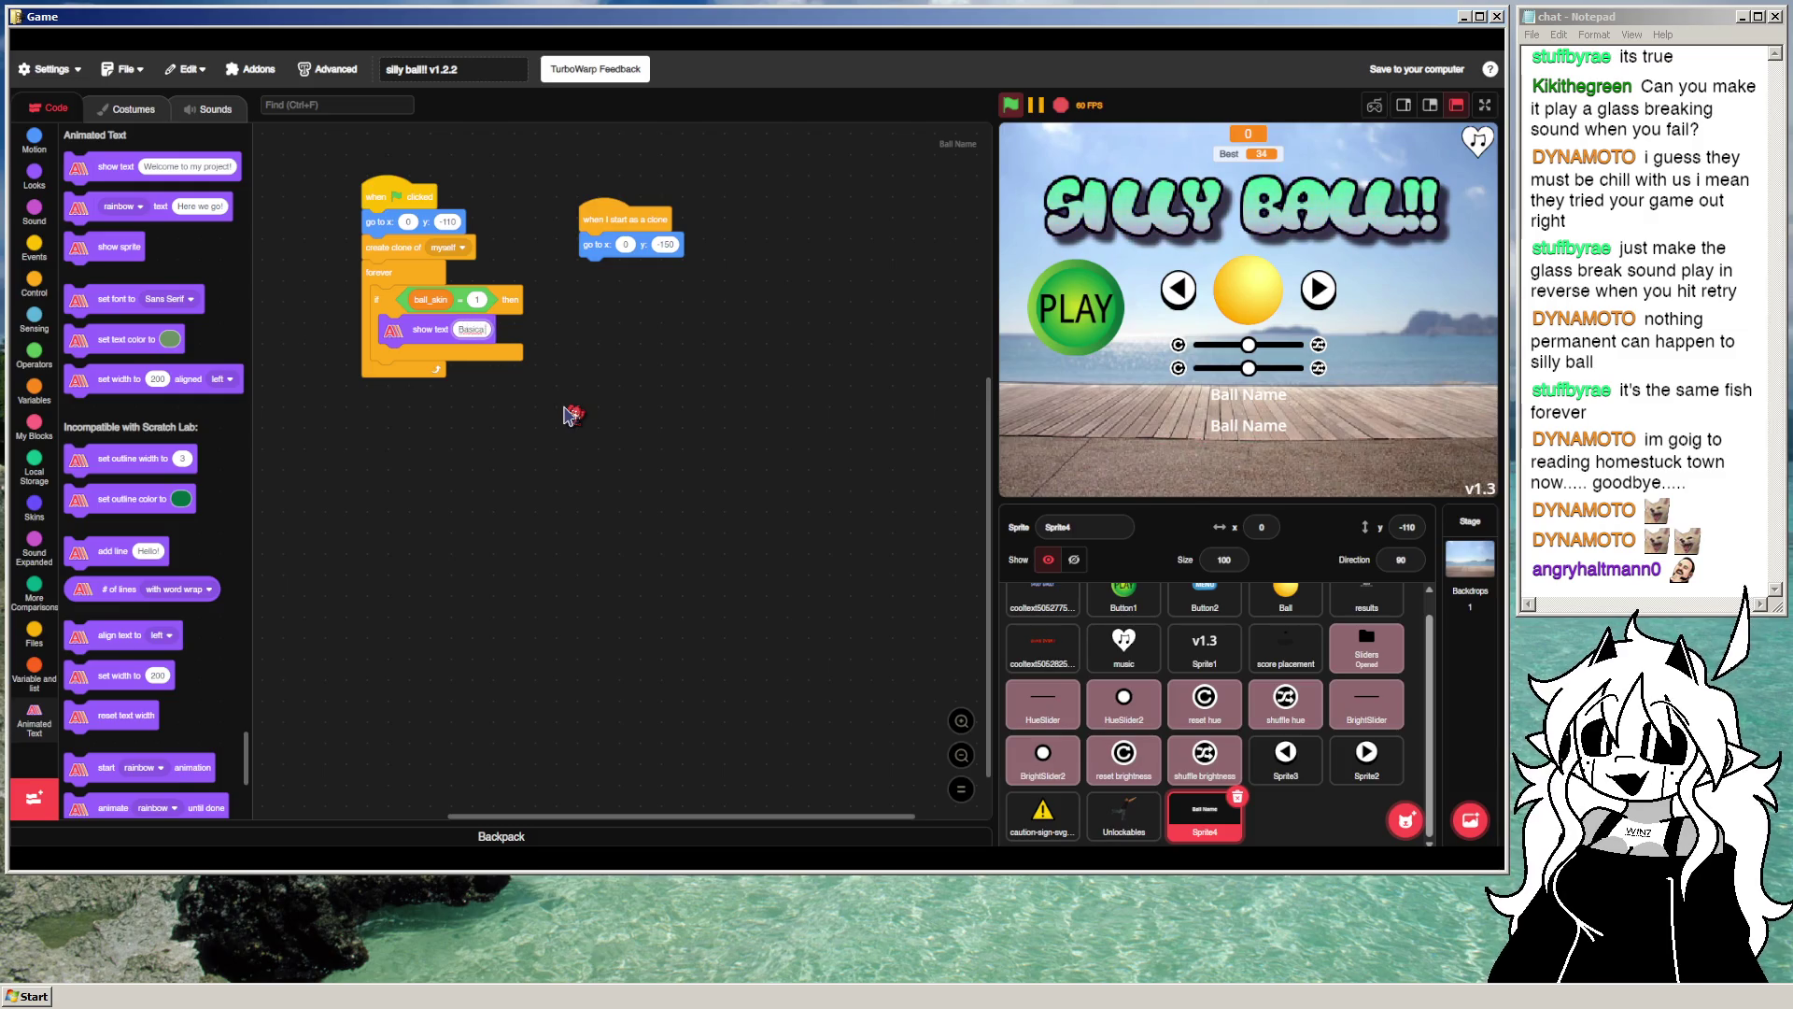
pyautogui.write('Basic Ball')
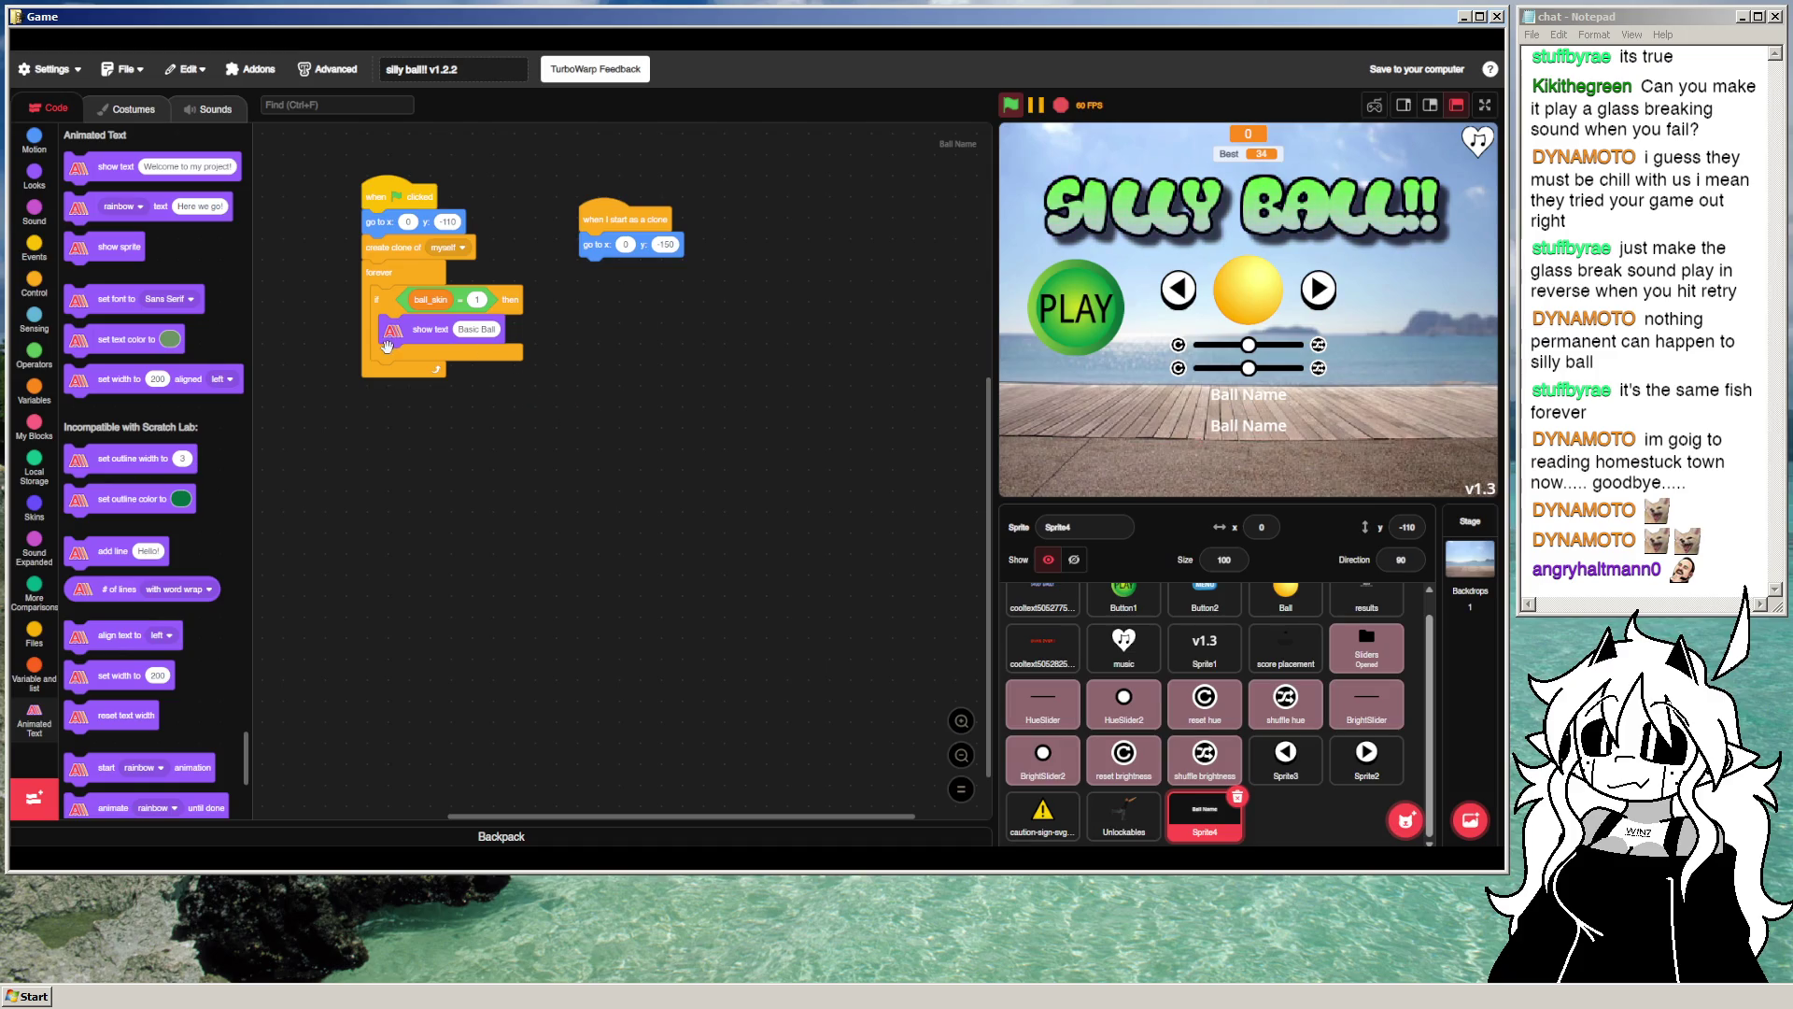
# Step: Add a 'set text color' step set to white above show text
pyautogui.moveTo(112, 342); pyautogui.dragTo(427, 333)
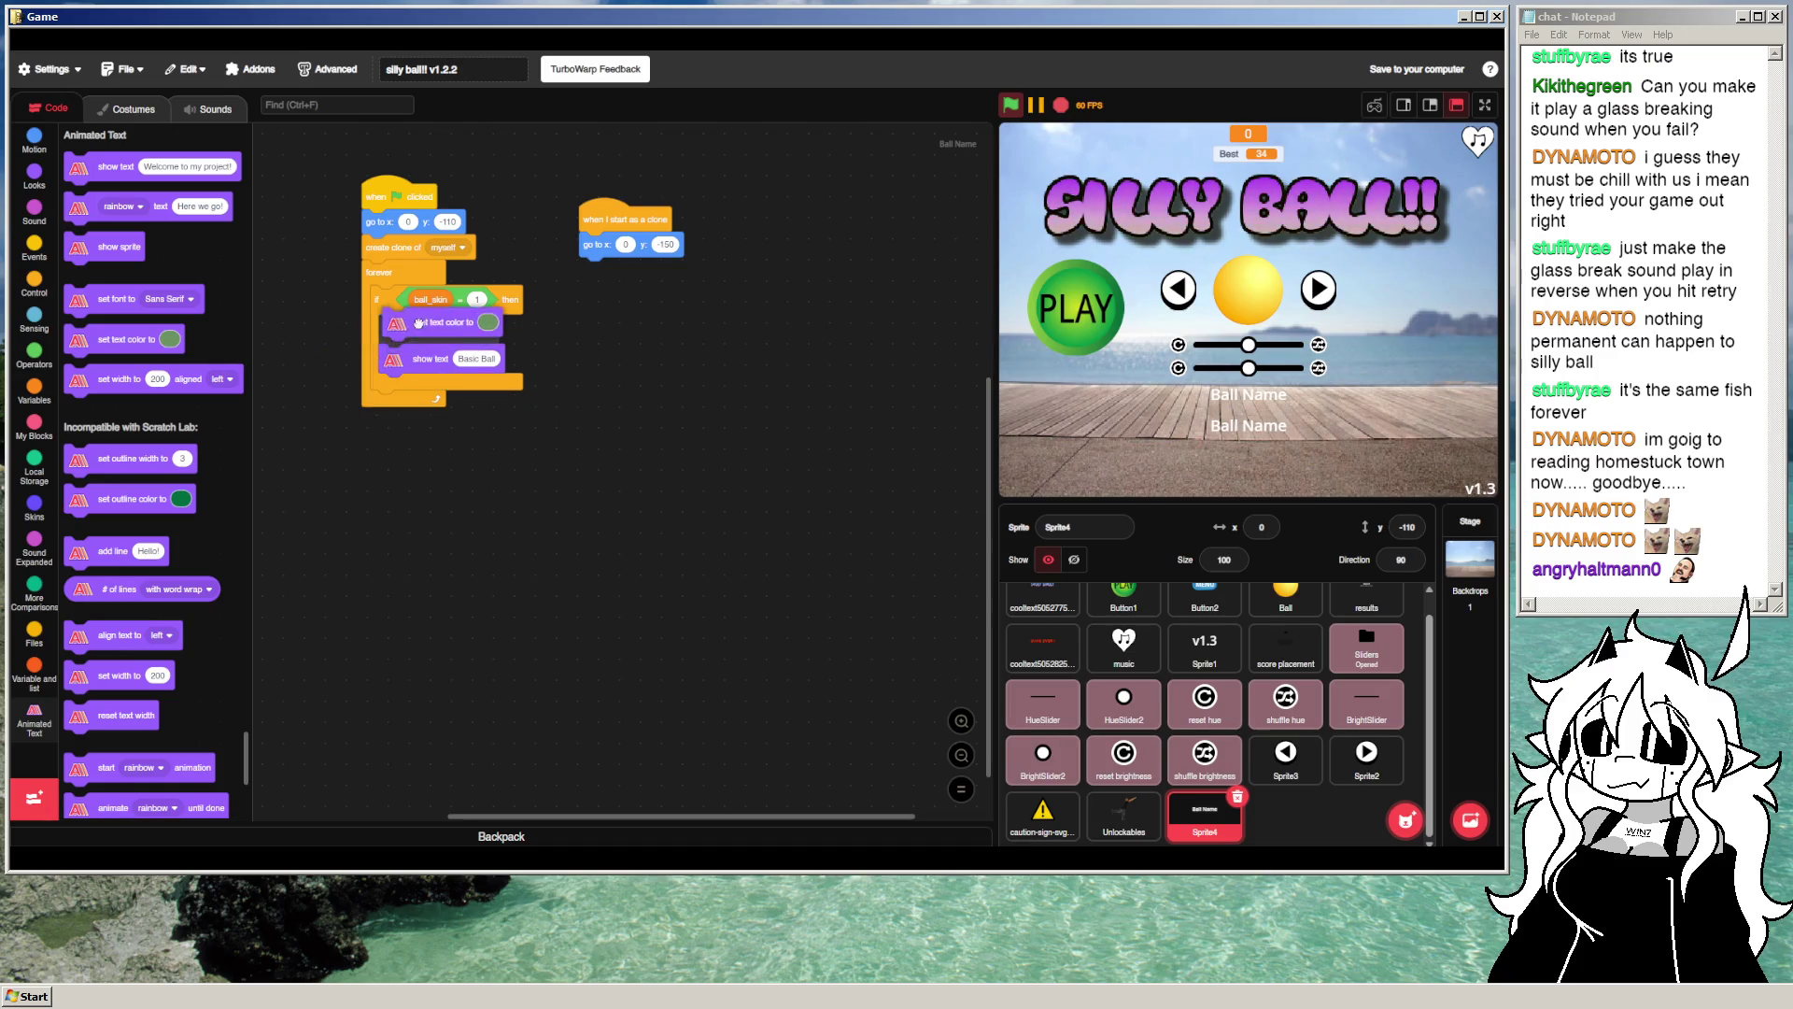
pyautogui.click(483, 329)
pyautogui.moveTo(455, 429)
pyautogui.mouseDown()
pyautogui.moveTo(430, 436)
pyautogui.moveTo(560, 521)
pyautogui.mouseUp()
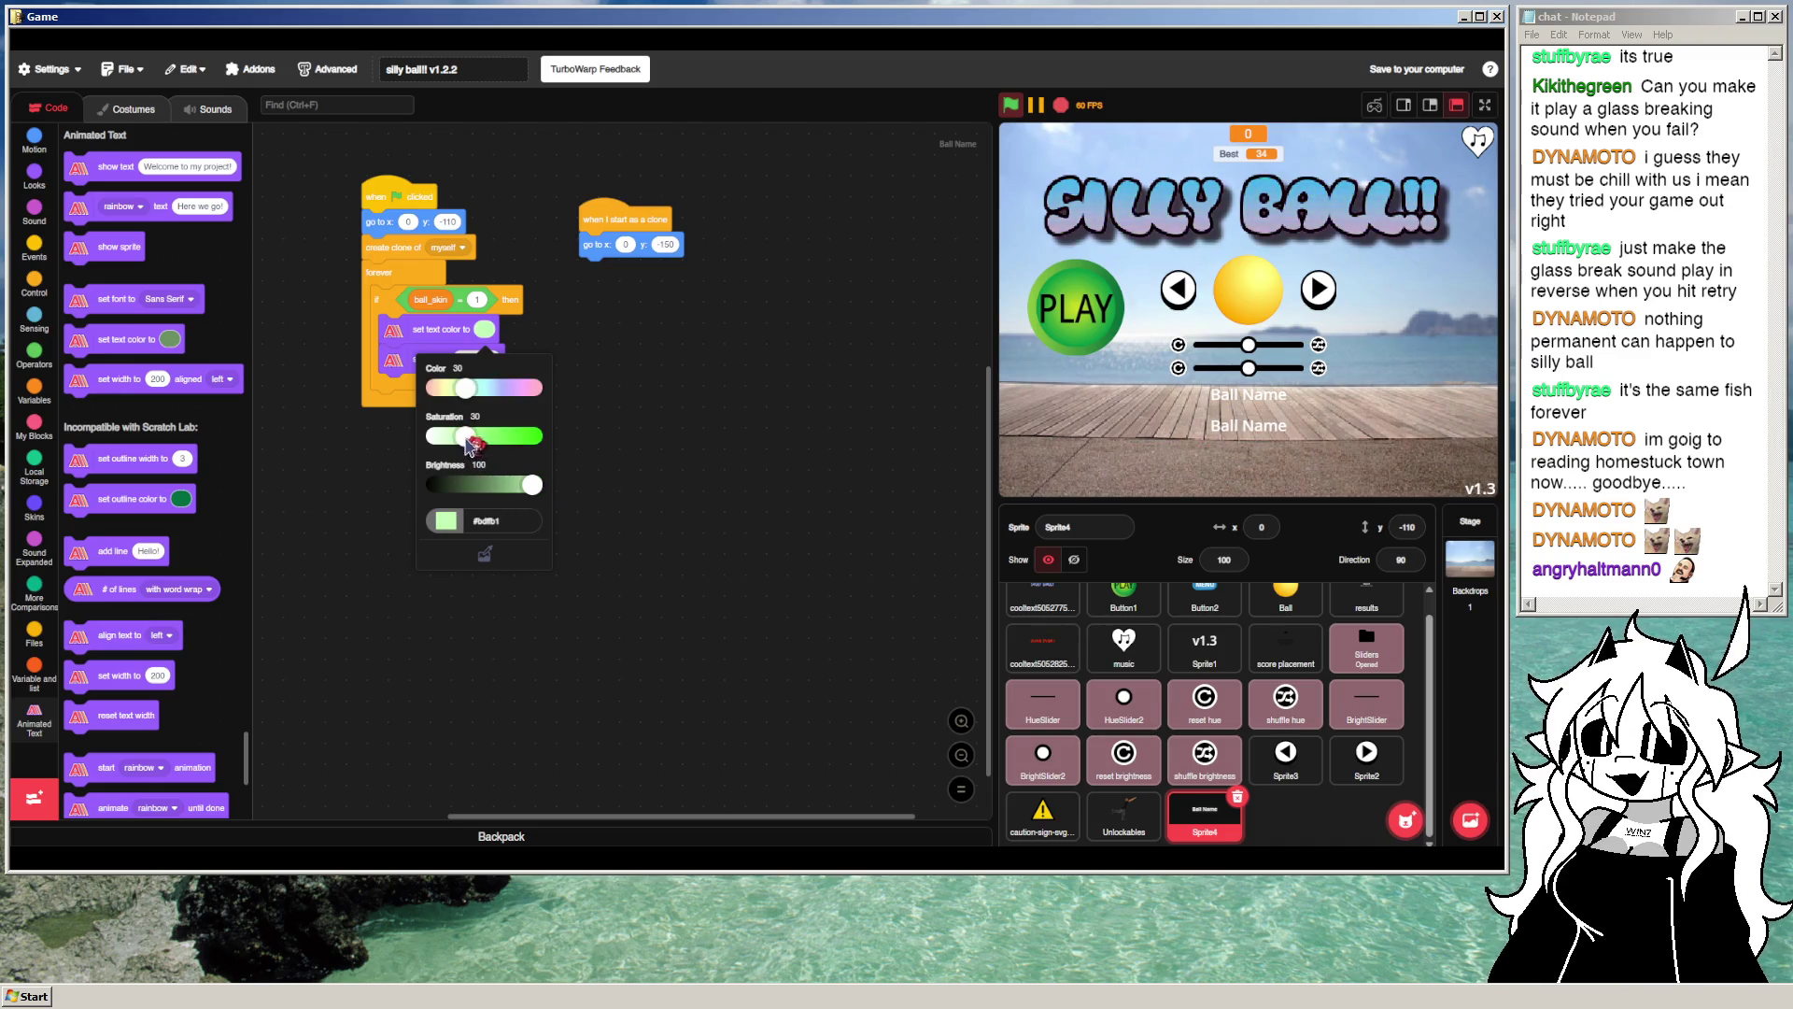
pyautogui.click(700, 397)
# Step: Add outline width 3 and a black outline colour, then run the project
pyautogui.scroll(-2, 206, 519)
pyautogui.moveTo(130, 422)
pyautogui.mouseDown()
pyautogui.moveTo(467, 369)
pyautogui.moveTo(498, 329)
pyautogui.mouseUp()
pyautogui.moveTo(127, 380); pyautogui.dragTo(445, 360)
pyautogui.click(504, 330)
pyautogui.moveTo(490, 435); pyautogui.dragTo(443, 435)
pyautogui.click(600, 388)
pyautogui.click(1011, 106)
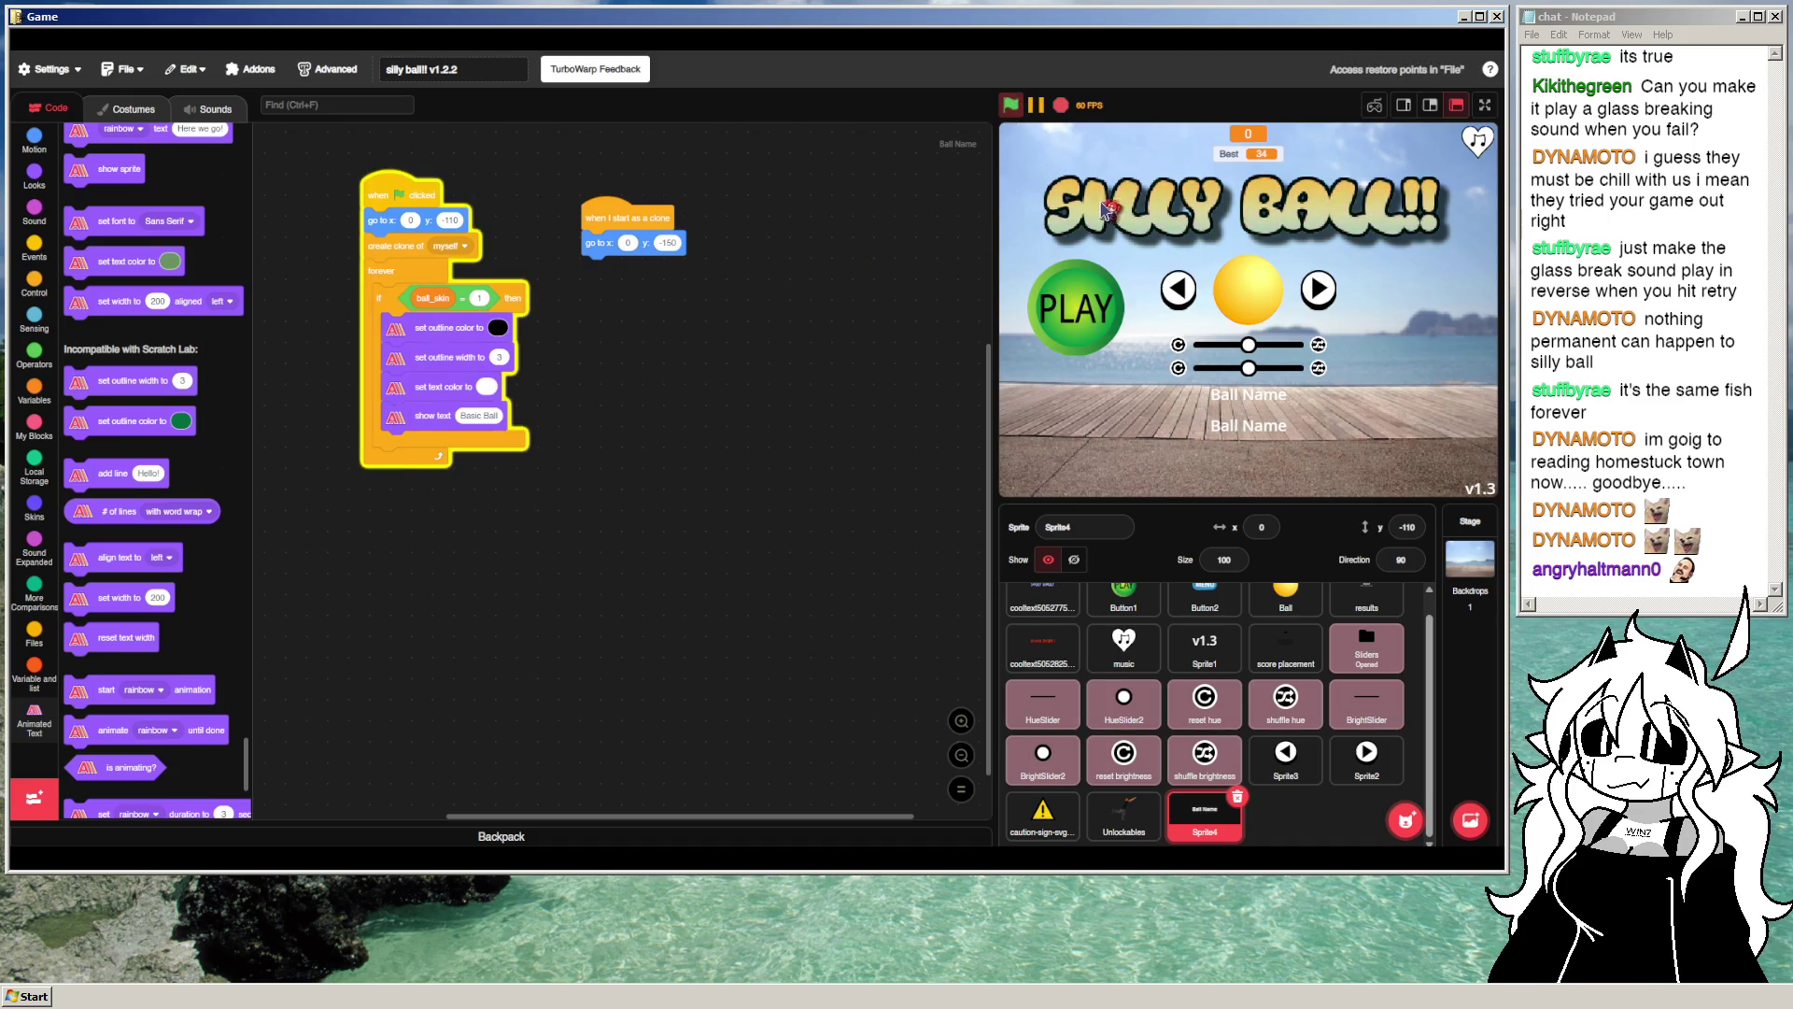
# Step: Delete the forever loop and 'create clone of myself', reattaching the ball_skin check under the position block
pyautogui.moveTo(379, 298)
pyautogui.mouseDown()
pyautogui.moveTo(556, 380)
pyautogui.moveTo(395, 404)
pyautogui.mouseUp()
pyautogui.moveTo(556, 381); pyautogui.dragTo(371, 274)
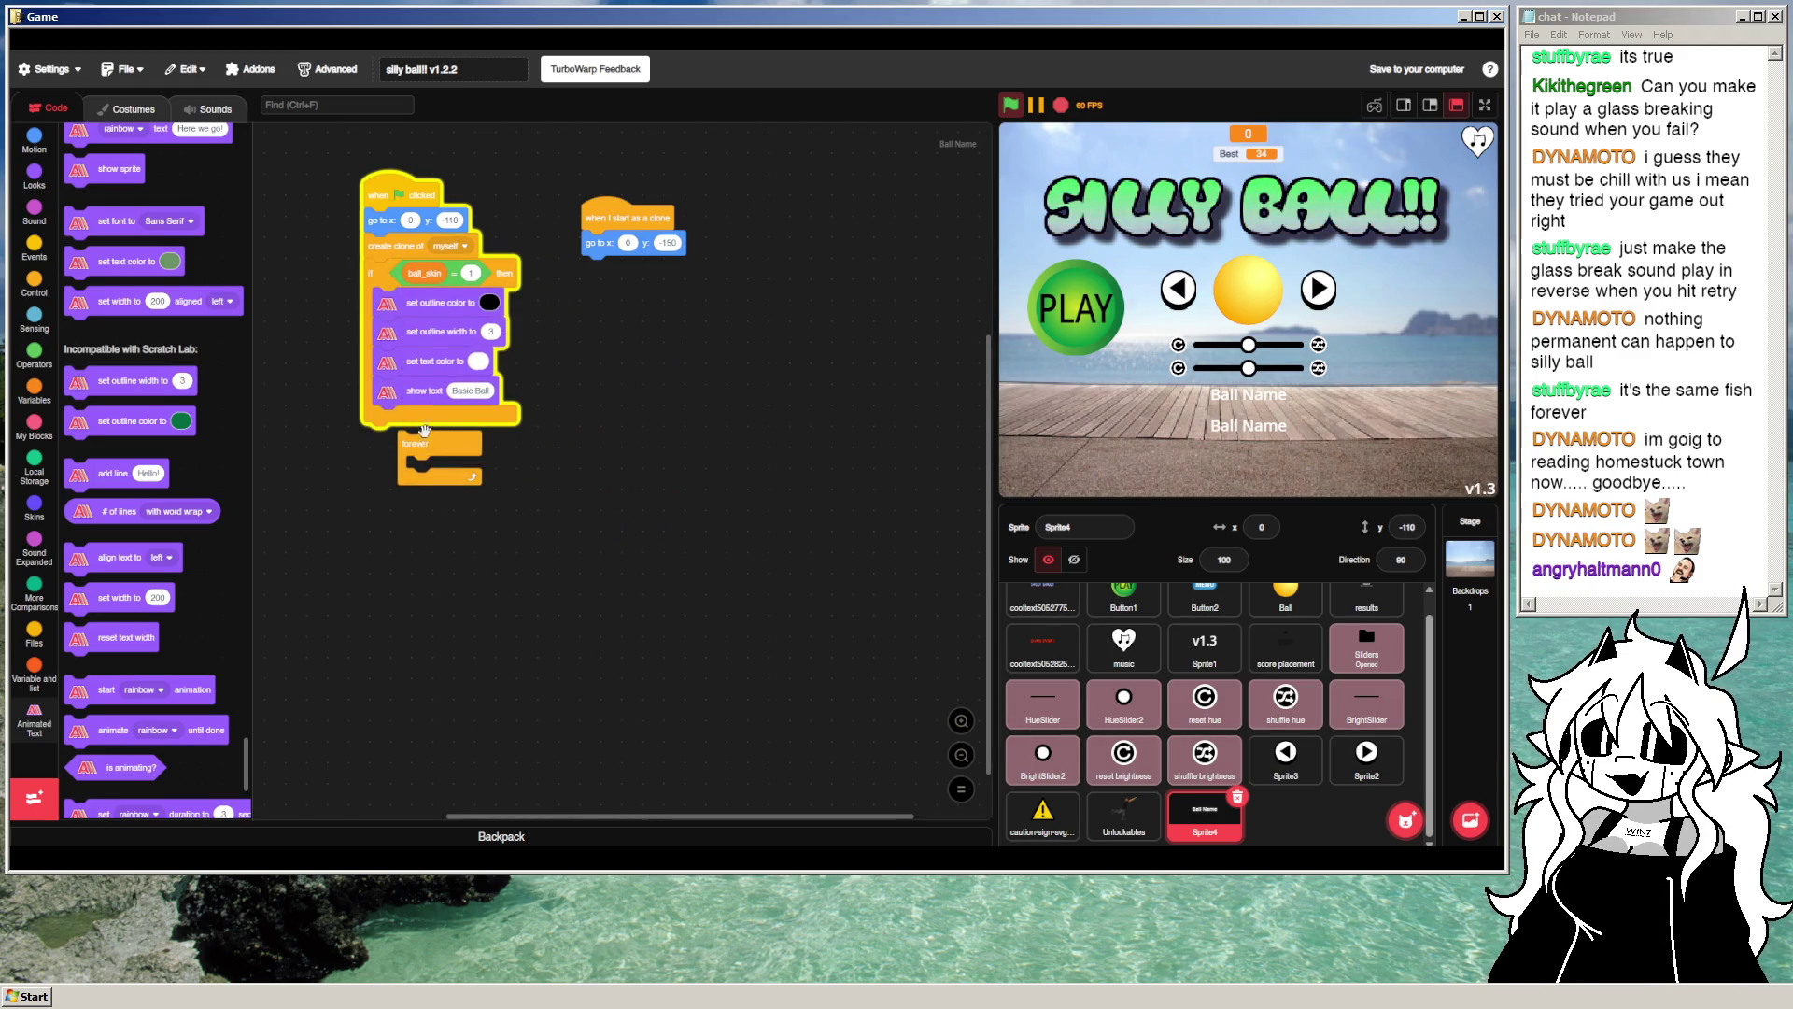
pyautogui.moveTo(411, 437); pyautogui.dragTo(201, 481)
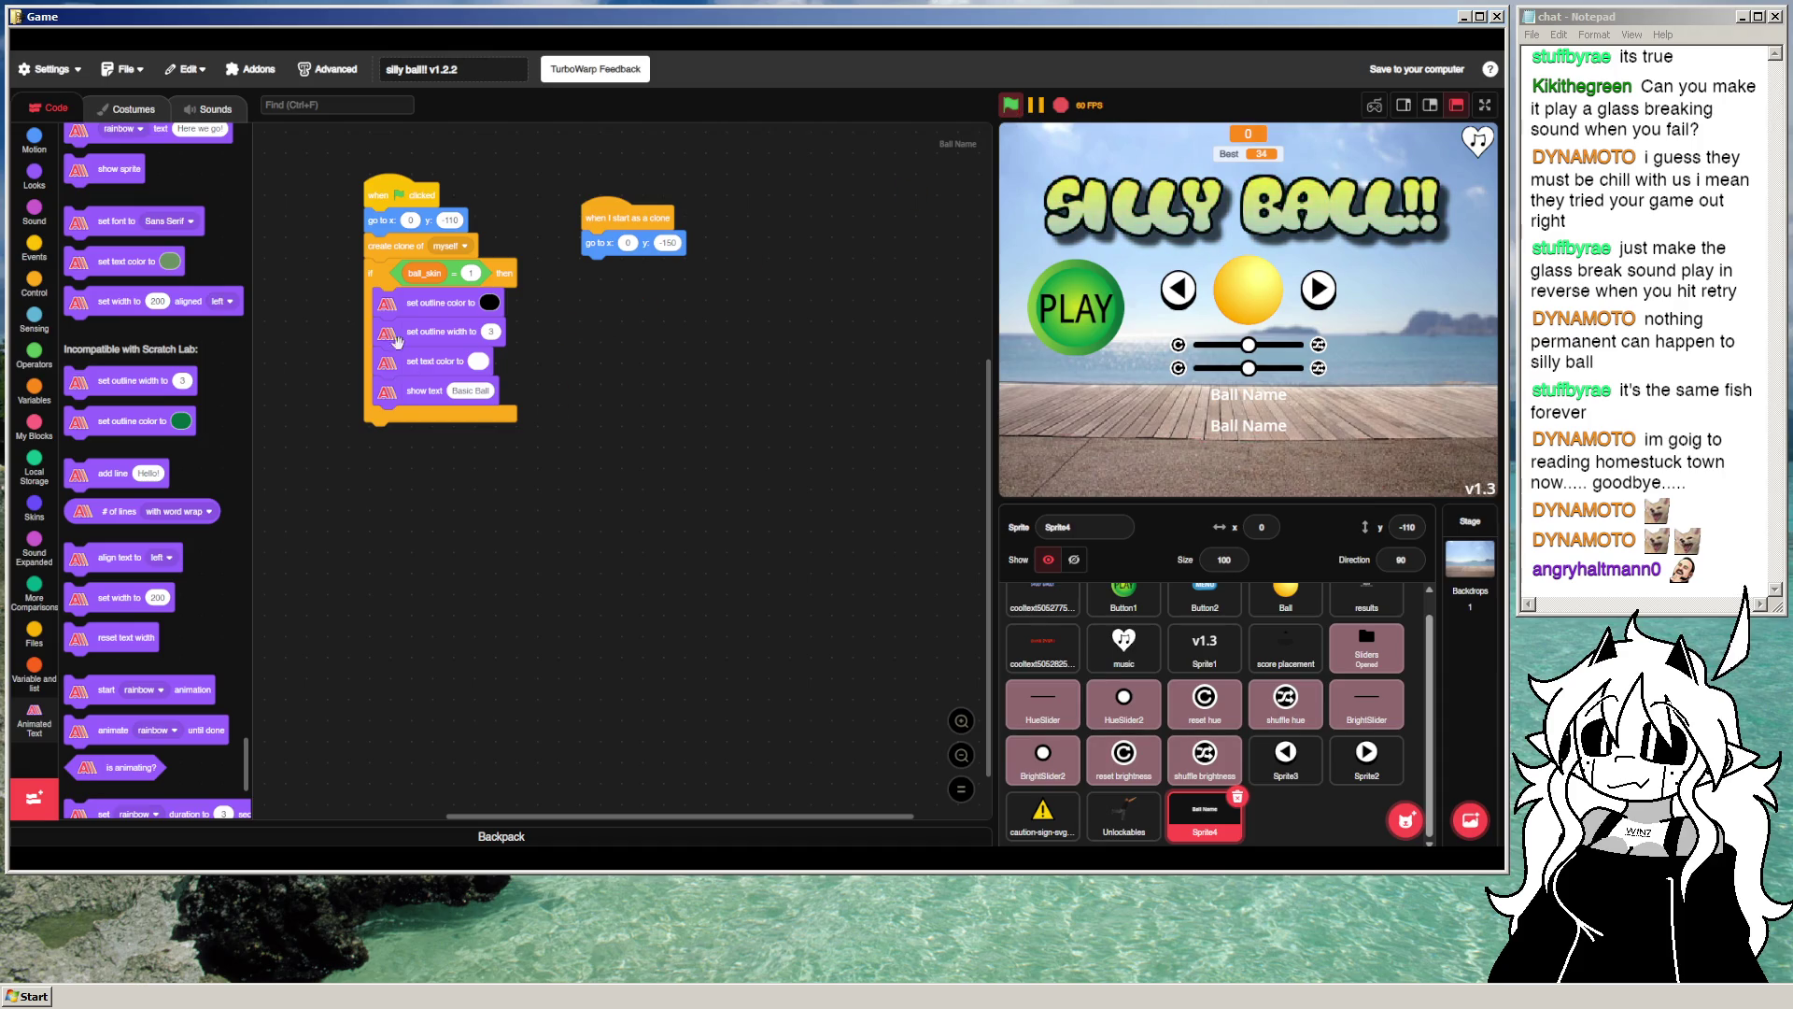
pyautogui.moveTo(371, 274); pyautogui.dragTo(503, 346)
pyautogui.moveTo(402, 246); pyautogui.dragTo(182, 376)
pyautogui.moveTo(509, 346); pyautogui.dragTo(404, 228)
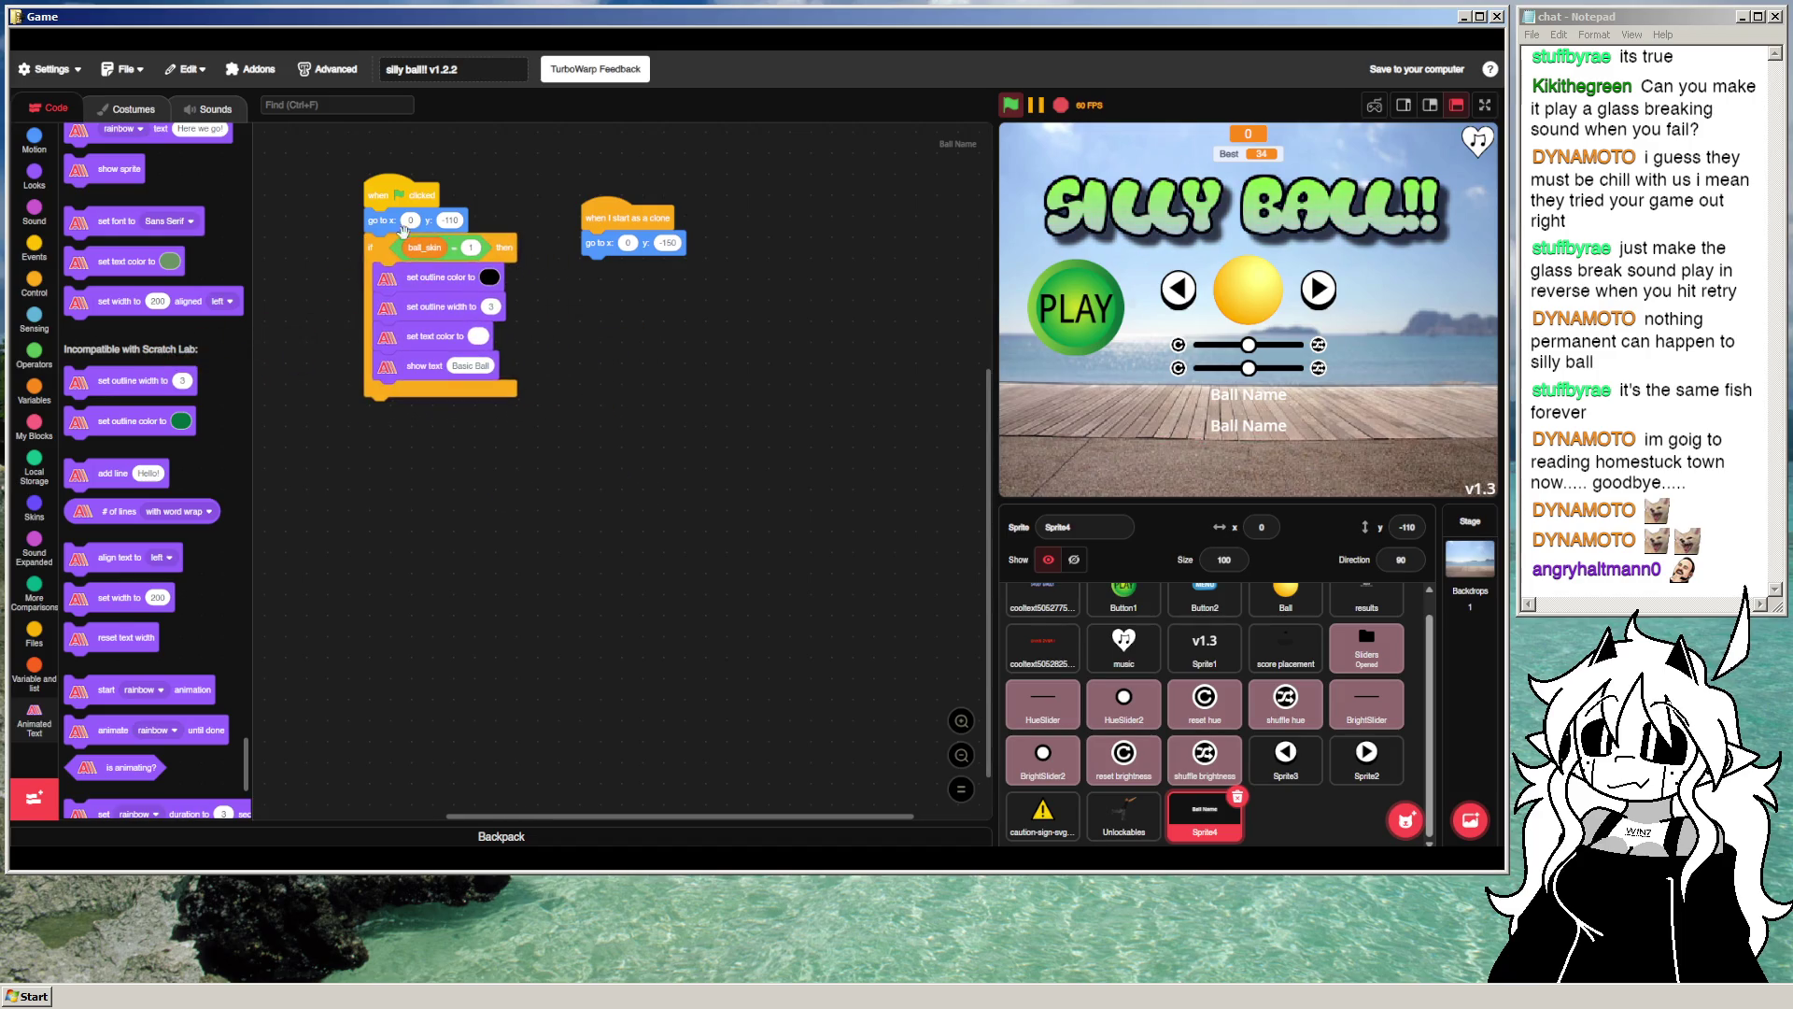
pyautogui.click(1013, 110)
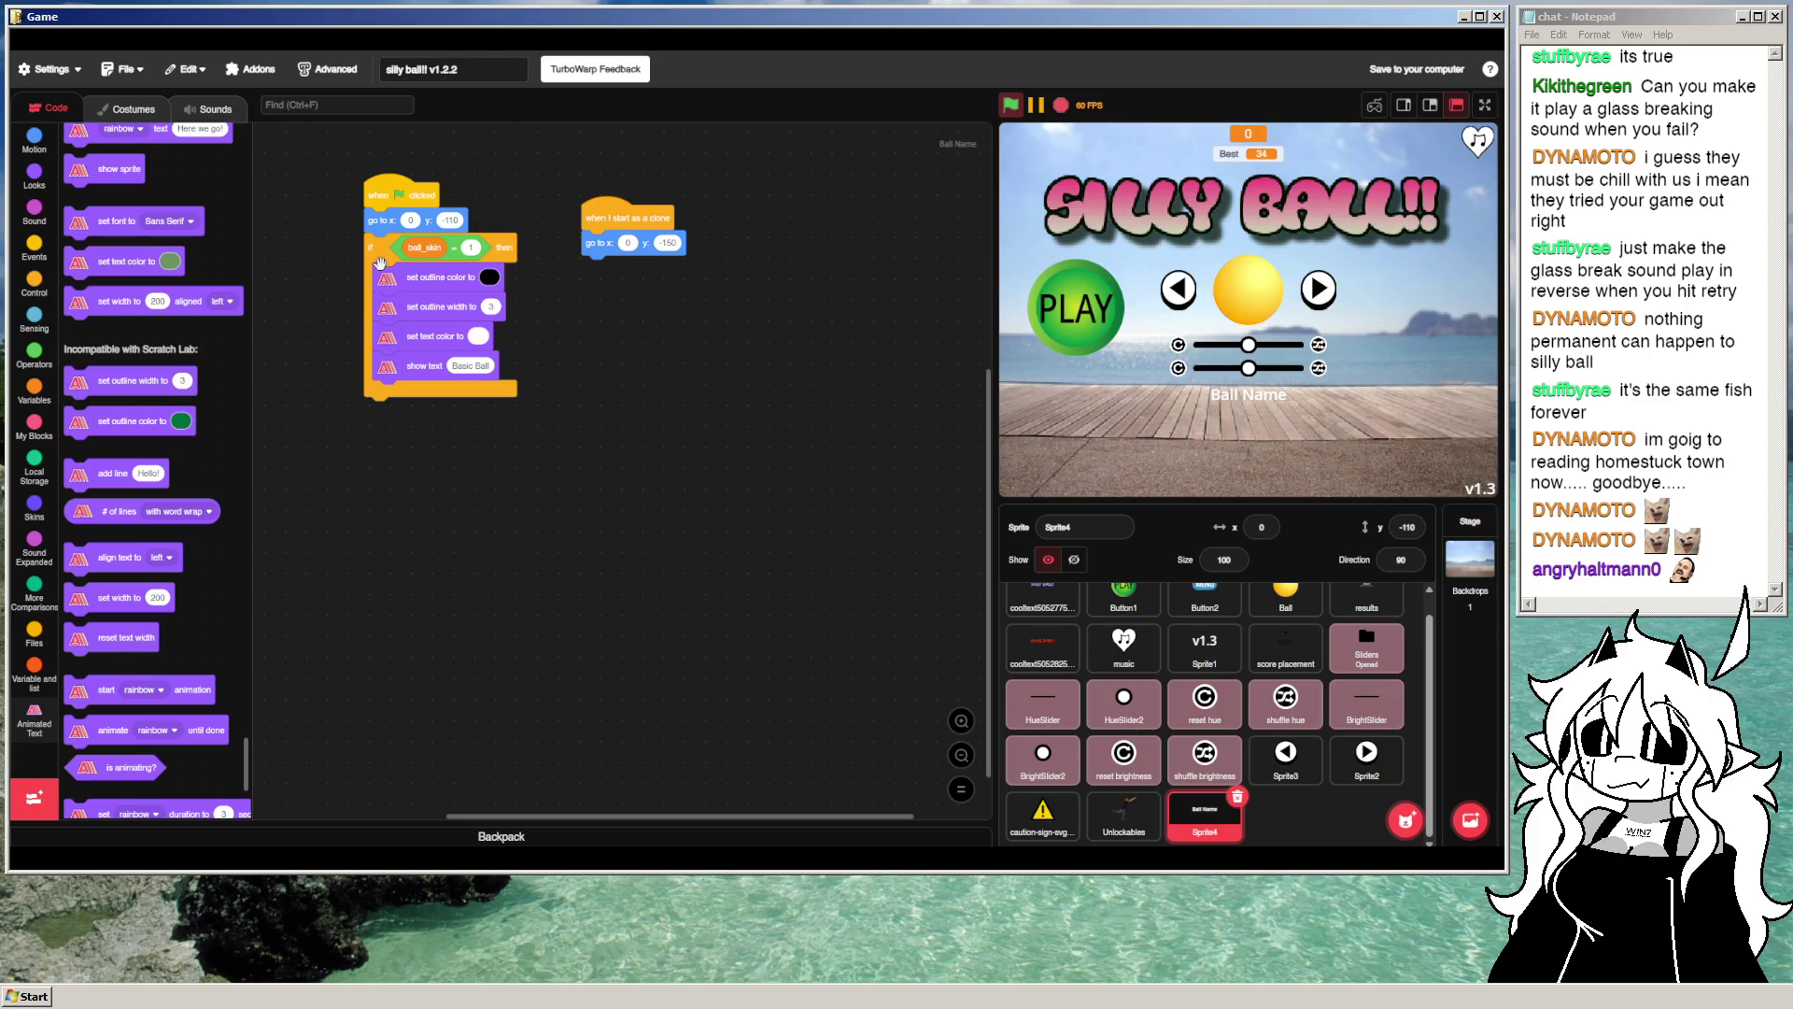
# Step: Detach the ball_skin check and restore 'go to x:0 y:-110' under the flag hat
pyautogui.moveTo(380, 263); pyautogui.dragTo(390, 356)
pyautogui.moveTo(383, 230)
pyautogui.mouseDown()
pyautogui.moveTo(309, 338)
pyautogui.moveTo(430, 378)
pyautogui.moveTo(378, 226)
pyautogui.mouseUp()
pyautogui.click(1011, 105)
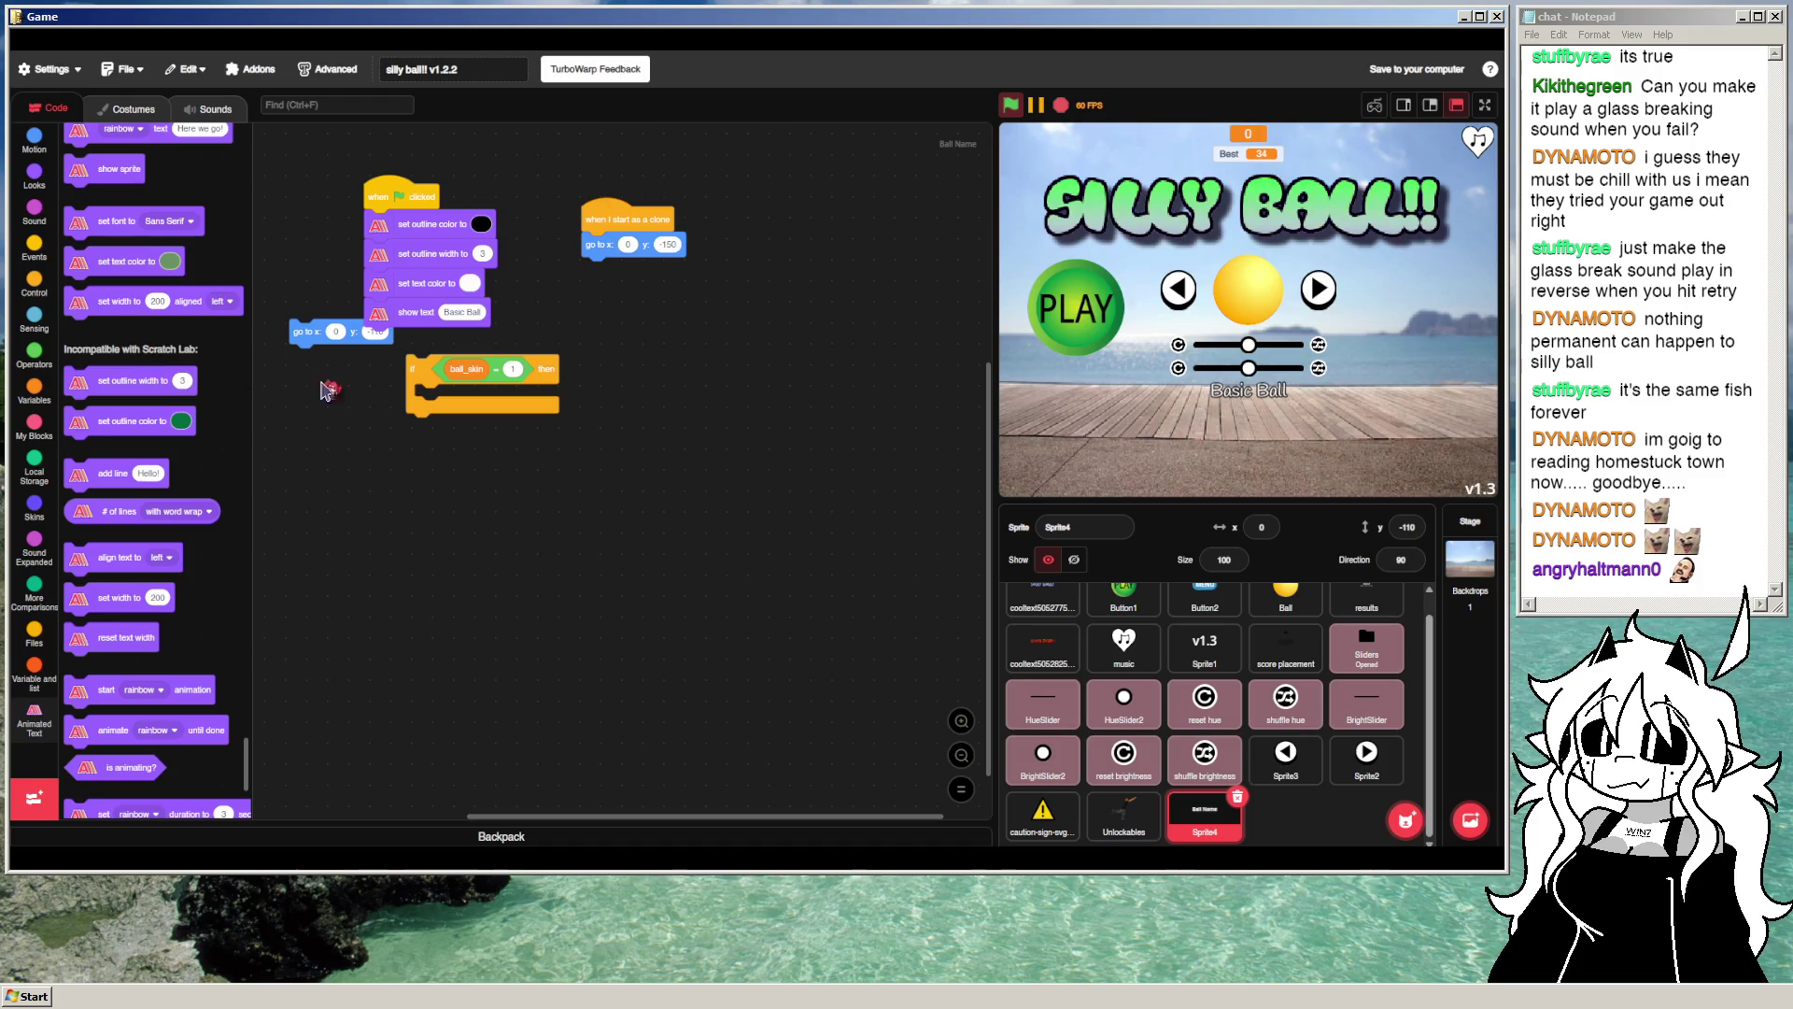
pyautogui.moveTo(296, 332); pyautogui.dragTo(244, 357)
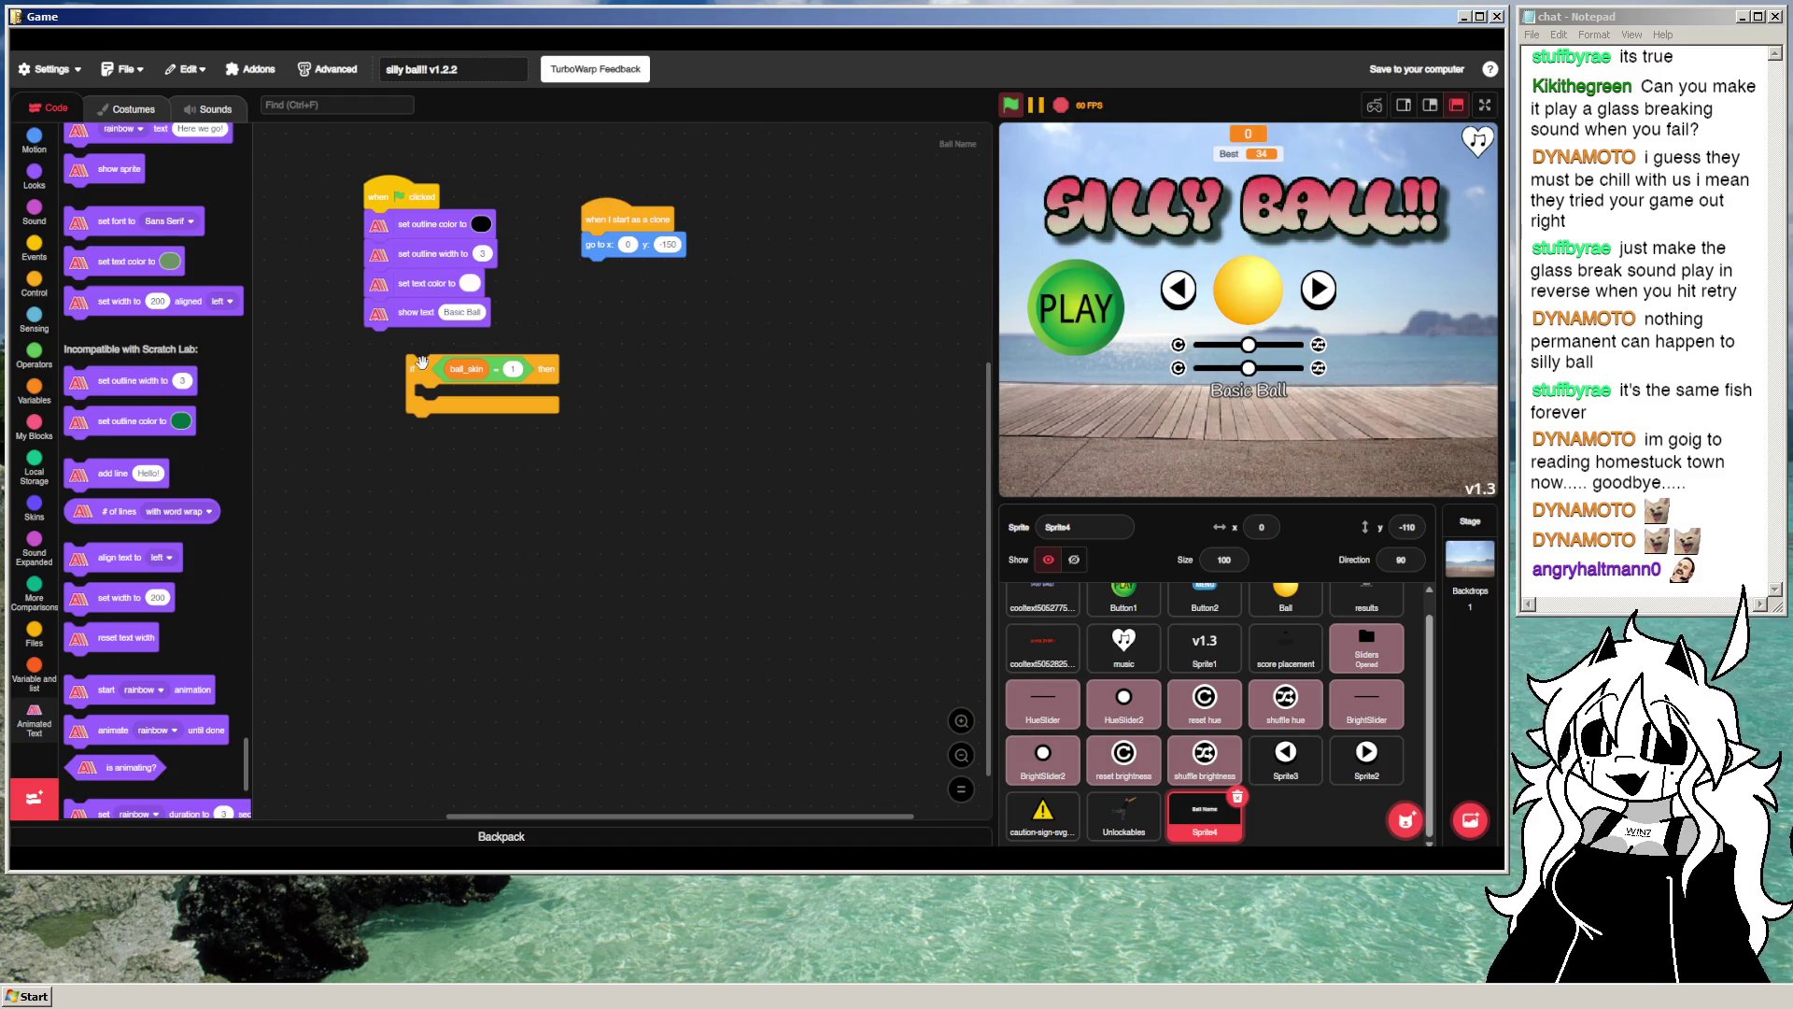
pyautogui.hotkey('ctrl', 'z')
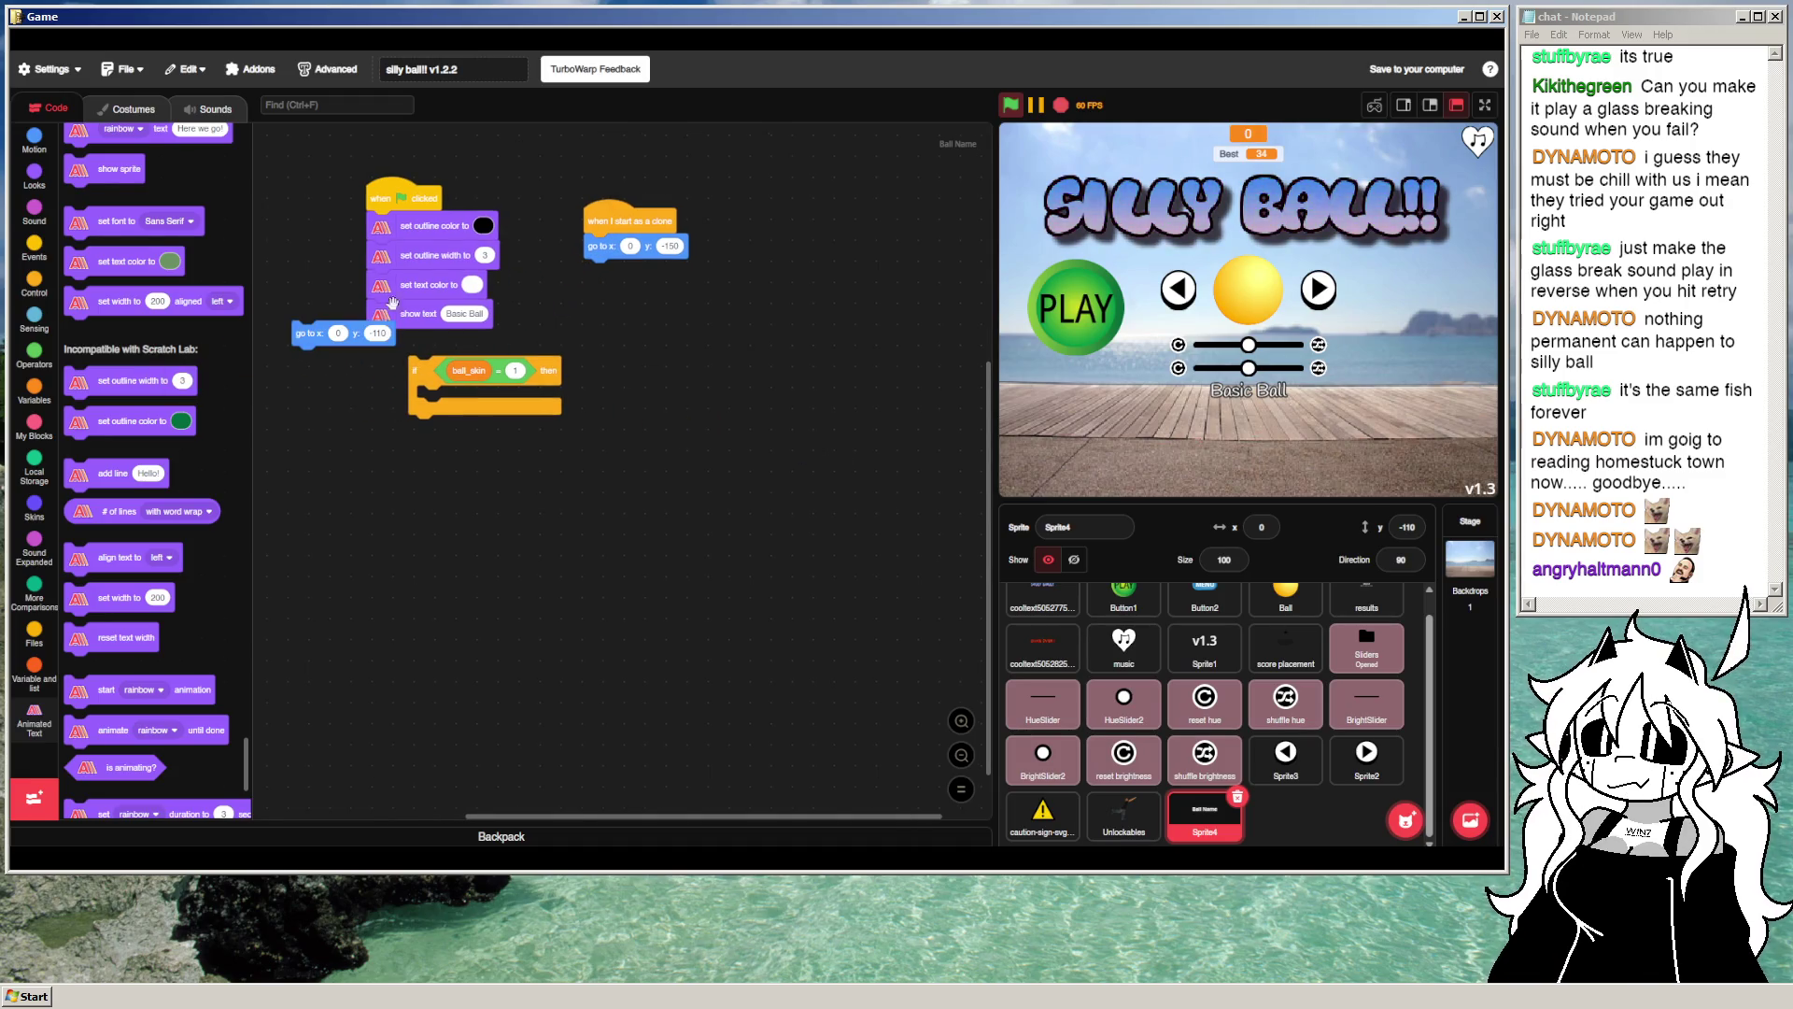
pyautogui.moveTo(394, 225)
pyautogui.mouseDown()
pyautogui.moveTo(319, 355)
pyautogui.moveTo(384, 222)
pyautogui.mouseUp()
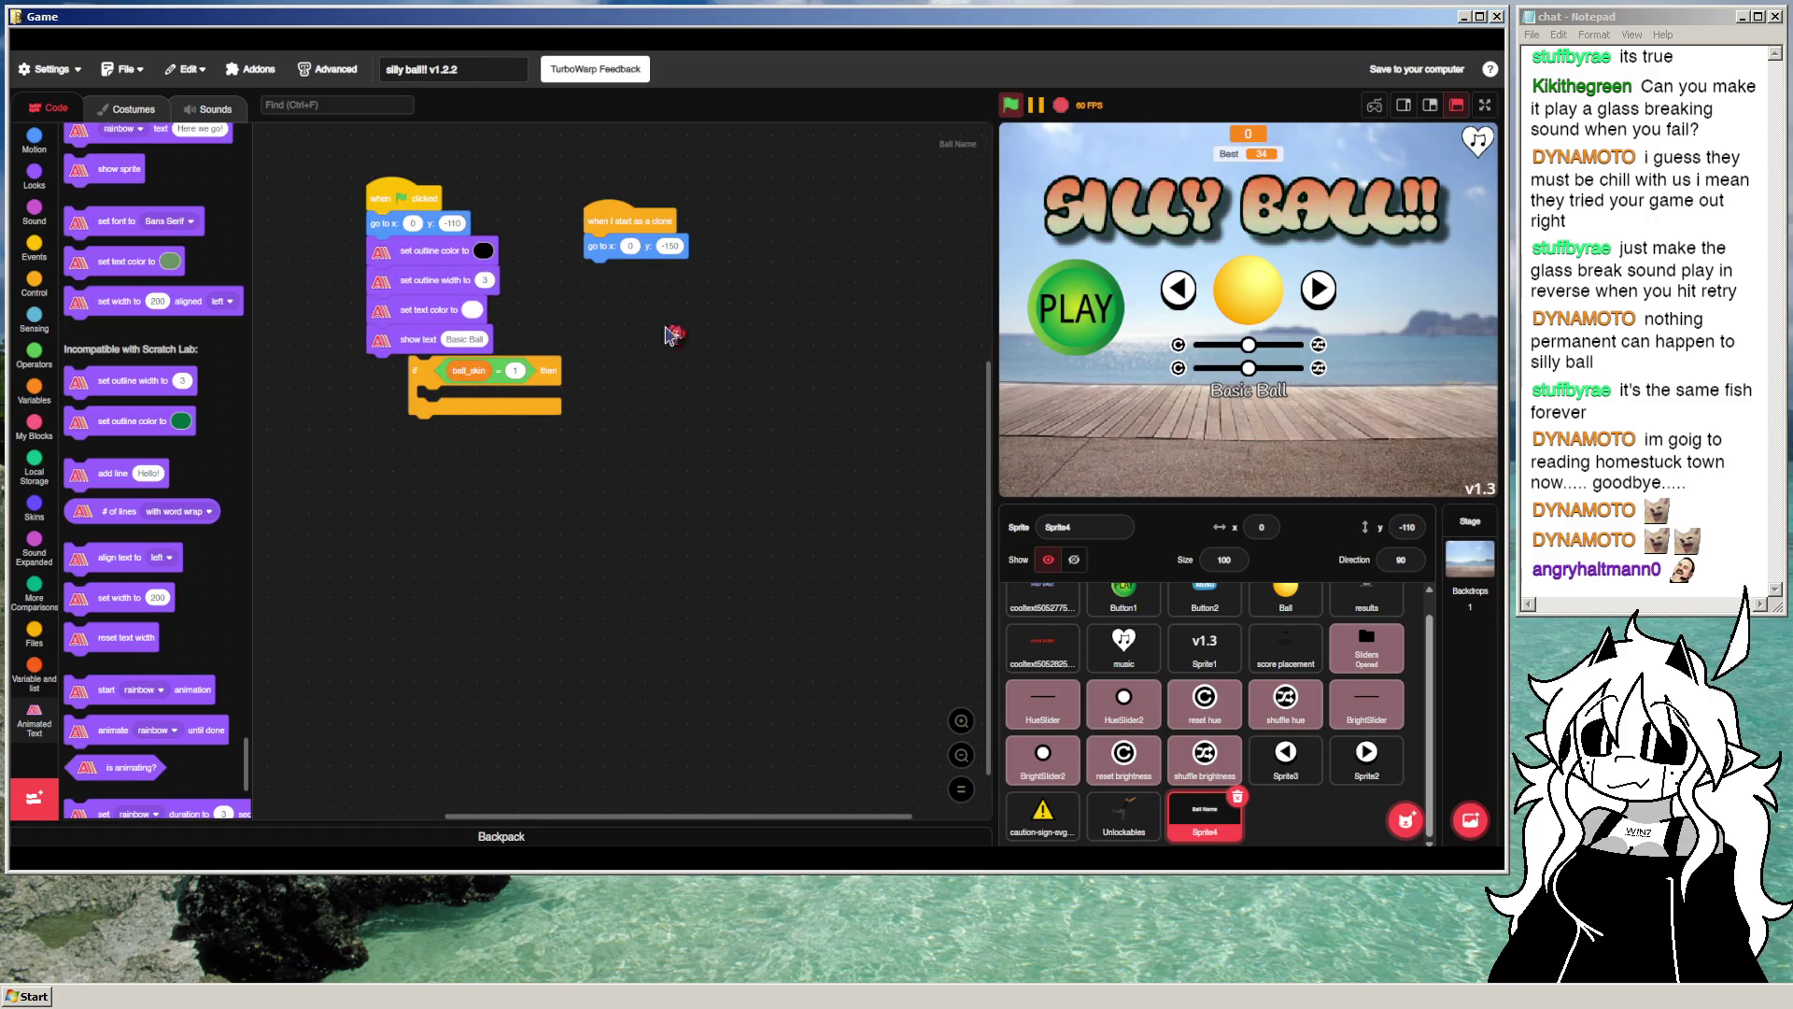
pyautogui.scroll(-2, 137, 602)
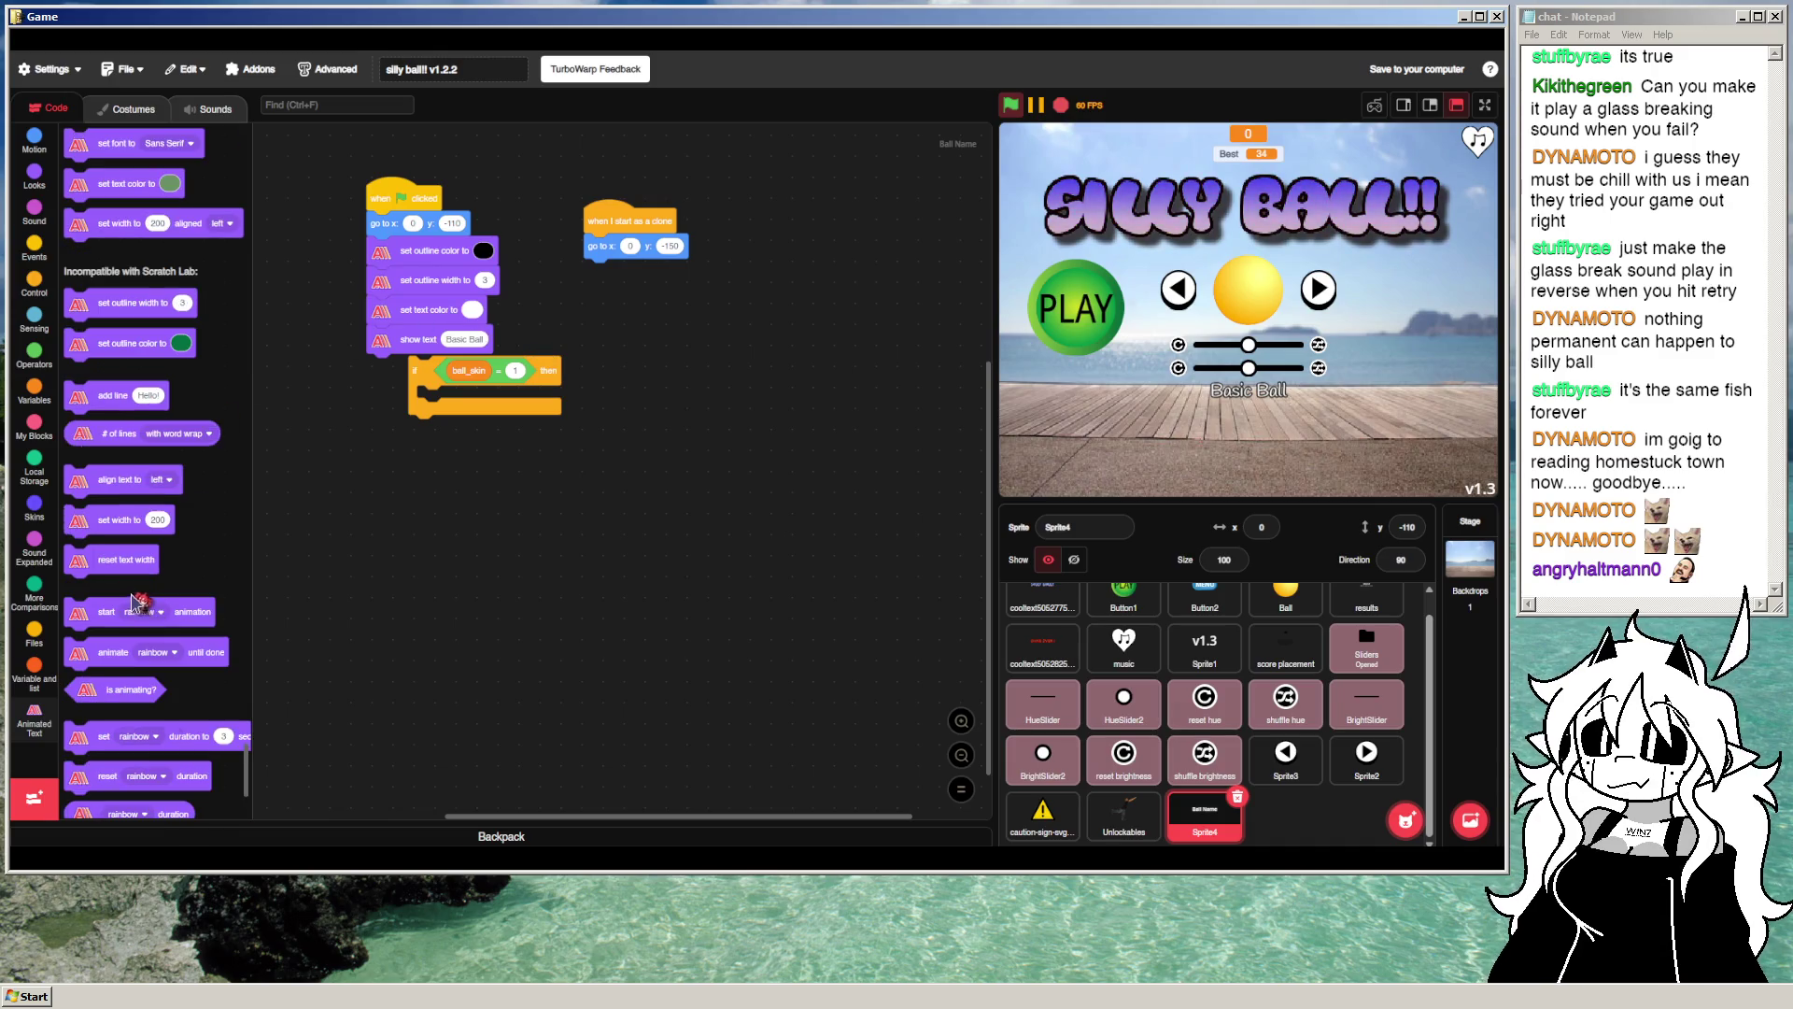
# Step: Add a 'set font' block set to Serif to the label script
pyautogui.scroll(5, 145, 560)
pyautogui.moveTo(115, 376)
pyautogui.mouseDown()
pyautogui.moveTo(237, 348)
pyautogui.moveTo(418, 251)
pyautogui.mouseUp()
pyautogui.click(475, 253)
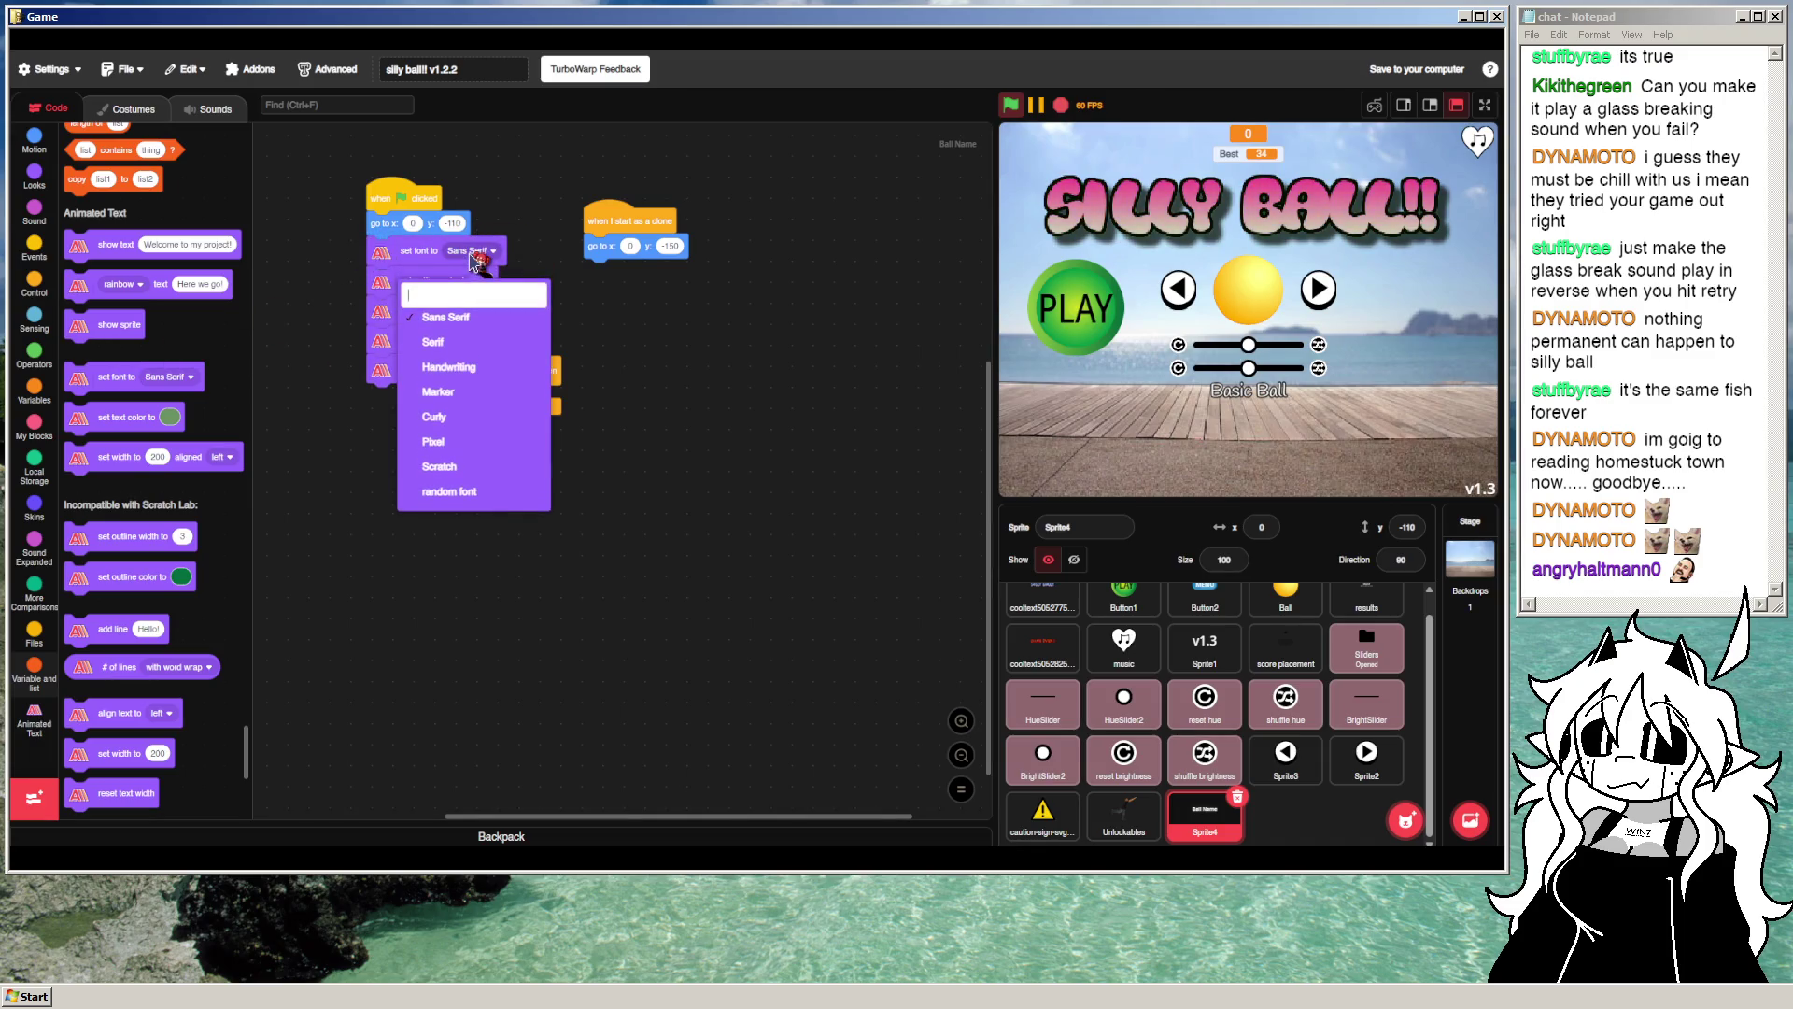
pyautogui.click(434, 342)
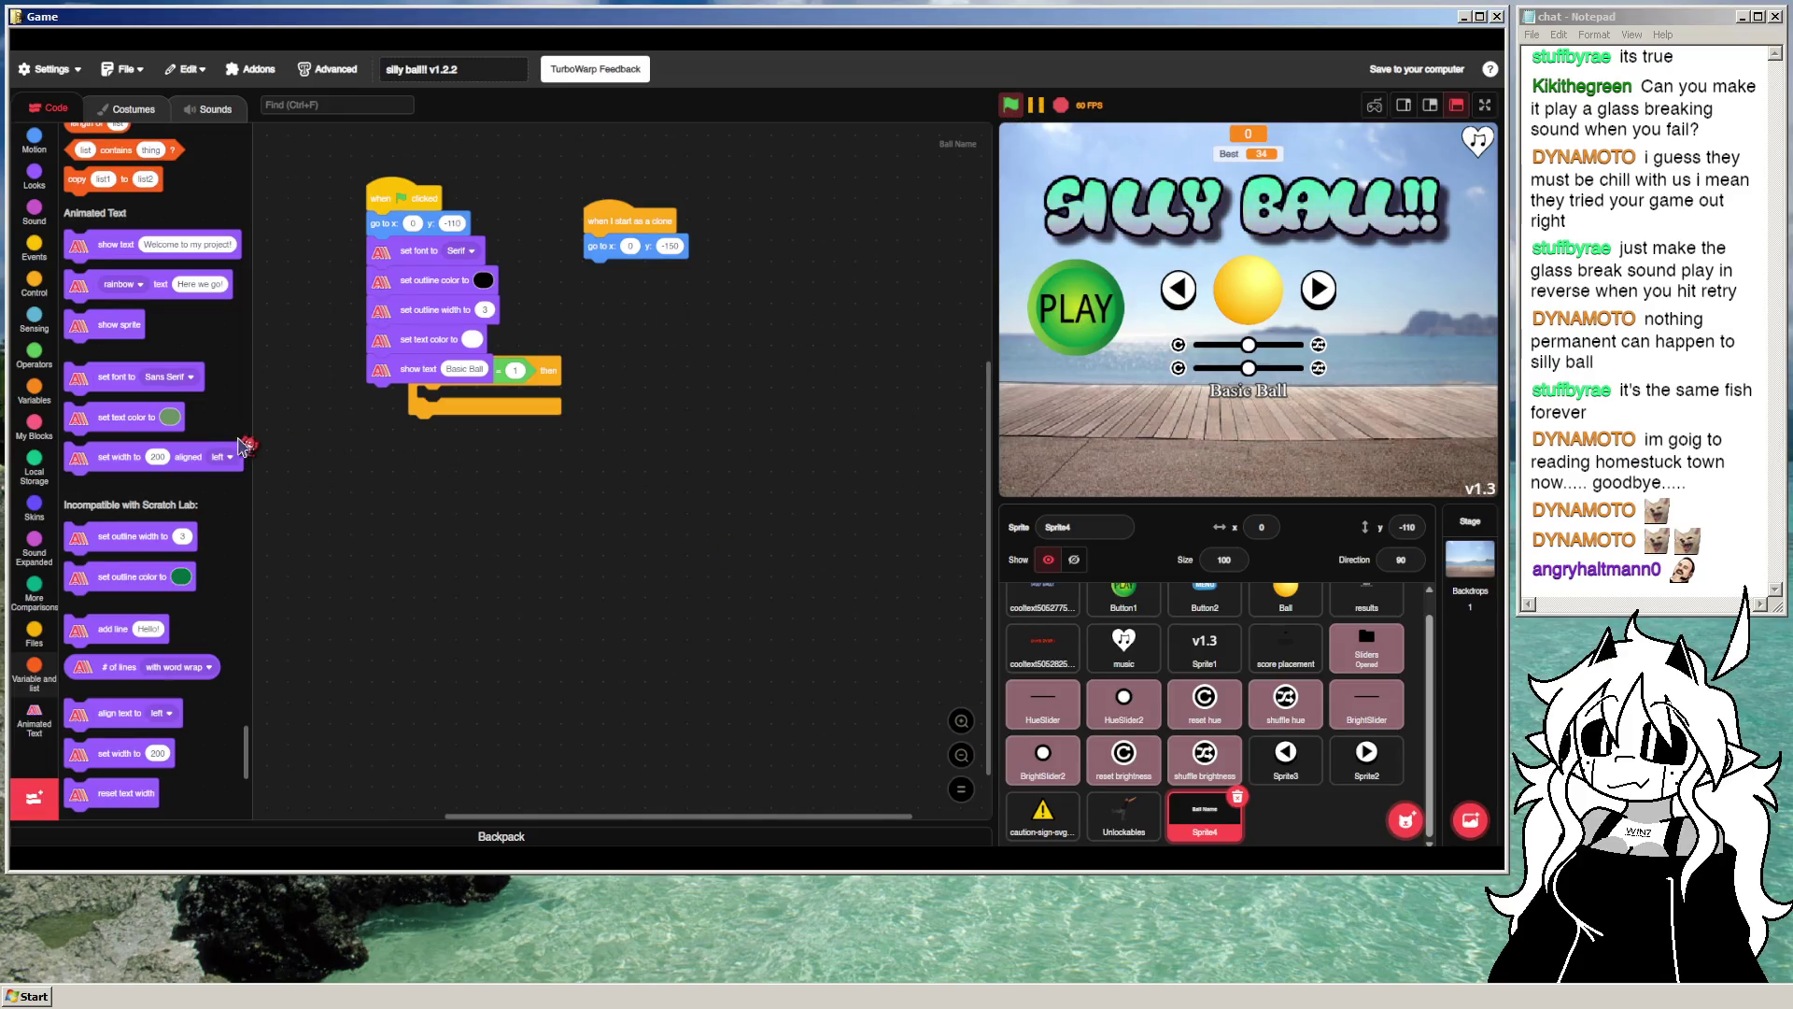
# Step: Replace the 'show text Basic Ball' block with the rainbow animated text block and preview it
pyautogui.scroll(-3, 229, 448)
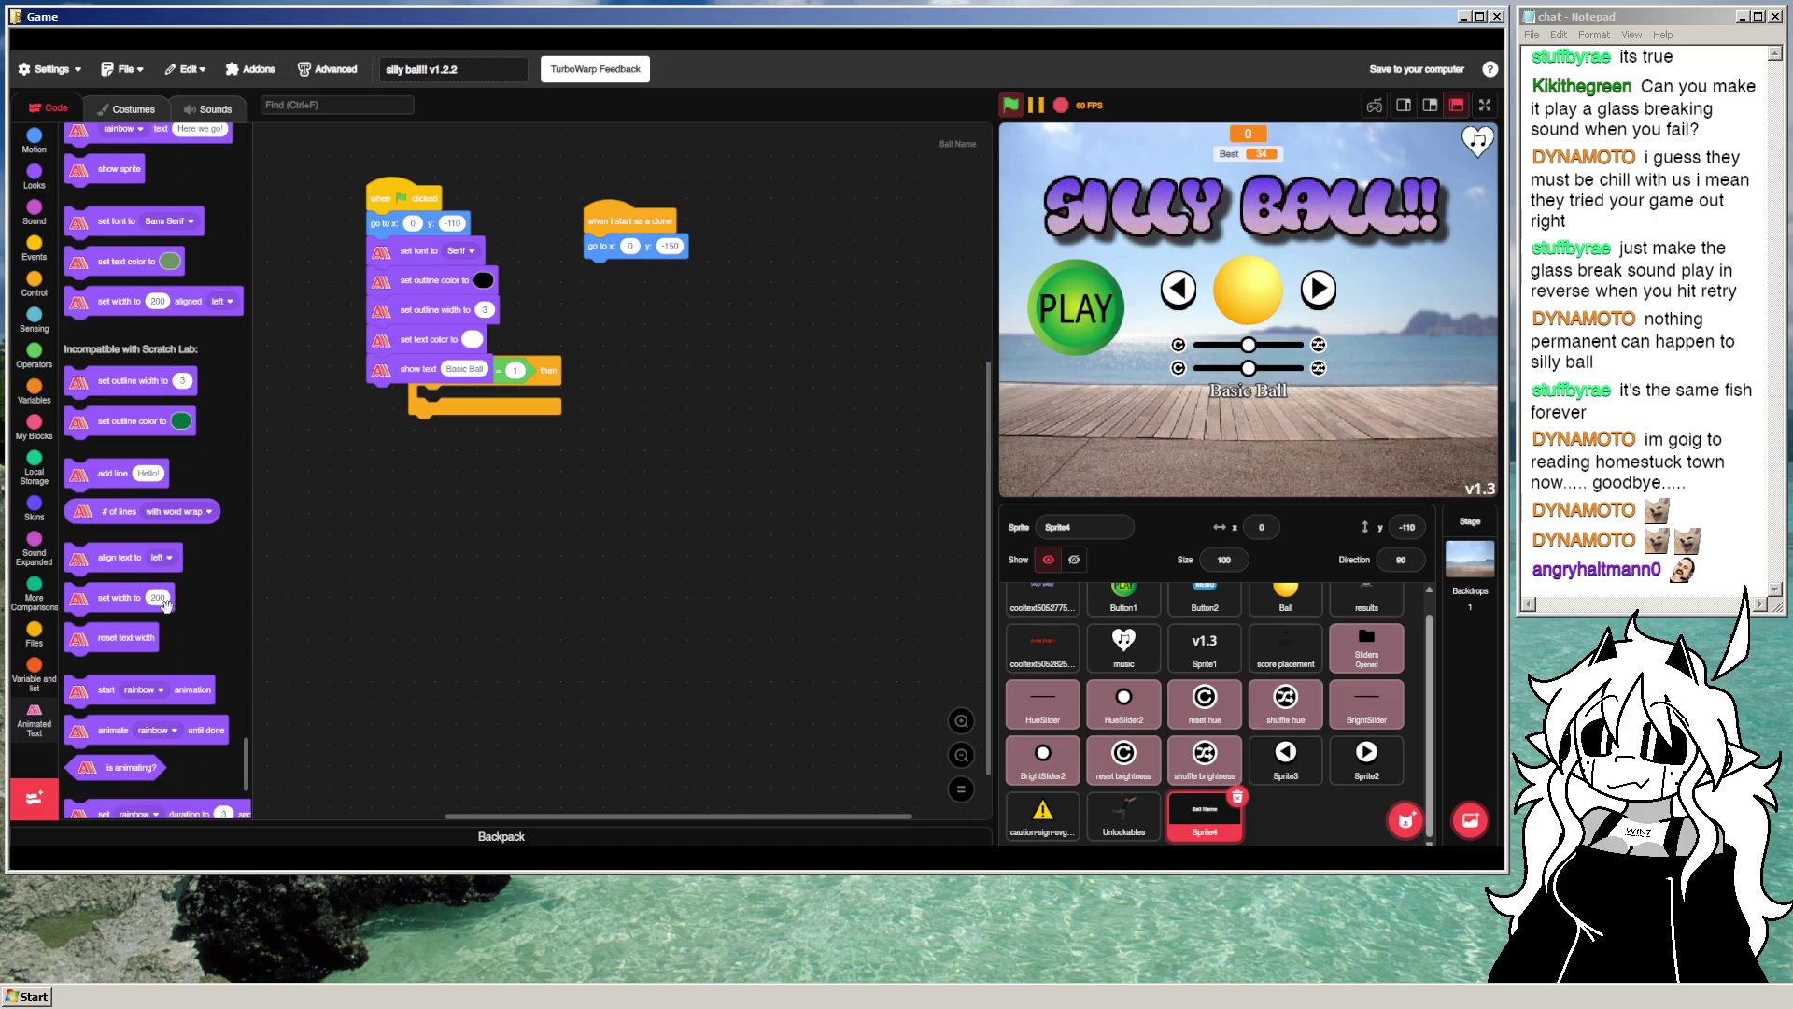
pyautogui.scroll(6, 170, 613)
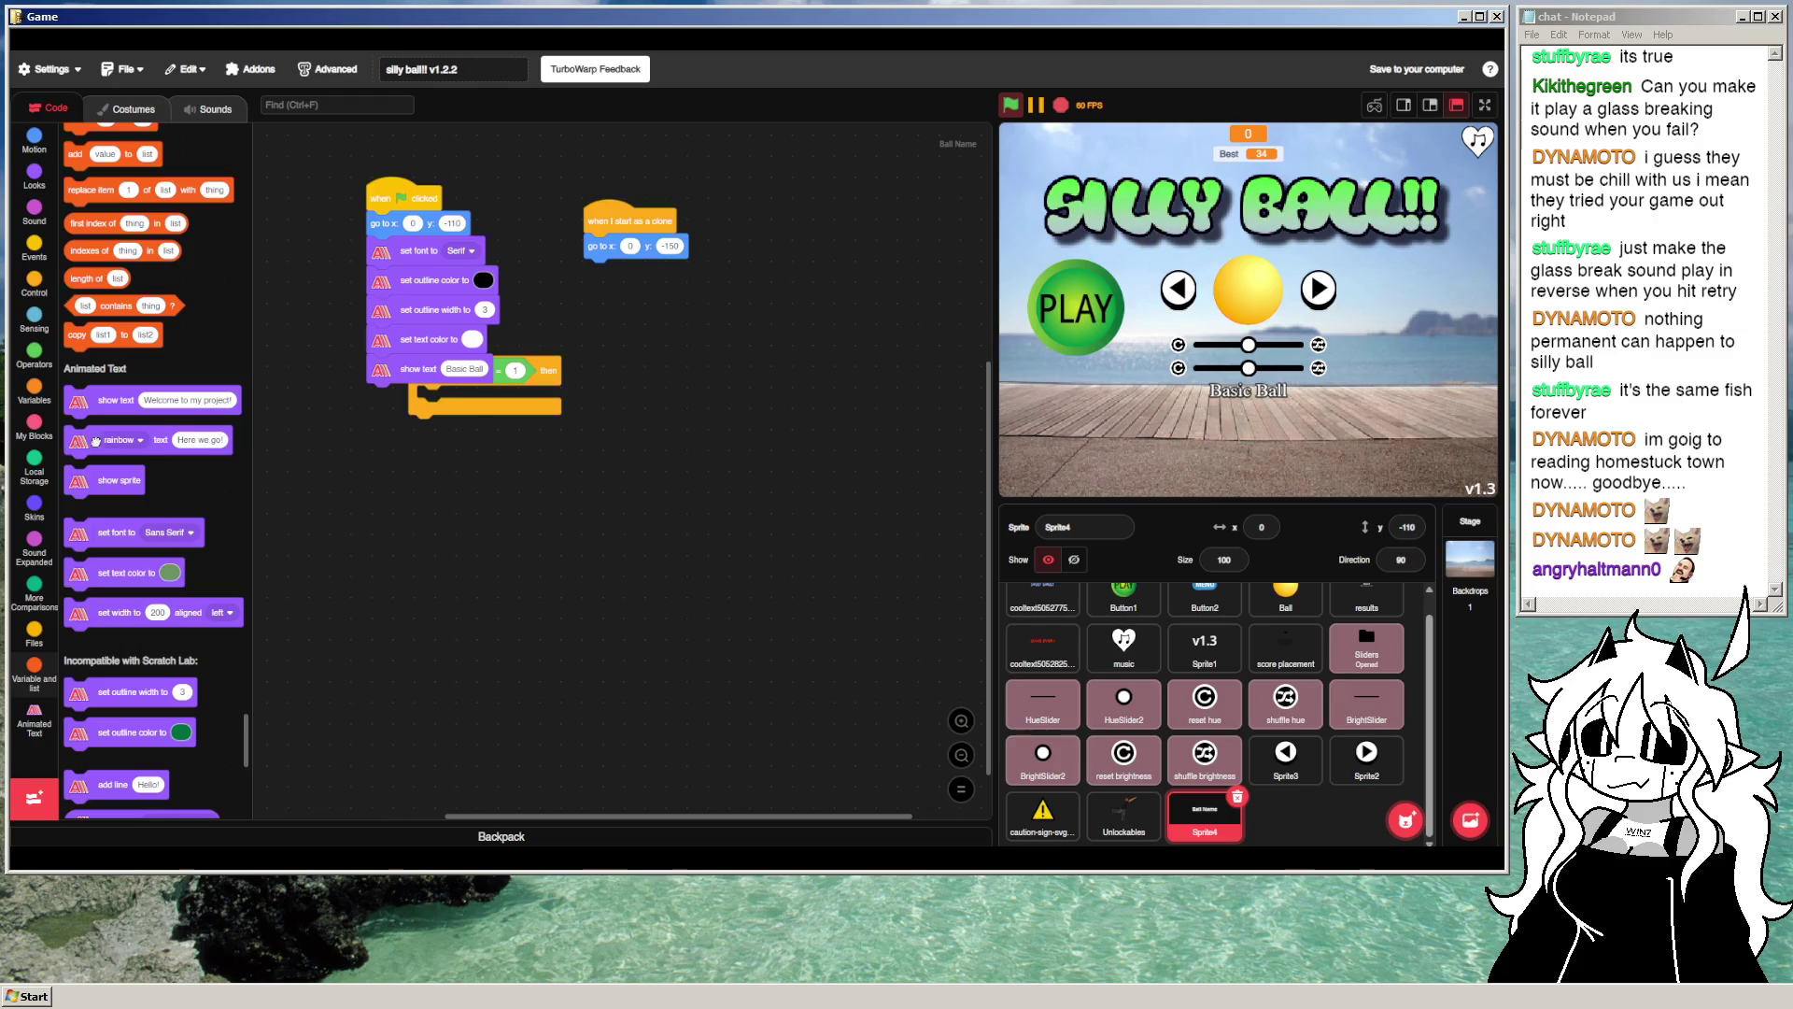
pyautogui.moveTo(95, 441); pyautogui.dragTo(393, 445)
pyautogui.moveTo(411, 369); pyautogui.dragTo(383, 512)
pyautogui.moveTo(411, 454); pyautogui.dragTo(415, 369)
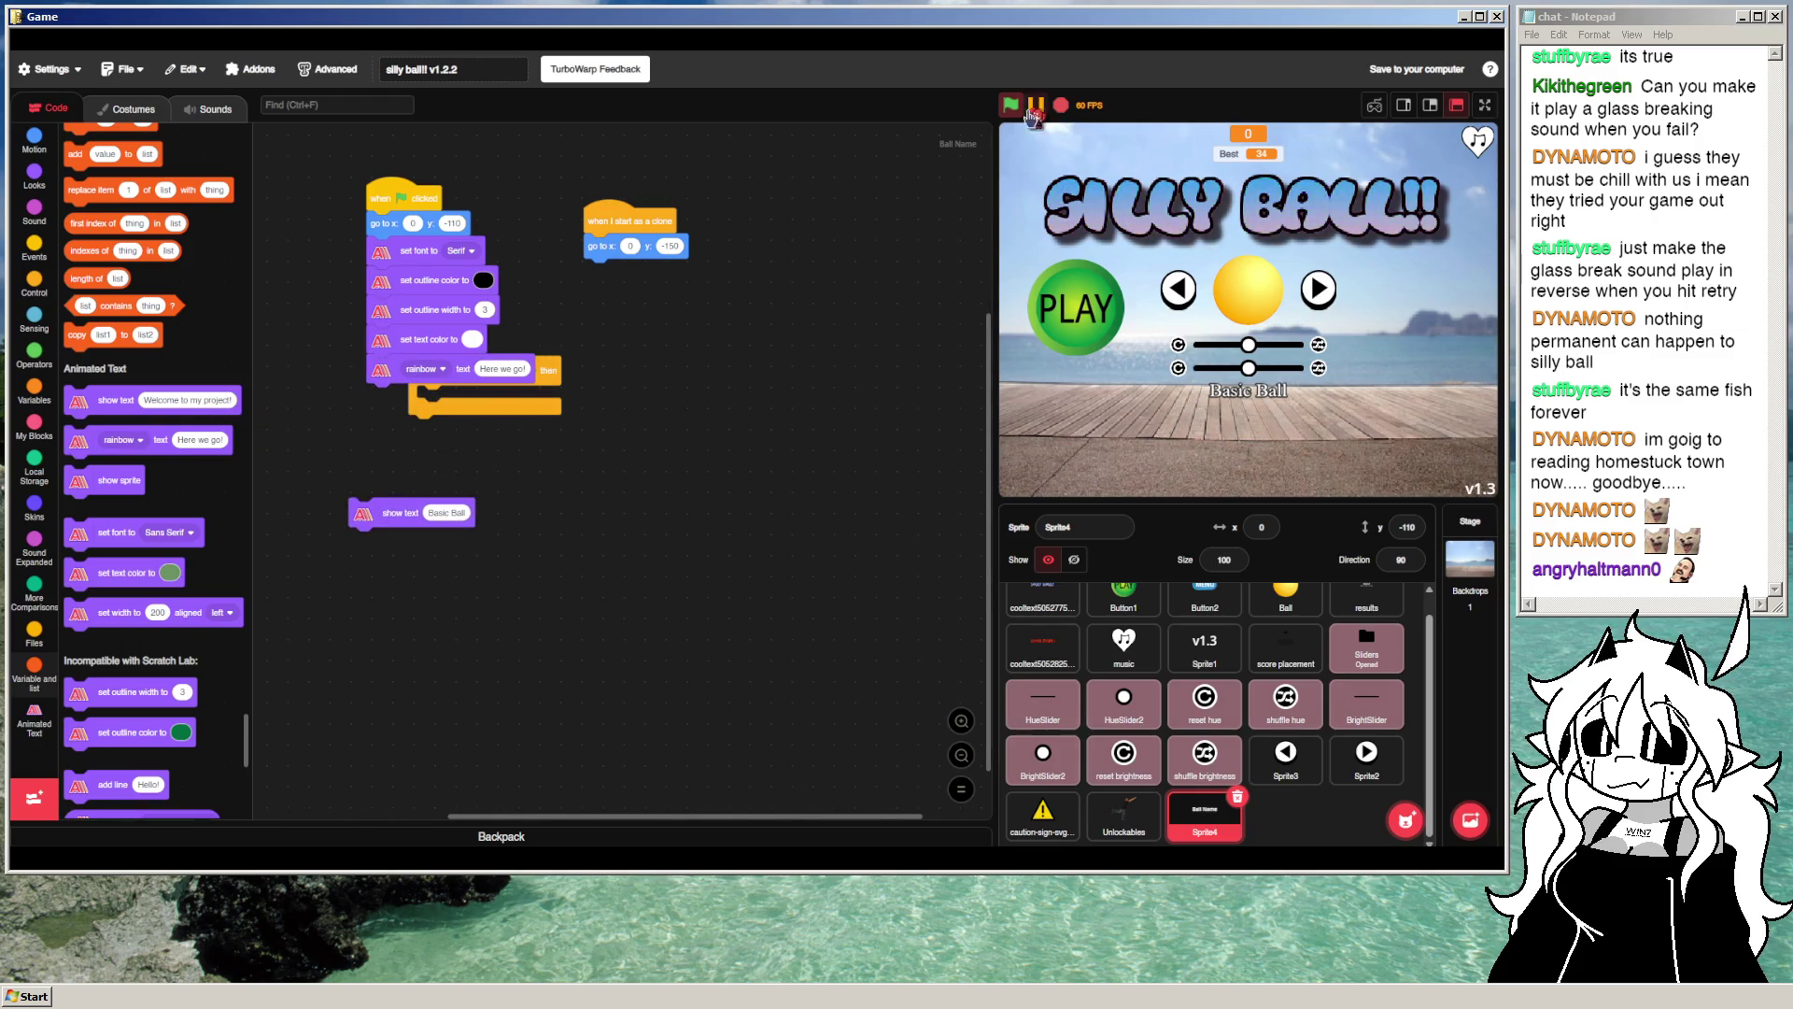
pyautogui.click(1014, 102)
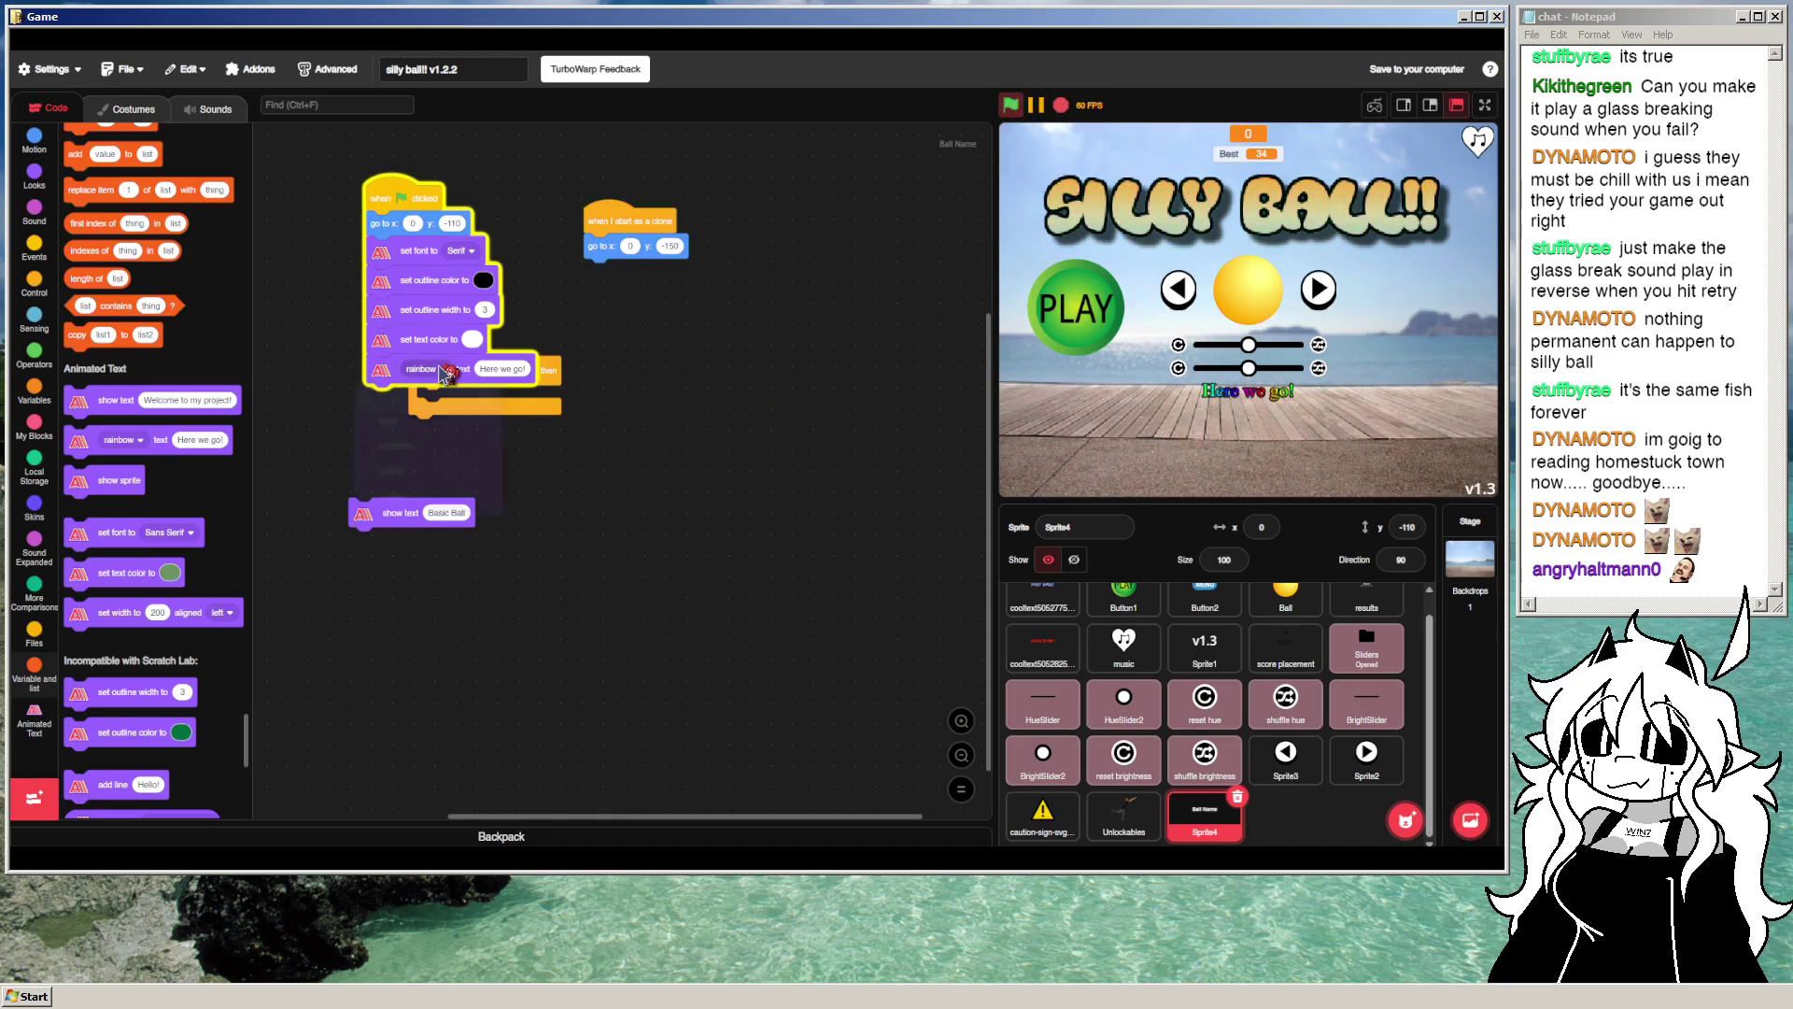
# Step: Switch the text animation through zoom and shake, ending on type
pyautogui.click(432, 369)
pyautogui.click(421, 487)
pyautogui.click(1013, 102)
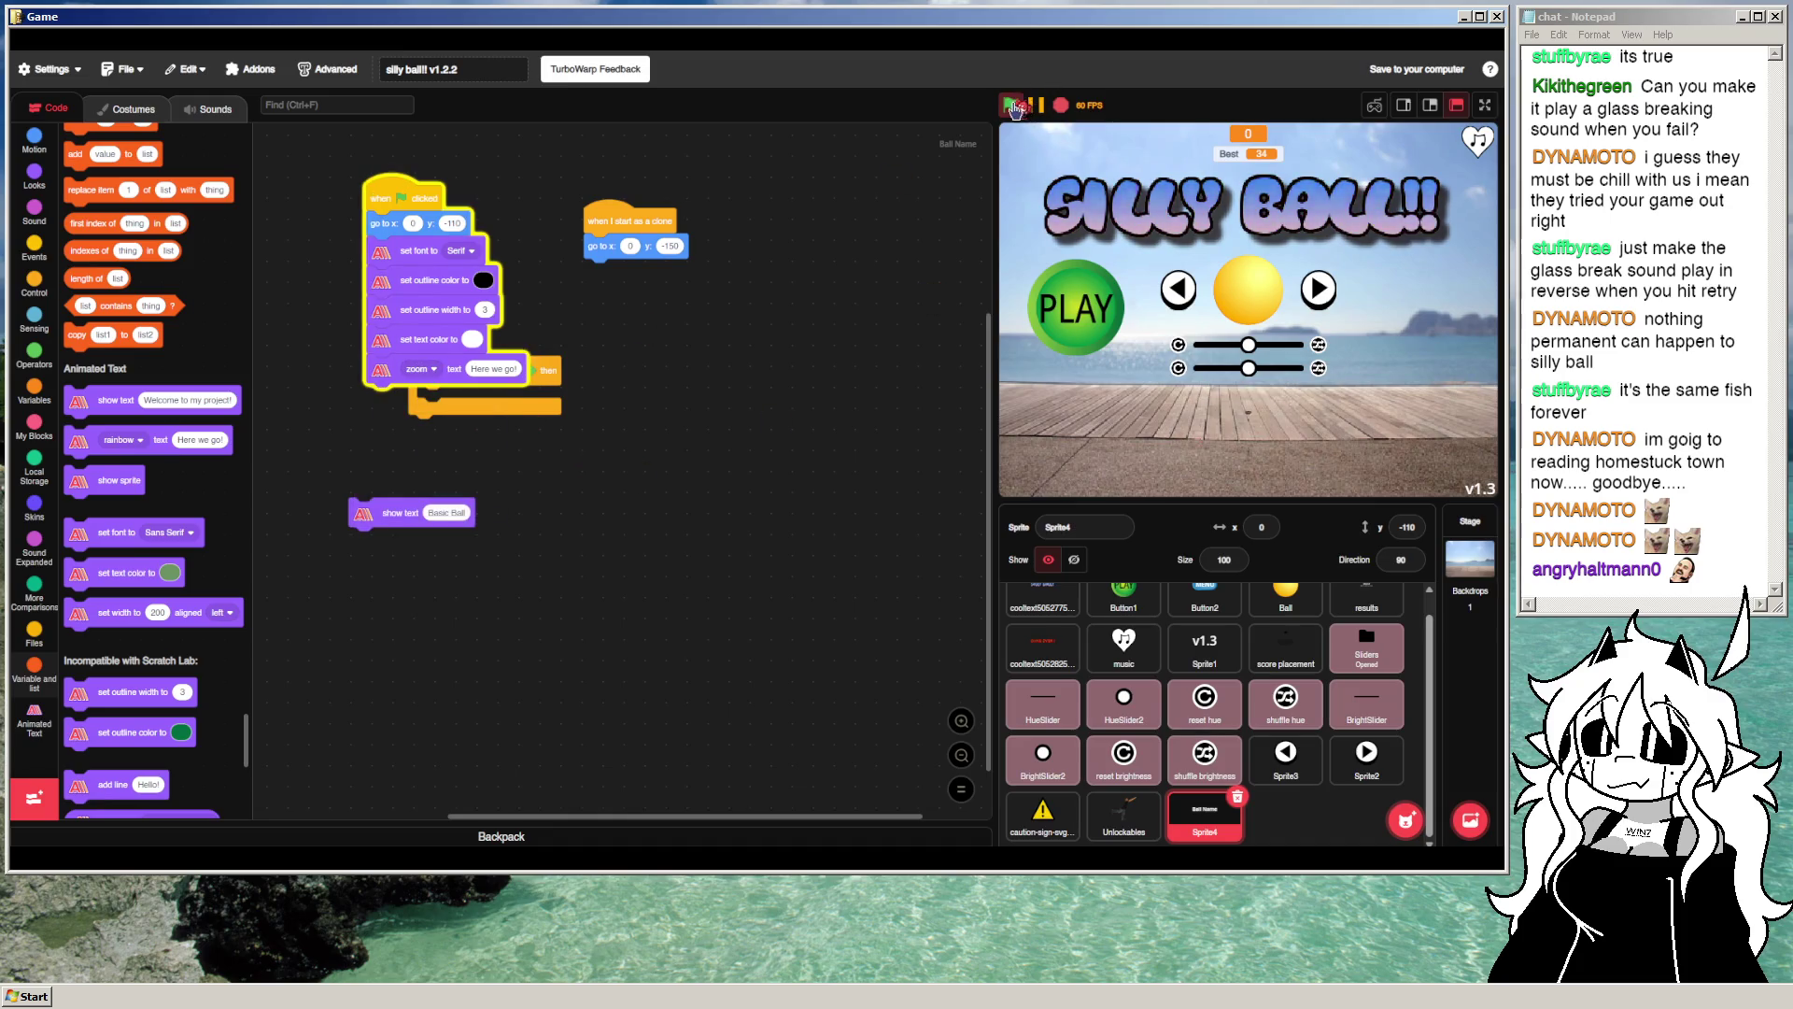
pyautogui.click(431, 369)
pyautogui.click(420, 464)
pyautogui.click(1013, 105)
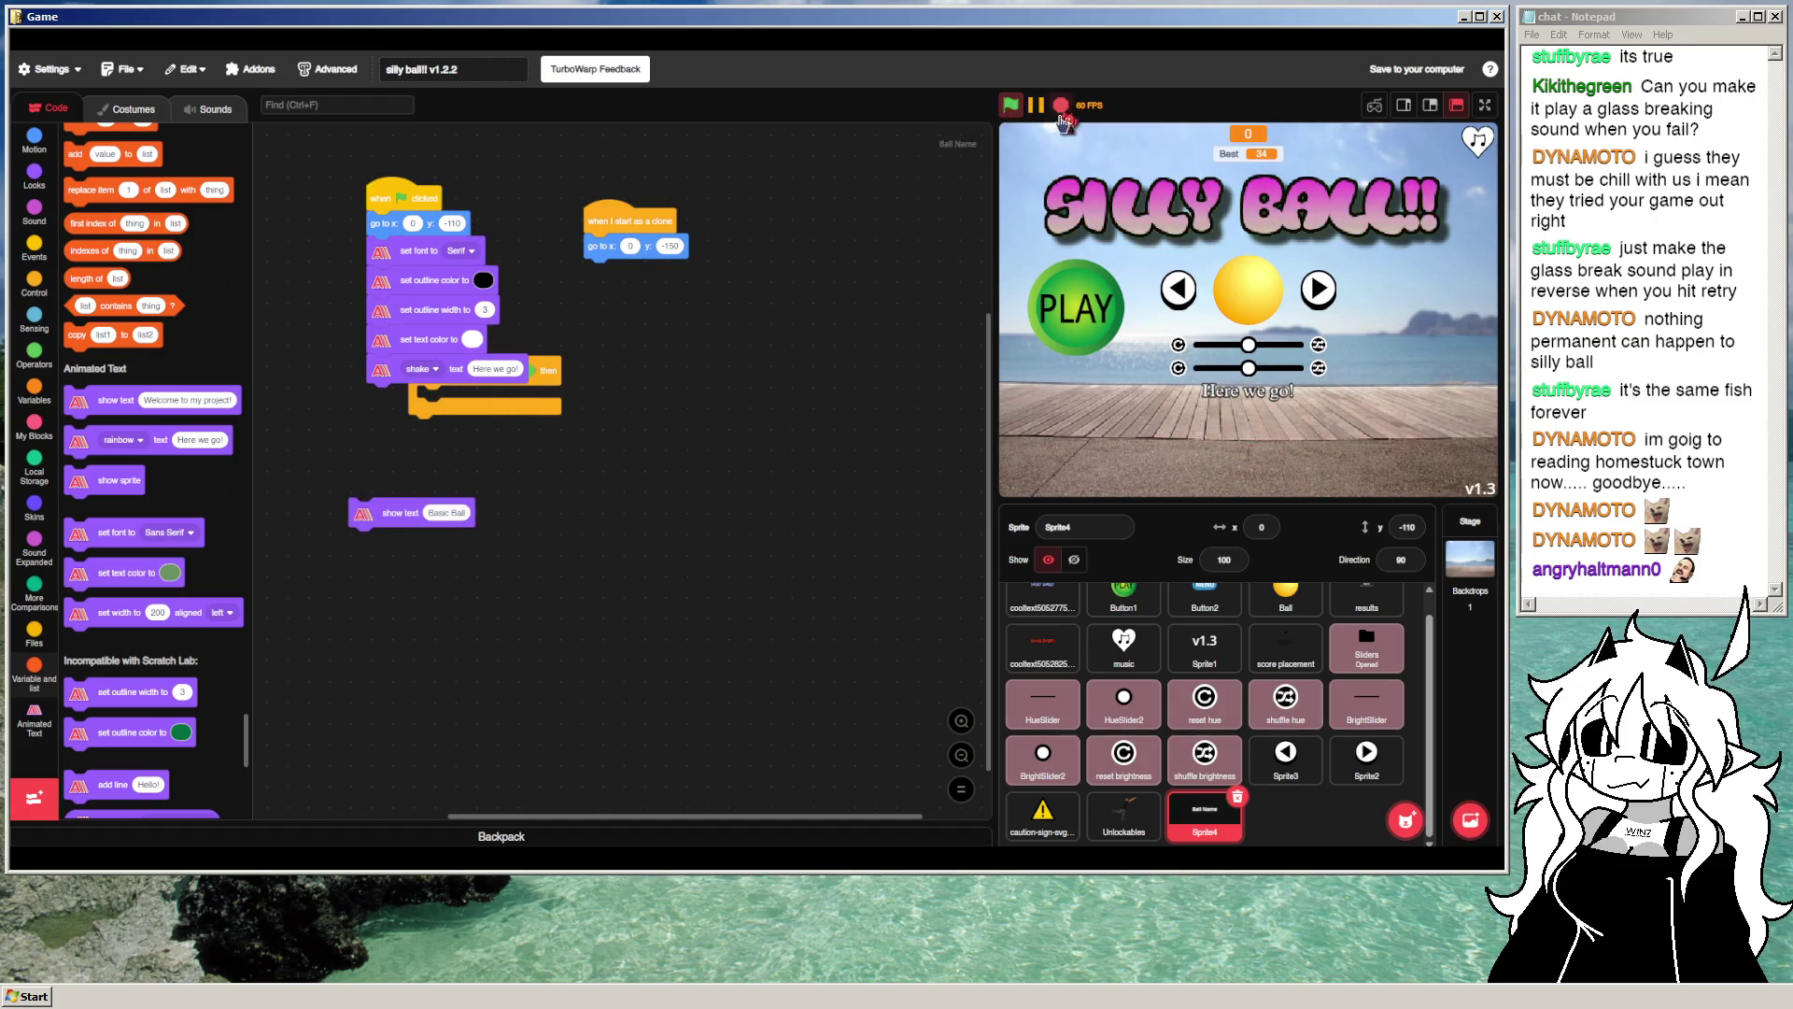
pyautogui.click(432, 369)
pyautogui.click(453, 446)
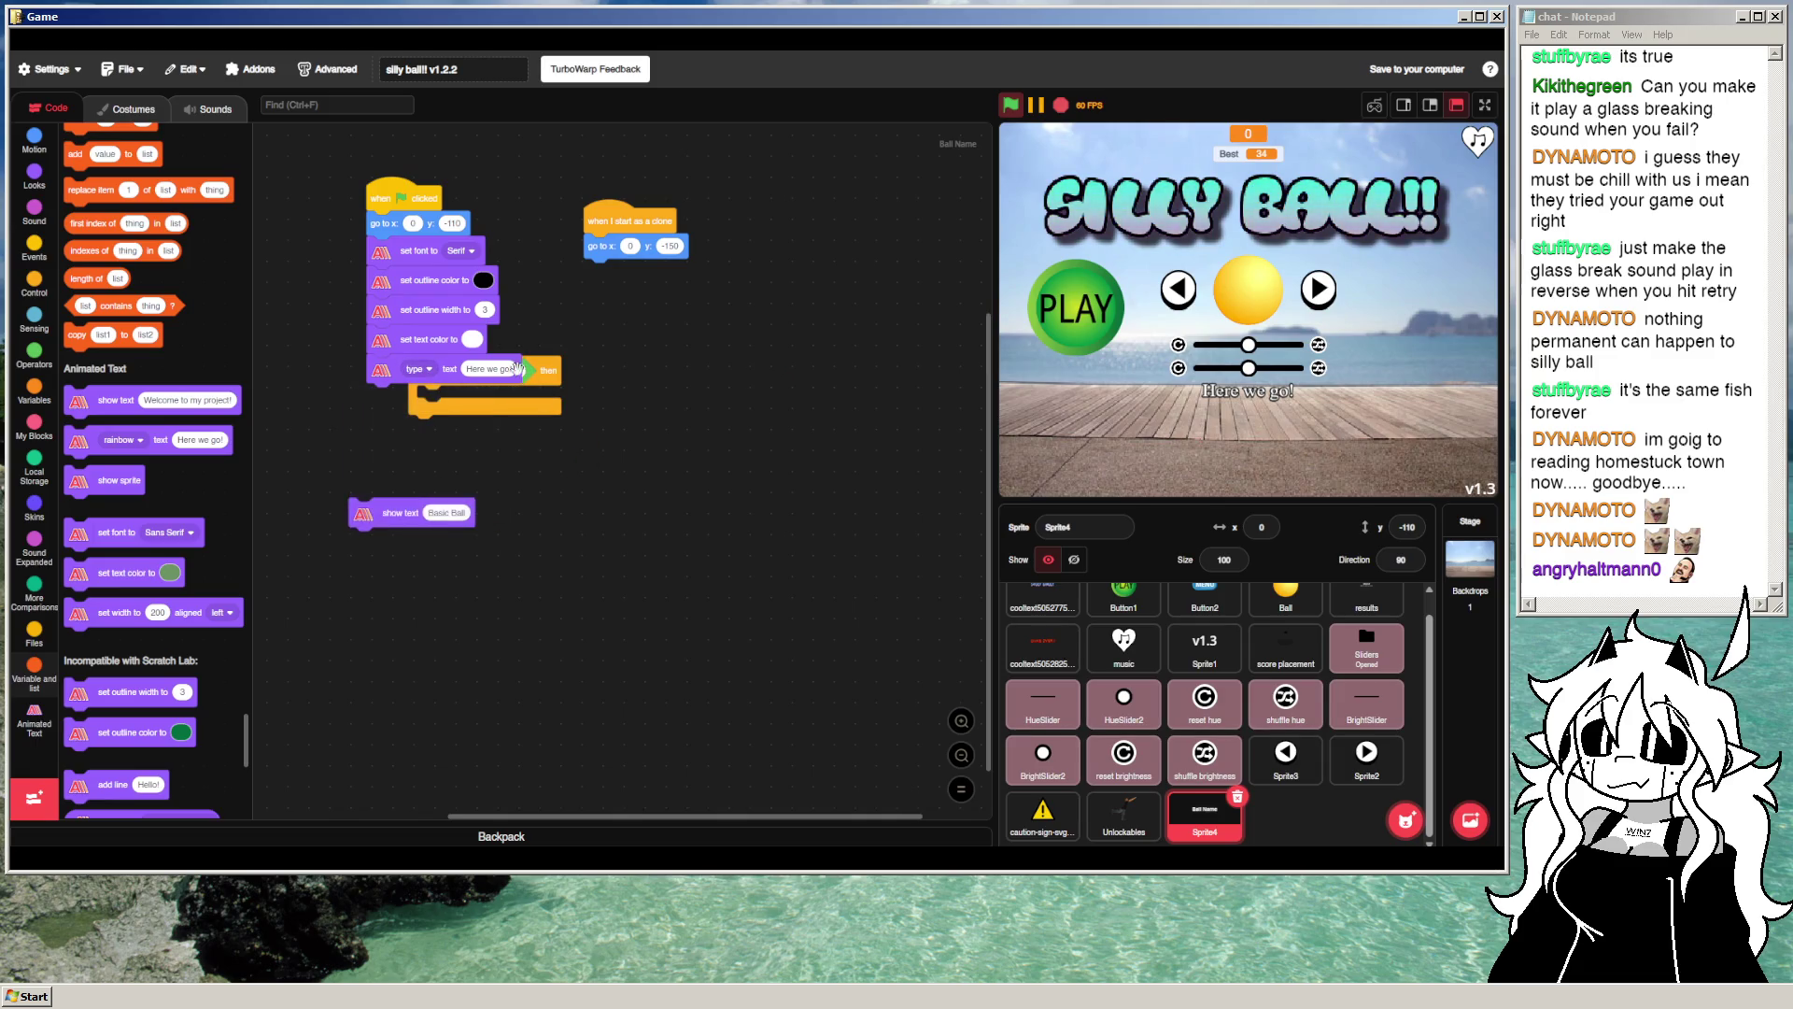
# Step: Swap the type block back to 'show text Basic Ball' and wrap the stack in 'if ball_skin = 1'
pyautogui.write('H')
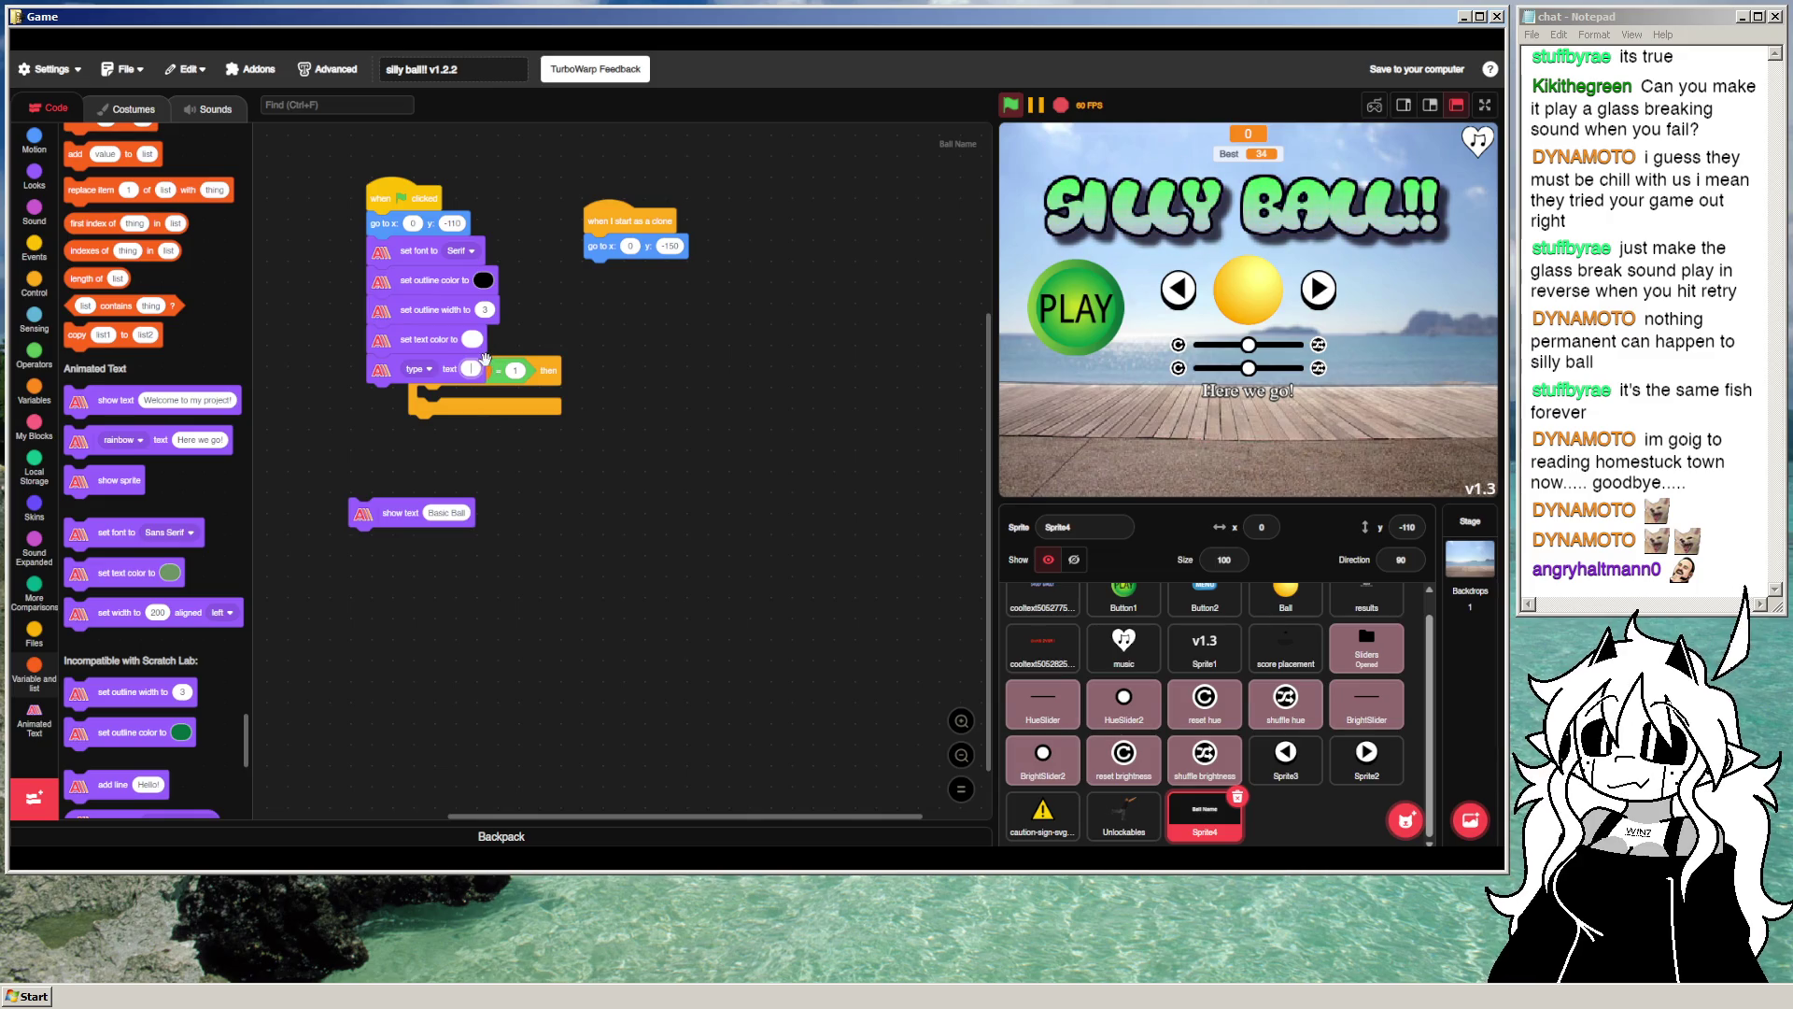
pyautogui.moveTo(383, 367); pyautogui.dragTo(516, 598)
pyautogui.moveTo(392, 513); pyautogui.dragTo(411, 368)
pyautogui.moveTo(411, 200)
pyautogui.mouseDown()
pyautogui.moveTo(350, 217)
pyautogui.moveTo(350, 298)
pyautogui.mouseUp()
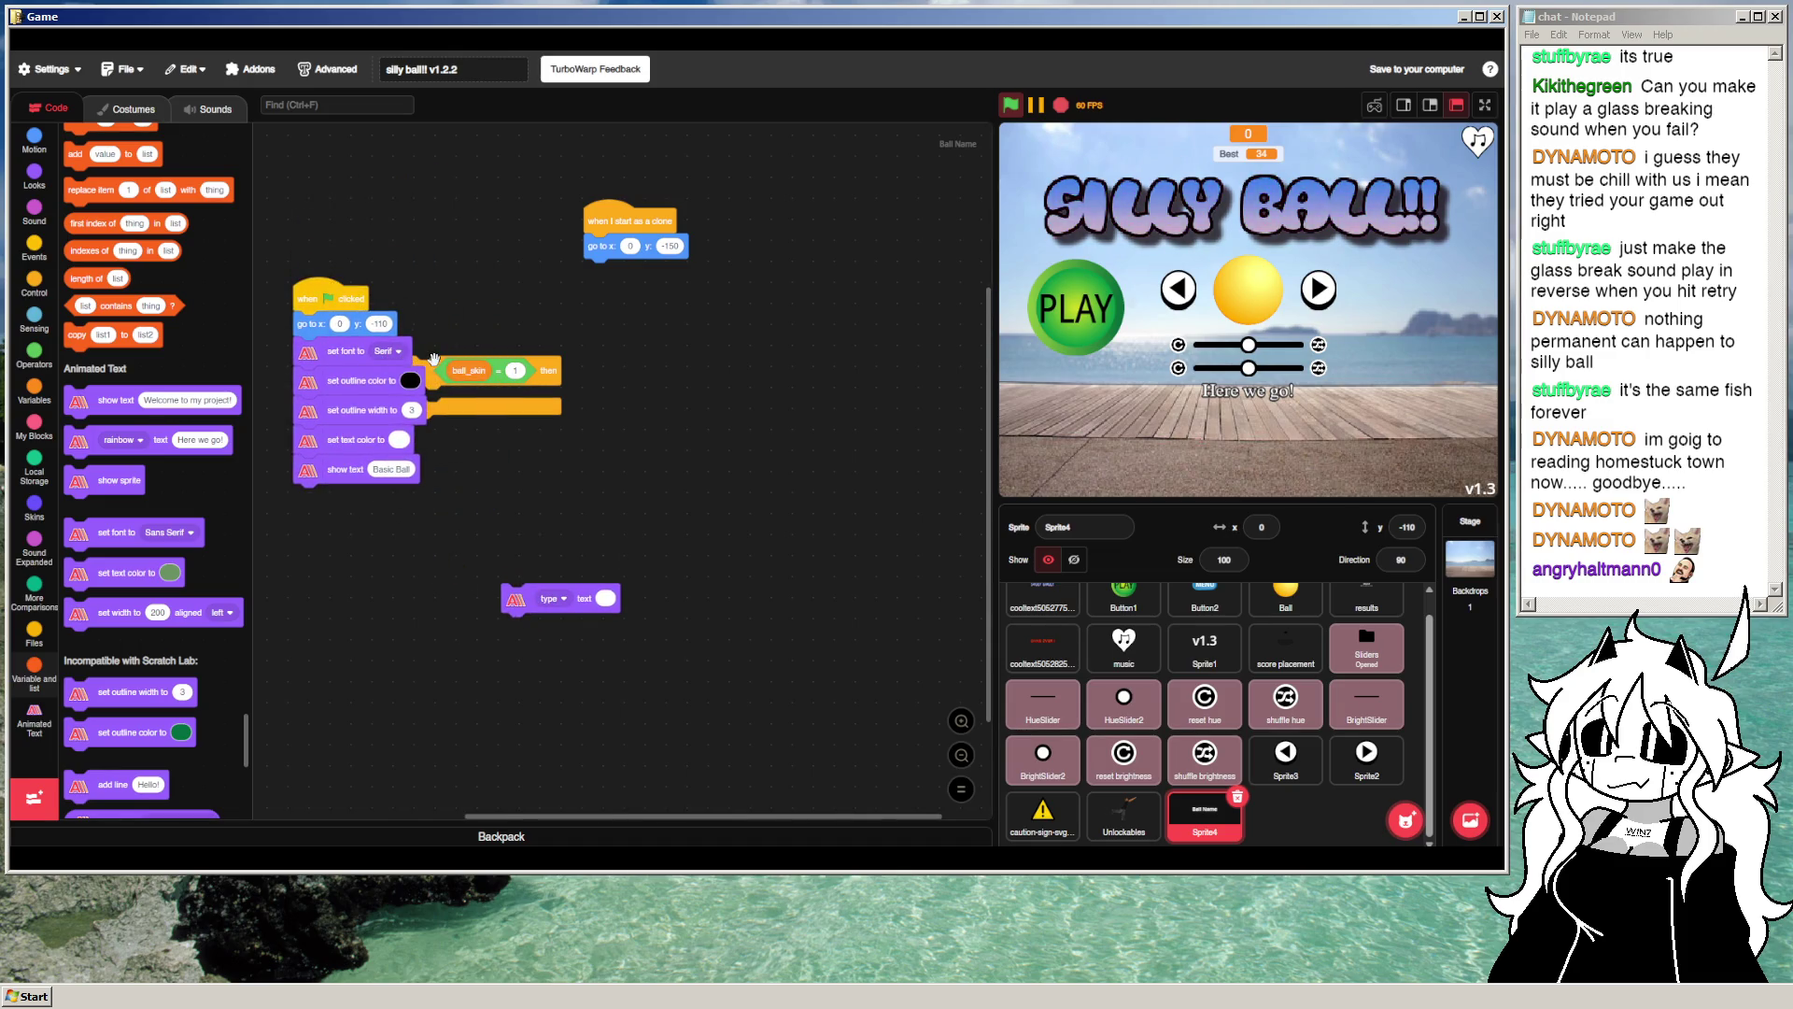
pyautogui.moveTo(434, 359); pyautogui.dragTo(514, 365)
pyautogui.moveTo(308, 353)
pyautogui.mouseDown()
pyautogui.moveTo(499, 412)
pyautogui.moveTo(512, 378)
pyautogui.moveTo(318, 359)
pyautogui.mouseUp()
pyautogui.click(1060, 104)
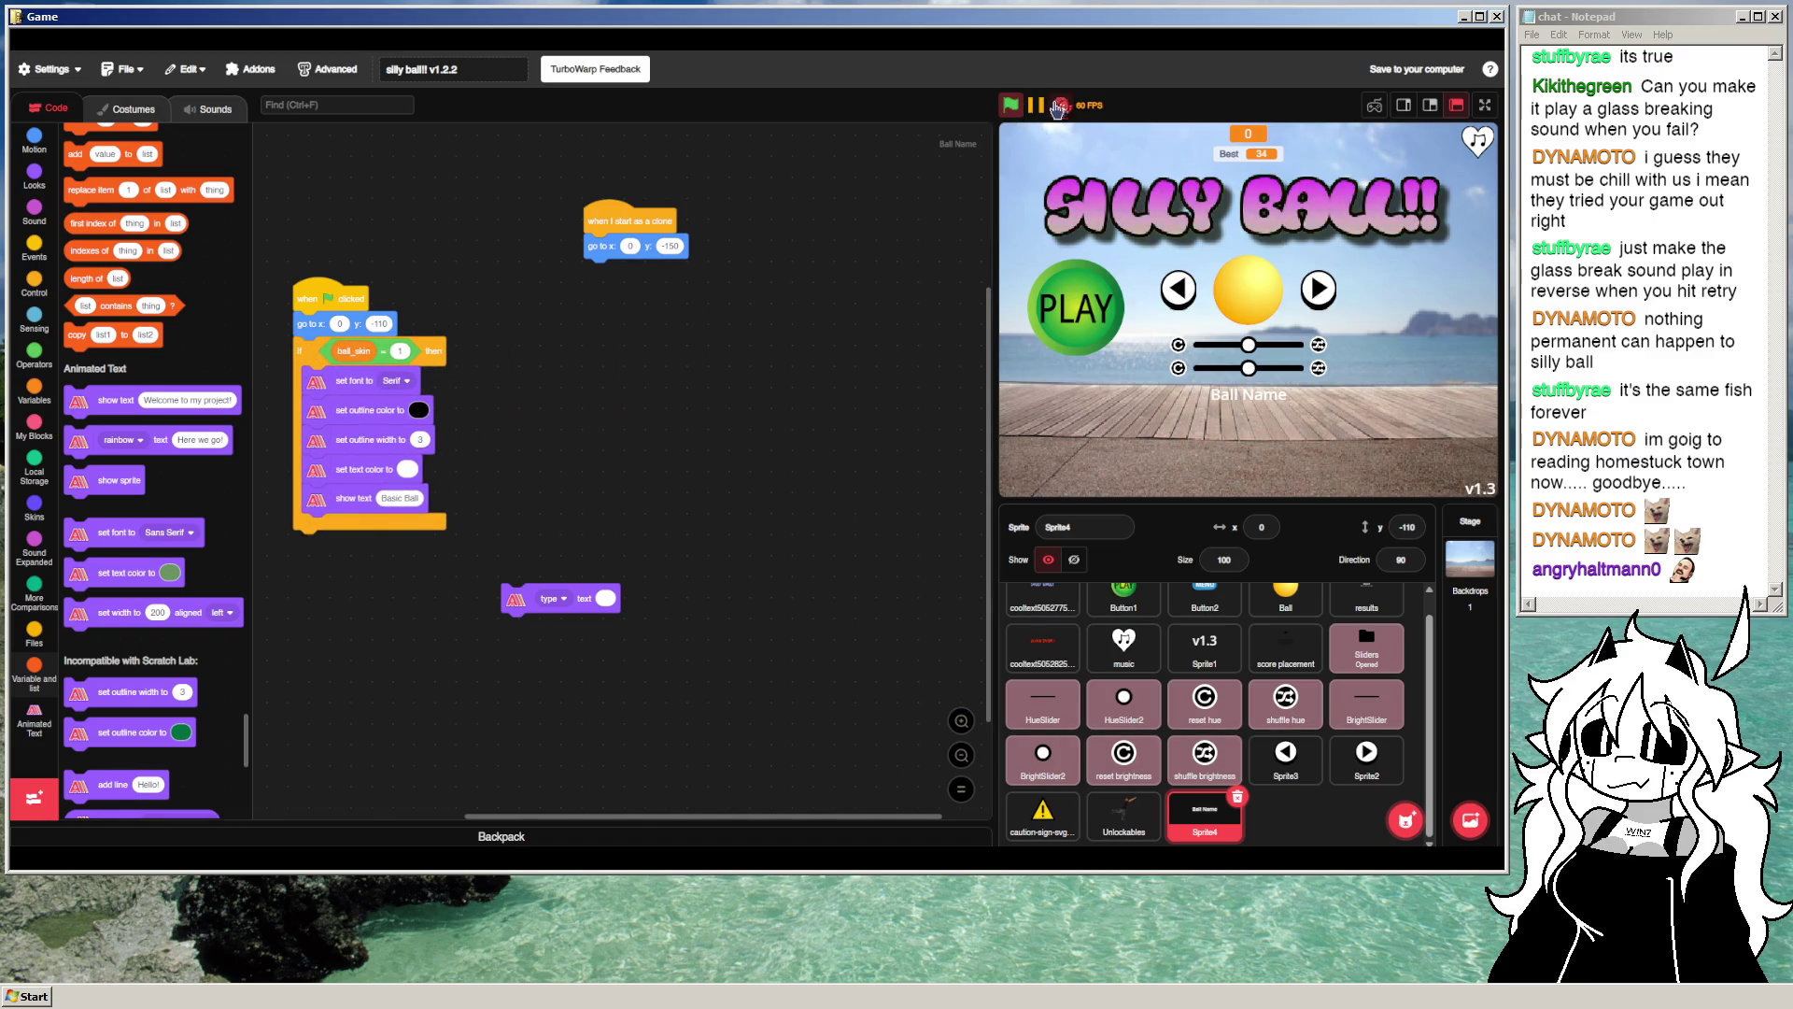
# Step: Tick the ball_skin checkbox to show its monitor, rerun, and select the right arrow sprite
pyautogui.click(35, 642)
pyautogui.click(34, 674)
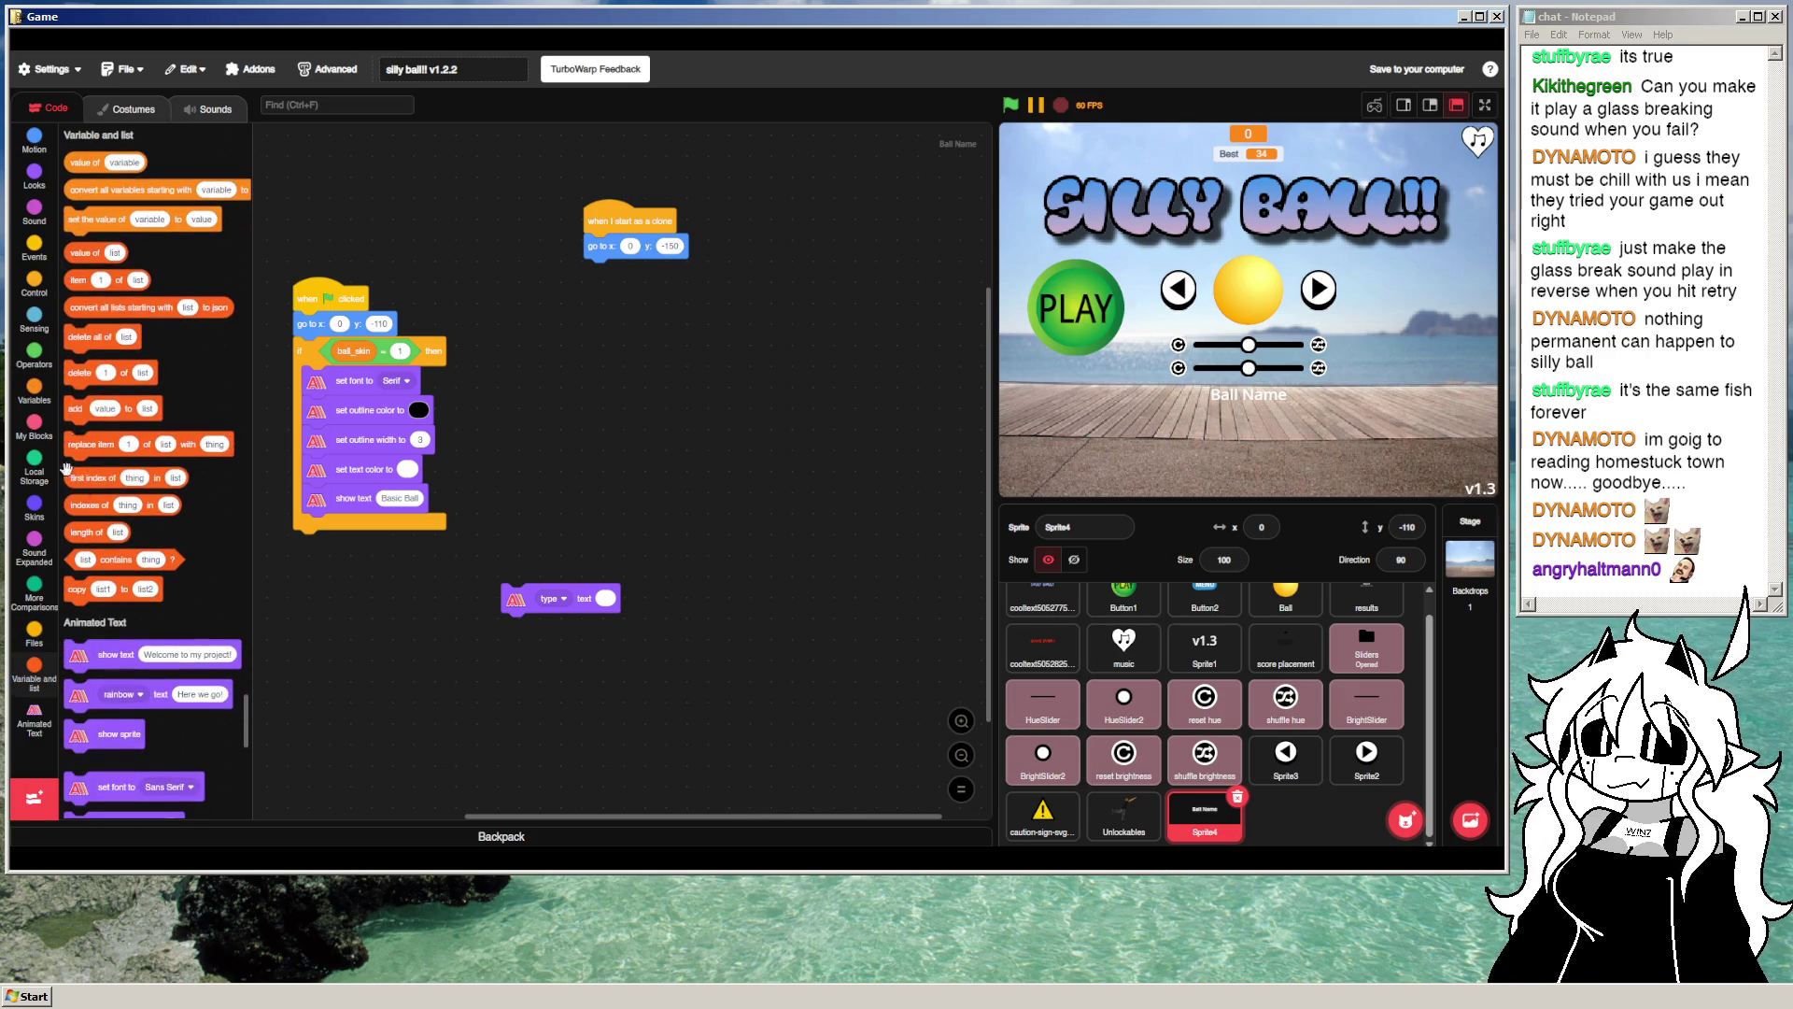
pyautogui.click(35, 389)
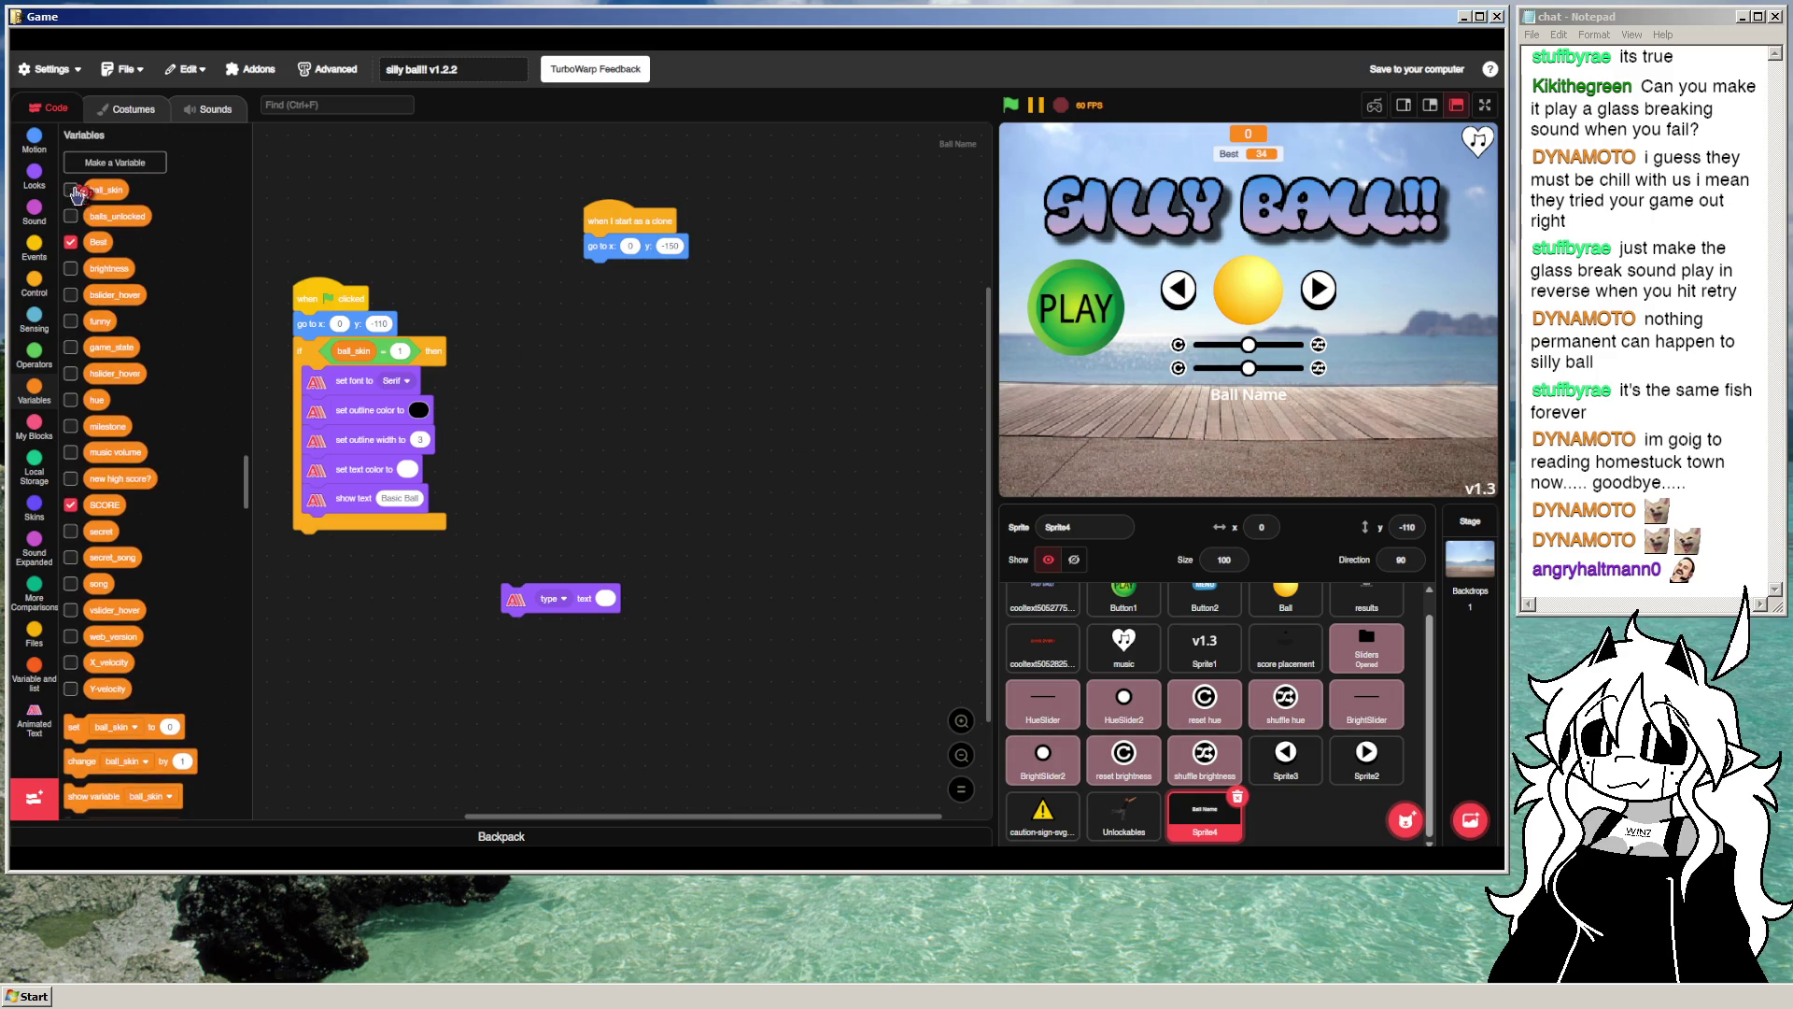
pyautogui.click(71, 191)
pyautogui.click(1020, 95)
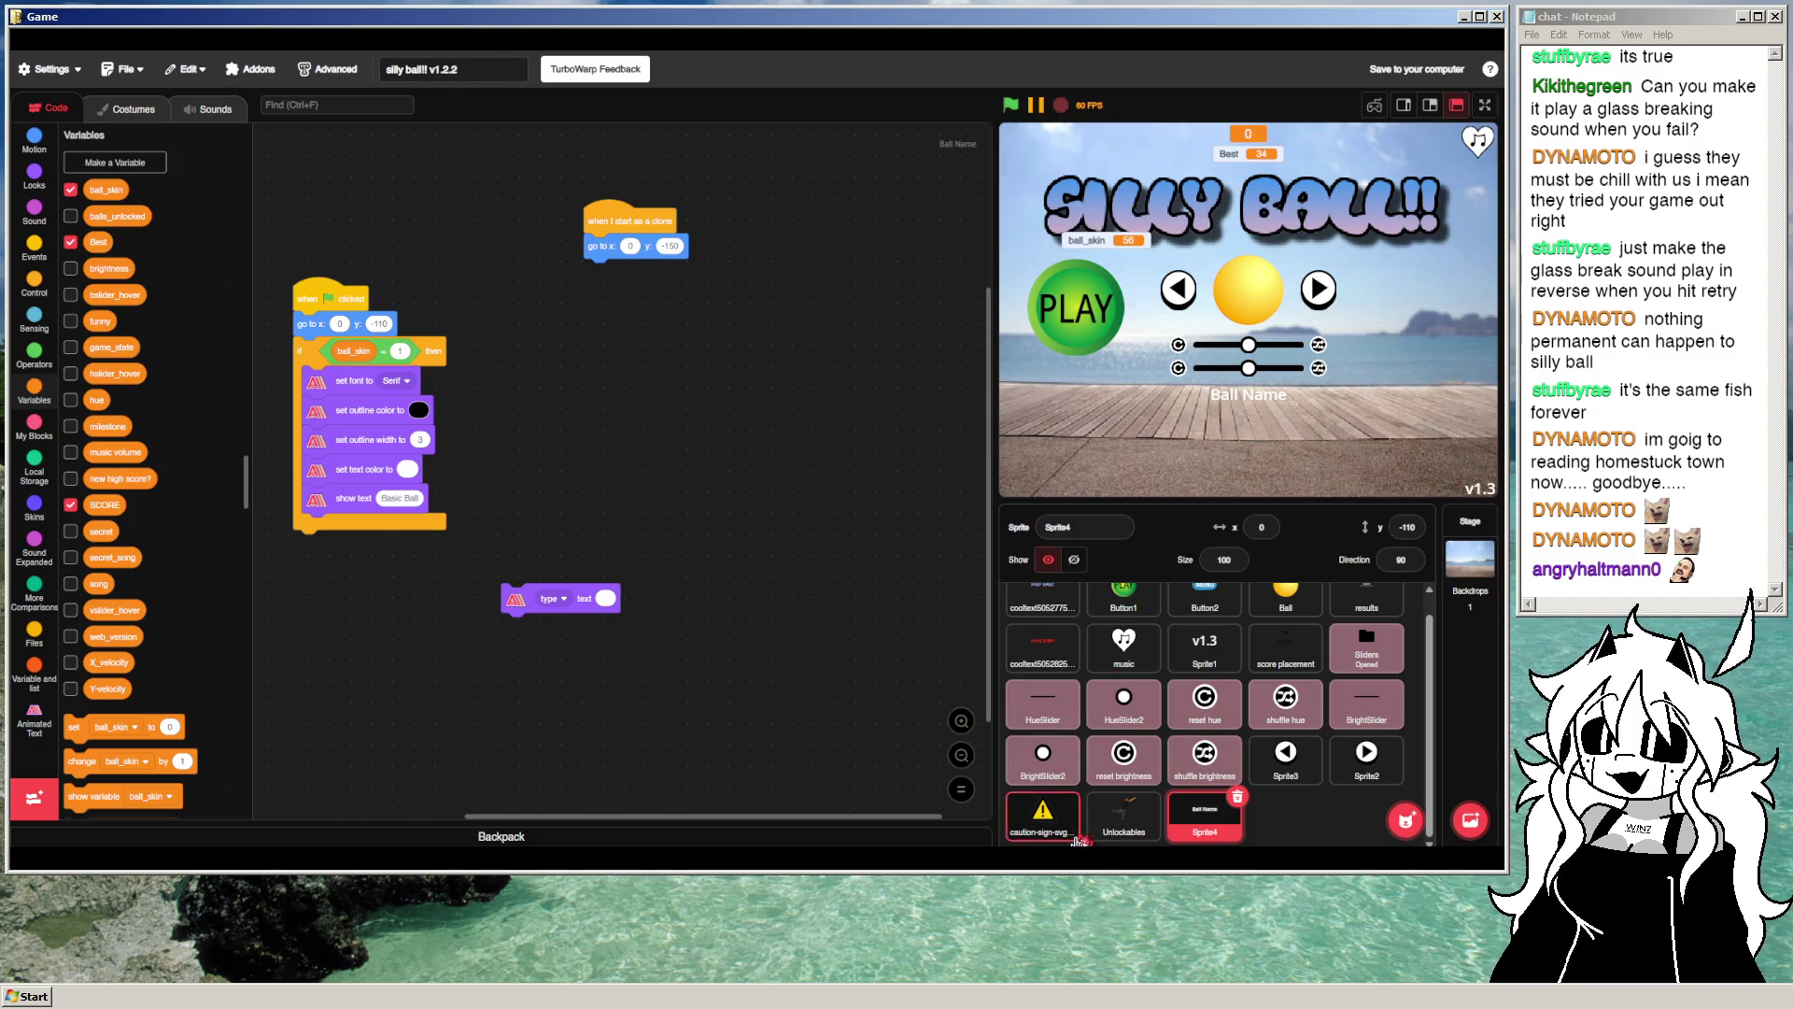
pyautogui.click(1350, 790)
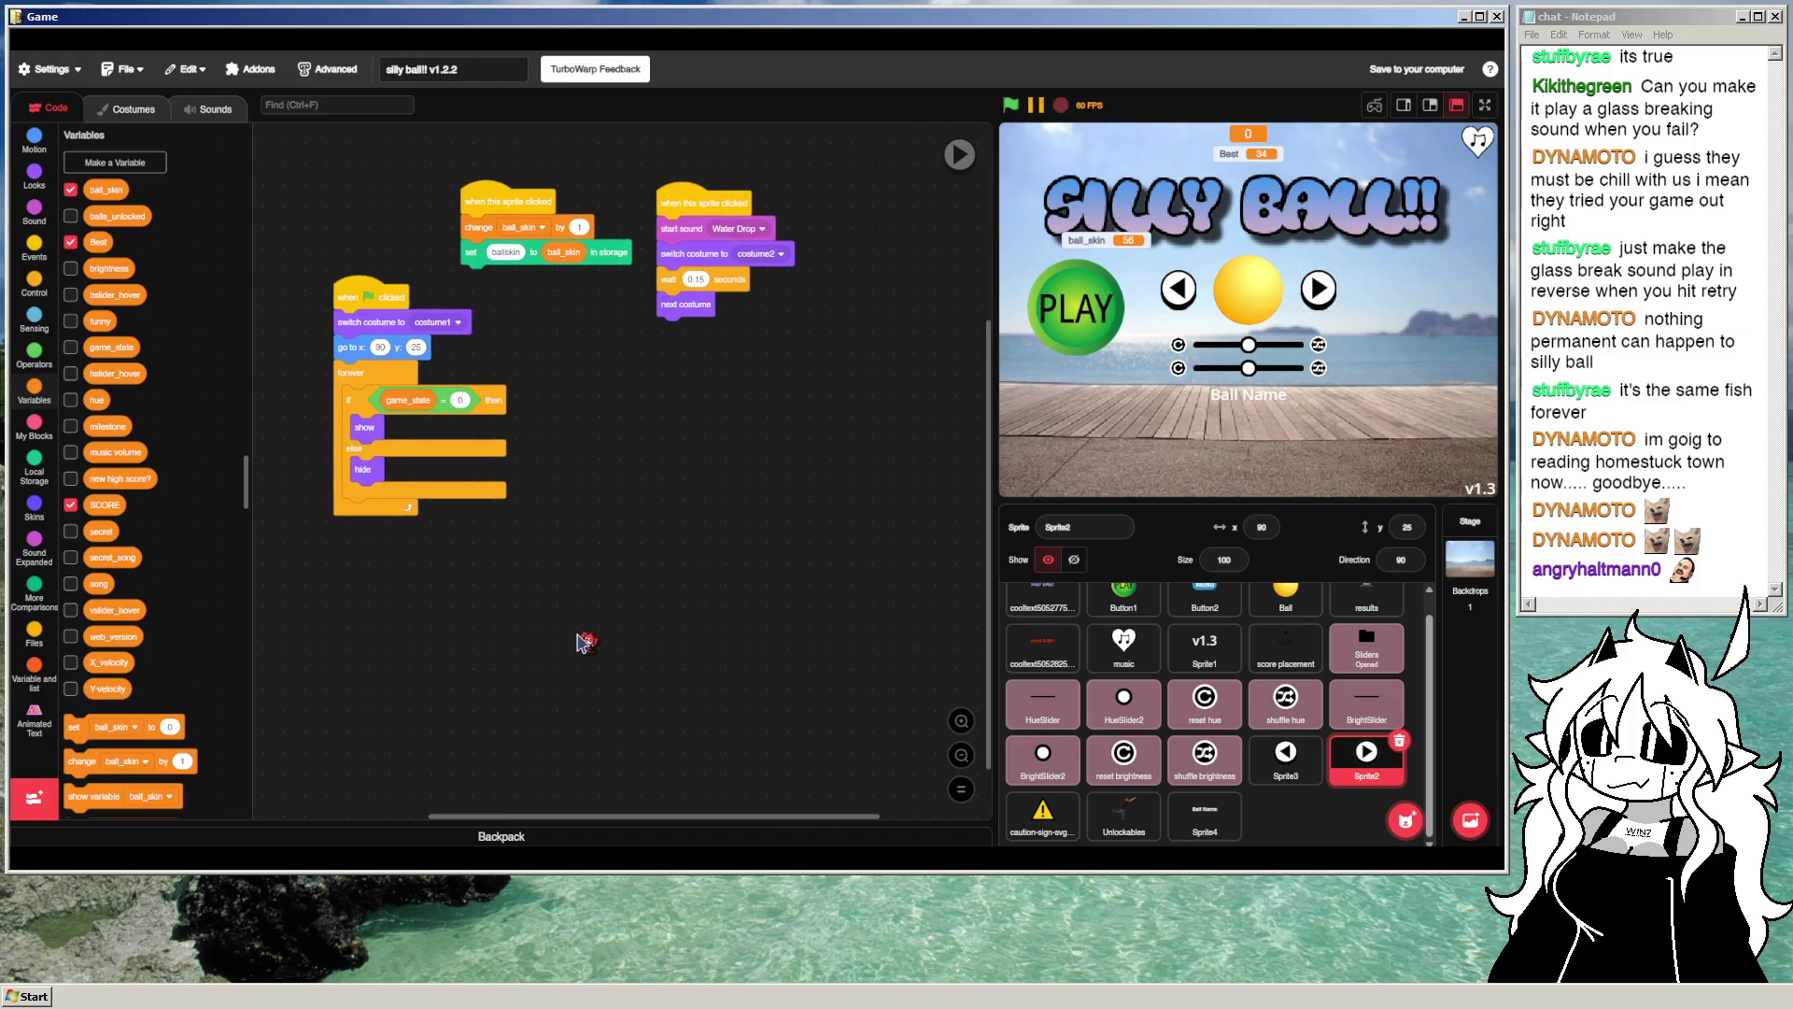
# Step: Detach the ball_skin change blocks and place an if-then-else block beside them
pyautogui.hscroll(-2, 635, 489)
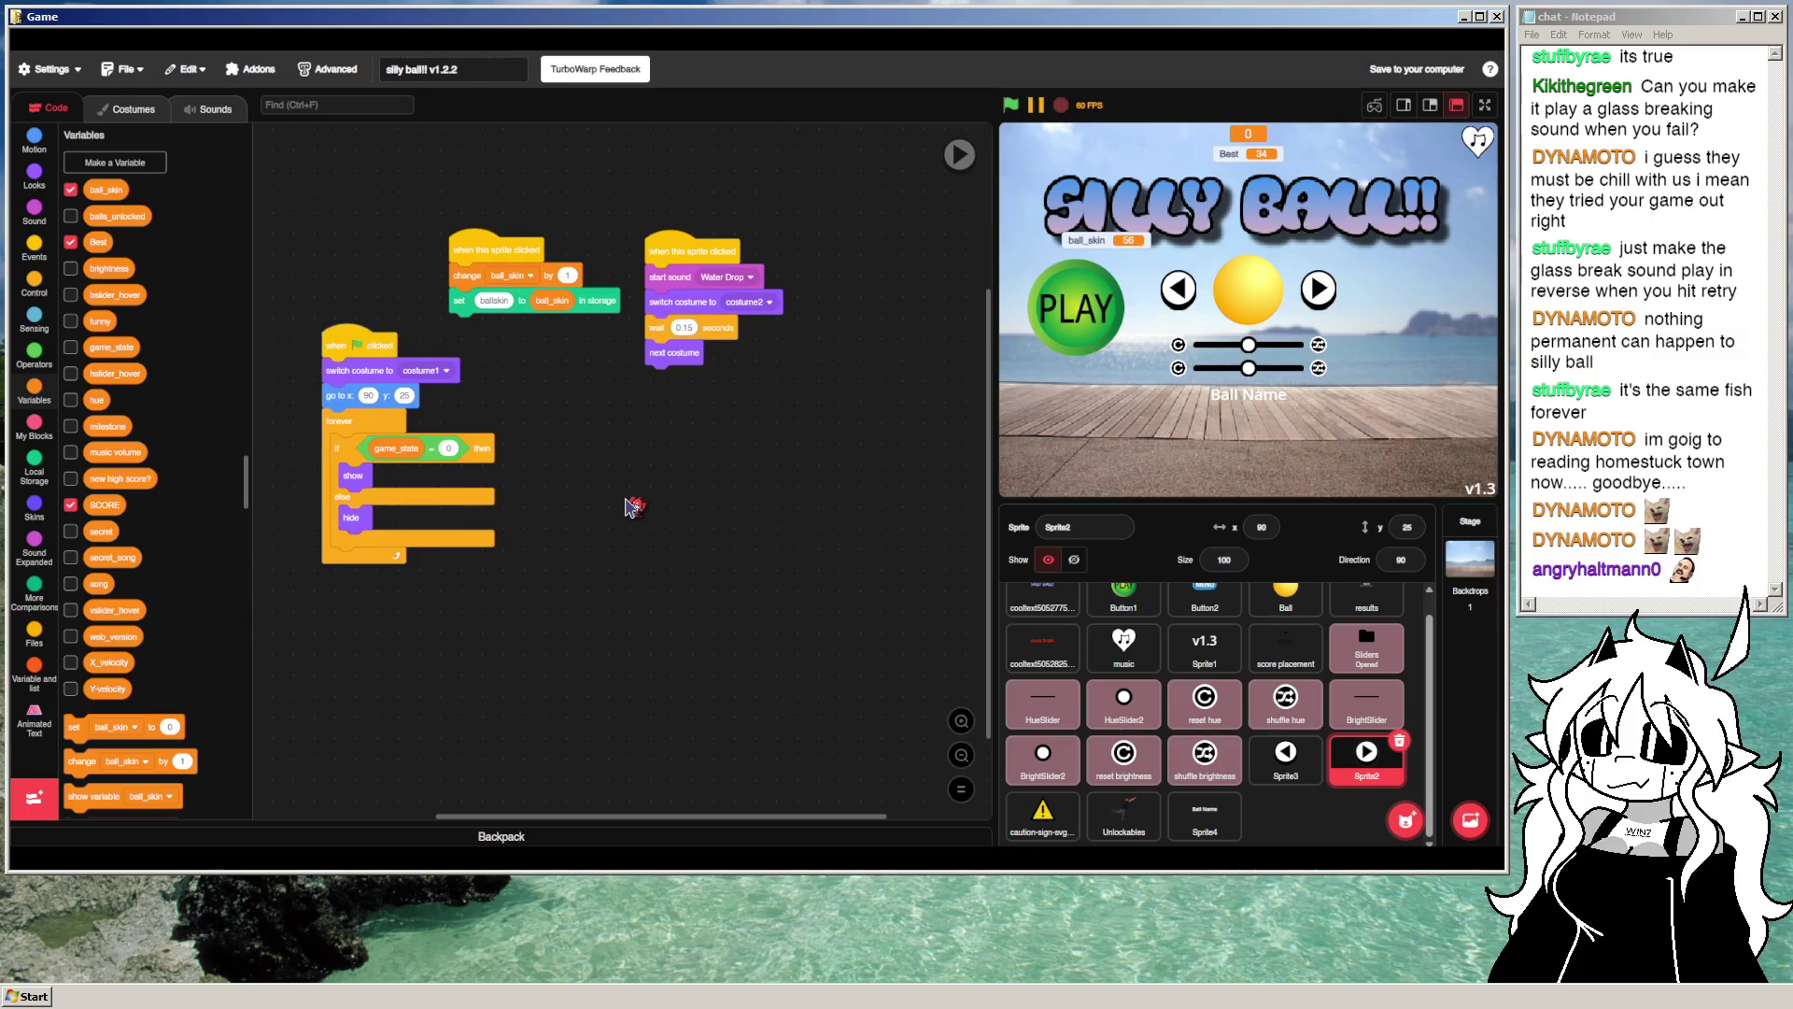
pyautogui.scroll(1, 677, 479)
pyautogui.hscroll(1, 677, 479)
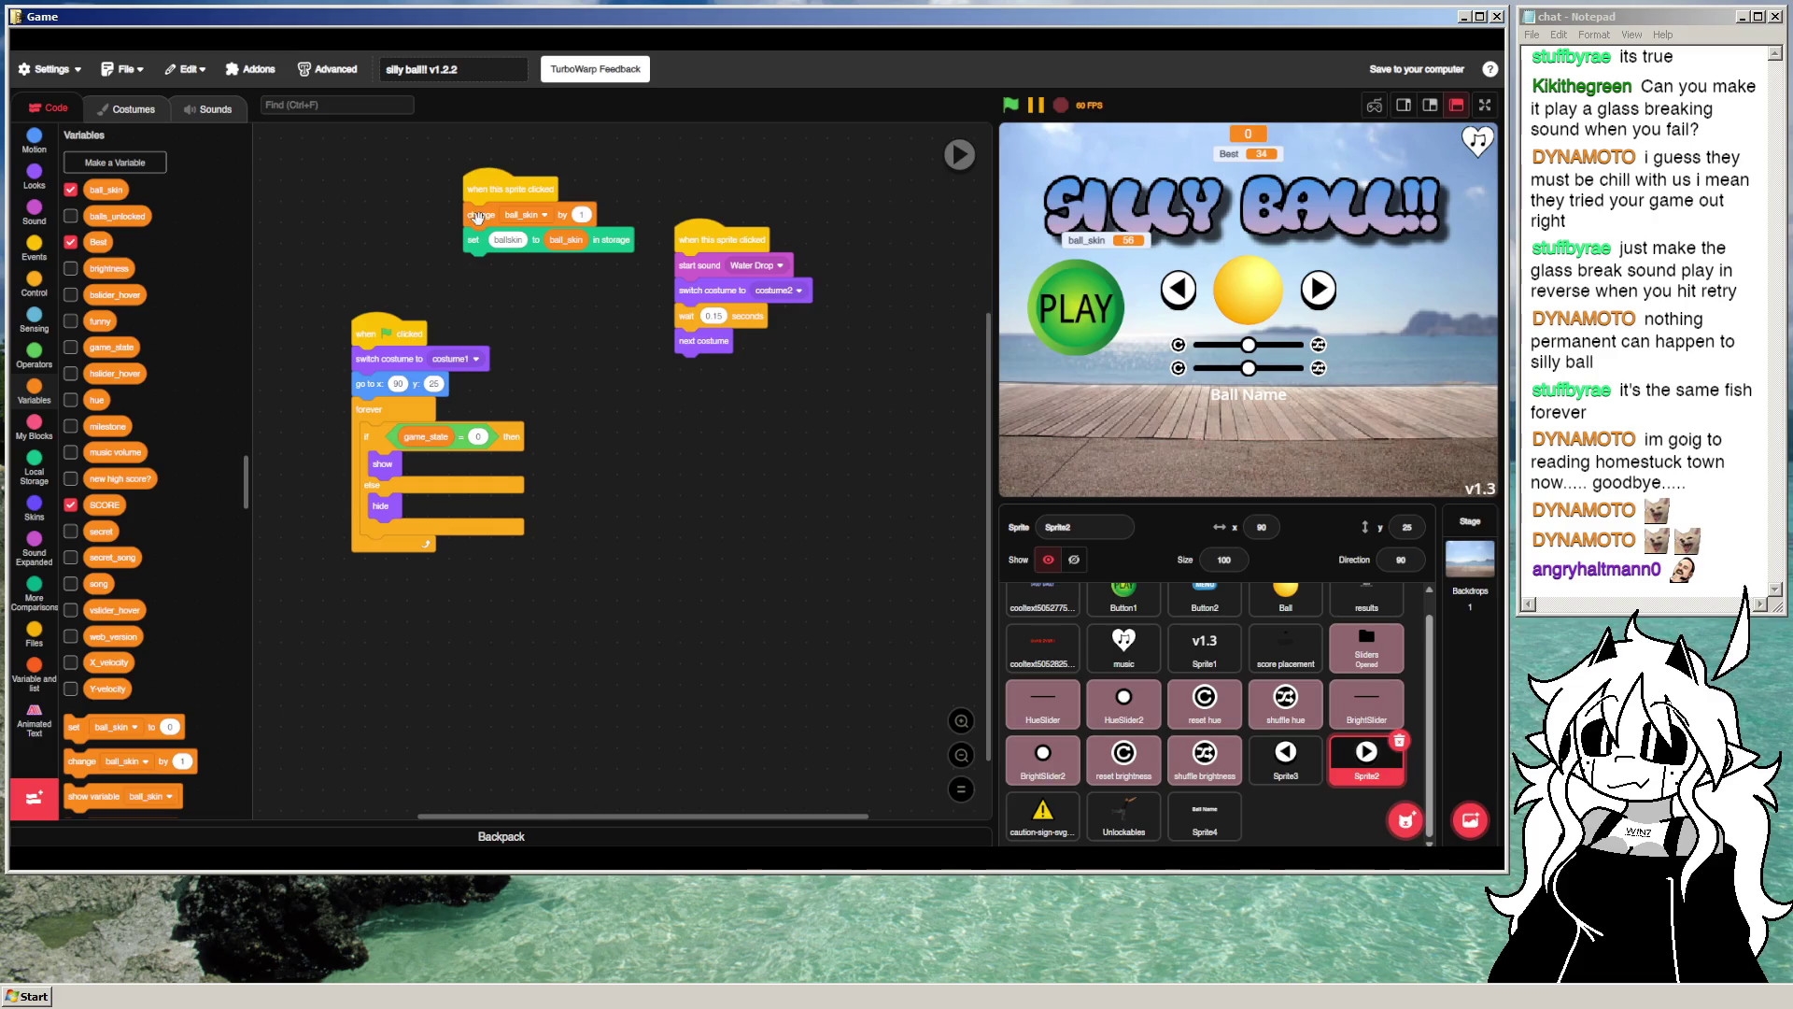
pyautogui.moveTo(489, 221); pyautogui.dragTo(521, 299)
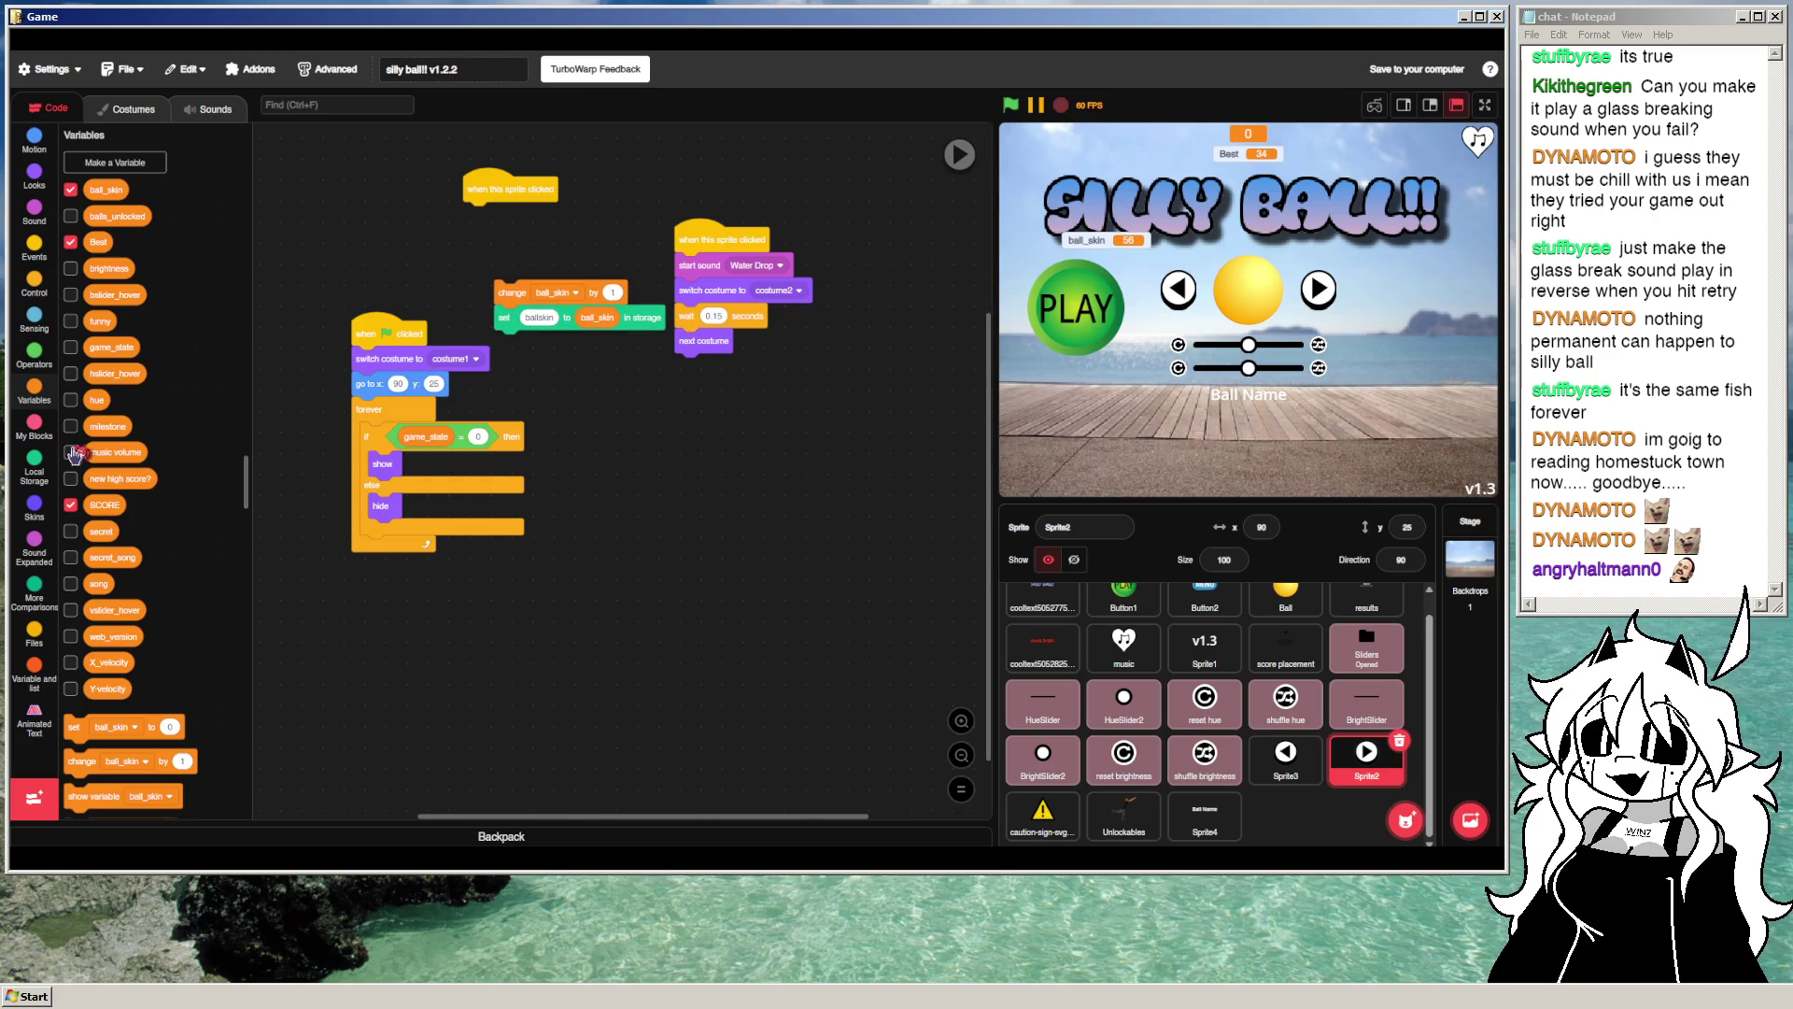
pyautogui.click(42, 297)
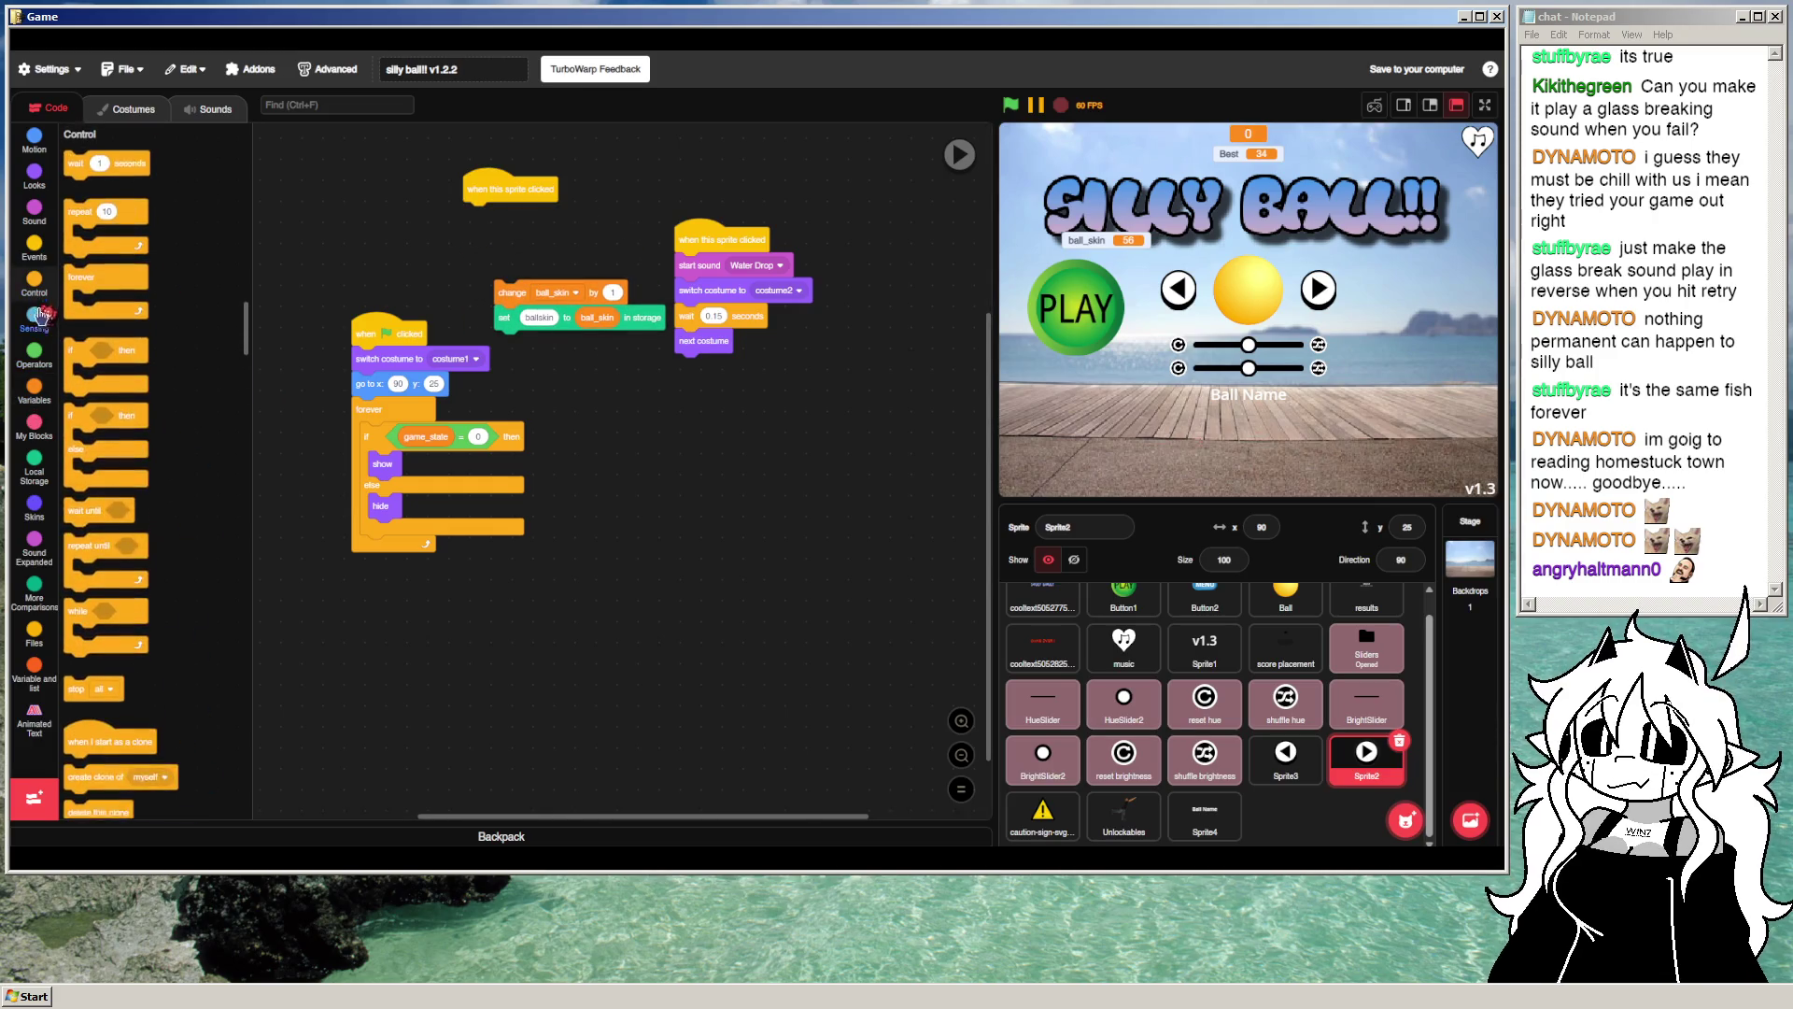
pyautogui.moveTo(101, 416); pyautogui.dragTo(630, 416)
pyautogui.moveTo(507, 290)
pyautogui.mouseDown()
pyautogui.moveTo(579, 346)
pyautogui.moveTo(693, 531)
pyautogui.mouseUp()
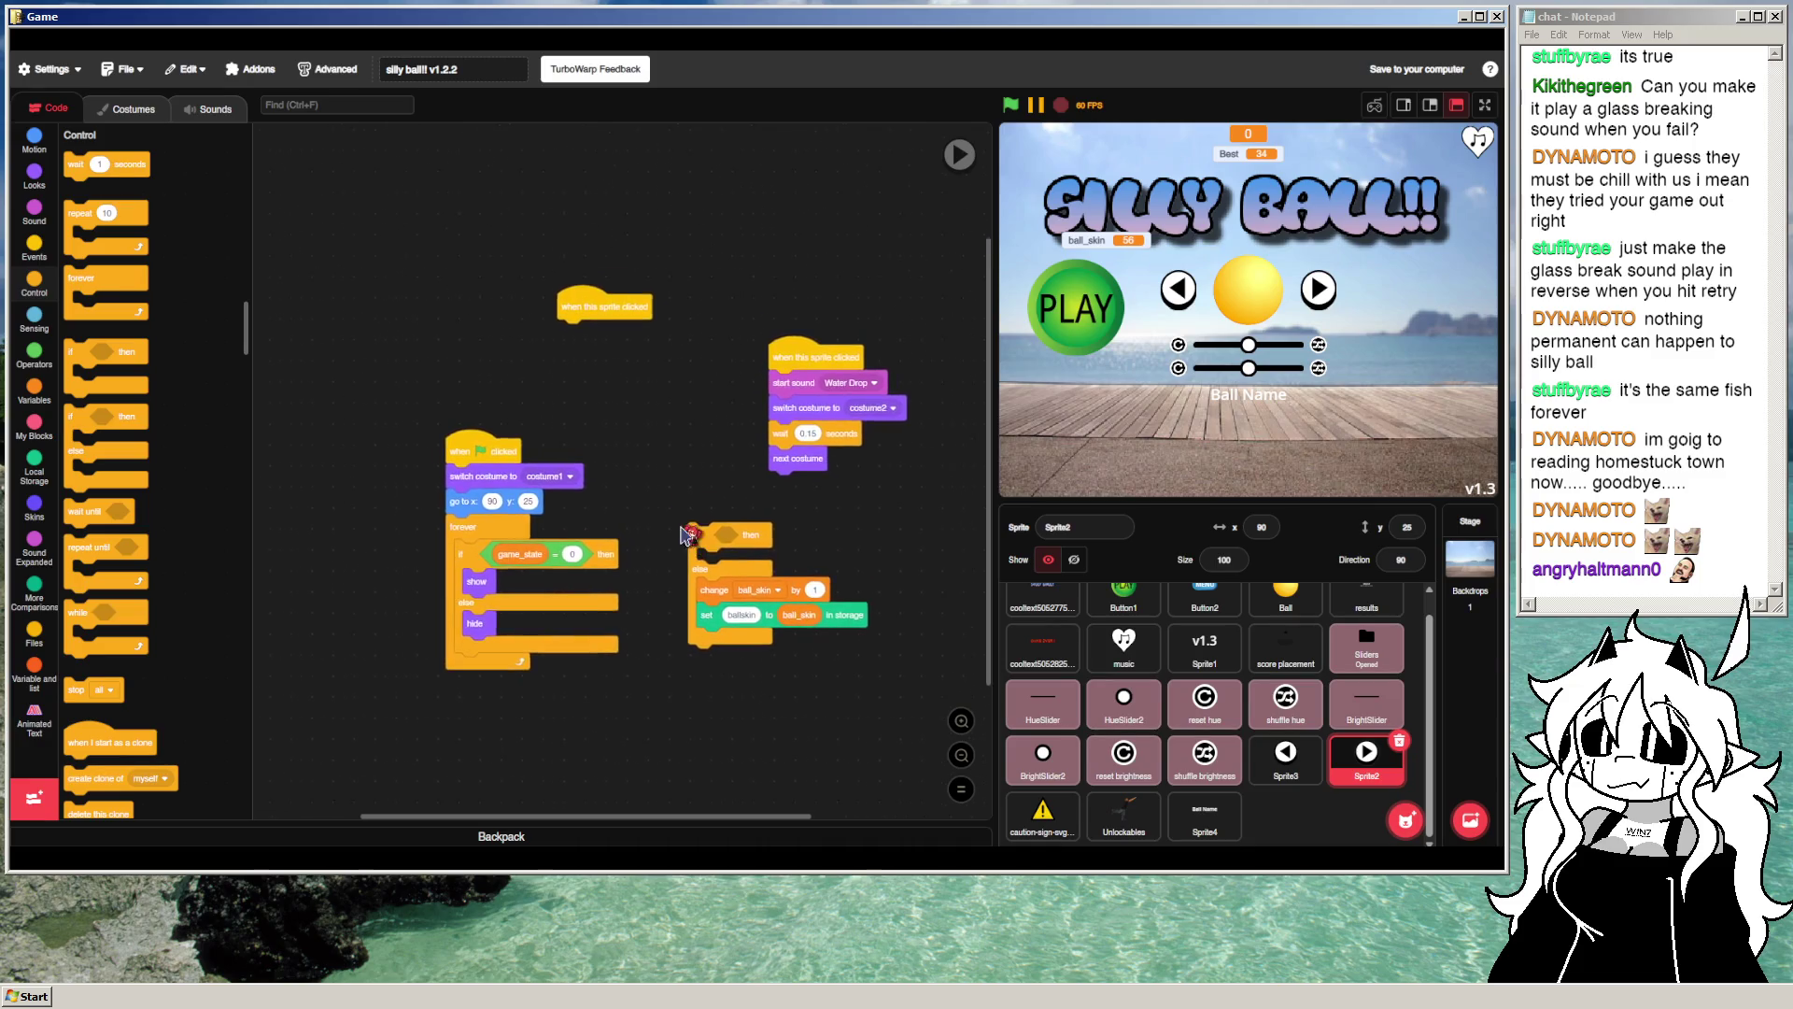
# Step: Duplicate the change stack into the then branch and make it 'set ball_skin to 1'
pyautogui.rightClick(691, 556)
pyautogui.click(720, 566)
pyautogui.click(695, 544)
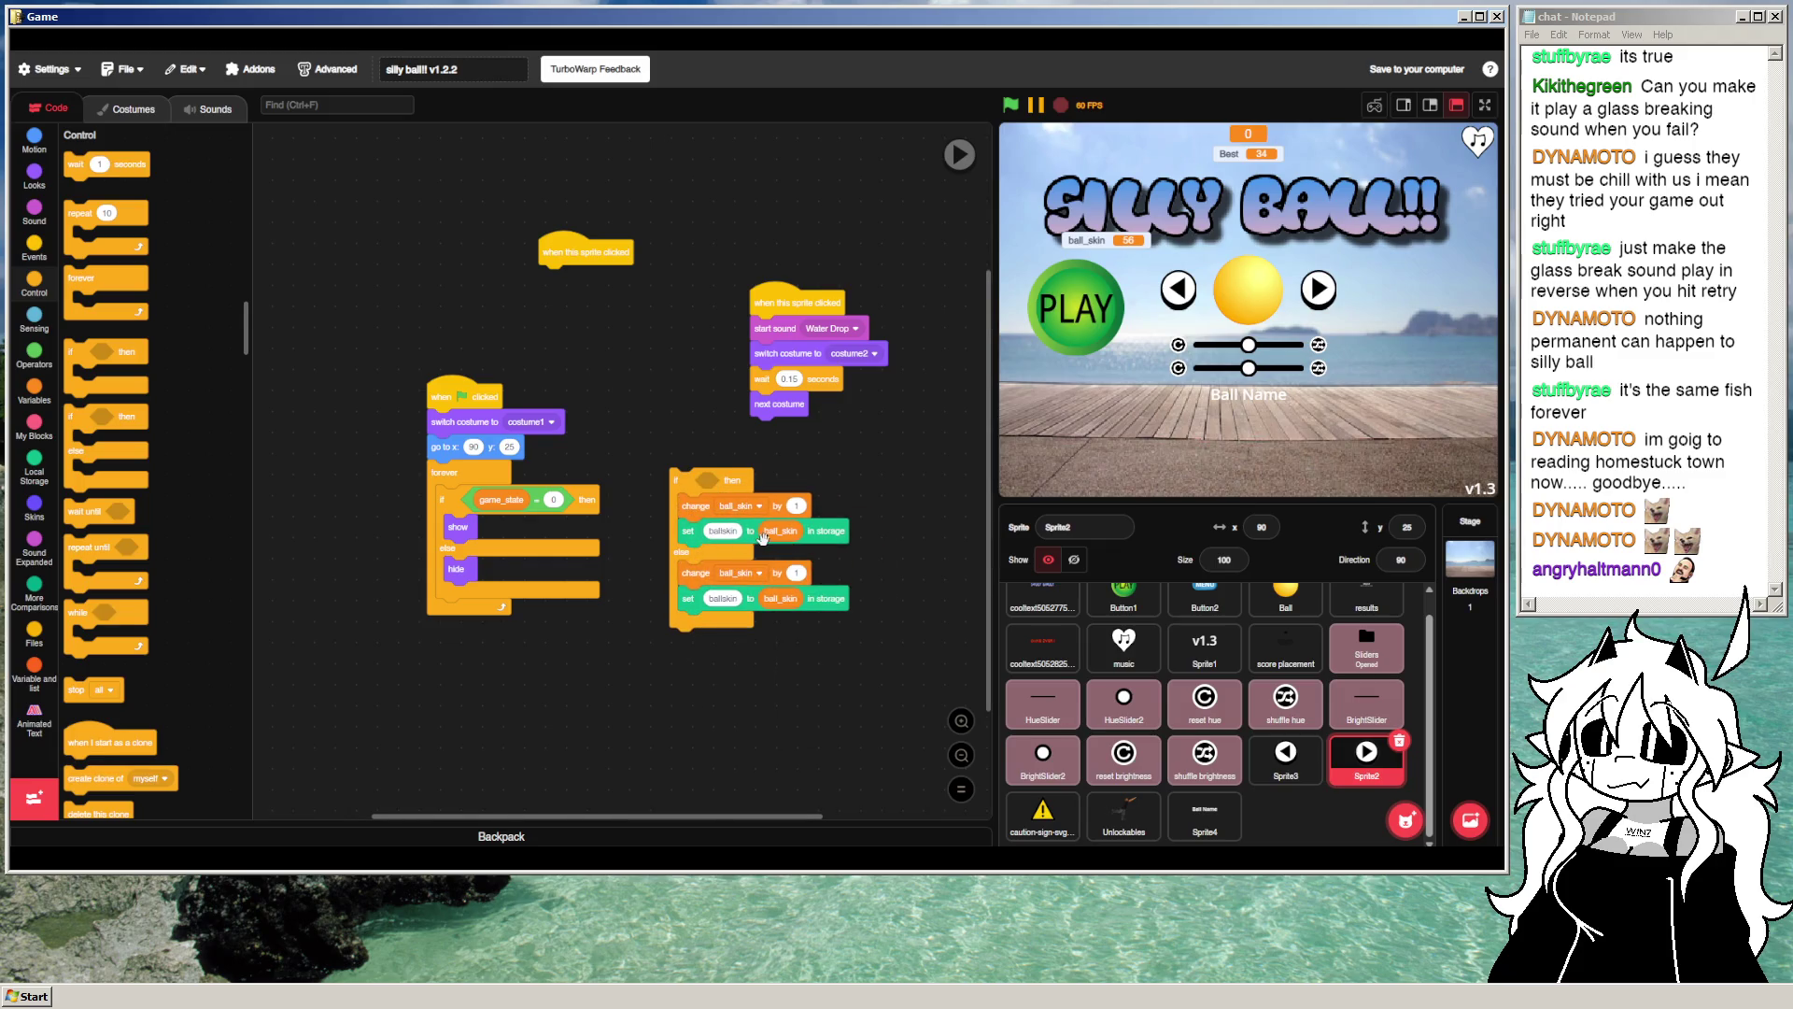
pyautogui.rightClick(698, 505)
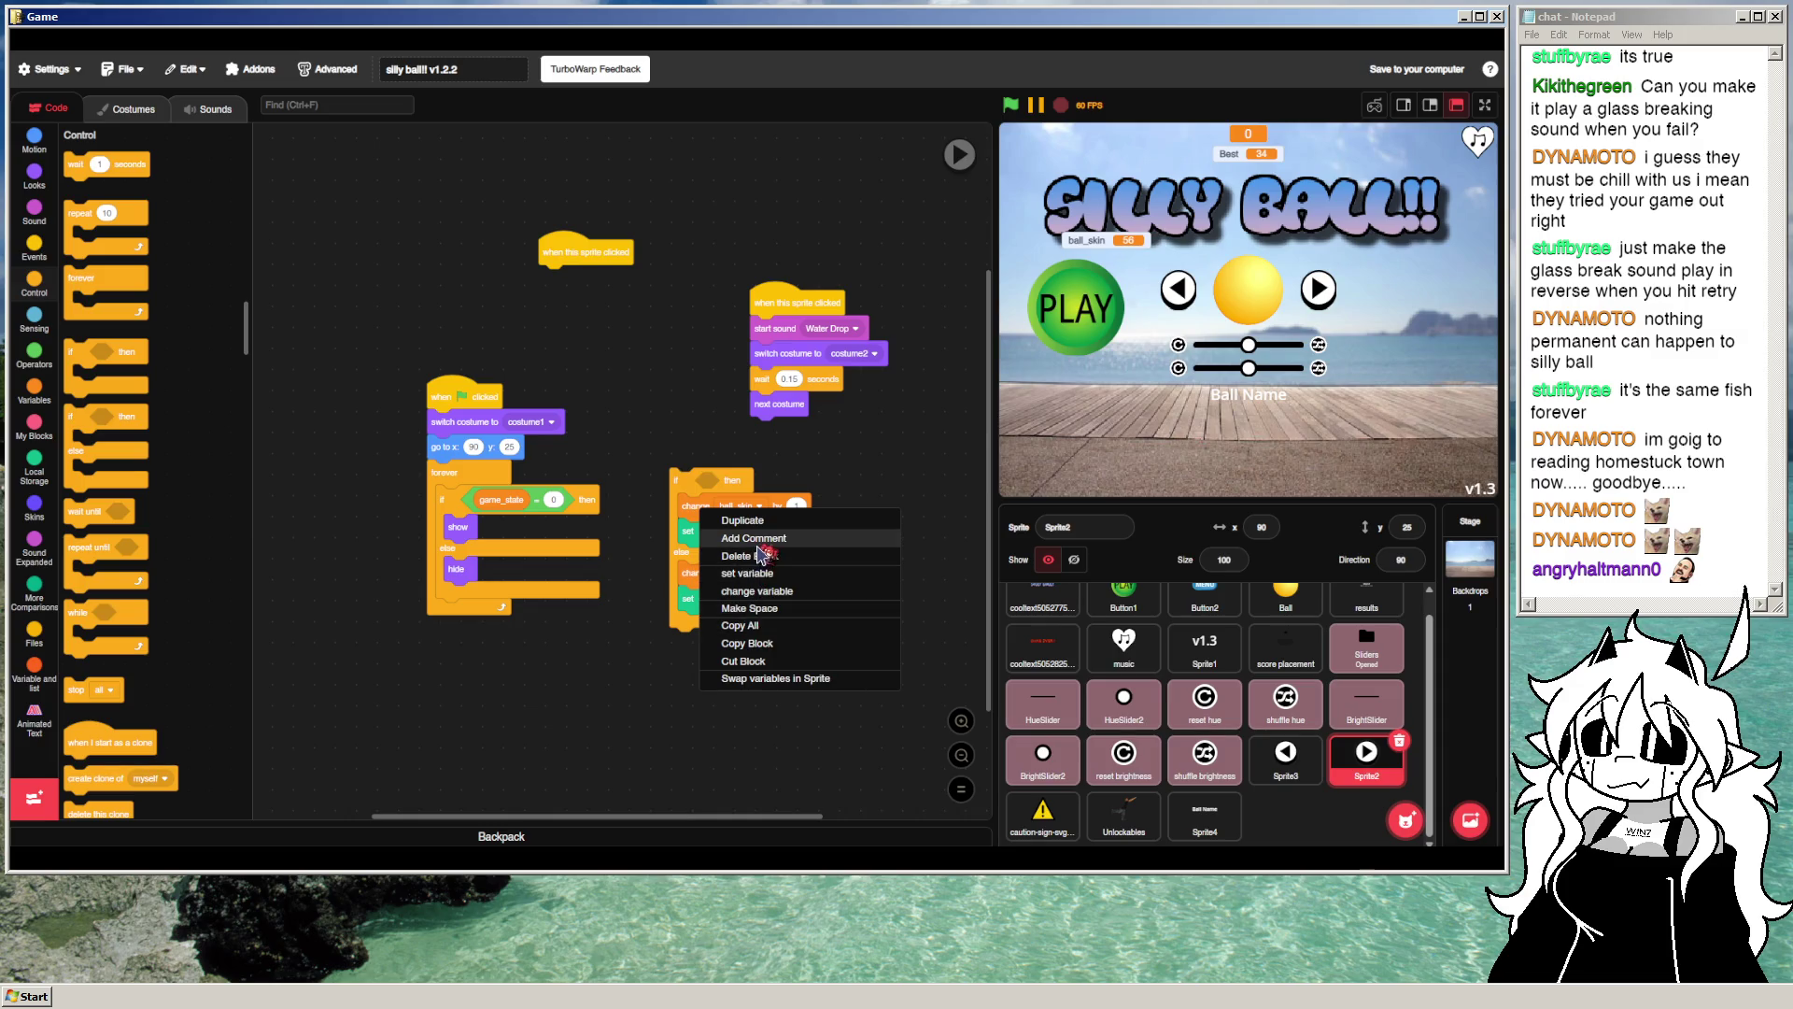
pyautogui.click(696, 507)
pyautogui.rightClick(698, 509)
pyautogui.click(715, 575)
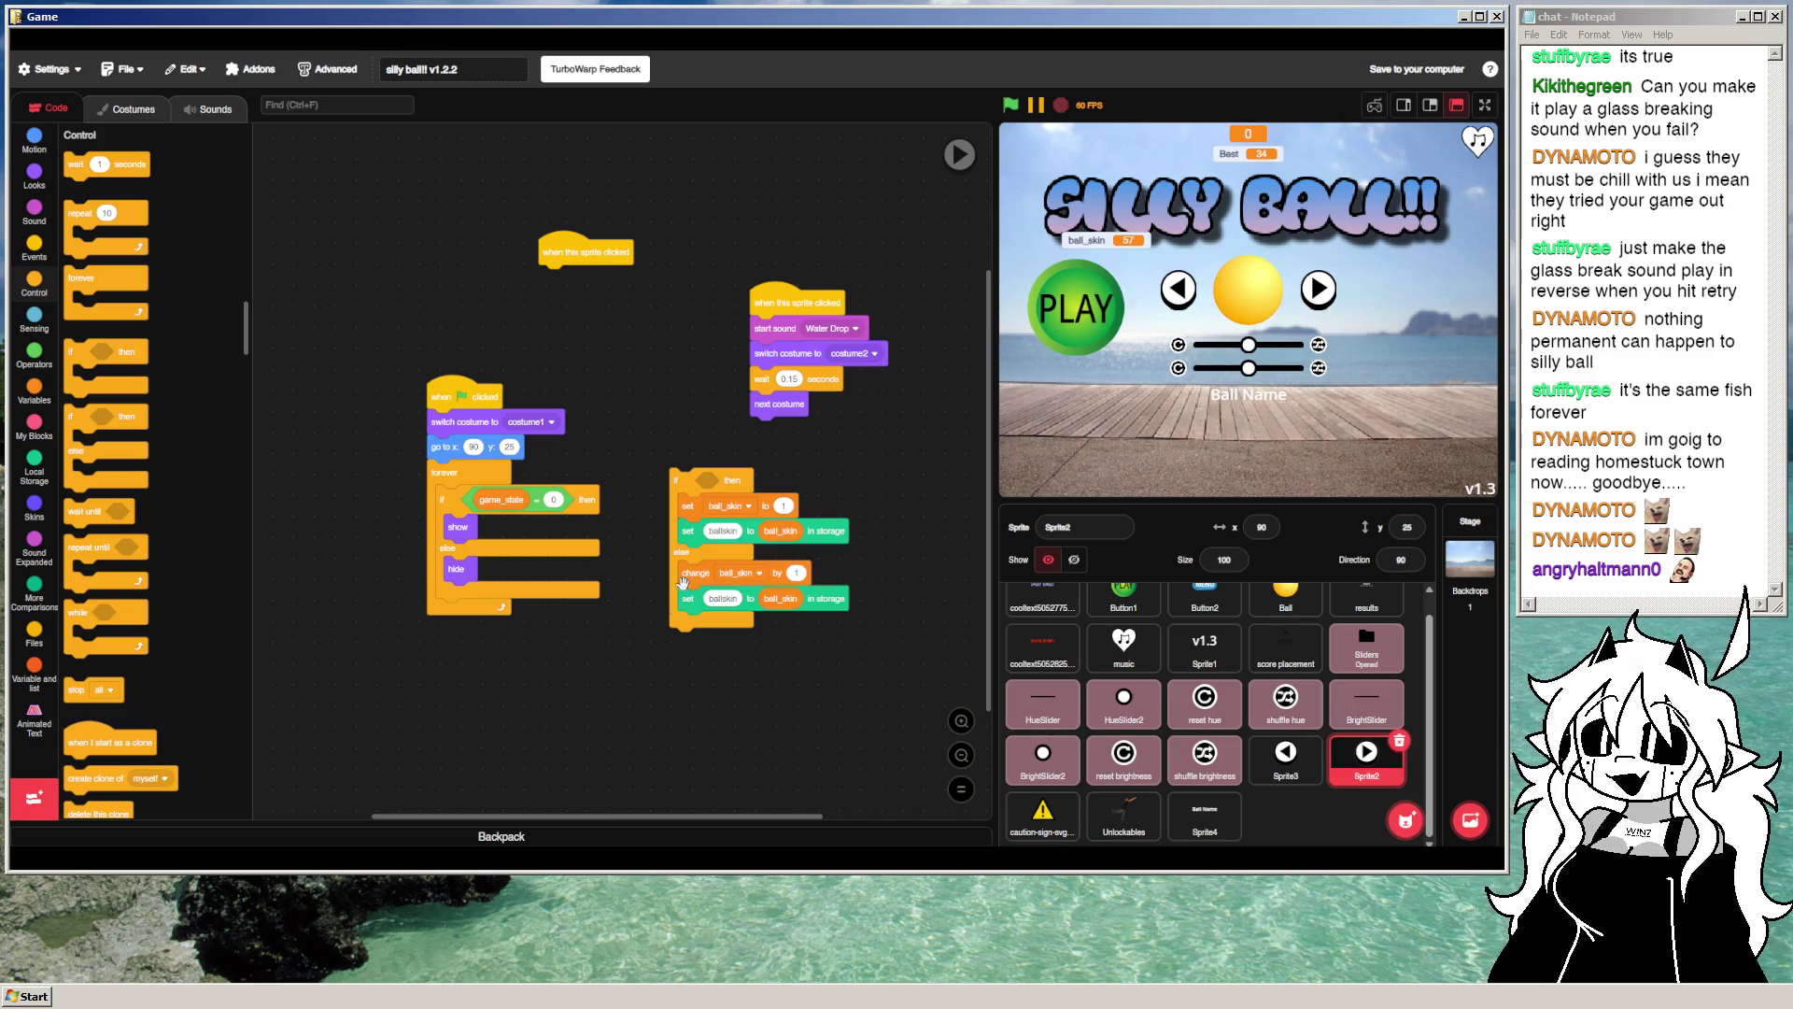
# Step: Copy the game_state = 0 condition into the if, switch it to ball_skin, and view Ball's costumes
pyautogui.rightClick(544, 499)
pyautogui.click(565, 511)
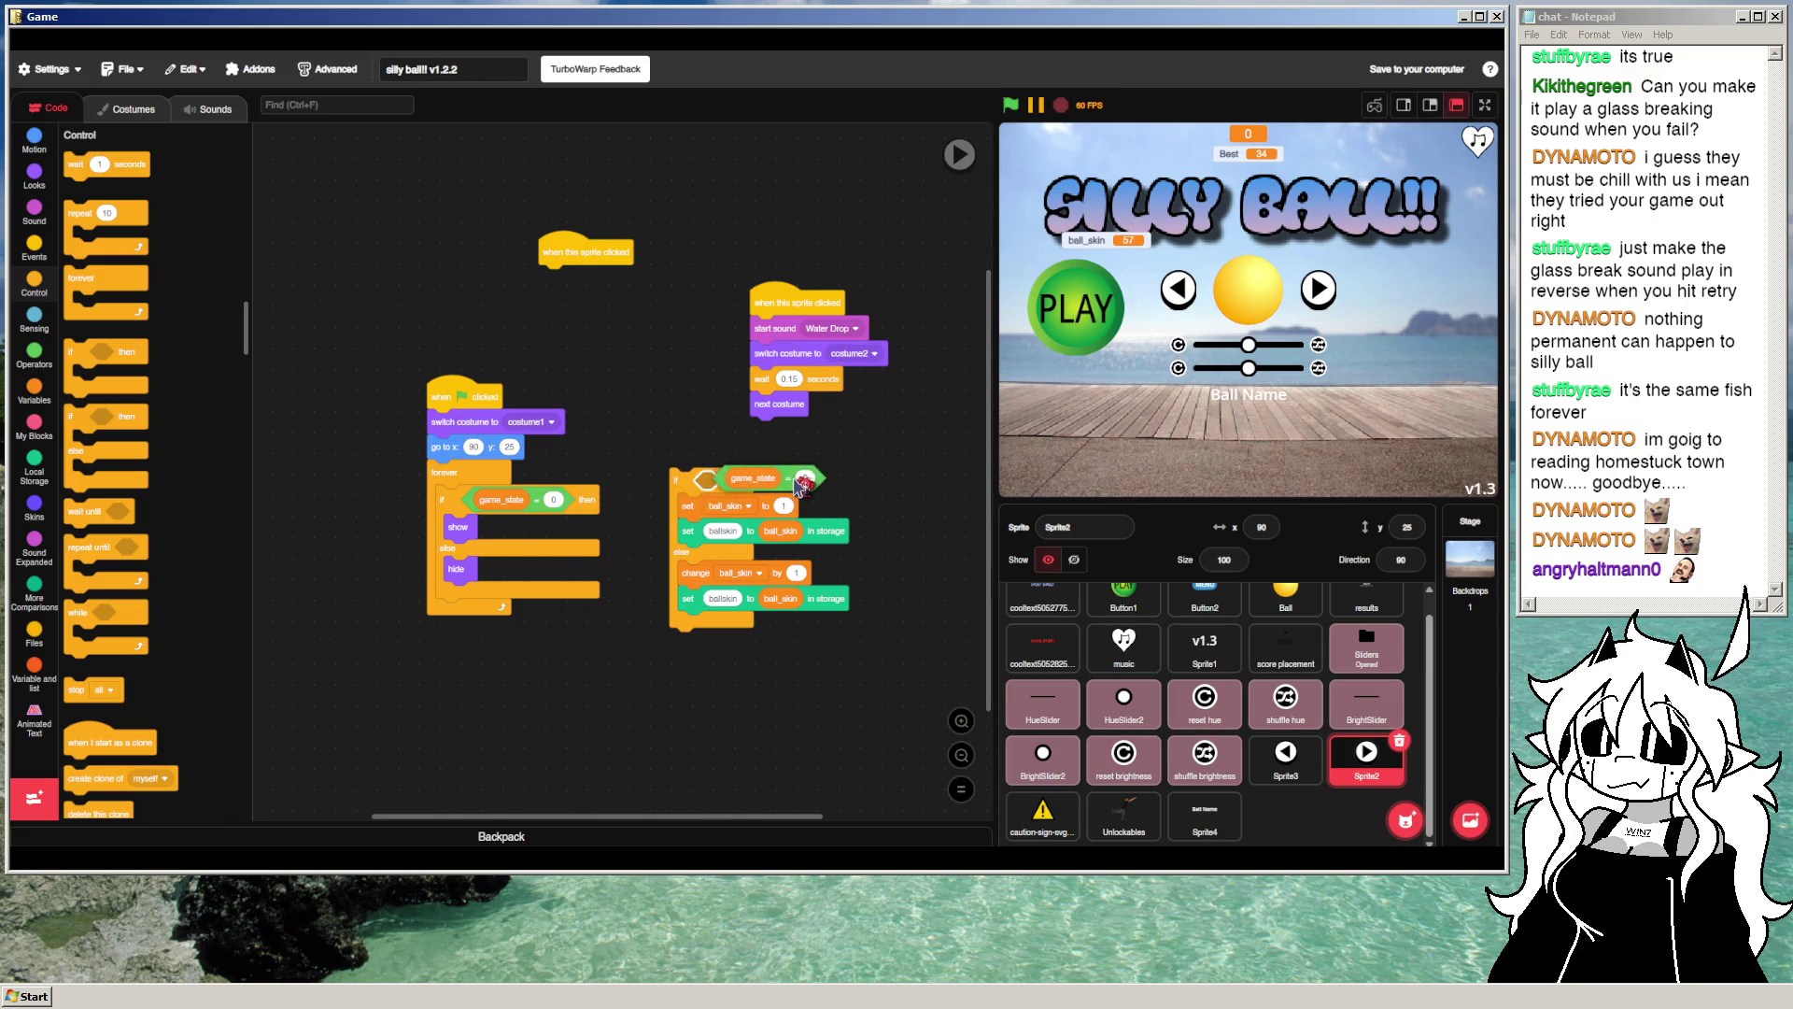
pyautogui.click(749, 483)
pyautogui.click(749, 483)
pyautogui.click(821, 130)
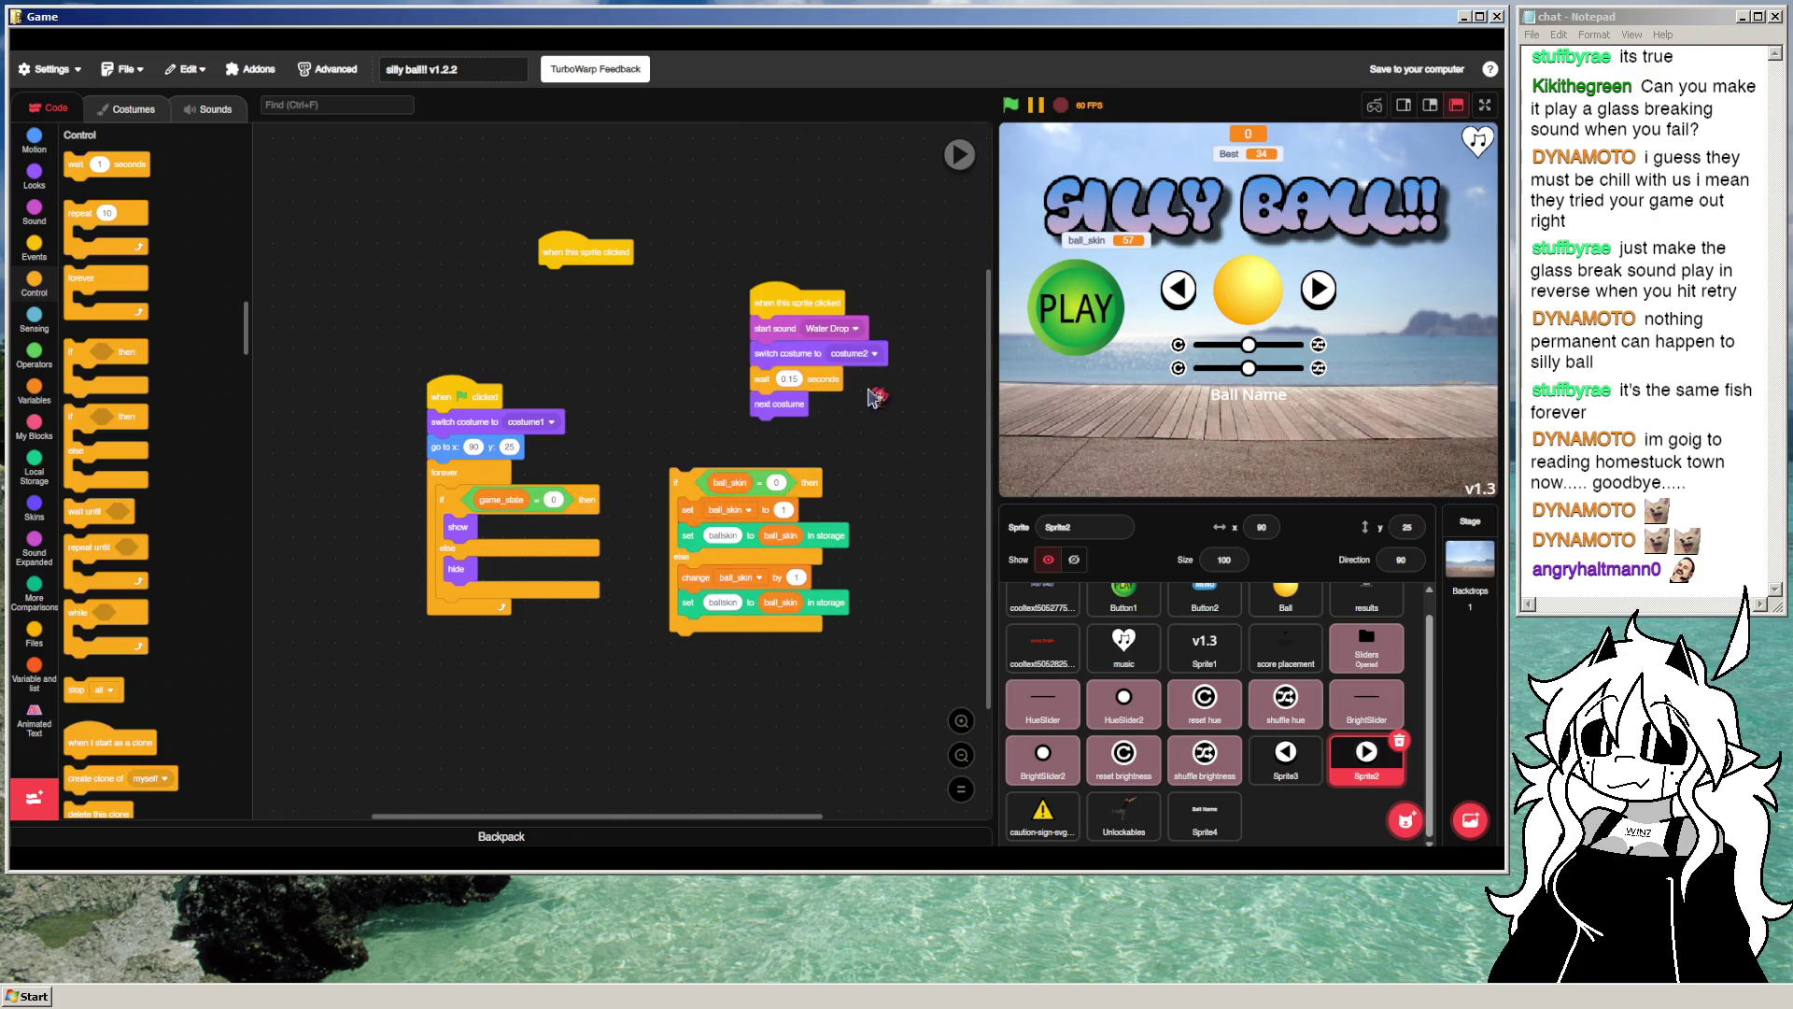
pyautogui.click(1285, 597)
pyautogui.click(134, 110)
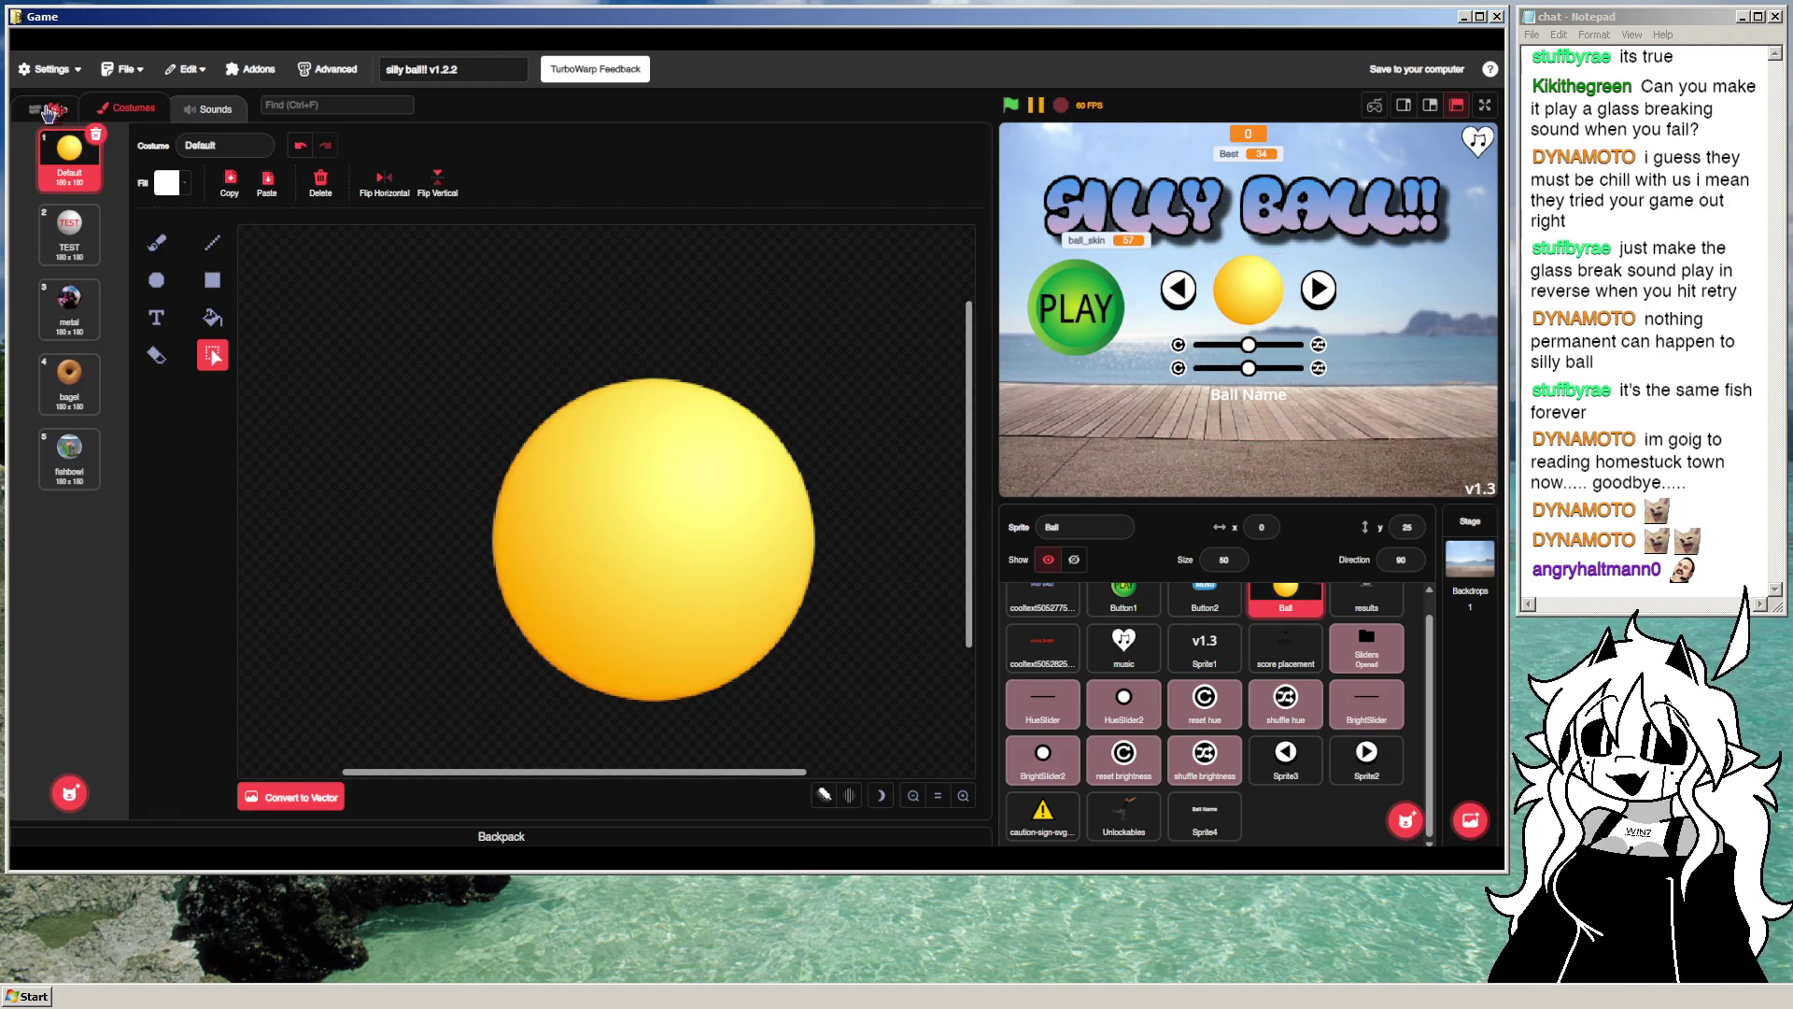
# Step: Confirm Ball has five costumes and attach the if/else under Sprite2's click hat
pyautogui.click(47, 109)
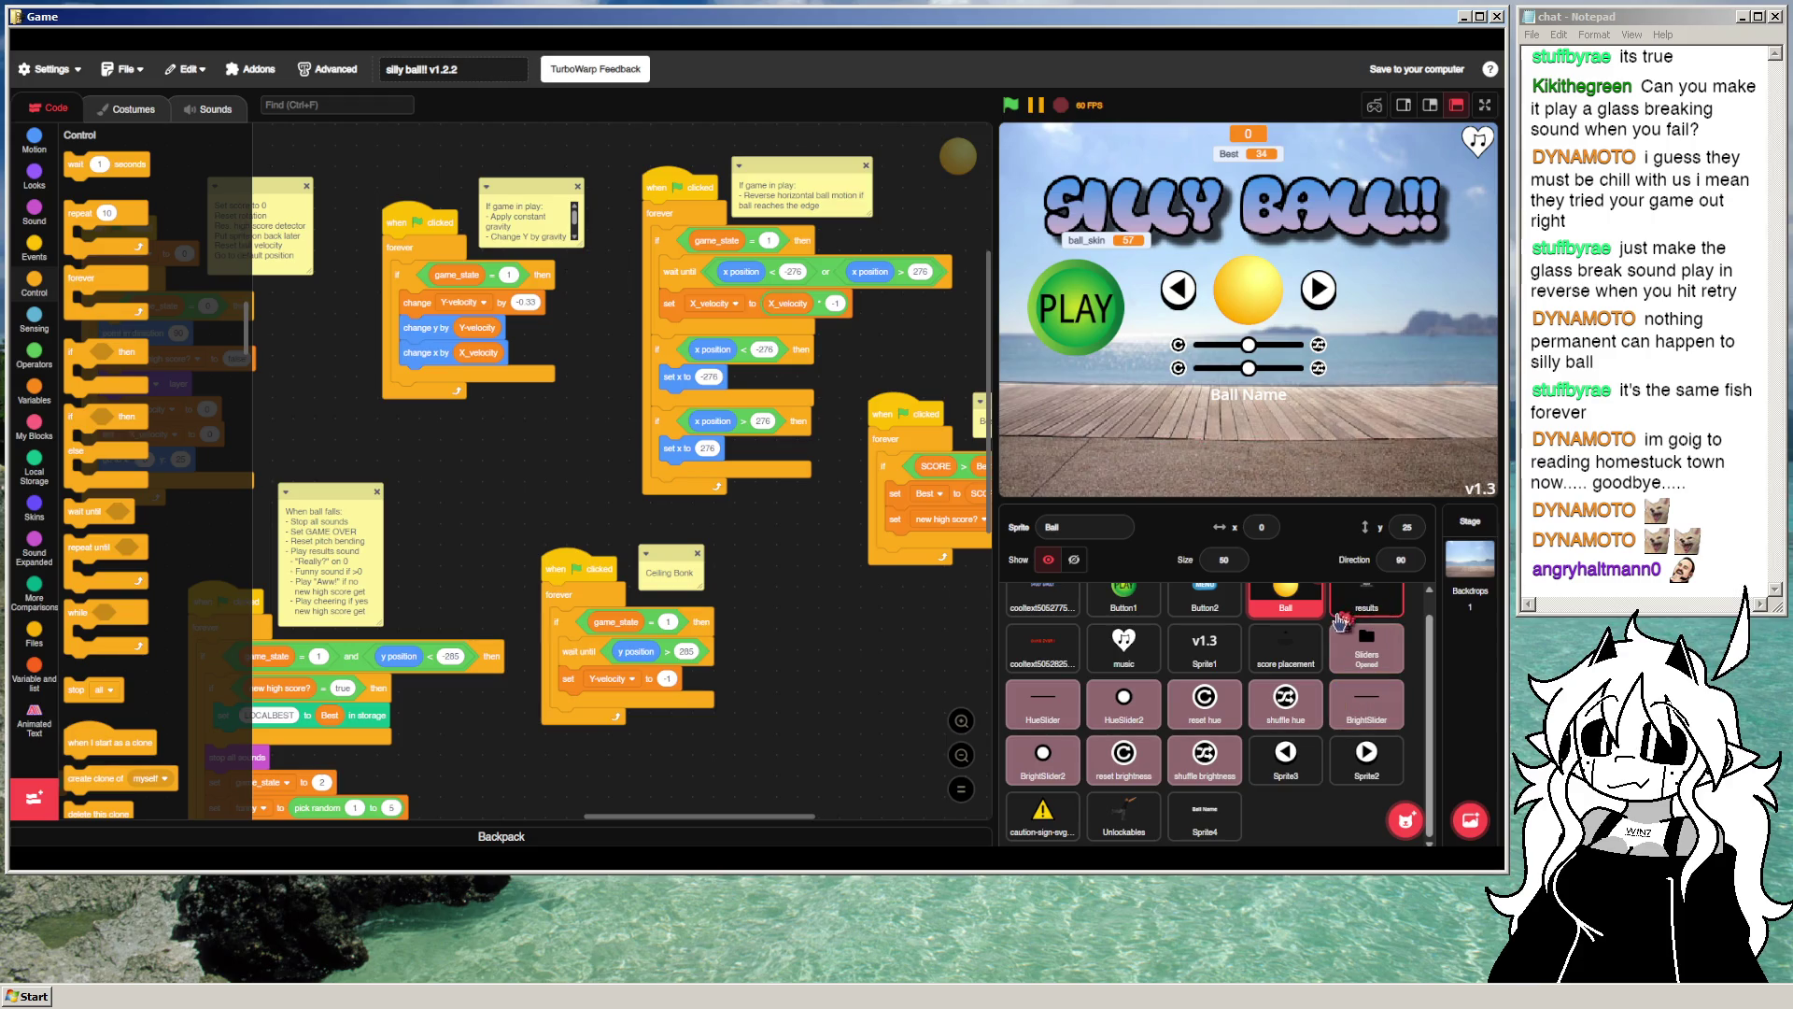
pyautogui.click(1366, 757)
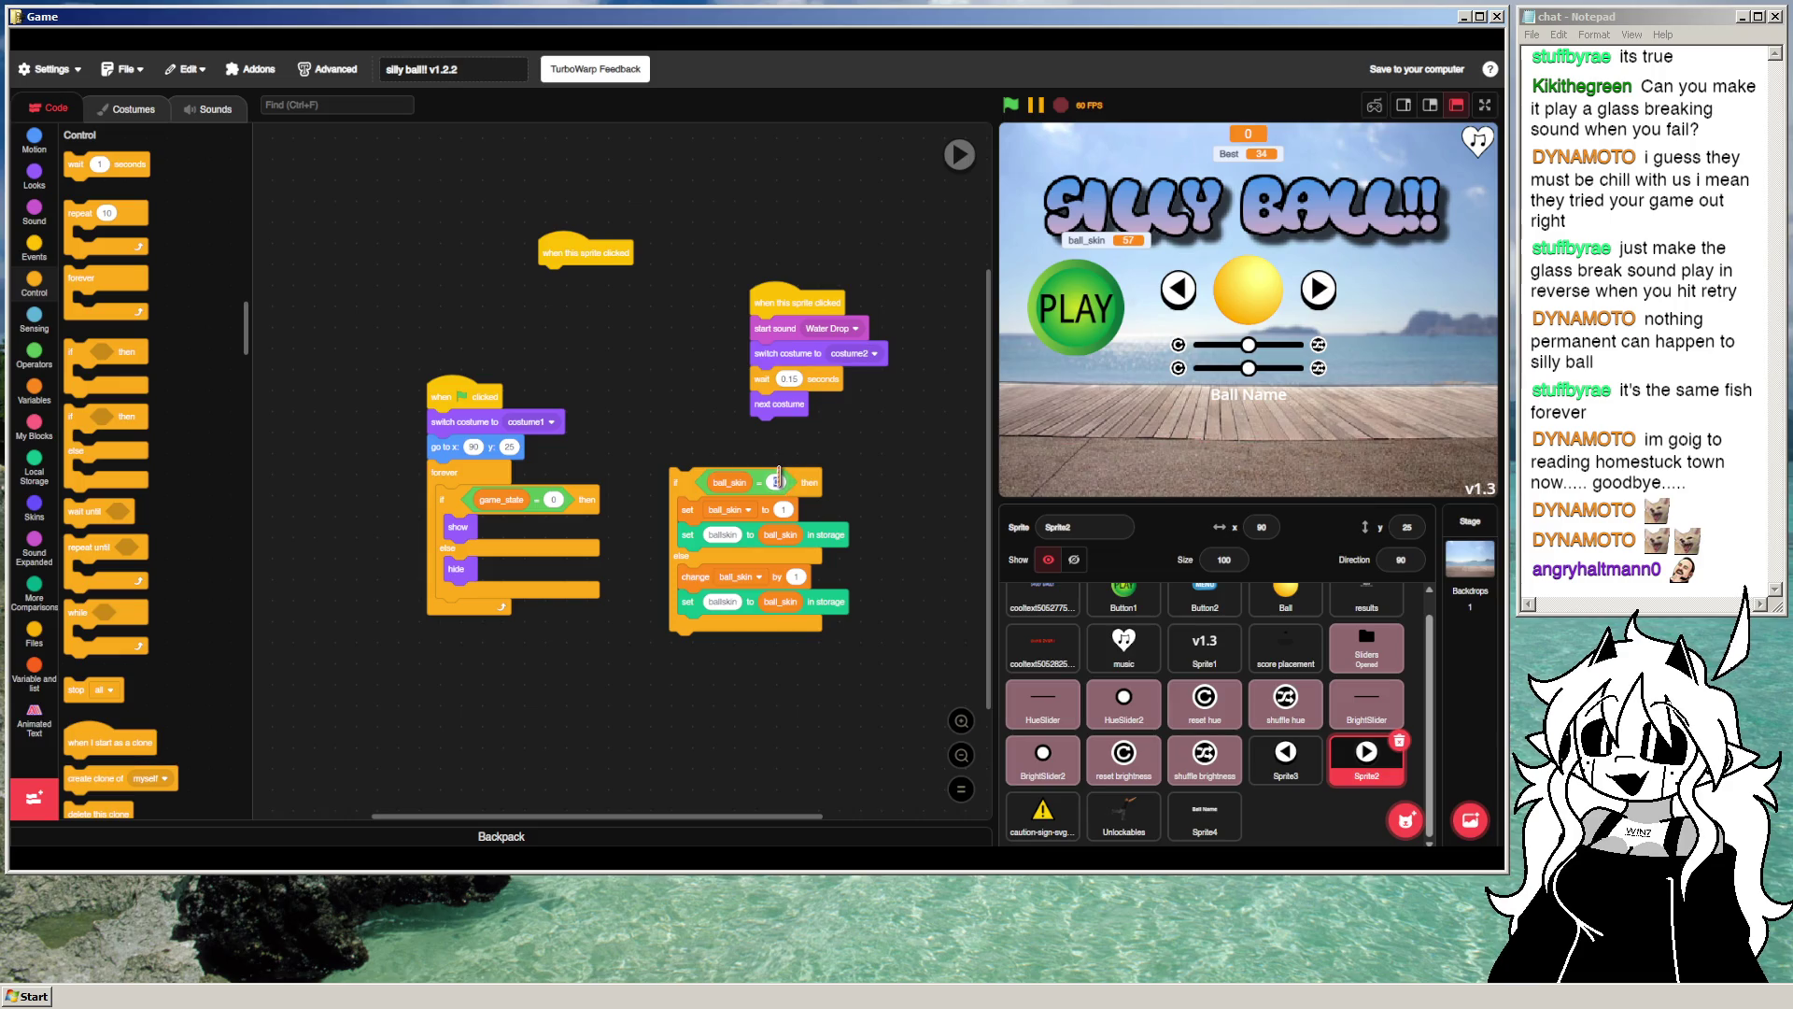
pyautogui.moveTo(679, 493)
pyautogui.mouseDown()
pyautogui.moveTo(658, 432)
pyautogui.moveTo(554, 288)
pyautogui.moveTo(596, 245)
pyautogui.moveTo(462, 366)
pyautogui.moveTo(201, 416)
pyautogui.moveTo(35, 615)
pyautogui.mouseUp()
pyautogui.rightClick(635, 254)
pyautogui.click(615, 297)
# Step: Insert a comparison testing whether ball_skin equals 5 into the if slot
pyautogui.click(35, 612)
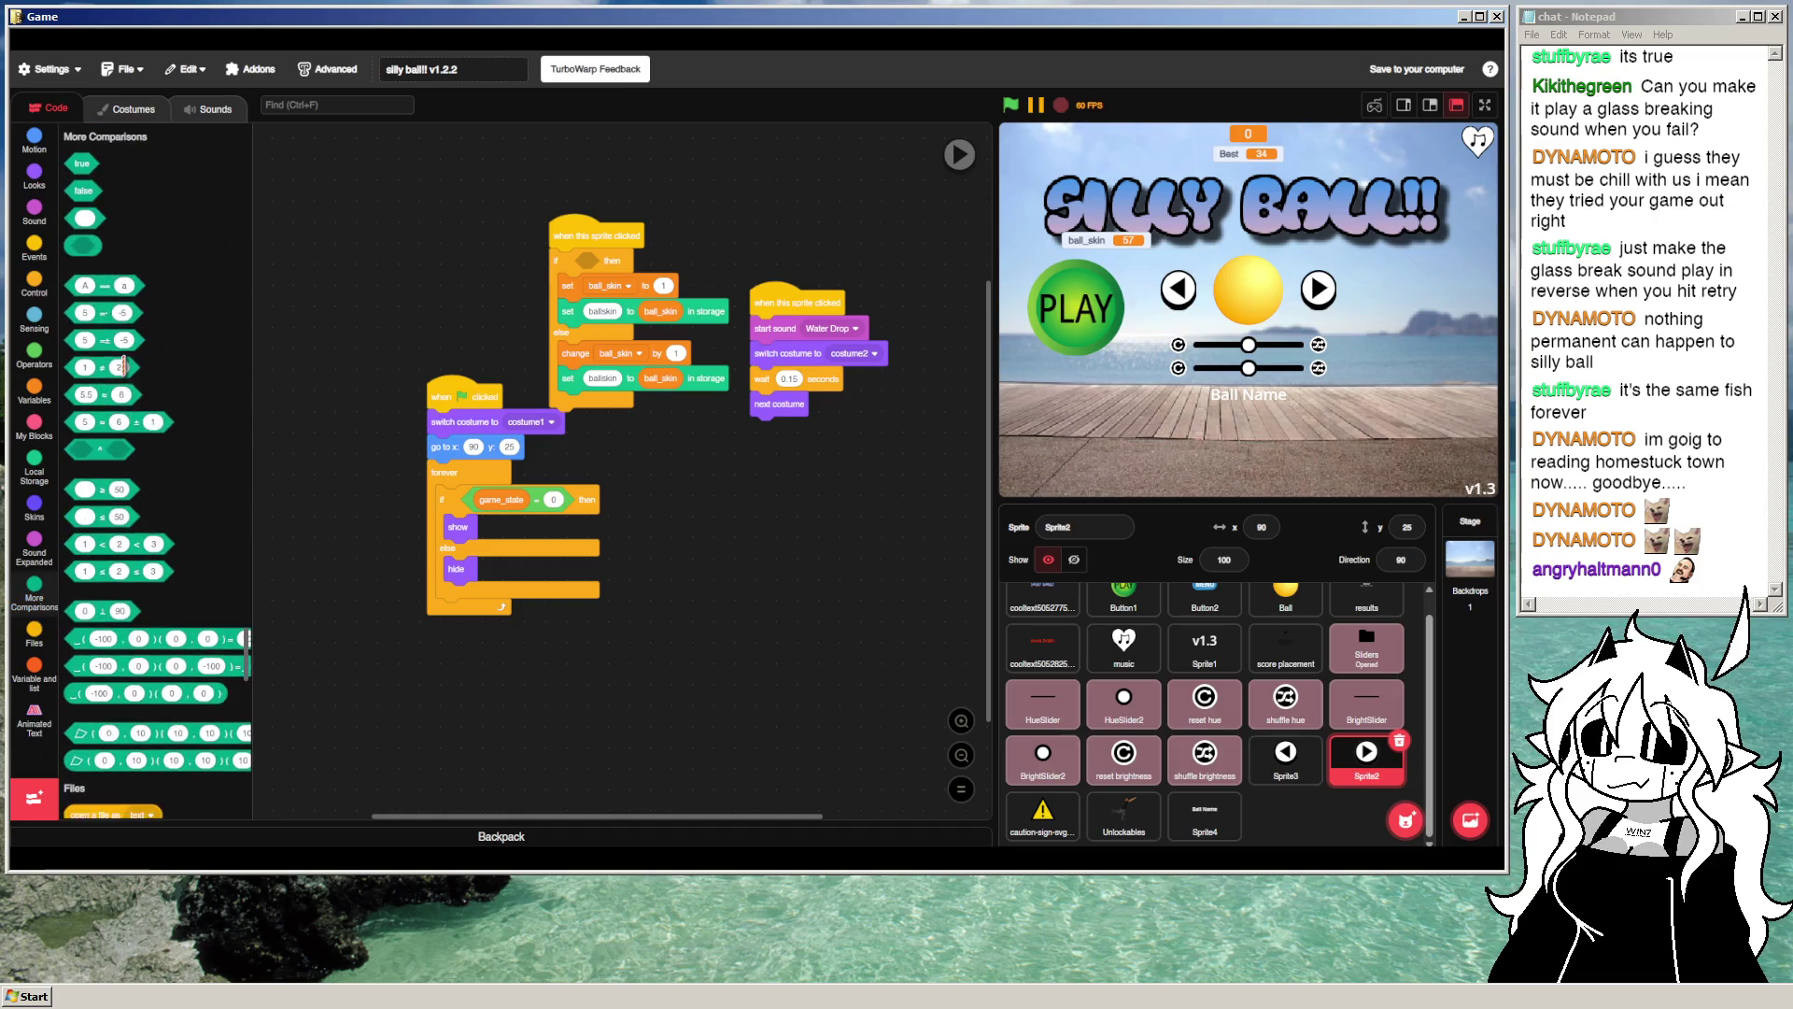
pyautogui.moveTo(82, 488); pyautogui.dragTo(591, 262)
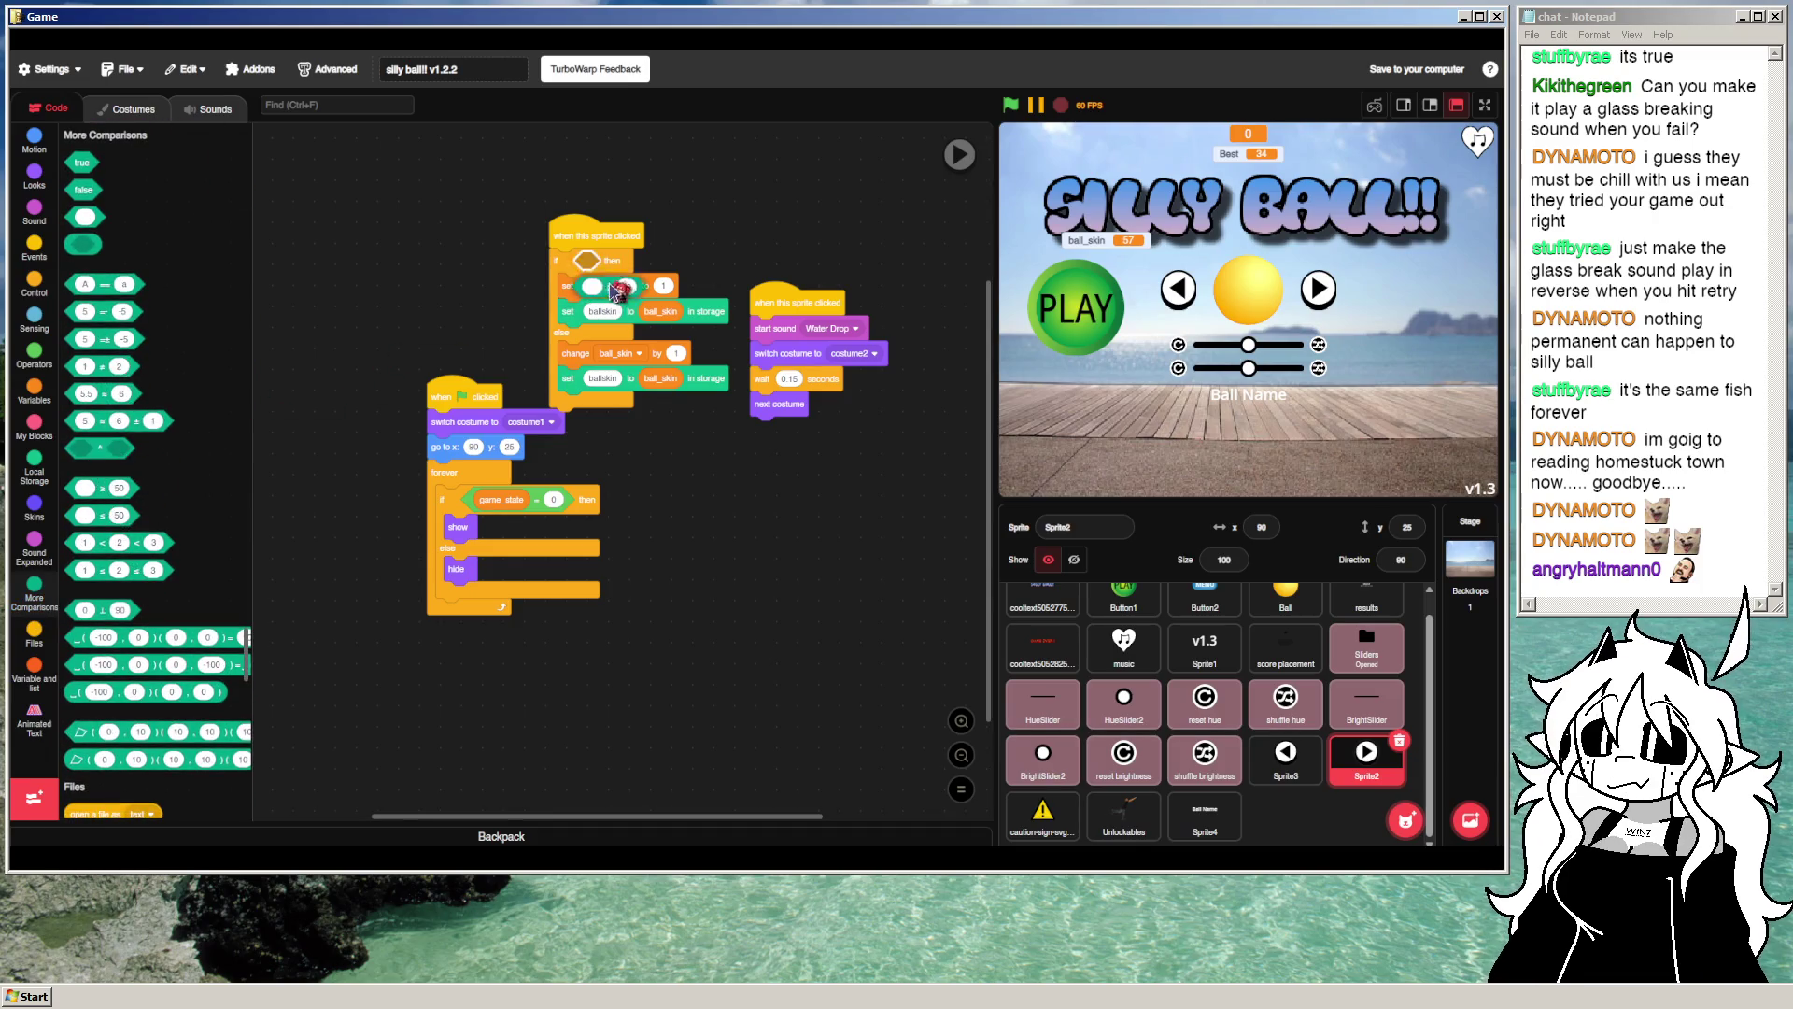
pyautogui.rightClick(489, 501)
pyautogui.click(534, 62)
pyautogui.click(598, 263)
pyautogui.rightClick(603, 266)
pyautogui.click(646, 331)
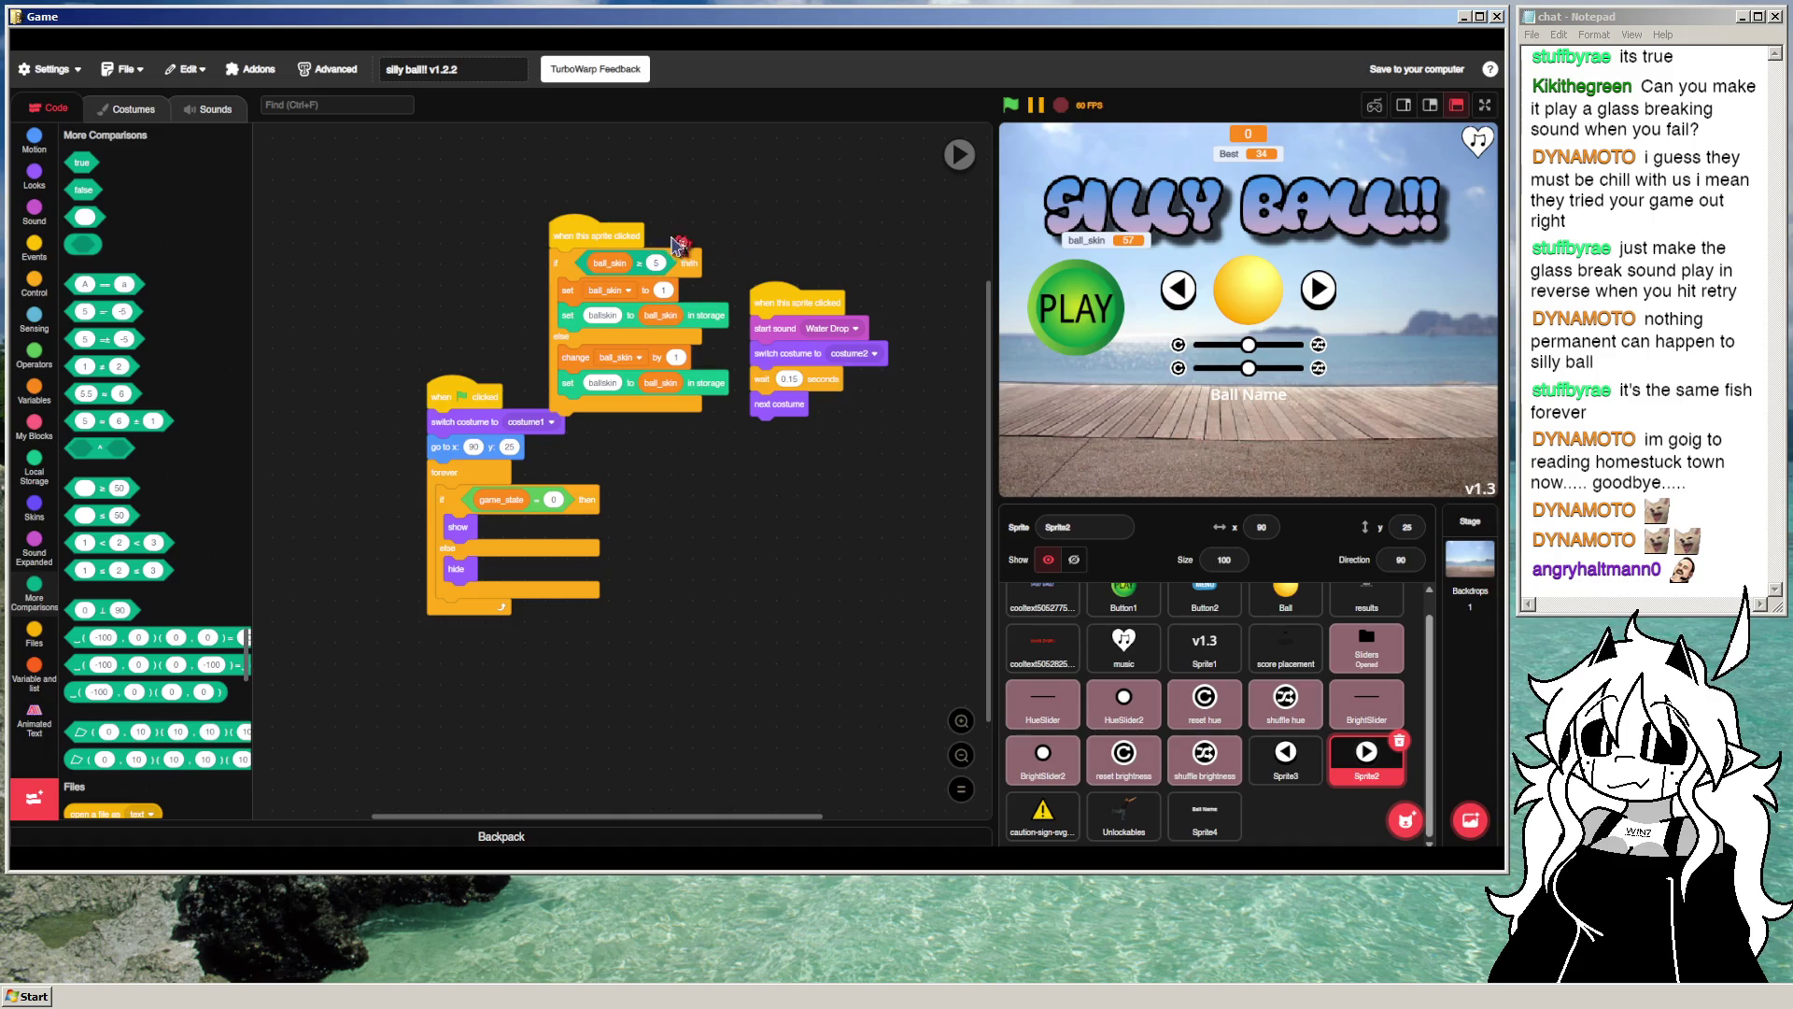
# Step: Tidy the scripts, copy the wraparound click script, and select Sprite3
pyautogui.moveTo(606, 222); pyautogui.dragTo(590, 177)
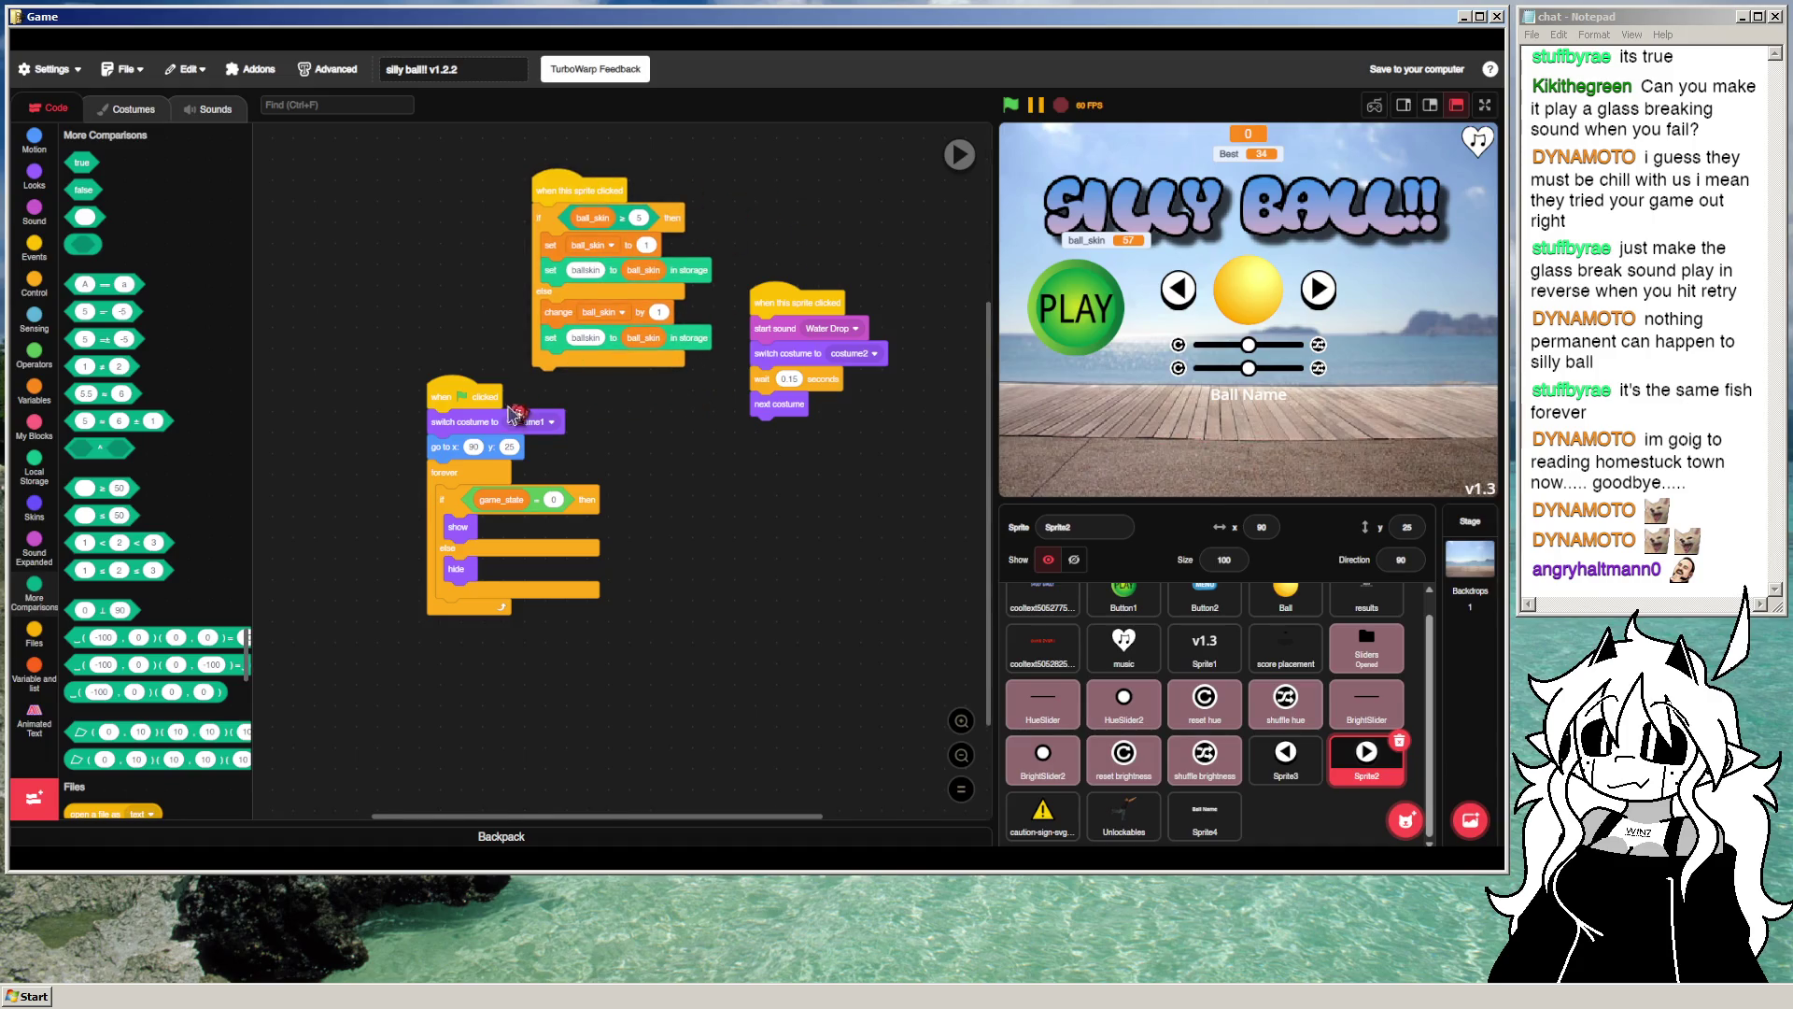
pyautogui.moveTo(702, 251)
pyautogui.mouseDown()
pyautogui.moveTo(735, 343)
pyautogui.moveTo(805, 372)
pyautogui.moveTo(824, 340)
pyautogui.mouseUp()
pyautogui.rightClick(641, 280)
pyautogui.press('Escape')
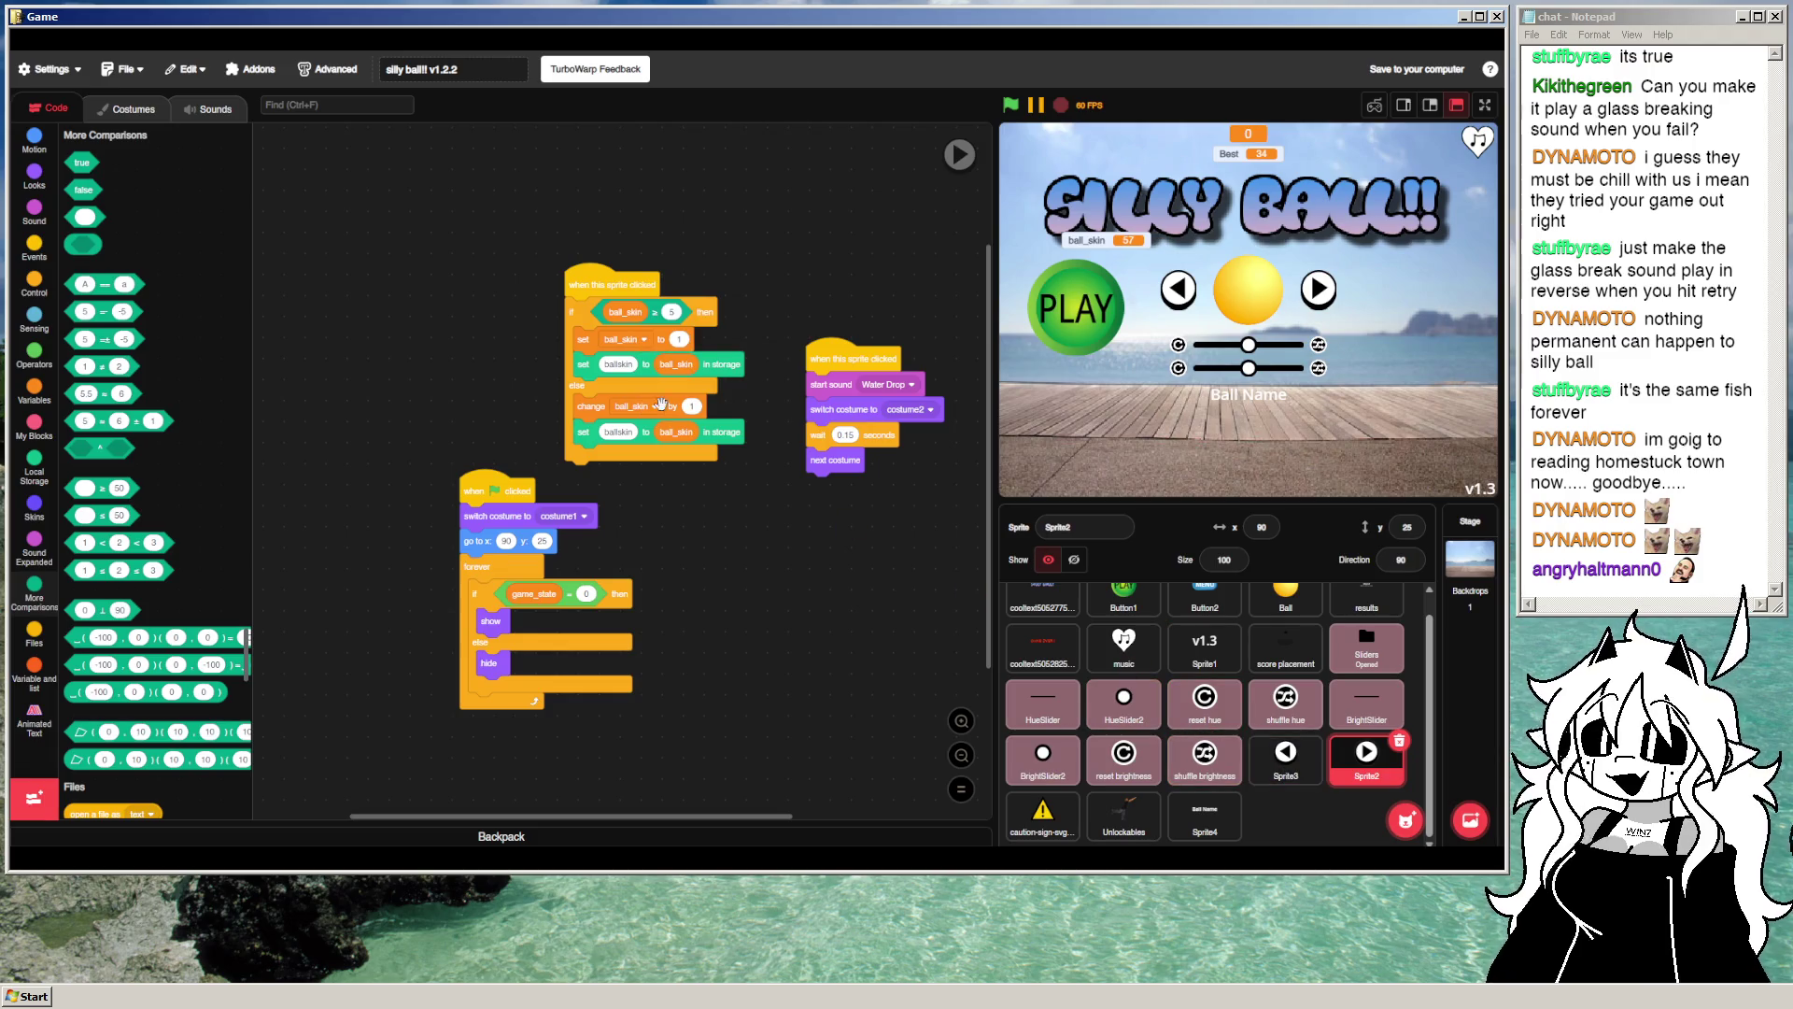
pyautogui.click(1286, 752)
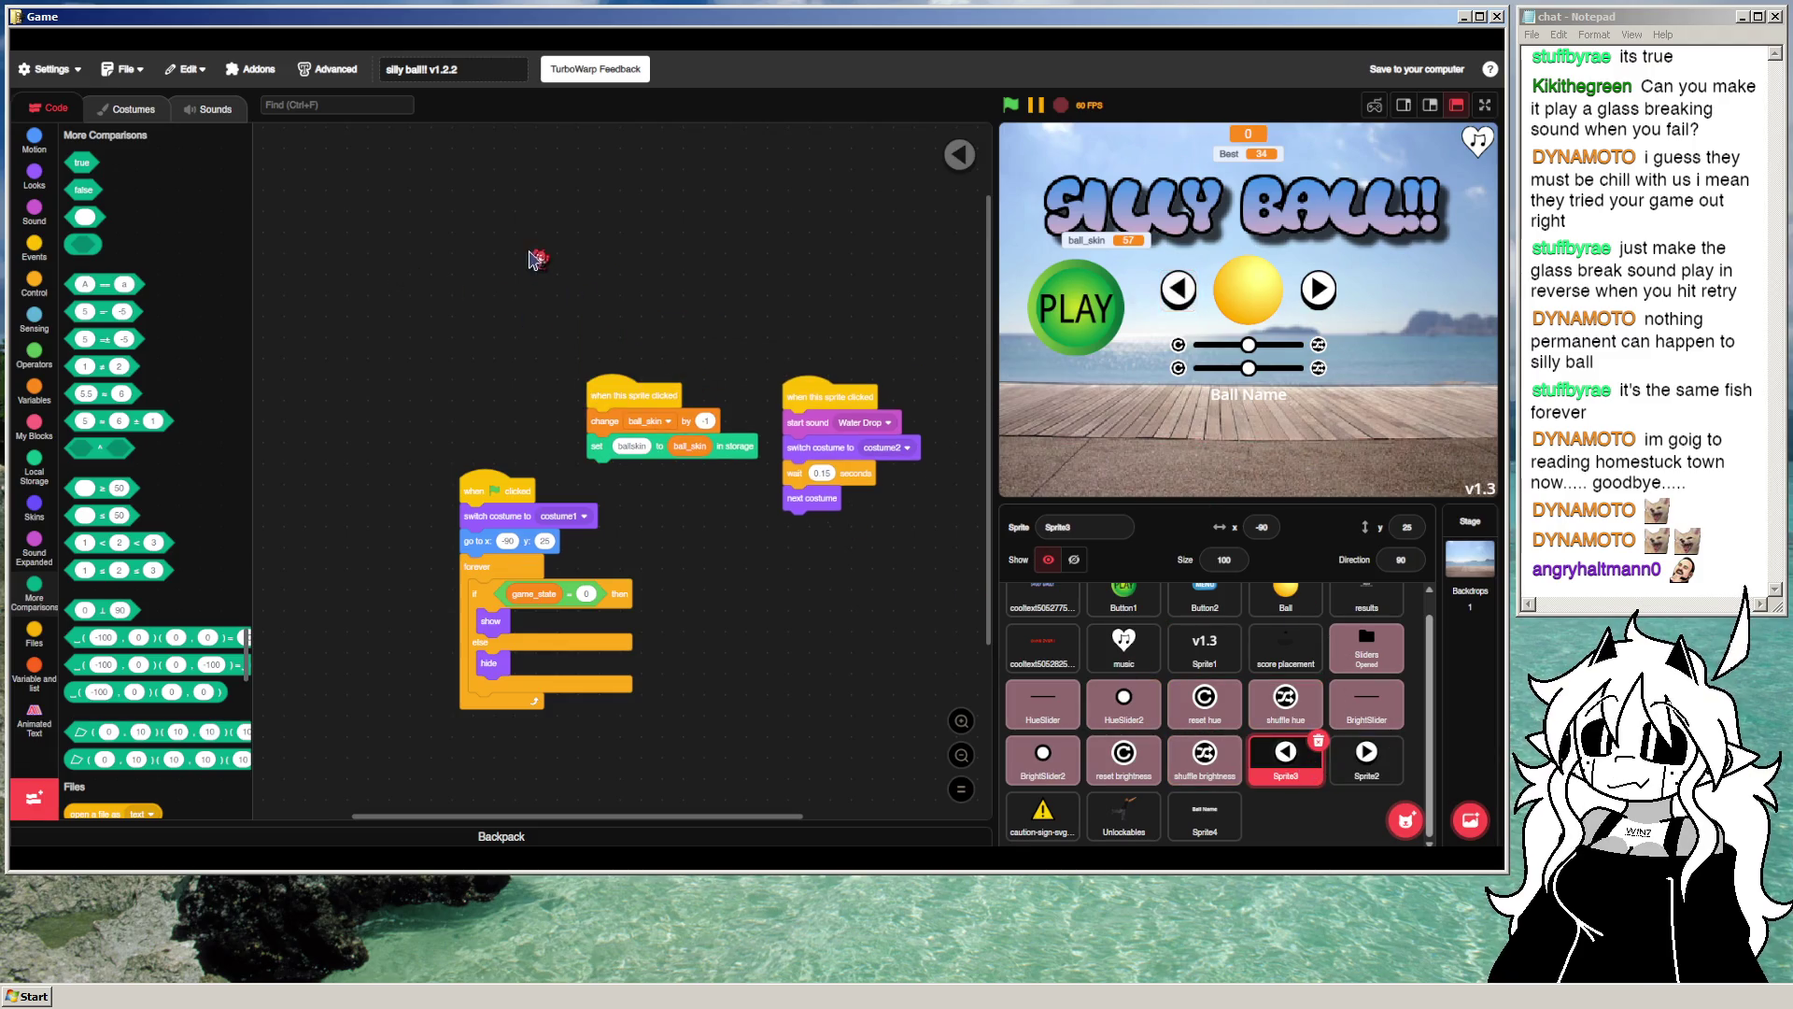
# Step: Paste the copied wraparound script into Sprite3 and delete the old click script
pyautogui.moveTo(641, 383); pyautogui.dragTo(520, 202)
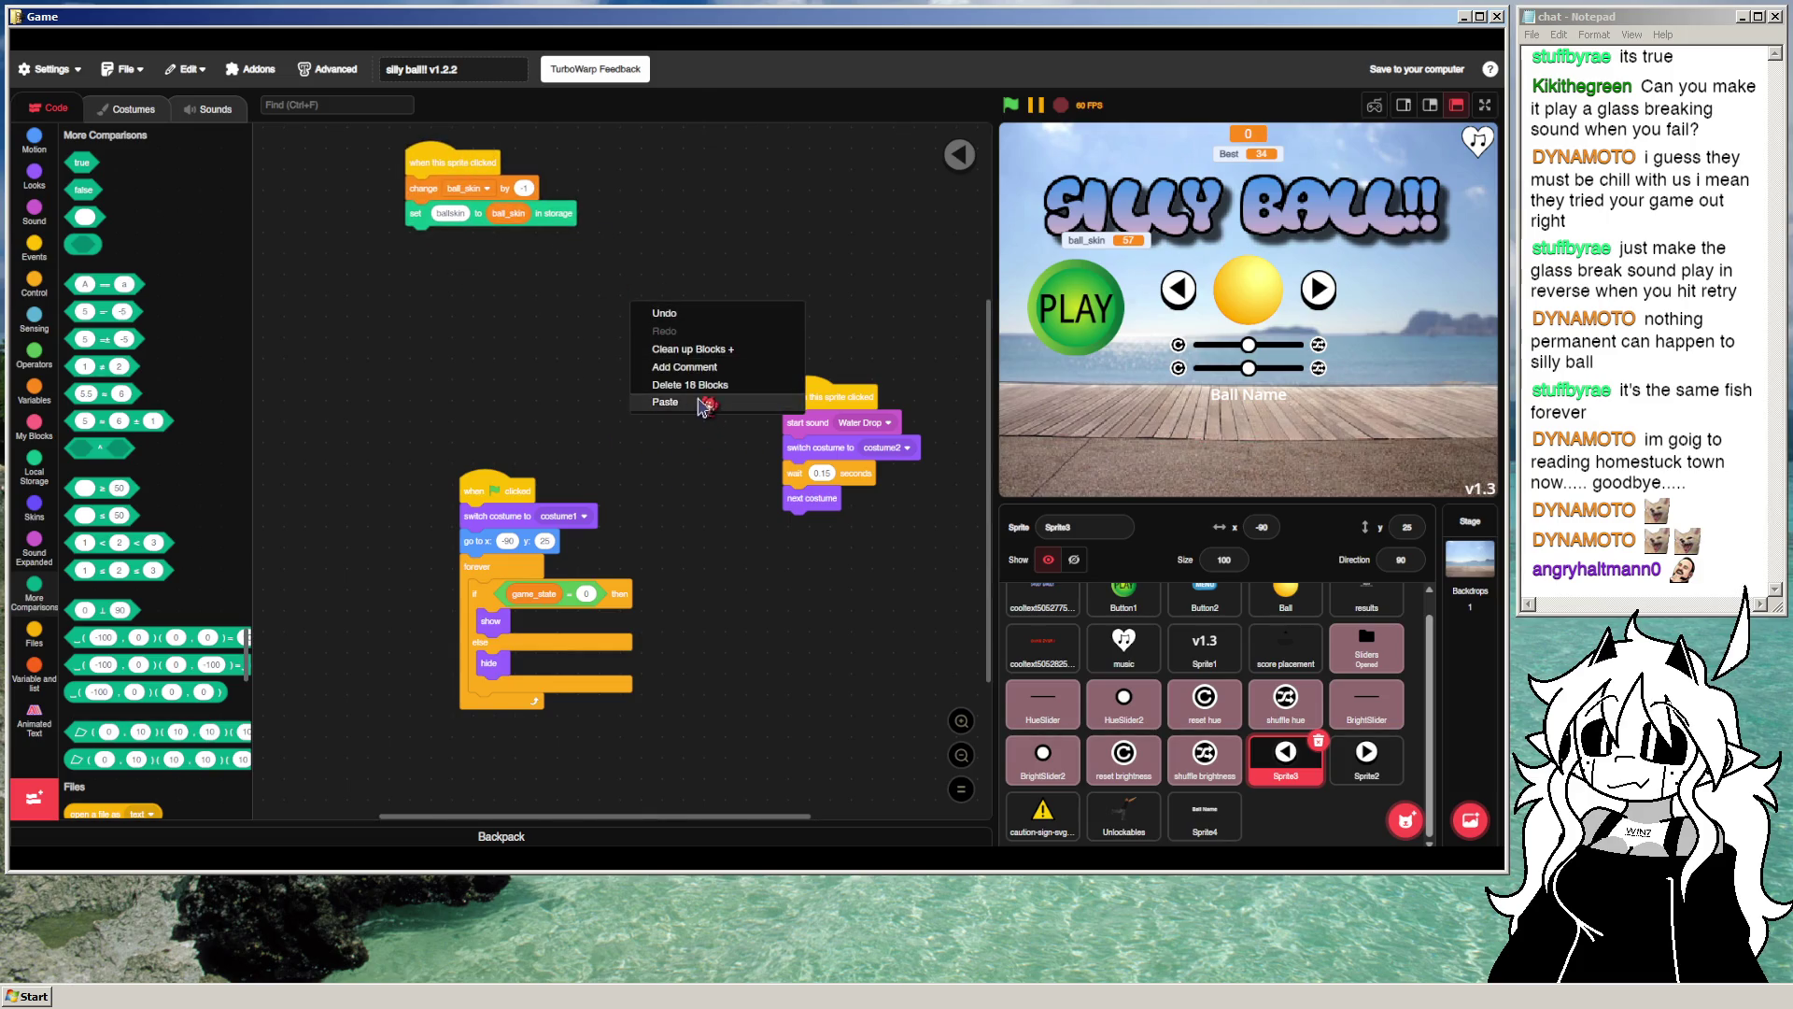
pyautogui.click(701, 402)
pyautogui.moveTo(439, 161); pyautogui.dragTo(126, 364)
pyautogui.moveTo(703, 396); pyautogui.dragTo(613, 262)
# Step: Rebuild the check so it tests ball_skin = 1 and sets ball_skin to 5
pyautogui.click(622, 267)
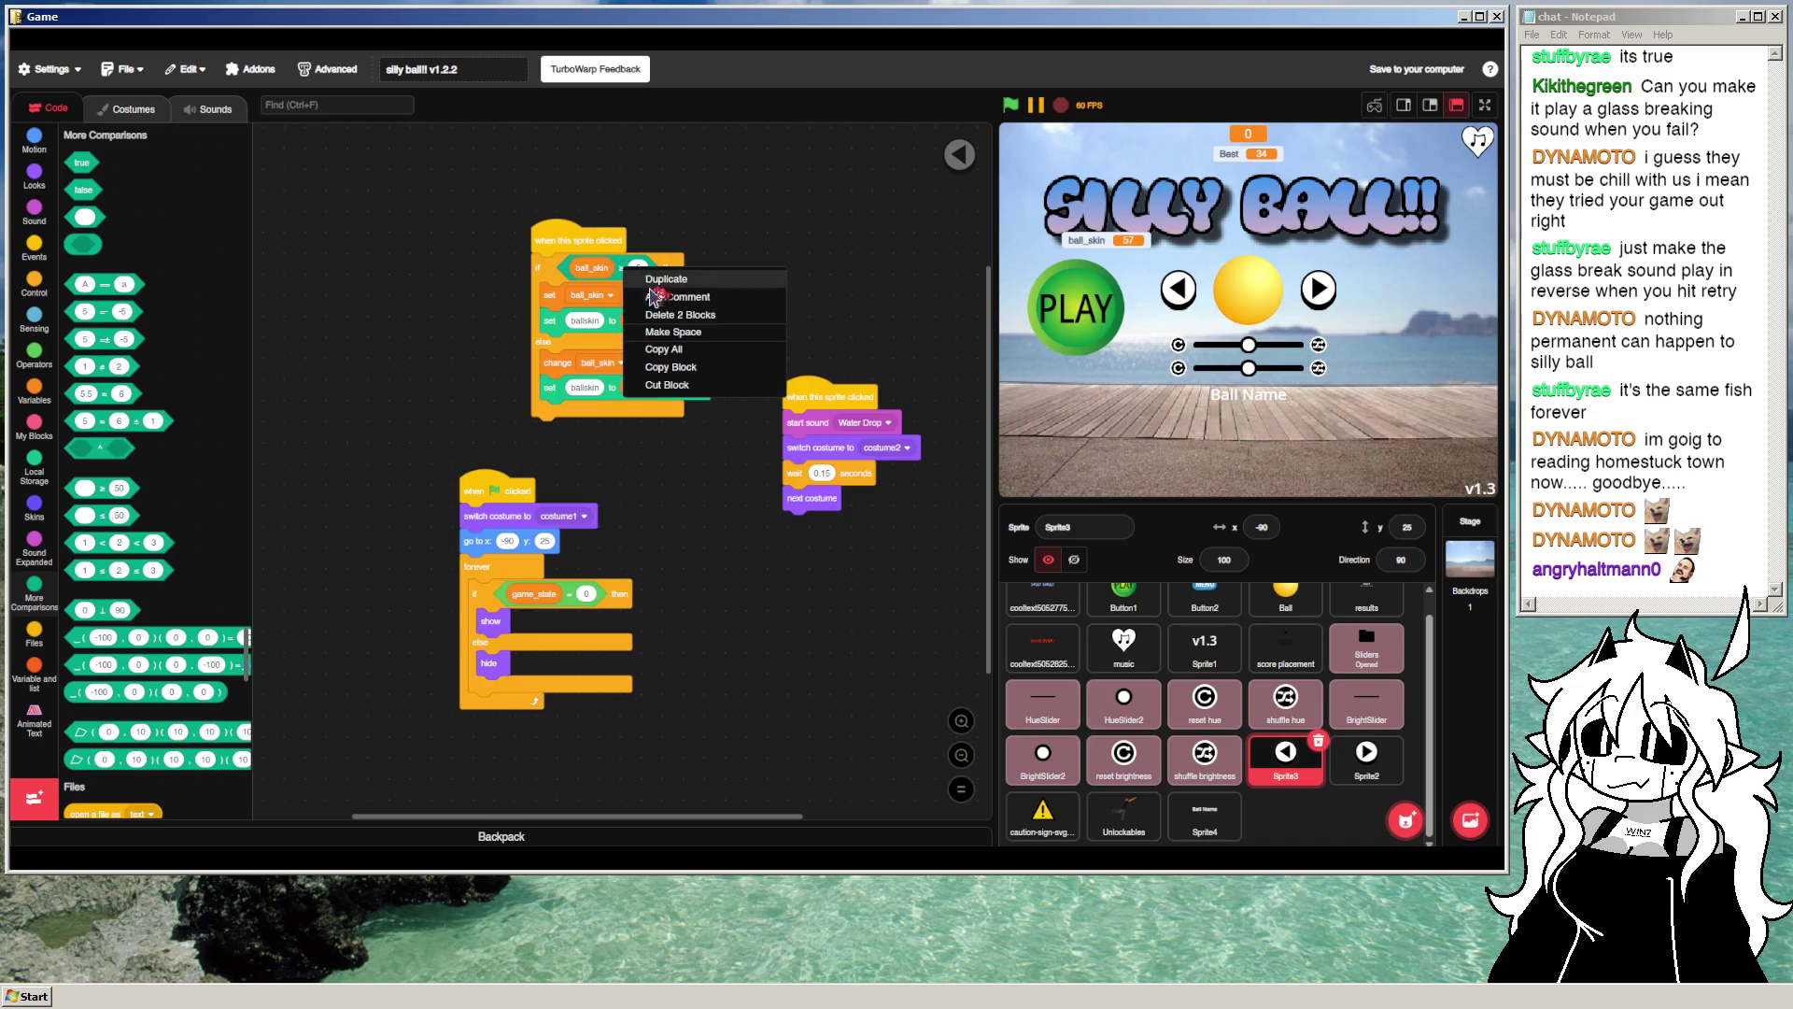
pyautogui.click(654, 292)
pyautogui.rightClick(649, 265)
pyautogui.click(664, 248)
pyautogui.moveTo(621, 270)
pyautogui.mouseDown()
pyautogui.moveTo(696, 245)
pyautogui.moveTo(542, 199)
pyautogui.mouseUp()
pyautogui.moveTo(675, 241)
pyautogui.mouseDown()
pyautogui.moveTo(541, 235)
pyautogui.moveTo(612, 258)
pyautogui.mouseUp()
pyautogui.moveTo(542, 199); pyautogui.dragTo(590, 268)
pyautogui.write('1')
pyautogui.write('5')
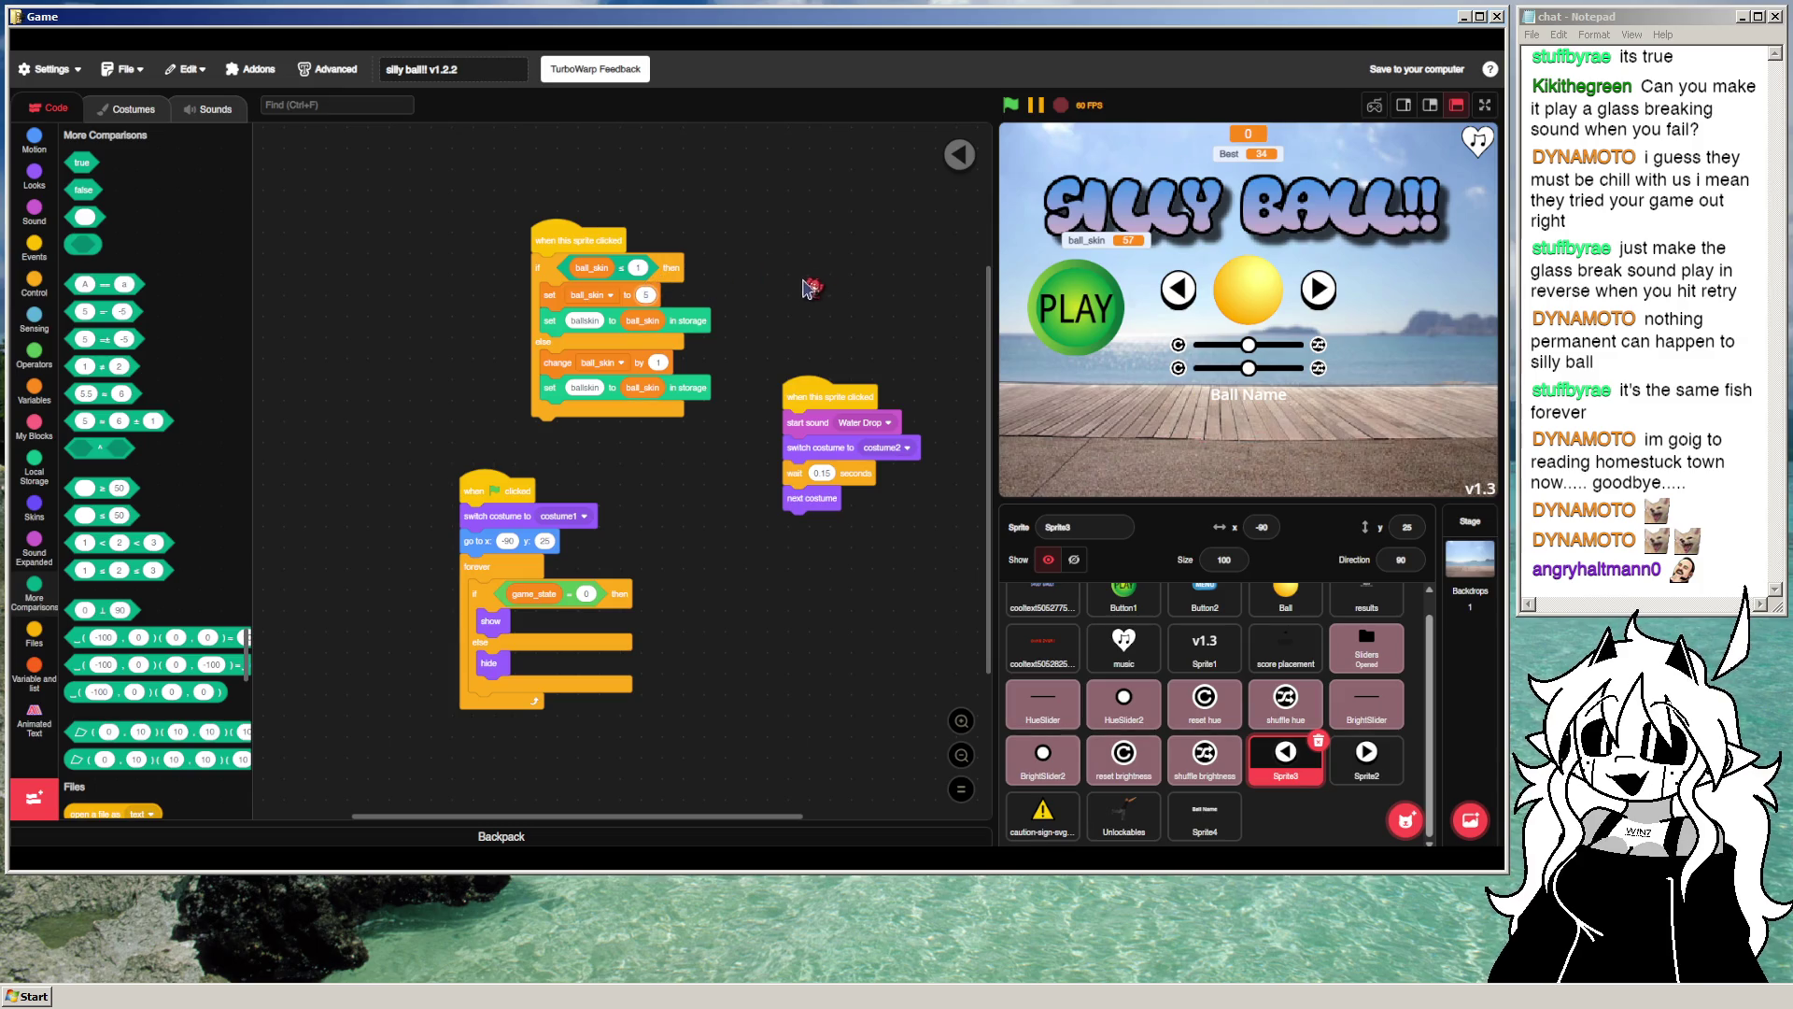
# Step: Make the else branch change ball_skin by -1, then start the game
pyautogui.click(657, 363)
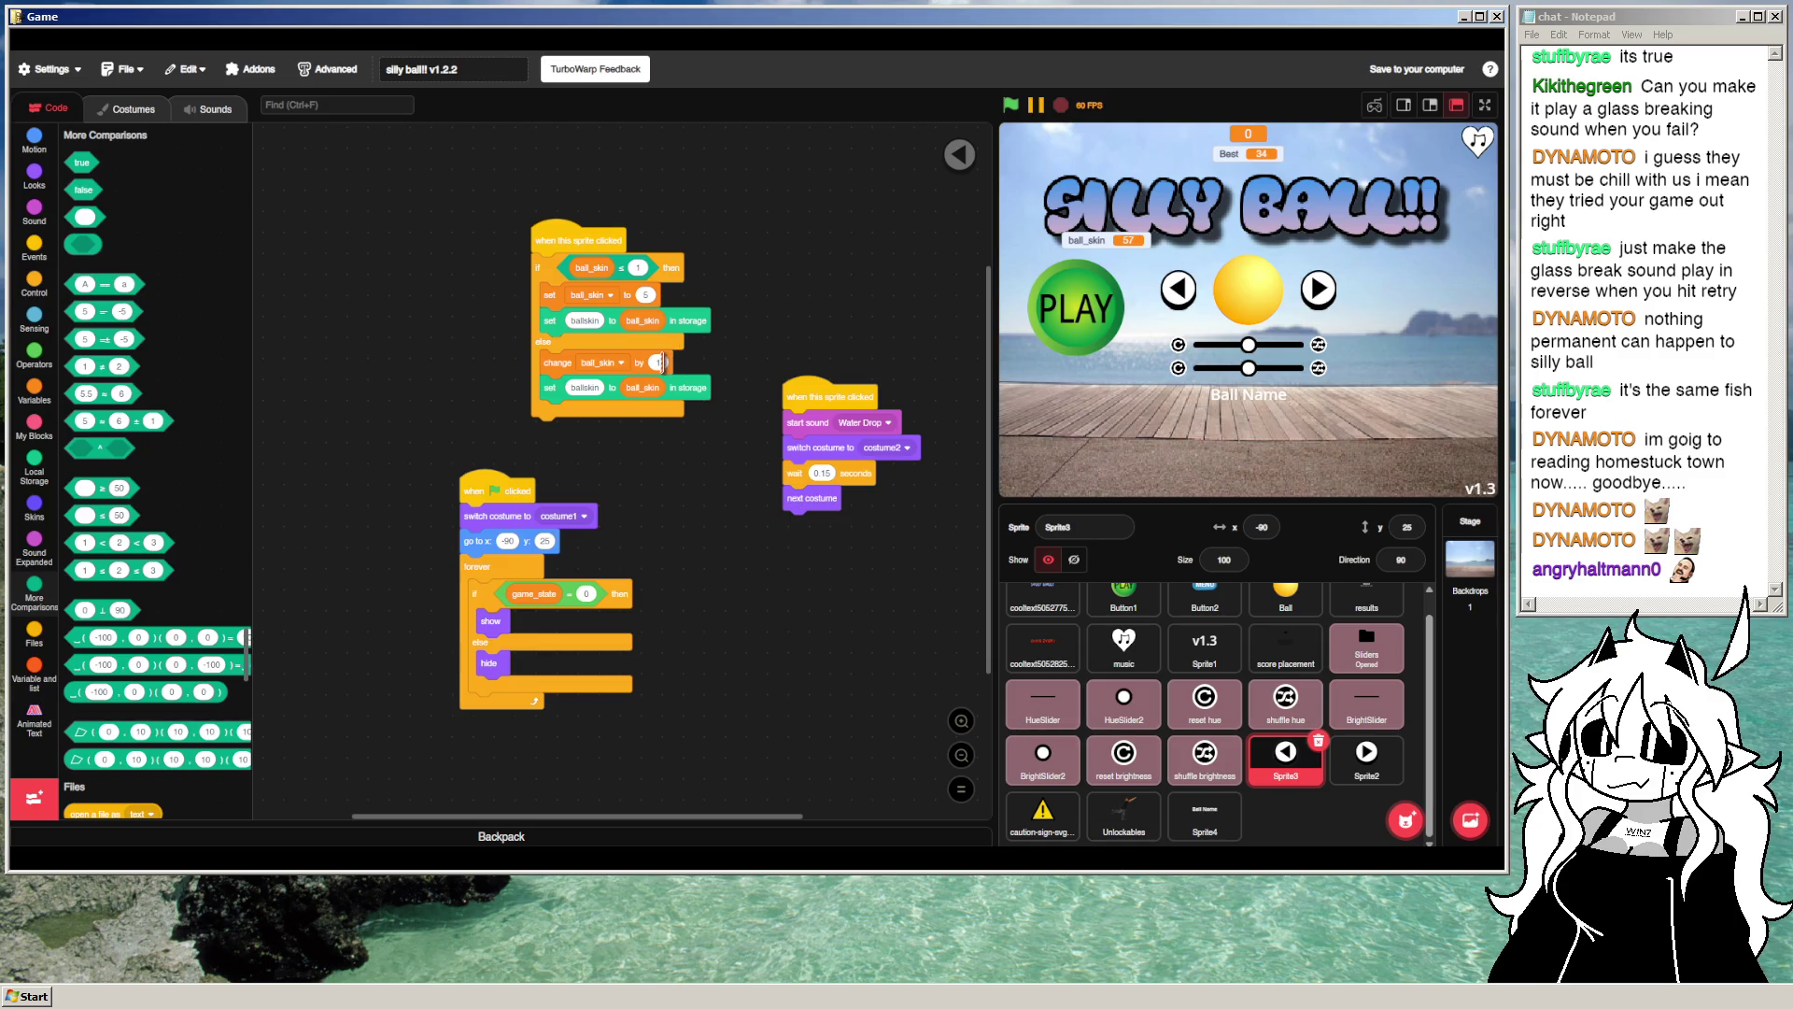
pyautogui.write('-1')
pyautogui.press('Return')
pyautogui.click(1011, 105)
pyautogui.click(1183, 293)
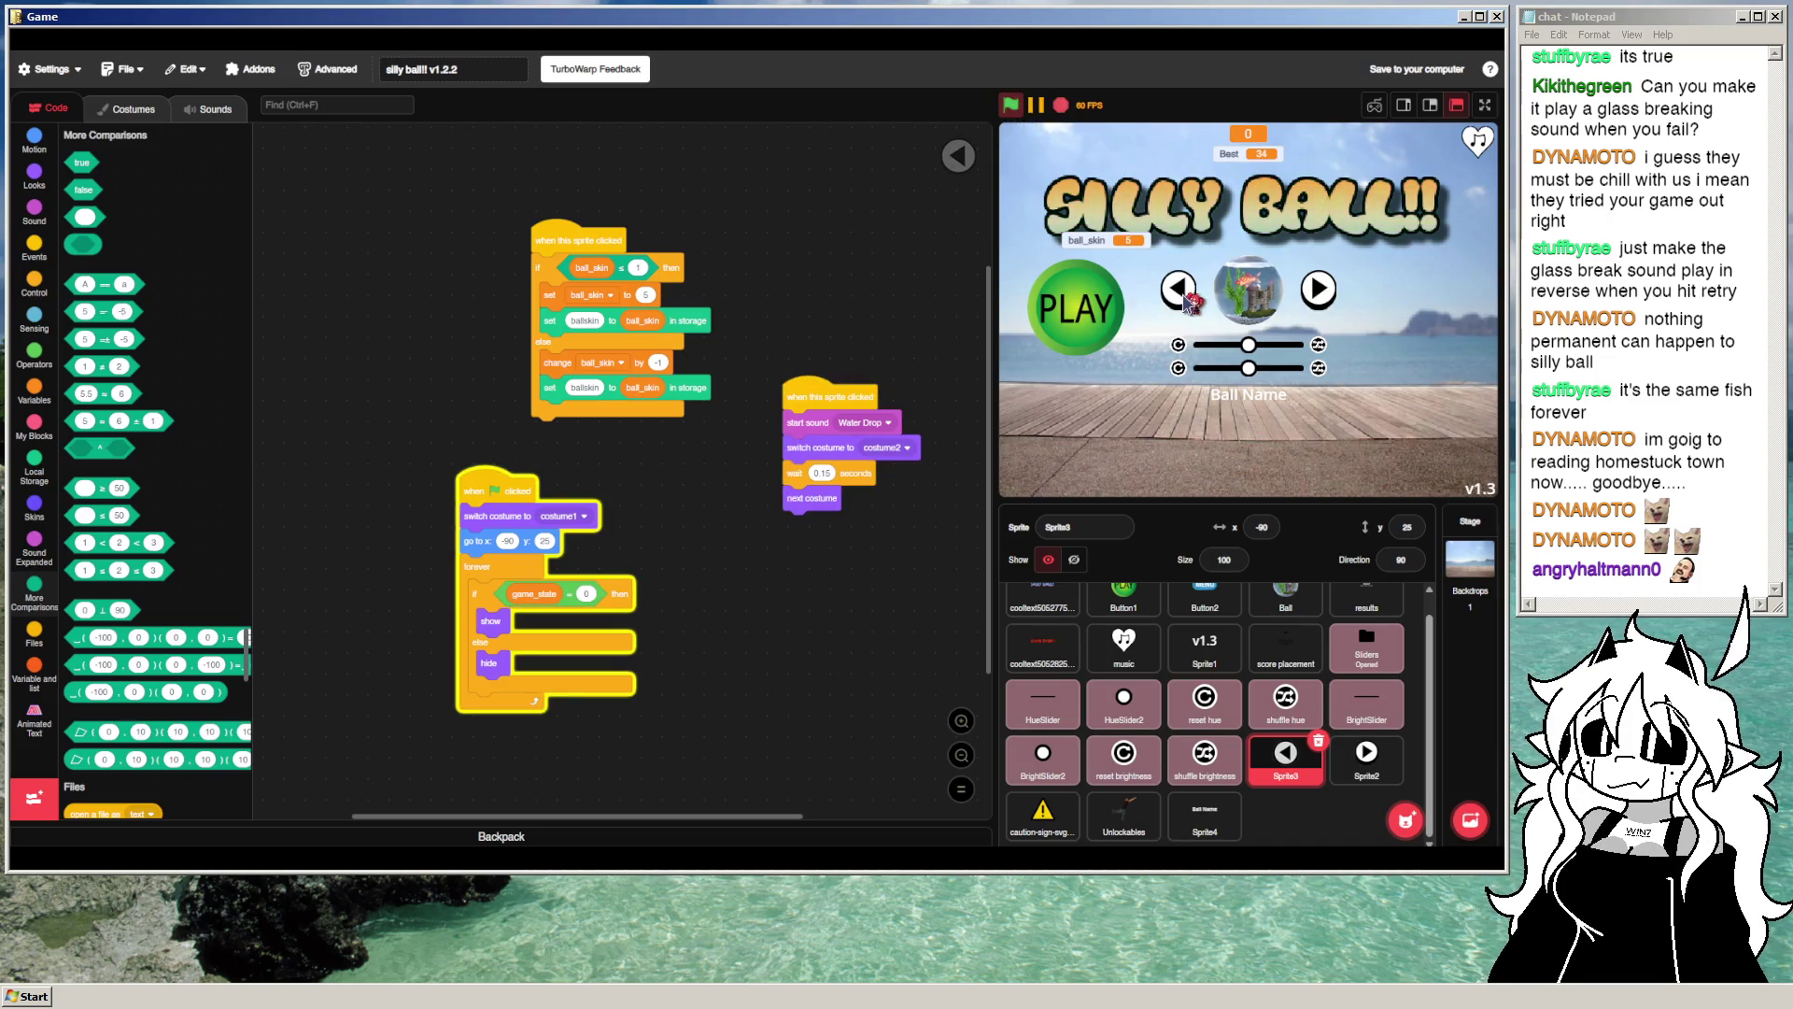
# Step: Test the left and right arrows, going past skin 5 to check wraparound
pyautogui.click(1184, 297)
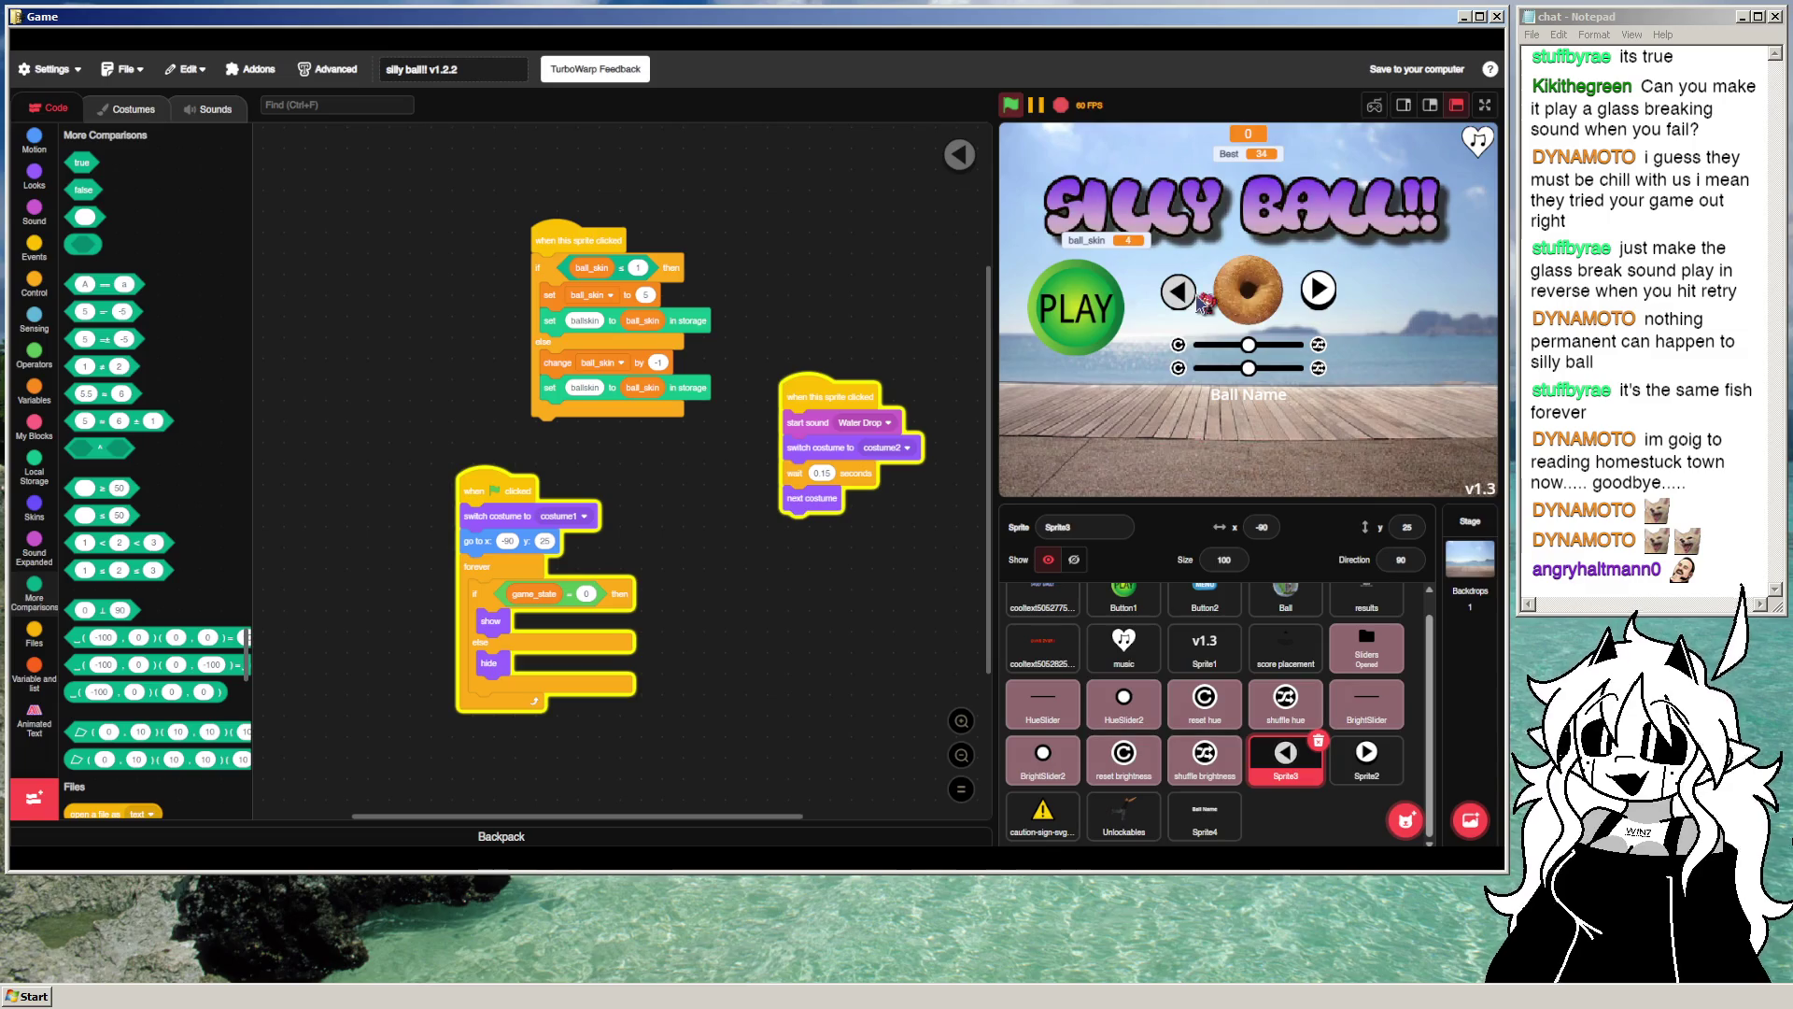
pyautogui.click(1321, 295)
pyautogui.click(1321, 295)
pyautogui.moveTo(644, 285); pyautogui.dragTo(648, 267)
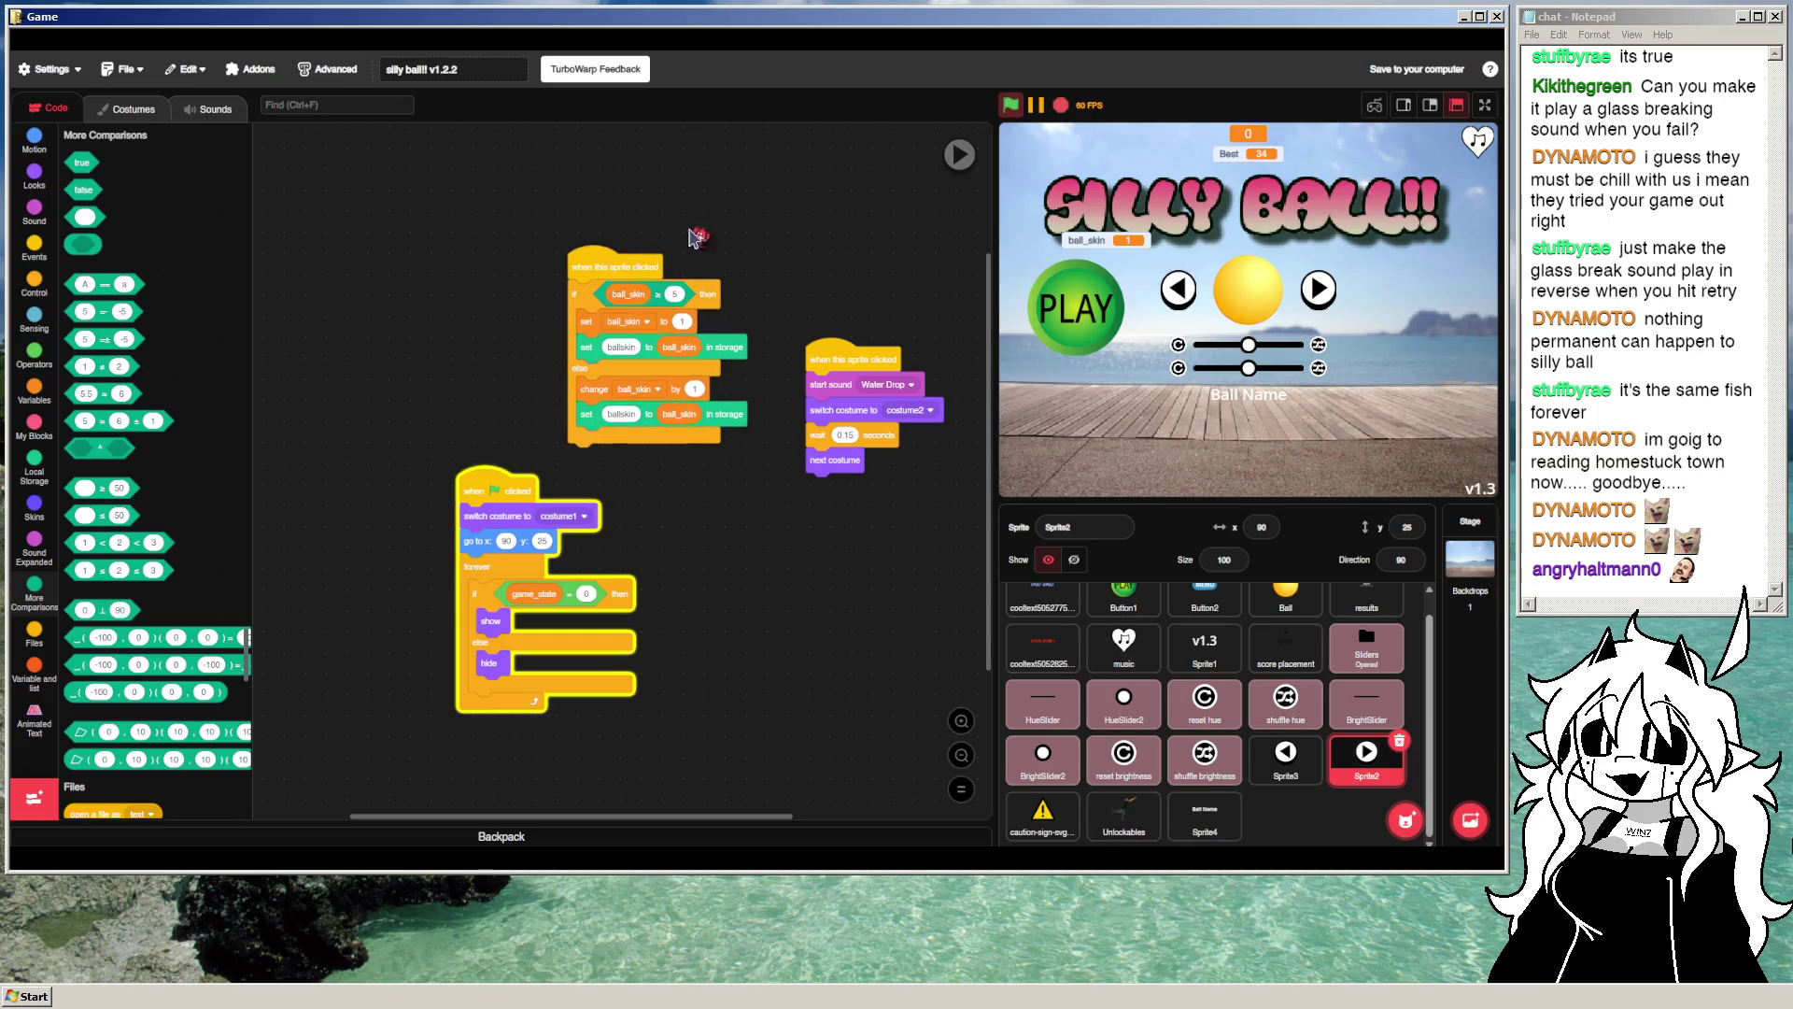
# Step: Stop the project, uncheck the ball_skin readout, and select the Ball Name sprite
pyautogui.click(1063, 107)
pyautogui.click(1011, 106)
pyautogui.click(1065, 108)
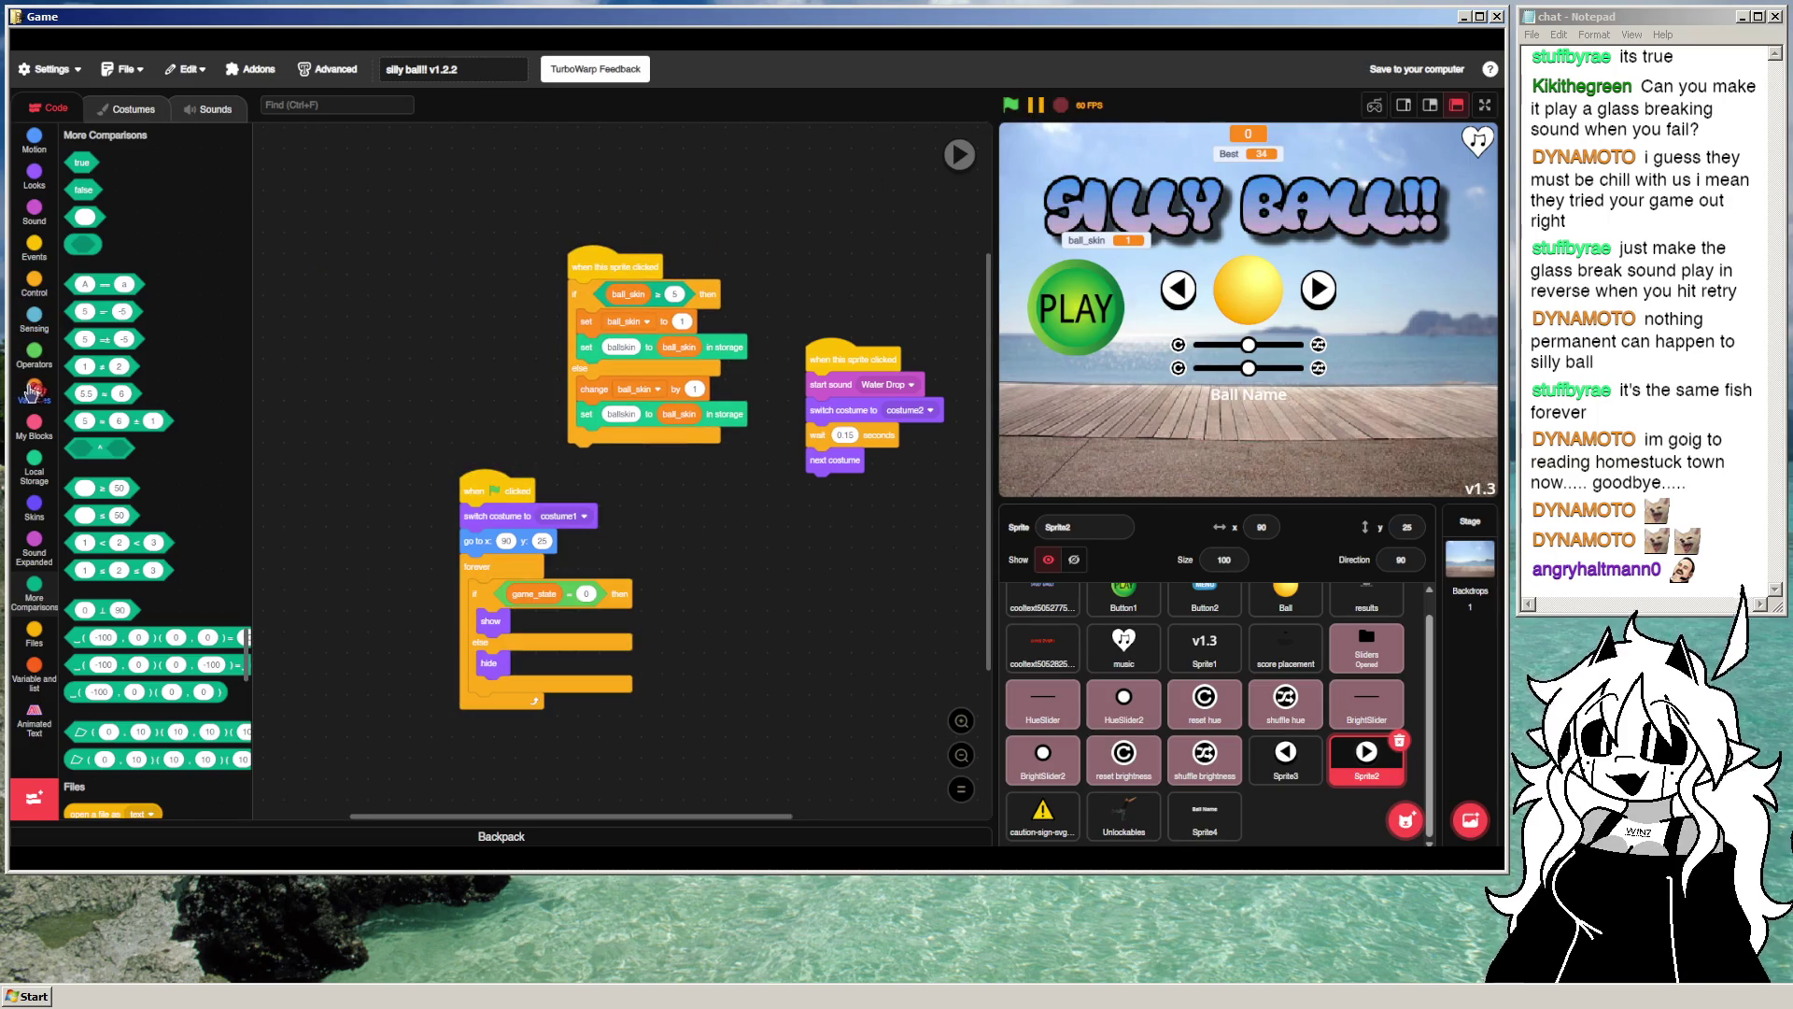
pyautogui.scroll(15, 120, 234)
pyautogui.click(71, 191)
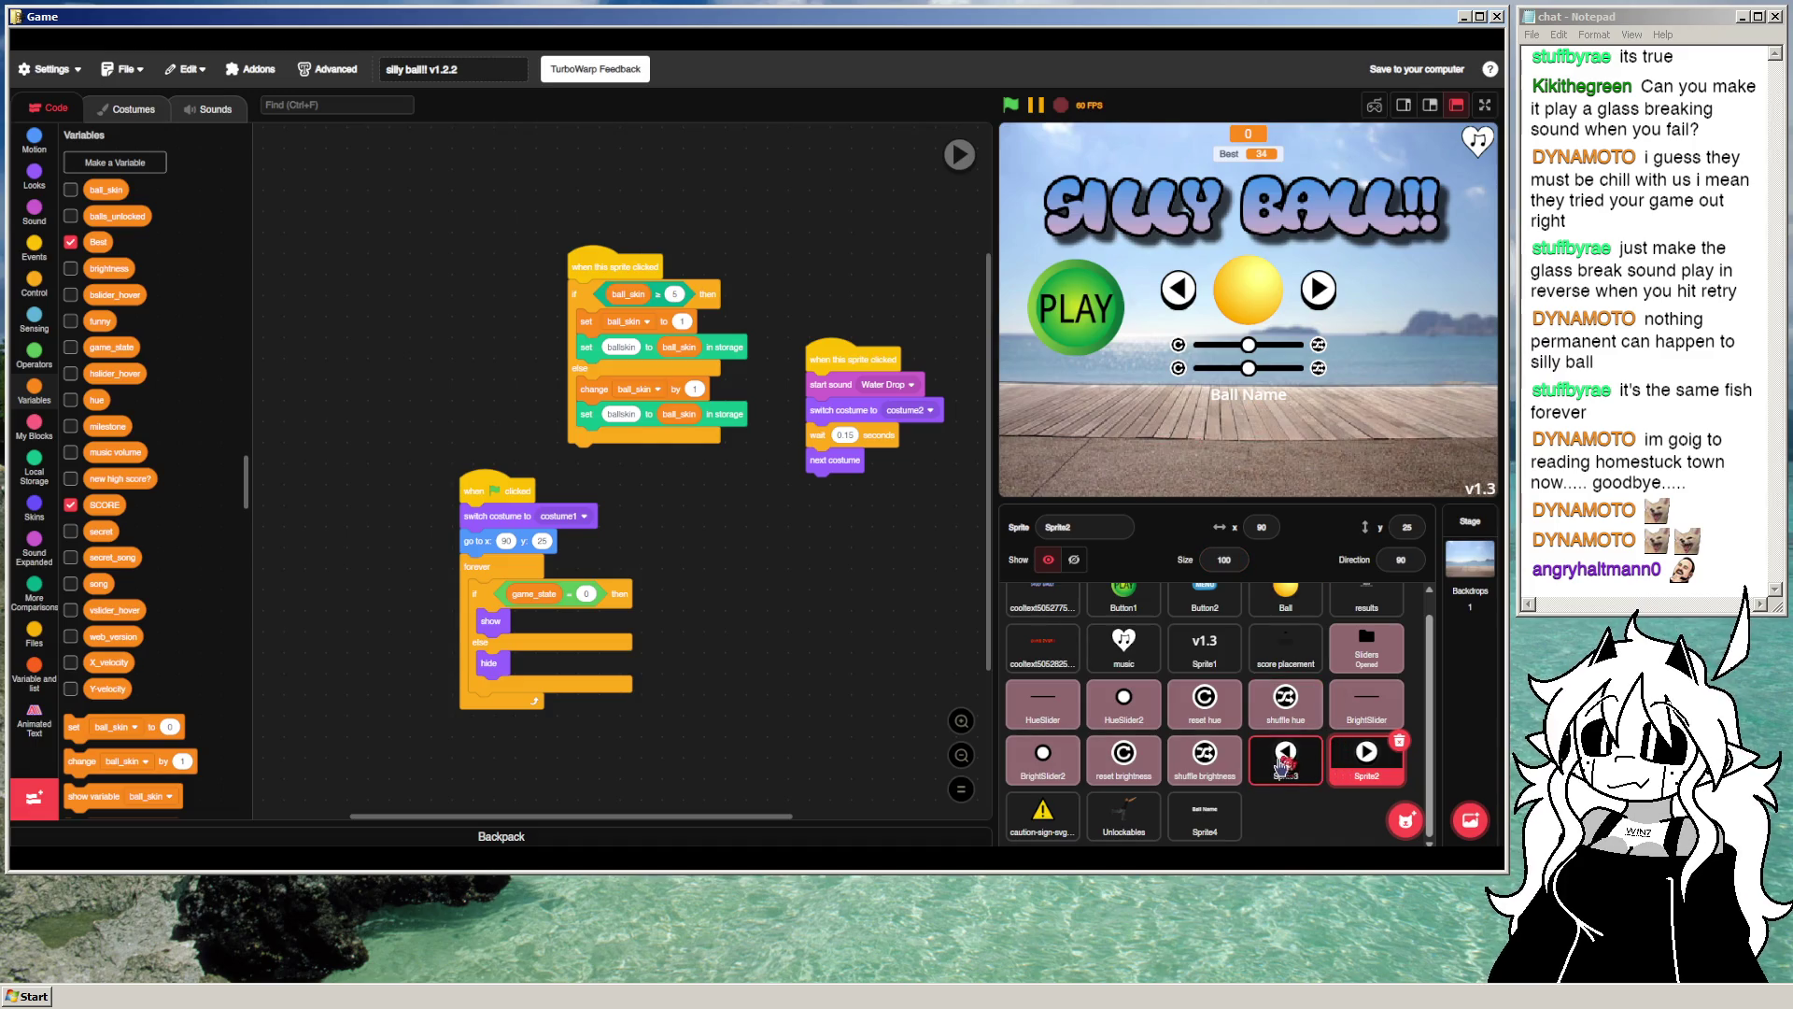
pyautogui.click(1213, 822)
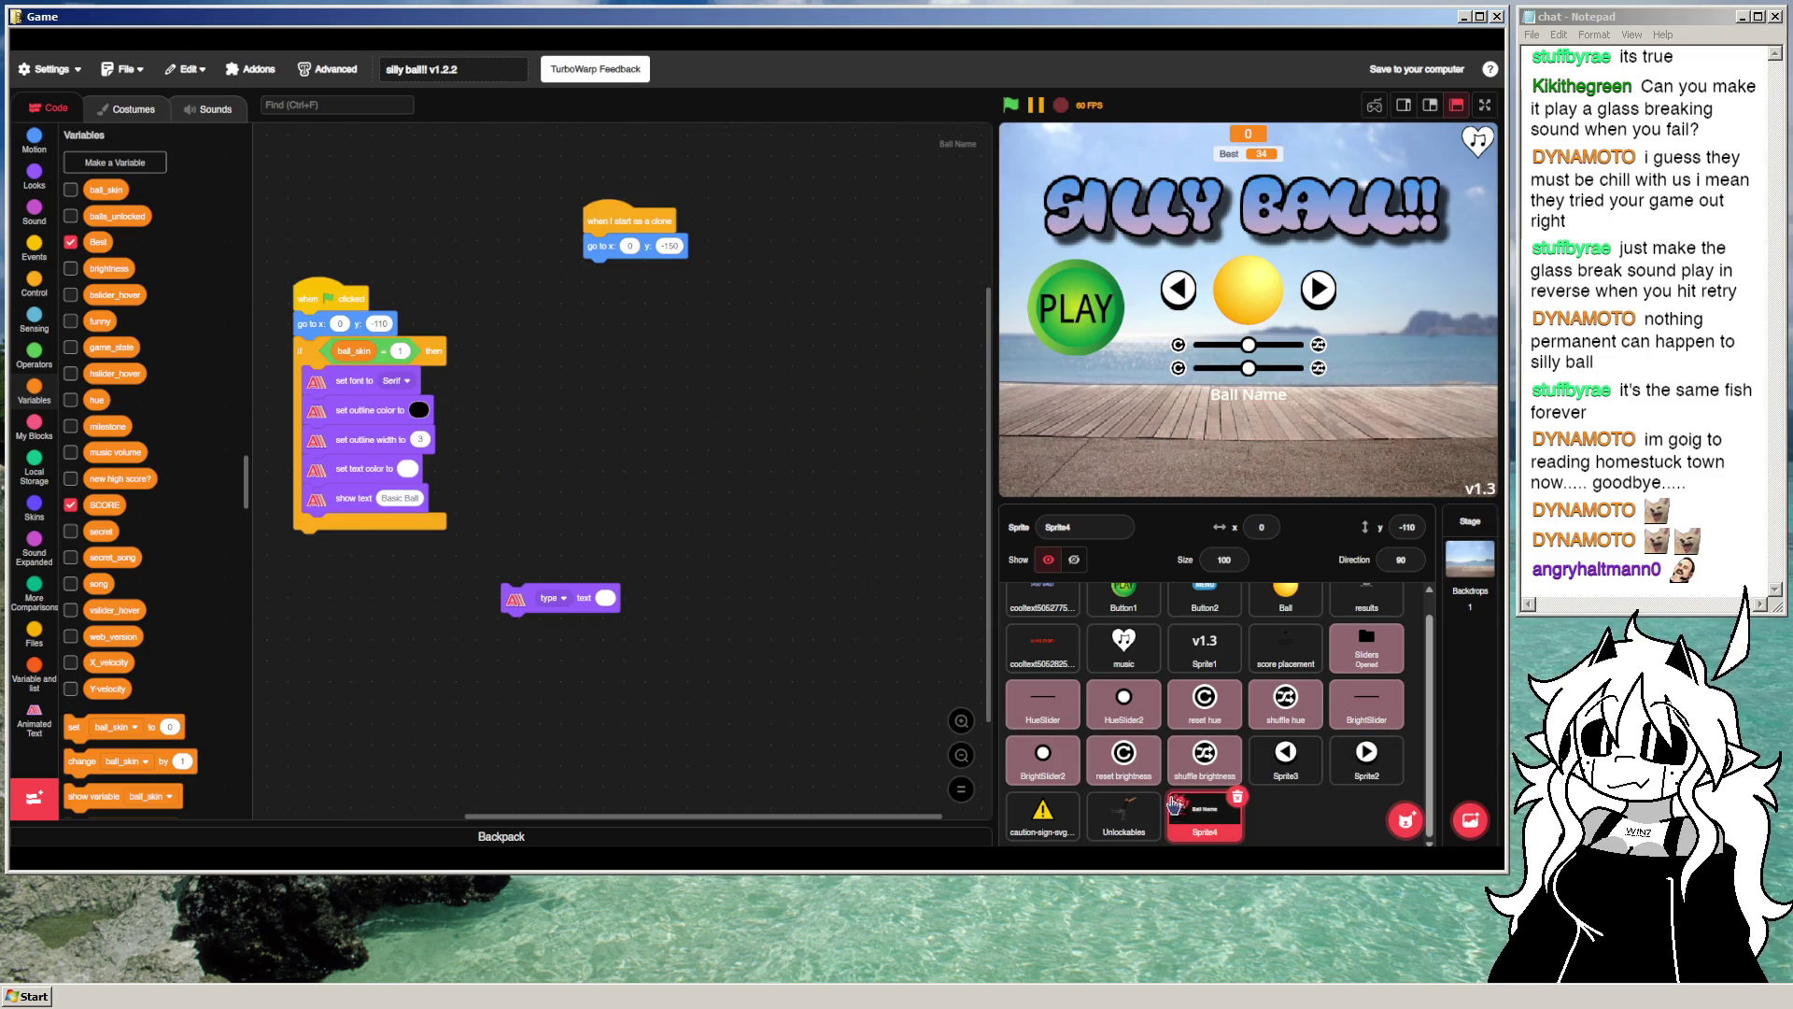
# Step: Add a text-width block under the position block, aligned center, and preview it
pyautogui.moveTo(546, 447); pyautogui.dragTo(685, 422)
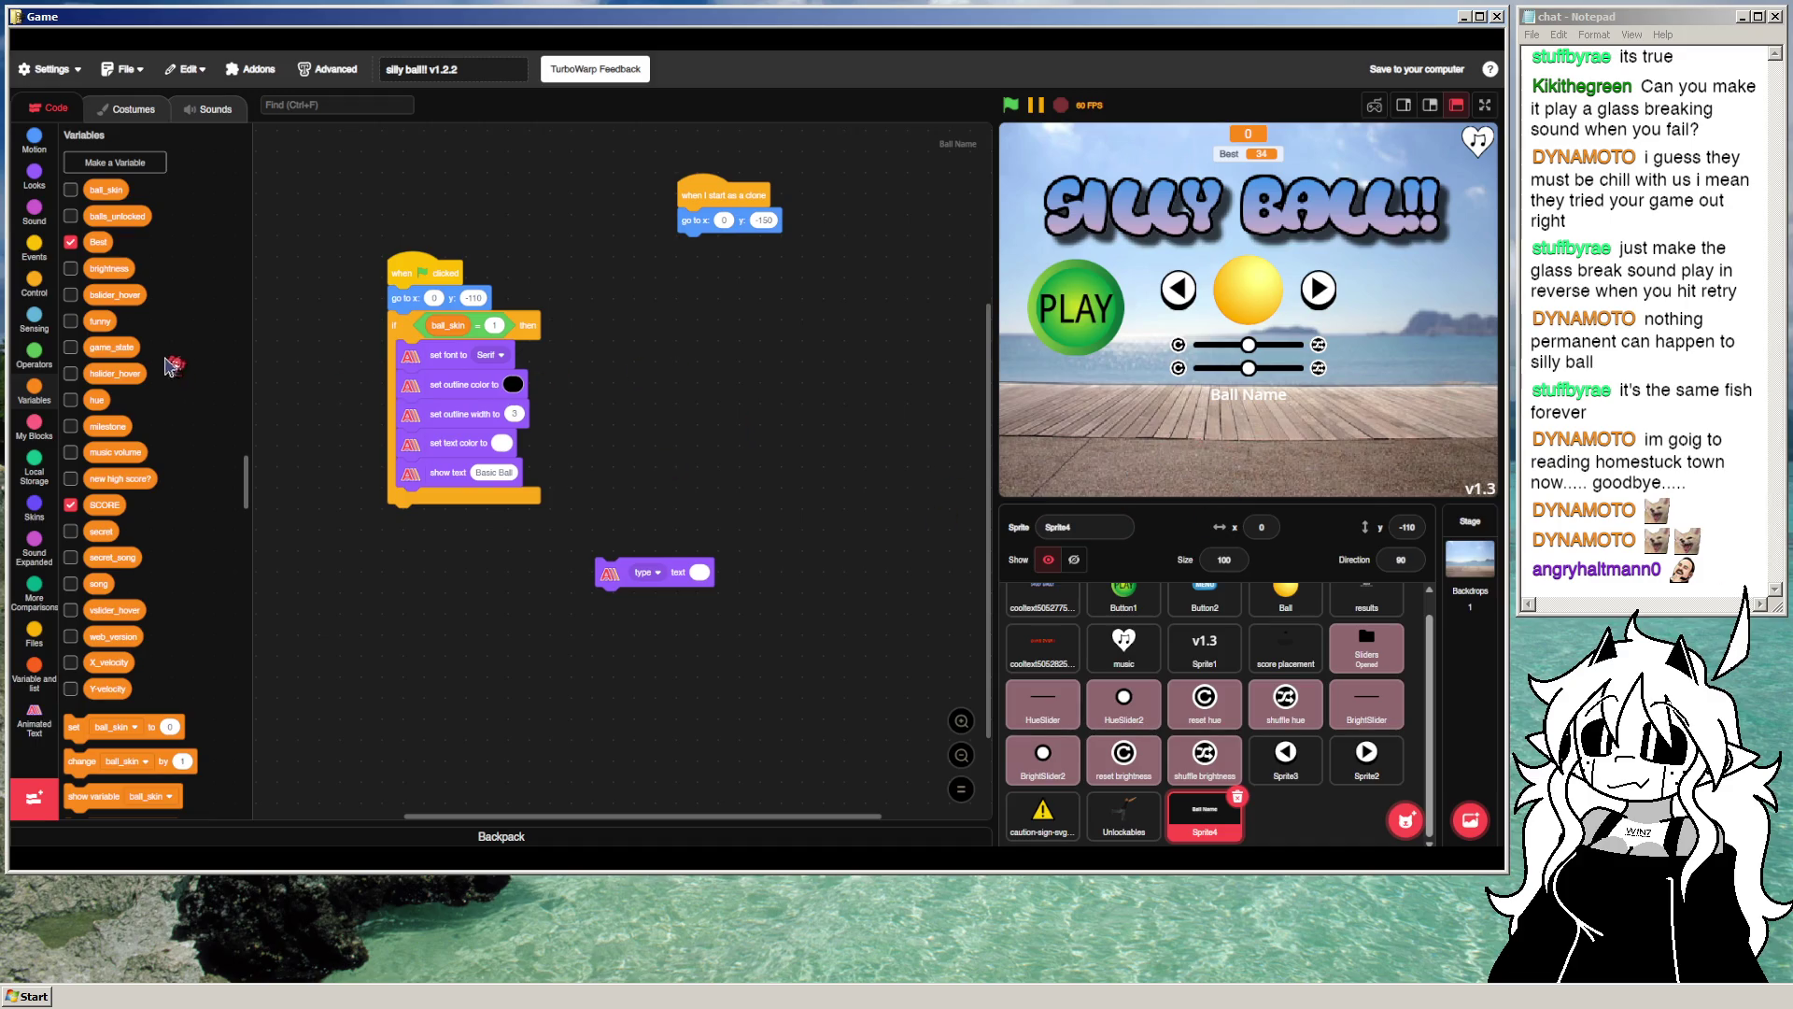
pyautogui.click(34, 507)
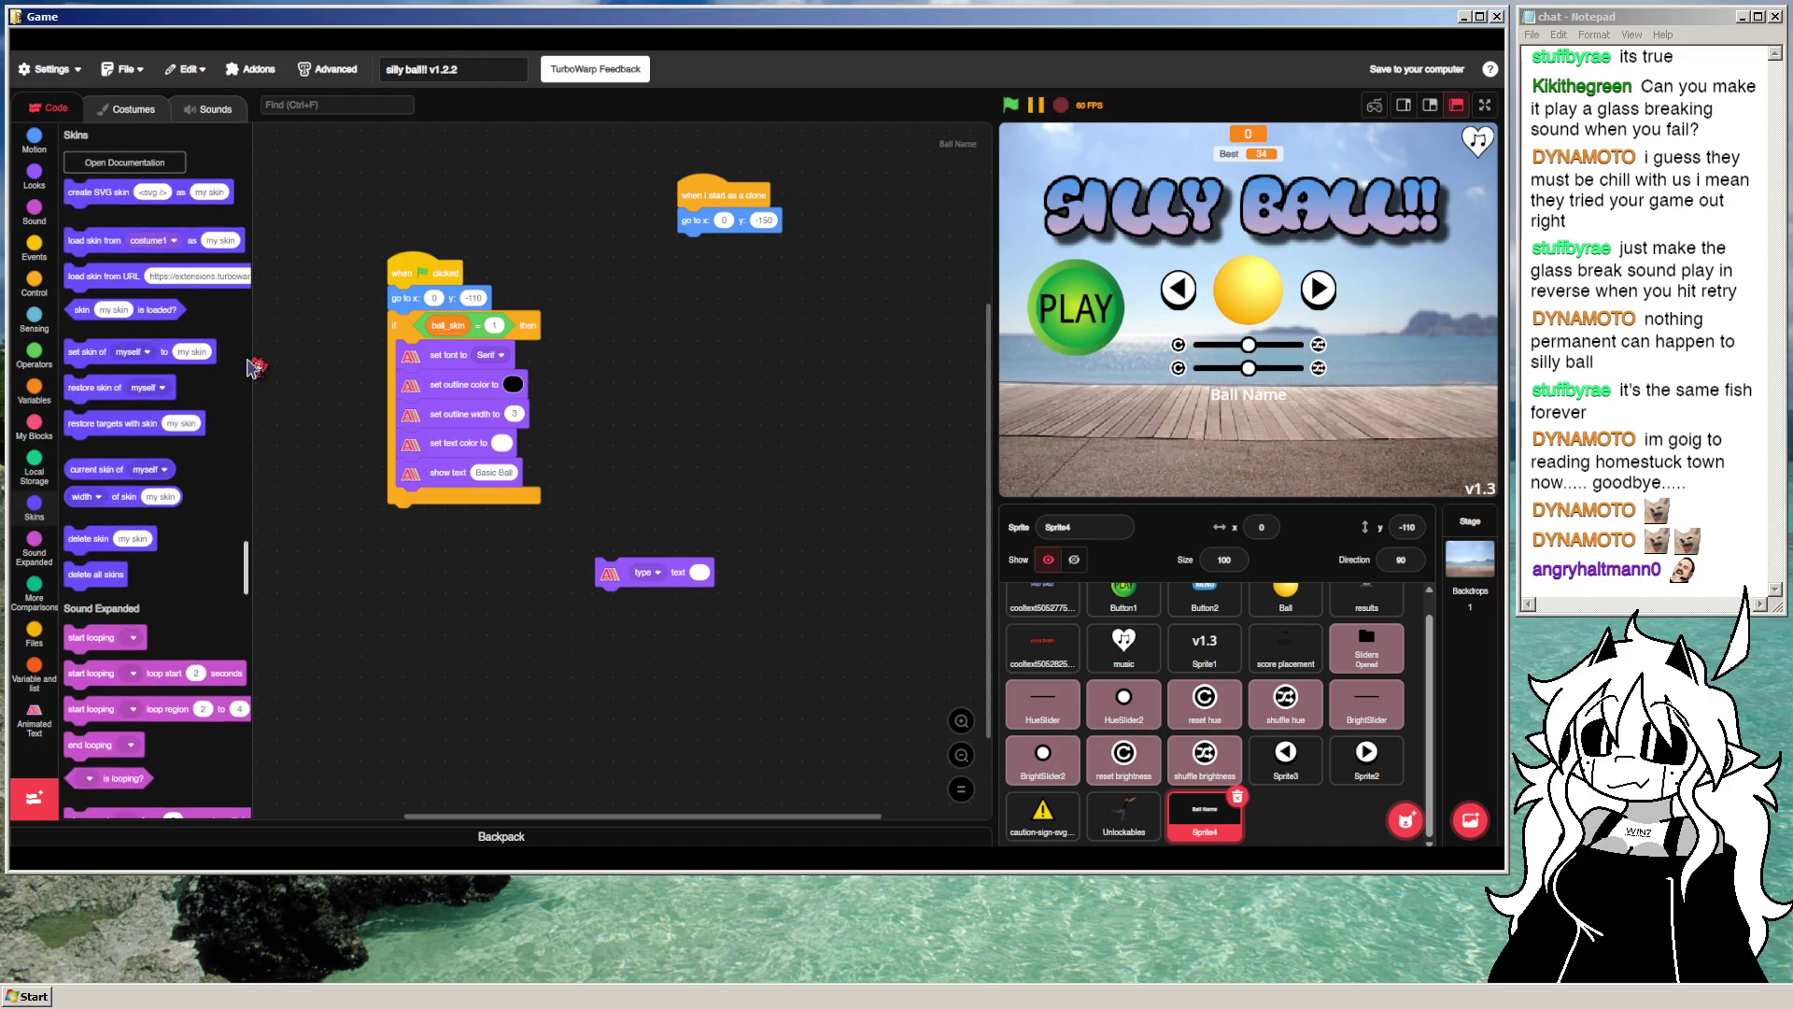
pyautogui.click(33, 714)
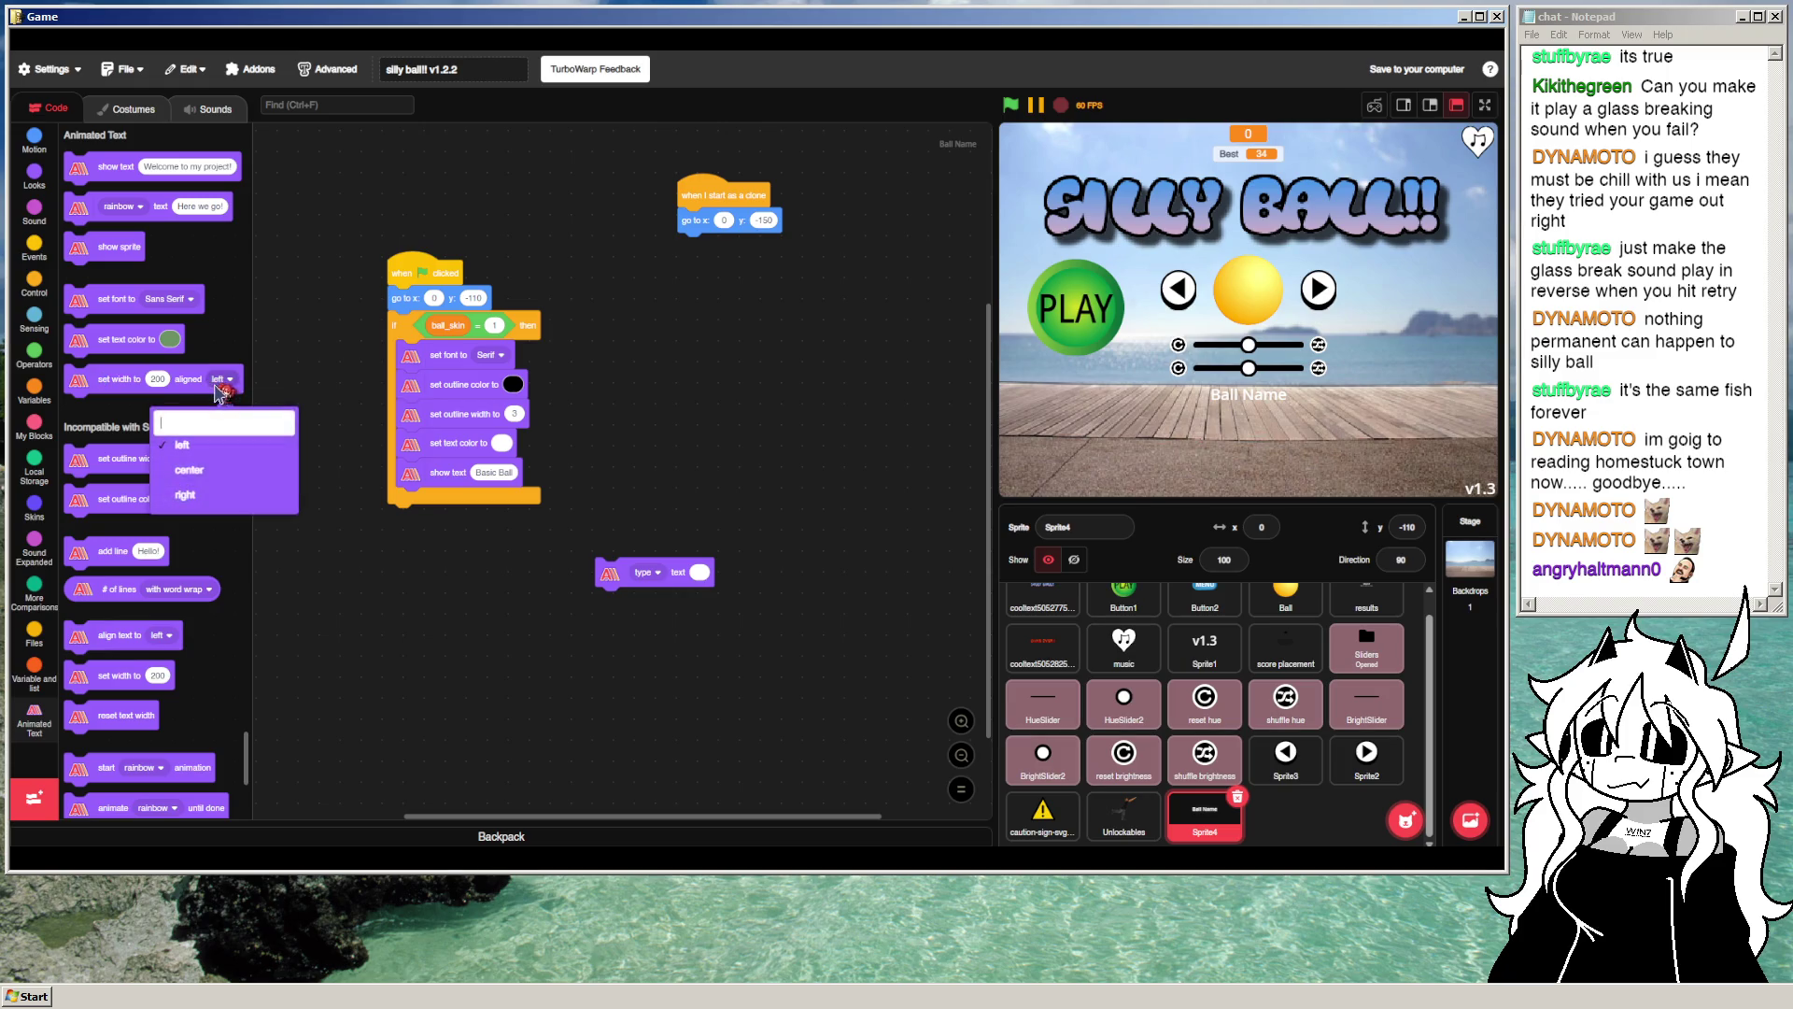
pyautogui.moveTo(190, 372)
pyautogui.mouseDown()
pyautogui.moveTo(523, 353)
pyautogui.moveTo(518, 328)
pyautogui.mouseUp()
pyautogui.click(546, 325)
pyautogui.click(513, 417)
pyautogui.click(1011, 105)
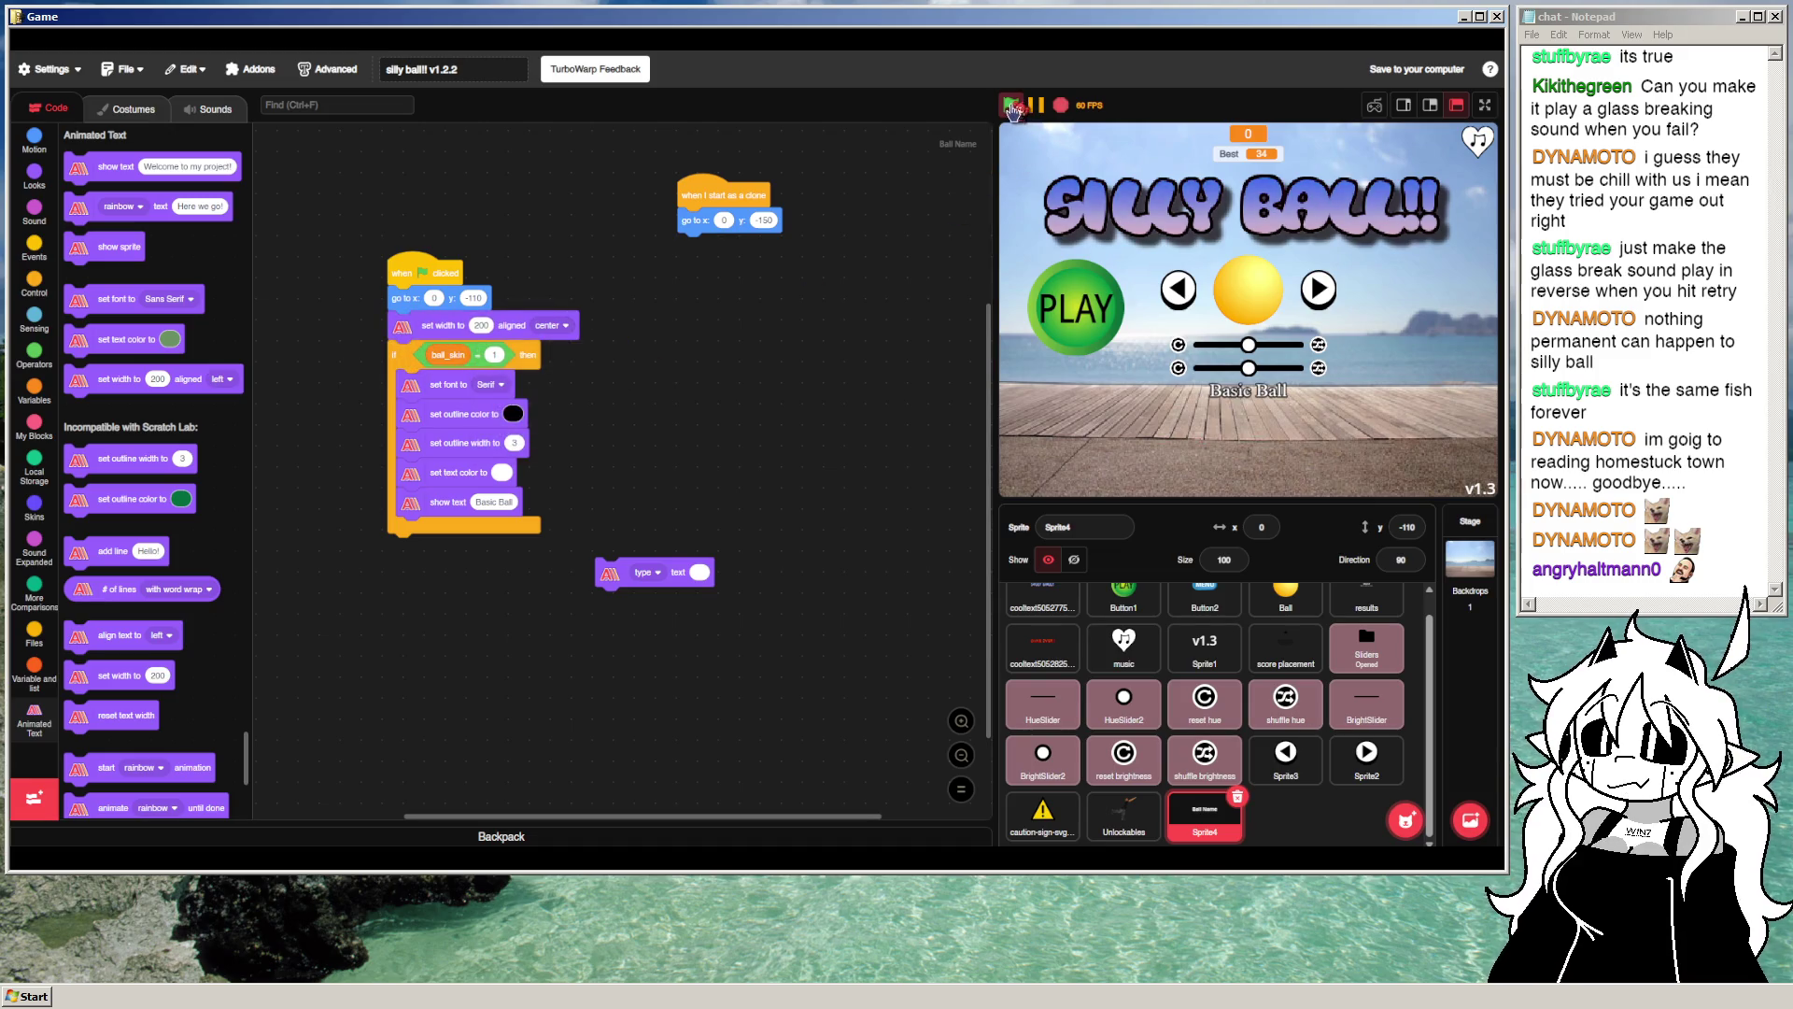
# Step: Change the text width to 100 and rerun to check the label
pyautogui.click(481, 326)
pyautogui.write('500')
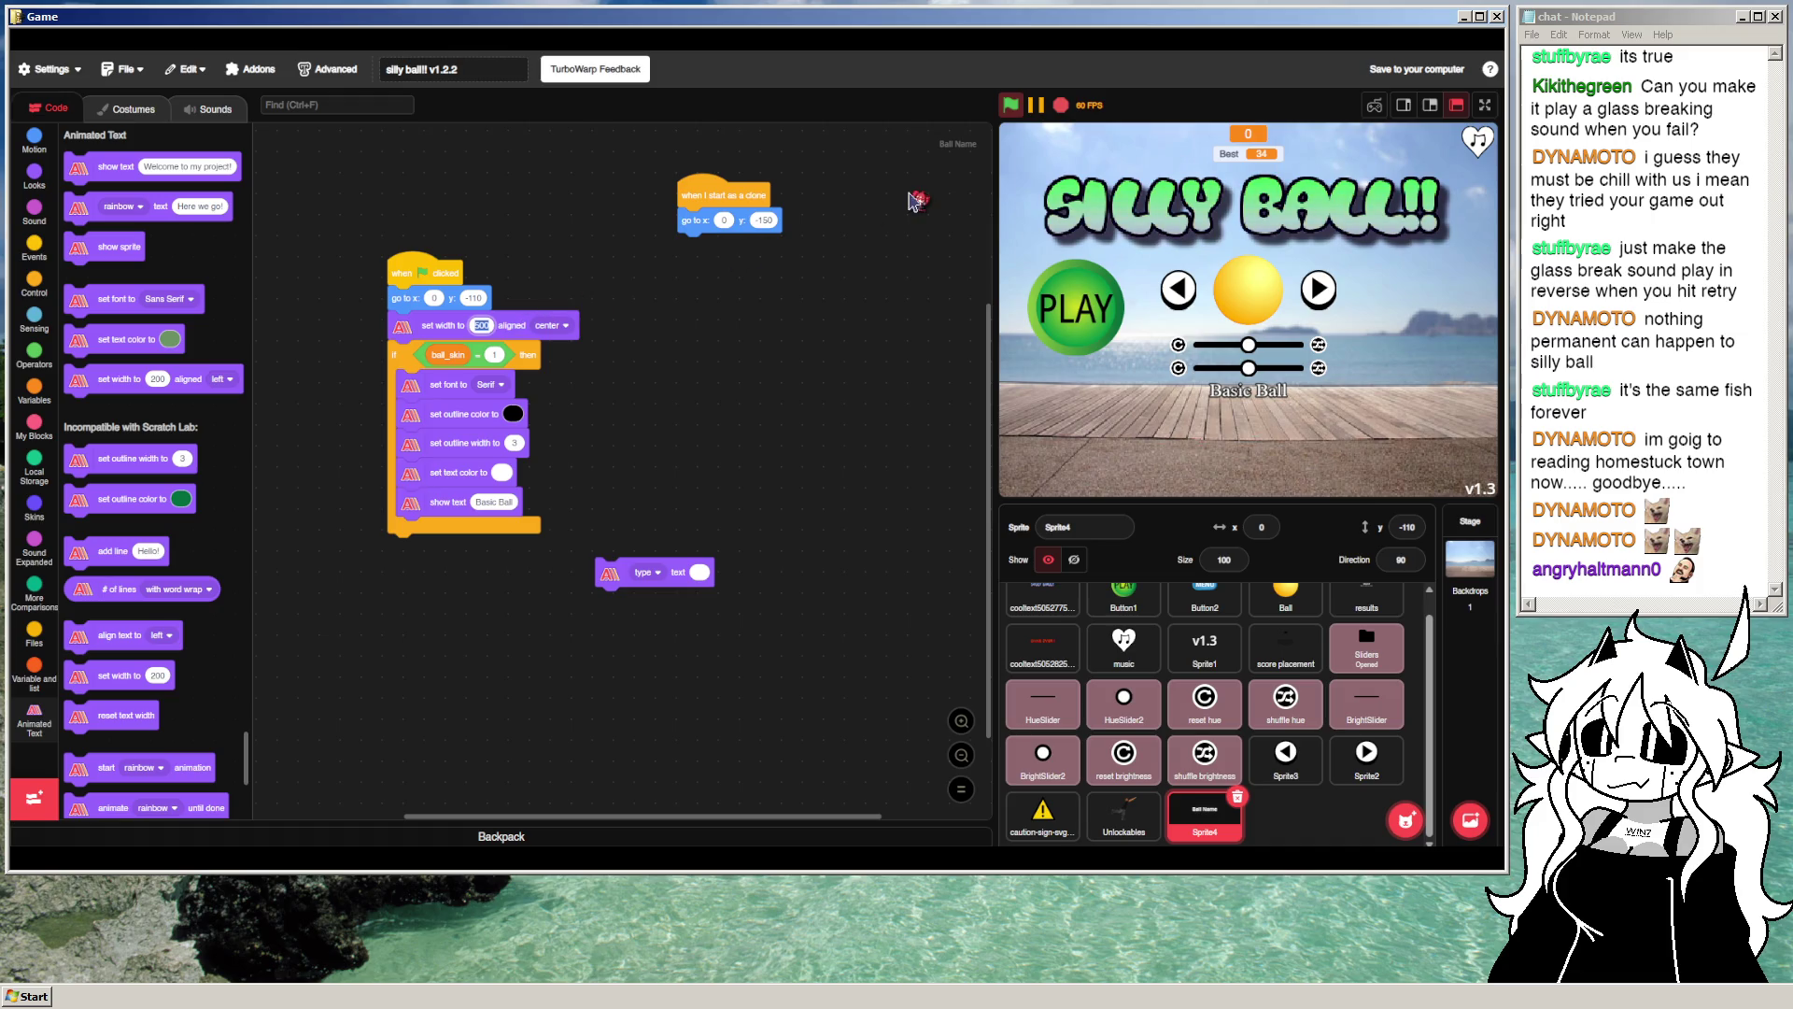
pyautogui.write('1')
pyautogui.click(1012, 105)
pyautogui.click(479, 325)
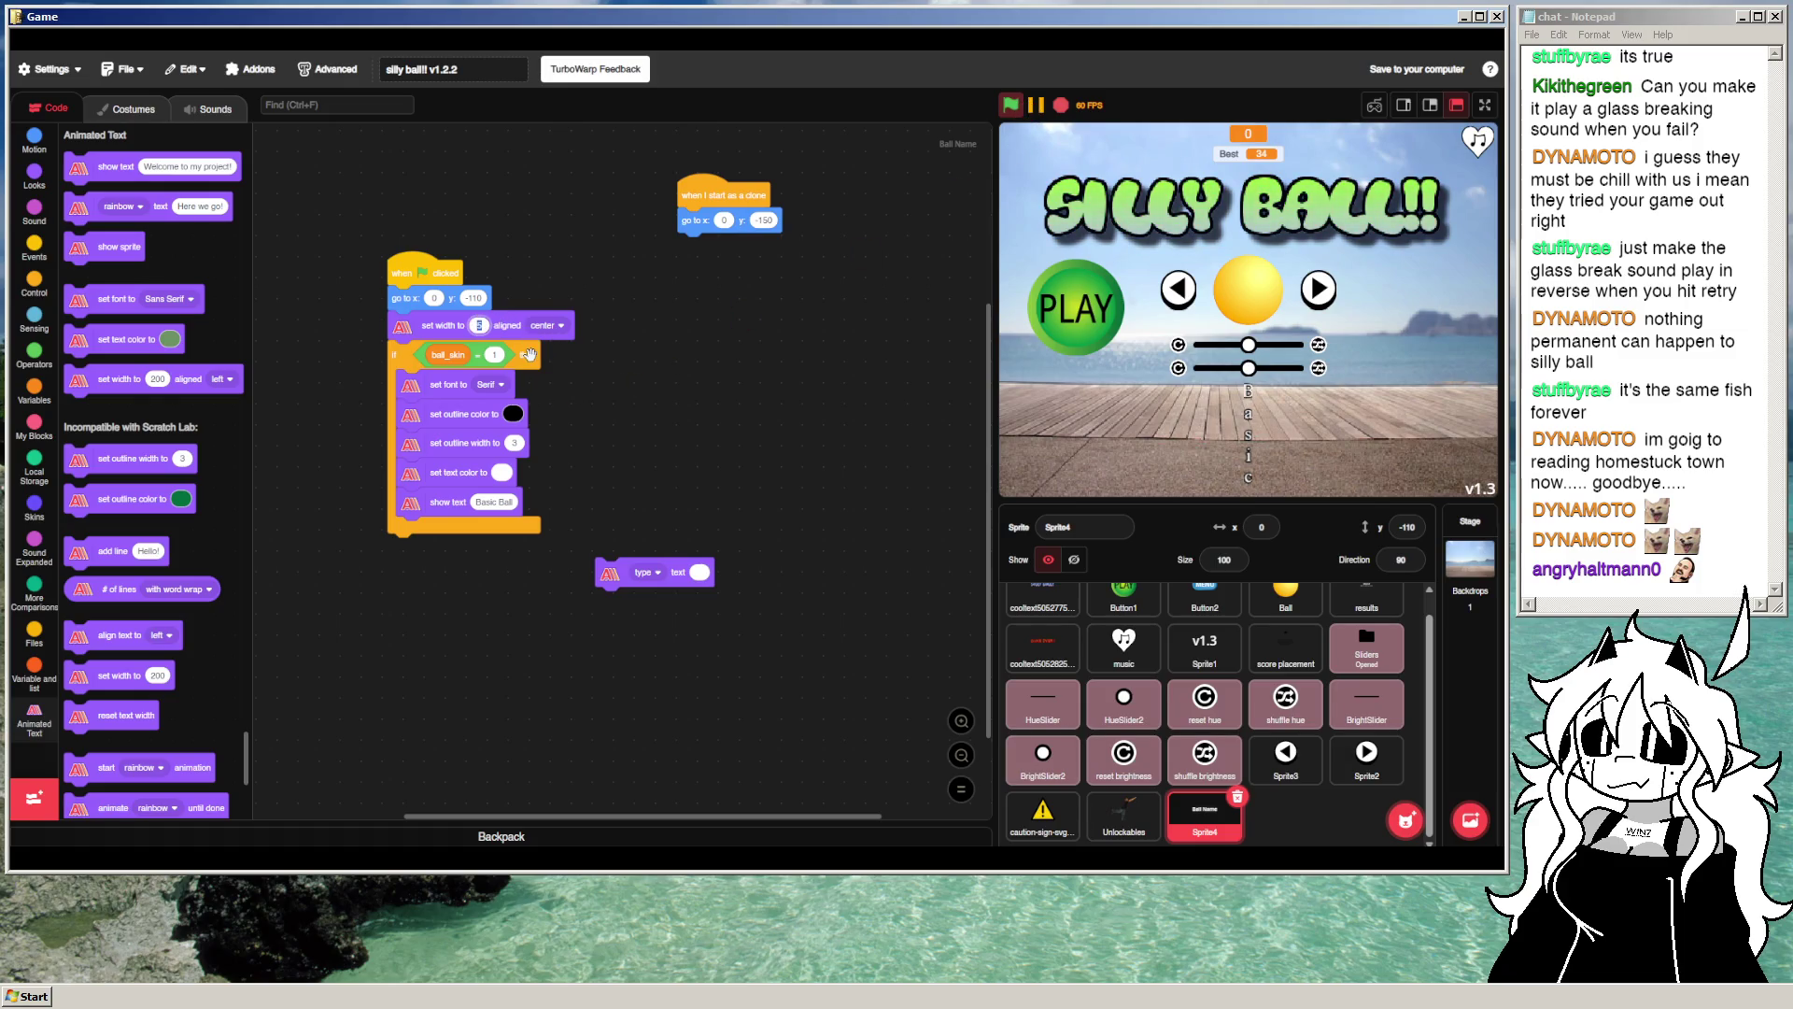
pyautogui.click(1010, 107)
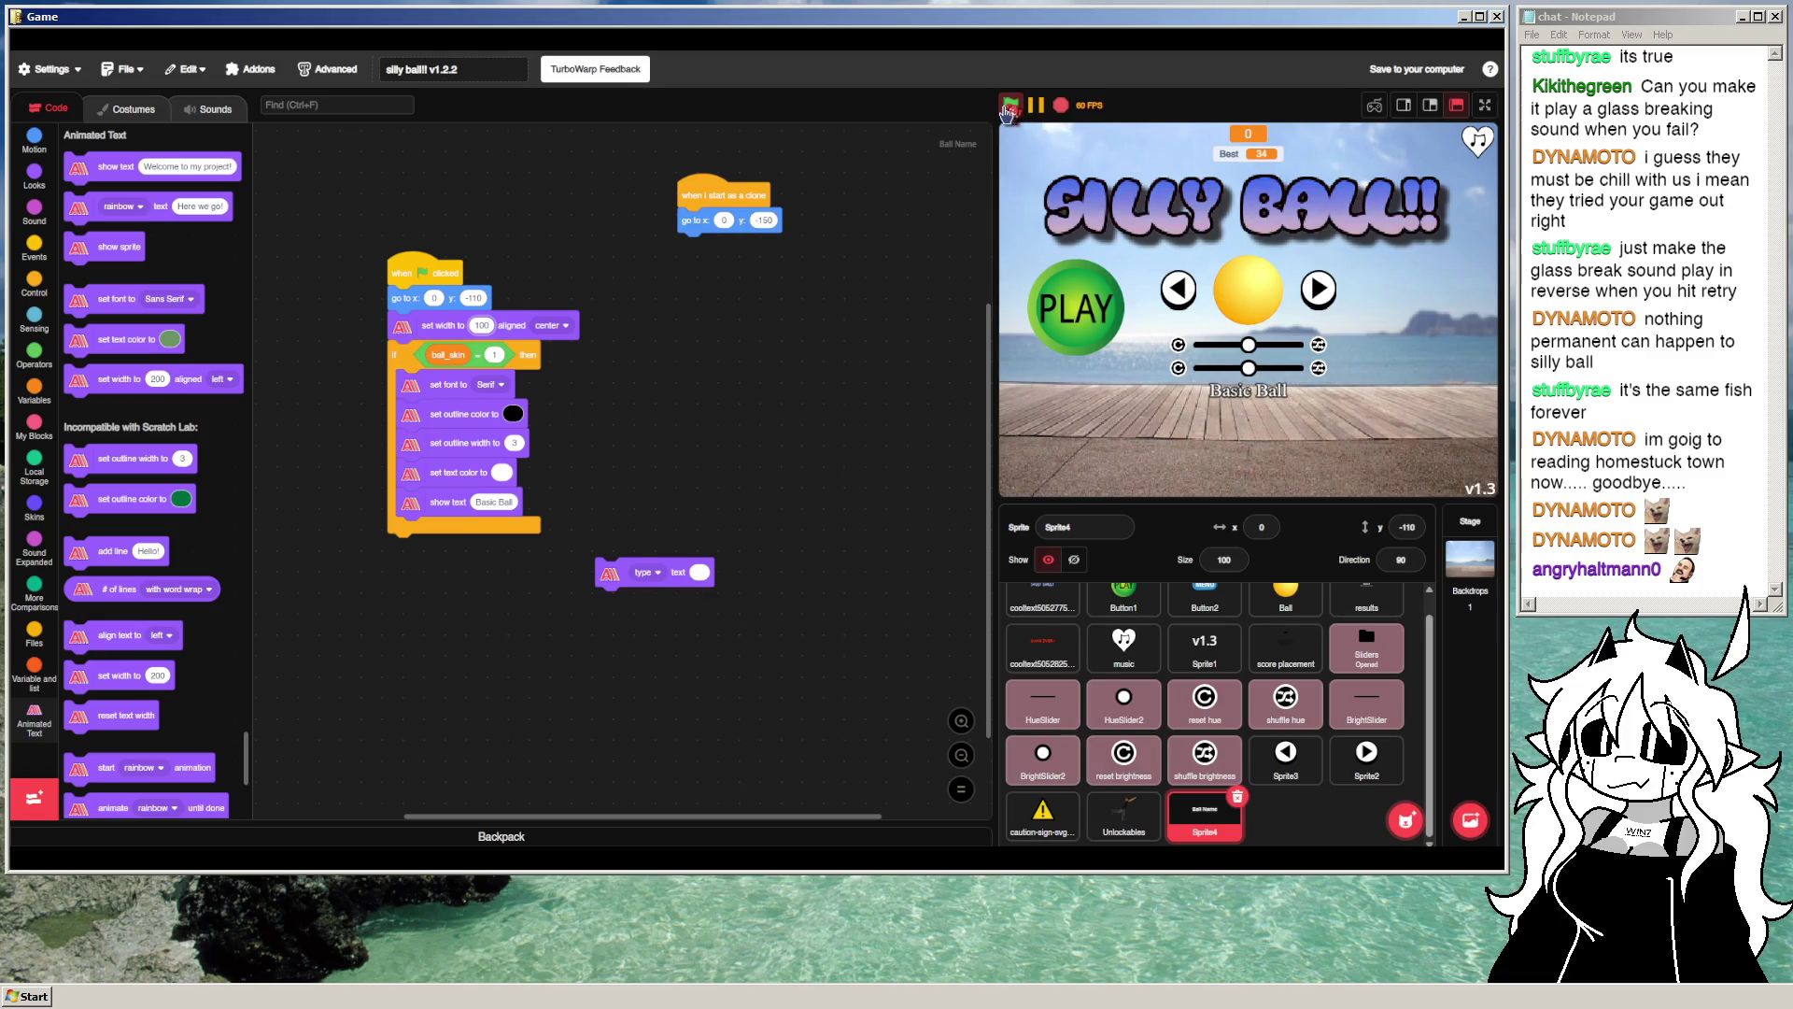
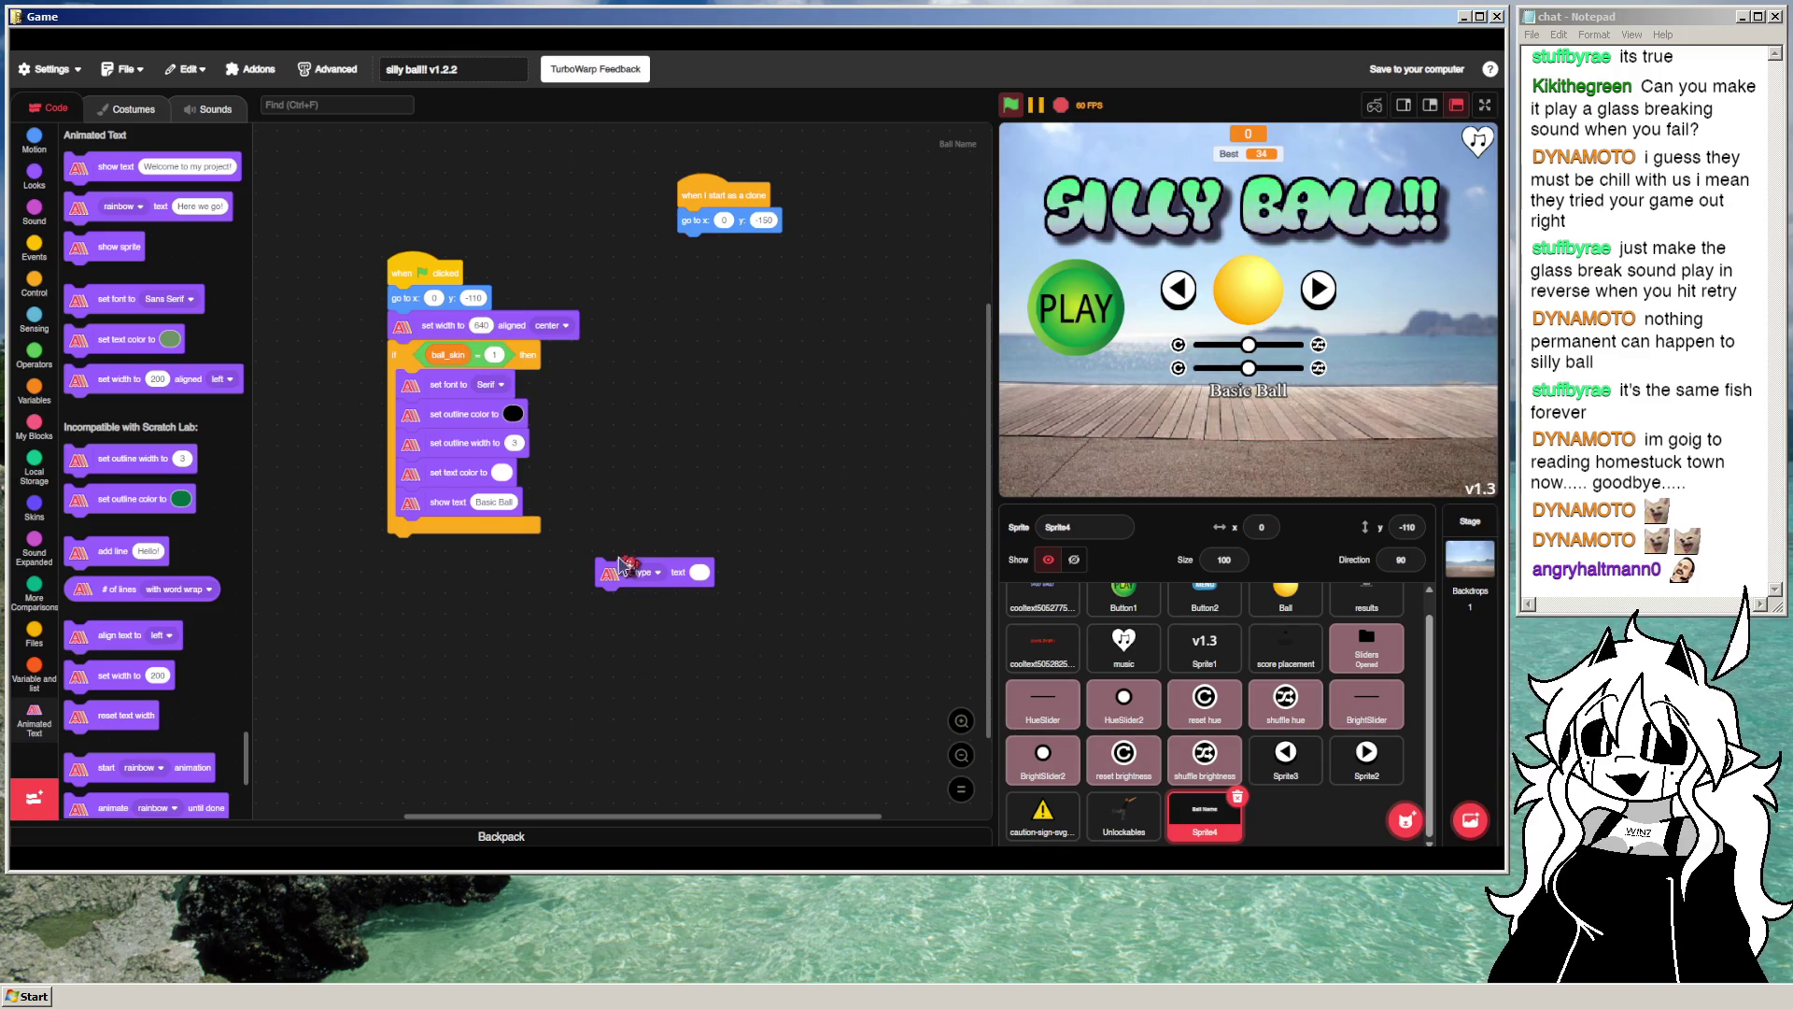
# Step: Move the font, outline and text-color blocks above the ball_skin check, setting show text aside
pyautogui.moveTo(419, 385); pyautogui.dragTo(678, 378)
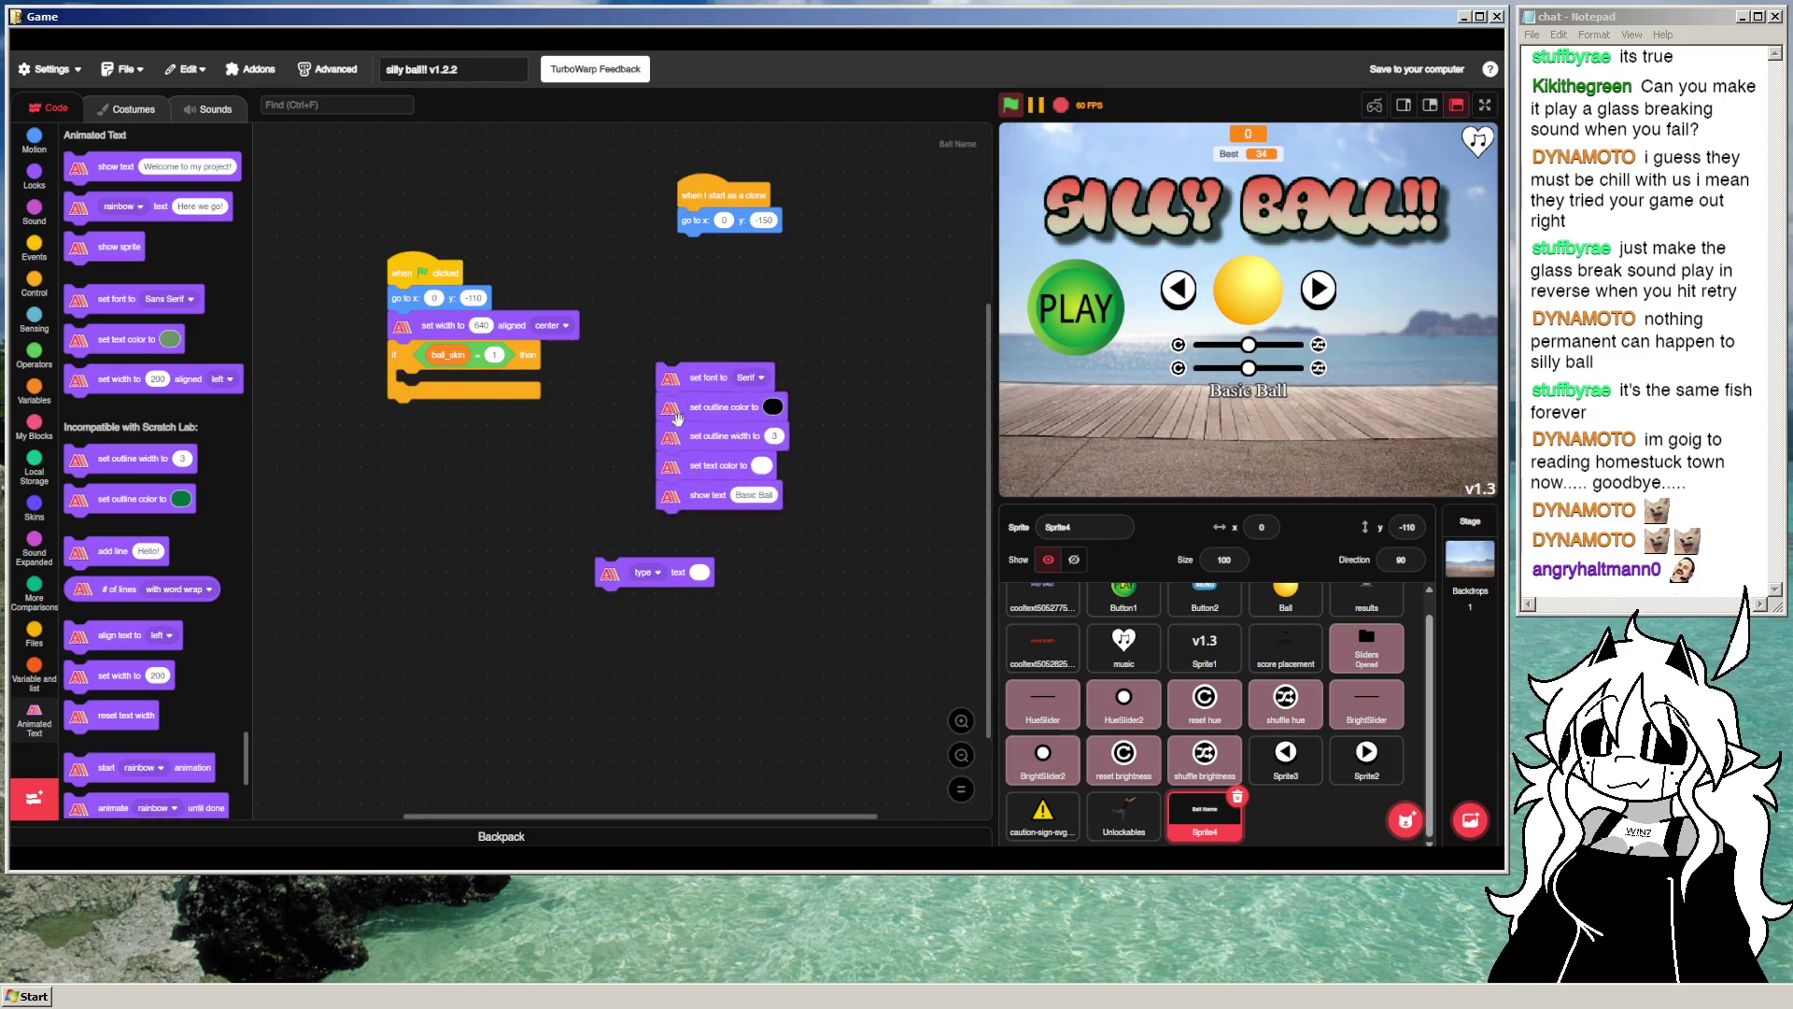
pyautogui.moveTo(666, 477)
pyautogui.mouseDown()
pyautogui.moveTo(782, 494)
pyautogui.moveTo(815, 586)
pyautogui.mouseUp()
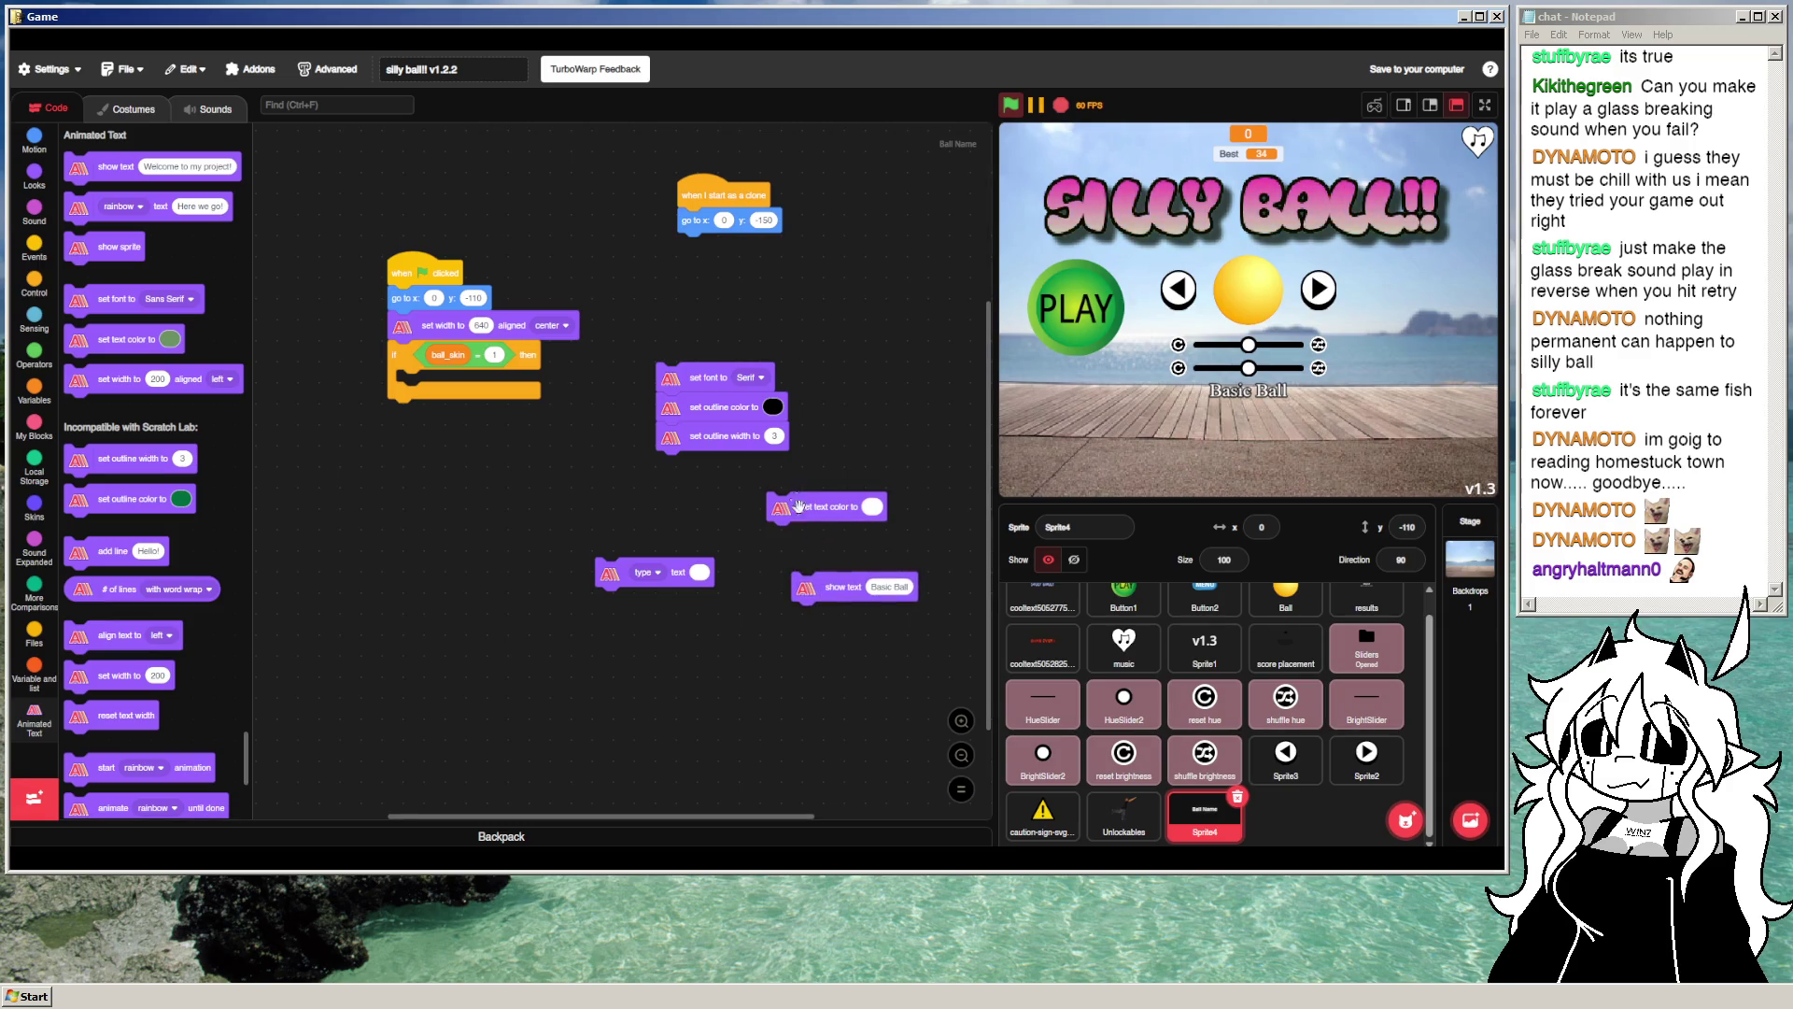
pyautogui.moveTo(805, 510); pyautogui.dragTo(712, 473)
pyautogui.moveTo(710, 383)
pyautogui.mouseDown()
pyautogui.moveTo(452, 390)
pyautogui.moveTo(441, 372)
pyautogui.mouseUp()
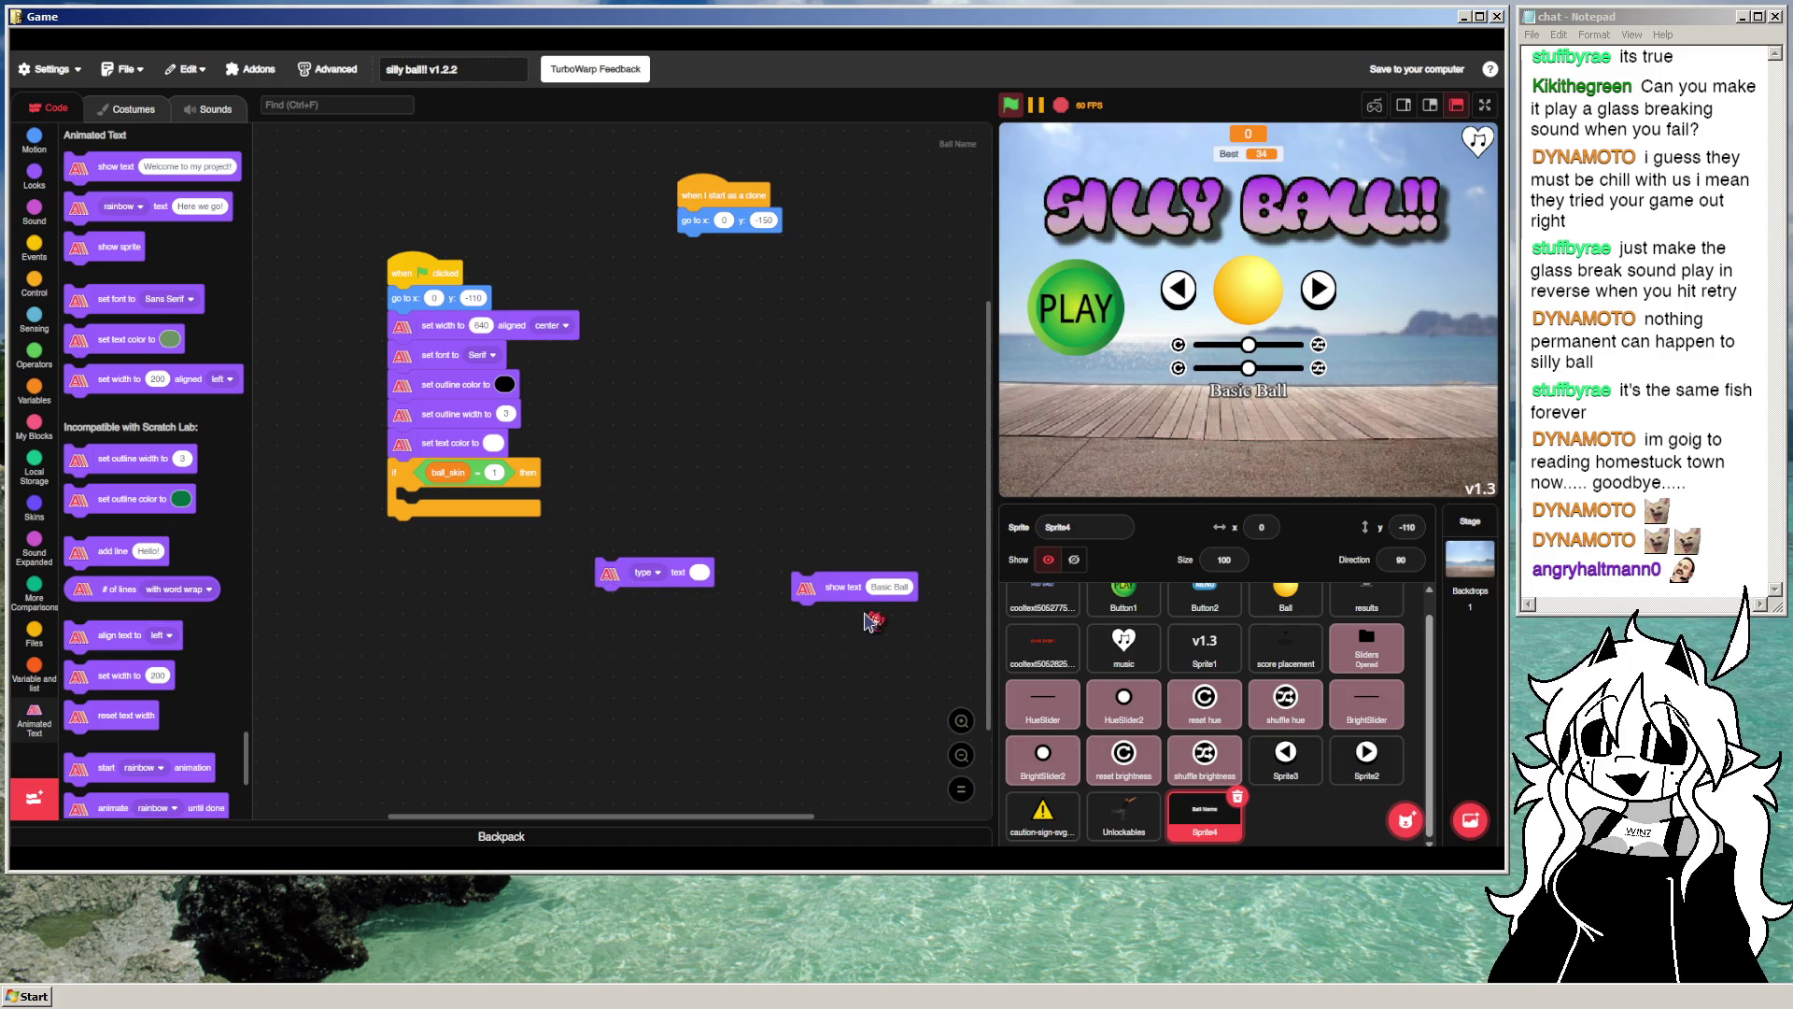
# Step: Wrap the ball_skin check in a forever loop
pyautogui.moveTo(406, 506); pyautogui.dragTo(409, 592)
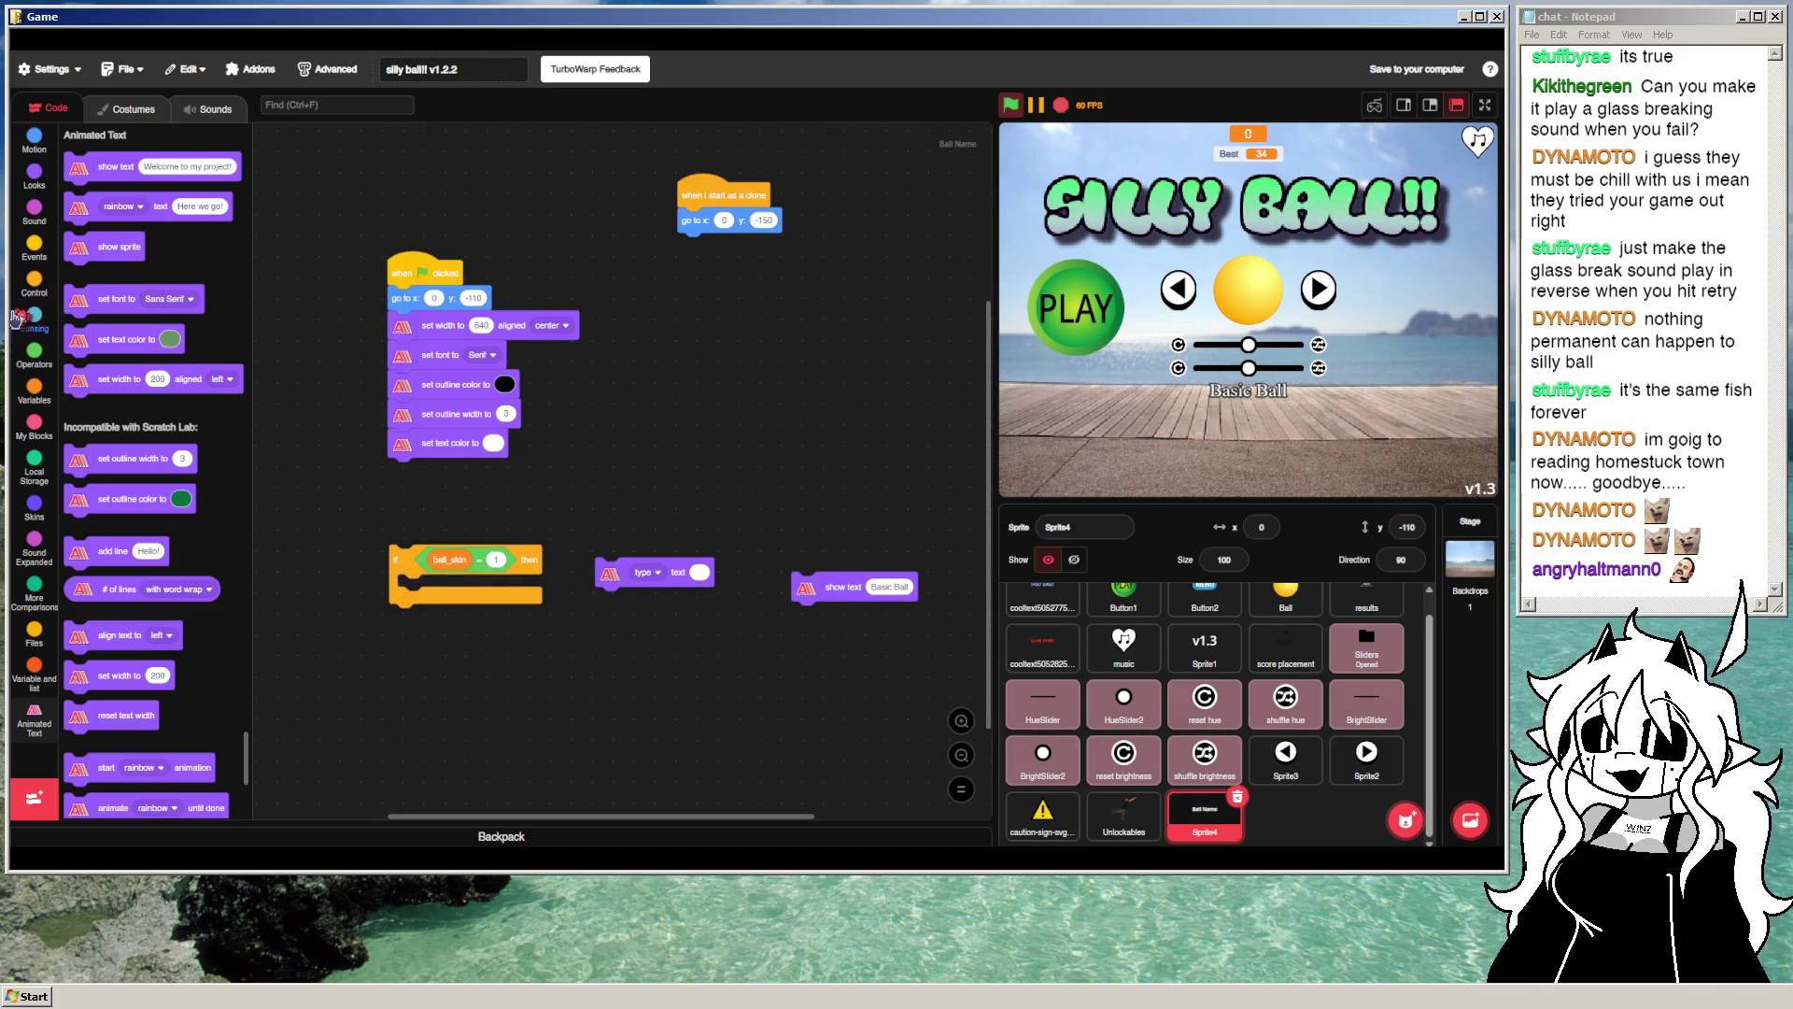
pyautogui.click(34, 282)
pyautogui.moveTo(92, 278)
pyautogui.mouseDown()
pyautogui.moveTo(384, 478)
pyautogui.moveTo(422, 476)
pyautogui.mouseUp()
pyautogui.moveTo(396, 560); pyautogui.dragTo(403, 499)
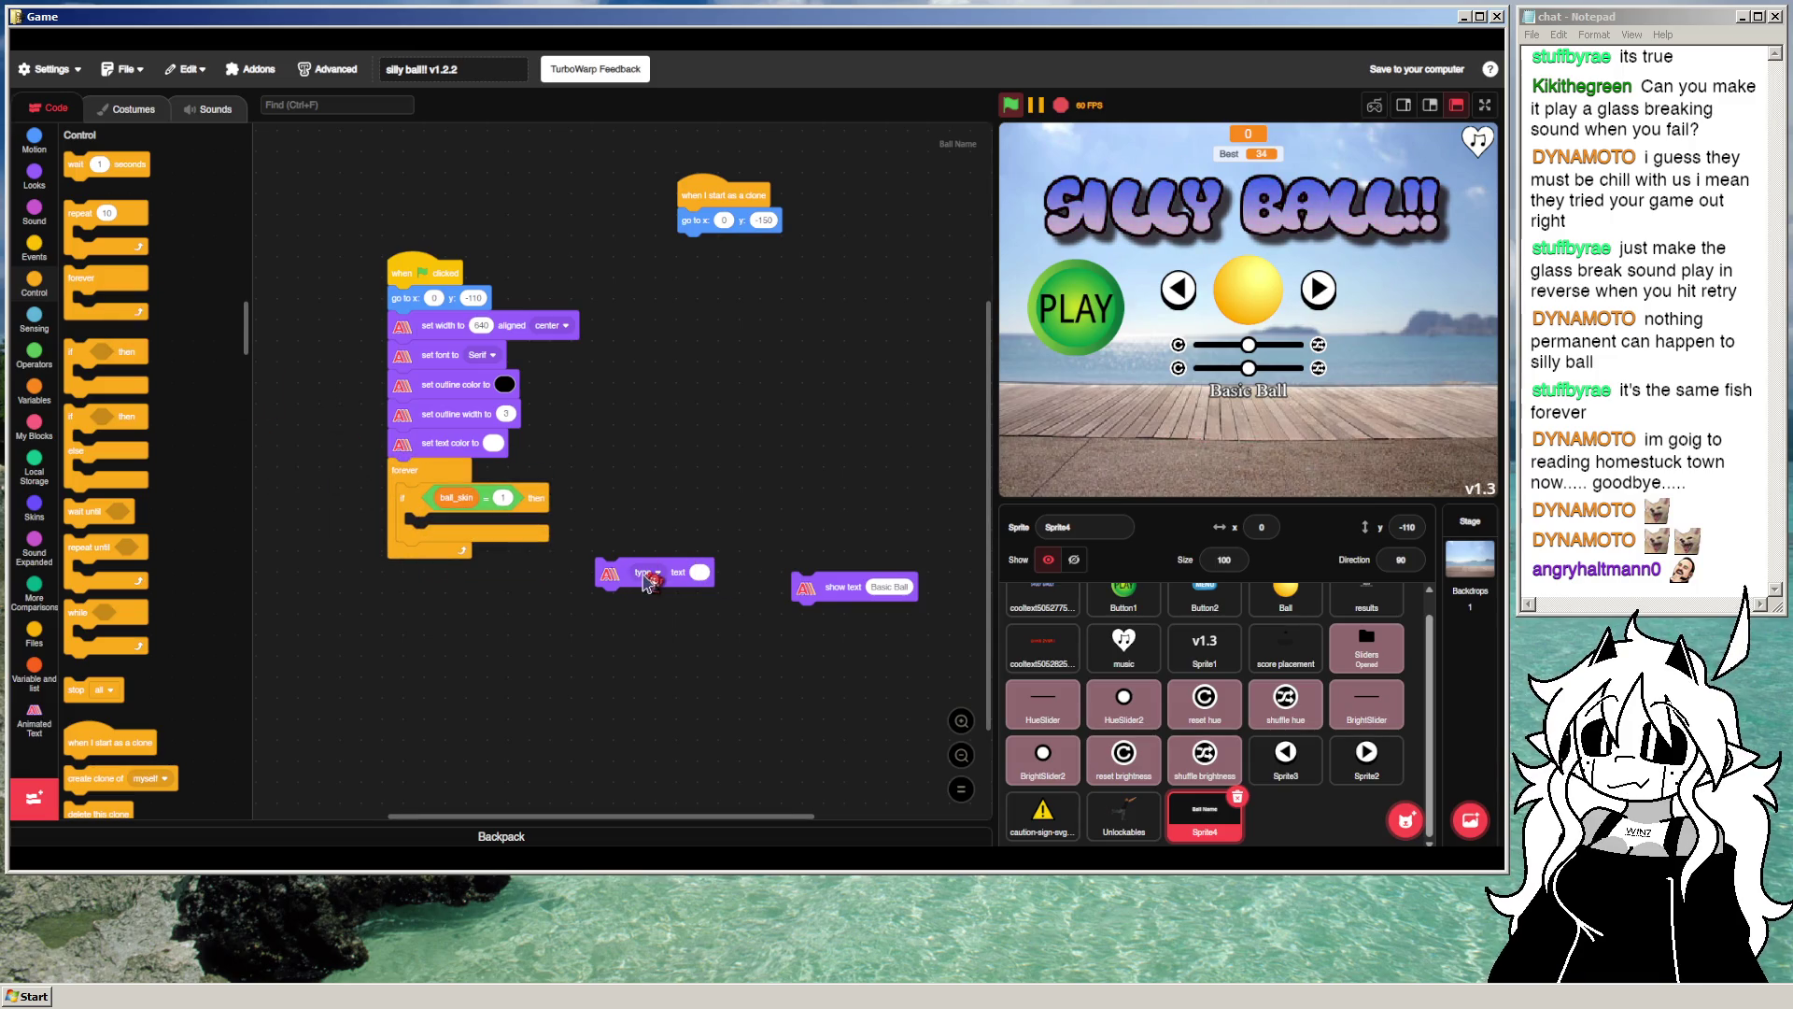
# Step: Delete the unused type text block and put show text Basic Ball inside the skin 1 check
pyautogui.moveTo(608, 572)
pyautogui.mouseDown()
pyautogui.moveTo(551, 476)
pyautogui.moveTo(601, 463)
pyautogui.mouseUp()
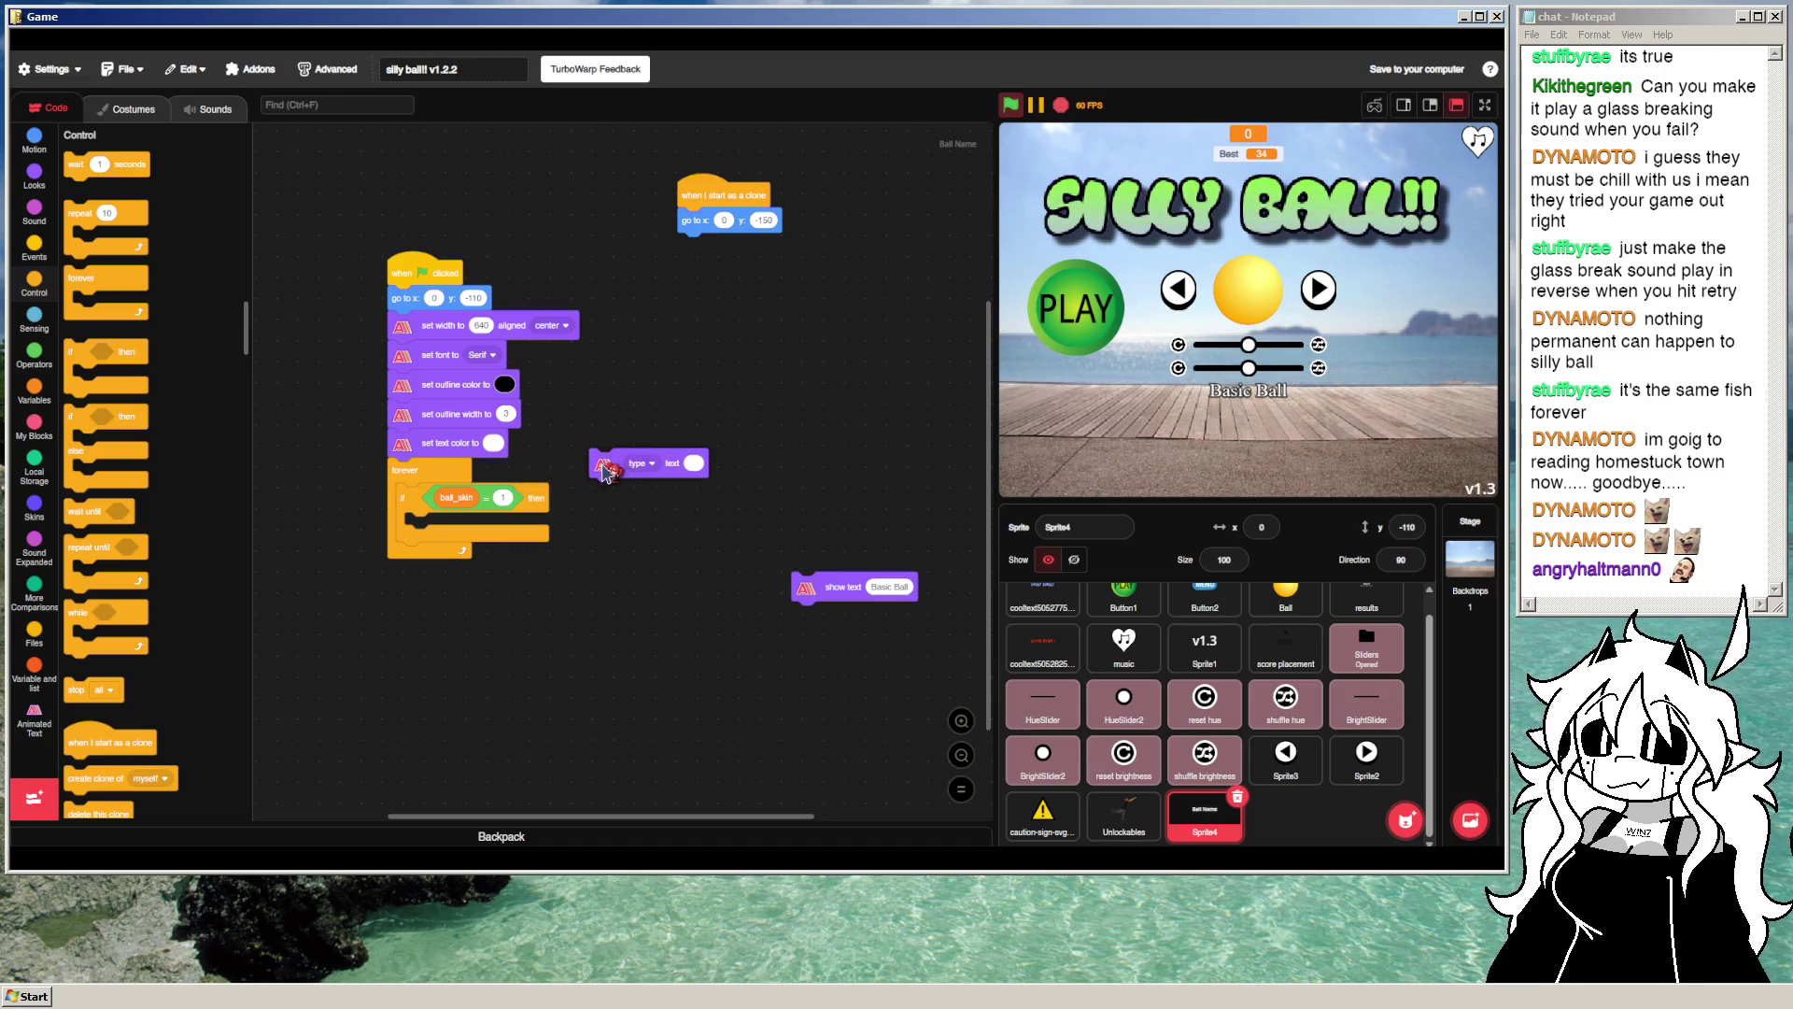
pyautogui.moveTo(818, 589); pyautogui.dragTo(165, 579)
pyautogui.moveTo(602, 464); pyautogui.dragTo(417, 528)
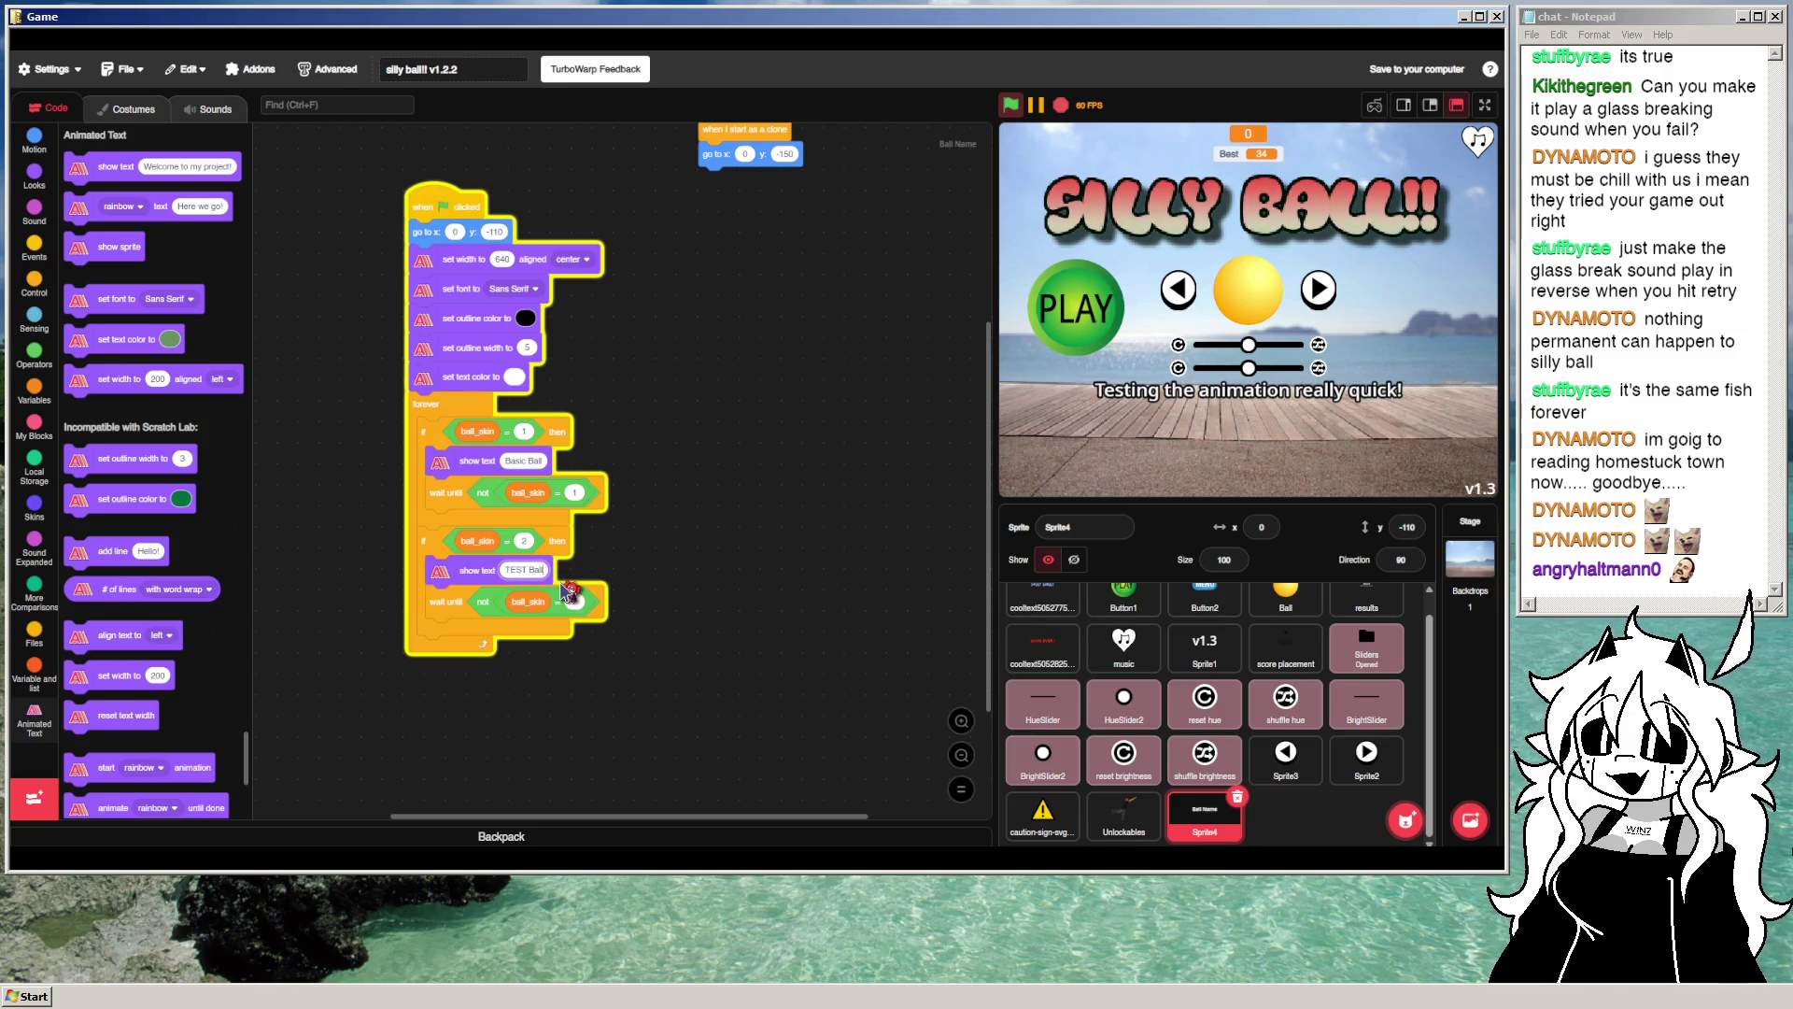
pyautogui.moveTo(594, 534); pyautogui.dragTo(625, 404)
# Step: Duplicate the two skin checks into the loop, showing Metal Ball and Bagel for skins 3 and 4
pyautogui.rightClick(467, 303)
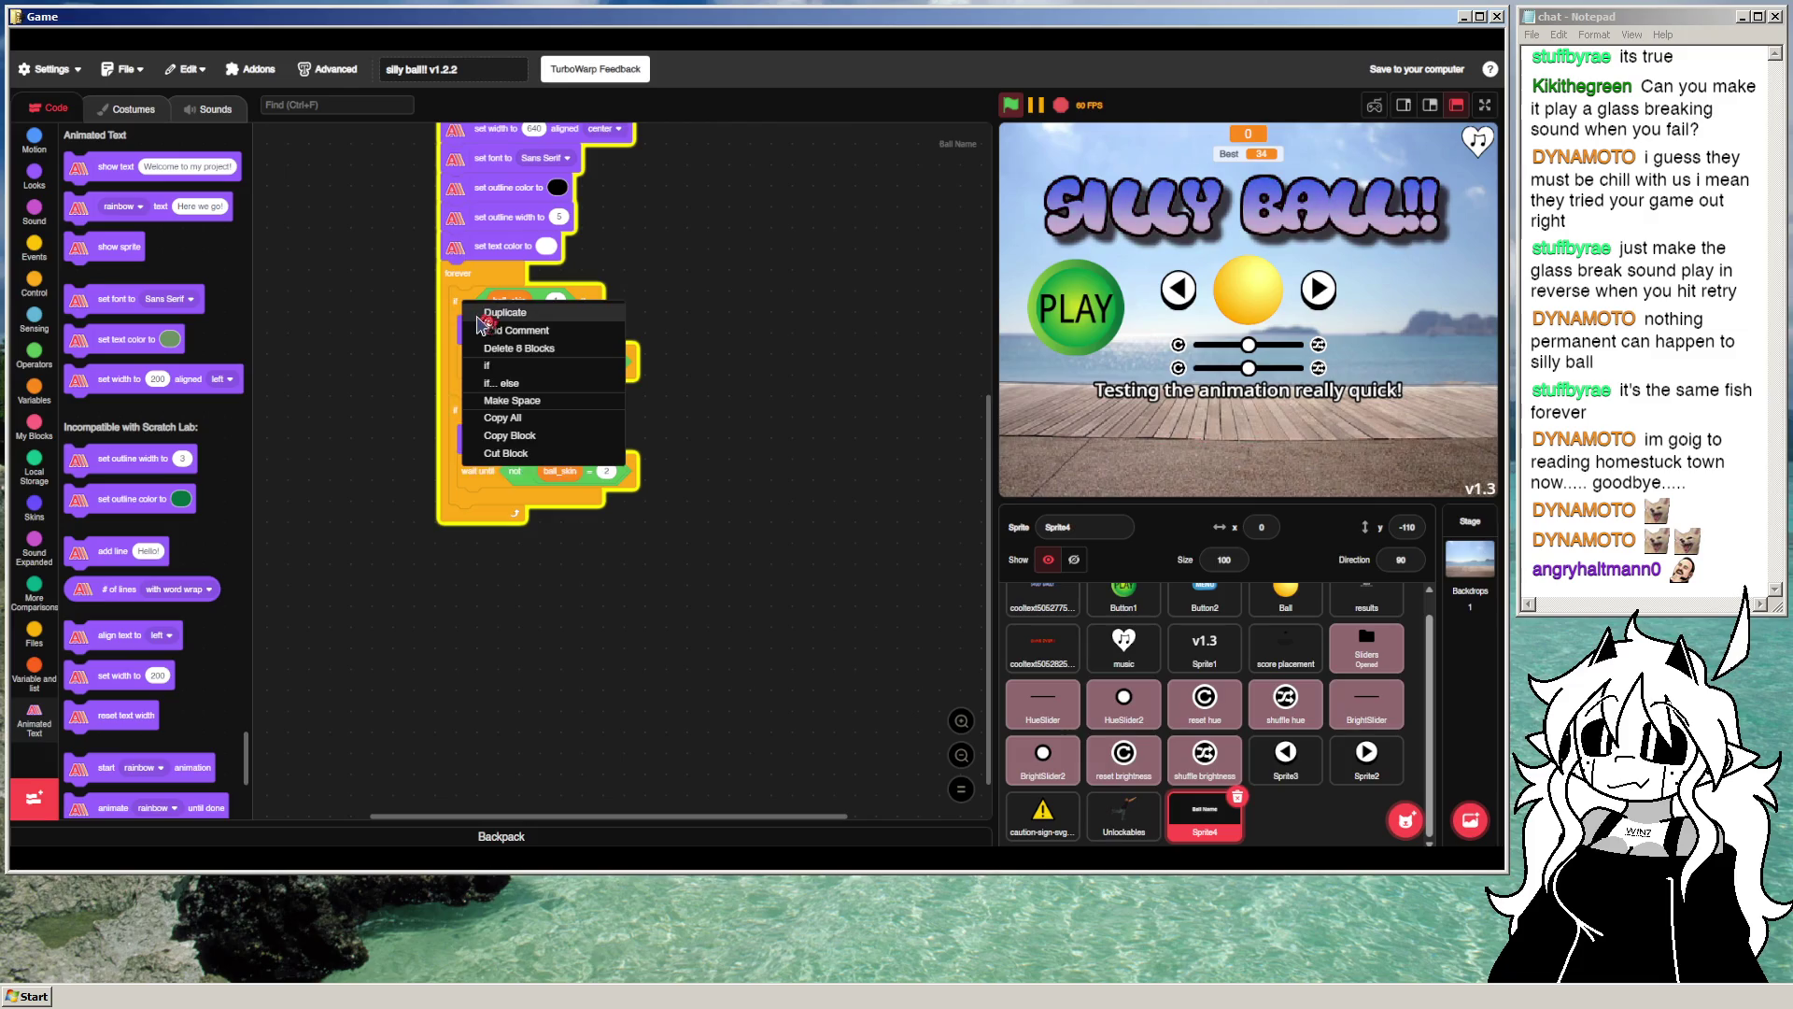
pyautogui.click(483, 319)
pyautogui.click(466, 530)
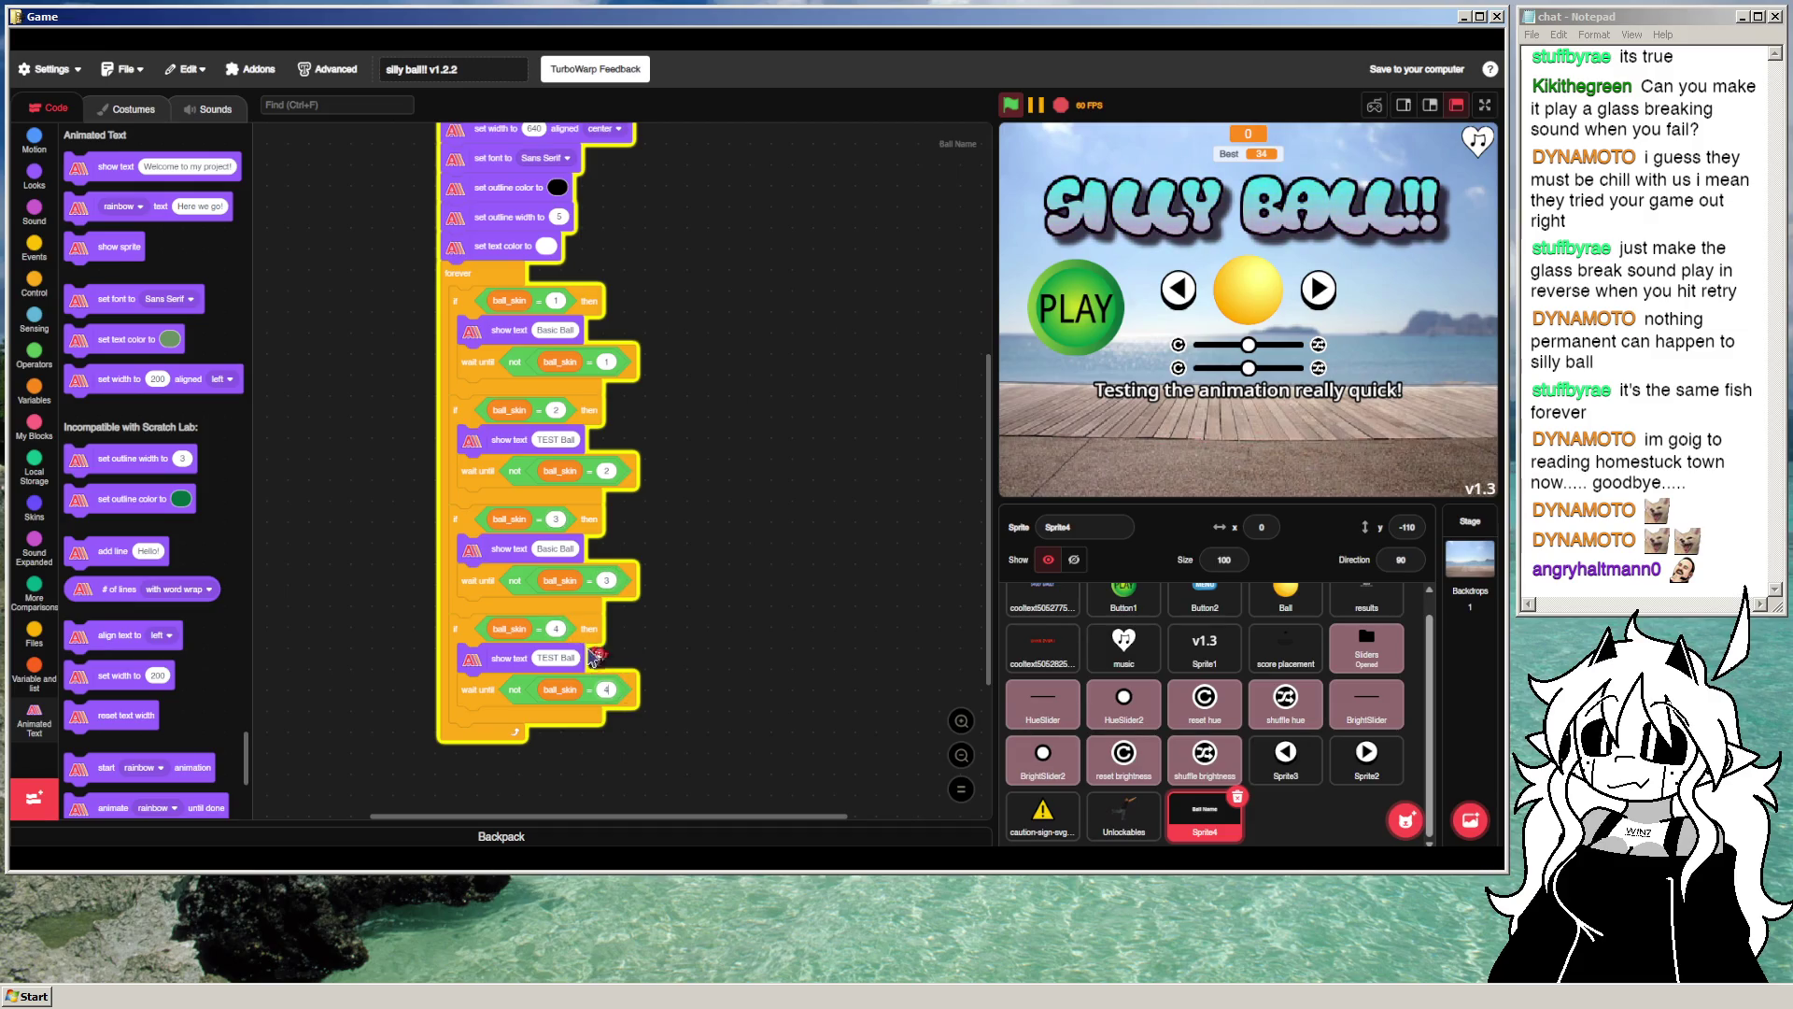
pyautogui.write('etal Ball')
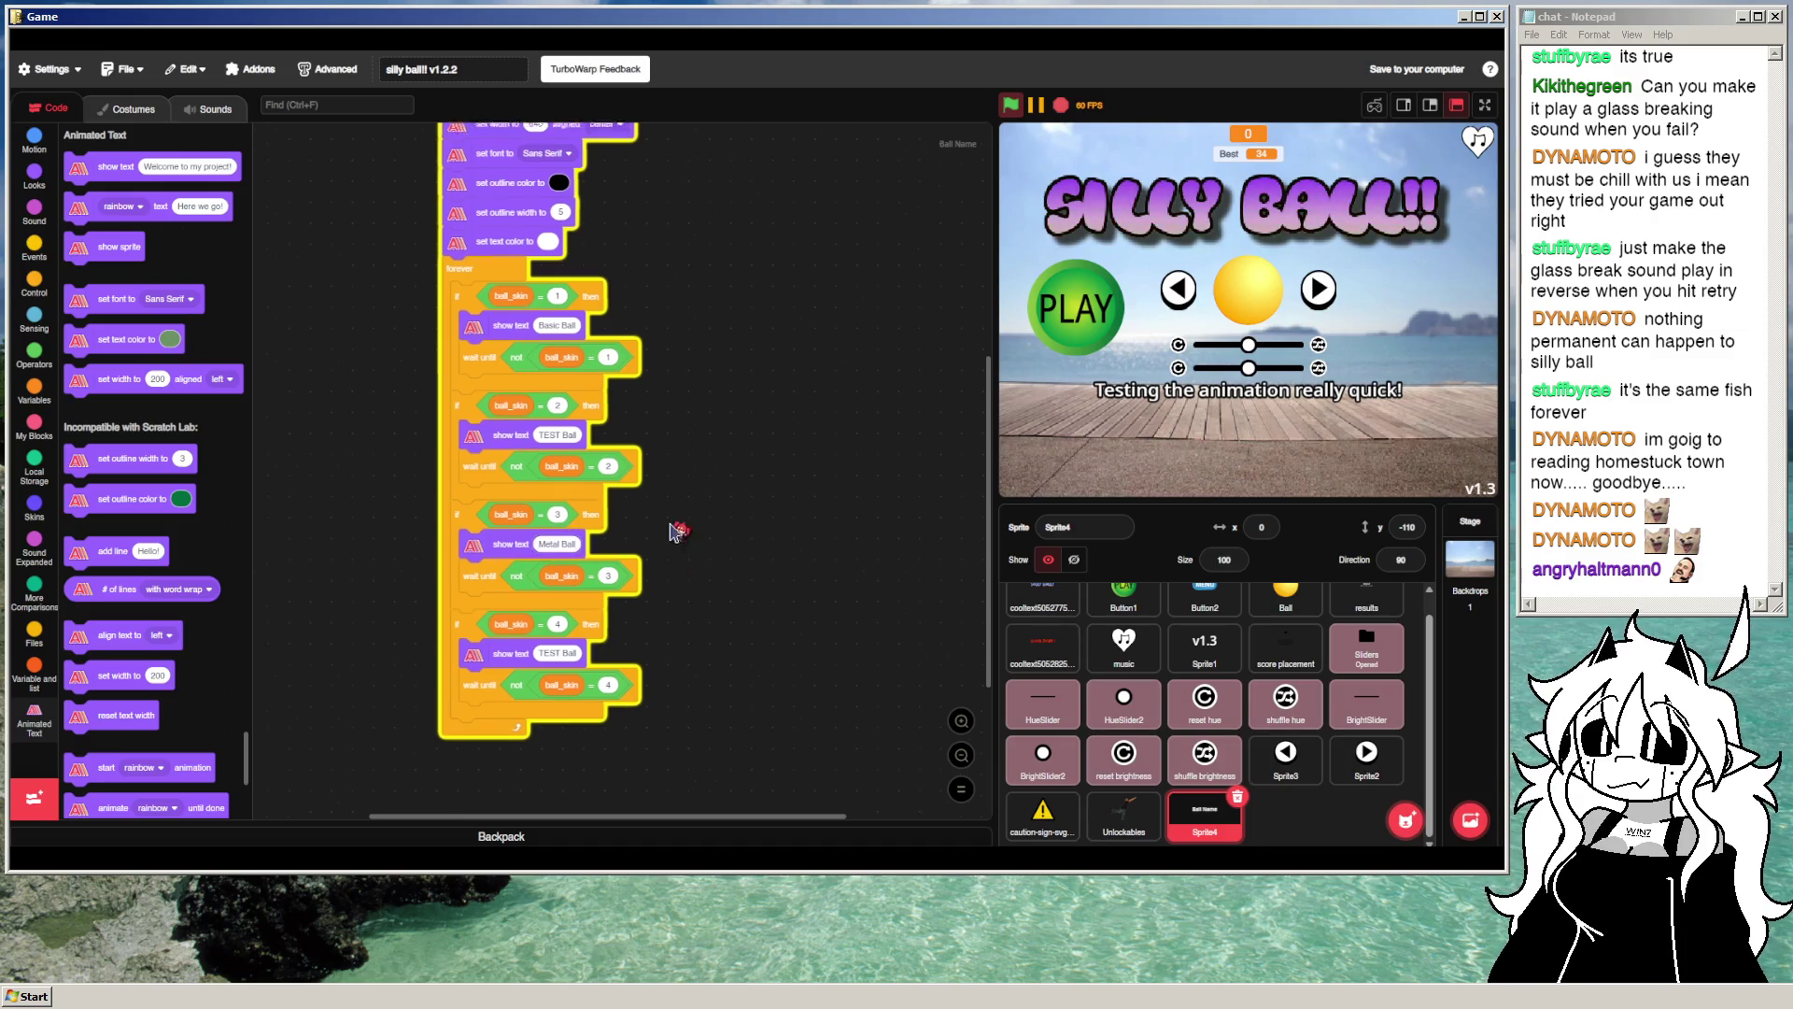
pyautogui.scroll(-2, 672, 531)
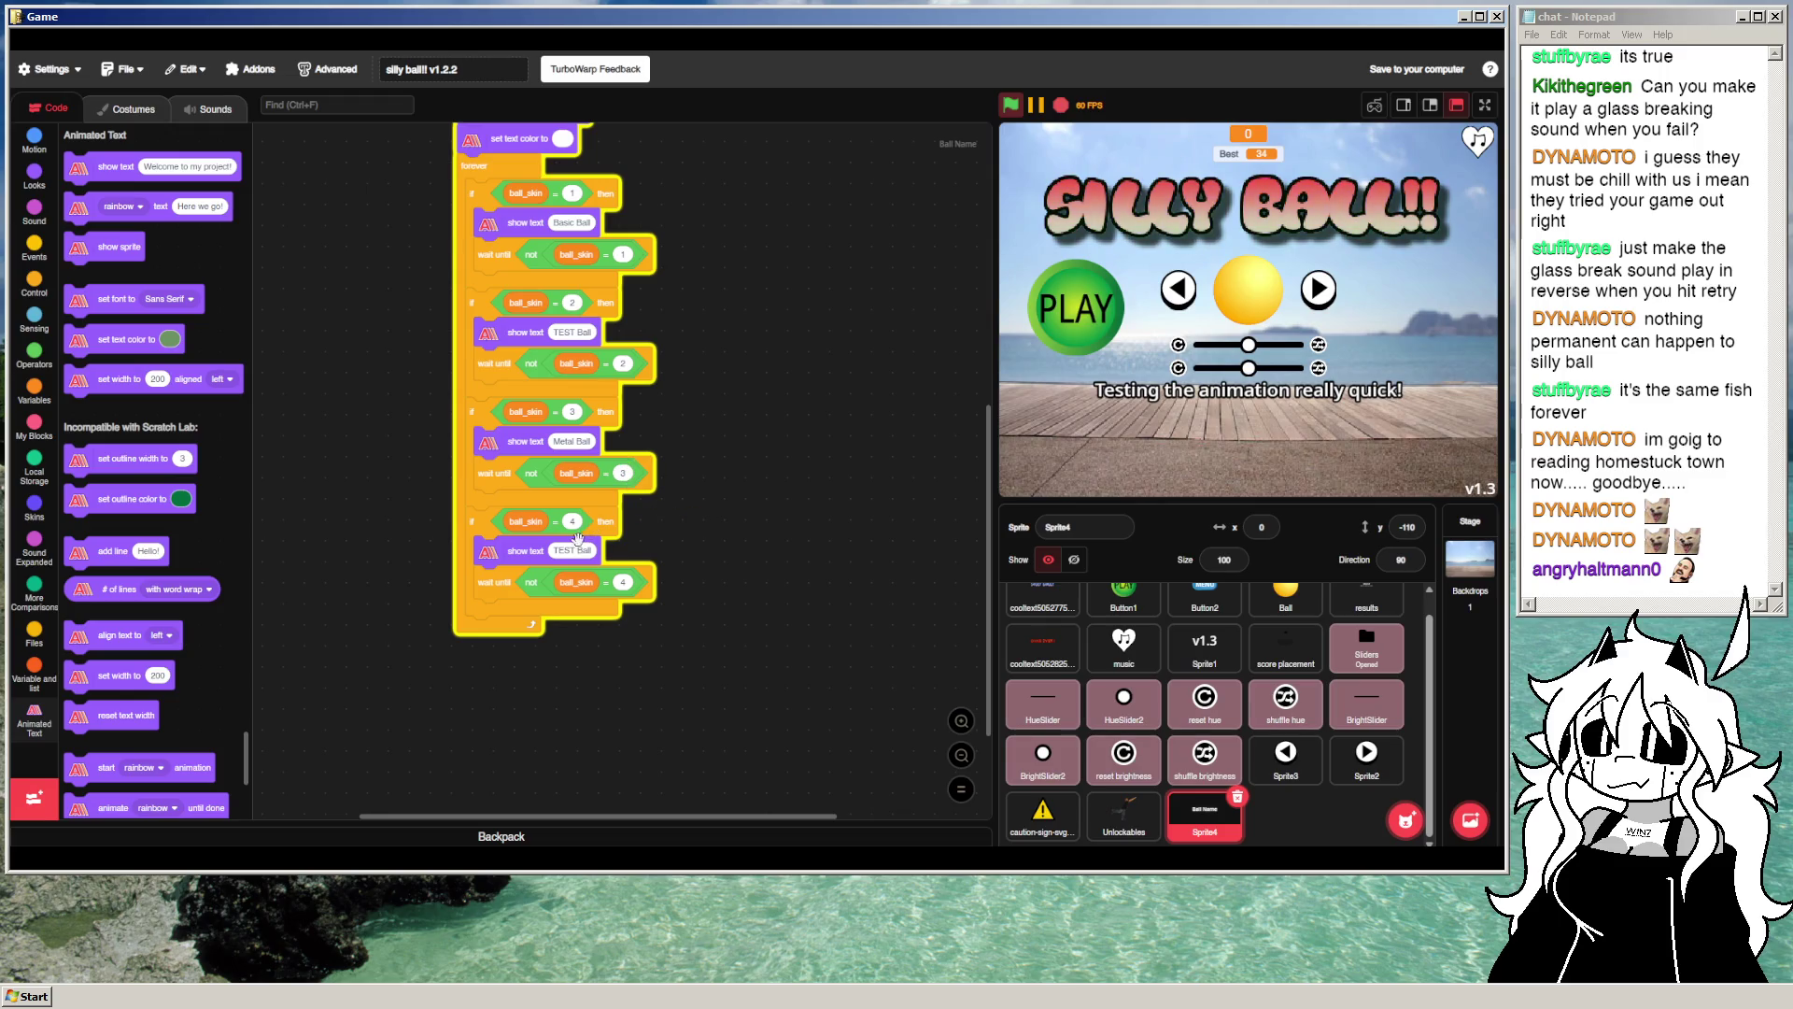
pyautogui.write('Bagel')
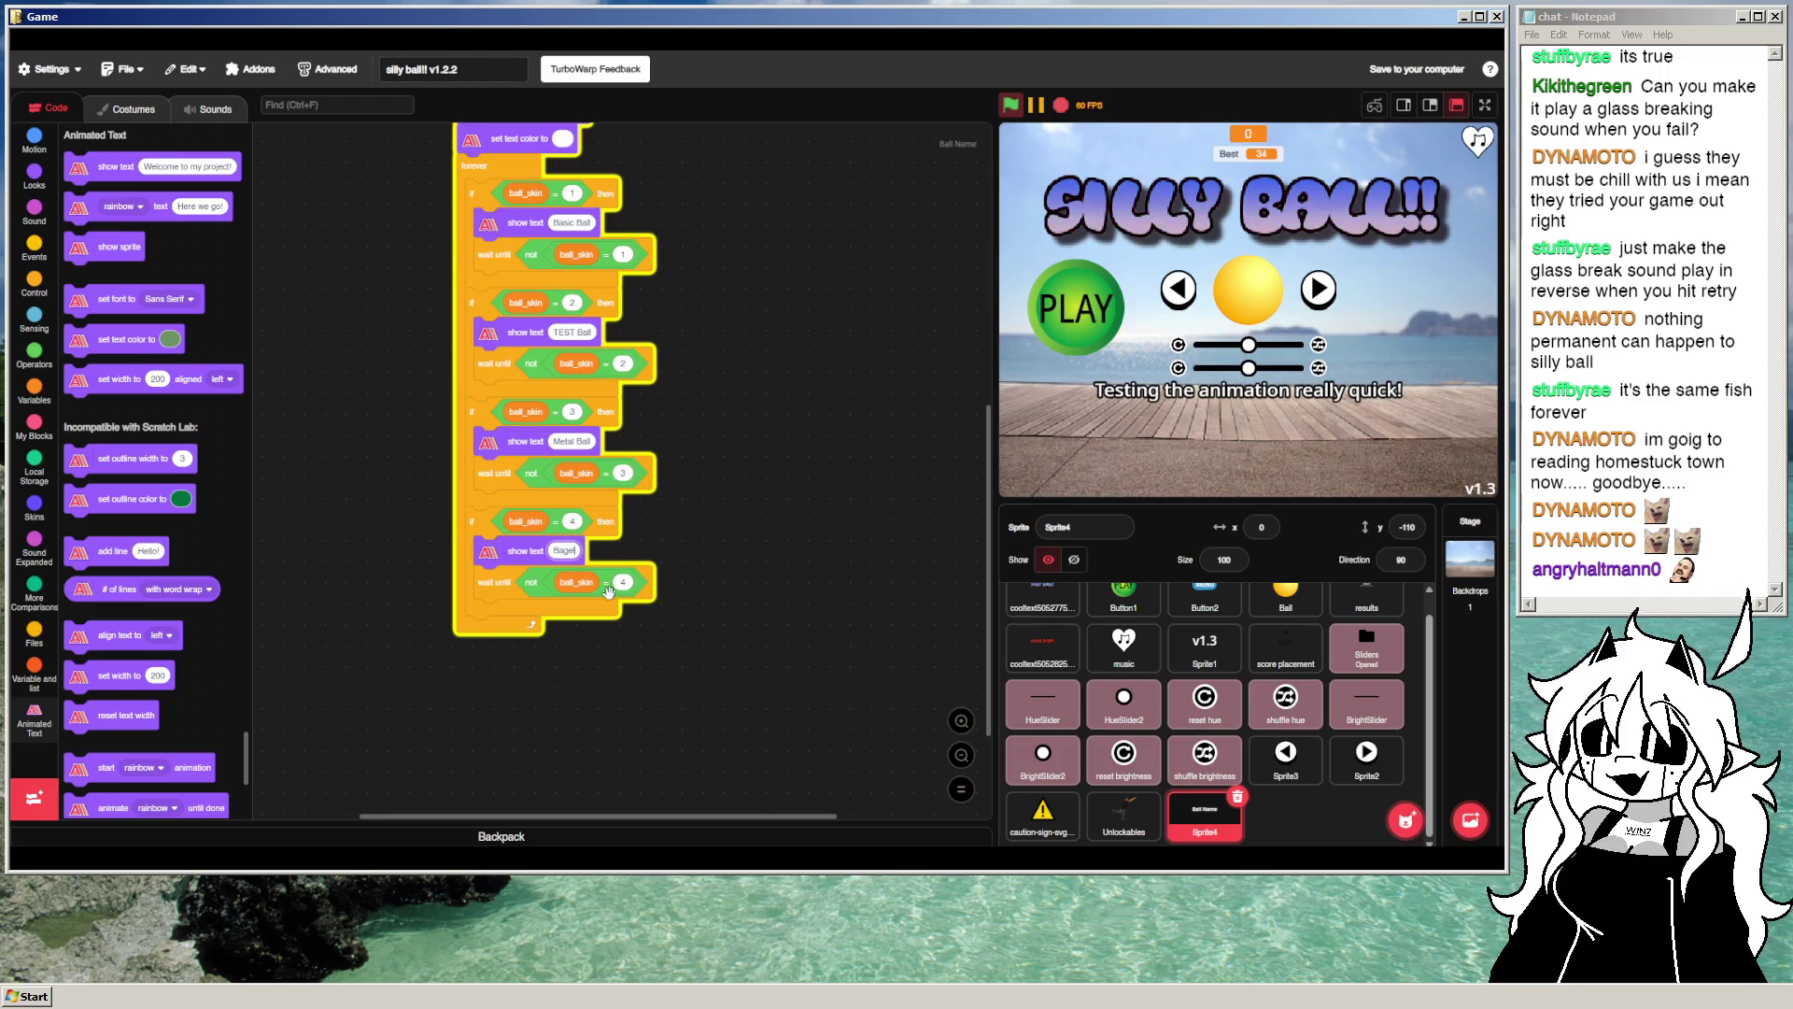
# Step: Add a skin 5 copy at the loop's bottom that shows Fish Bowl
pyautogui.scroll(-2, 712, 513)
pyautogui.rightClick(519, 437)
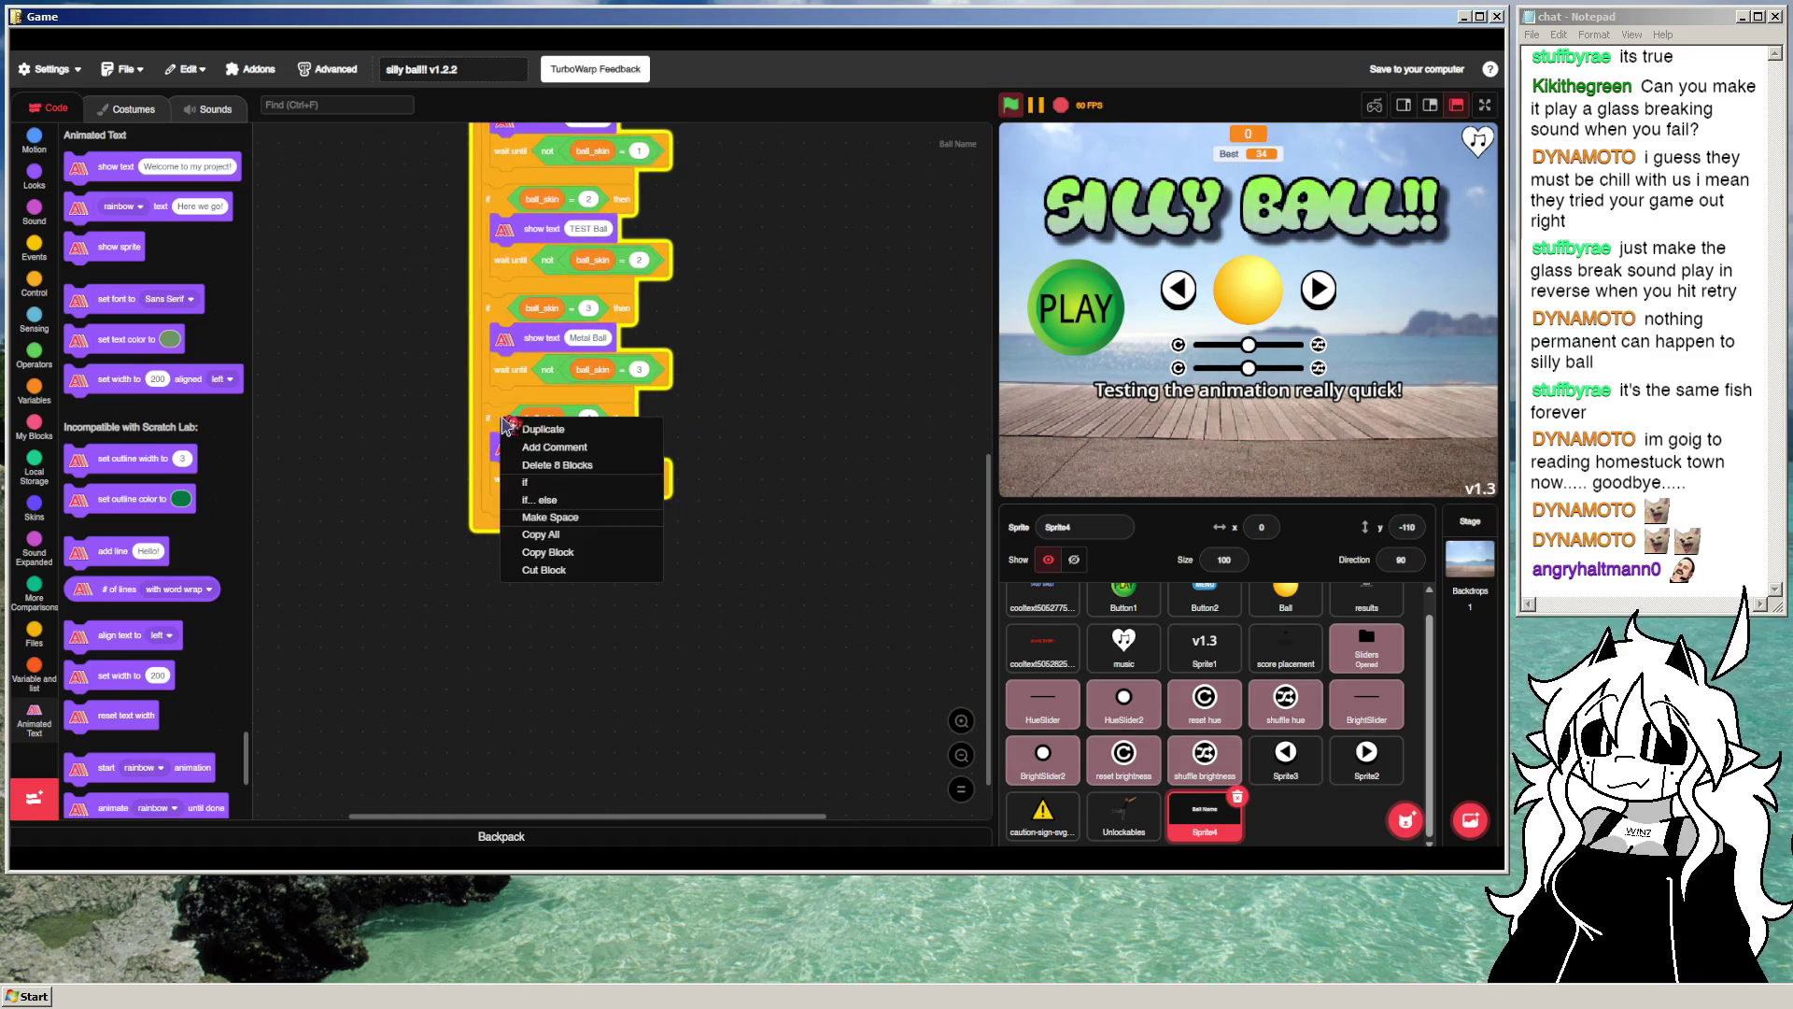
pyautogui.click(540, 447)
pyautogui.click(526, 531)
pyautogui.write('Fi')
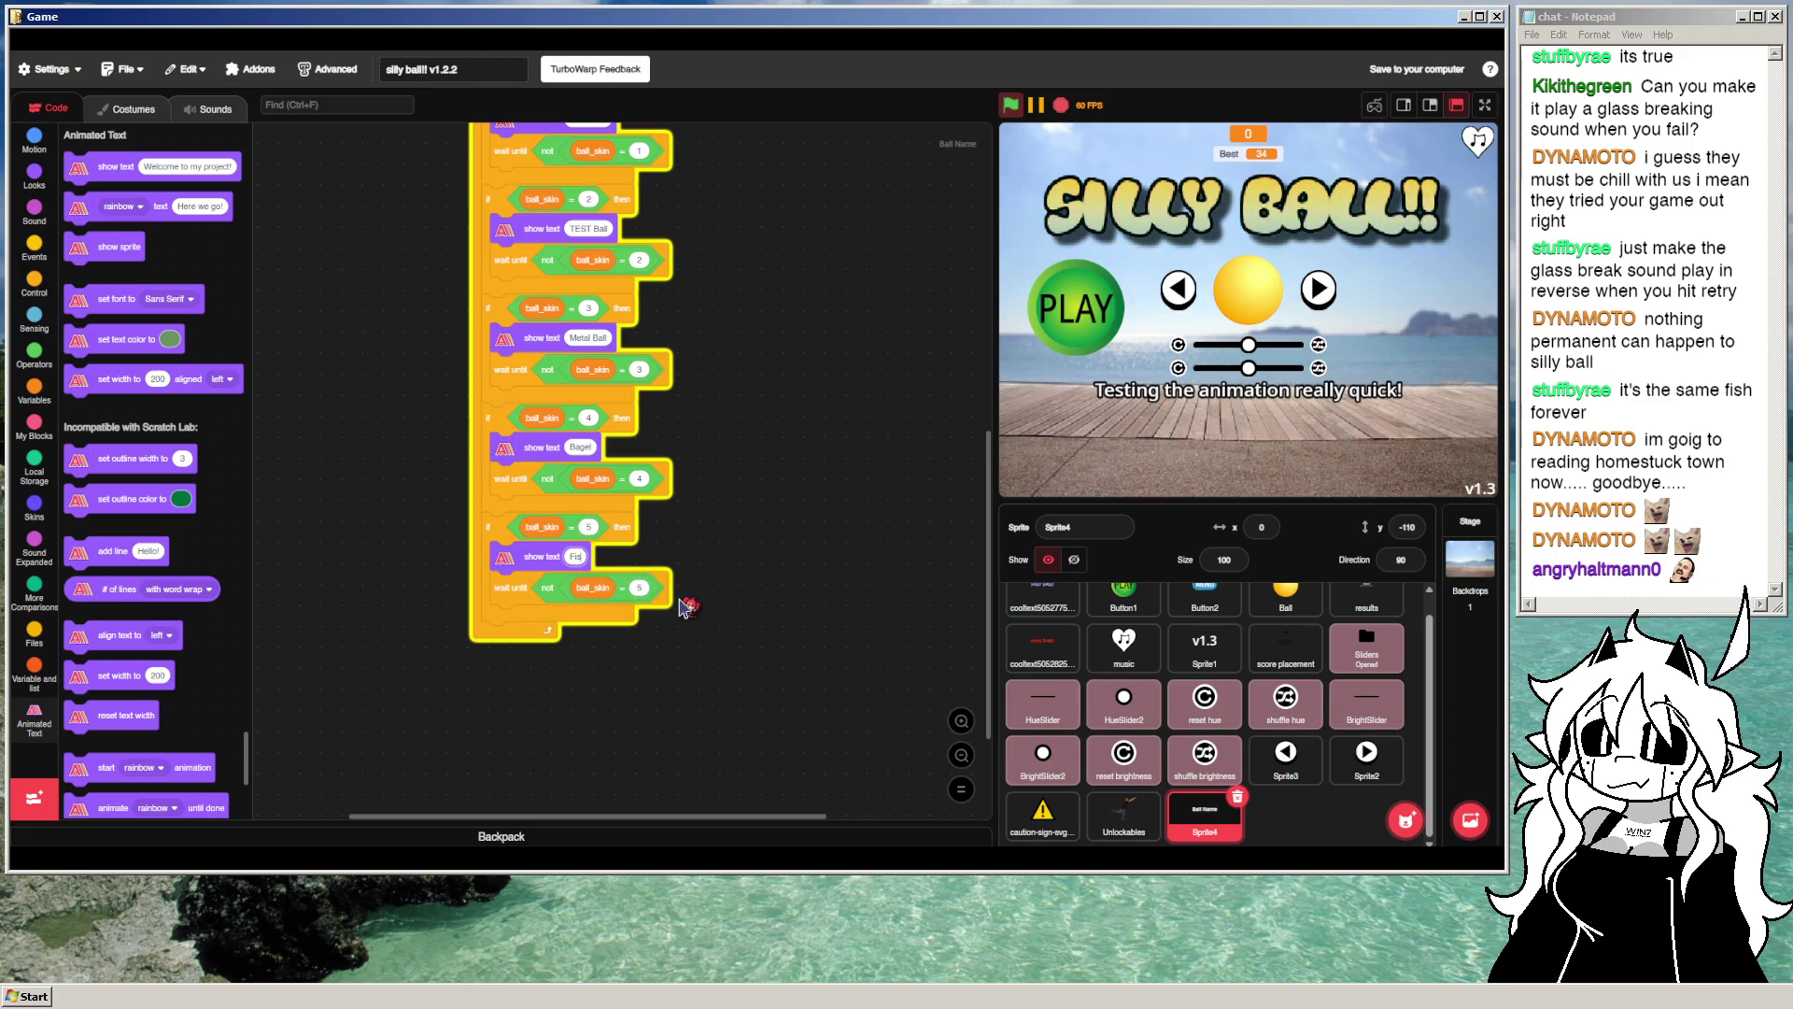
pyautogui.write('sh Bowl')
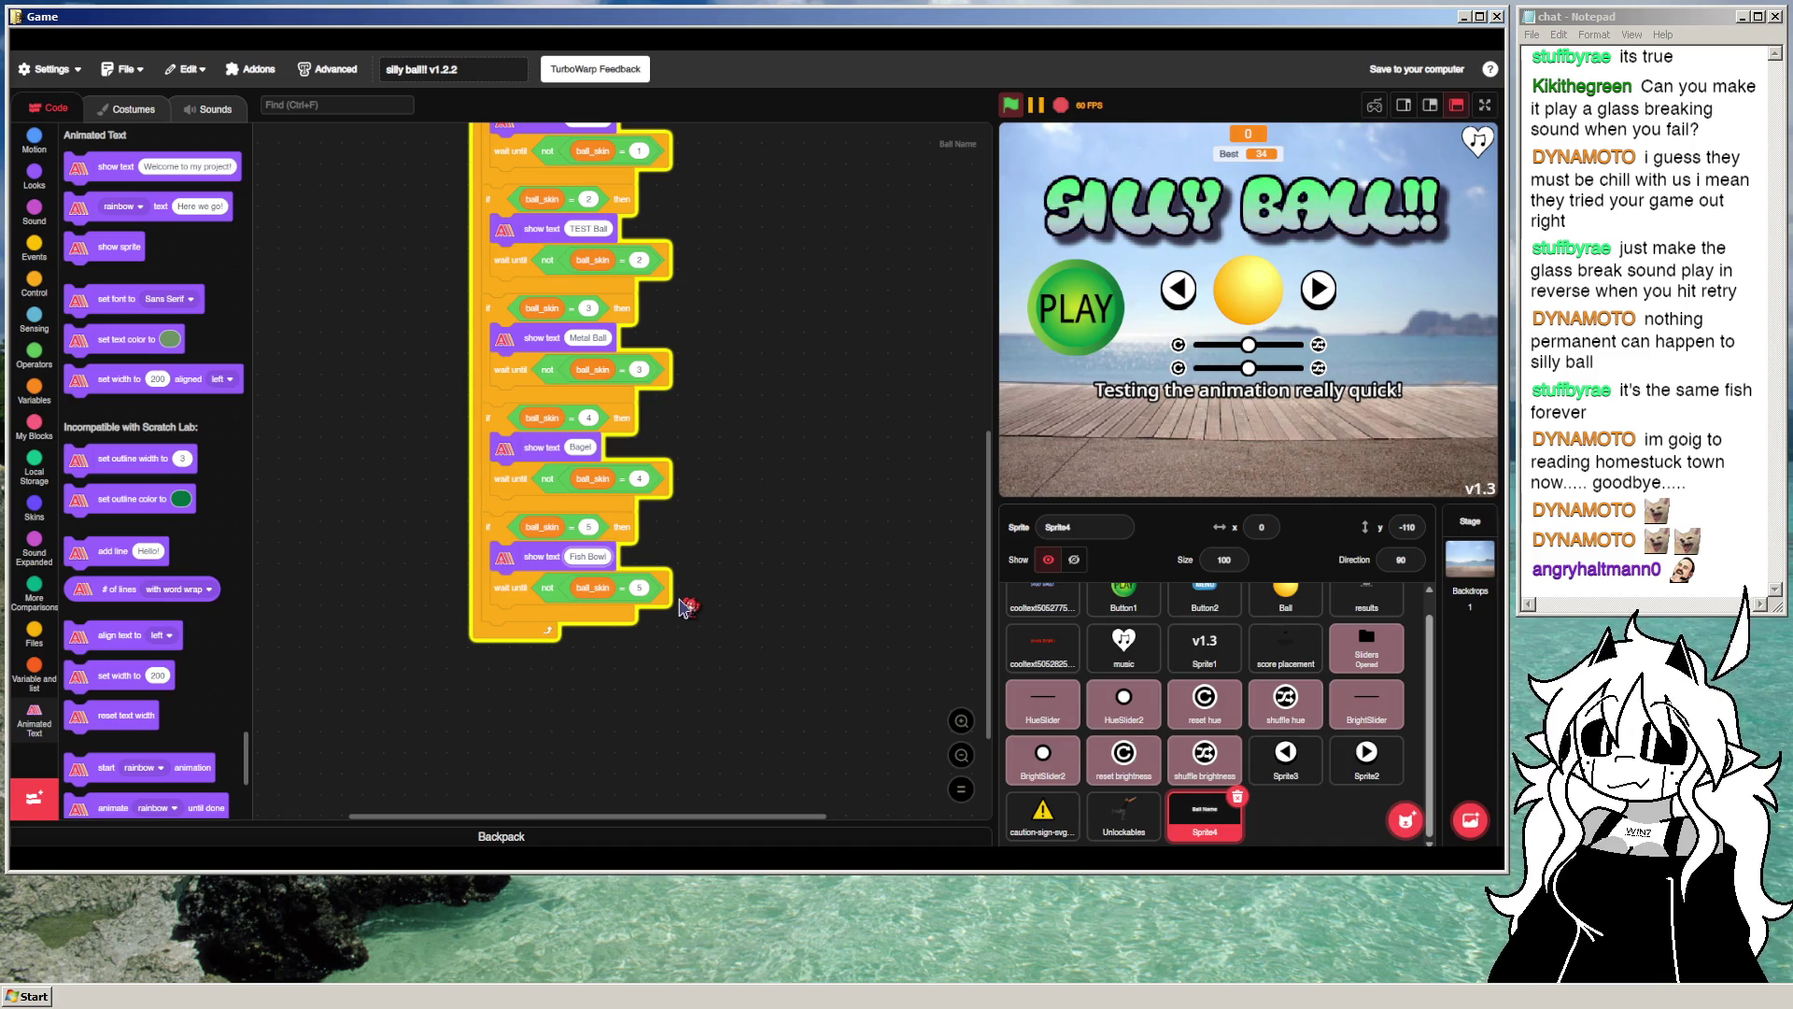
# Step: Run the game and cycle through every ball skin to check each caption
pyautogui.click(1008, 114)
pyautogui.click(1318, 290)
pyautogui.click(1317, 290)
pyautogui.click(1318, 289)
pyautogui.click(1317, 292)
pyautogui.click(1317, 292)
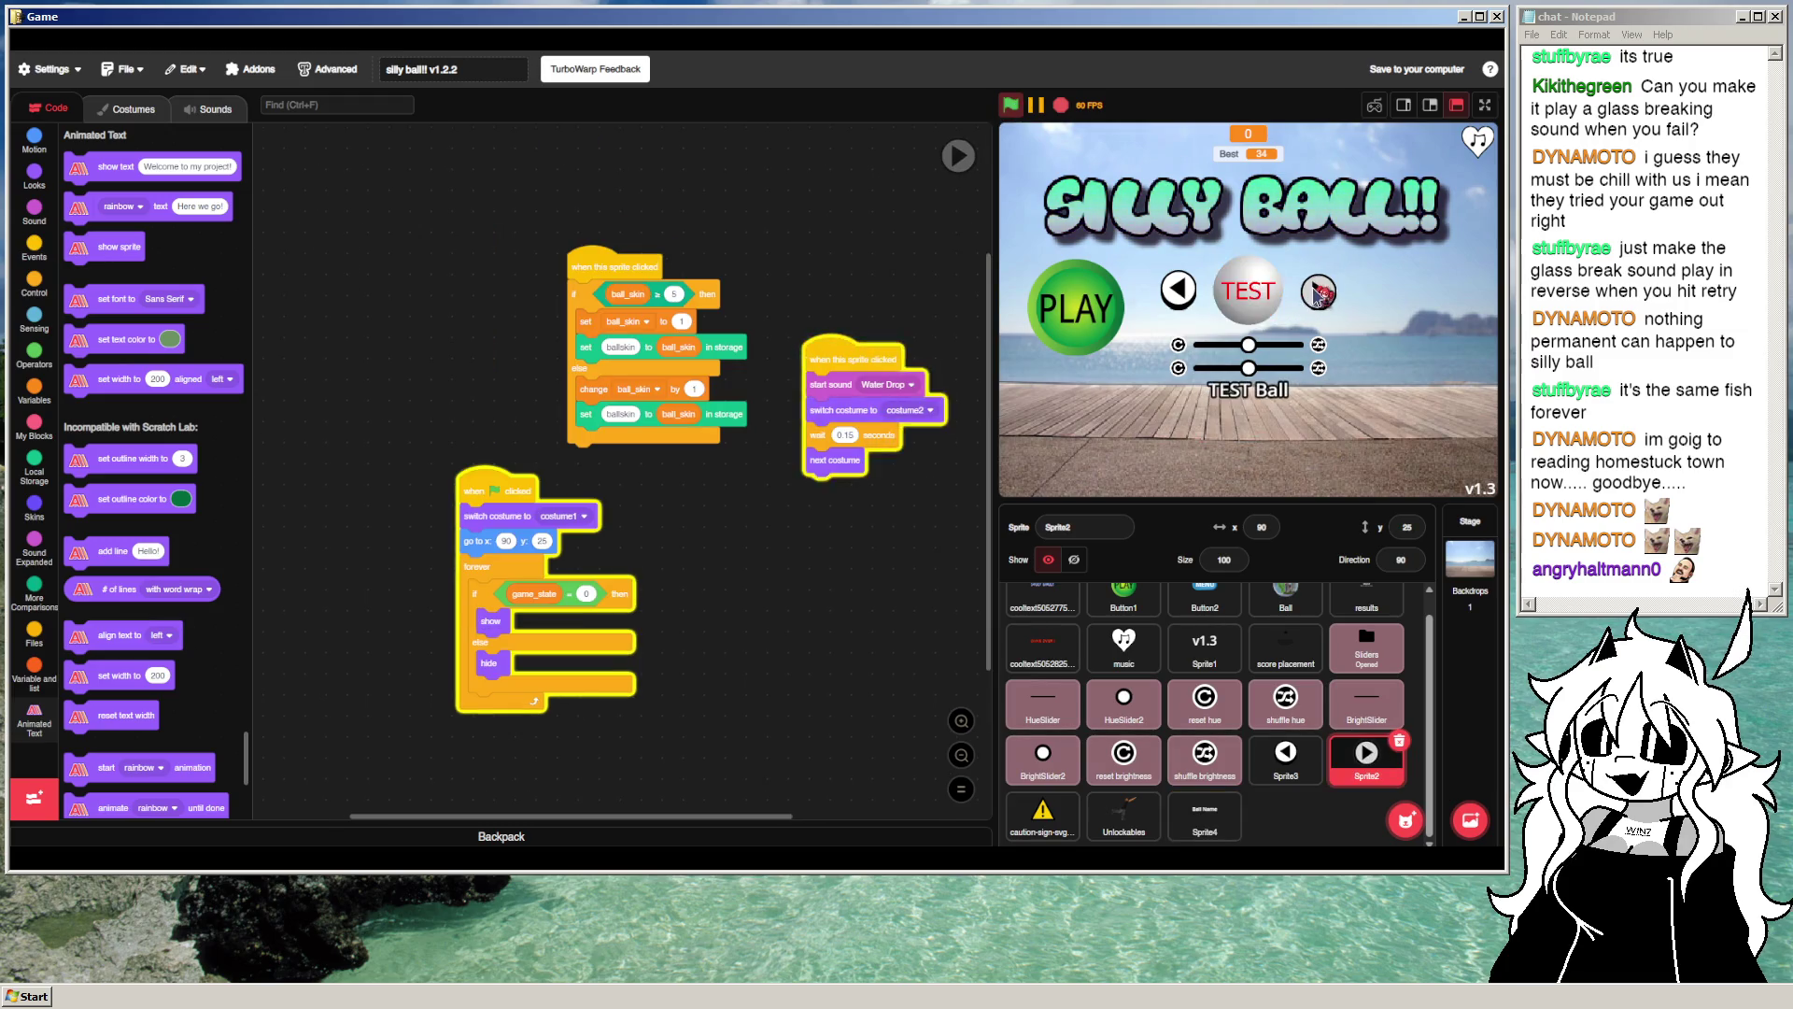
pyautogui.click(1317, 293)
pyautogui.click(1317, 292)
pyautogui.click(1317, 293)
pyautogui.click(1317, 292)
pyautogui.click(1317, 292)
pyautogui.click(1317, 292)
pyautogui.click(1317, 292)
pyautogui.click(1317, 292)
pyautogui.click(1317, 292)
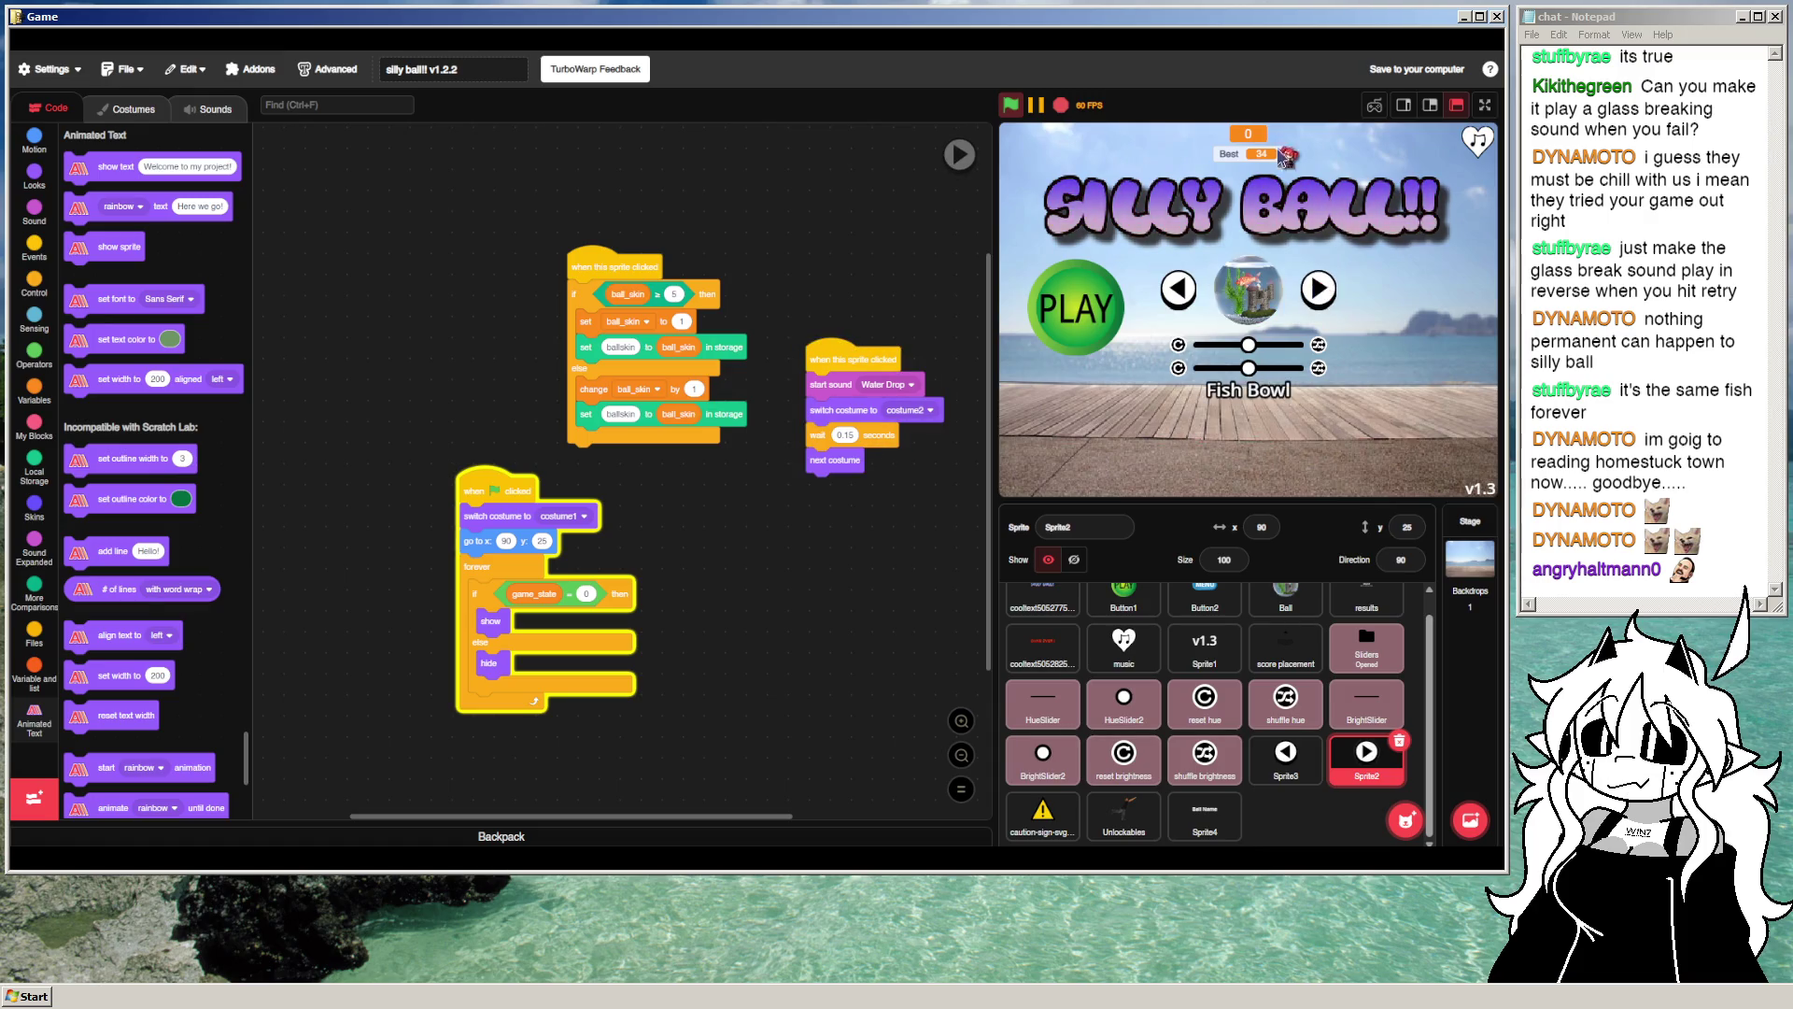
pyautogui.click(1064, 109)
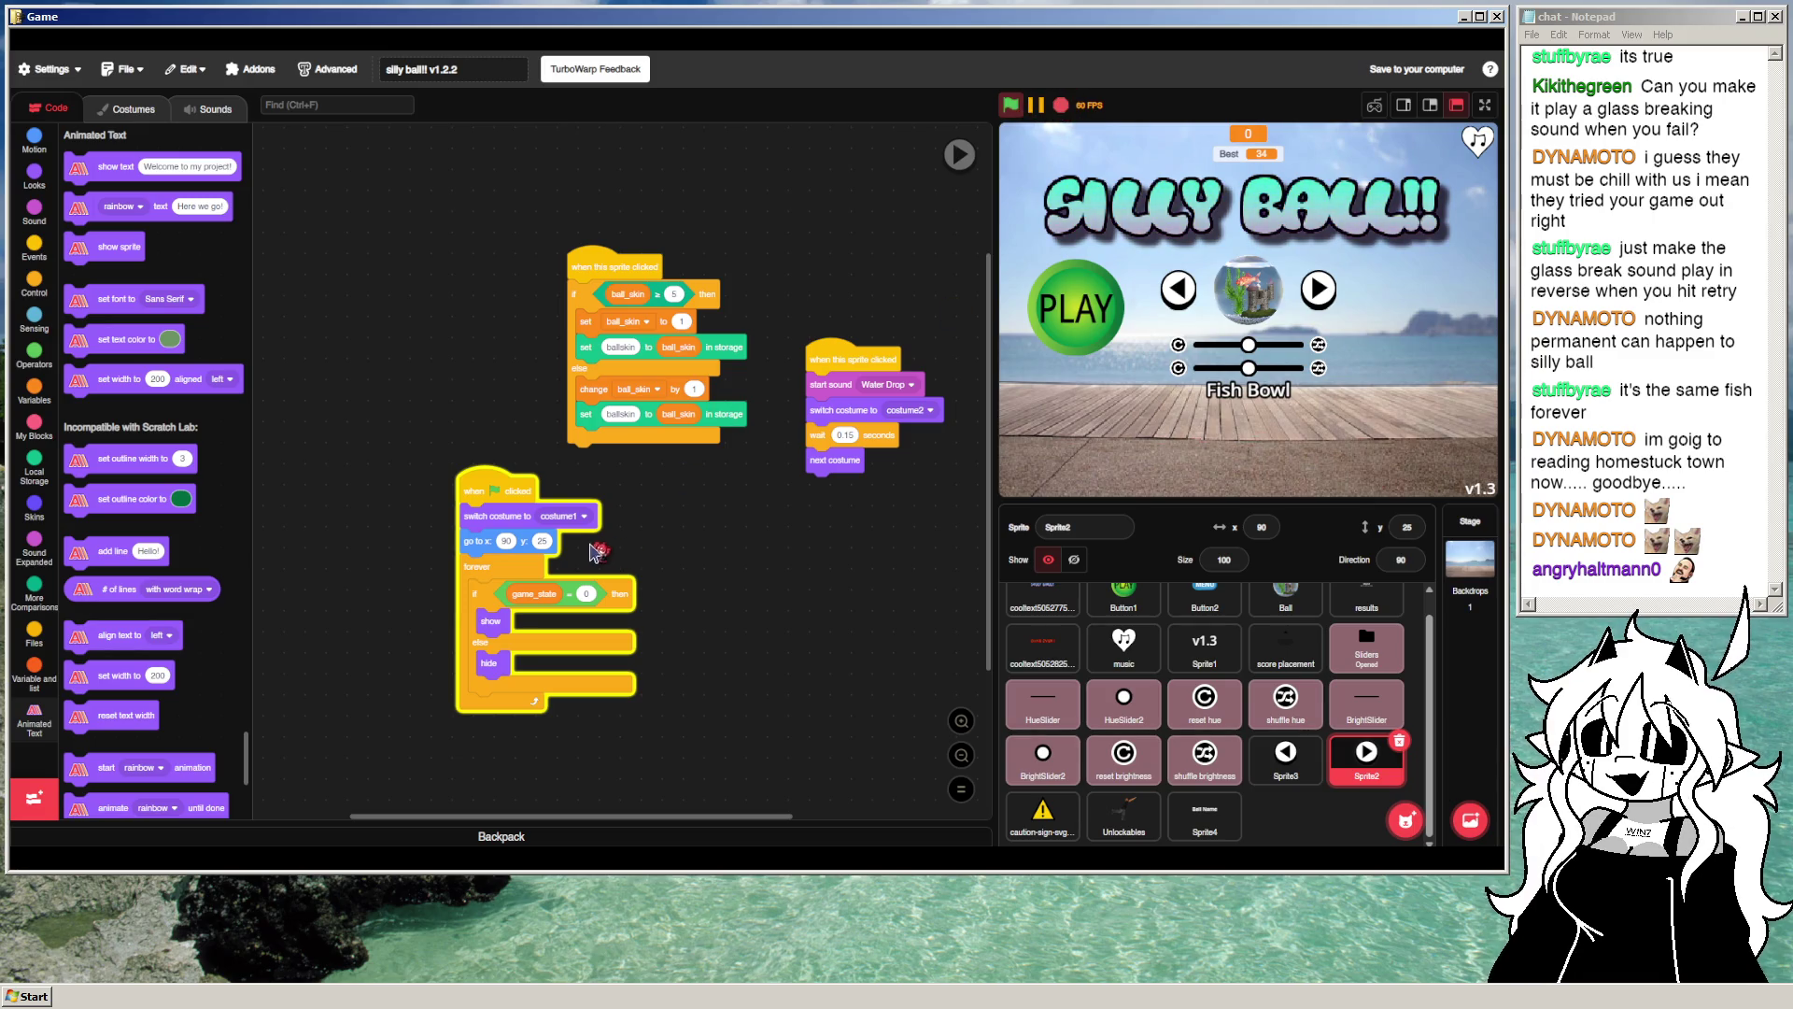
# Step: Lower the skin-name text to y -115 and retest cycling back to Basic Ball
pyautogui.click(1205, 815)
pyautogui.scroll(8, 636, 401)
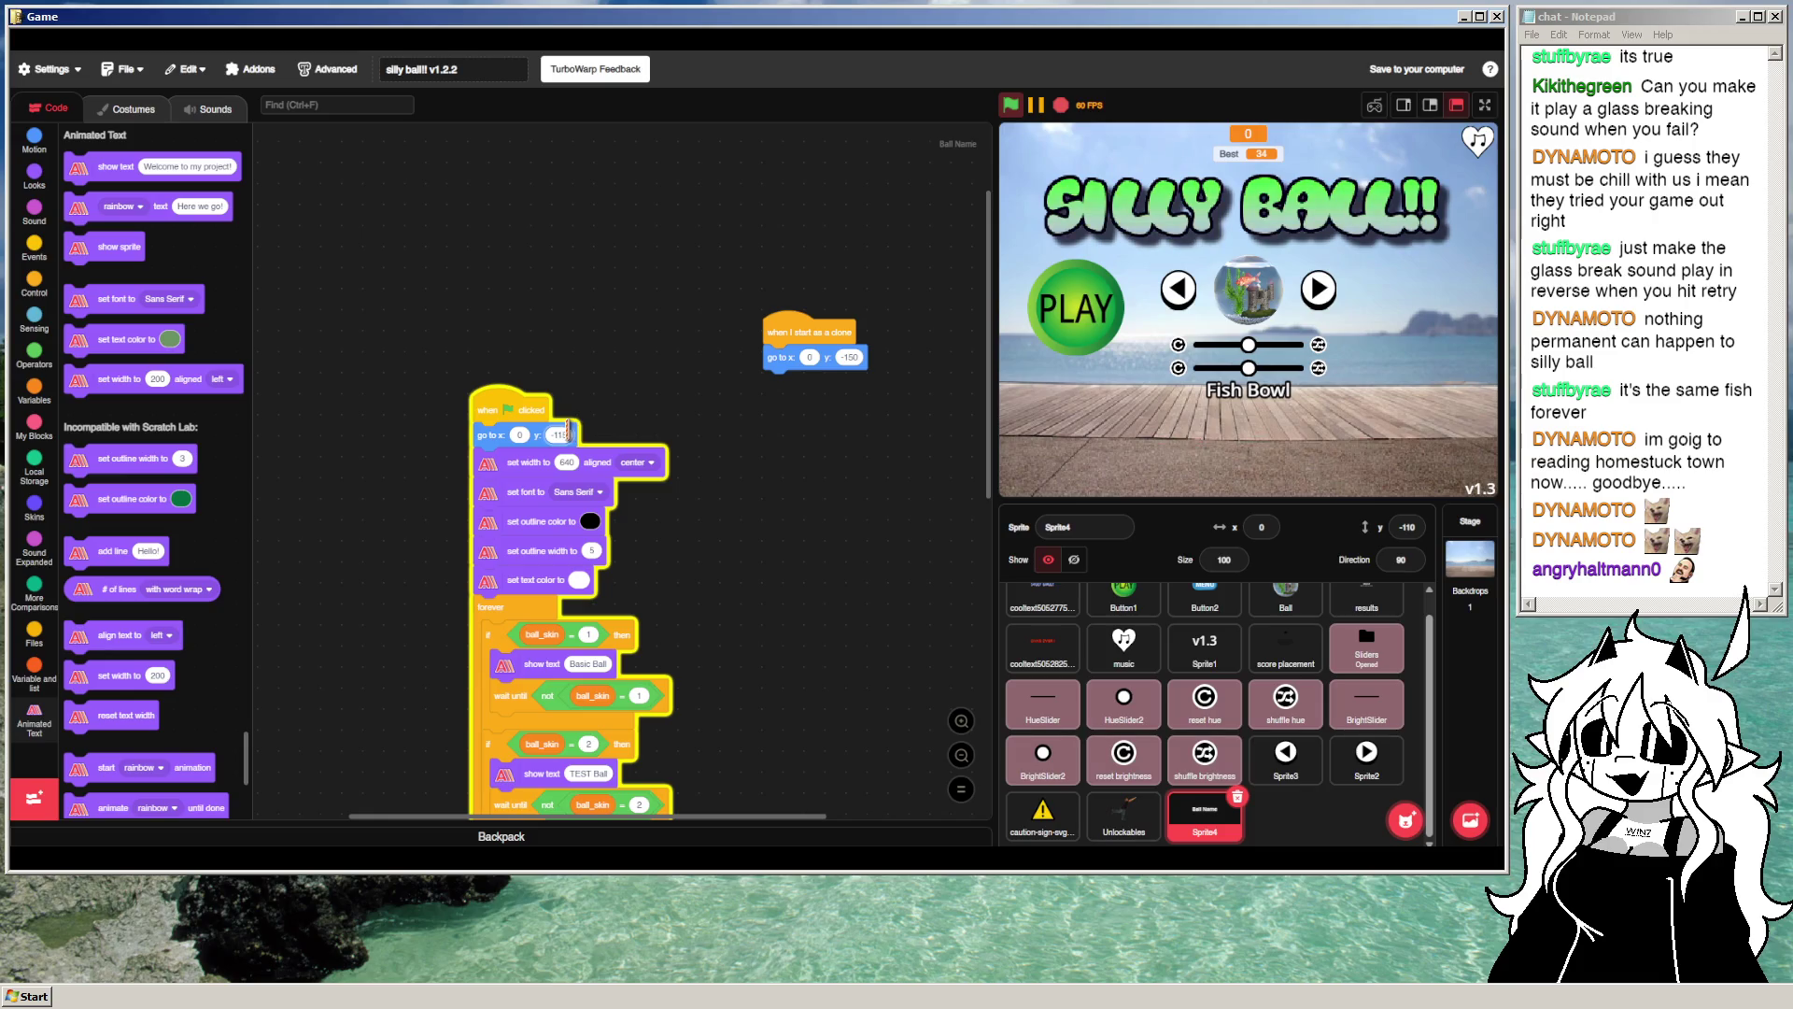
pyautogui.click(1009, 108)
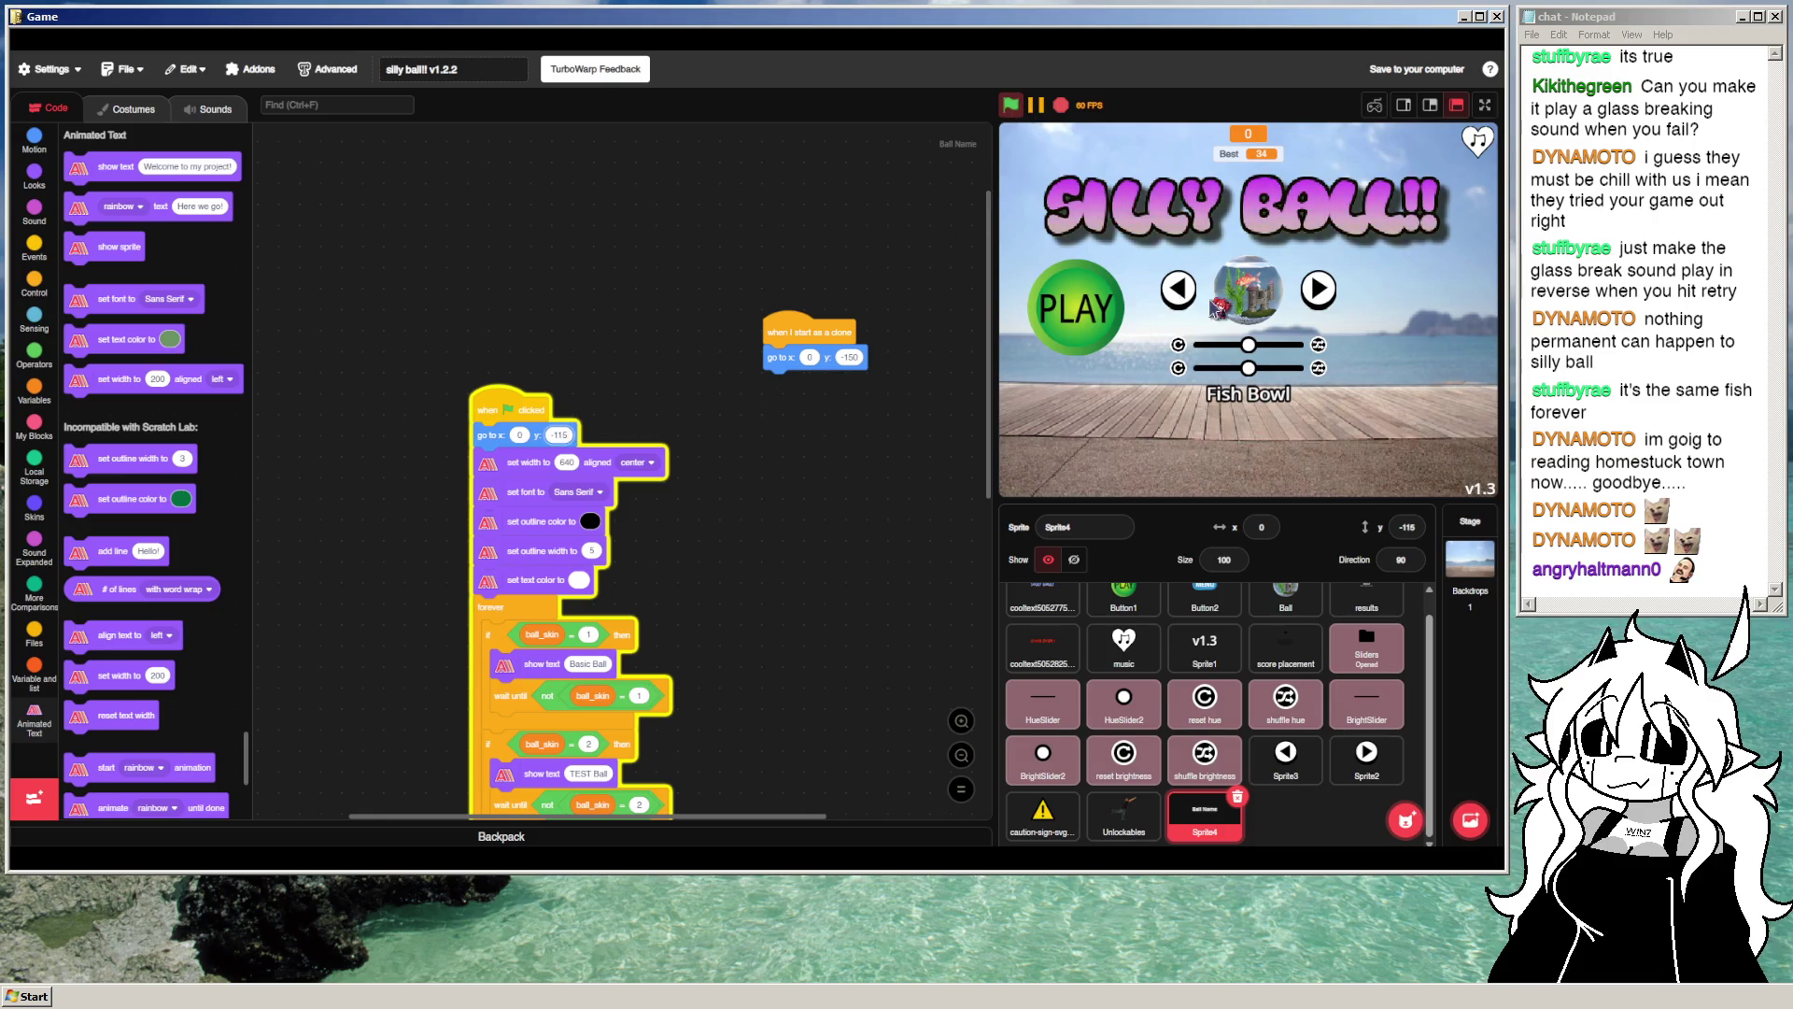
pyautogui.click(1309, 291)
pyautogui.click(1311, 292)
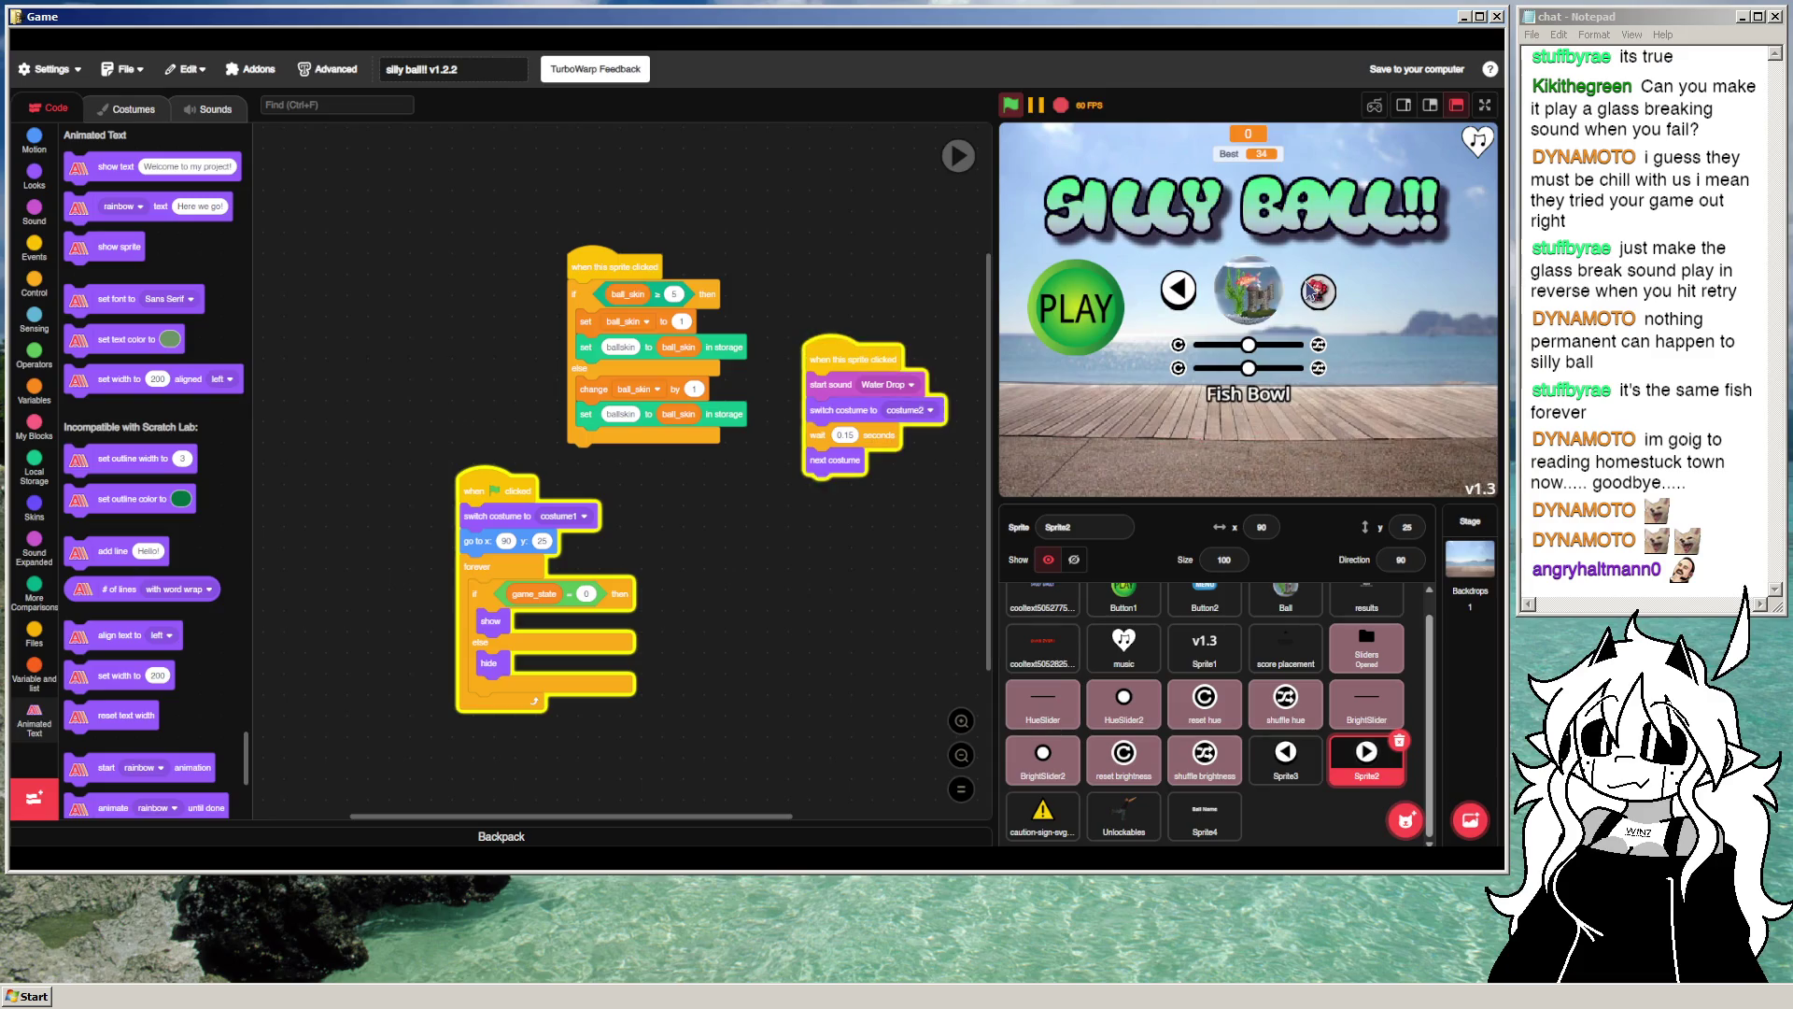
pyautogui.click(1312, 294)
pyautogui.click(1312, 292)
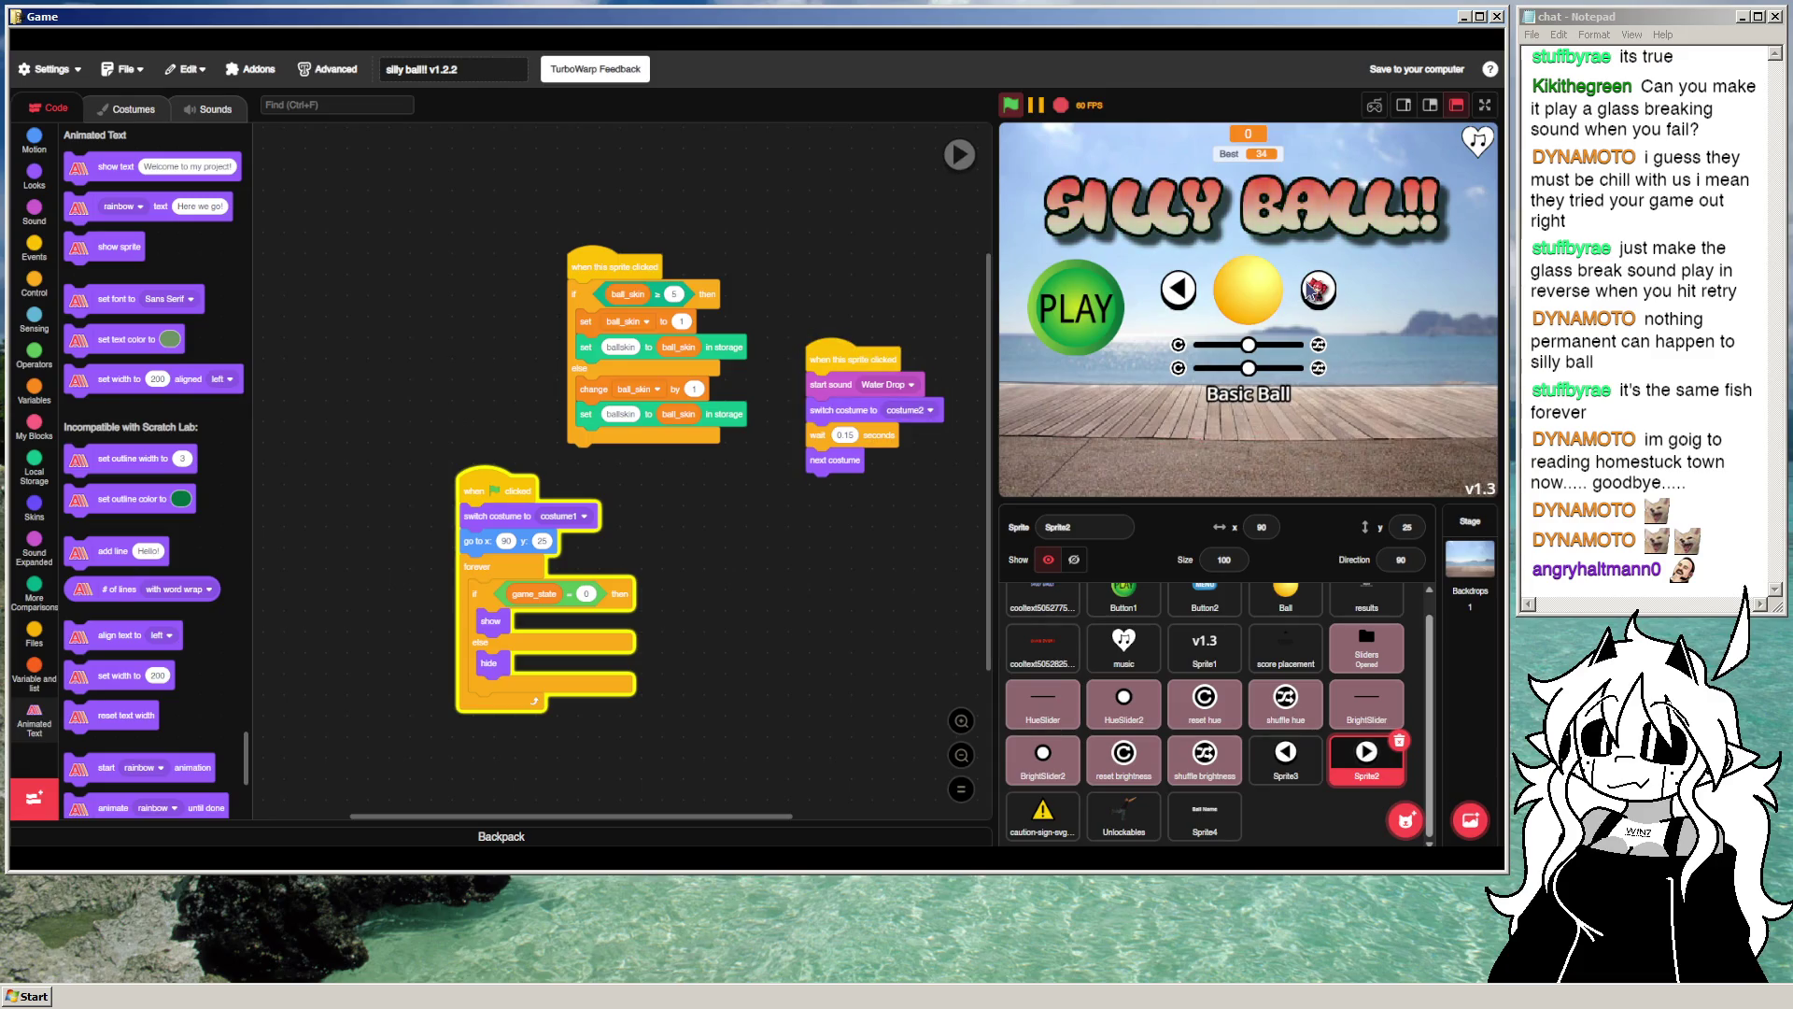
pyautogui.click(1061, 106)
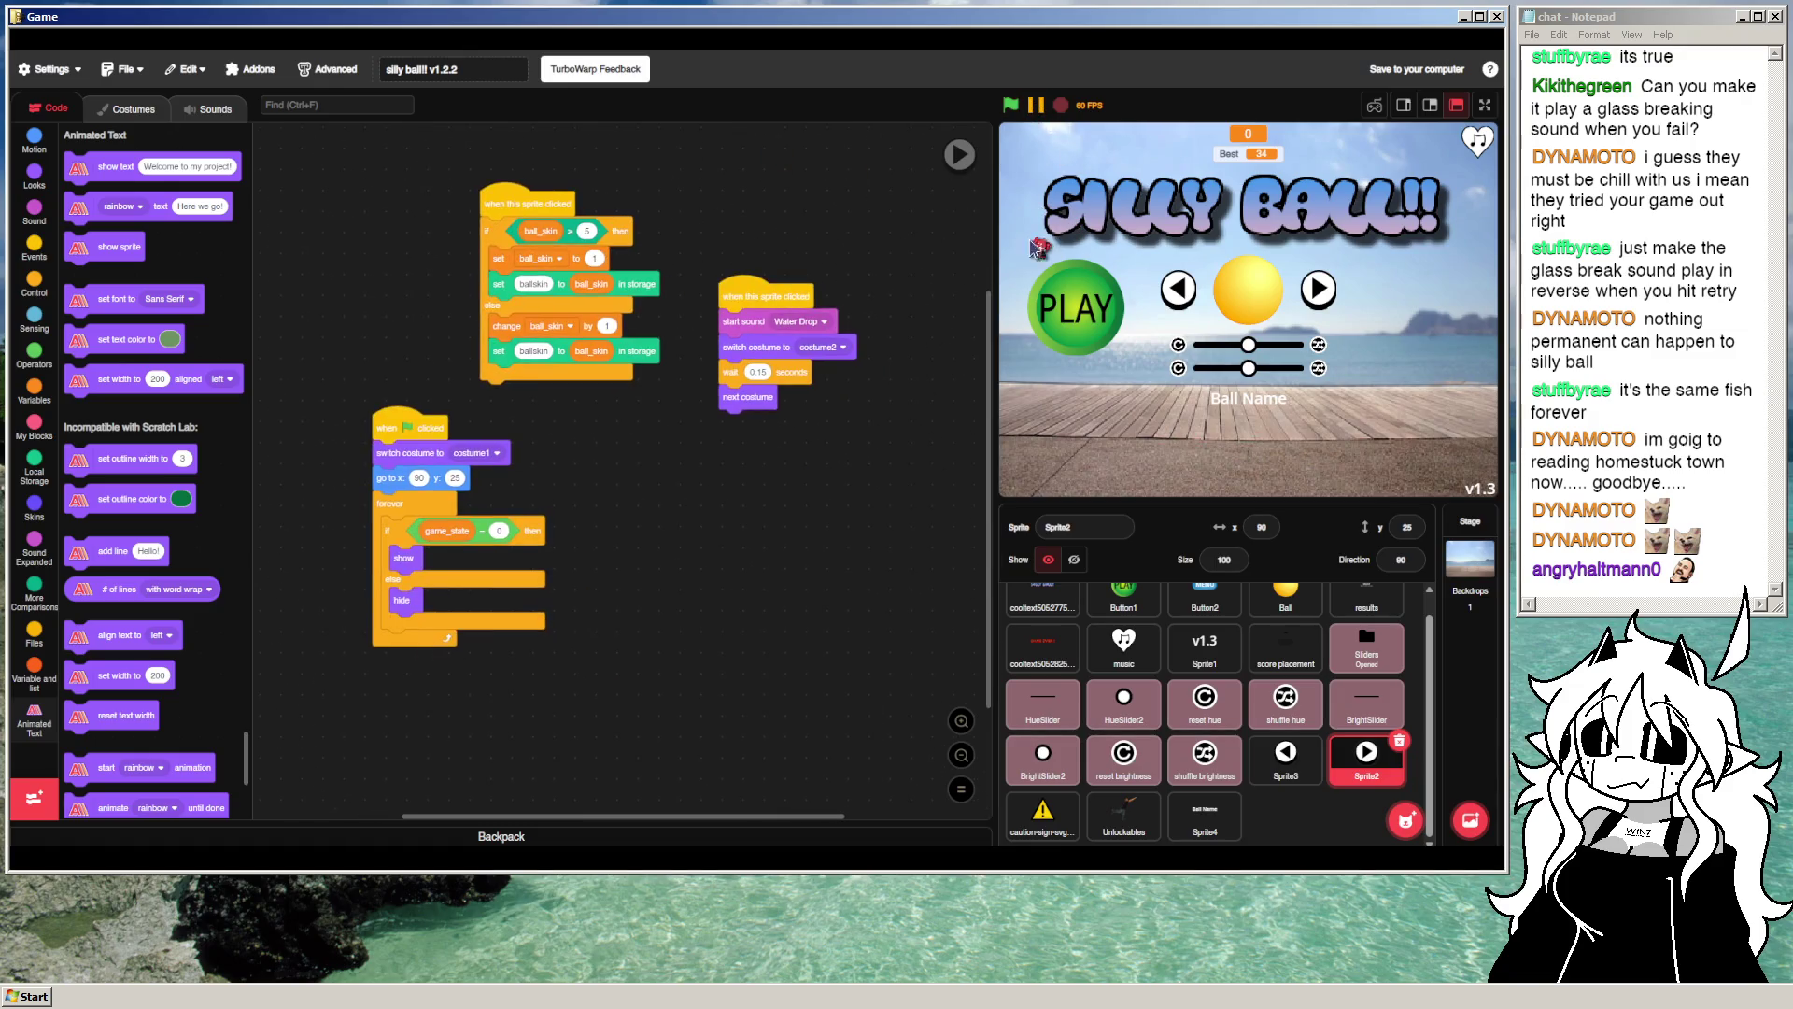
pyautogui.click(1205, 814)
pyautogui.moveTo(834, 426); pyautogui.dragTo(776, 272)
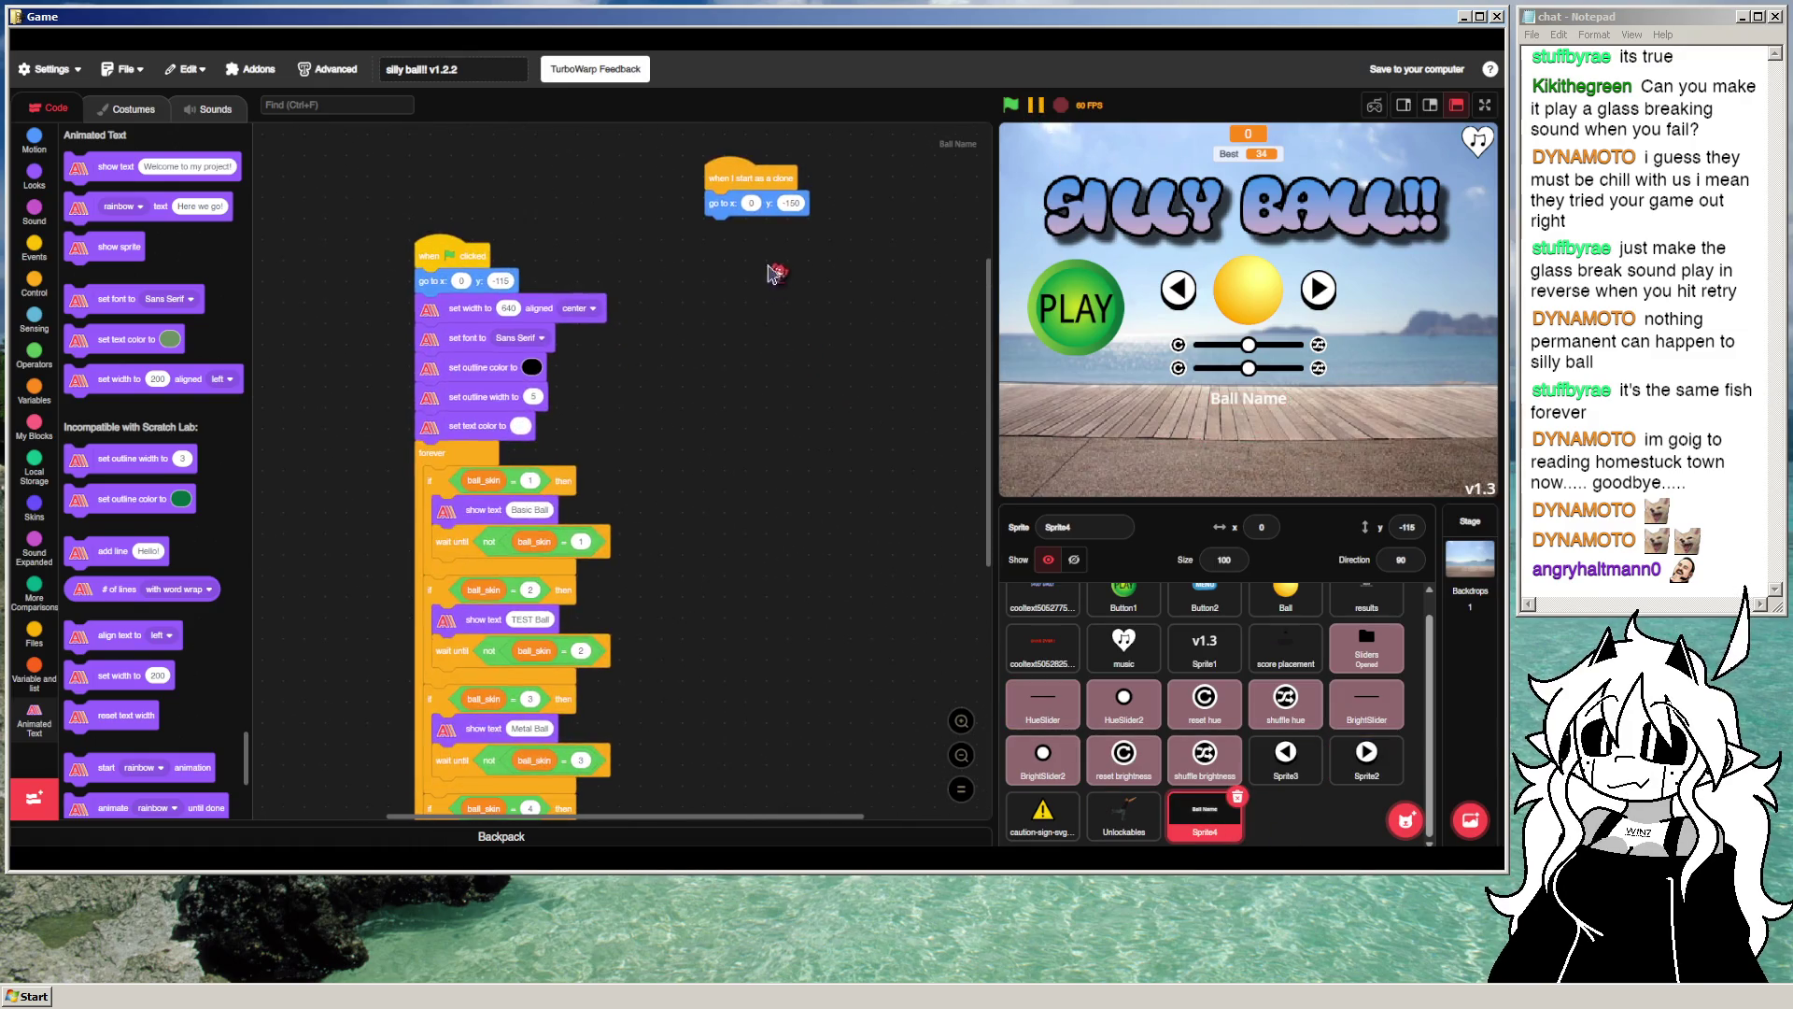
# Step: Add create clone of myself at the start of the skin-name script and test it
pyautogui.moveTo(744, 164); pyautogui.dragTo(745, 271)
pyautogui.moveTo(714, 485); pyautogui.dragTo(793, 422)
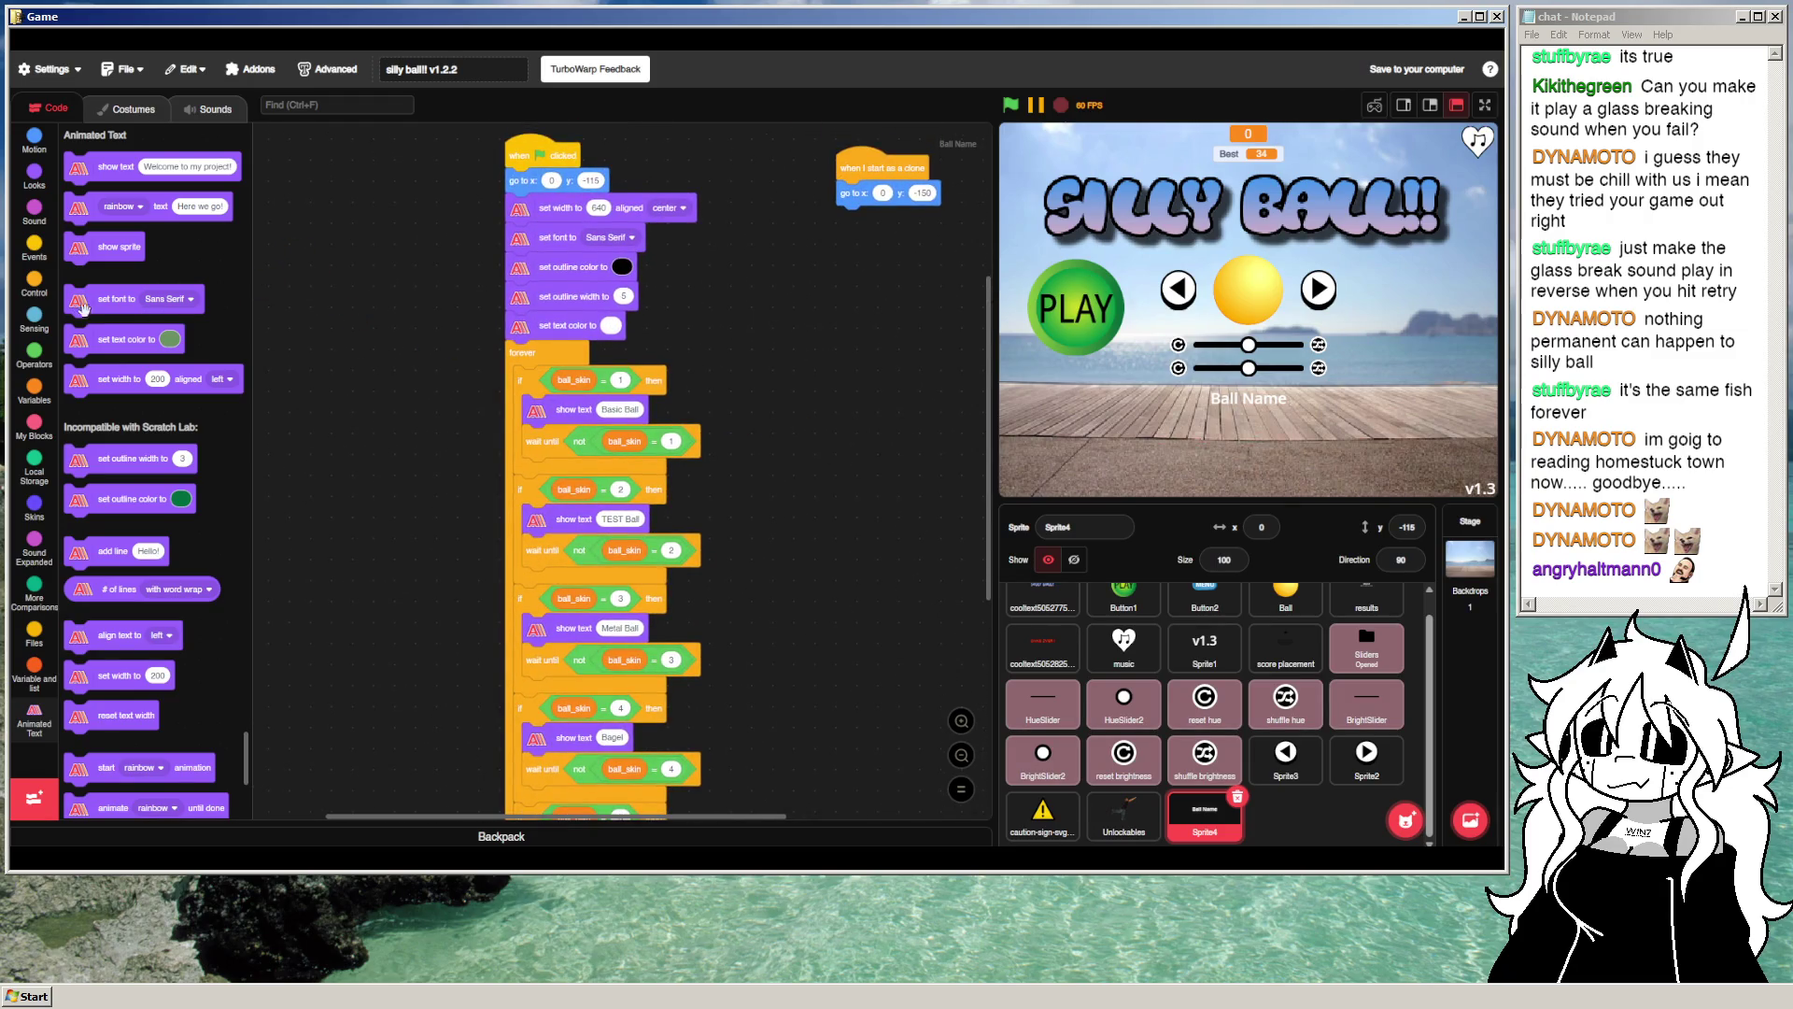
pyautogui.click(33, 283)
pyautogui.scroll(-3, 131, 411)
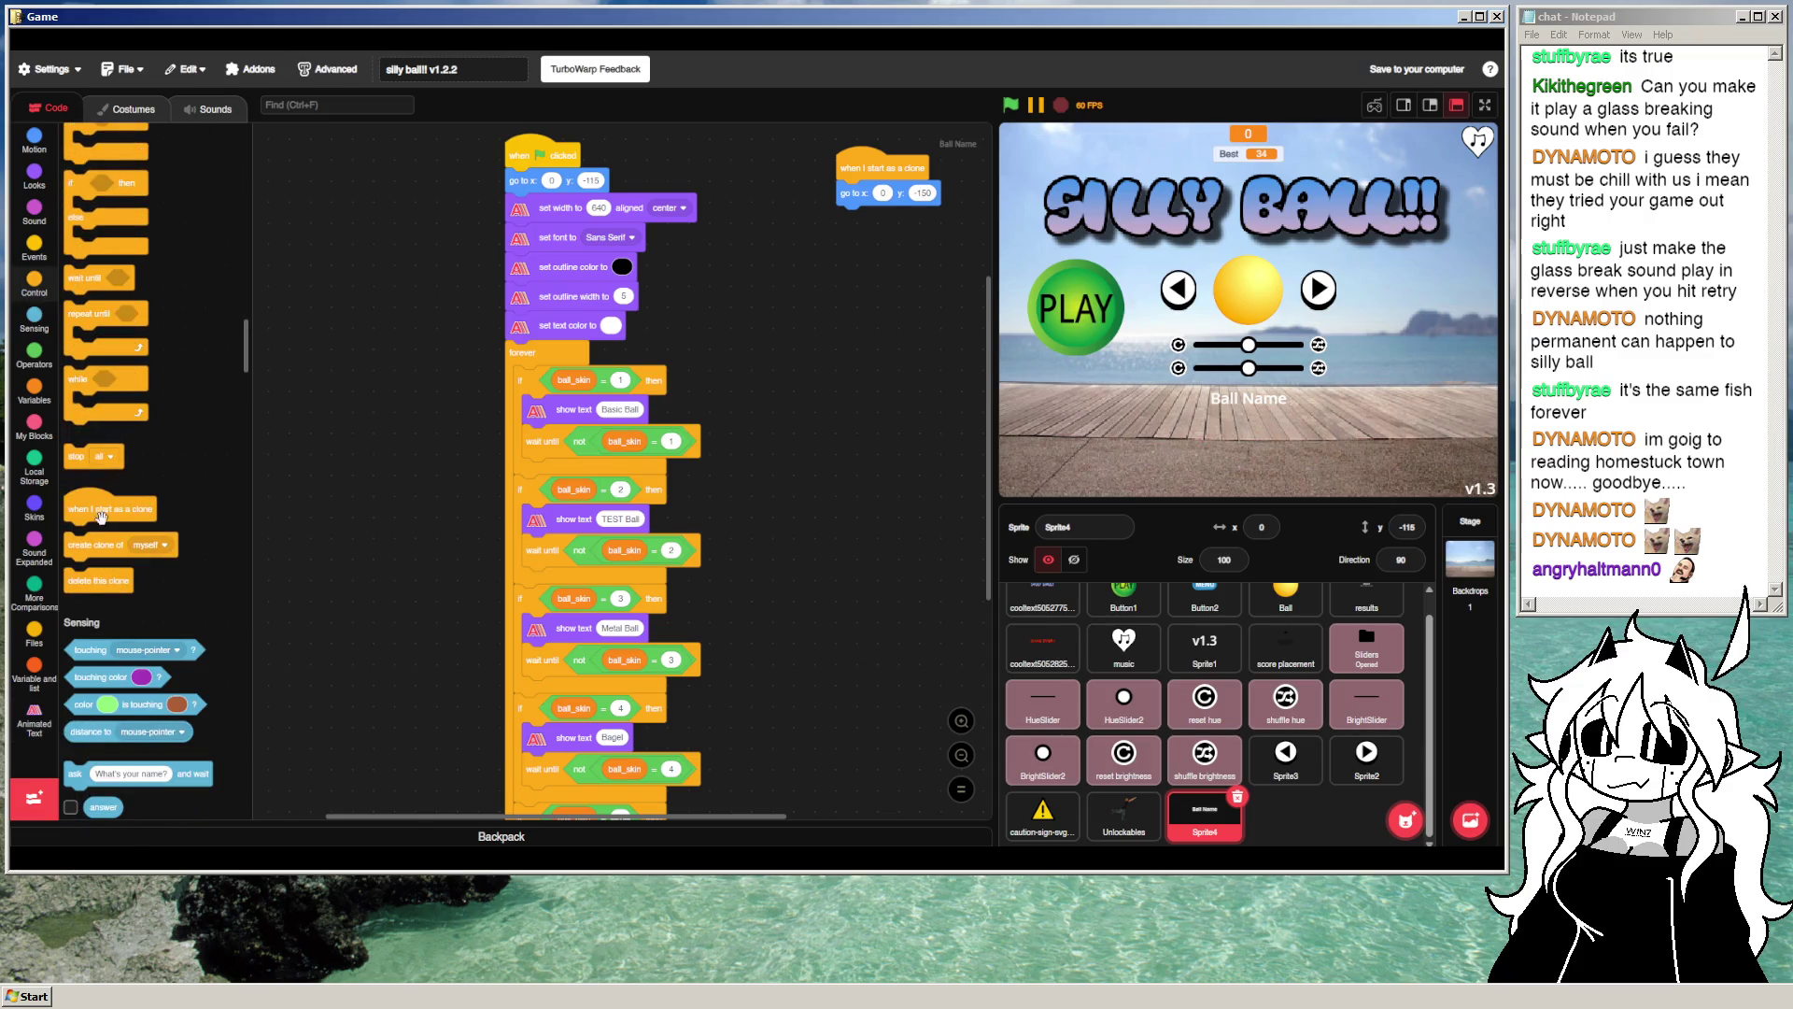
pyautogui.moveTo(84, 545); pyautogui.dragTo(529, 180)
pyautogui.moveTo(837, 272); pyautogui.dragTo(693, 313)
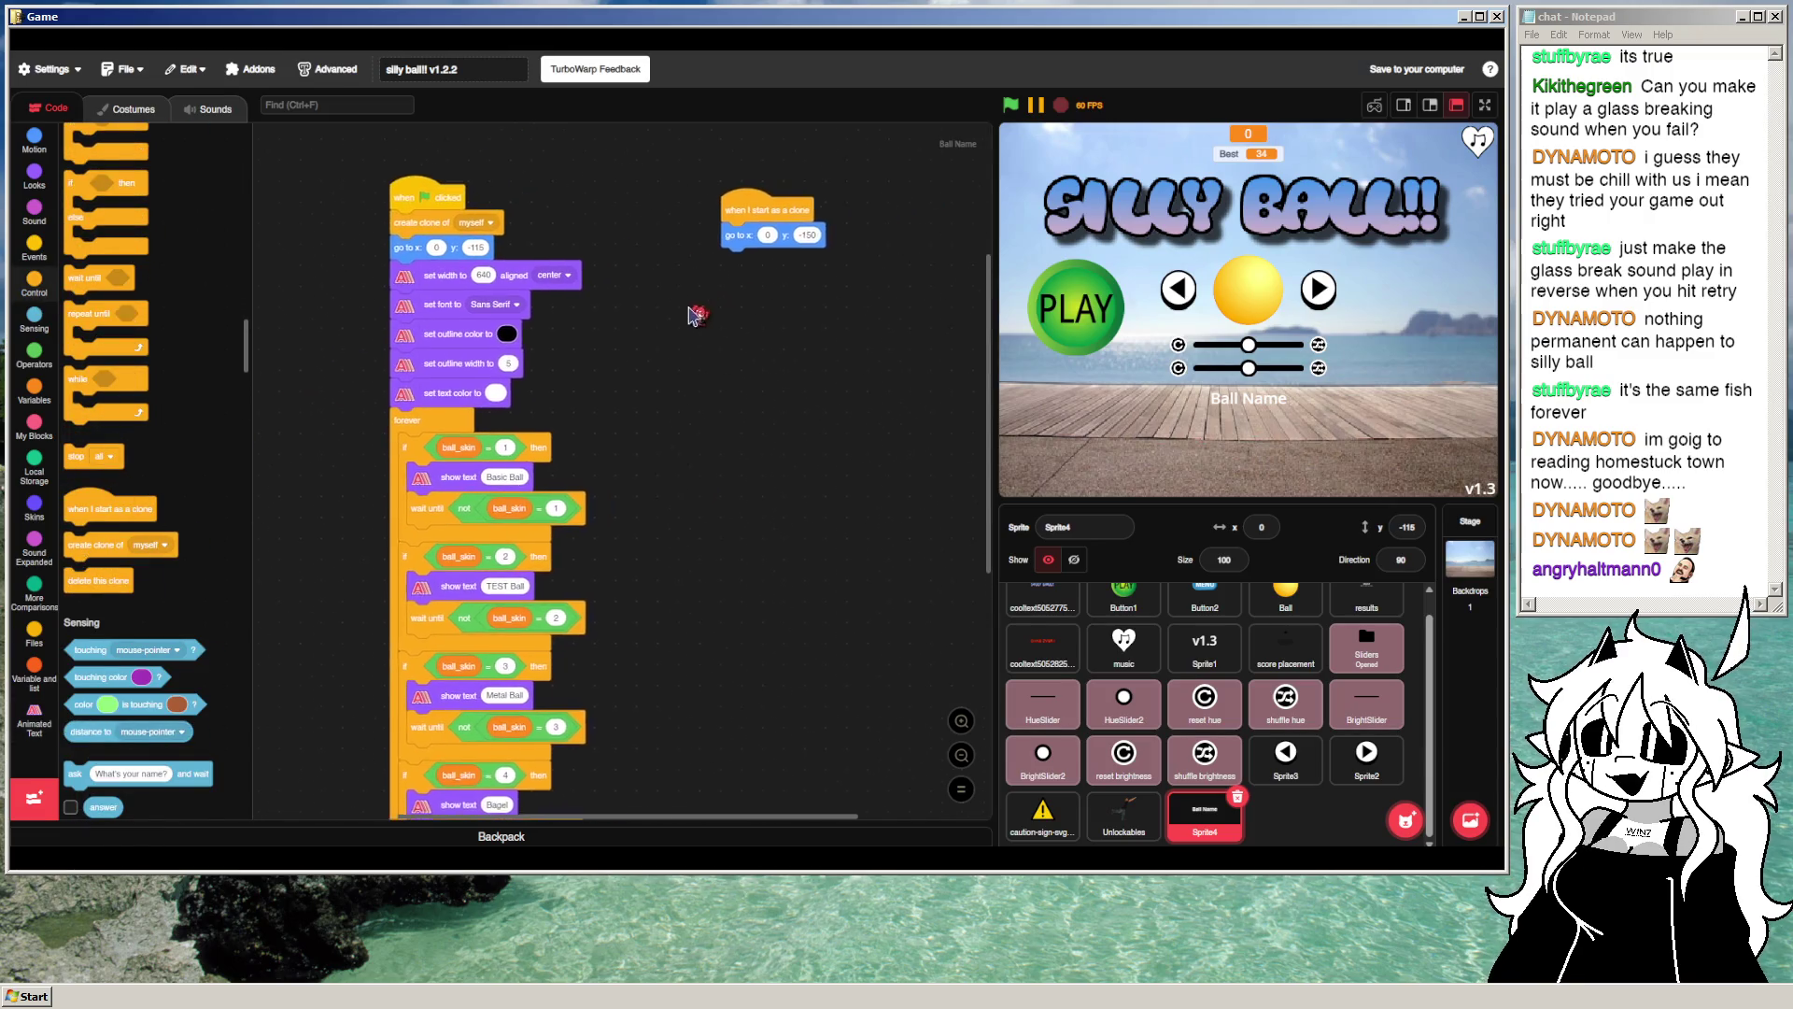
pyautogui.click(1010, 107)
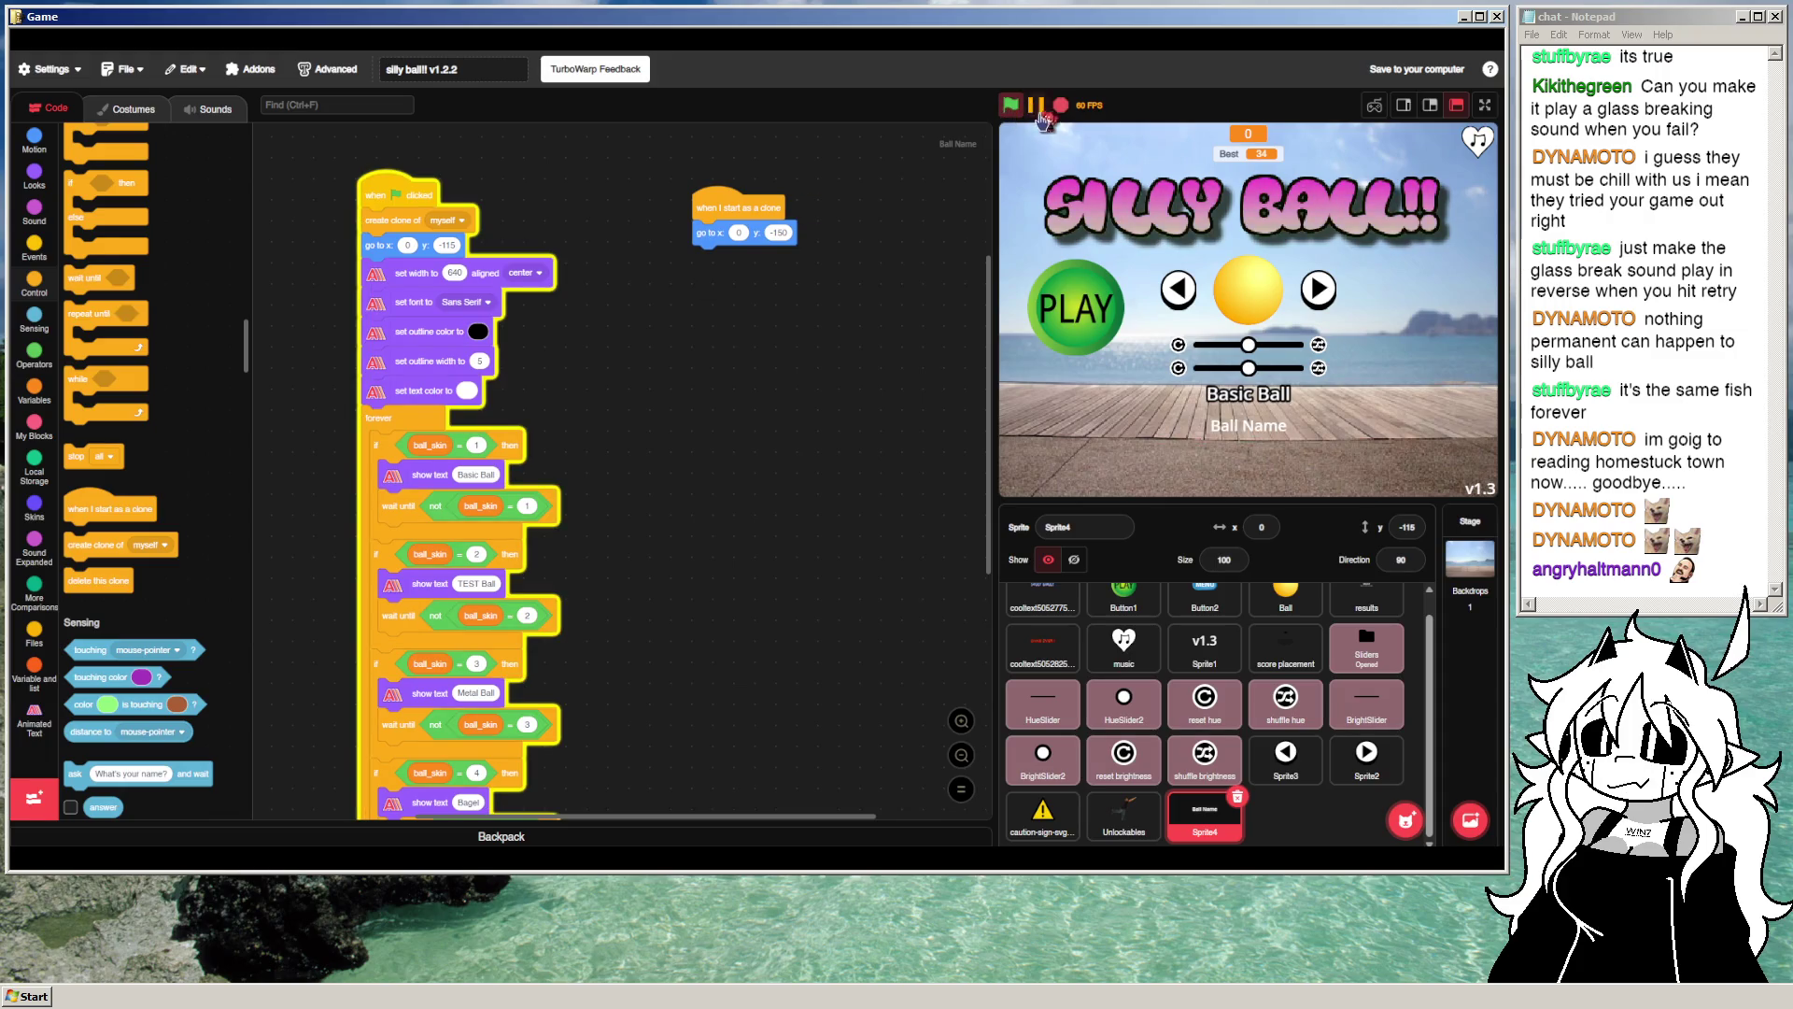
# Step: Attach a duplicate of the forever skin-caption loop to the clone script and rerun
pyautogui.rightClick(378, 421)
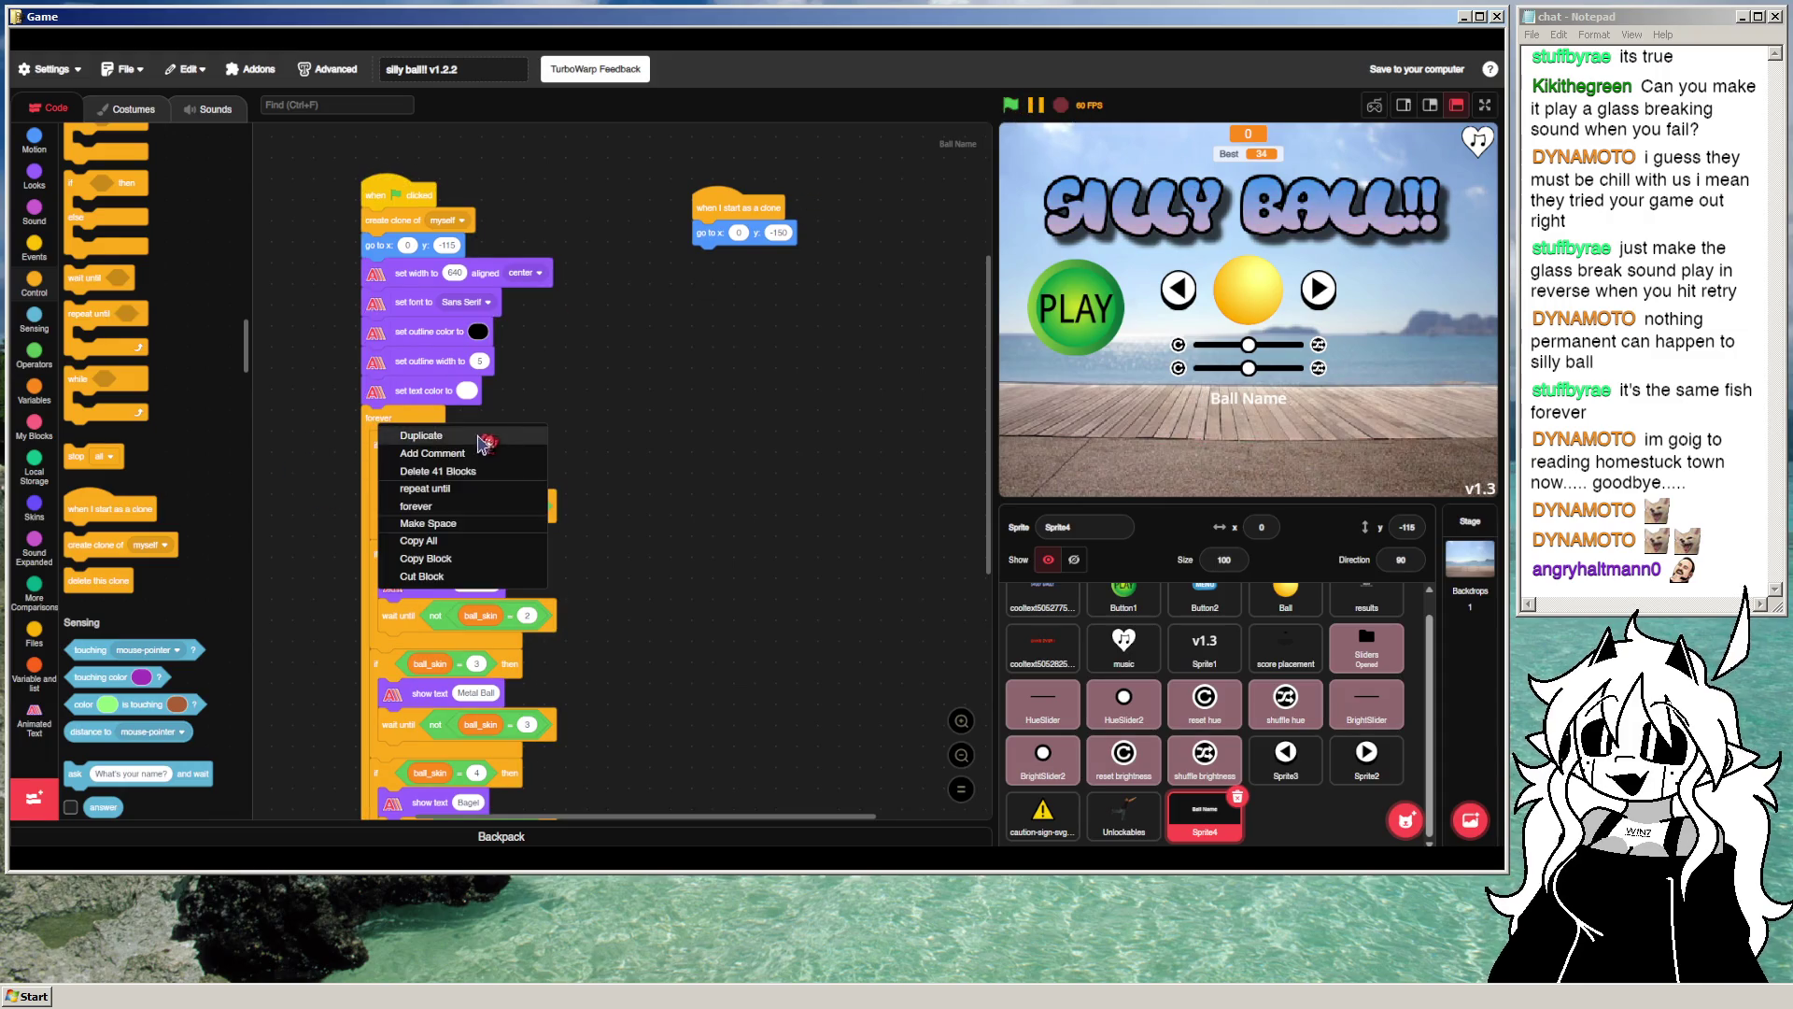
pyautogui.click(397, 432)
pyautogui.moveTo(712, 293)
pyautogui.mouseDown()
pyautogui.moveTo(697, 395)
pyautogui.moveTo(712, 271)
pyautogui.mouseUp()
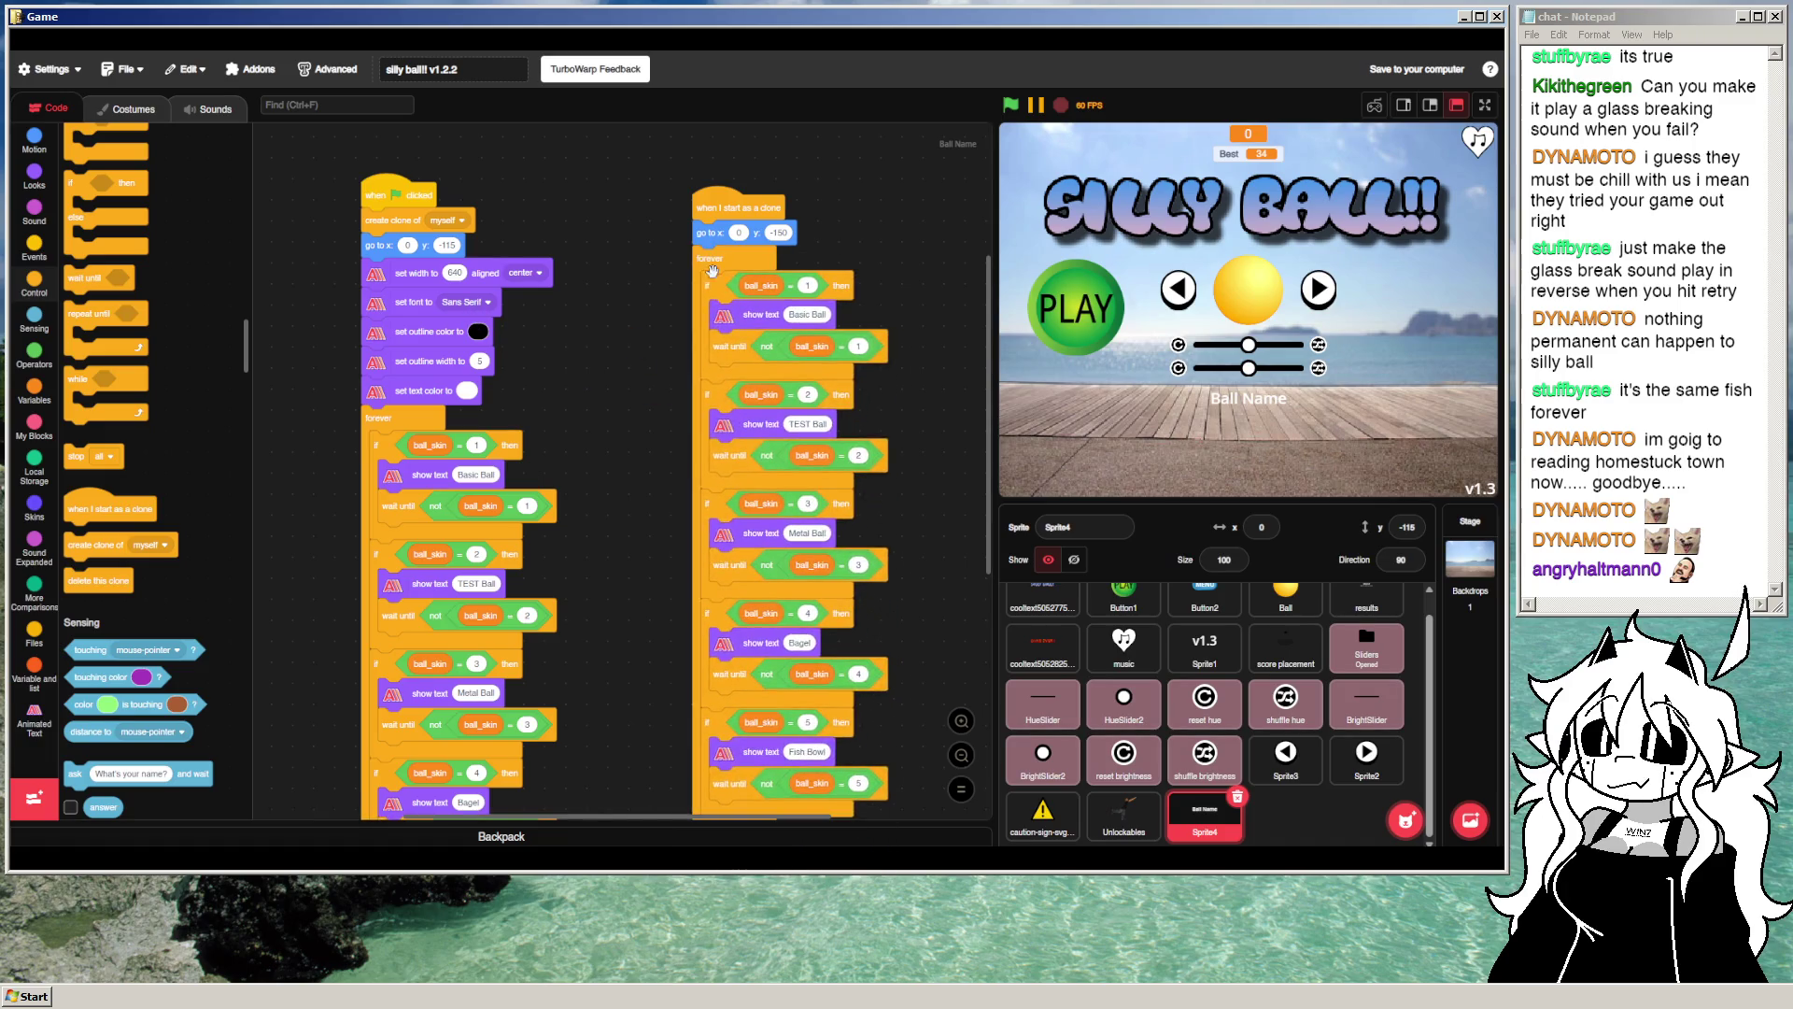
pyautogui.scroll(-5, 639, 555)
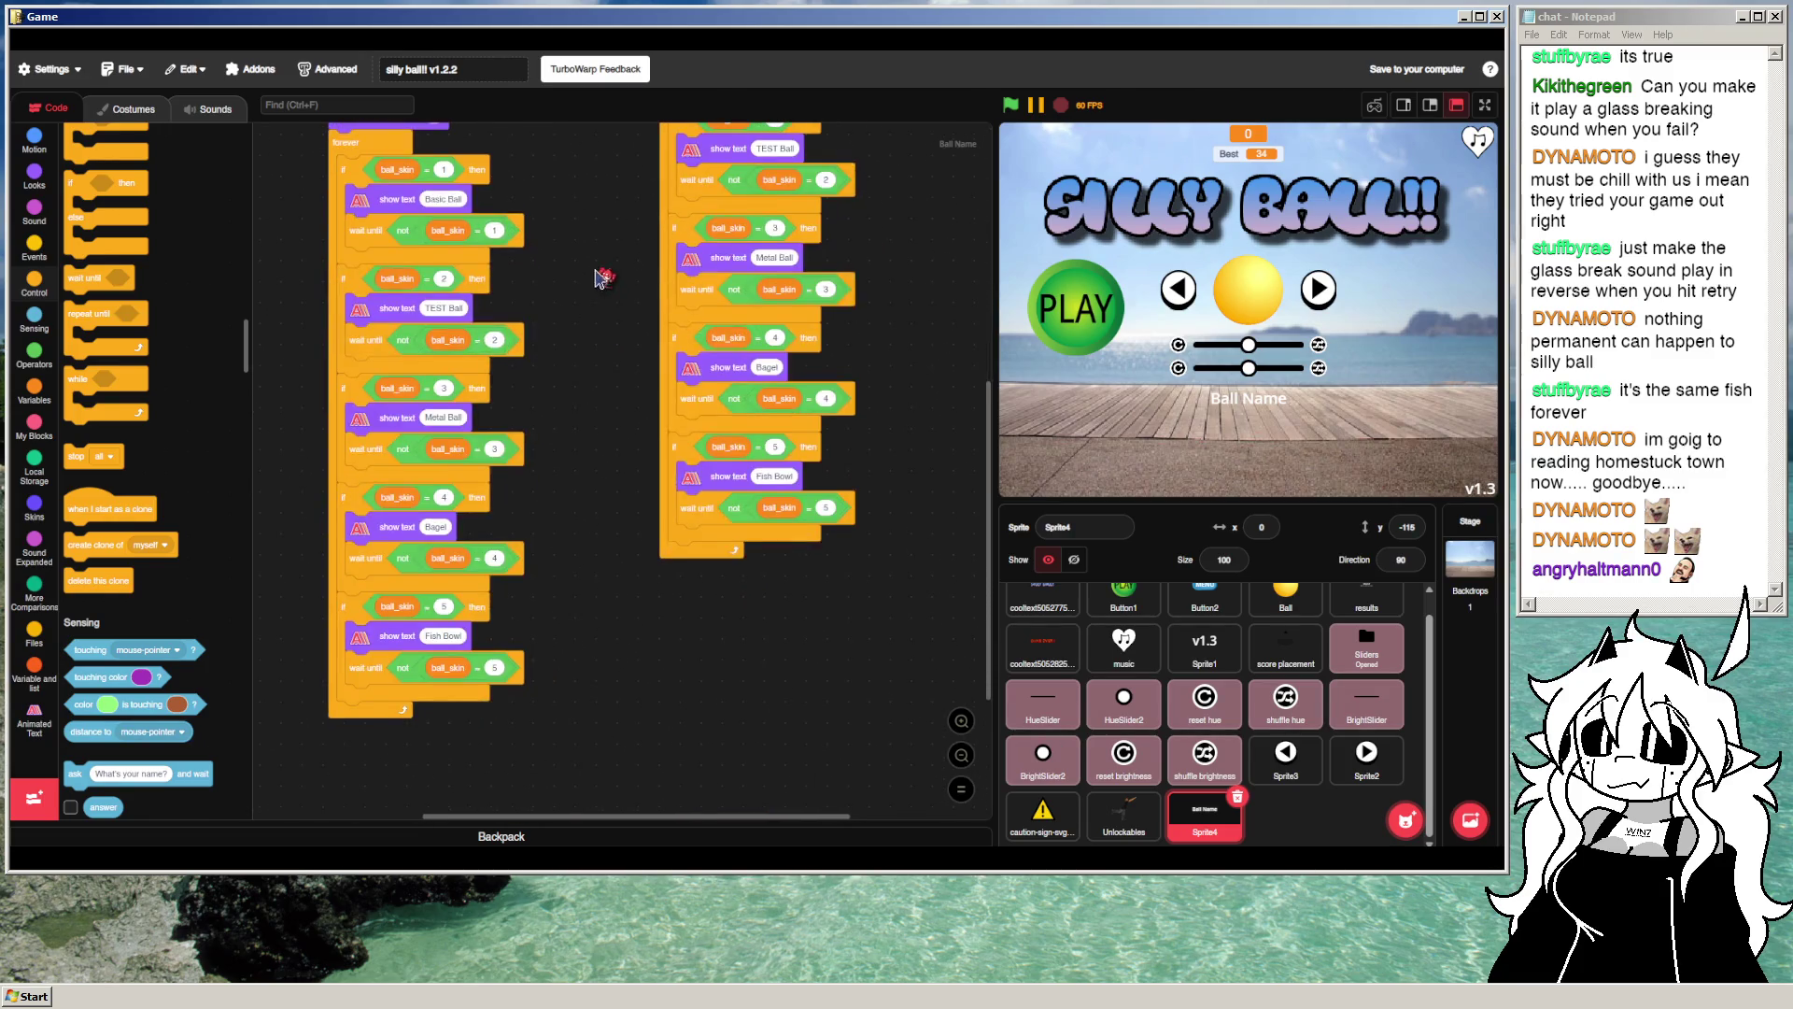
pyautogui.scroll(4, 601, 328)
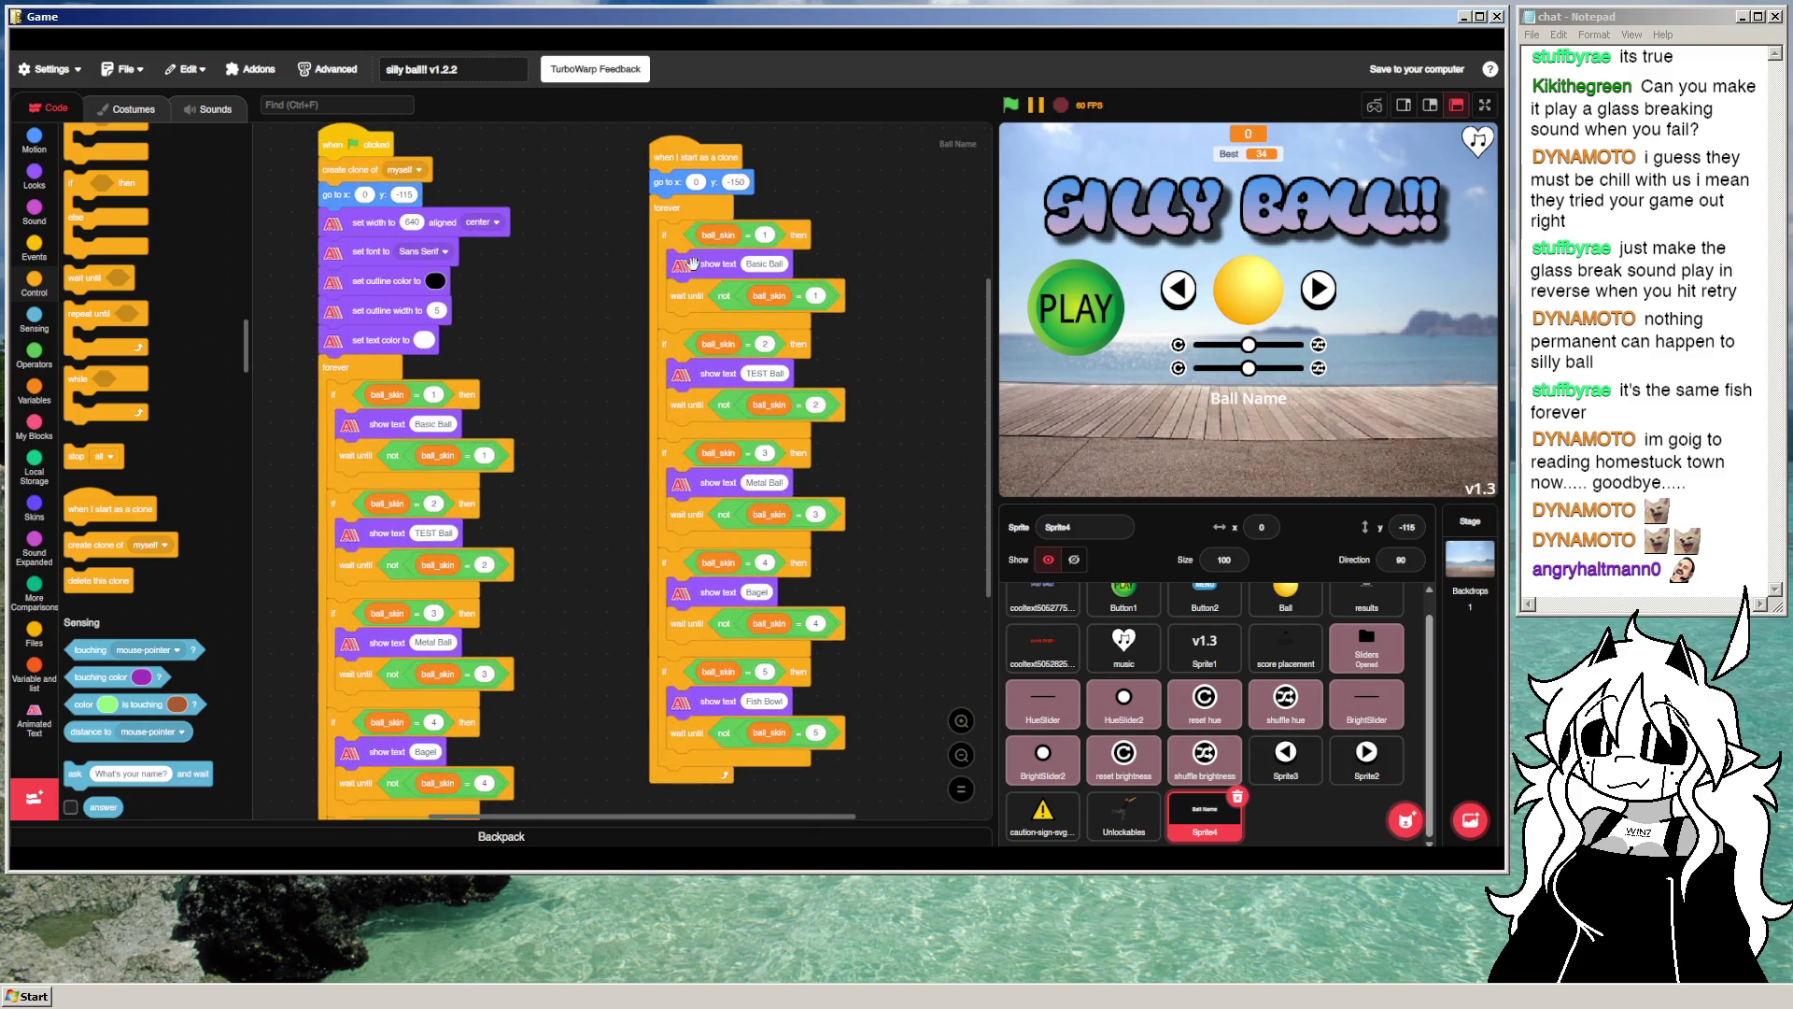
pyautogui.click(1010, 106)
# Step: Test the doubled captions by cycling through ball skins, then restart the project
pyautogui.click(1315, 288)
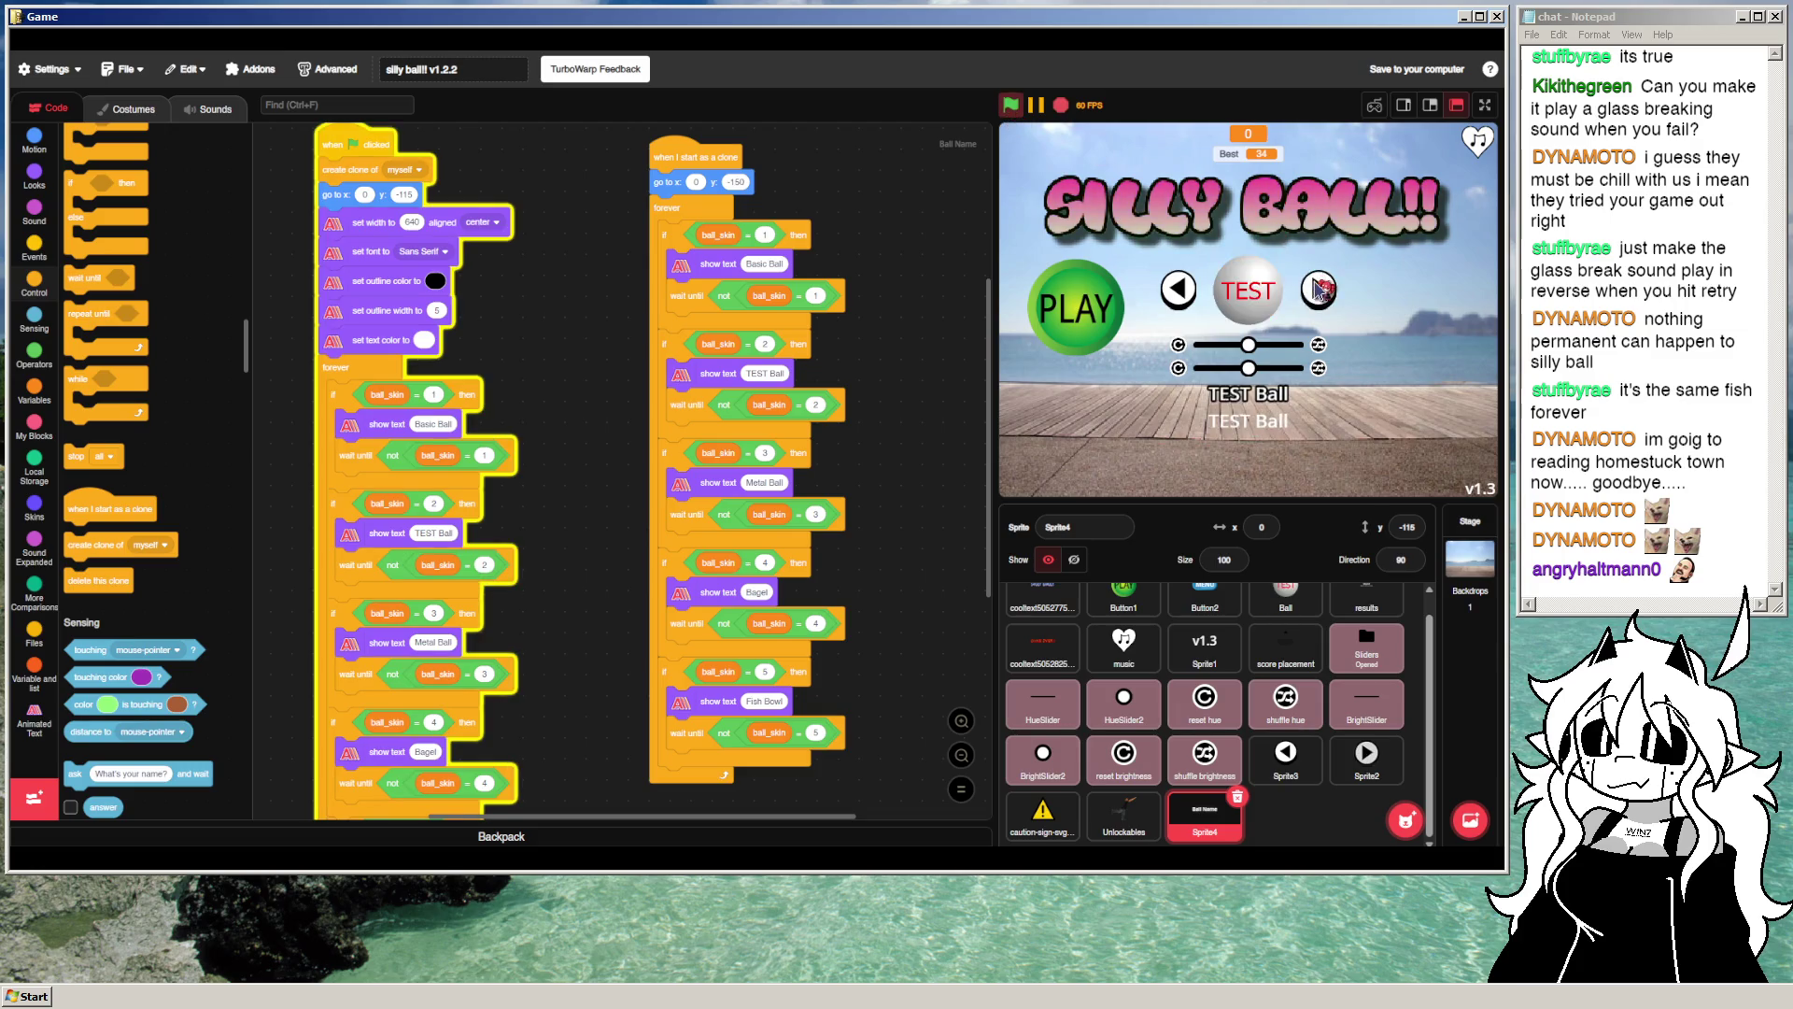
pyautogui.click(1316, 289)
pyautogui.click(1317, 290)
pyautogui.click(1317, 289)
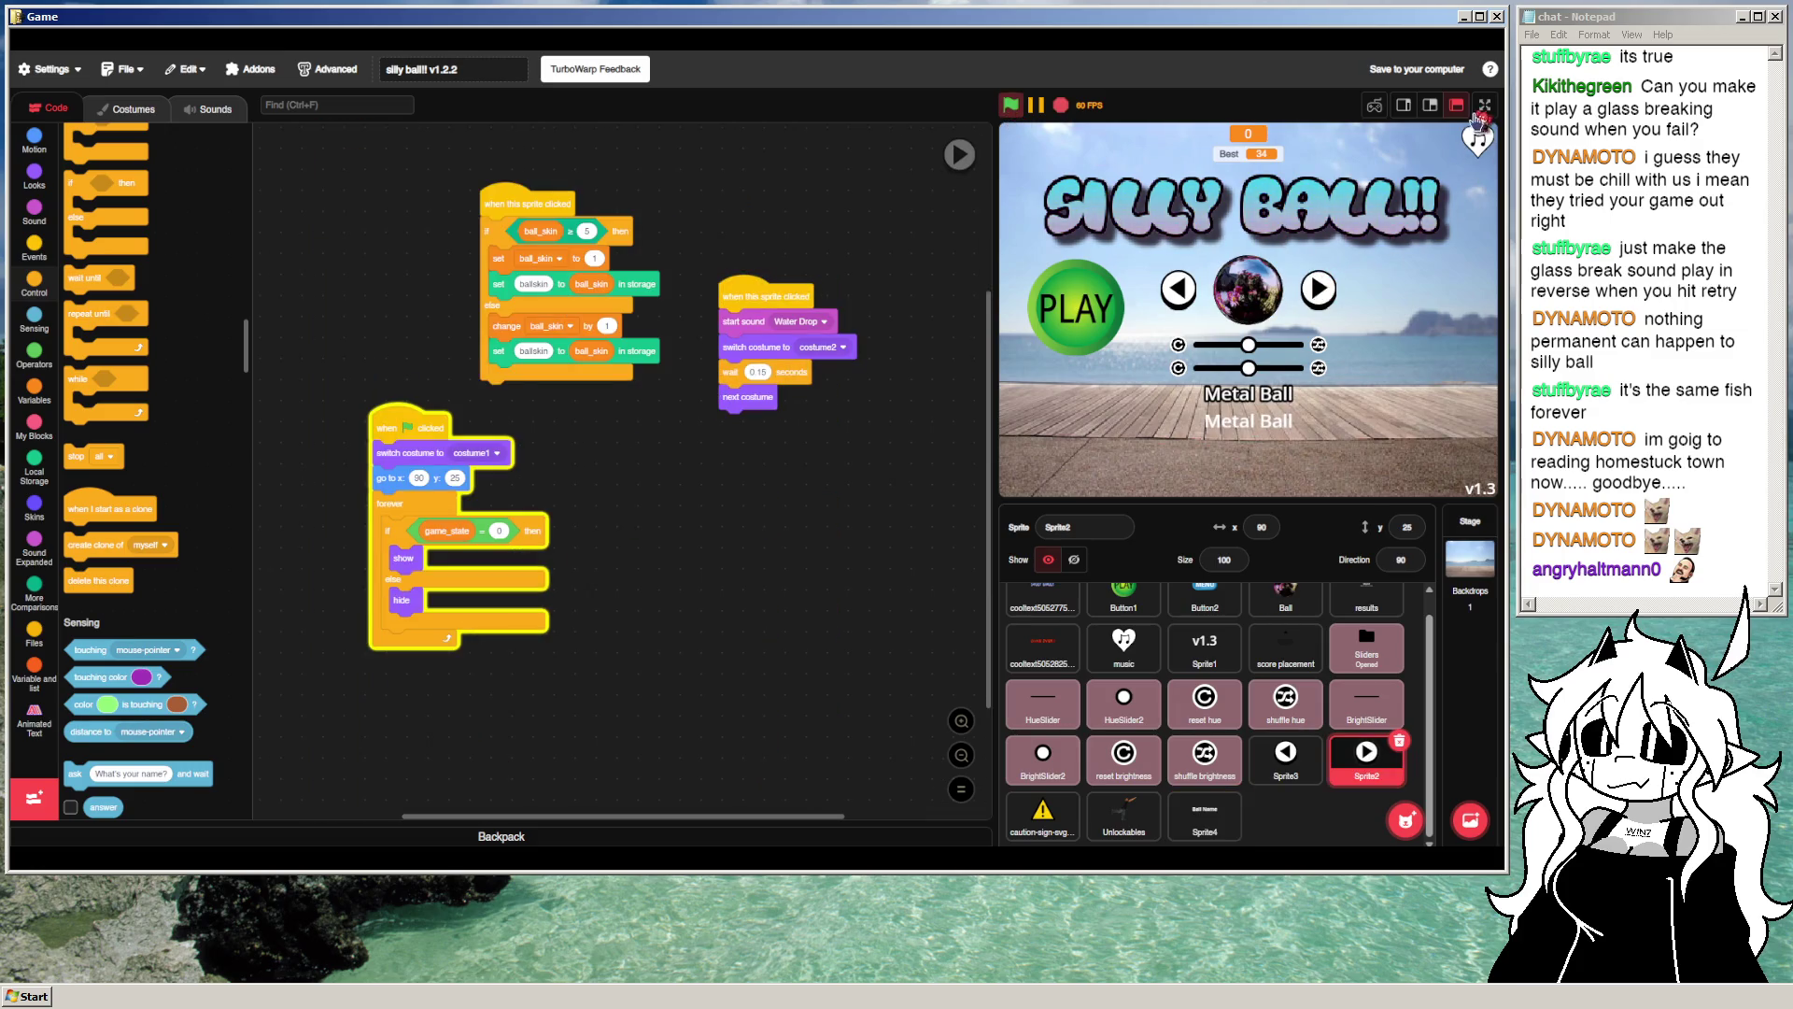
pyautogui.click(1062, 105)
pyautogui.click(1012, 105)
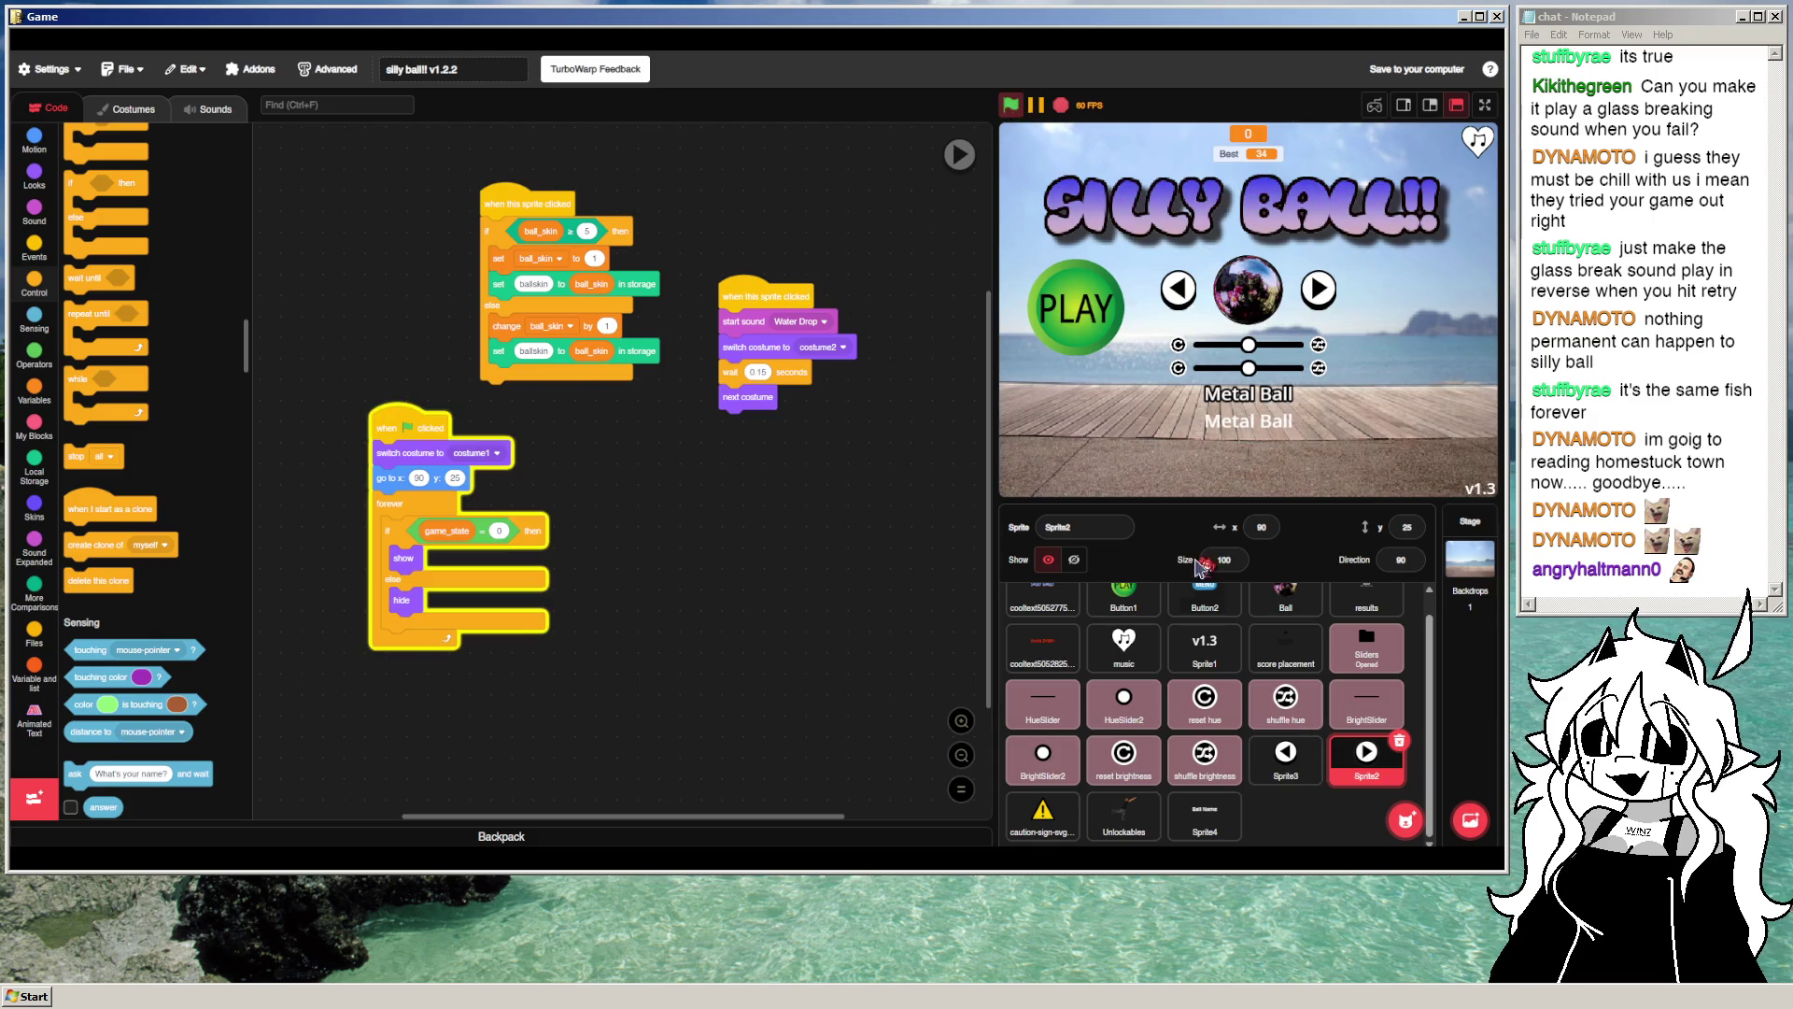
# Step: Copy the text setup blocks under the clone script's start and set their width to 300
pyautogui.click(1205, 814)
pyautogui.rightClick(366, 221)
pyautogui.click(402, 240)
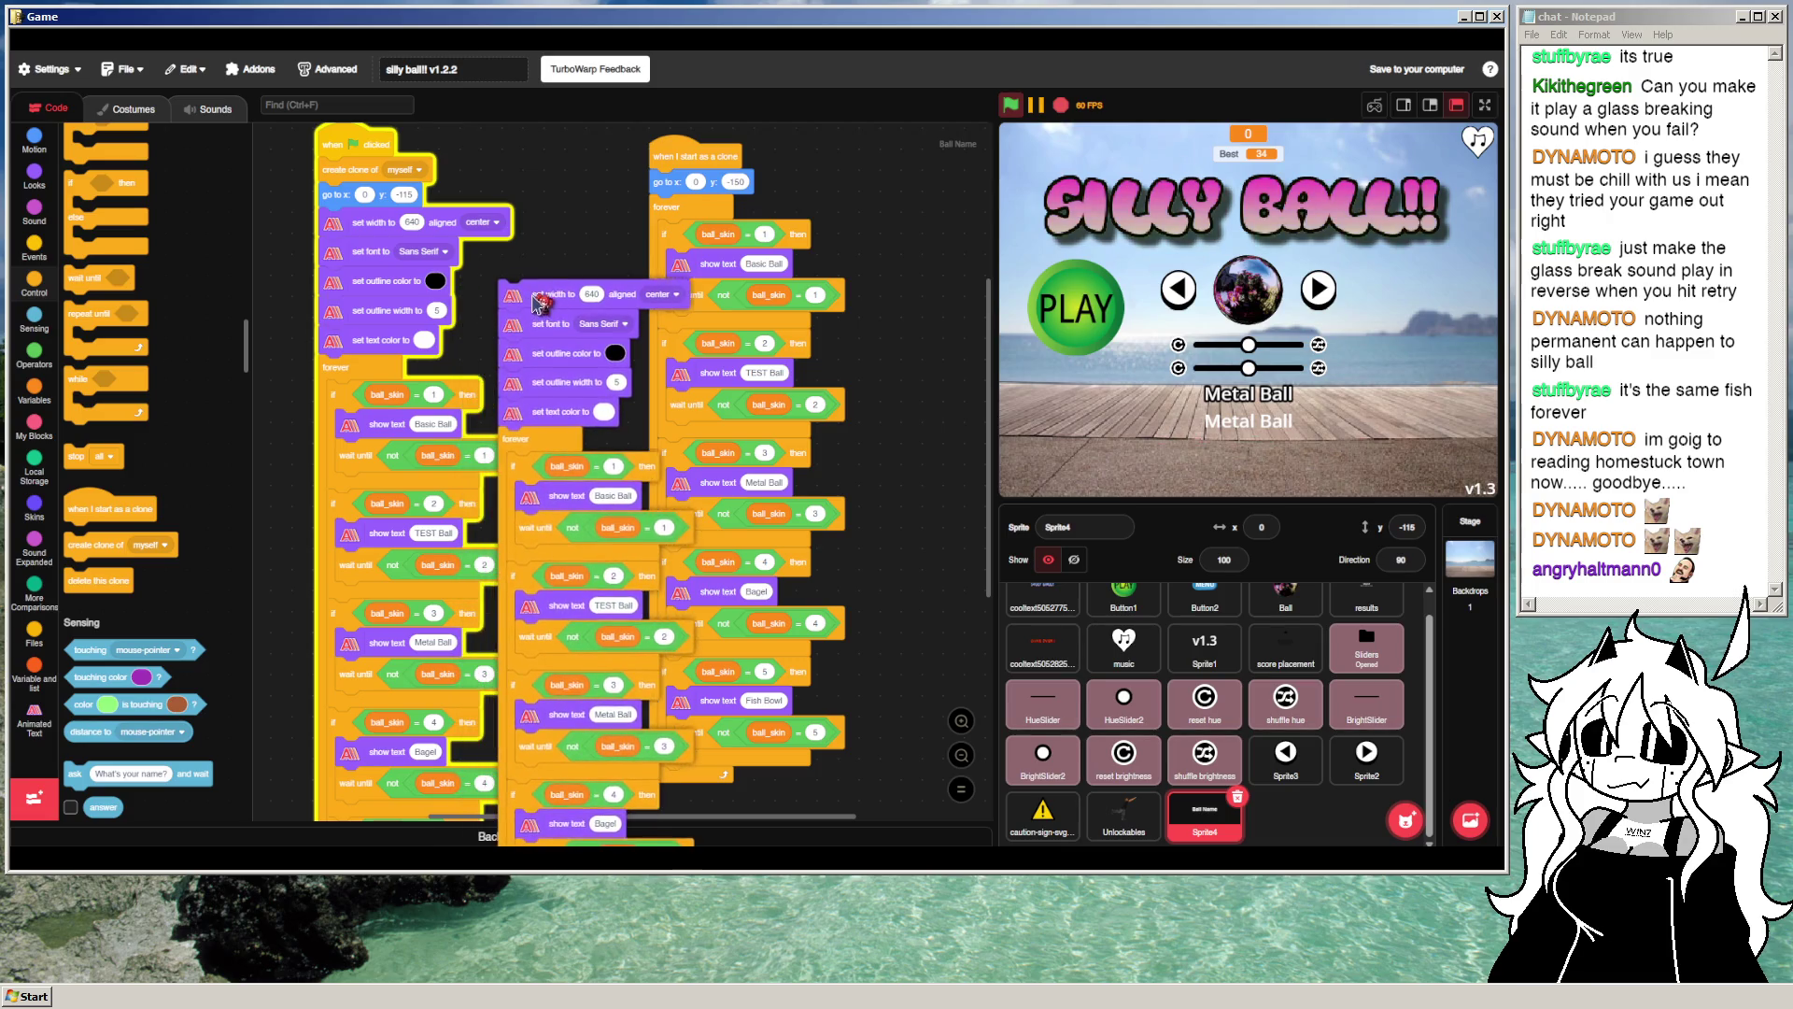
pyautogui.click(505, 296)
pyautogui.moveTo(506, 296); pyautogui.dragTo(657, 212)
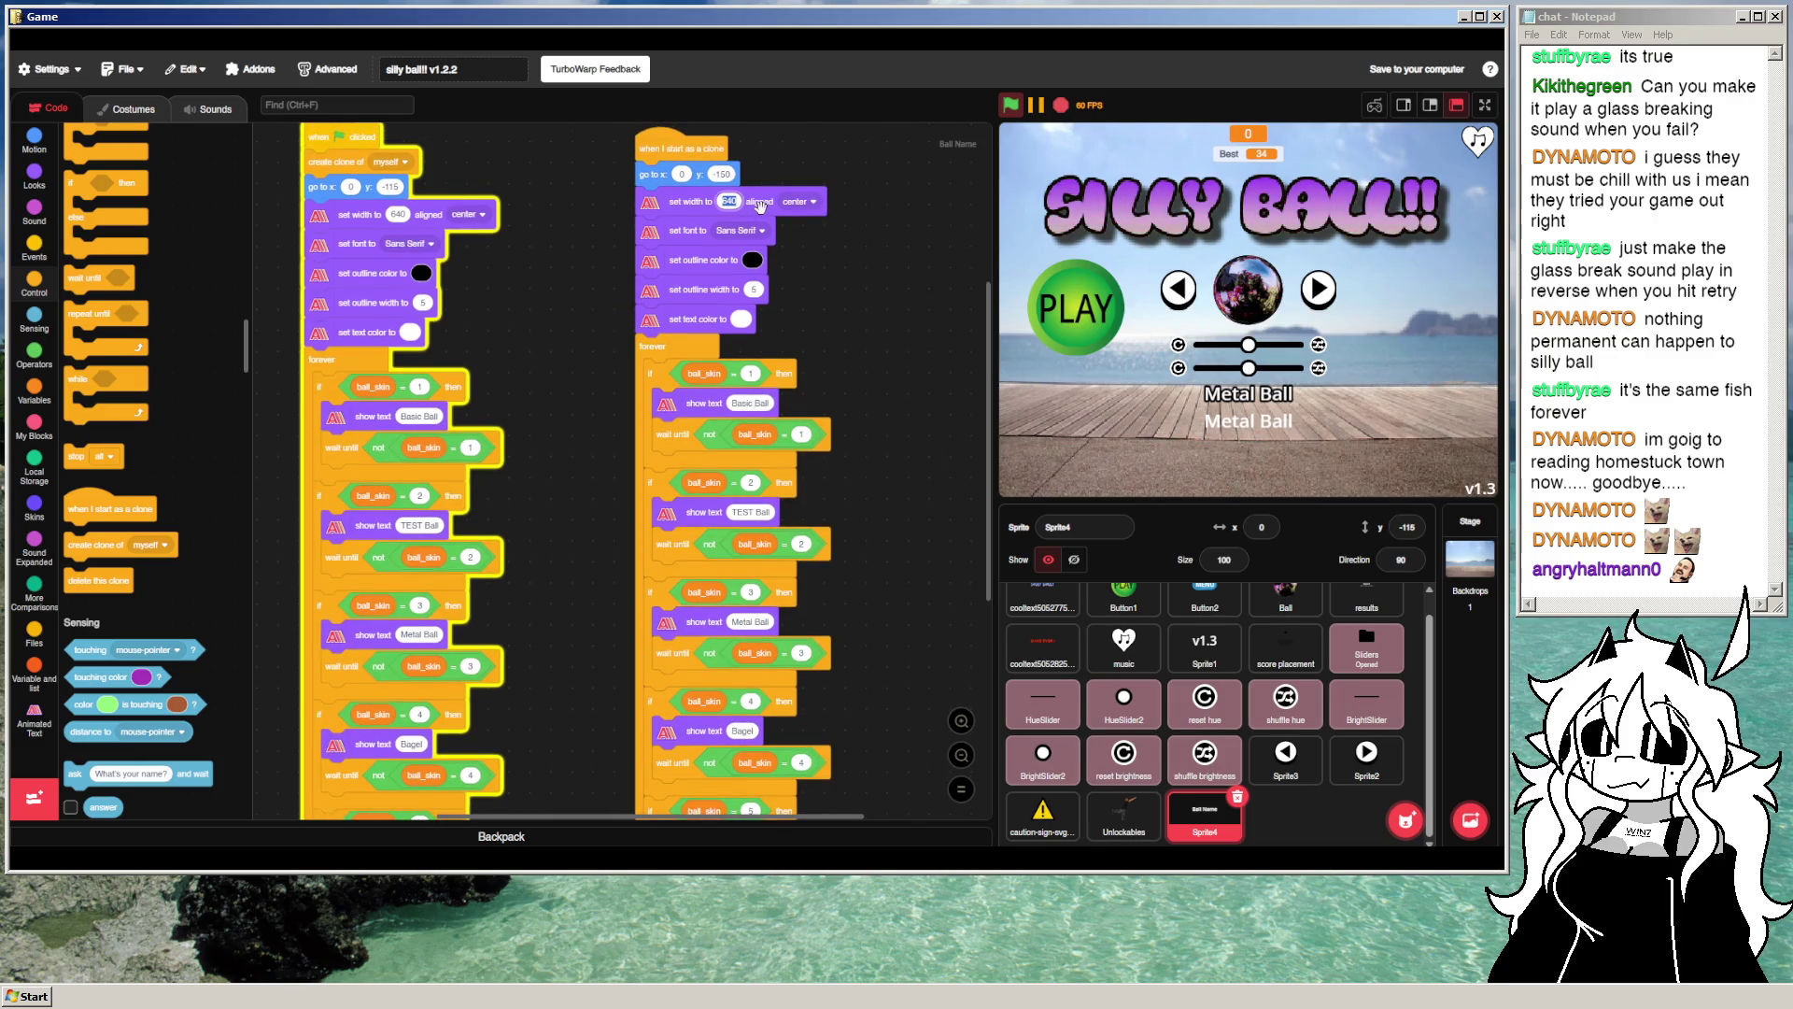
pyautogui.write('300')
pyautogui.press('Return')
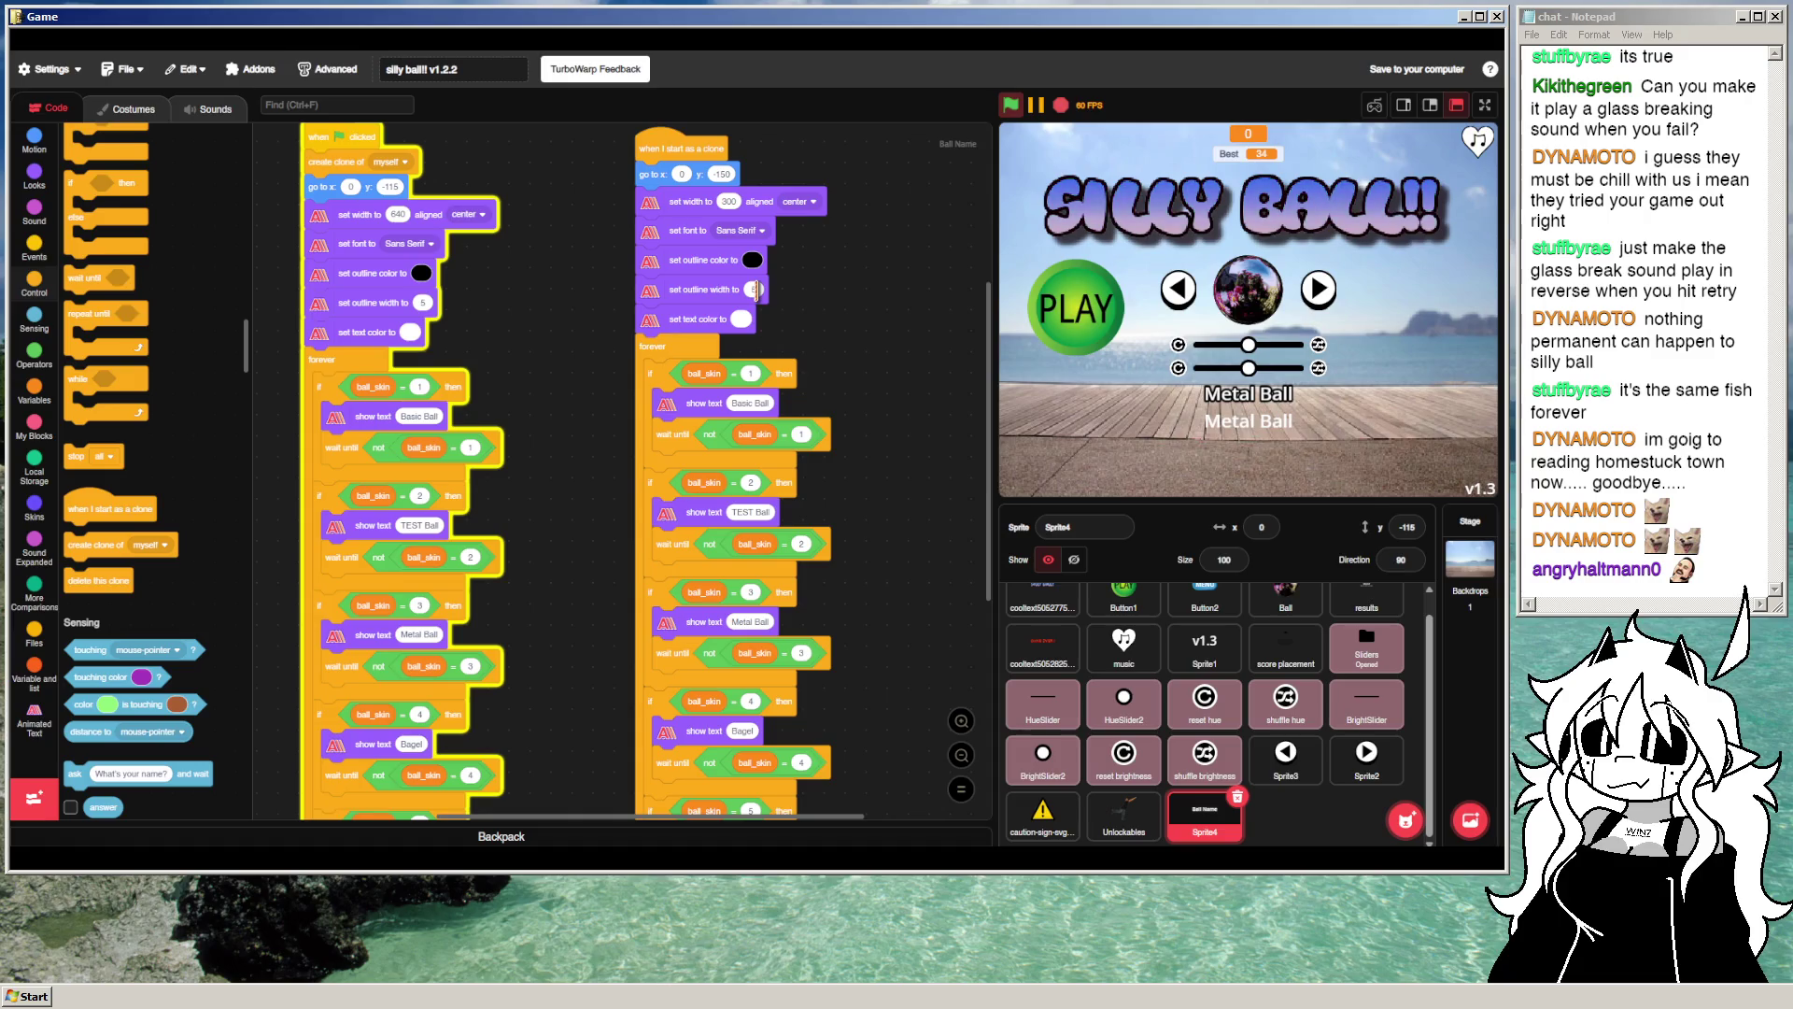
# Step: Browse the Animated Text block category
pyautogui.click(34, 138)
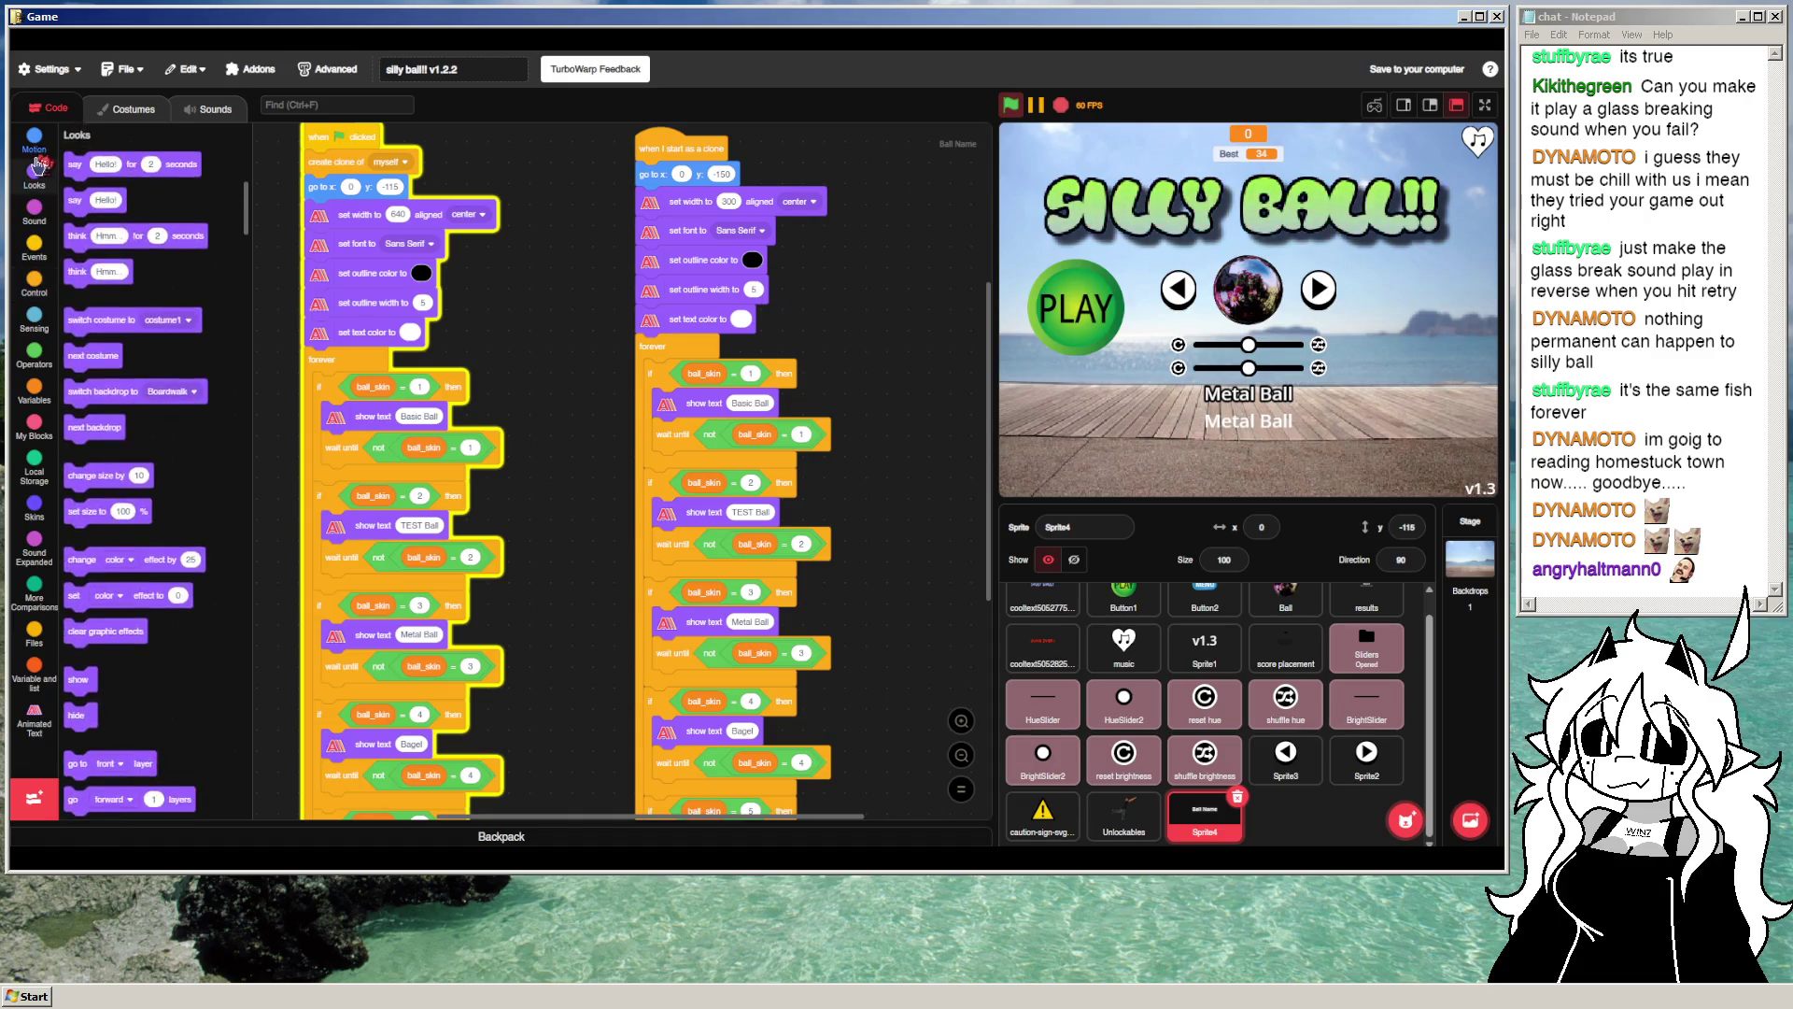
pyautogui.click(34, 717)
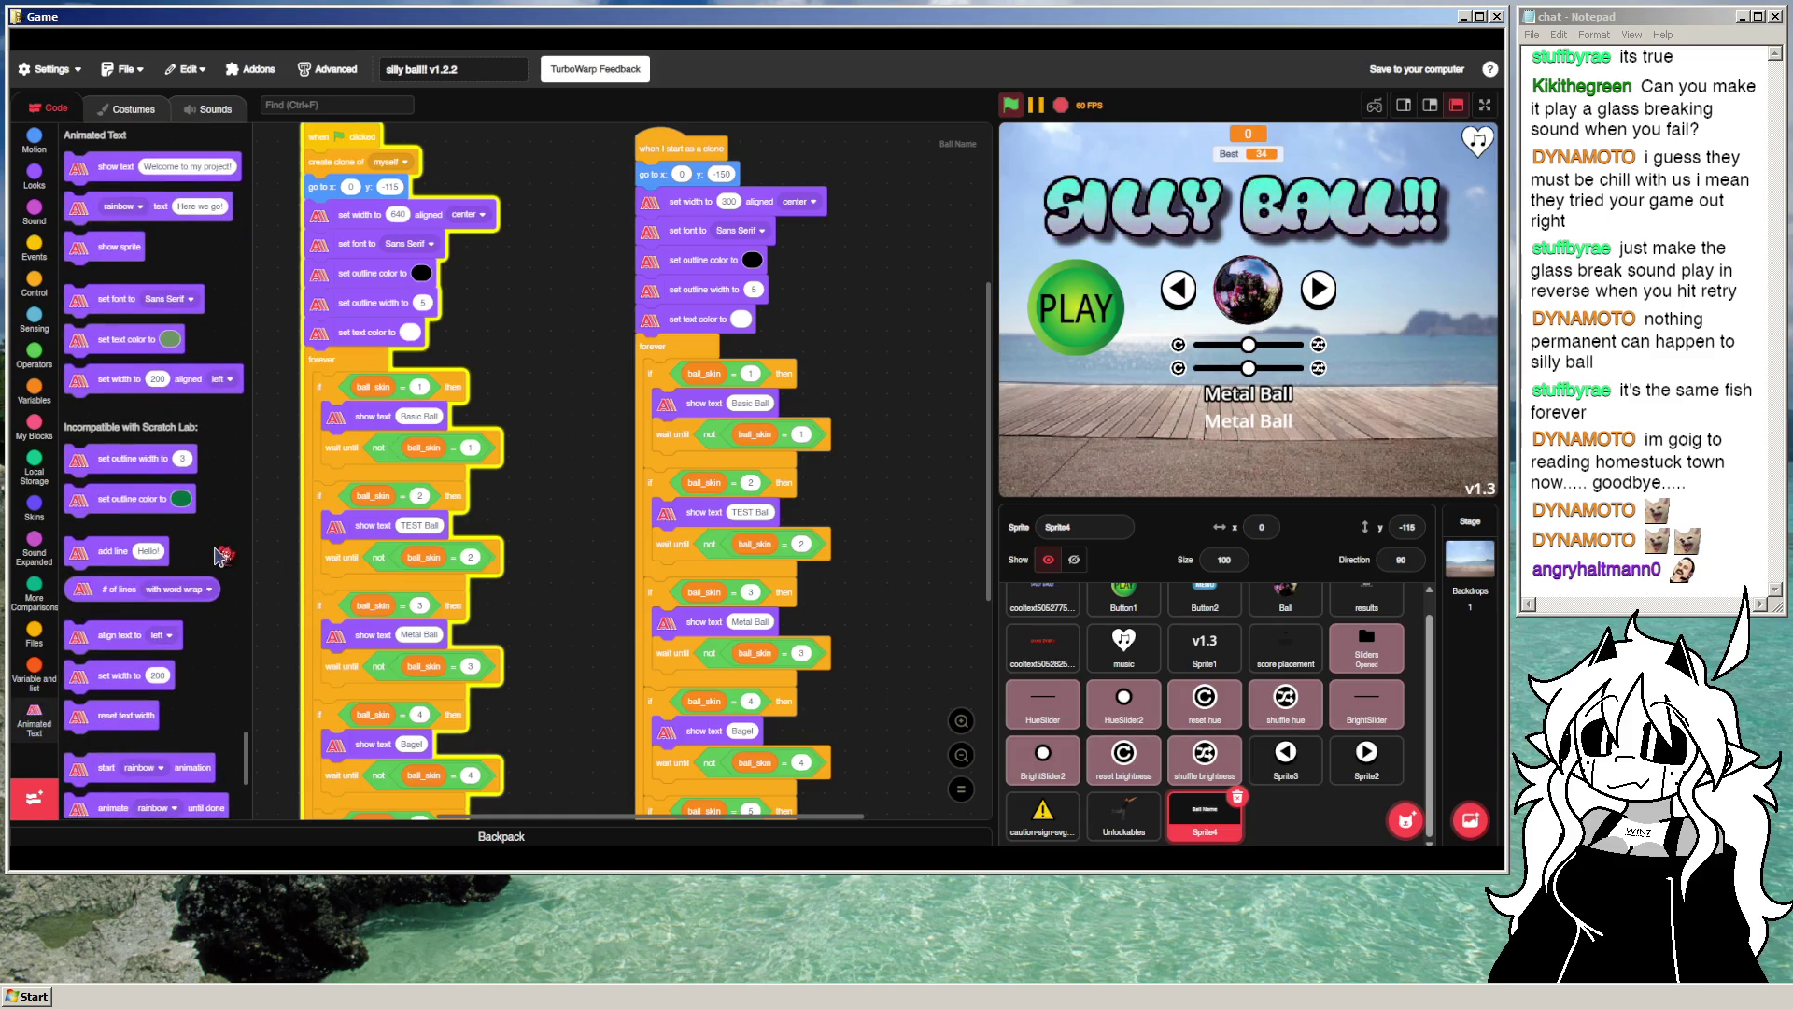
pyautogui.scroll(-3, 219, 561)
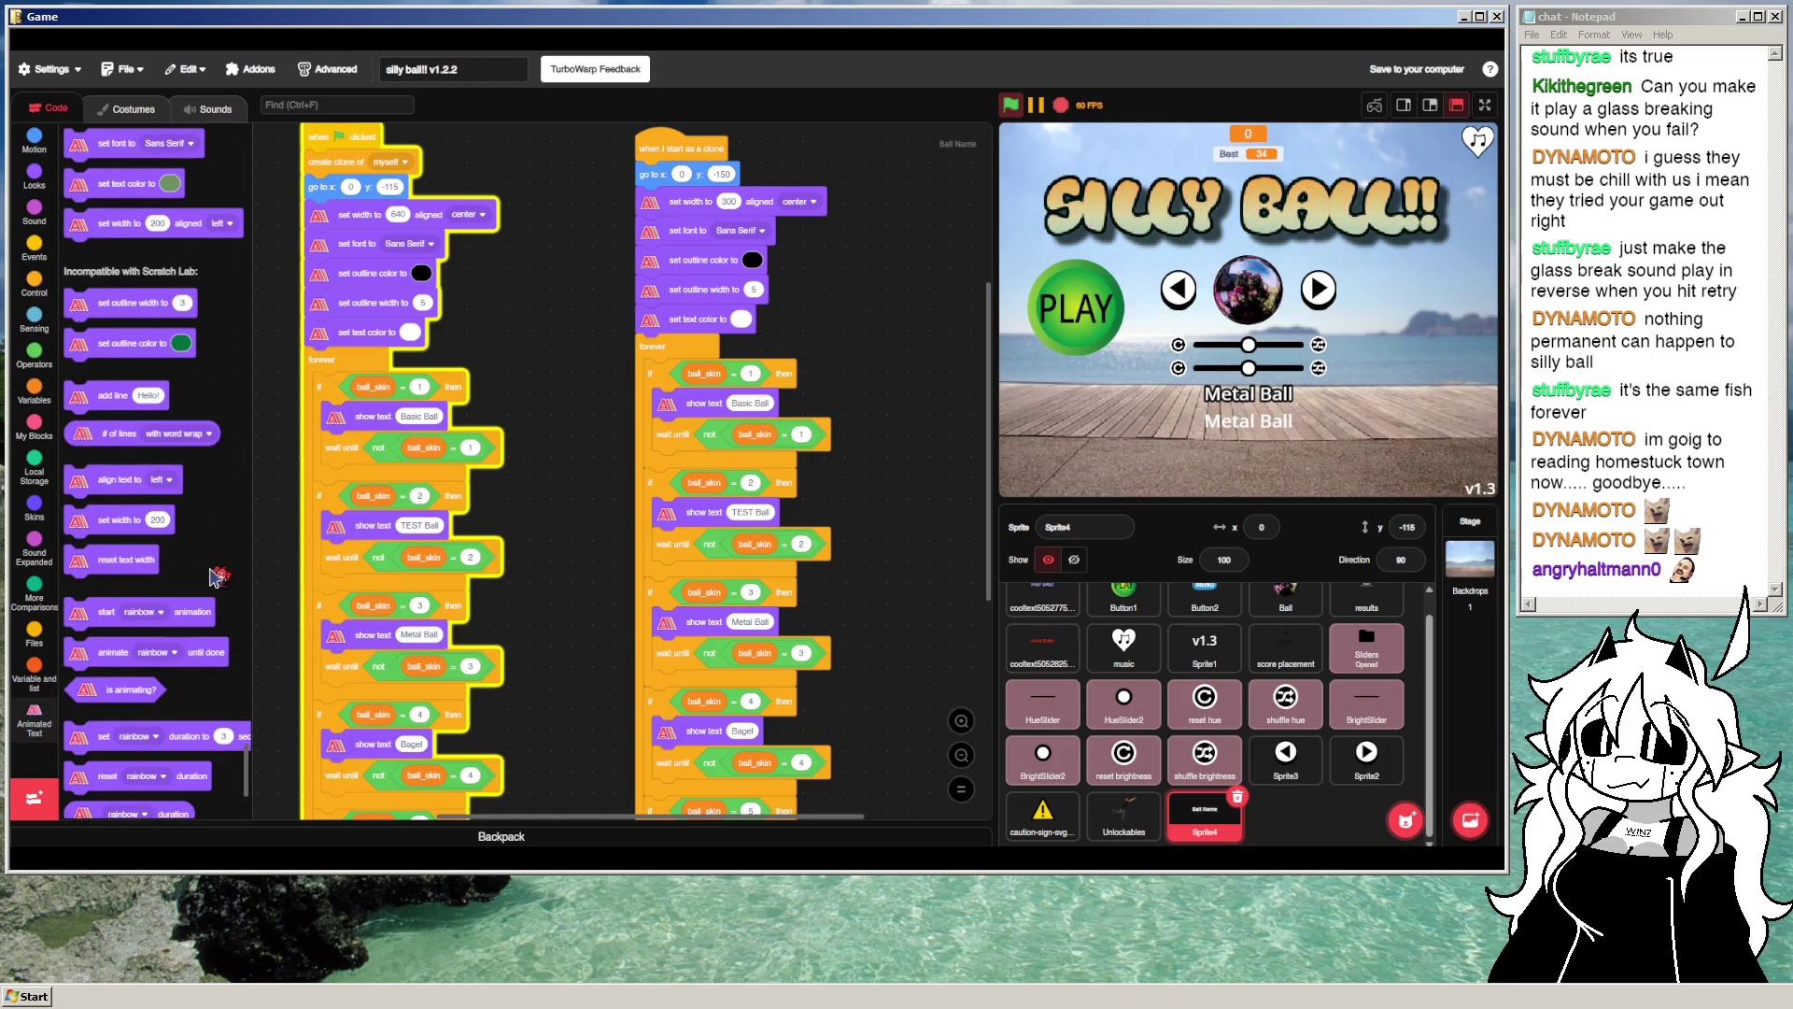
pyautogui.scroll(-3, 213, 572)
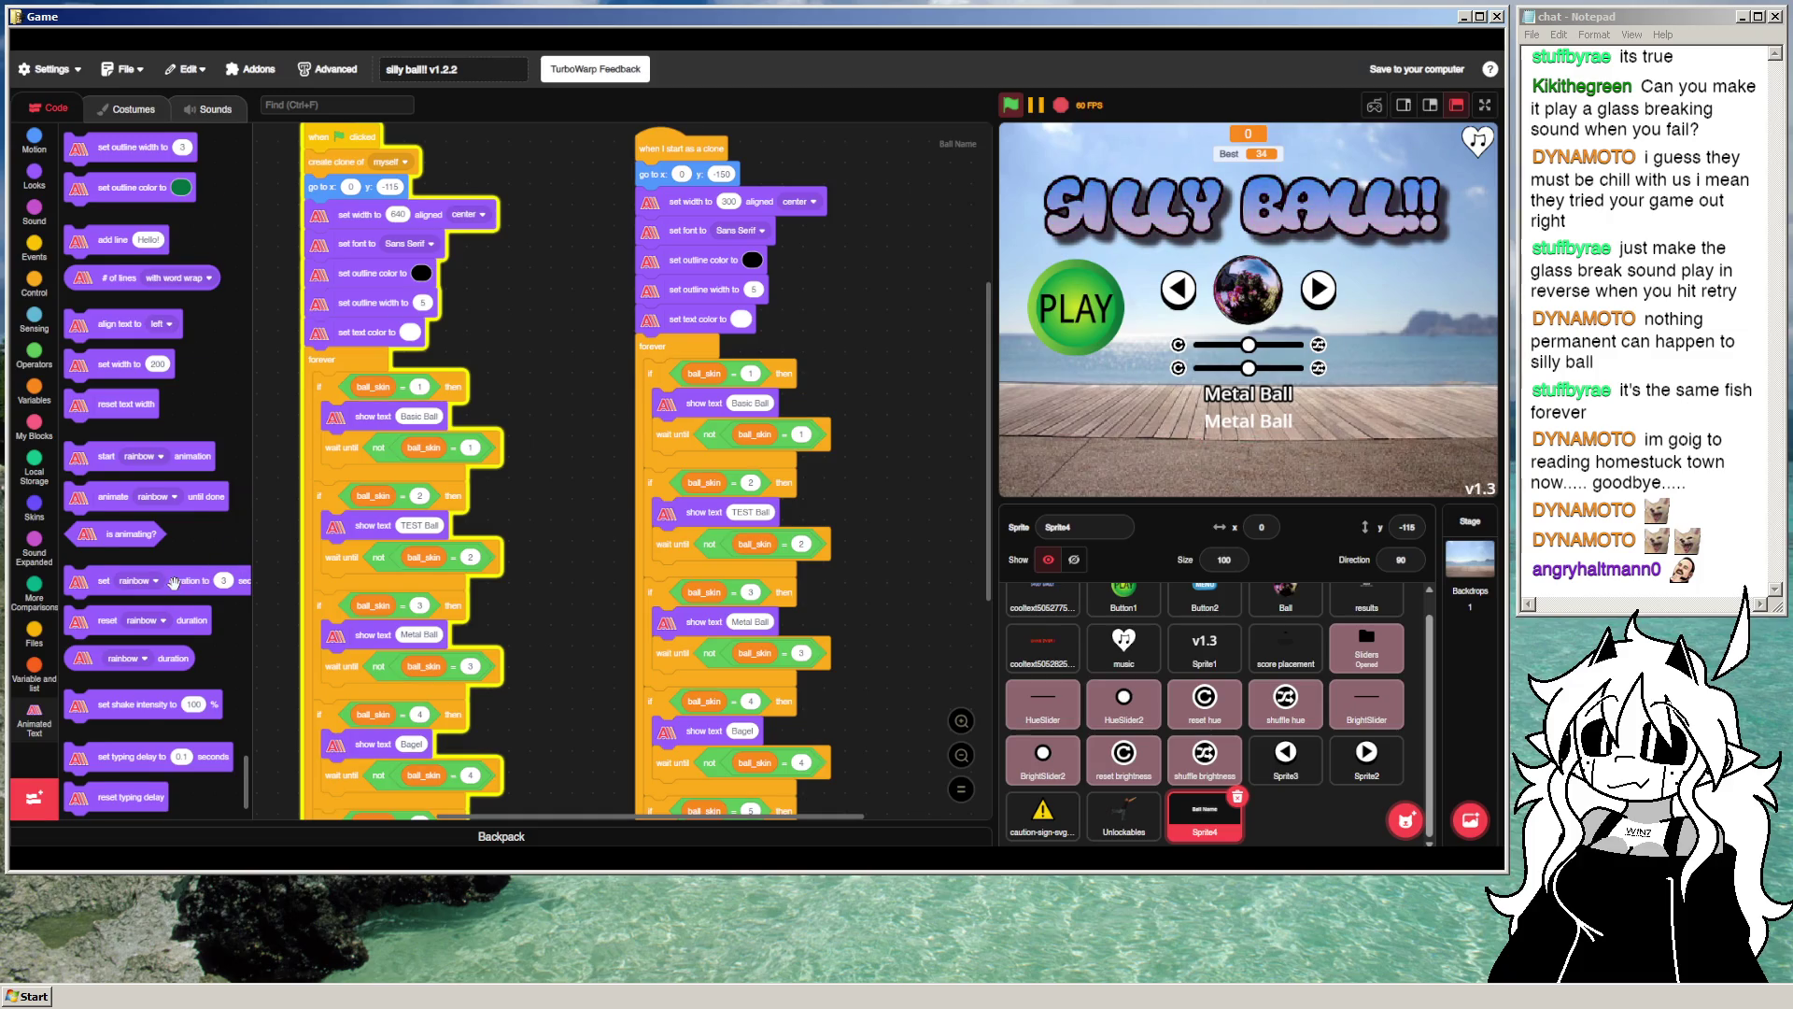
# Step: Insert 'set typing delay to 0.1 seconds' under the clone's set text color block
pyautogui.scroll(-3, 174, 582)
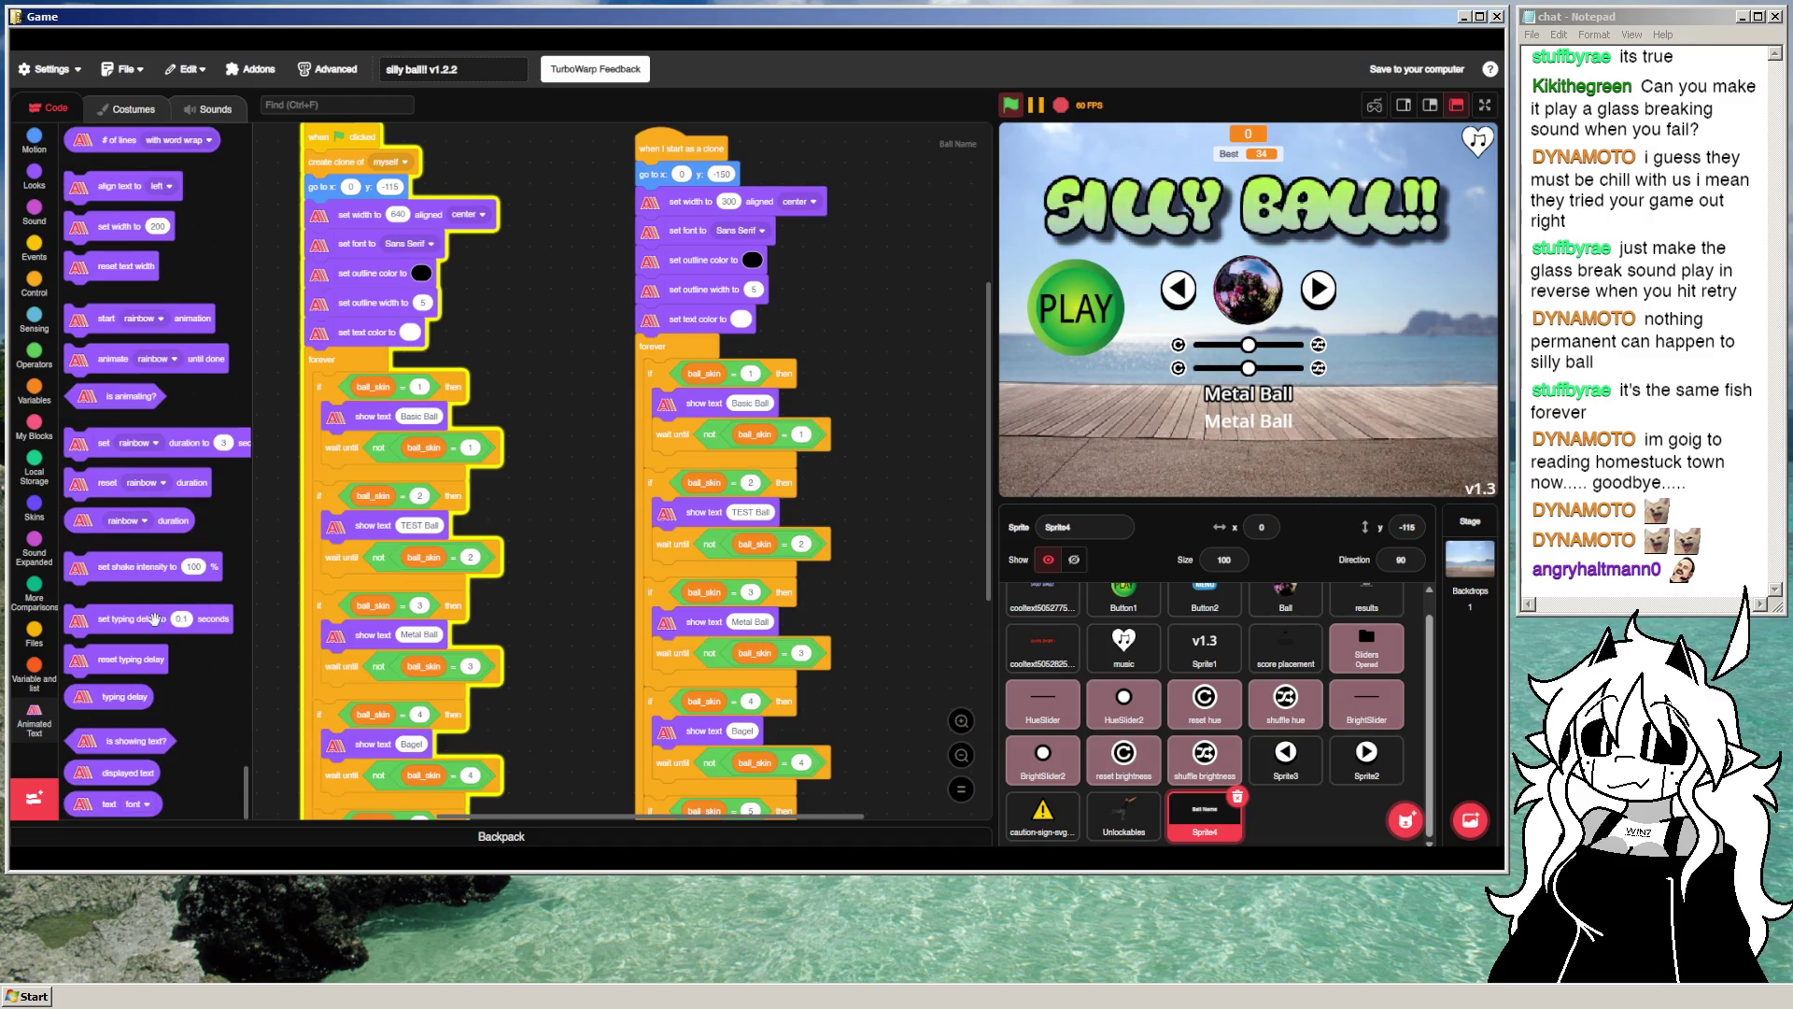
pyautogui.moveTo(129, 606); pyautogui.dragTo(698, 325)
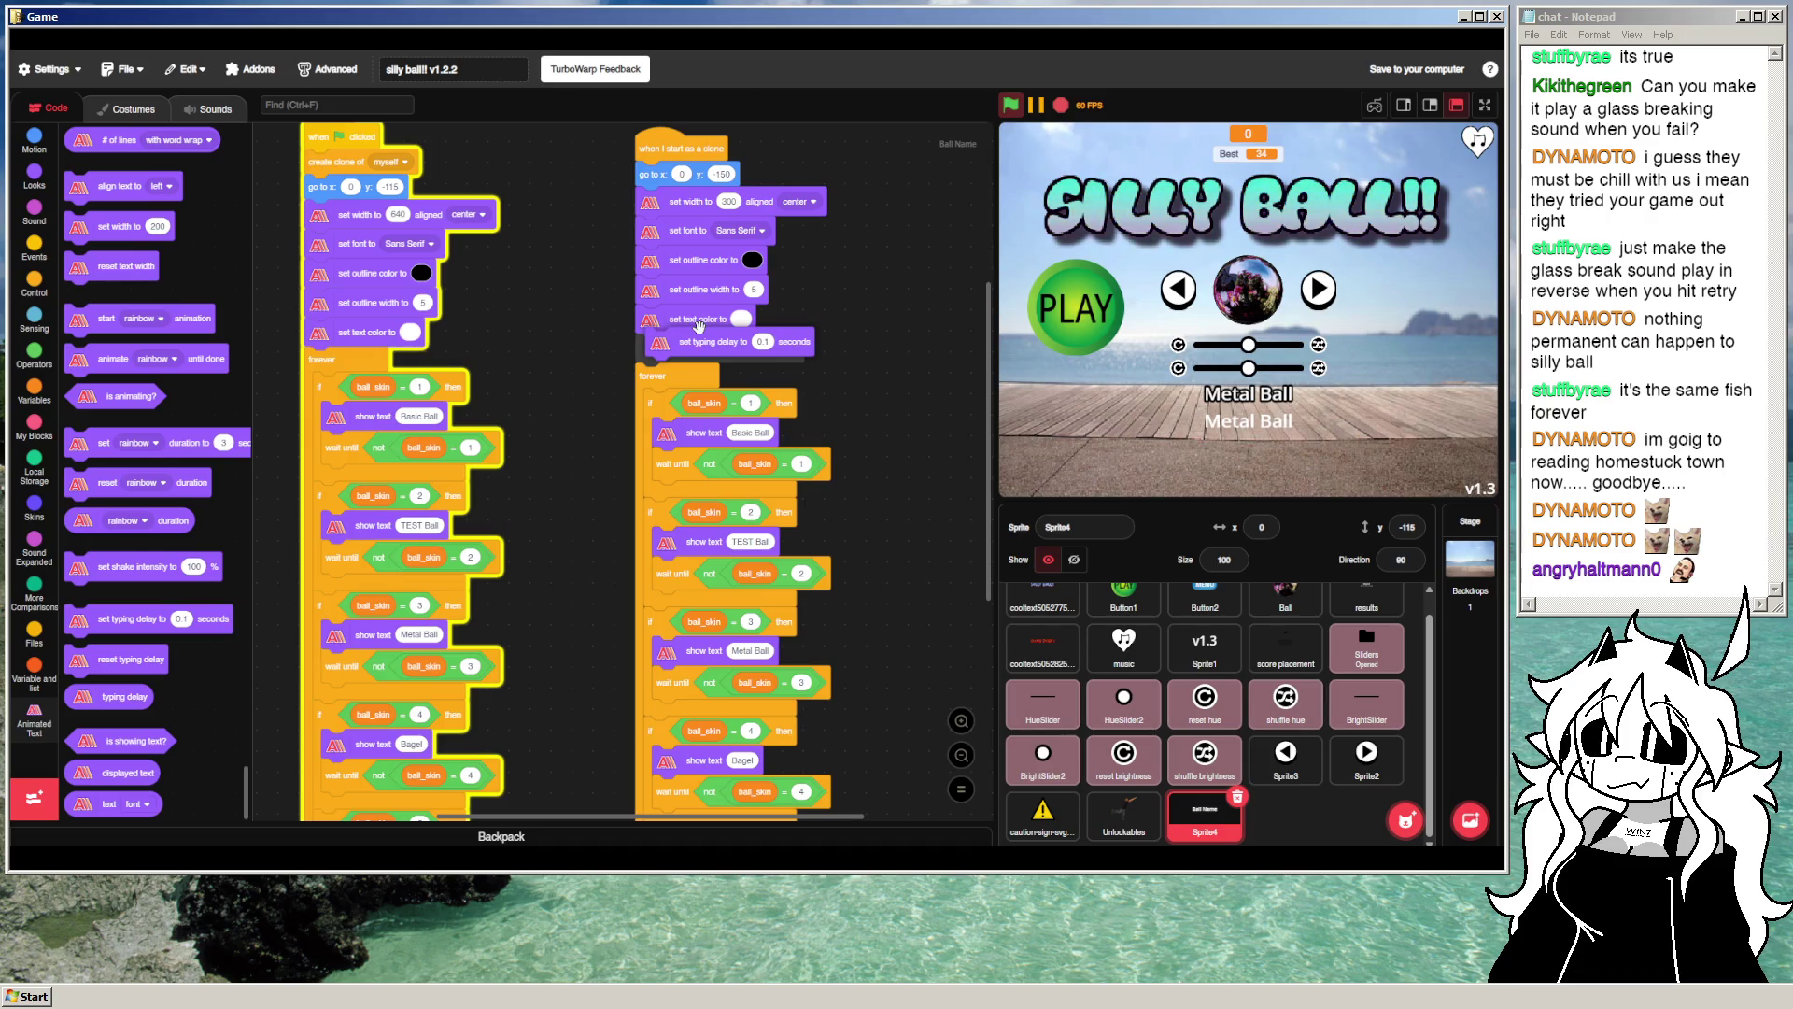
pyautogui.moveTo(699, 325); pyautogui.dragTo(699, 327)
pyautogui.scroll(13, 140, 413)
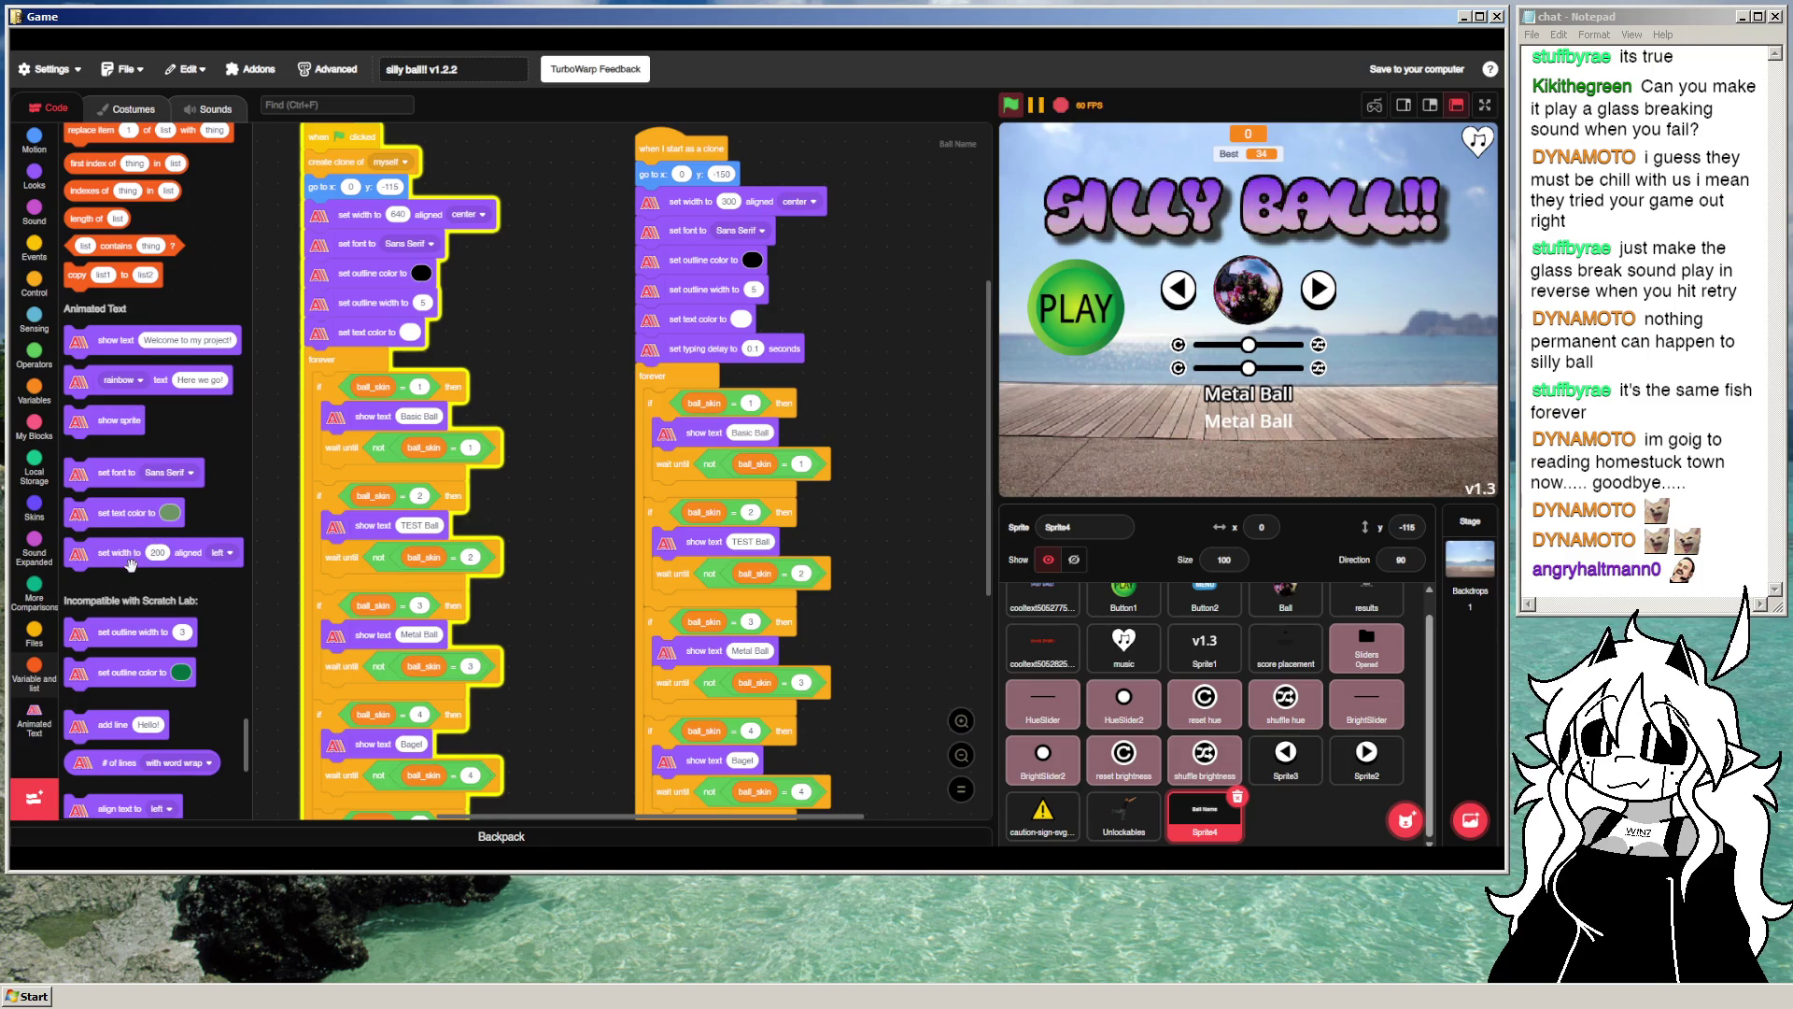
# Step: Replace the clone's show text Basic Ball block with an animated text block under skin 1
pyautogui.rightClick(349, 455)
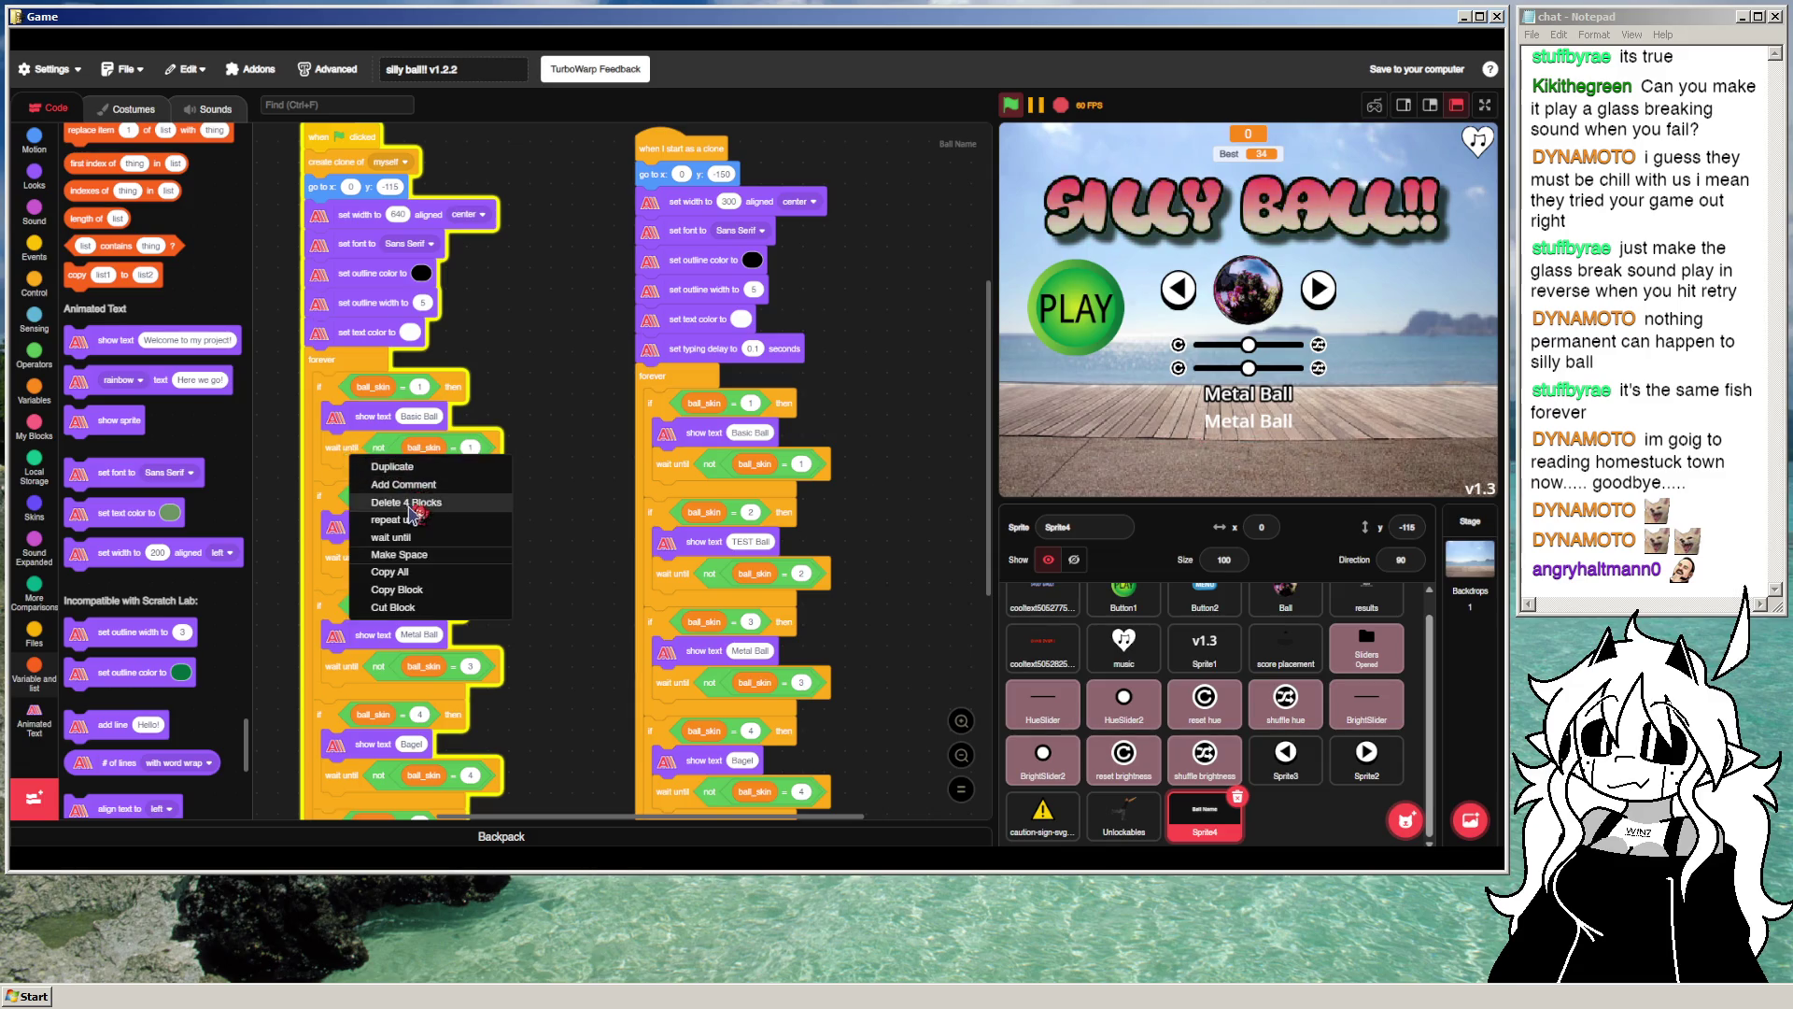
pyautogui.click(528, 408)
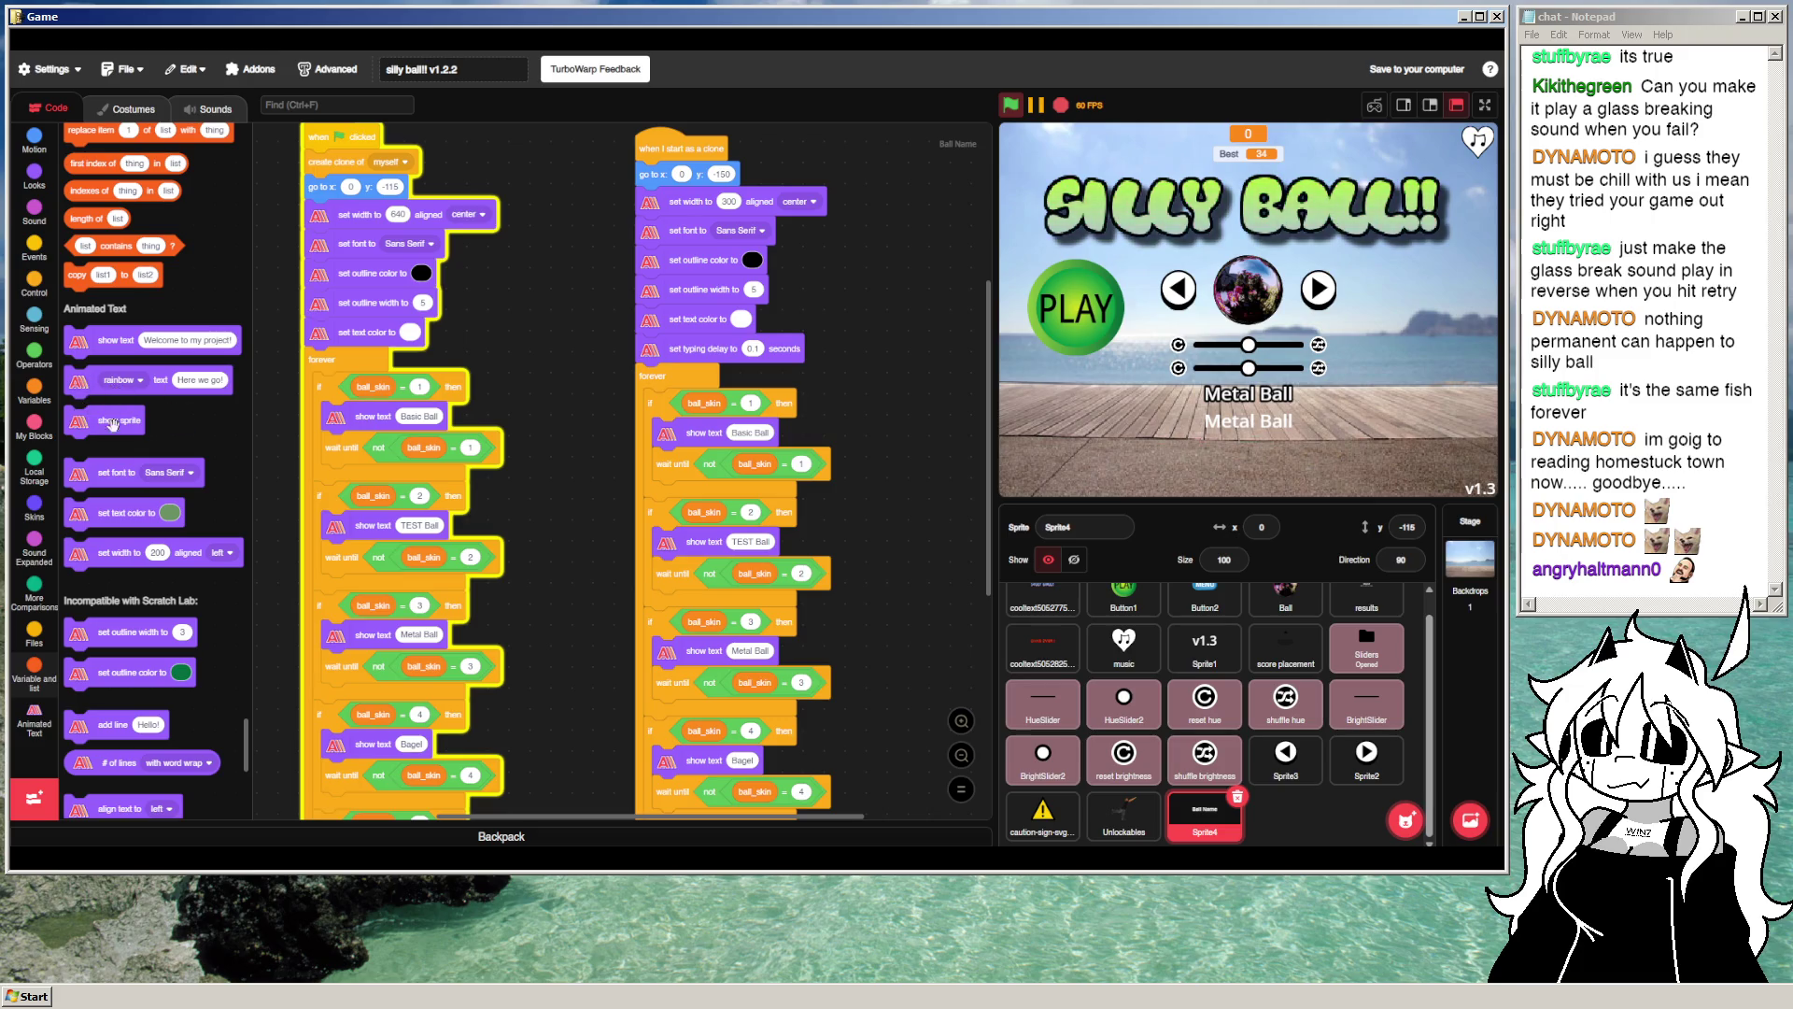
pyautogui.moveTo(94, 390)
pyautogui.mouseDown()
pyautogui.moveTo(769, 397)
pyautogui.moveTo(873, 421)
pyautogui.moveTo(862, 442)
pyautogui.mouseUp()
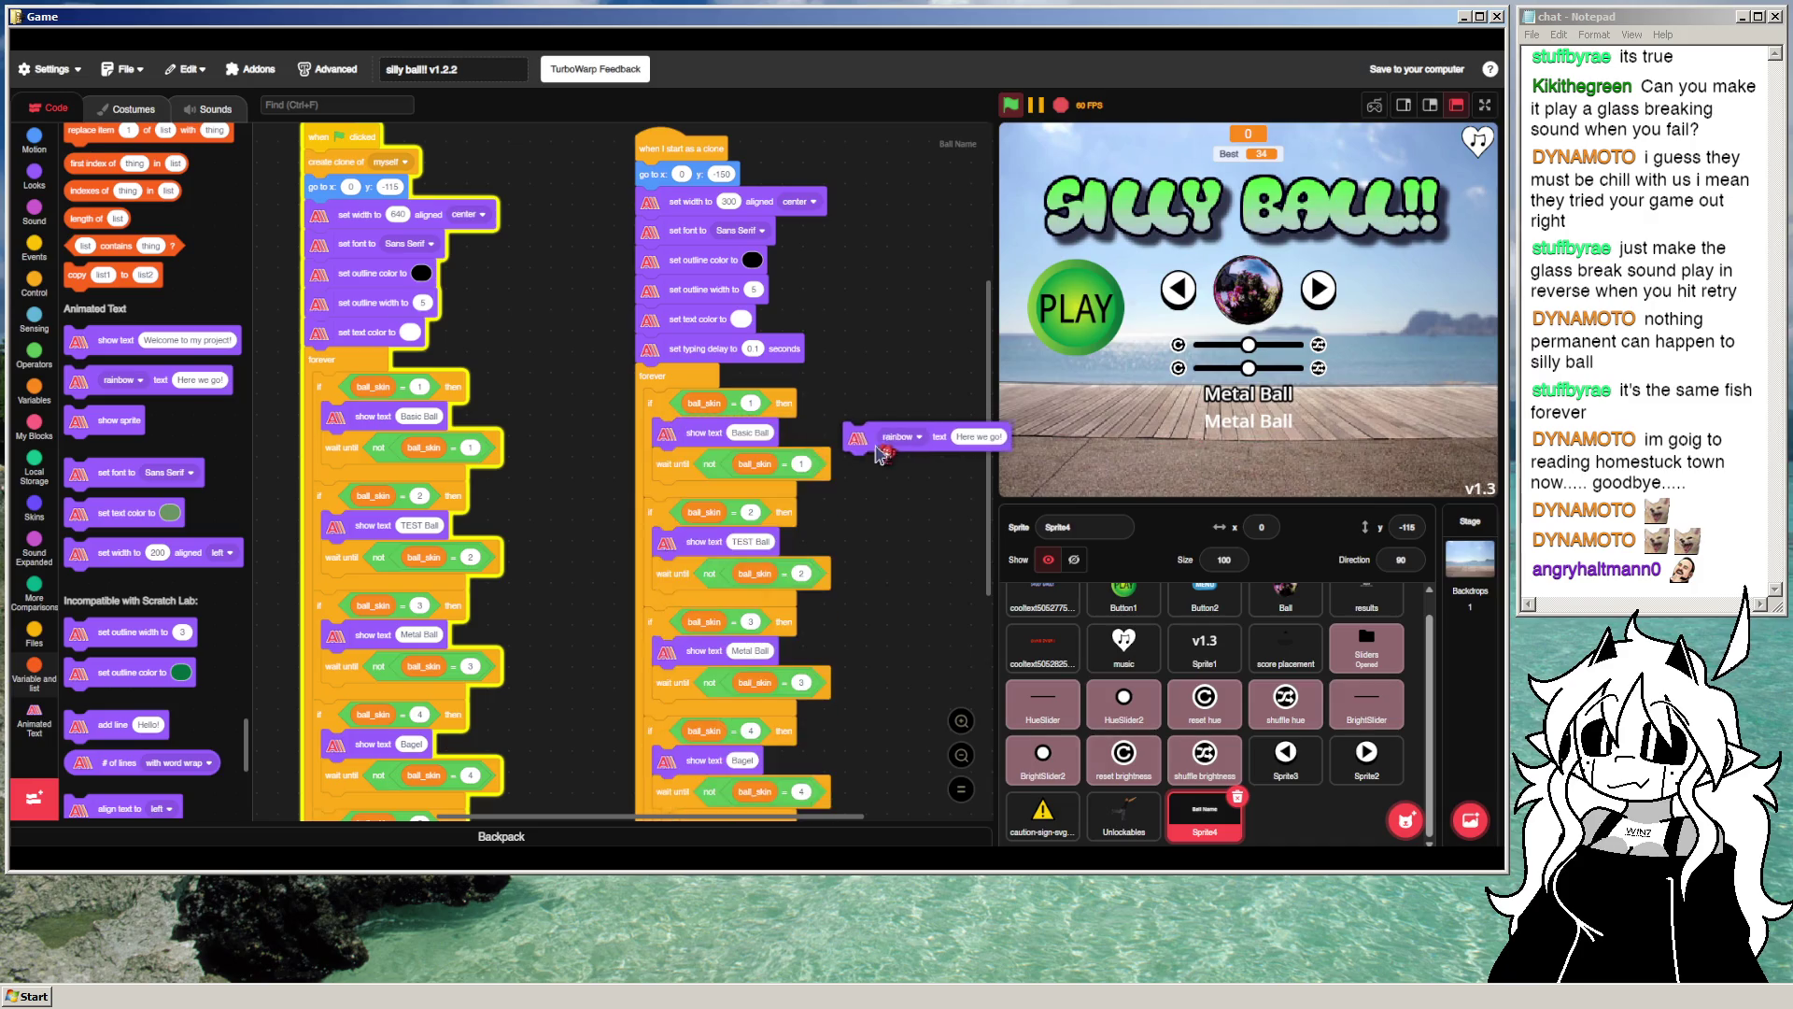
pyautogui.rightClick(680, 445)
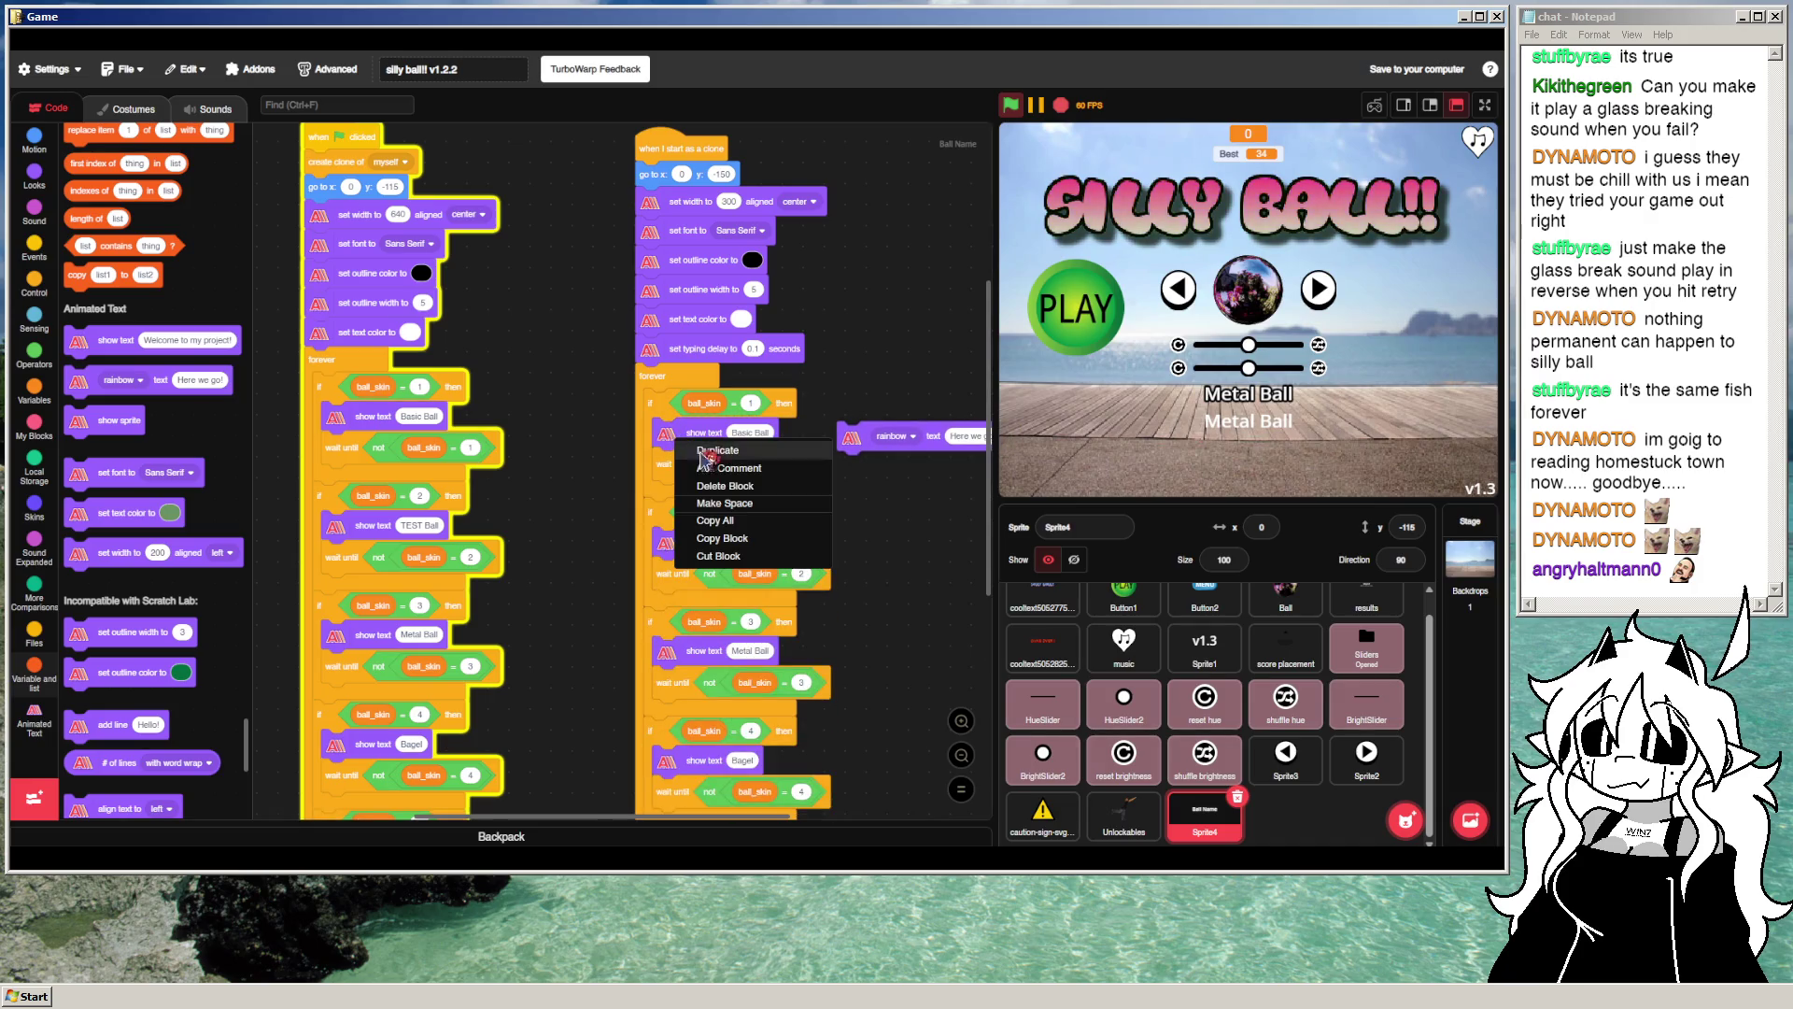
pyautogui.click(719, 500)
pyautogui.moveTo(831, 438); pyautogui.dragTo(665, 432)
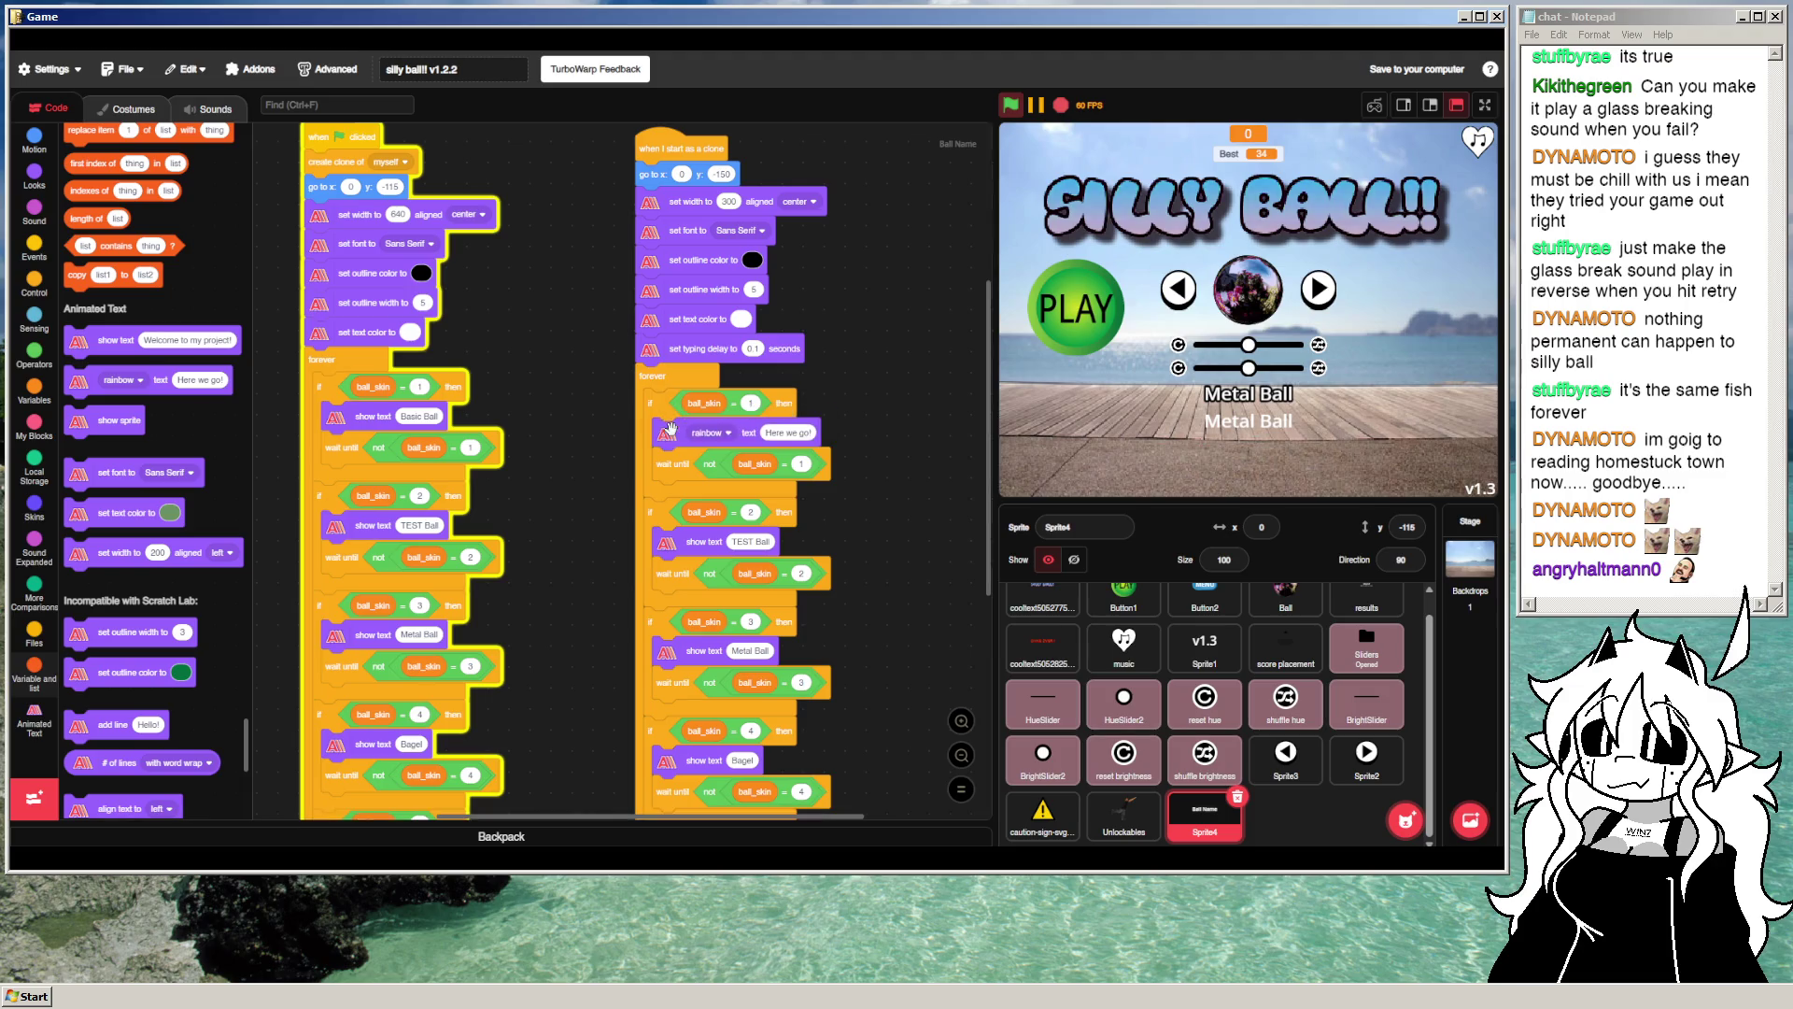
# Step: Set that block's effect to type with text 'Can't go wrong with the classics.' and rerun
pyautogui.click(721, 433)
pyautogui.write('type')
pyautogui.press('Return')
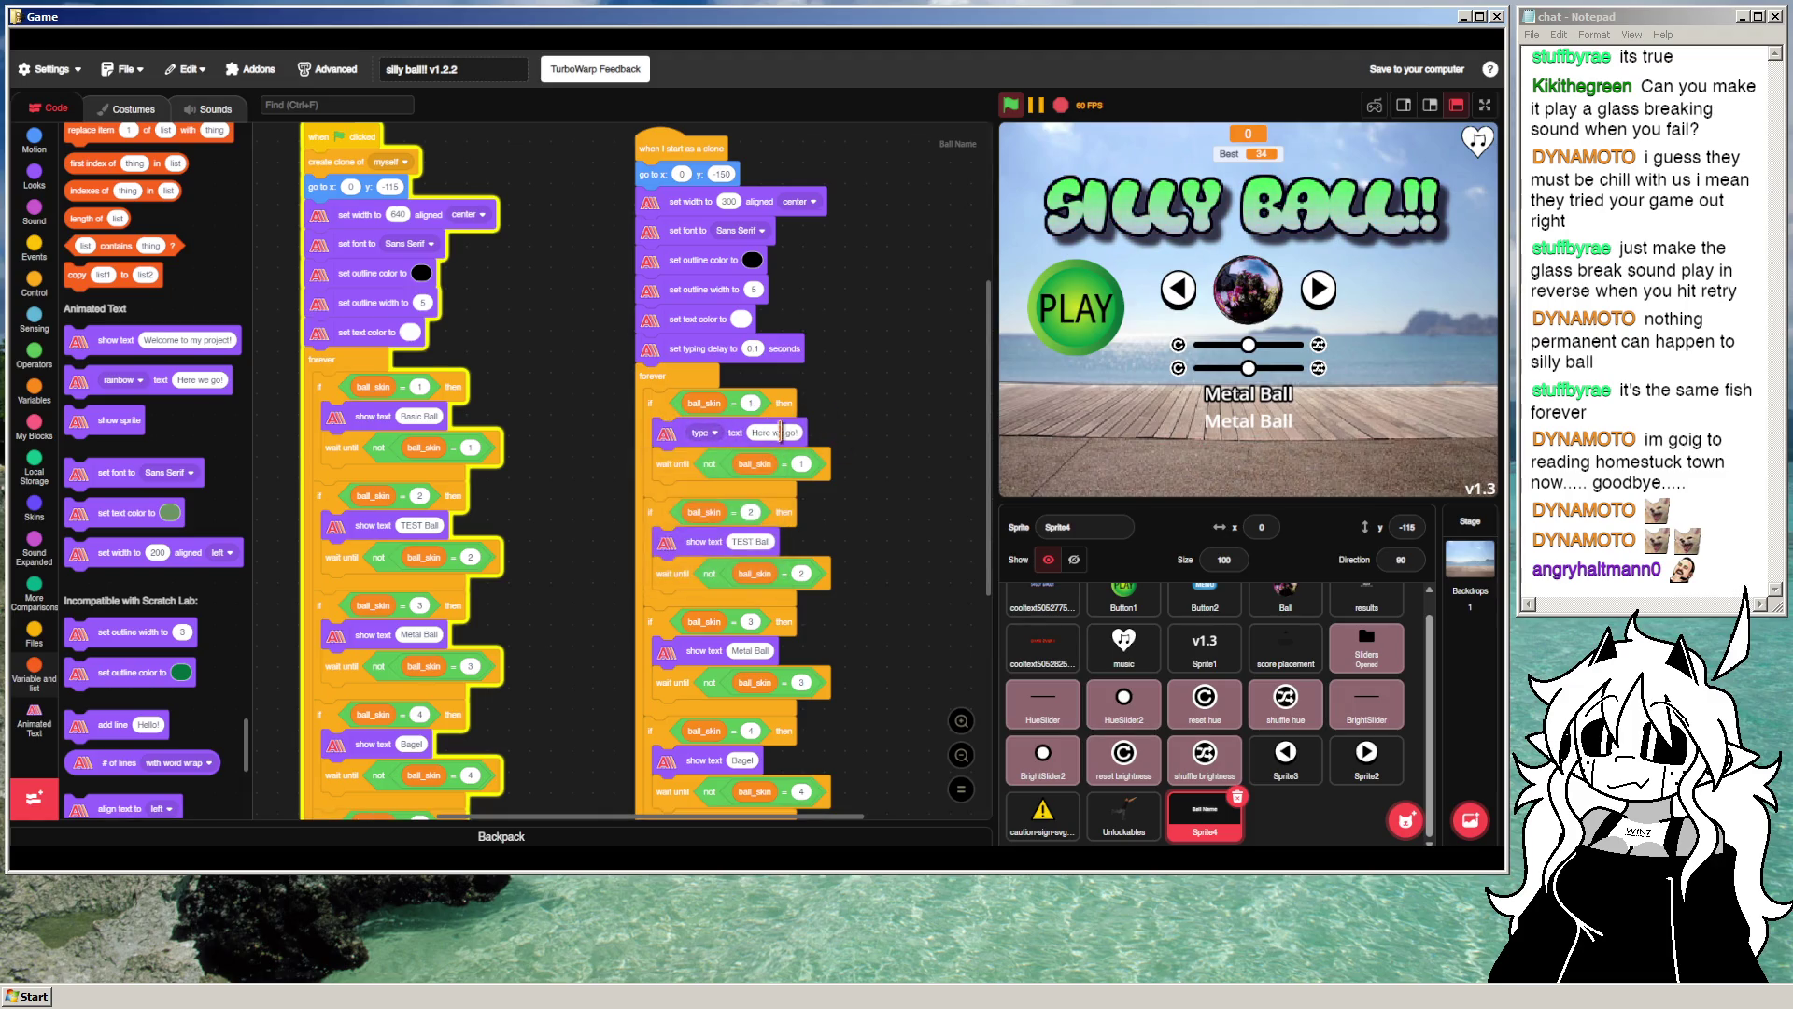
pyautogui.press('Tab')
pyautogui.write('Nothin')
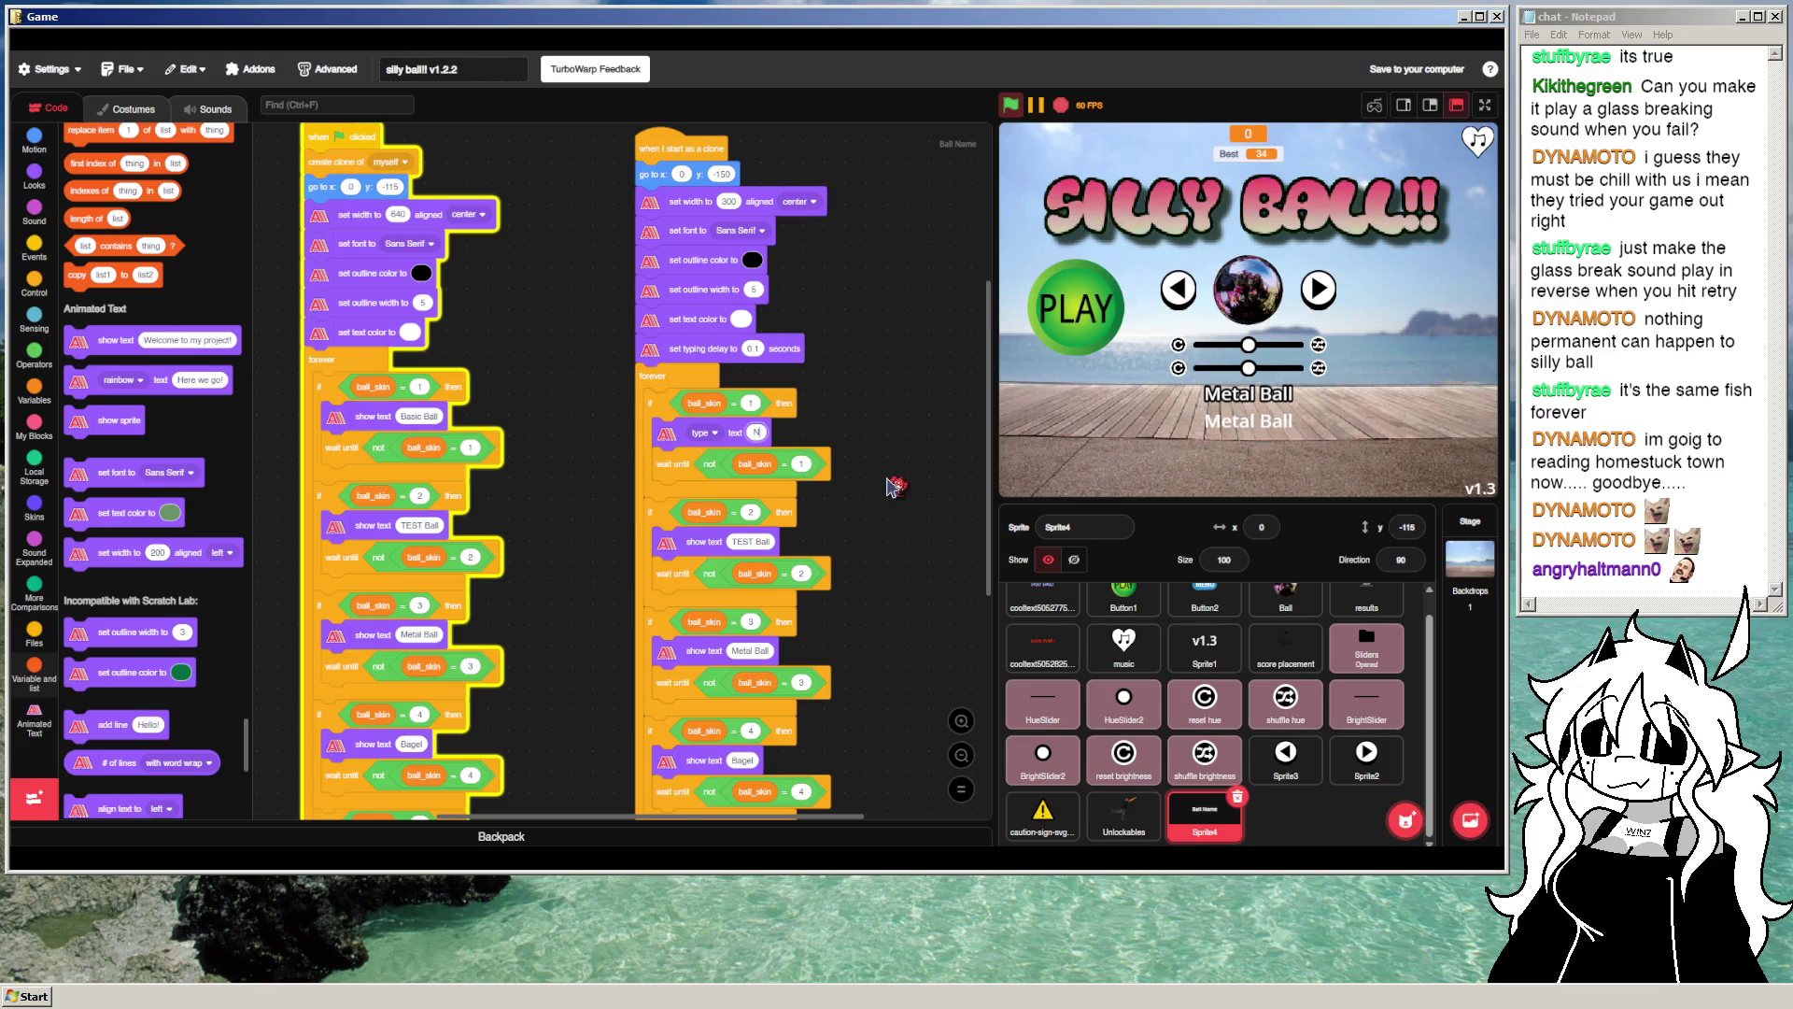
pyautogui.press('BackSpace')
pyautogui.press('BackSpace')
pyautogui.press('BackSpace')
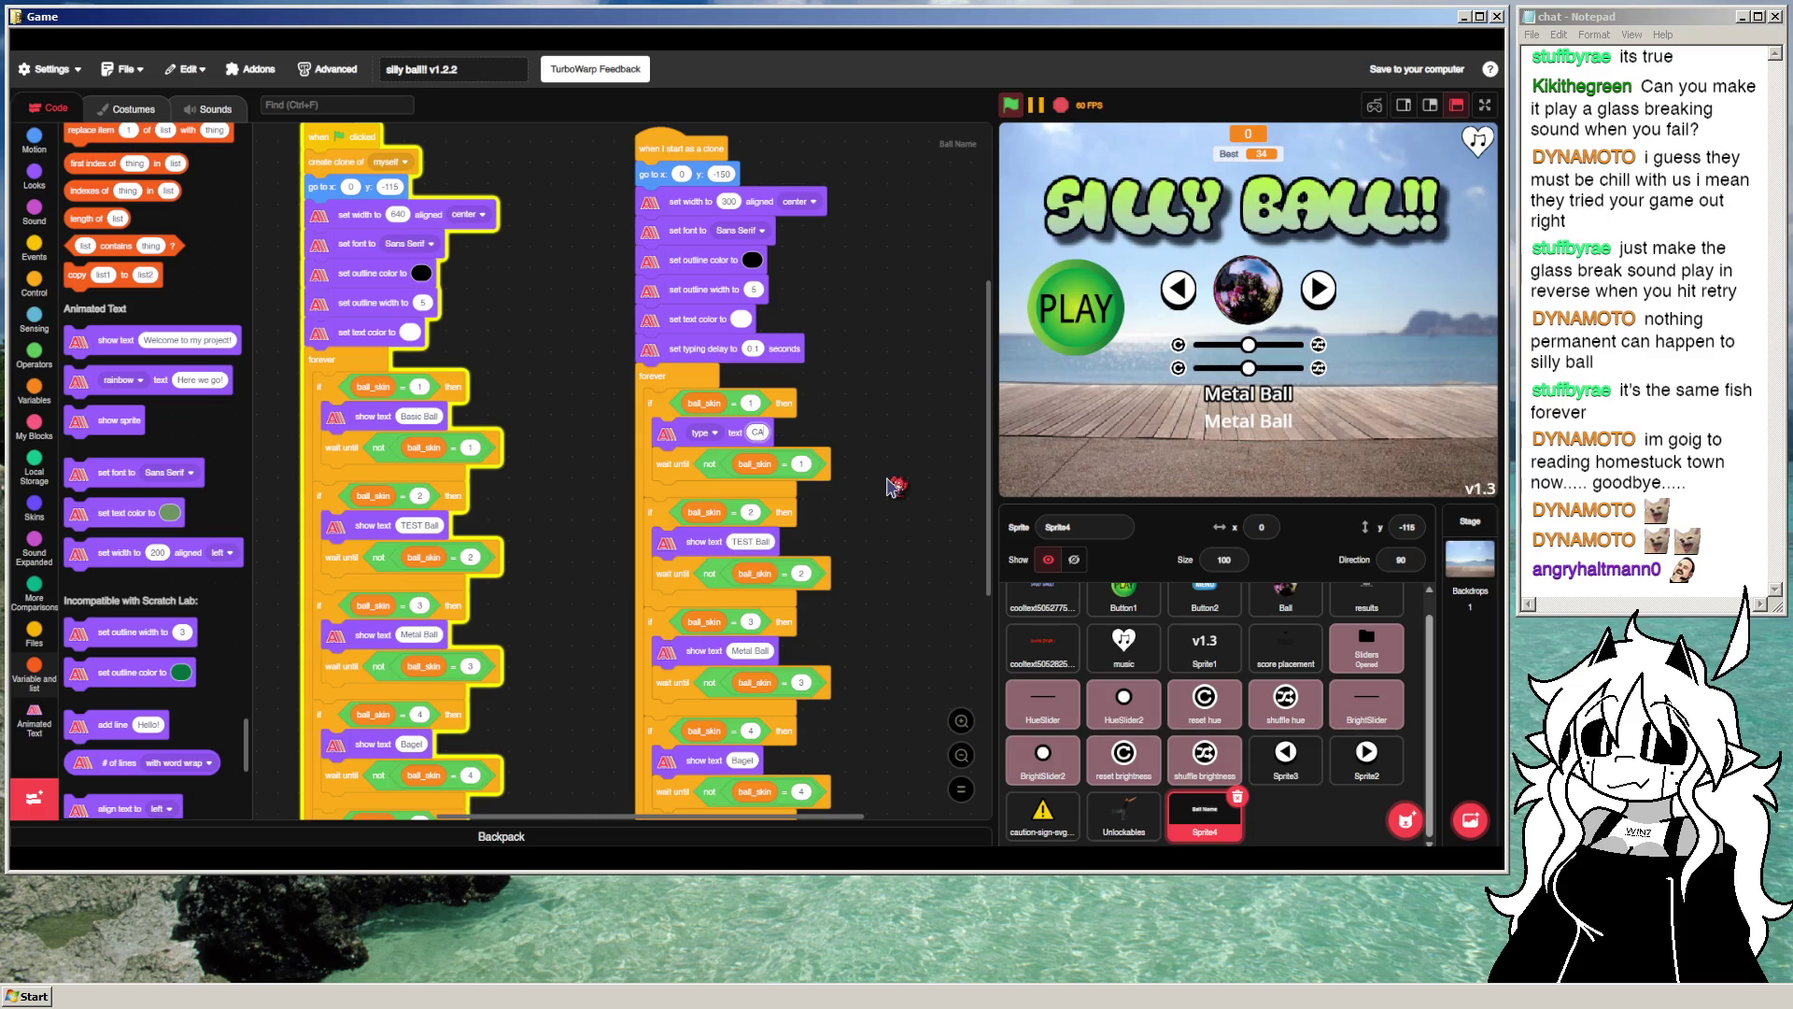
pyautogui.write("n't")
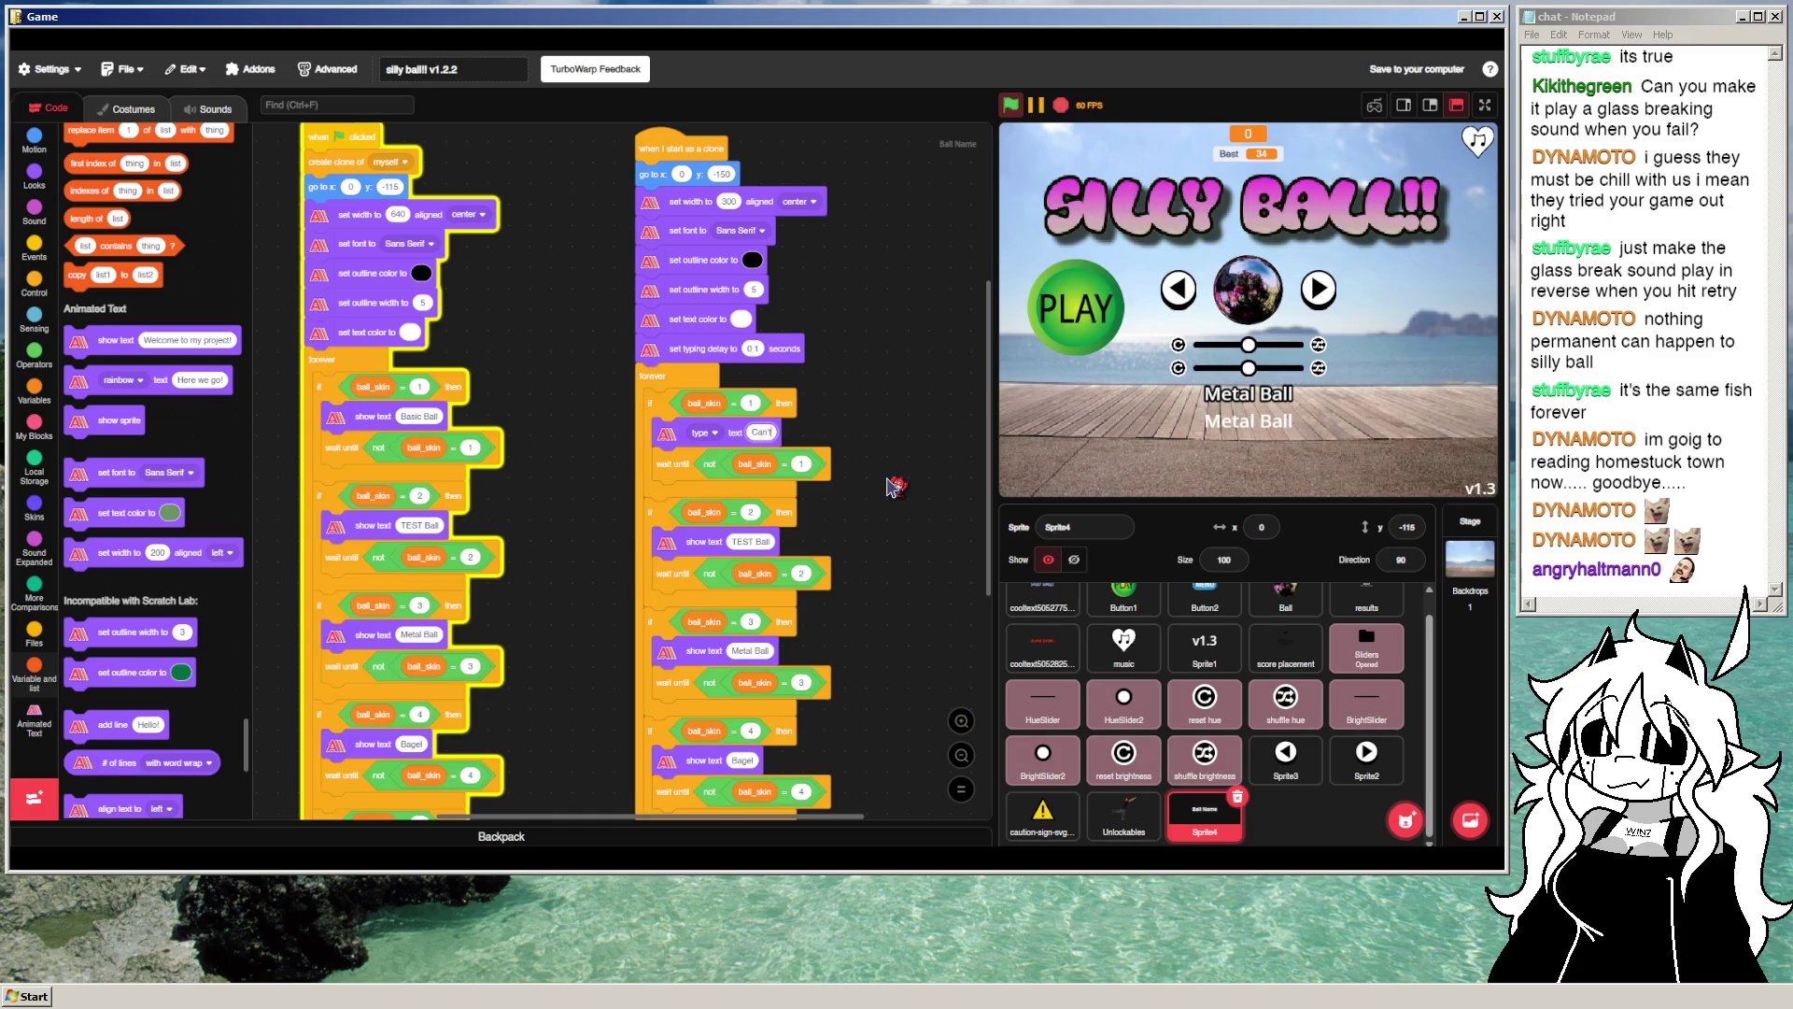
pyautogui.write(' go wrong with')
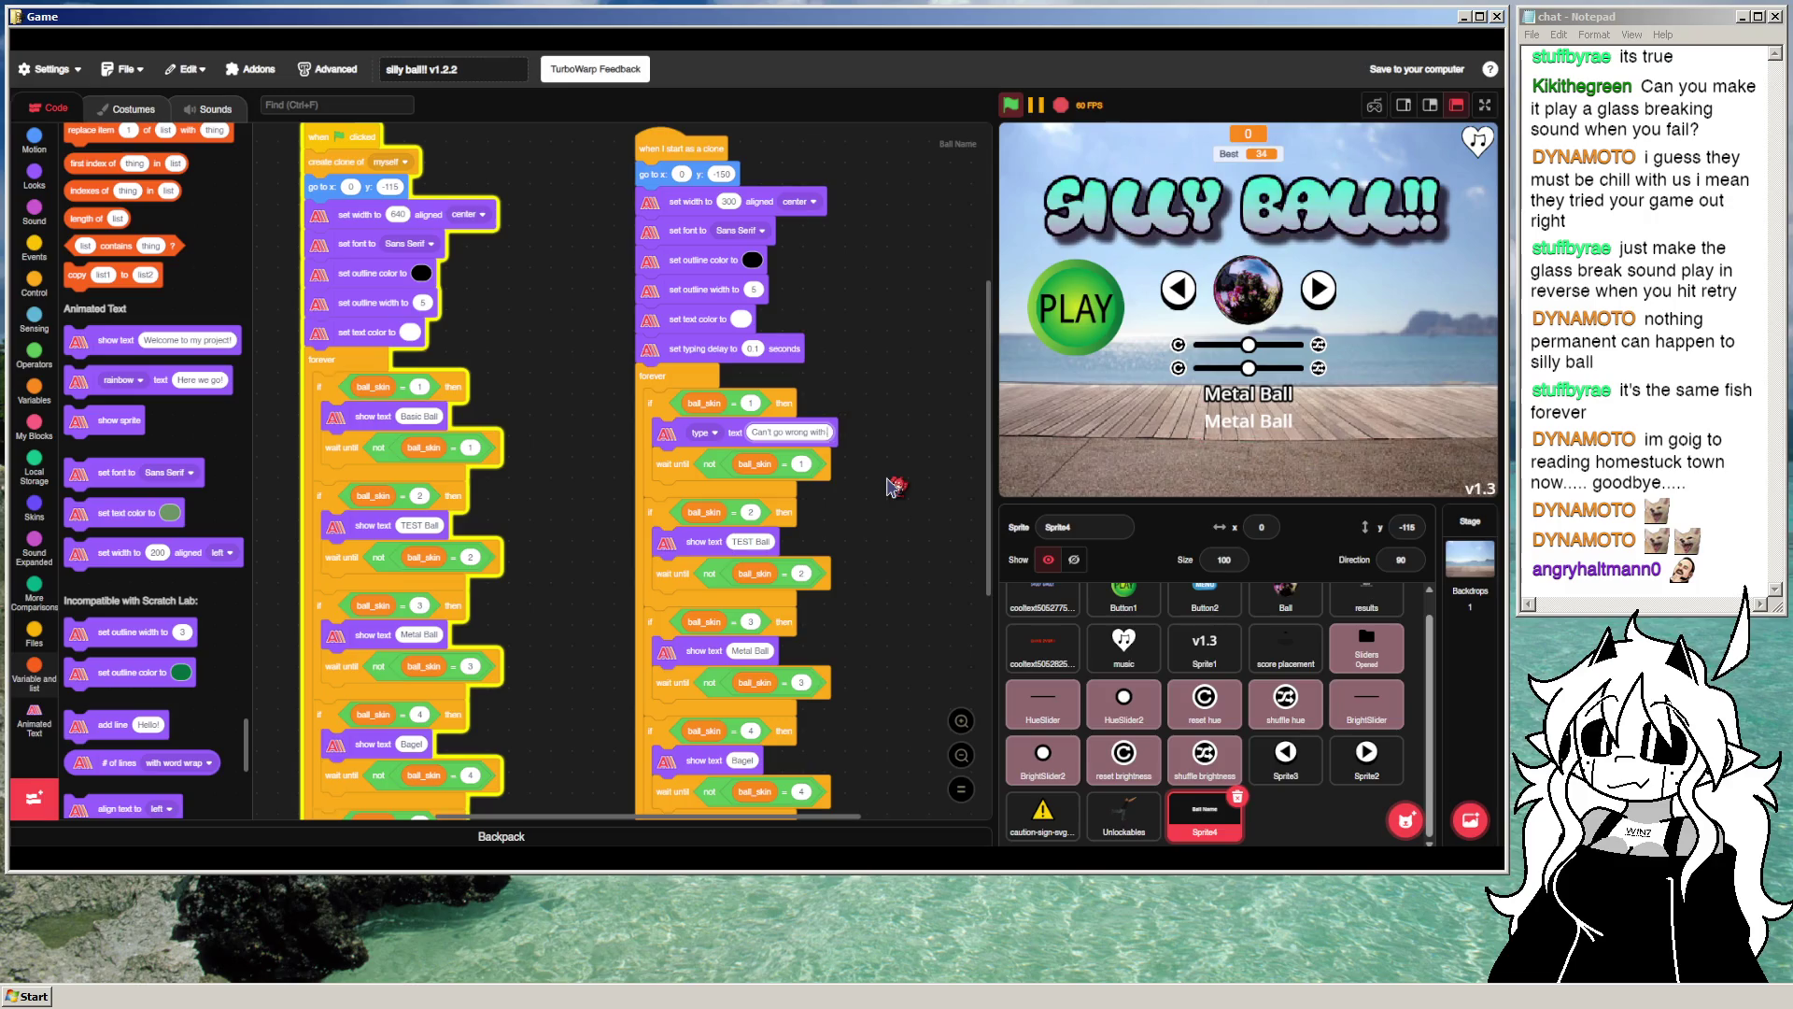
pyautogui.write(' the classics.')
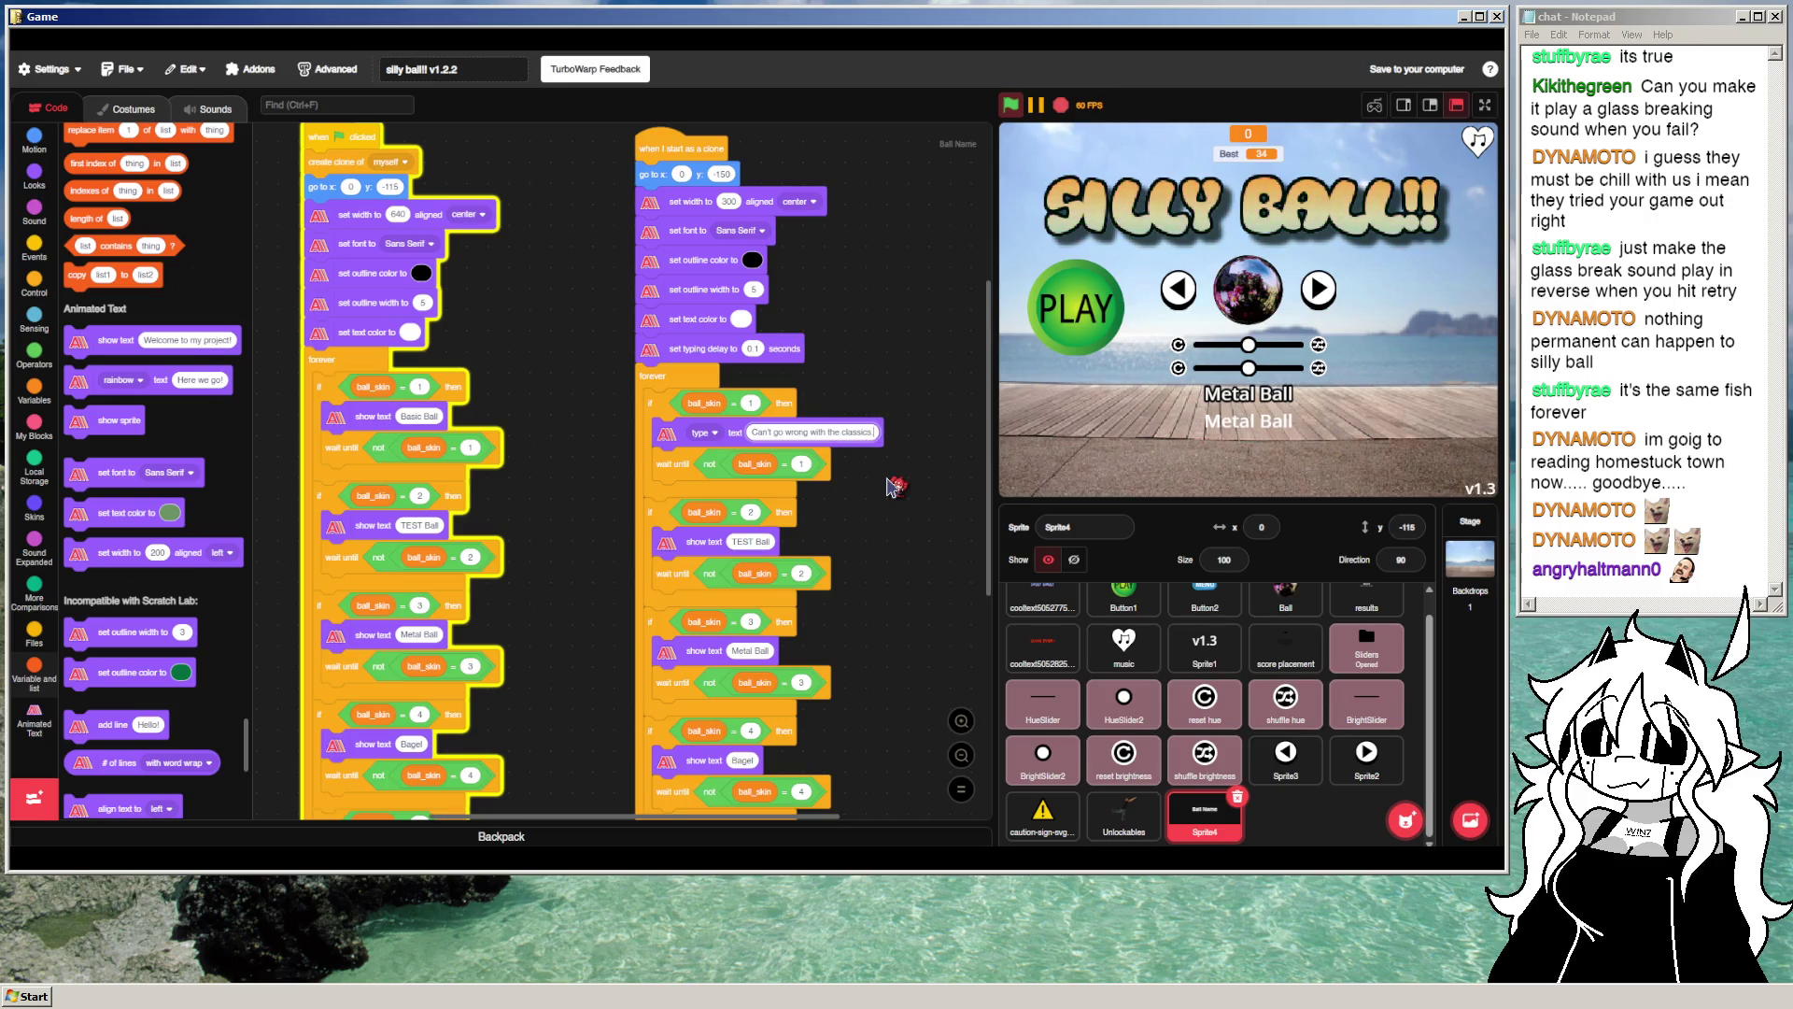
pyautogui.click(1021, 108)
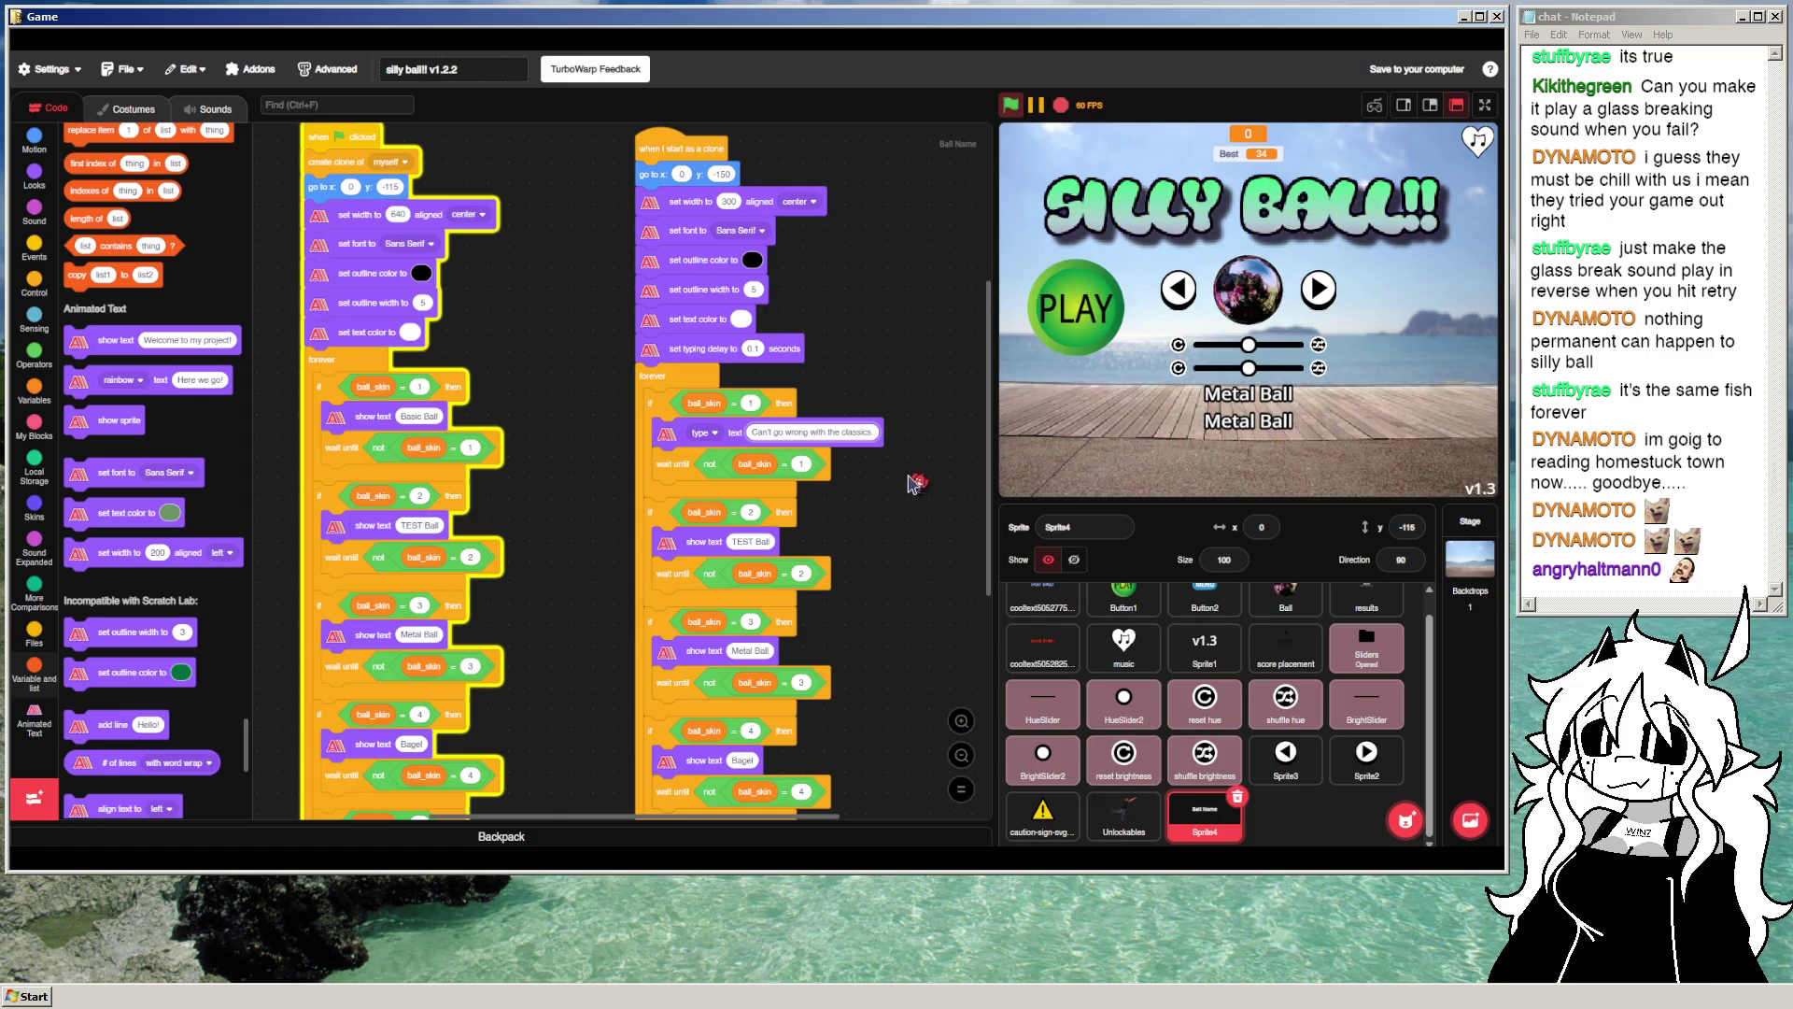
# Step: Try a 0.025 typing delay on Basic Ball, then change it to 0.035 and rerun
pyautogui.click(1179, 292)
pyautogui.click(1178, 291)
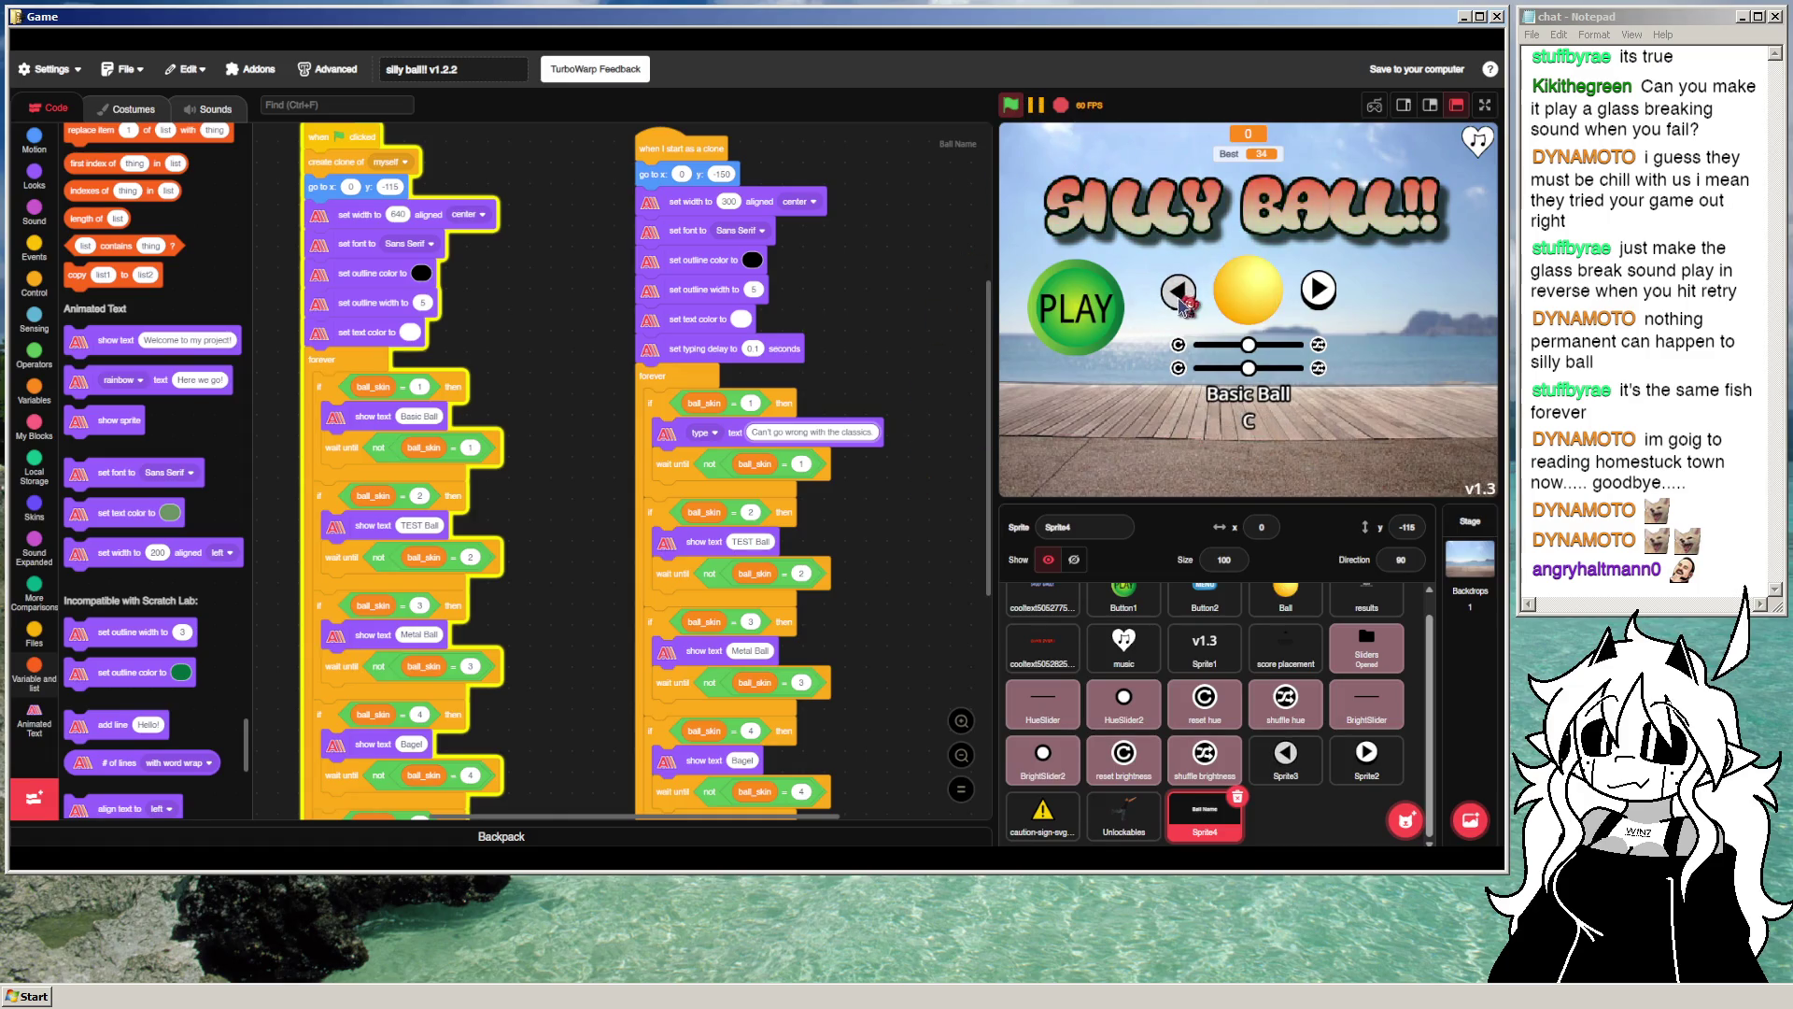
pyautogui.click(753, 348)
pyautogui.write('0.025')
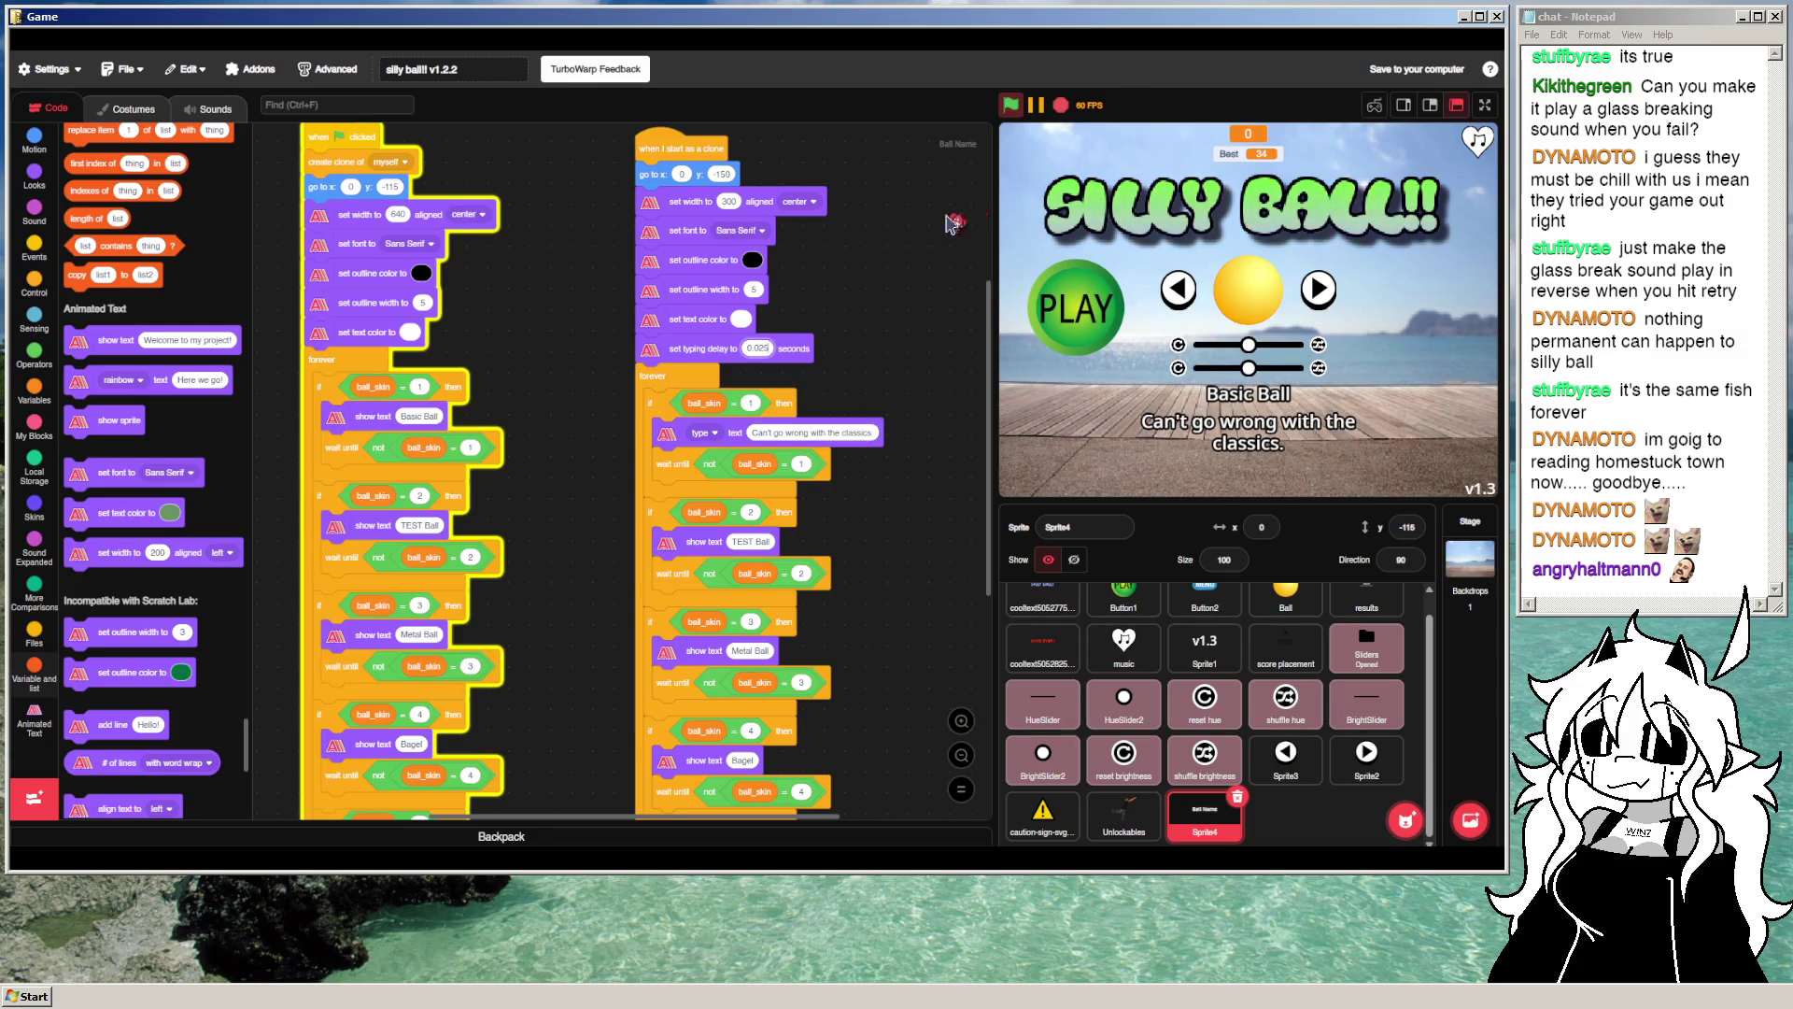
pyautogui.click(1006, 117)
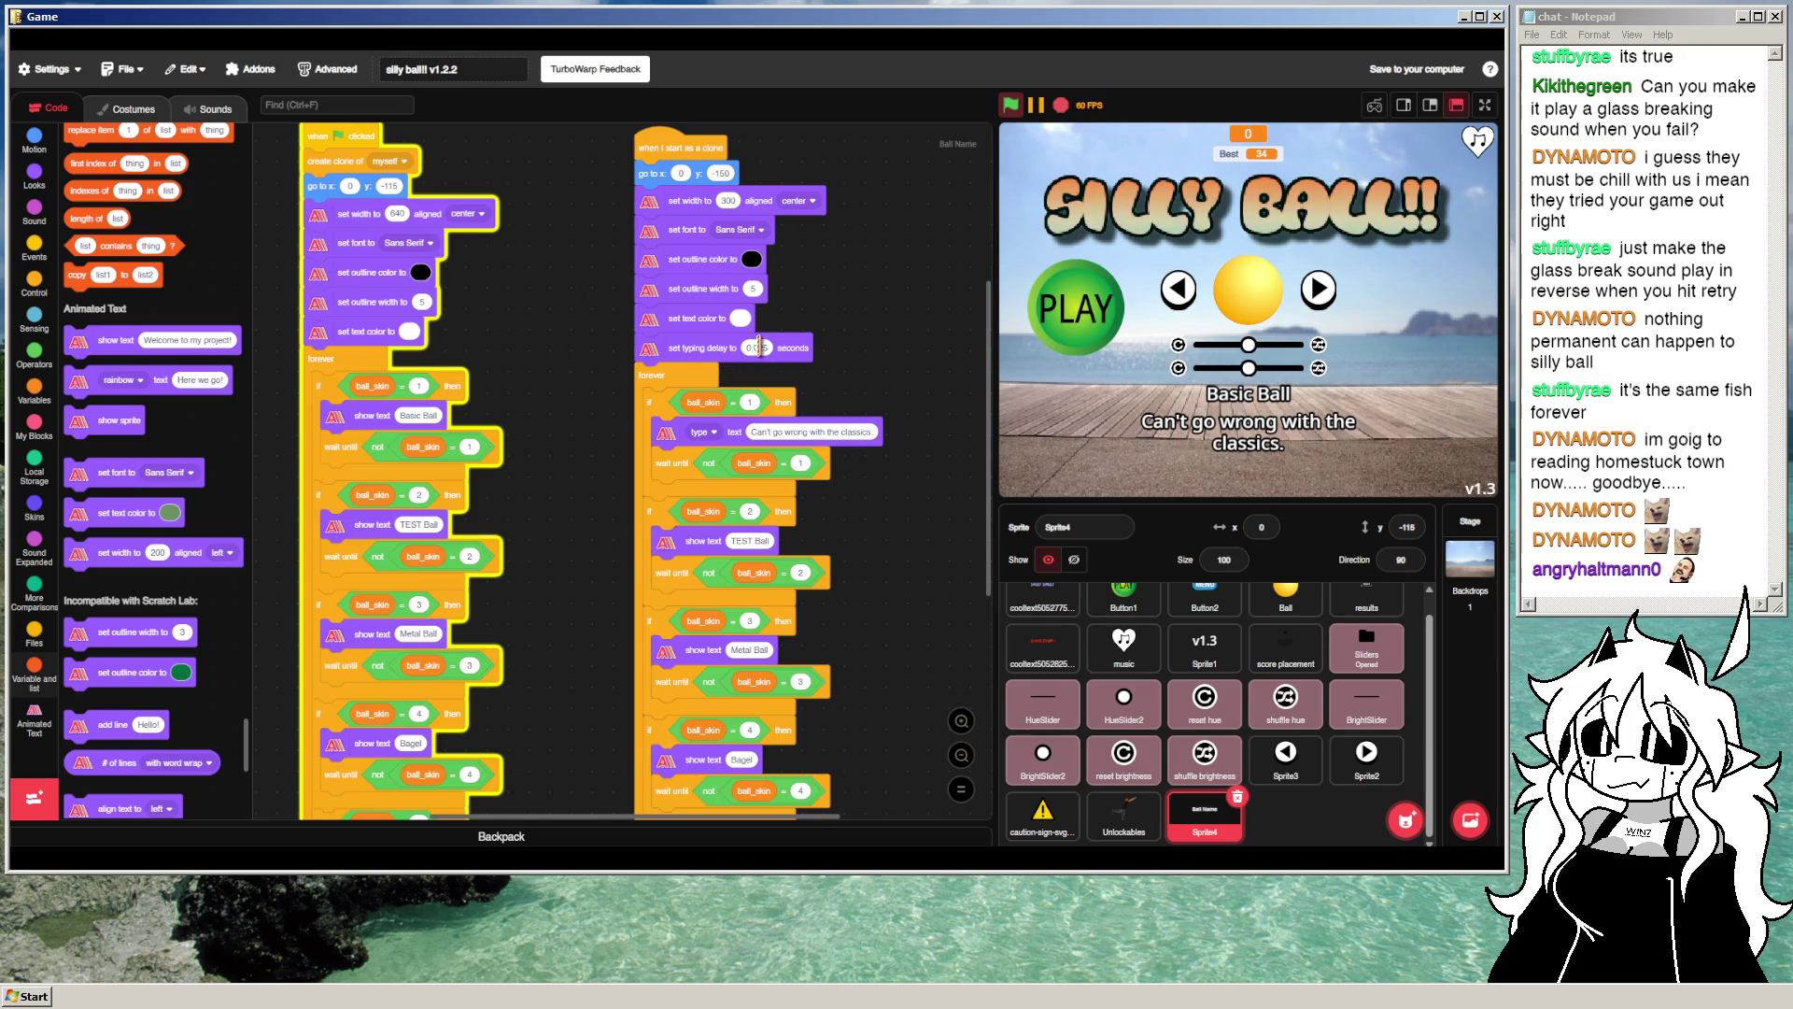
pyautogui.write('0.')
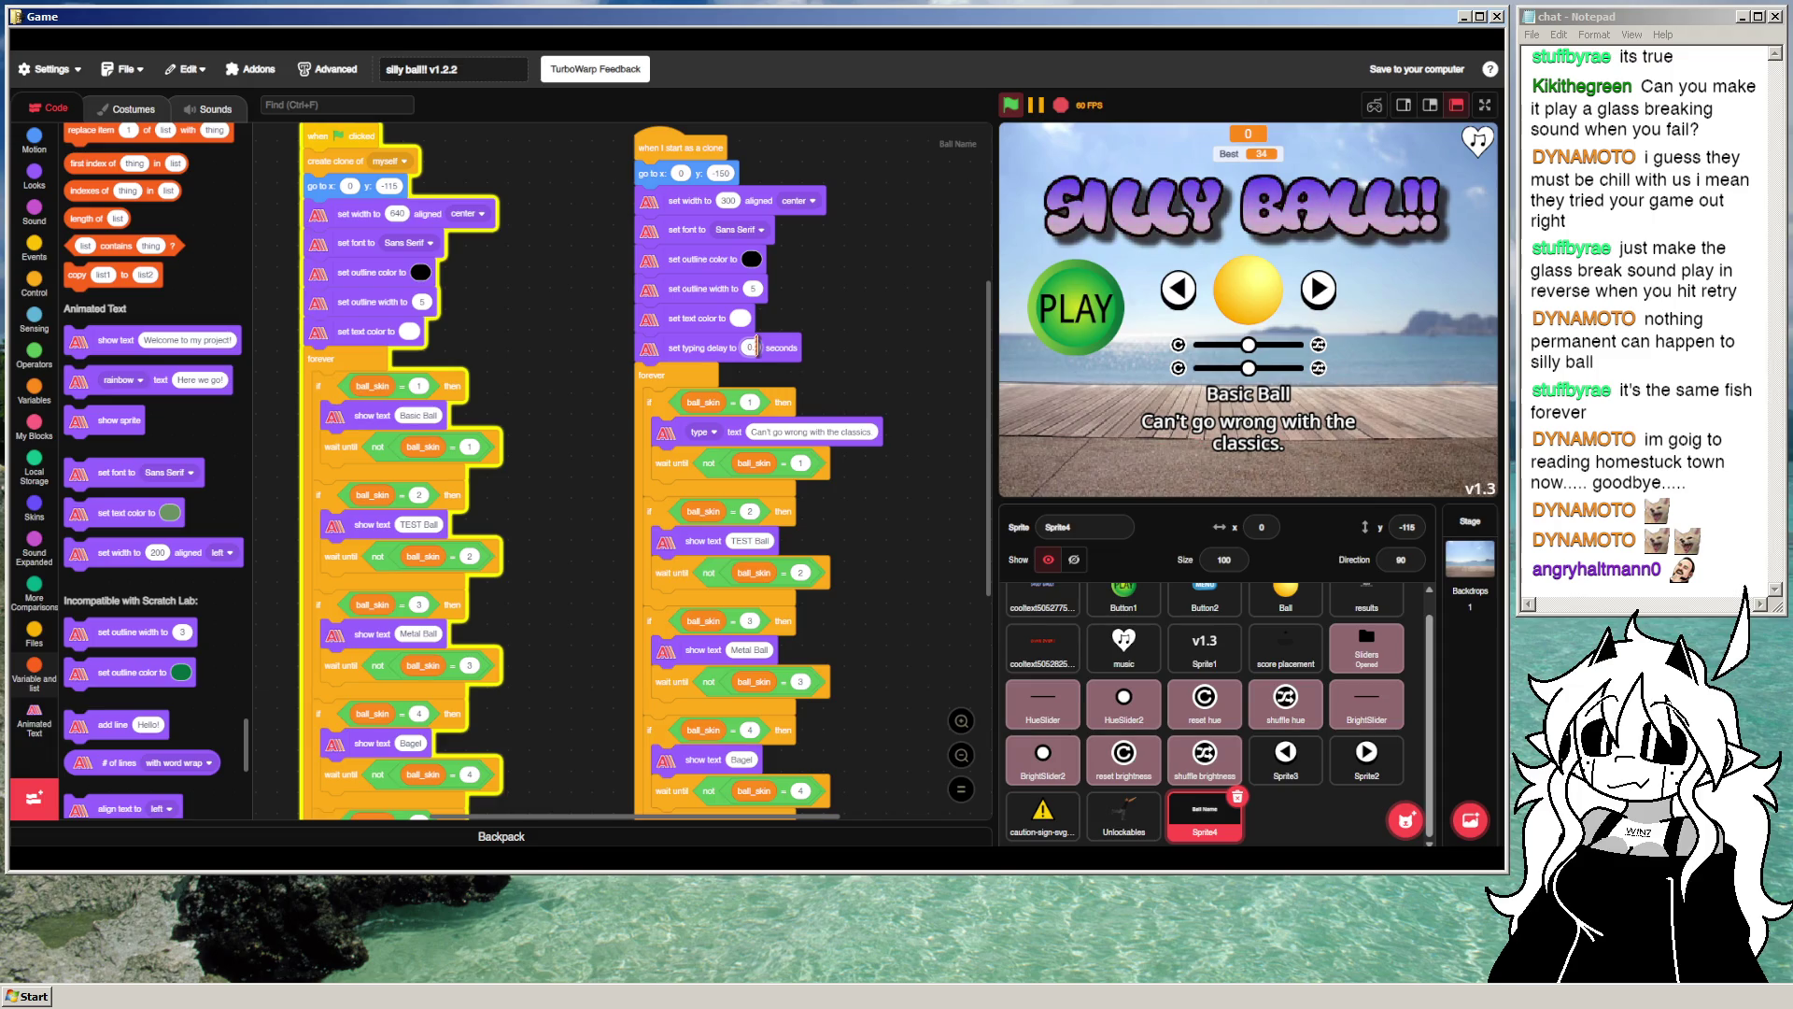
pyautogui.write('035')
pyautogui.click(1013, 106)
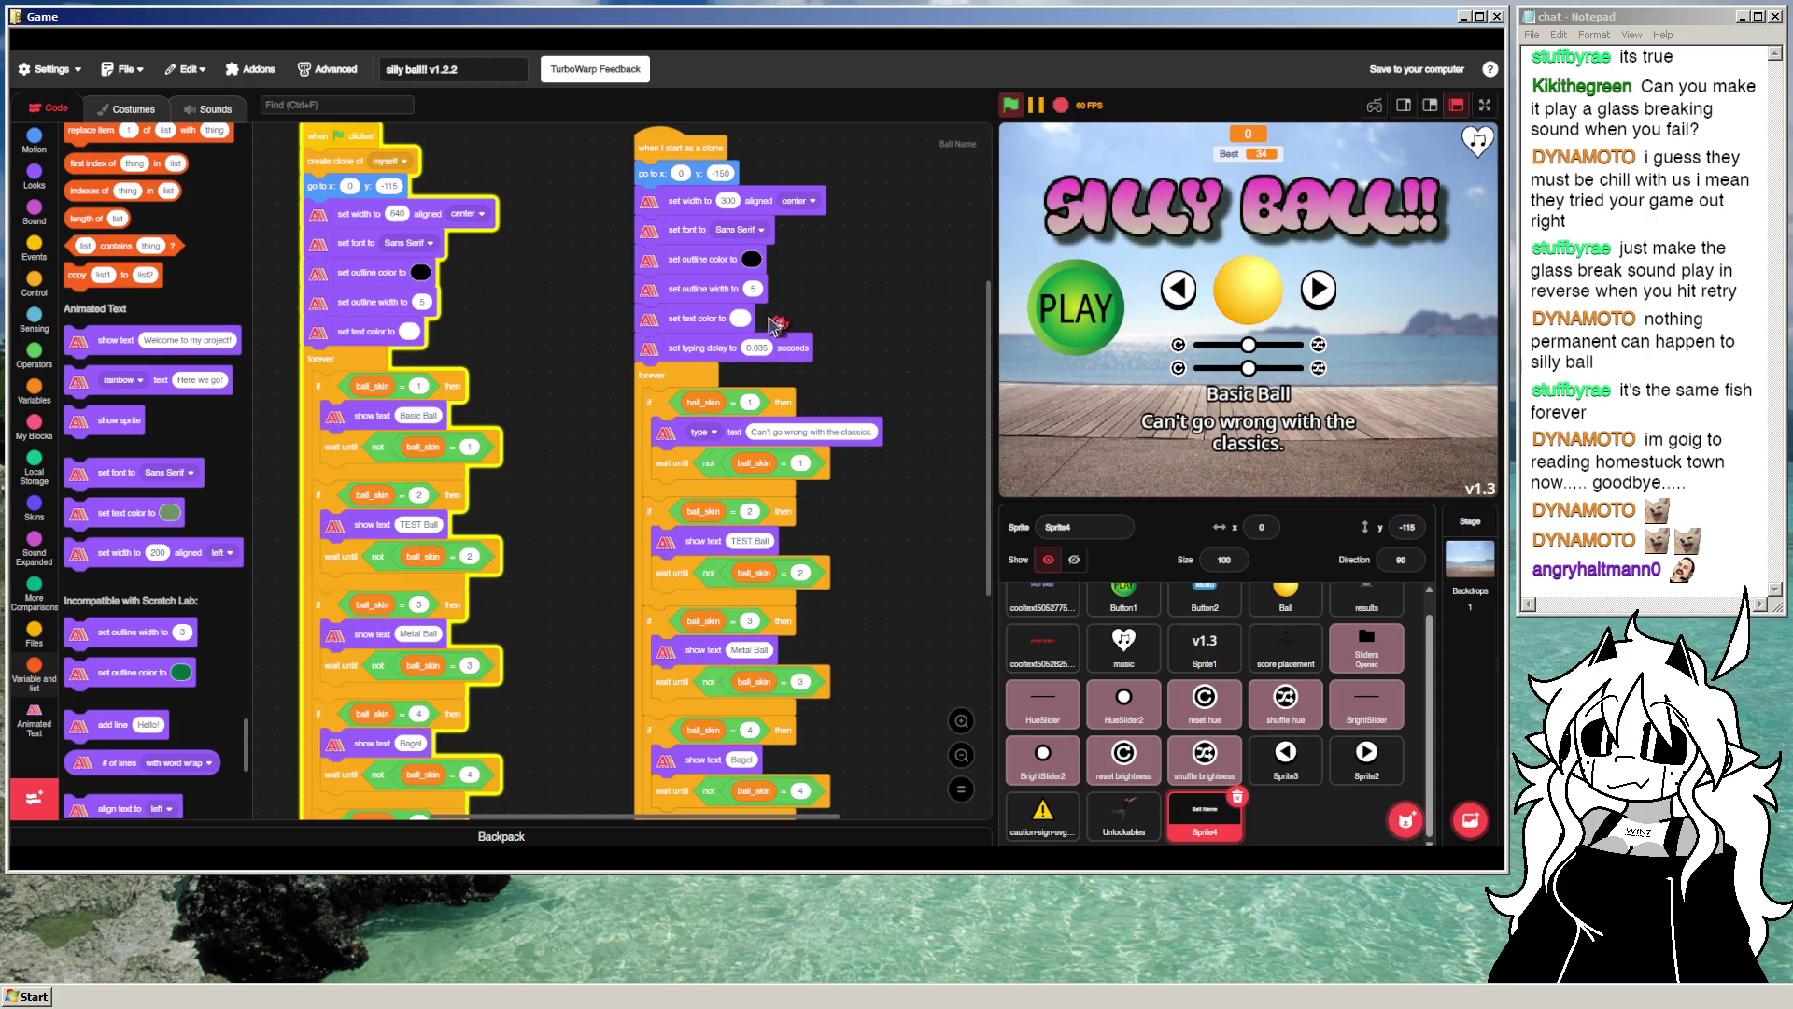
pyautogui.click(732, 202)
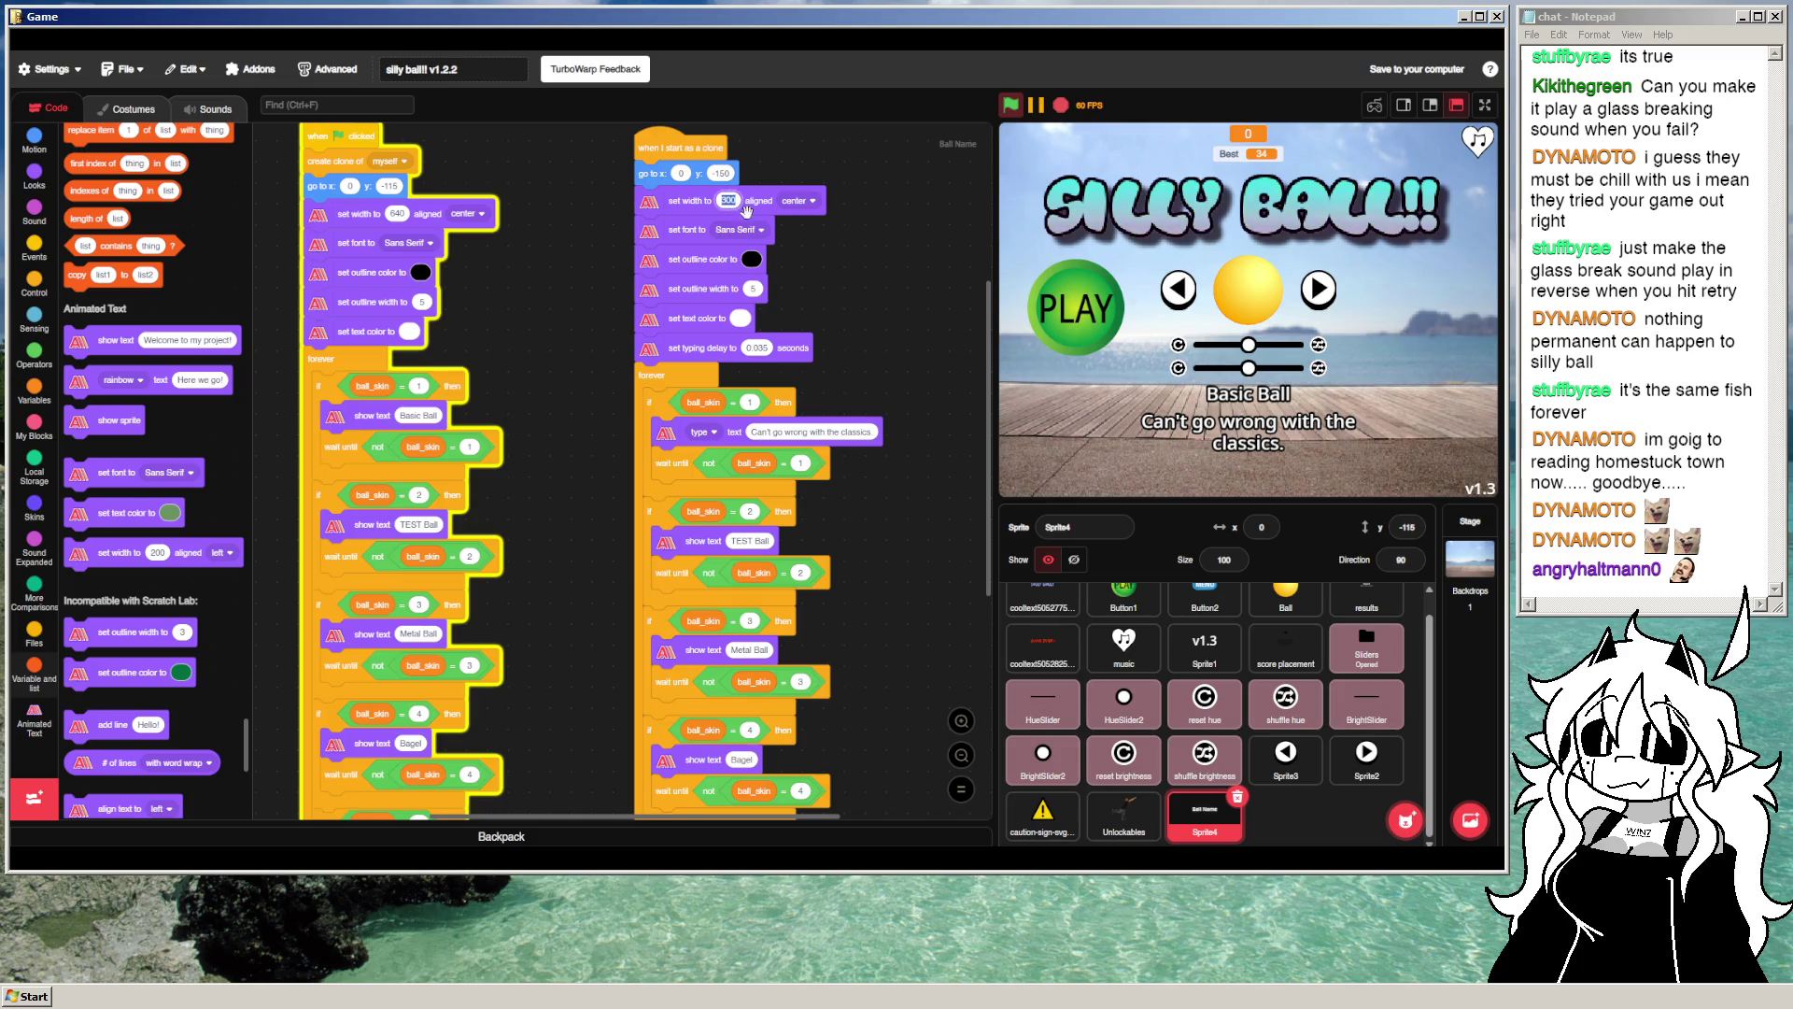
# Step: Narrow the description width to 250 and restart to check it
pyautogui.write('250')
pyautogui.click(1012, 105)
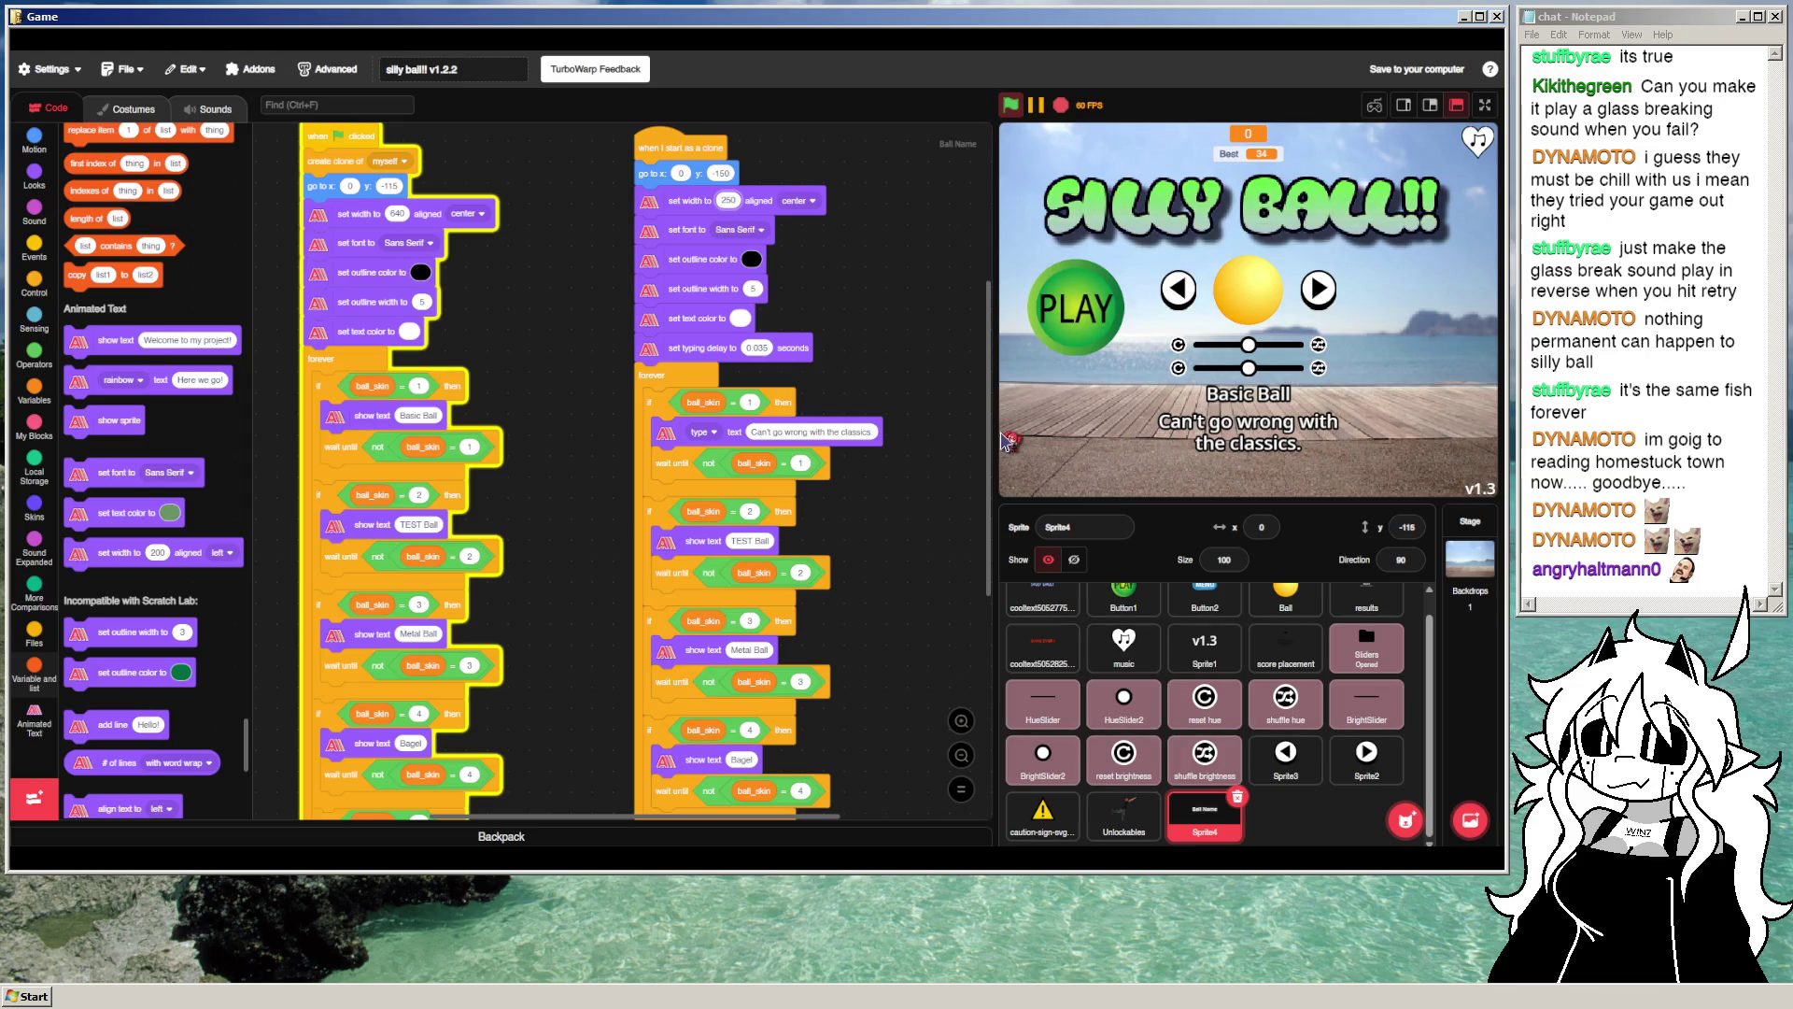
pyautogui.scroll(-1, 792, 380)
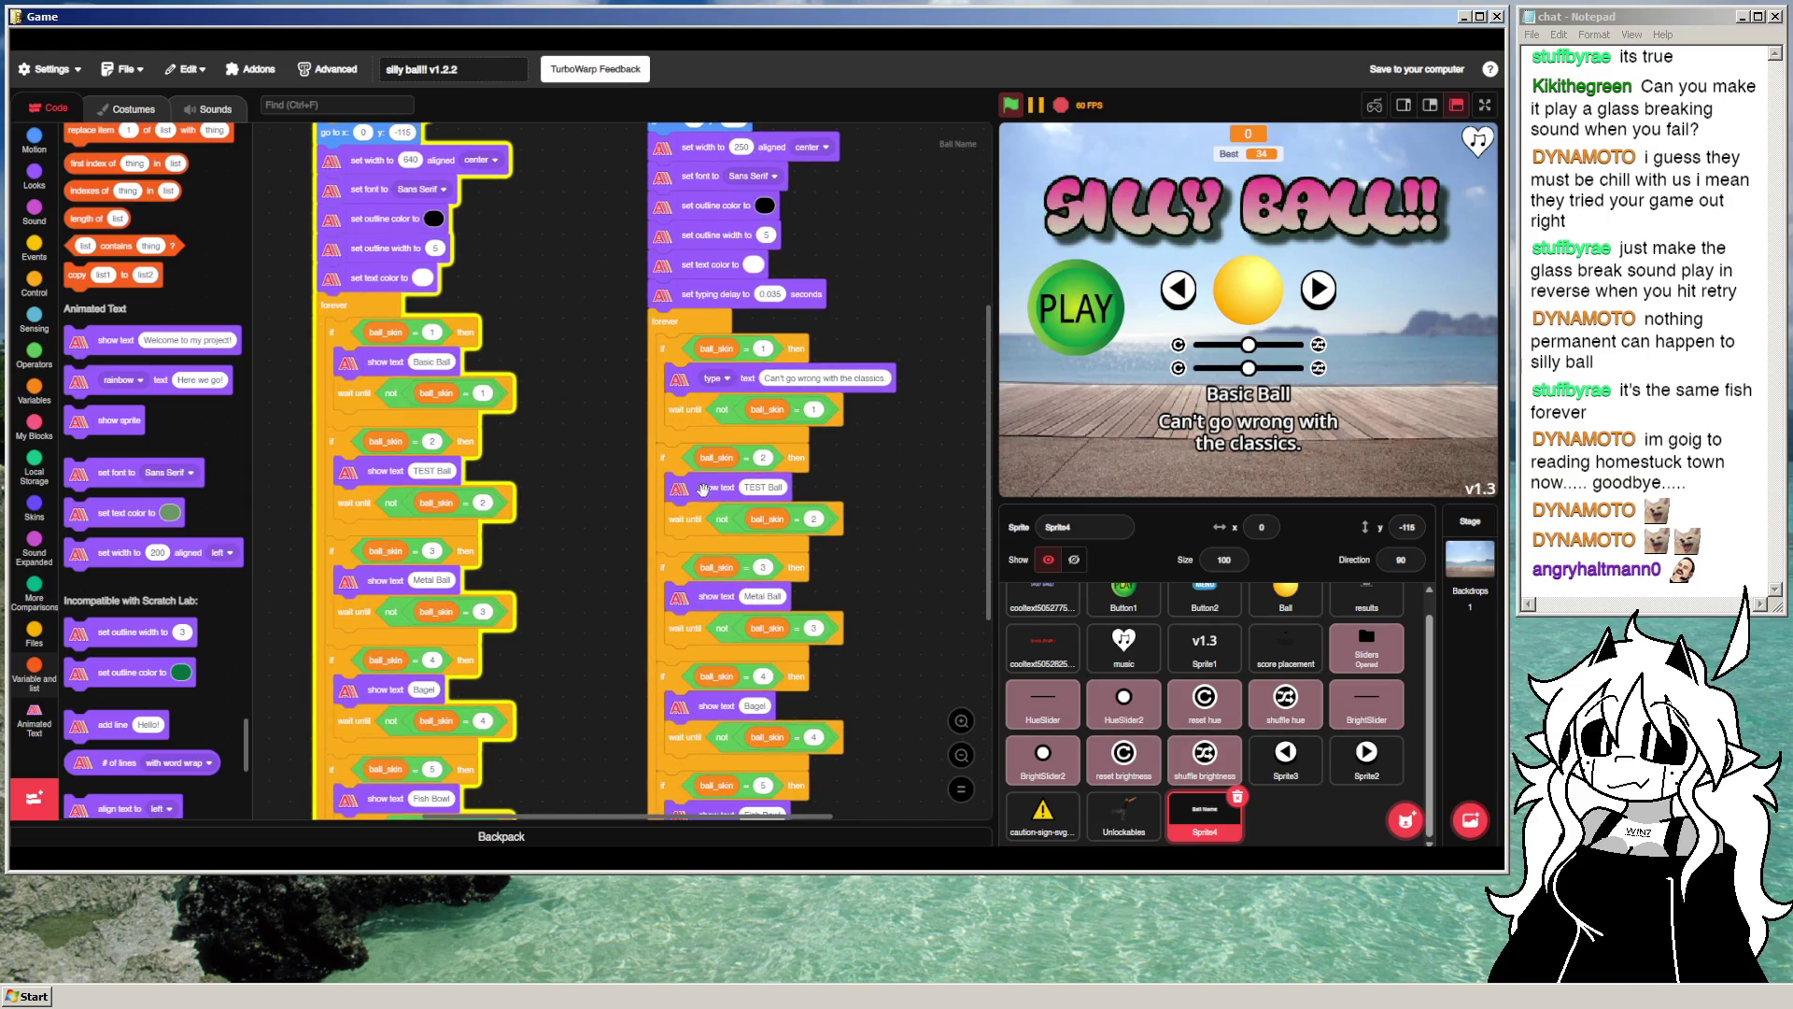
# Step: Swap show text TEST Ball for a copy of the type block under ball_skin = 2
pyautogui.rightClick(704, 489)
pyautogui.click(747, 532)
pyautogui.rightClick(705, 383)
pyautogui.click(741, 386)
pyautogui.moveTo(764, 514); pyautogui.dragTo(187, 427)
pyautogui.moveTo(934, 471)
pyautogui.mouseDown()
pyautogui.moveTo(710, 472)
pyautogui.moveTo(696, 498)
pyautogui.mouseUp()
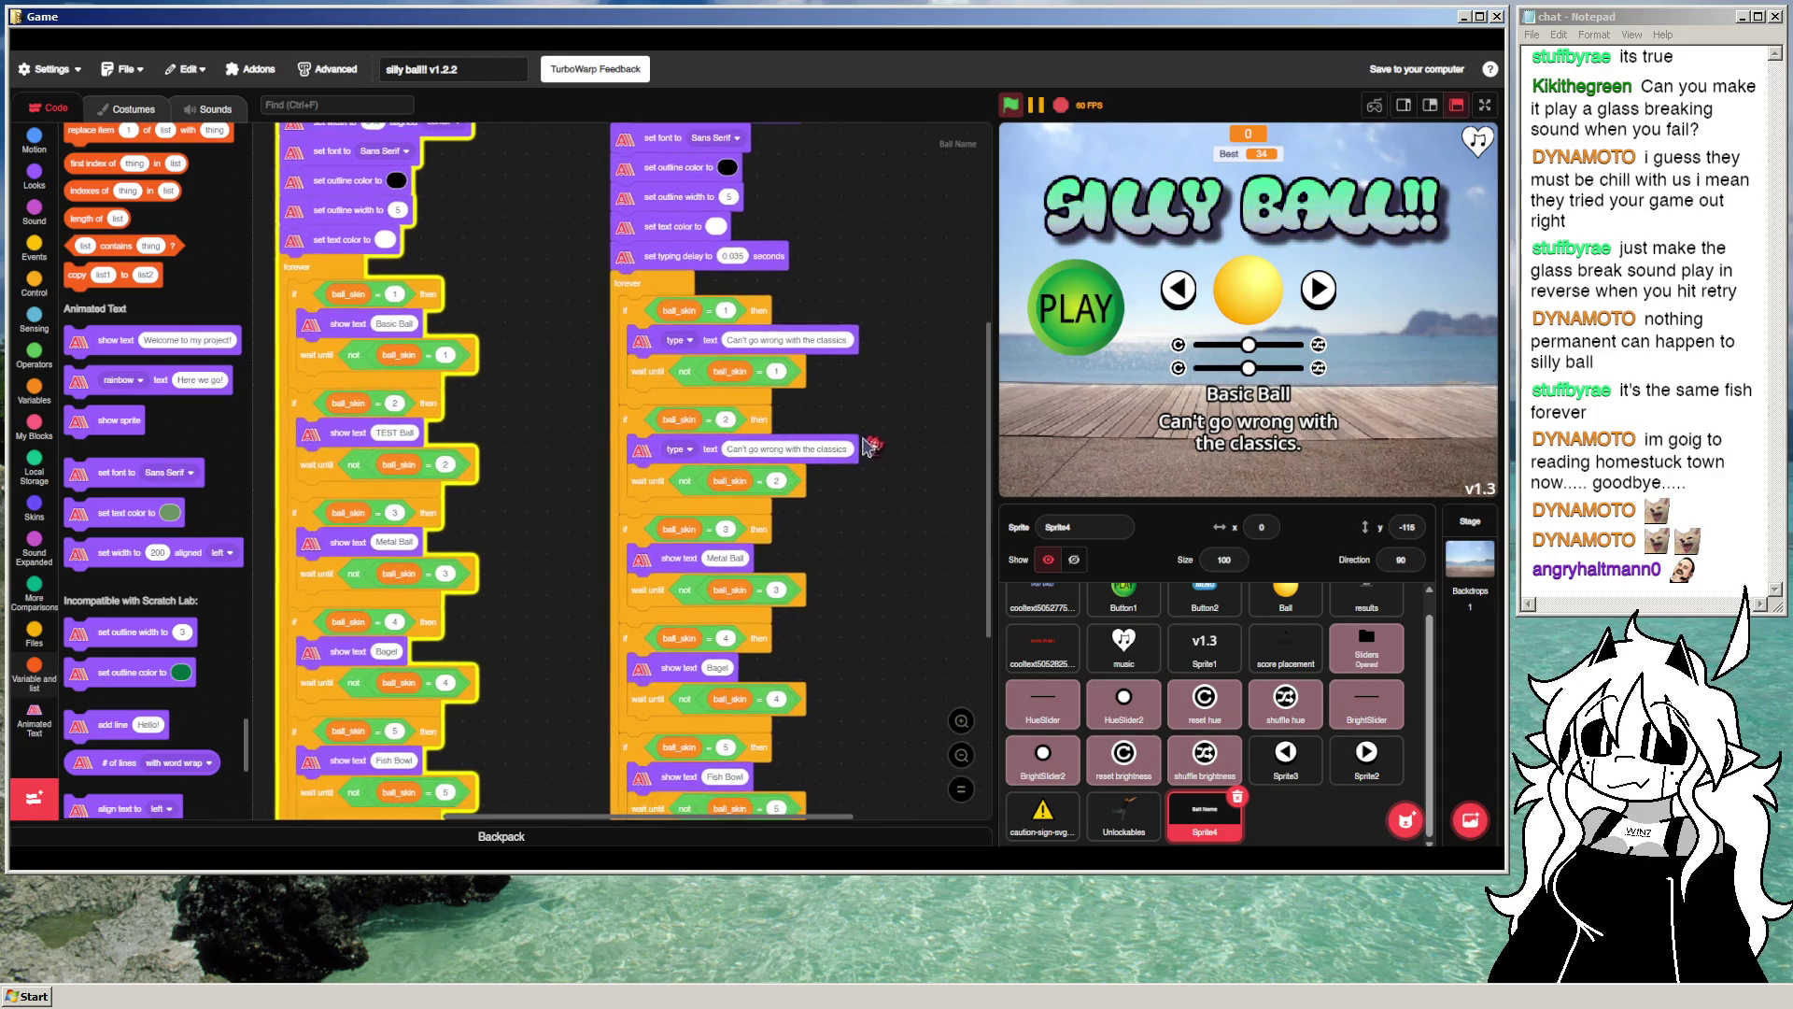
# Step: Change skin 2's typed text to 'Used for testing skin functionality, and originally accessible through a secret!'
pyautogui.click(814, 449)
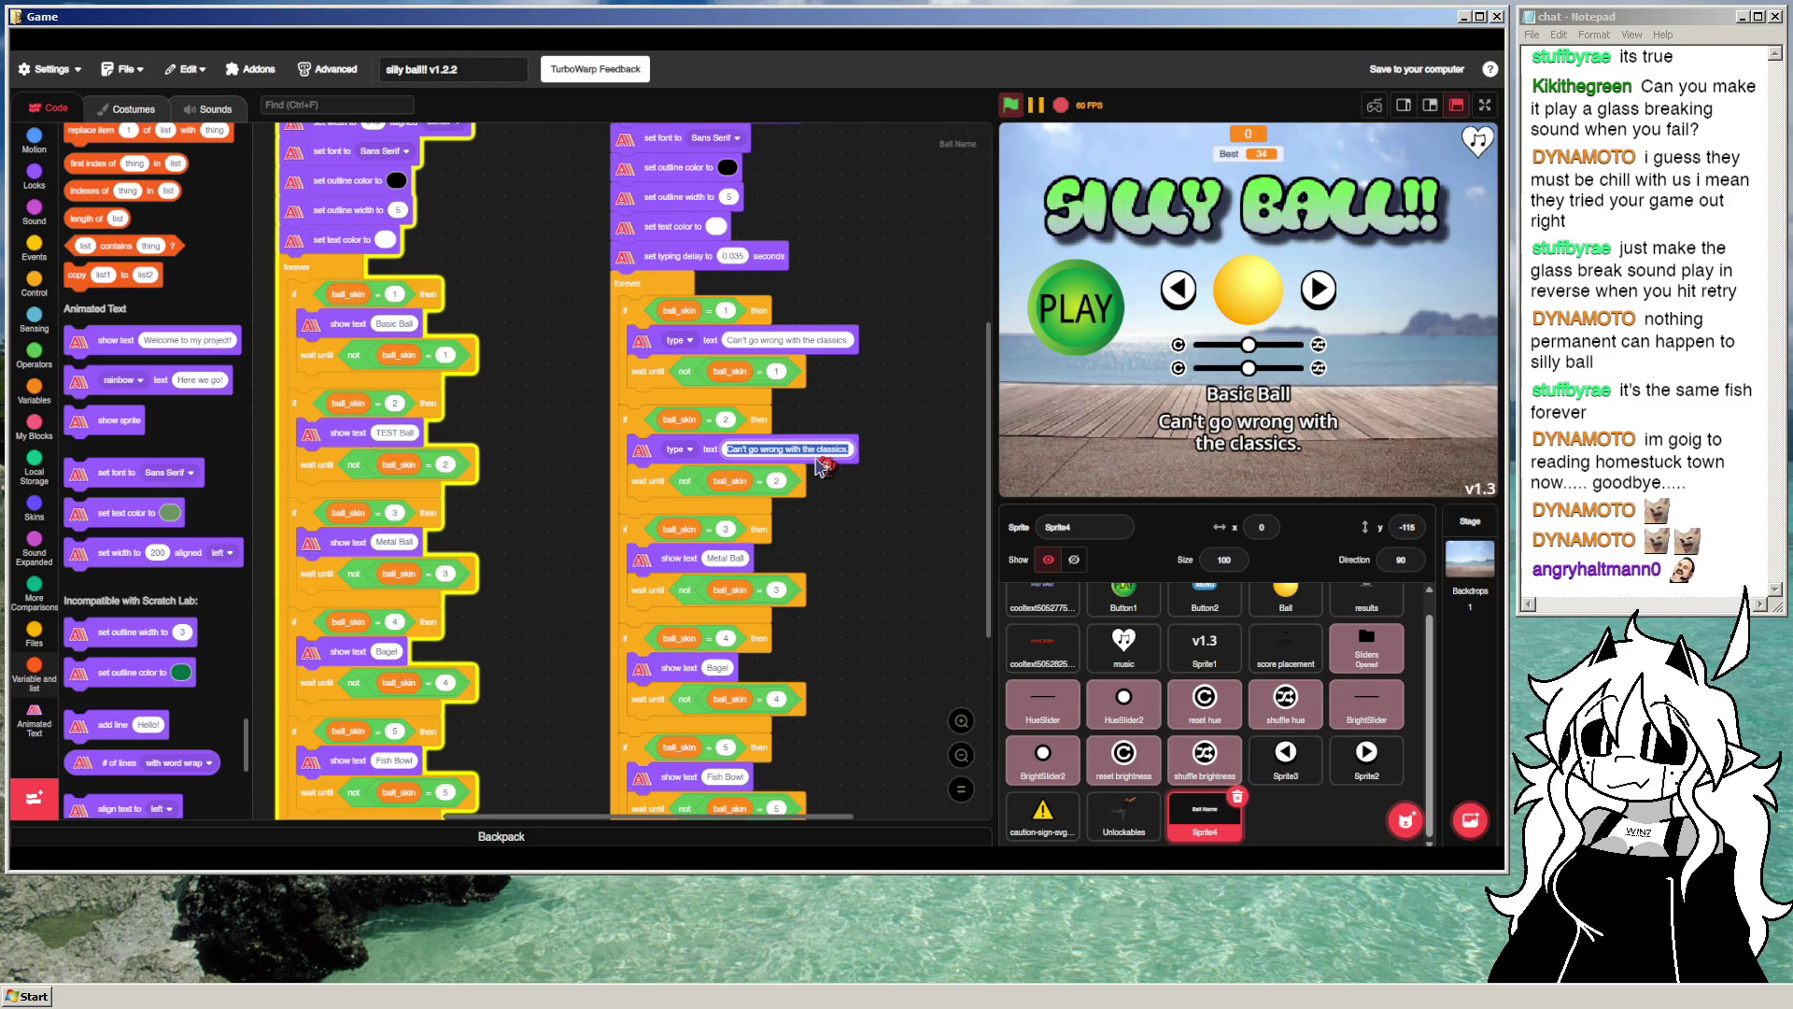
pyautogui.write('C')
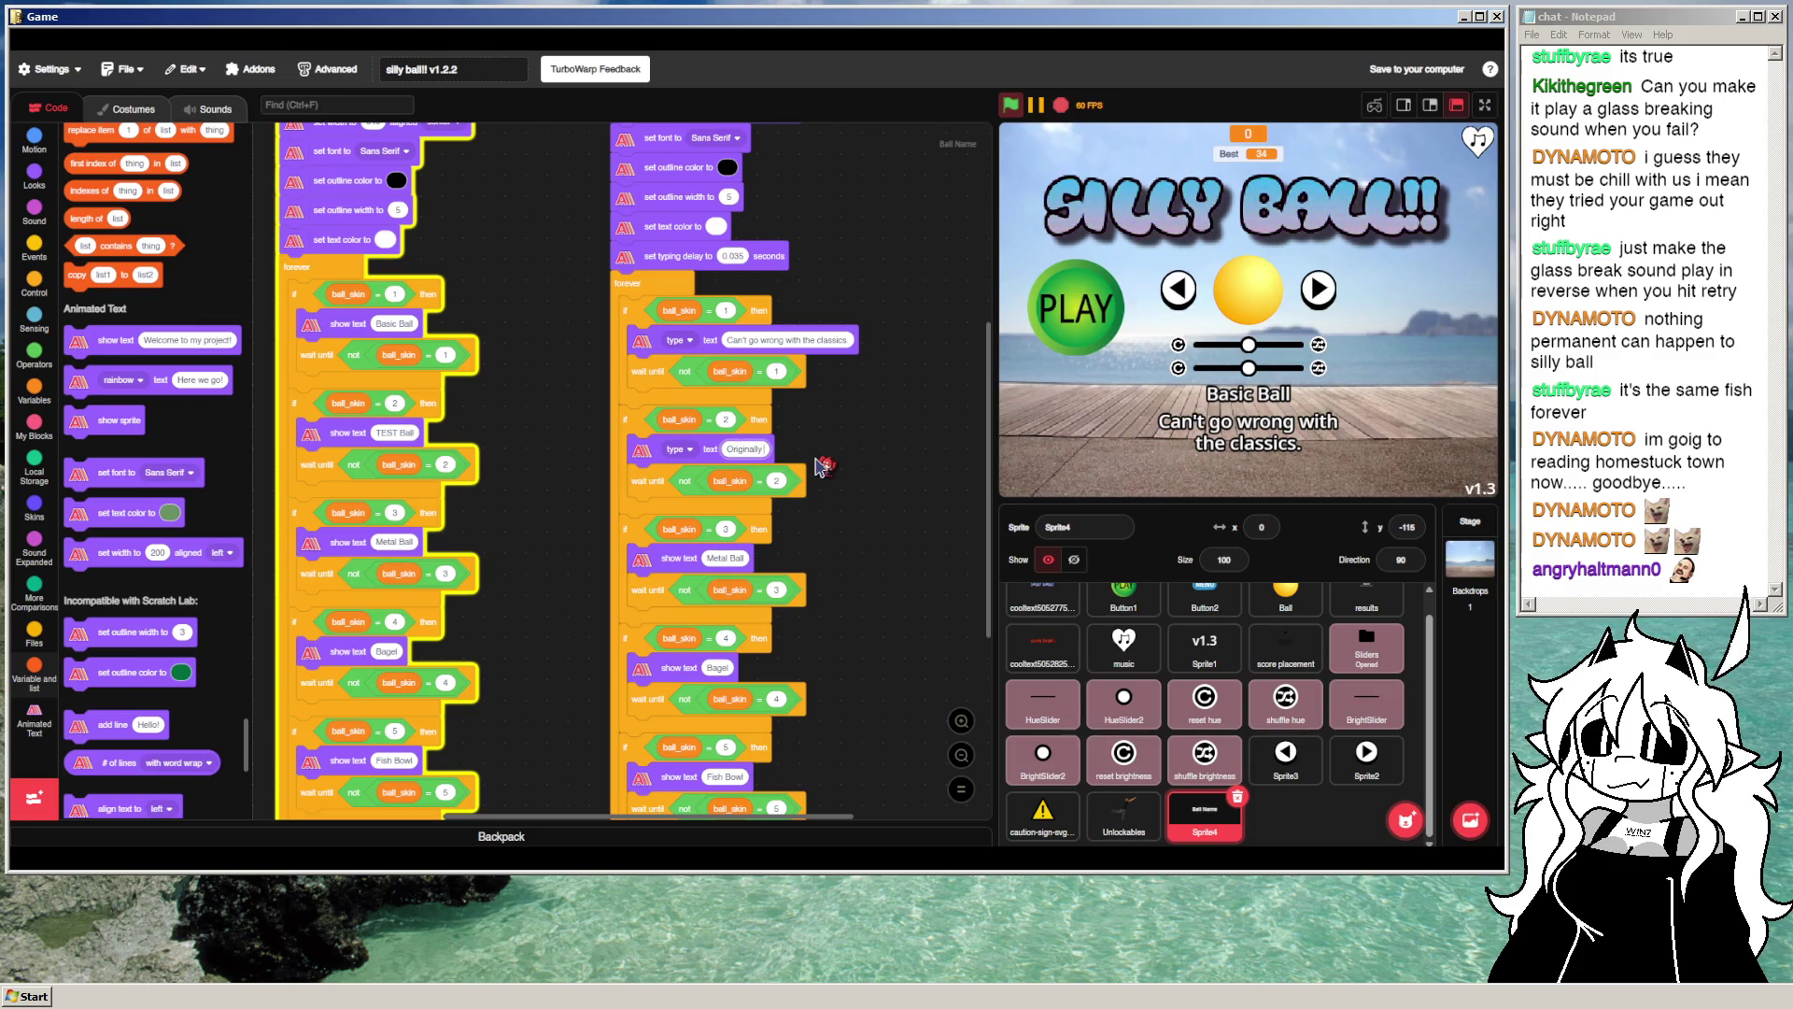
pyautogui.write('ccess')
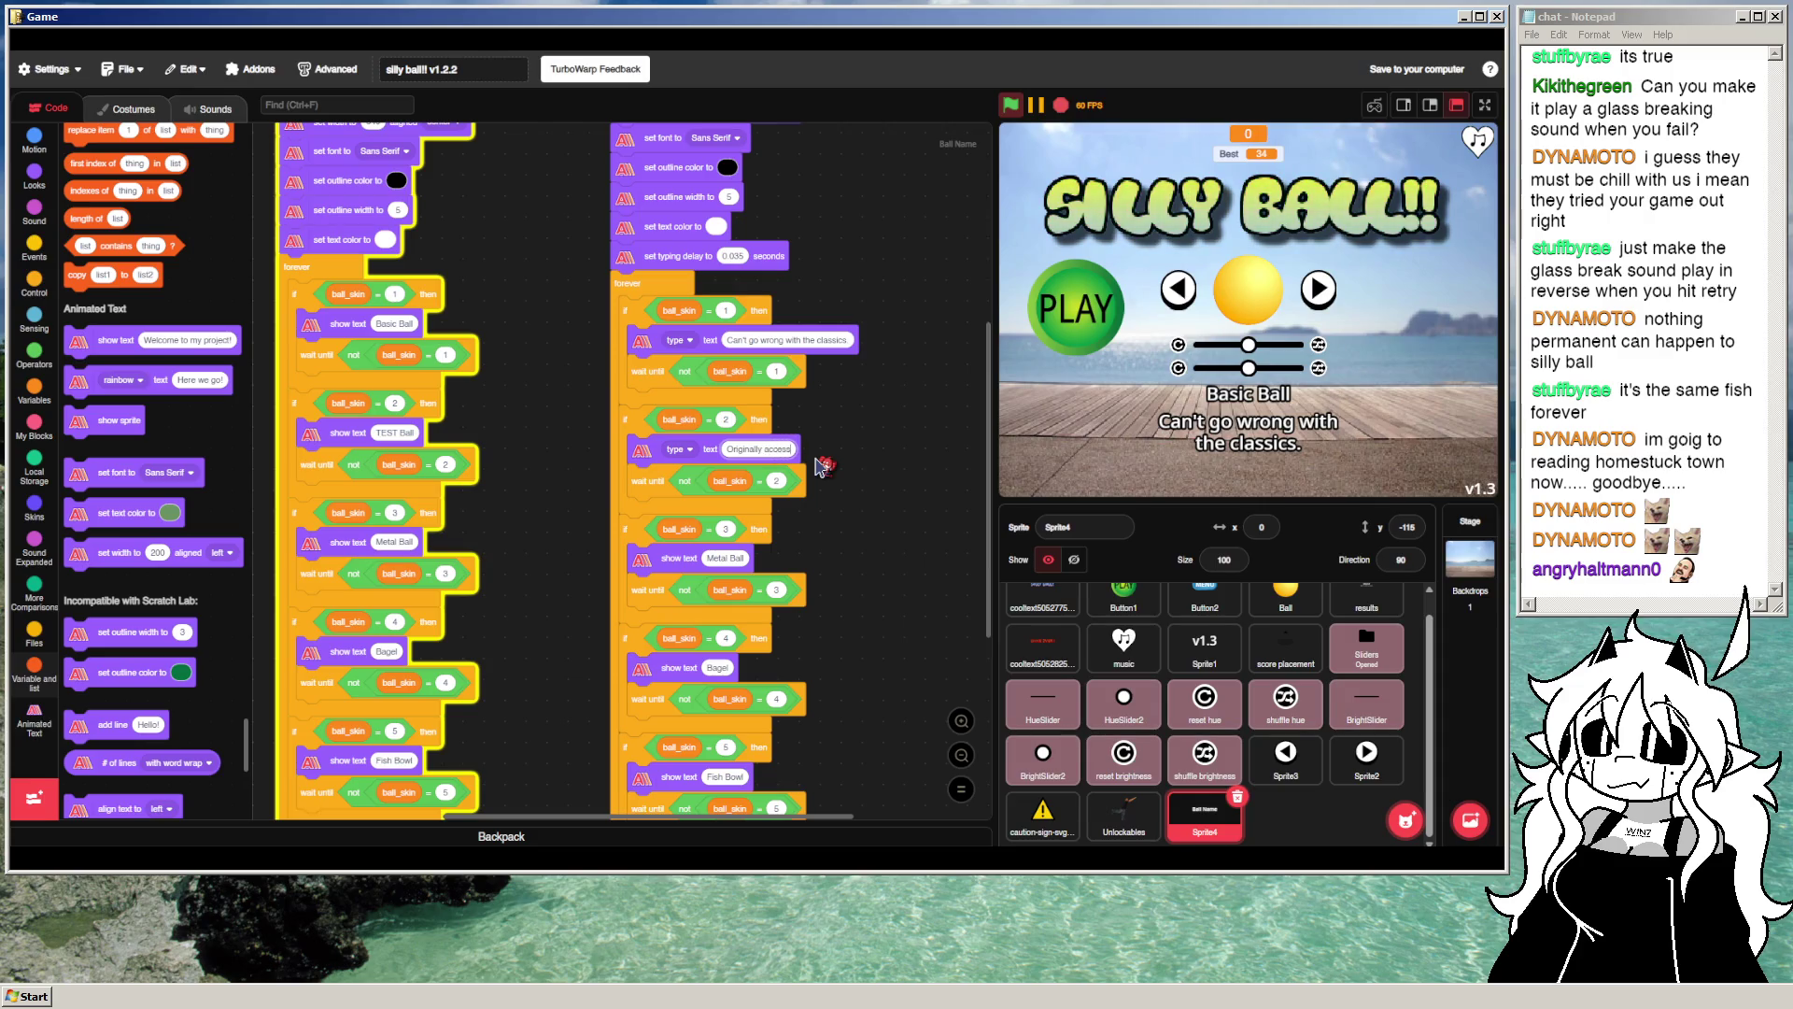
pyautogui.write('ible via')
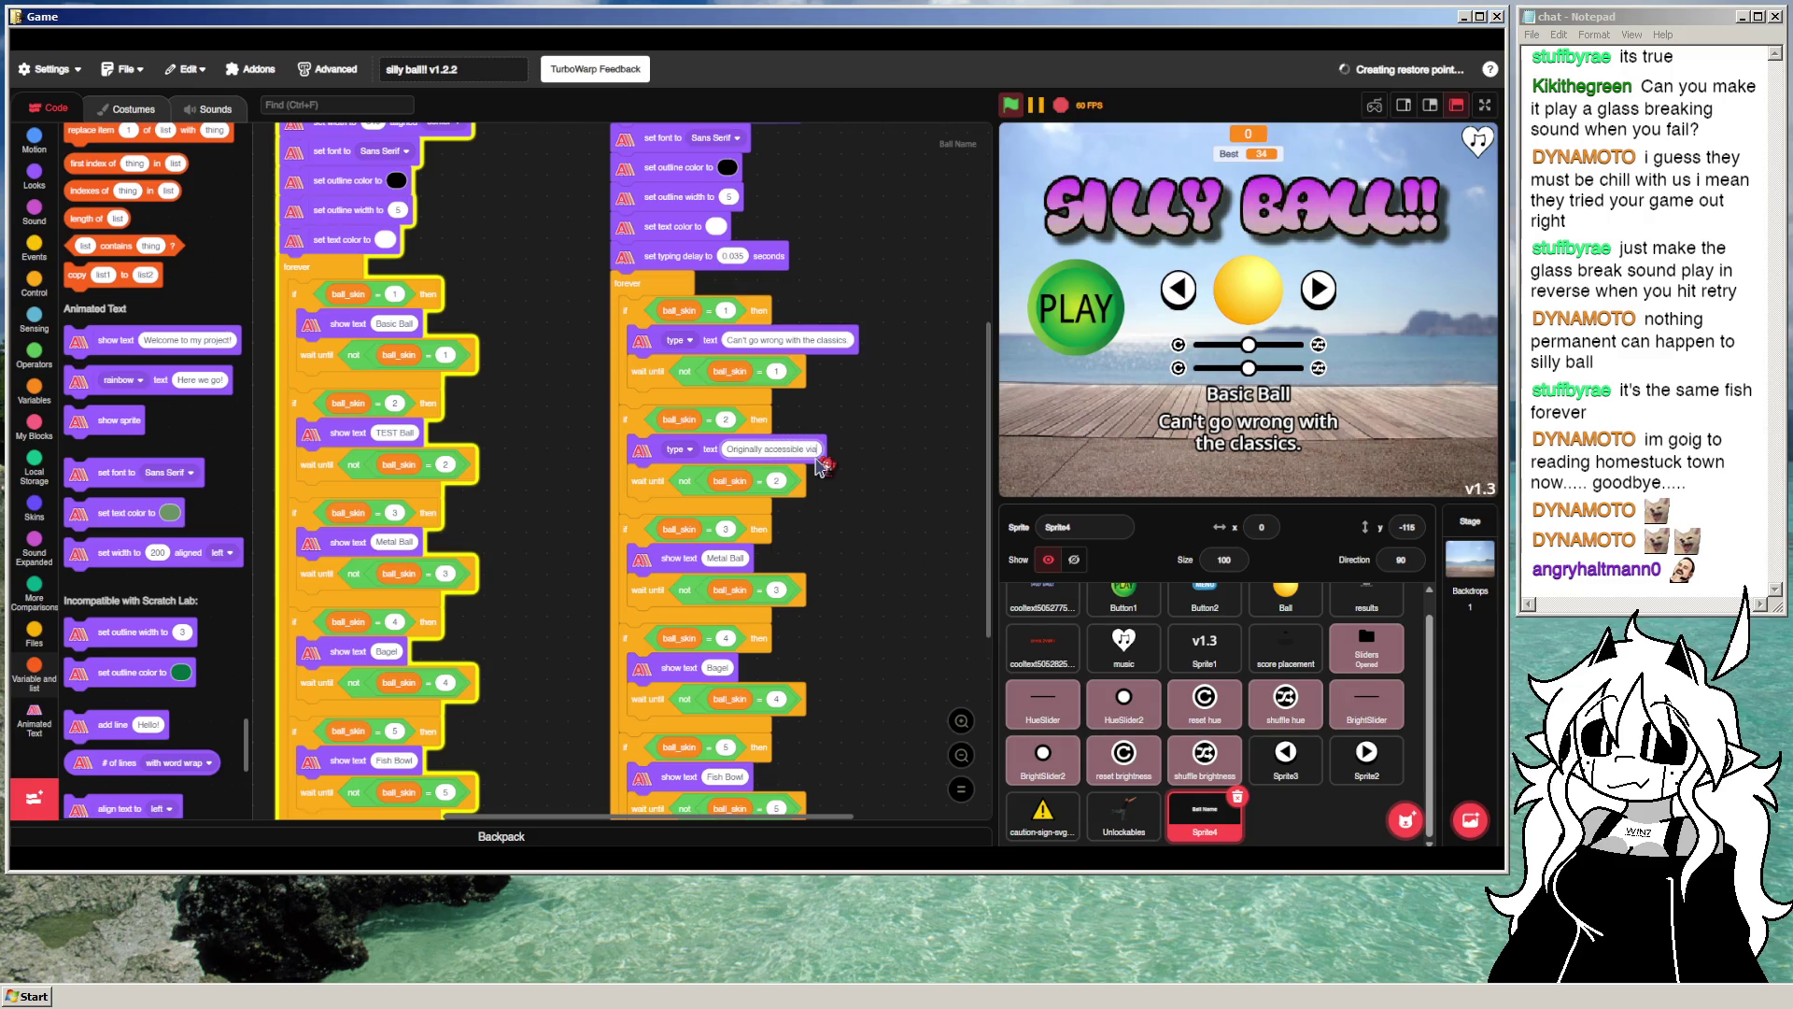
pyautogui.write(' d')
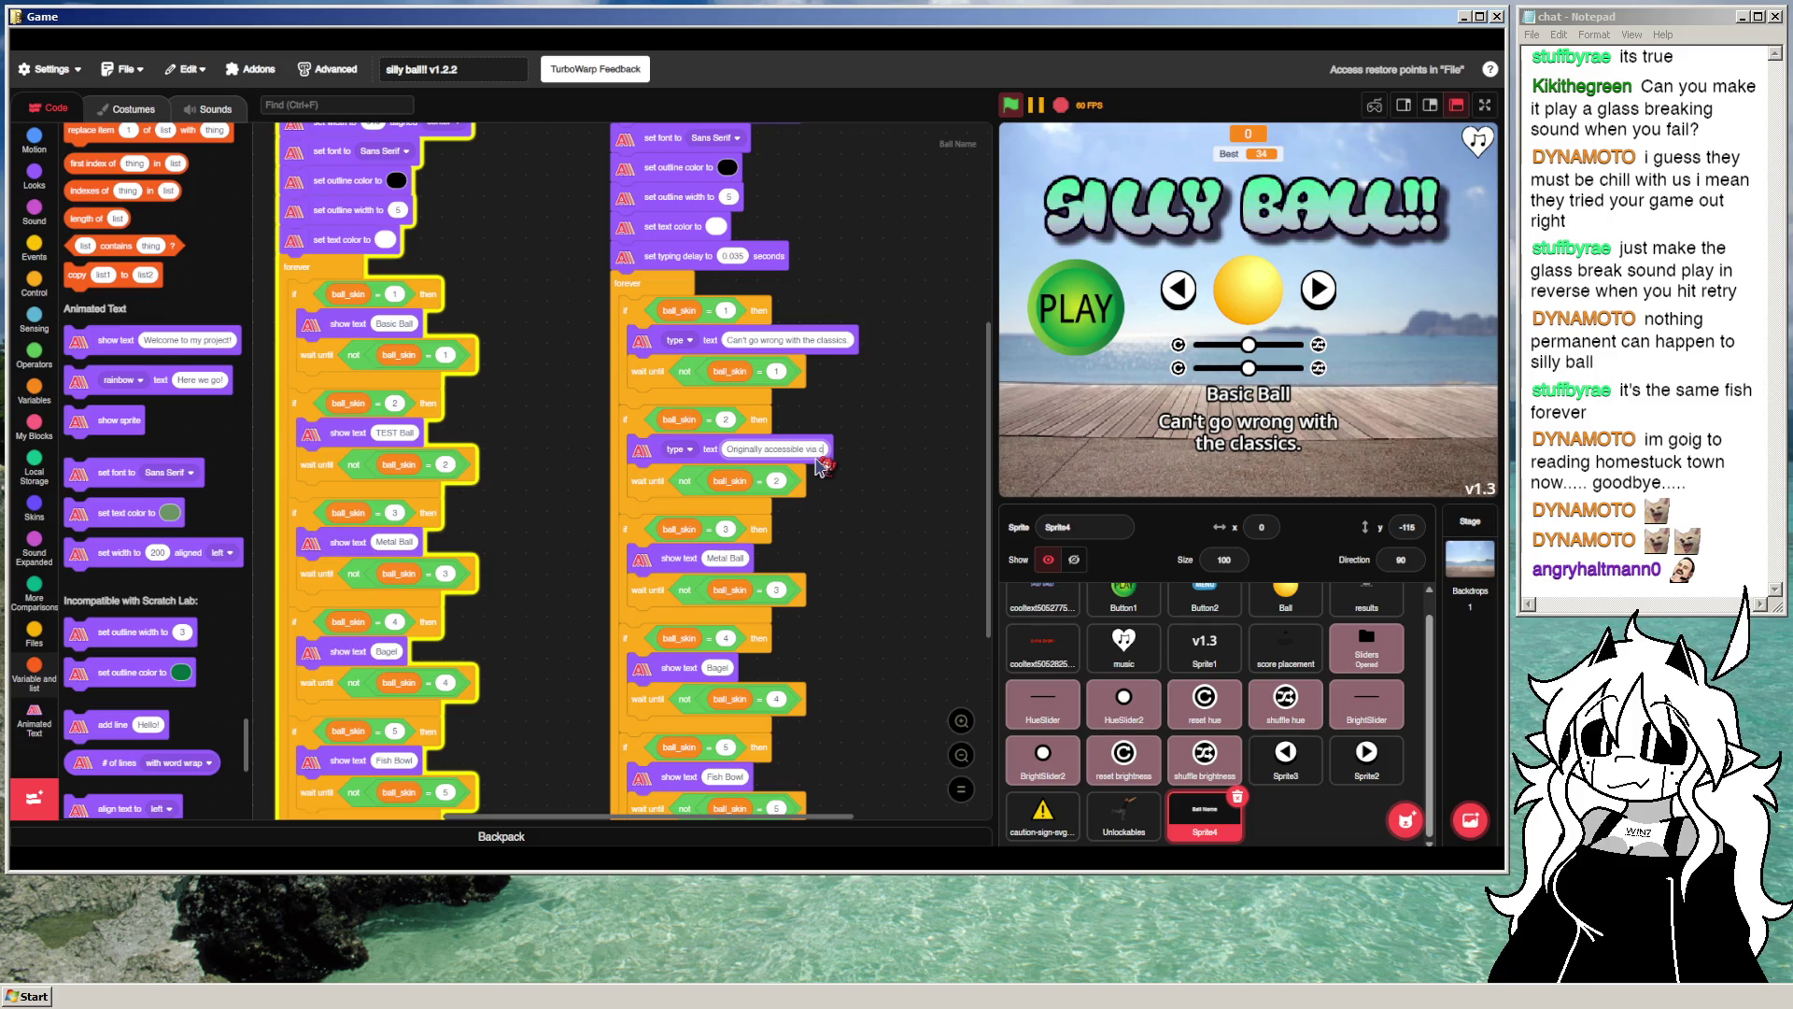
pyautogui.press('BackSpace')
pyautogui.press('BackSpace')
pyautogui.press('BackSpace')
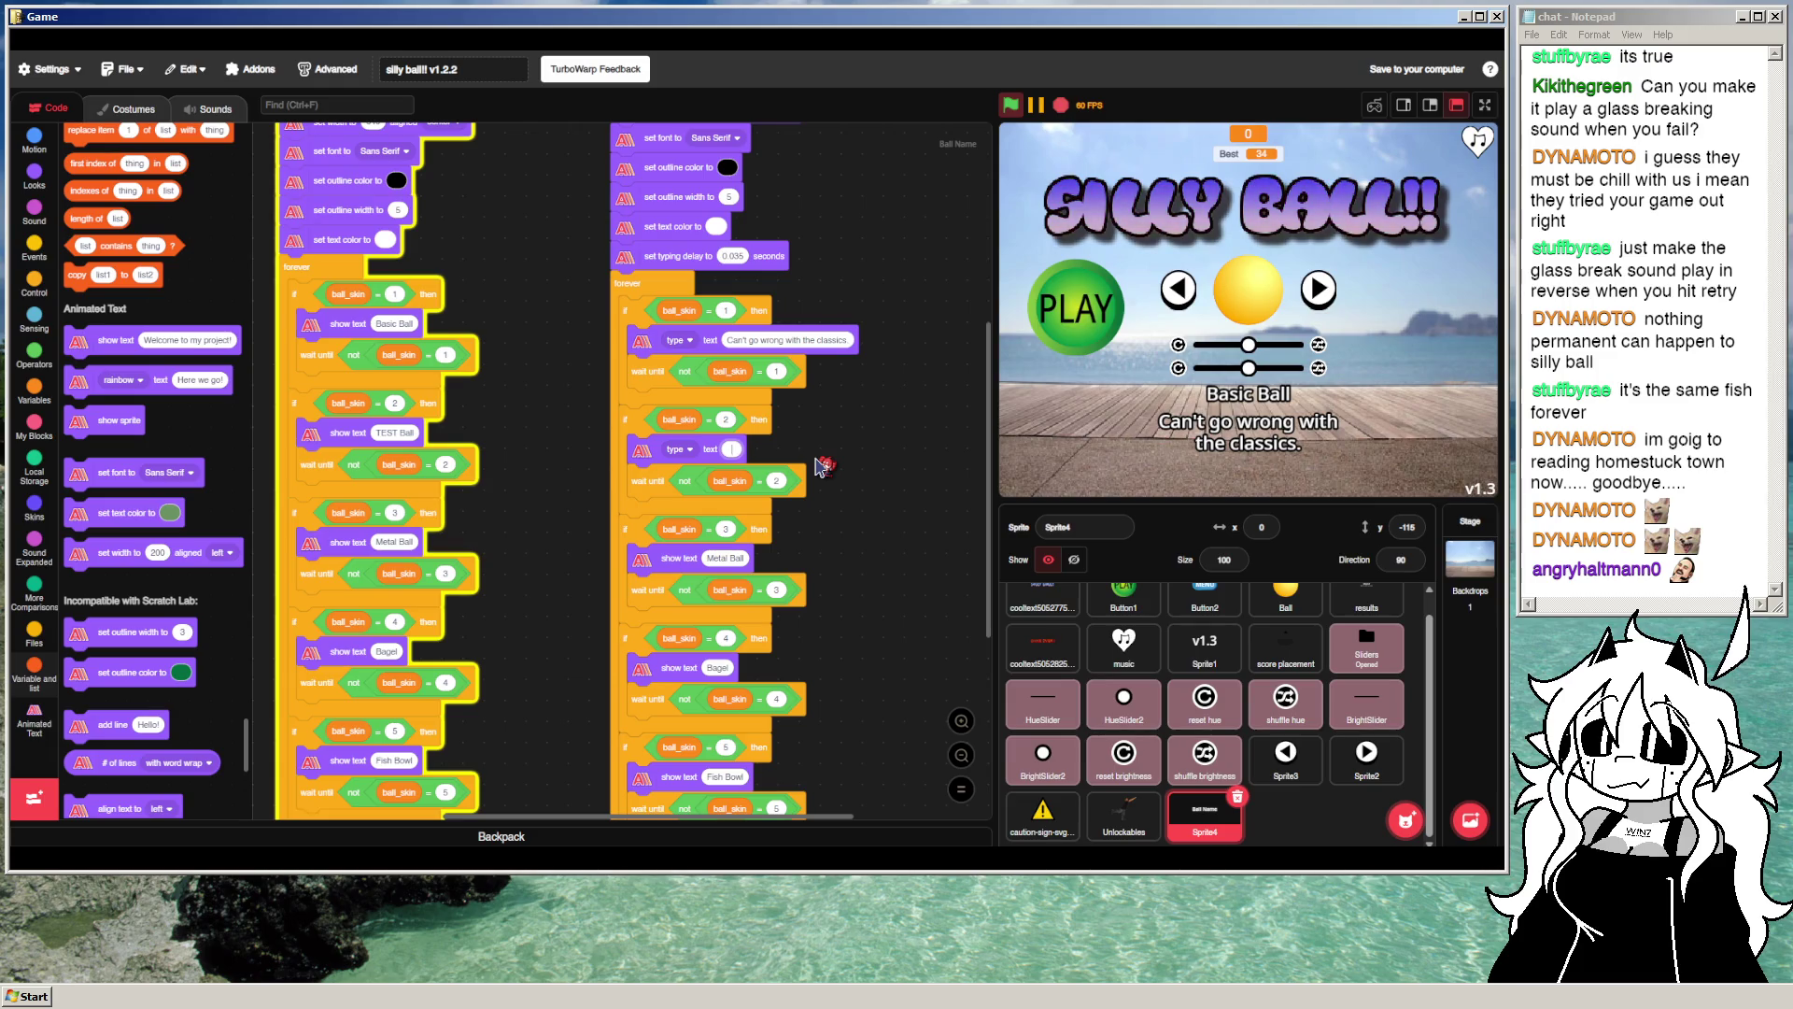
pyautogui.write('Used for te')
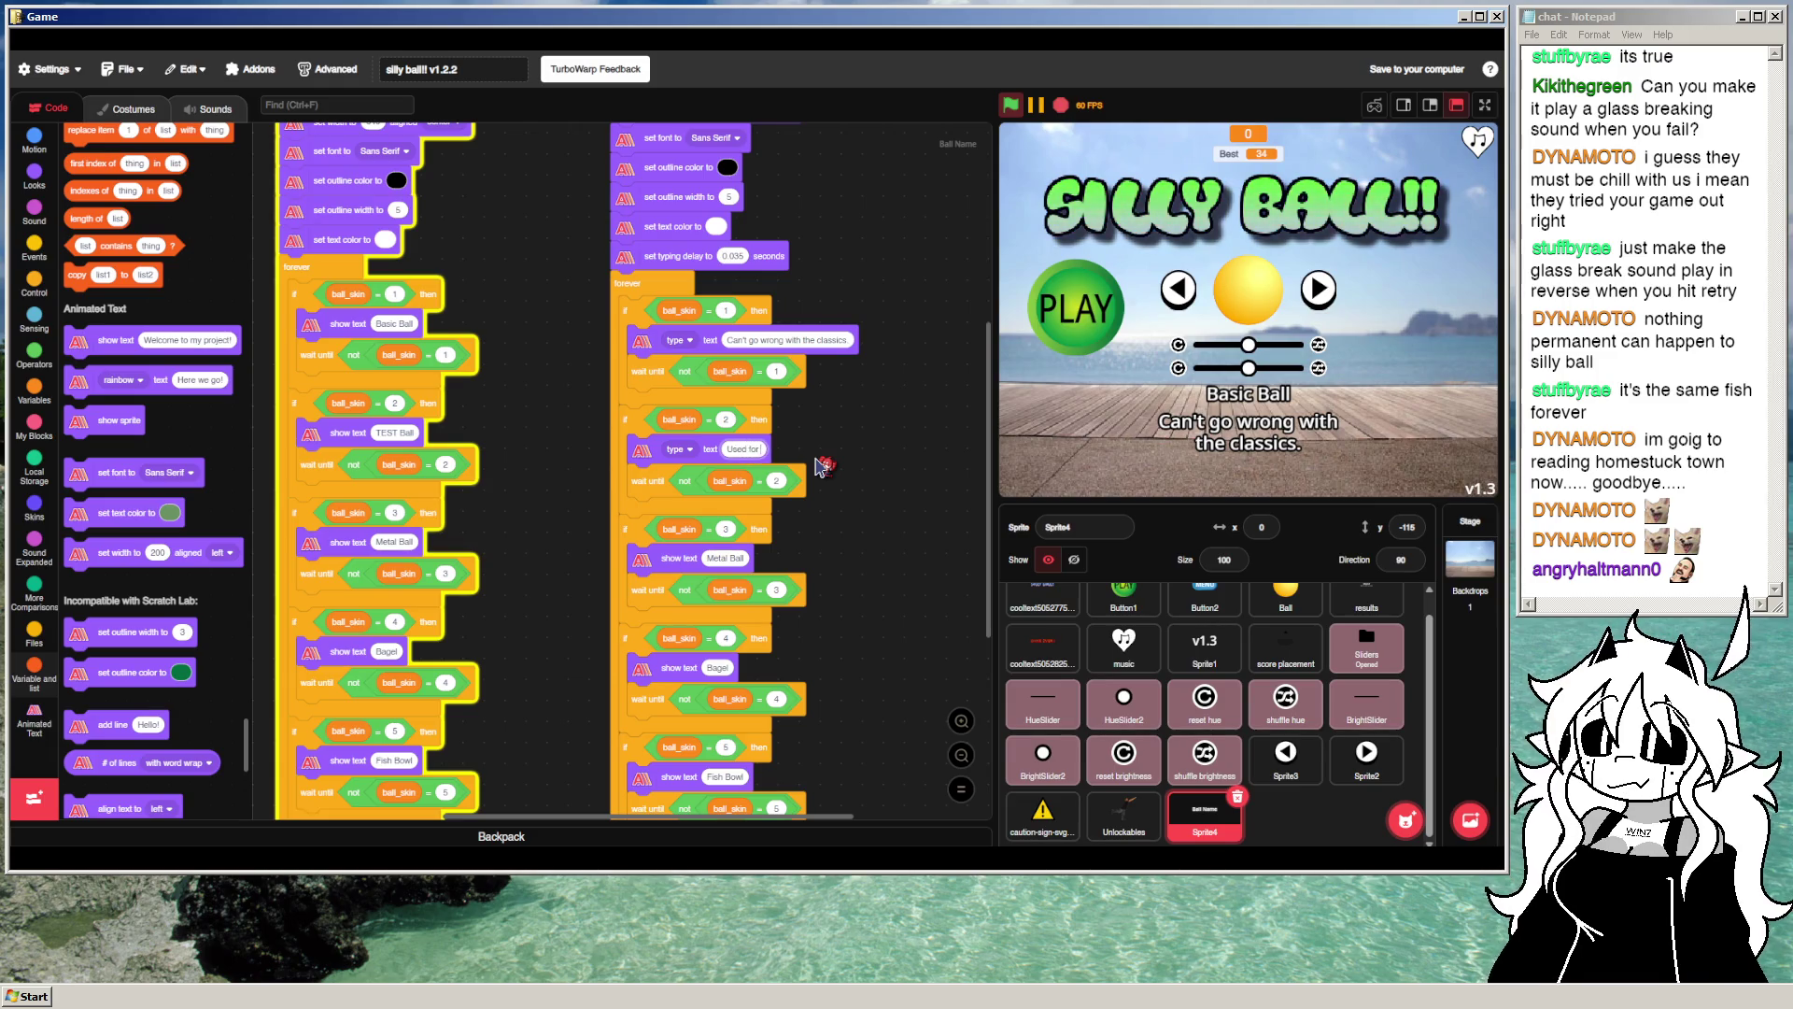
pyautogui.write('sting')
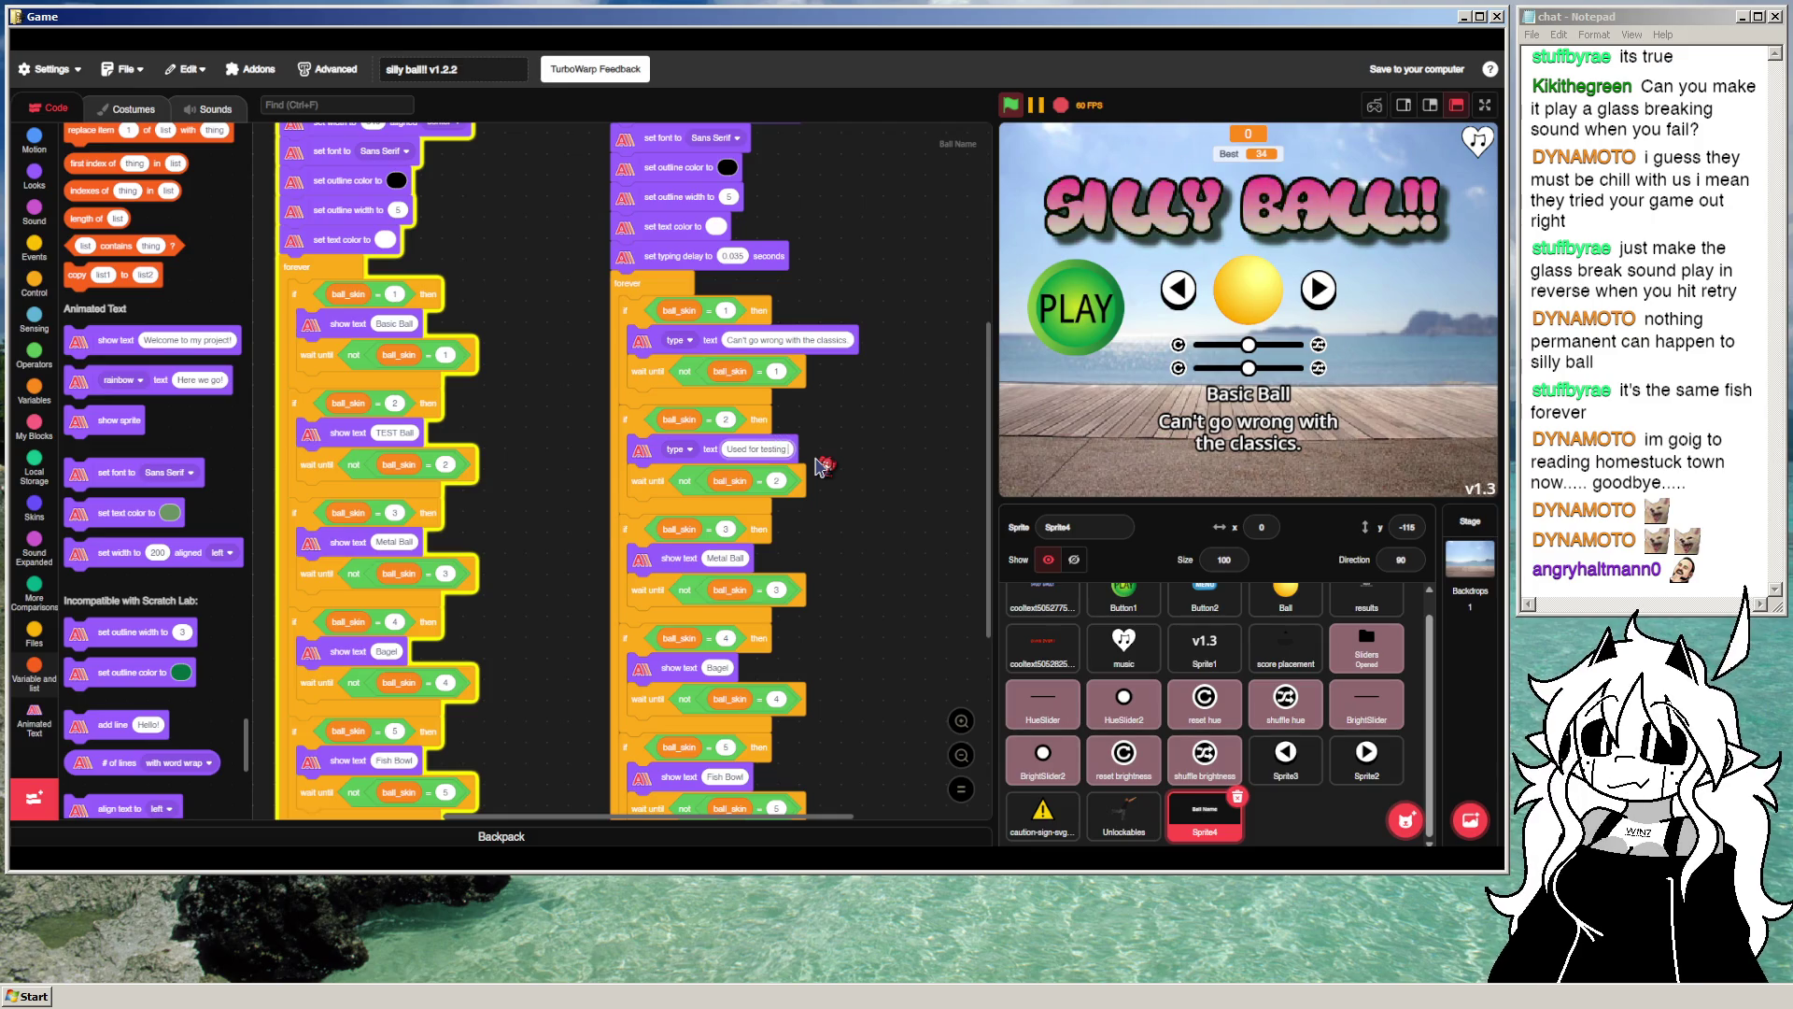
pyautogui.write(' skin function')
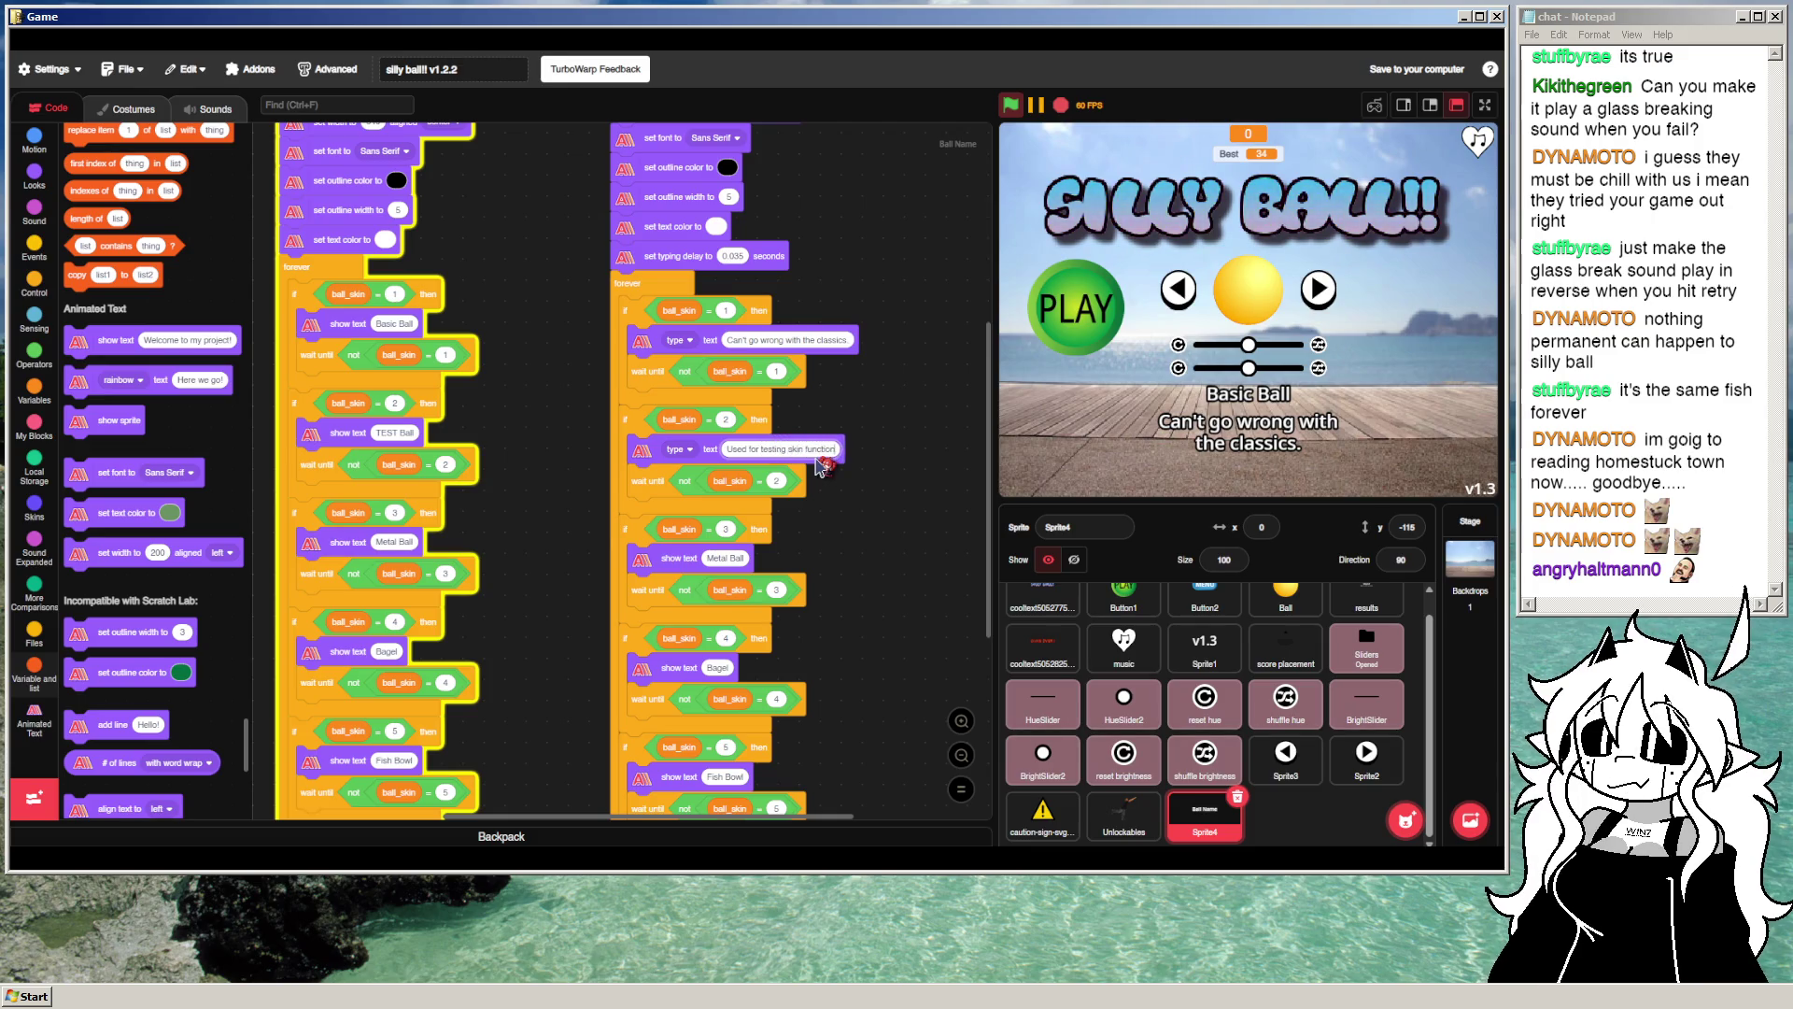
pyautogui.write('ality, and')
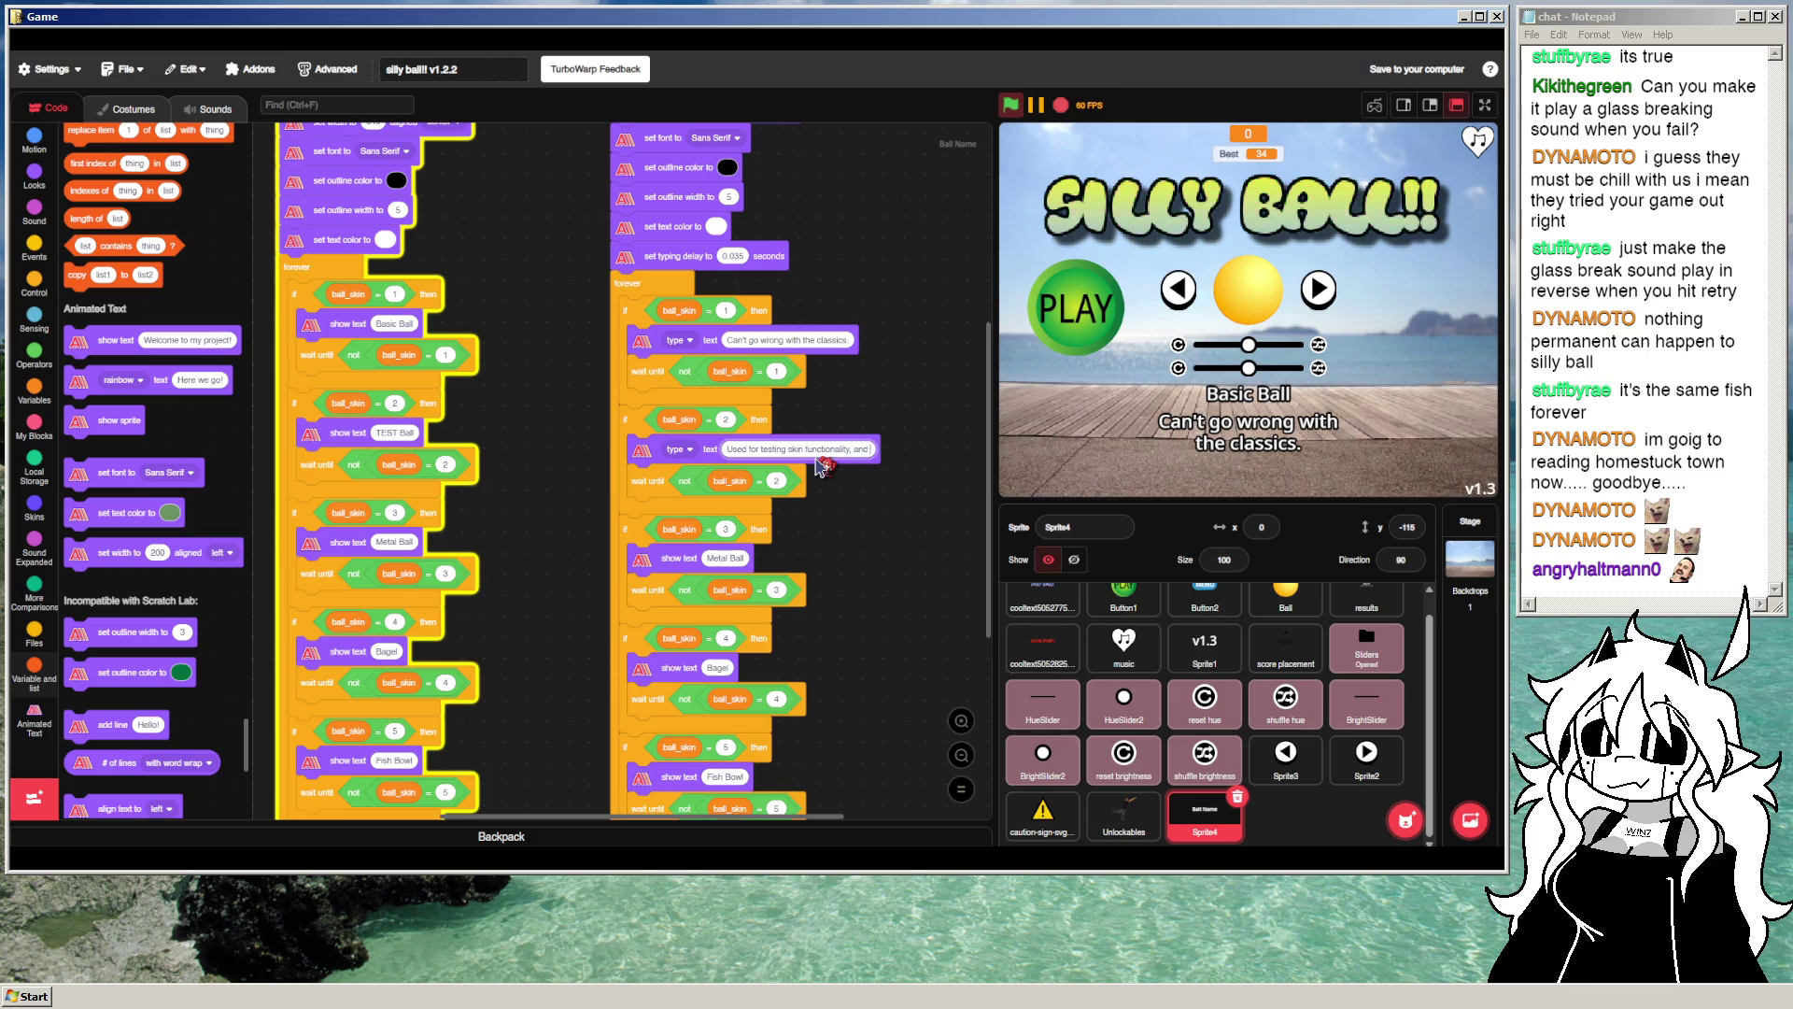
pyautogui.write(' ad')
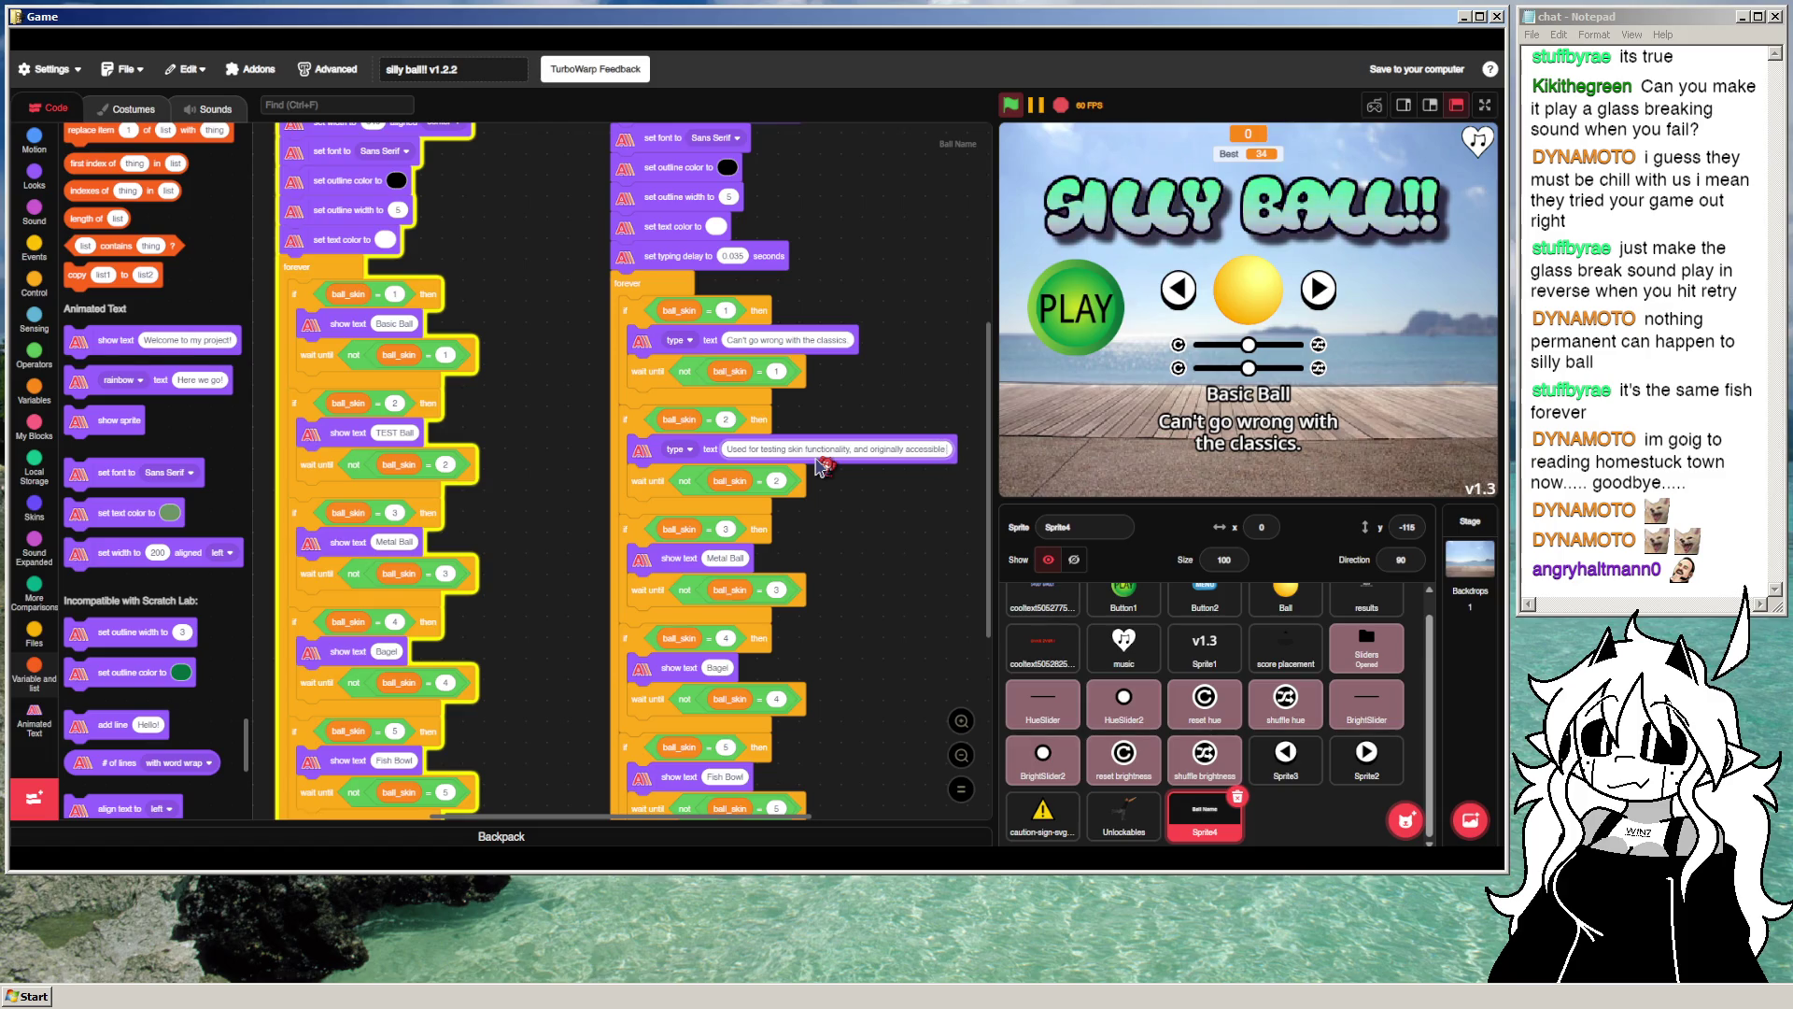
pyautogui.write(' th')
pyautogui.write(' through')
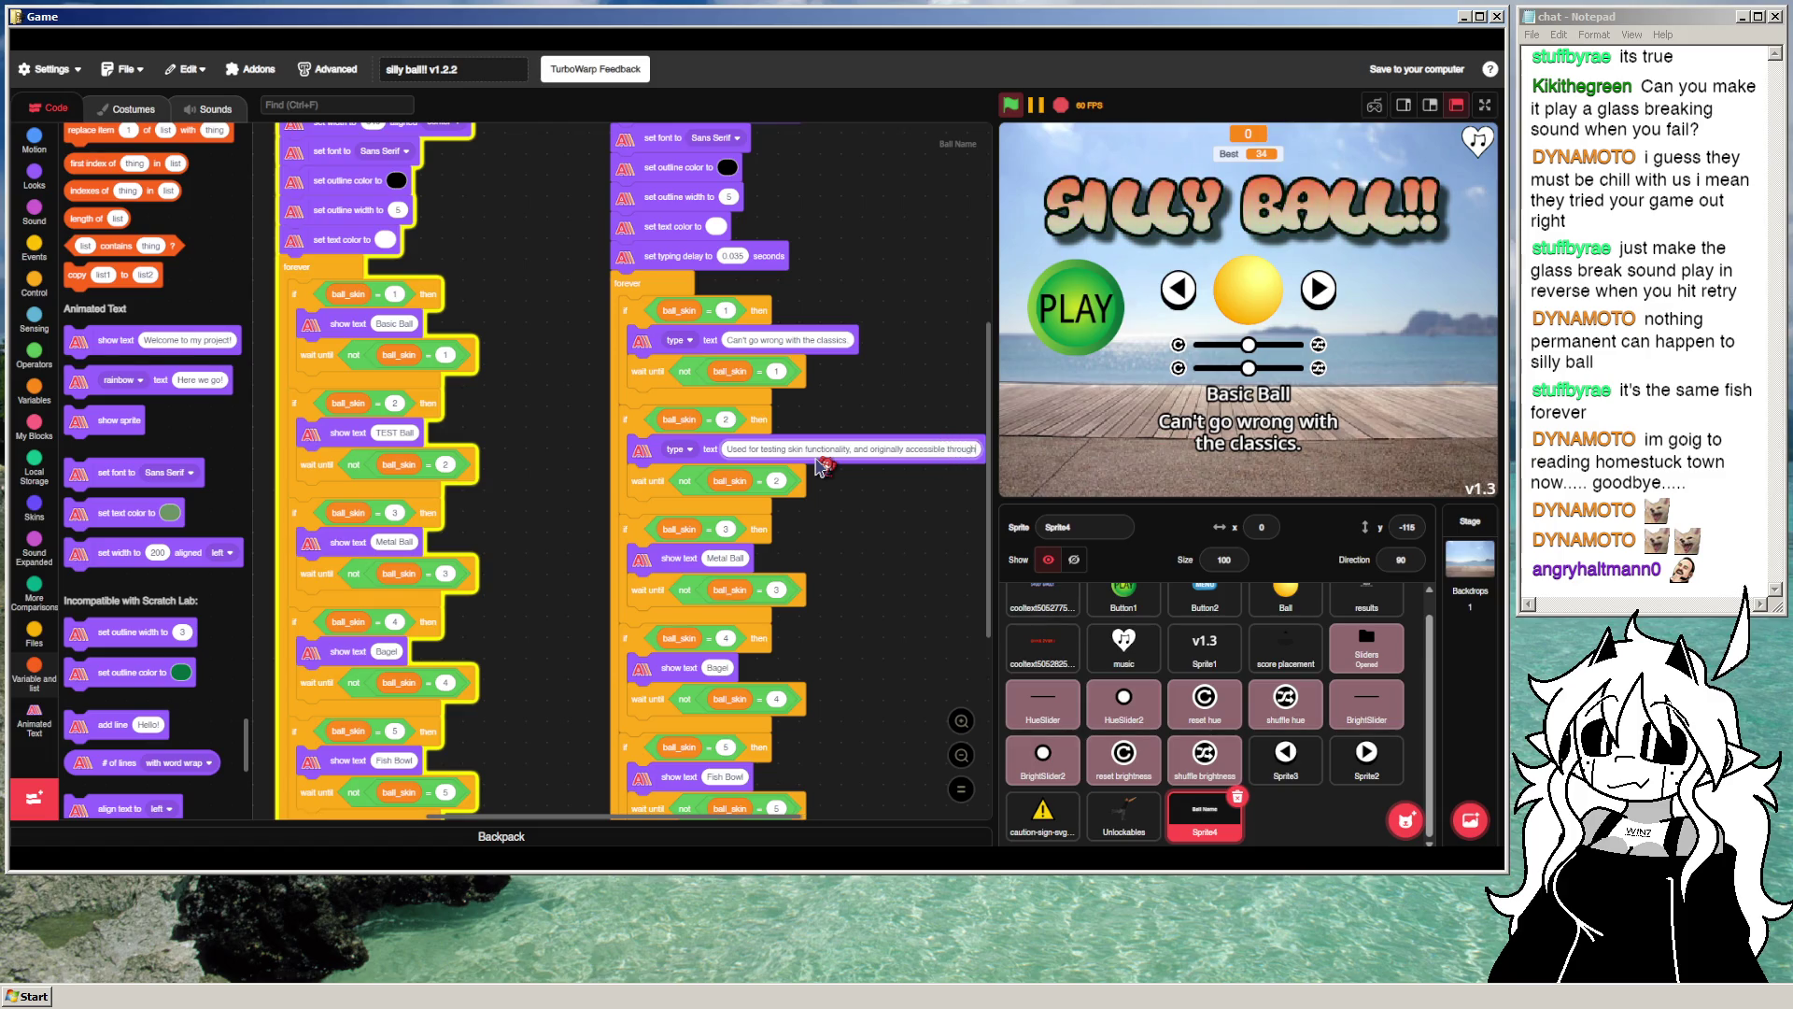
pyautogui.write(' sed')
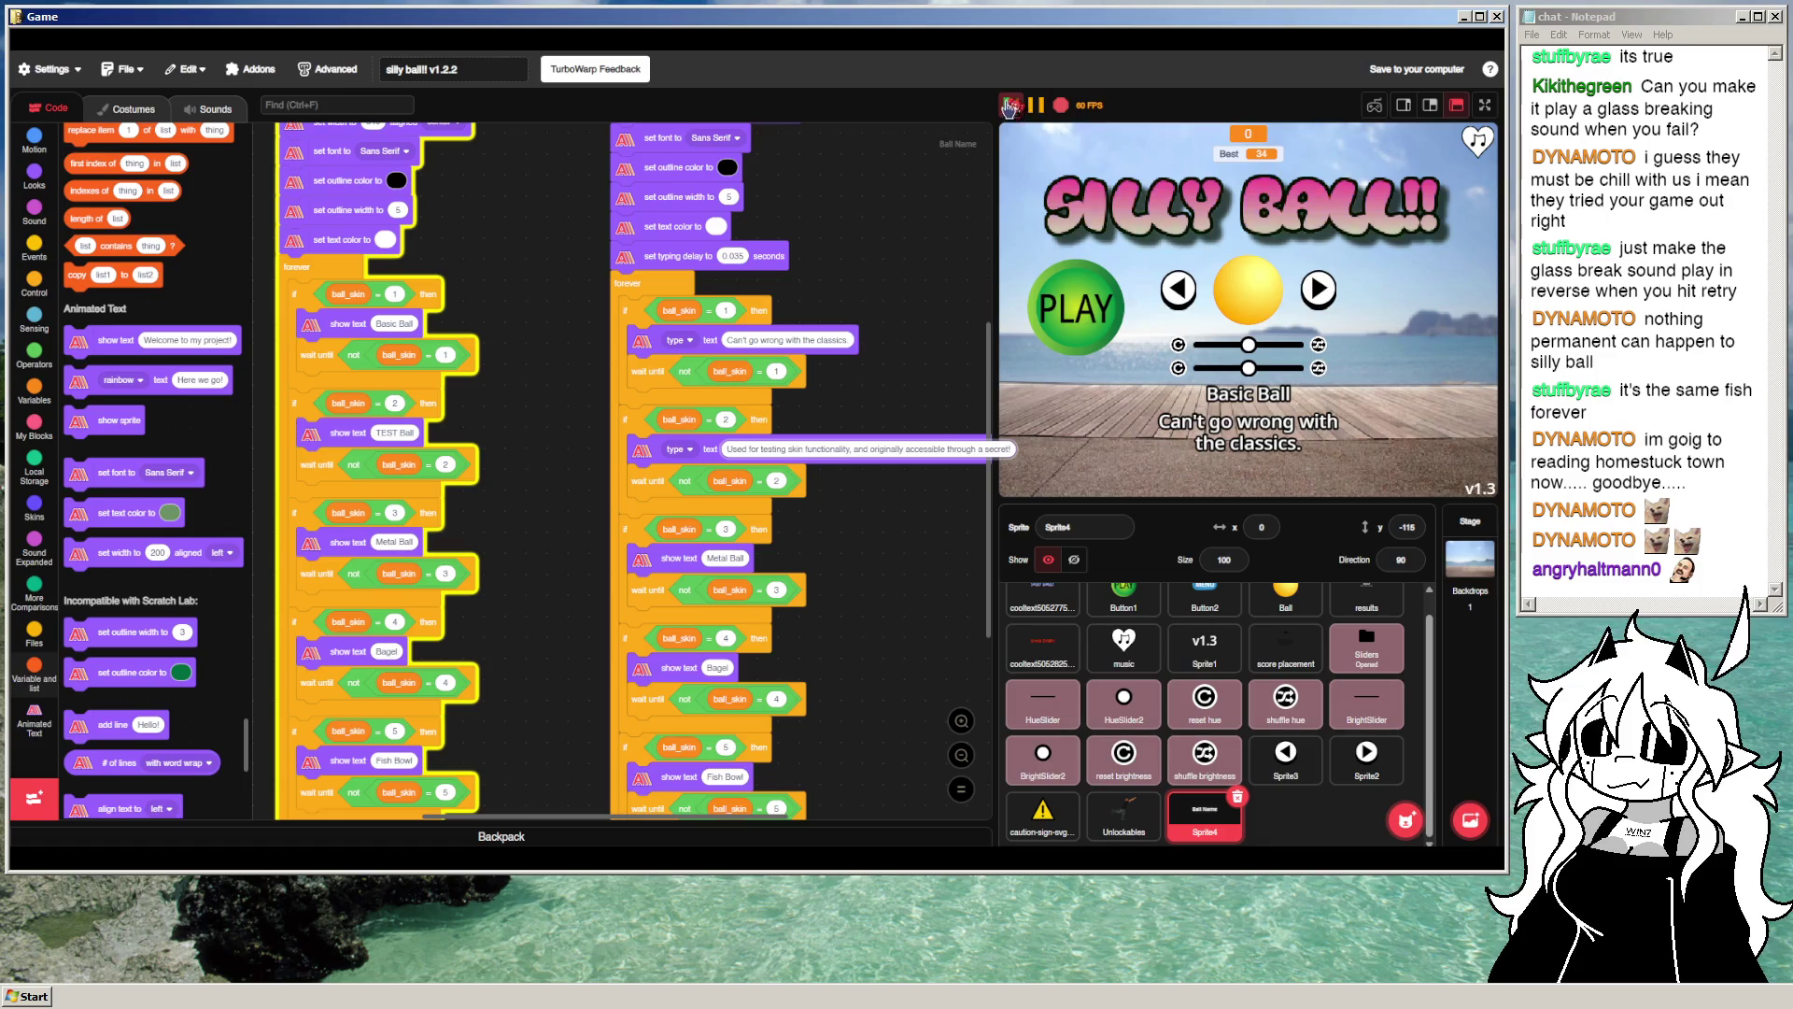
pyautogui.click(1320, 291)
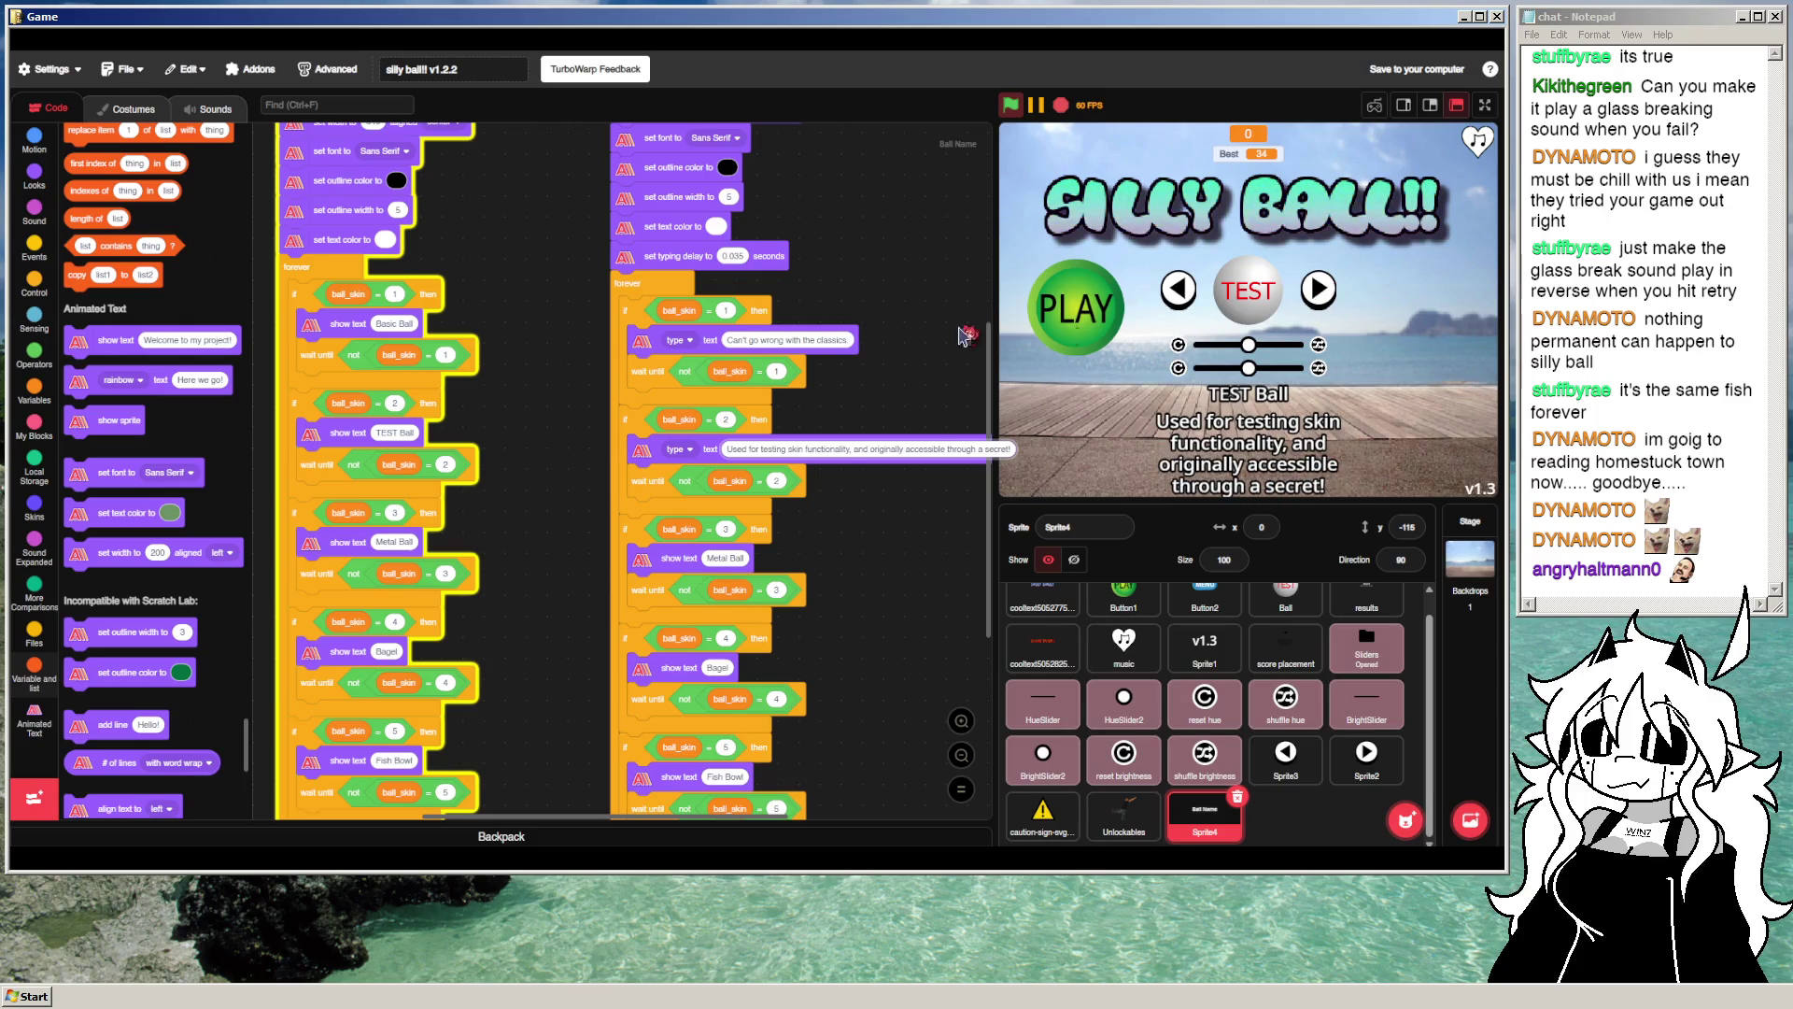
# Step: Switch to Basic Ball, mute the music, and preview the TEST Ball description full screen
pyautogui.scroll(2, 840, 313)
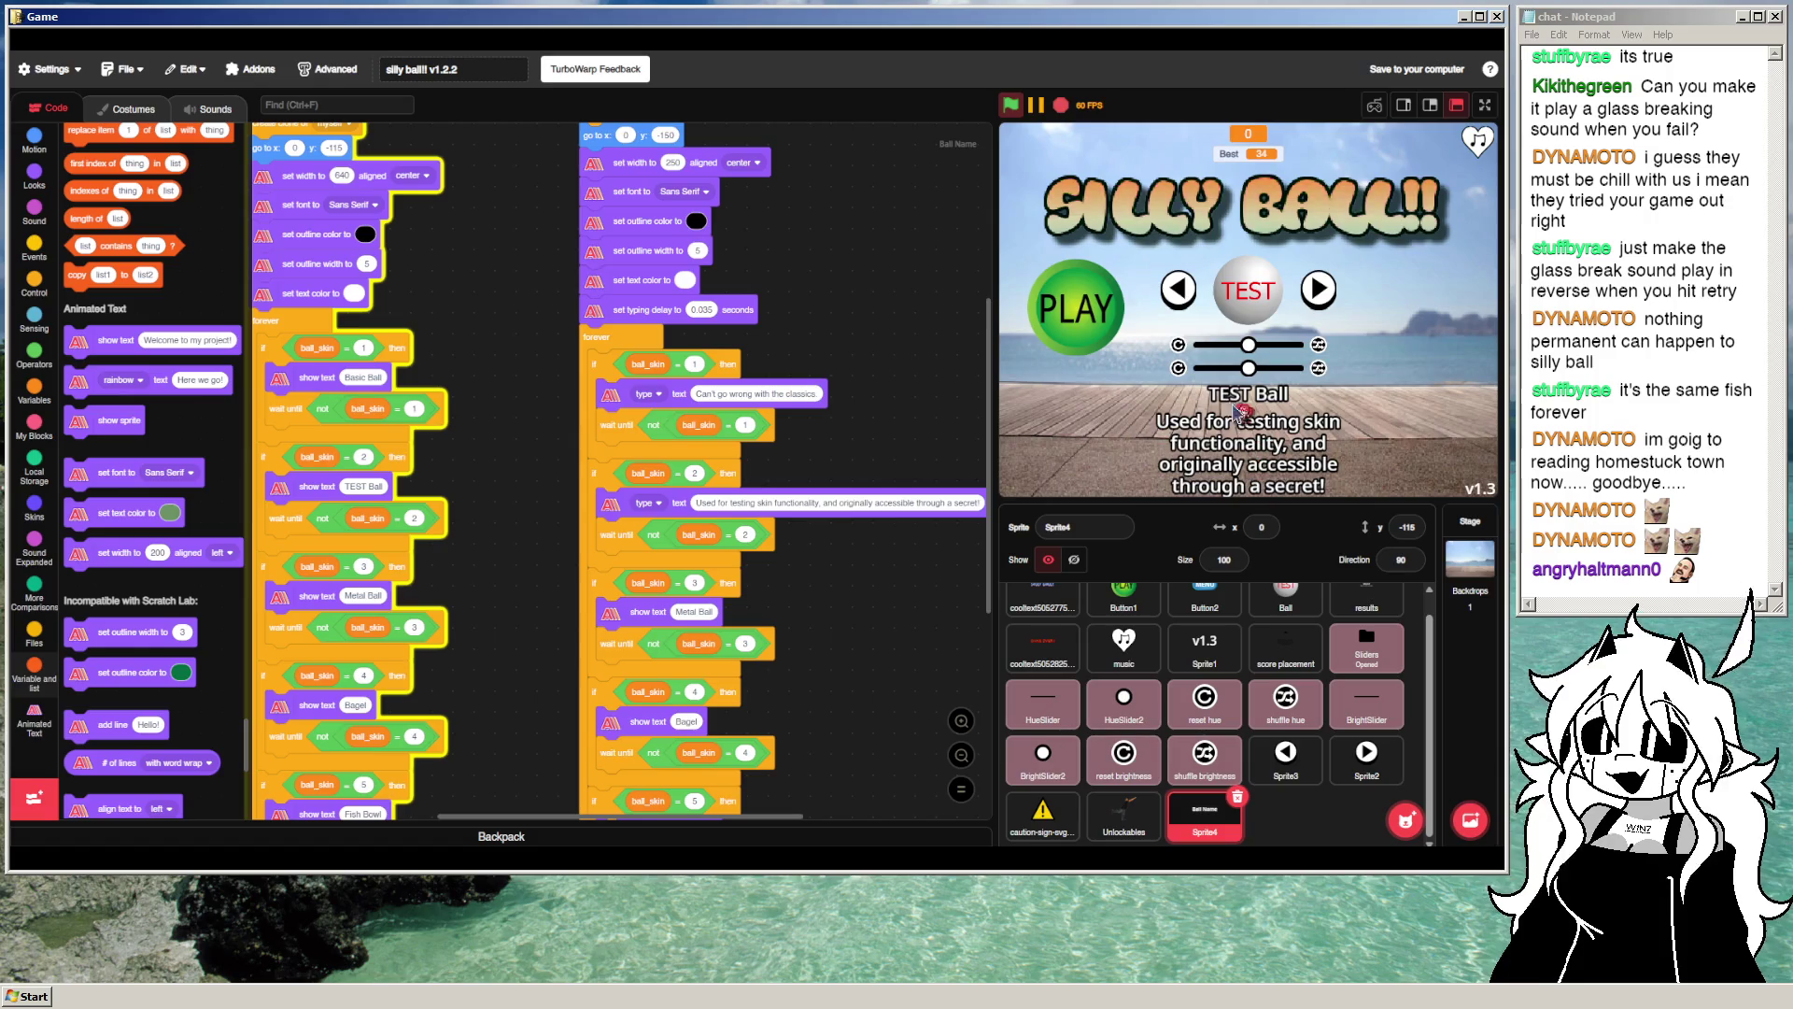
pyautogui.click(1194, 287)
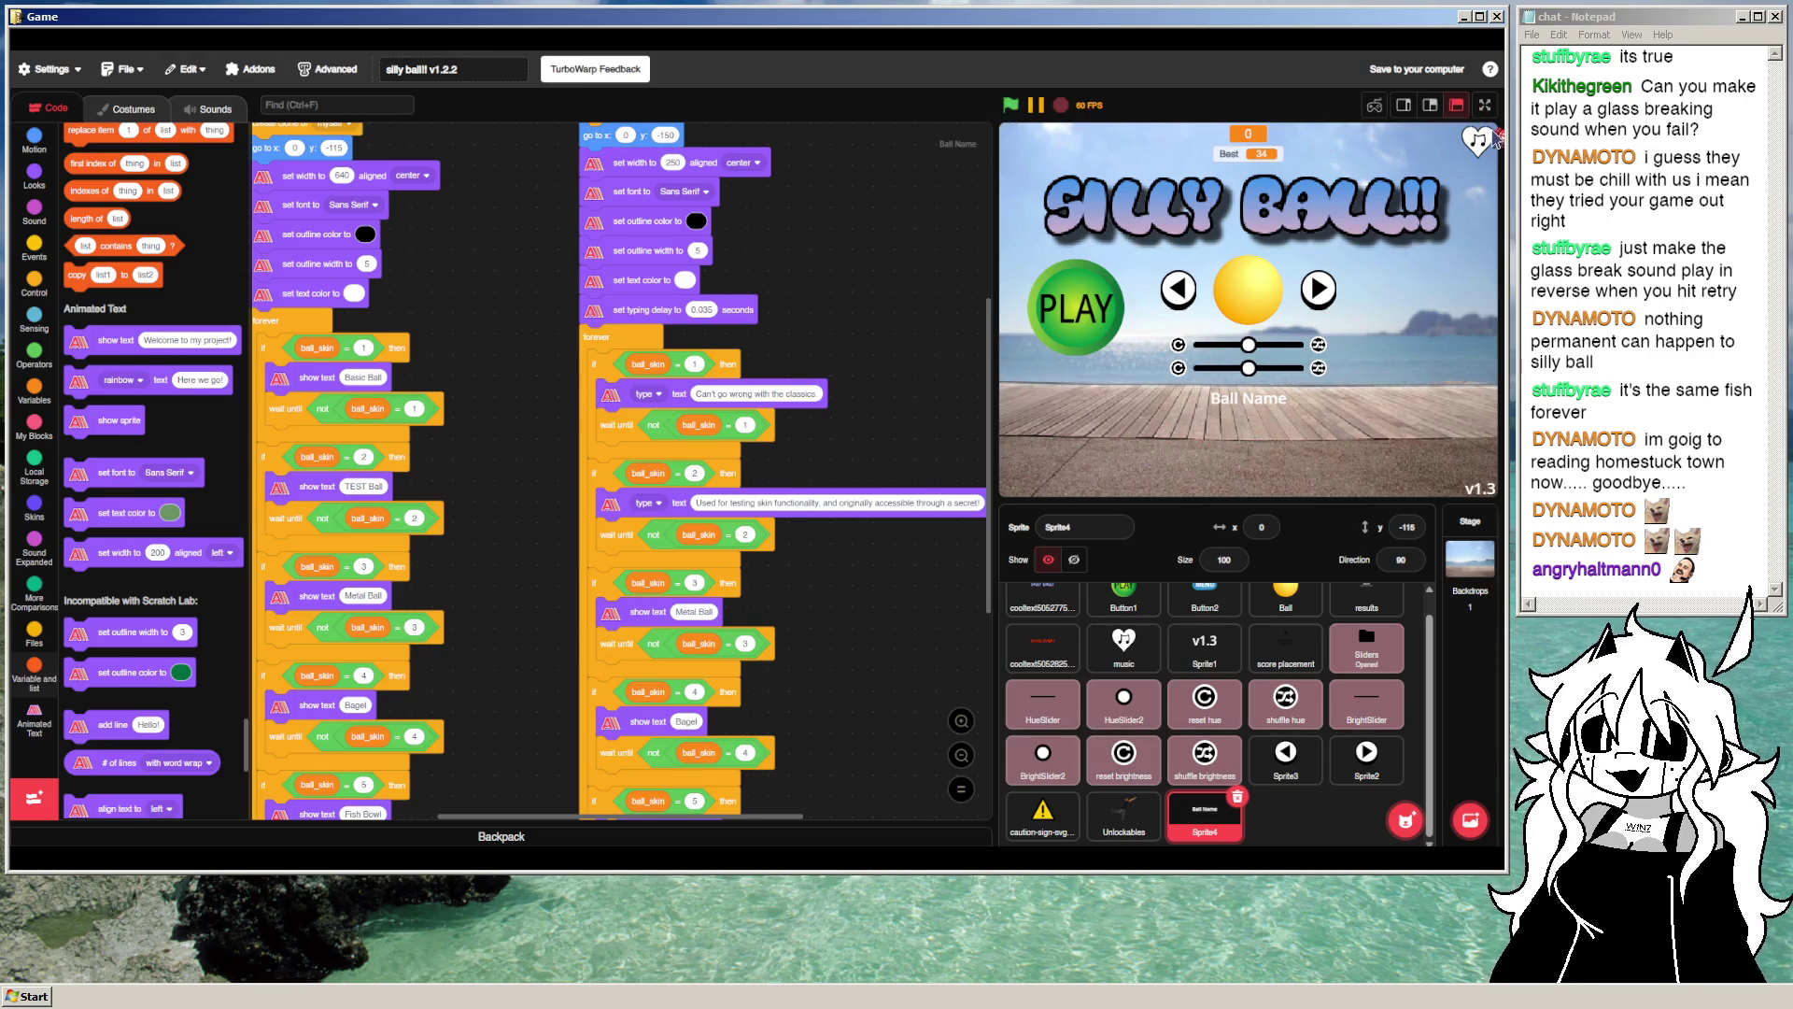
pyautogui.click(1469, 148)
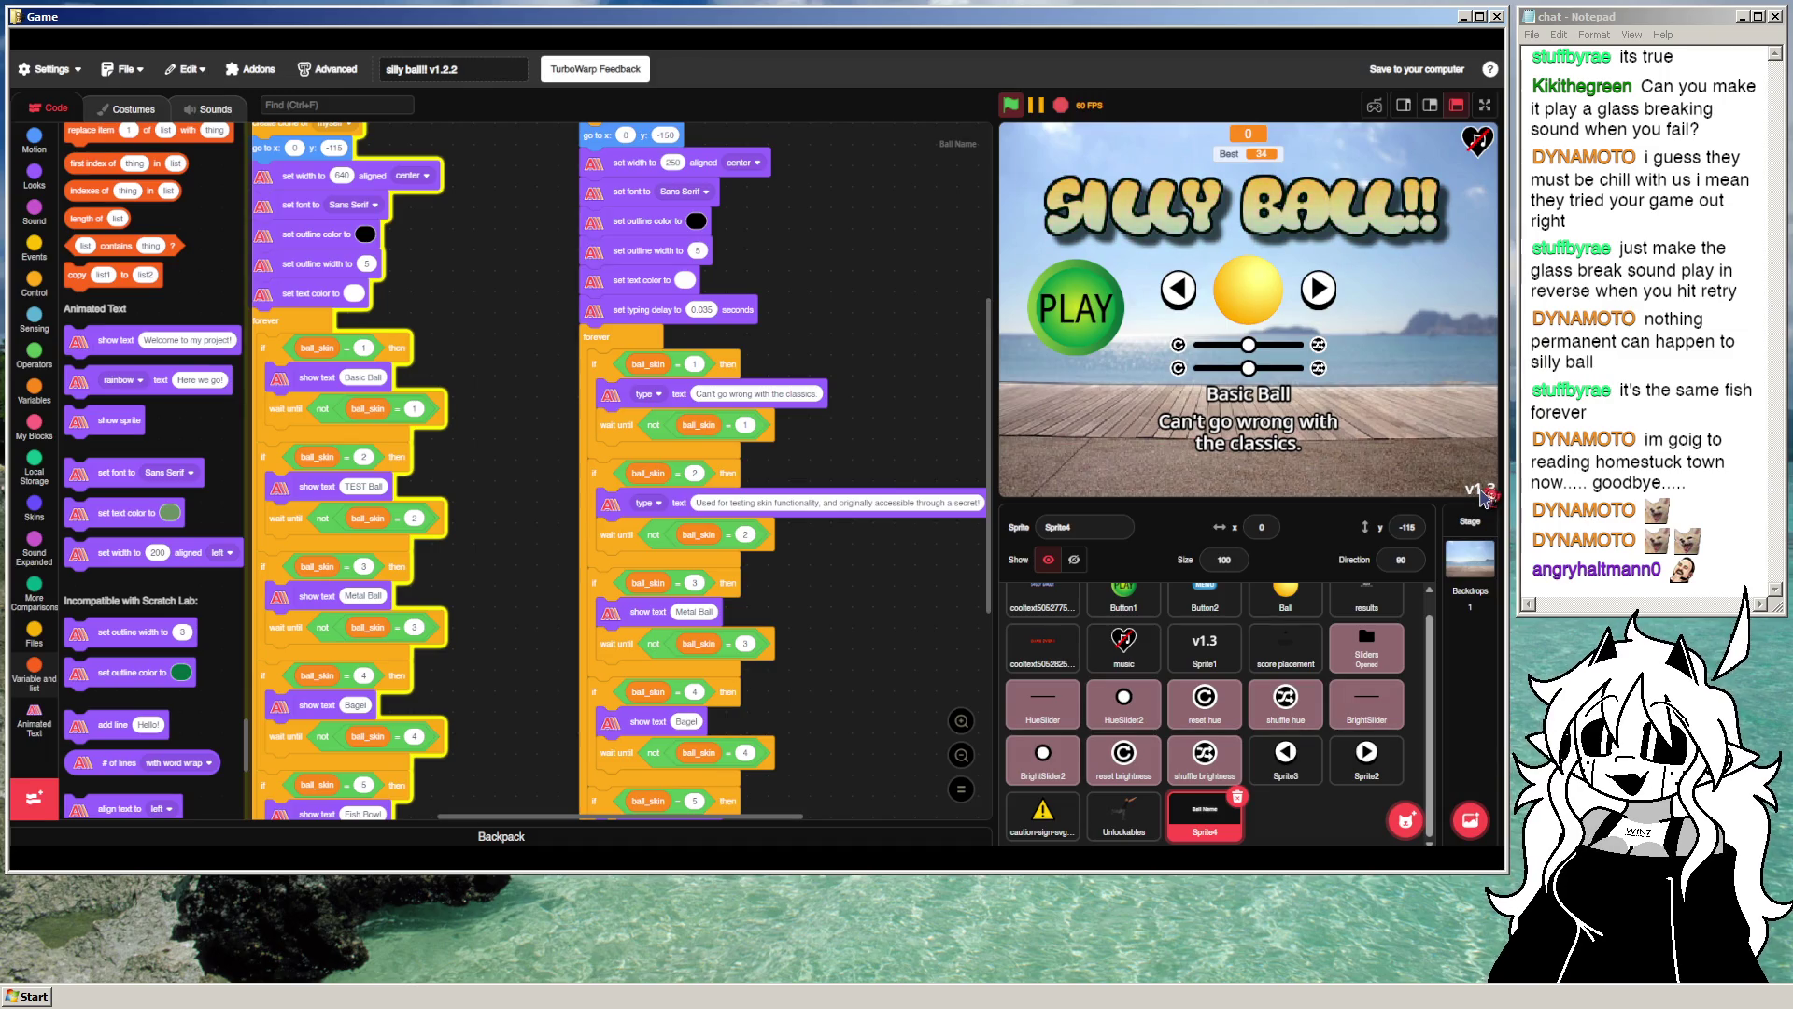
pyautogui.click(1486, 105)
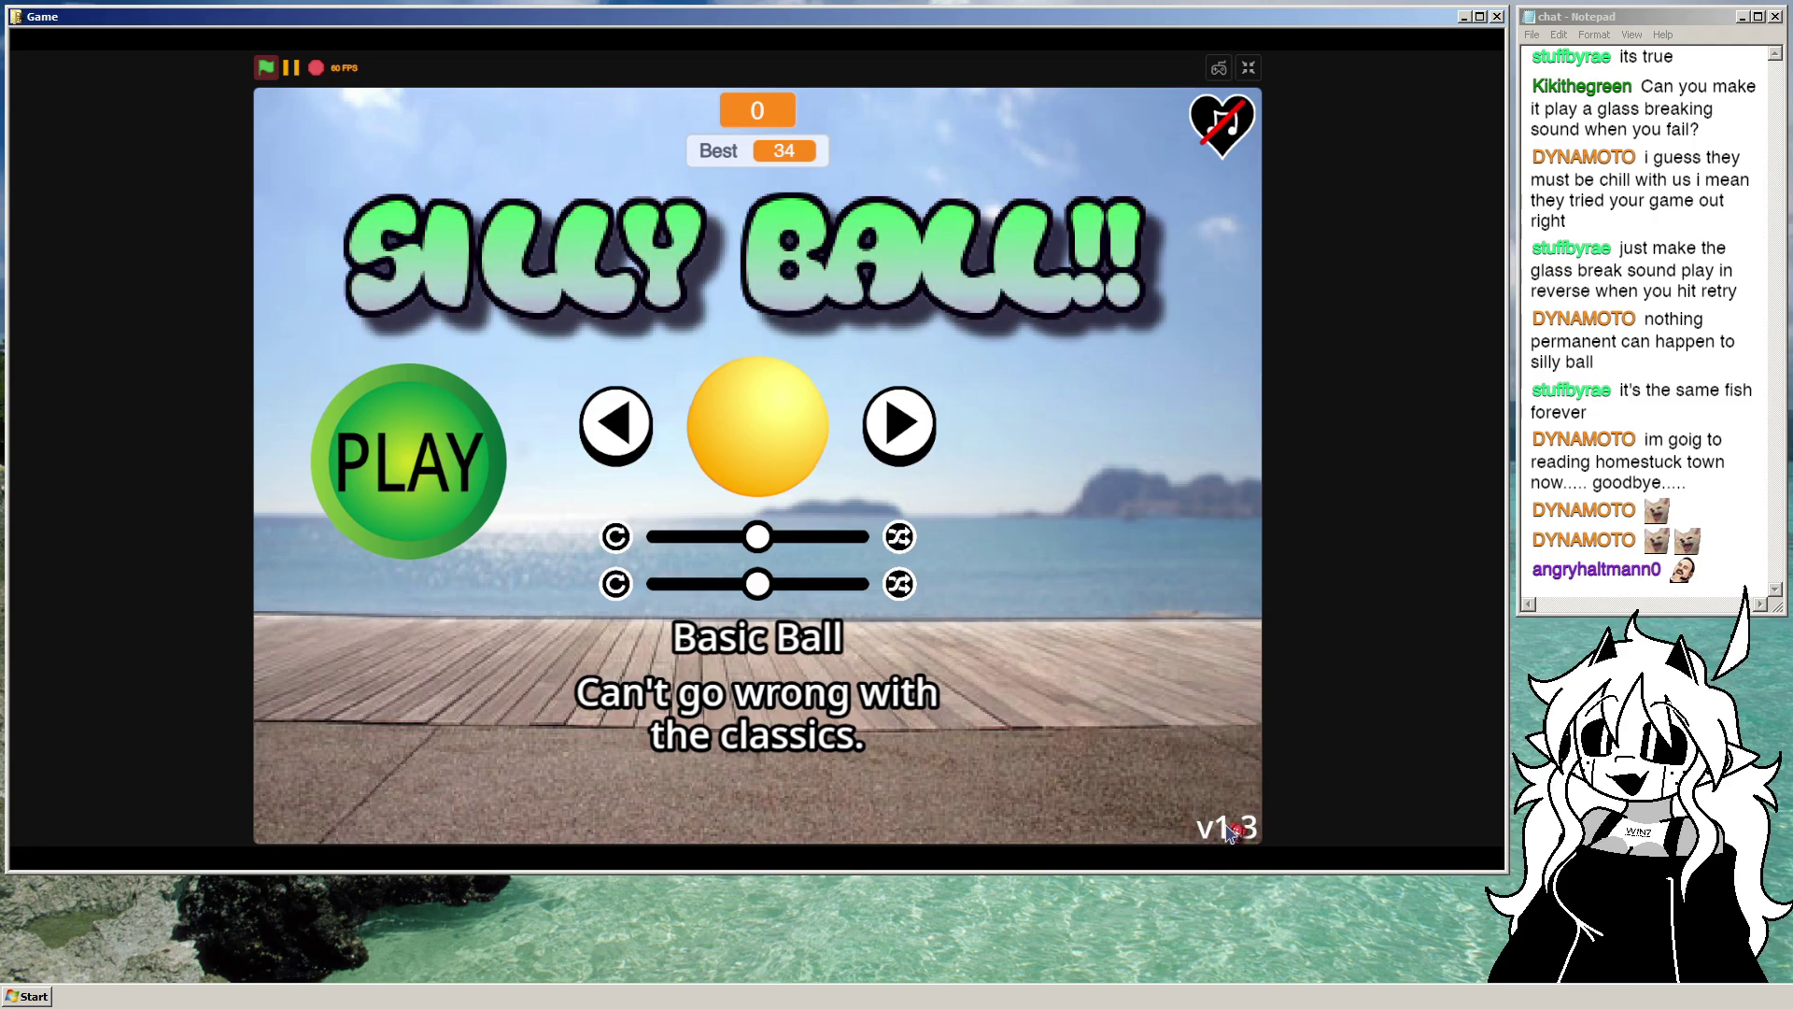
pyautogui.click(1231, 831)
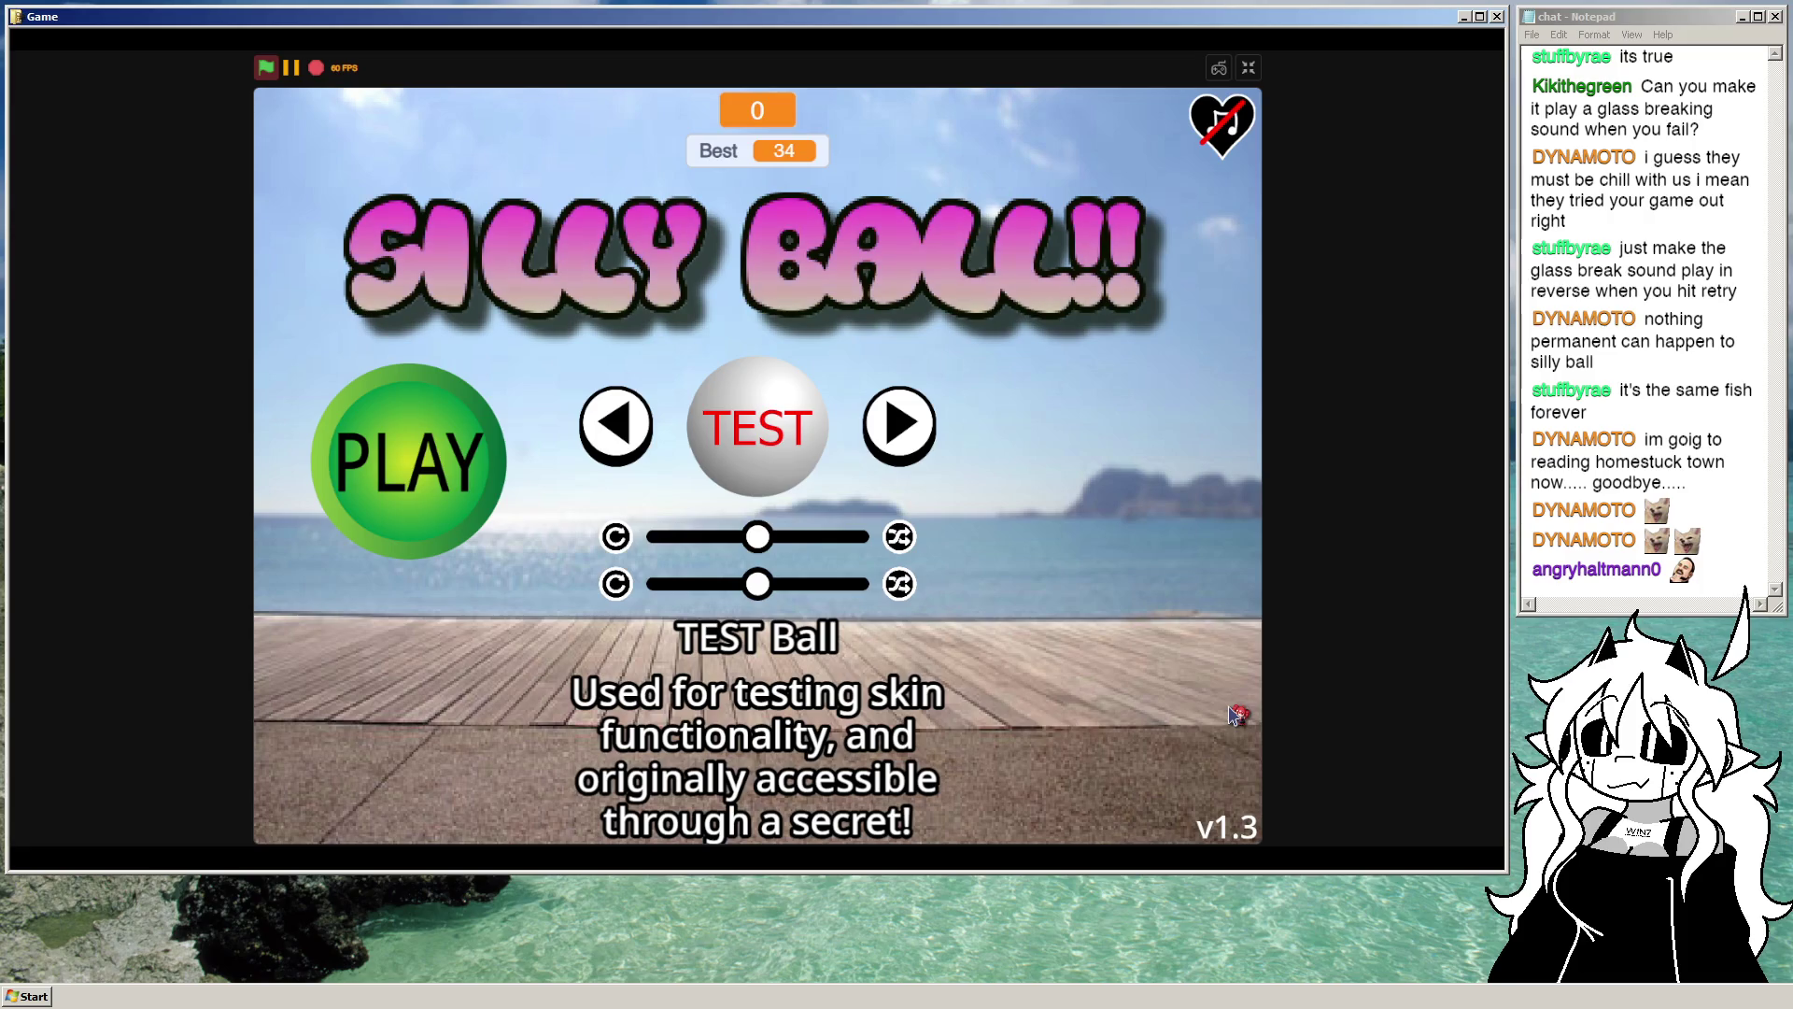
pyautogui.click(1251, 75)
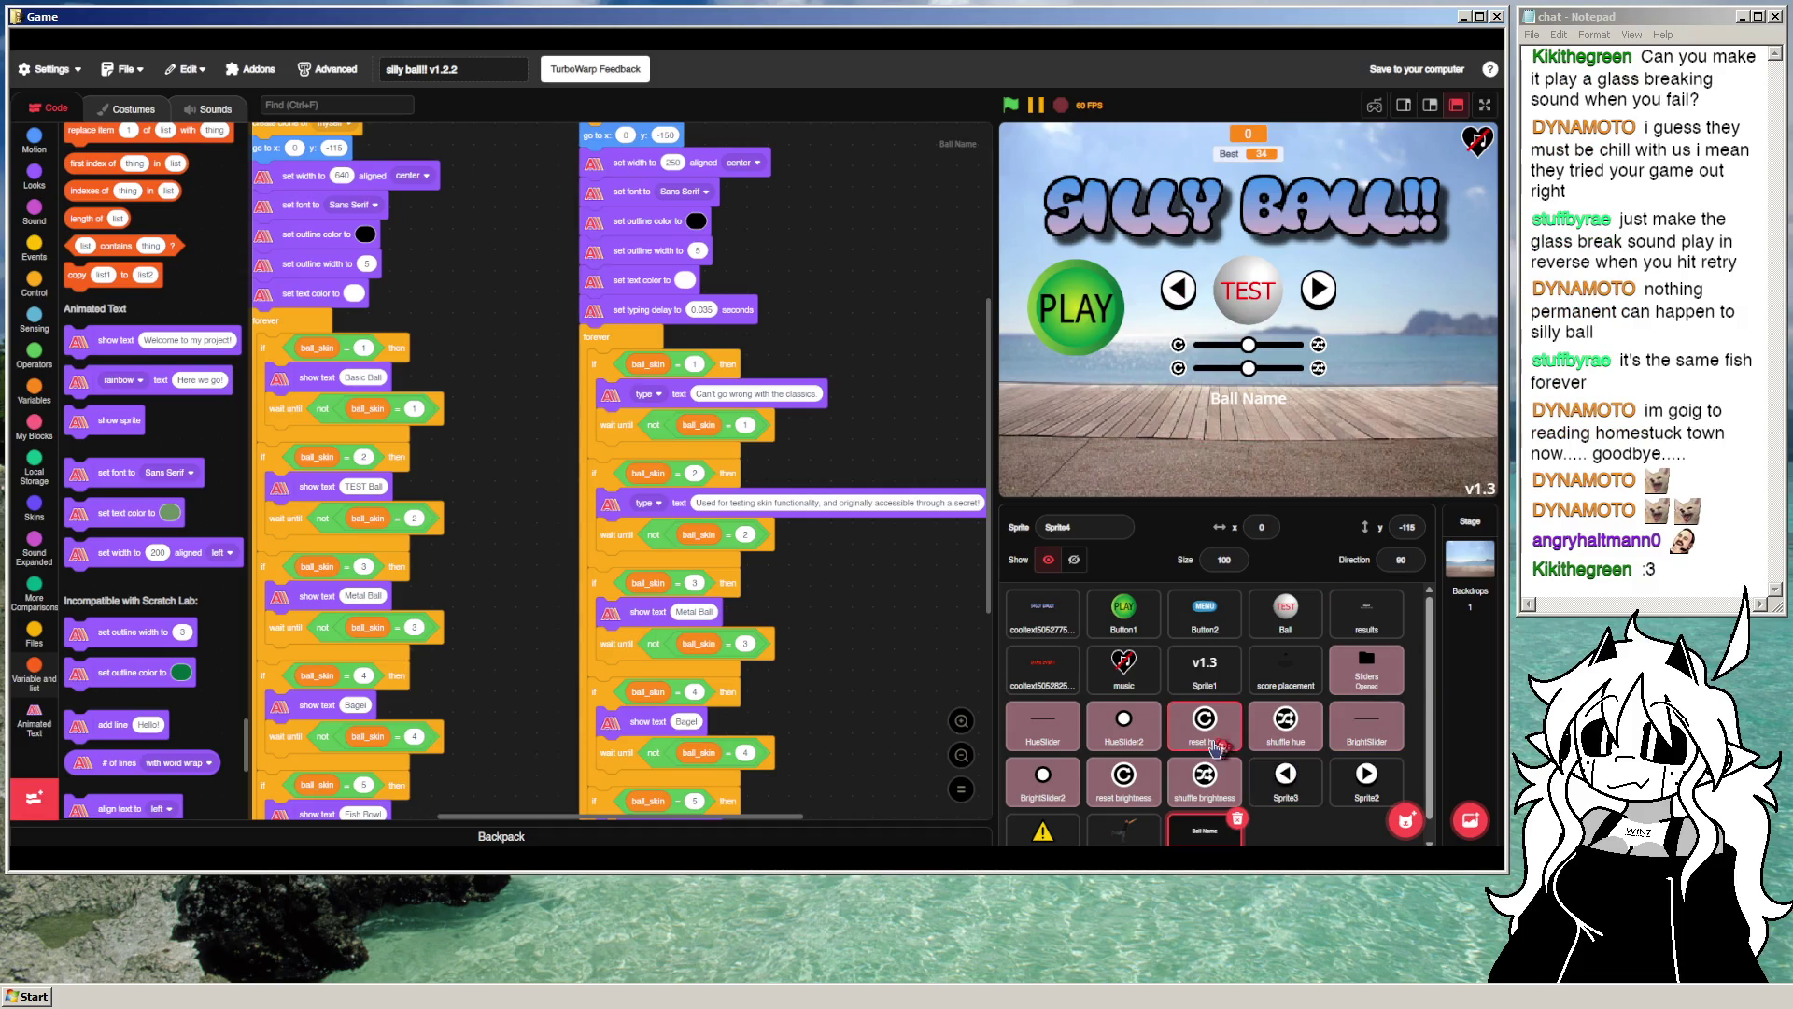
# Step: Delete Sprite1's 'when this sprite clicked' secret-counting script
pyautogui.scroll(-1, 1242, 725)
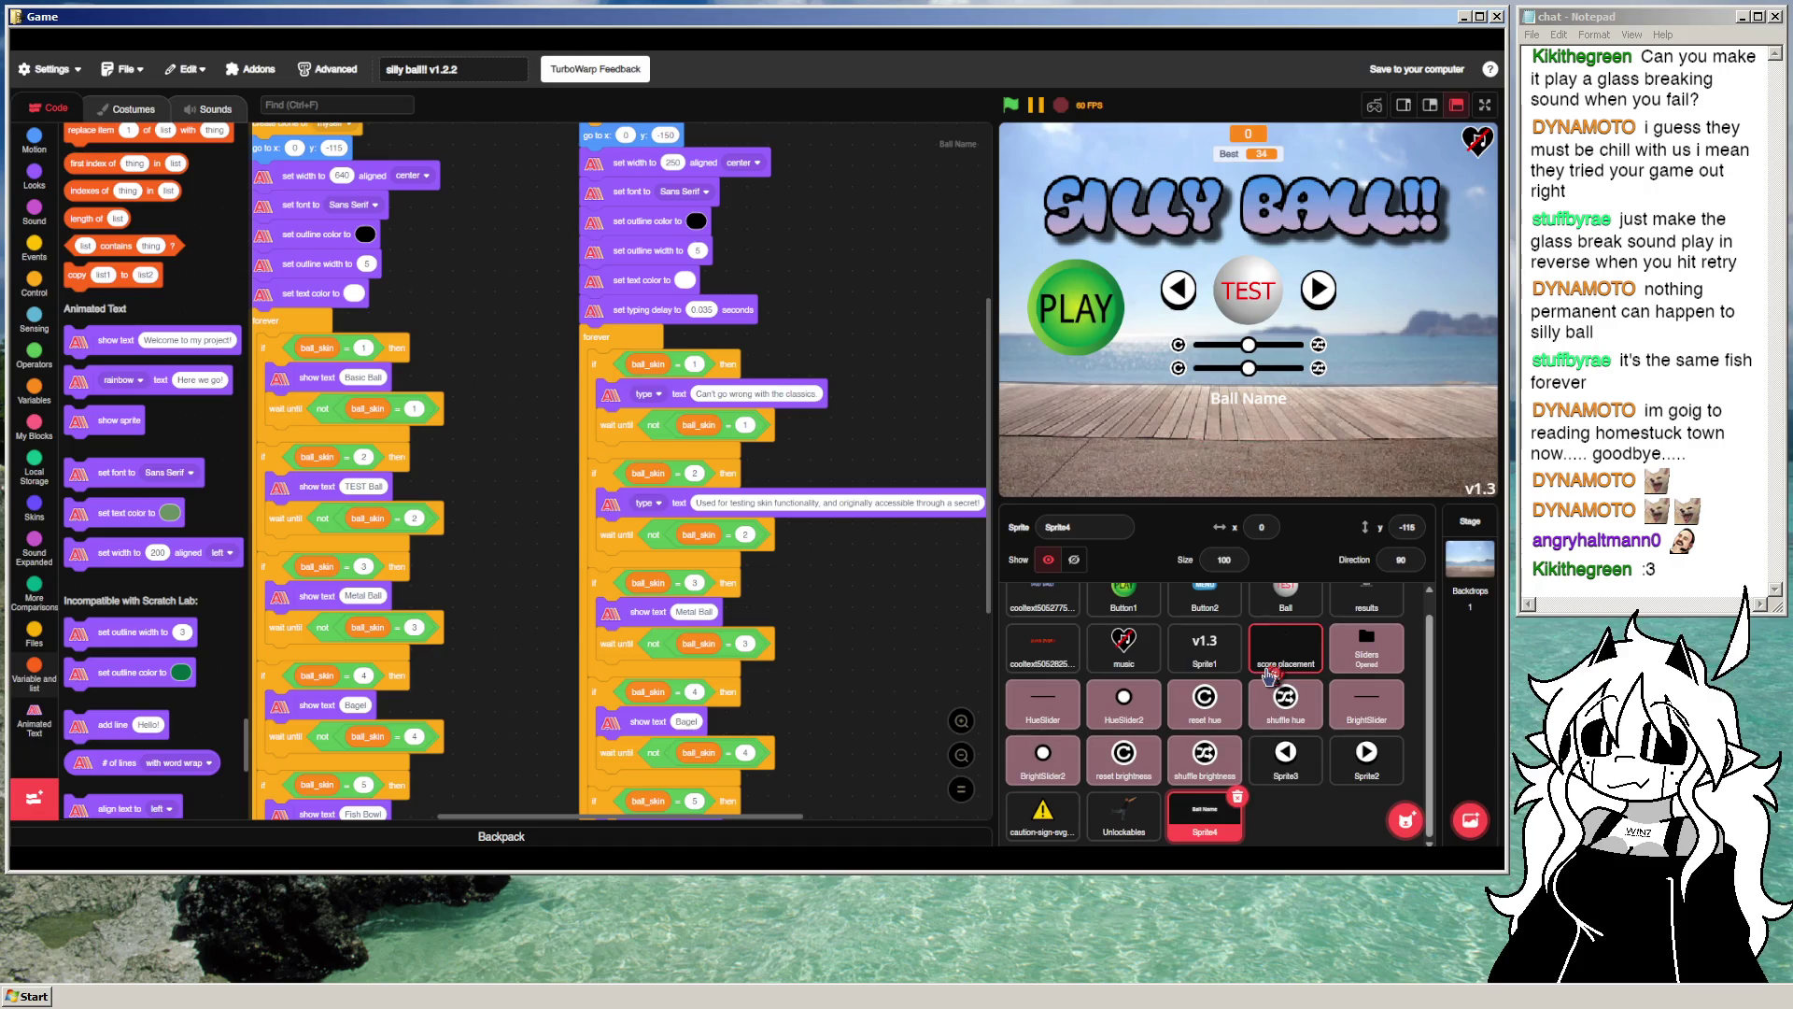
pyautogui.click(1169, 657)
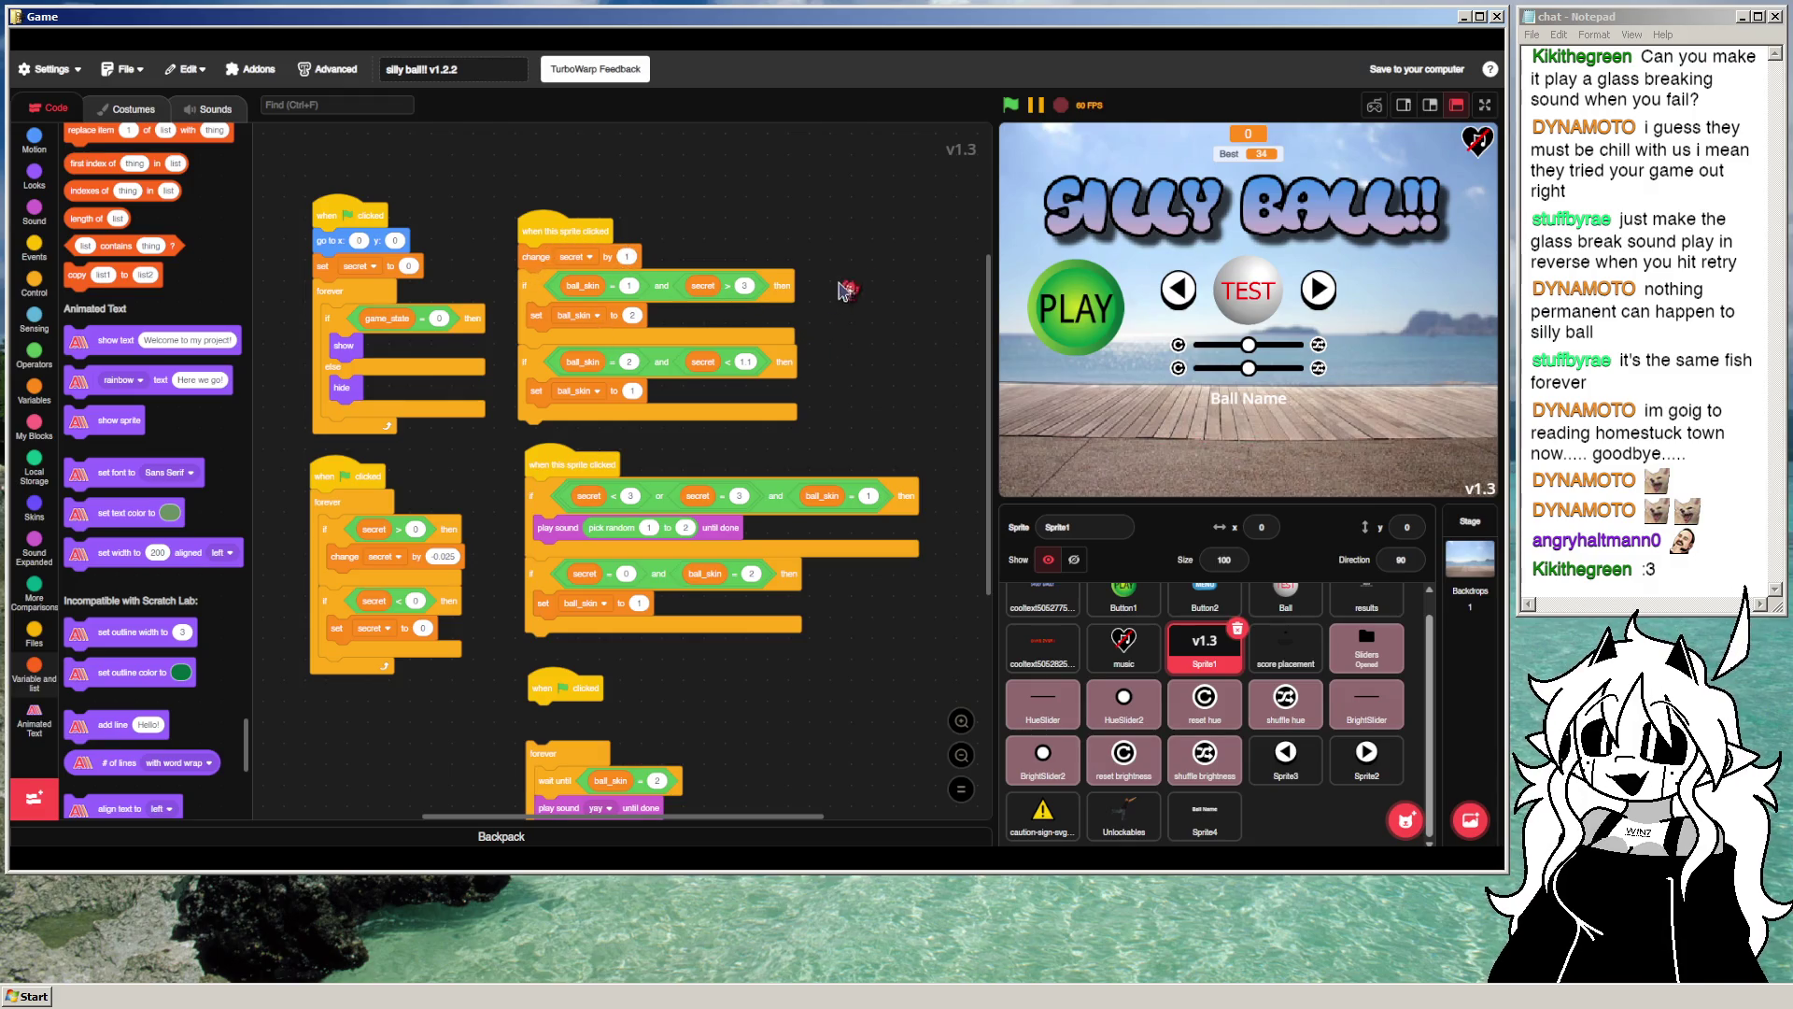
pyautogui.click(108, 69)
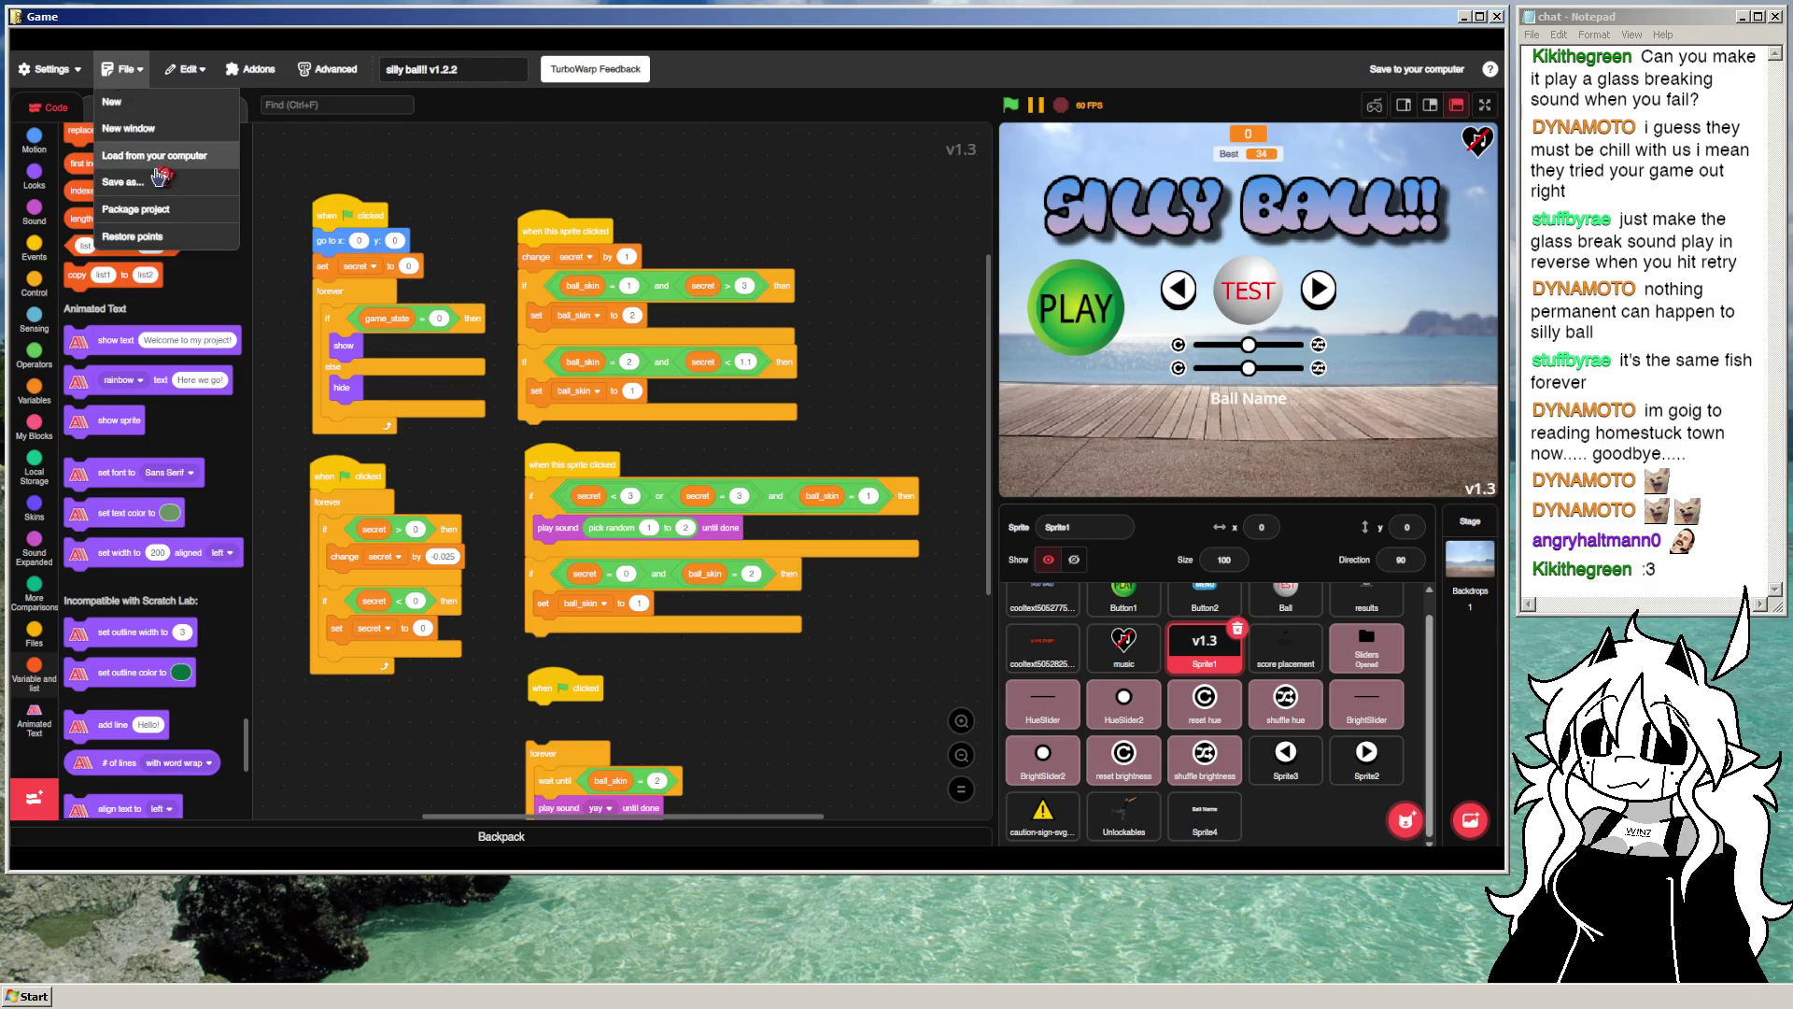
pyautogui.click(149, 168)
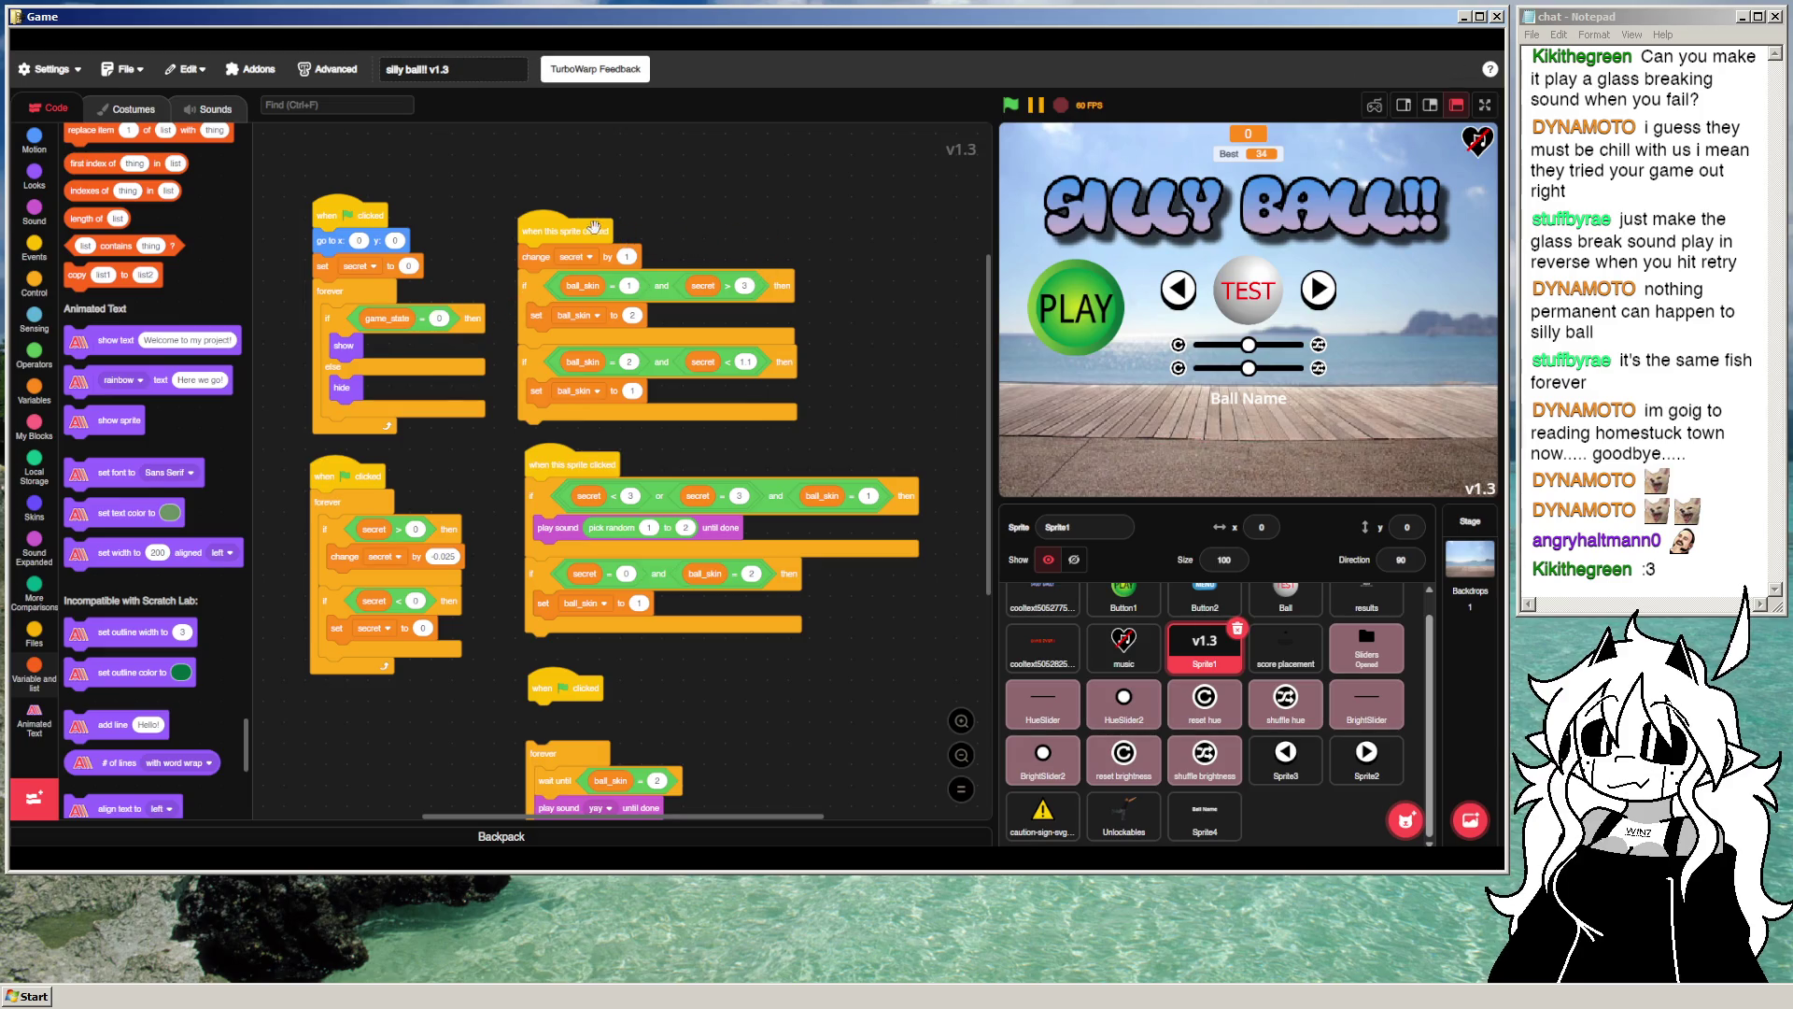
pyautogui.moveTo(493, 258); pyautogui.dragTo(508, 237)
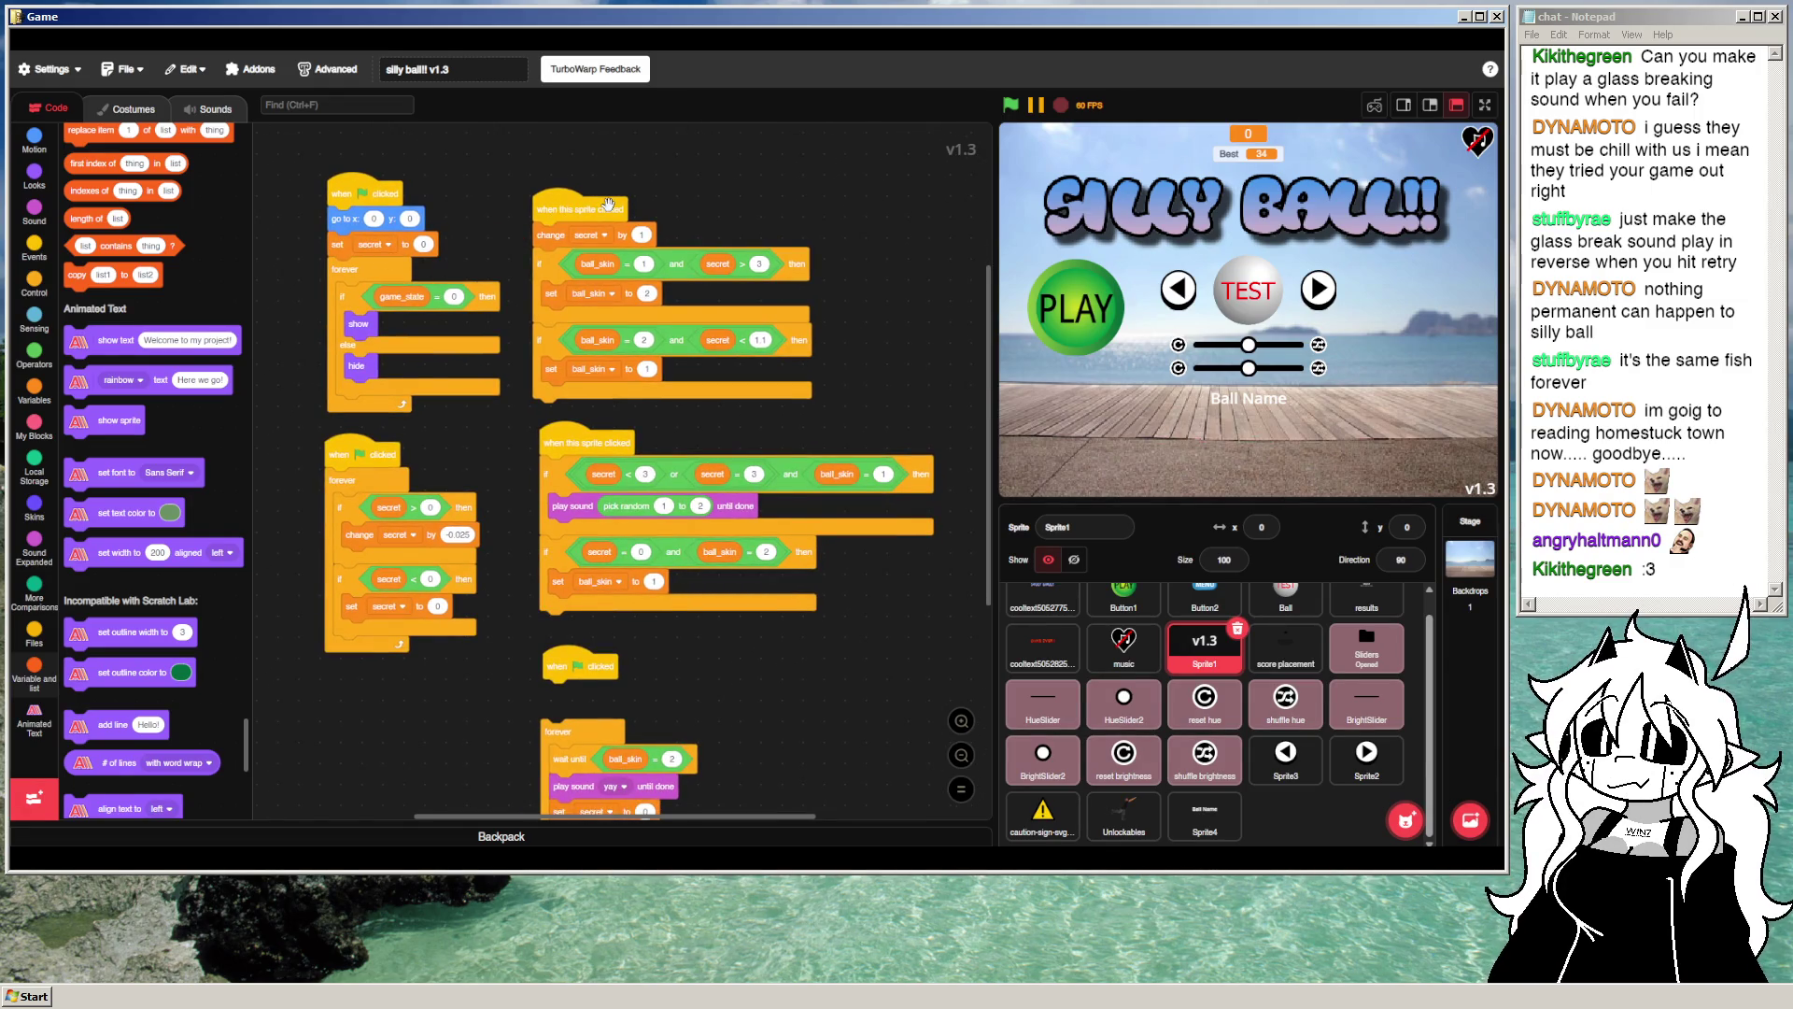
pyautogui.moveTo(598, 212)
pyautogui.mouseDown()
pyautogui.moveTo(526, 289)
pyautogui.moveTo(150, 292)
pyautogui.mouseUp()
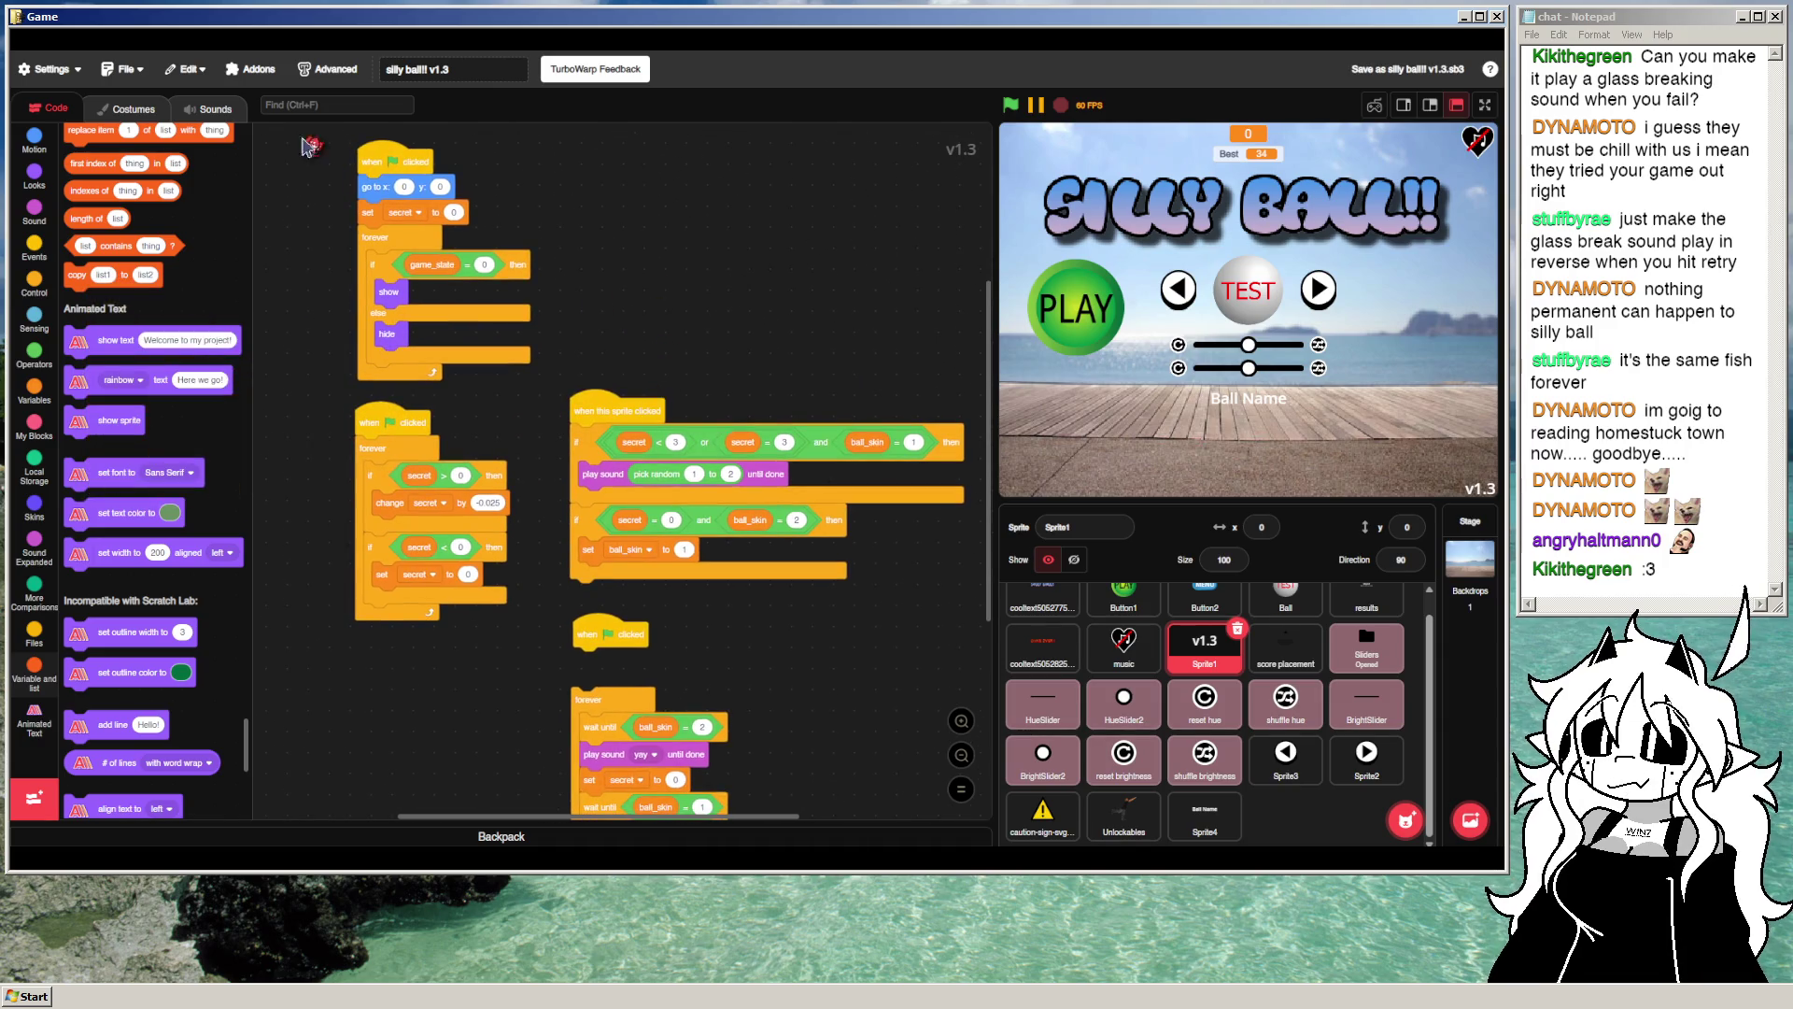
# Step: Save the project as silly ball!! v1.3.sb3
pyautogui.click(122, 70)
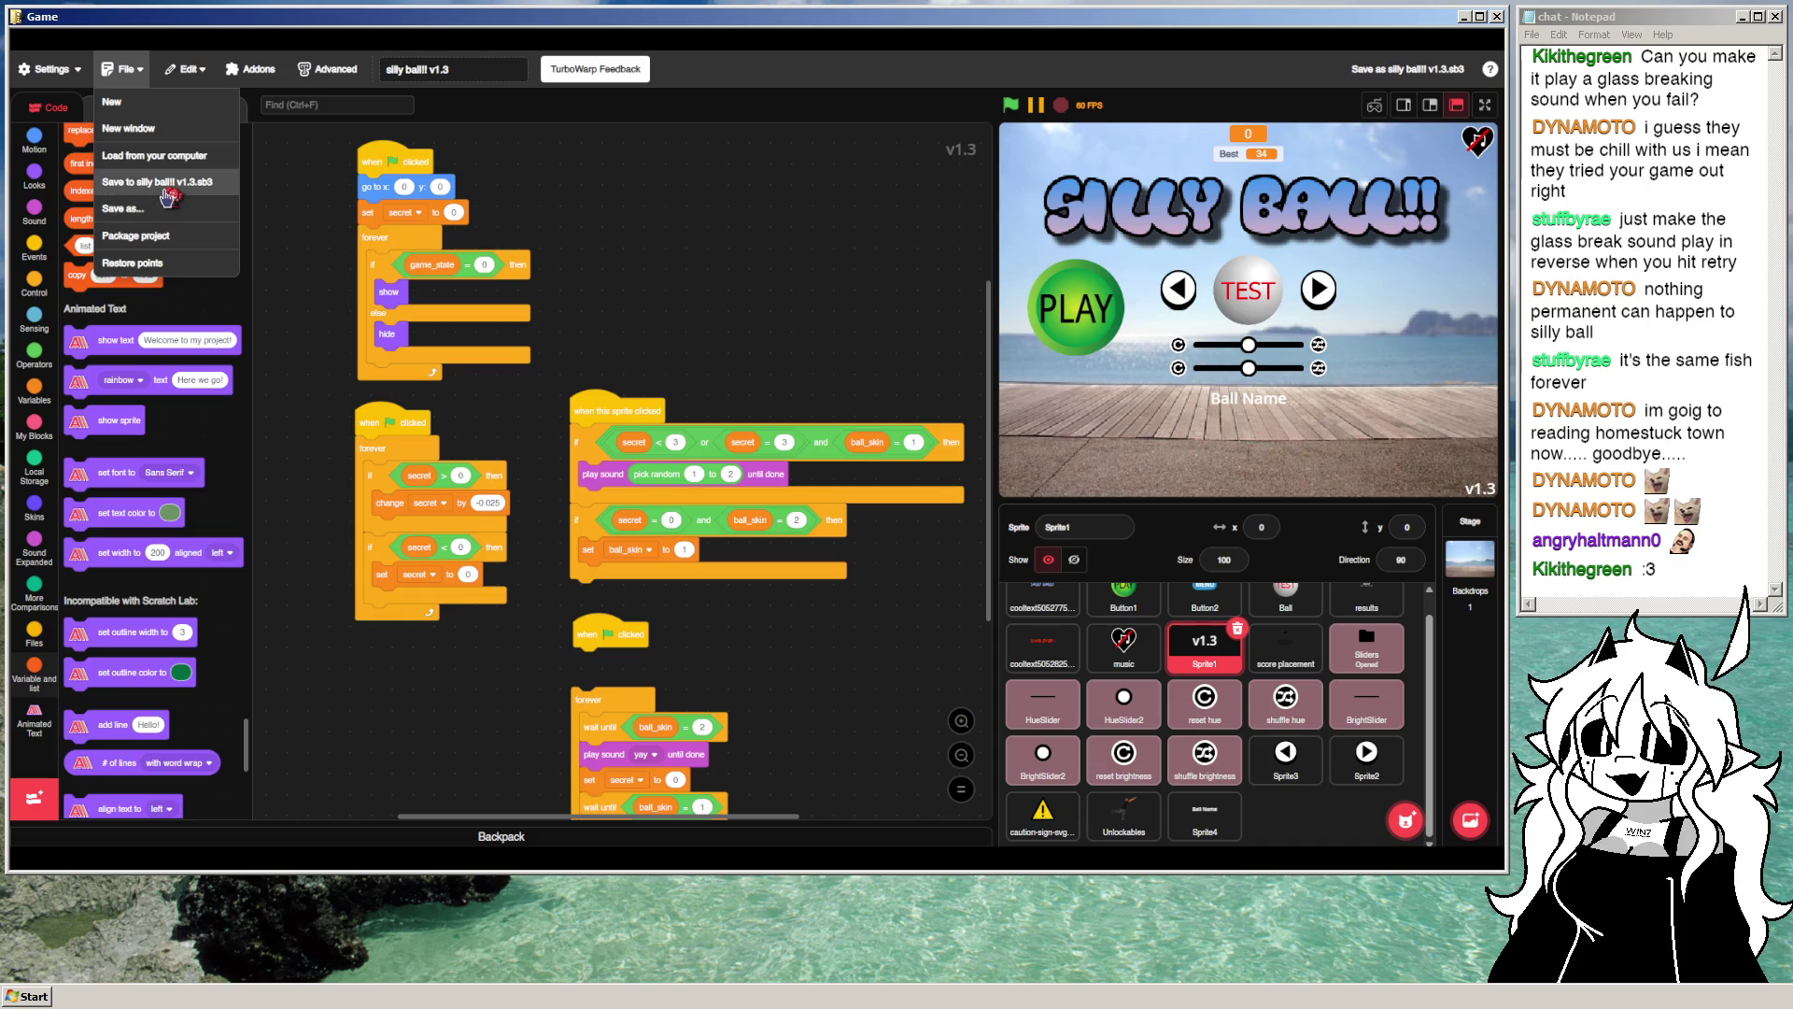
pyautogui.click(180, 192)
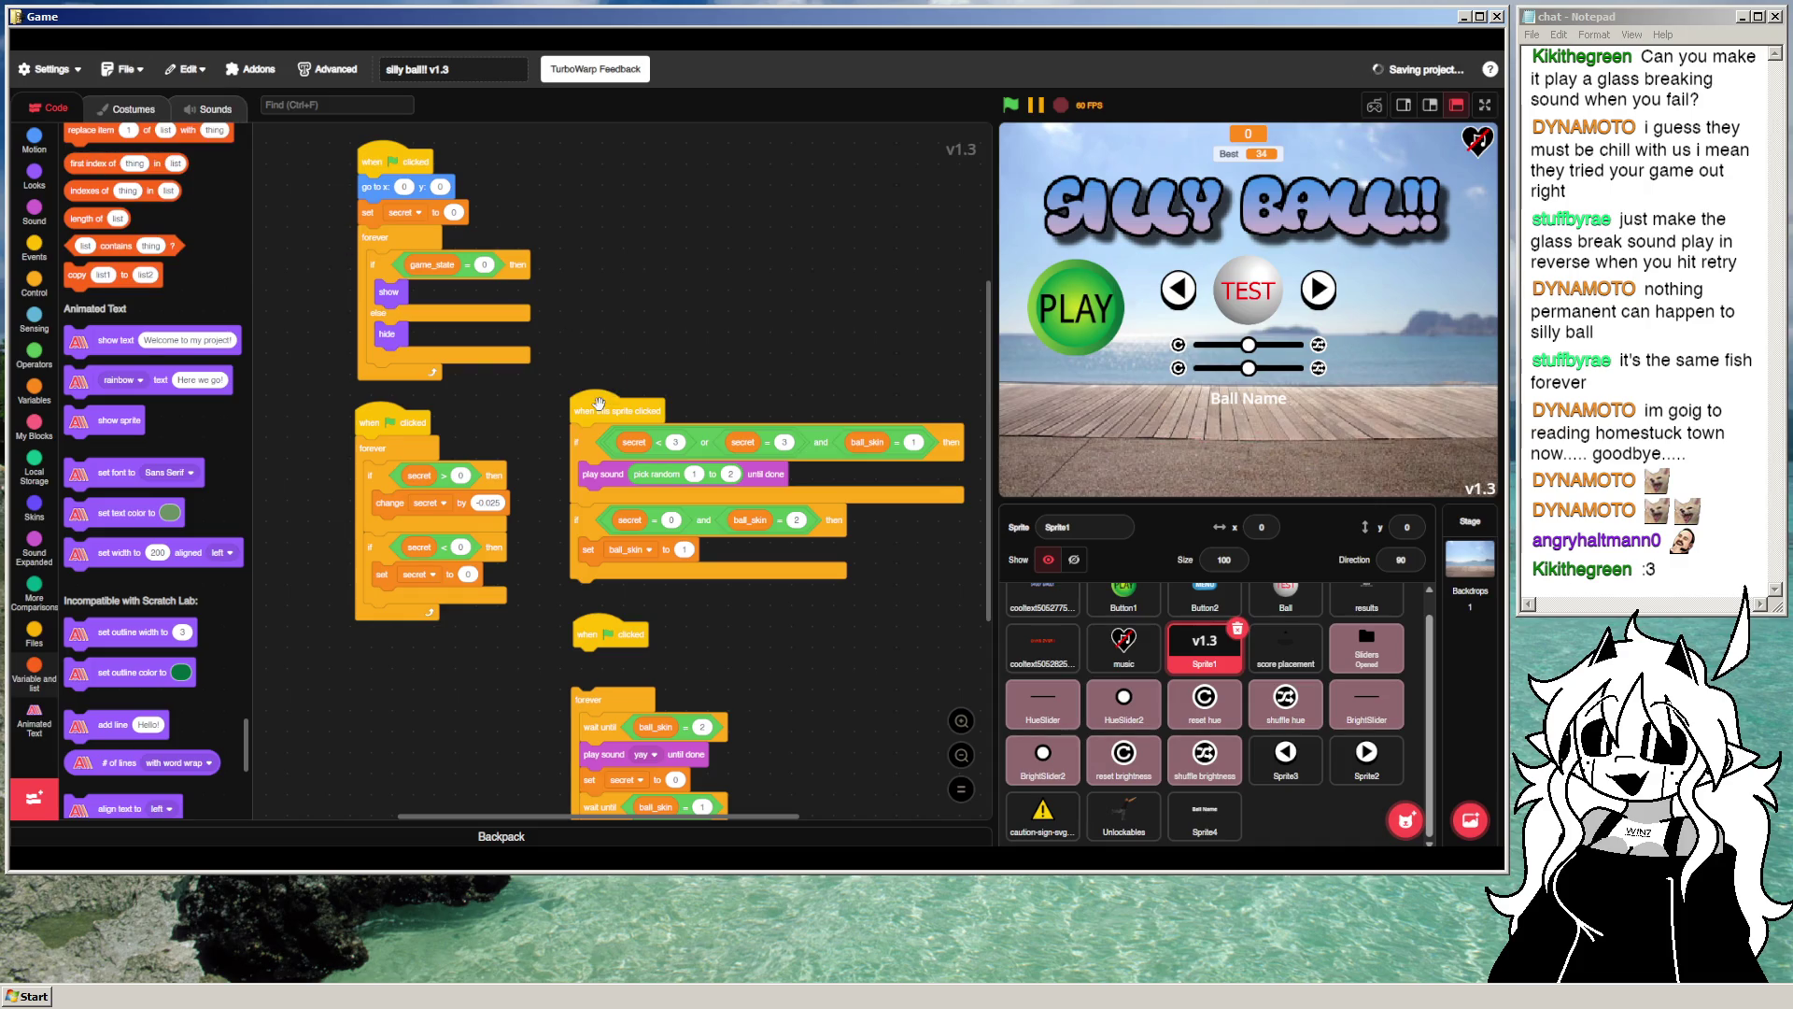
pyautogui.scroll(-2, 632, 255)
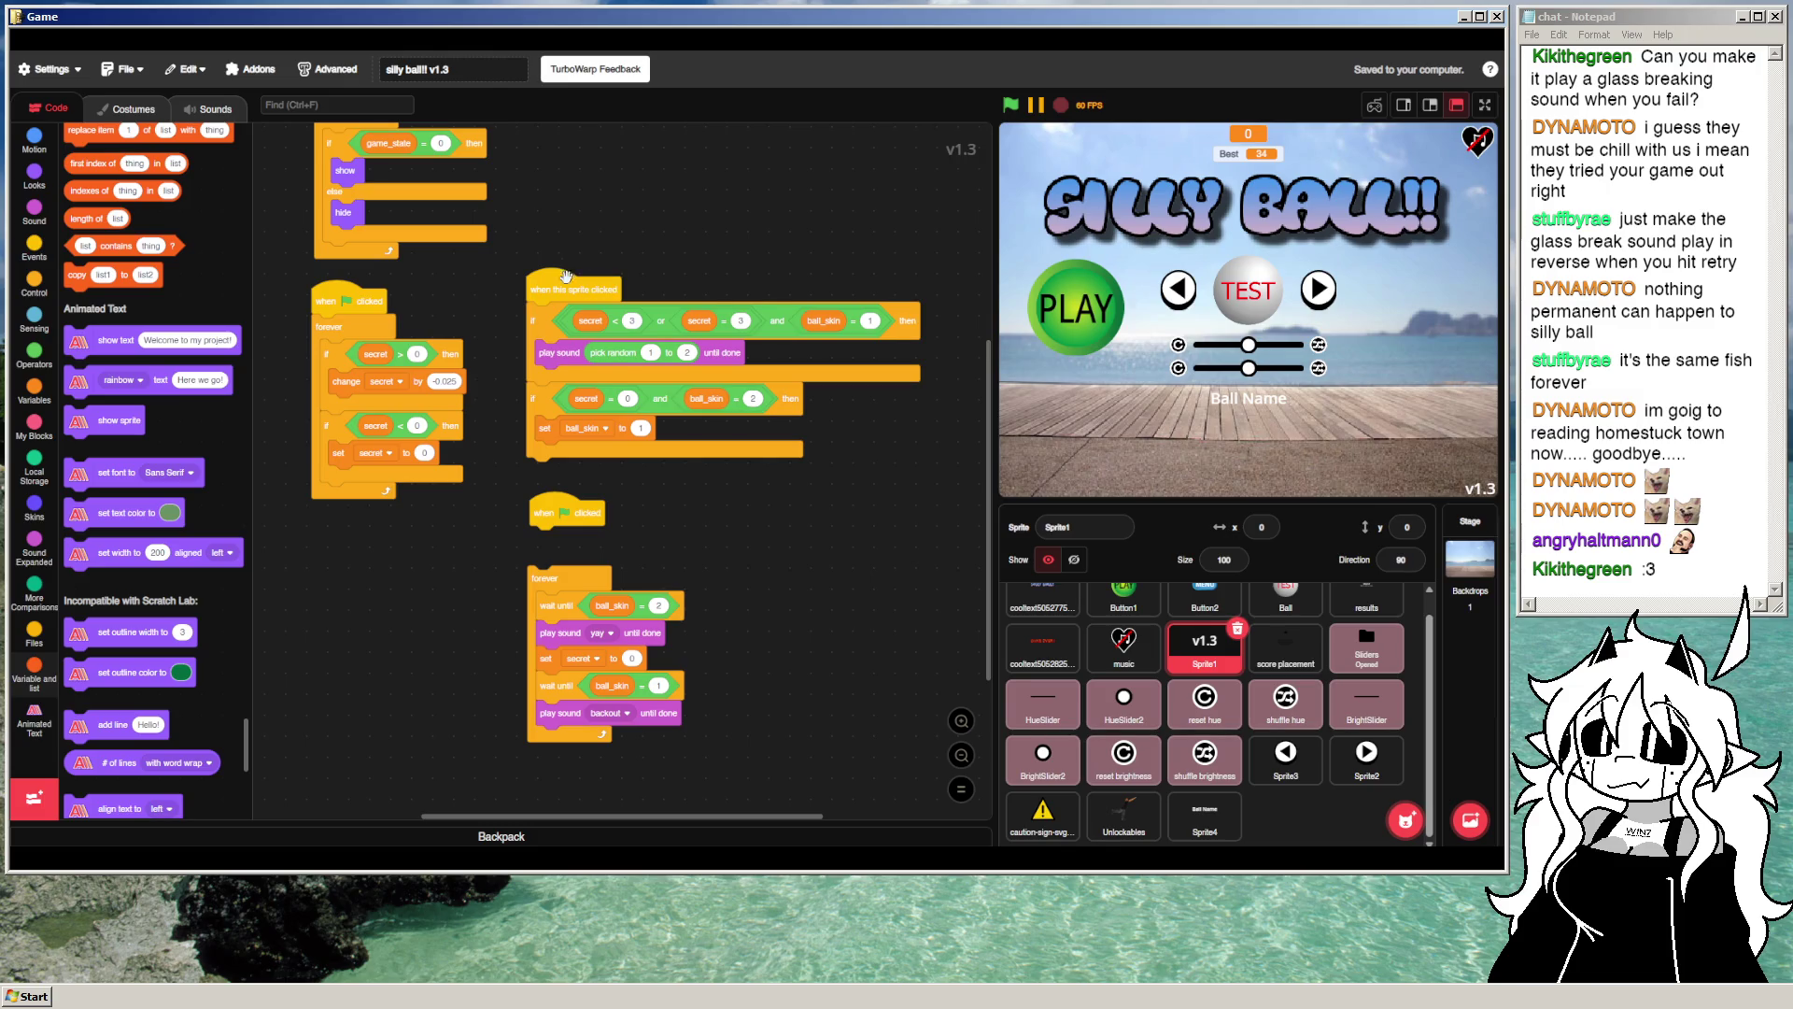
pyautogui.click(210, 107)
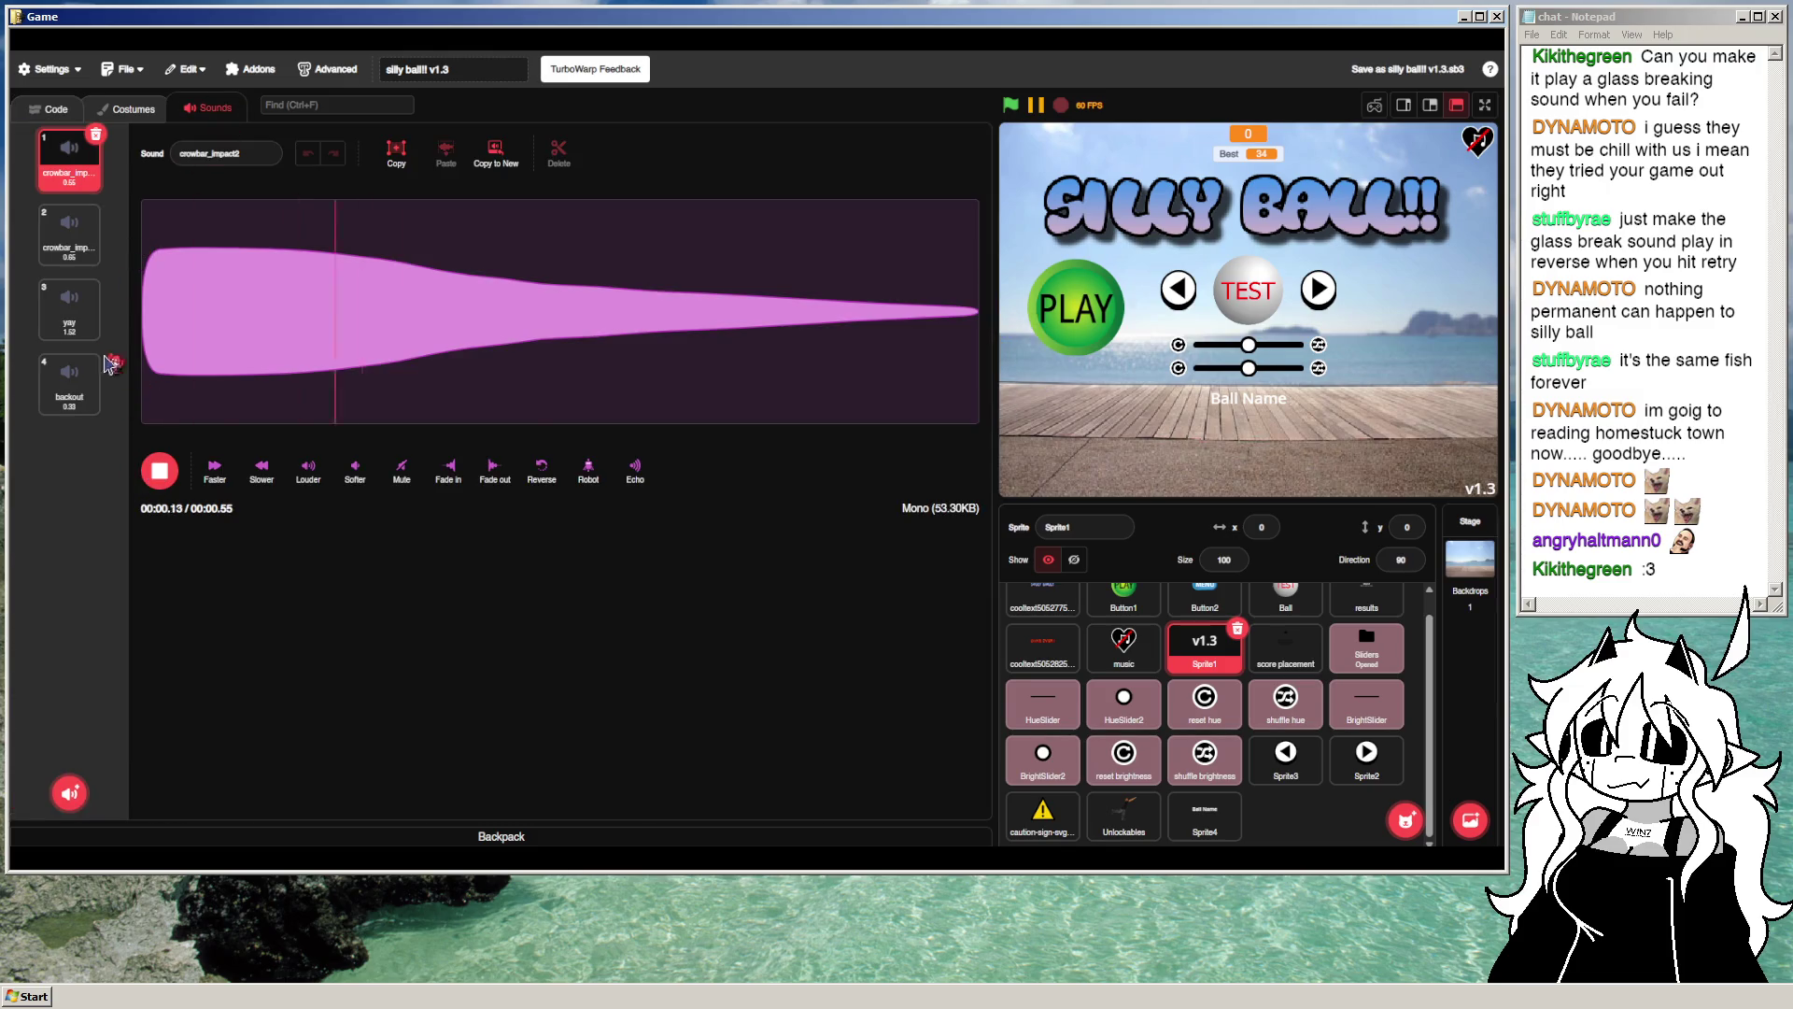
# Step: Delete Sprite1's crowbar_impact sounds from its Sounds tab
pyautogui.click(69, 234)
pyautogui.press('Down')
pyautogui.press('Down')
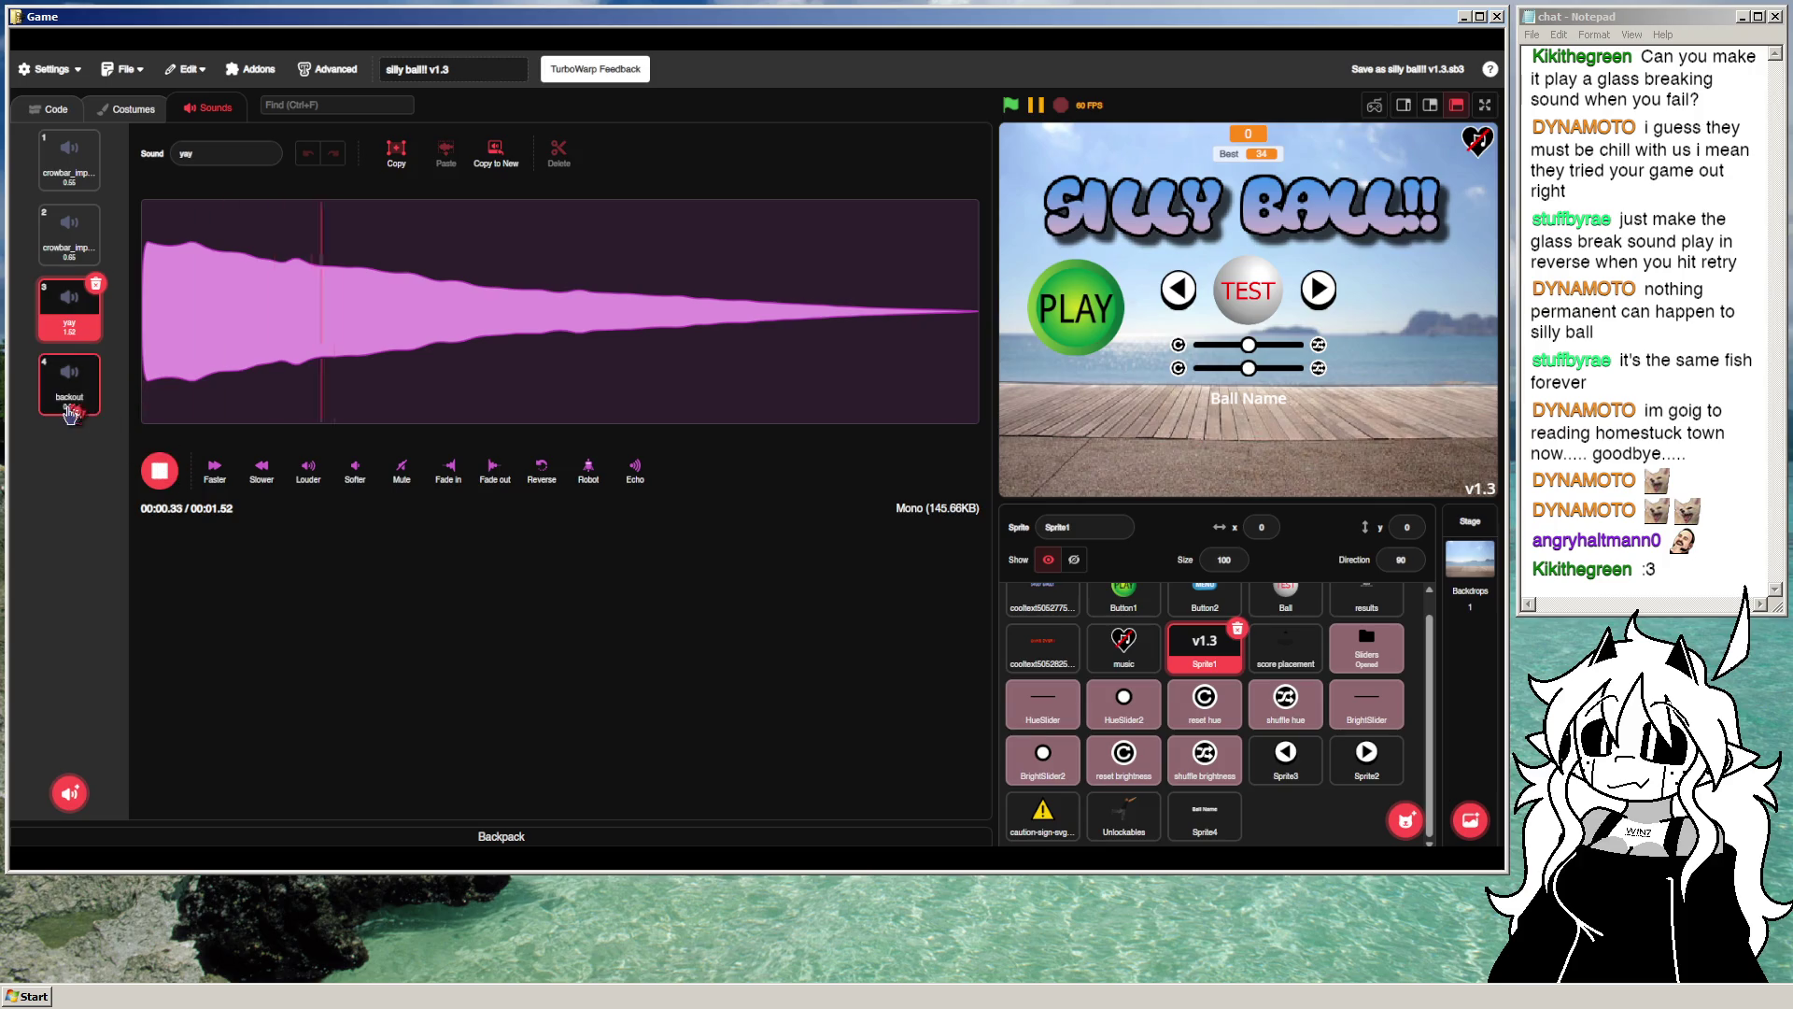
pyautogui.click(93, 163)
pyautogui.click(95, 134)
pyautogui.click(95, 134)
pyautogui.click(96, 134)
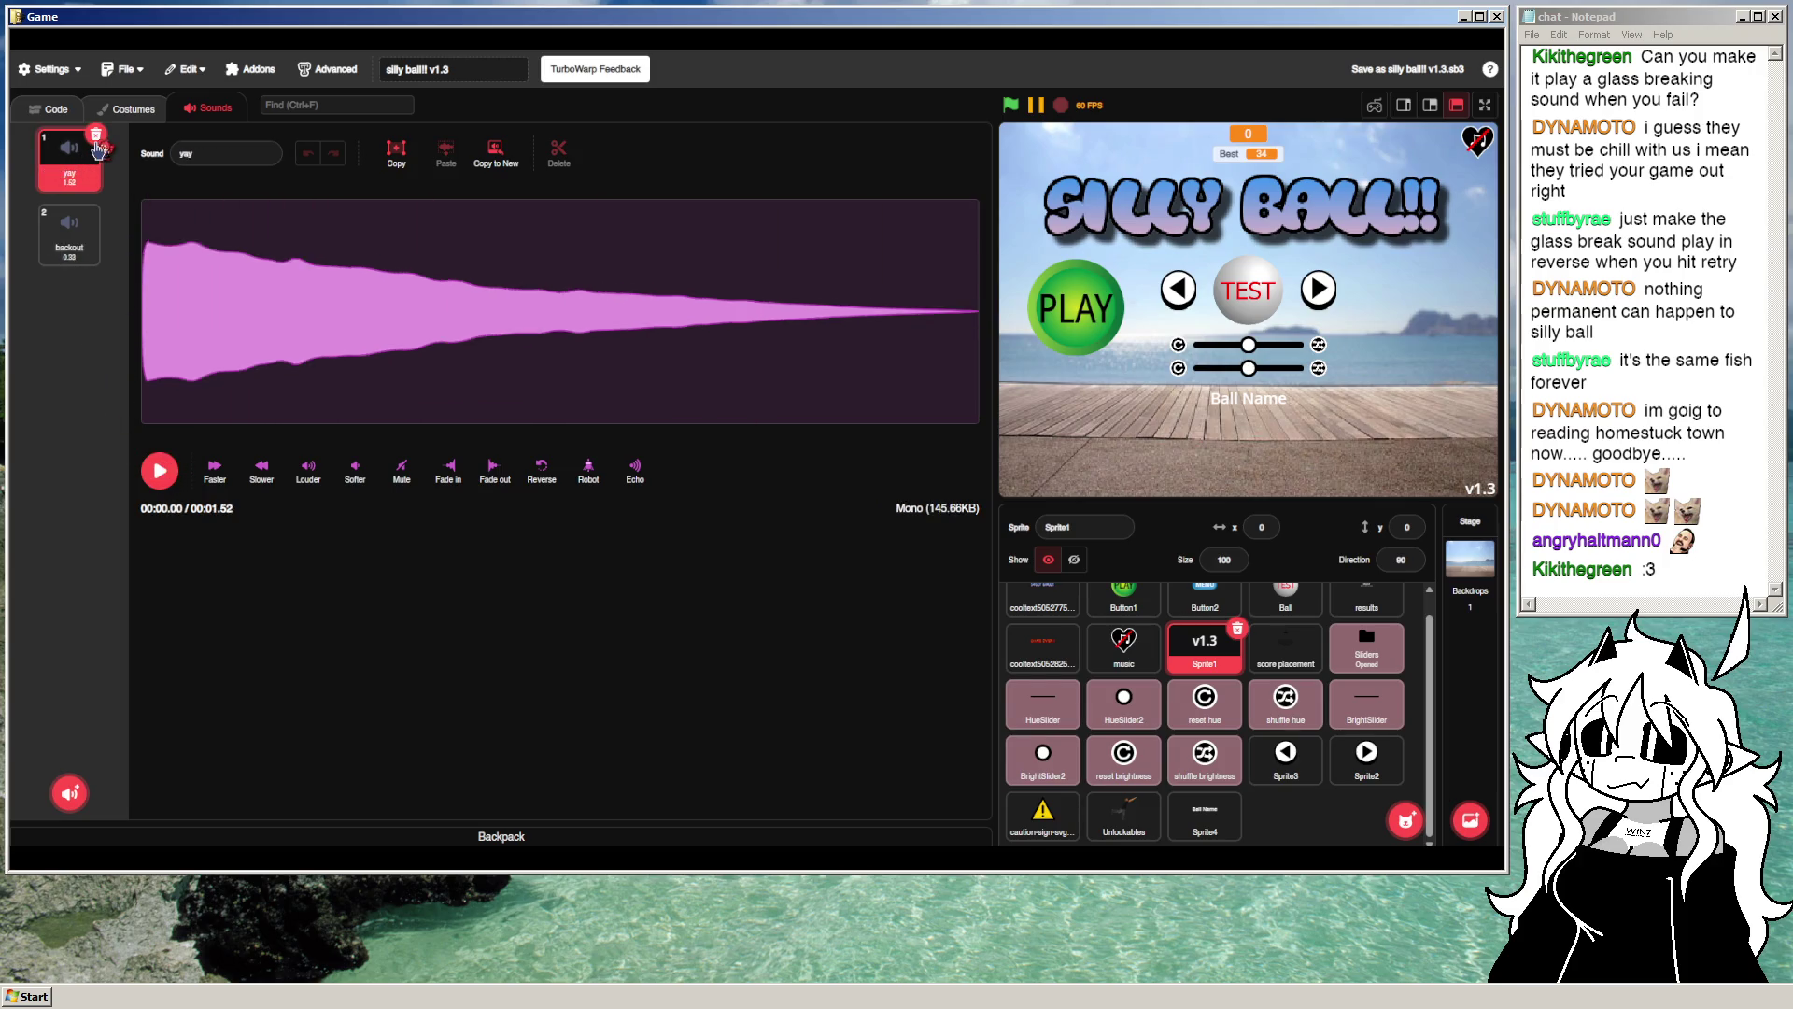
pyautogui.click(96, 134)
# Step: Delete Sprite1's secret-countdown script, lone green-flag hat, and skin sound-playing loop
pyautogui.click(51, 108)
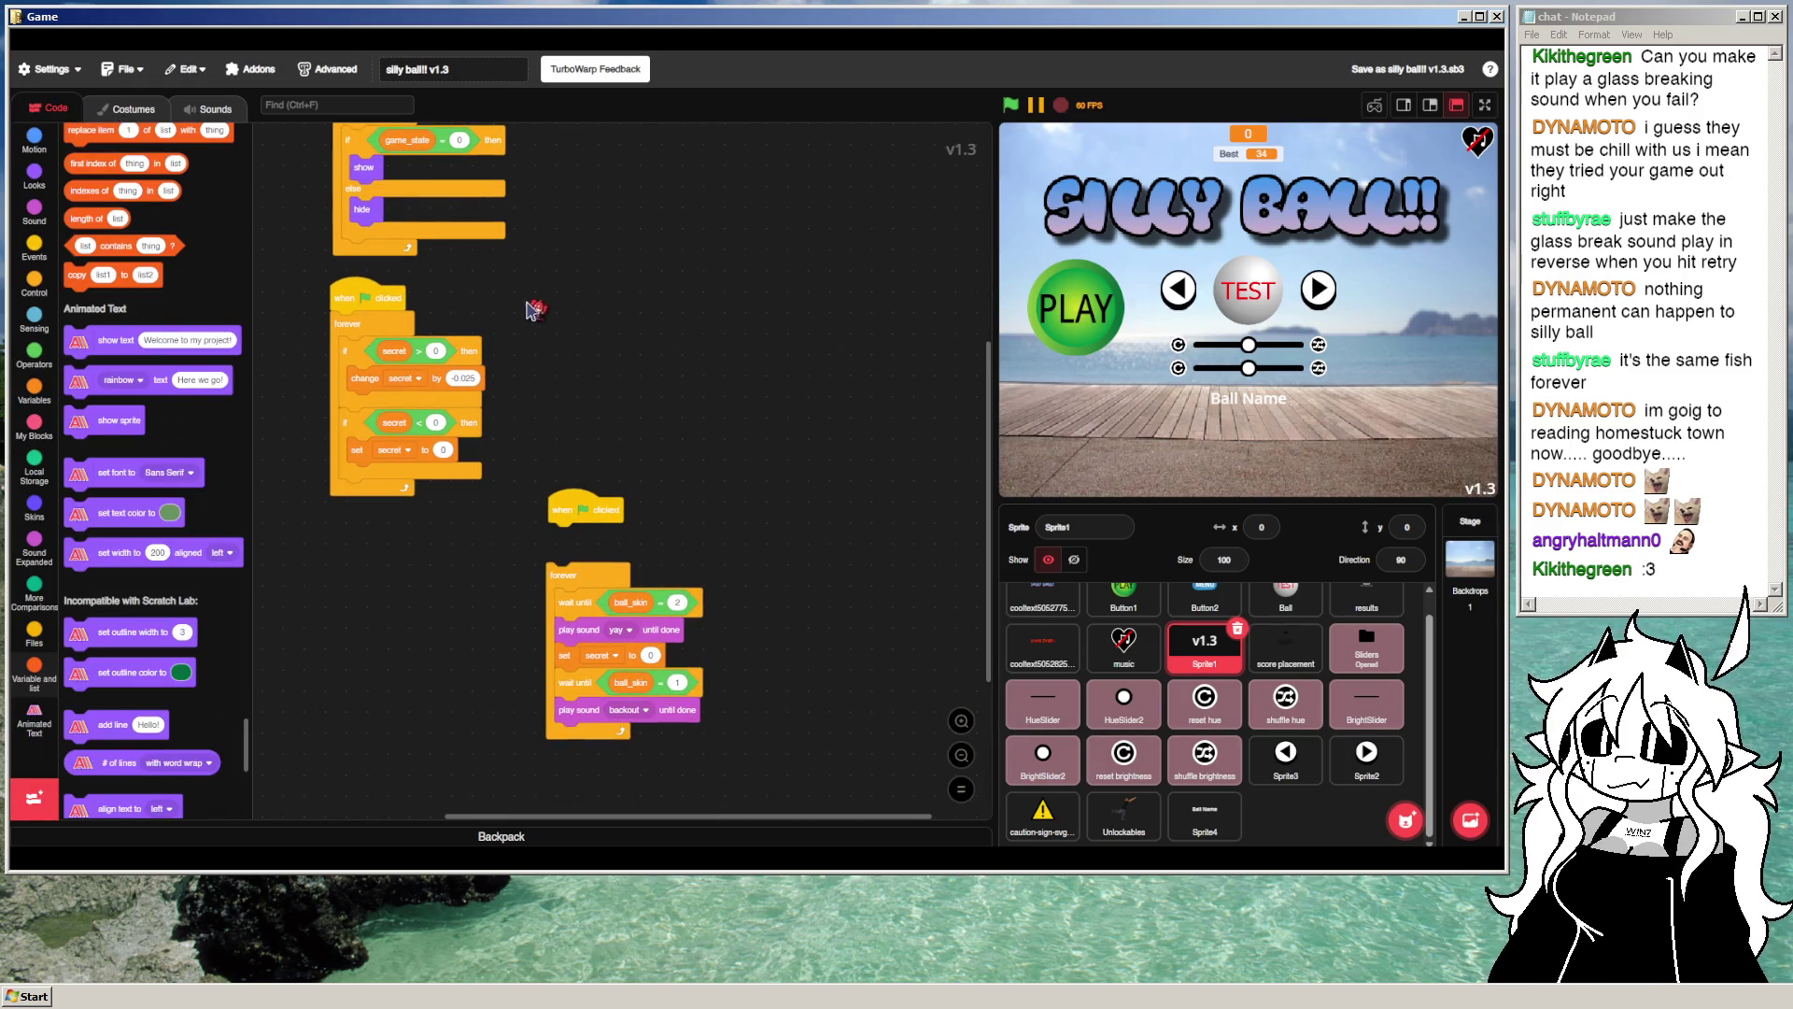
pyautogui.moveTo(371, 295); pyautogui.dragTo(149, 471)
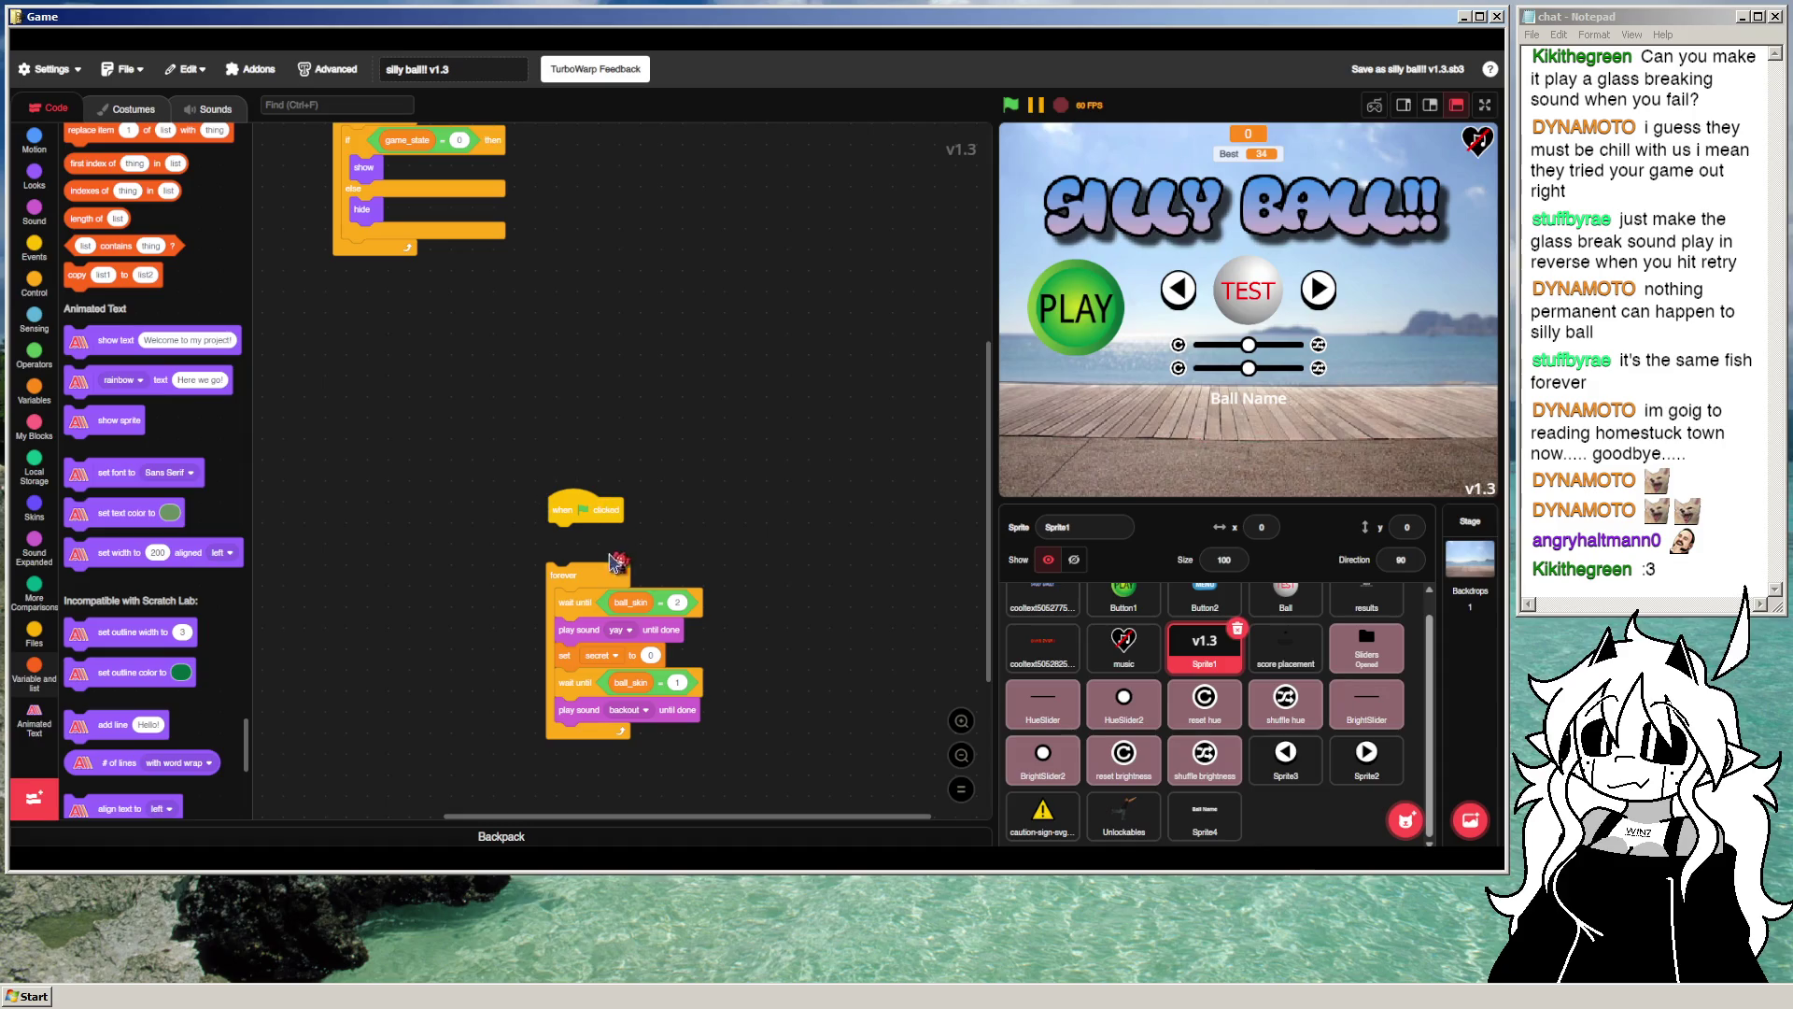
pyautogui.moveTo(472, 509); pyautogui.dragTo(103, 509)
pyautogui.moveTo(505, 571); pyautogui.dragTo(137, 506)
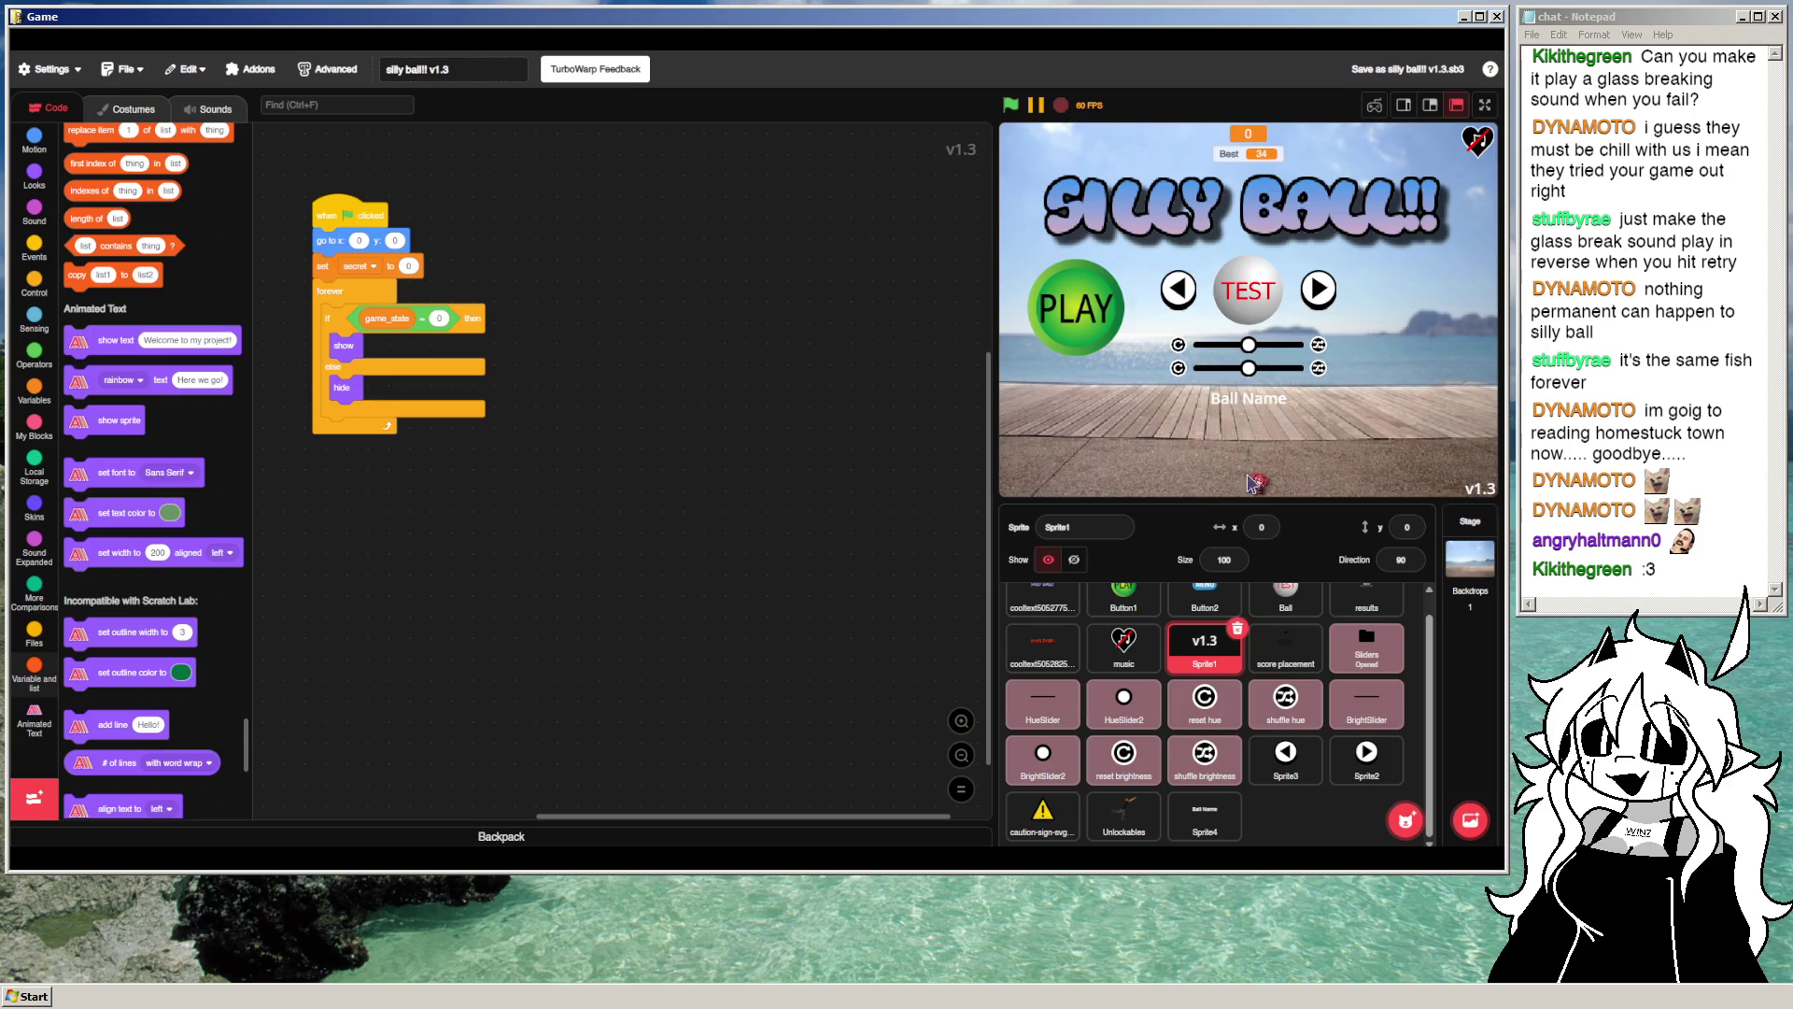
# Step: Add 'set size to 66' after Sprite4's typing delay, then run the game full screen
pyautogui.click(1205, 814)
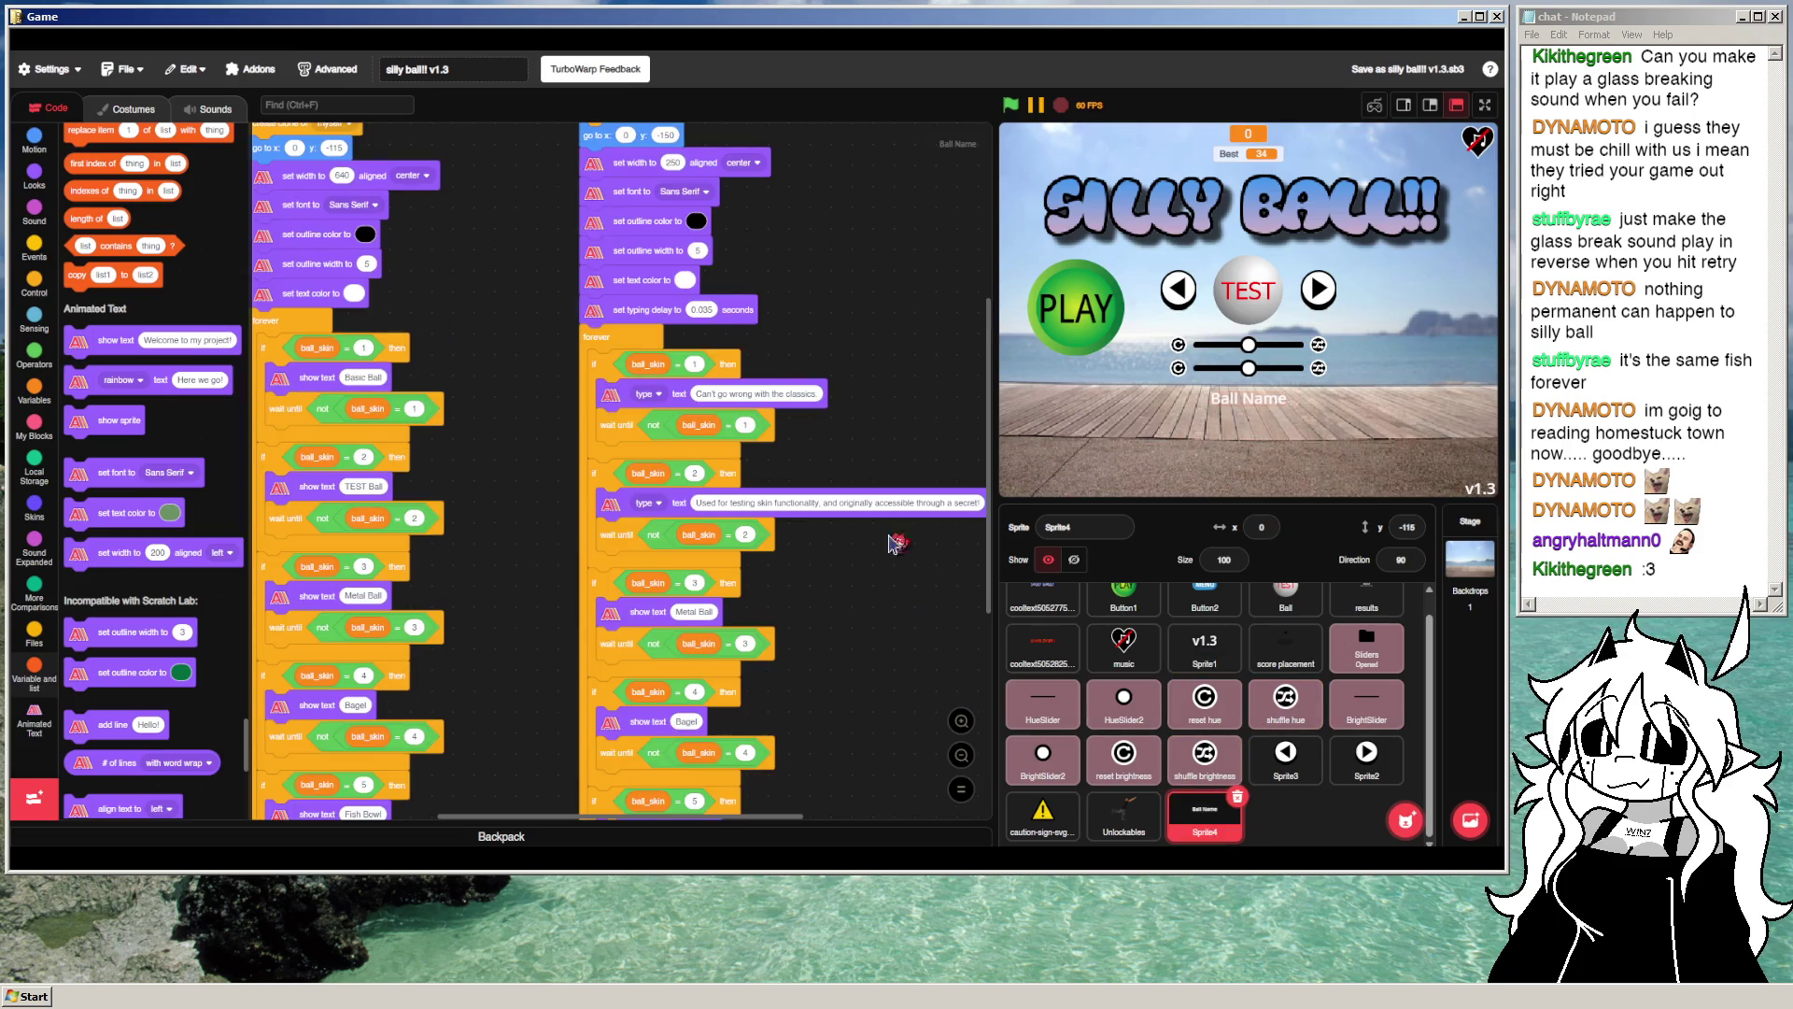
pyautogui.scroll(2, 672, 487)
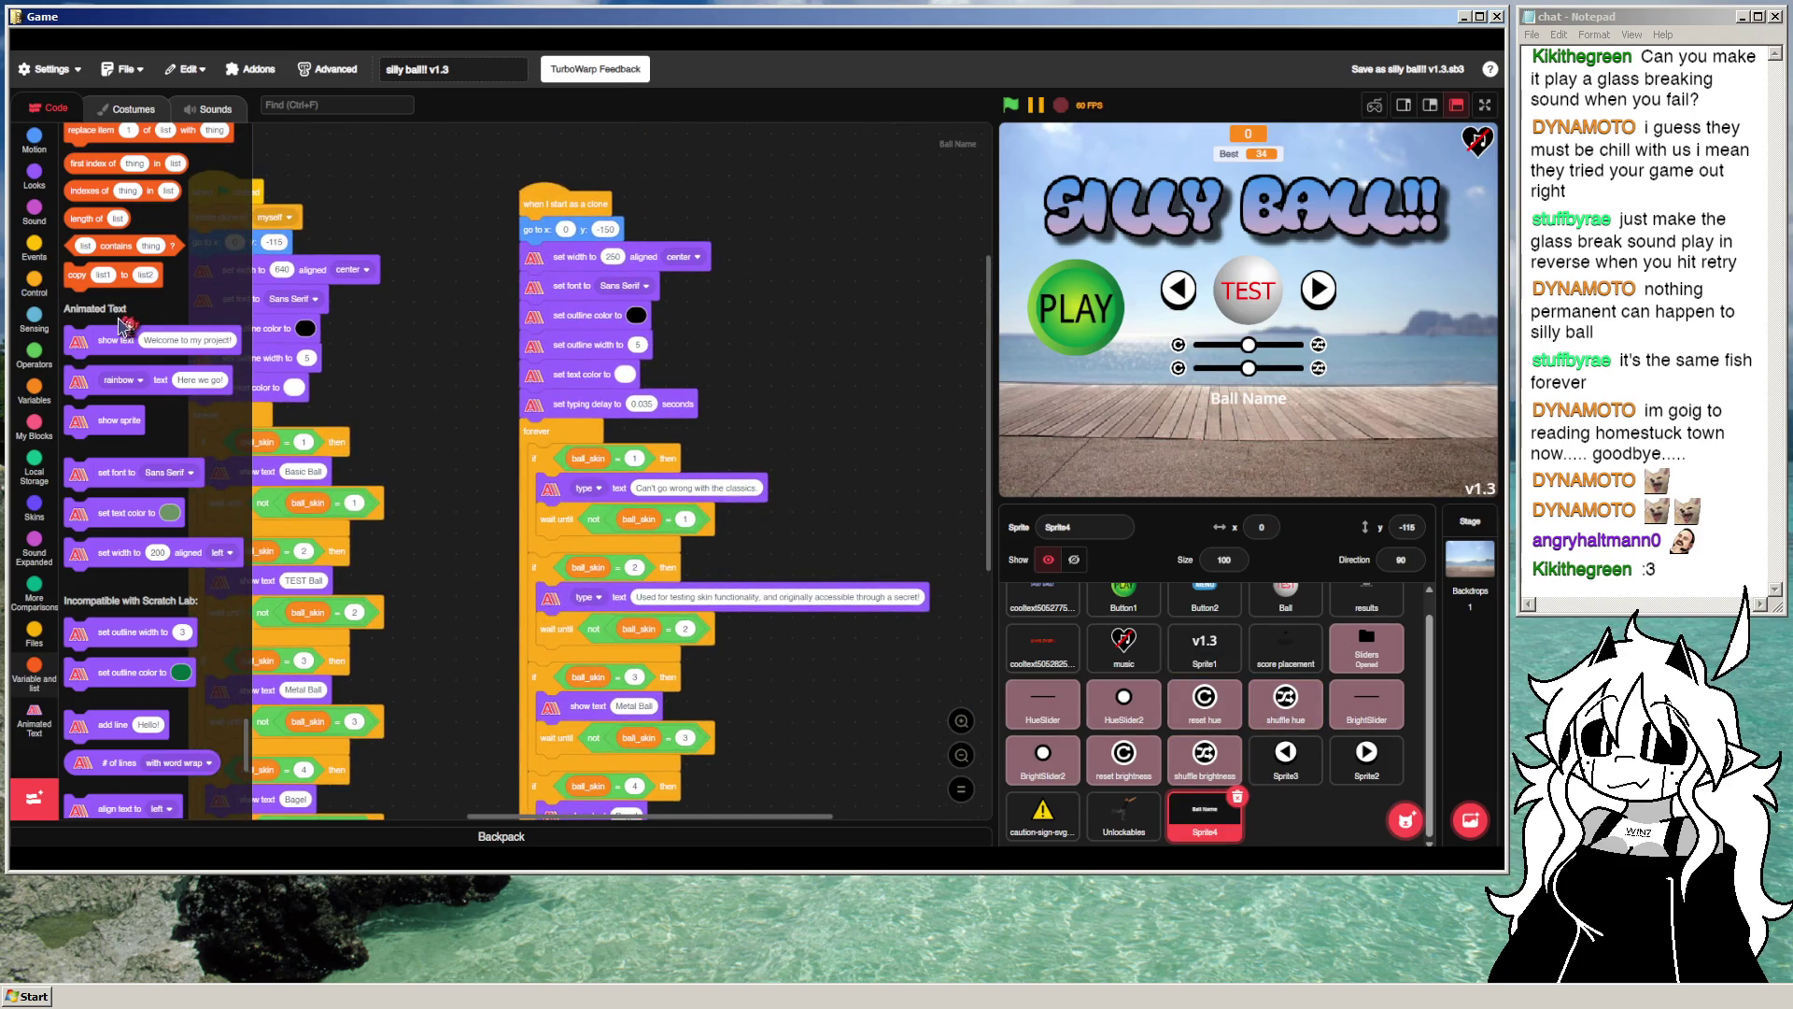
pyautogui.scroll(-3, 122, 323)
pyautogui.scroll(-9, 129, 357)
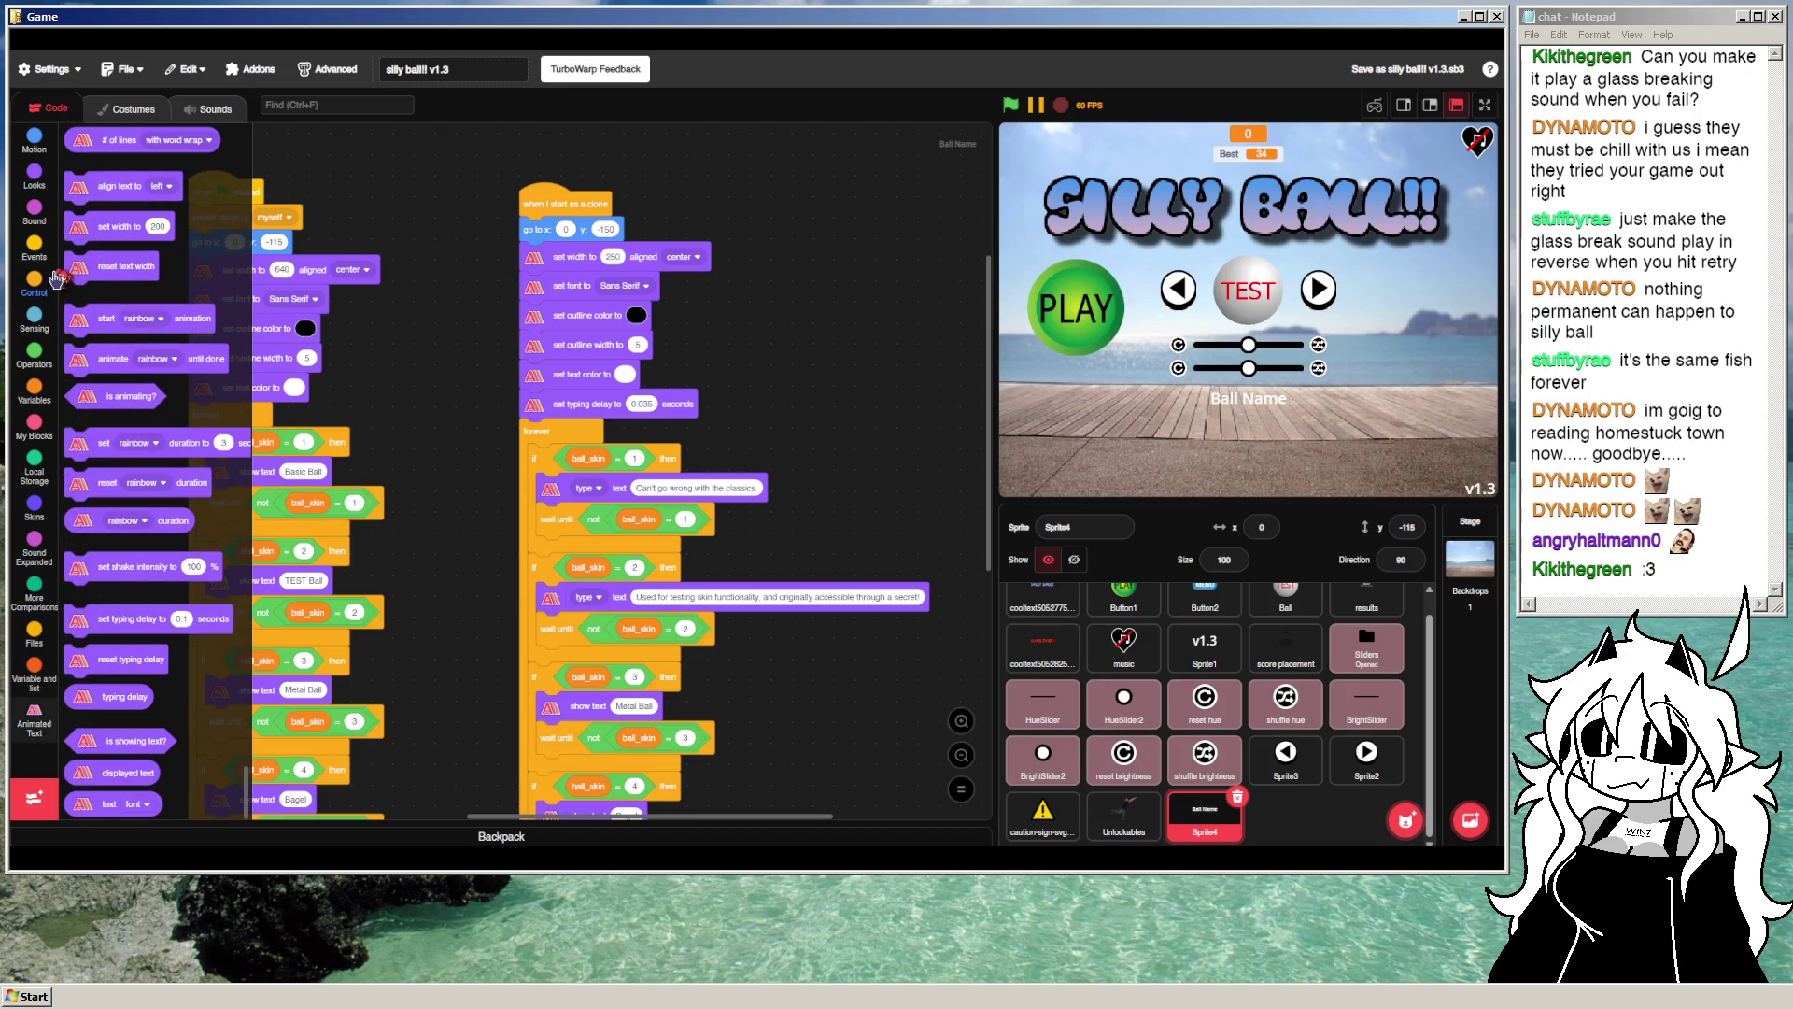
pyautogui.click(42, 182)
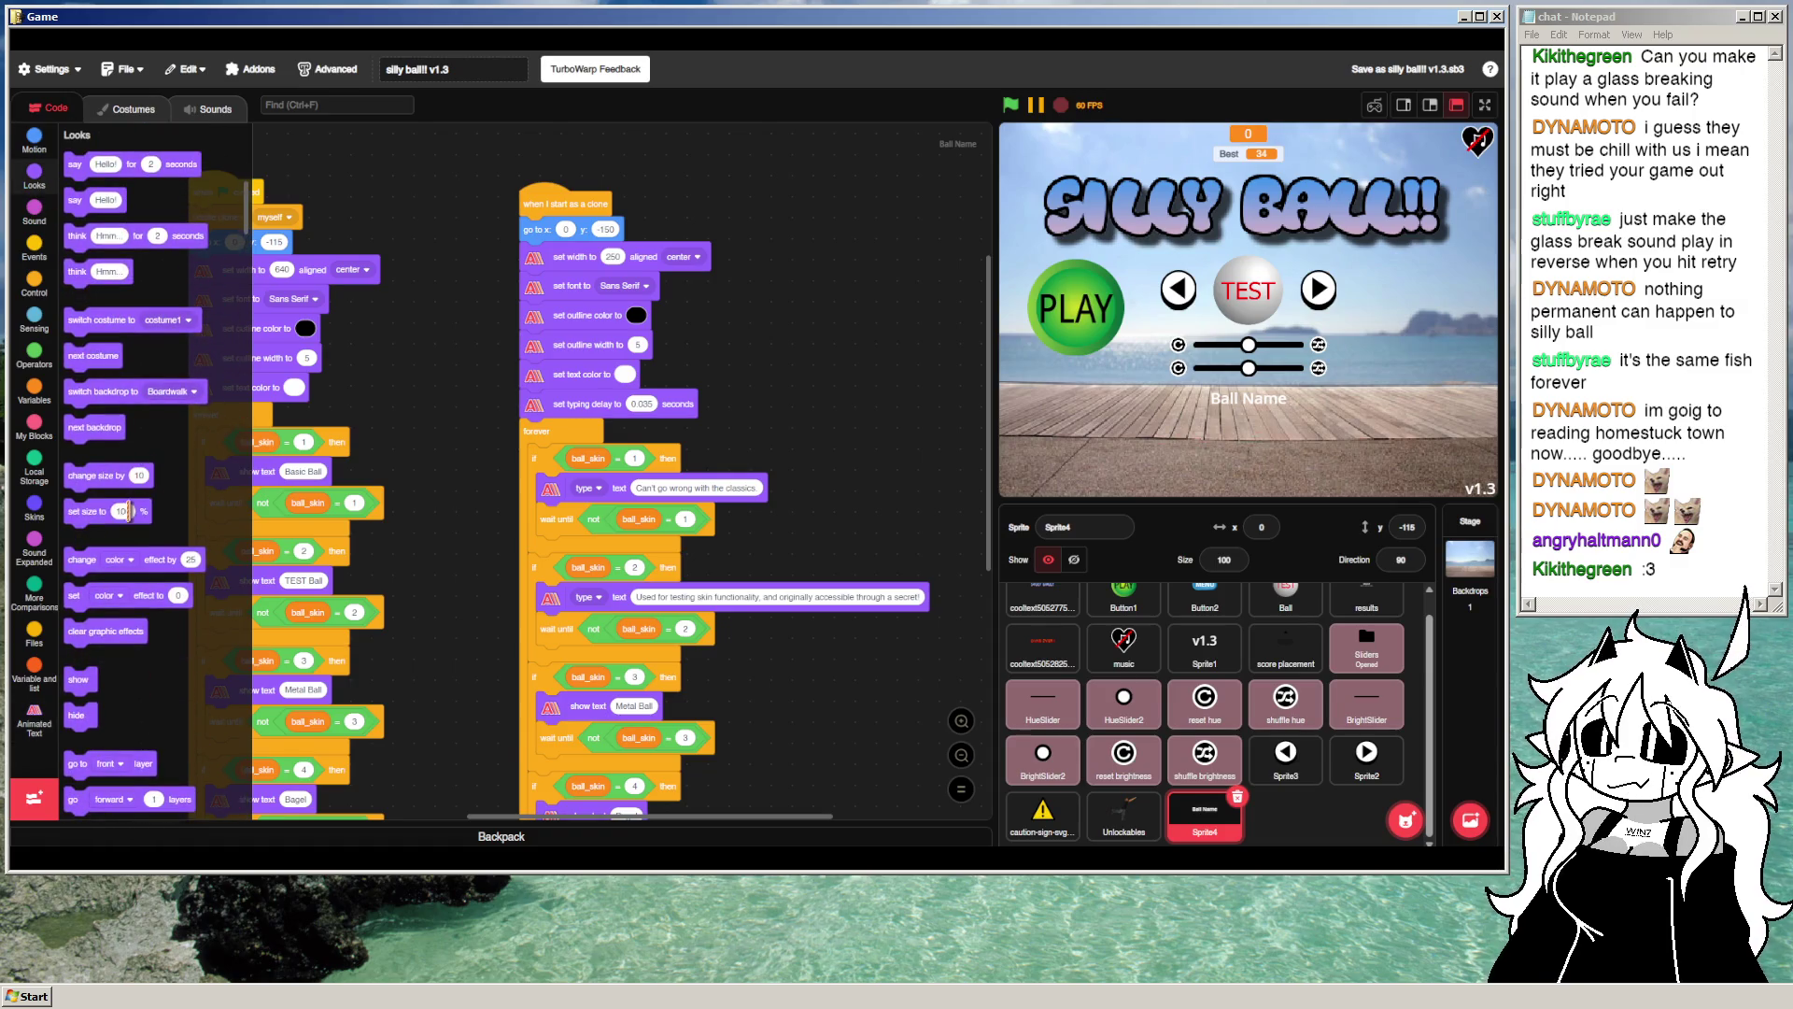
pyautogui.moveTo(86, 511)
pyautogui.mouseDown()
pyautogui.moveTo(544, 439)
pyautogui.moveTo(591, 449)
pyautogui.mouseUp()
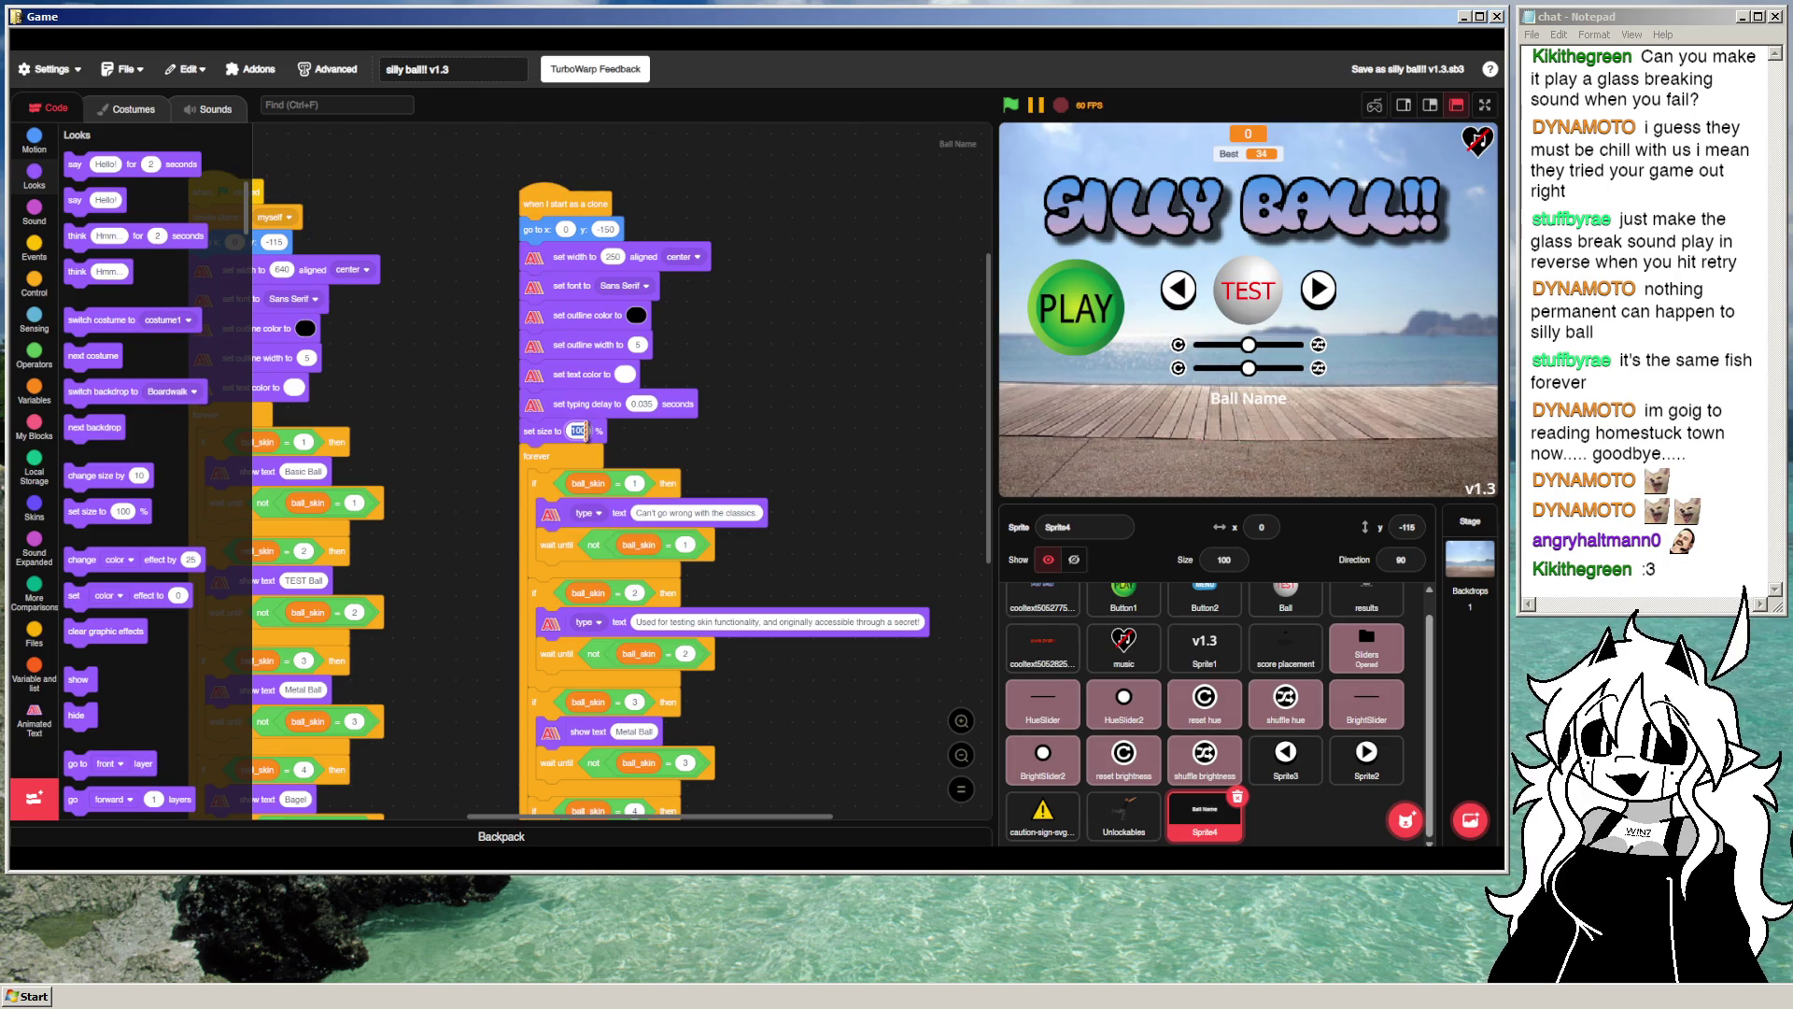
pyautogui.write('66')
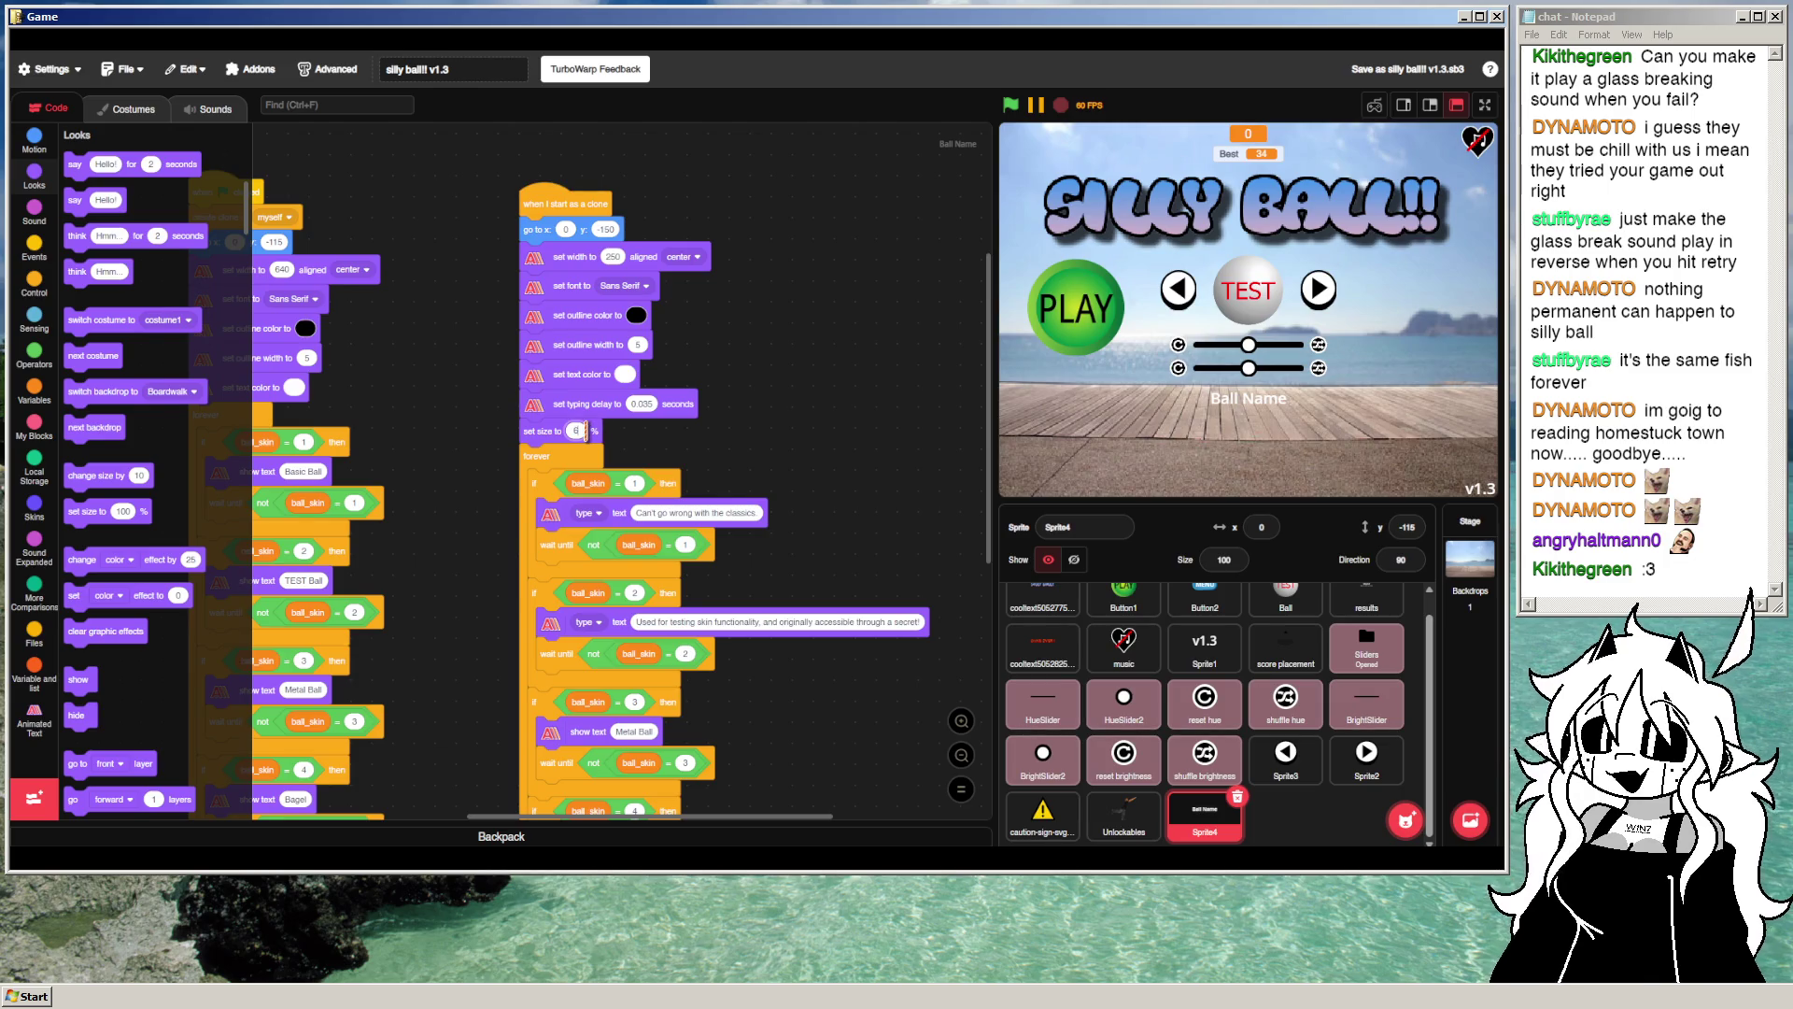
pyautogui.click(1013, 106)
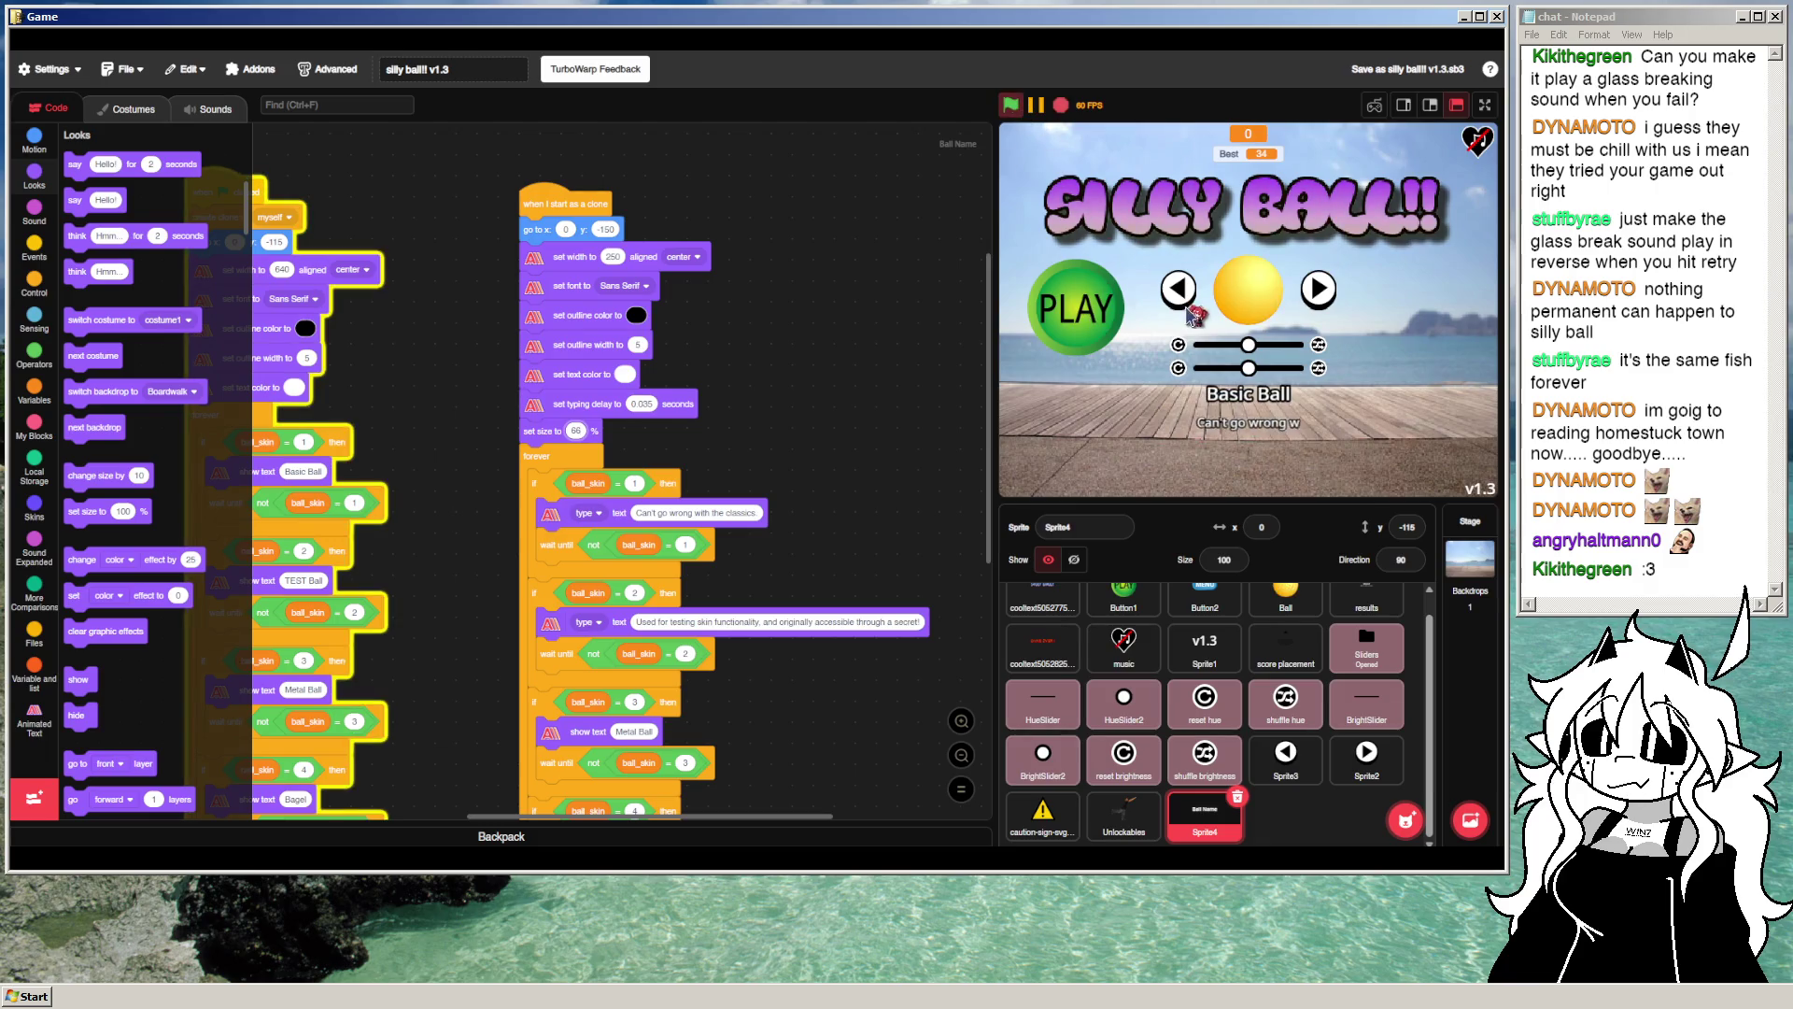
pyautogui.click(1485, 106)
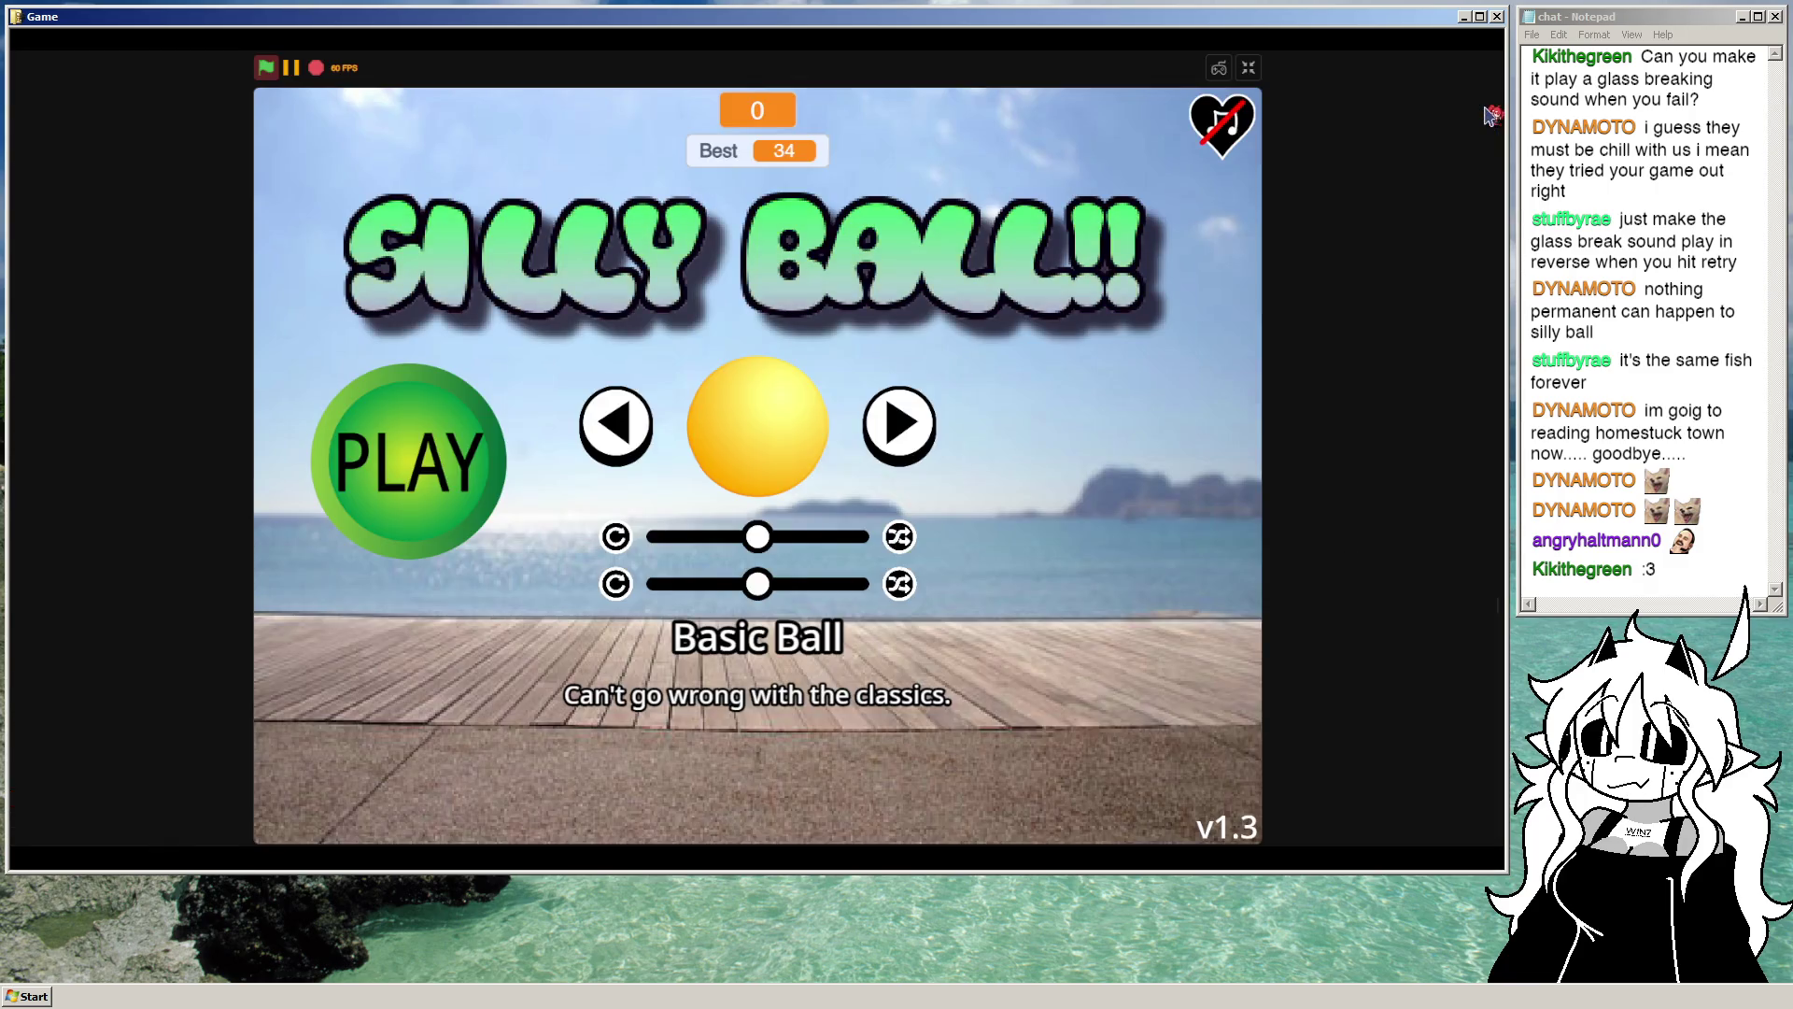
# Step: Set the clone's starting y position to -145 and recheck the text full screen
pyautogui.click(1249, 67)
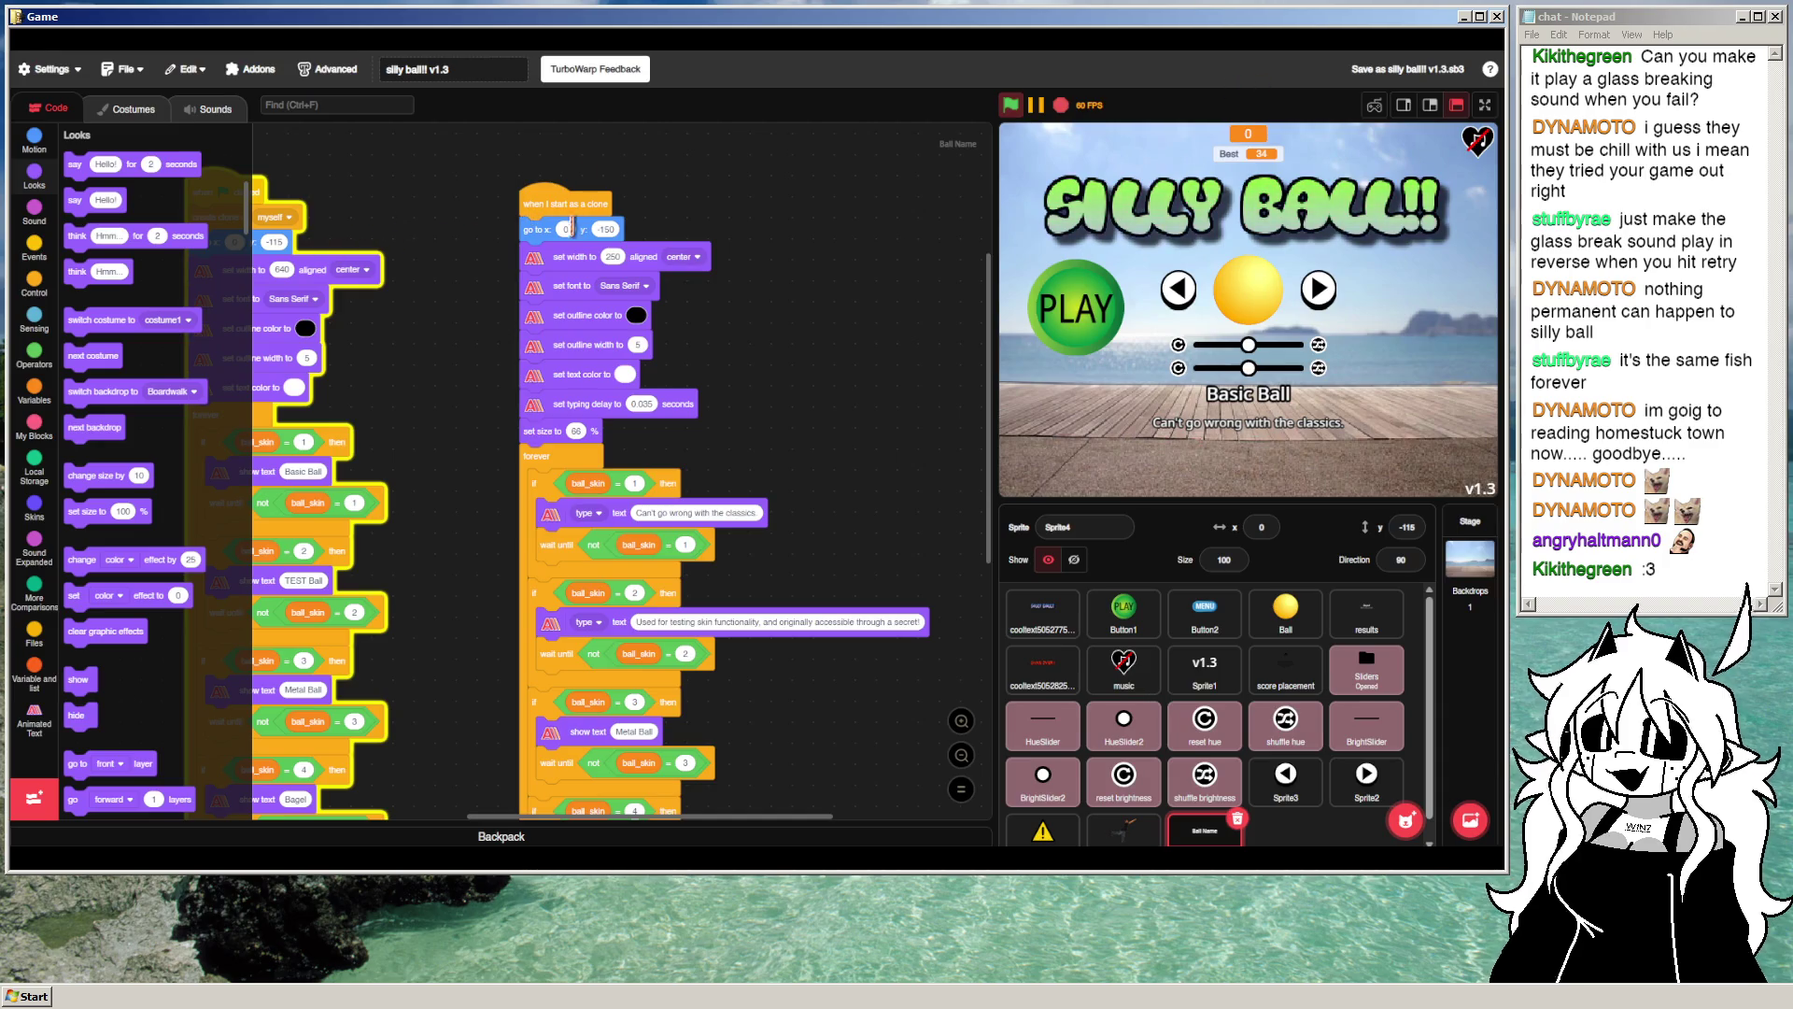
pyautogui.click(609, 229)
pyautogui.write('-145')
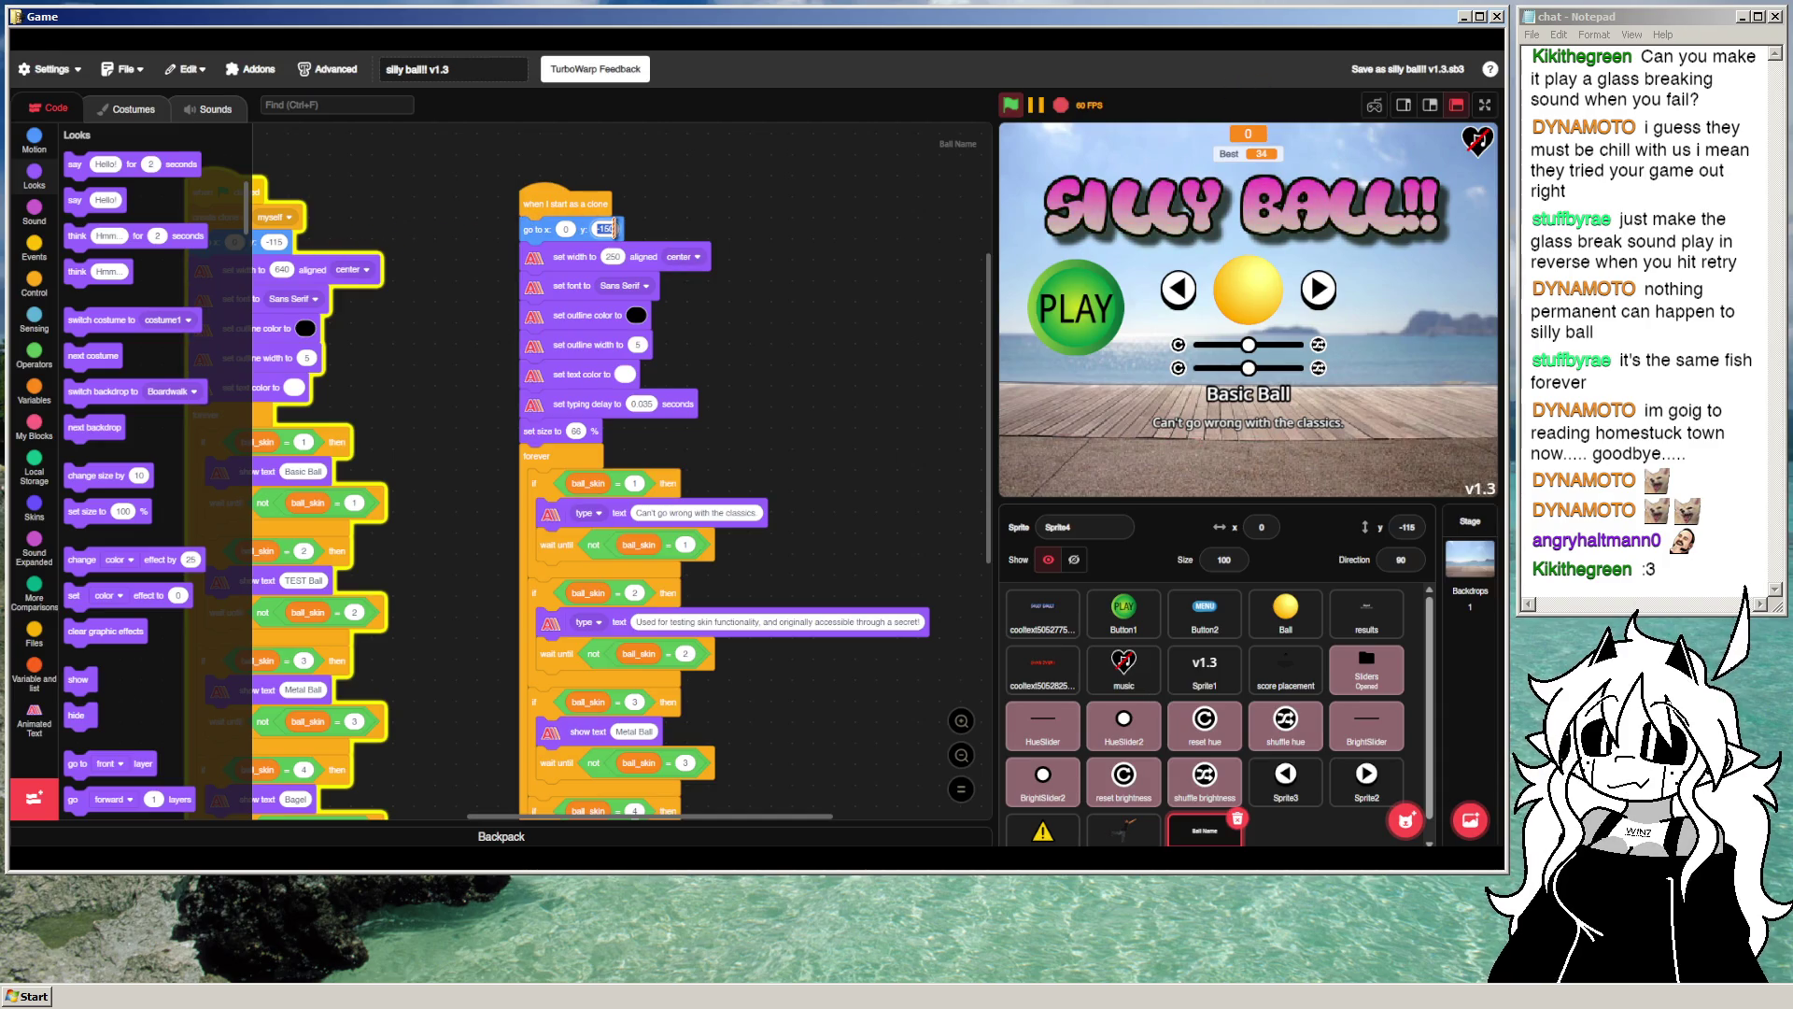
pyautogui.press('Return')
pyautogui.click(1016, 108)
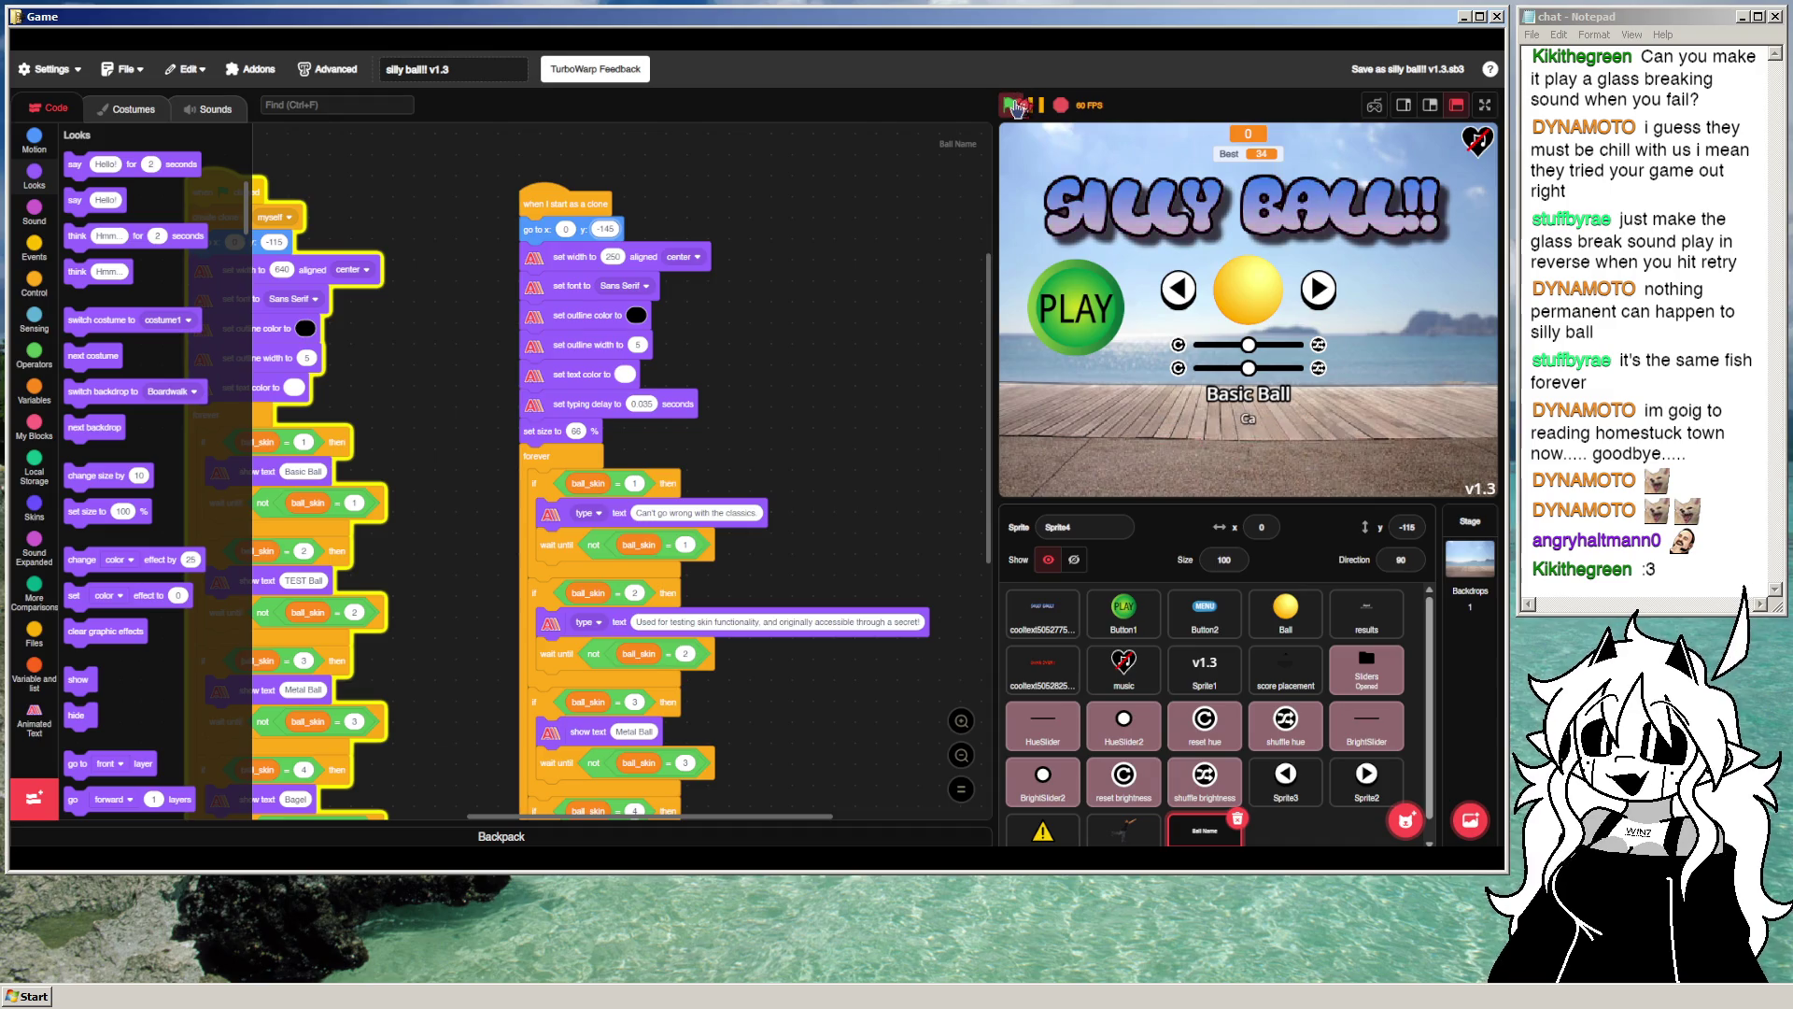
pyautogui.click(1487, 105)
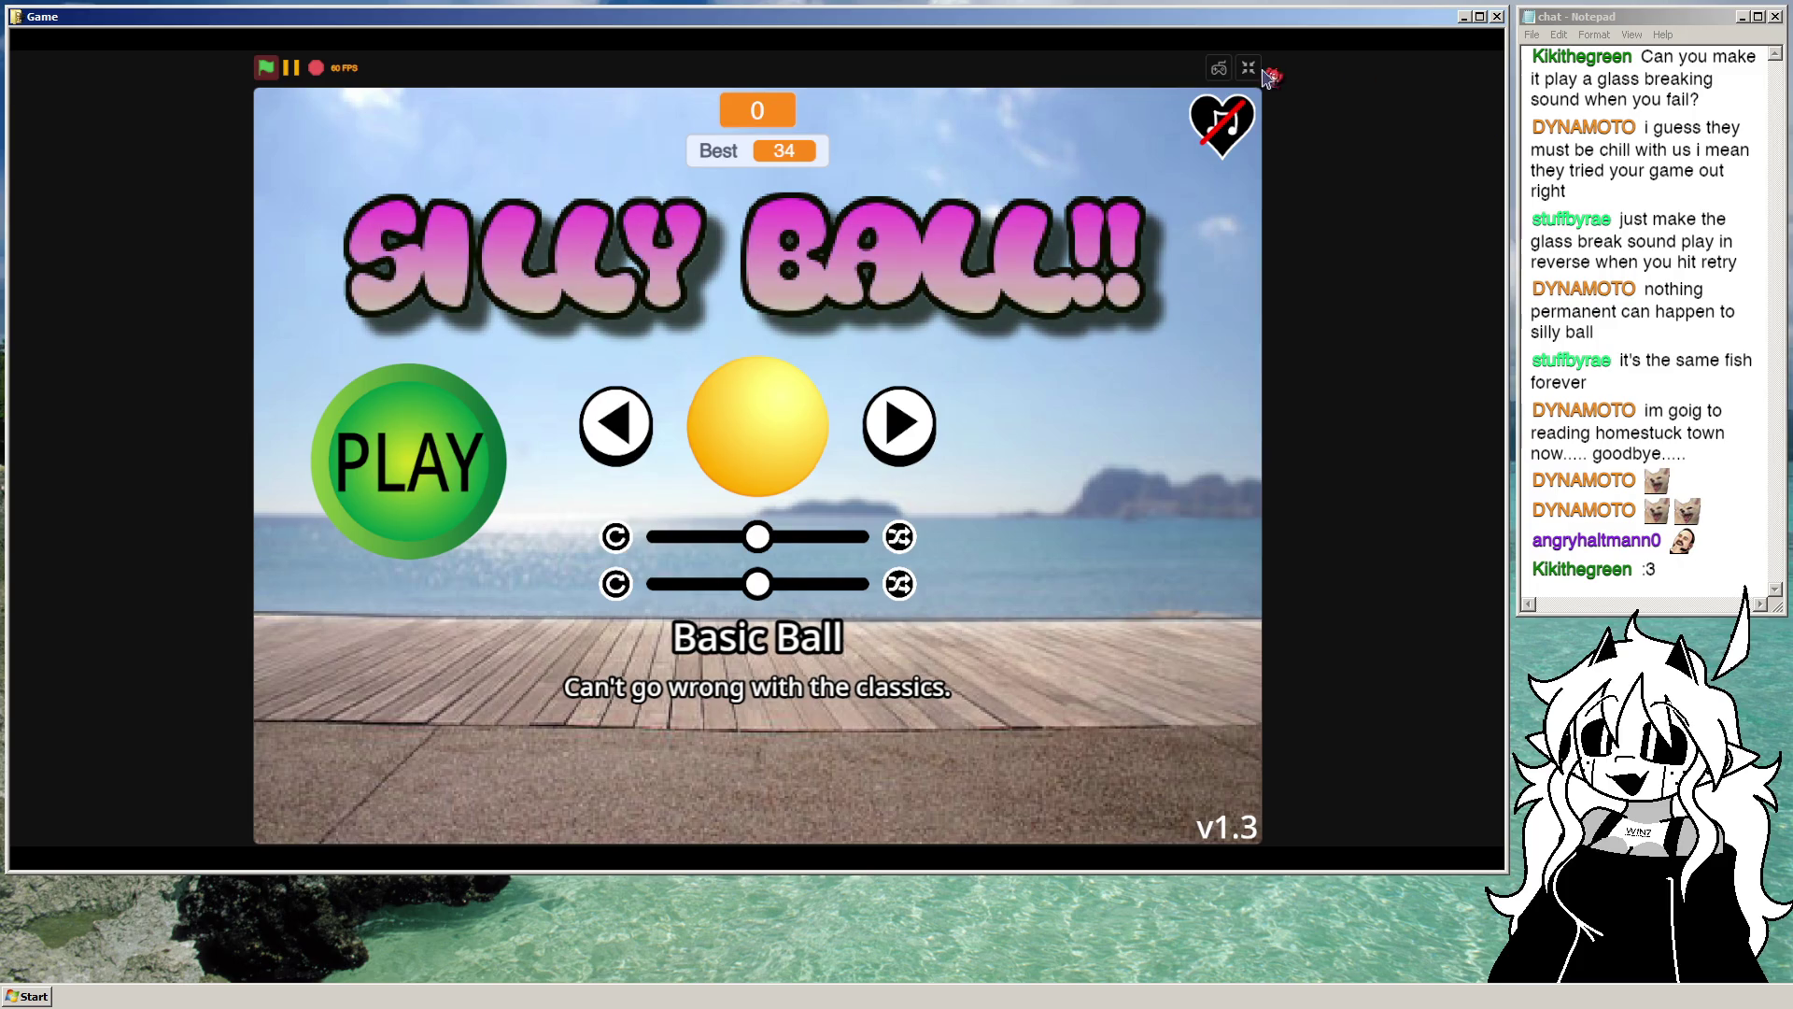
pyautogui.press('Escape')
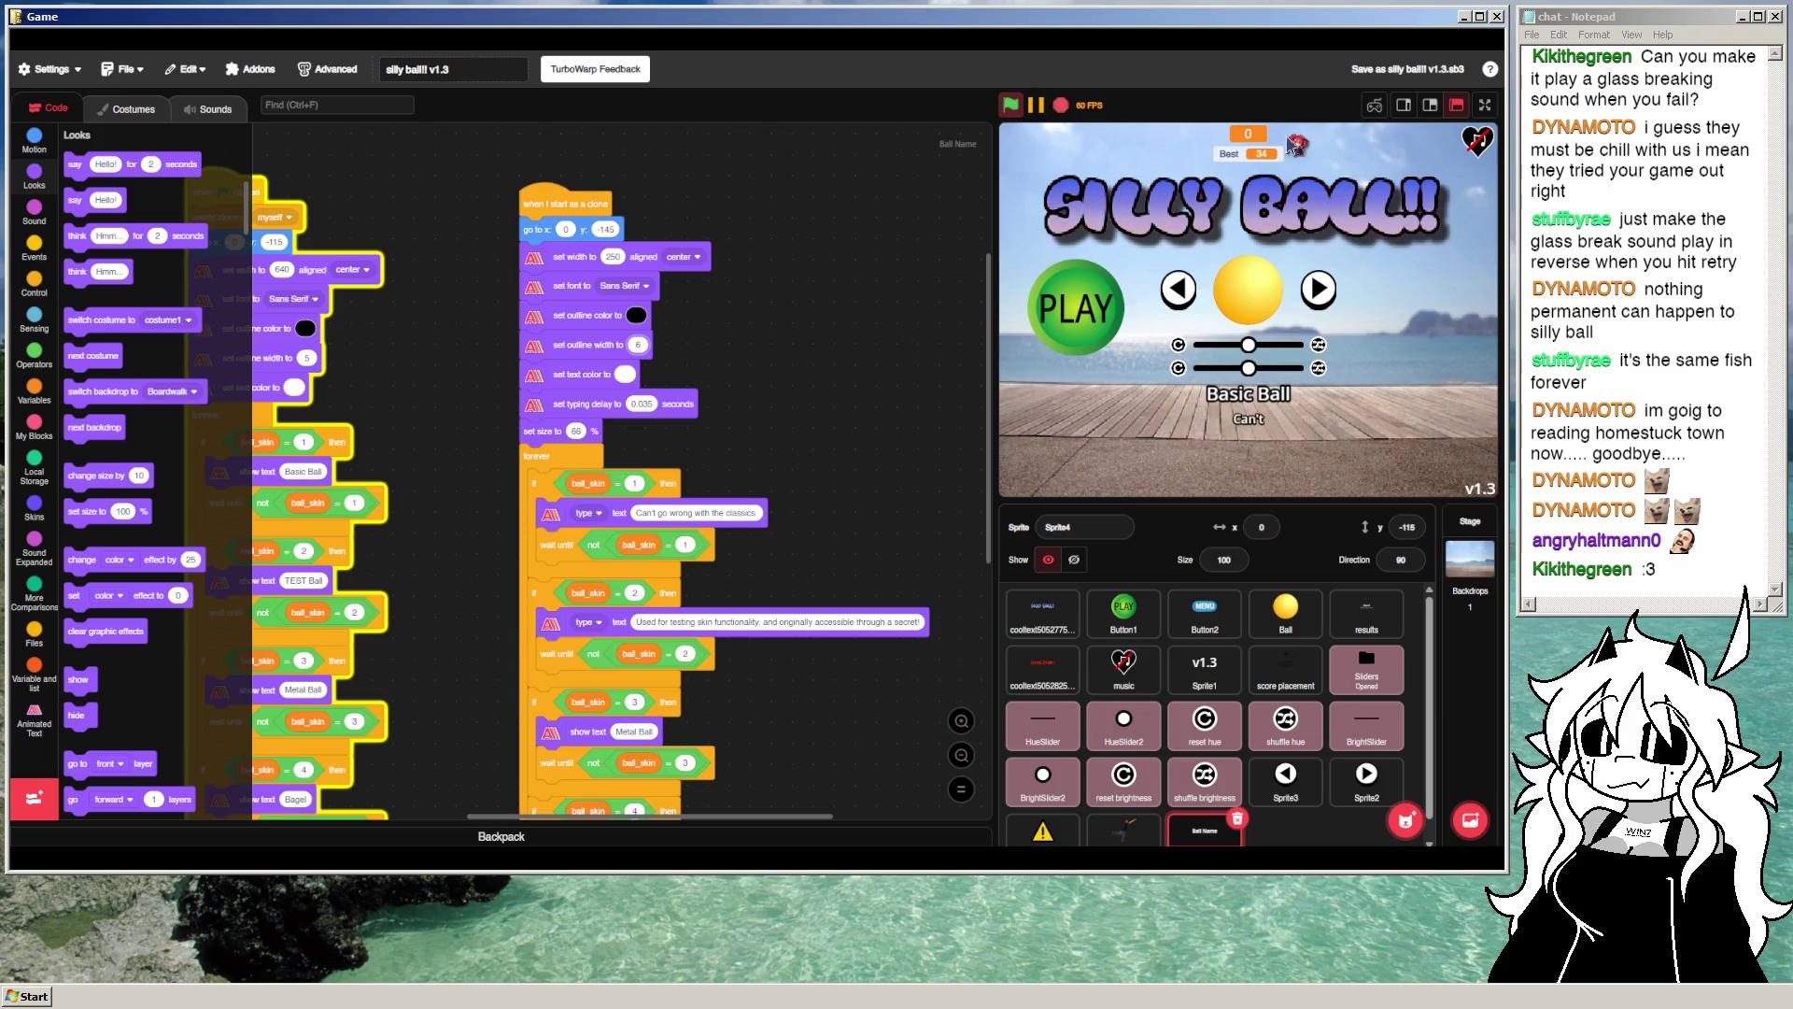
pyautogui.click(1487, 106)
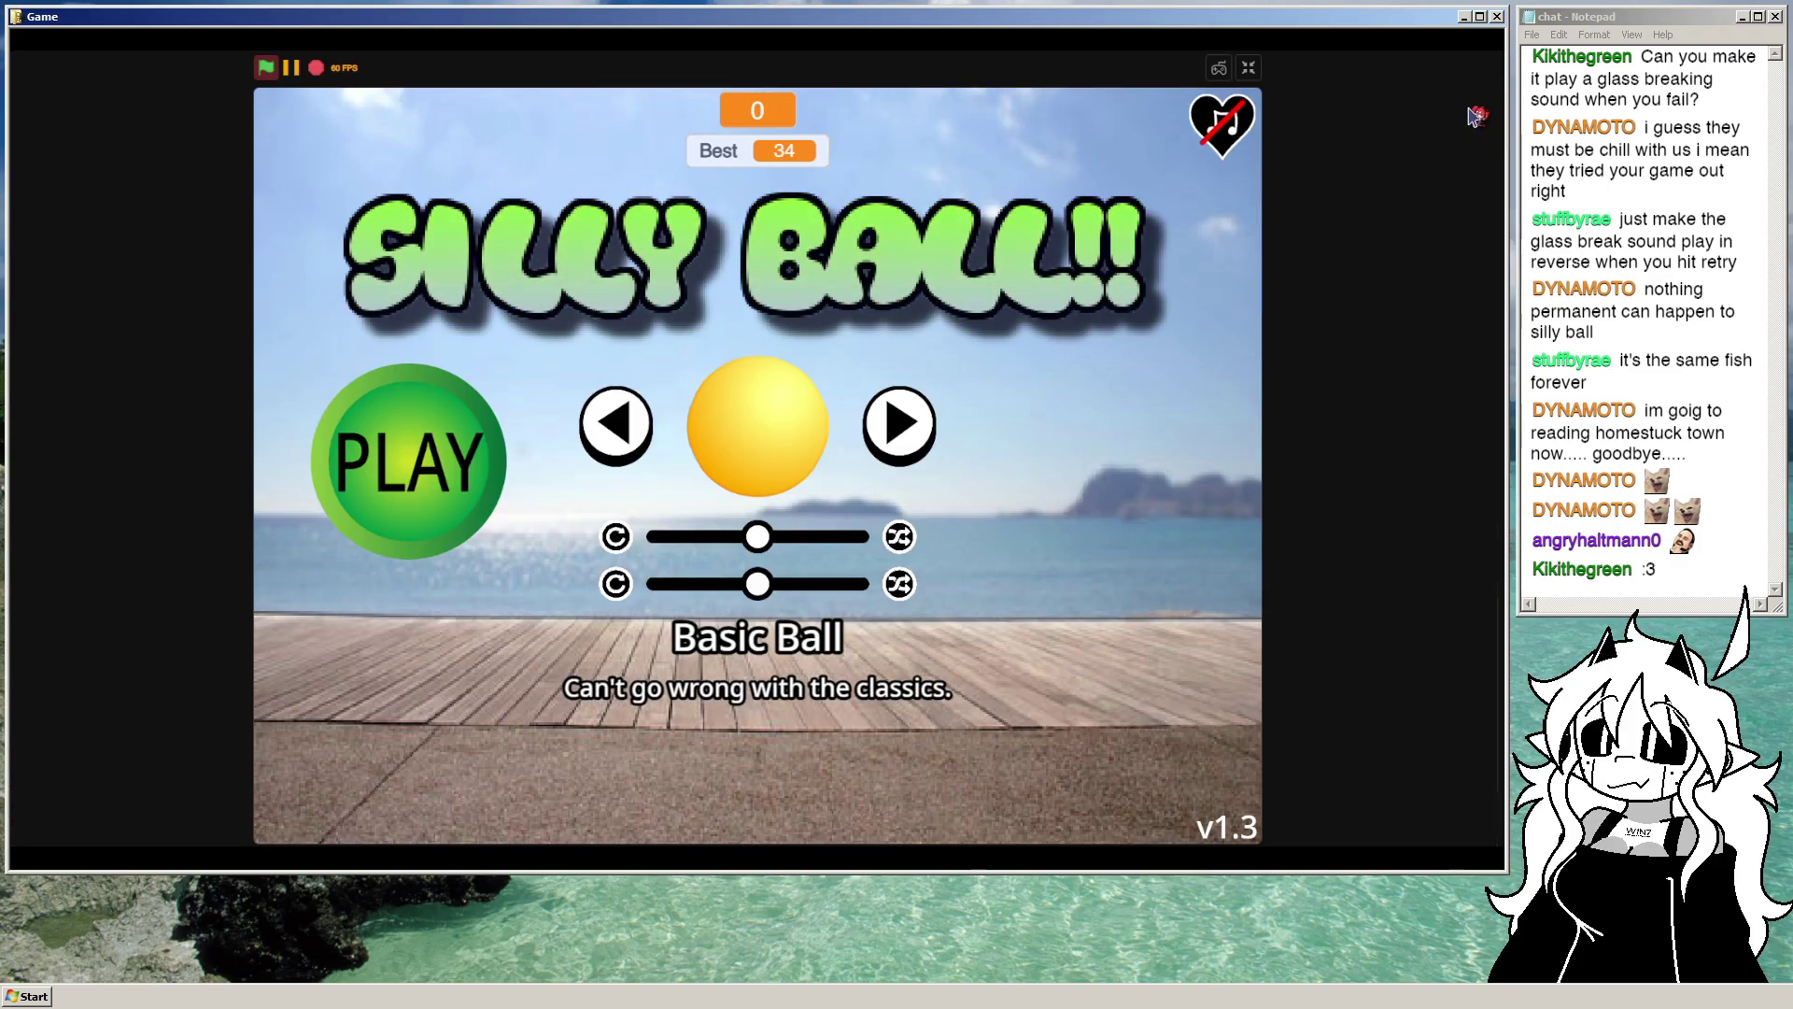
pyautogui.click(1250, 73)
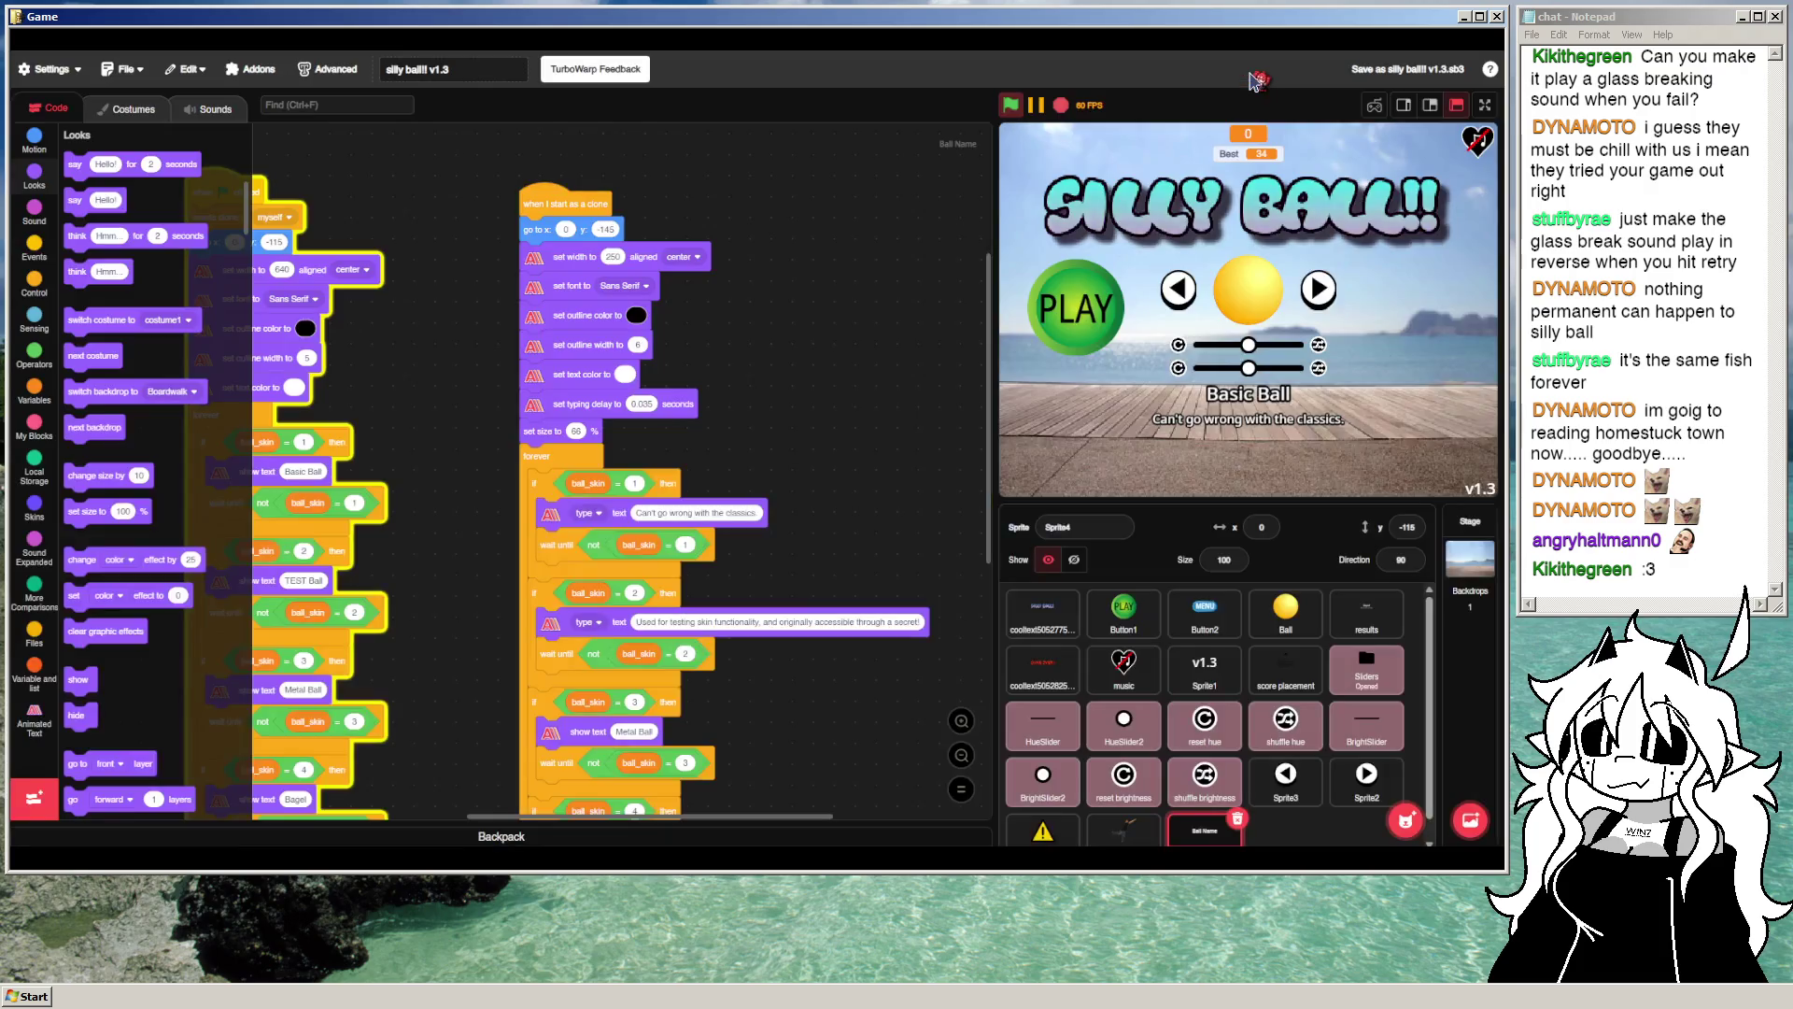
# Step: Preview TEST Ball, Metal Ball and Fish Bowl descriptions full screen, then exit
pyautogui.click(1334, 292)
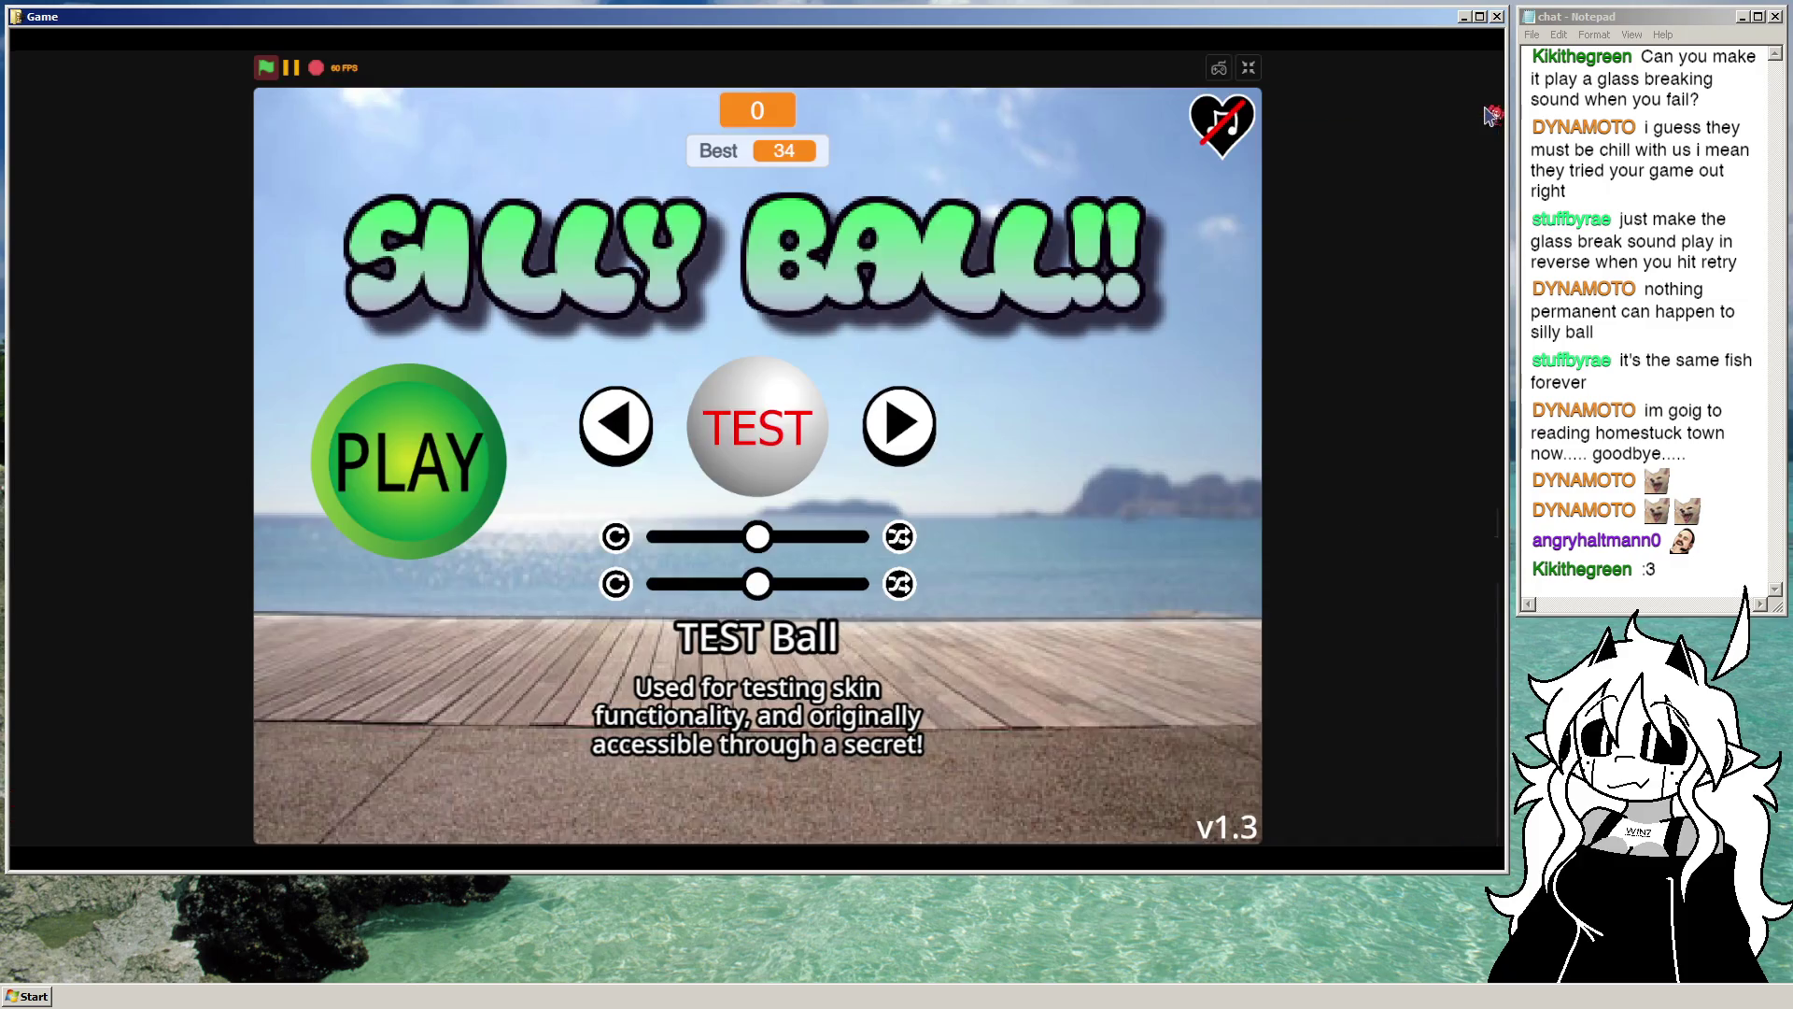
pyautogui.click(1485, 105)
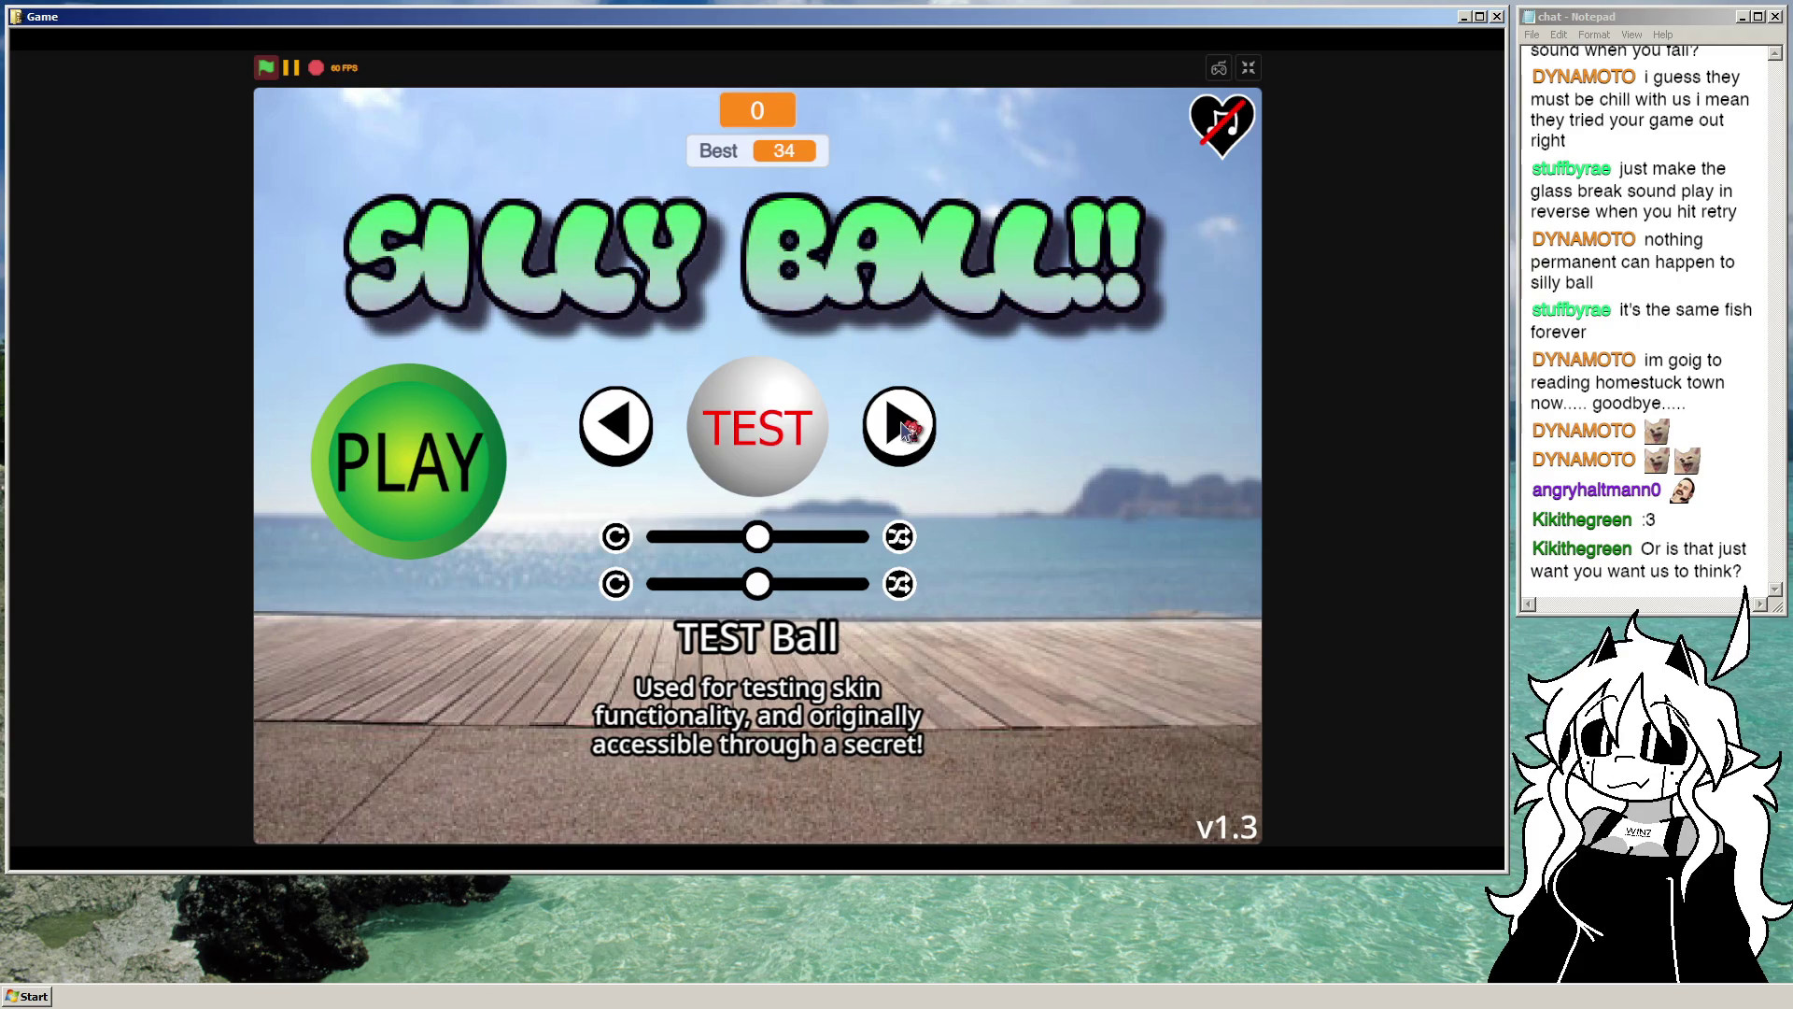
pyautogui.click(904, 430)
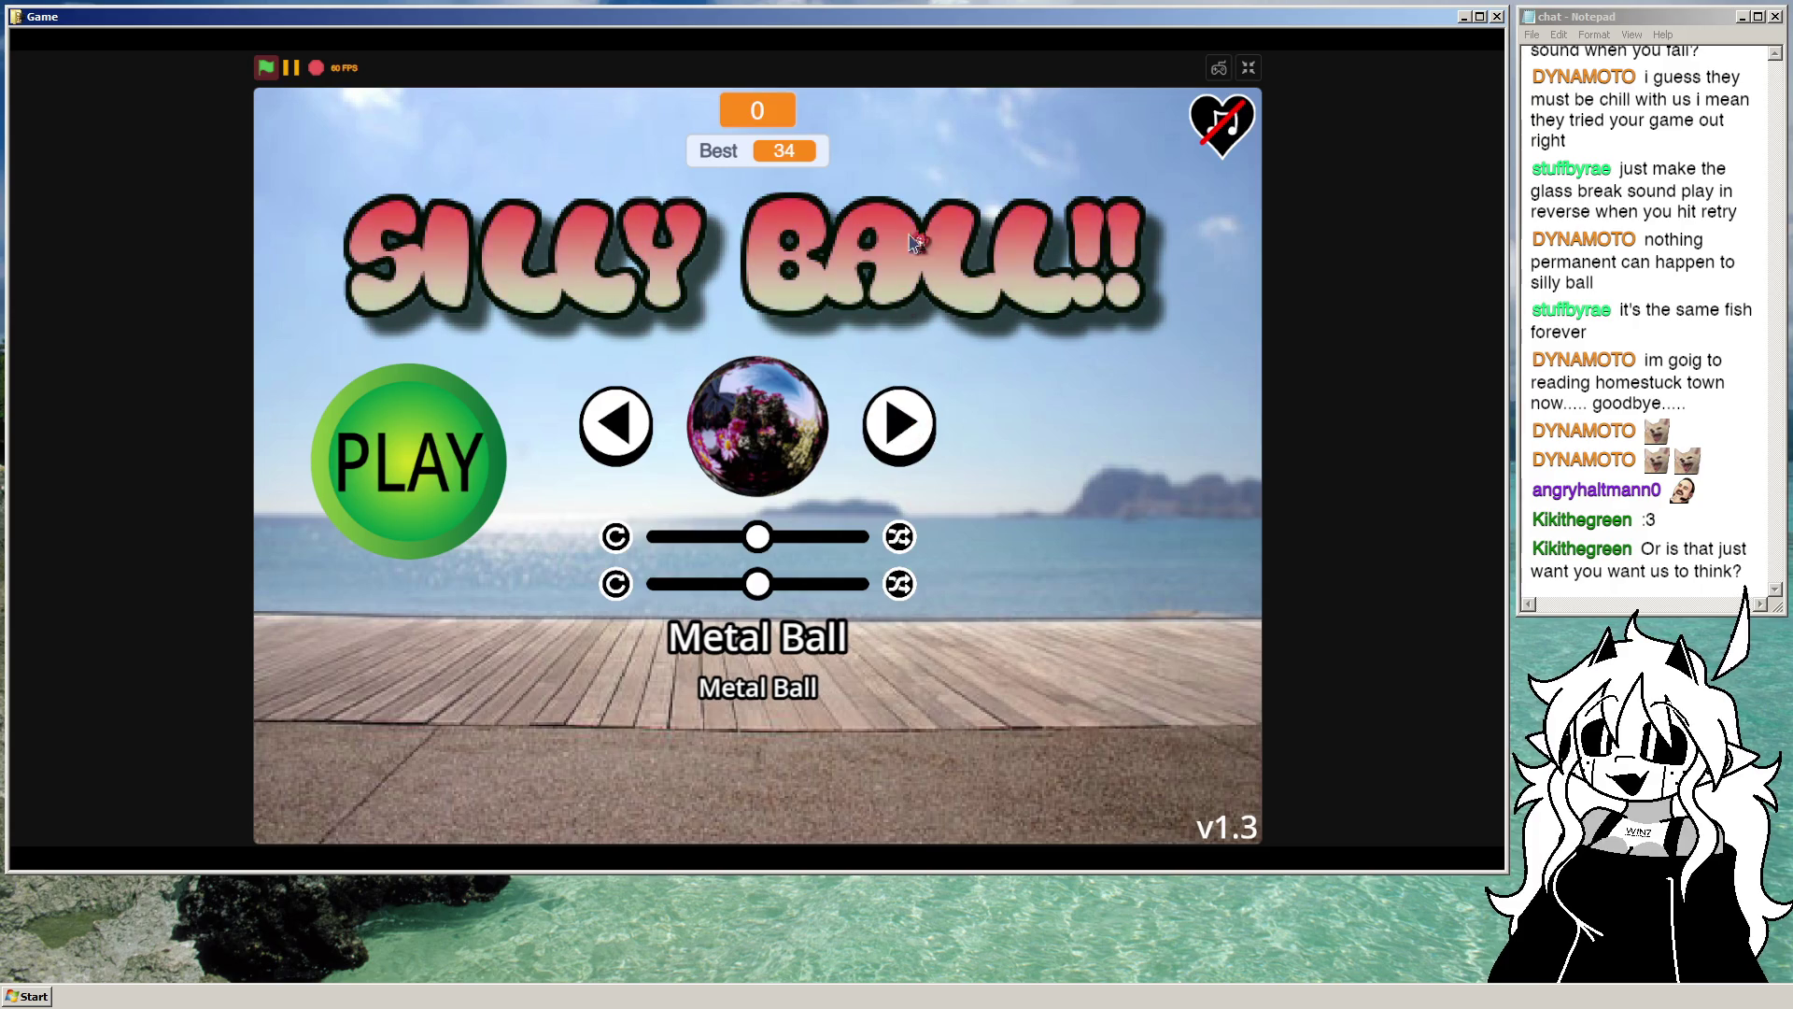
pyautogui.press('Right')
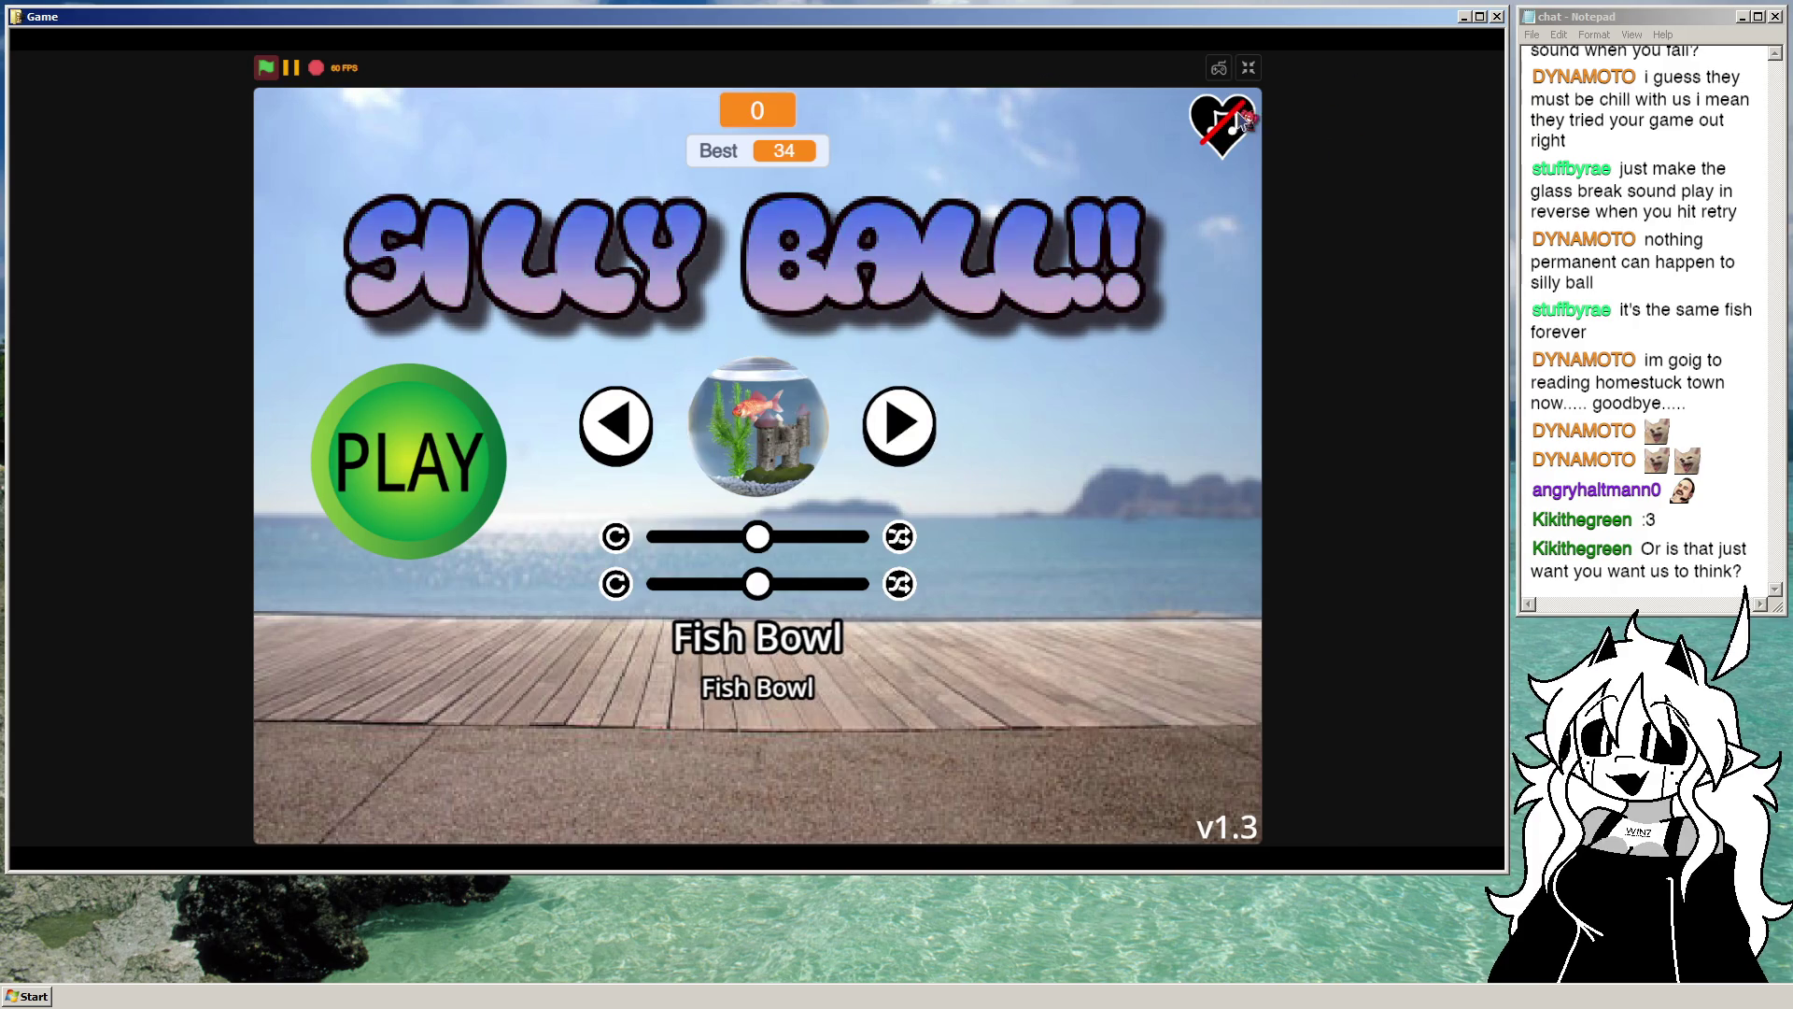
pyautogui.press('Escape')
pyautogui.scroll(-3, 794, 527)
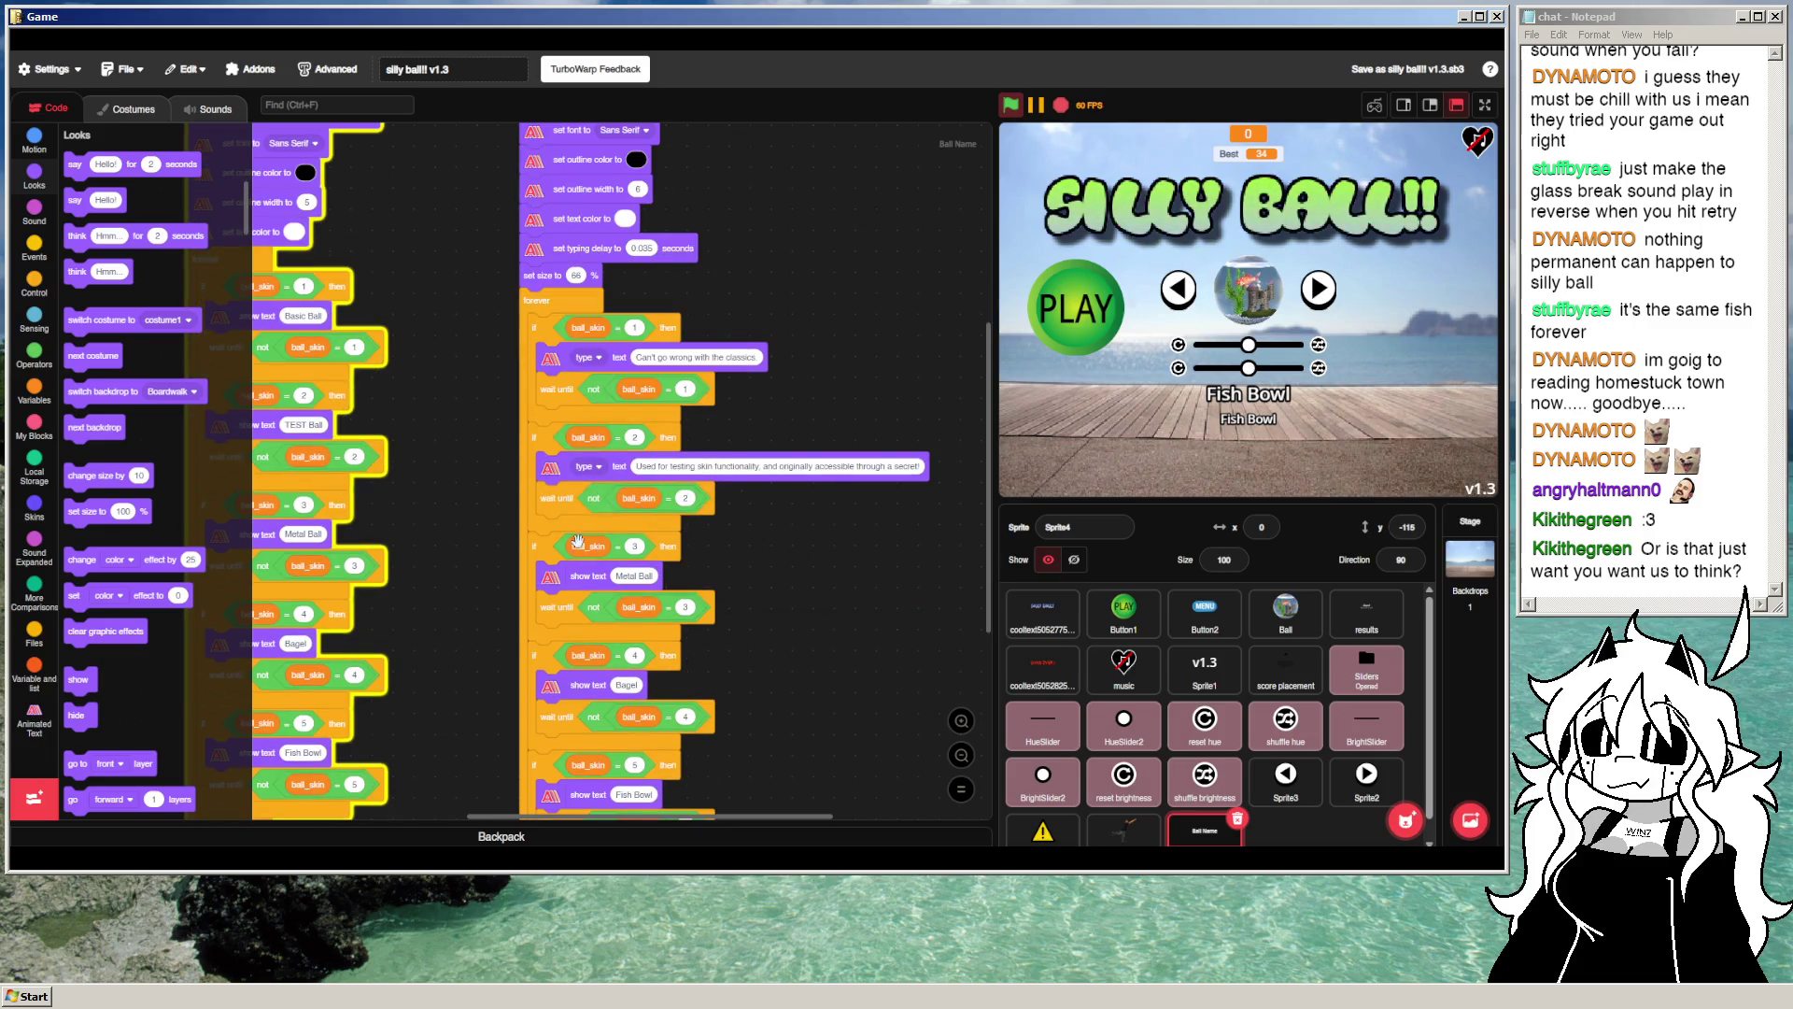
# Step: Delete the 'show text Metal Ball' block from the ball_skin = 3 branch
pyautogui.rightClick(577, 575)
pyautogui.click(629, 625)
pyautogui.rightClick(565, 469)
pyautogui.click(680, 498)
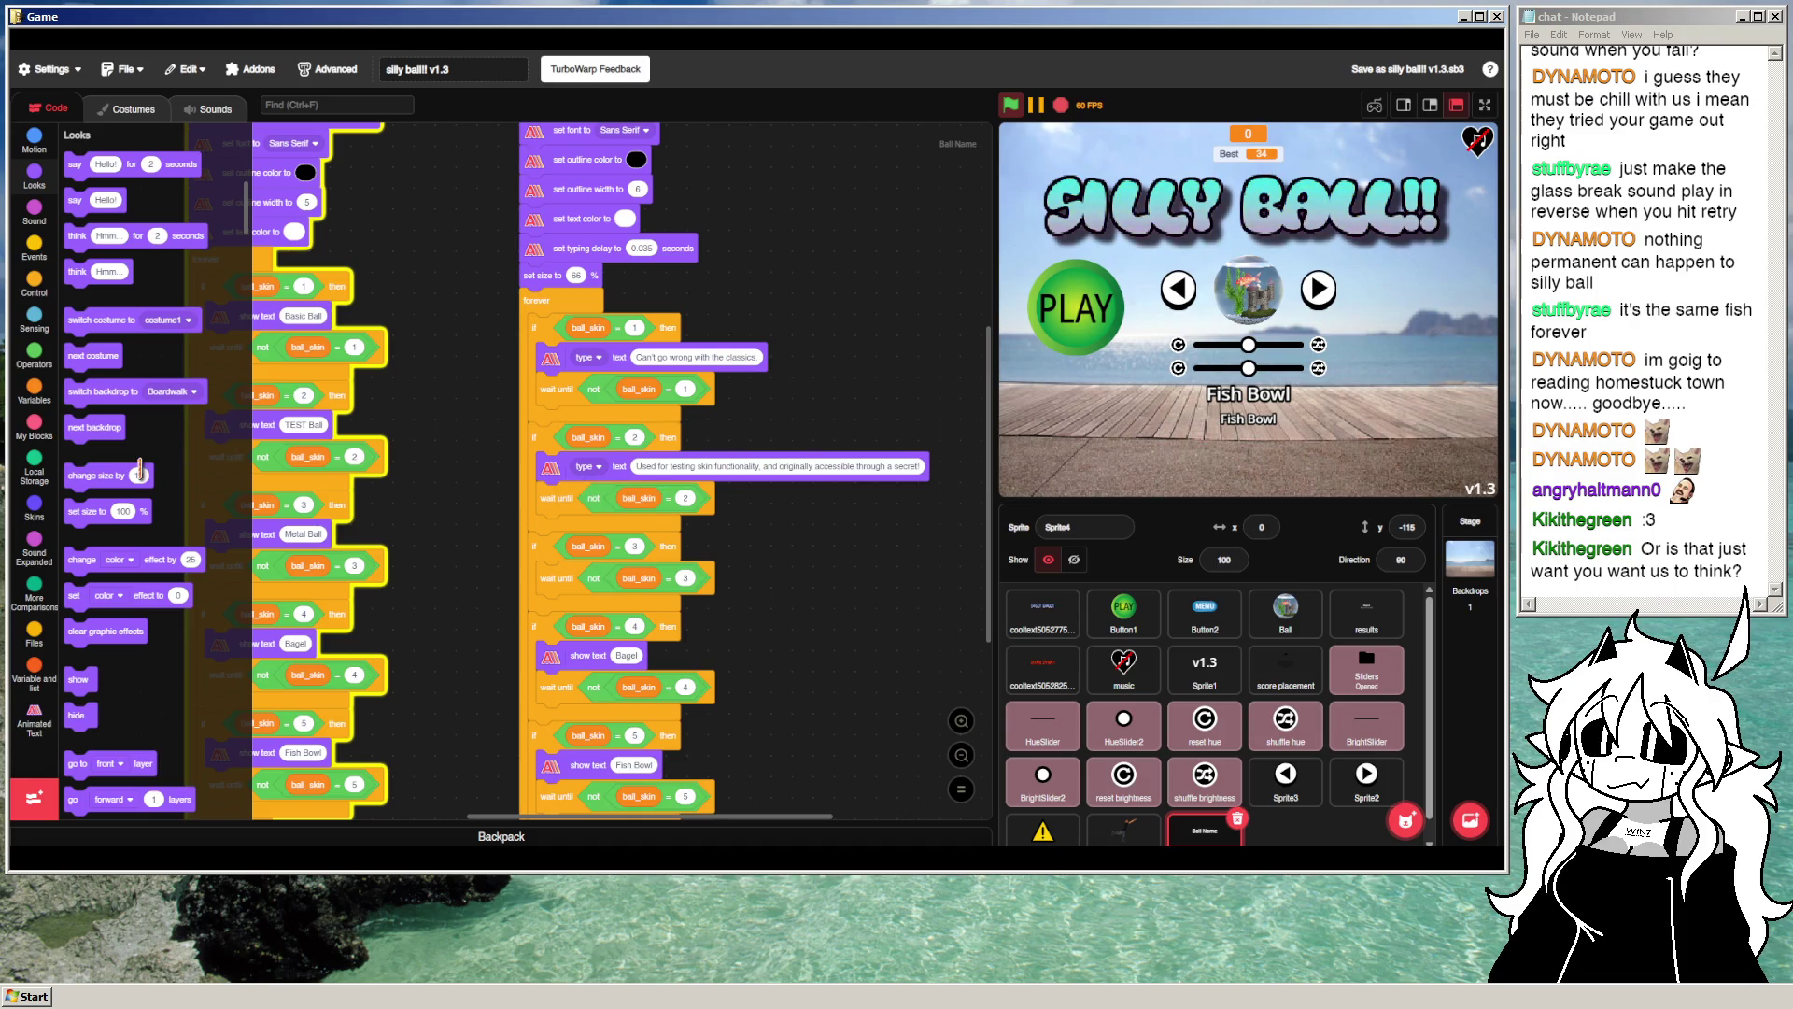
# Step: Insert an Animated Text block into the ball_skin = 3 branch, set to 'type'
pyautogui.click(35, 714)
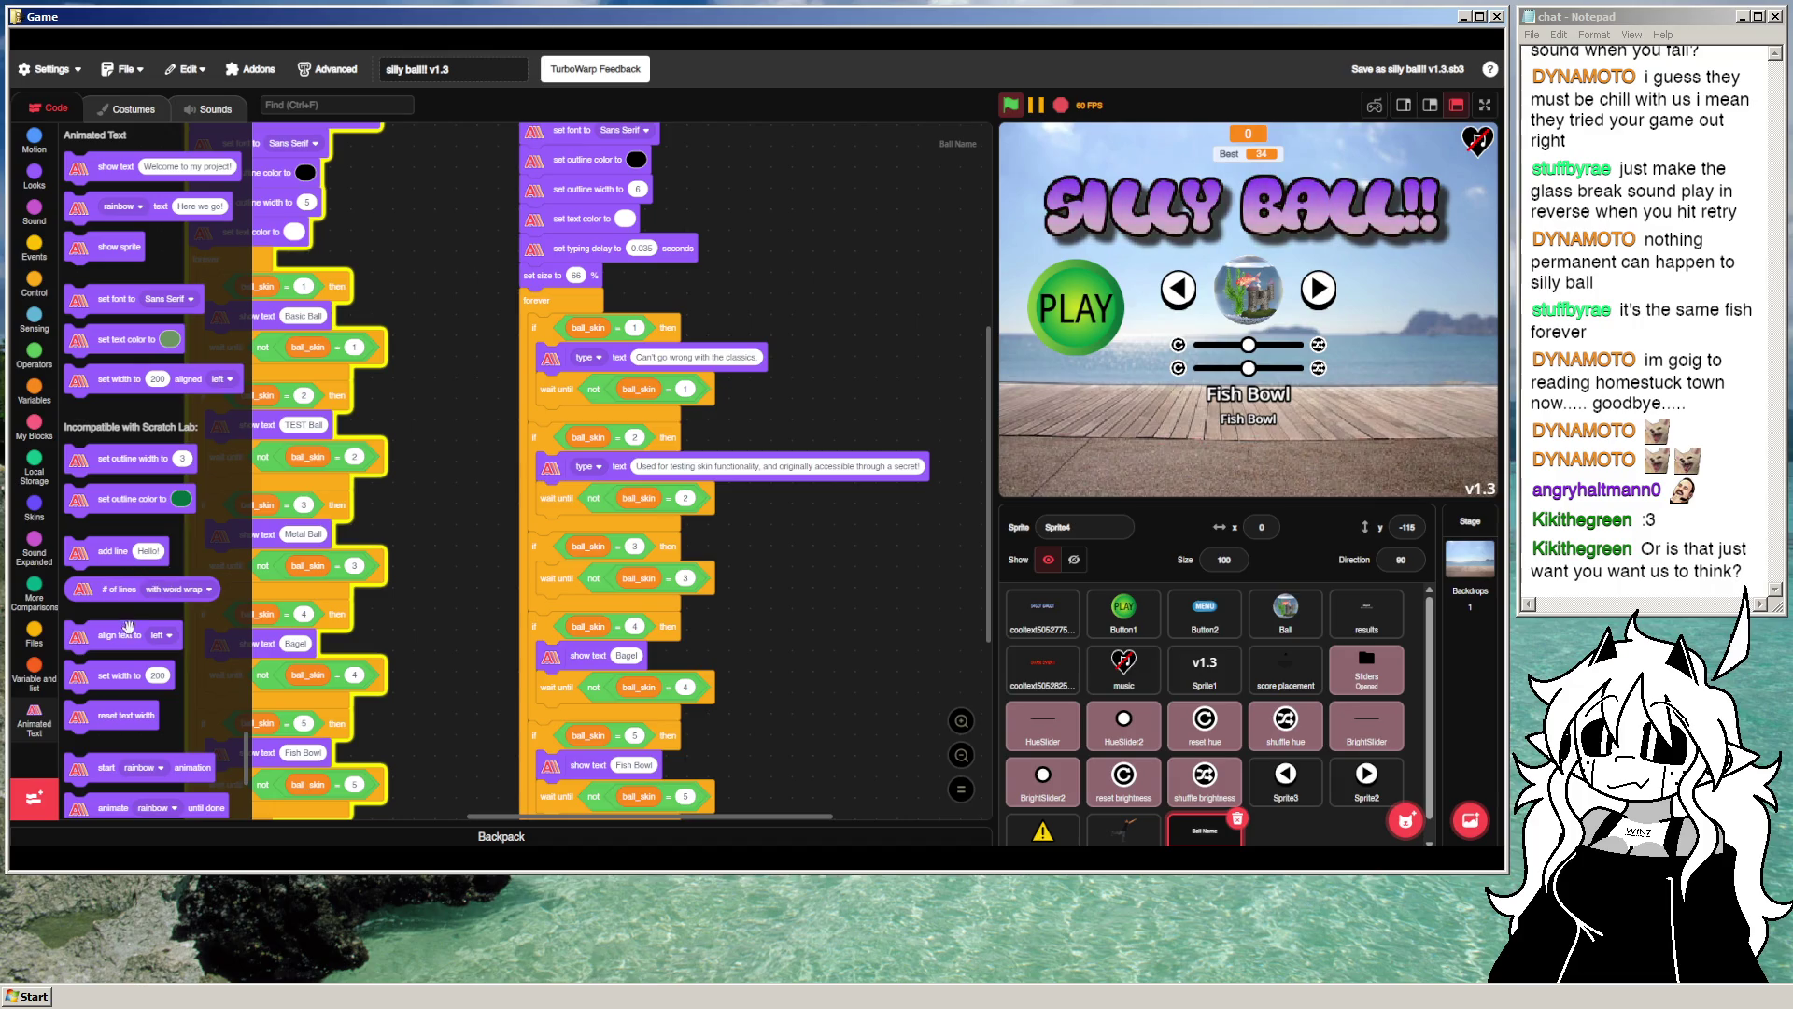
pyautogui.moveTo(120, 218)
pyautogui.mouseDown()
pyautogui.moveTo(338, 334)
pyautogui.moveTo(644, 561)
pyautogui.moveTo(551, 576)
pyautogui.mouseUp()
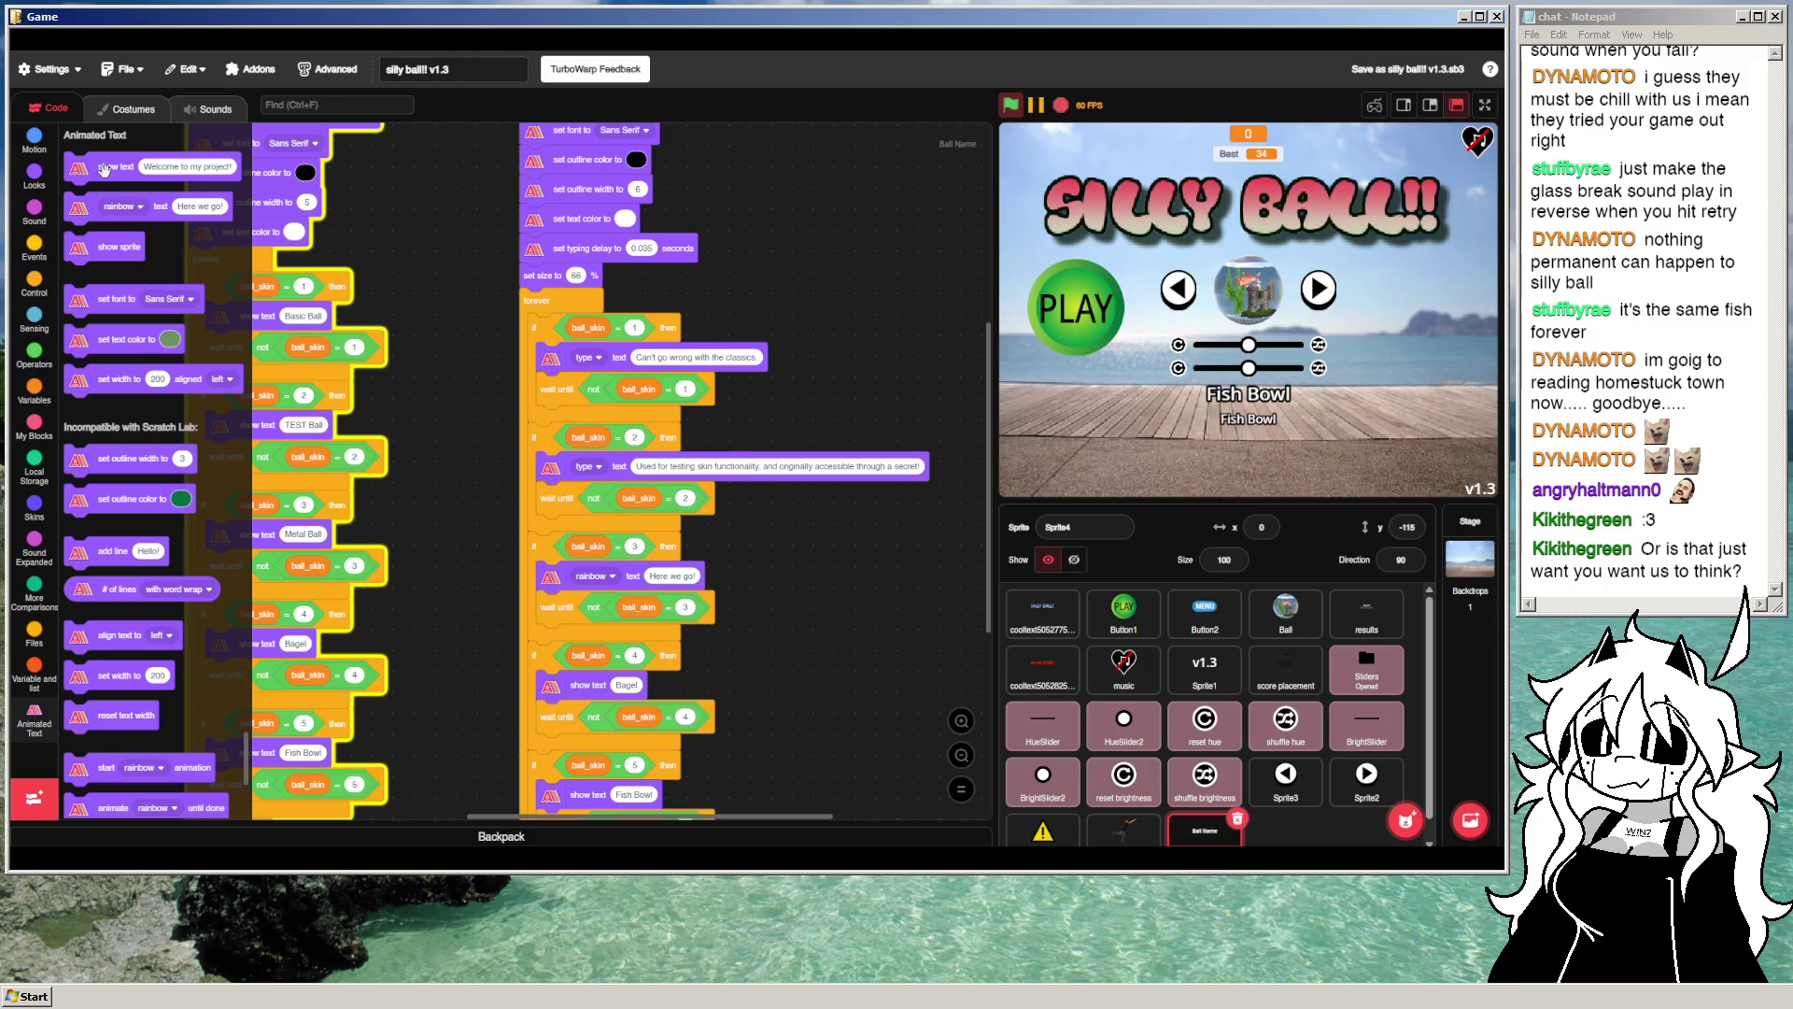
pyautogui.moveTo(104, 168)
pyautogui.mouseDown()
pyautogui.moveTo(785, 590)
pyautogui.moveTo(820, 589)
pyautogui.moveTo(116, 446)
pyautogui.mouseUp()
pyautogui.rightClick(822, 592)
pyautogui.click(897, 695)
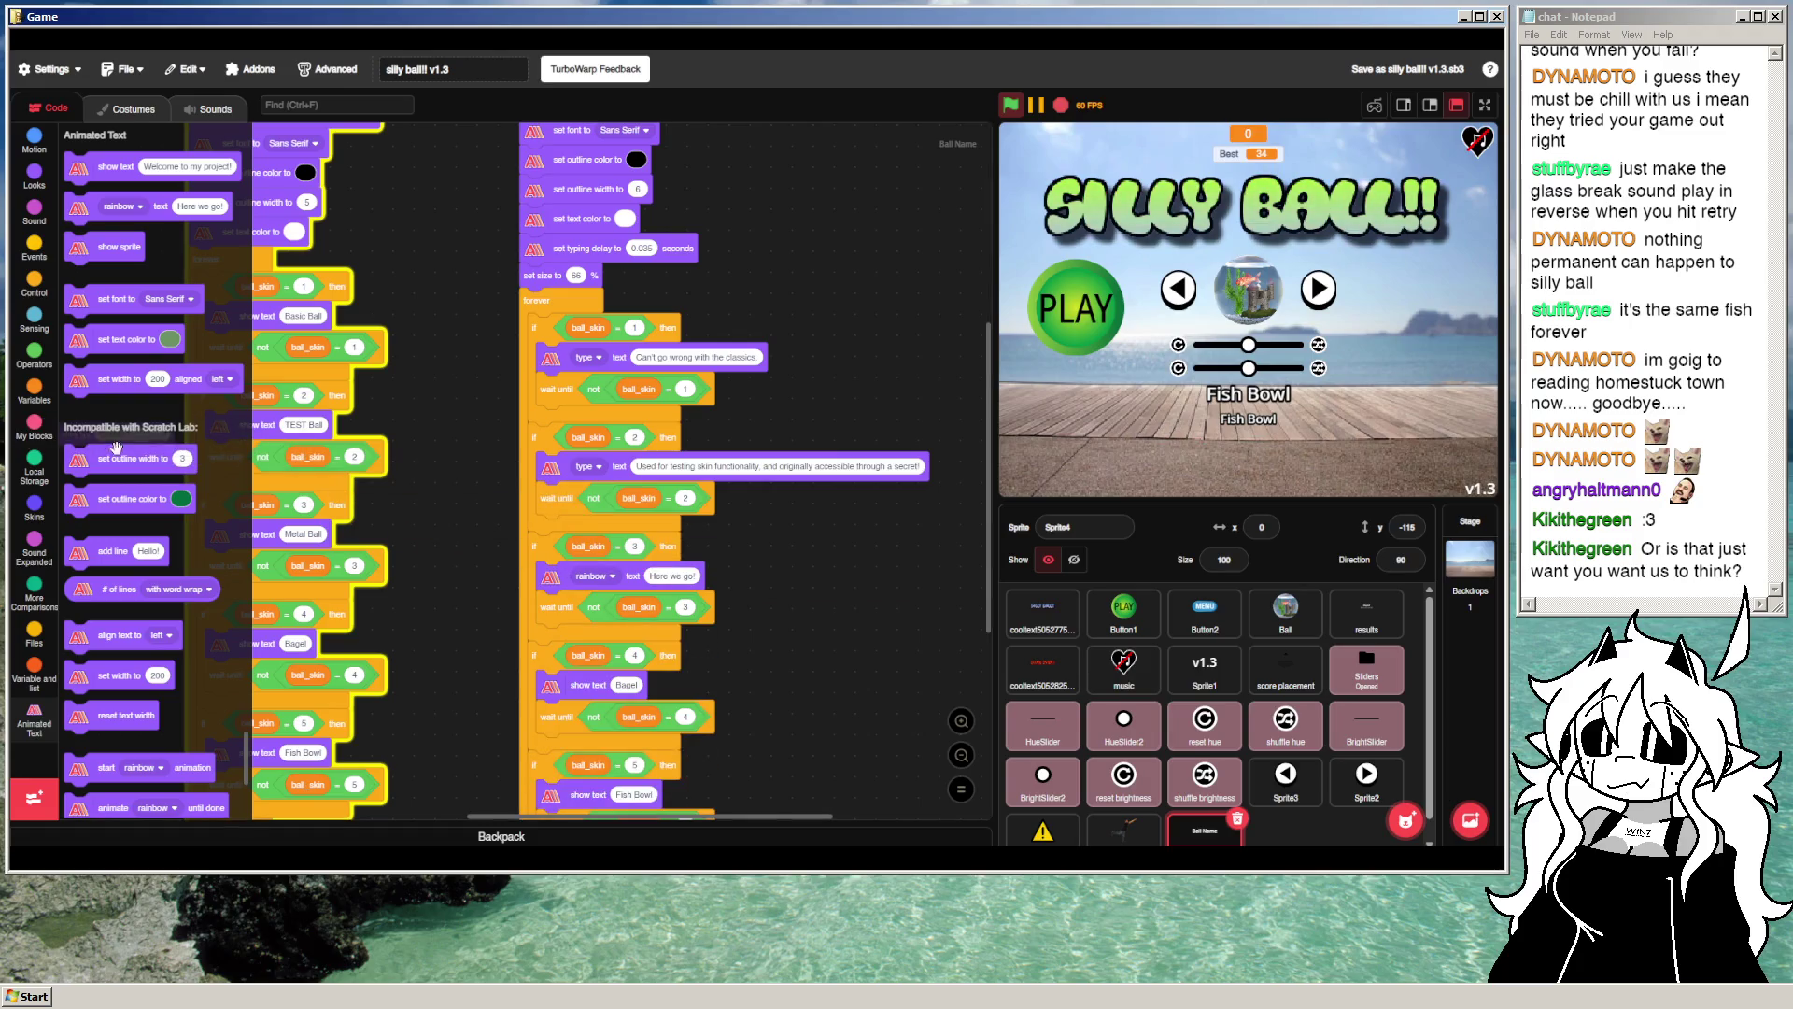
pyautogui.click(592, 577)
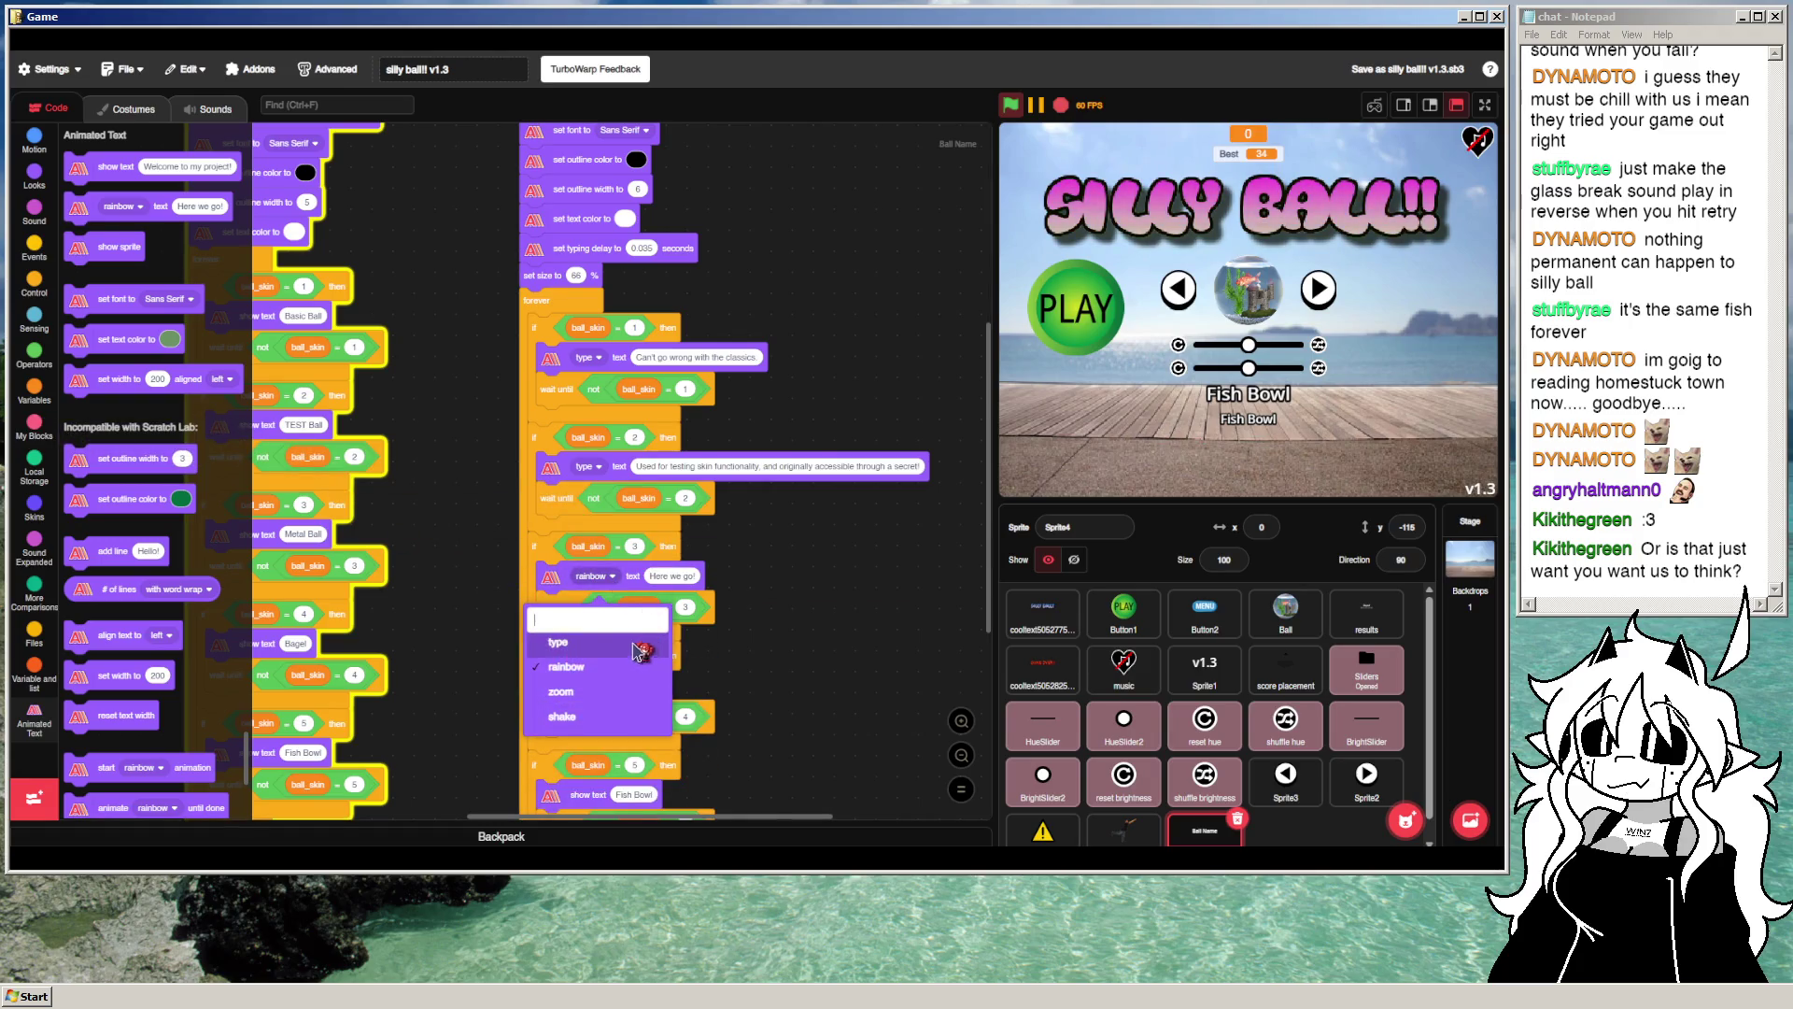
pyautogui.click(560, 643)
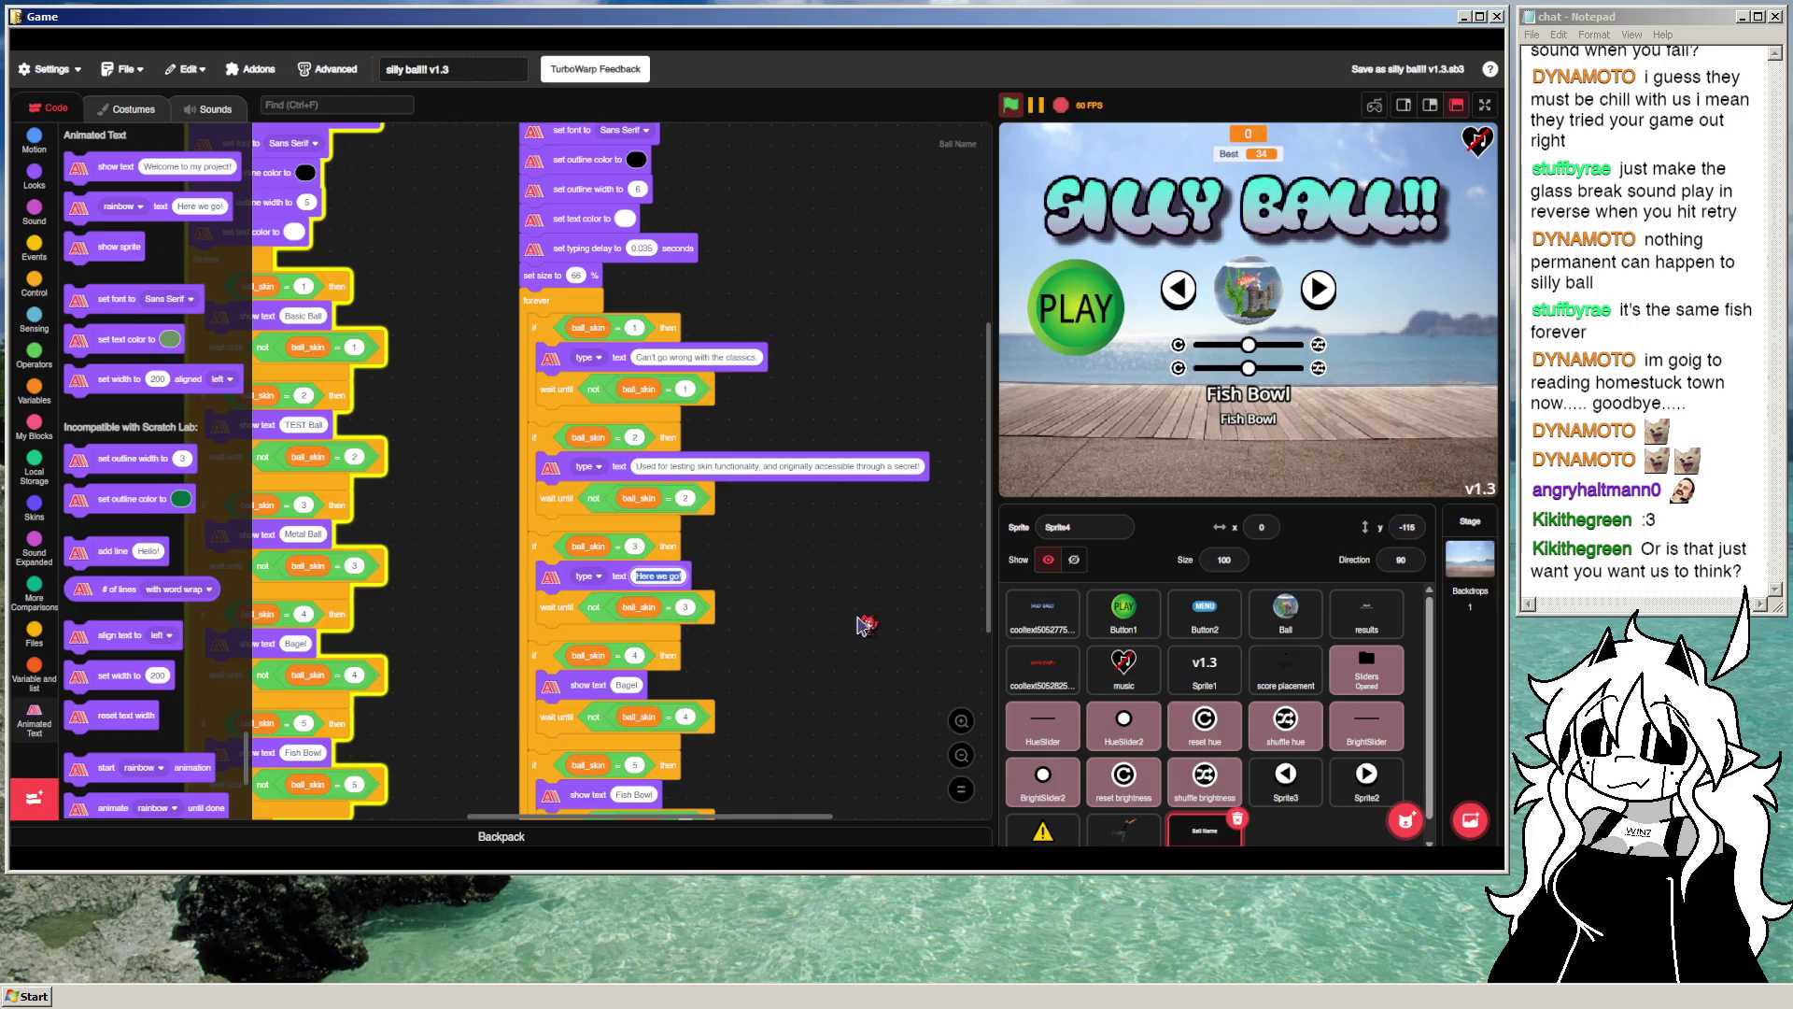
# Step: Step the stage skin back to Metal Ball and glance at the Ball sprite's scripts
pyautogui.click(1179, 291)
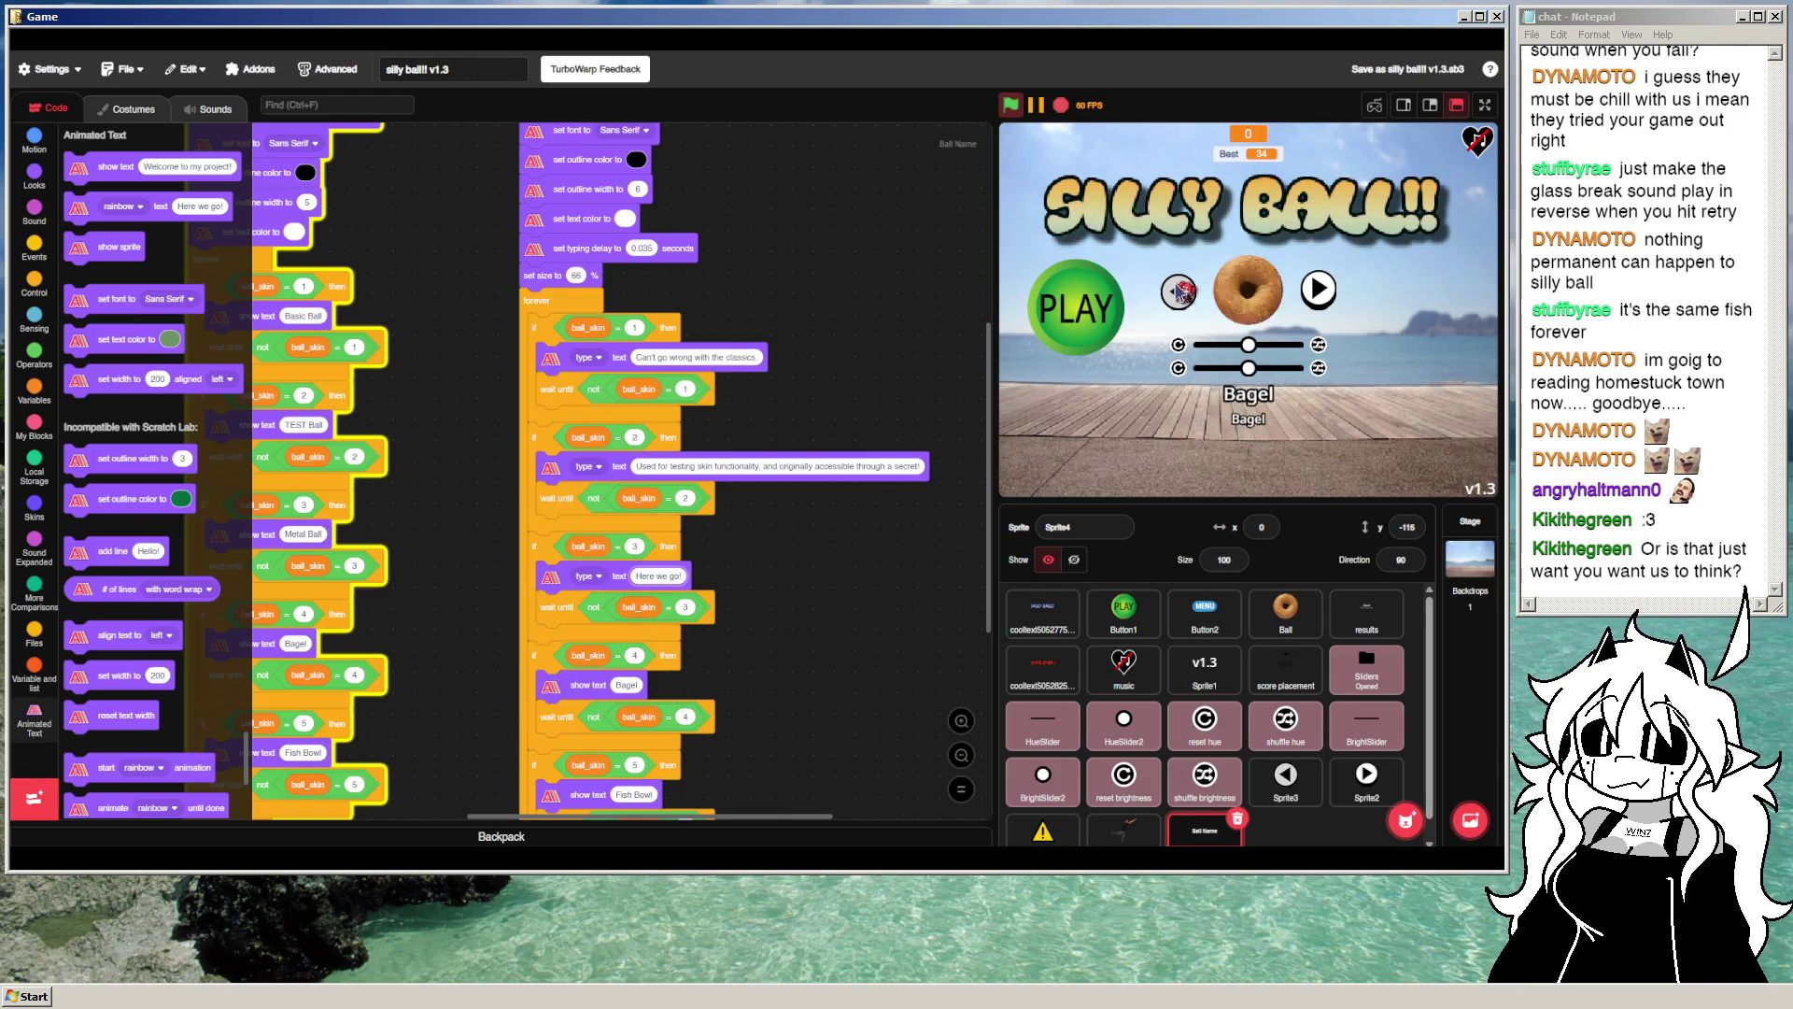
pyautogui.click(1179, 291)
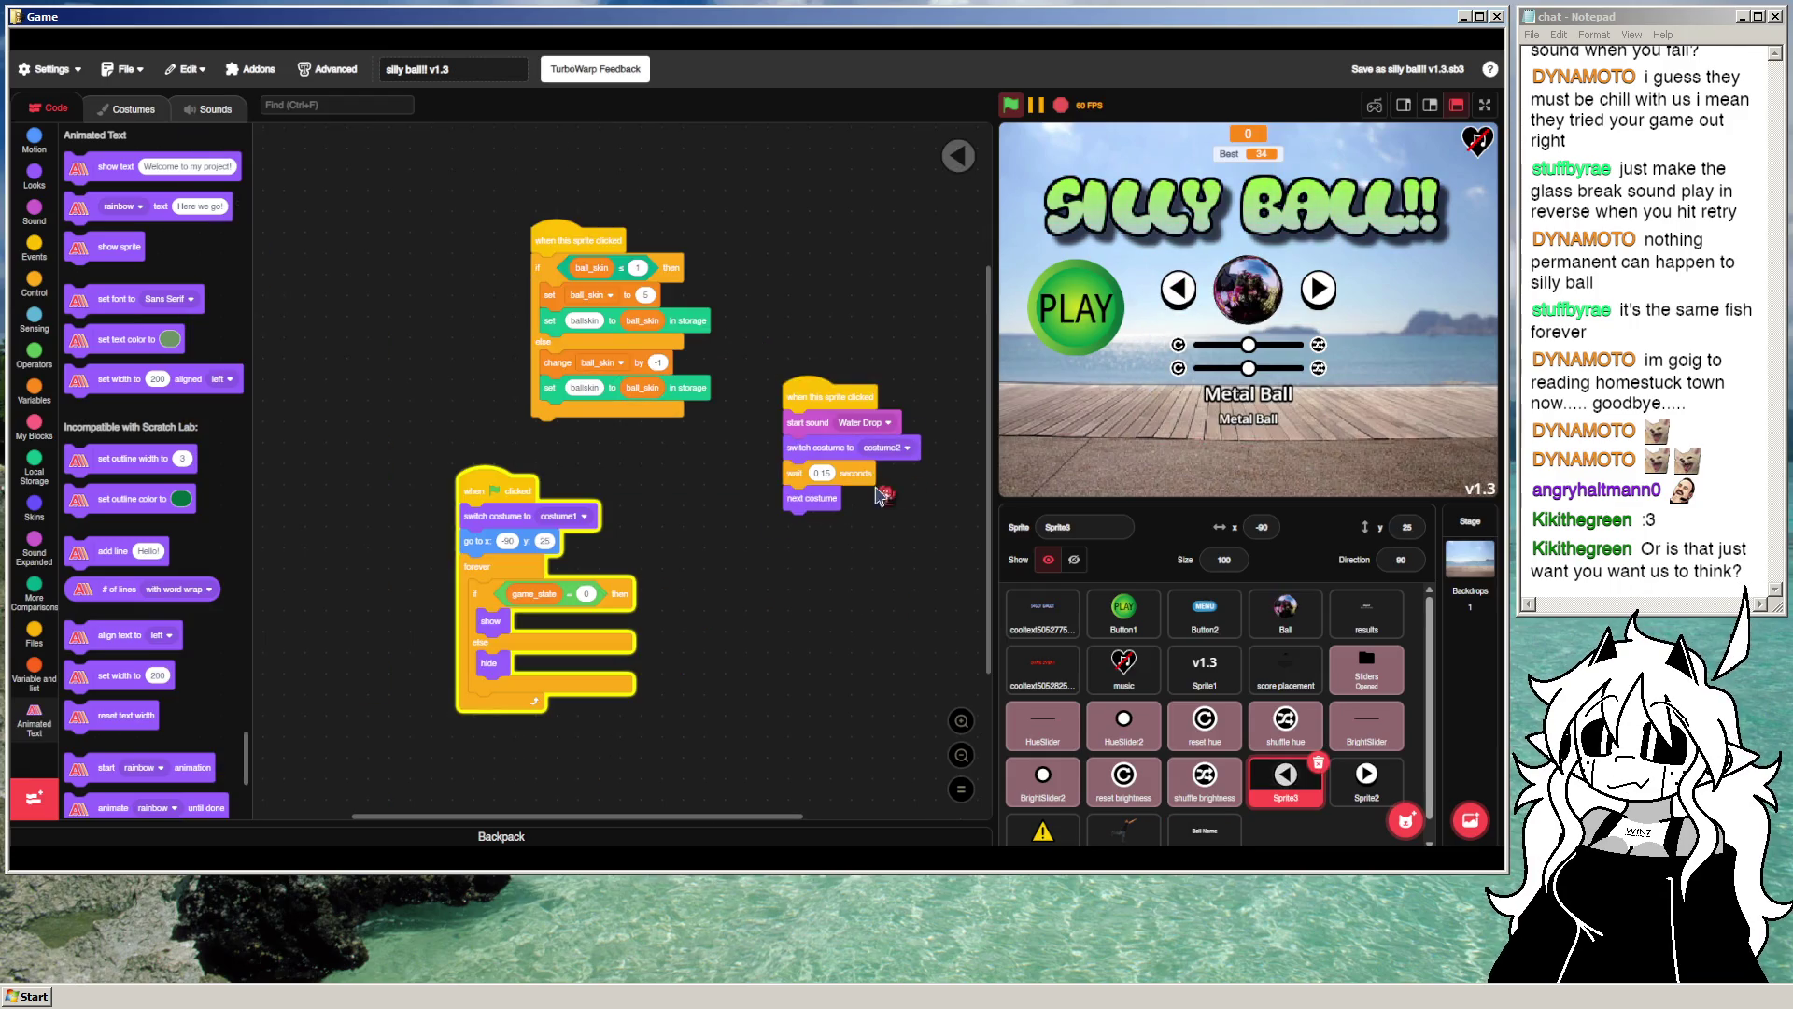
pyautogui.click(1287, 635)
pyautogui.scroll(-1, 1200, 813)
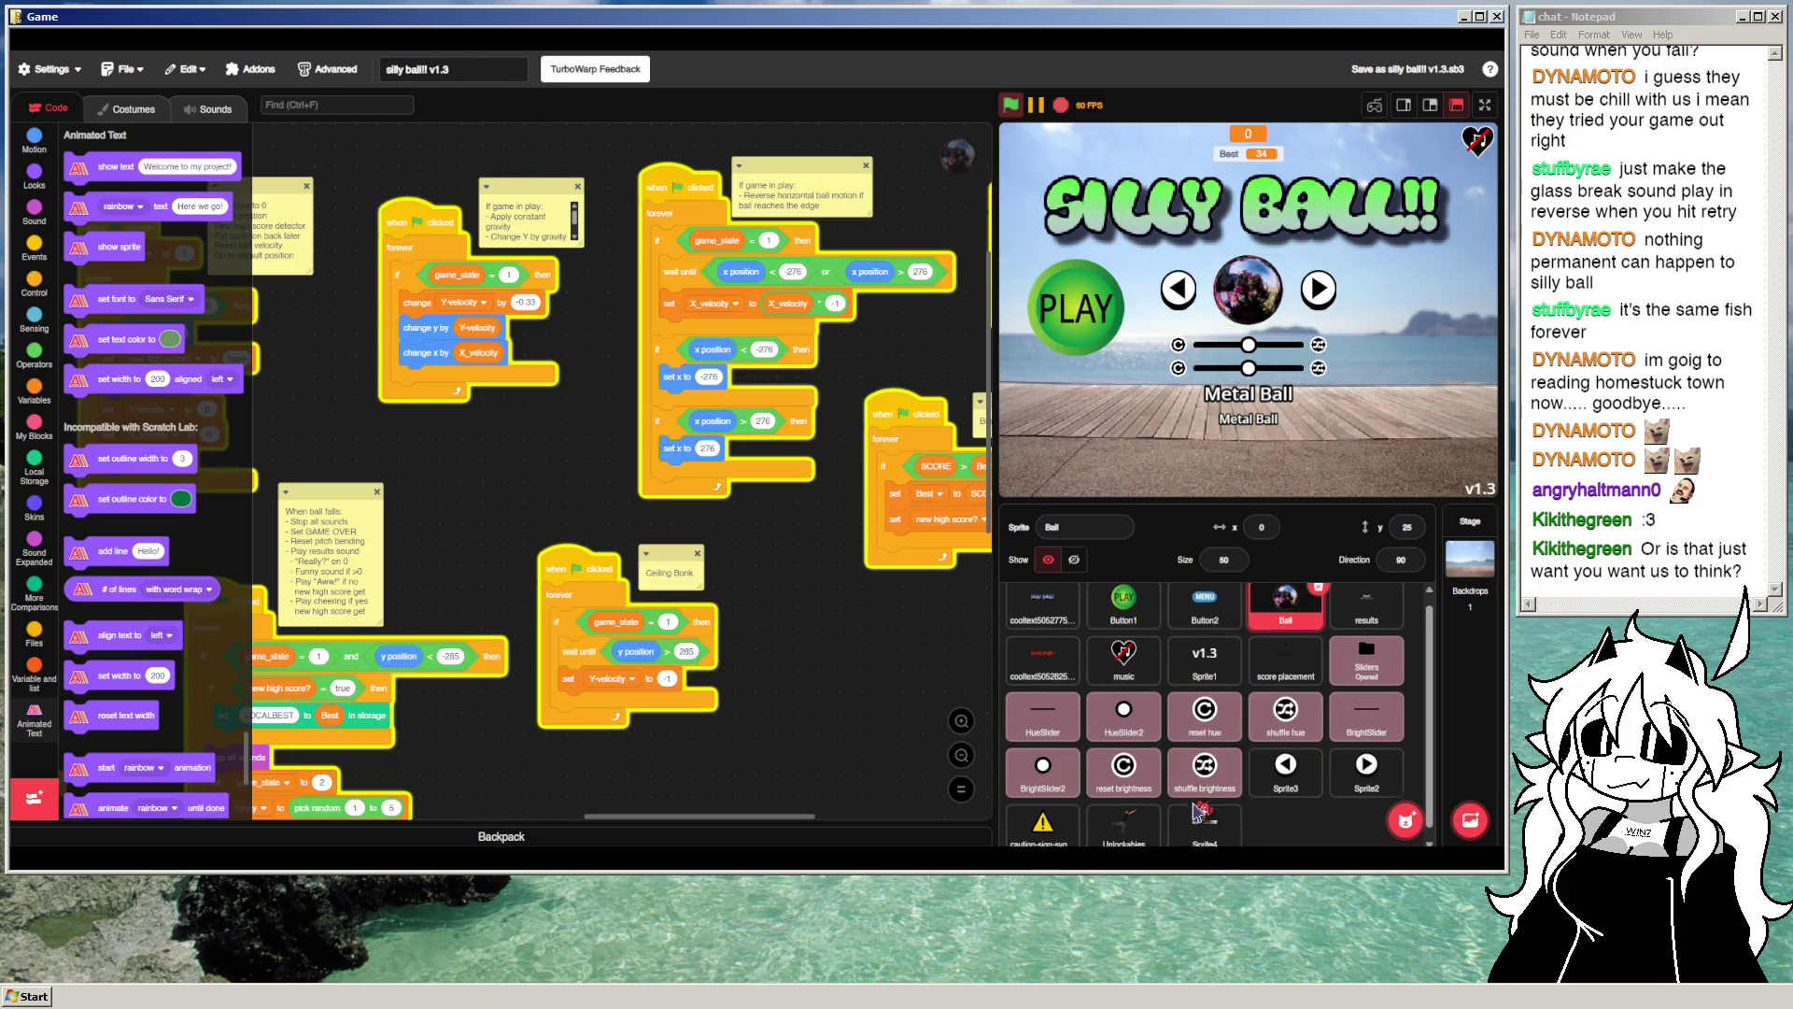
pyautogui.click(1237, 825)
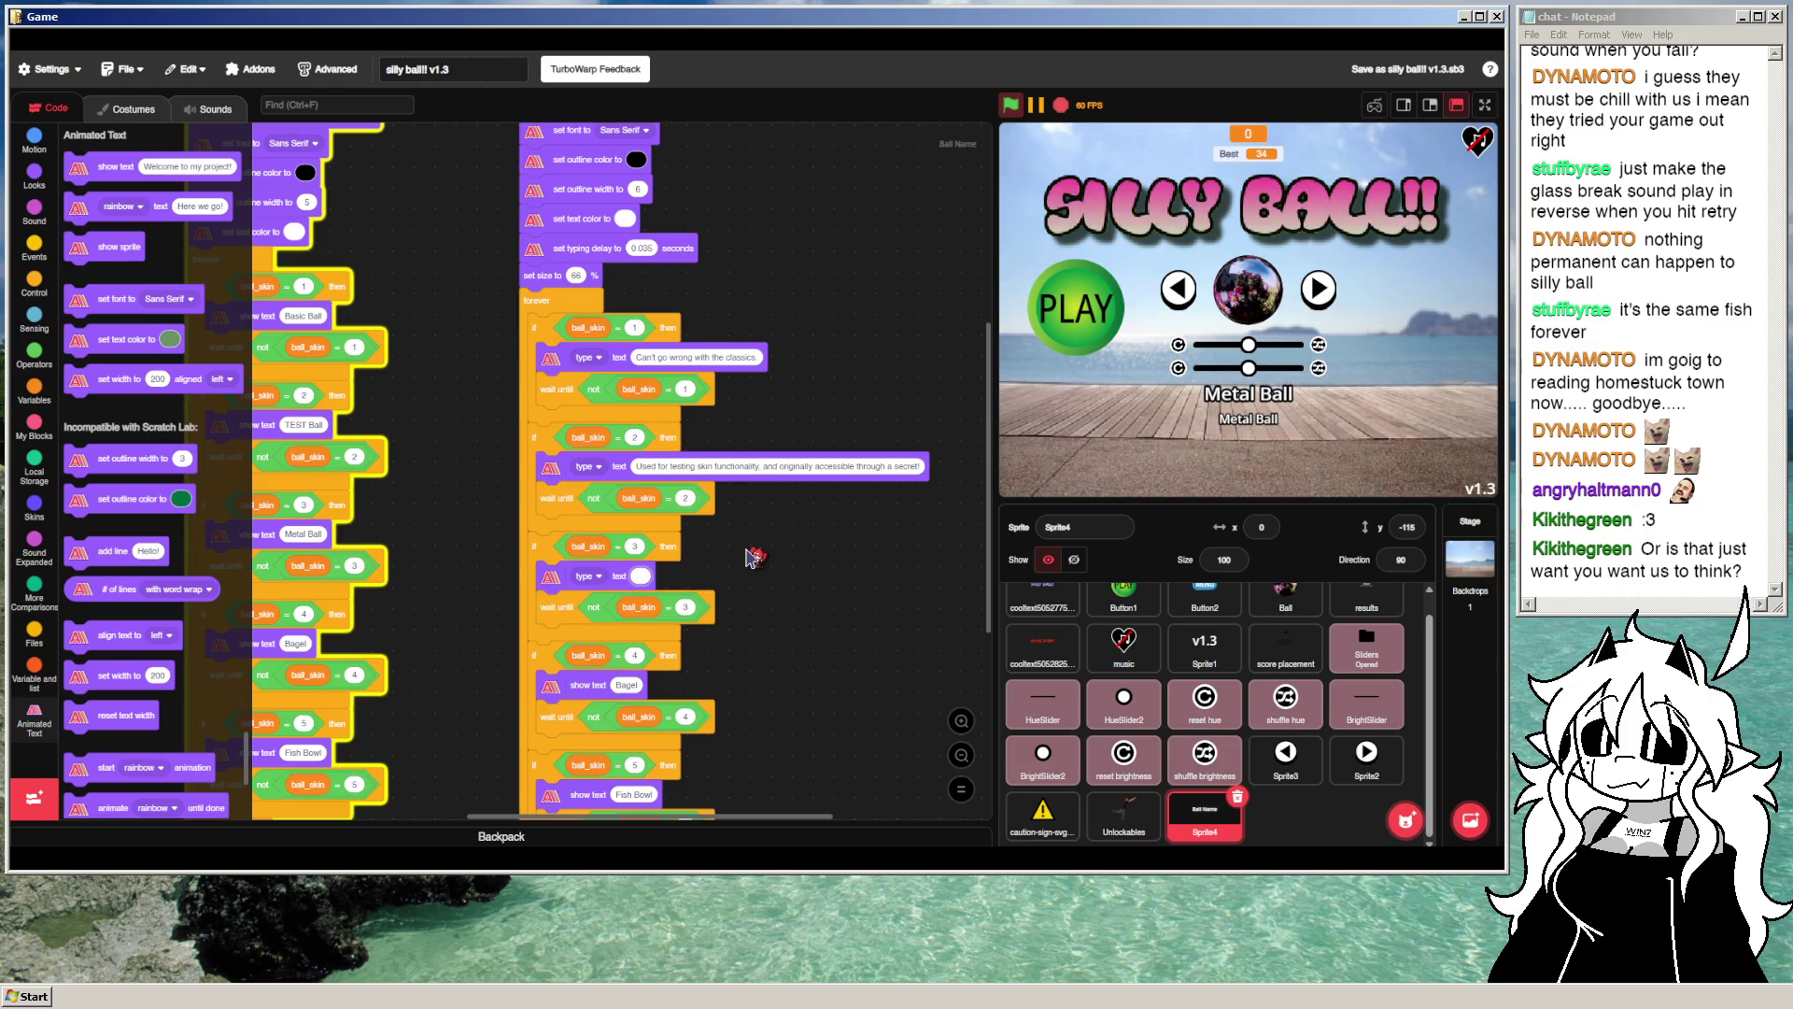
pyautogui.write('Wow')
# Step: Change the Metal Ball description to 'So smooth and shiny....' and rerun the game
pyautogui.press('BackSpace')
pyautogui.write('So smooth and reflective.')
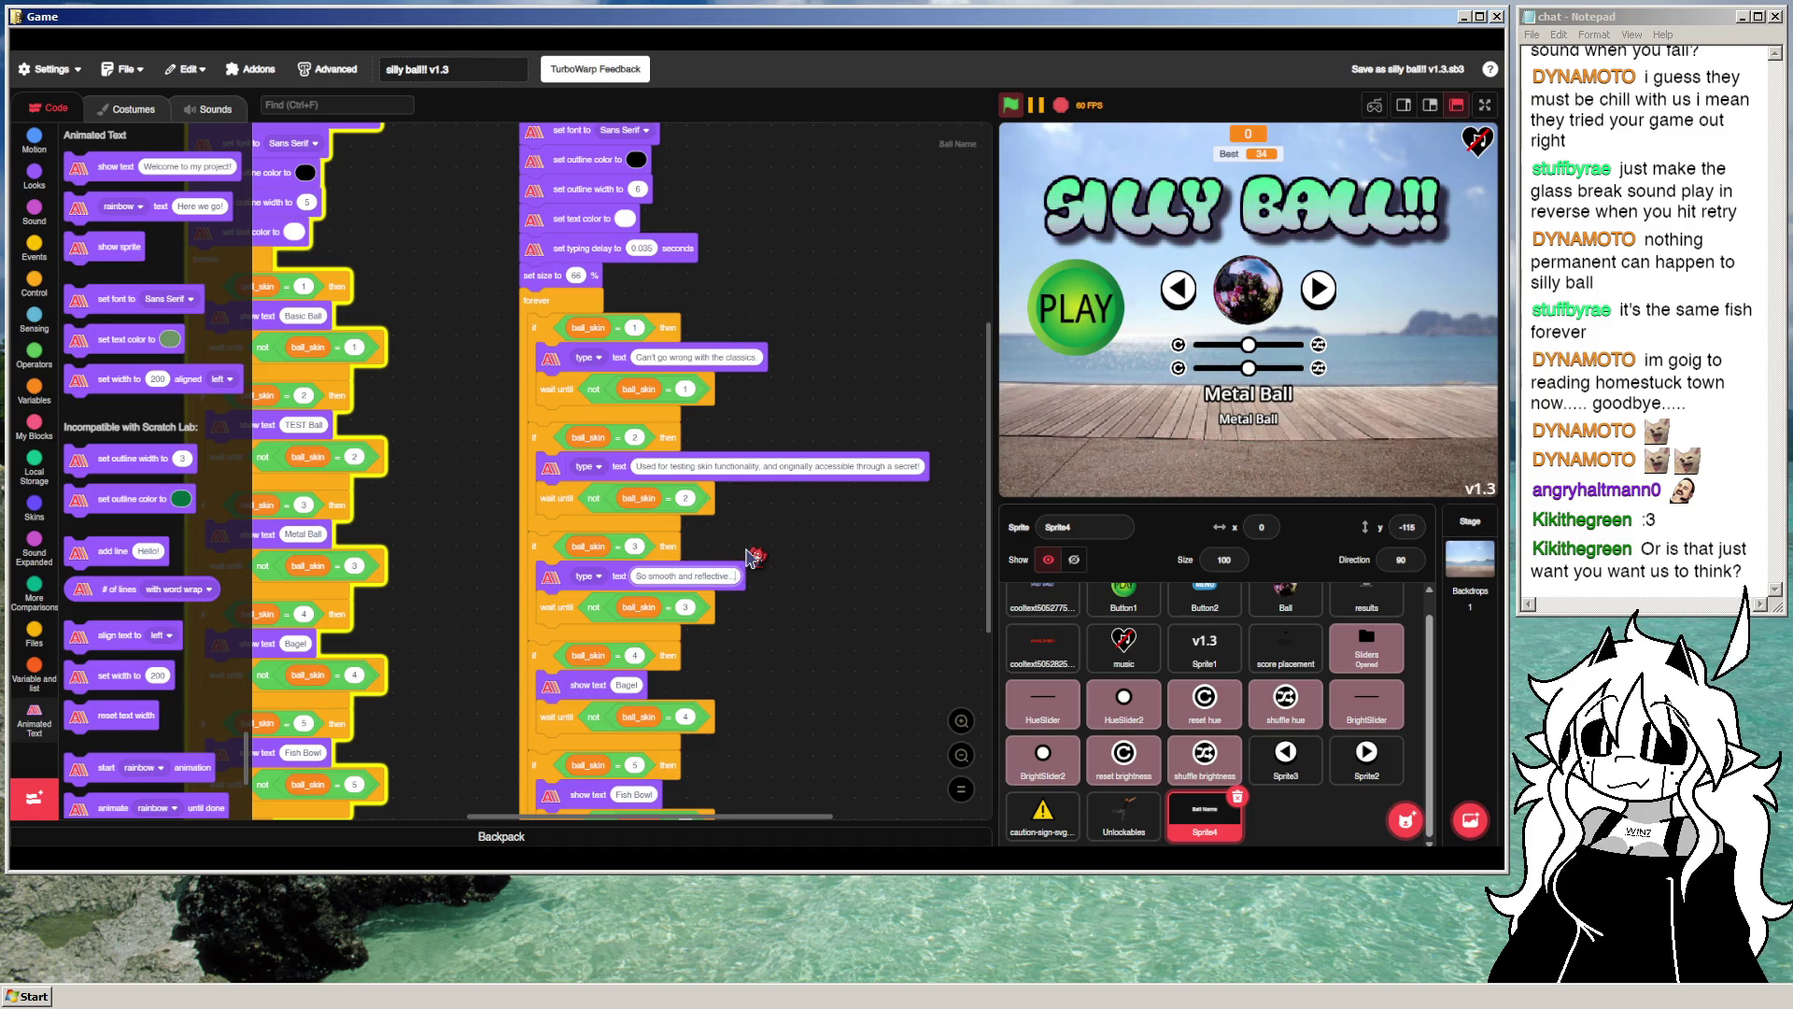
pyautogui.click(1012, 104)
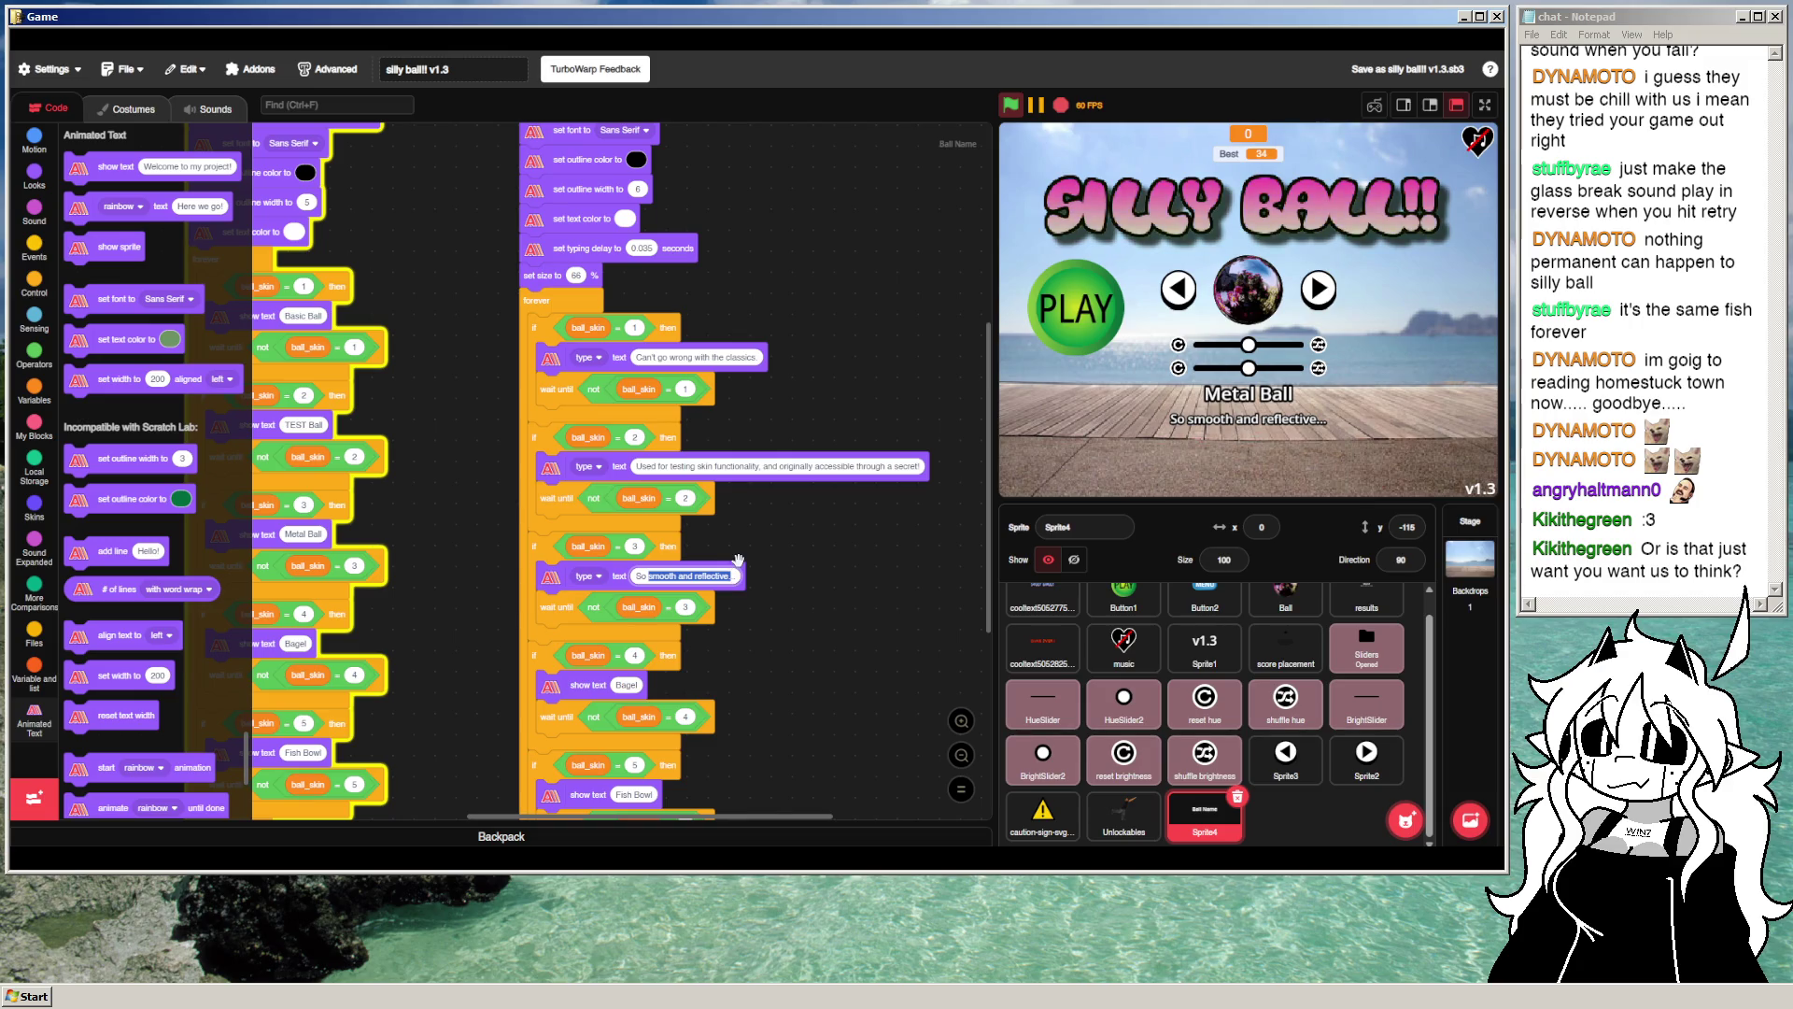
pyautogui.write('smooth sh')
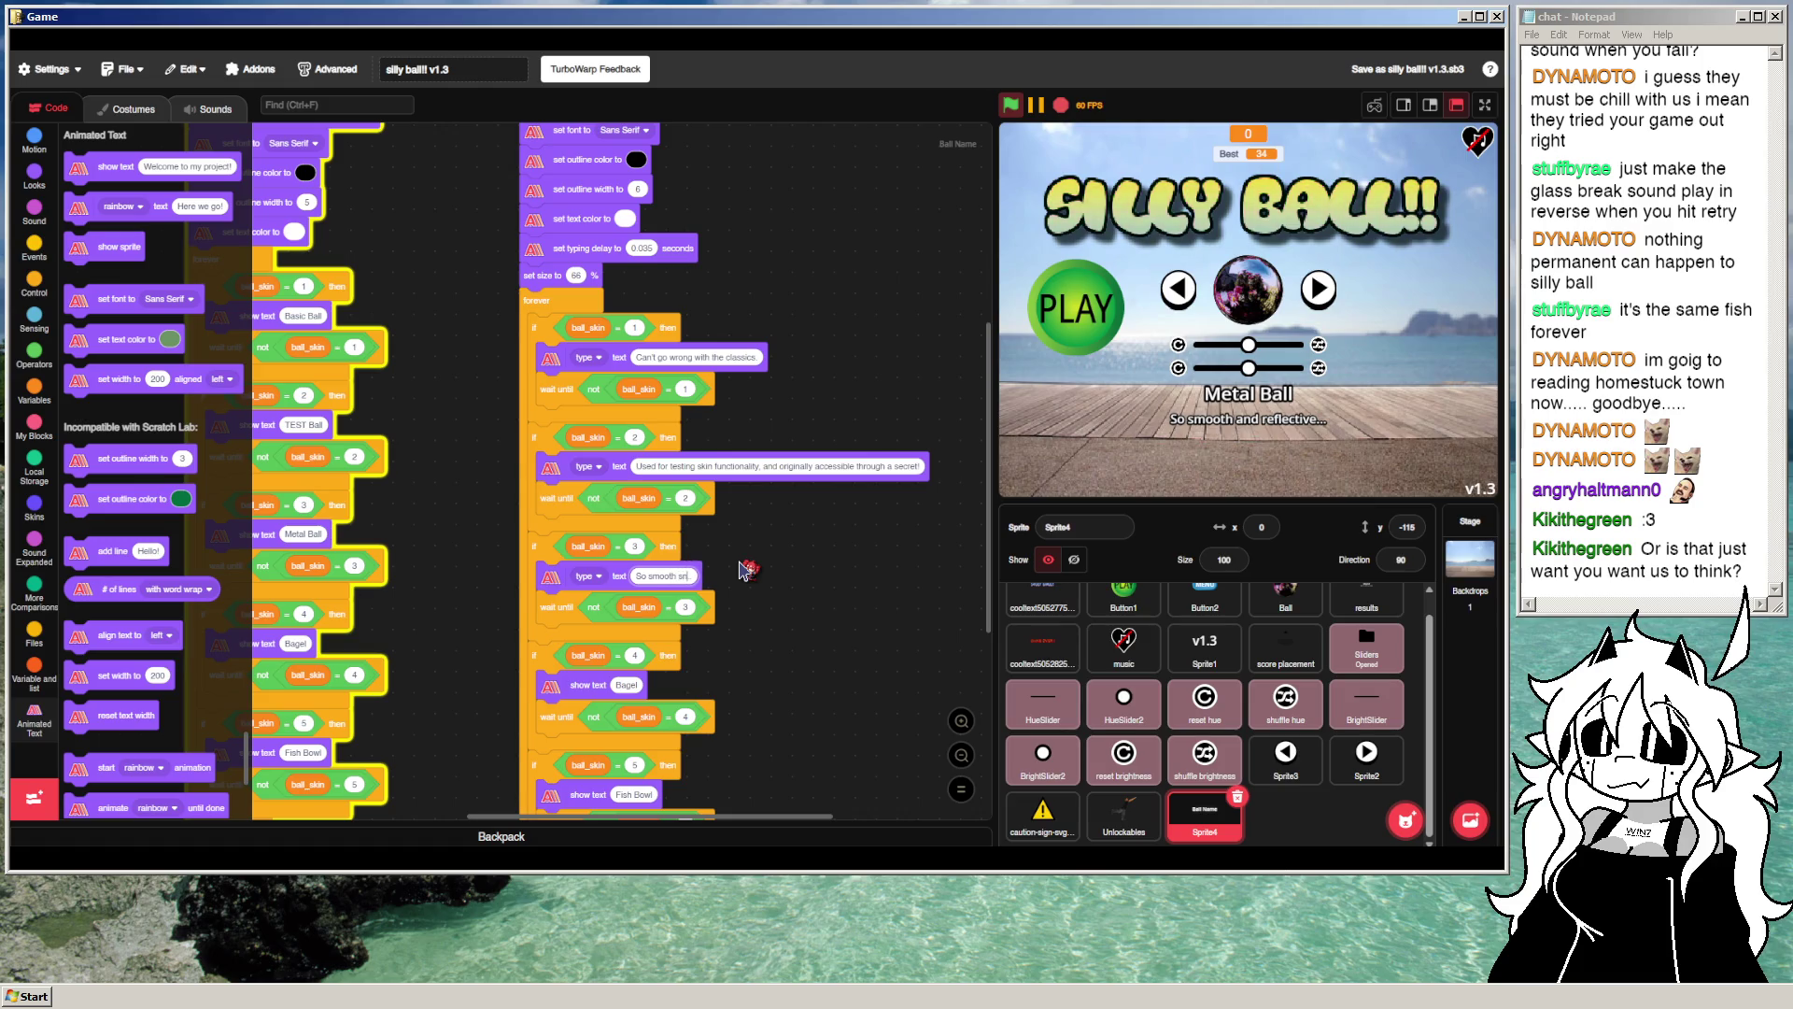
pyautogui.write('....')
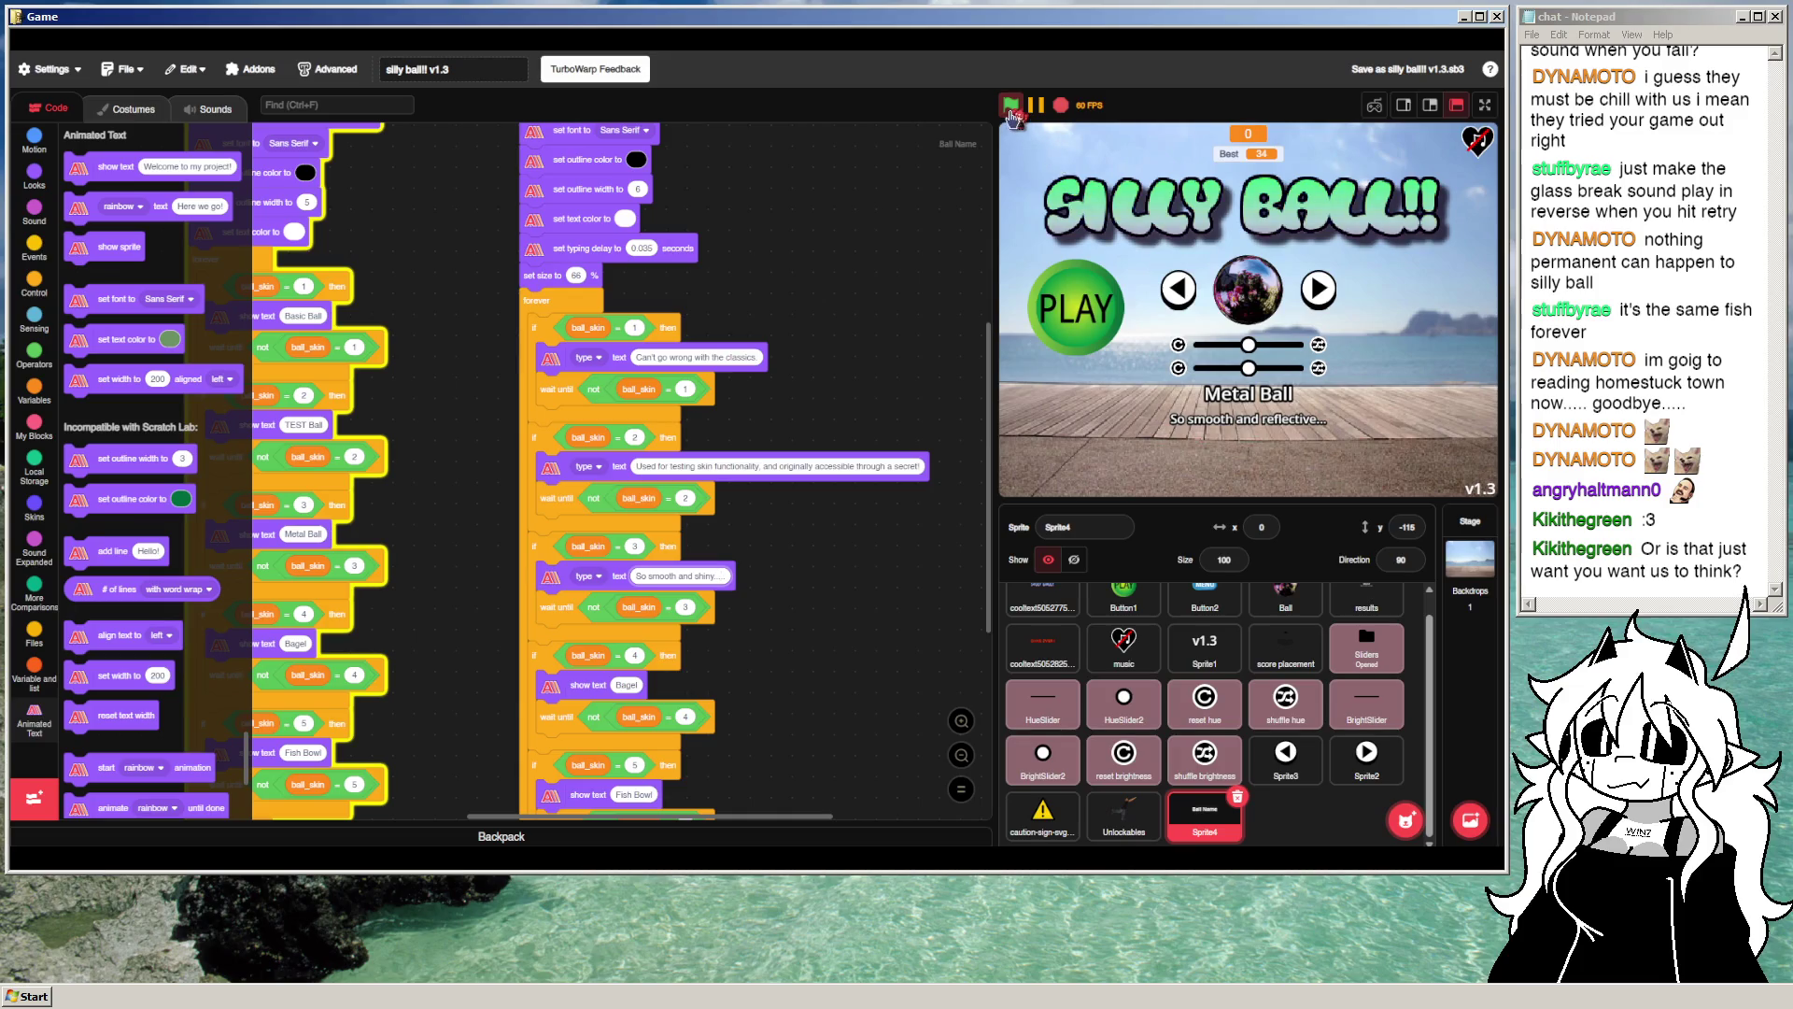
# Step: Narrow the clone's text width from 250 to 200 and rerun on TEST Ball full screen
pyautogui.scroll(1, 644, 261)
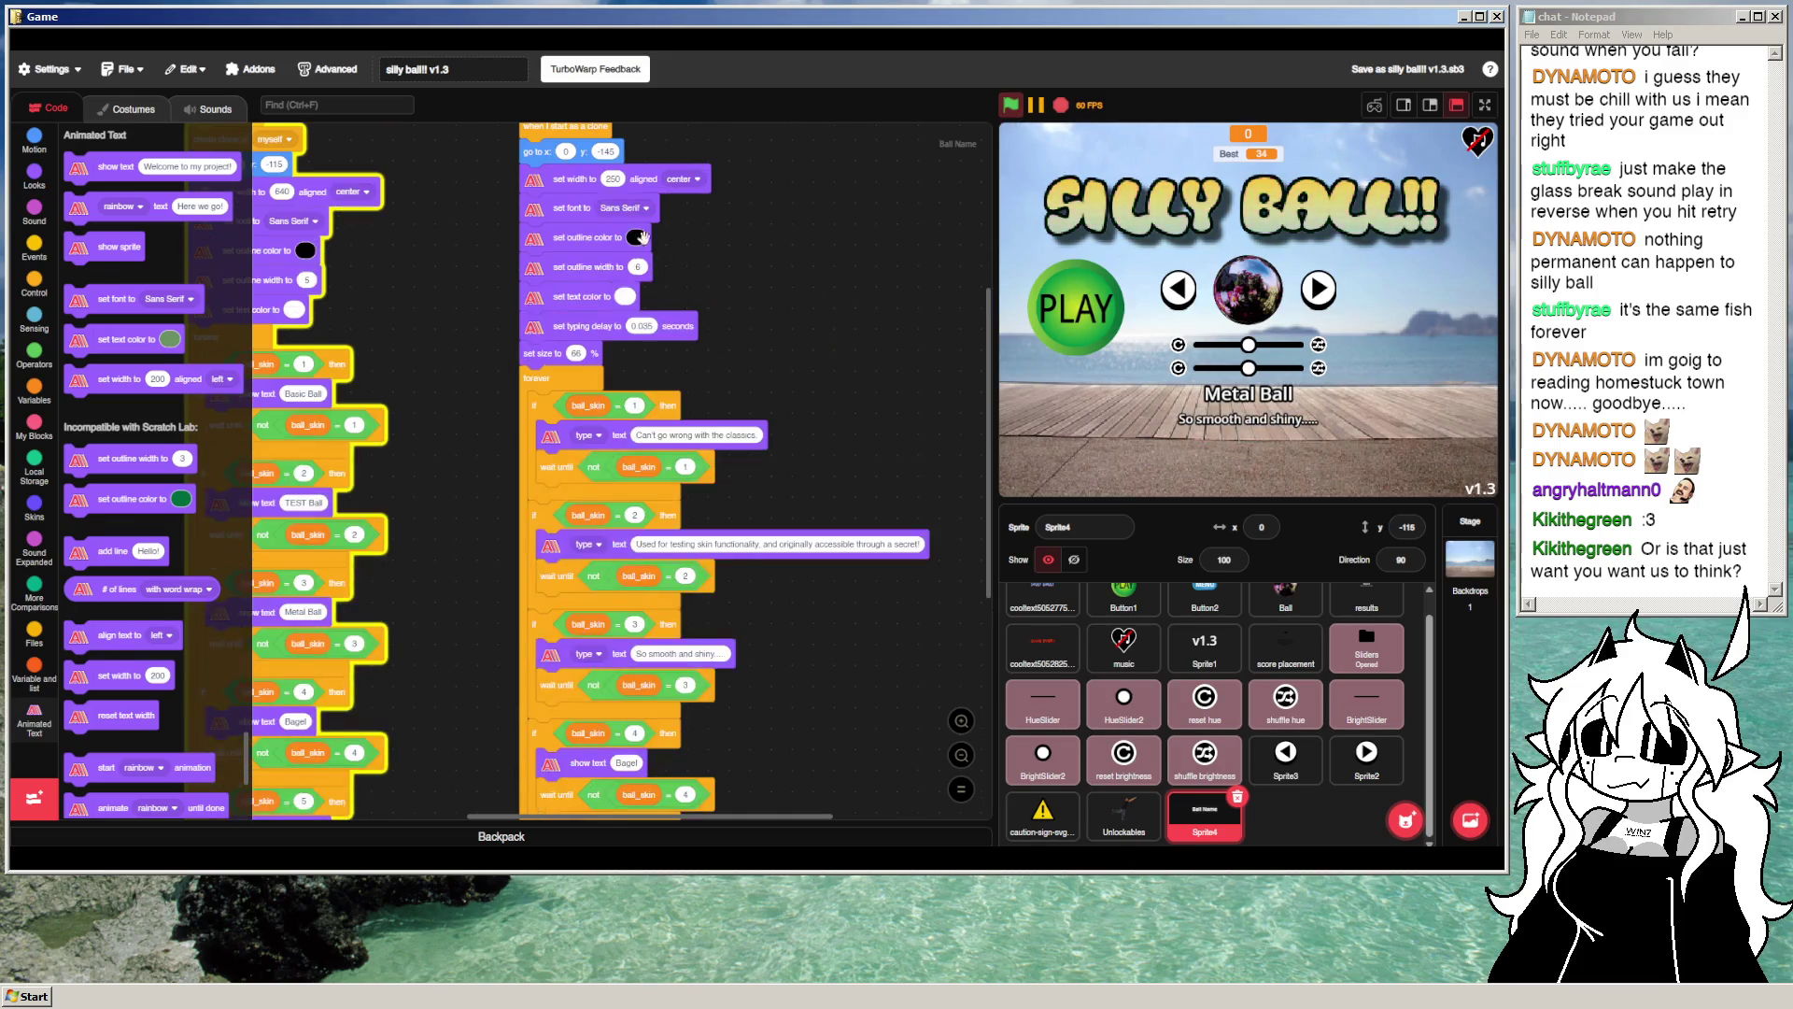
pyautogui.write('200')
pyautogui.press('Return')
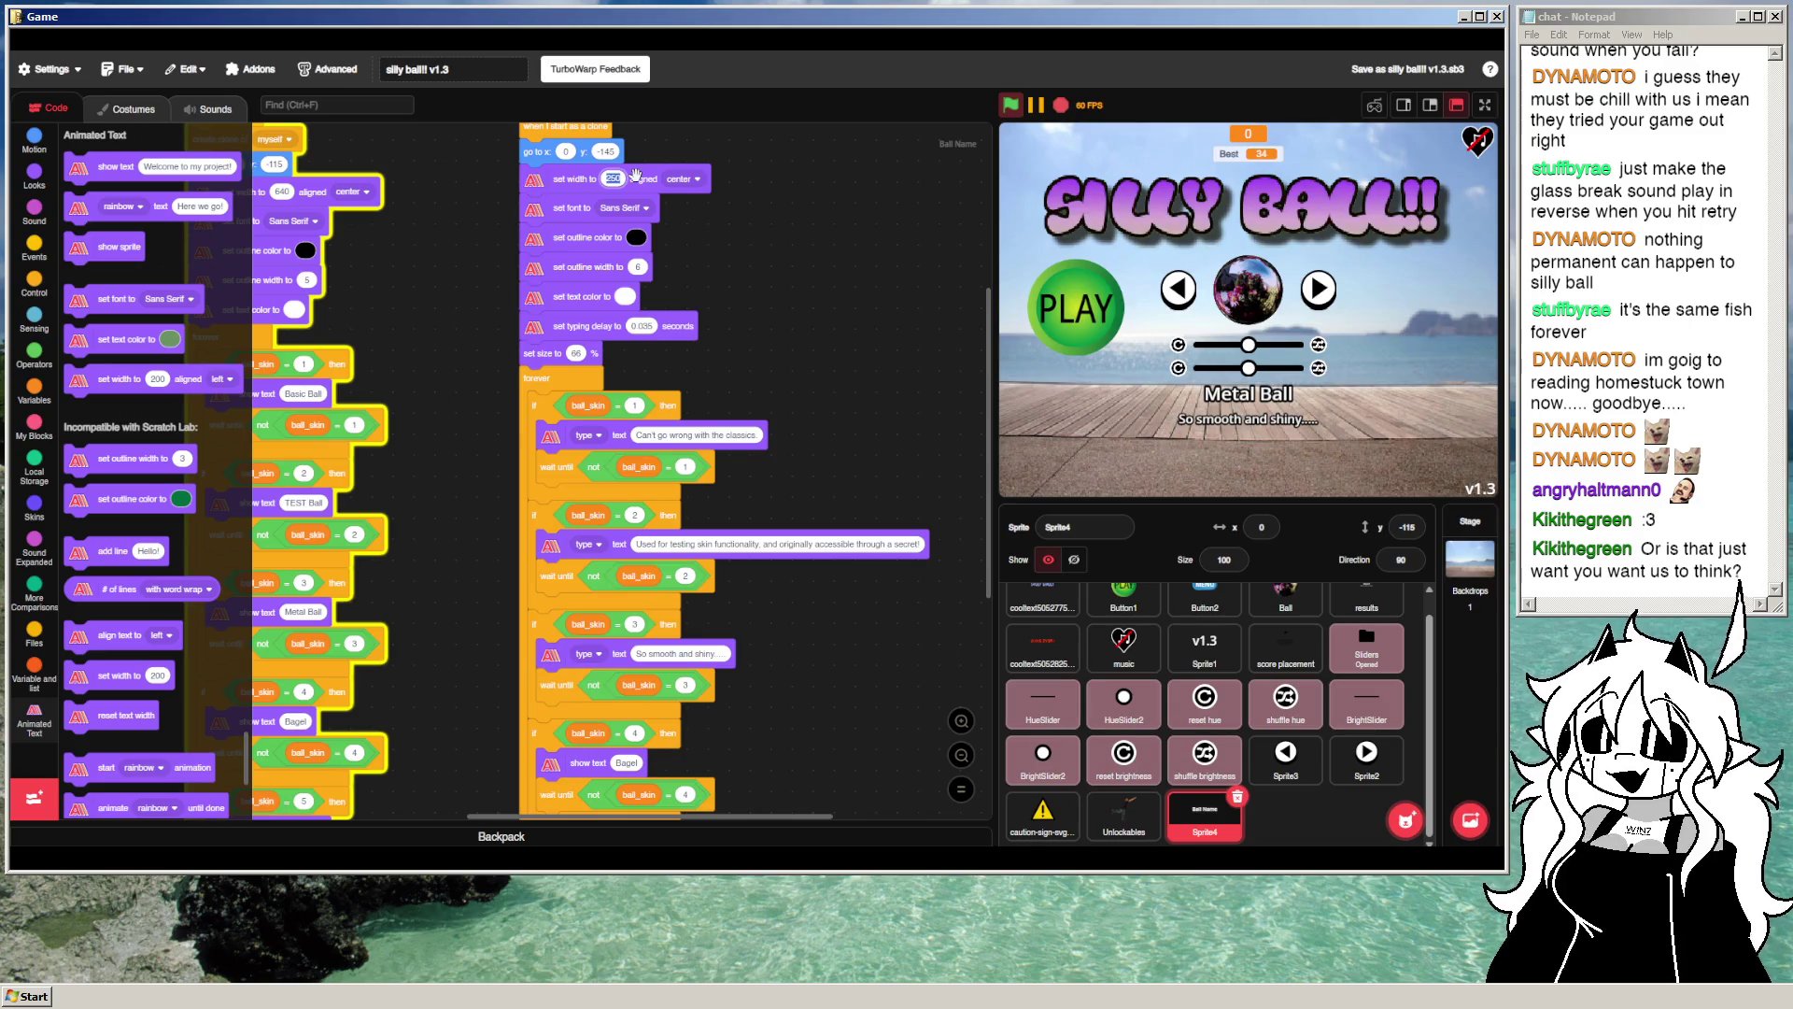
pyautogui.click(1013, 106)
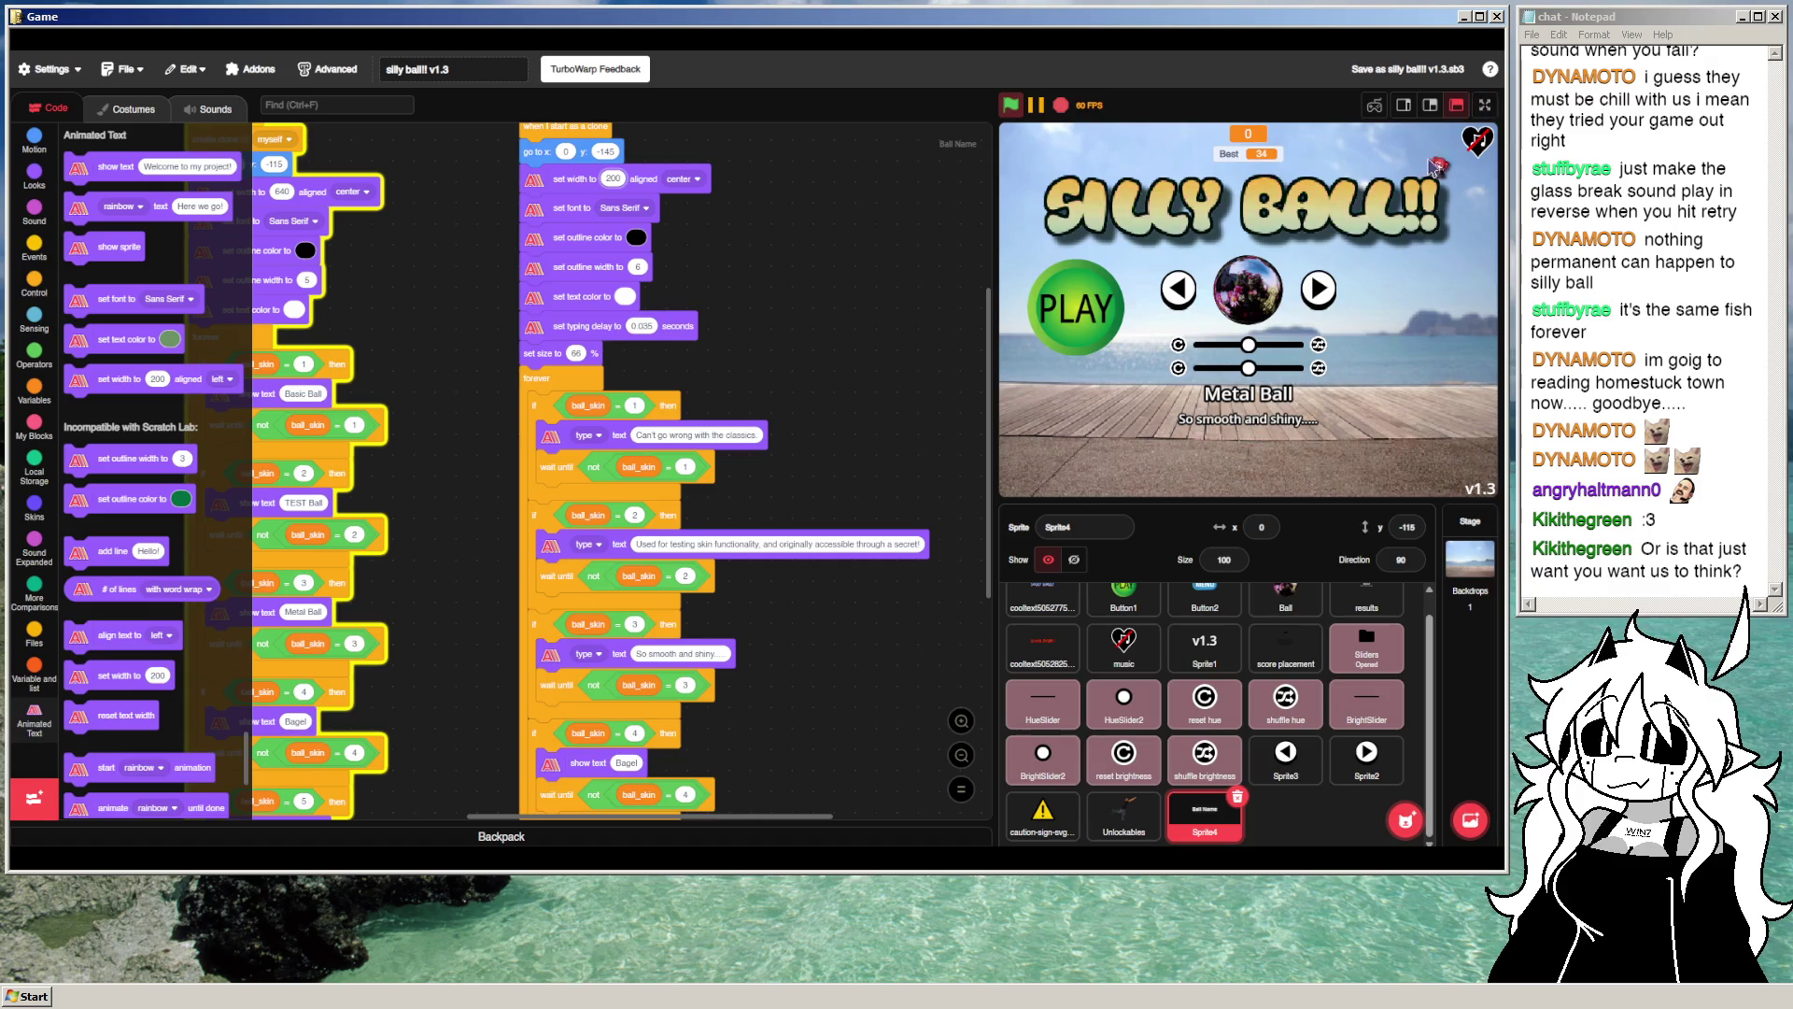
pyautogui.click(1196, 283)
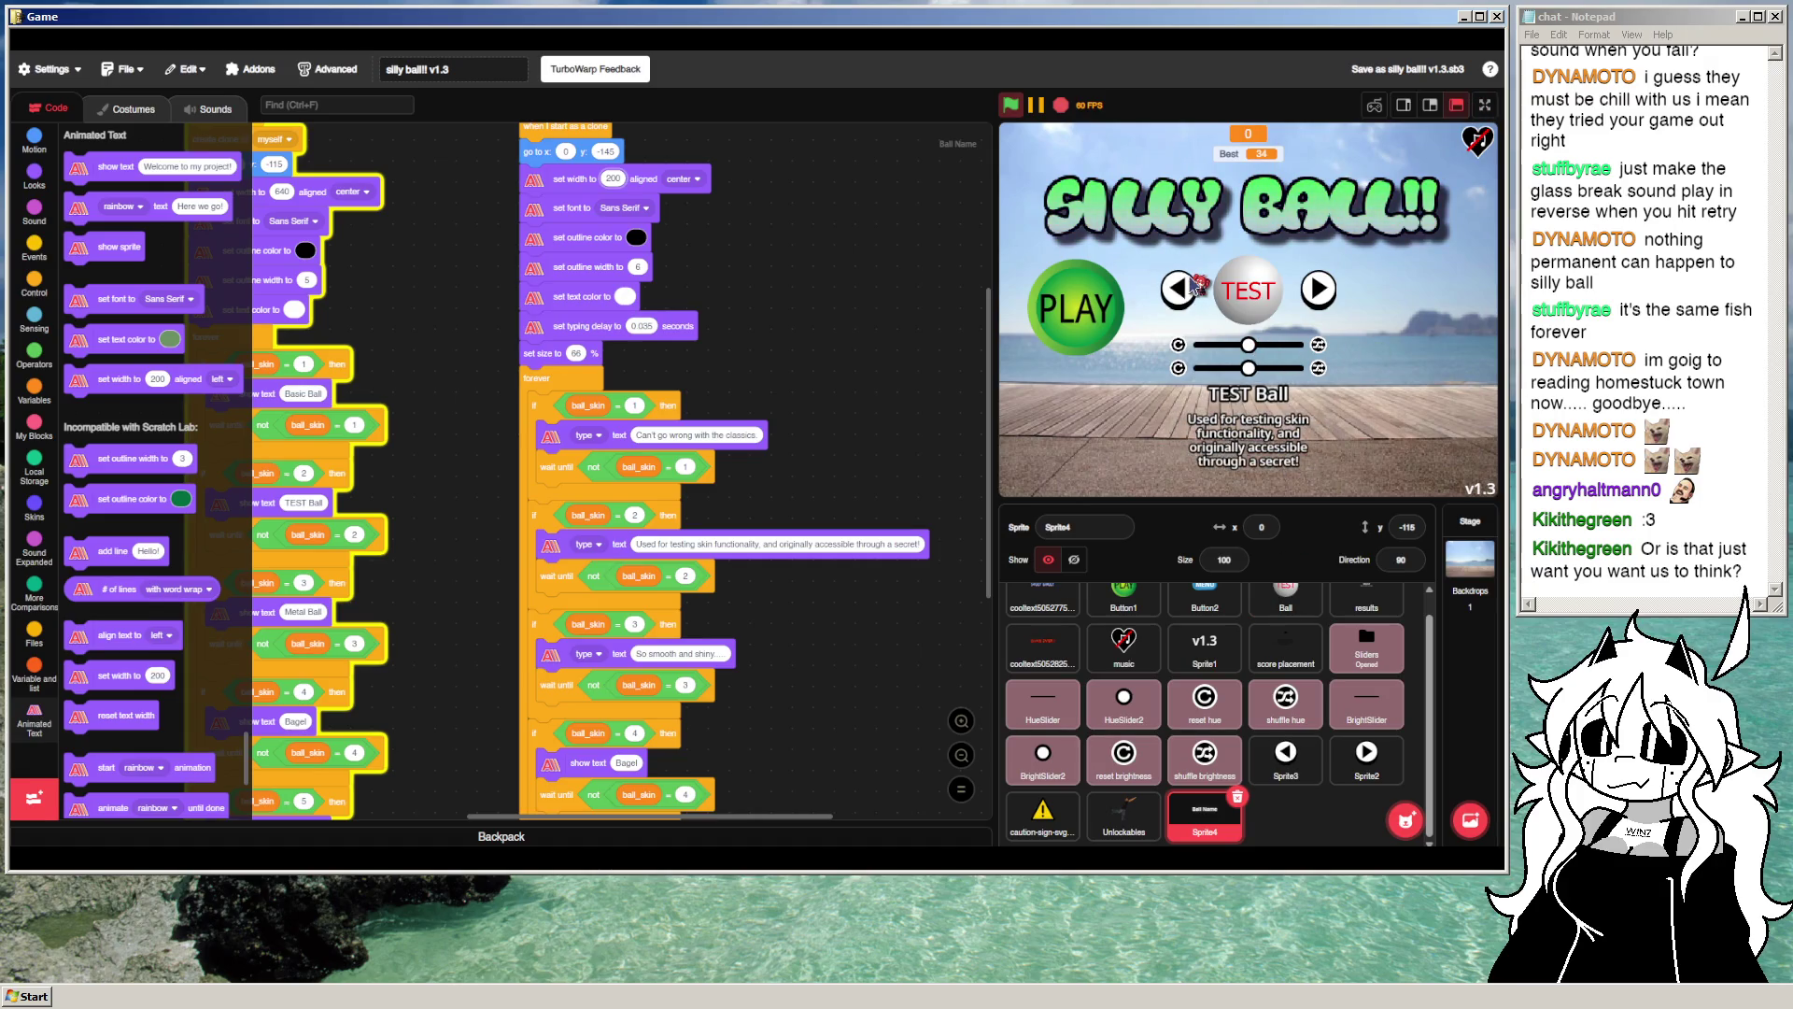
pyautogui.press('F11')
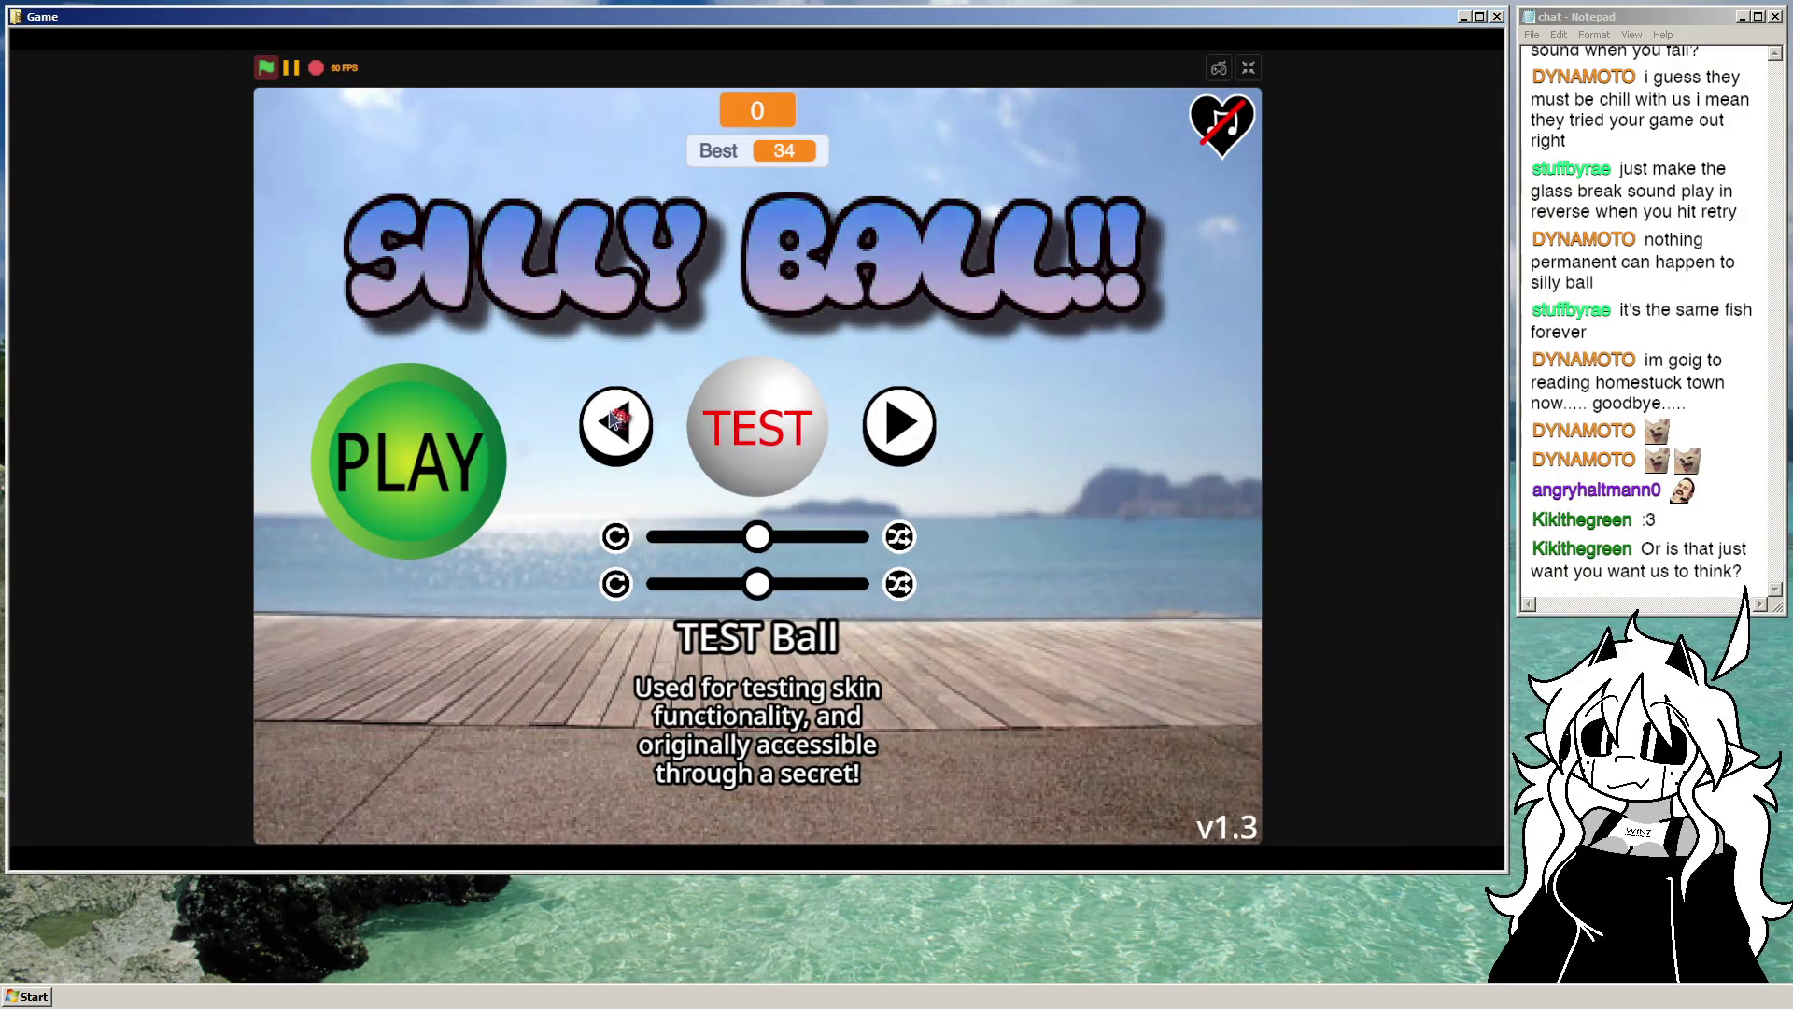
# Step: Cycle Basic Ball, Metal Ball, Bagel and TEST Ball captions full screen, ending on Basic Ball
pyautogui.click(614, 422)
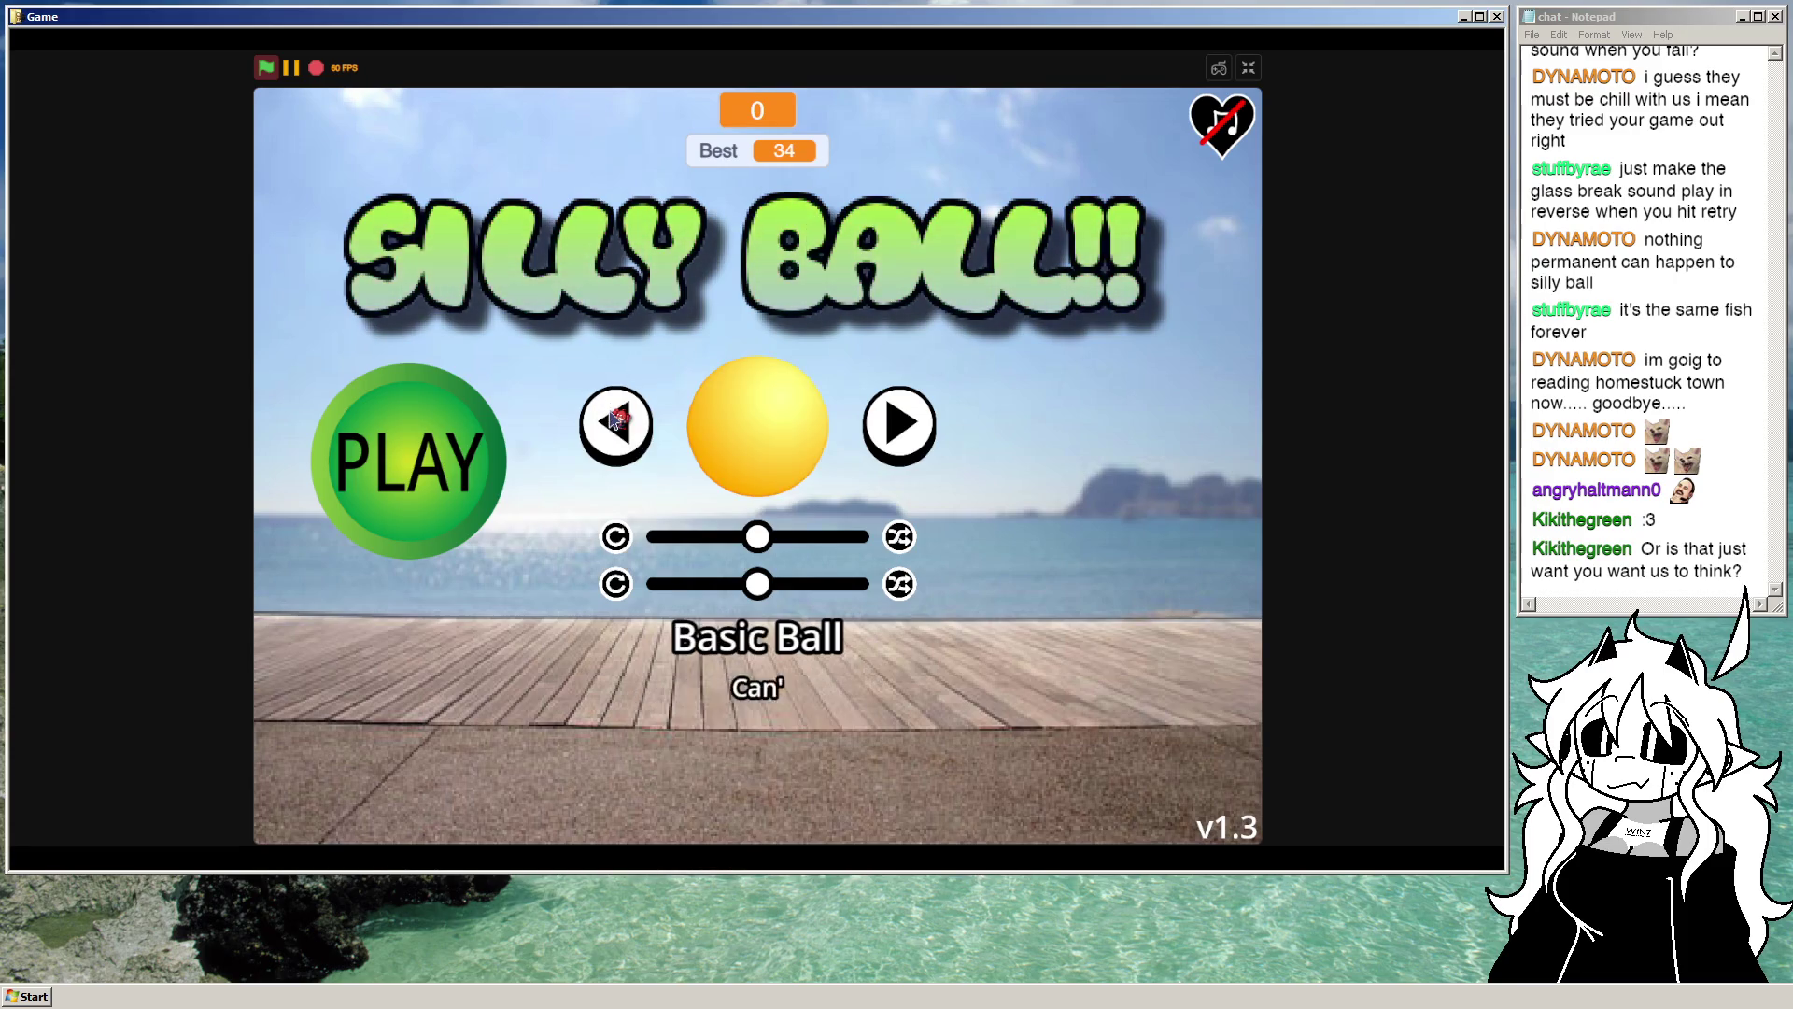
pyautogui.click(895, 424)
pyautogui.click(895, 424)
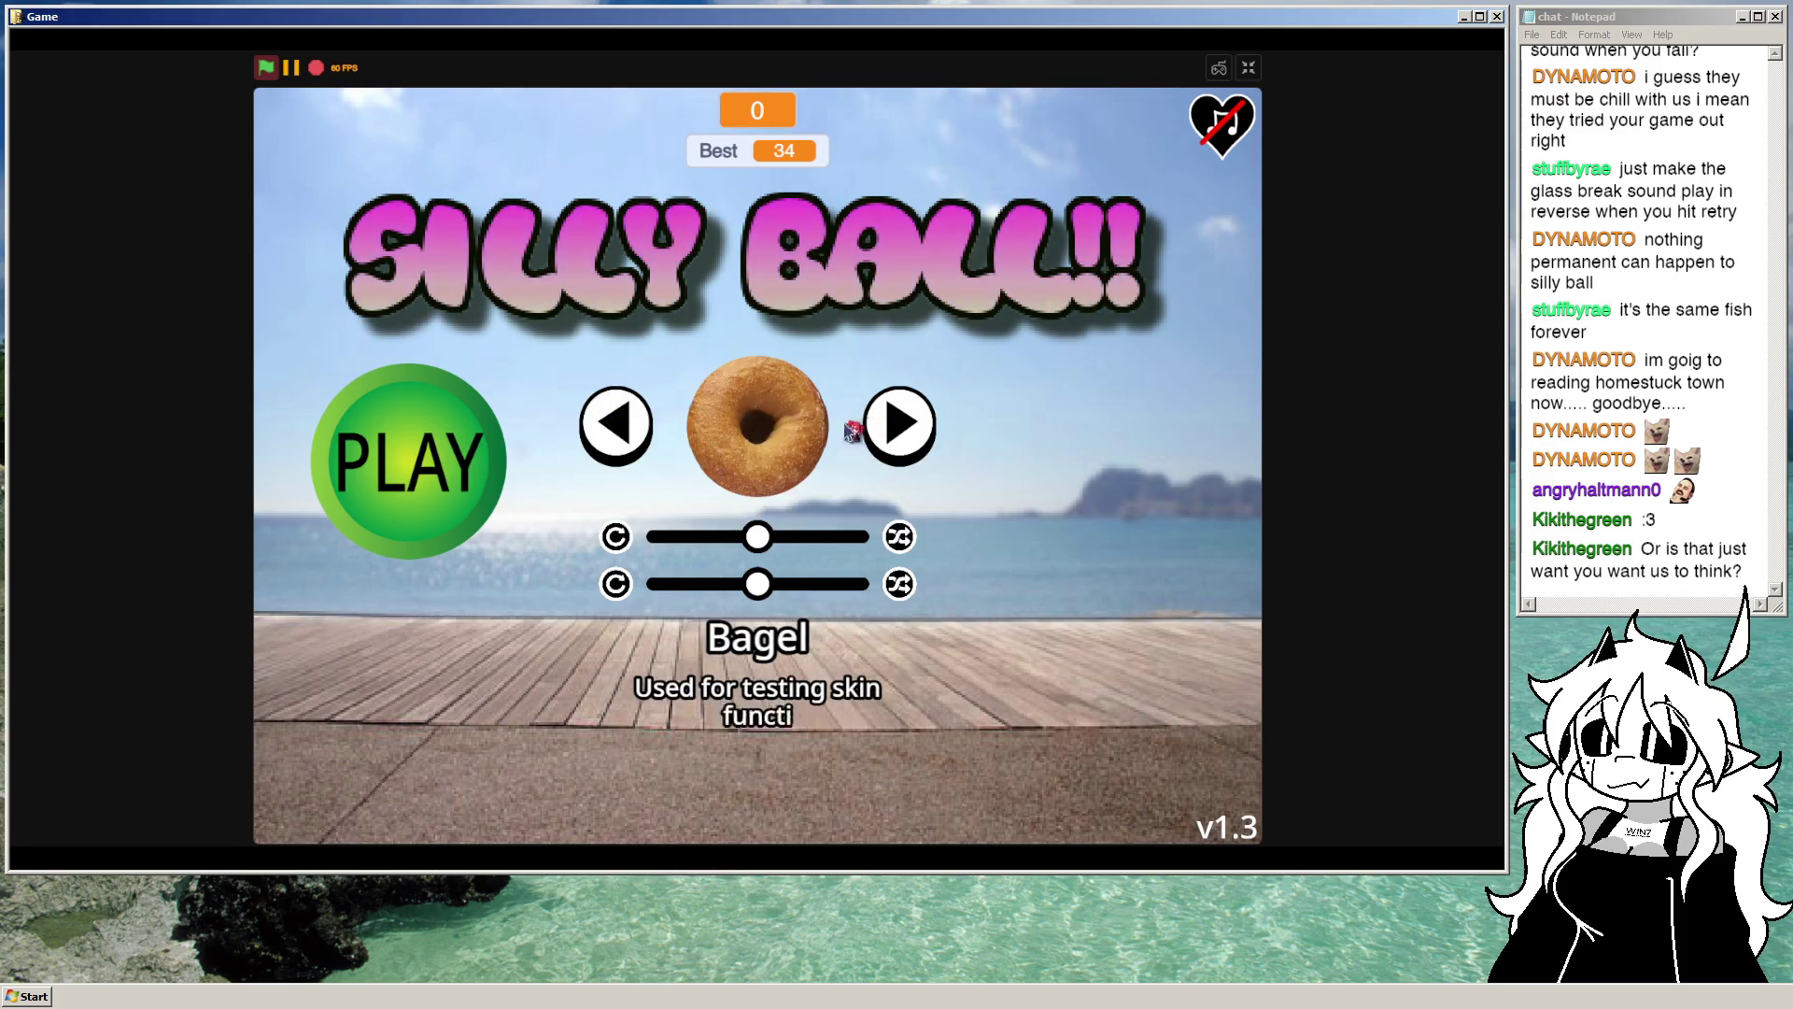
pyautogui.click(925, 439)
pyautogui.click(925, 439)
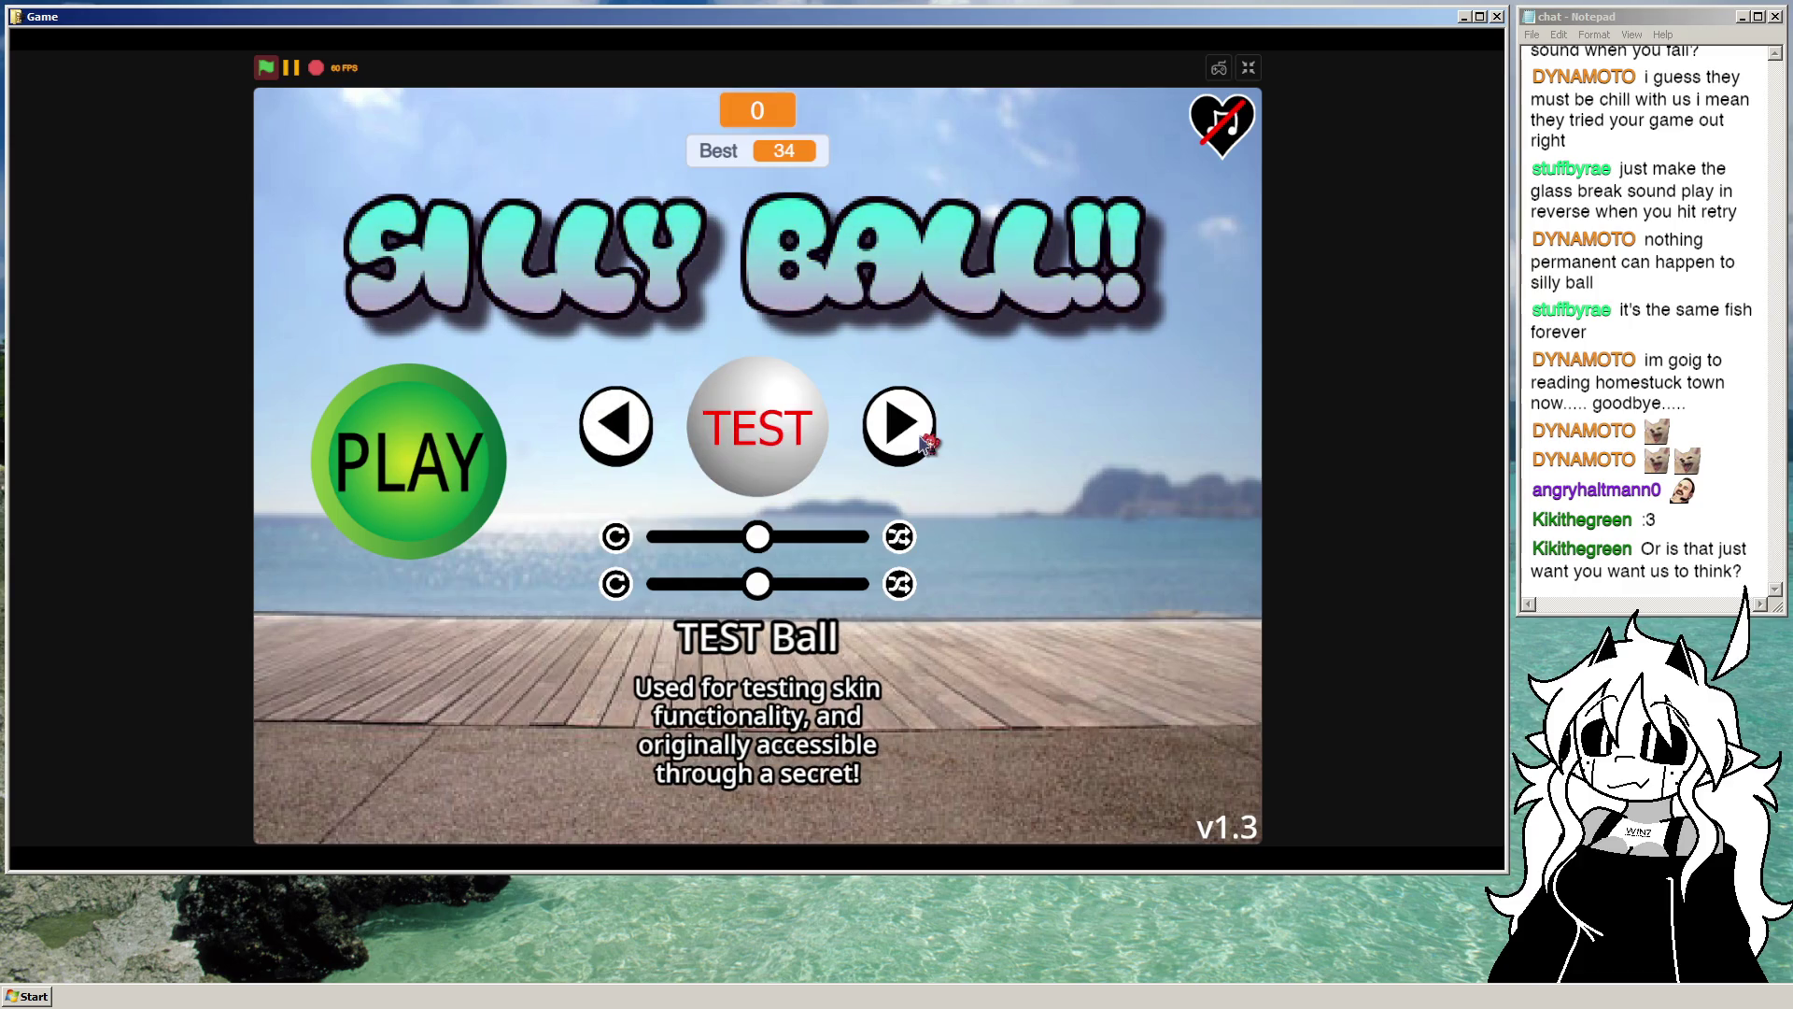
pyautogui.click(927, 444)
pyautogui.click(622, 436)
pyautogui.click(624, 437)
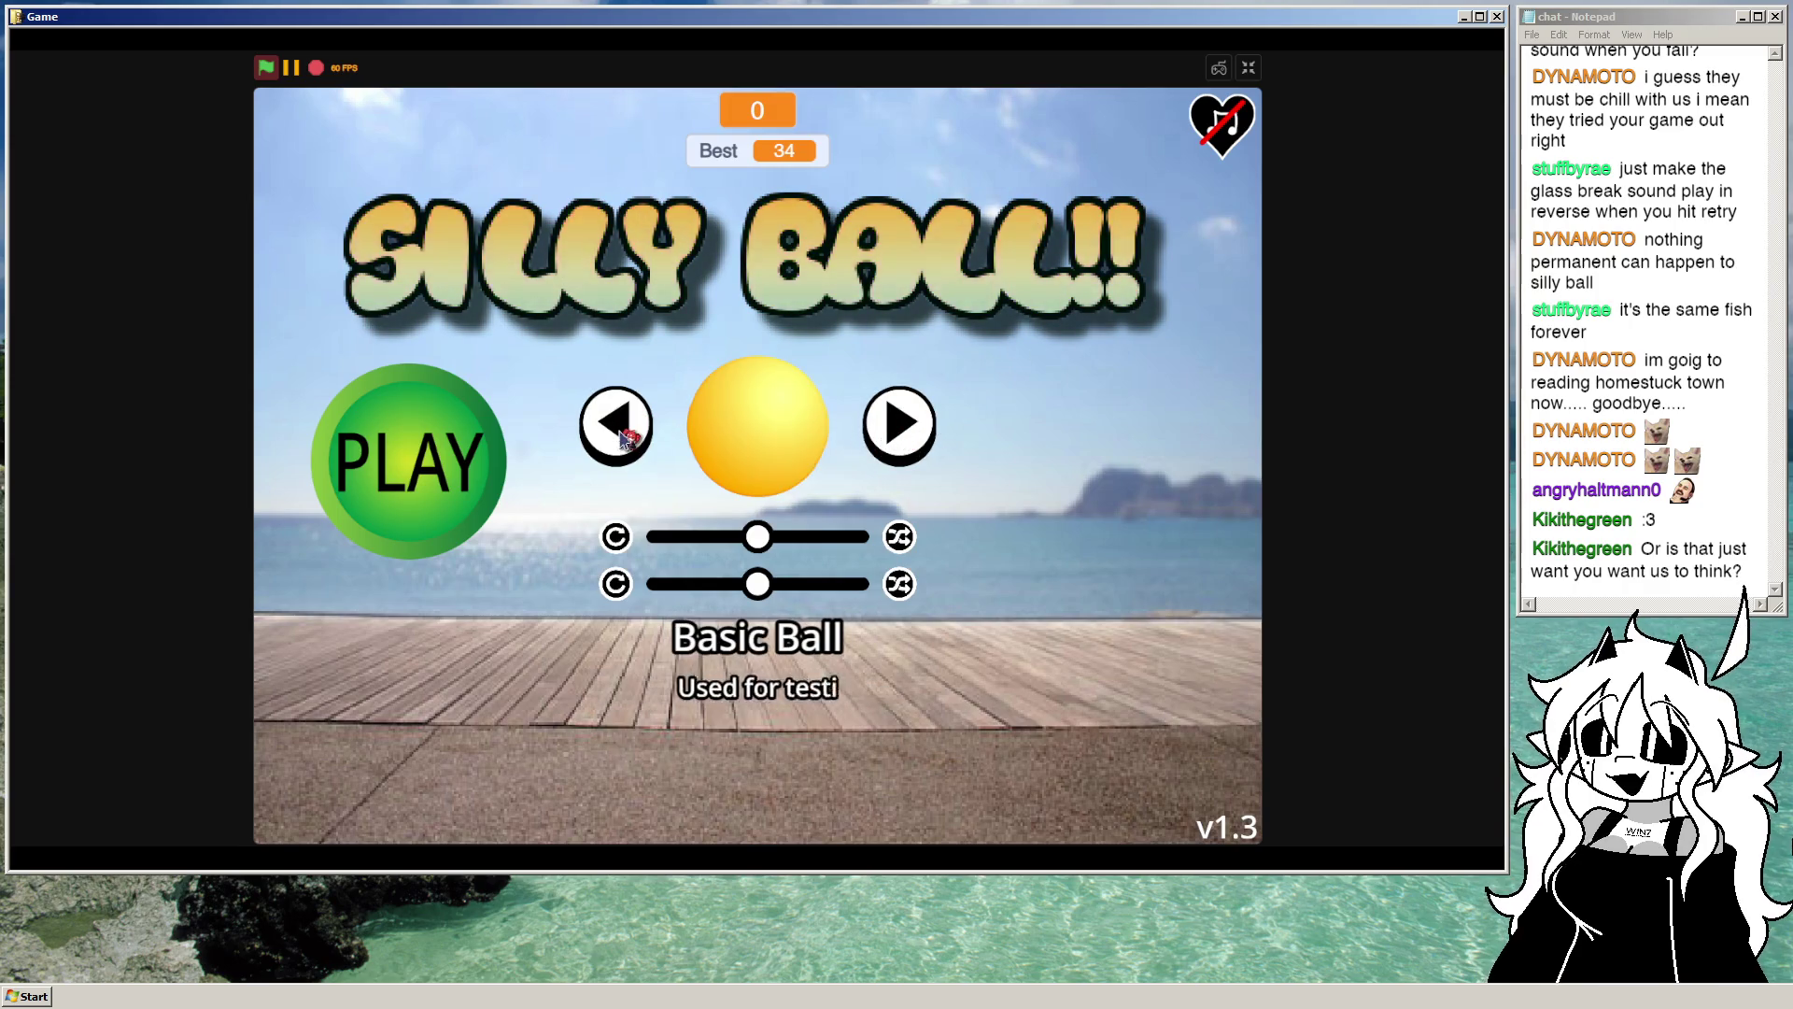
pyautogui.click(1251, 74)
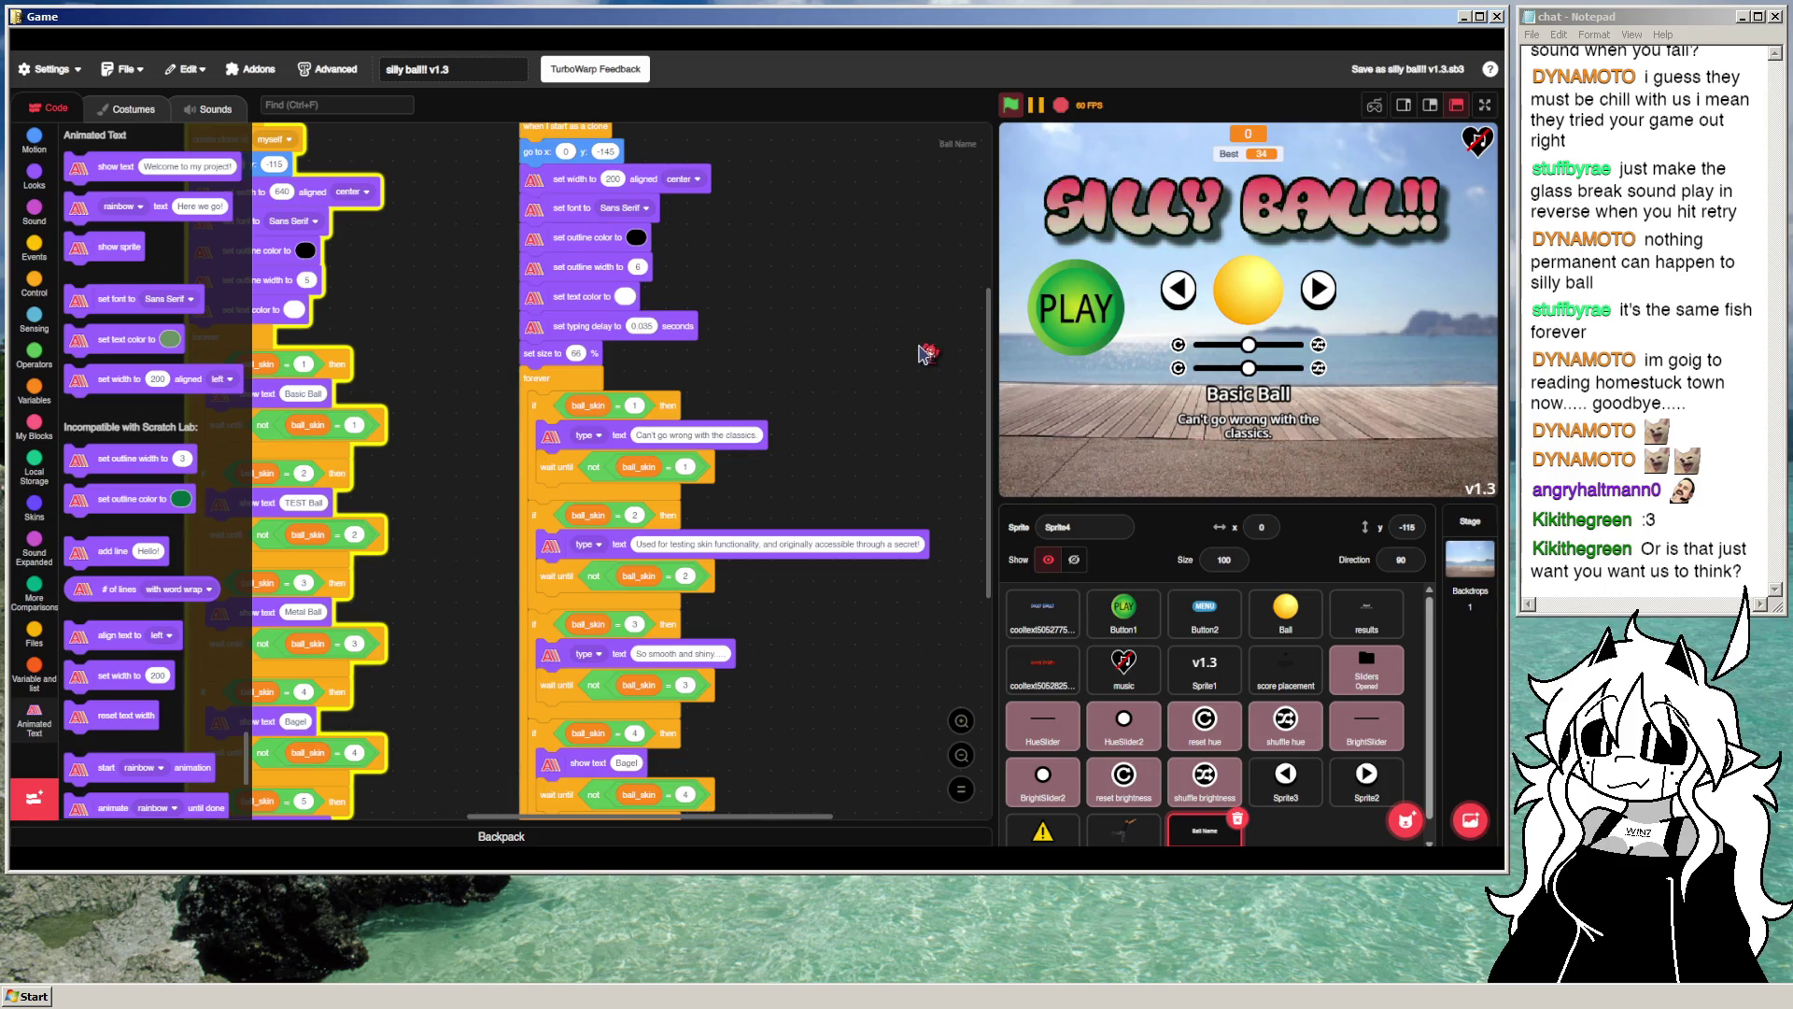
pyautogui.scroll(-1, 320, 356)
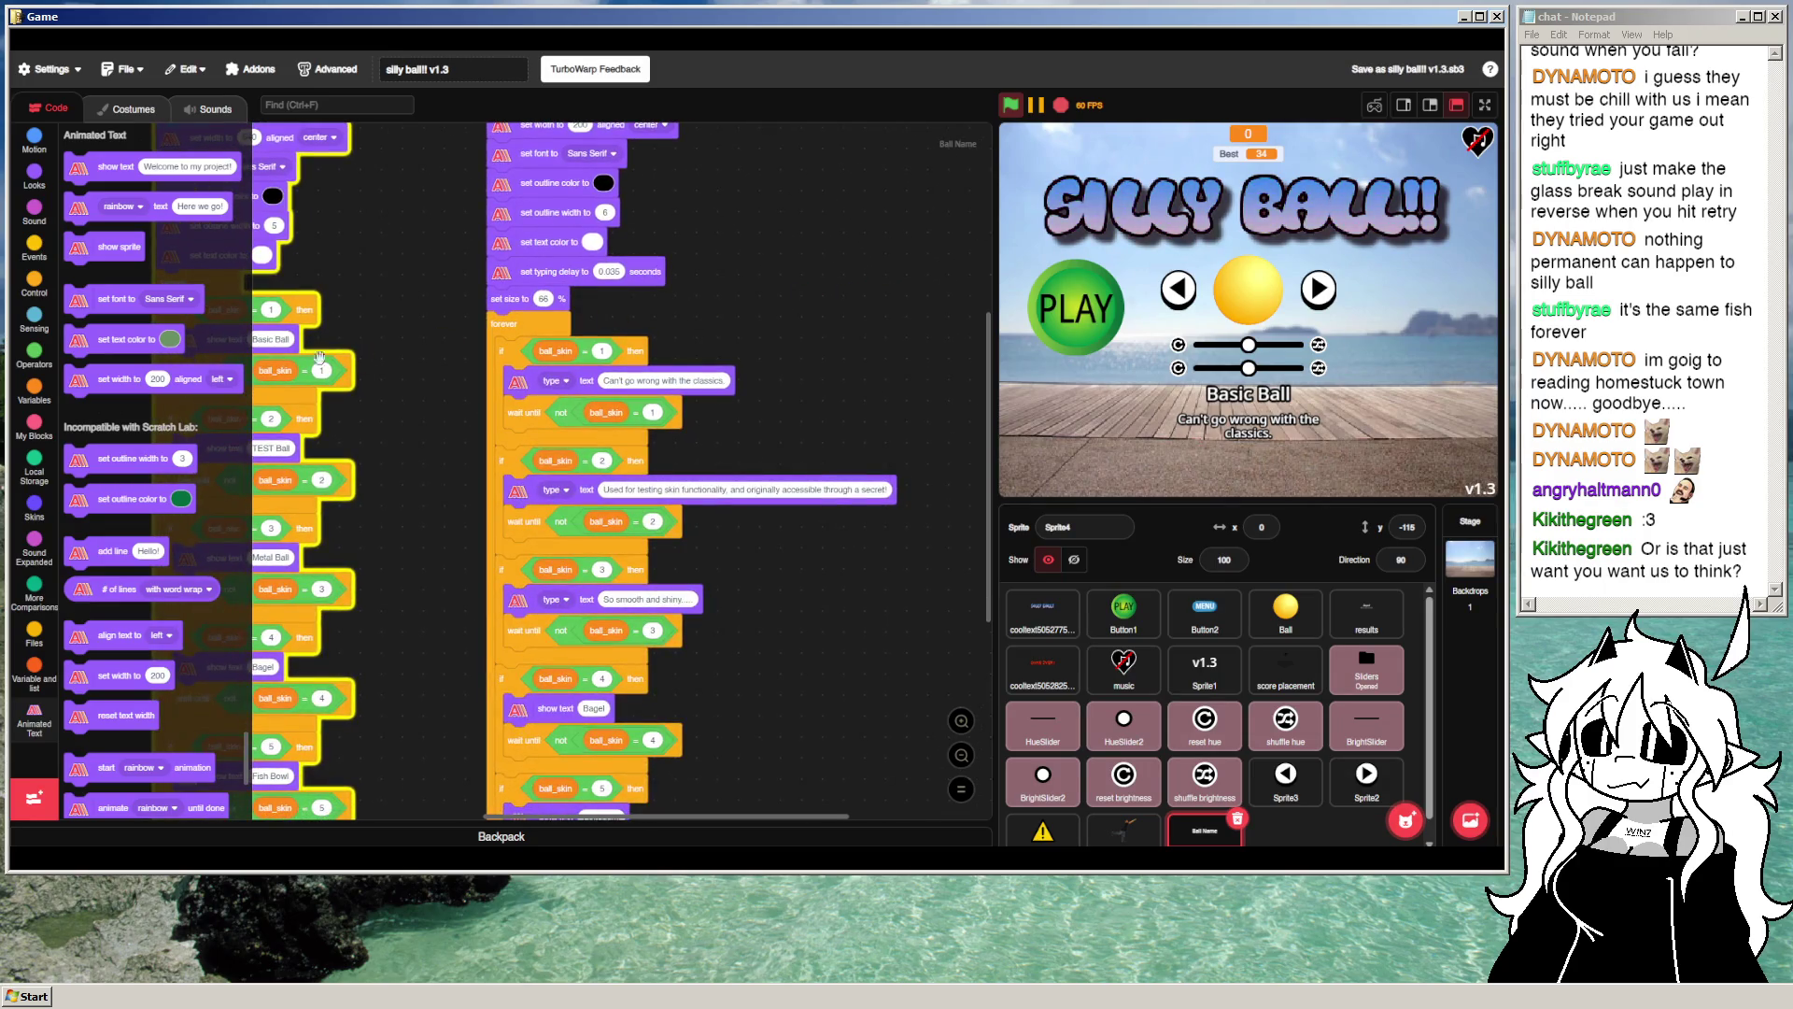
pyautogui.scroll(-1, 182, 423)
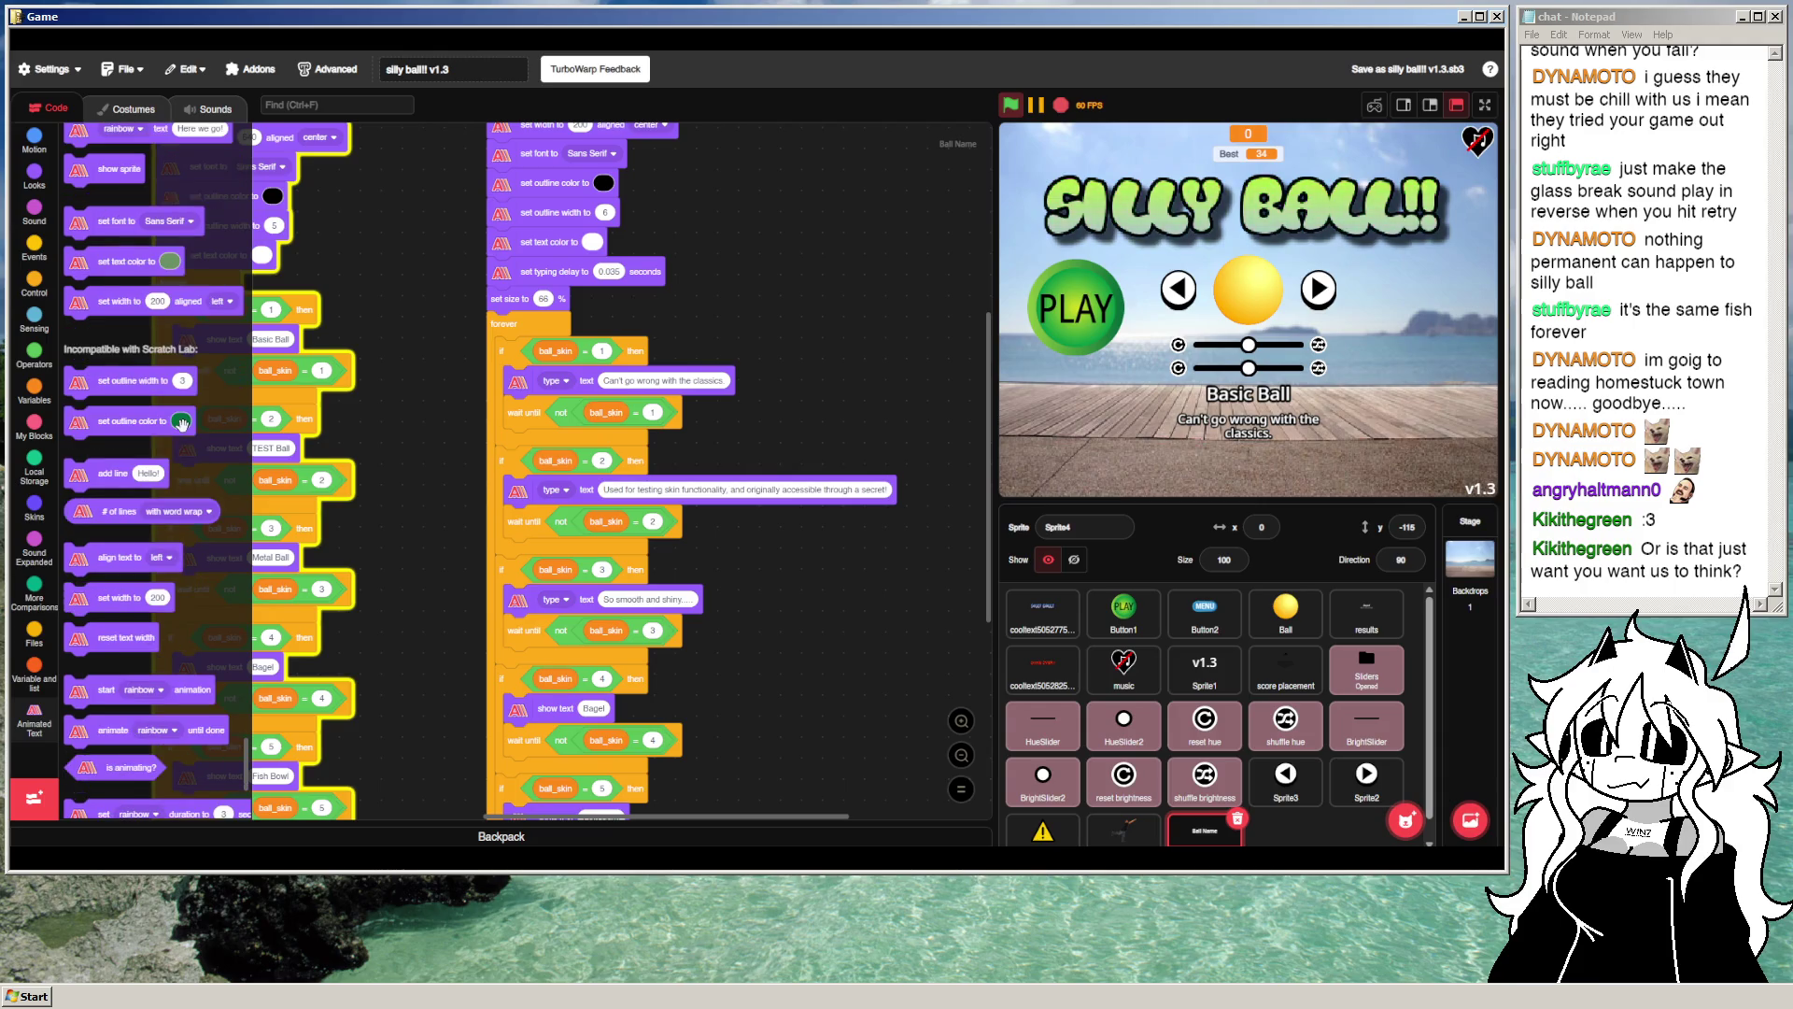
pyautogui.scroll(-1, 183, 423)
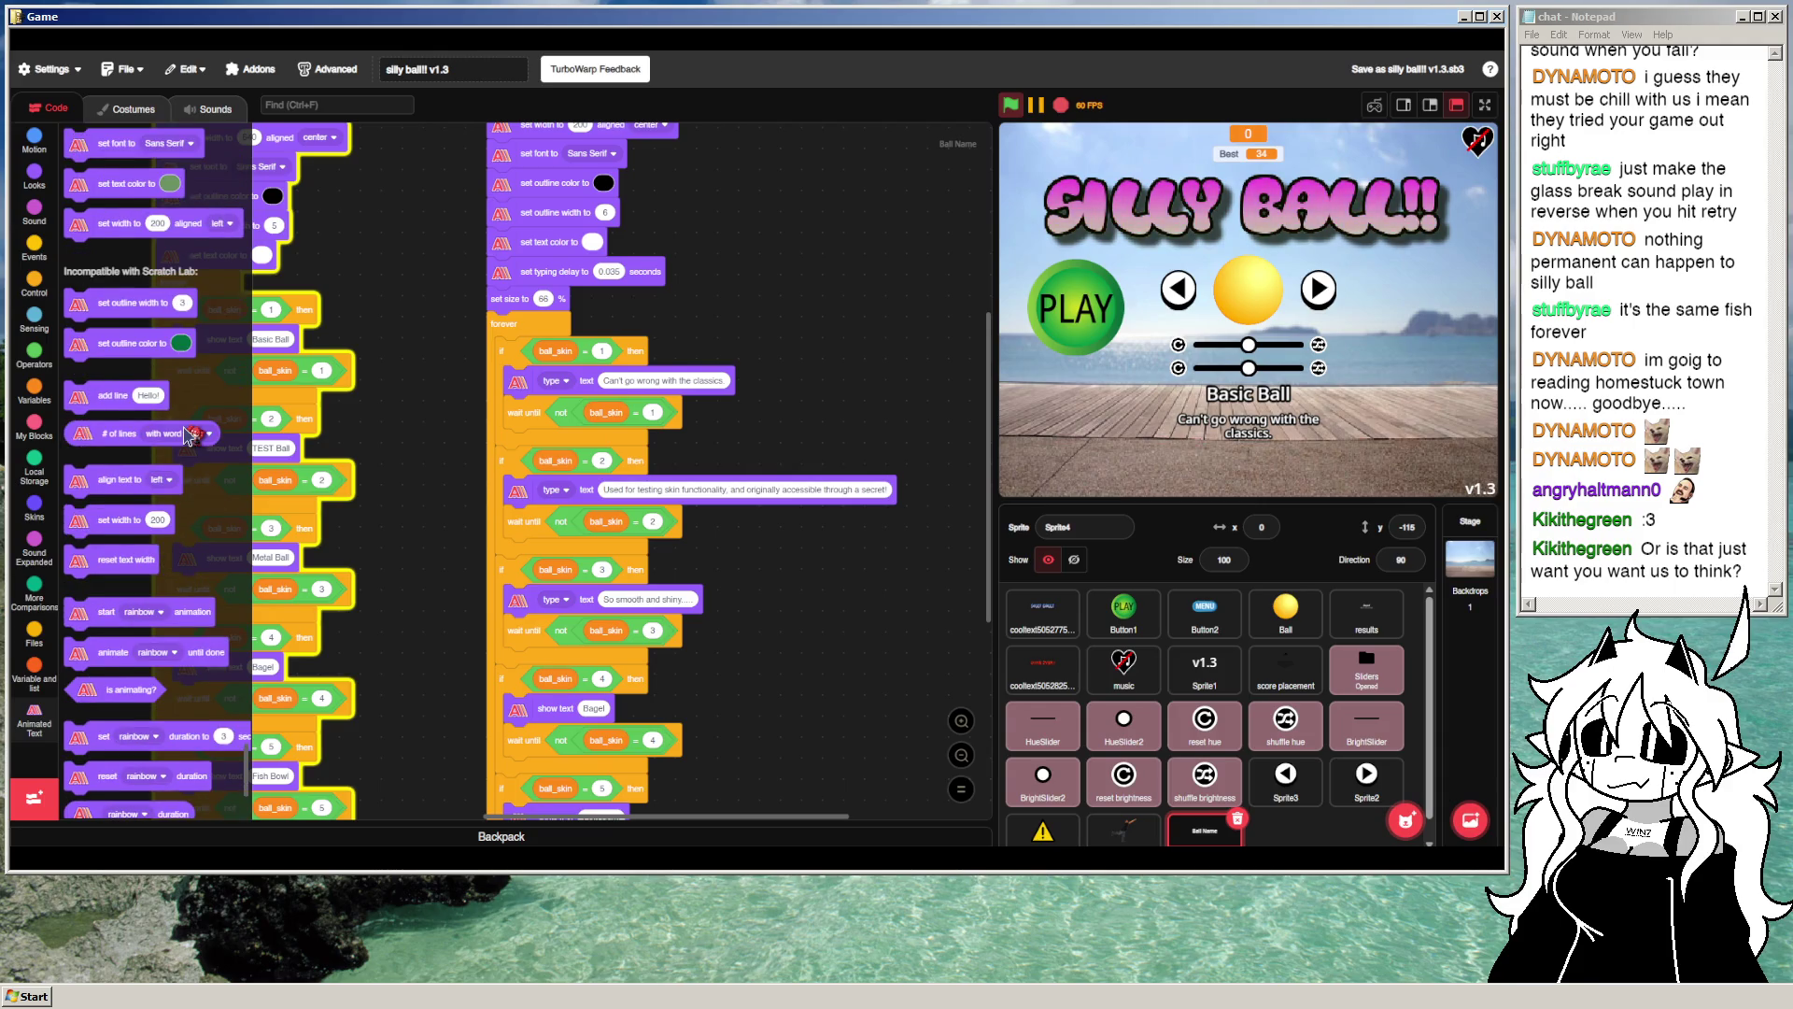
pyautogui.scroll(-1, 187, 430)
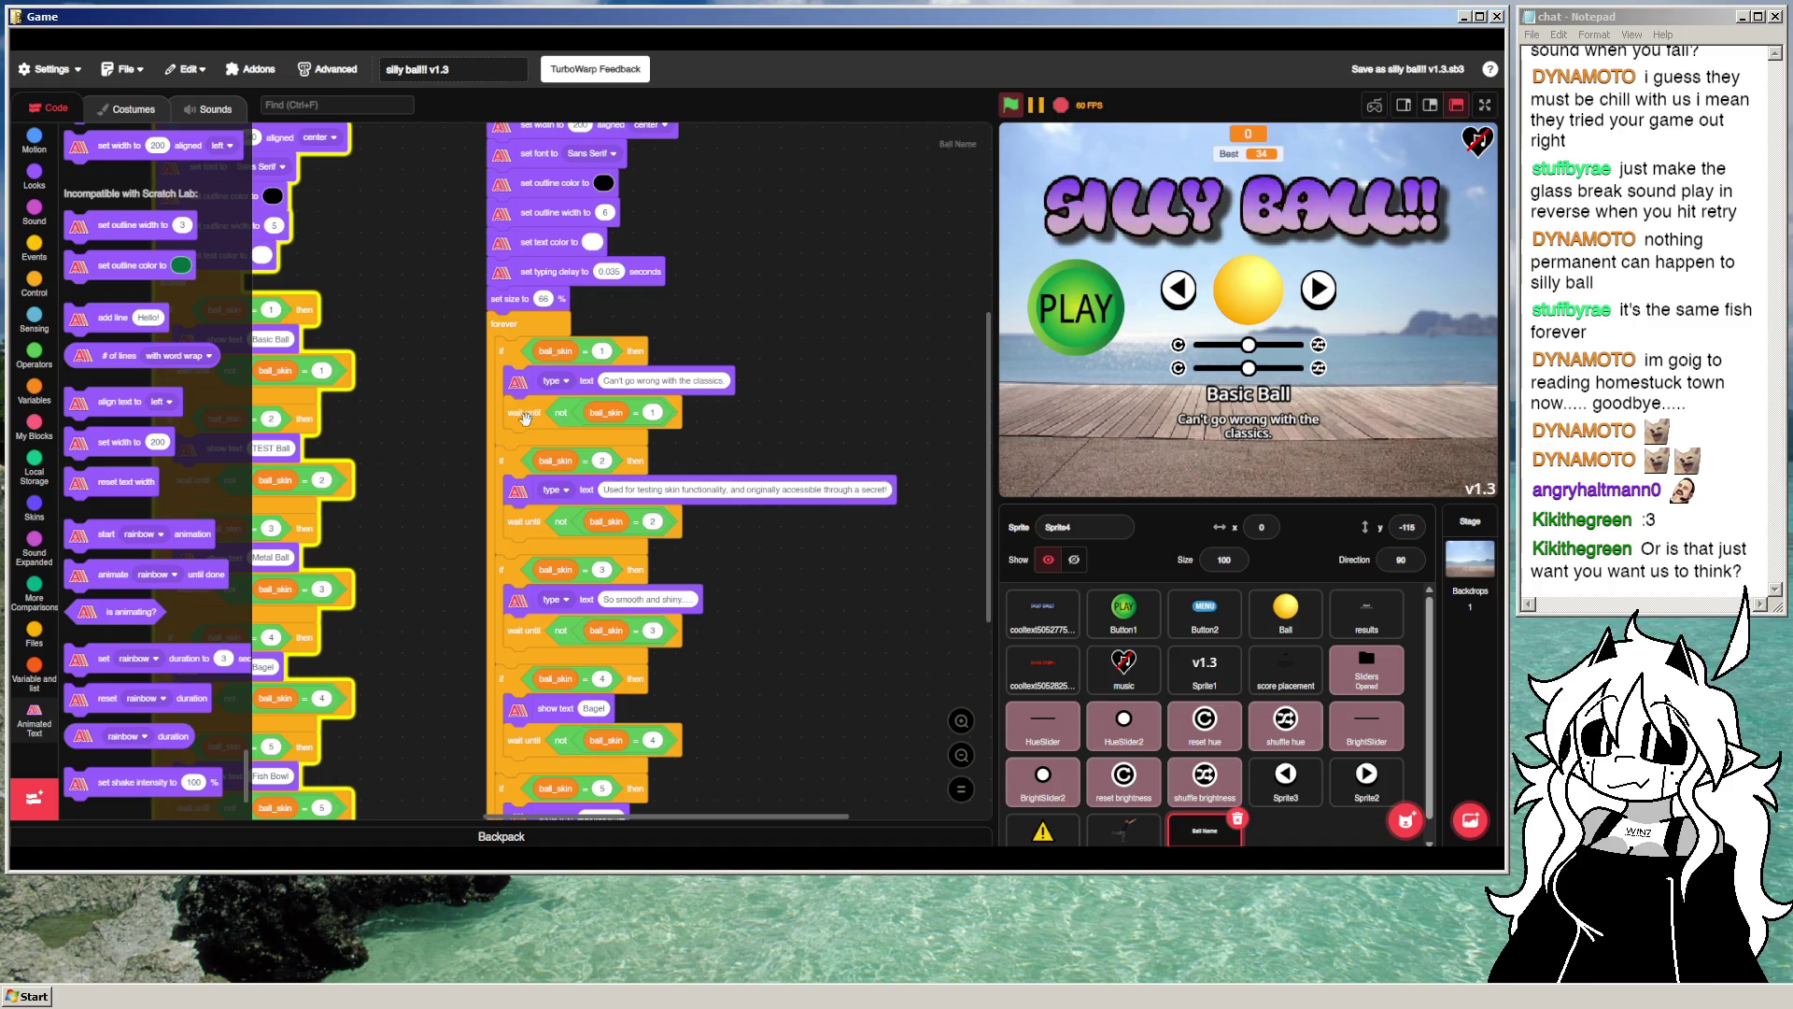
pyautogui.moveTo(752, 377); pyautogui.dragTo(762, 372)
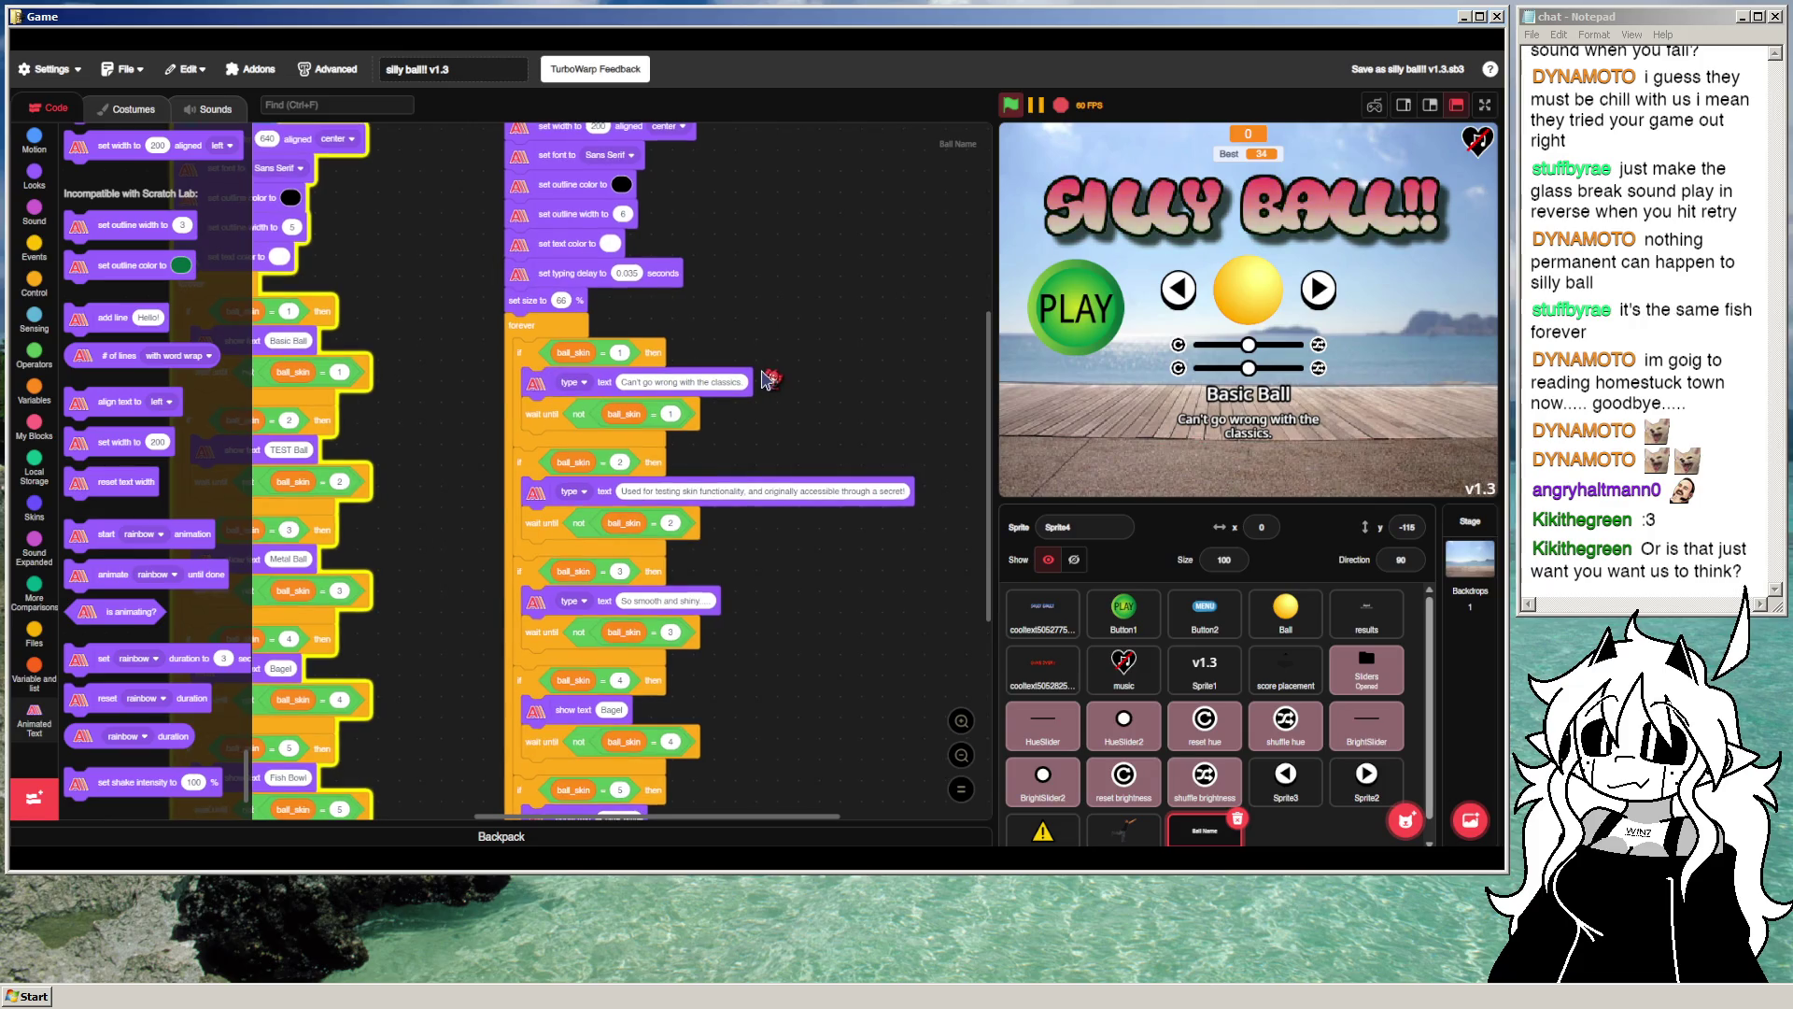
pyautogui.scroll(-5, 174, 443)
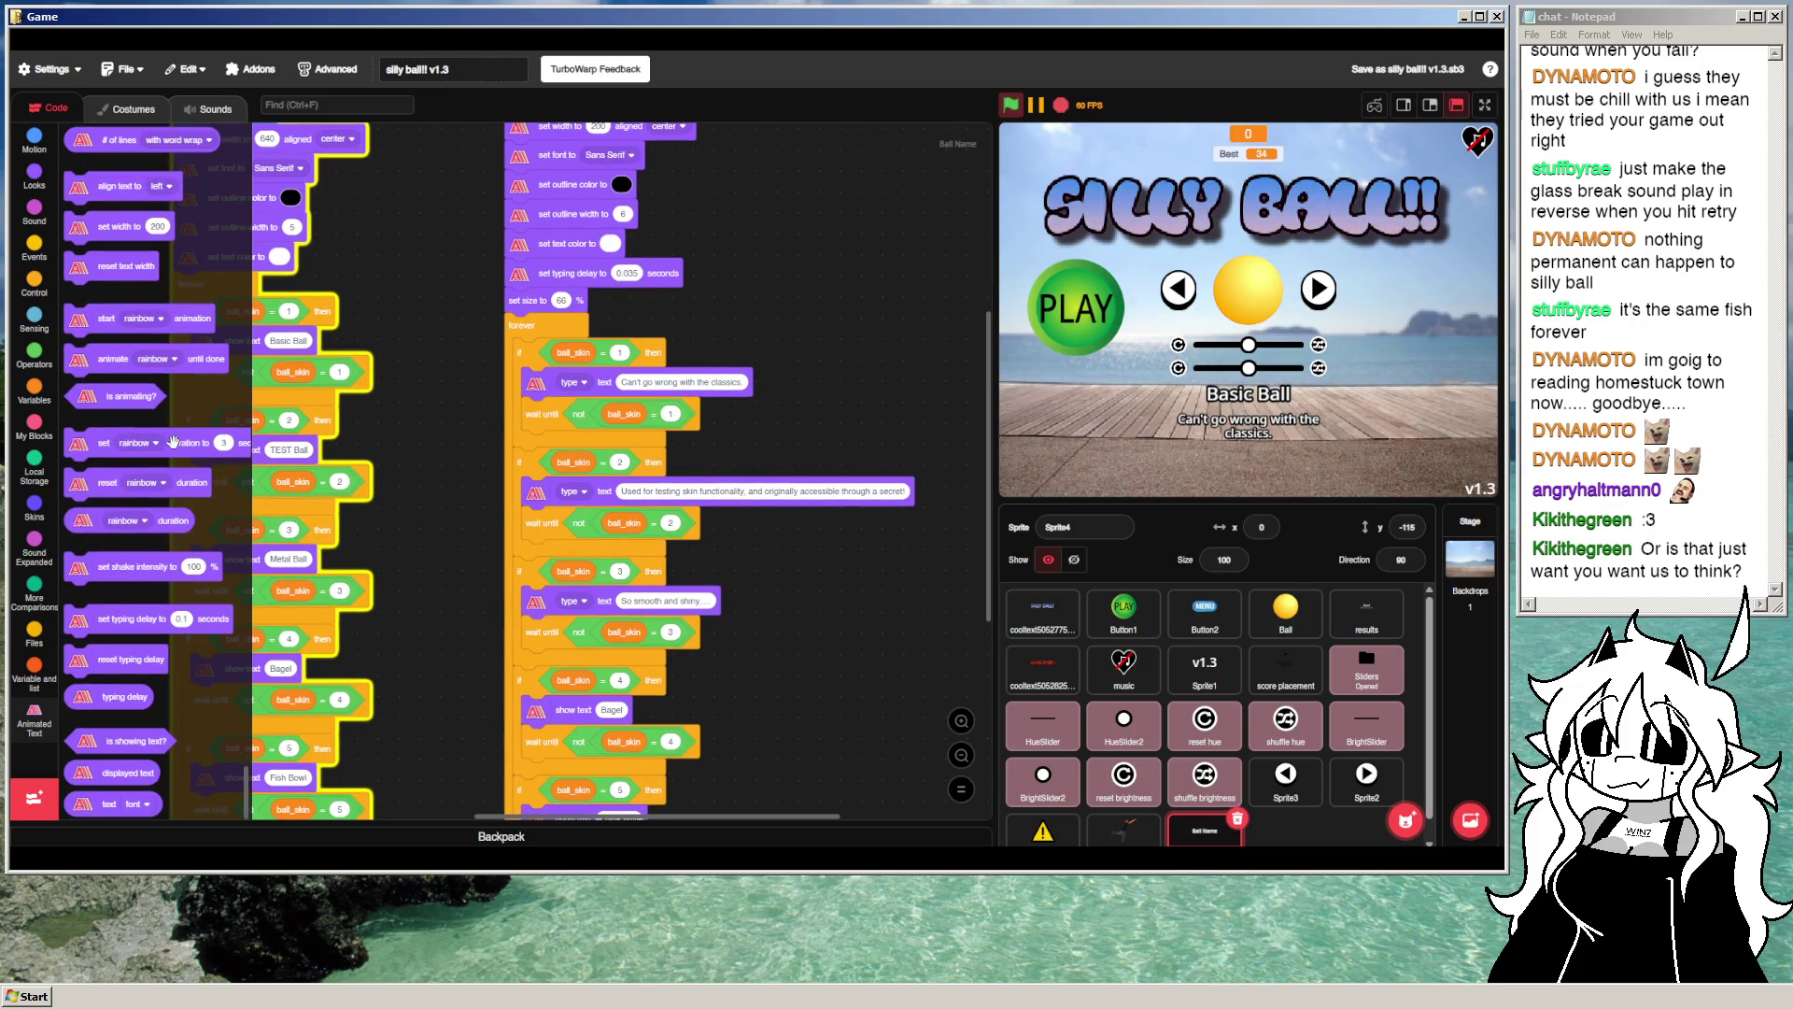
pyautogui.click(138, 490)
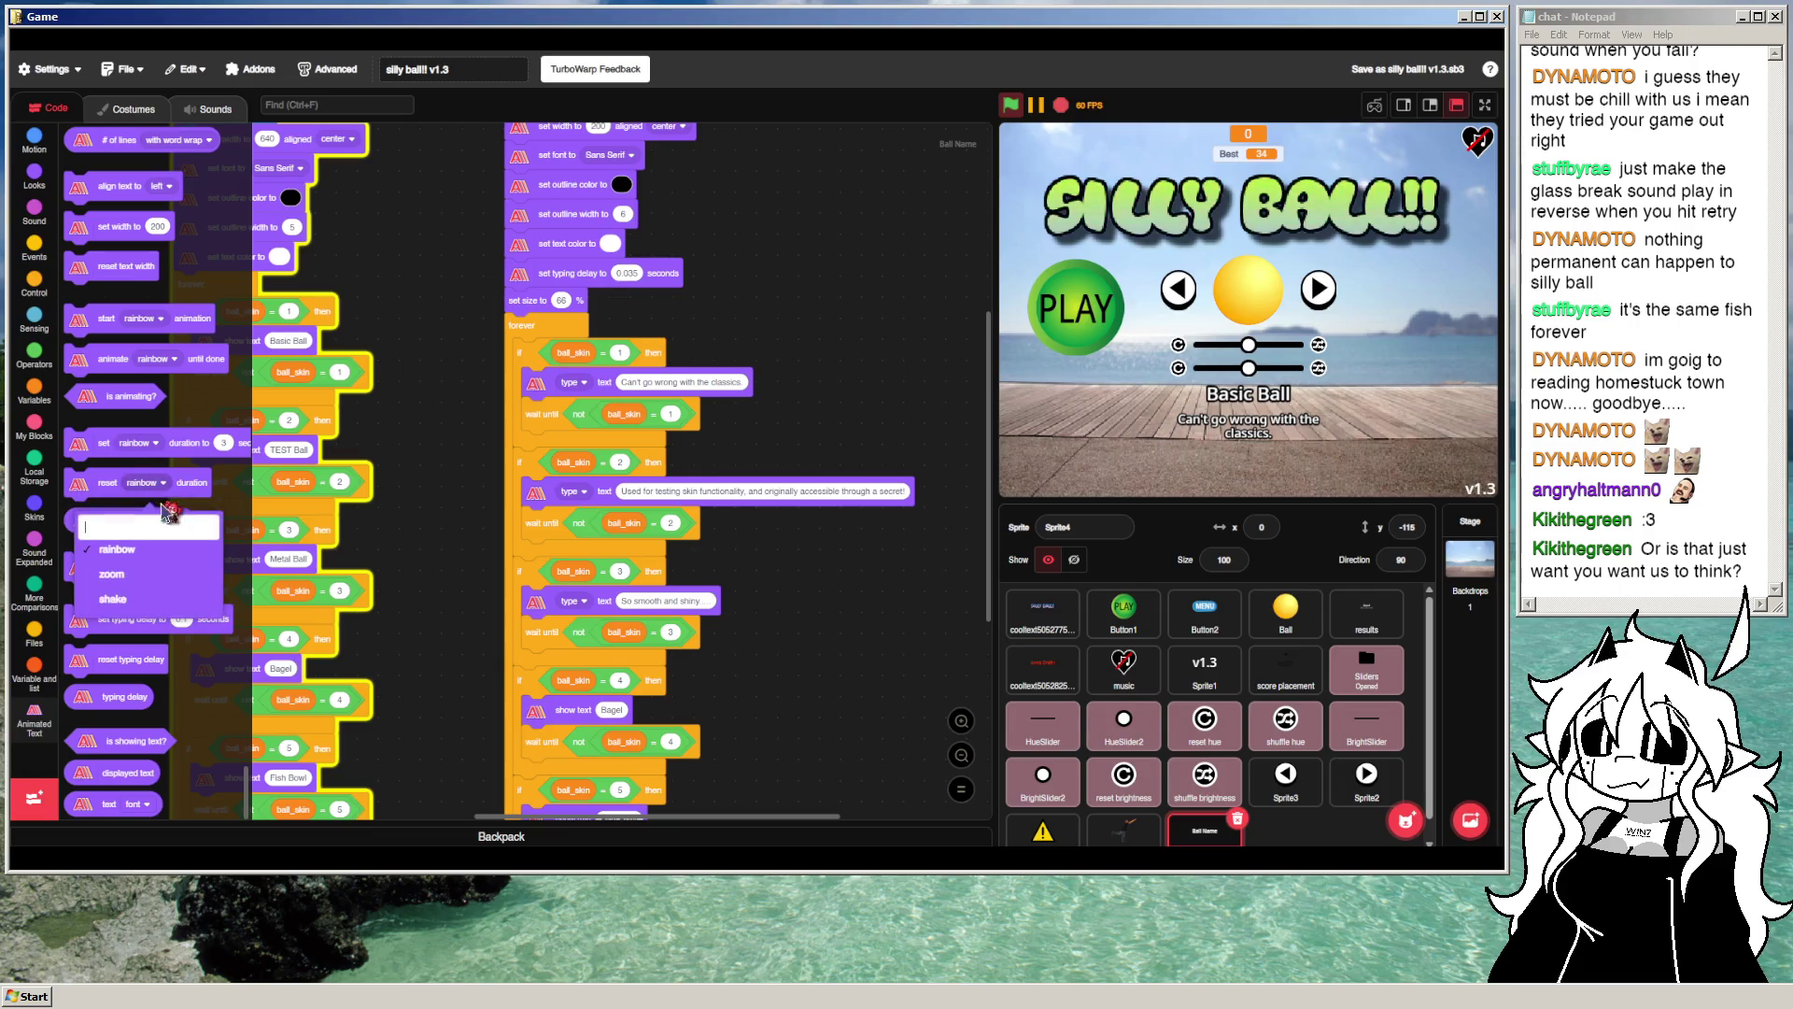
pyautogui.click(208, 674)
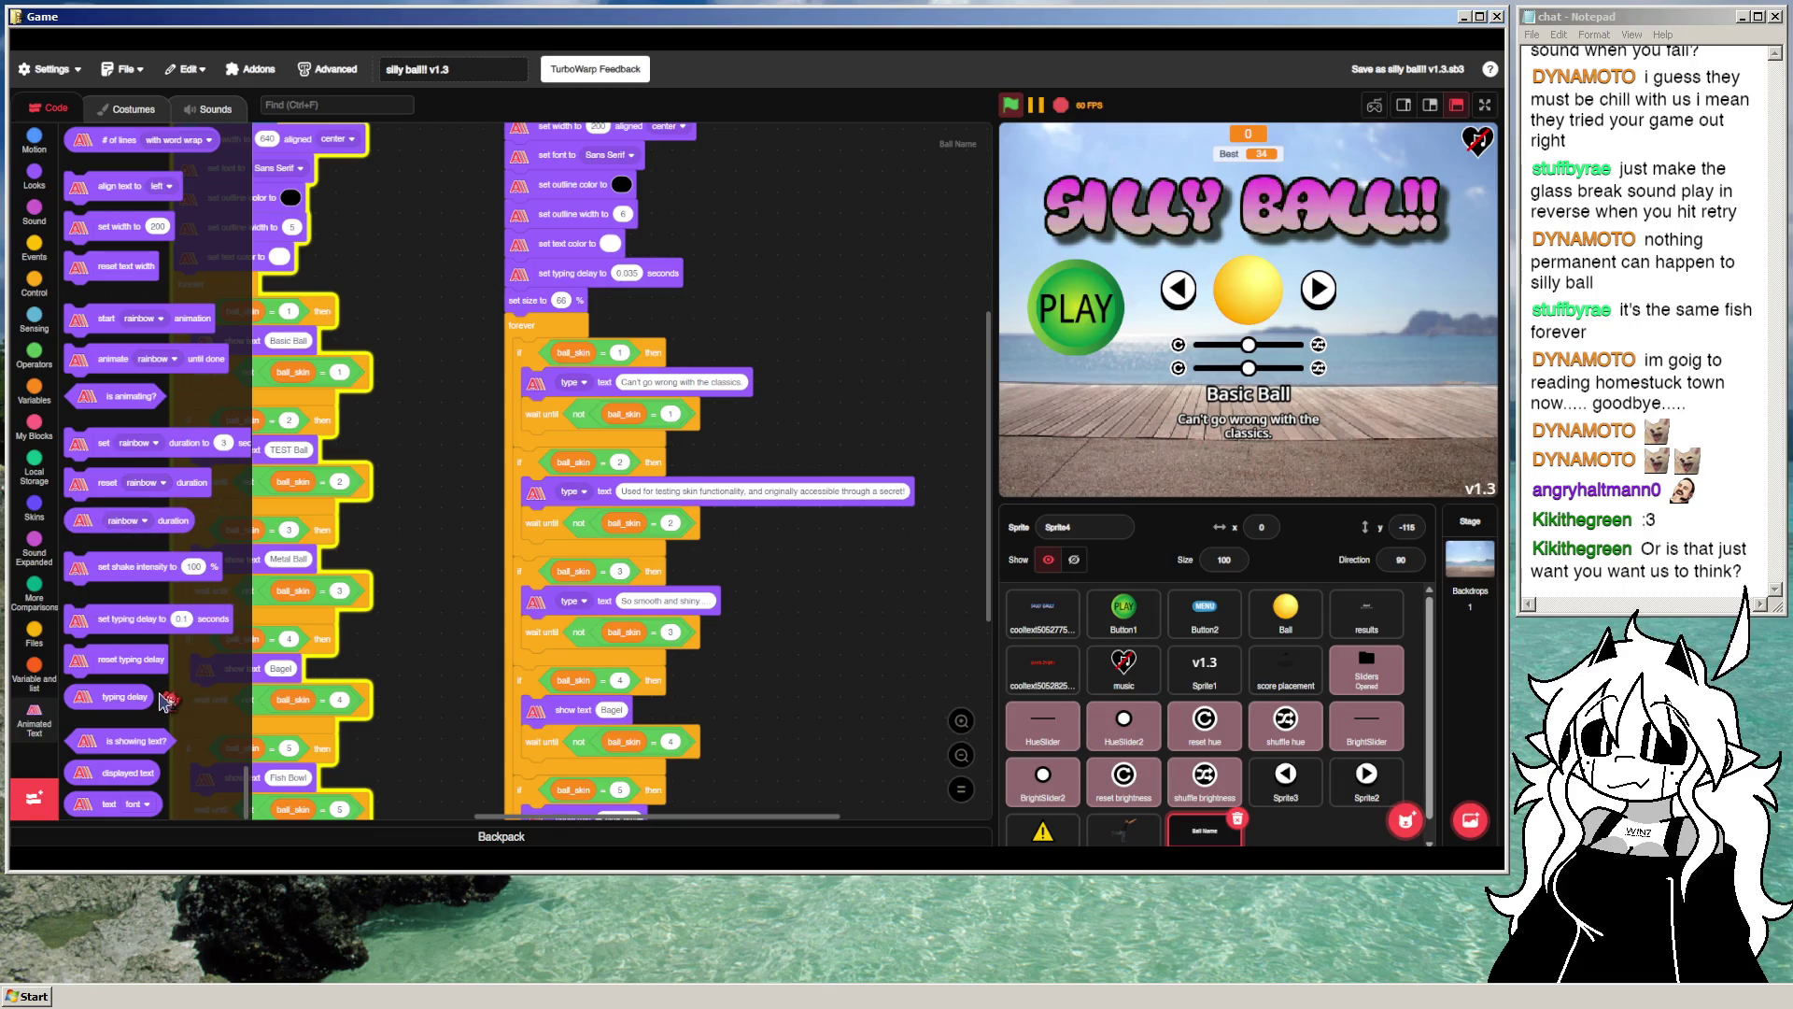
pyautogui.scroll(5, 166, 700)
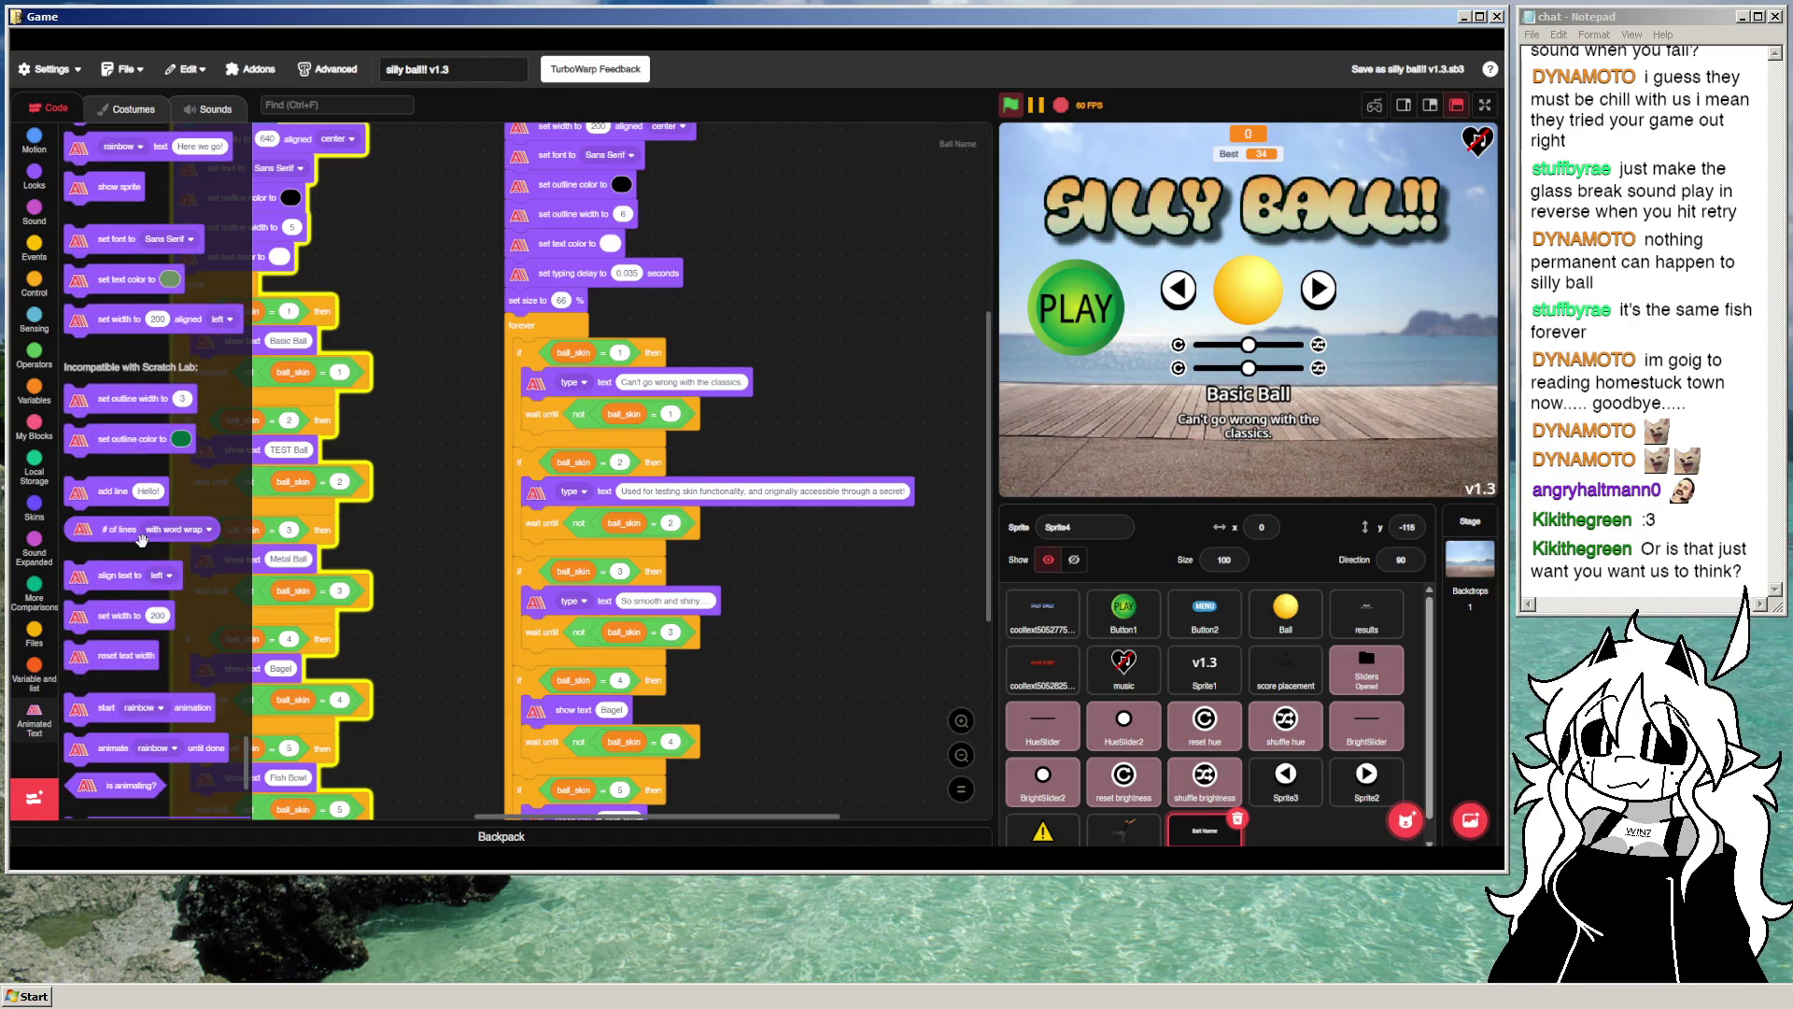
pyautogui.scroll(2, 141, 539)
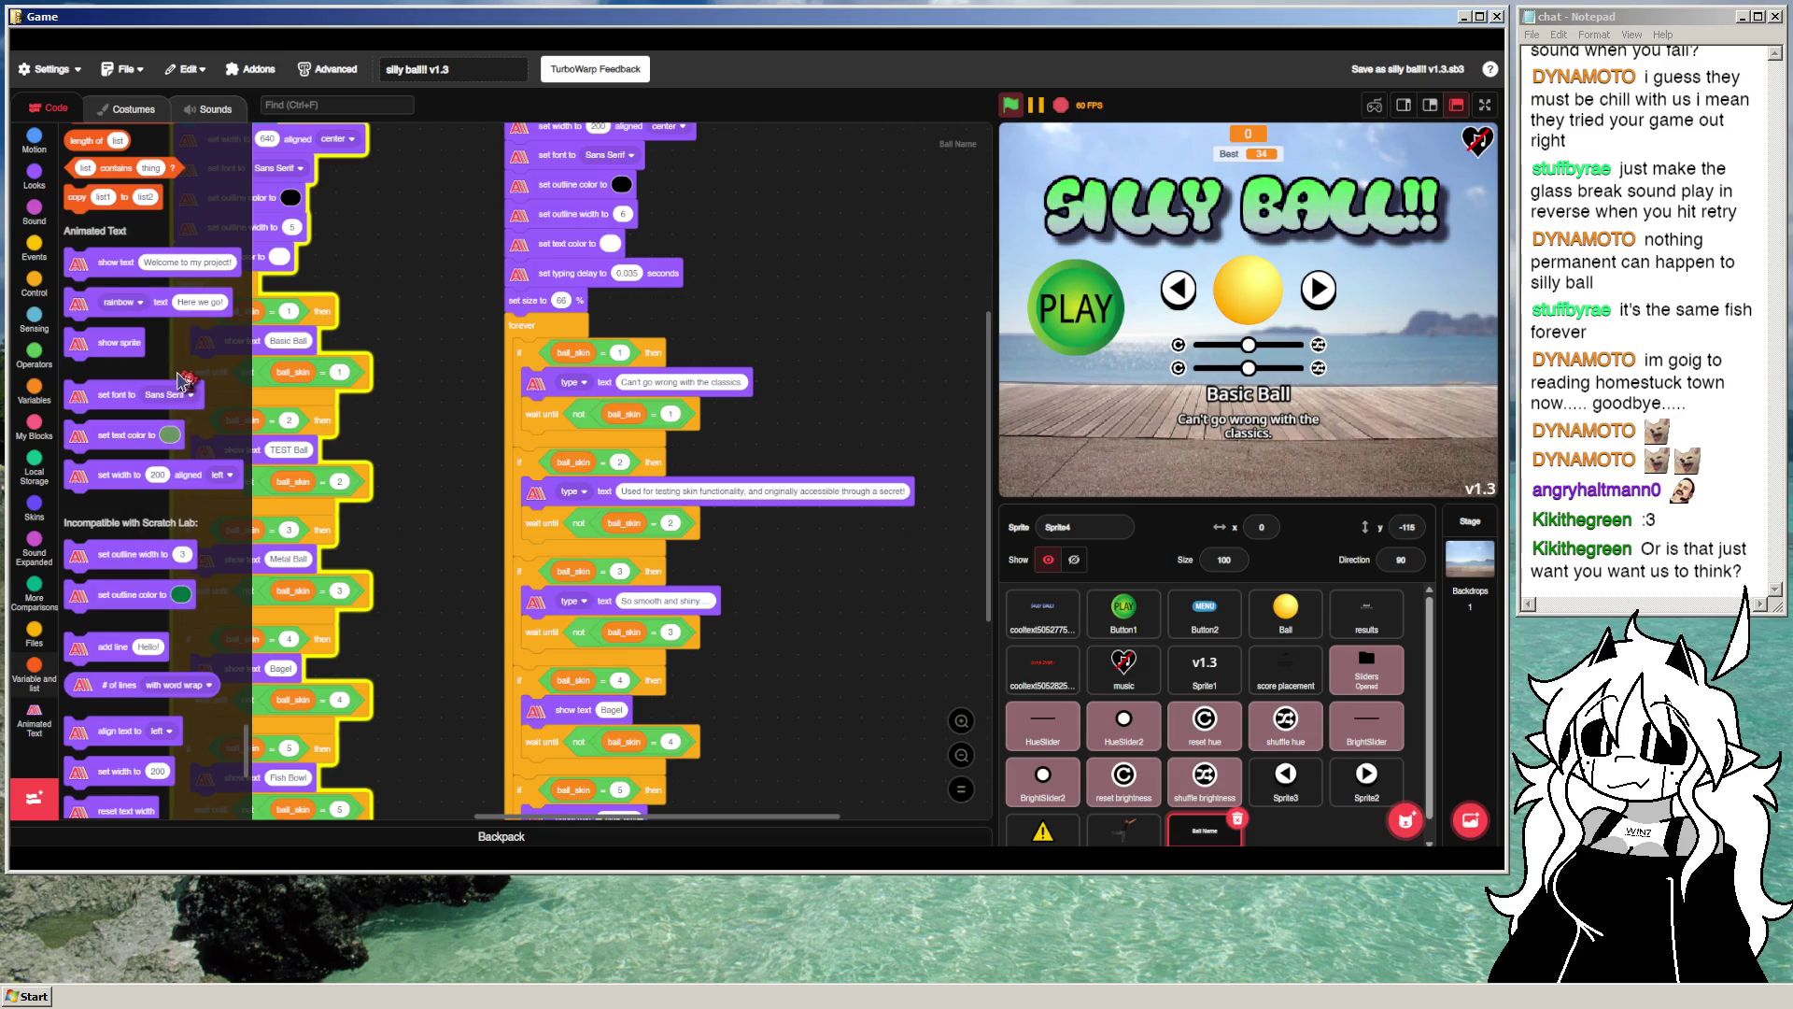
pyautogui.scroll(-1, 184, 379)
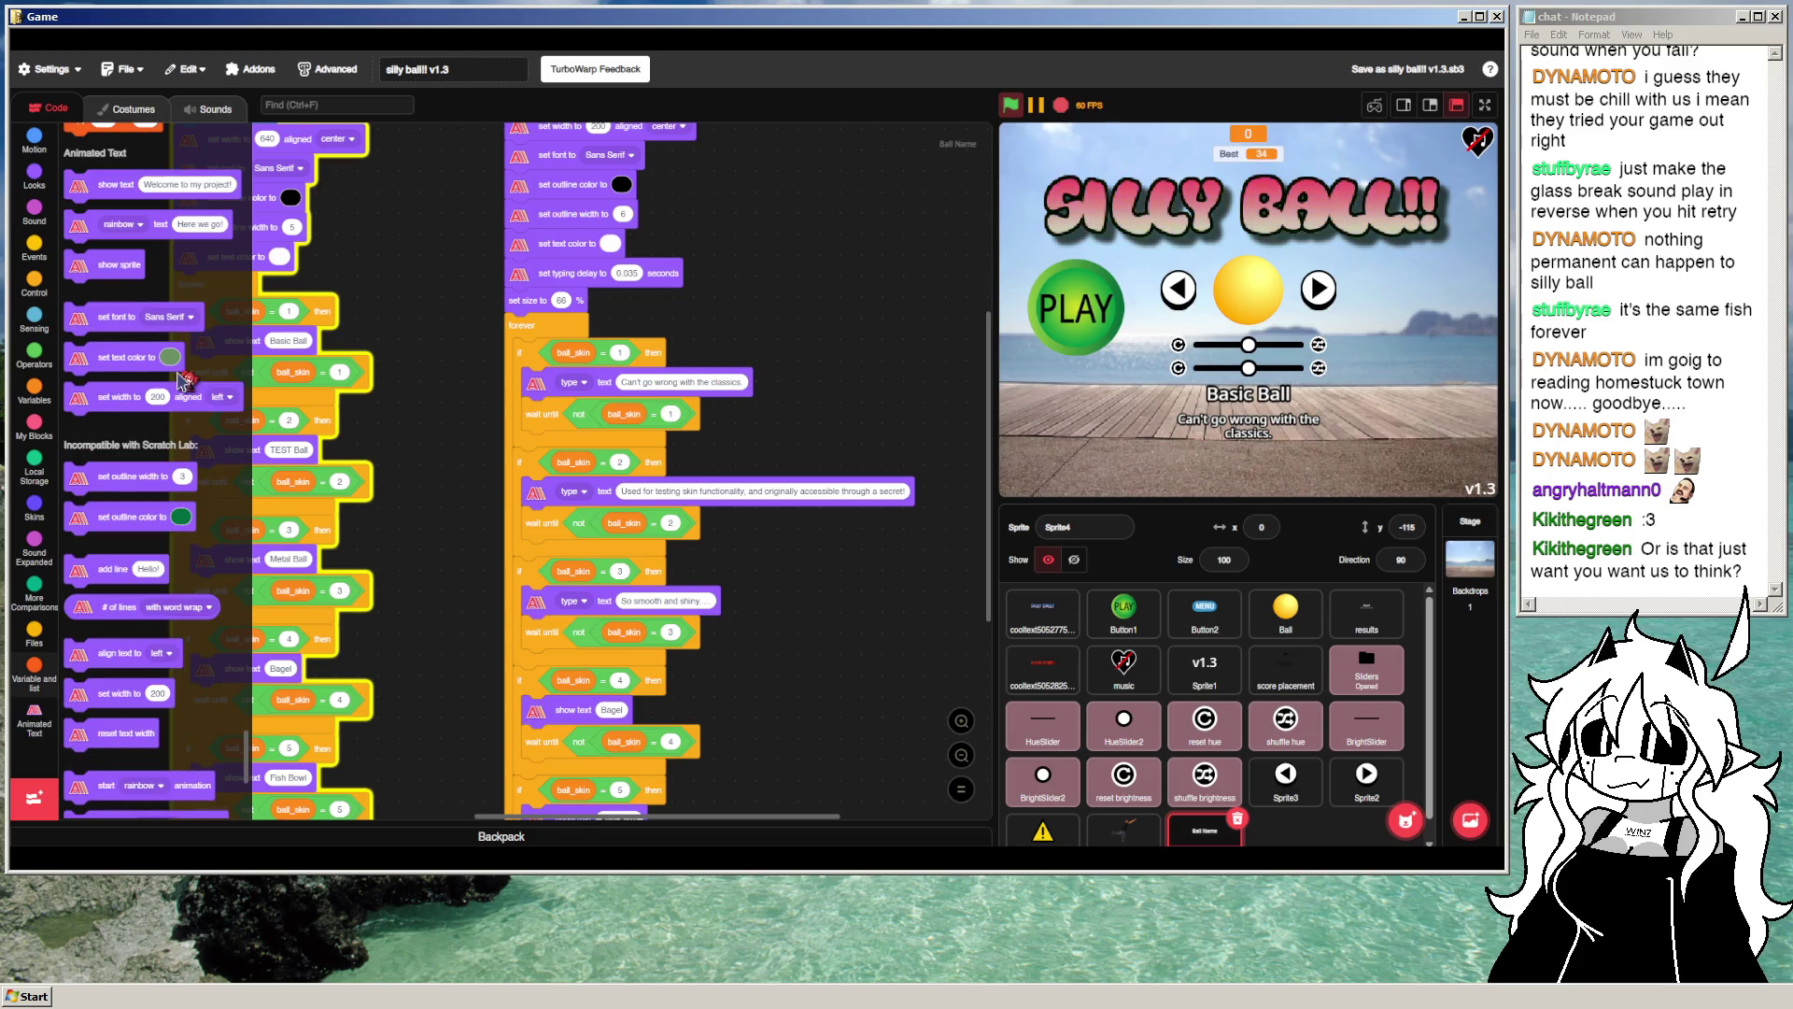
pyautogui.scroll(-3, 175, 380)
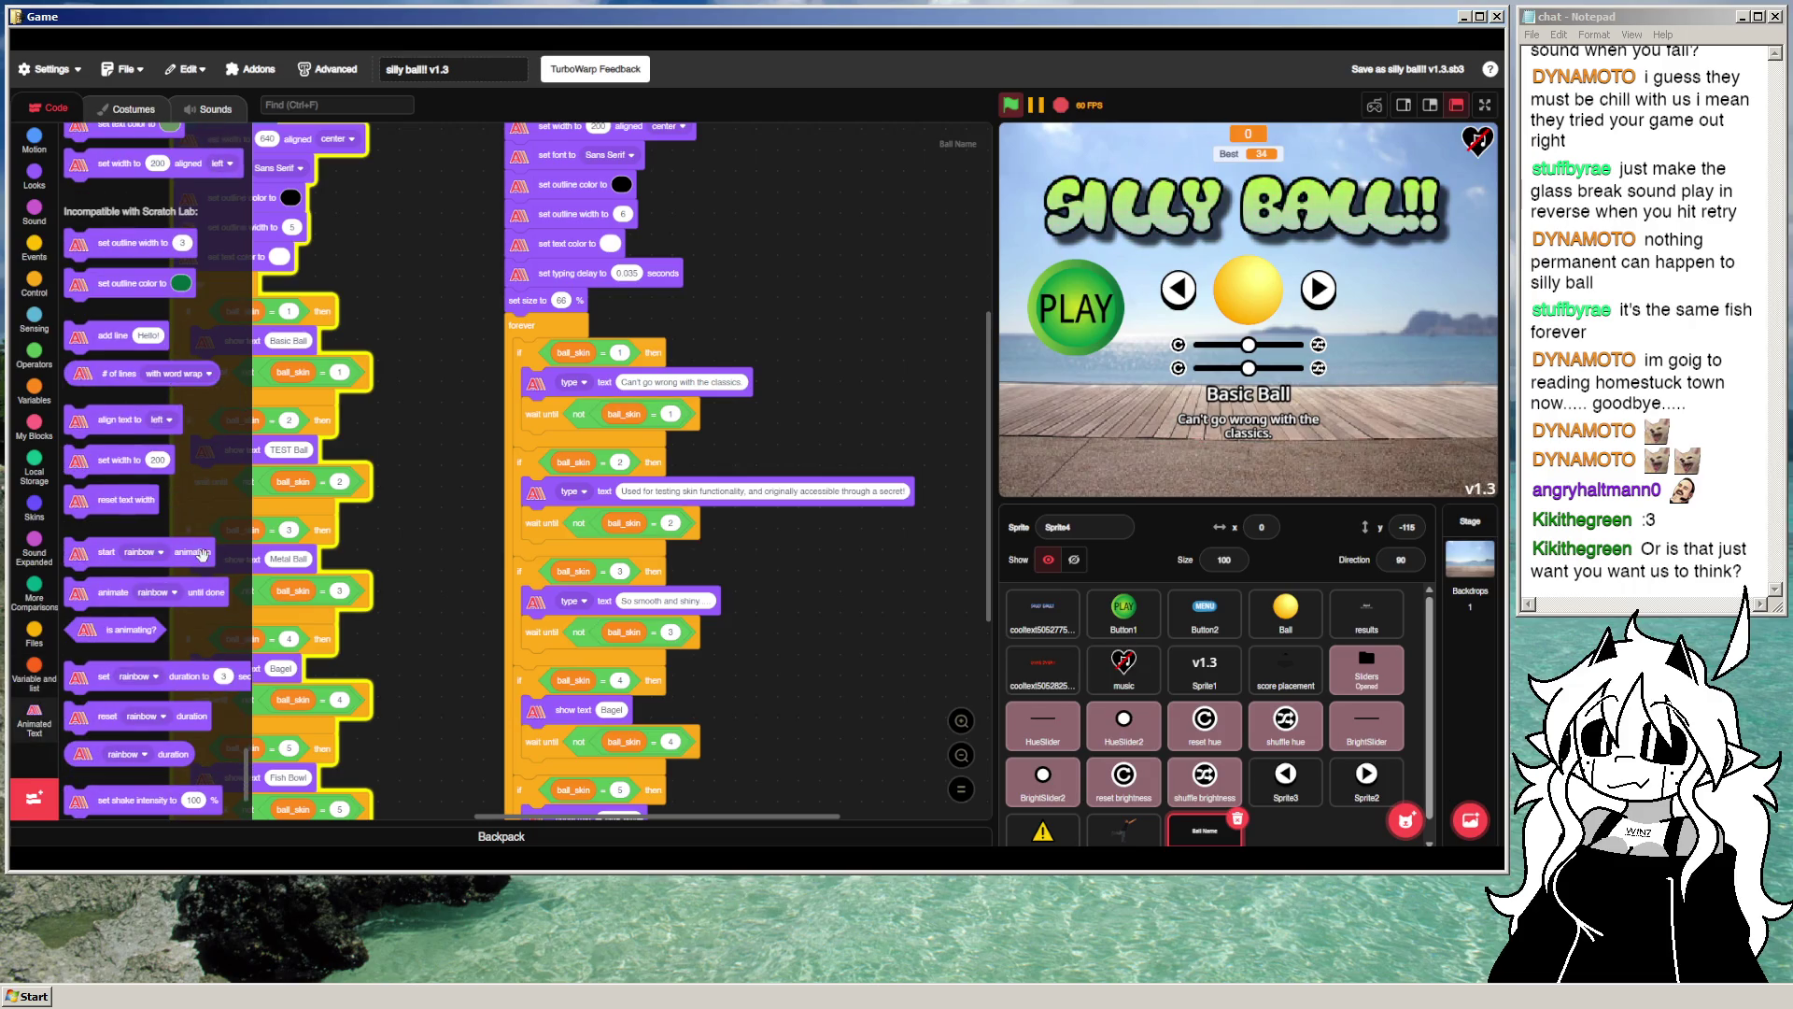
# Step: Run the 'start rainbow animation' block on the skin description text
pyautogui.click(155, 554)
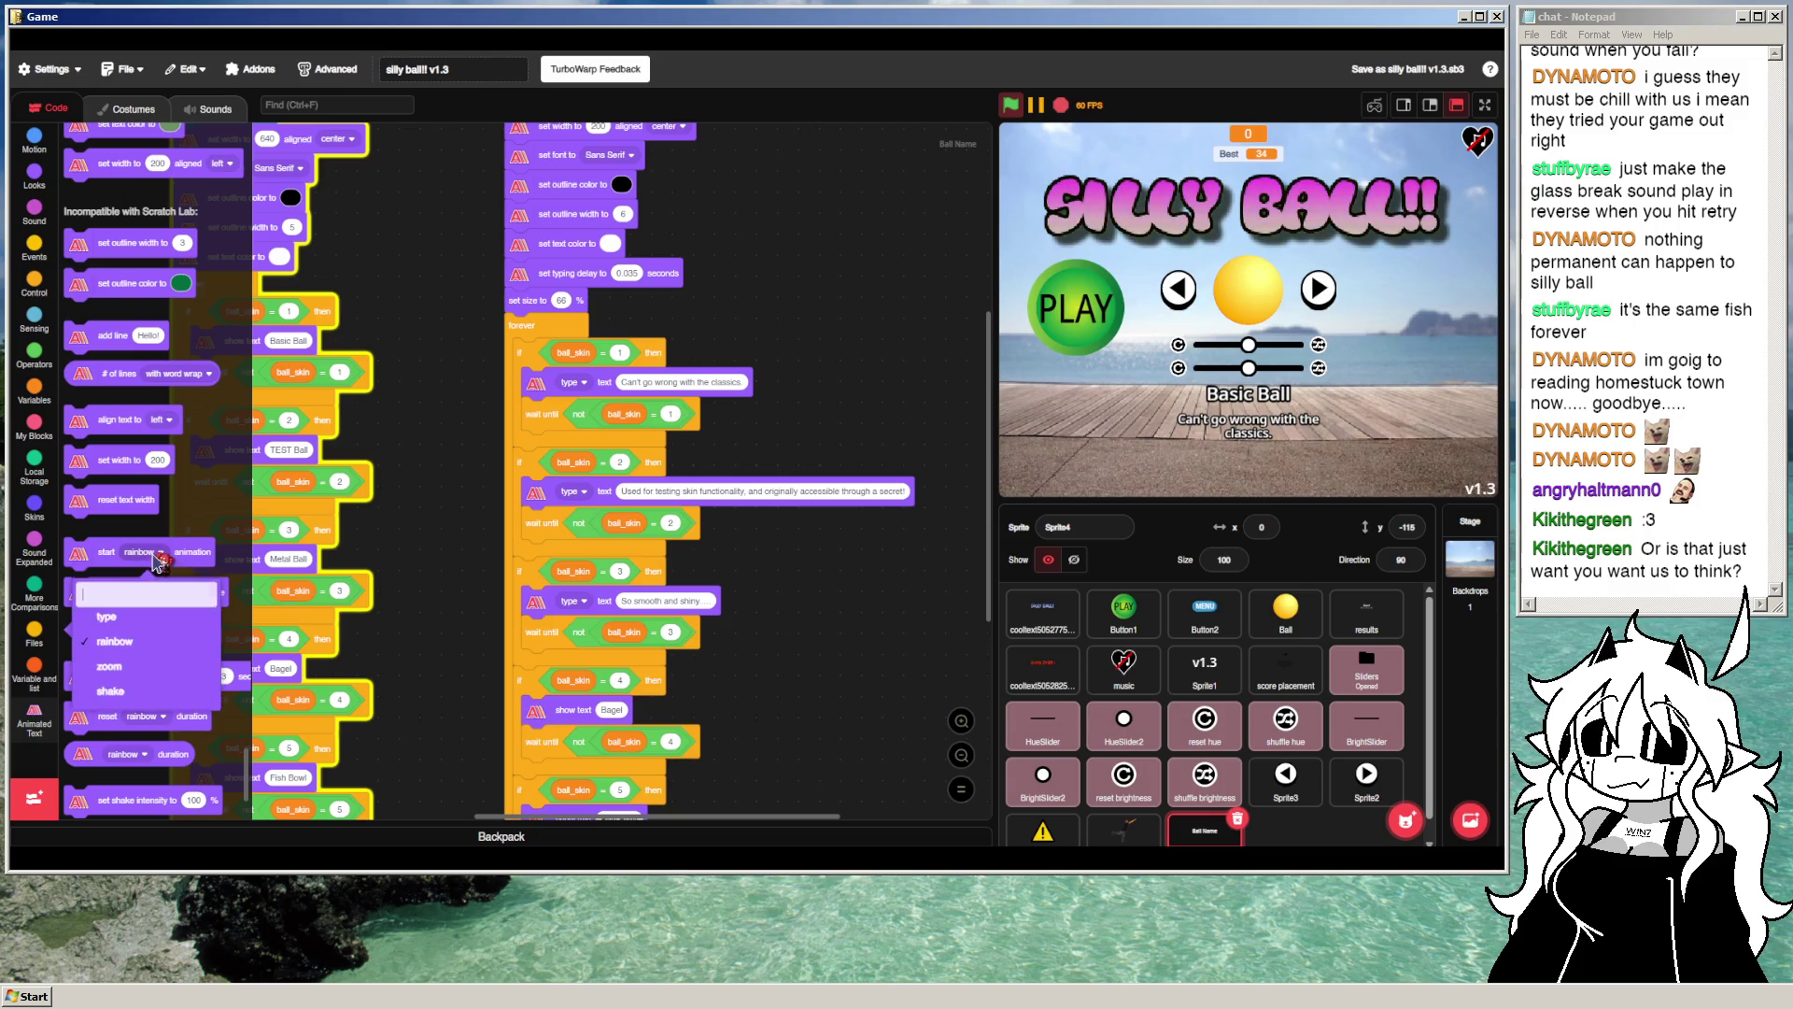
pyautogui.click(186, 542)
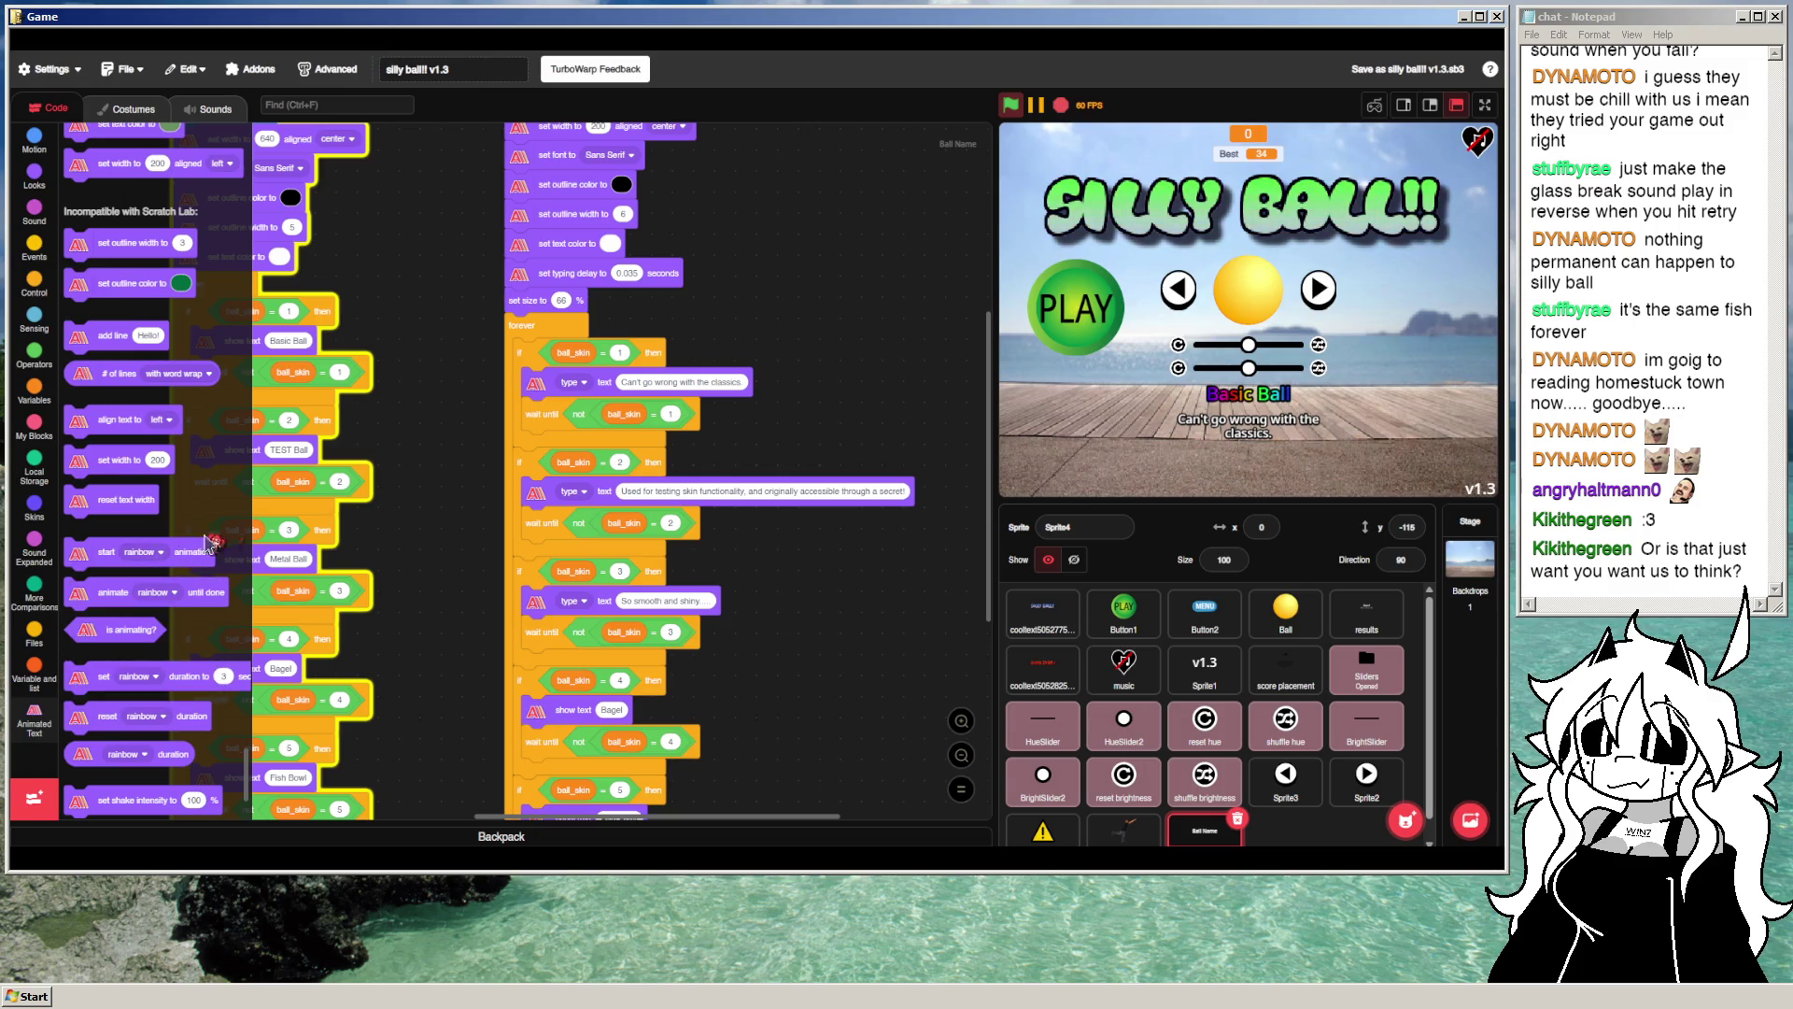
pyautogui.rightClick(549, 398)
pyautogui.click(257, 560)
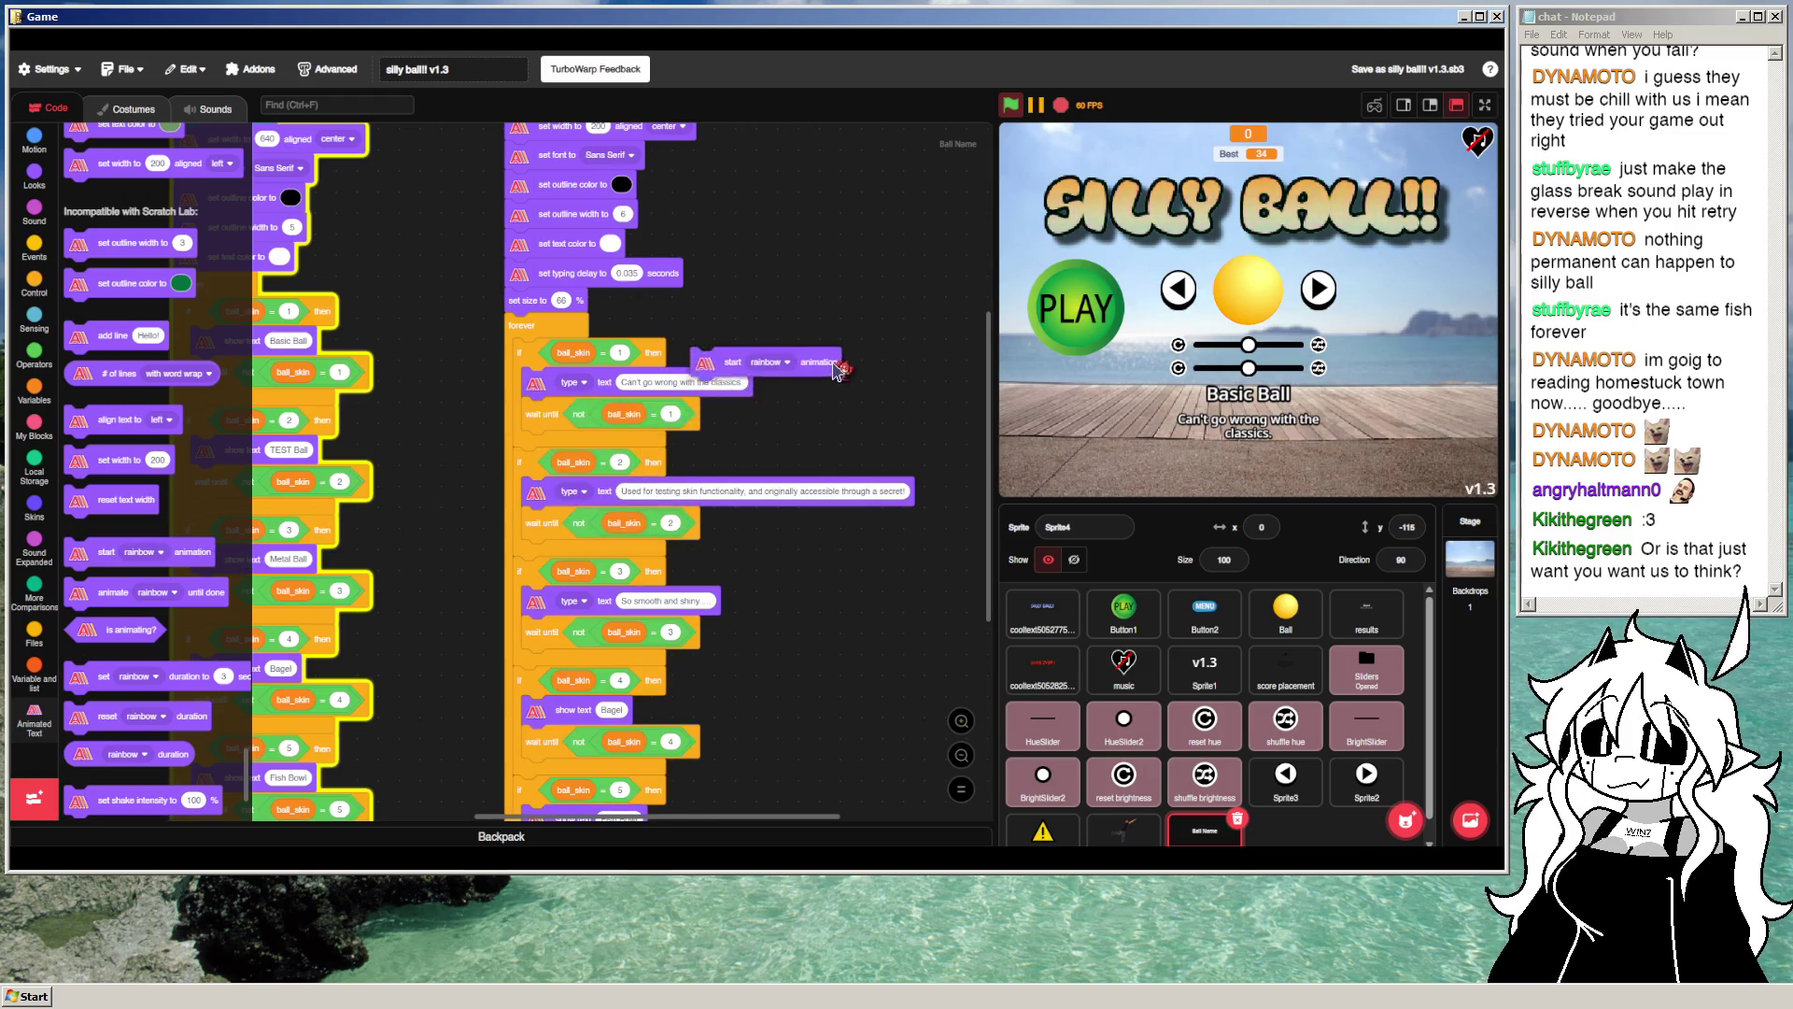
pyautogui.moveTo(203, 552); pyautogui.dragTo(209, 548)
pyautogui.click(145, 552)
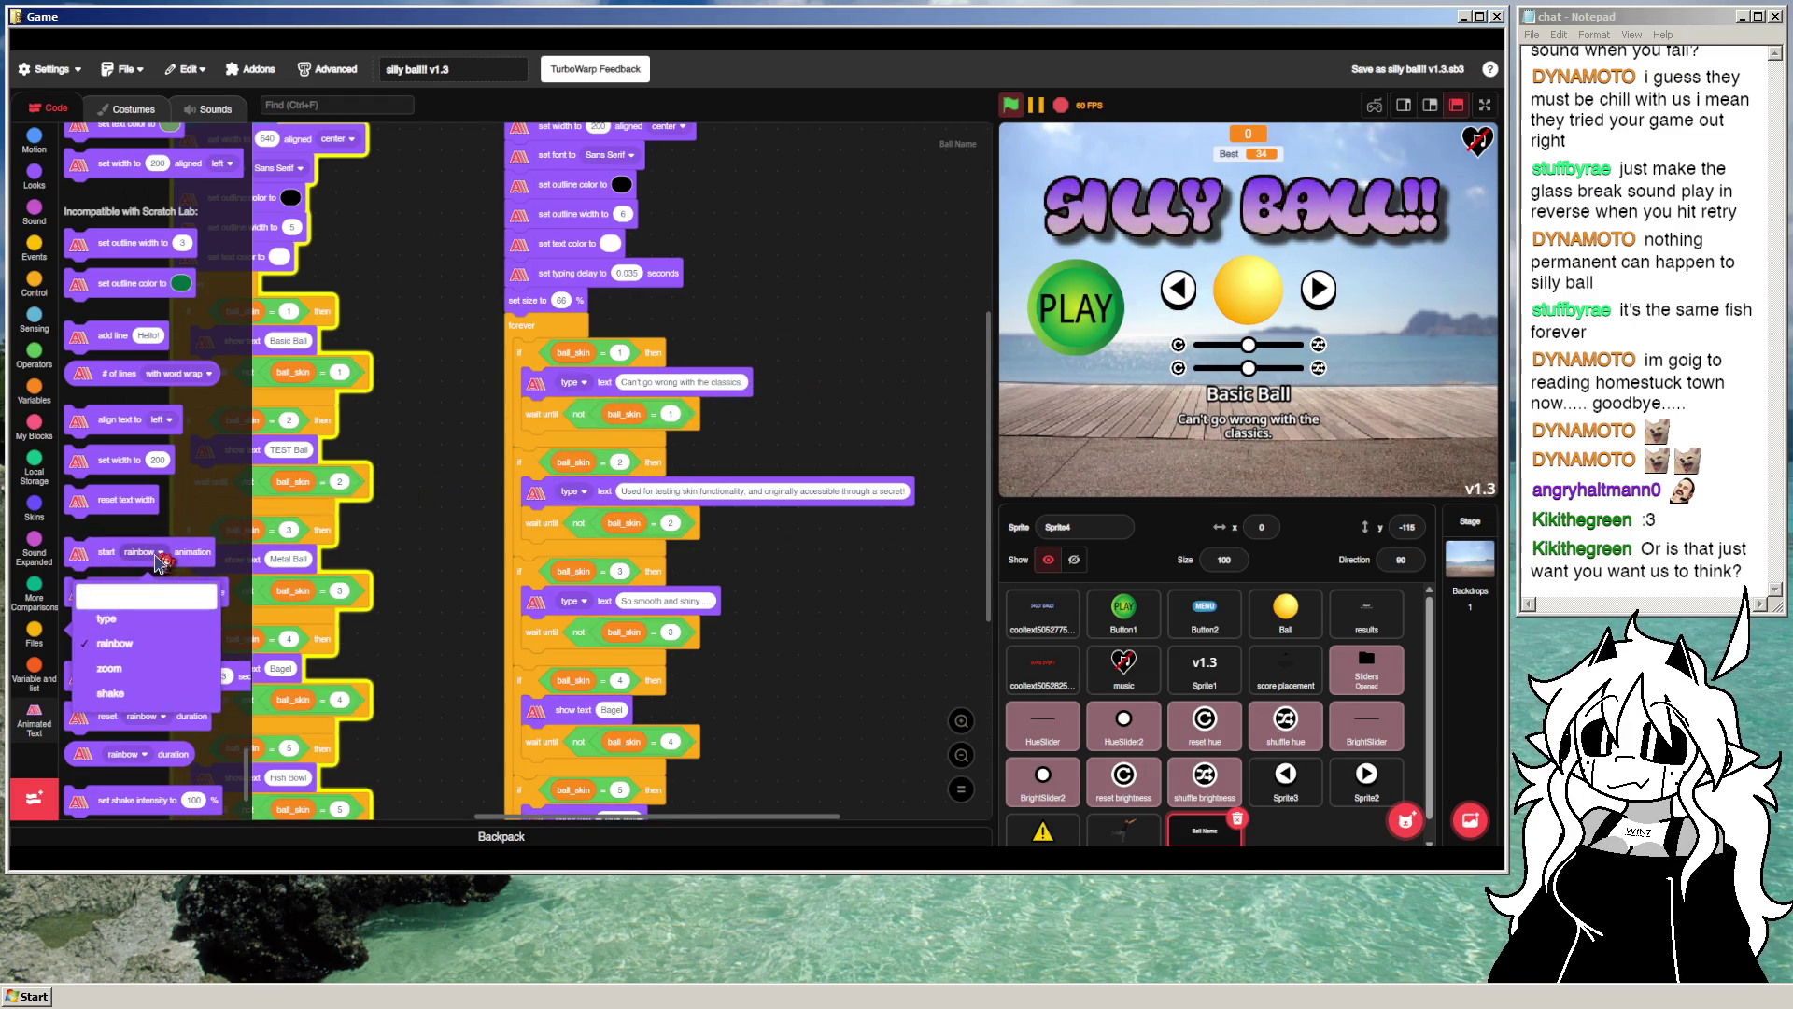
pyautogui.click(168, 529)
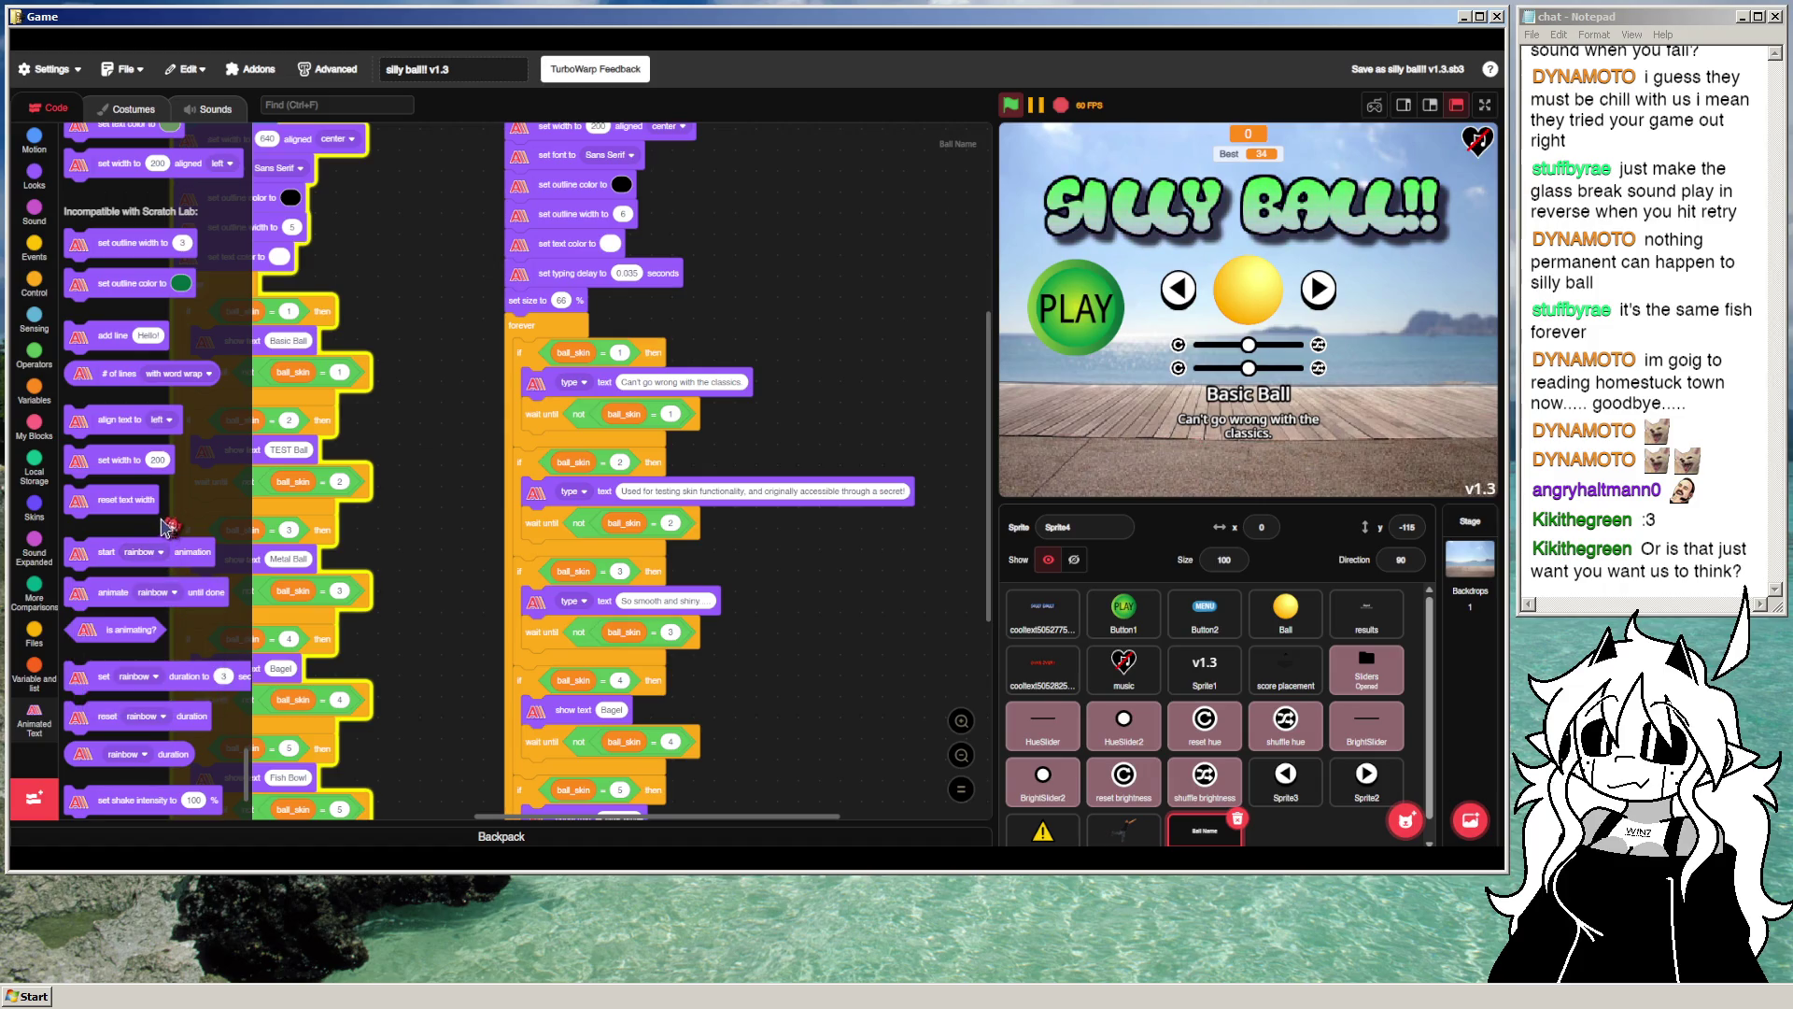
pyautogui.scroll(1, 168, 521)
pyautogui.scroll(1, 144, 523)
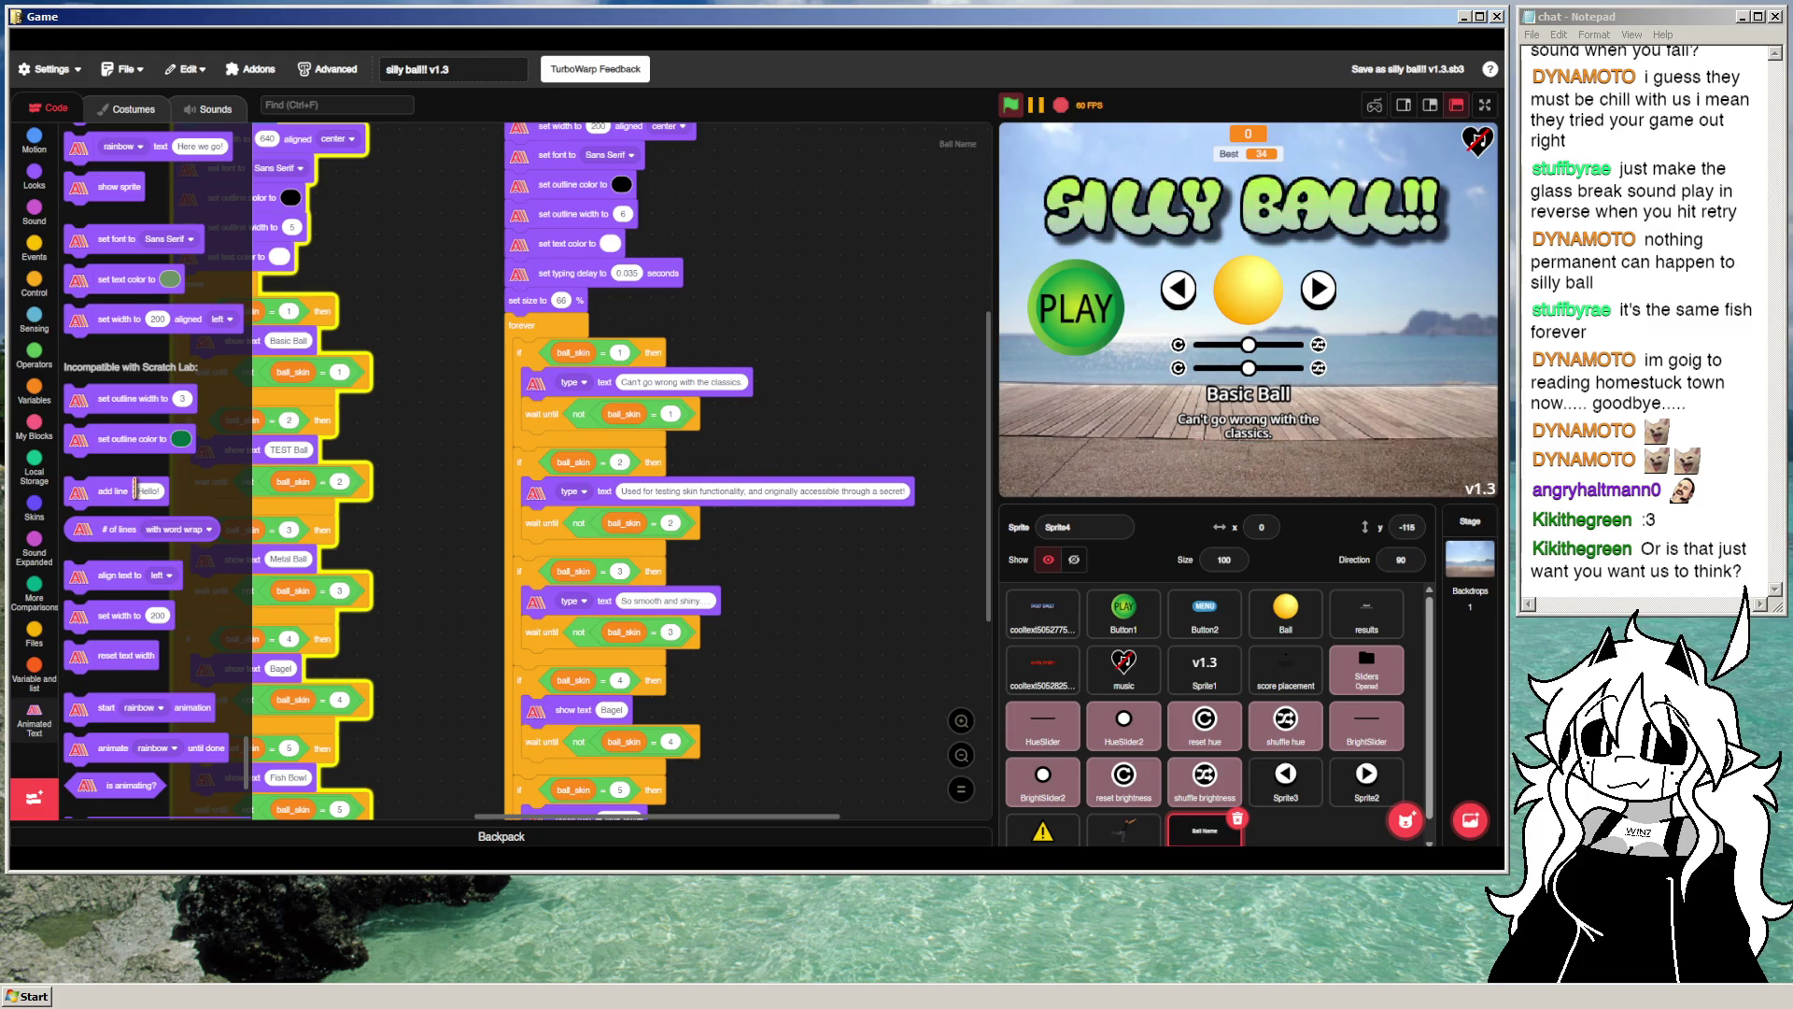
pyautogui.scroll(2, 135, 489)
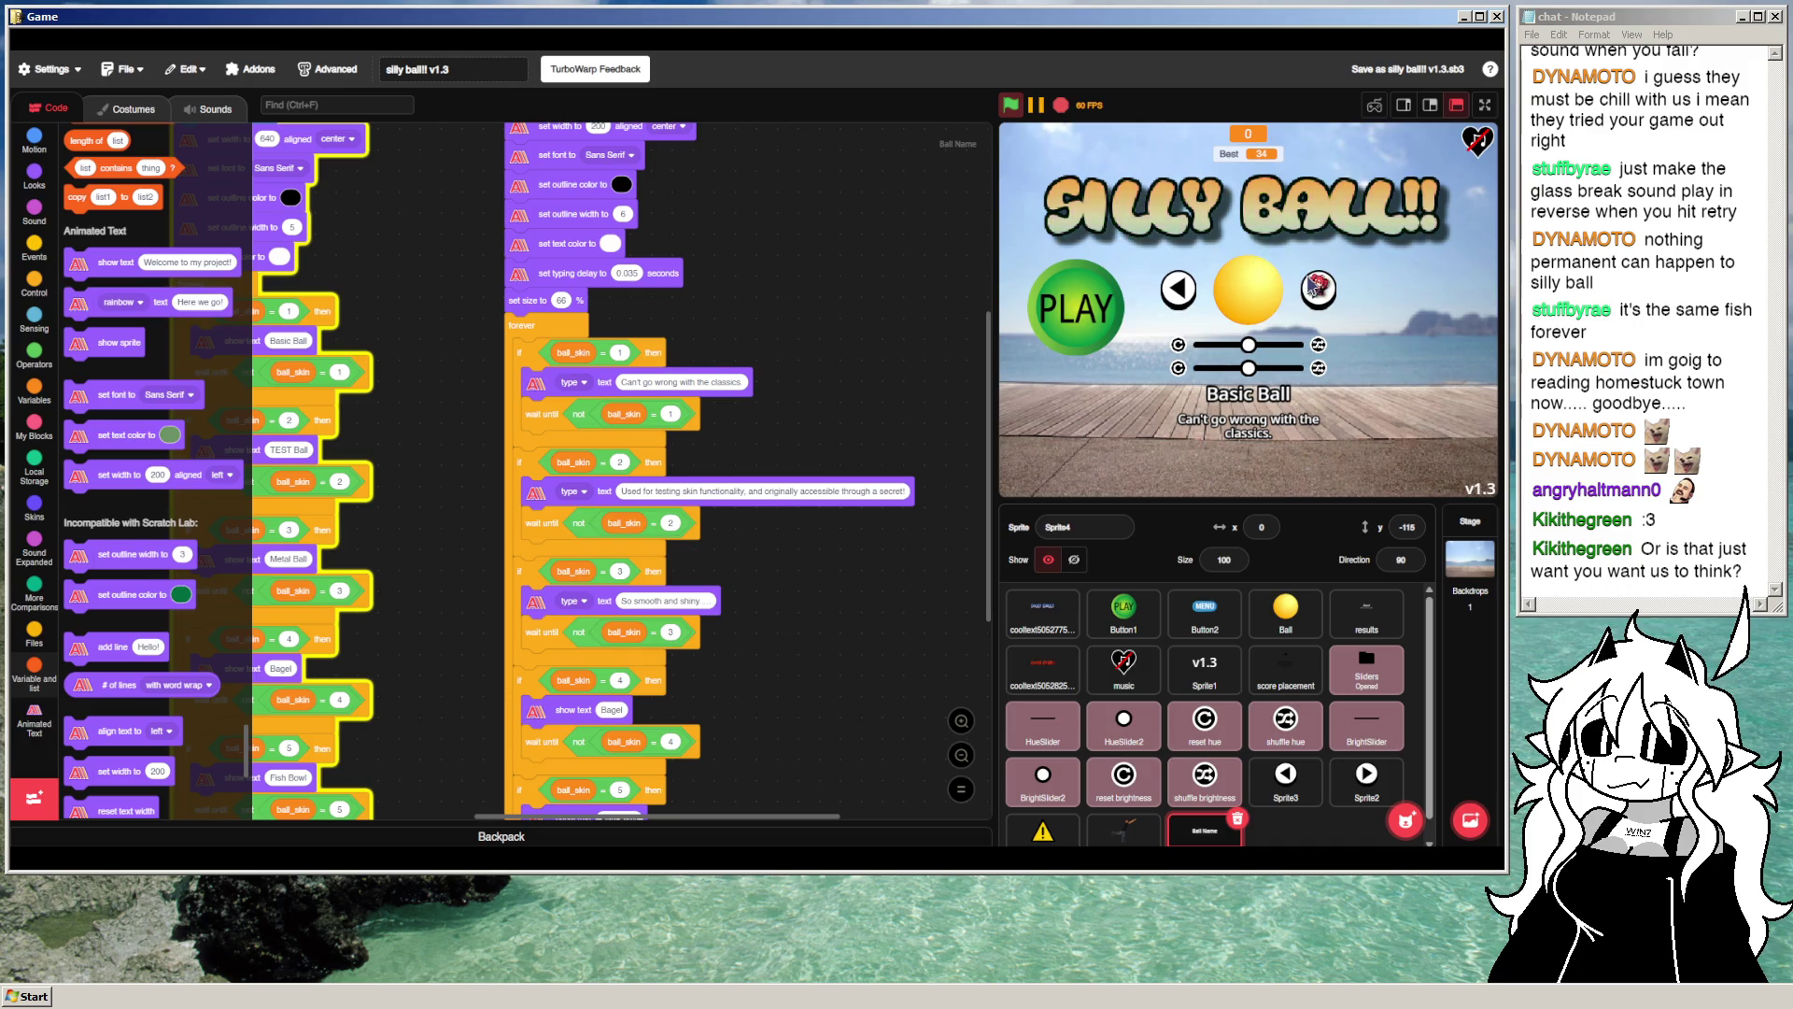
# Step: Switch to the next skin and back to Basic Ball, then show the Variables list
pyautogui.click(1317, 288)
pyautogui.click(1182, 292)
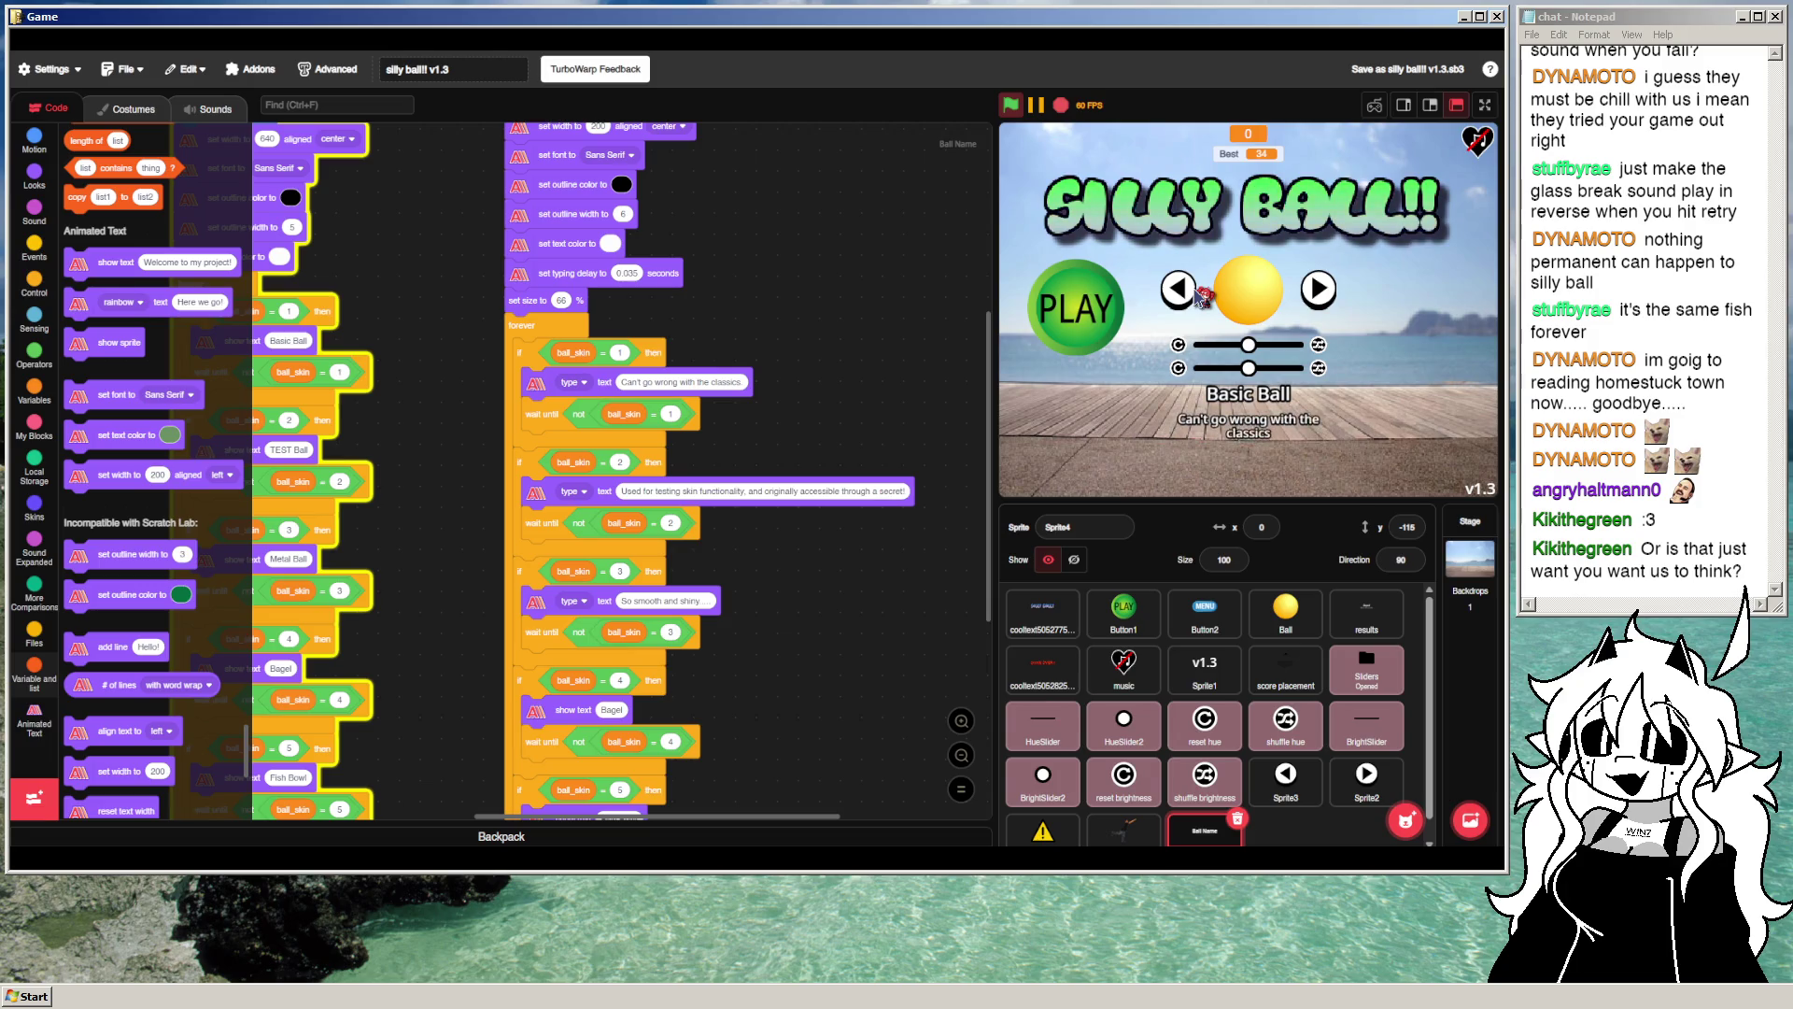
pyautogui.scroll(-5, 187, 528)
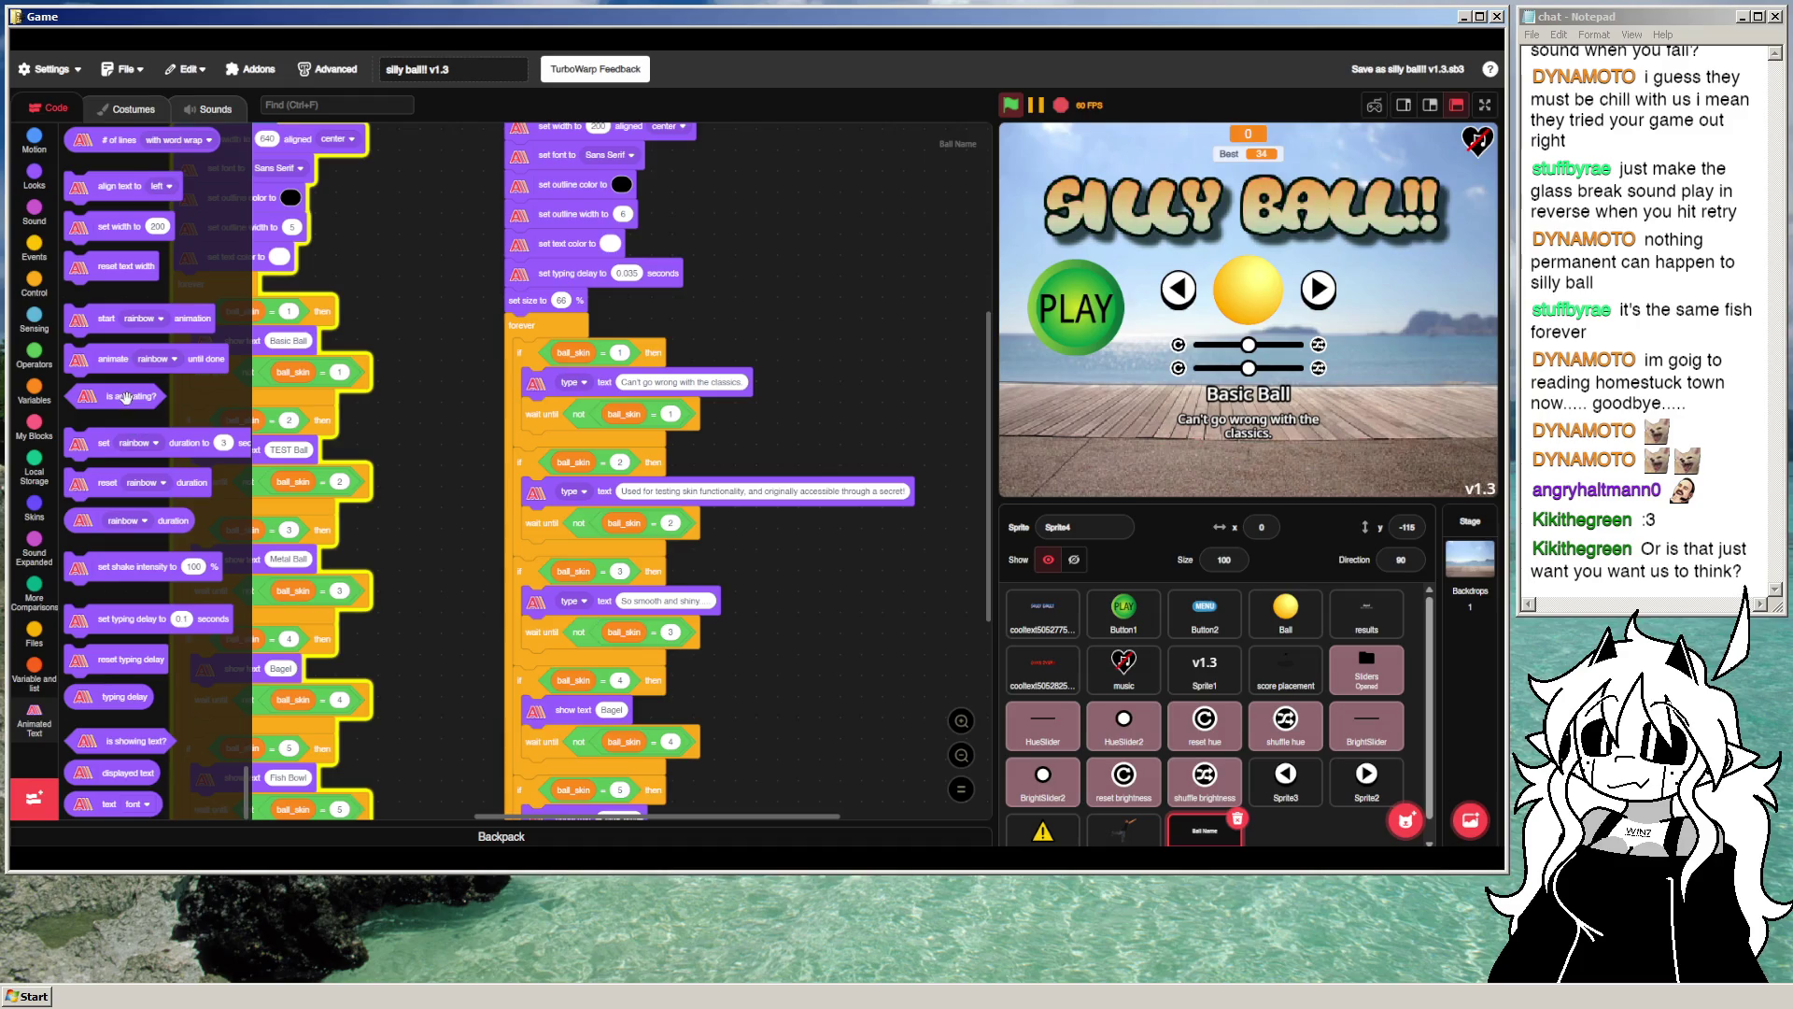
pyautogui.moveTo(828, 318)
pyautogui.mouseDown()
pyautogui.moveTo(541, 449)
pyautogui.moveTo(581, 452)
pyautogui.mouseUp()
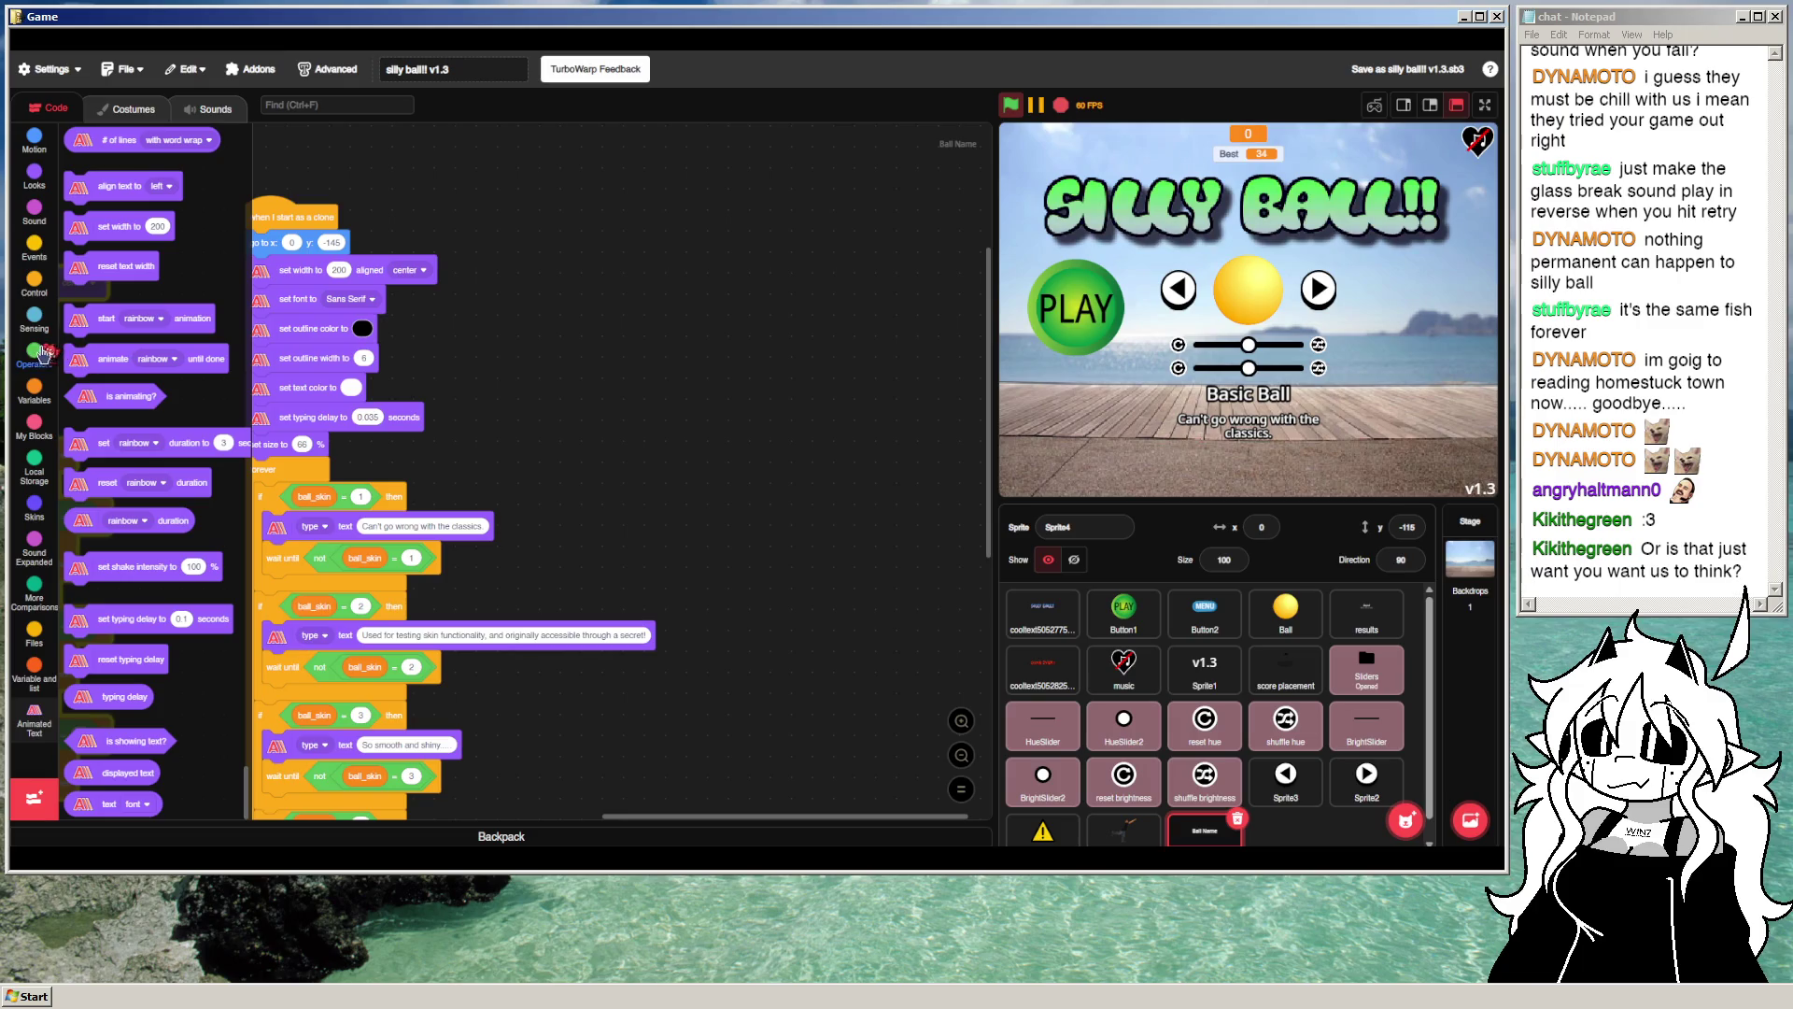
pyautogui.click(34, 388)
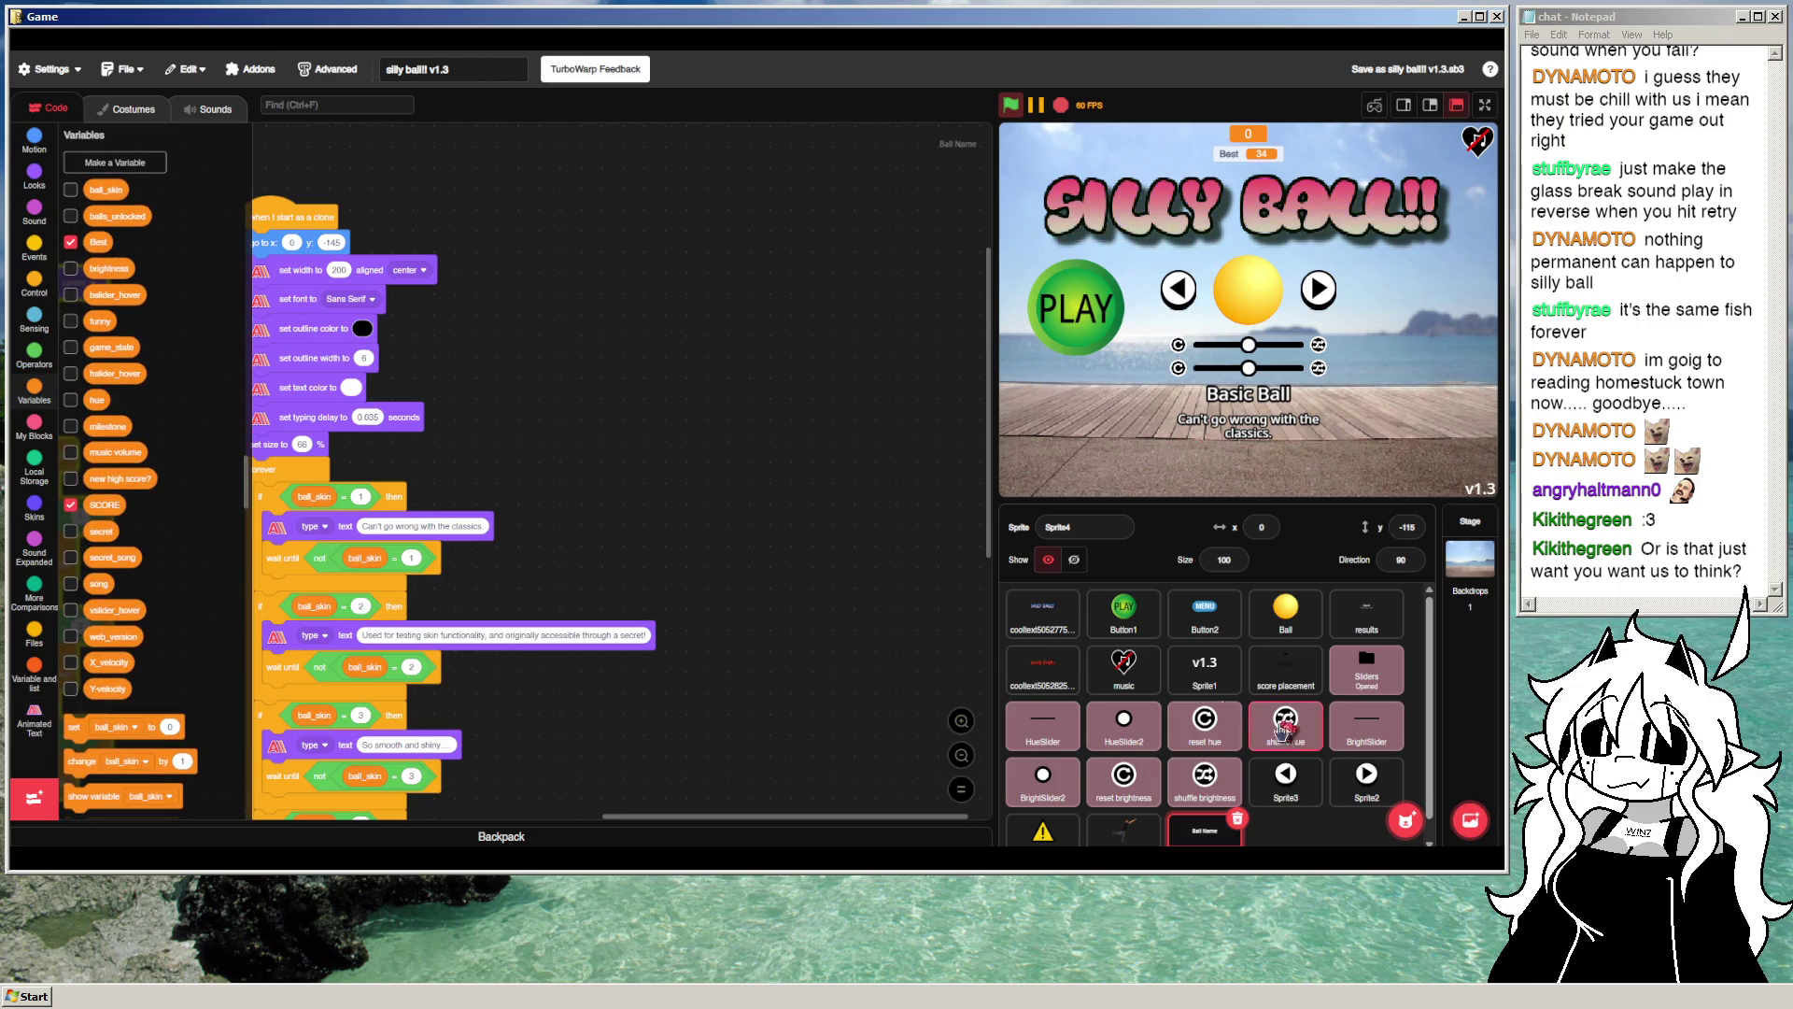
# Step: From Sprite3, create a 'For all sprites' variable named skin_change
pyautogui.click(1285, 777)
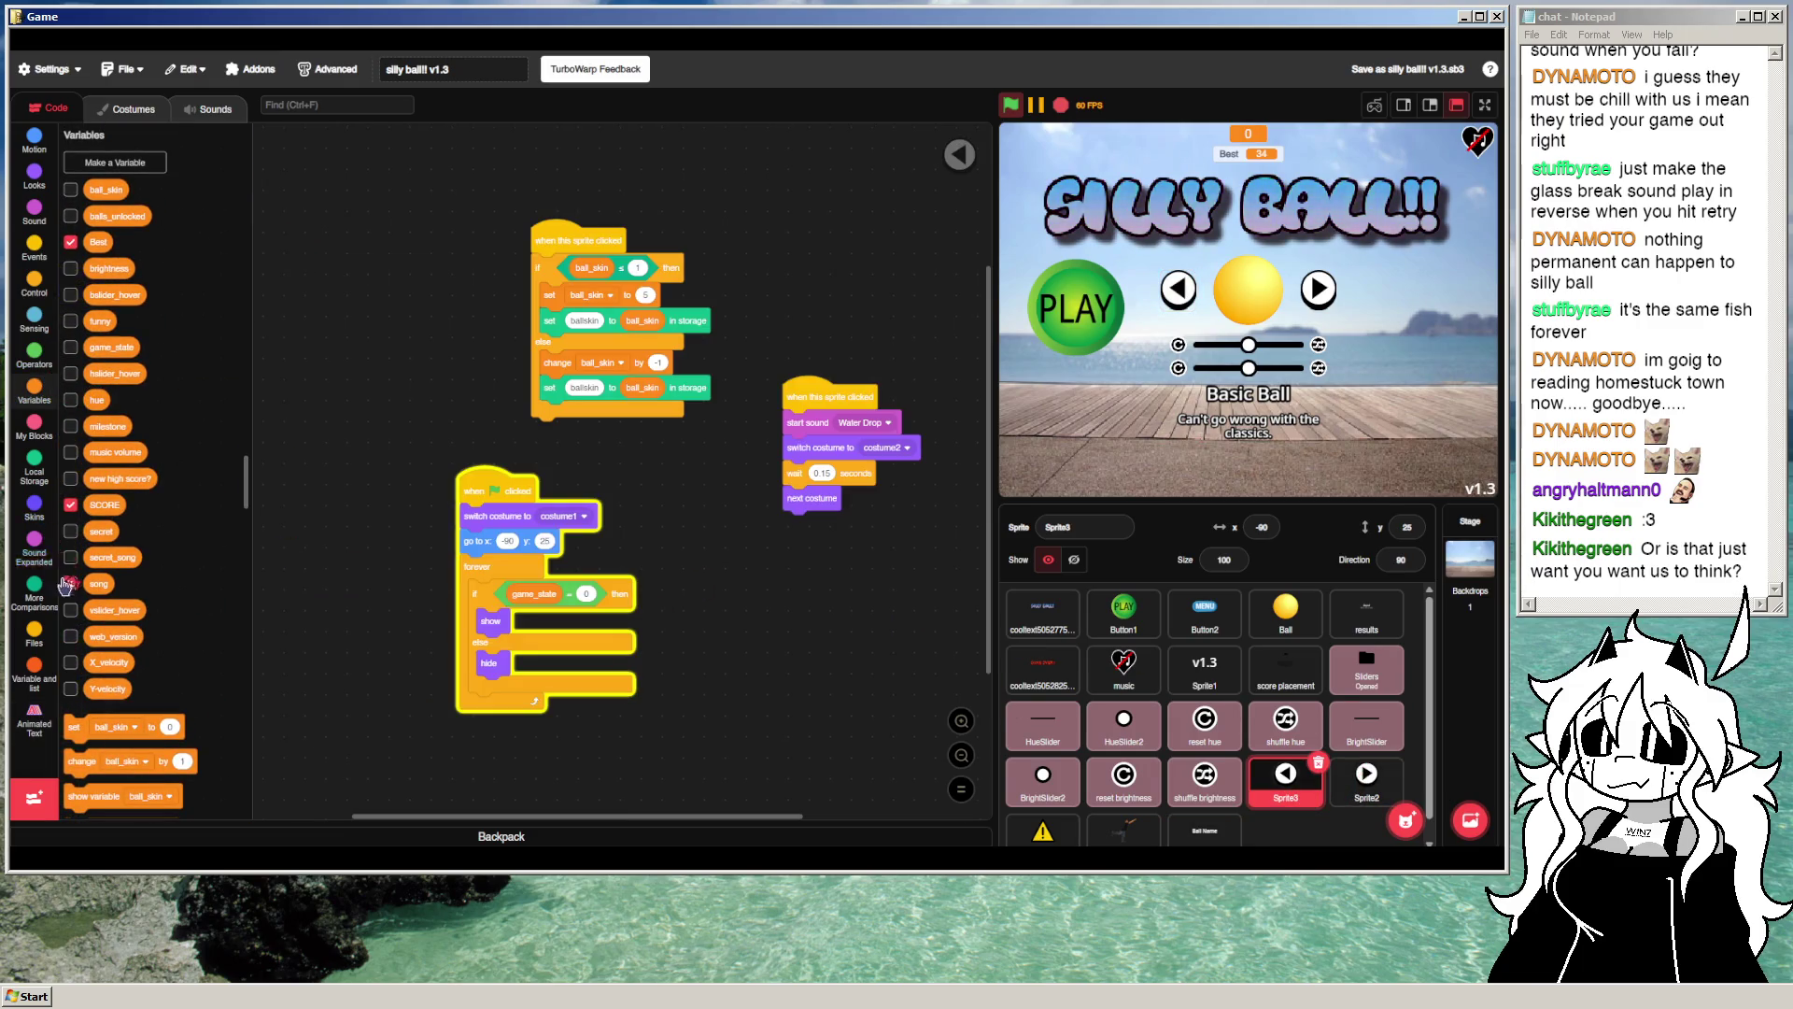
pyautogui.click(56, 674)
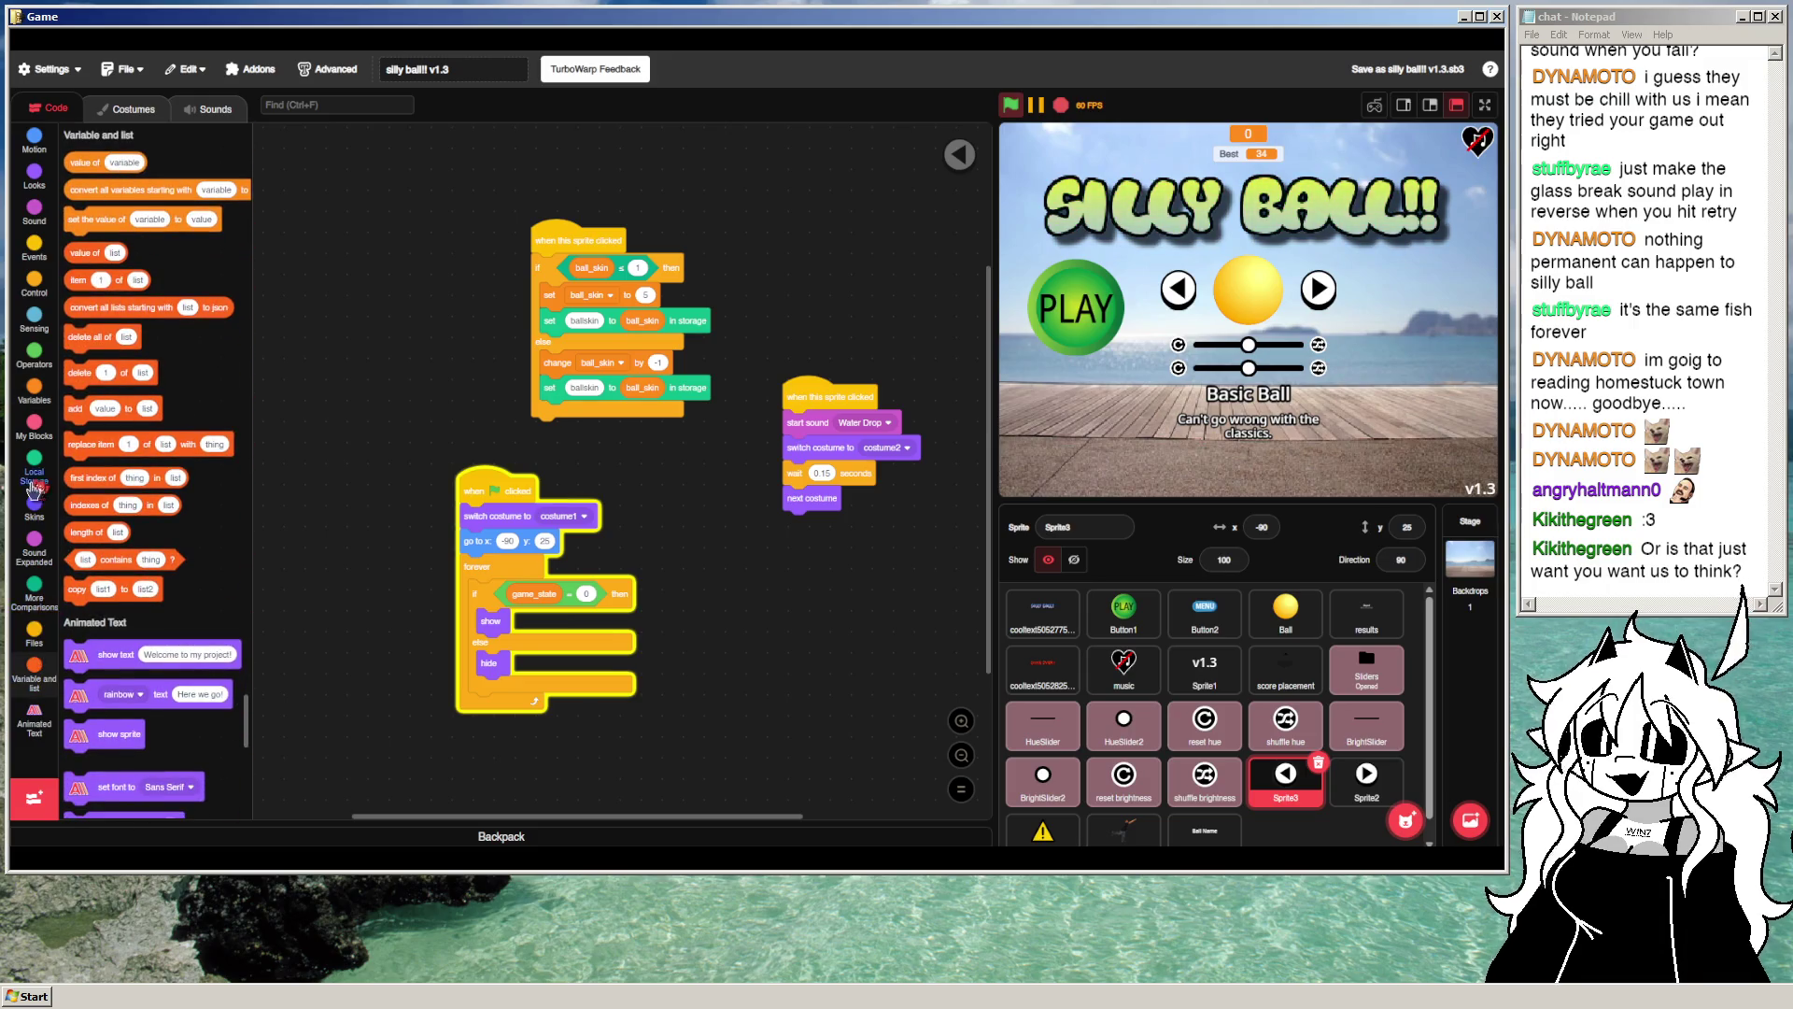
pyautogui.scroll(10, 106, 280)
pyautogui.click(106, 164)
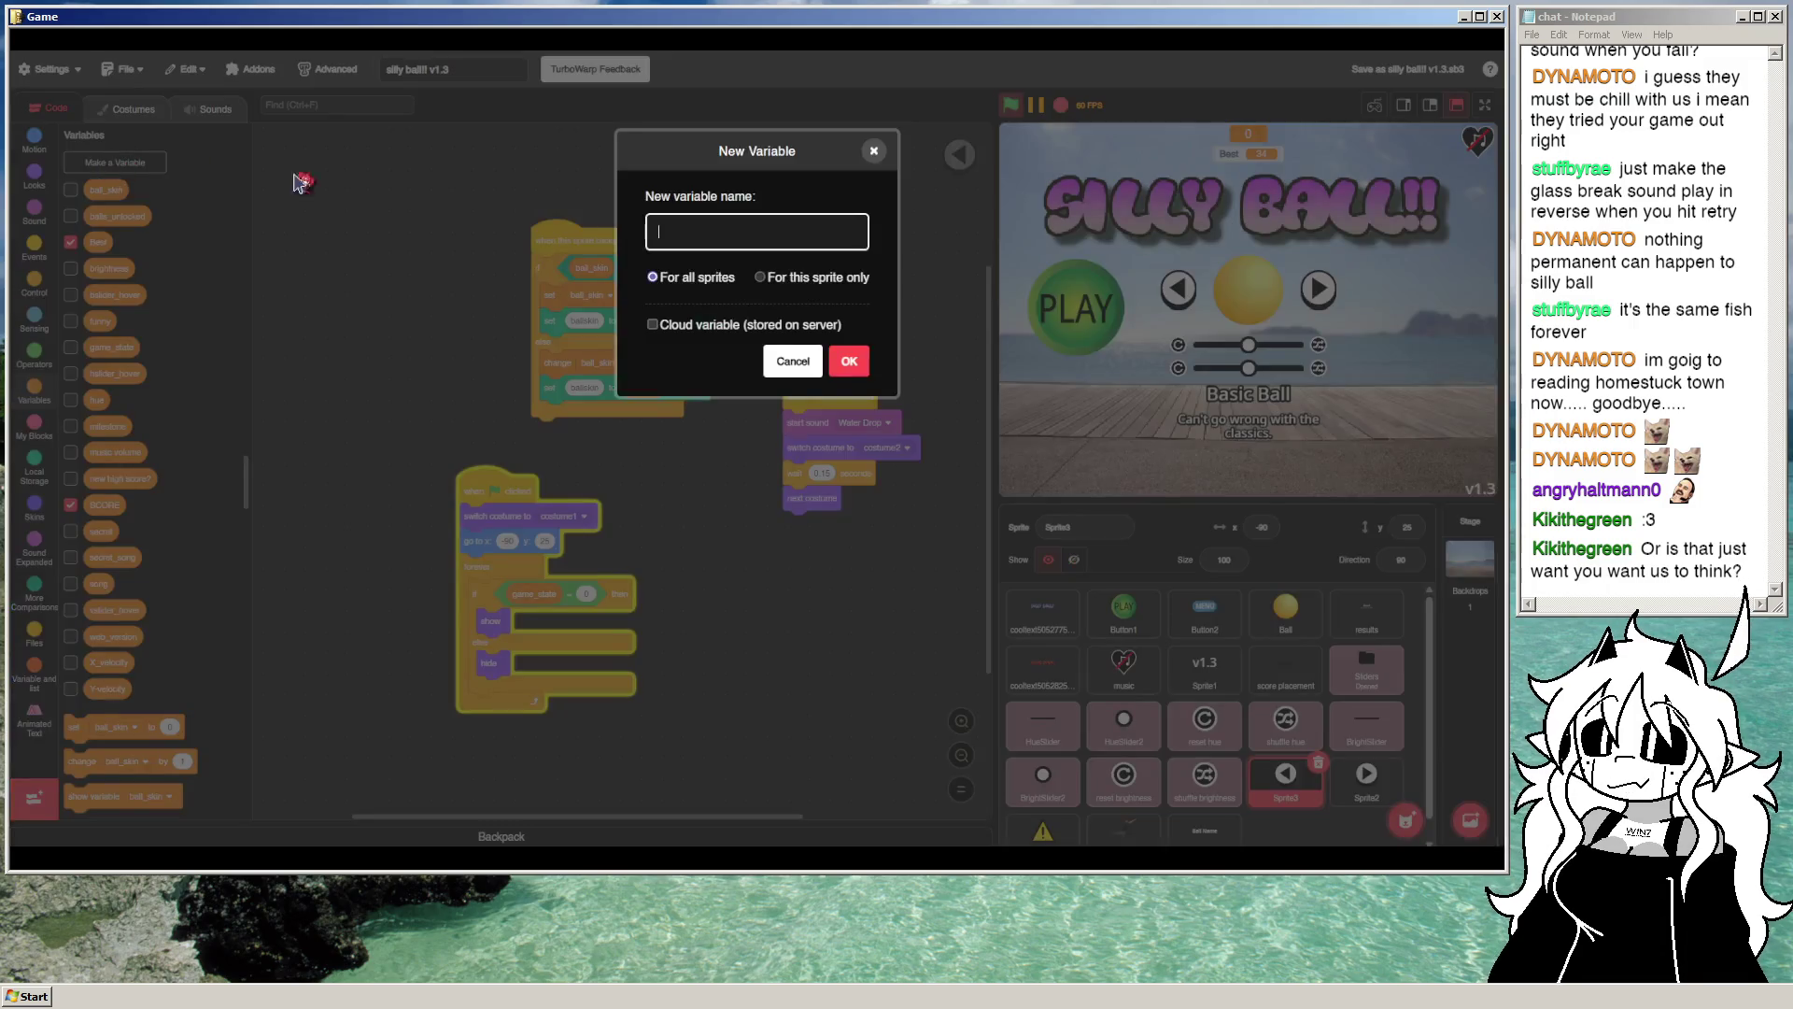
pyautogui.write('costume_cha')
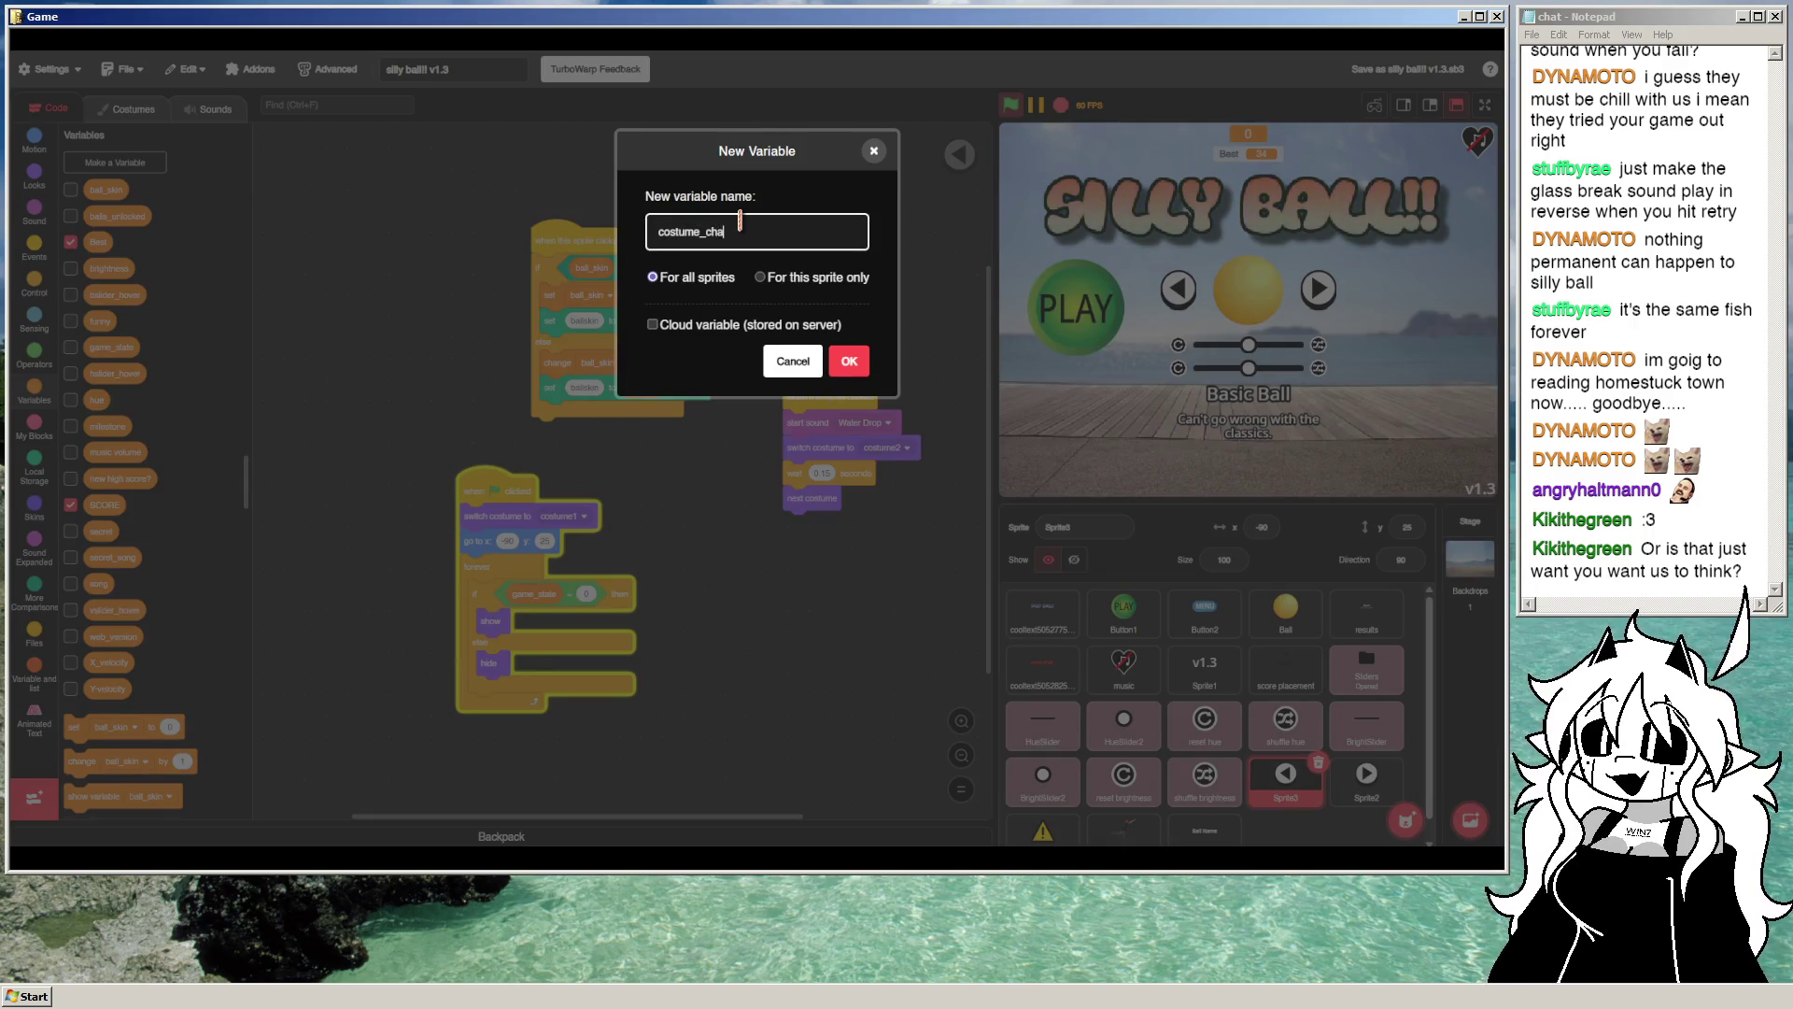
pyautogui.hotkey('ctrl', 'a')
pyautogui.write('skin_chan')
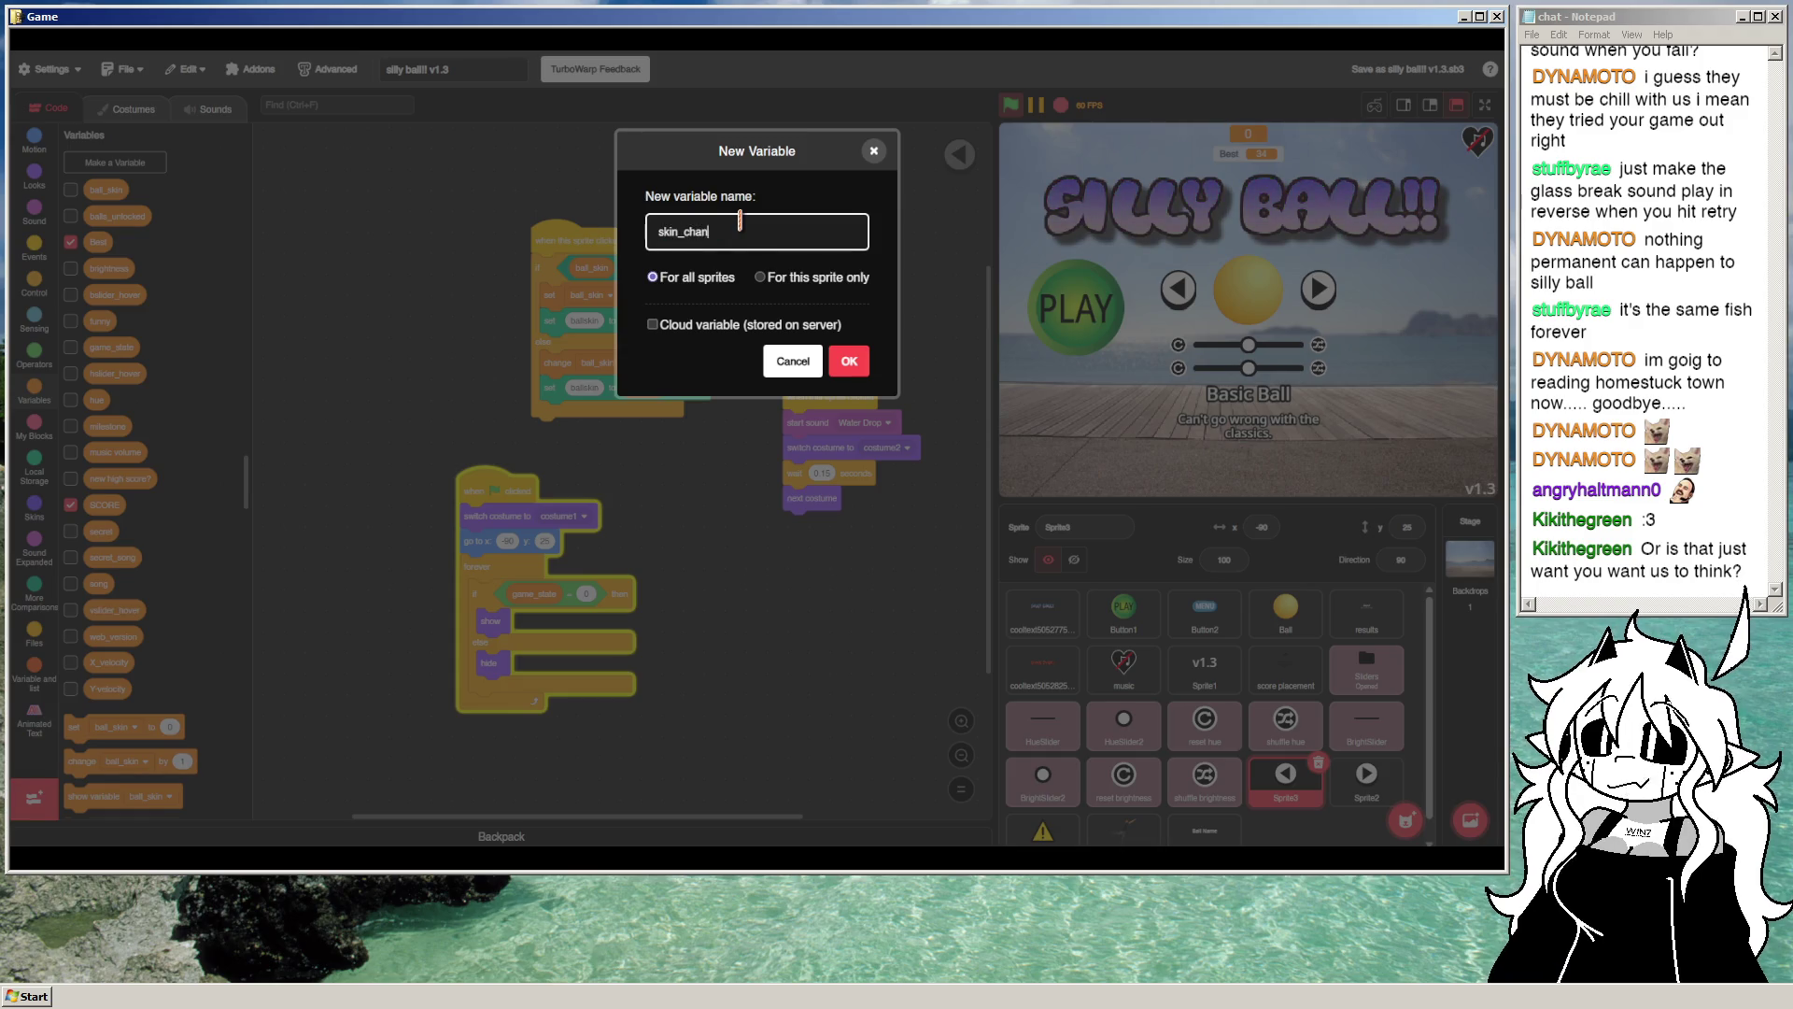
pyautogui.write('ge')
pyautogui.press('Return')
pyautogui.moveTo(796, 261)
pyautogui.mouseDown()
pyautogui.moveTo(701, 240)
pyautogui.moveTo(654, 285)
pyautogui.moveTo(647, 329)
pyautogui.mouseUp()
pyautogui.click(34, 249)
# Step: Start a 'when this sprite clicked' script in Sprite3 that sets skin_change to 1
pyautogui.moveTo(90, 241); pyautogui.dragTo(655, 232)
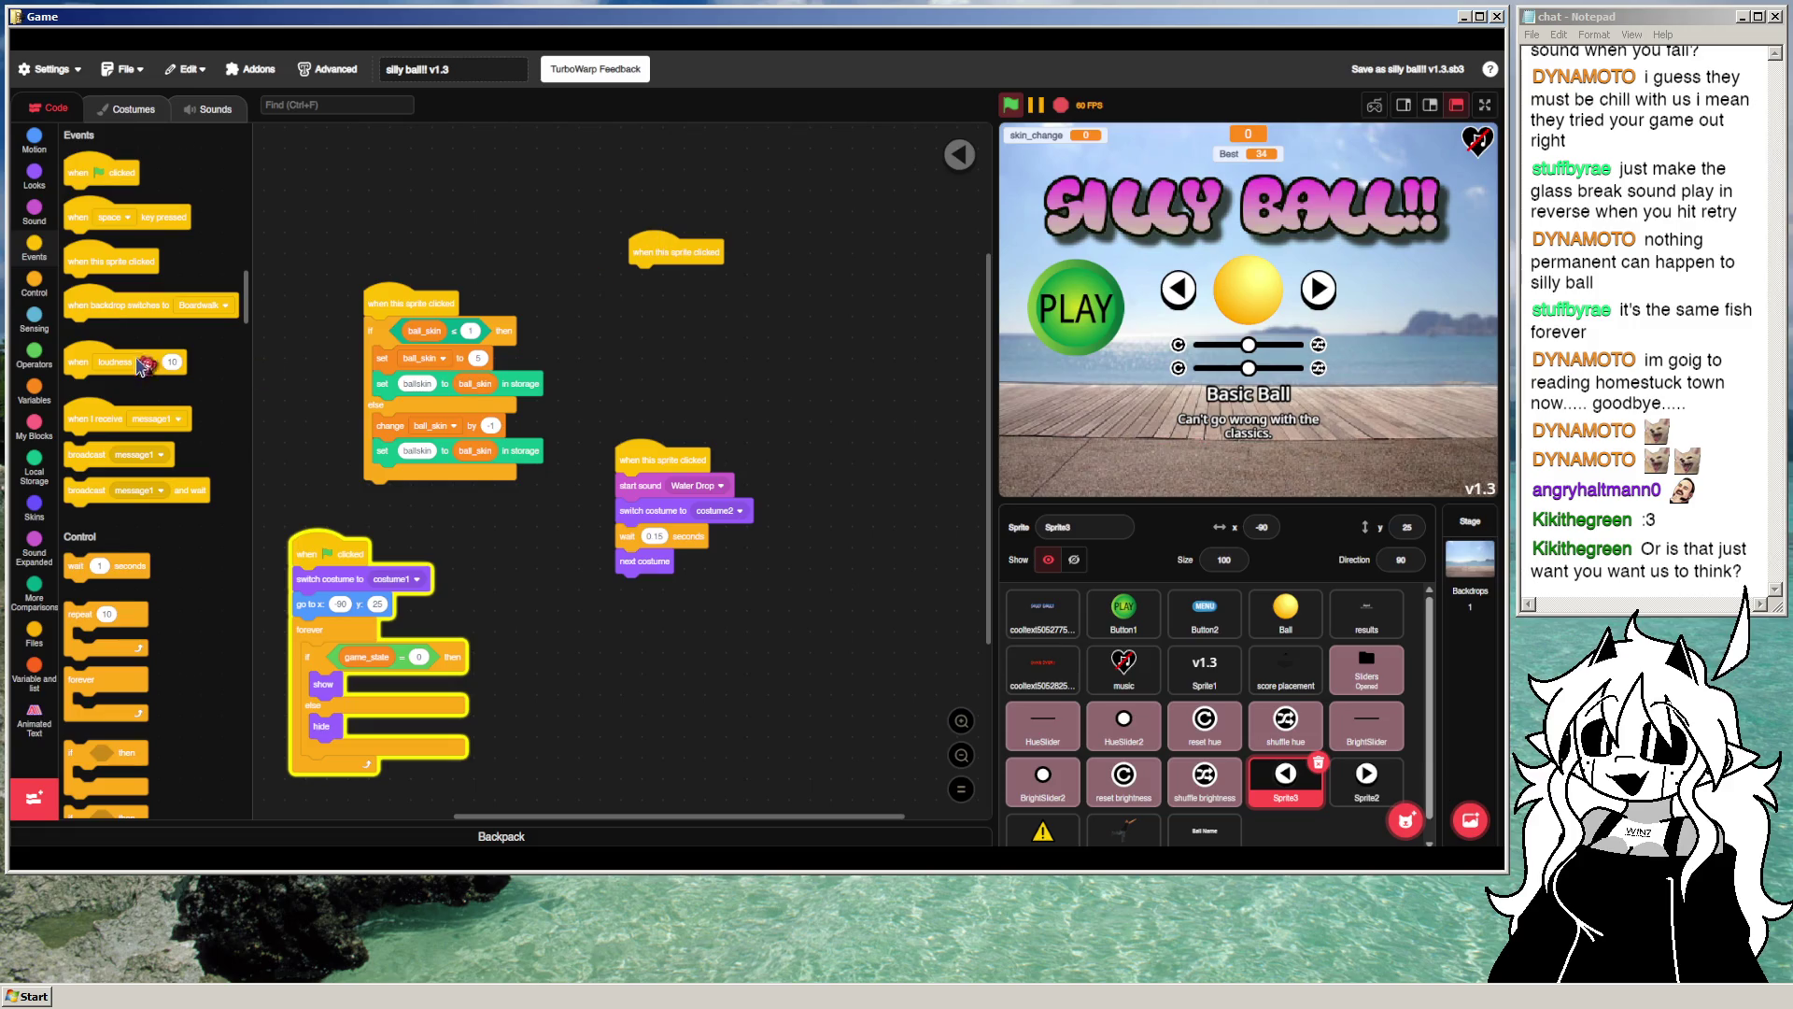
pyautogui.click(48, 656)
pyautogui.click(34, 391)
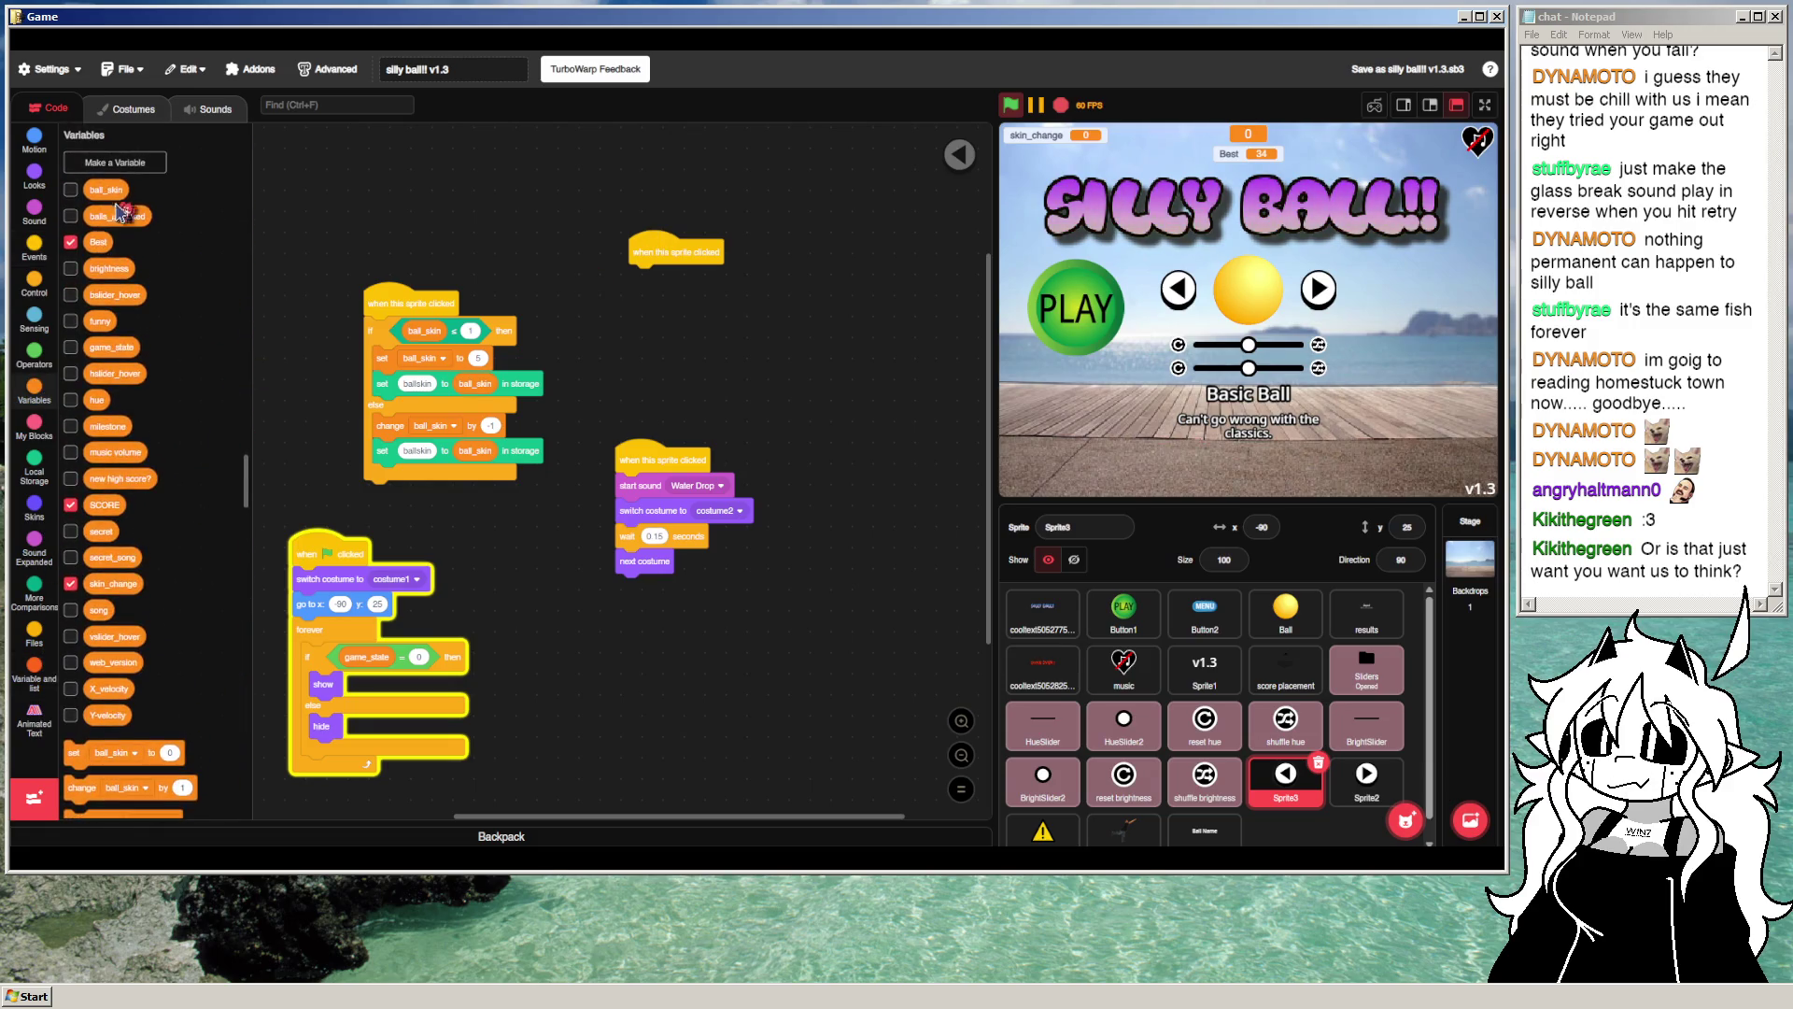
pyautogui.moveTo(80, 753); pyautogui.dragTo(647, 276)
pyautogui.click(693, 278)
pyautogui.scroll(-5, 721, 352)
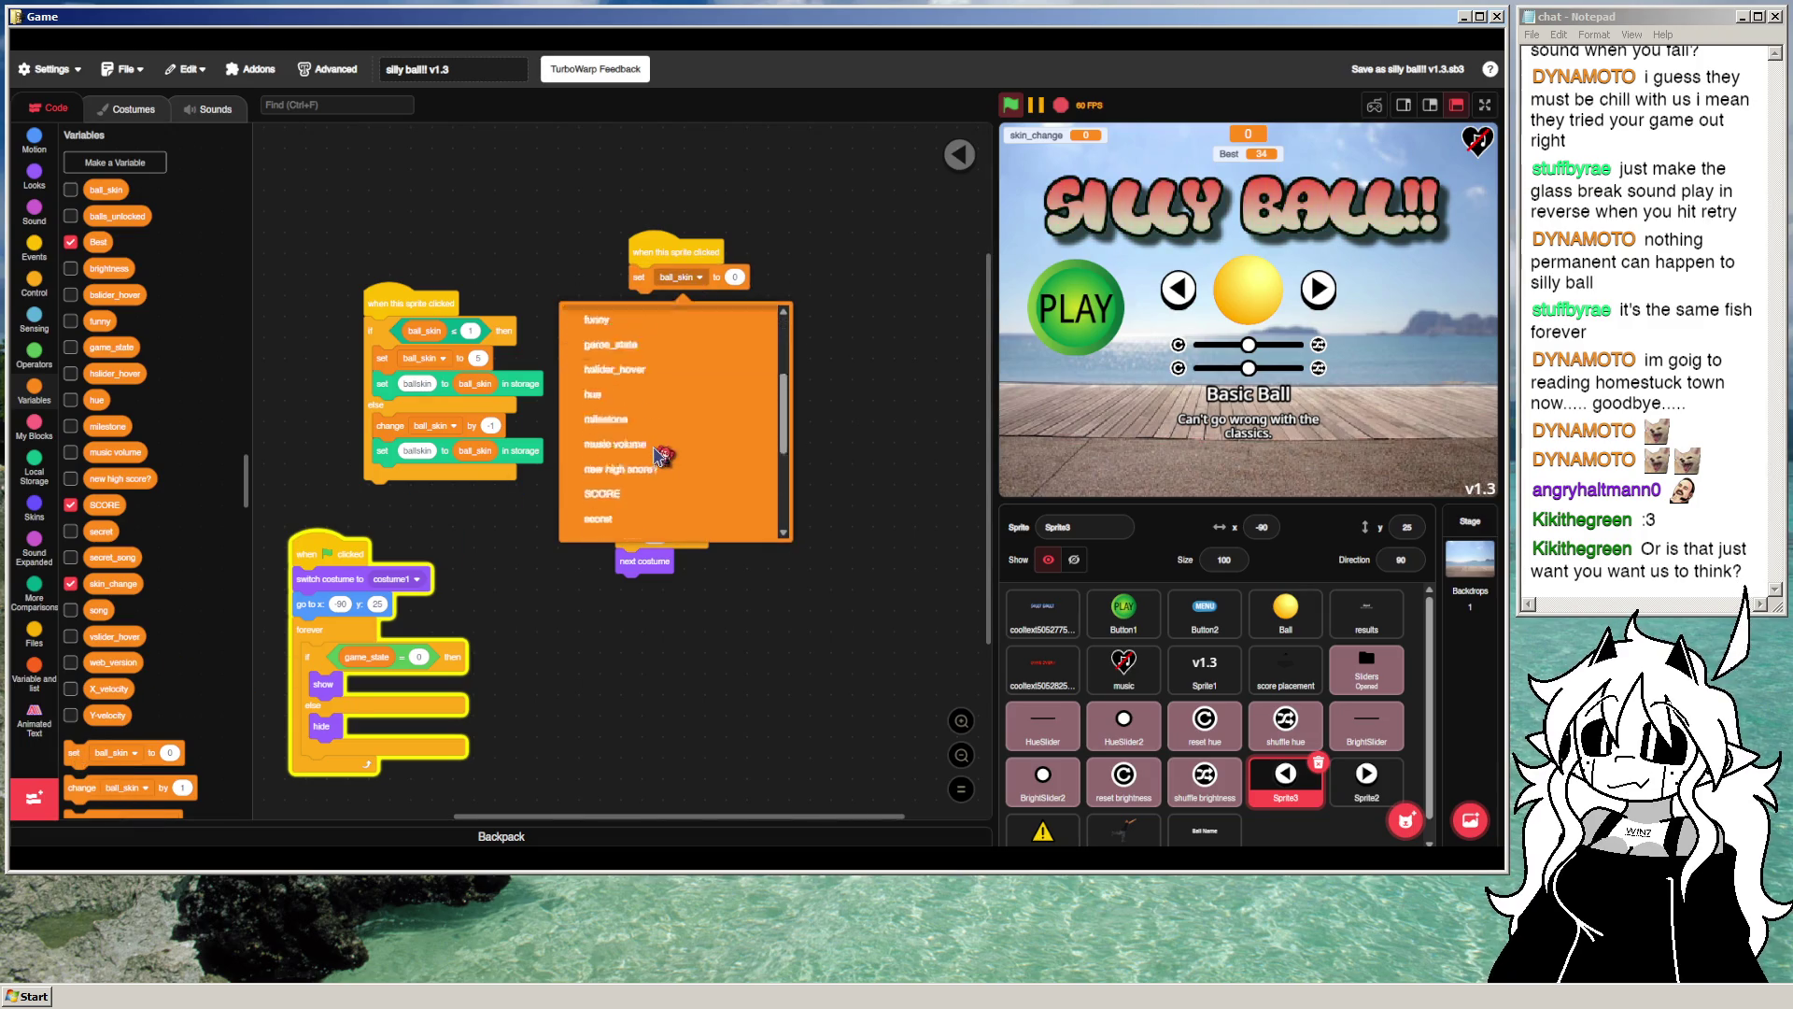
pyautogui.scroll(2, 672, 397)
pyautogui.click(673, 397)
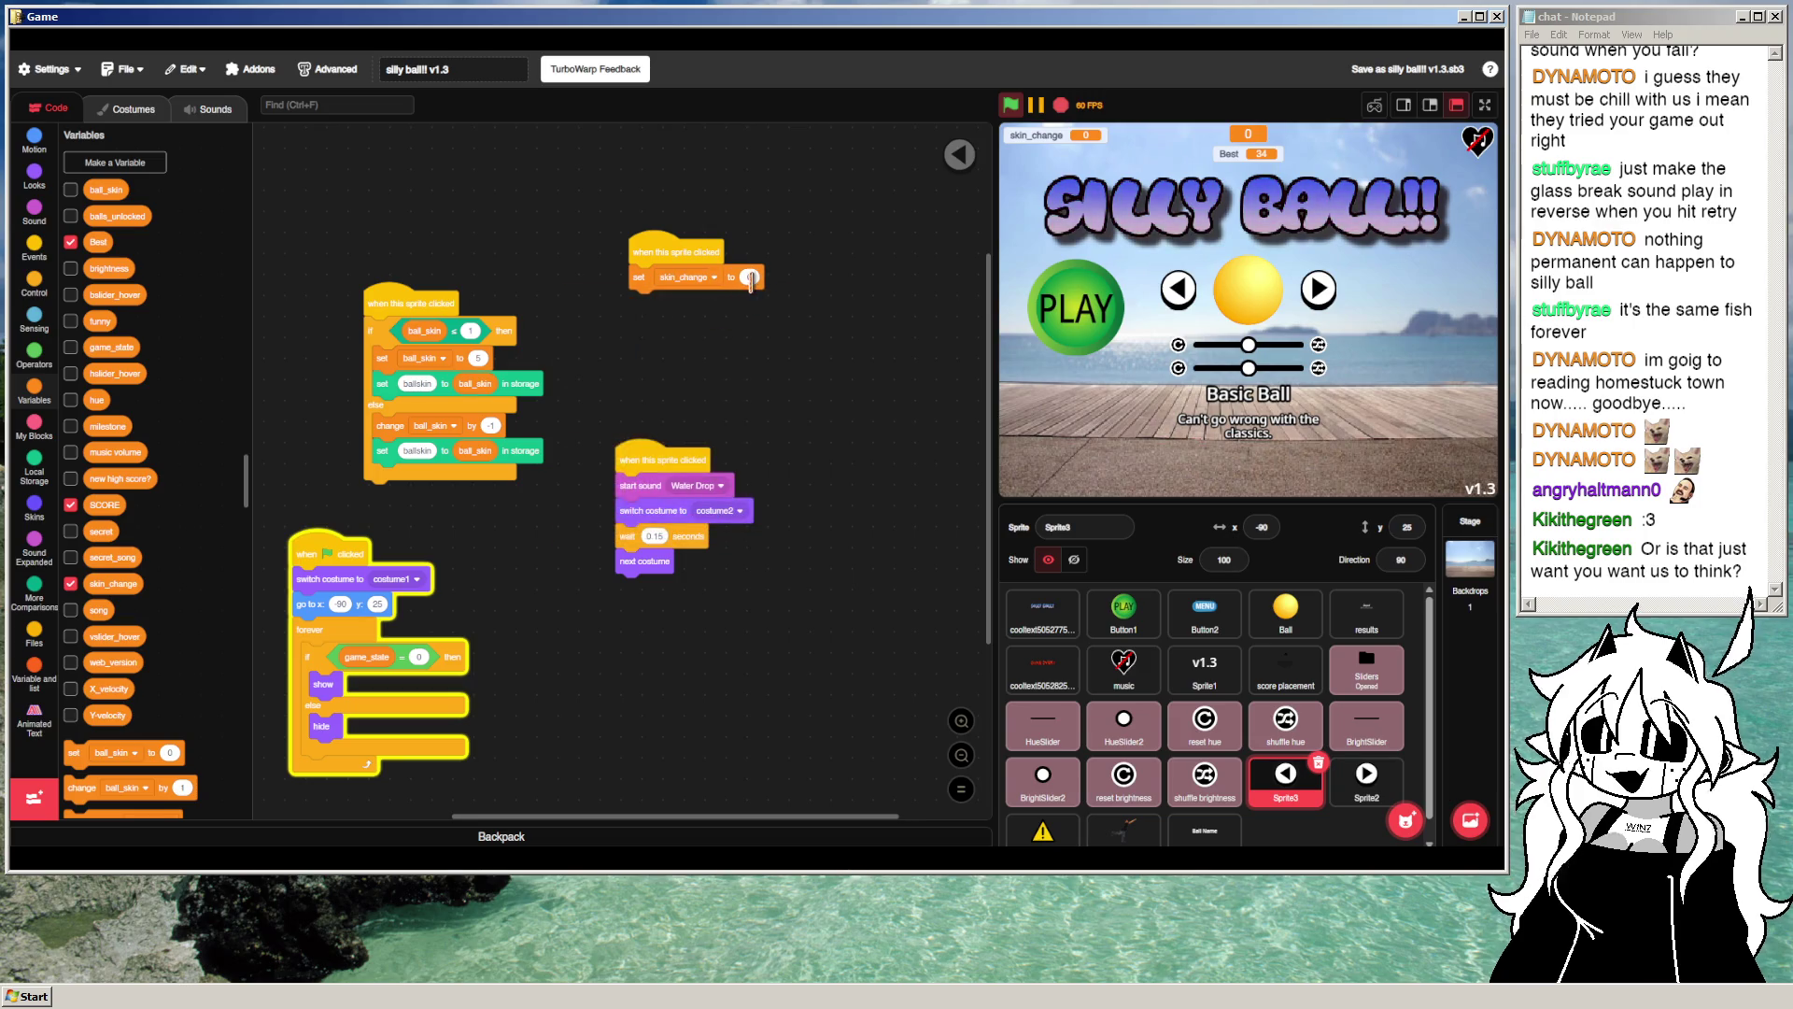
pyautogui.write('1')
# Step: Duplicate the set block below with value 0, and insert a wait block between the two
pyautogui.rightClick(643, 276)
pyautogui.click(658, 275)
pyautogui.click(654, 296)
pyautogui.click(749, 302)
pyautogui.write('0')
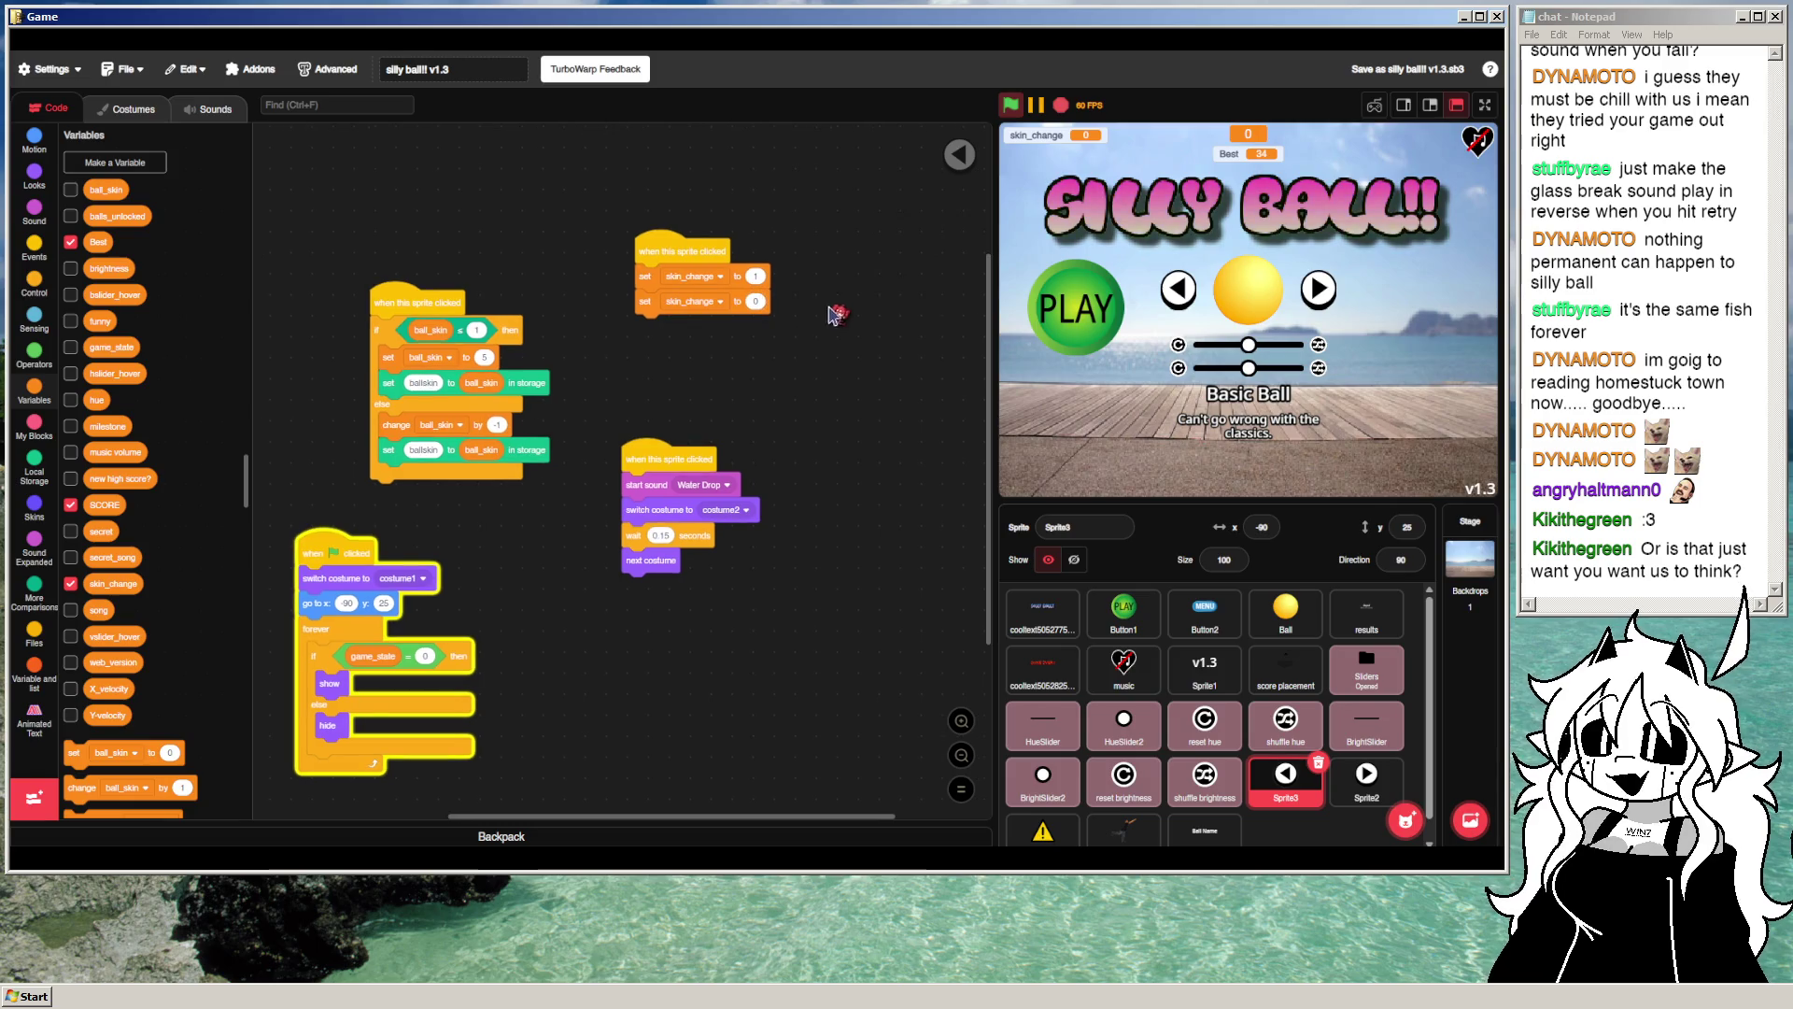
pyautogui.click(755, 276)
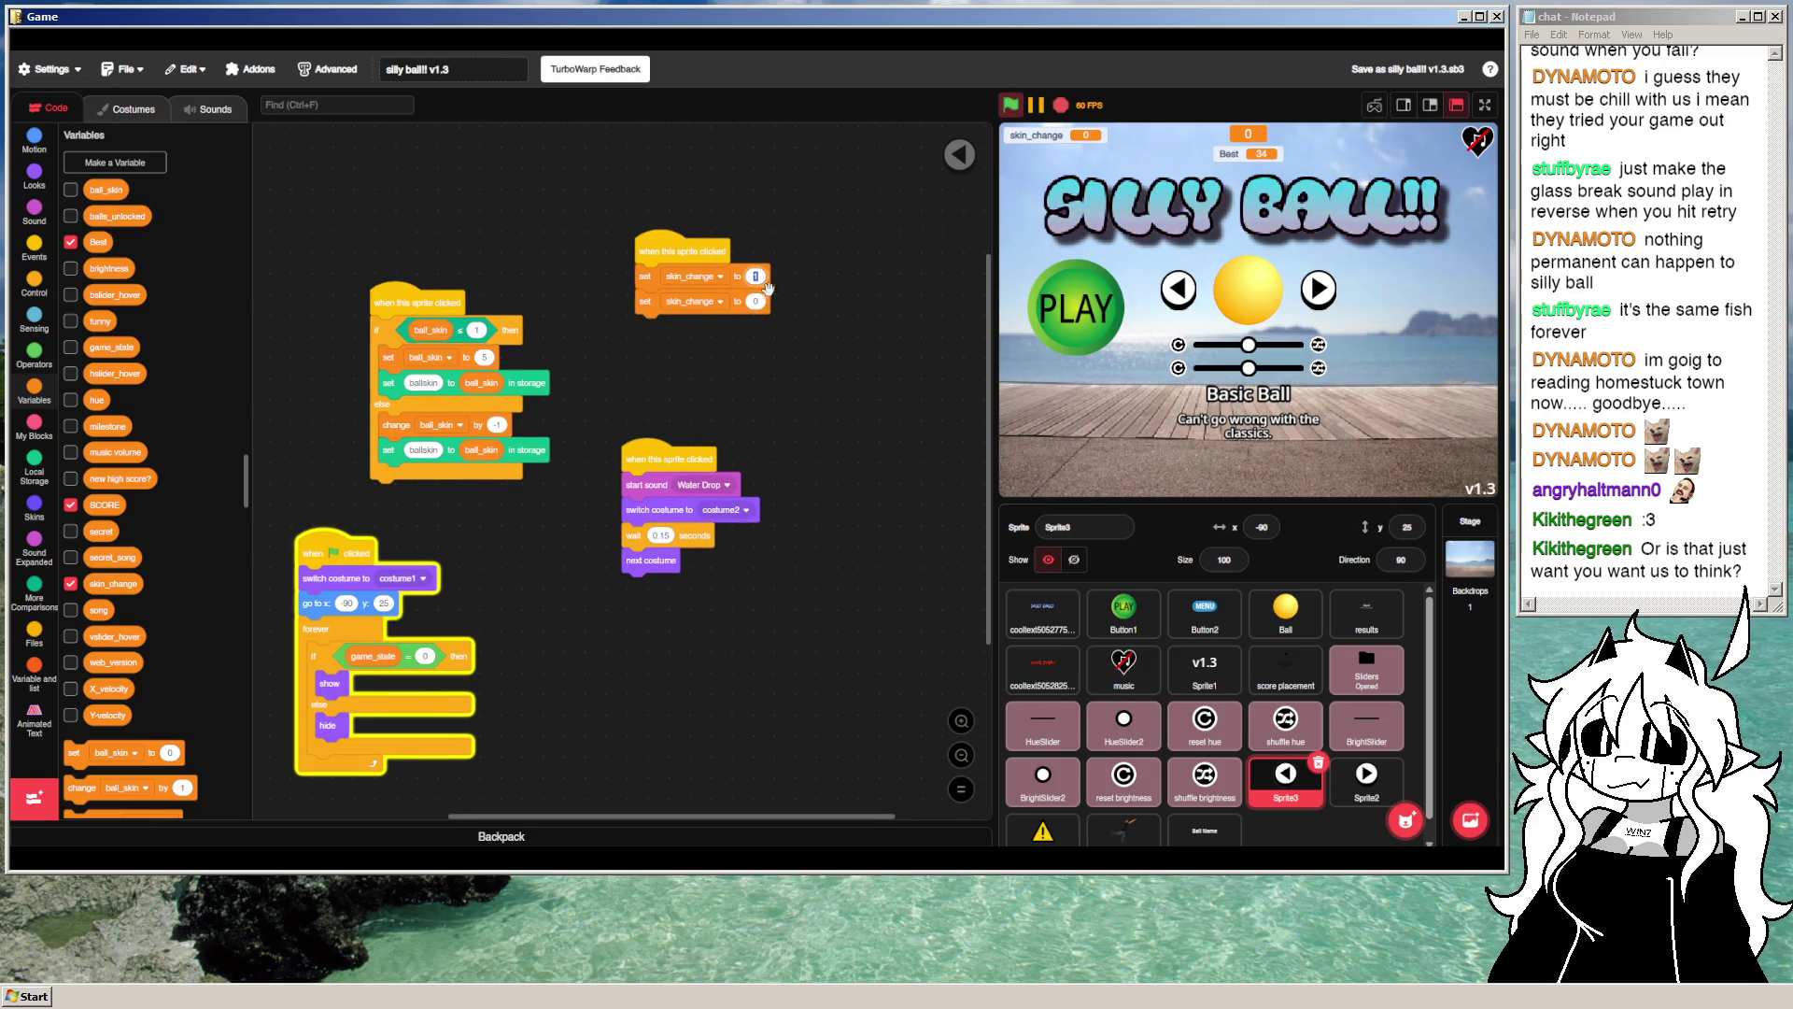
pyautogui.click(819, 263)
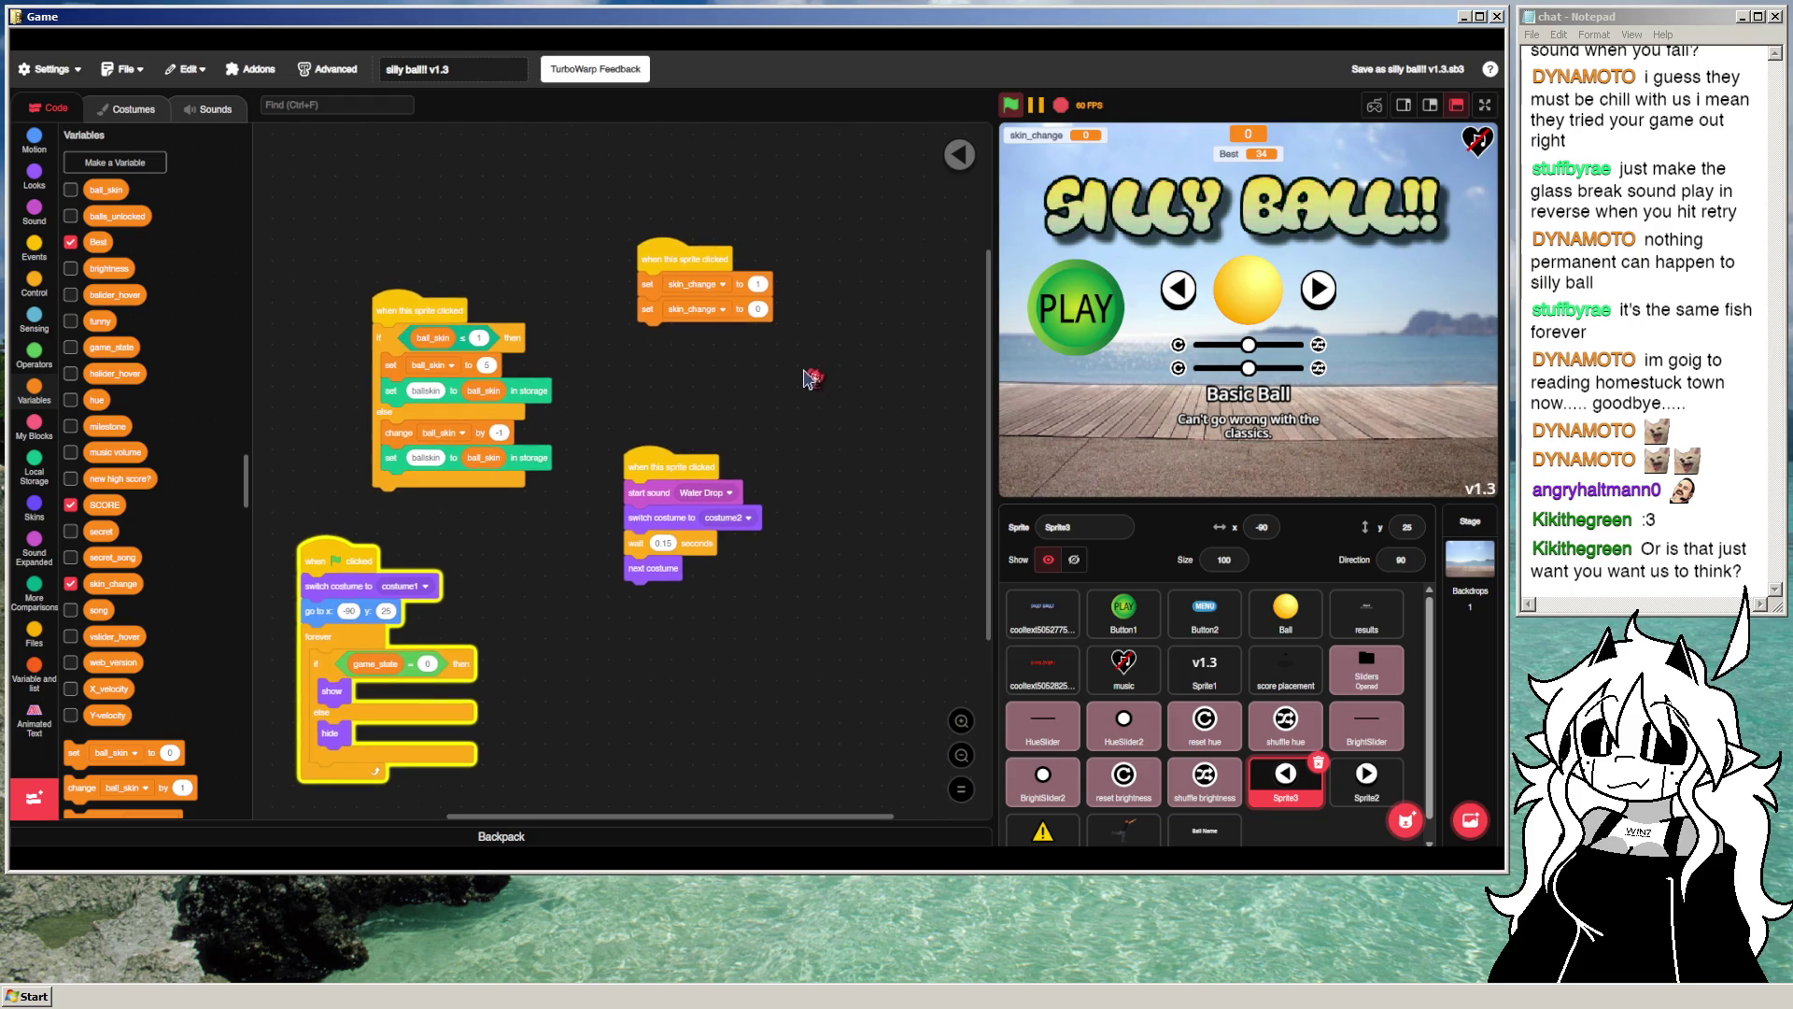
pyautogui.click(34, 285)
pyautogui.moveTo(99, 161)
pyautogui.mouseDown()
pyautogui.moveTo(242, 224)
pyautogui.moveTo(672, 308)
pyautogui.mouseUp()
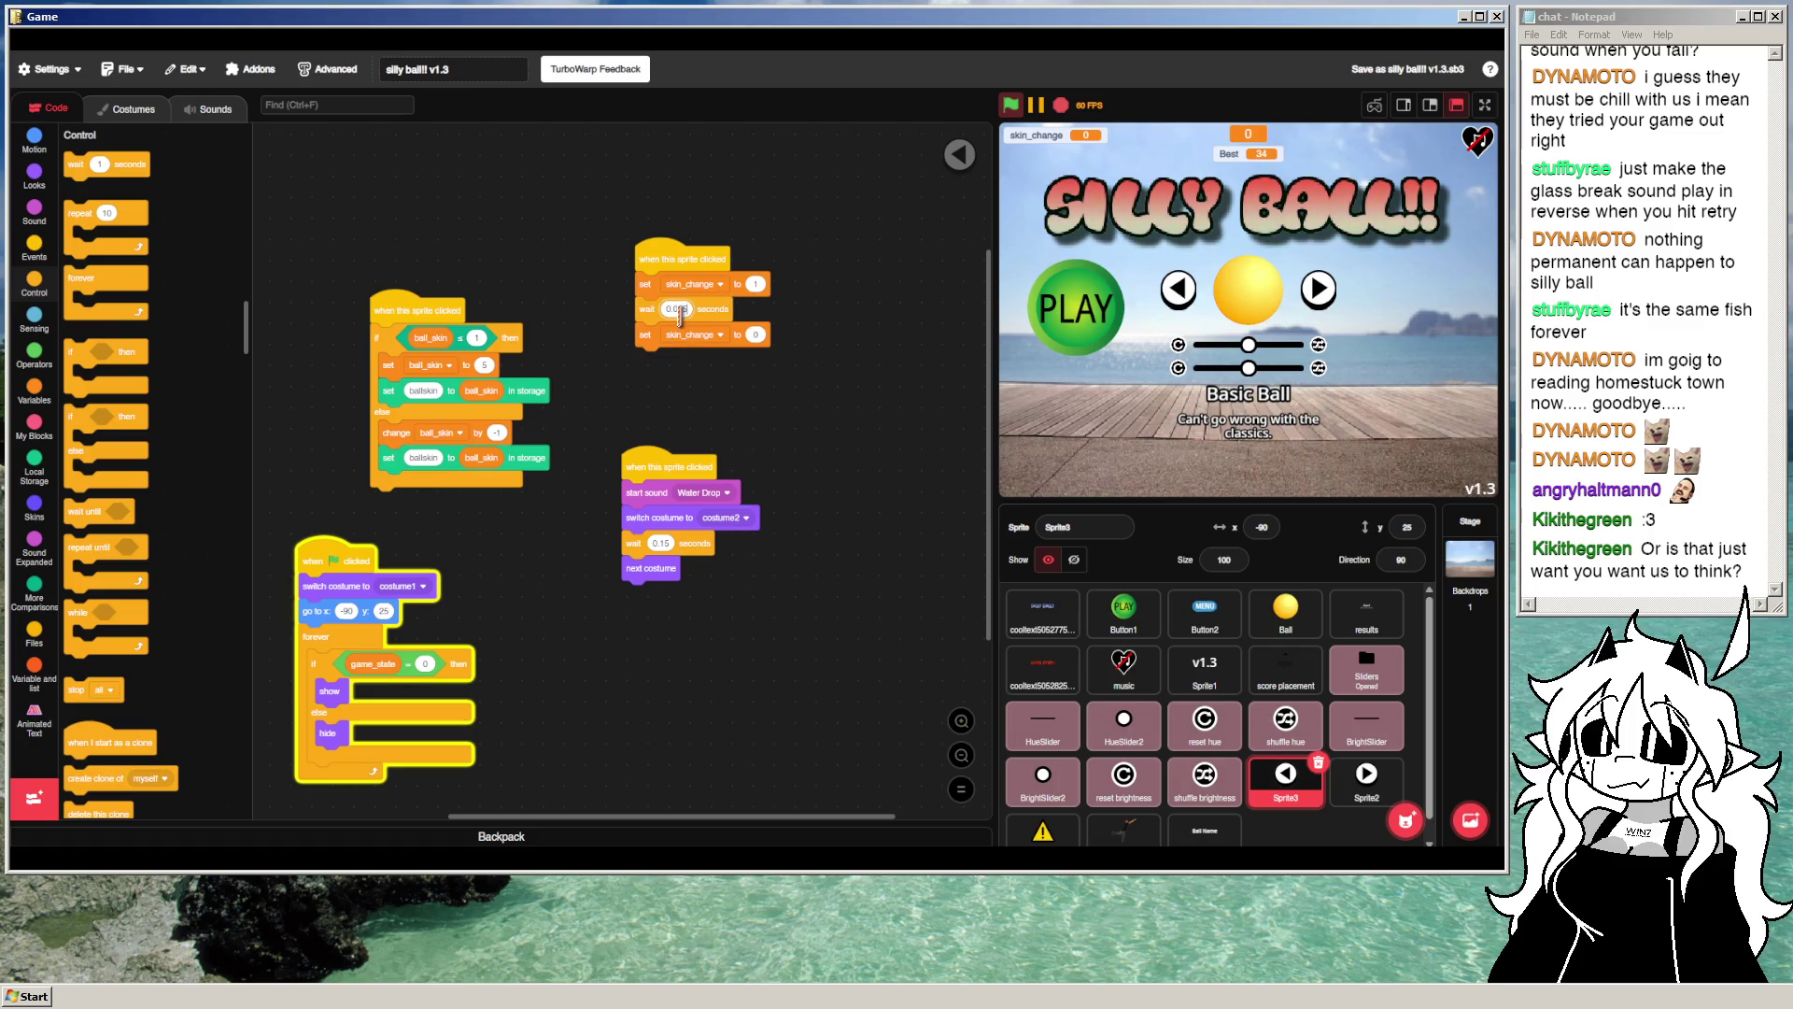
# Step: Run the project, cycle the ball skins with the stage arrows, then stop it
pyautogui.click(1010, 104)
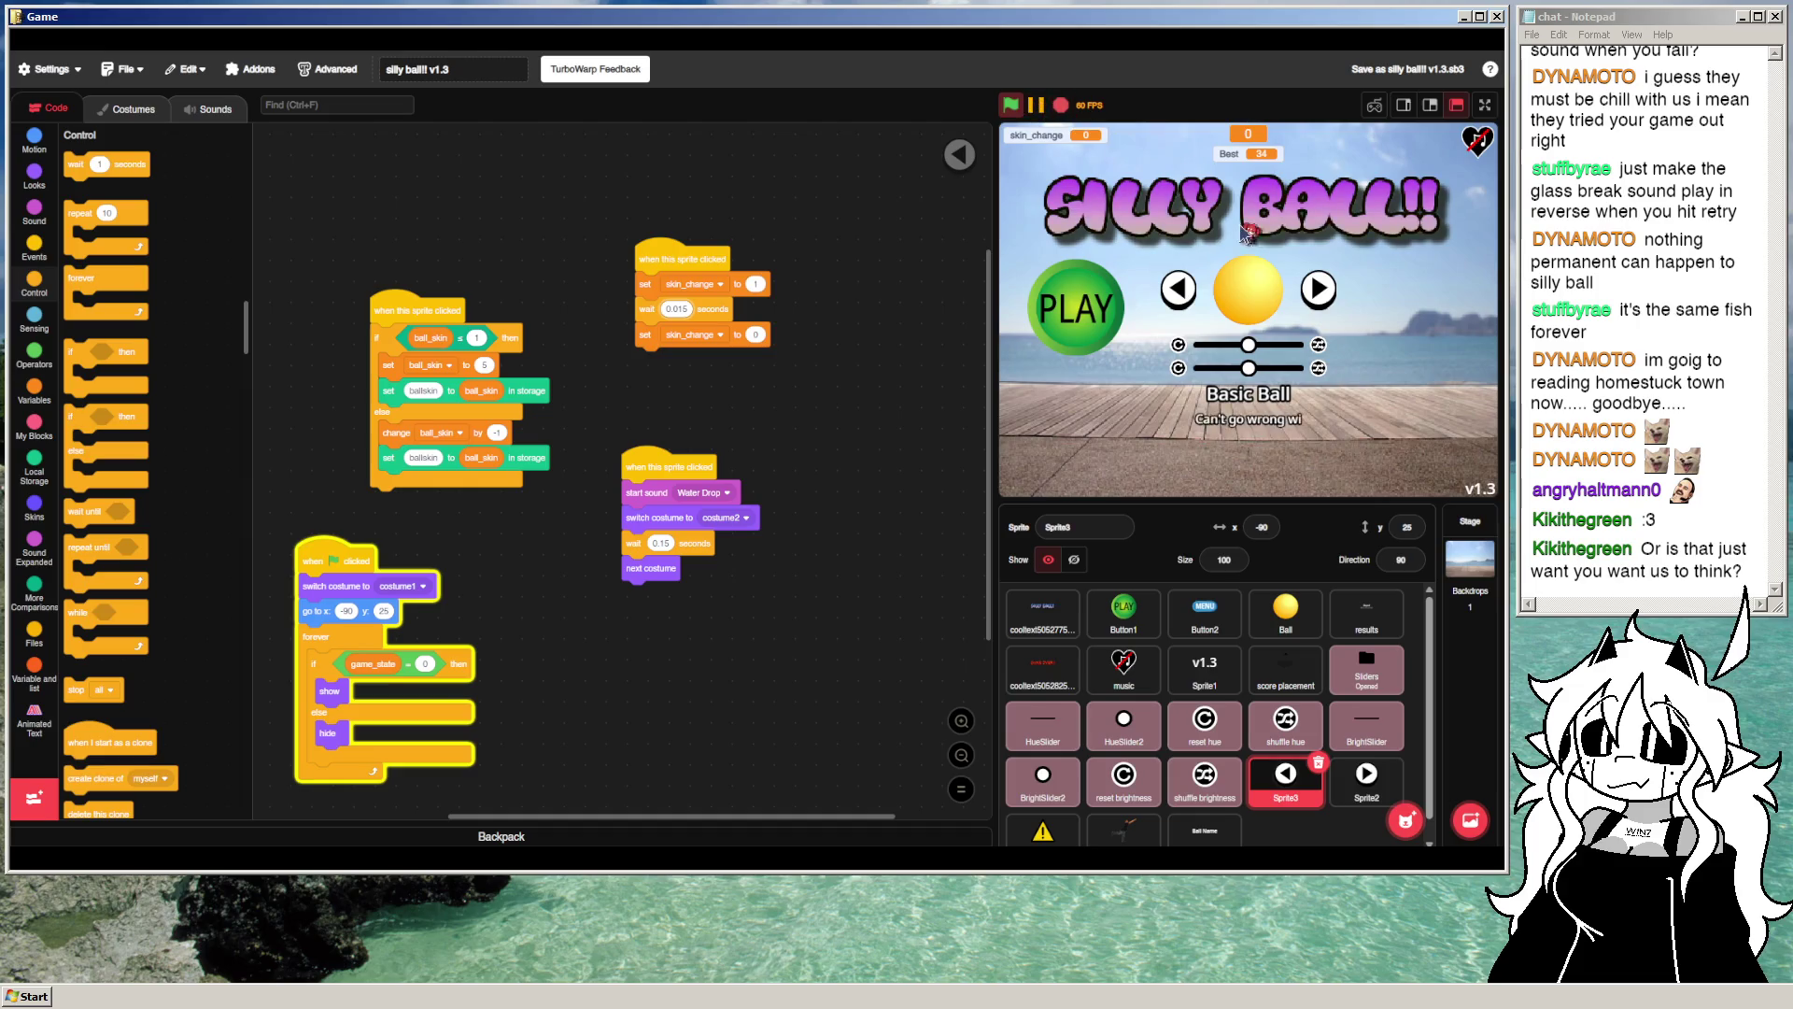
pyautogui.click(1328, 288)
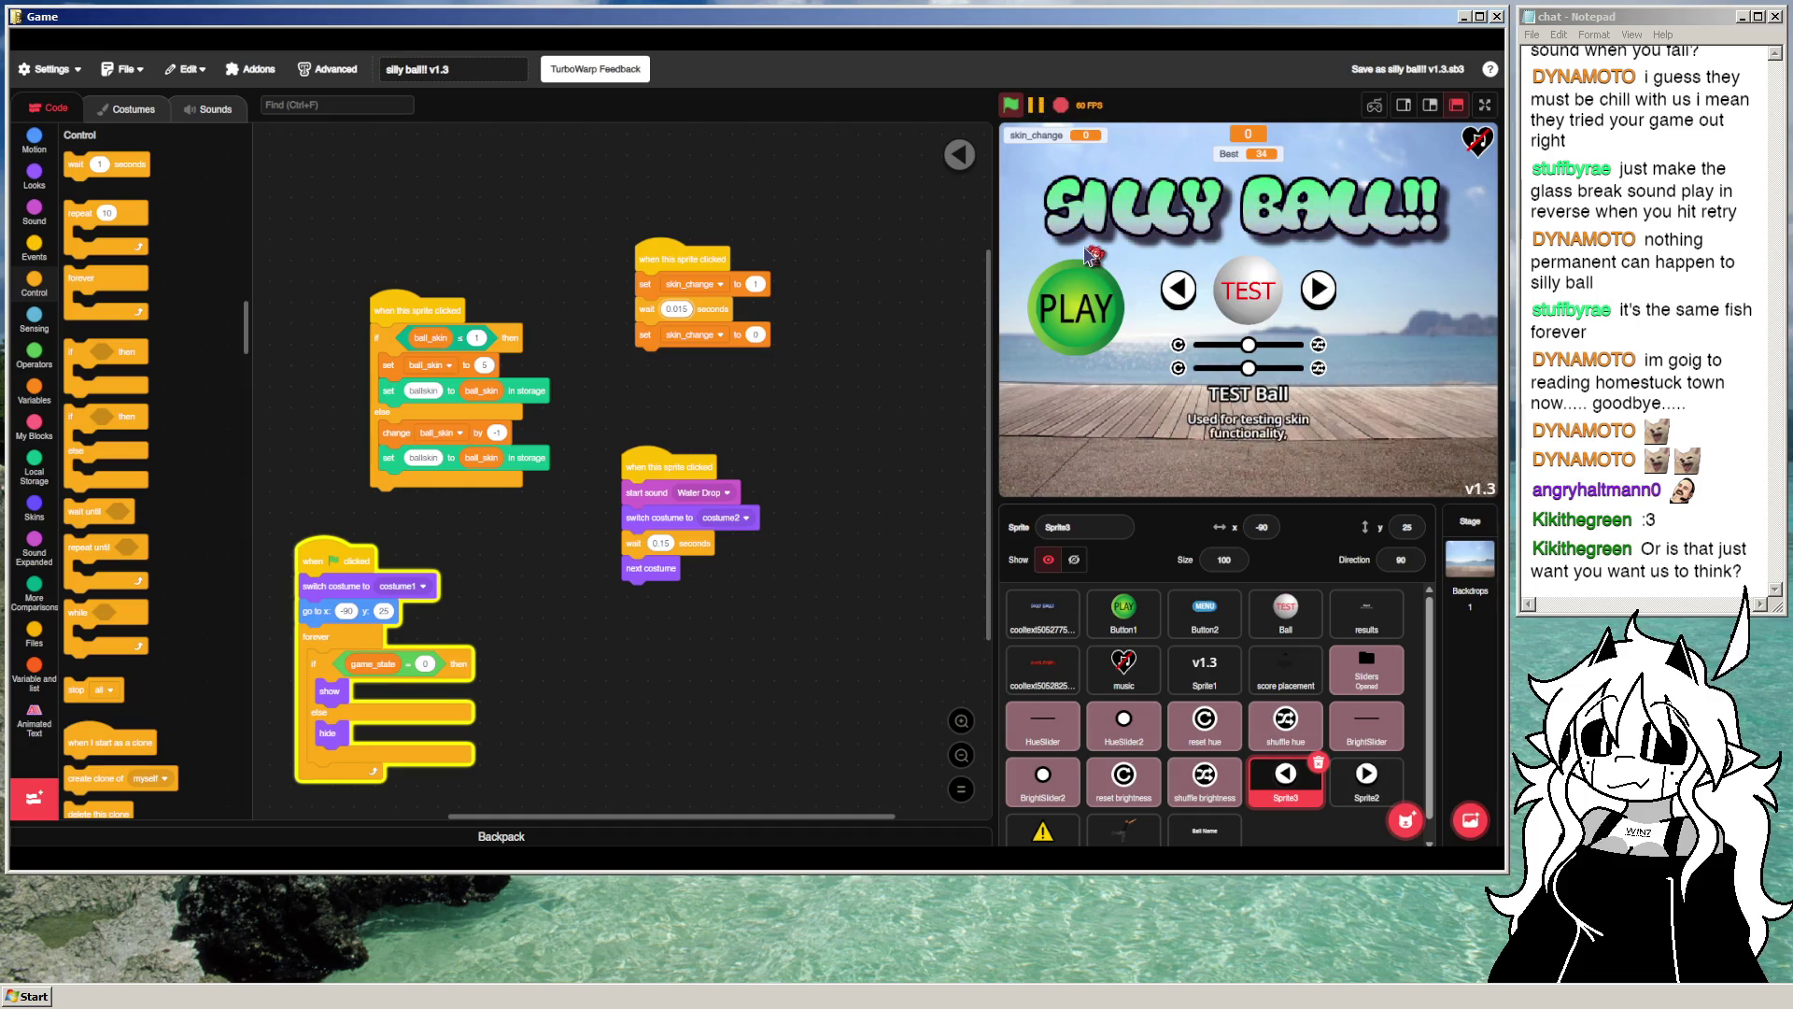
pyautogui.click(1178, 292)
pyautogui.click(1181, 292)
pyautogui.click(1182, 294)
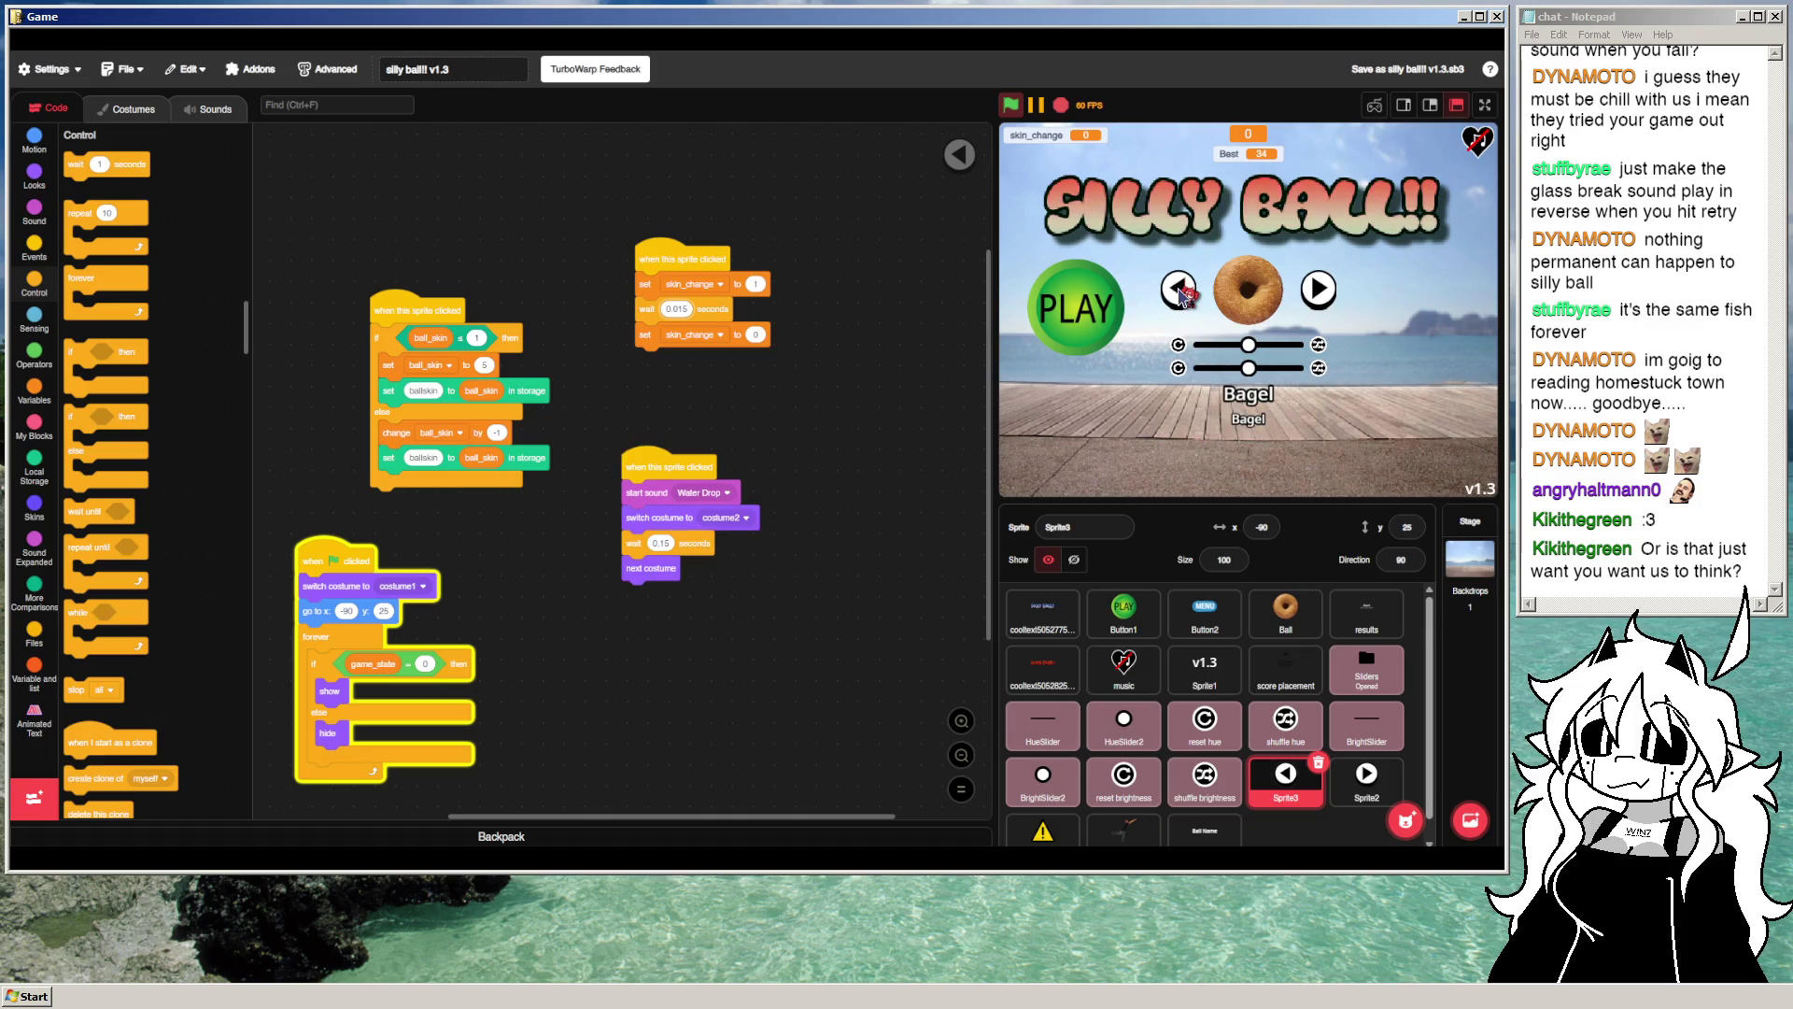
pyautogui.click(1061, 104)
# Step: Detach the wait and reset blocks and retest skin switching without them
pyautogui.moveTo(645, 335)
pyautogui.mouseDown()
pyautogui.moveTo(700, 393)
pyautogui.moveTo(642, 362)
pyautogui.moveTo(644, 310)
pyautogui.moveTo(653, 338)
pyautogui.moveTo(215, 327)
pyautogui.mouseUp()
pyautogui.click(1011, 104)
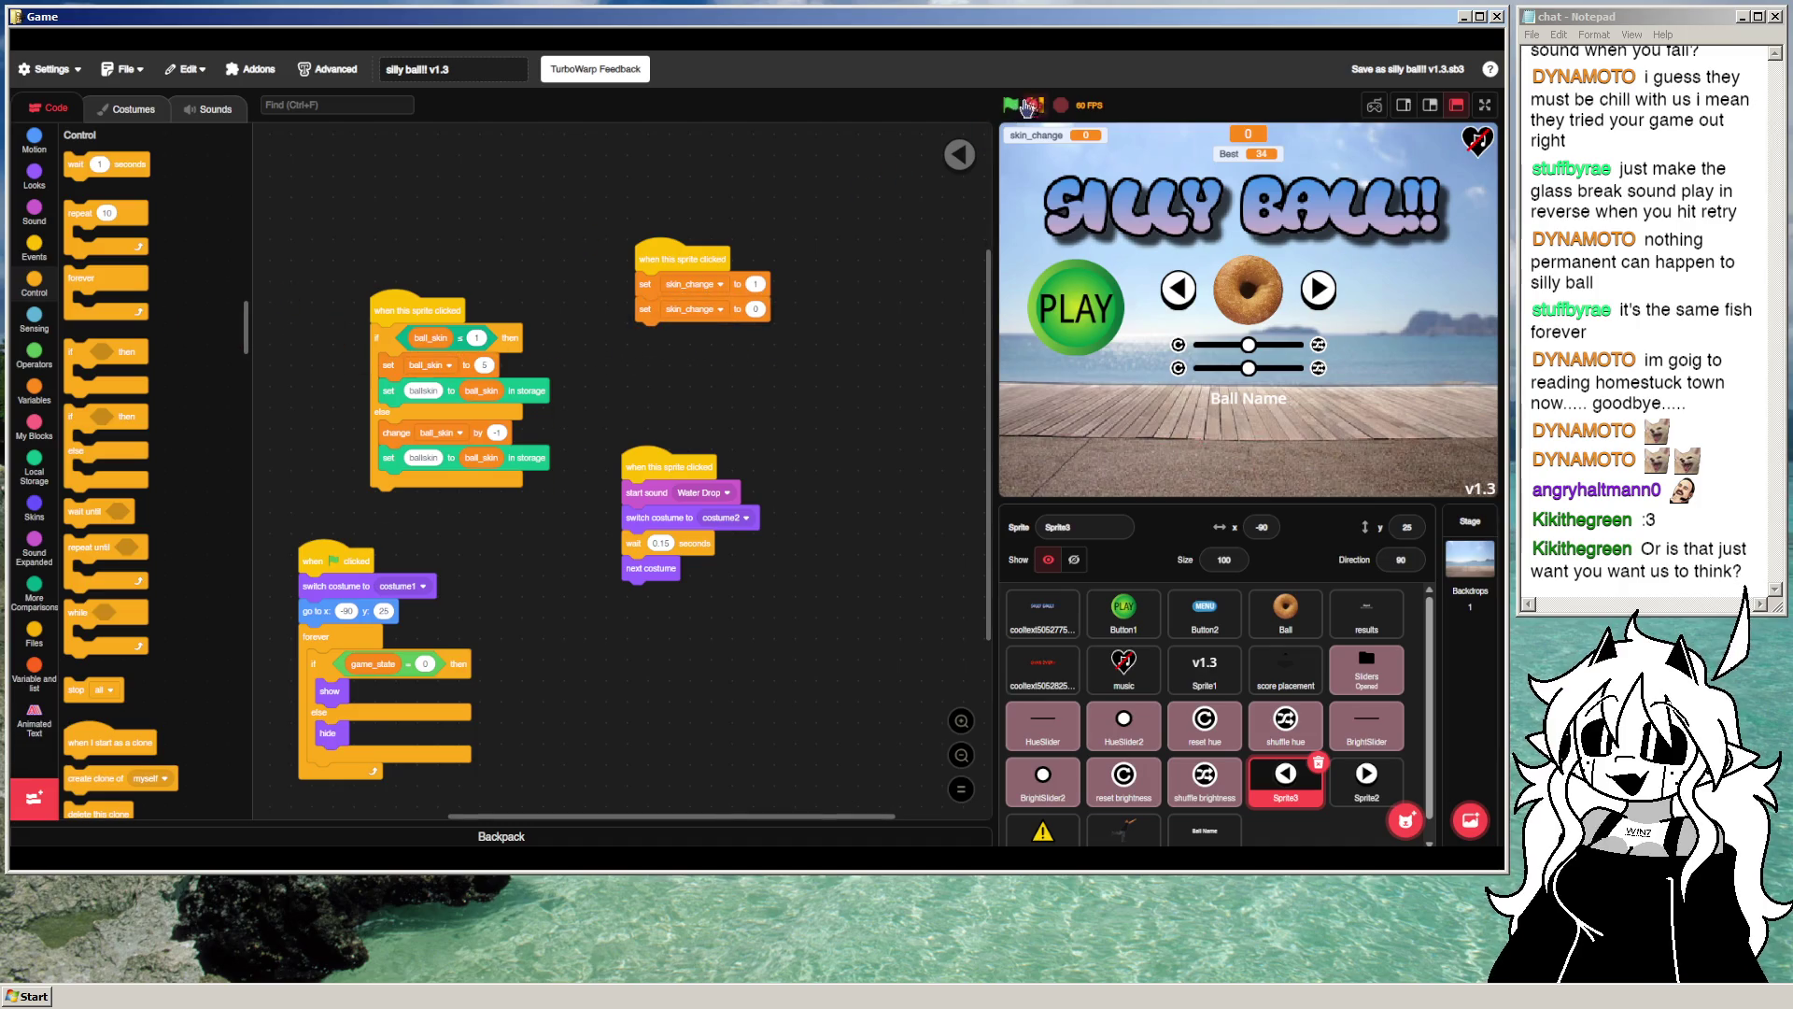
pyautogui.click(1177, 289)
pyautogui.click(1178, 288)
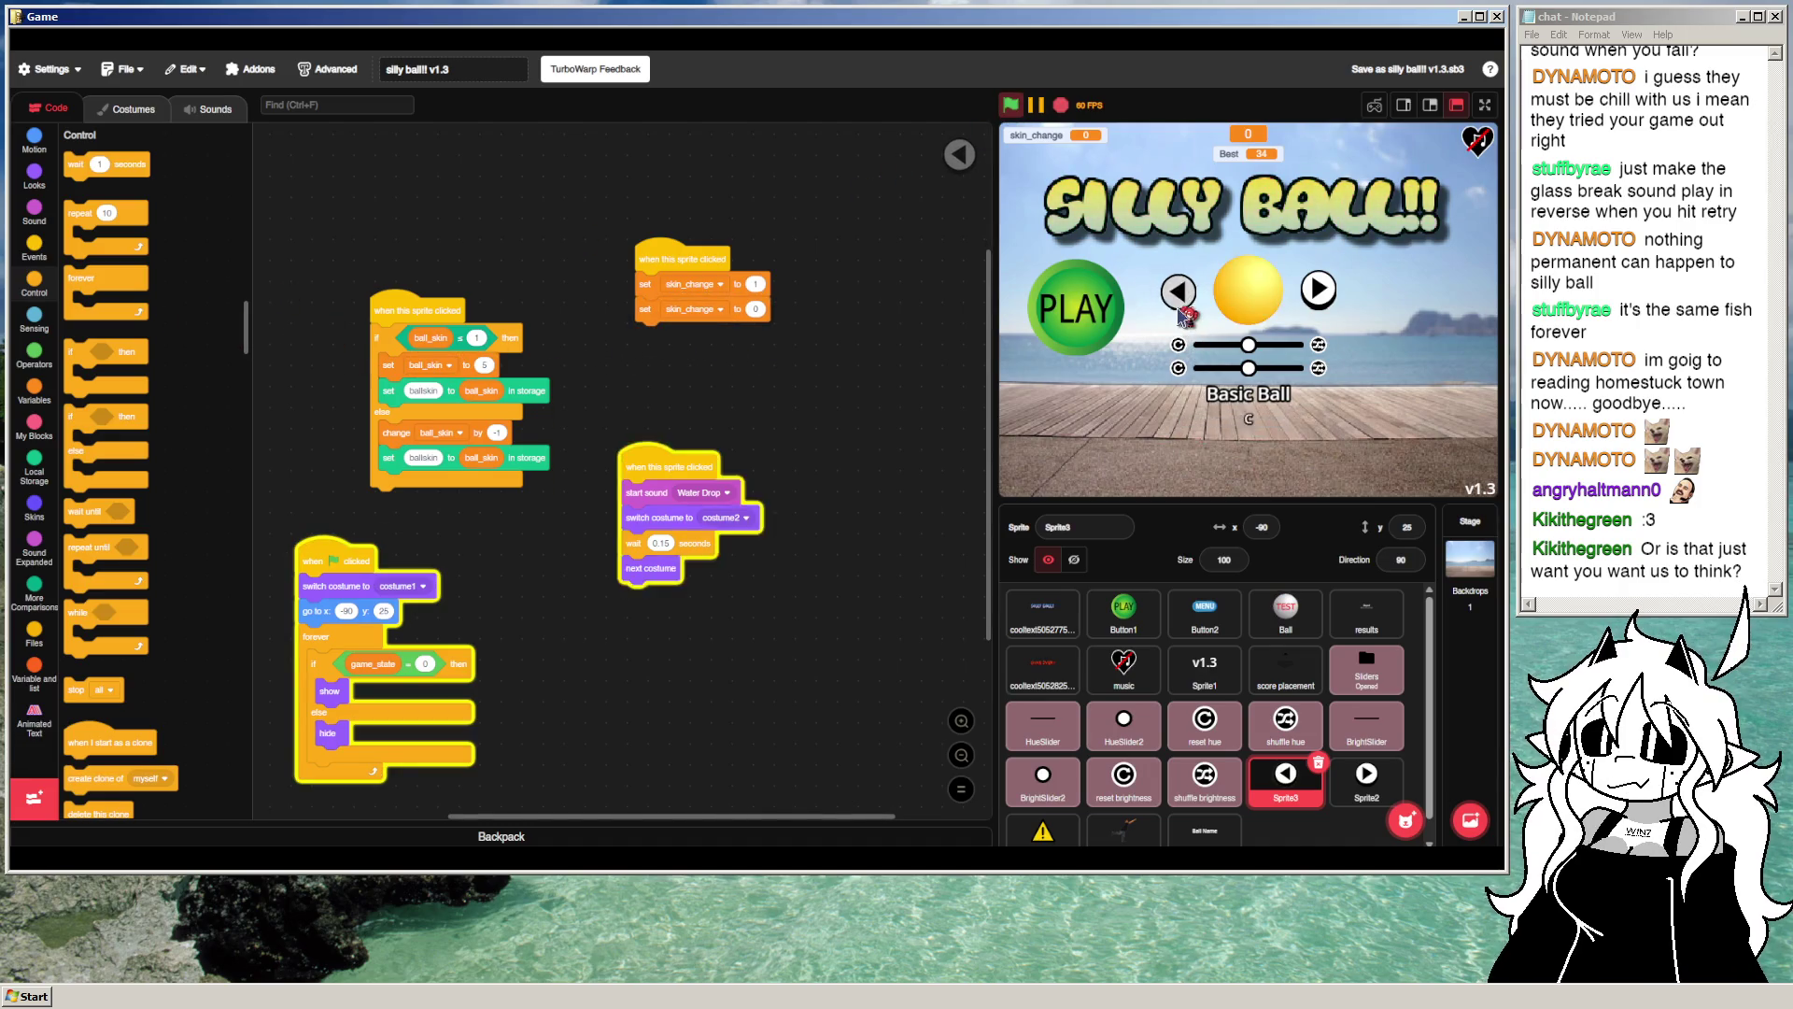
# Step: Put a 0.001-second wait before resetting skin_change to 0, retest the skins, and stop
pyautogui.moveTo(551, 363)
pyautogui.mouseDown()
pyautogui.moveTo(549, 404)
pyautogui.moveTo(532, 369)
pyautogui.mouseUp()
pyautogui.click(1175, 289)
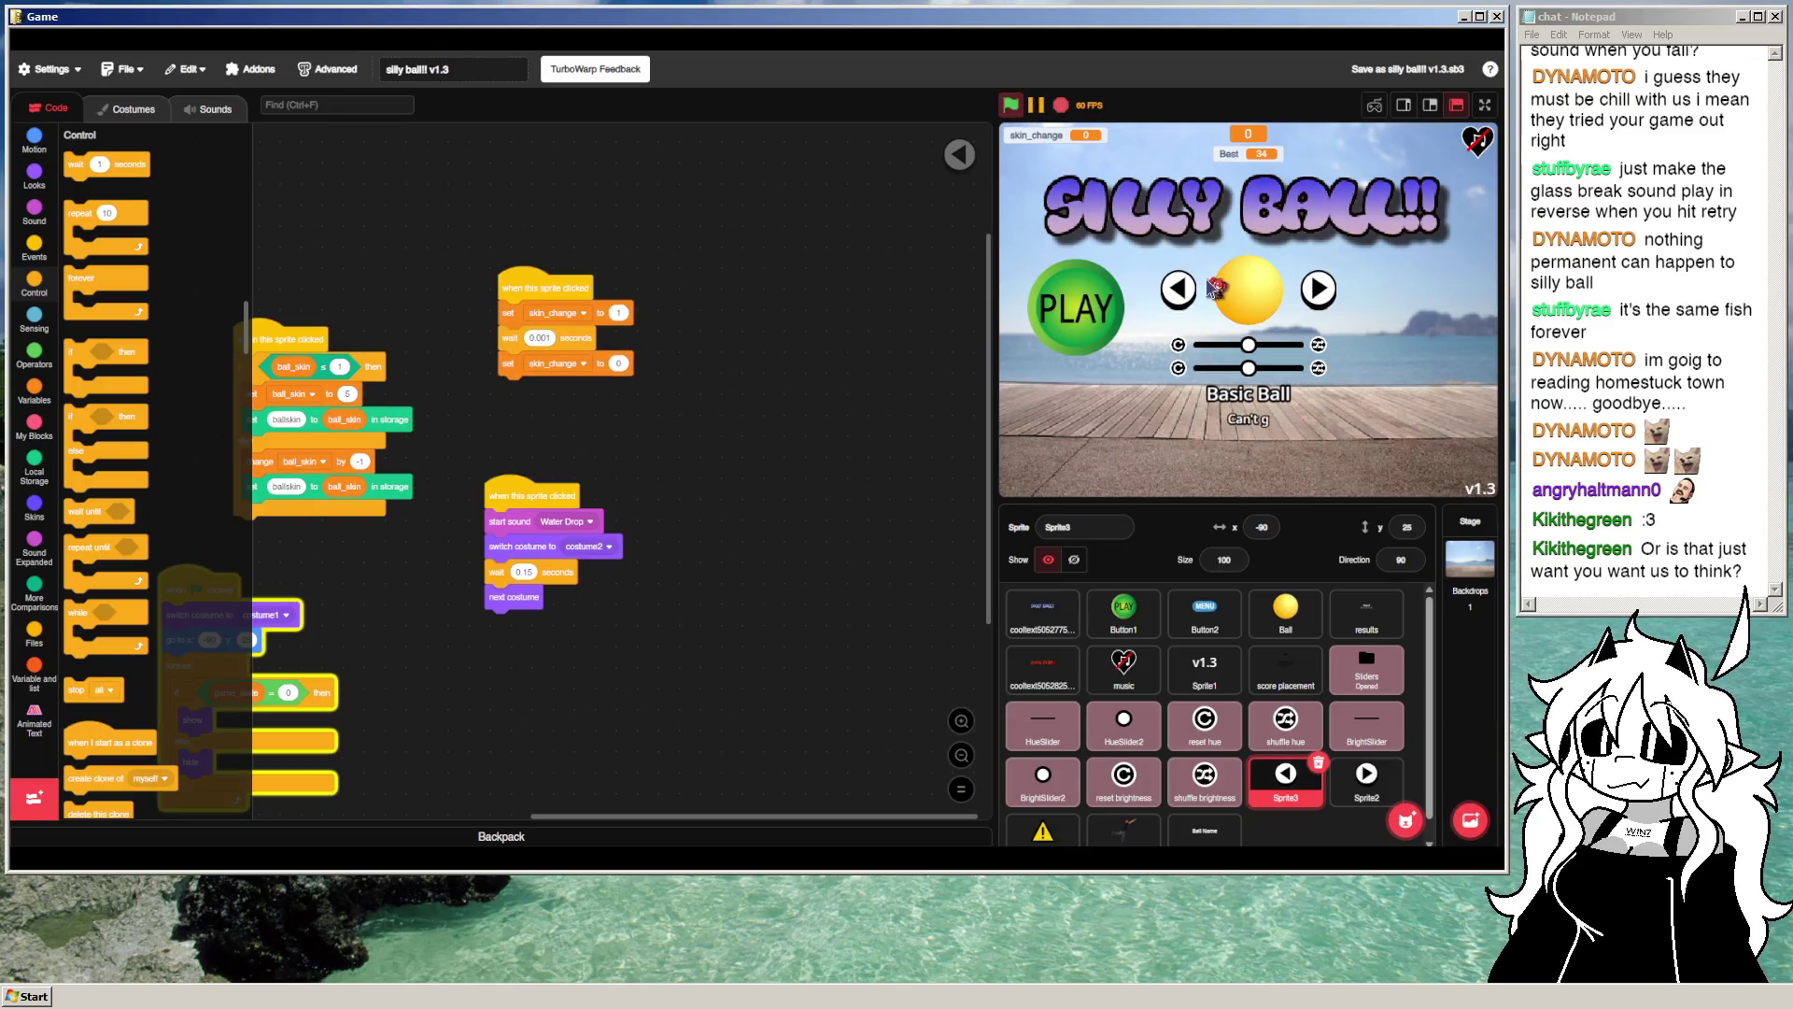
pyautogui.click(1178, 289)
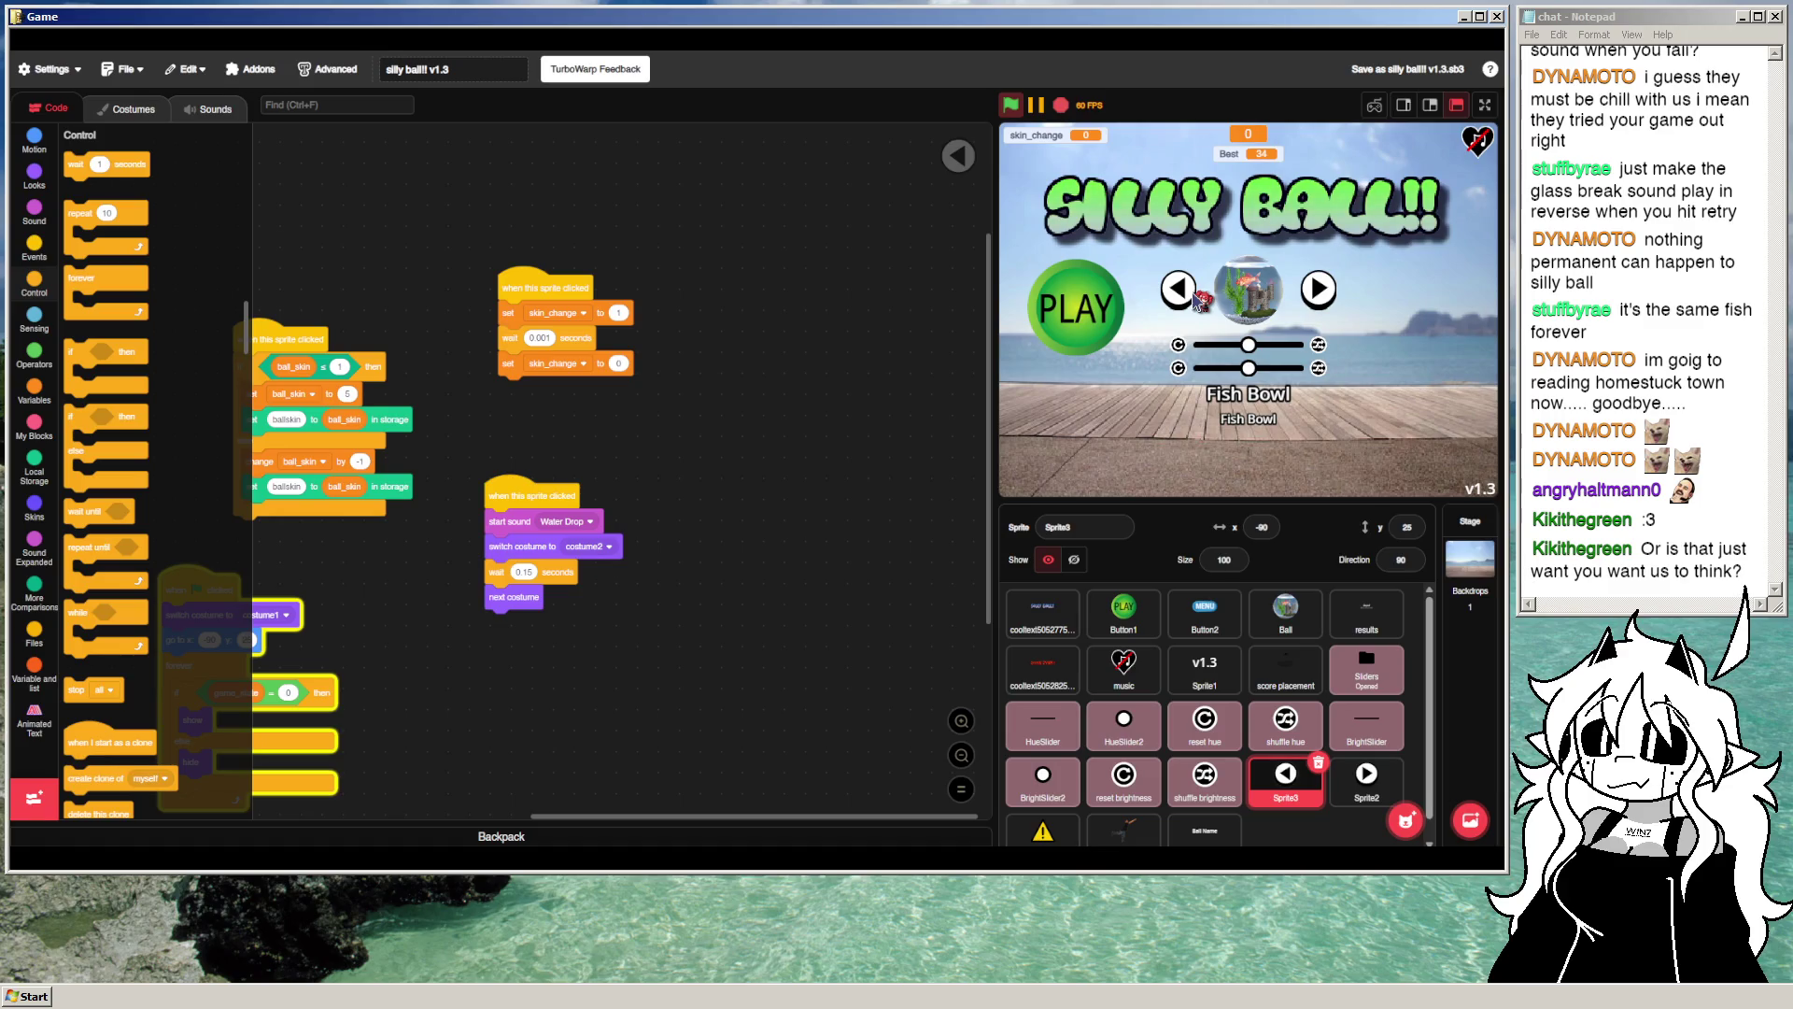
pyautogui.click(1178, 289)
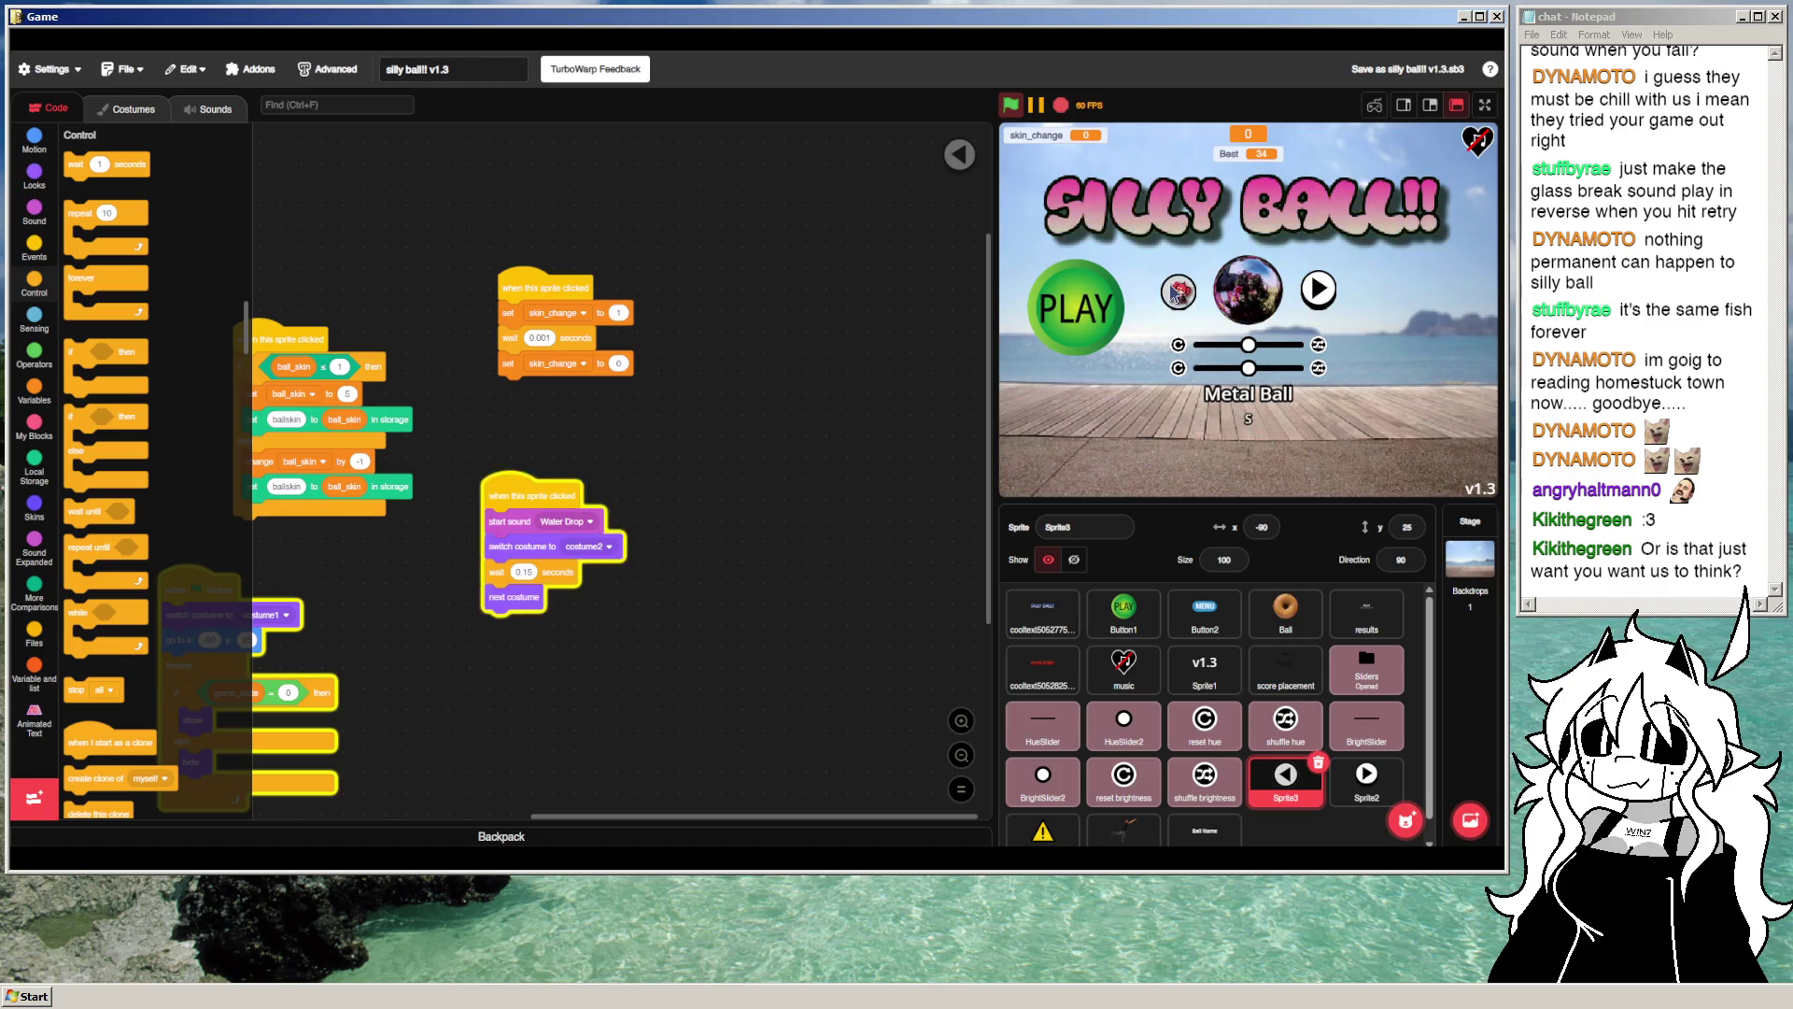
pyautogui.click(1177, 291)
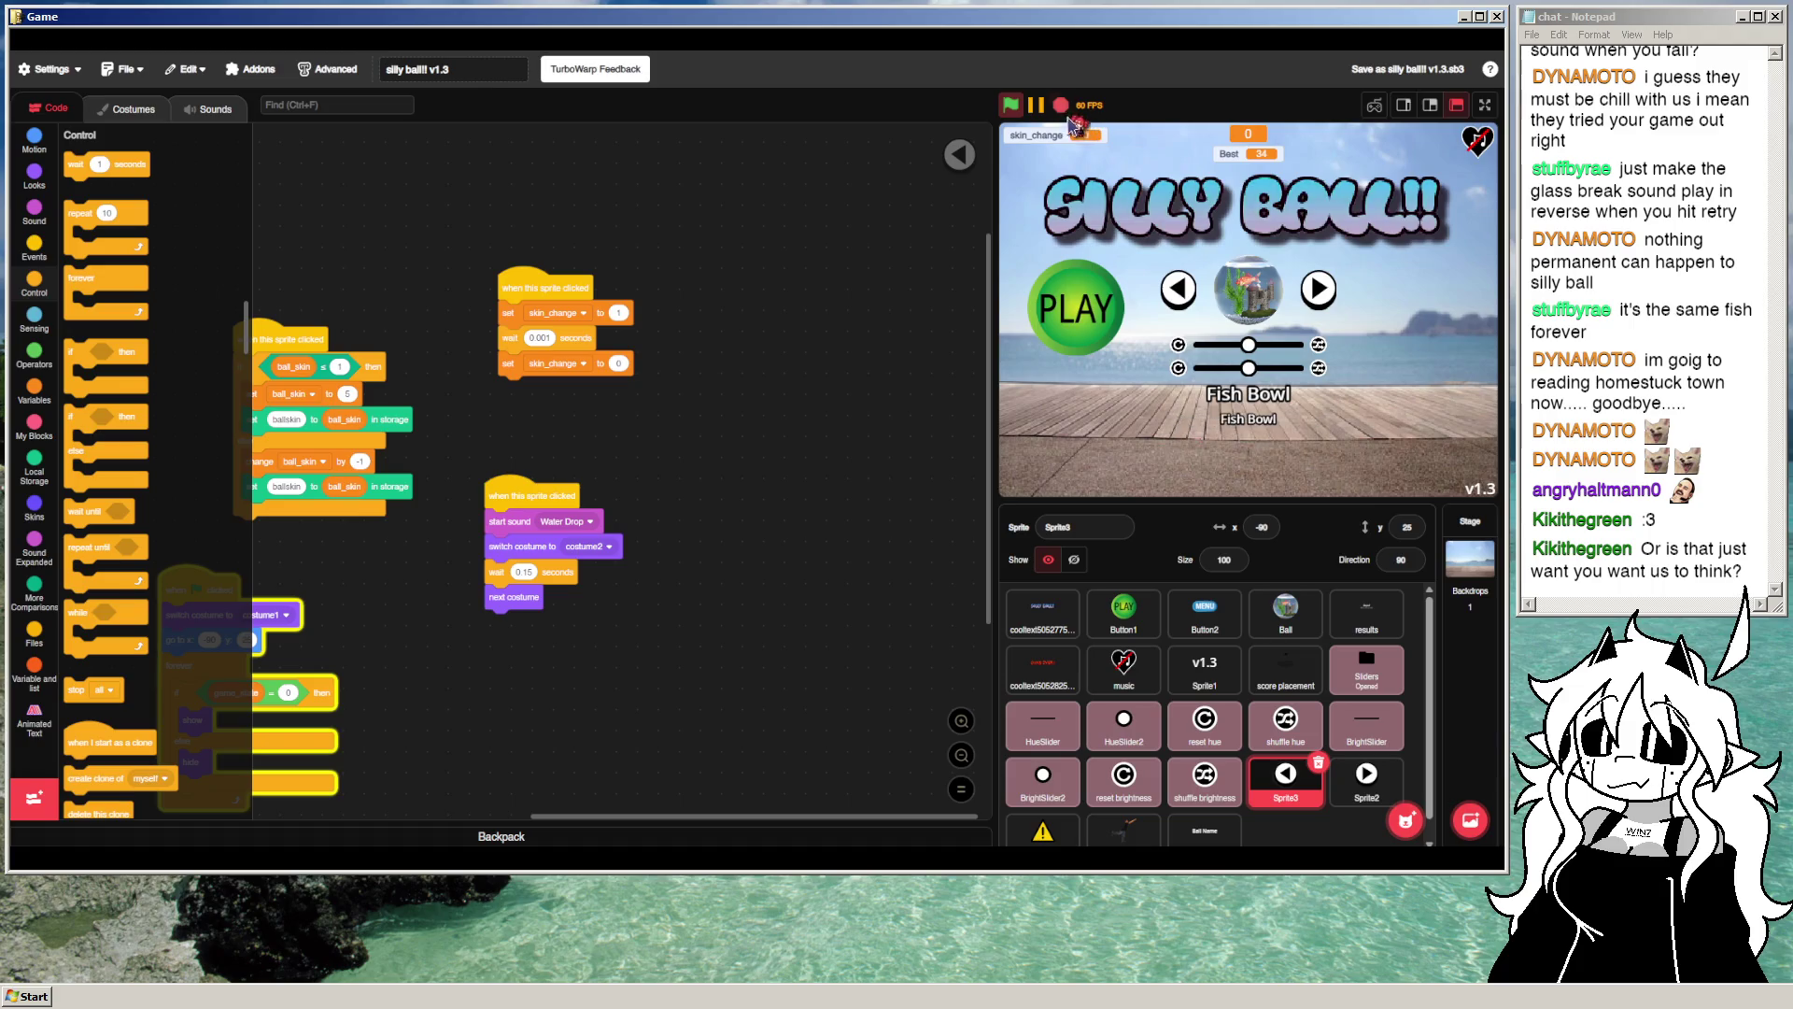
pyautogui.click(1061, 107)
pyautogui.scroll(-1, 710, 359)
pyautogui.hscroll(-1, 725, 370)
pyautogui.moveTo(755, 336)
pyautogui.mouseDown()
pyautogui.moveTo(788, 336)
pyautogui.moveTo(788, 352)
pyautogui.moveTo(817, 332)
pyautogui.mouseUp()
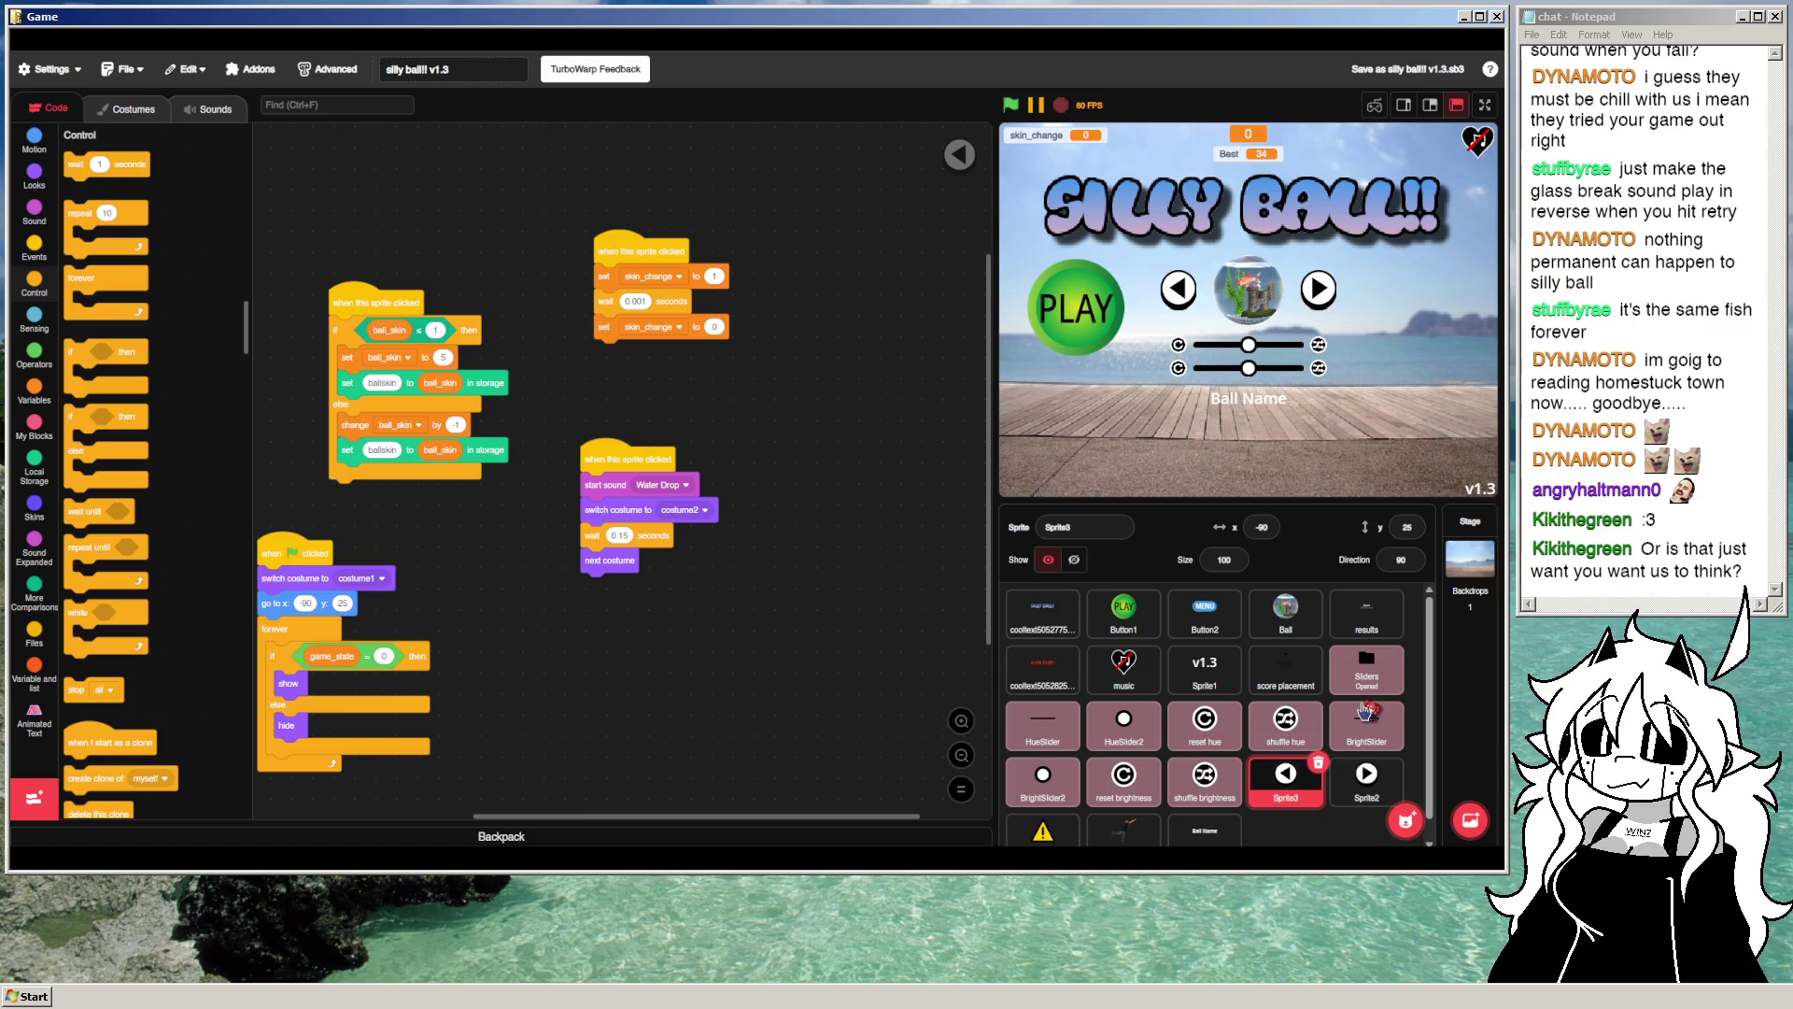
# Step: In Sprite4, add a new clone script with a forever loop
pyautogui.scroll(-1, 1289, 775)
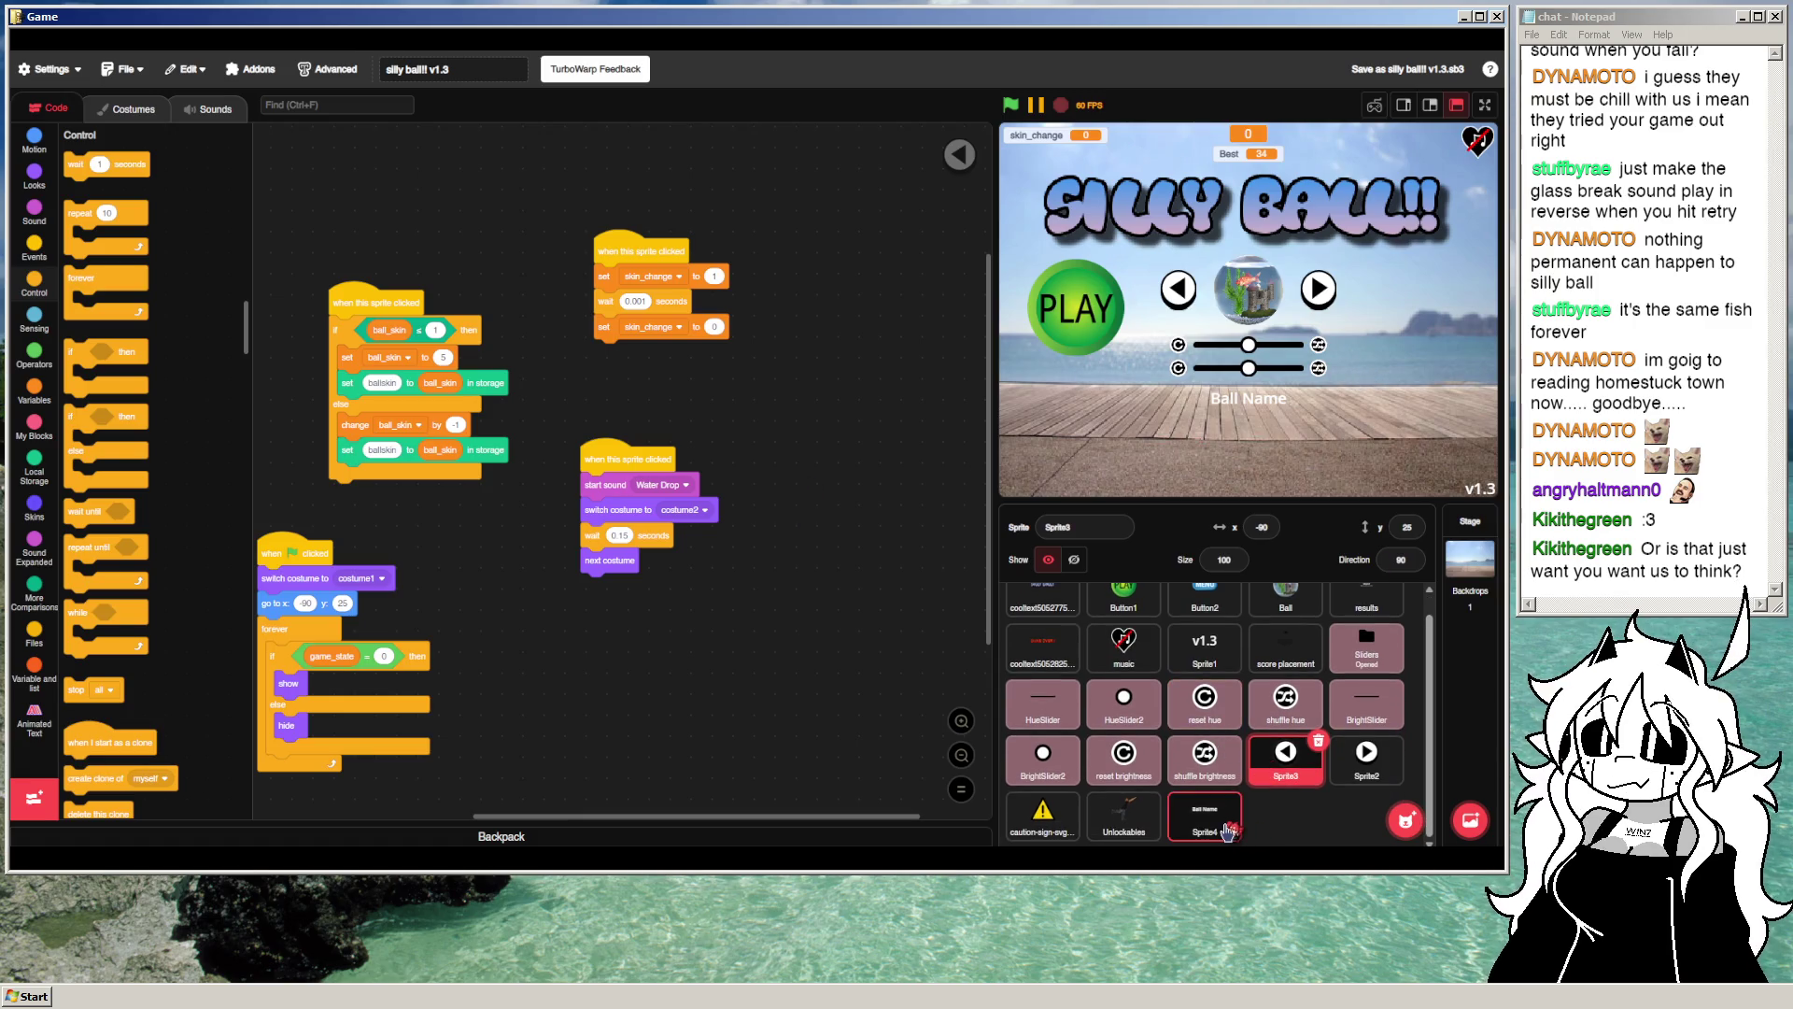
pyautogui.click(1227, 831)
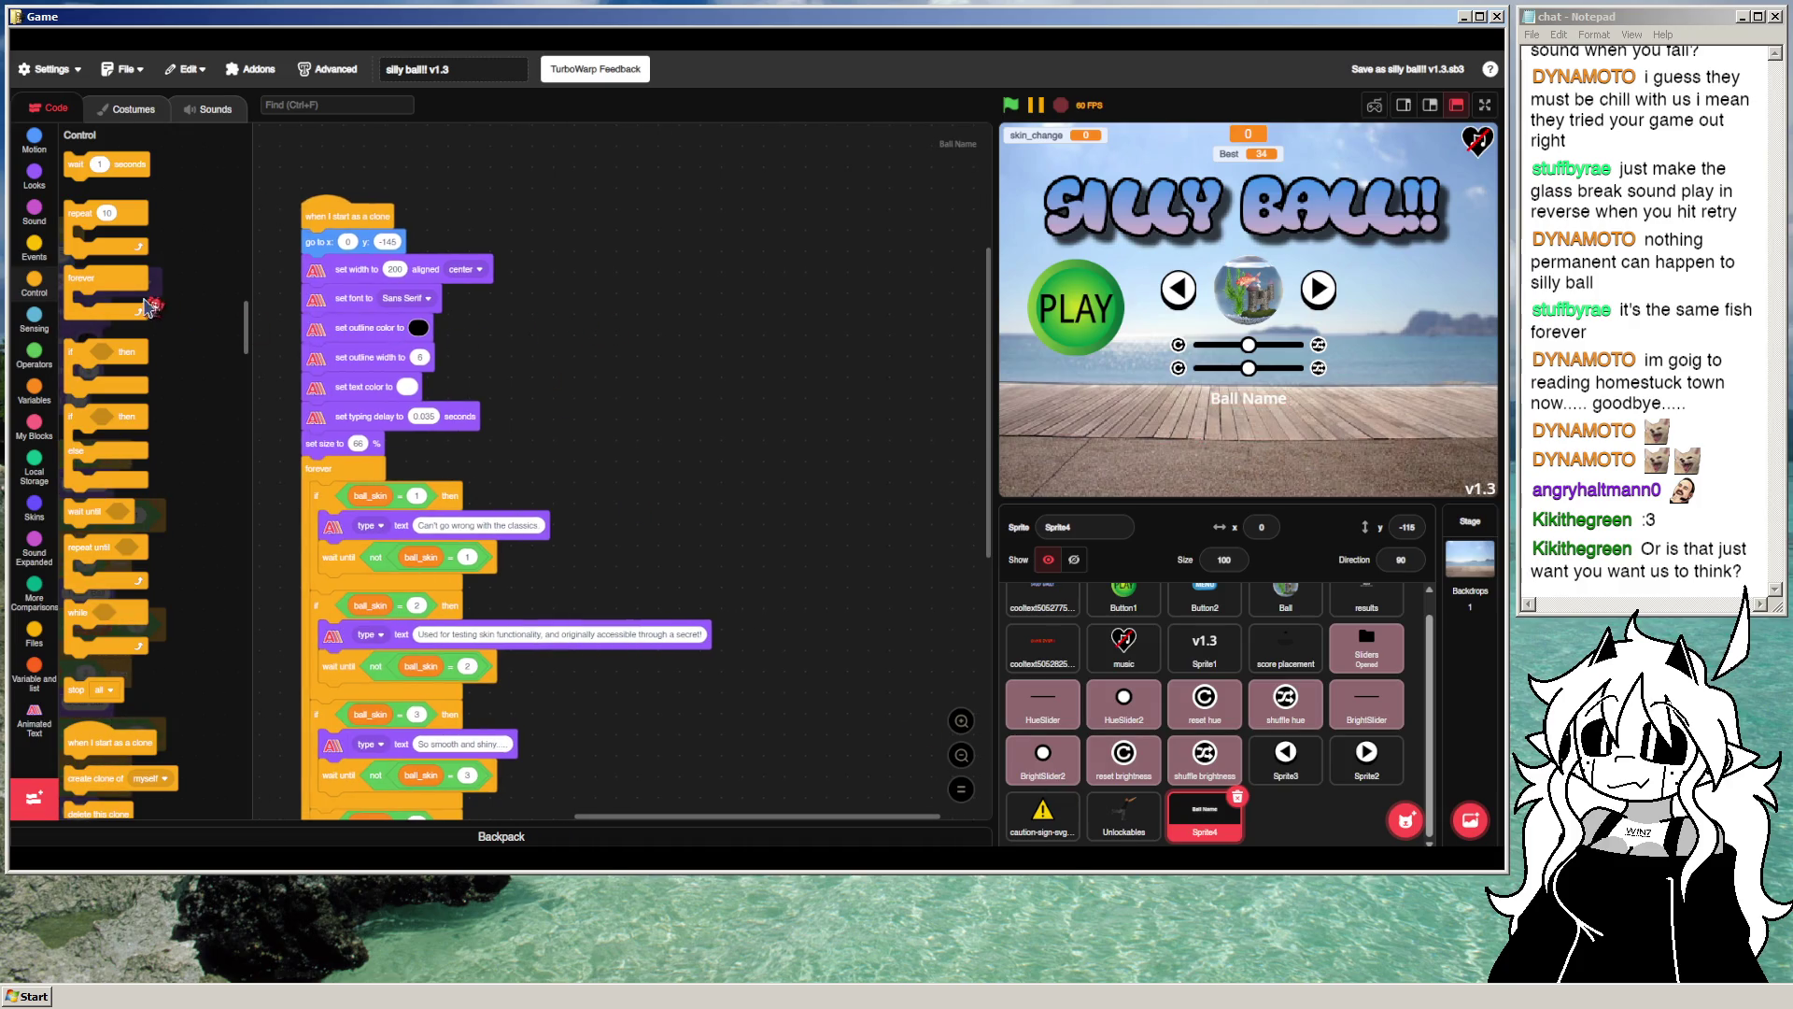
pyautogui.scroll(3, 248, 304)
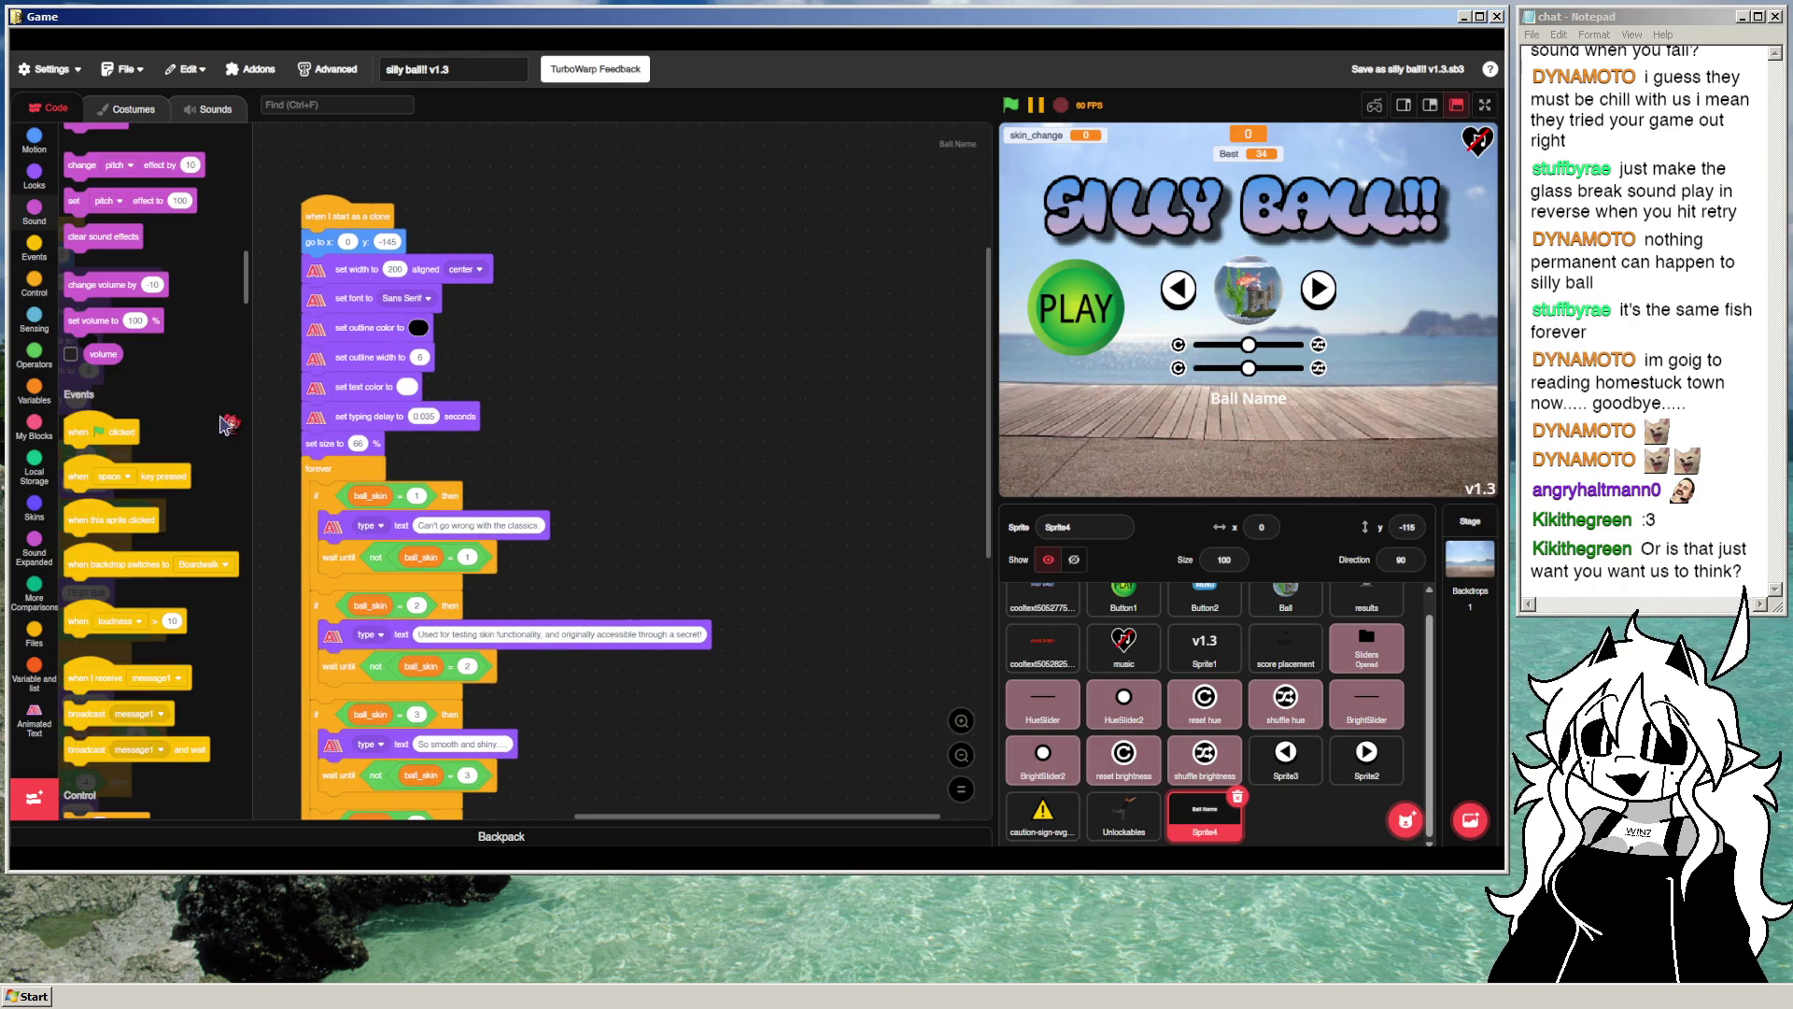
pyautogui.scroll(2, 221, 416)
pyautogui.moveTo(701, 332); pyautogui.dragTo(888, 281)
pyautogui.moveTo(811, 567)
pyautogui.mouseDown()
pyautogui.moveTo(838, 560)
pyautogui.moveTo(716, 644)
pyautogui.mouseUp()
pyautogui.scroll(-5, 148, 569)
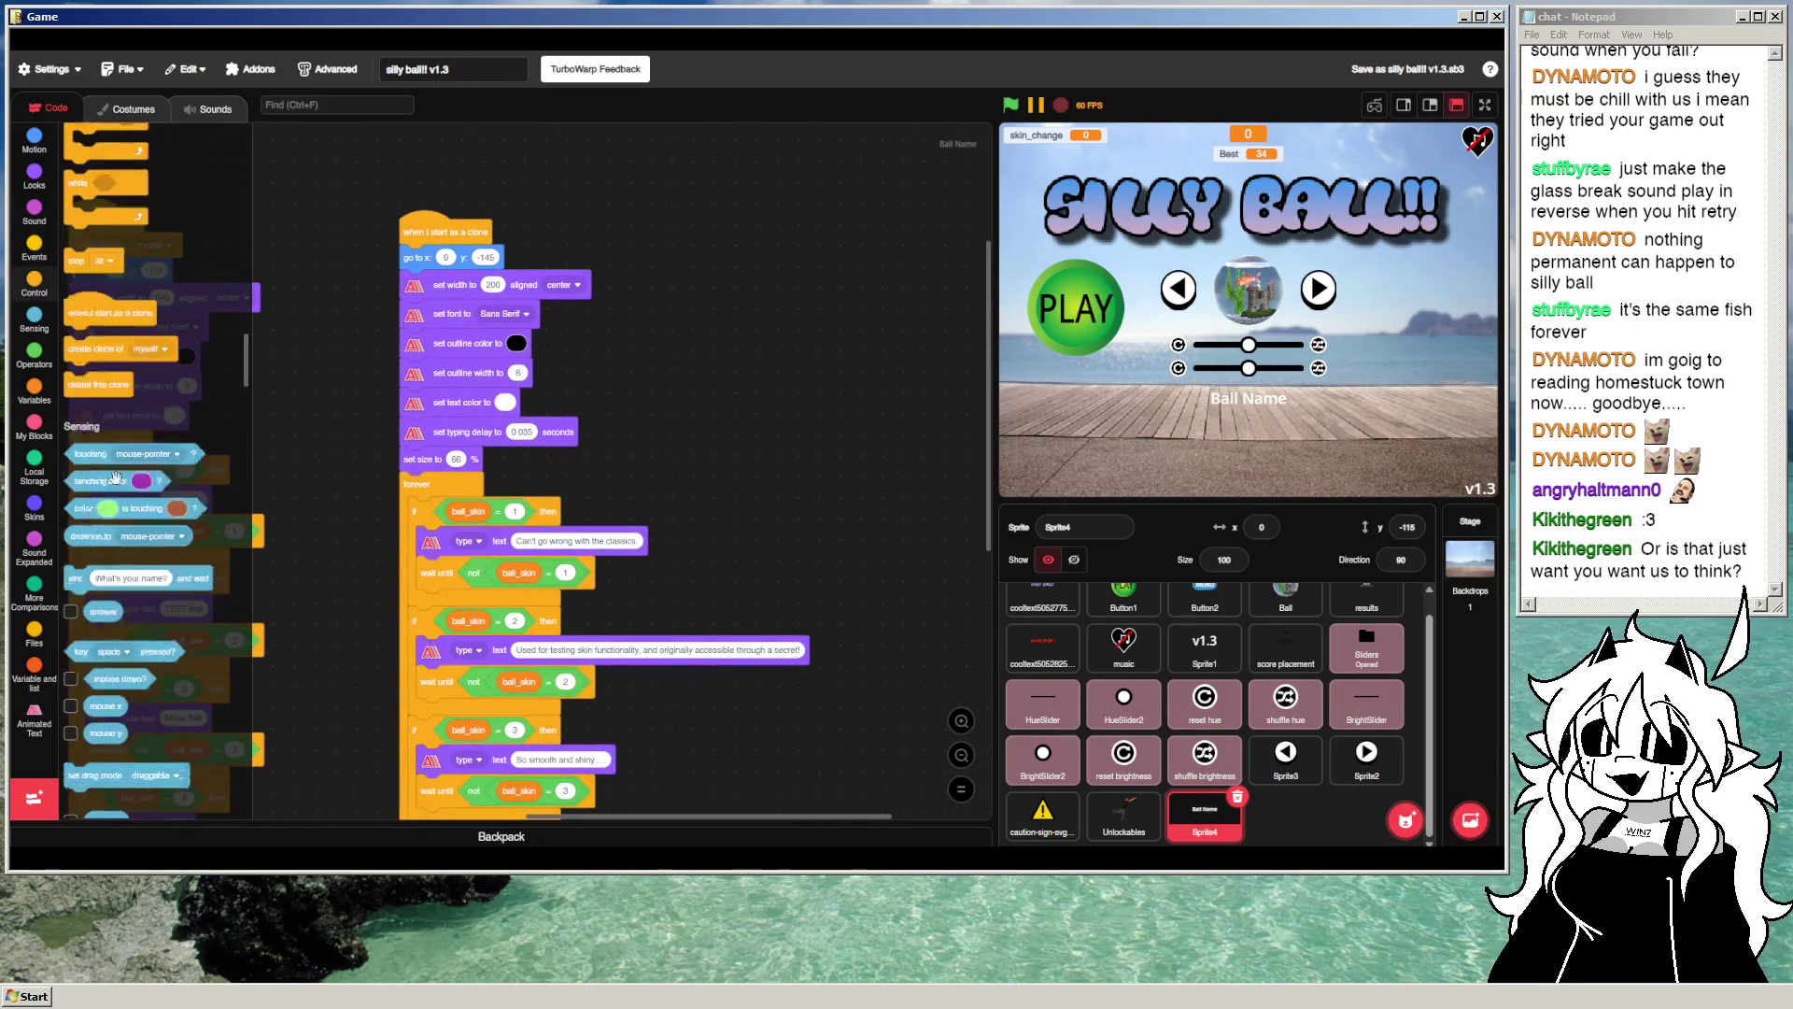
pyautogui.moveTo(123, 391); pyautogui.dragTo(744, 263)
pyautogui.scroll(3, 106, 284)
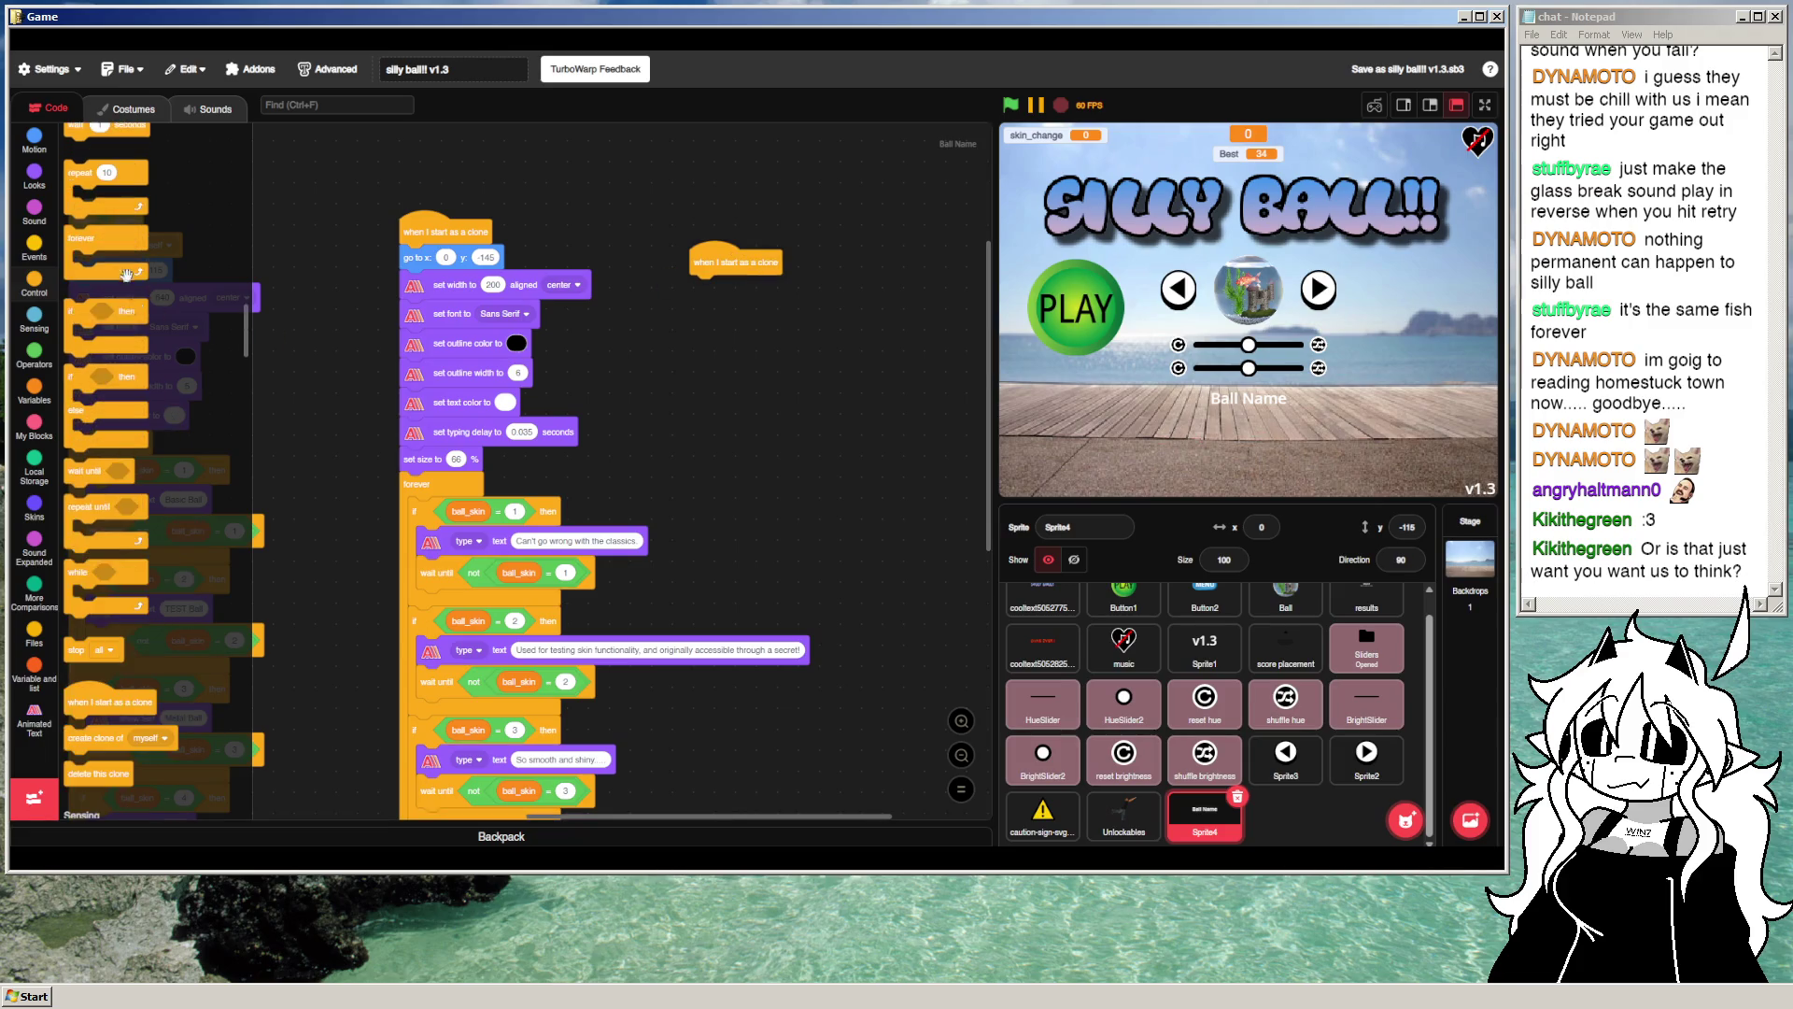
pyautogui.scroll(3, 93, 409)
pyautogui.moveTo(103, 390)
pyautogui.mouseDown()
pyautogui.moveTo(737, 299)
pyautogui.moveTo(727, 283)
pyautogui.mouseUp()
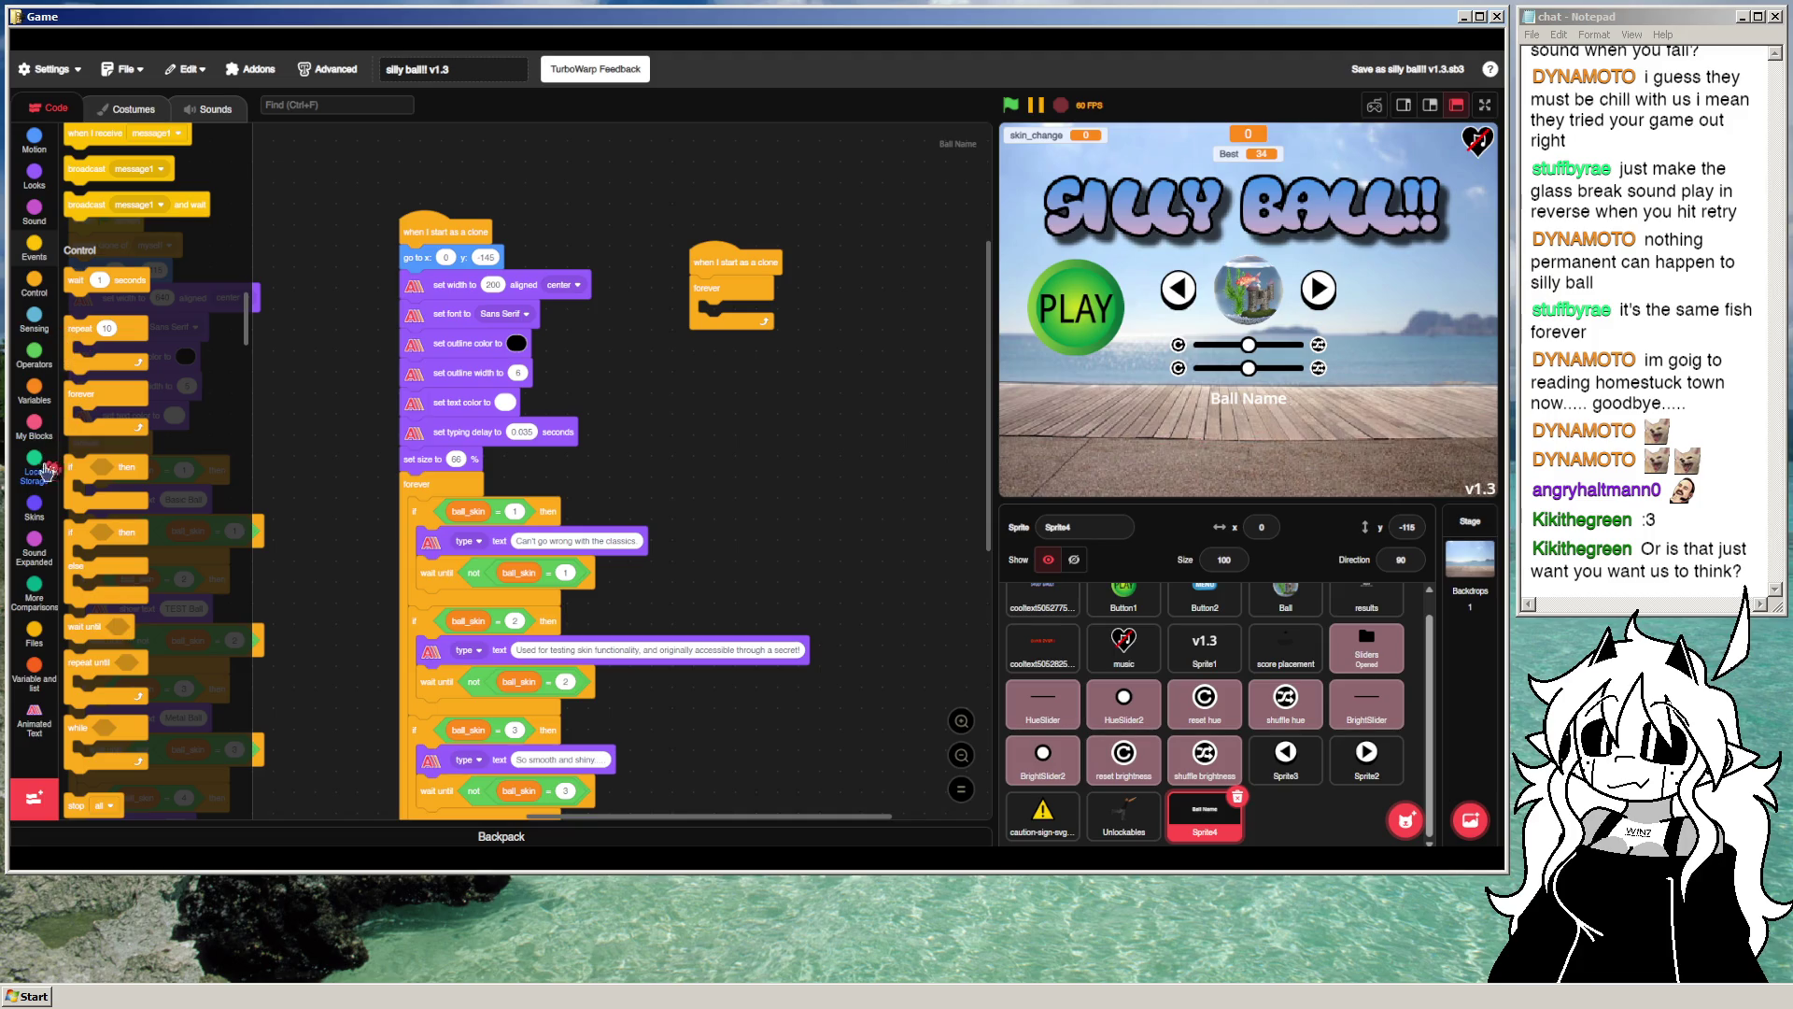
# Step: Move the typing-delay block out of setup and place an if-else inside the new loop
pyautogui.moveTo(74, 463)
pyautogui.mouseDown()
pyautogui.moveTo(743, 323)
pyautogui.moveTo(719, 310)
pyautogui.moveTo(675, 442)
pyautogui.moveTo(140, 411)
pyautogui.mouseUp()
pyautogui.moveTo(417, 483)
pyautogui.mouseDown()
pyautogui.moveTo(416, 546)
pyautogui.moveTo(411, 485)
pyautogui.moveTo(411, 528)
pyautogui.mouseUp()
pyautogui.moveTo(416, 433)
pyautogui.mouseDown()
pyautogui.moveTo(421, 449)
pyautogui.moveTo(716, 317)
pyautogui.mouseUp()
pyautogui.moveTo(404, 548); pyautogui.dragTo(406, 450)
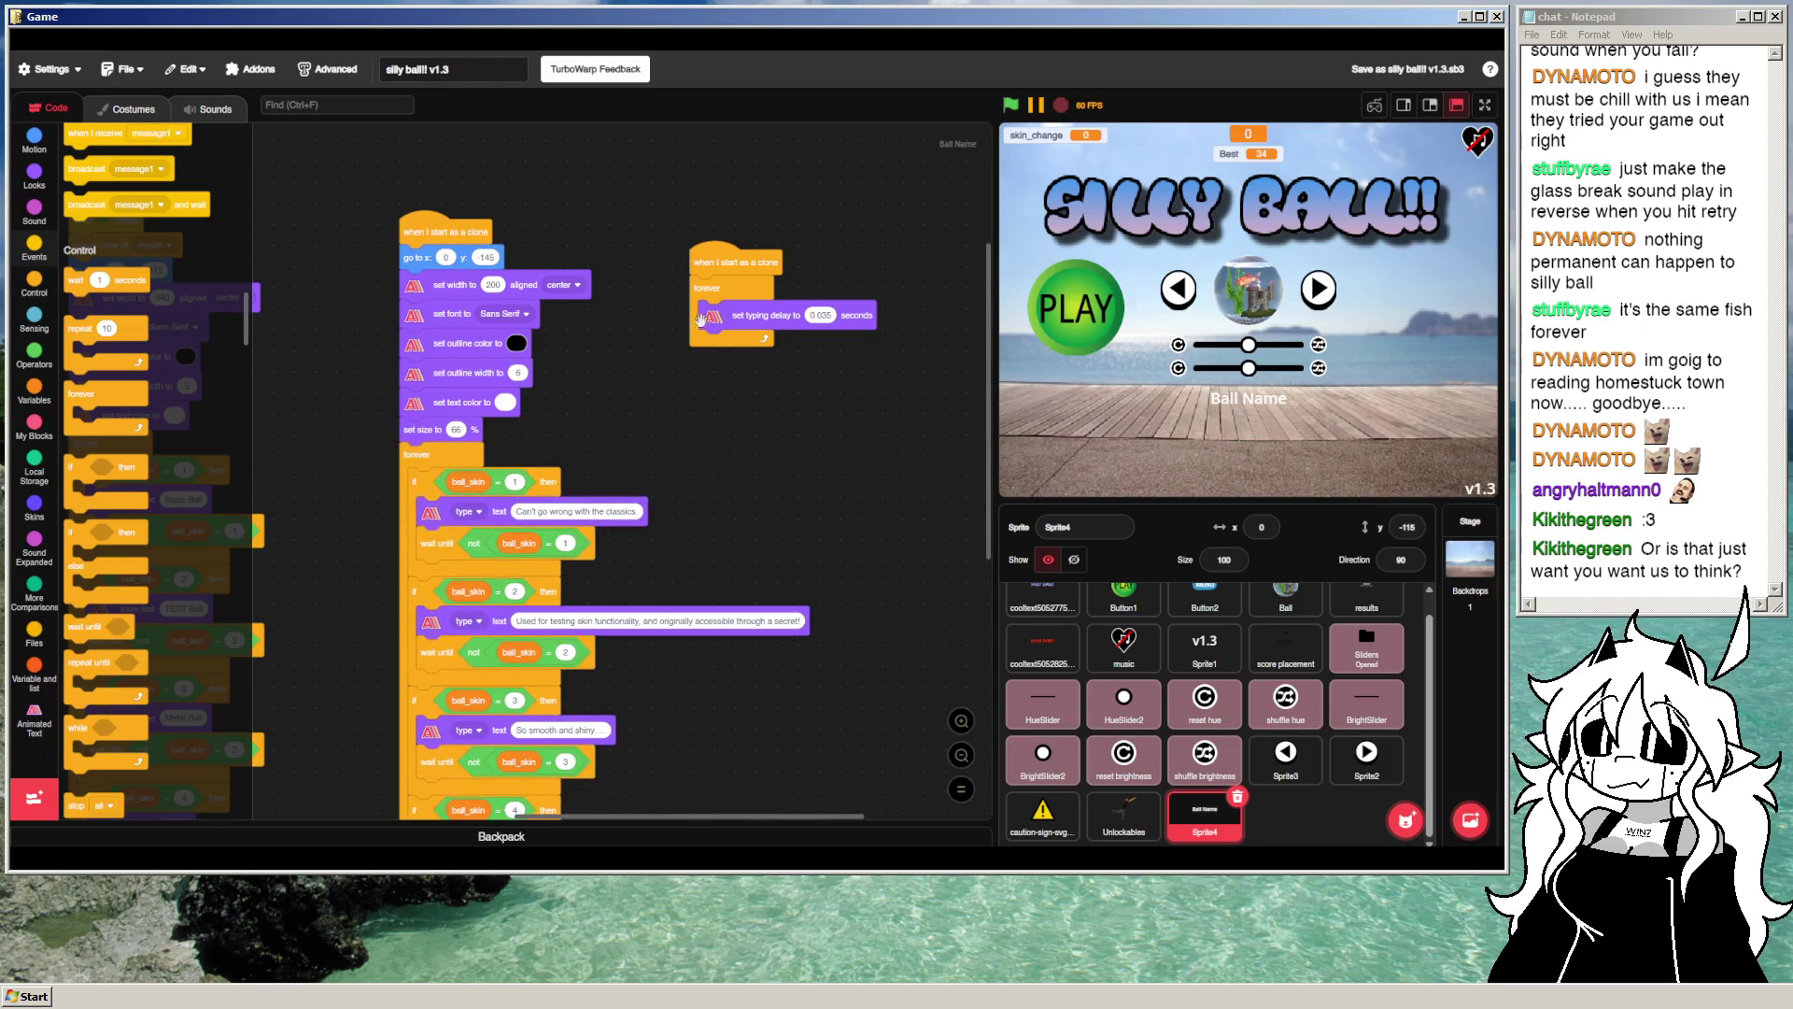
pyautogui.moveTo(715, 320)
pyautogui.mouseDown()
pyautogui.moveTo(771, 439)
pyautogui.moveTo(737, 509)
pyautogui.mouseUp()
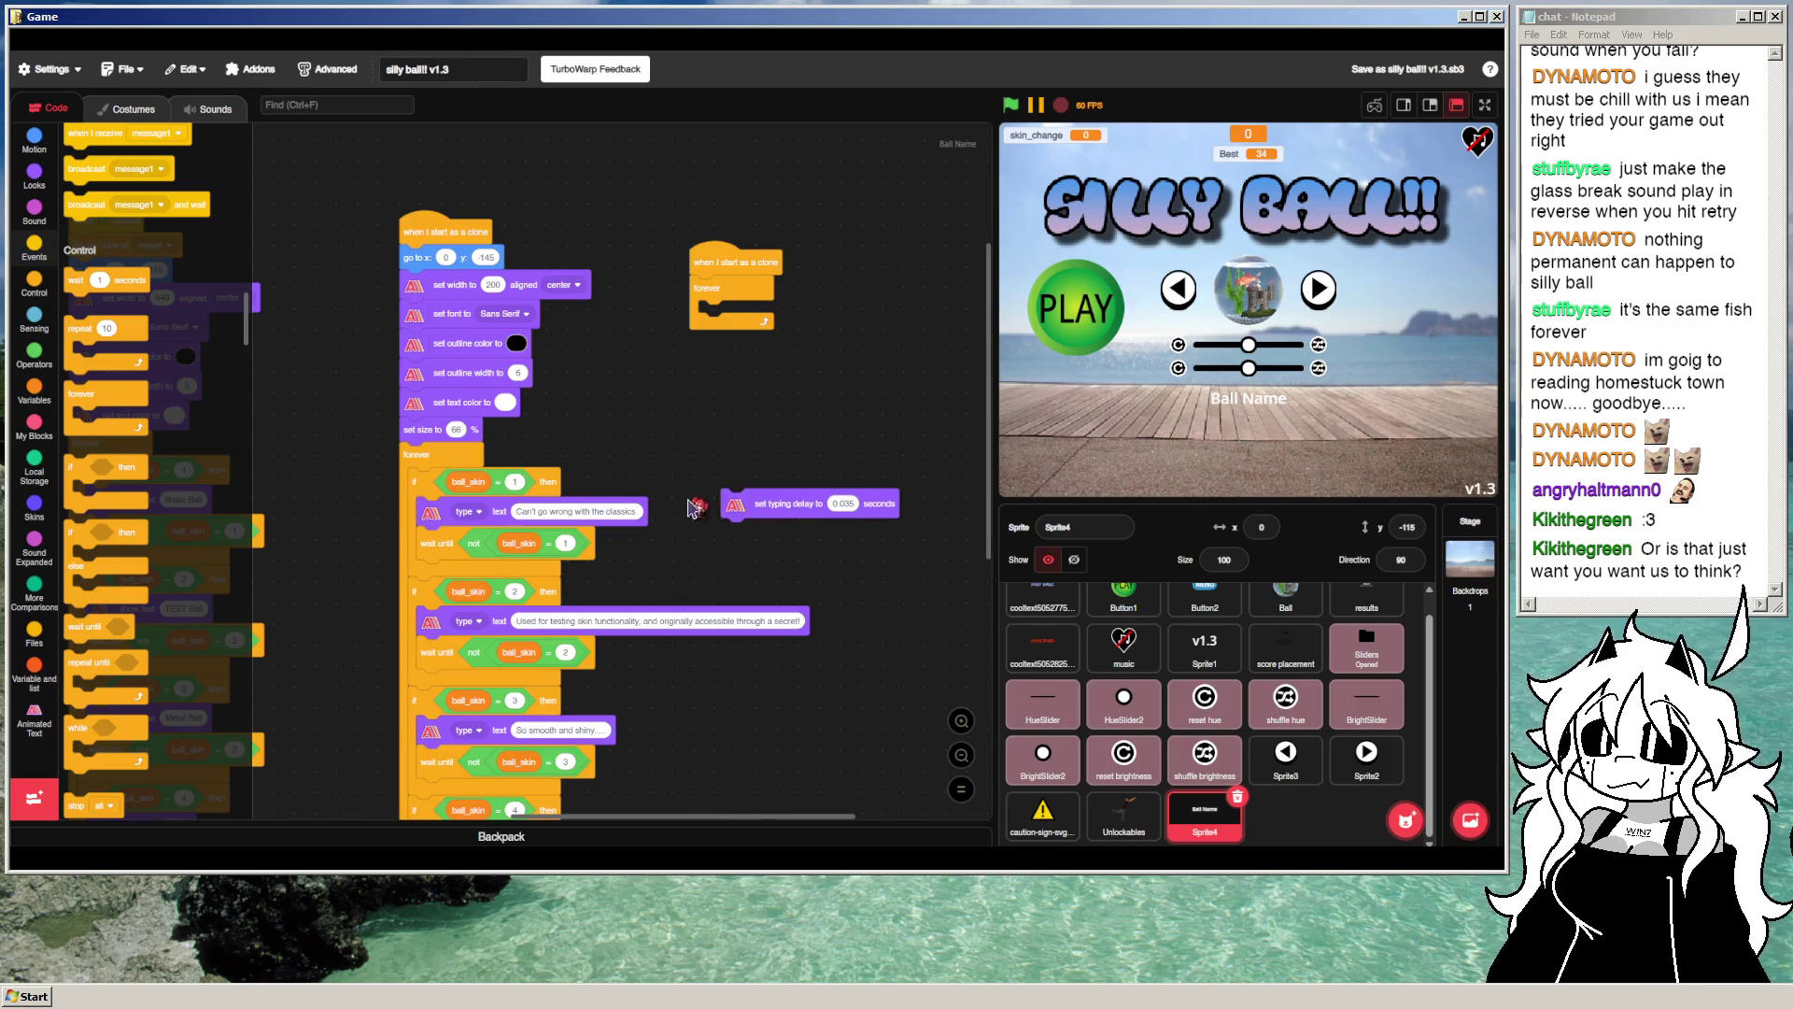
pyautogui.moveTo(94, 534); pyautogui.dragTo(727, 315)
pyautogui.moveTo(740, 504); pyautogui.dragTo(725, 372)
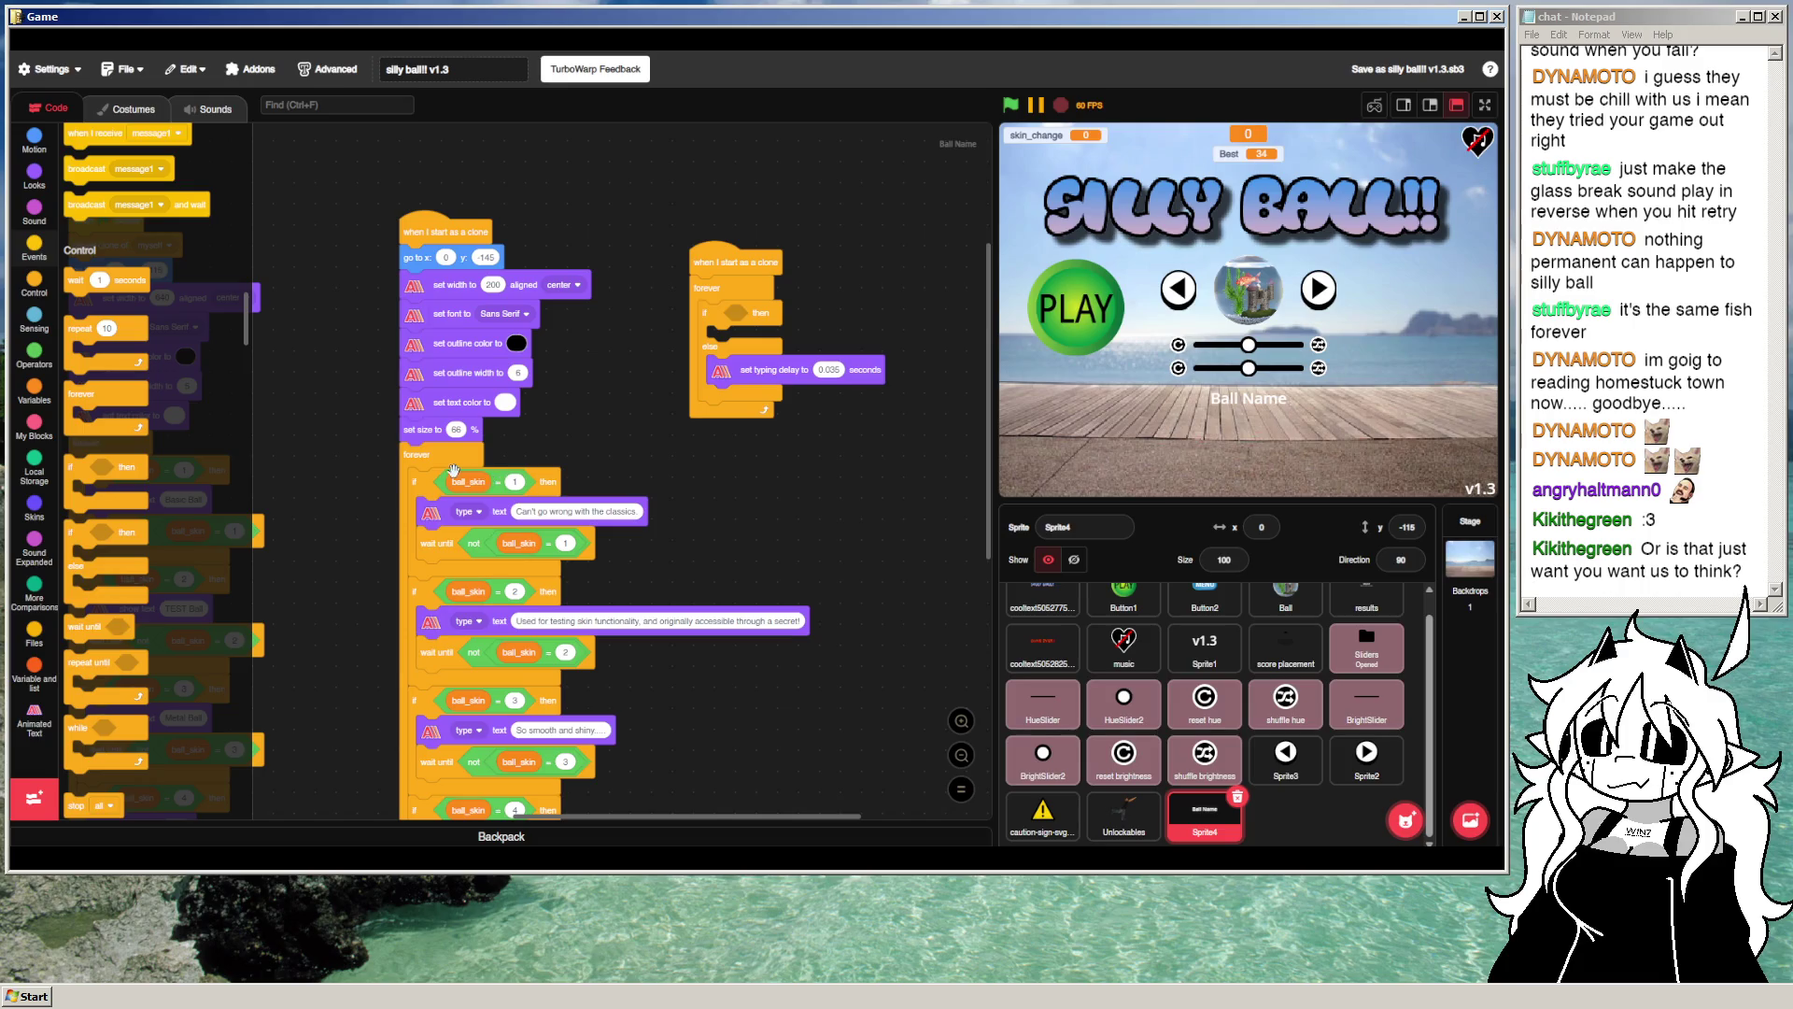
# Step: Make the if-else test skin_change = 1, with typing delay 0 in the if branch
pyautogui.rightClick(503, 482)
pyautogui.click(546, 498)
pyautogui.click(794, 314)
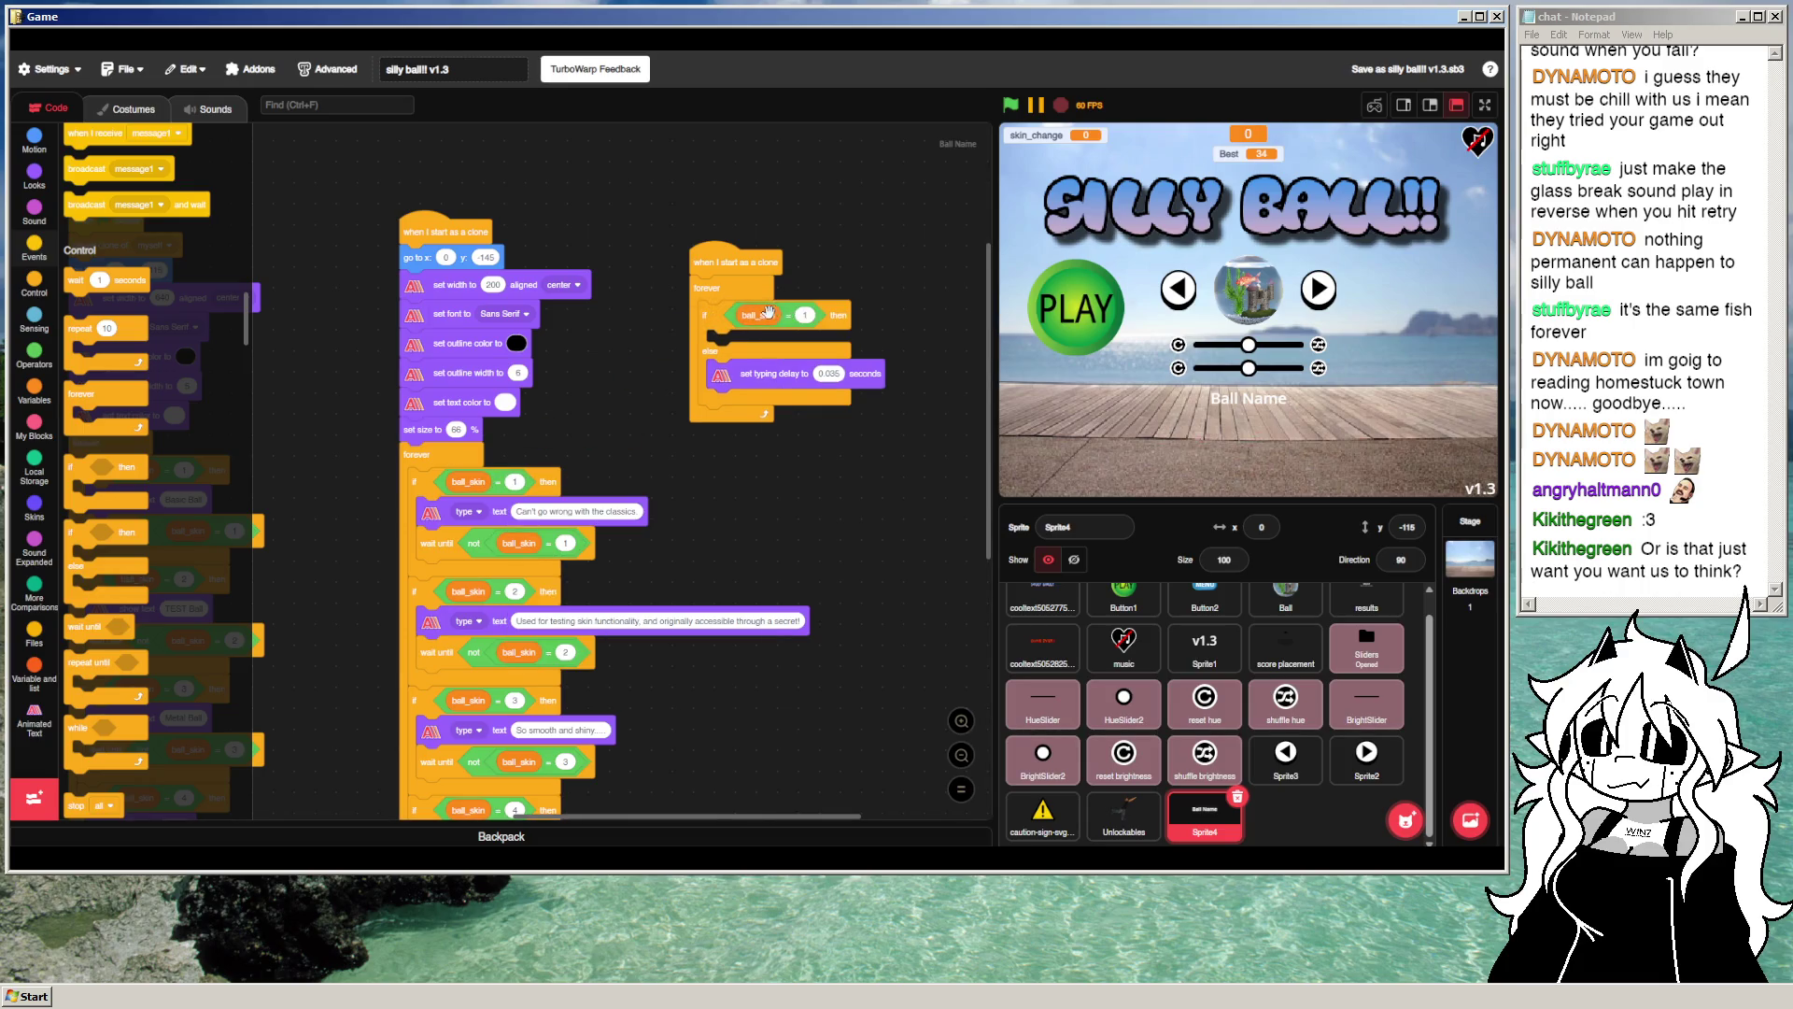
pyautogui.rightClick(770, 317)
pyautogui.click(820, 629)
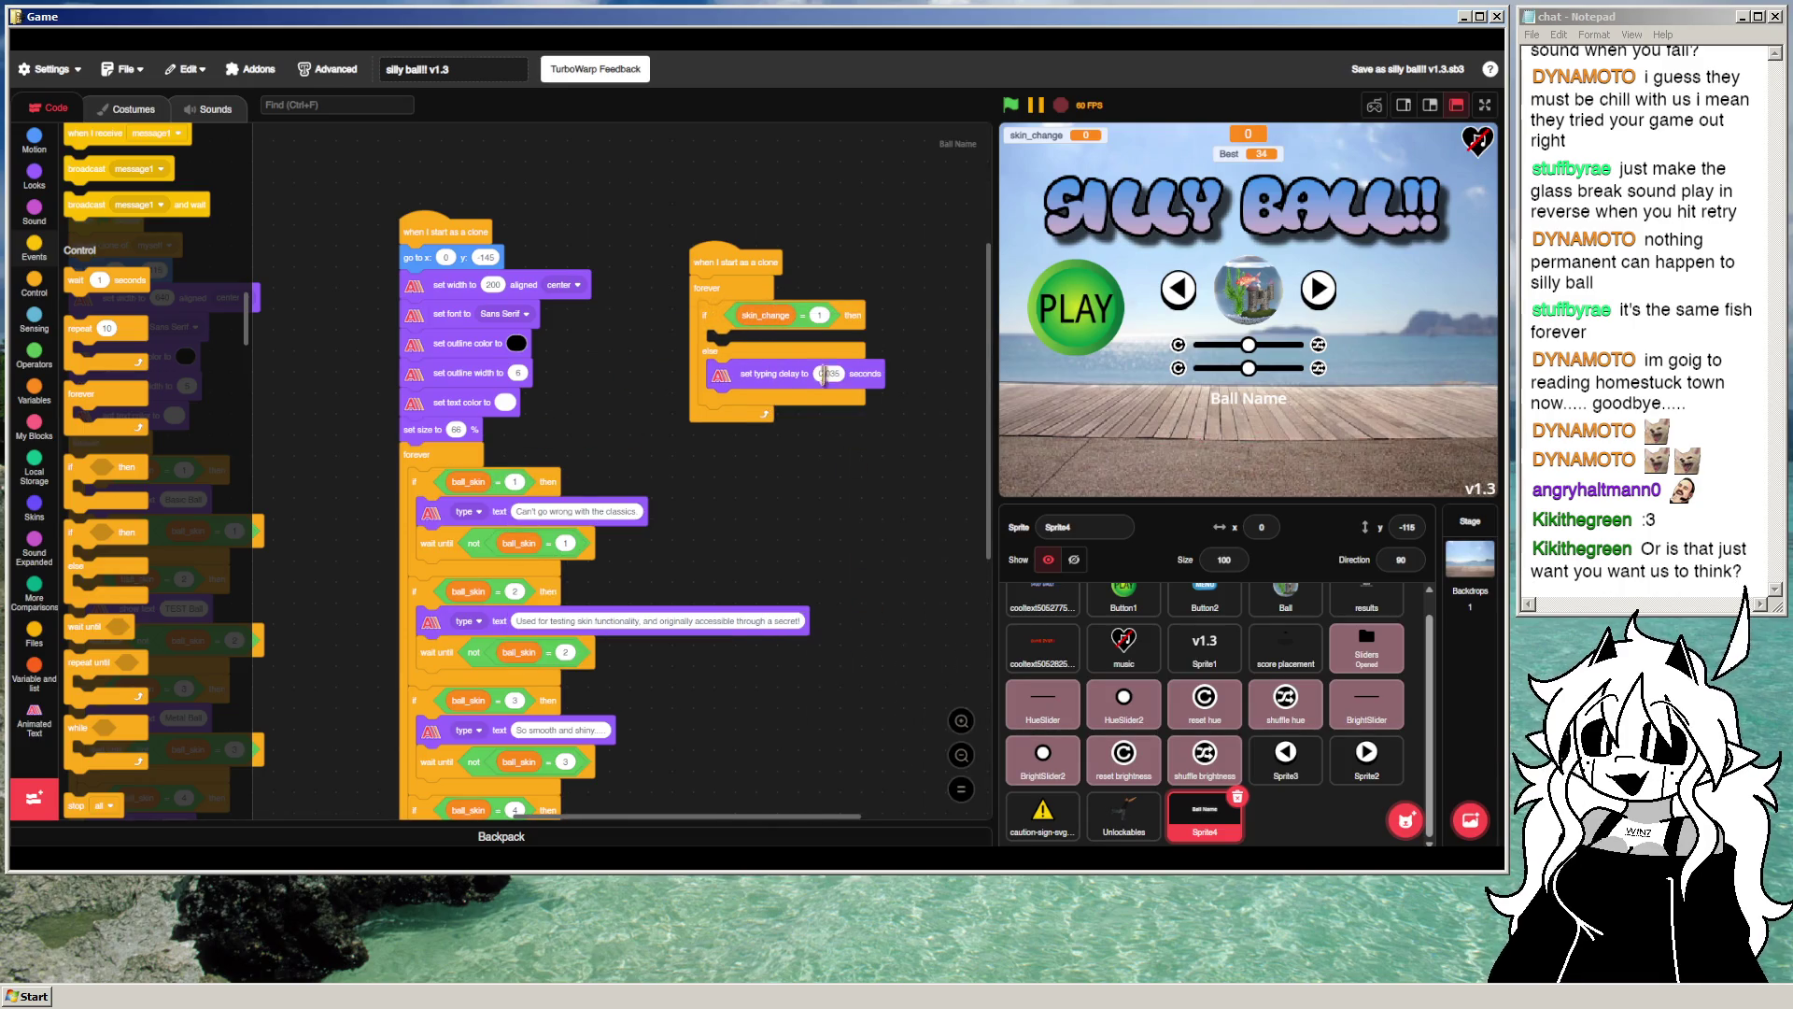
pyautogui.rightClick(710, 373)
pyautogui.click(754, 390)
pyautogui.click(719, 348)
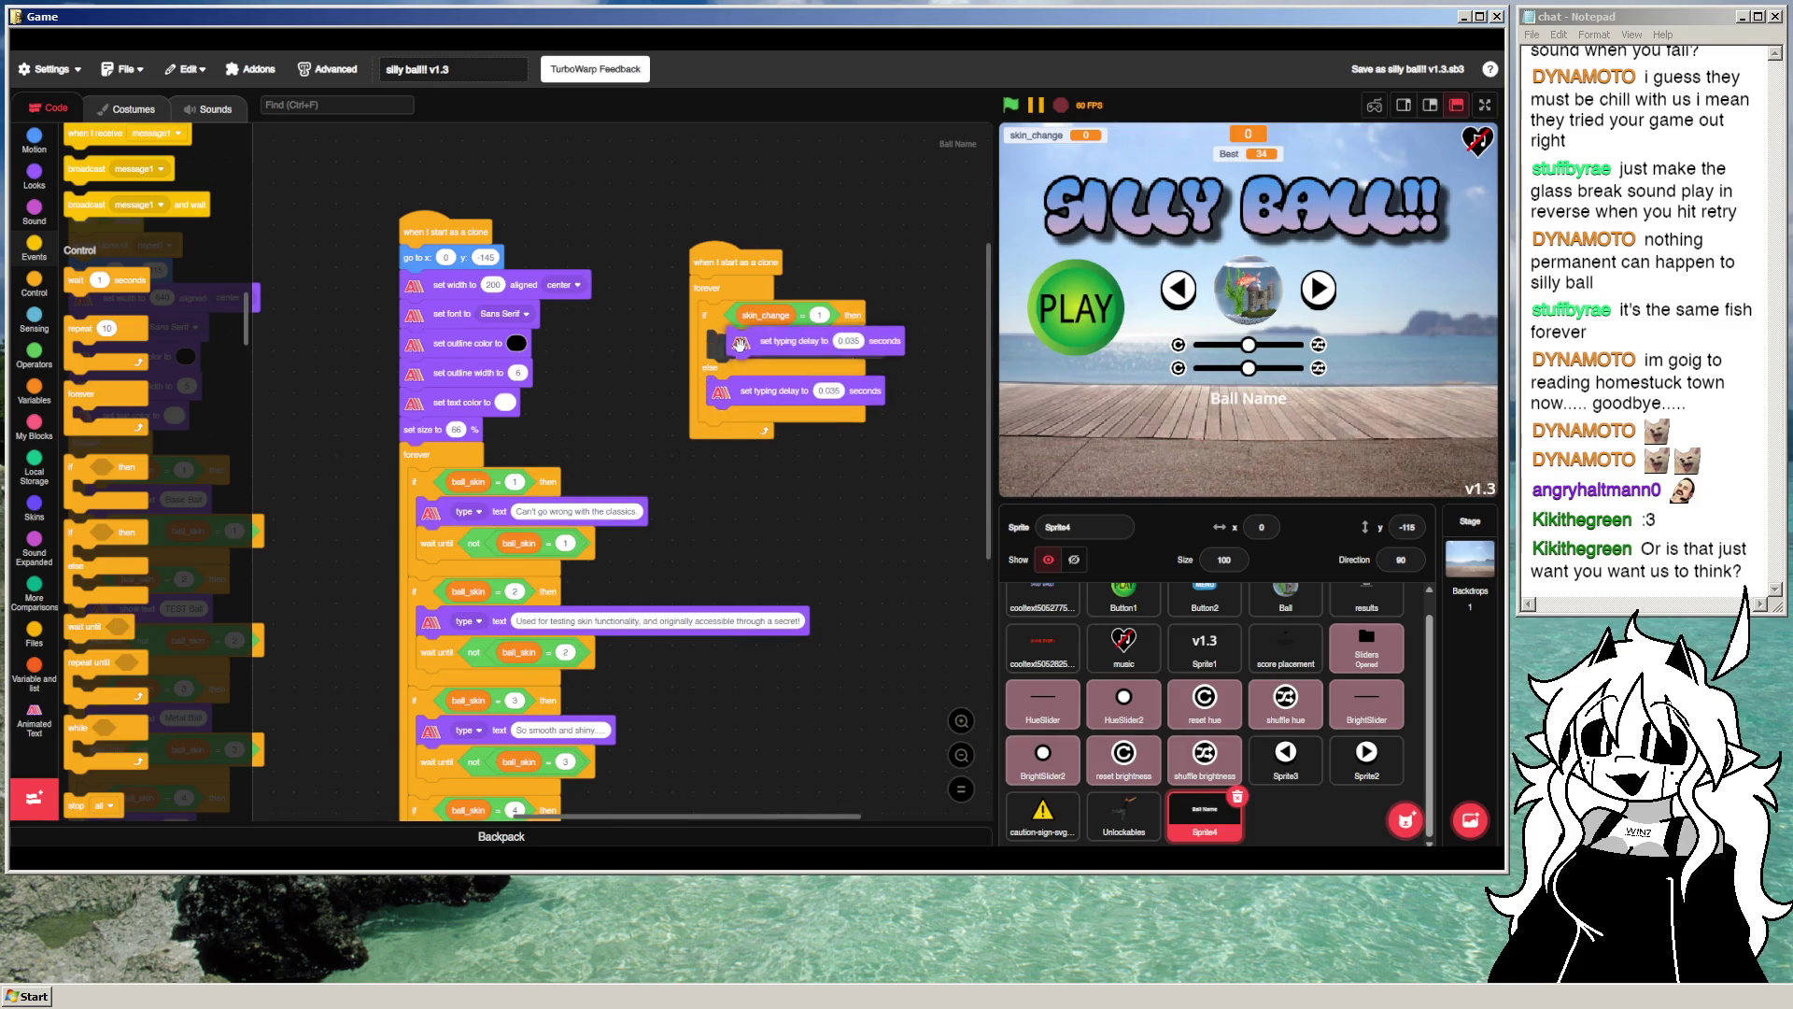
pyautogui.write('0')
pyautogui.click(934, 472)
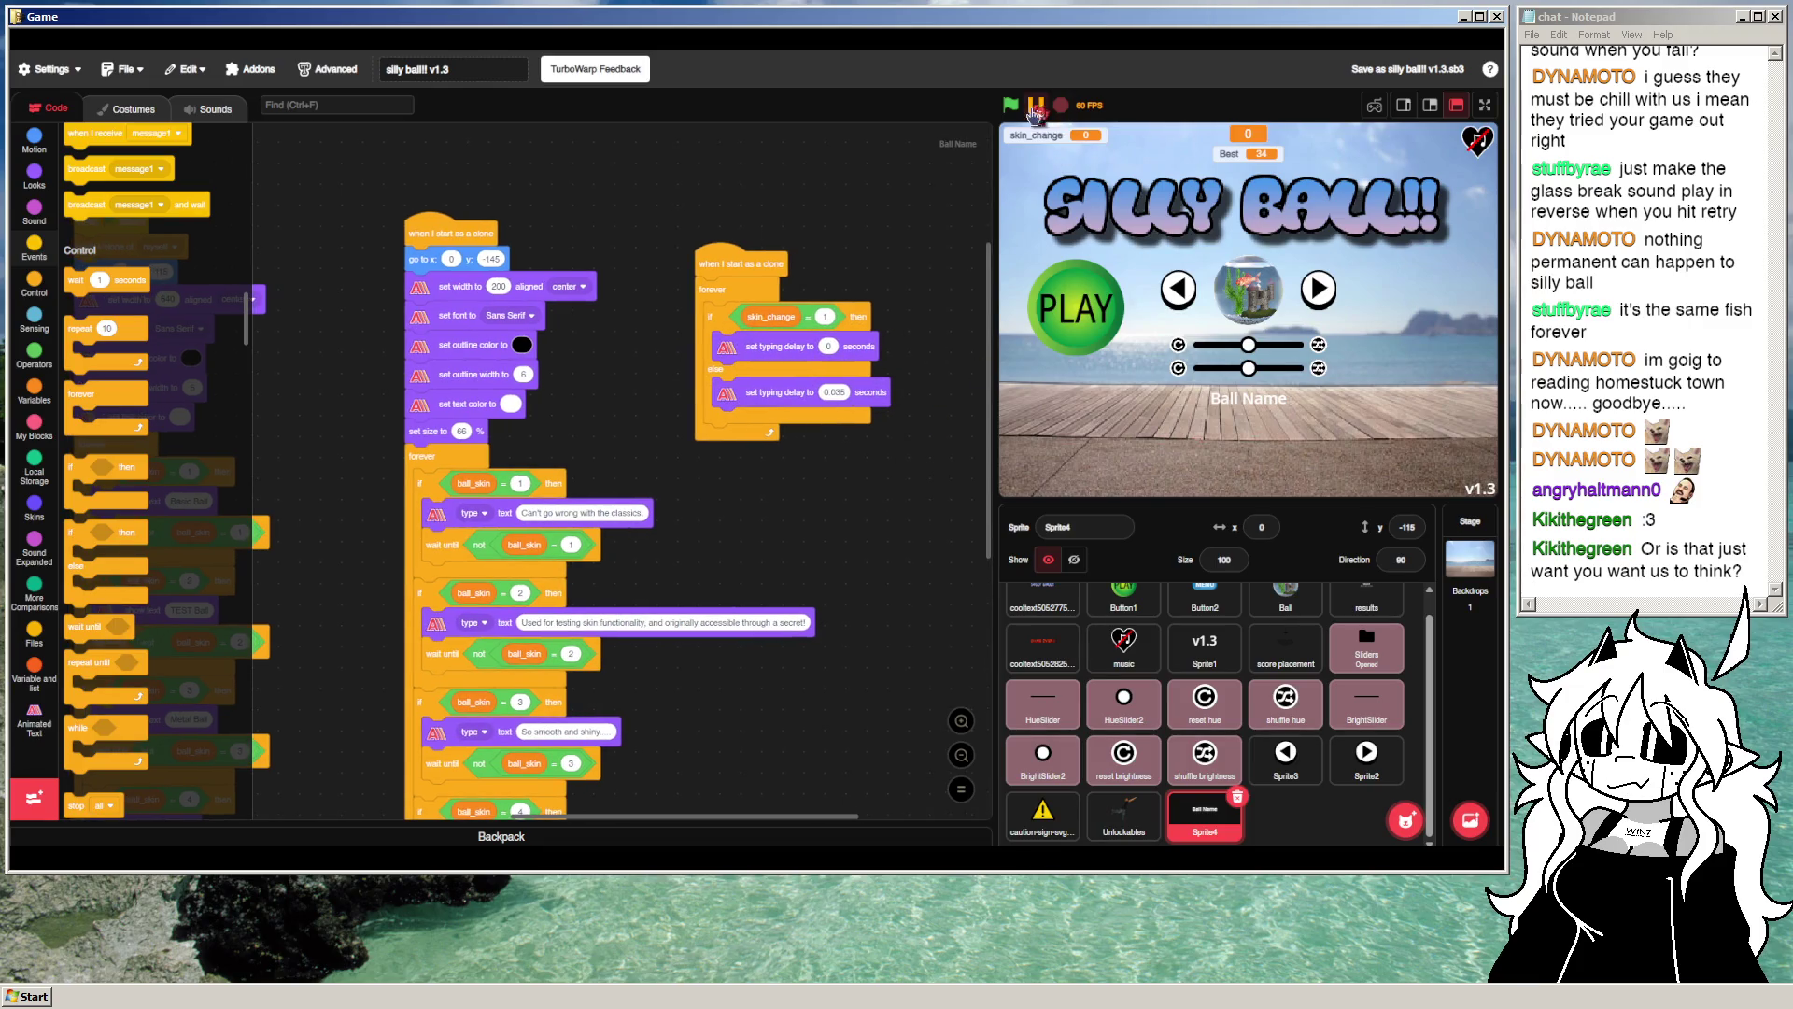
# Step: Run the game and switch the ball to the Basic Ball skin
pyautogui.click(1012, 105)
pyautogui.click(1318, 289)
pyautogui.click(1318, 289)
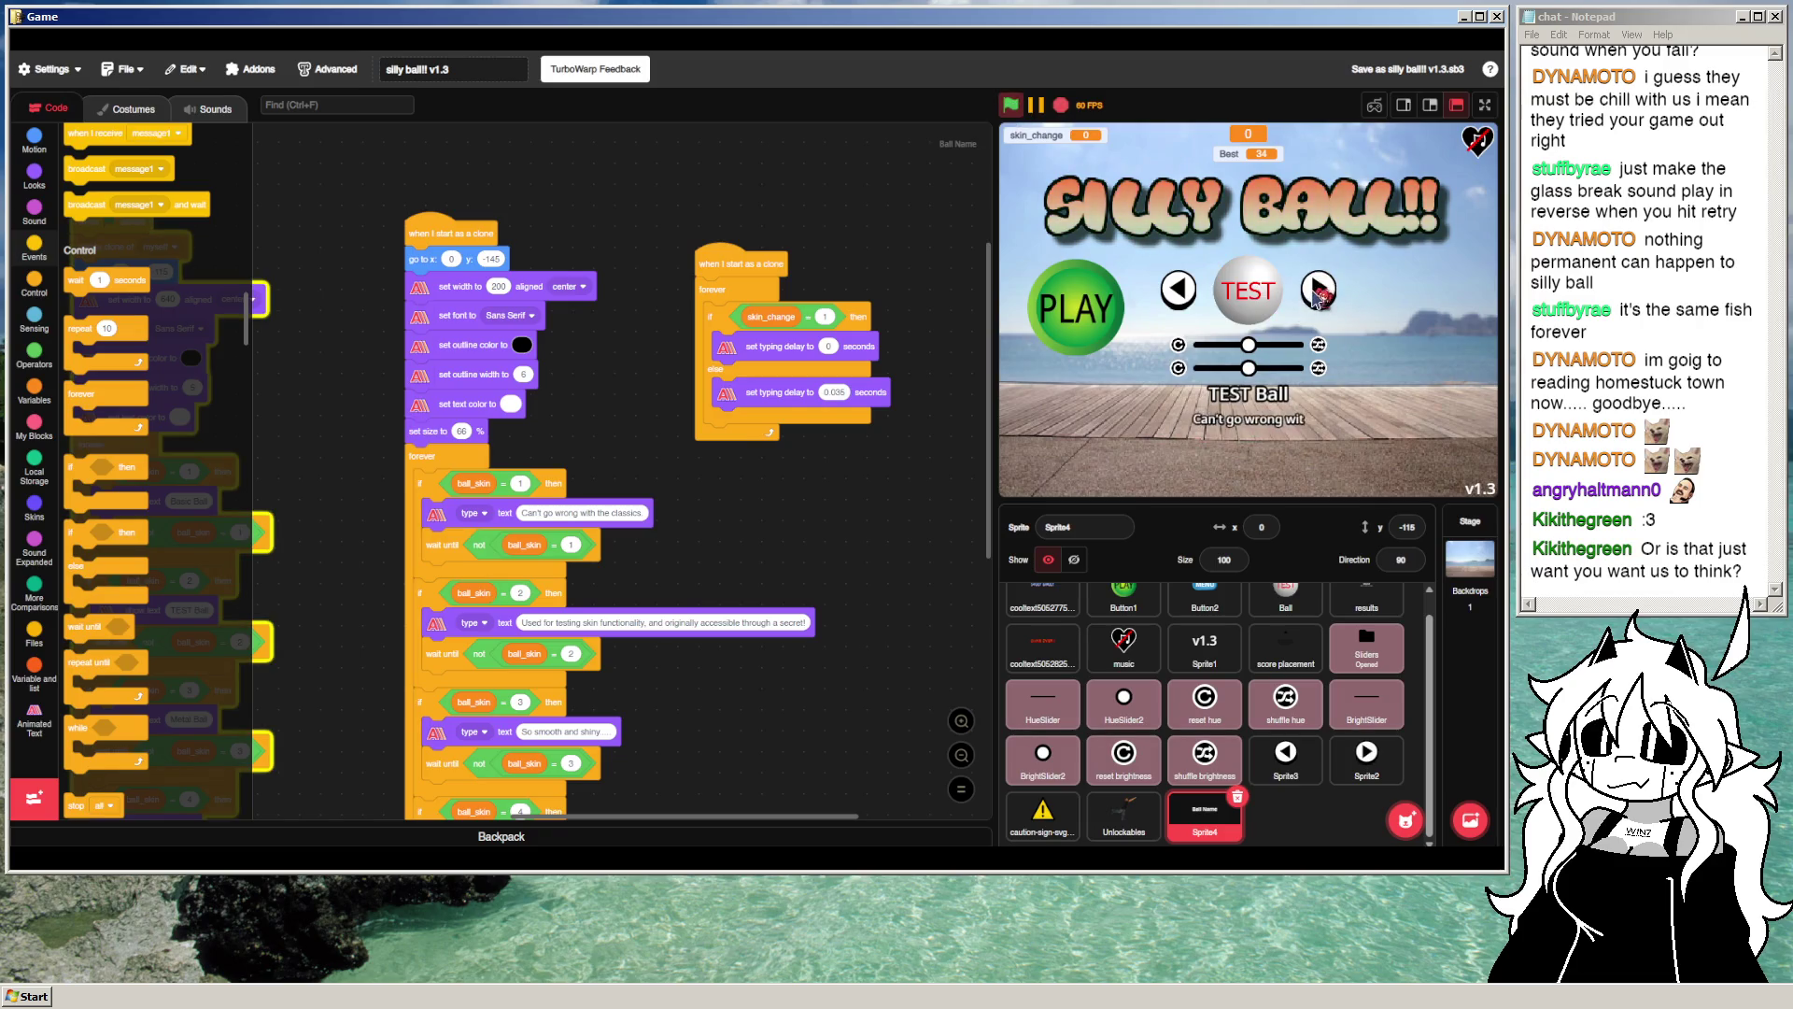
pyautogui.click(1179, 289)
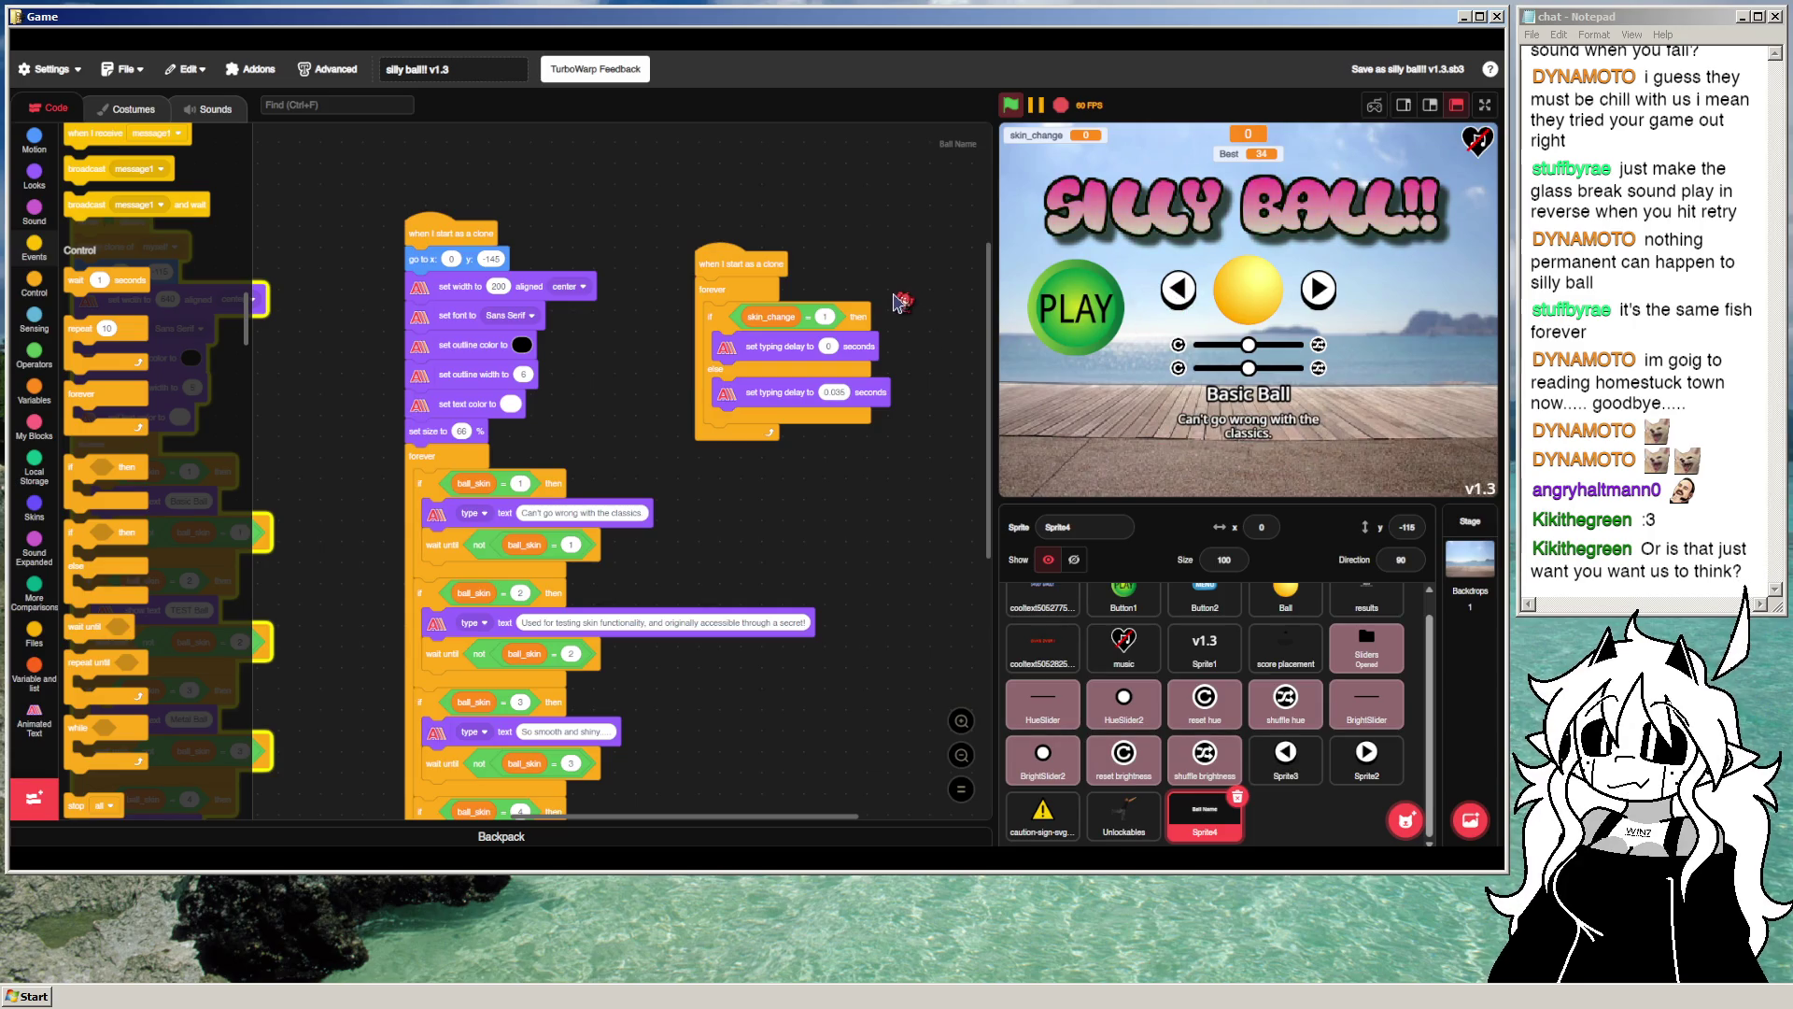
# Step: Browse the Animated Text blocks and their text animation effects in the palette
pyautogui.click(35, 717)
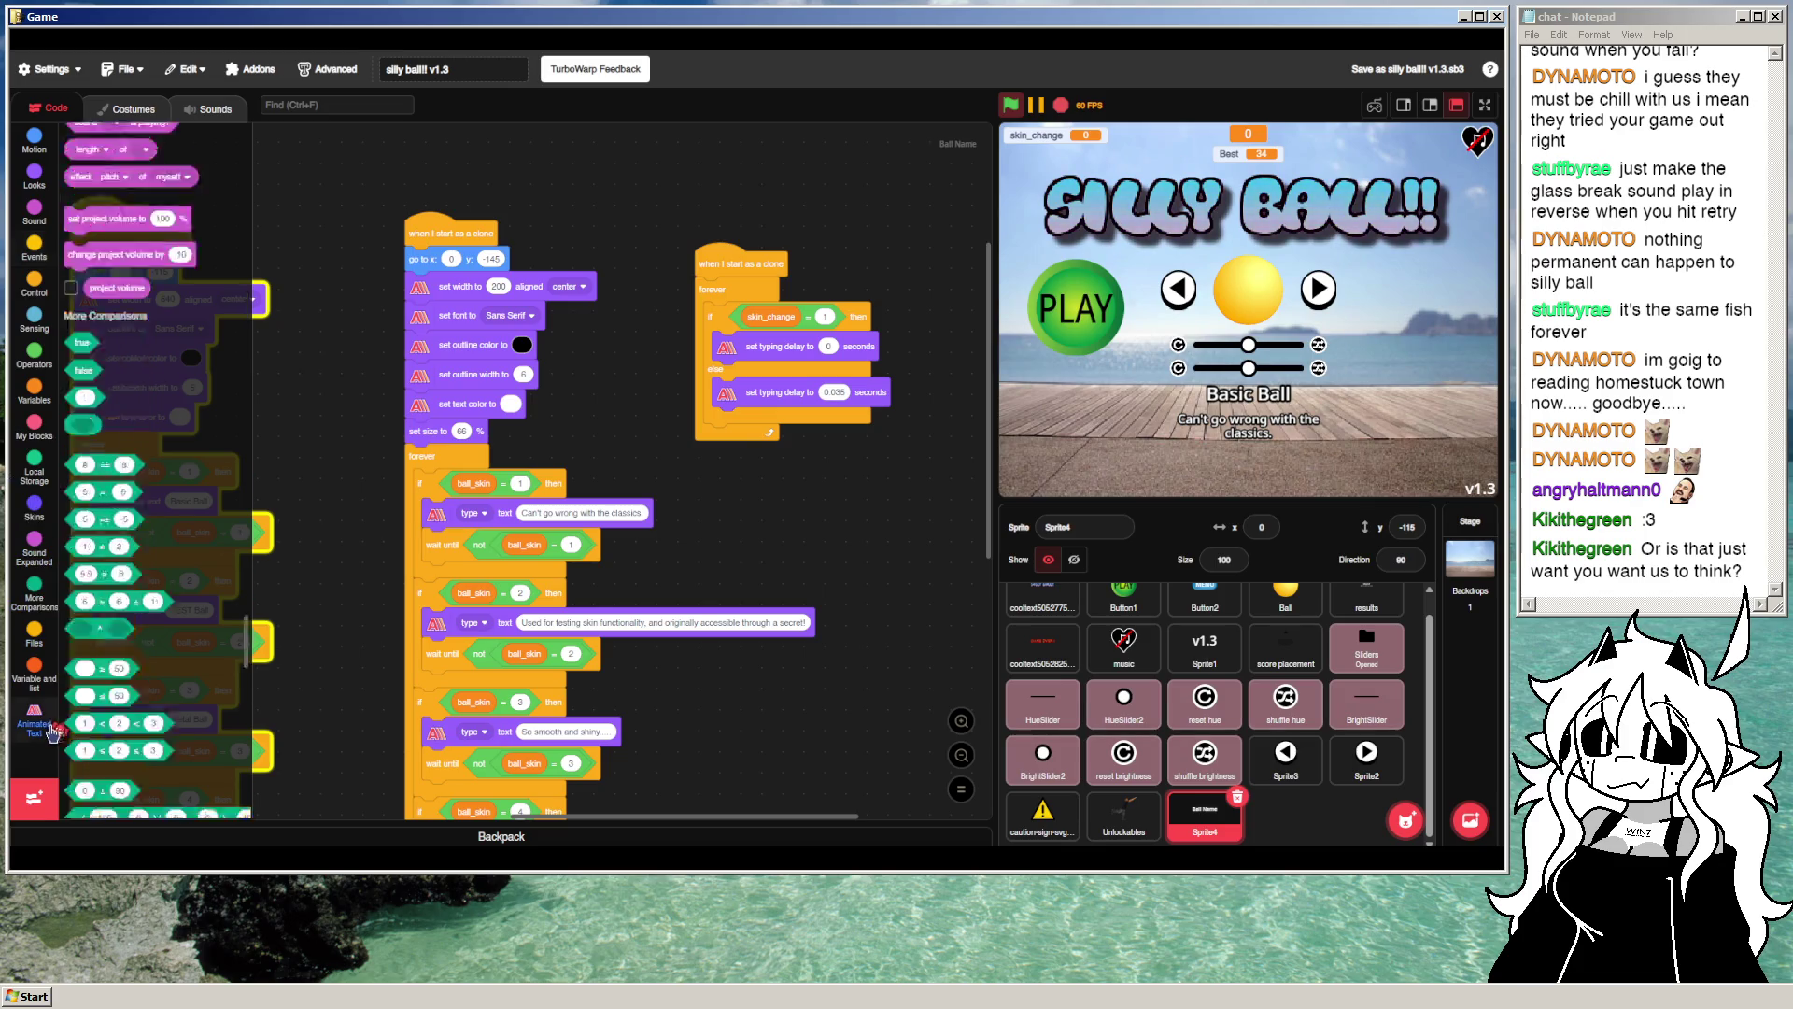
pyautogui.scroll(-3, 158, 639)
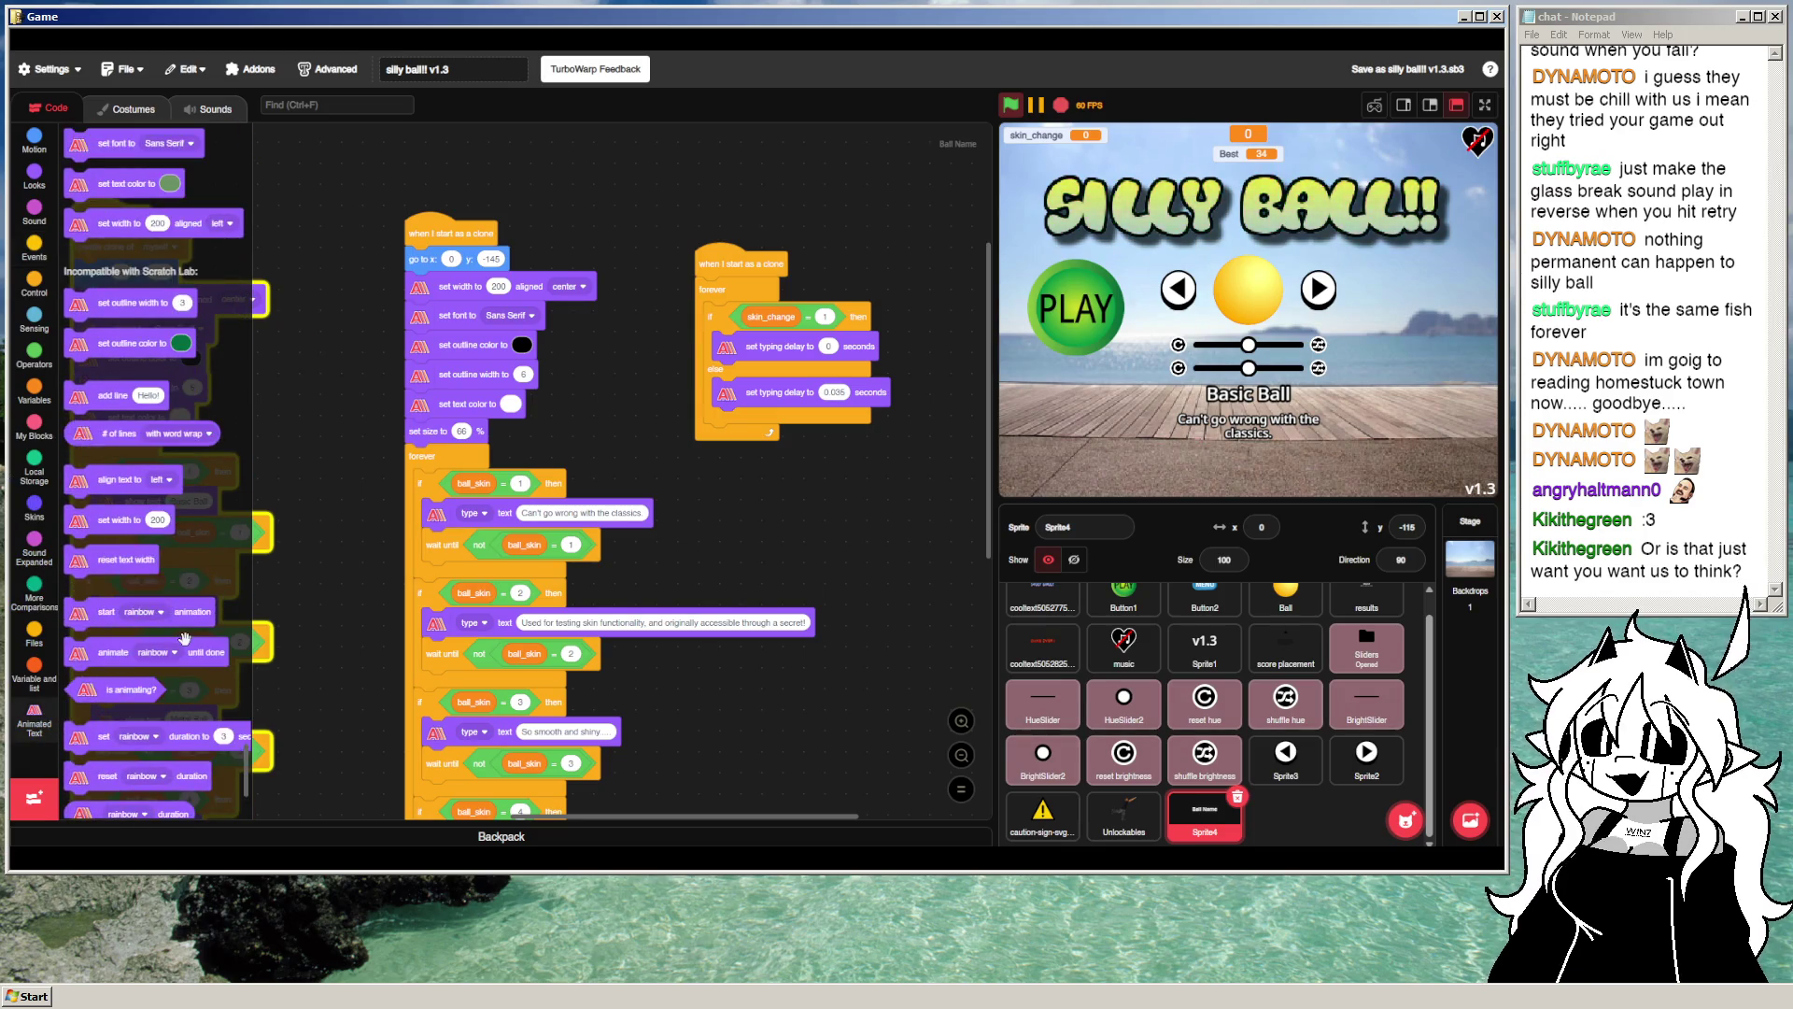
pyautogui.scroll(-2, 206, 654)
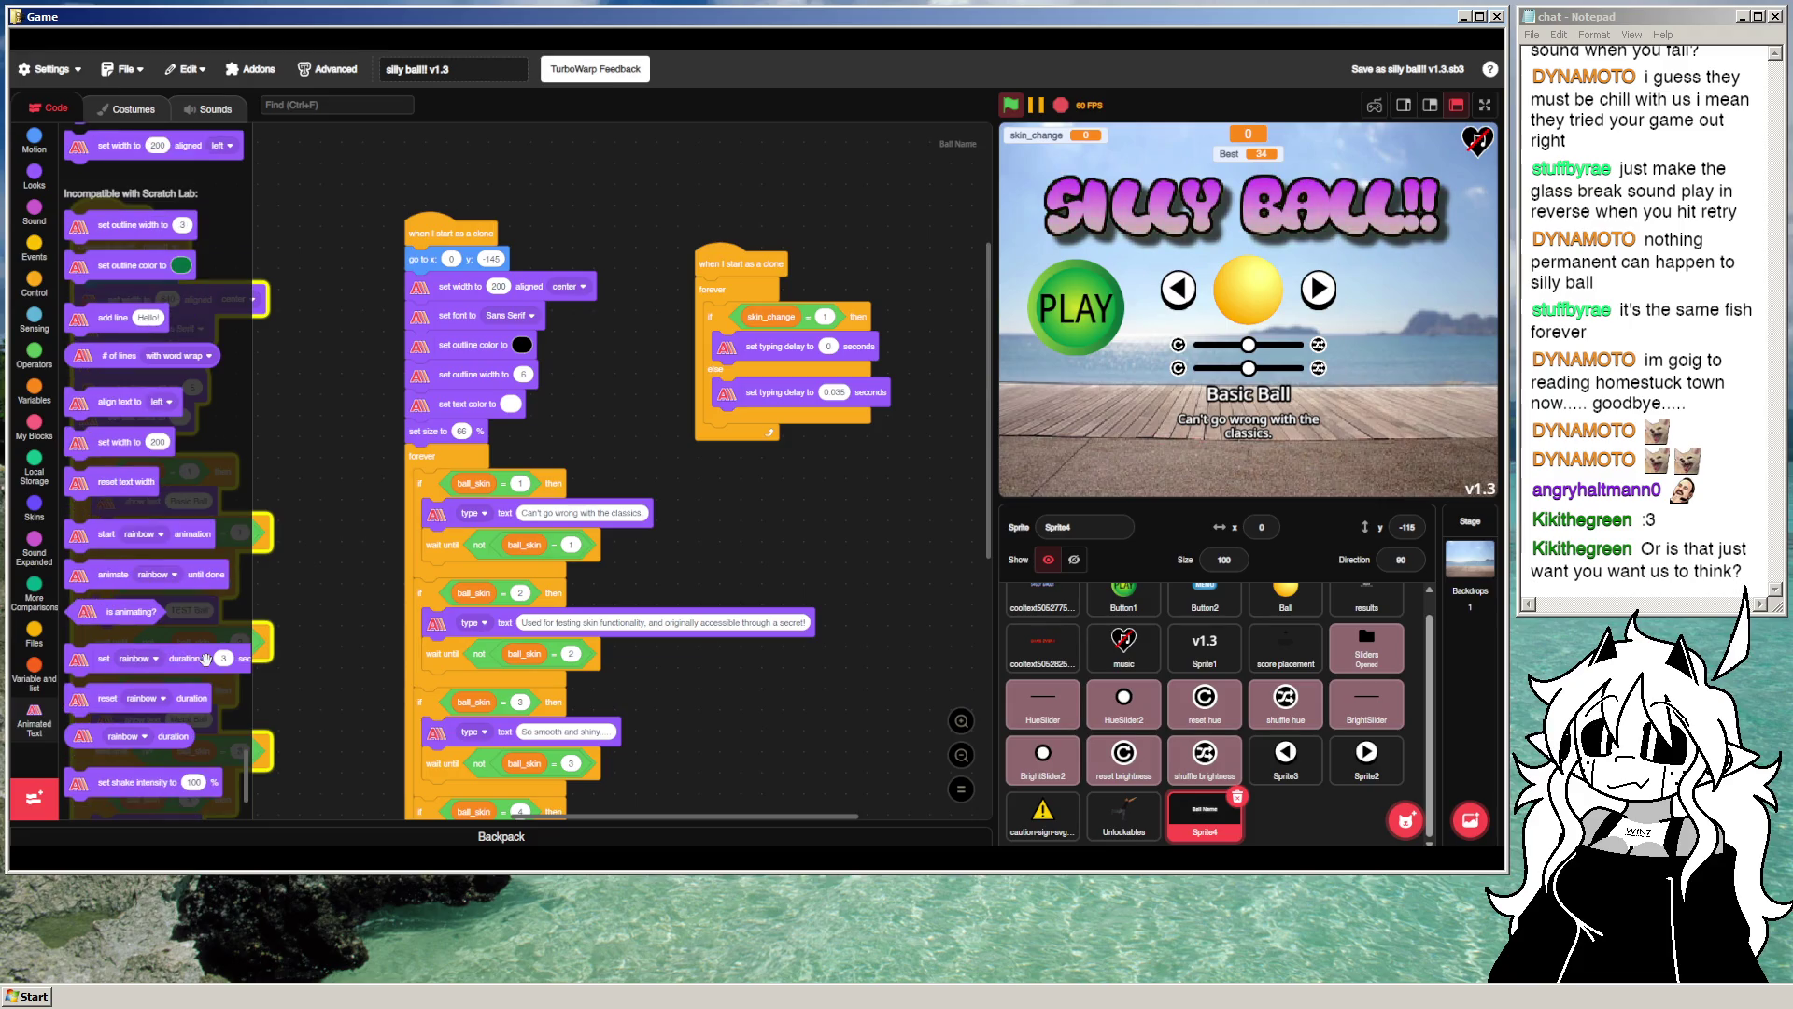
pyautogui.click(149, 705)
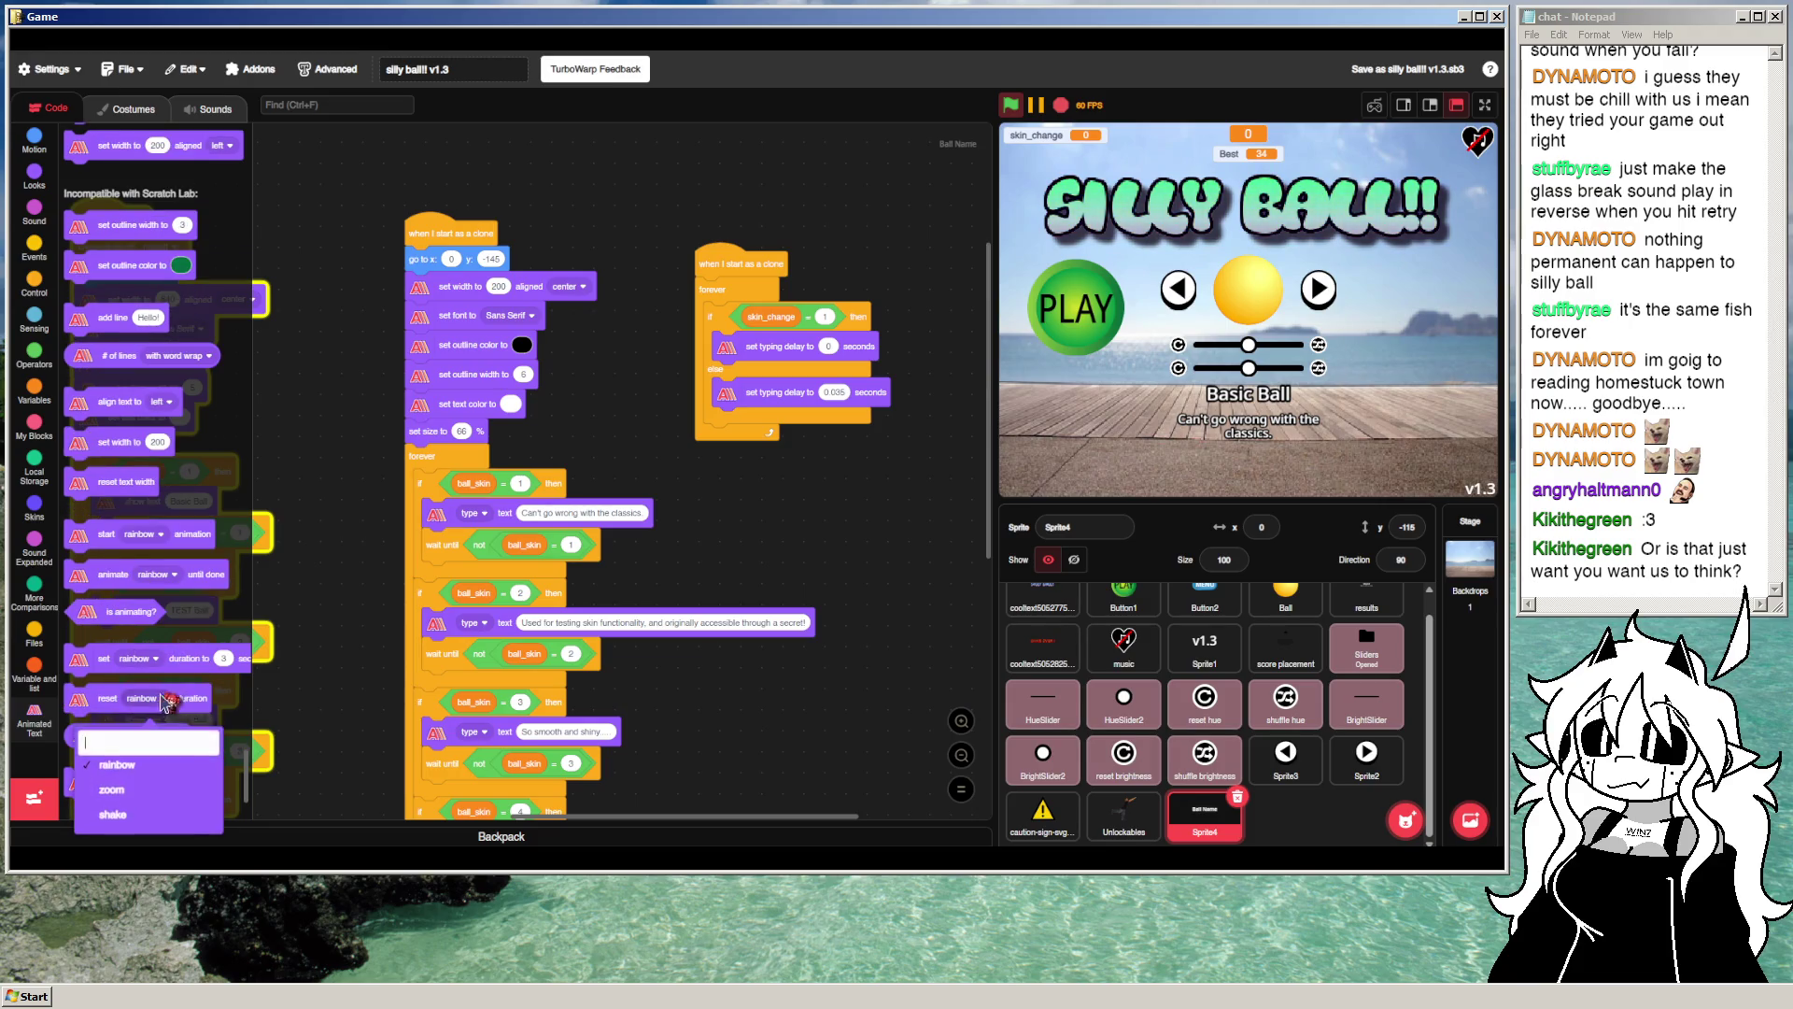
pyautogui.scroll(-2, 229, 712)
pyautogui.scroll(-2, 229, 712)
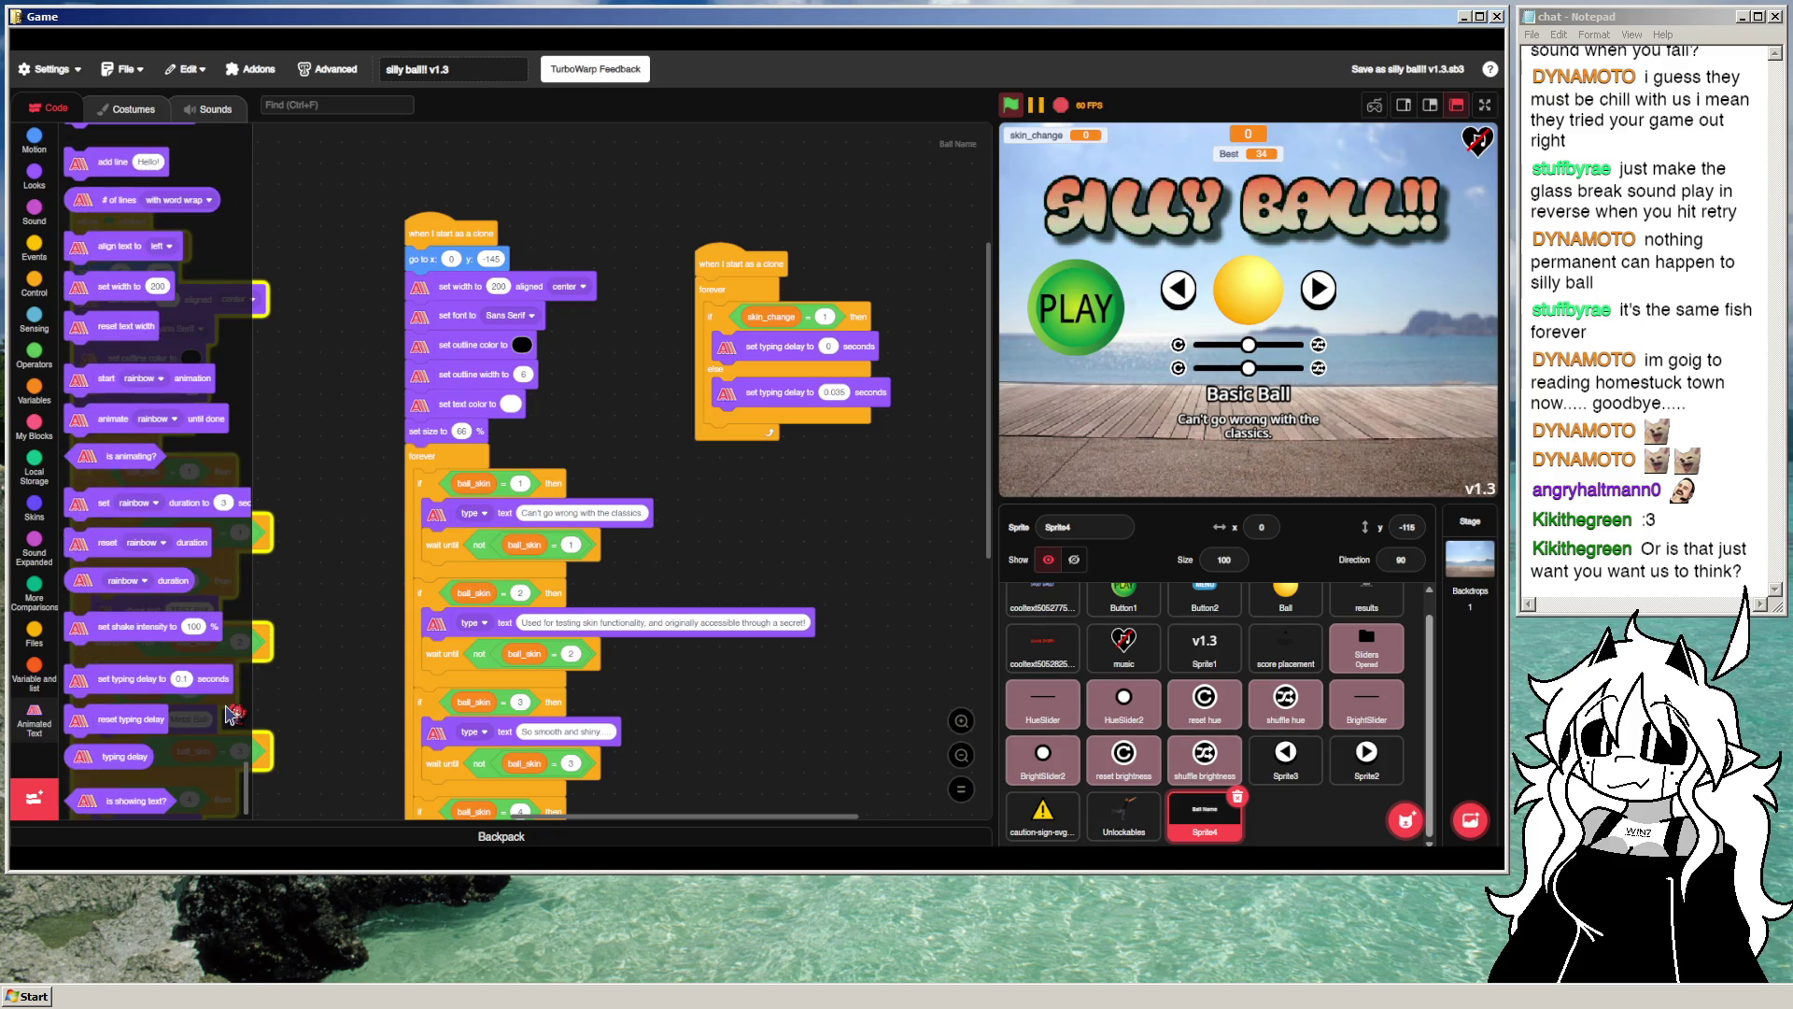
pyautogui.scroll(-2, 228, 717)
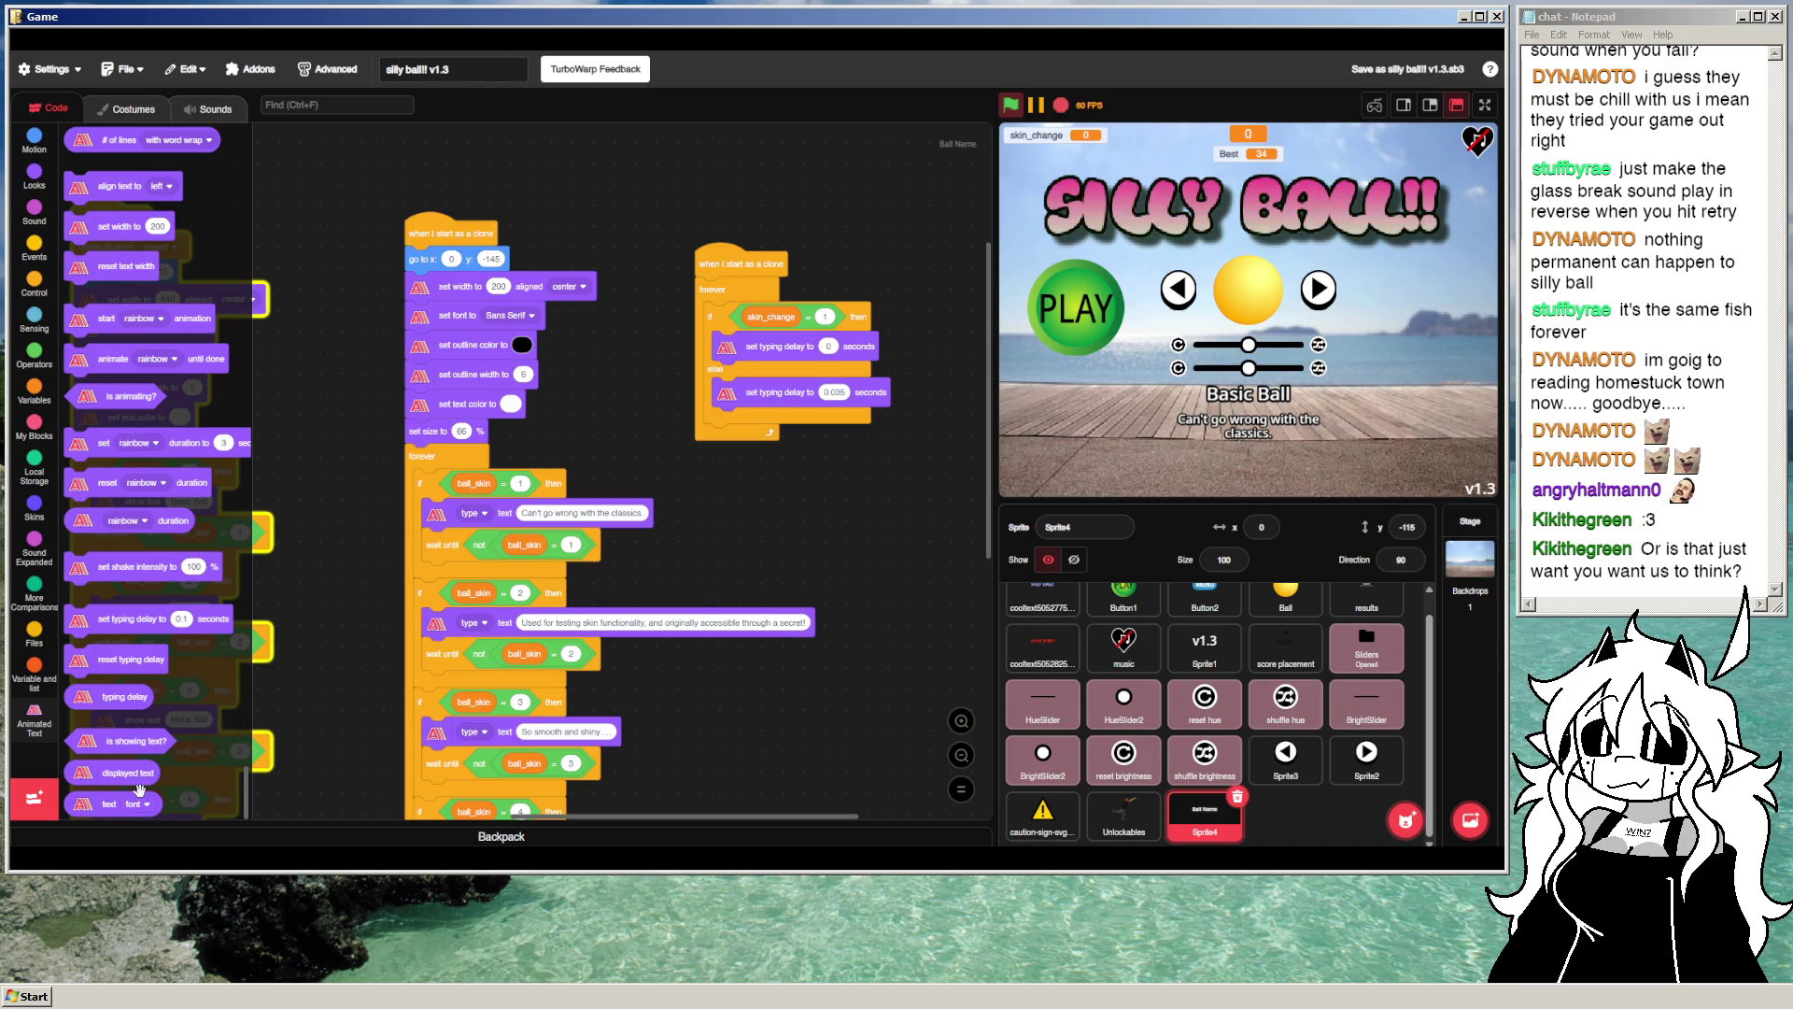
pyautogui.scroll(10, 139, 791)
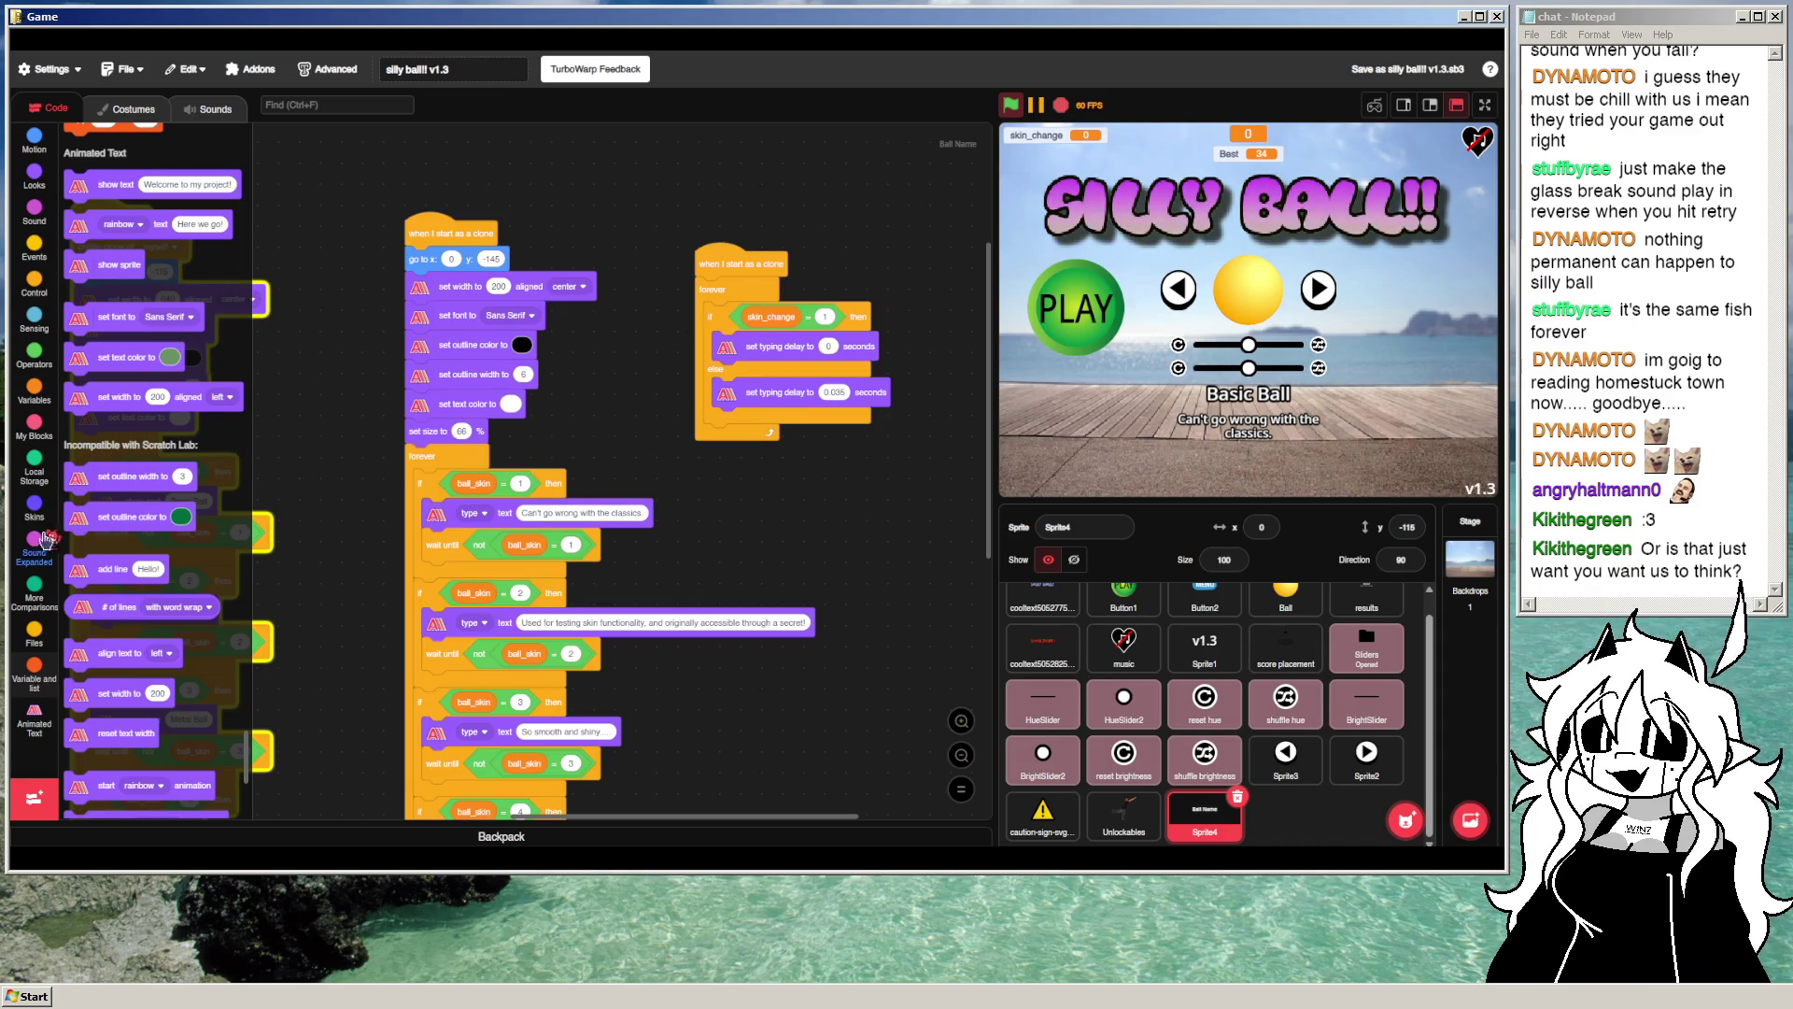
pyautogui.scroll(-5, 122, 453)
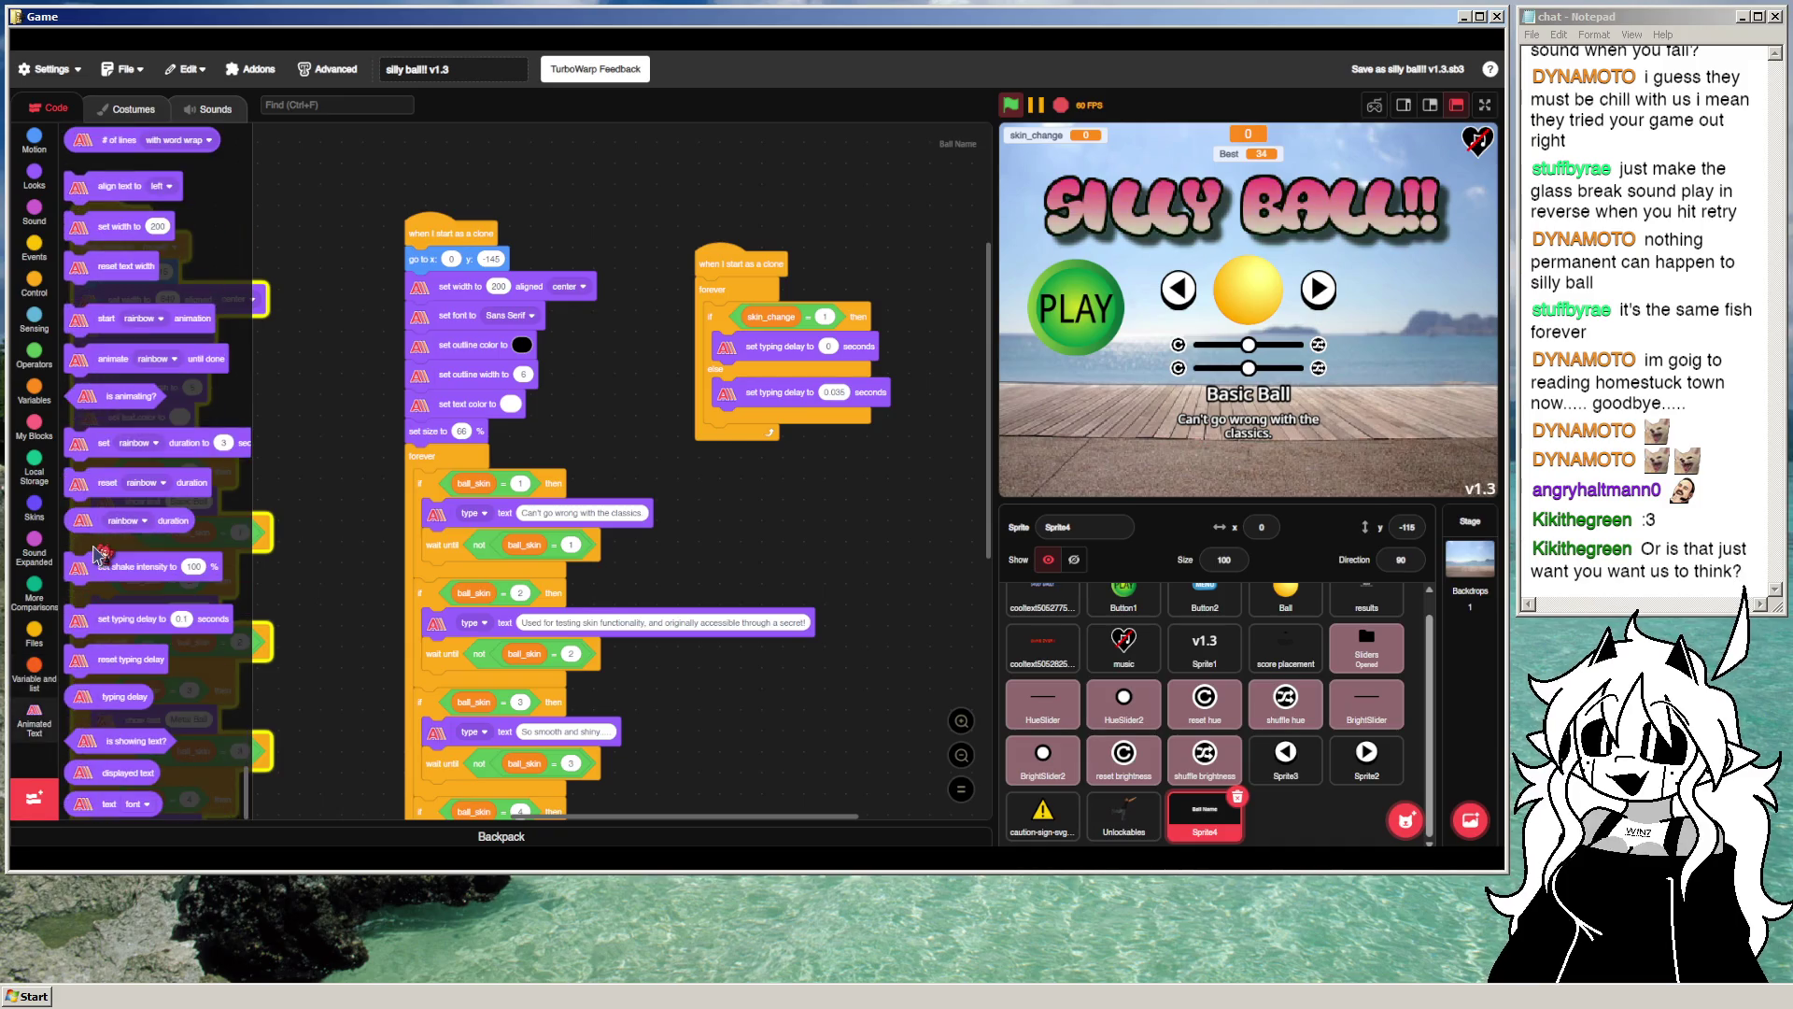
# Step: Create an all-sprites variable named 'guh' from the Variables category
pyautogui.click(52, 691)
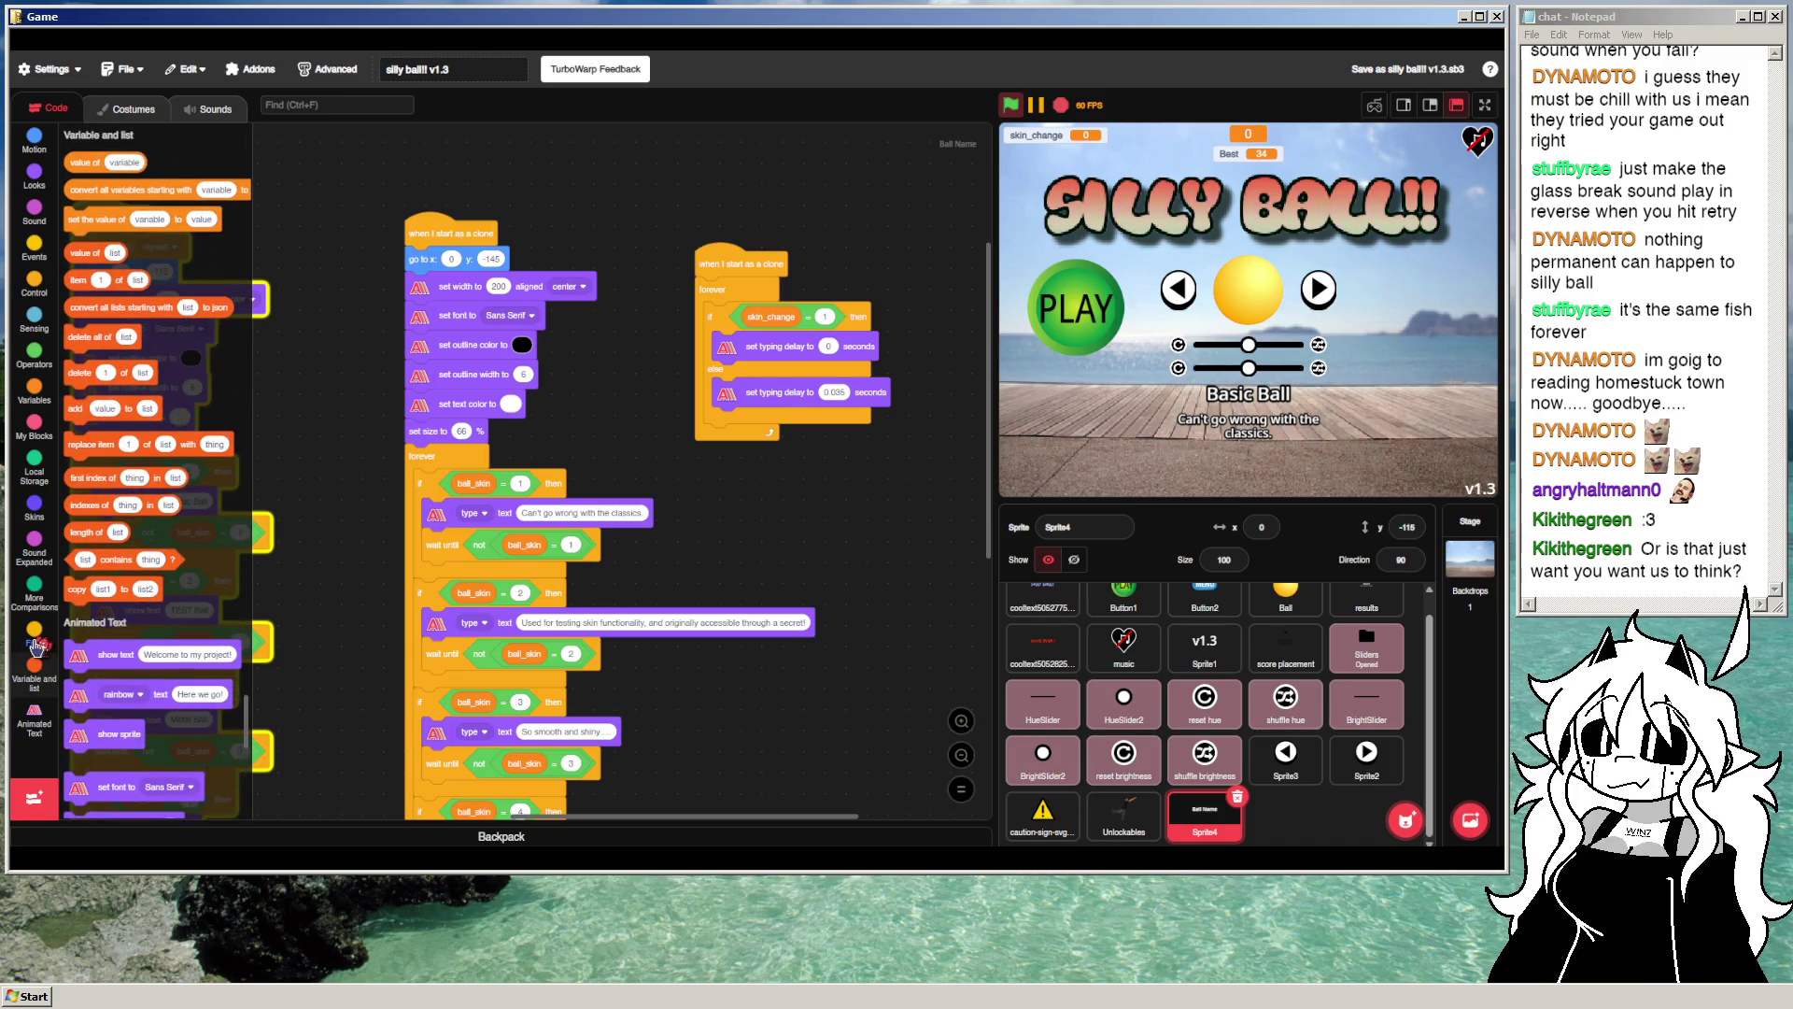
pyautogui.click(42, 391)
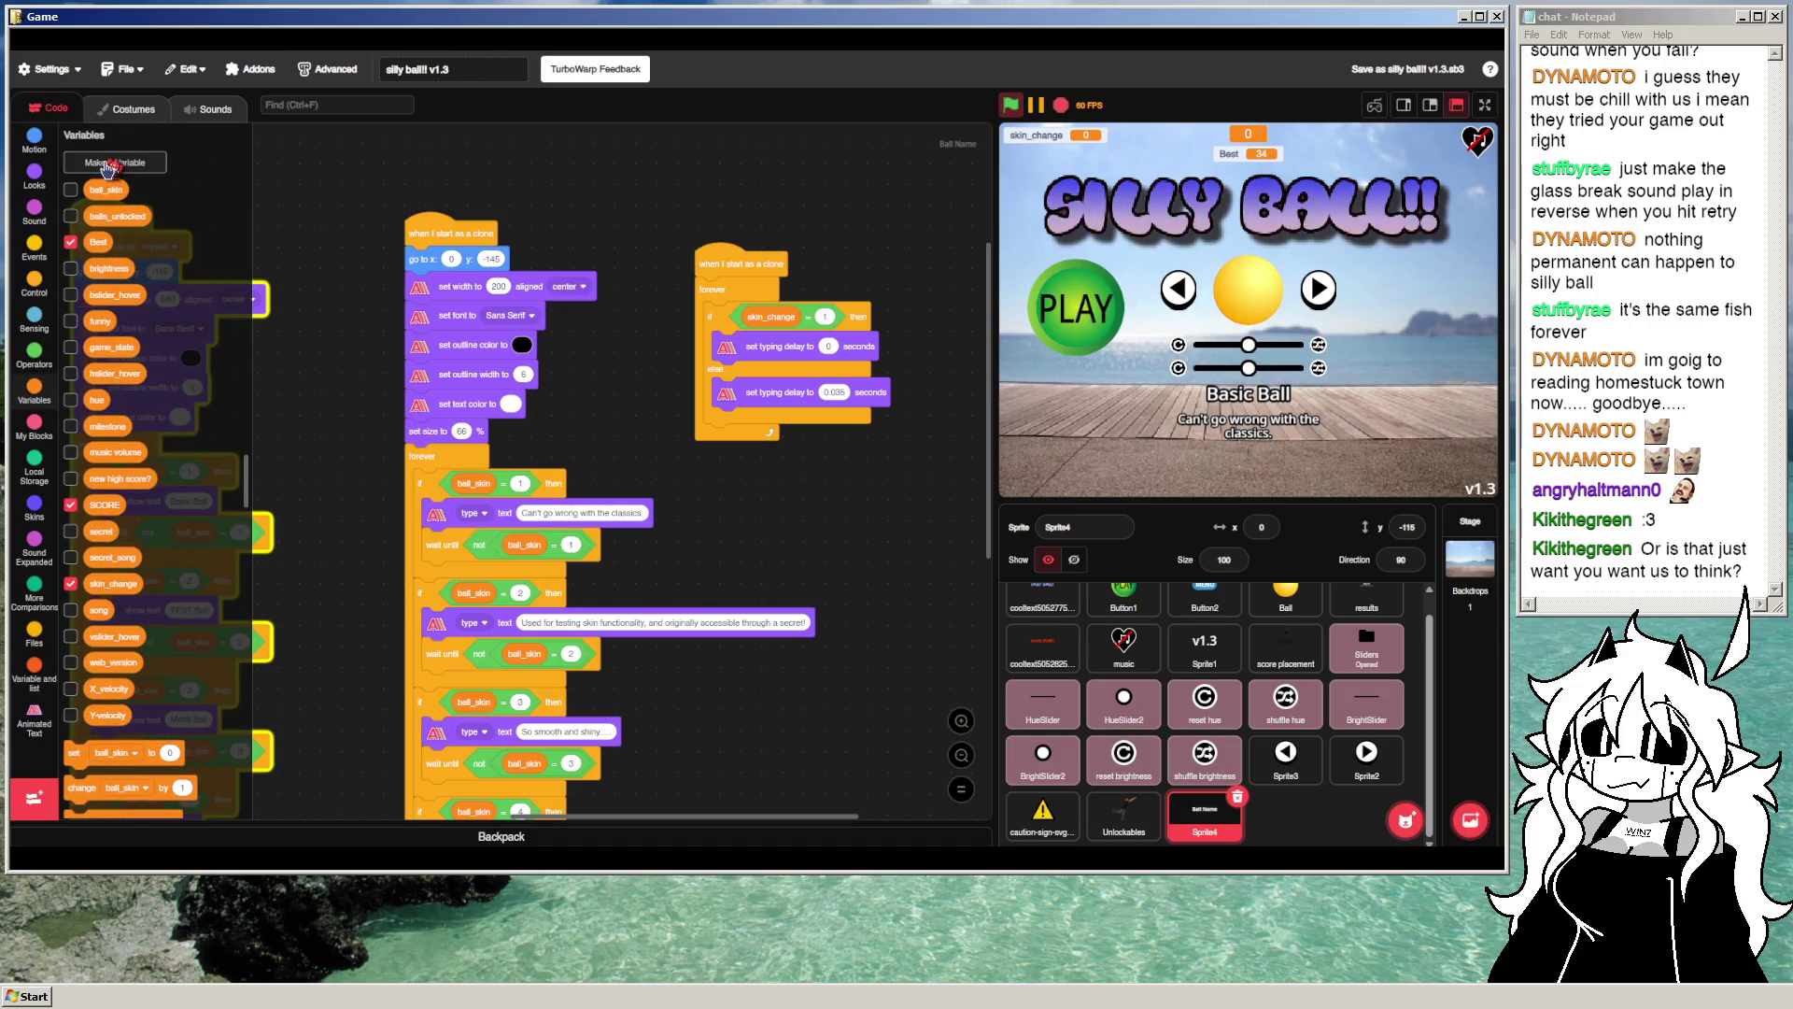
pyautogui.click(110, 164)
pyautogui.write('guh')
pyautogui.click(849, 360)
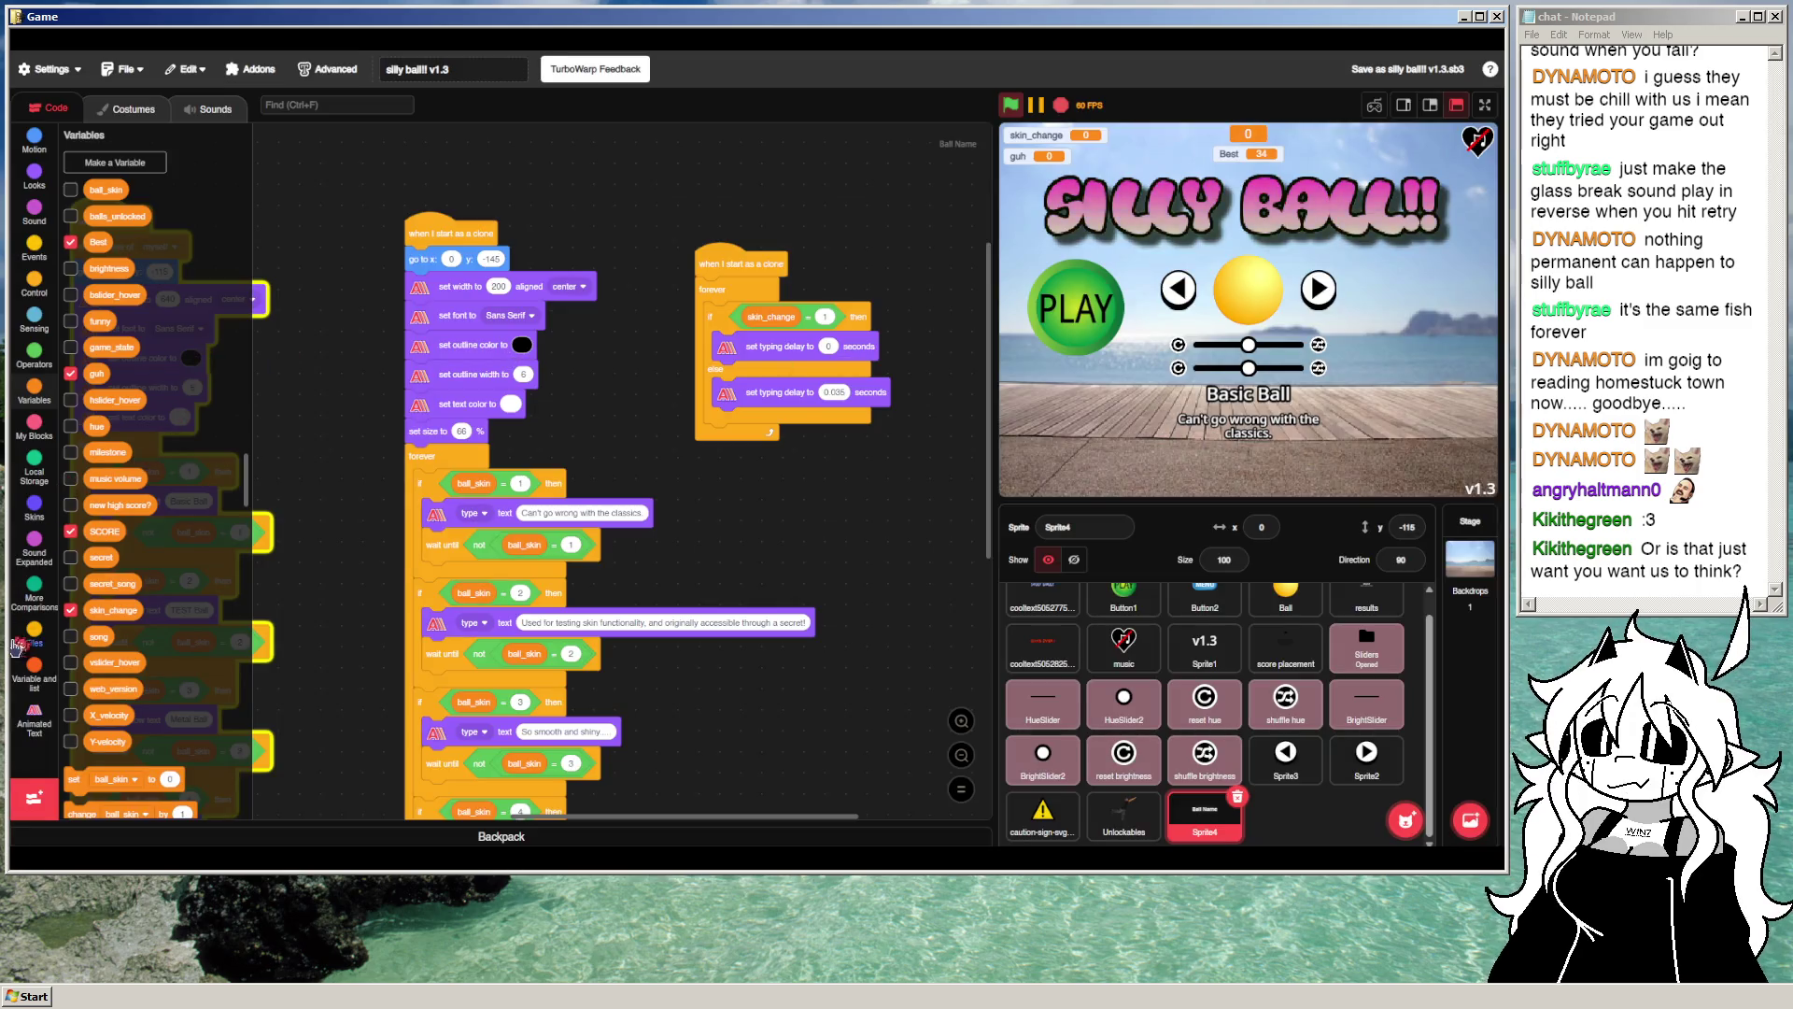
pyautogui.scroll(15, 107, 348)
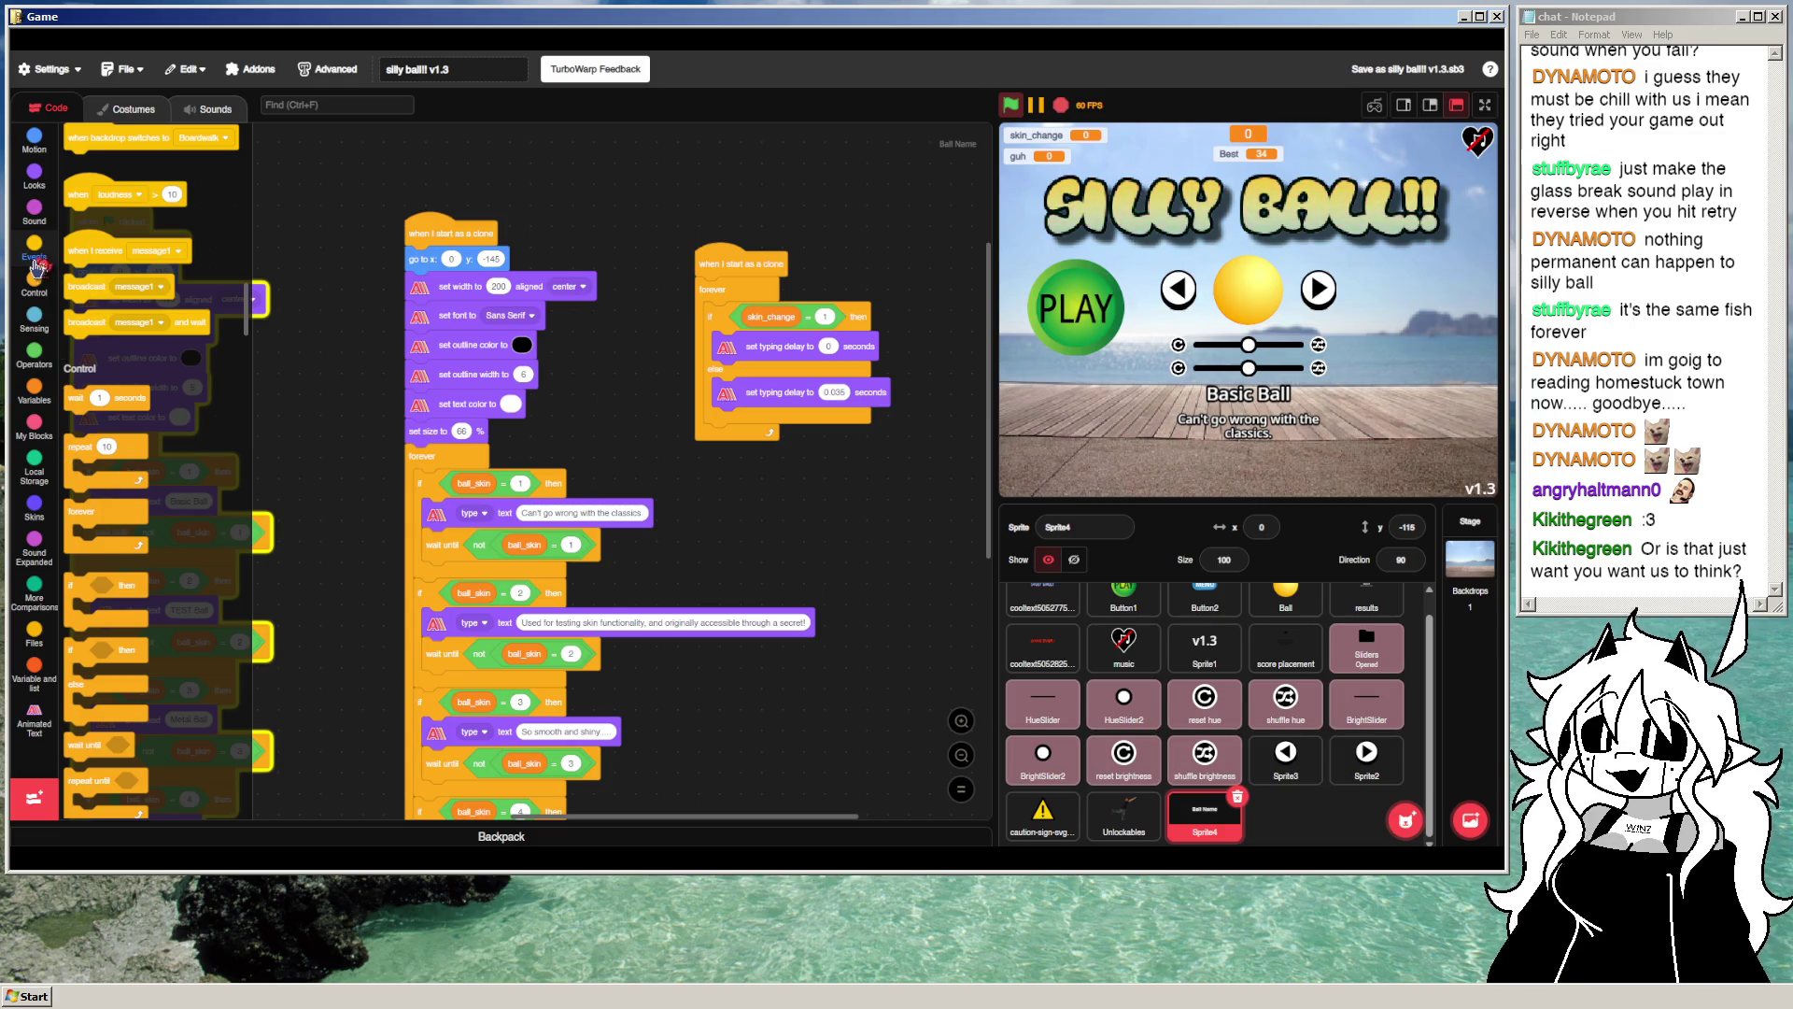
# Step: Place a green-flag hat with a forever loop, plus a typing delay reporter
pyautogui.scroll(3, 91, 476)
pyautogui.moveTo(116, 182)
pyautogui.mouseDown()
pyautogui.moveTo(776, 487)
pyautogui.moveTo(620, 420)
pyautogui.moveTo(520, 514)
pyautogui.moveTo(843, 246)
pyautogui.mouseUp()
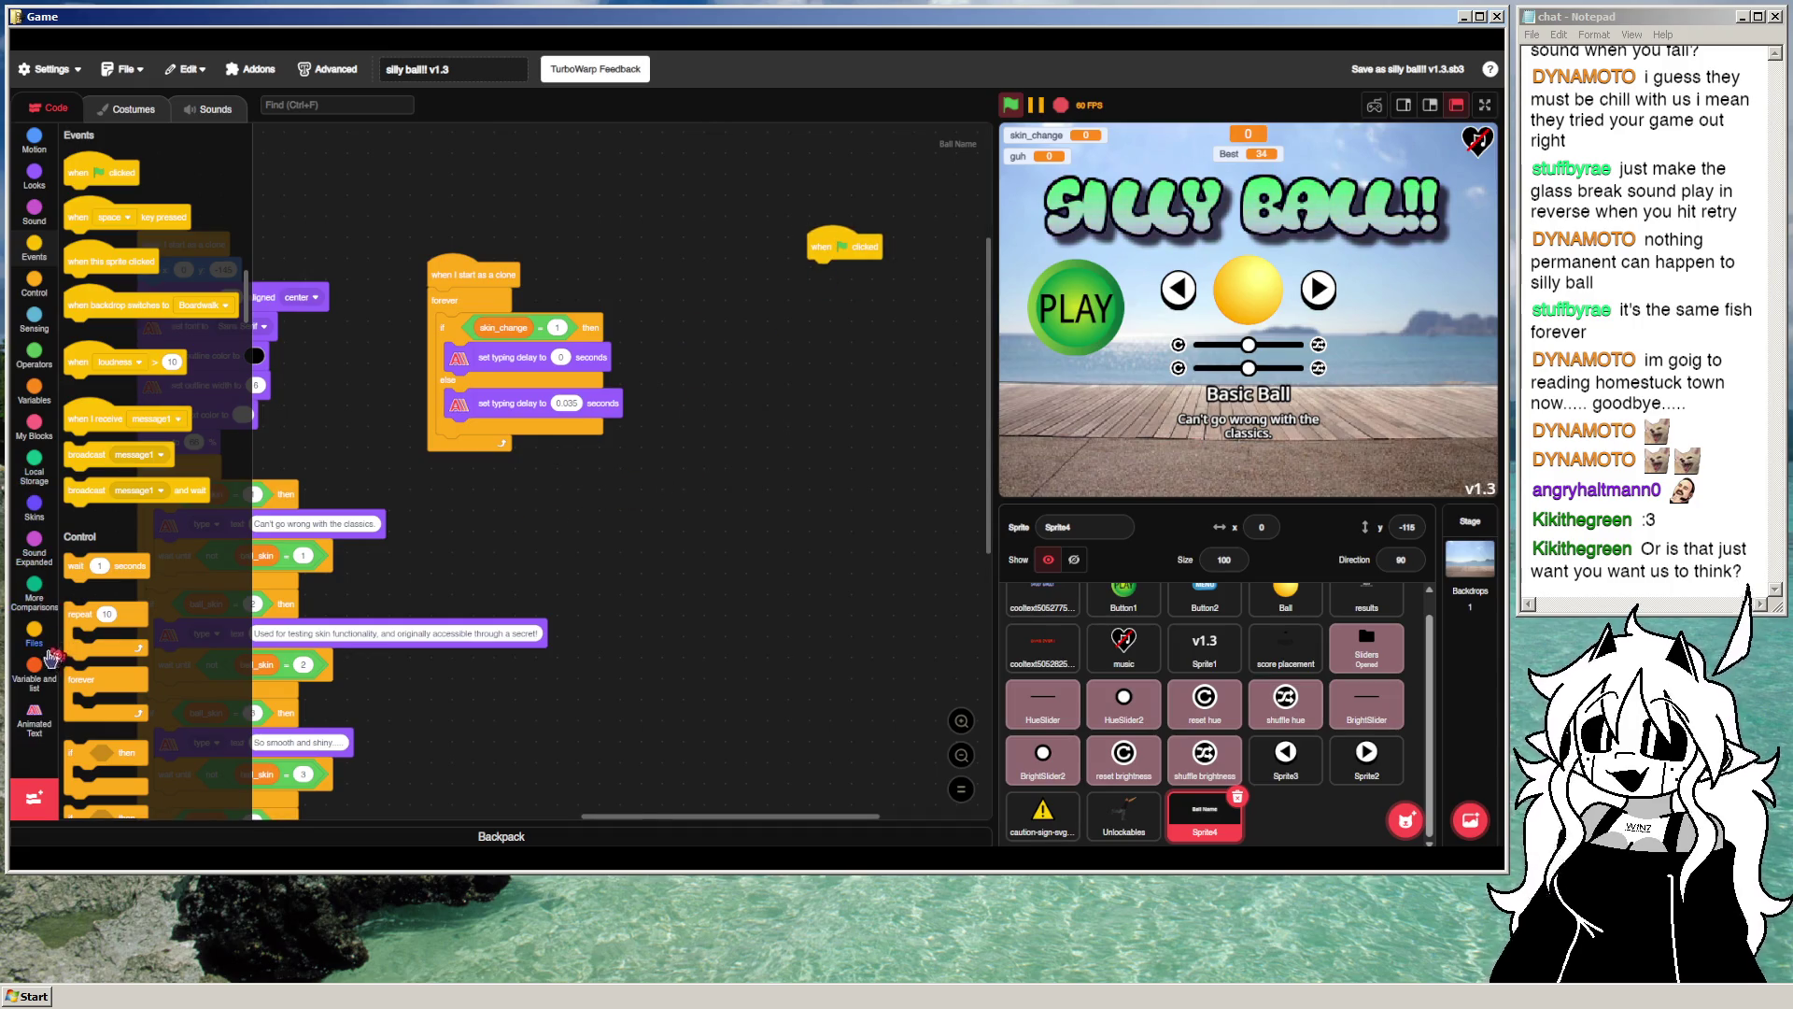
pyautogui.click(33, 715)
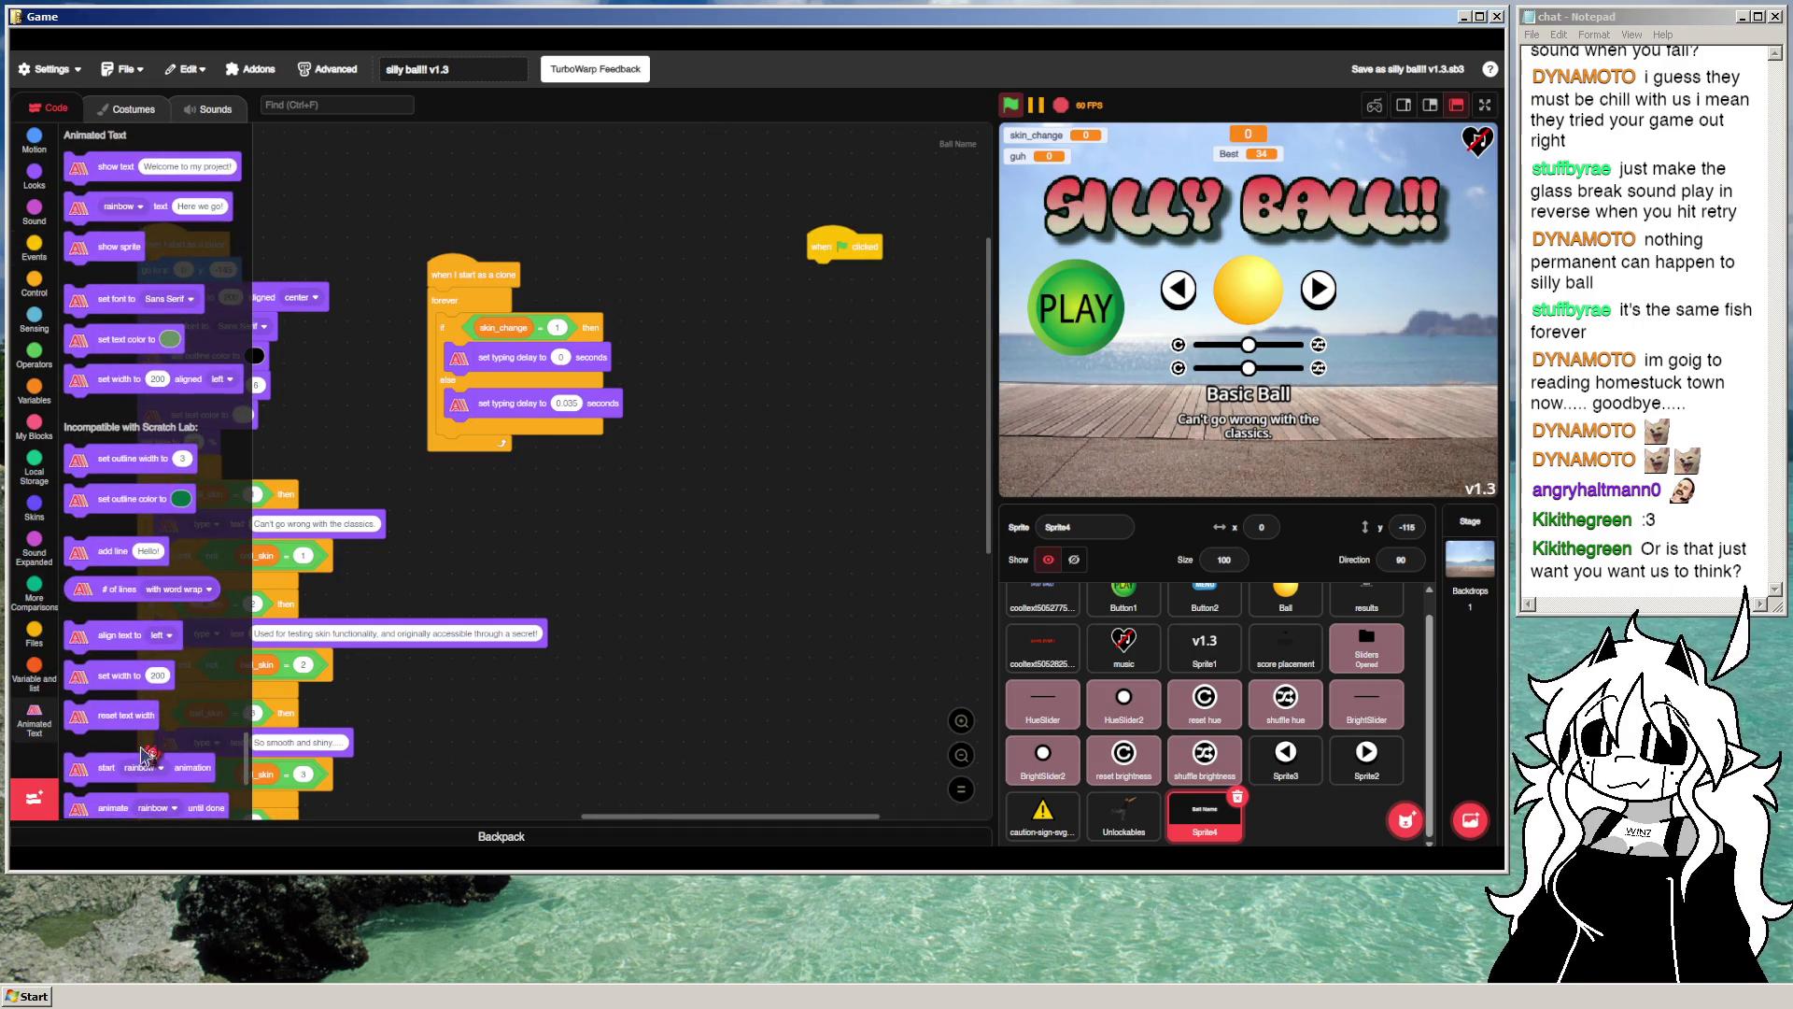
pyautogui.scroll(-2, 145, 753)
pyautogui.scroll(-4, 111, 726)
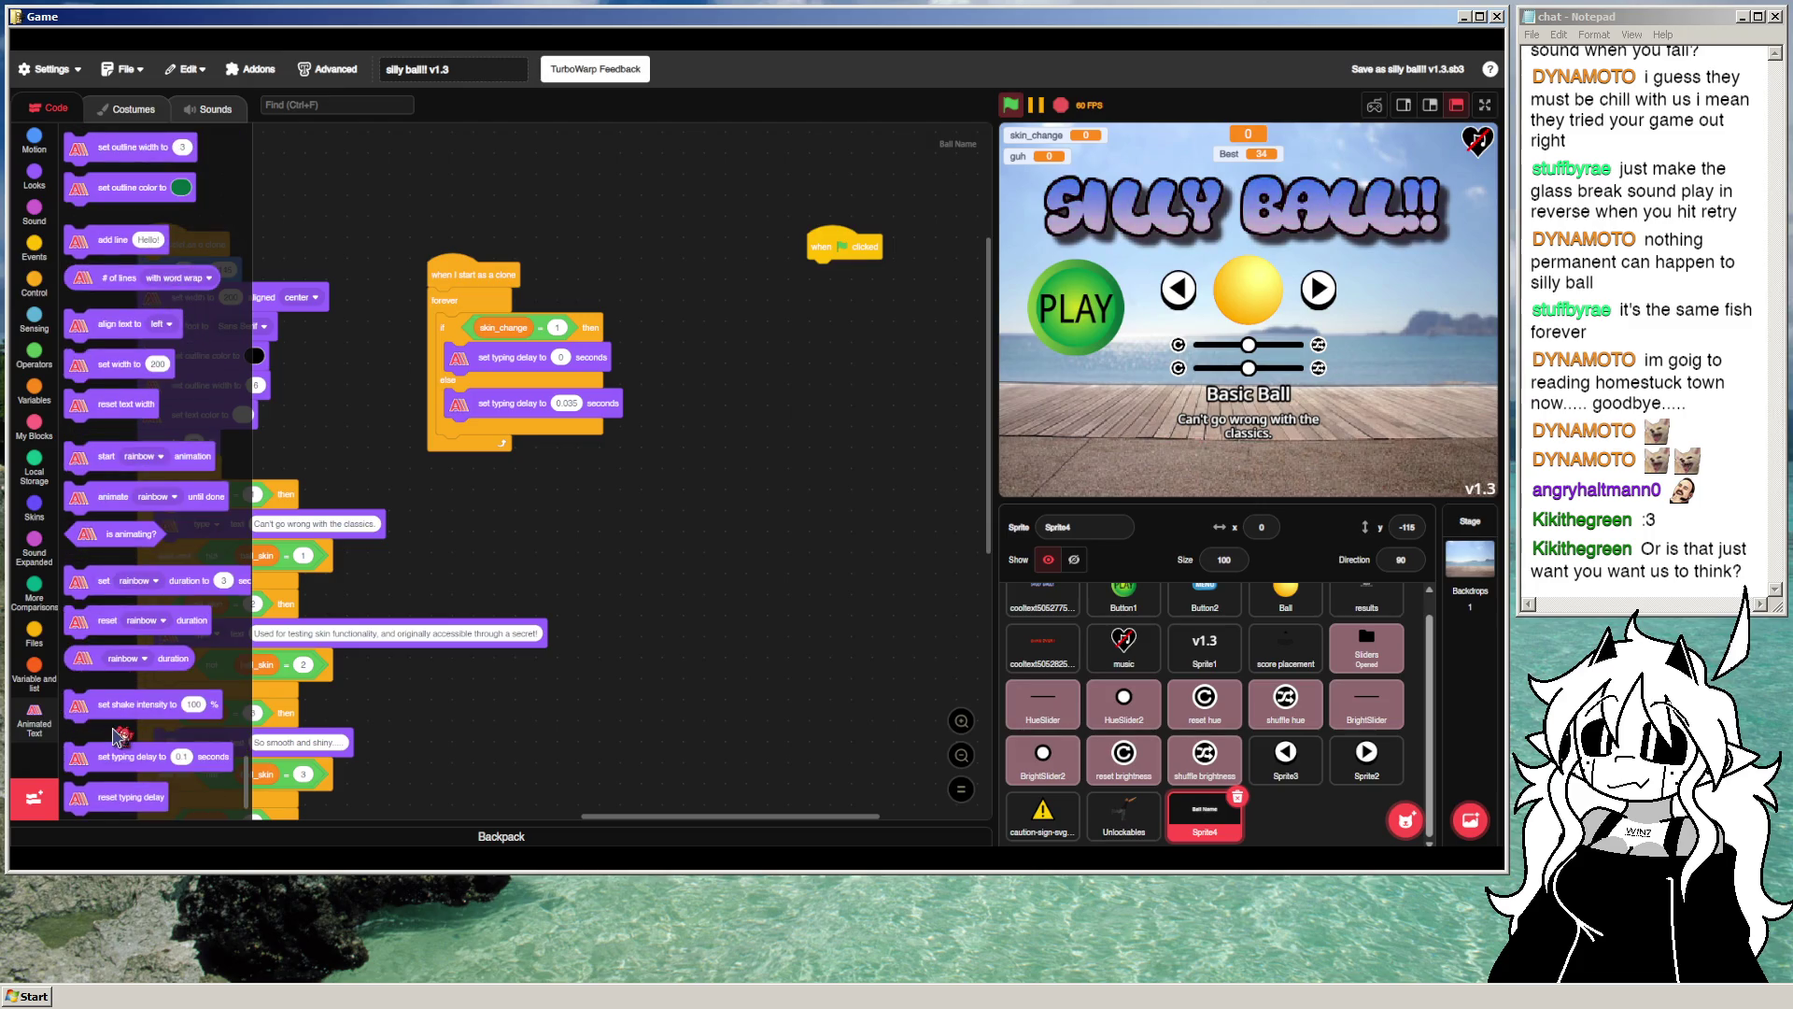
pyautogui.moveTo(124, 706); pyautogui.dragTo(832, 455)
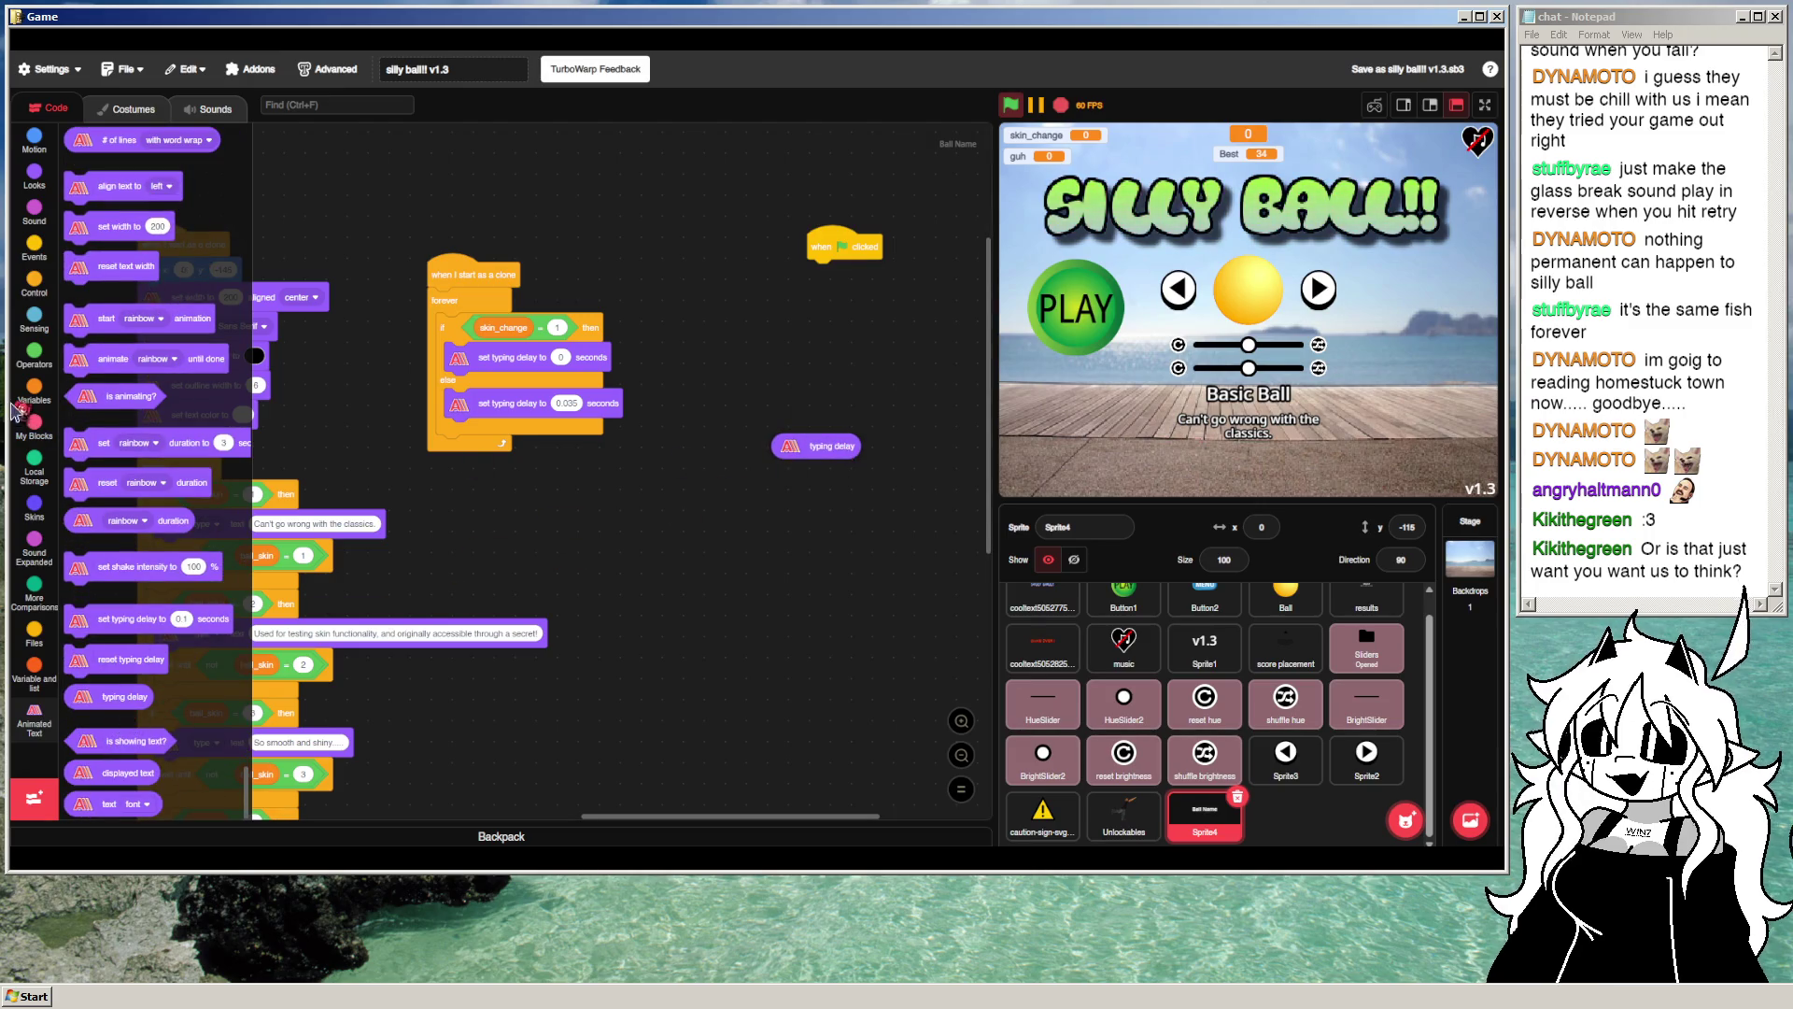
pyautogui.click(34, 279)
pyautogui.moveTo(74, 277); pyautogui.dragTo(820, 276)
# Step: Inside the loop, set guh to the typing delay, then run the project
pyautogui.click(42, 484)
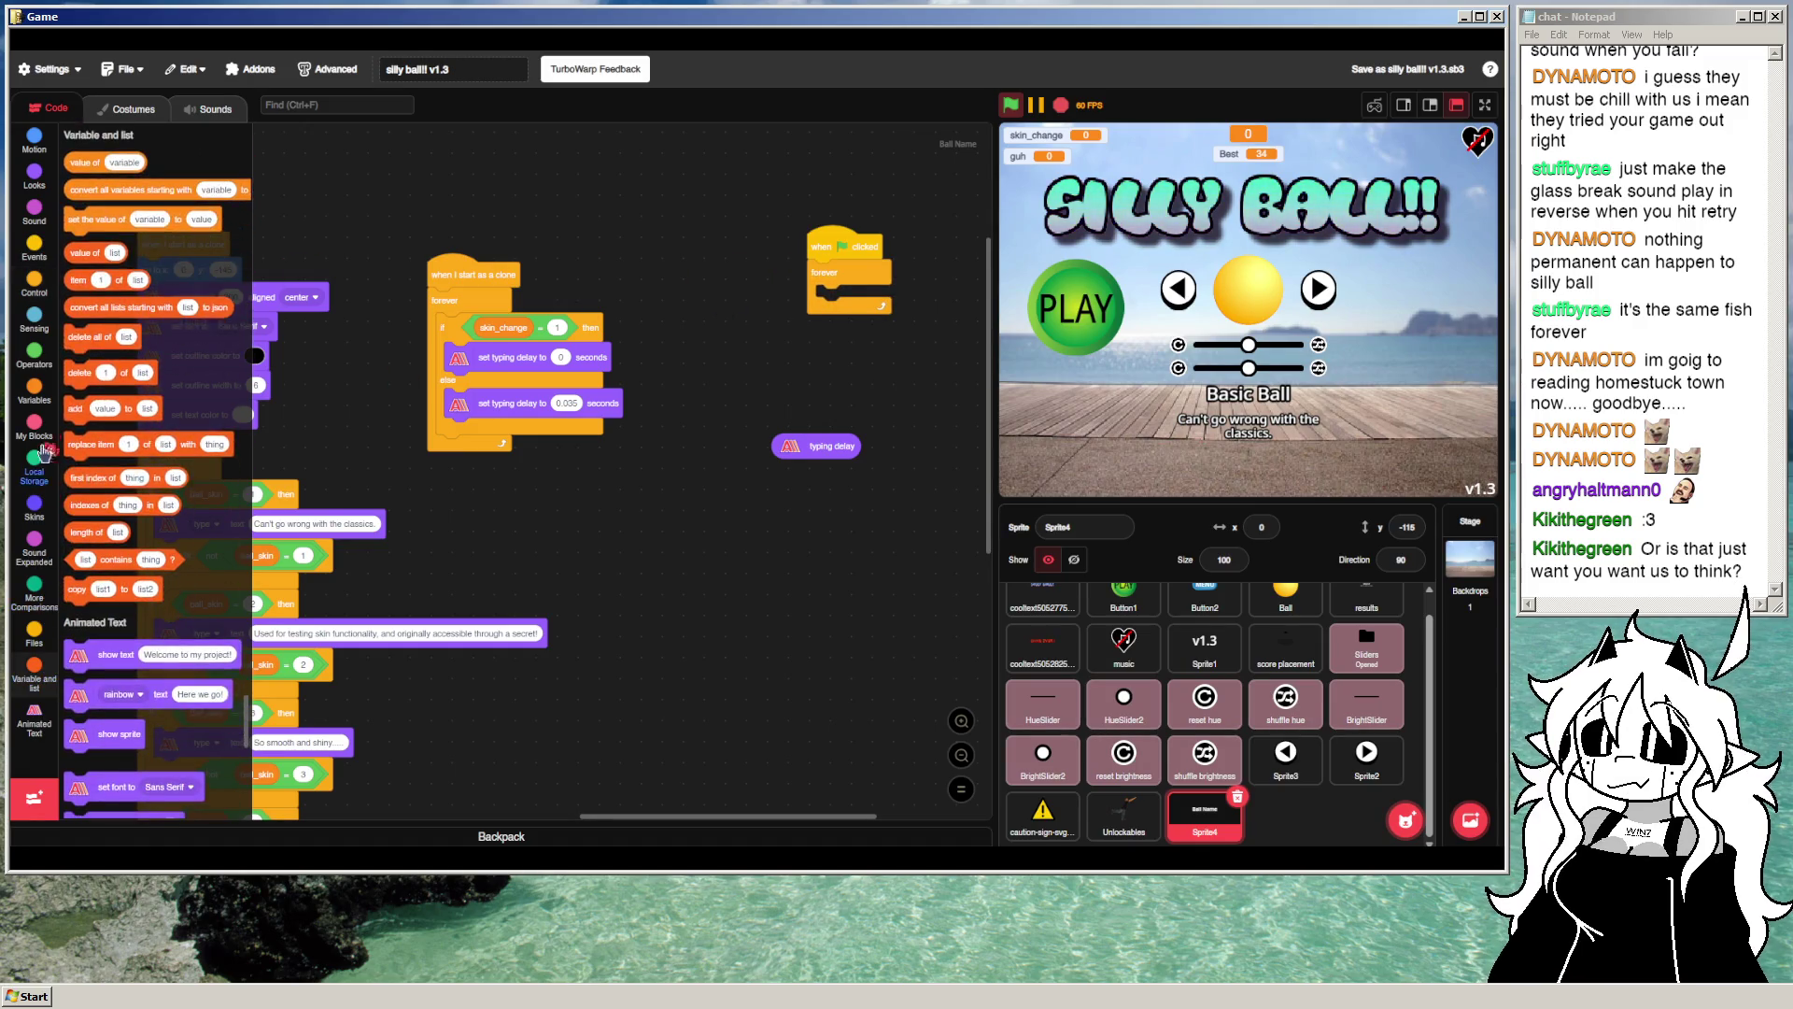
pyautogui.click(33, 386)
pyautogui.scroll(-3, 155, 620)
pyautogui.moveTo(86, 634); pyautogui.dragTo(839, 308)
pyautogui.click(883, 297)
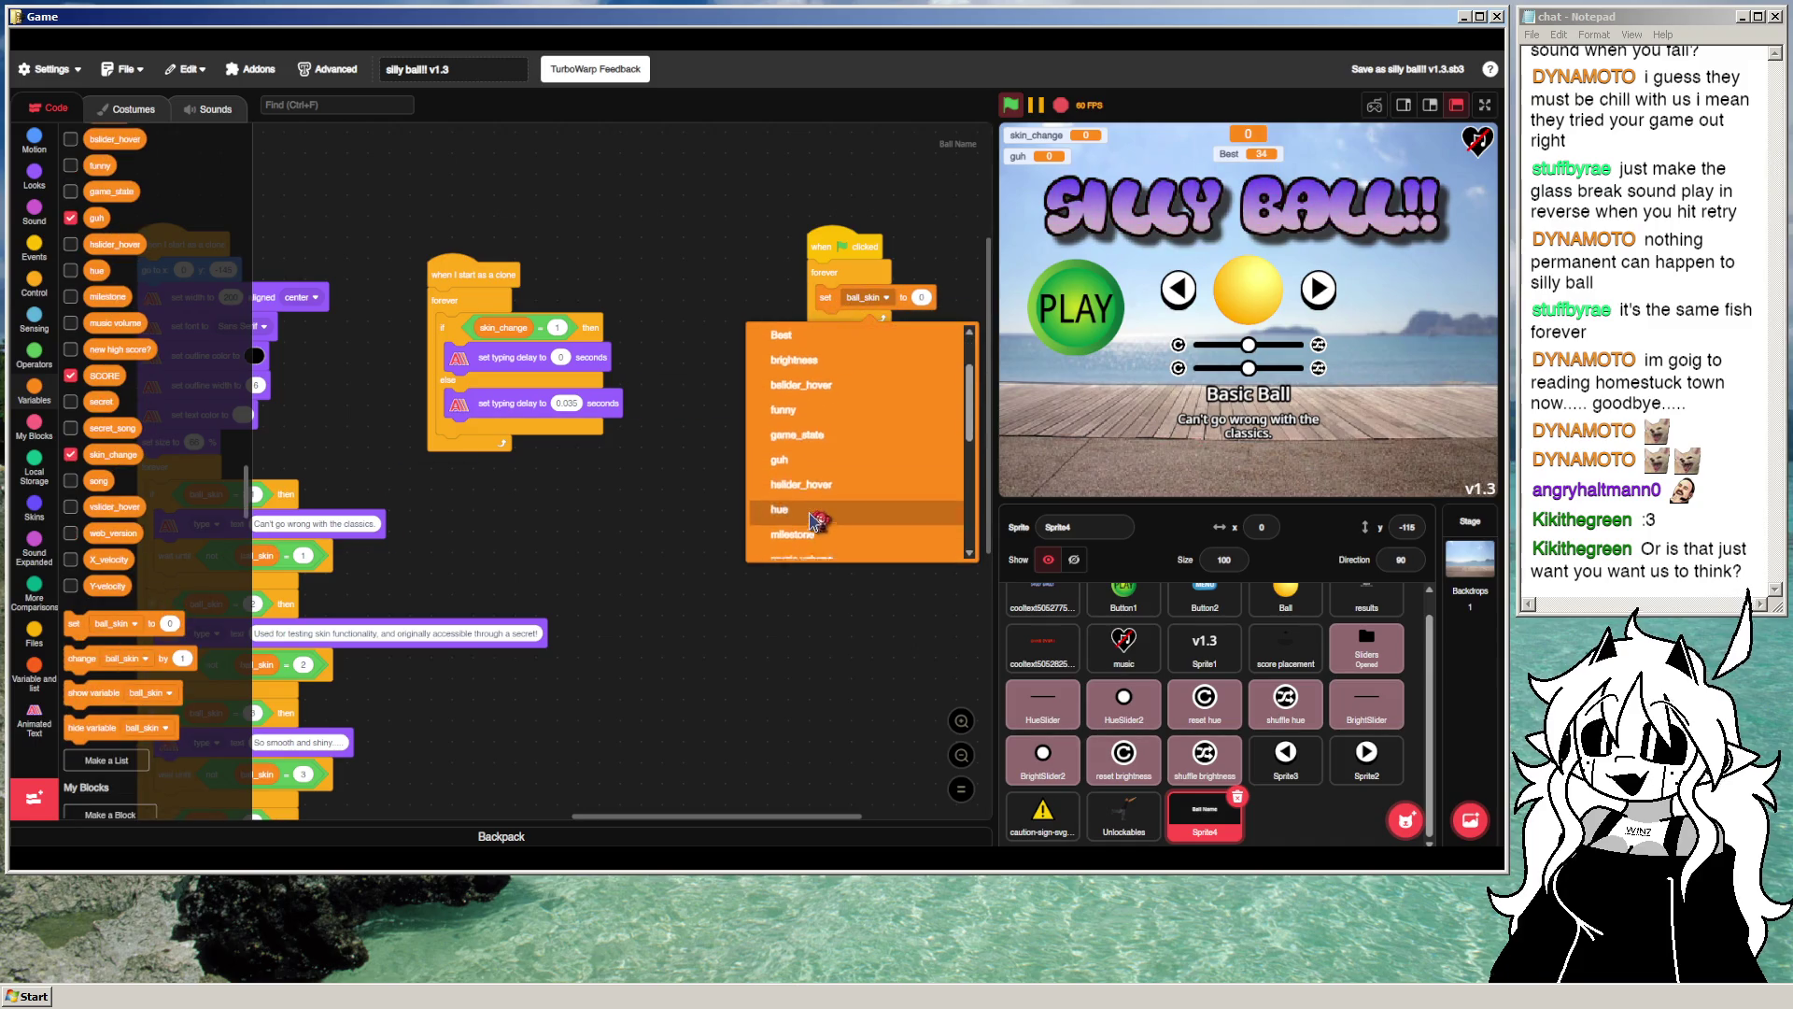
pyautogui.click(779, 459)
pyautogui.moveTo(875, 409); pyautogui.dragTo(925, 299)
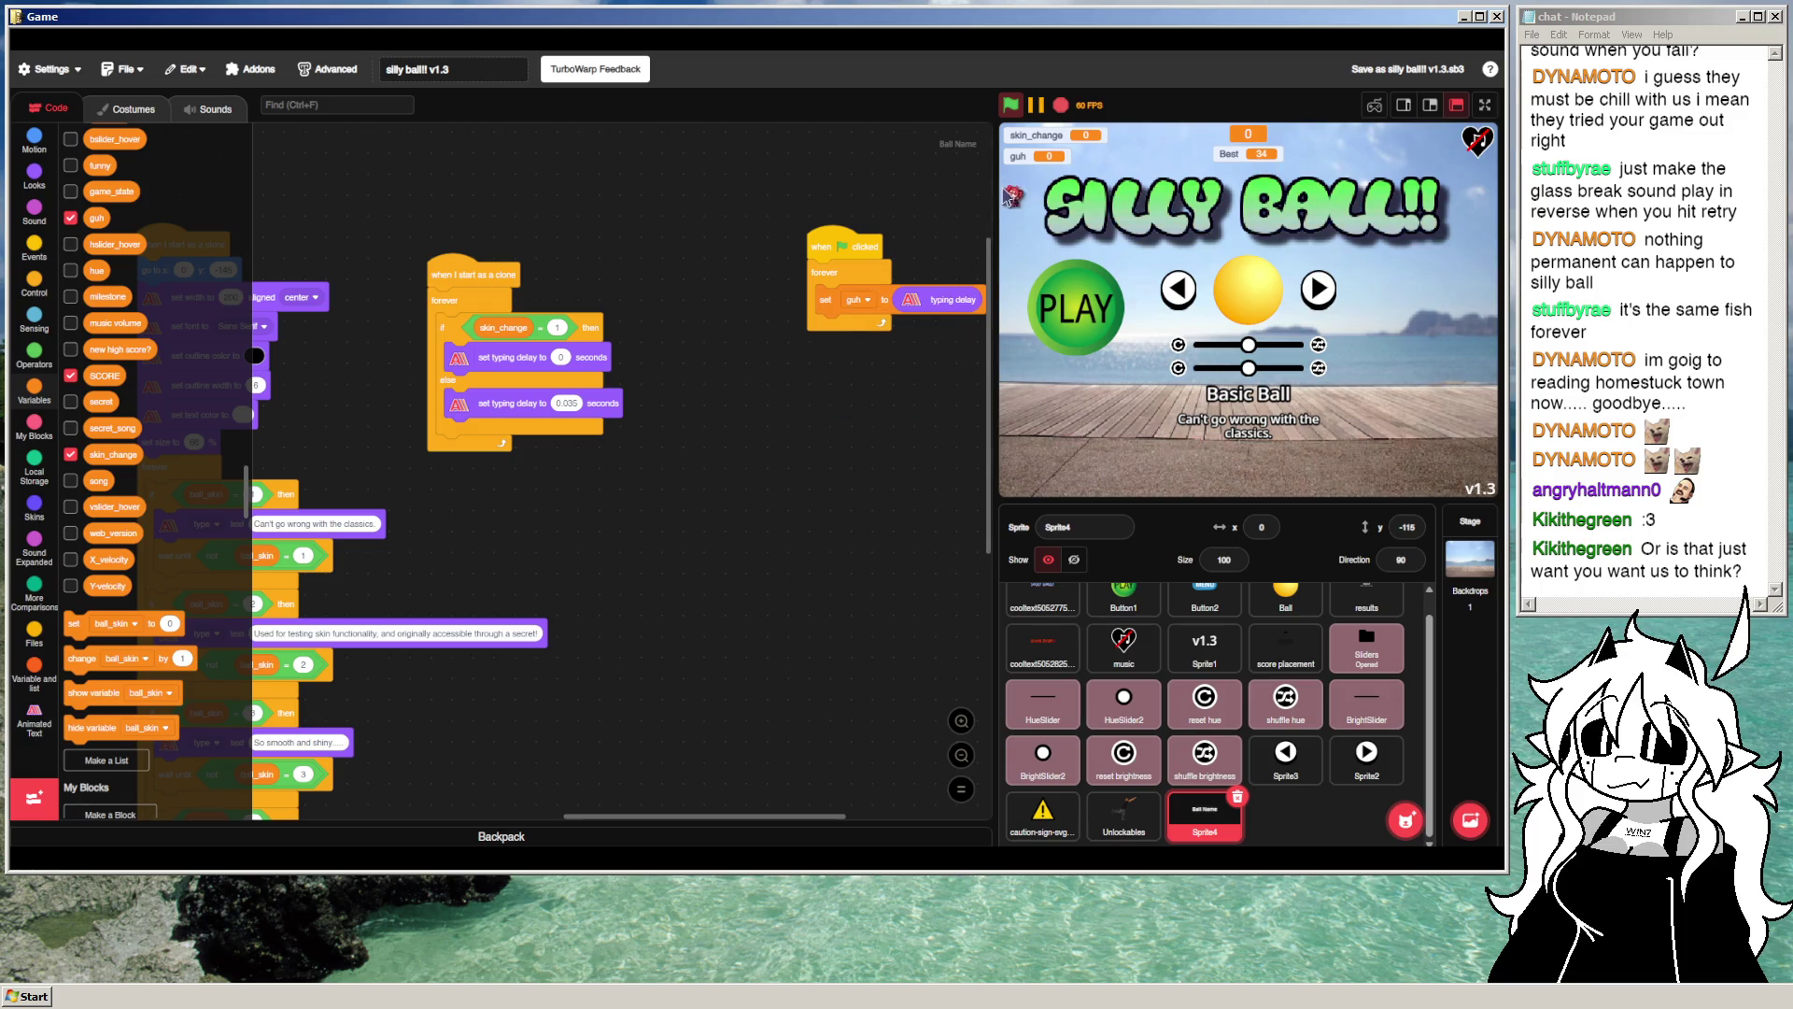
pyautogui.click(1014, 108)
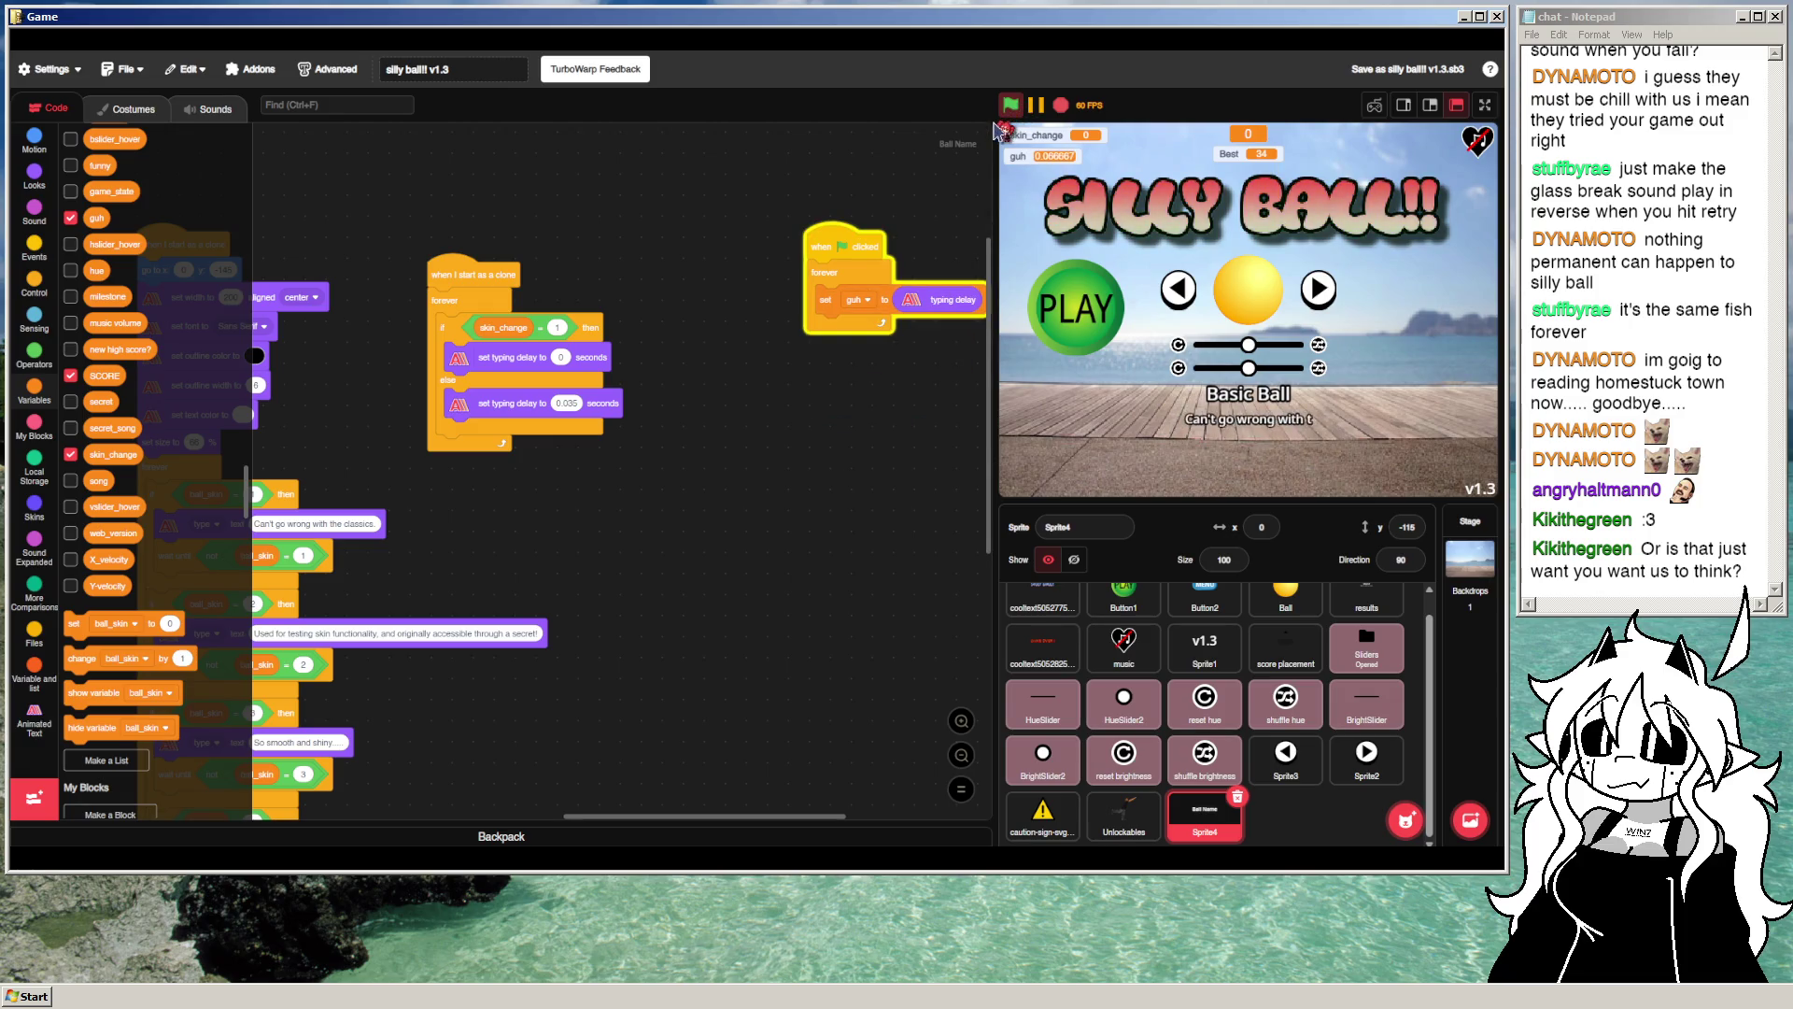
# Step: Cycle the ball skins back and forth past Fish Bowl to test the descriptions, then stop the project
pyautogui.click(1175, 289)
pyautogui.click(1177, 291)
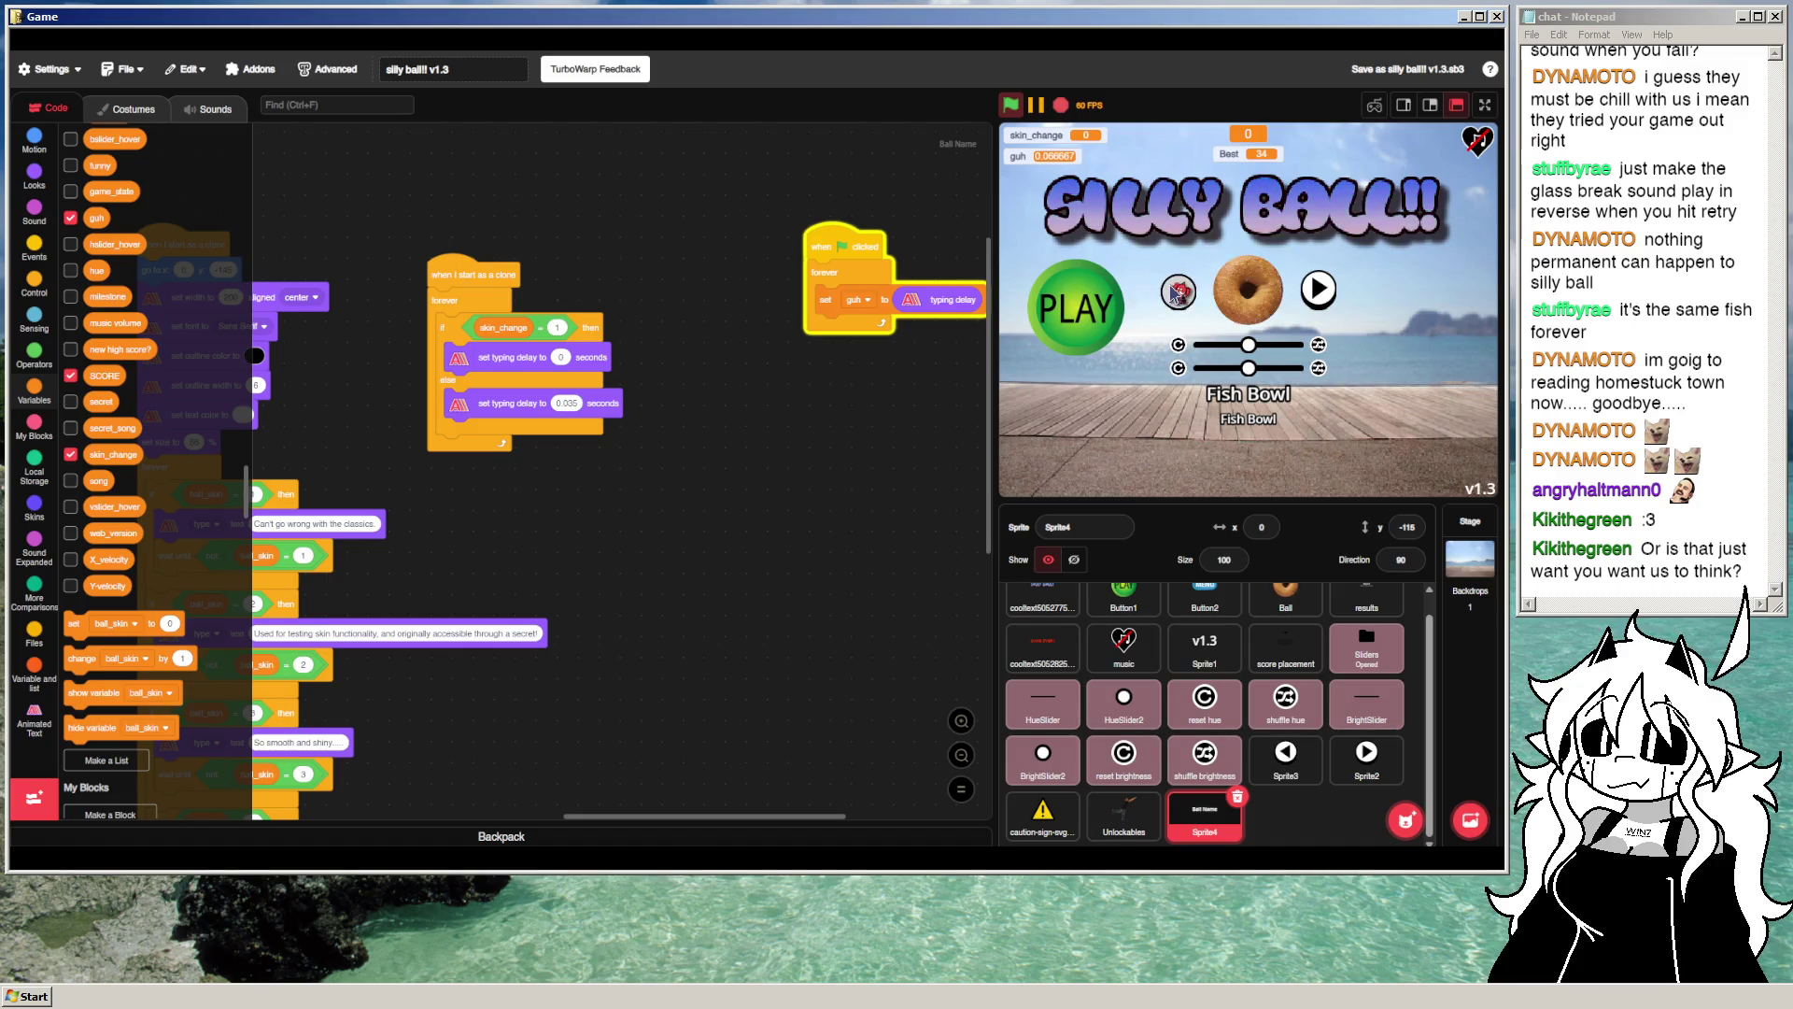
pyautogui.click(1177, 291)
pyautogui.click(1179, 292)
pyautogui.click(1177, 292)
pyautogui.click(1178, 292)
pyautogui.click(1178, 292)
pyautogui.click(1178, 293)
pyautogui.click(1178, 293)
pyautogui.click(1178, 293)
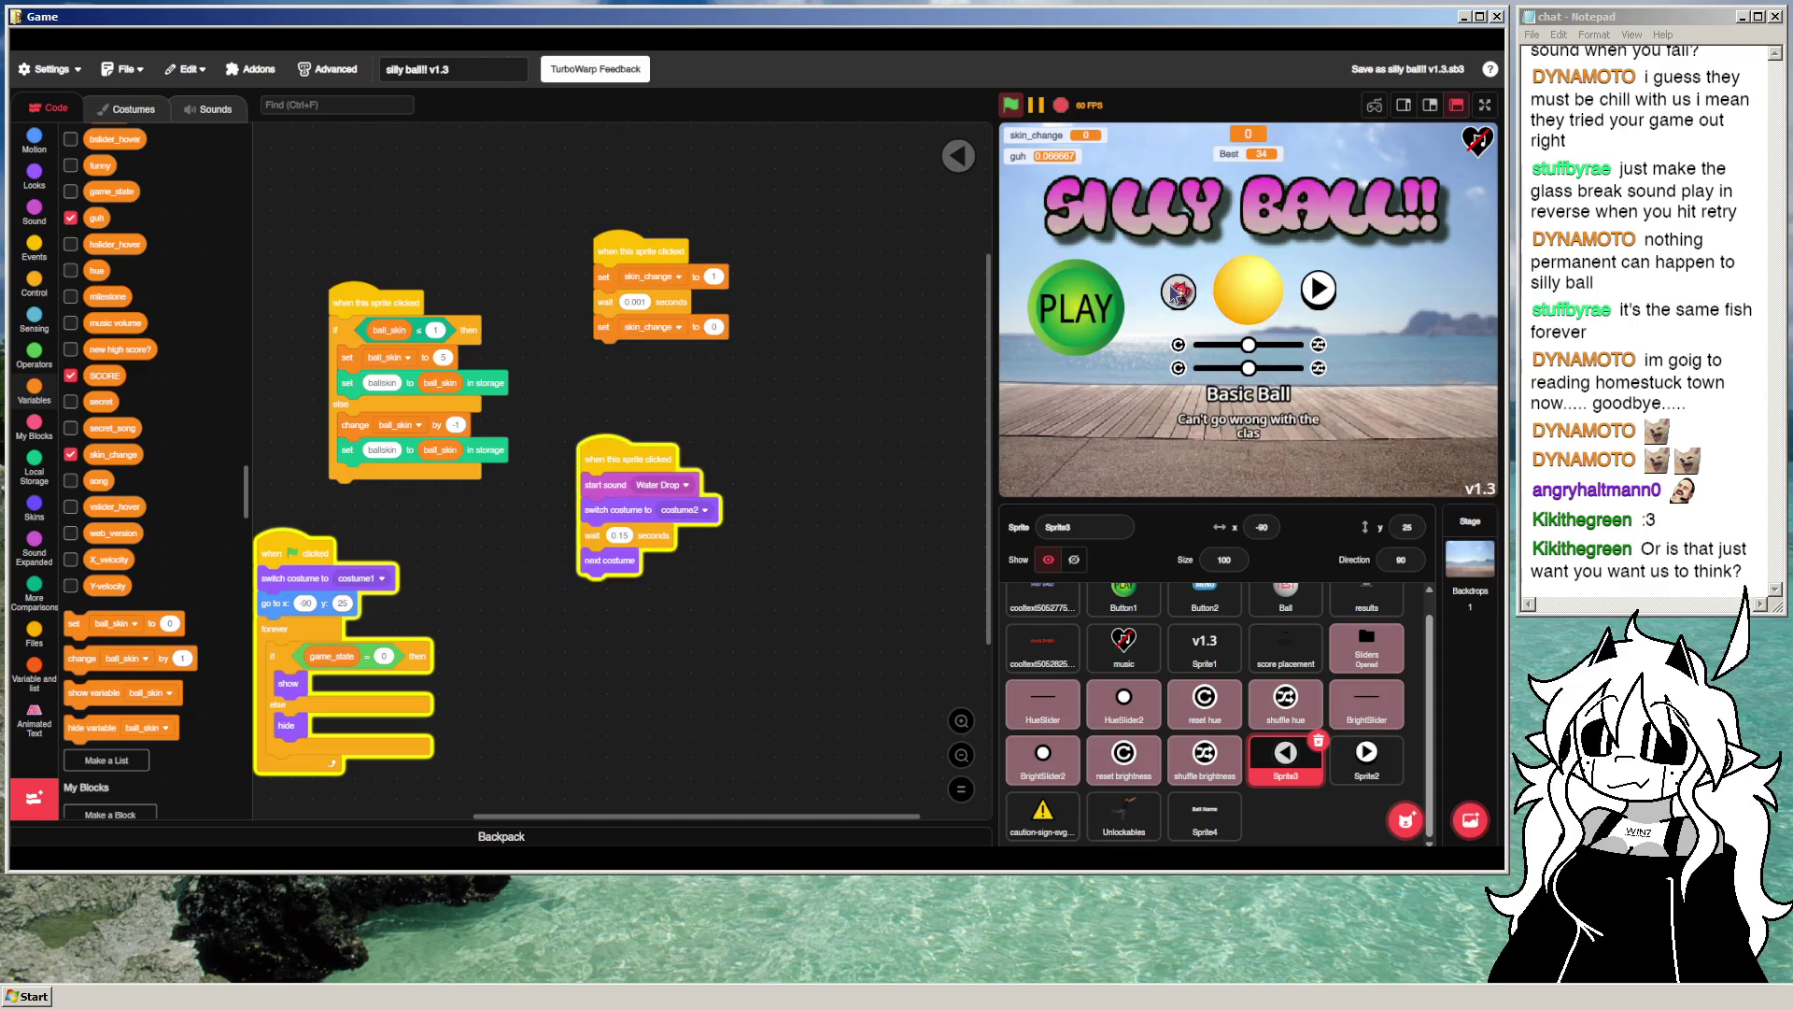
pyautogui.click(1178, 292)
pyautogui.click(1178, 292)
pyautogui.click(1178, 292)
pyautogui.click(1318, 290)
pyautogui.click(1318, 290)
pyautogui.click(1318, 290)
pyautogui.click(1318, 290)
pyautogui.click(1179, 293)
pyautogui.click(1180, 293)
pyautogui.click(1180, 293)
pyautogui.click(1180, 293)
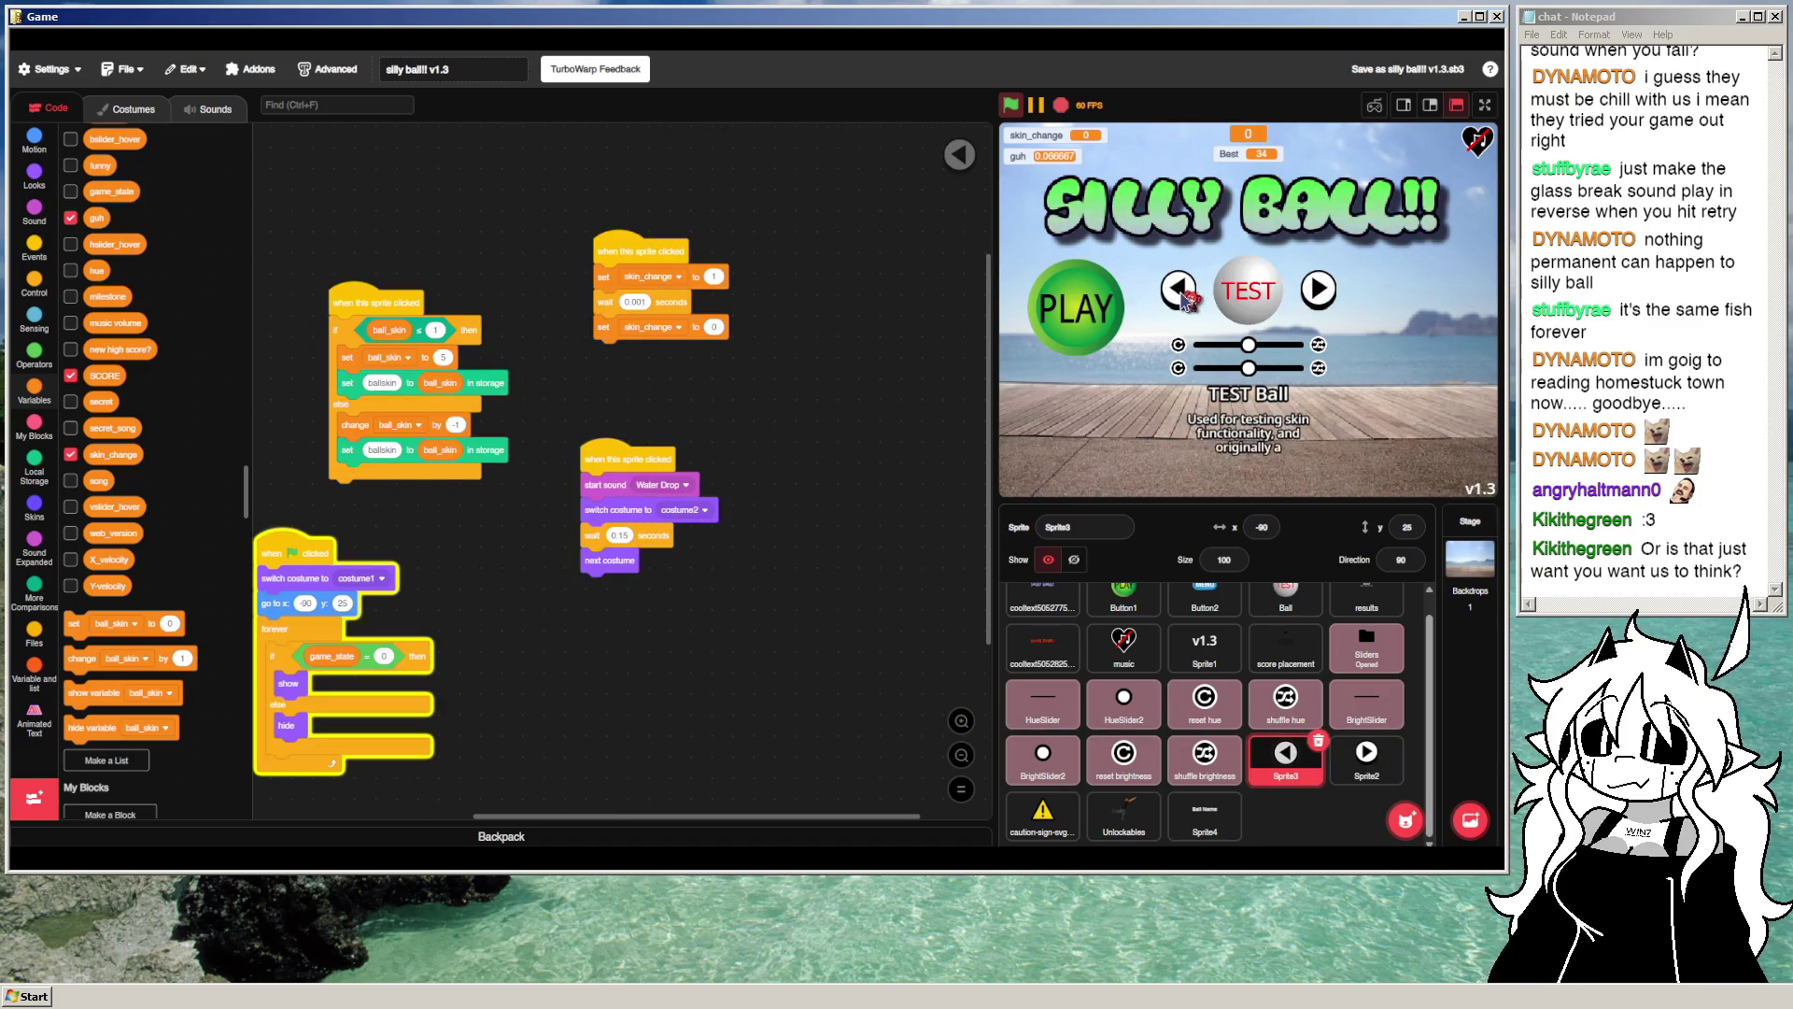
pyautogui.click(1180, 293)
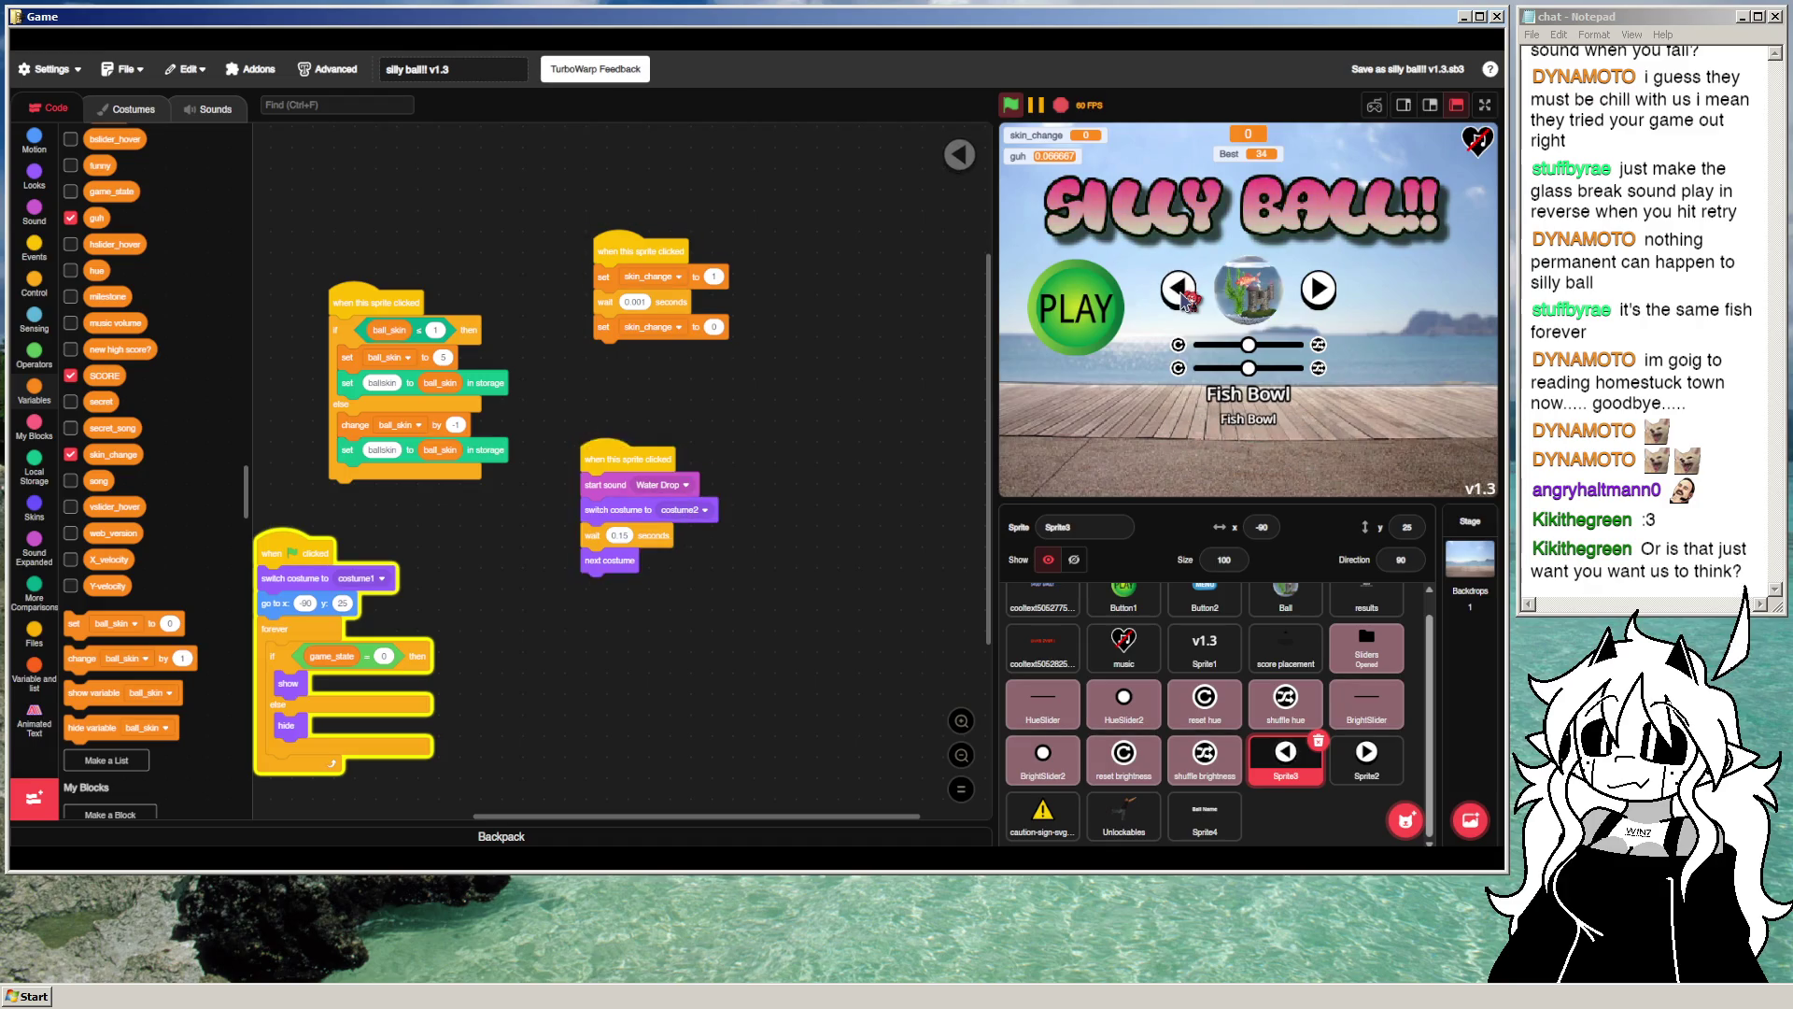
pyautogui.click(1180, 294)
pyautogui.click(1179, 293)
pyautogui.click(1180, 293)
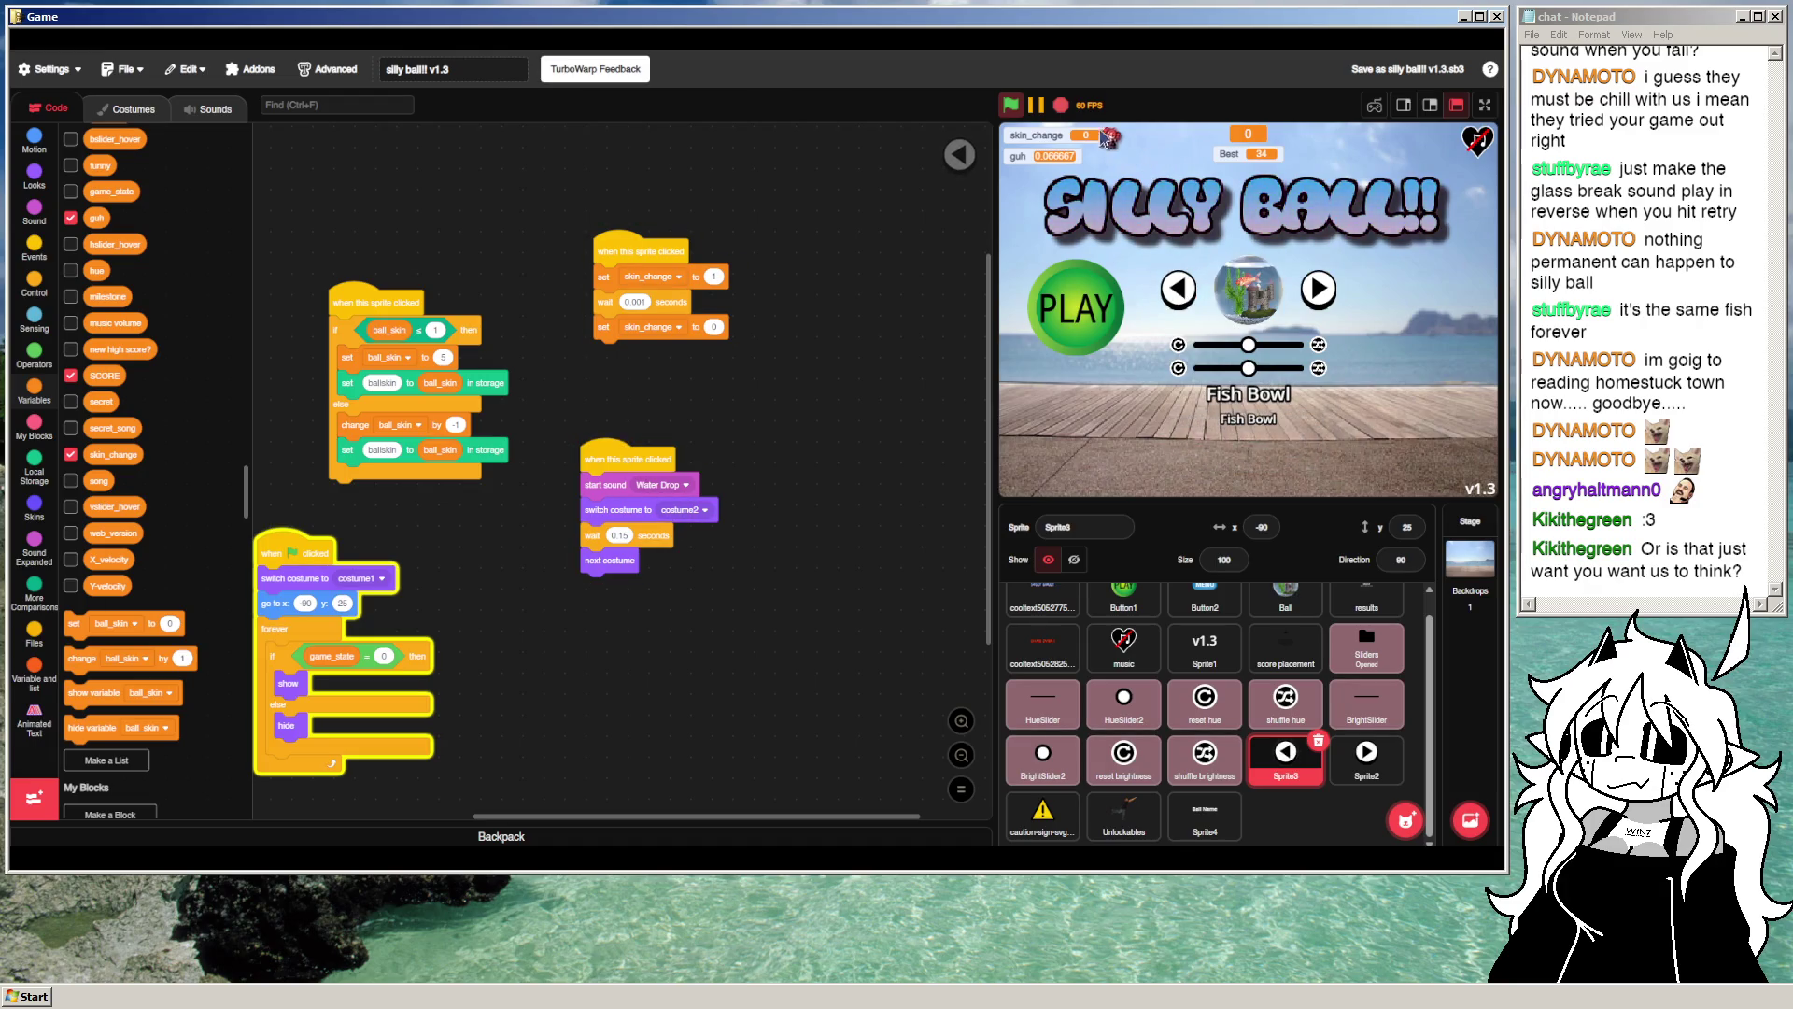
pyautogui.click(1061, 106)
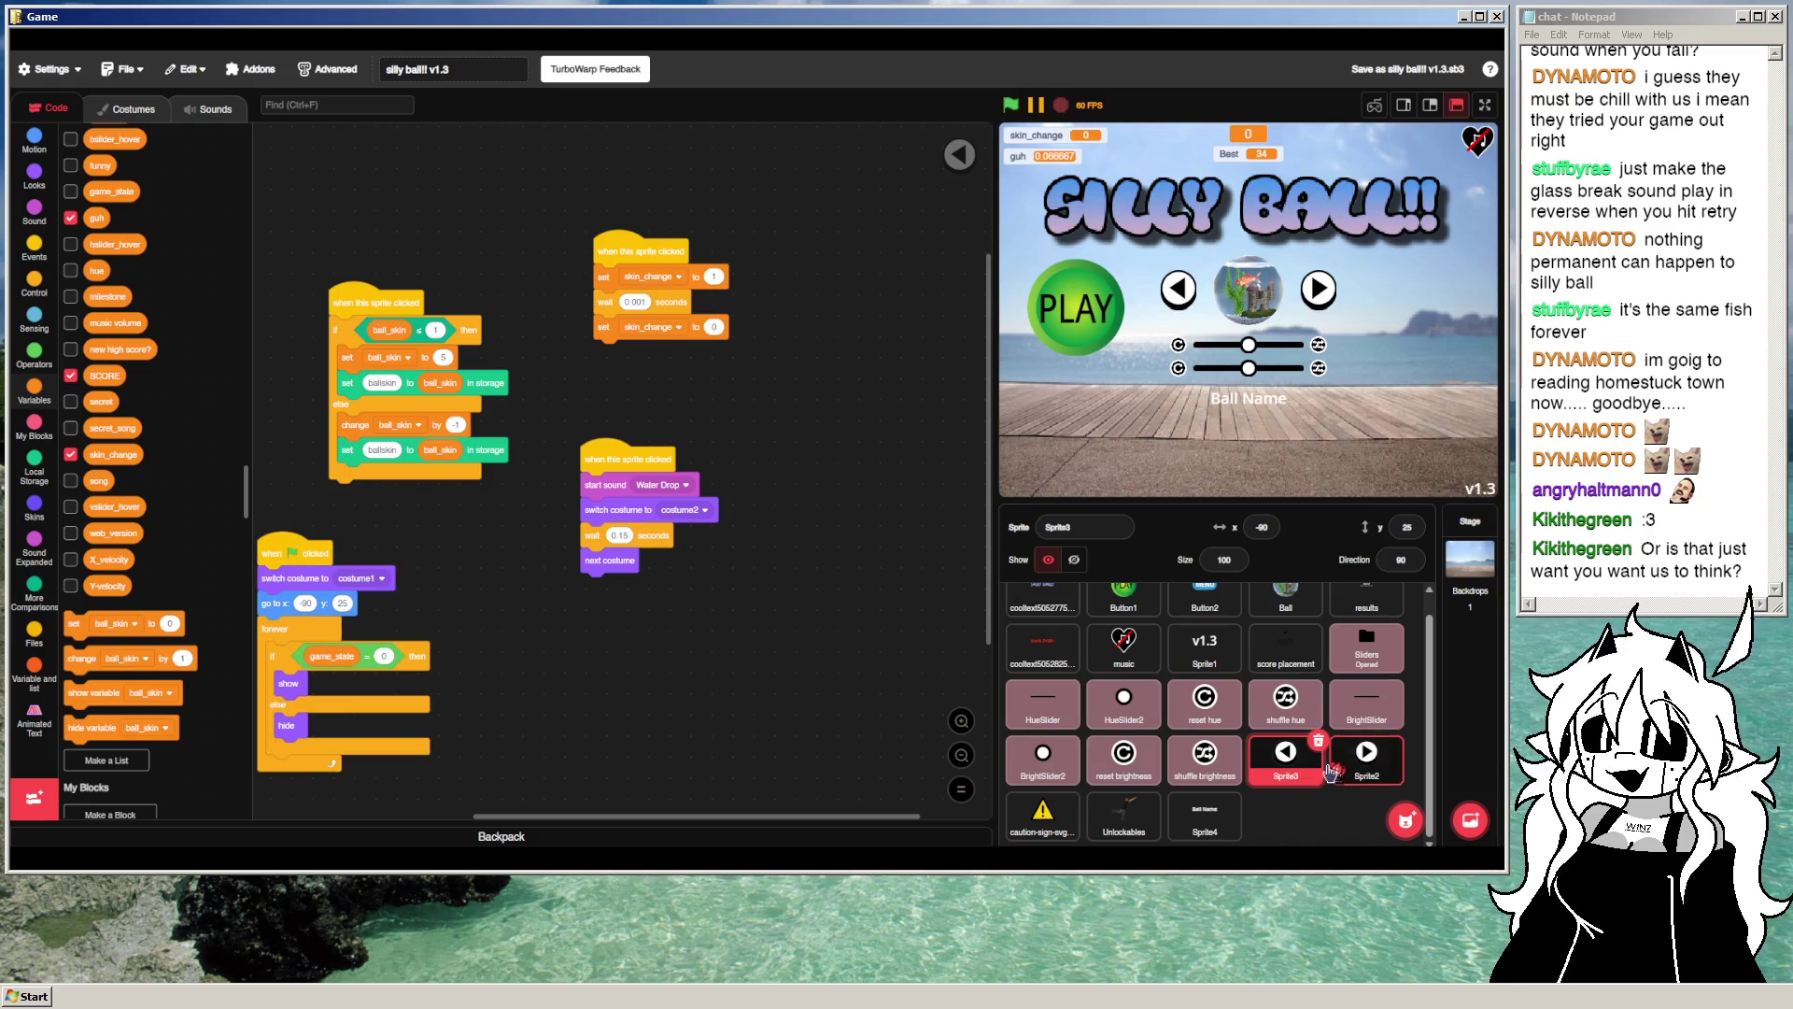
# Step: Copy the skin_change click script from the left-arrow Sprite3
pyautogui.click(1367, 755)
pyautogui.click(1286, 755)
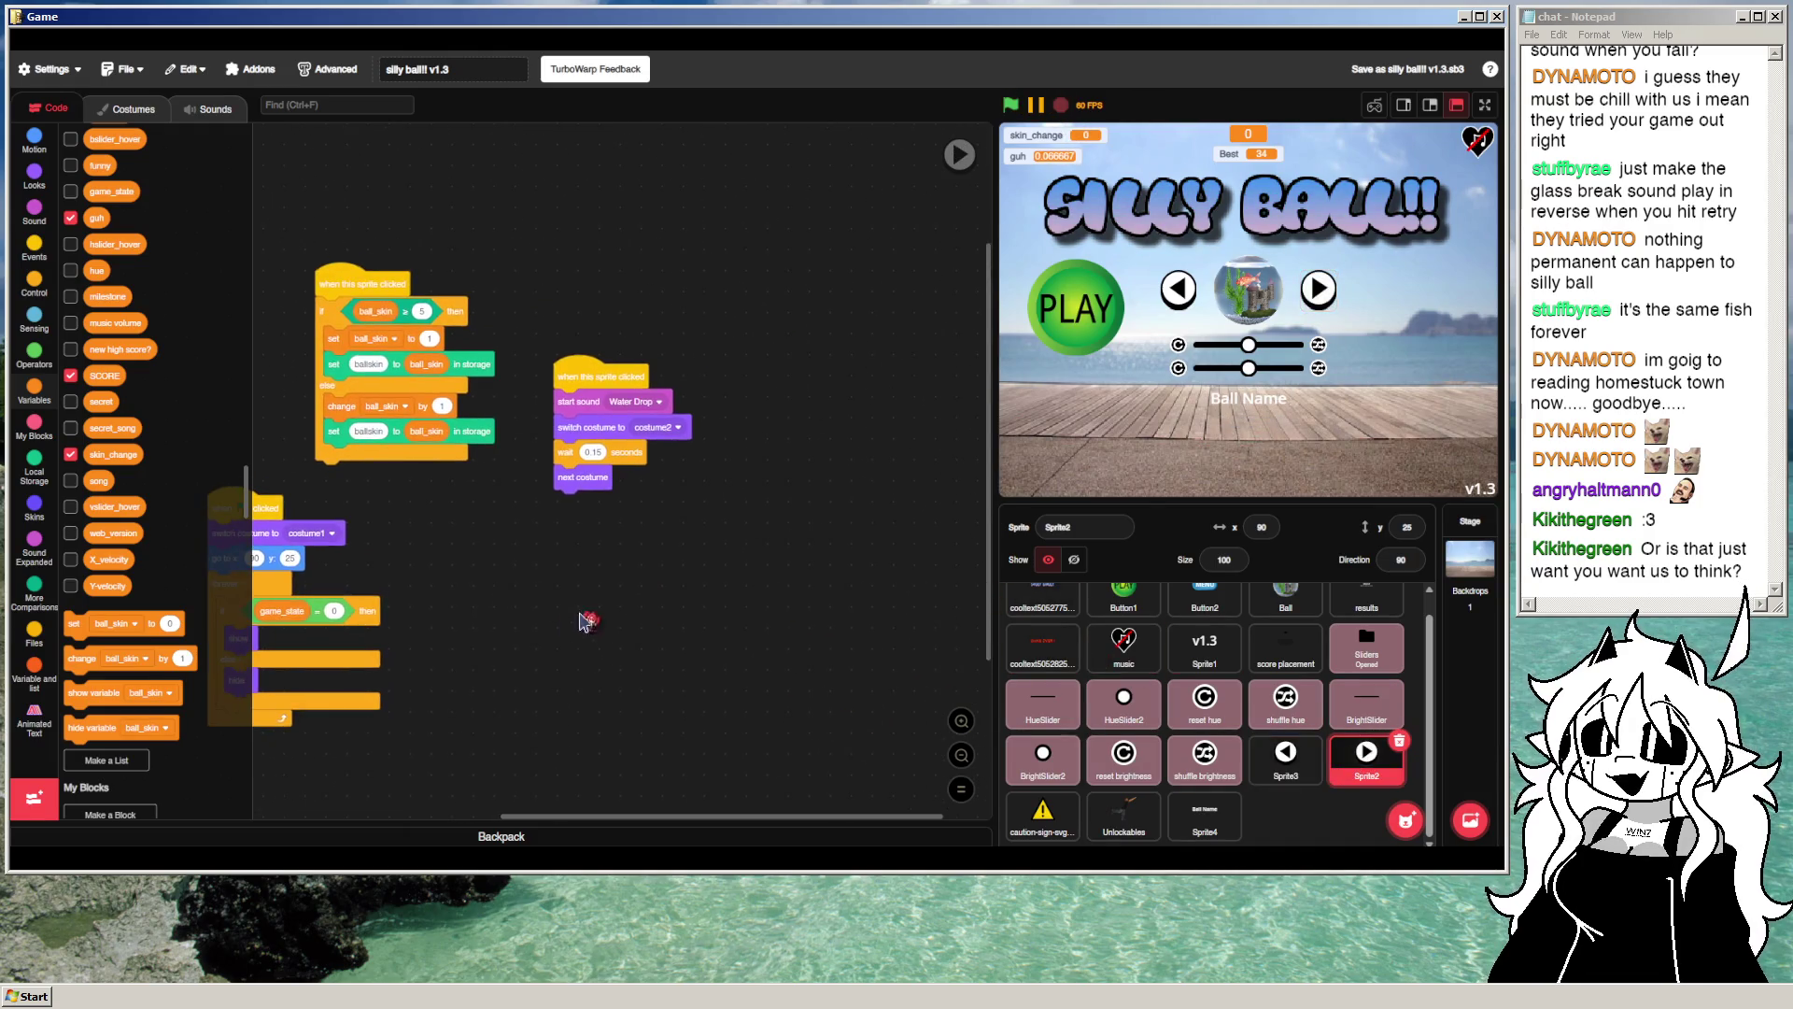
pyautogui.rightClick(629, 248)
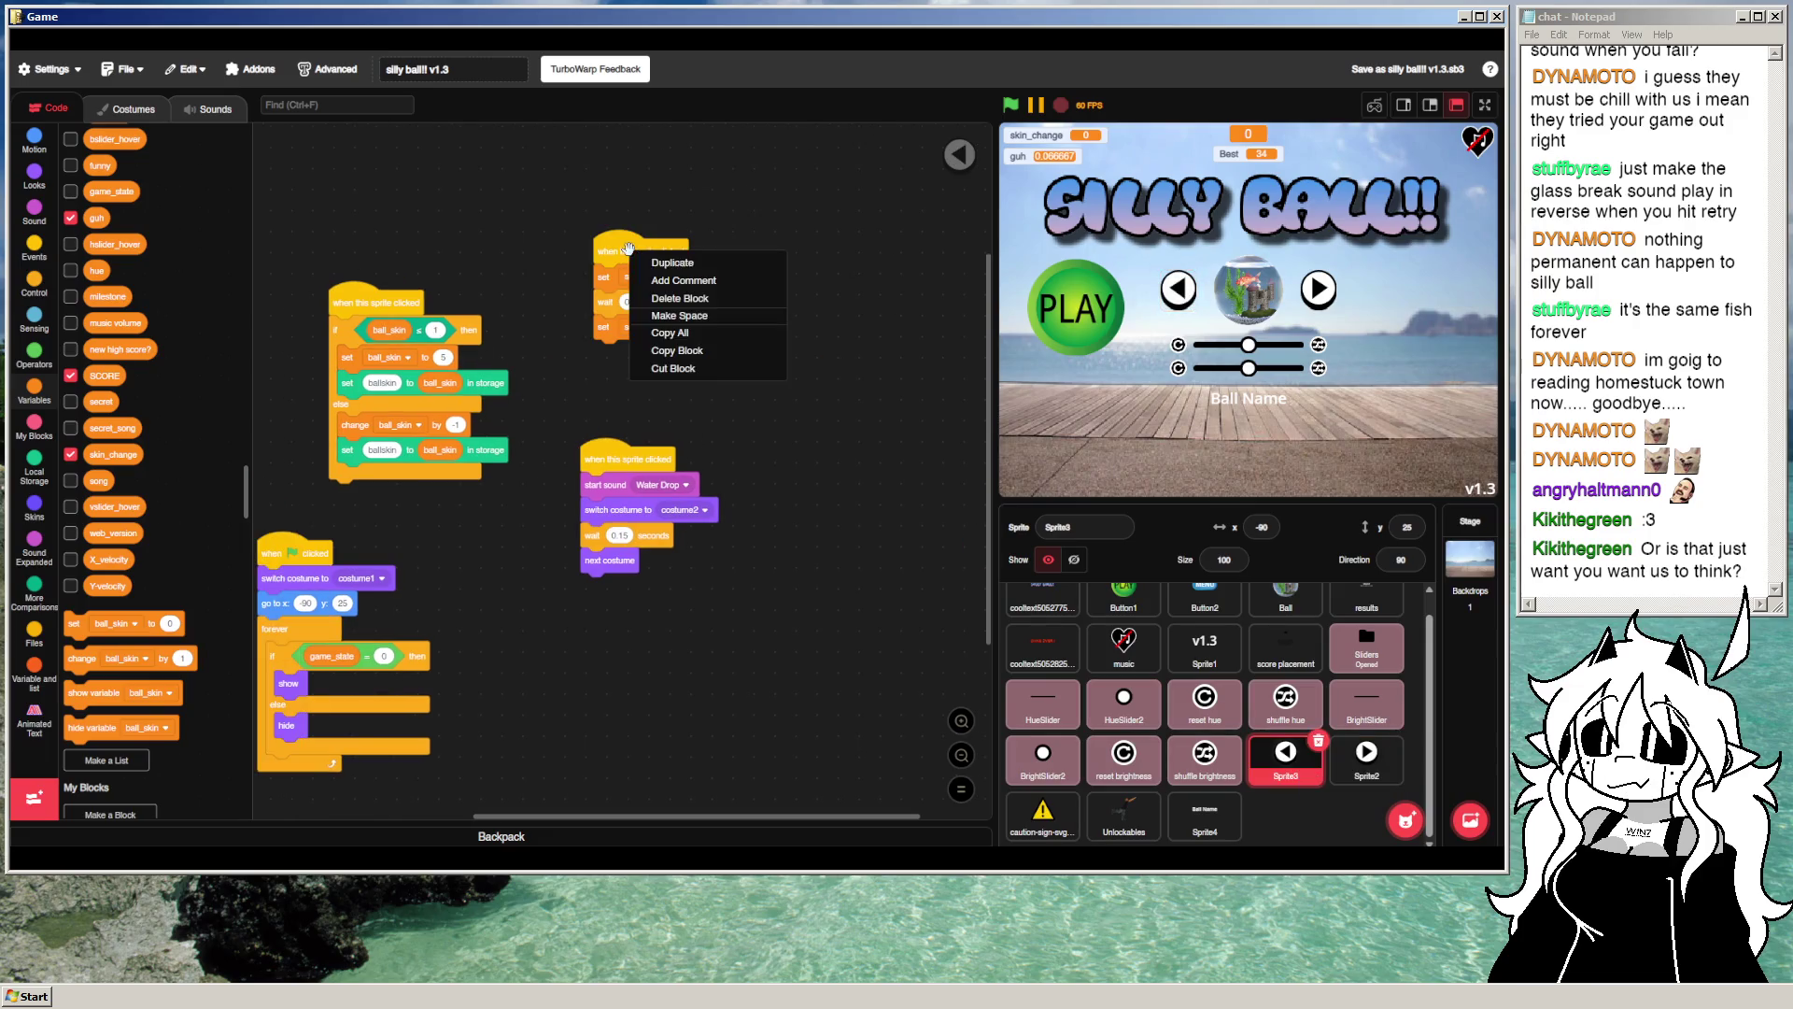
pyautogui.click(691, 351)
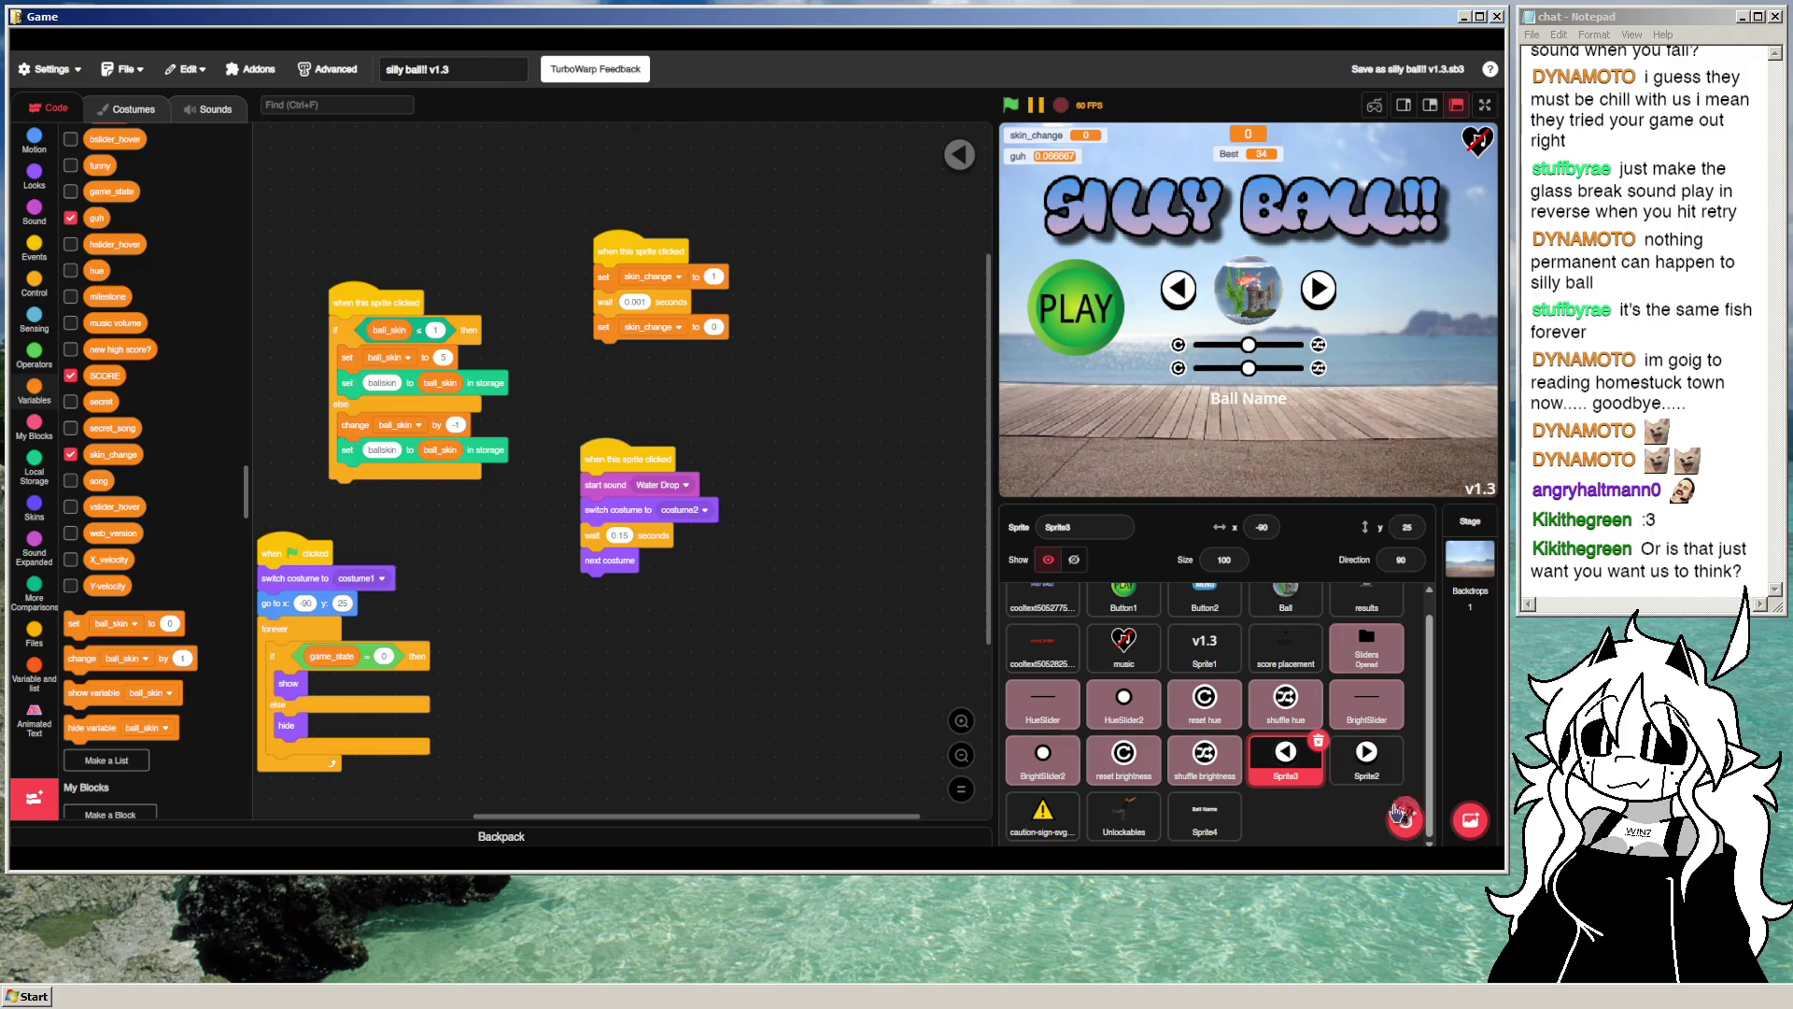
# Step: Paste it into Sprite2 above the Water Drop script, then open the Ball Name sprite
pyautogui.click(1366, 755)
pyautogui.rightClick(683, 258)
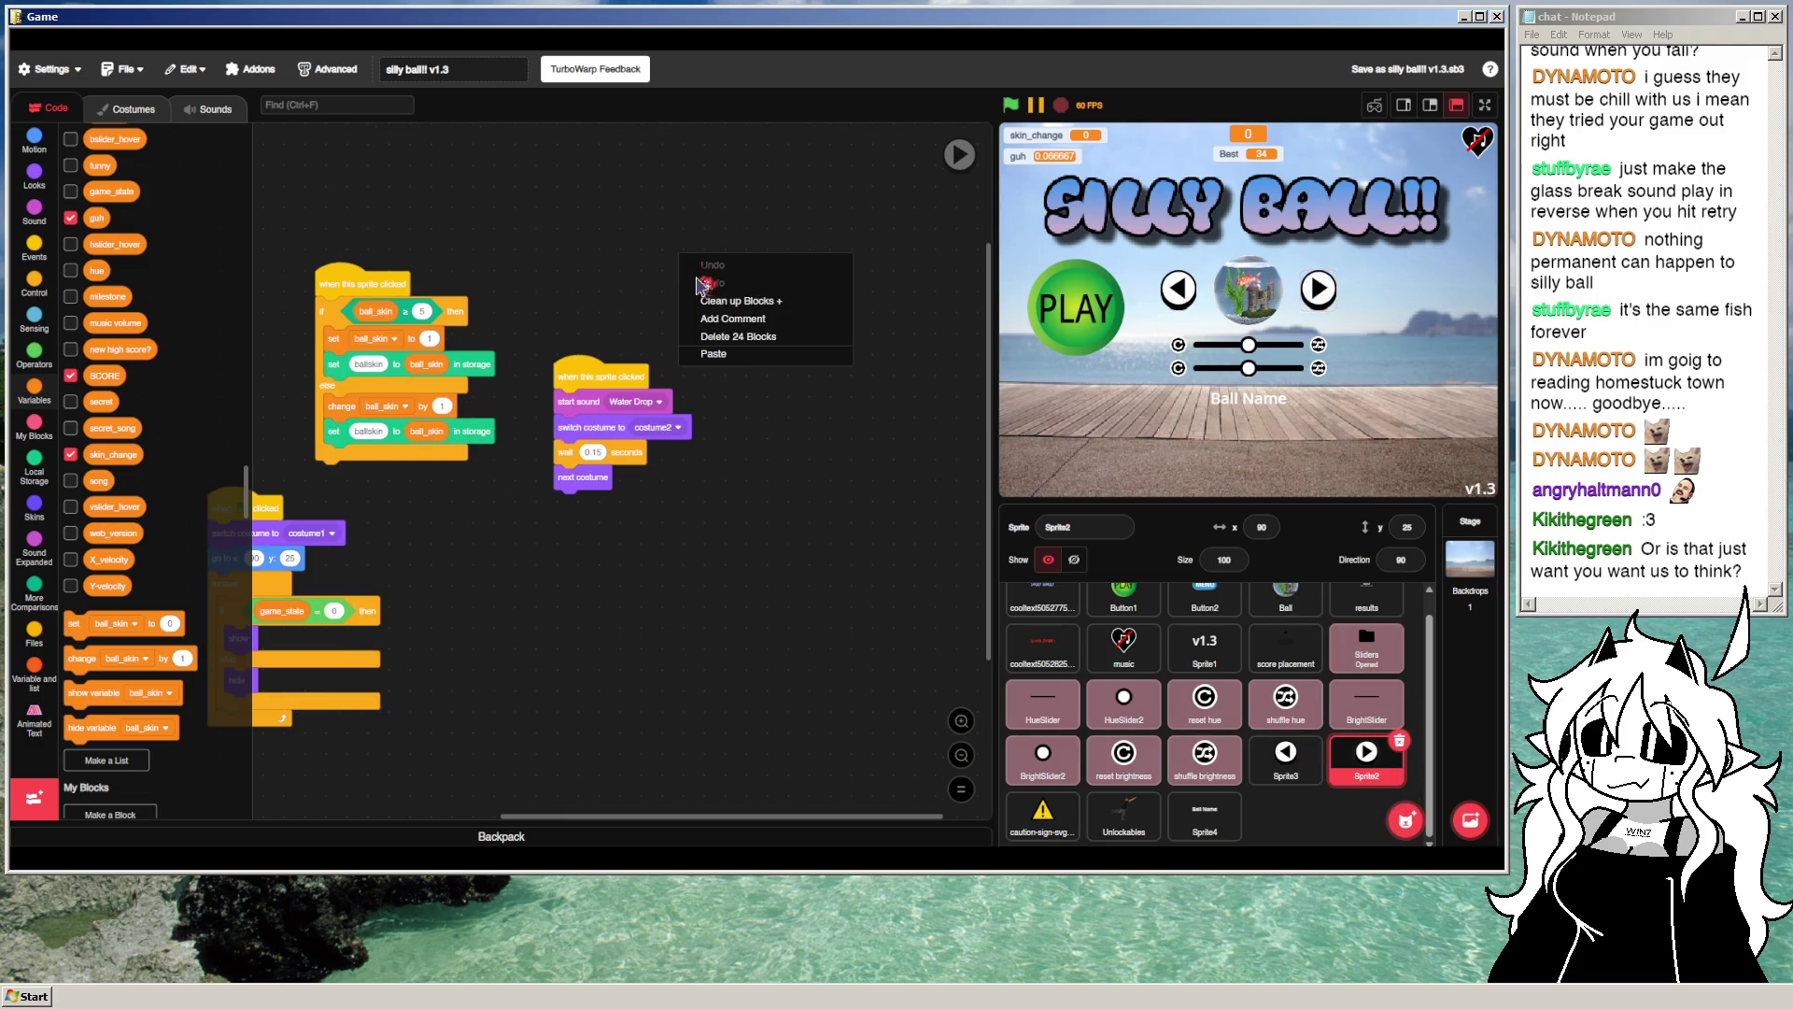
pyautogui.click(738, 353)
pyautogui.moveTo(695, 338)
pyautogui.mouseDown()
pyautogui.moveTo(584, 201)
pyautogui.moveTo(590, 223)
pyautogui.mouseUp()
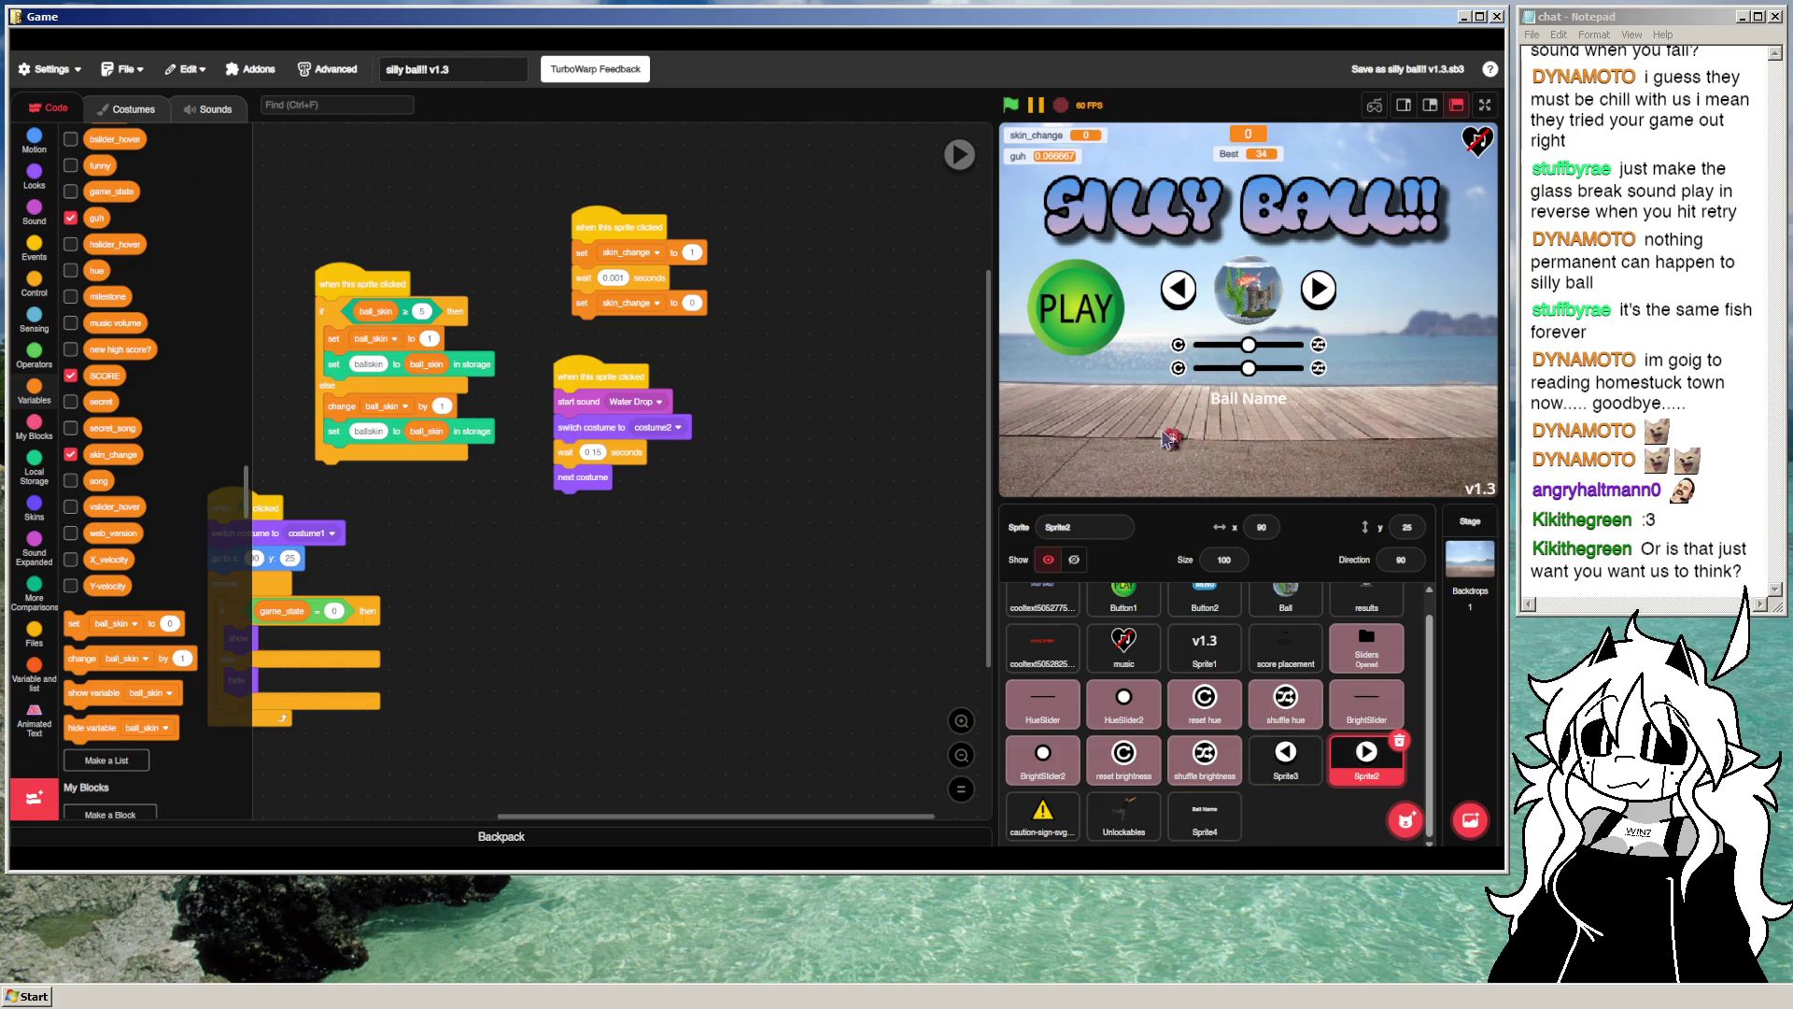
pyautogui.click(1195, 811)
pyautogui.moveTo(809, 545)
pyautogui.mouseDown()
pyautogui.moveTo(657, 592)
pyautogui.moveTo(878, 594)
pyautogui.mouseUp()
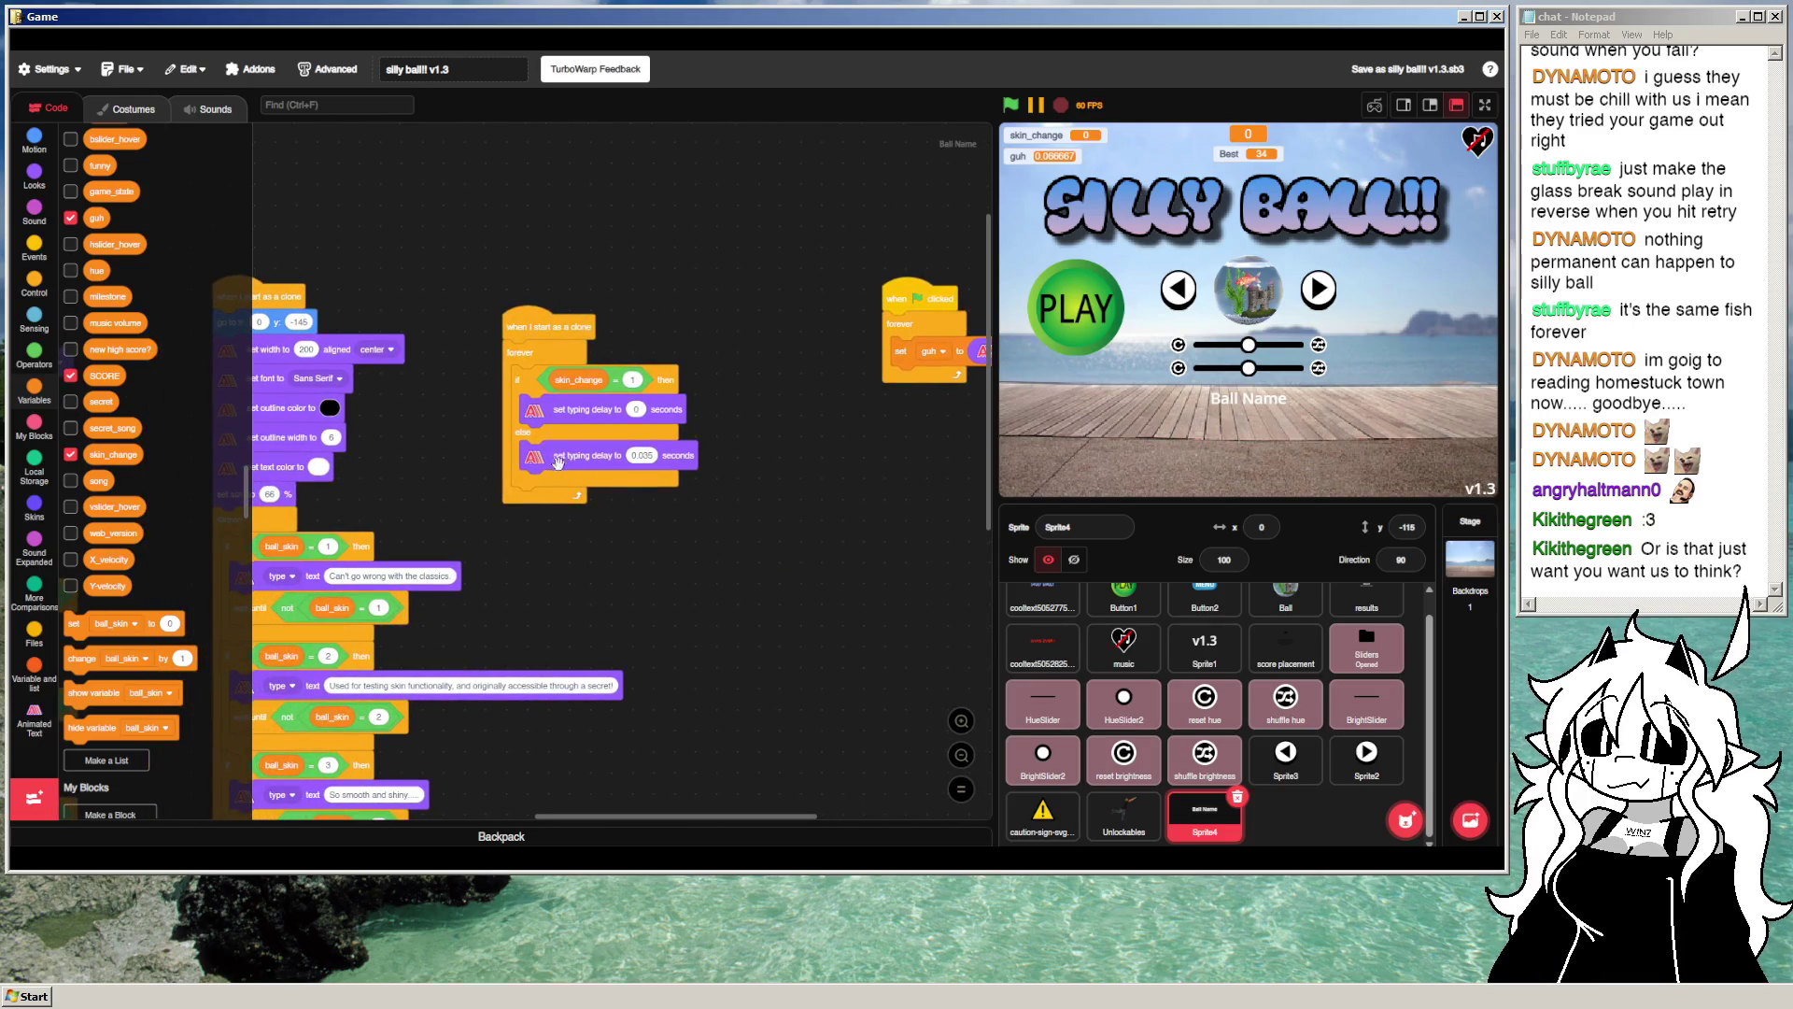
# Step: Pull out the 0.035 typing delay and turn the skin_change if-else into a plain if-then
pyautogui.moveTo(539, 454); pyautogui.dragTo(684, 572)
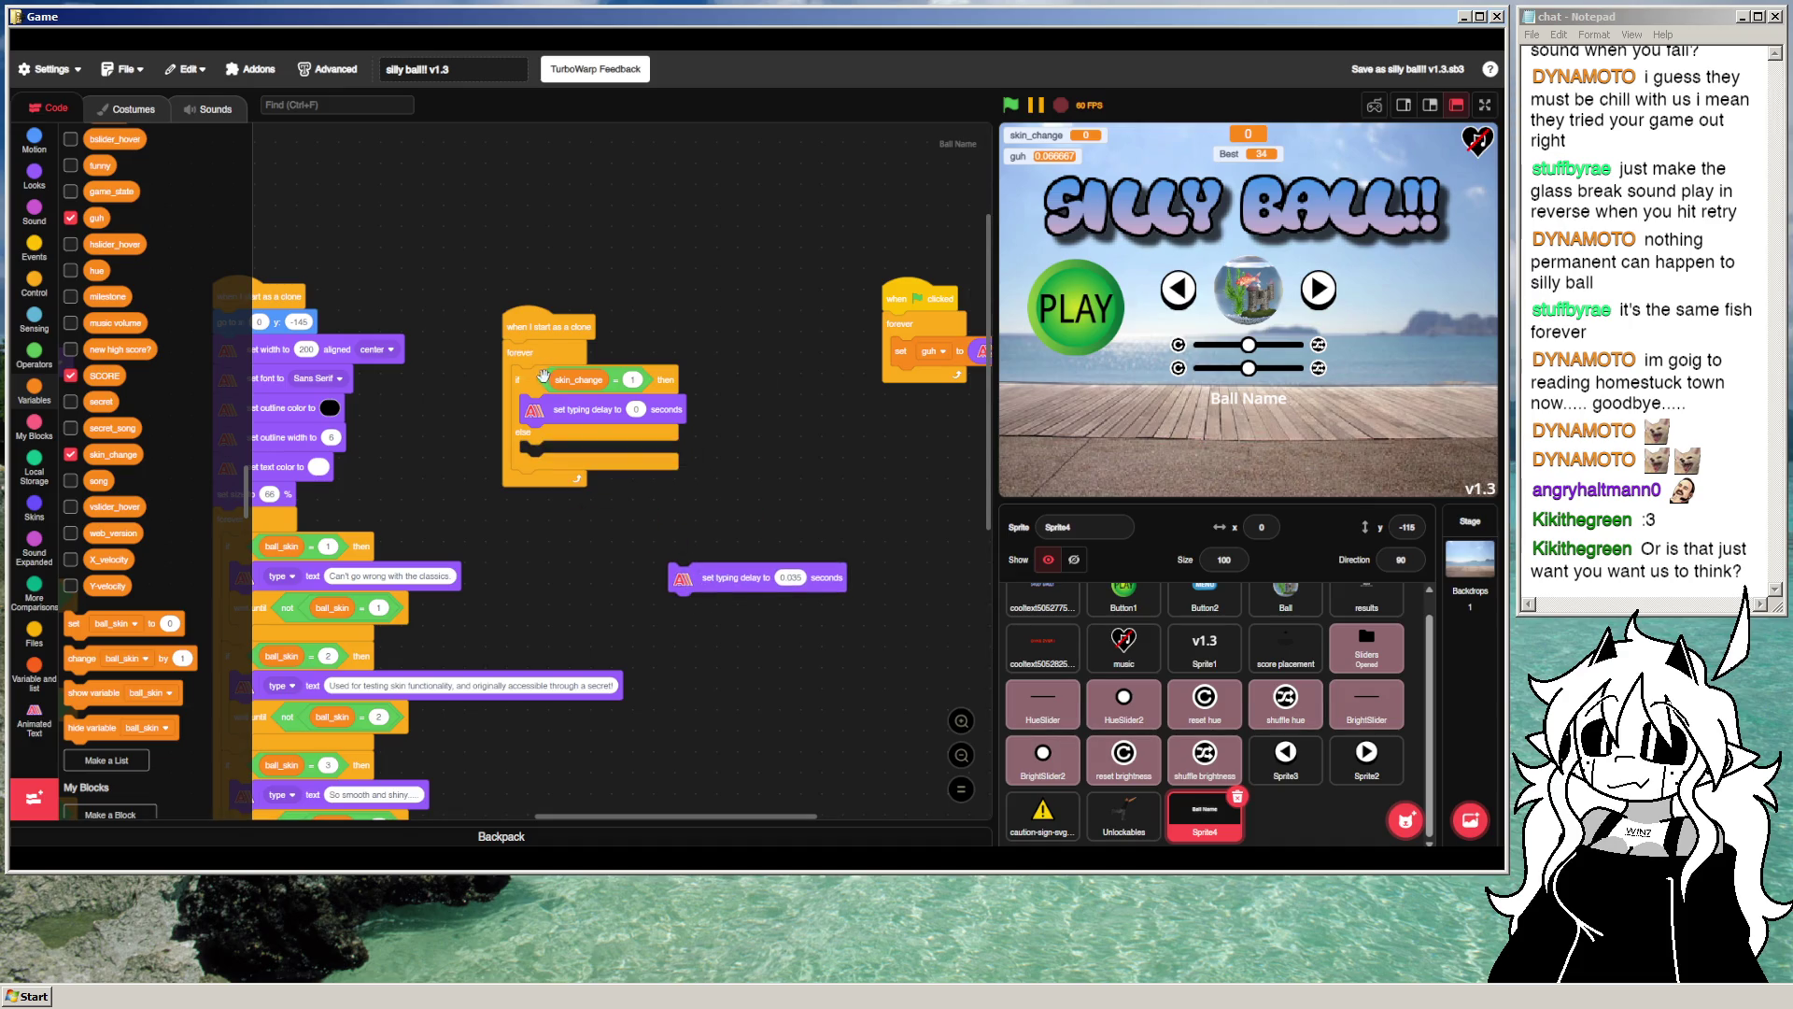
pyautogui.rightClick(549, 380)
pyautogui.click(604, 388)
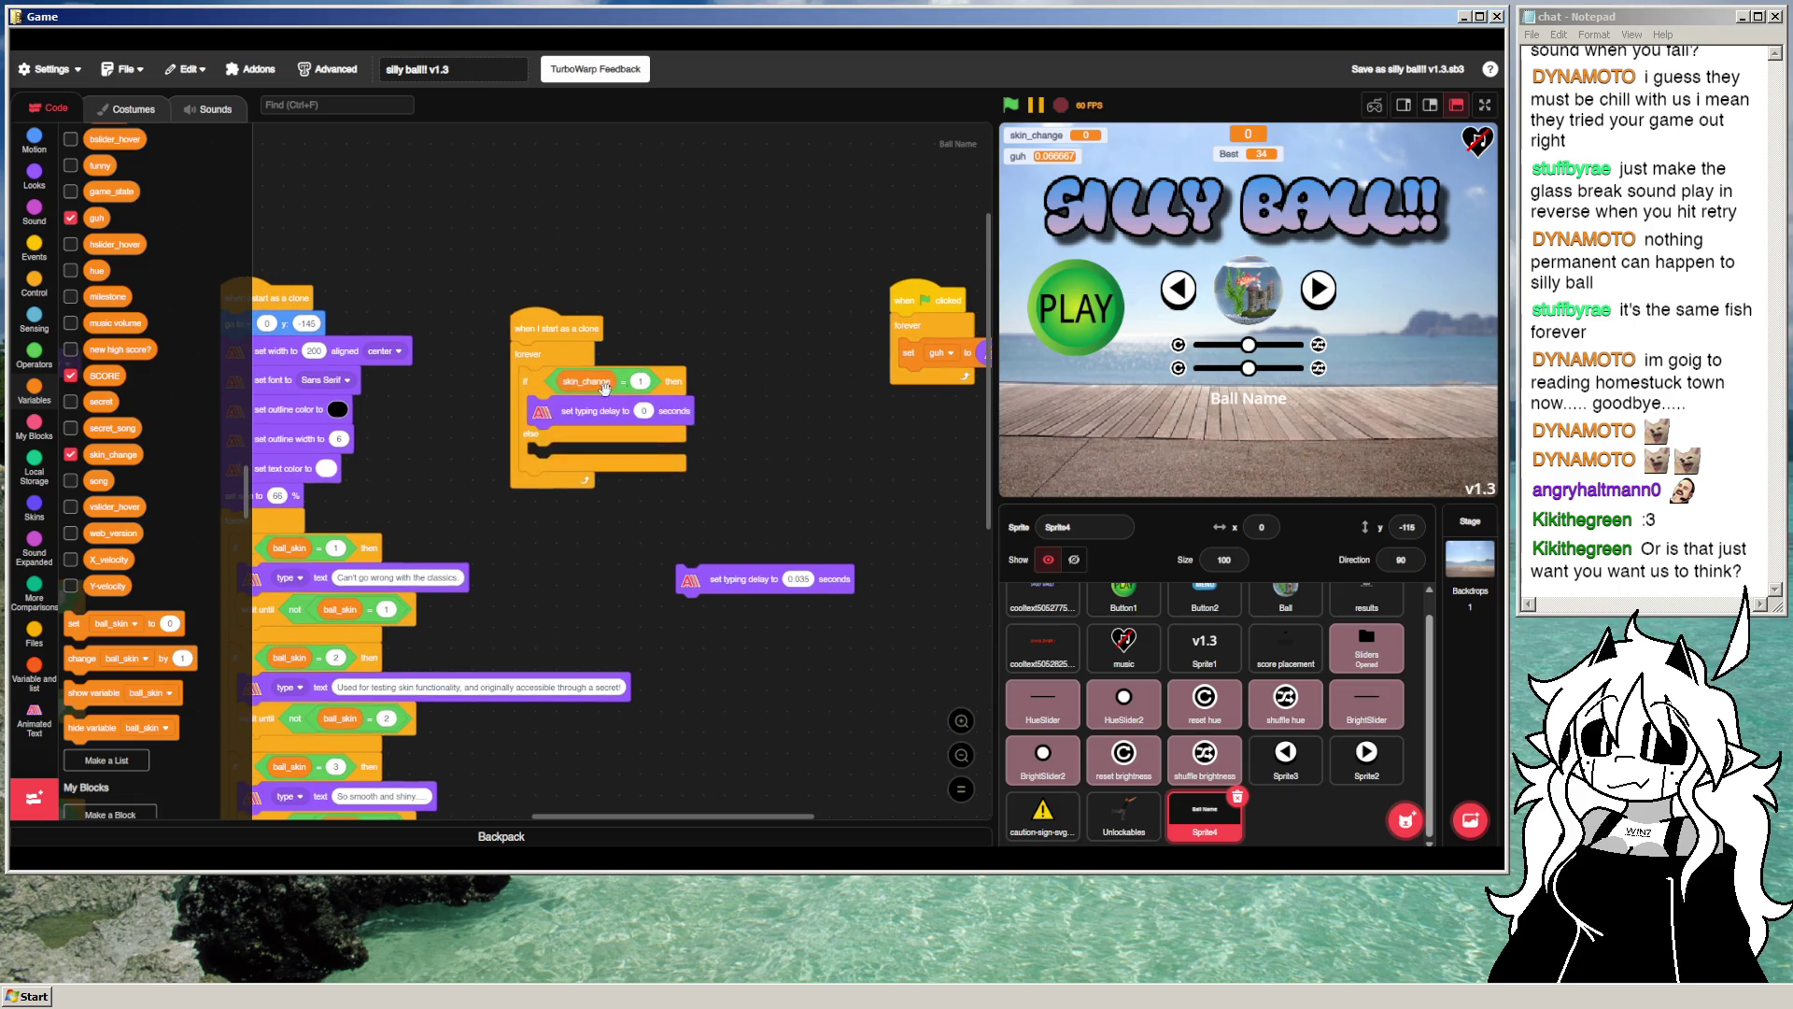
pyautogui.moveTo(534, 379)
pyautogui.mouseDown()
pyautogui.moveTo(717, 385)
pyautogui.moveTo(605, 403)
pyautogui.mouseUp()
pyautogui.rightClick(719, 390)
pyautogui.click(738, 458)
# Step: Add a second skin_change if holding typing delay 0.035 and snap both into the forever loop
pyautogui.rightClick(606, 404)
pyautogui.click(621, 412)
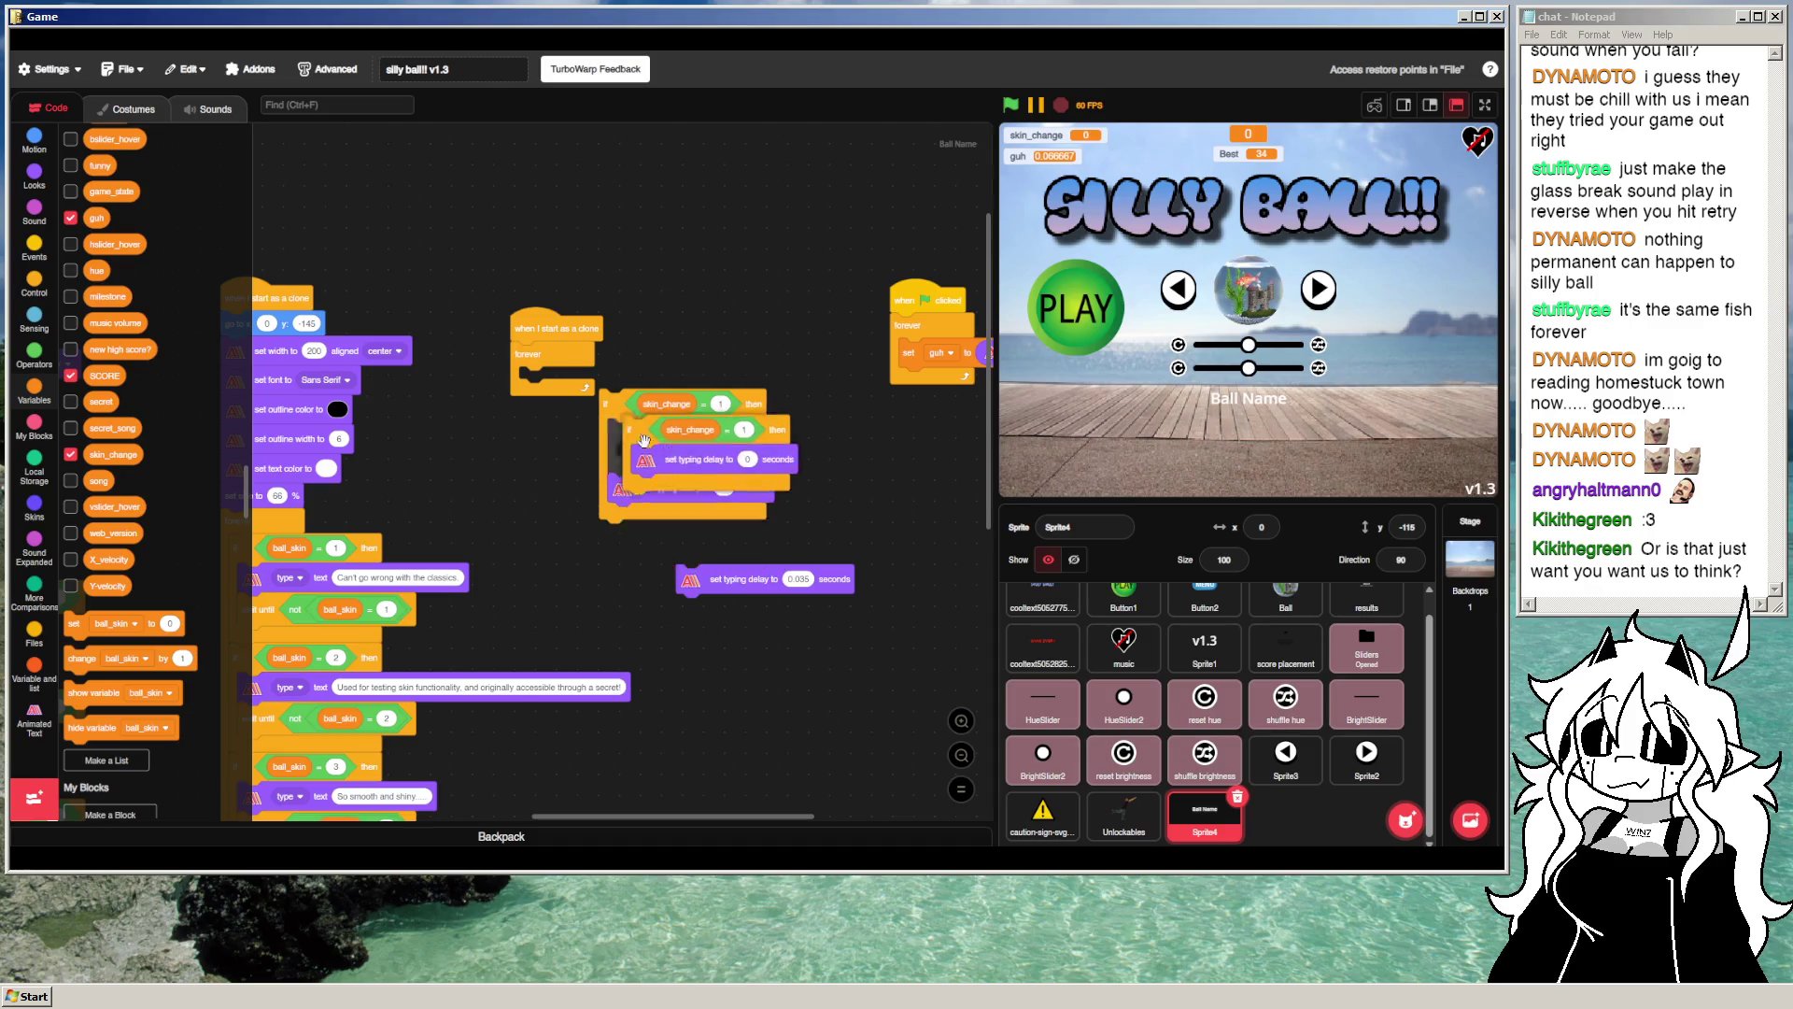
pyautogui.click(624, 483)
pyautogui.moveTo(653, 509); pyautogui.dragTo(169, 453)
pyautogui.moveTo(727, 570); pyautogui.dragTo(659, 501)
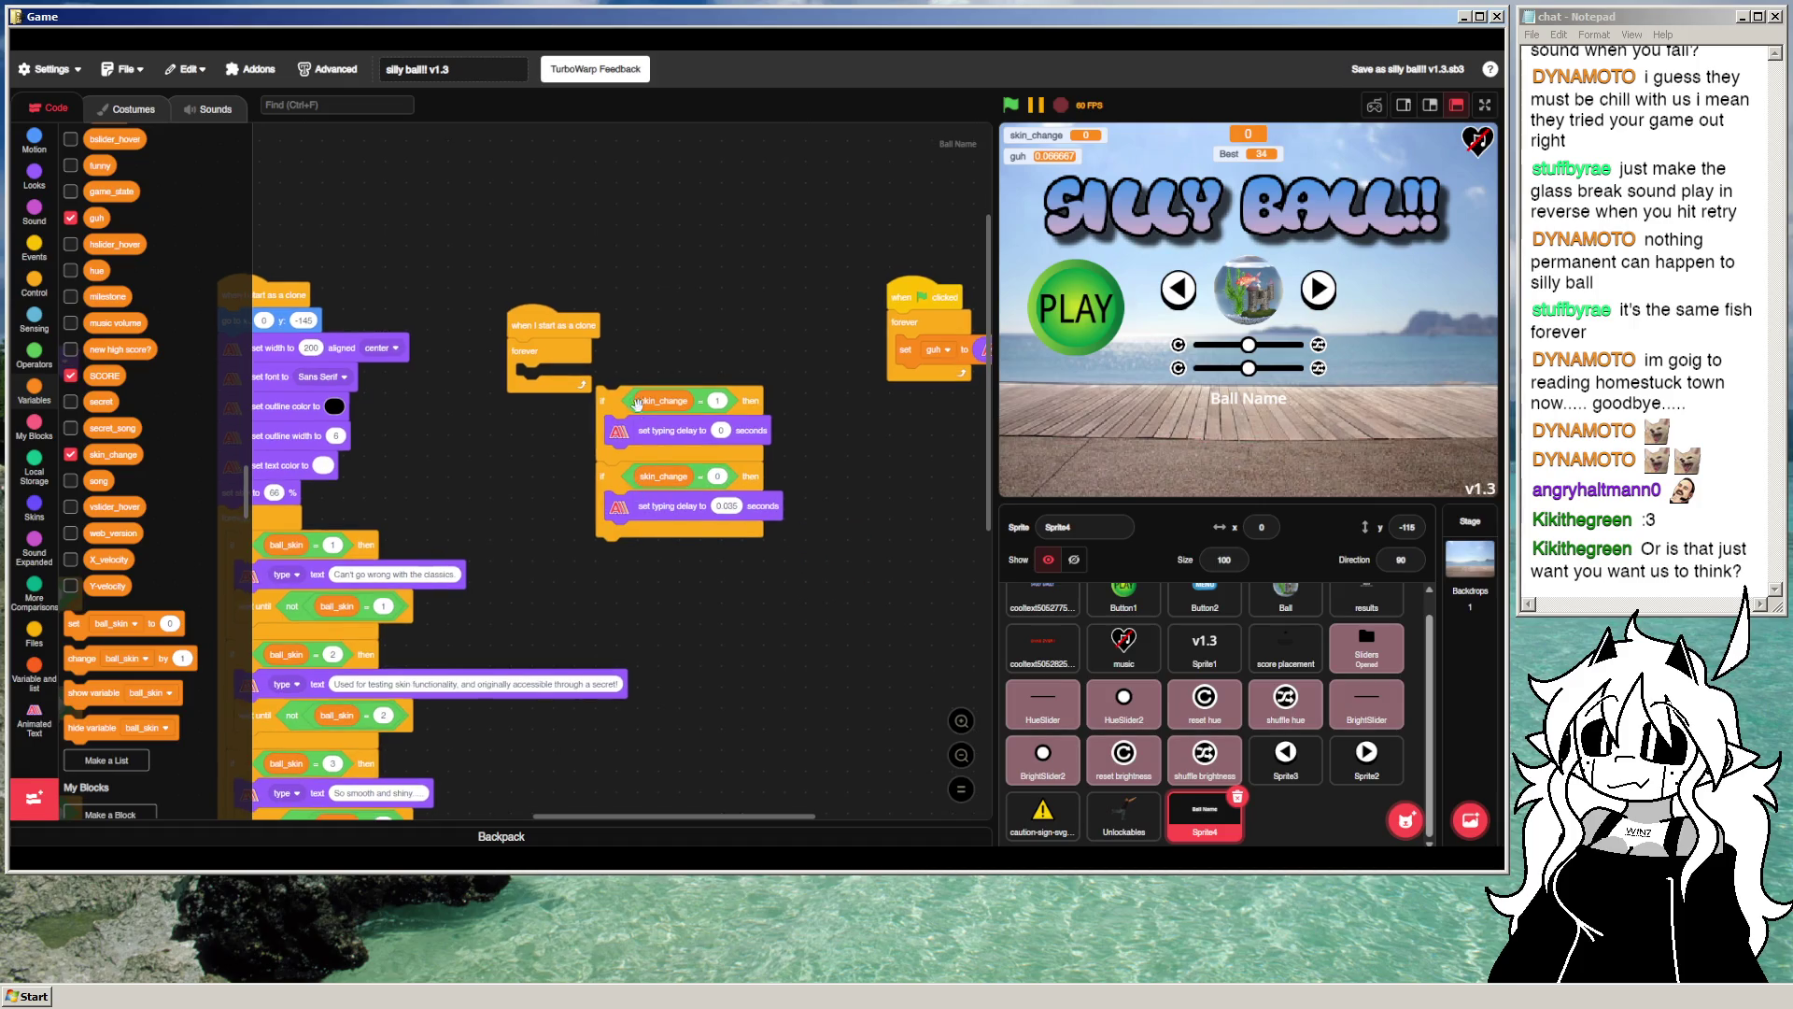
pyautogui.moveTo(612, 395); pyautogui.dragTo(553, 363)
# Step: Run the project and cycle the ball skin to the TEST ball
pyautogui.click(1011, 104)
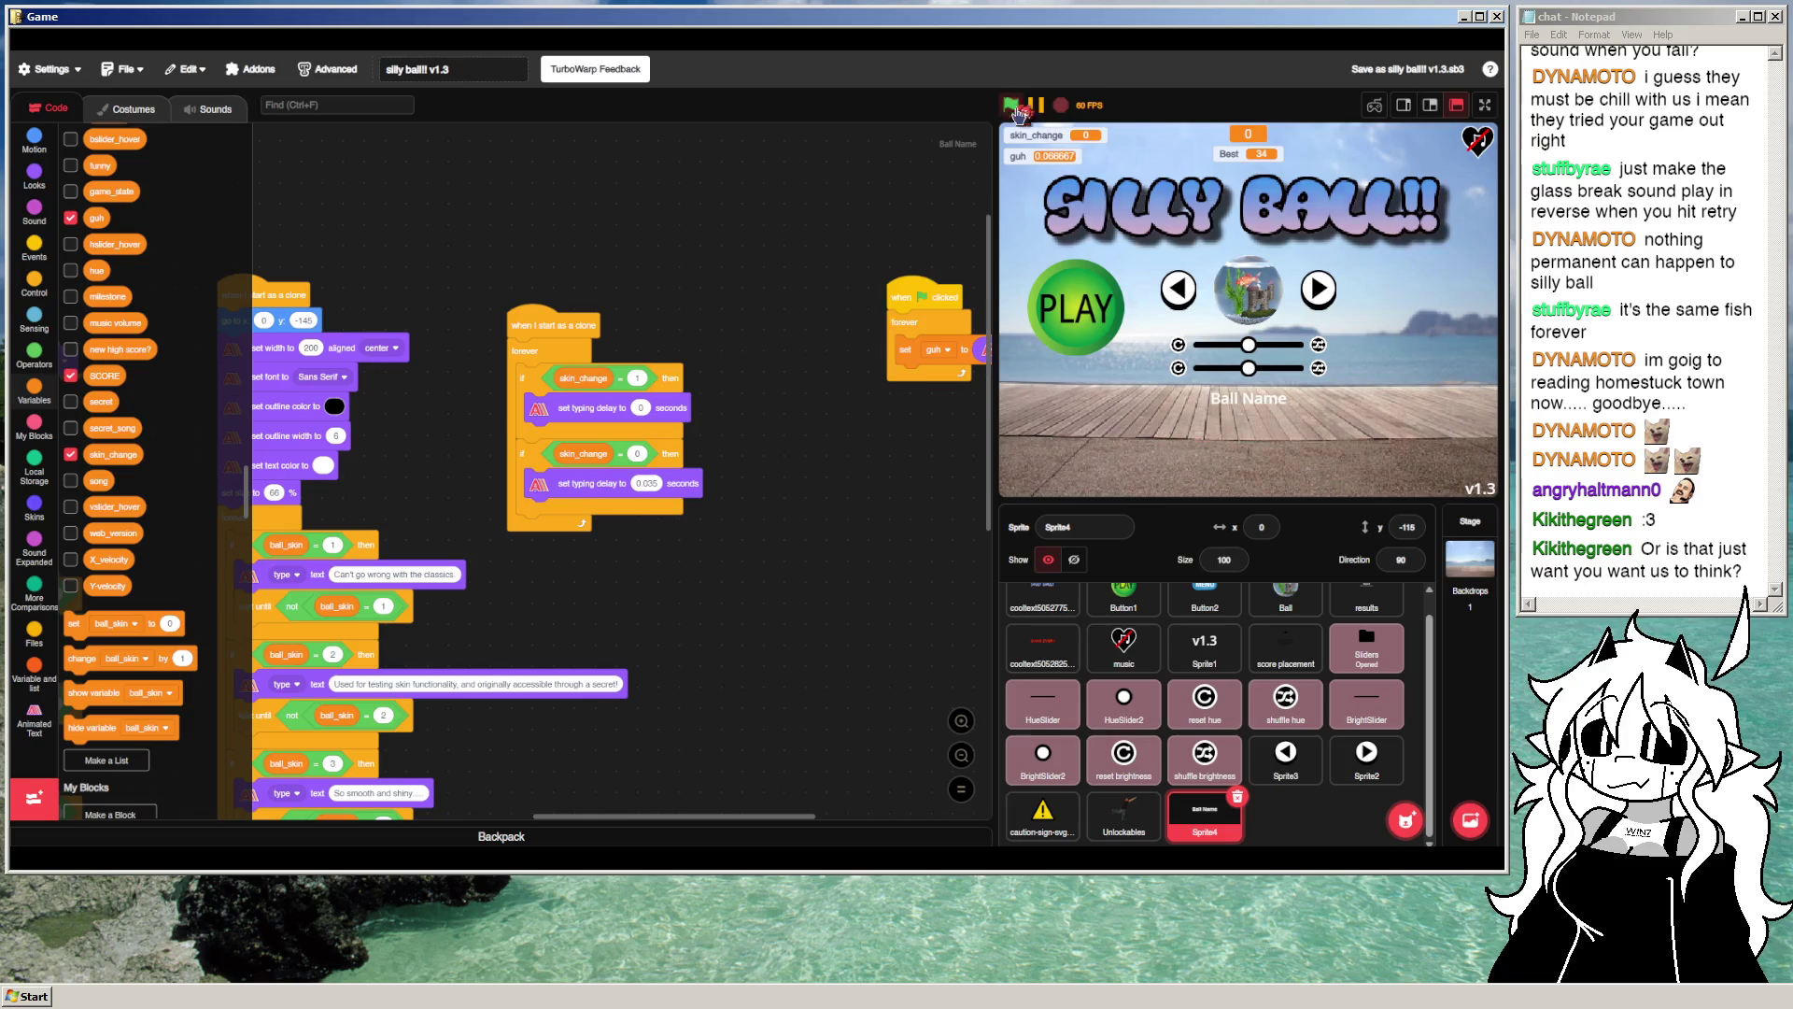
pyautogui.click(1317, 292)
pyautogui.click(1317, 292)
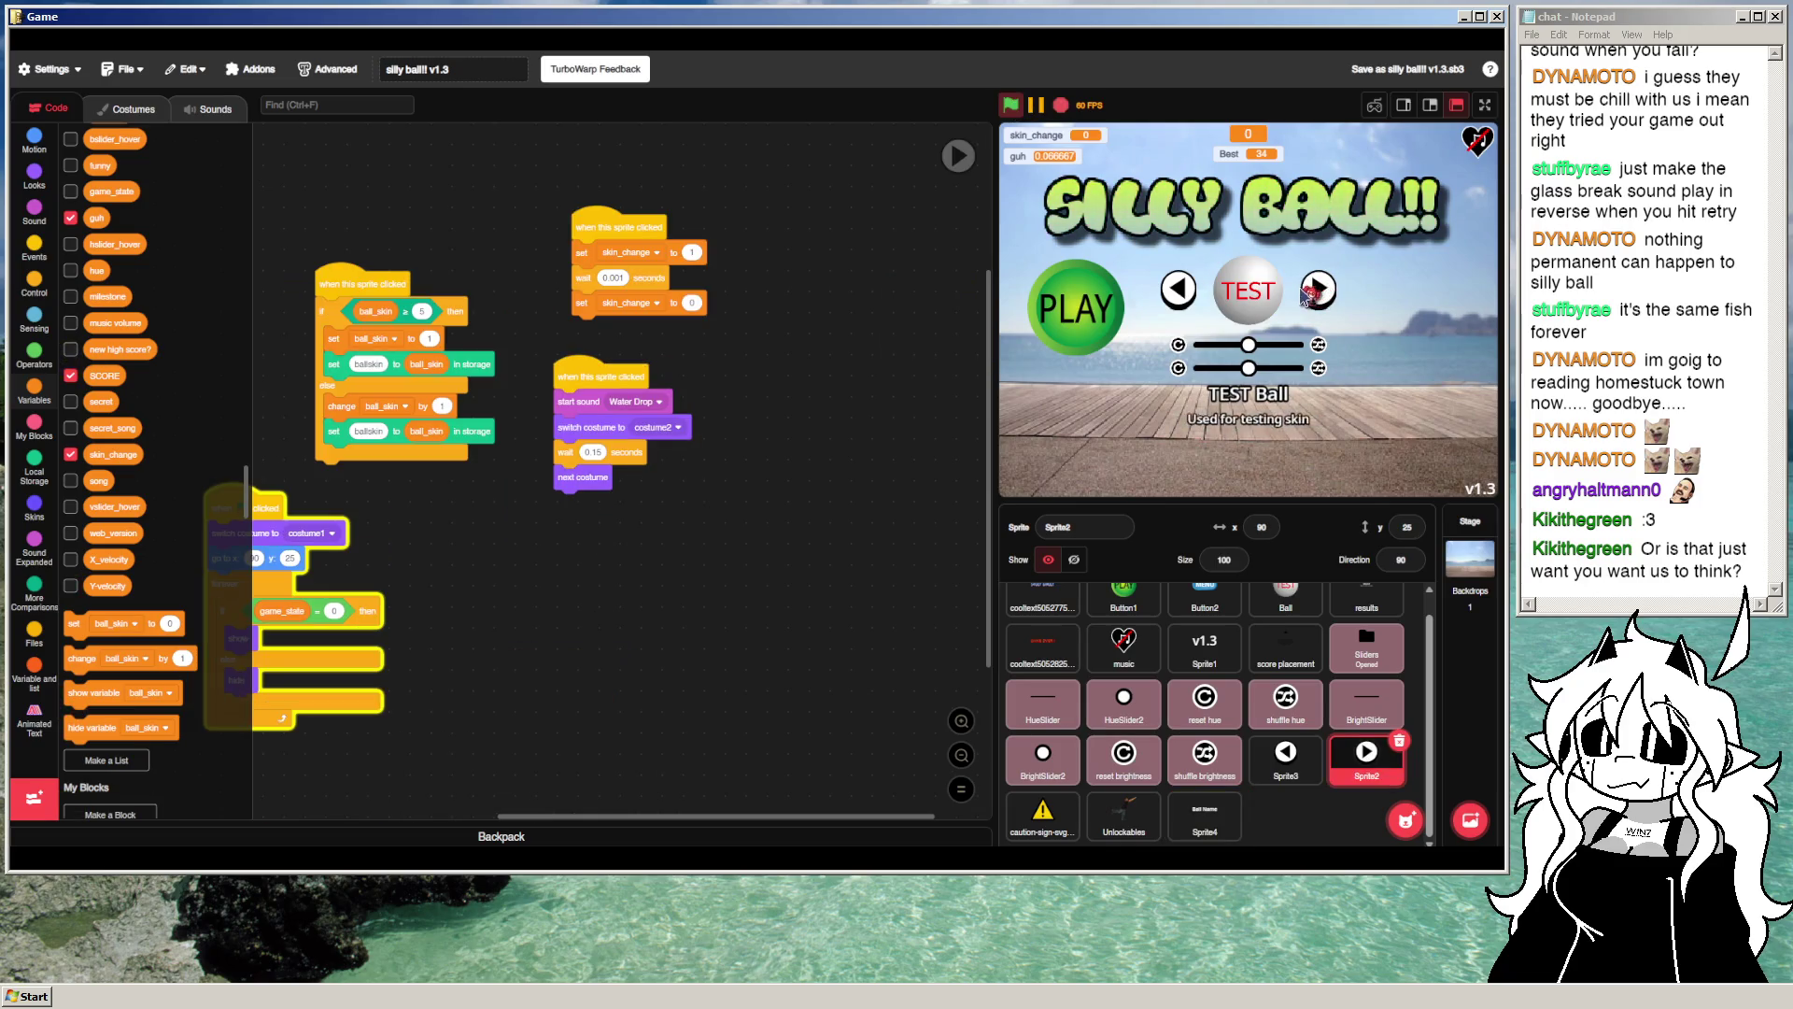
# Step: Test the skin cycling through Basic Ball and Fish Bowl, viewing the stage full screen
pyautogui.click(1181, 293)
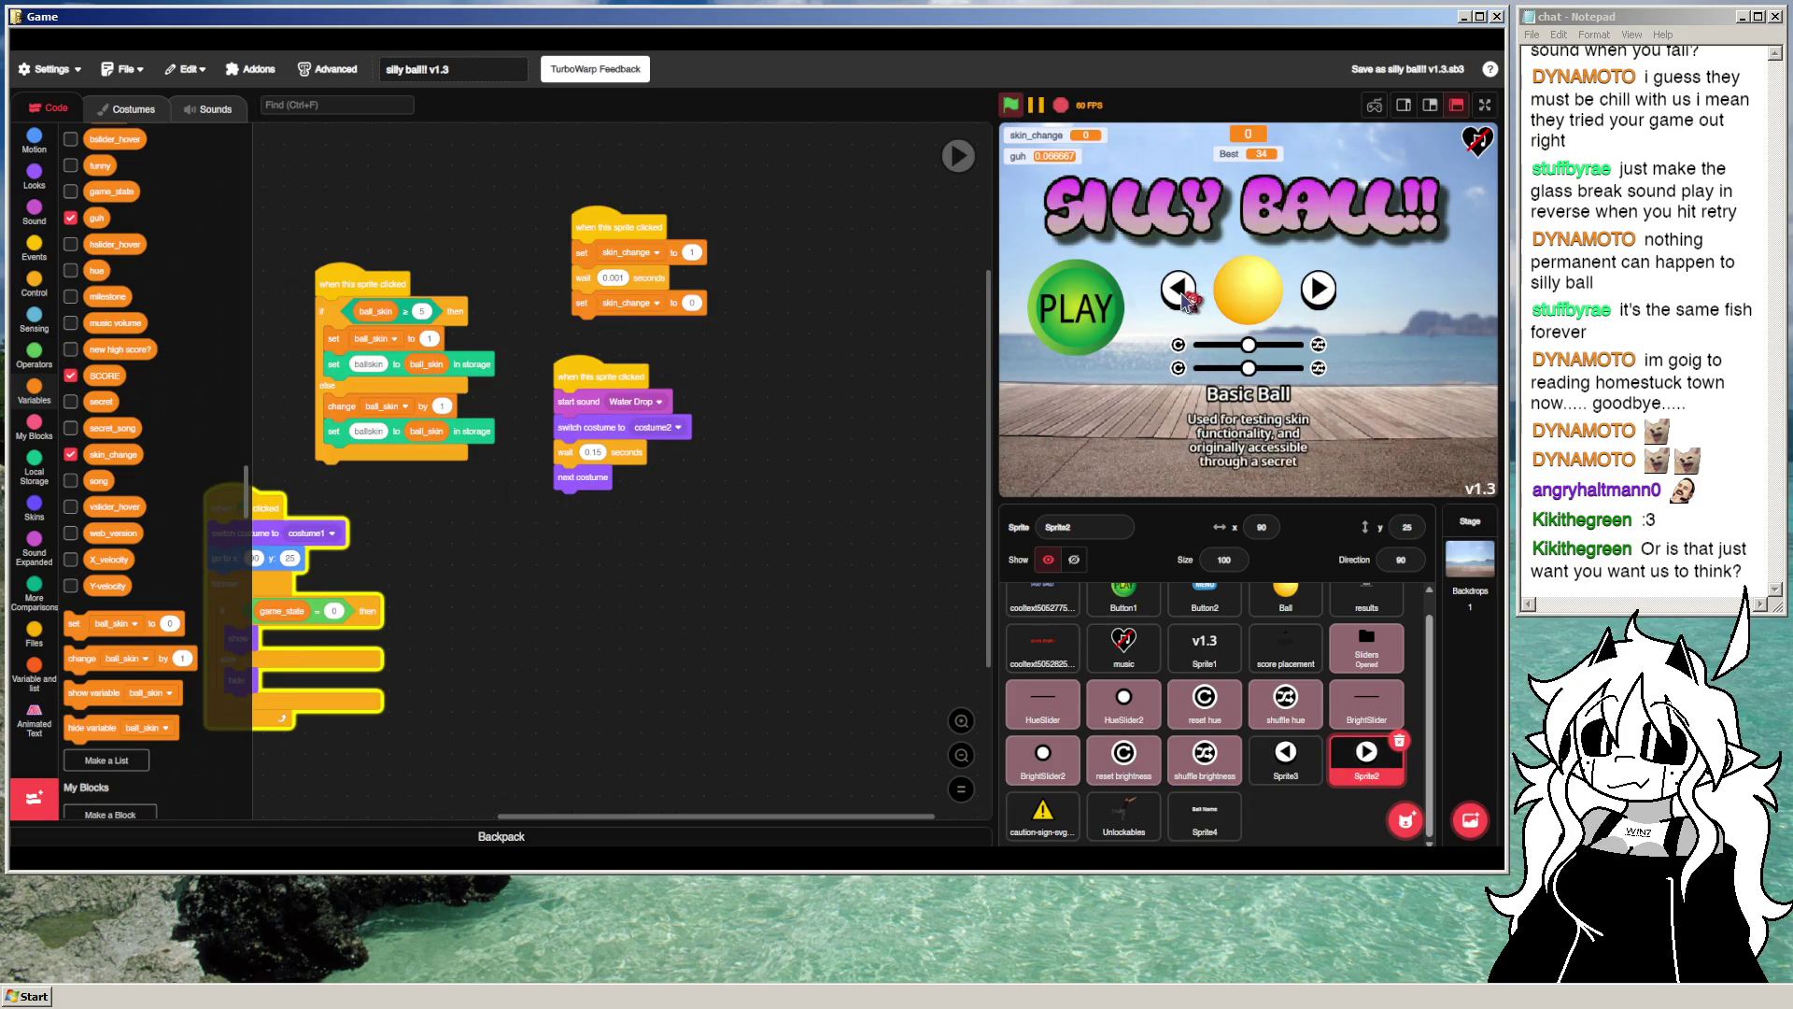
pyautogui.click(1180, 293)
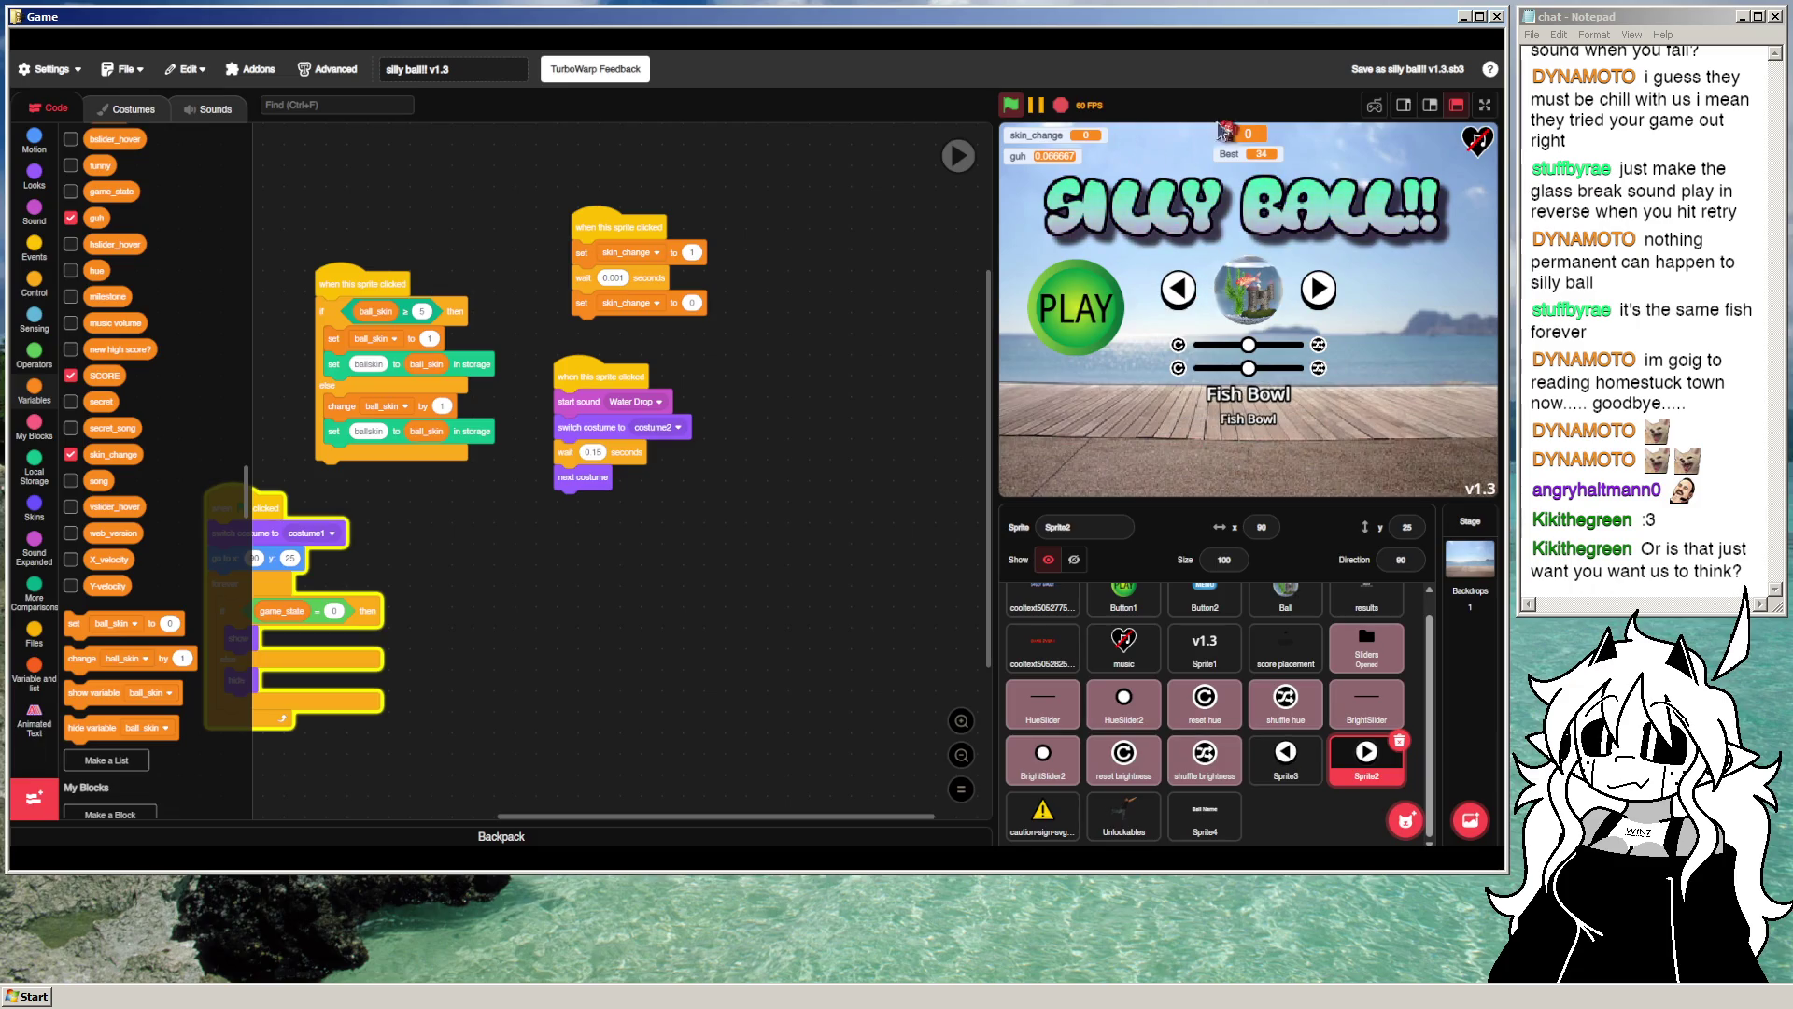
pyautogui.click(1485, 104)
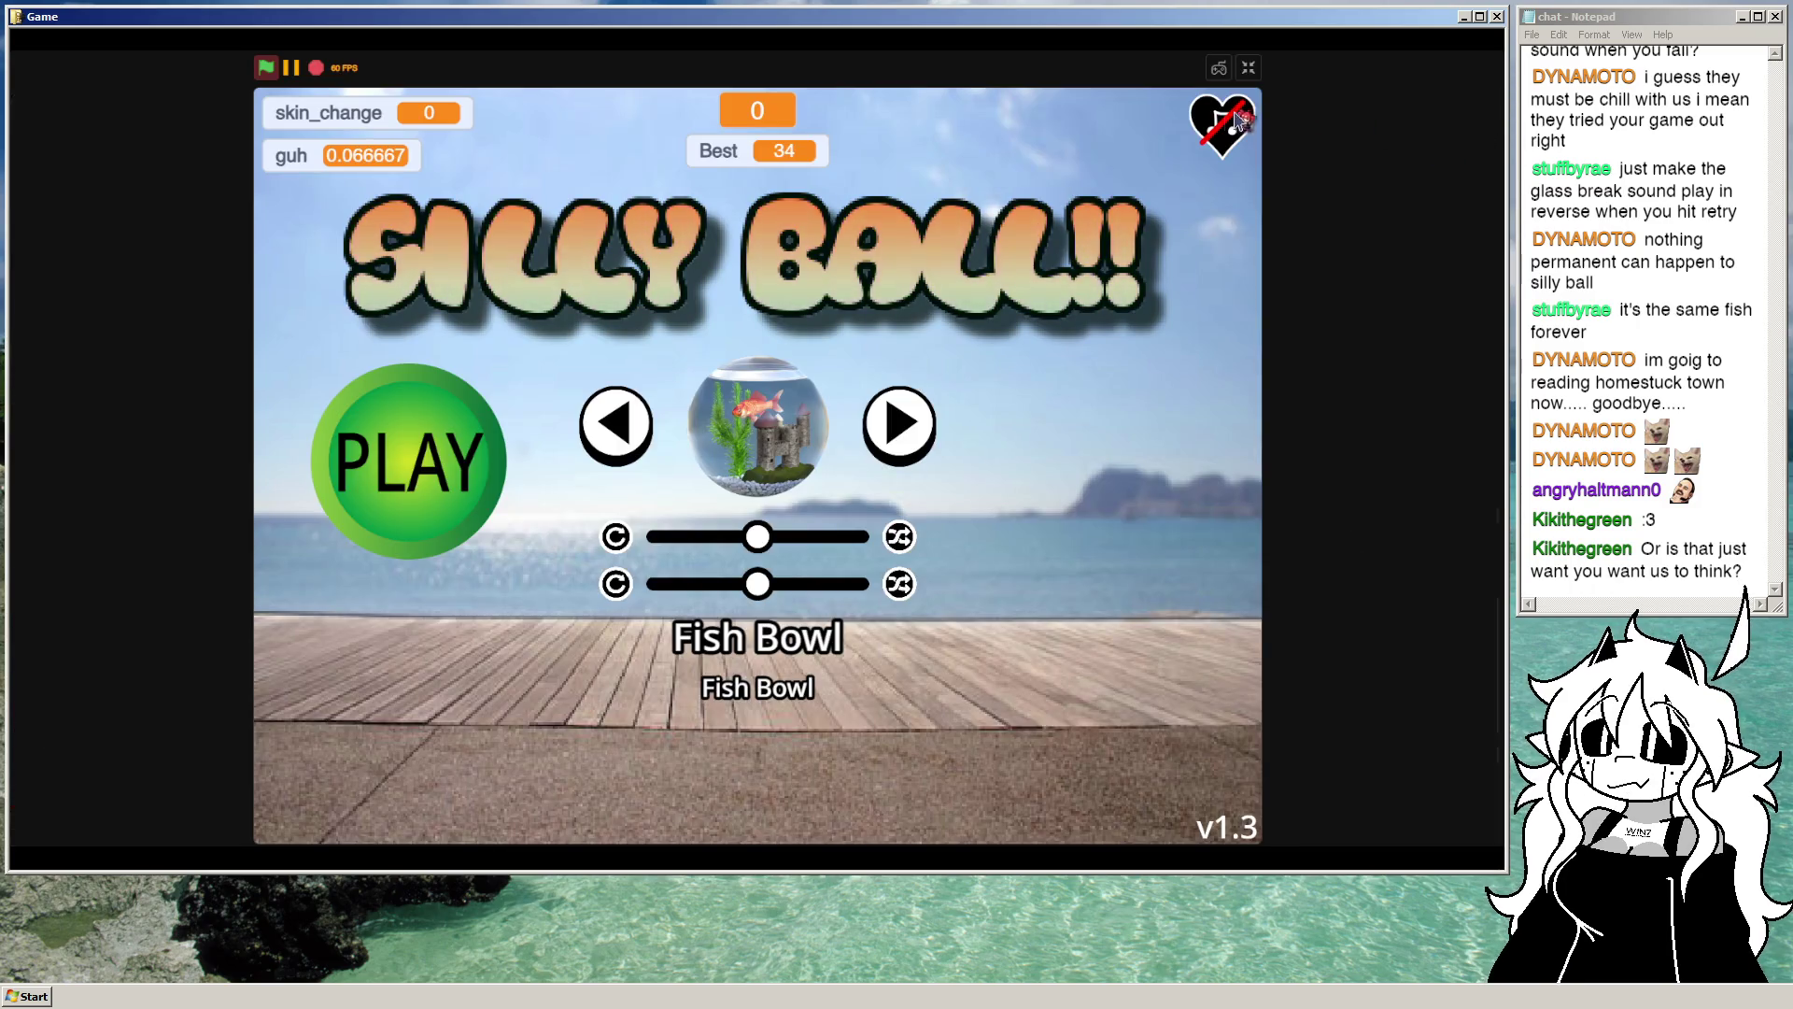
pyautogui.click(1248, 67)
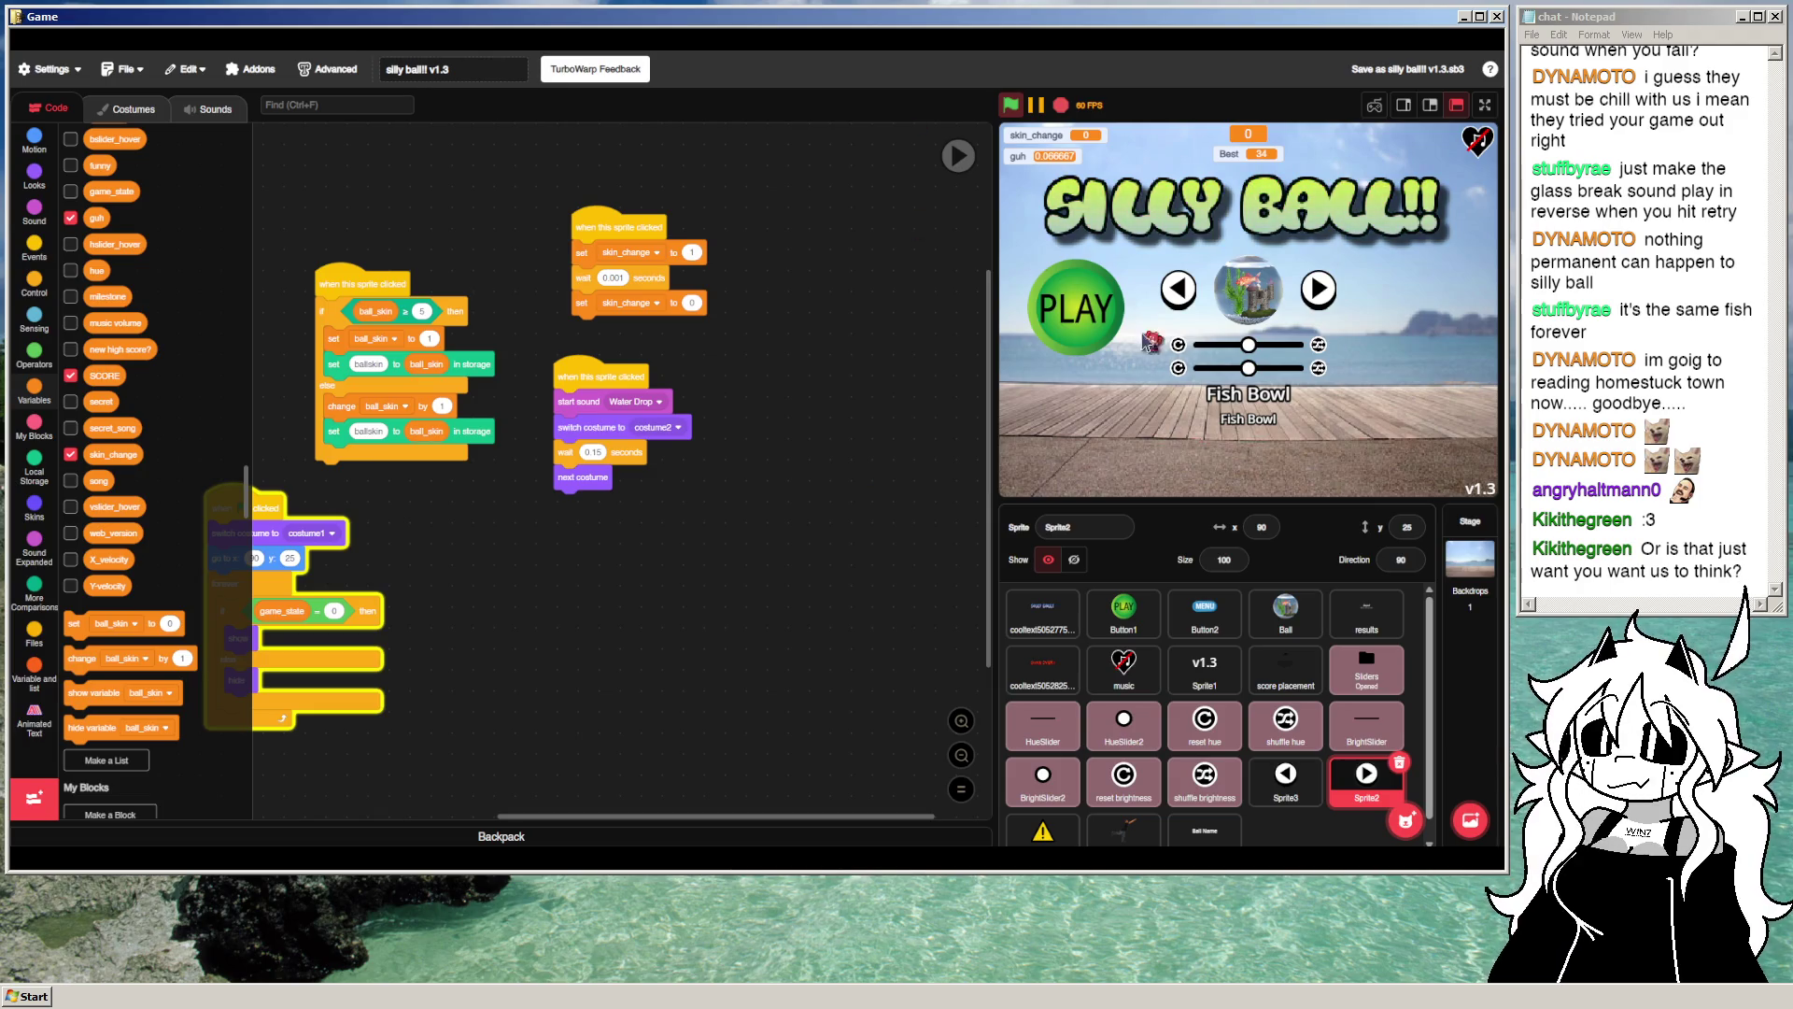
# Step: Bring the Ball Name sprite's clone script into view and step the skin back to TEST Ball
pyautogui.click(1205, 832)
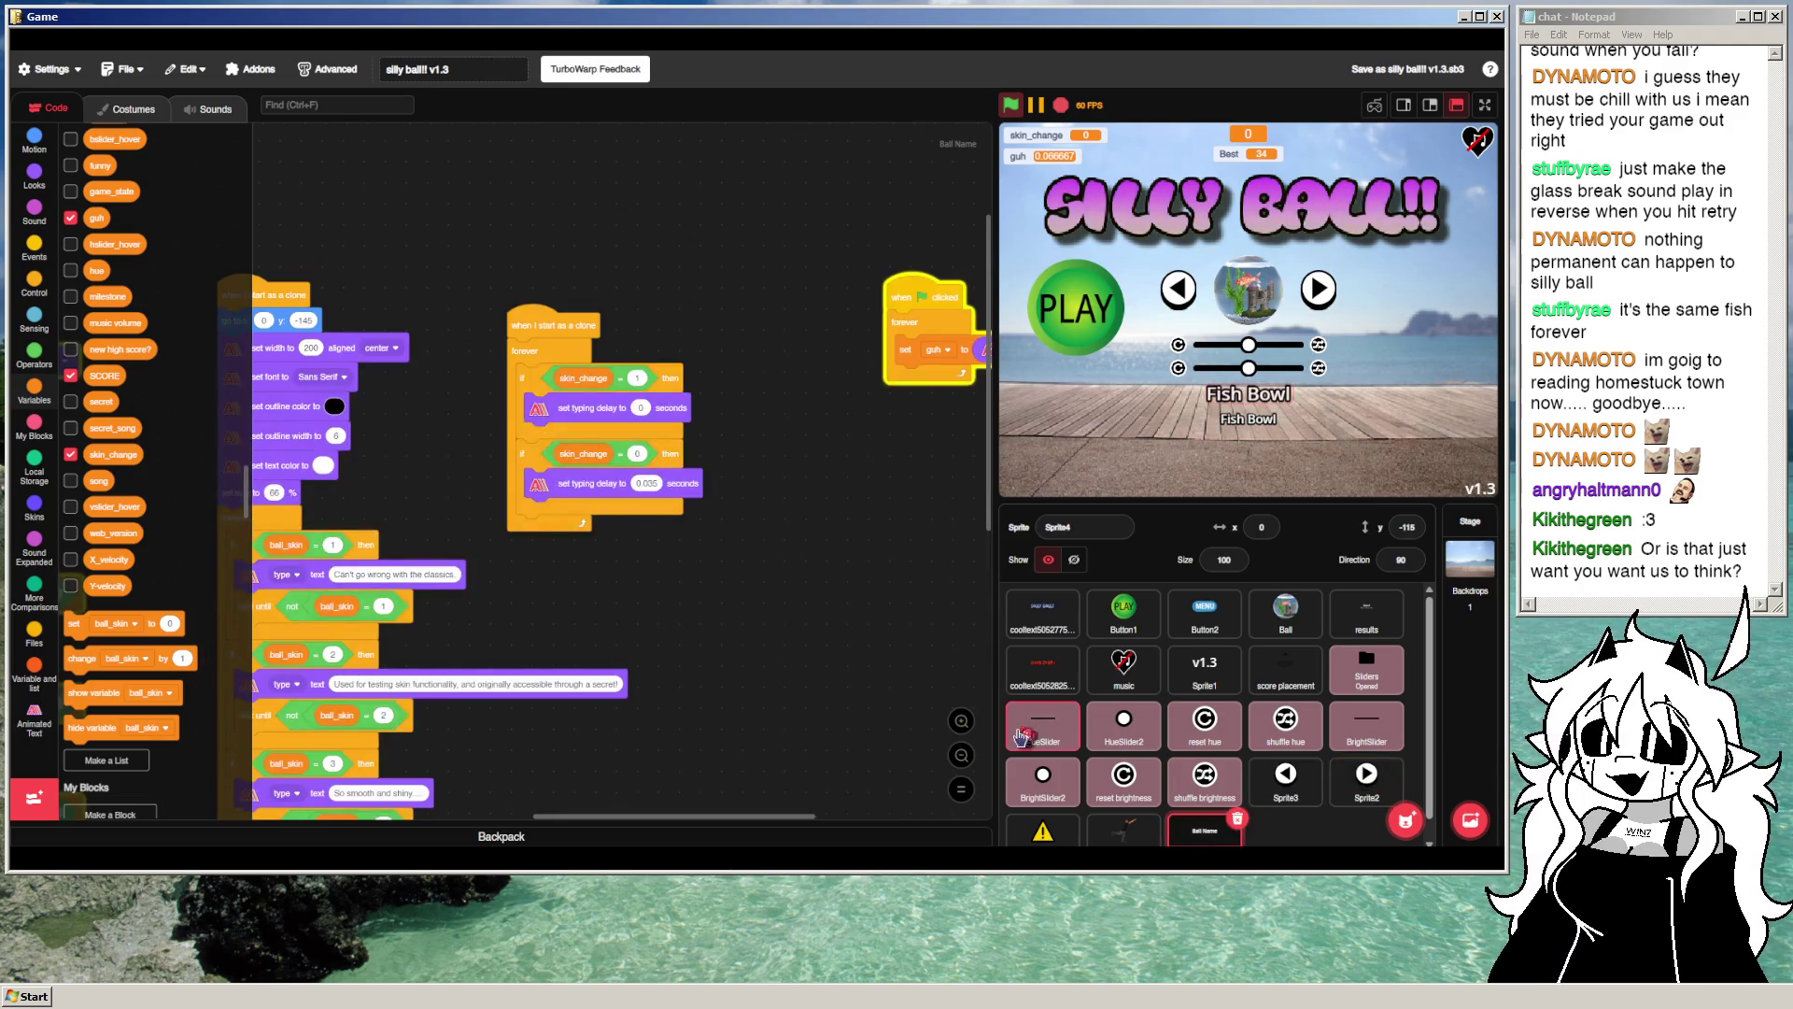
pyautogui.click(34, 719)
pyautogui.scroll(3, 215, 481)
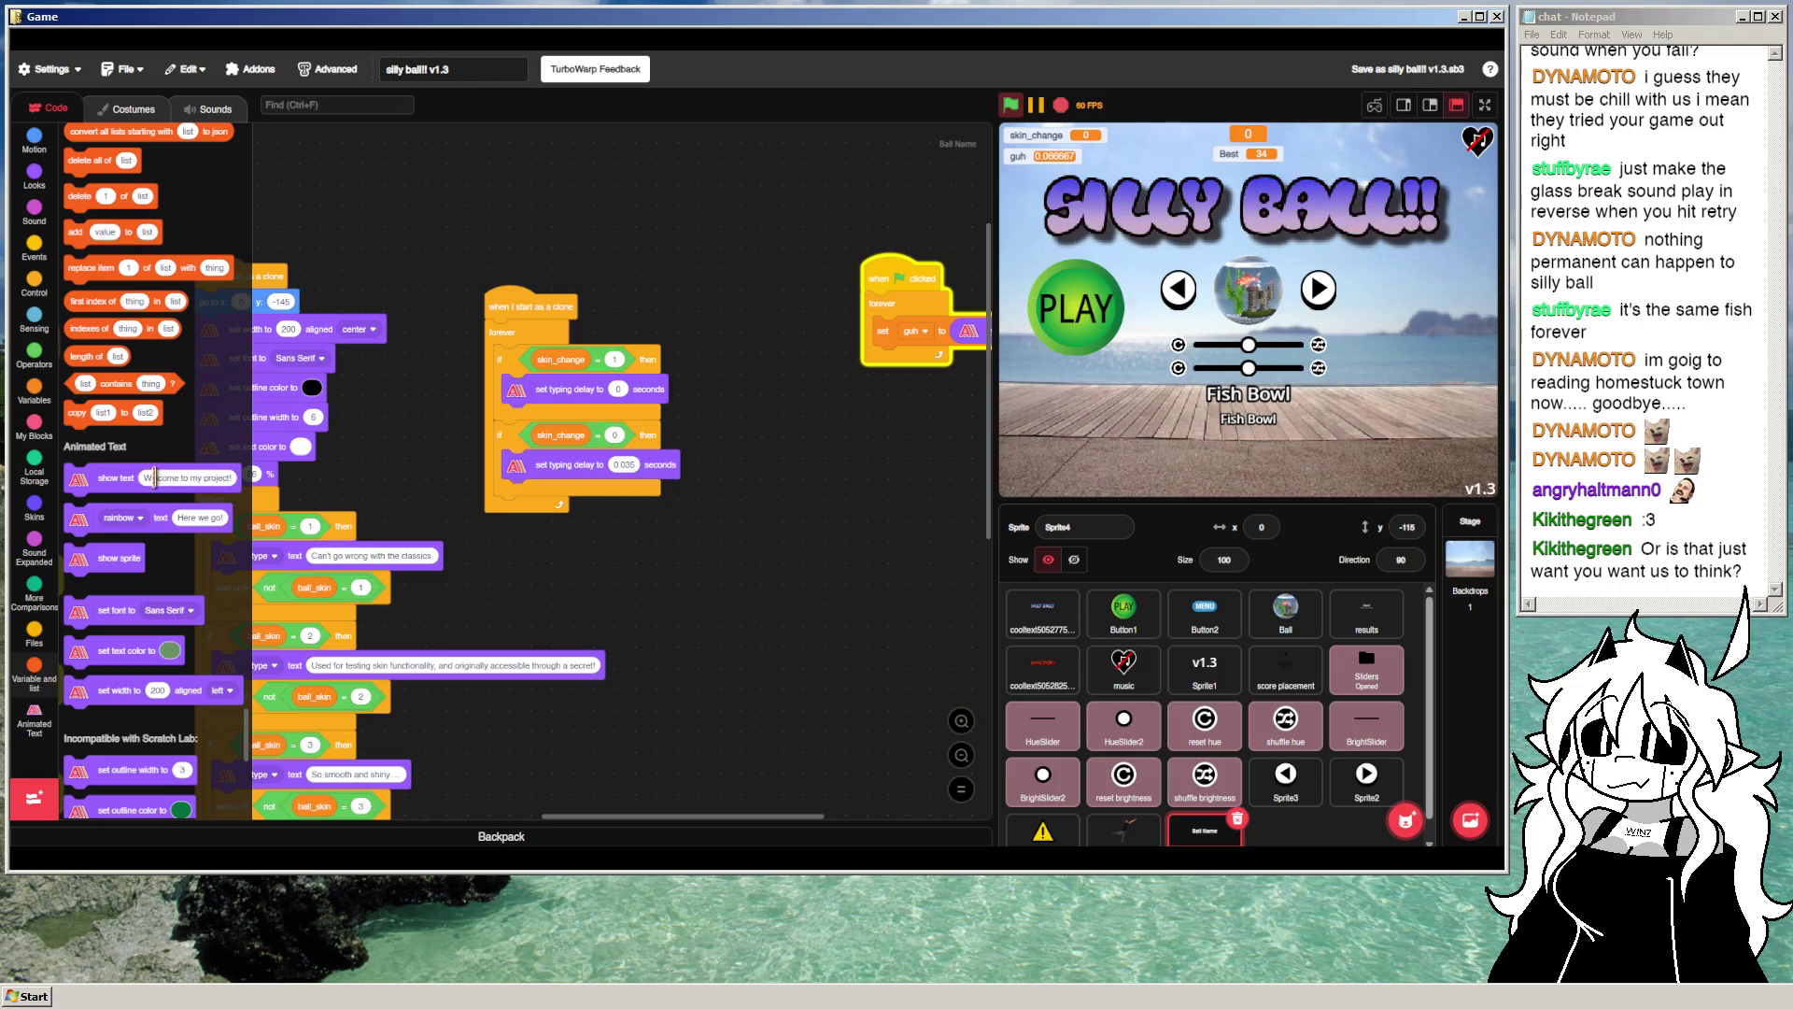
pyautogui.scroll(-2, 149, 481)
pyautogui.scroll(-1, 151, 520)
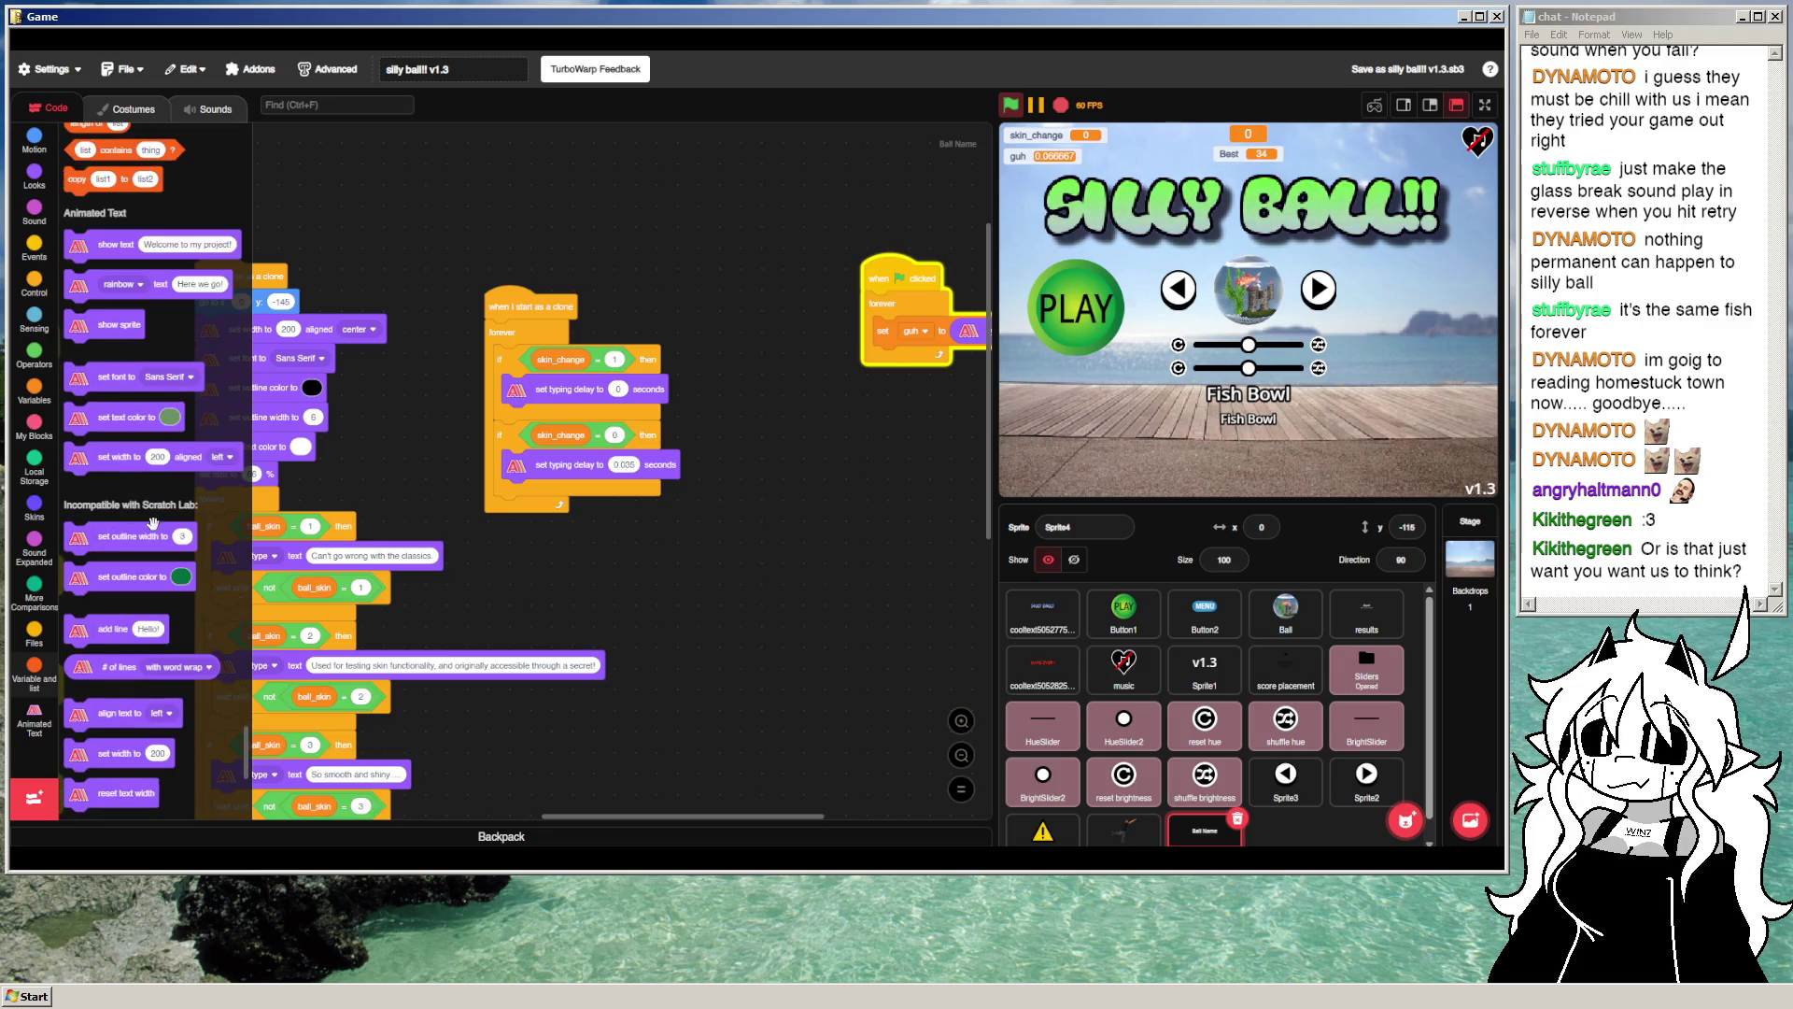
pyautogui.scroll(-1, 153, 523)
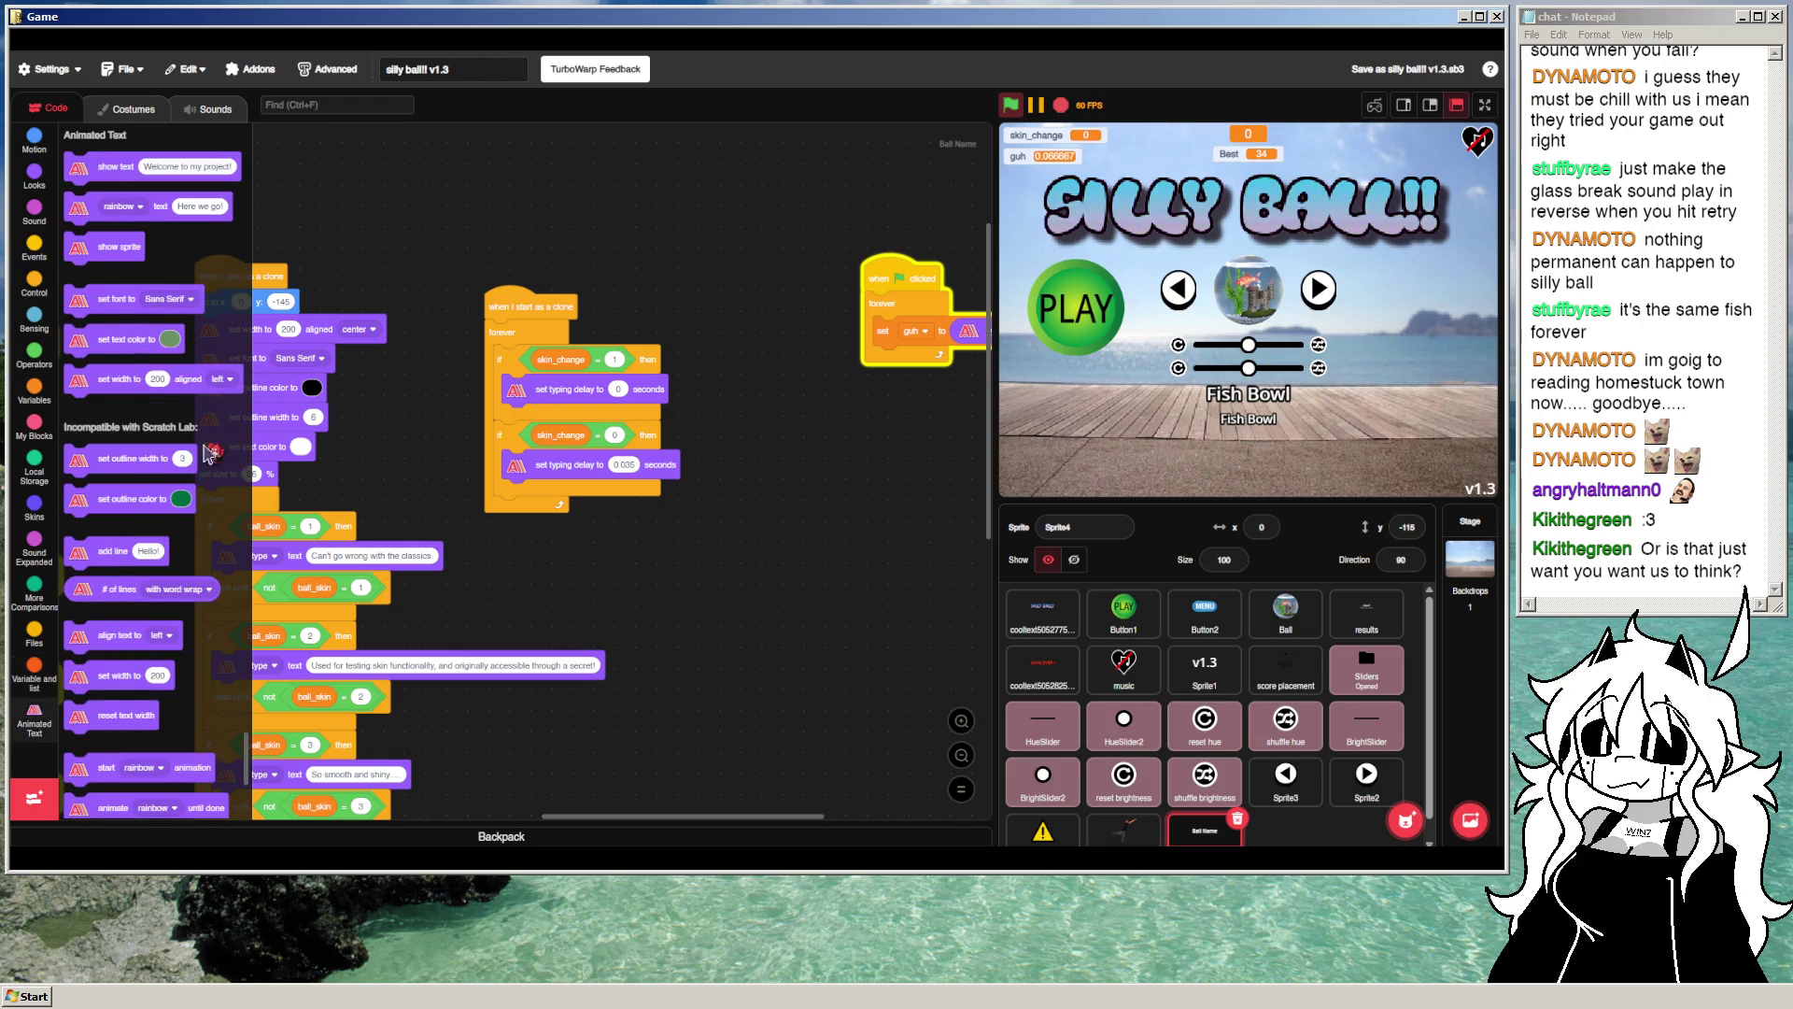
pyautogui.moveTo(662, 559); pyautogui.dragTo(786, 453)
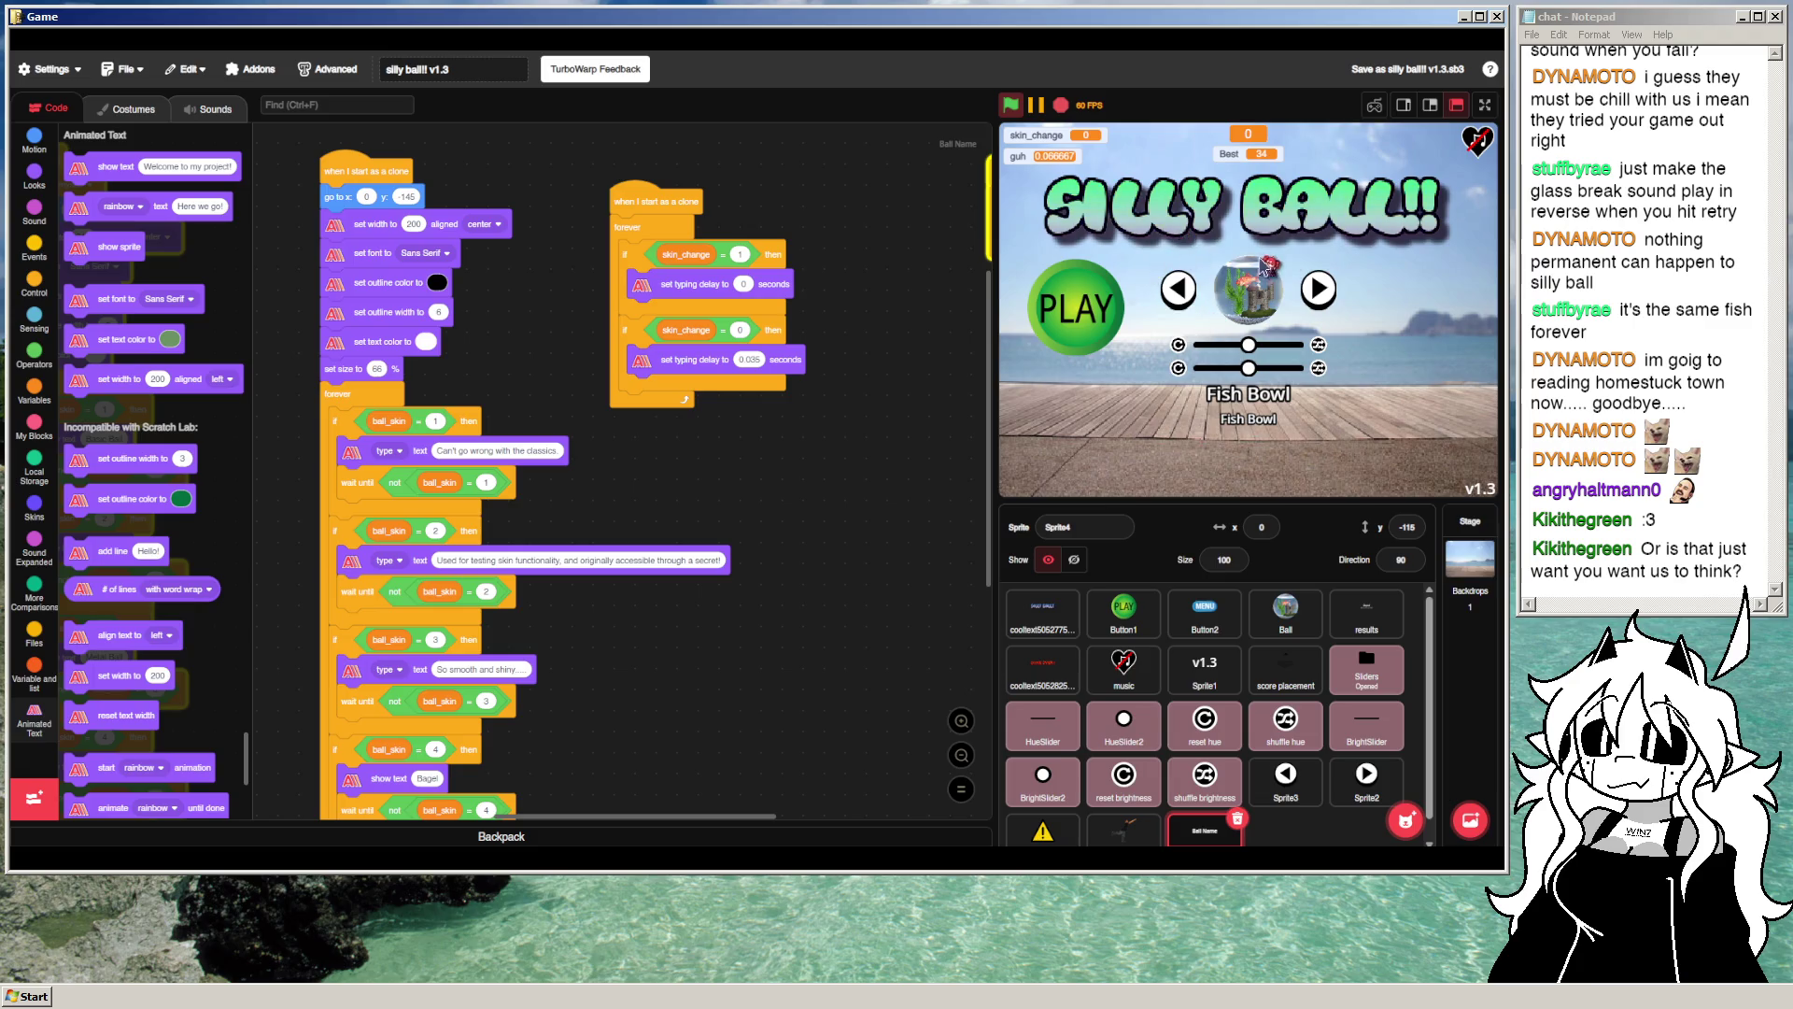
pyautogui.click(1181, 297)
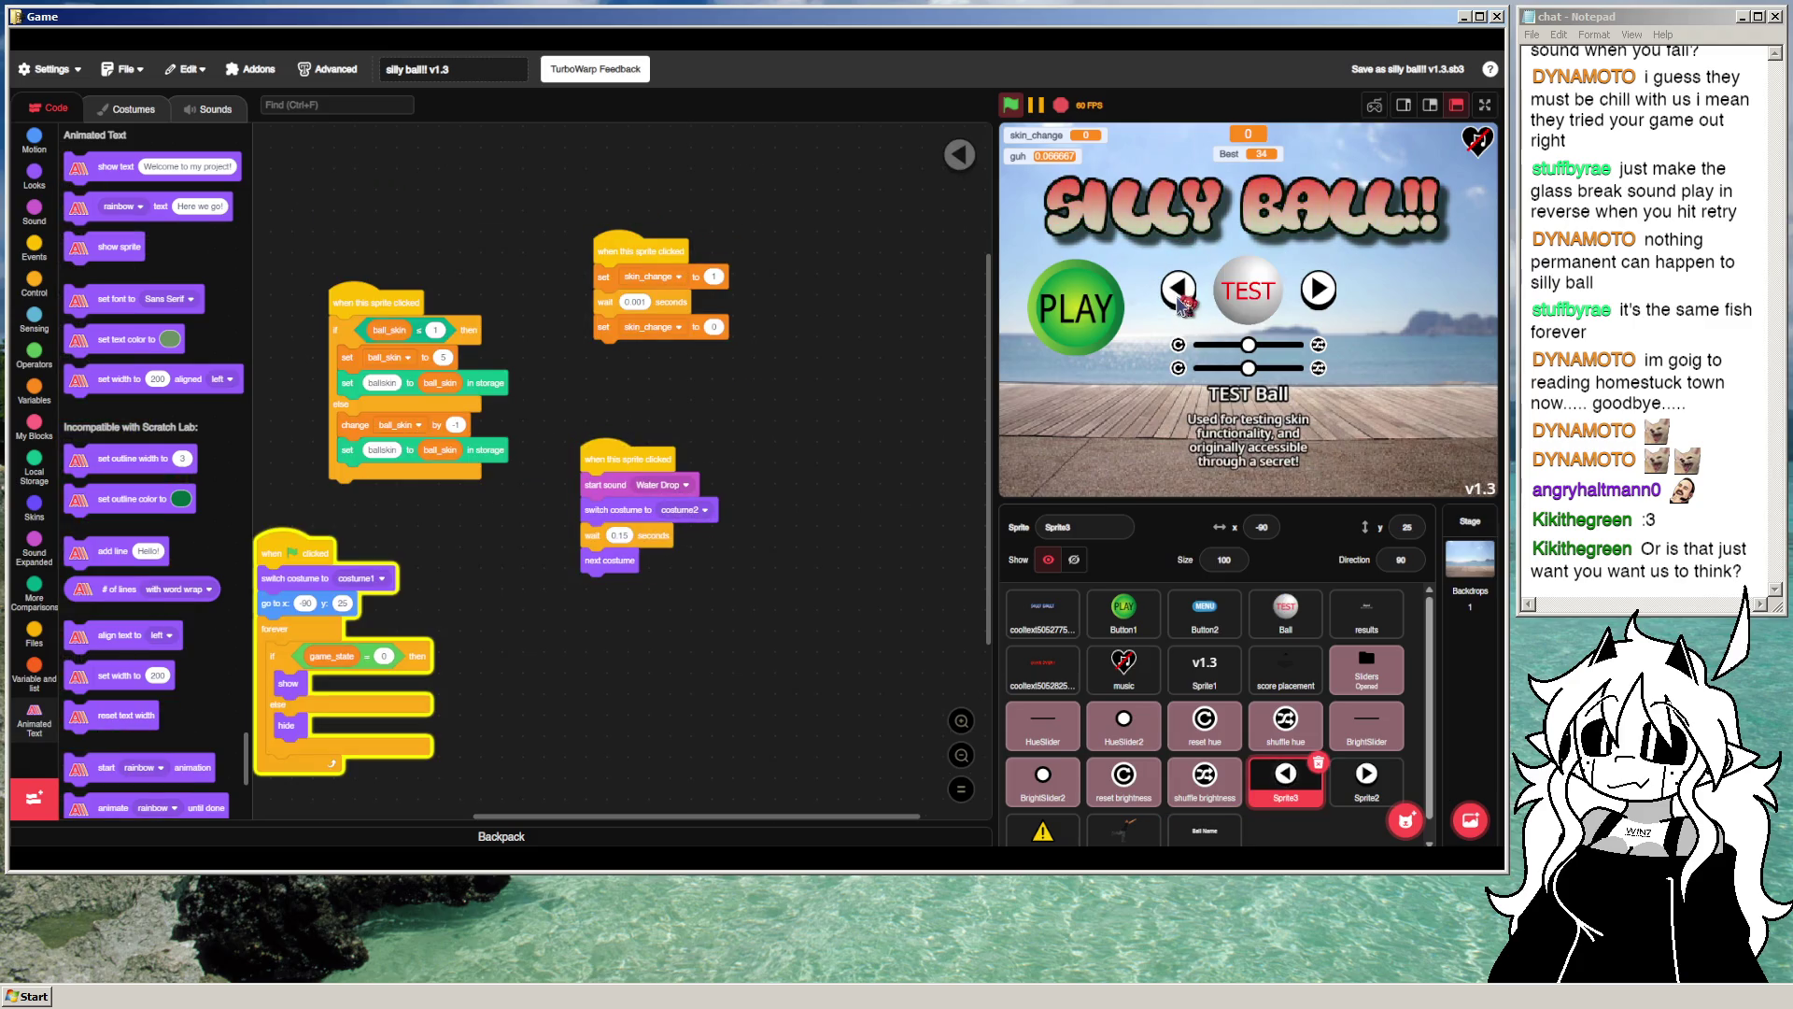
# Step: Try out an Animated Text colour block, discard it, and return to Ball Name's scripts
pyautogui.hscroll(-2, 598, 598)
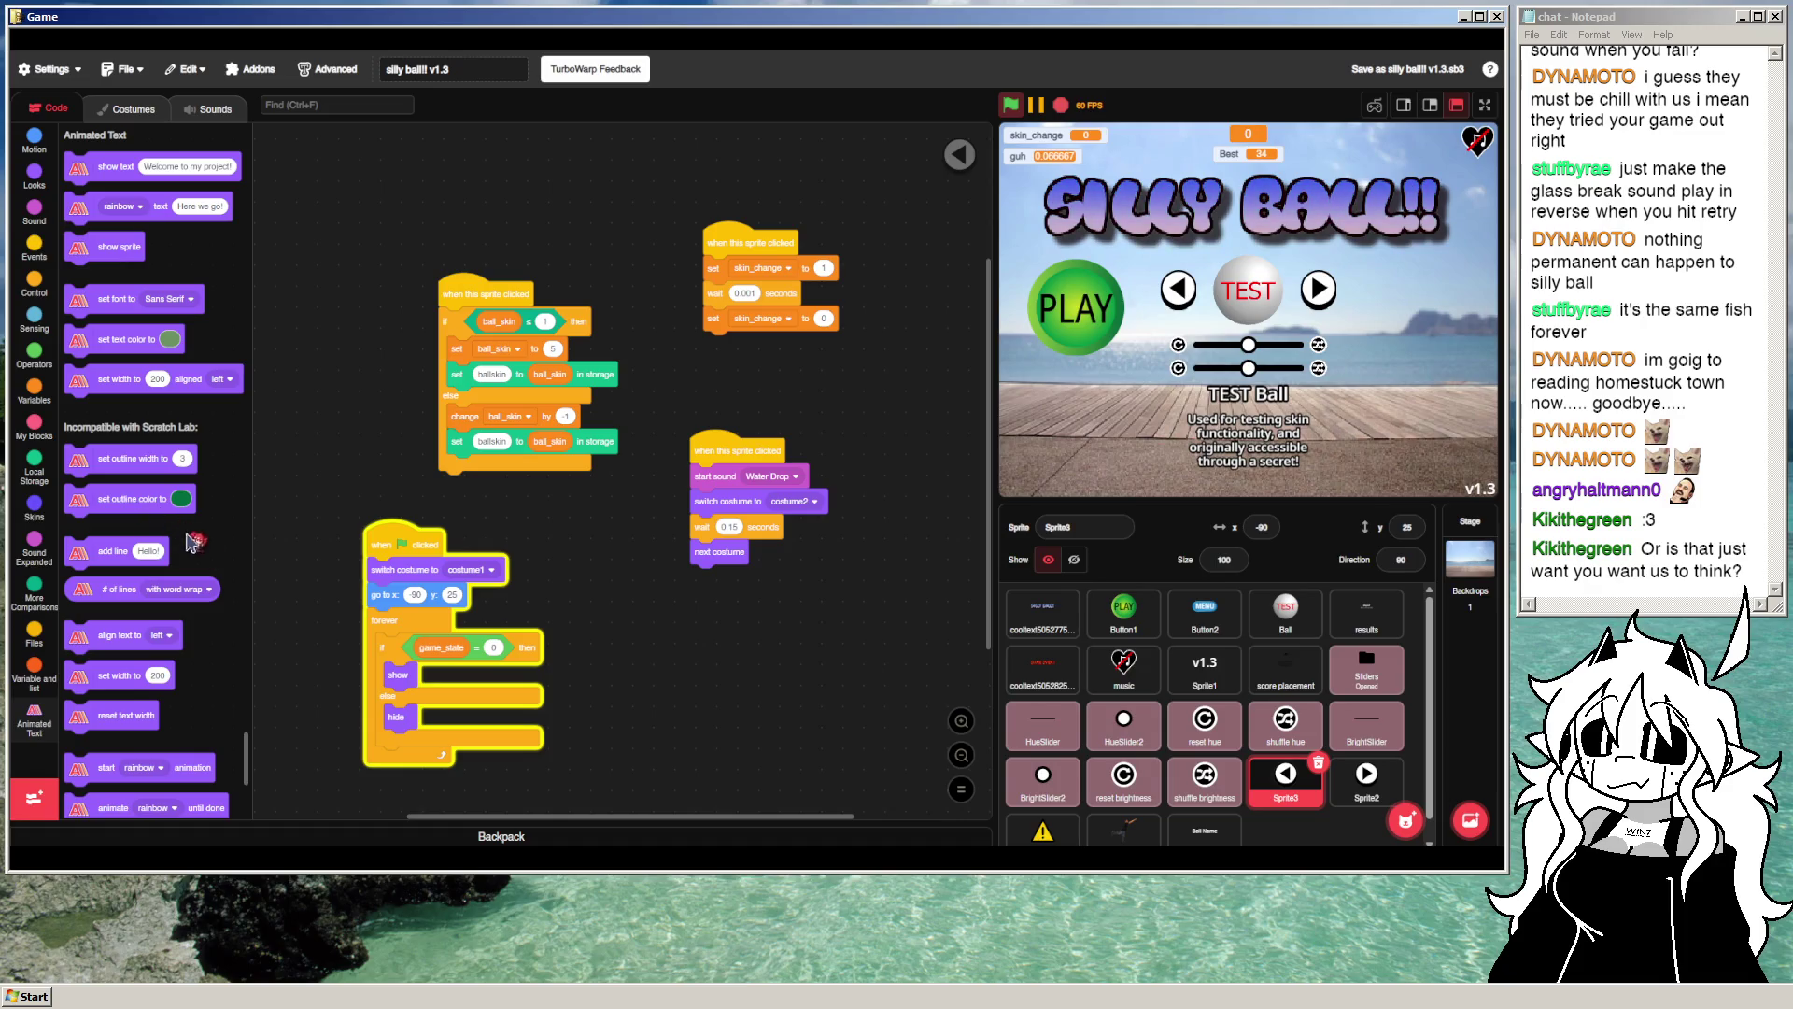
pyautogui.scroll(-1, 214, 581)
pyautogui.scroll(-1, 199, 585)
pyautogui.scroll(-1, 192, 565)
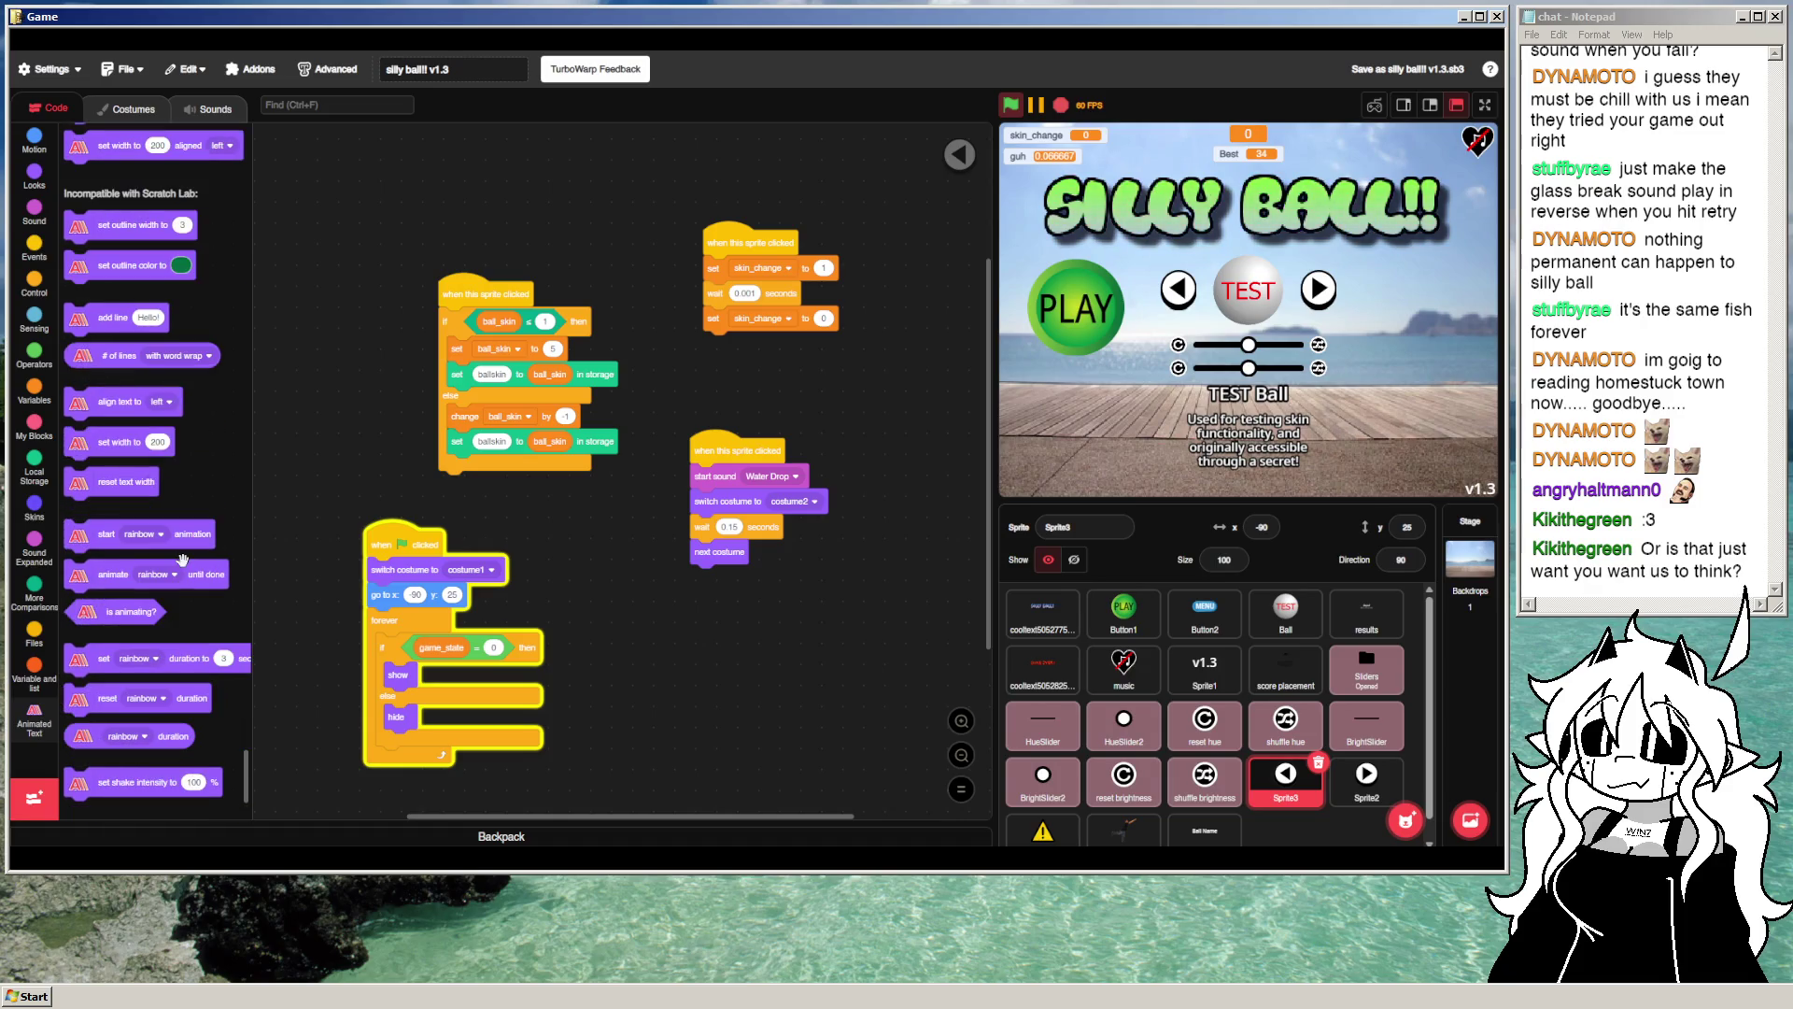
pyautogui.scroll(2, 152, 467)
pyautogui.scroll(1, 154, 447)
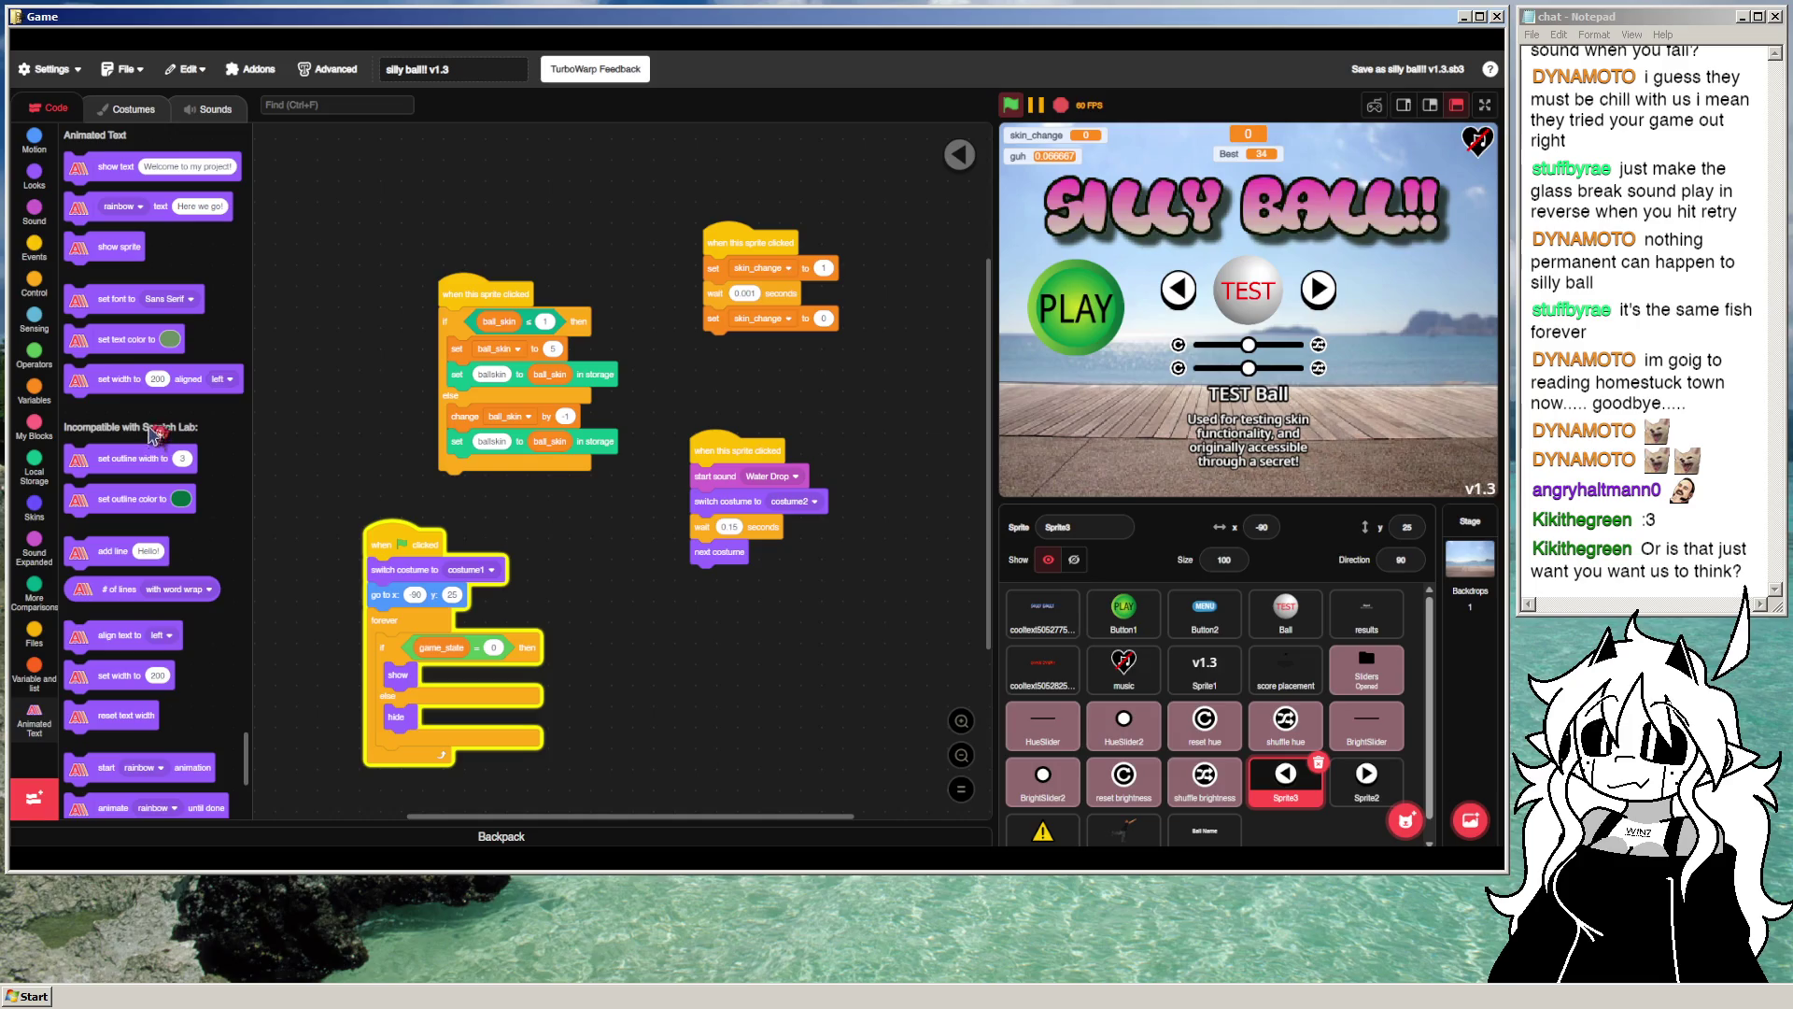
pyautogui.moveTo(131, 338)
pyautogui.mouseDown()
pyautogui.moveTo(332, 417)
pyautogui.moveTo(98, 413)
pyautogui.mouseUp()
pyautogui.scroll(-1, 1204, 738)
pyautogui.click(1205, 814)
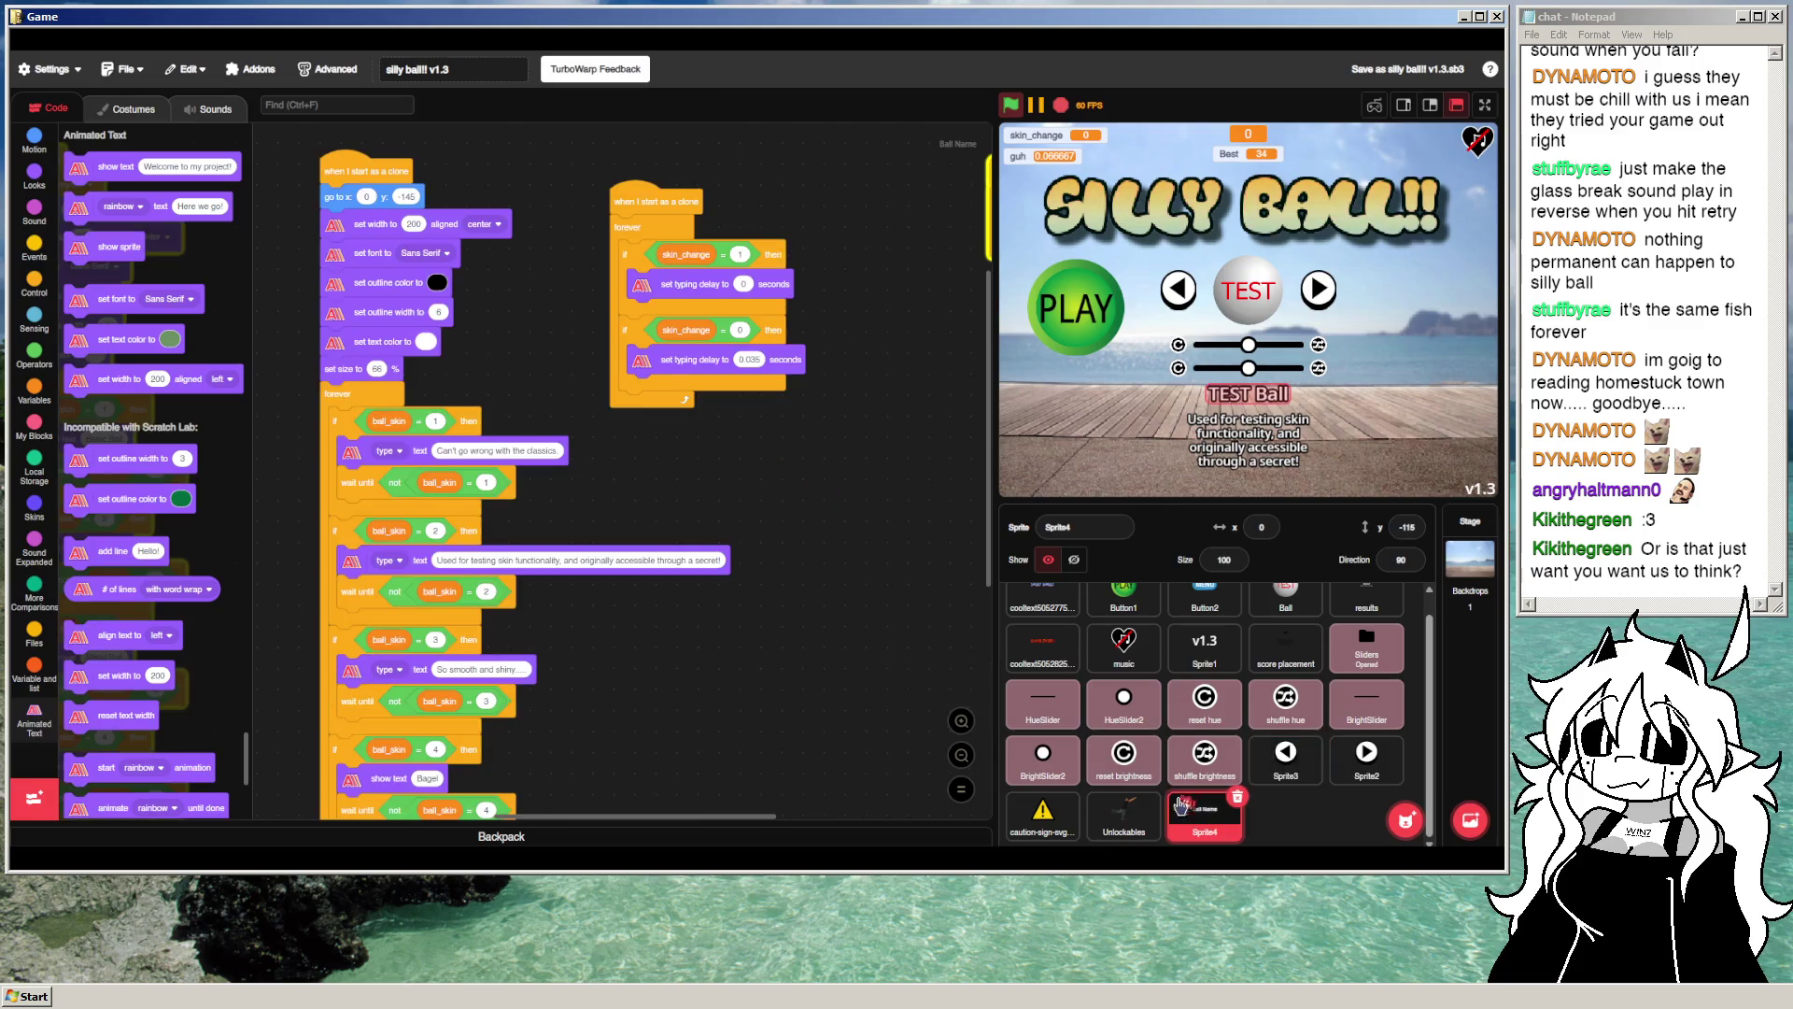
pyautogui.scroll(-2, 654, 561)
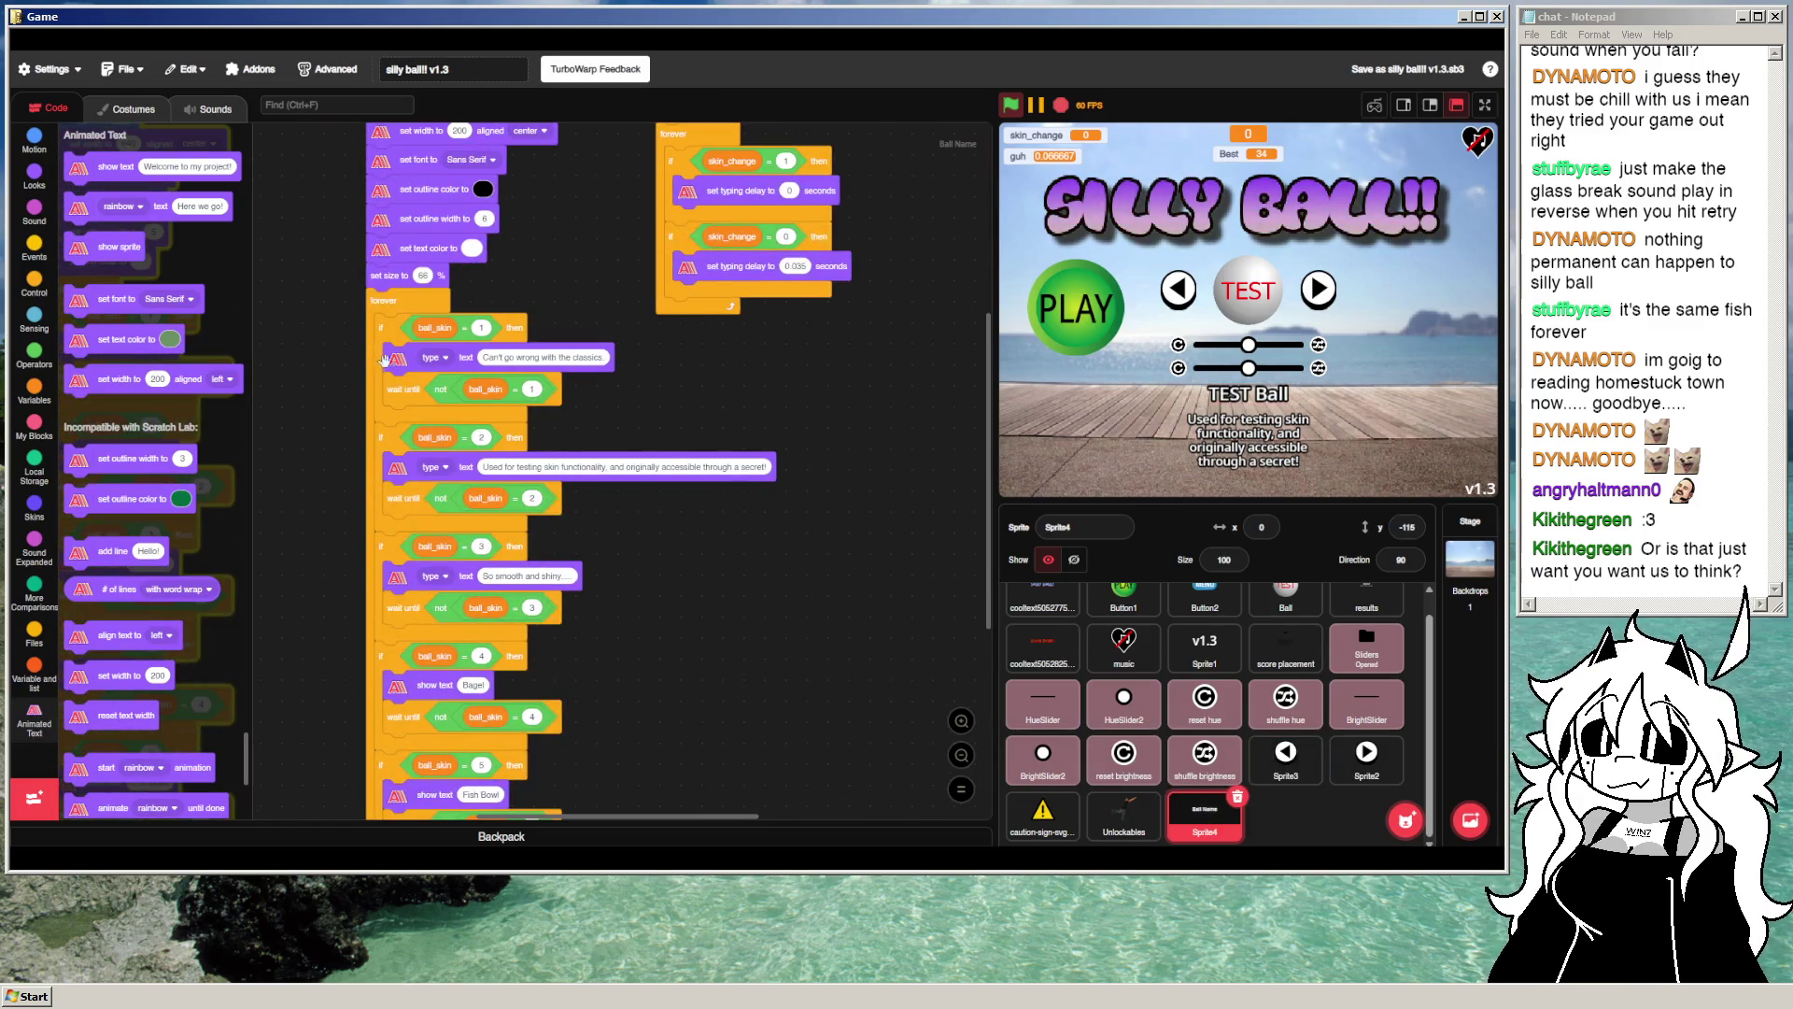
# Step: Delete the set typing delay block and the second skin_change clone script
pyautogui.rightClick(412, 361)
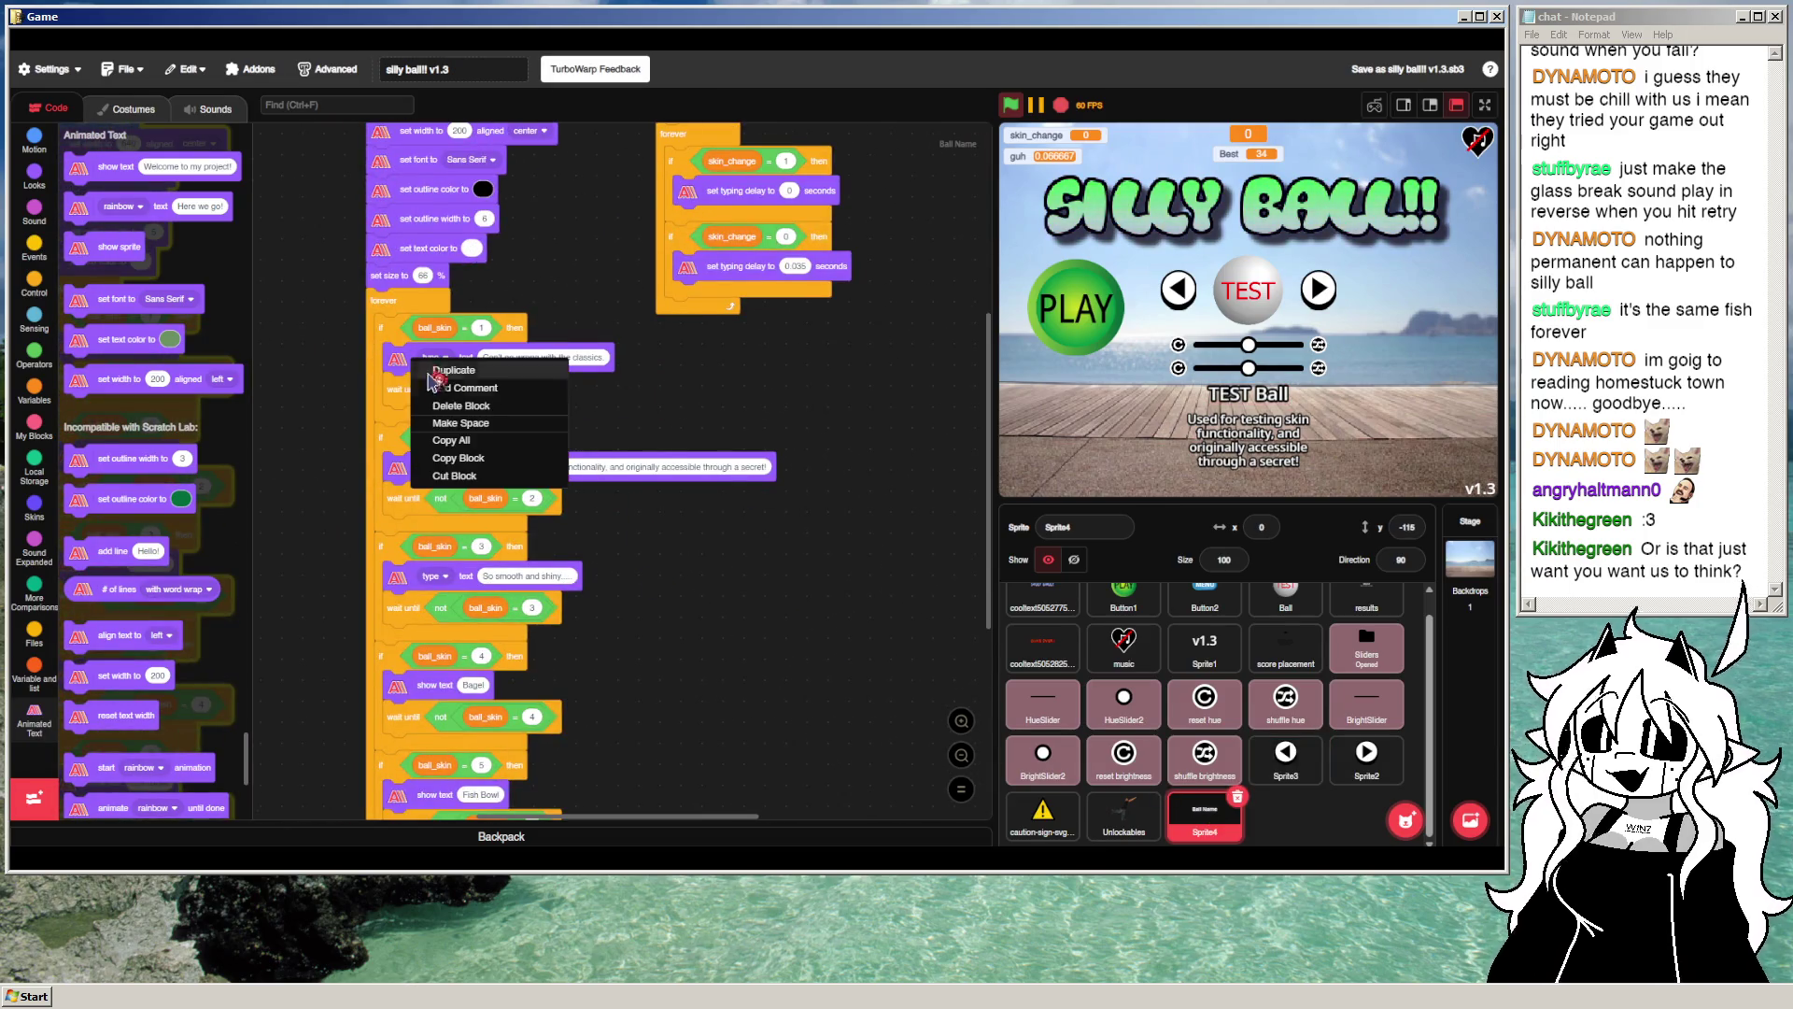
pyautogui.scroll(2, 703, 415)
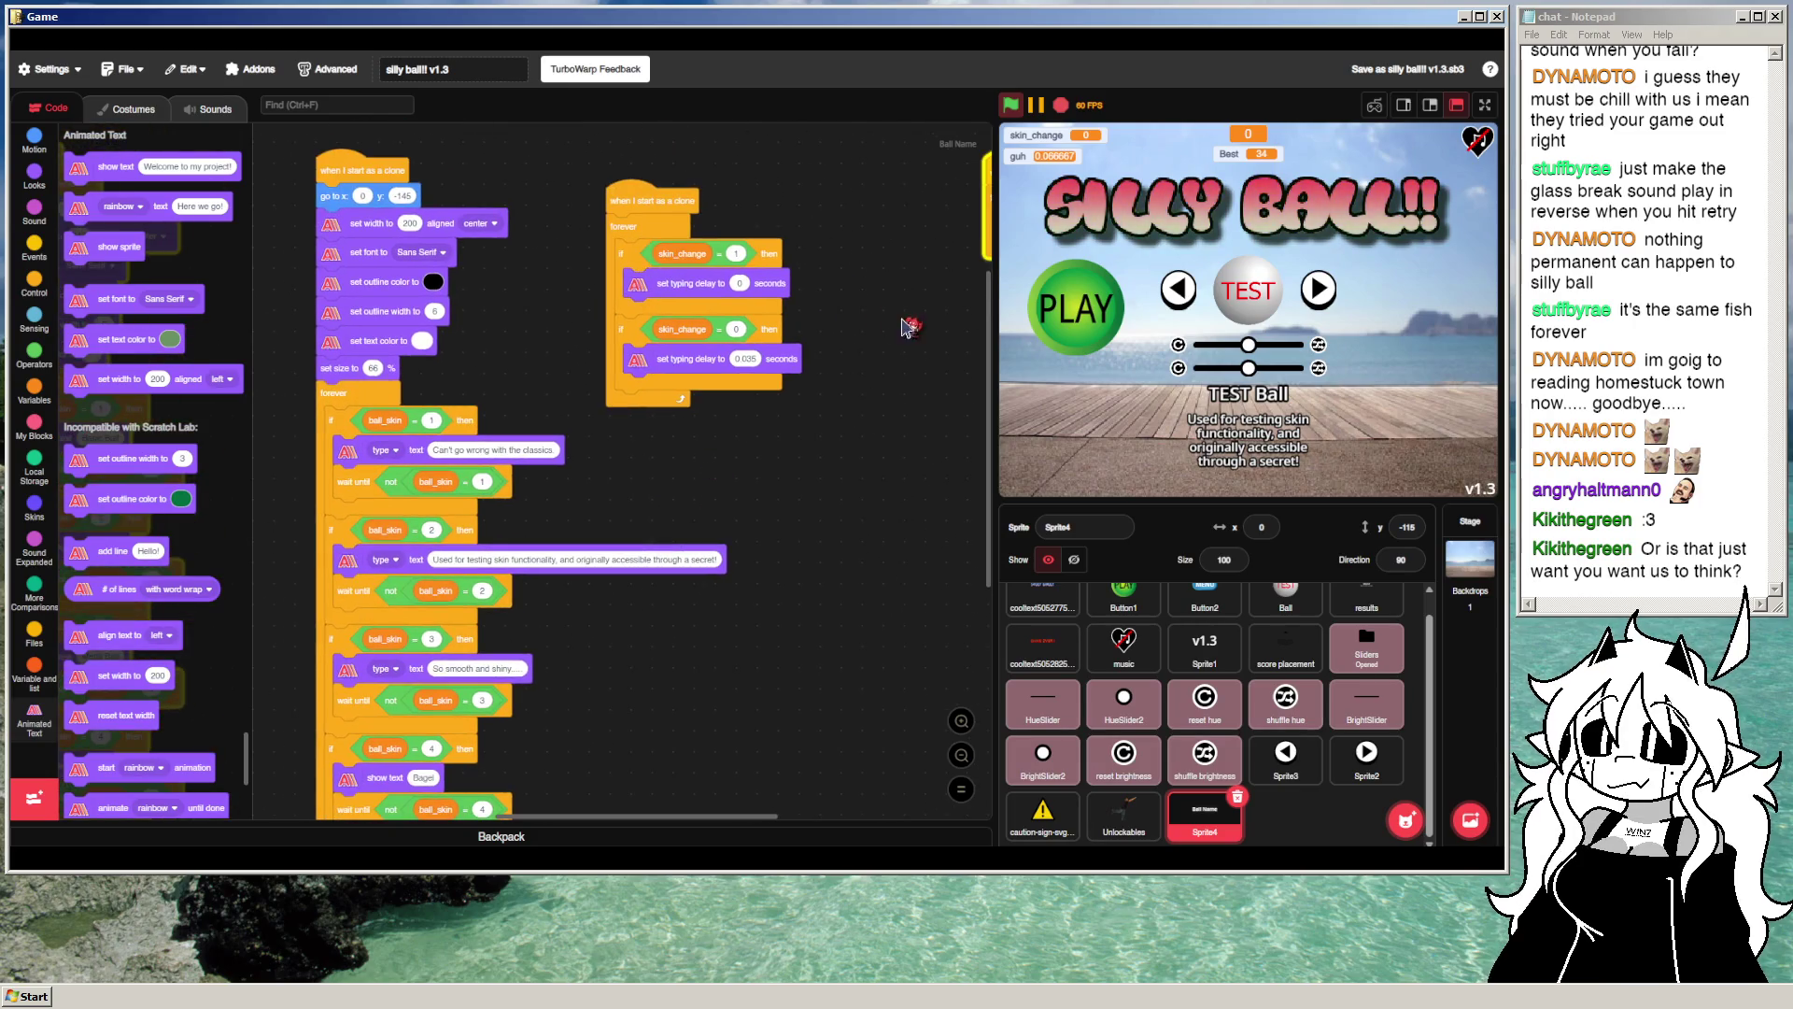
pyautogui.moveTo(657, 212); pyautogui.dragTo(658, 239)
pyautogui.moveTo(659, 394); pyautogui.dragTo(136, 383)
pyautogui.moveTo(689, 234); pyautogui.dragTo(211, 334)
# Step: Pan the code area toward the other scripts and show the Variables blocks
pyautogui.scroll(-1, 719, 308)
pyautogui.moveTo(720, 308)
pyautogui.mouseDown()
pyautogui.moveTo(389, 380)
pyautogui.moveTo(102, 374)
pyautogui.mouseUp()
pyautogui.click(312, 357)
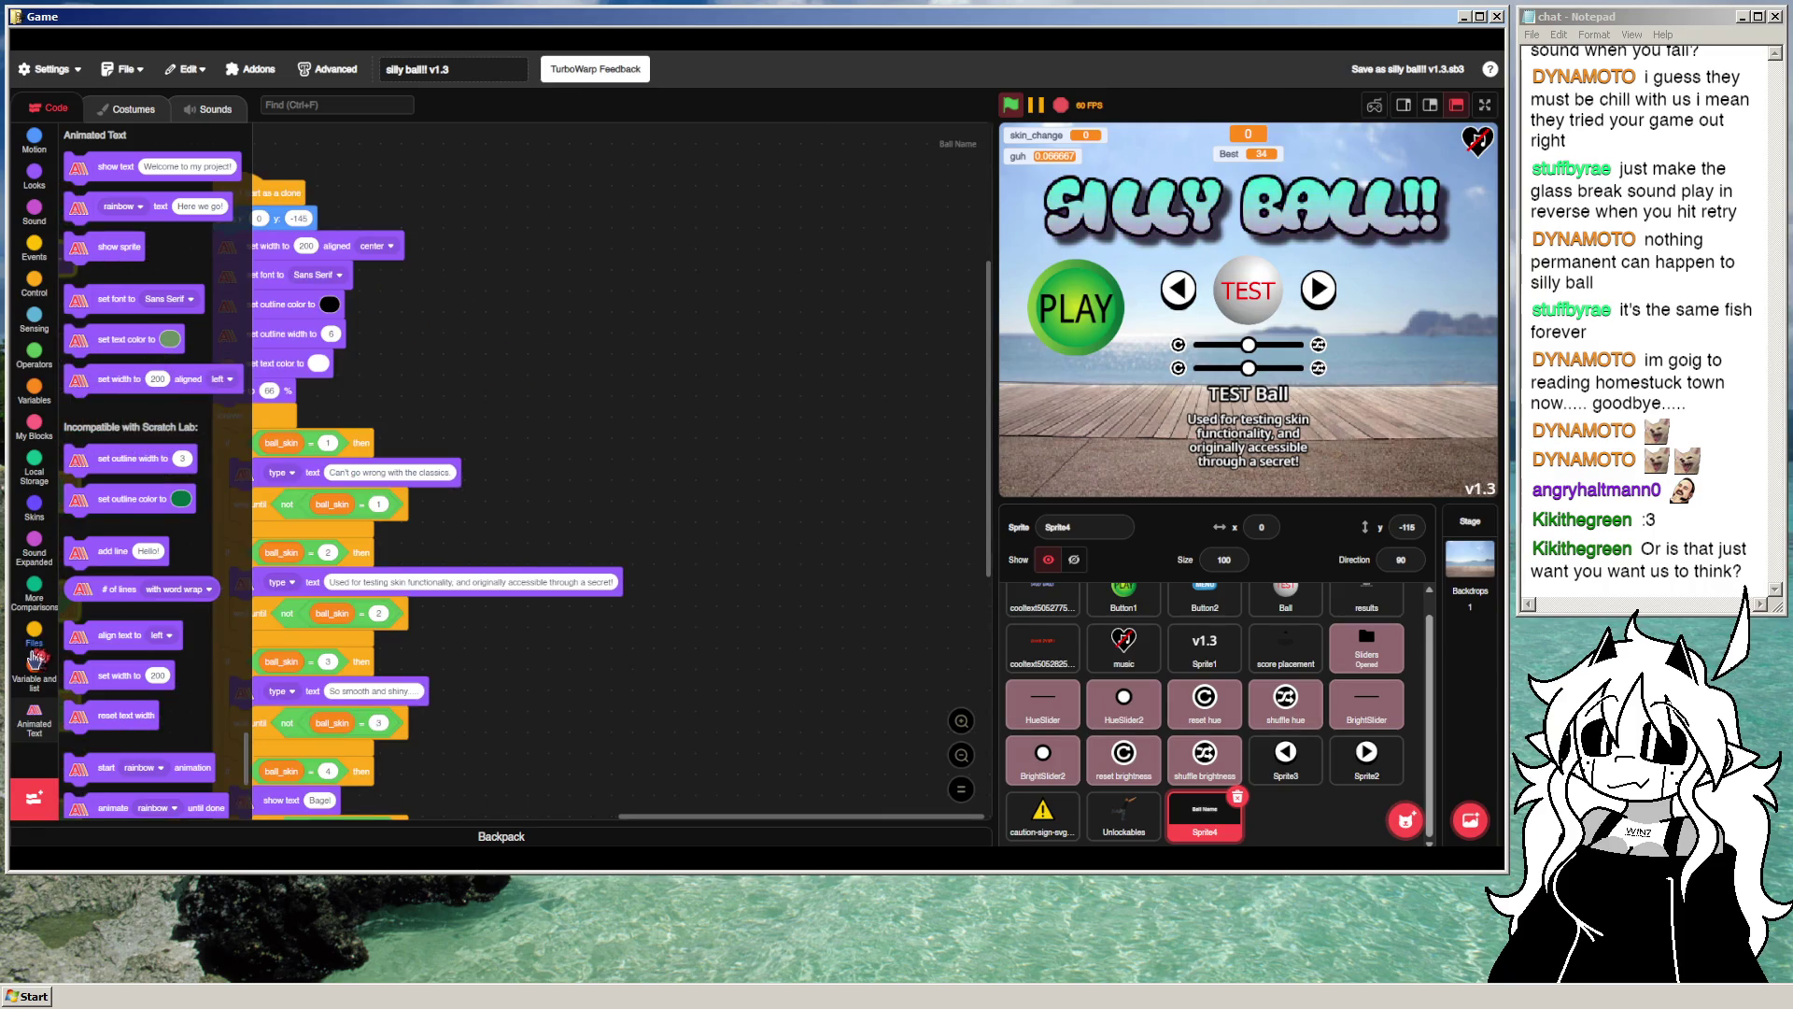
pyautogui.click(36, 384)
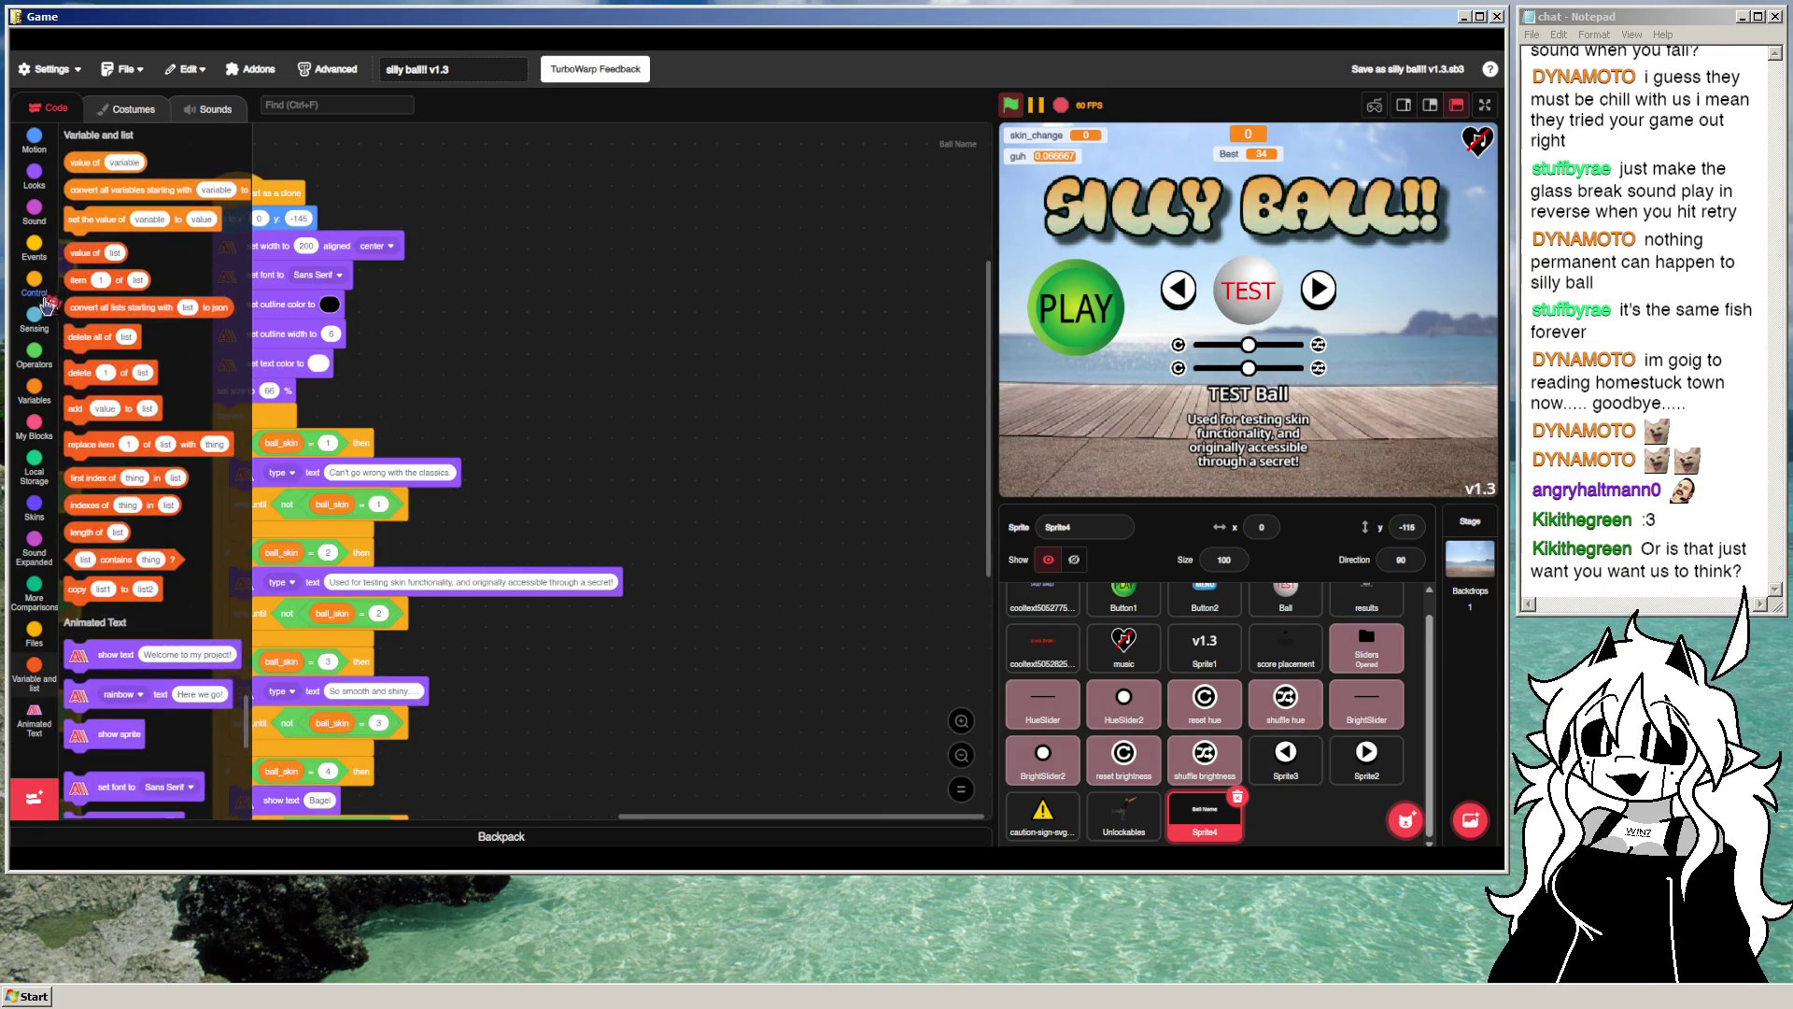
# Step: Delete the unused guh and secret variables
pyautogui.rightClick(99, 375)
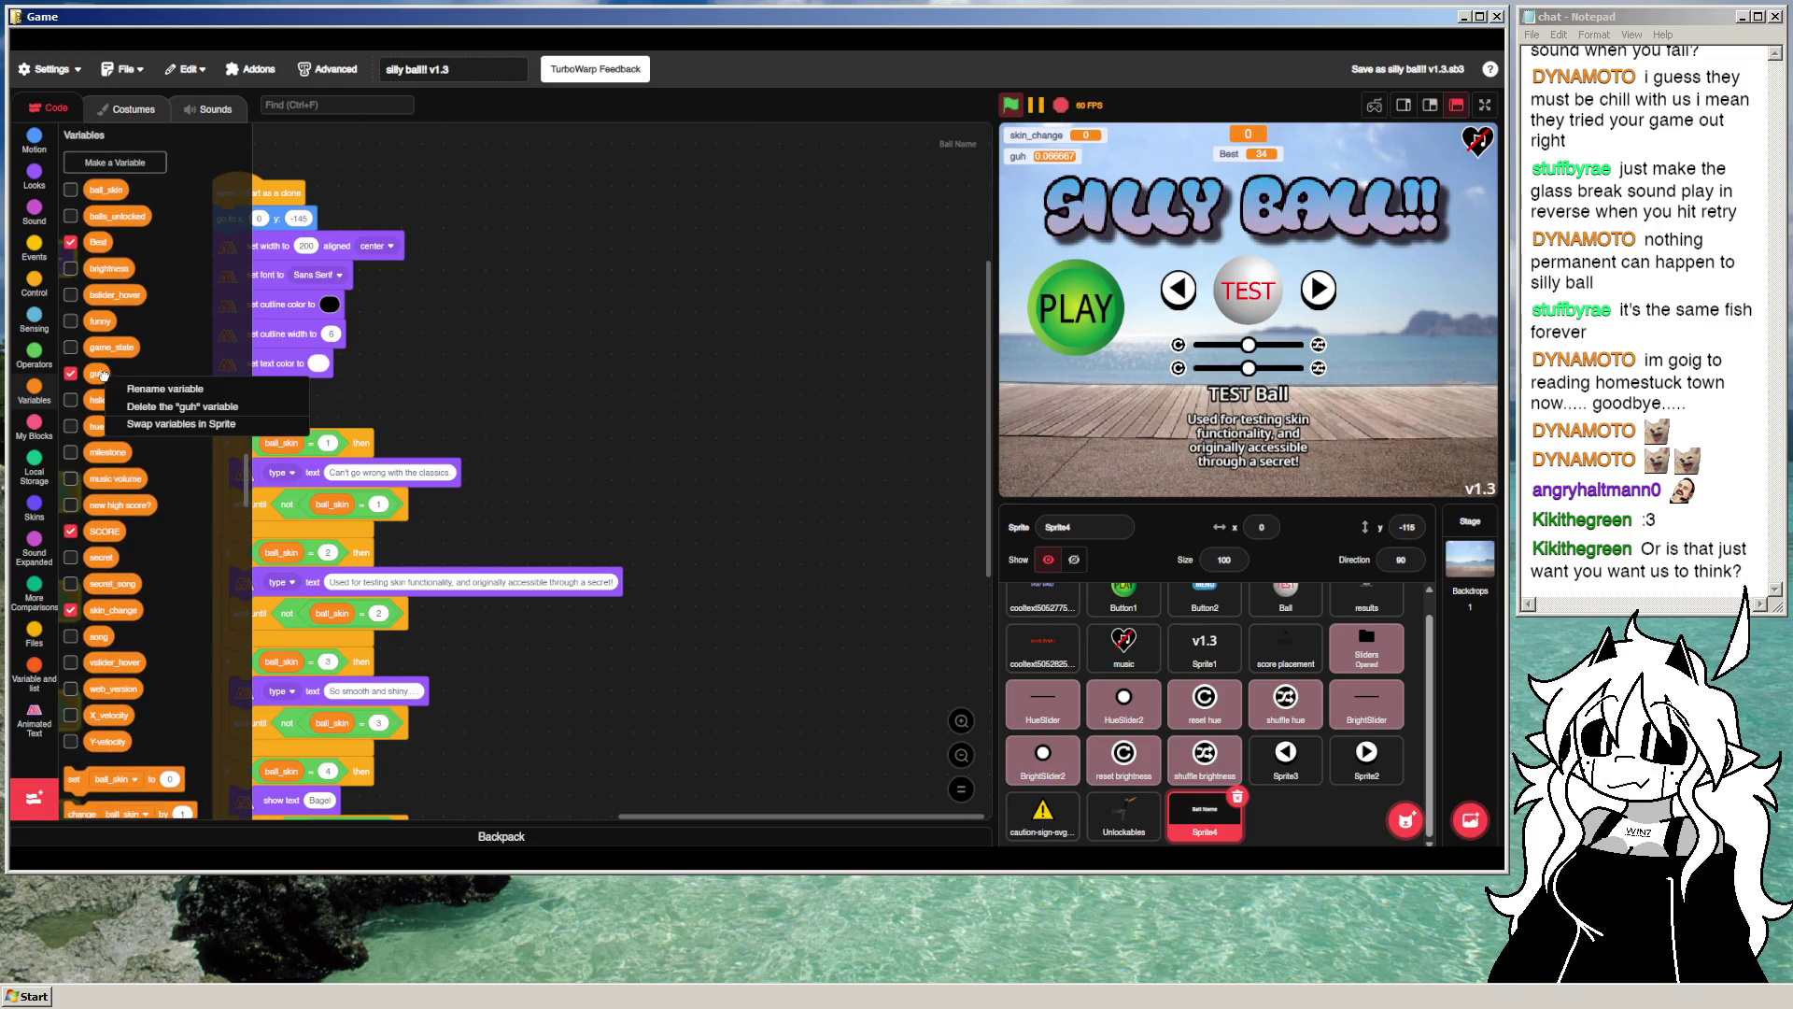
pyautogui.click(177, 406)
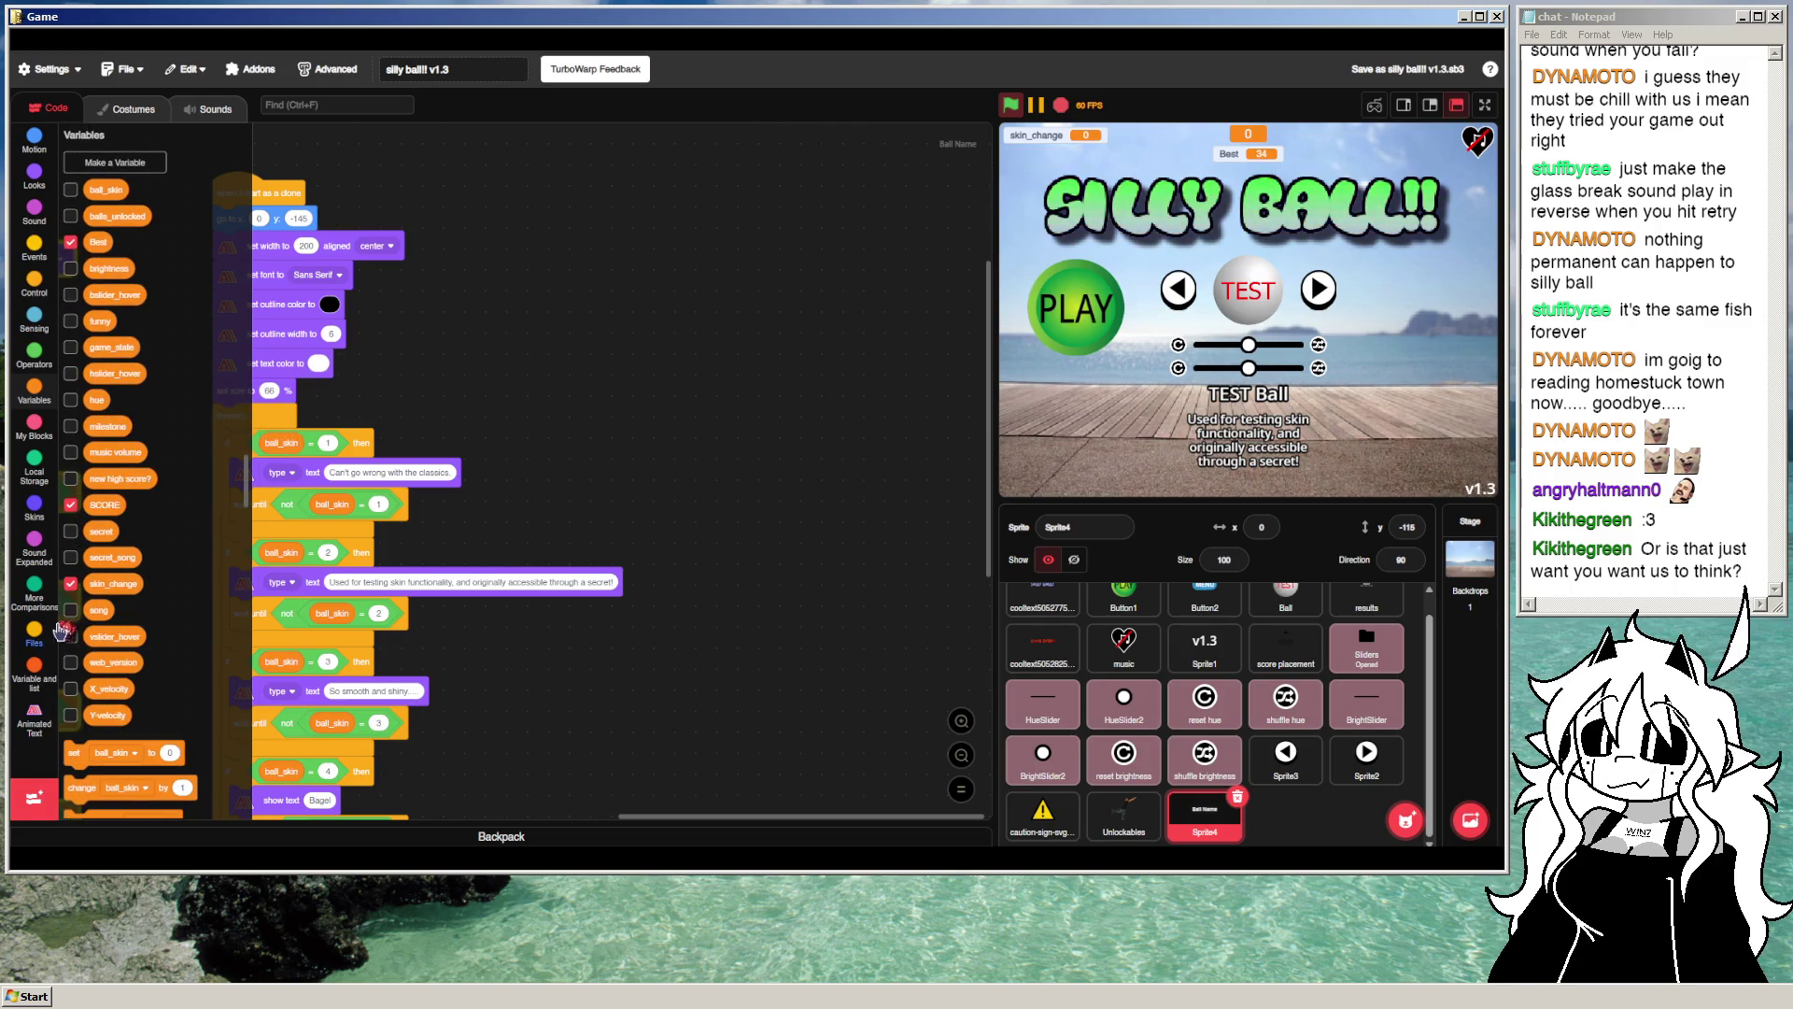
pyautogui.rightClick(102, 531)
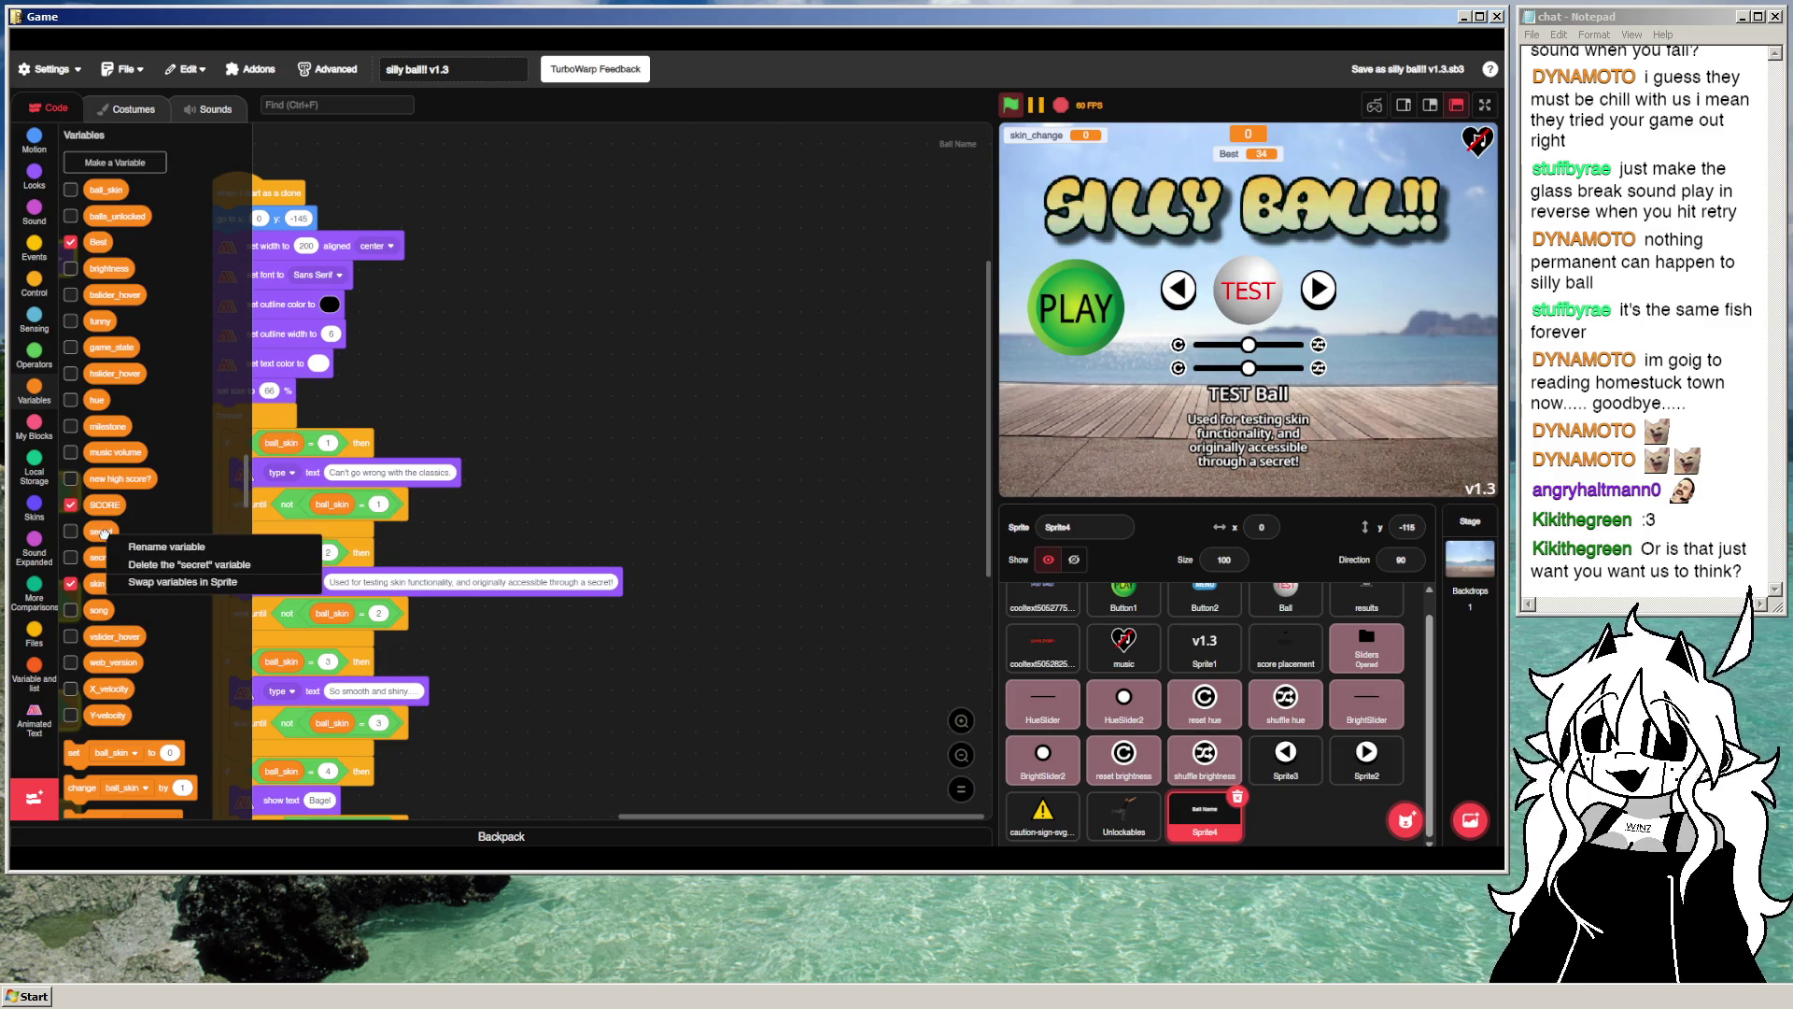
pyautogui.click(182, 565)
# Step: Delete the skin_change variable
pyautogui.moveTo(663, 521); pyautogui.dragTo(819, 452)
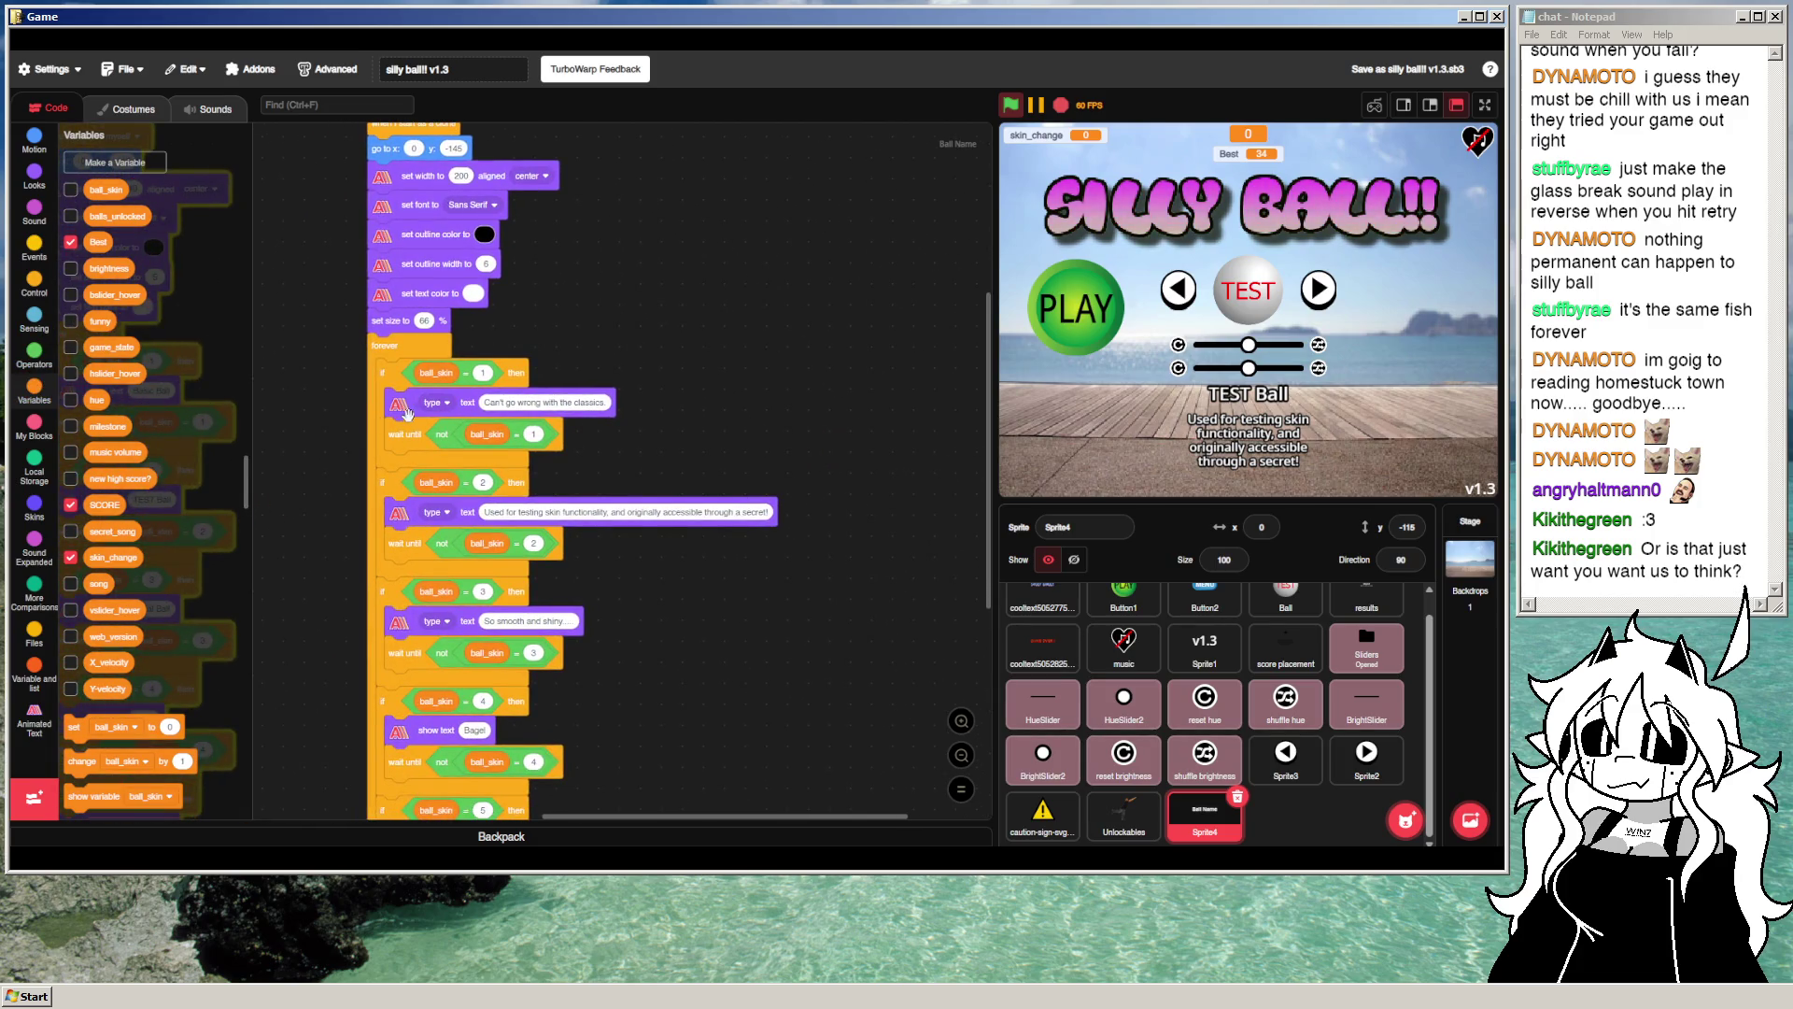
pyautogui.click(35, 245)
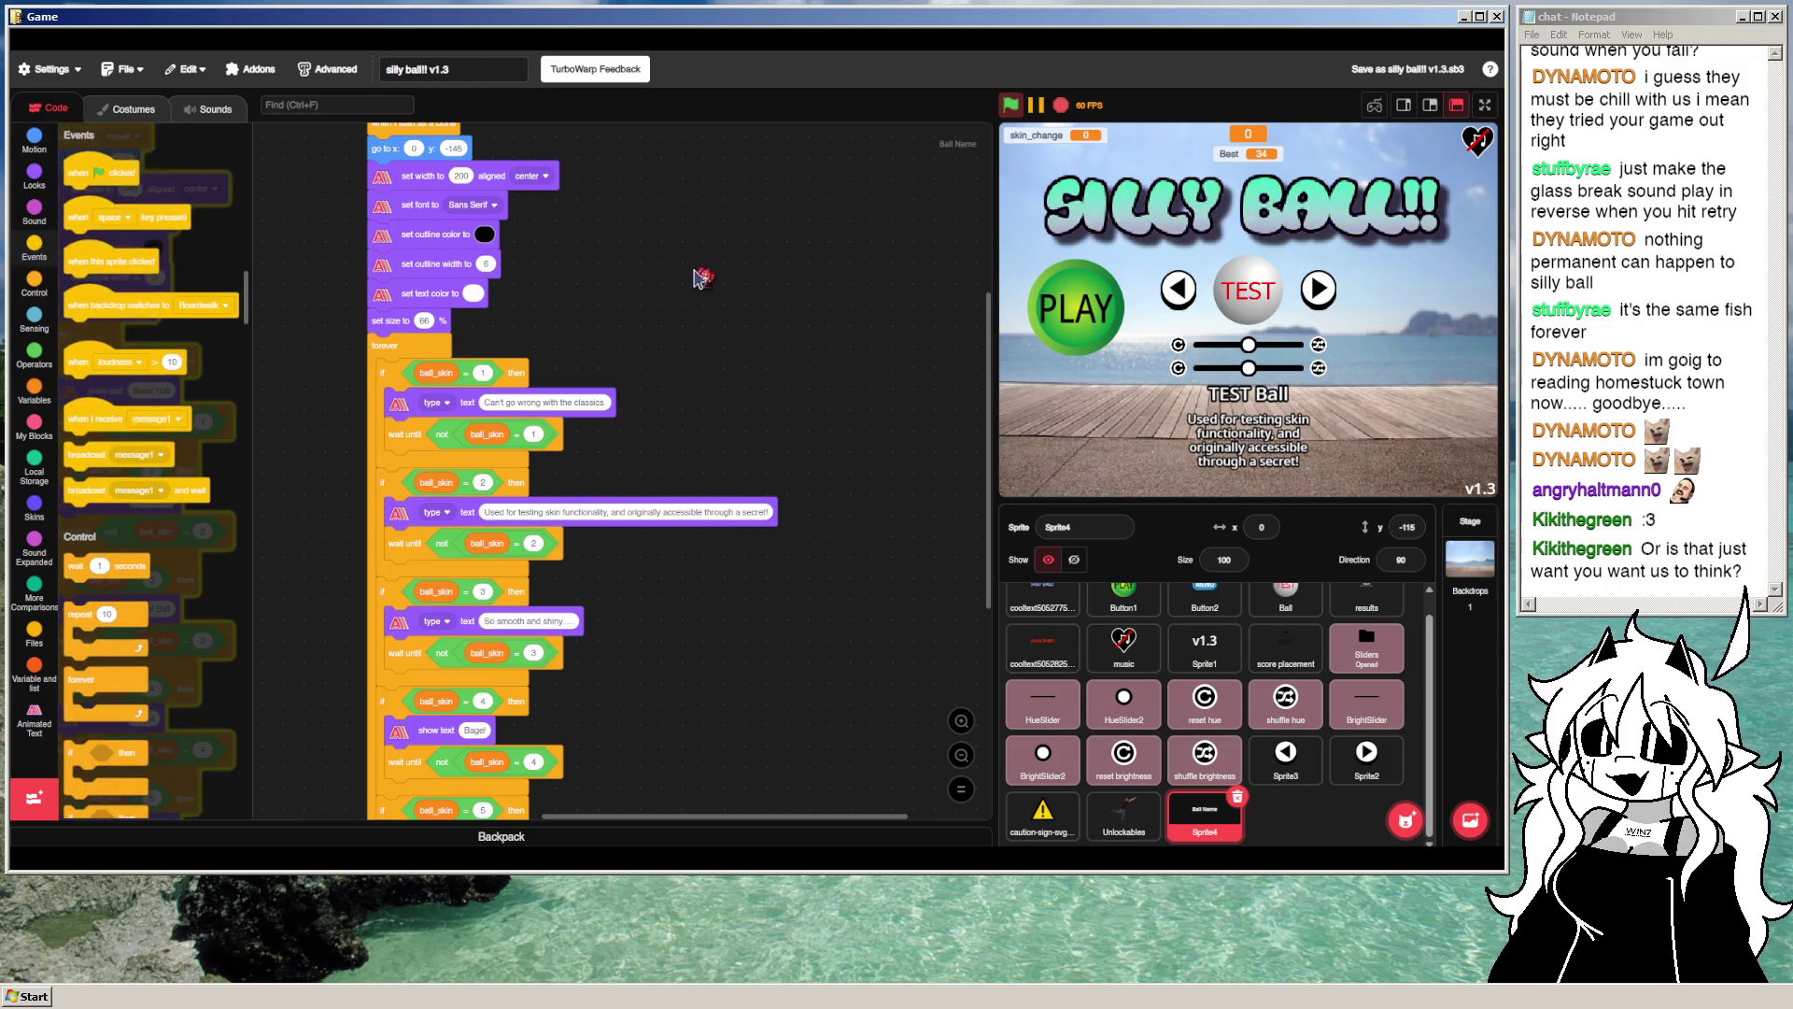
pyautogui.click(35, 671)
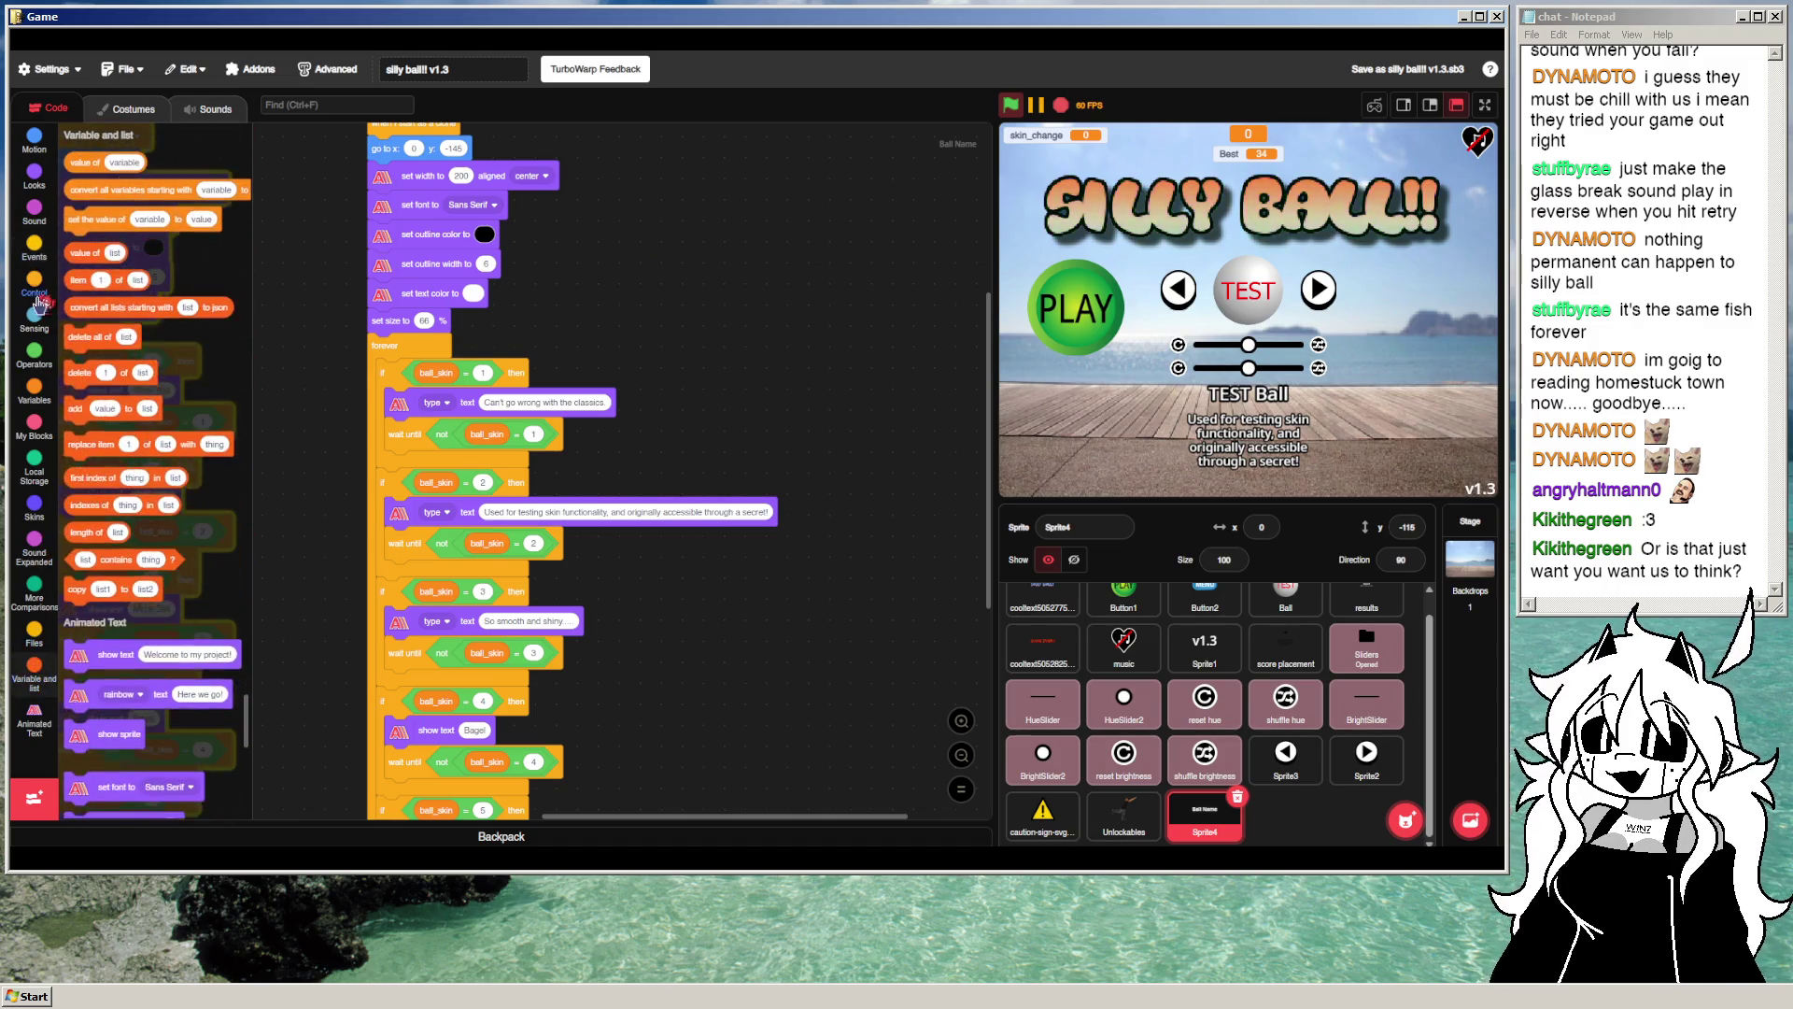
pyautogui.scroll(10, 187, 405)
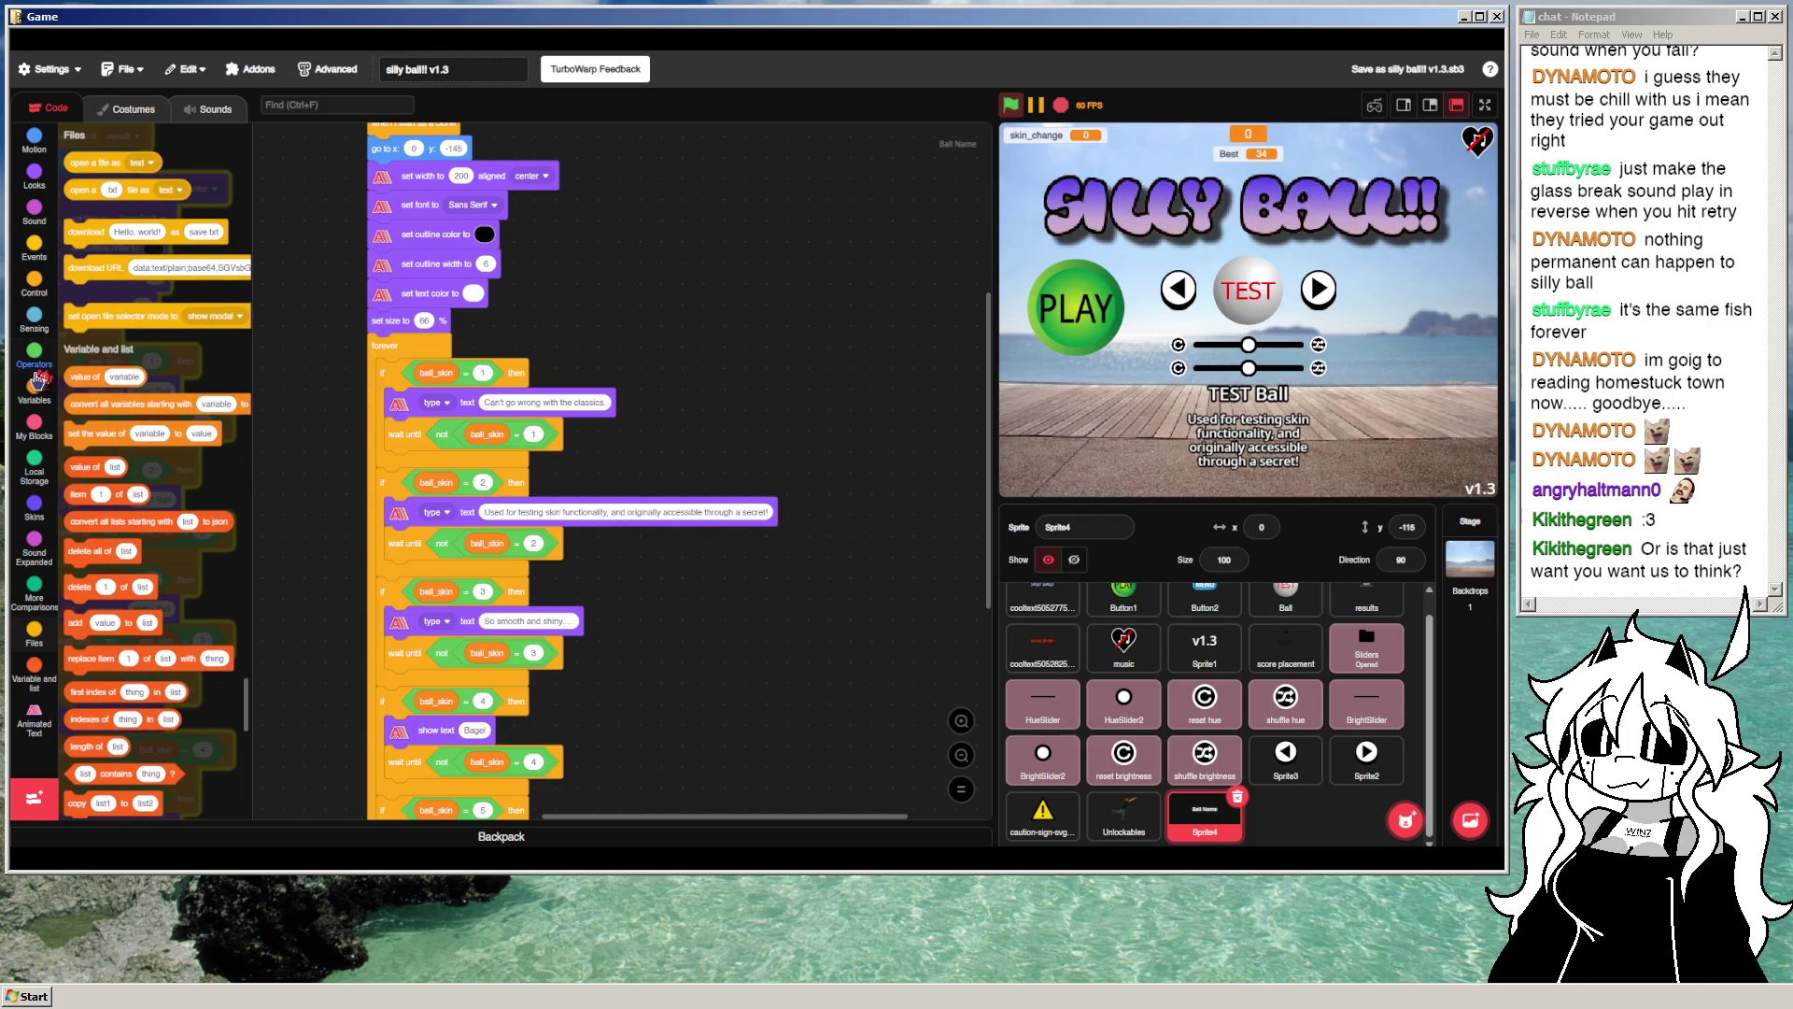
pyautogui.scroll(-7, 116, 513)
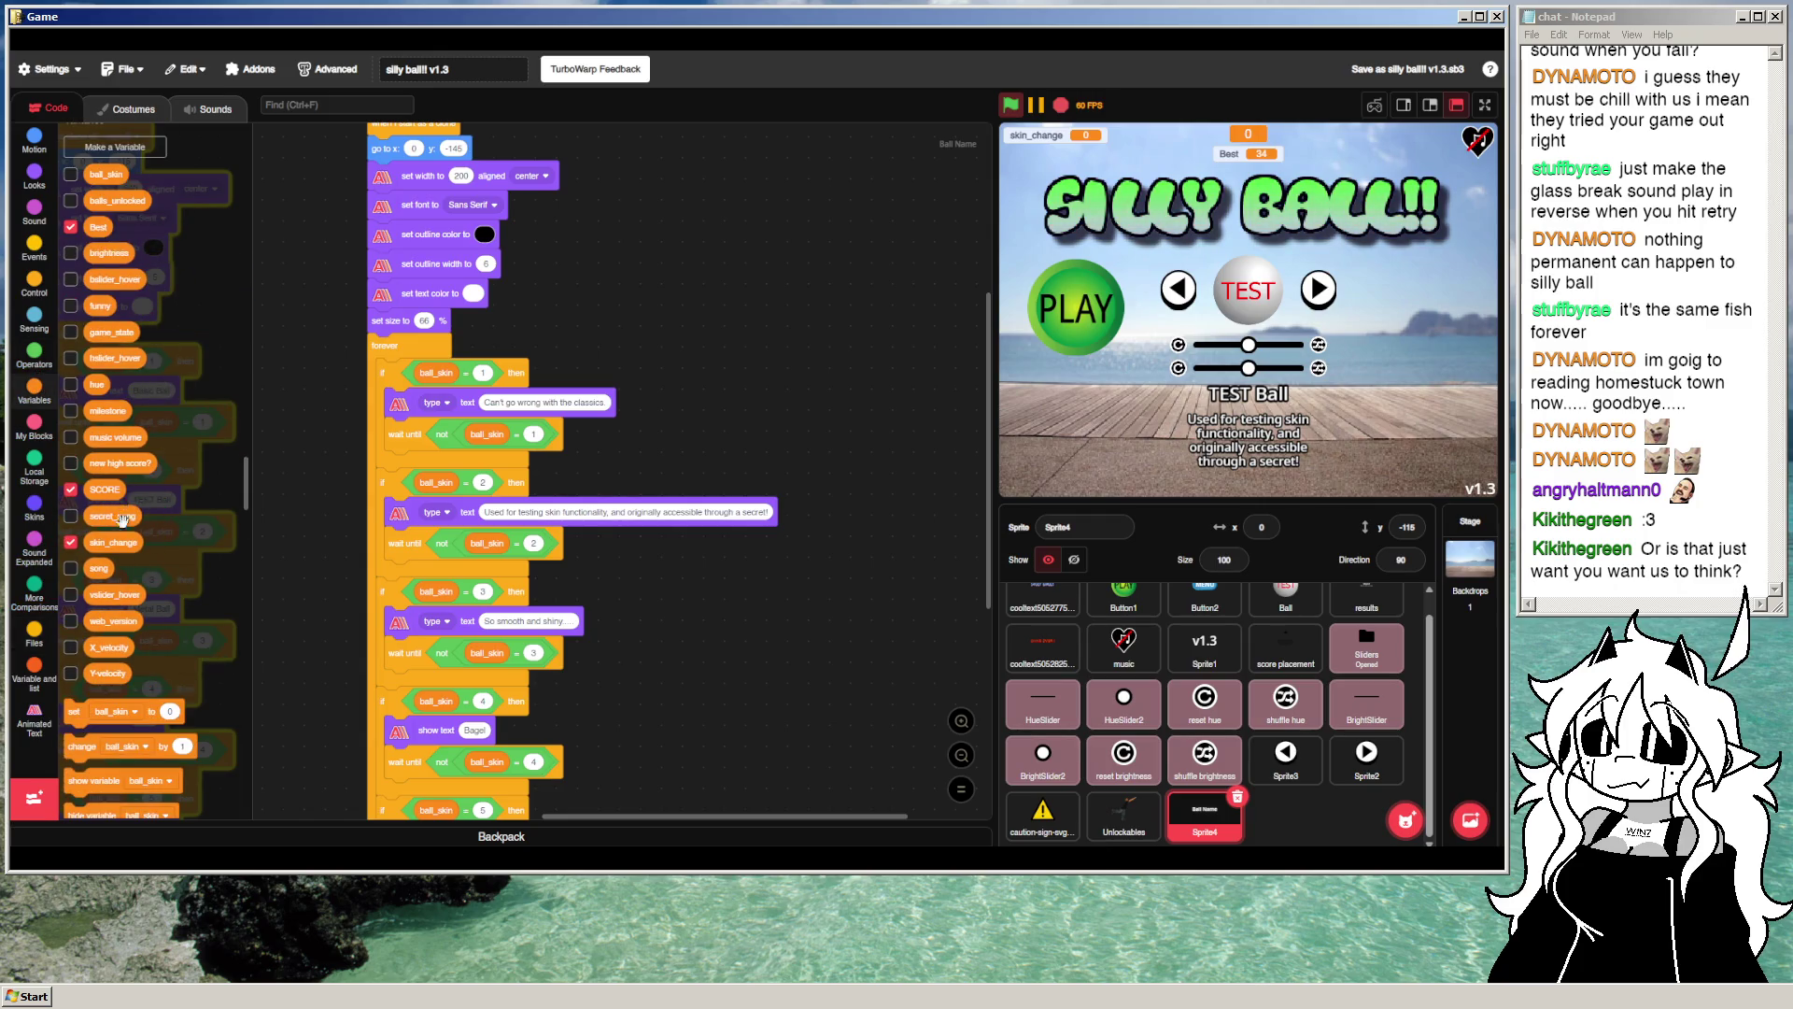
pyautogui.rightClick(116, 550)
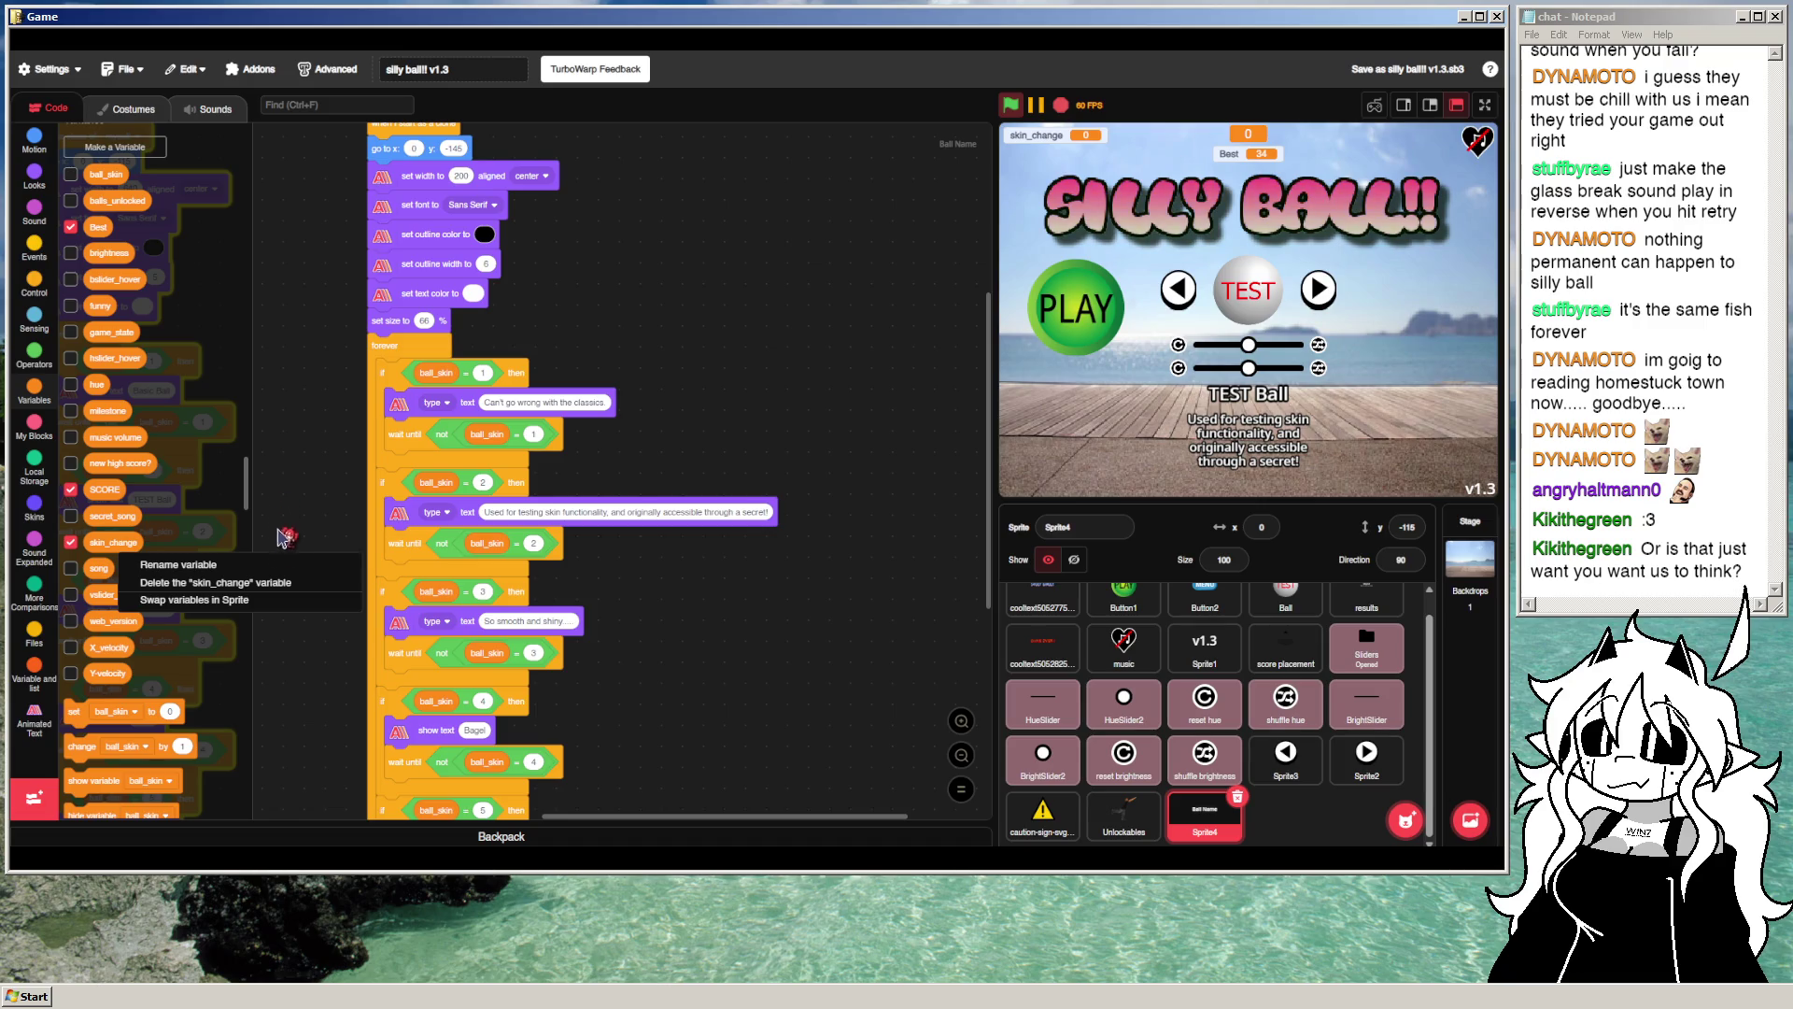
pyautogui.click(216, 583)
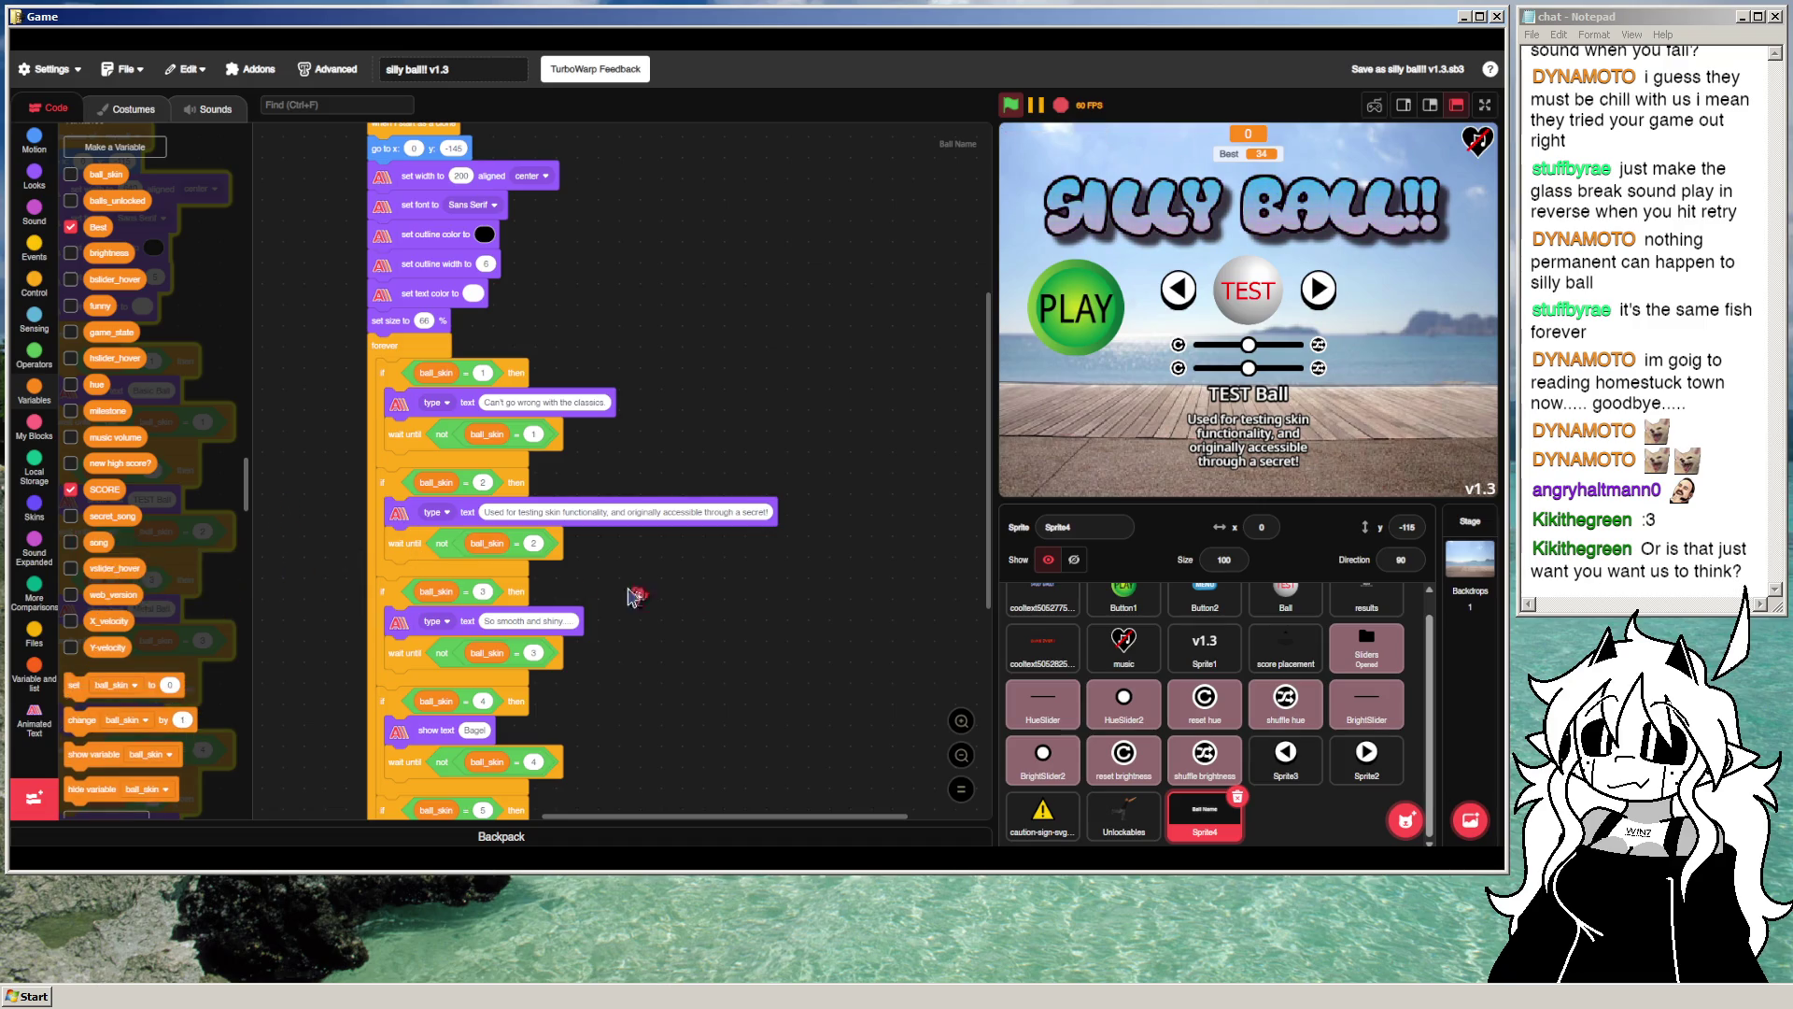
# Step: Remove the skin_change scripts from Sprite3 and Sprite2, then return to Sprite4's text script
pyautogui.click(1256, 766)
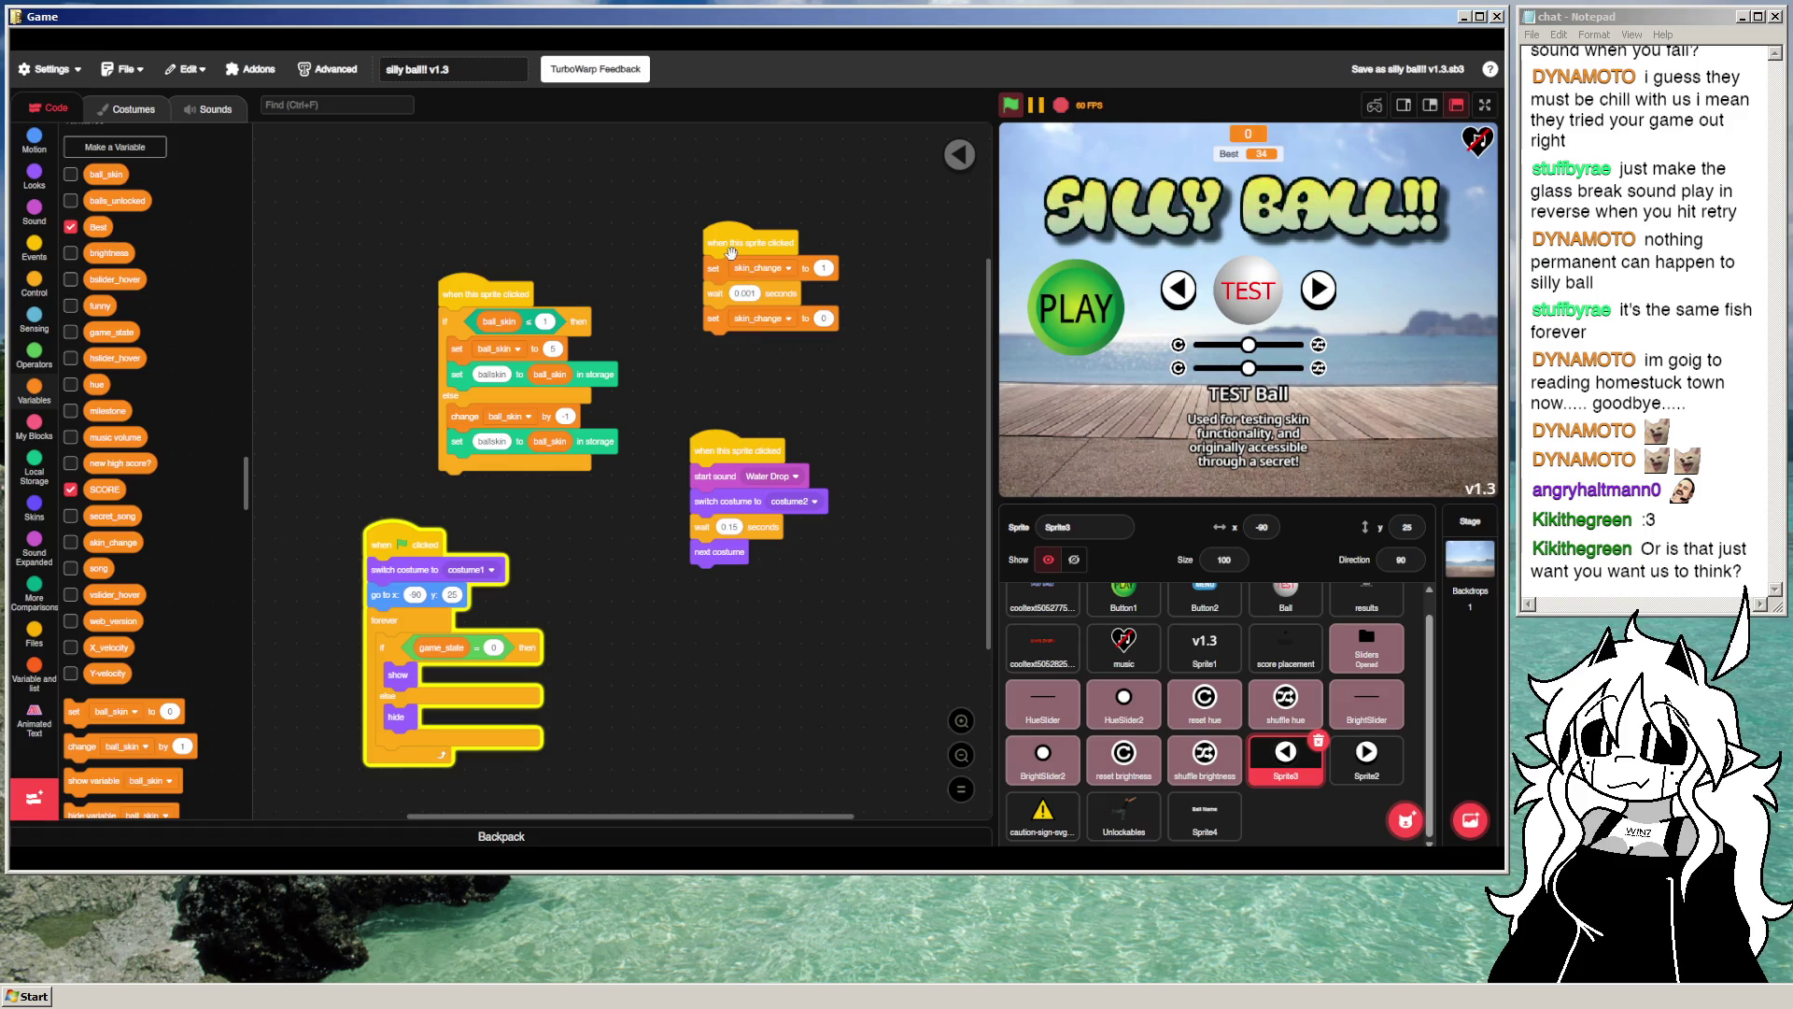
pyautogui.moveTo(731, 253); pyautogui.dragTo(191, 308)
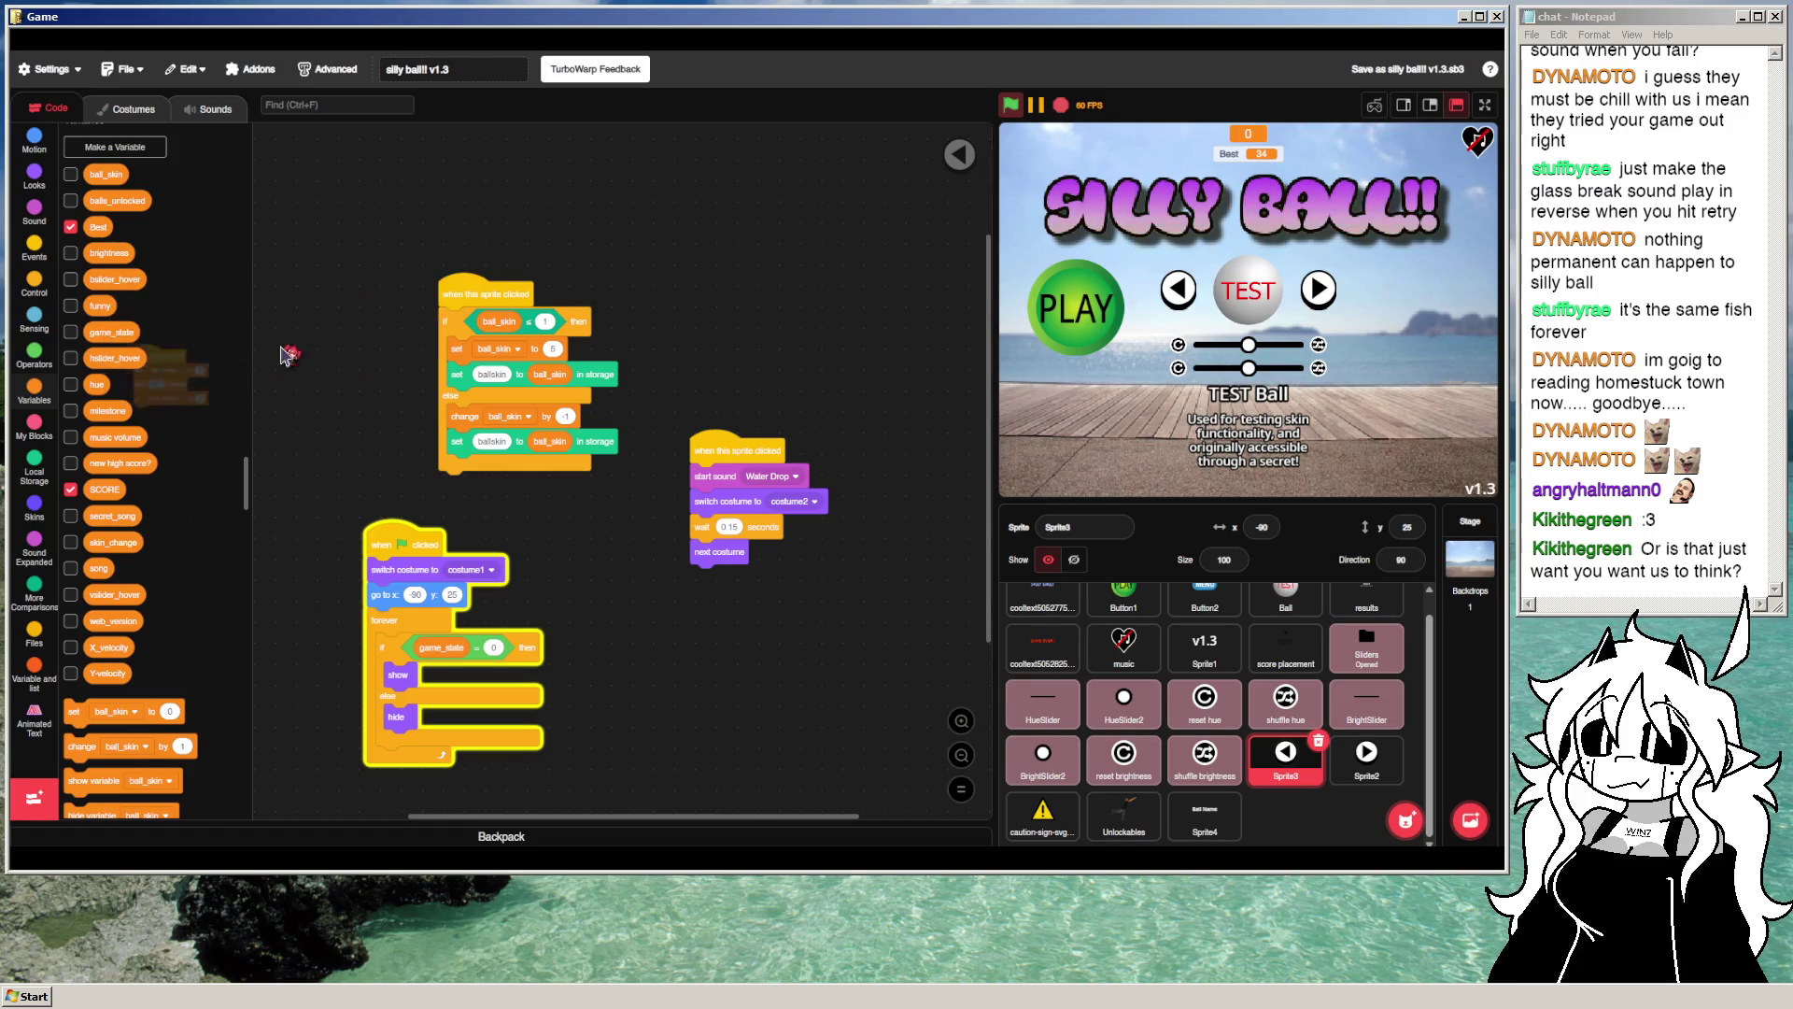
pyautogui.click(1318, 288)
pyautogui.moveTo(598, 229); pyautogui.dragTo(108, 257)
pyautogui.click(1205, 812)
pyautogui.moveTo(760, 672); pyautogui.dragTo(829, 544)
pyautogui.rightClick(464, 320)
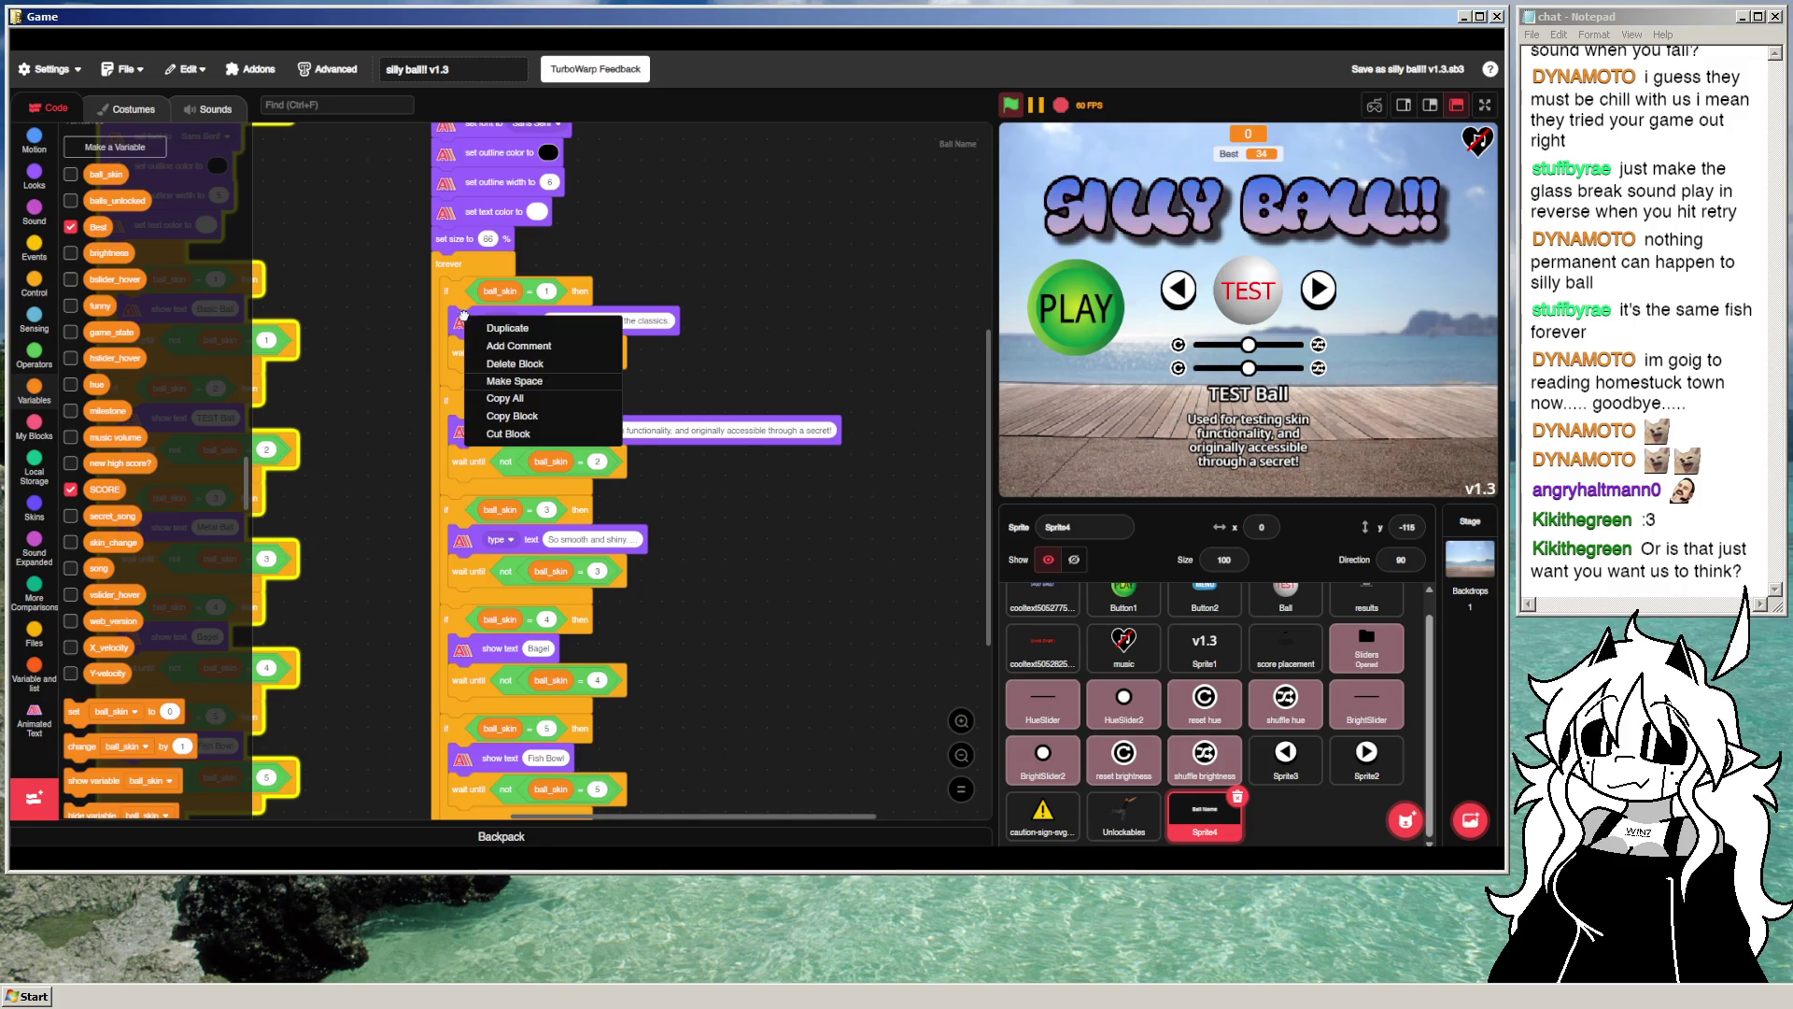
# Step: Delete the typing blocks for skins 1 and 2, including "So smooth and shiny"
pyautogui.click(775, 364)
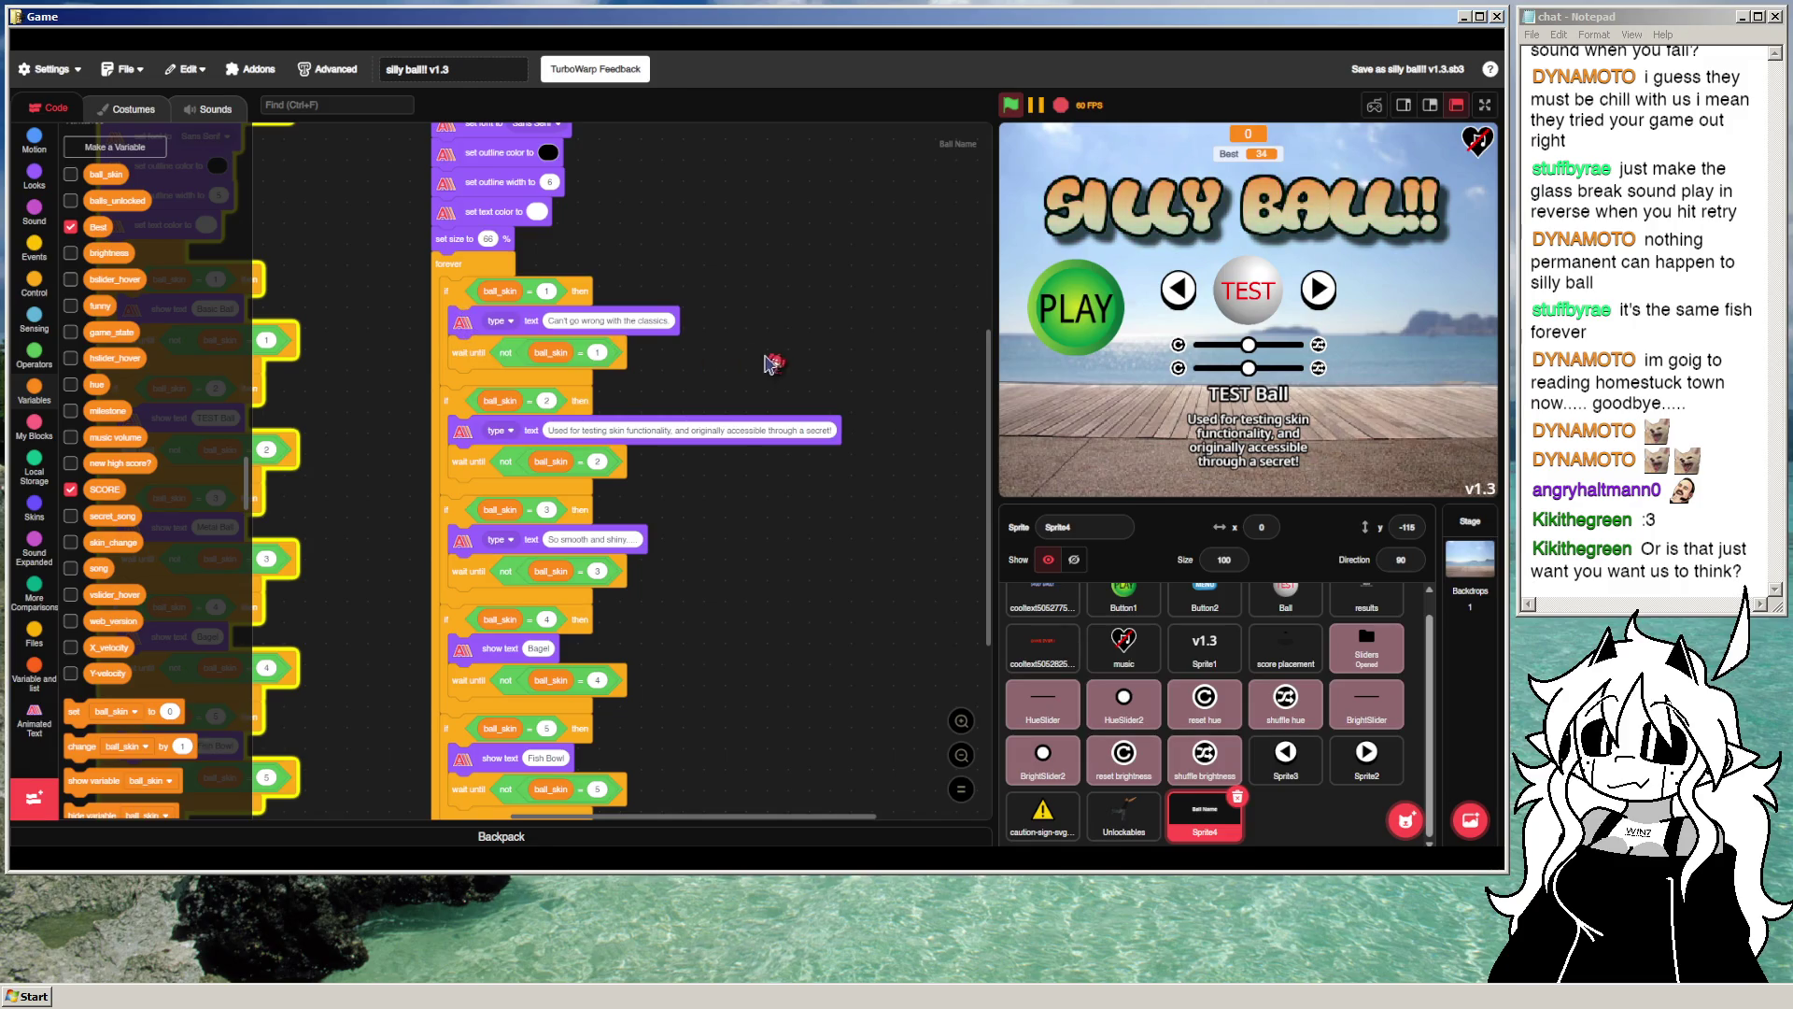
pyautogui.rightClick(458, 329)
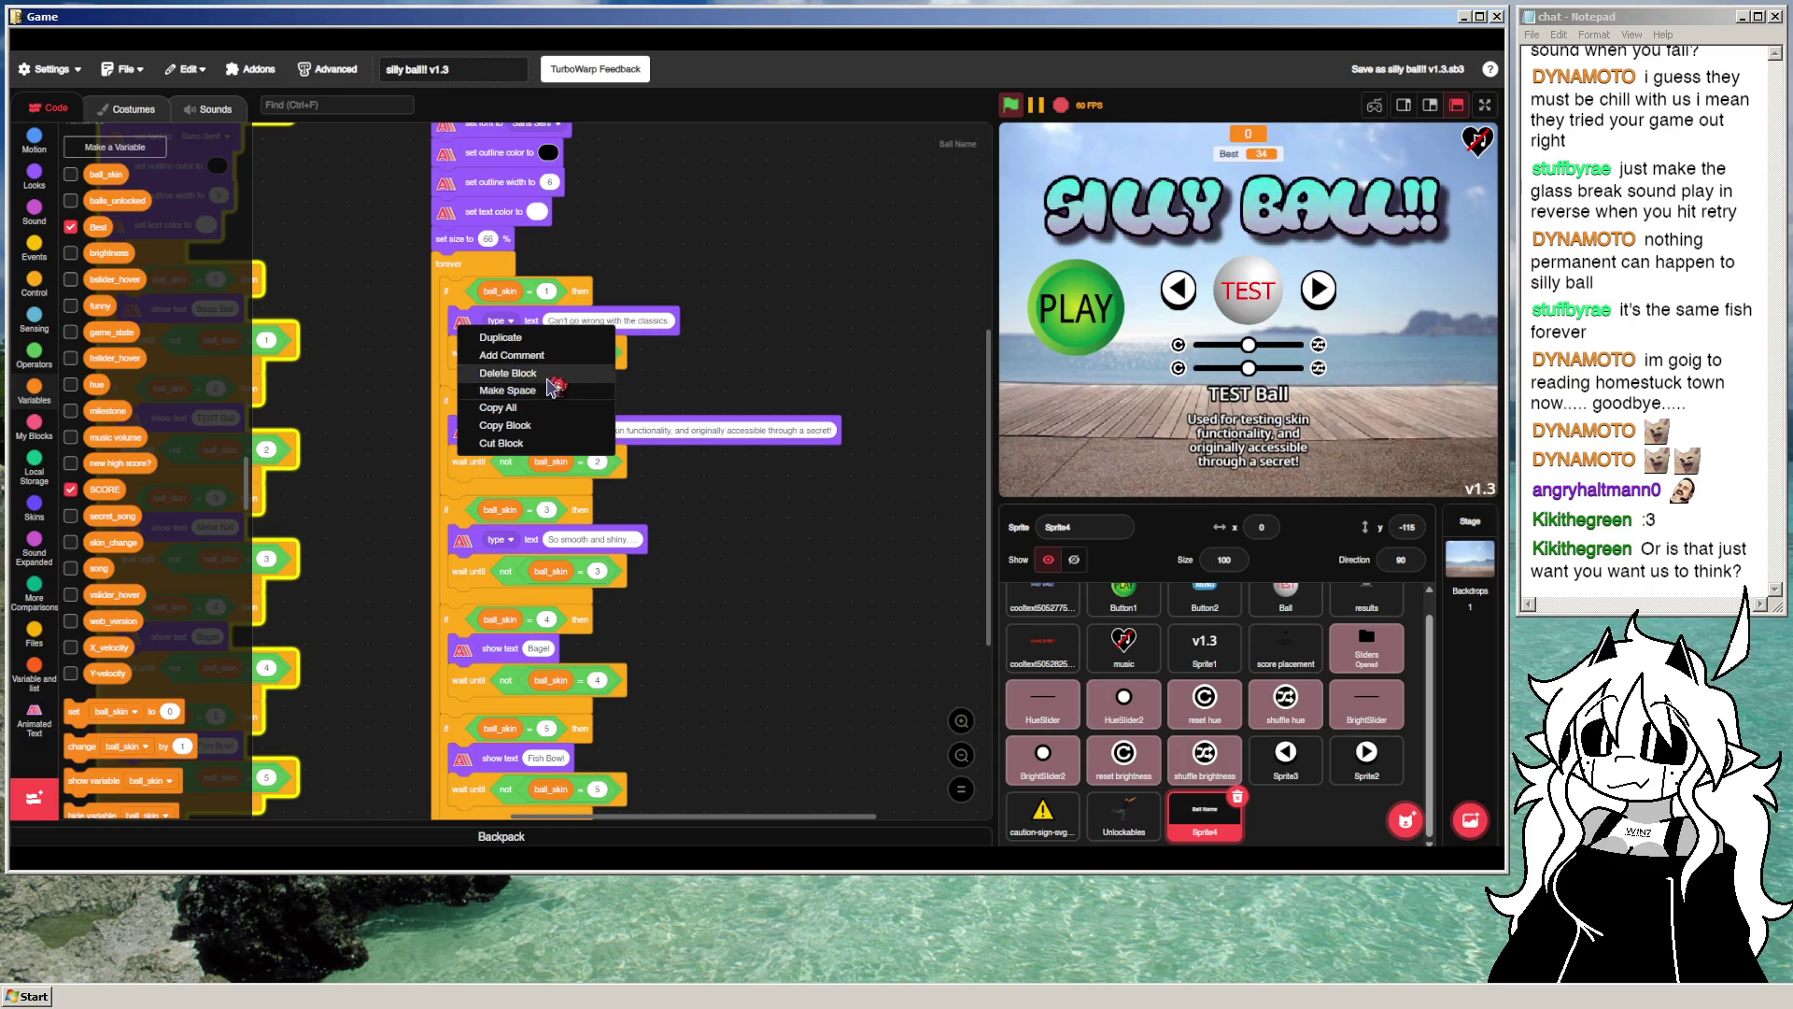
pyautogui.click(554, 383)
pyautogui.rightClick(473, 394)
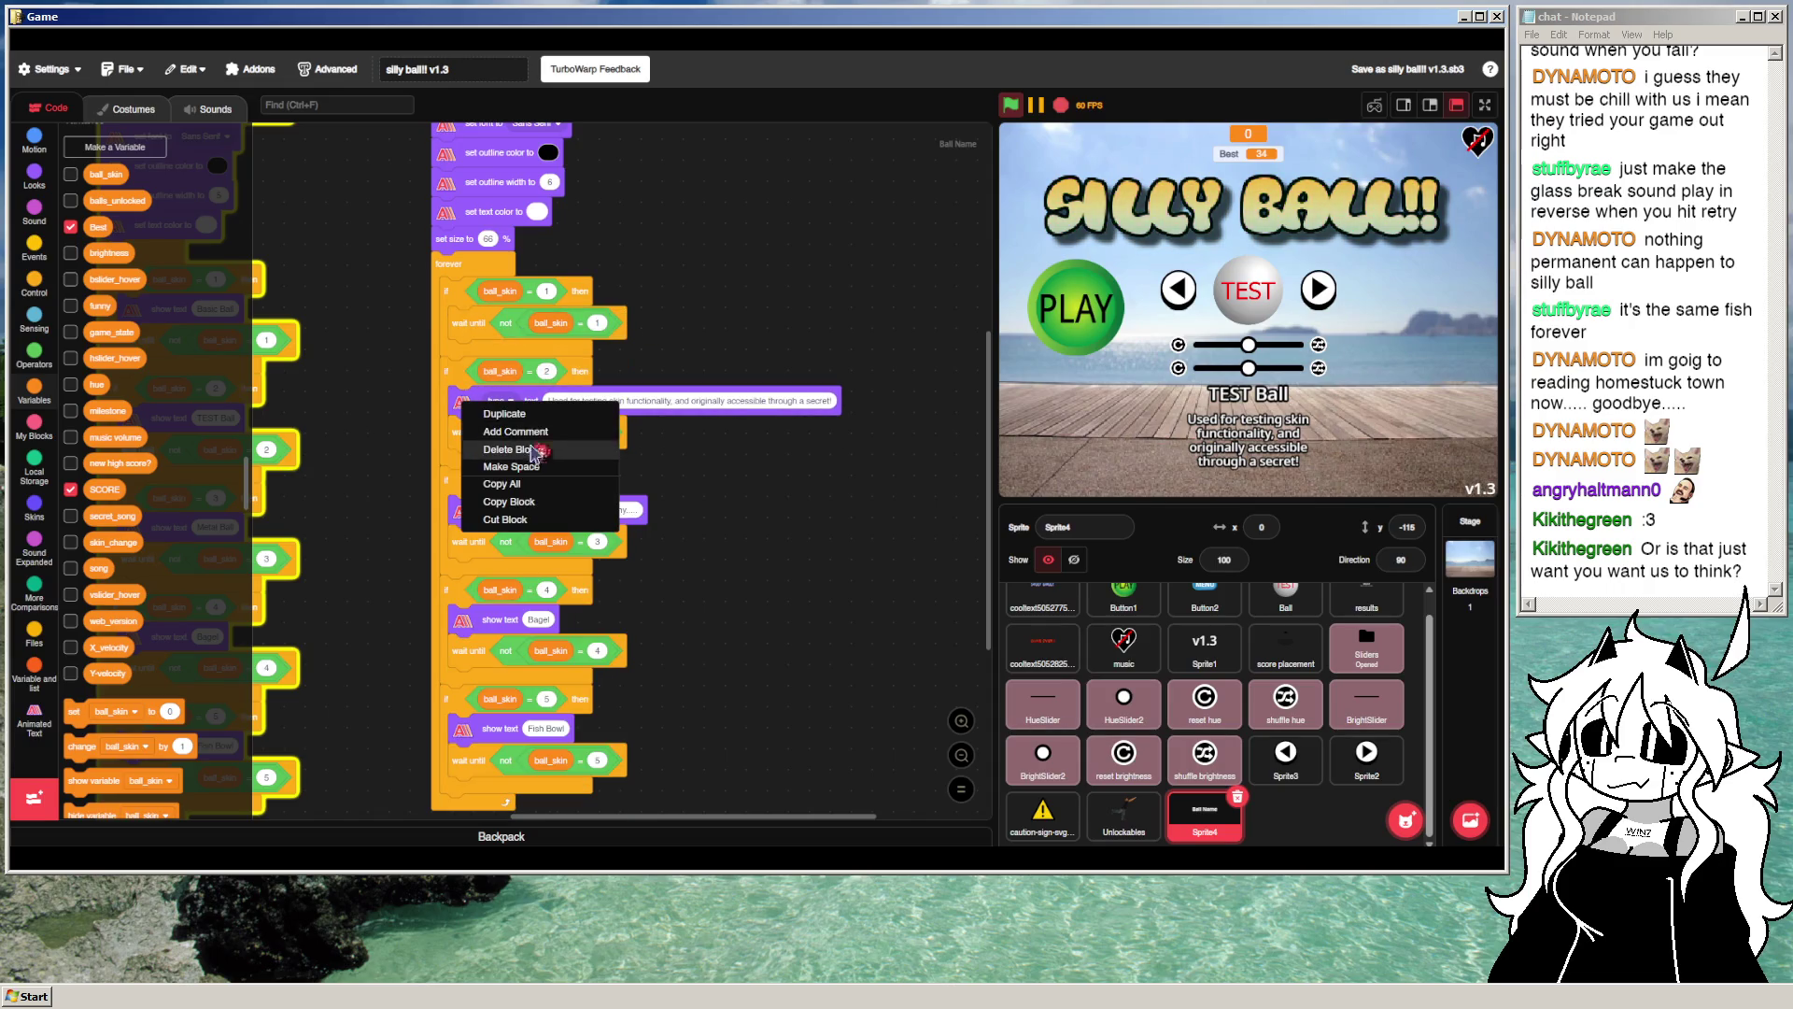
pyautogui.click(523, 449)
pyautogui.rightClick(462, 480)
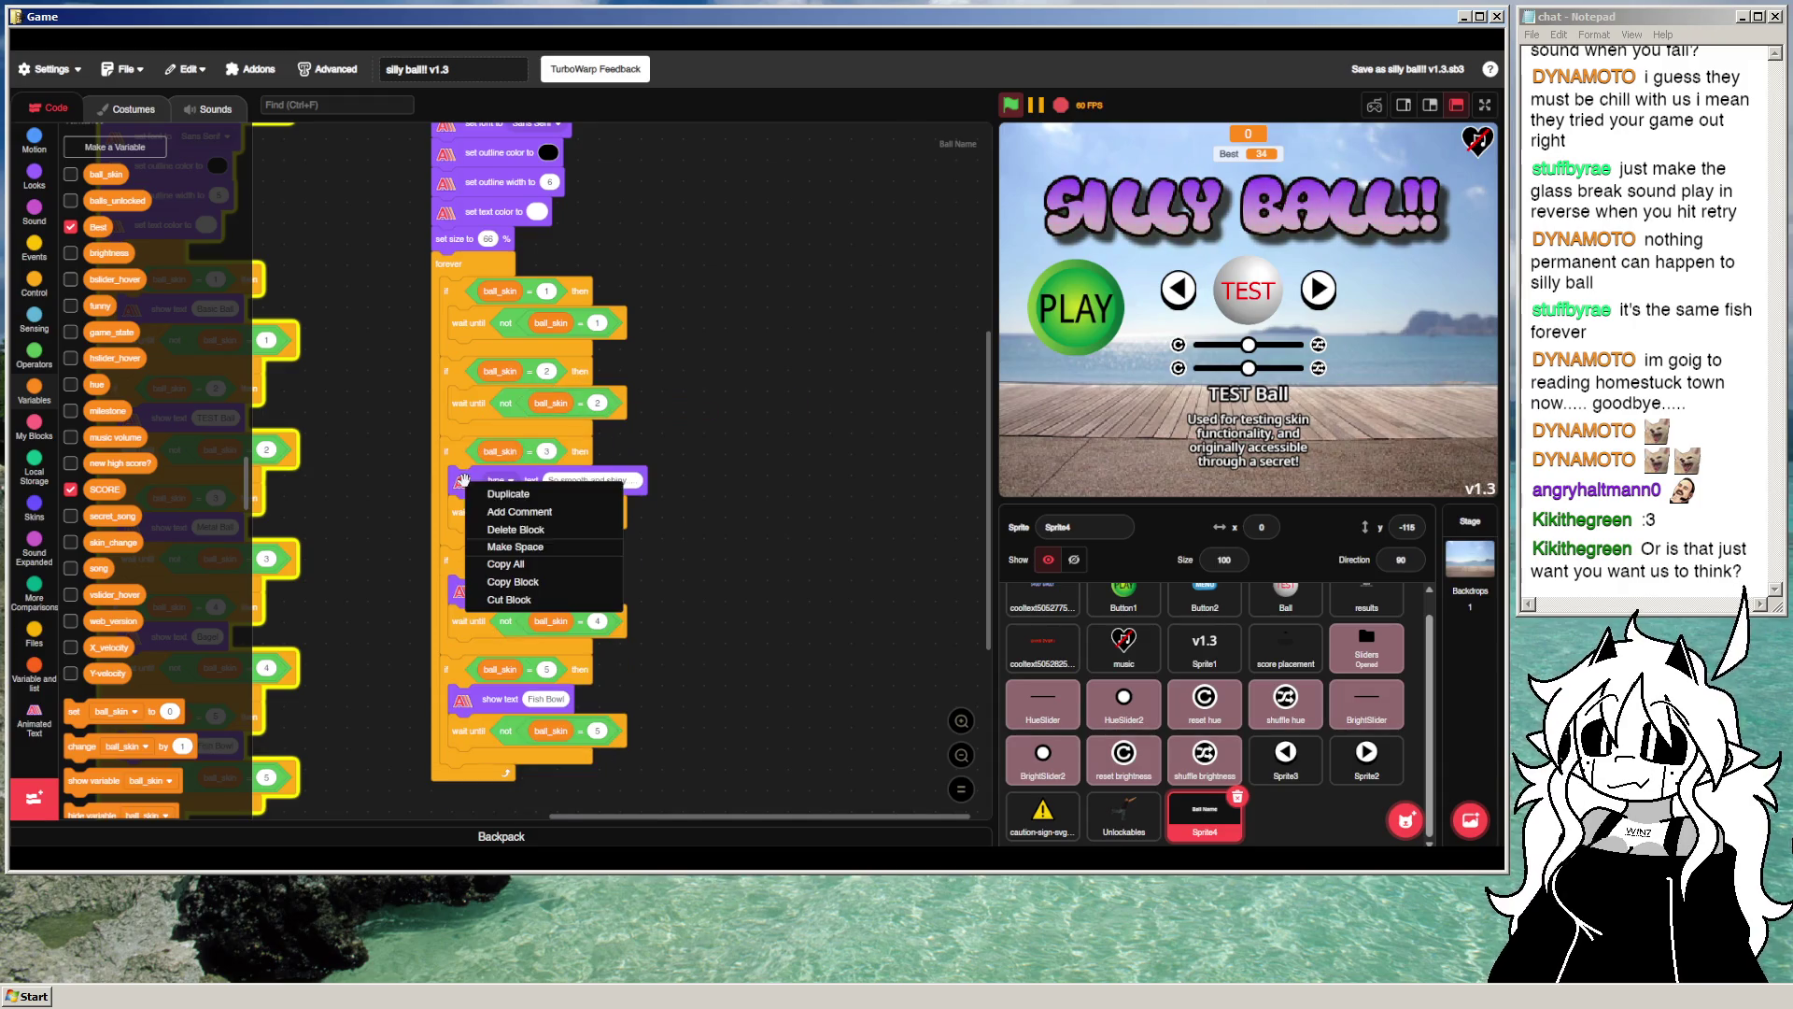
pyautogui.click(530, 535)
# Step: Place a show text block reading "Can't go wrong with the classics!" under the skin 1 check
pyautogui.rightClick(483, 560)
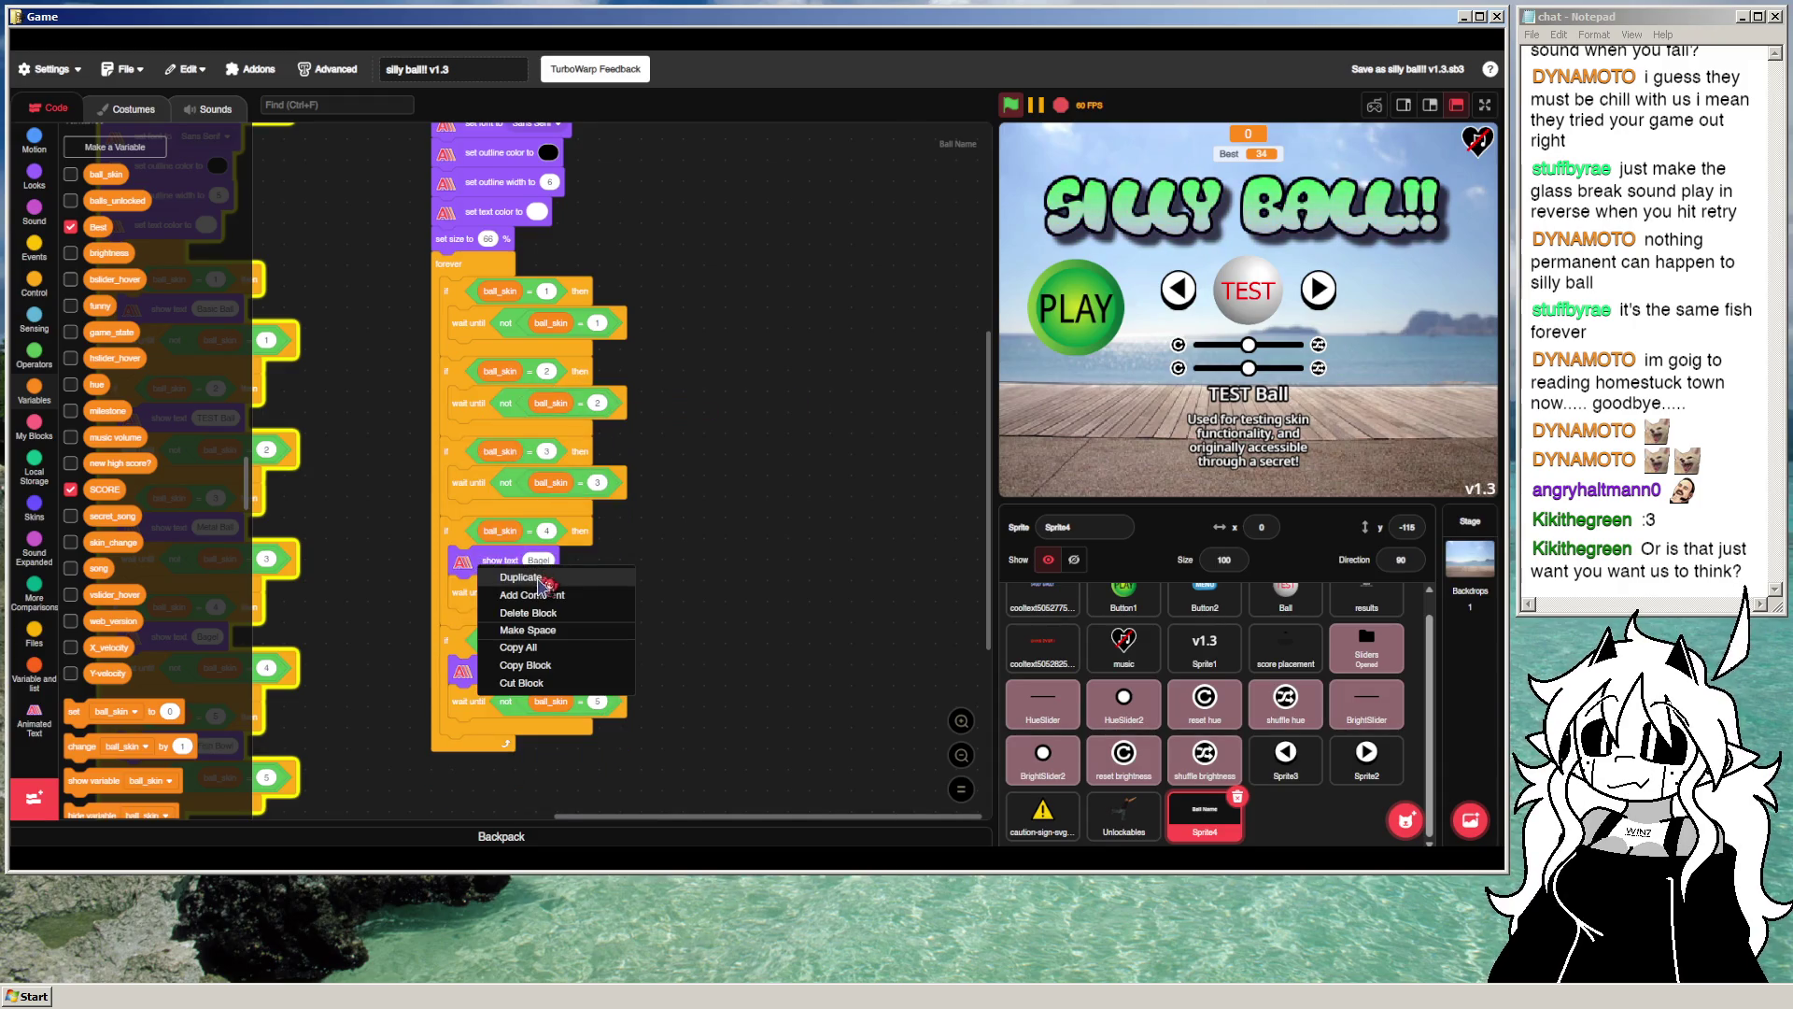
pyautogui.click(520, 577)
pyautogui.click(707, 515)
pyautogui.moveTo(710, 551)
pyautogui.mouseDown()
pyautogui.moveTo(341, 586)
pyautogui.moveTo(158, 572)
pyautogui.mouseUp()
pyautogui.rightClick(687, 507)
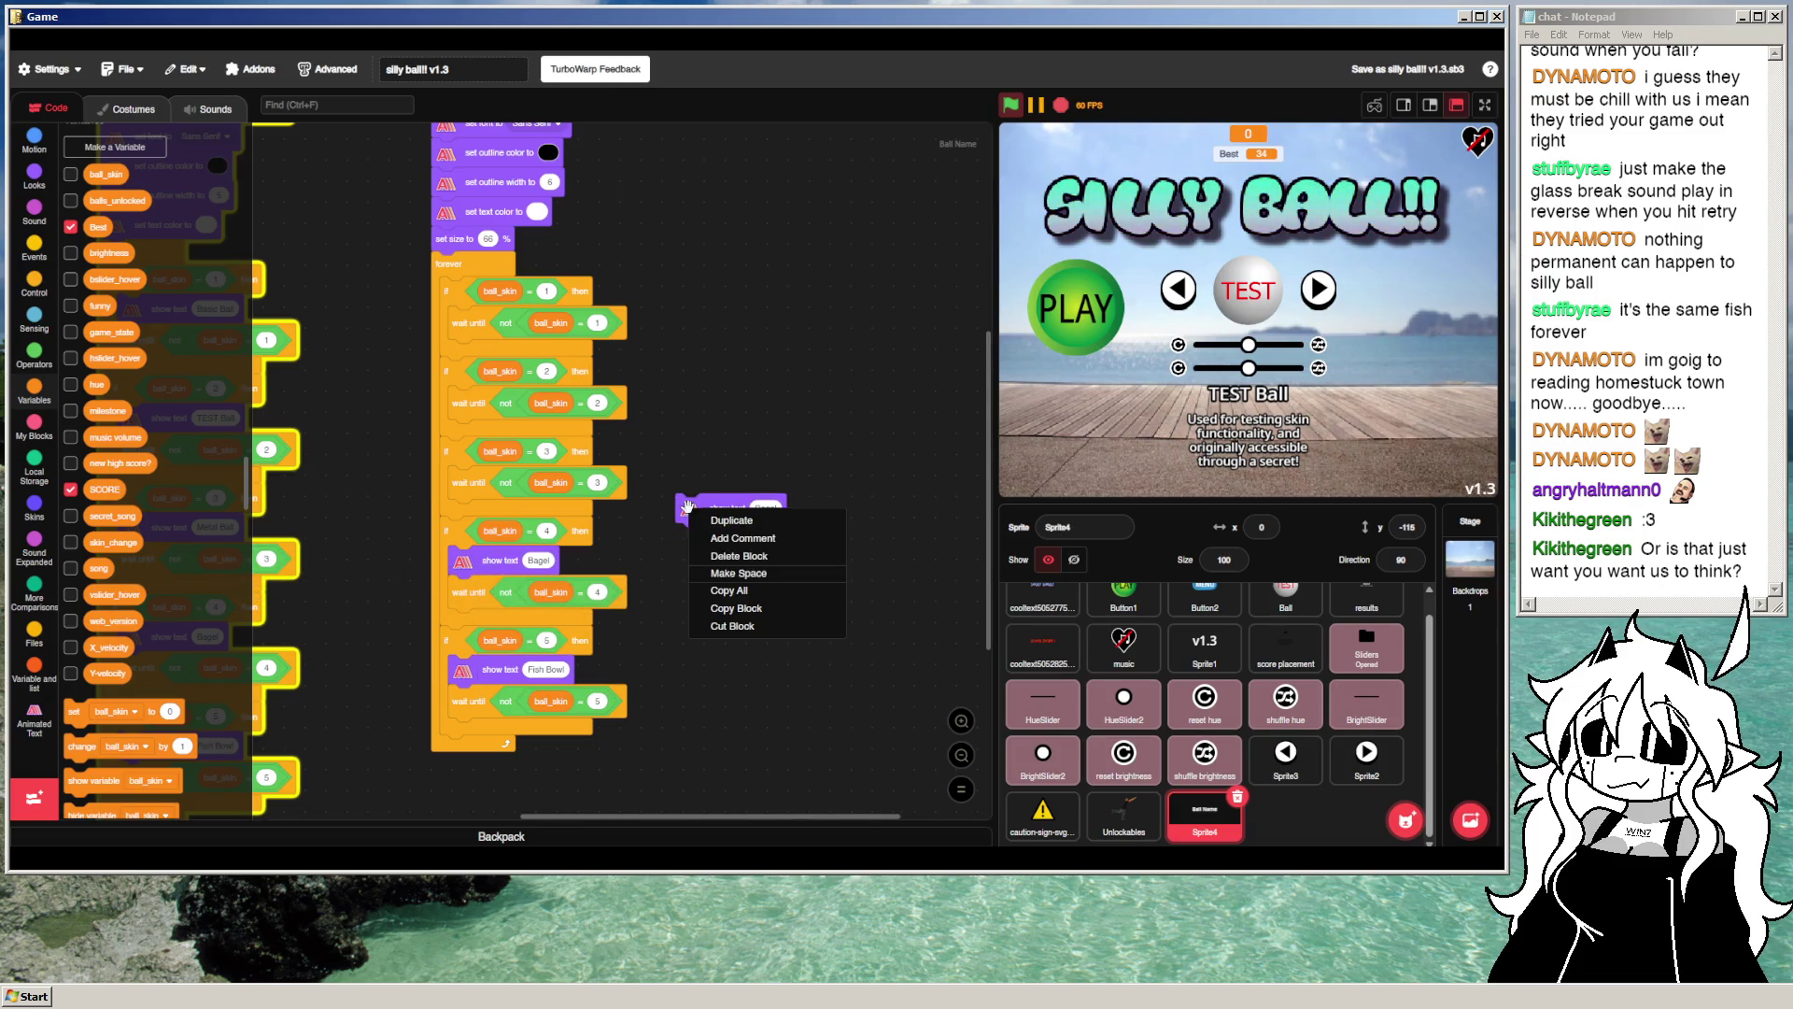
pyautogui.click(747, 608)
pyautogui.moveTo(687, 507); pyautogui.dragTo(458, 313)
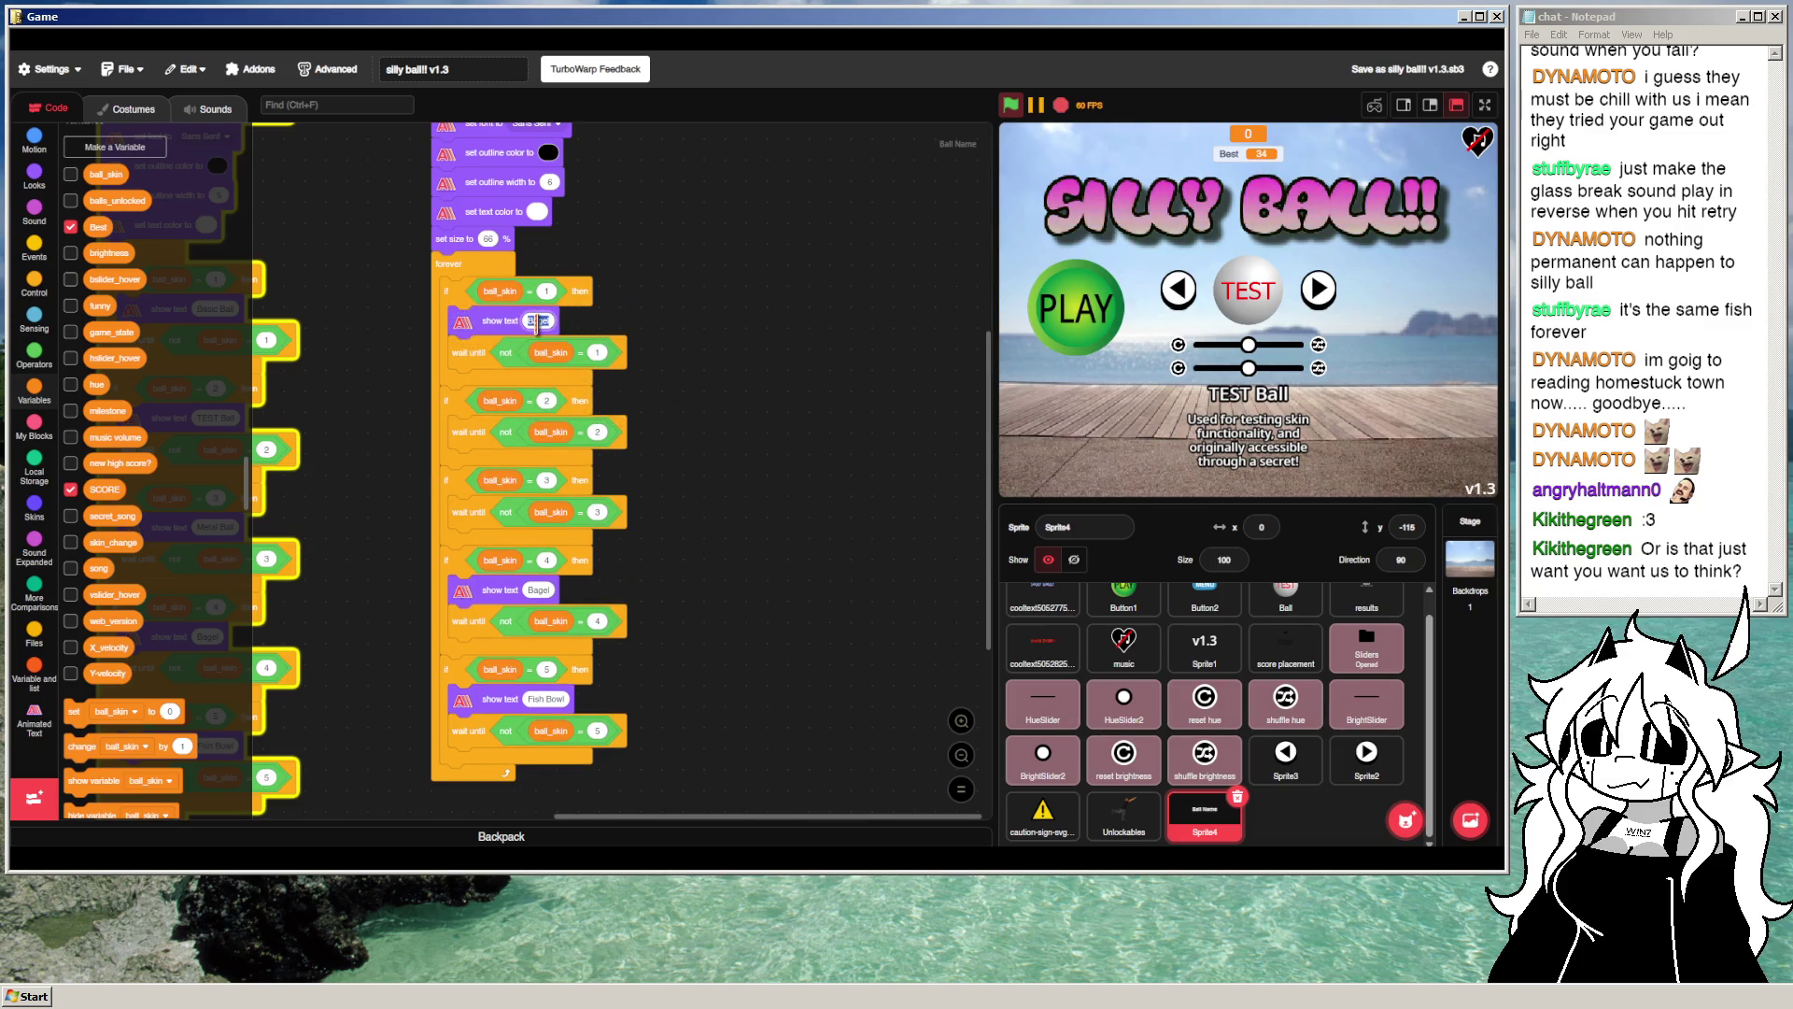
pyautogui.write("Can't go")
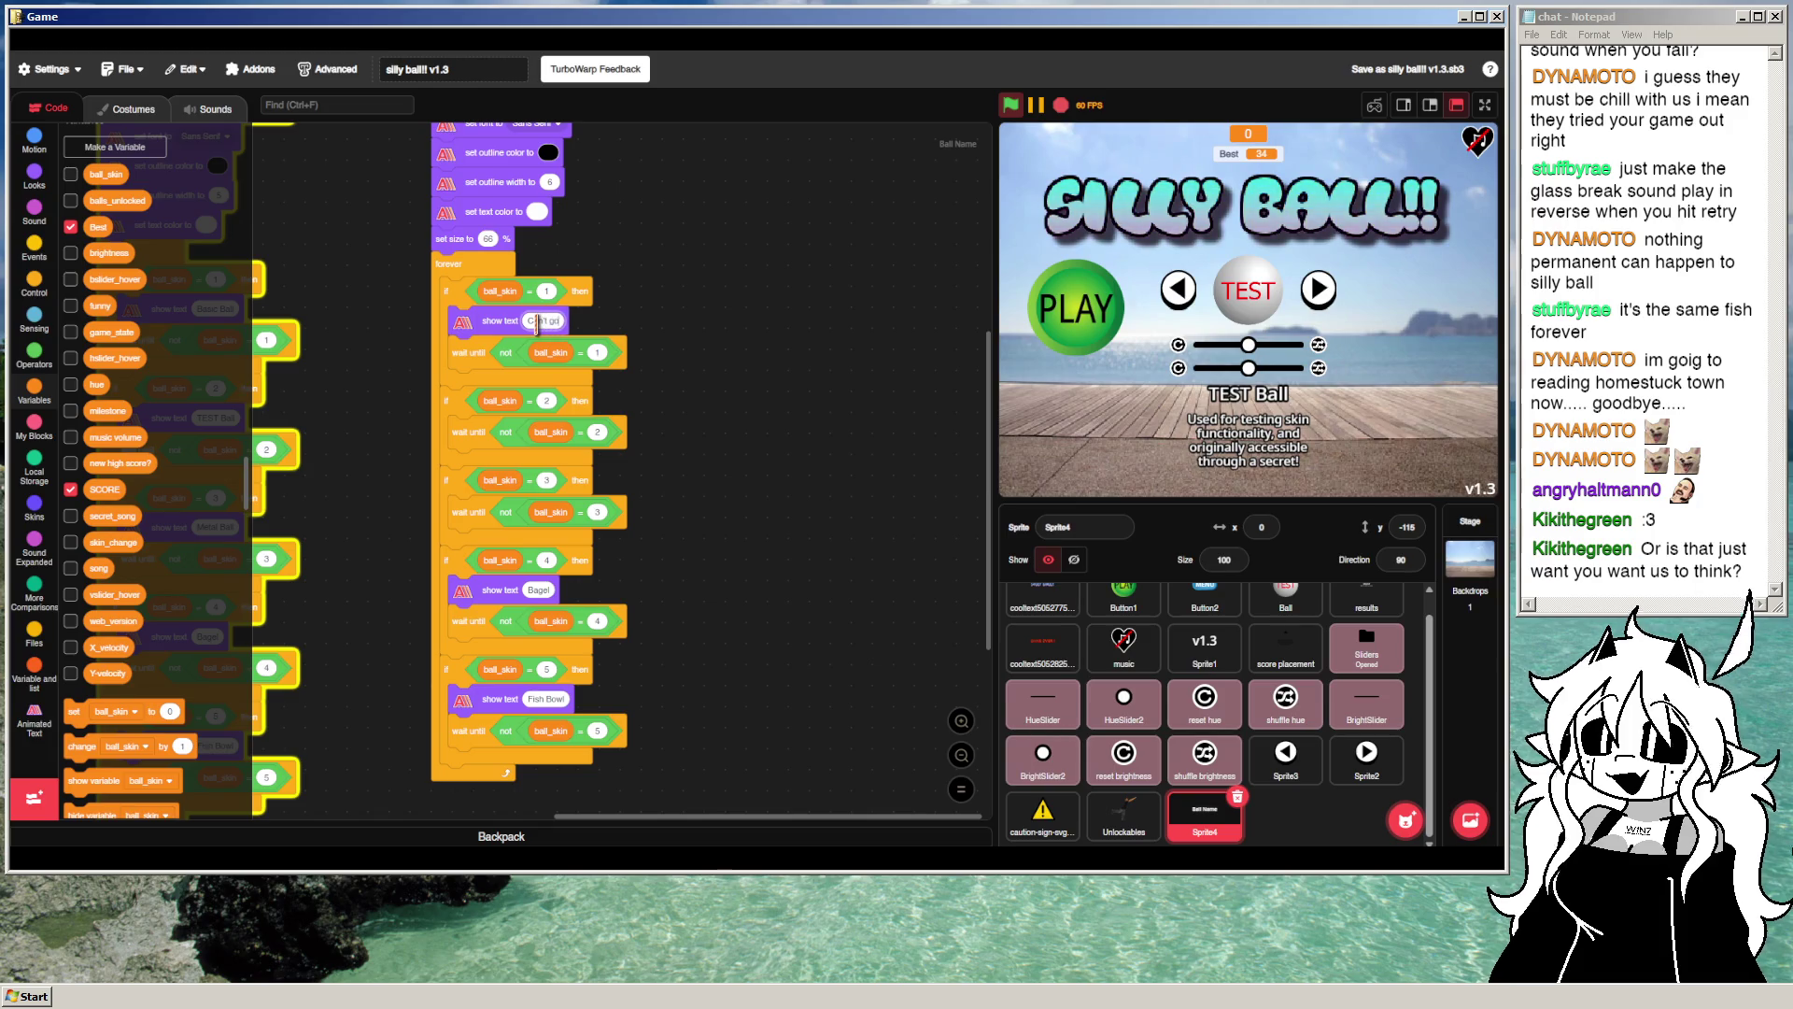
pyautogui.write(' wrong with the classics')
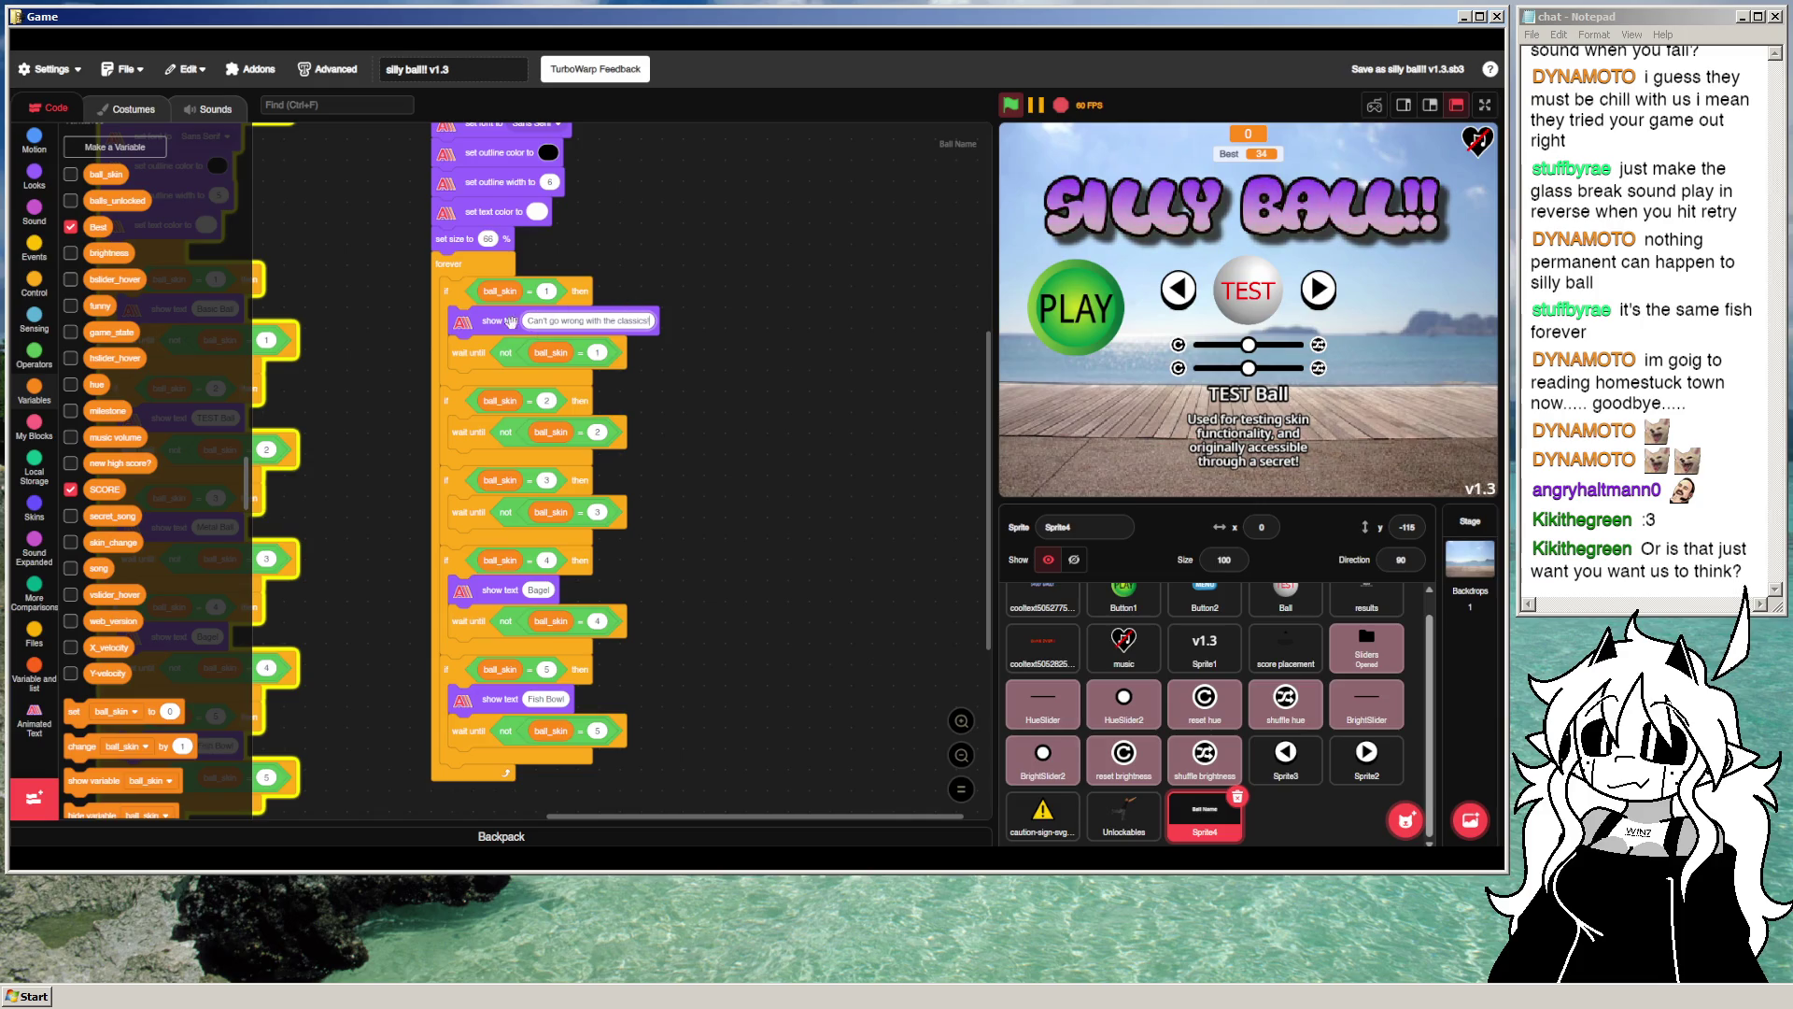
# Step: Paste a show text block under the skin 2 check reading "Used for testing skins, and"
pyautogui.rightClick(752, 357)
pyautogui.click(801, 452)
pyautogui.moveTo(794, 452)
pyautogui.mouseDown()
pyautogui.moveTo(481, 383)
pyautogui.moveTo(478, 425)
pyautogui.moveTo(523, 432)
pyautogui.mouseUp()
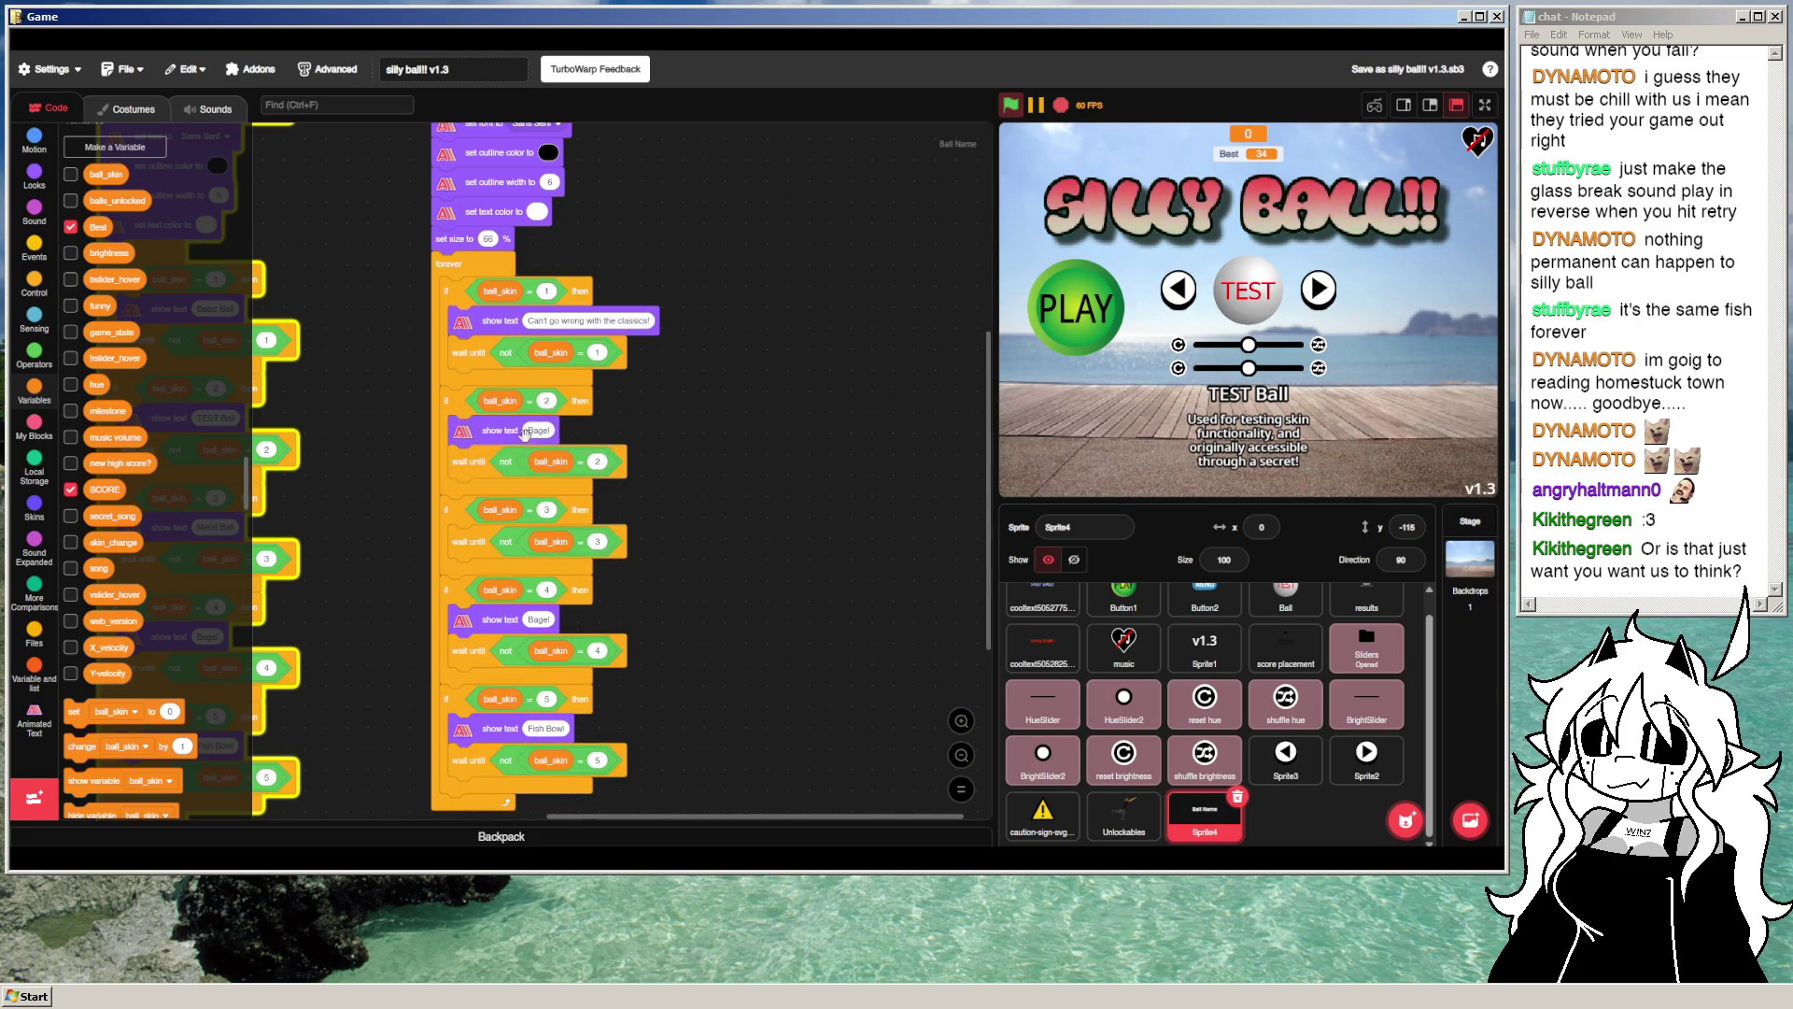
pyautogui.write('Used')
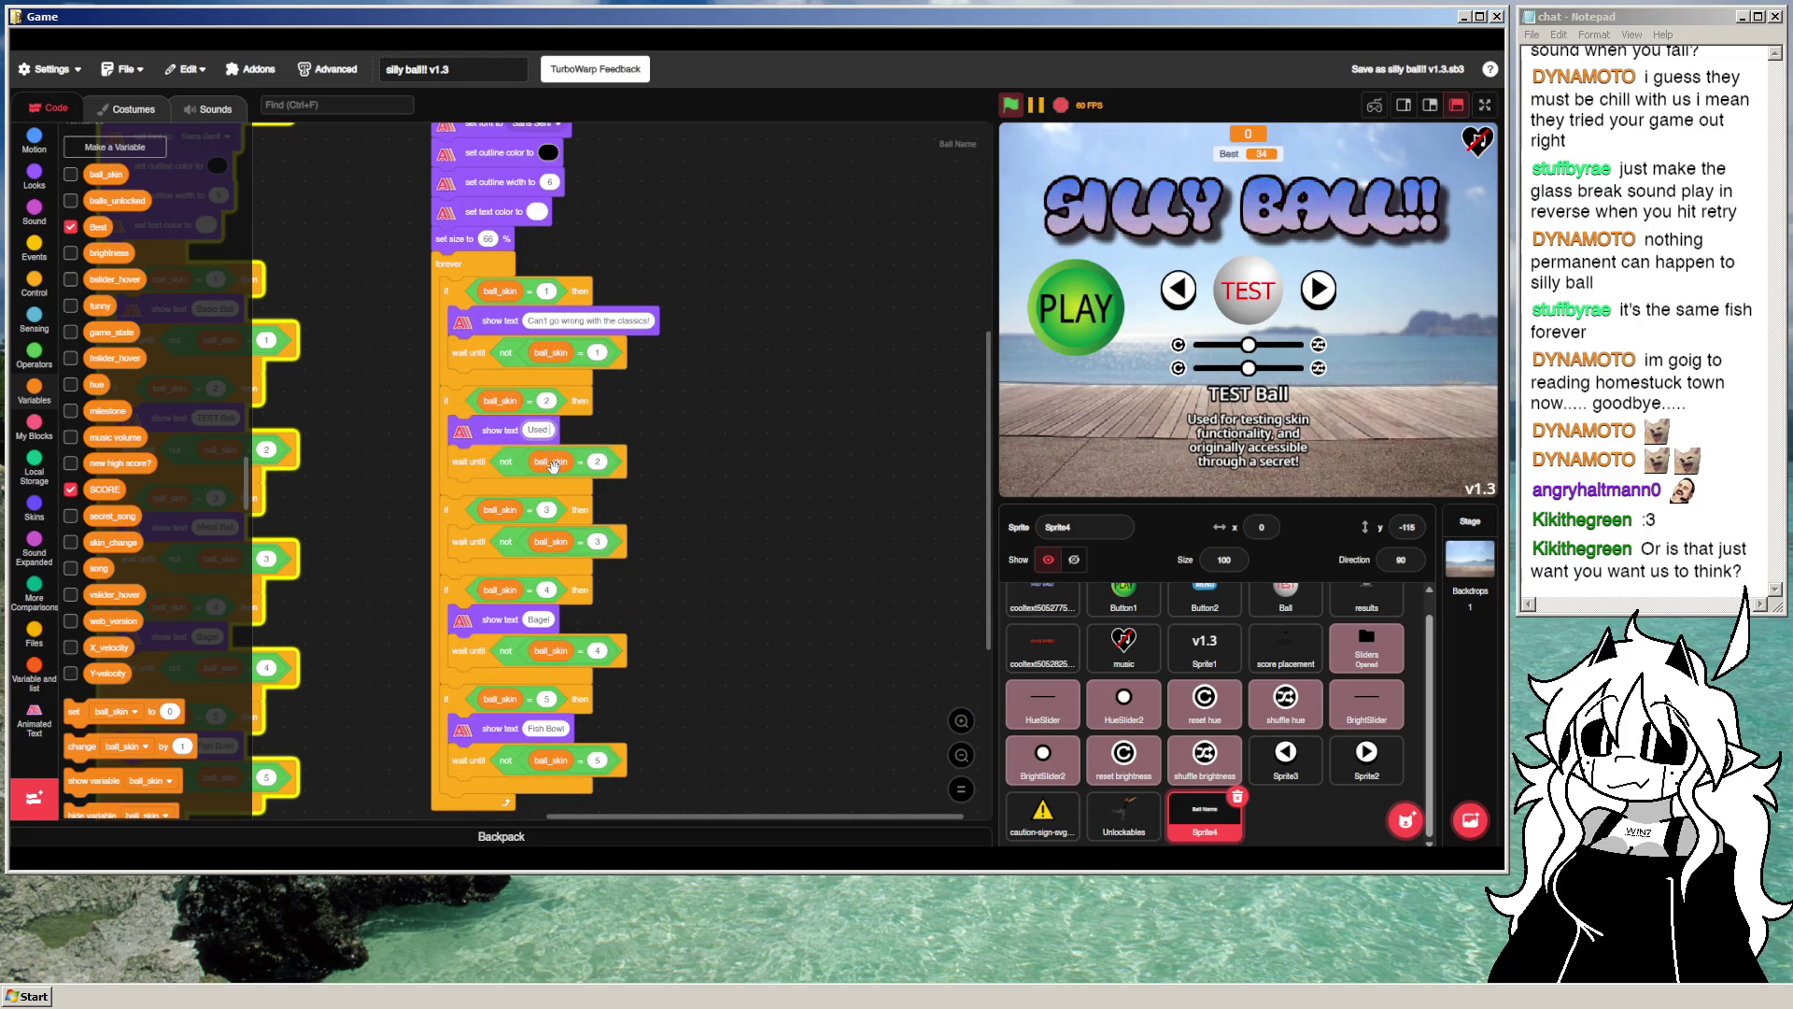
pyautogui.write(' for testing skins, and previously available via secret!')
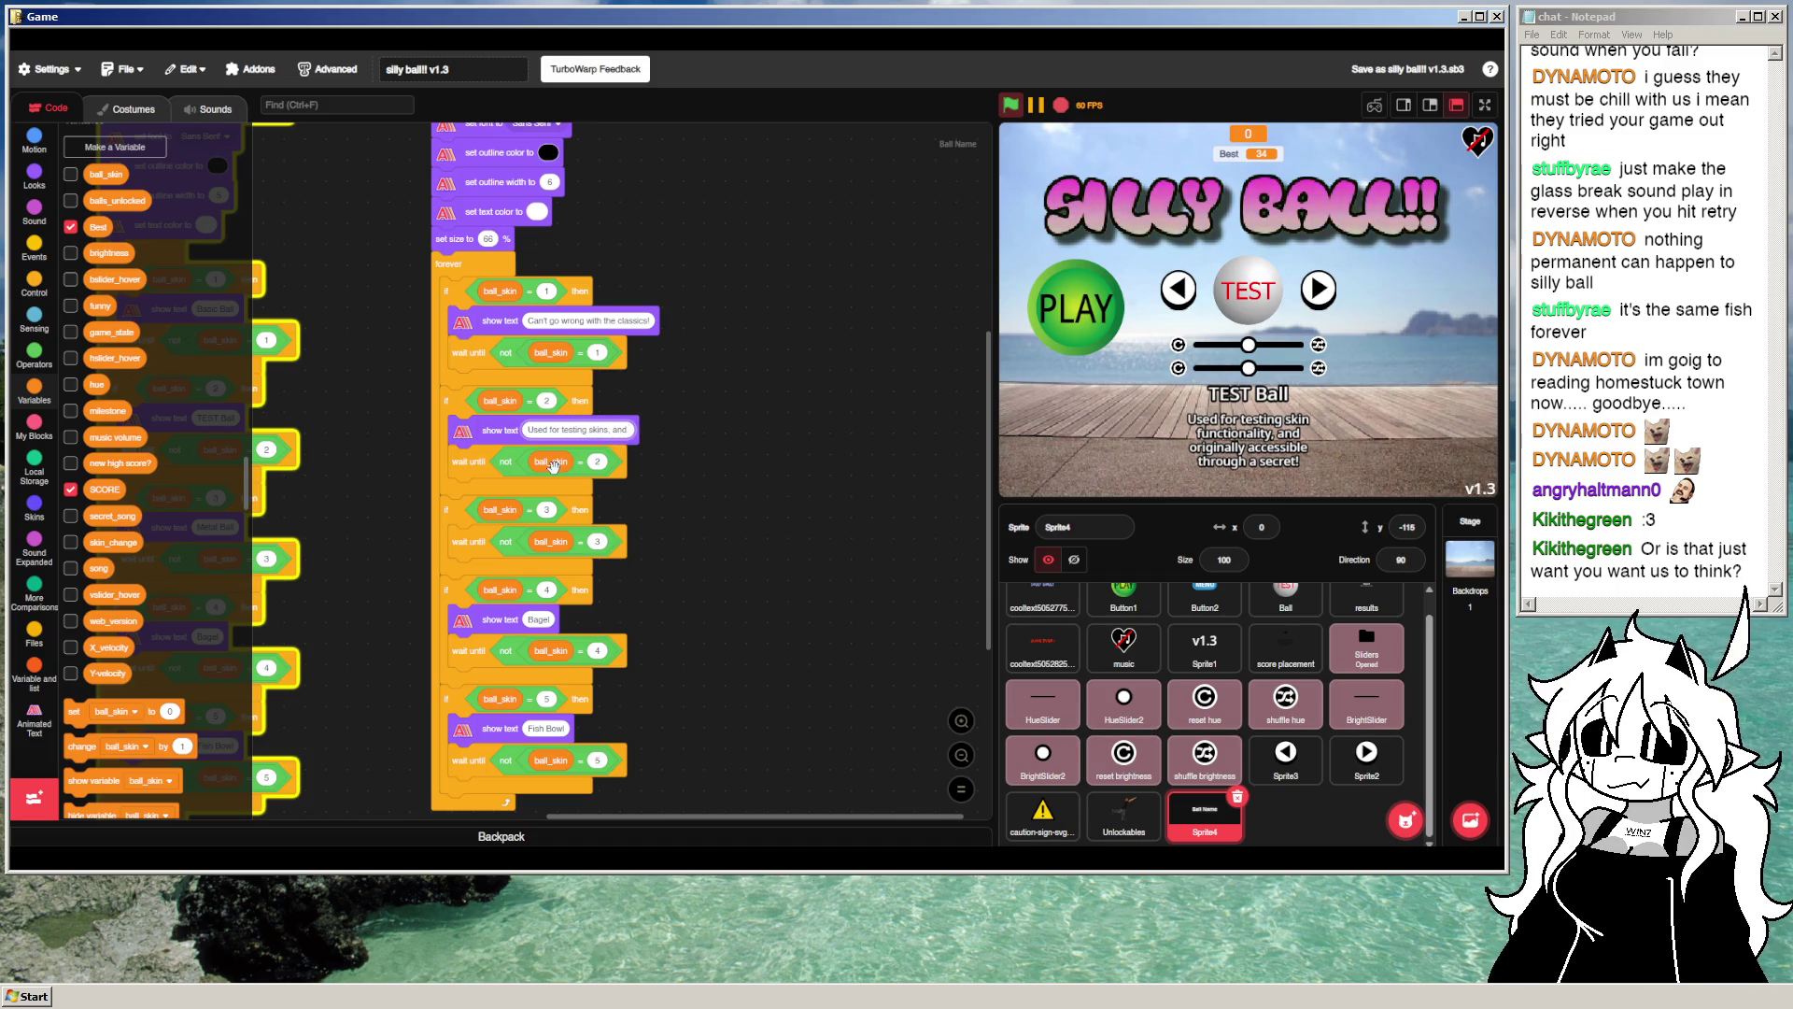
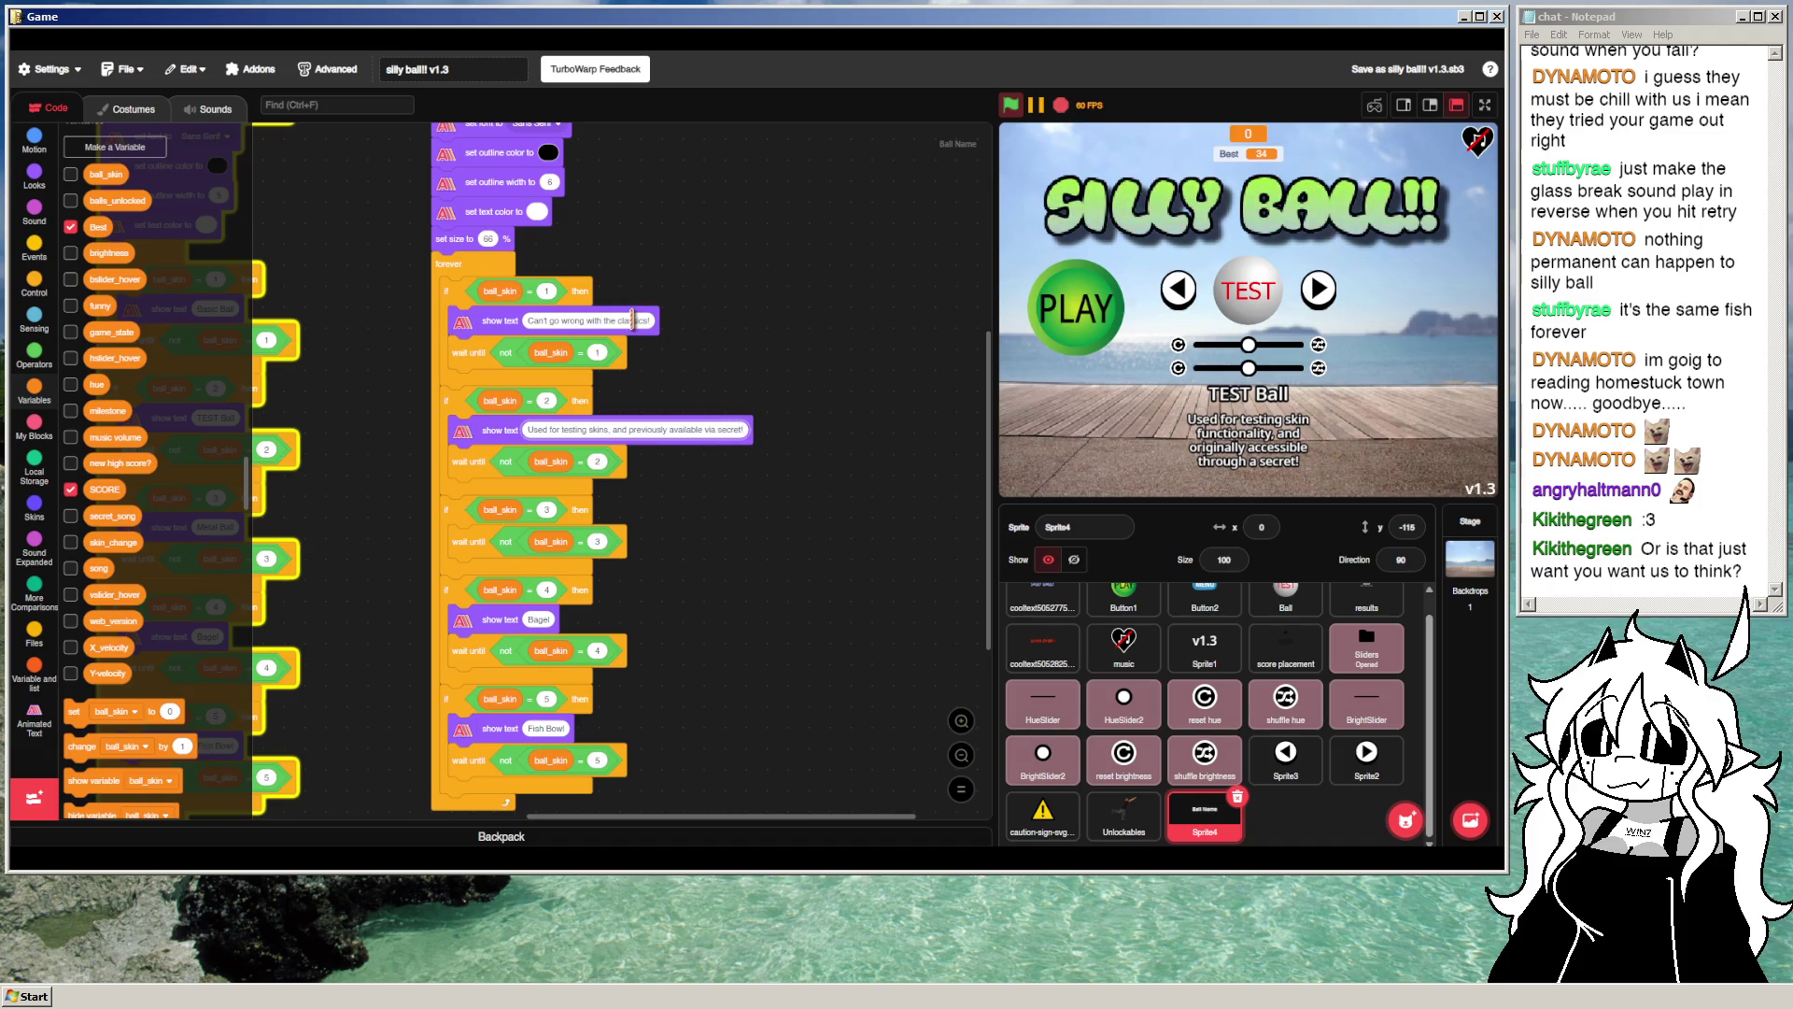
# Step: End the test-skin description with a period
pyautogui.click(733, 429)
pyautogui.click(733, 429)
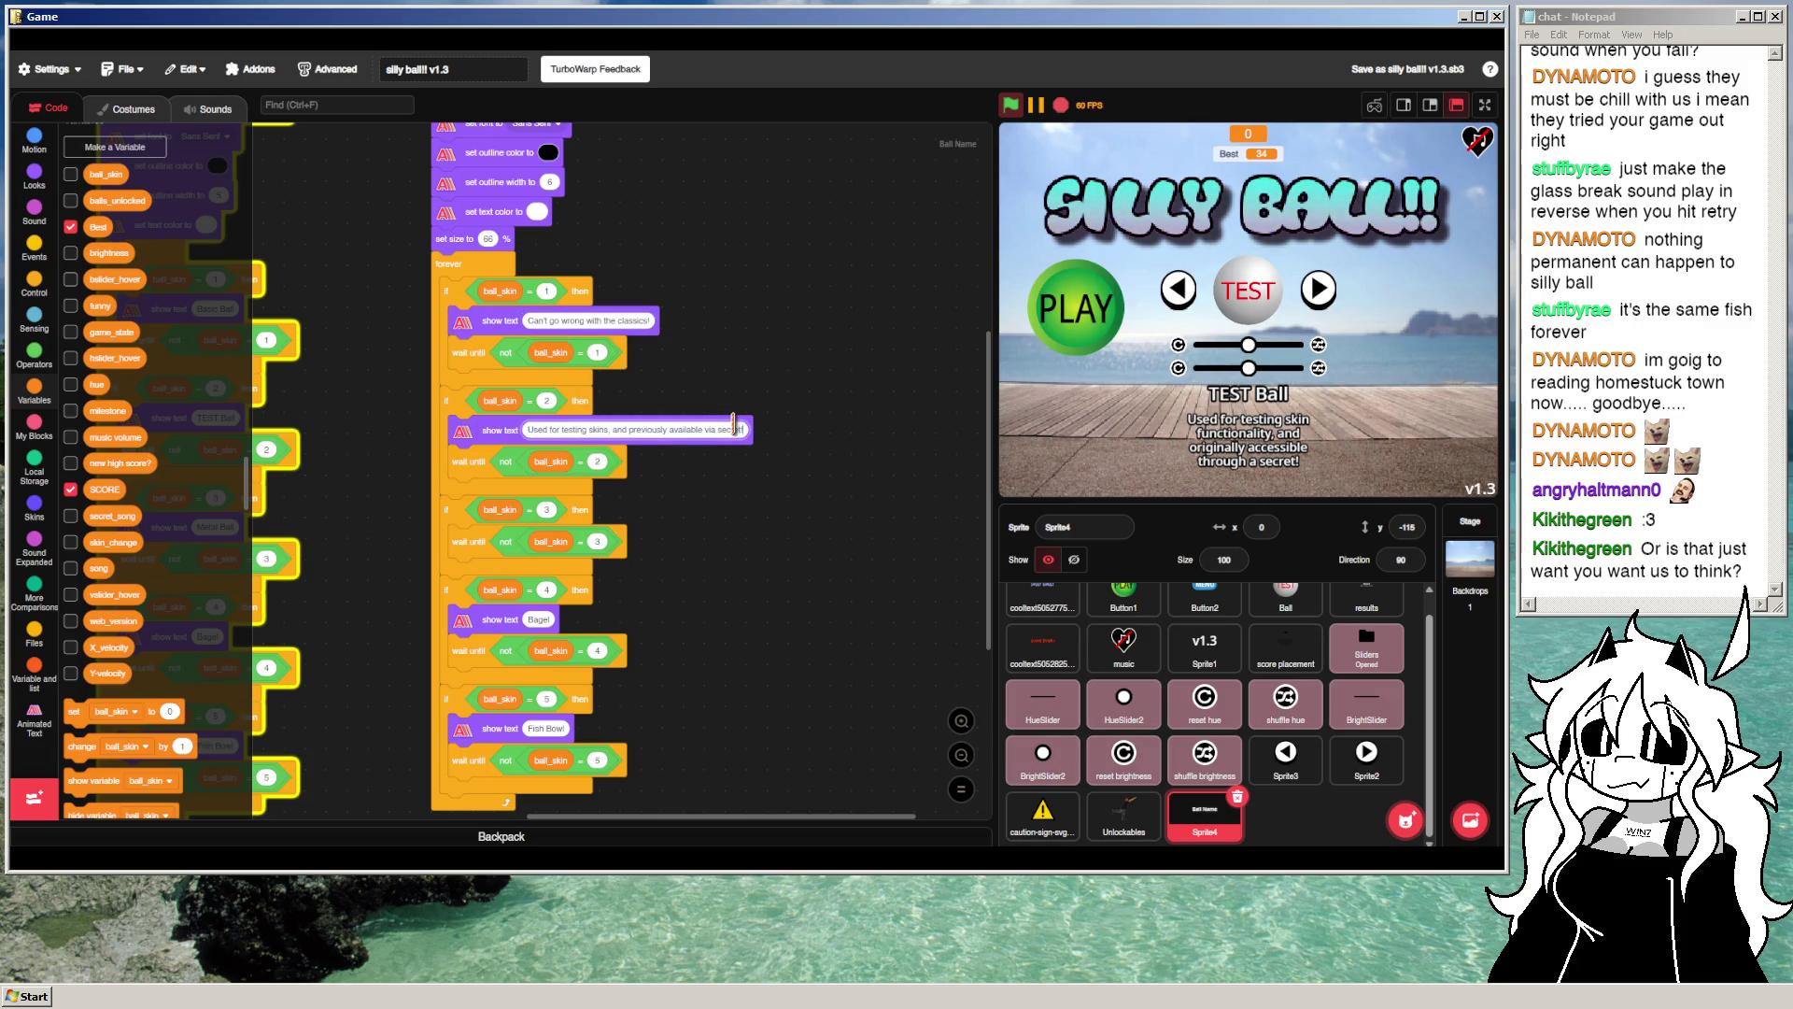
pyautogui.write('.')
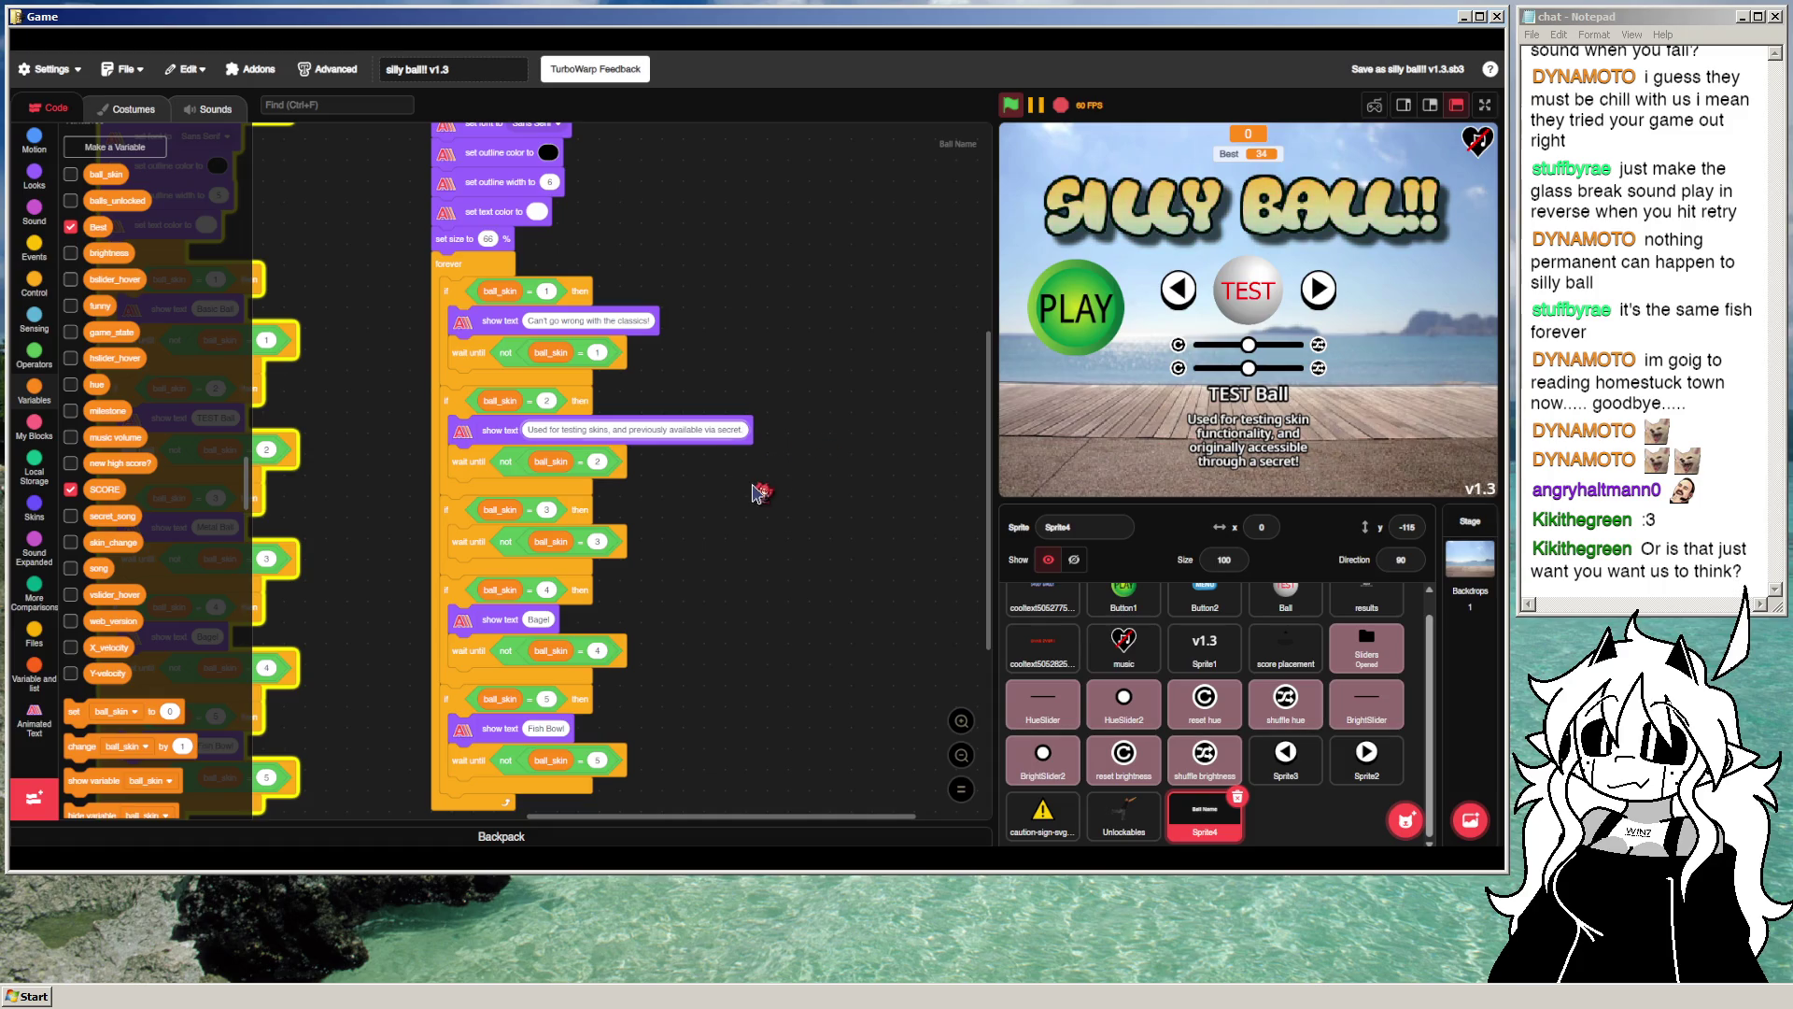
# Step: Duplicate the Bagel text block into the ball_skin = 3 branch, reading 'So smooth and shiny.'
pyautogui.rightClick(716, 544)
pyautogui.click(784, 632)
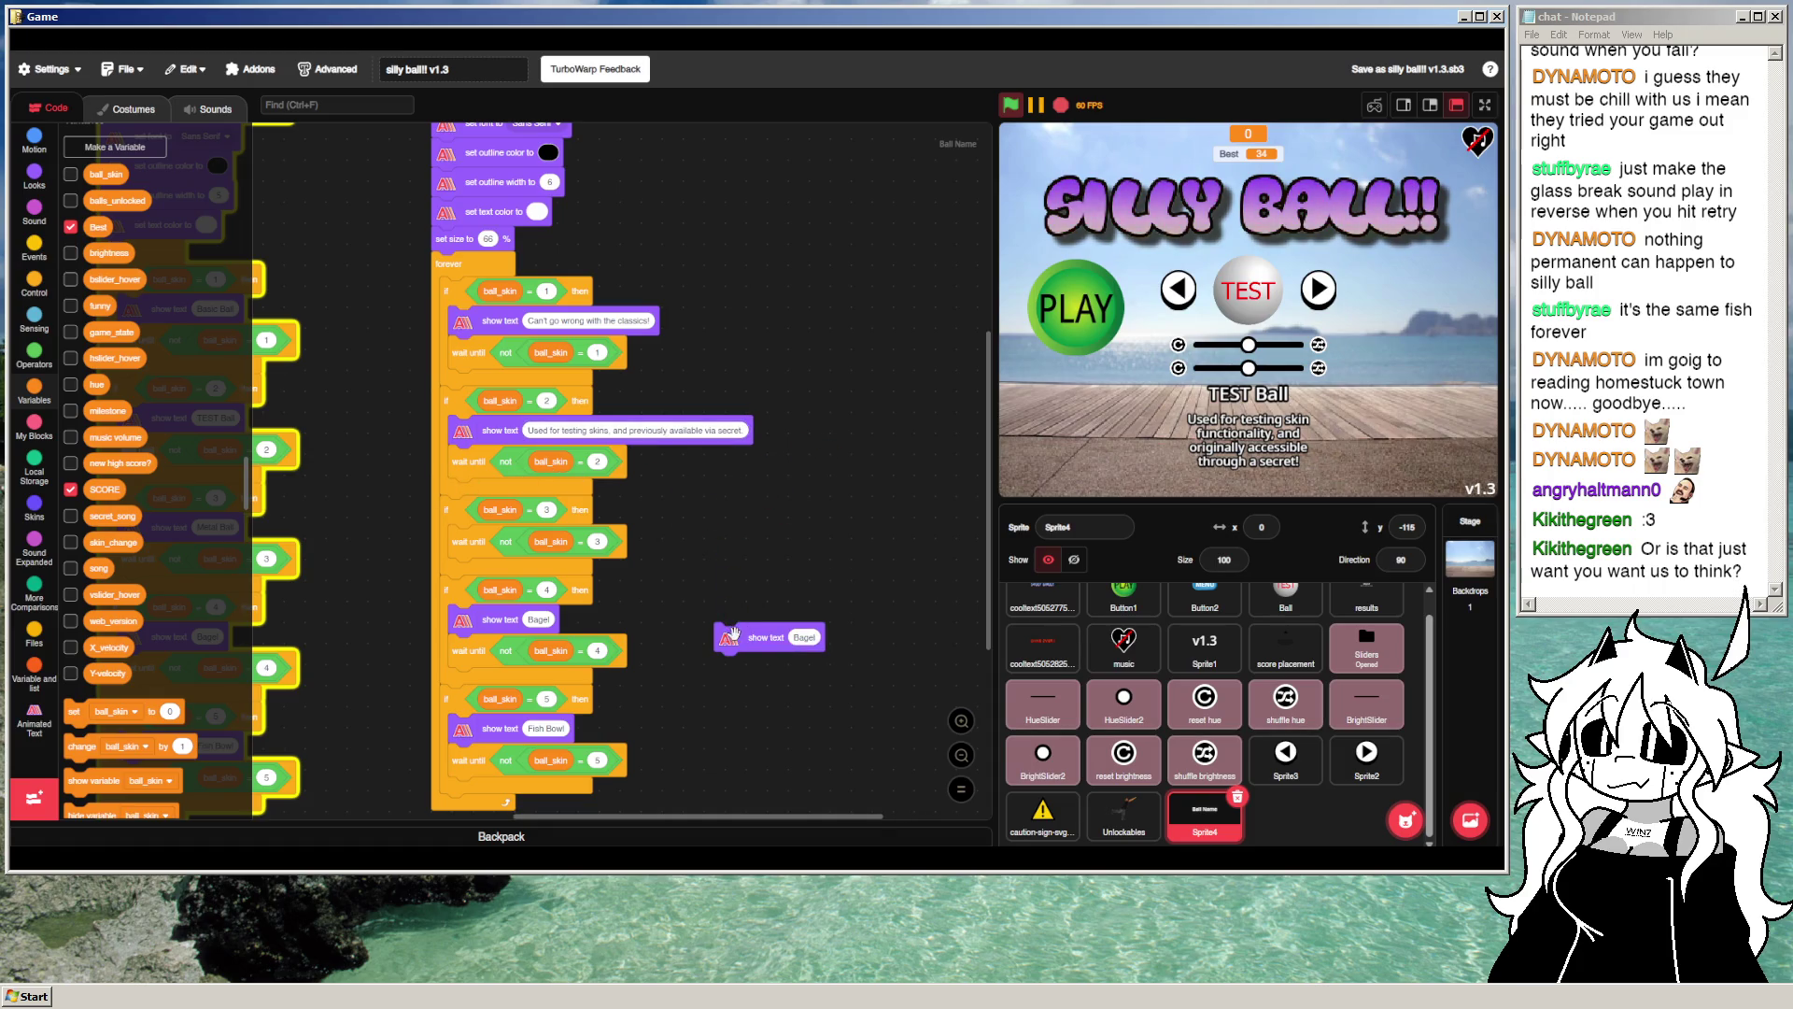
pyautogui.click(477, 509)
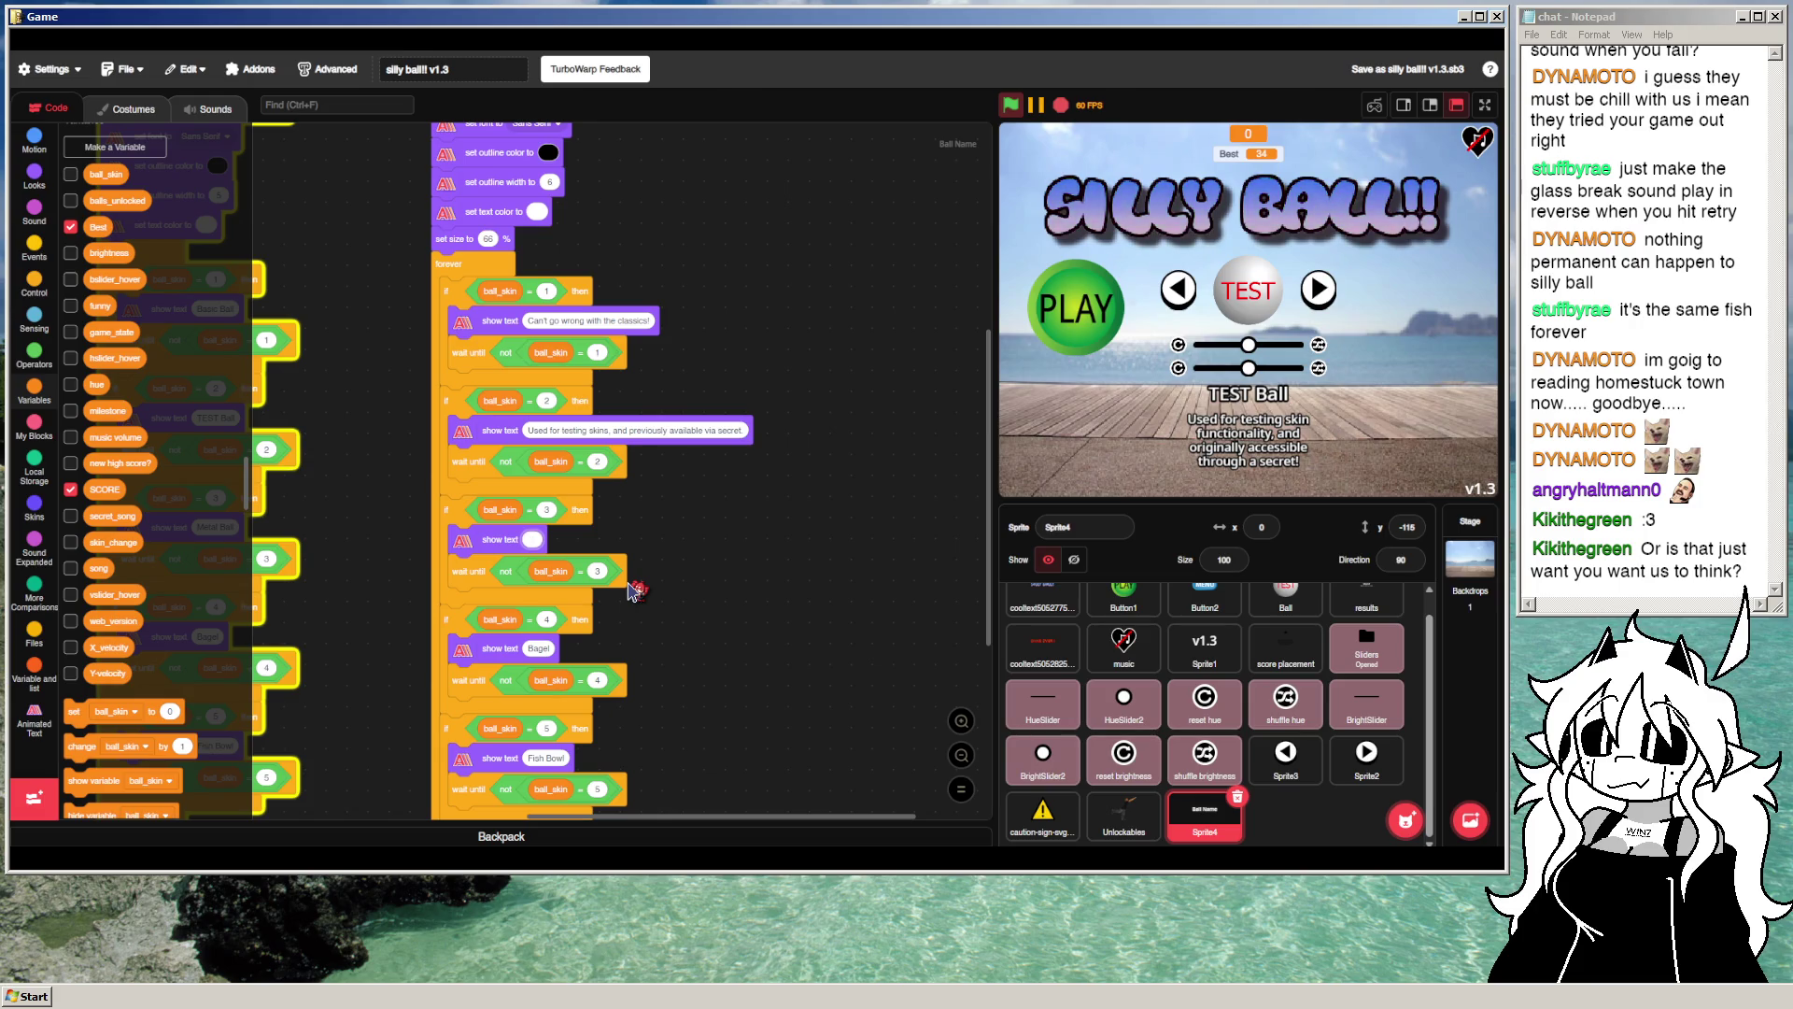
pyautogui.write('So smooth!')
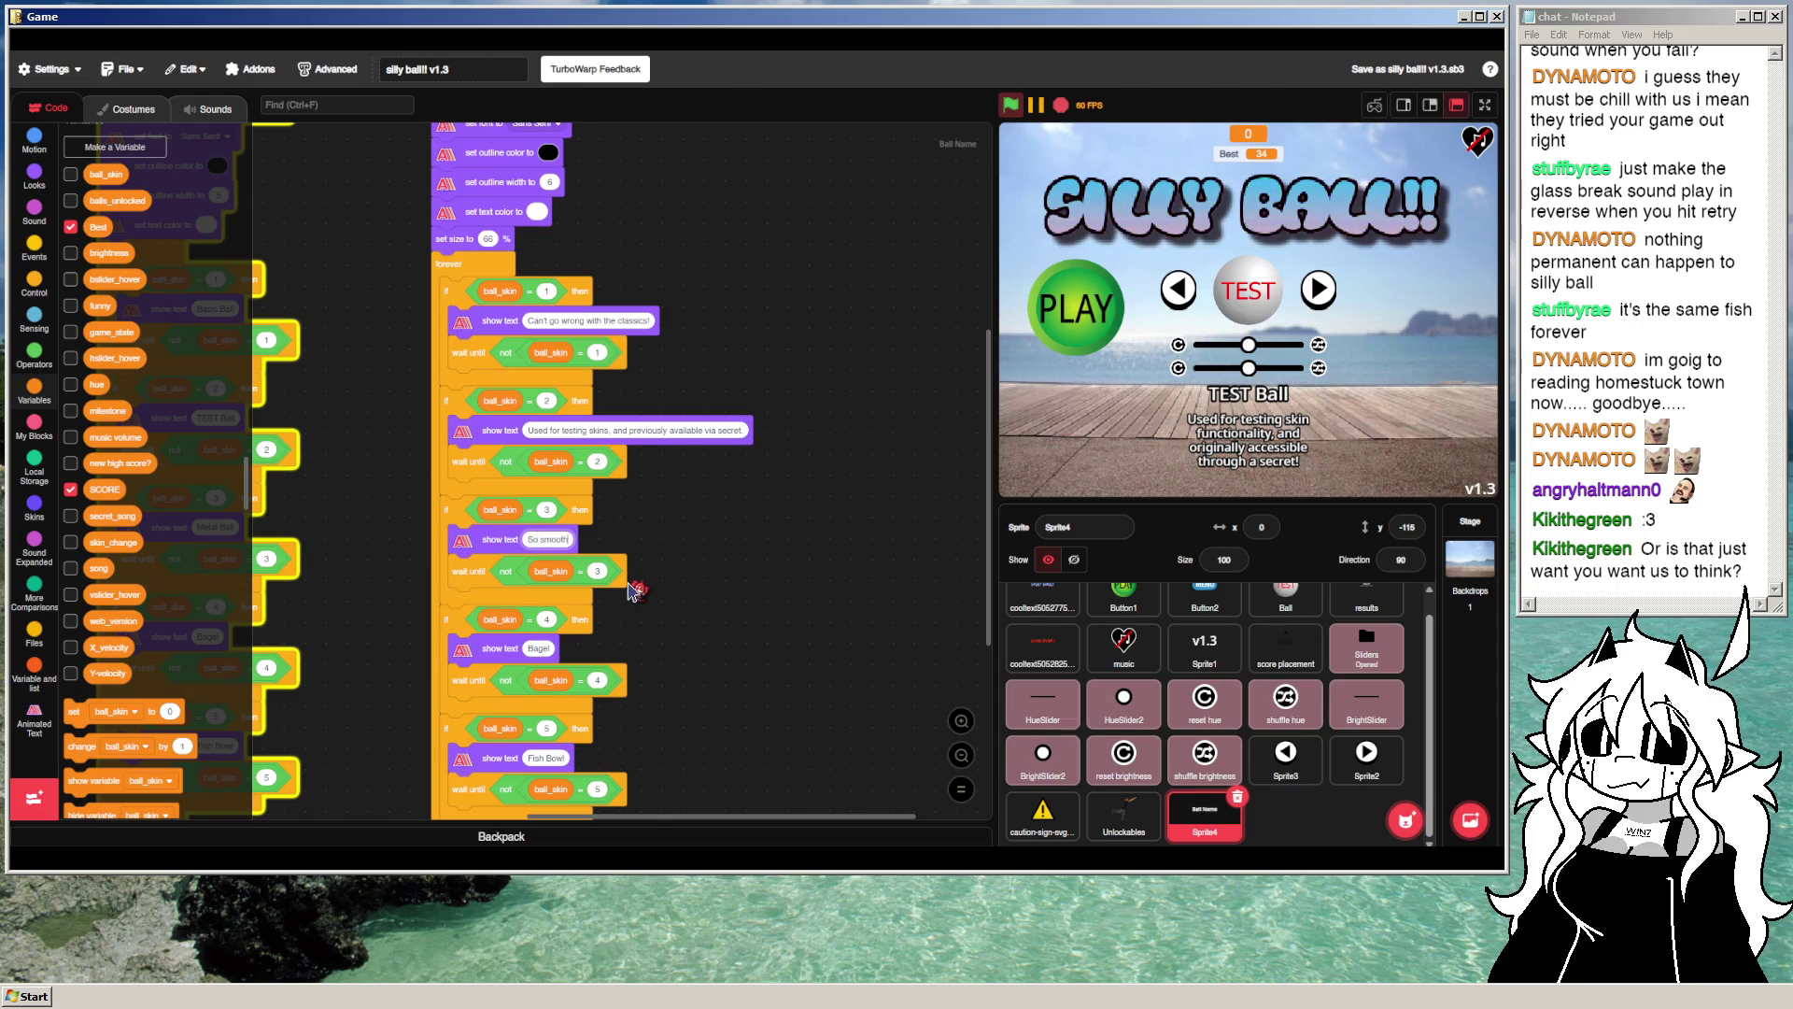
pyautogui.write('and s')
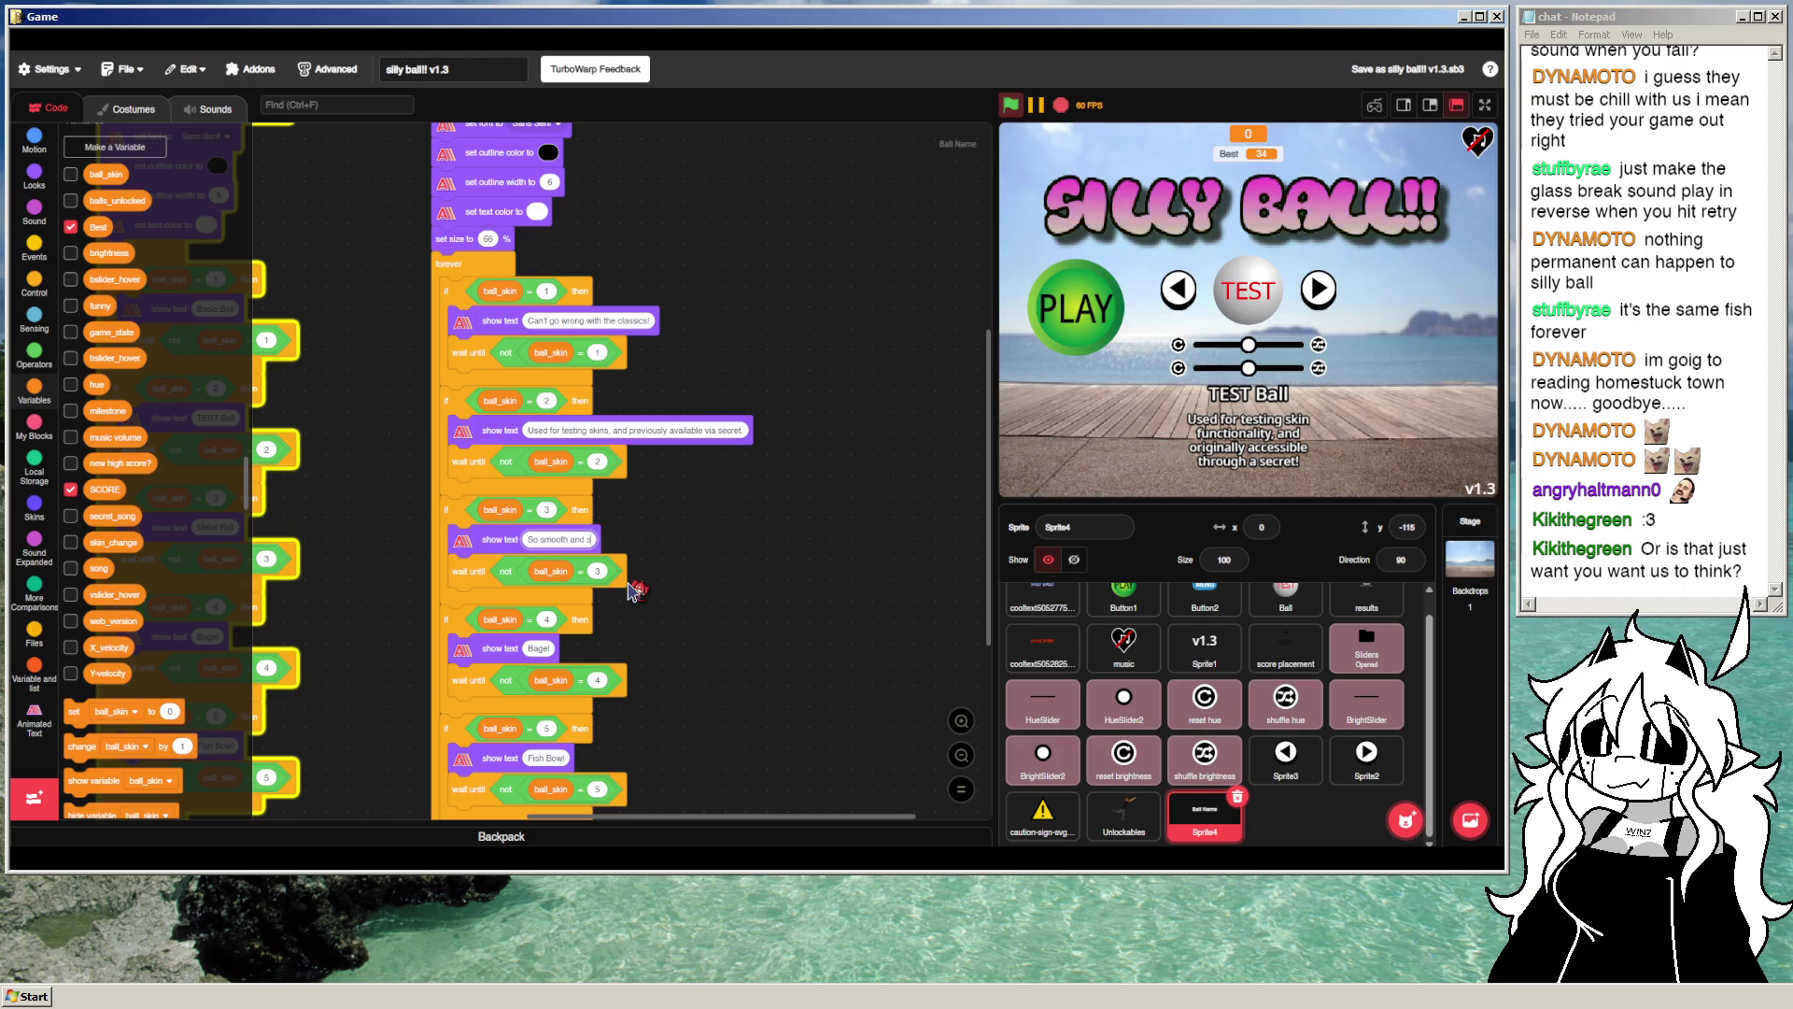
# Step: Copy and paste the 'So smooth and shiny.' block, then drag the pasted copy away to delete it
pyautogui.rightClick(691, 516)
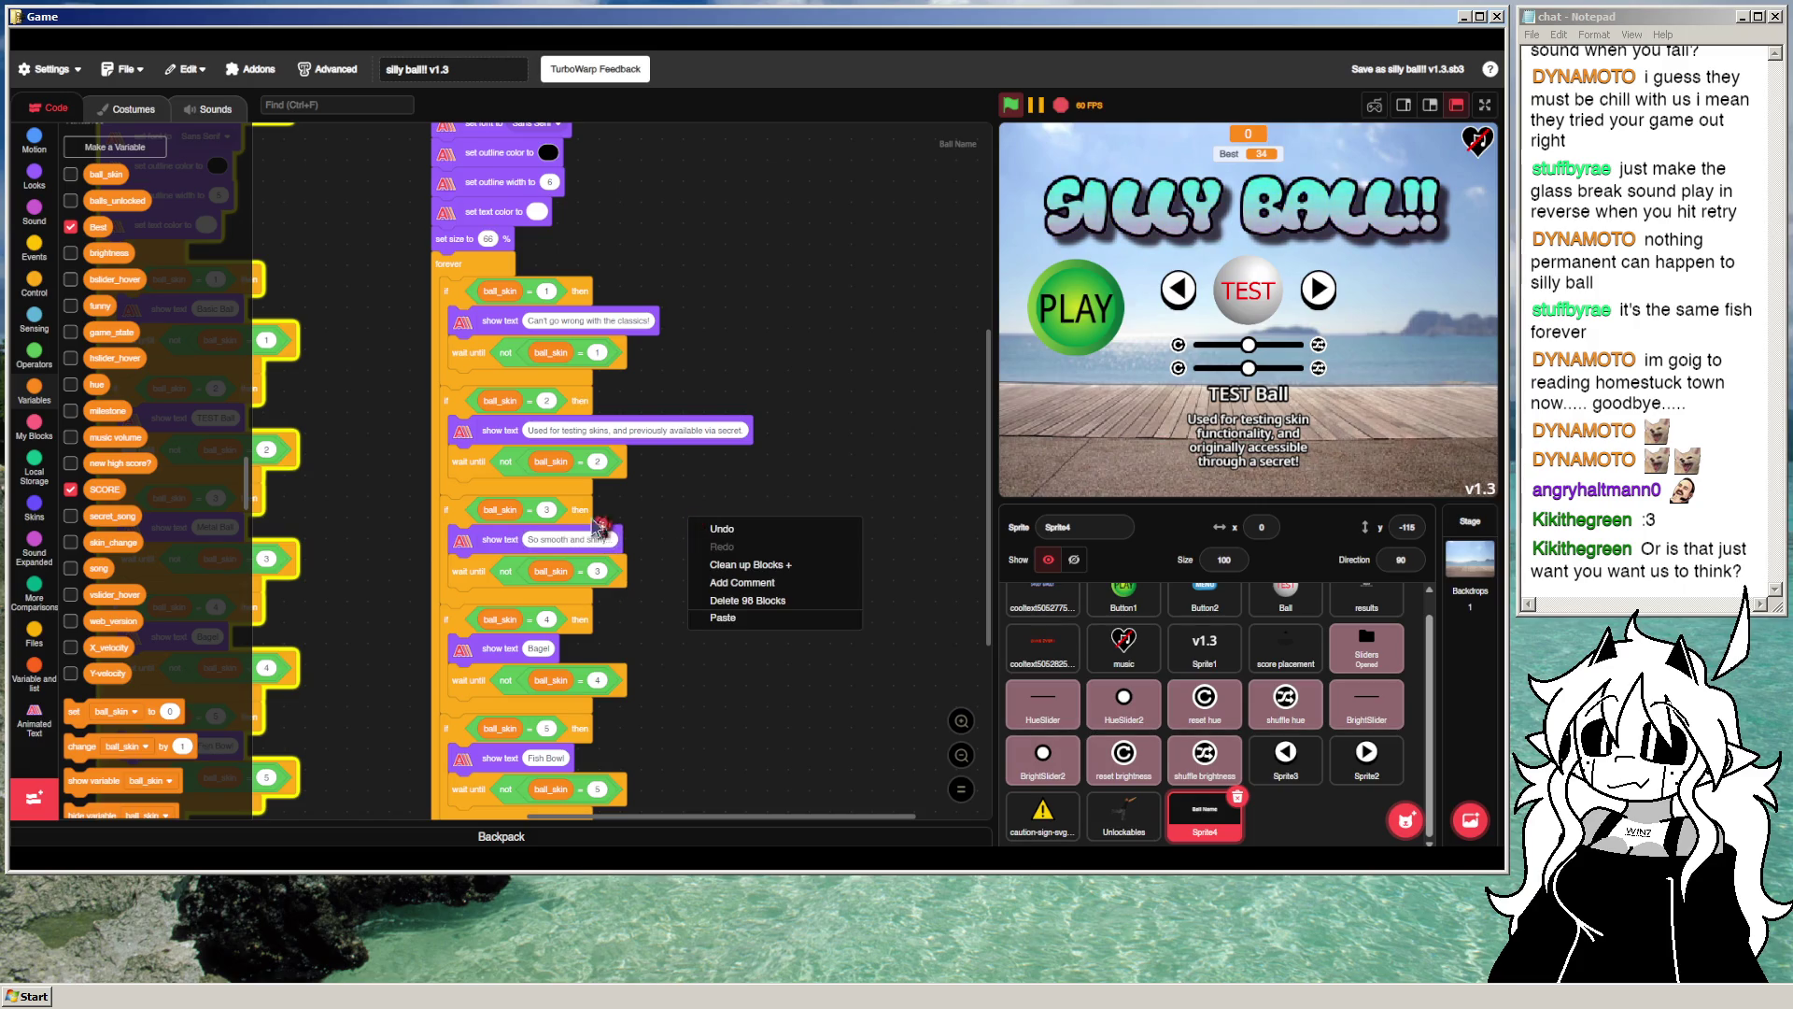
pyautogui.rightClick(490, 547)
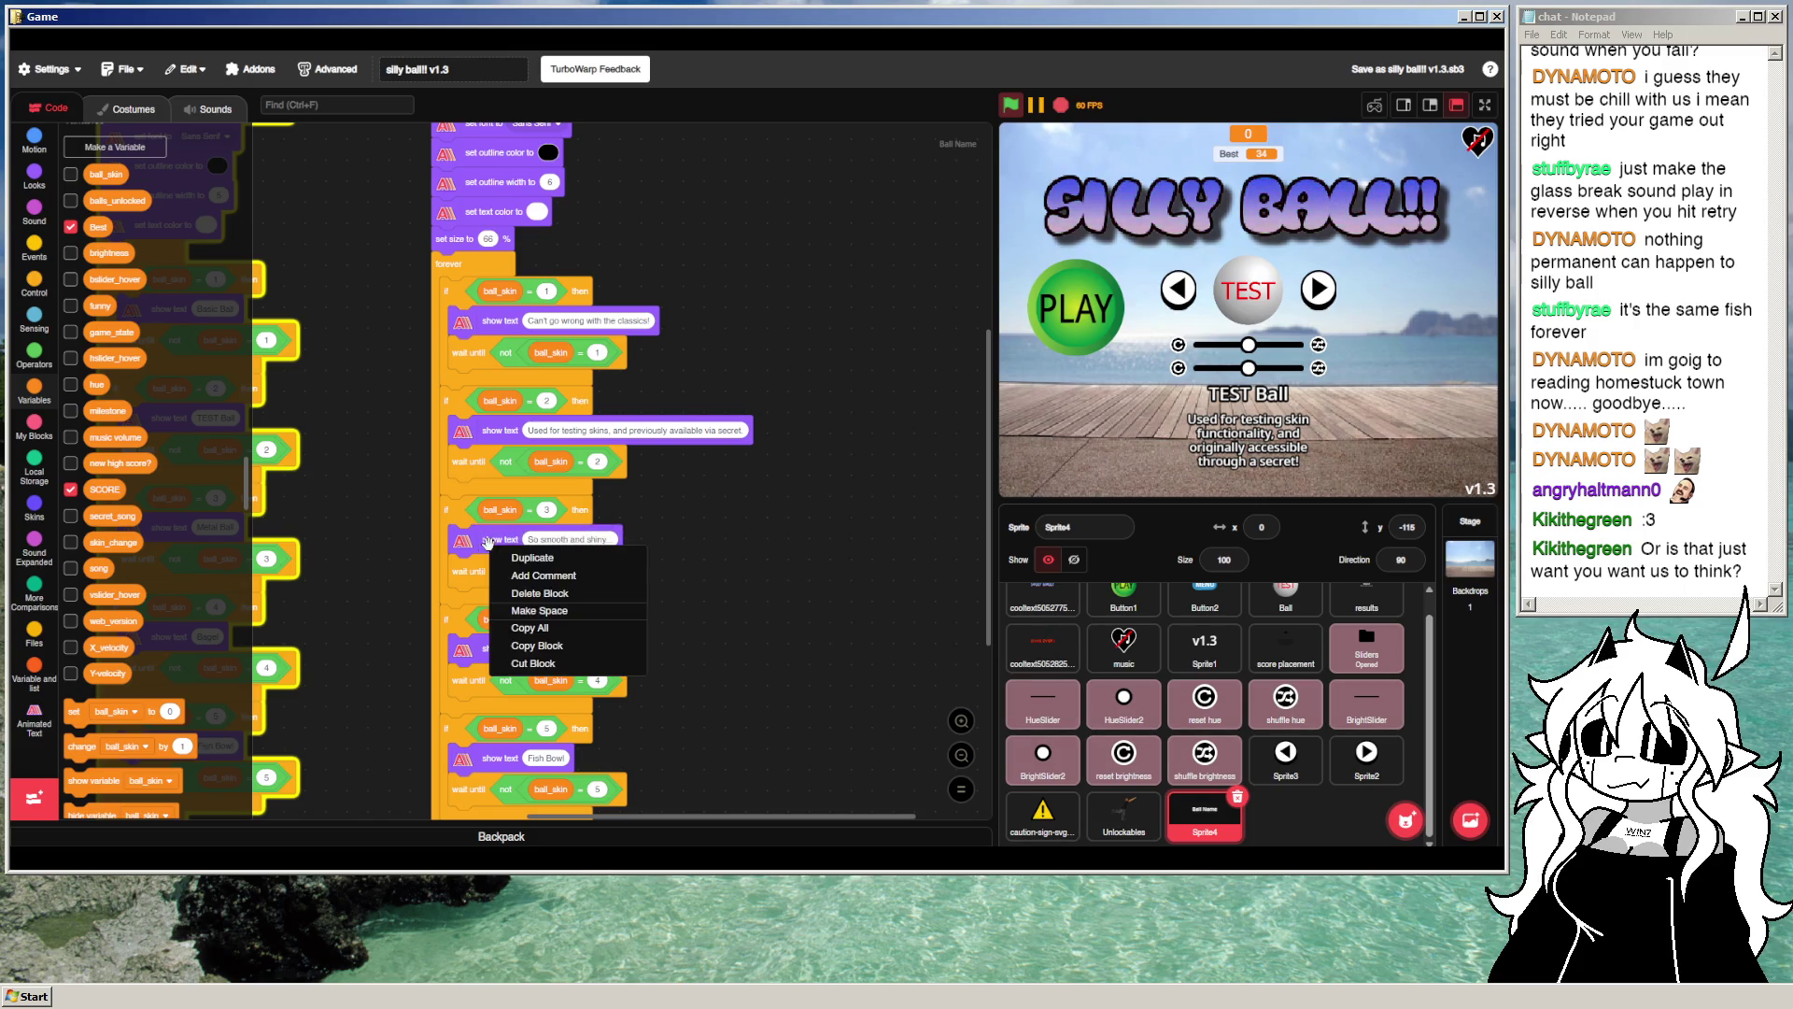
pyautogui.click(559, 651)
pyautogui.rightClick(712, 620)
pyautogui.click(771, 721)
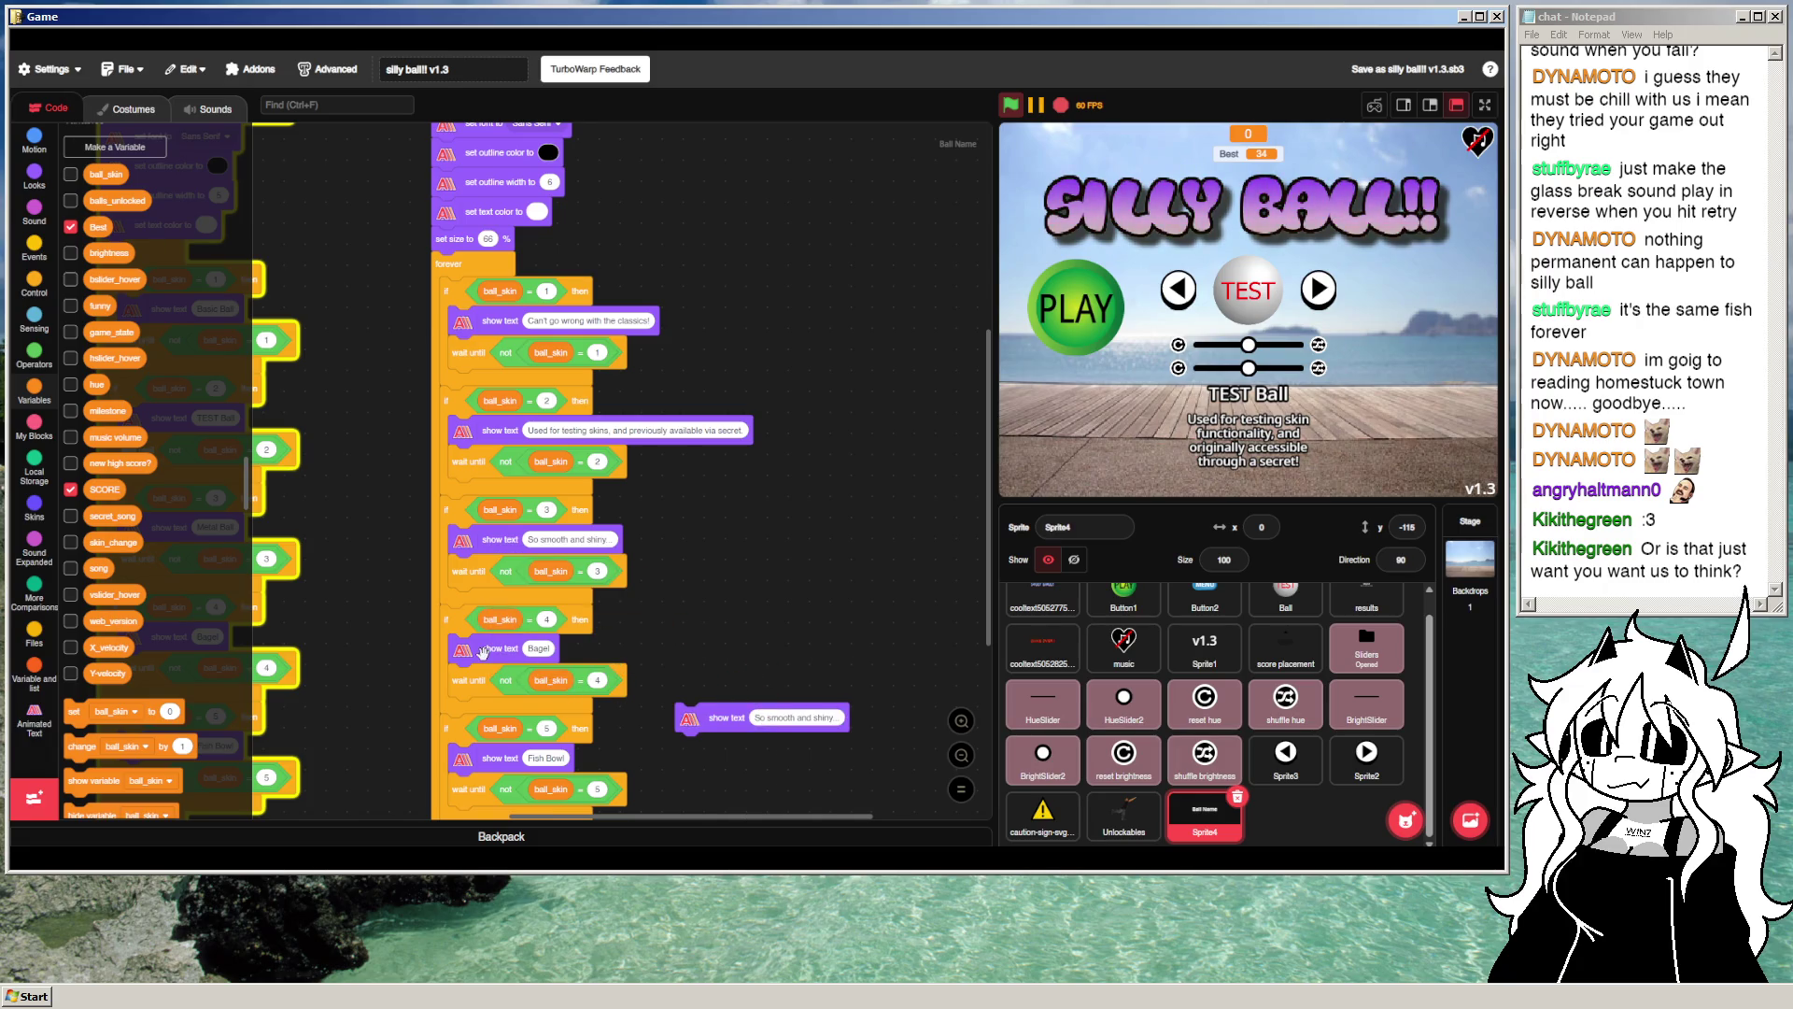
pyautogui.moveTo(691, 717); pyautogui.dragTo(187, 621)
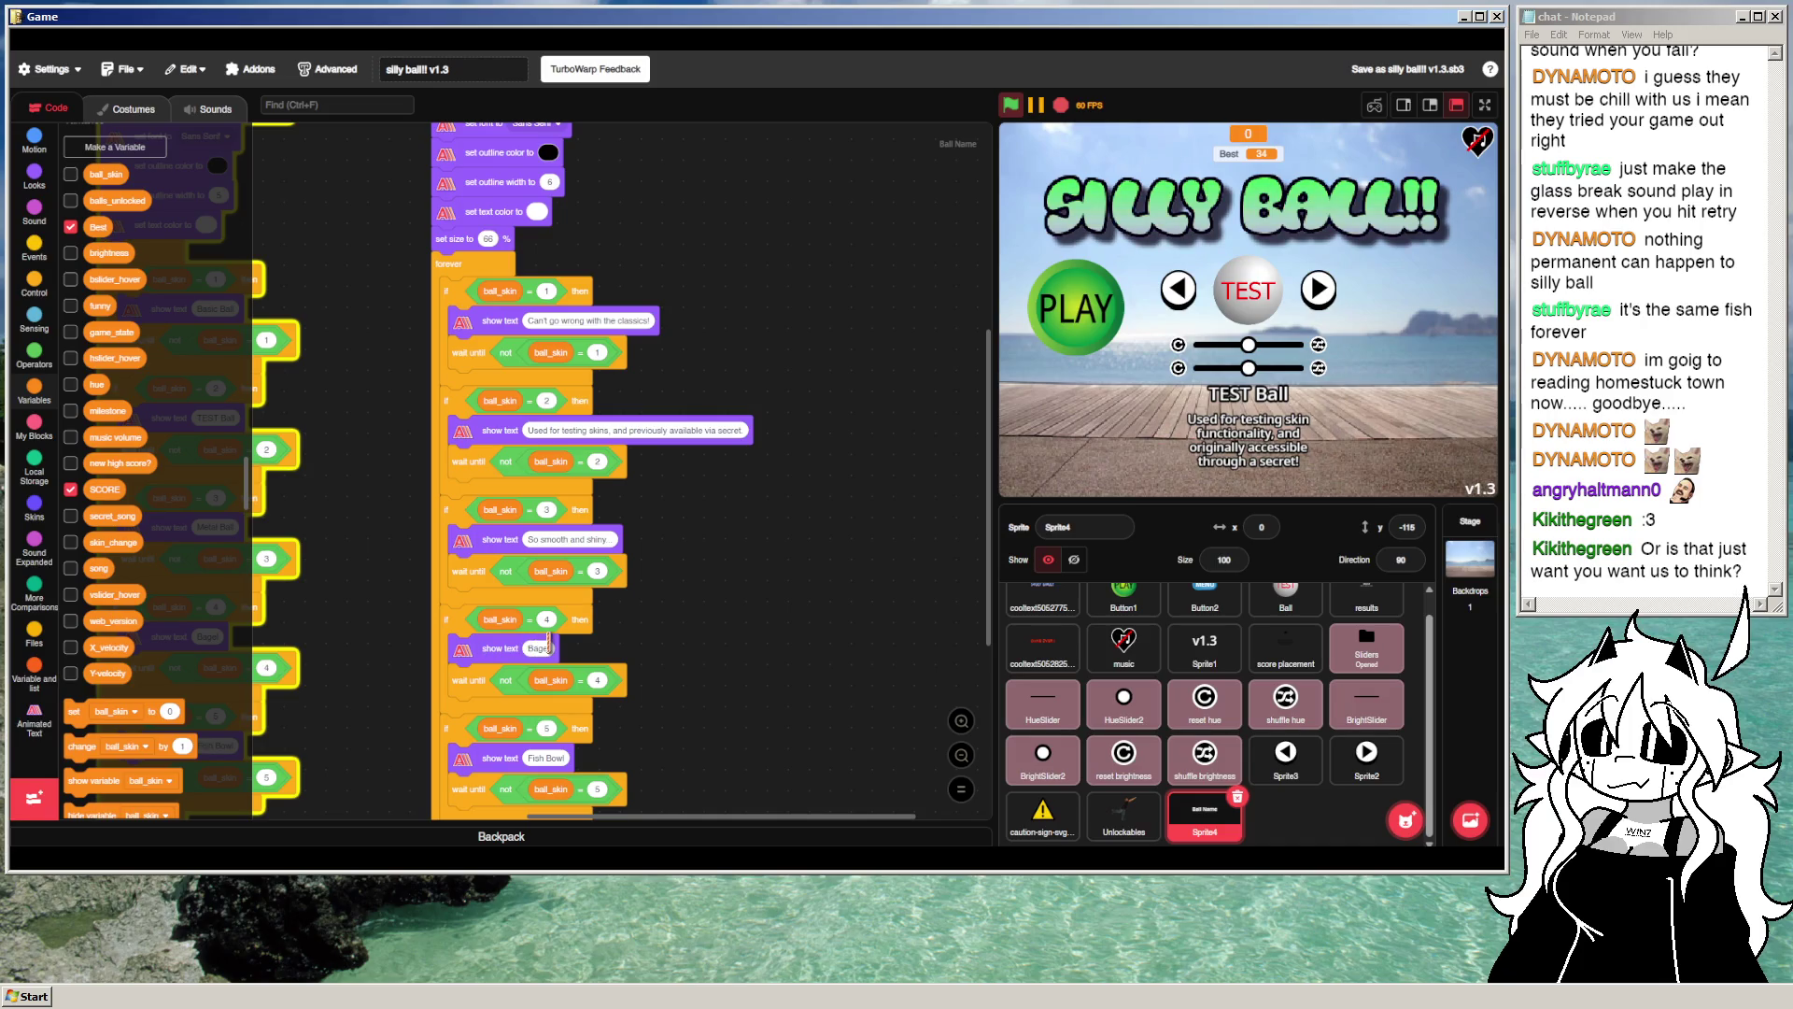
# Step: Rewrite skin 4's caption as 'My hungry ass could never play SILLY BALL!!'
pyautogui.write('My bngry ass co')
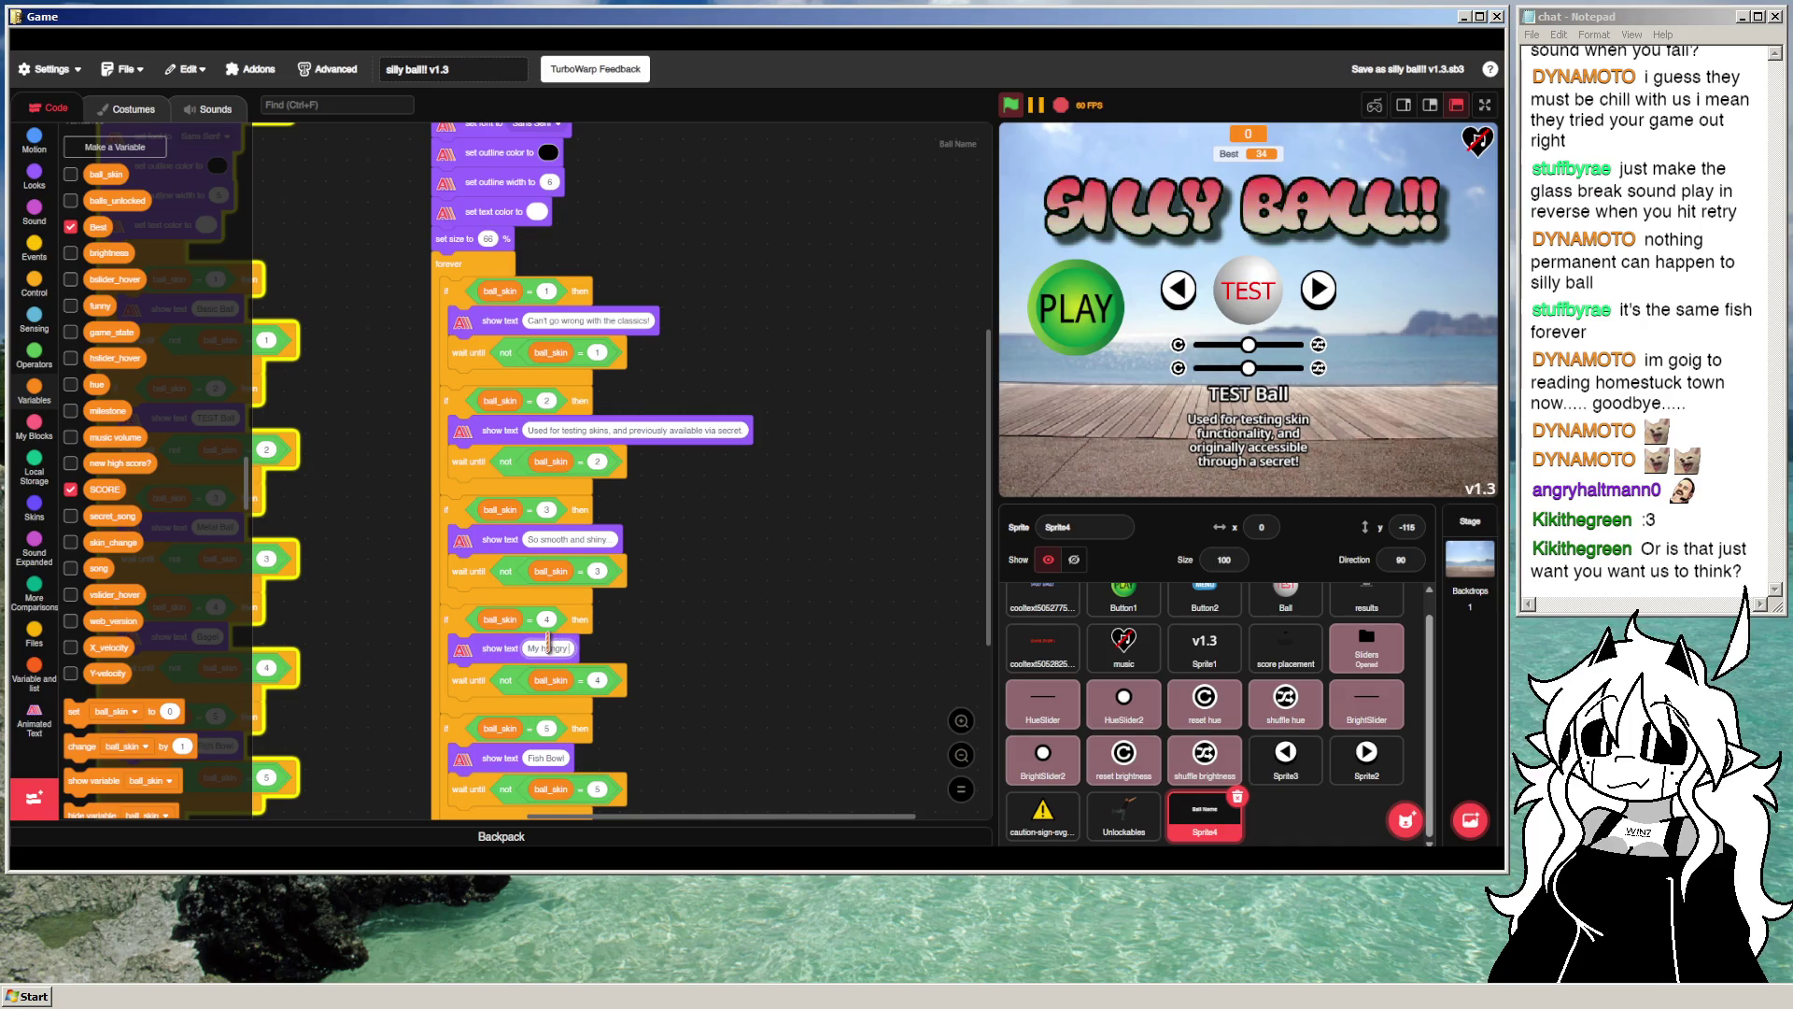
pyautogui.write('uld never play Si')
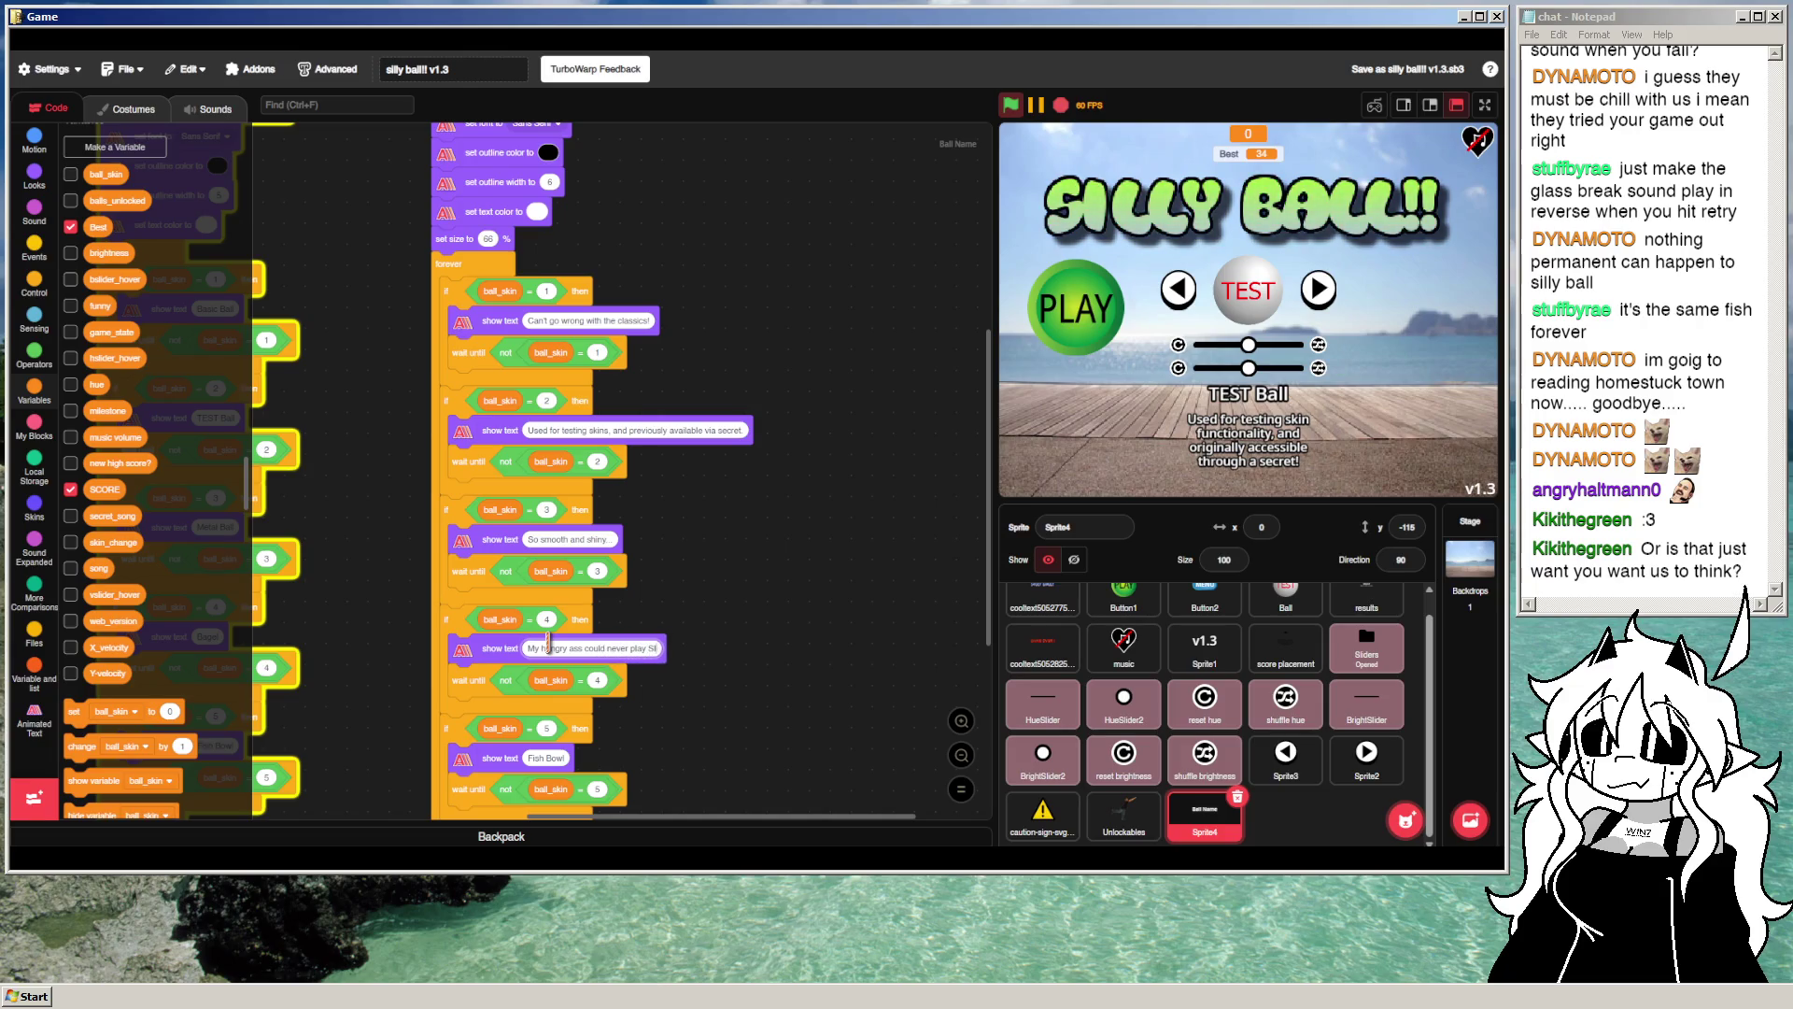
pyautogui.write('LLY BALL!!')
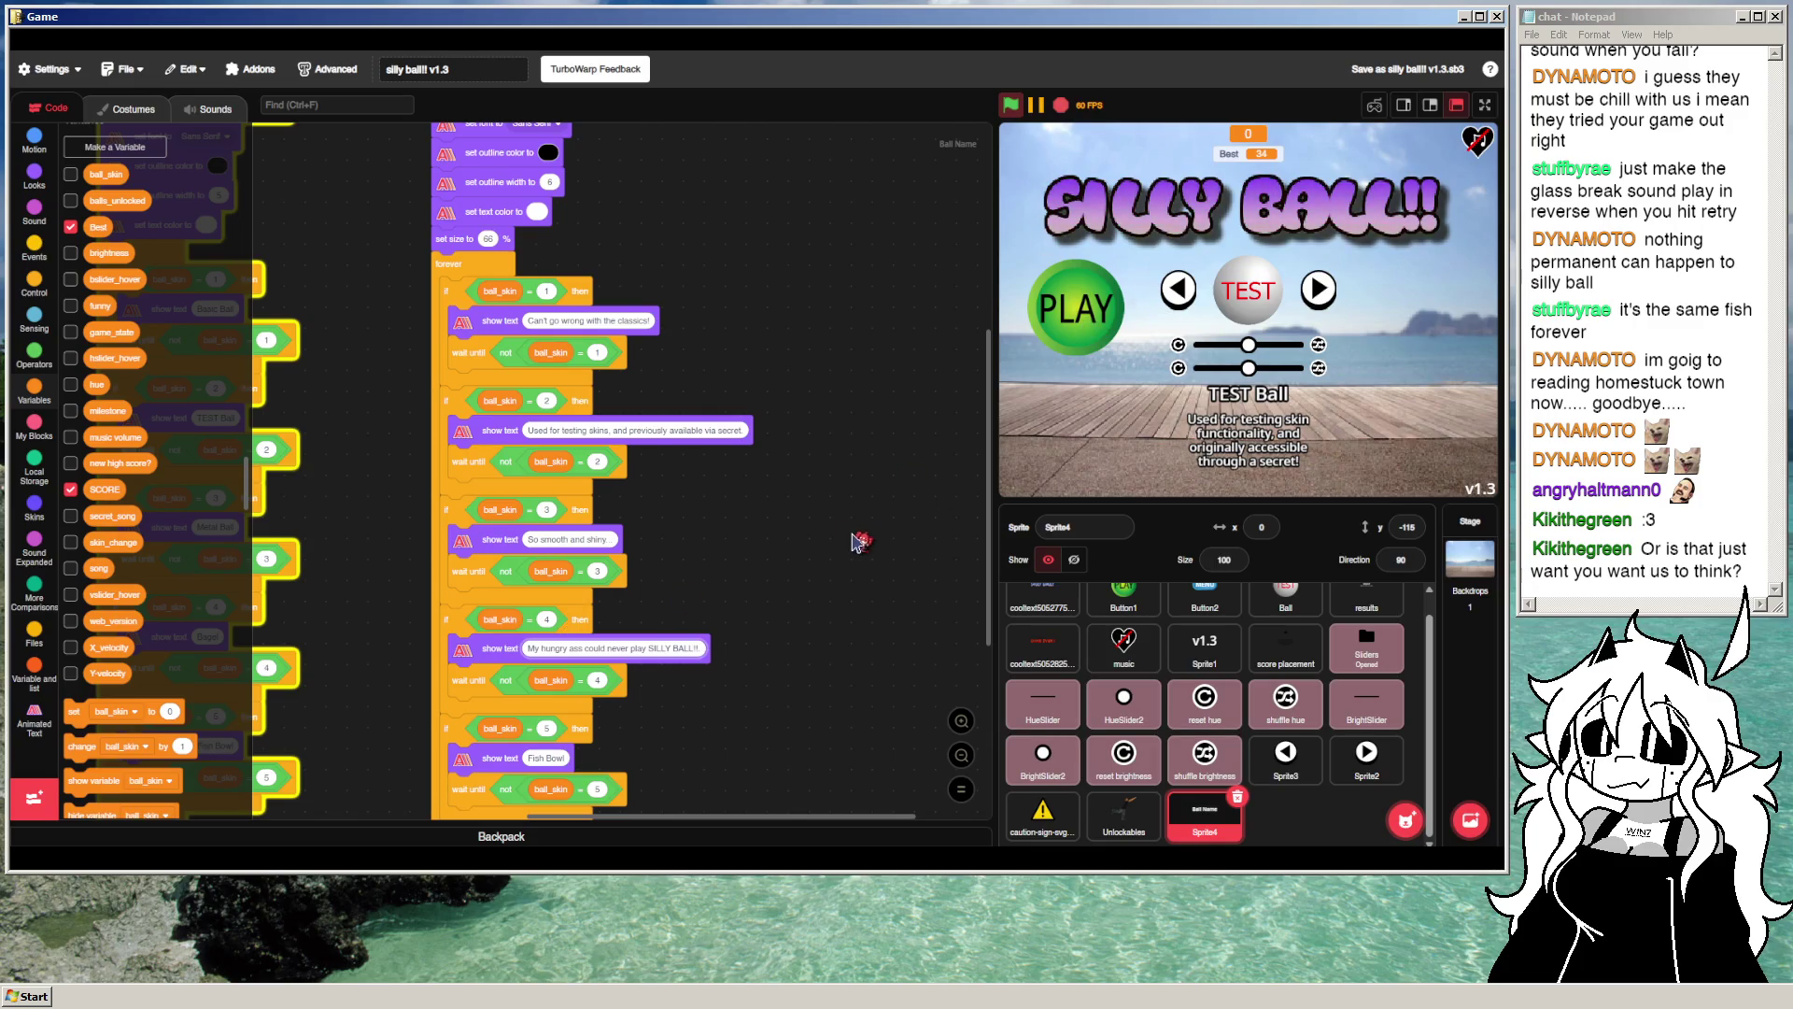
pyautogui.scroll(-3, 860, 542)
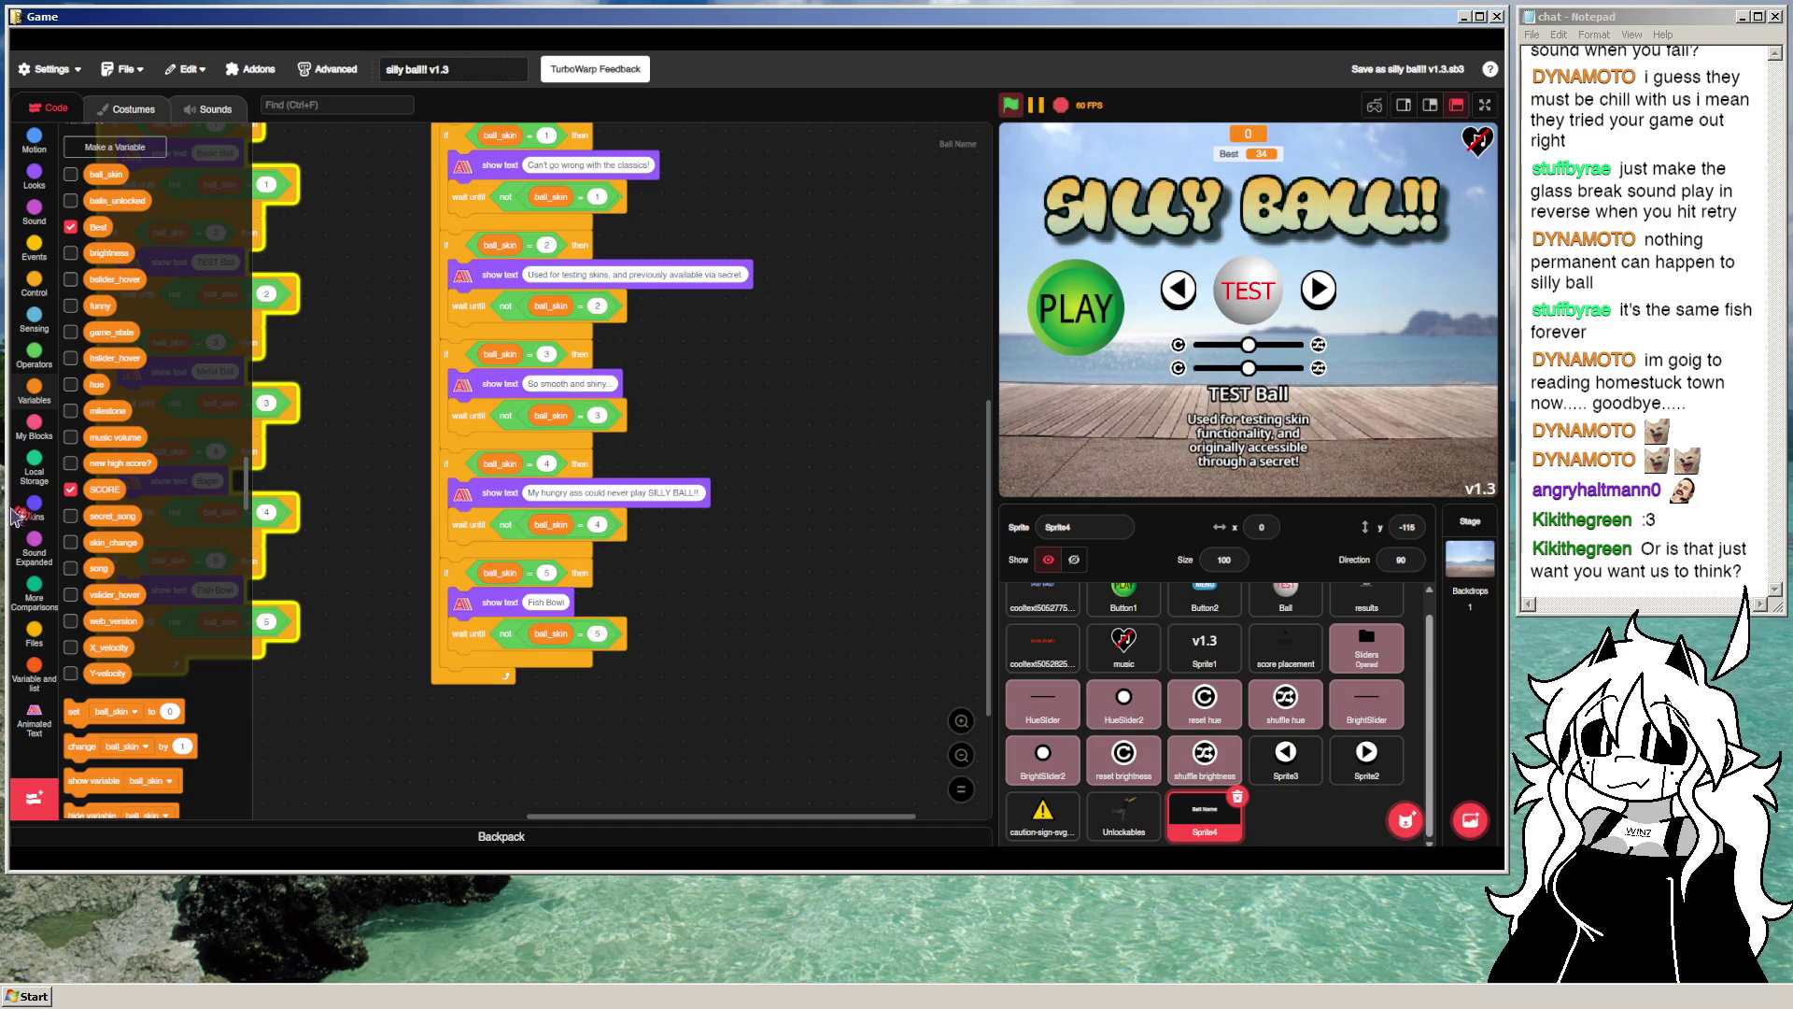
# Step: Attach an Animated Text 'add line Hello!' block under skin 4's show text block
pyautogui.click(31, 560)
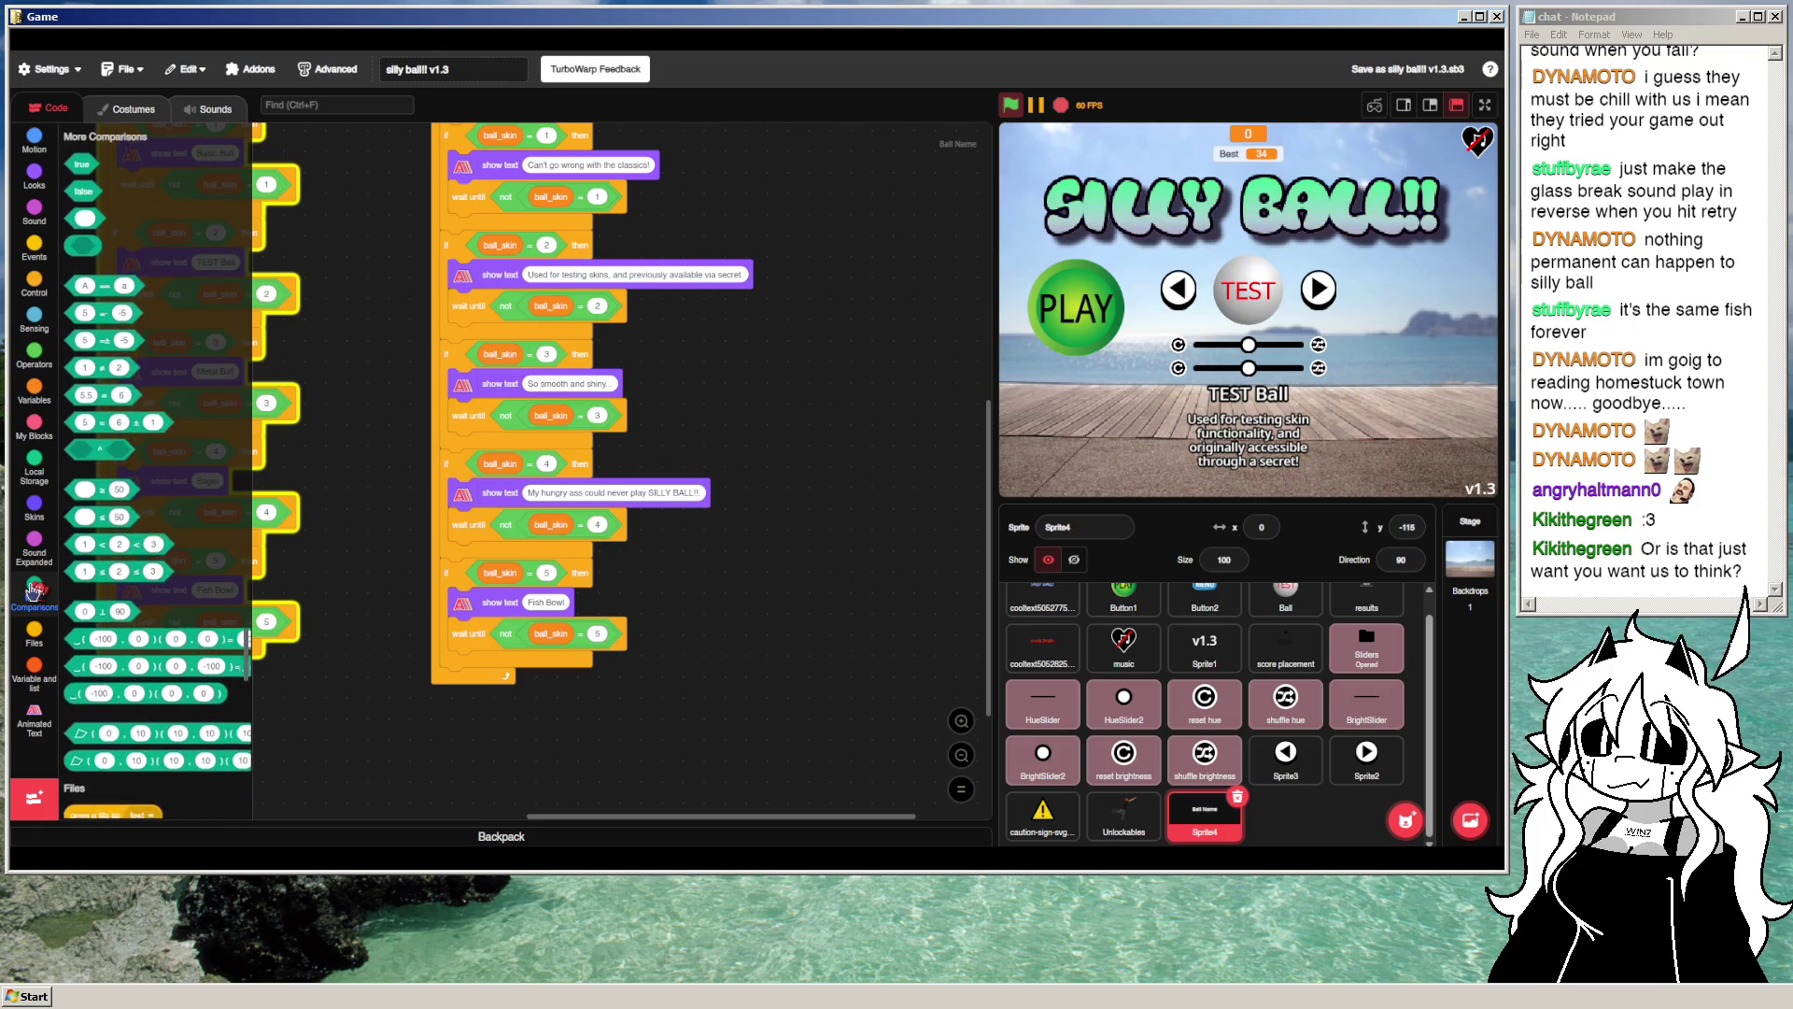
pyautogui.click(33, 717)
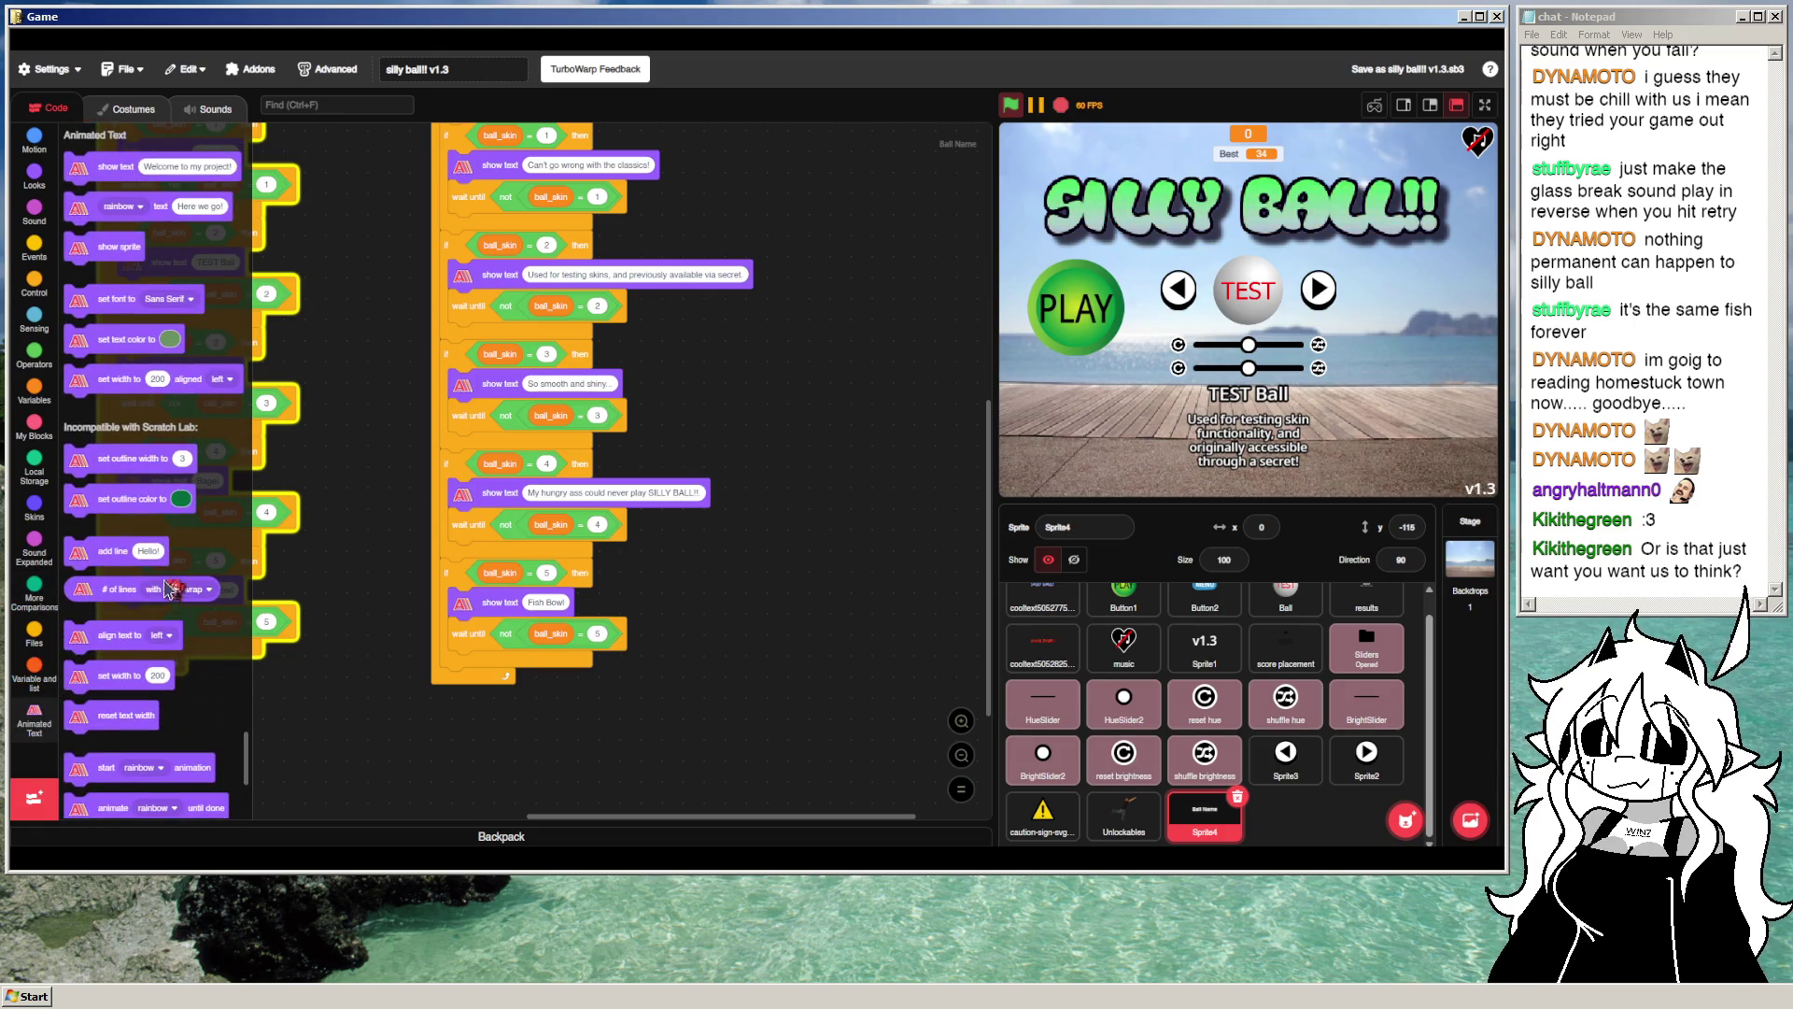
pyautogui.moveTo(110, 551)
pyautogui.mouseDown()
pyautogui.moveTo(505, 547)
pyautogui.moveTo(499, 531)
pyautogui.mouseUp()
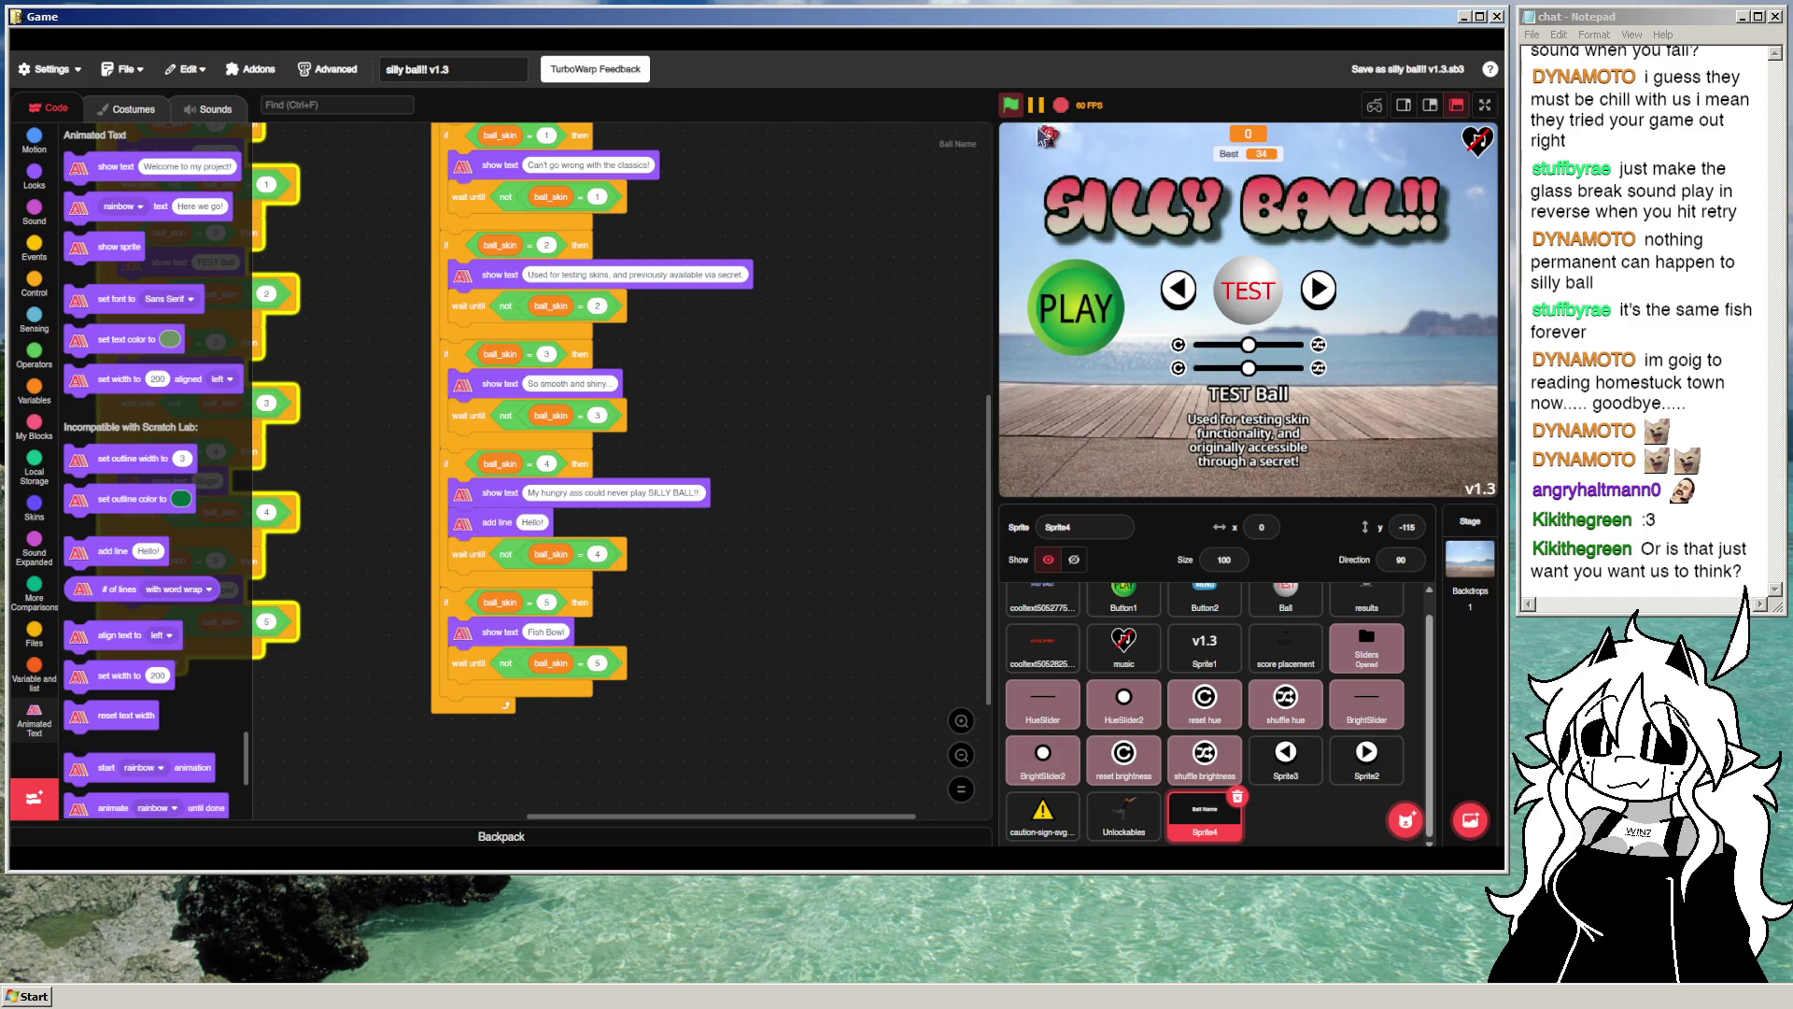
pyautogui.click(1281, 264)
# Step: Cycle the stage skin arrows back to Fish Bowl, then return to Sprite4's skin 4 description
pyautogui.click(1178, 289)
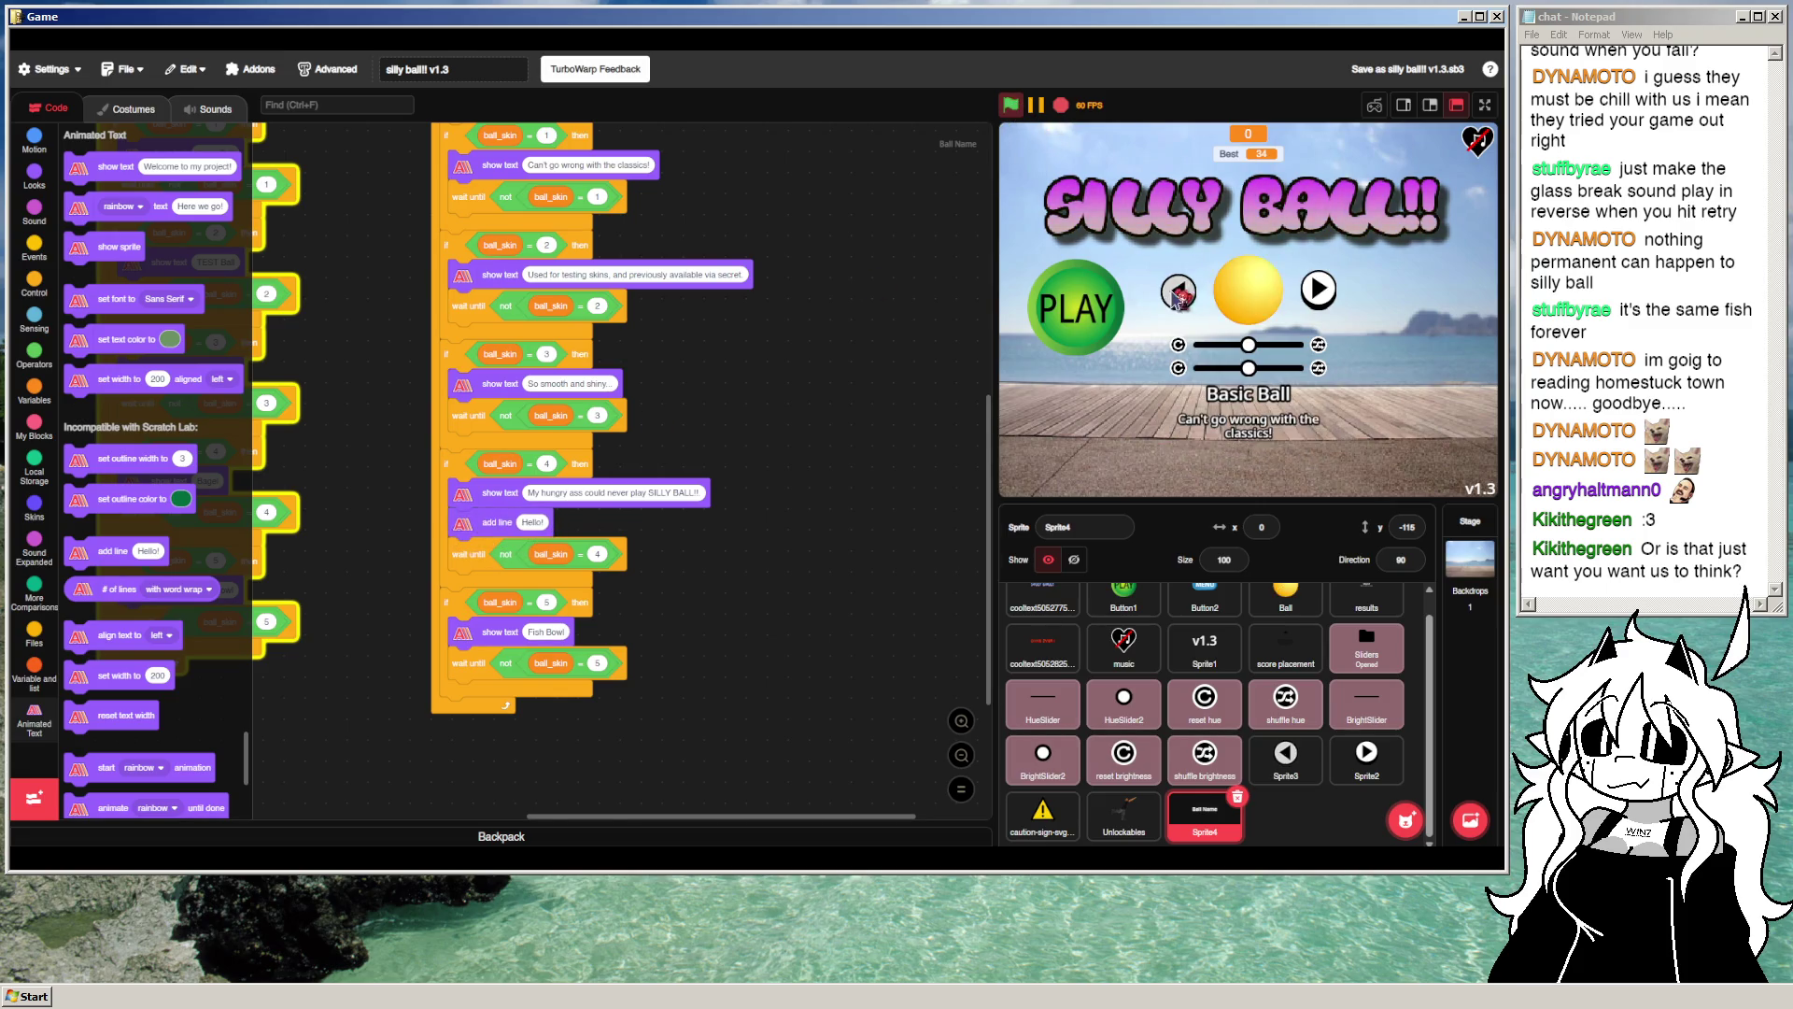
pyautogui.click(1178, 288)
pyautogui.click(1177, 288)
pyautogui.click(1312, 297)
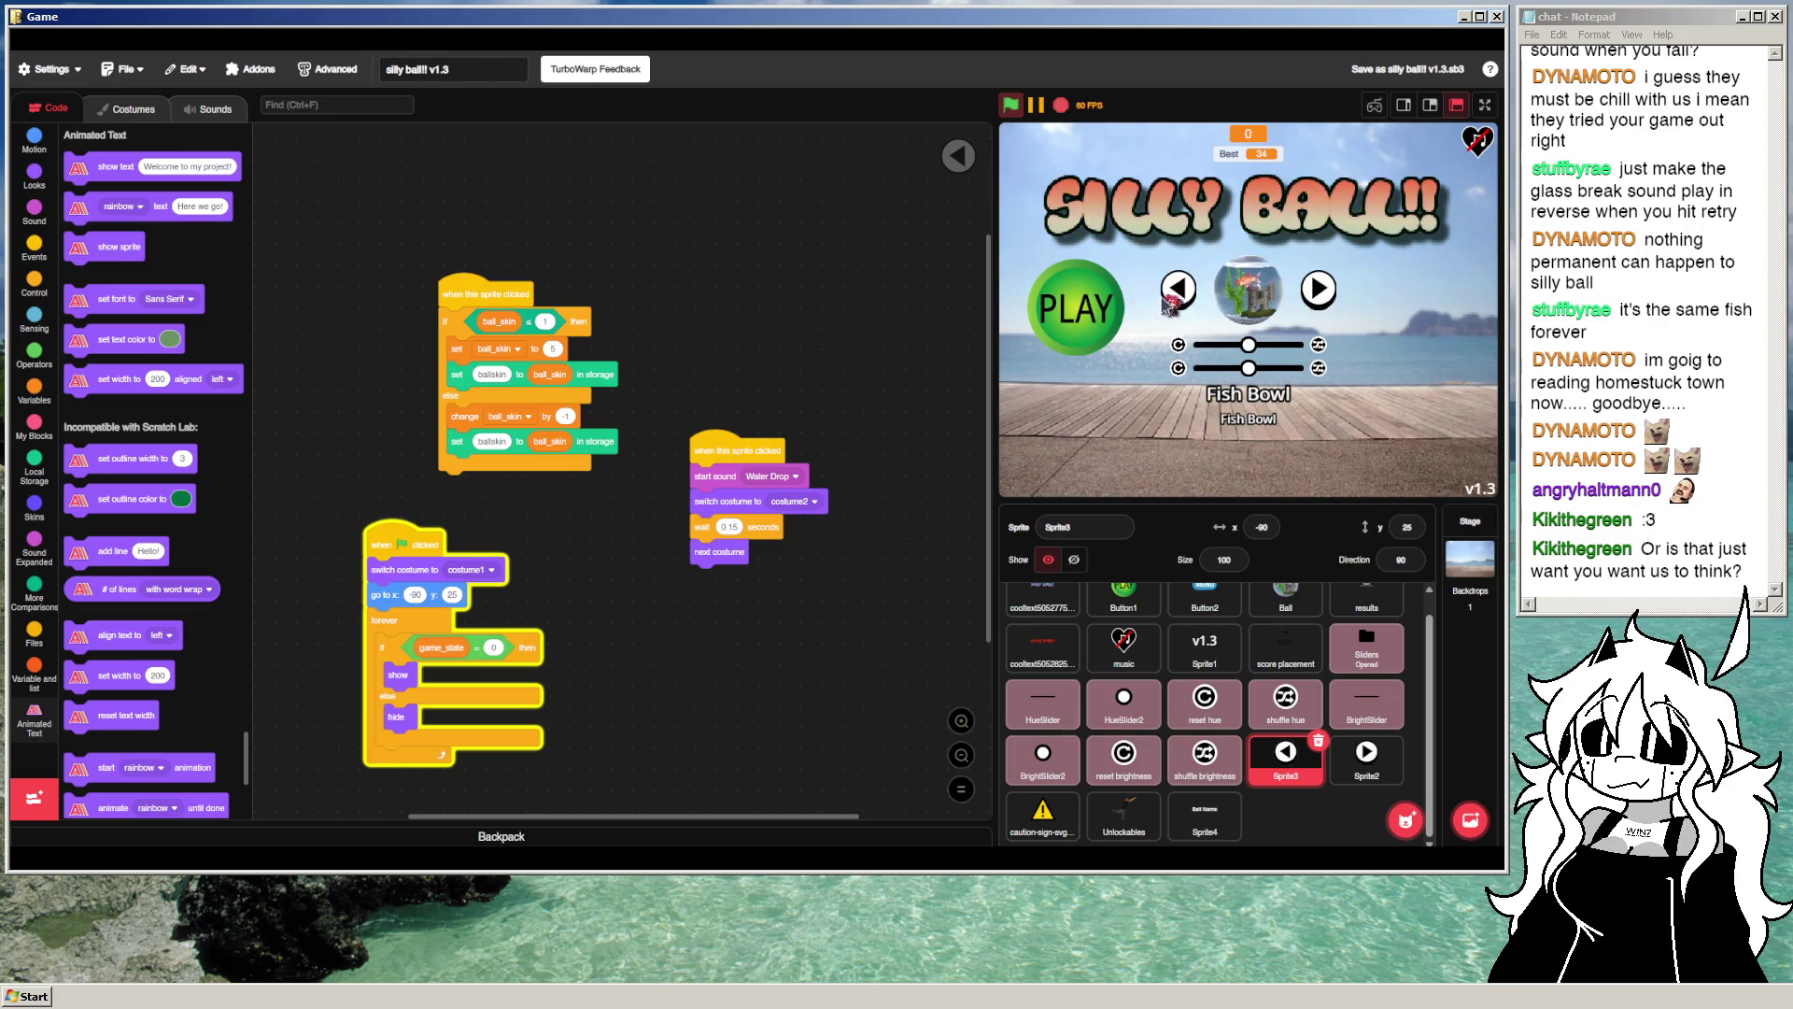
pyautogui.click(1204, 814)
pyautogui.click(679, 484)
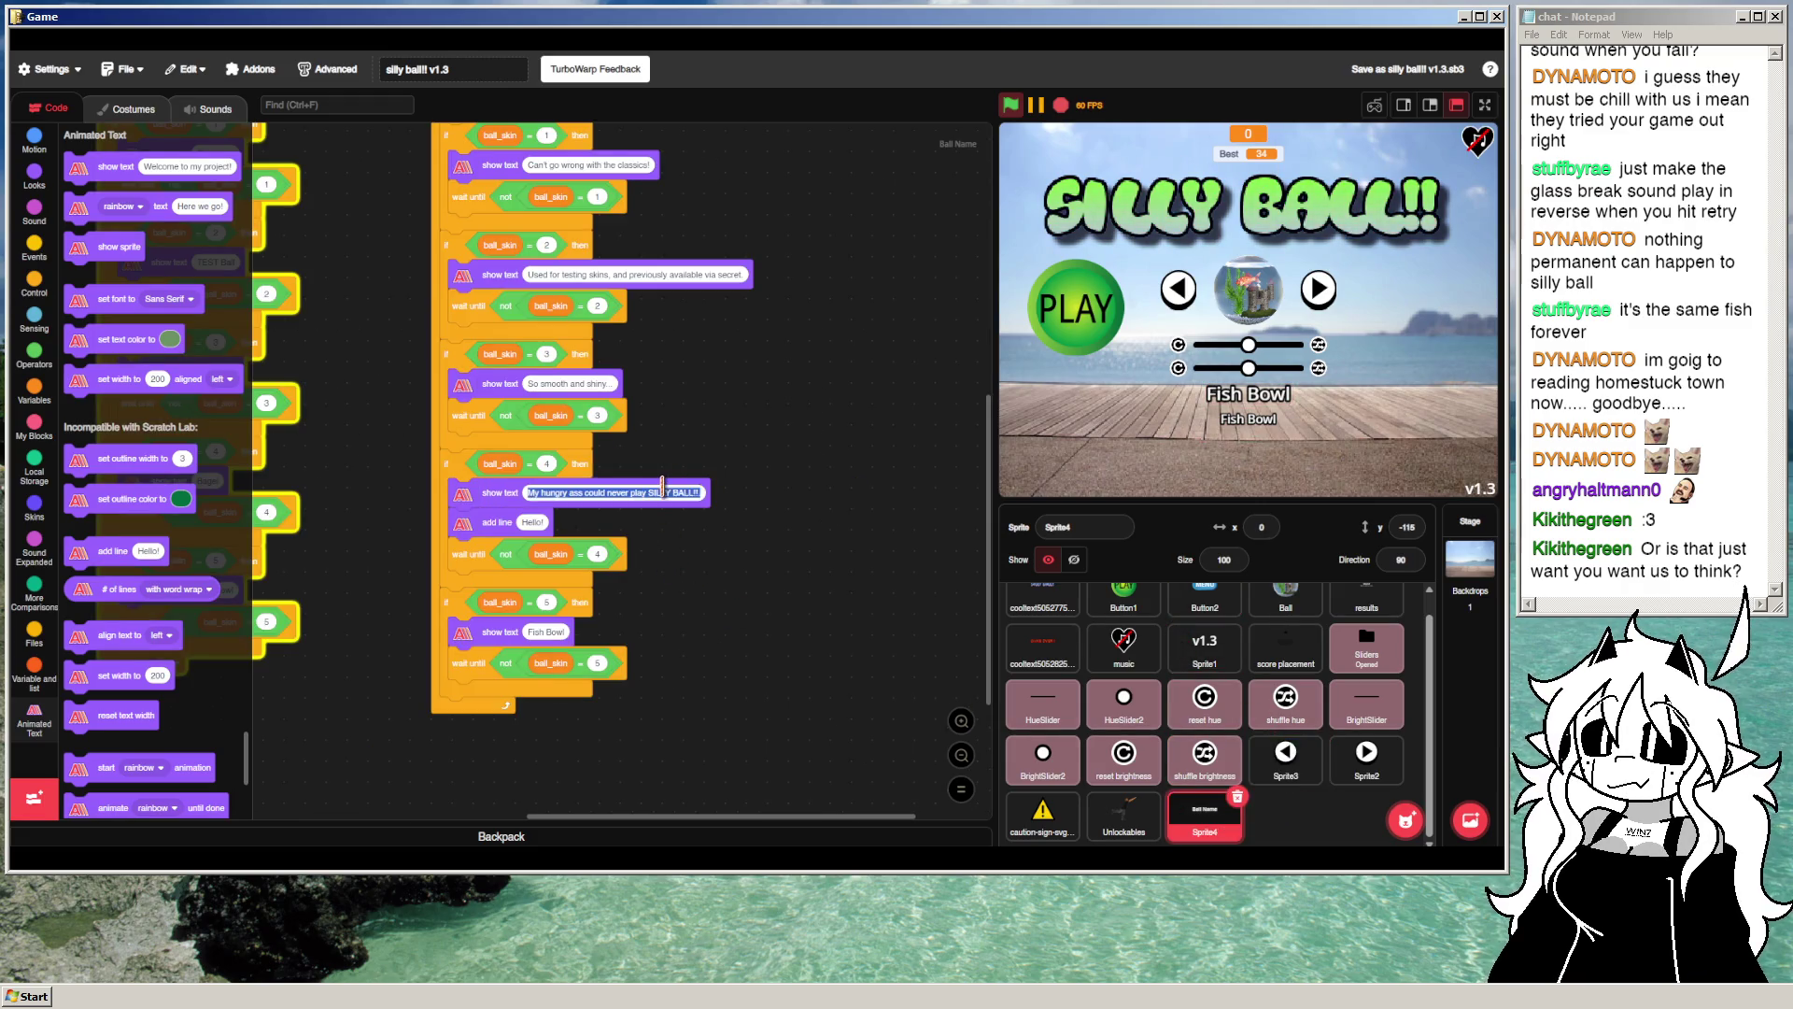
# Step: Temporarily replace skin 4's description with 'test', run the project, then undo
pyautogui.hotkey('ctrl', 'a')
pyautogui.write('test')
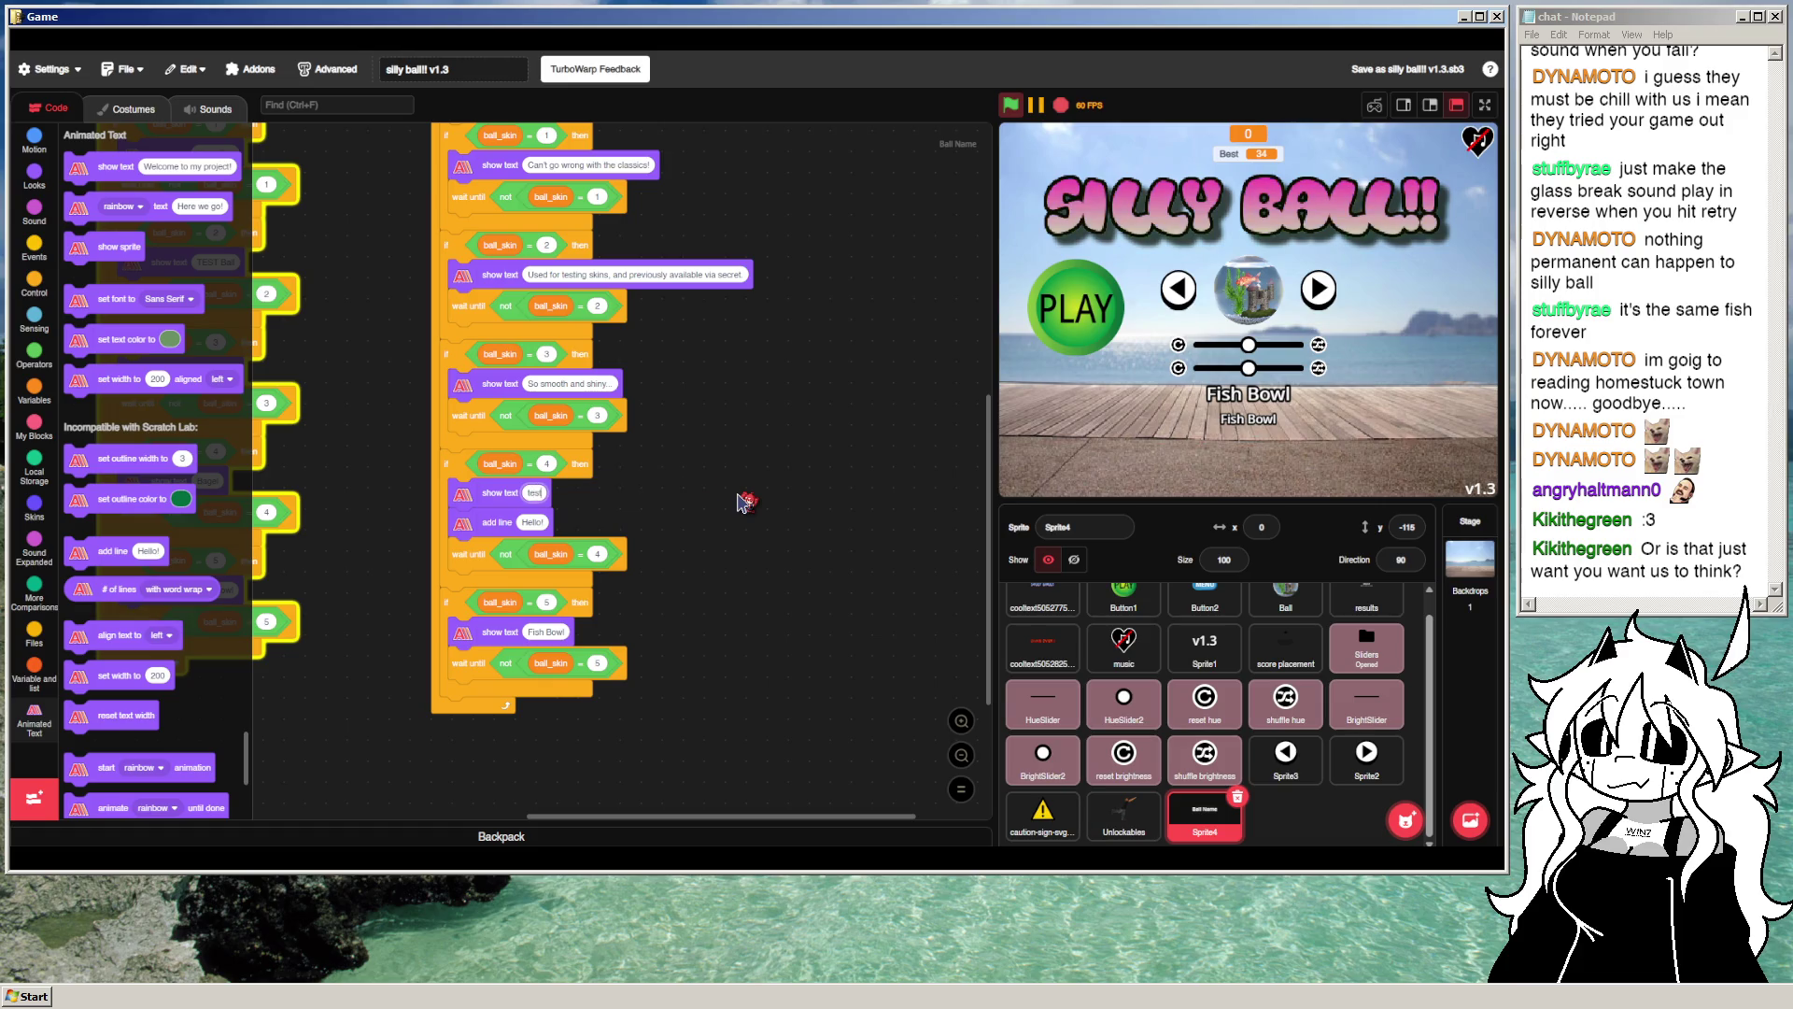
pyautogui.click(1014, 106)
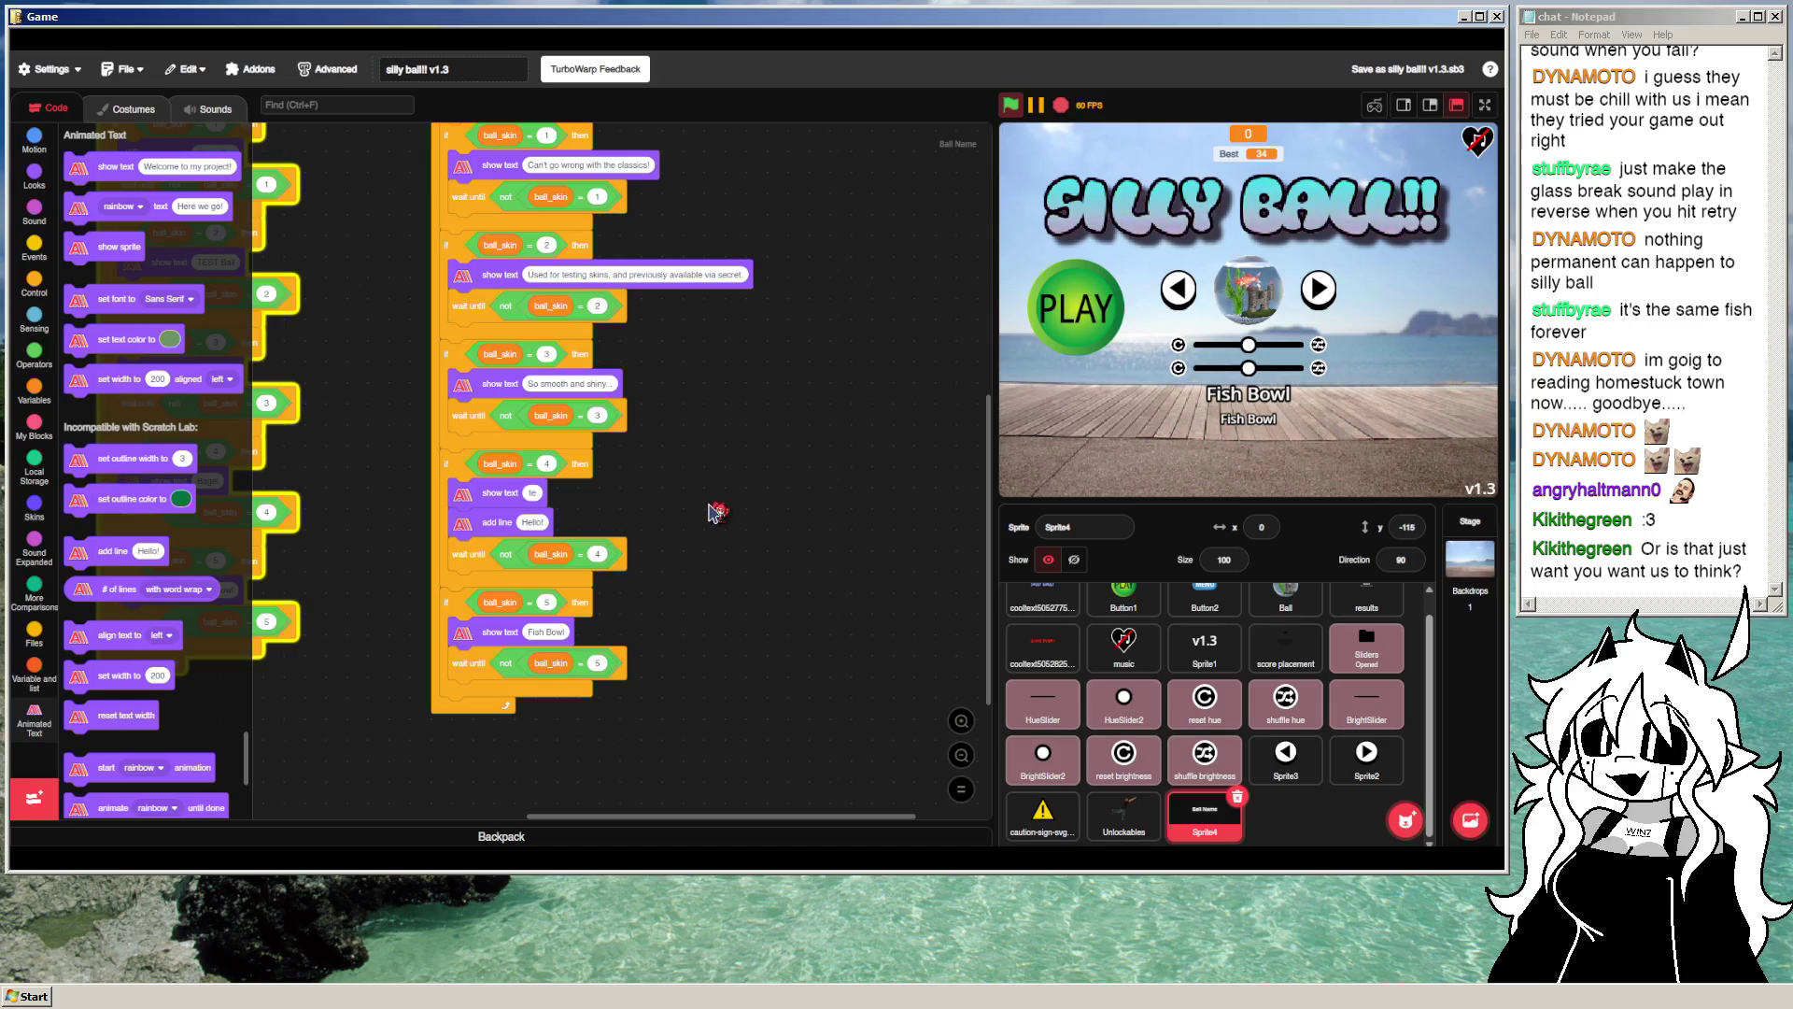
pyautogui.hotkey('ctrl', 'z')
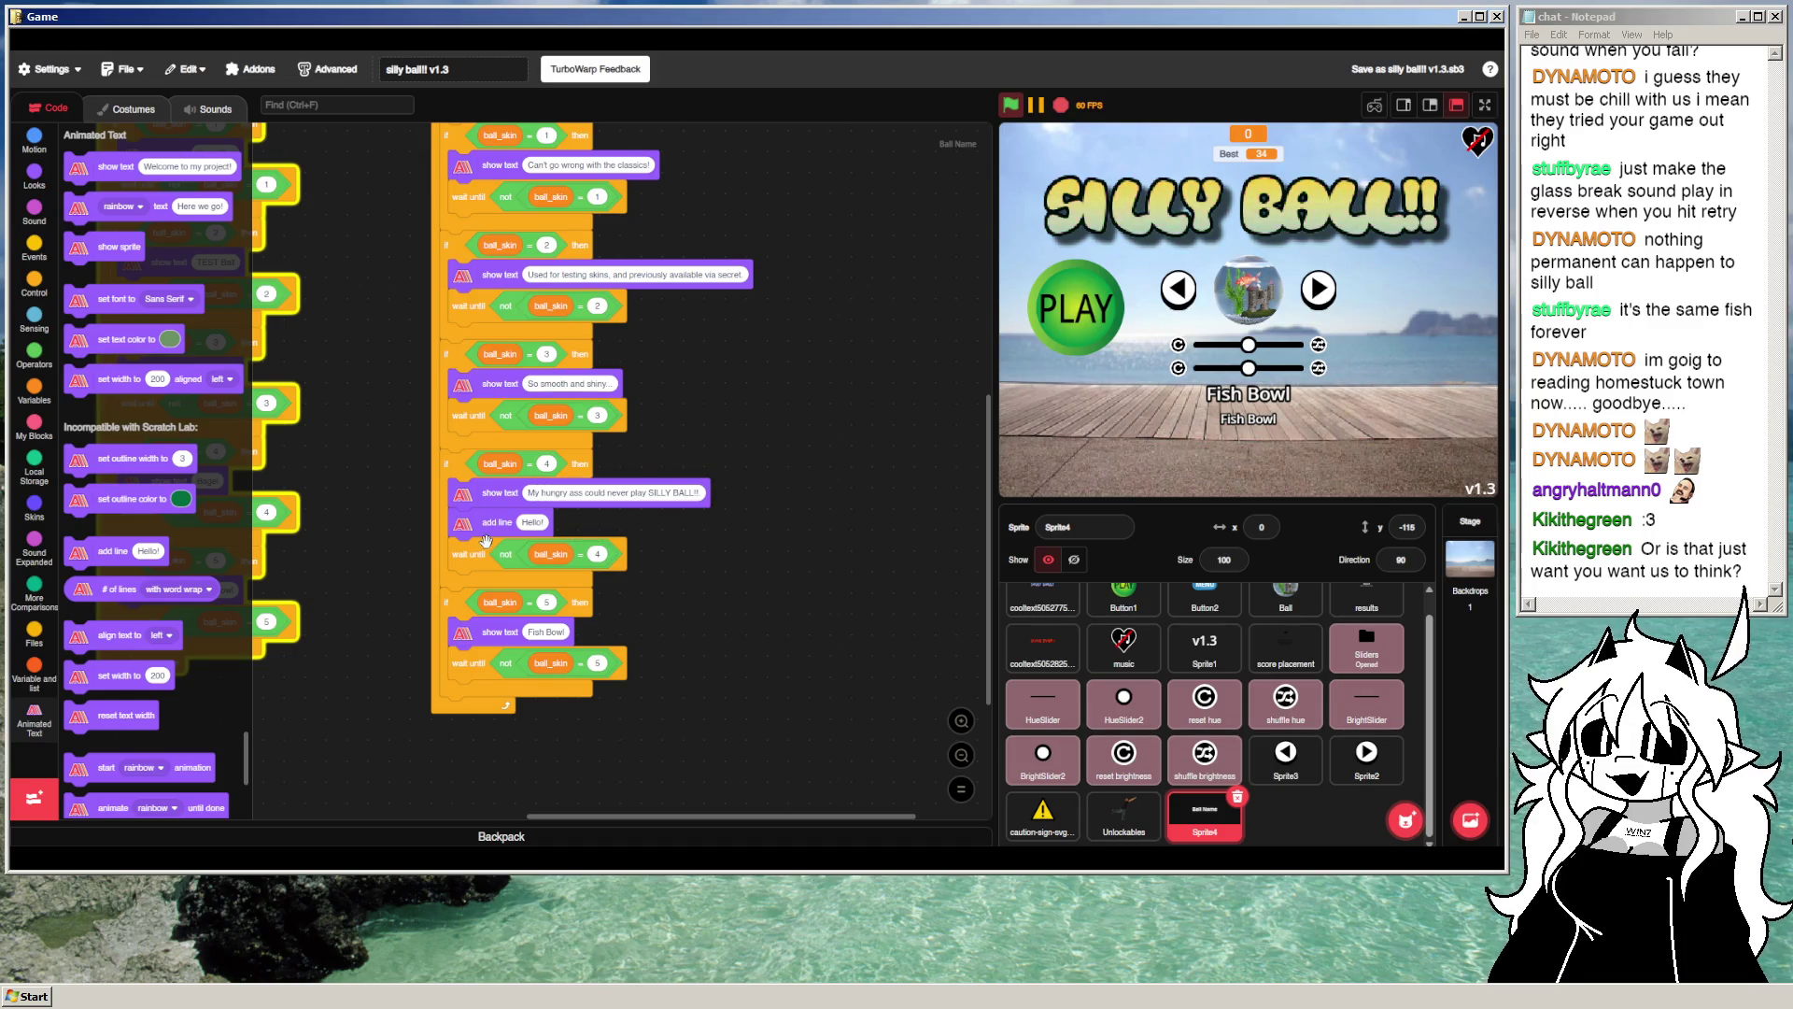
# Step: Delete the 'add line Hello!' block and rerun the project to check Bagel's description
pyautogui.rightClick(490, 524)
pyautogui.click(533, 571)
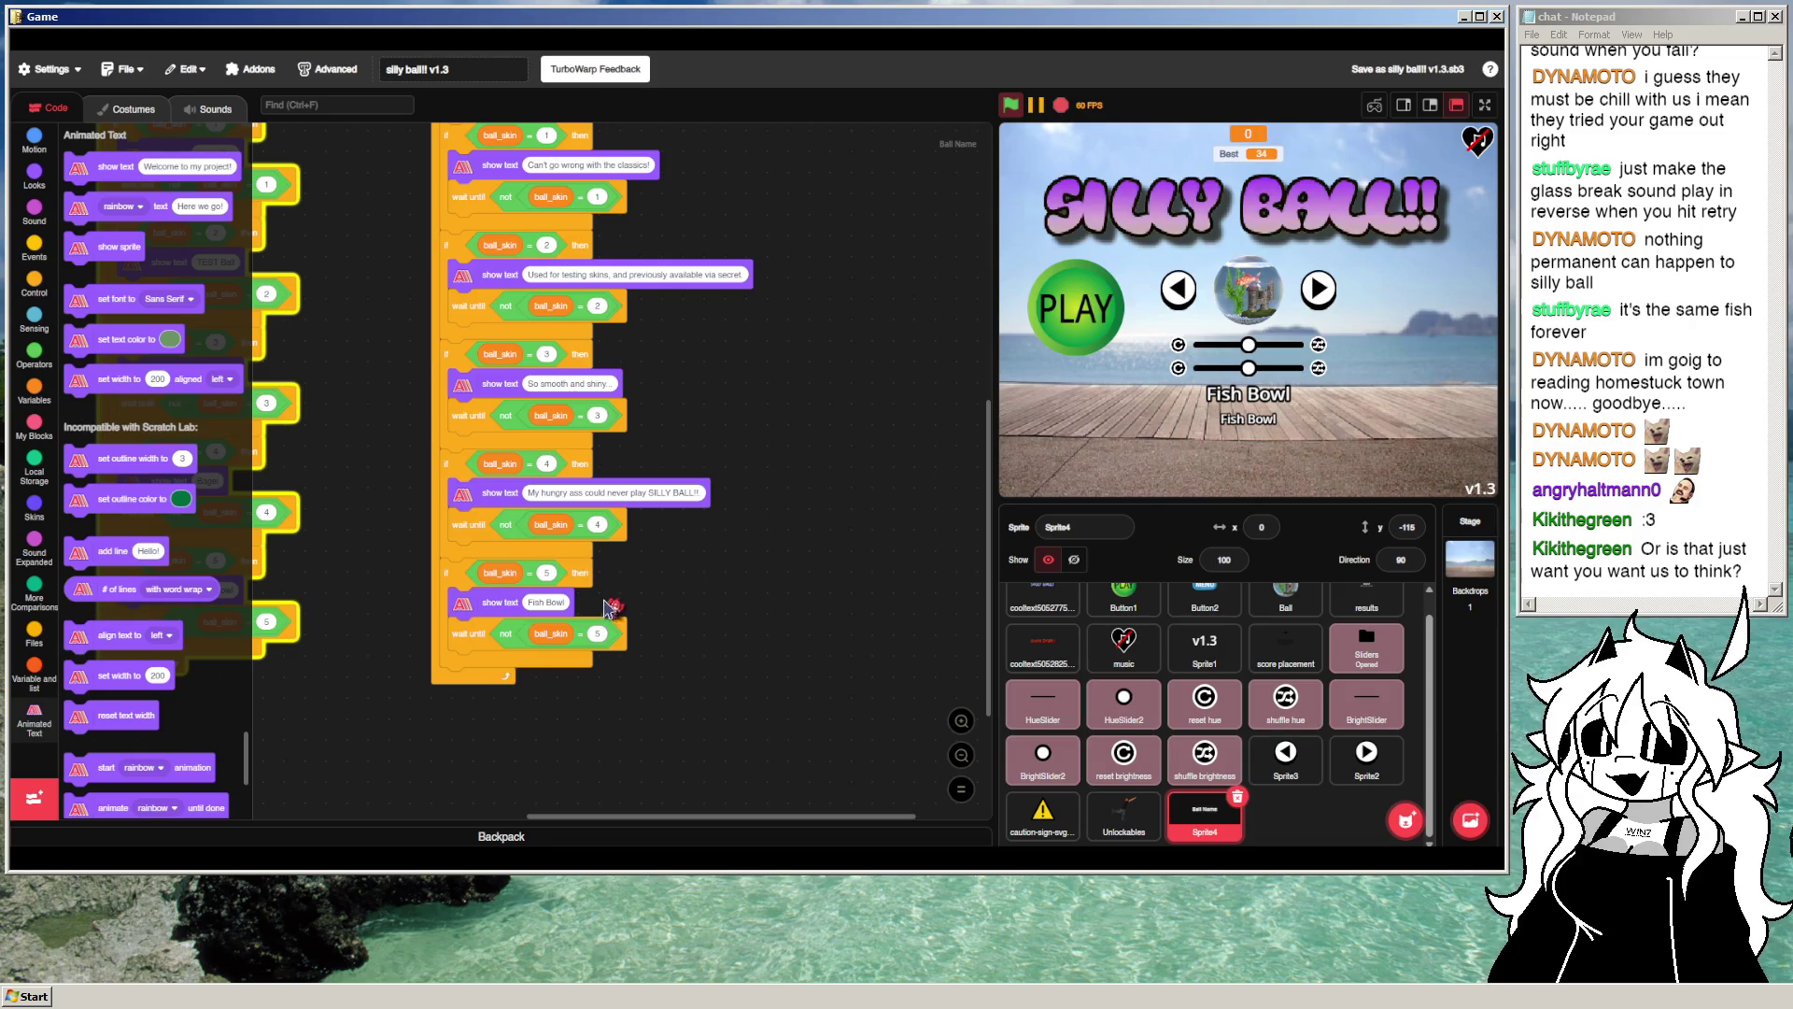
pyautogui.click(550, 602)
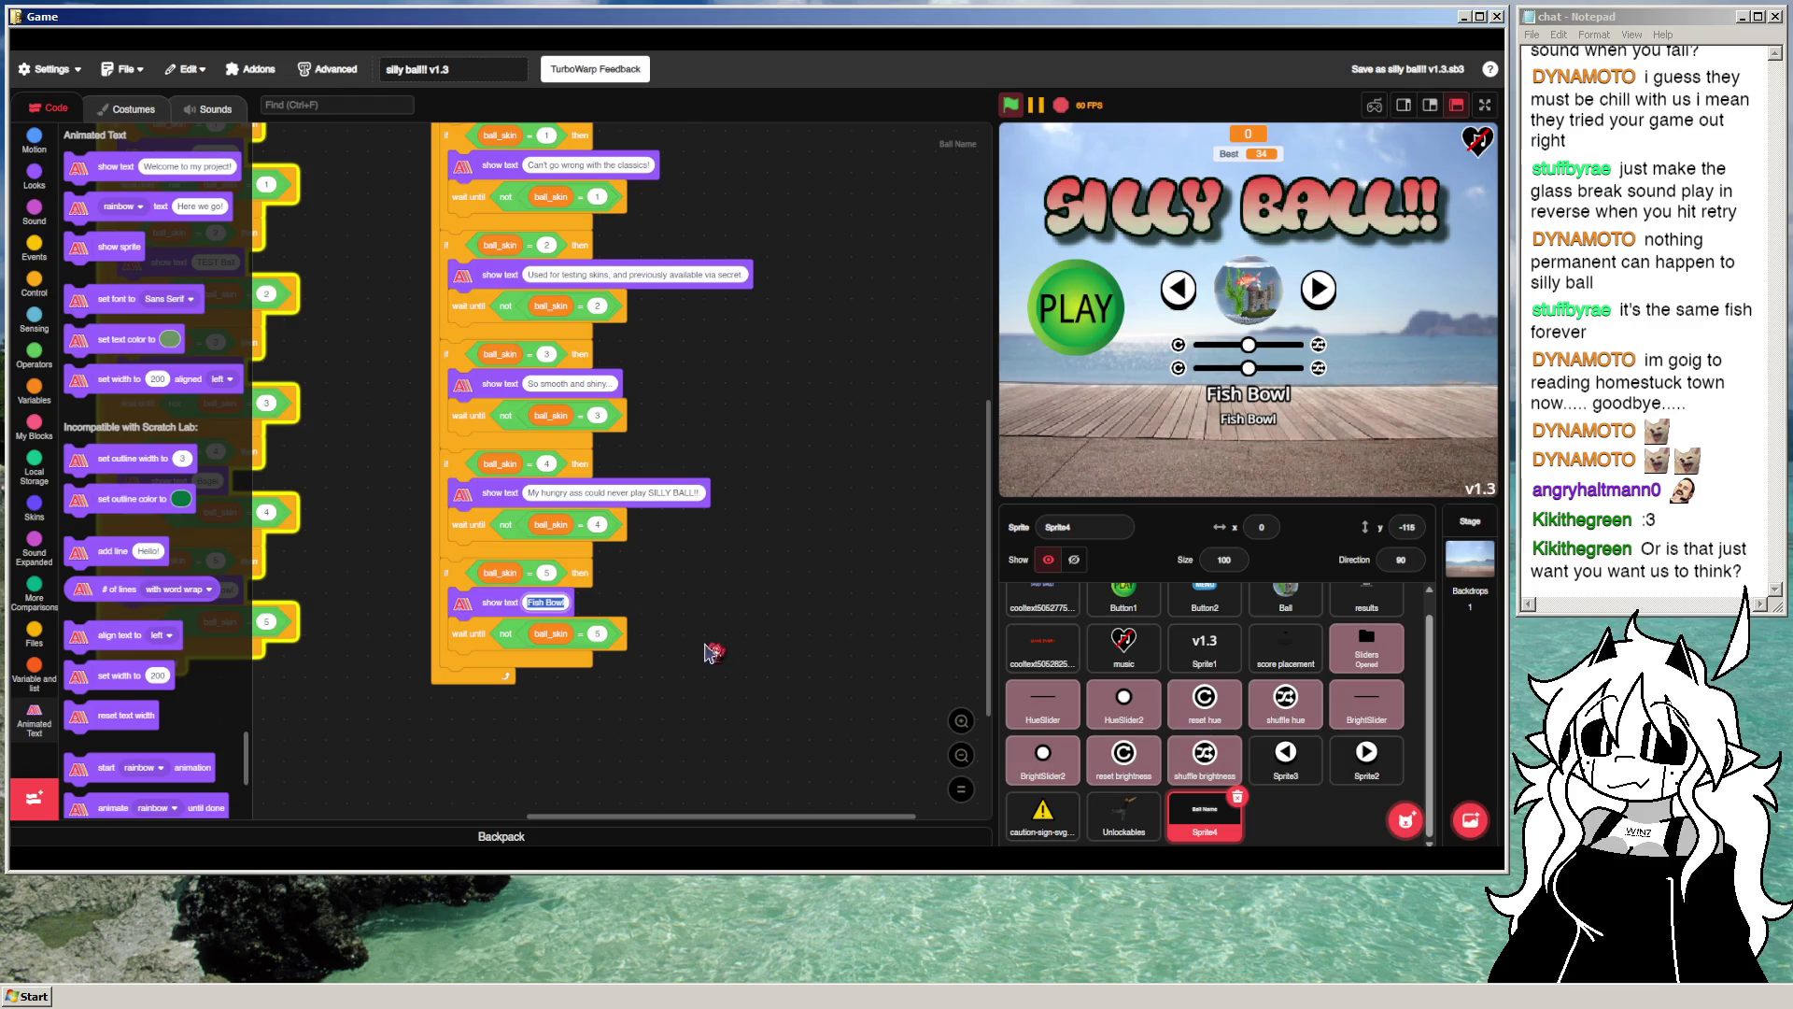
pyautogui.click(705, 495)
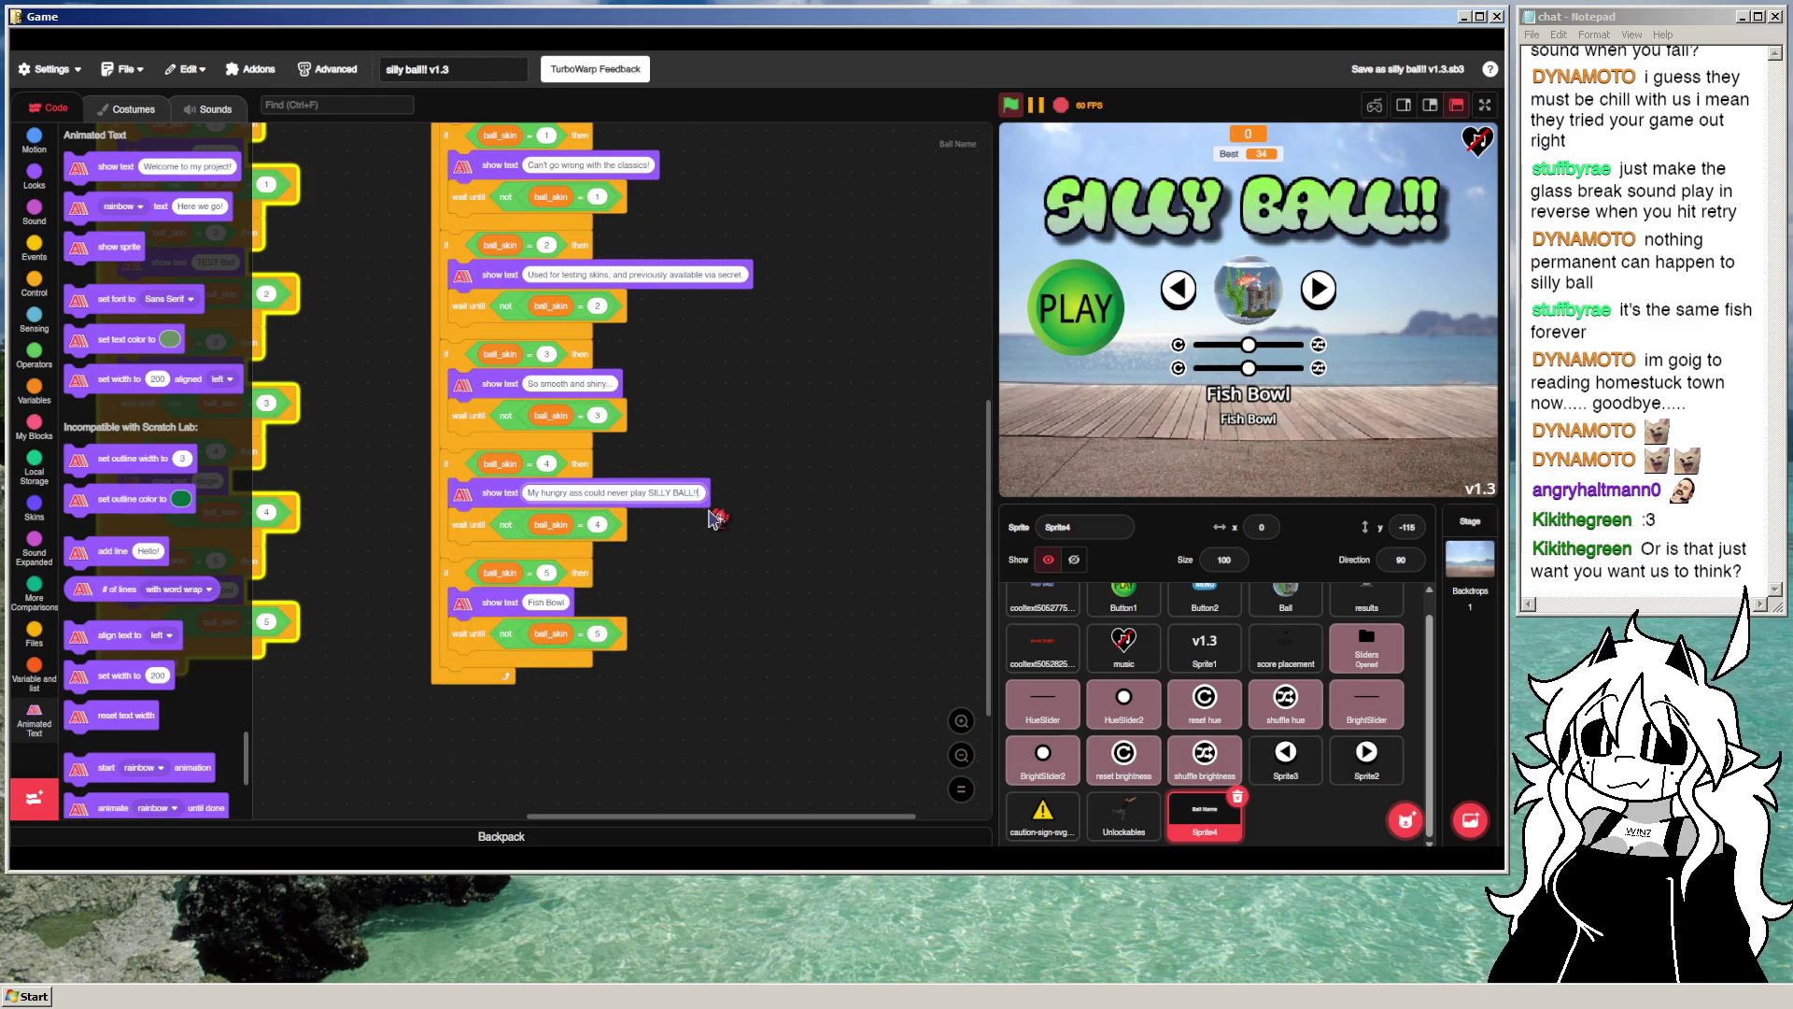
pyautogui.click(1205, 290)
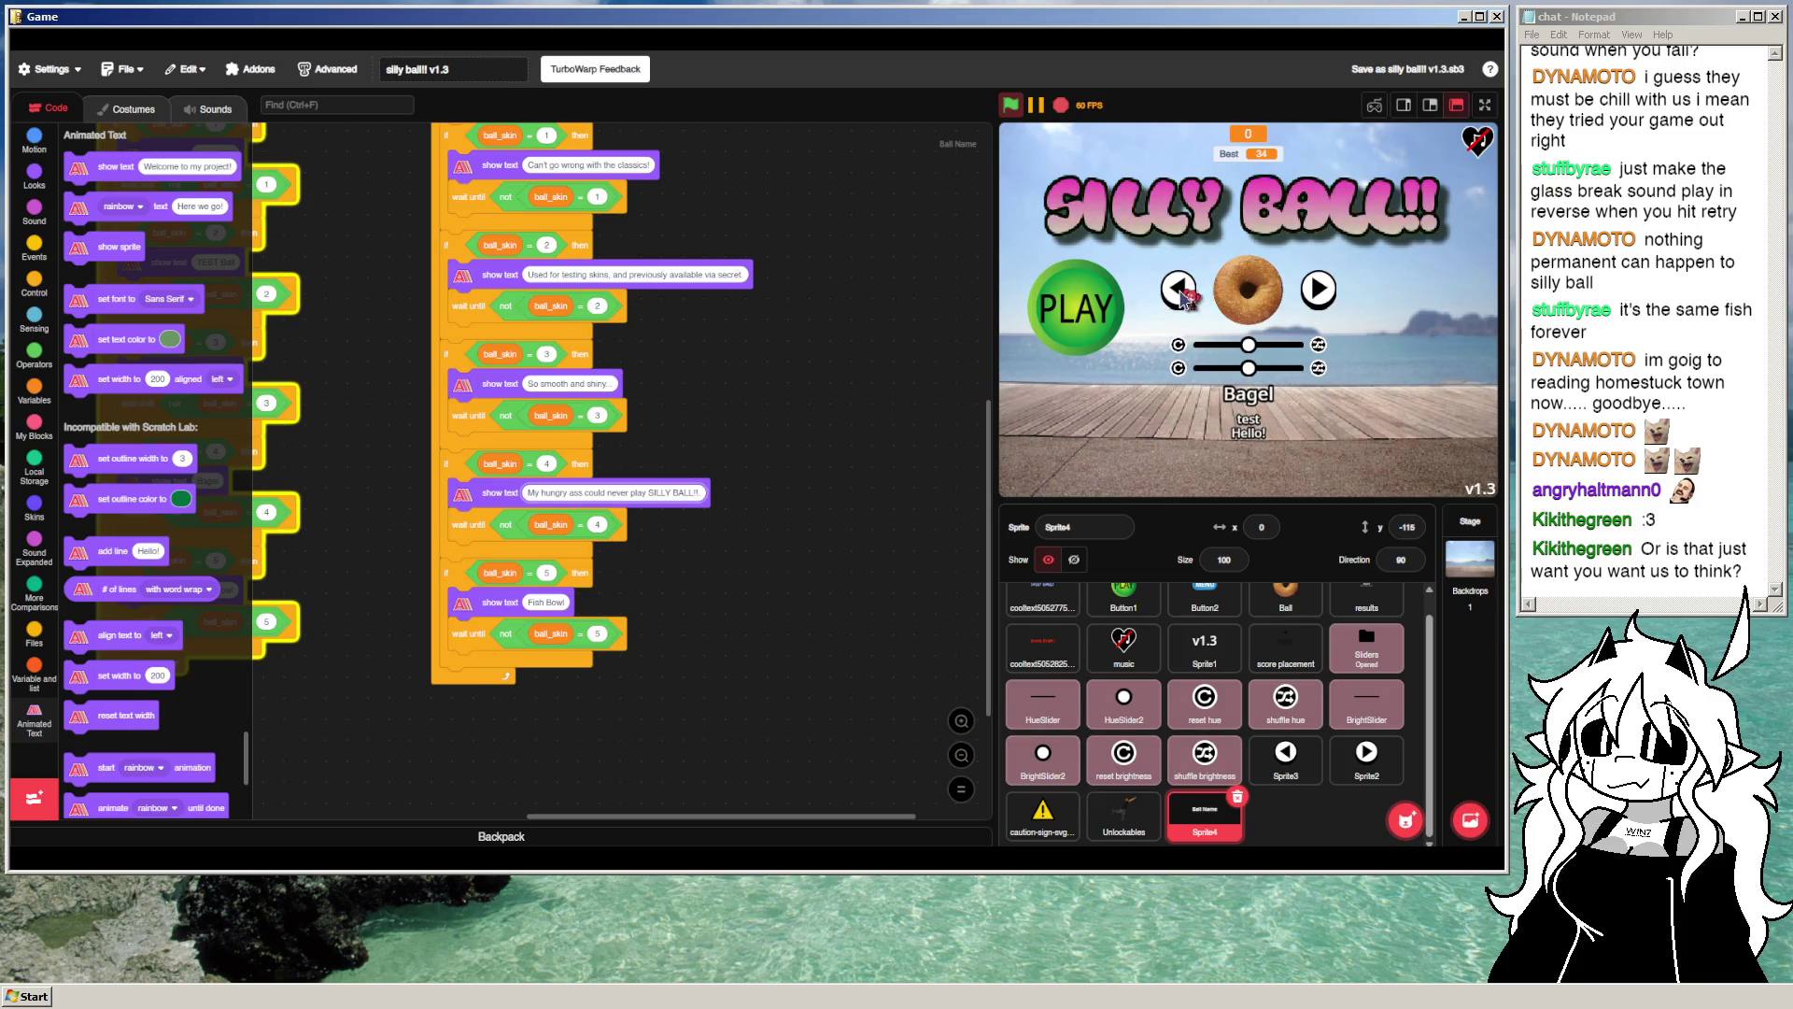
pyautogui.click(1013, 112)
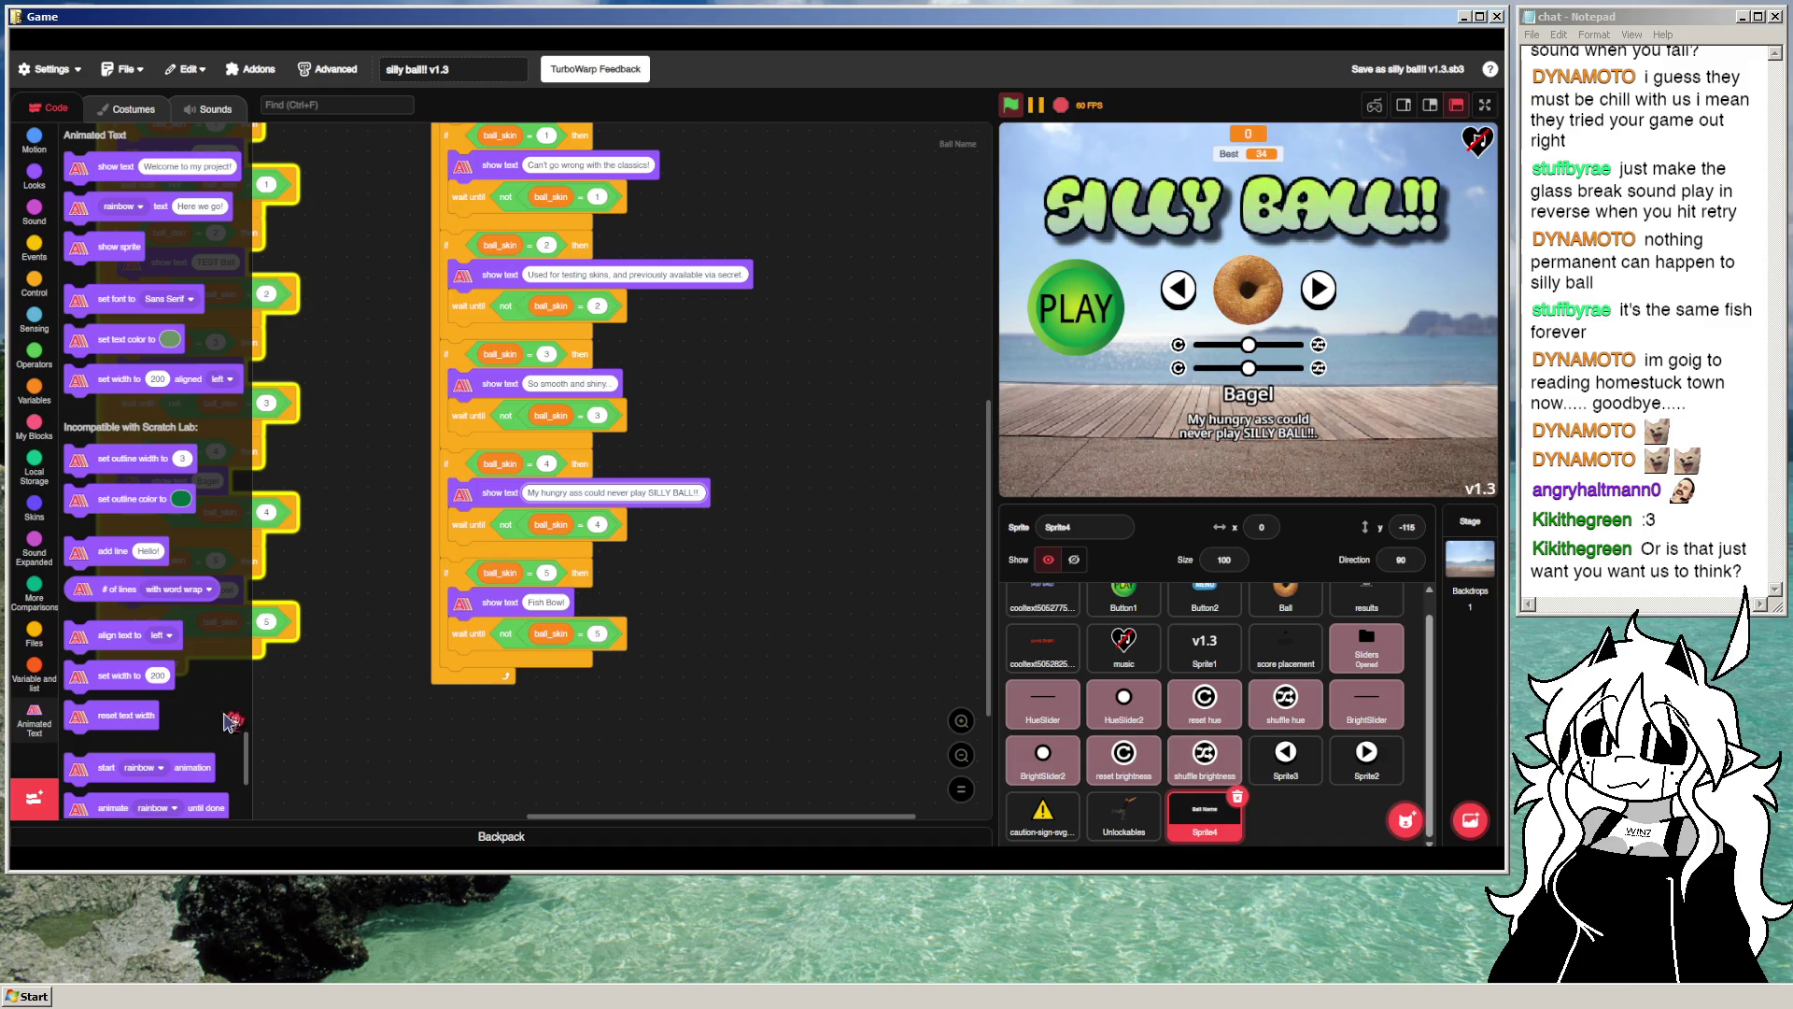
pyautogui.click(559, 601)
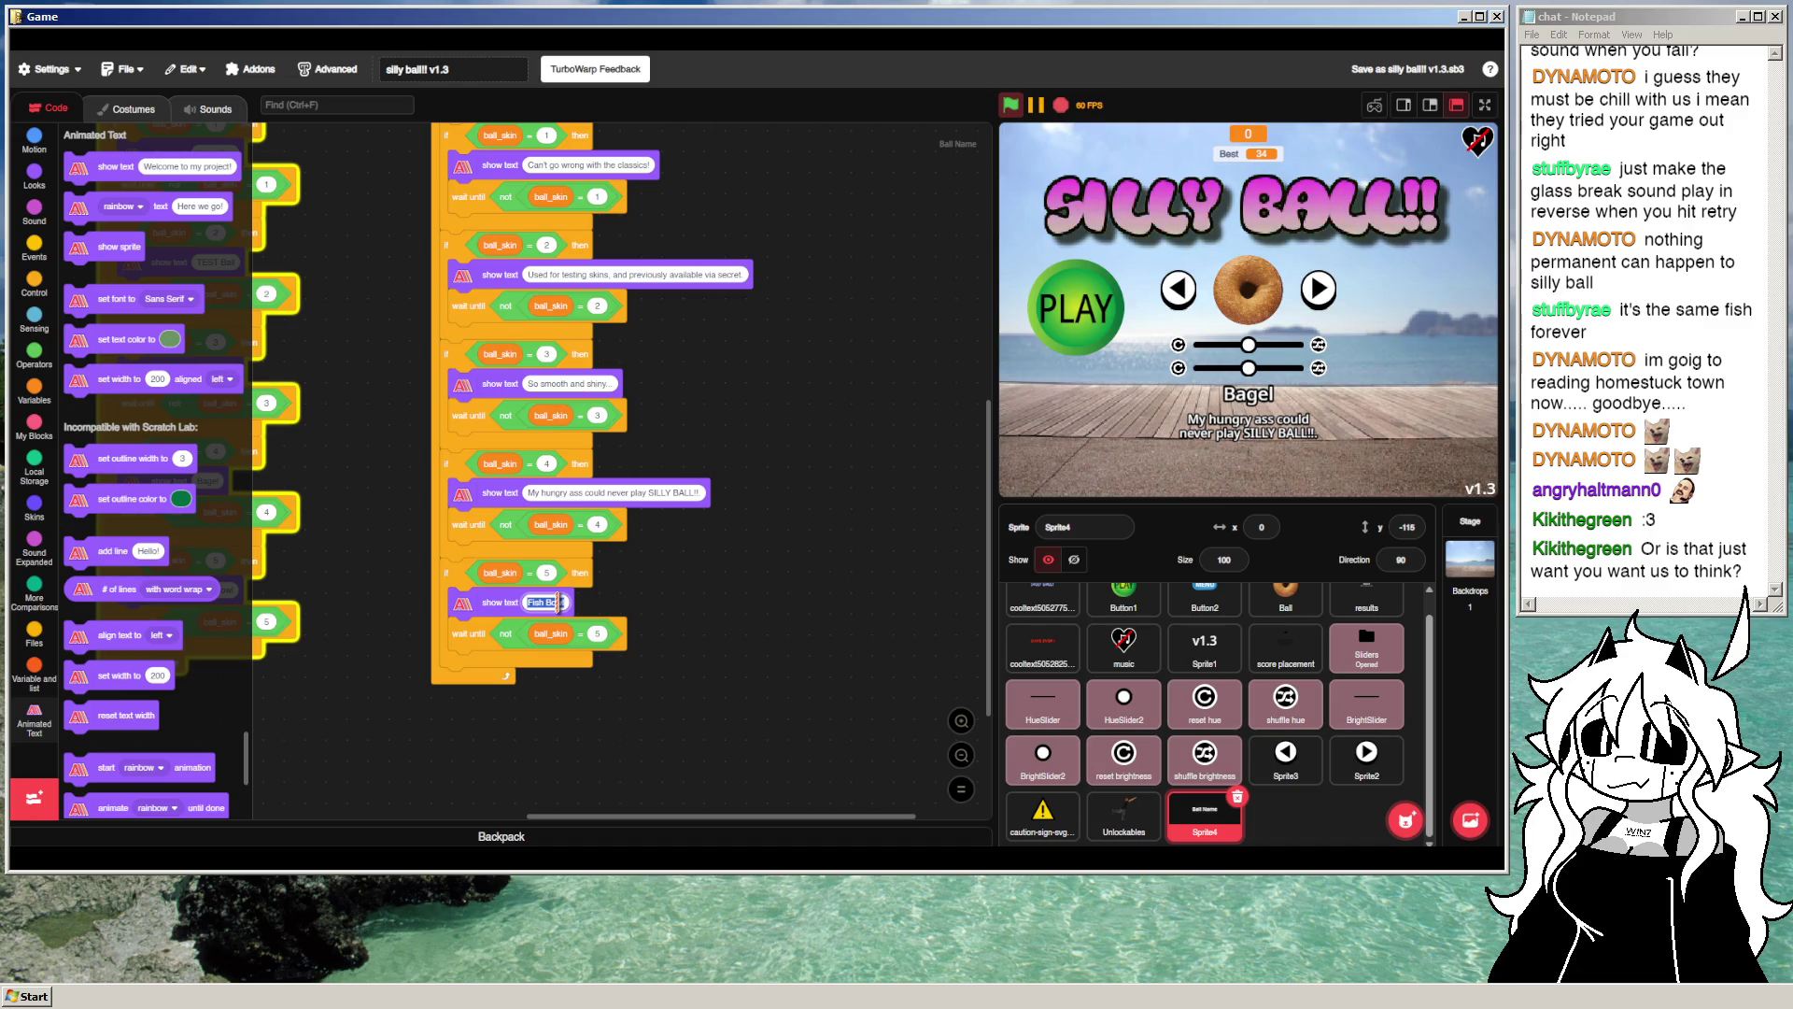
# Step: Erase the Fish Bowl skin's description so its show text block is empty
pyautogui.write('Durab')
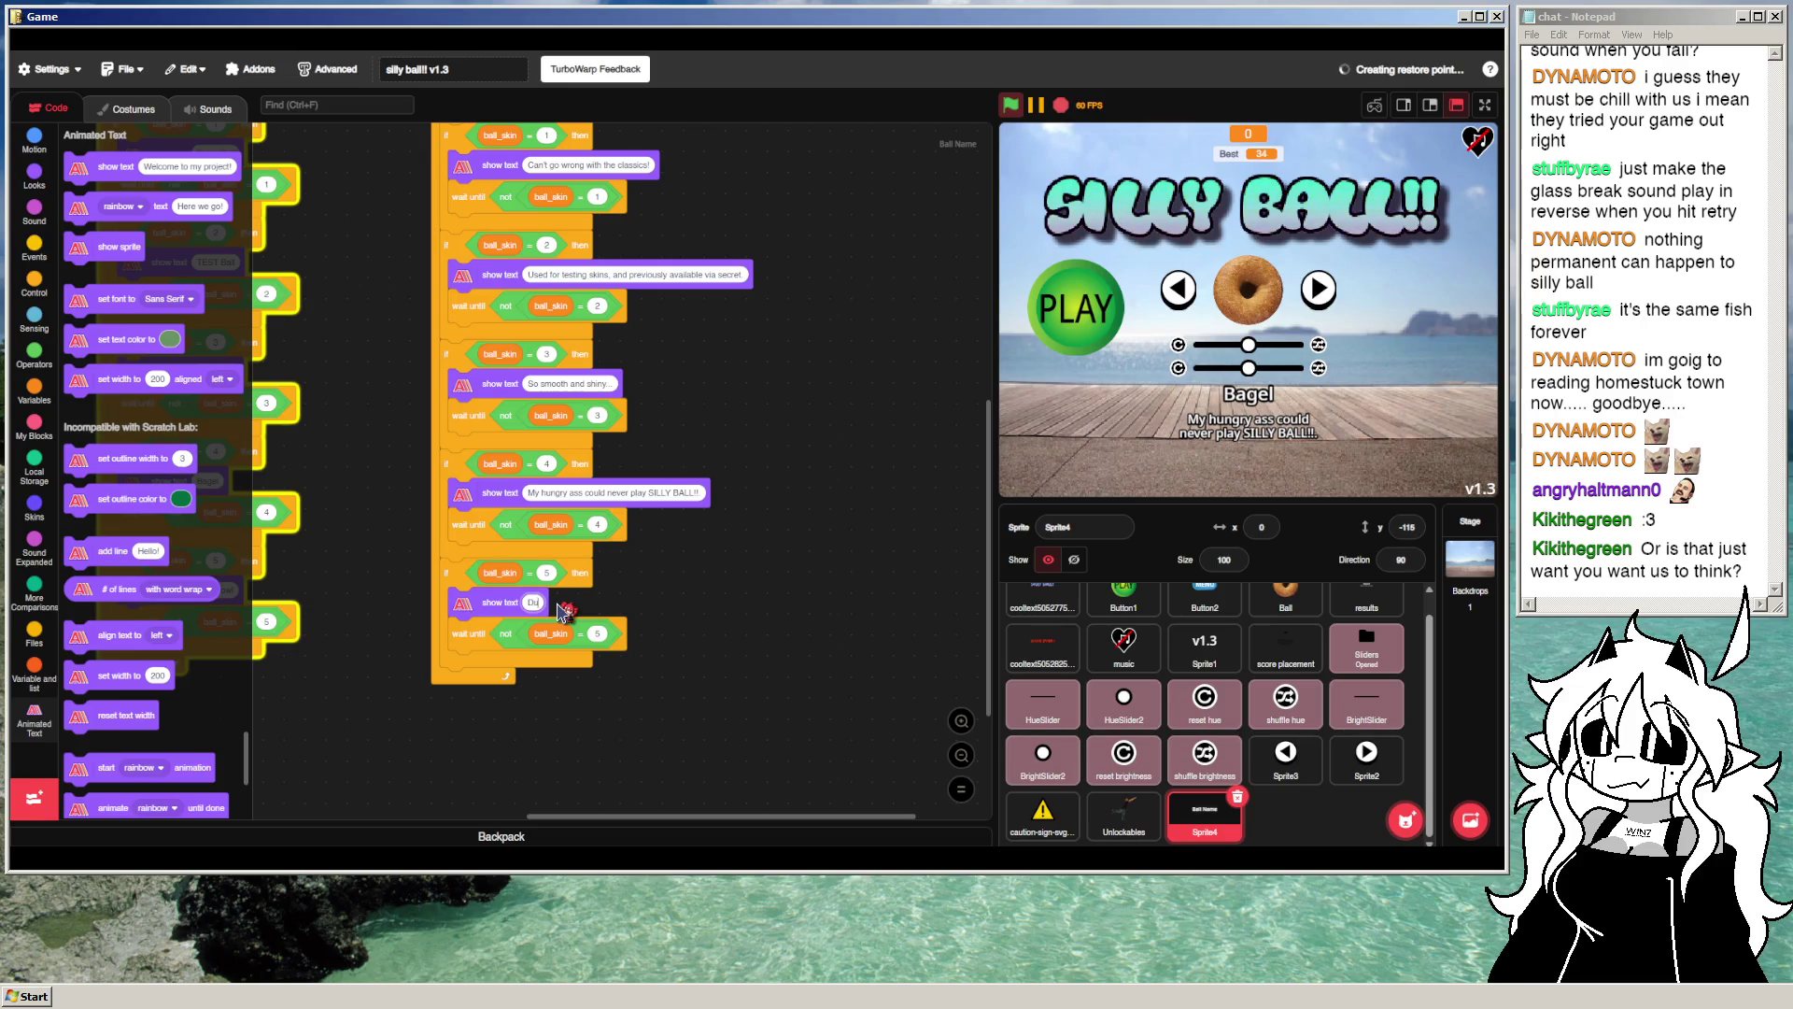
pyautogui.press('BackSpace')
pyautogui.press('BackSpace')
pyautogui.press('BackSpace')
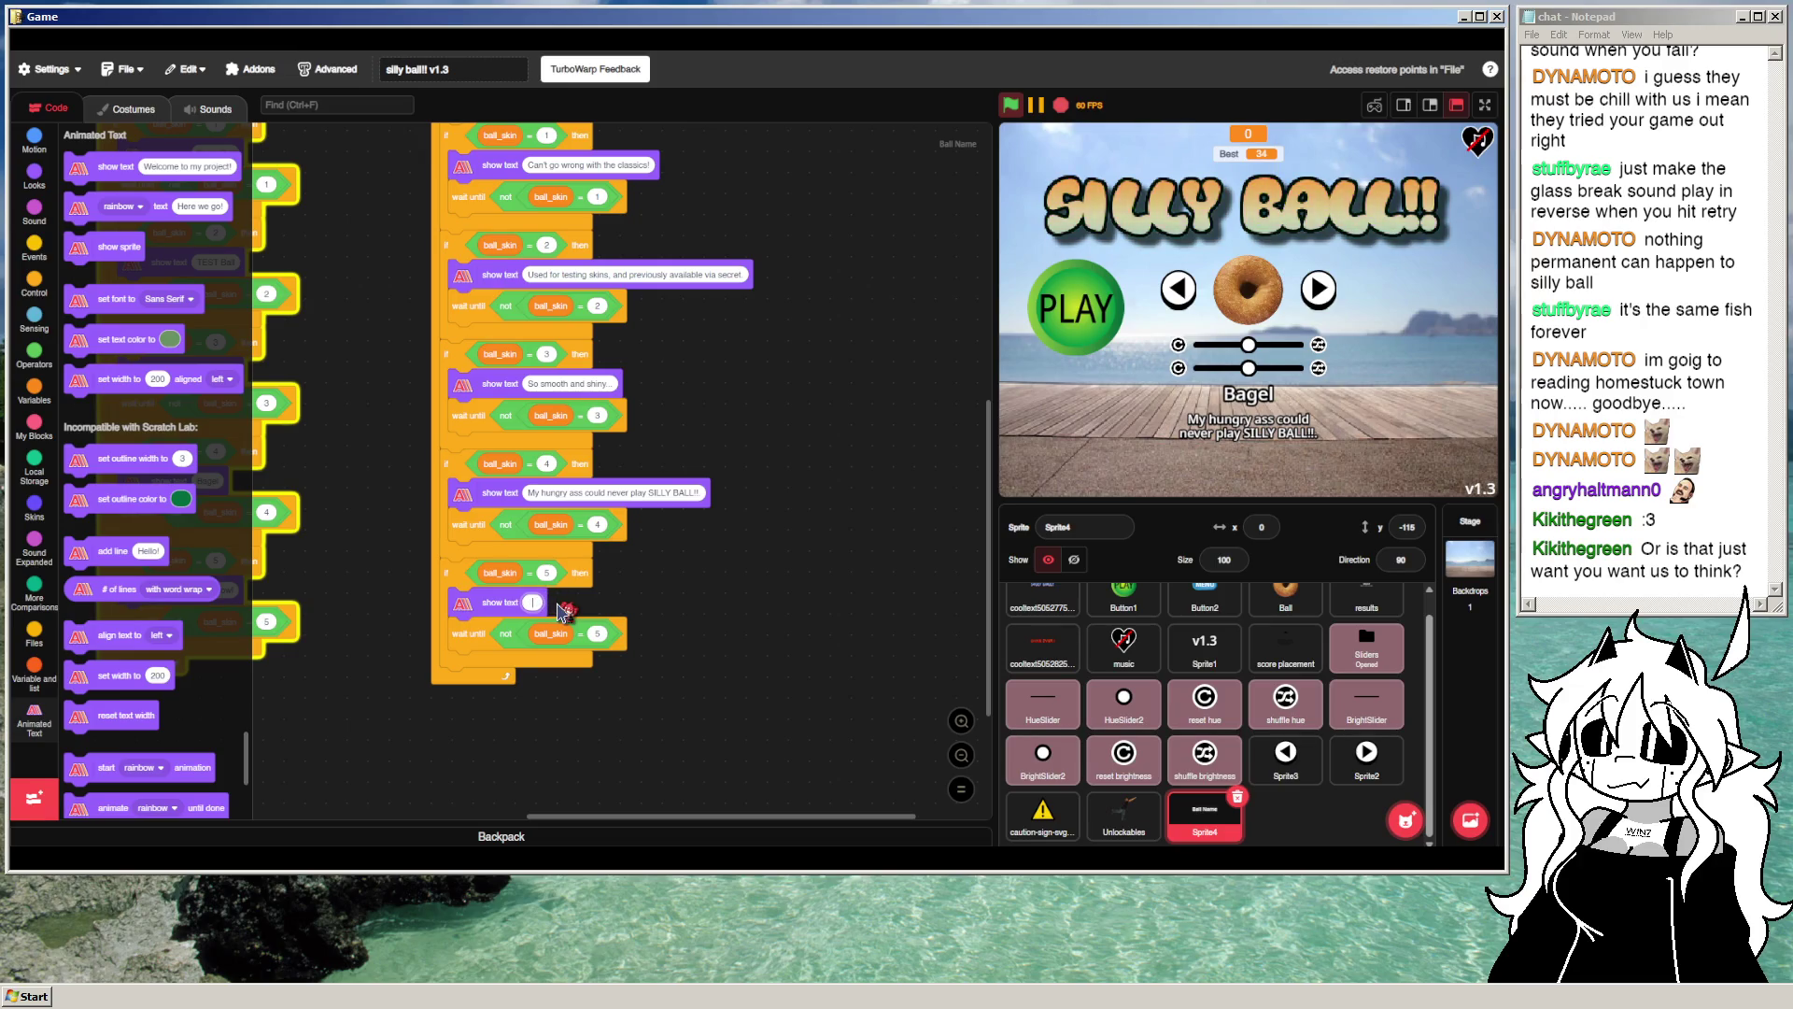
pyautogui.press('Return')
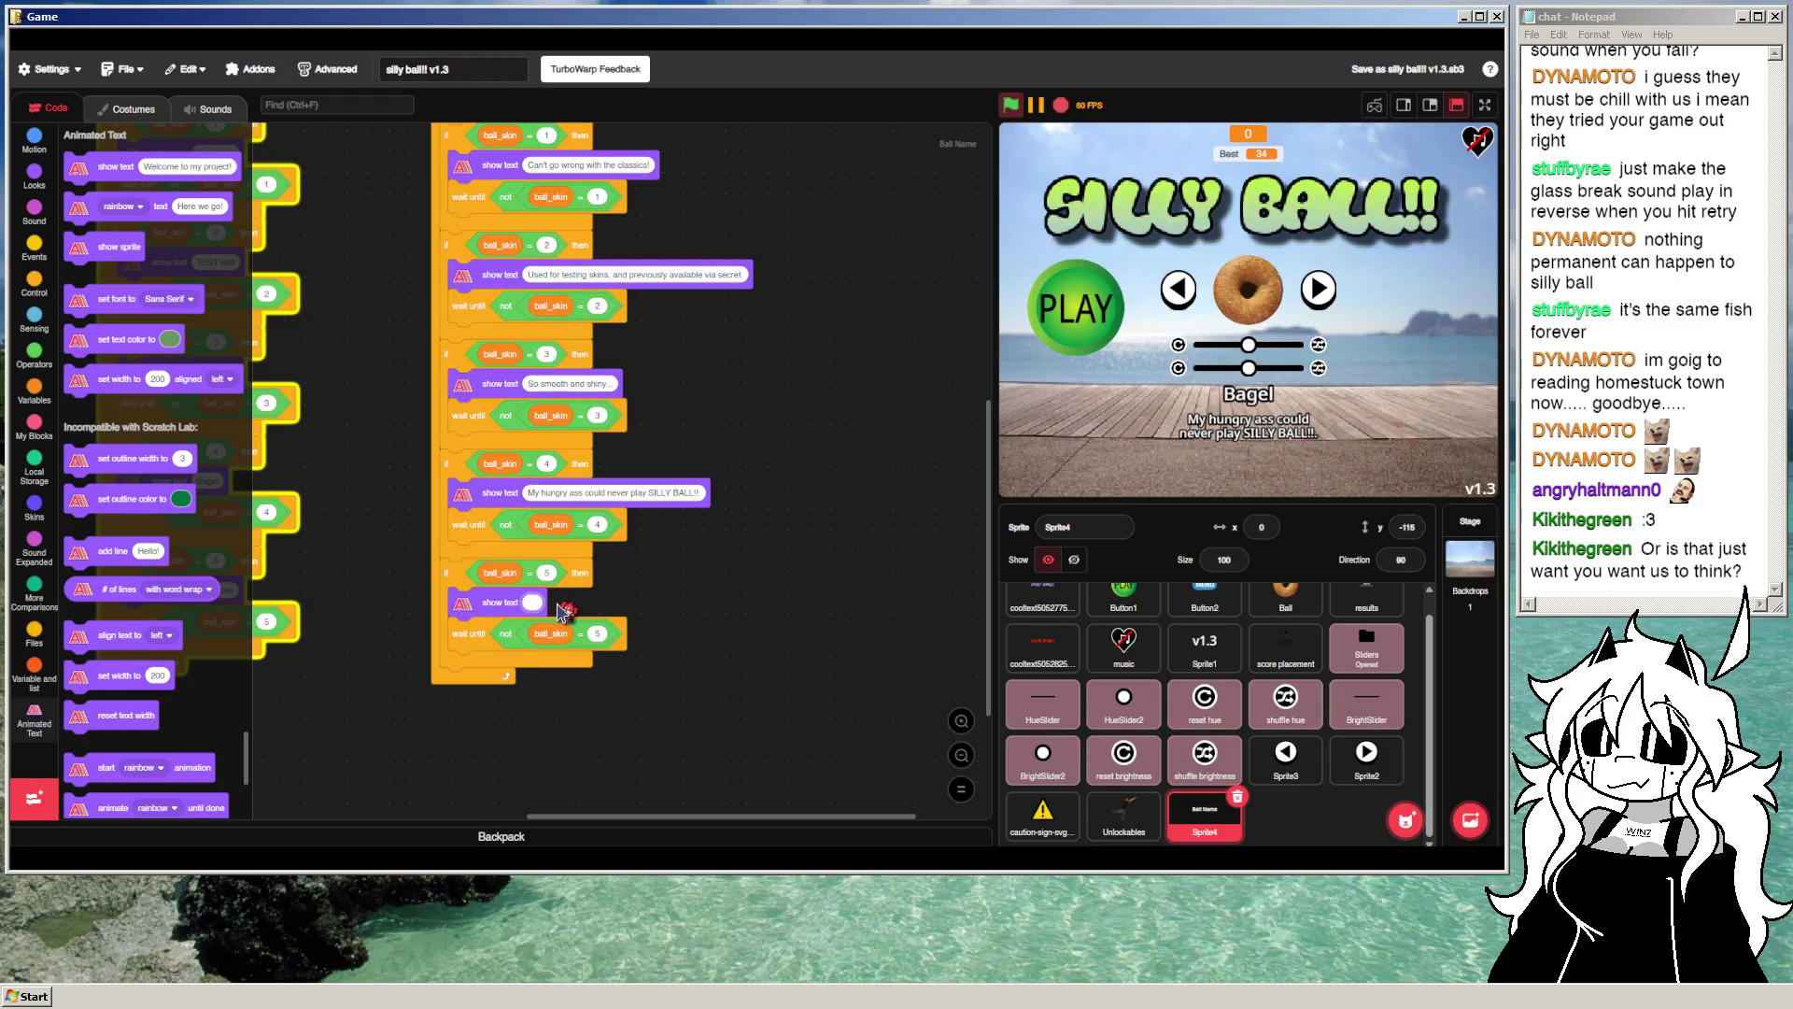
pyautogui.press('BackSpace')
pyautogui.press('BackSpace')
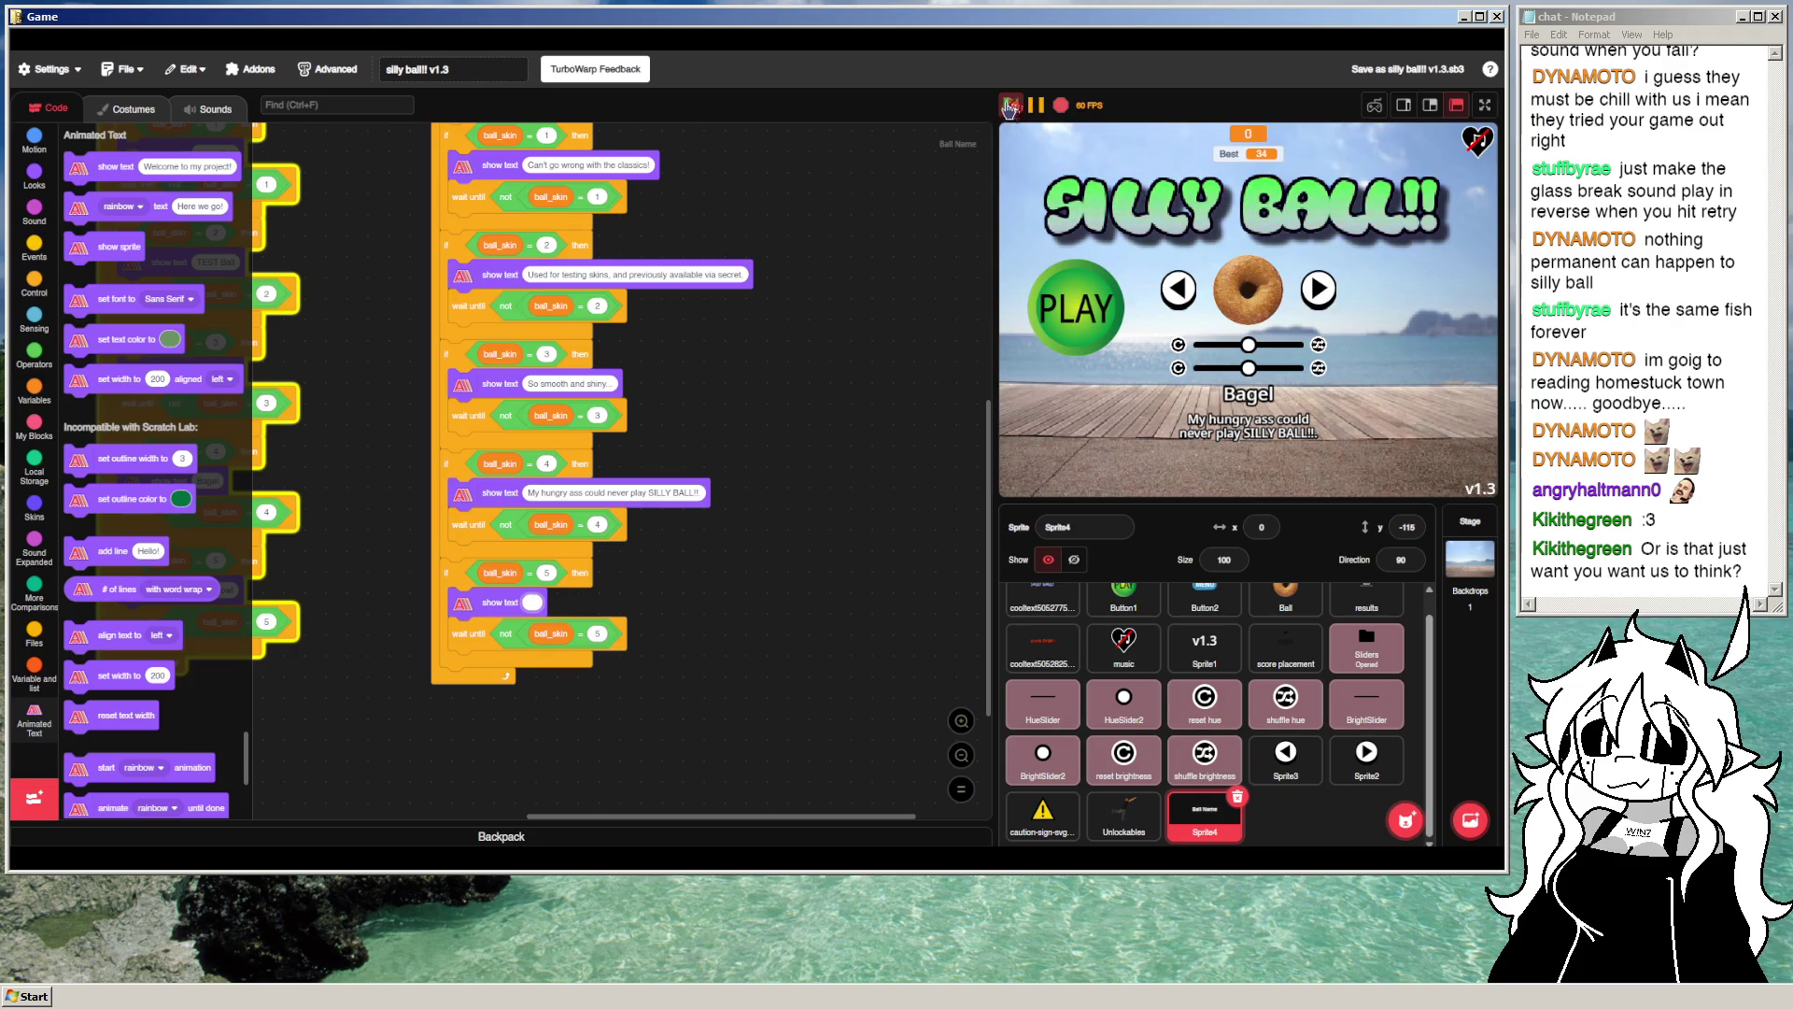
# Step: Cycle forward through the ball skins five times with the stage's right arrow
pyautogui.click(1318, 292)
pyautogui.click(1319, 291)
pyautogui.click(1319, 291)
pyautogui.click(1319, 291)
pyautogui.click(1319, 291)
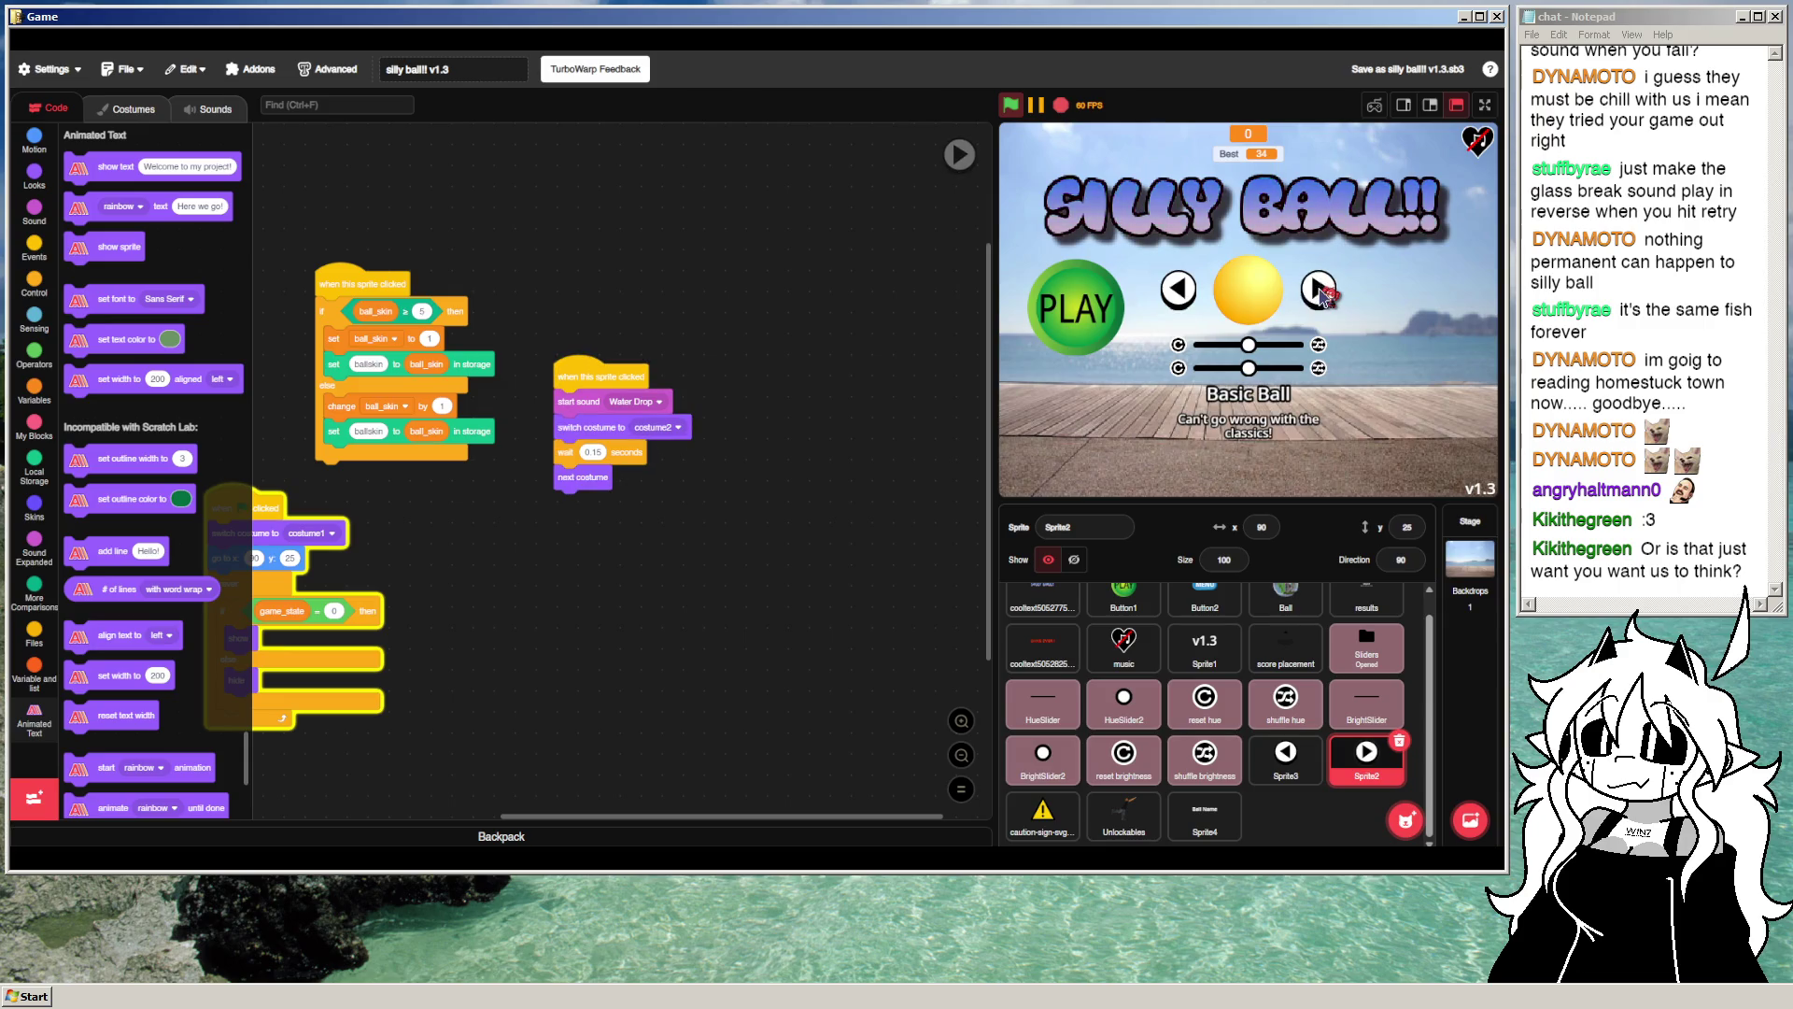
# Step: Step the stage preview back one skin to Fish Bowl, now shown without a description
pyautogui.click(1179, 290)
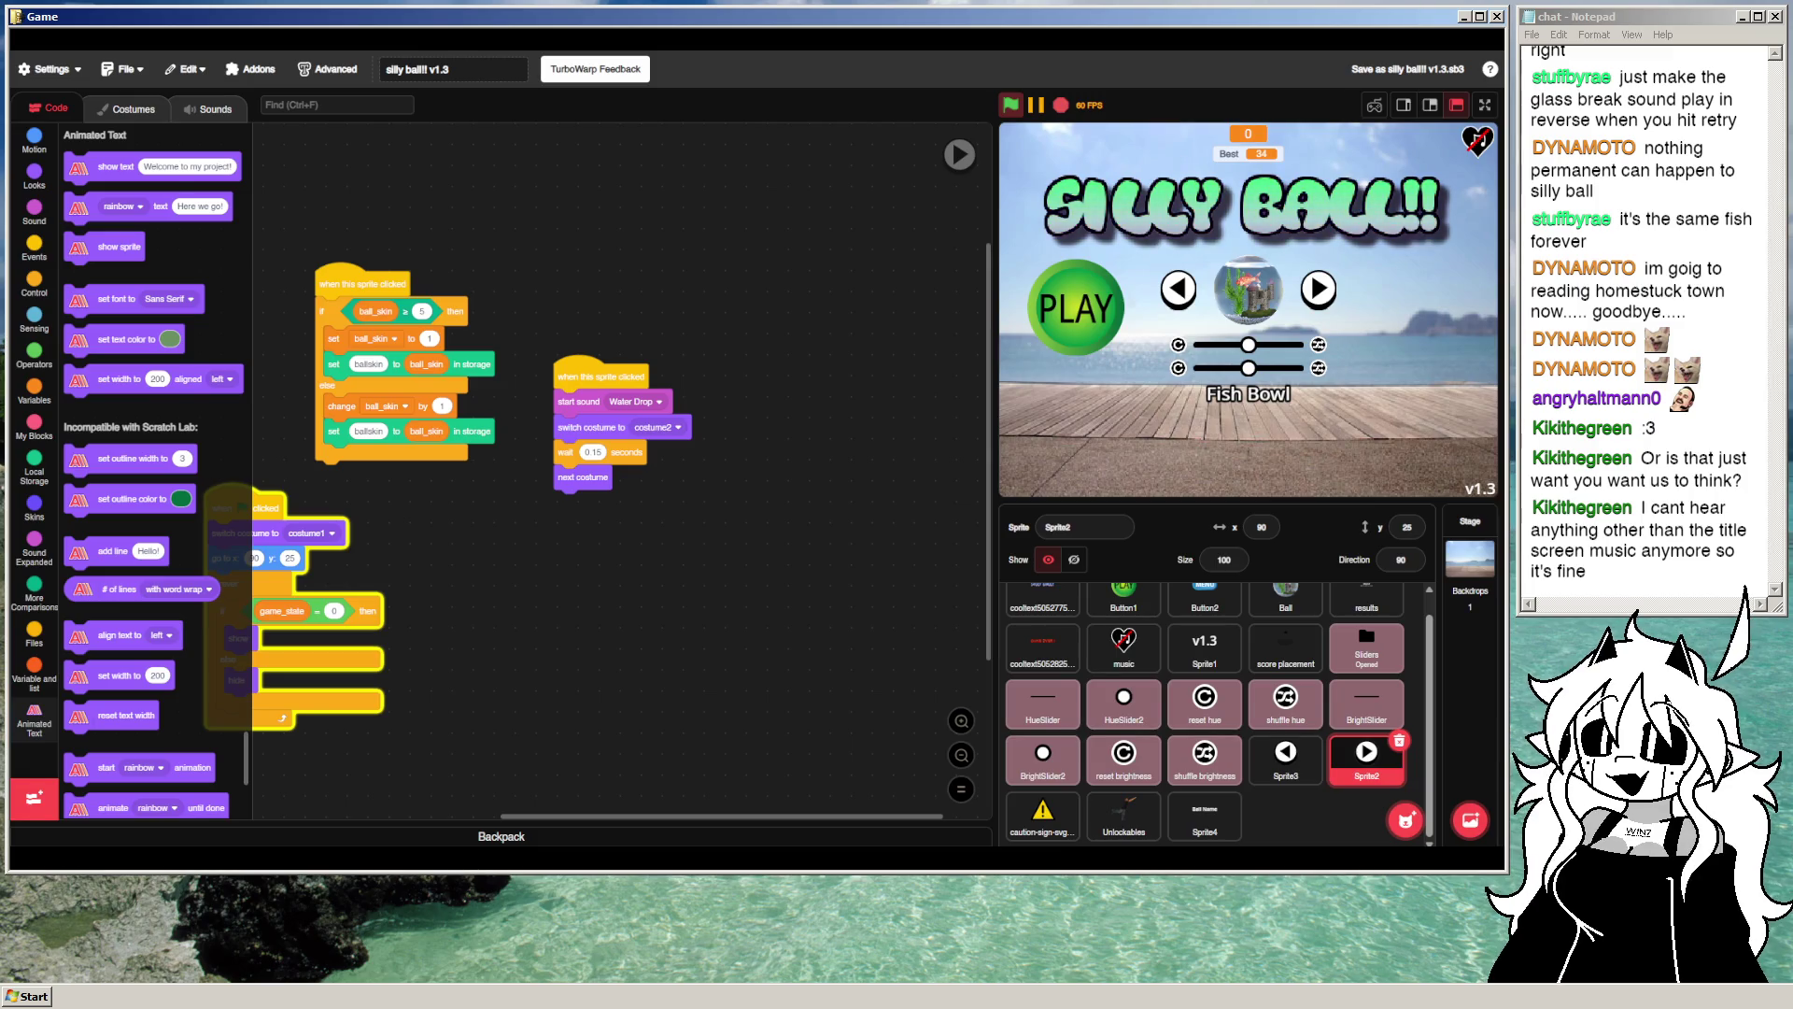
# Step: Unmute the title music and show the right arrow sprite's Water Drop sound
pyautogui.click(1478, 142)
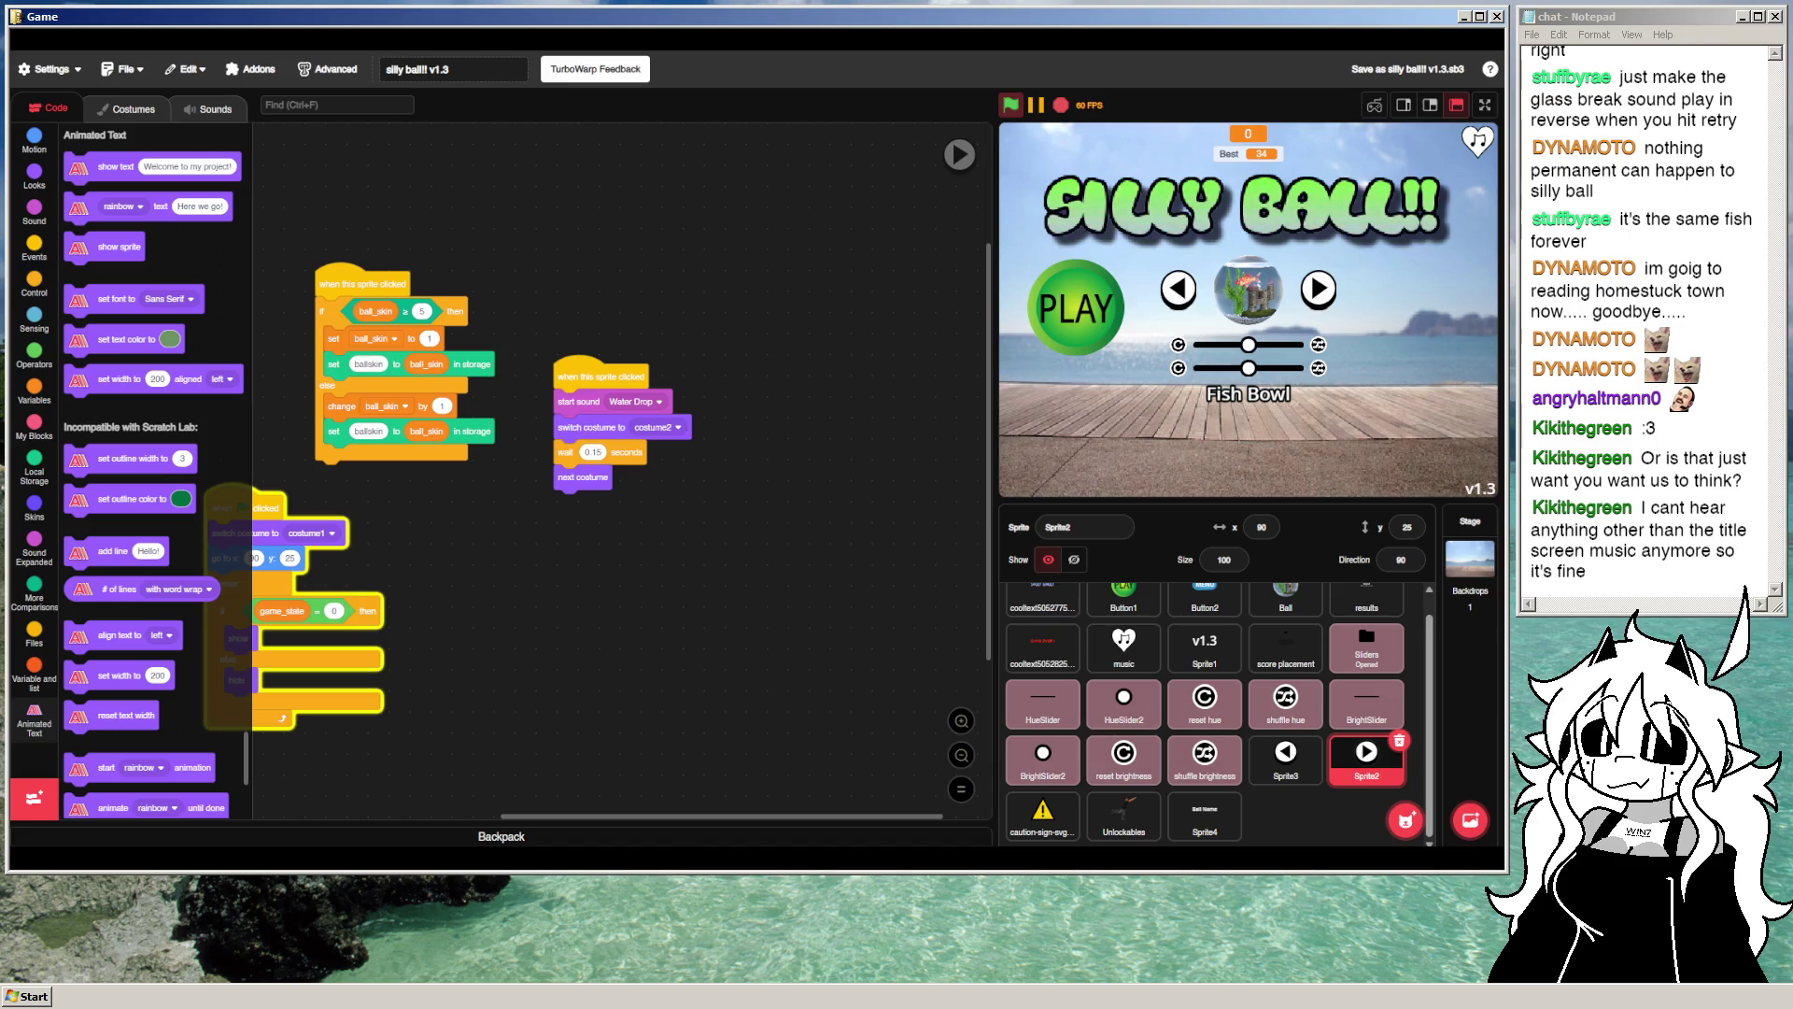
pyautogui.click(191, 114)
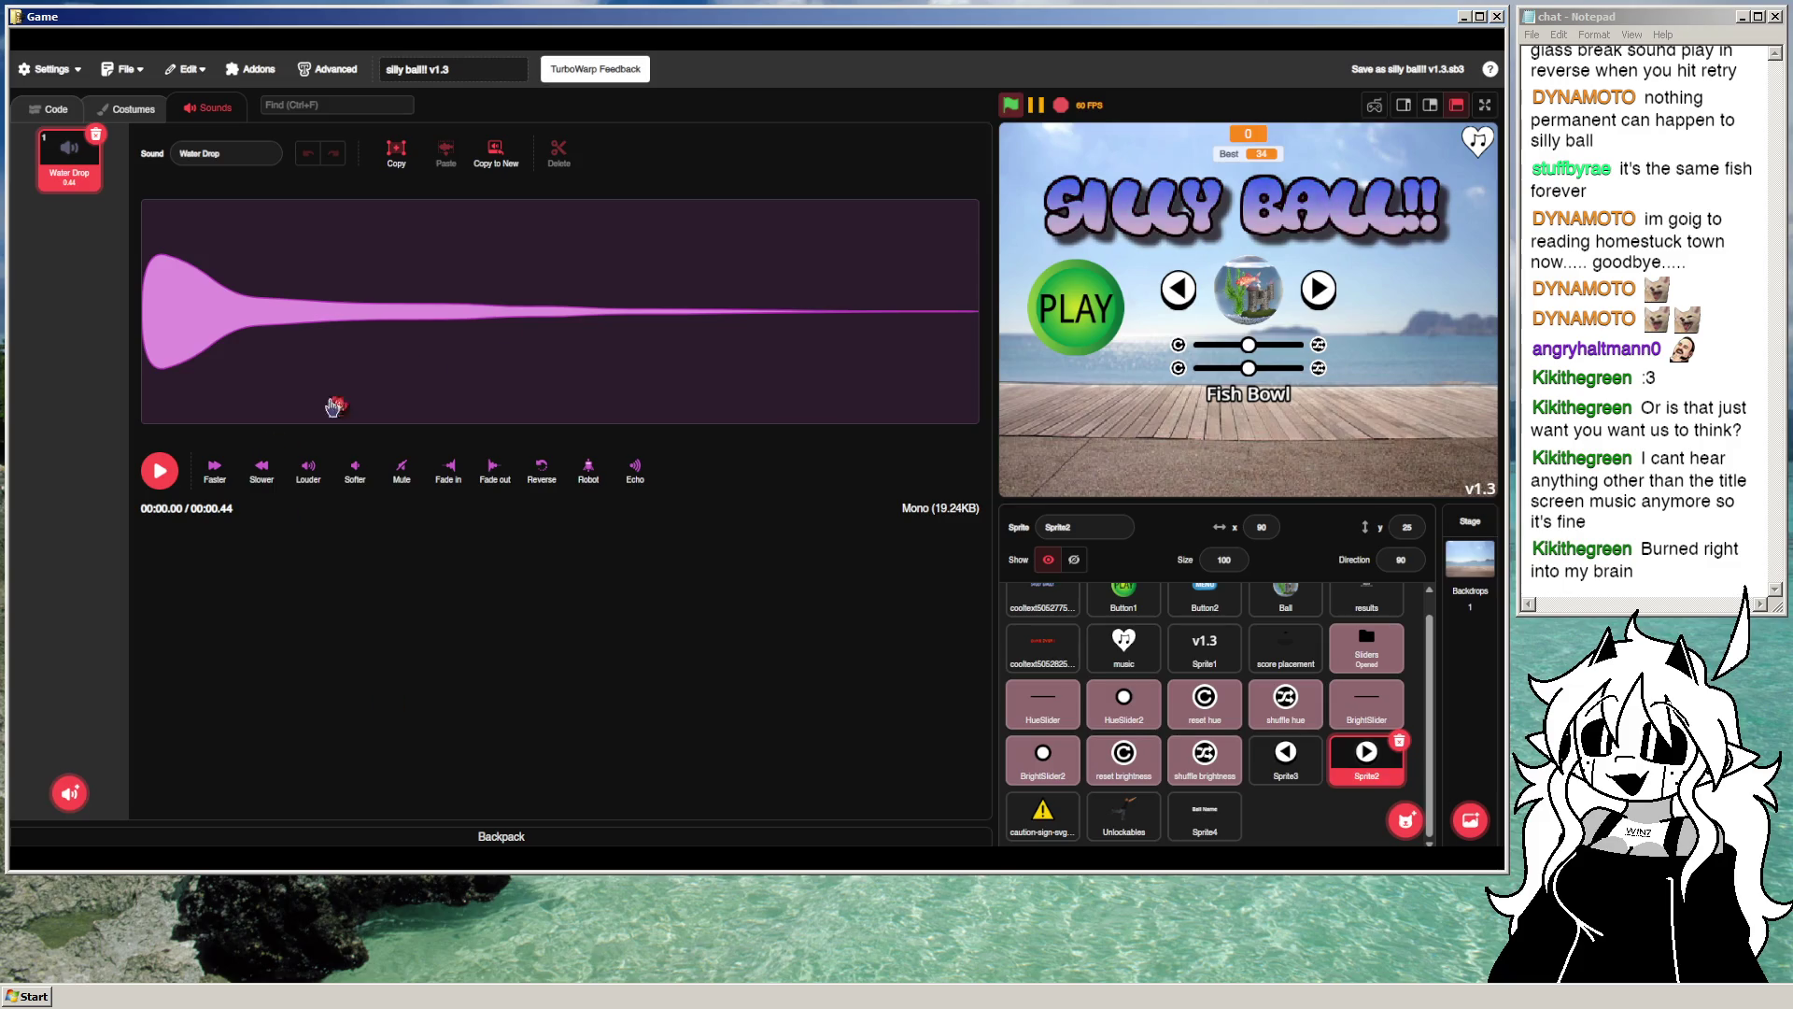
# Step: Mute the title screen music again with the stage's heart icon
pyautogui.click(1478, 140)
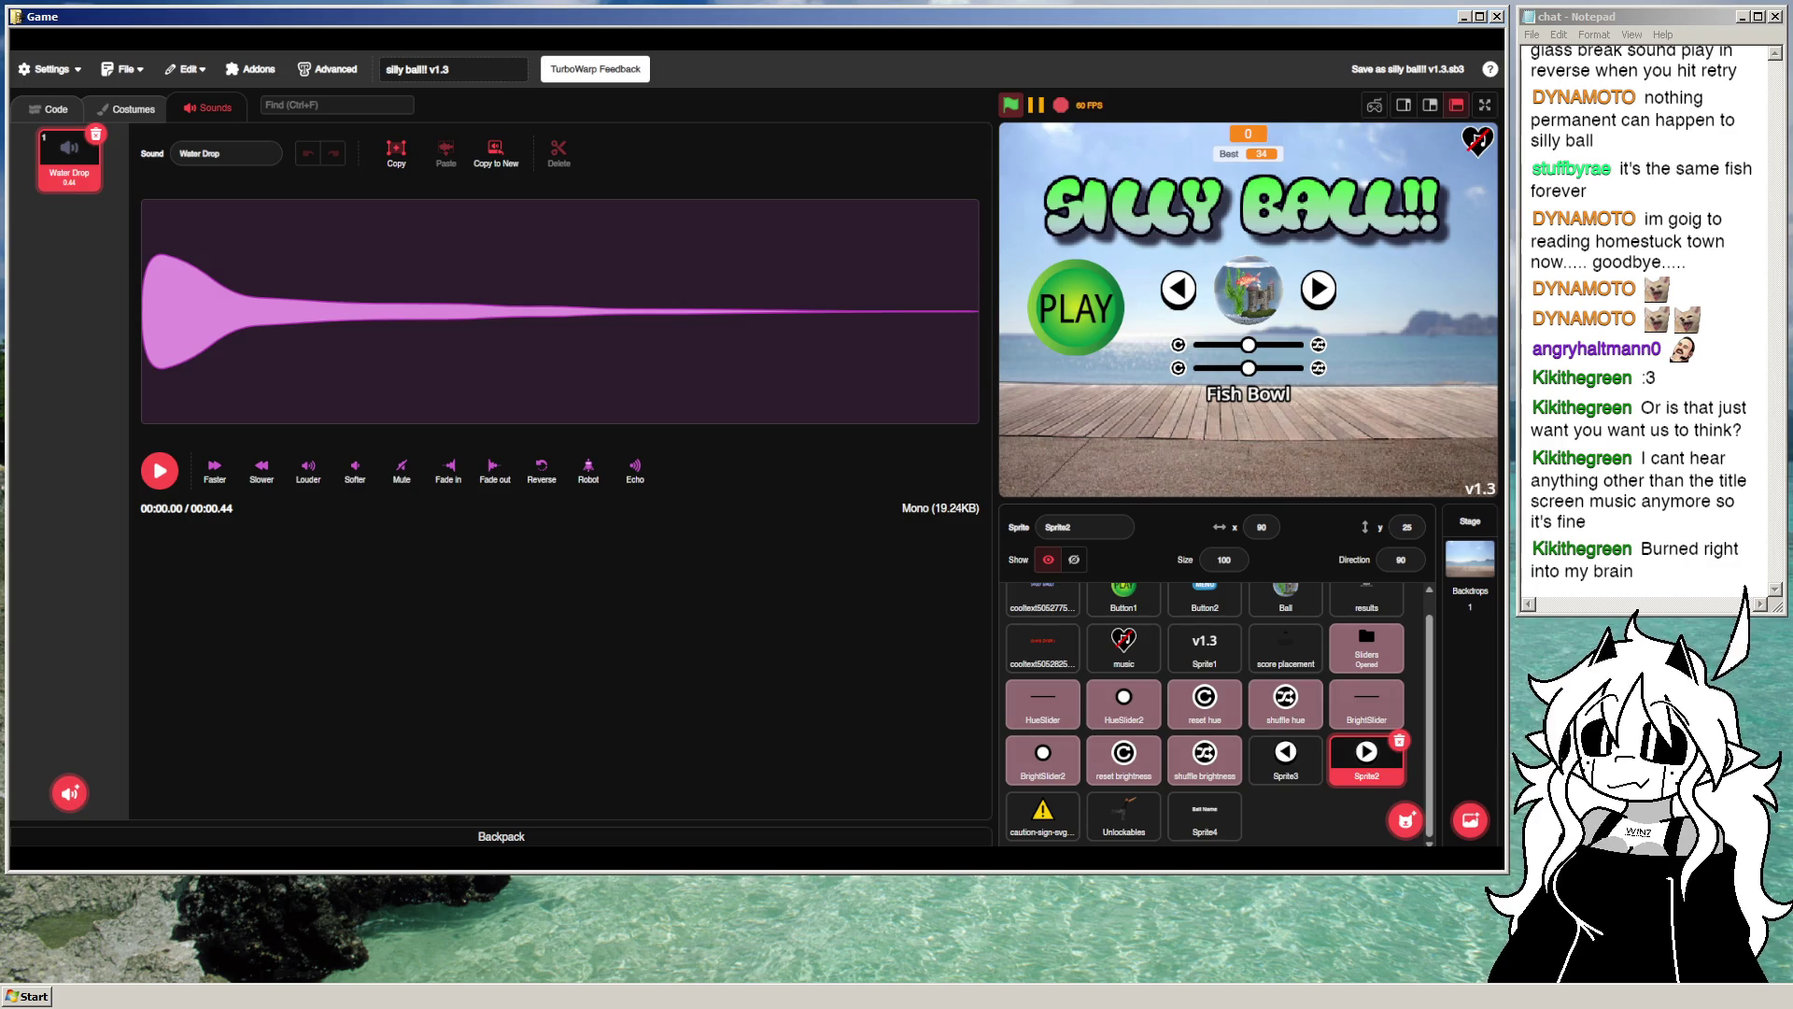
# Step: Import GROUP_COMMON_0000003A into the right arrow sprite, delete Water Drop, and preview the new sound
pyautogui.moveTo(19, 467)
pyautogui.mouseDown()
pyautogui.moveTo(69, 373)
pyautogui.moveTo(70, 234)
pyautogui.mouseUp()
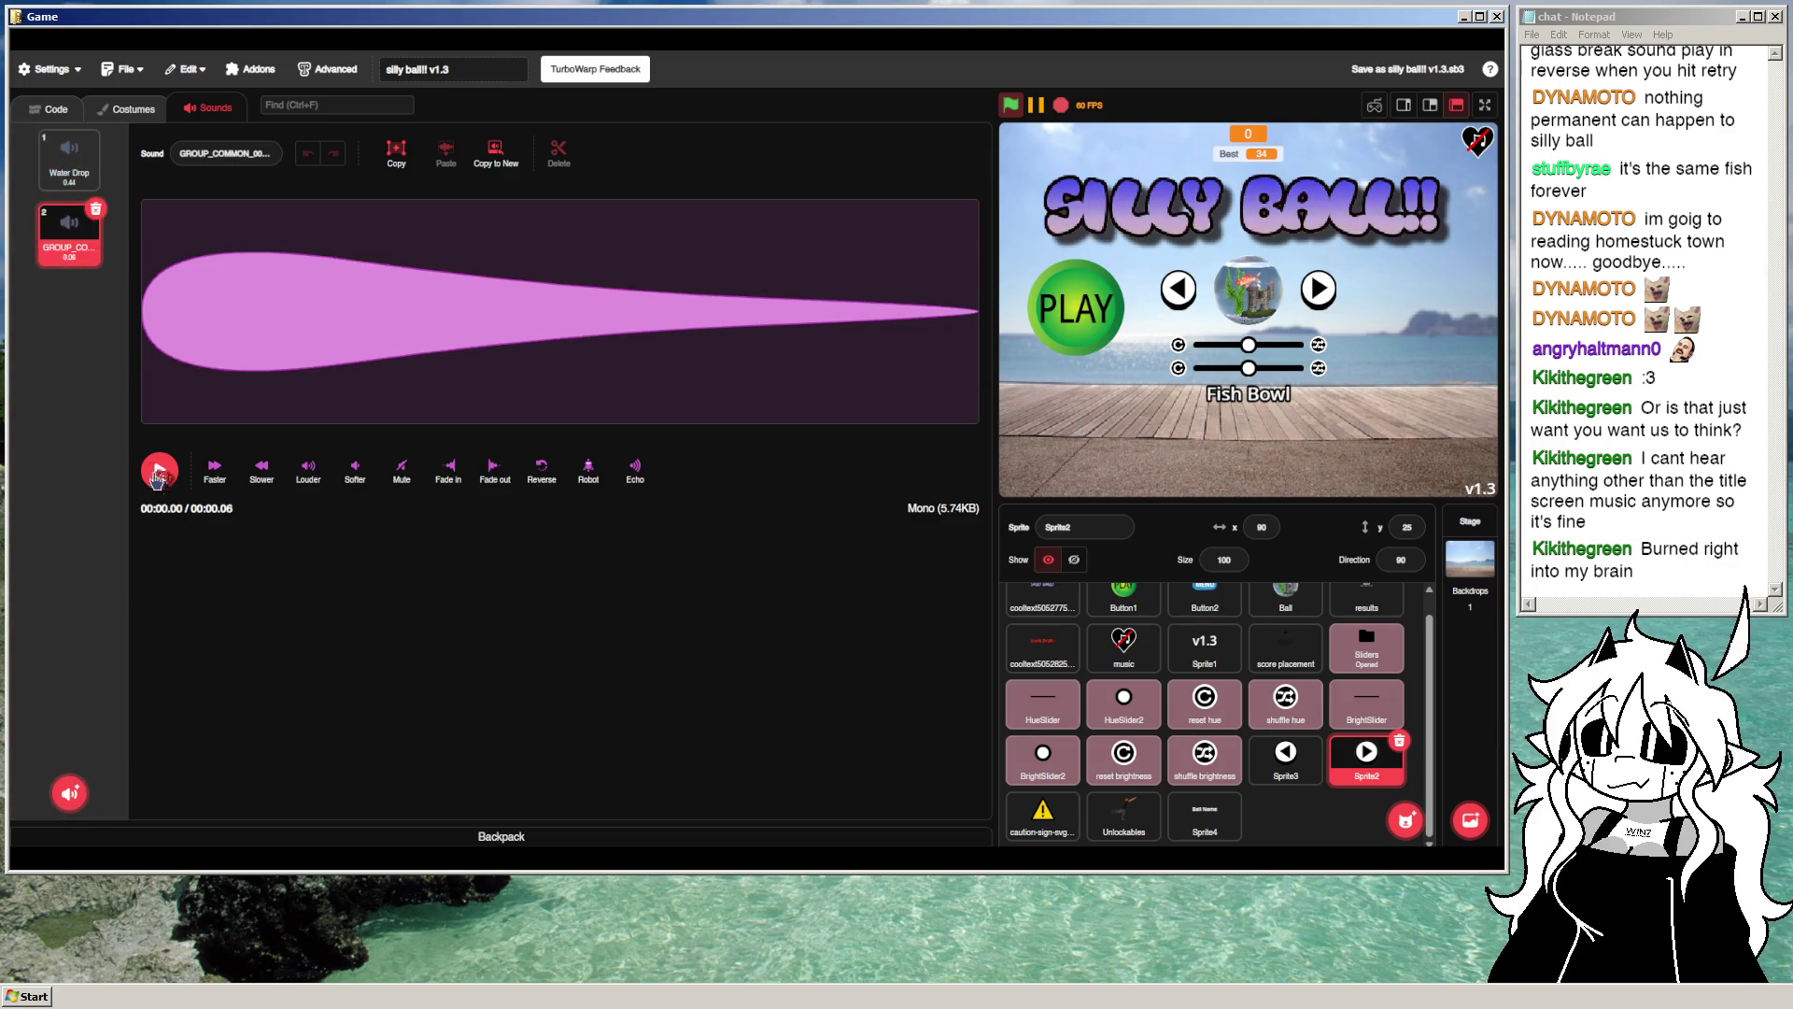
pyautogui.click(70, 163)
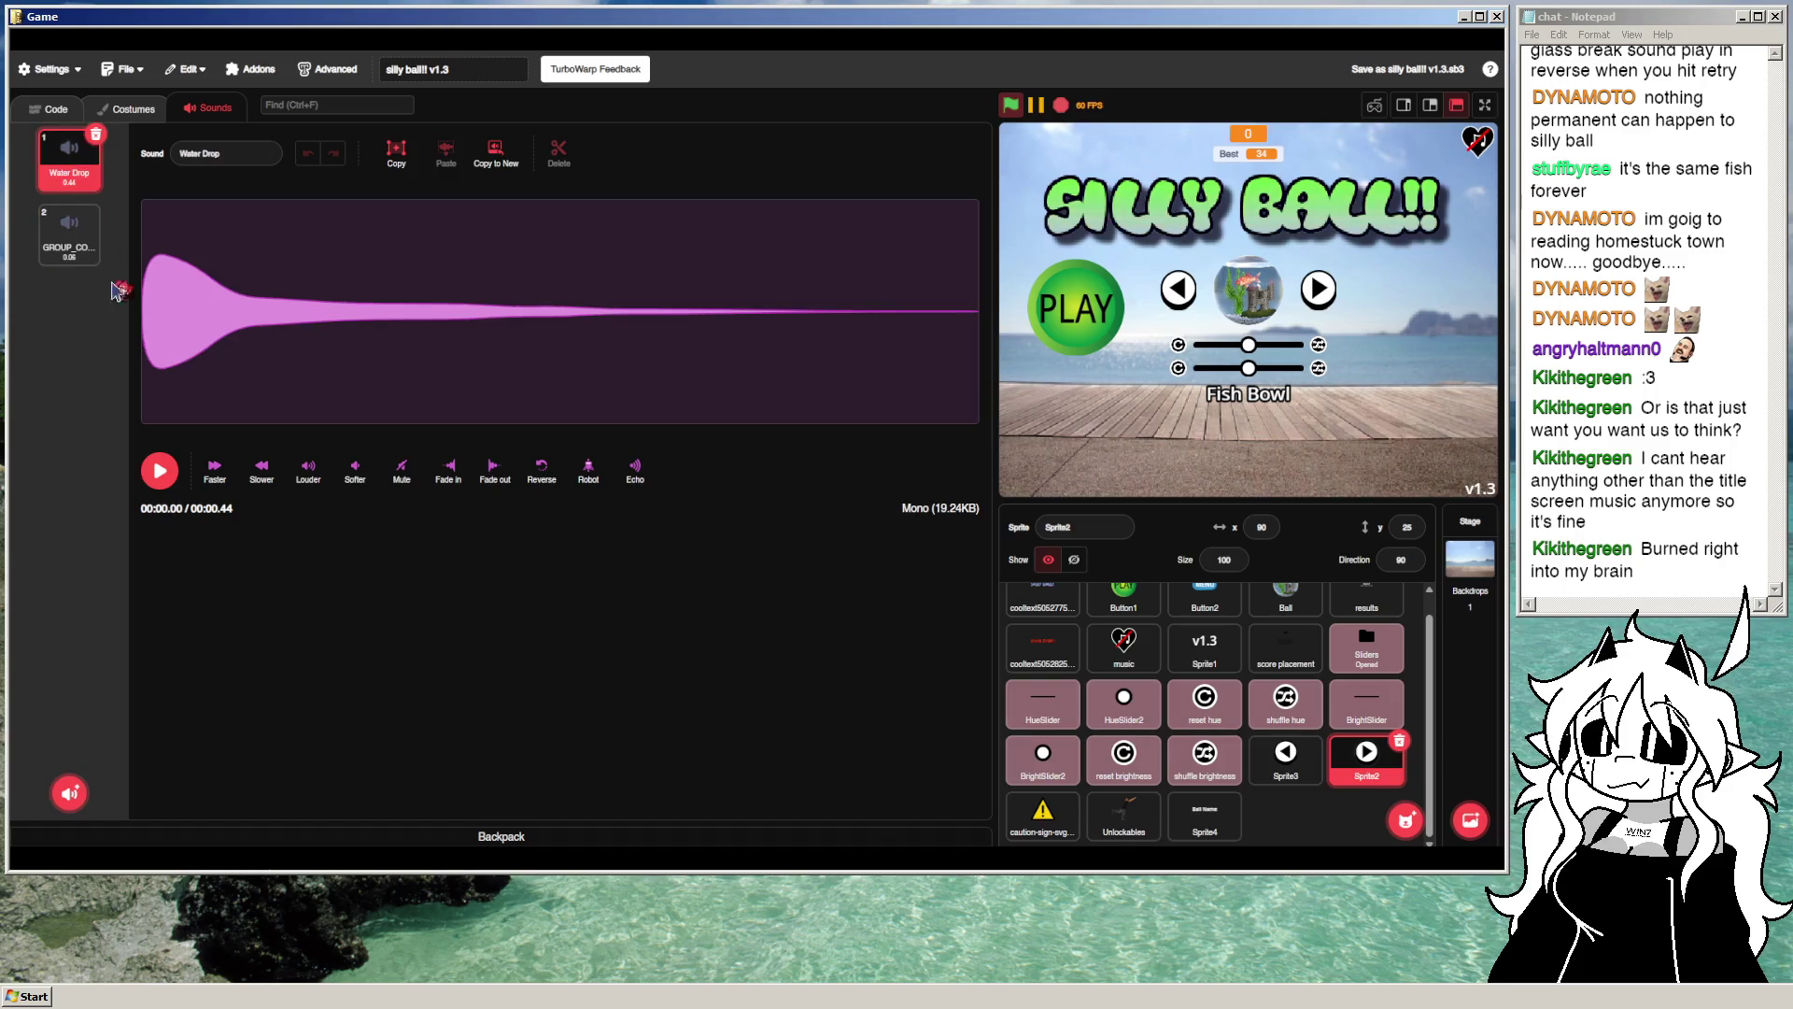
pyautogui.click(84, 262)
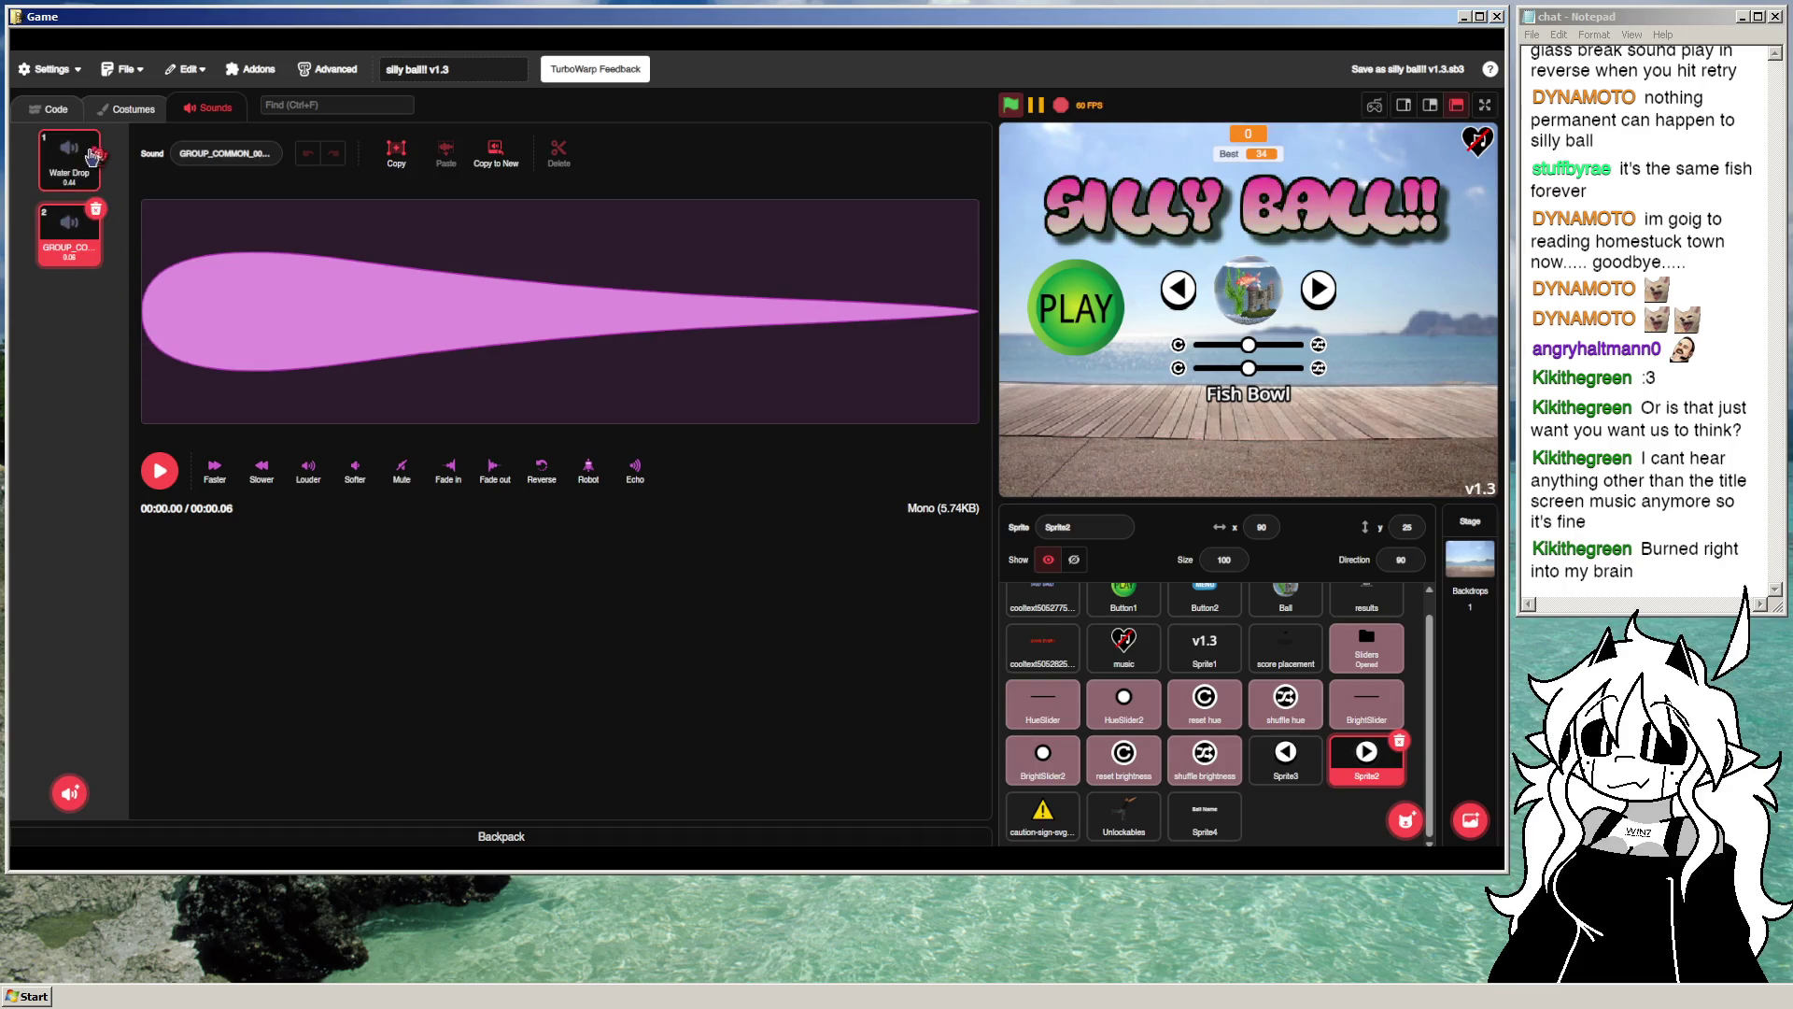
pyautogui.click(92, 158)
pyautogui.click(96, 134)
pyautogui.click(160, 470)
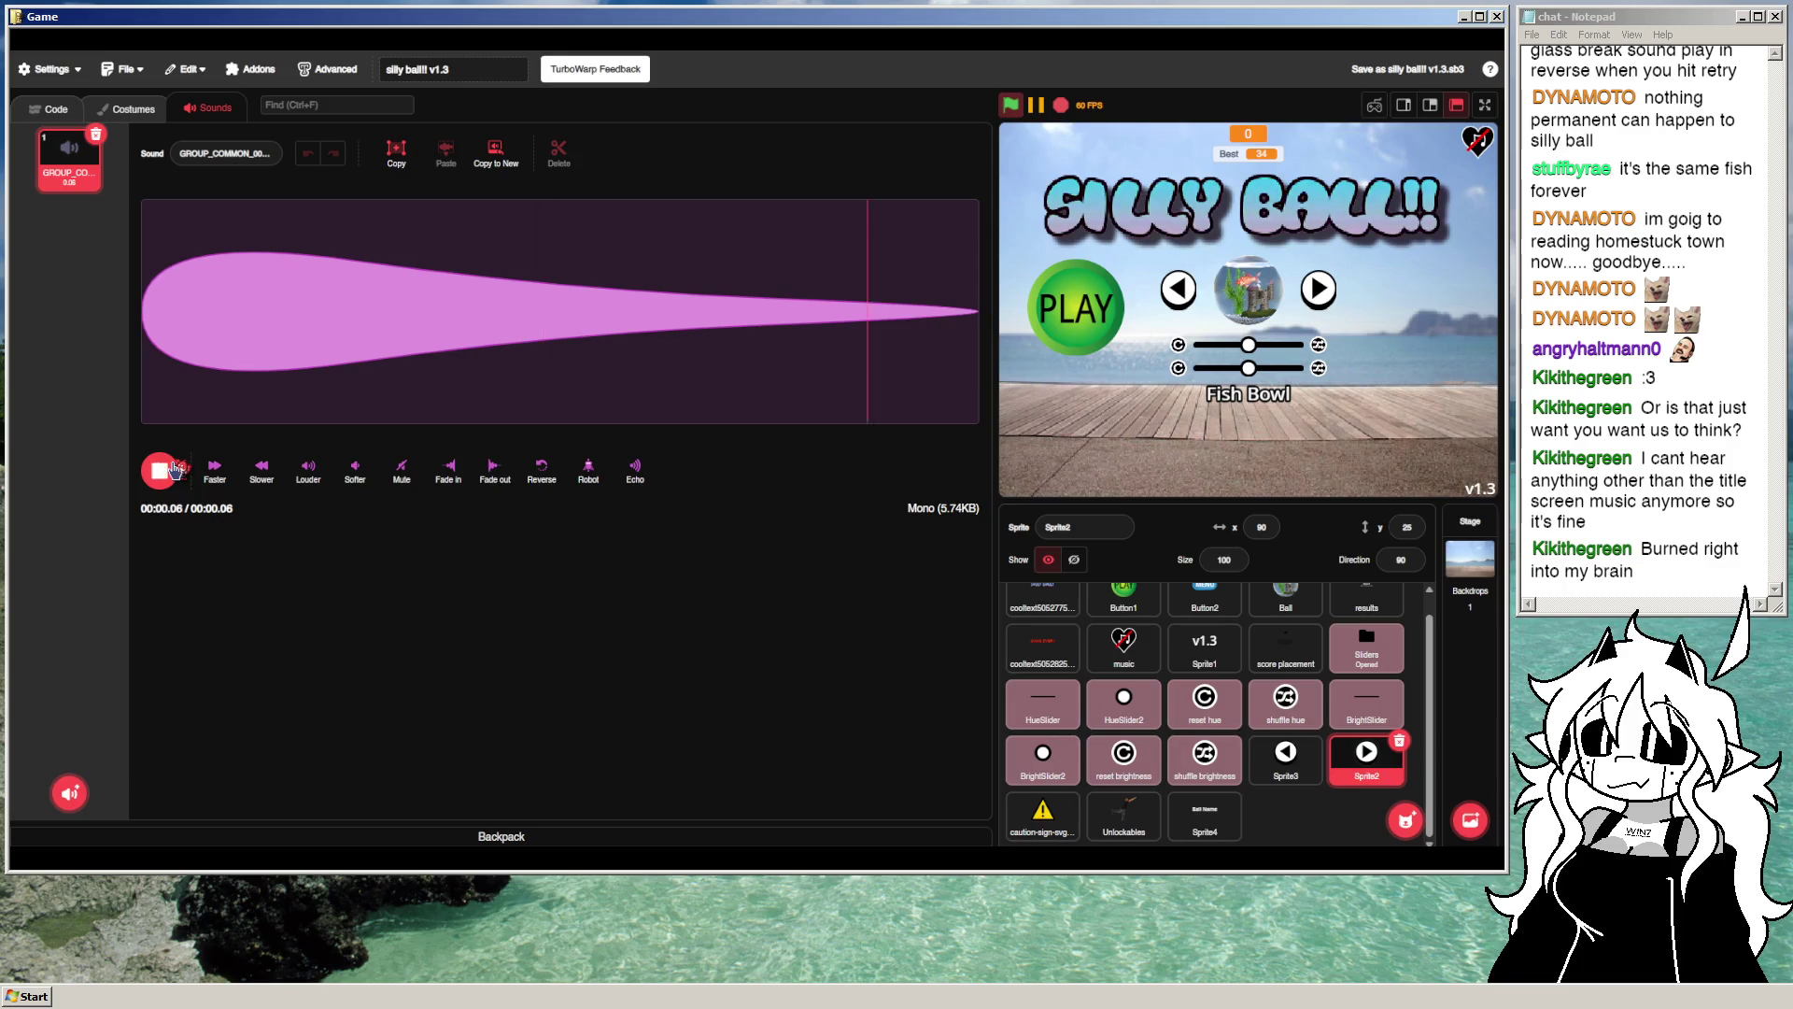
pyautogui.moveTo(180, 301)
pyautogui.mouseDown()
pyautogui.moveTo(106, 428)
pyautogui.moveTo(172, 430)
pyautogui.mouseUp()
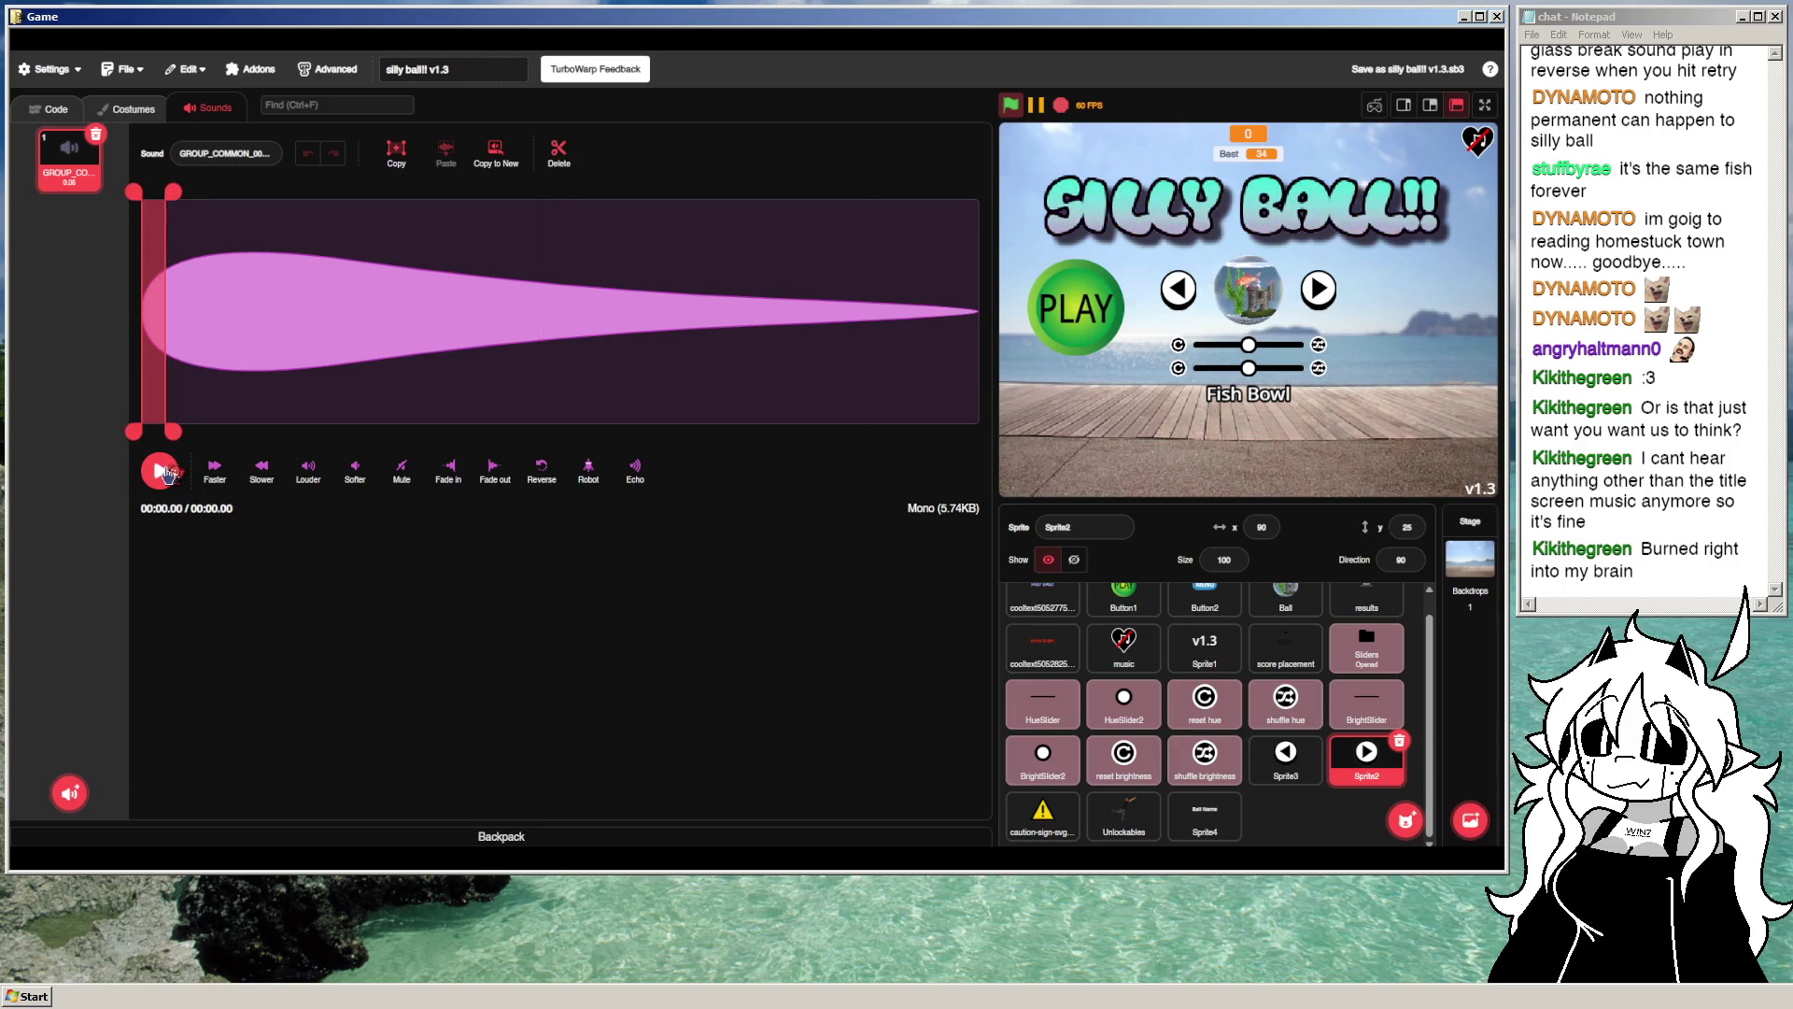
pyautogui.click(160, 320)
# Step: Check the left arrow sprite's sound library without adding anything, then view its scripts
pyautogui.click(1286, 750)
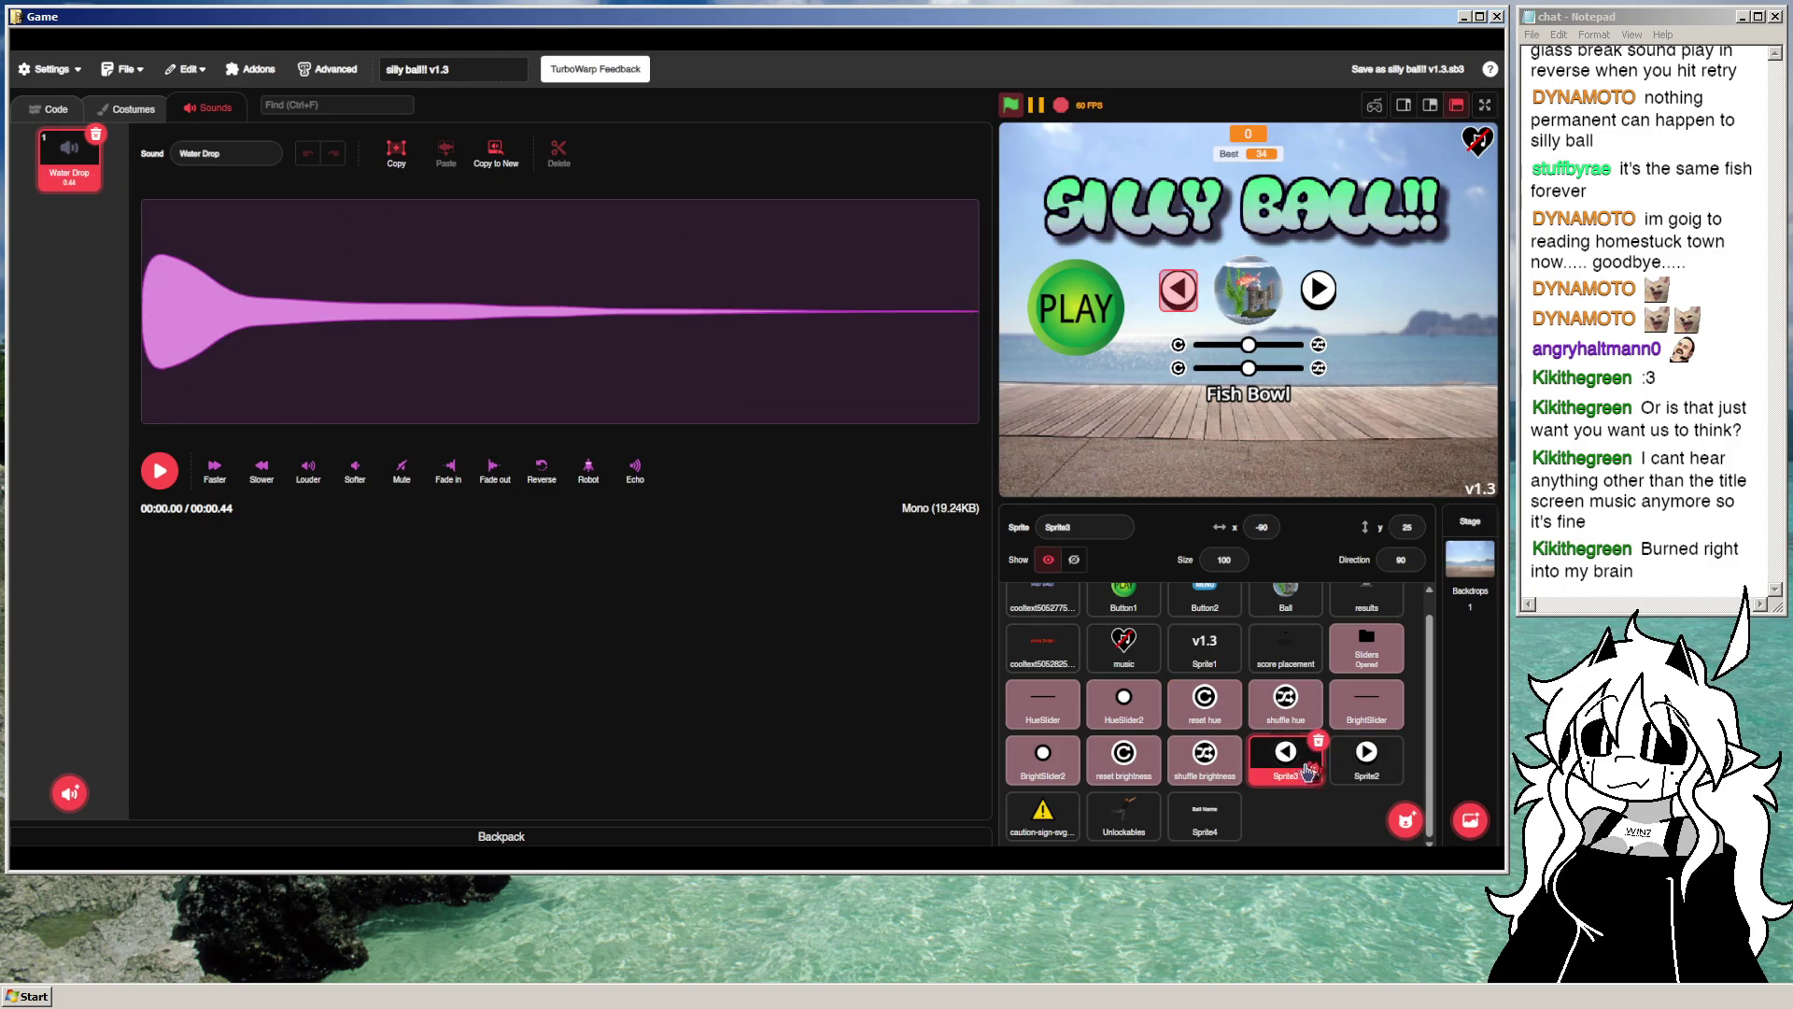
pyautogui.click(69, 793)
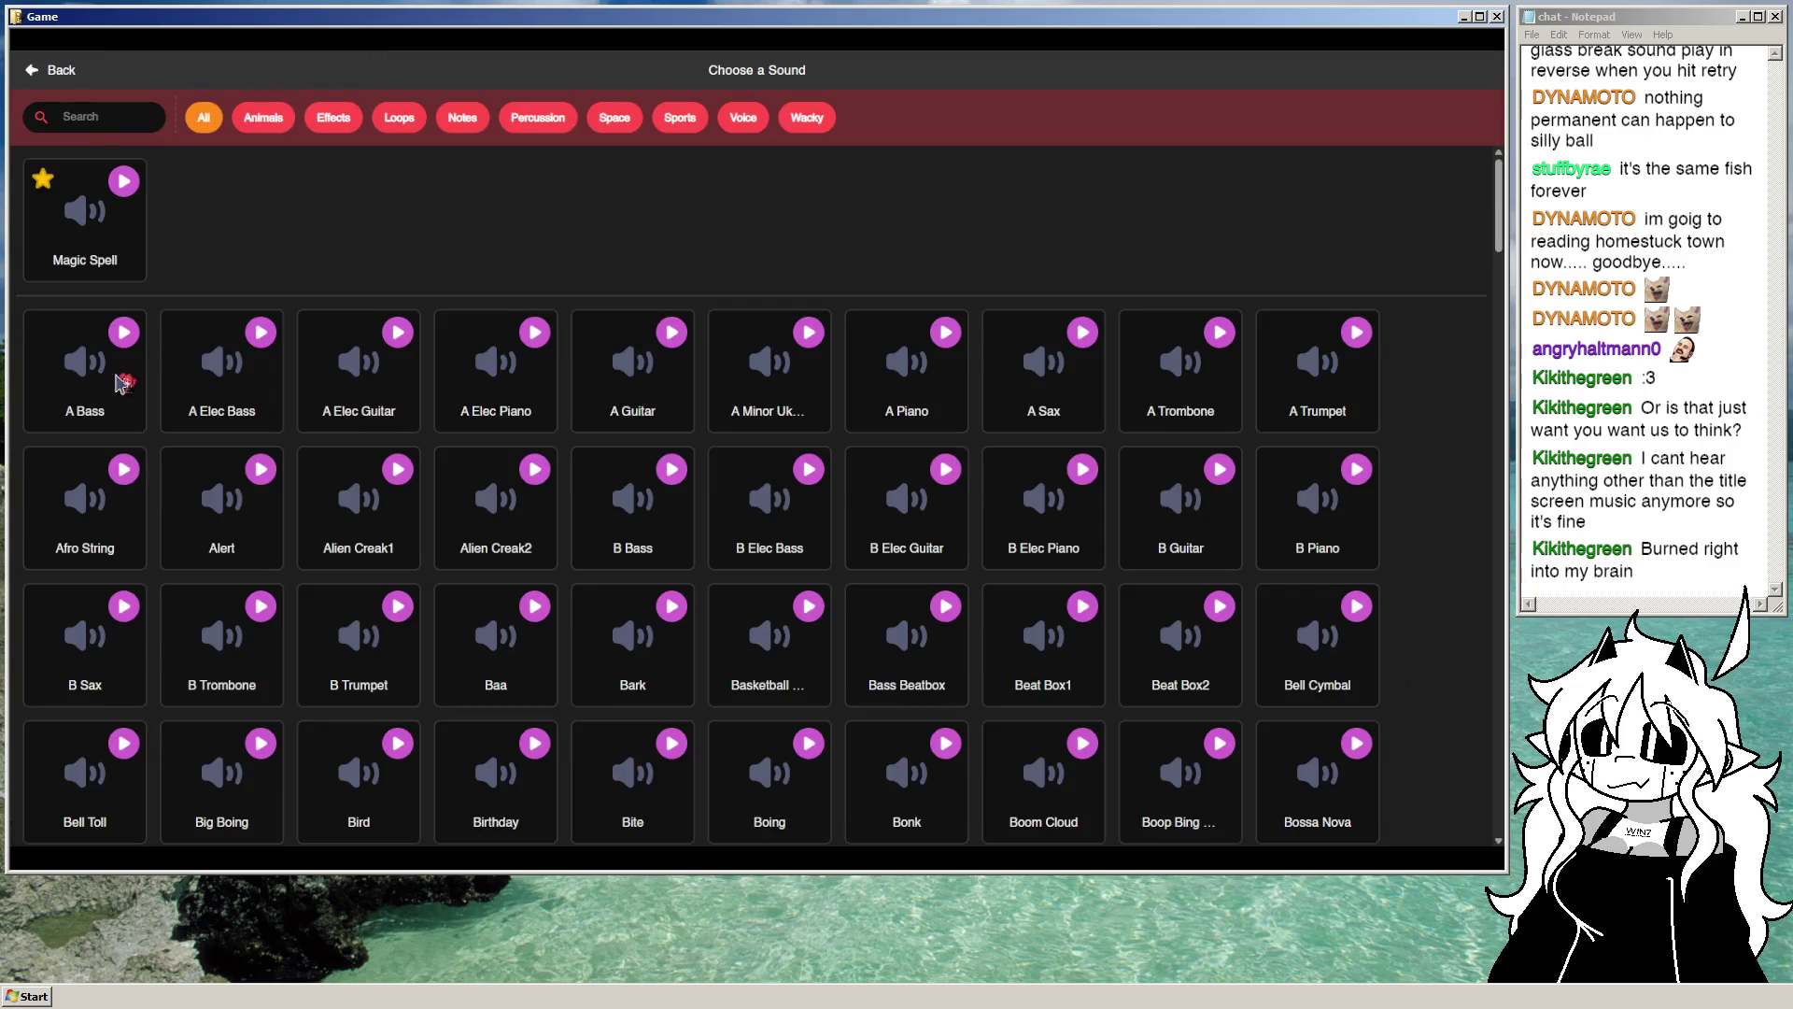
pyautogui.click(45, 70)
pyautogui.moveTo(98, 703)
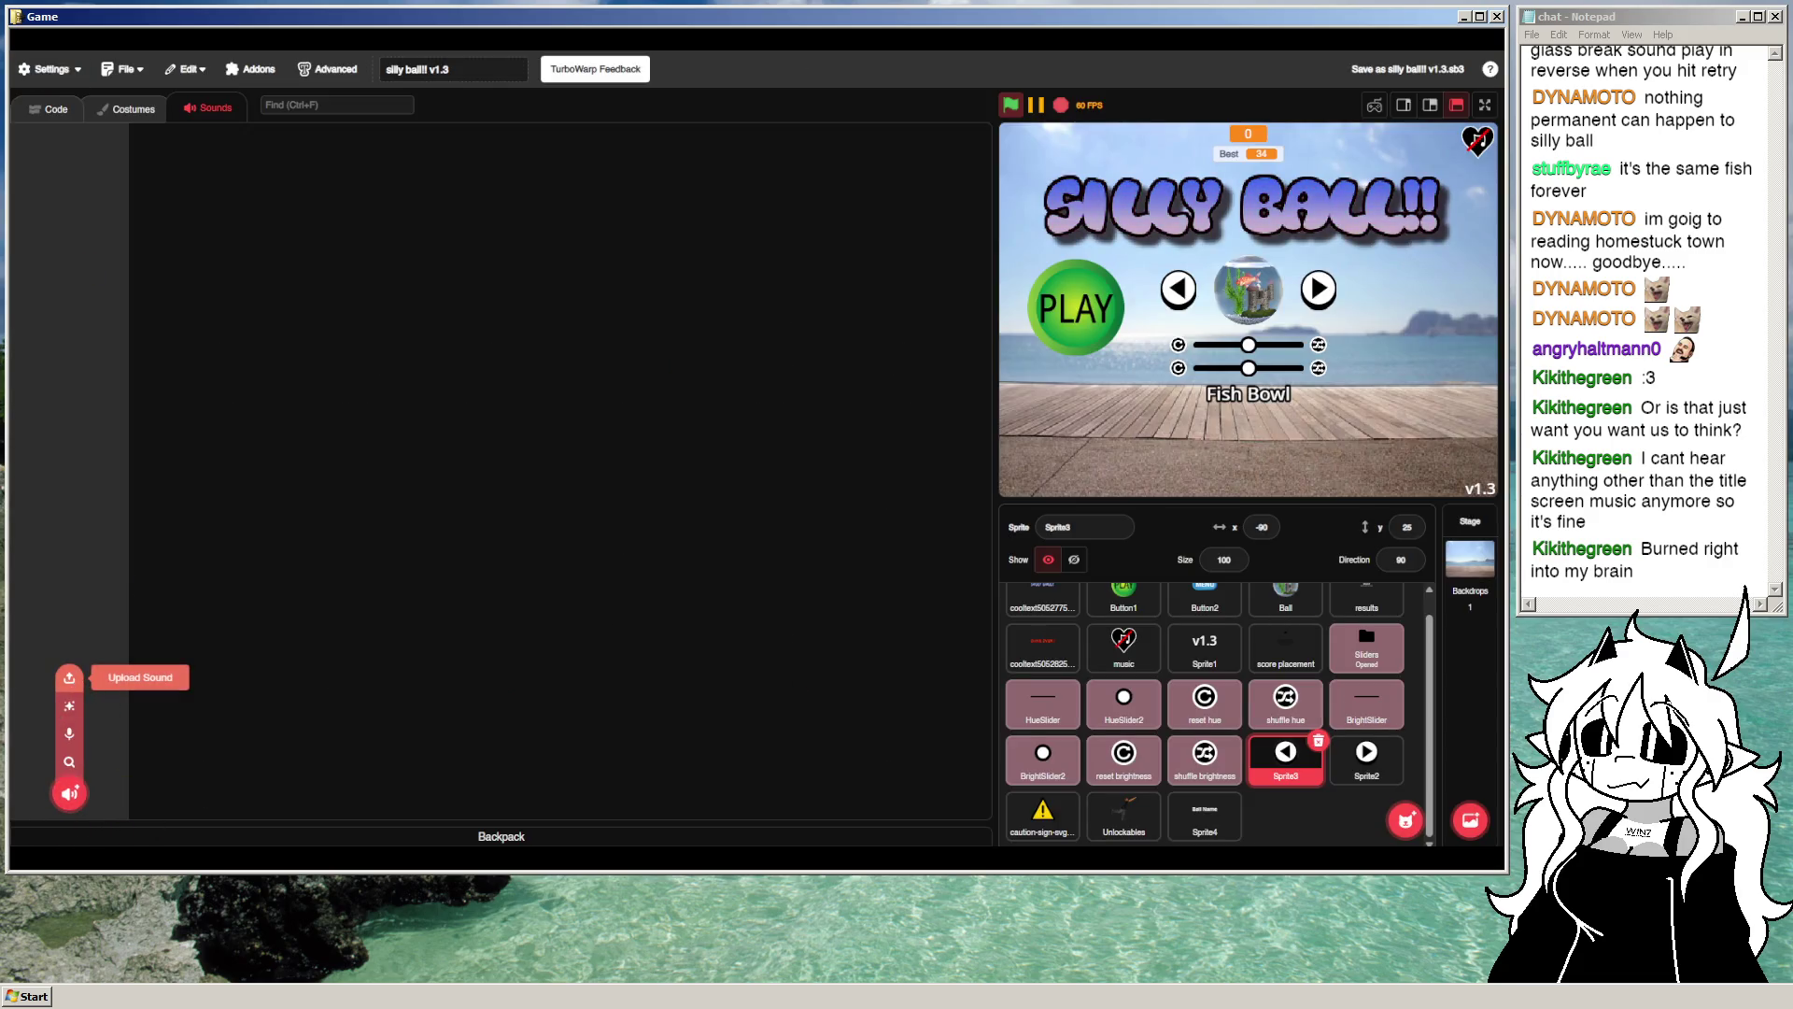
pyautogui.click(51, 109)
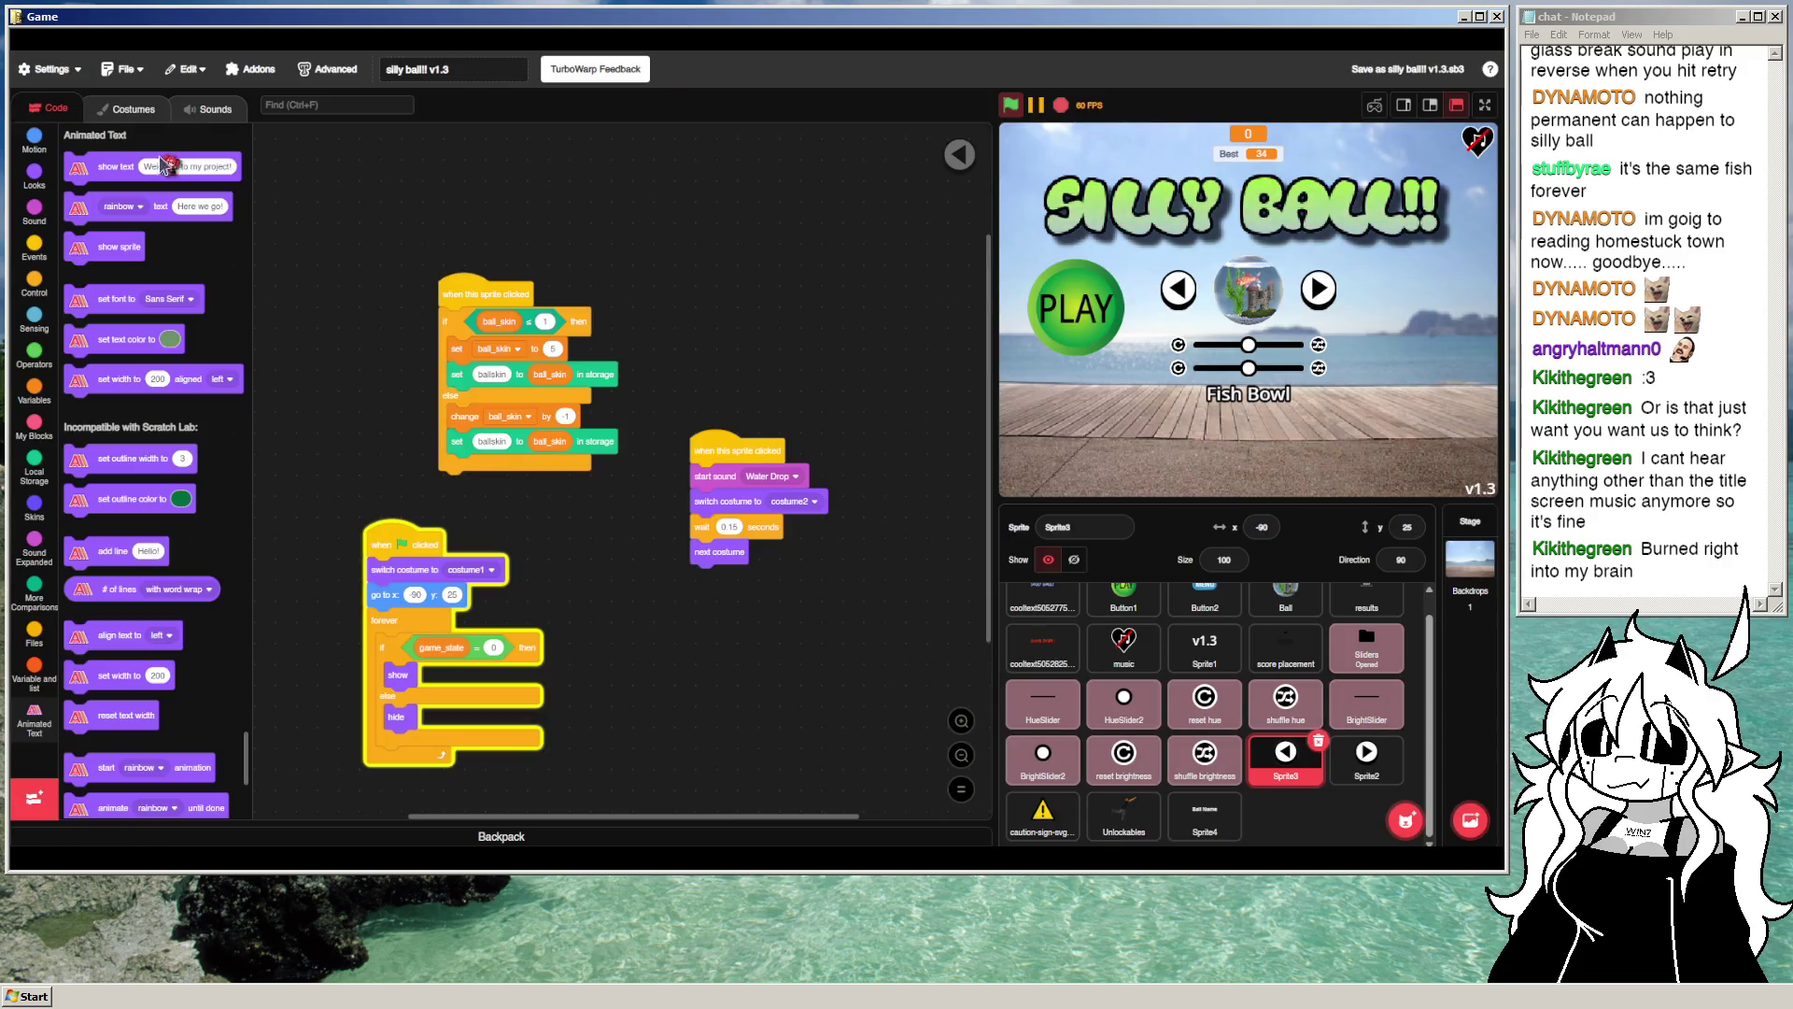
# Step: Set the right arrow's start sound block to GROUP_COMMON_0000003A
pyautogui.click(794, 476)
pyautogui.click(1355, 780)
pyautogui.click(660, 403)
pyautogui.click(654, 471)
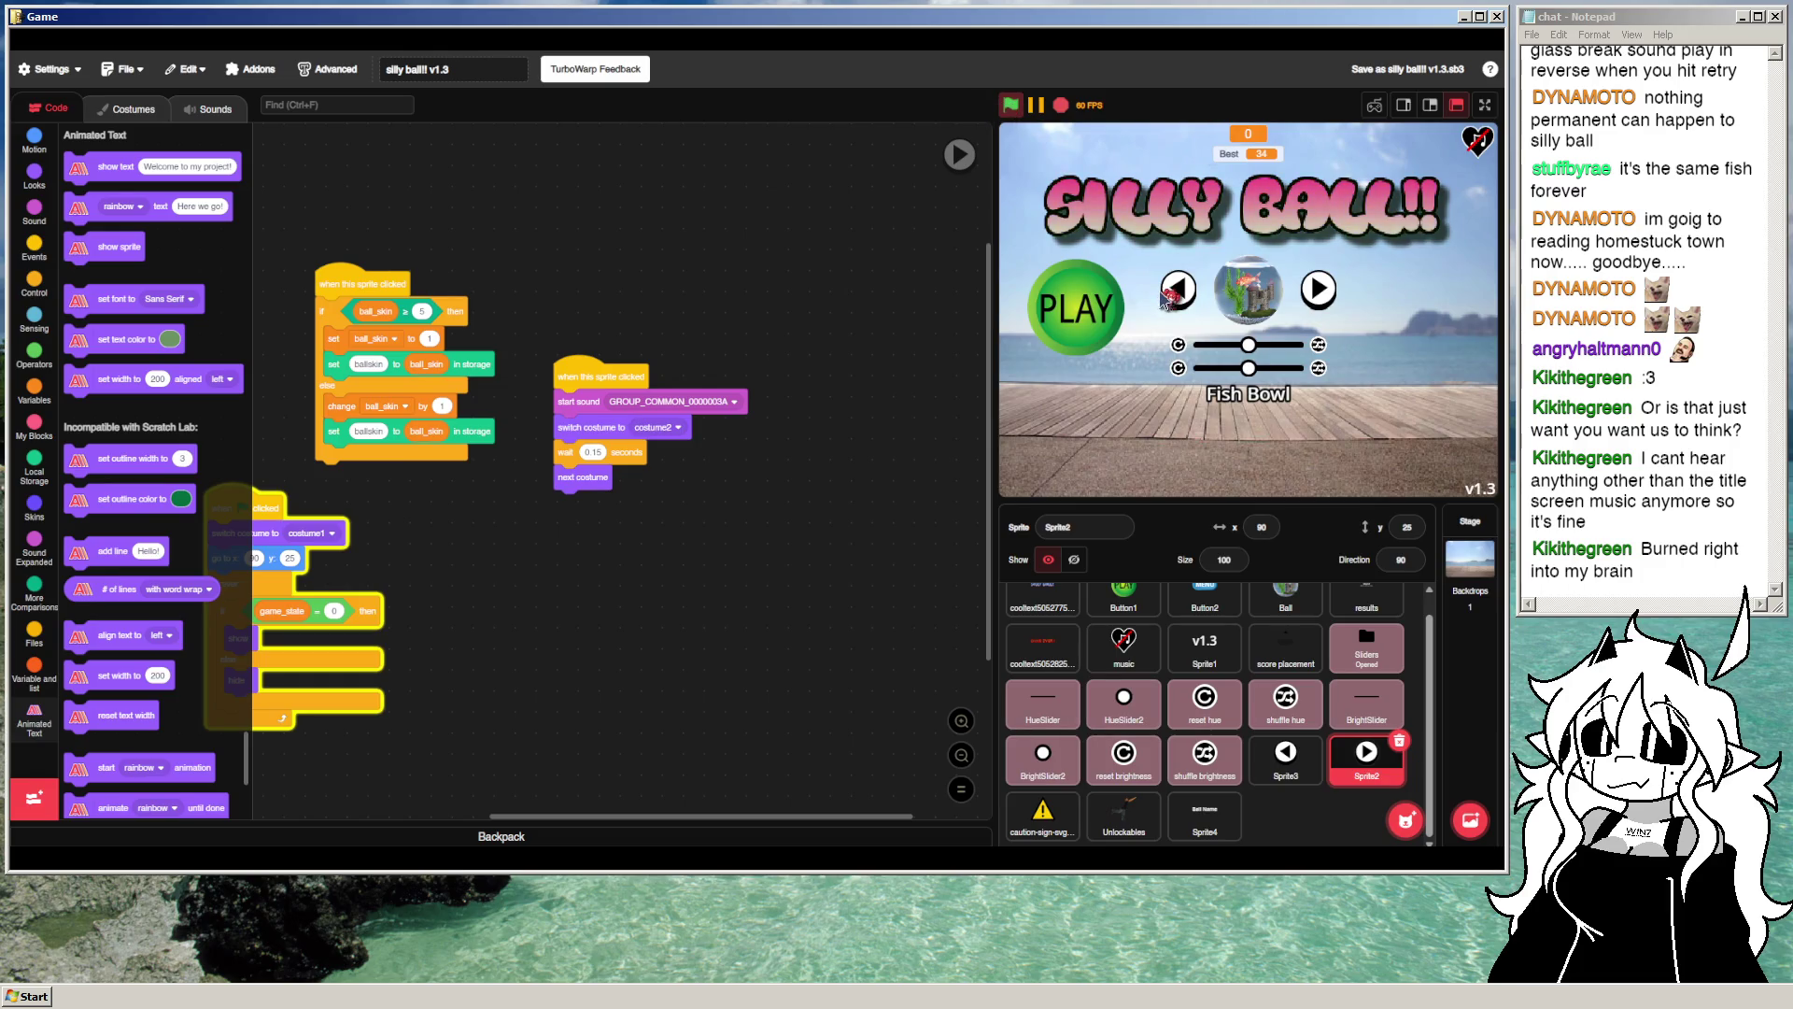
# Step: Test both stage arrows, return to Fish Bowl, and briefly view the stage full screen
pyautogui.click(1175, 295)
pyautogui.click(1318, 291)
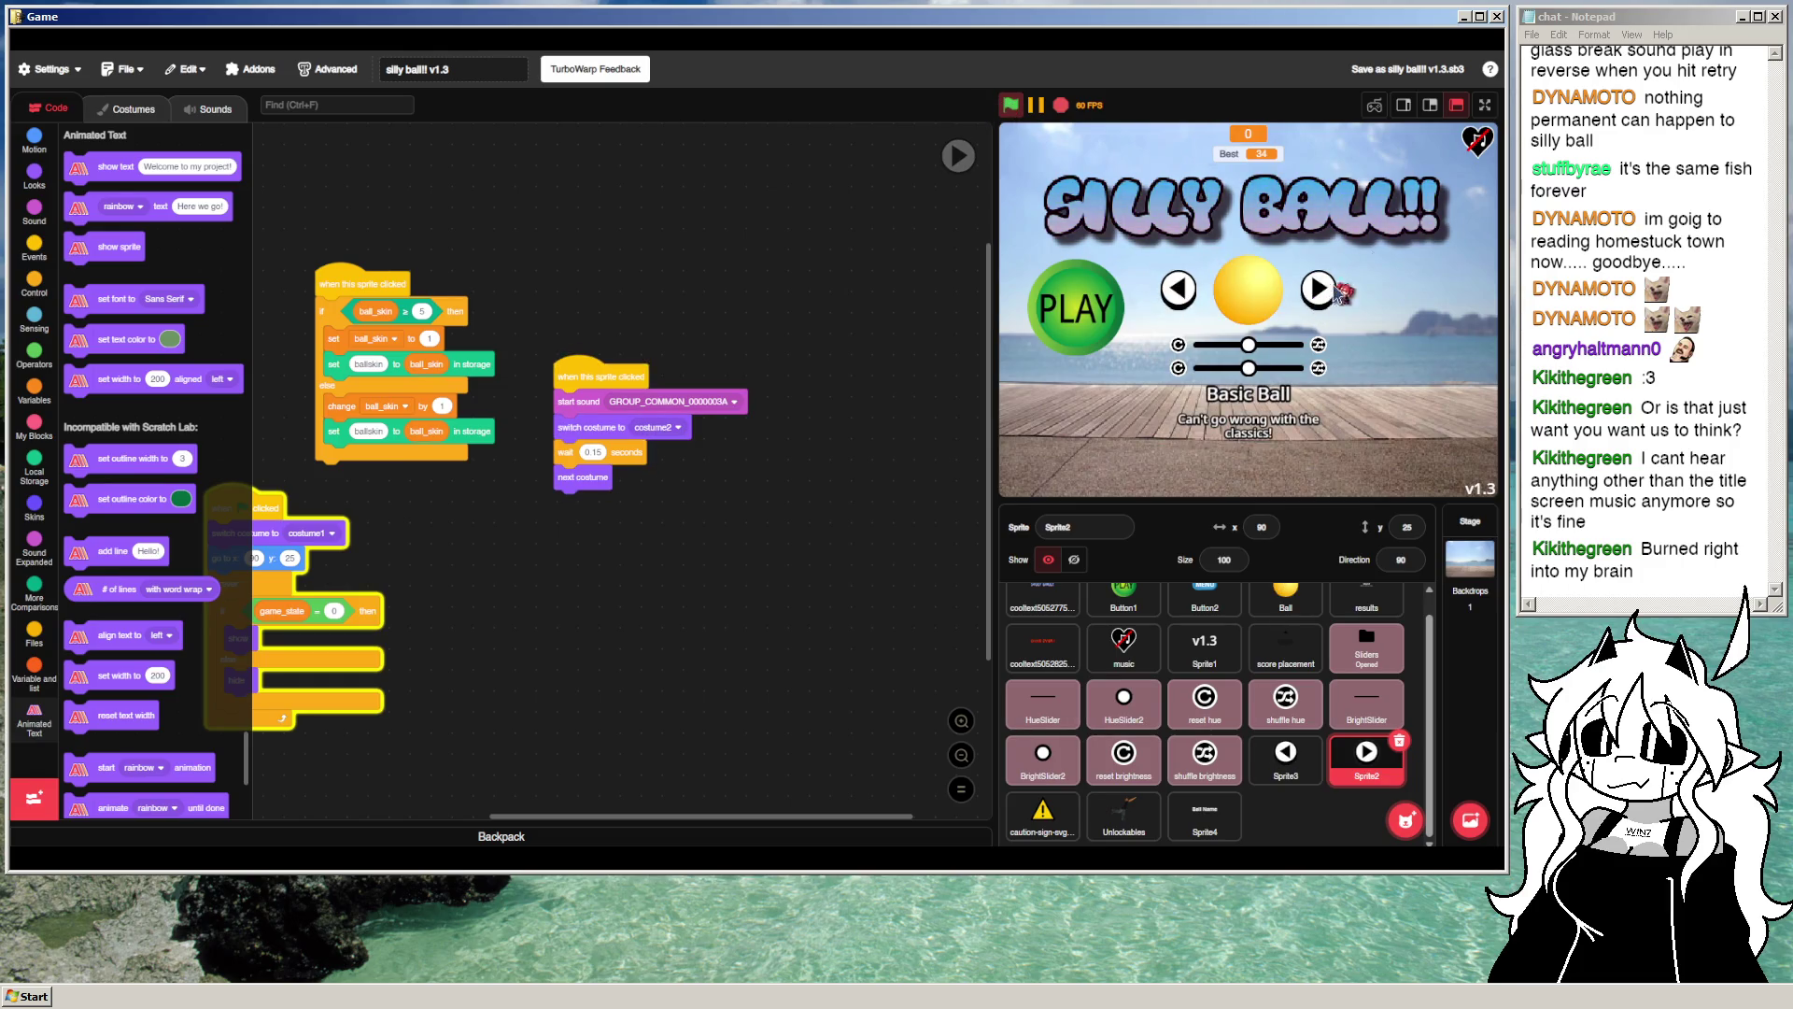
pyautogui.click(1177, 291)
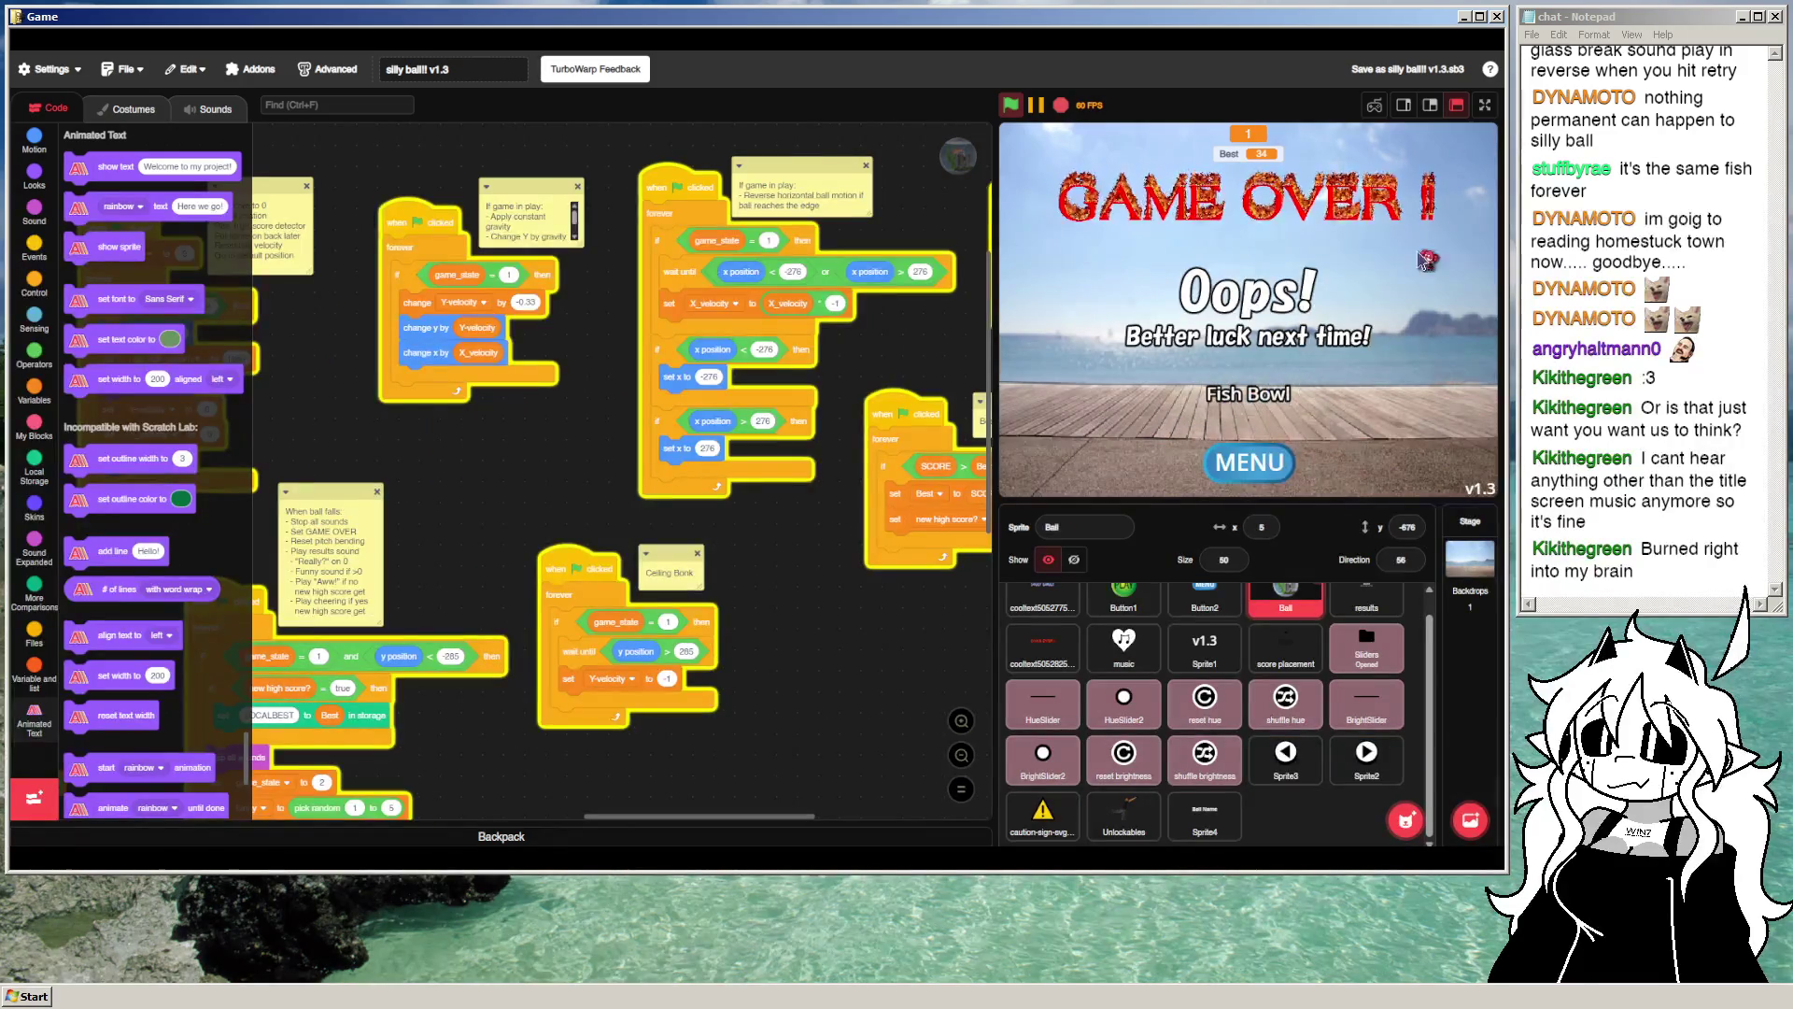
pyautogui.click(1485, 105)
pyautogui.press('Escape')
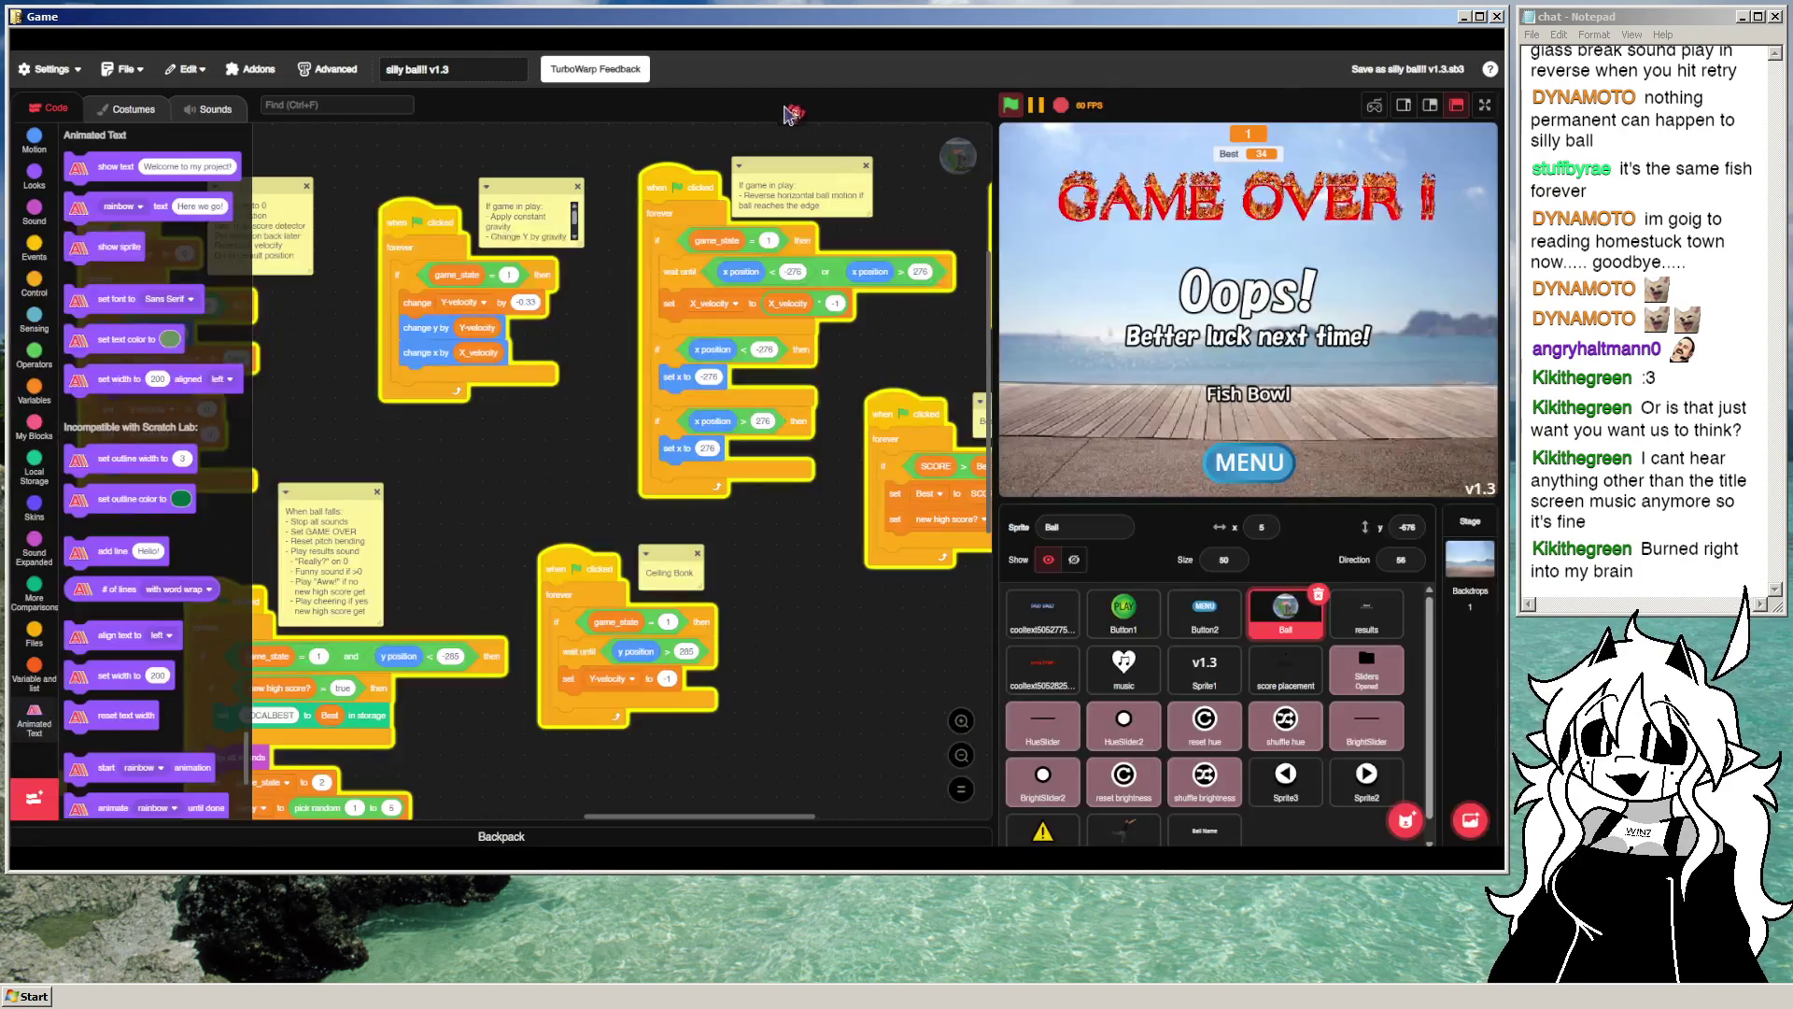
# Step: Restart the project, play a round from the title screen, then view the skin-description sprite's scripts
pyautogui.click(1009, 104)
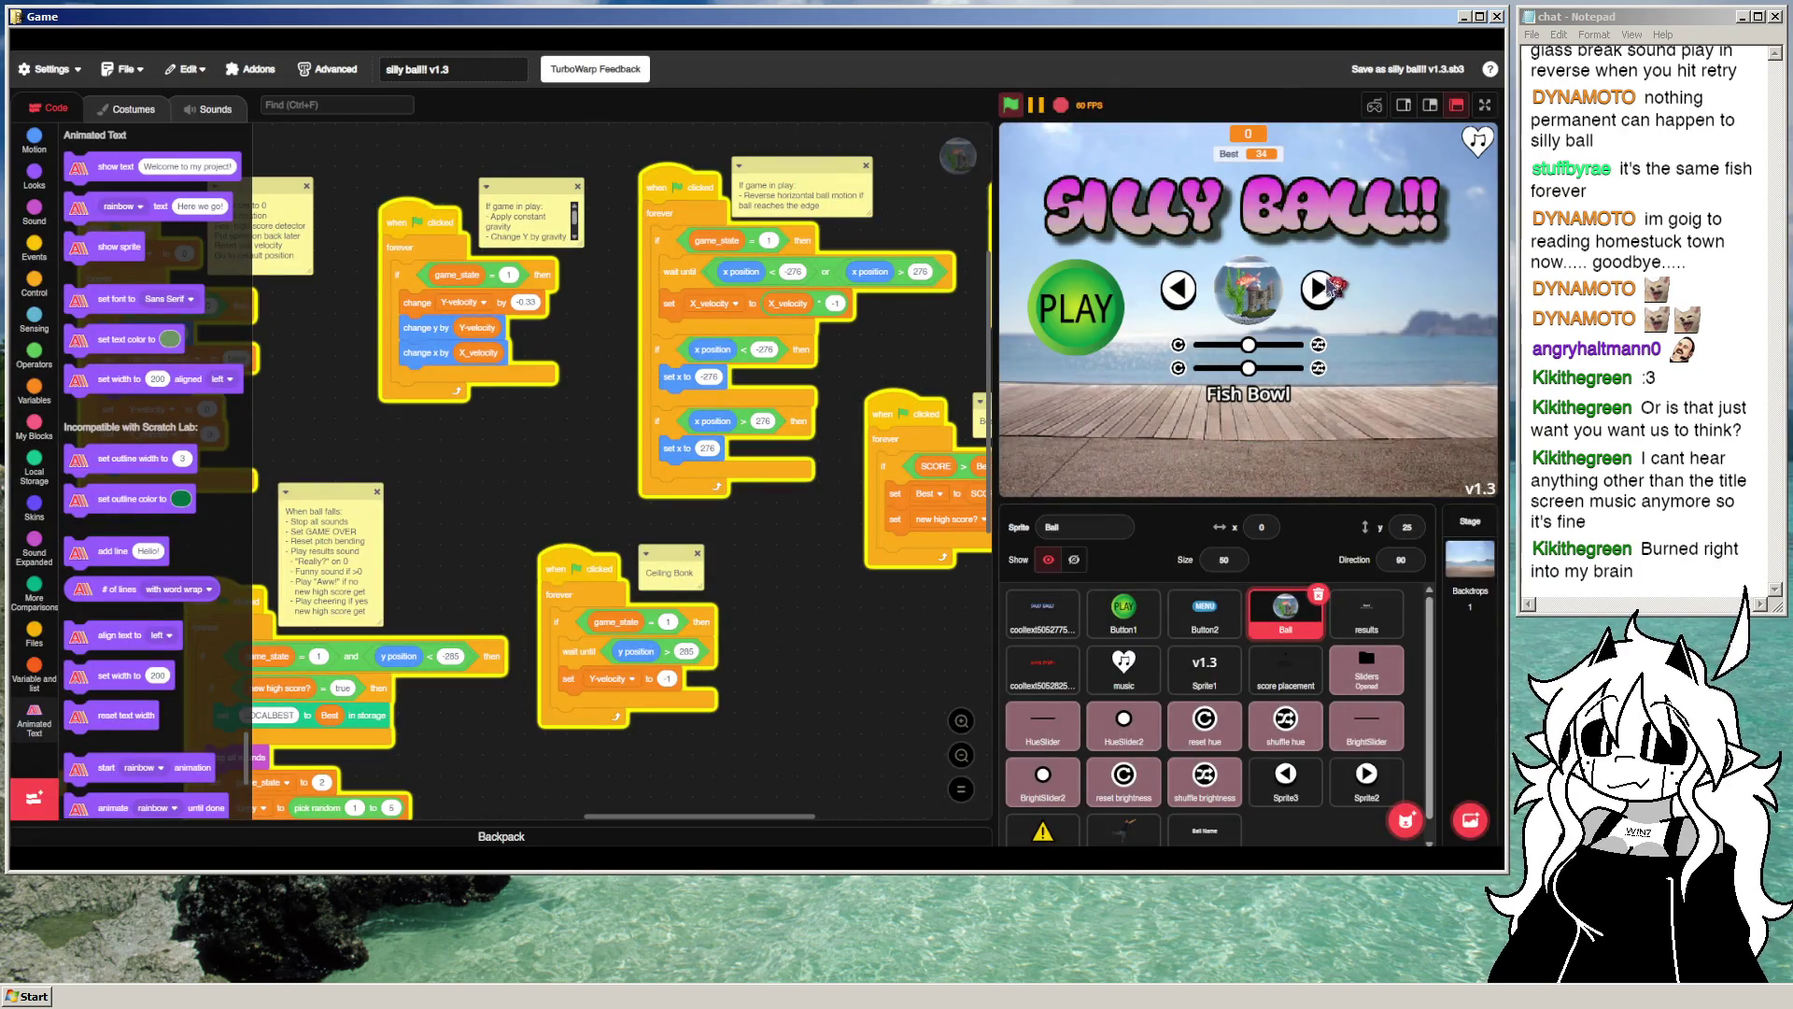
pyautogui.click(1083, 340)
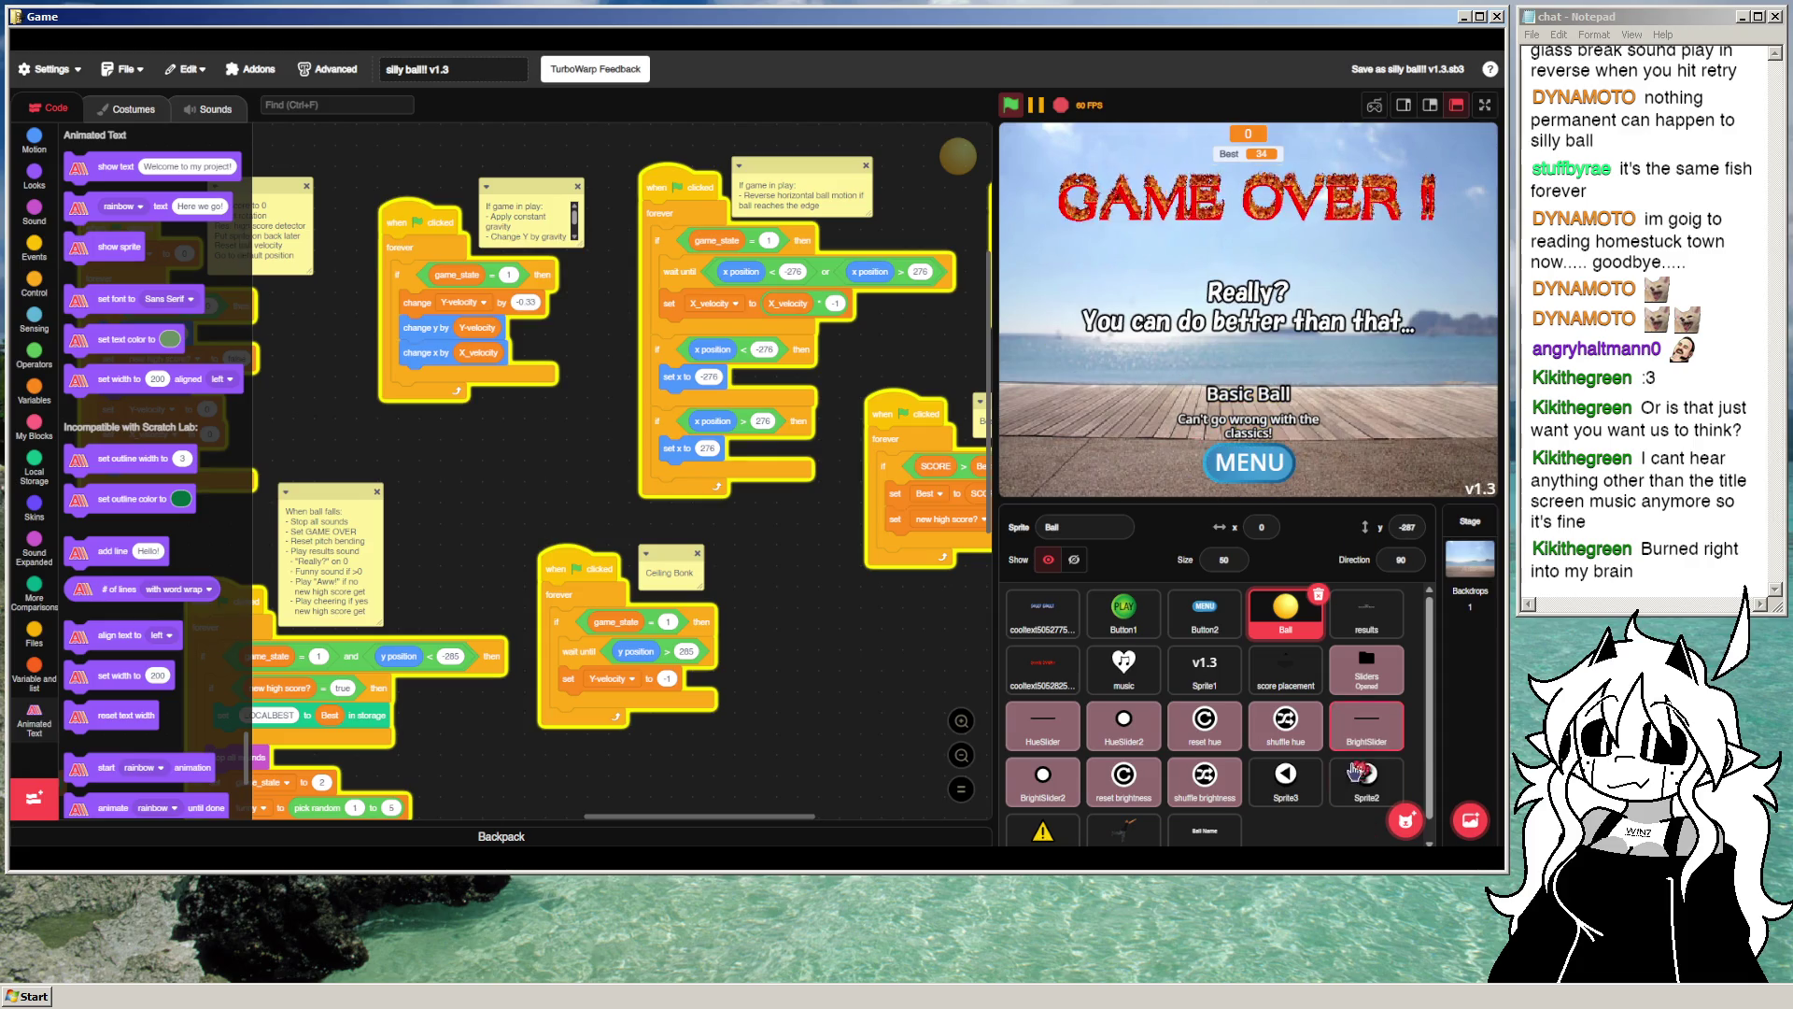
pyautogui.scroll(-1, 1306, 787)
pyautogui.click(1205, 815)
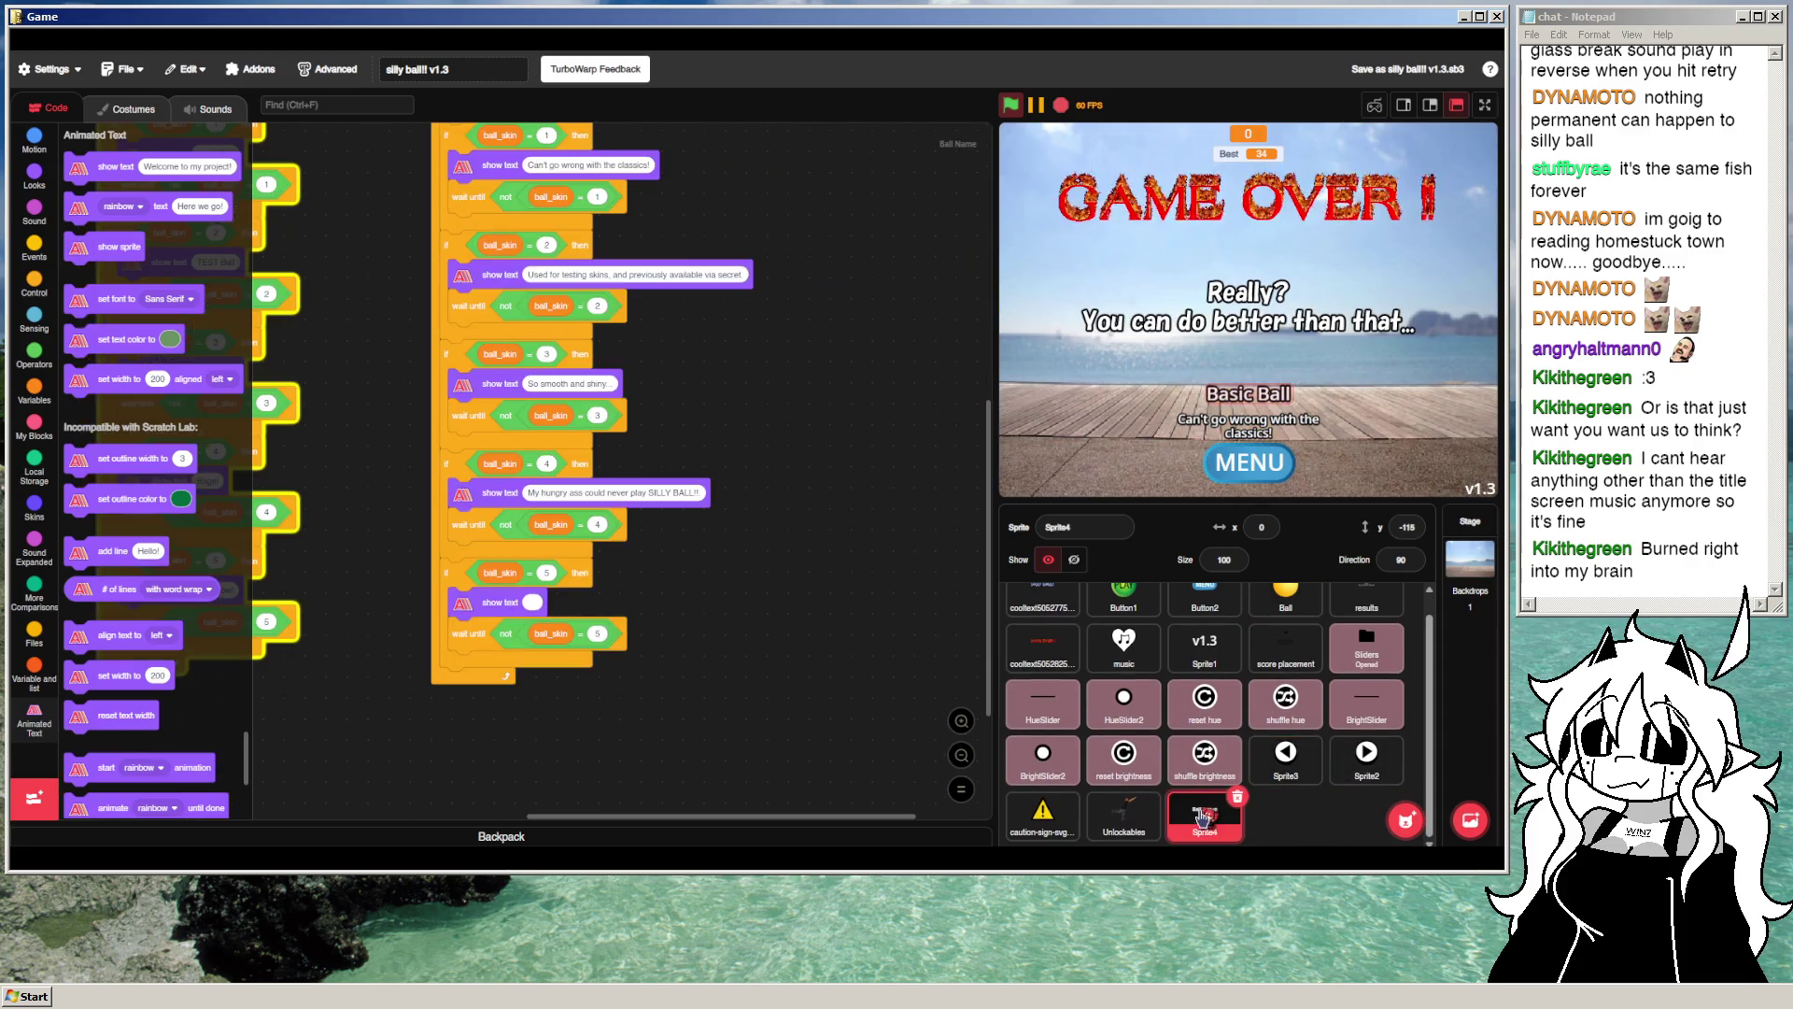
# Step: Copy the left arrow sprite's green-flag script into the skin-description sprite
pyautogui.click(1286, 756)
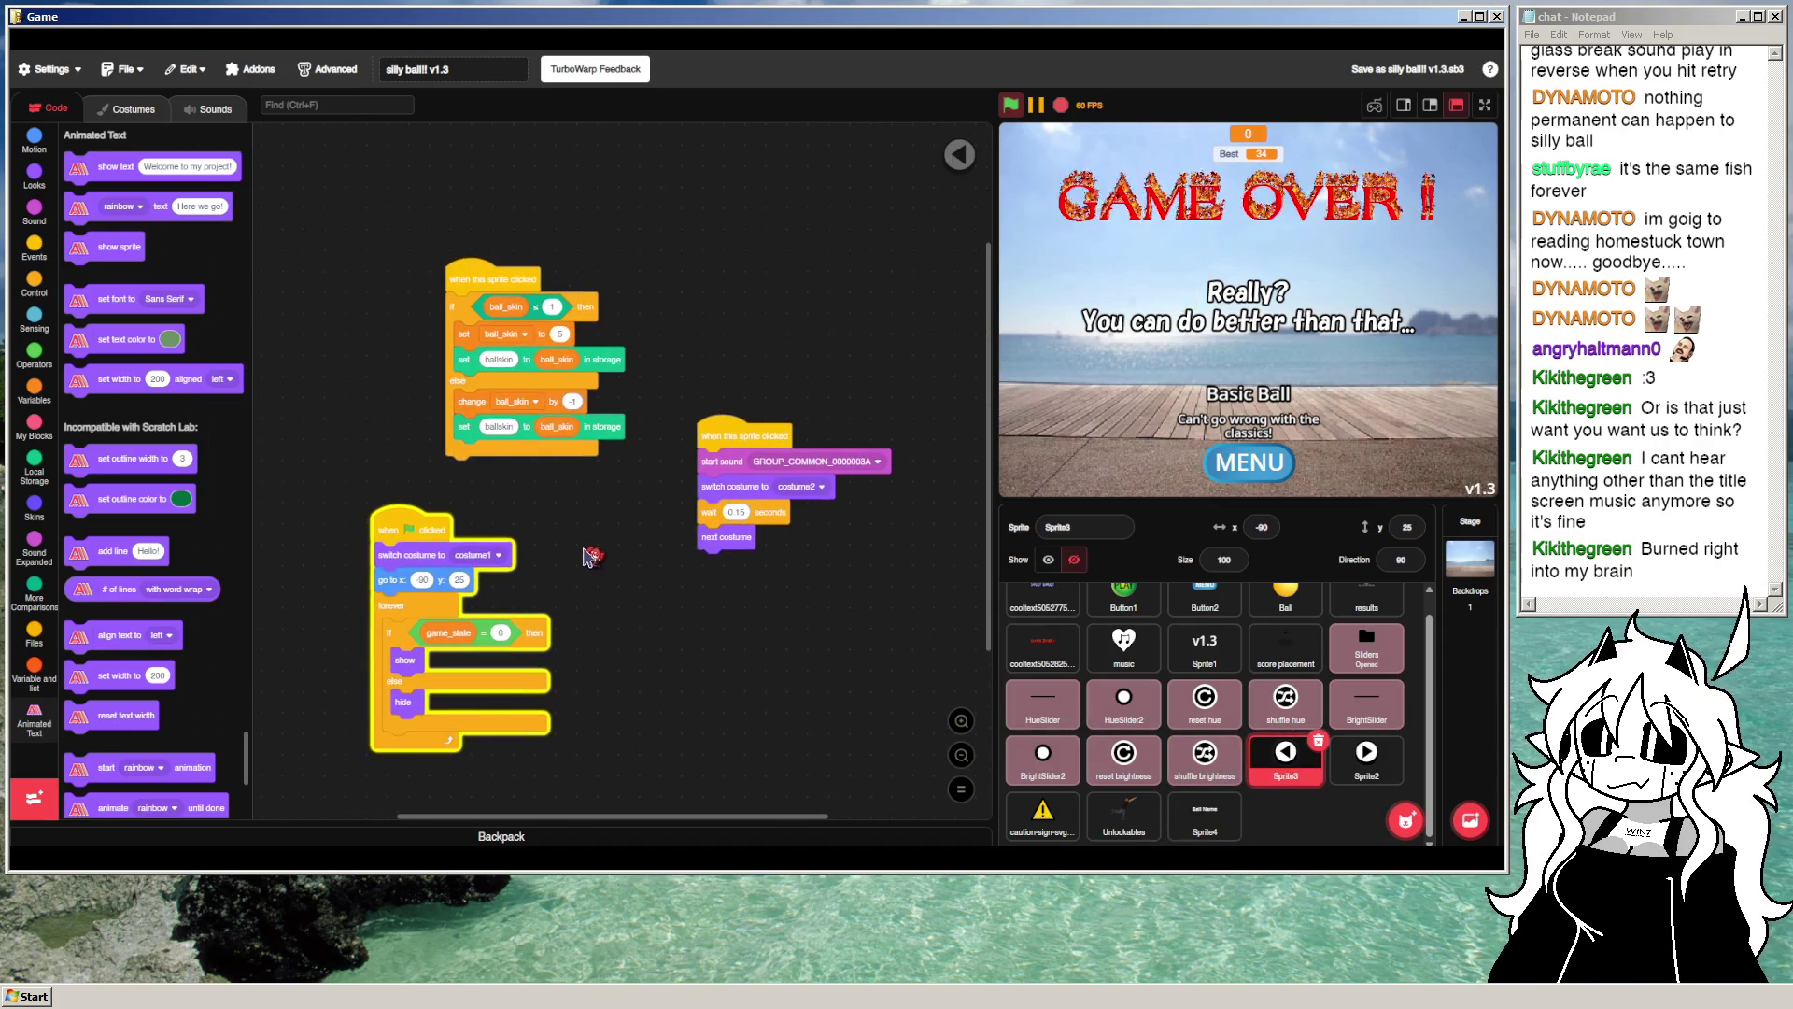
pyautogui.rightClick(411, 523)
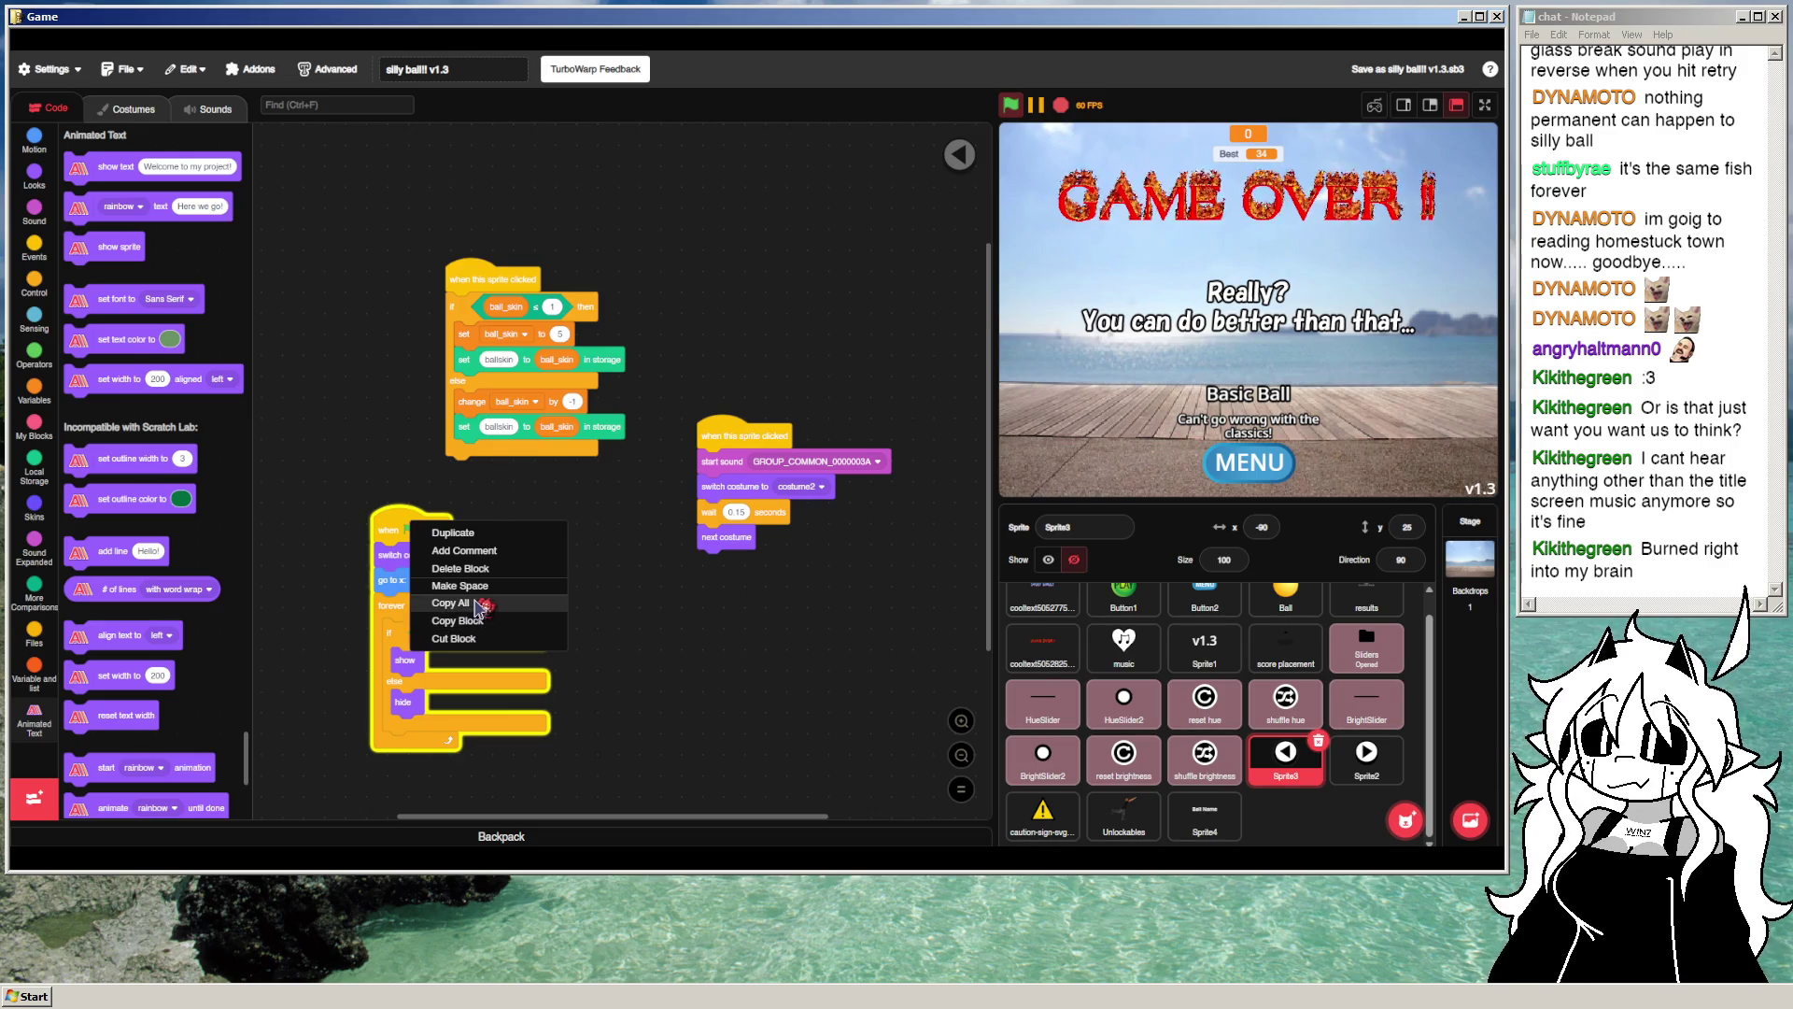
pyautogui.click(503, 617)
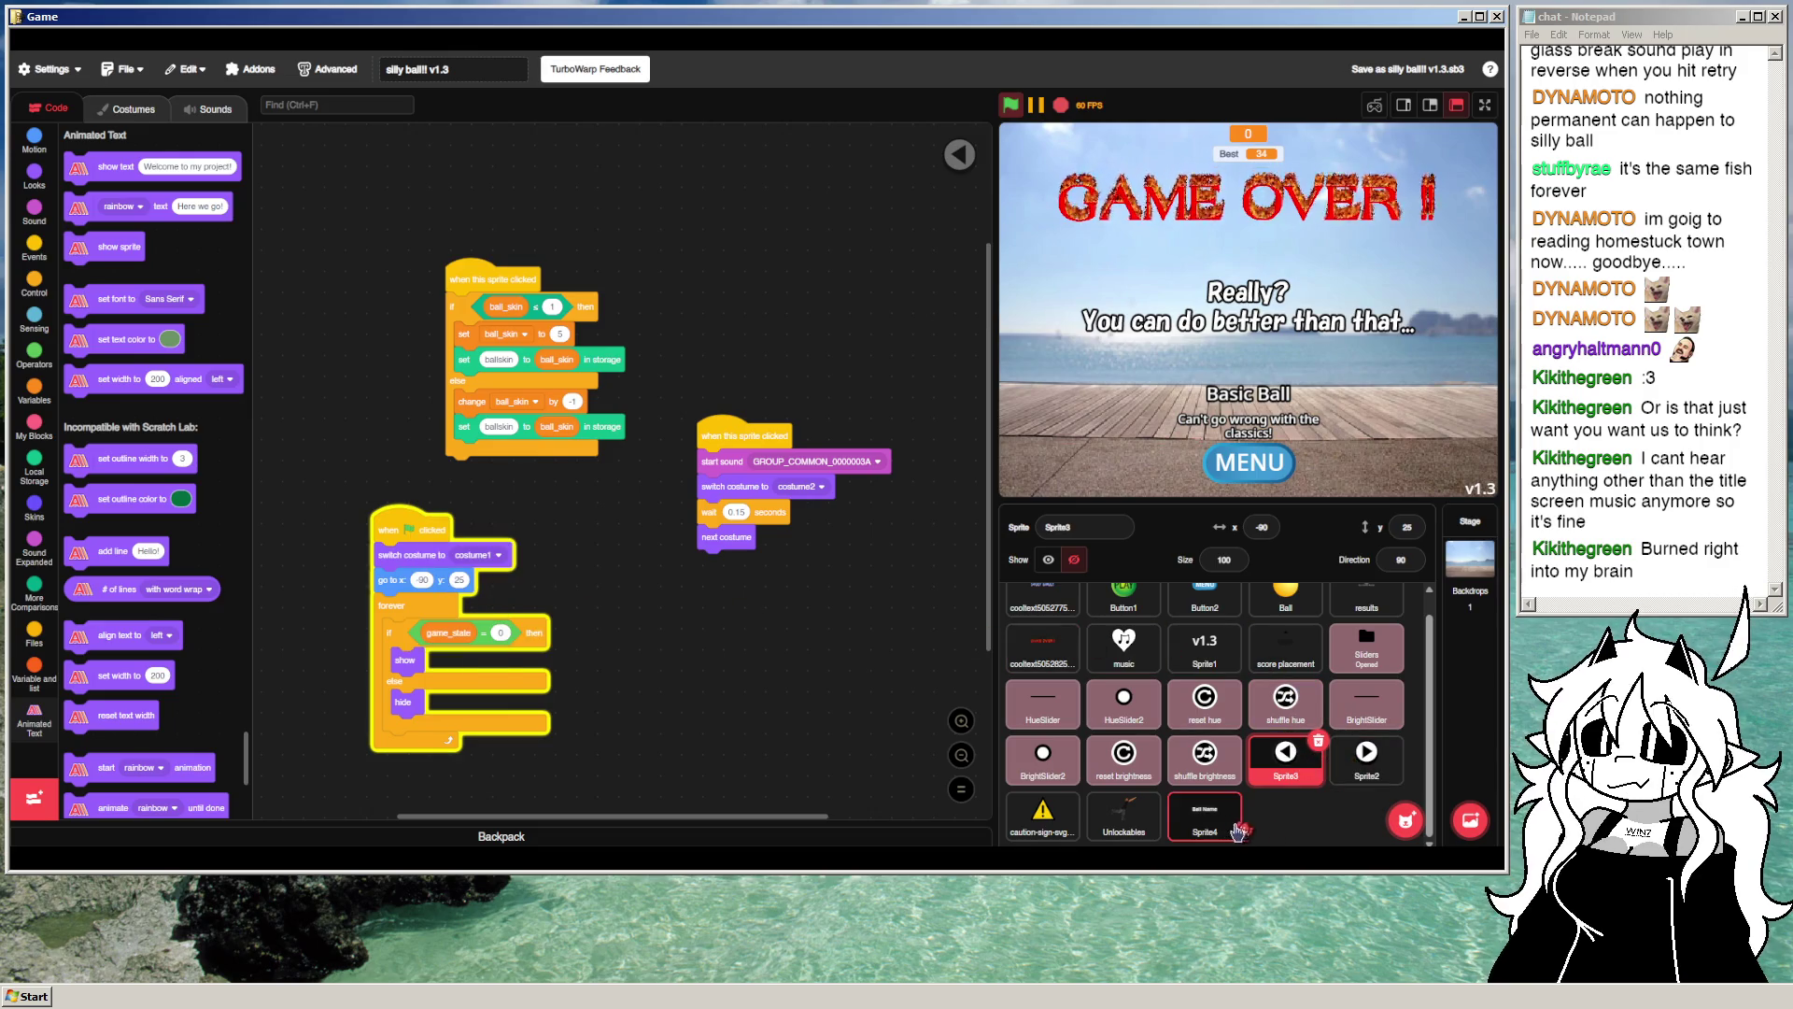
pyautogui.click(1204, 812)
pyautogui.scroll(5, 607, 563)
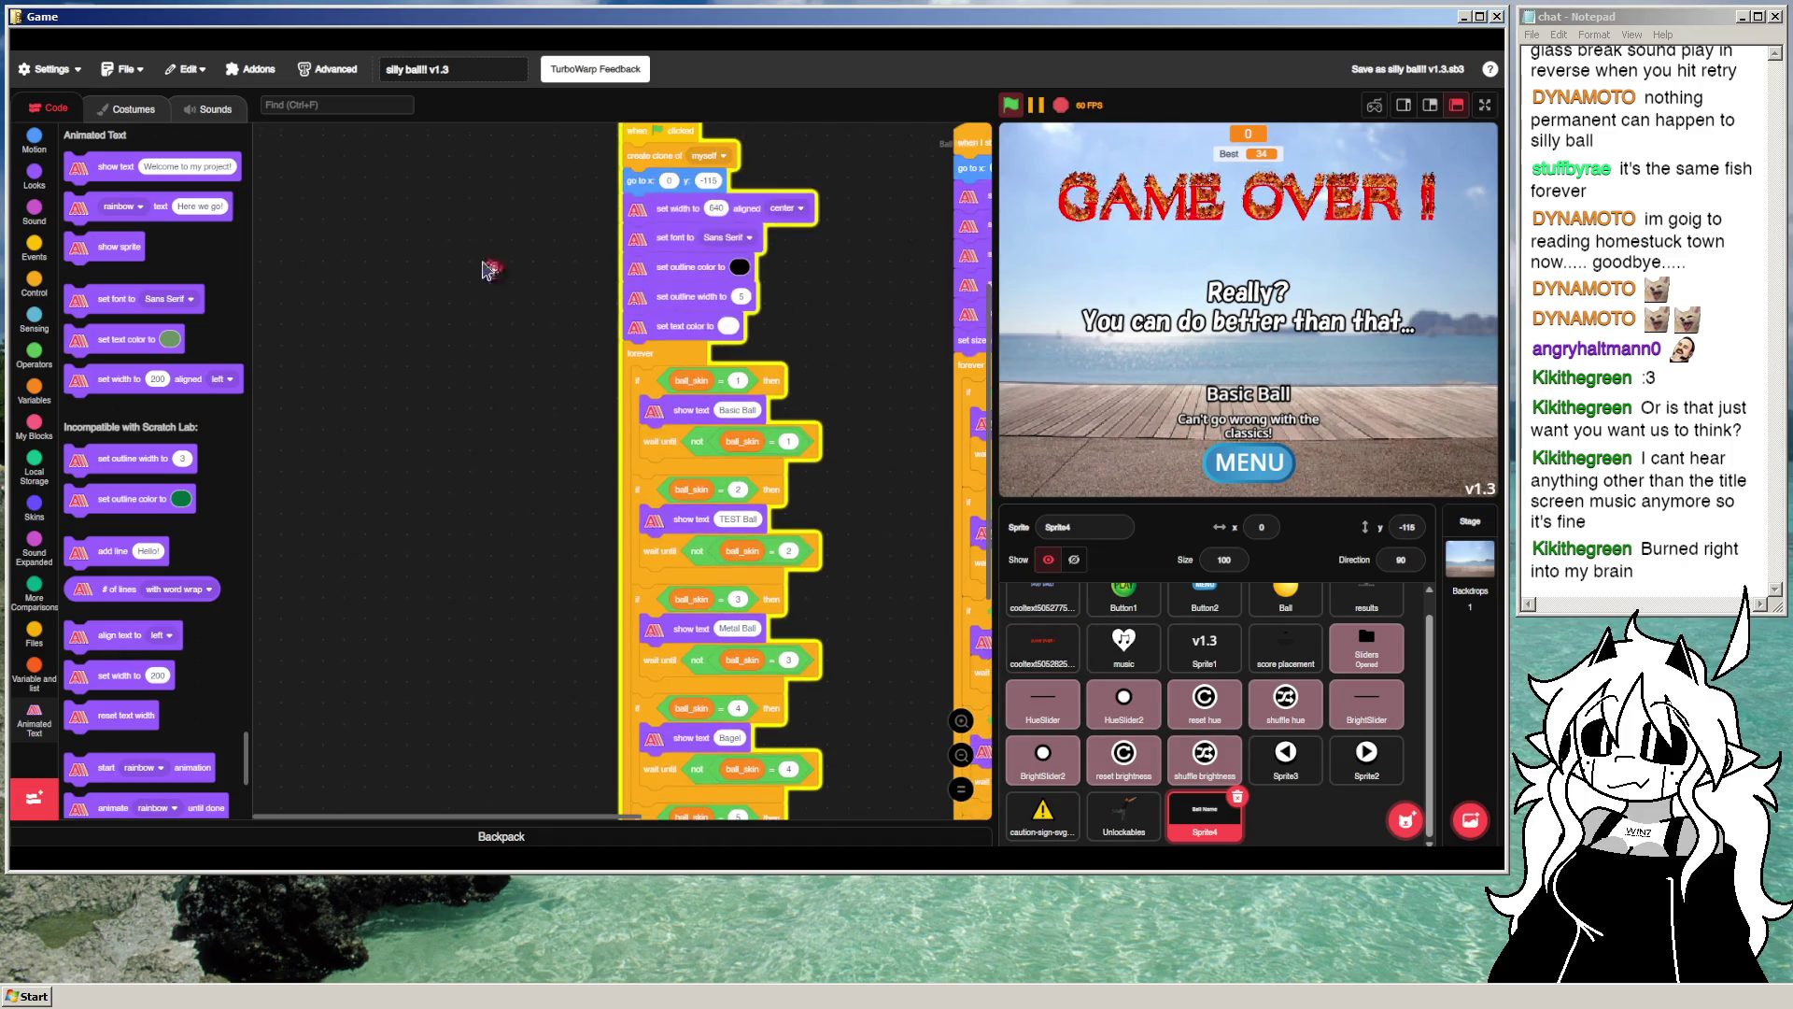
pyautogui.rightClick(422, 327)
pyautogui.click(454, 424)
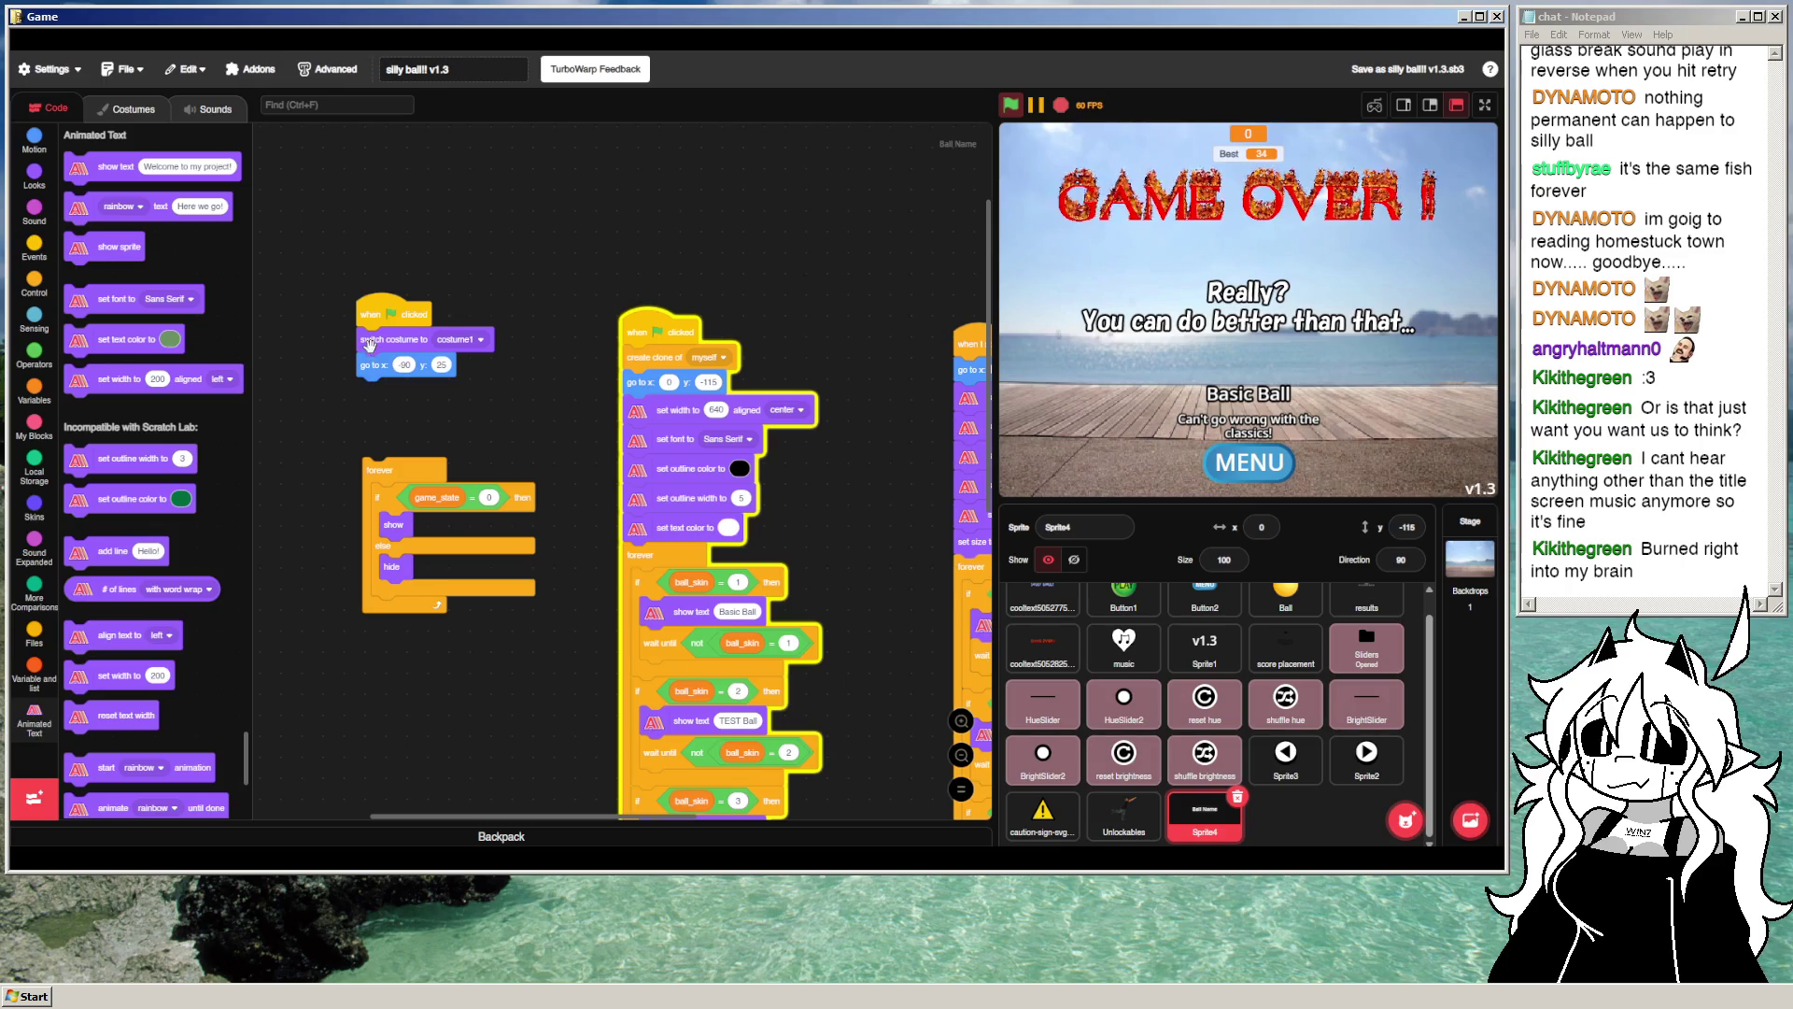
# Step: Strip the costume and go-to blocks, attach forever under the green flag, and test-run
pyautogui.moveTo(372, 340); pyautogui.dragTo(187, 345)
pyautogui.moveTo(399, 470); pyautogui.dragTo(394, 345)
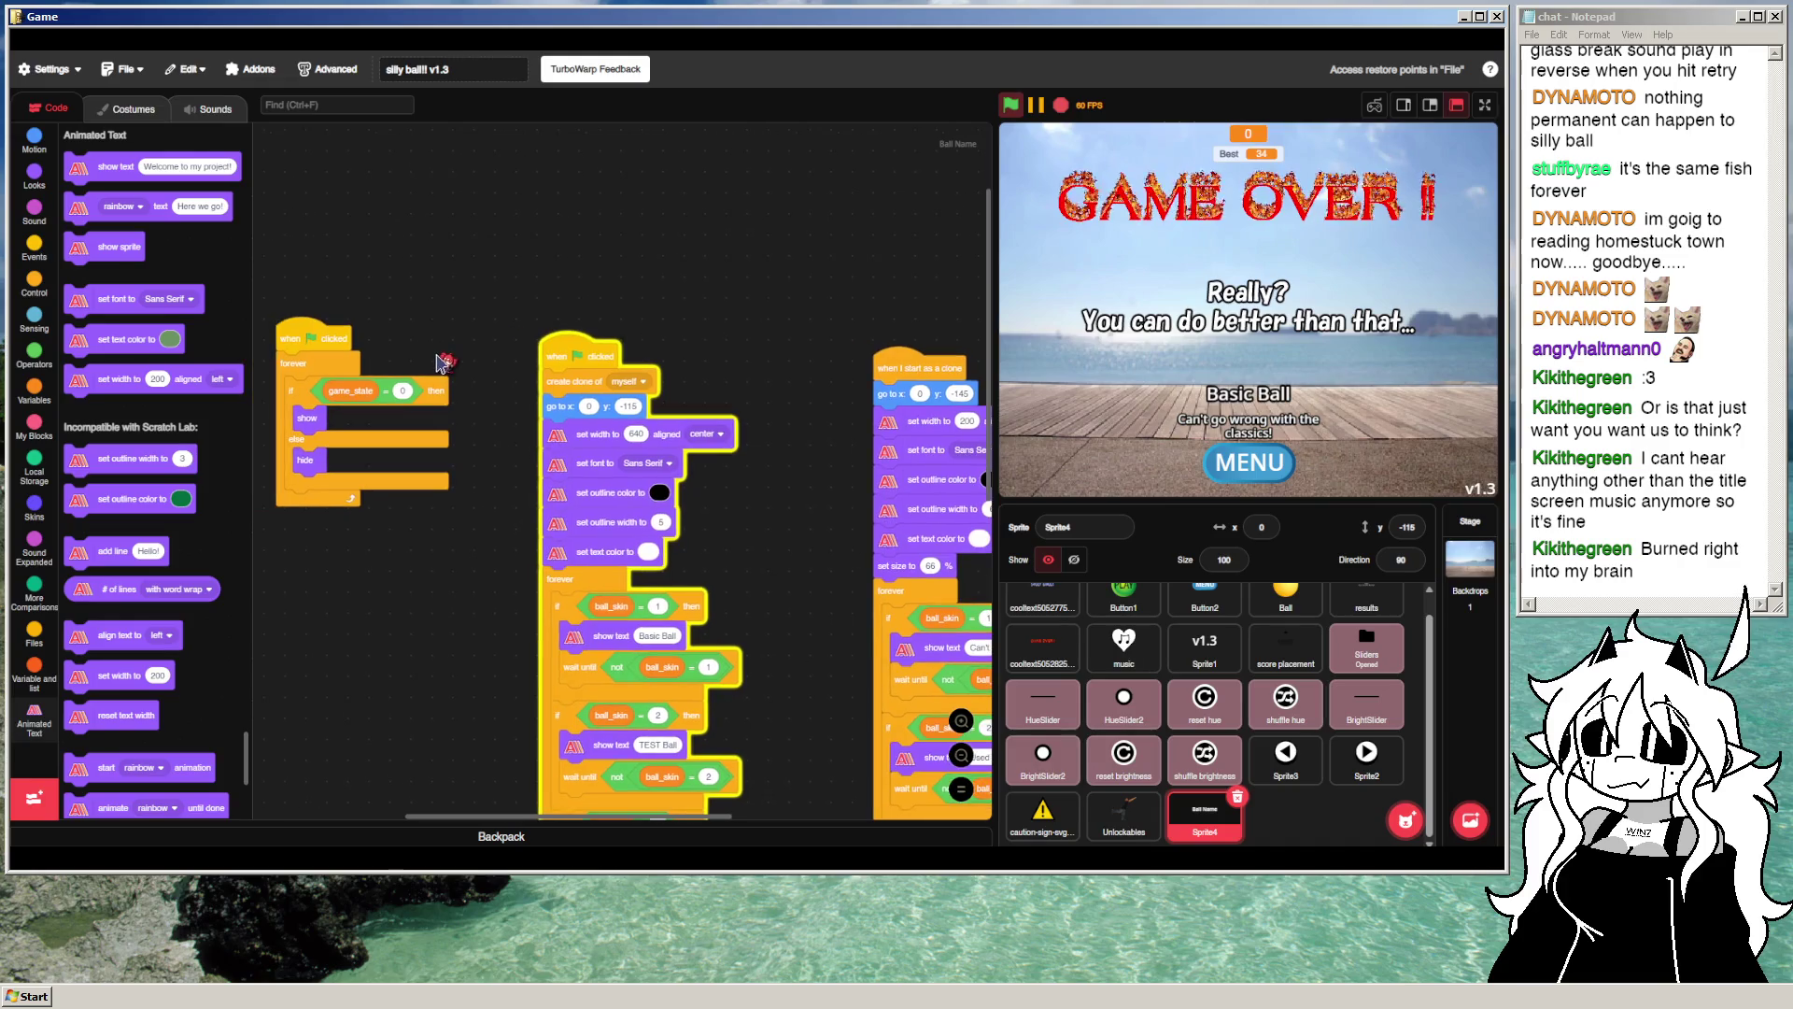
pyautogui.click(1011, 104)
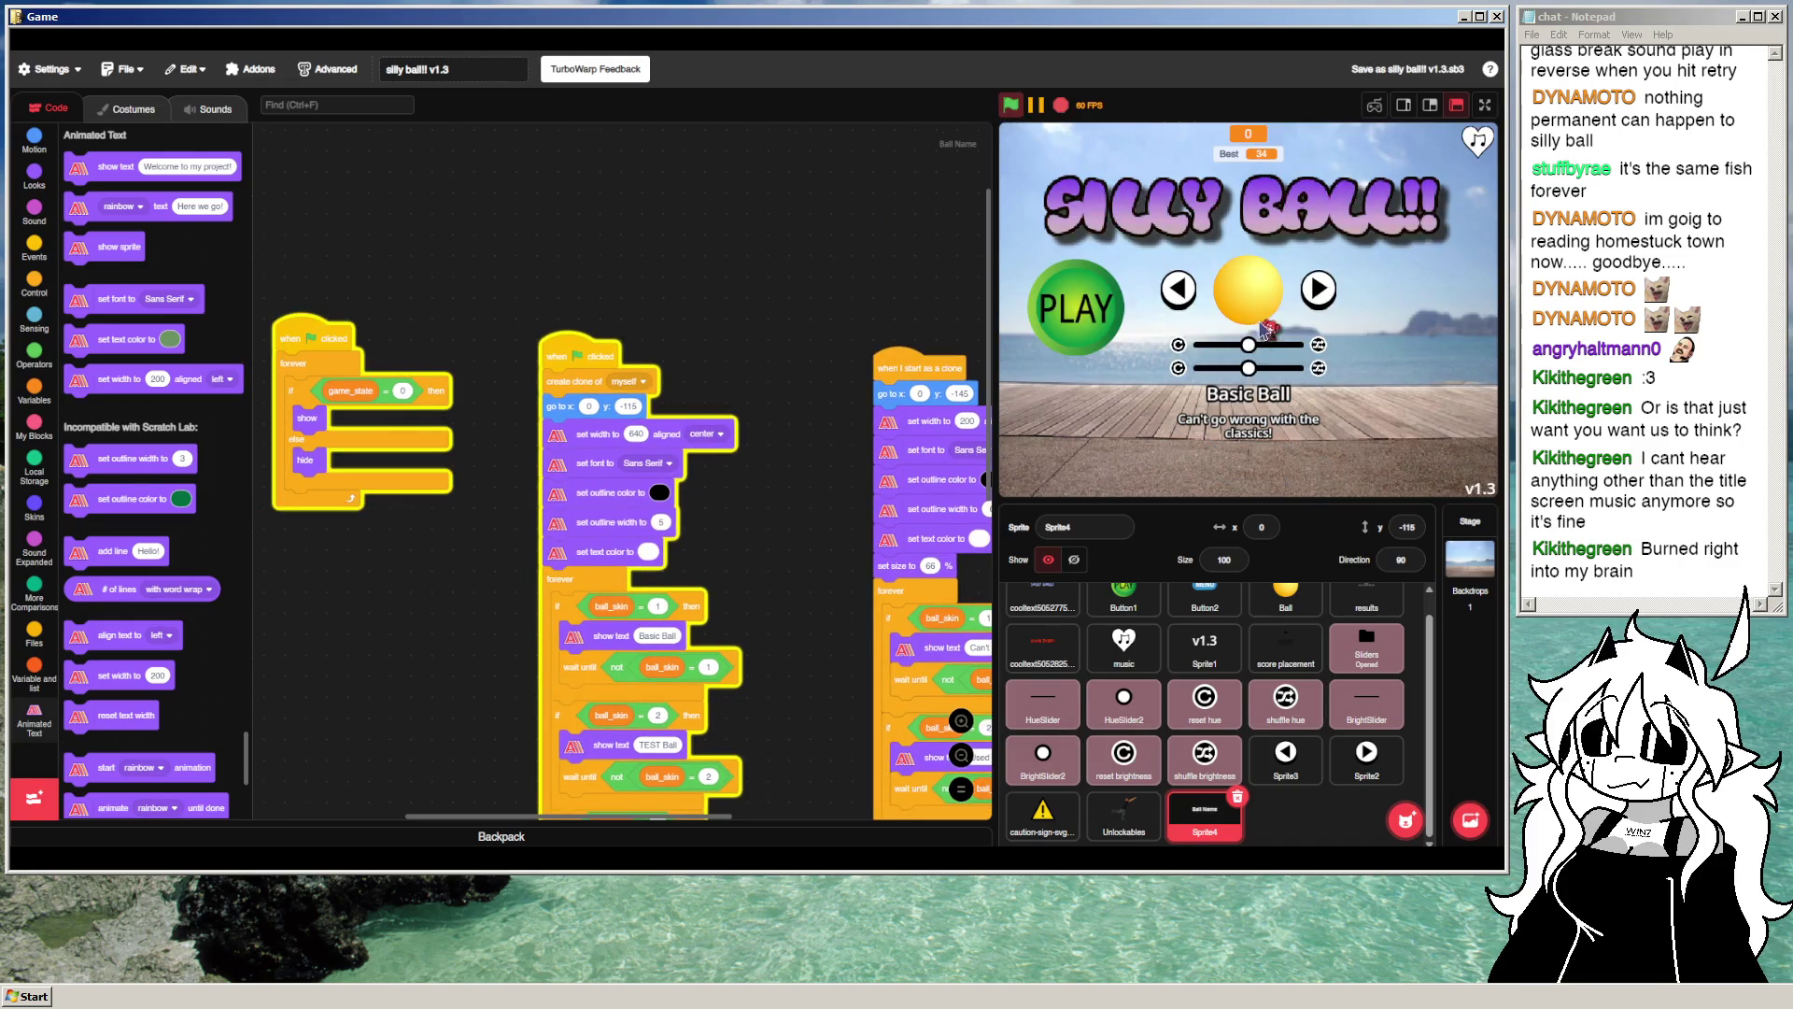
pyautogui.click(1124, 323)
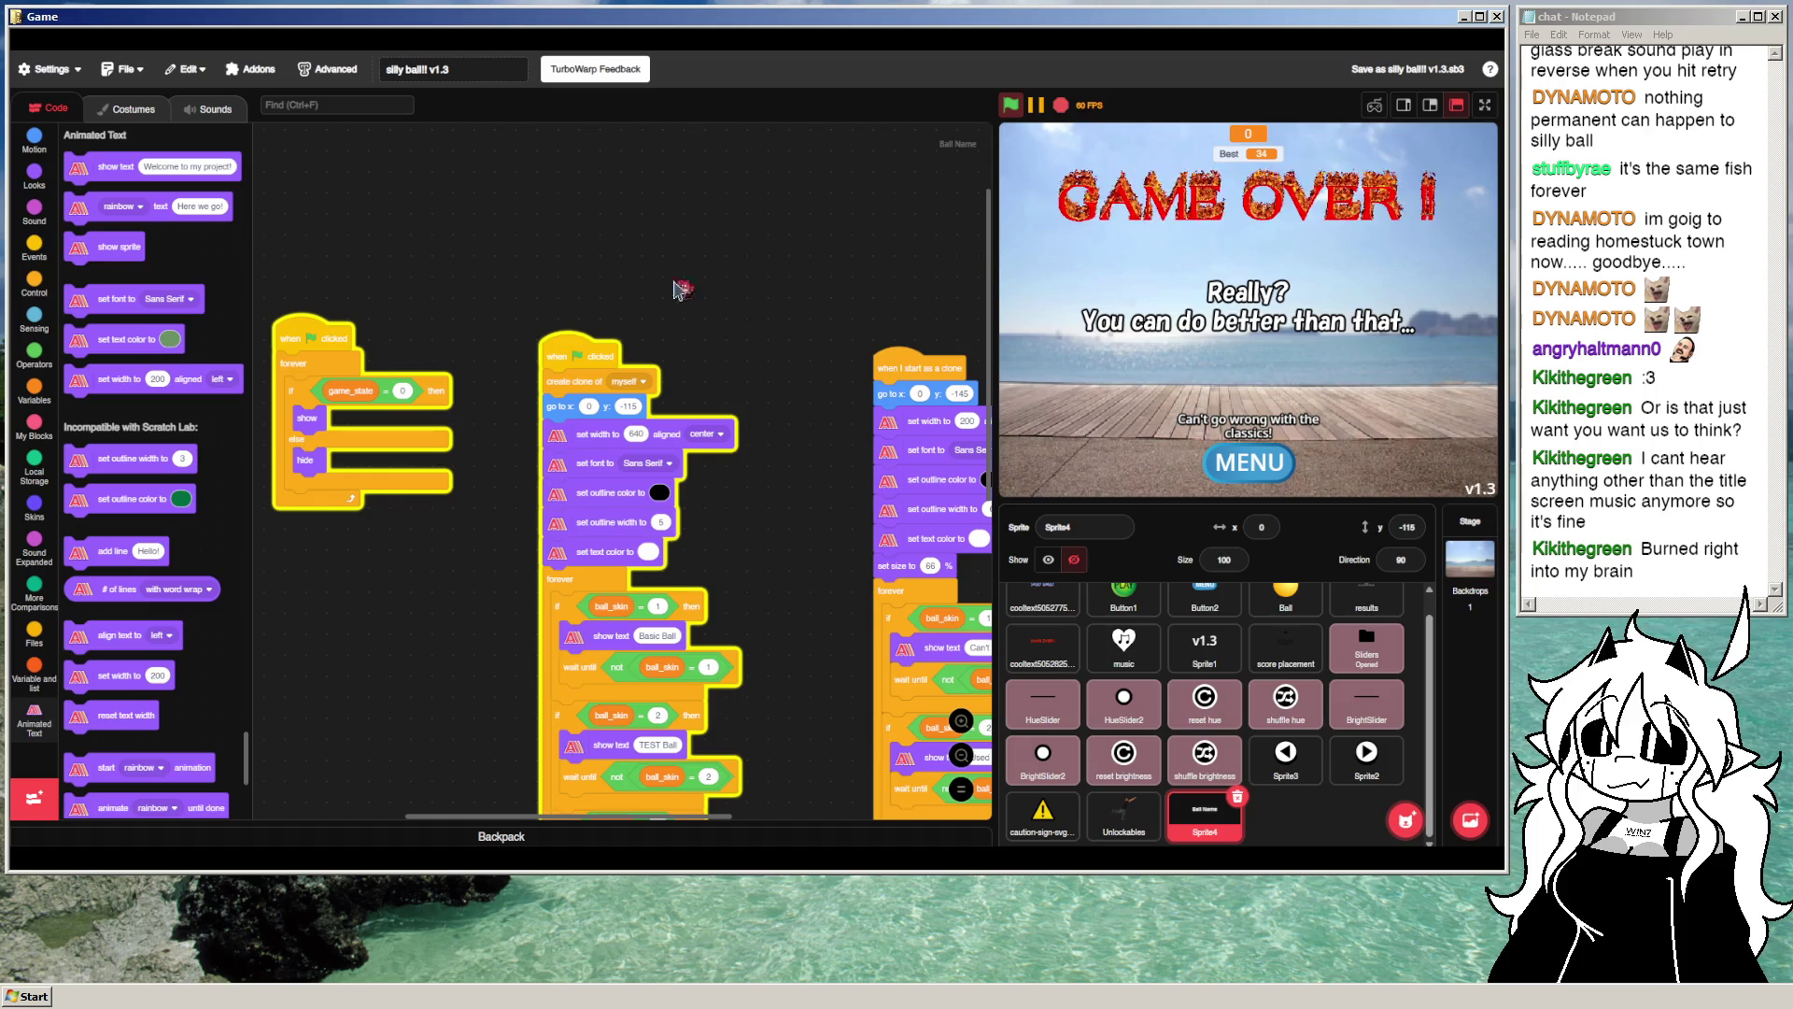
# Step: Add a 'when I start as a clone' hat running a duplicate show/hide loop, then rerun
pyautogui.scroll(-1, 592, 286)
pyautogui.hscroll(-1, 592, 286)
pyautogui.click(35, 318)
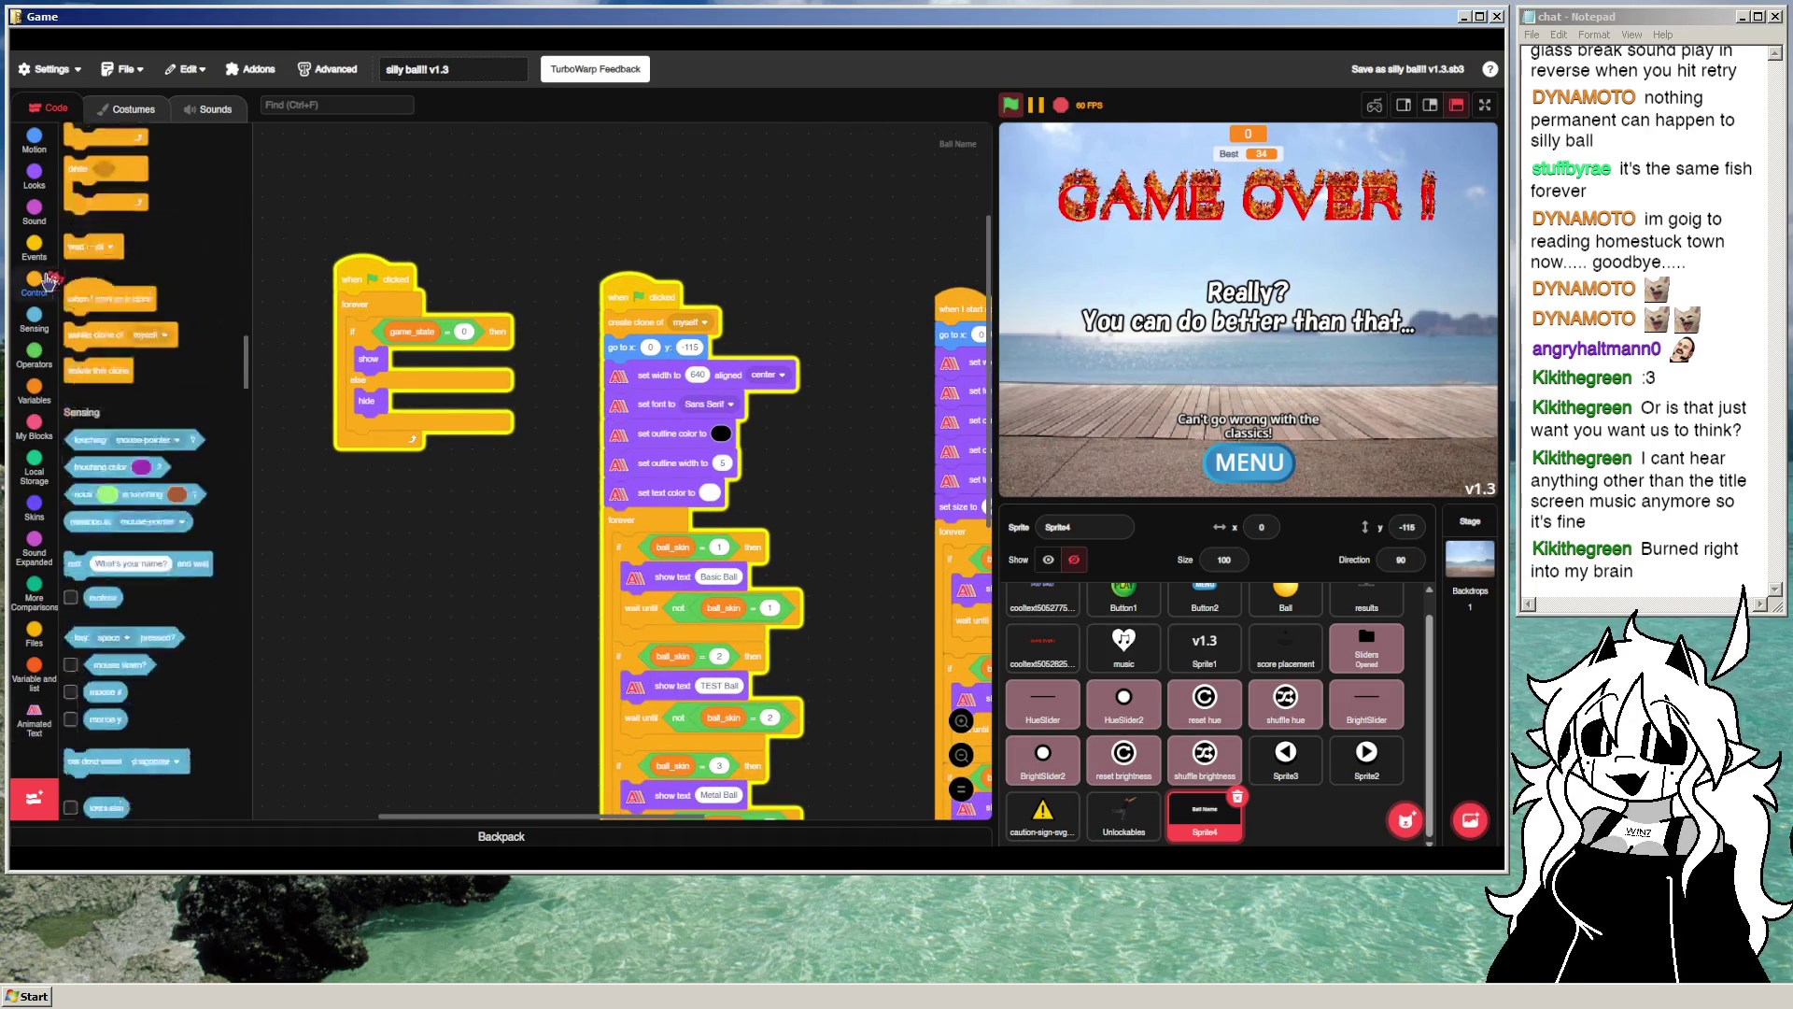
pyautogui.scroll(5, 134, 547)
pyautogui.moveTo(94, 421); pyautogui.dragTo(365, 505)
pyautogui.rightClick(355, 305)
pyautogui.click(383, 315)
pyautogui.click(357, 535)
pyautogui.click(357, 536)
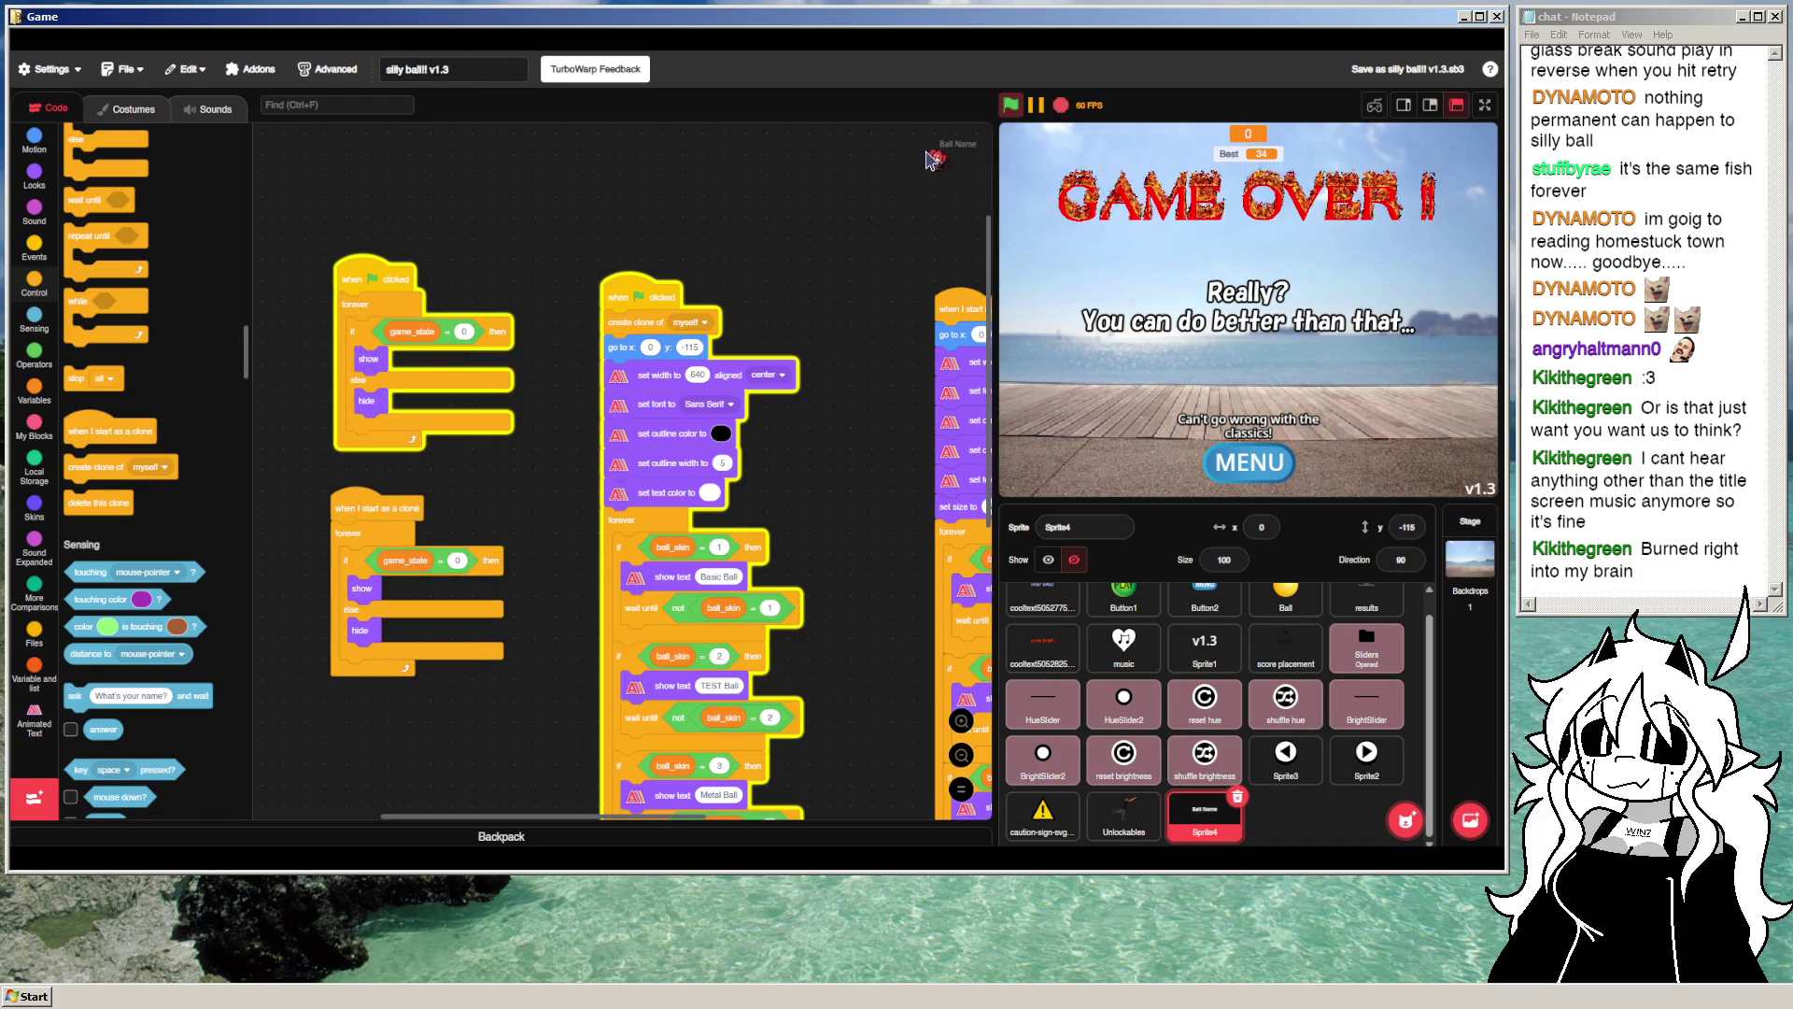
pyautogui.click(1009, 106)
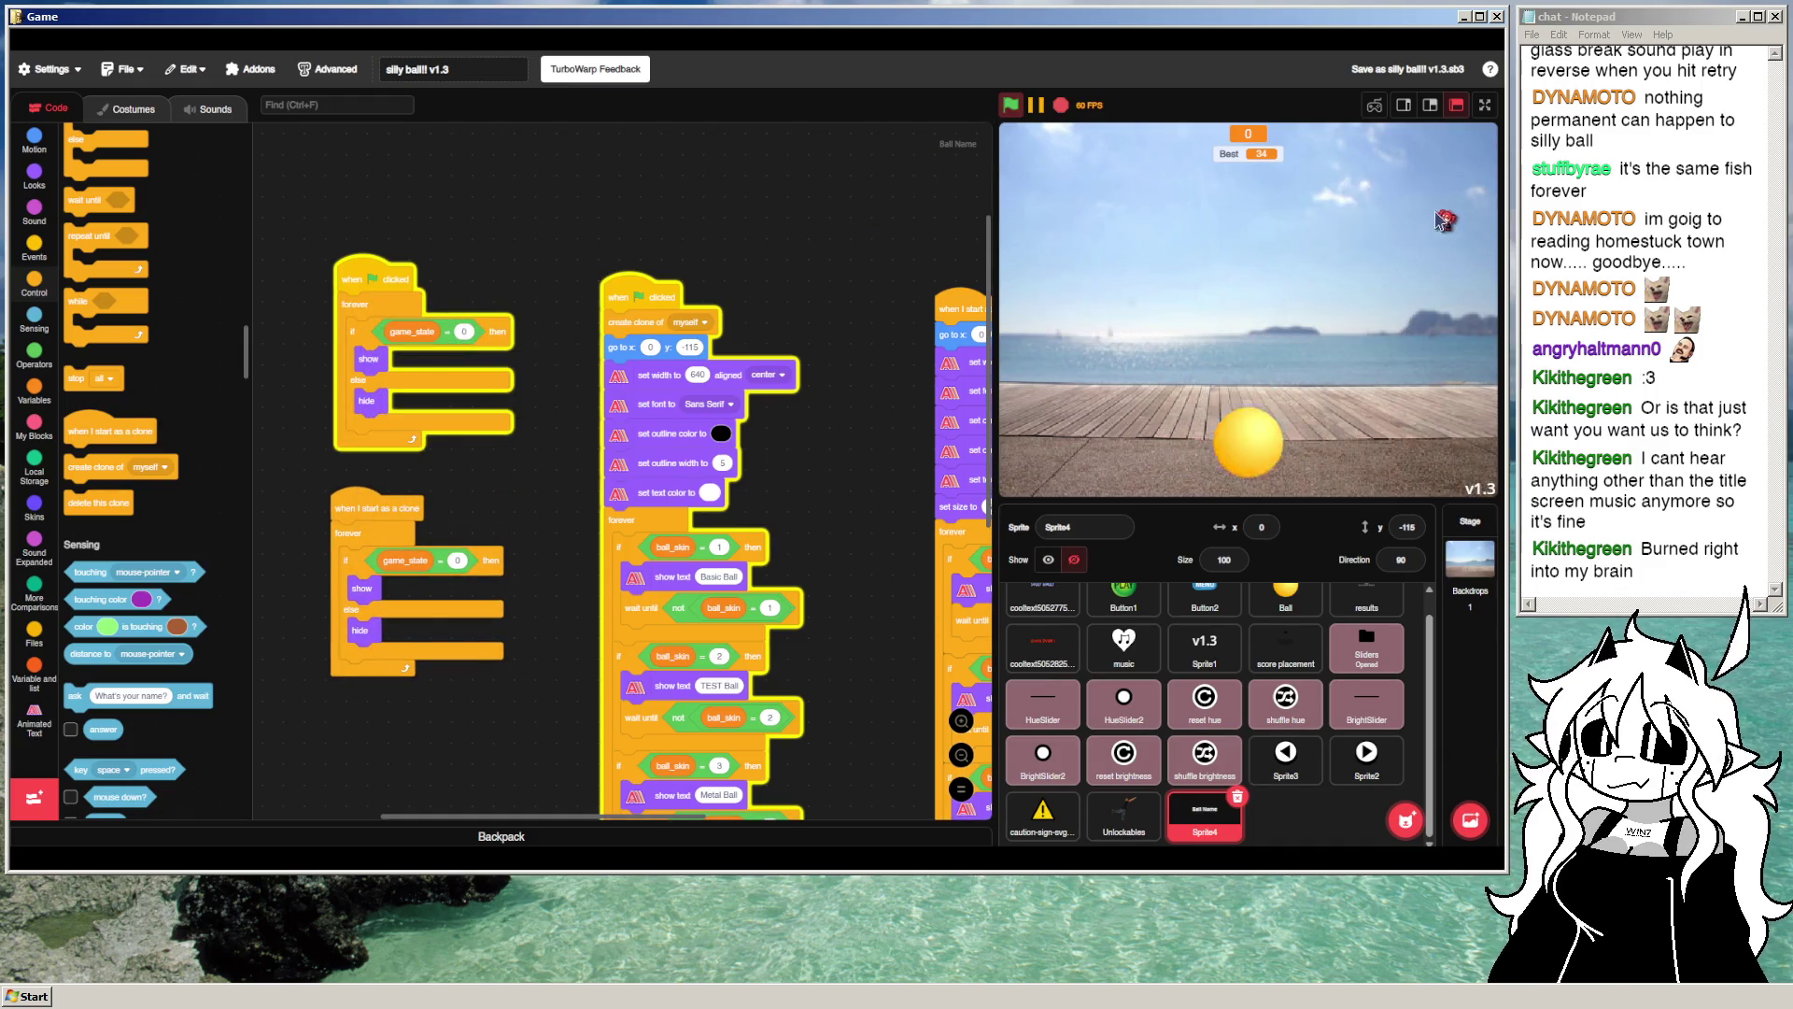
# Step: Return to the menu and step the skins through Fish Bowl, Bagel and TEST Ball
pyautogui.click(1276, 469)
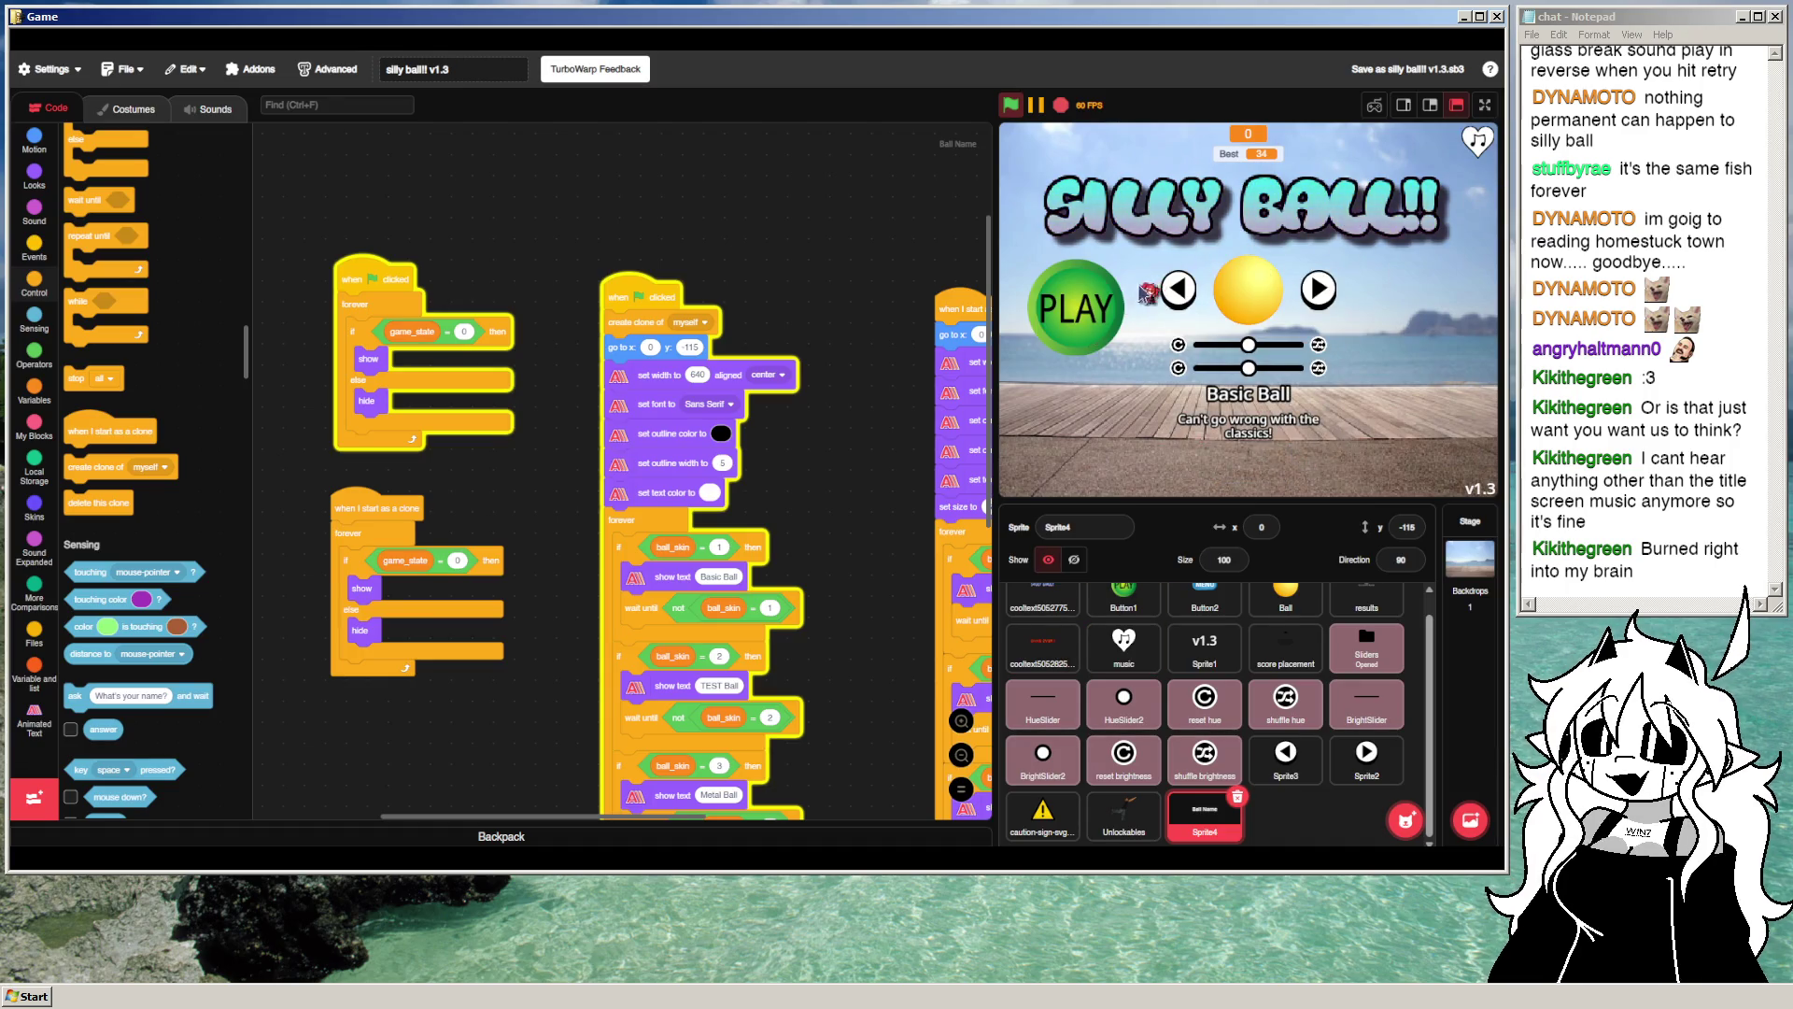
pyautogui.click(1176, 295)
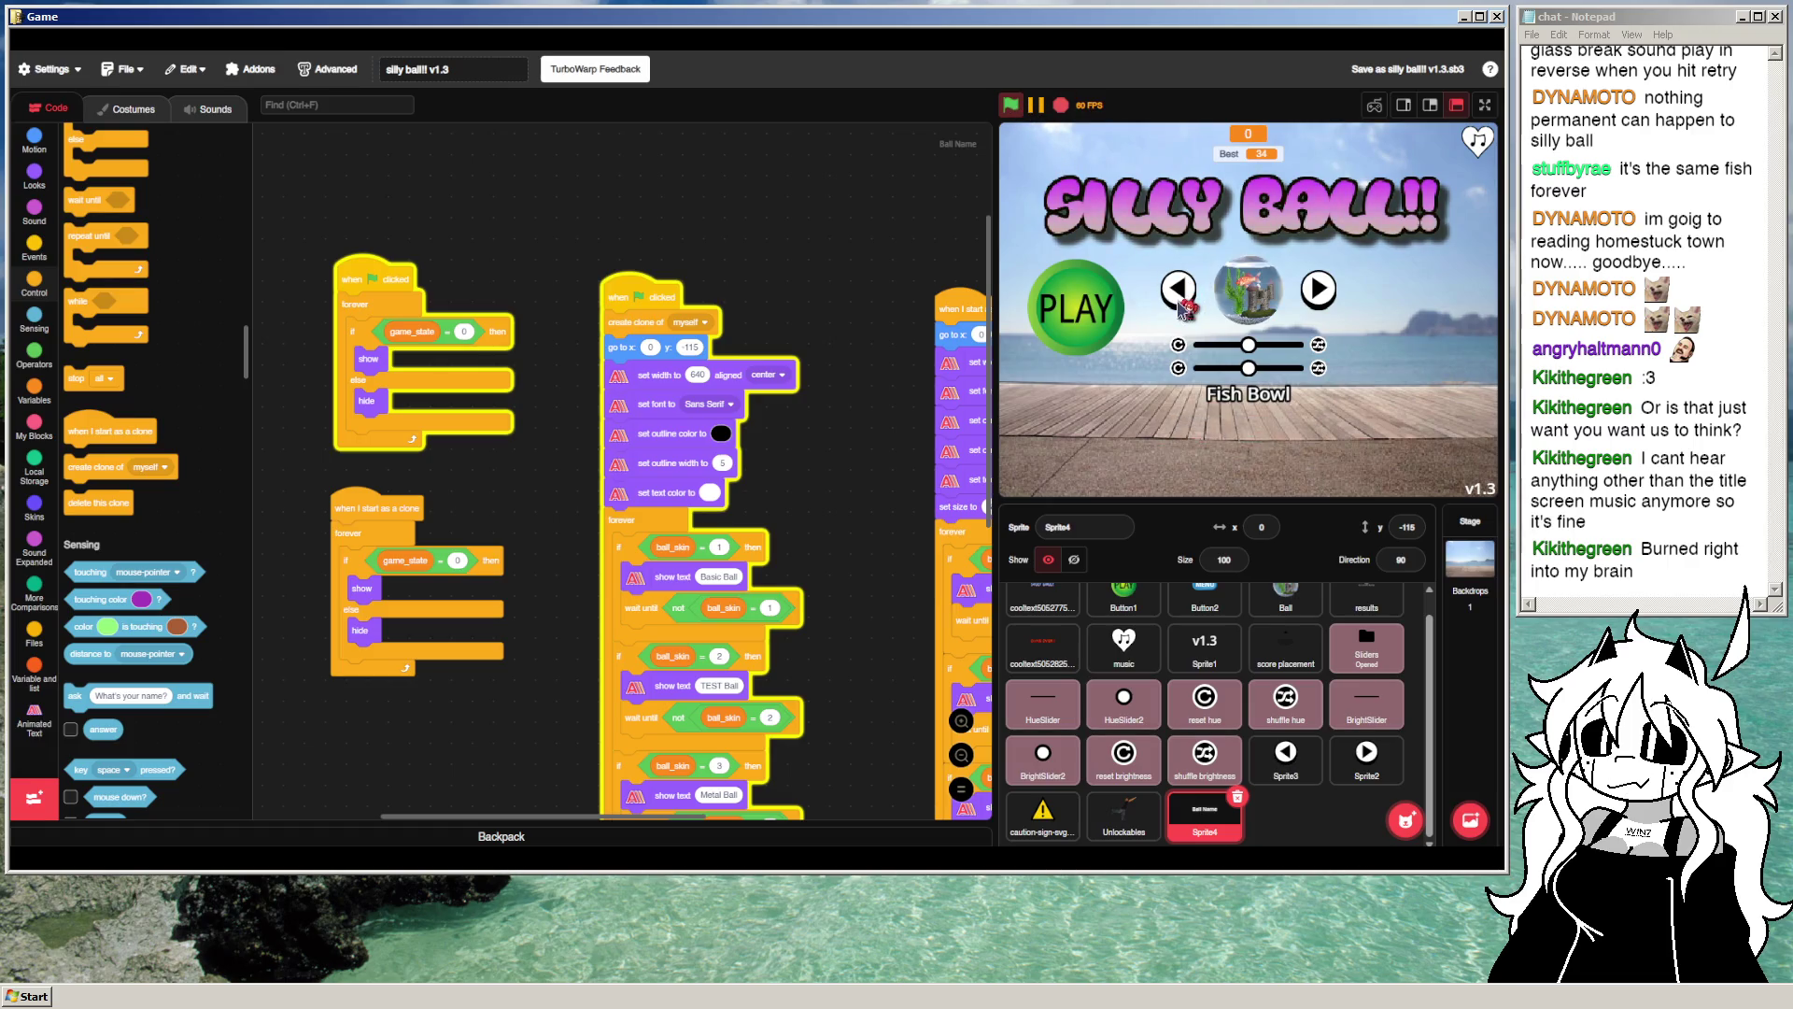
pyautogui.click(1180, 304)
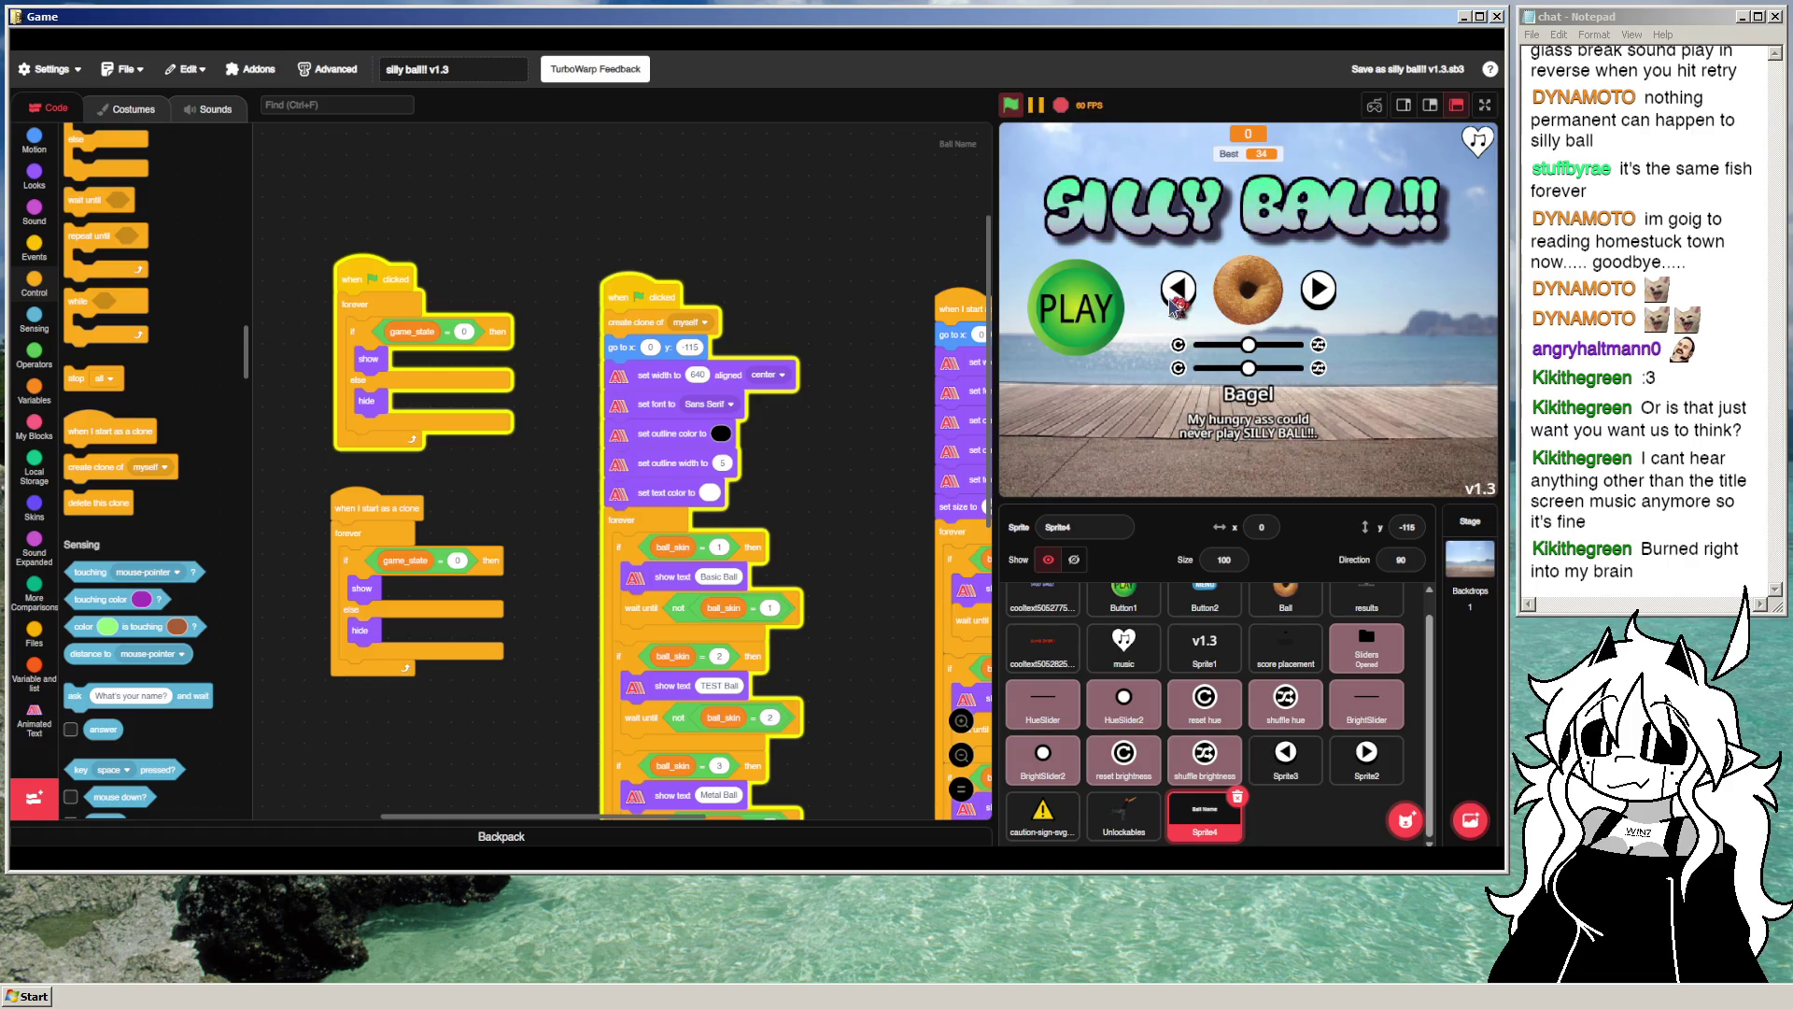
pyautogui.click(1190, 296)
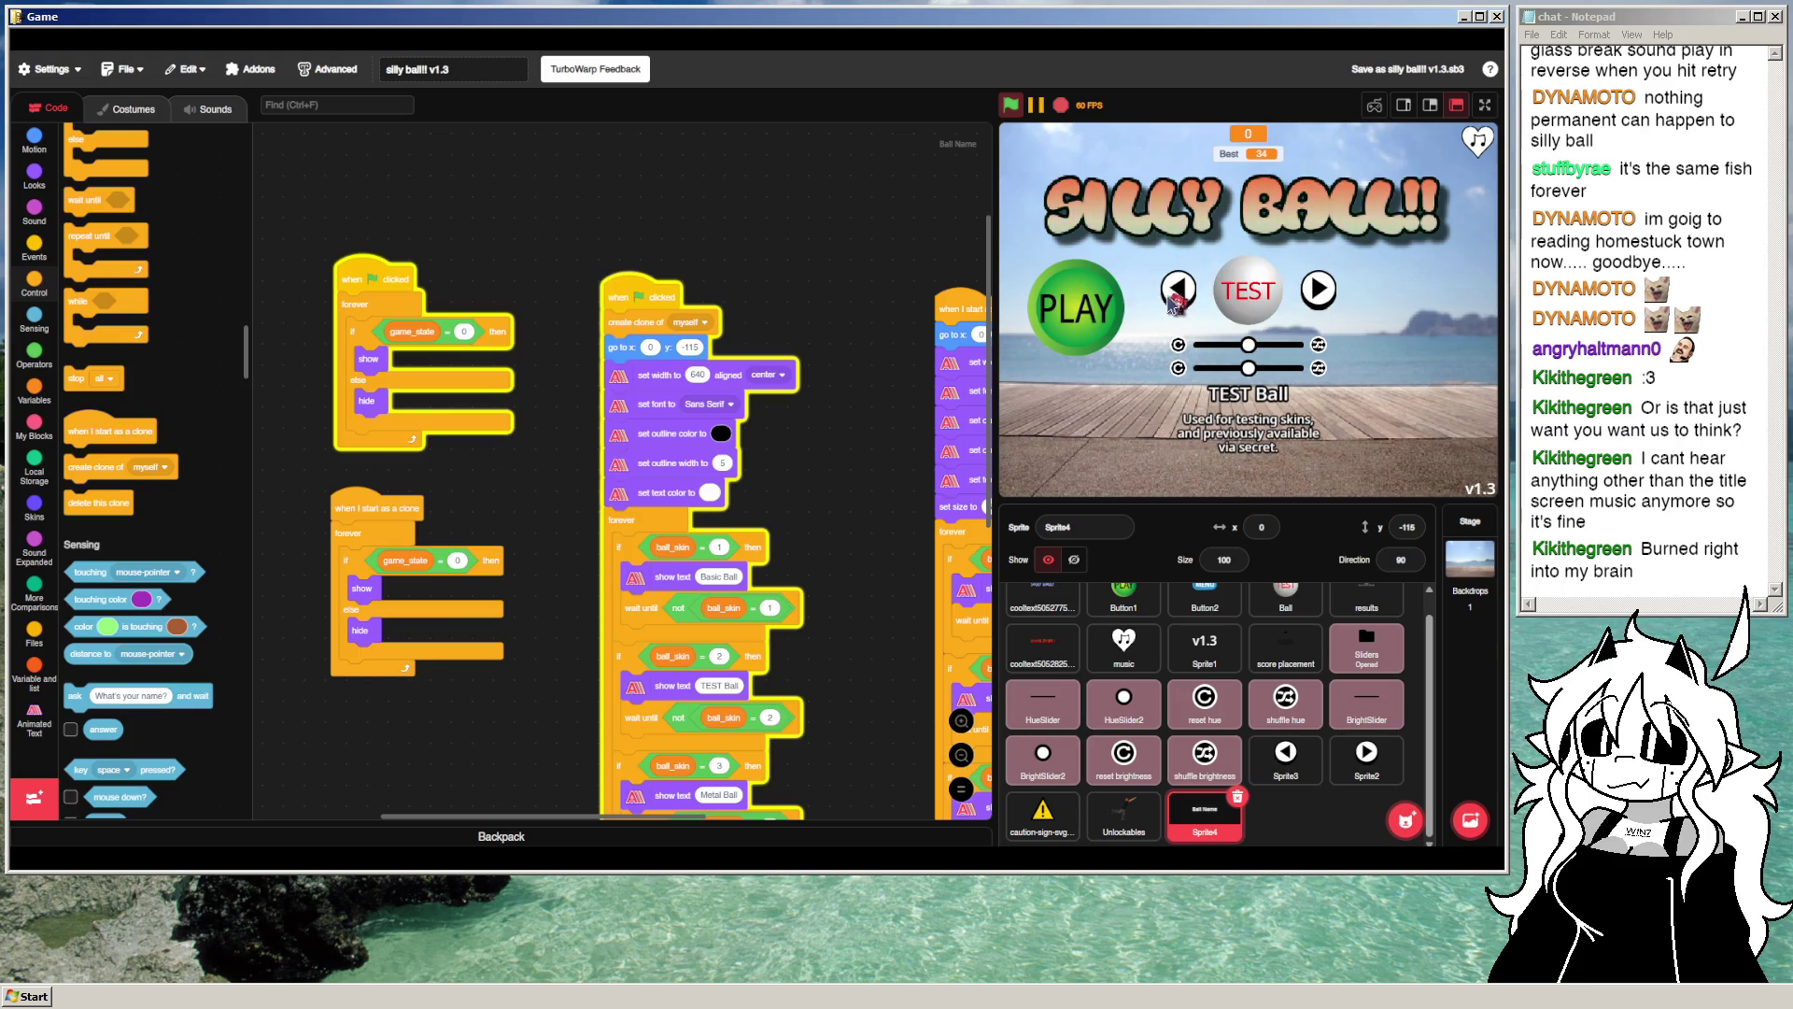
# Step: Start a game, then view the left arrow sprite Sprite3's sounds
pyautogui.click(1112, 311)
pyautogui.click(1286, 752)
pyautogui.click(209, 109)
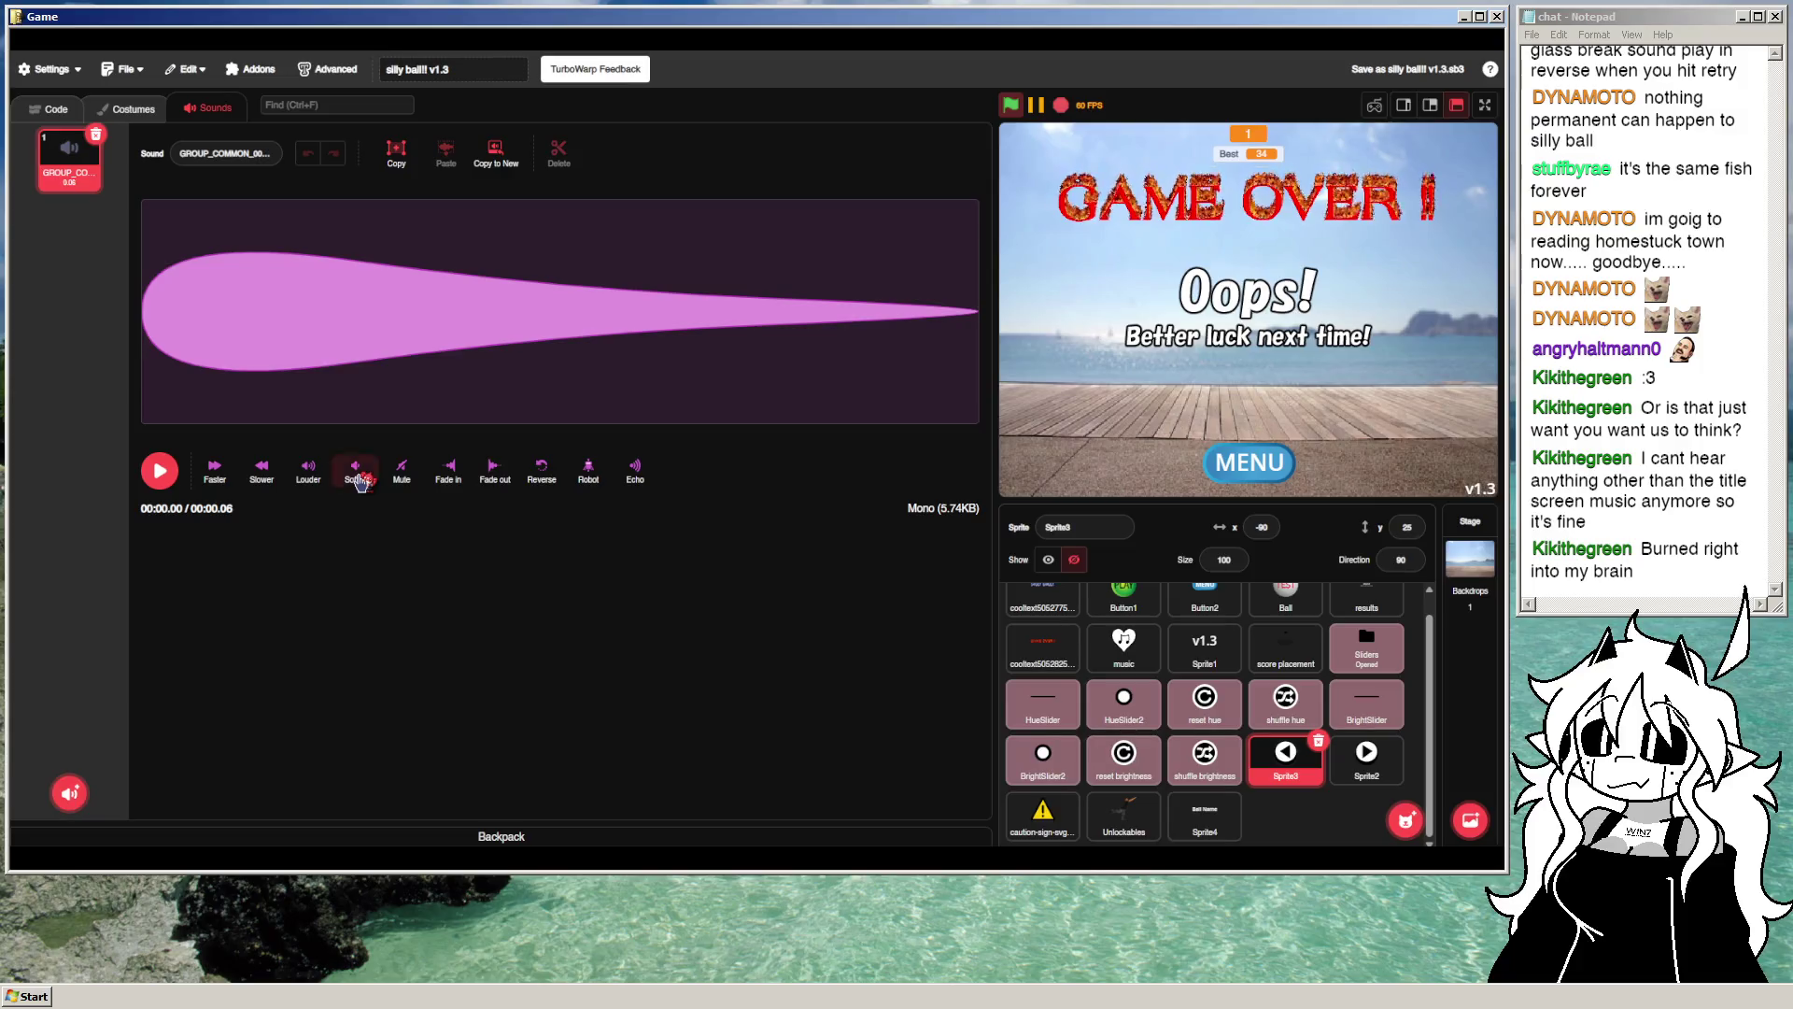
# Step: Trial and undo sound effects, leaving the right arrow Sprite2's click sound Faster
pyautogui.click(224, 479)
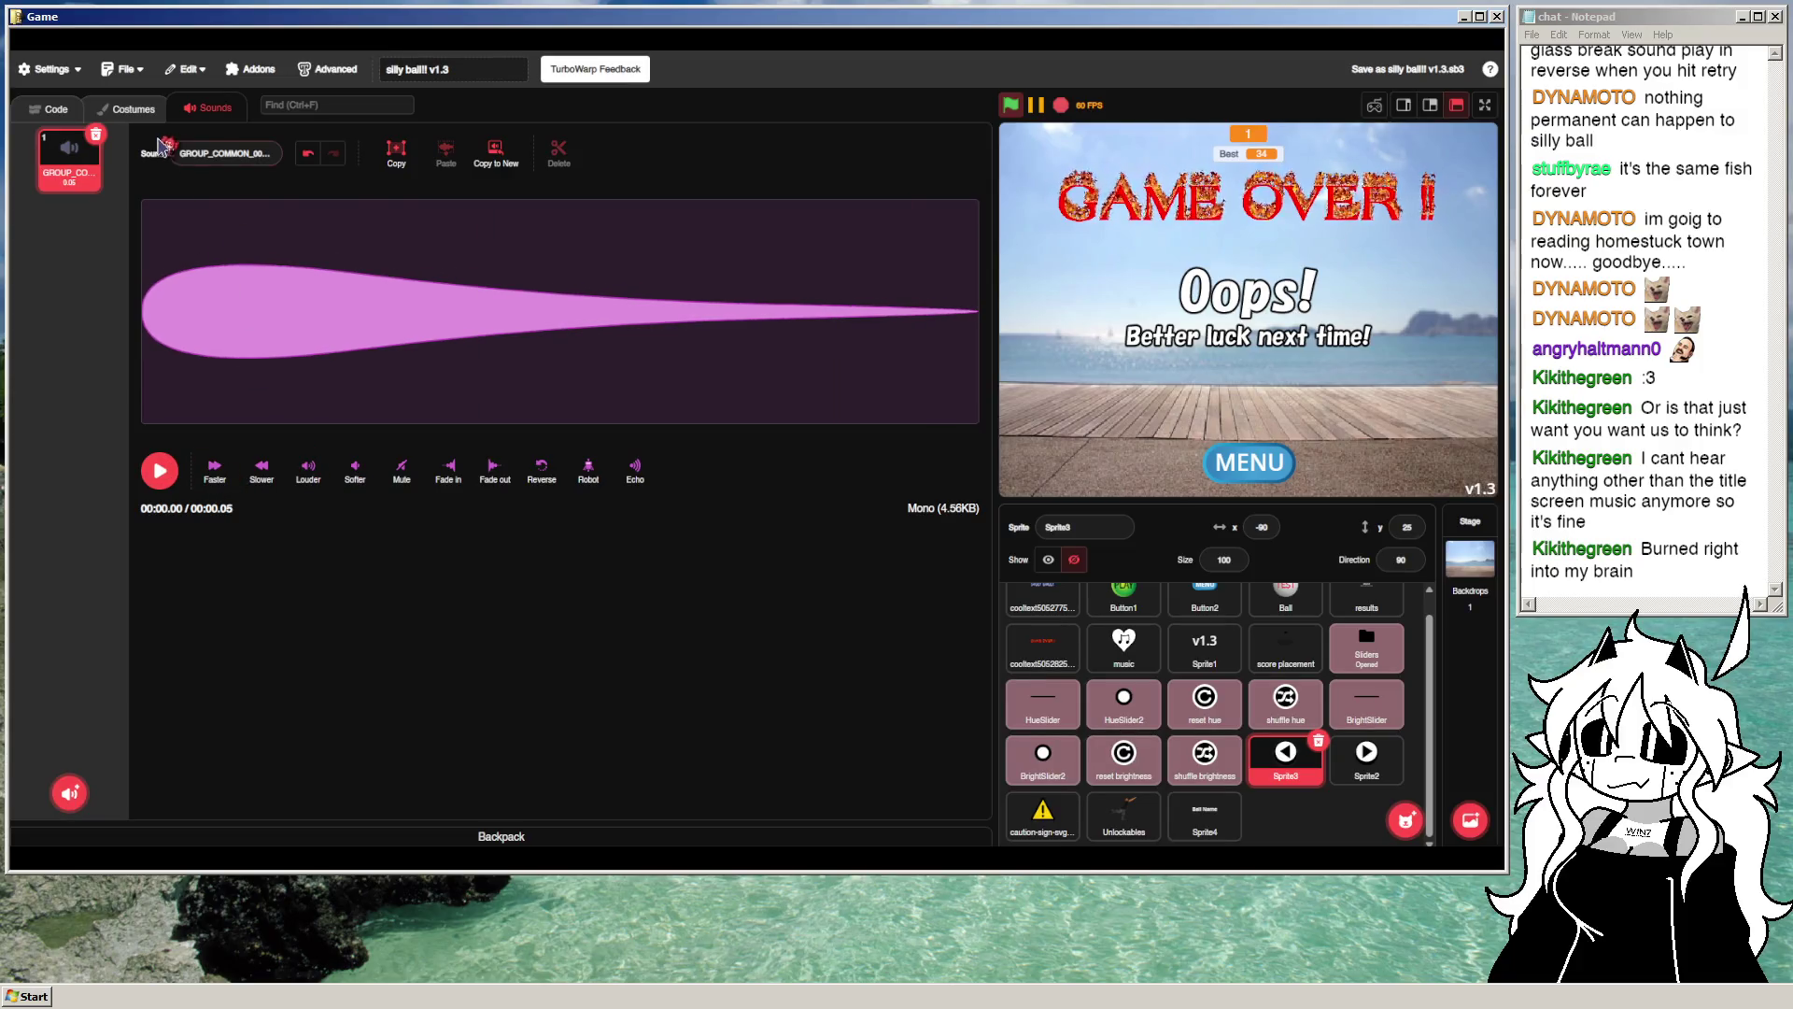
pyautogui.click(312, 160)
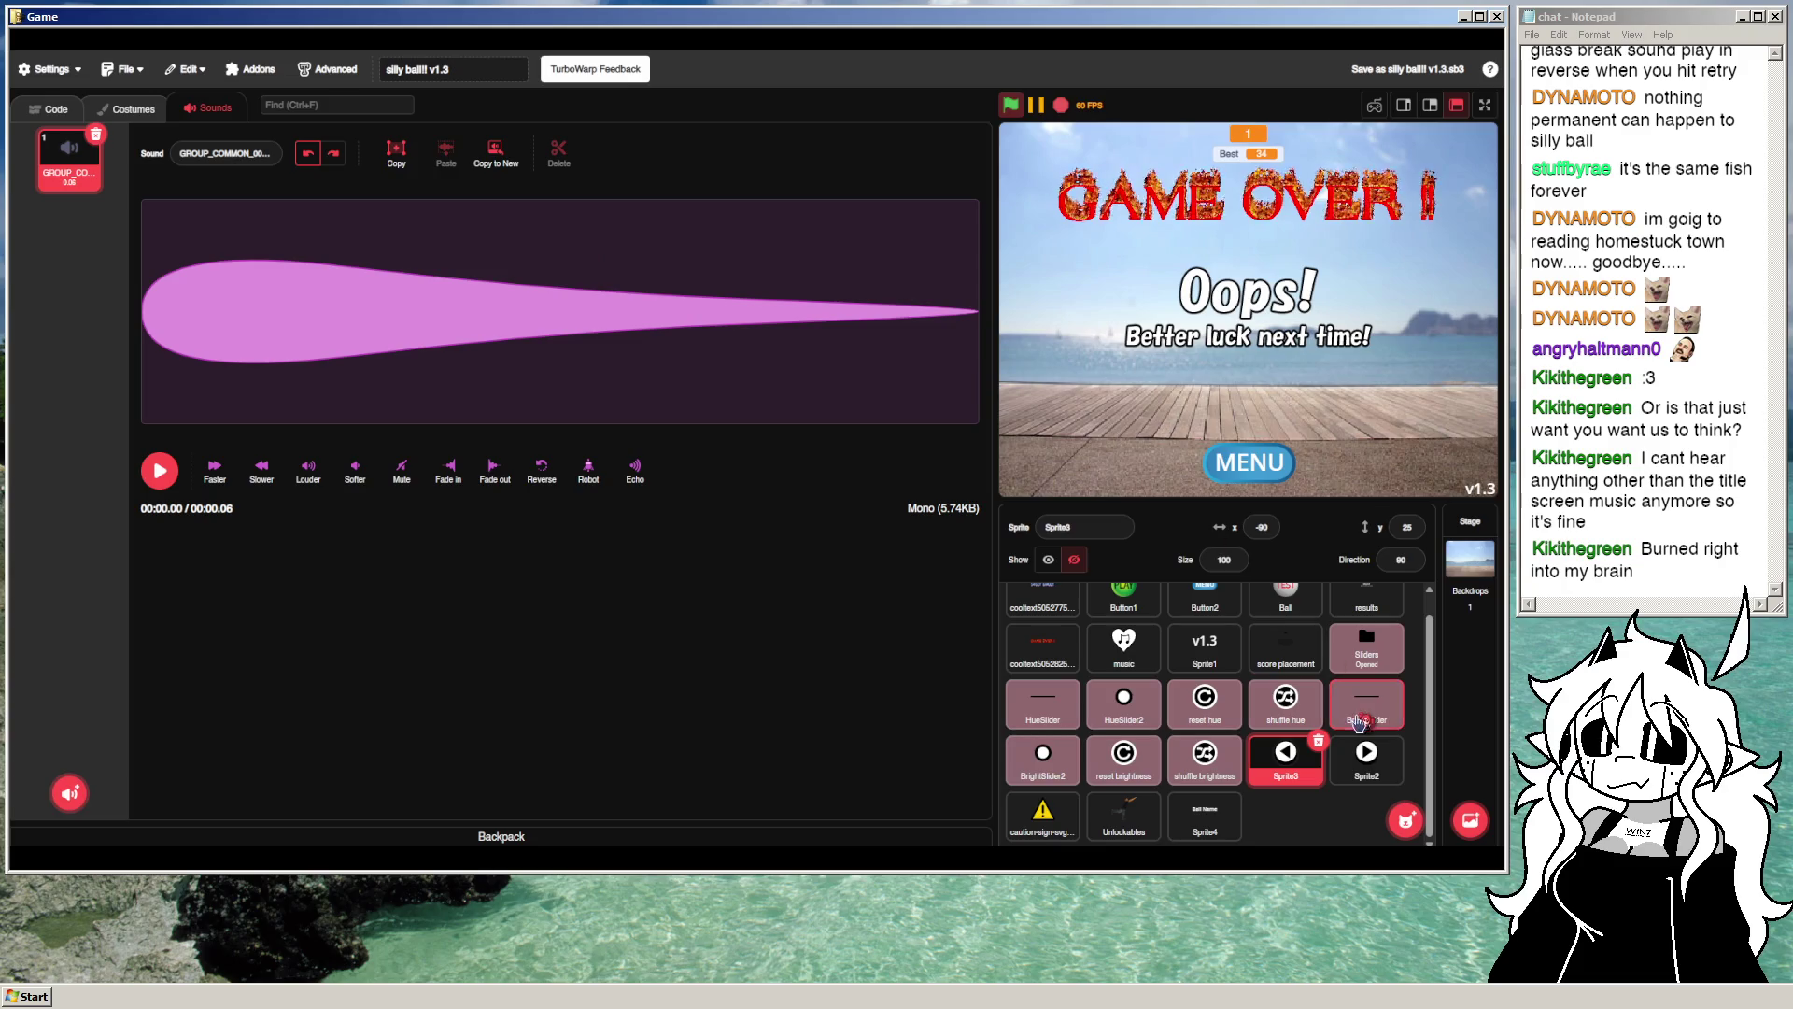
pyautogui.click(1364, 755)
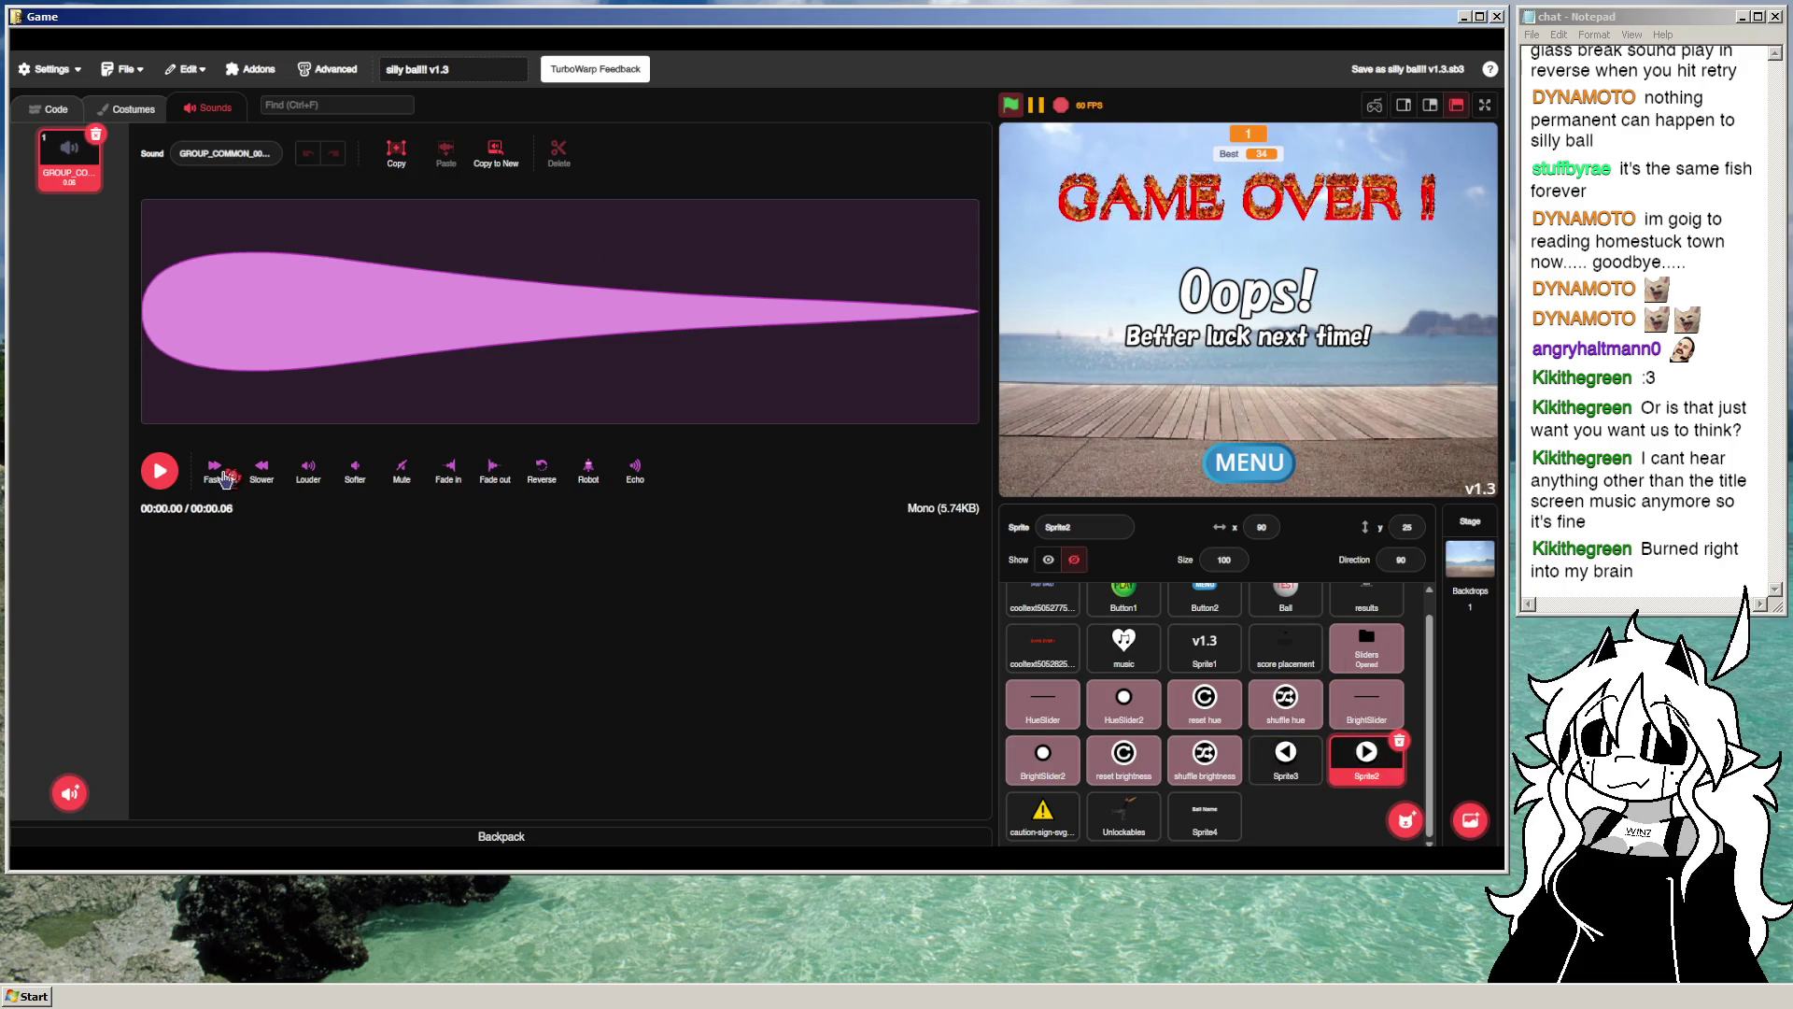
pyautogui.click(256, 481)
pyautogui.click(312, 163)
pyautogui.click(216, 472)
# Step: Compare with the left arrow's sound and make the right arrow's sound quieter
pyautogui.click(1286, 754)
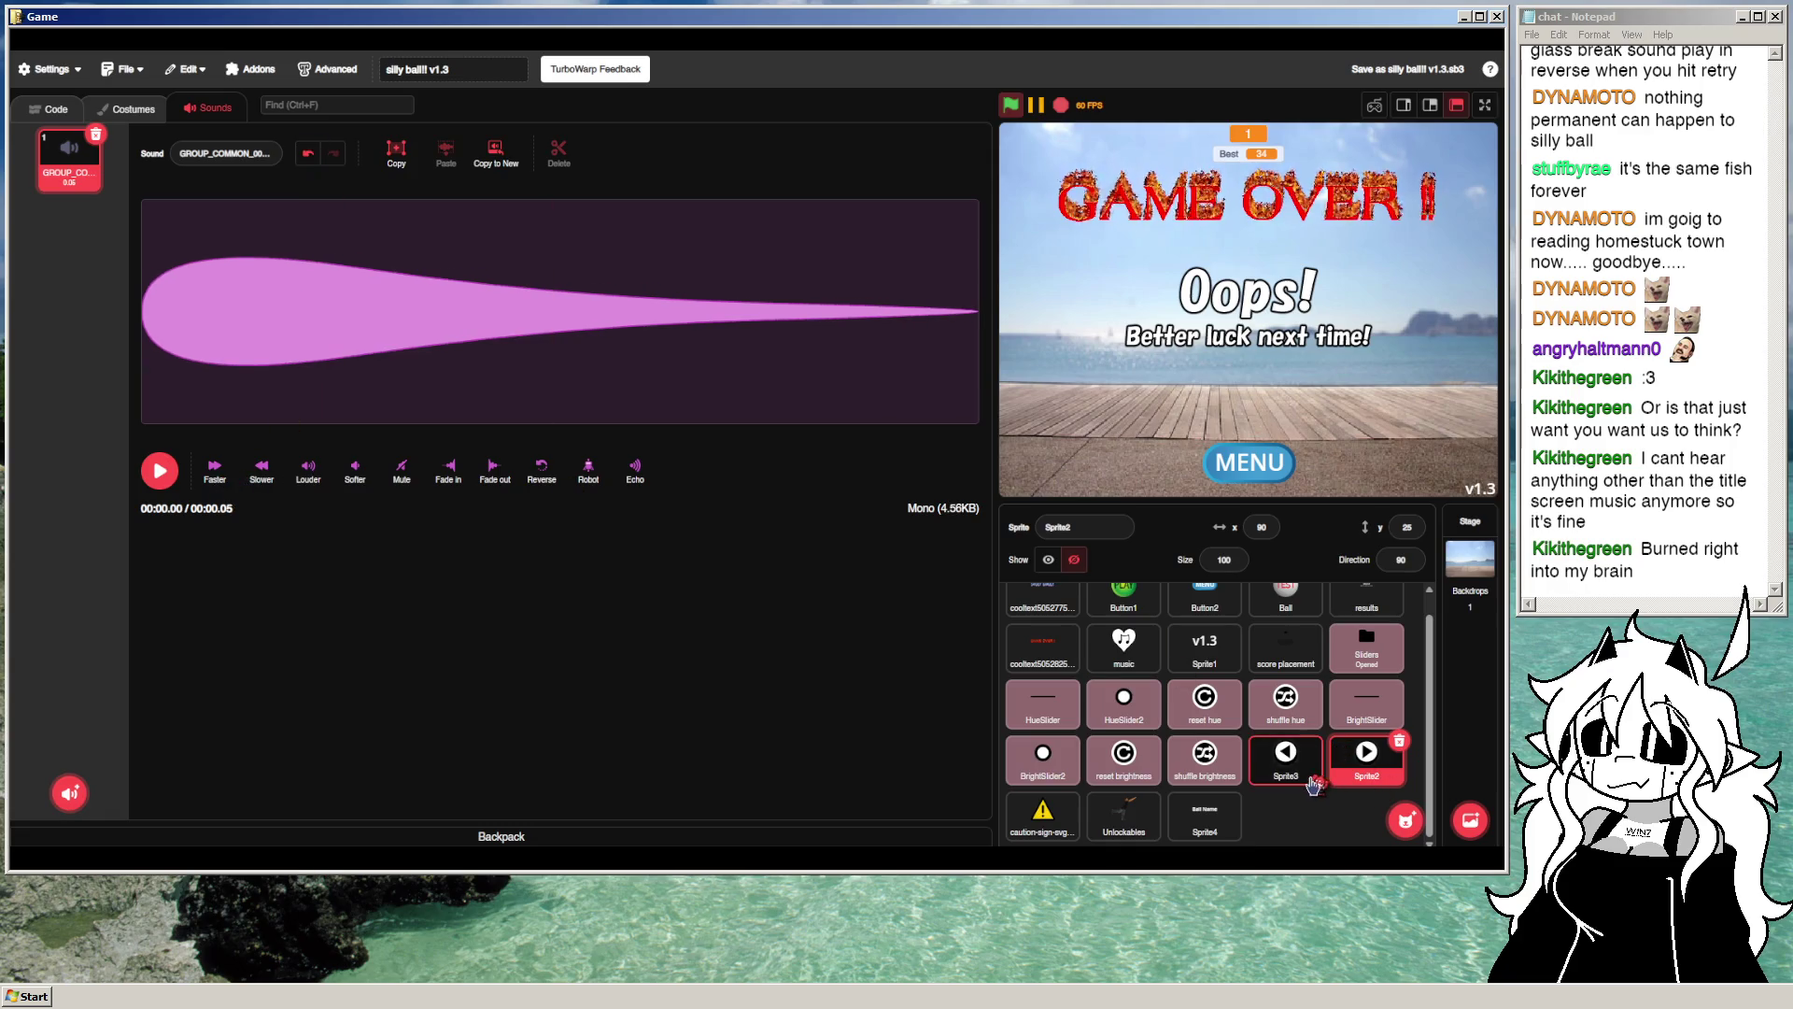
pyautogui.click(1336, 764)
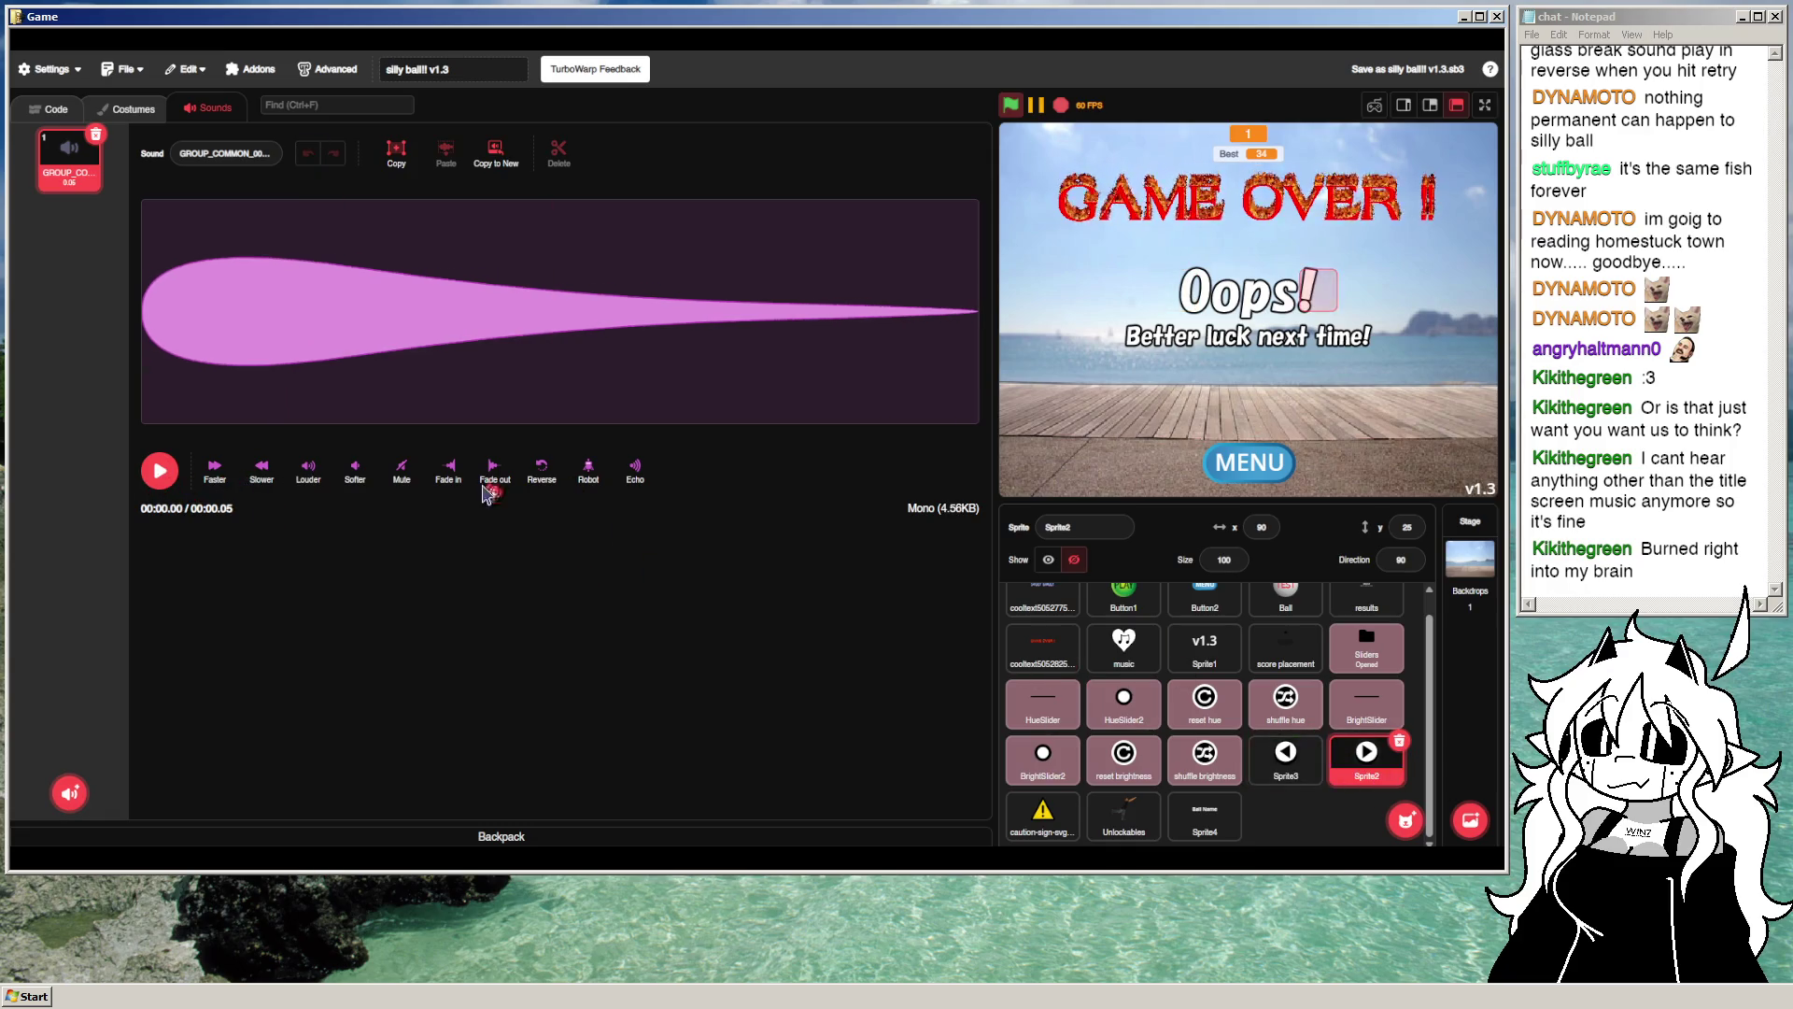
pyautogui.click(349, 484)
pyautogui.click(1286, 755)
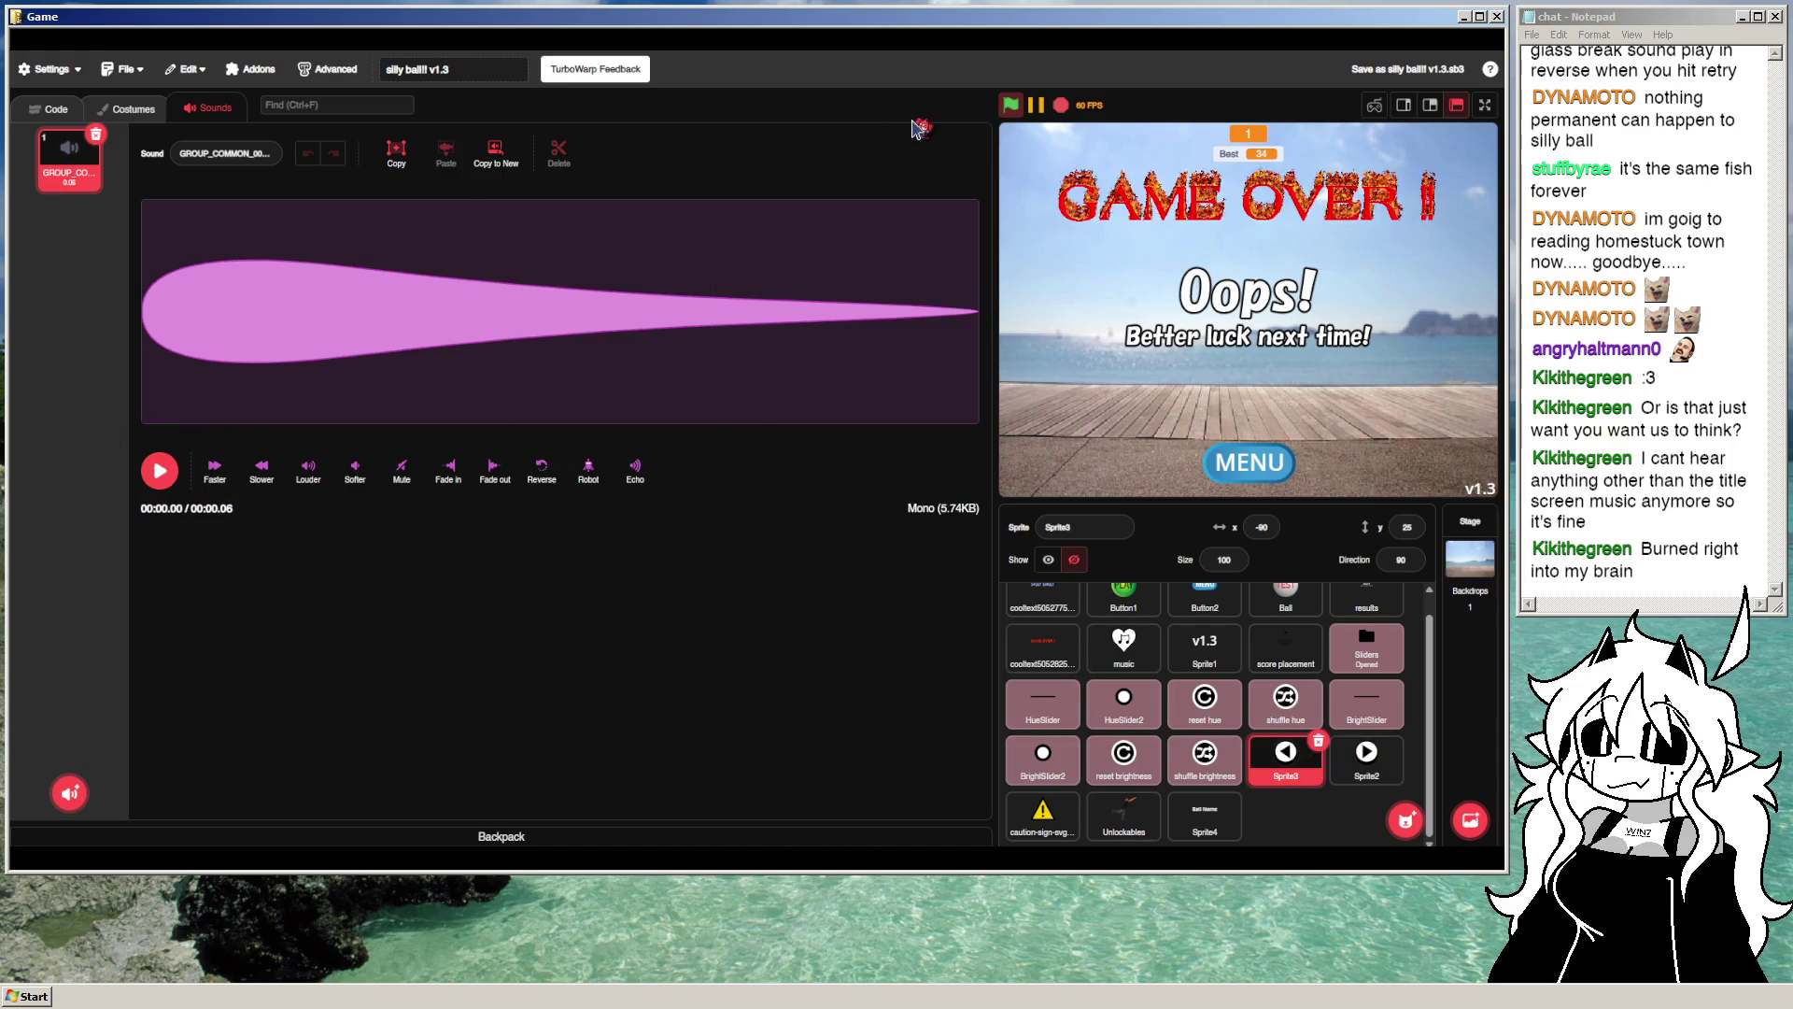
# Step: Restart and test the skin arrows forward and backward, then go full screen
pyautogui.click(1011, 105)
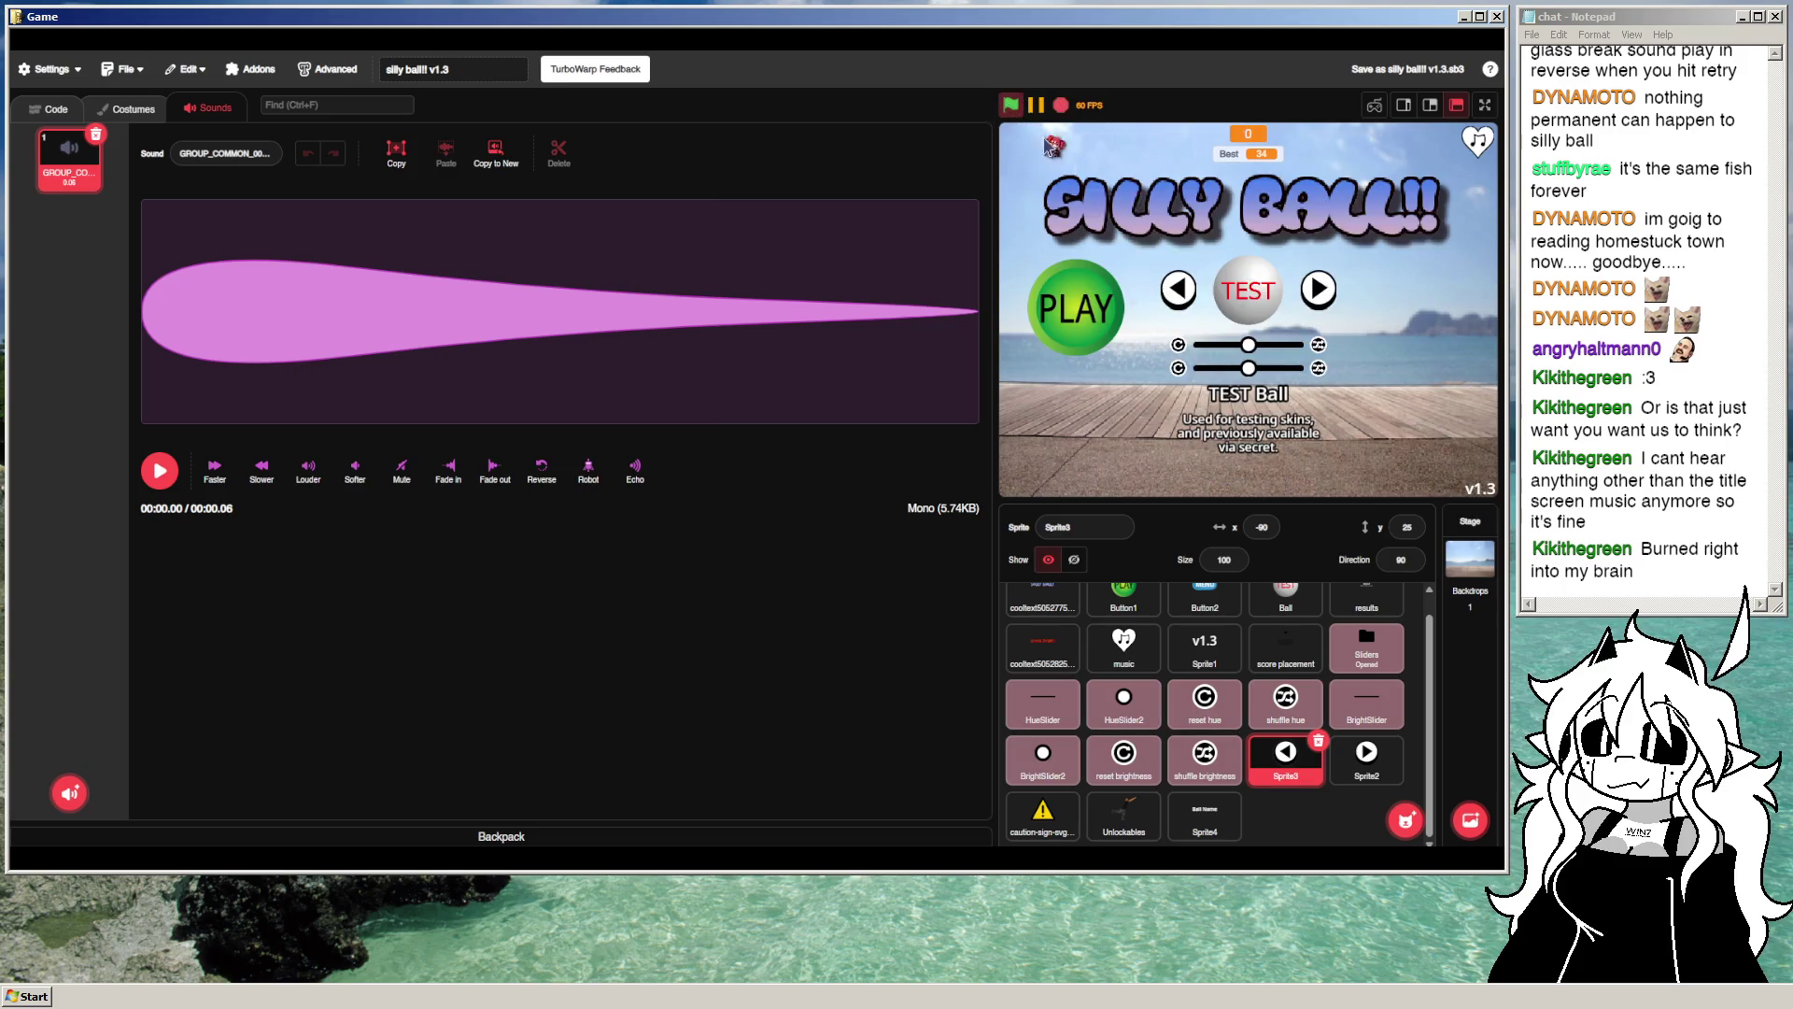
pyautogui.click(1321, 294)
pyautogui.click(1321, 294)
pyautogui.click(1321, 294)
pyautogui.click(1184, 296)
pyautogui.click(1187, 297)
pyautogui.click(1188, 298)
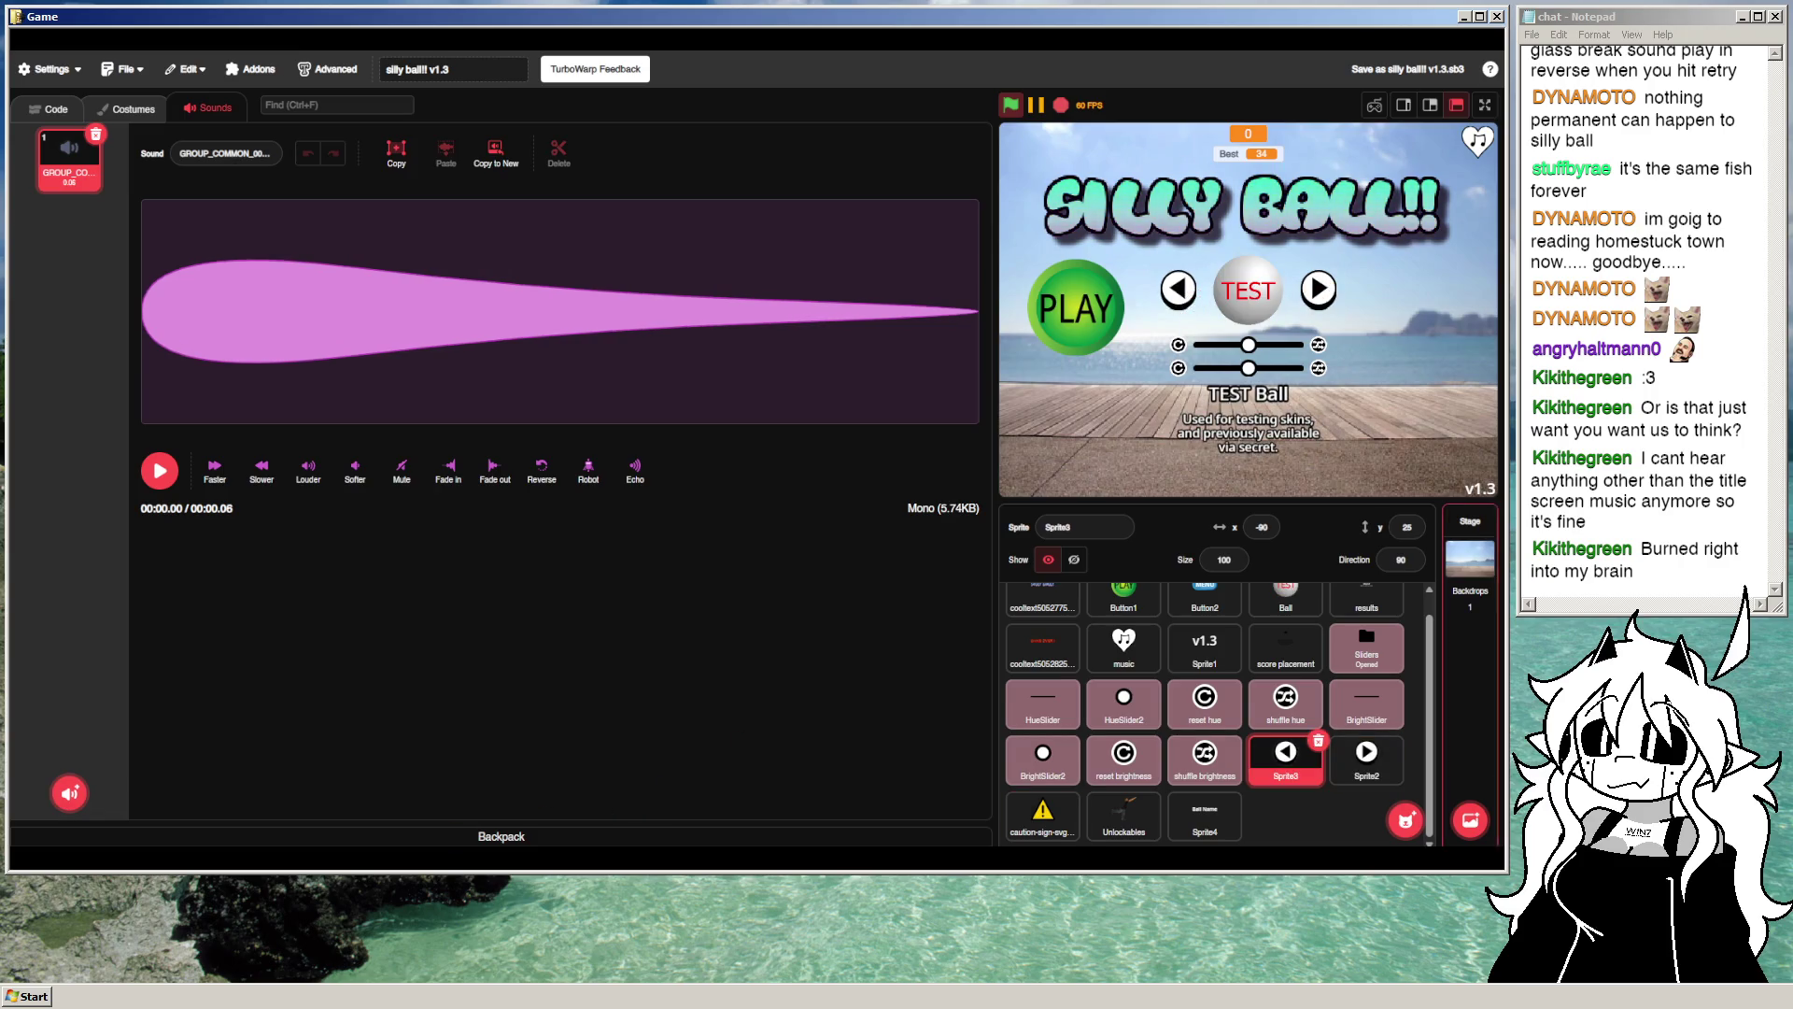
pyautogui.click(1321, 291)
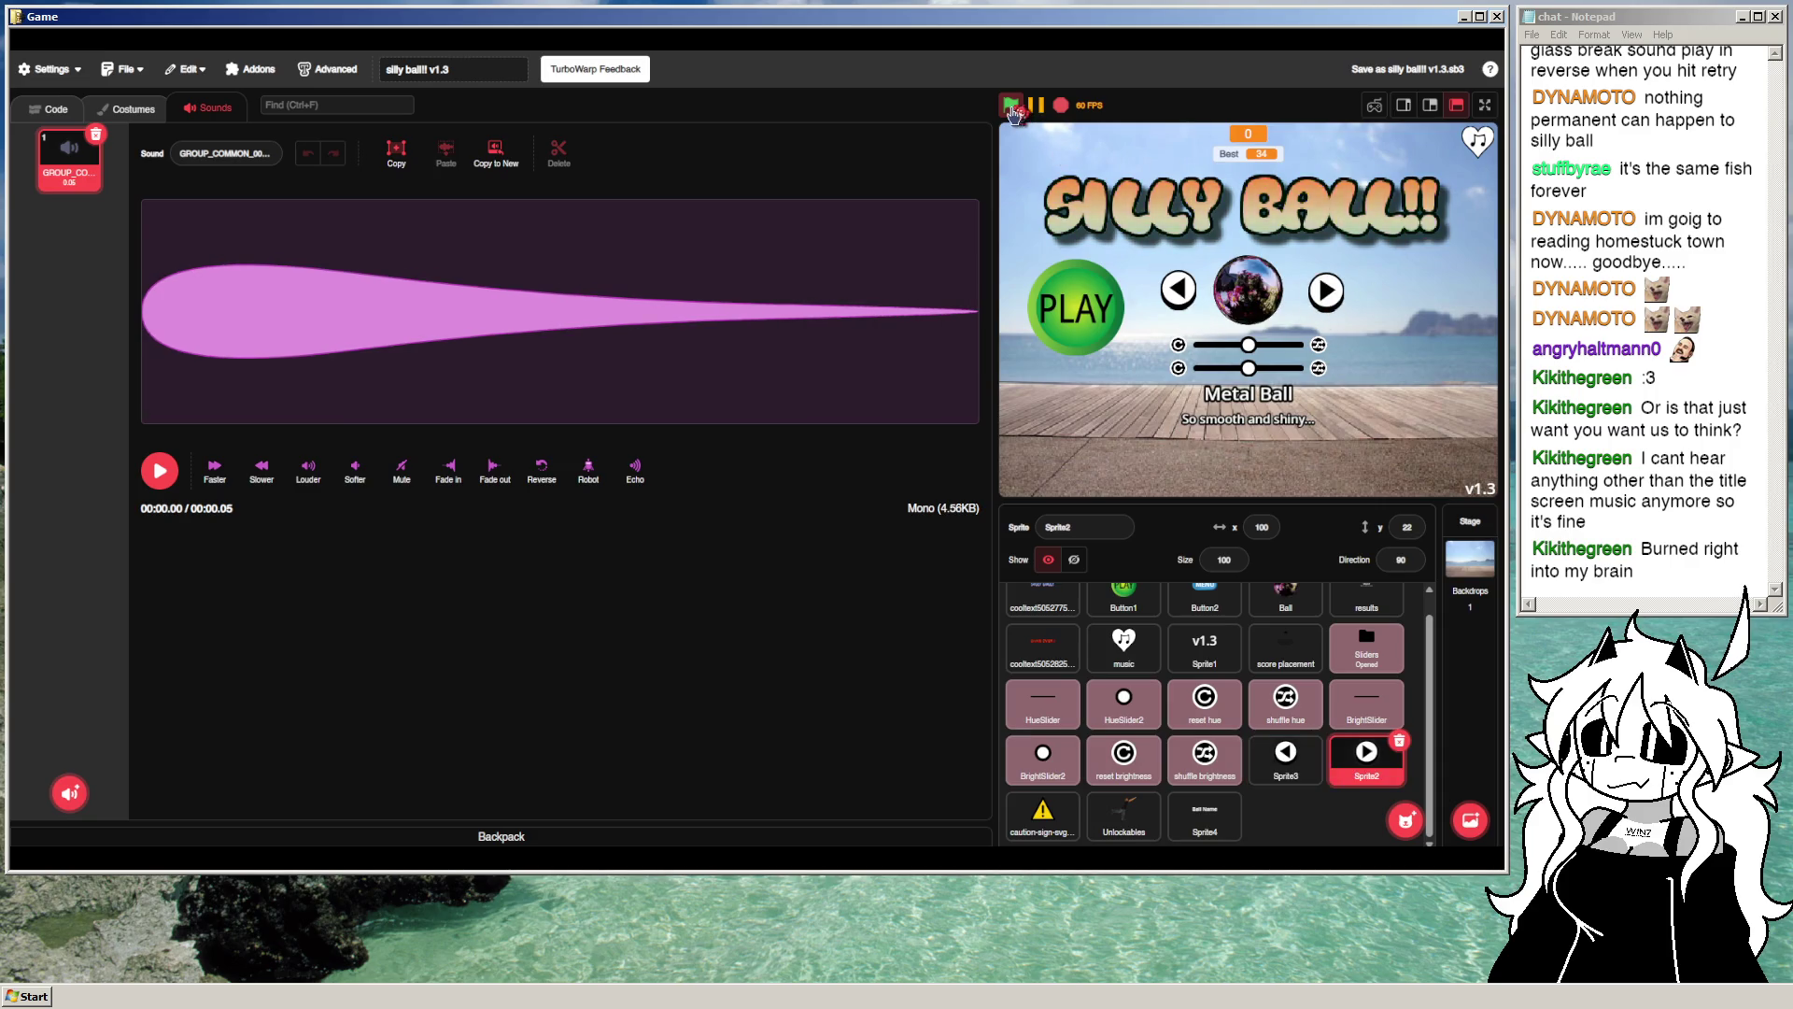
pyautogui.click(1485, 104)
pyautogui.click(900, 455)
# Step: Mute the music, click through the skins, and shift then reset the hue
pyautogui.click(900, 456)
pyautogui.press('m')
pyautogui.click(899, 449)
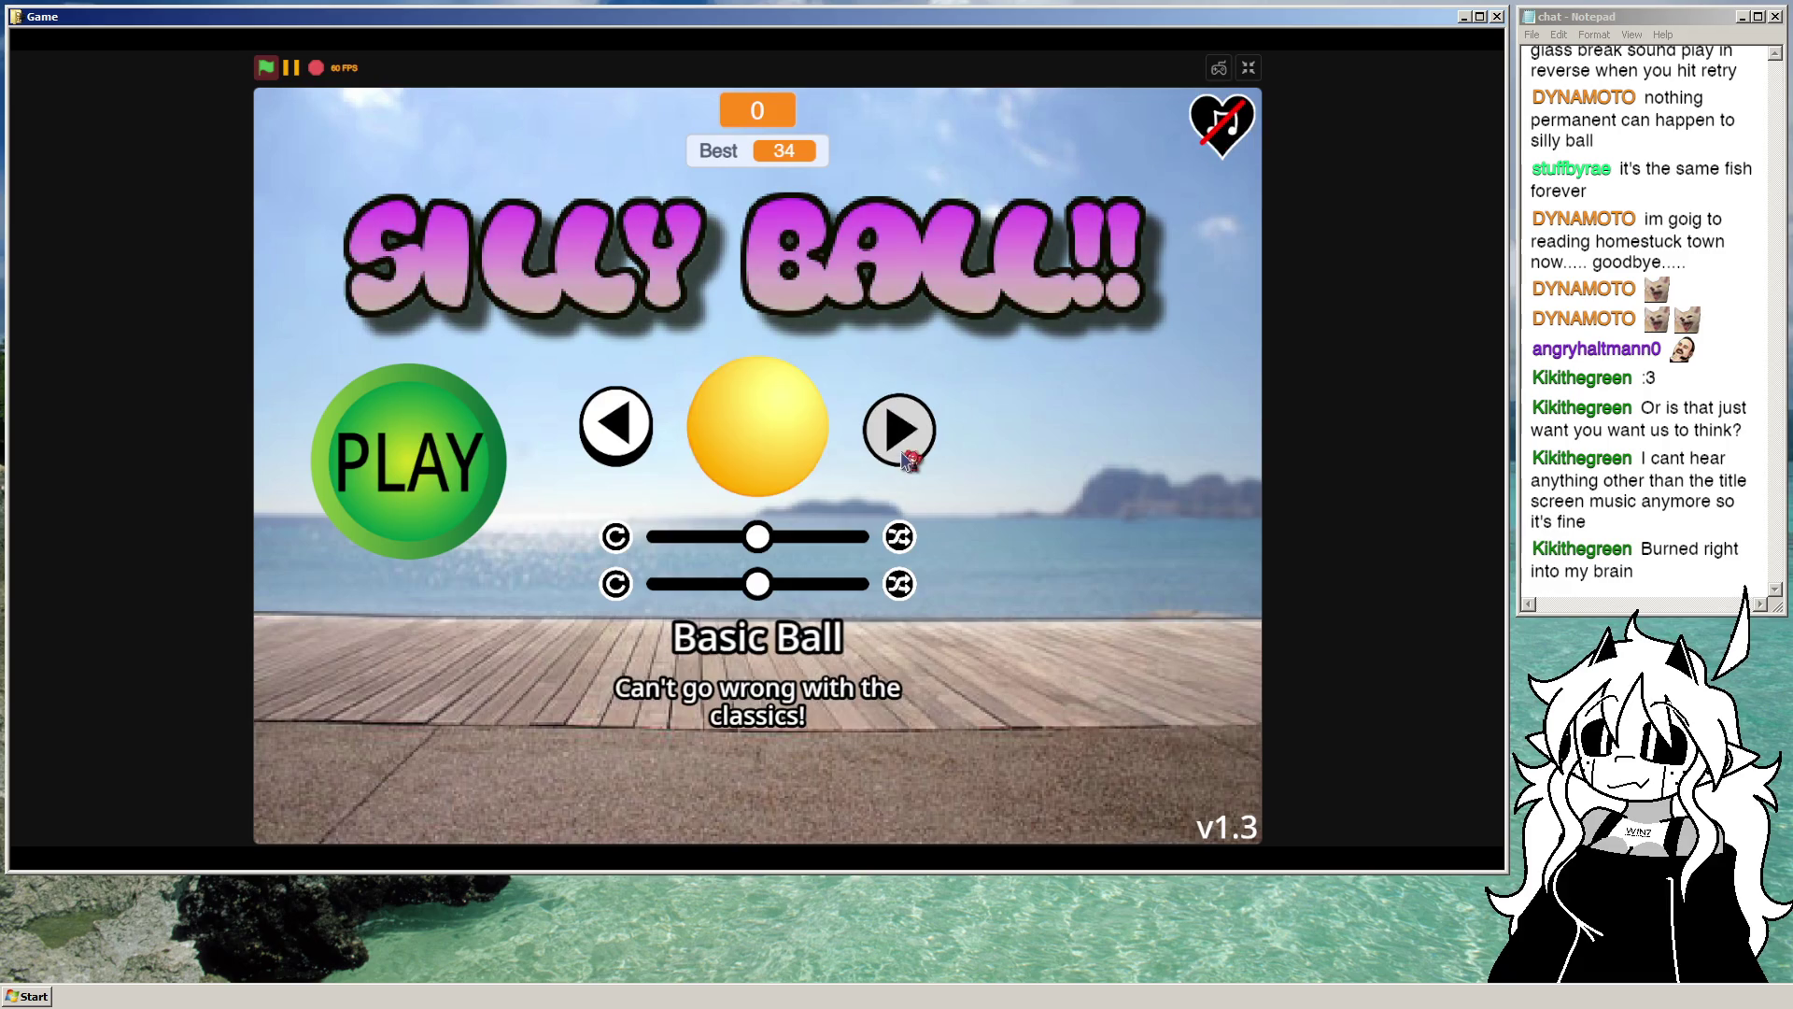
pyautogui.click(900, 449)
pyautogui.click(899, 448)
pyautogui.click(782, 540)
pyautogui.moveTo(782, 549); pyautogui.dragTo(684, 548)
pyautogui.click(616, 536)
pyautogui.click(614, 439)
# Step: Cycle the skins with the arrow keys to Bagel, then exit full screen
pyautogui.press('Left')
pyautogui.press('Right')
pyautogui.press('Right')
pyautogui.press('Left')
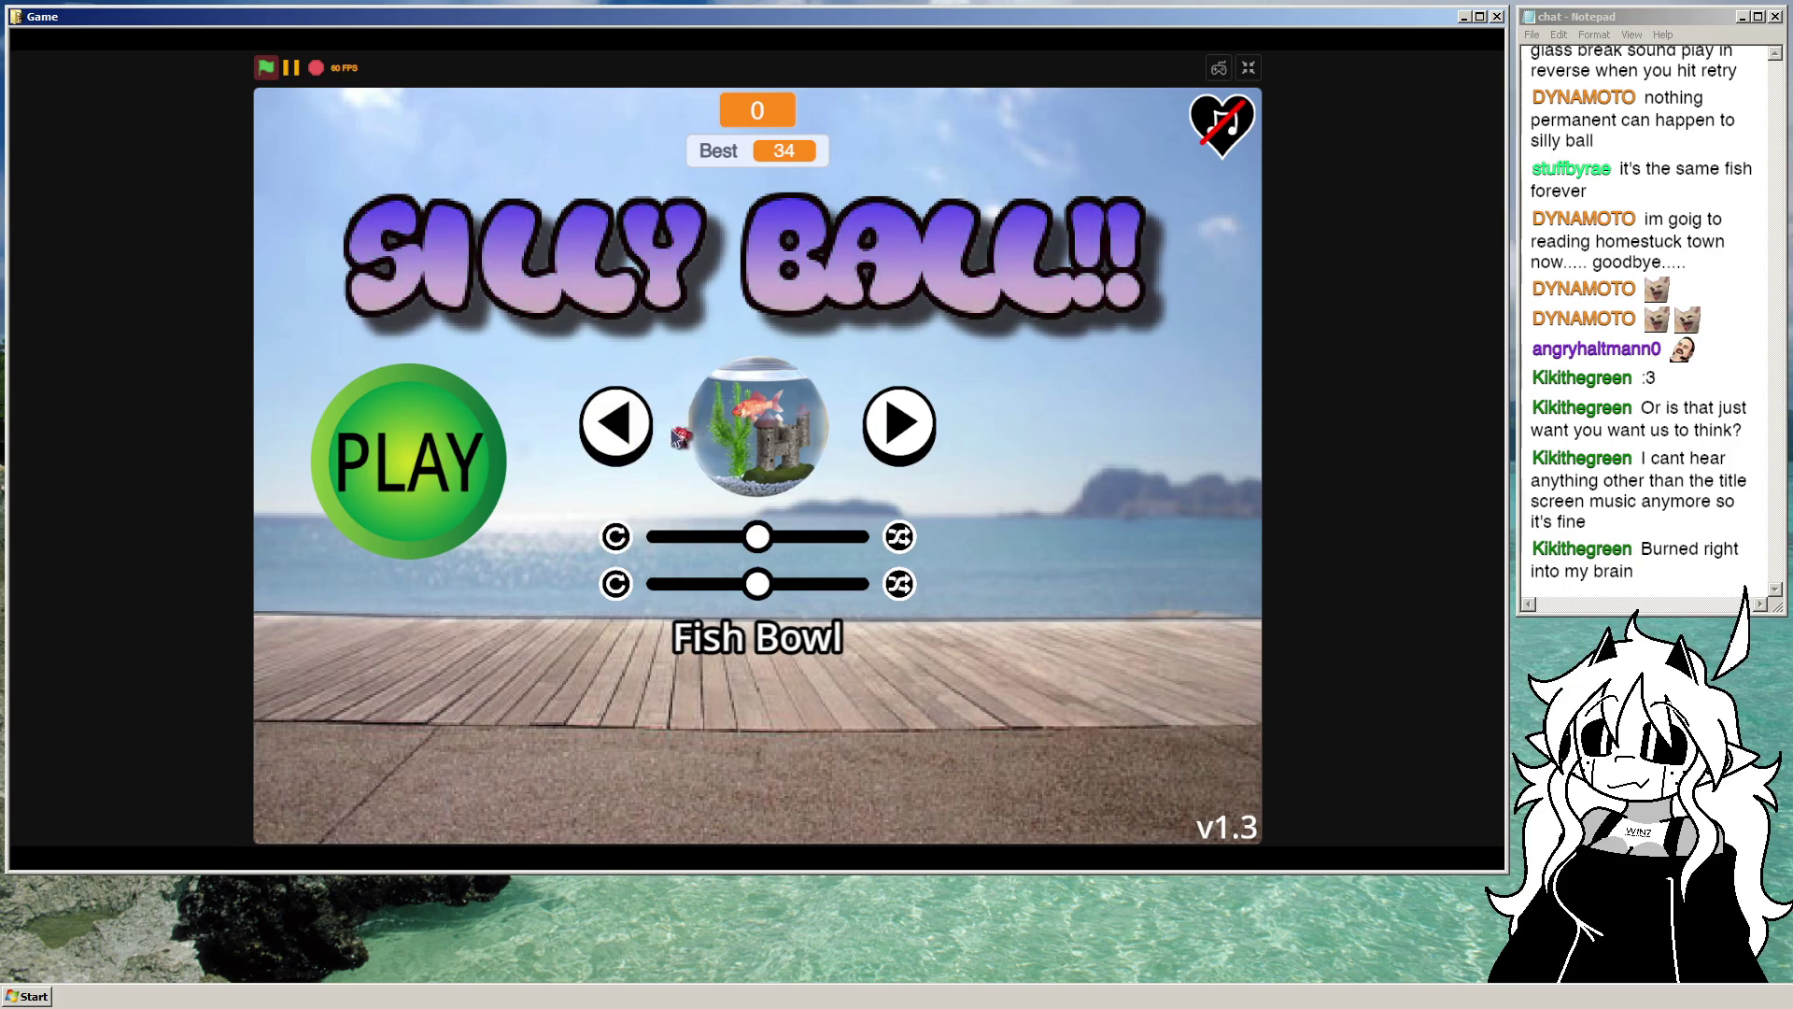
pyautogui.press('Right')
pyautogui.press('Right')
pyautogui.press('Right')
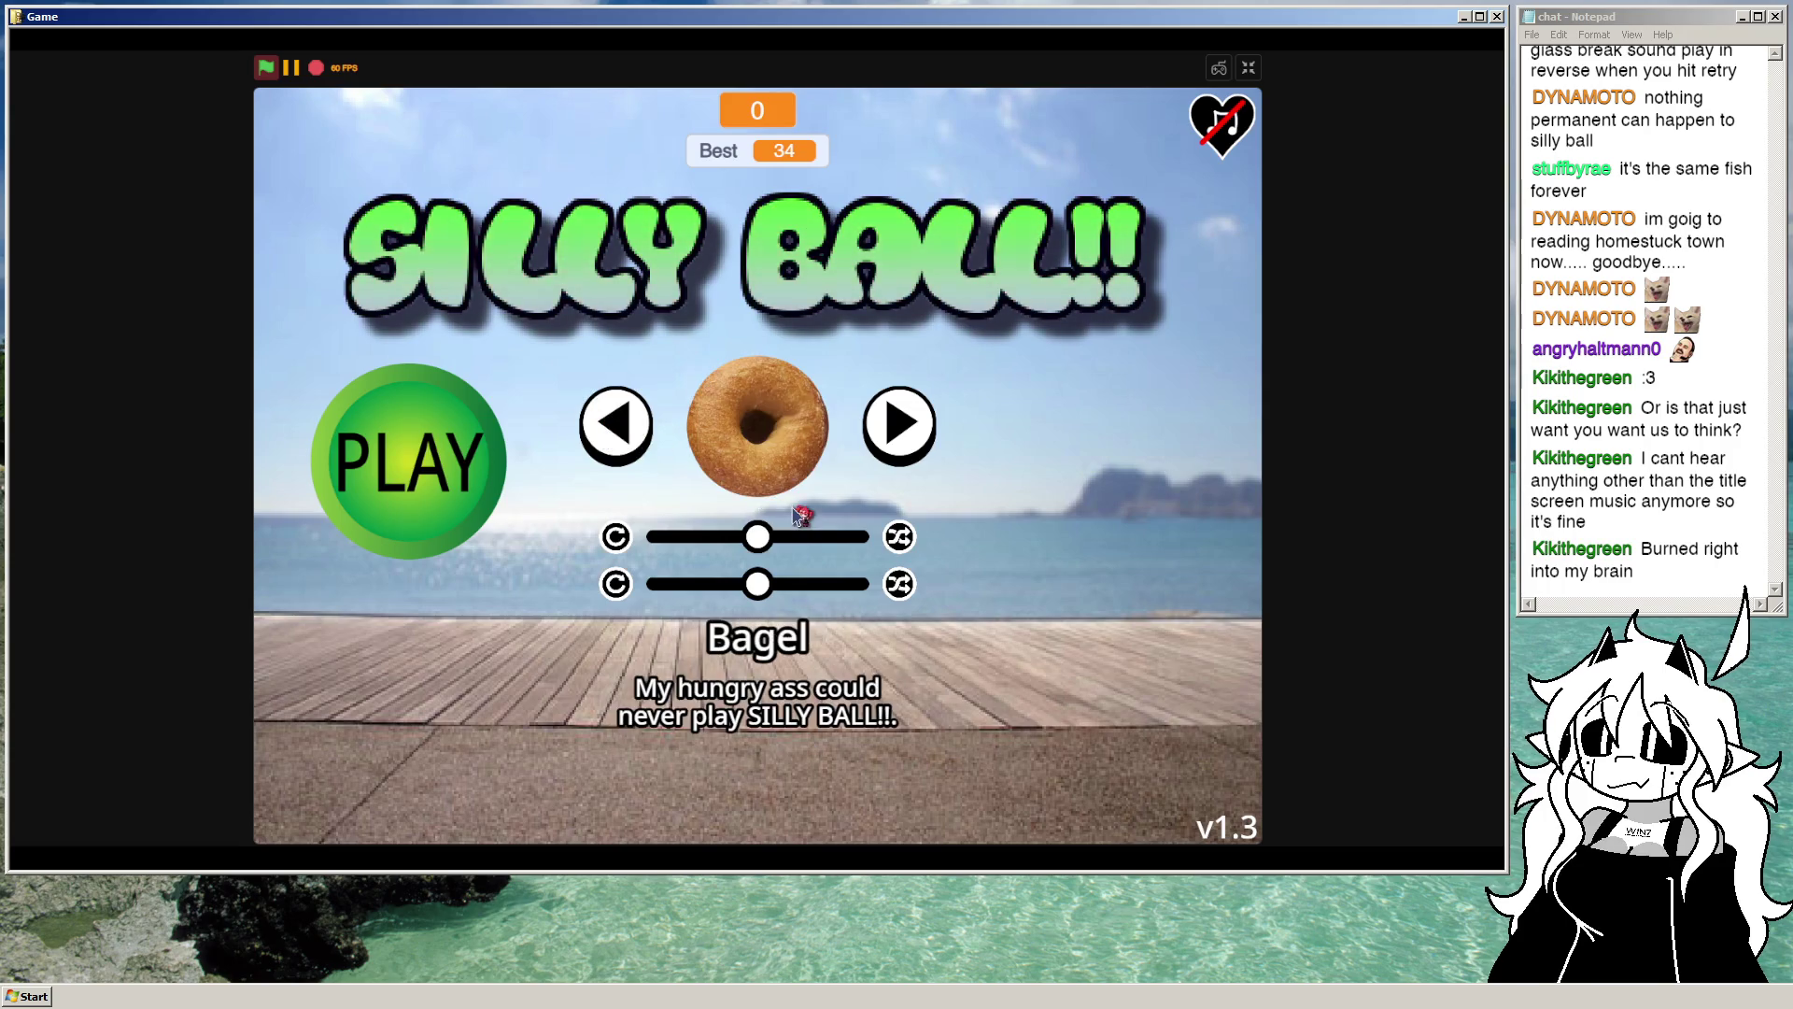
pyautogui.press('Right')
pyautogui.press('Right')
pyautogui.press('Right')
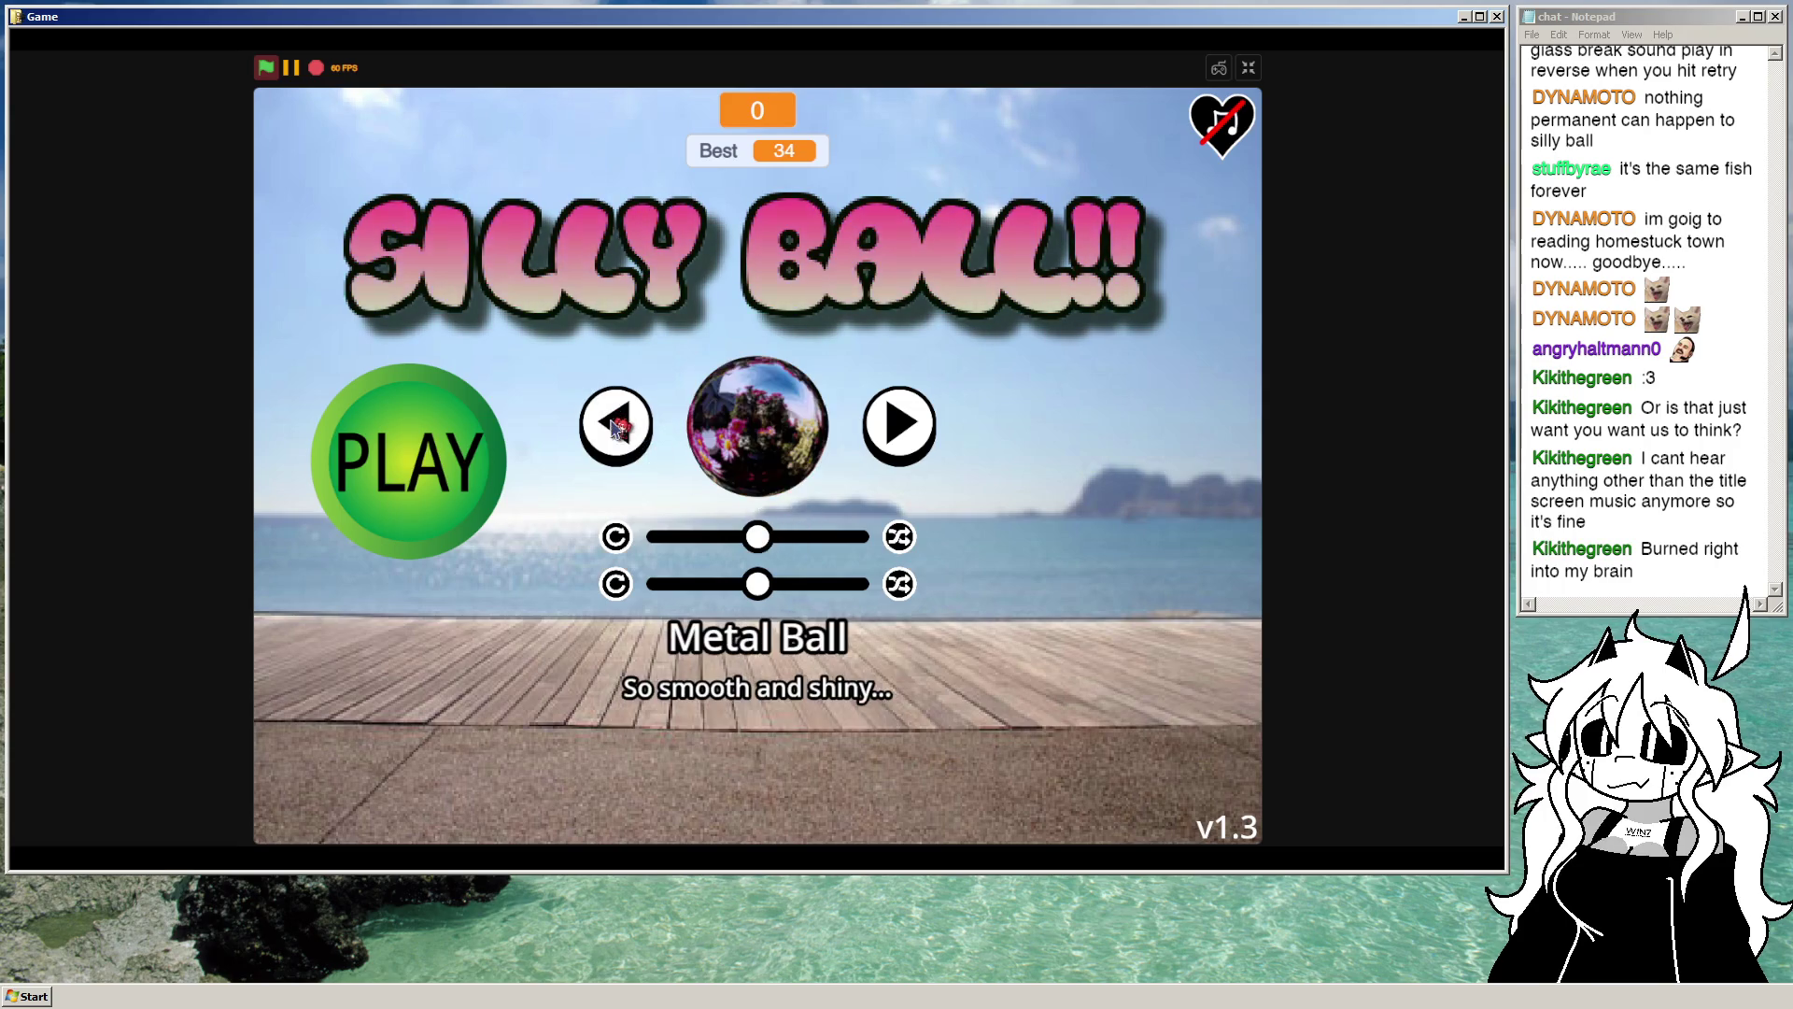
pyautogui.click(910, 425)
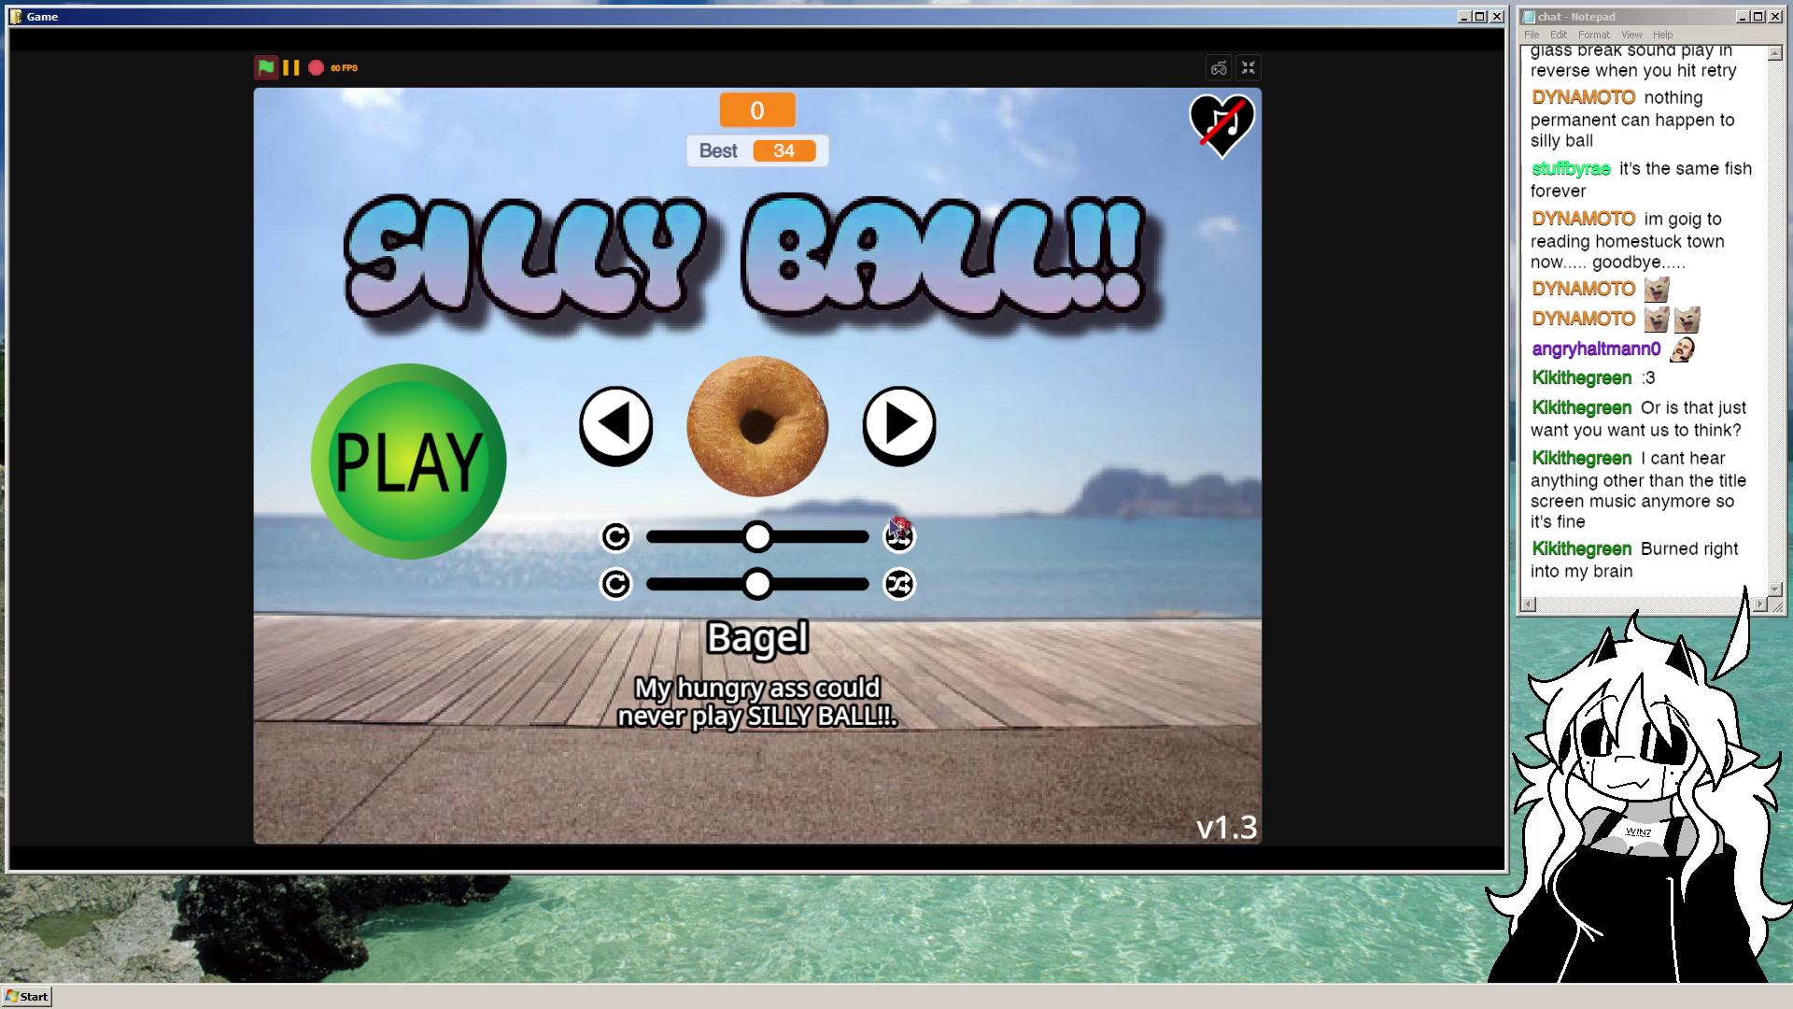
pyautogui.click(1257, 69)
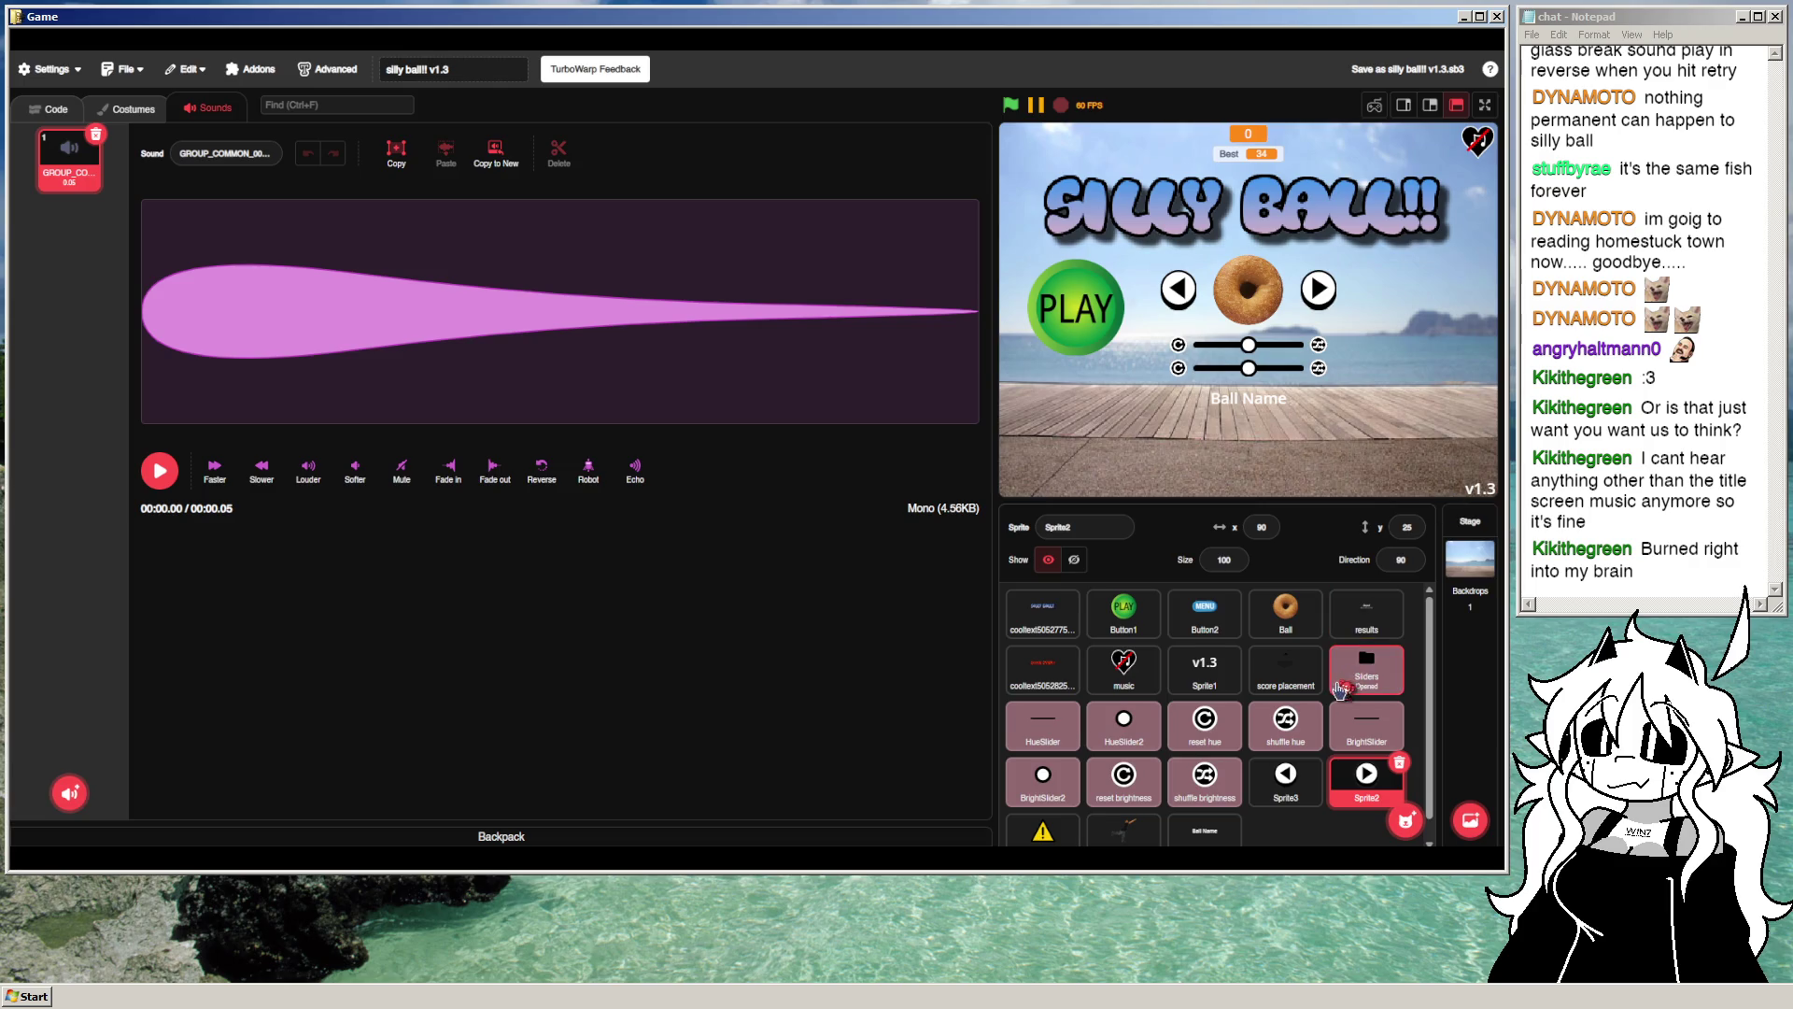
# Step: Find Sprite4's skin-name scripts and check the description's text colour
pyautogui.scroll(-1, 1341, 689)
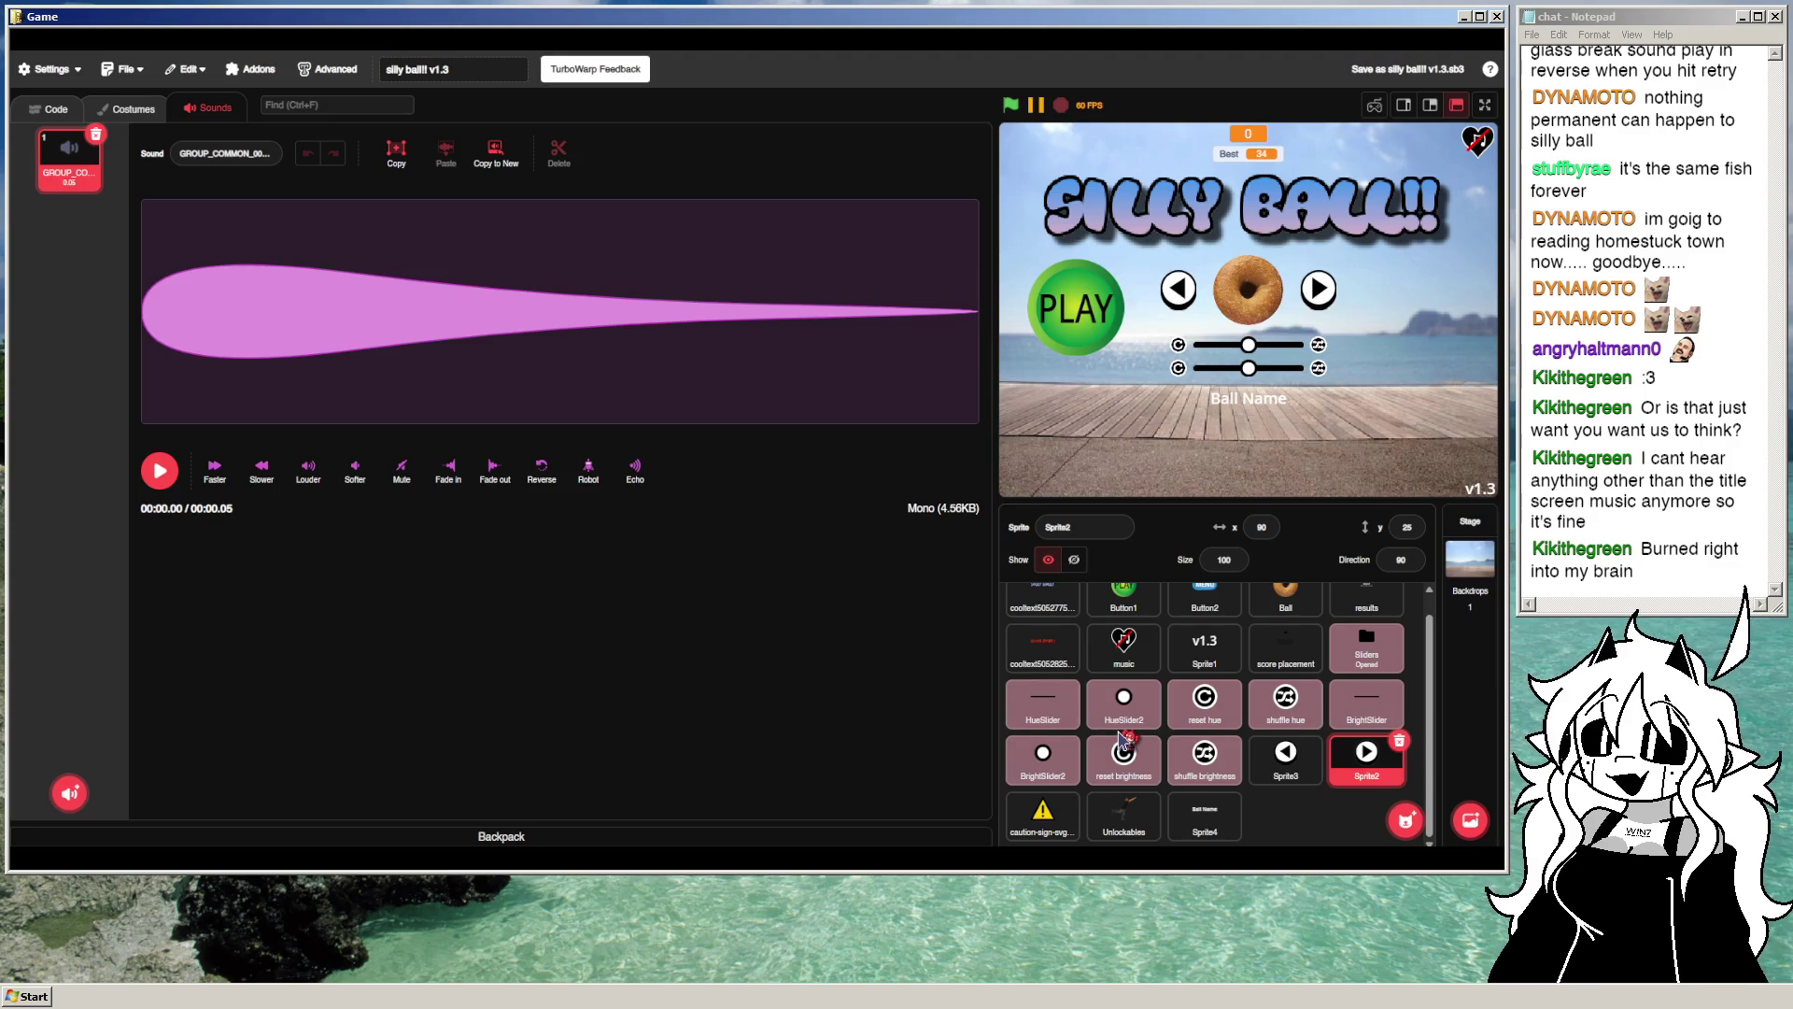
pyautogui.click(1199, 825)
pyautogui.click(48, 108)
pyautogui.moveTo(558, 494); pyautogui.dragTo(288, 280)
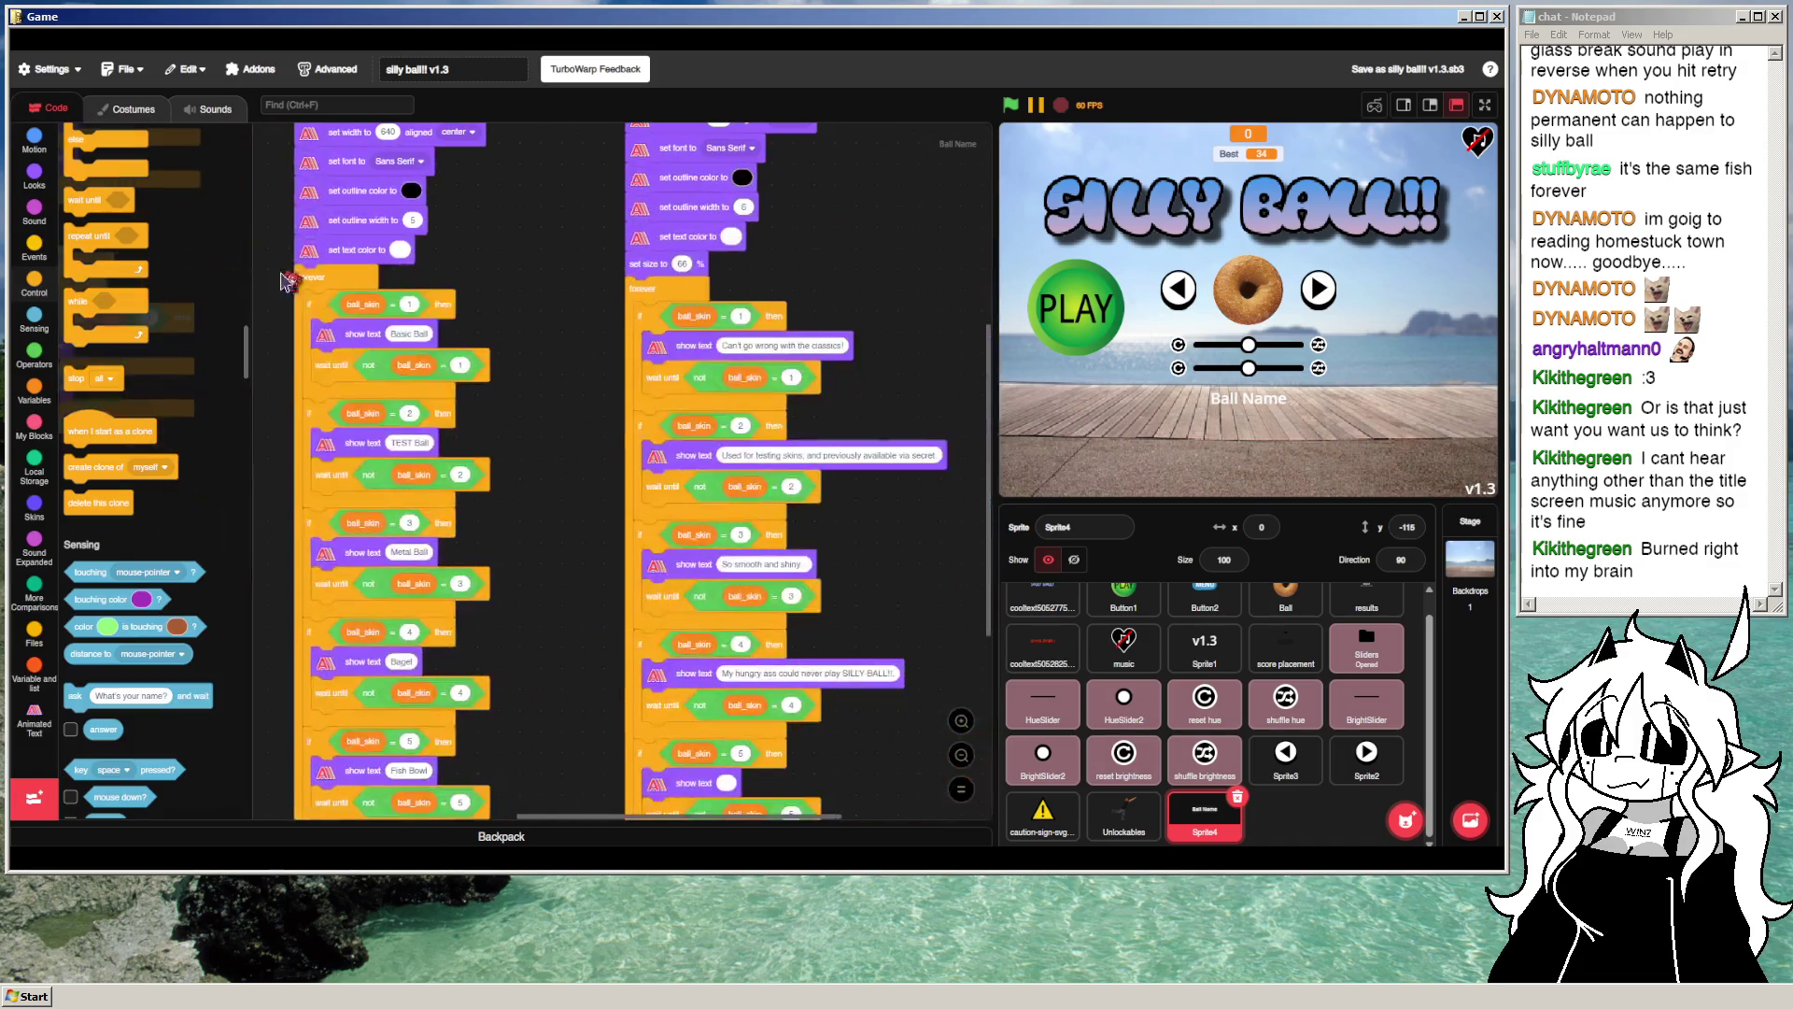
pyautogui.hscroll(2, 509, 439)
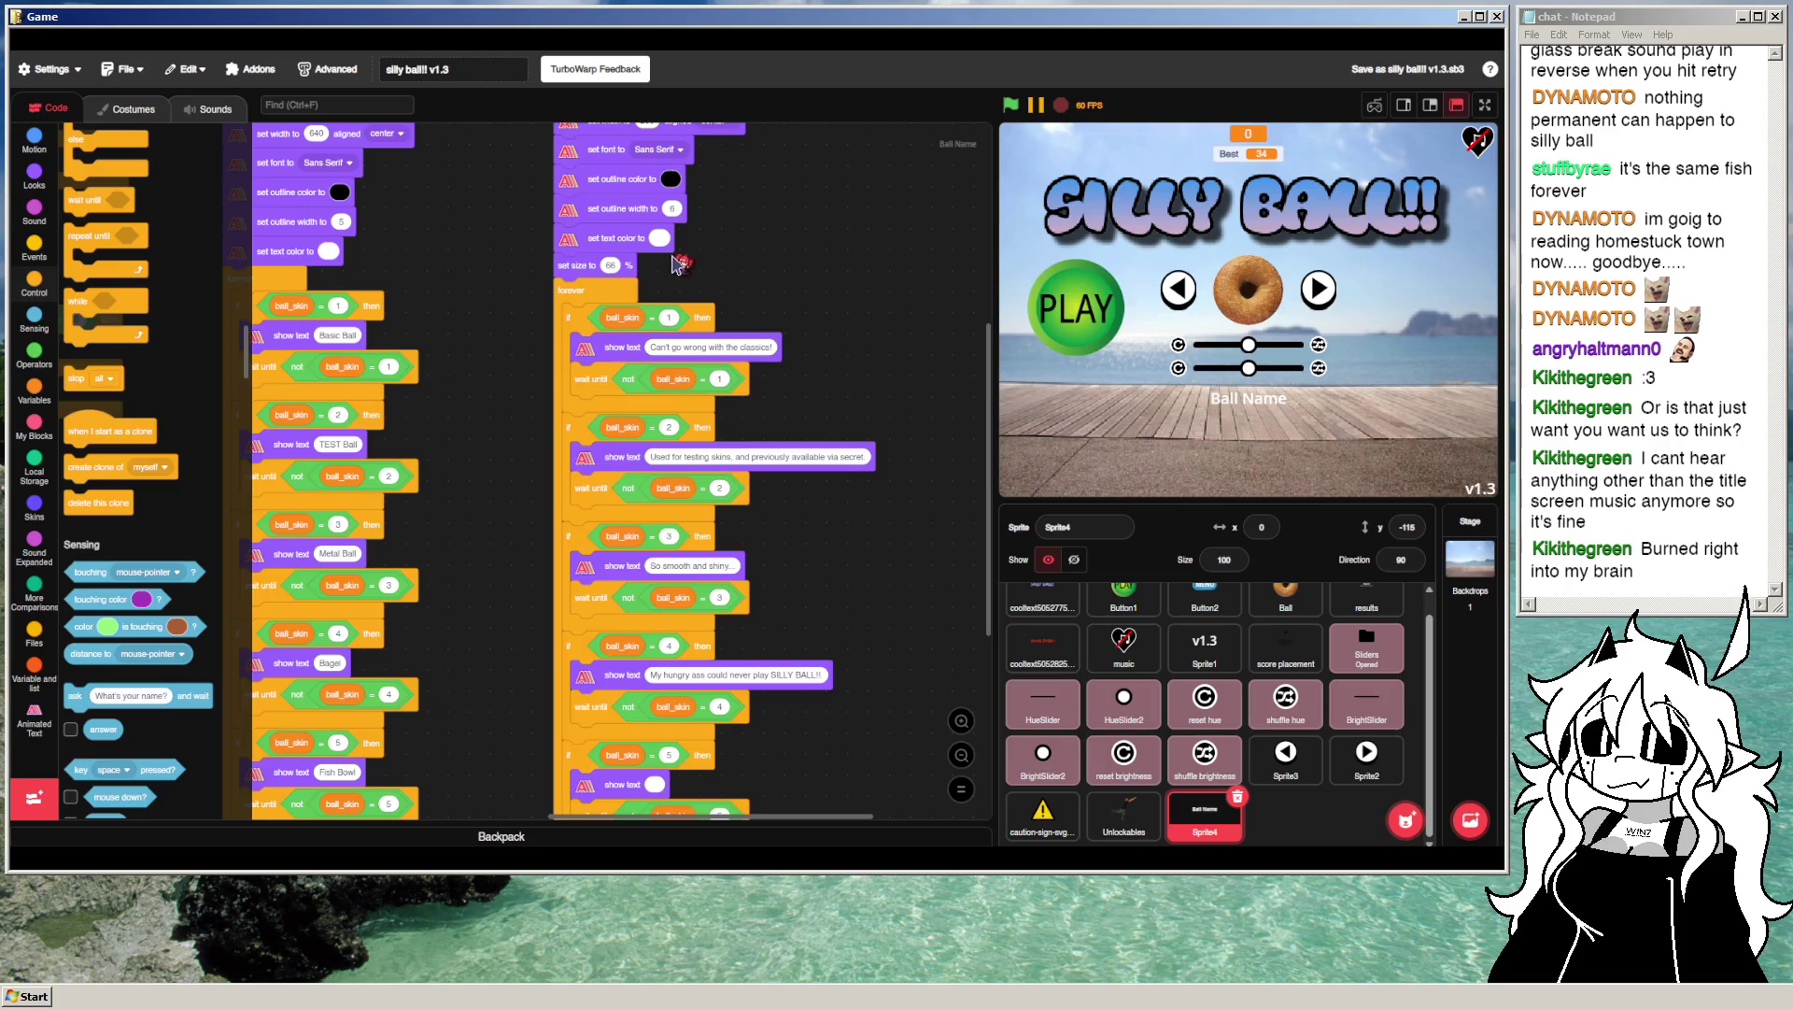
pyautogui.scroll(1, 672, 265)
pyautogui.click(646, 266)
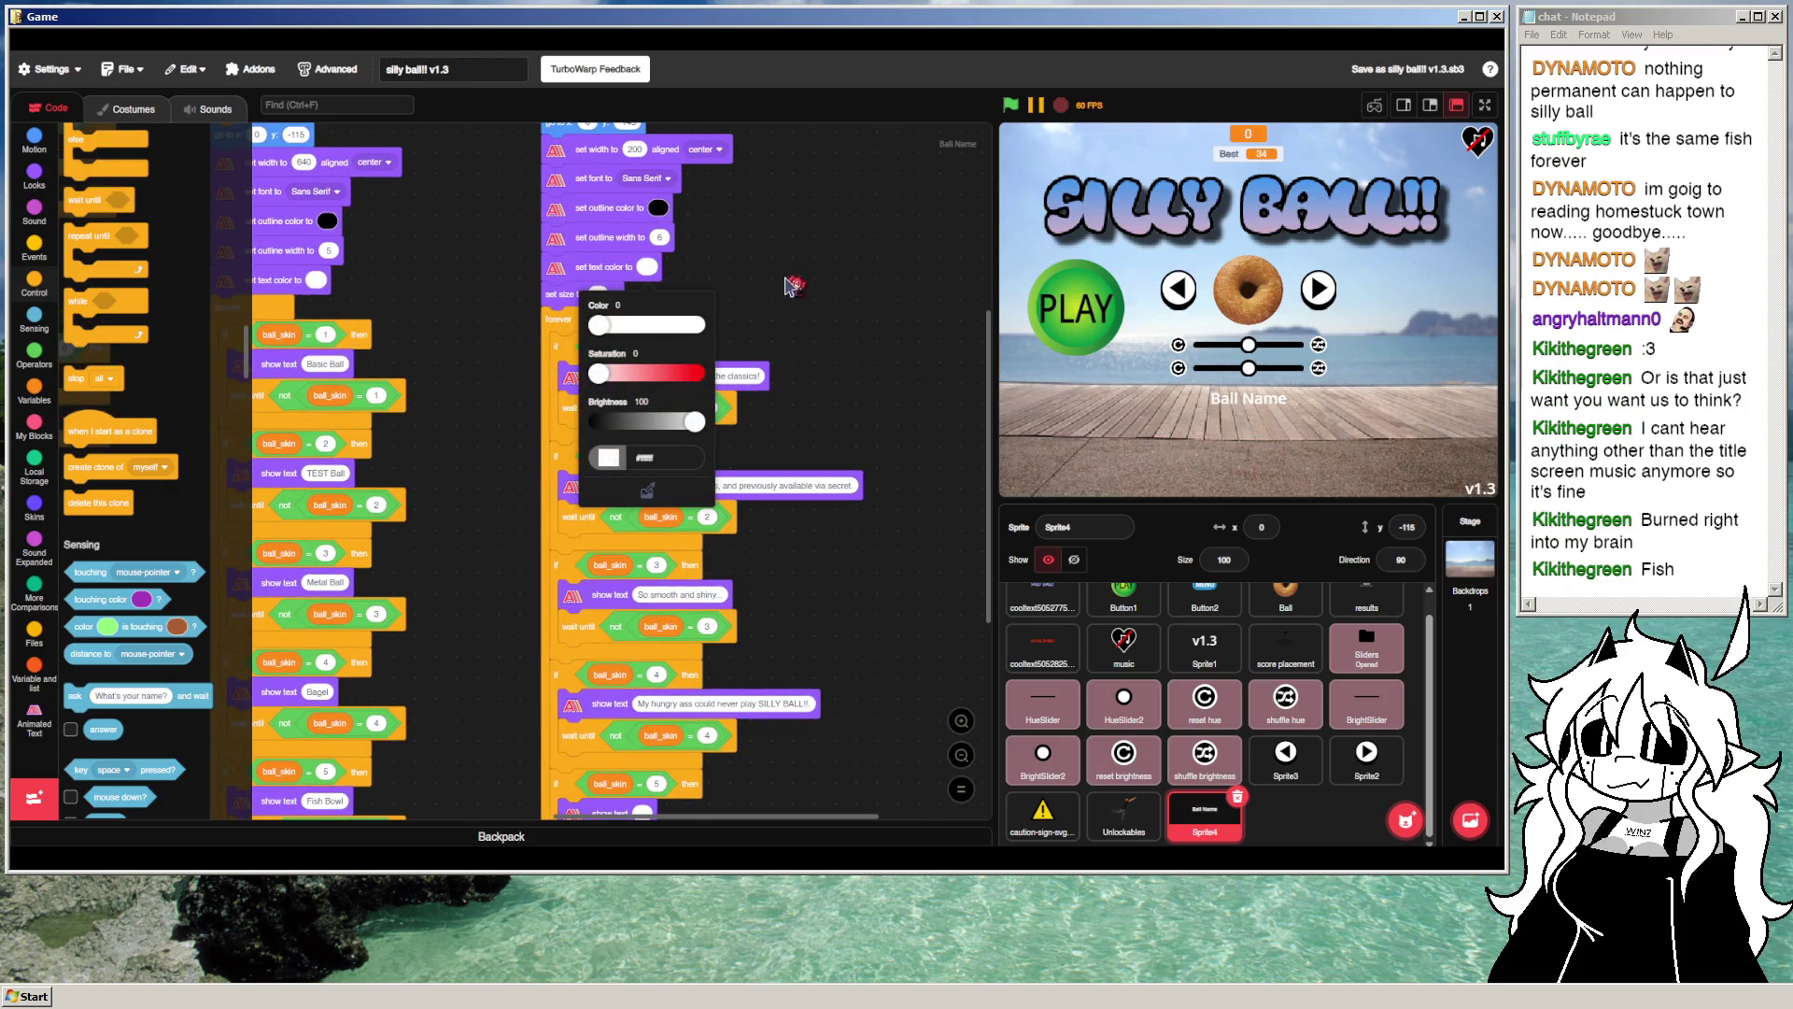
pyautogui.click(901, 307)
pyautogui.scroll(-4, 794, 439)
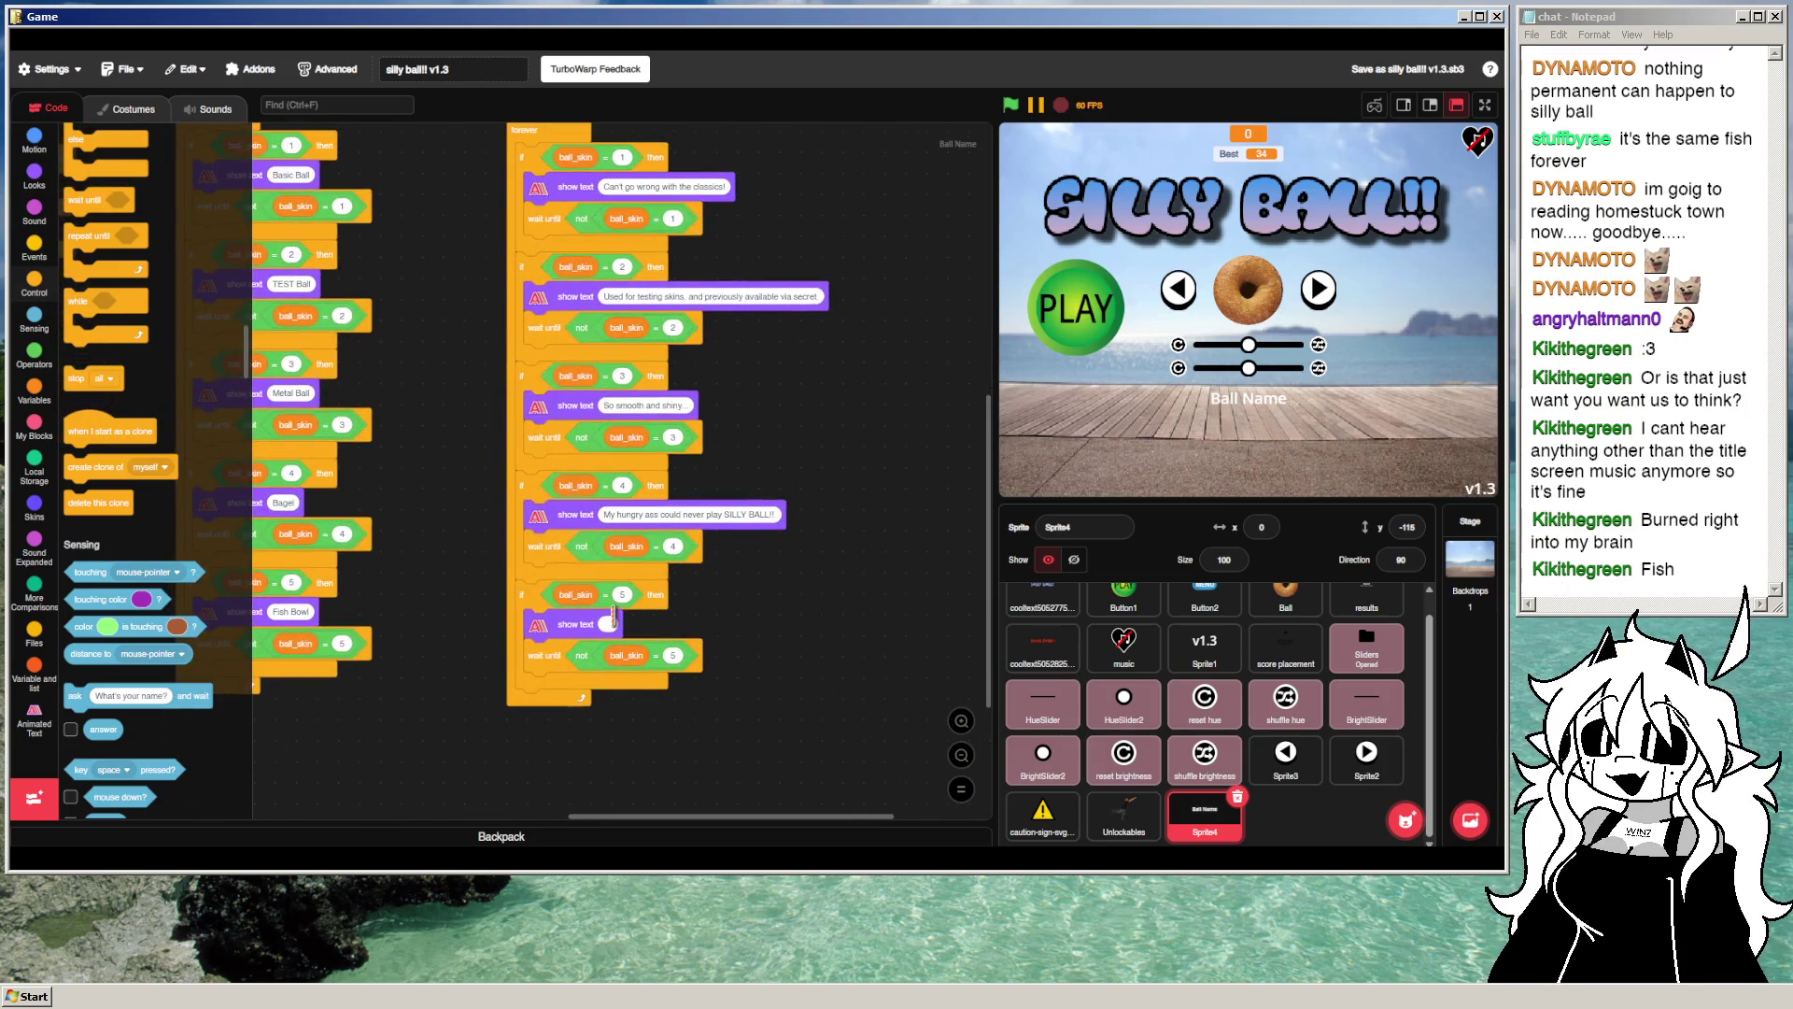
# Step: Enter 'fih' as the ball_skin 5 description and preview Fish Bowl full screen
pyautogui.write('fth')
pyautogui.click(1010, 105)
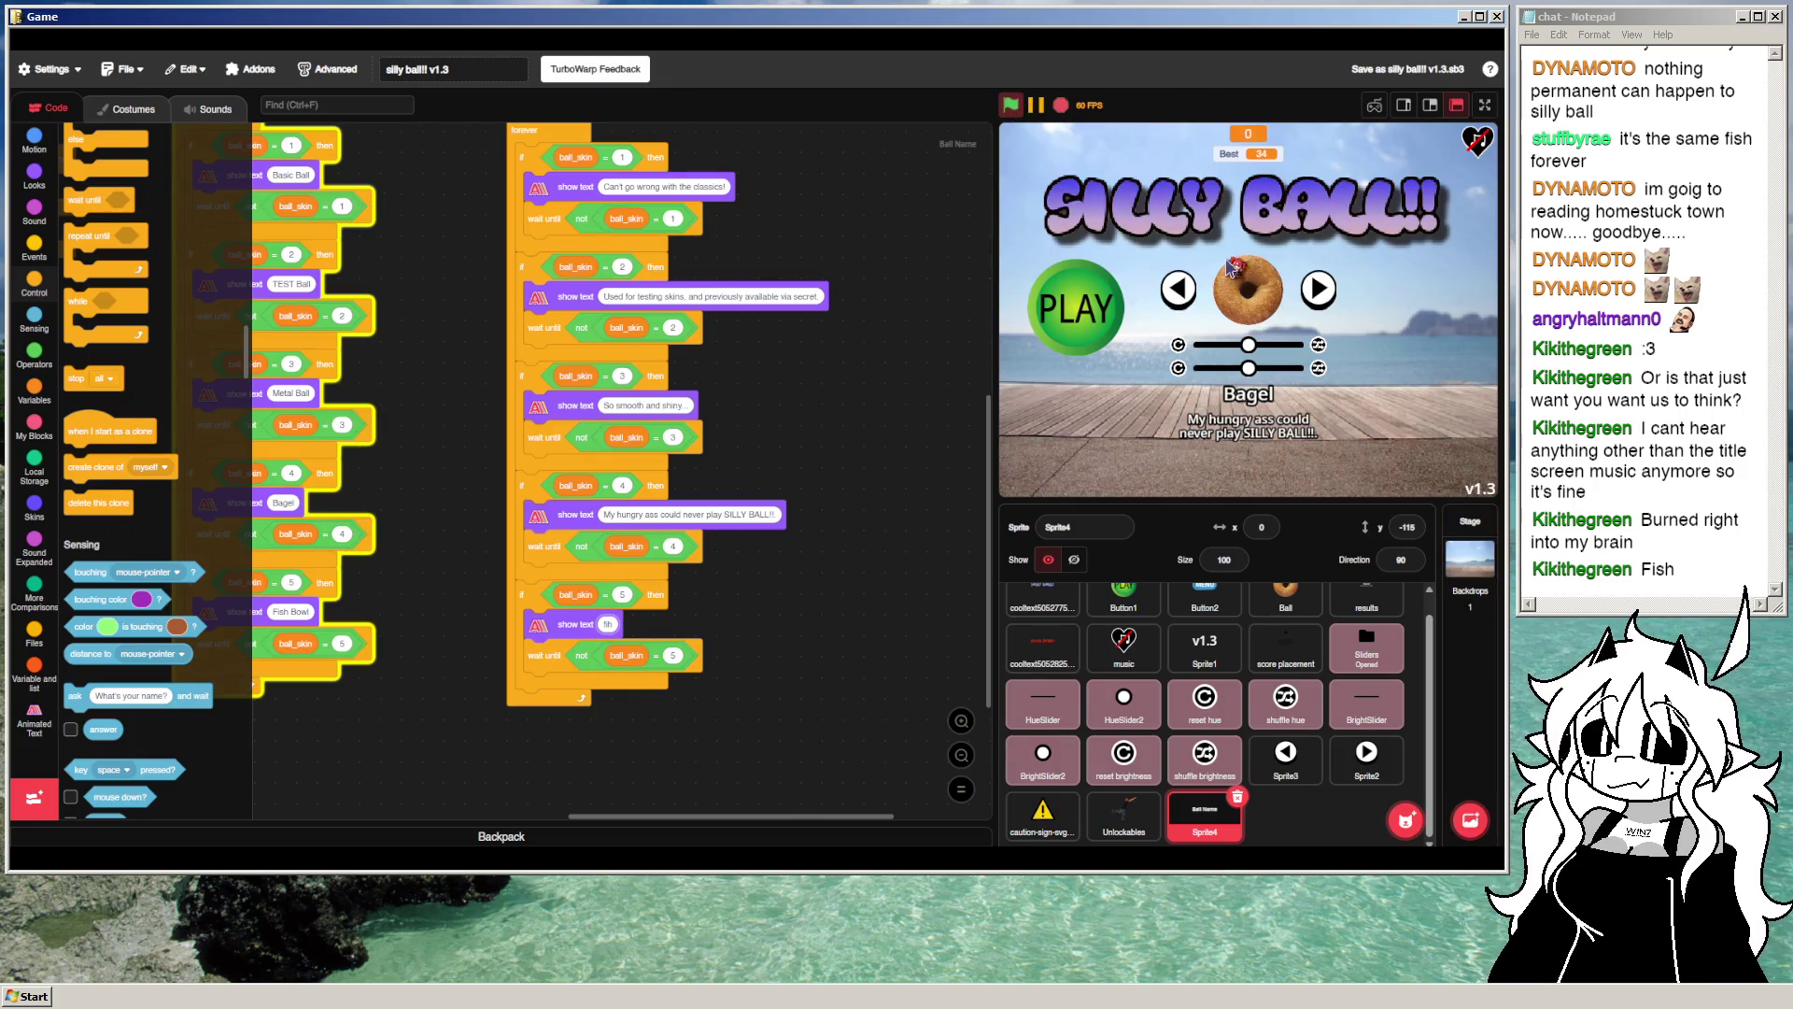
pyautogui.click(1318, 289)
pyautogui.click(1485, 104)
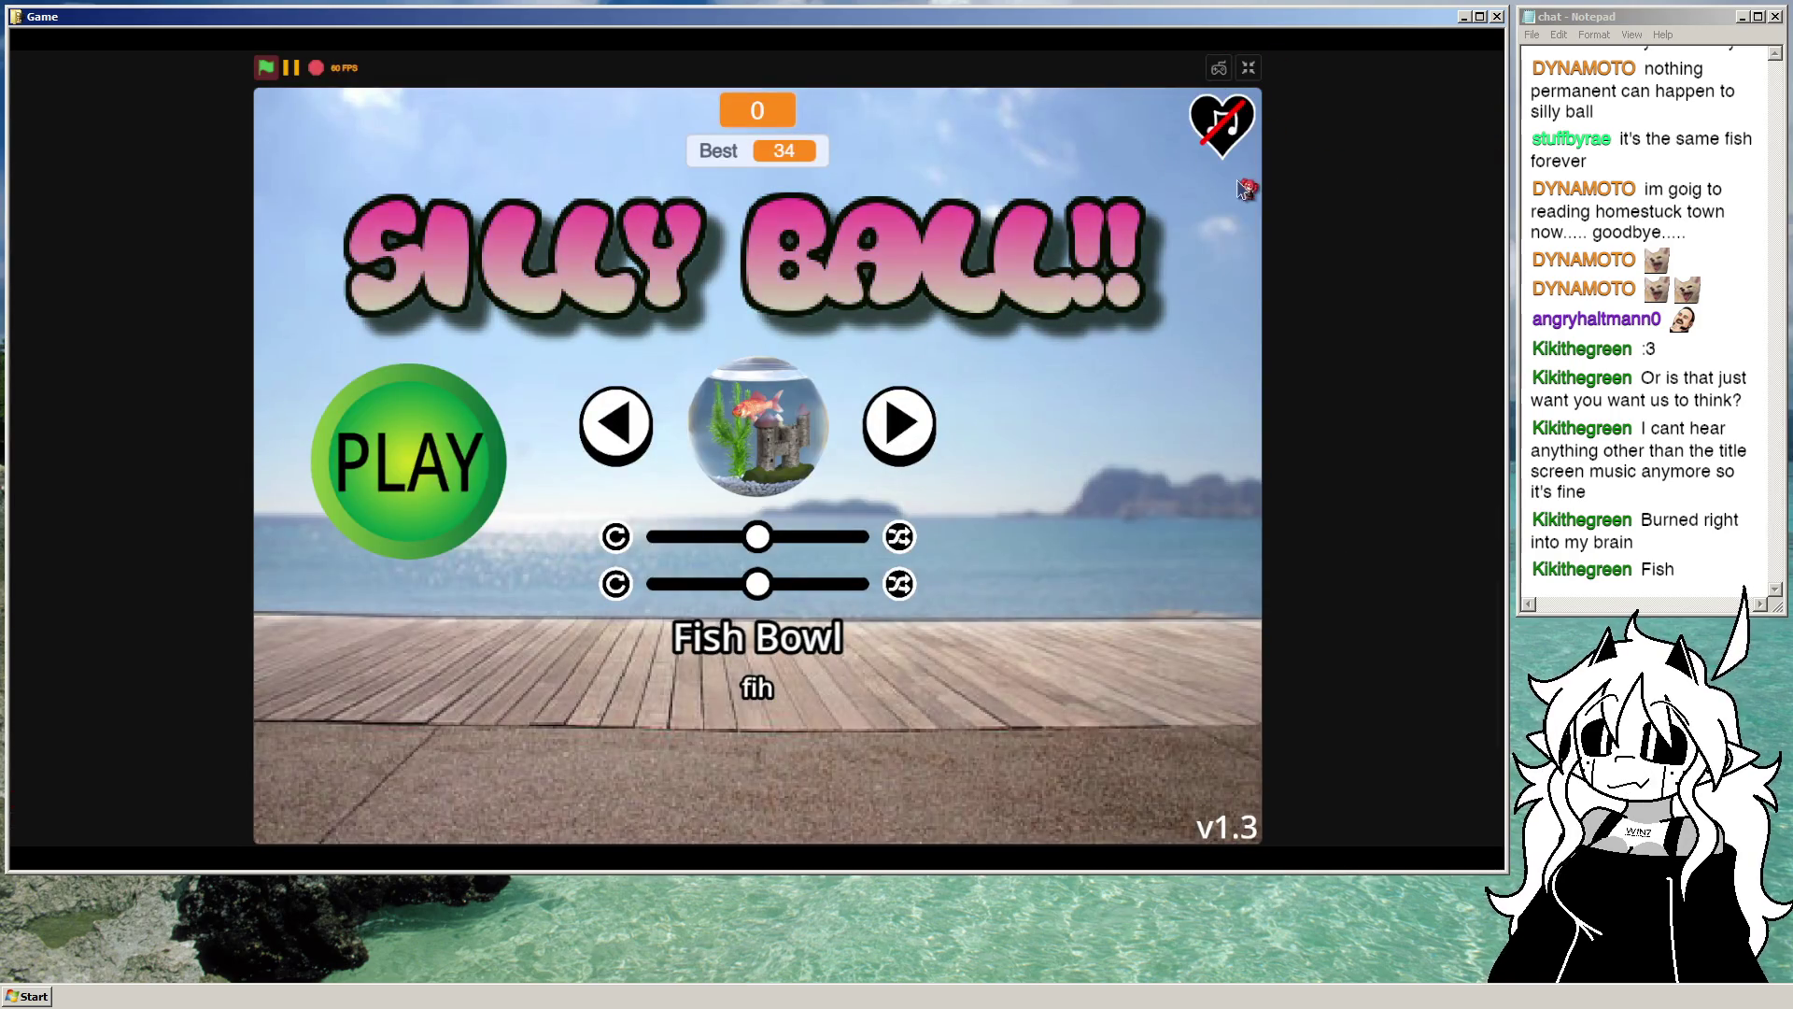
# Step: Append a 🐠 emoji to the Fish Bowl 'fih' caption and check it full screen
pyautogui.click(1248, 71)
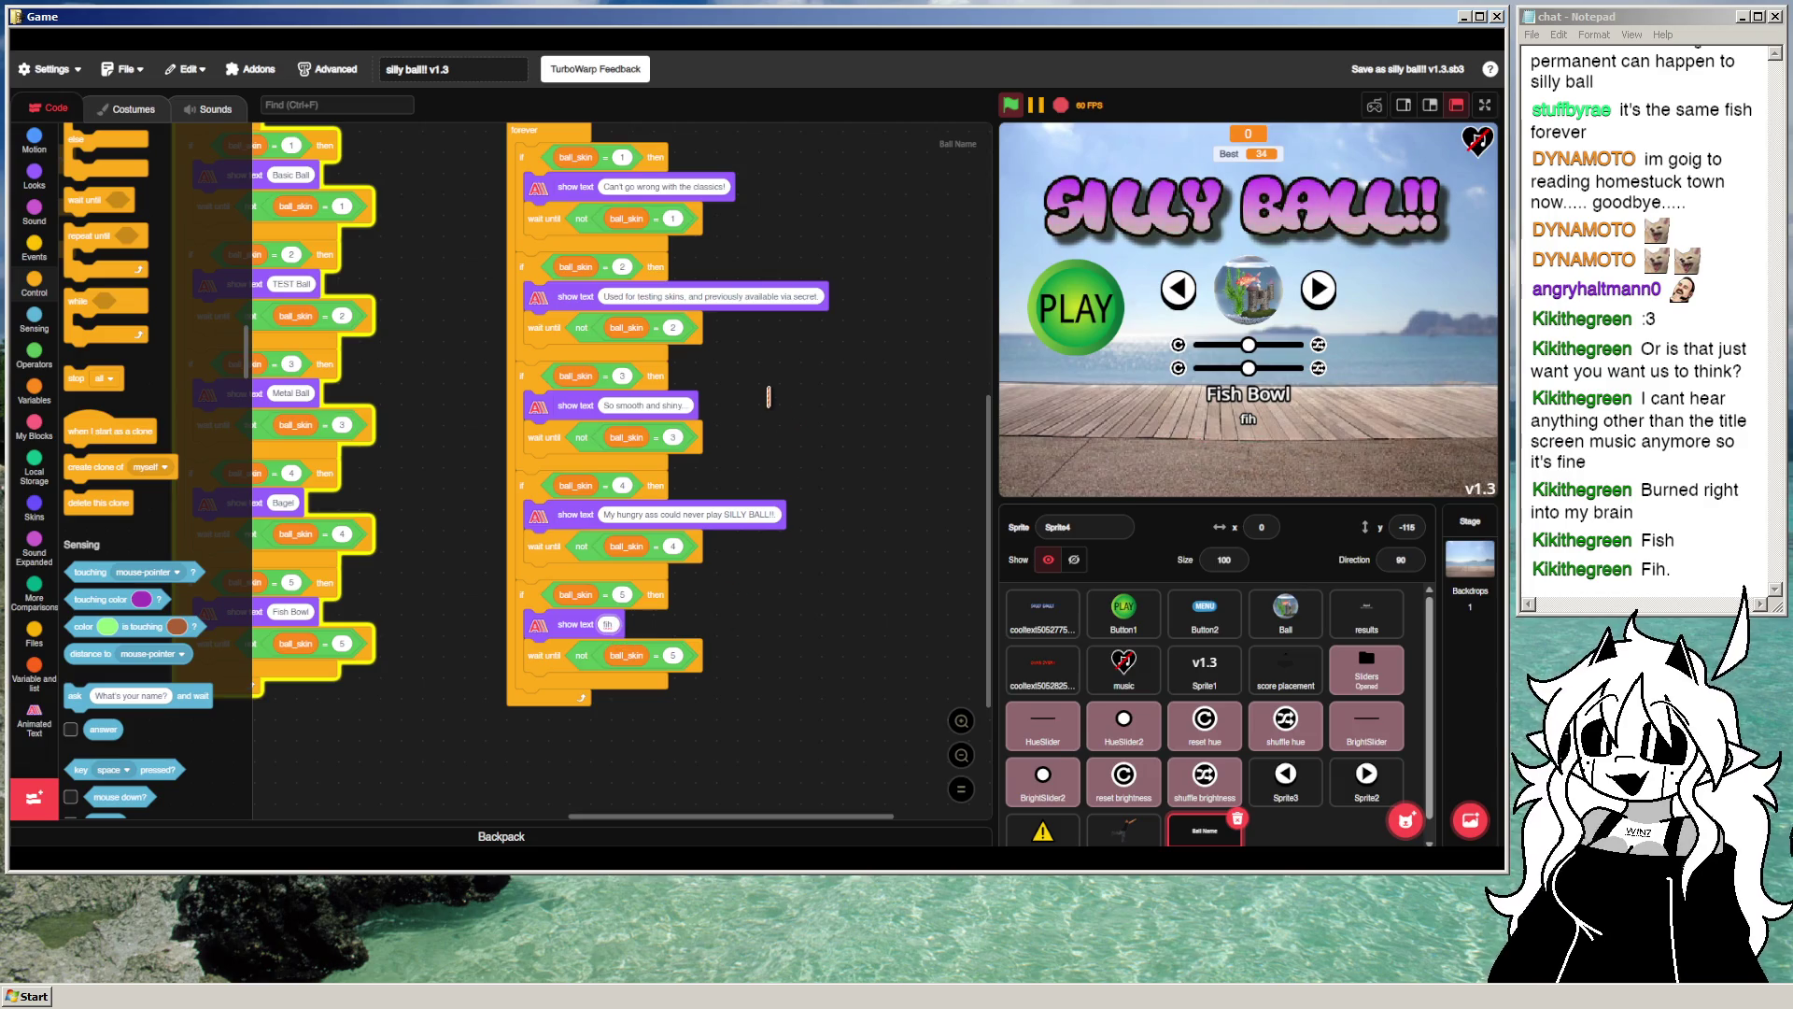
pyautogui.write(' 🐠')
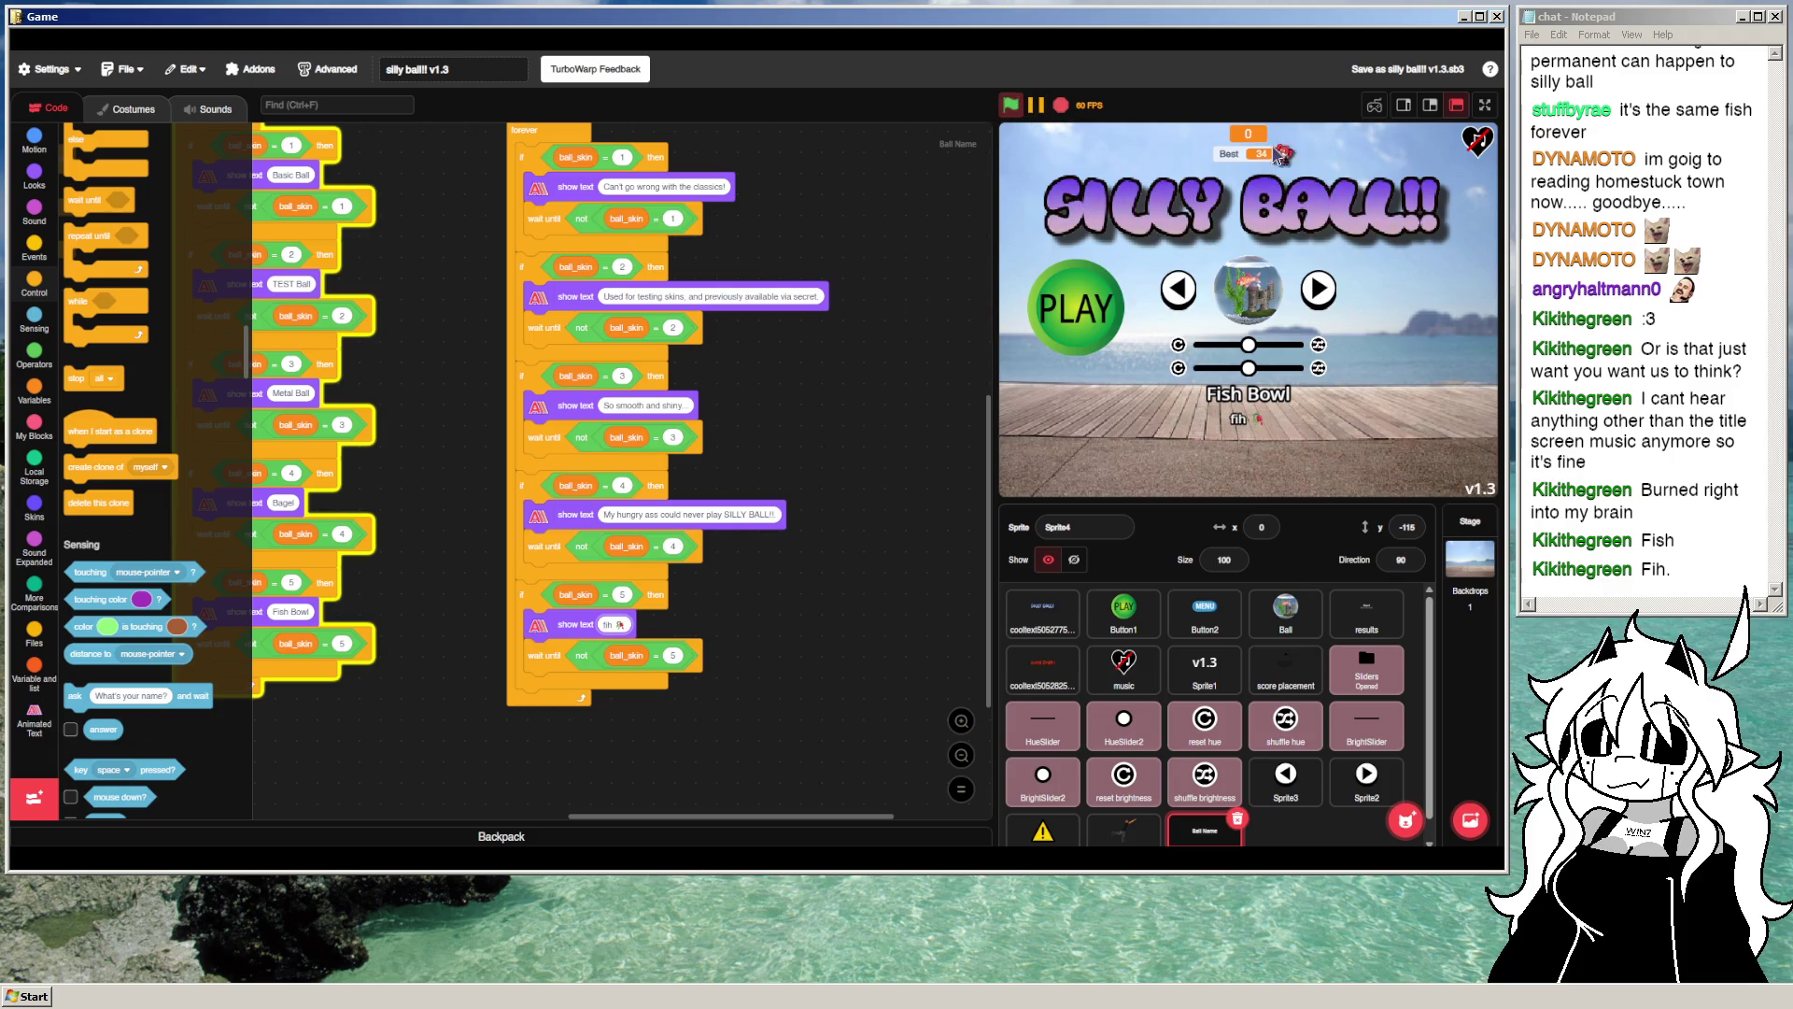
pyautogui.click(1485, 107)
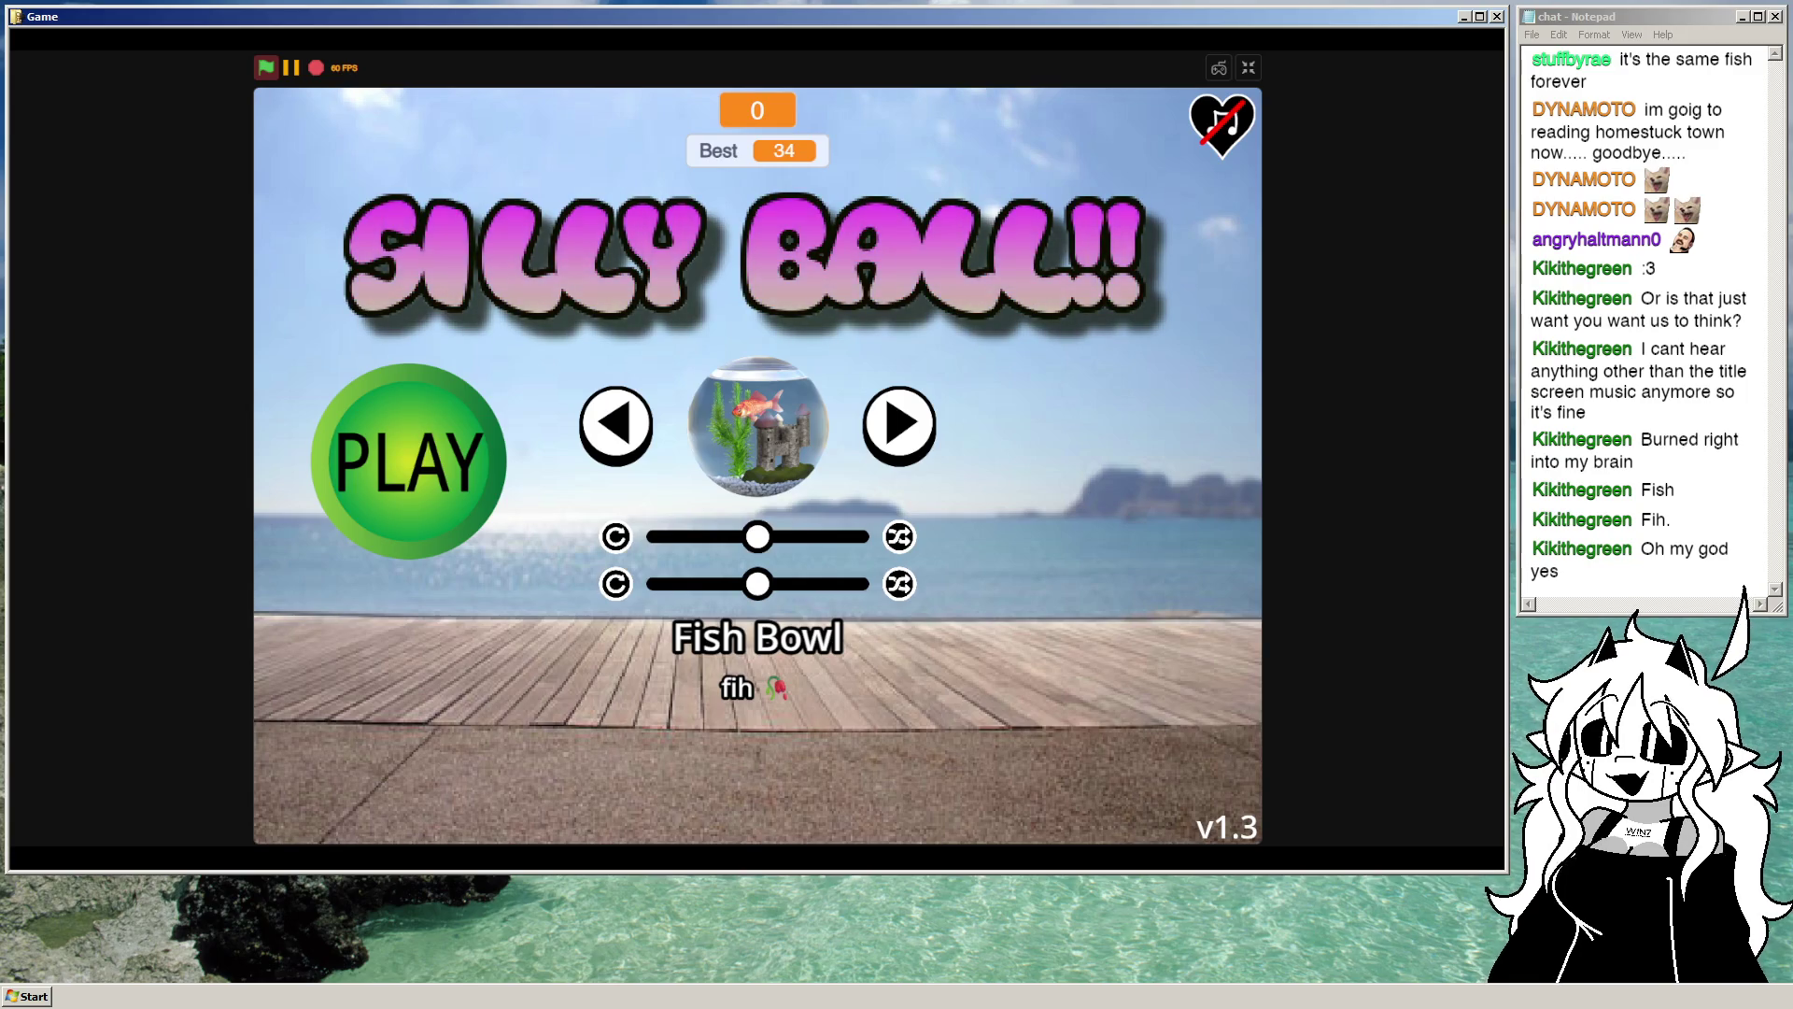
pyautogui.press('Escape')
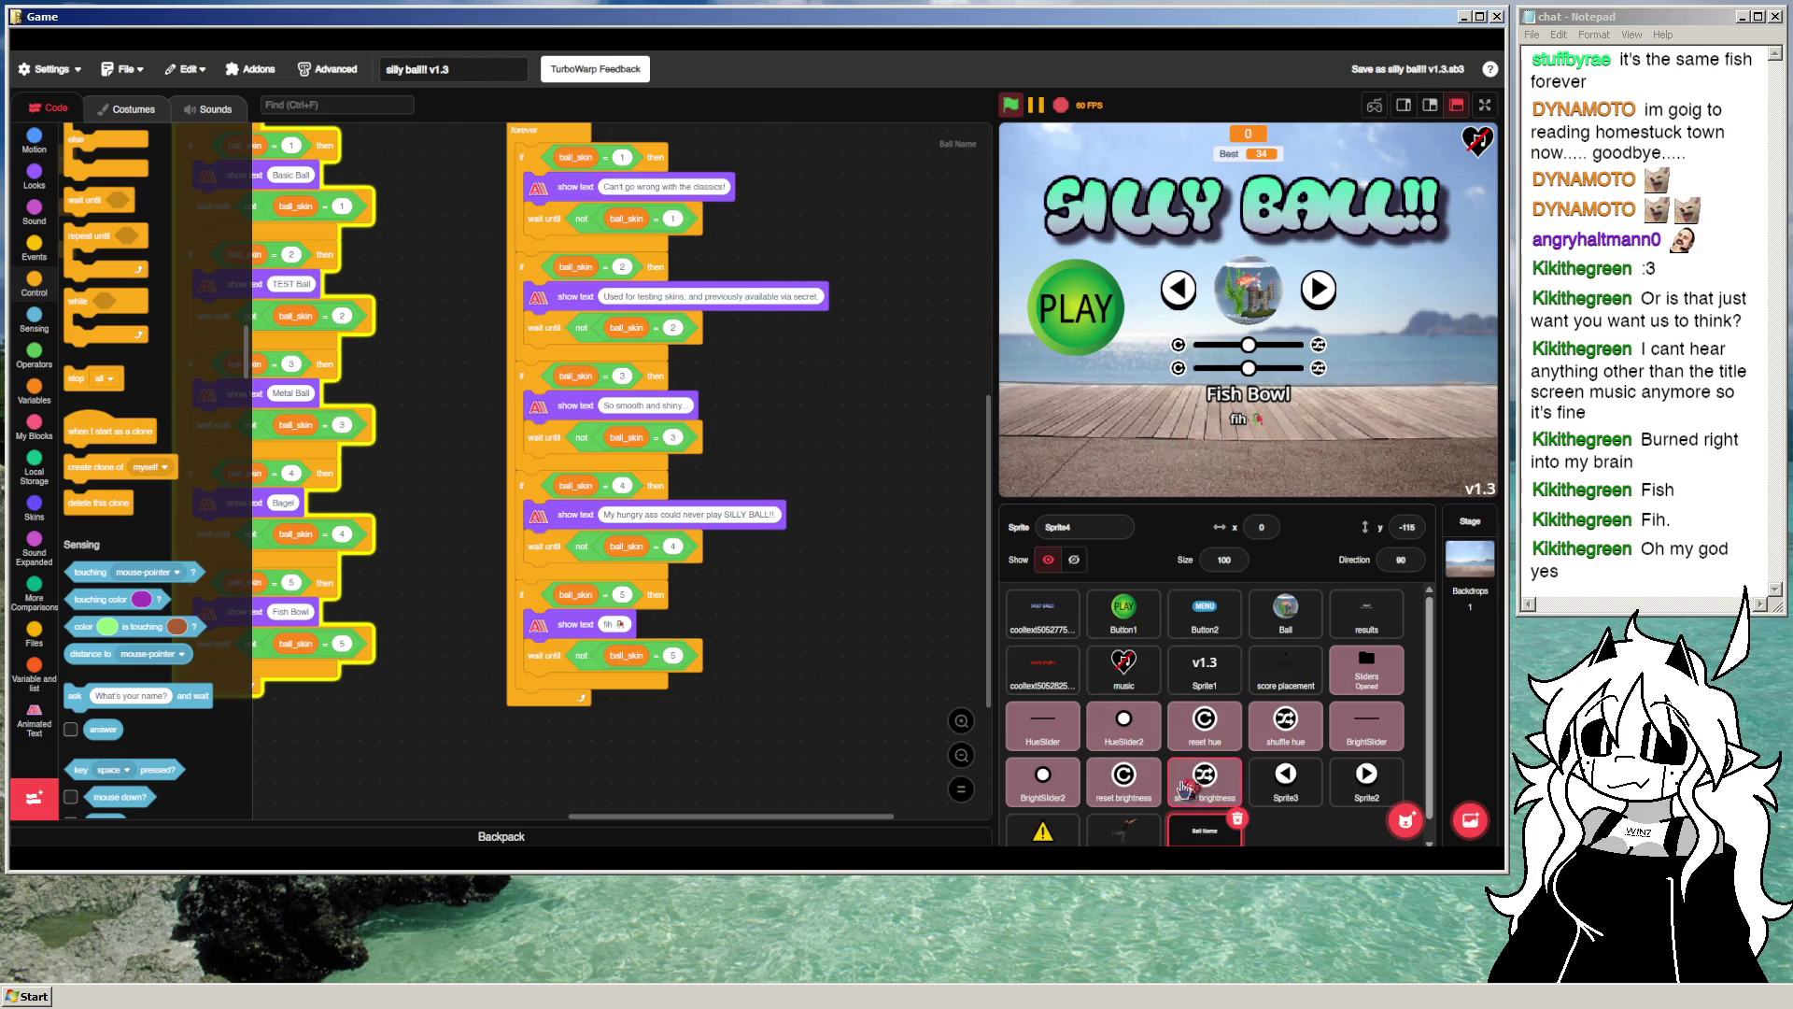
# Step: Adjust Button1's go-to block to x 0 with a low y, rerunning to check PLAY's position
pyautogui.moveTo(861, 379); pyautogui.dragTo(899, 649)
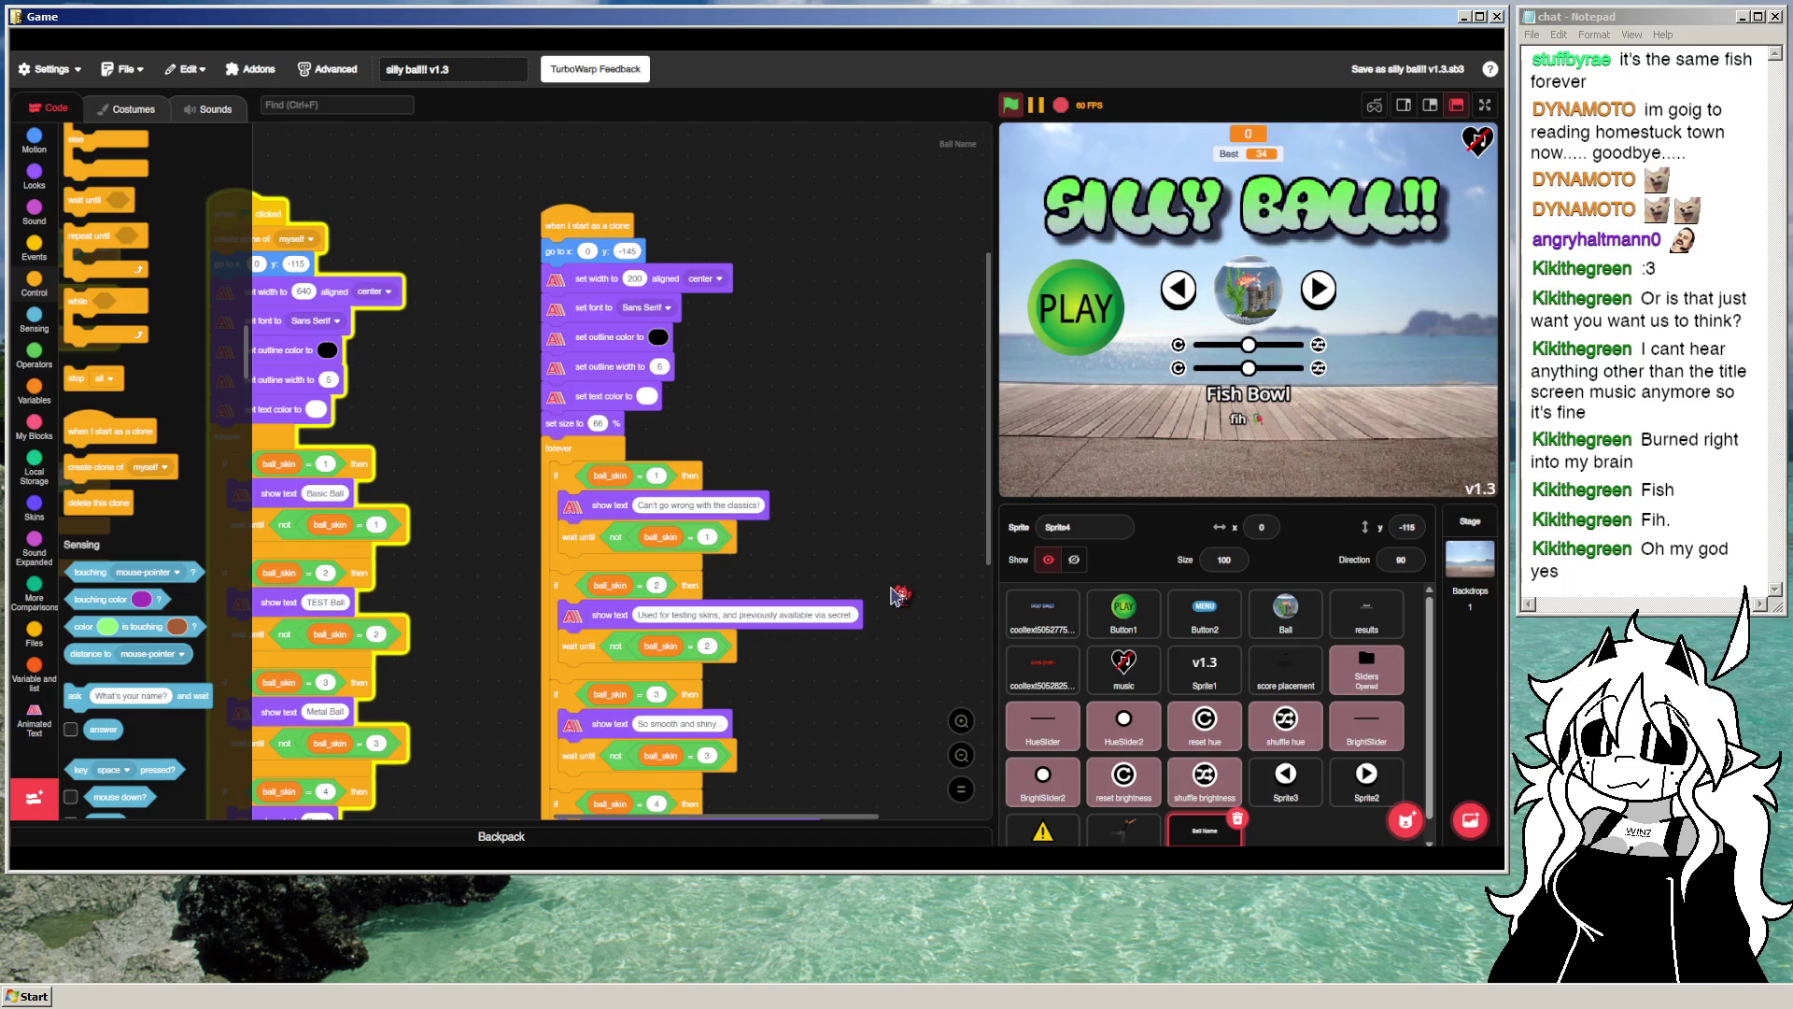
pyautogui.click(1319, 288)
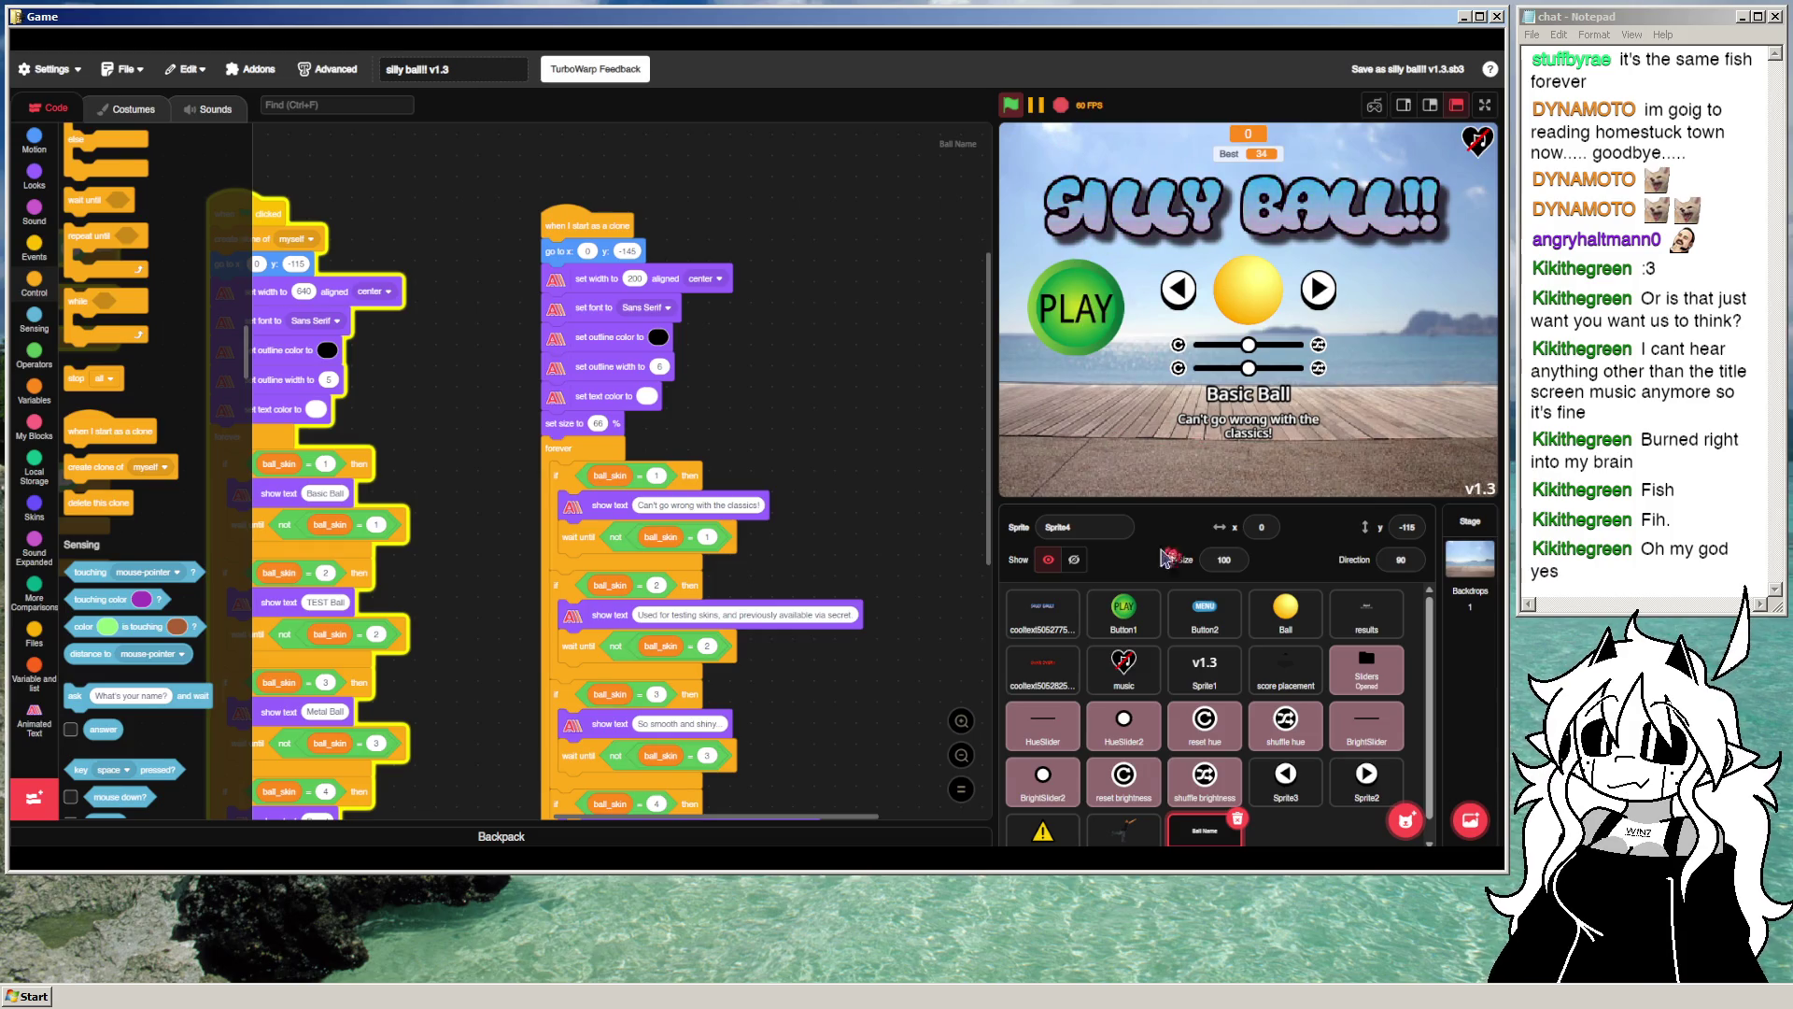
pyautogui.click(1125, 614)
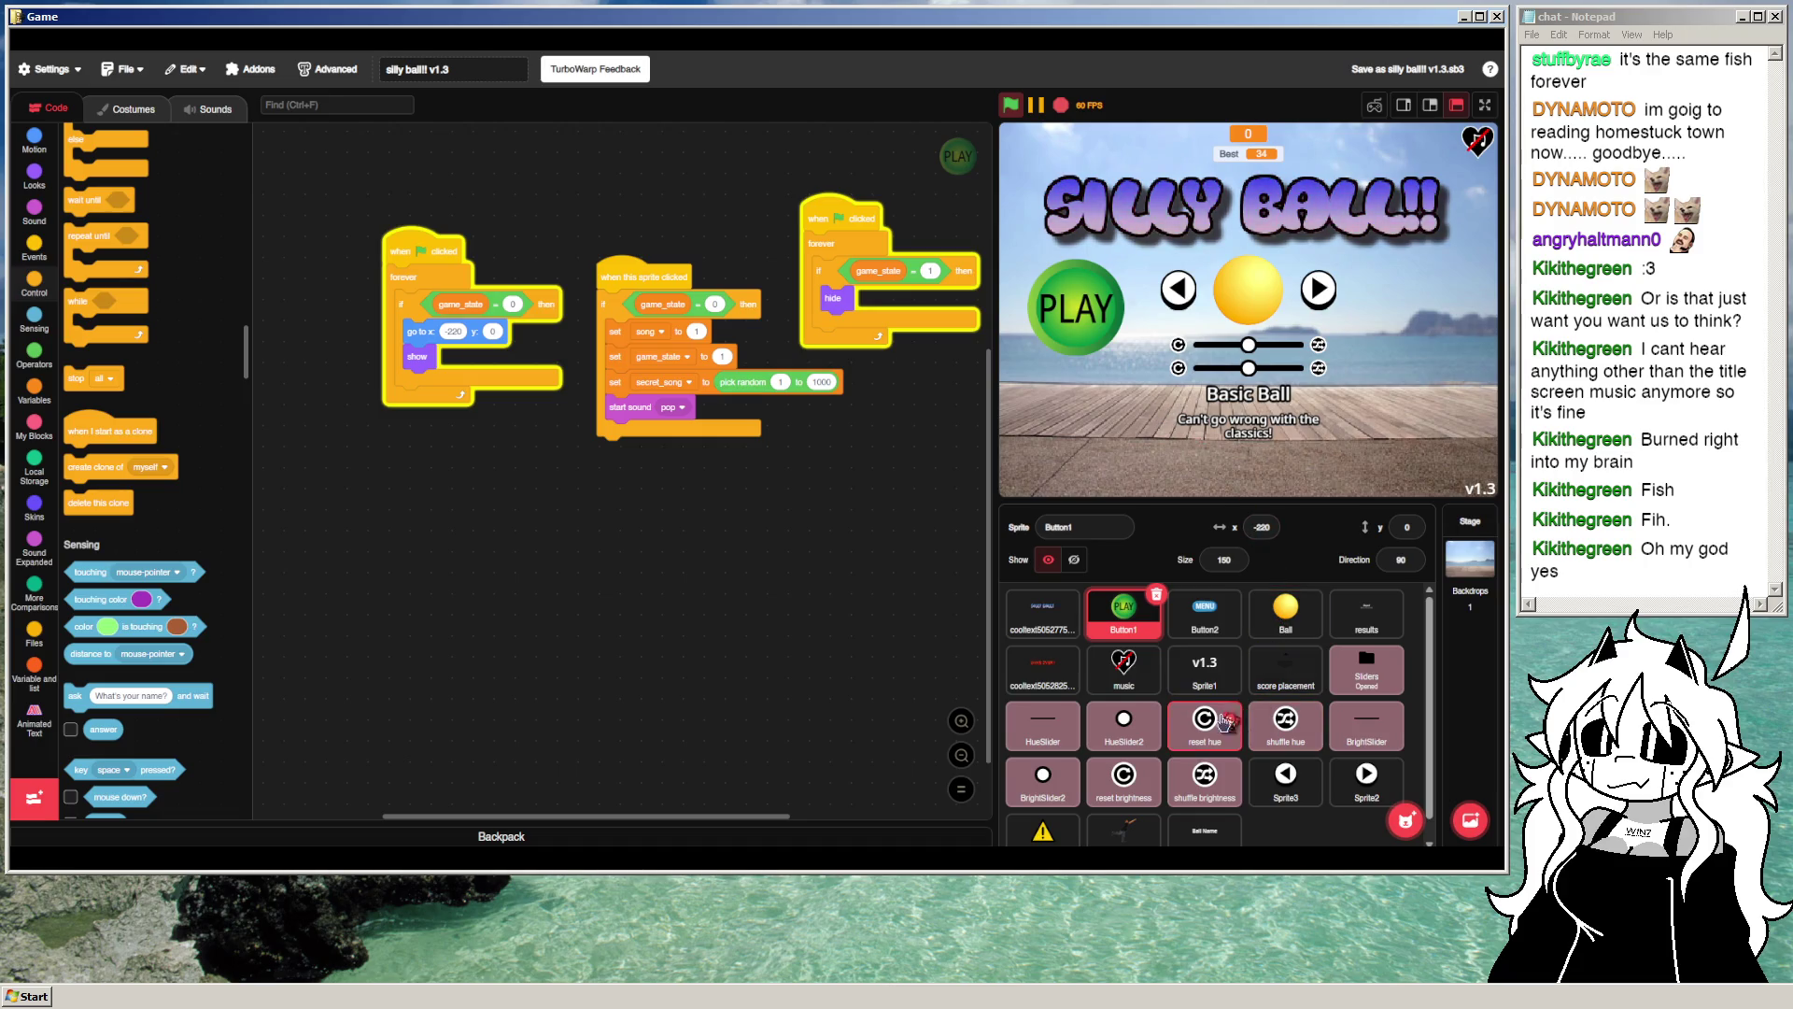
pyautogui.click(1226, 825)
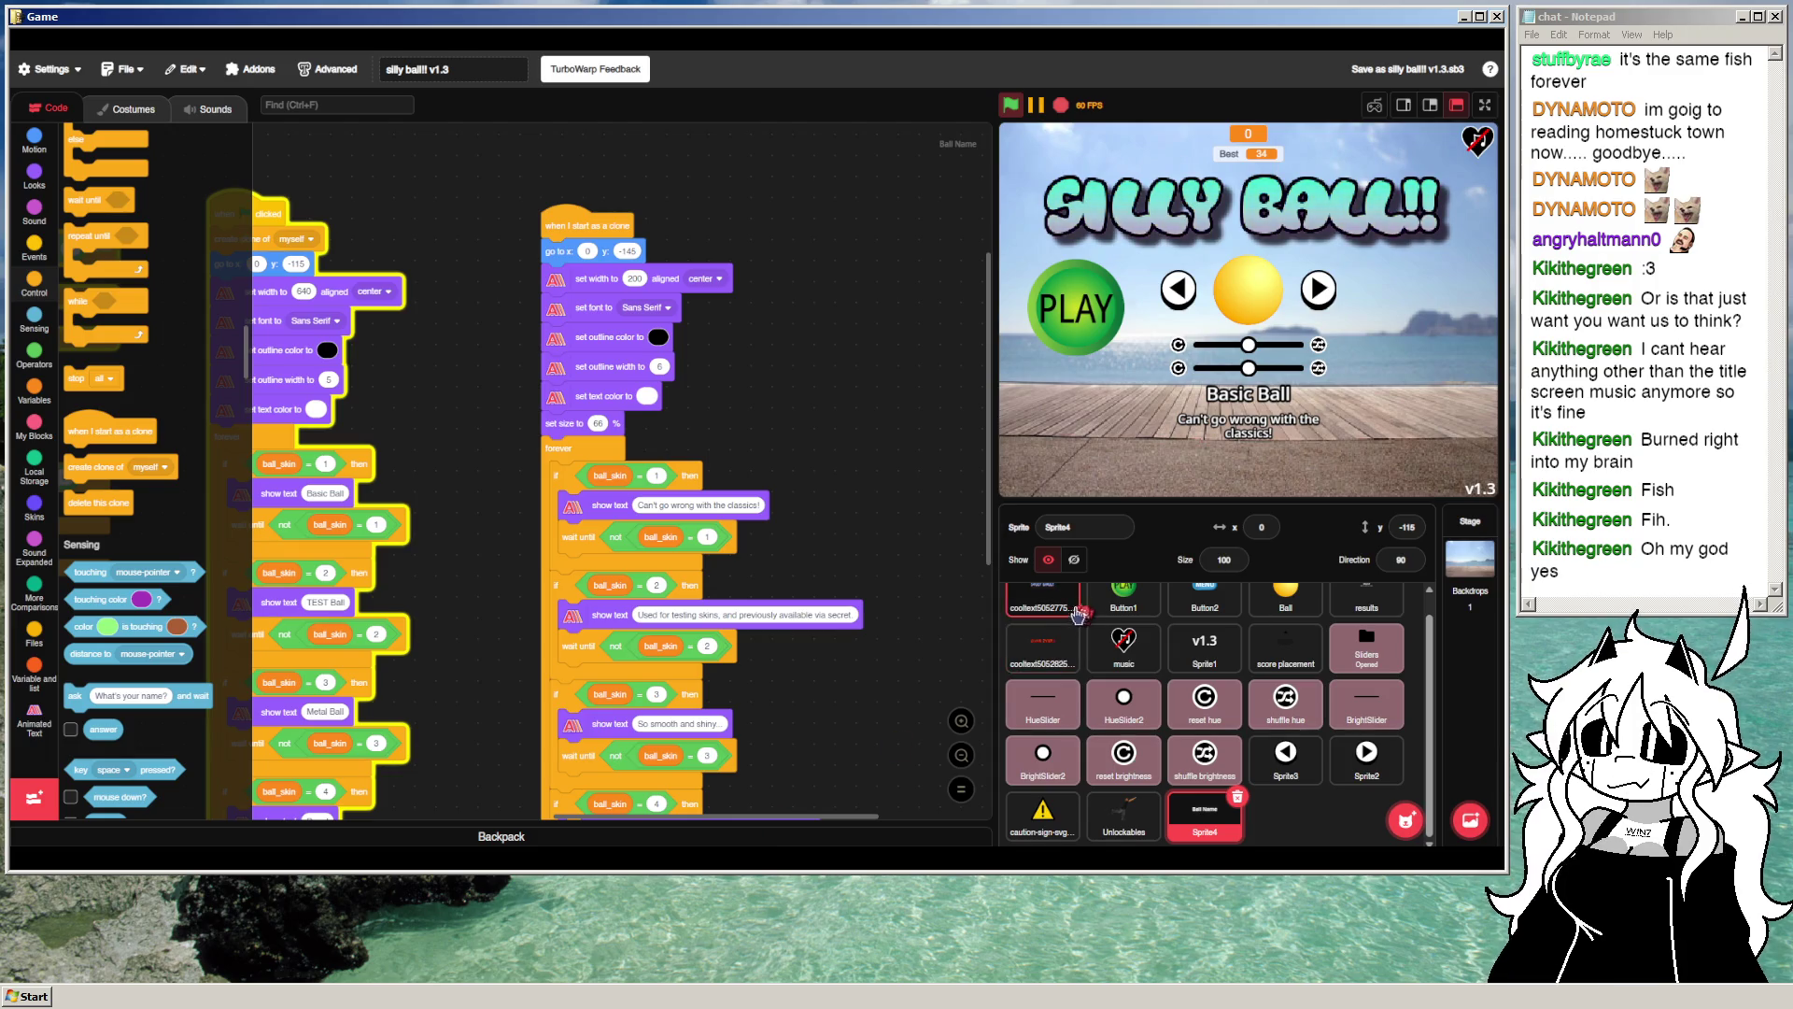
pyautogui.click(1112, 338)
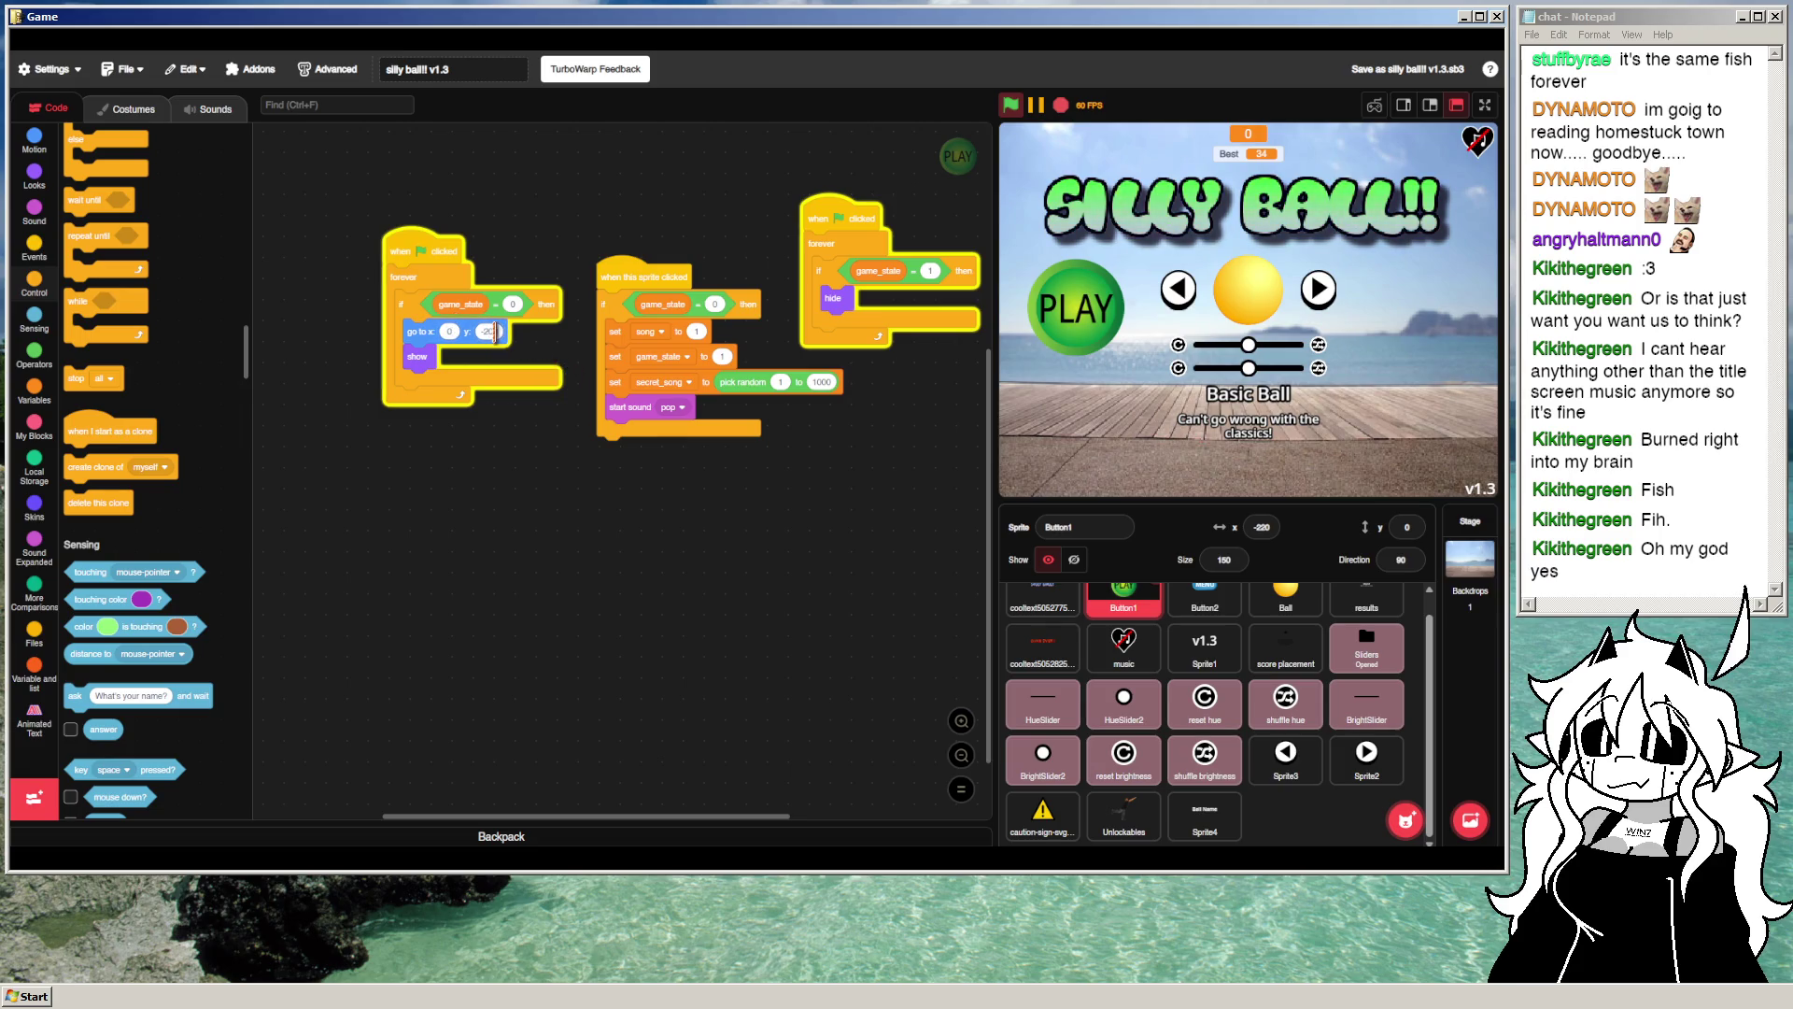
pyautogui.click(1018, 112)
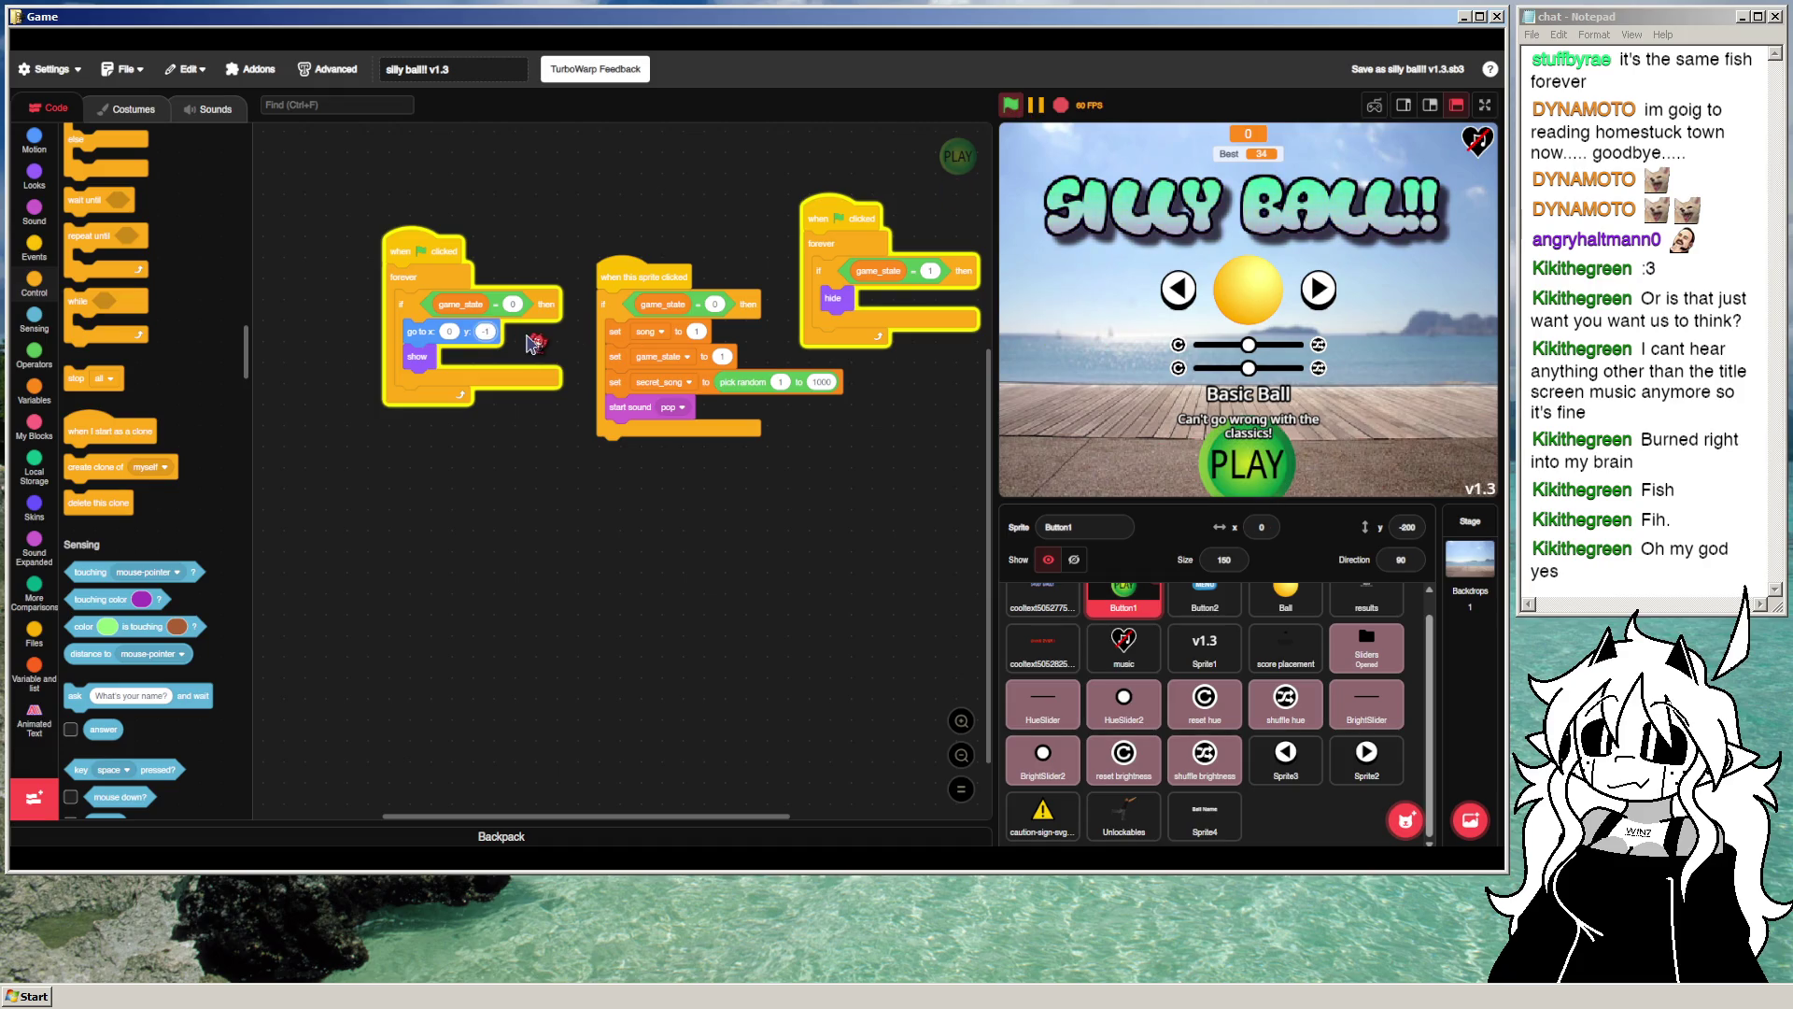
pyautogui.click(1005, 111)
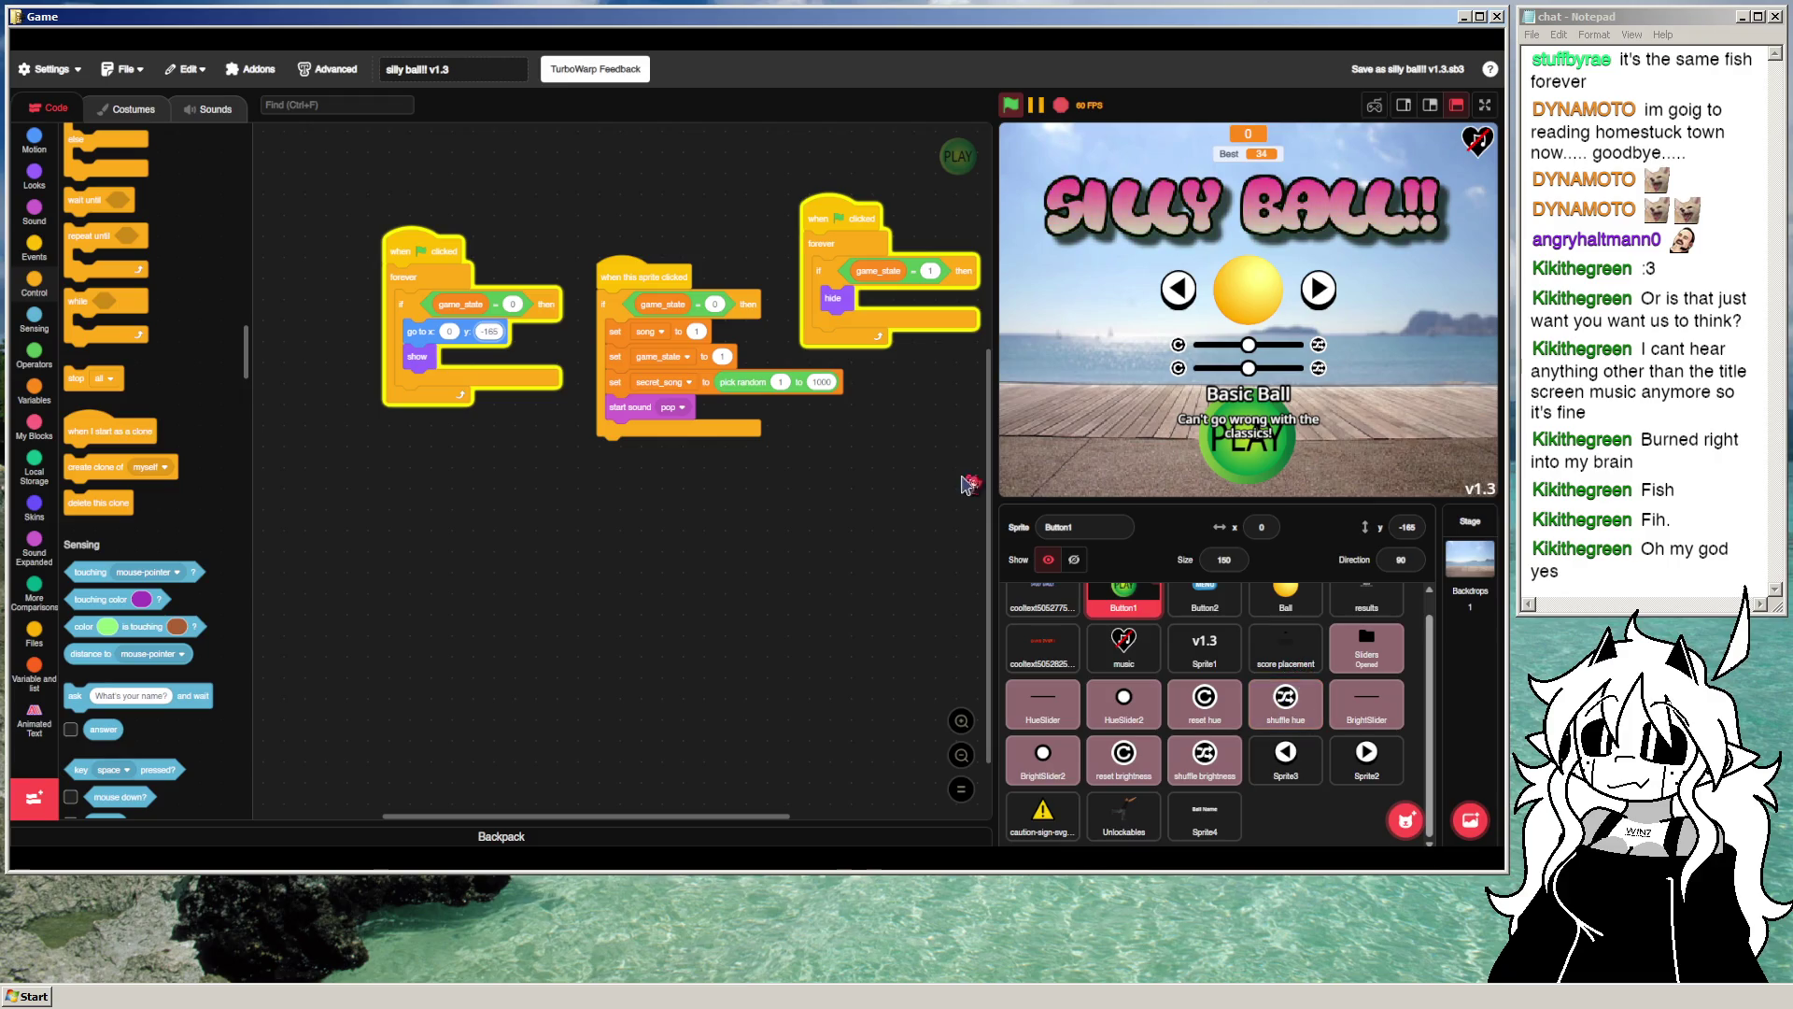
pyautogui.click(126, 109)
pyautogui.click(56, 112)
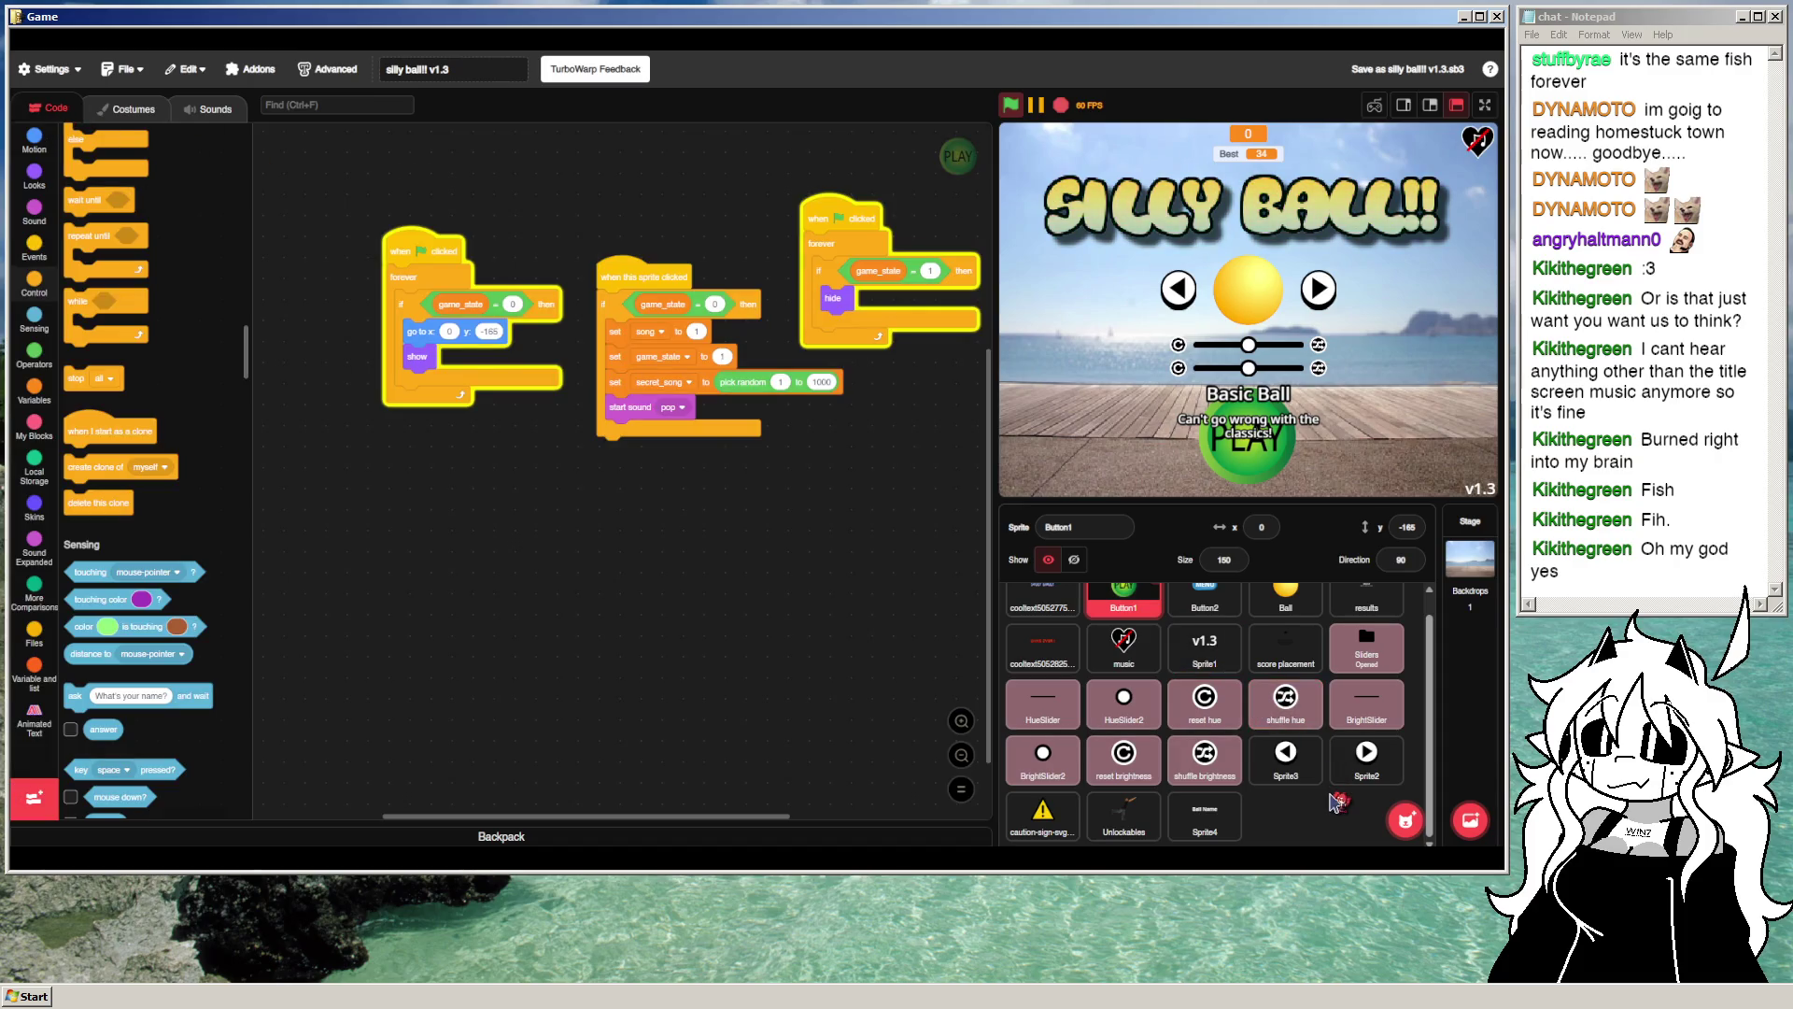
pyautogui.click(1191, 821)
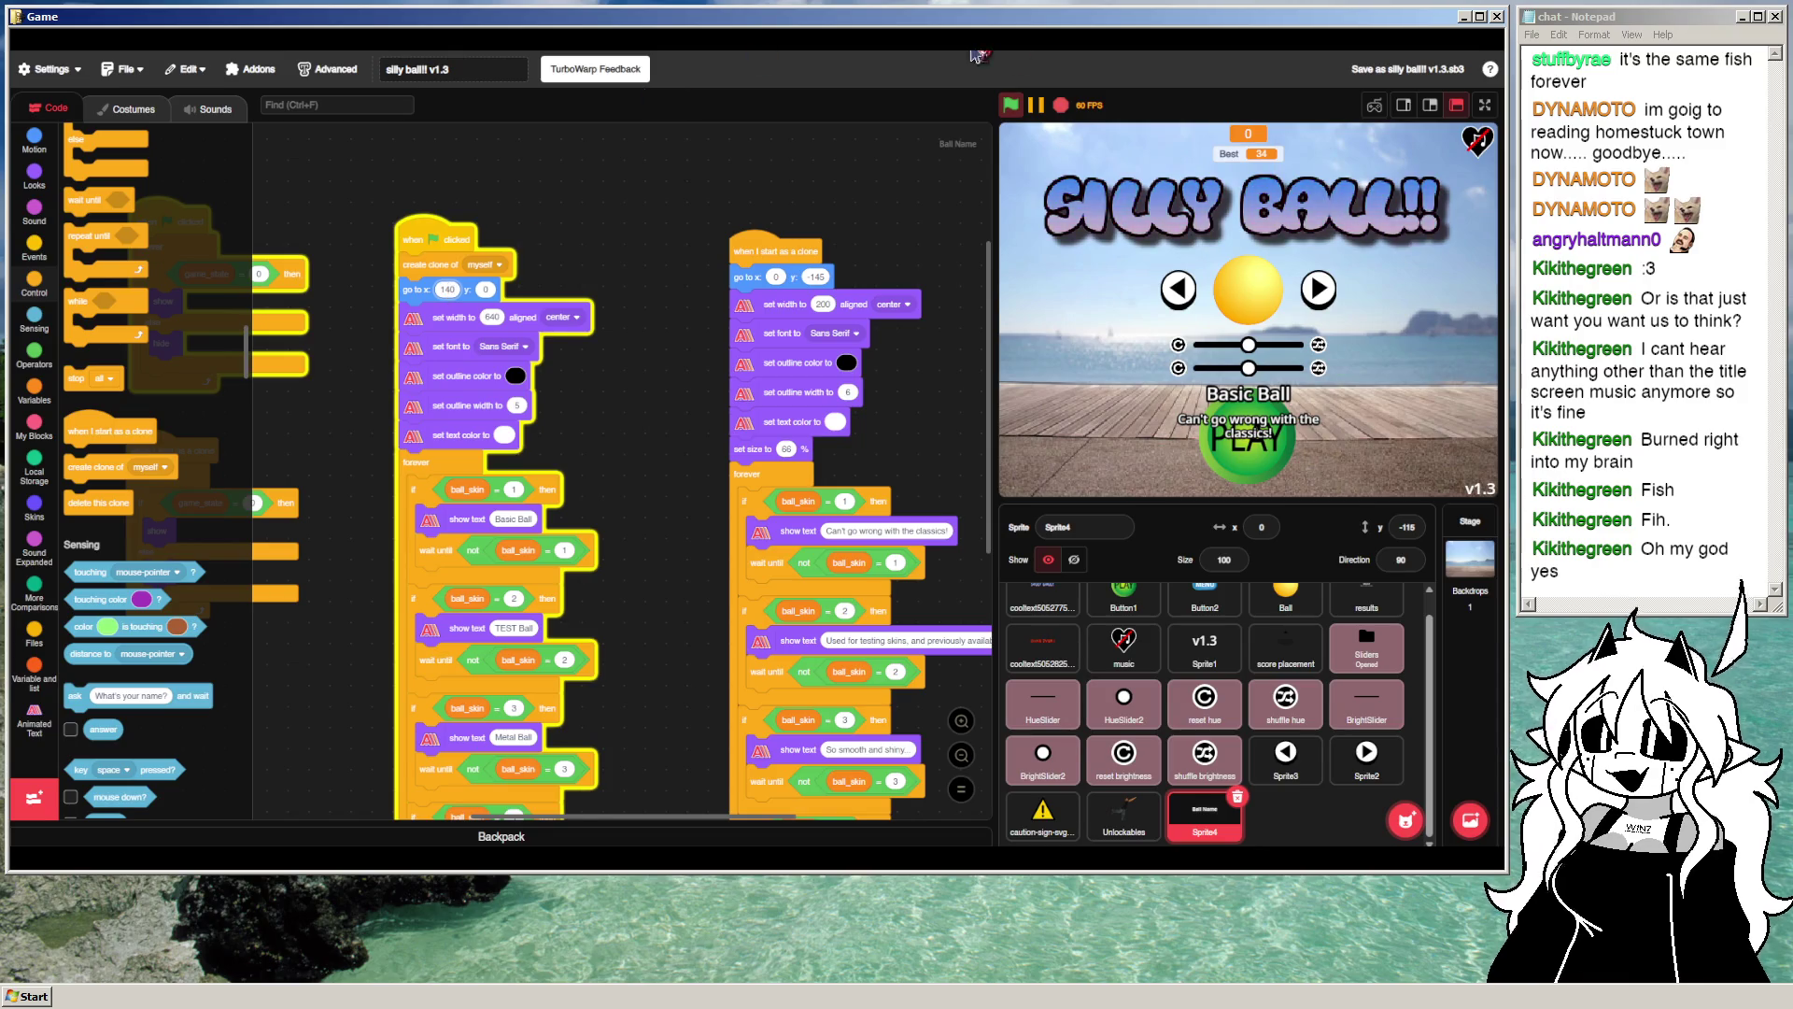
# Step: Try the name label at x 140, 200 and 180, stepping back to Basic Ball
pyautogui.click(1009, 105)
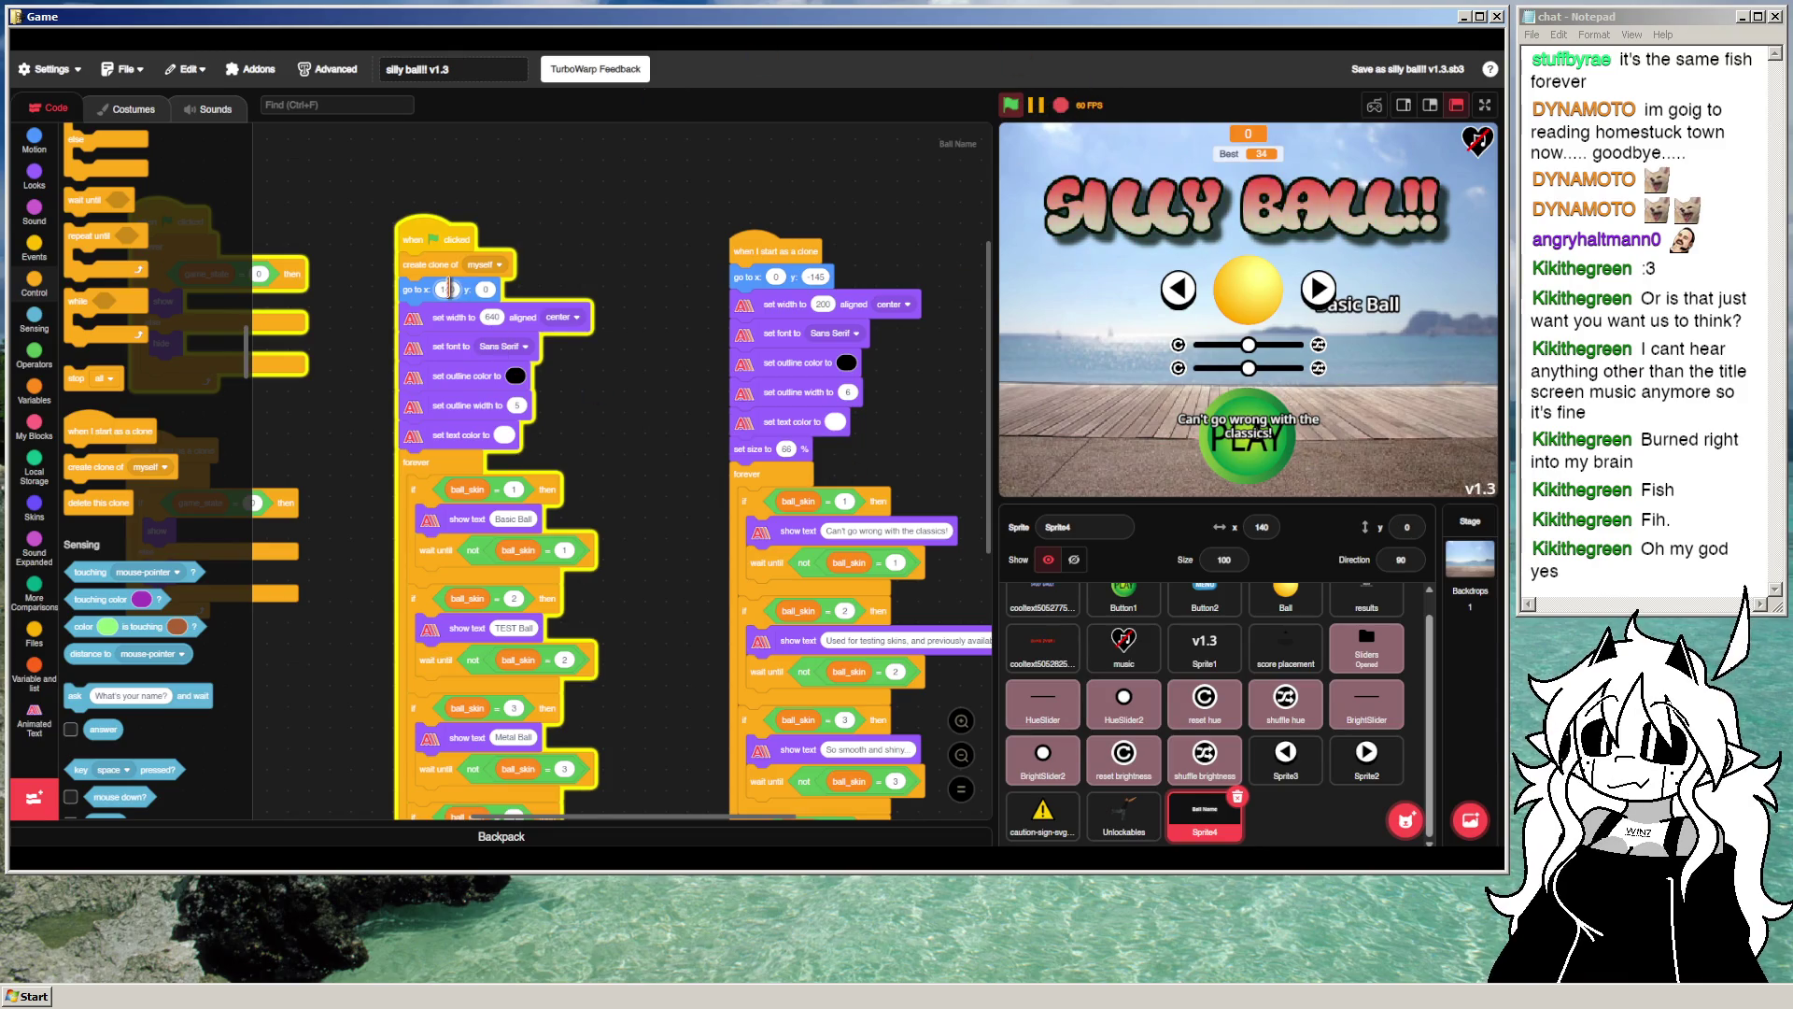
pyautogui.click(1011, 106)
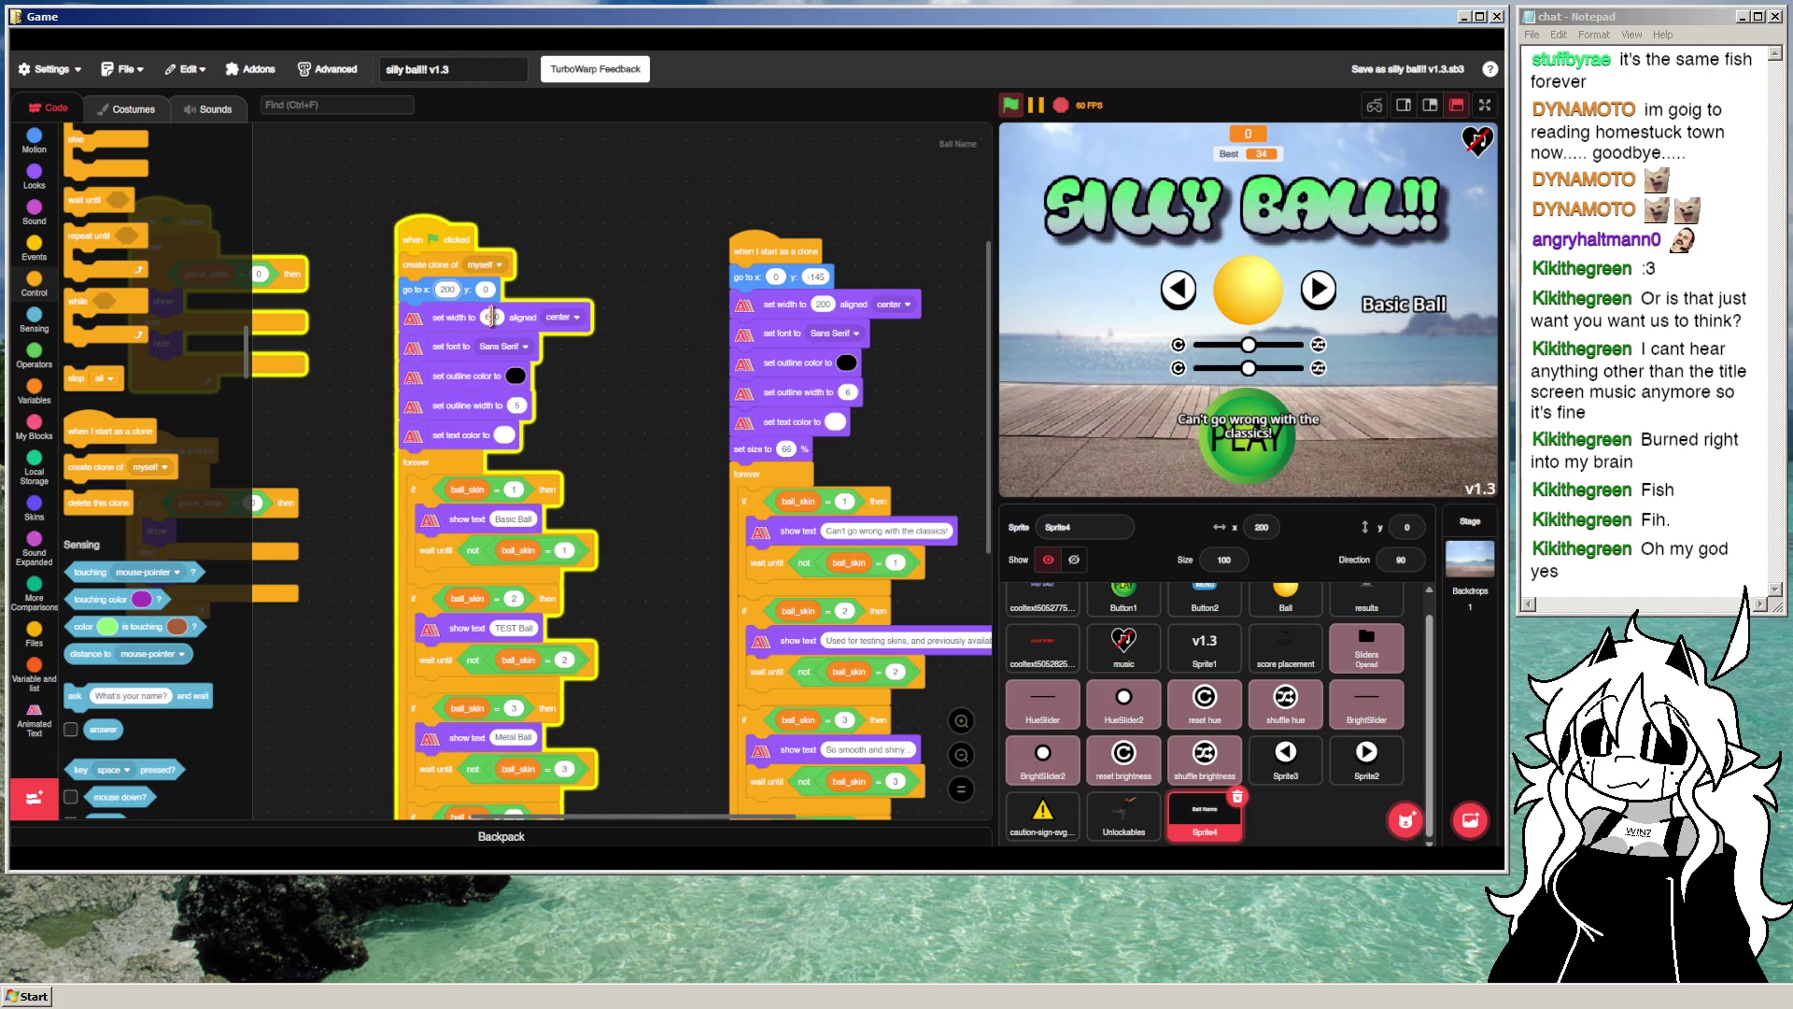
pyautogui.write('180')
pyautogui.click(1178, 290)
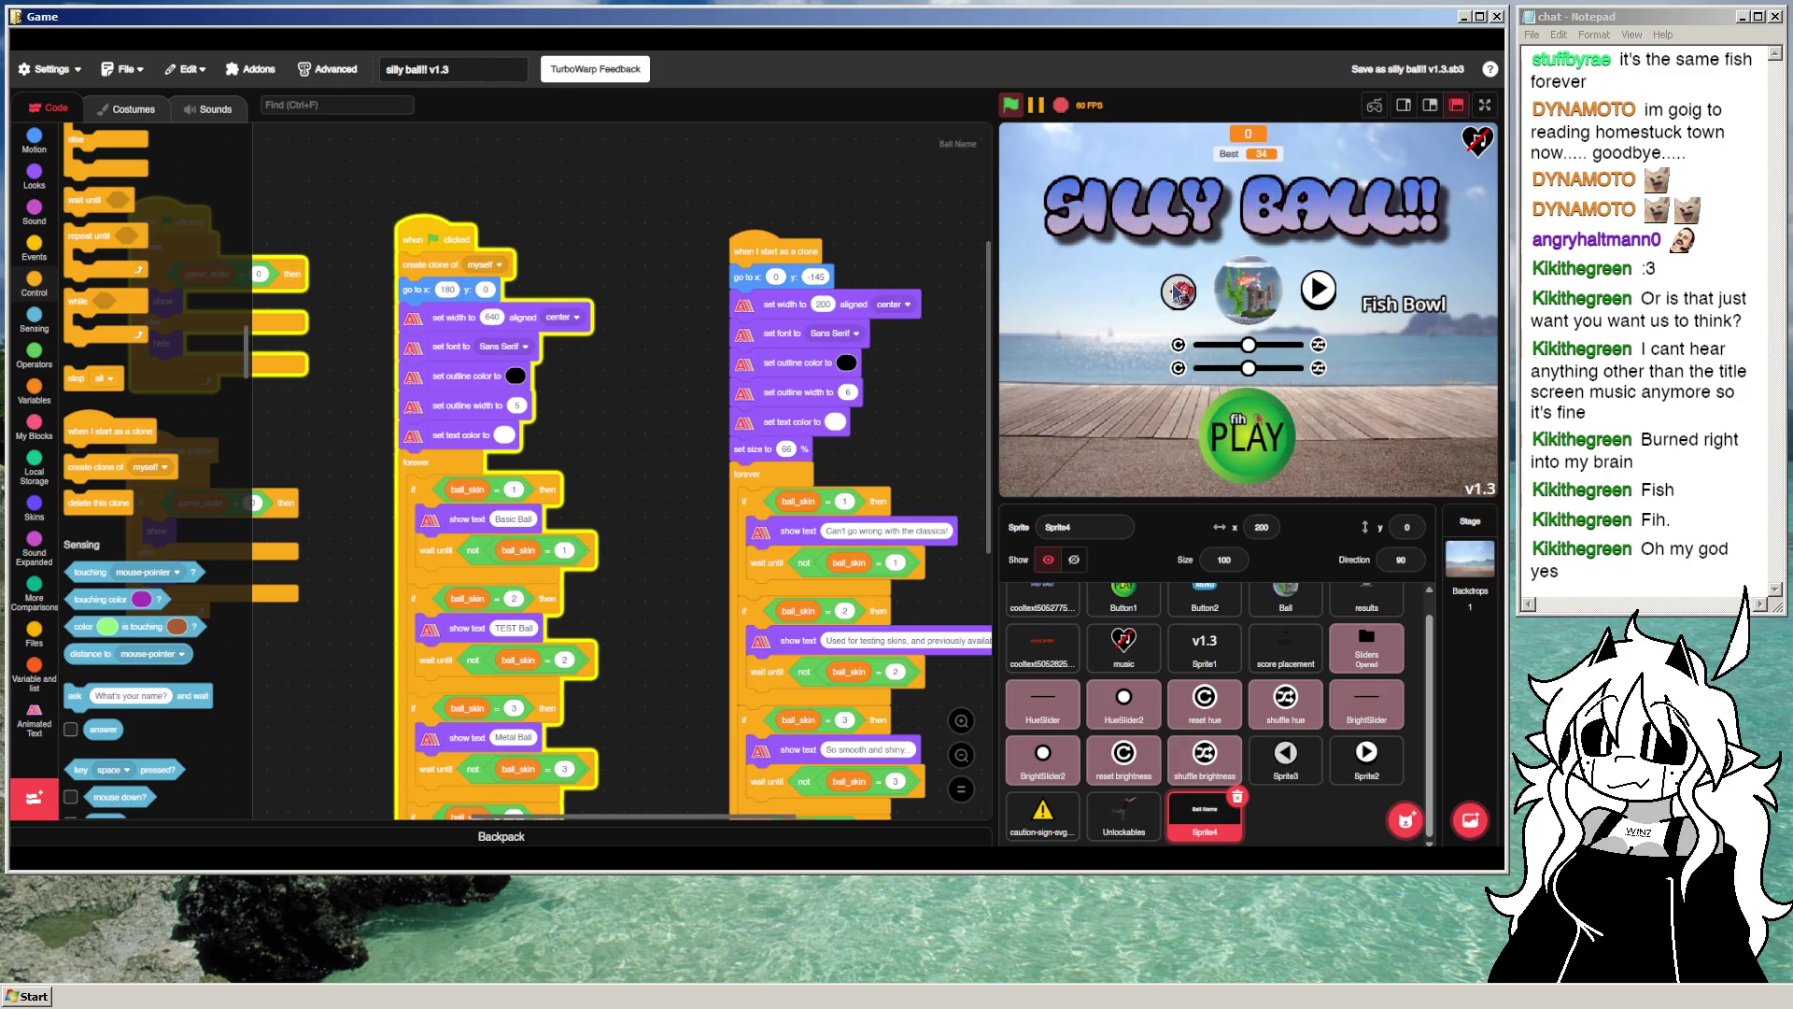
pyautogui.click(1179, 289)
pyautogui.click(1179, 289)
pyautogui.click(1179, 289)
pyautogui.click(1179, 289)
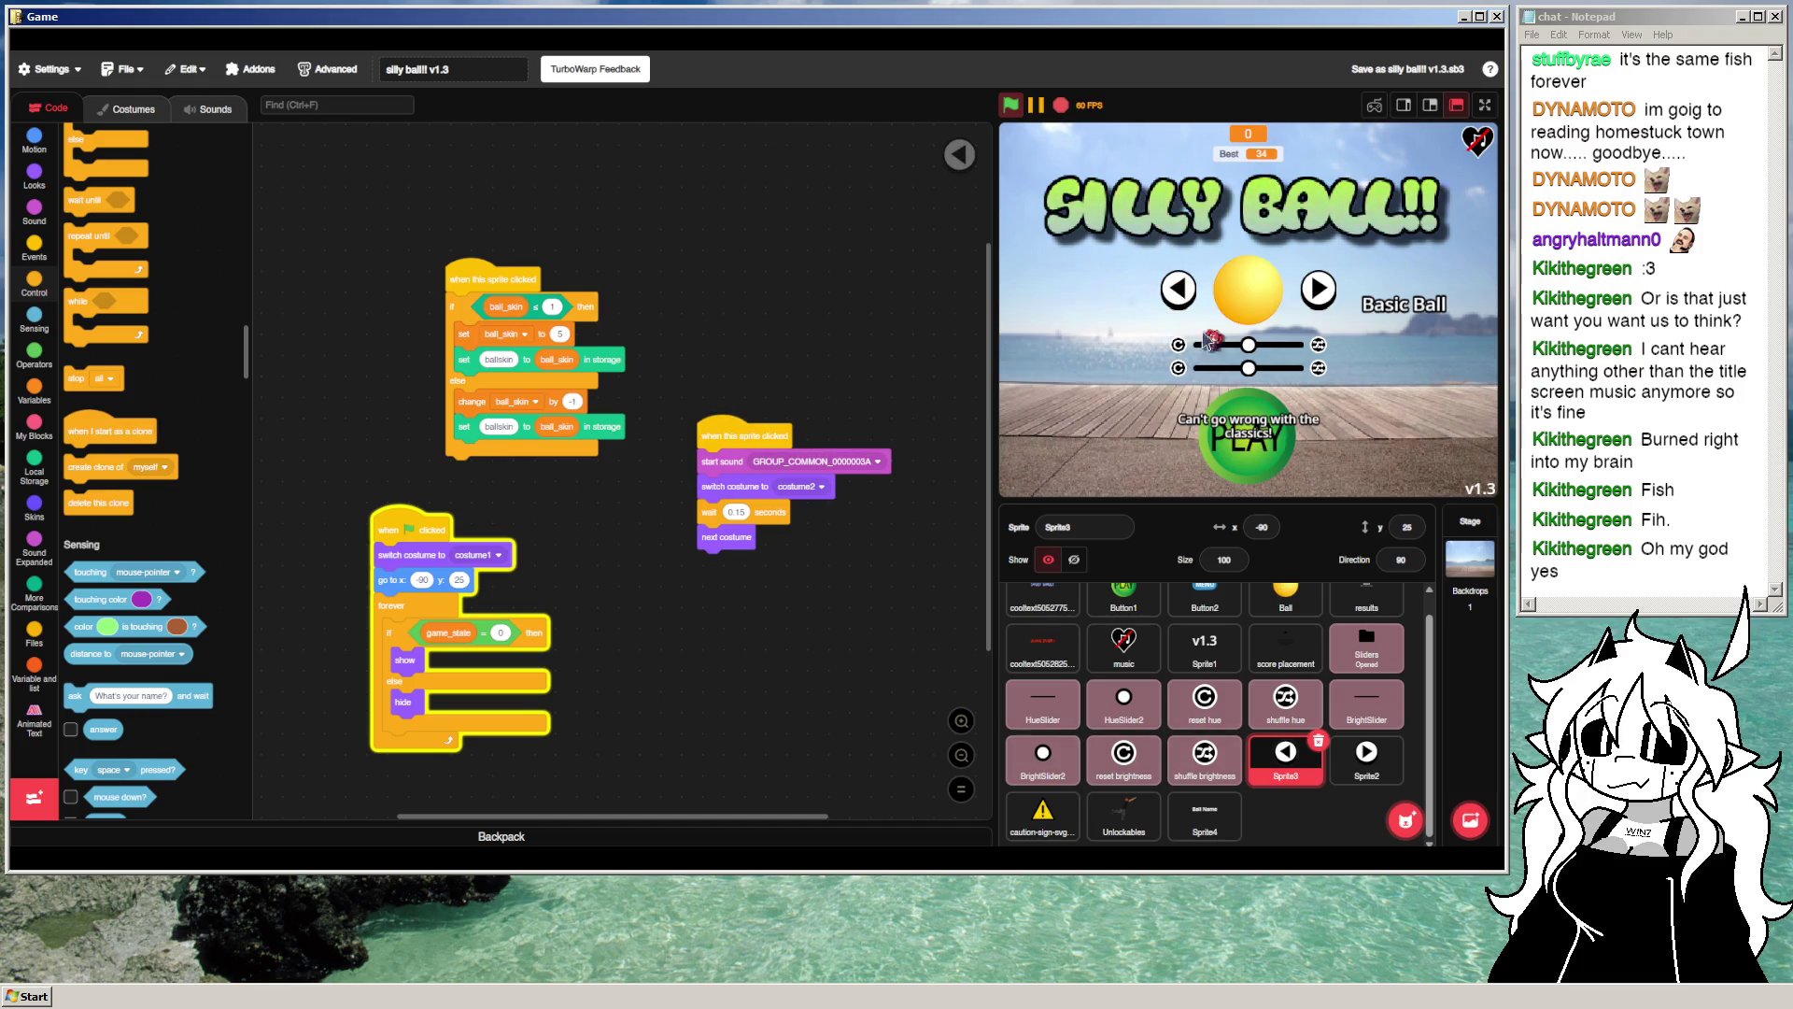
# Step: Move the name label to y 80, then y 50, rerunning each time
pyautogui.click(1201, 815)
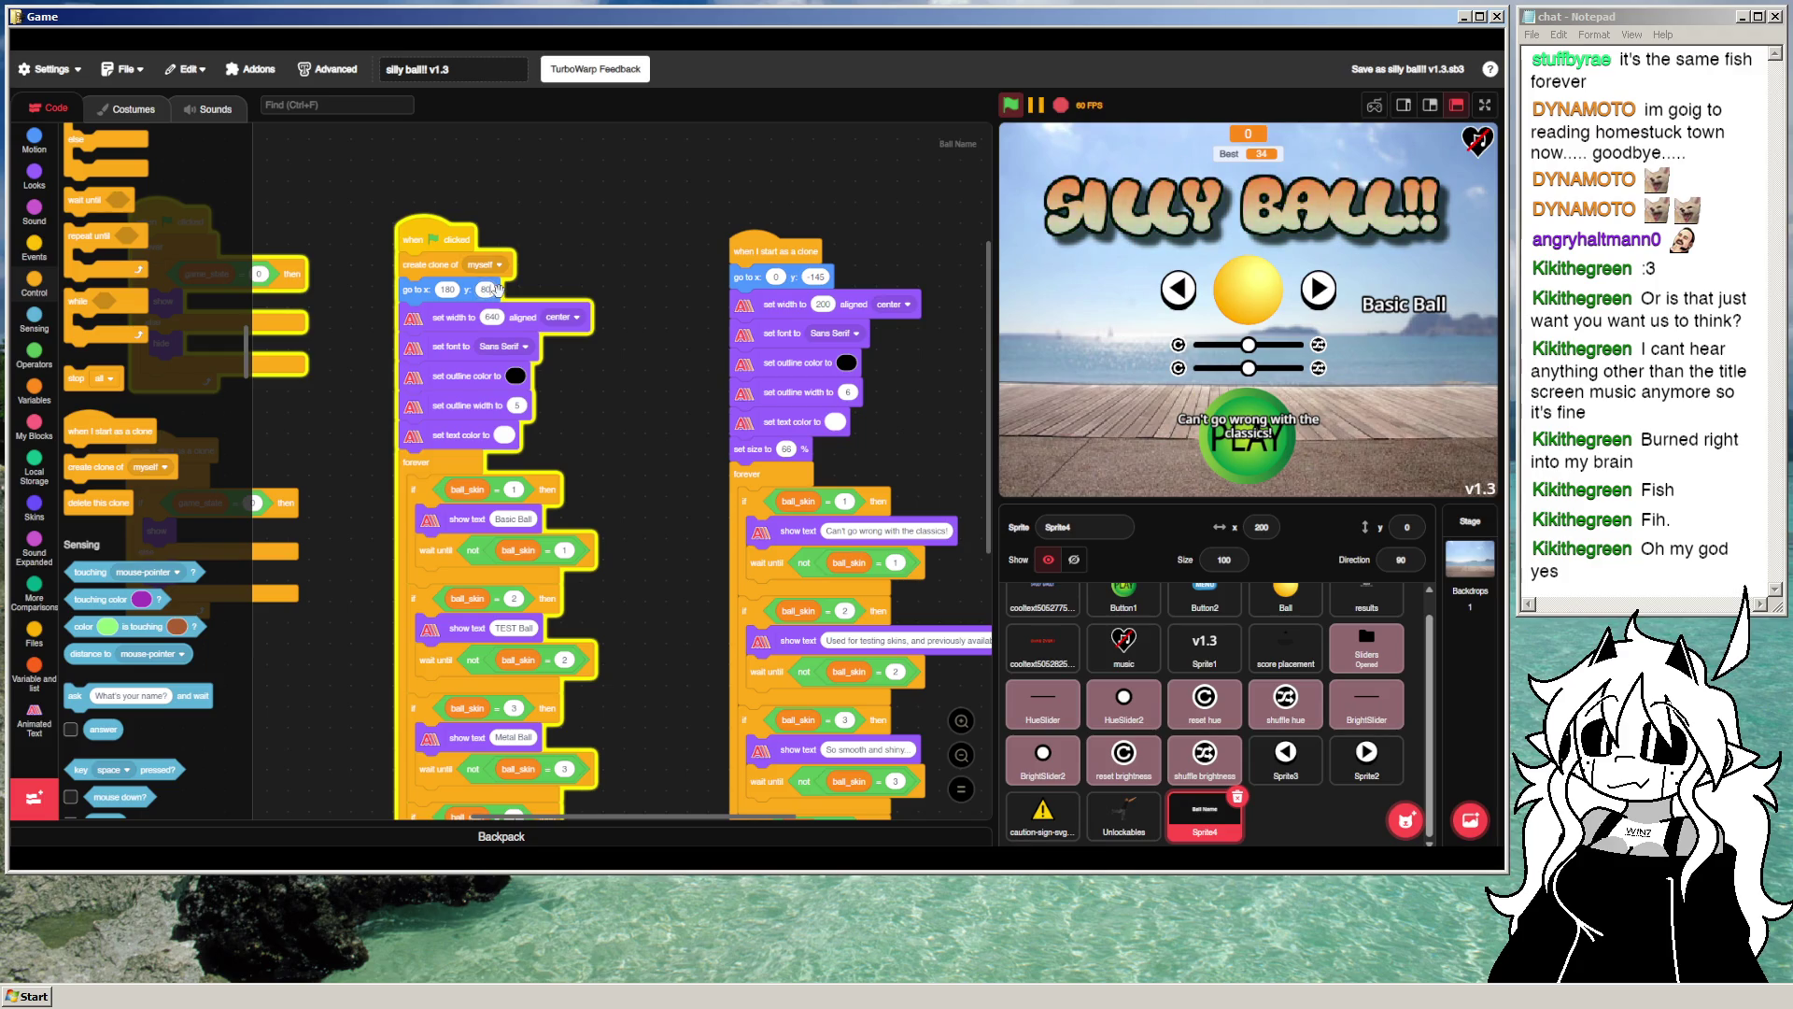
pyautogui.click(1013, 108)
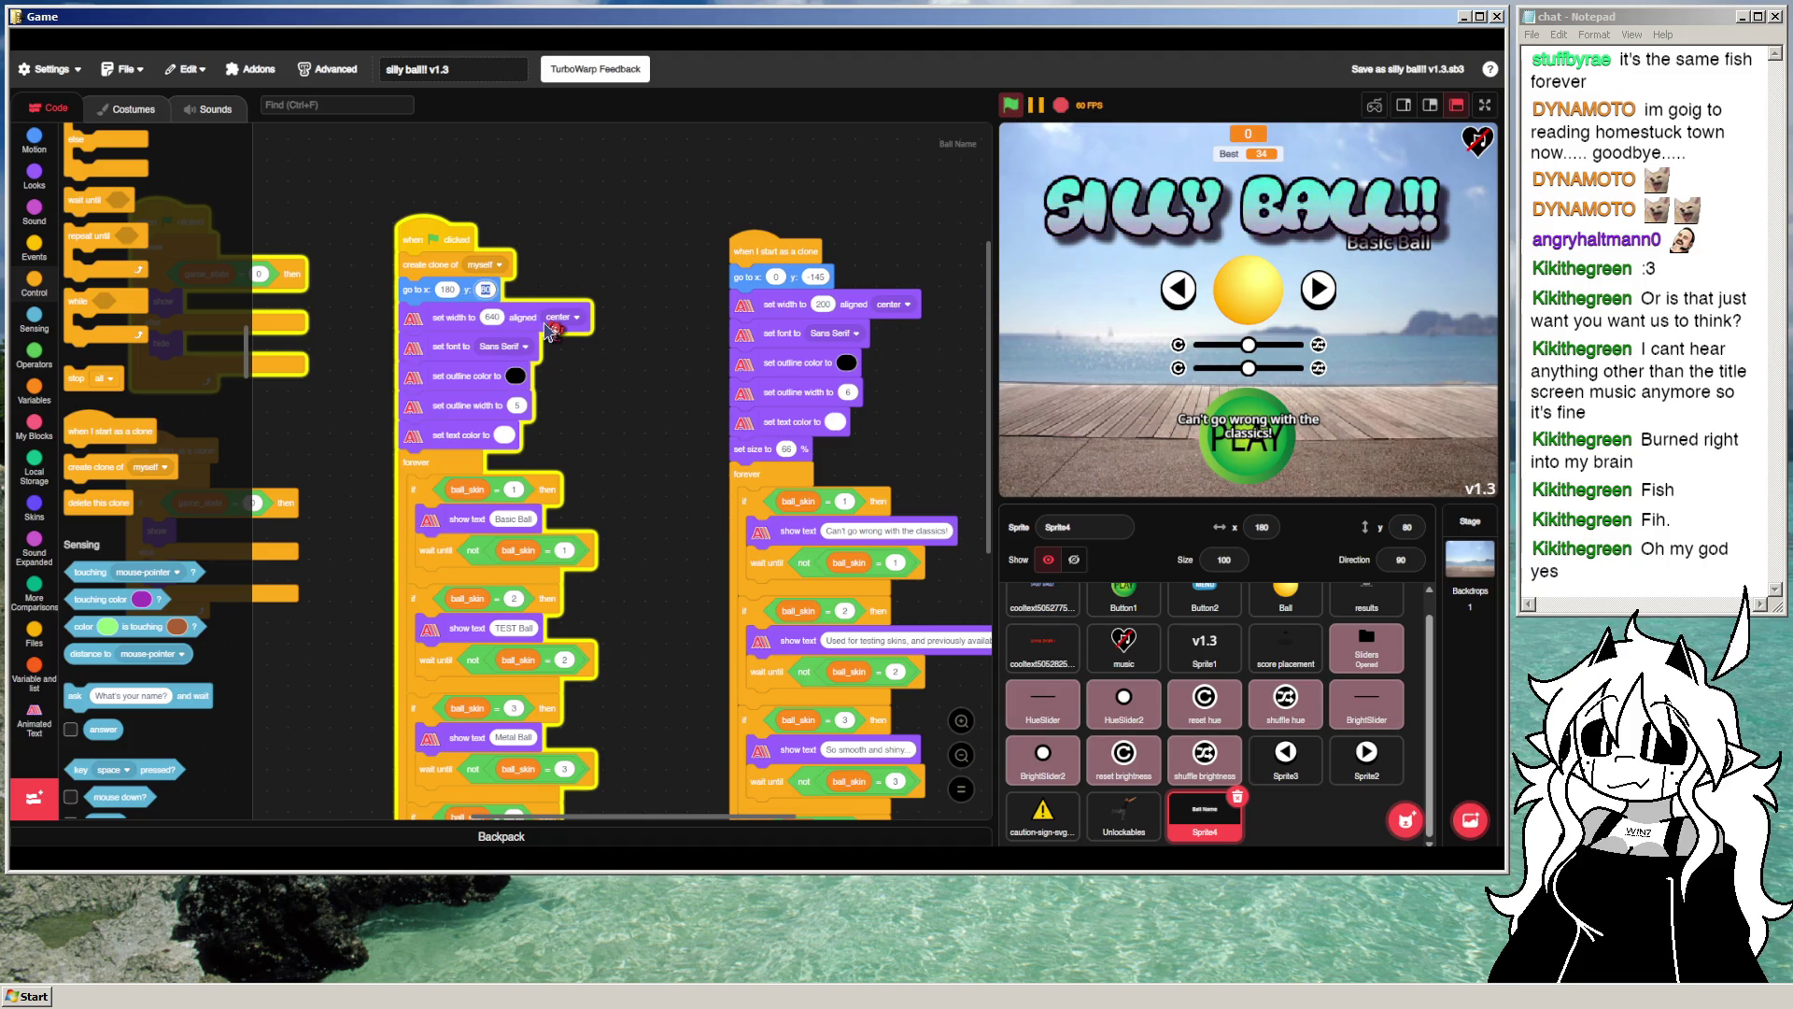
pyautogui.click(1007, 104)
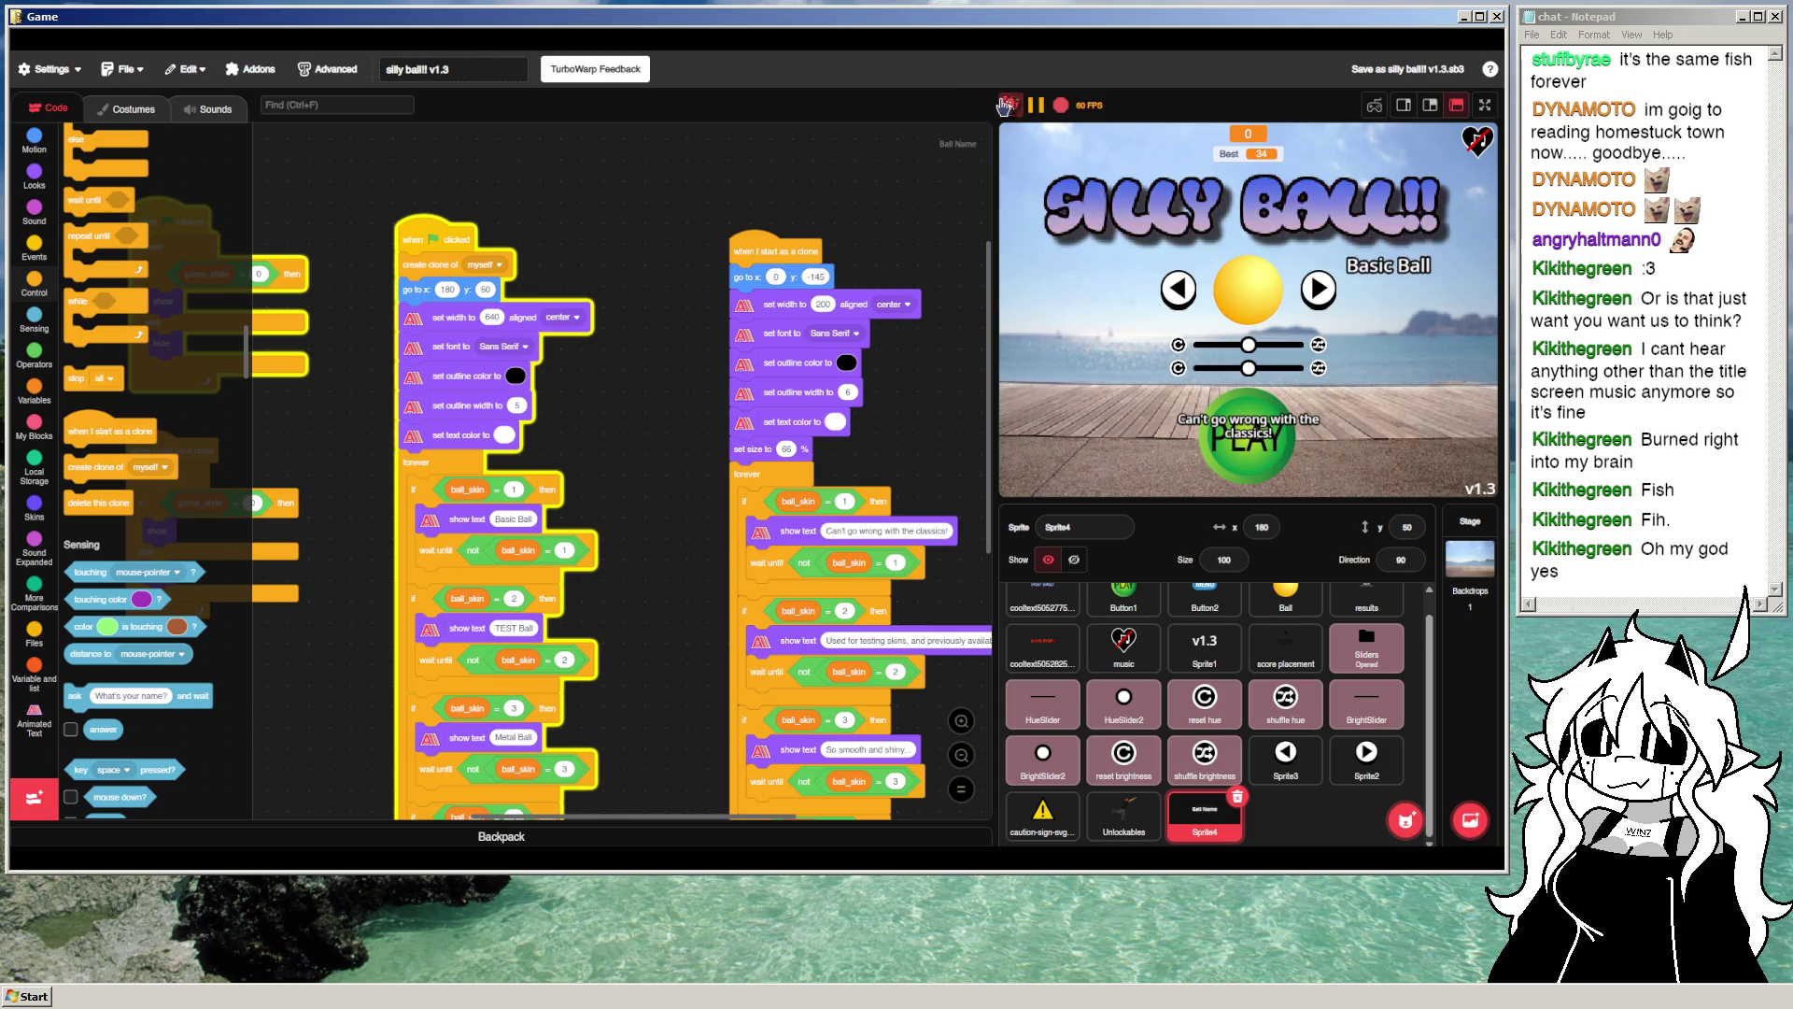
pyautogui.click(448, 290)
# Step: Set the name label's x to 200, rerun and view full screen
pyautogui.write('200')
pyautogui.click(1010, 105)
pyautogui.click(1485, 105)
# Step: Cycle the skins forward and backward, shifting the ball's hue and resetting it
pyautogui.click(617, 435)
pyautogui.click(617, 434)
pyautogui.click(616, 437)
pyautogui.click(616, 439)
pyautogui.click(617, 439)
pyautogui.click(616, 439)
pyautogui.click(617, 439)
pyautogui.click(901, 425)
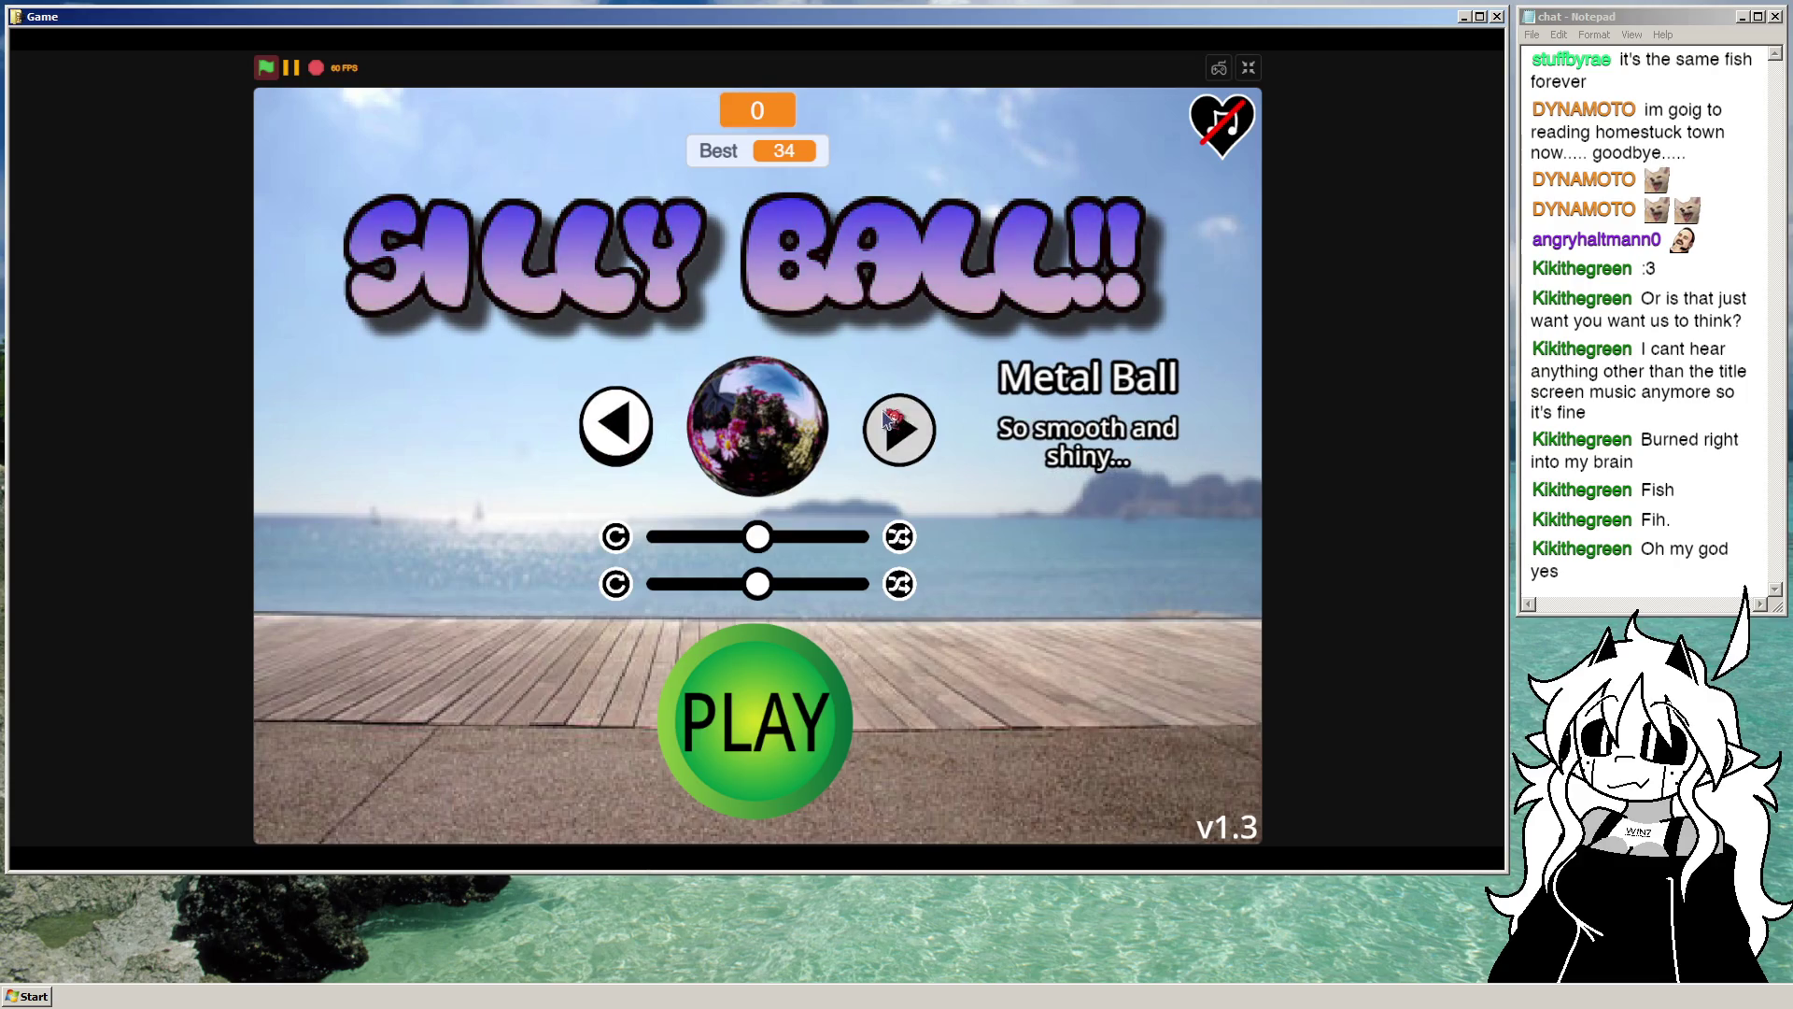
pyautogui.click(901, 425)
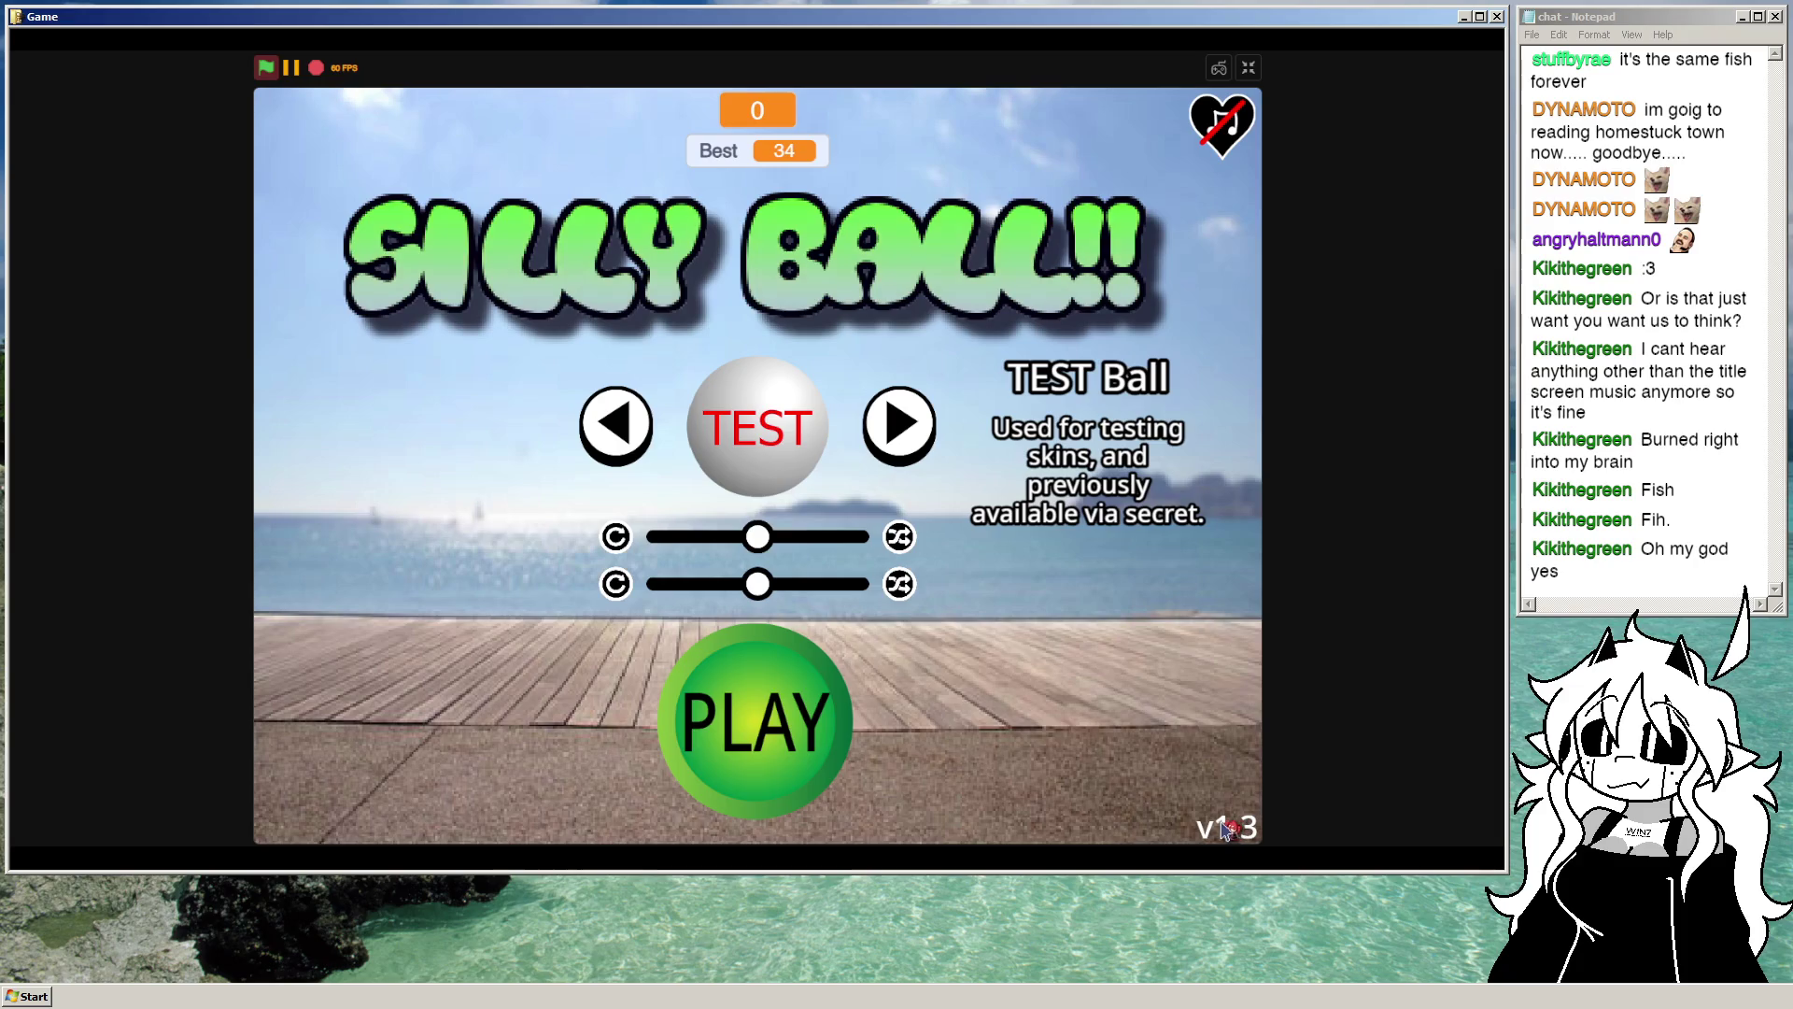
pyautogui.moveTo(751, 551)
pyautogui.mouseDown()
pyautogui.moveTo(860, 540)
pyautogui.moveTo(714, 539)
pyautogui.mouseUp()
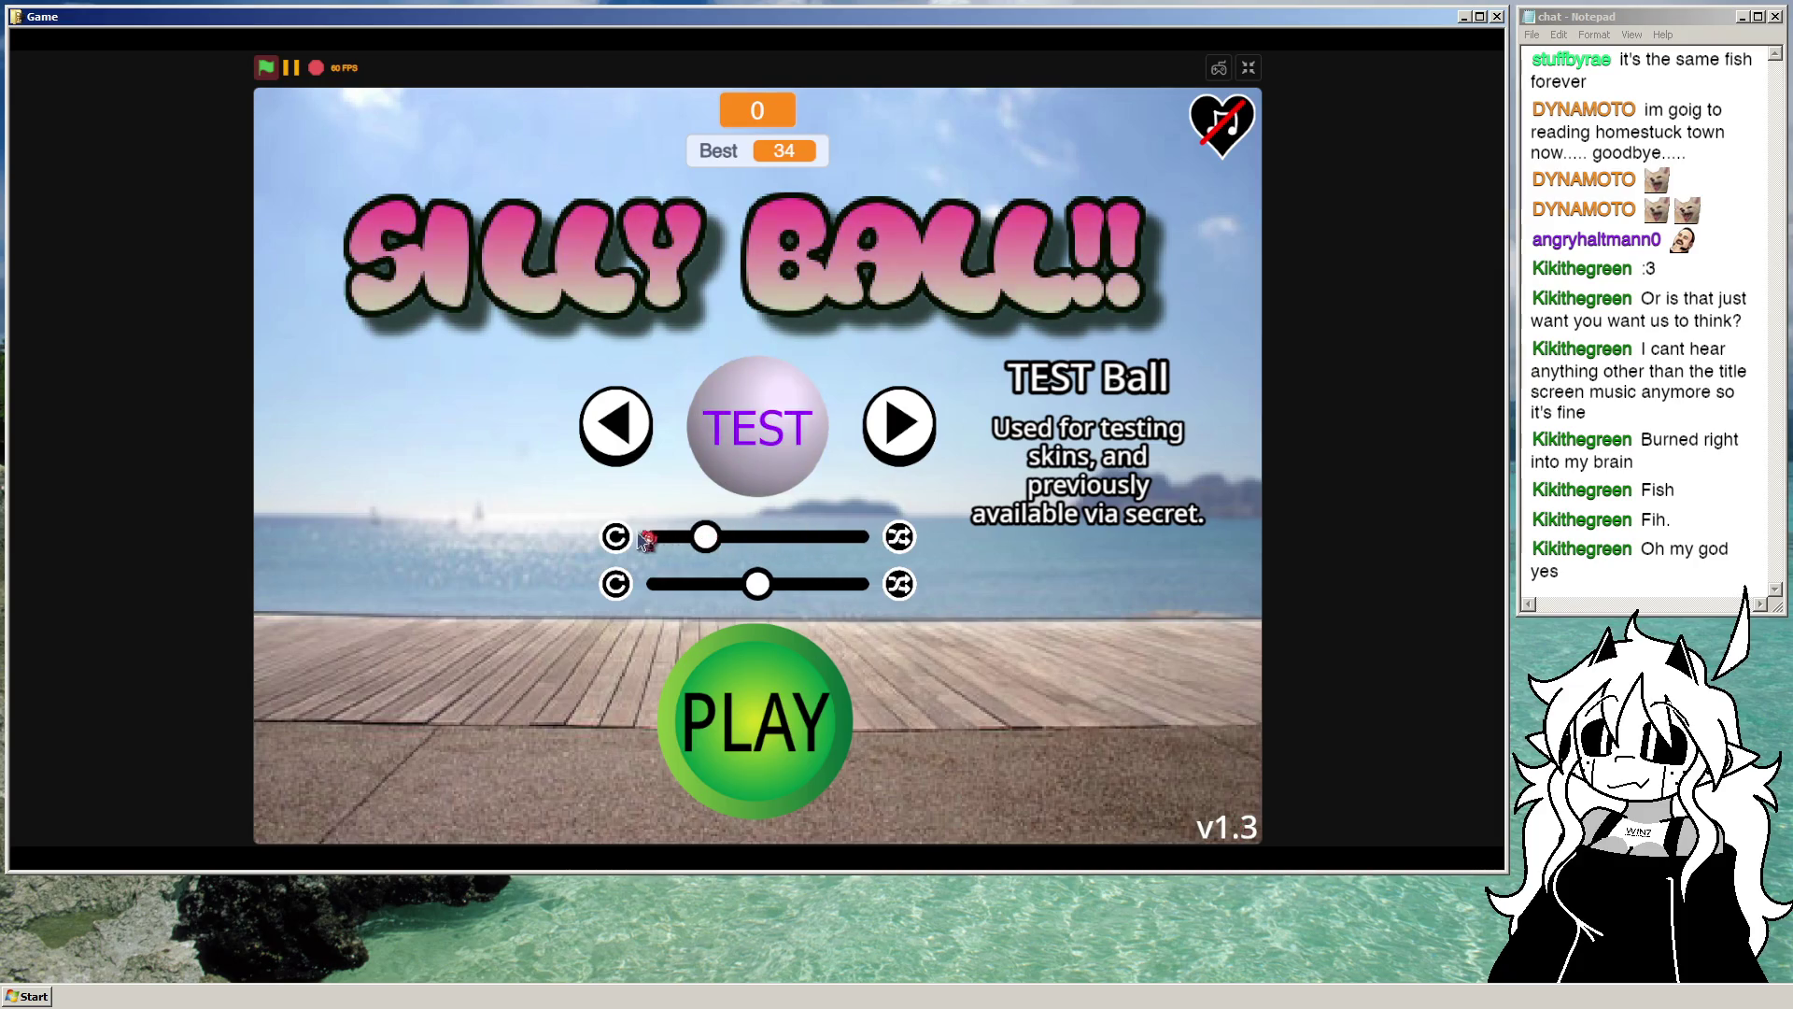
pyautogui.click(616, 537)
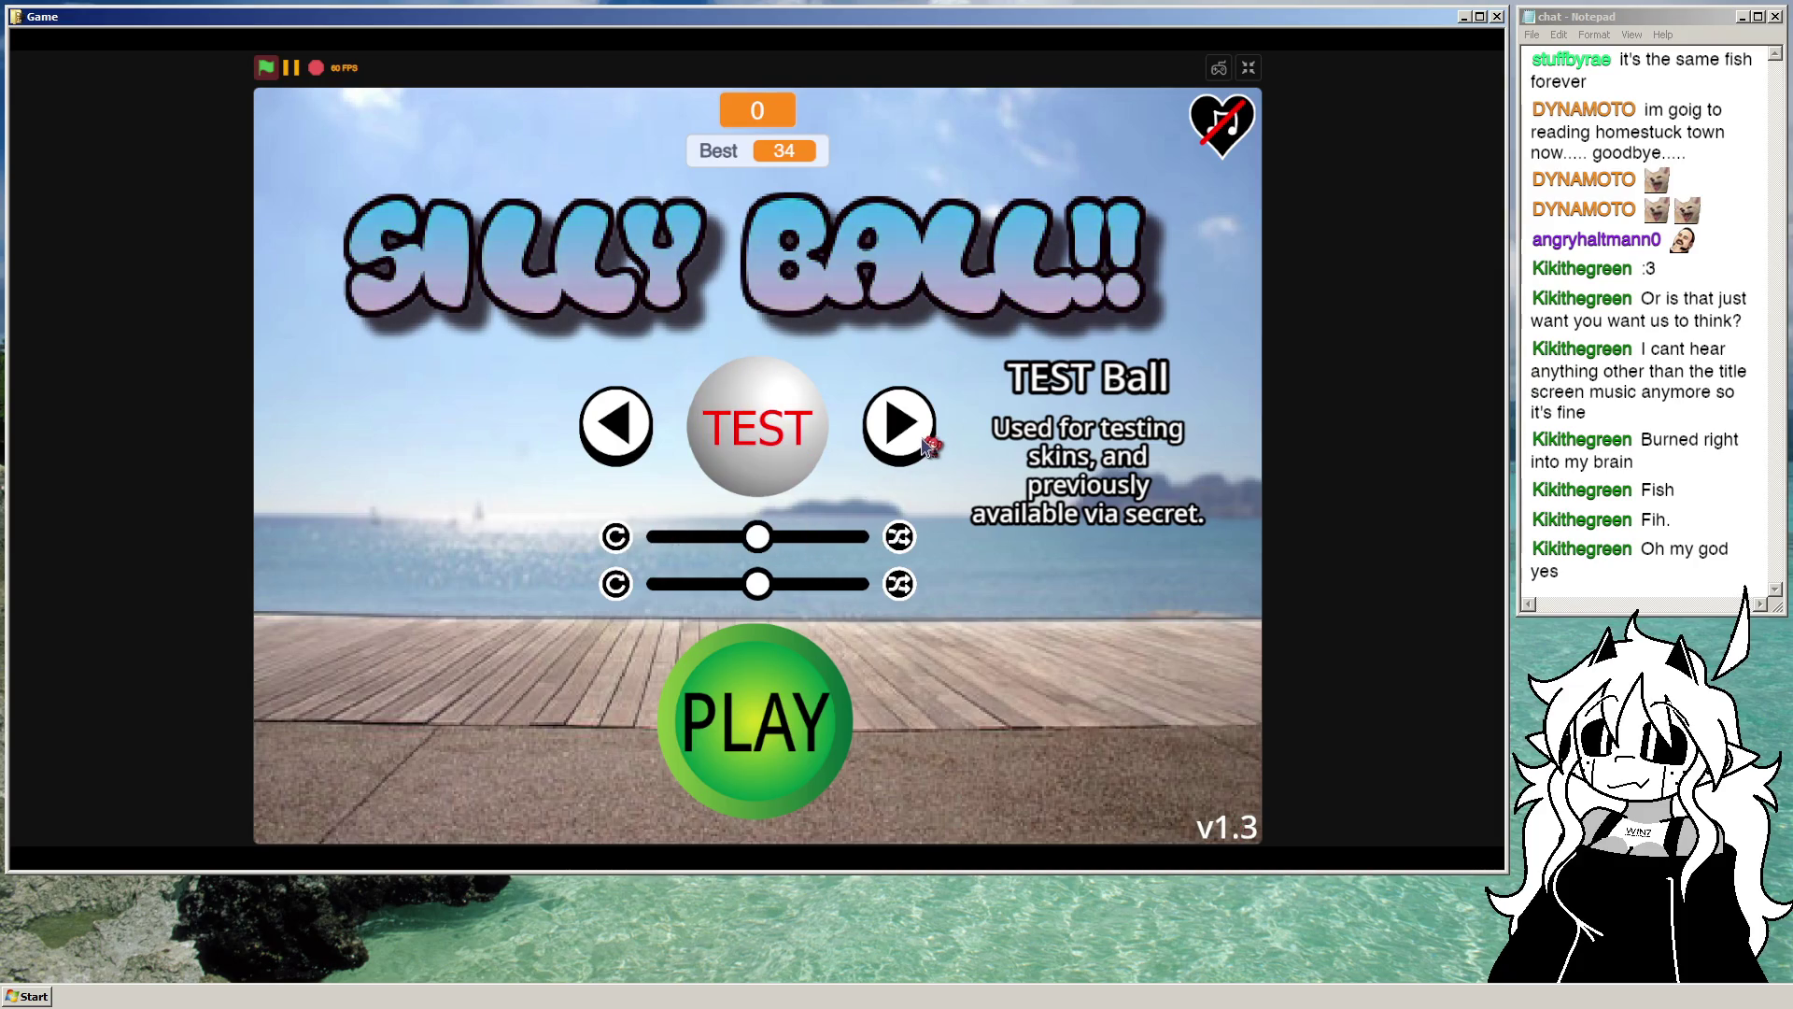
# Step: Step through Metal Ball, Bagel and Fish Bowl, then exit full screen
pyautogui.click(923, 437)
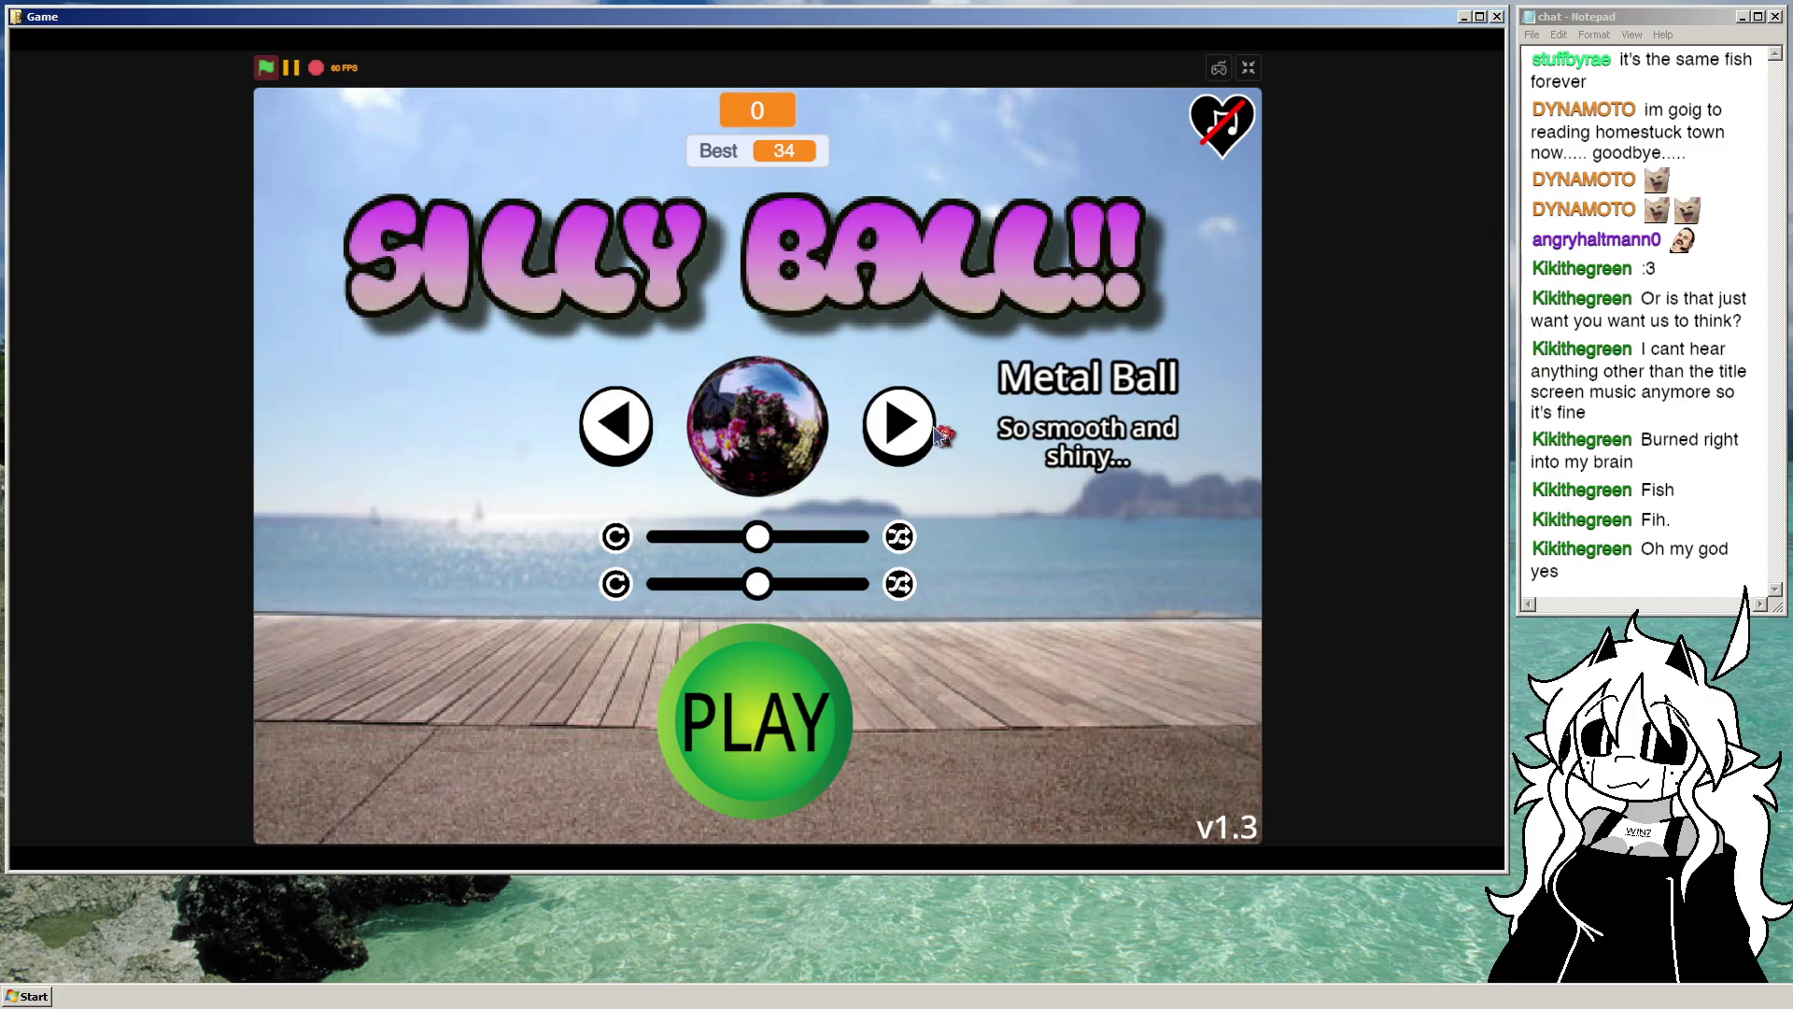
pyautogui.click(923, 429)
pyautogui.press('Left')
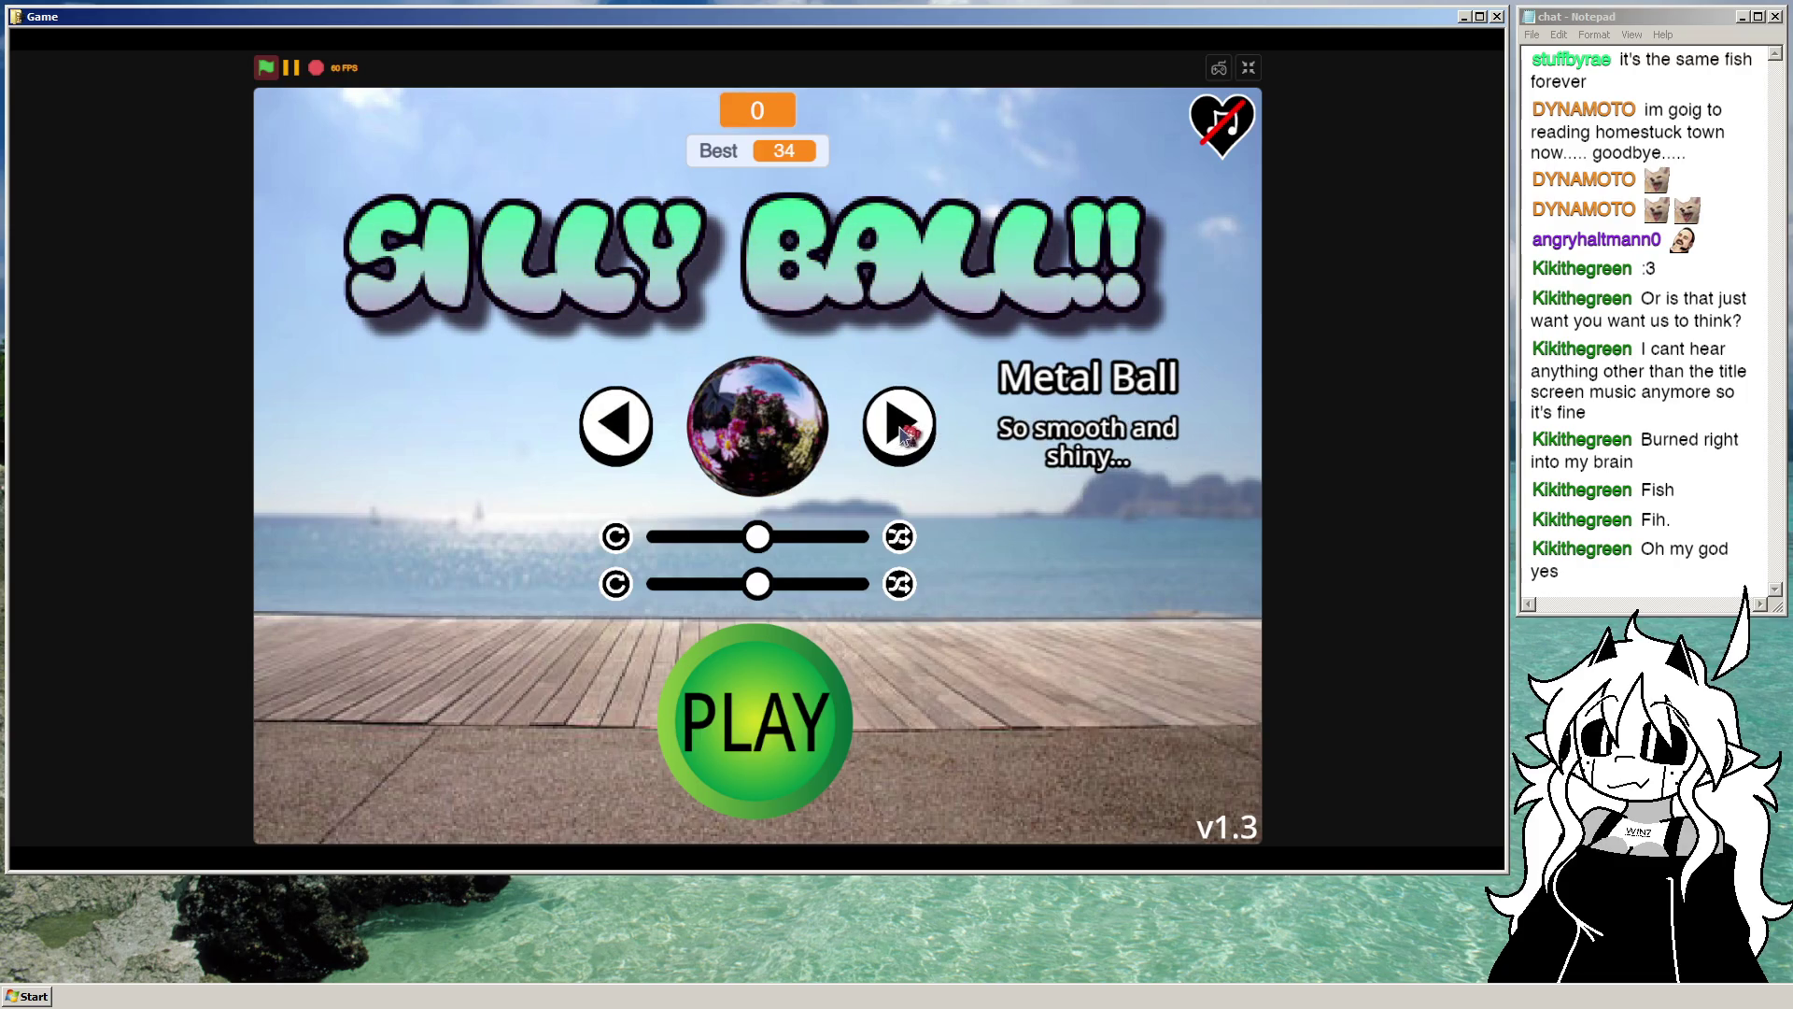
pyautogui.click(902, 431)
pyautogui.click(903, 430)
pyautogui.press('Left')
pyautogui.press('Left')
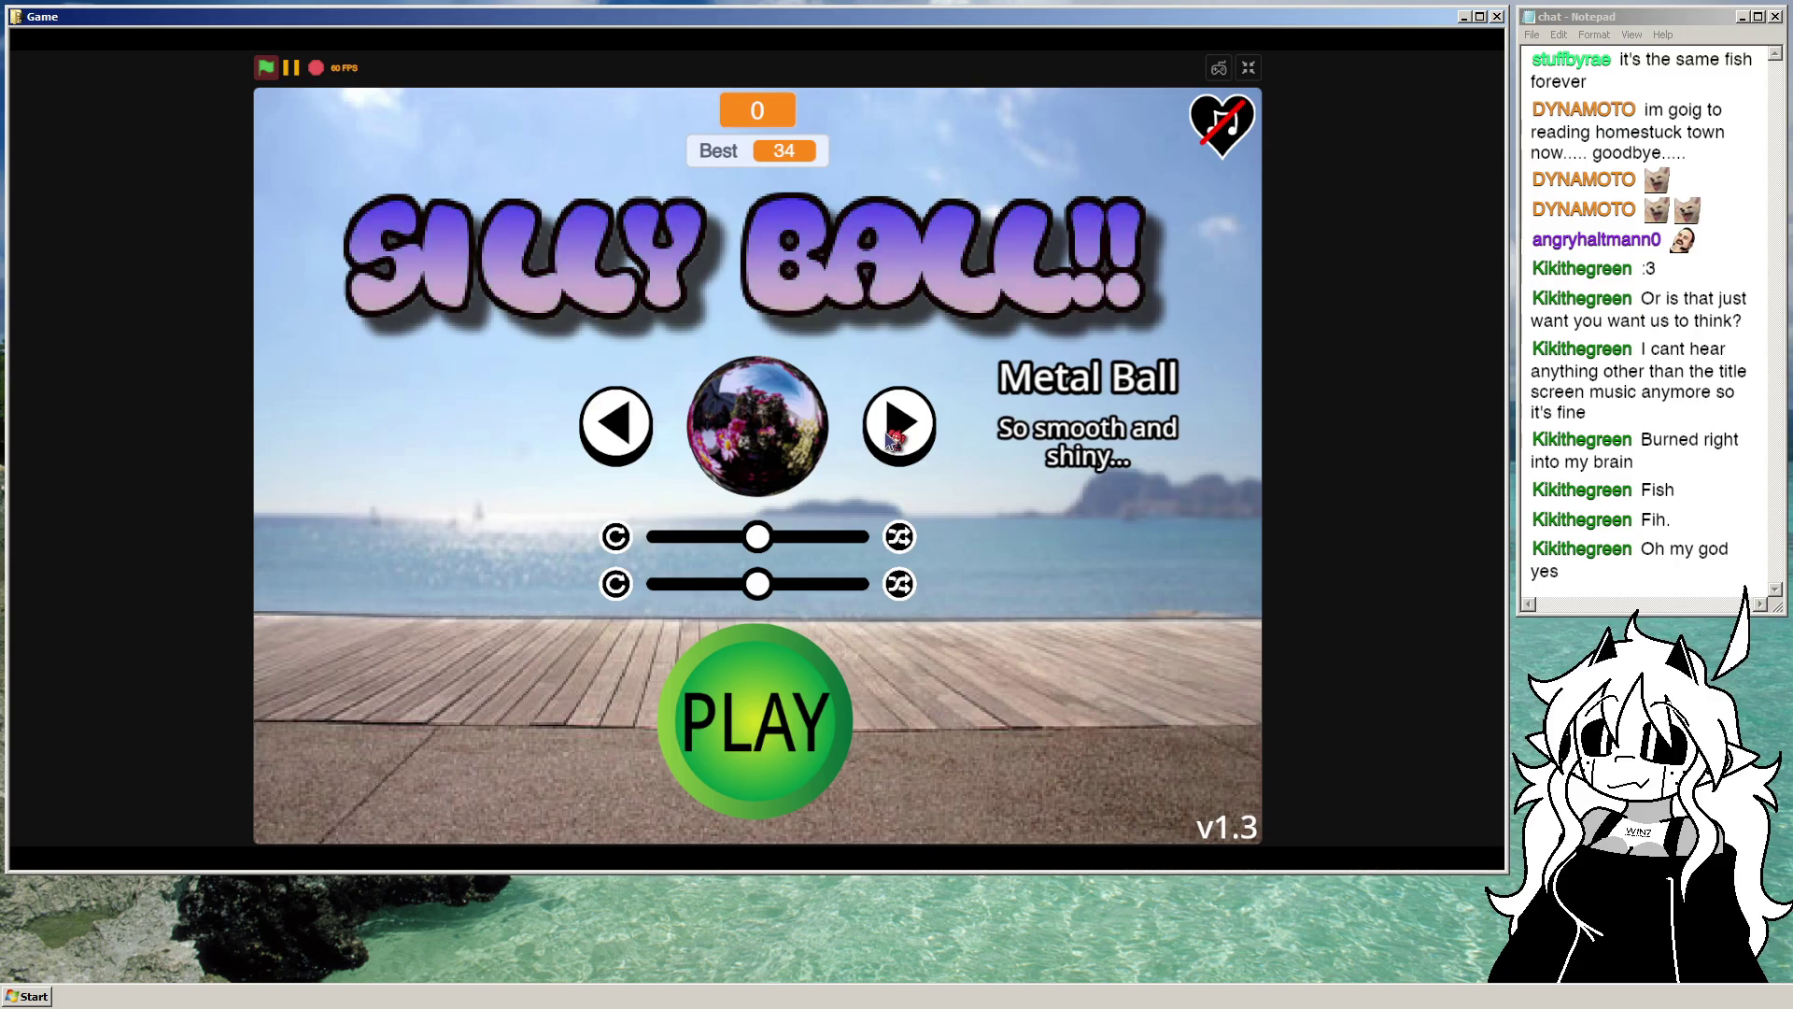
pyautogui.click(894, 439)
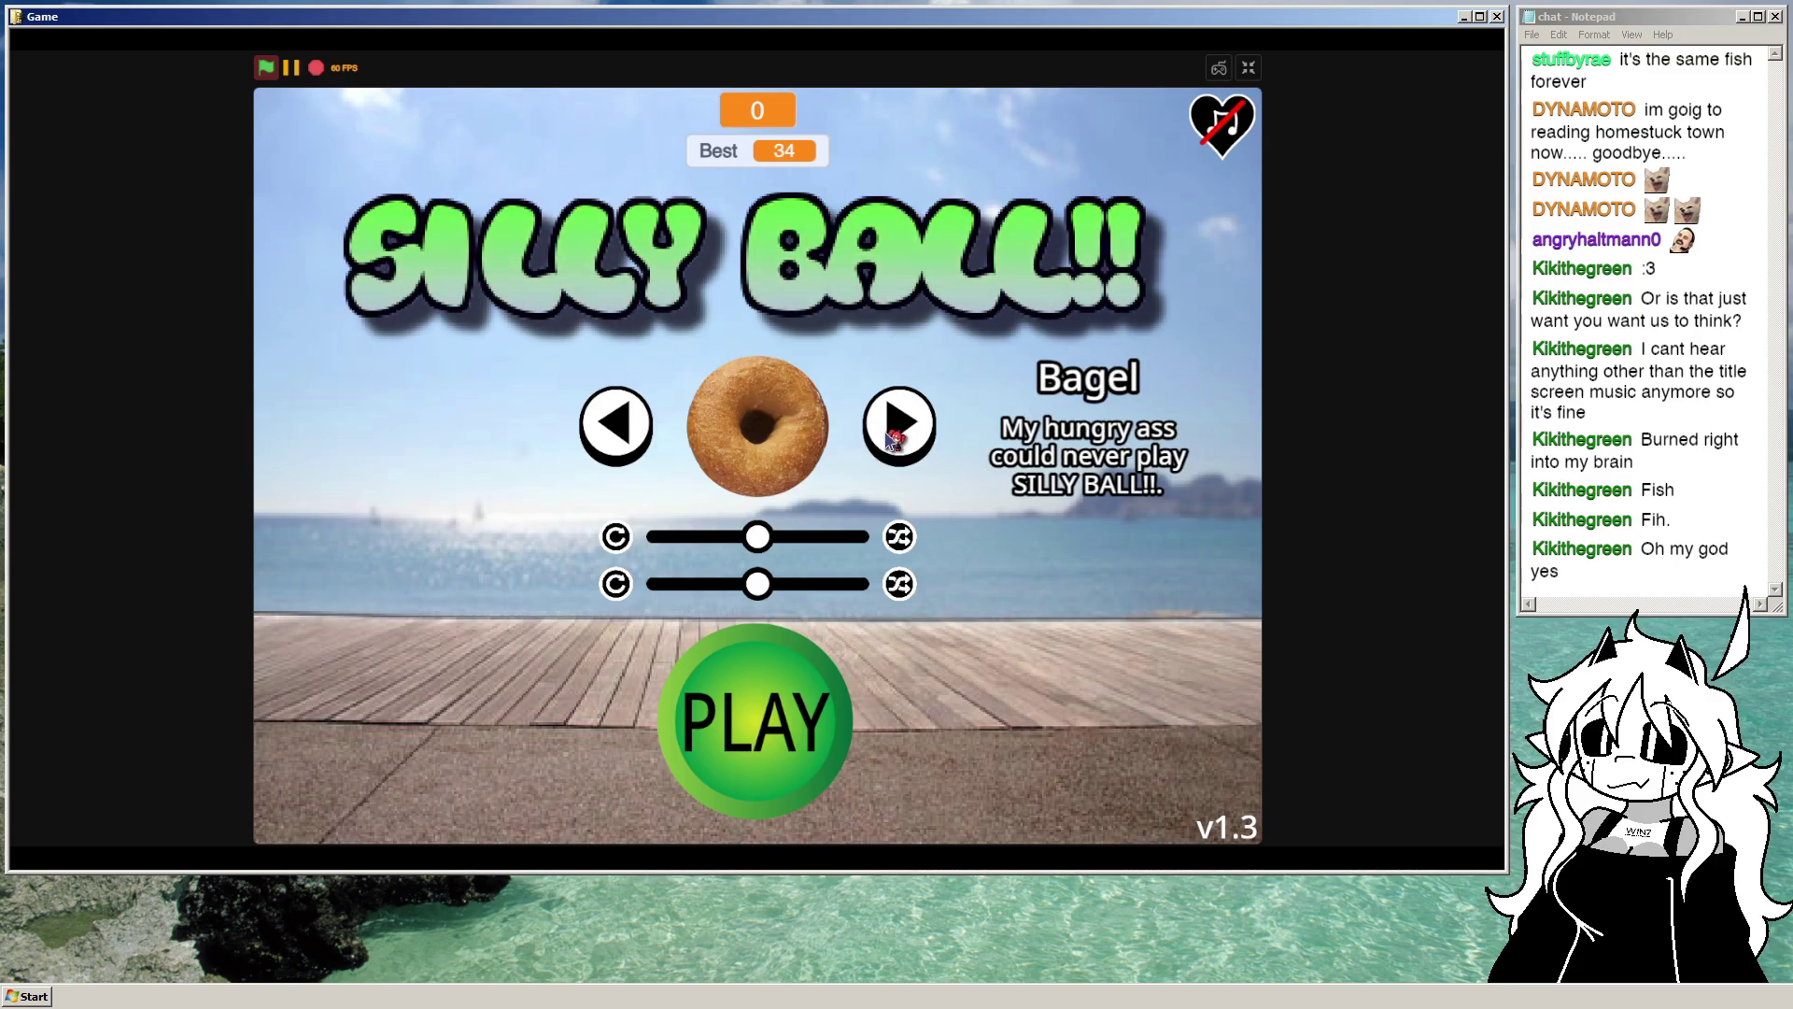
pyautogui.click(888, 441)
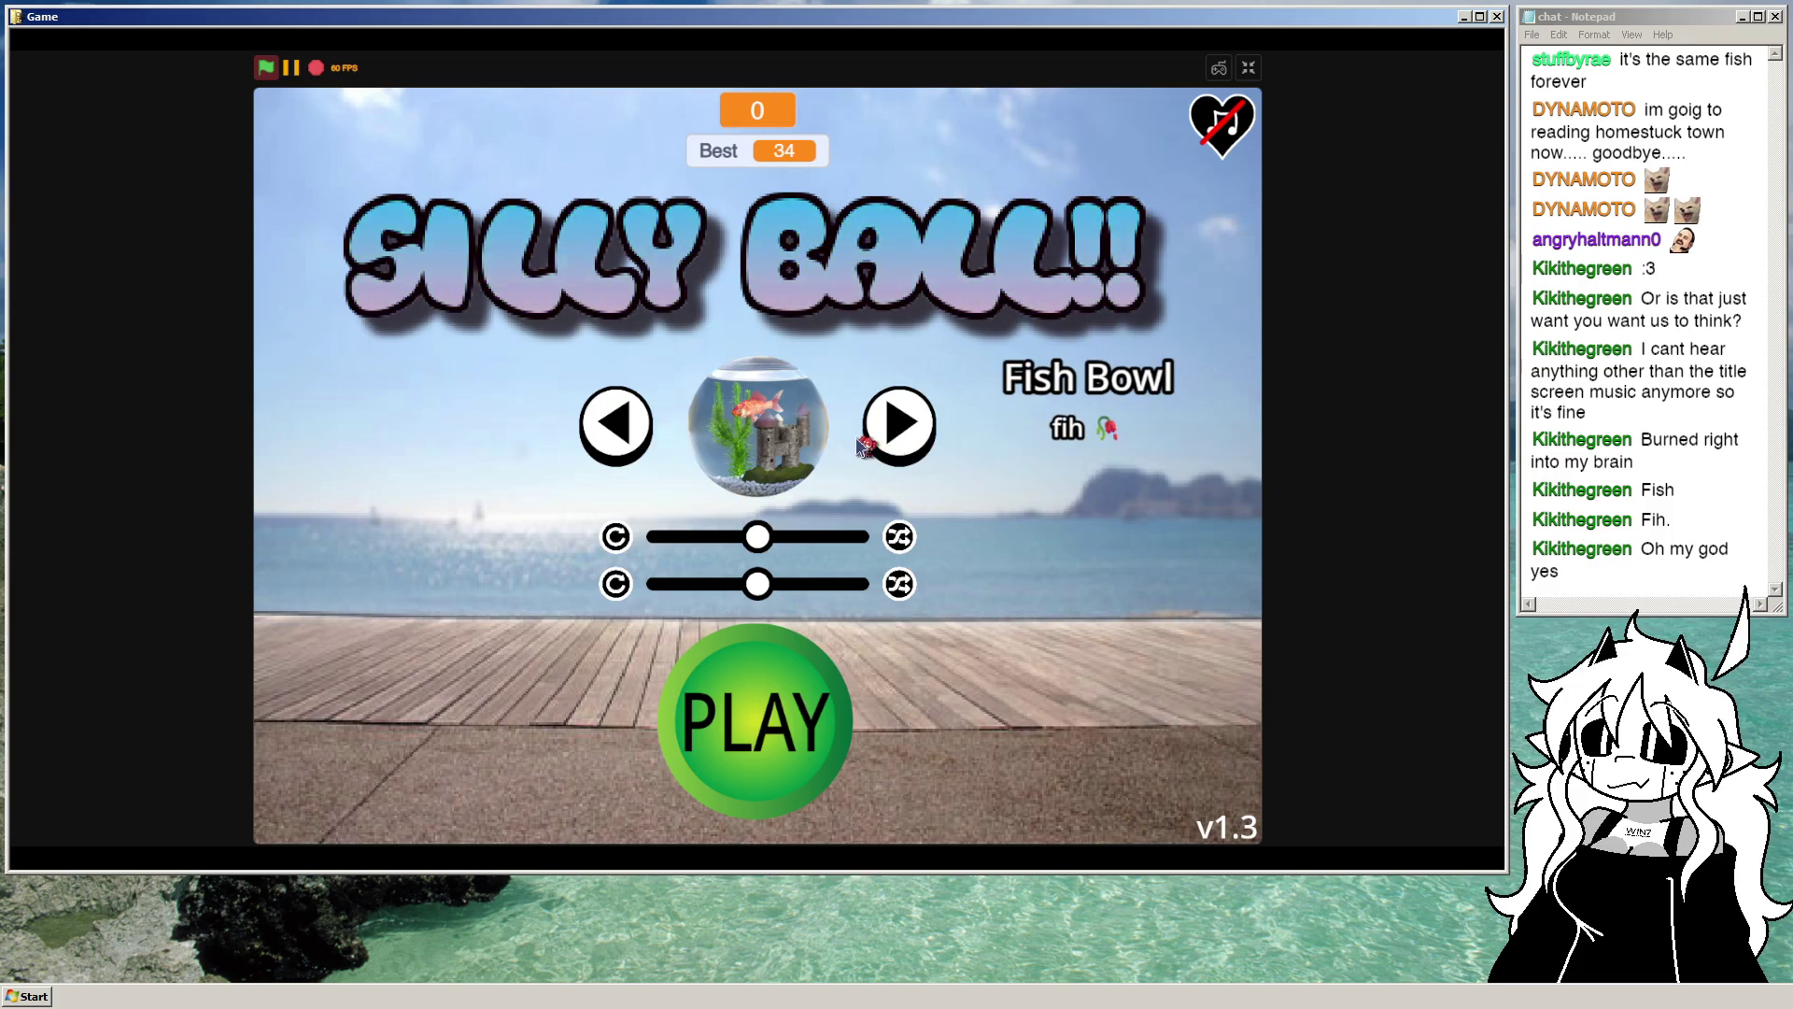
pyautogui.click(1250, 69)
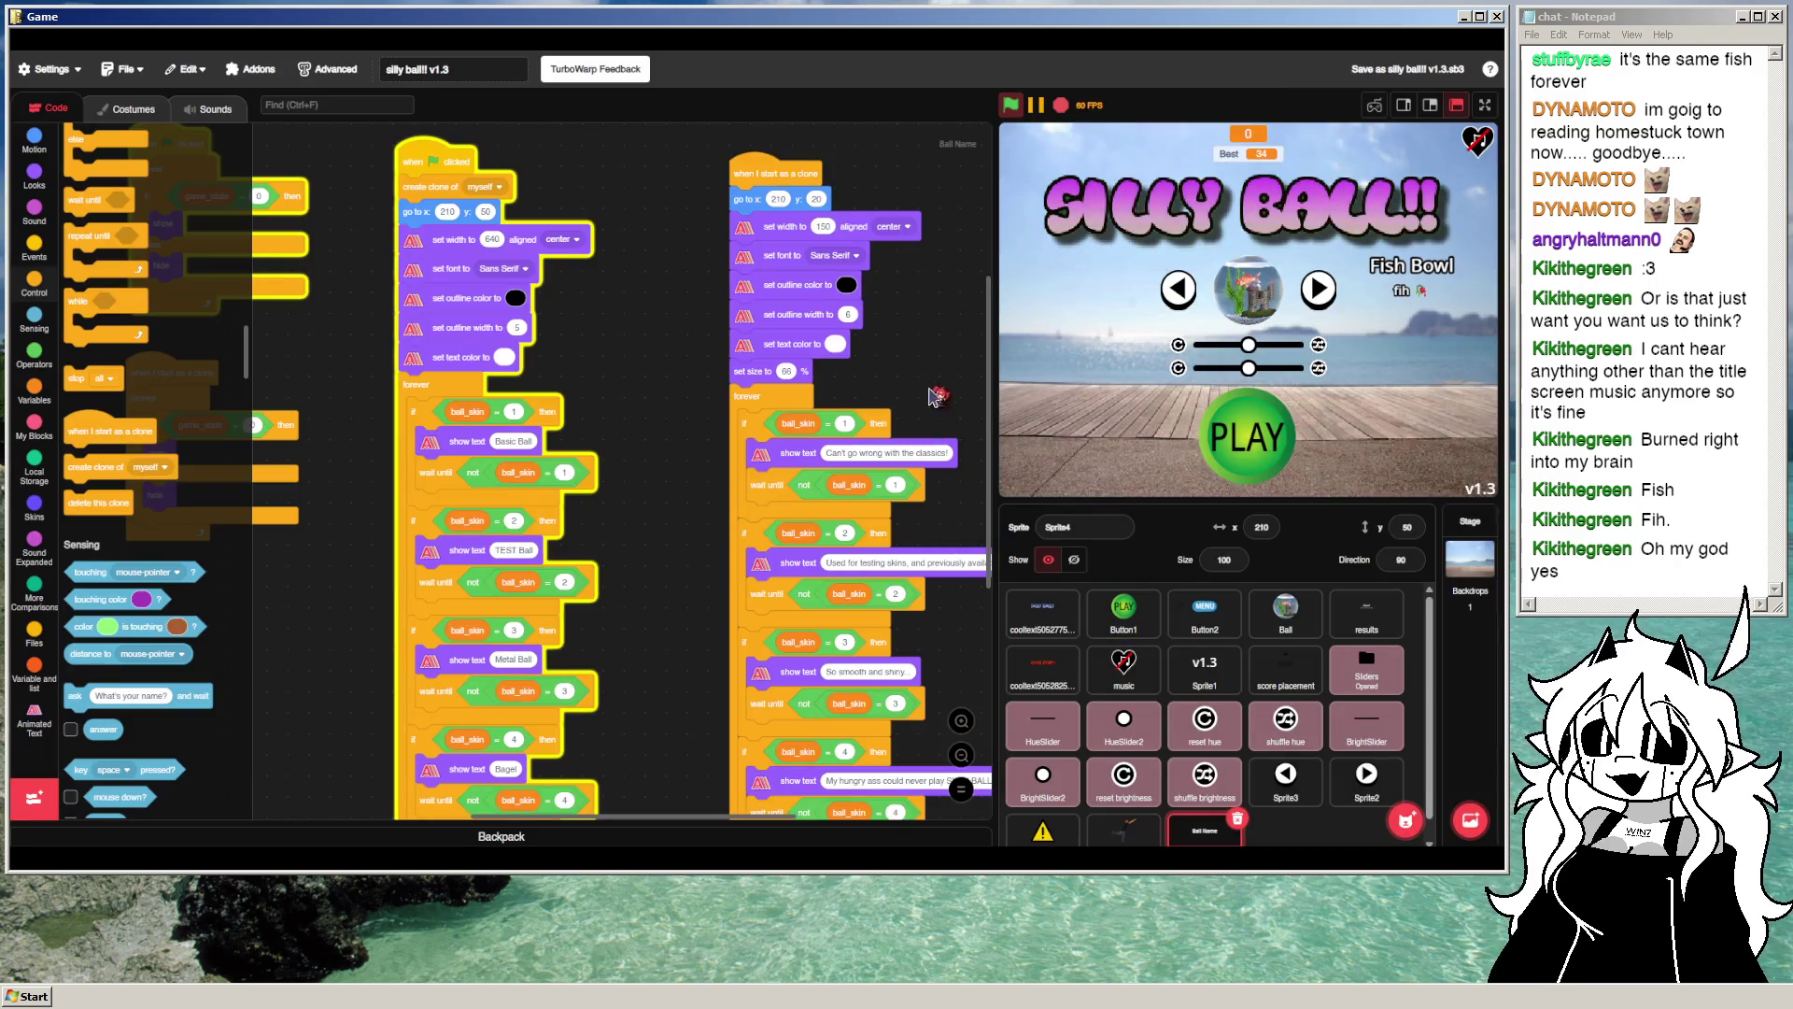
# Step: Detach the skin-4 wait block and delete 'SILLY BALL!!' from the Bagel description
pyautogui.scroll(-5, 937, 396)
pyautogui.hscroll(3, 937, 396)
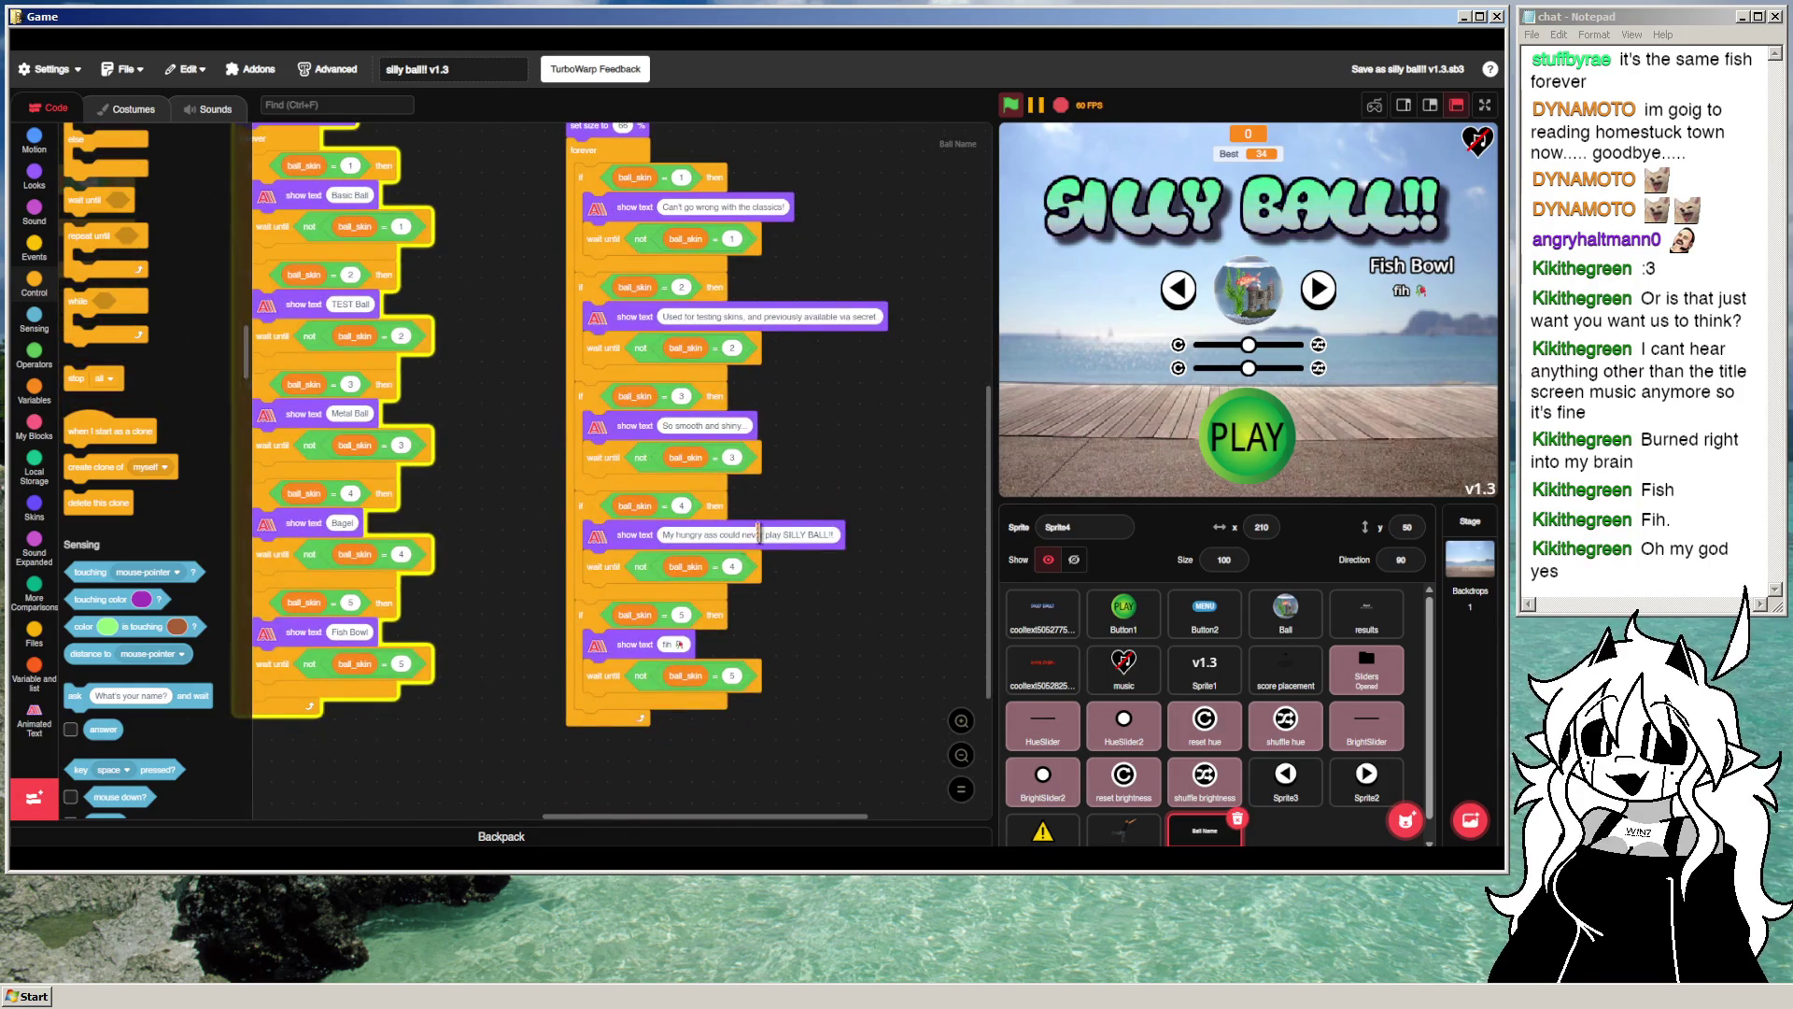
pyautogui.moveTo(603, 565); pyautogui.dragTo(815, 586)
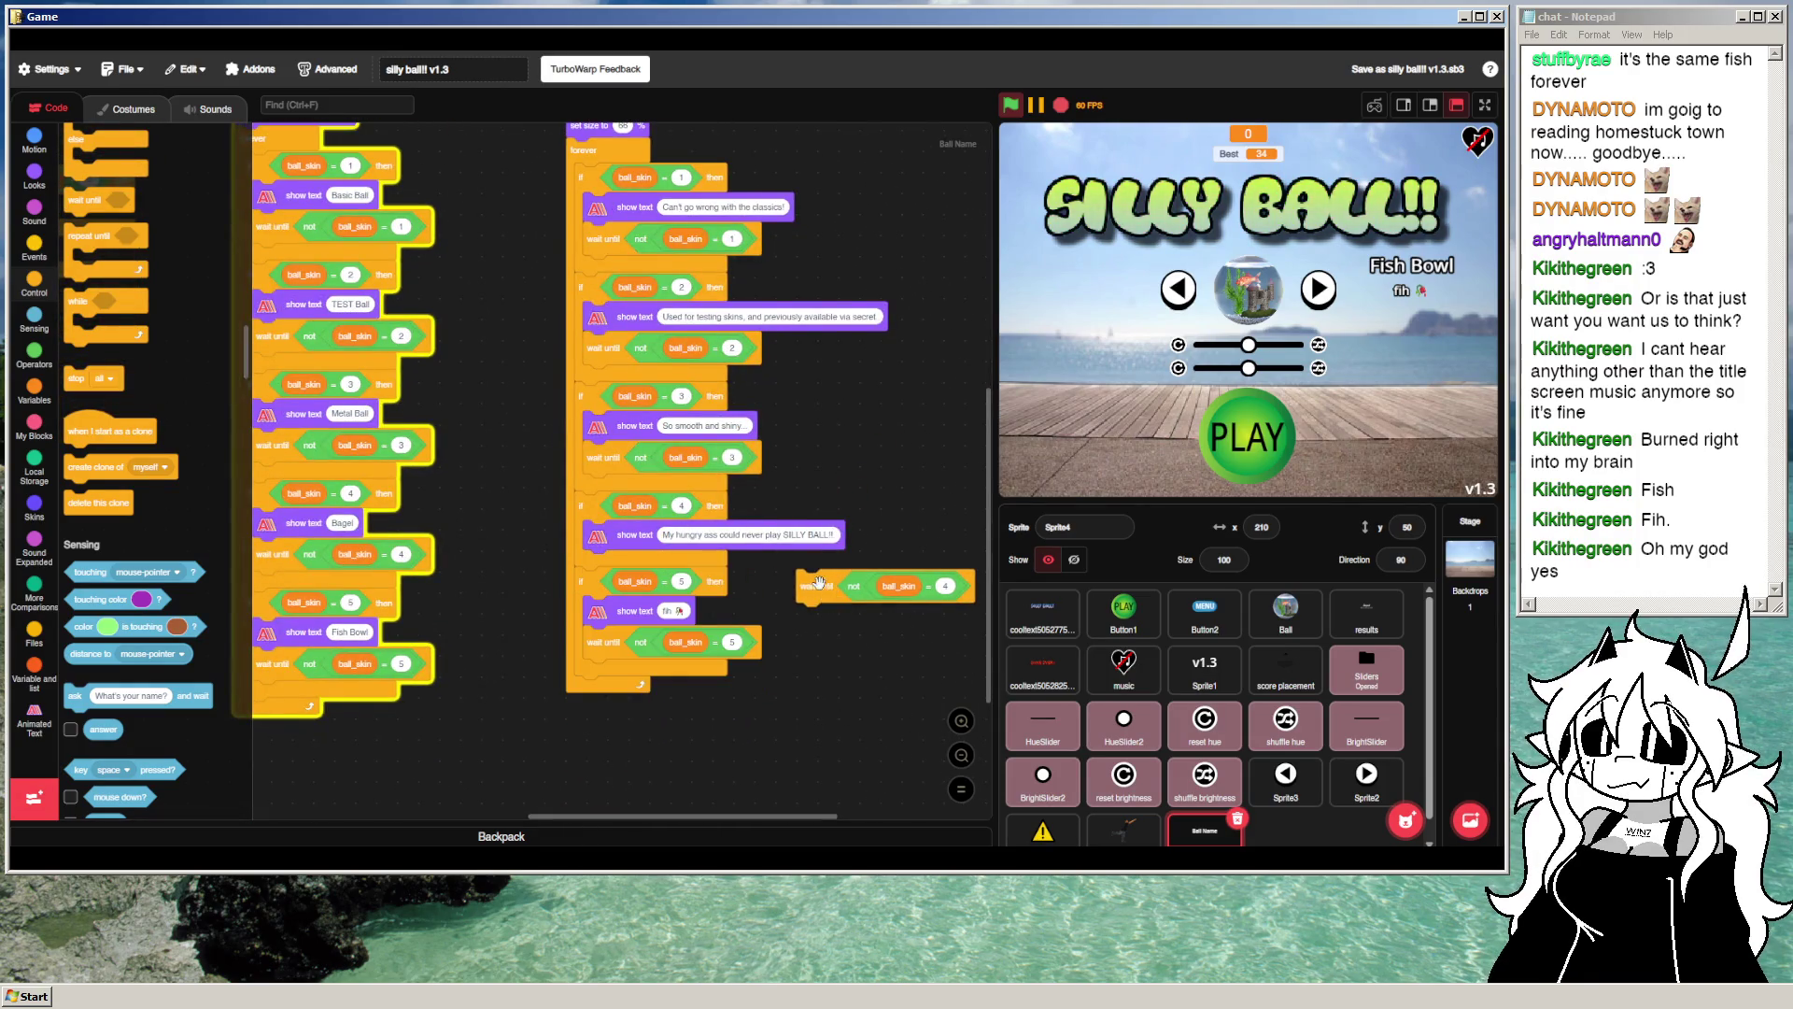
pyautogui.click(783, 534)
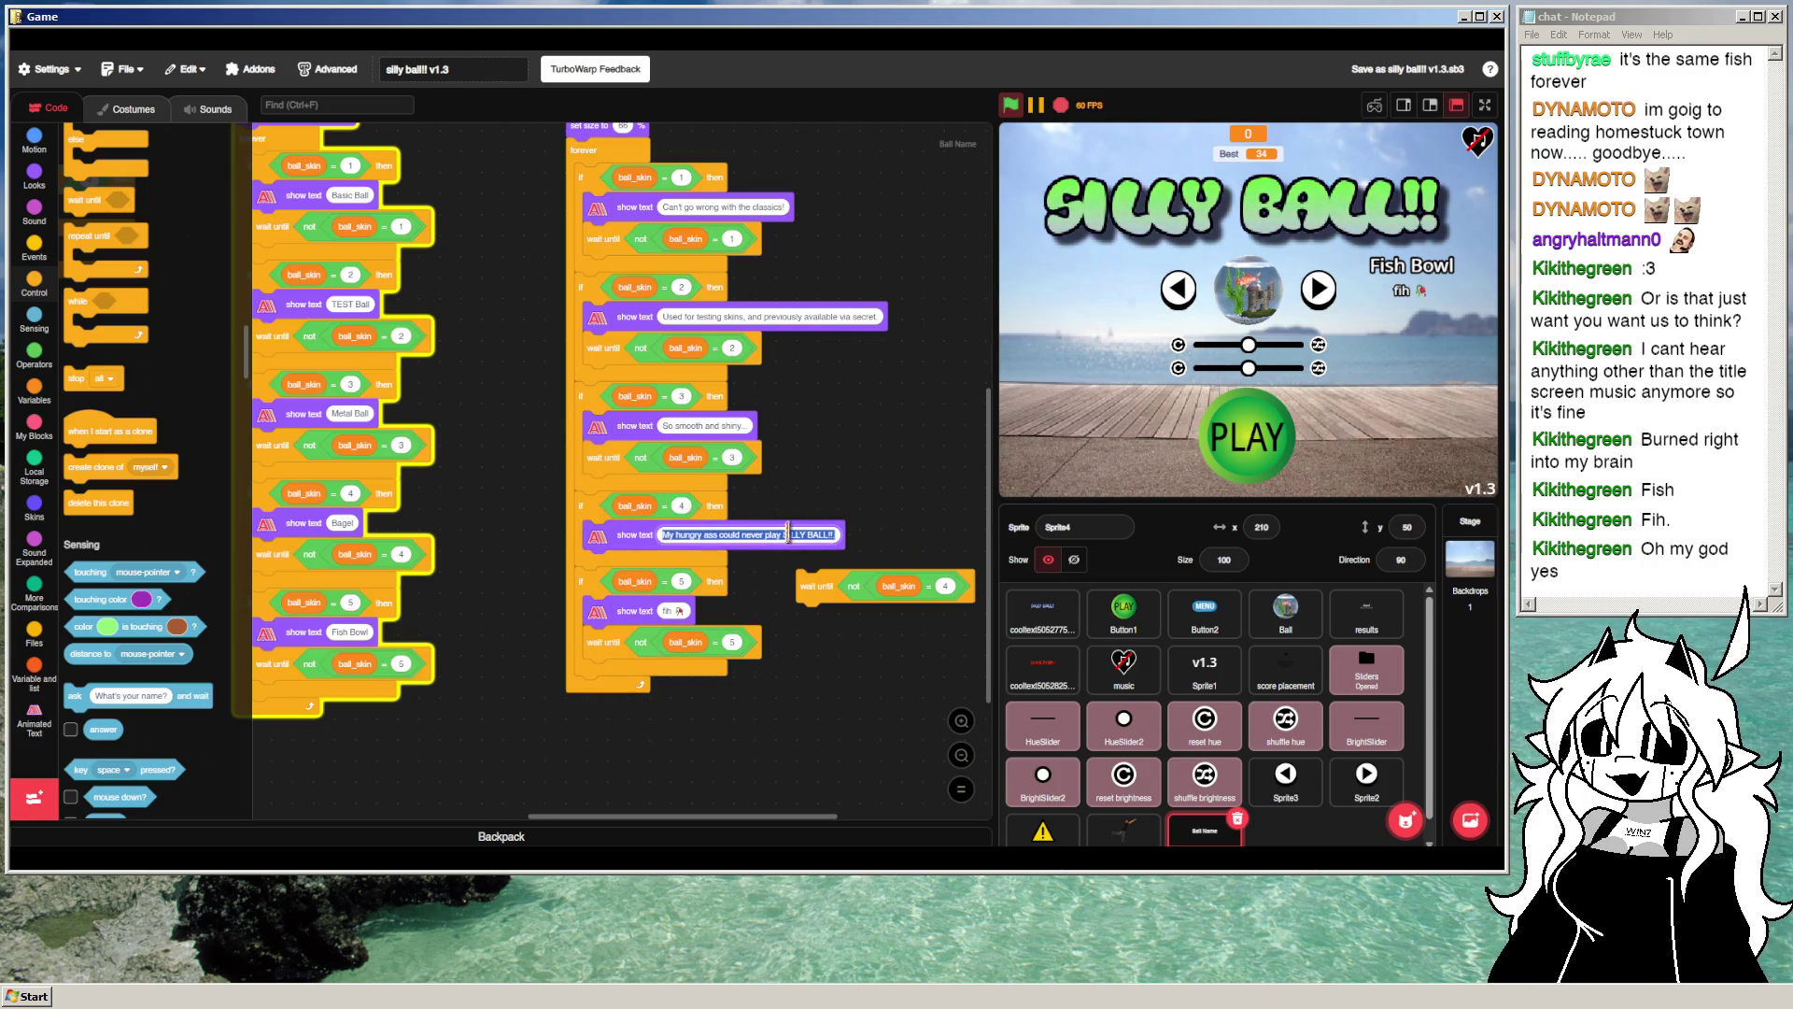
pyautogui.doubleClick(784, 535)
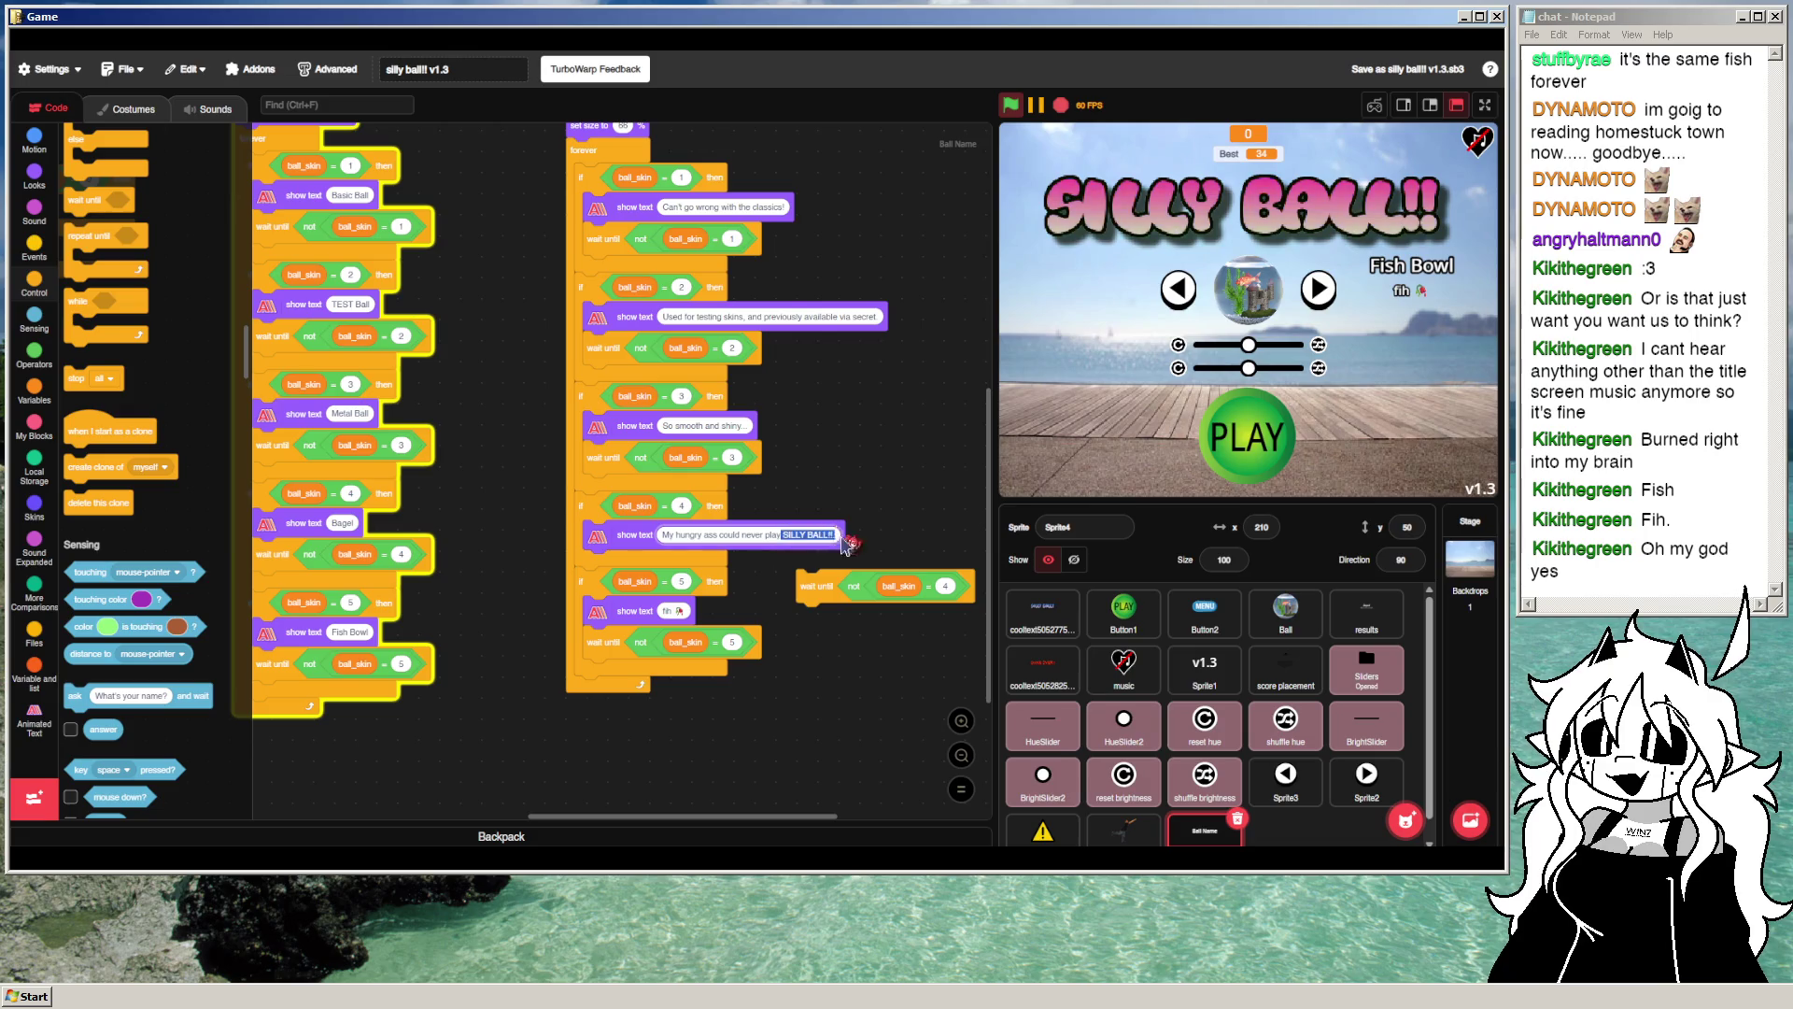
pyautogui.press('Left')
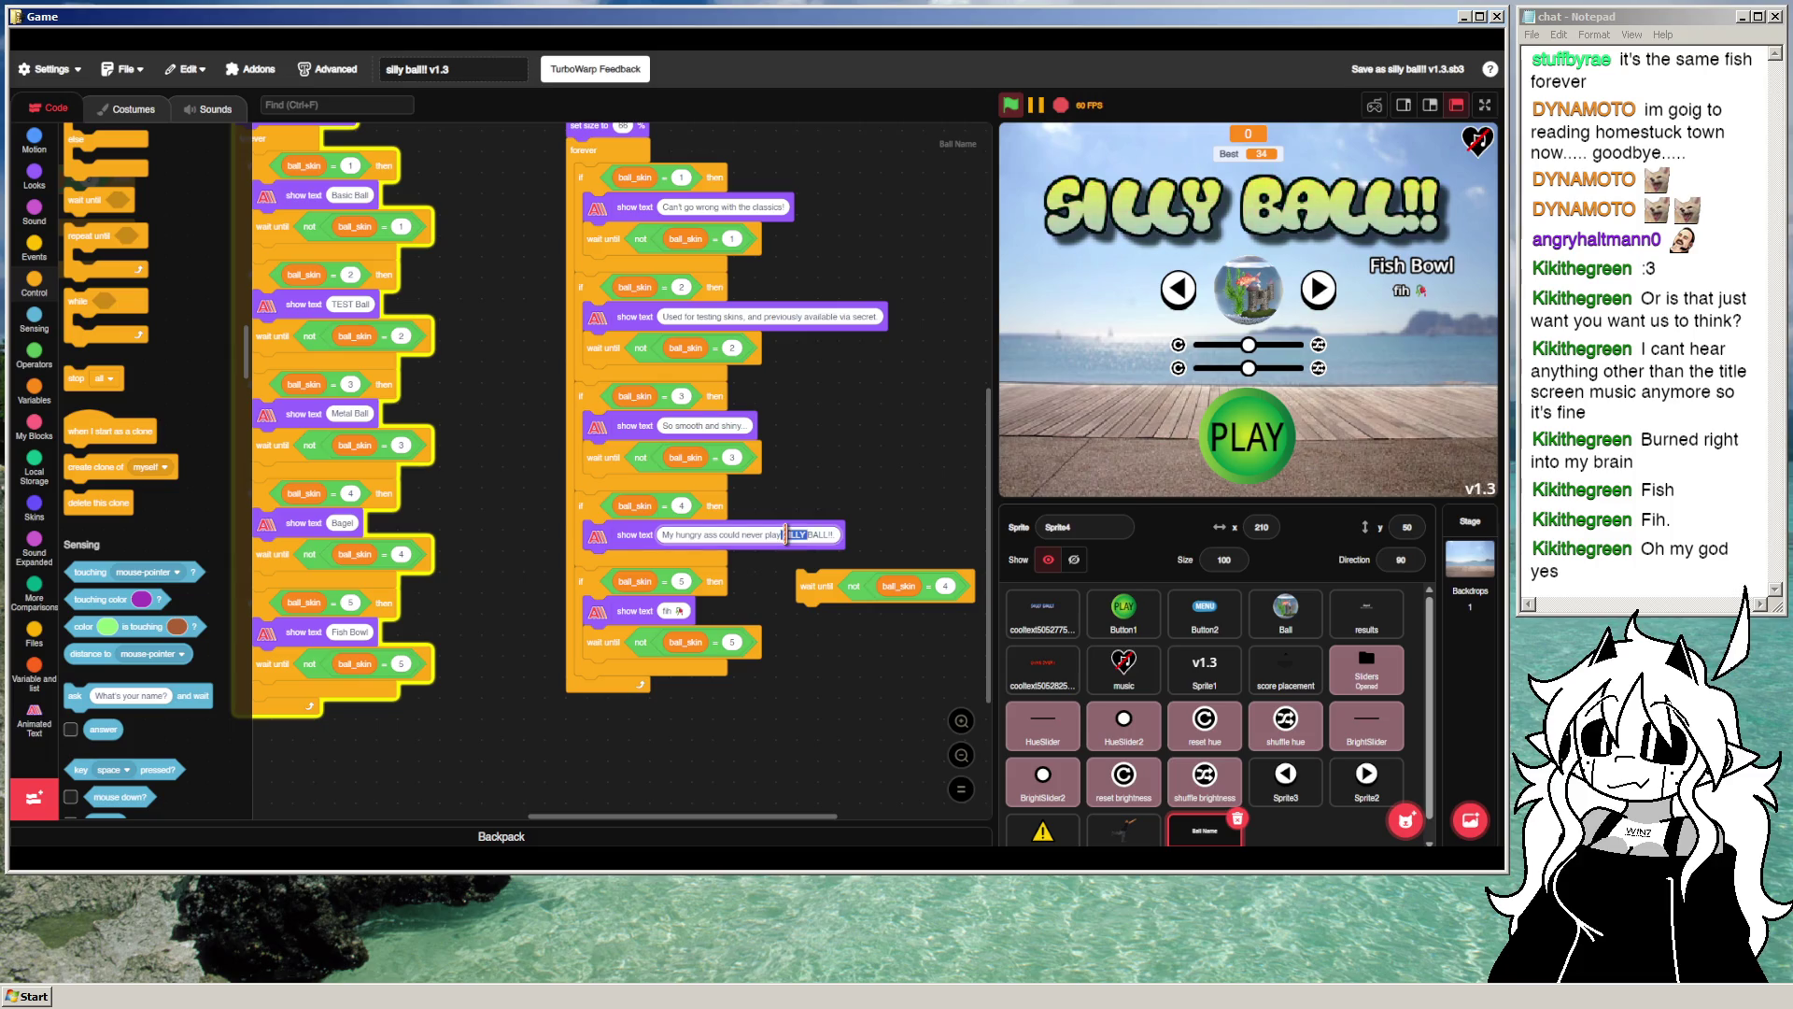
pyautogui.press('BackSpace')
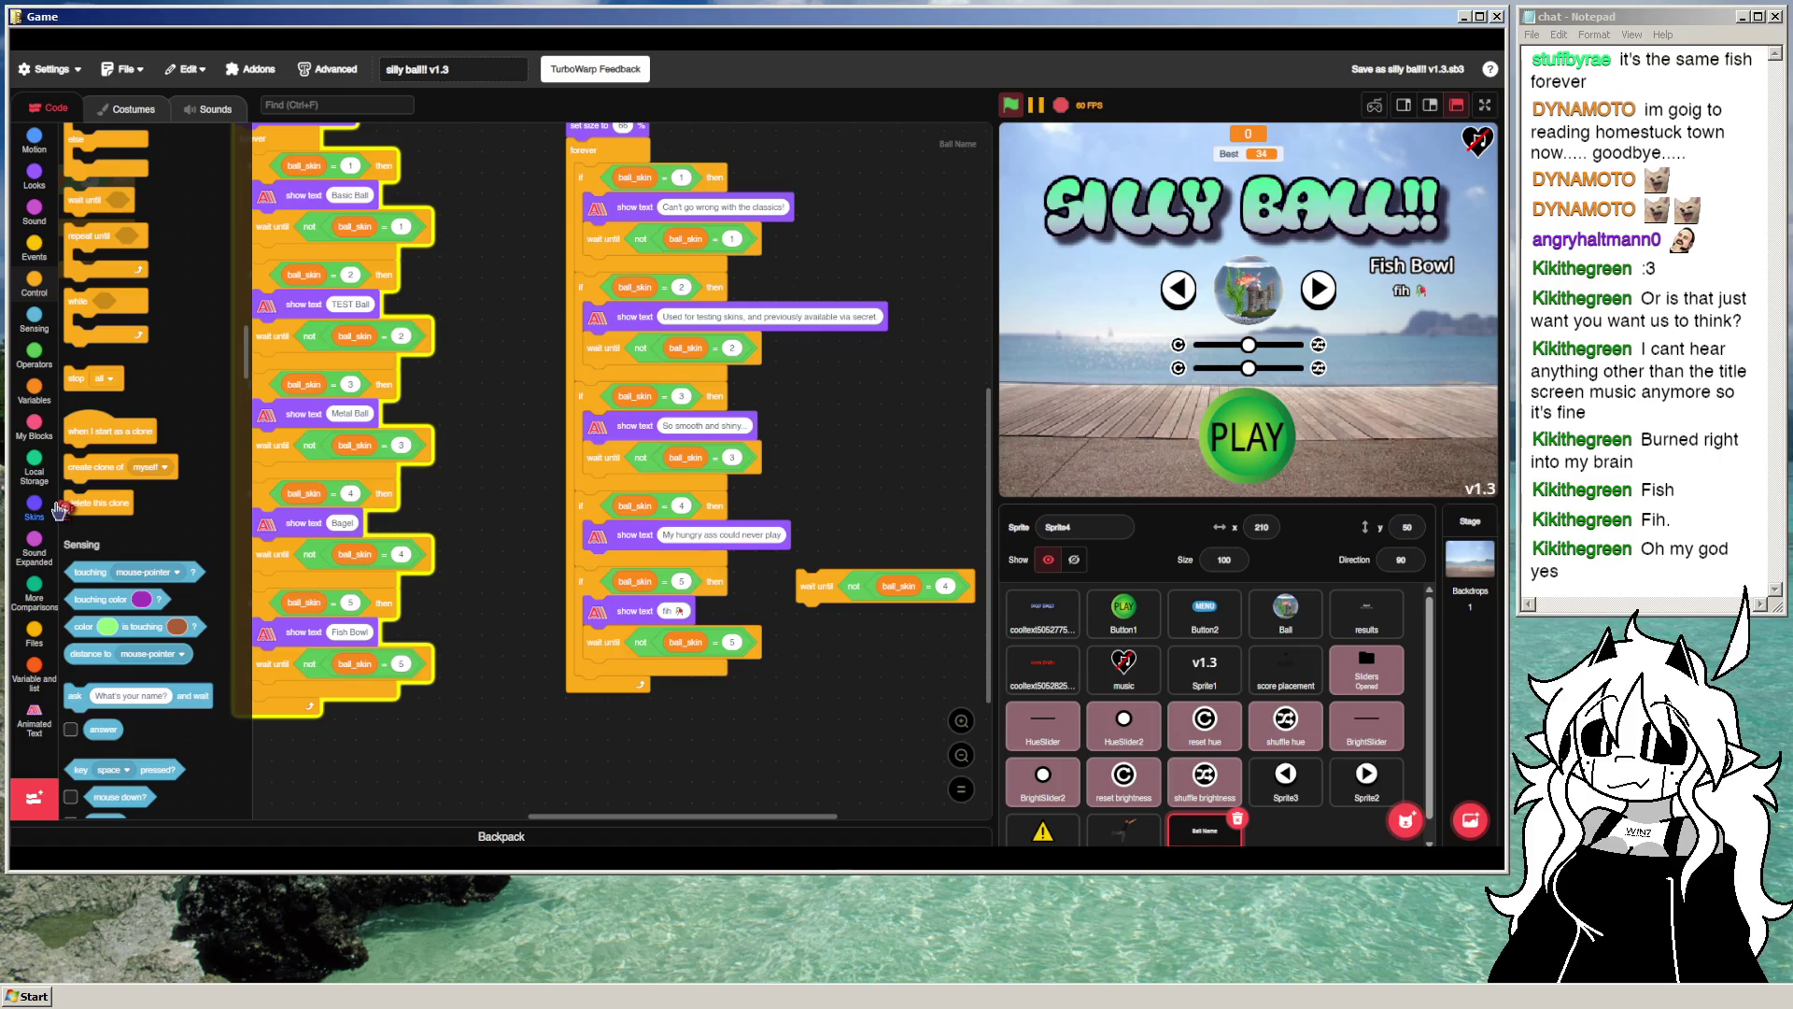
# Step: Add a rainbow text block reading SILLY BALL!!, reattach the wait, and show Bagel
pyautogui.click(33, 717)
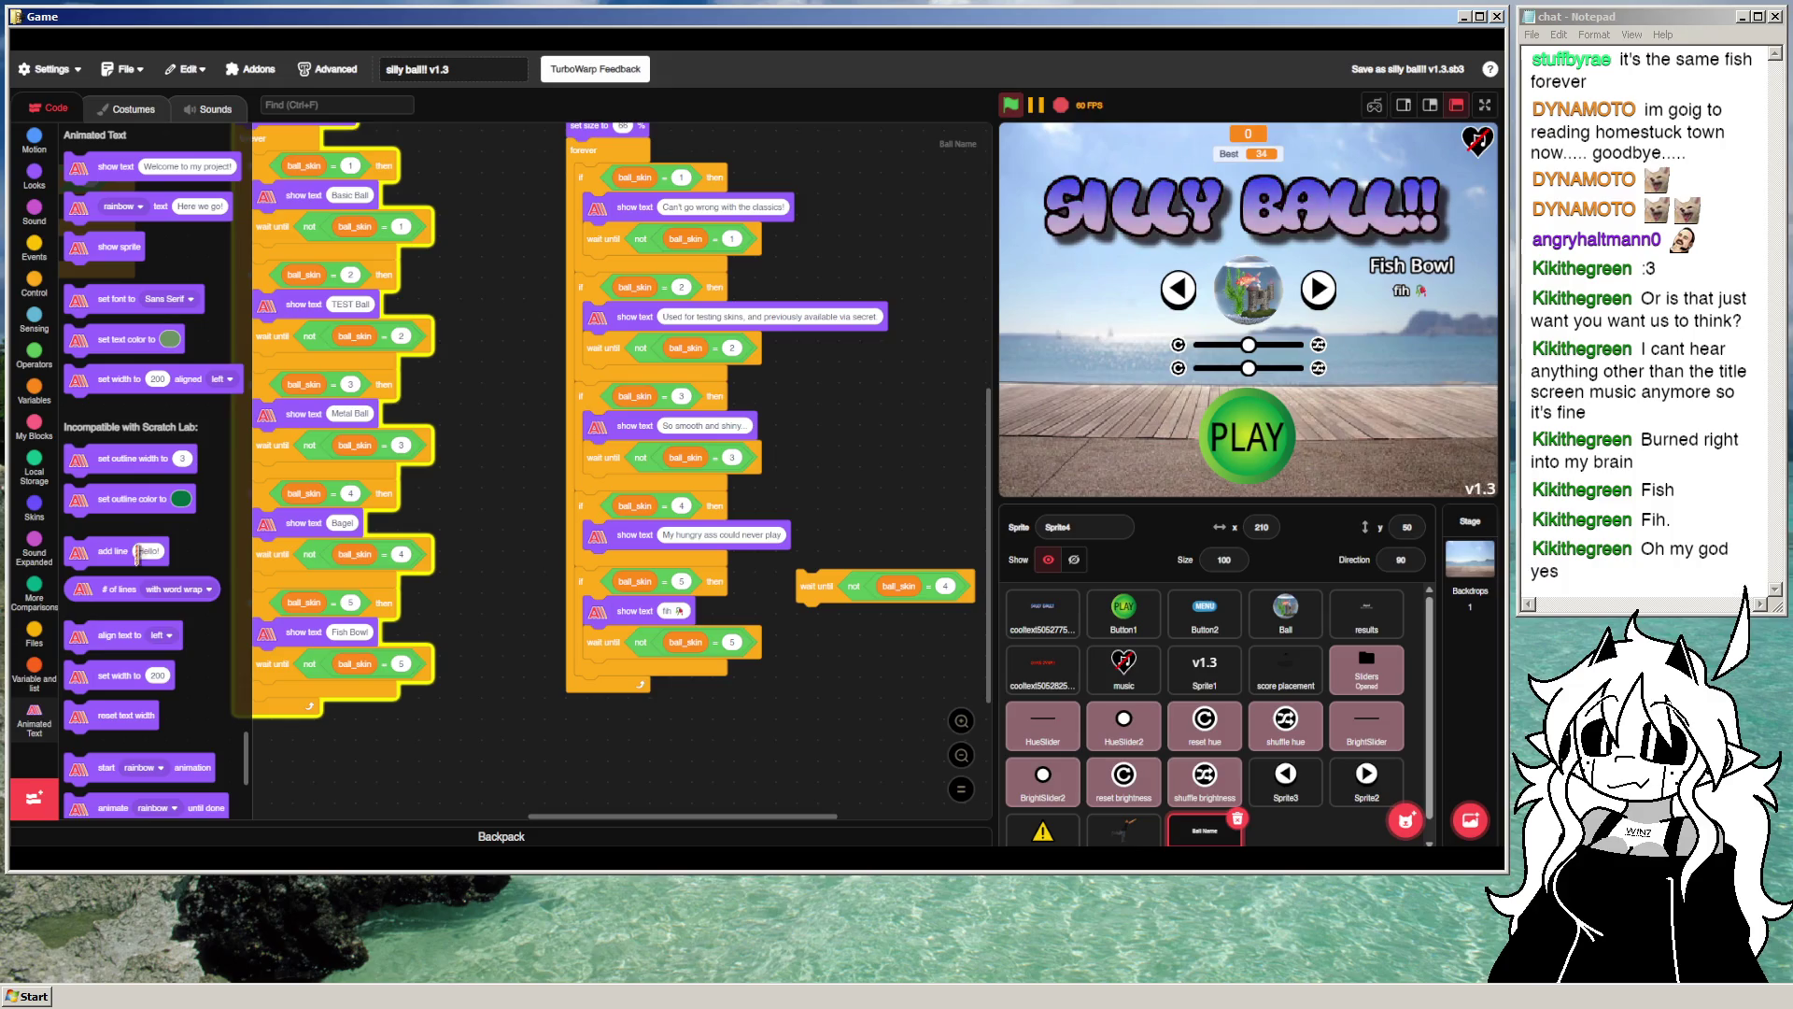
pyautogui.moveTo(84, 207)
pyautogui.mouseDown()
pyautogui.moveTo(658, 535)
pyautogui.moveTo(602, 564)
pyautogui.mouseUp()
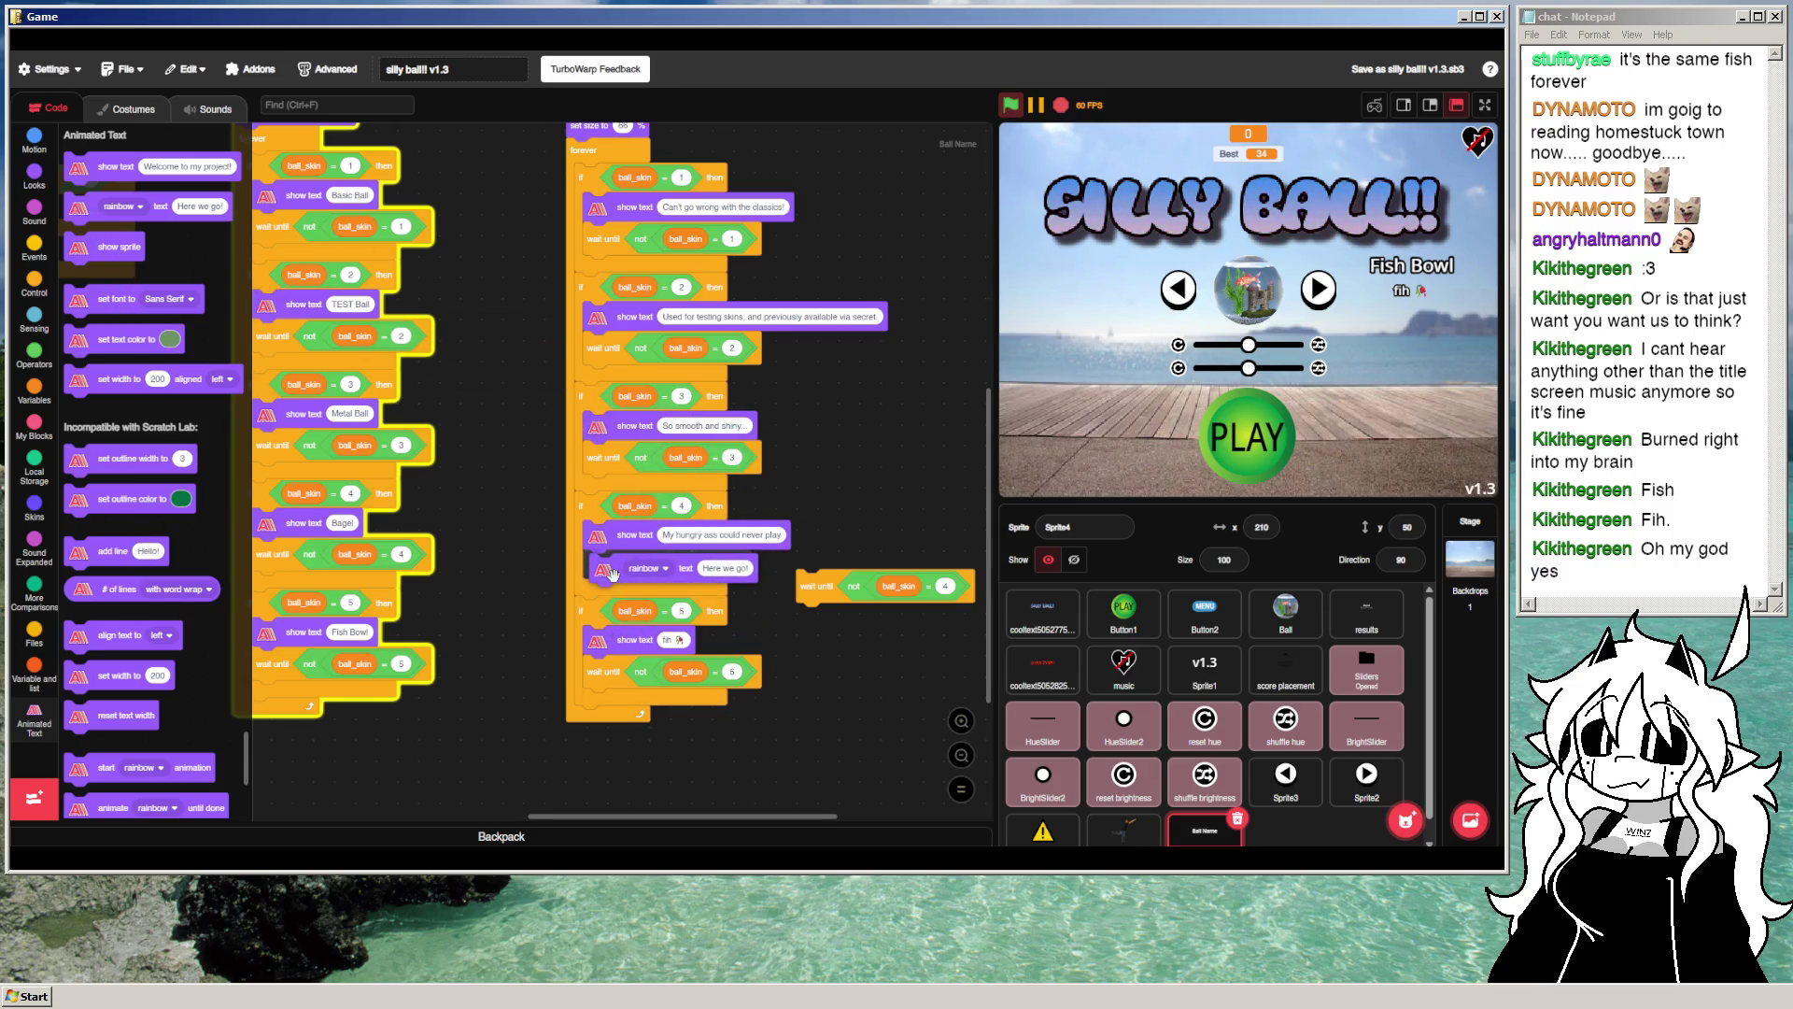
pyautogui.click(732, 565)
pyautogui.write('SILLY')
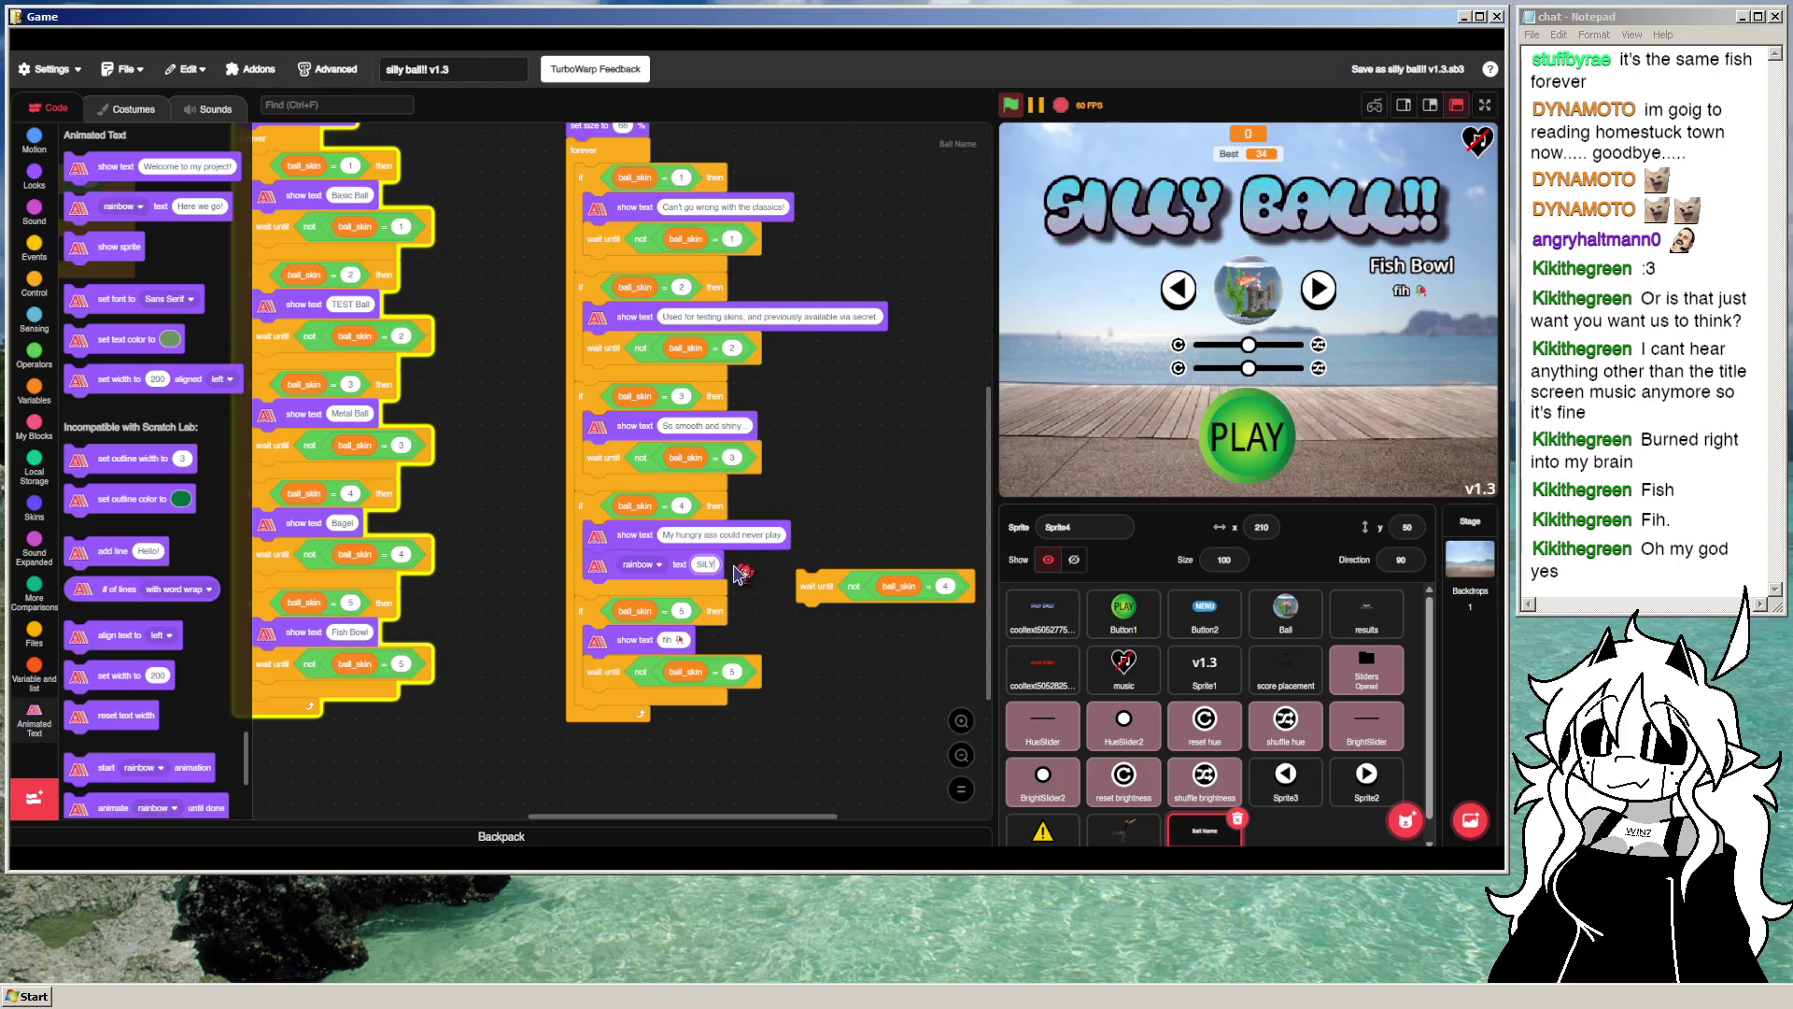
pyautogui.write(' BALL!!')
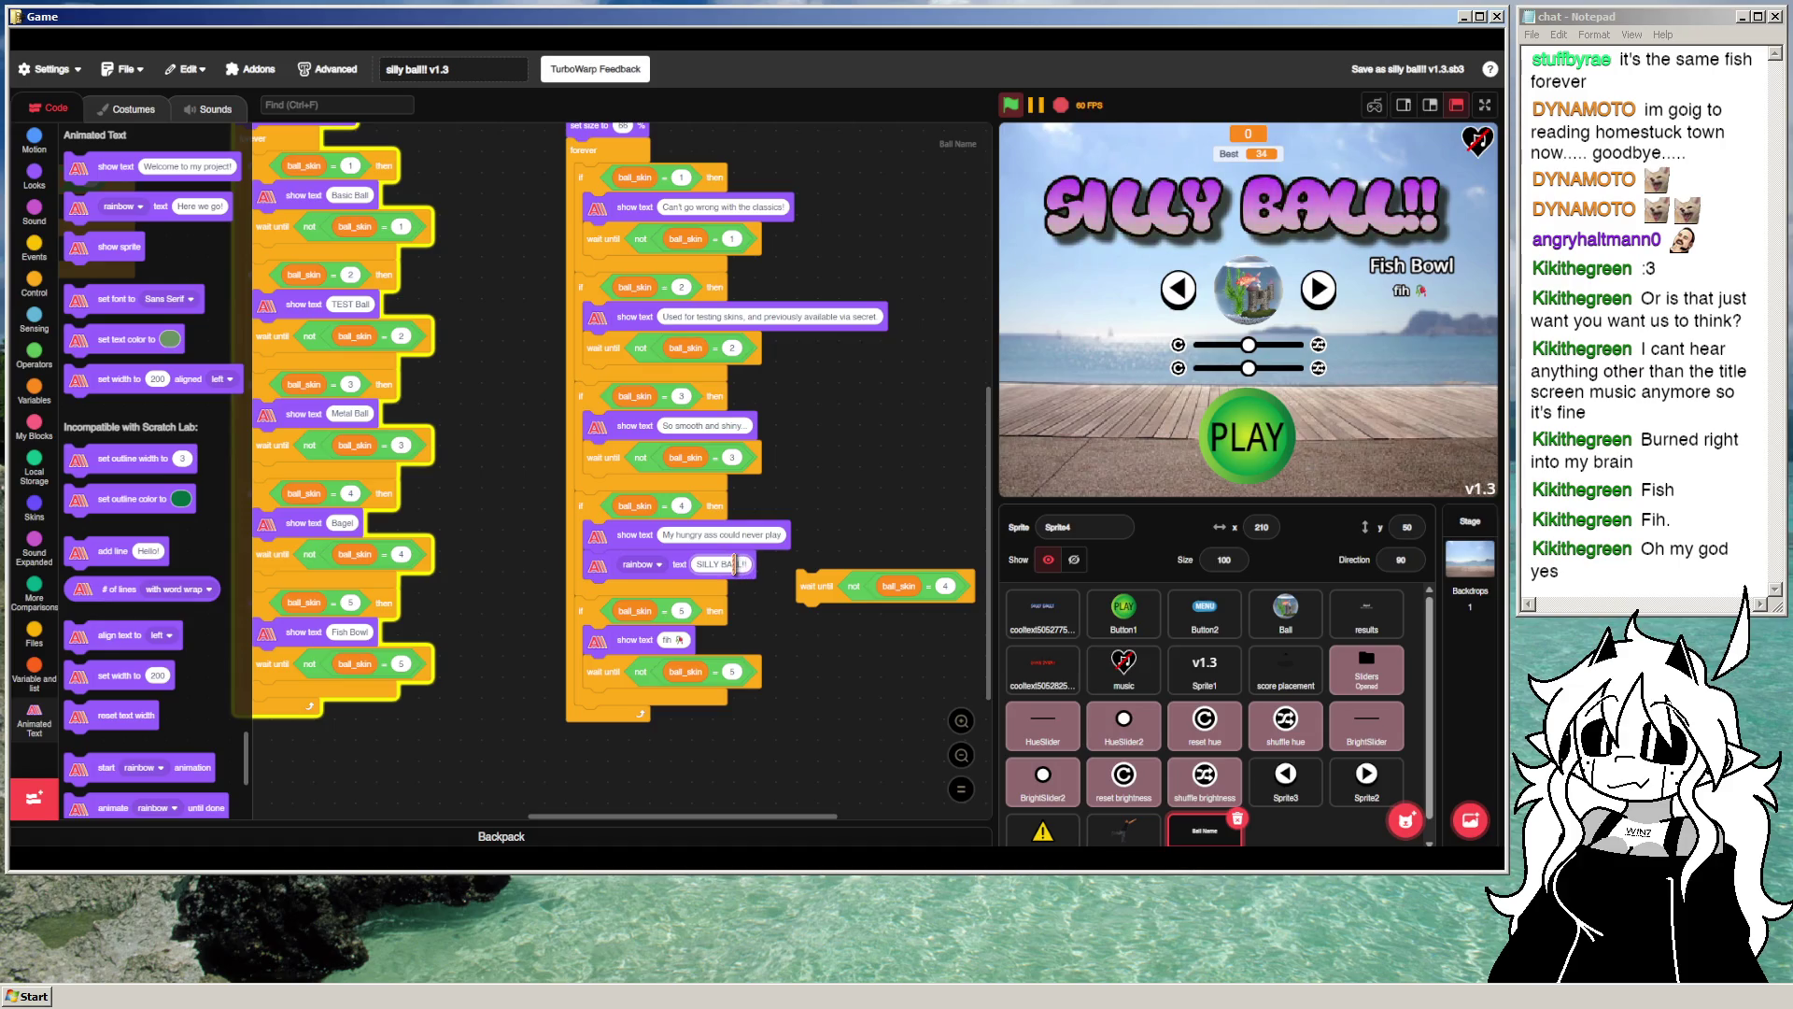
pyautogui.moveTo(803, 590); pyautogui.dragTo(598, 598)
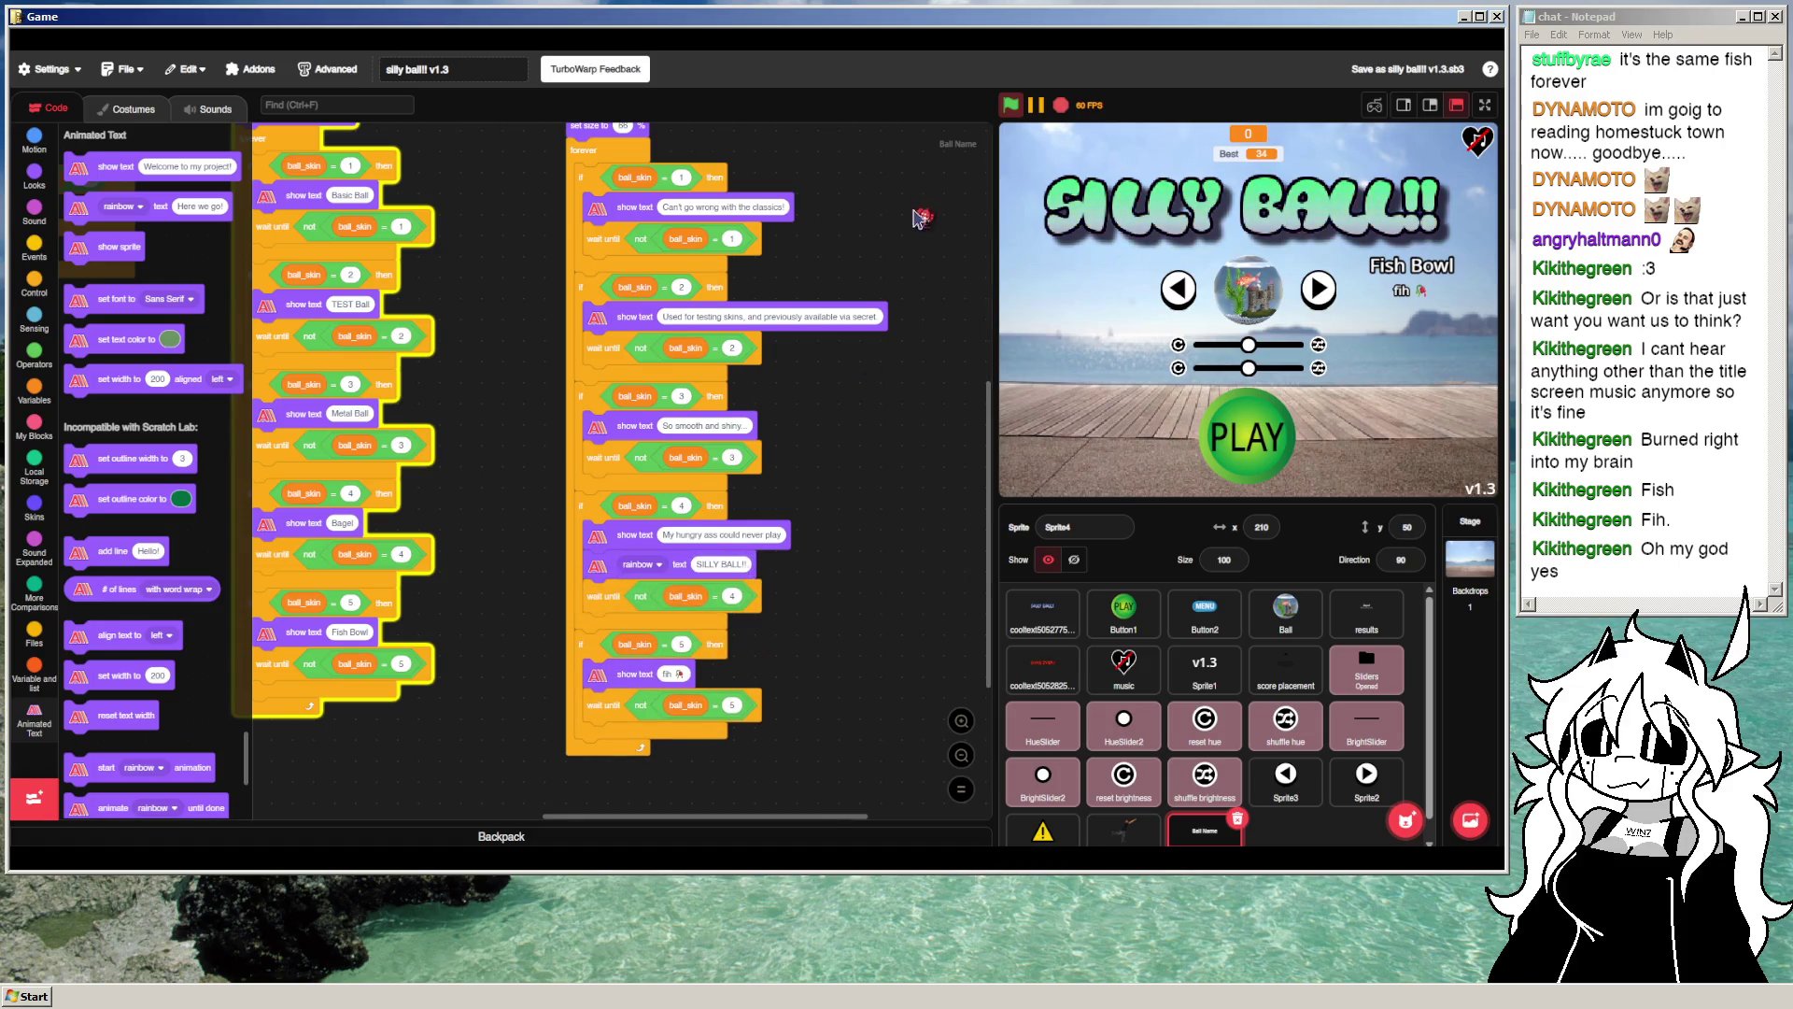
pyautogui.click(1178, 289)
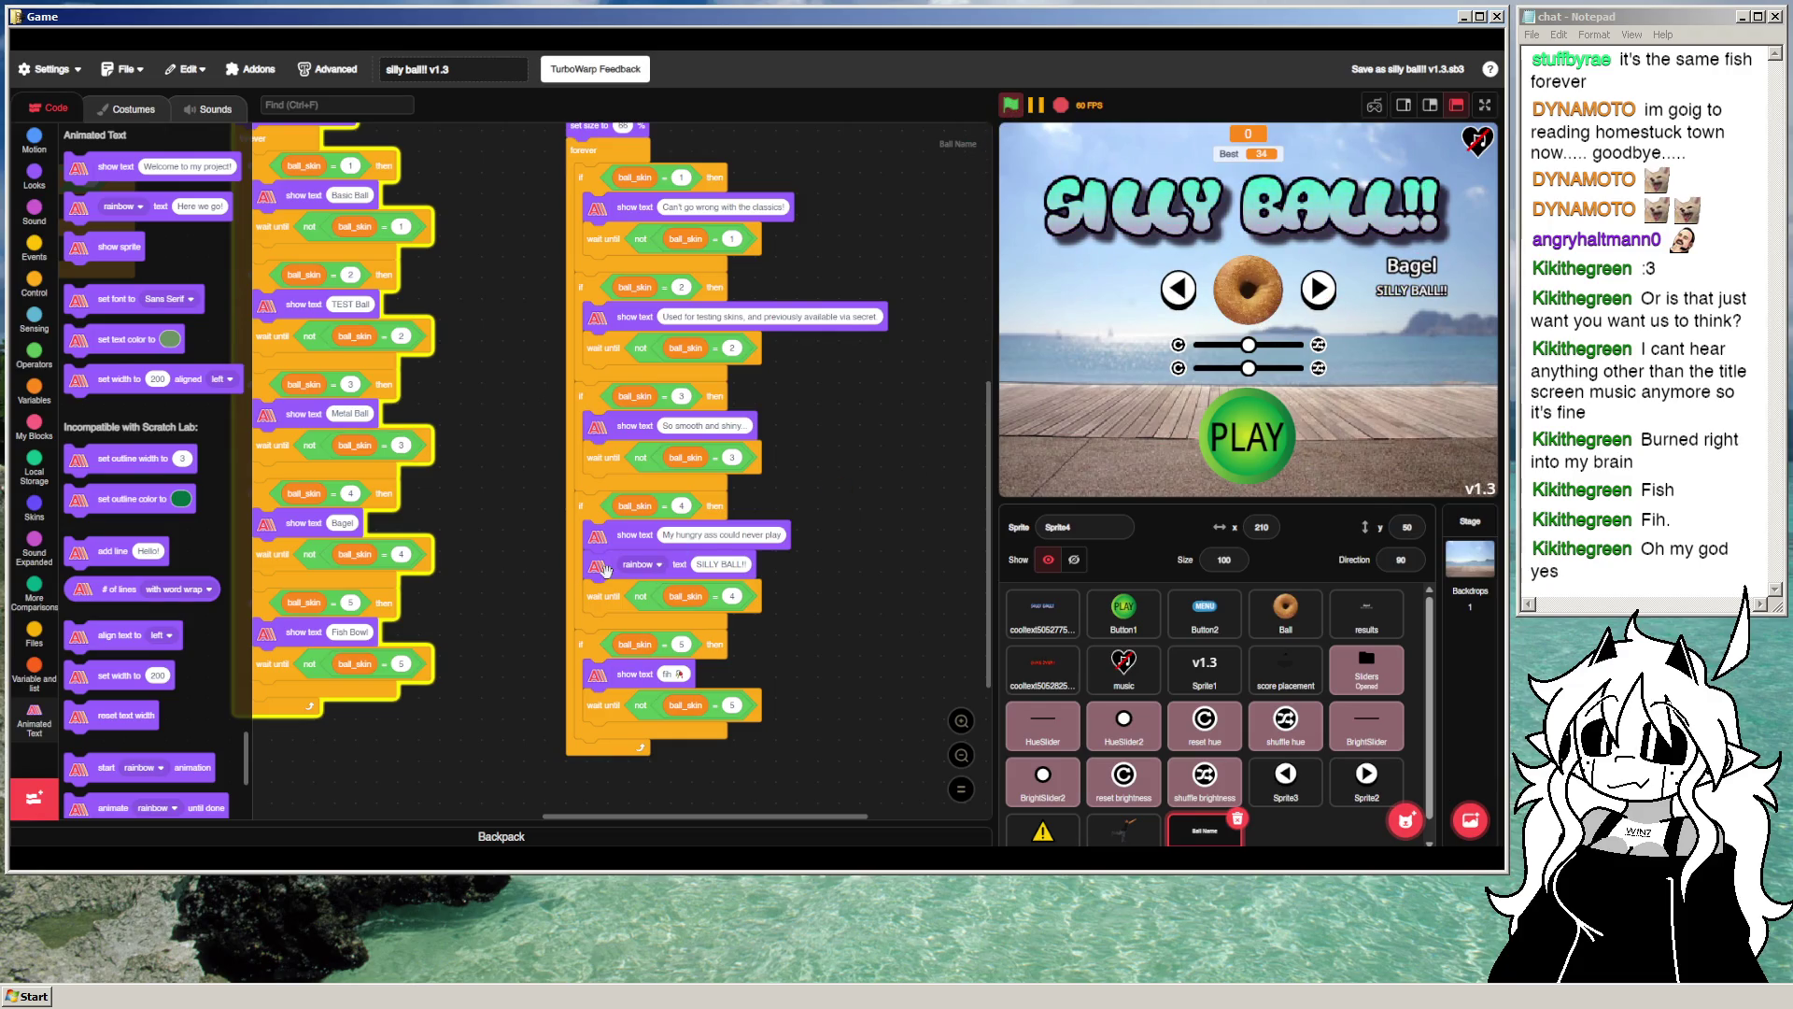
# Step: Delete the rainbow 'SILLY BALL!!' block, try Hello! and rainbow-animation blocks, and preview
pyautogui.moveTo(610, 583); pyautogui.dragTo(836, 600)
pyautogui.press('Delete')
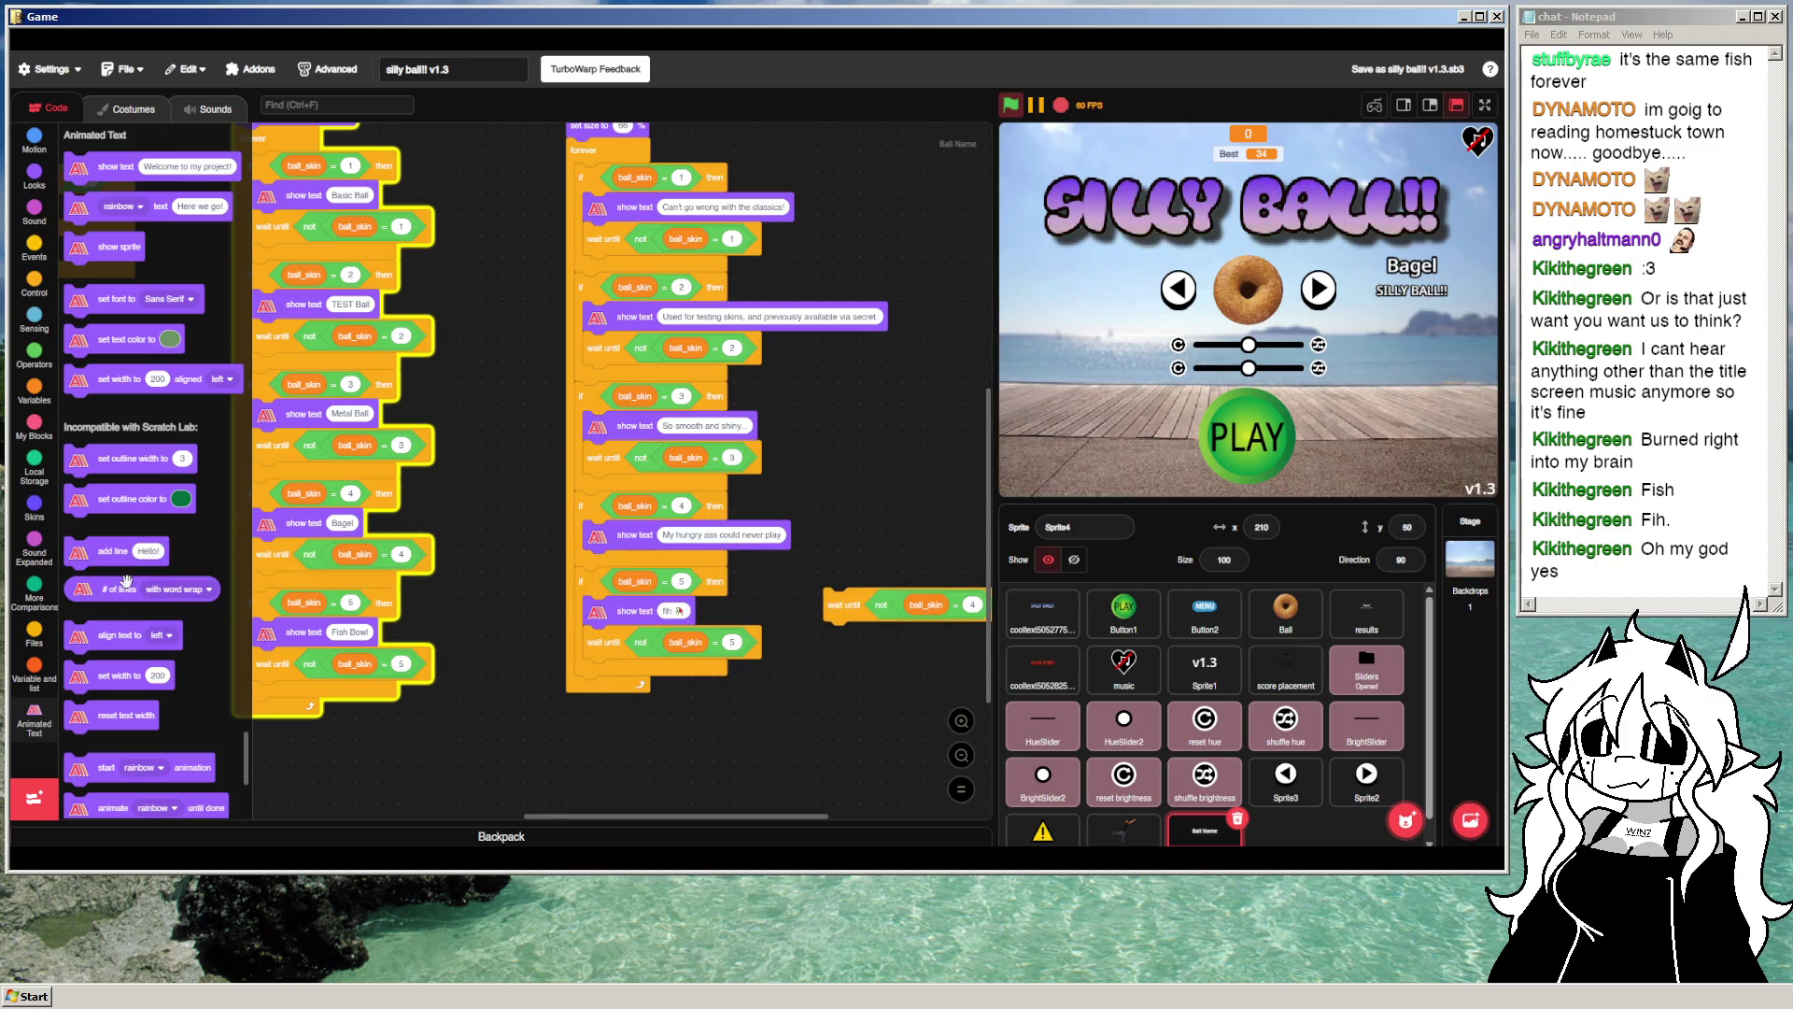
pyautogui.scroll(-1, 118, 602)
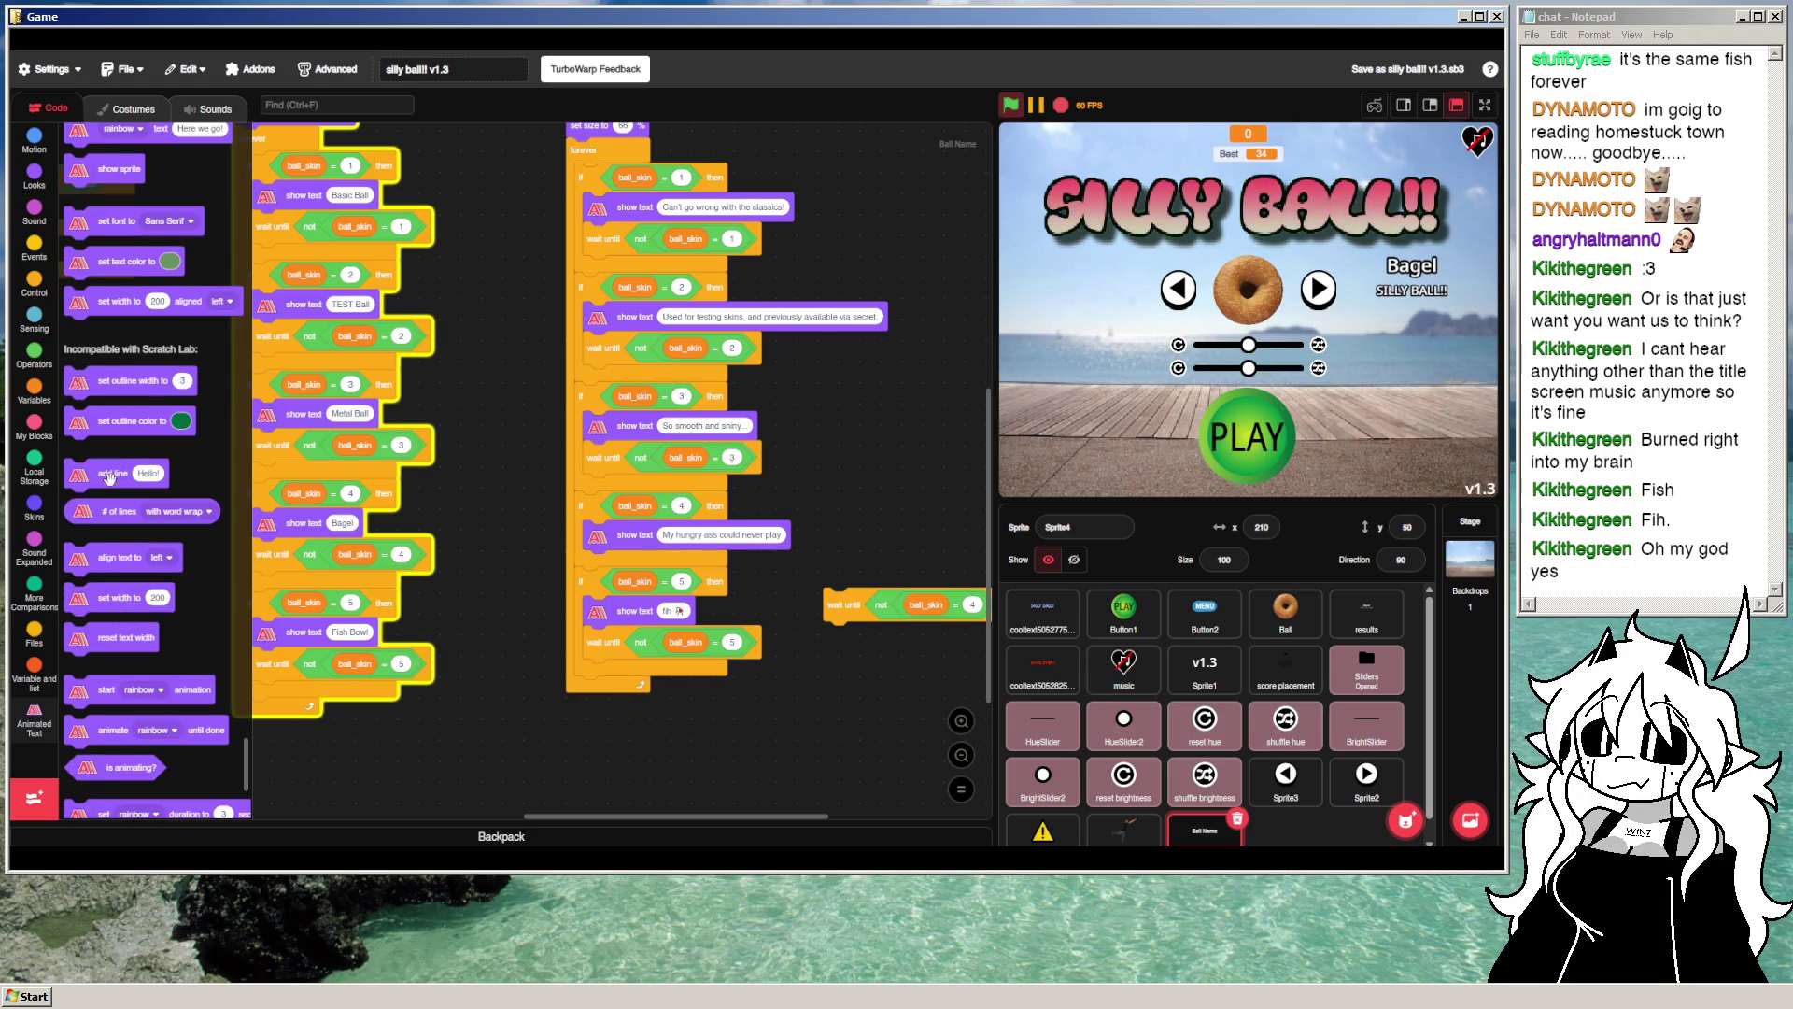
pyautogui.moveTo(109, 478); pyautogui.dragTo(629, 568)
pyautogui.moveTo(122, 691); pyautogui.dragTo(643, 566)
pyautogui.click(1010, 107)
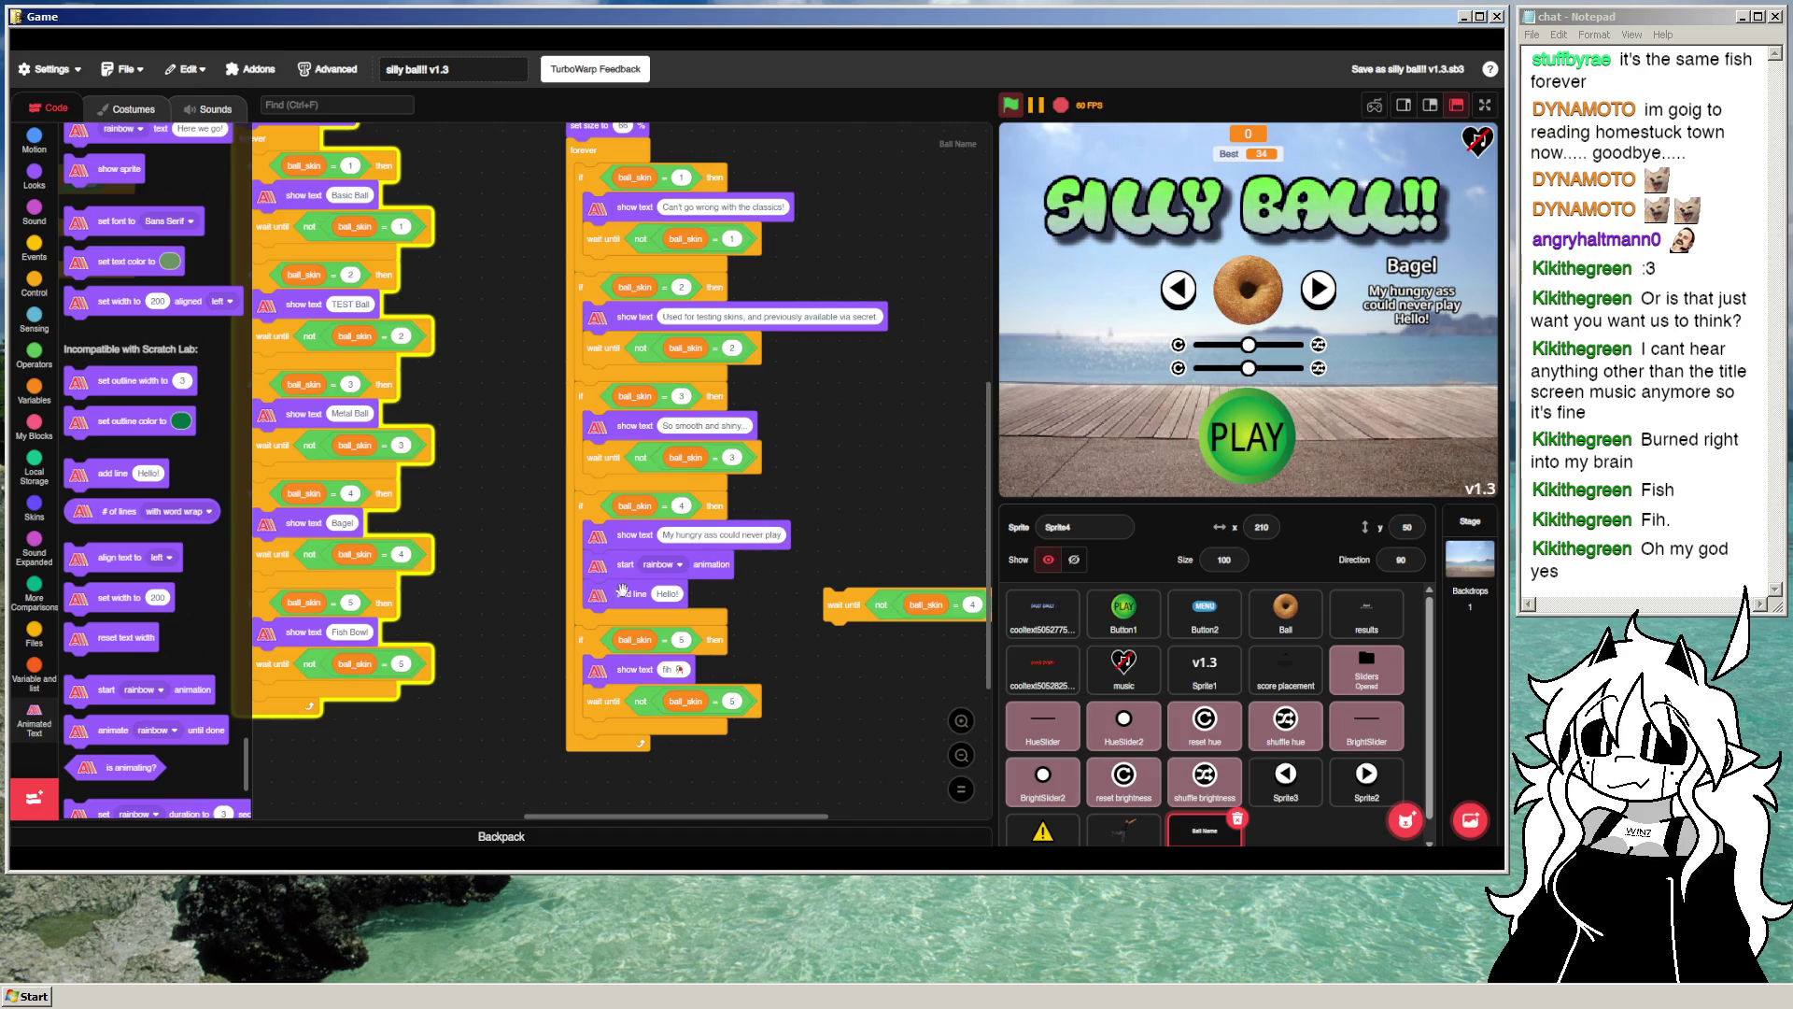
# Step: Remove the added blocks, undo to the full Bagel description, and reattach the skin-4 wait block
pyautogui.moveTo(611, 596)
pyautogui.mouseDown()
pyautogui.moveTo(608, 564)
pyautogui.moveTo(177, 570)
pyautogui.mouseUp()
pyautogui.hotkey('ctrl', 'z')
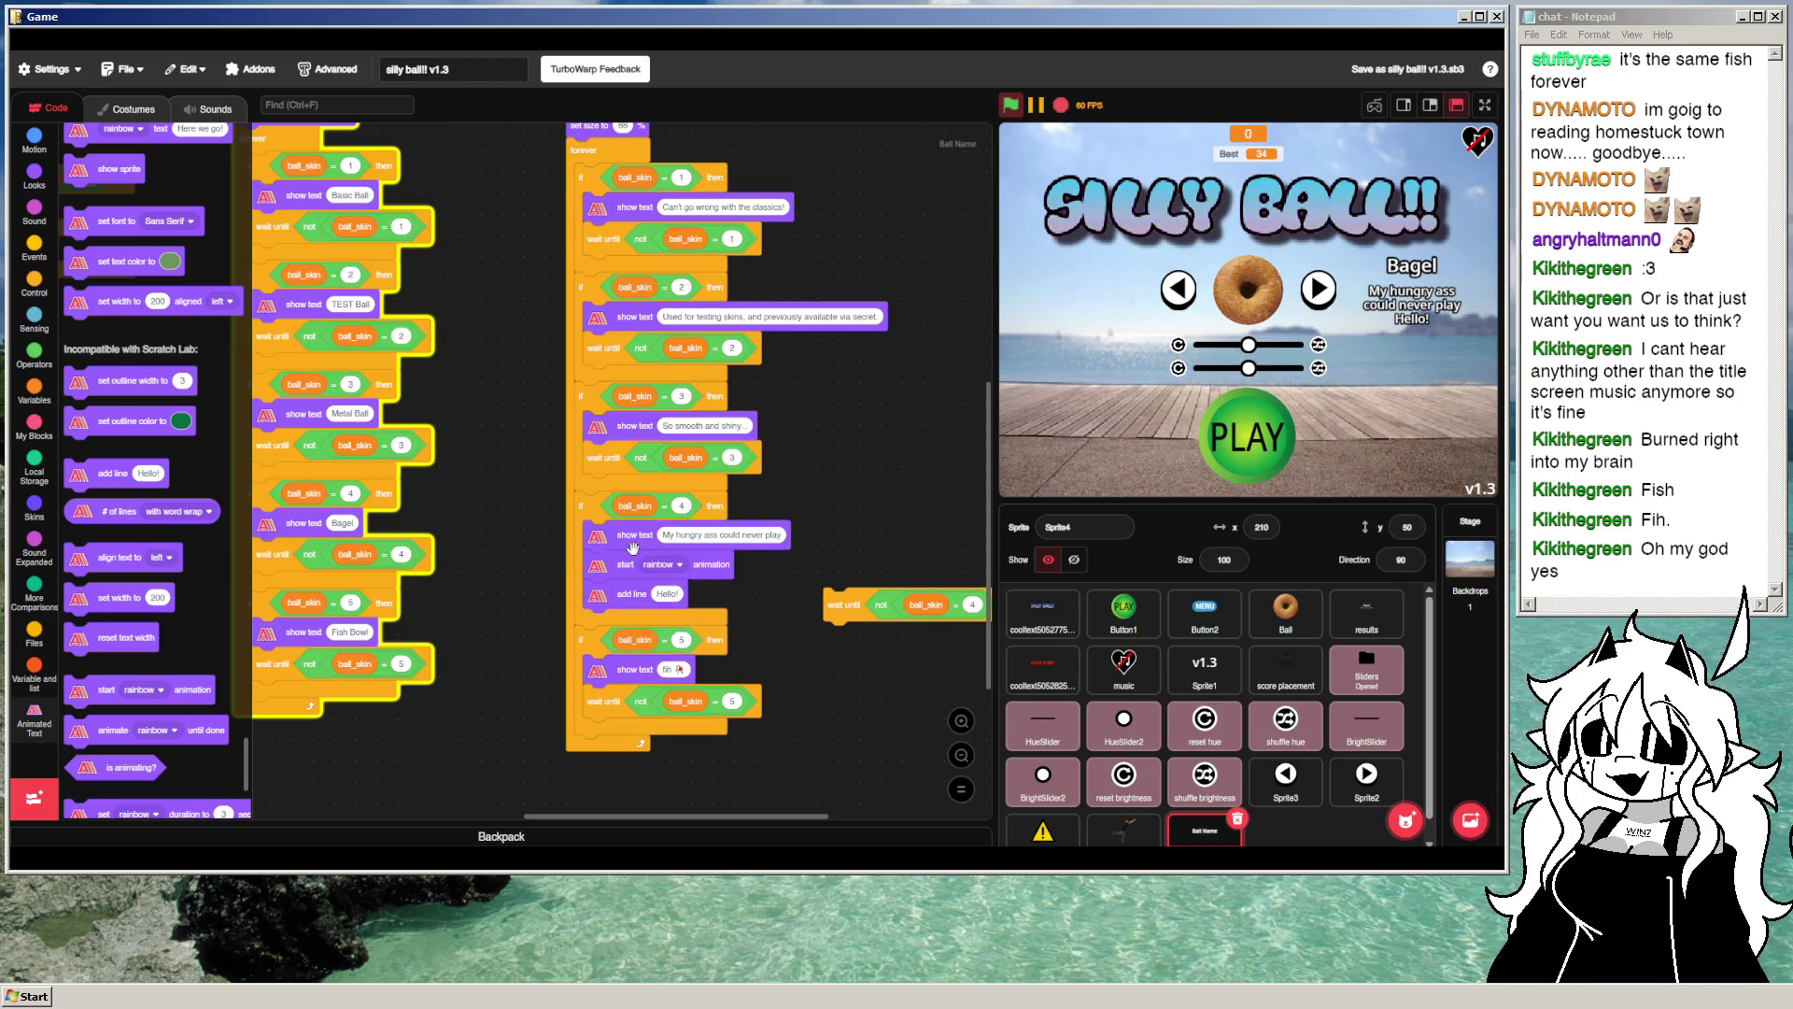
pyautogui.moveTo(824, 608); pyautogui.dragTo(795, 589)
pyautogui.press('BackSpace')
pyautogui.press('BackSpace')
pyautogui.press('BackSpace')
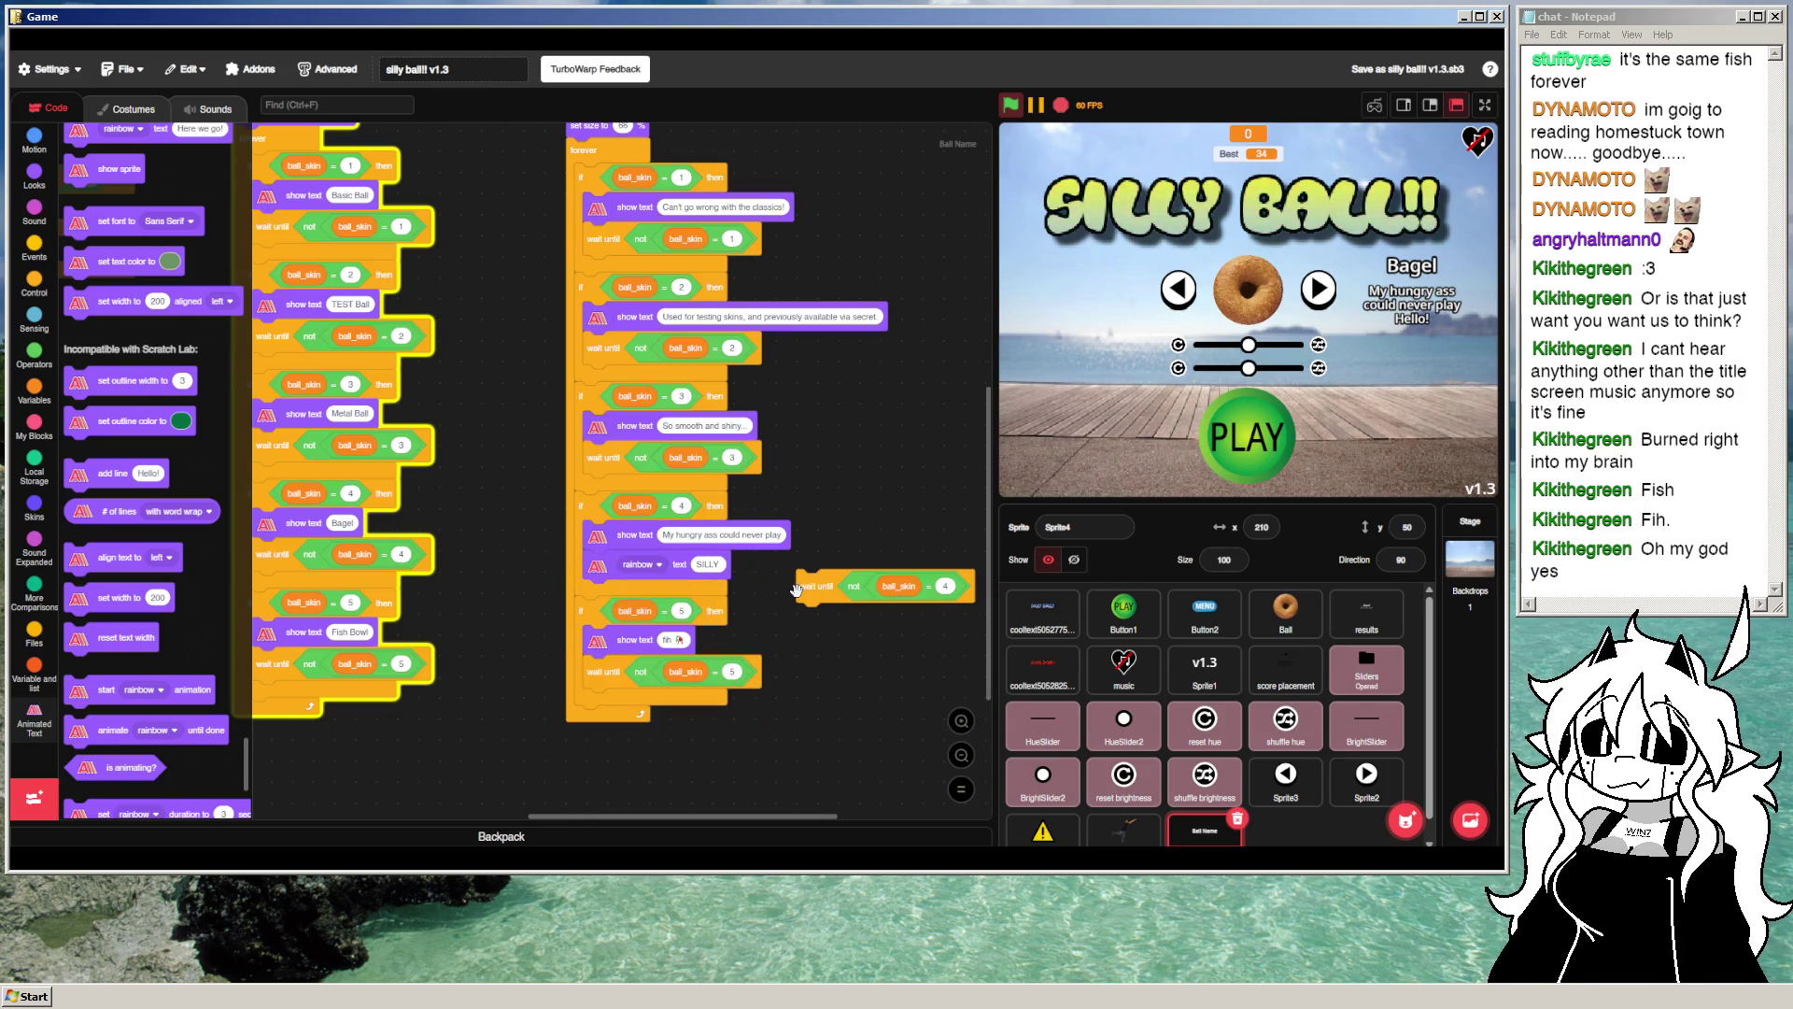
pyautogui.hotkey('ctrl', 'z')
pyautogui.hotkey('ctrl', 'z')
pyautogui.hotkey('ctrl', 'z')
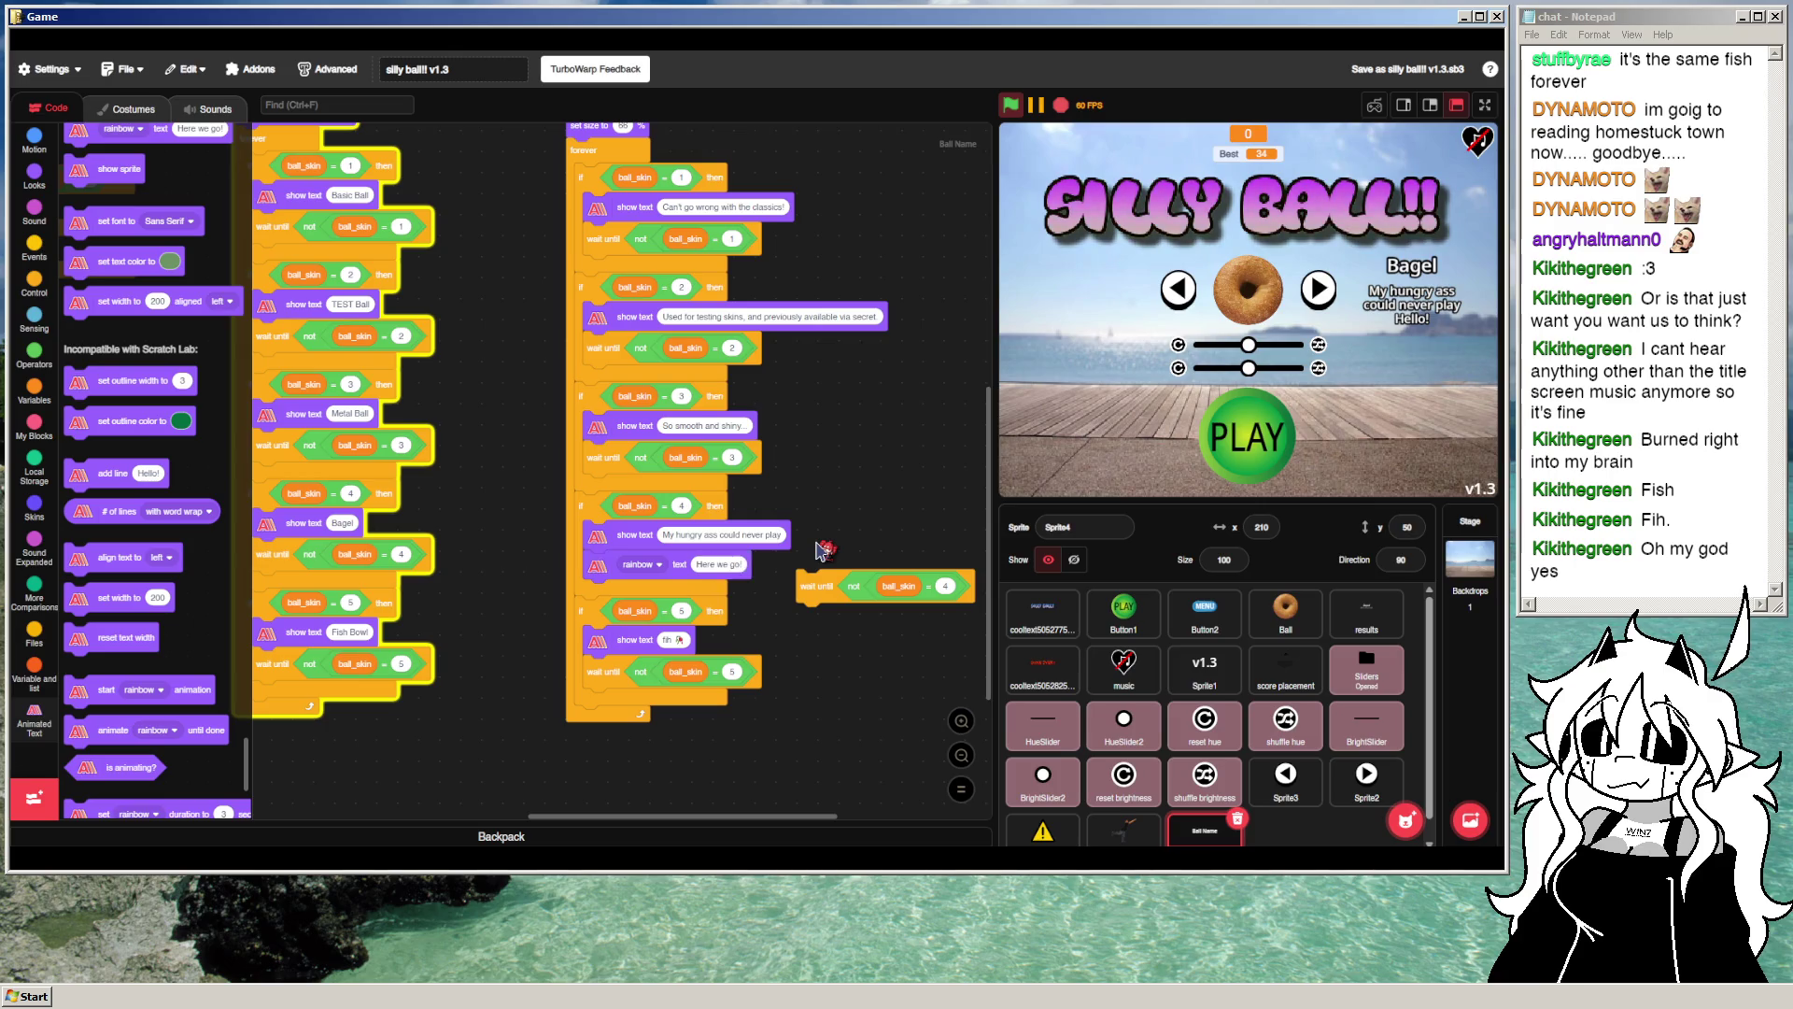
pyautogui.moveTo(815, 596); pyautogui.dragTo(608, 577)
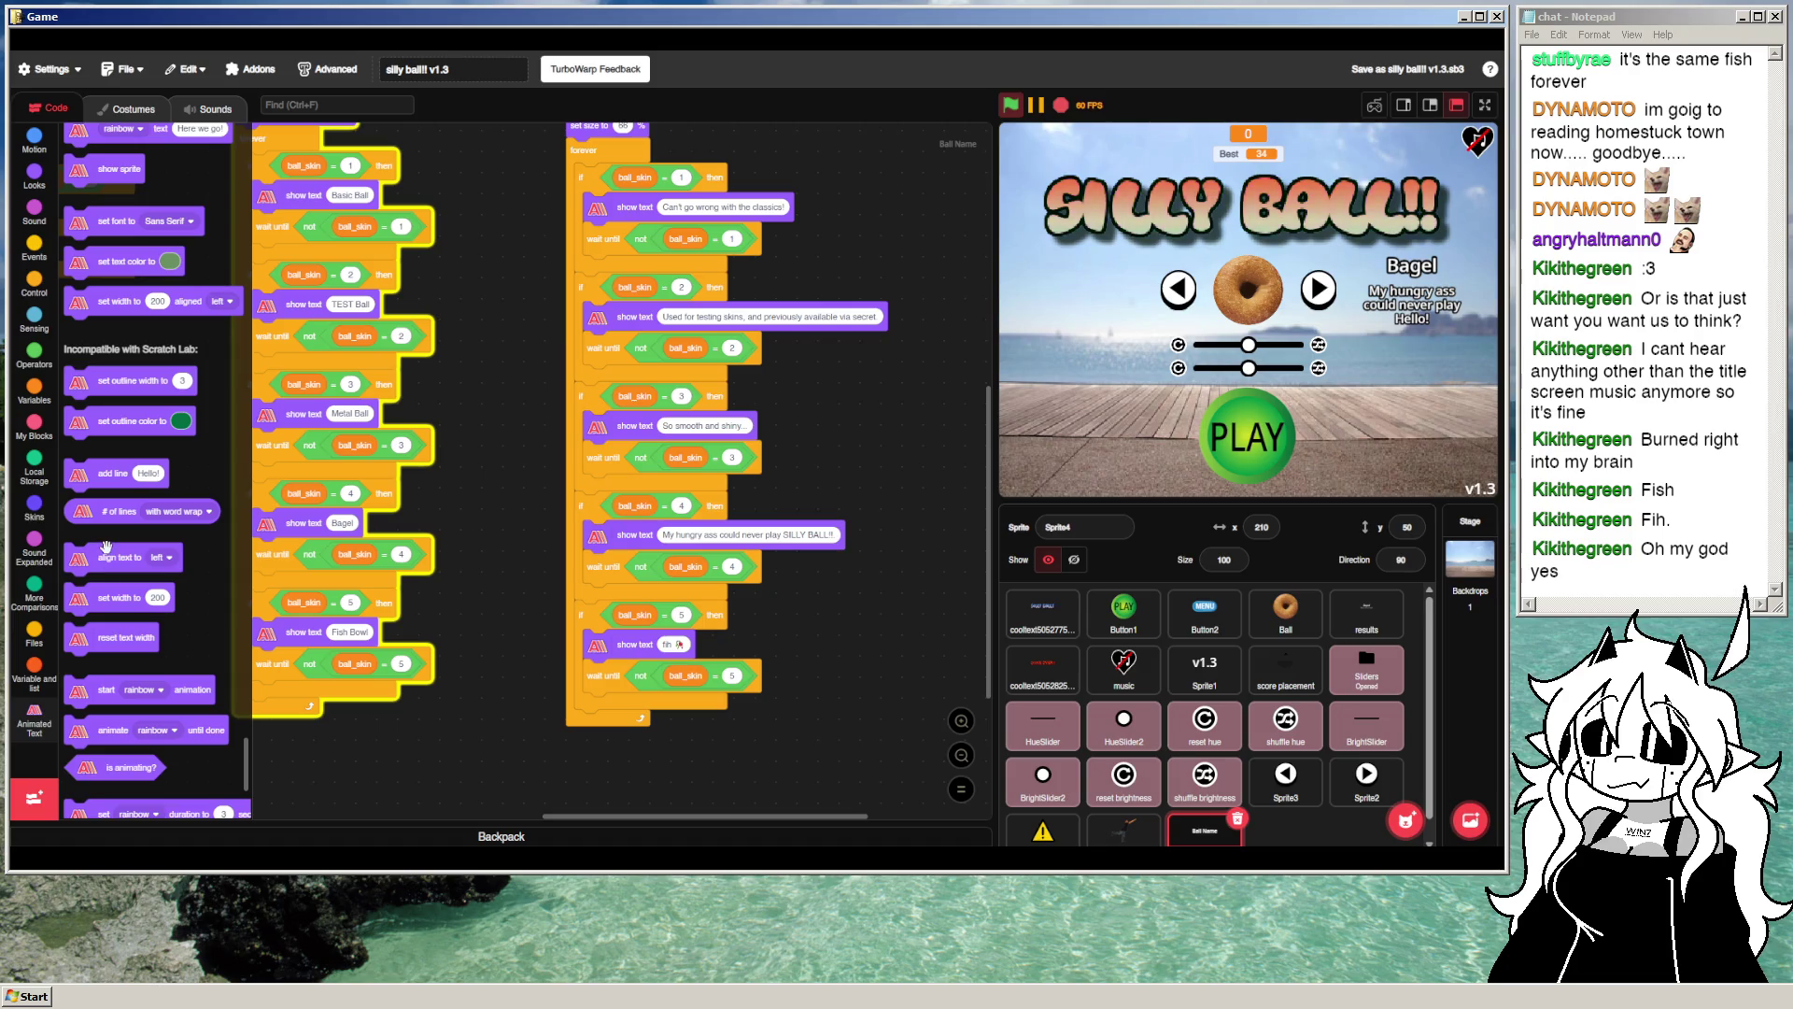
pyautogui.scroll(-3, 106, 546)
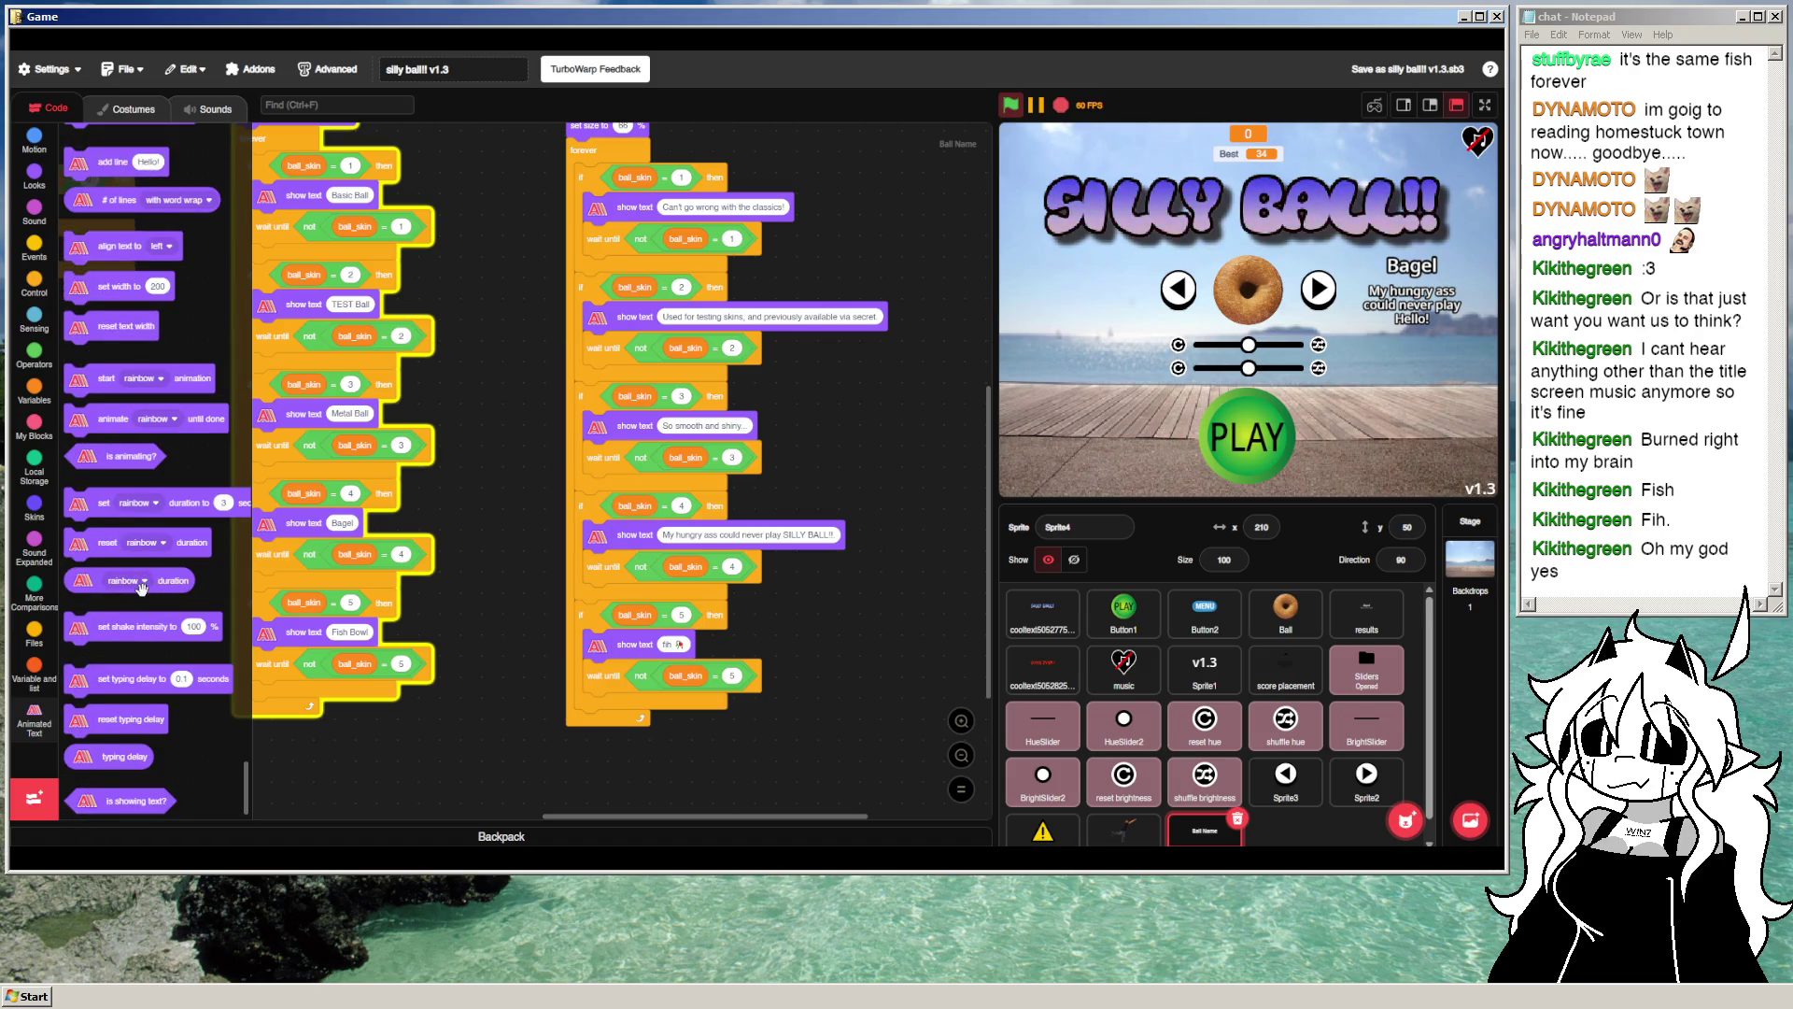
pyautogui.scroll(-1, 135, 572)
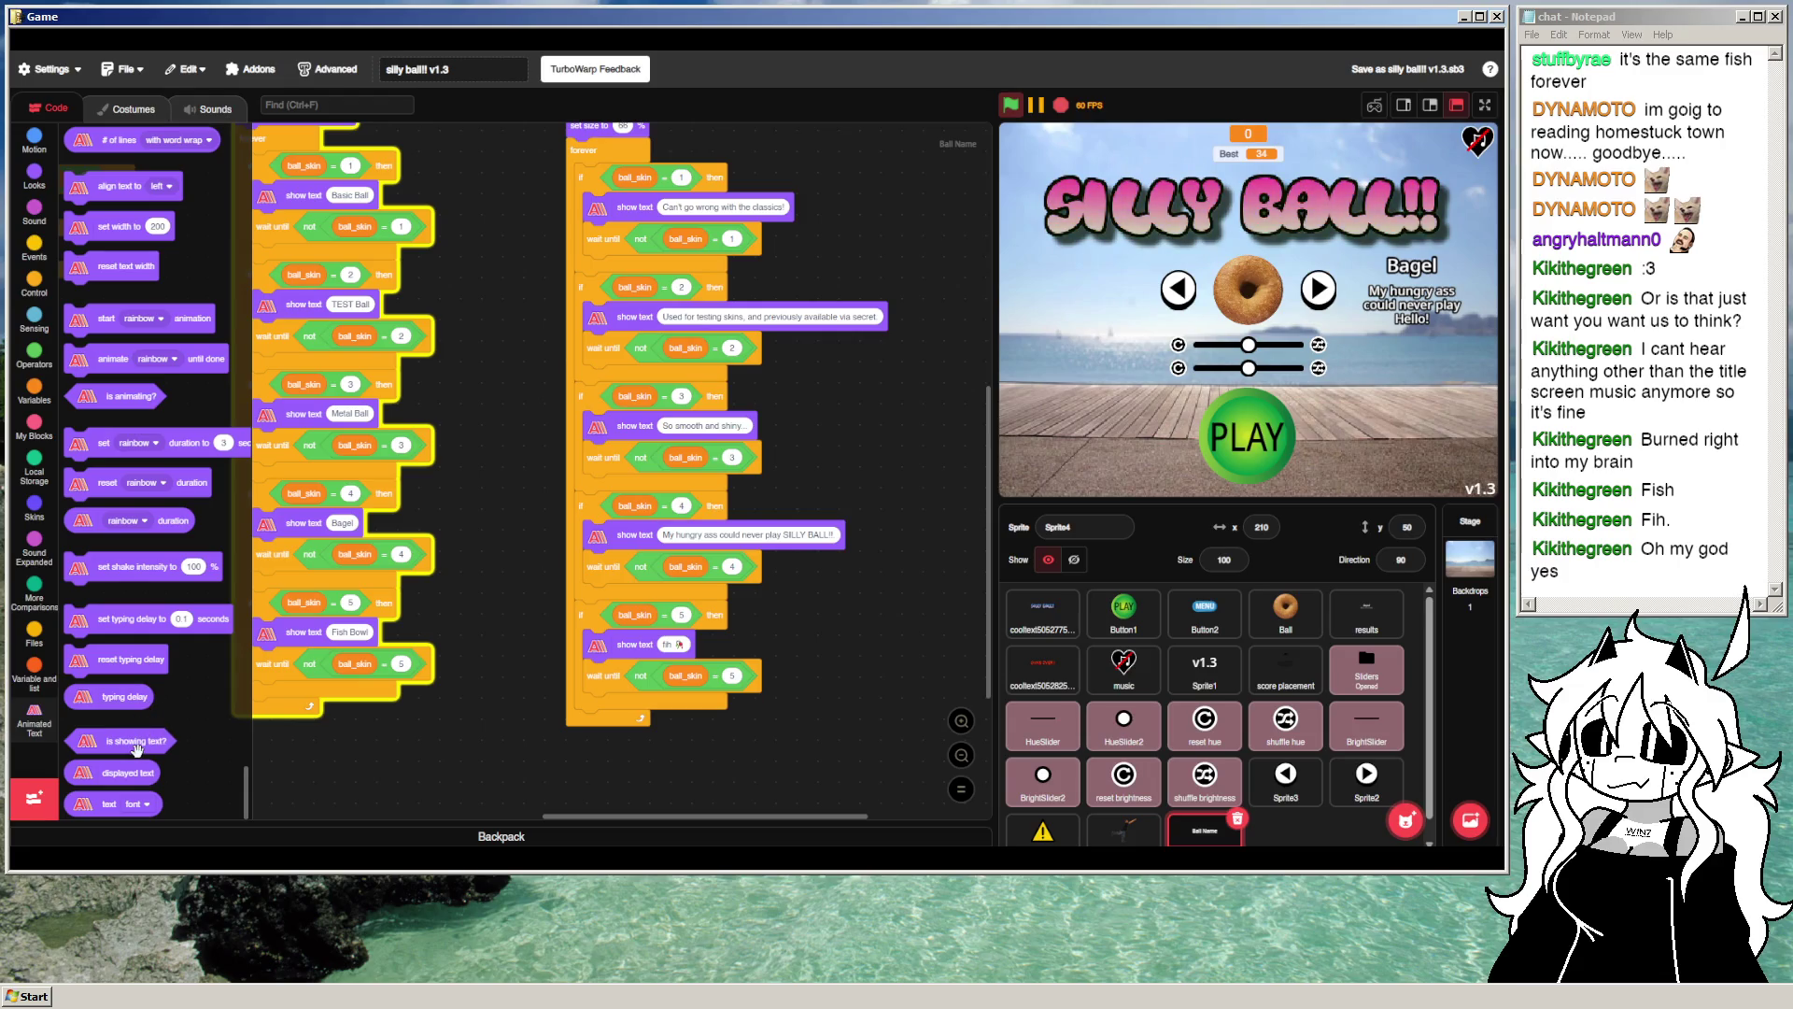
pyautogui.scroll(6, 136, 781)
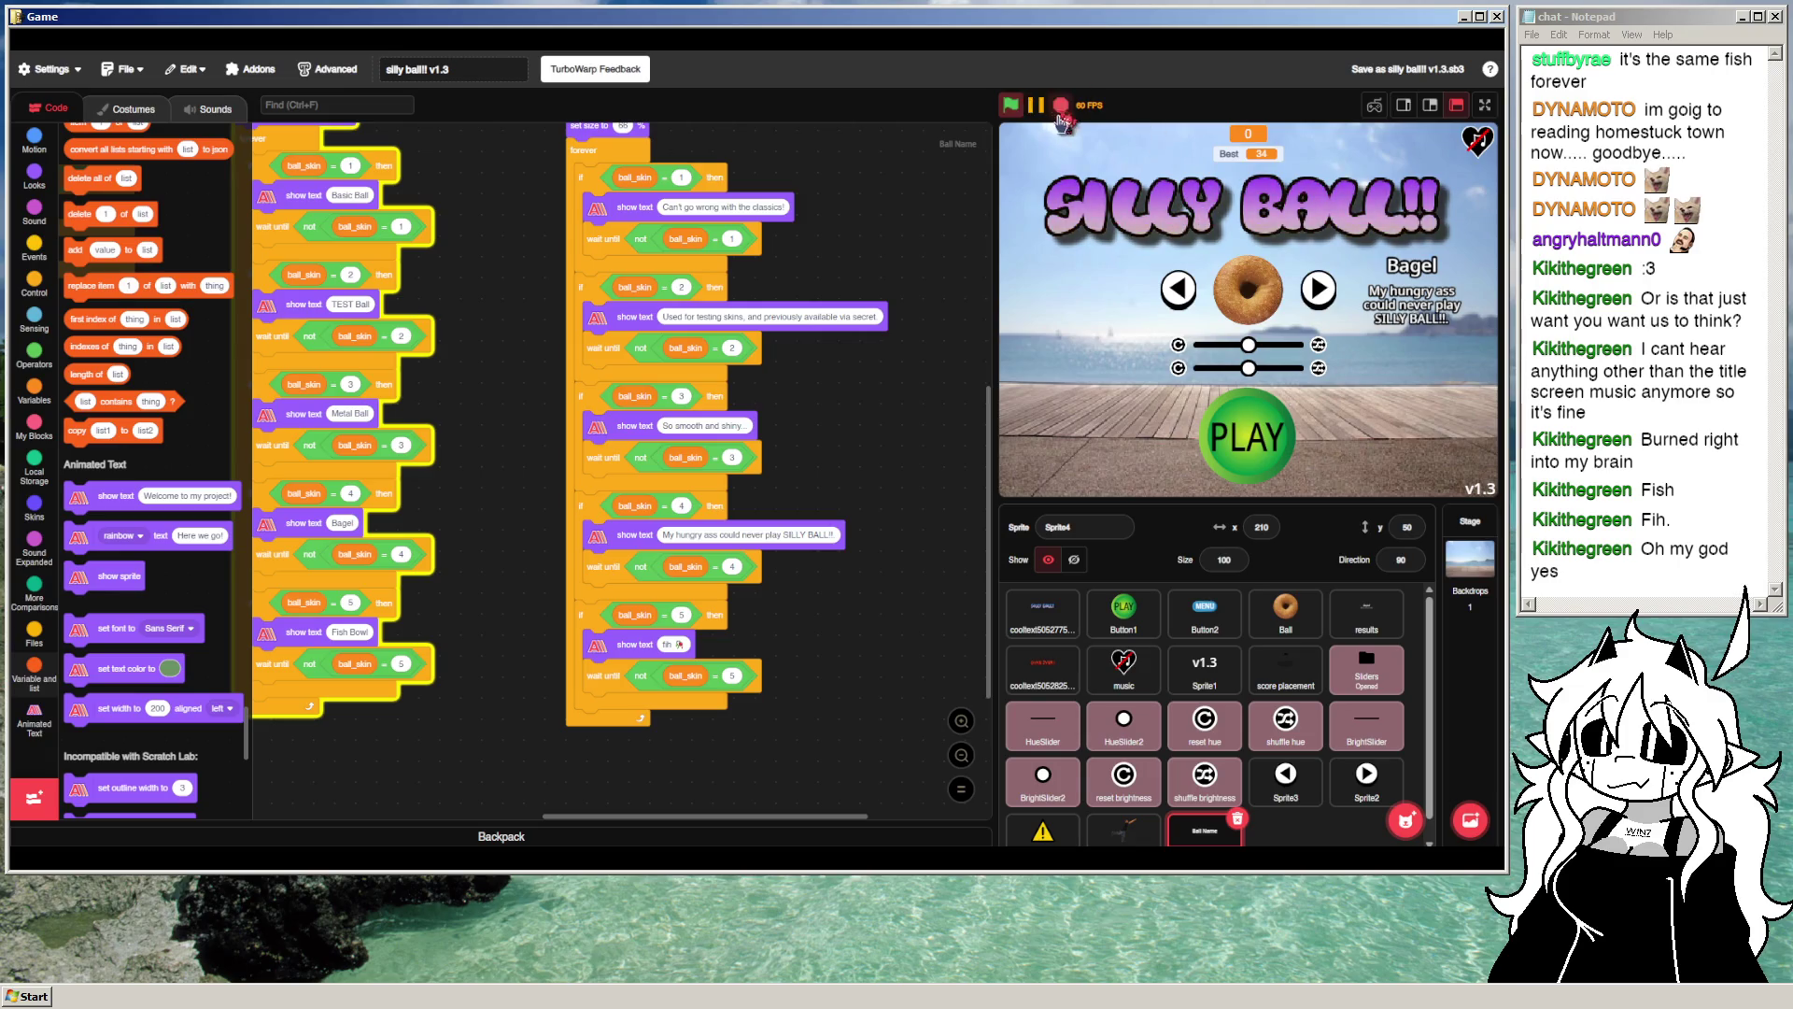
# Step: Test the skin arrows on stage and bring up the left arrow sprite's sounds
pyautogui.click(1317, 293)
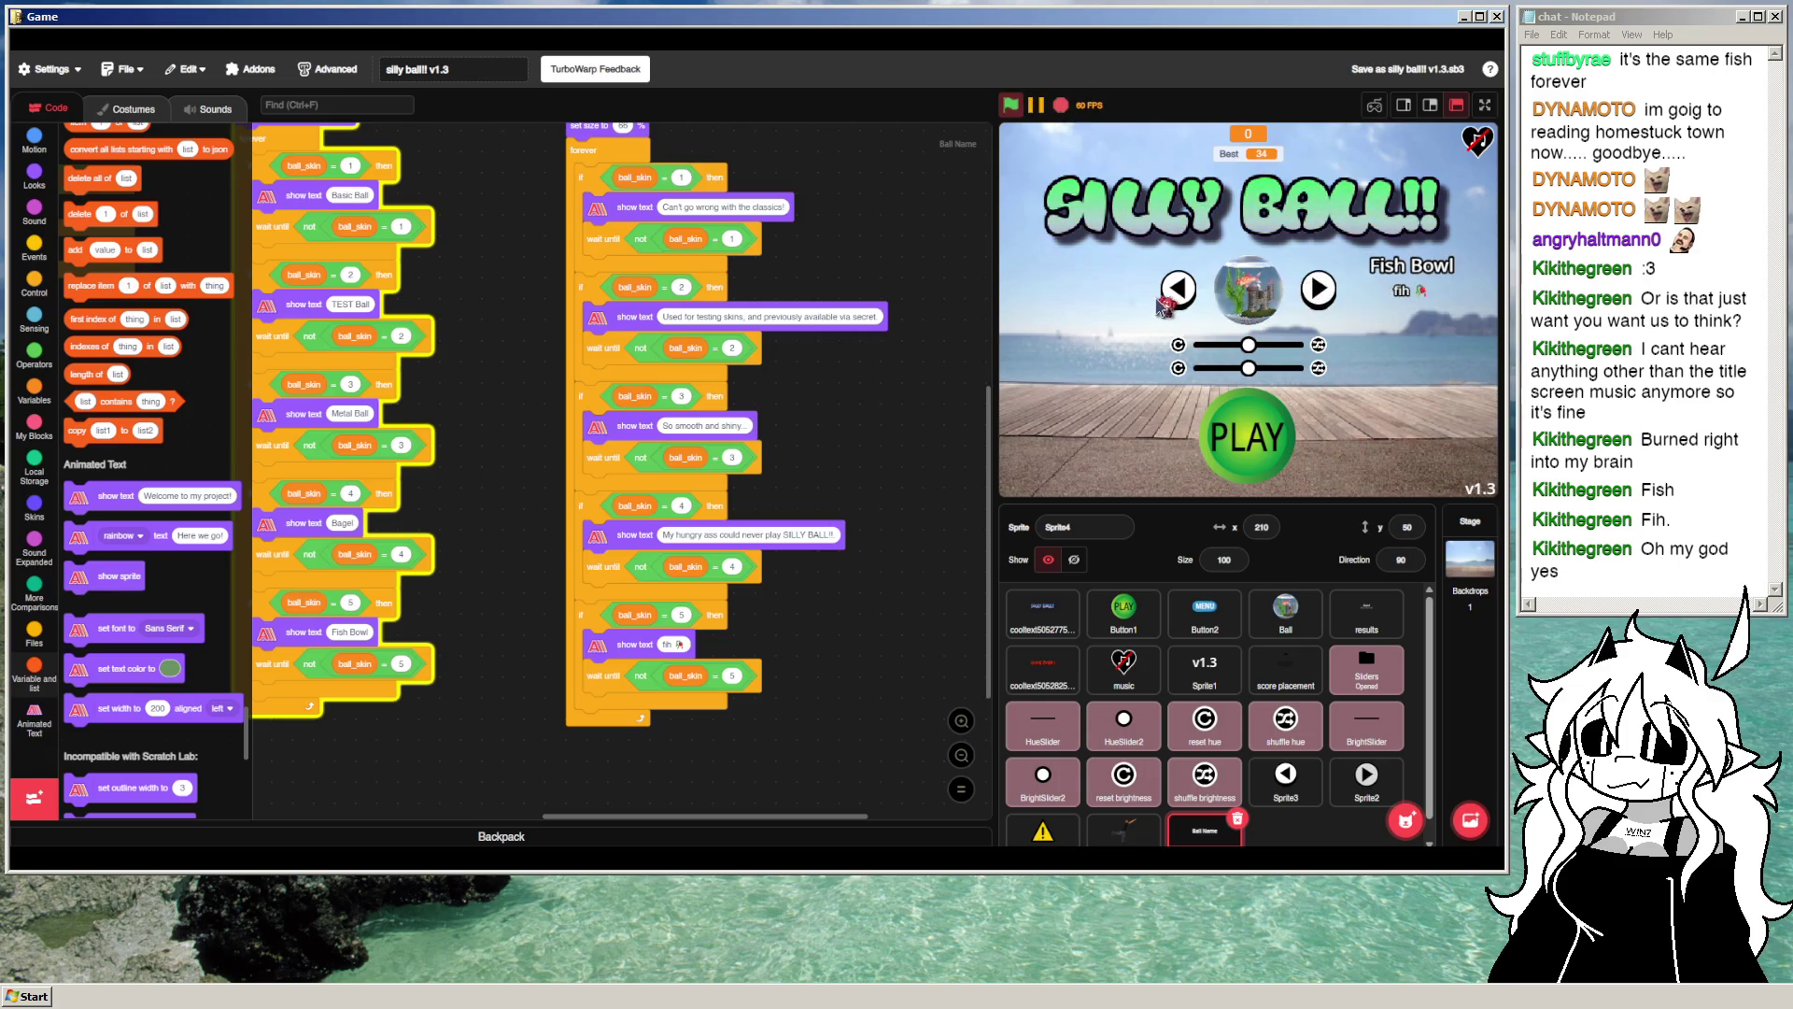
pyautogui.click(1177, 292)
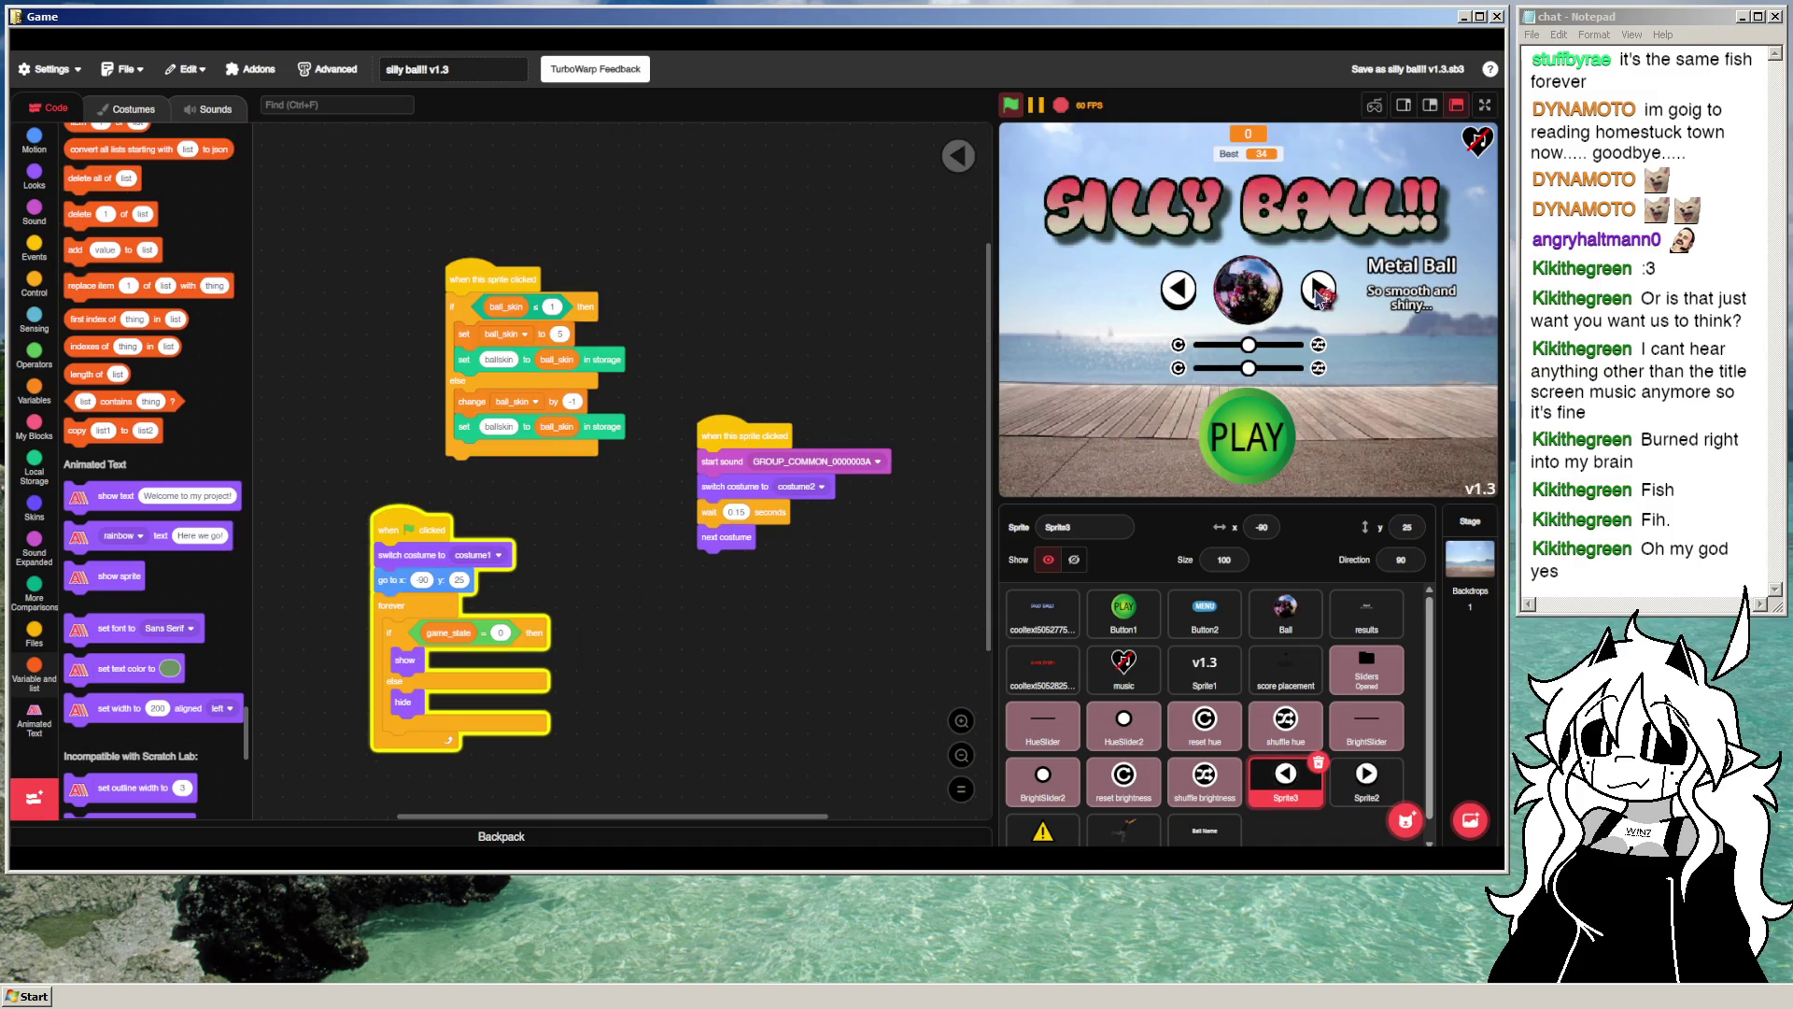
pyautogui.click(1317, 296)
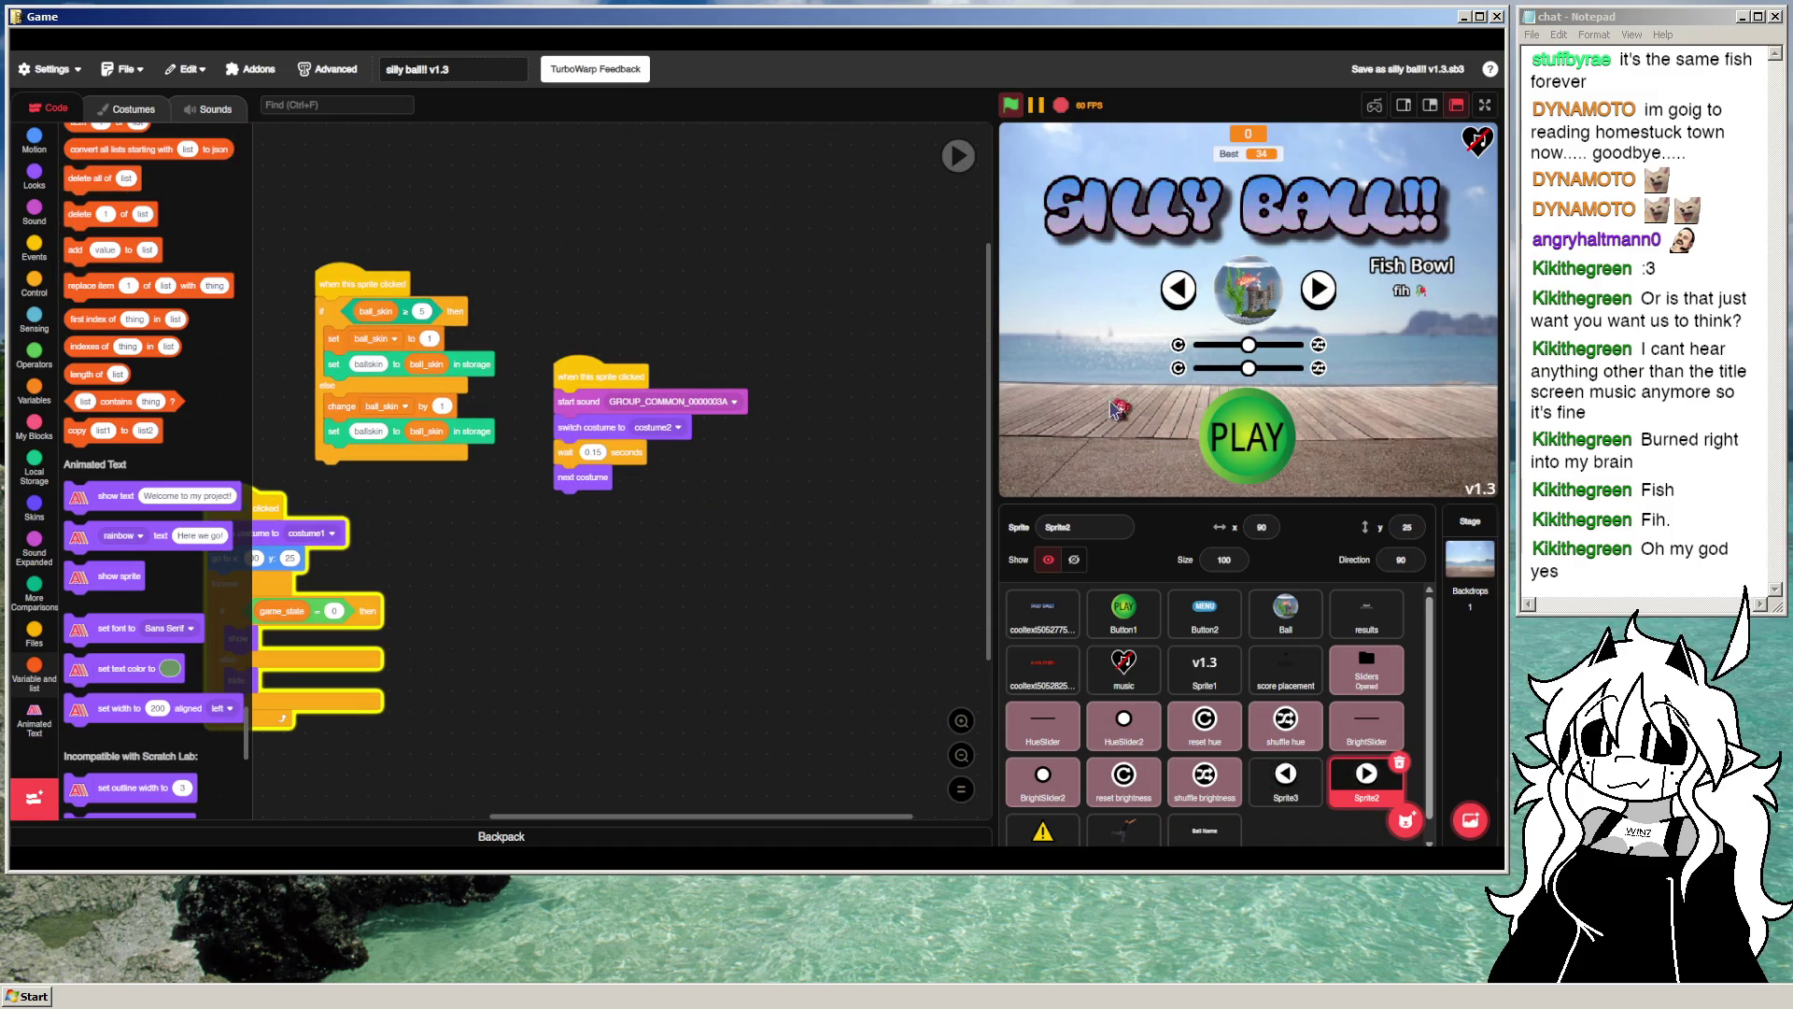
pyautogui.click(1178, 289)
pyautogui.click(213, 108)
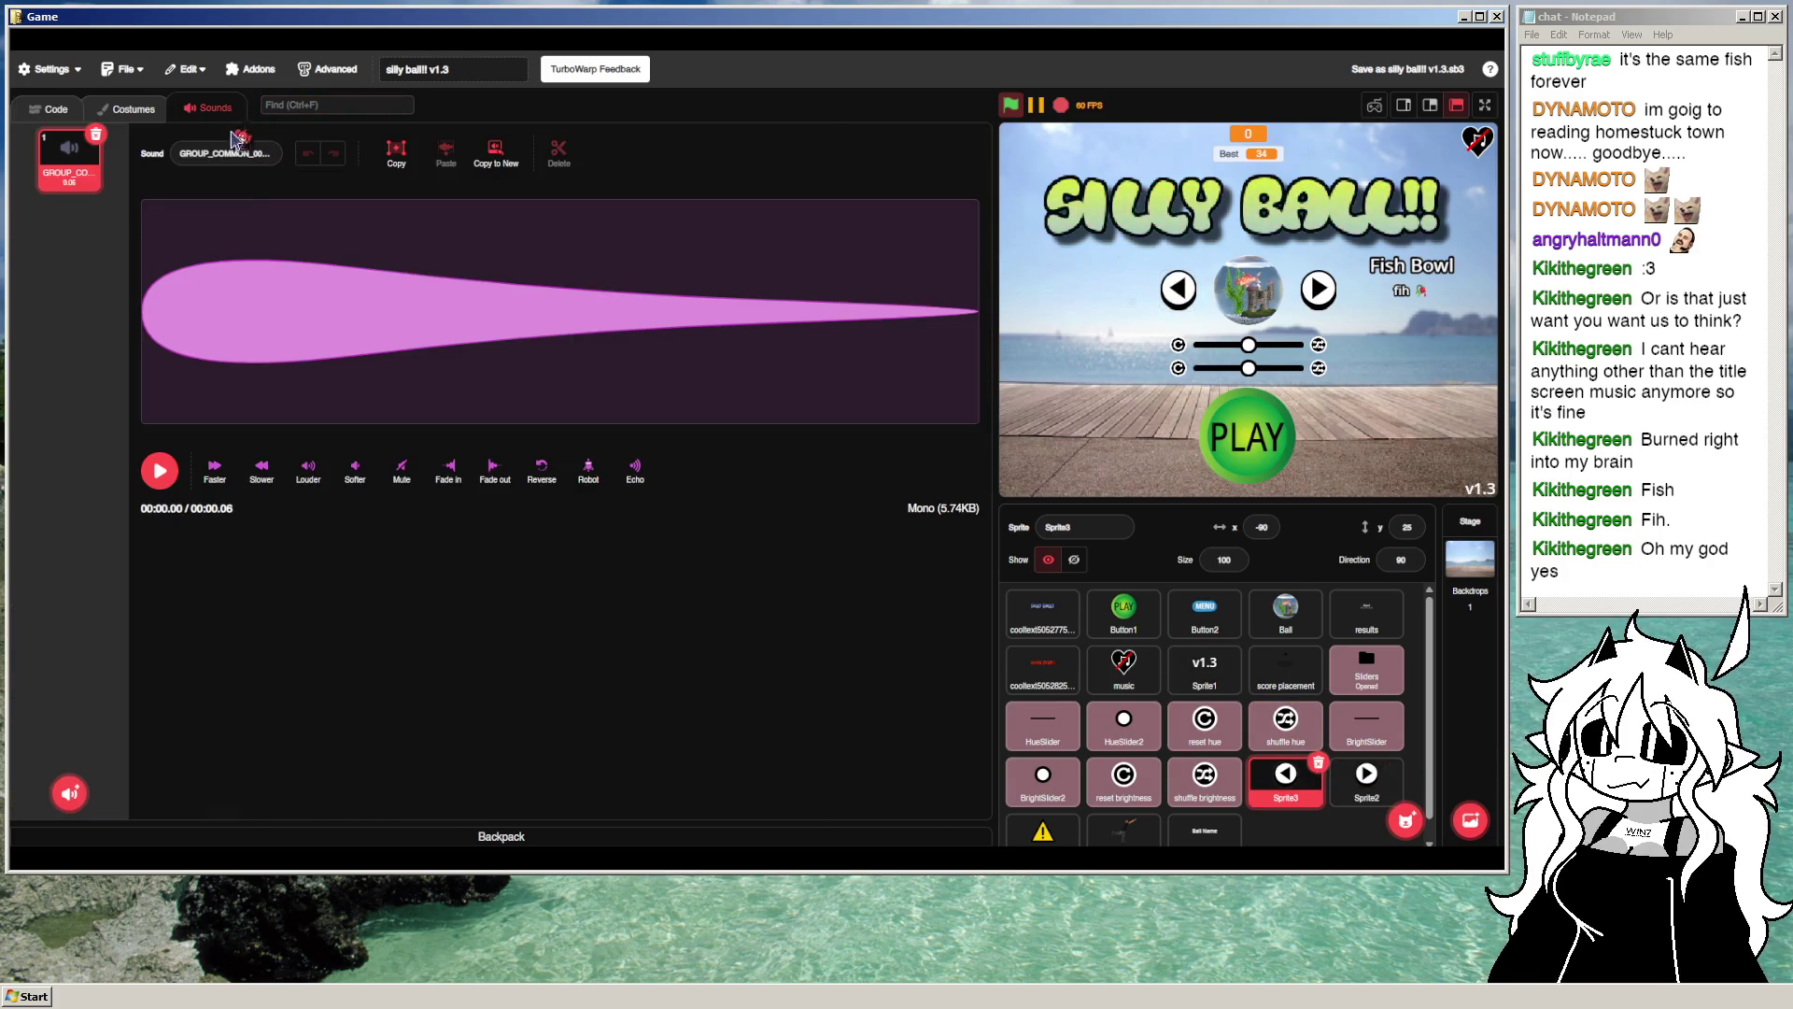
# Step: Step back through all the ball skins repeatedly with the left arrow
pyautogui.click(1318, 289)
pyautogui.click(1179, 291)
pyautogui.click(1196, 294)
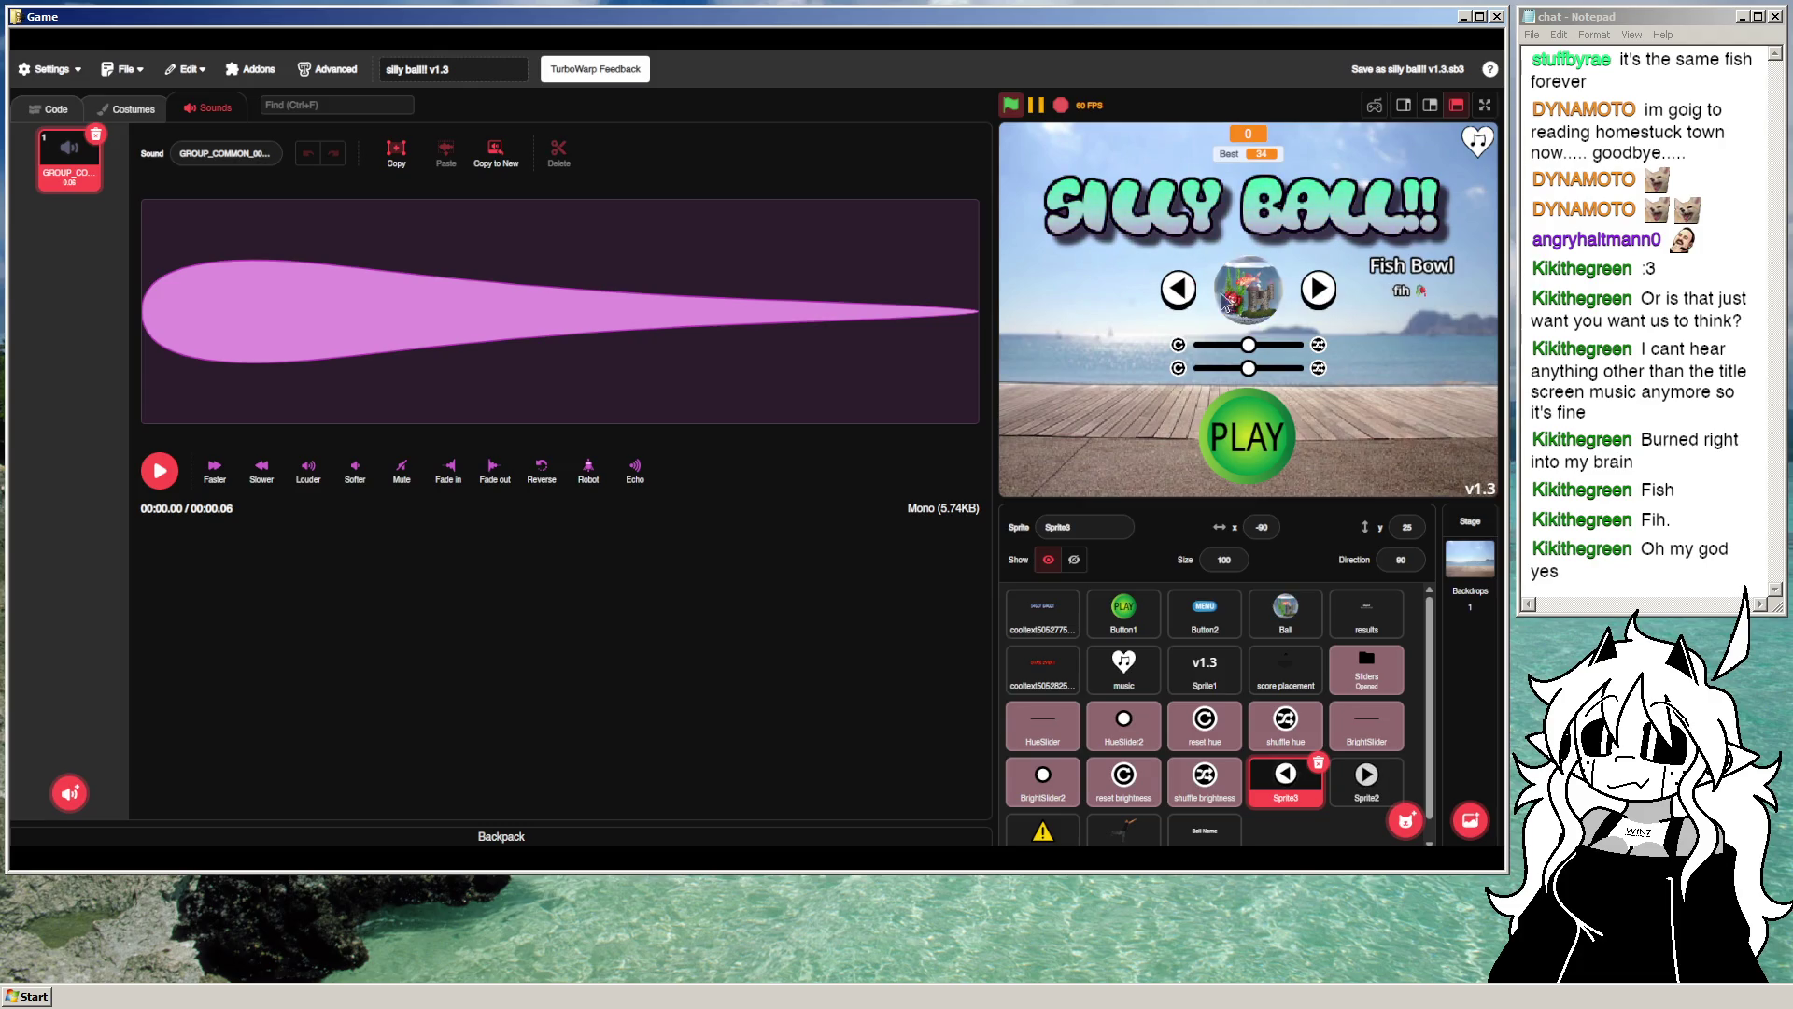
pyautogui.click(1198, 297)
pyautogui.click(1196, 297)
pyautogui.click(1195, 299)
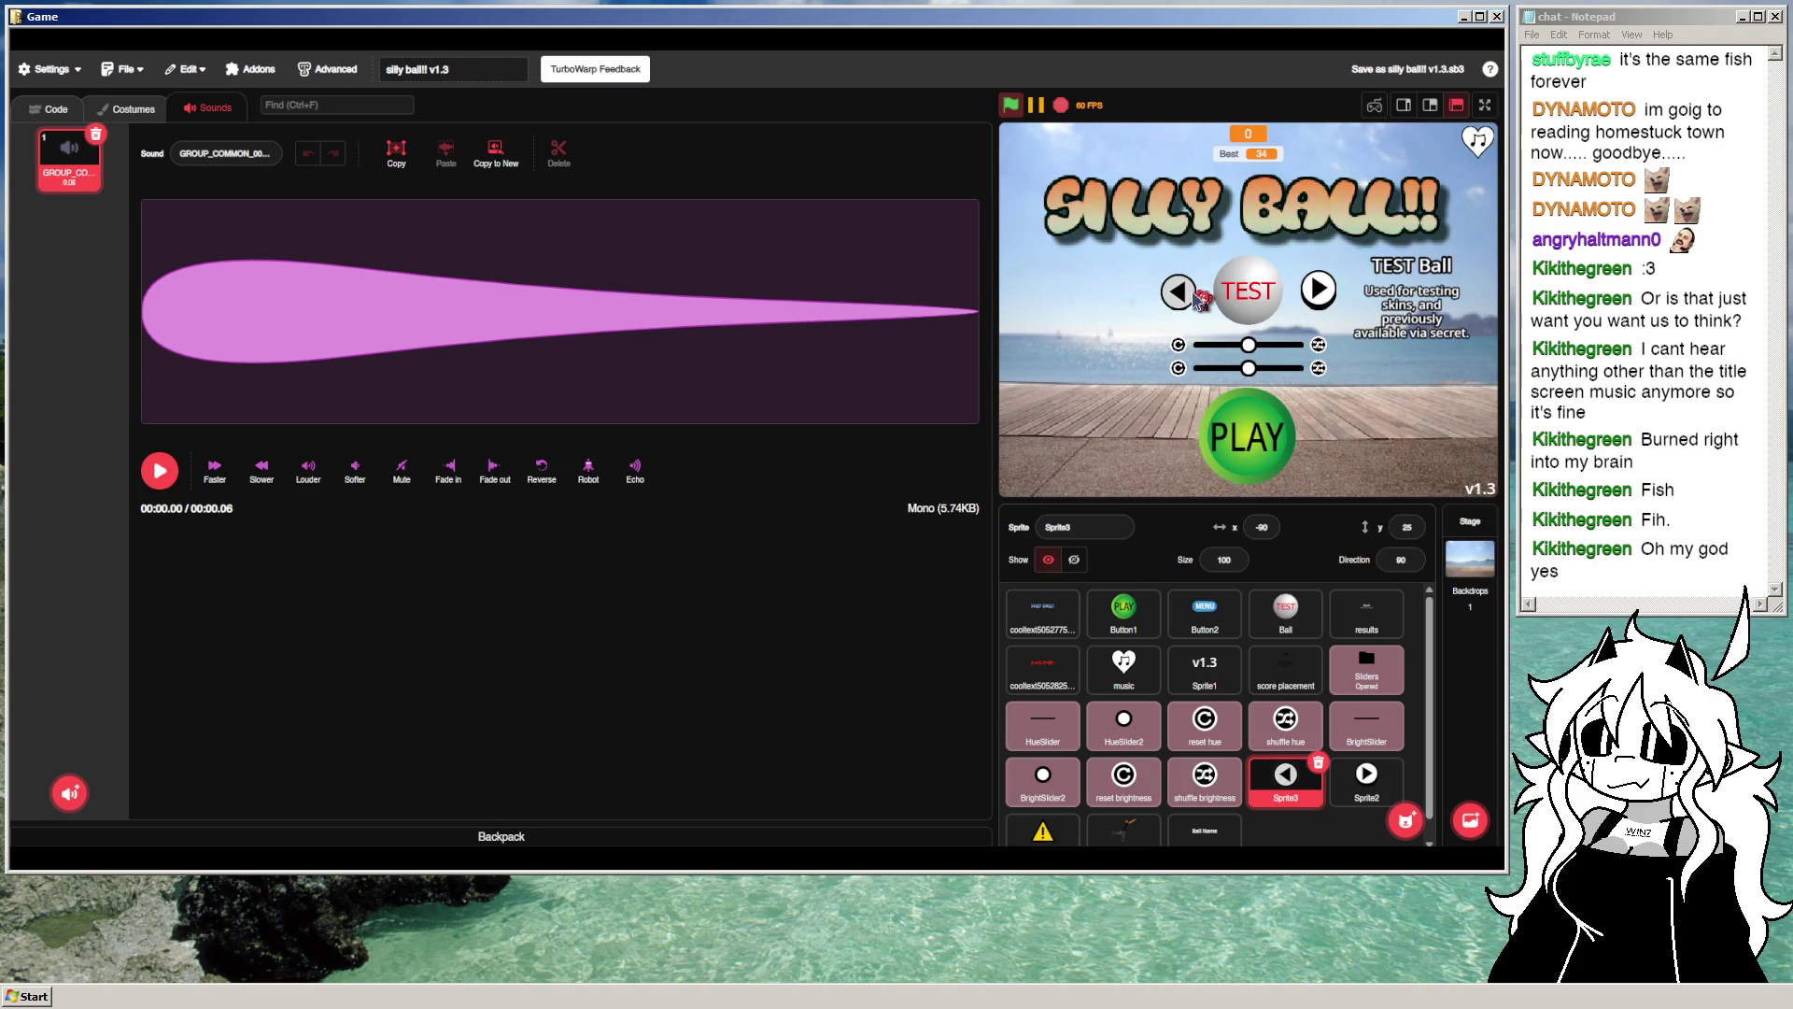
pyautogui.click(1195, 302)
pyautogui.click(1195, 302)
pyautogui.click(1196, 302)
pyautogui.click(1195, 302)
pyautogui.click(1195, 302)
pyautogui.click(1196, 301)
pyautogui.click(1195, 302)
pyautogui.click(1196, 302)
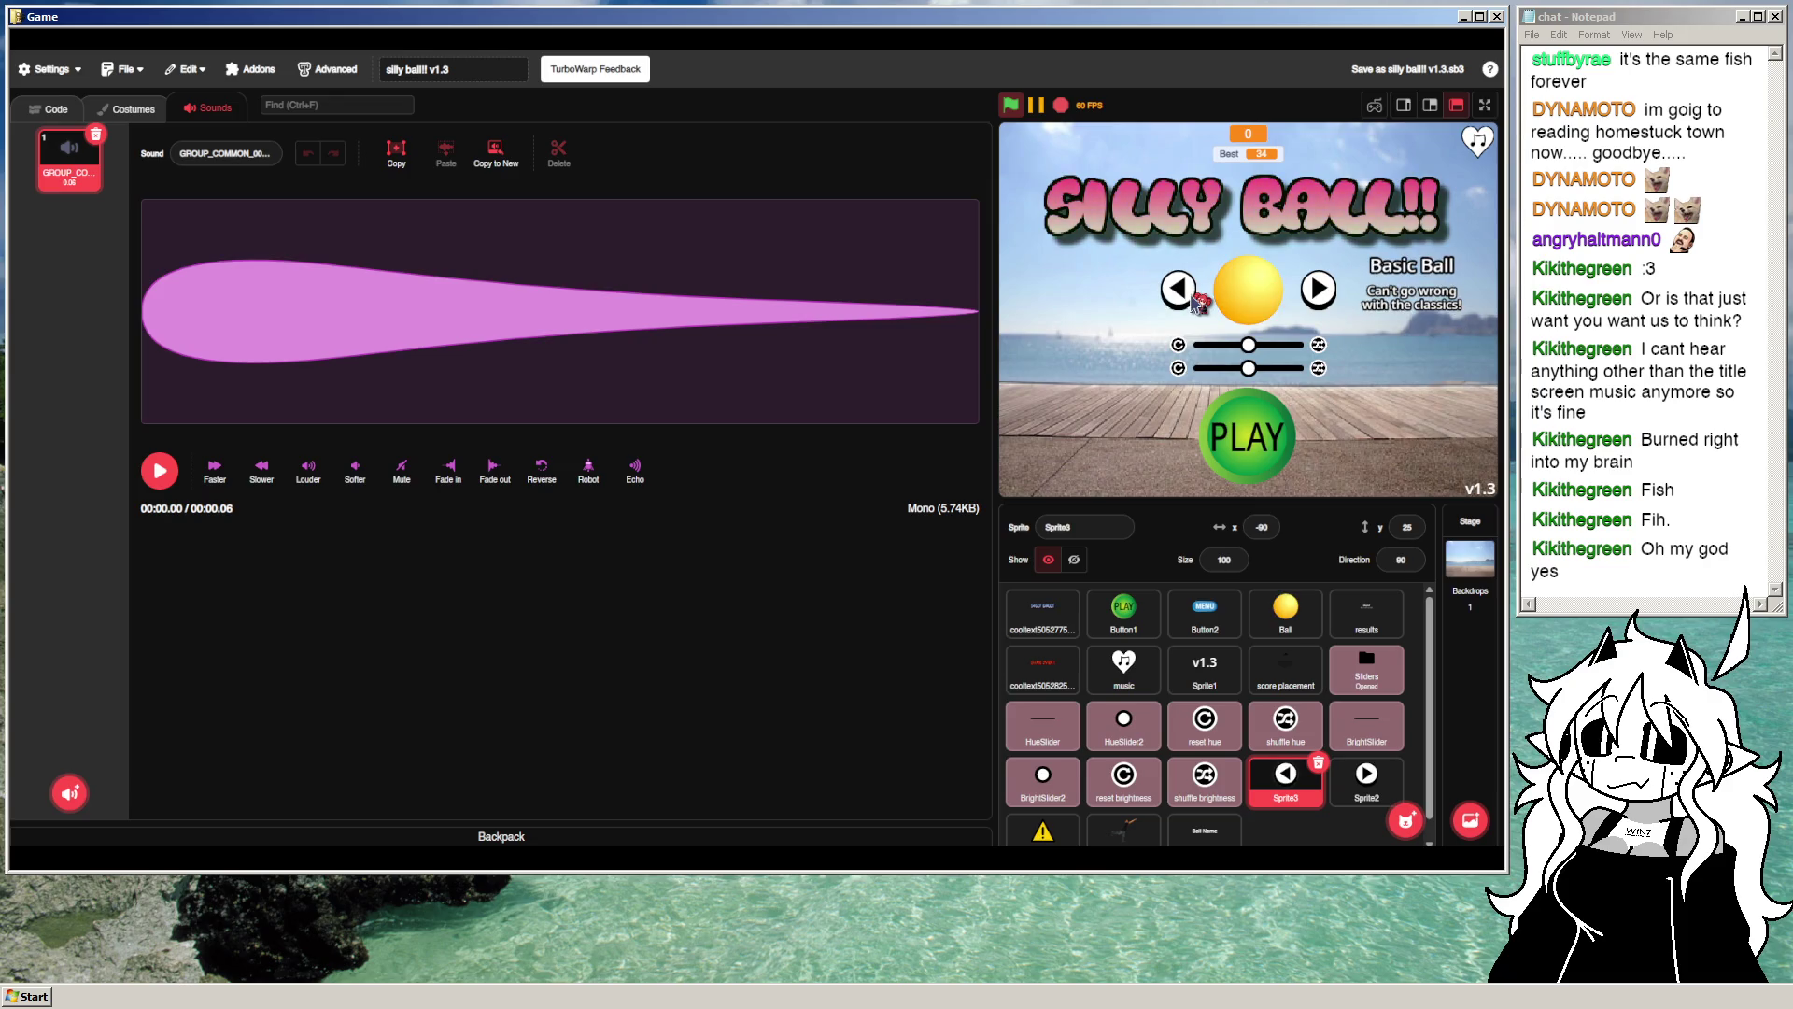
pyautogui.click(1196, 302)
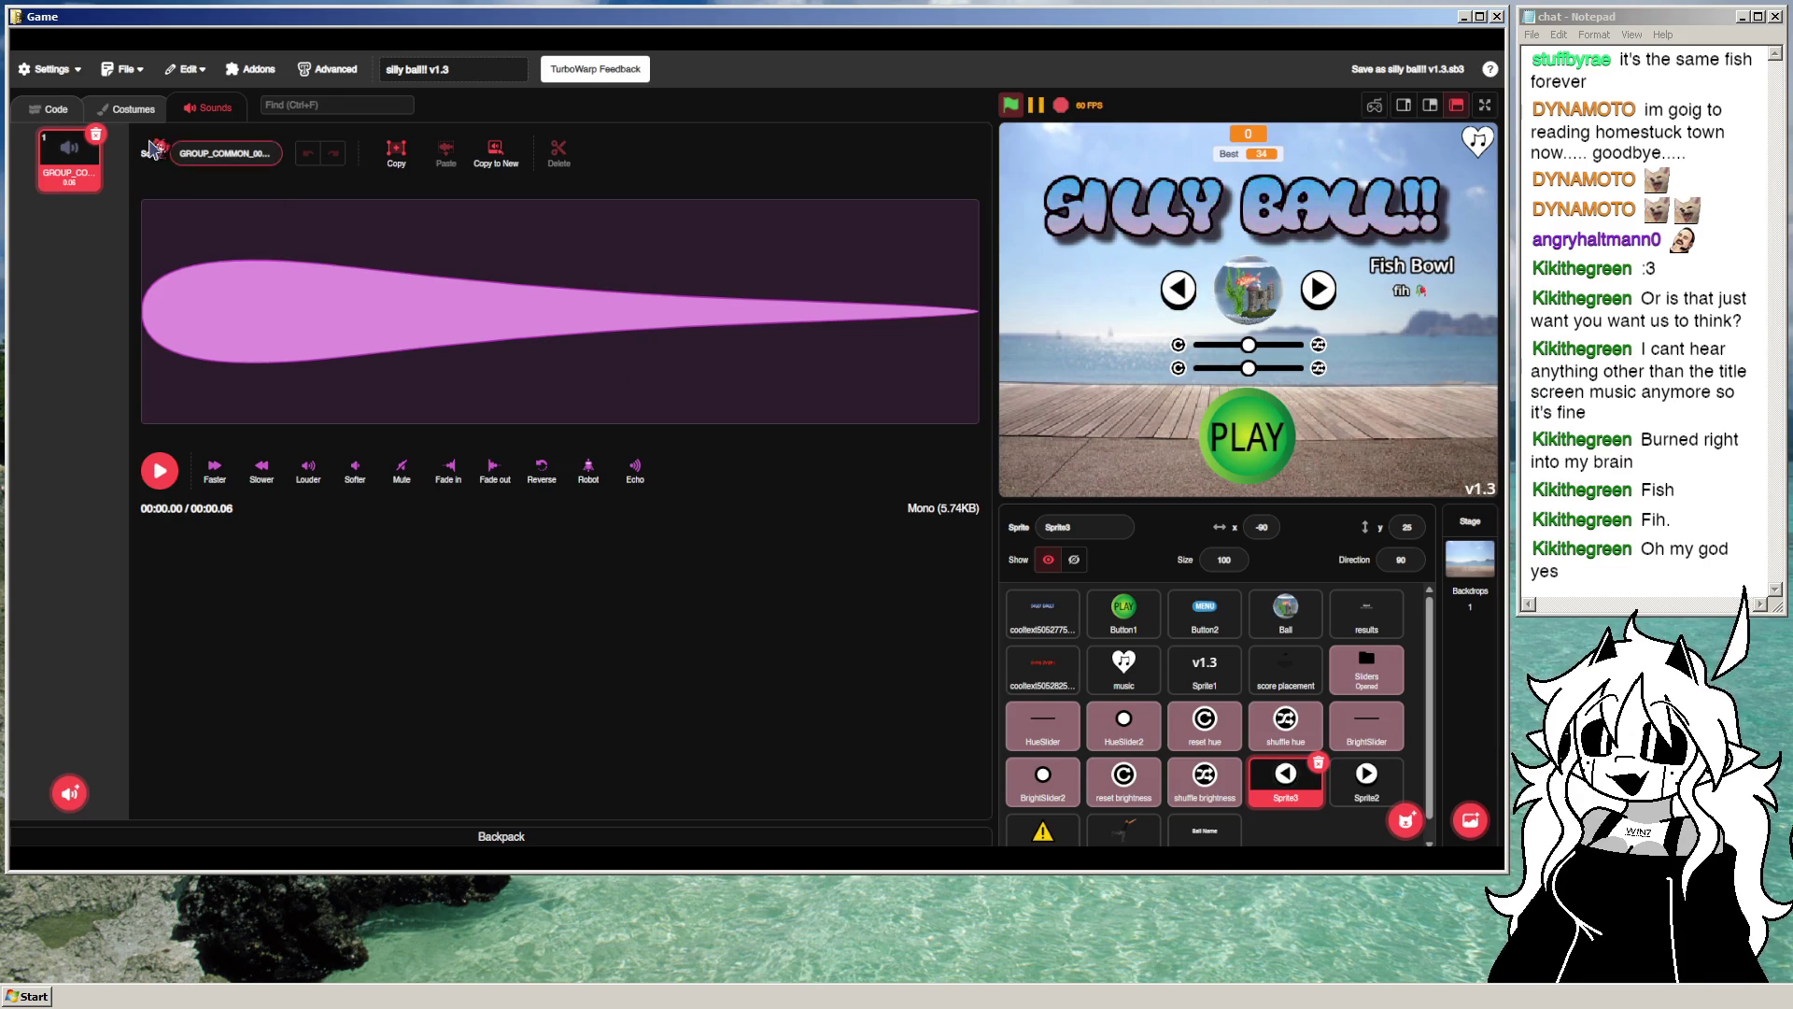
# Step: Make both the left and right arrows' click sounds softer
pyautogui.click(362, 469)
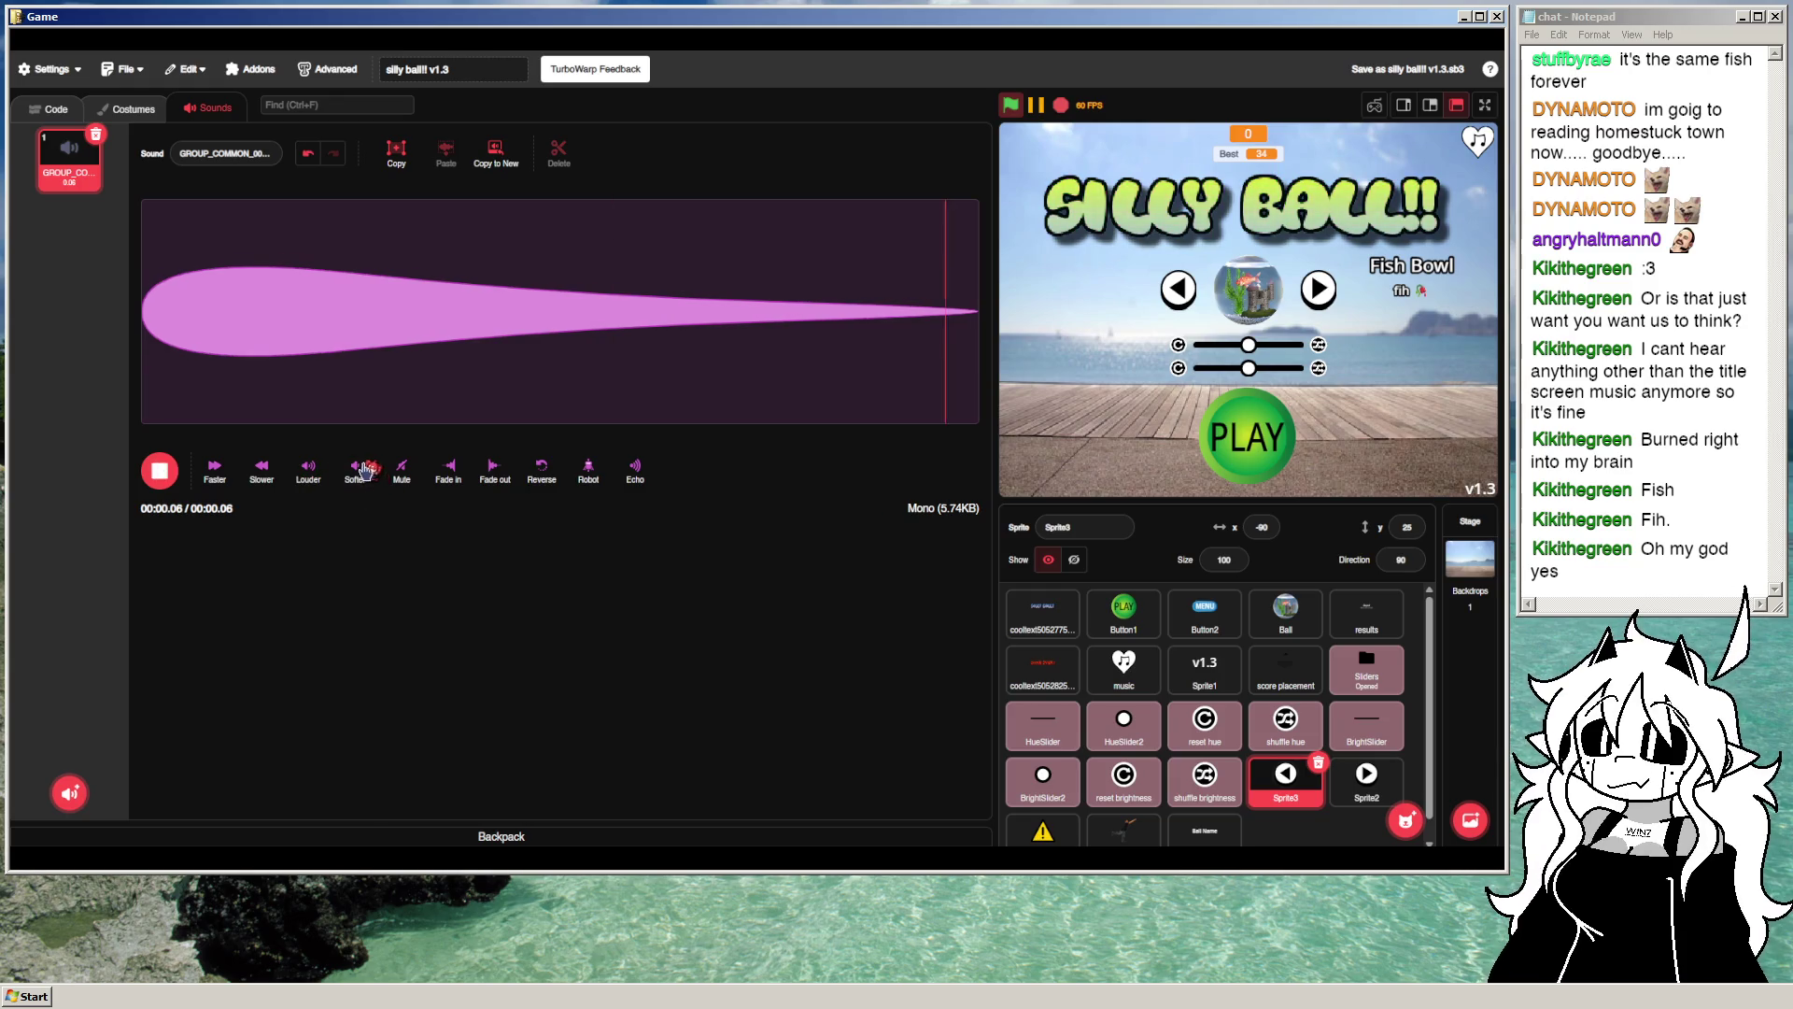
pyautogui.click(1366, 780)
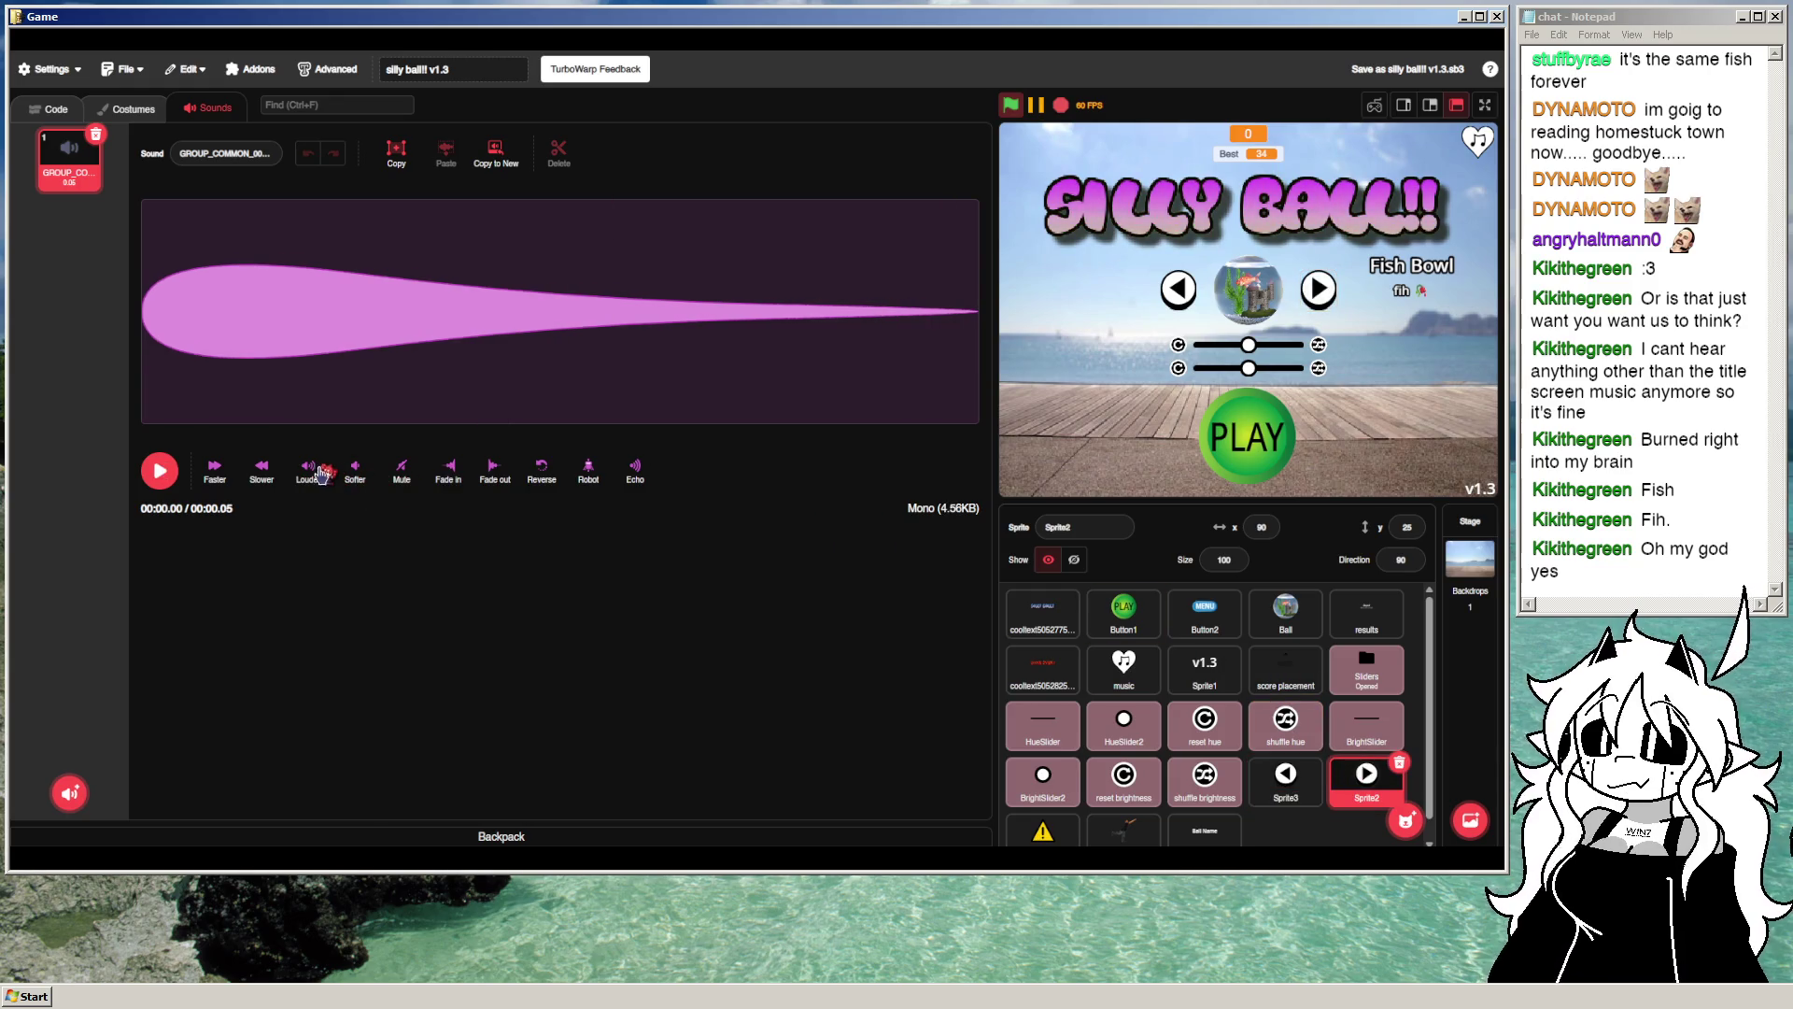
pyautogui.click(353, 473)
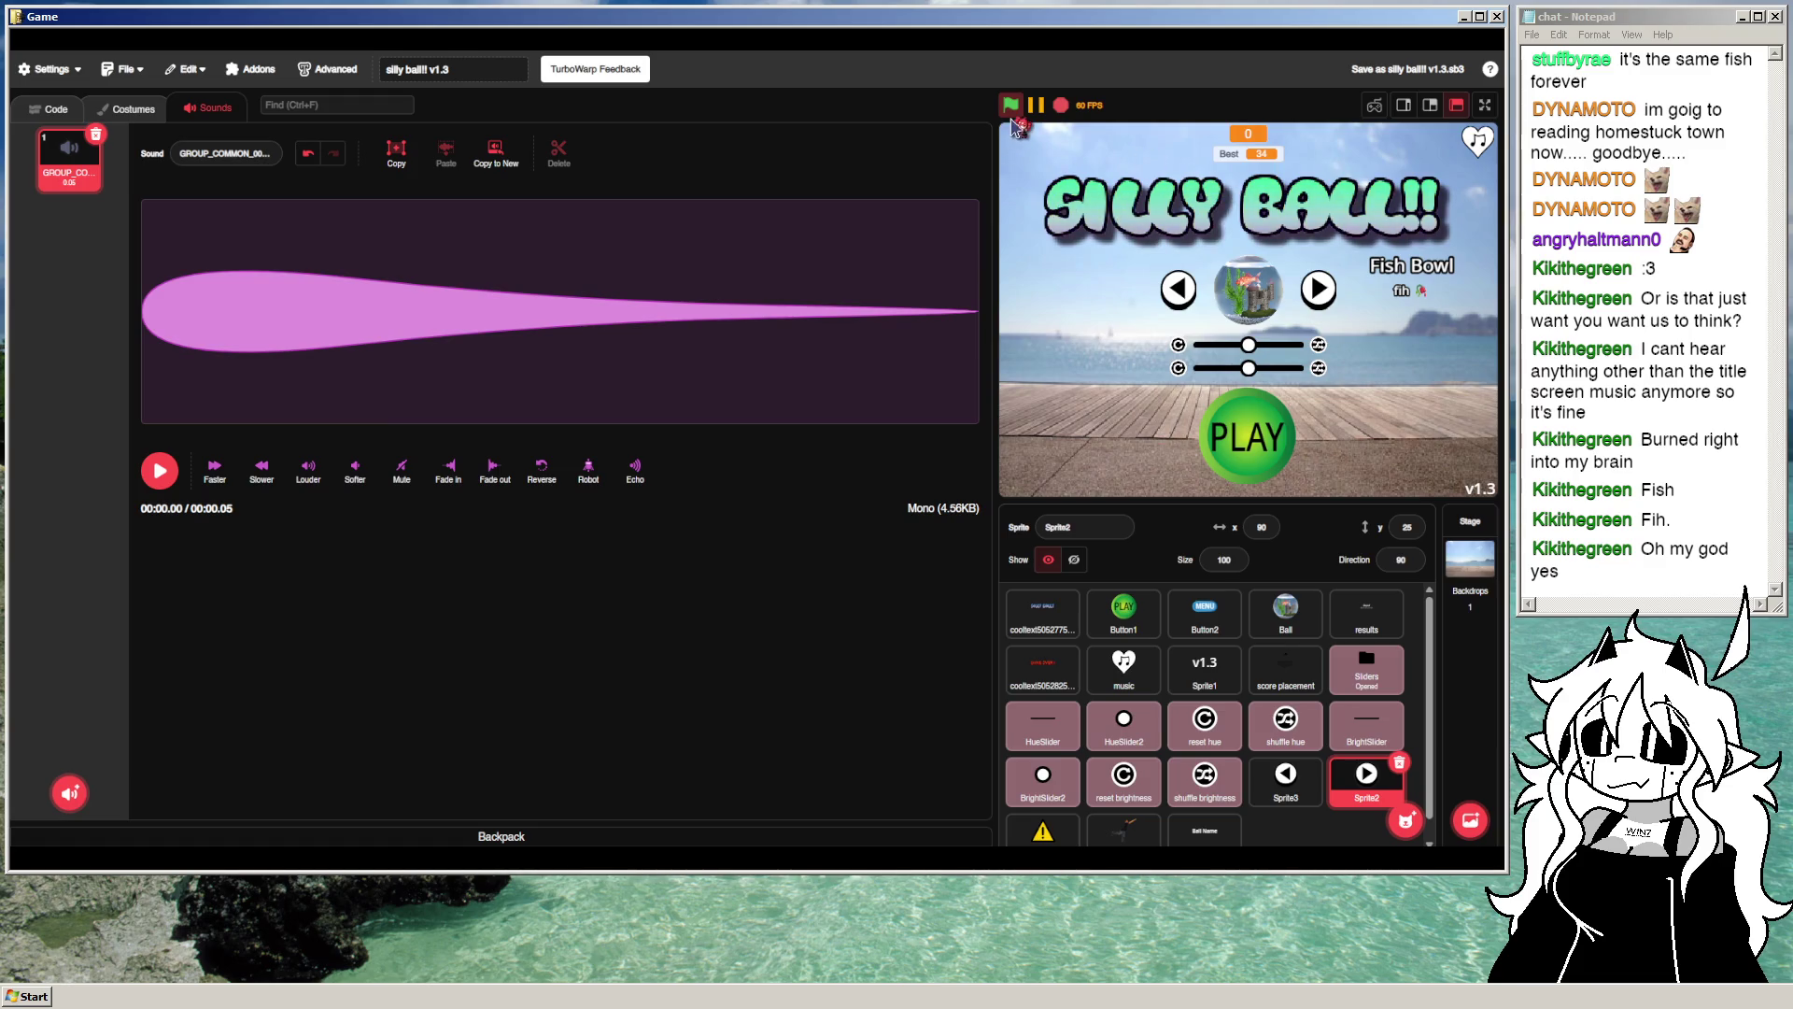
# Step: Advance a few ball skins, then show the music sprite's sounds
pyautogui.click(1331, 299)
pyautogui.click(1336, 304)
pyautogui.click(1333, 302)
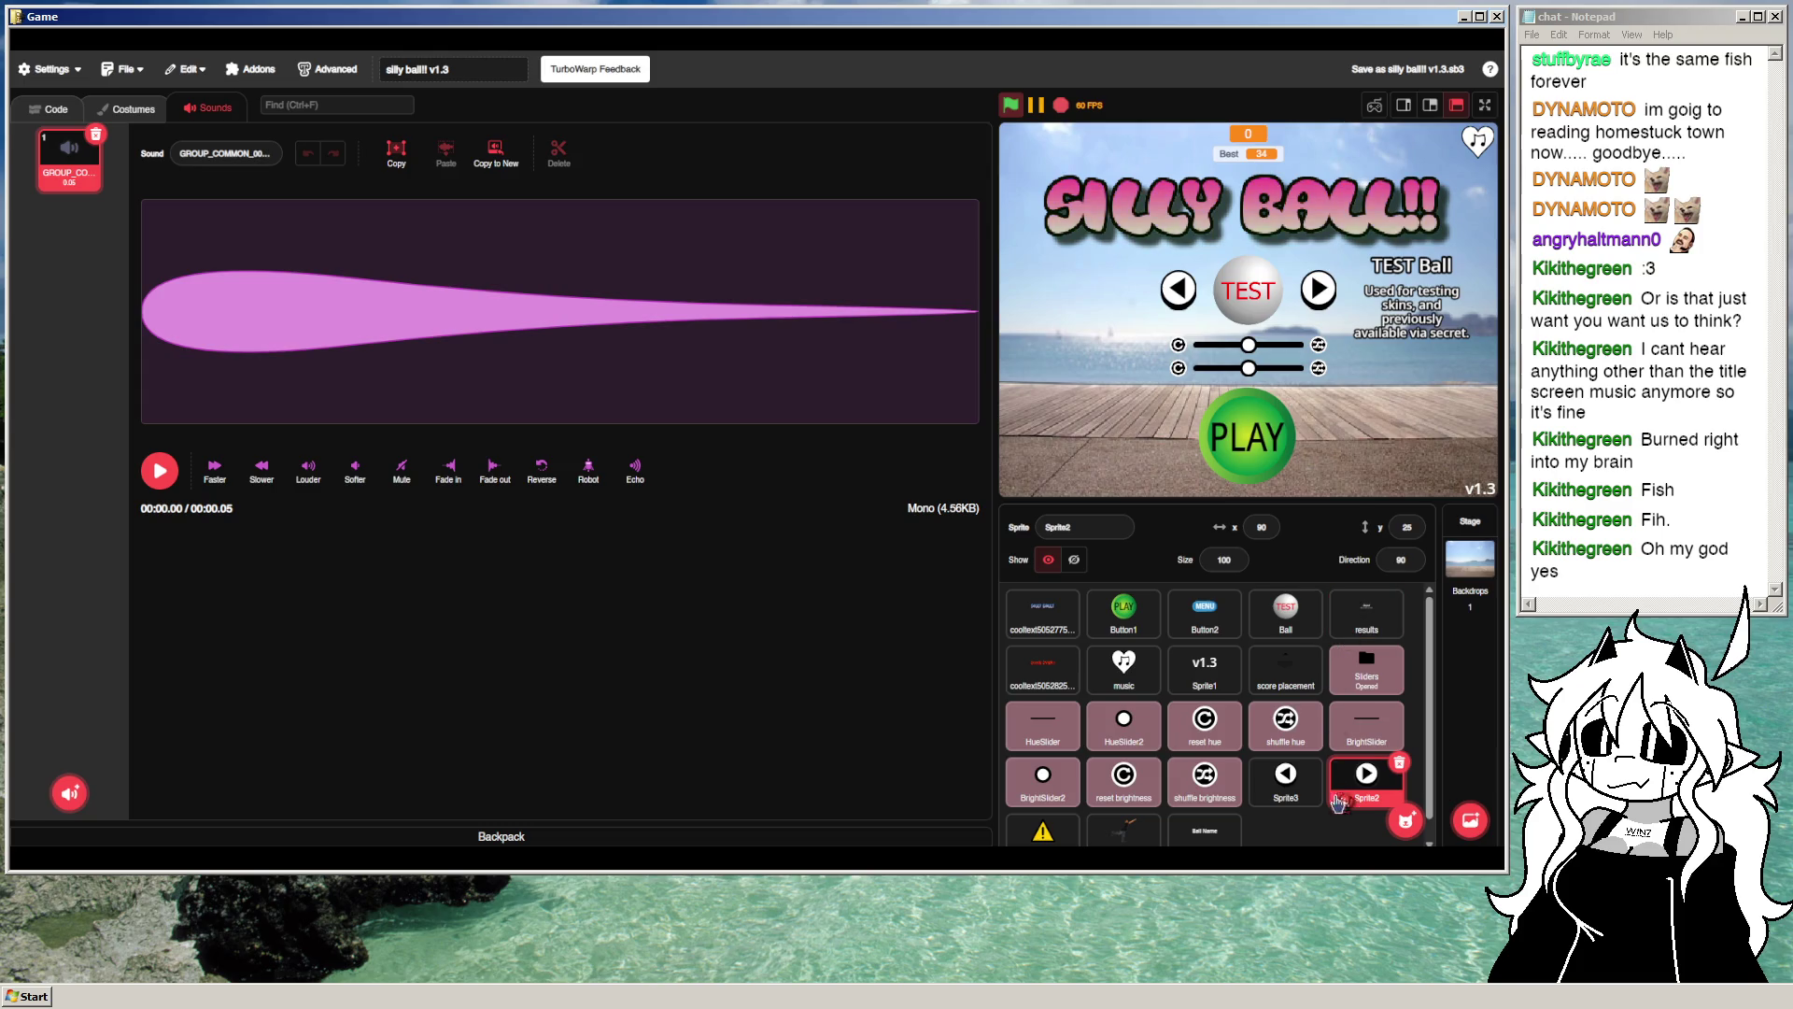
pyautogui.moveTo(1396, 826)
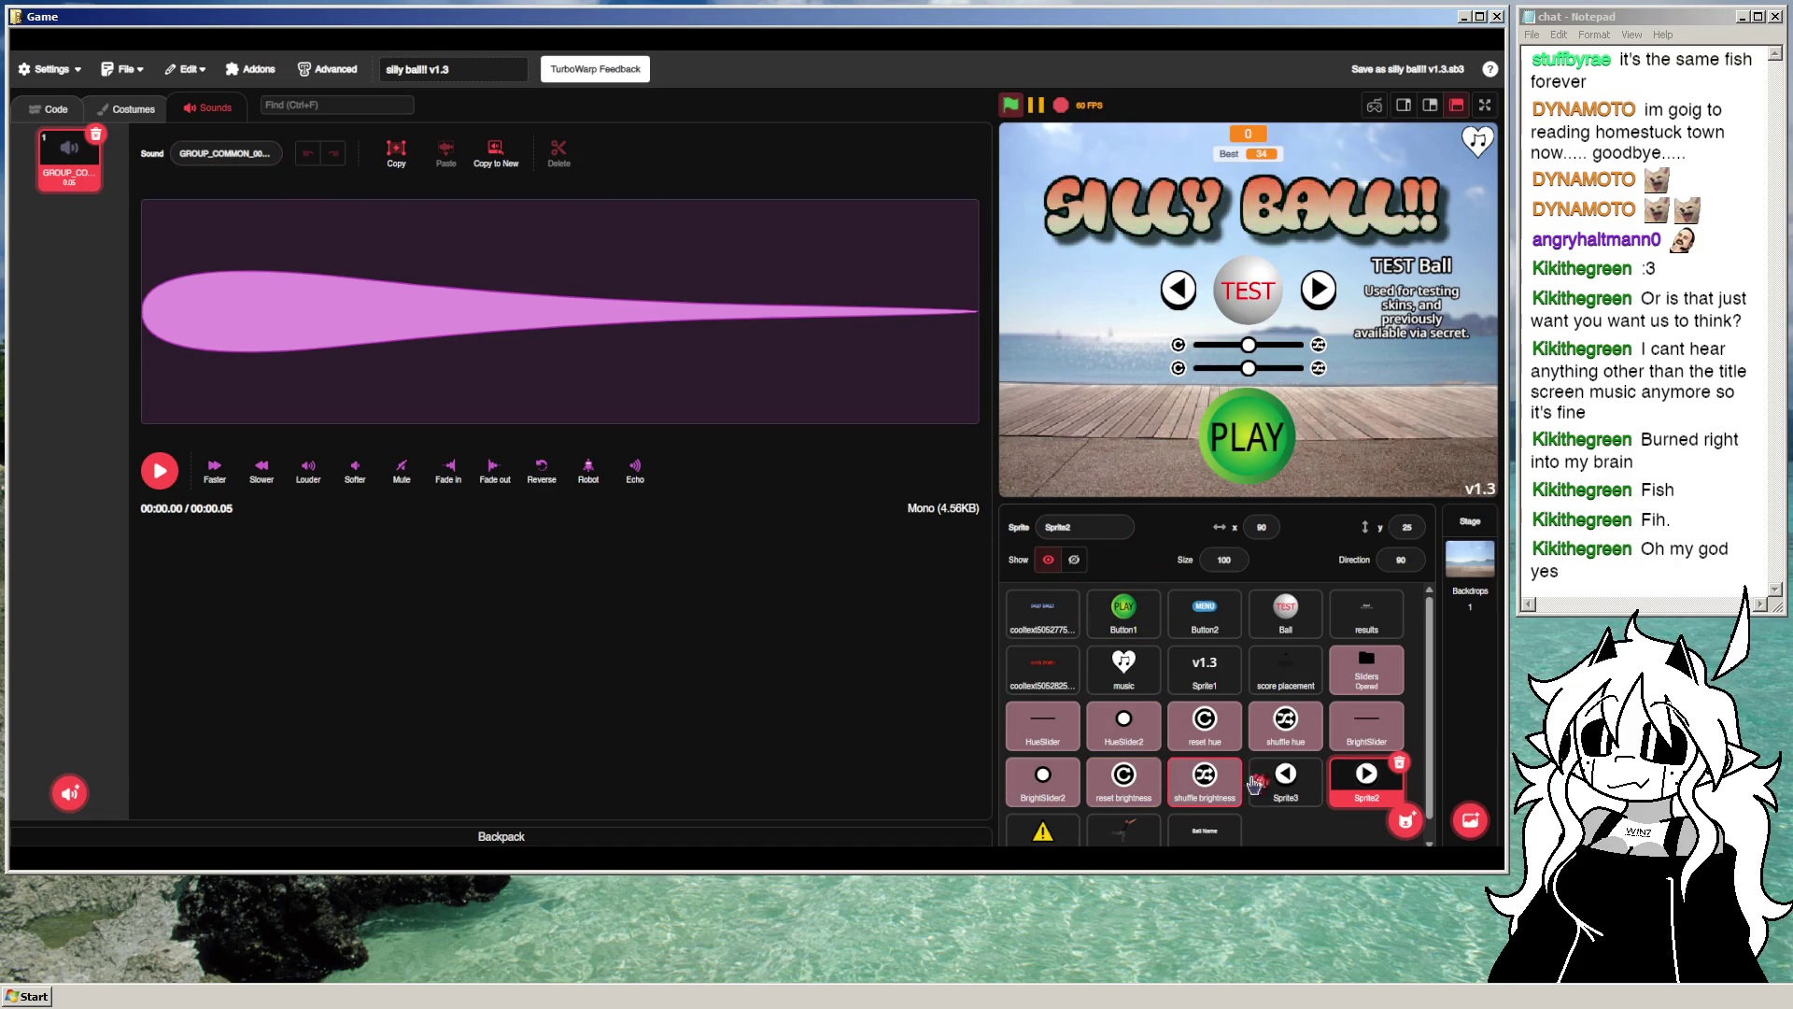
pyautogui.click(1132, 691)
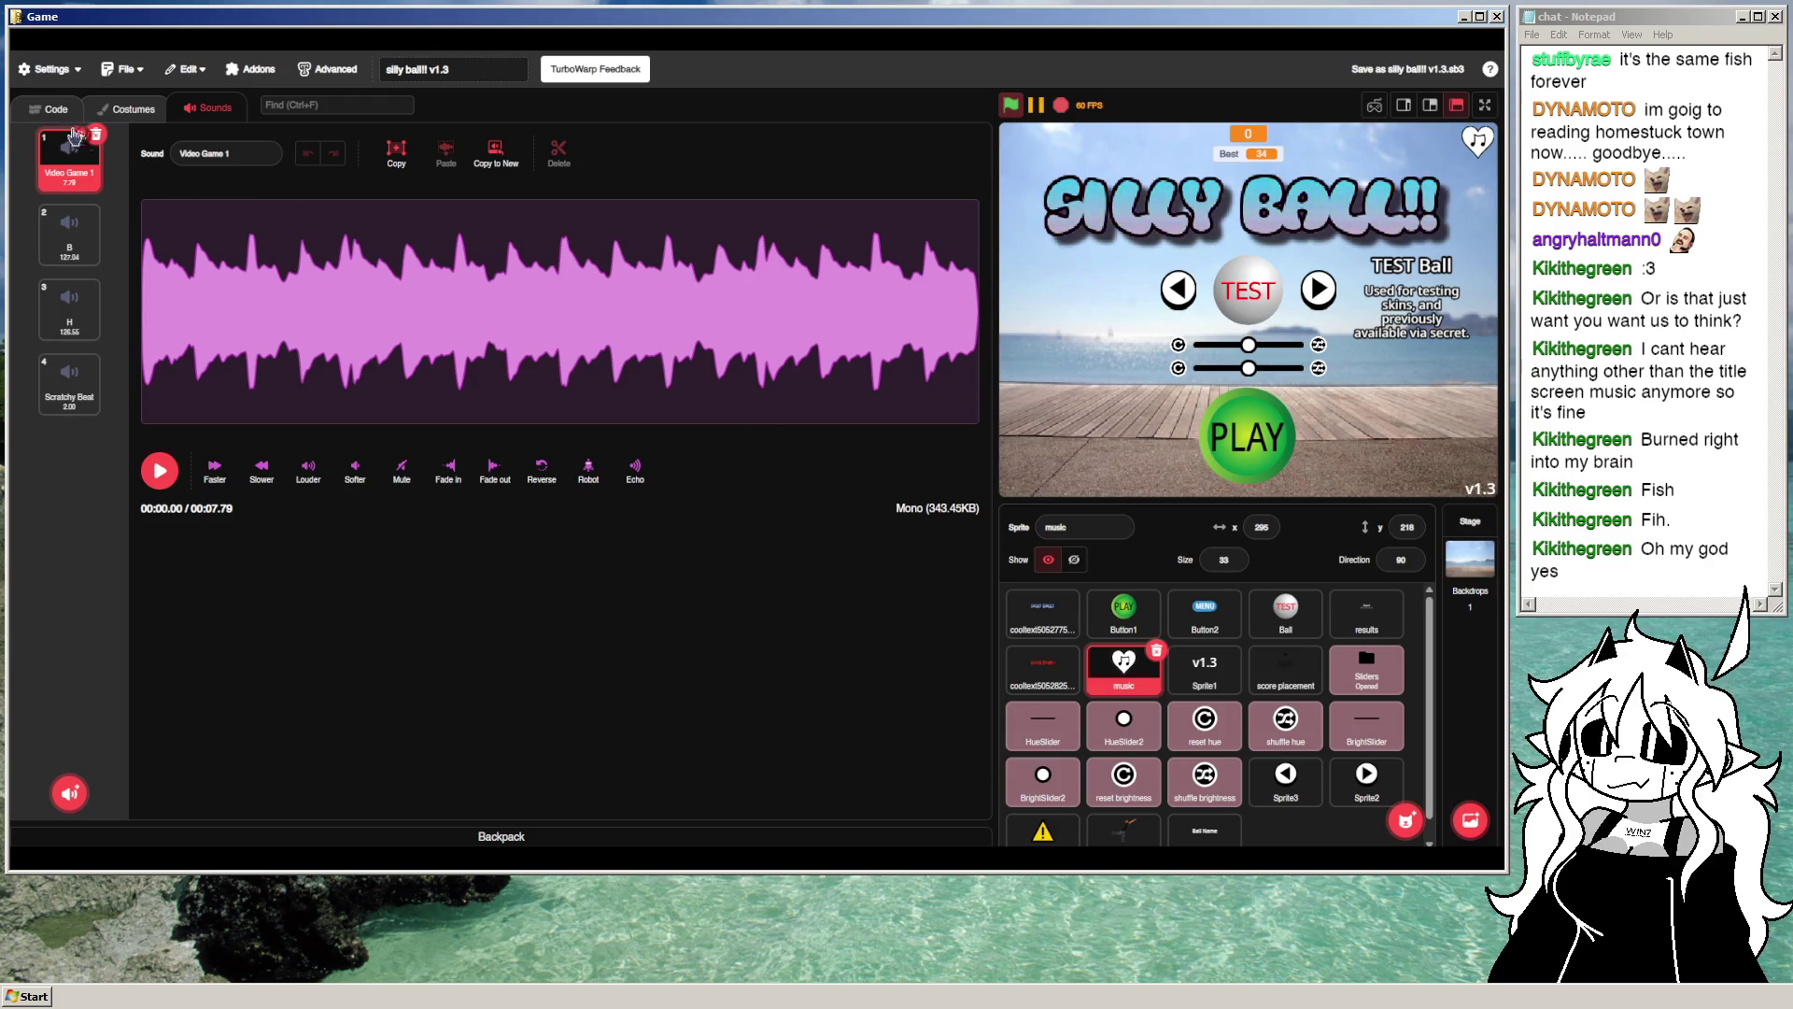
# Step: Check the music sprite's scripts, return to its sounds, then select the right-arrow sprite
pyautogui.click(45, 112)
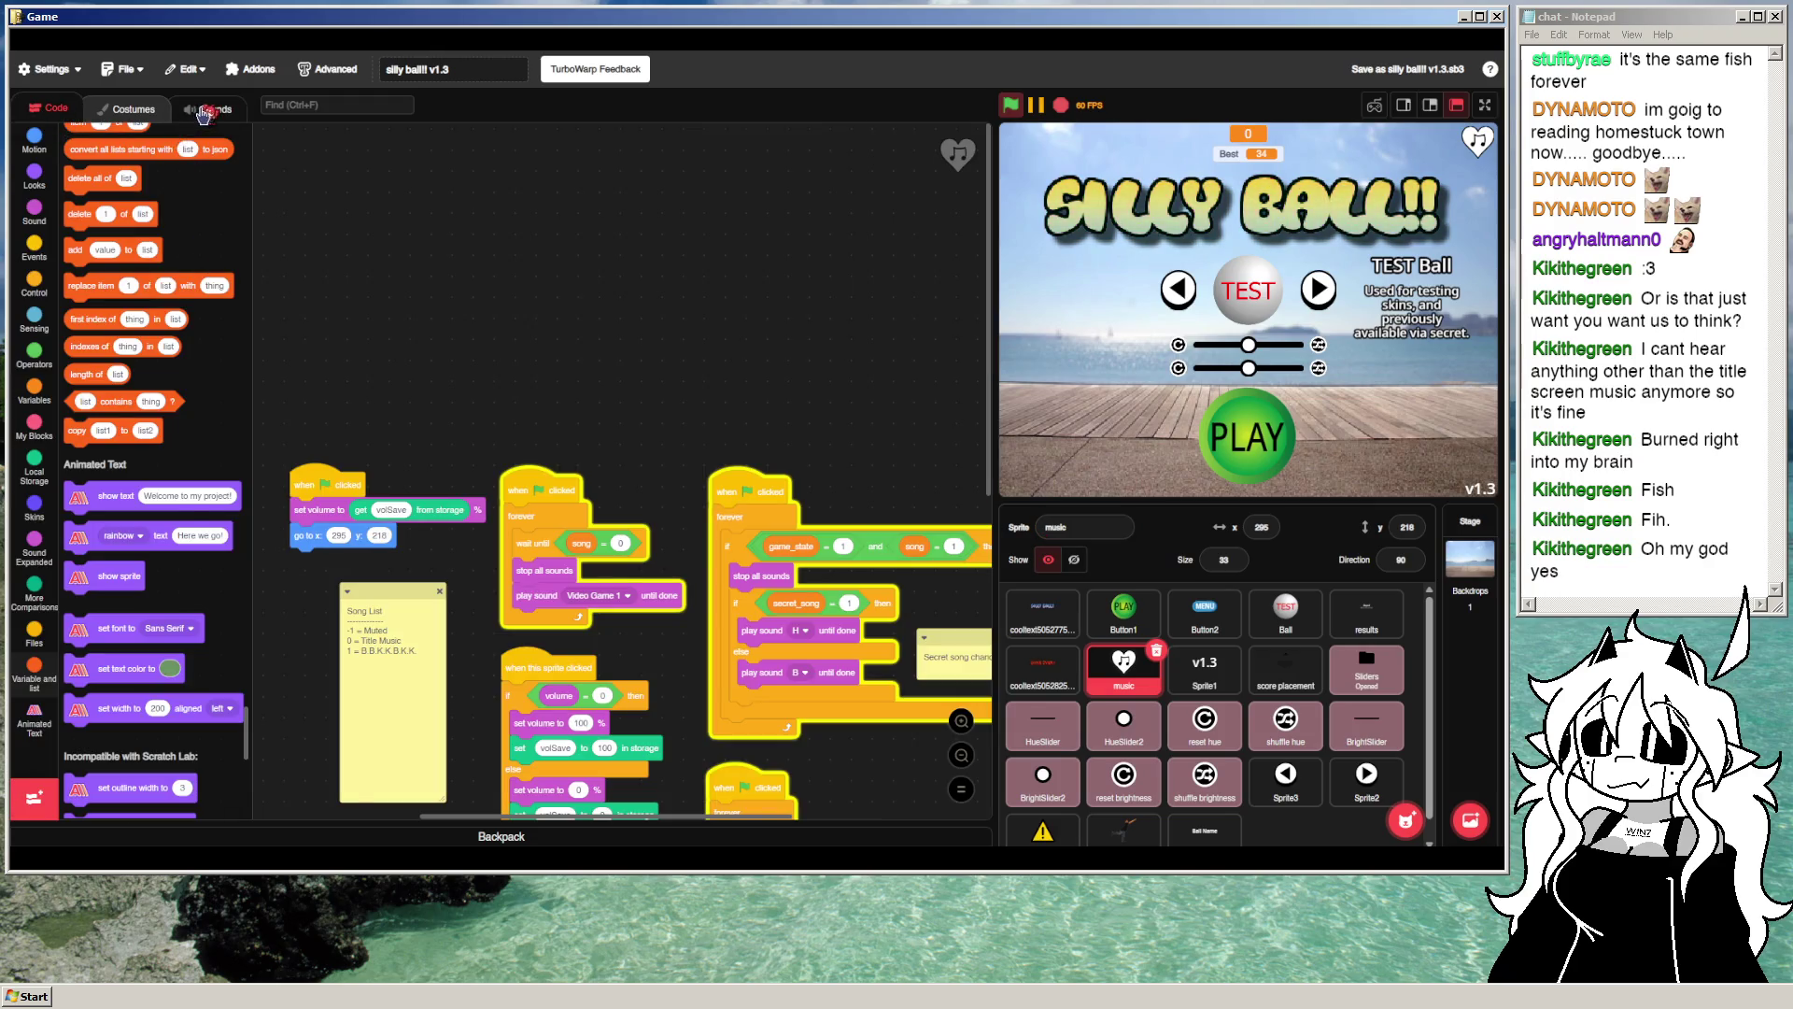
pyautogui.click(208, 109)
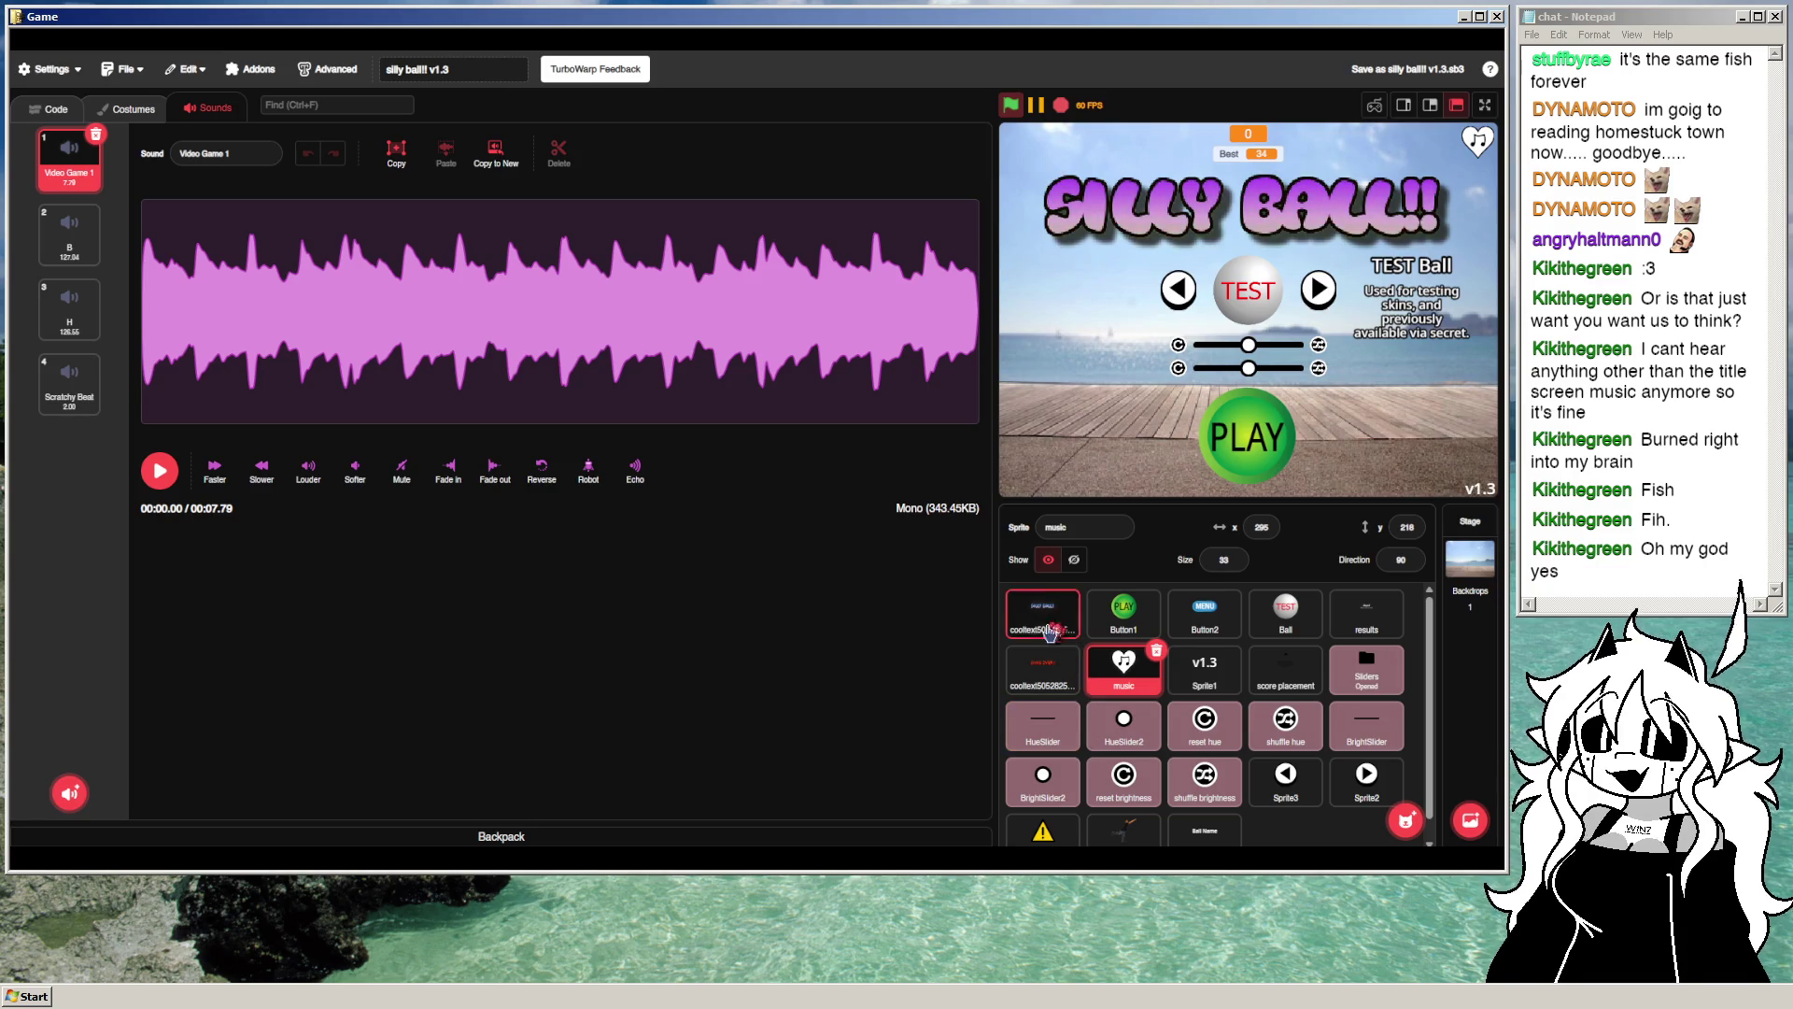
pyautogui.click(1320, 292)
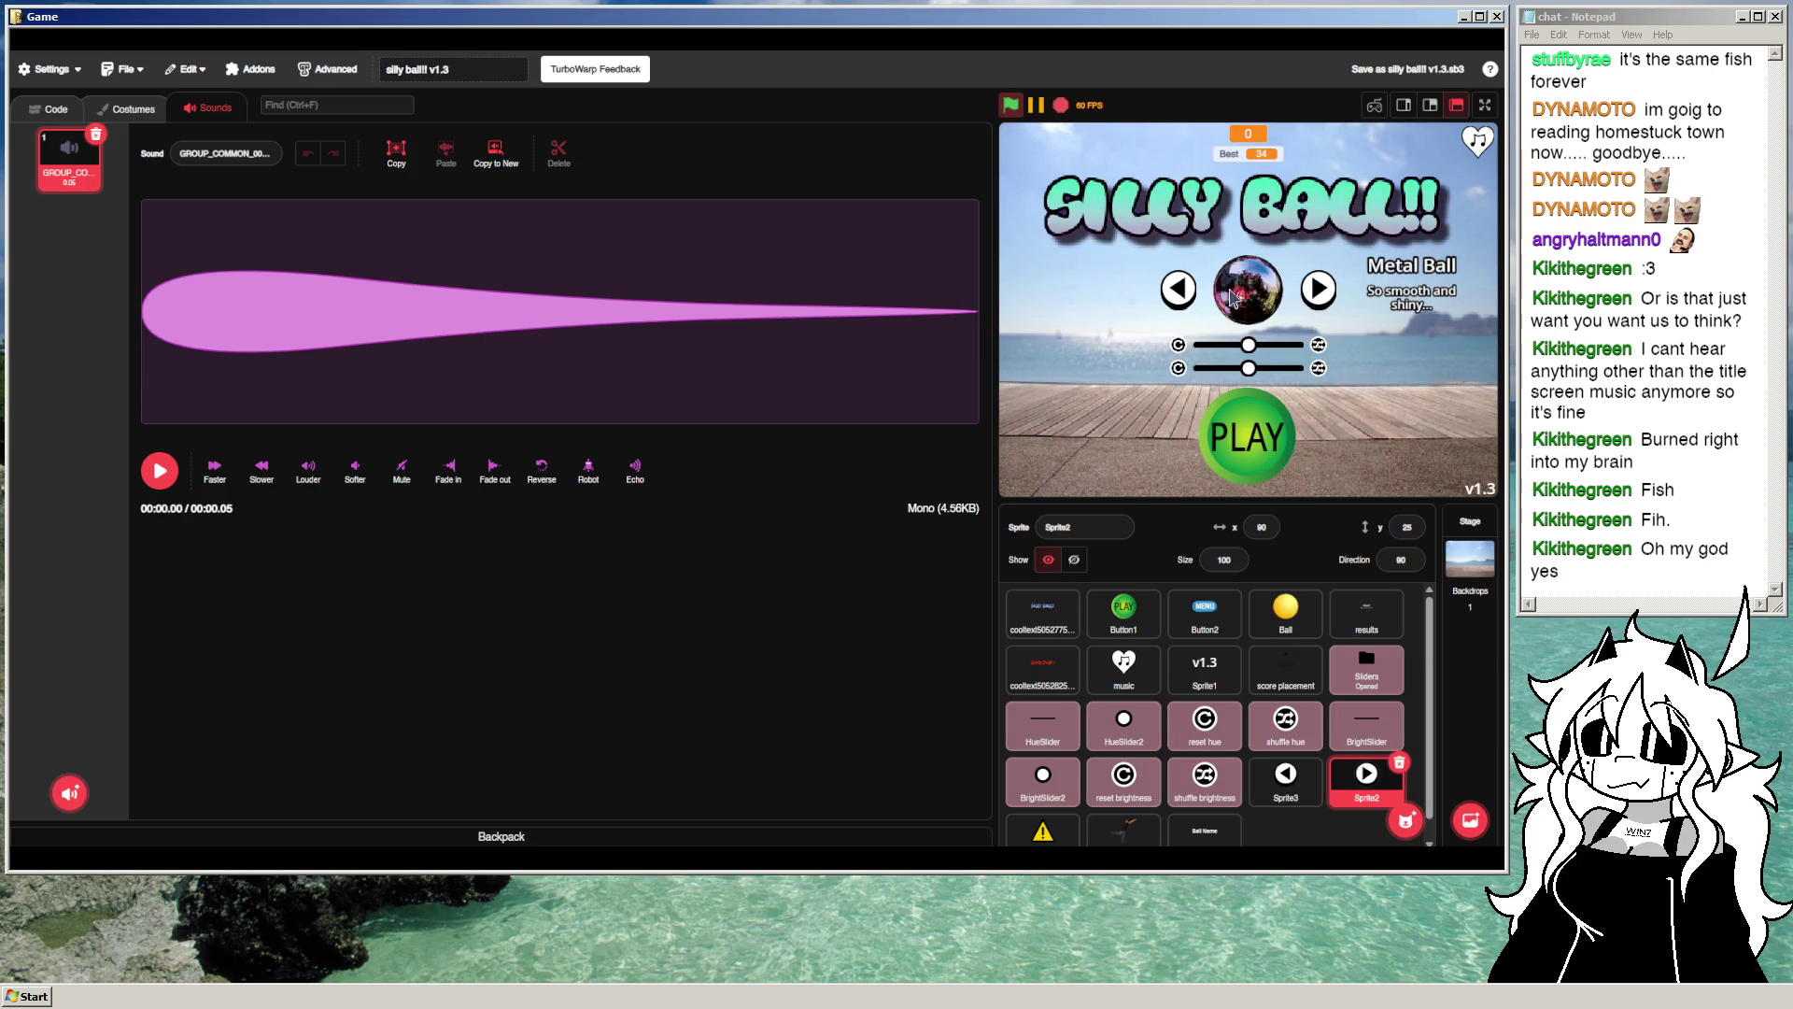
# Step: Cycle through every ball skin with the right arrow in full screen, then exit with Escape
pyautogui.click(49, 109)
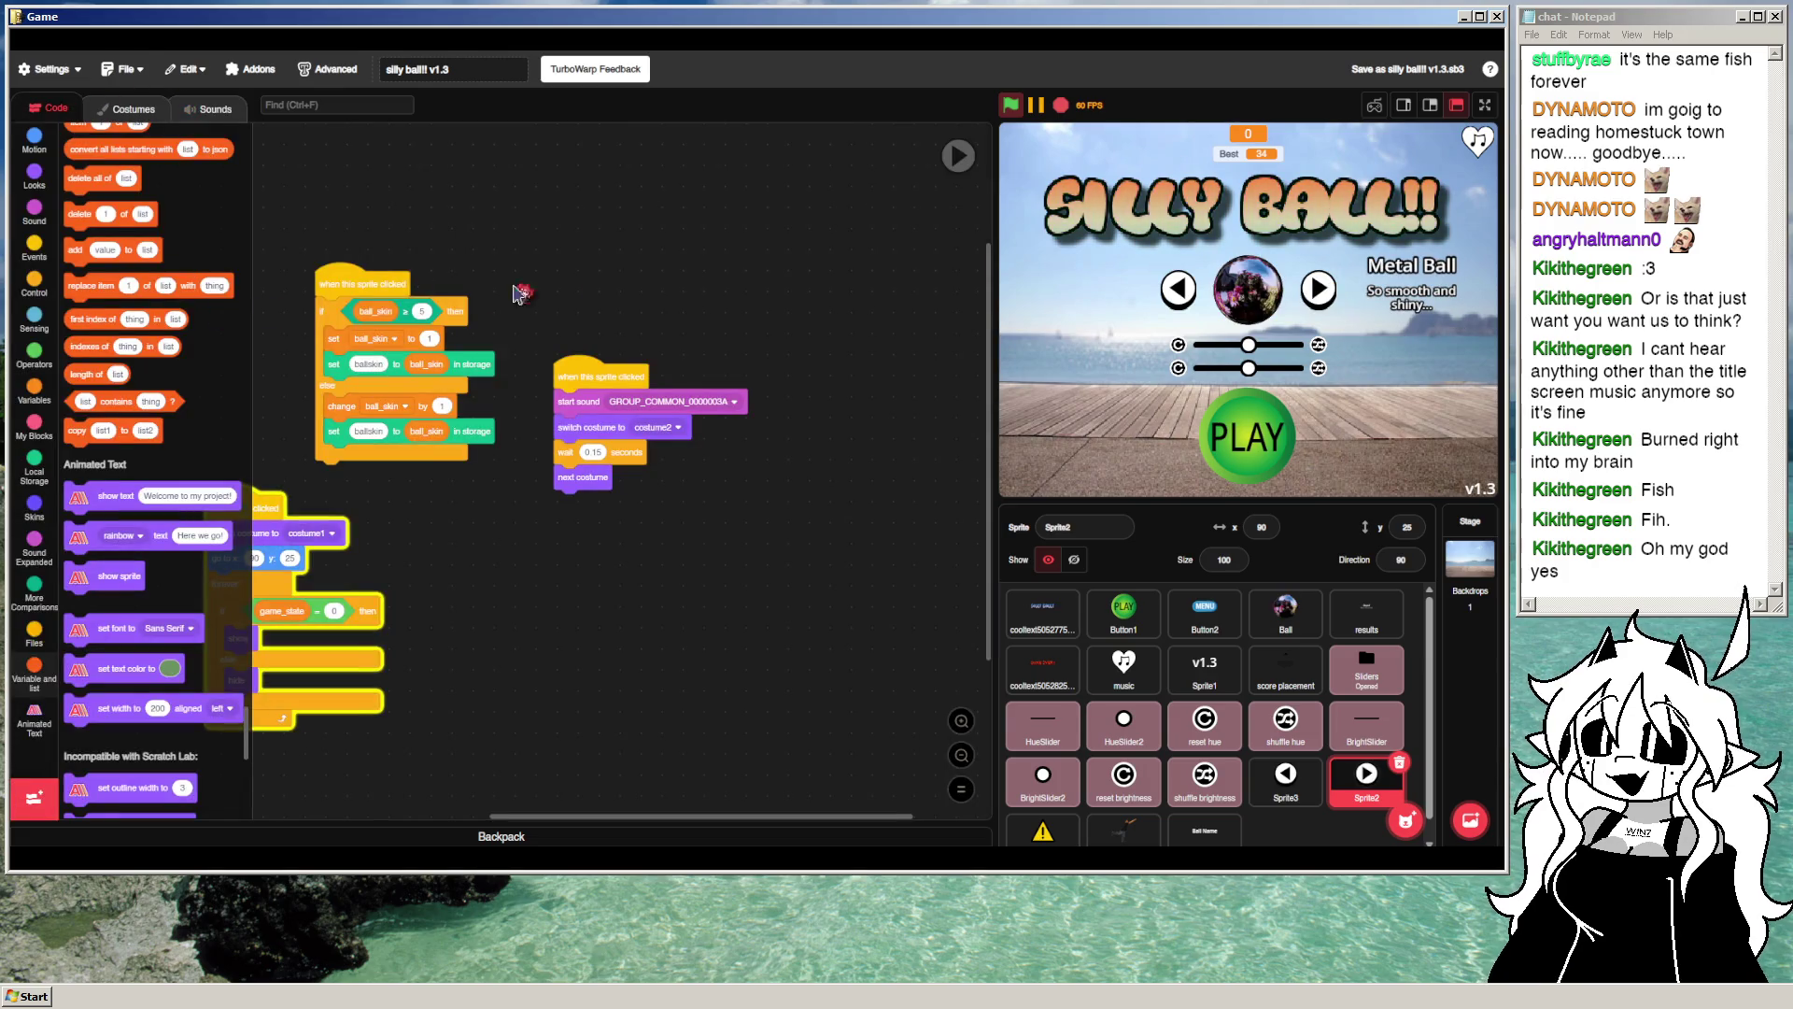
pyautogui.click(1485, 105)
pyautogui.click(920, 437)
pyautogui.click(920, 437)
pyautogui.click(920, 437)
pyautogui.click(920, 437)
pyautogui.click(920, 437)
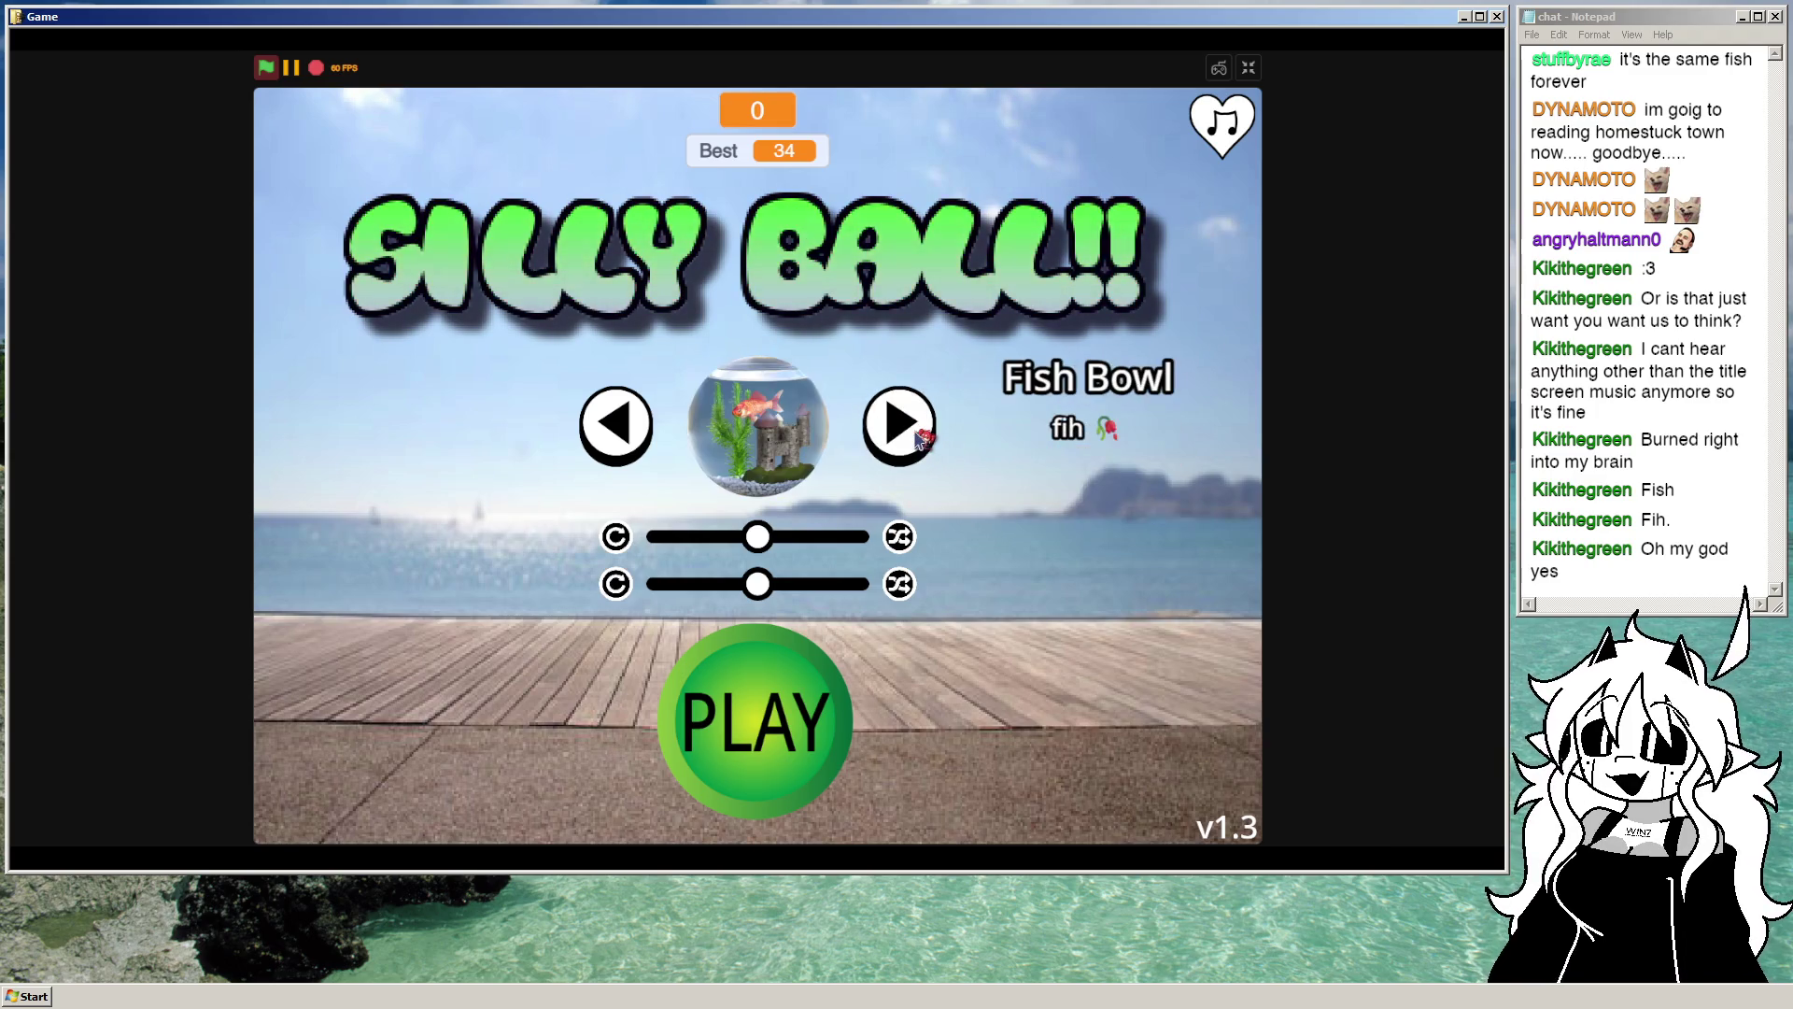
pyautogui.click(920, 437)
pyautogui.click(920, 437)
pyautogui.click(920, 437)
pyautogui.click(920, 437)
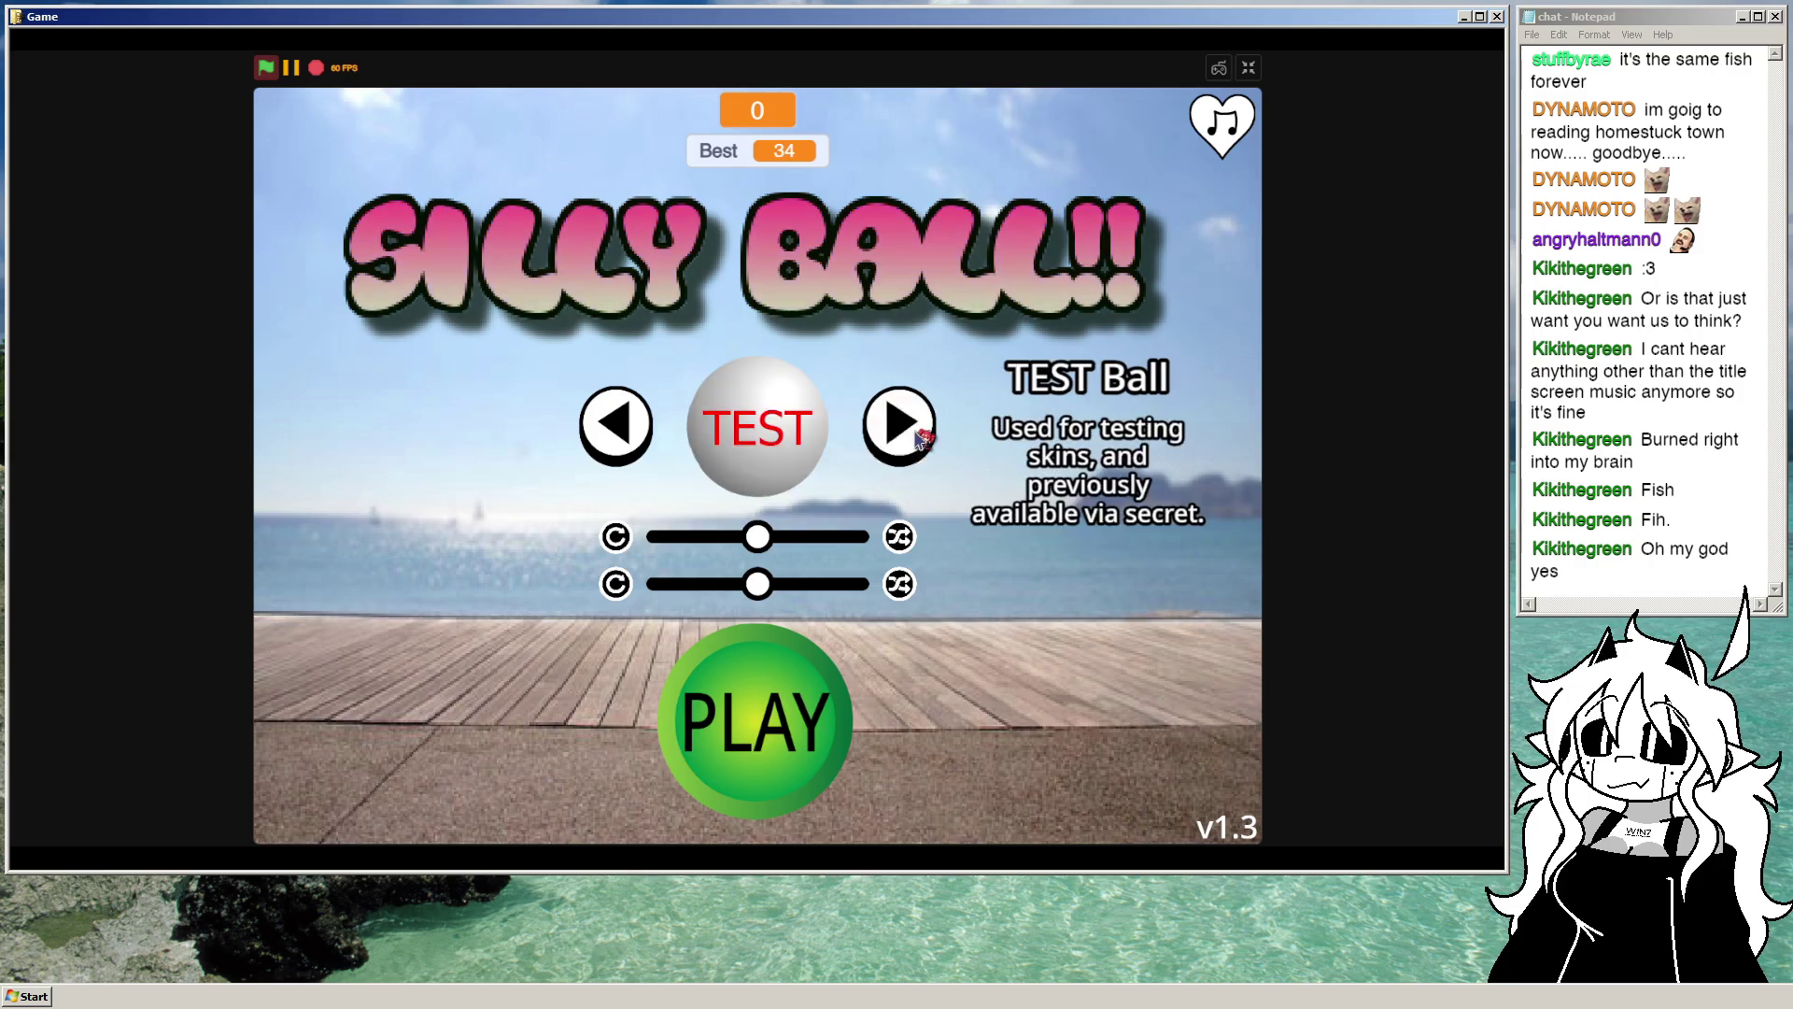
pyautogui.click(920, 437)
pyautogui.click(920, 437)
pyautogui.click(920, 438)
pyautogui.click(920, 437)
pyautogui.click(920, 437)
pyautogui.click(920, 437)
pyautogui.click(920, 437)
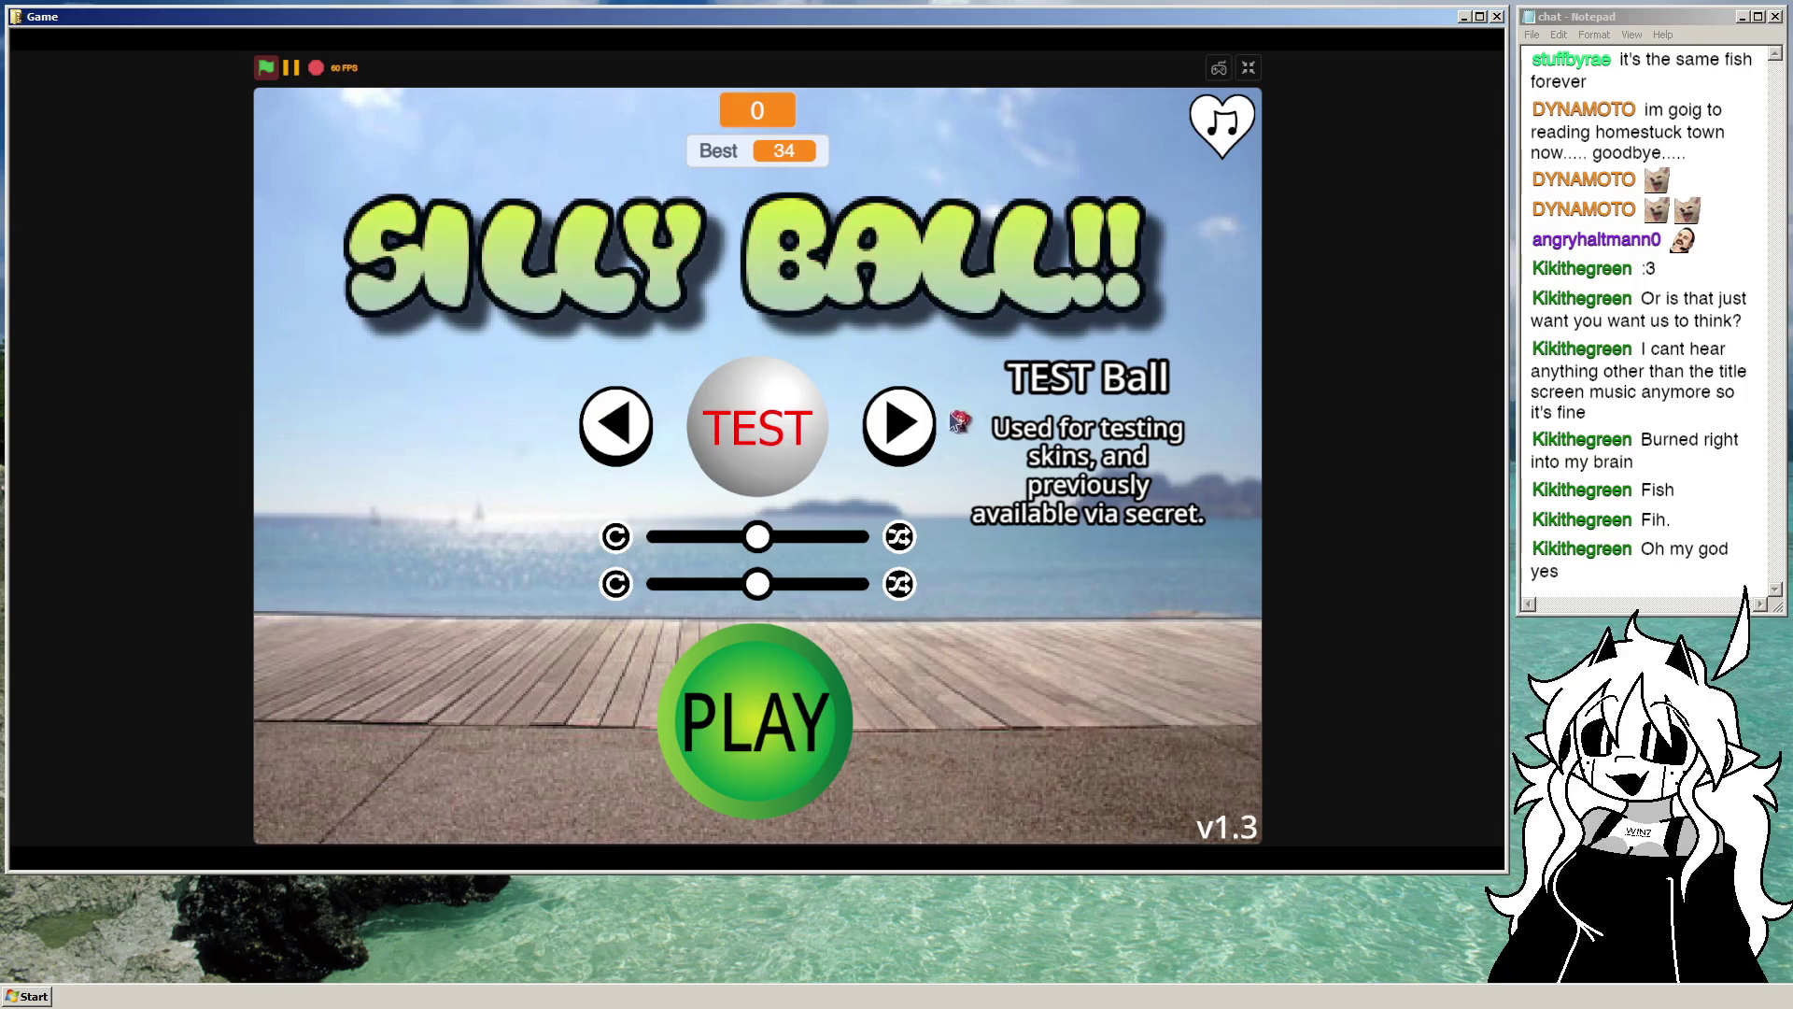
pyautogui.press('Escape')
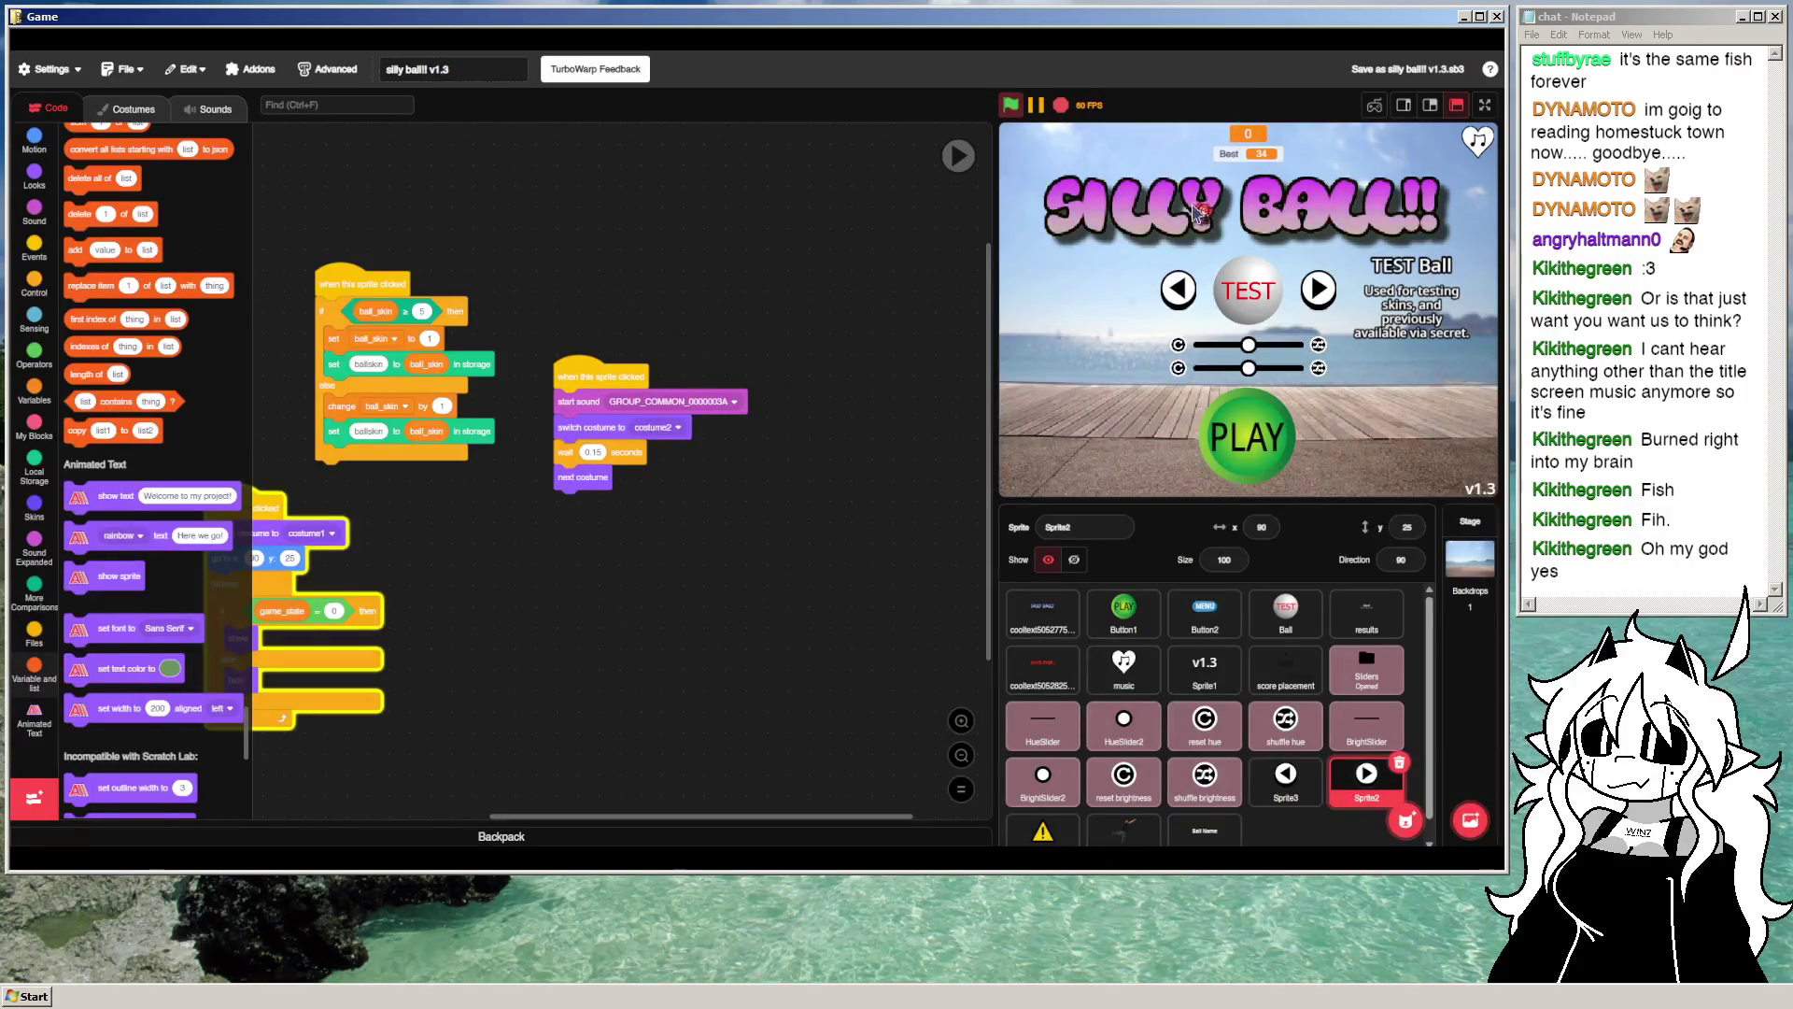
# Step: Stop the game, save as 'silly ball!! v1.3.sb3', and click the stage's left arrow
pyautogui.click(1062, 106)
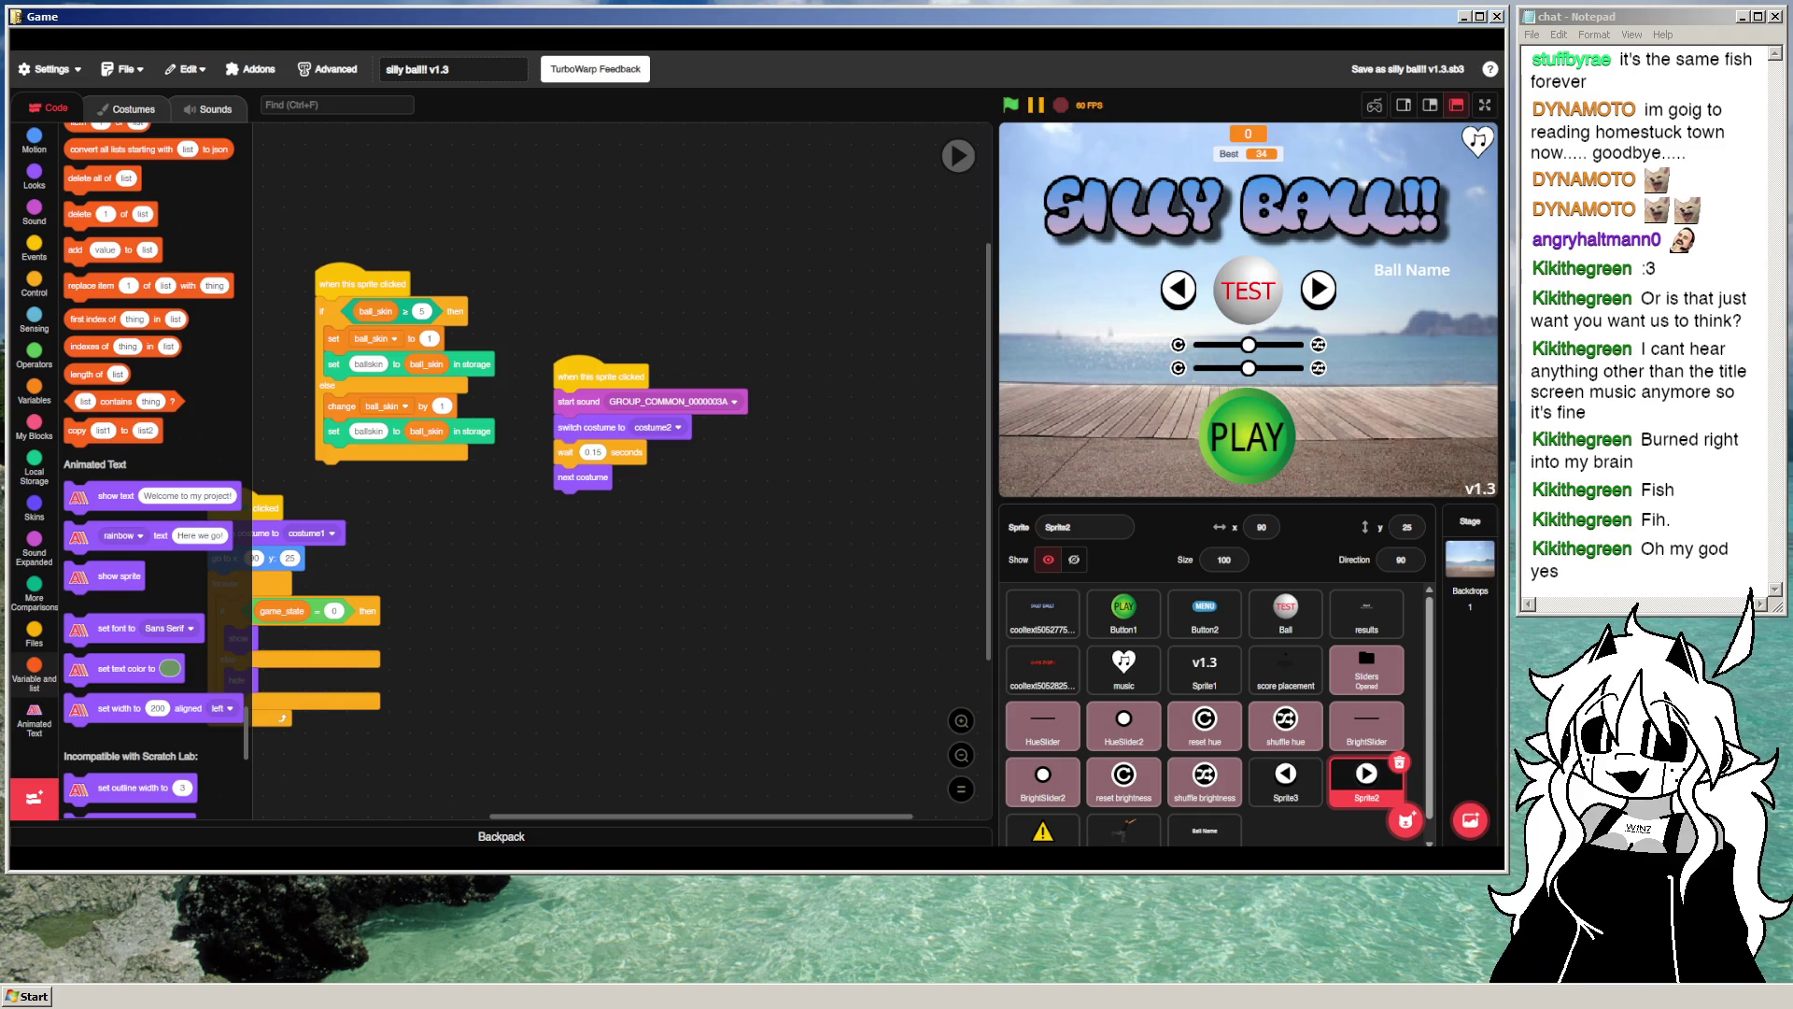
pyautogui.click(1408, 69)
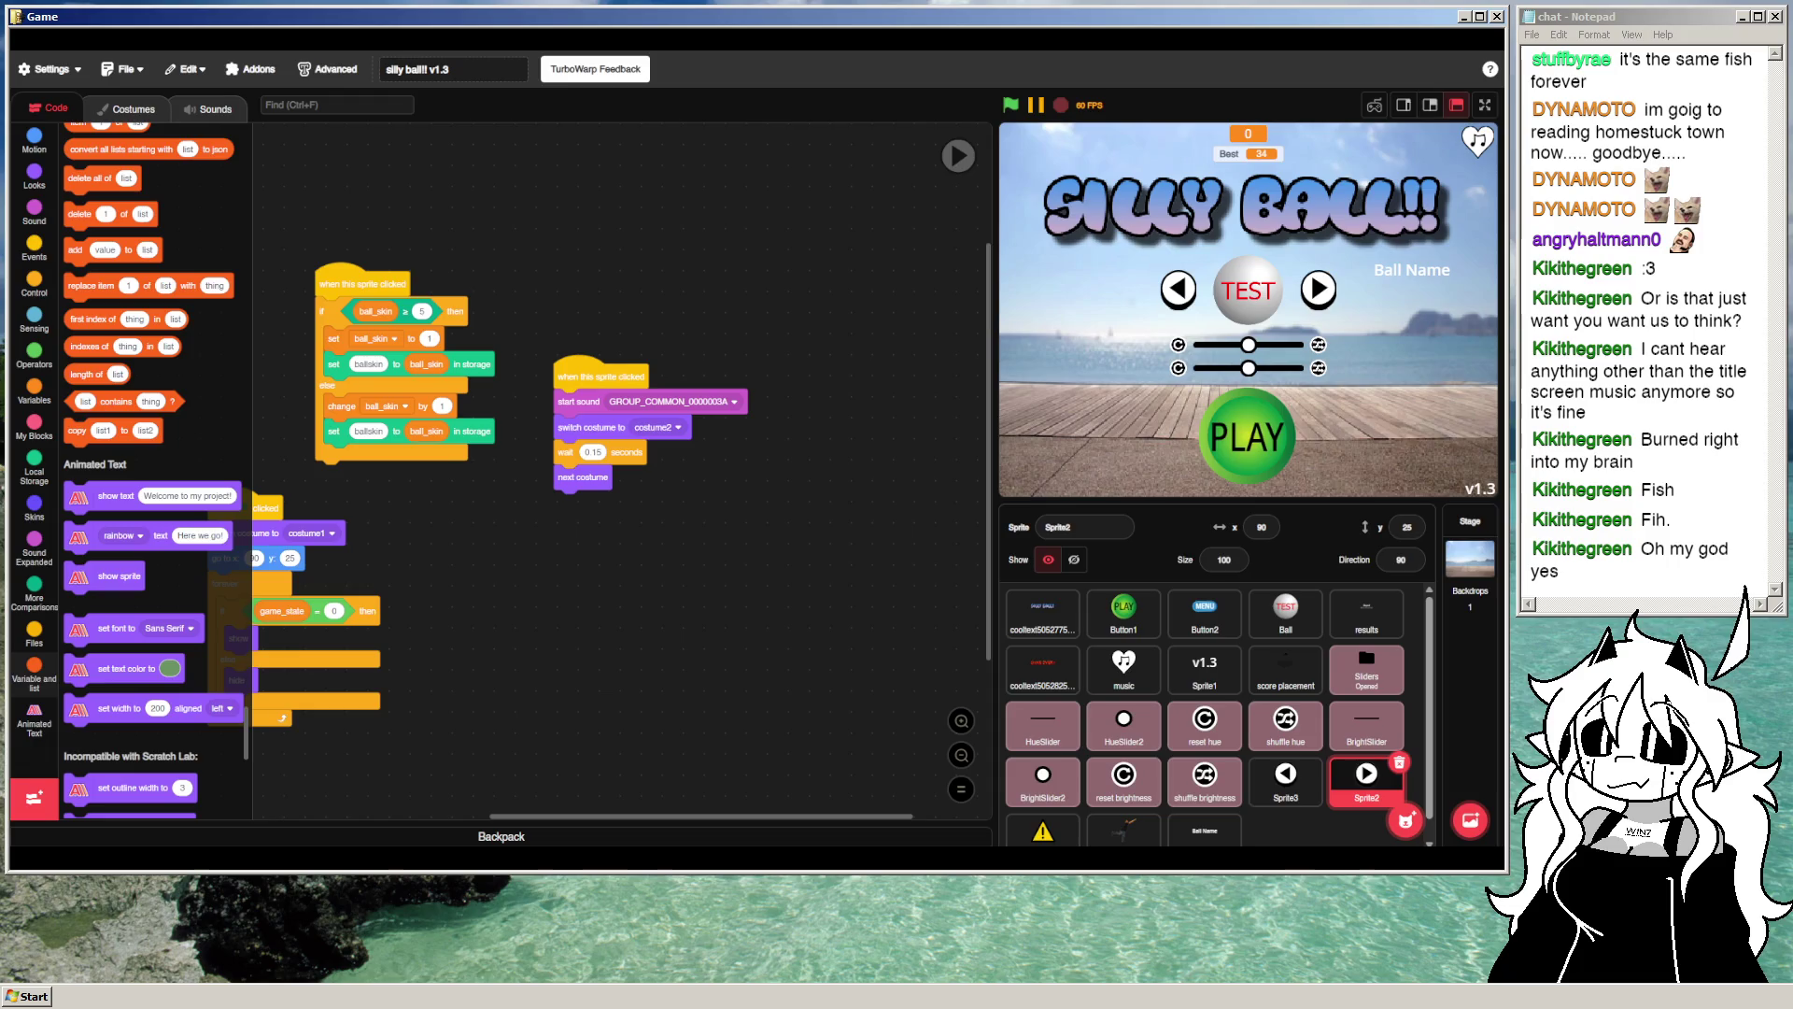
pyautogui.click(1179, 290)
pyautogui.click(1181, 295)
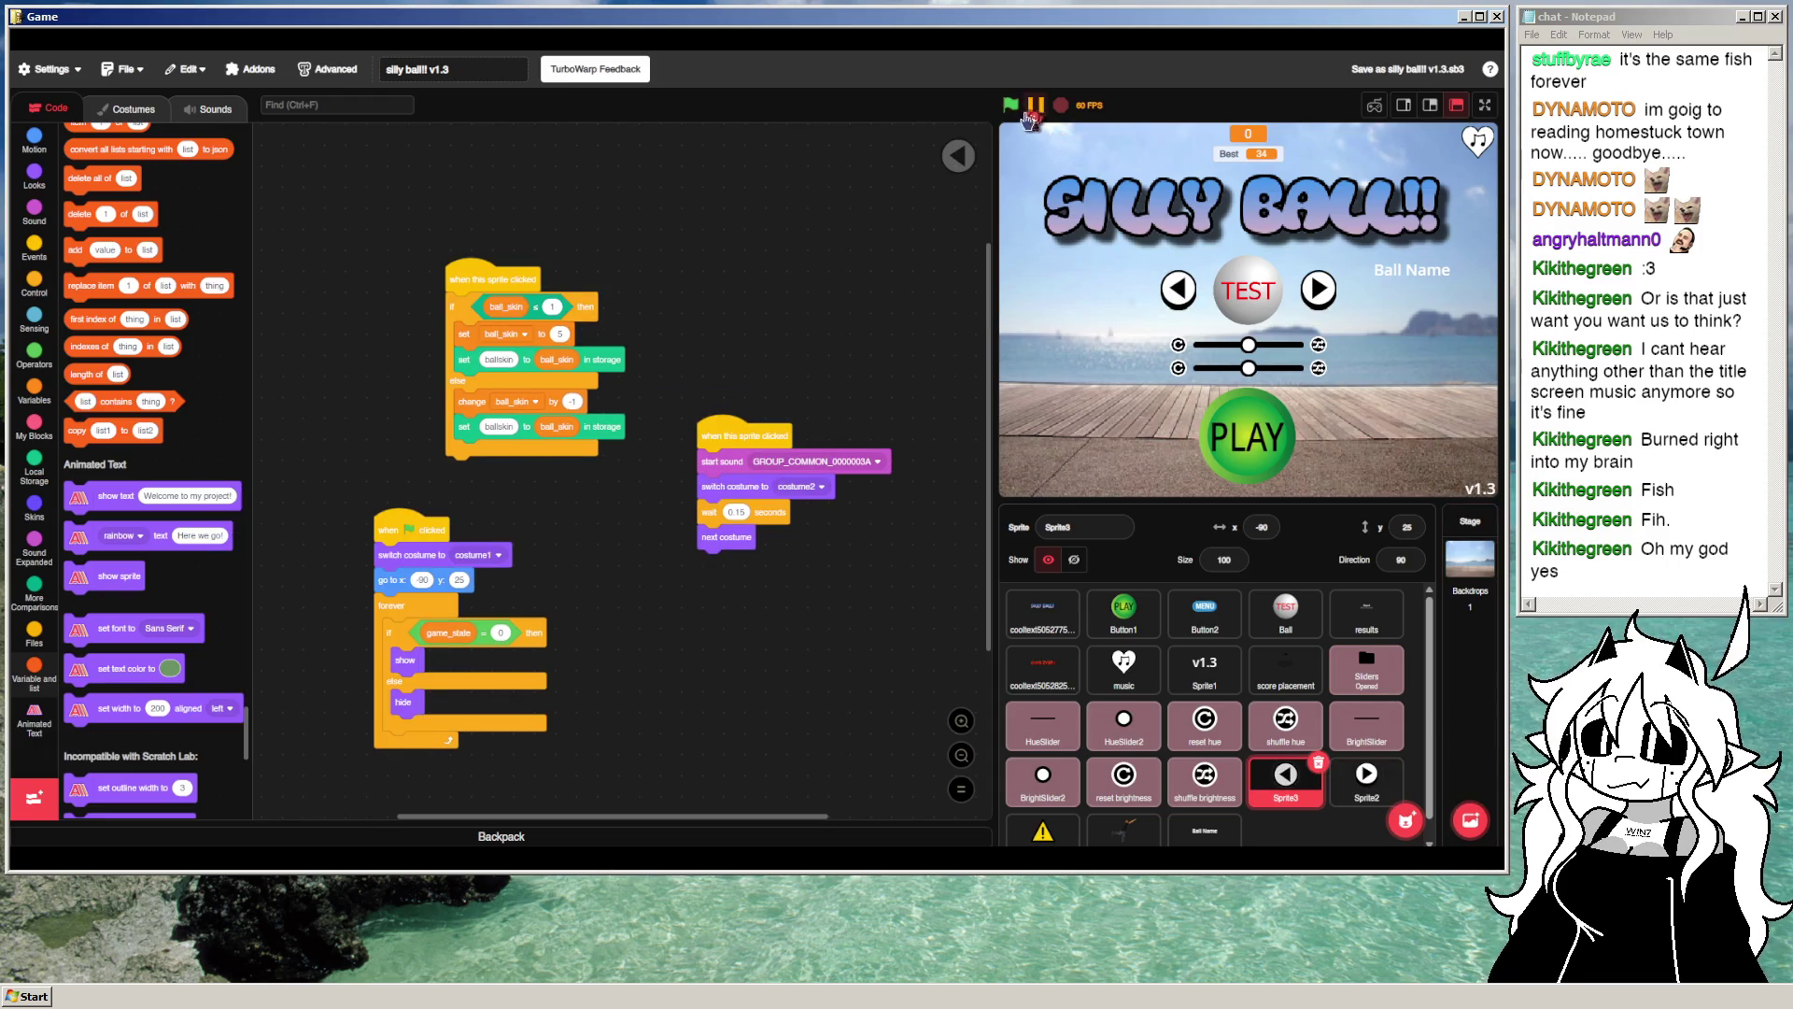
# Step: Step the skin back with the left arrow and save the project to its existing file
pyautogui.click(1178, 297)
pyautogui.click(1028, 105)
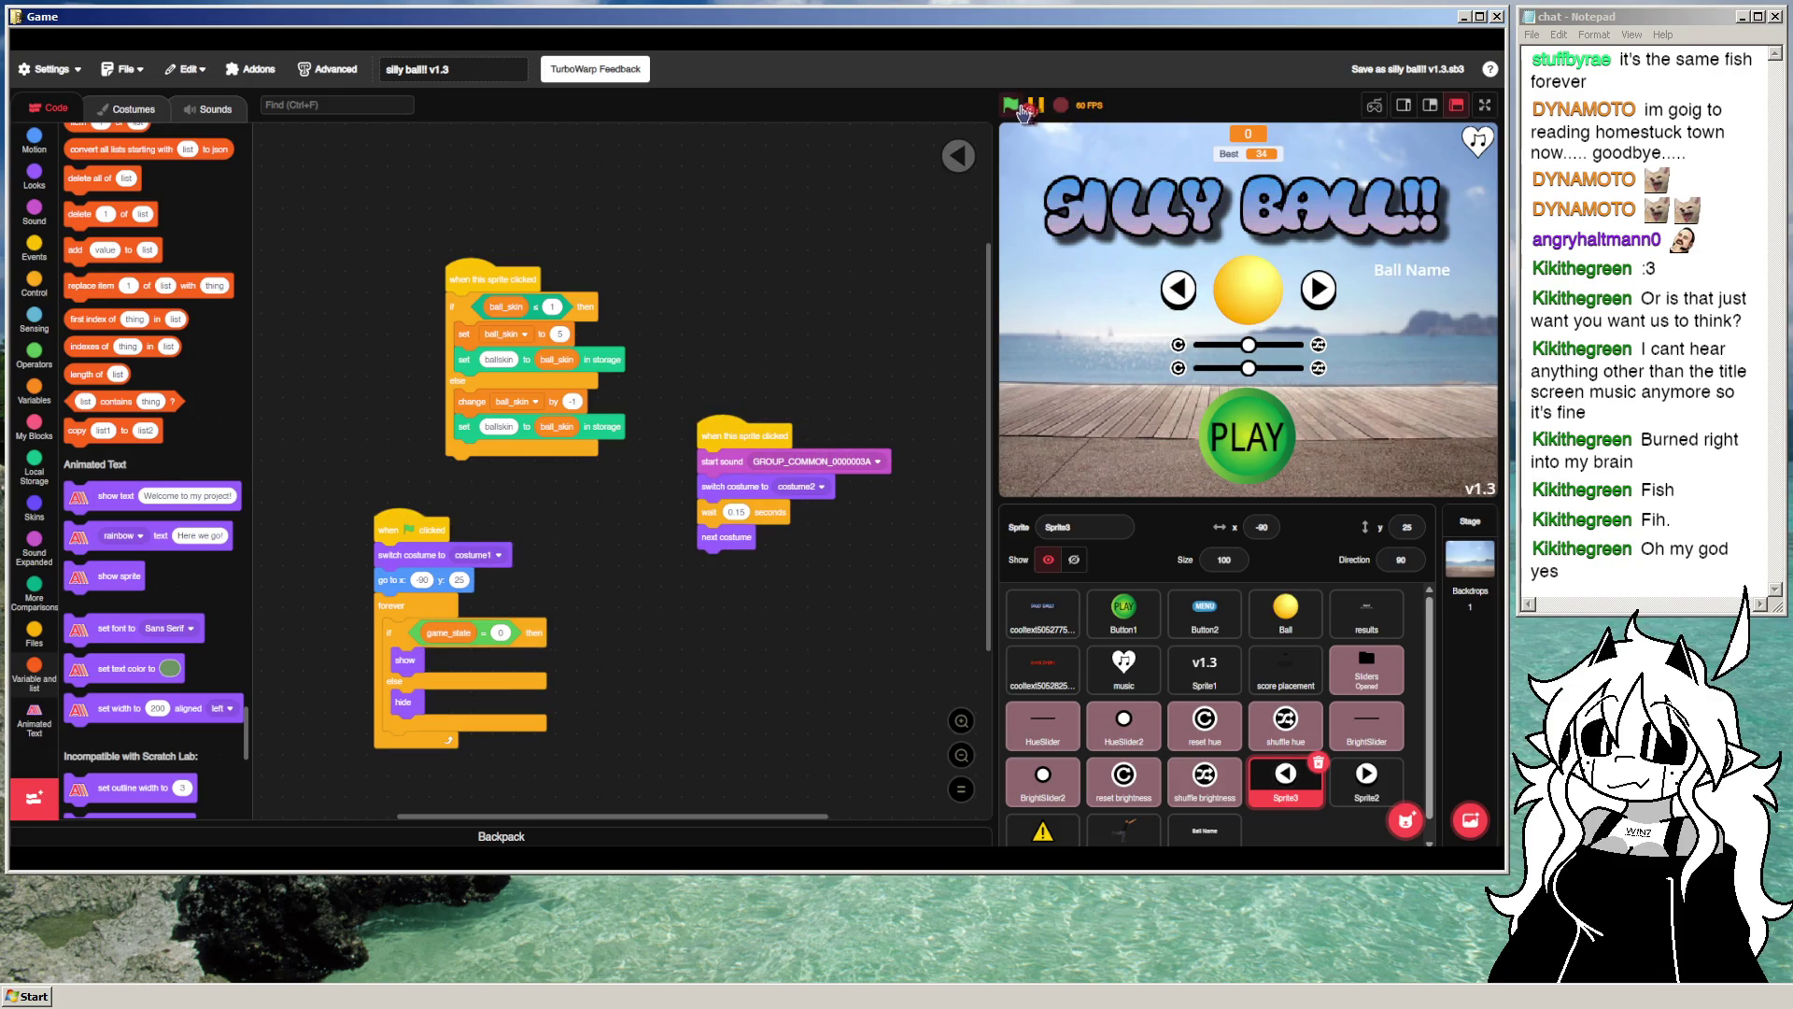
pyautogui.click(122, 69)
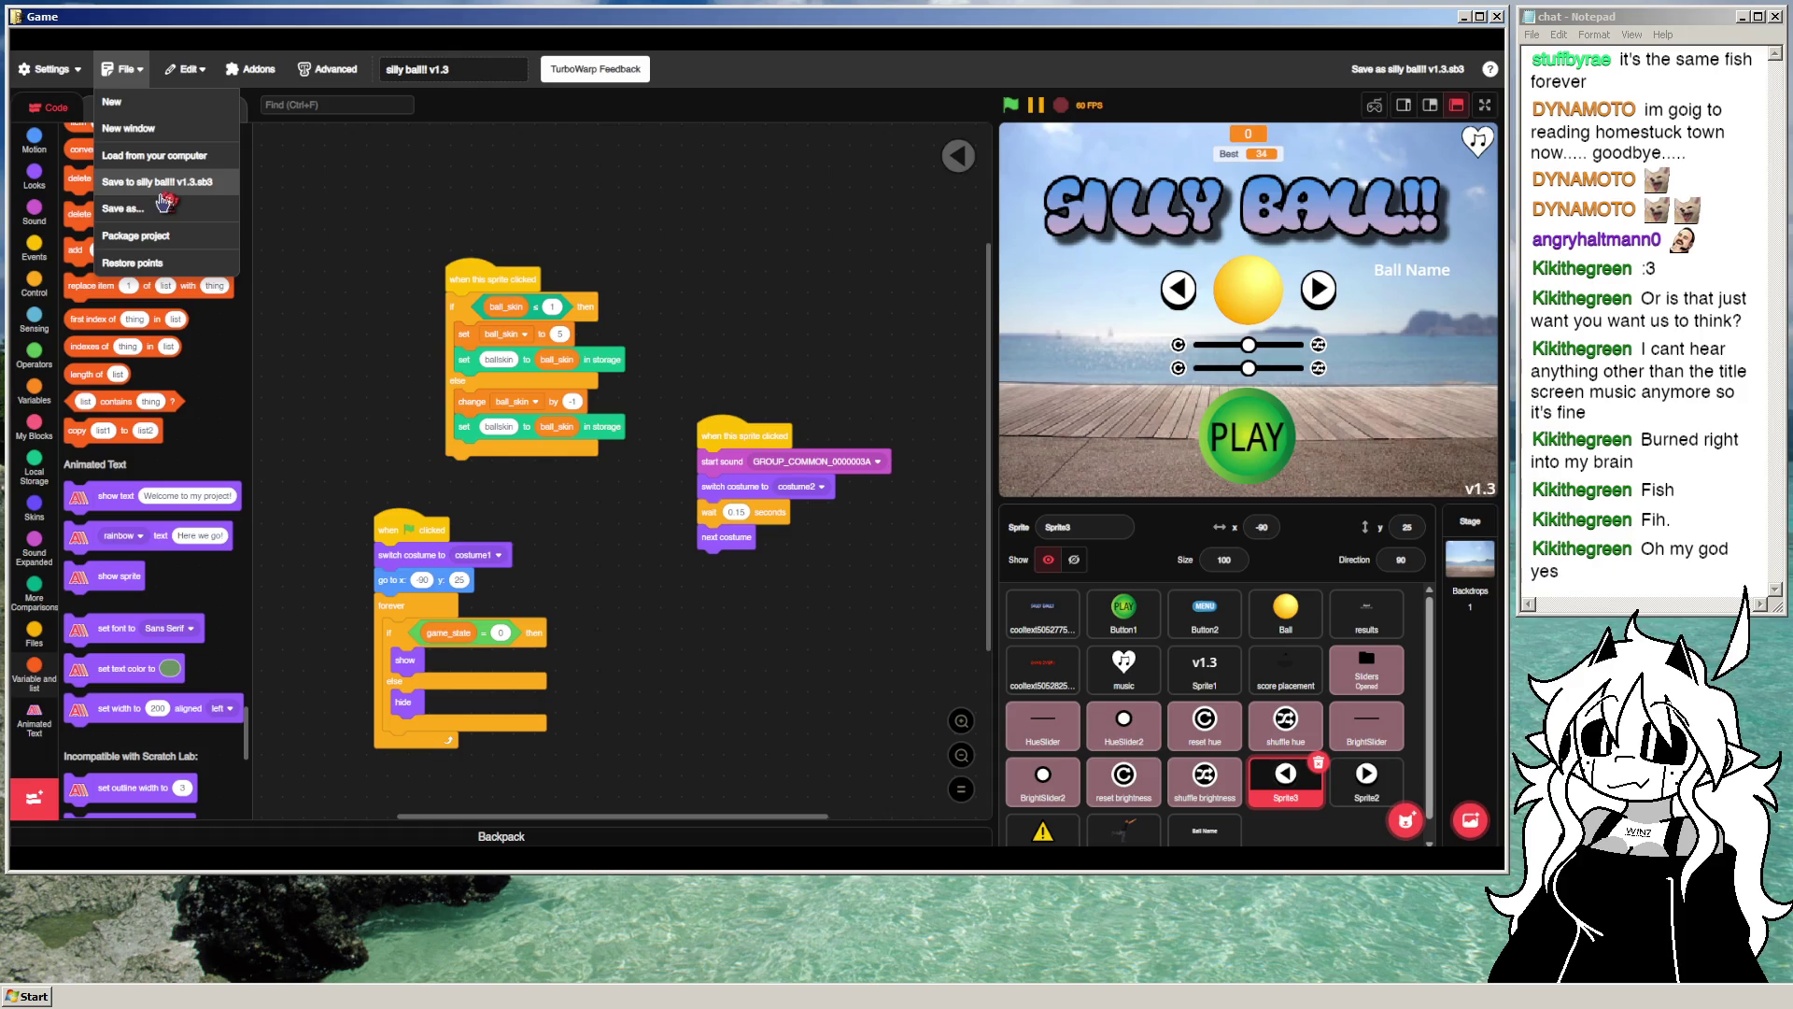
pyautogui.click(166, 195)
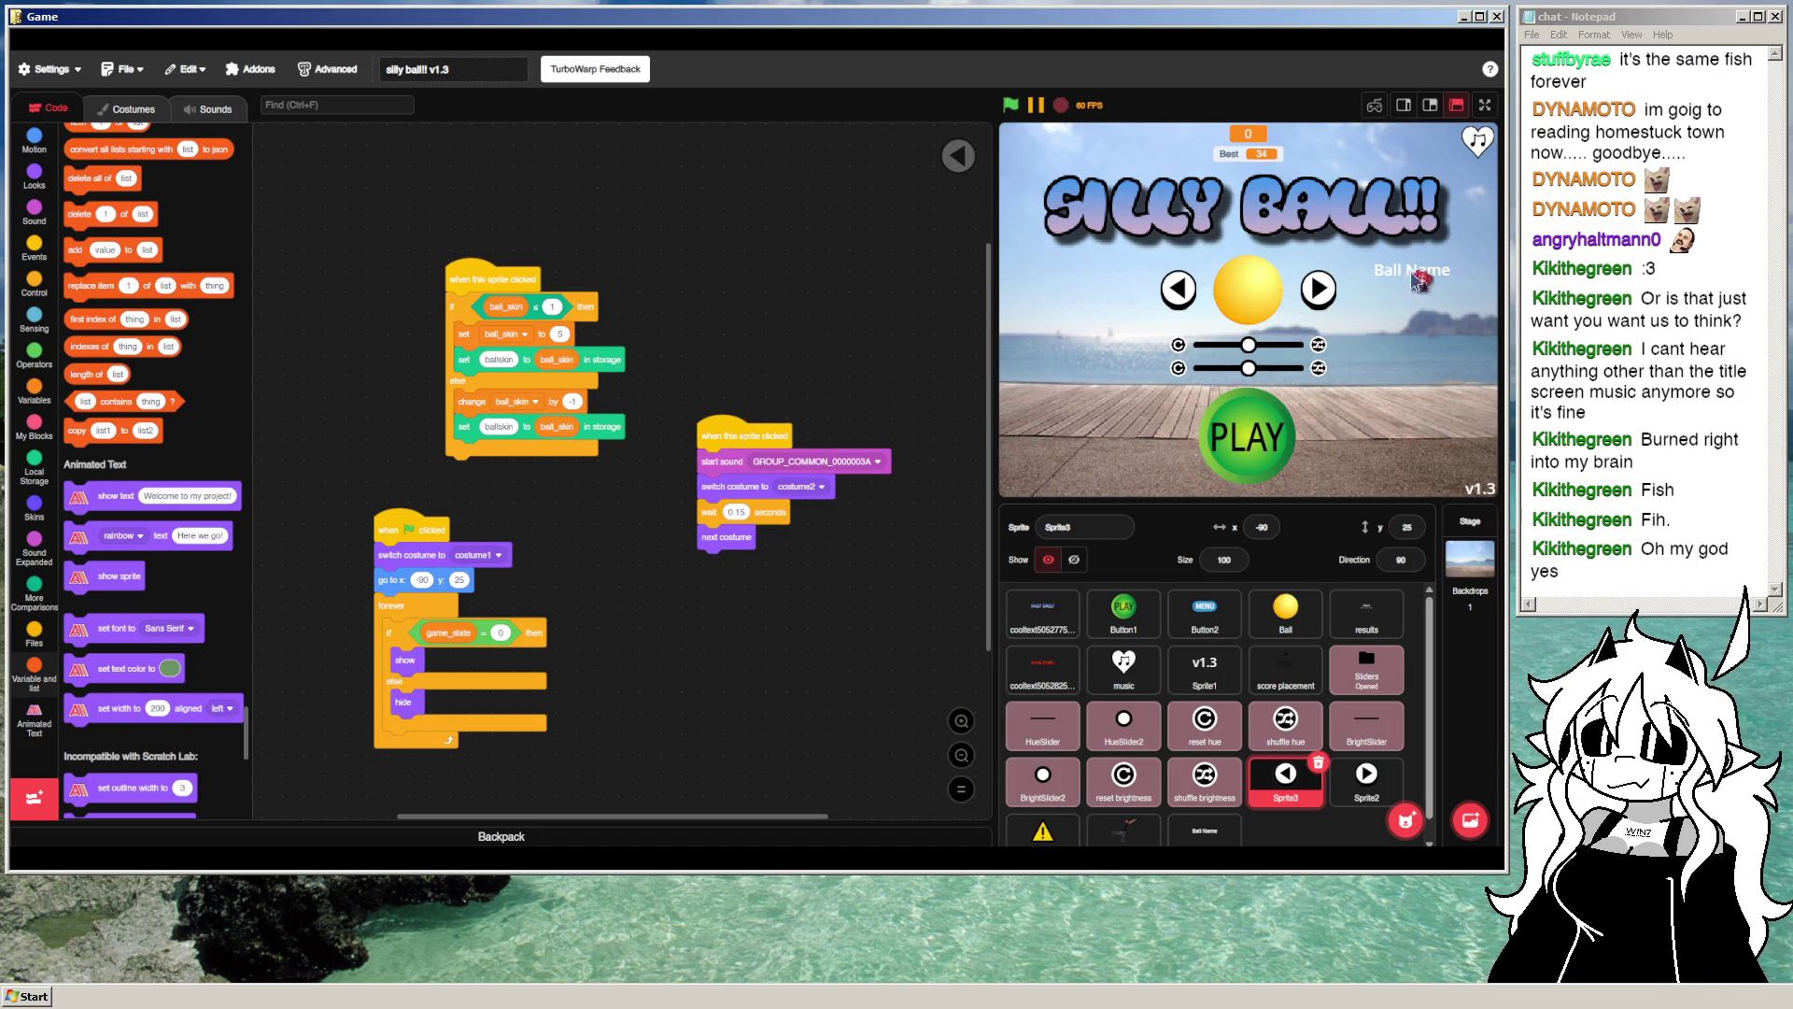
# Step: Restart the game and test the arrows until the yellow default ball returns
pyautogui.click(1319, 304)
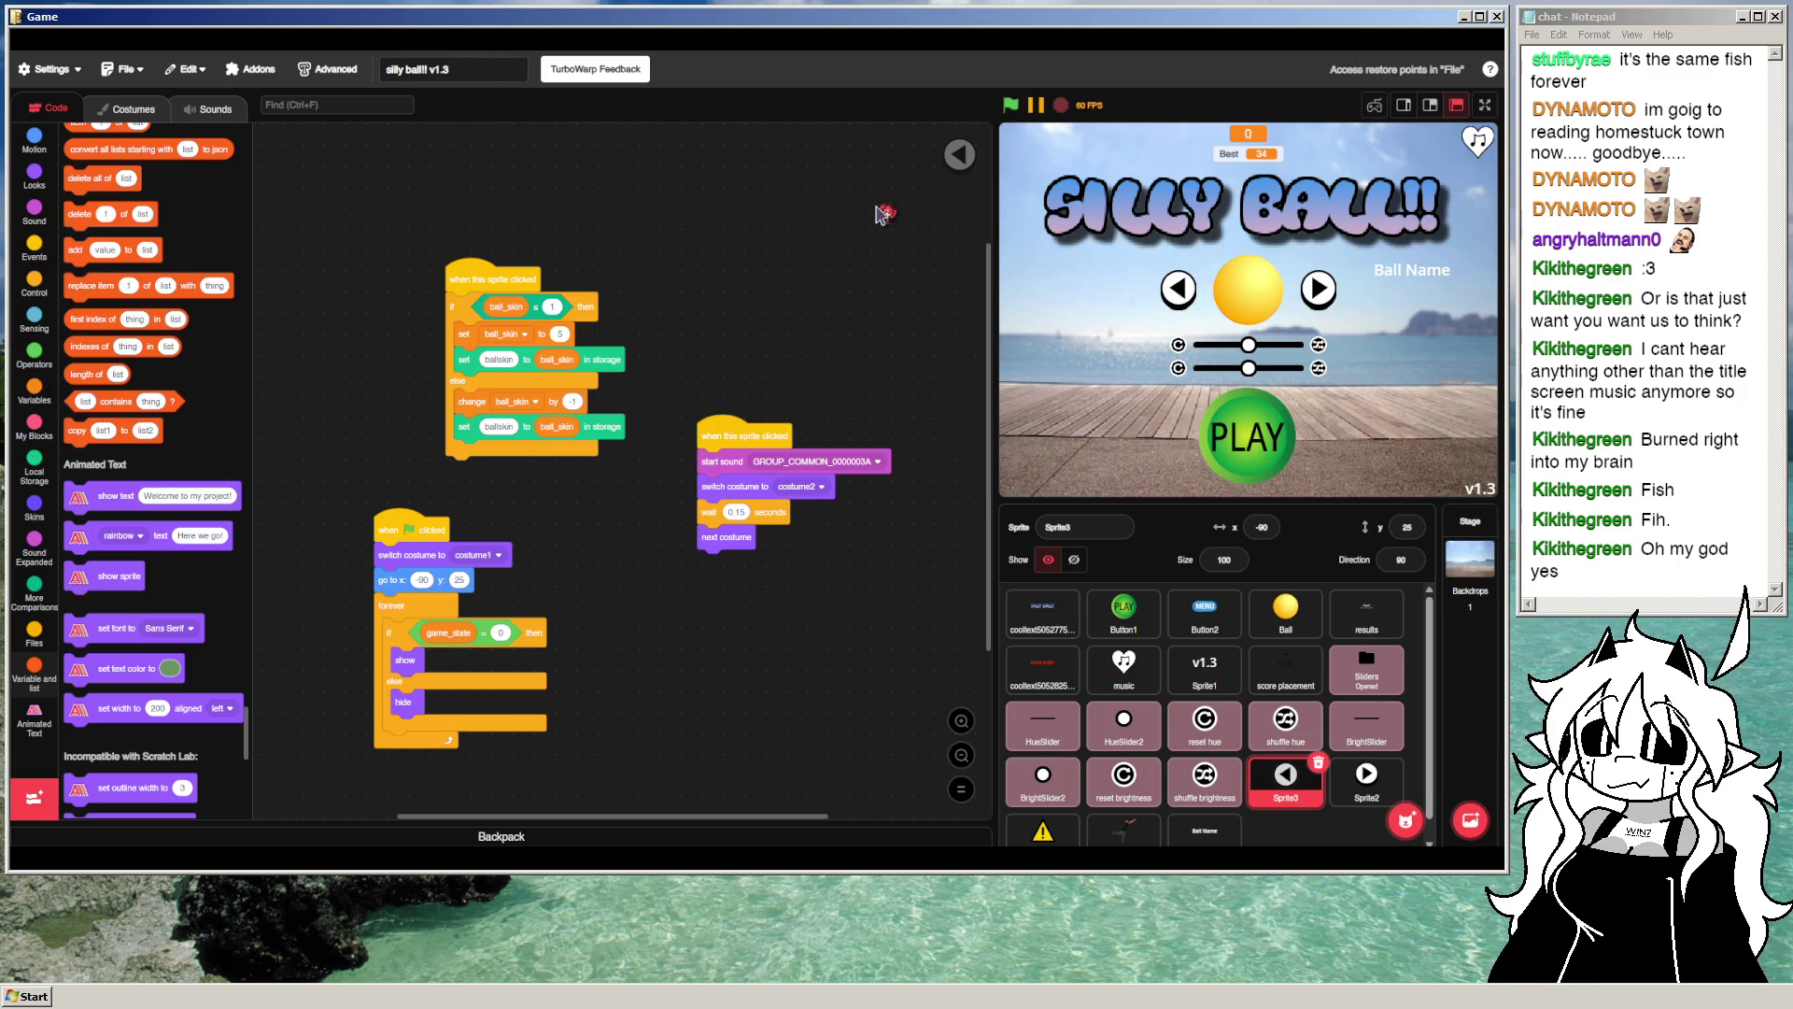
pyautogui.click(1014, 108)
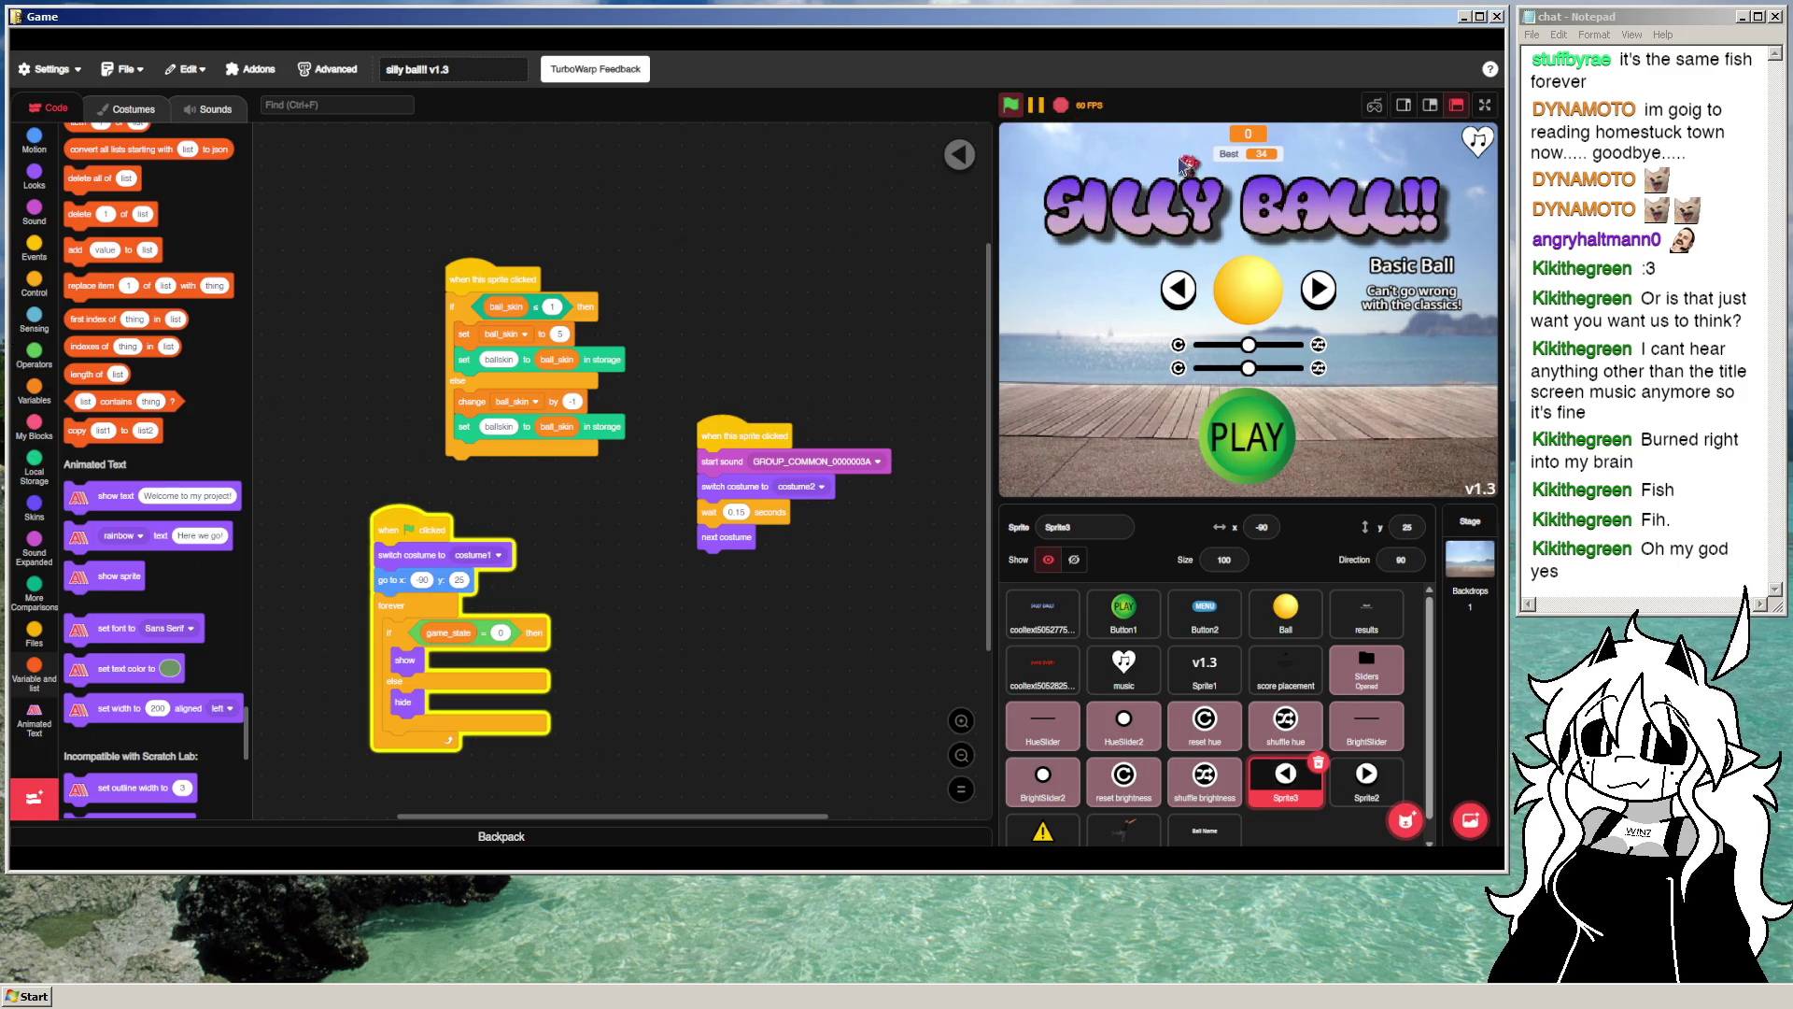
pyautogui.click(1326, 304)
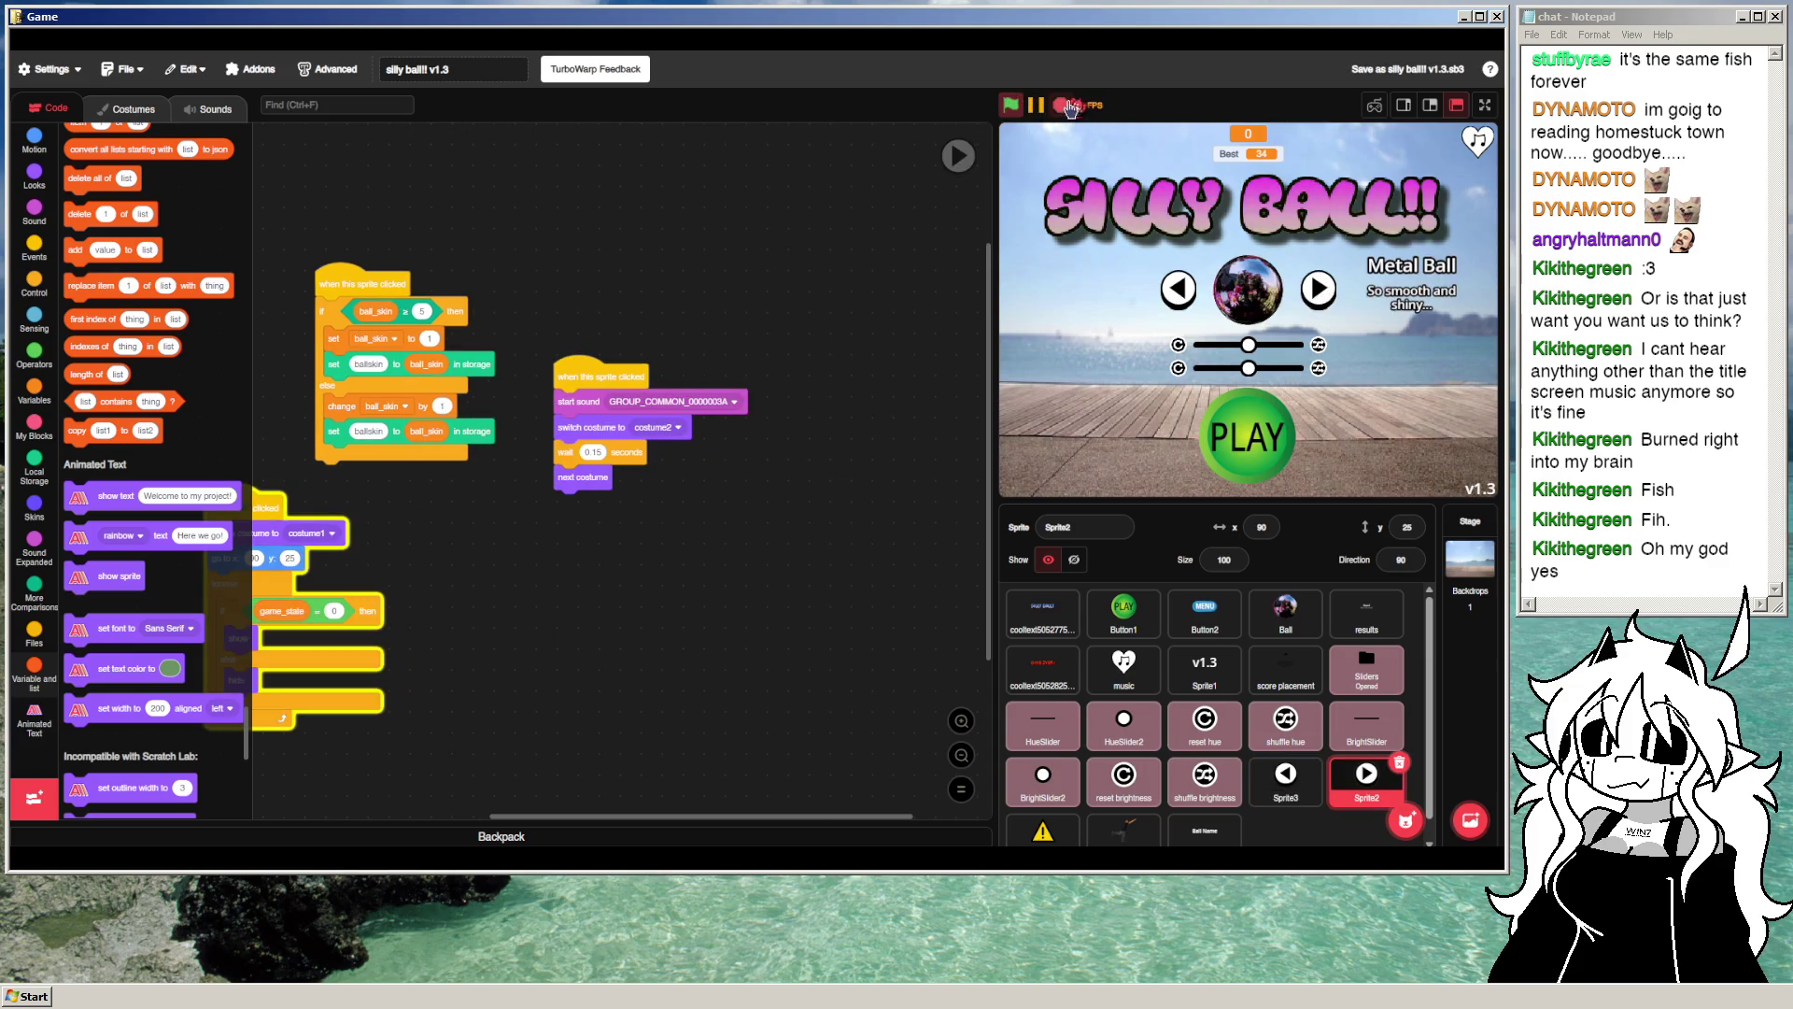
pyautogui.click(1195, 301)
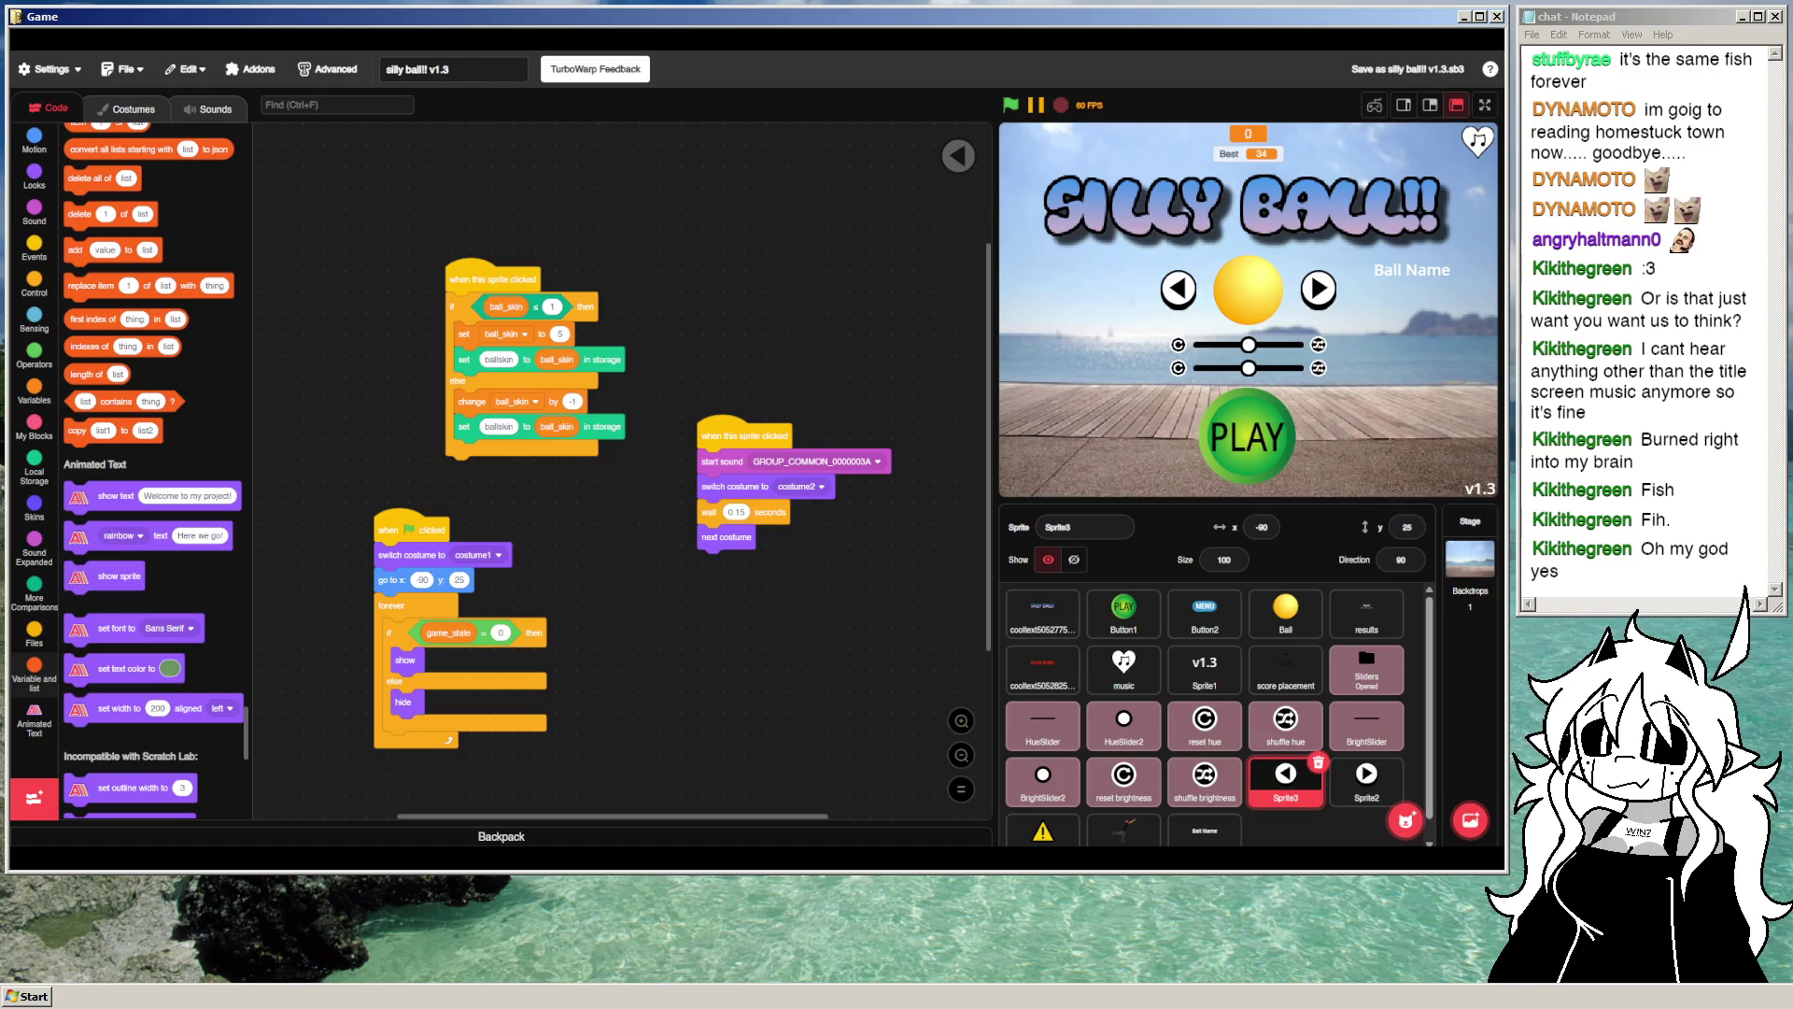
# Step: Close TurboWarp with Alt+F4 and choose Start Windows Normally at the recovery menu
pyautogui.hotkey('alt', 'F4')
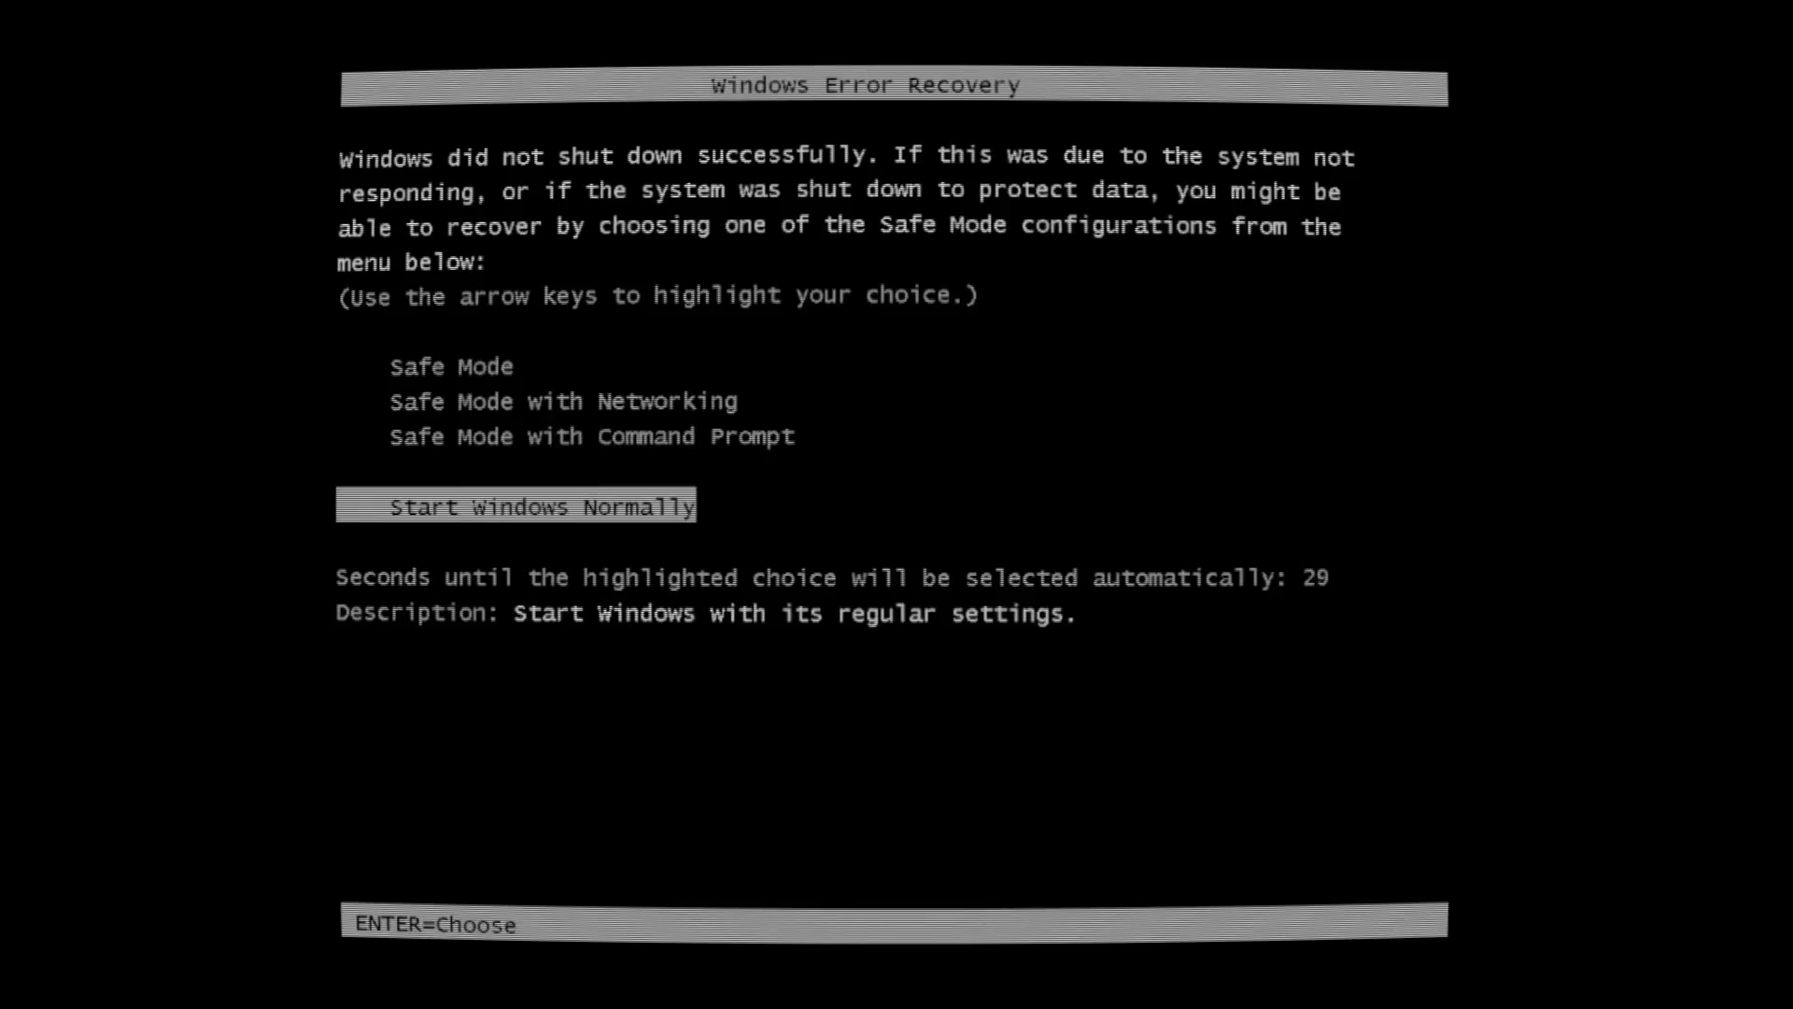
pyautogui.press('Return')
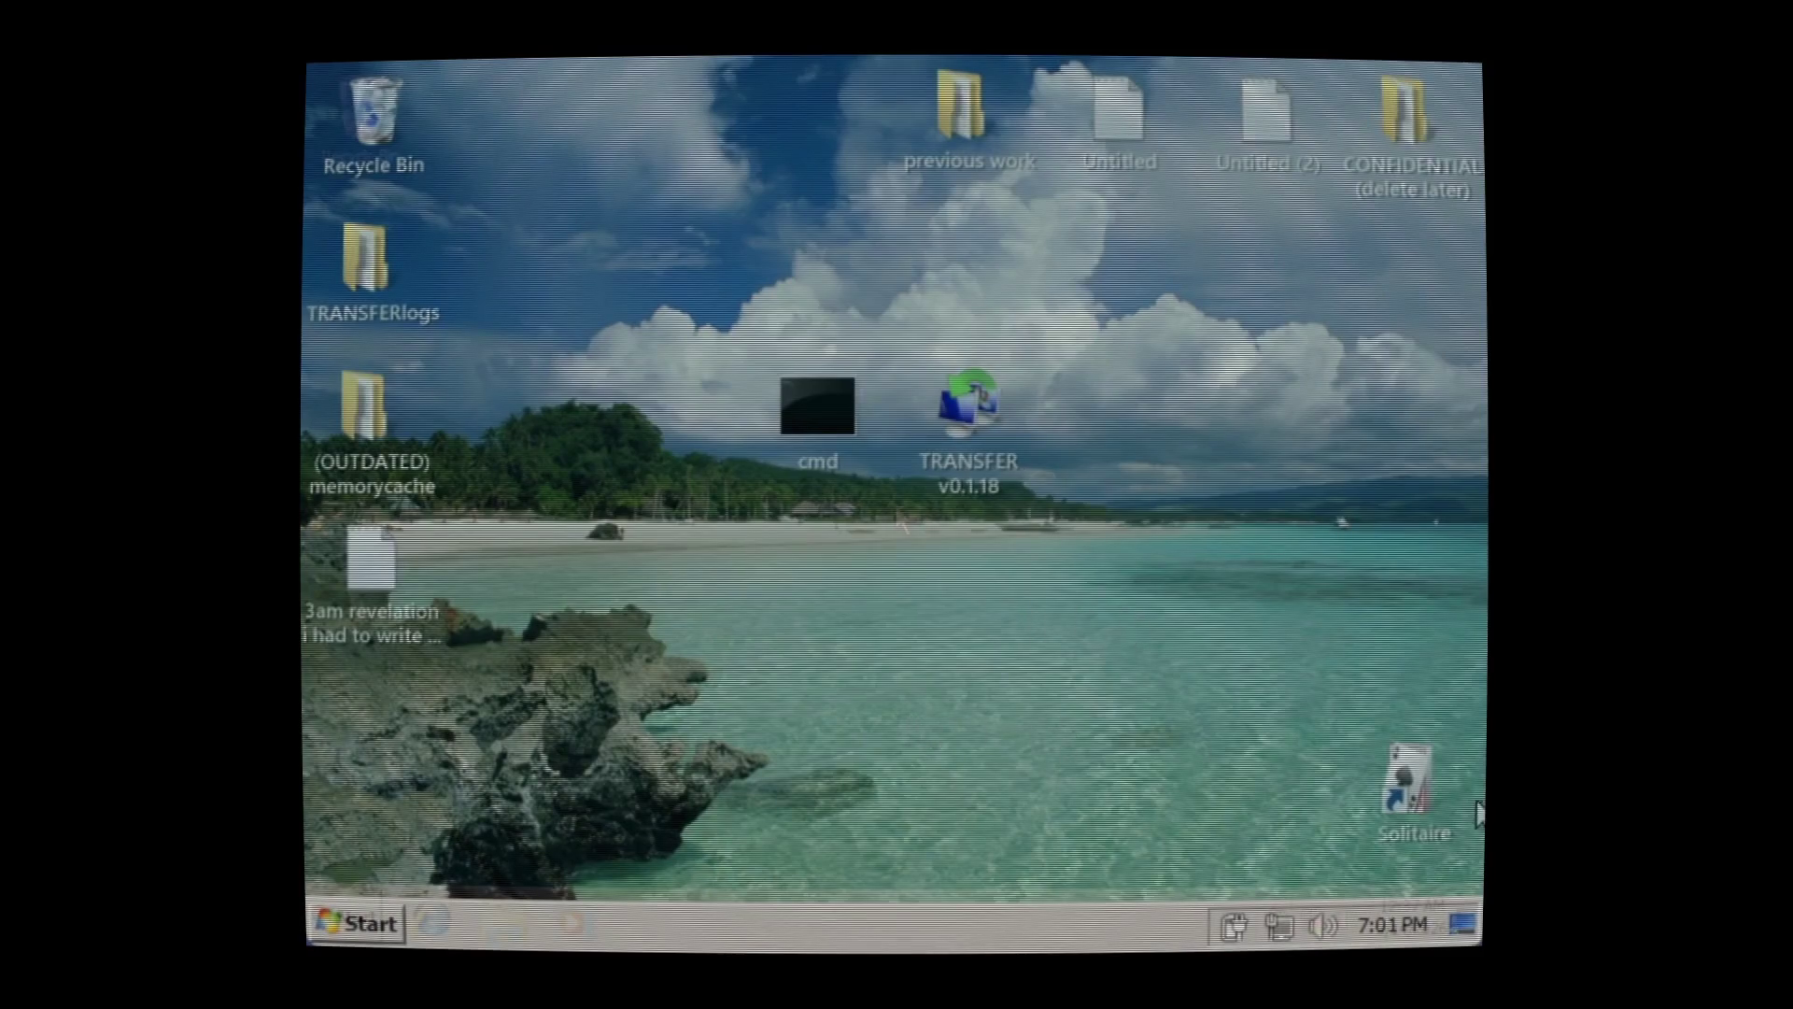
# Step: Try launching Solitaire, dismiss the Access denied error, and open the TRANSFERlogs folder
pyautogui.doubleClick(1406, 785)
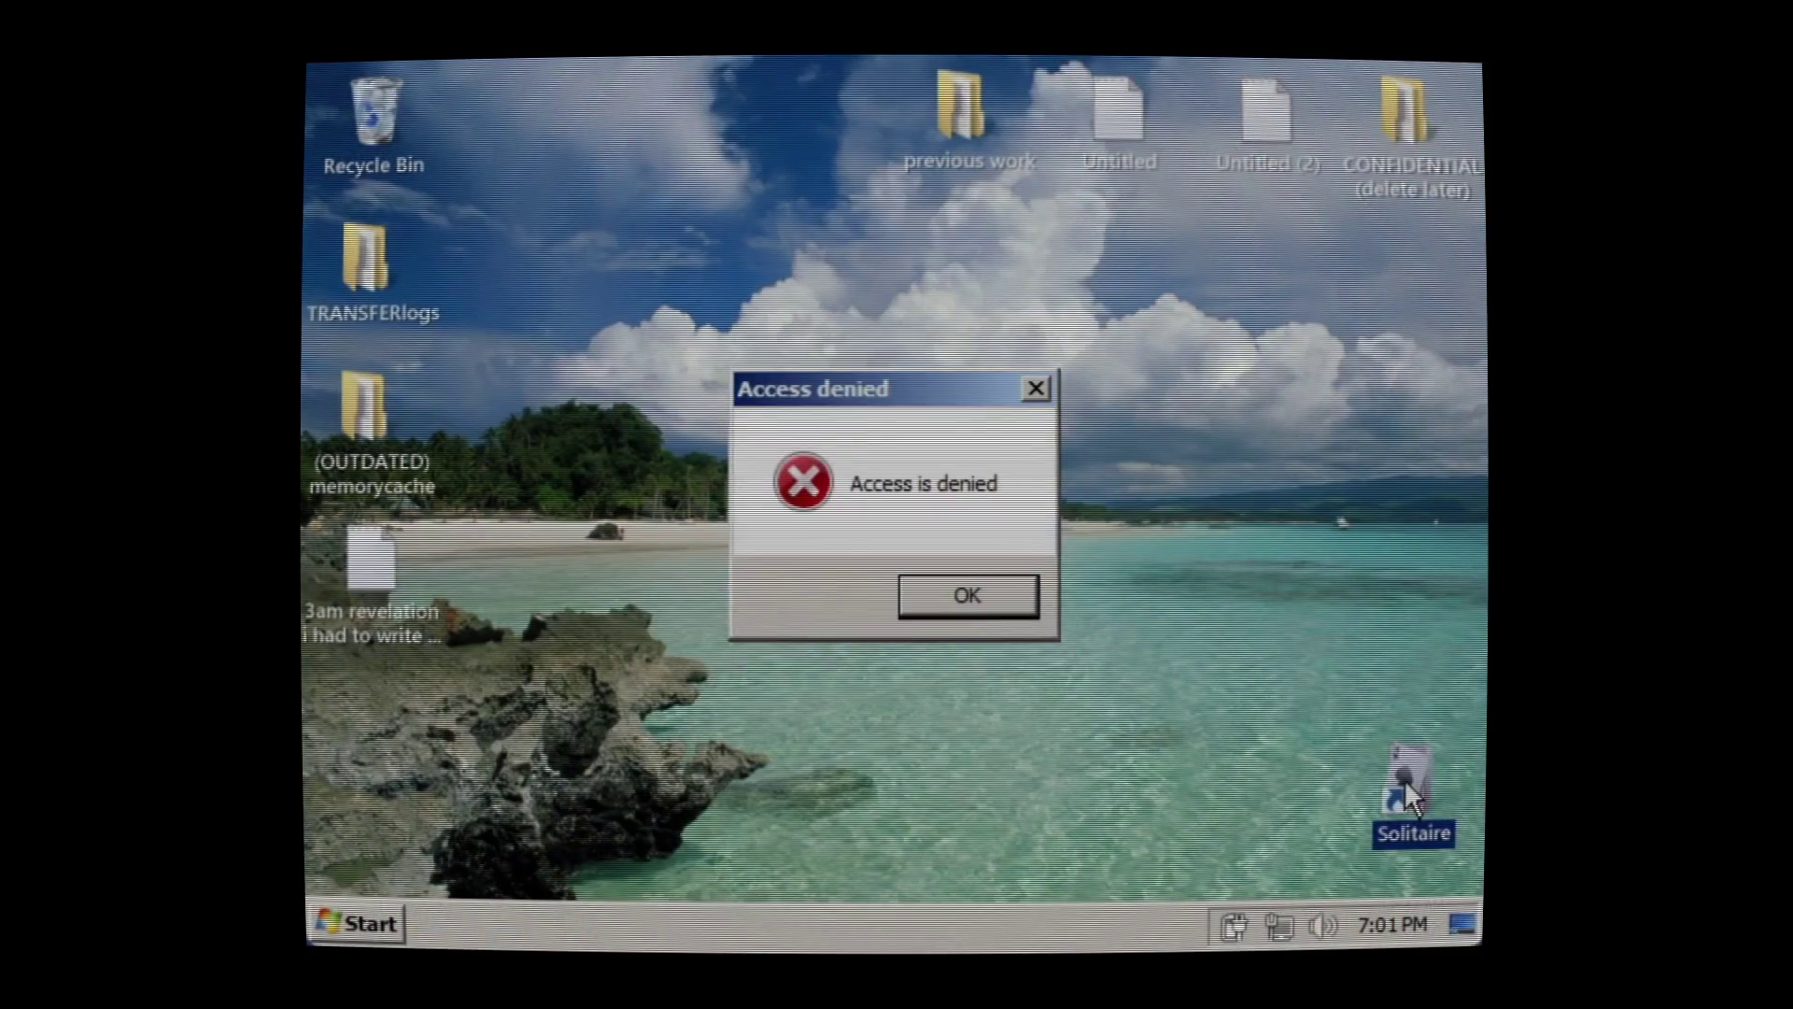
pyautogui.click(944, 598)
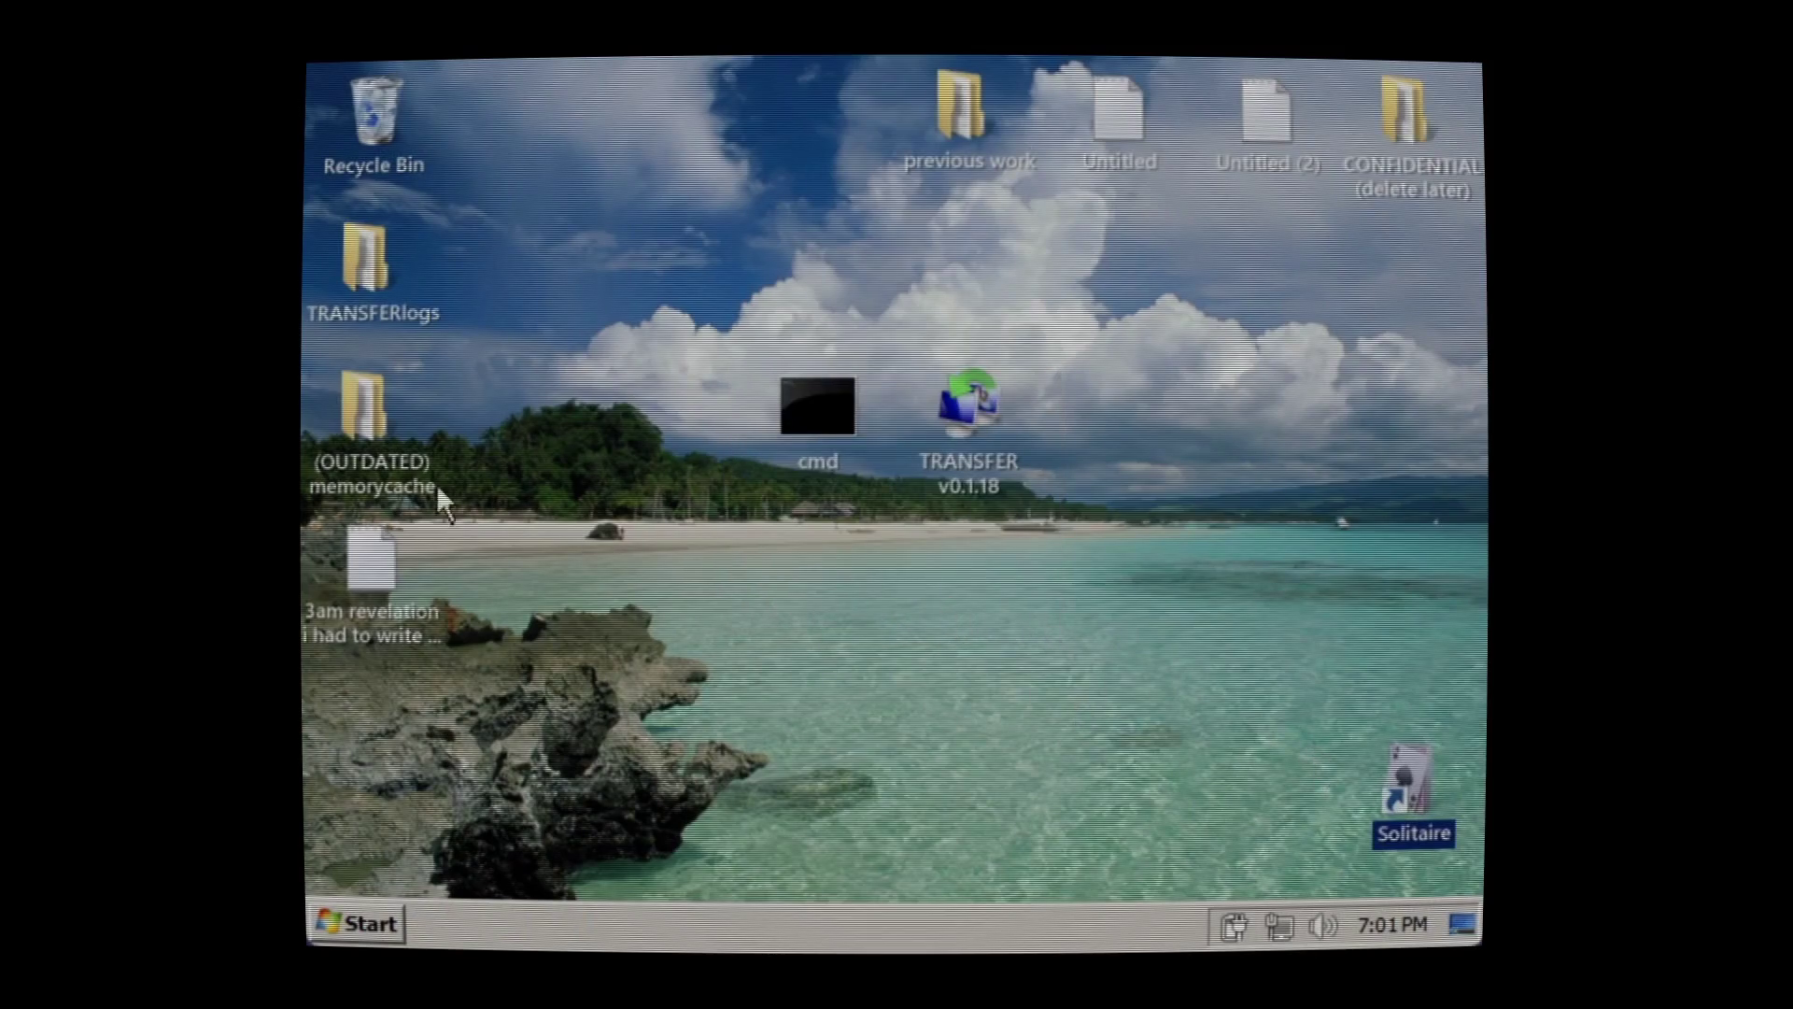
pyautogui.click(378, 268)
pyautogui.doubleClick(378, 268)
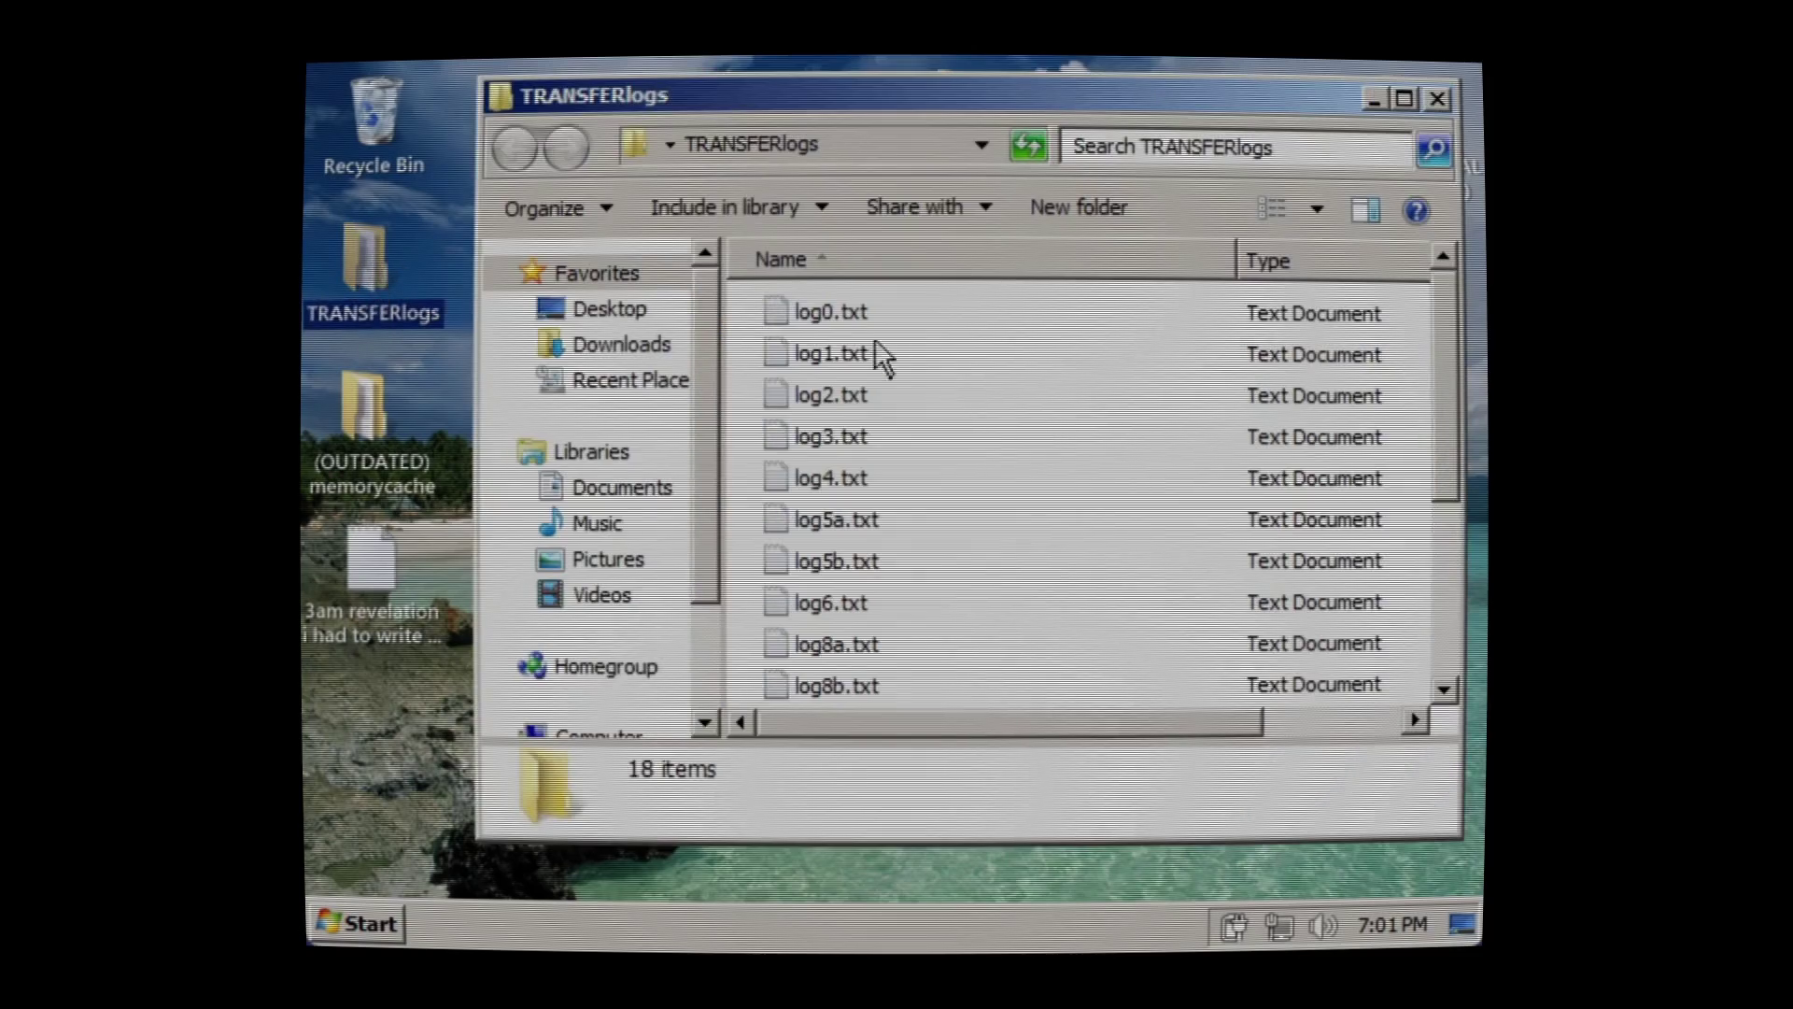
pyautogui.doubleClick(927, 309)
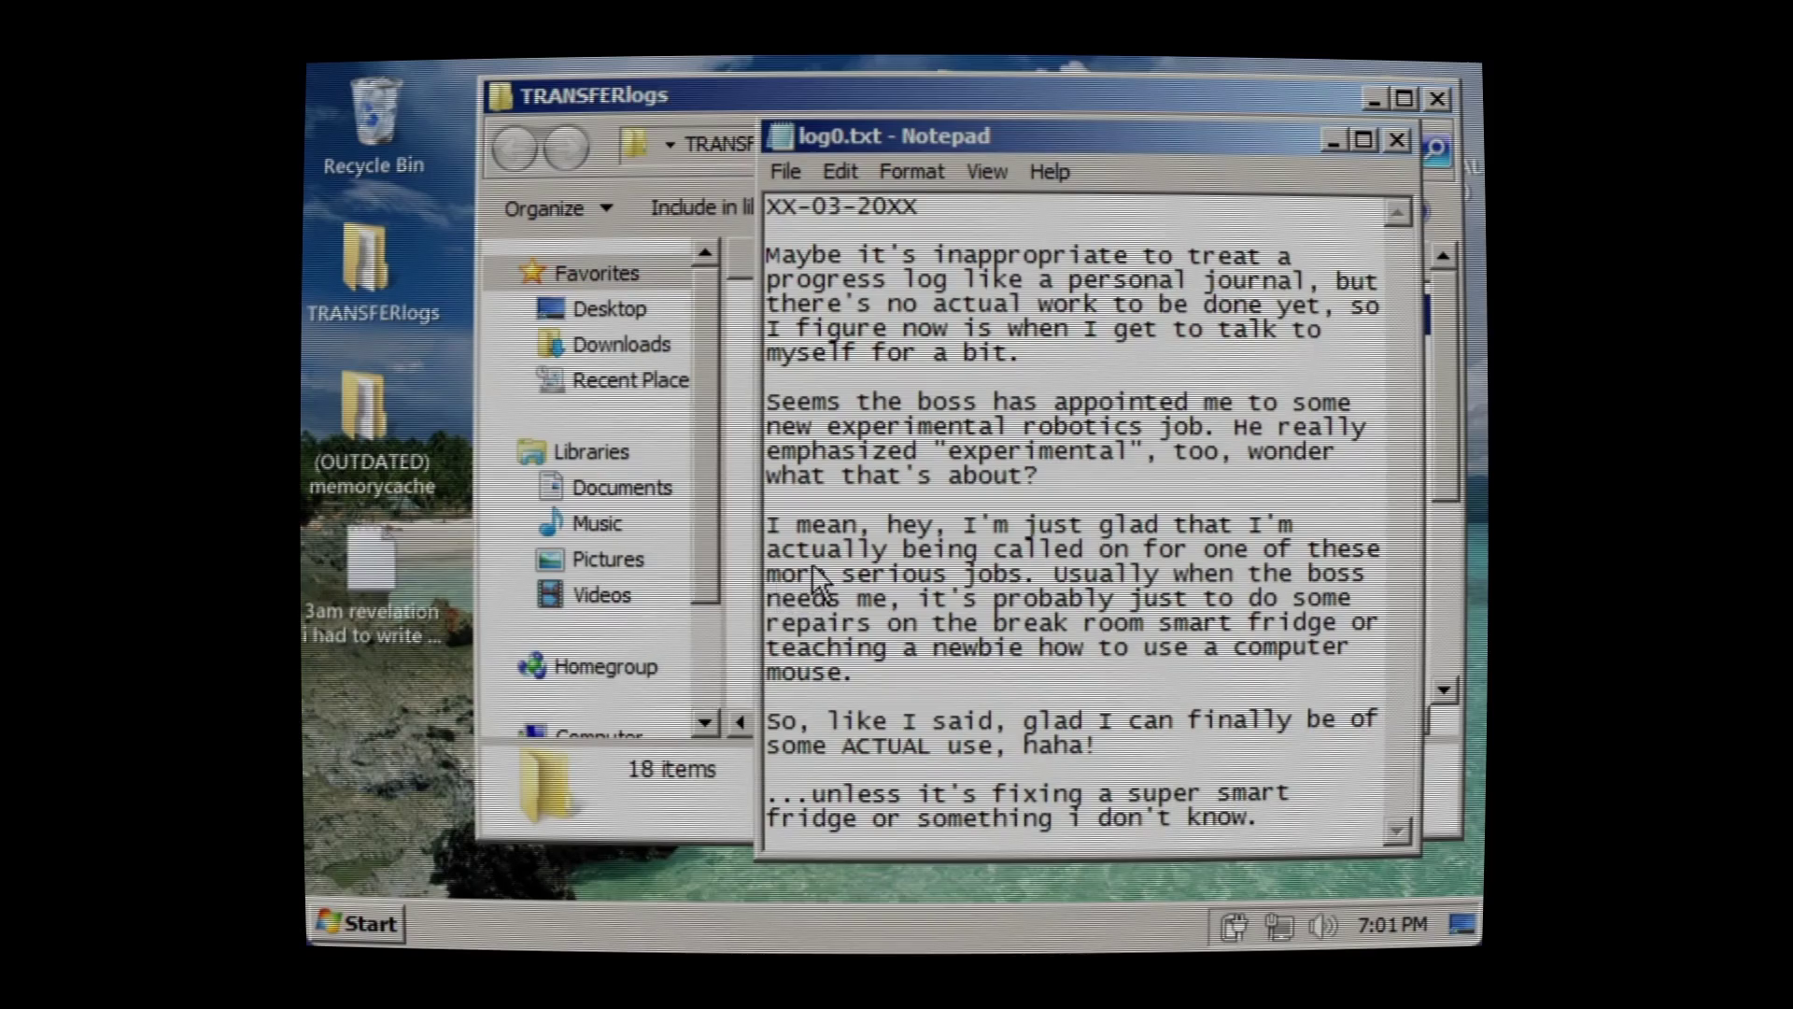
pyautogui.click(1399, 142)
pyautogui.doubleClick(976, 355)
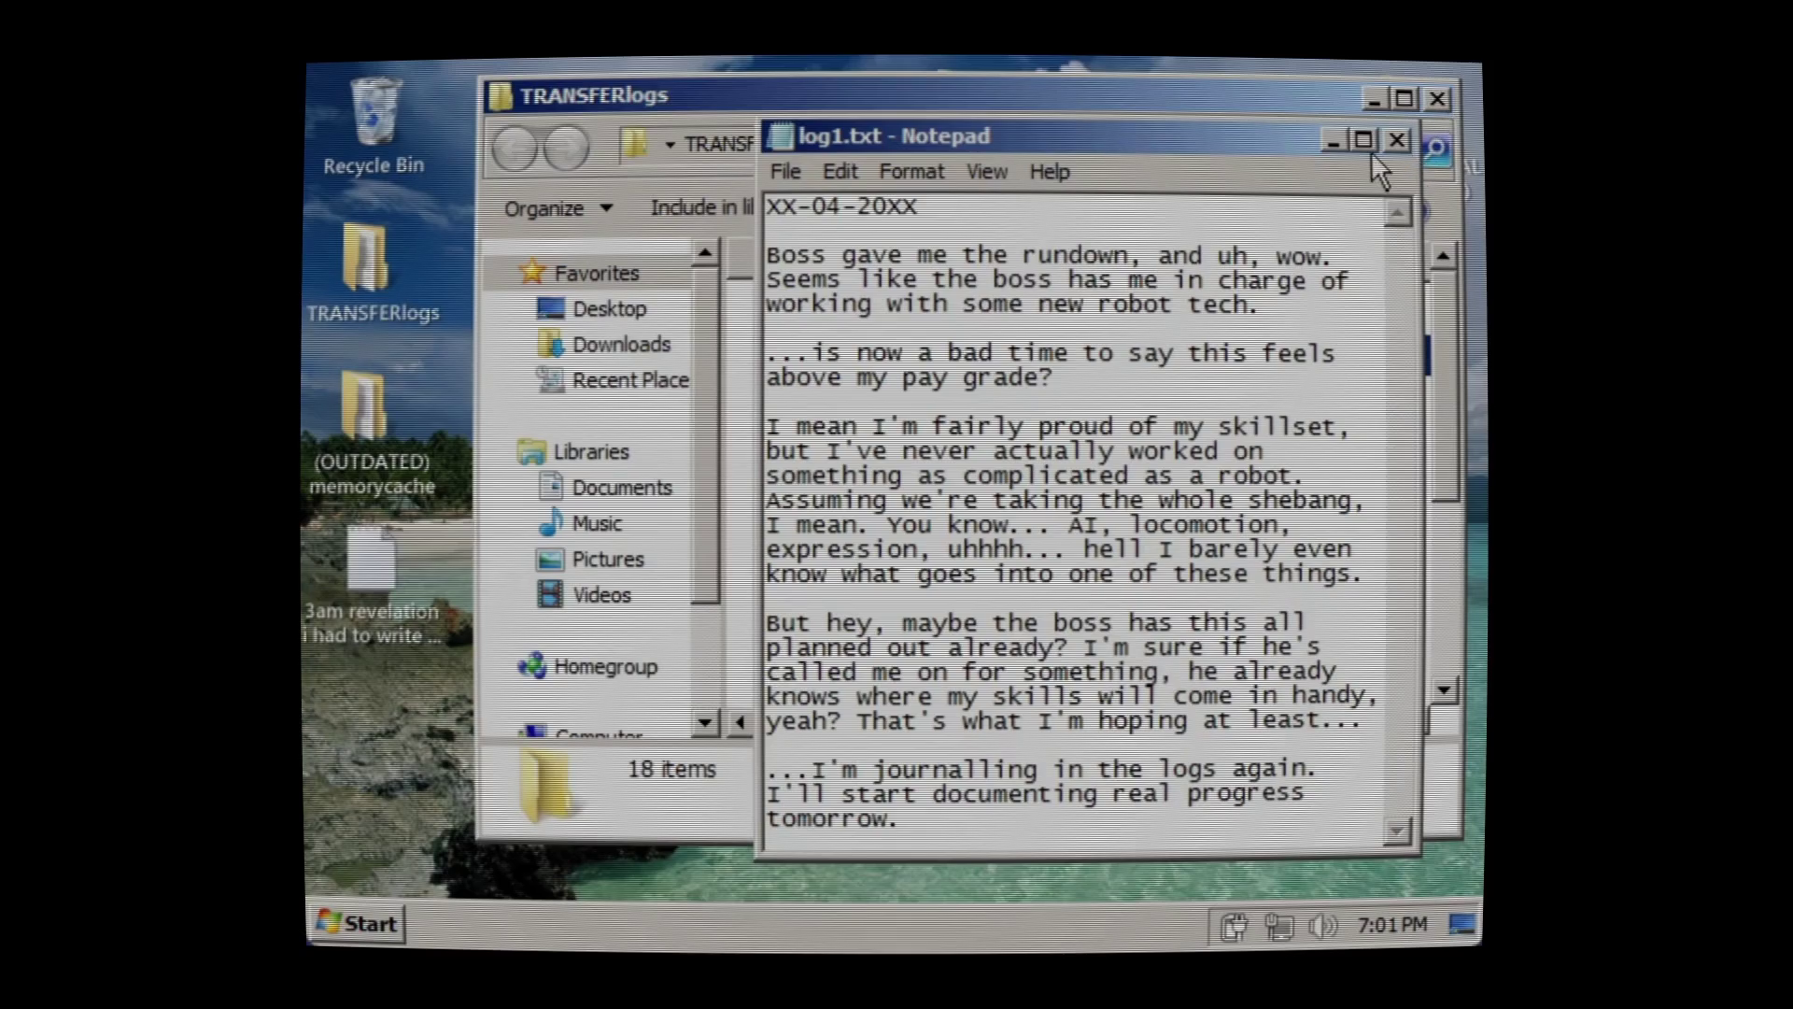
pyautogui.click(1398, 140)
pyautogui.doubleClick(801, 395)
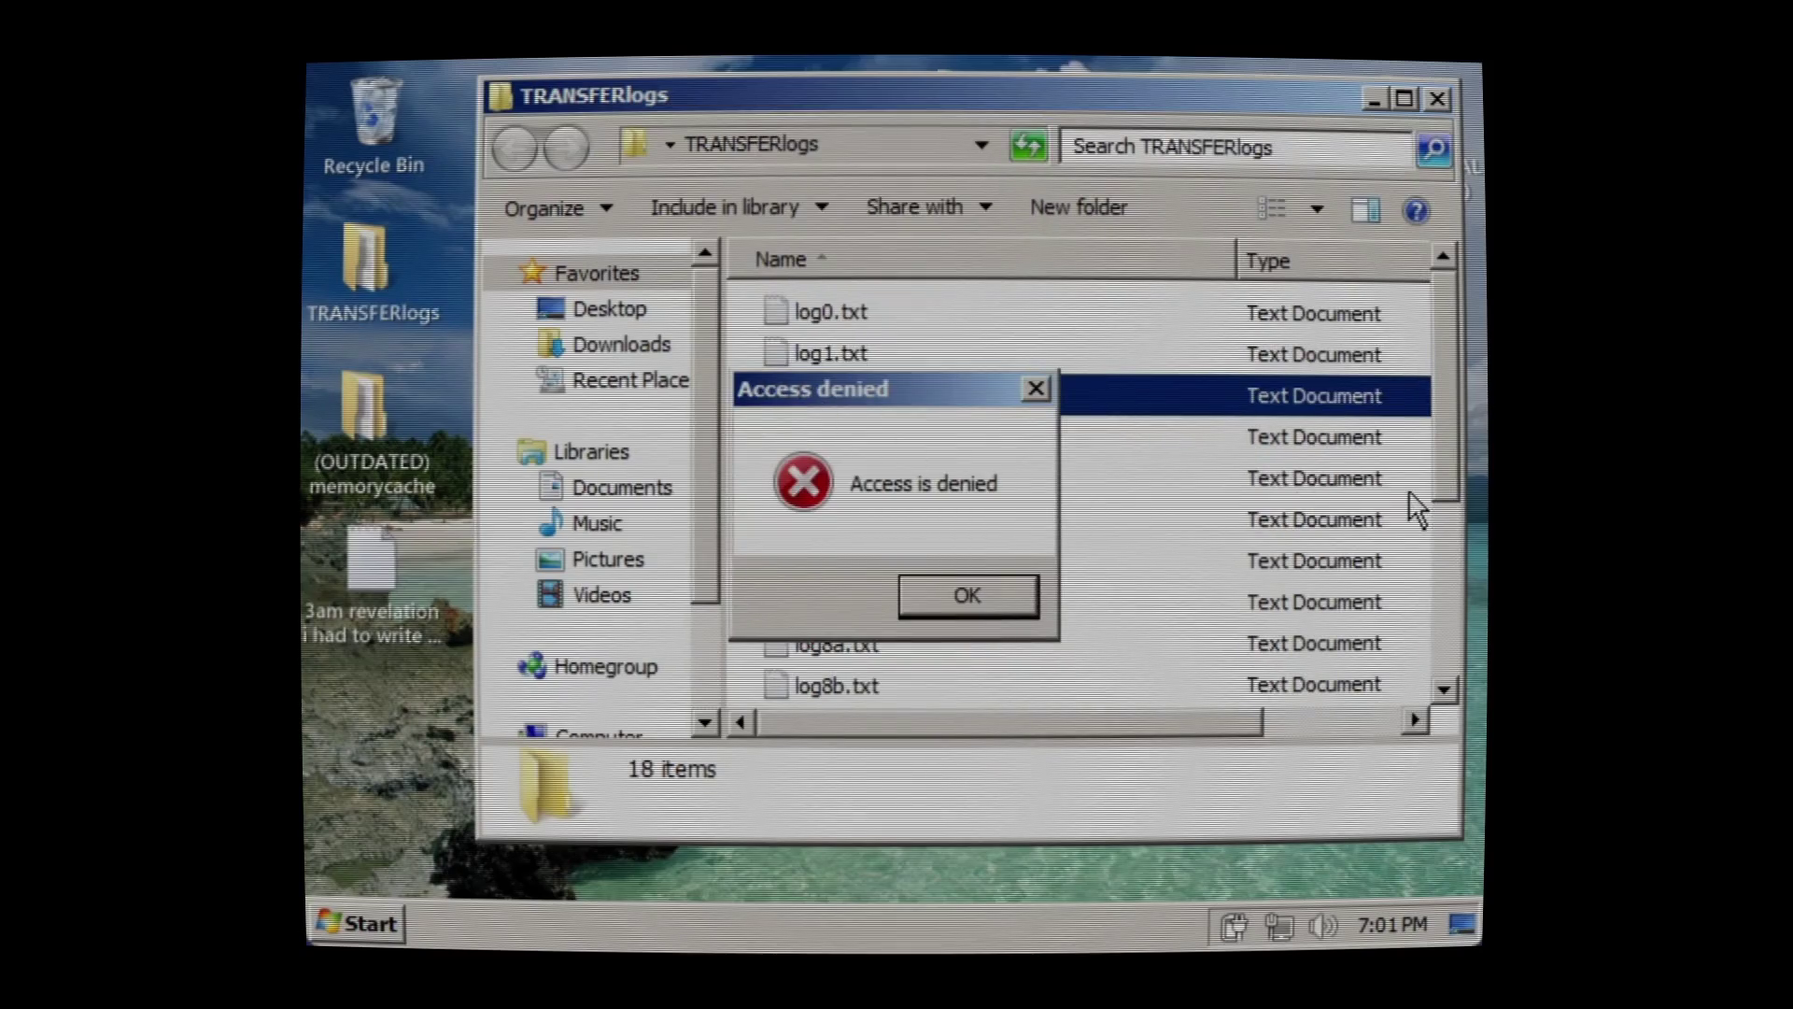
pyautogui.click(944, 597)
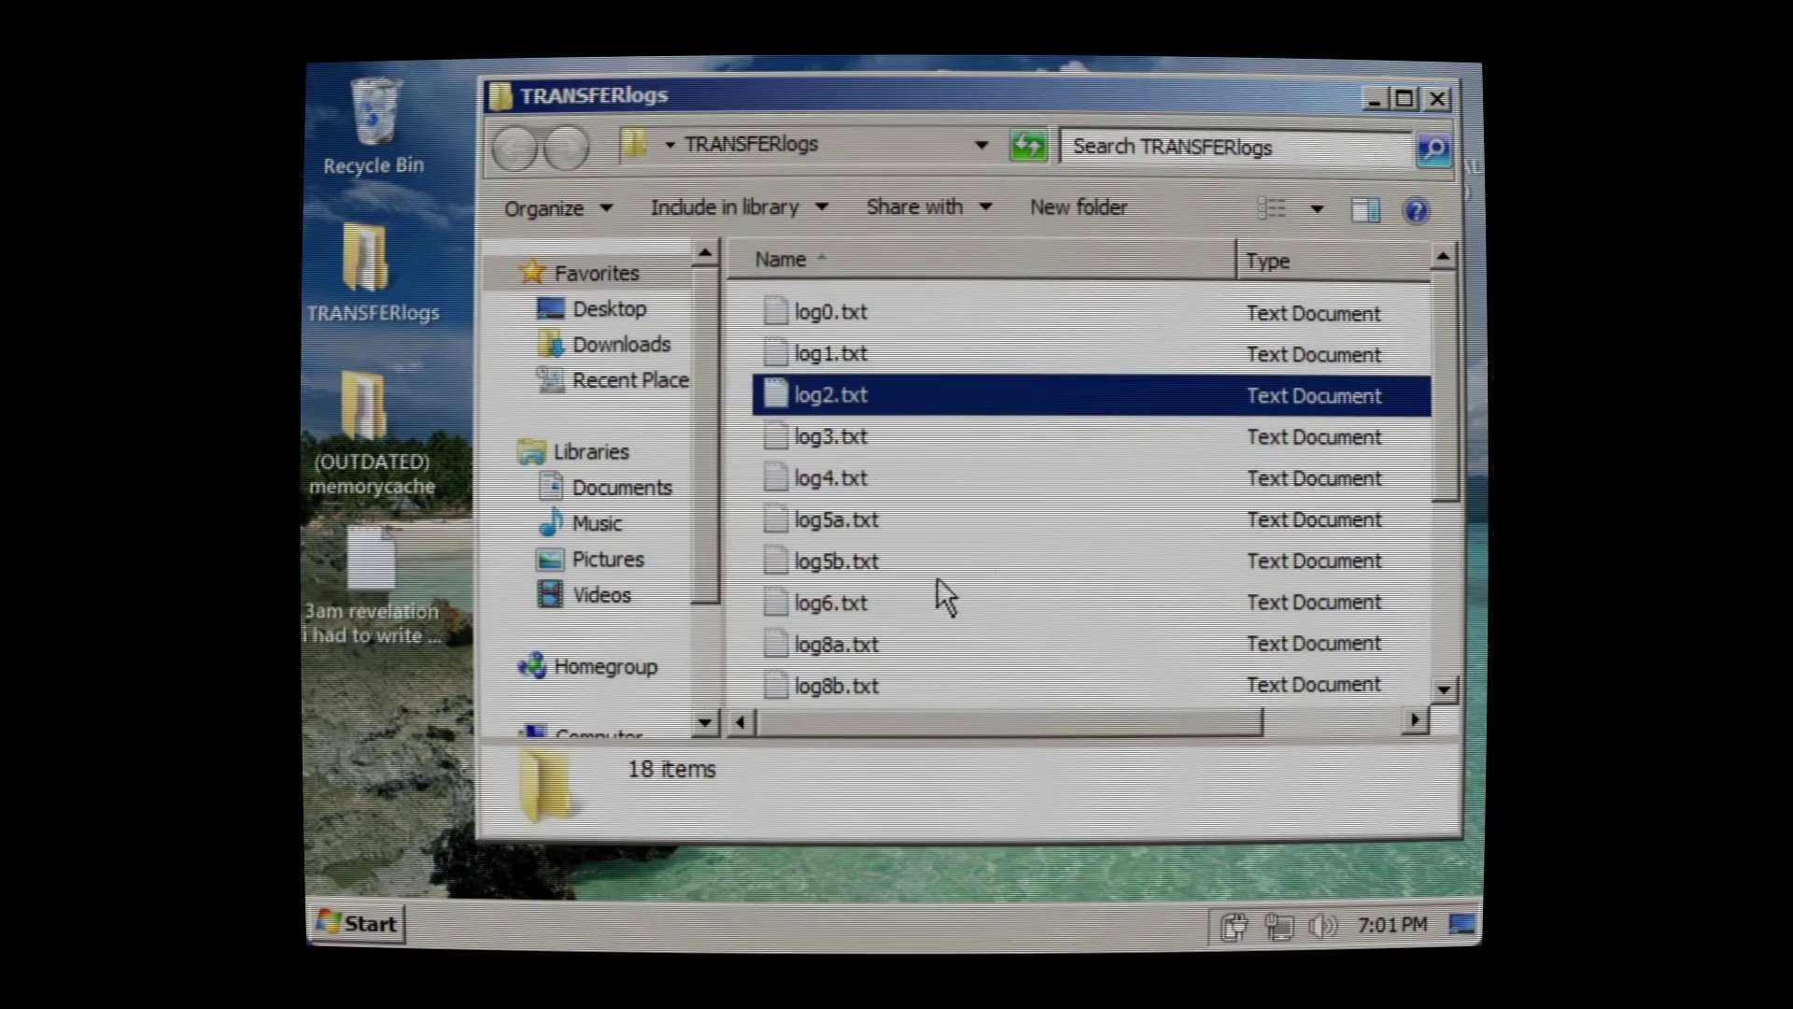
pyautogui.doubleClick(892, 435)
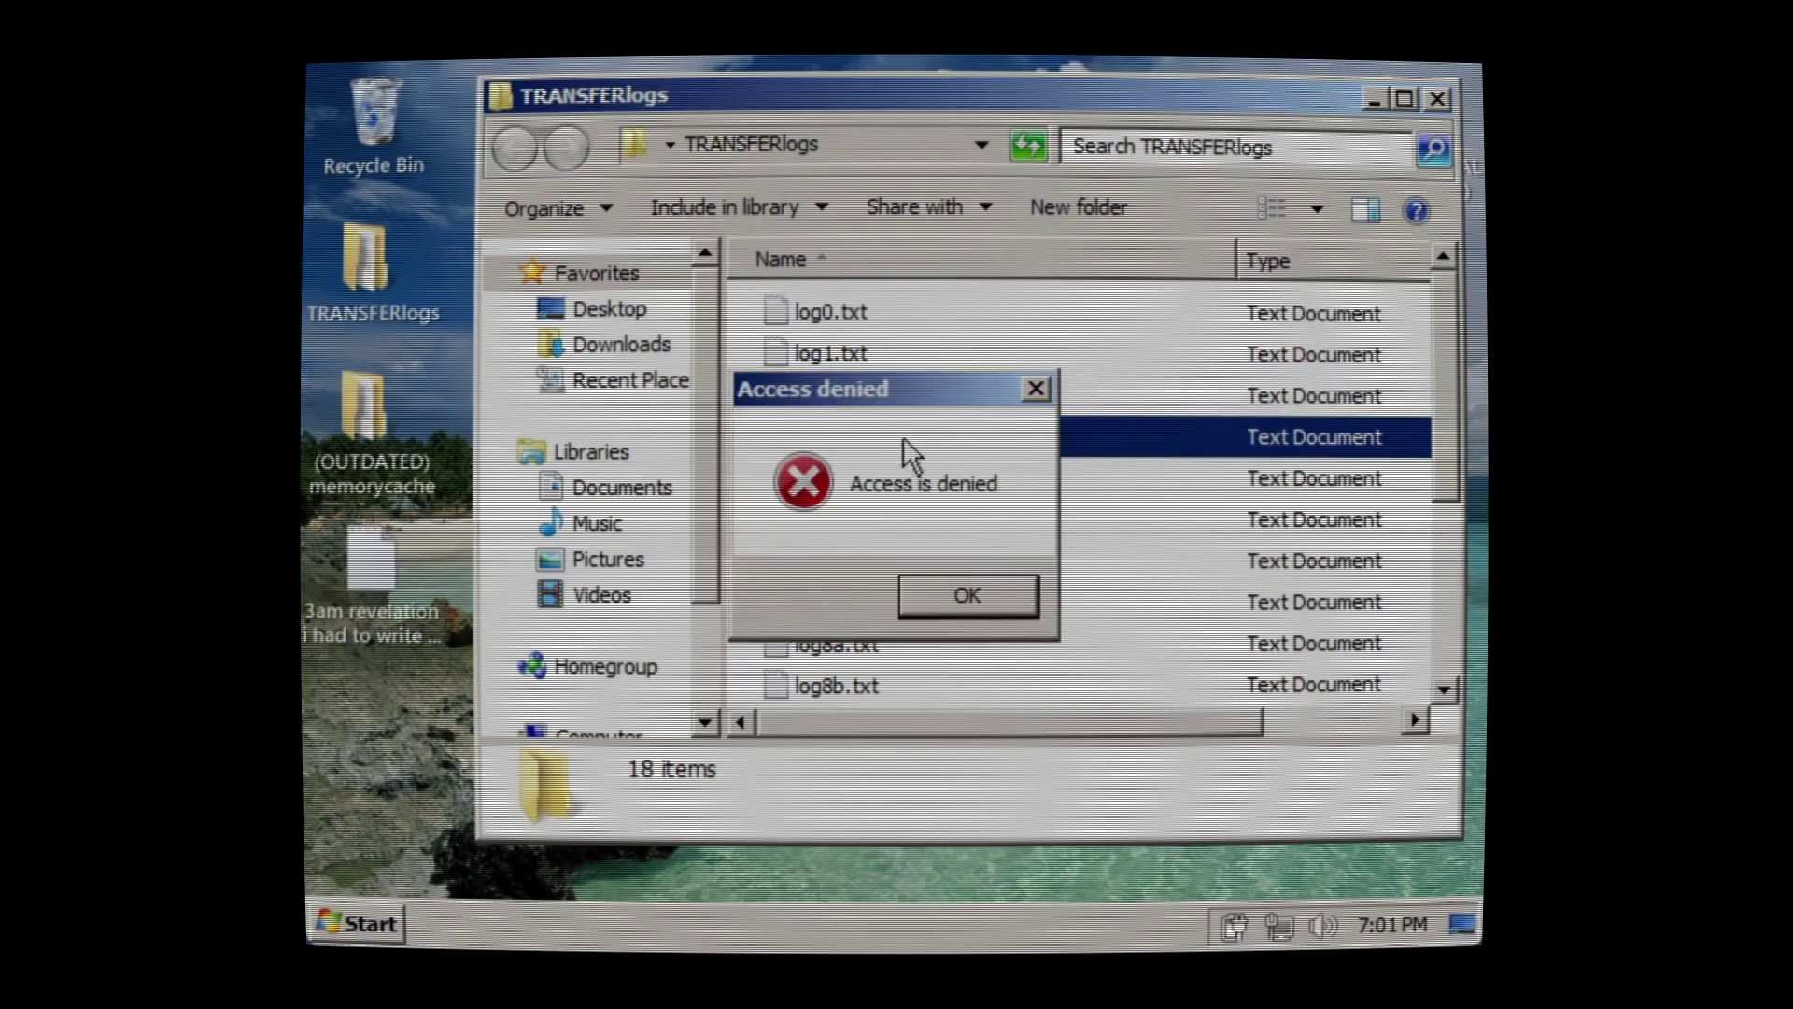
pyautogui.click(949, 595)
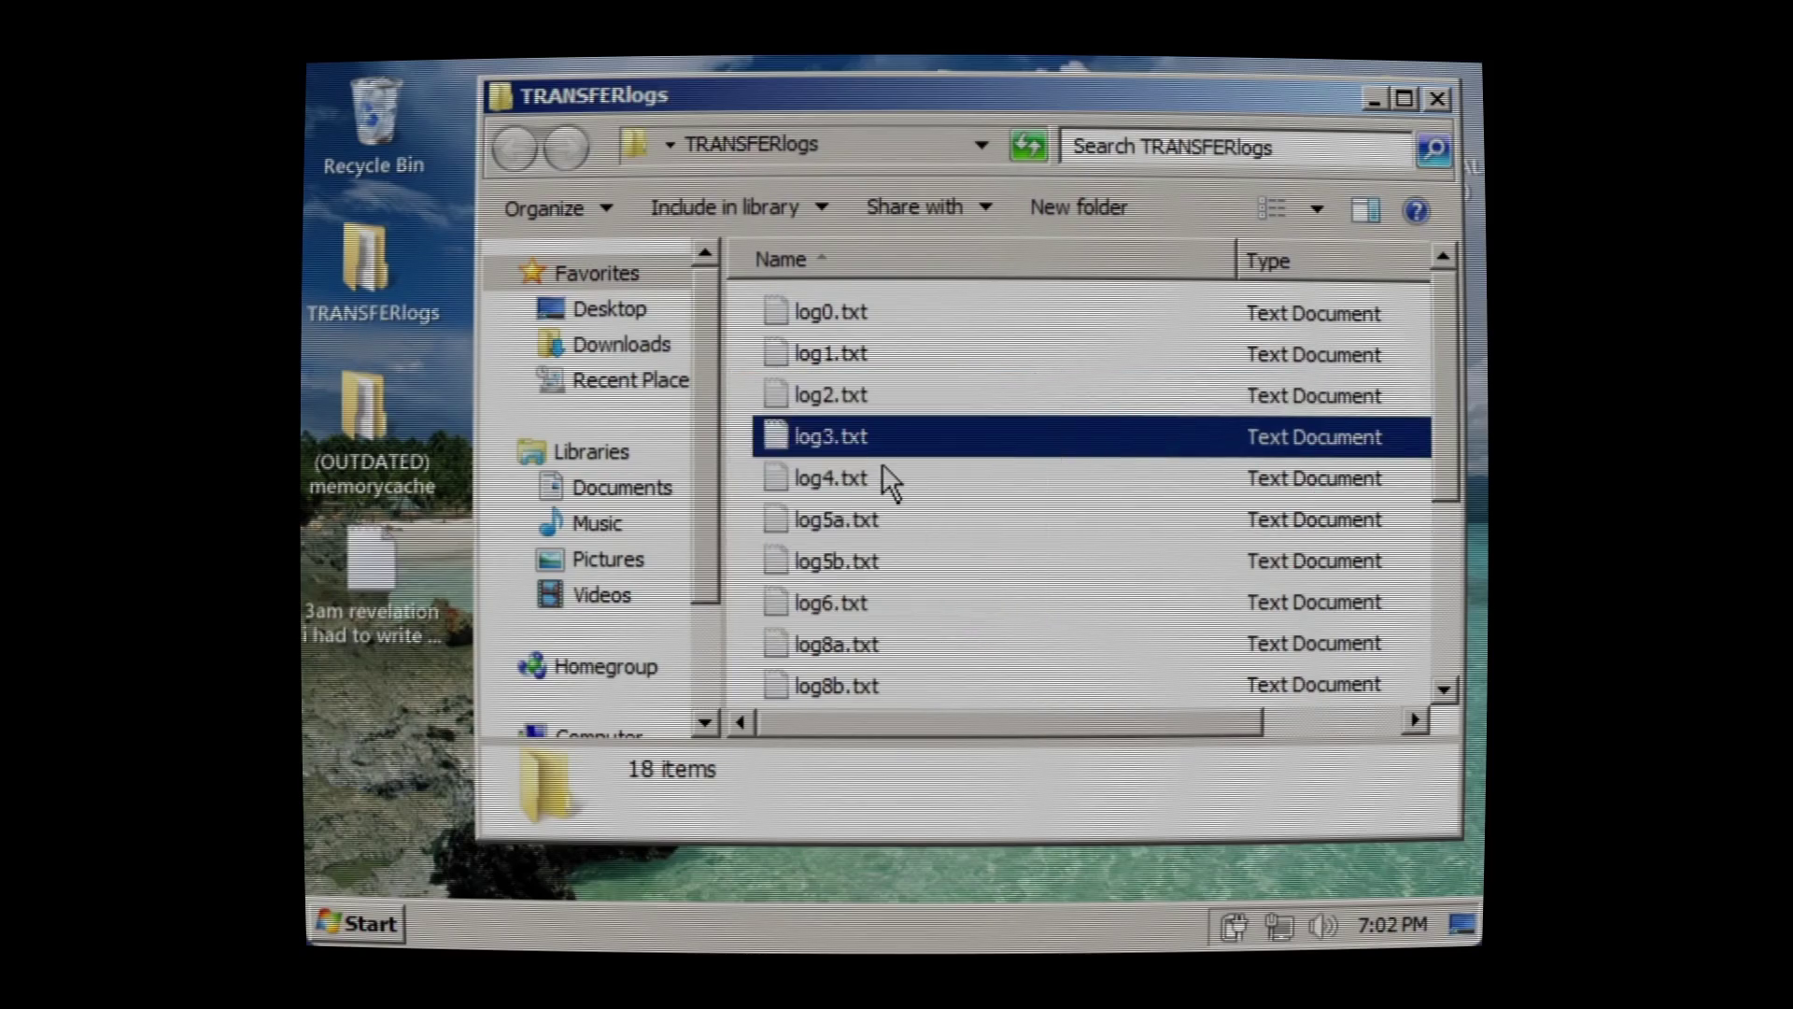
pyautogui.doubleClick(882, 464)
pyautogui.click(968, 592)
pyautogui.doubleClick(951, 523)
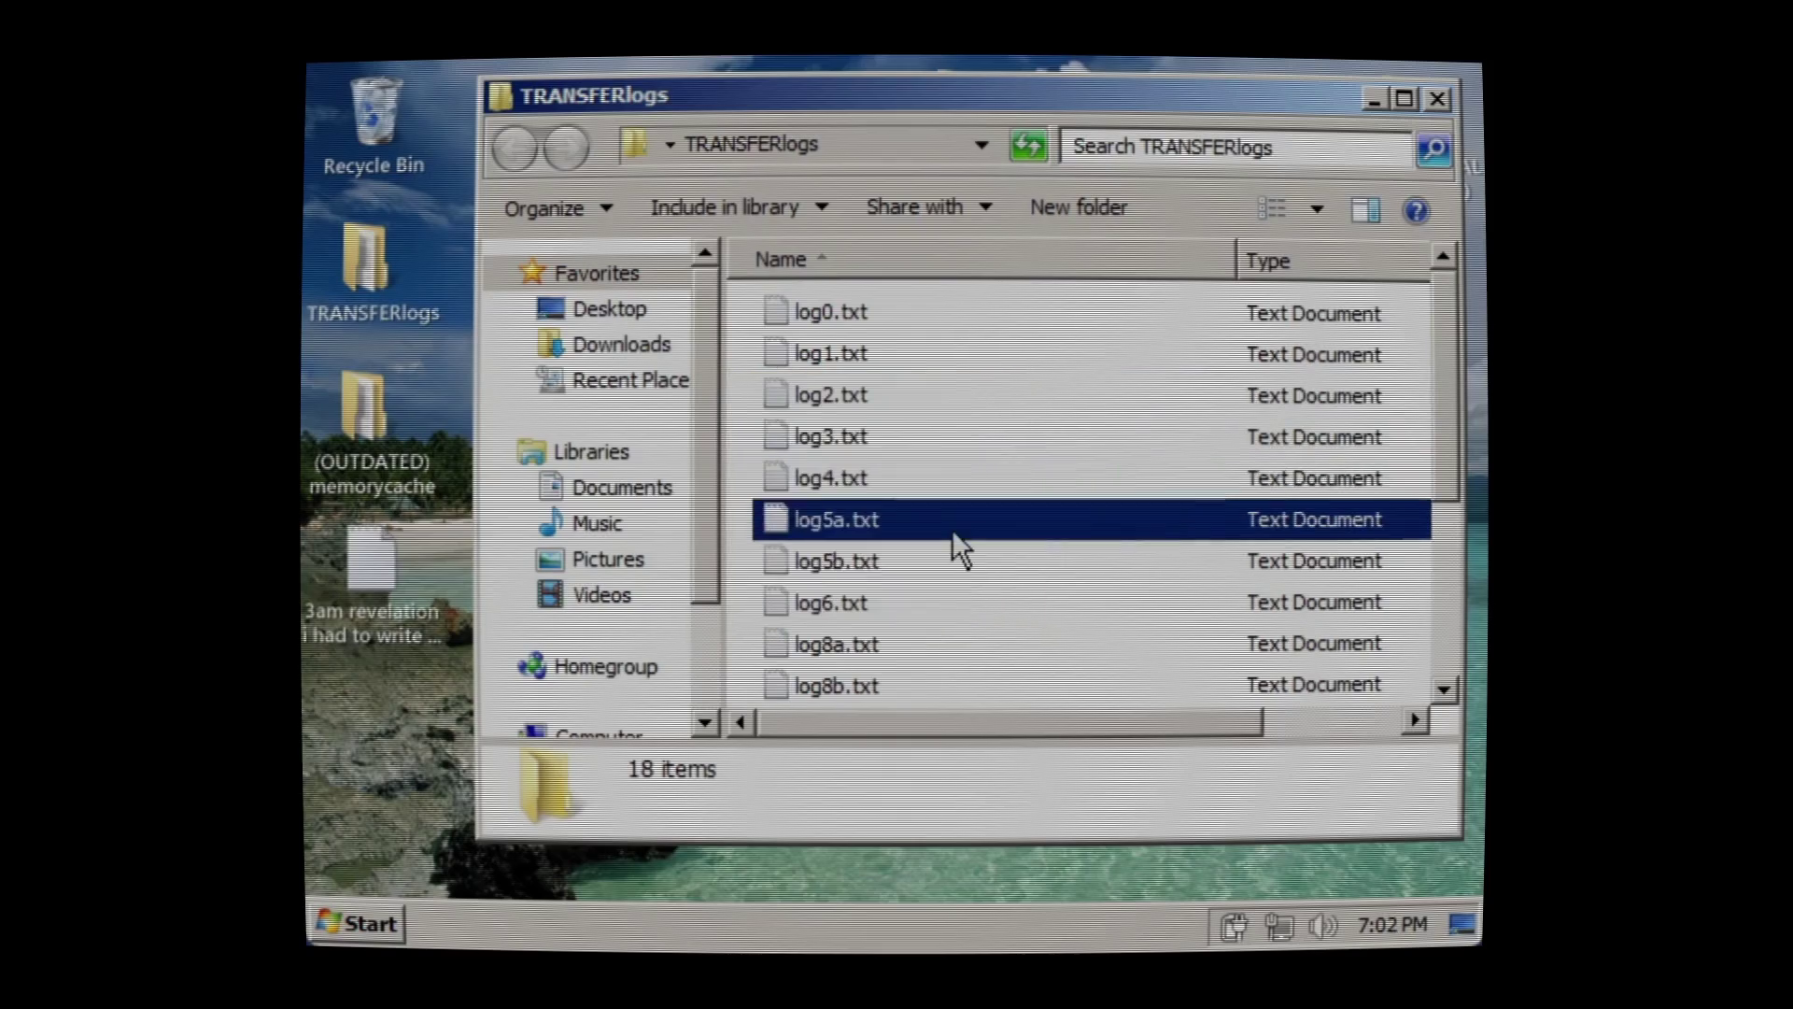
pyautogui.click(970, 587)
pyautogui.doubleClick(980, 572)
pyautogui.click(988, 595)
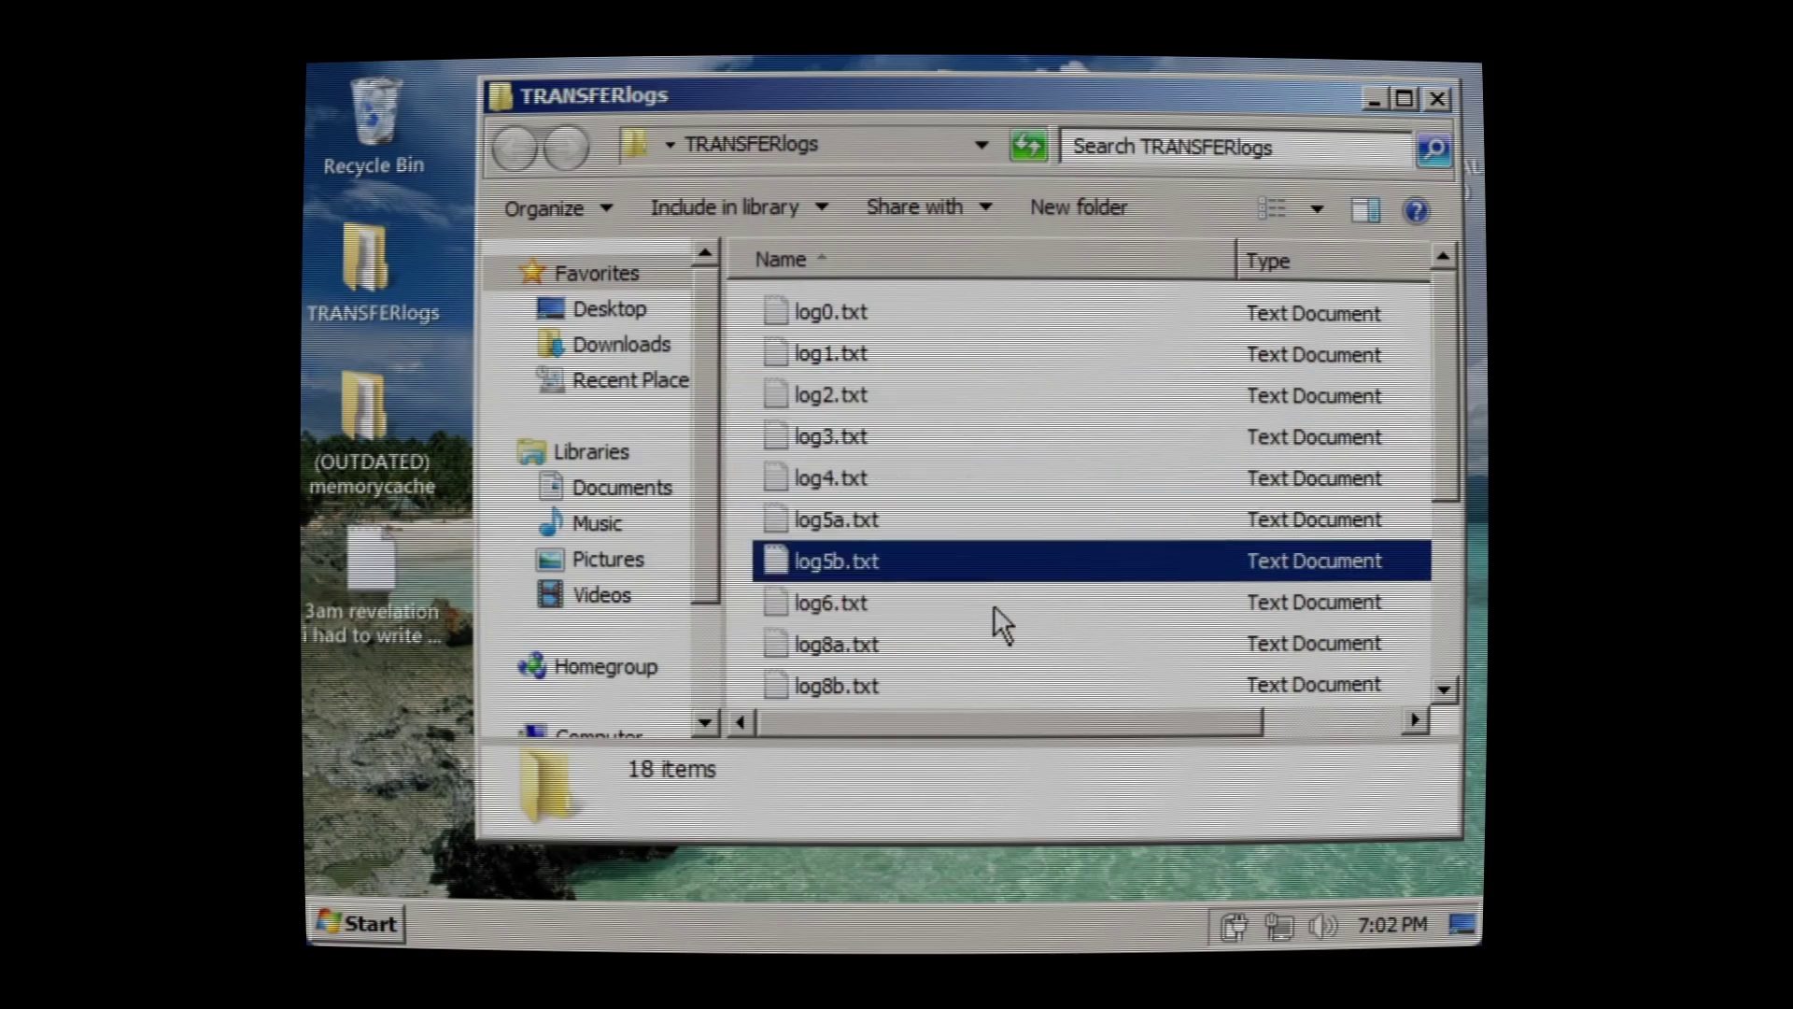
pyautogui.doubleClick(992, 605)
pyautogui.click(988, 602)
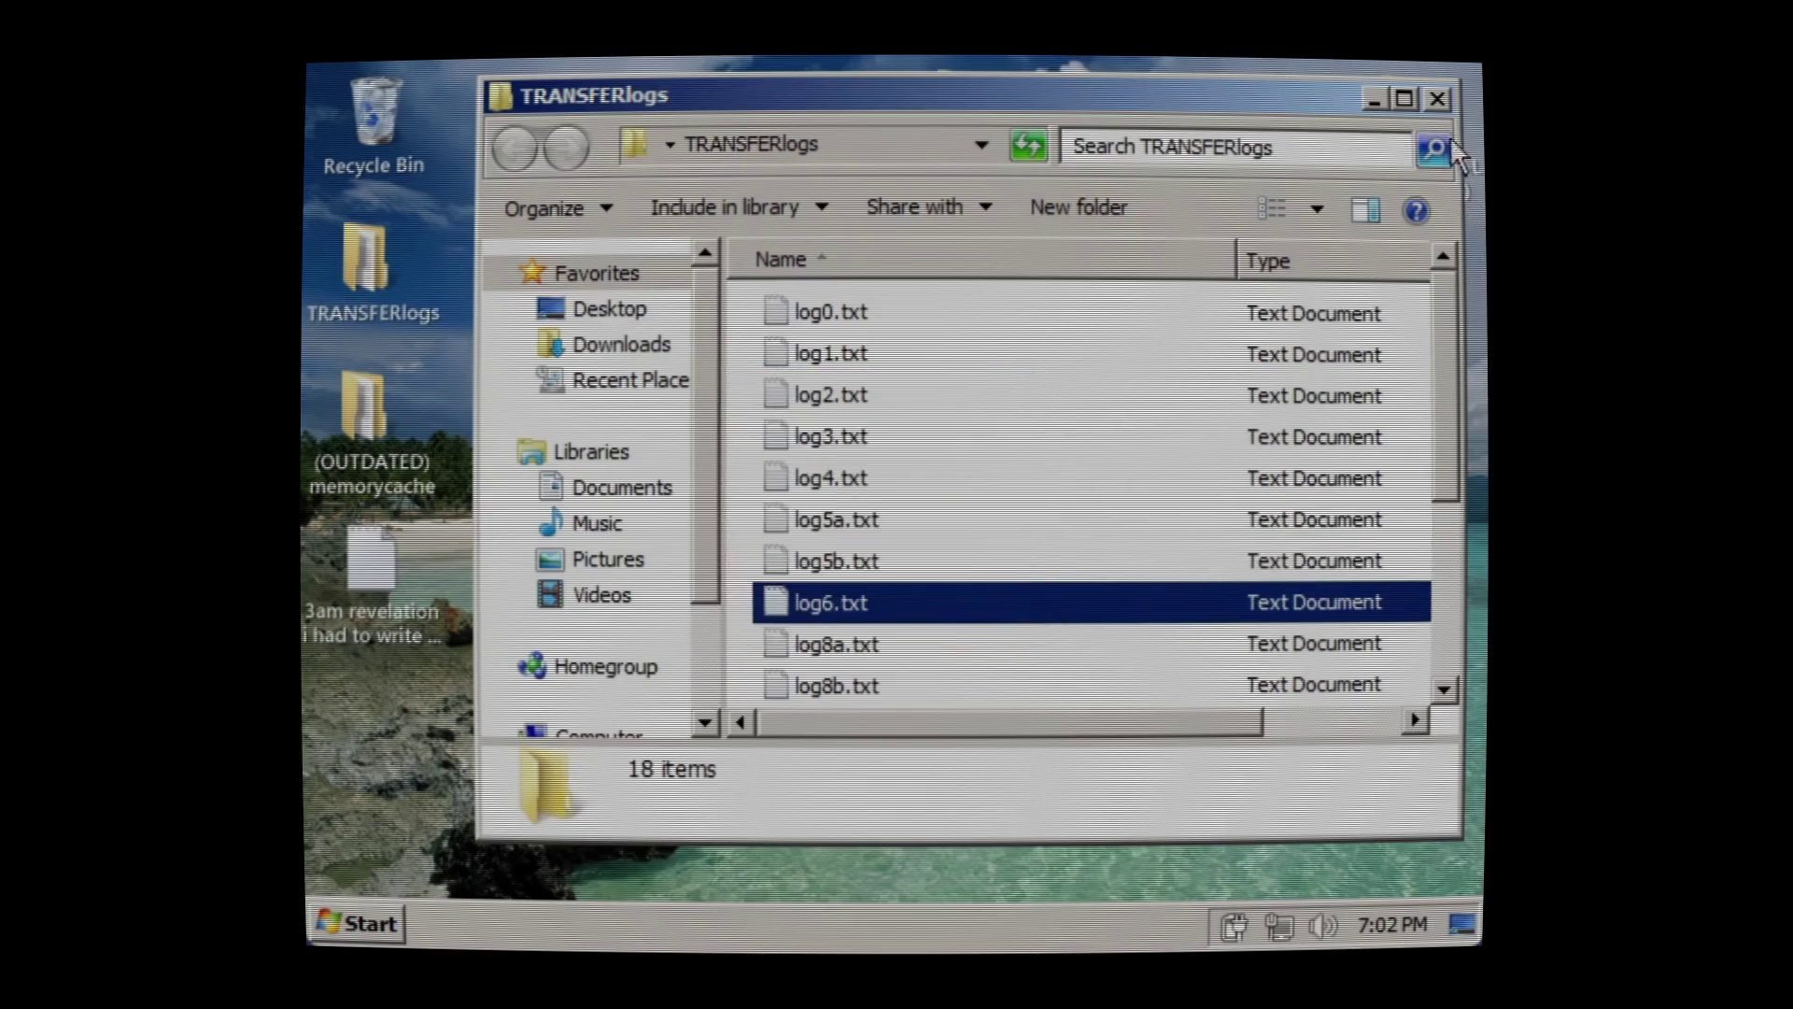
pyautogui.click(1439, 99)
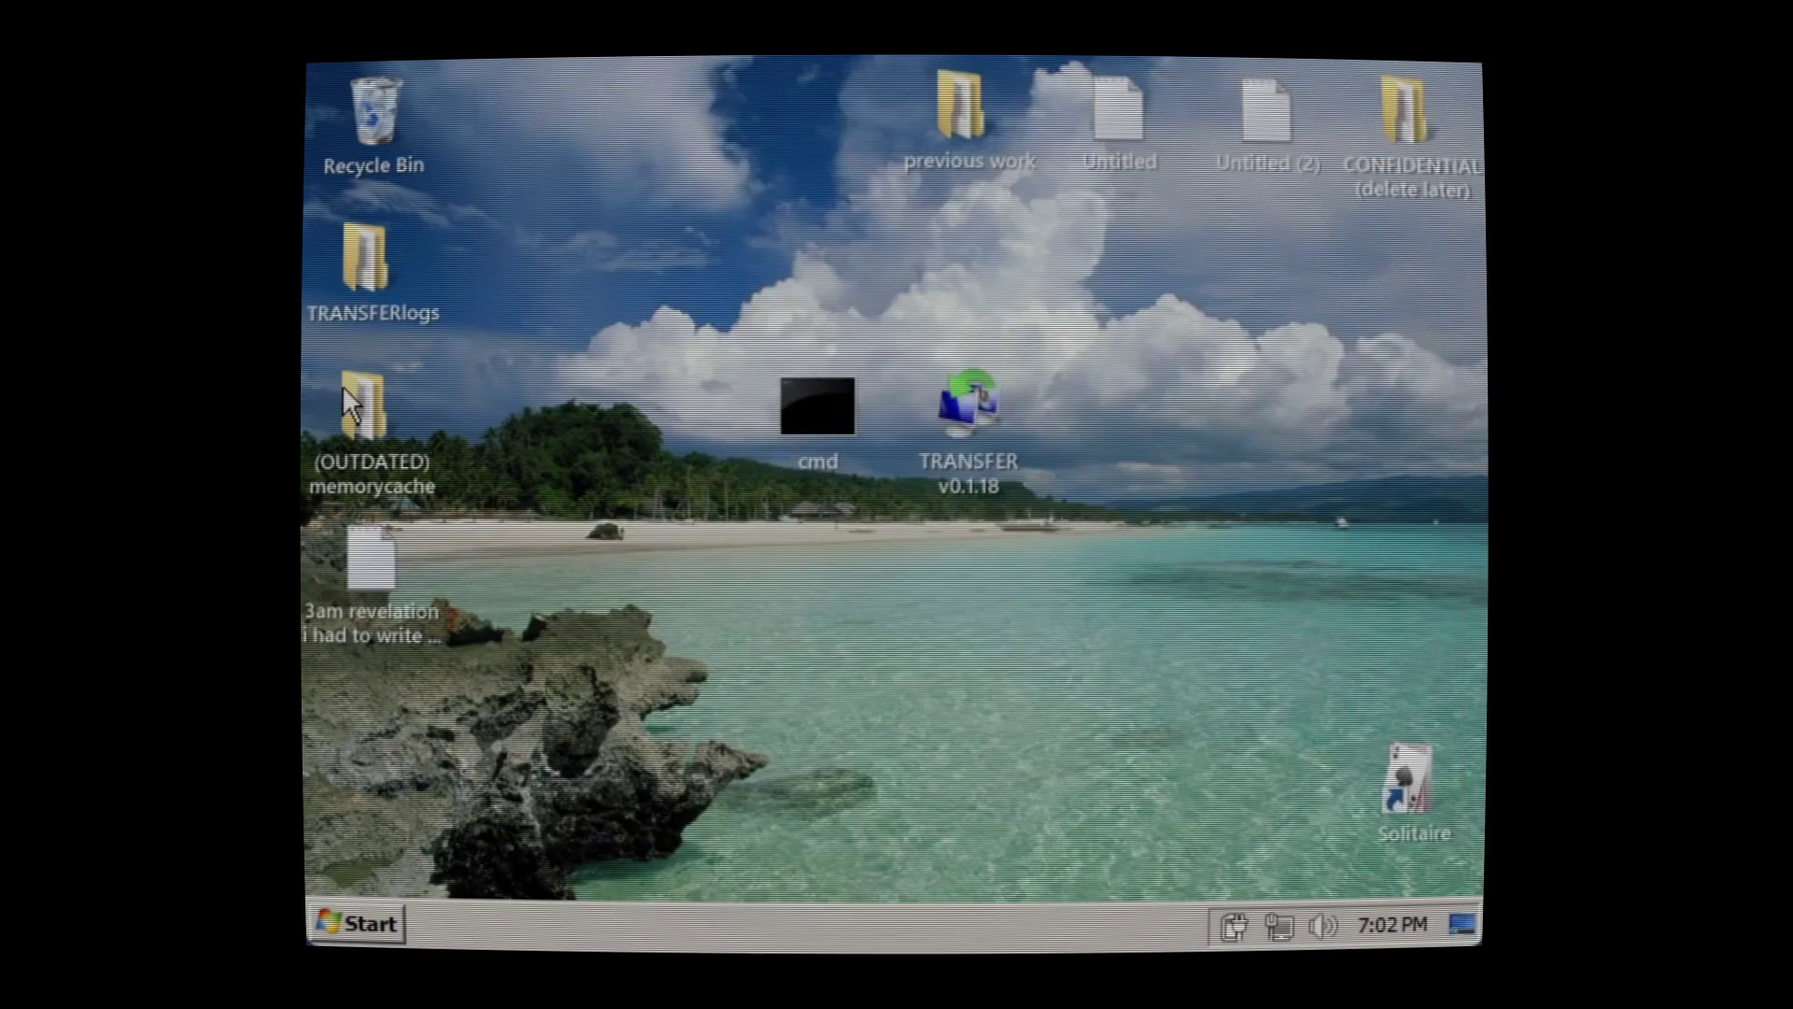
pyautogui.doubleClick(349, 394)
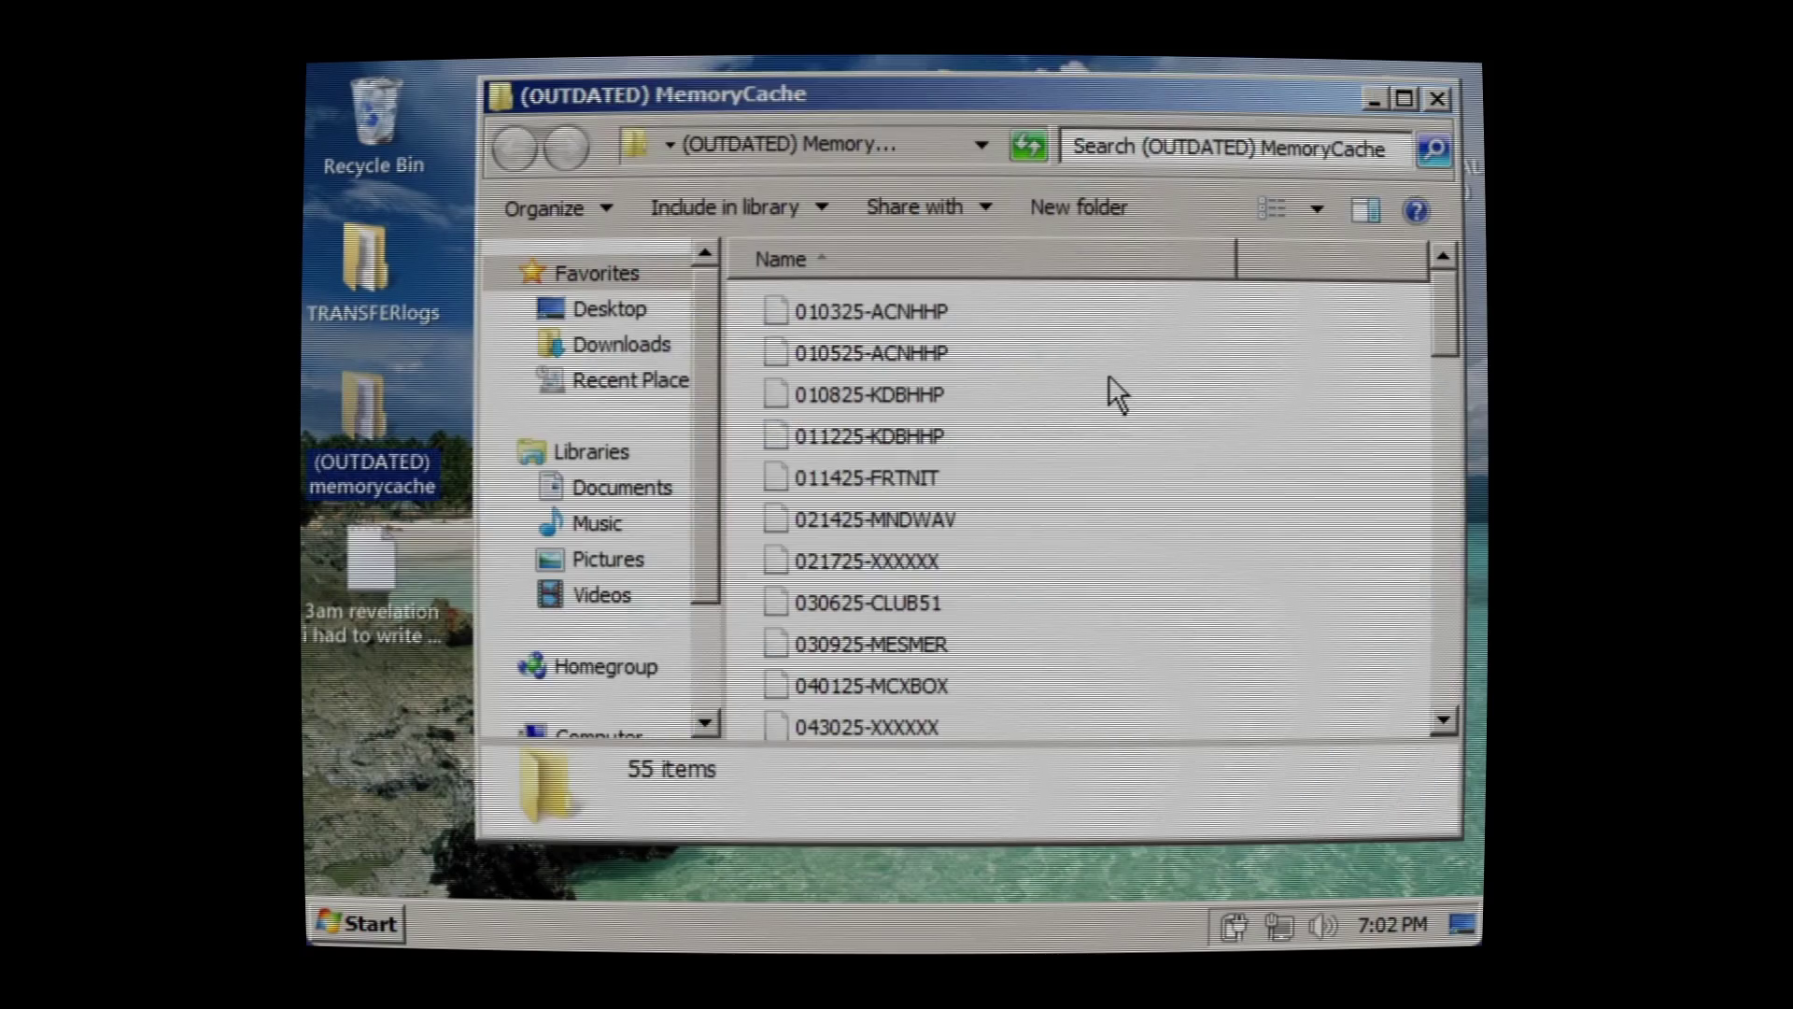
pyautogui.scroll(-14, 1109, 378)
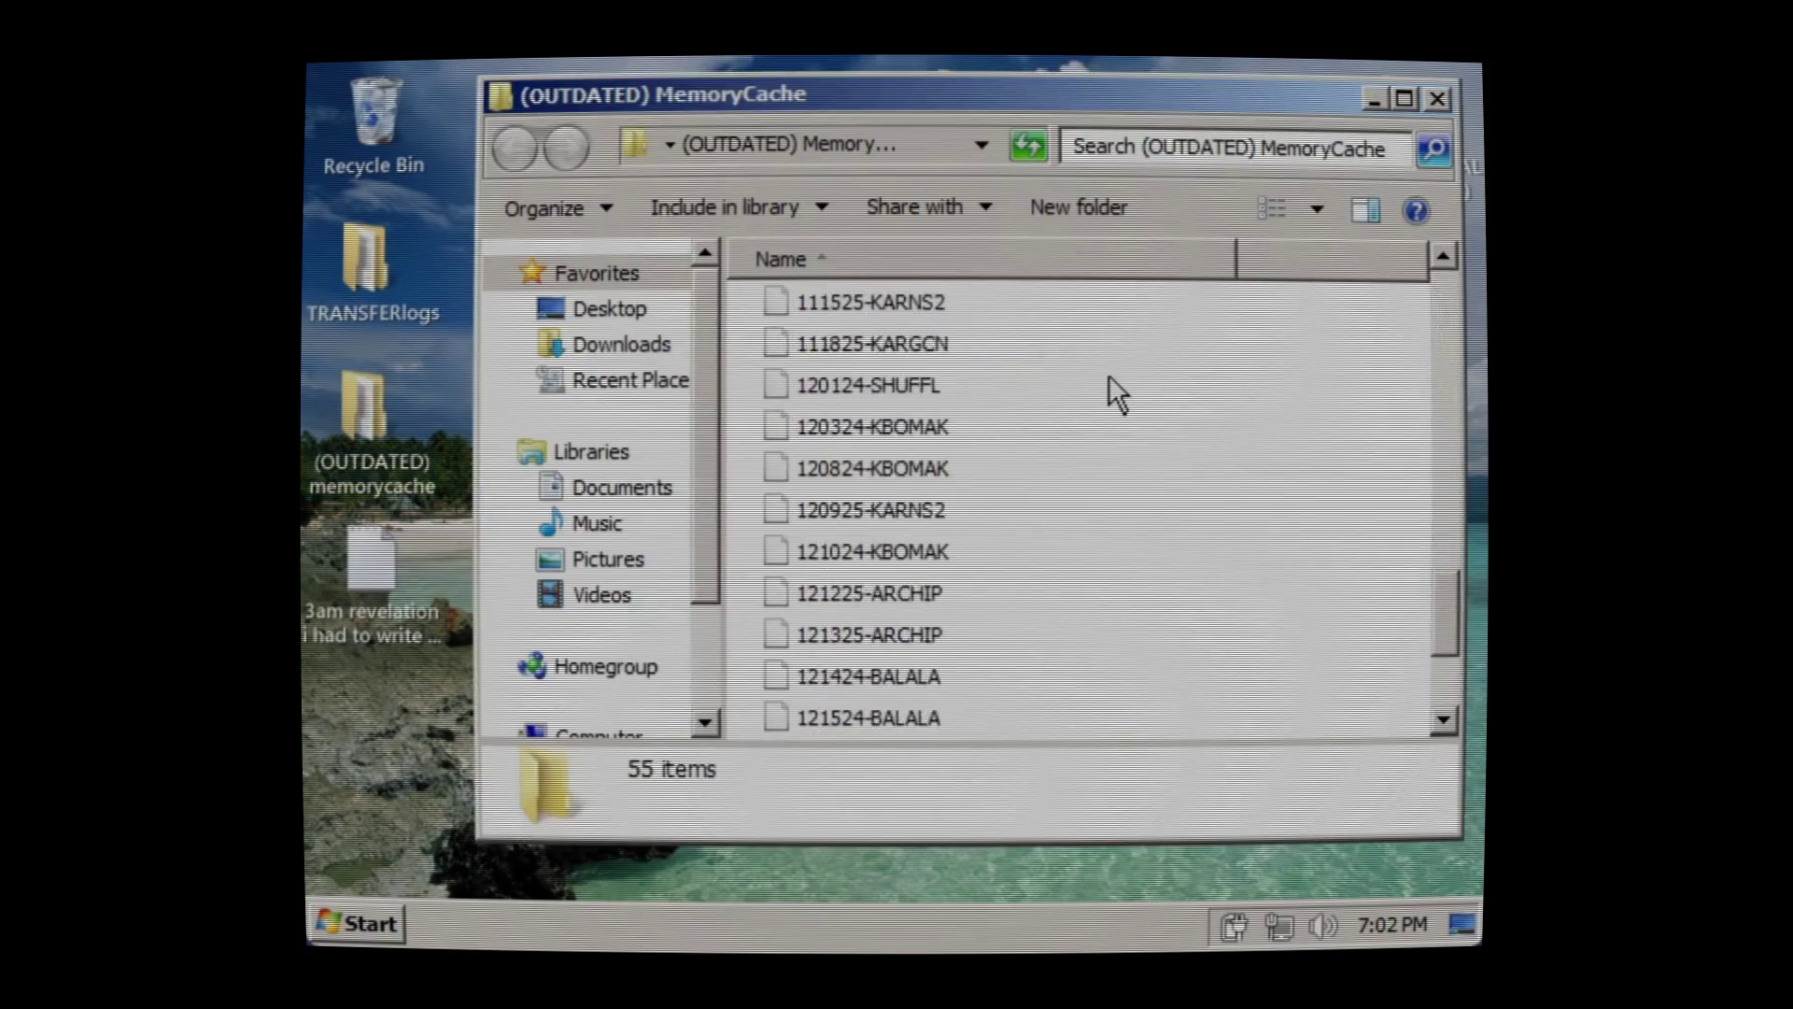
pyautogui.scroll(-2, 1110, 378)
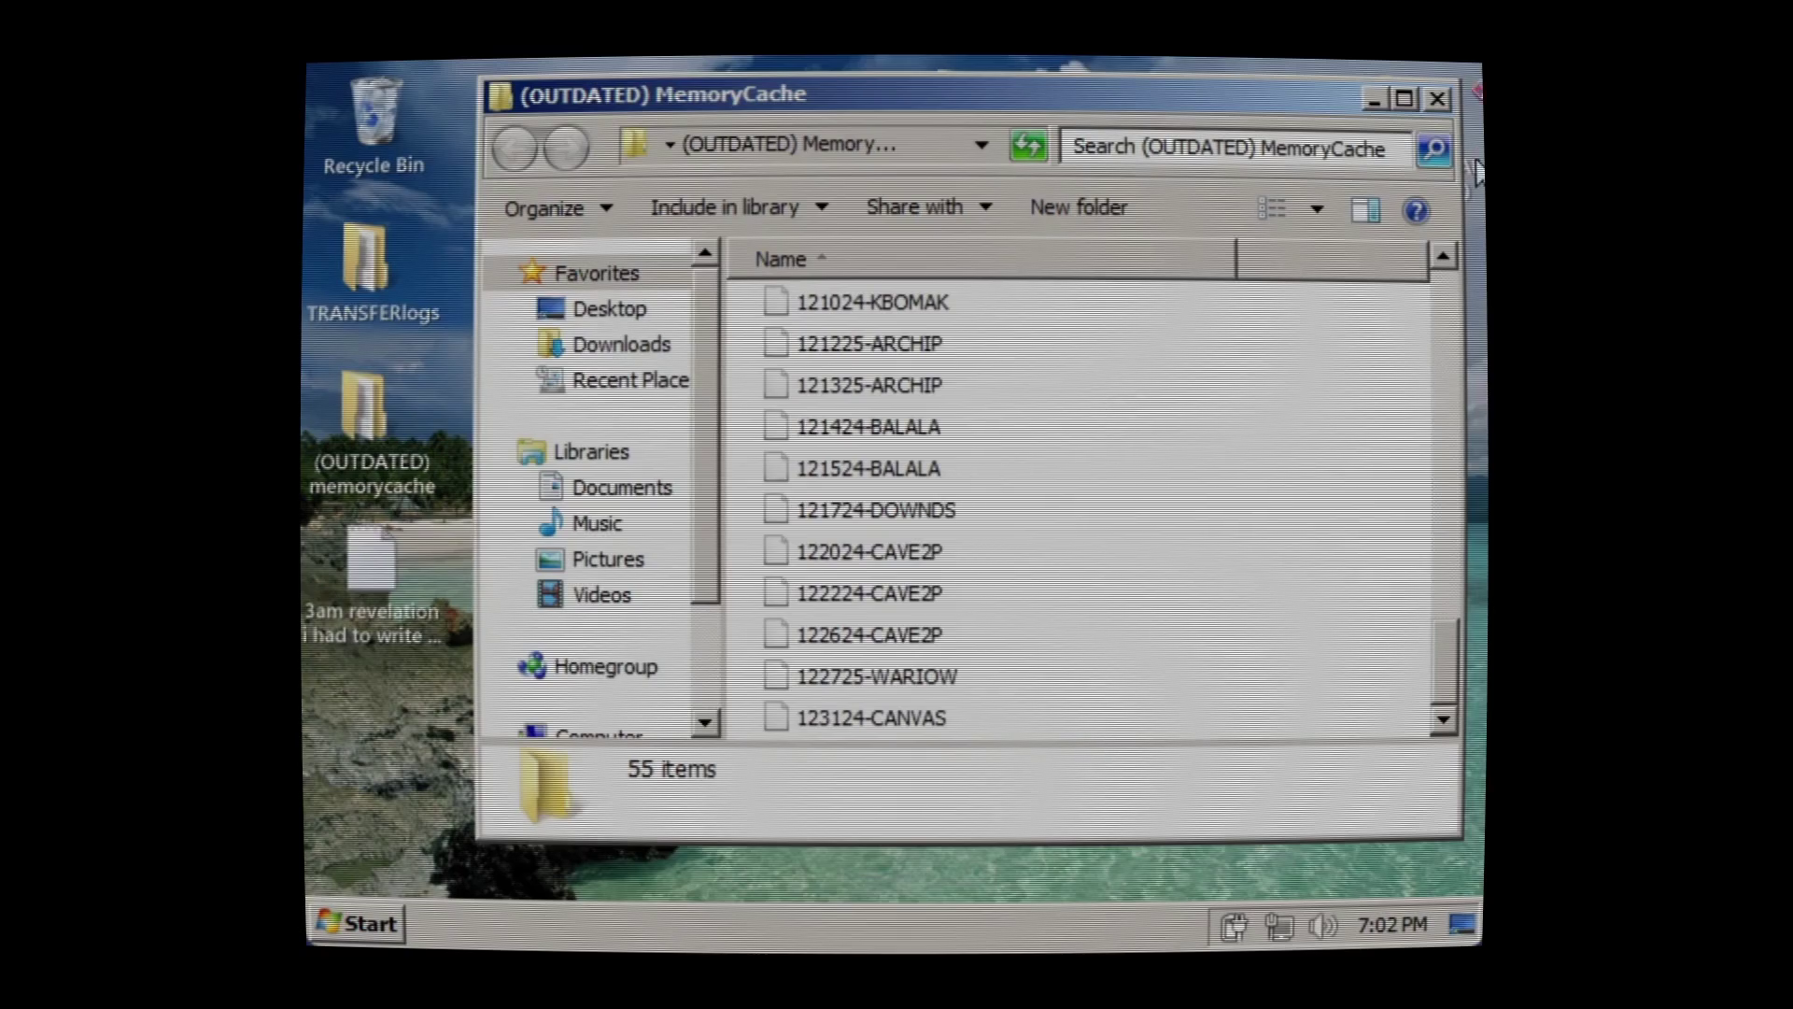
pyautogui.click(1436, 98)
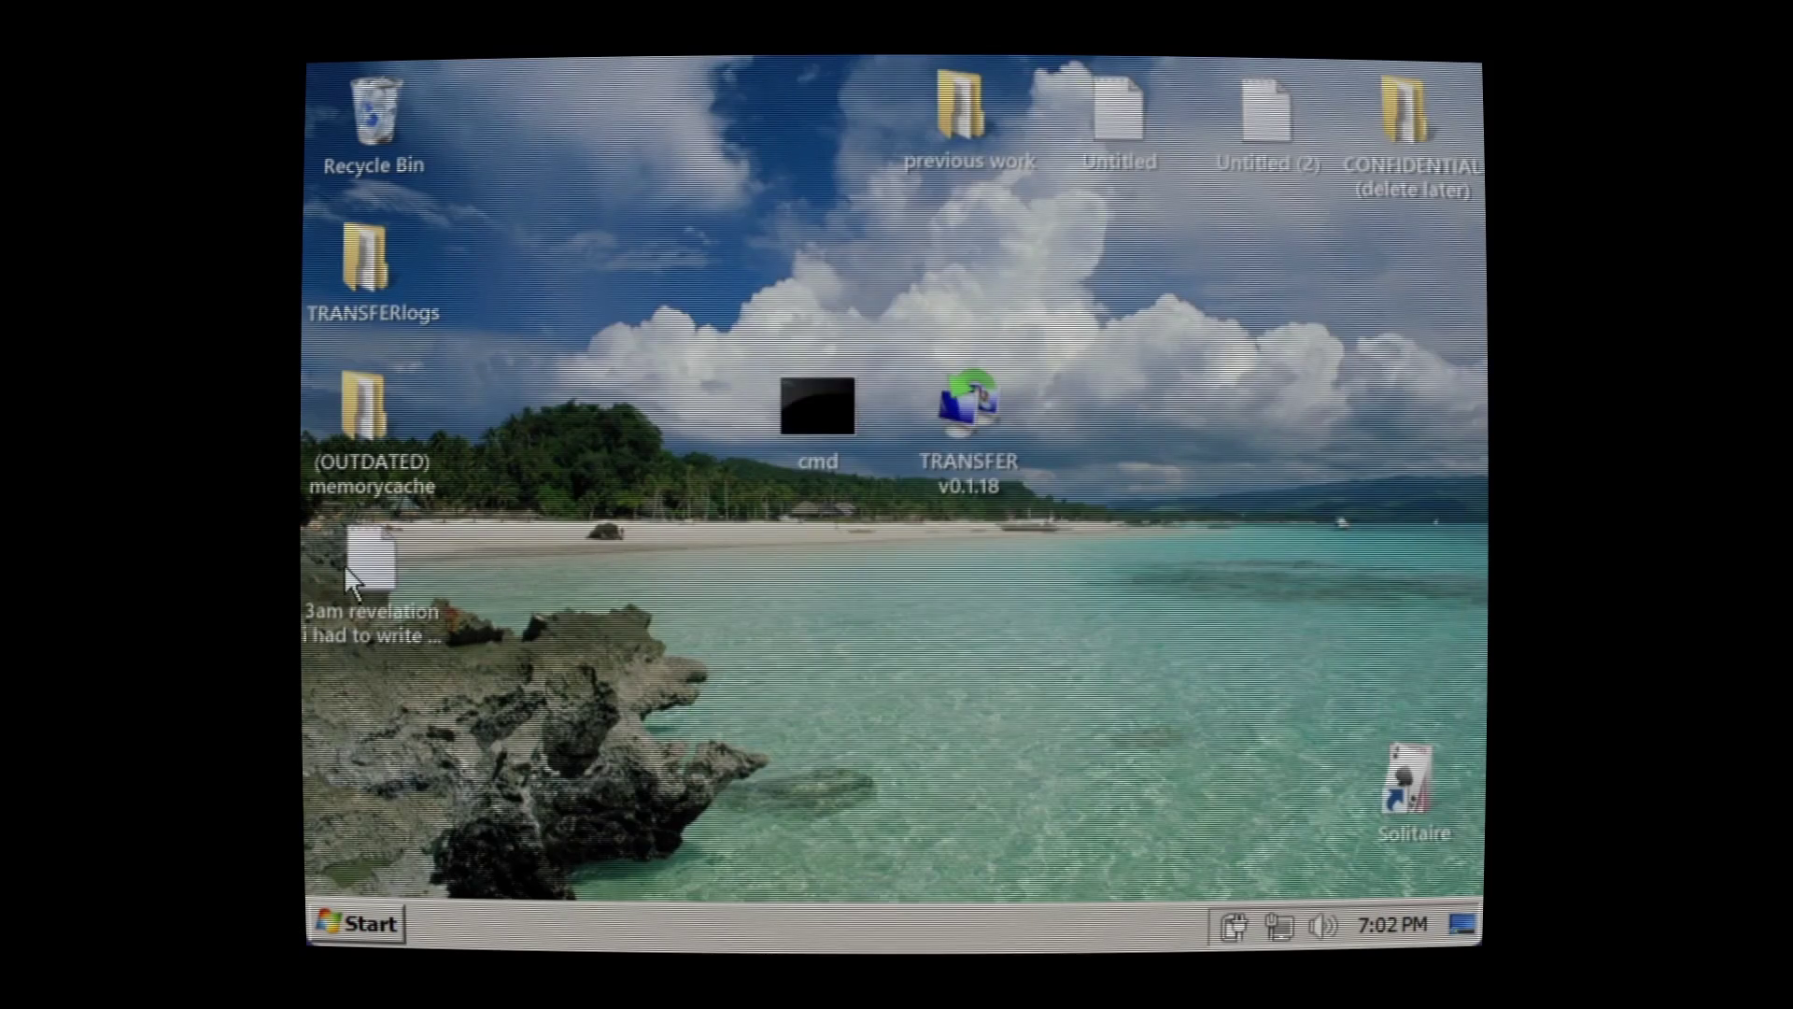
pyautogui.click(385, 553)
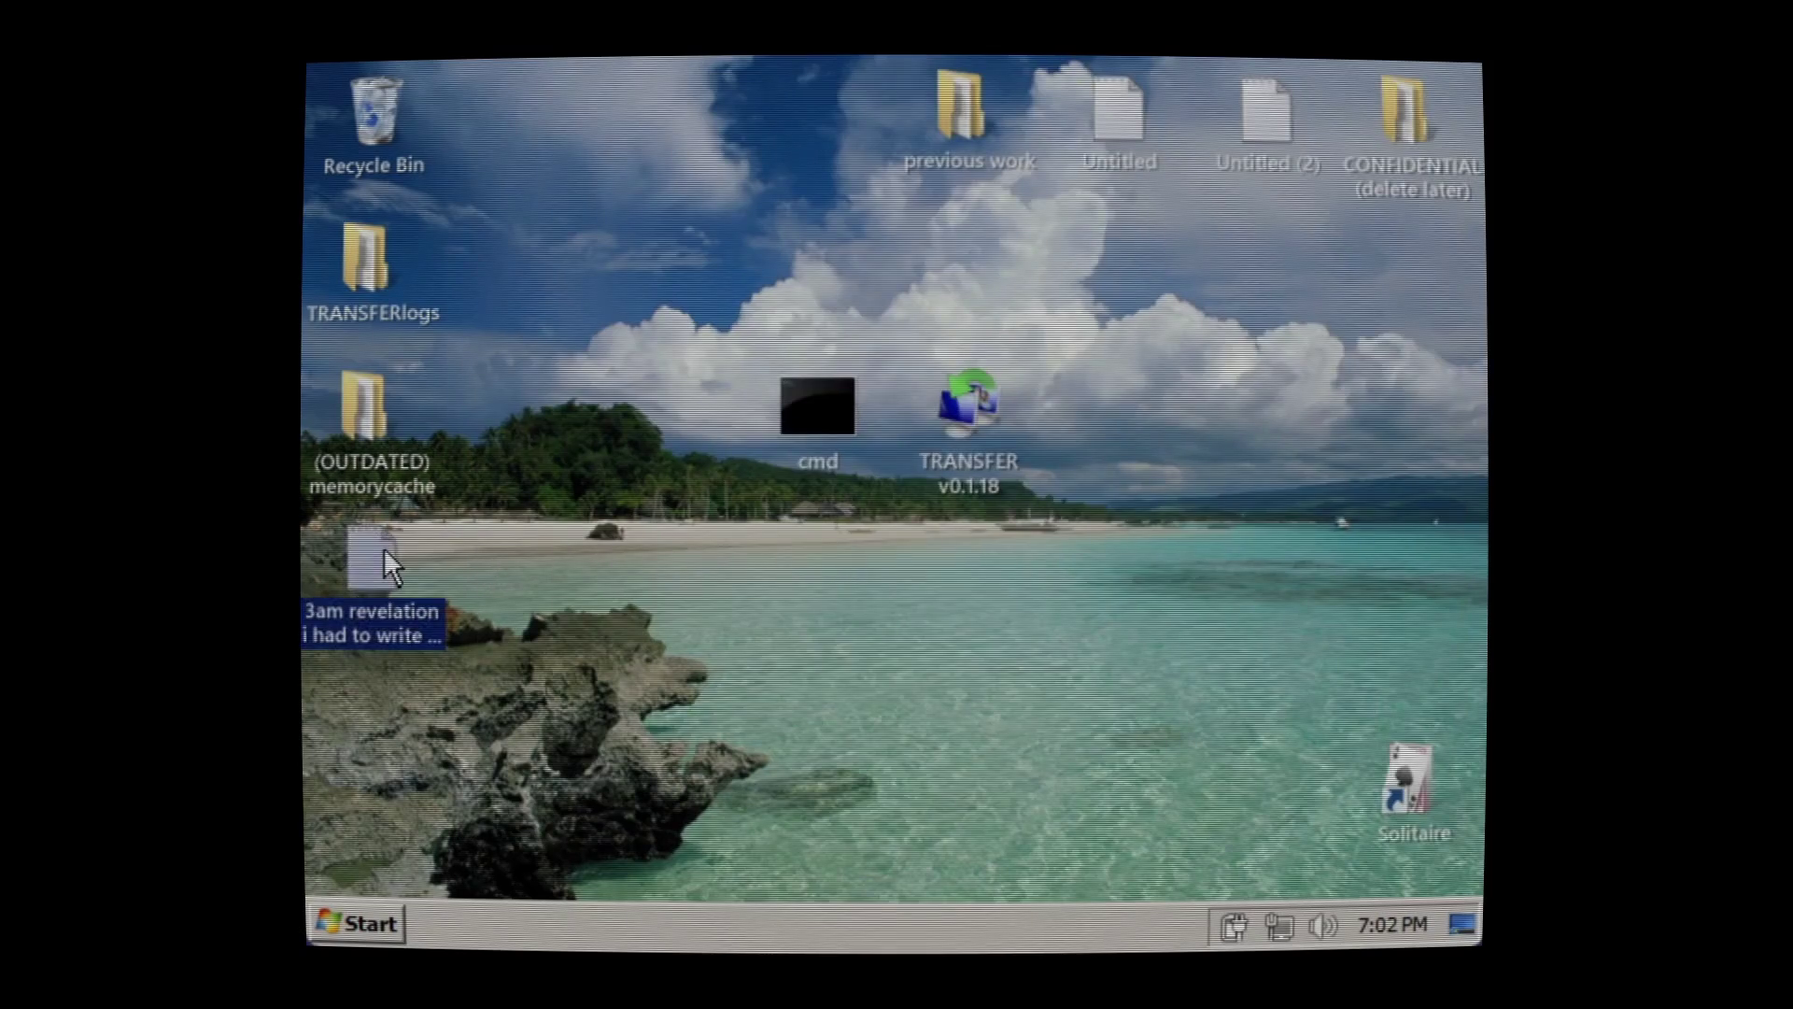
pyautogui.doubleClick(385, 553)
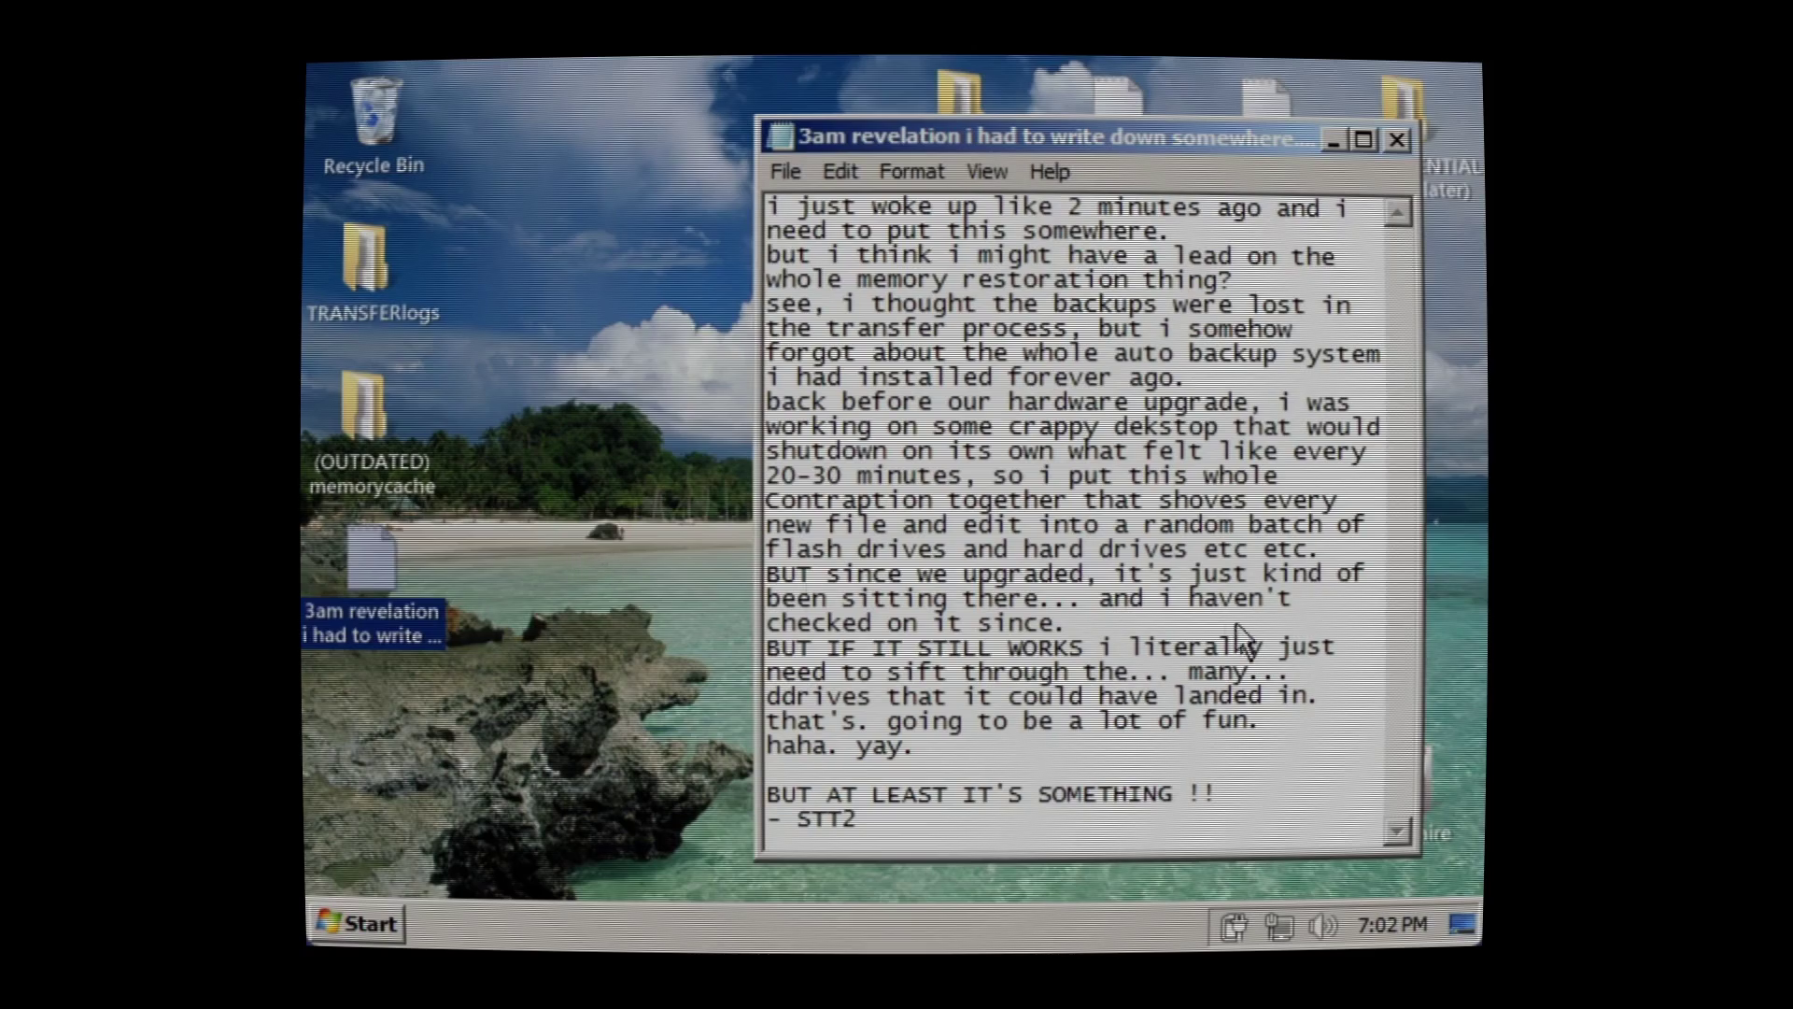
pyautogui.click(1399, 136)
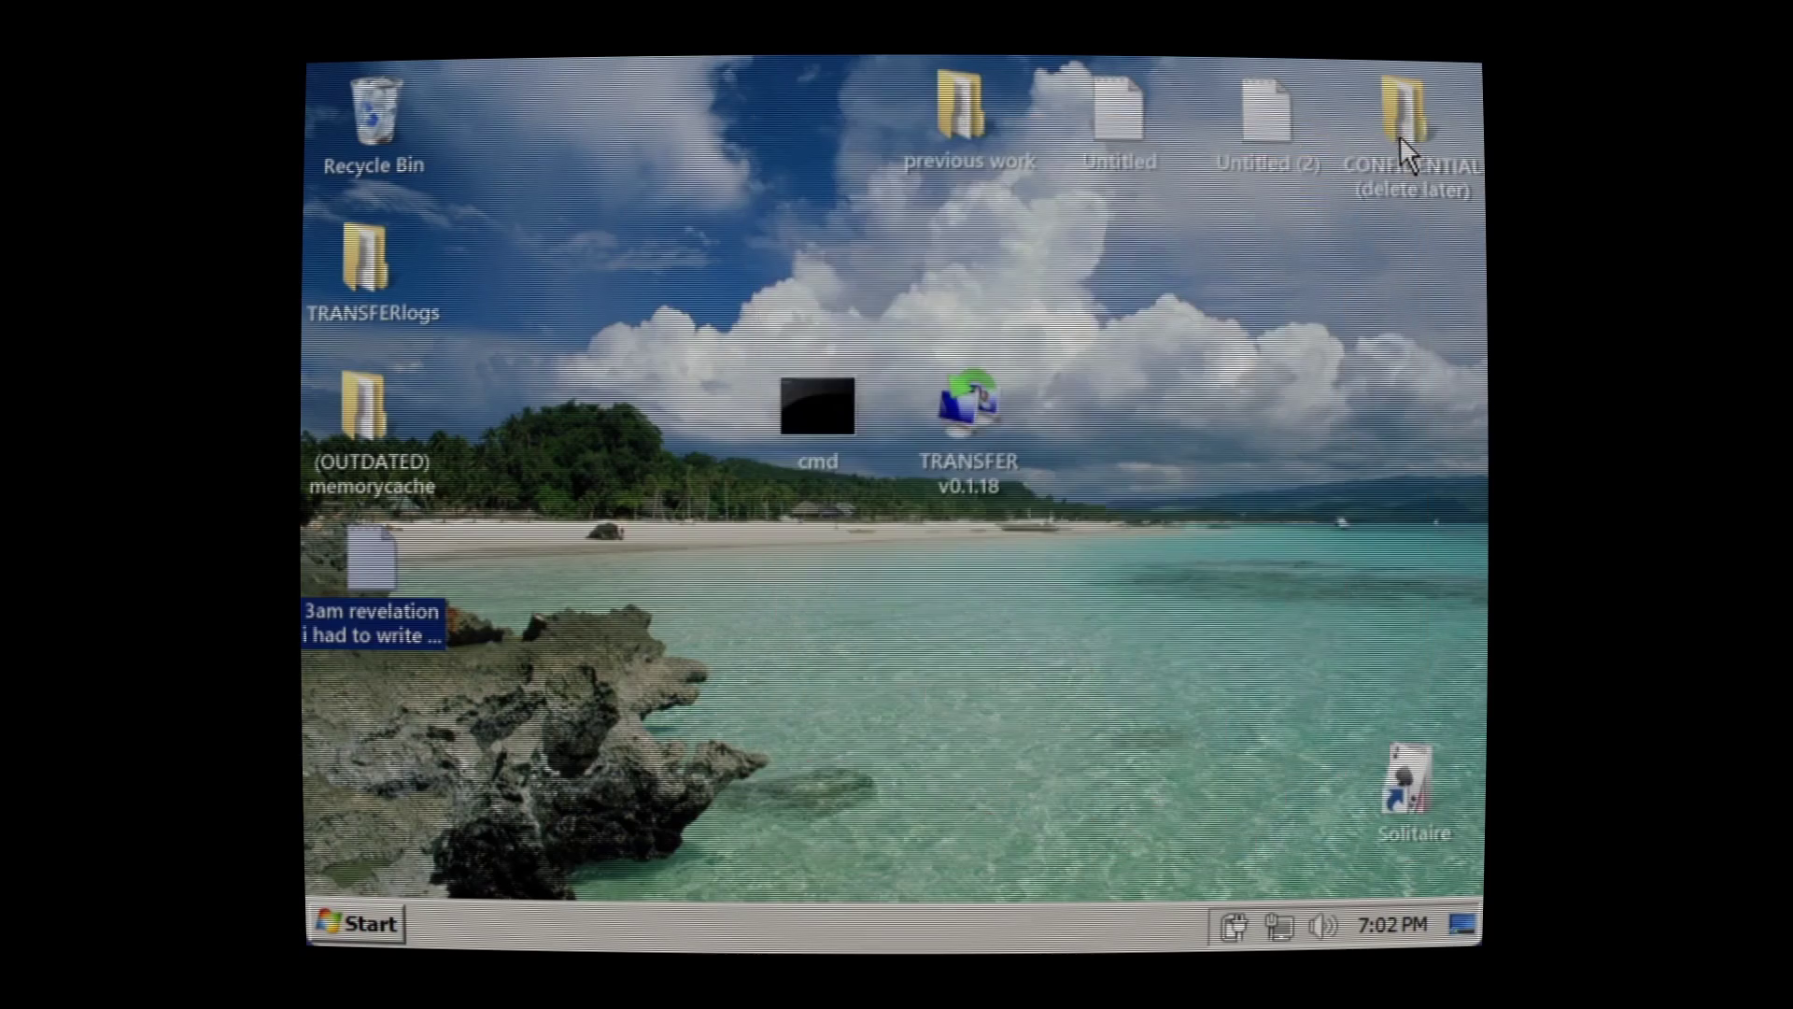